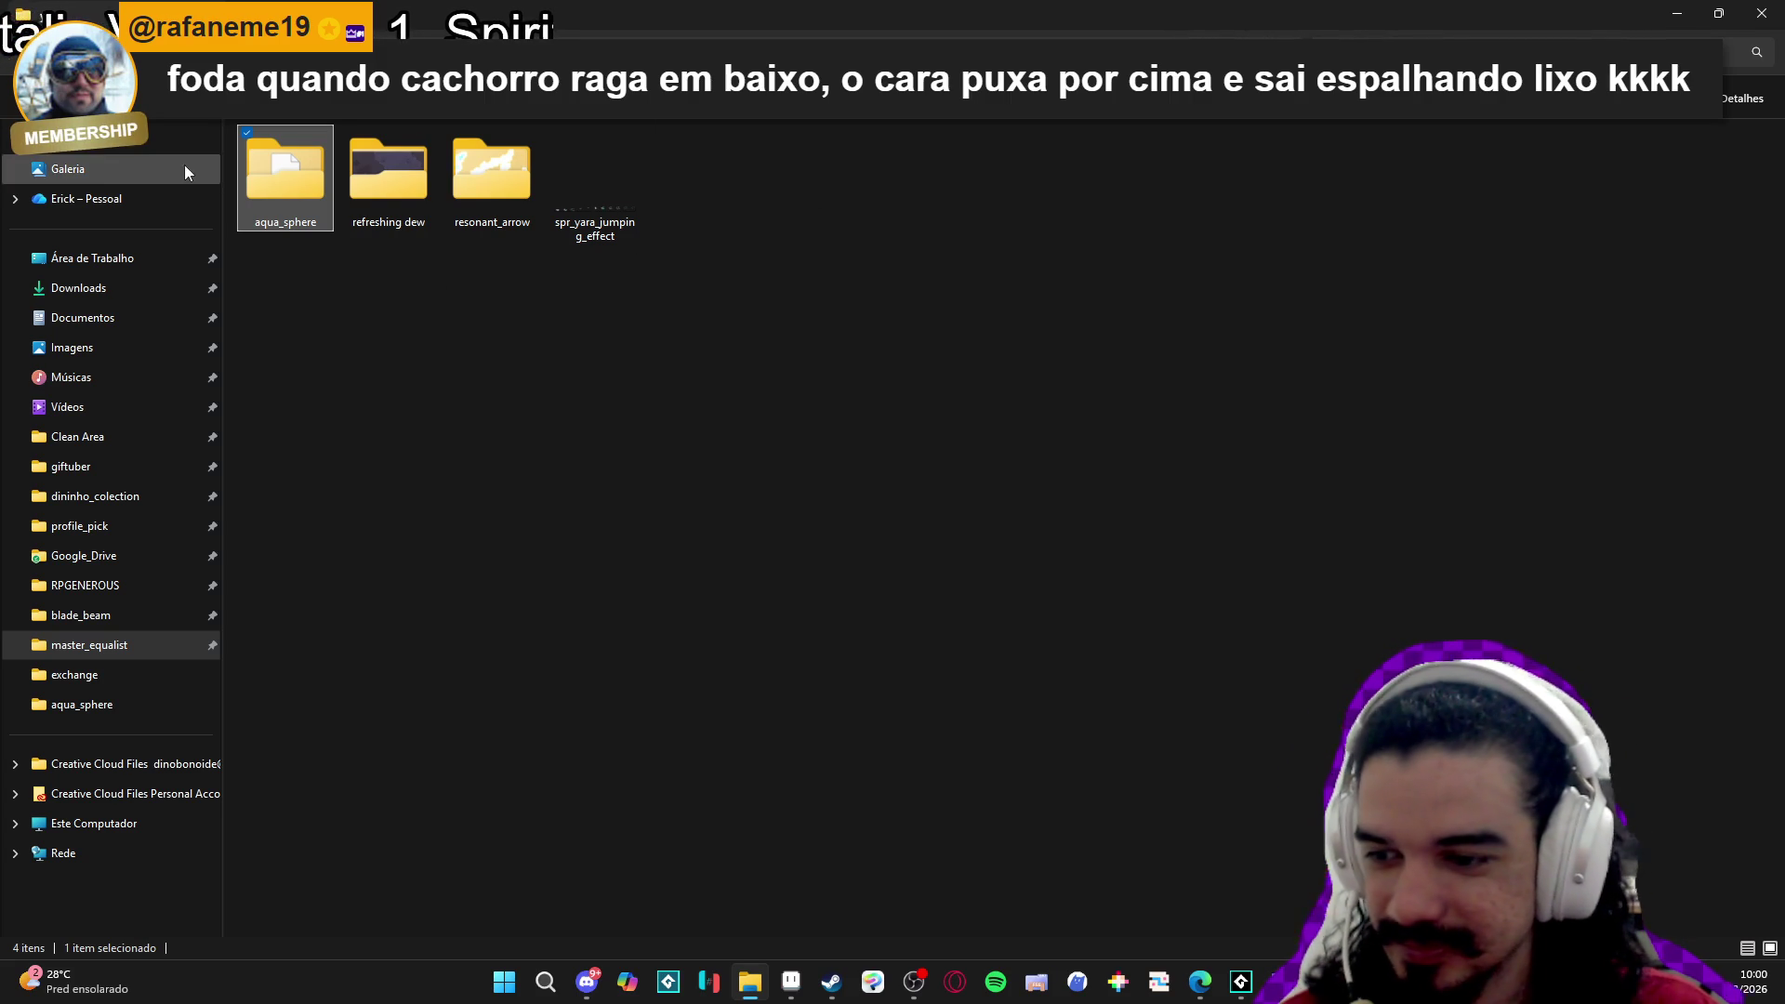
Browse the aqua_sphere and refreshing dew folders, then peek at the cave scene in Aseprite.
key("Return")
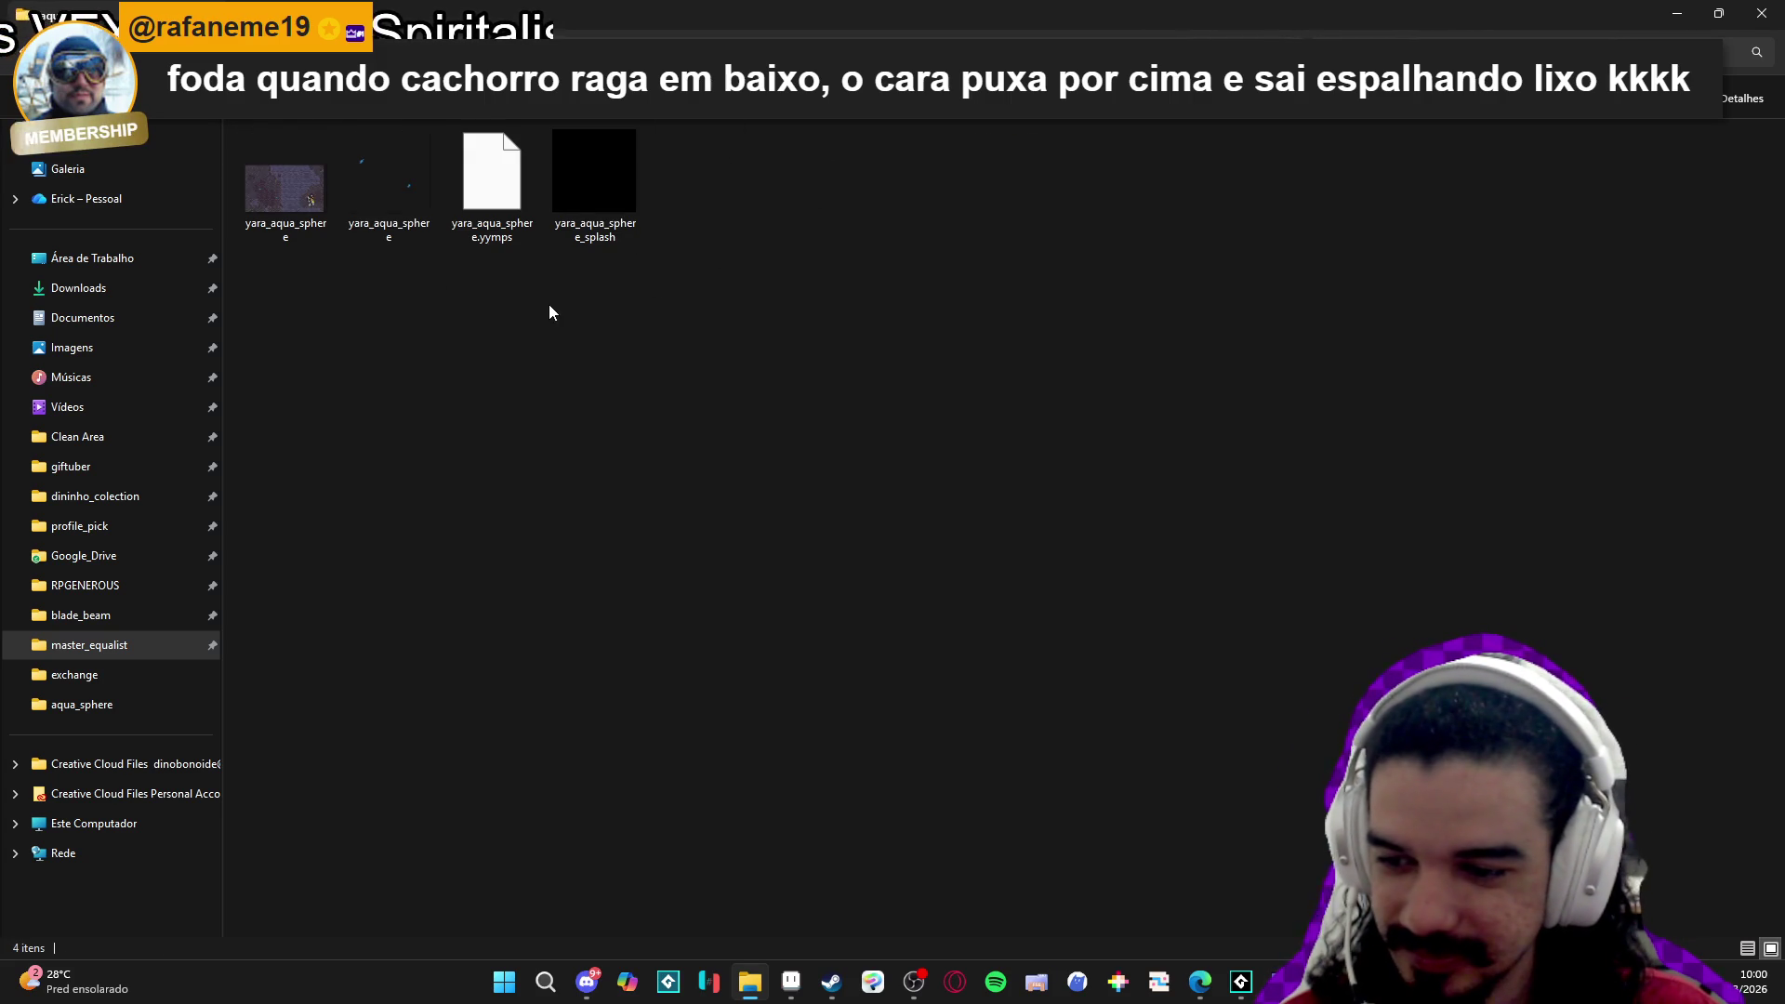
key("alt+Left")
left_click(468, 449)
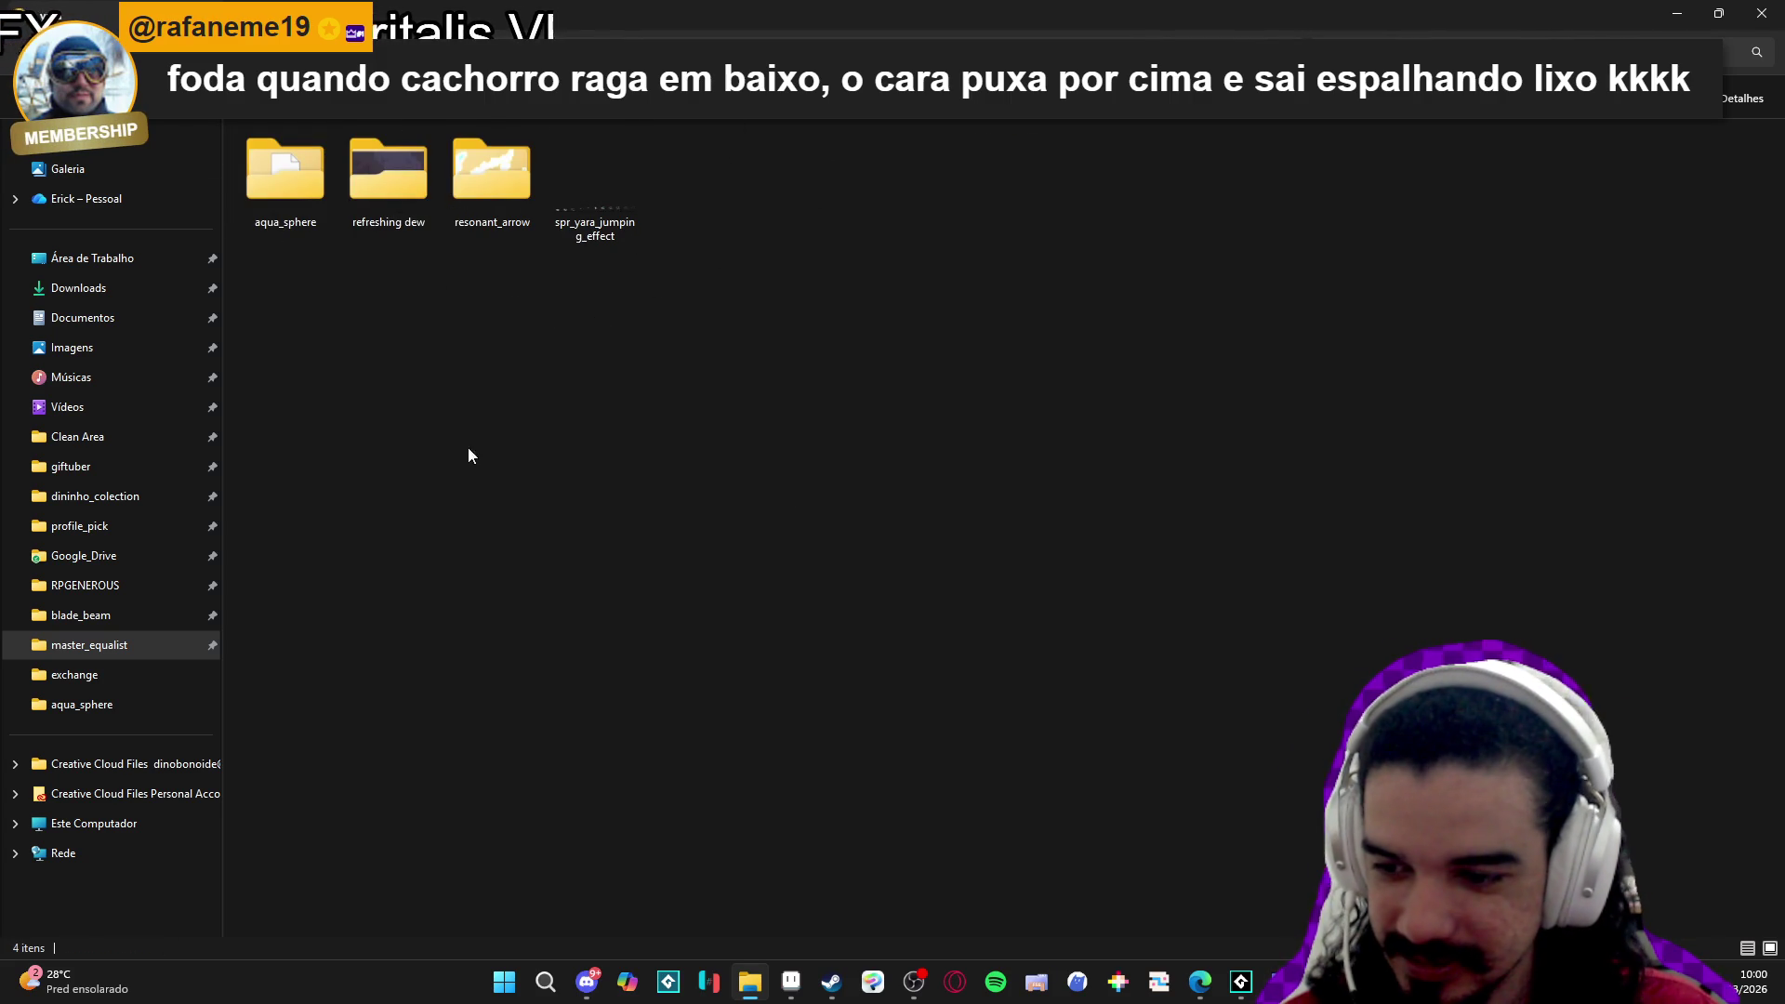
double_click(409, 206)
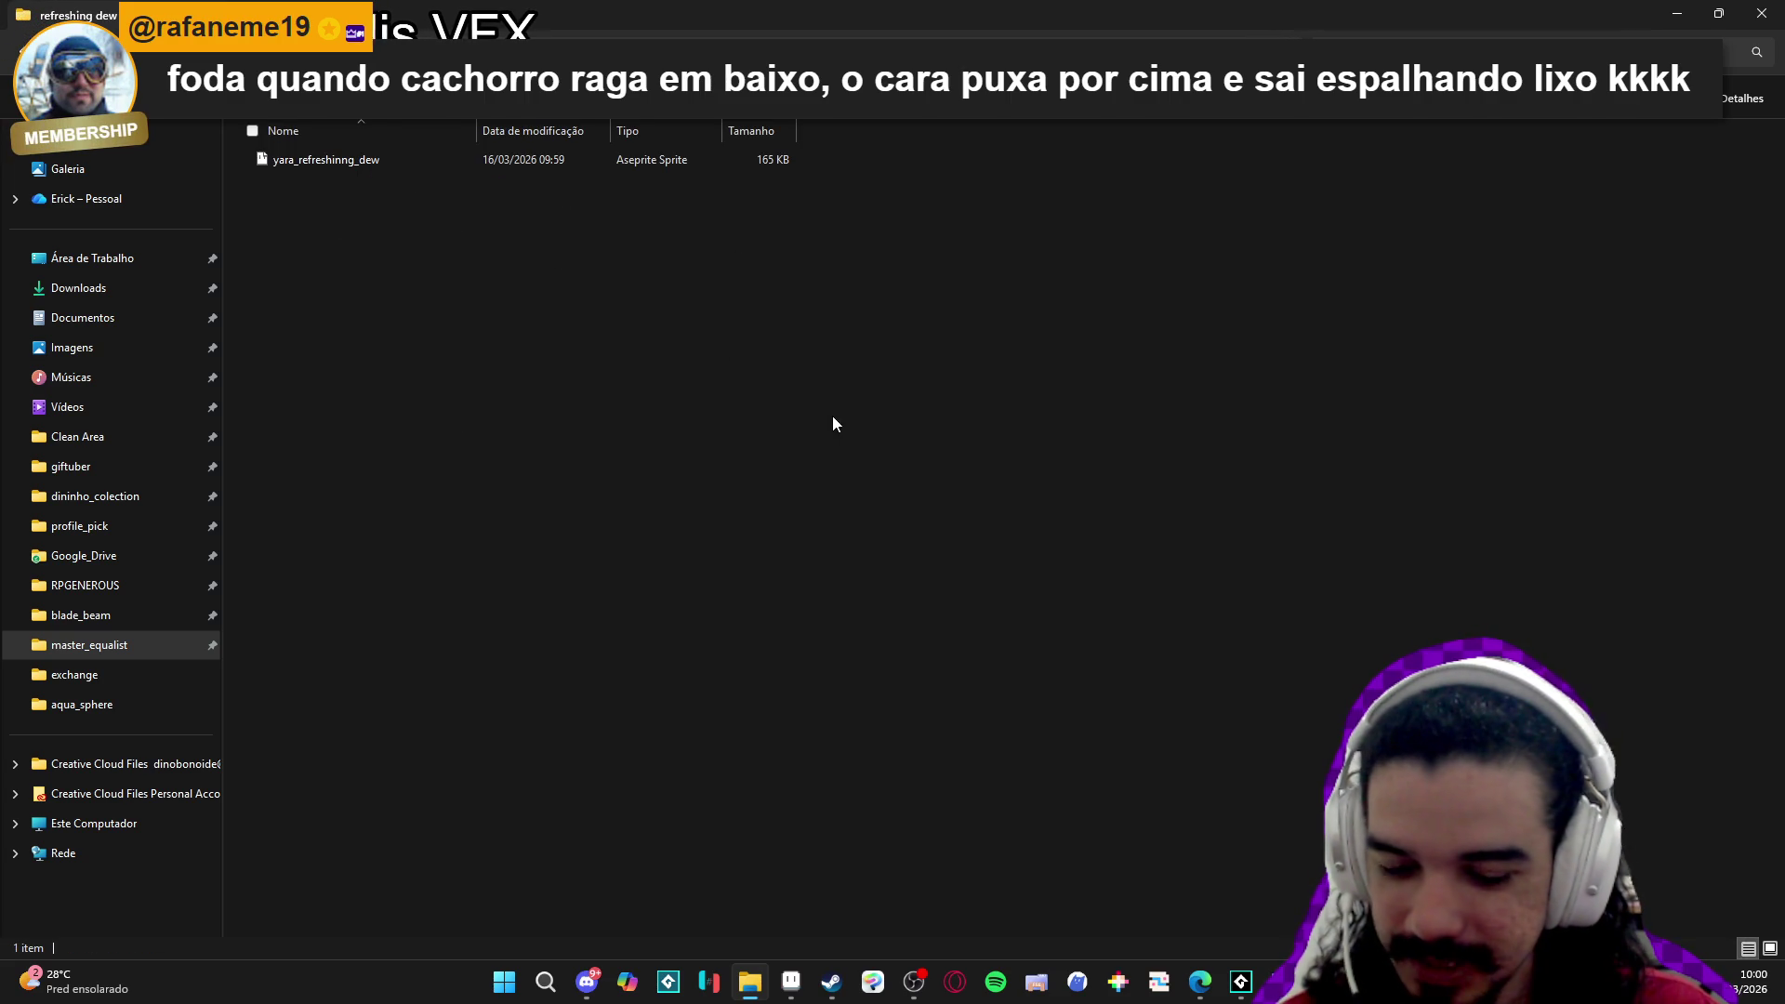
left_click(1676, 12)
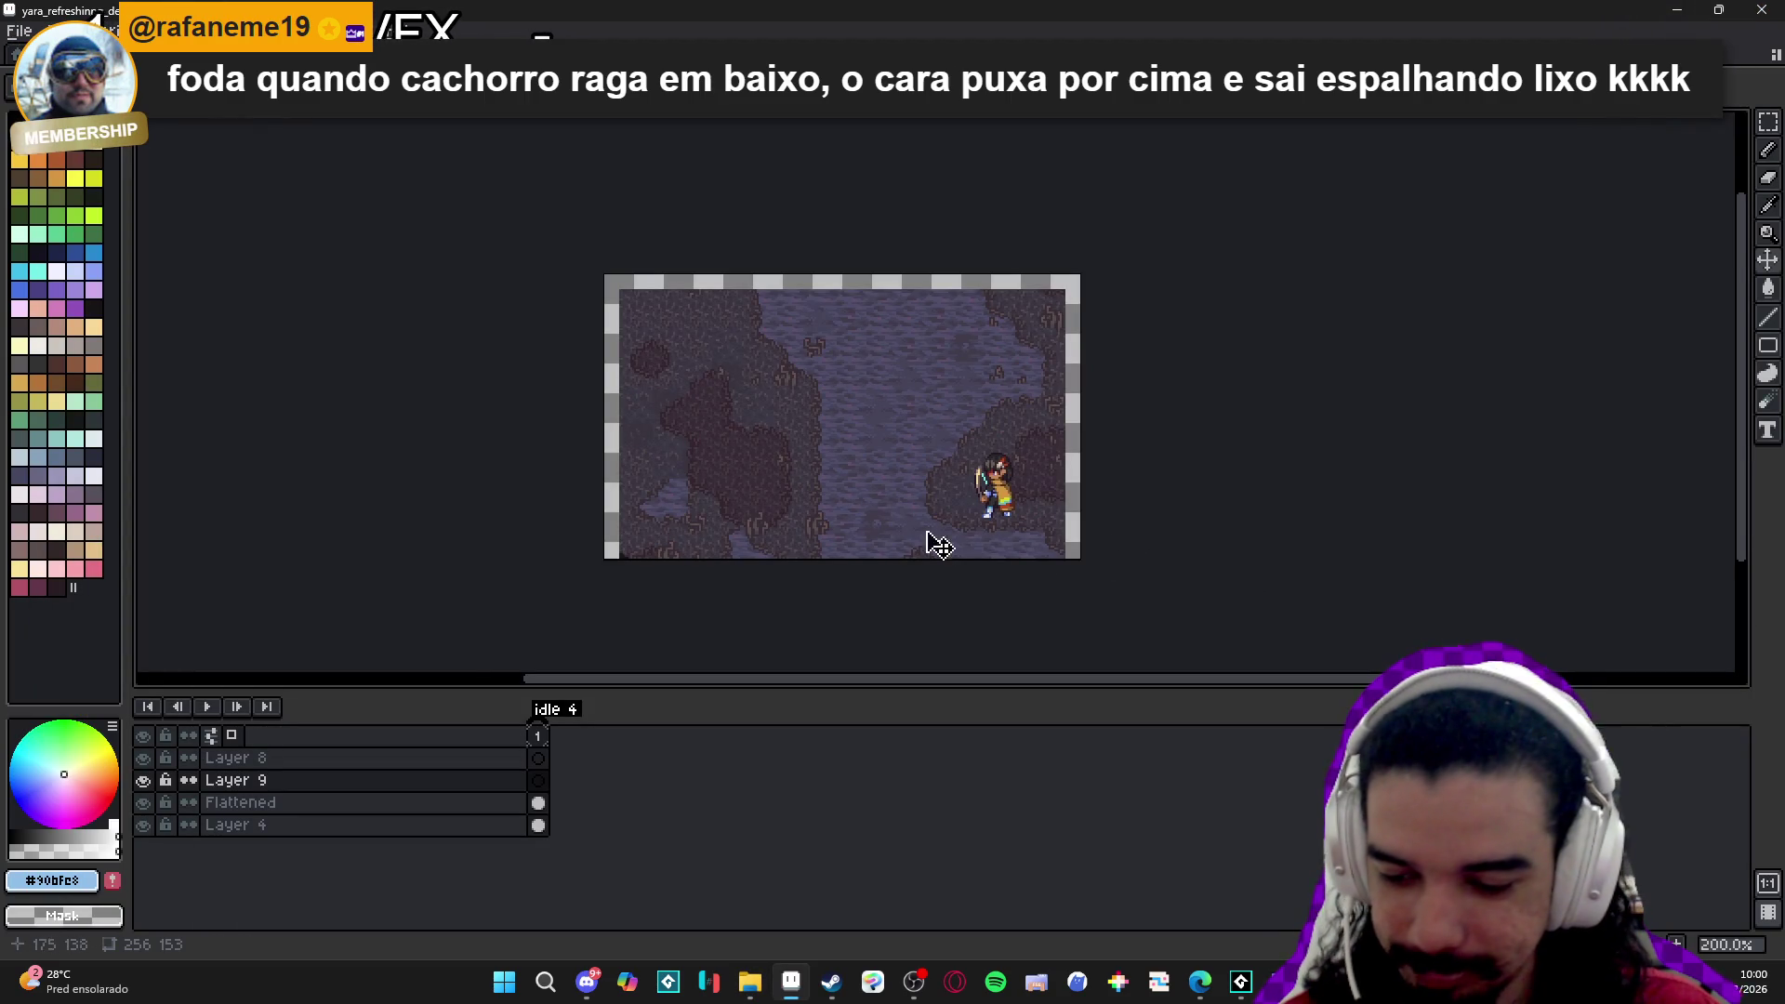
left_click_drag(874, 473, 898, 470)
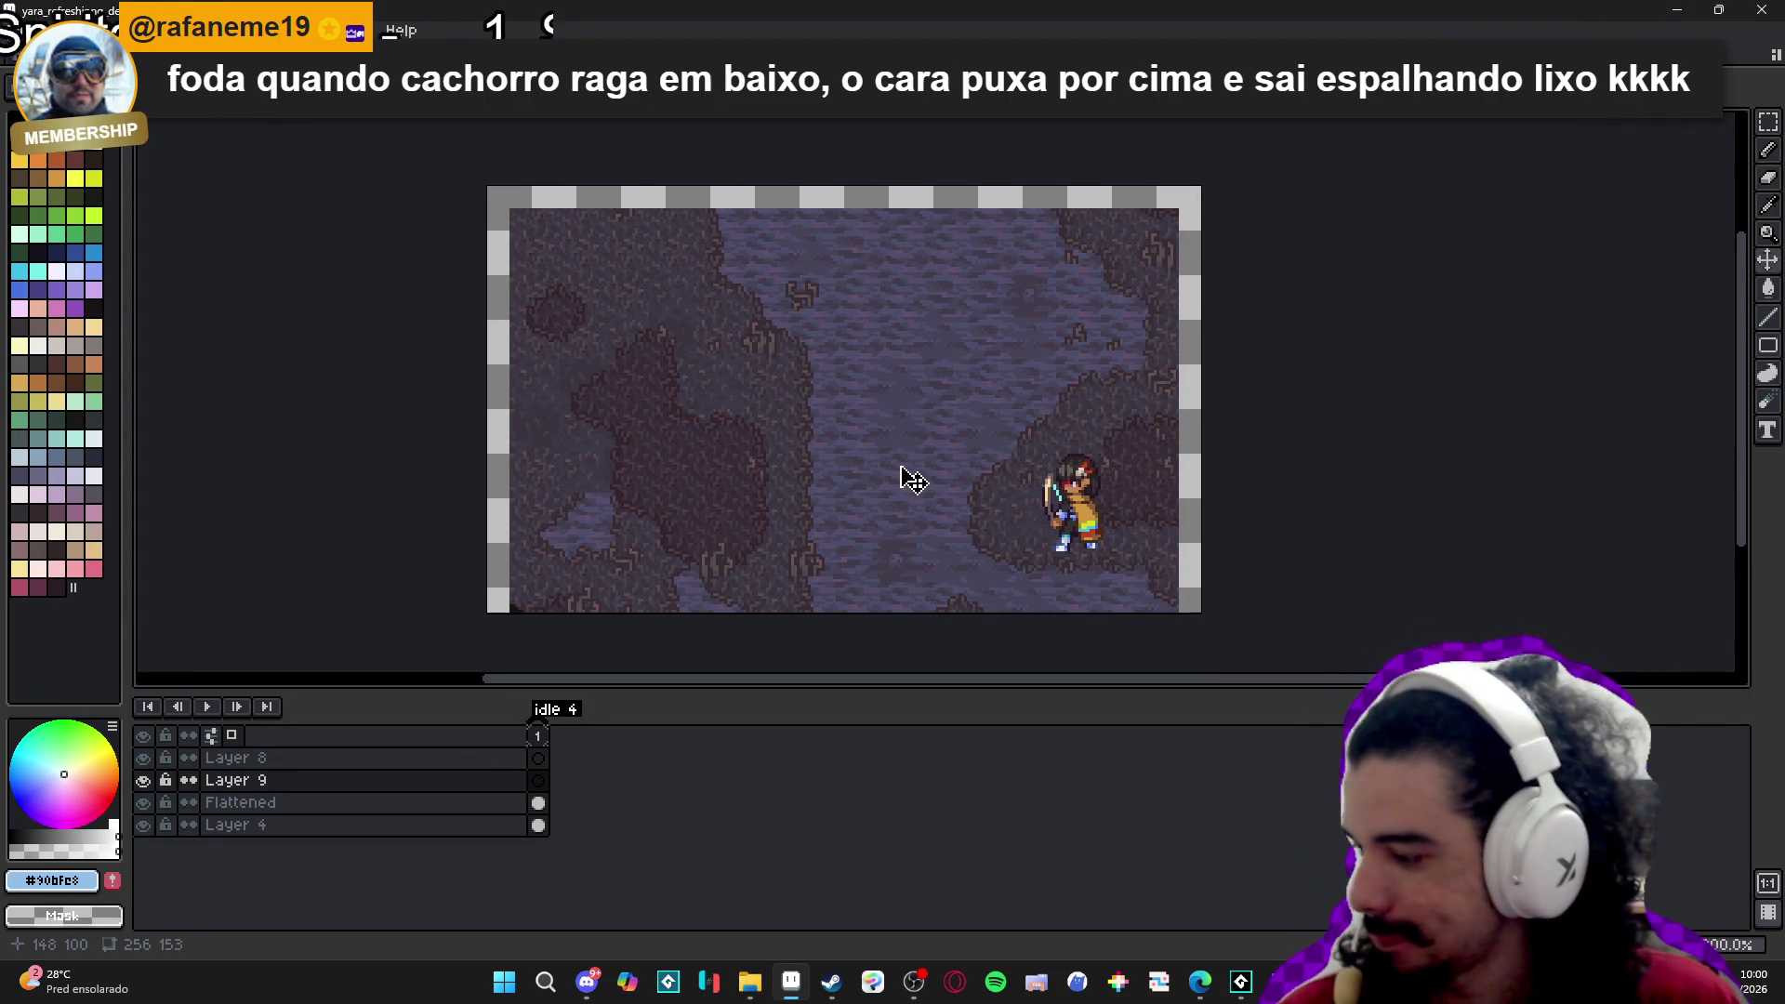
Open yara_aqua_sphere.aseprite from the aqua_sphere folder.
left_click(751, 982)
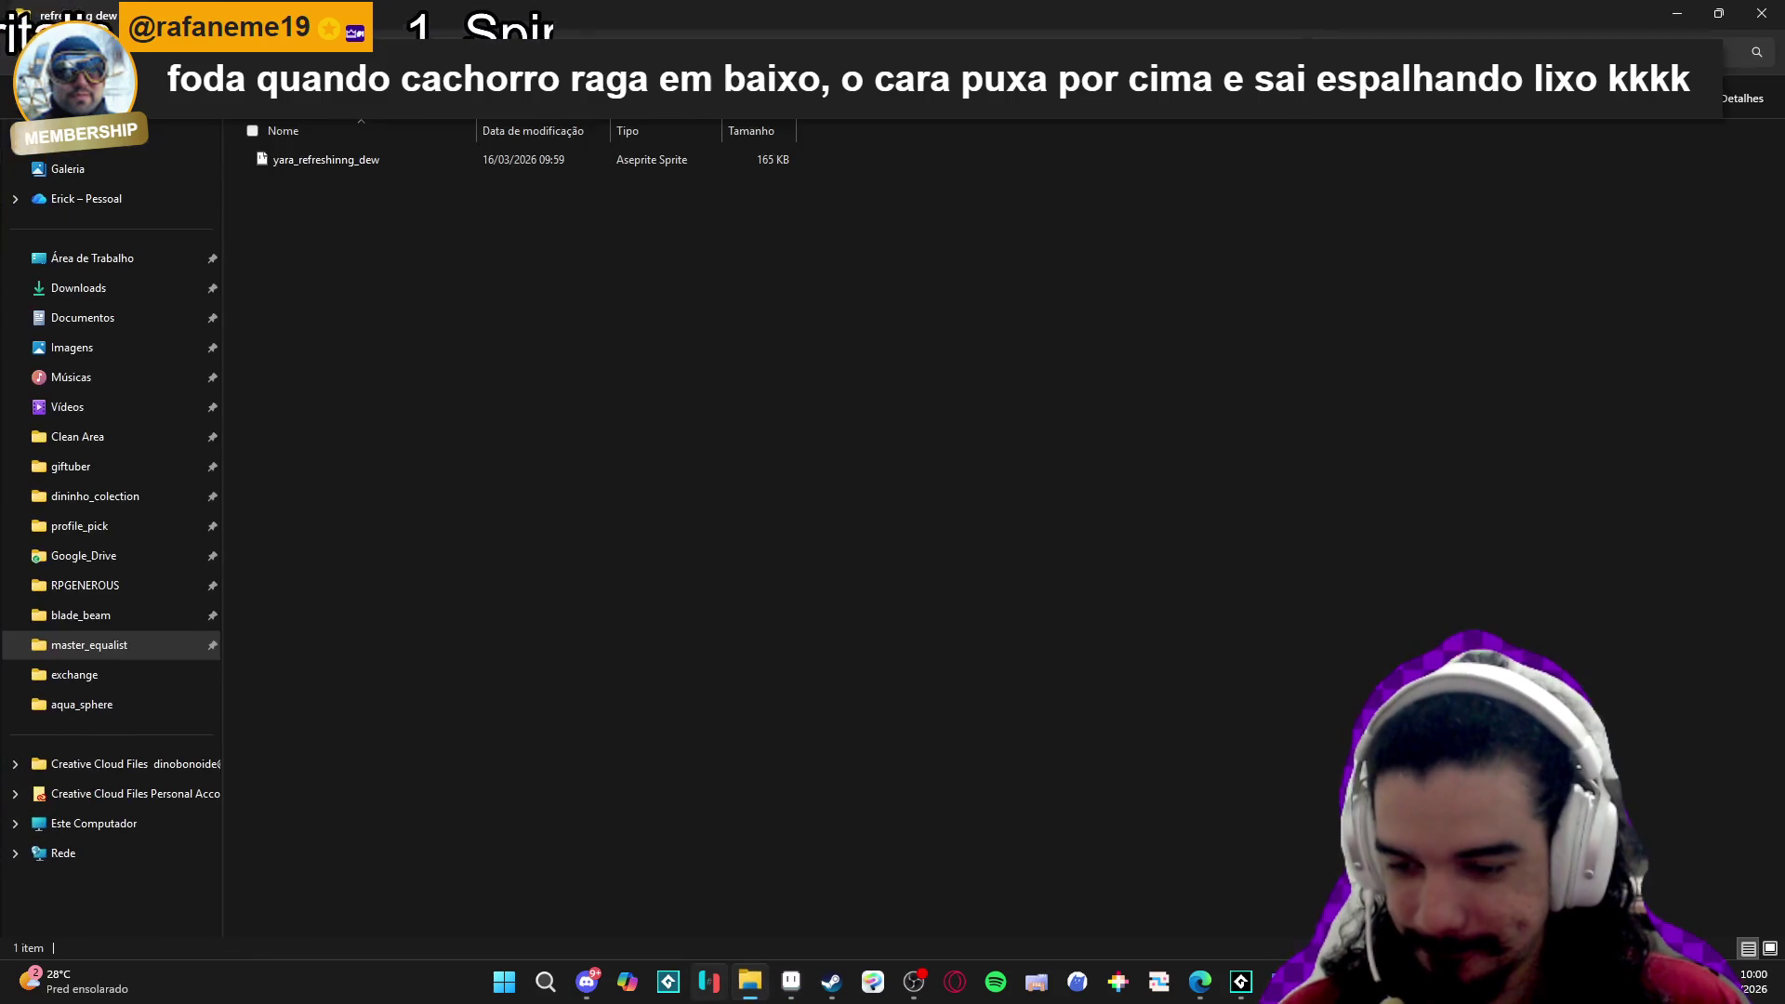
key("alt+Up")
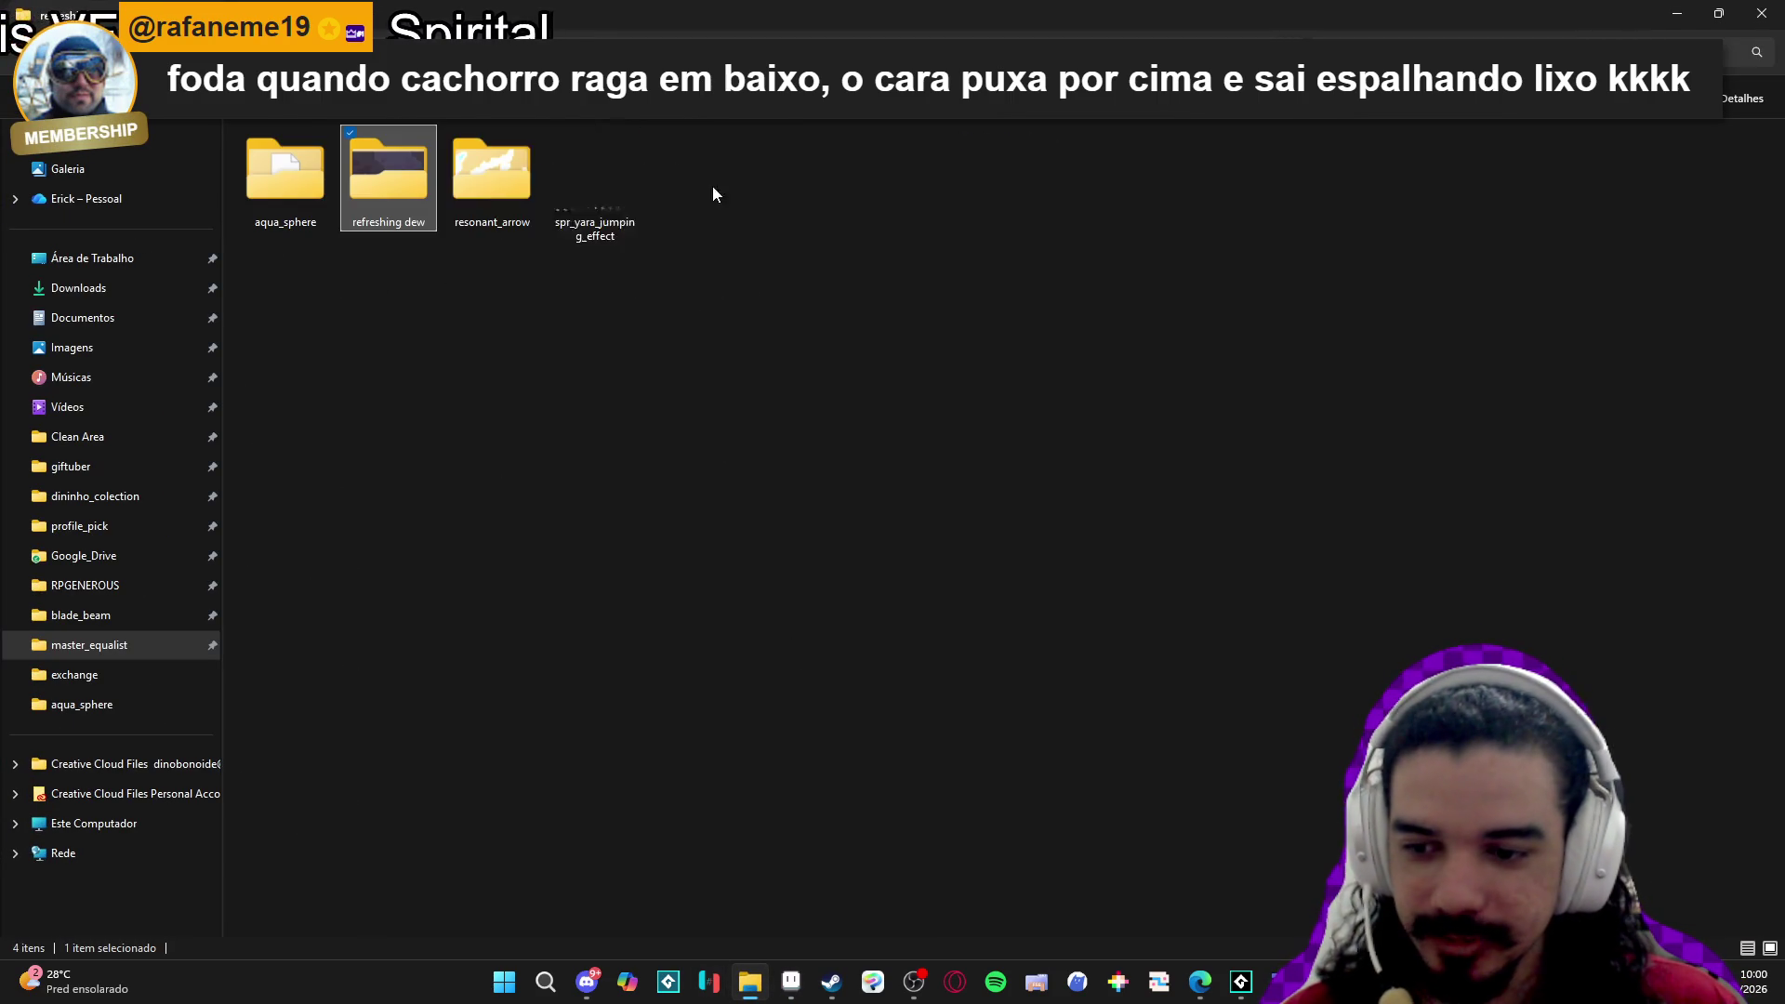
double_click(299, 192)
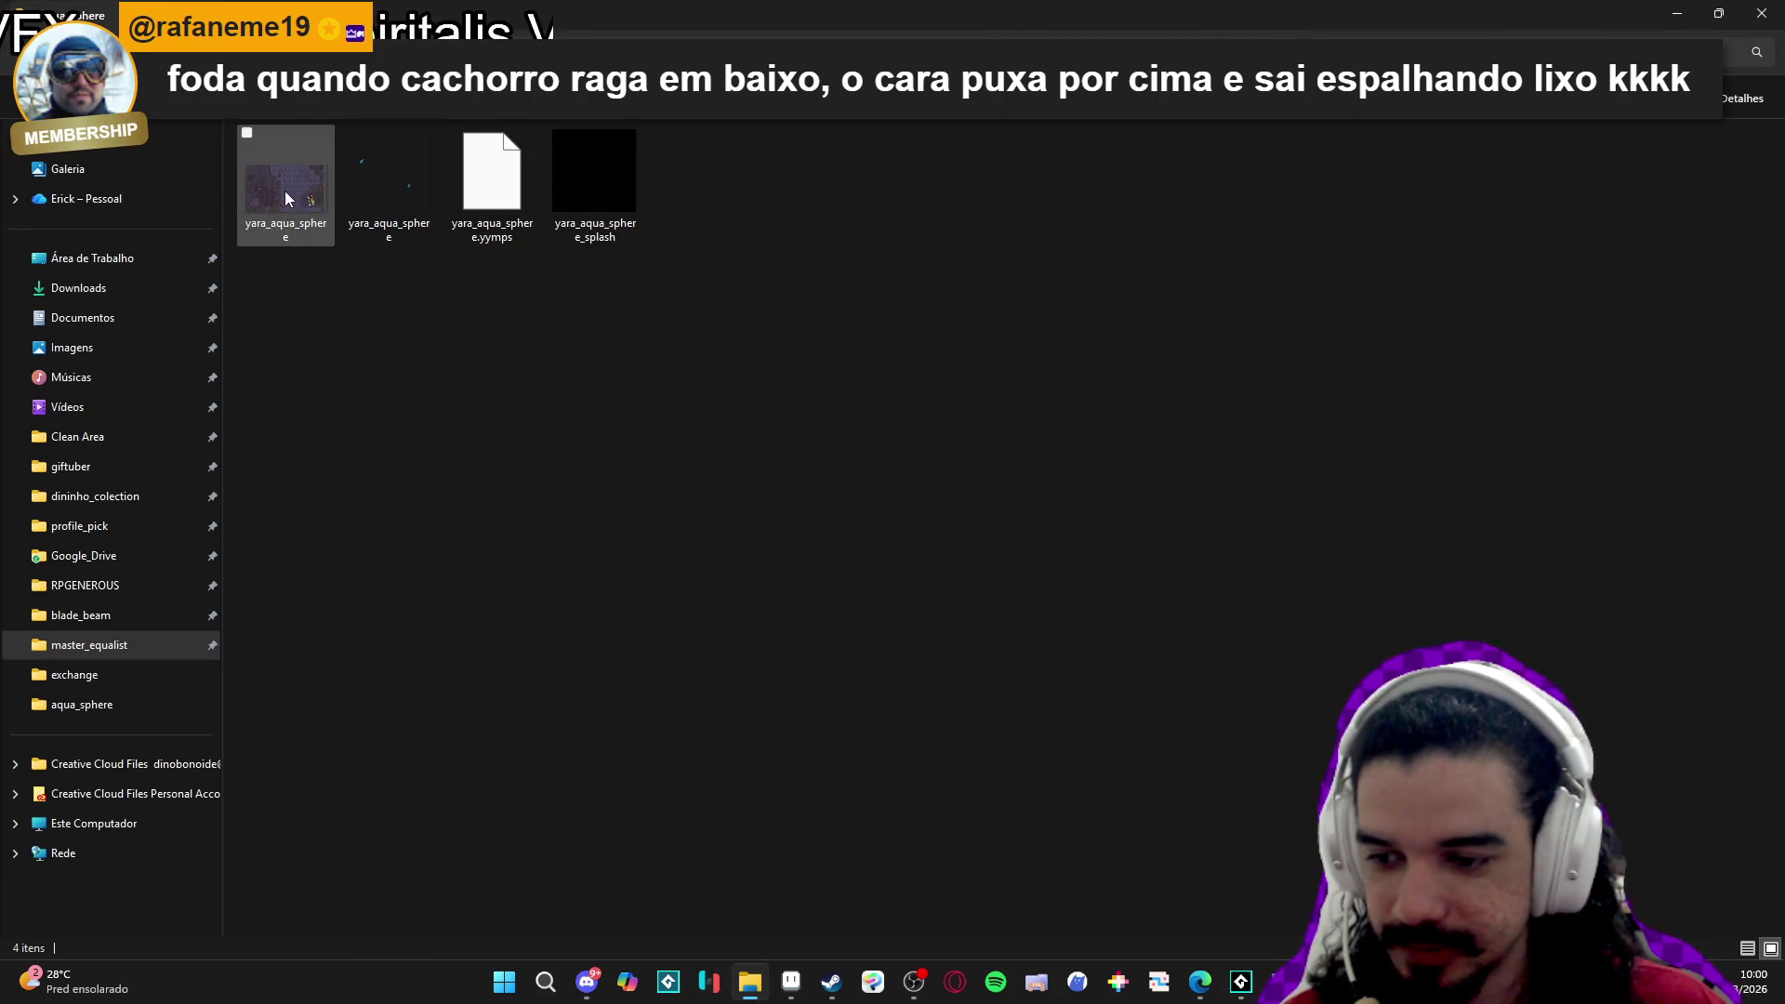
double_click(292, 192)
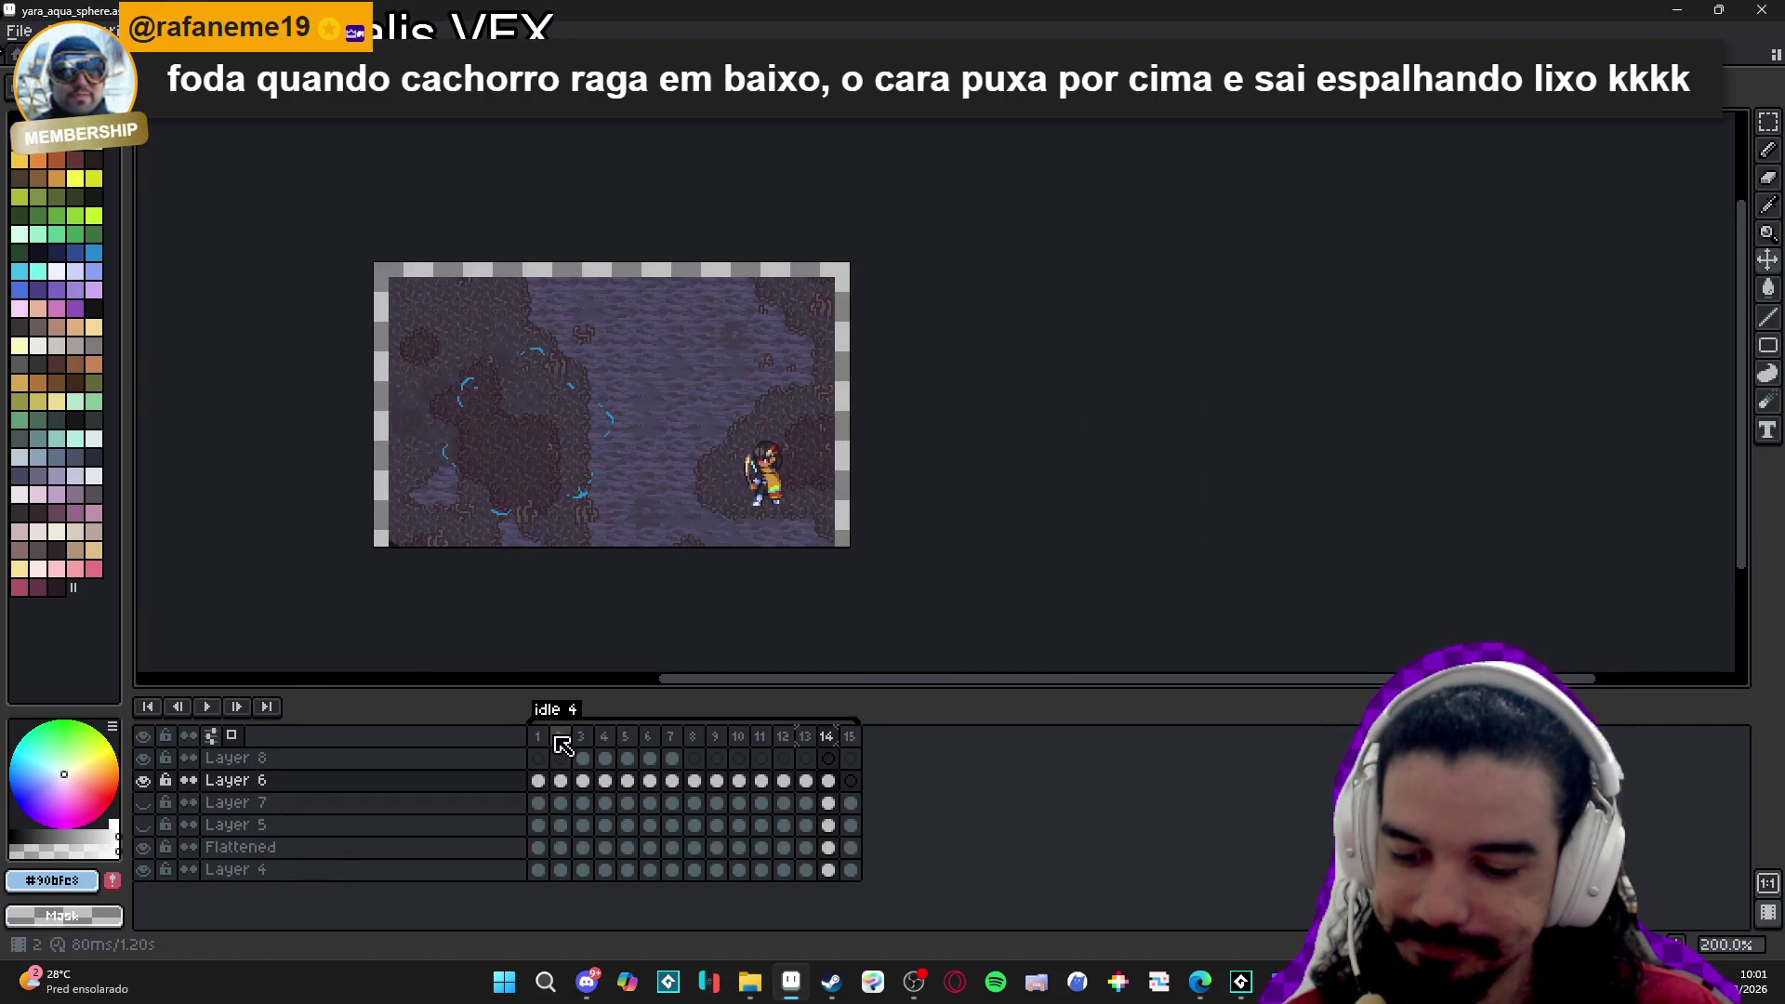
Play the swirl animation from its first frame, then stop playback.
left_click(539, 736)
key("Return")
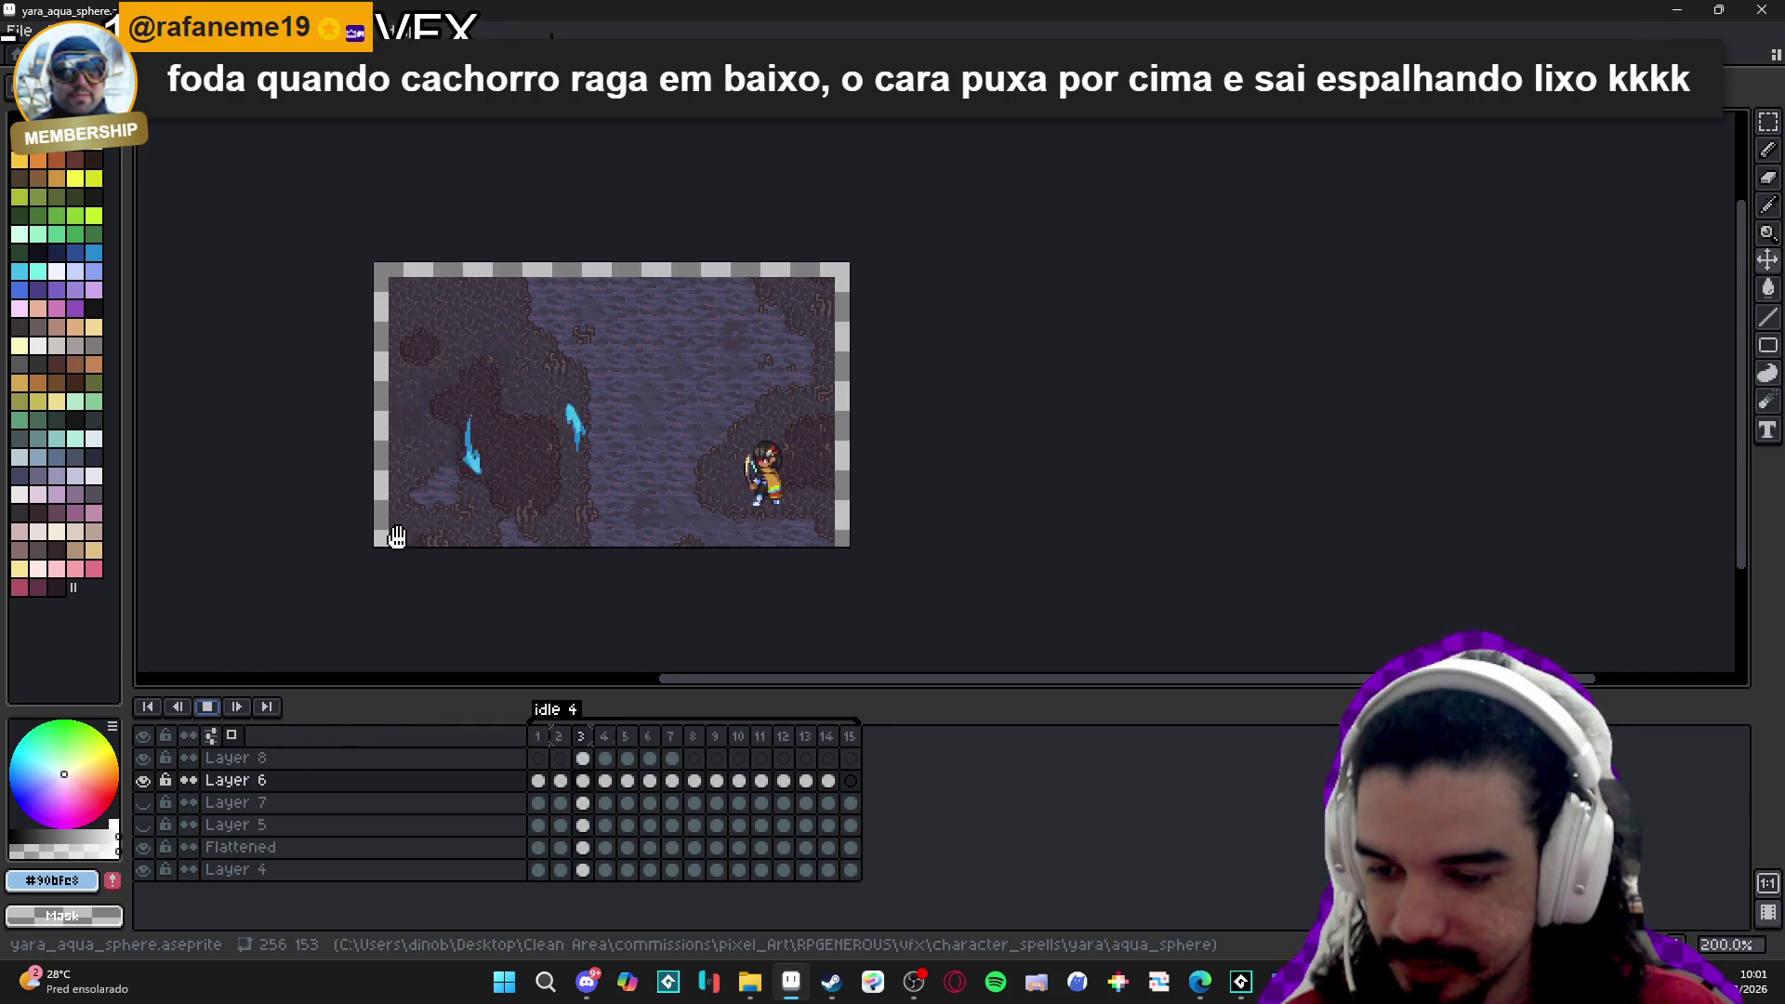
scroll(511, 558, "up", 1)
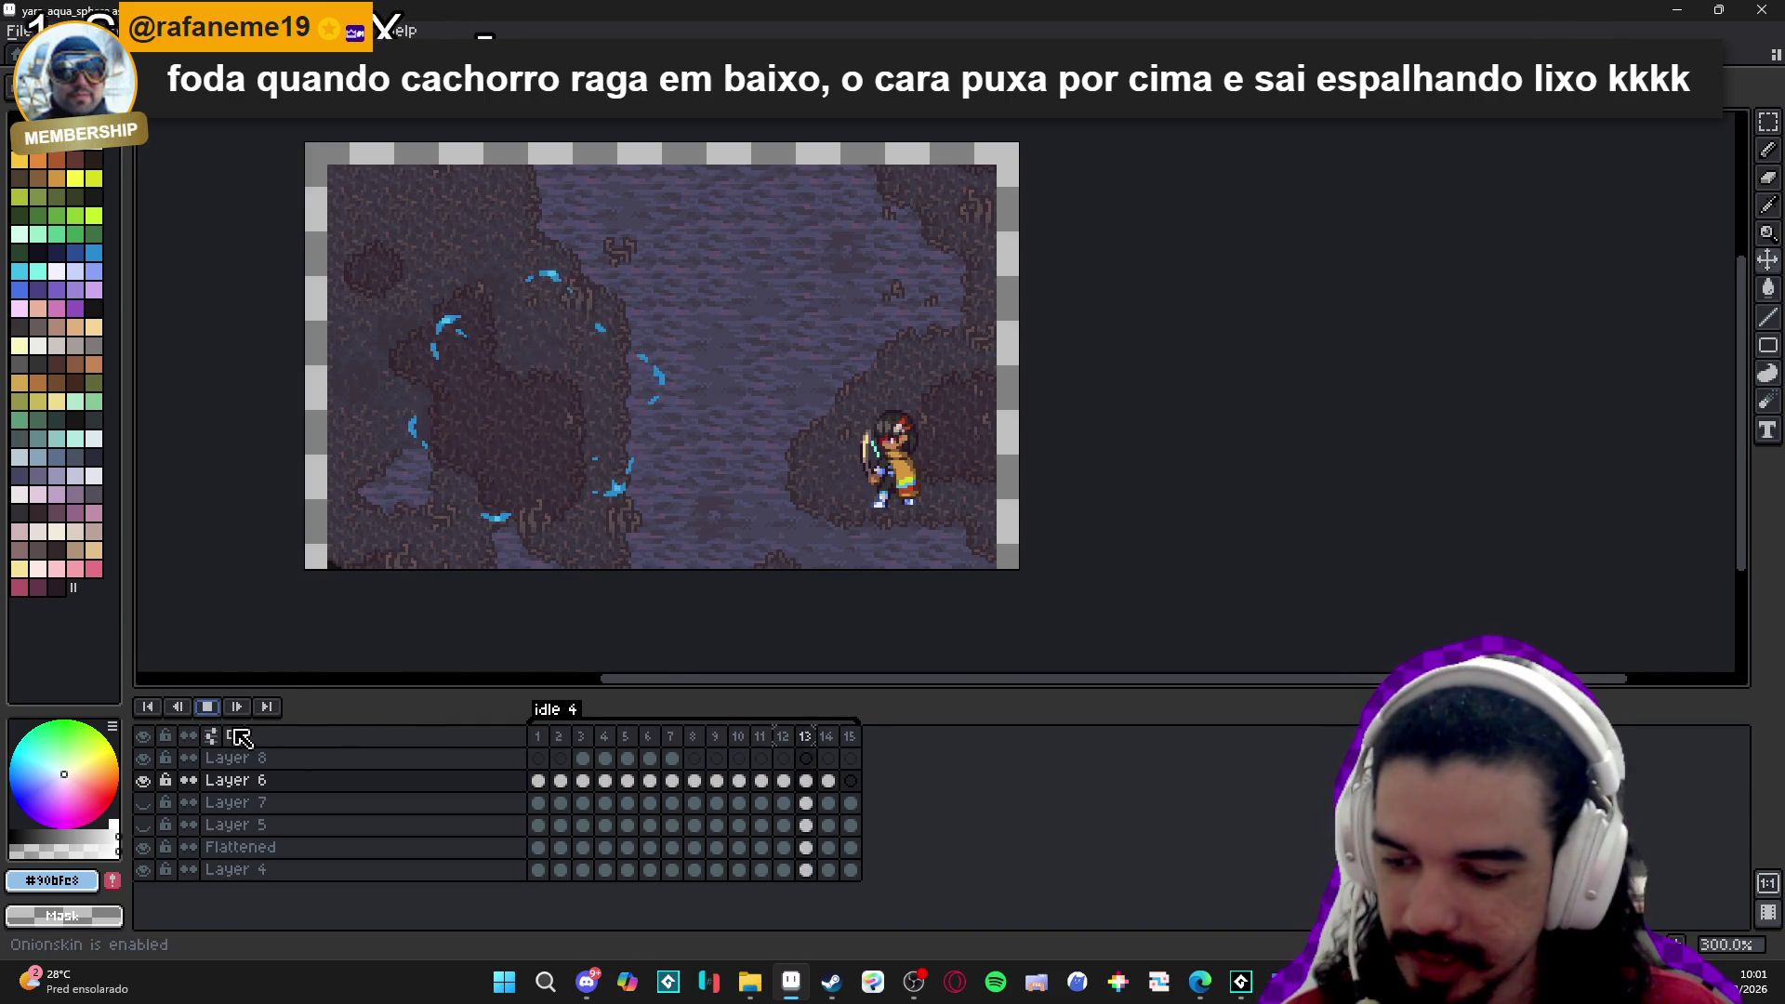
left_click(208, 707)
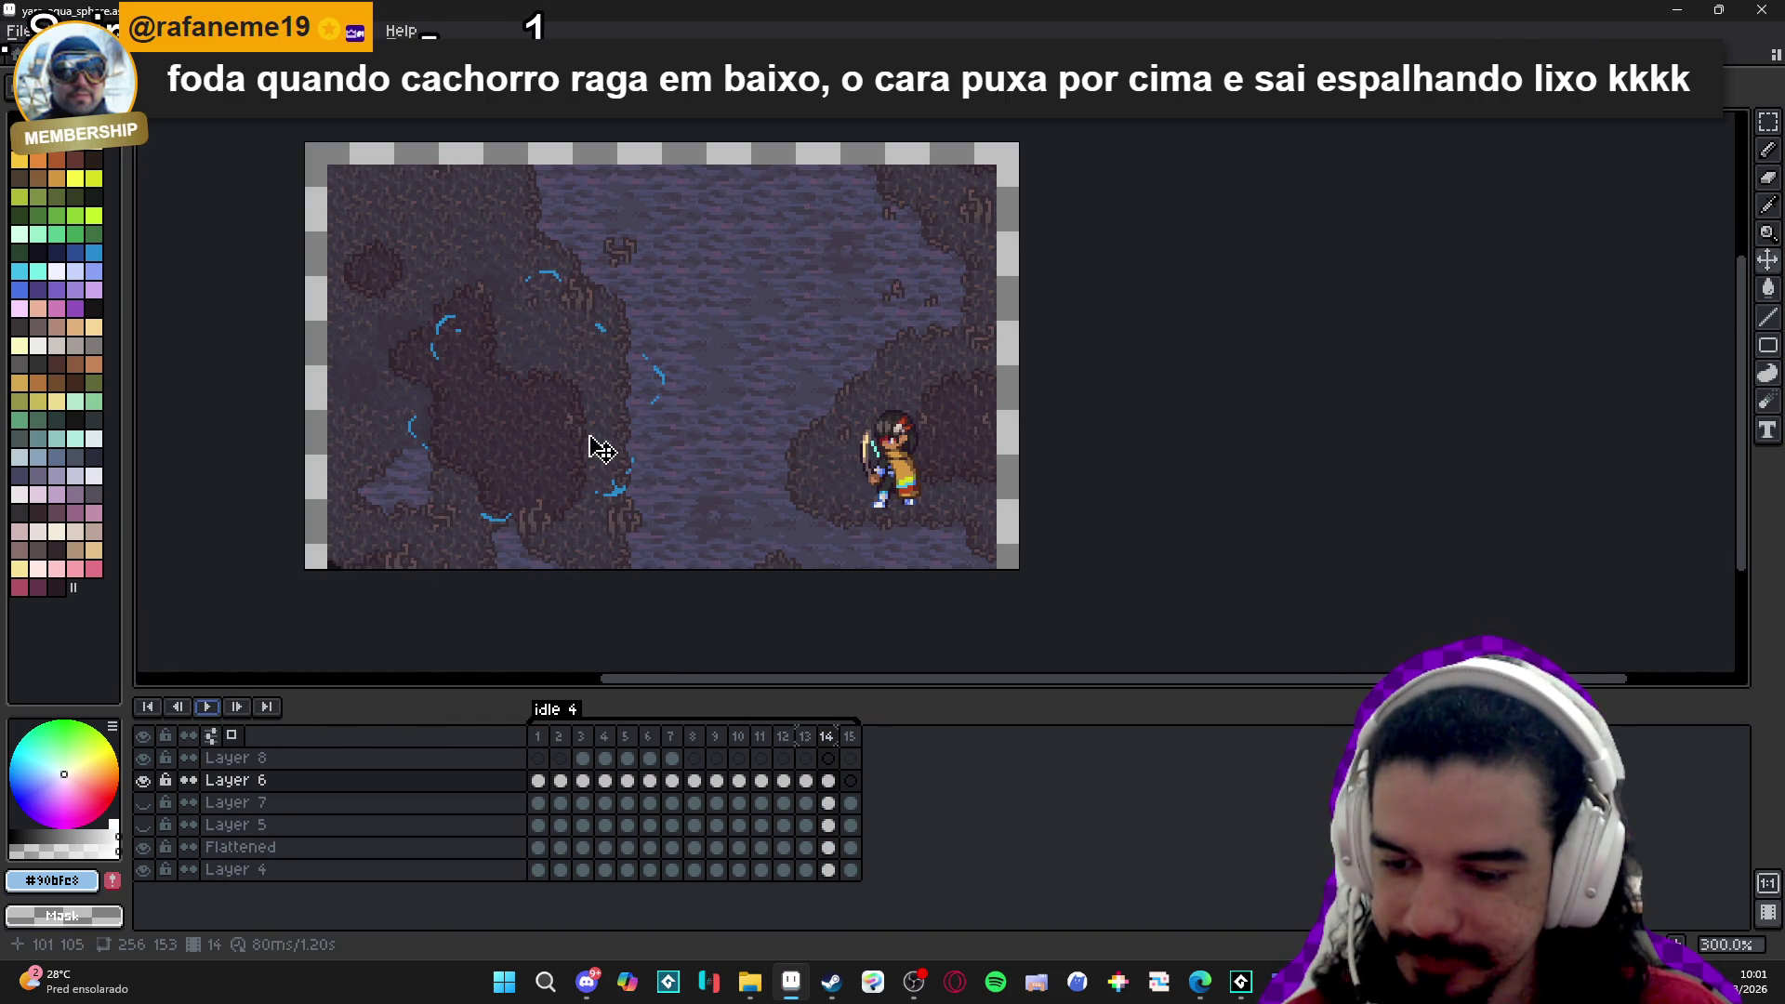
Step to frame 5 and dock the swirl sprite in a side view beside the active cave scene.
left_click(539, 737)
left_click(559, 736)
left_click(582, 737)
left_click(626, 739)
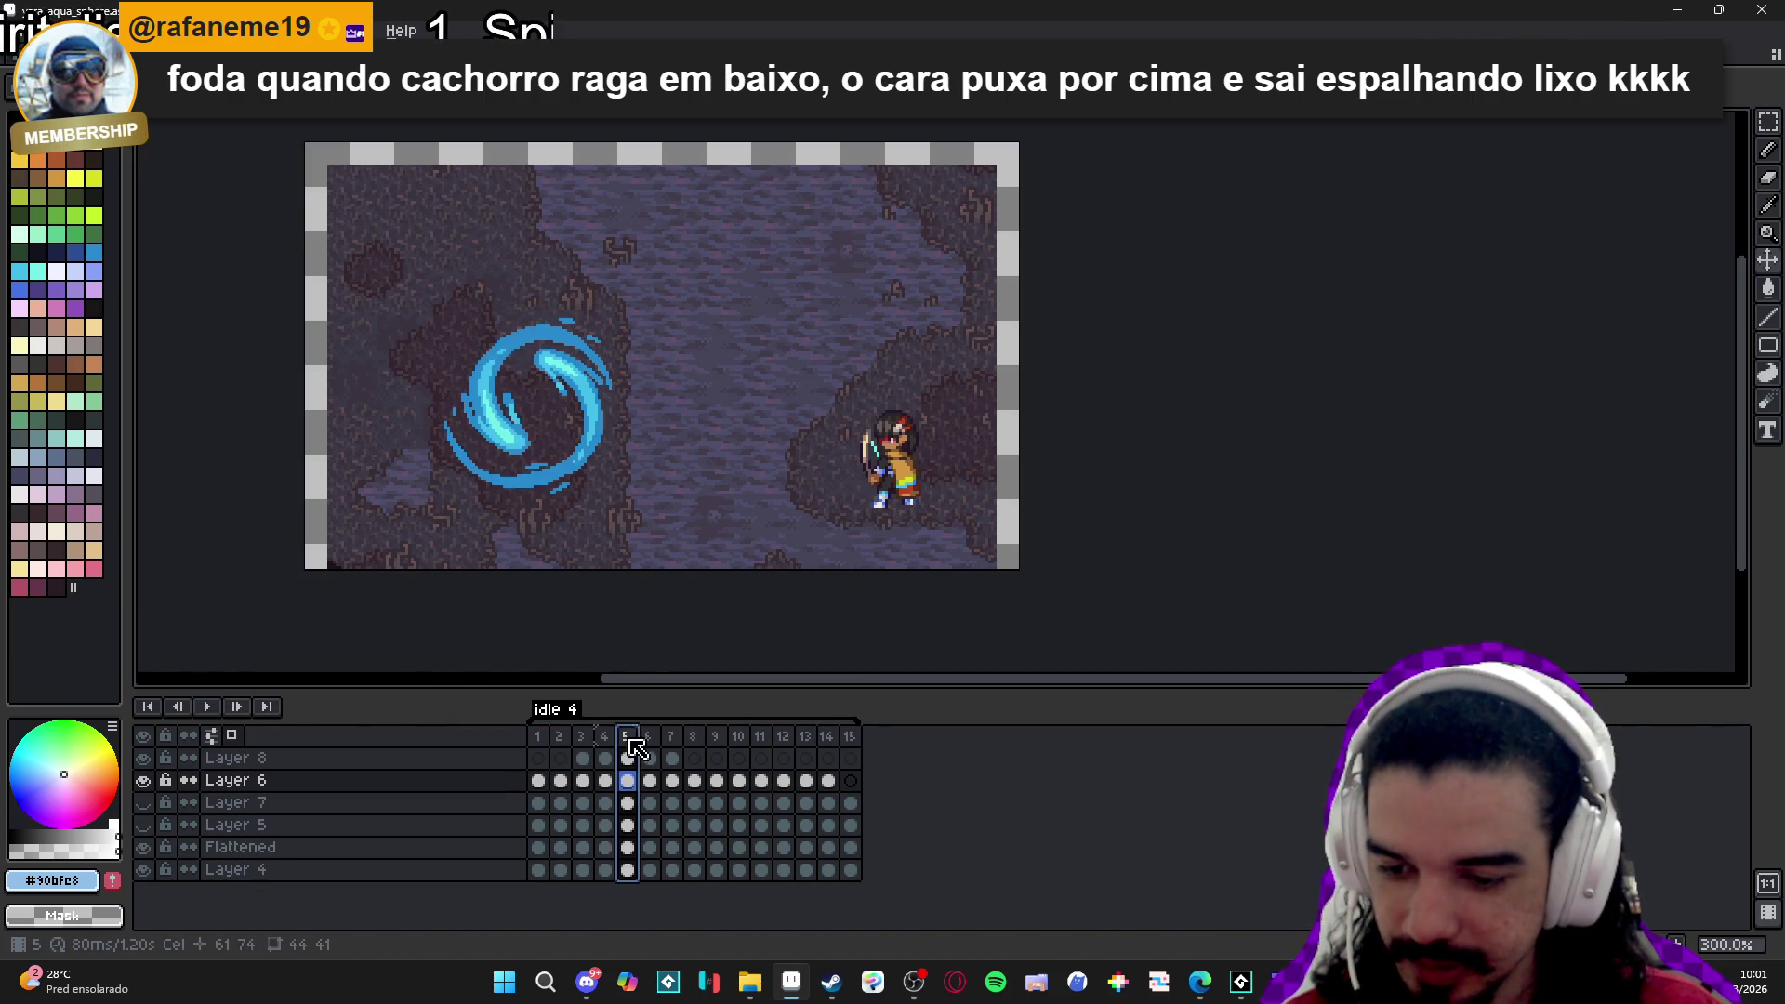
mouse_move(55, 88)
left_mouse_down()
mouse_move(211, 359)
mouse_move(152, 398)
mouse_move(163, 409)
left_mouse_up()
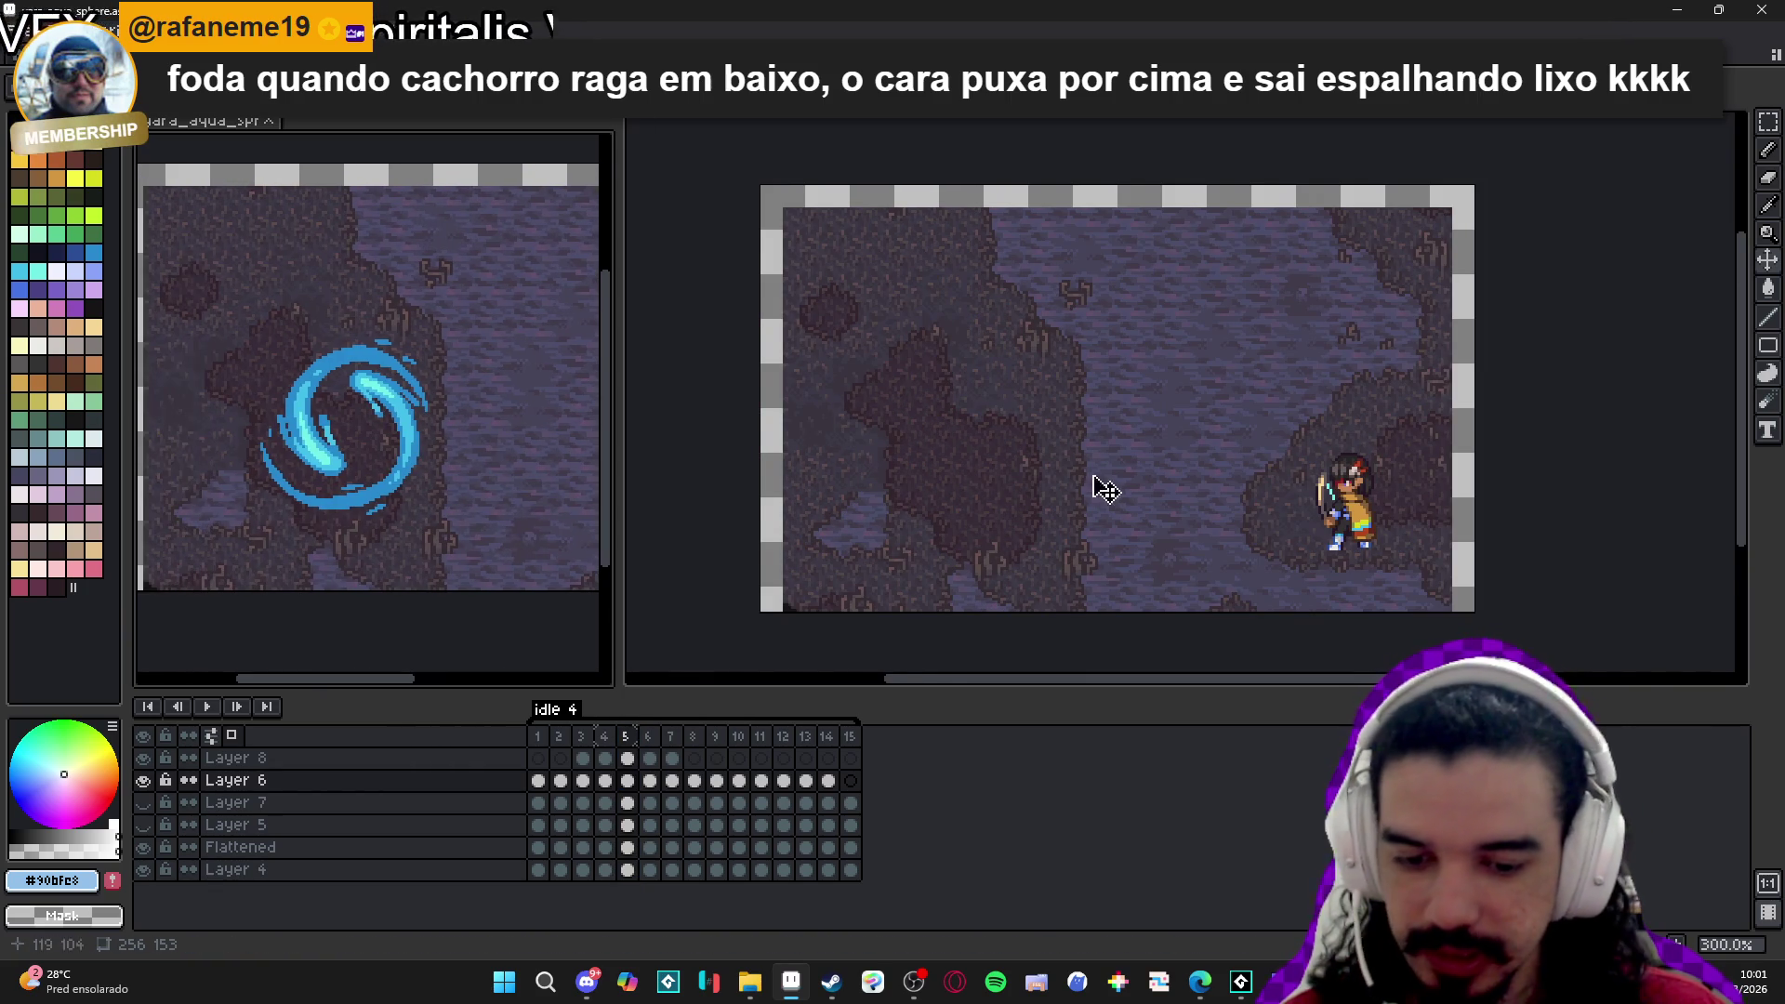
left_click(1100, 487)
Drag the character left and up toward the cave's centre, narrowing the swirl reference view.
left_click_drag(1266, 538, 1021, 492)
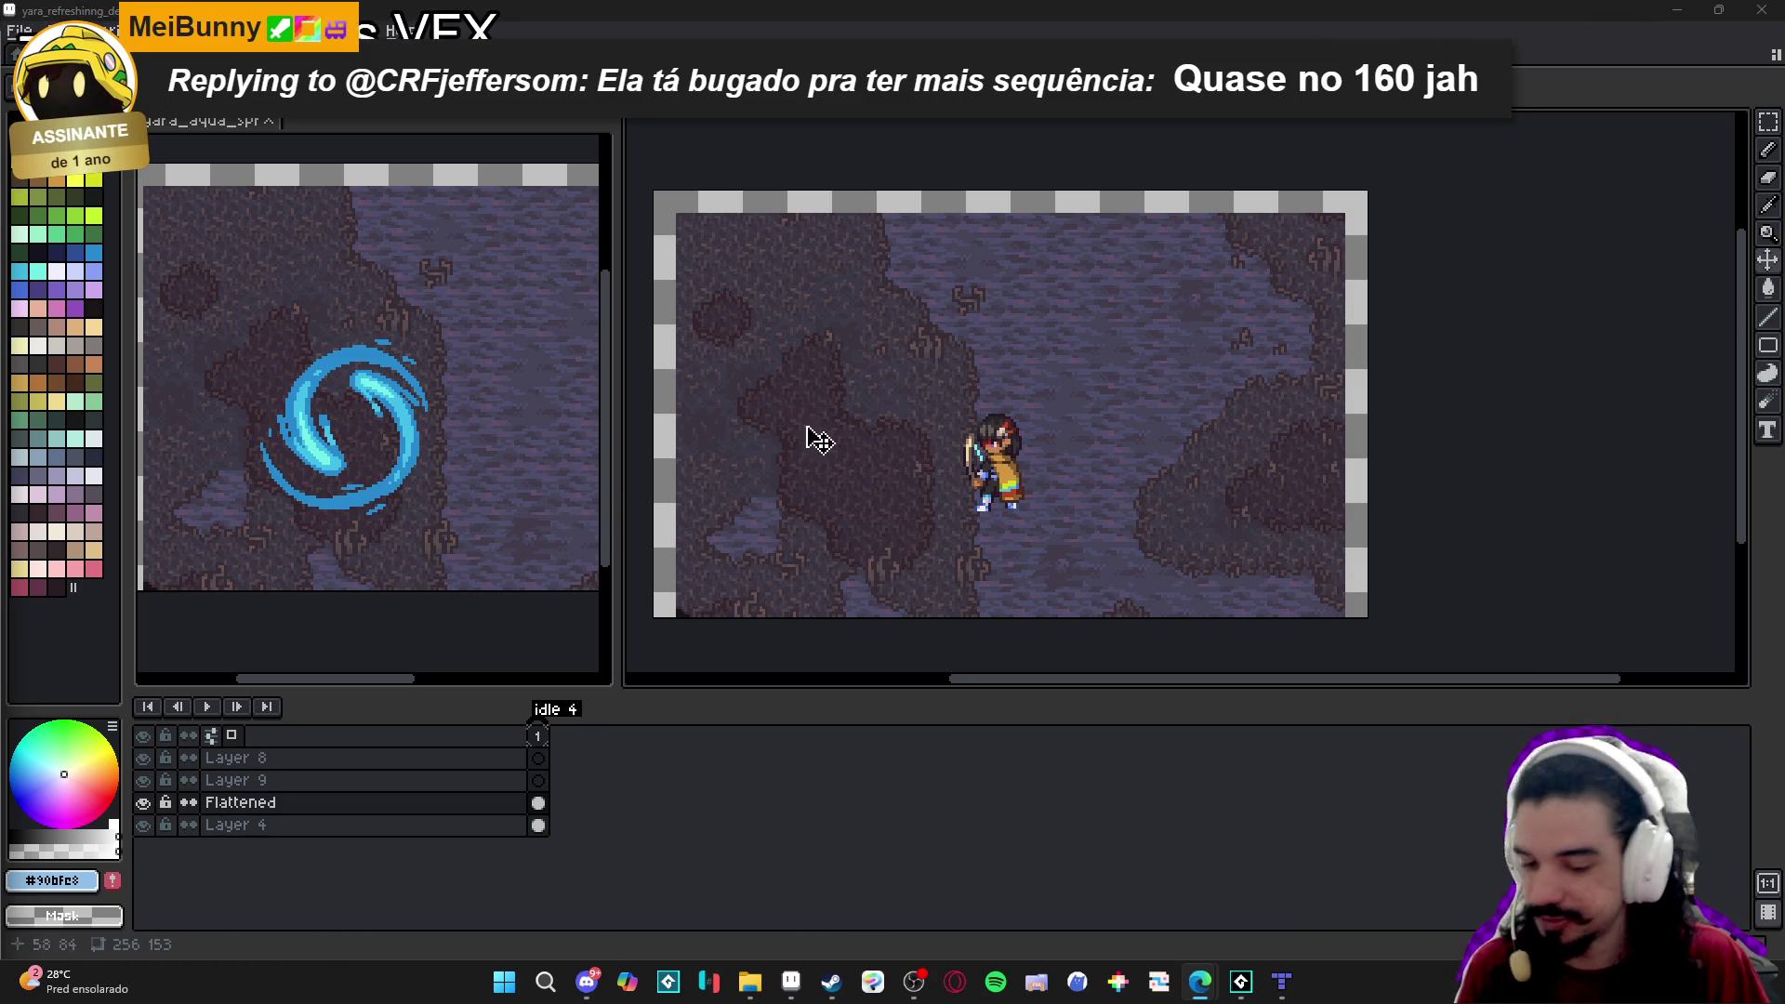
left_click_drag(614, 484, 404, 425)
mouse_move(809, 485)
left_mouse_down()
mouse_move(767, 455)
mouse_move(780, 462)
left_mouse_up()
left_click(143, 803)
left_click(143, 804)
left_click(144, 803)
left_click(143, 804)
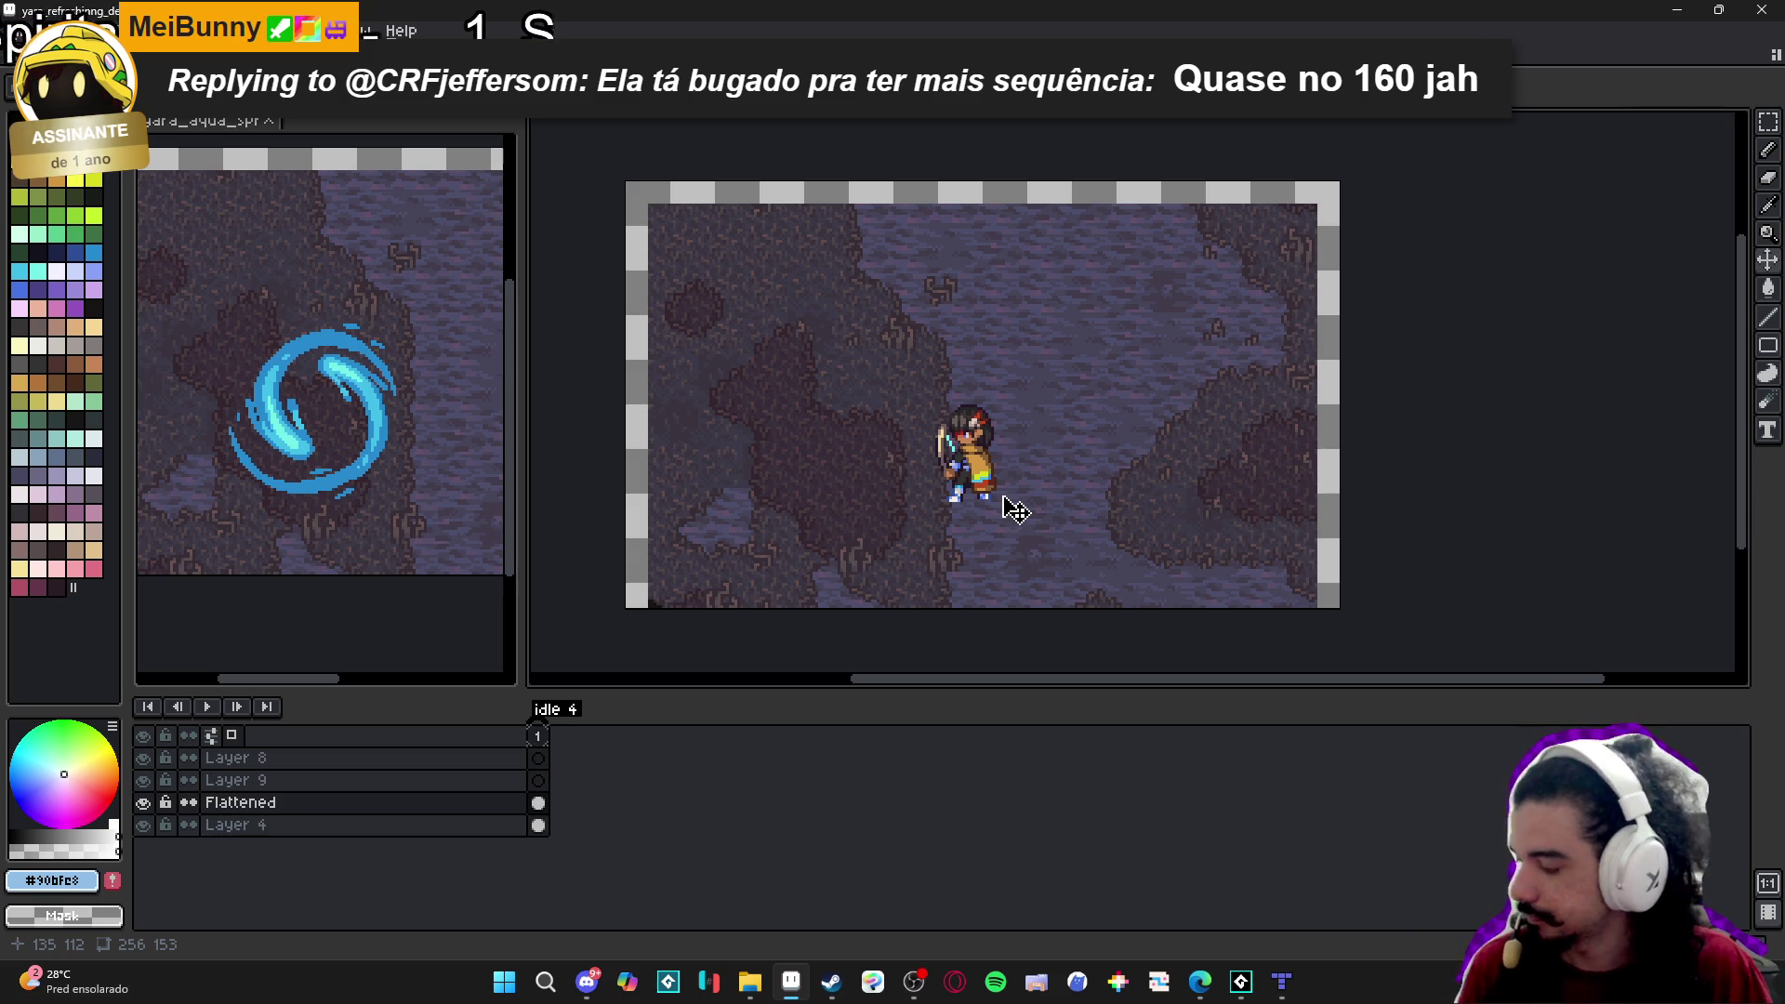
key("ctrl")
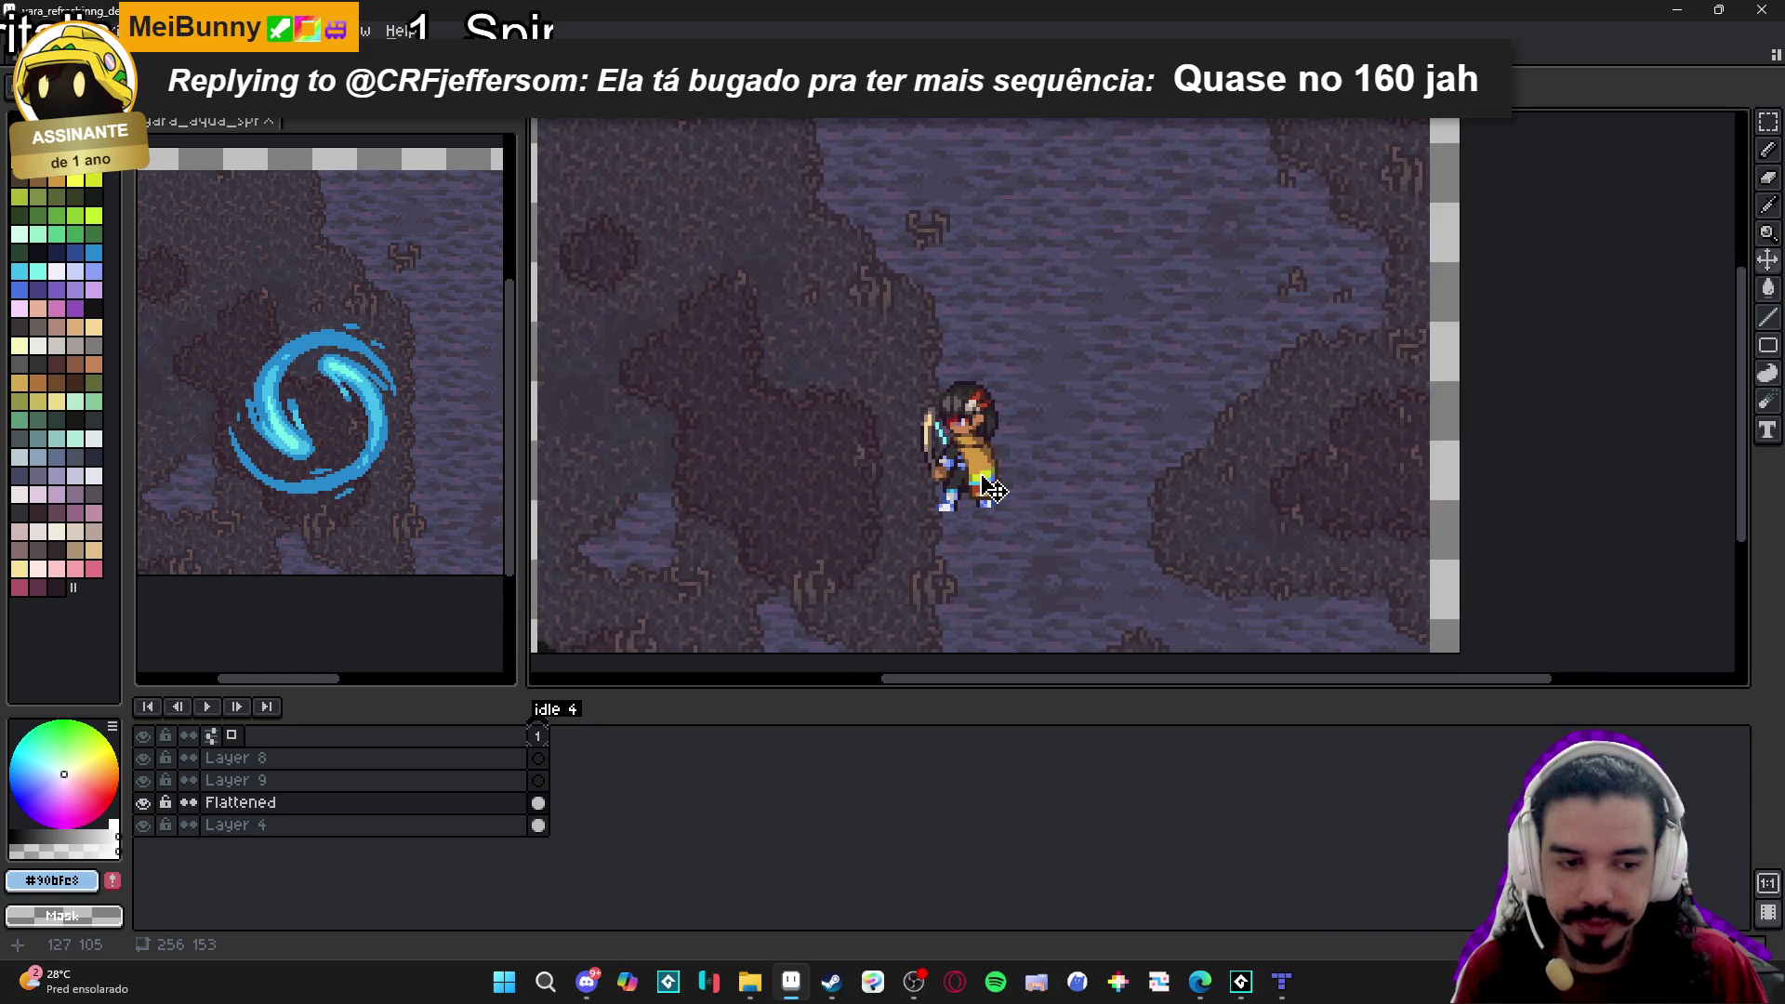
Sample the brown from the character's tunic and reframe the zoomed-out cave view.
left_click_drag(993, 490, 1018, 504)
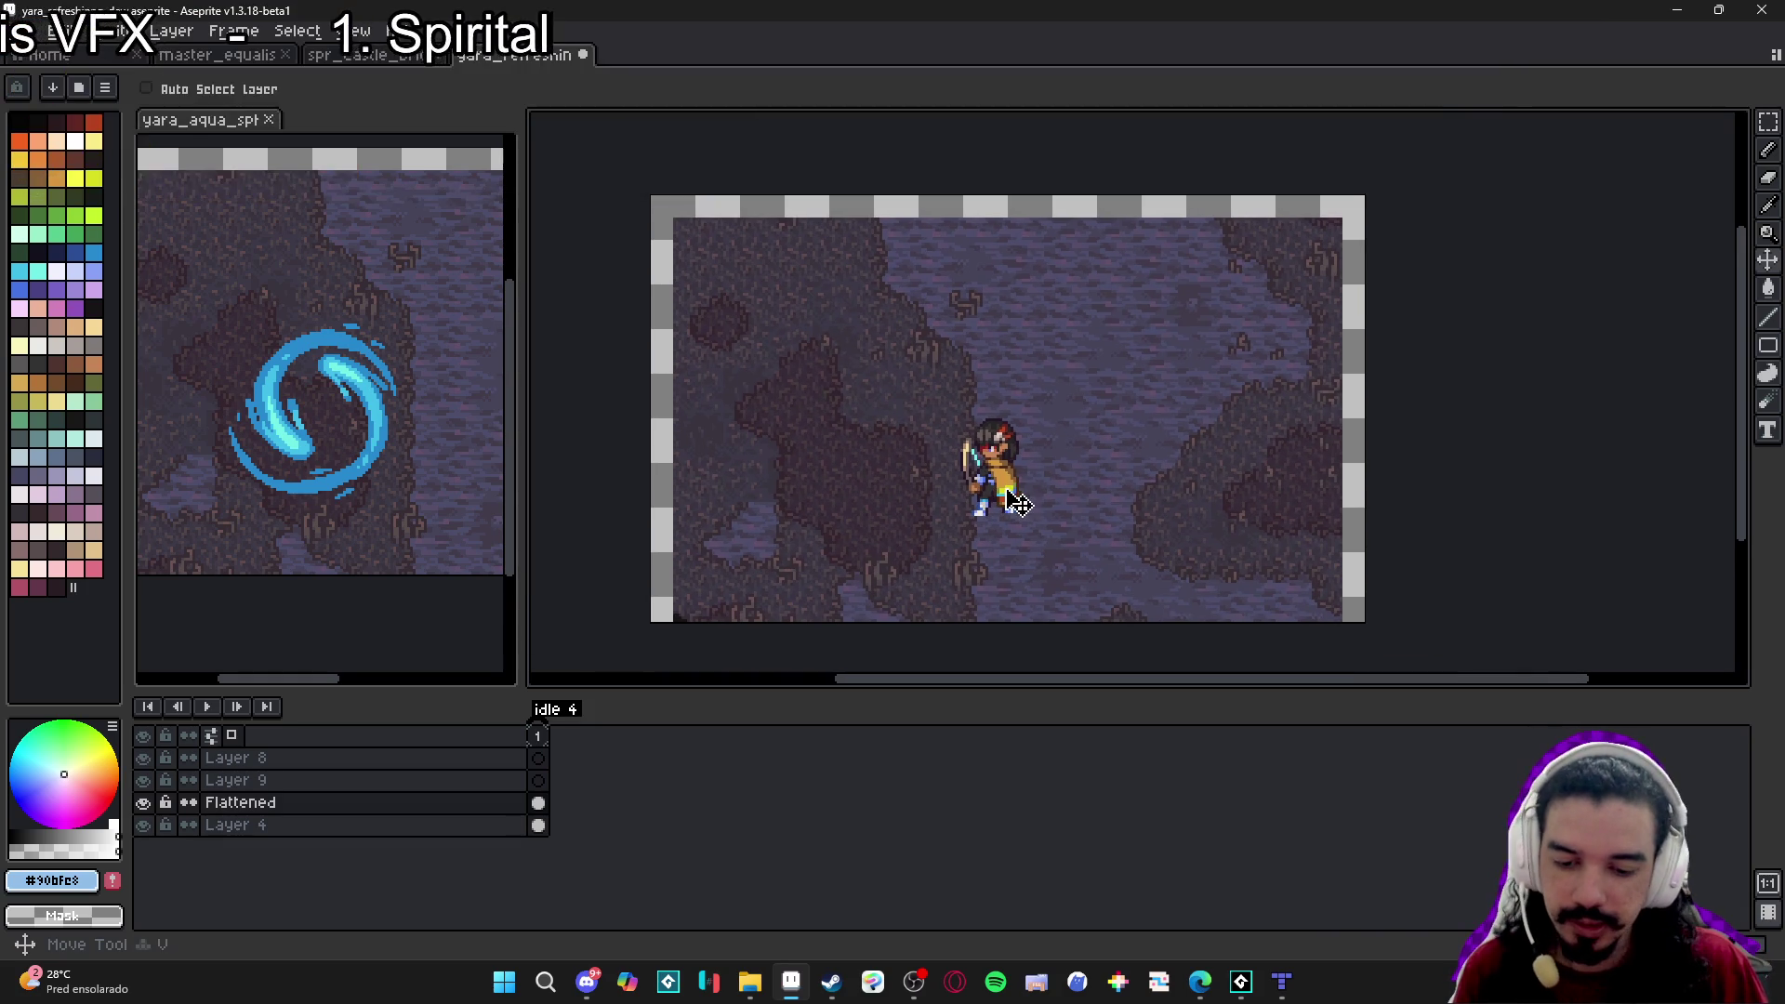
scroll(1019, 497, "up", 5)
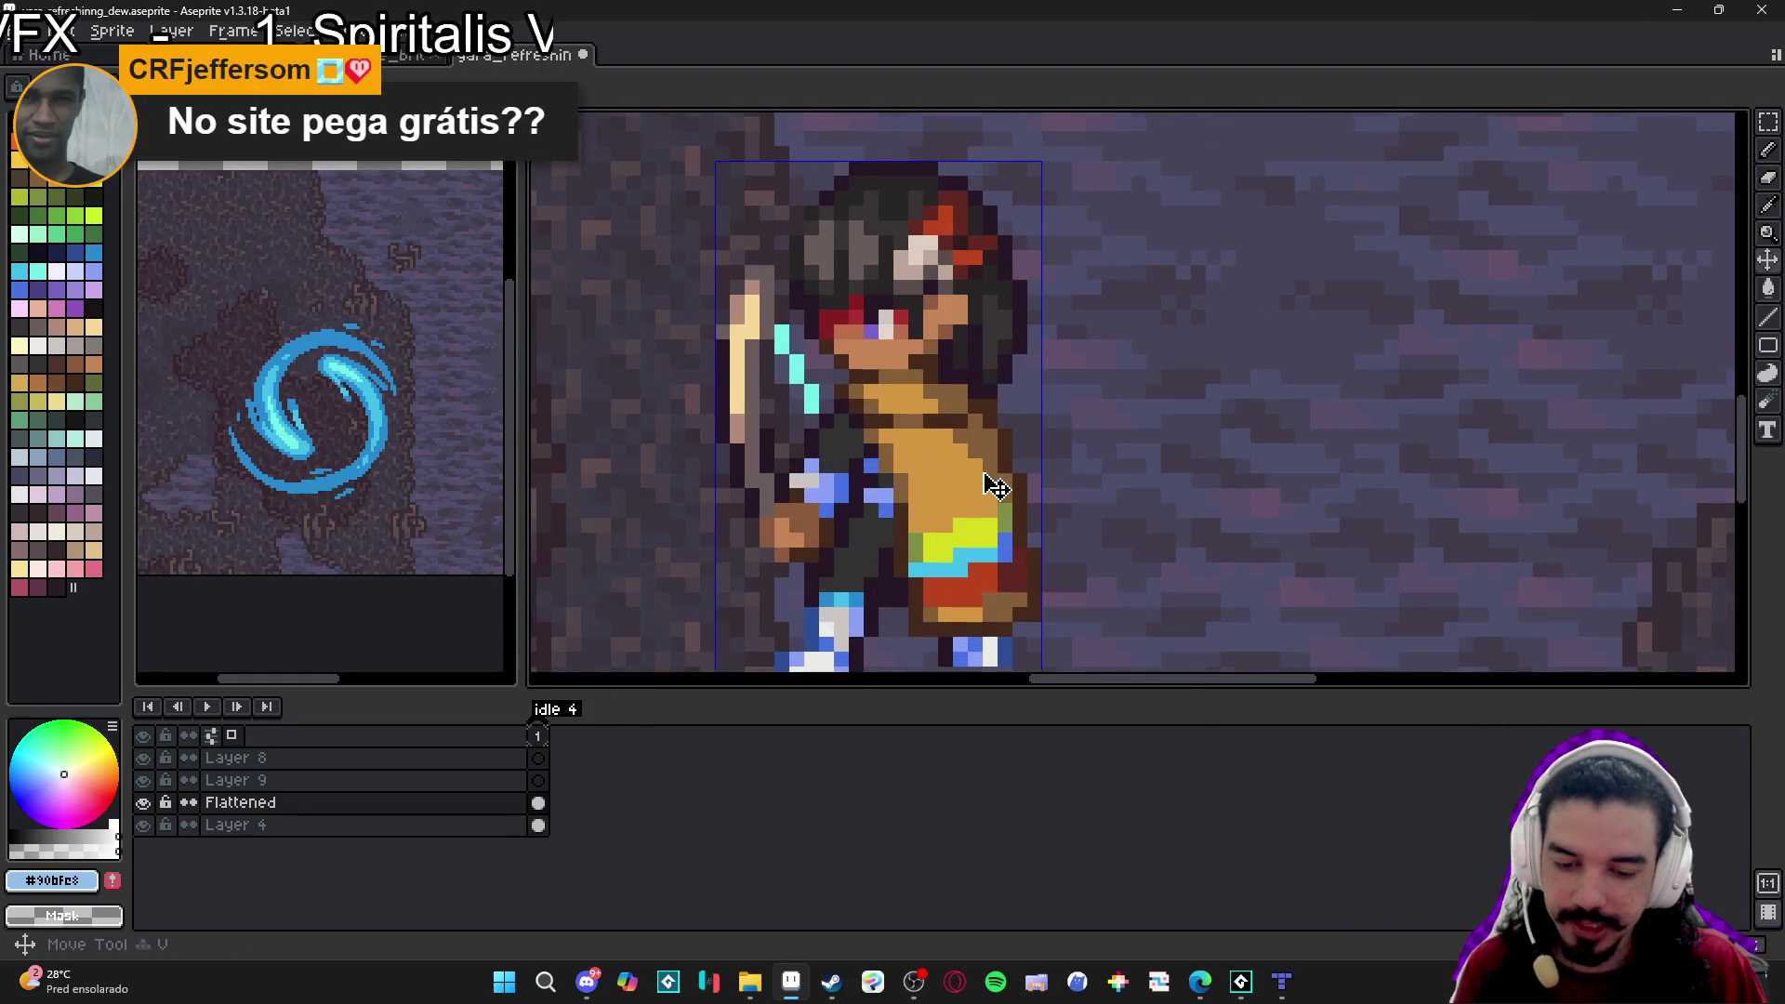
left_click(982, 485, "alt")
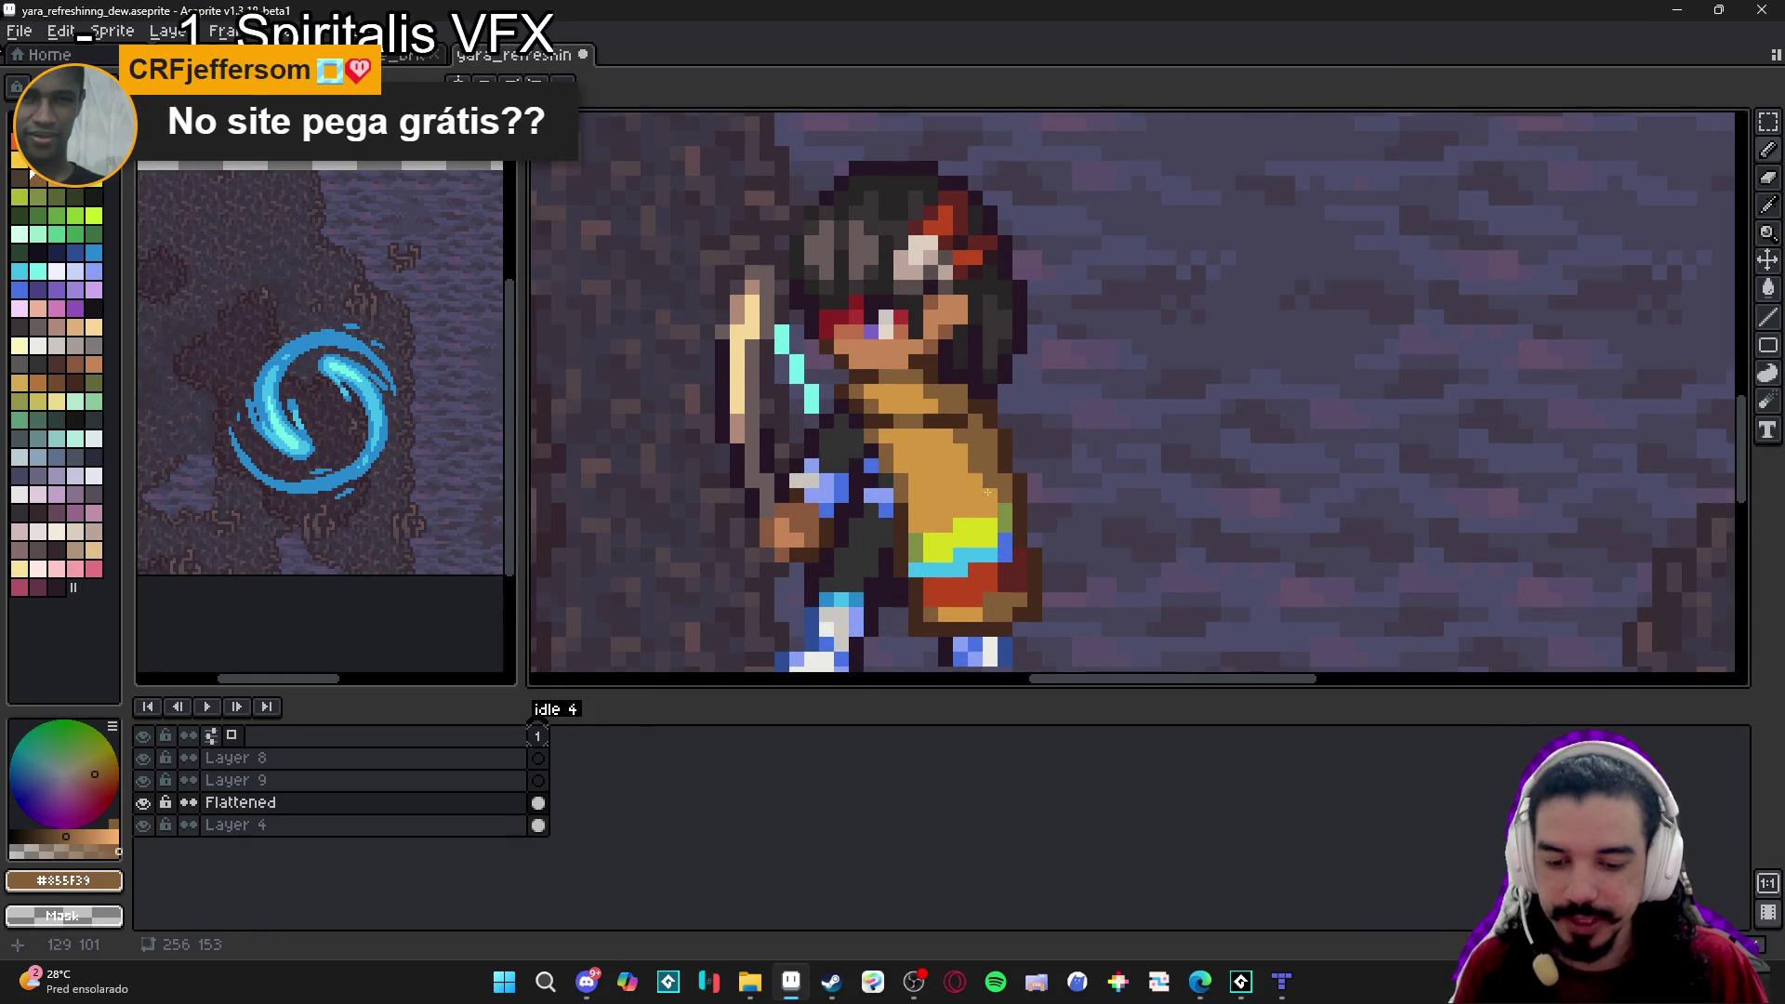
scroll(982, 484, "down", 3)
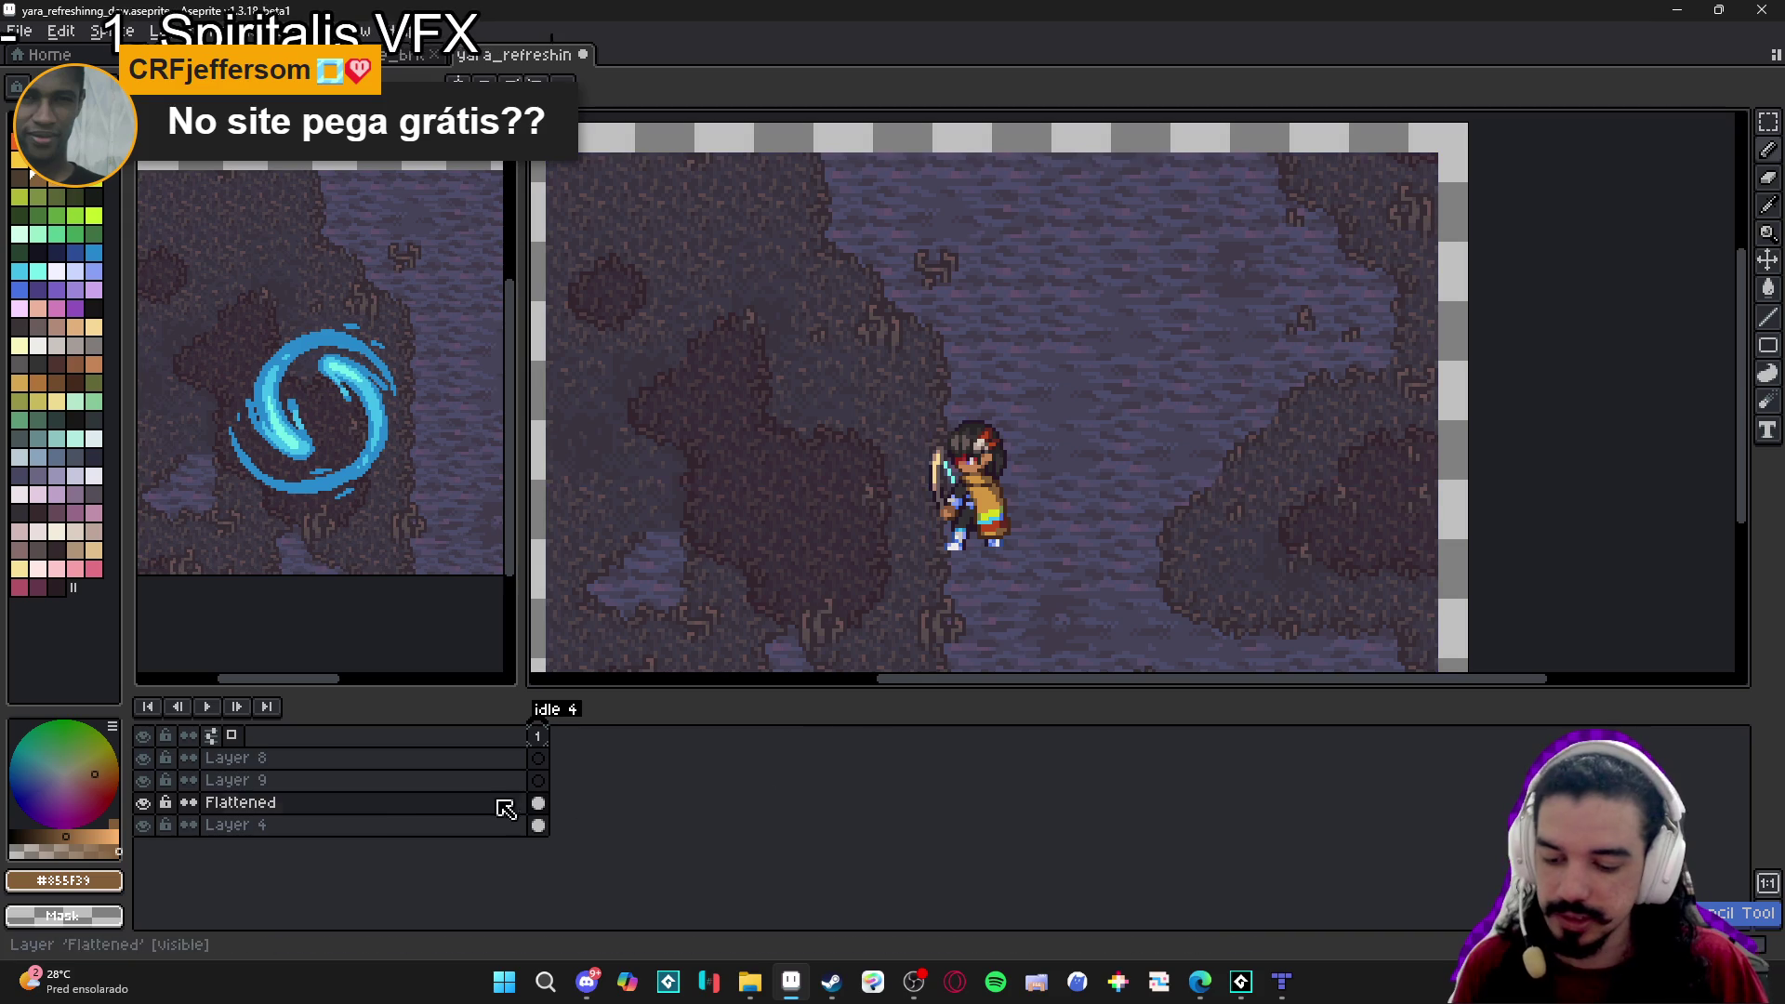
left_click(142, 802)
left_click(143, 803)
scroll(1118, 455, "up", 5)
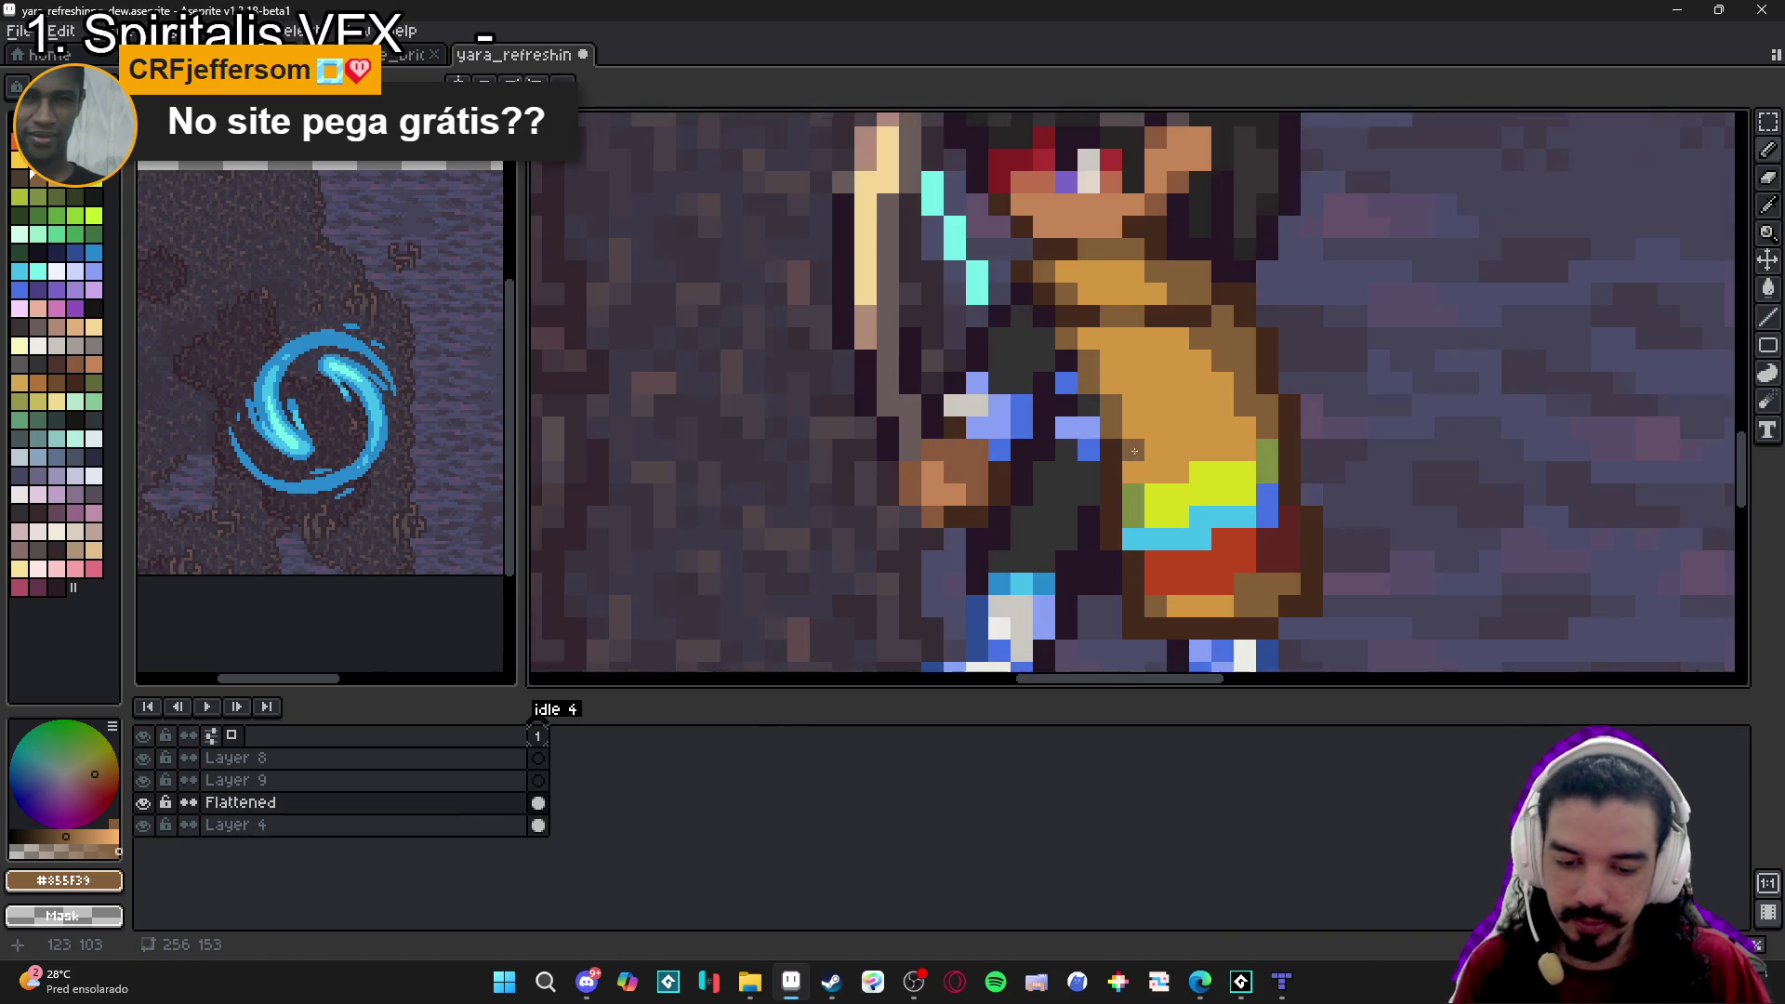
scroll(1117, 456, "down", 2)
mouse_move(1178, 491)
left_mouse_down()
mouse_move(1008, 593)
mouse_move(1025, 624)
left_mouse_up()
key("minus")
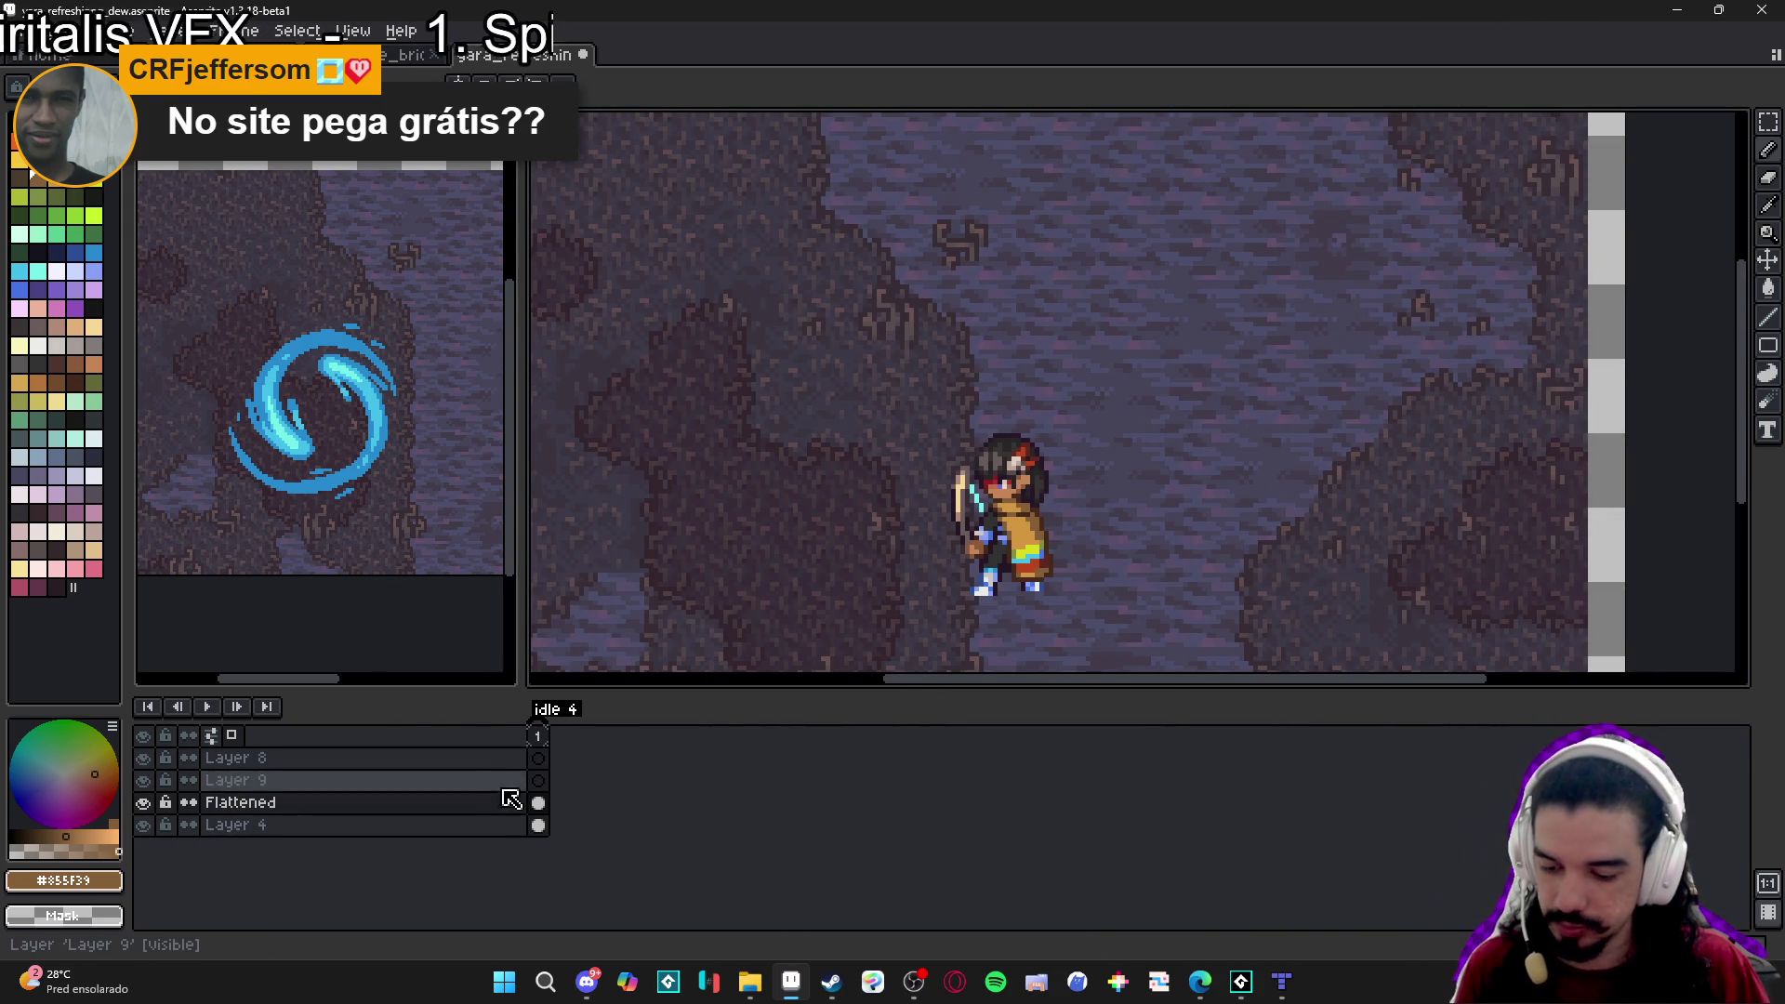
Select Layer 9, pick up the swirl's blue #2789cd, and switch to the Pencil.
left_click(536, 785)
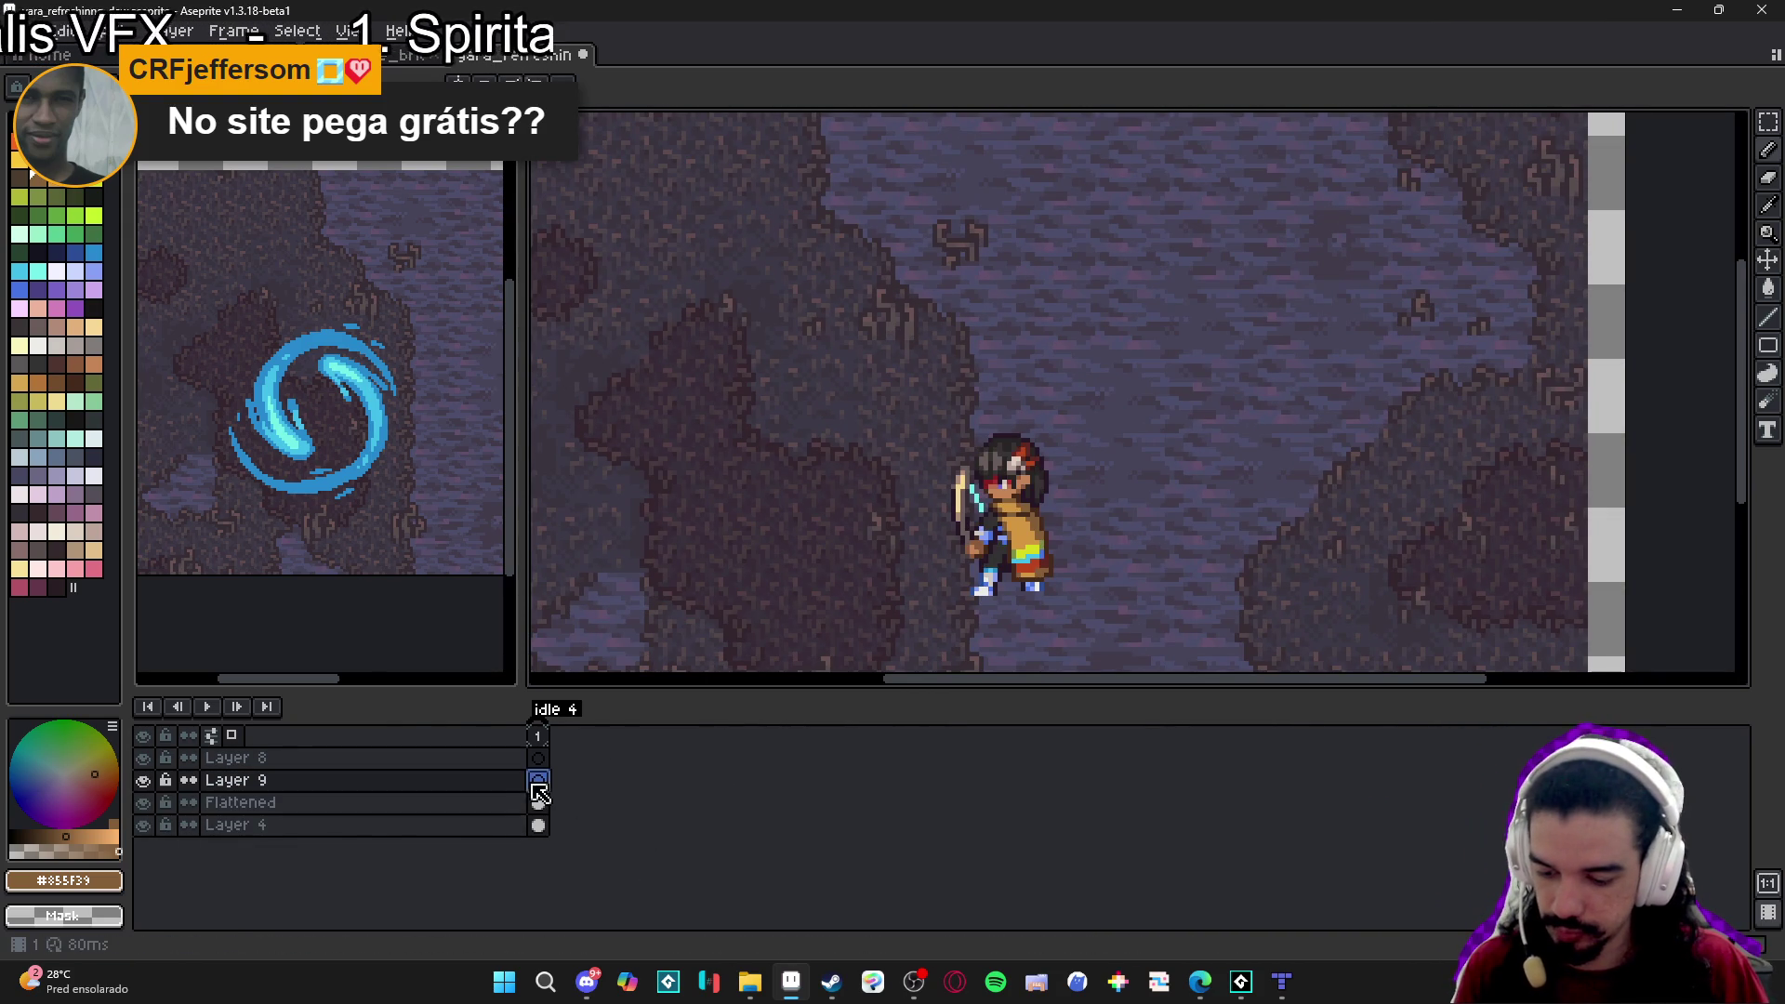
left_click(363, 479)
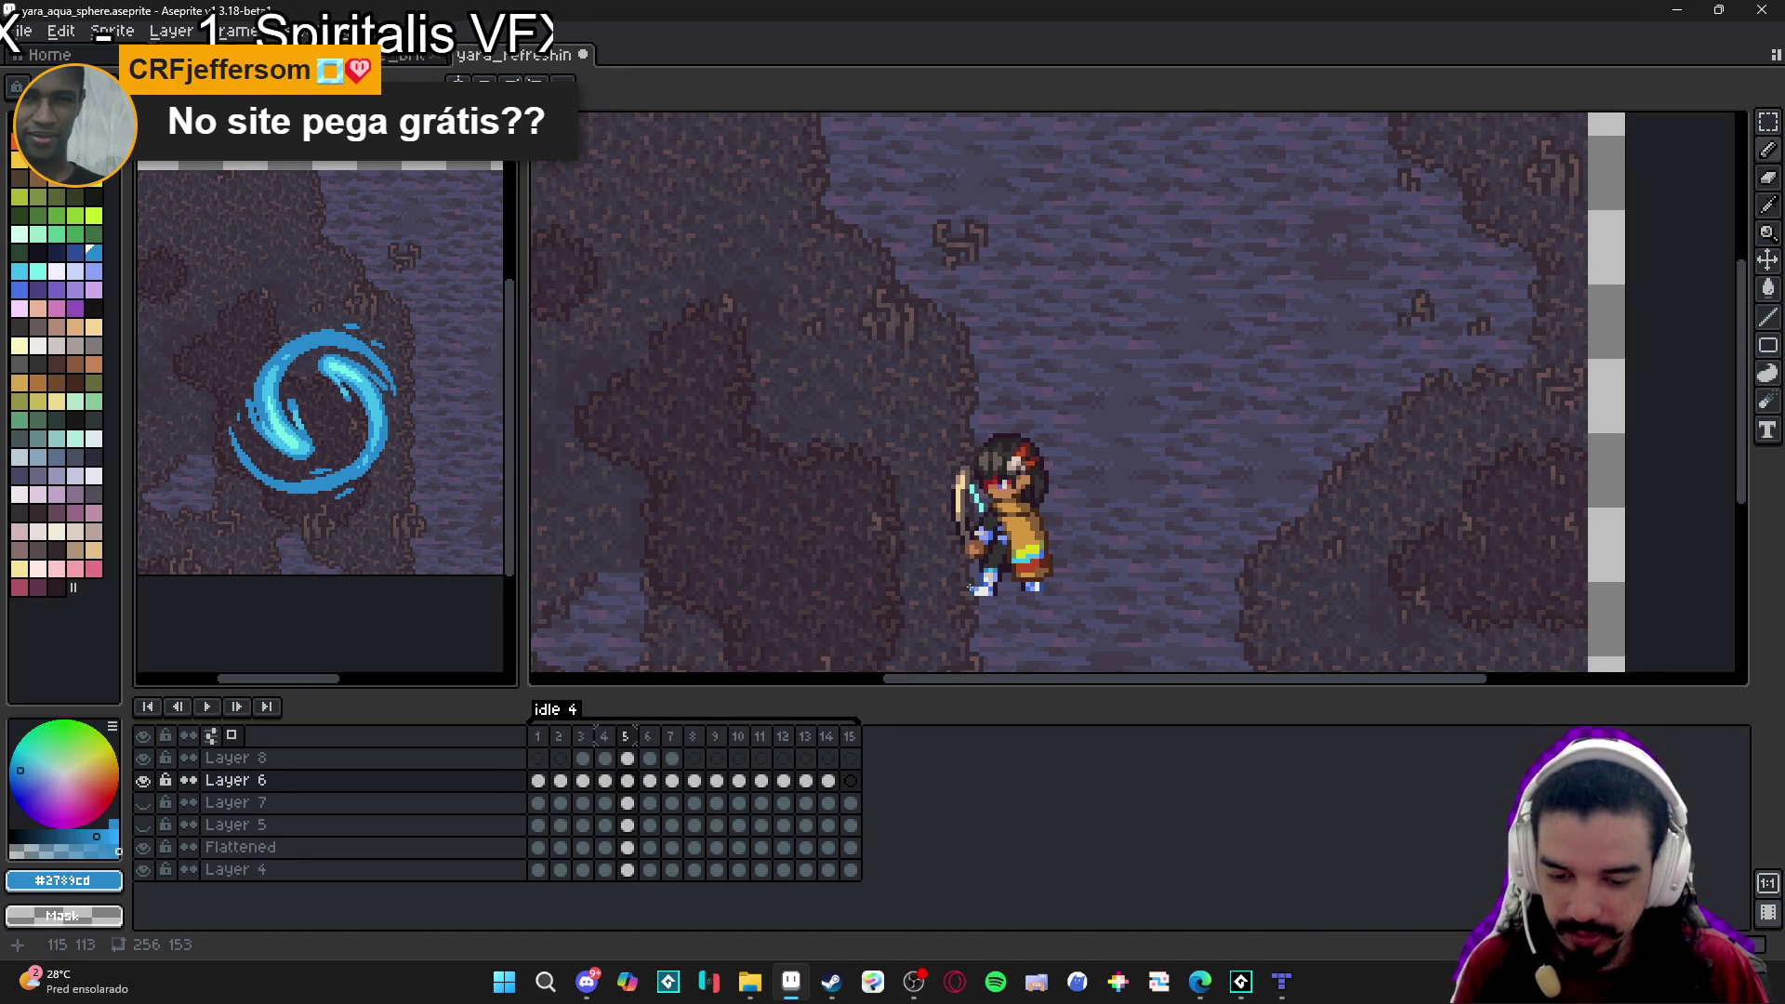
left_click(879, 666)
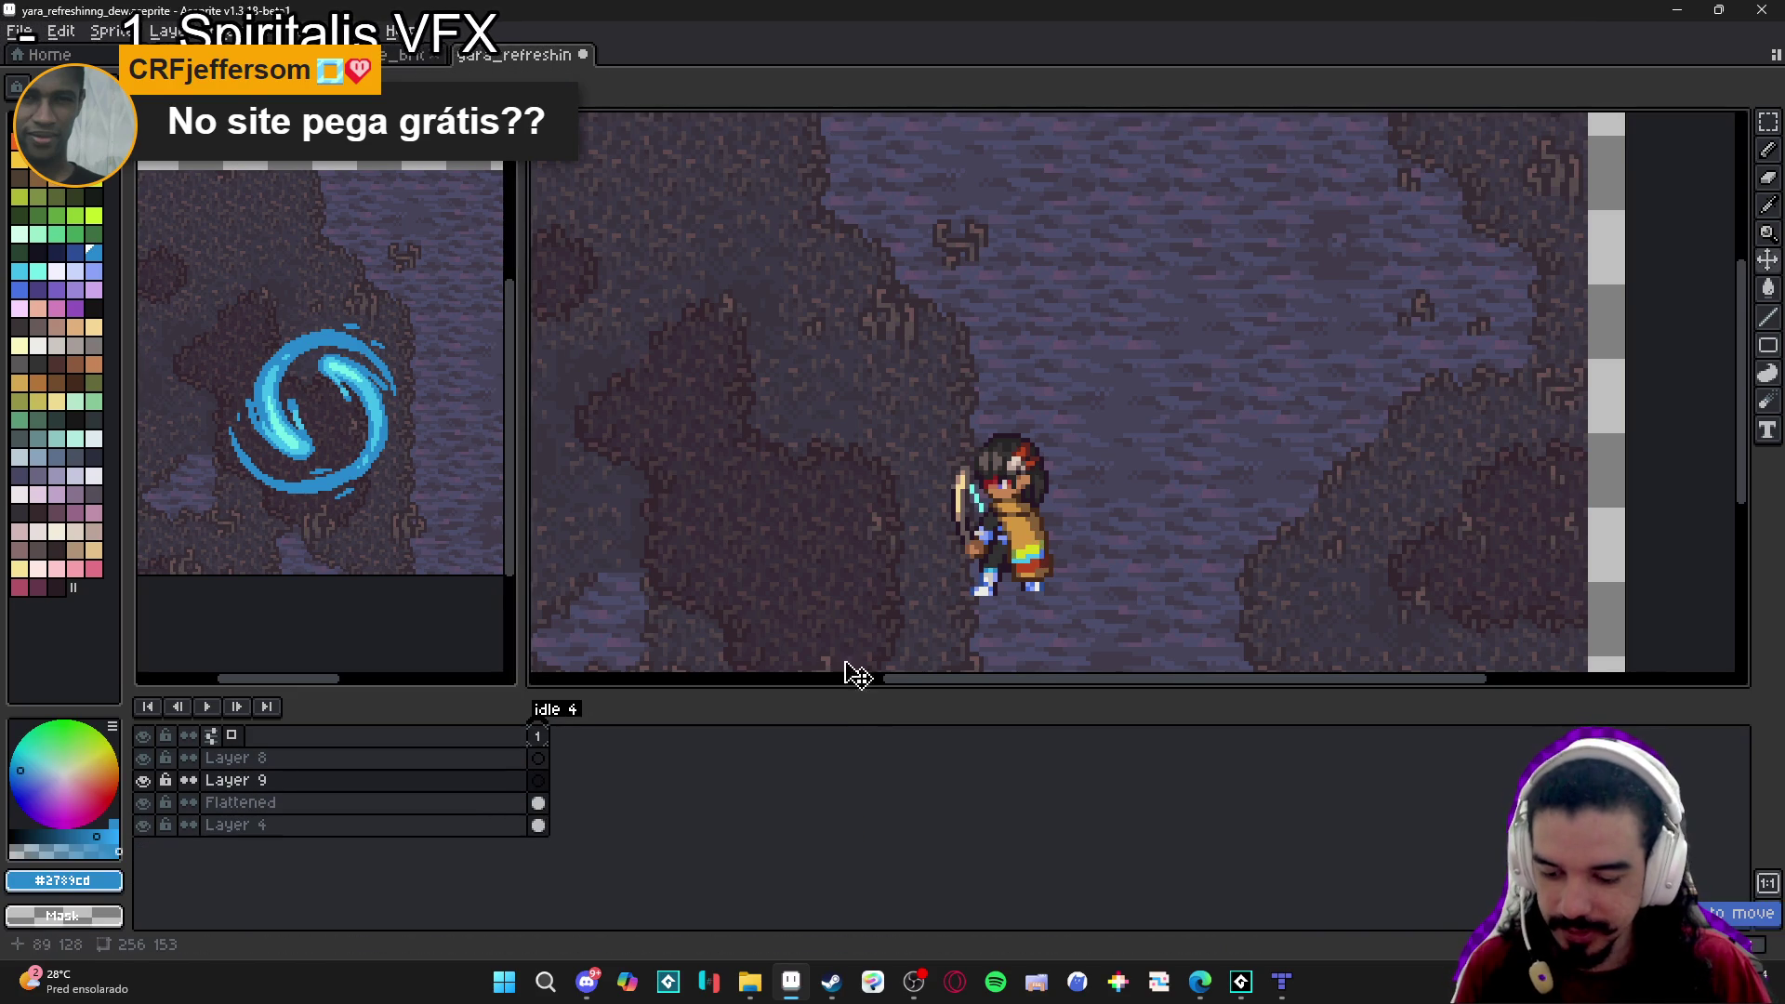
key("b")
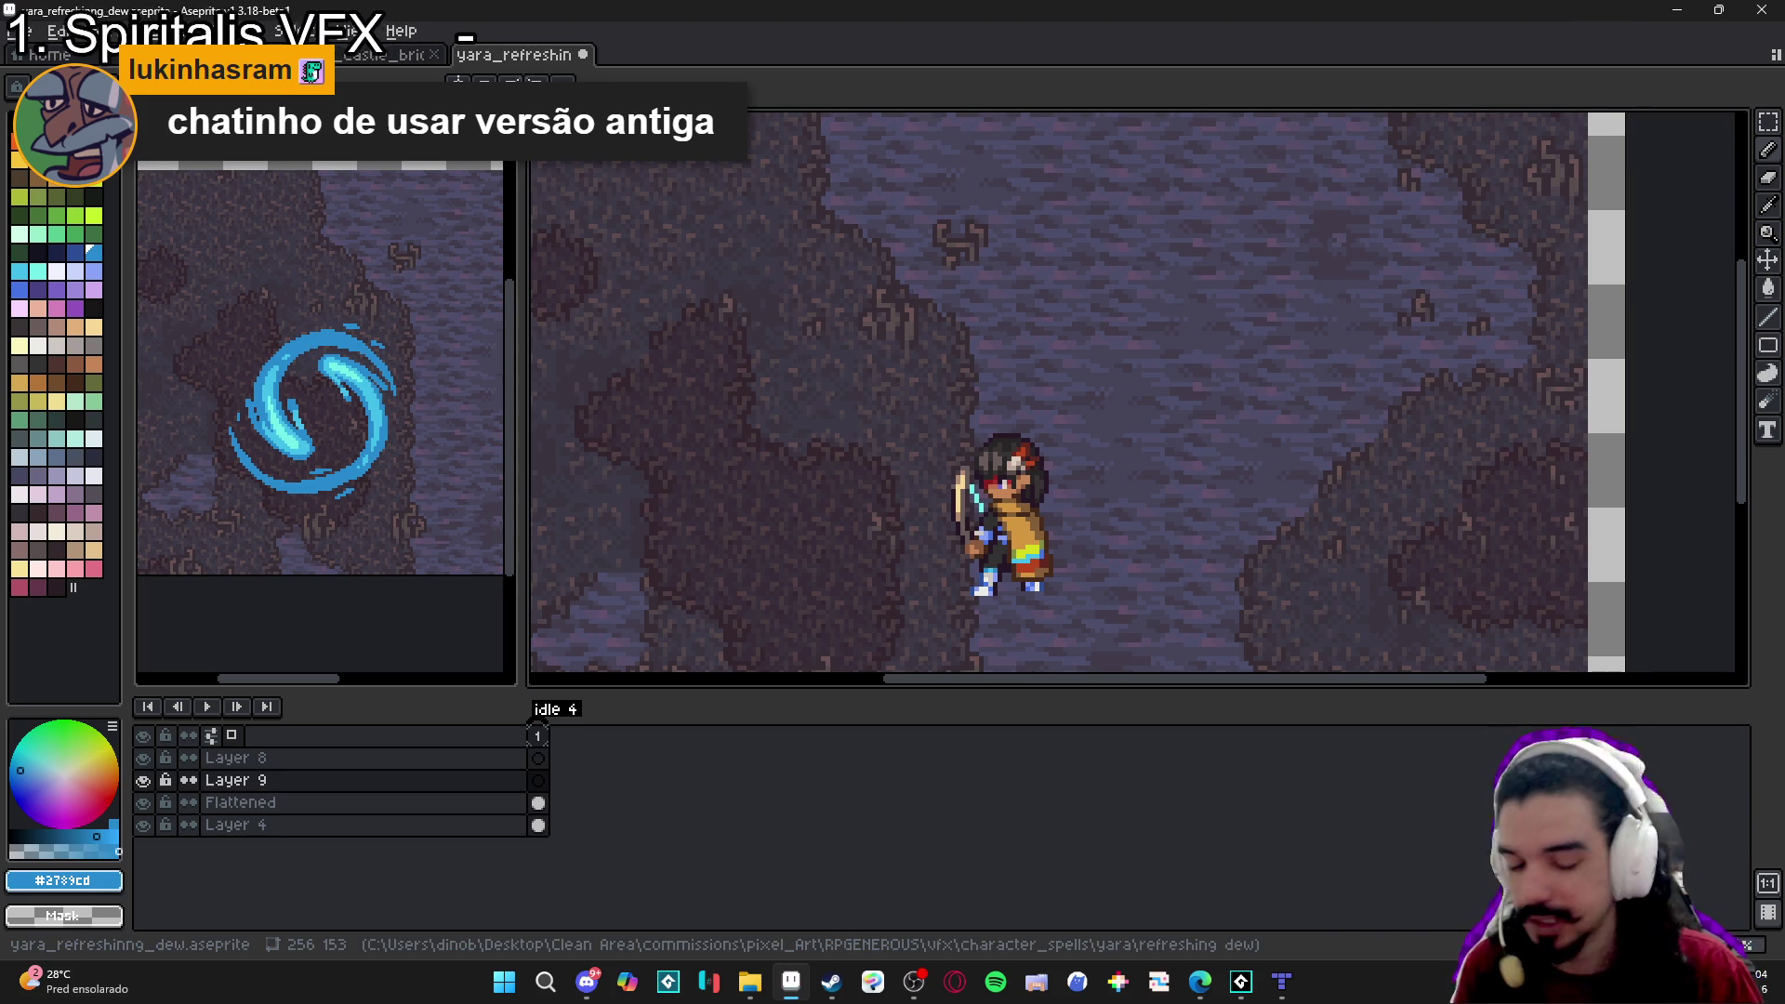
Launch HuionTablet, map the pen display to the right monitor, and start calibration.
left_click(505, 979)
type("hui")
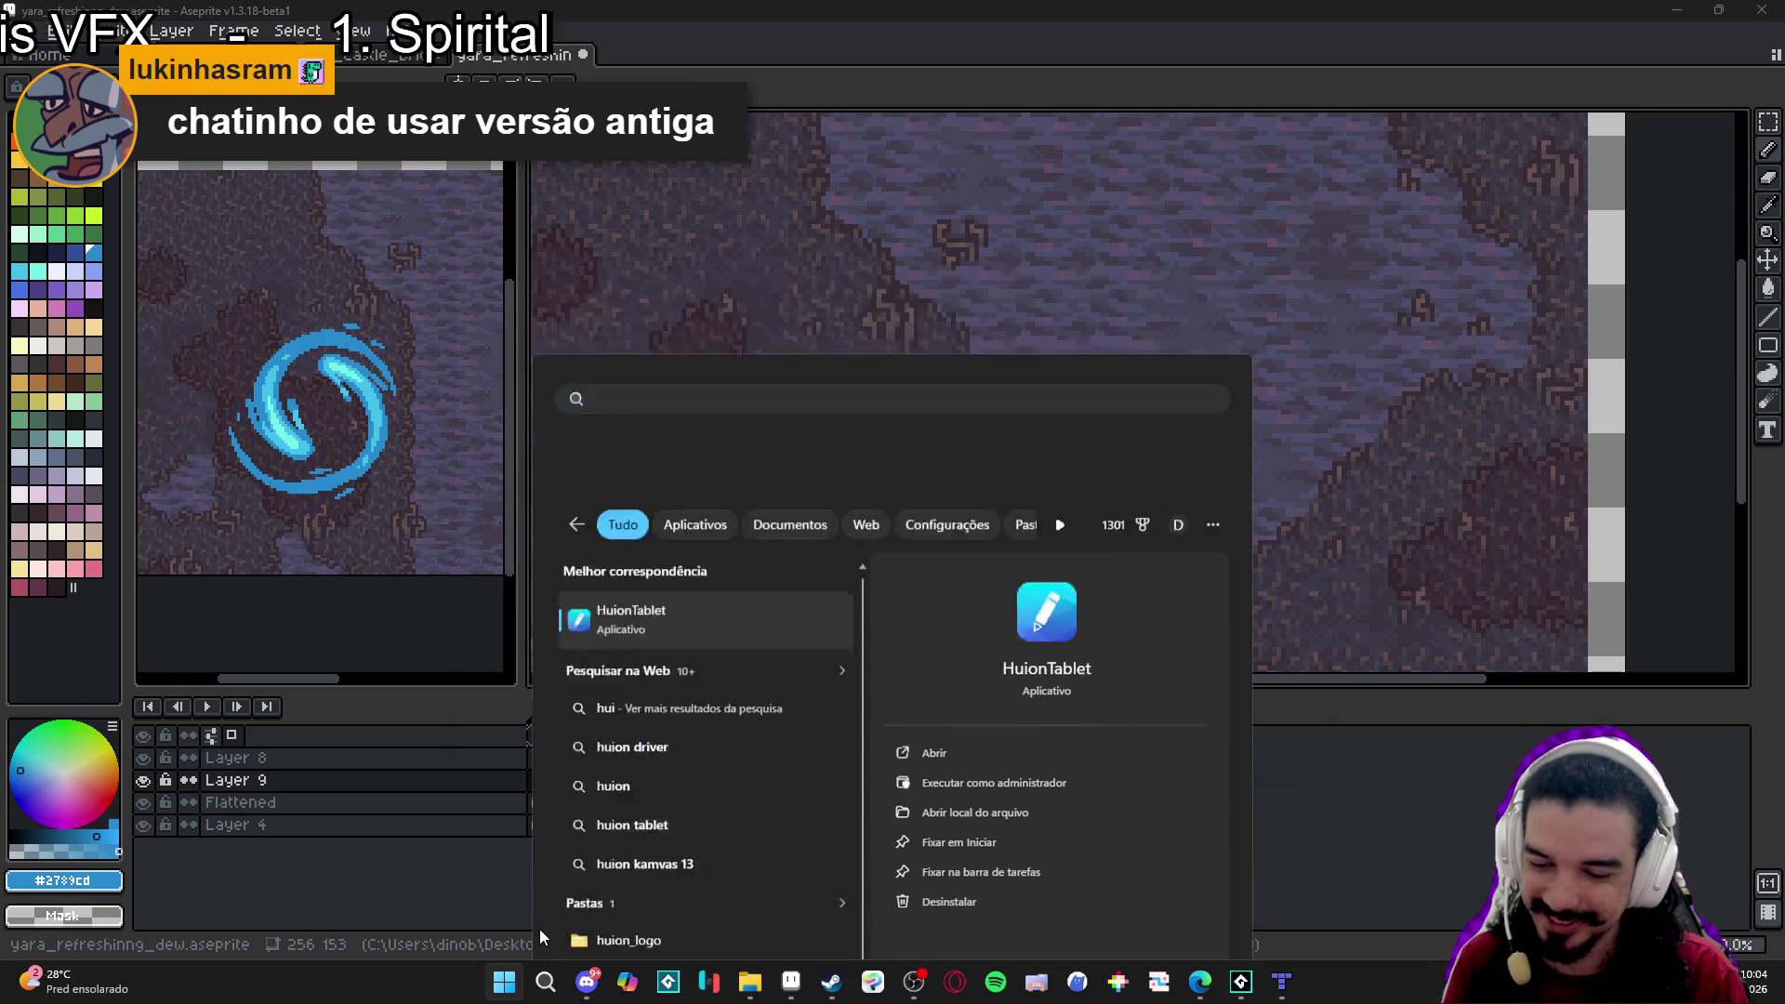
key("Return")
left_click(721, 257)
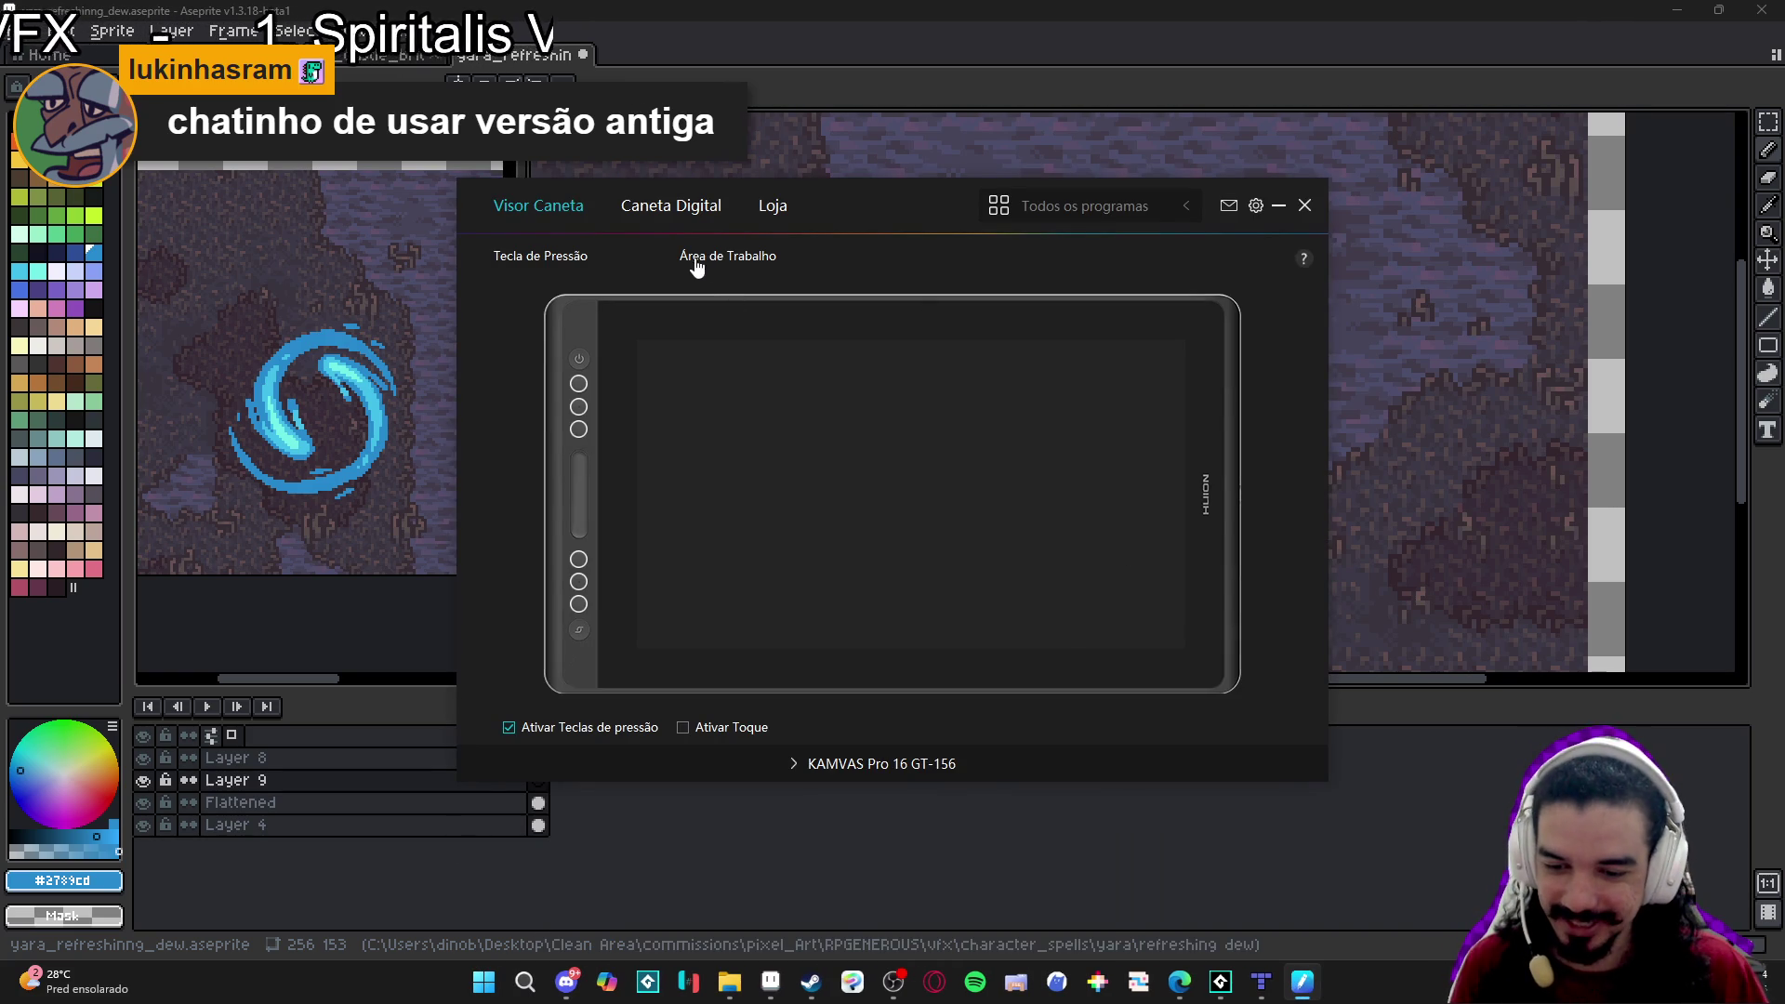
left_click(1040, 474)
left_click(1173, 694)
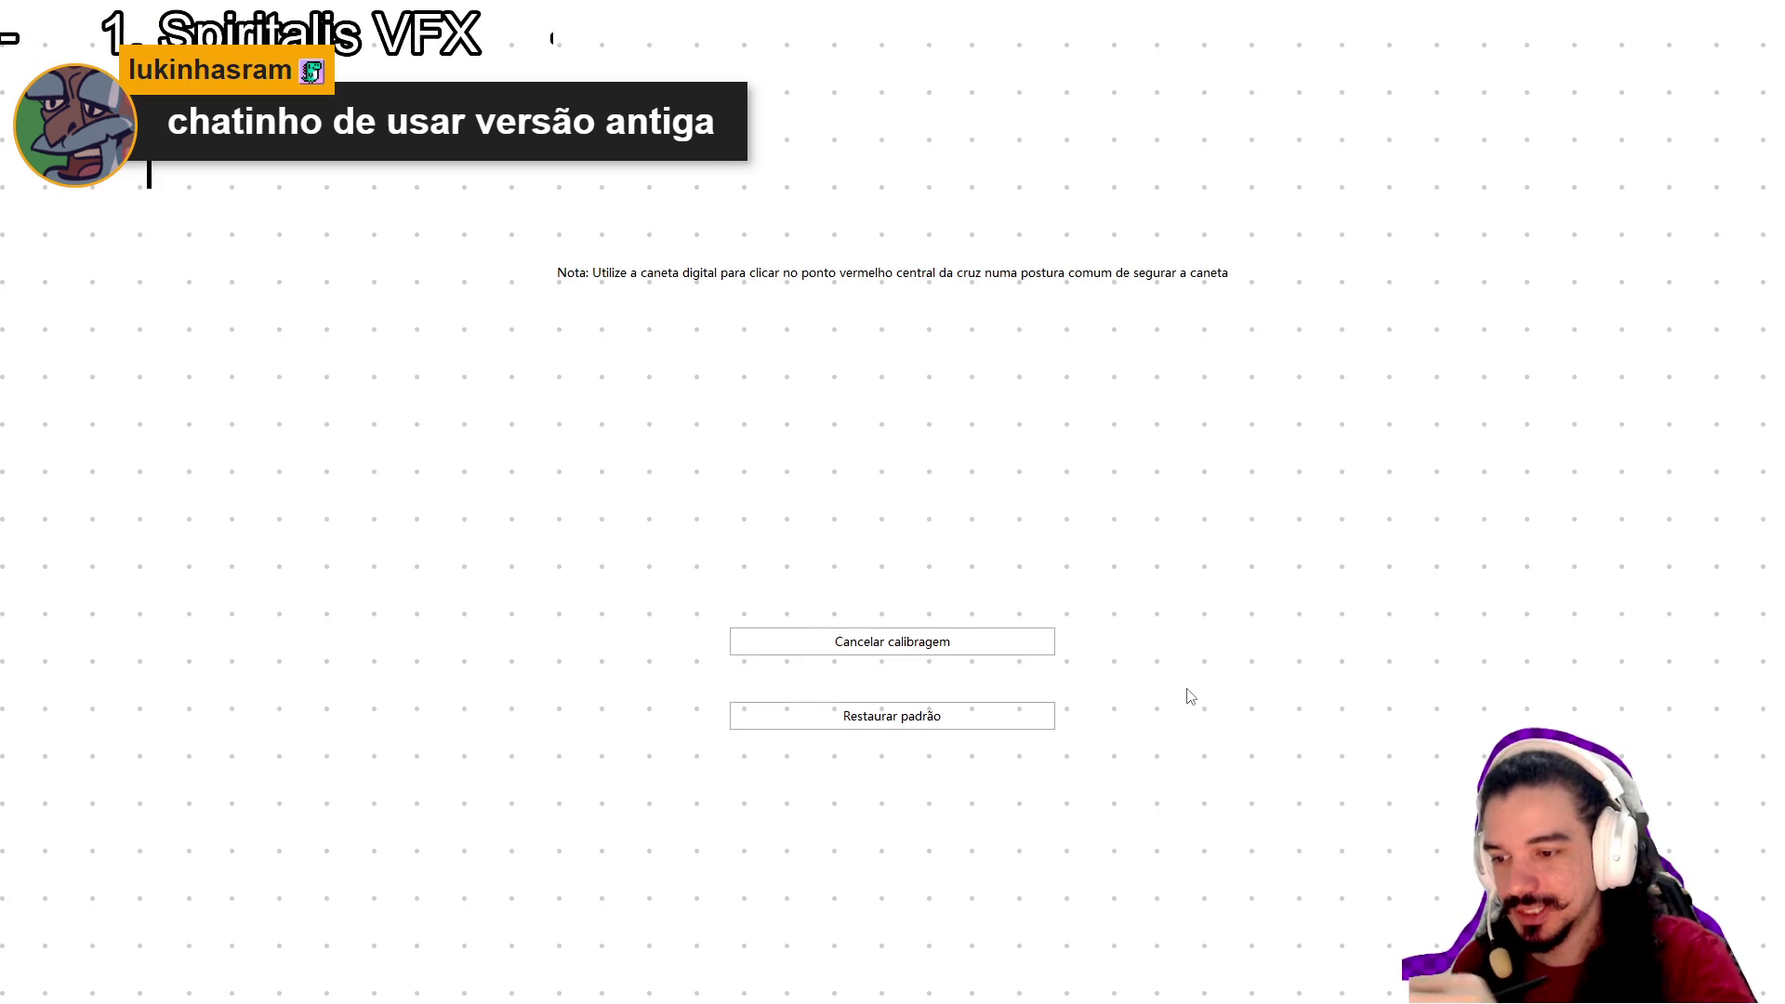
Tap all seven calibration targets, then close the tablet driver settings.
left_click(893, 139)
left_click(1637, 140)
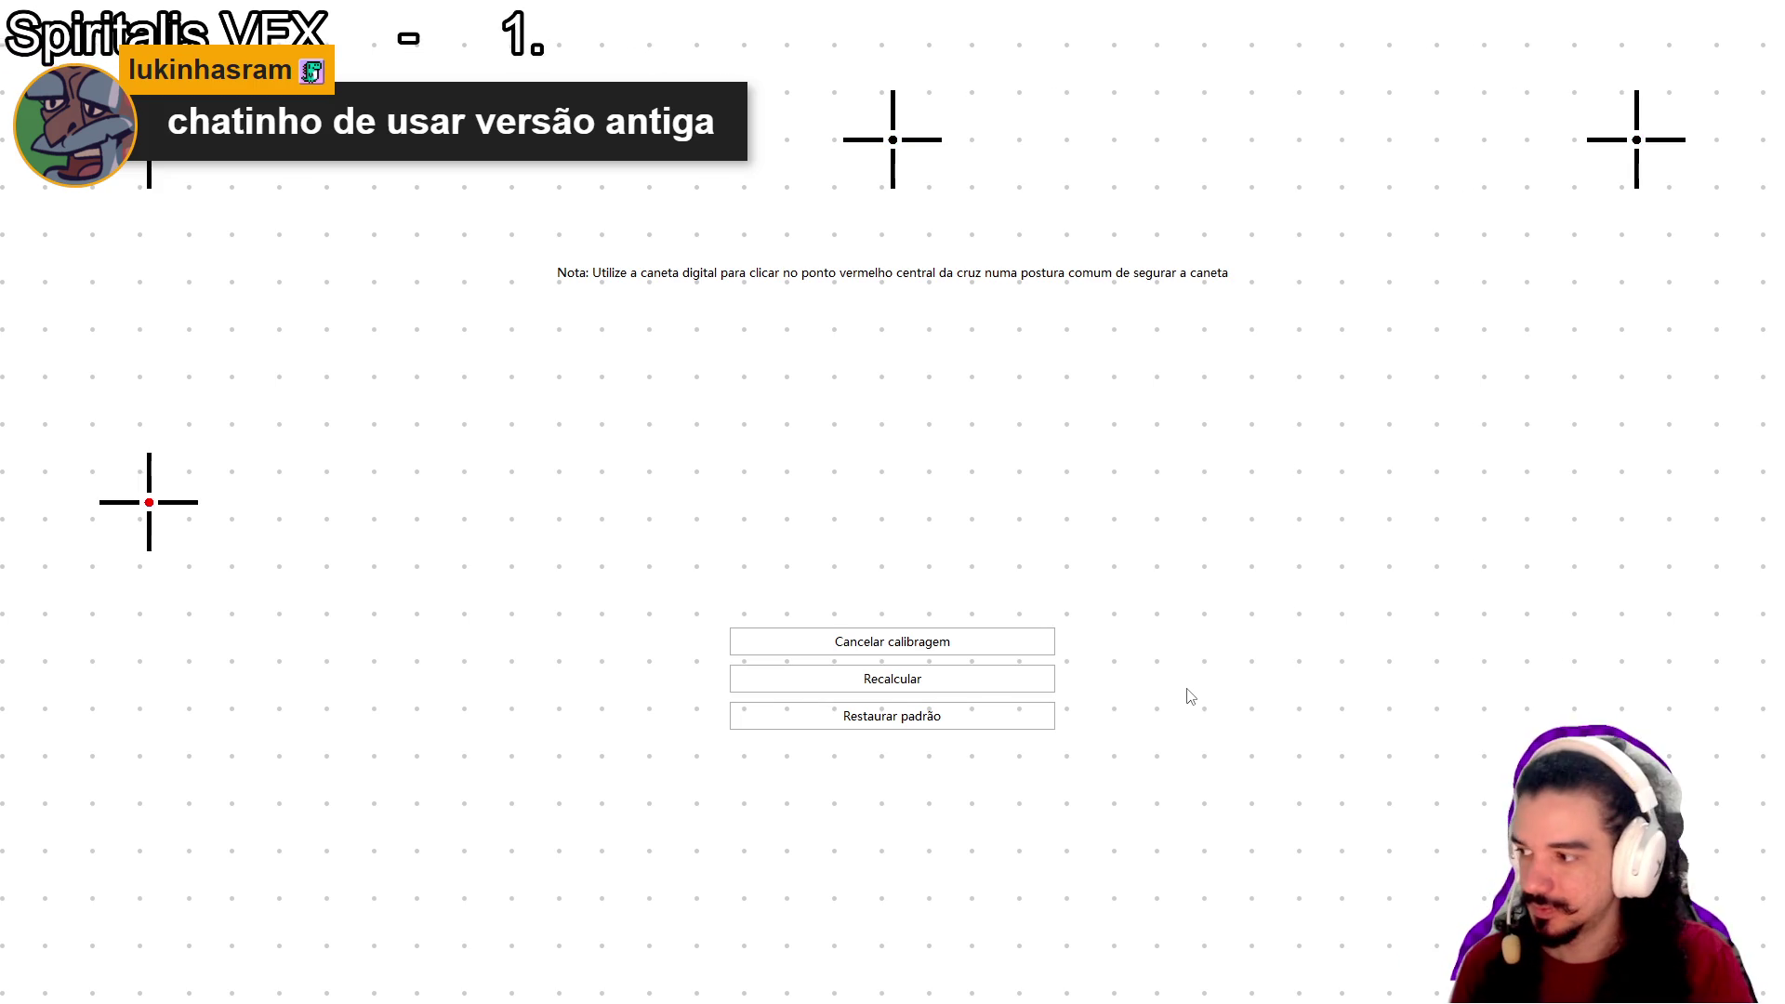
left_click(149, 502)
left_click(893, 502)
left_click(1636, 502)
left_click(149, 865)
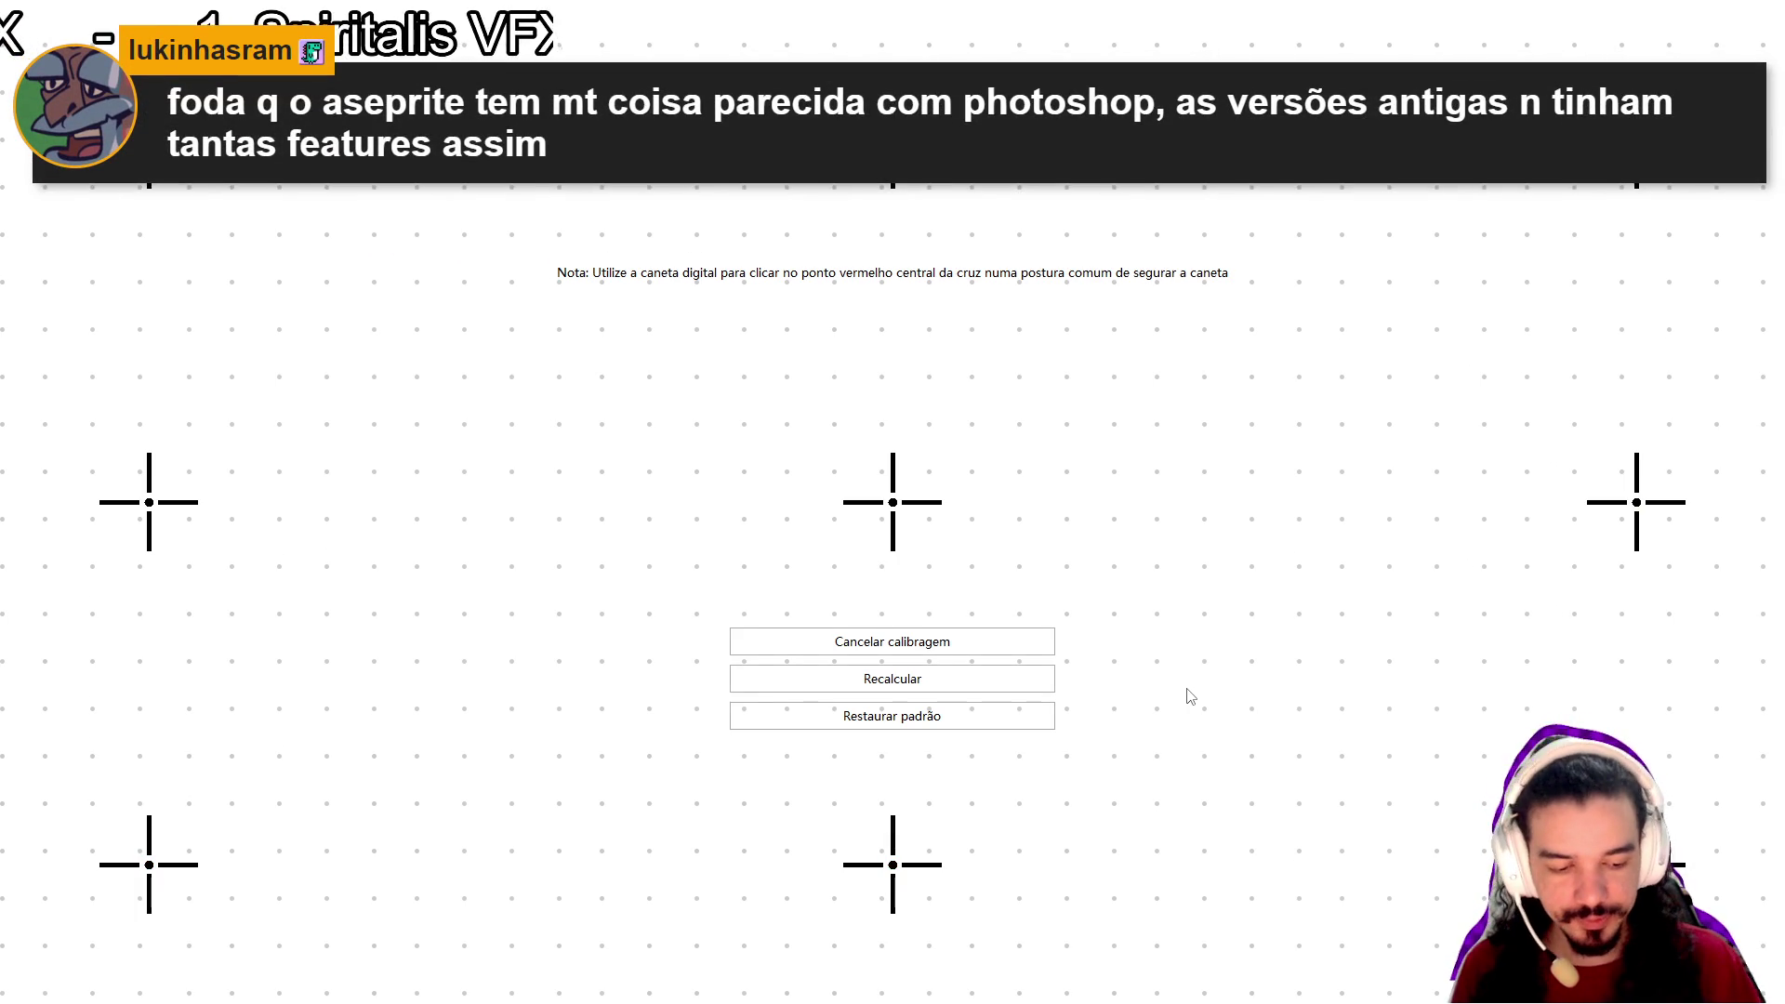
left_click(1636, 865)
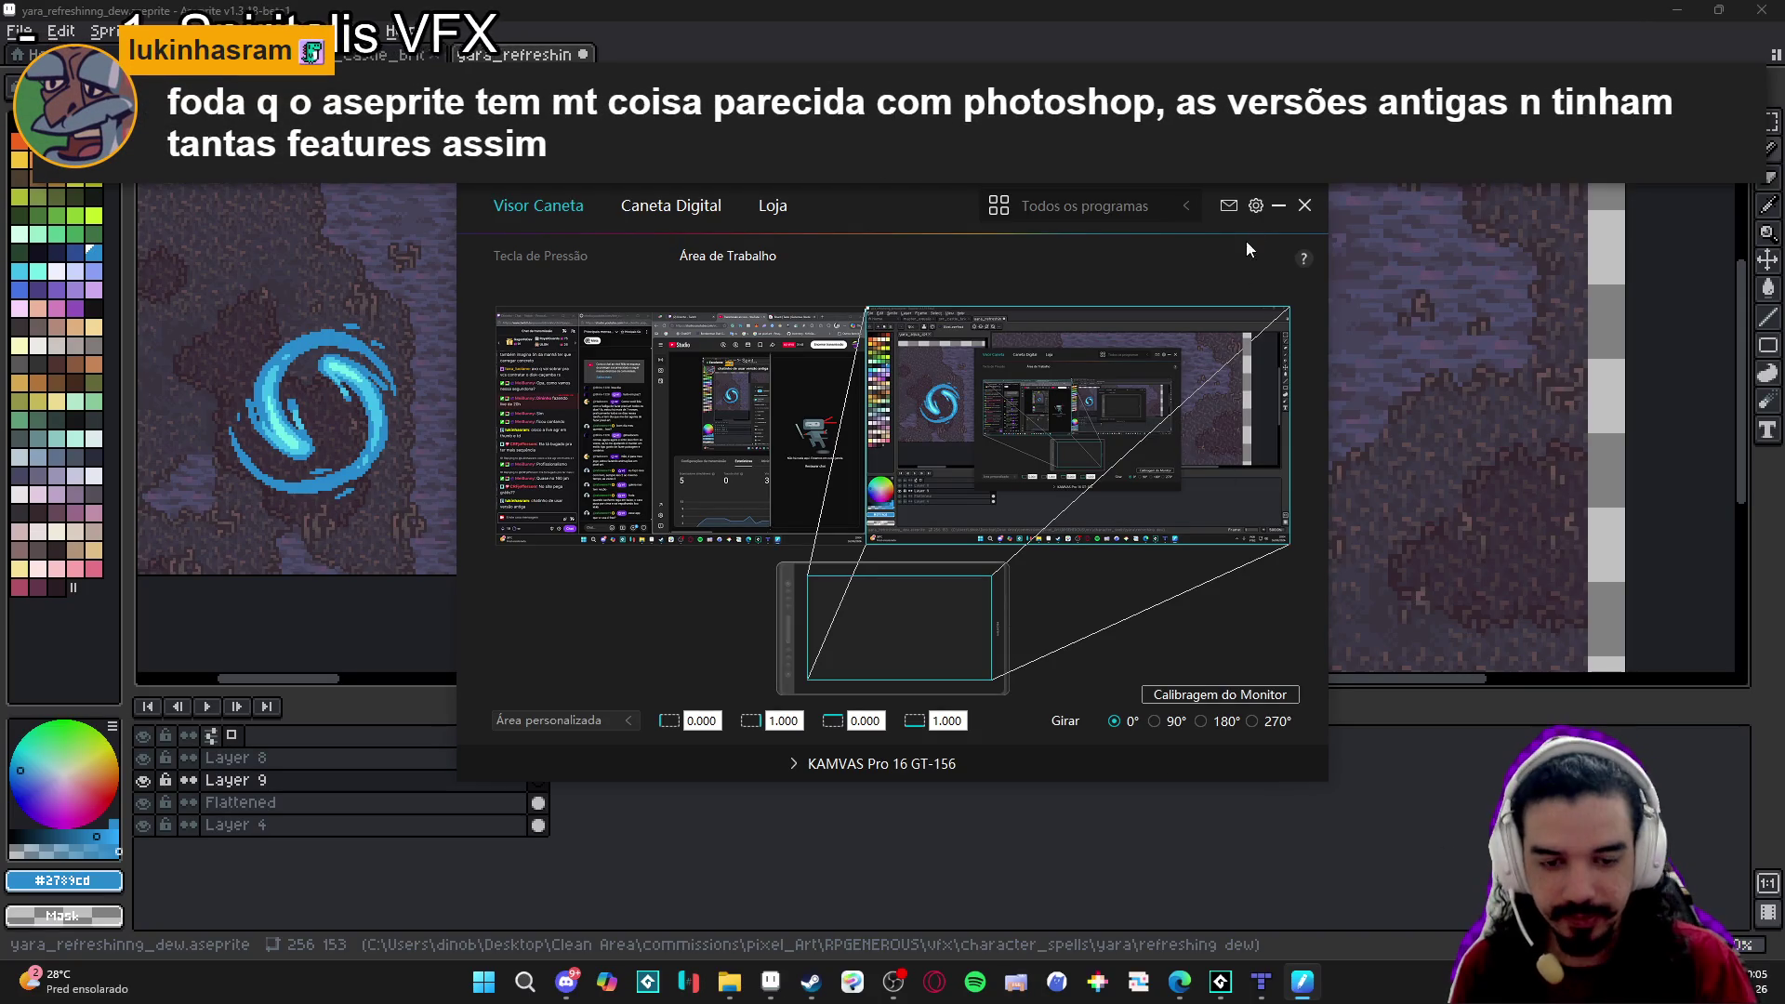
left_click(1304, 205)
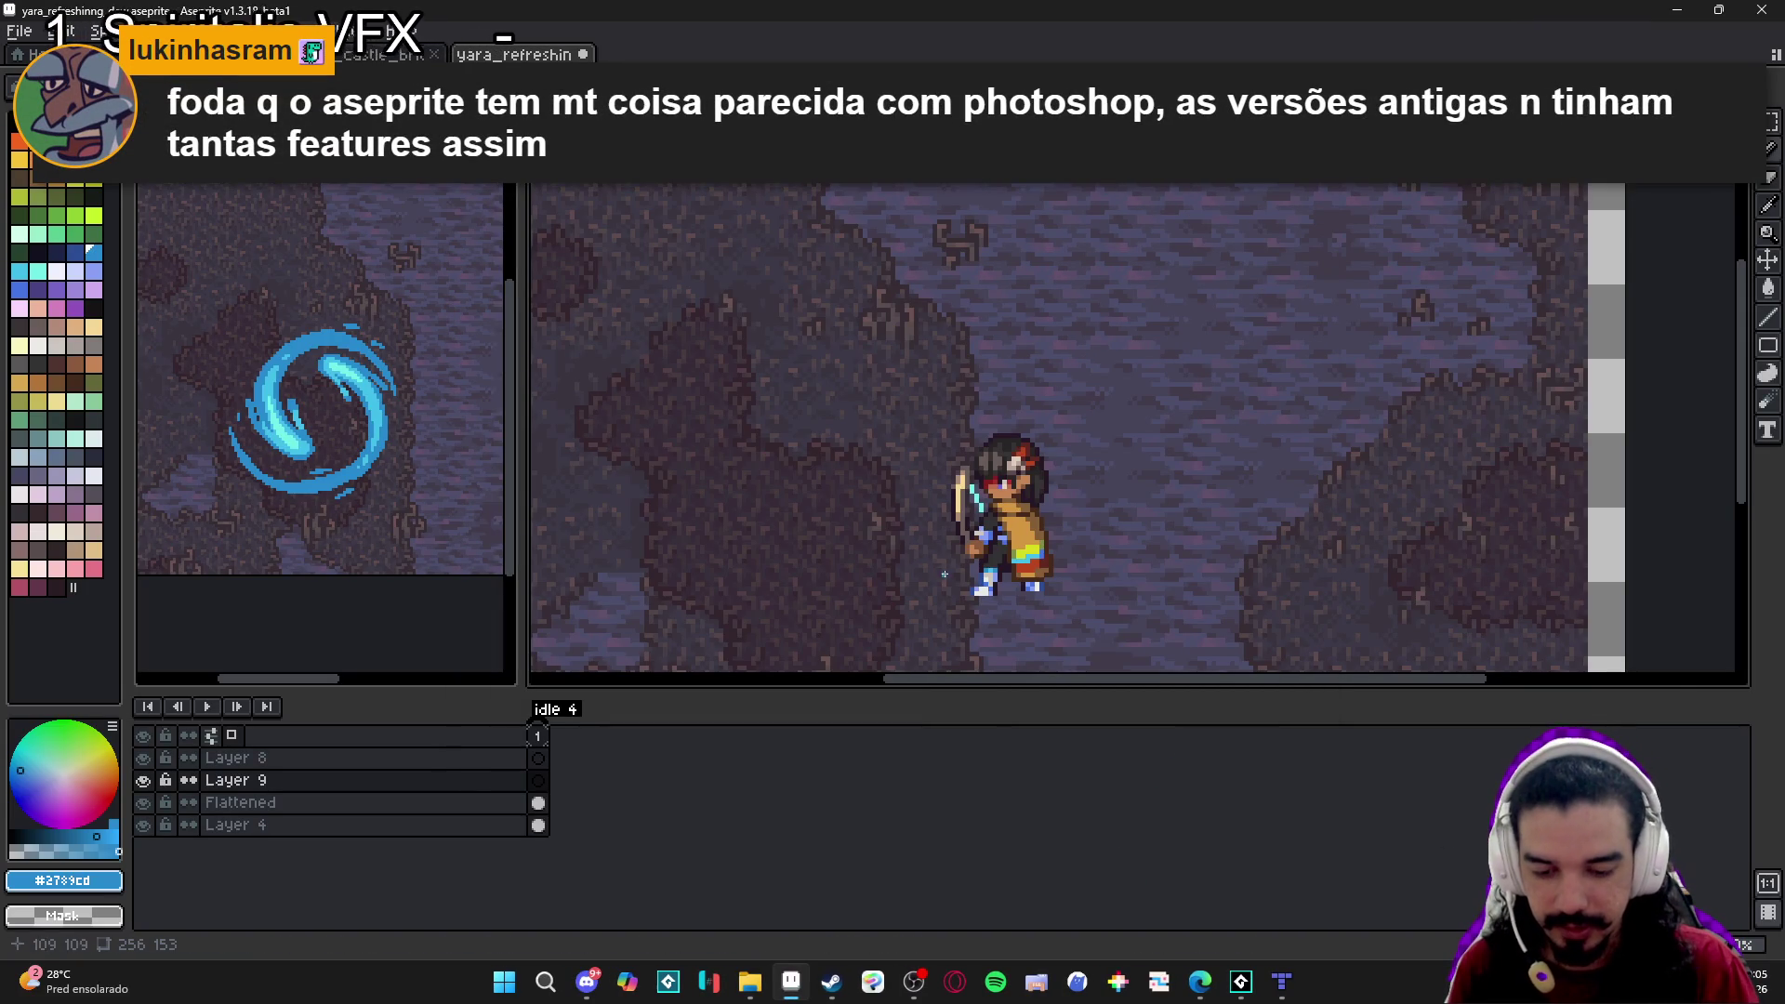
Choose pale swatch Idx-30 and sketch a first swirl guide around the character, then clear it.
left_click_drag(940, 565, 948, 573)
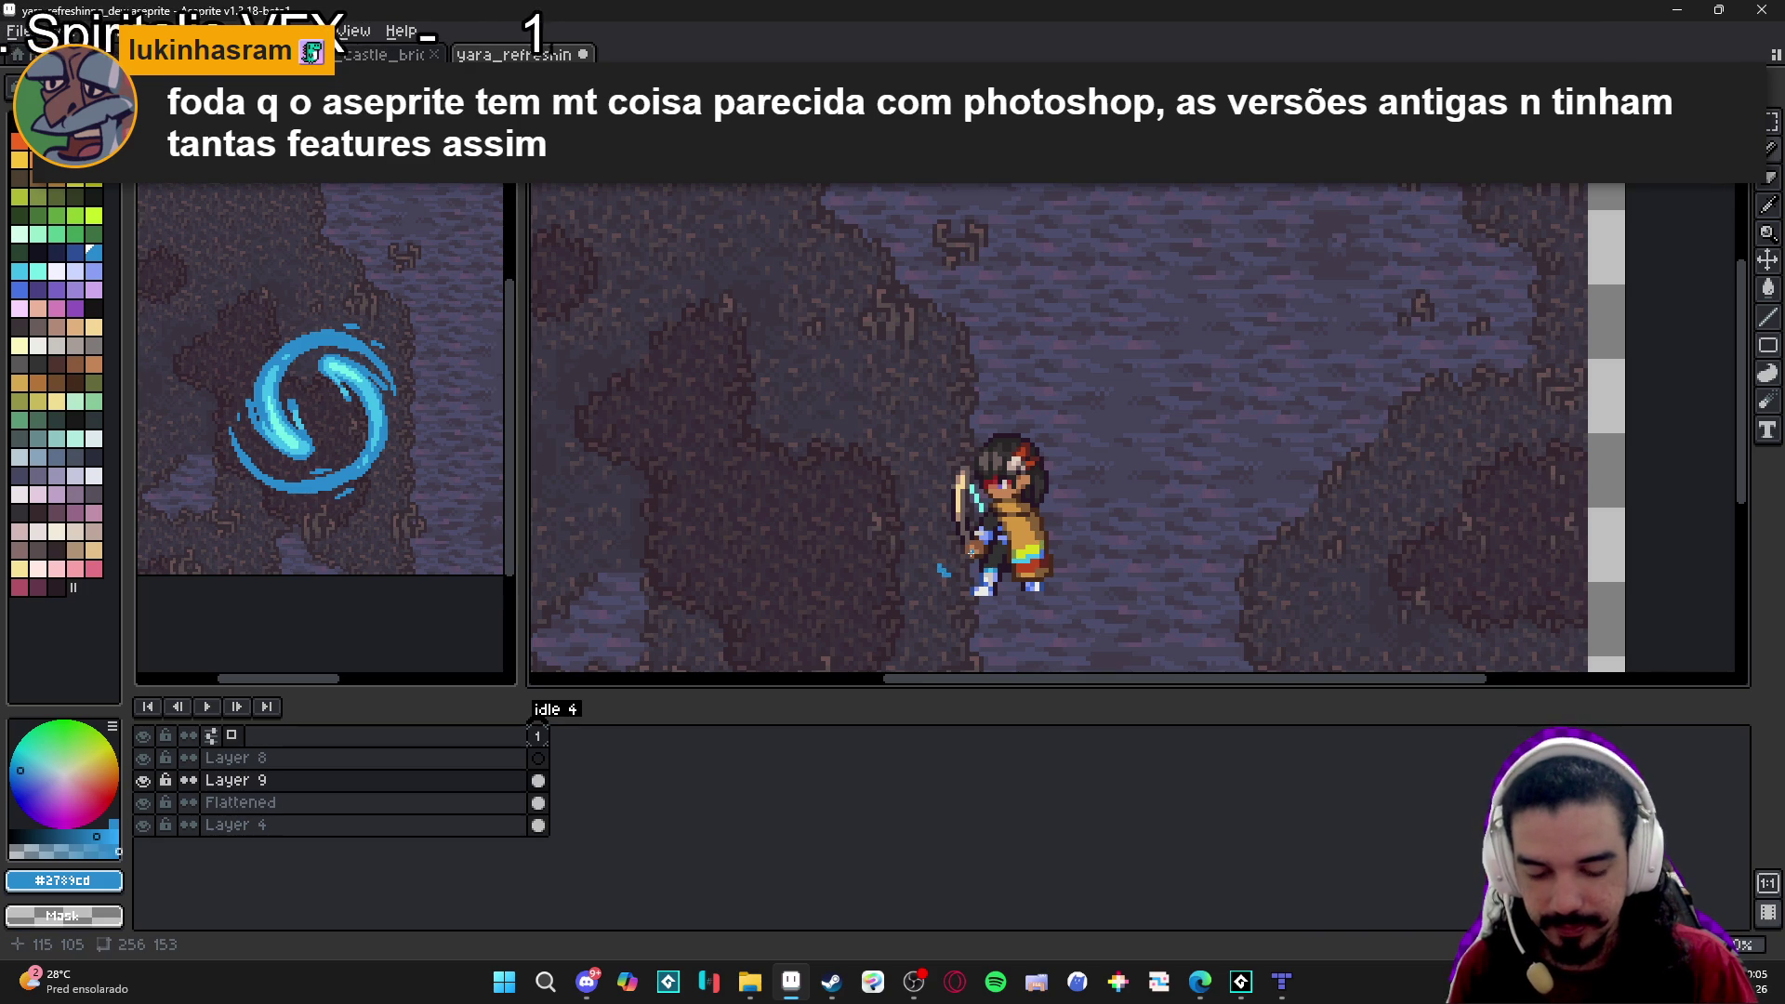
key("ctrl+z")
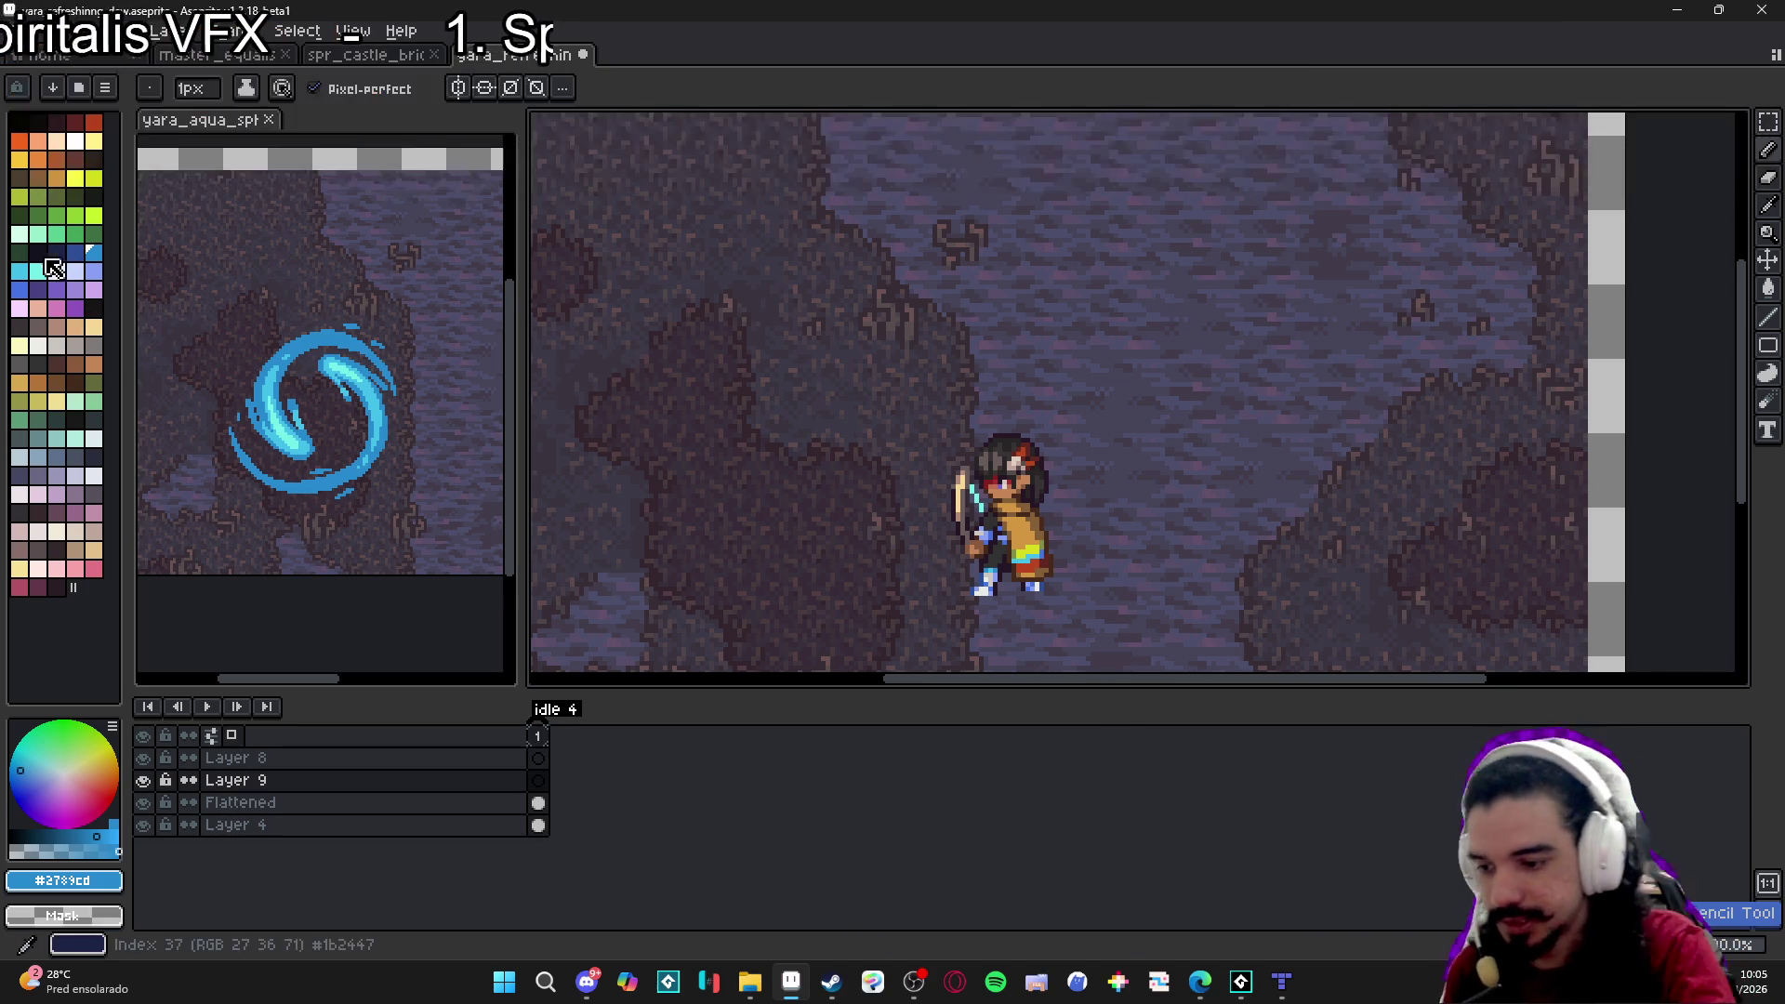
left_click(19, 234)
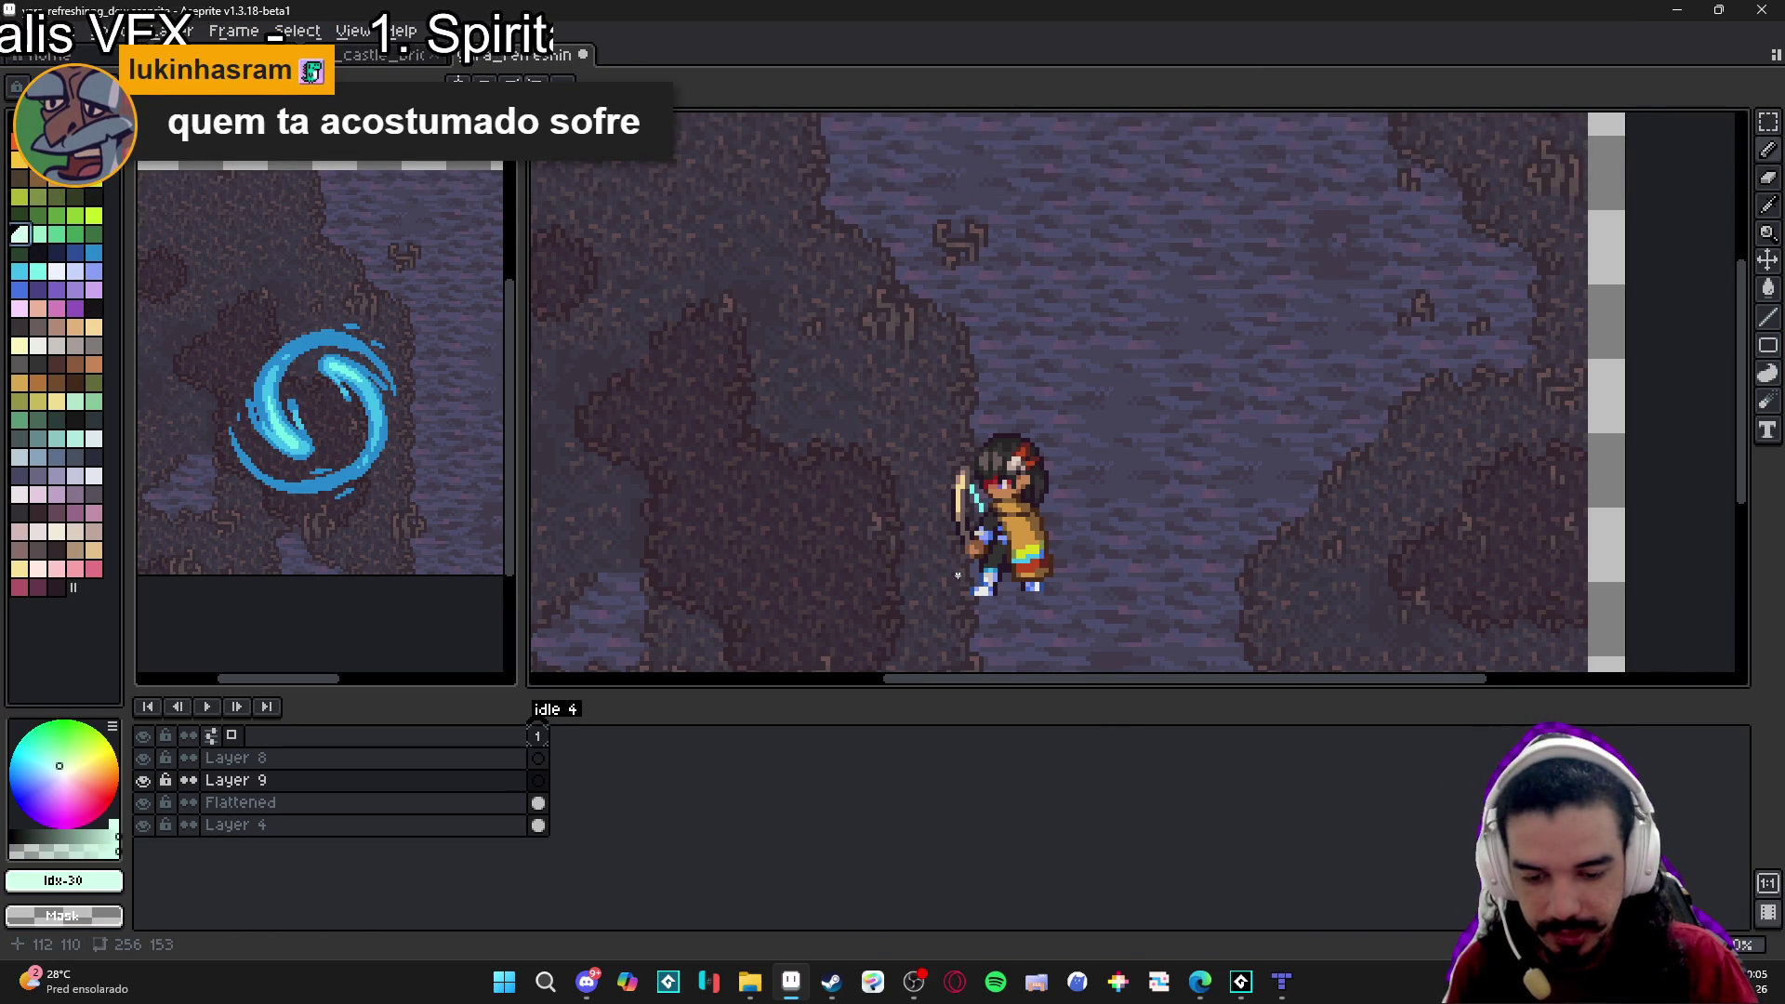
mouse_move(963, 579)
left_mouse_down()
mouse_move(940, 558)
mouse_move(1046, 516)
mouse_move(1041, 485)
mouse_move(933, 457)
mouse_move(965, 421)
mouse_move(1049, 392)
mouse_move(1019, 356)
left_mouse_up()
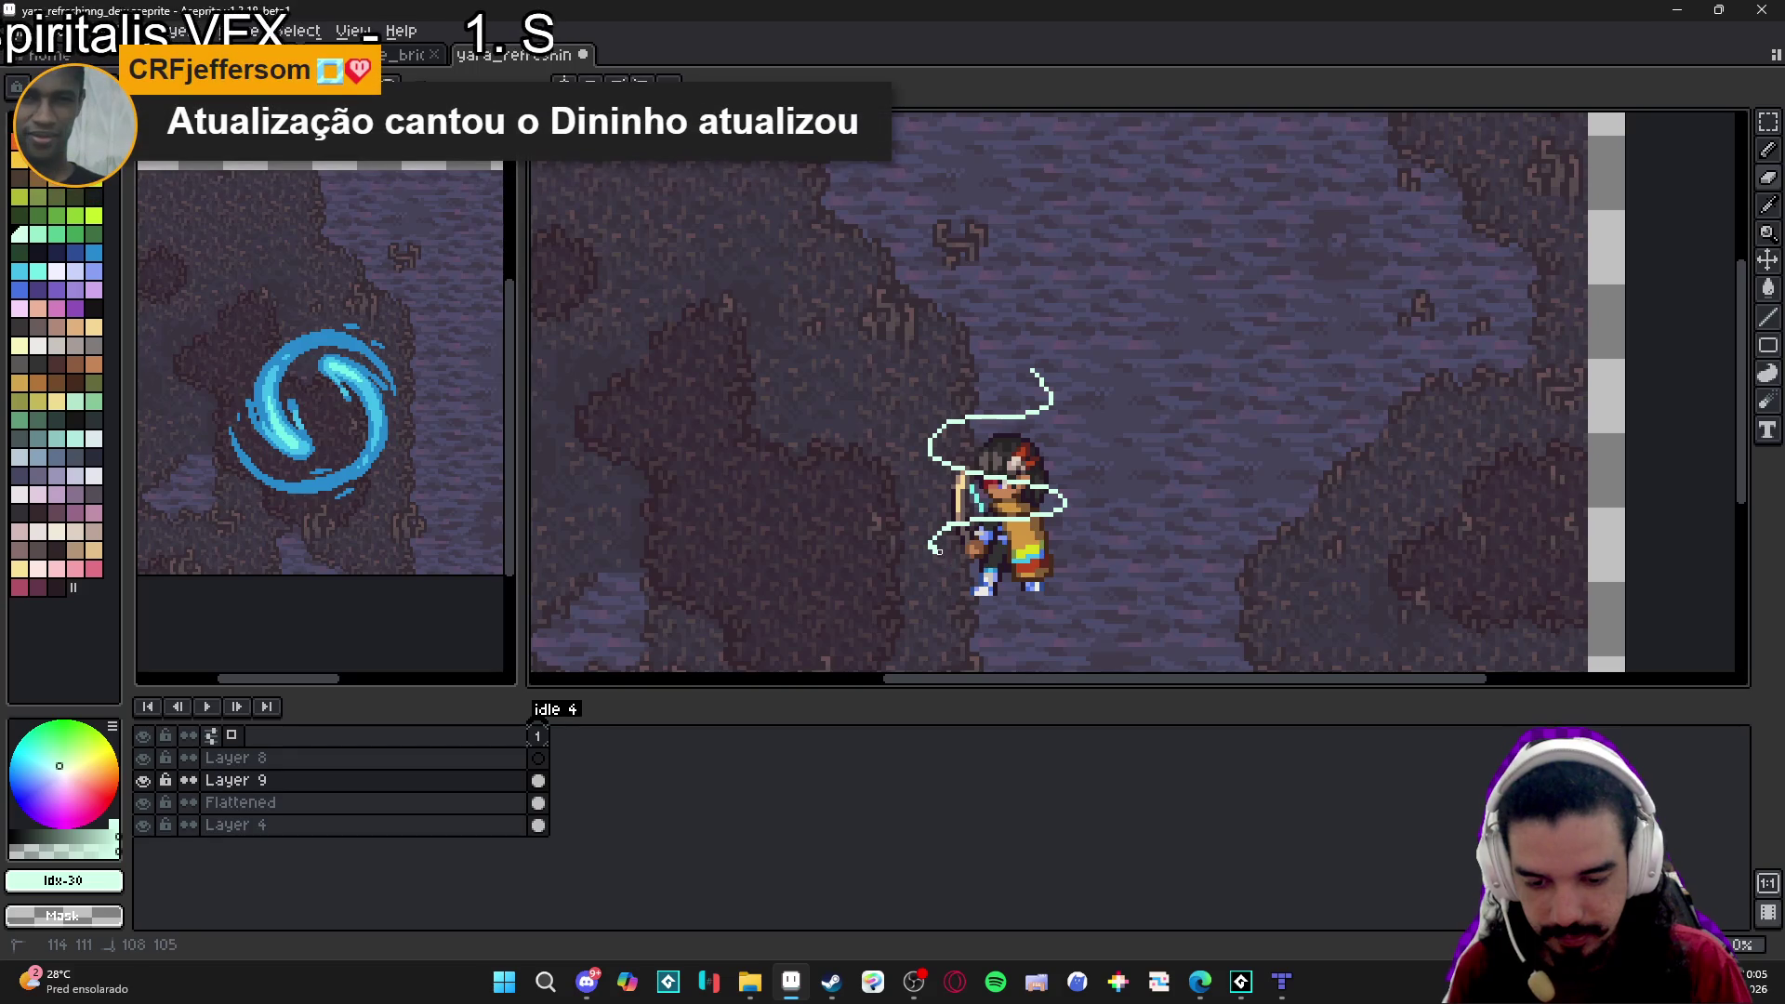
mouse_move(934, 539)
left_mouse_down()
mouse_move(944, 559)
mouse_move(1066, 565)
left_mouse_up()
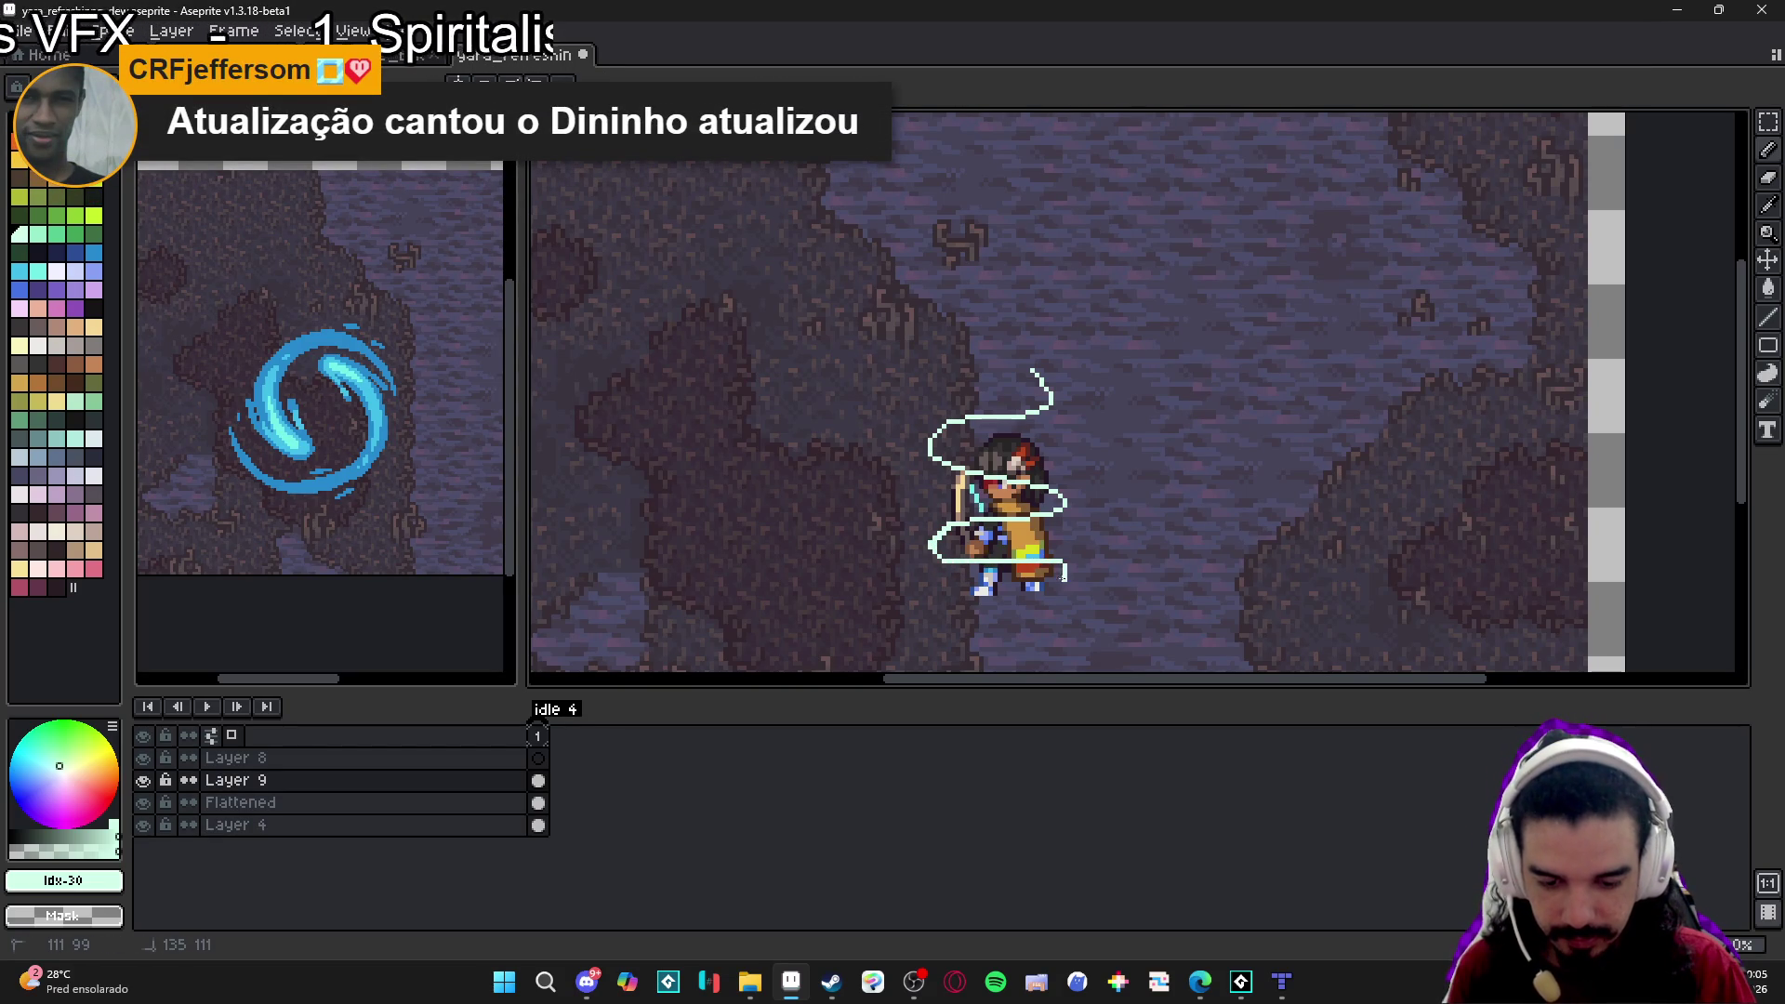
mouse_move(947, 556)
left_mouse_down()
mouse_move(1061, 569)
mouse_move(1021, 560)
left_mouse_up()
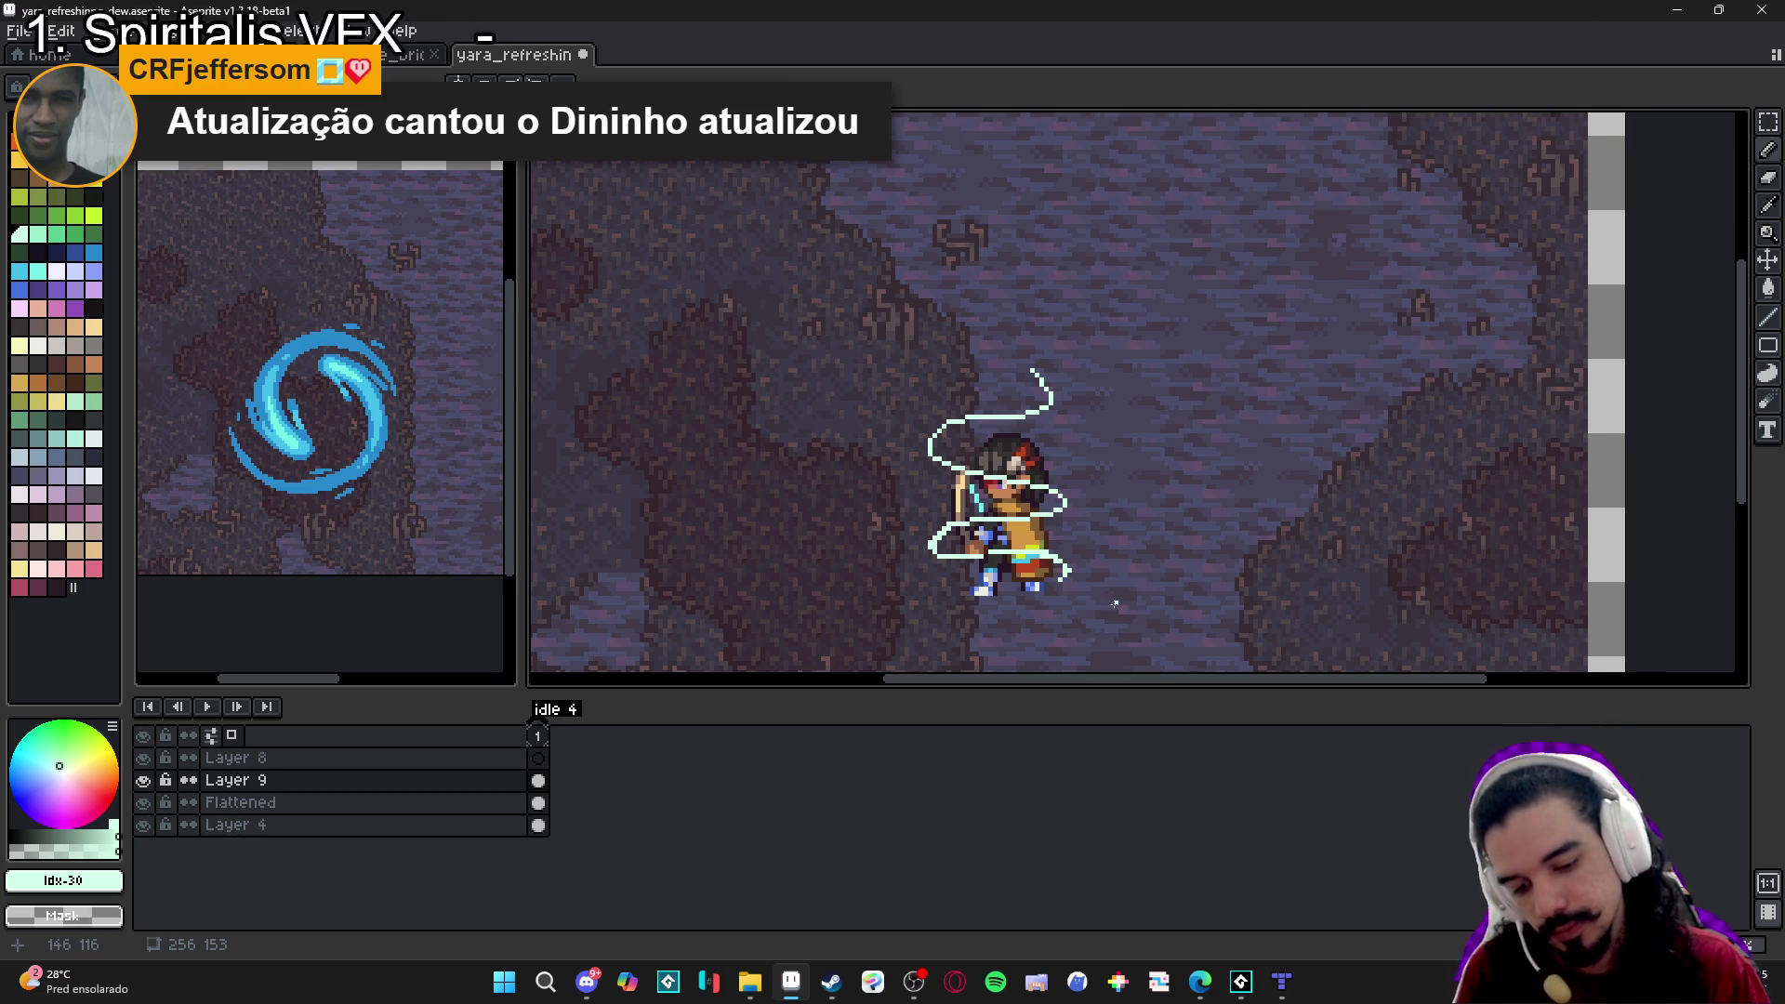
key("Delete")
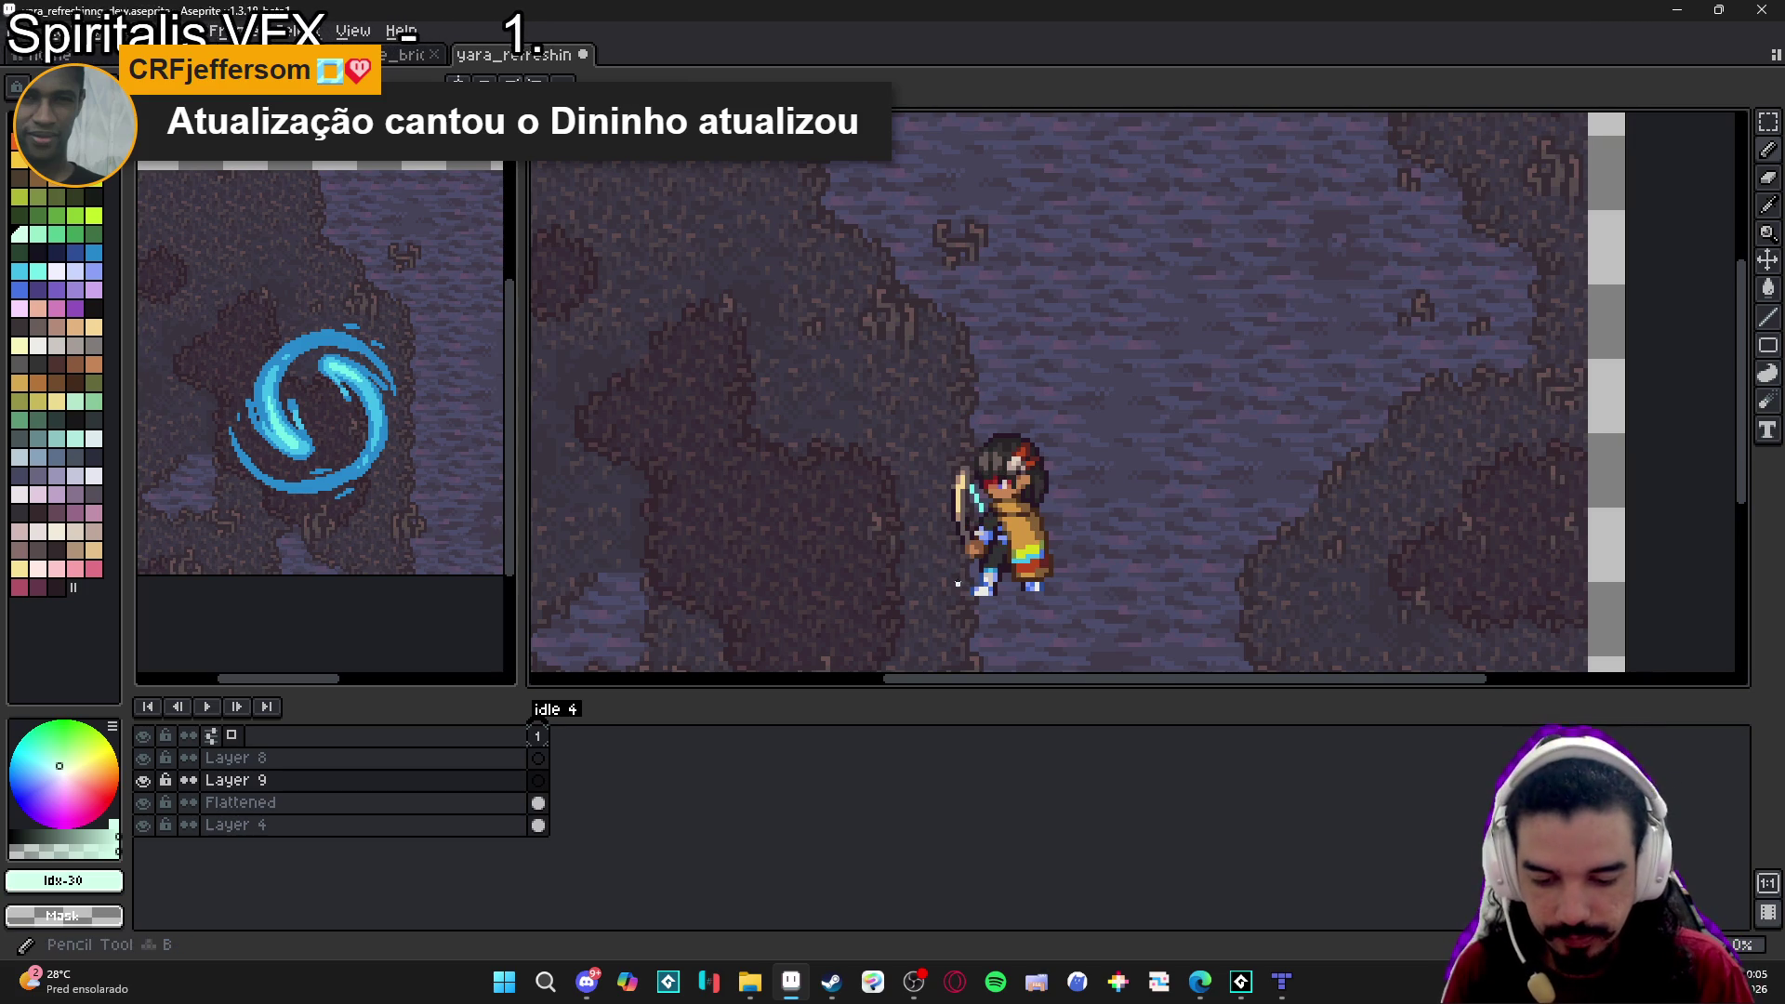
Redraw the spiral guide across the character, trim the lower loop's right end, and switch to File Explorer.
mouse_move(959, 574)
left_mouse_down()
mouse_move(1071, 508)
mouse_move(950, 512)
mouse_move(1074, 460)
mouse_move(953, 437)
mouse_move(1034, 346)
left_mouse_up()
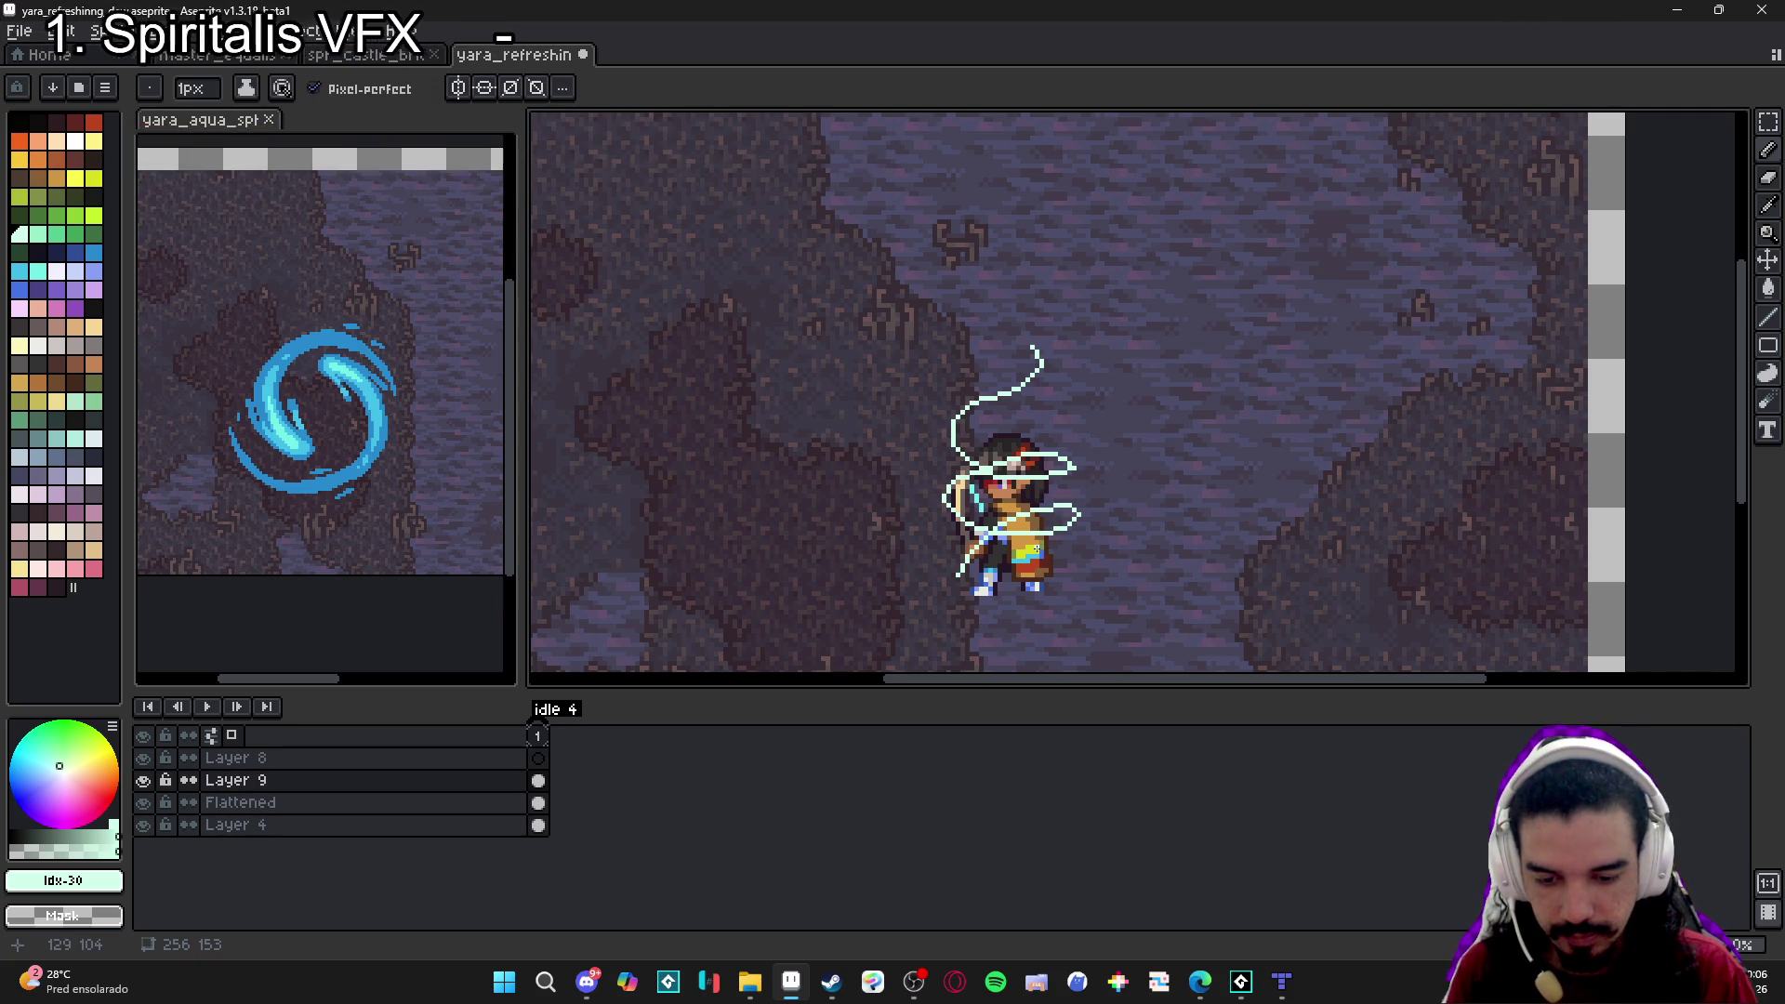
key("ctrl+z")
key("ctrl+z")
key("ctrl+z")
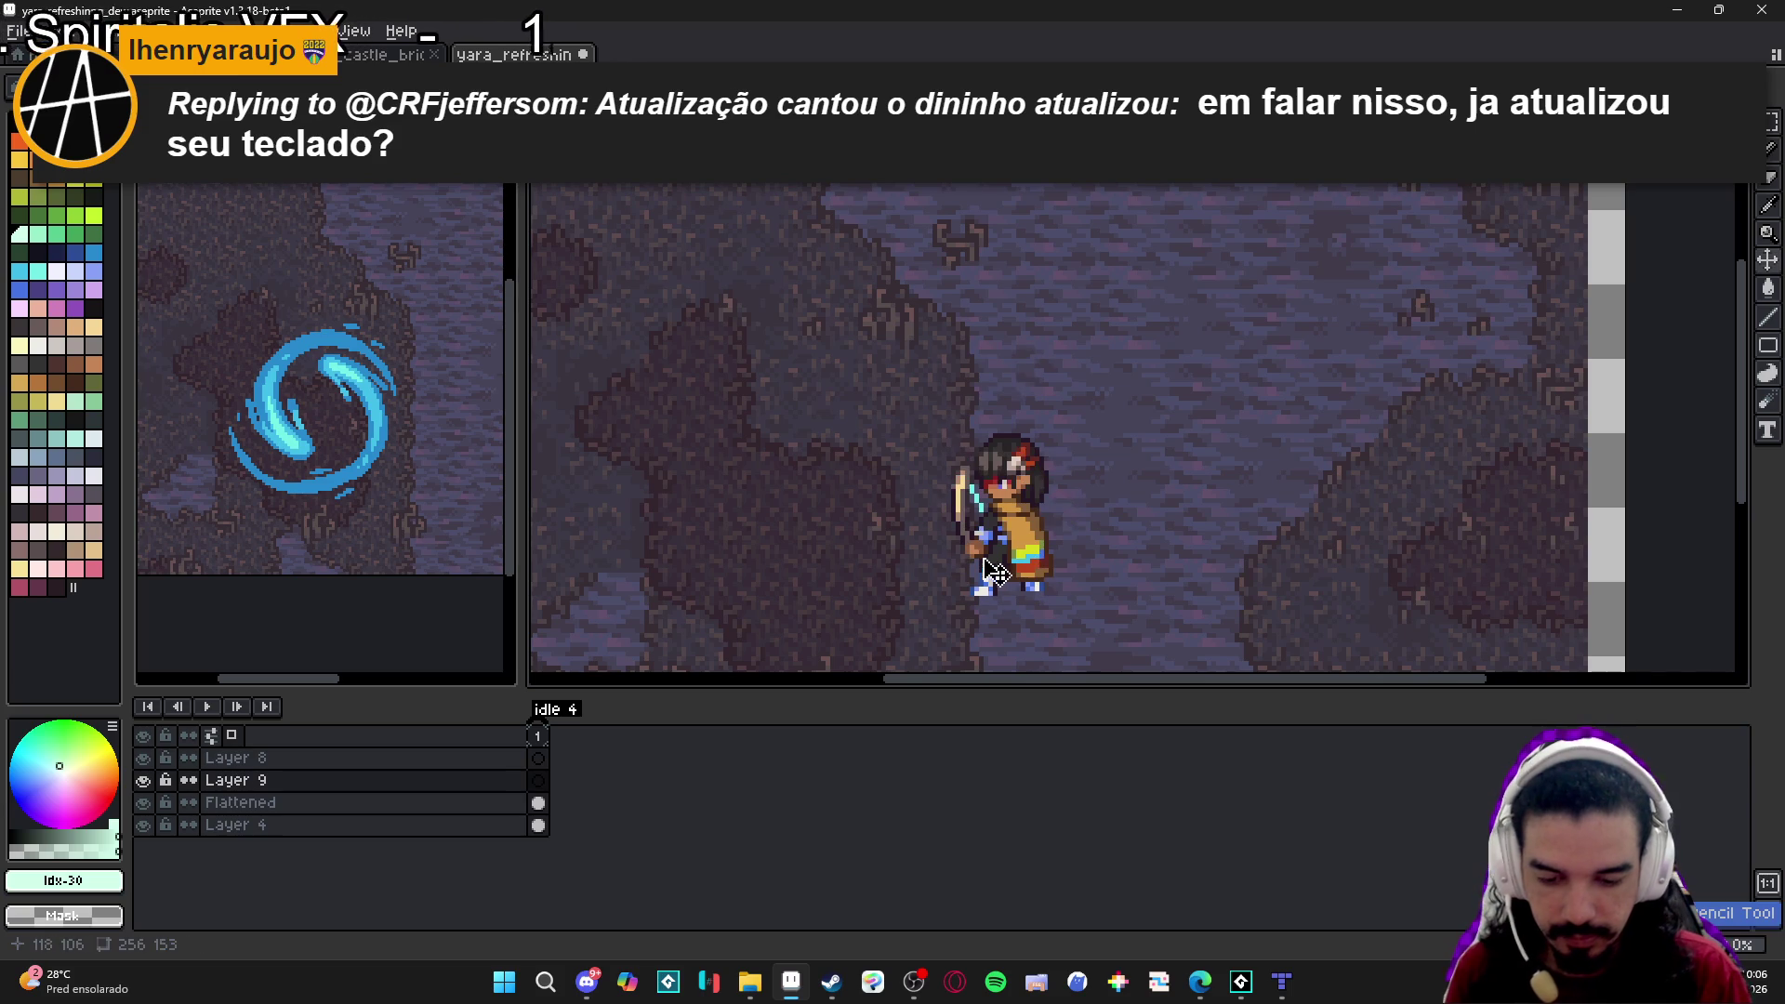
mouse_move(955, 577)
left_mouse_down()
mouse_move(1087, 542)
mouse_move(936, 527)
mouse_move(1067, 484)
mouse_move(980, 502)
mouse_move(967, 424)
mouse_move(1046, 443)
mouse_move(972, 327)
left_mouse_up()
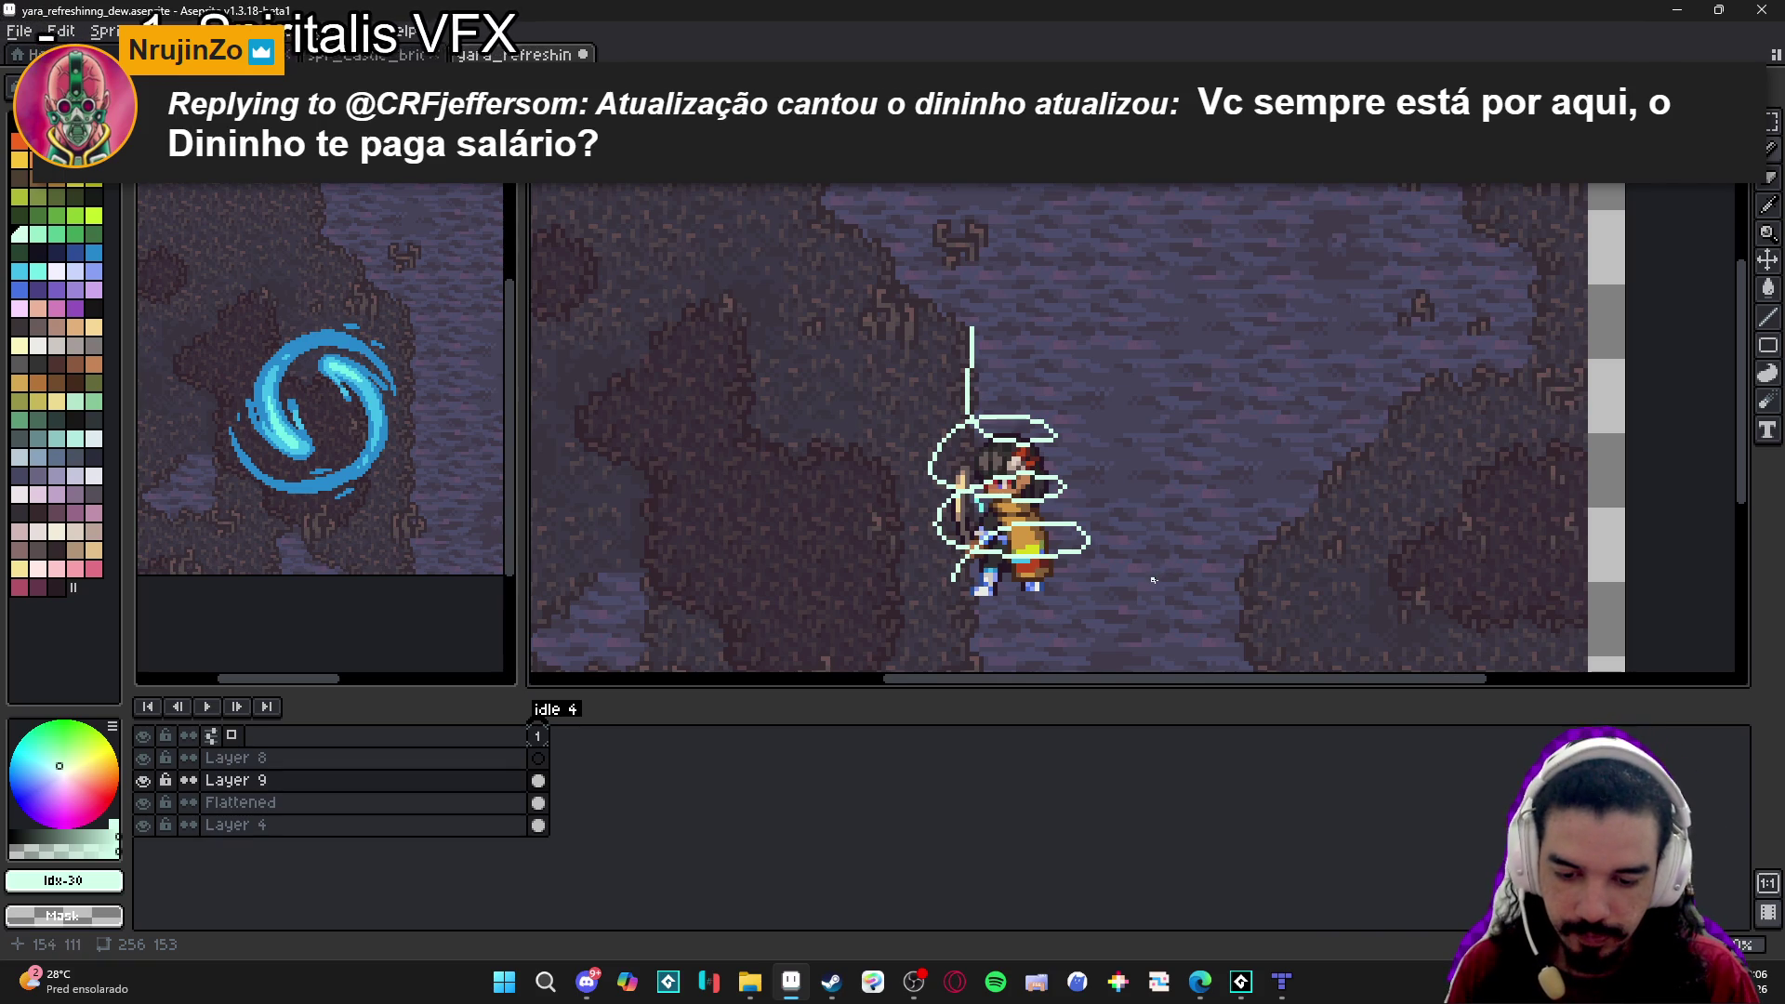
key("e")
left_click_drag(1084, 530, 1082, 555)
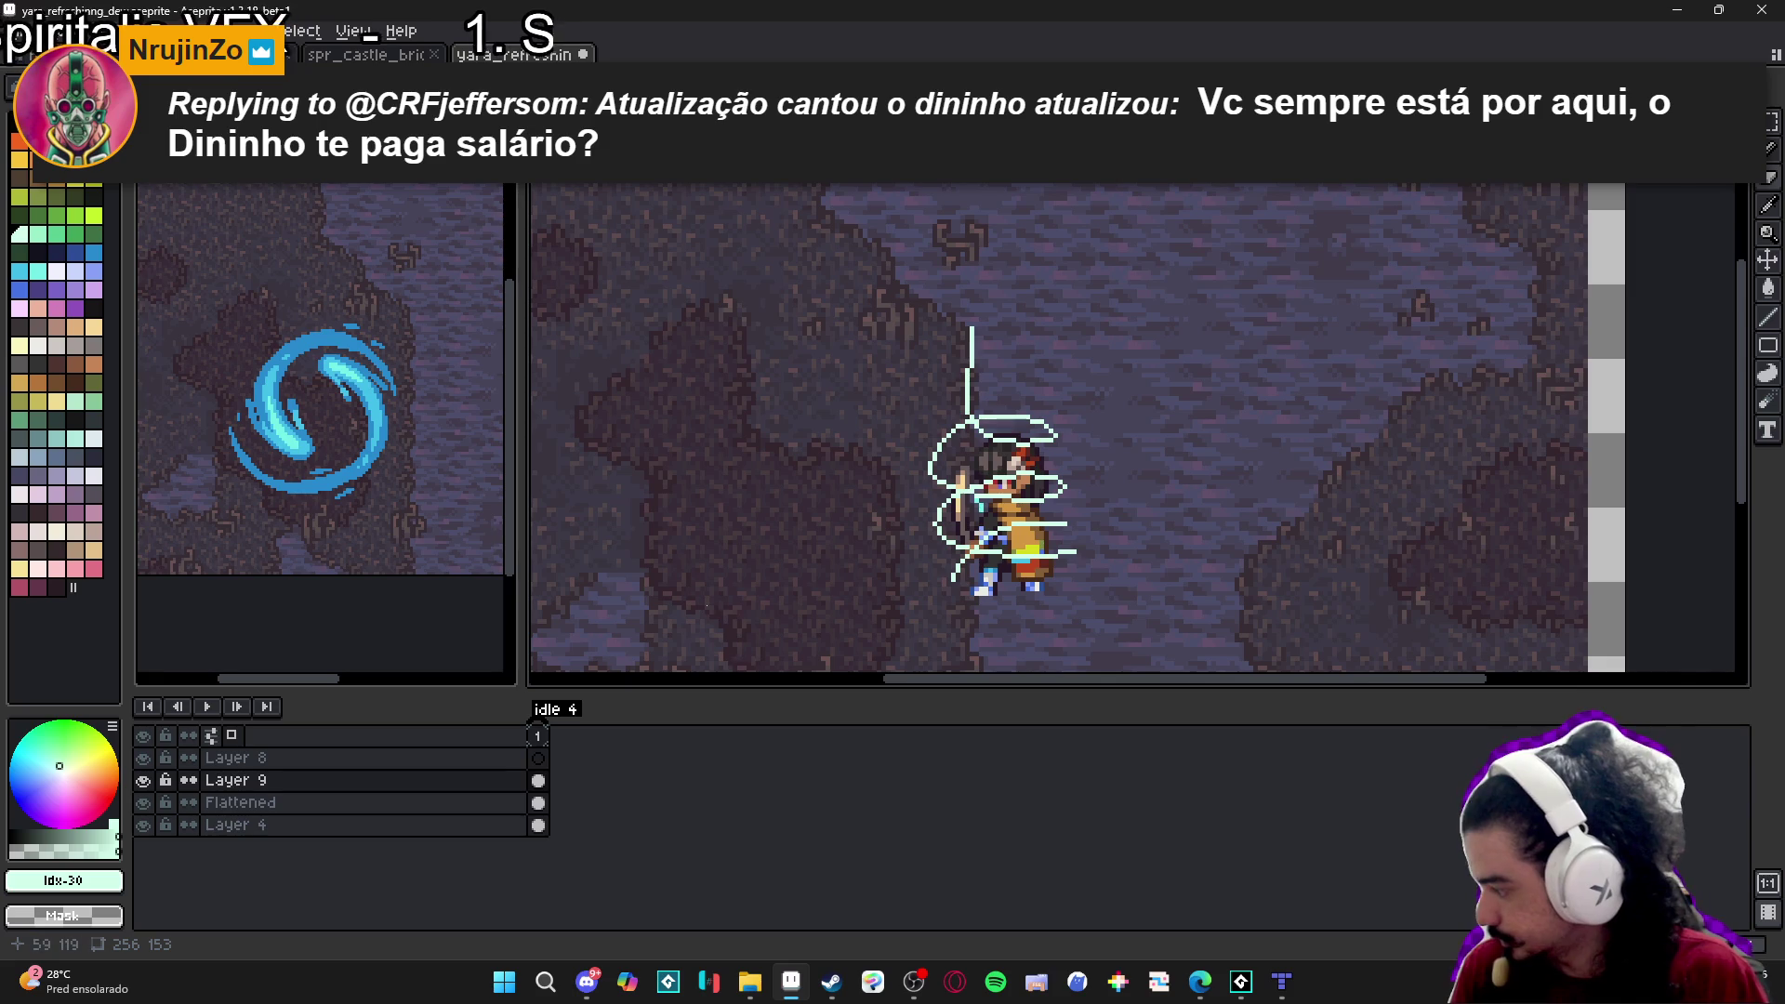
left_click(750, 982)
key("ctrl+t")
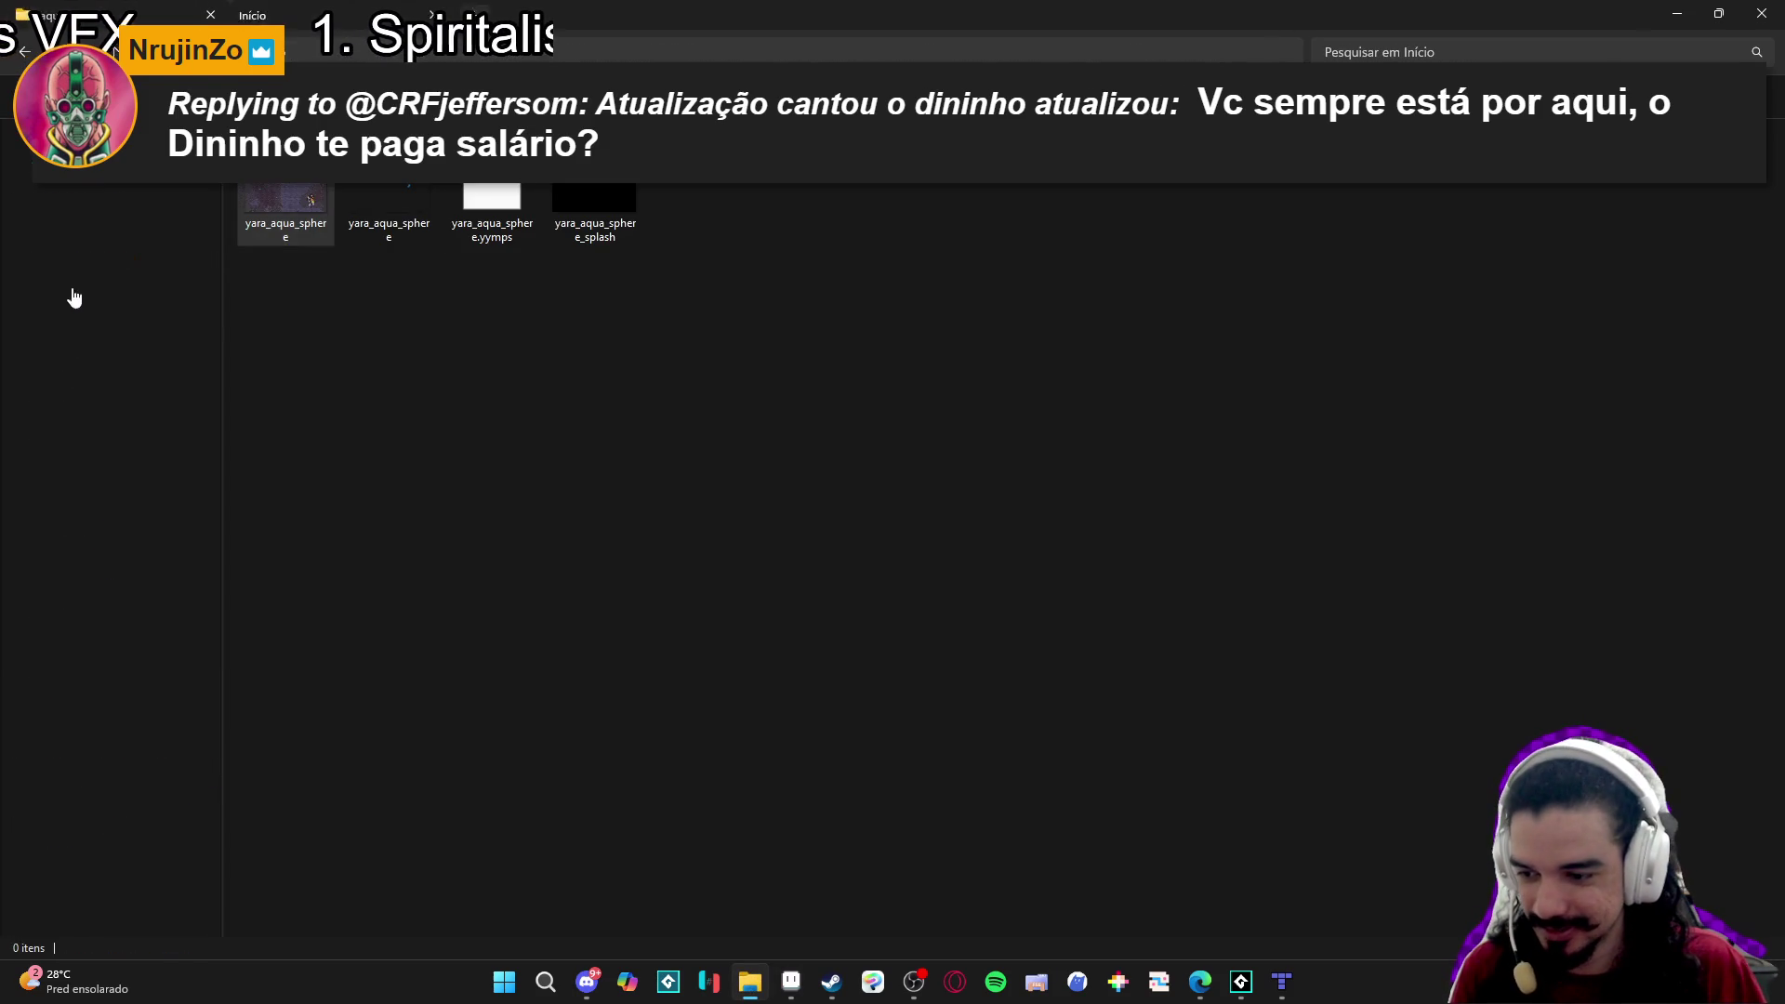
Run radio_royal from the desktop folder, start it and raise the volume, close it, and return to Aseprite.
left_click(97, 266)
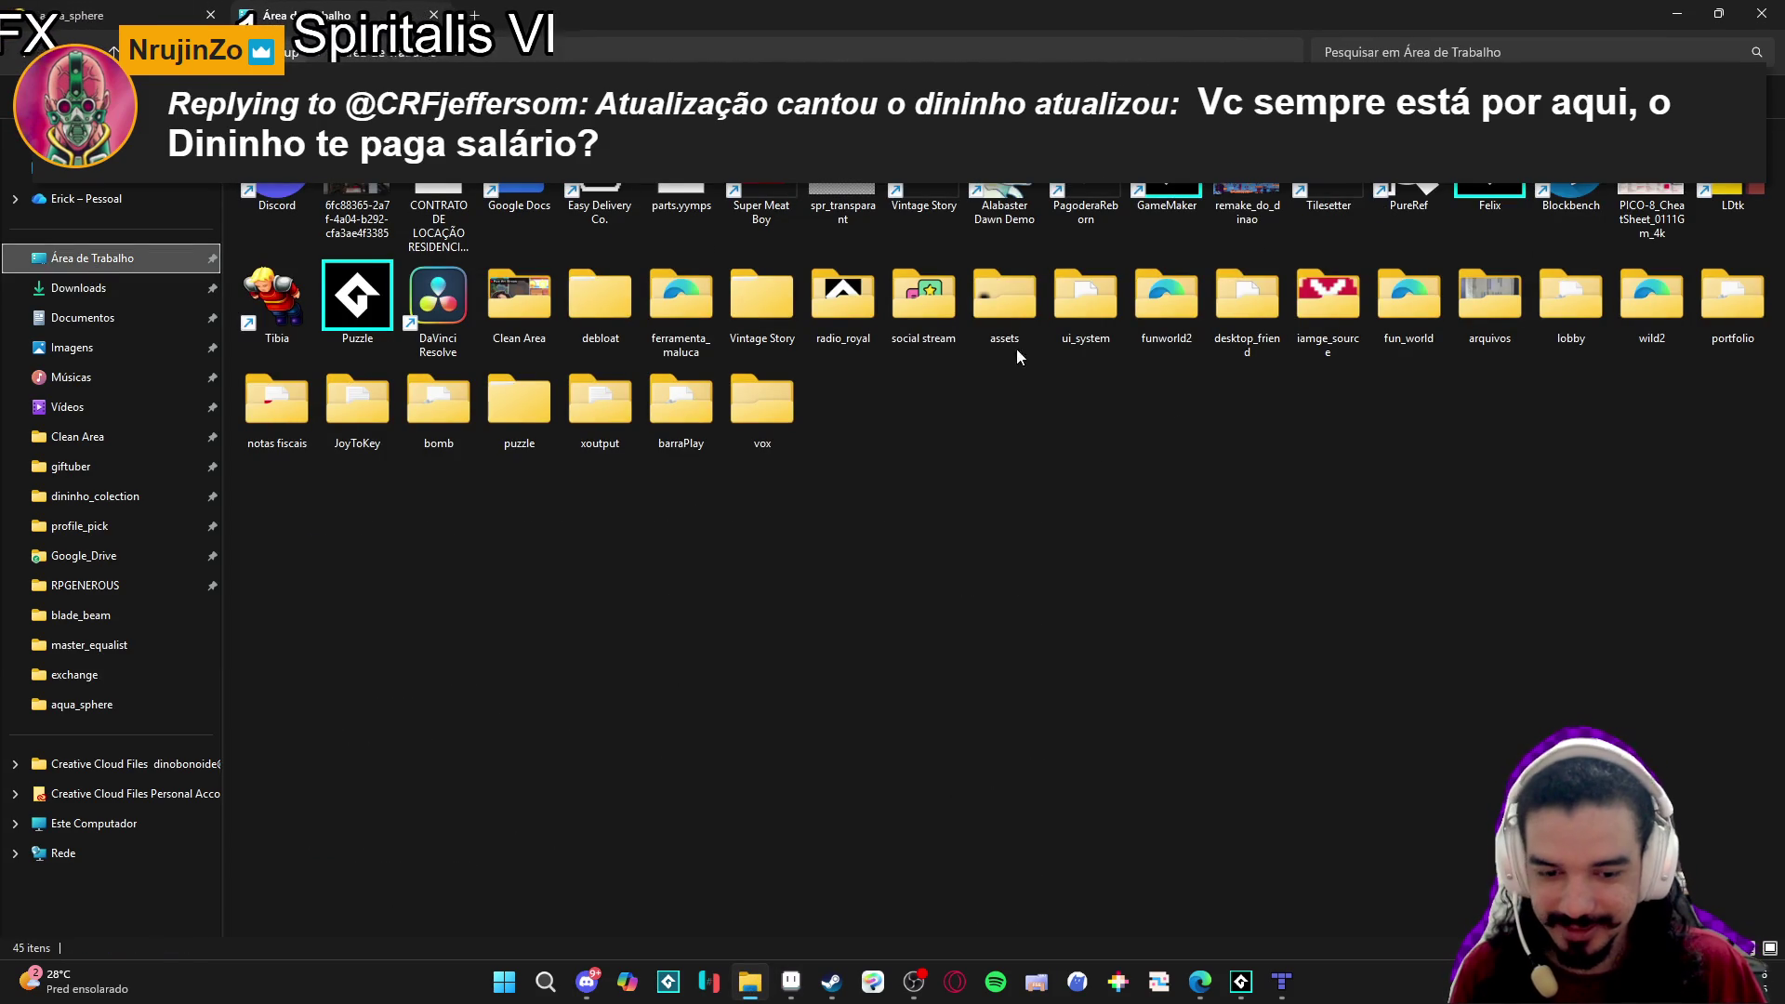
double_click(850, 311)
double_click(307, 160)
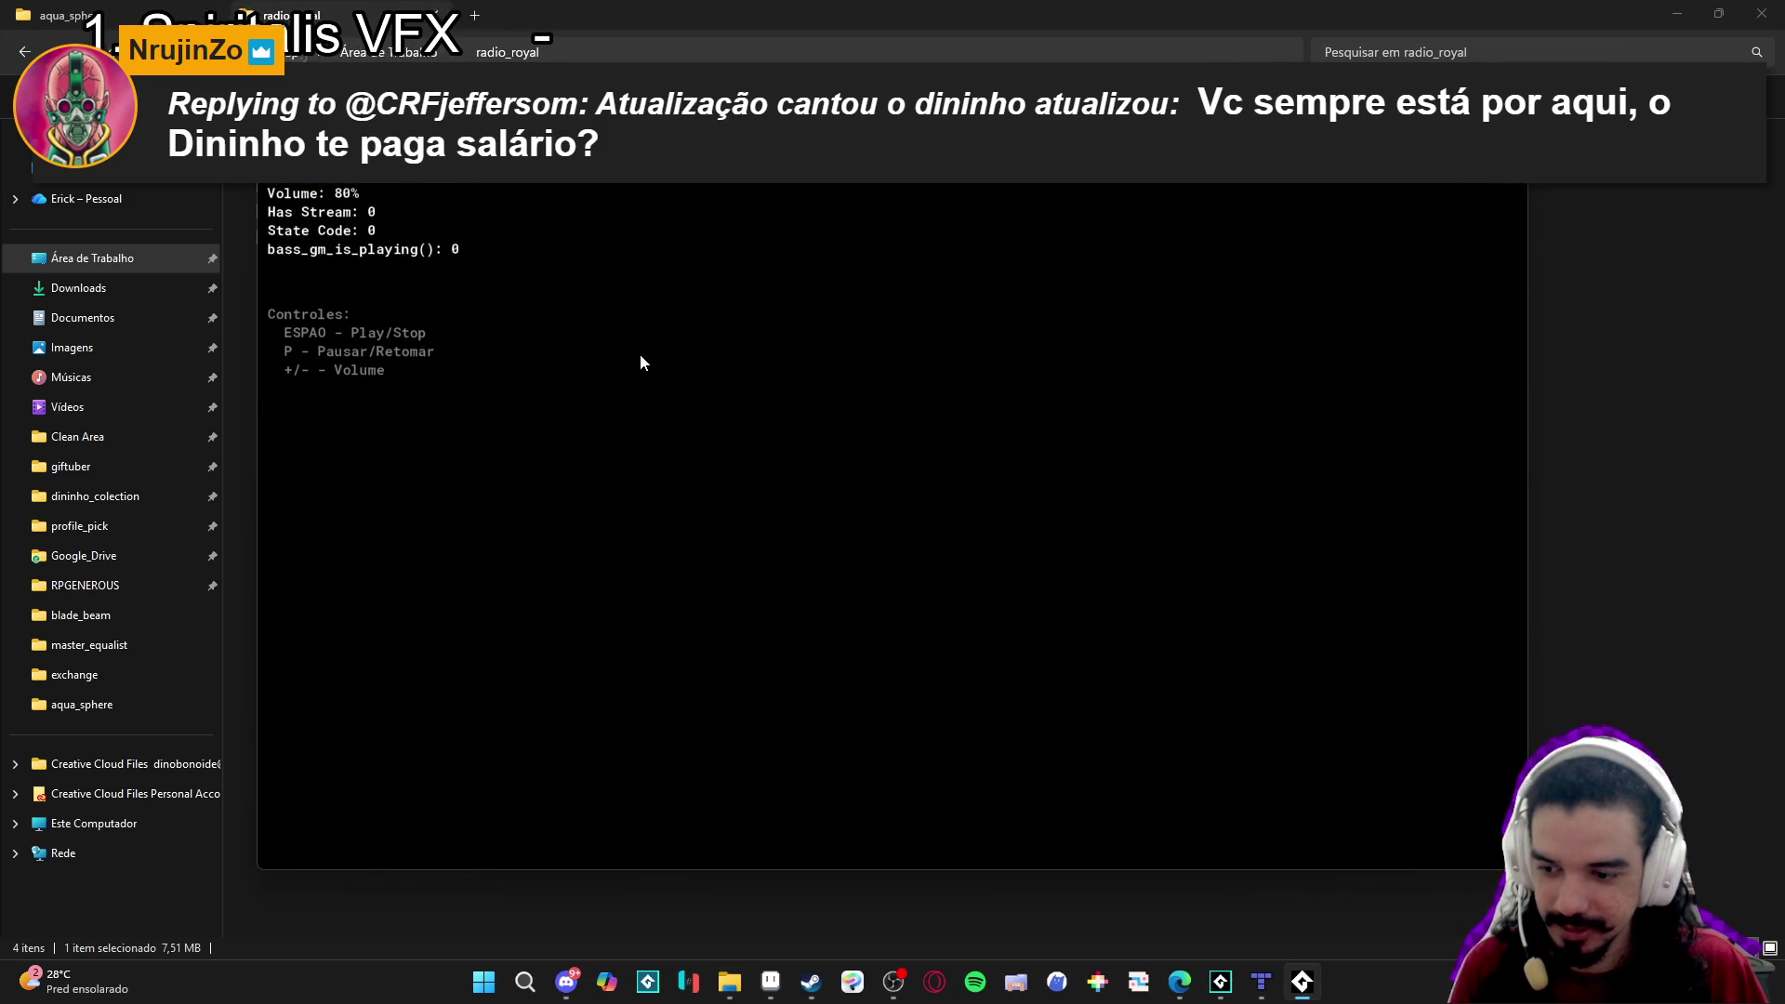
key("space")
key("plus")
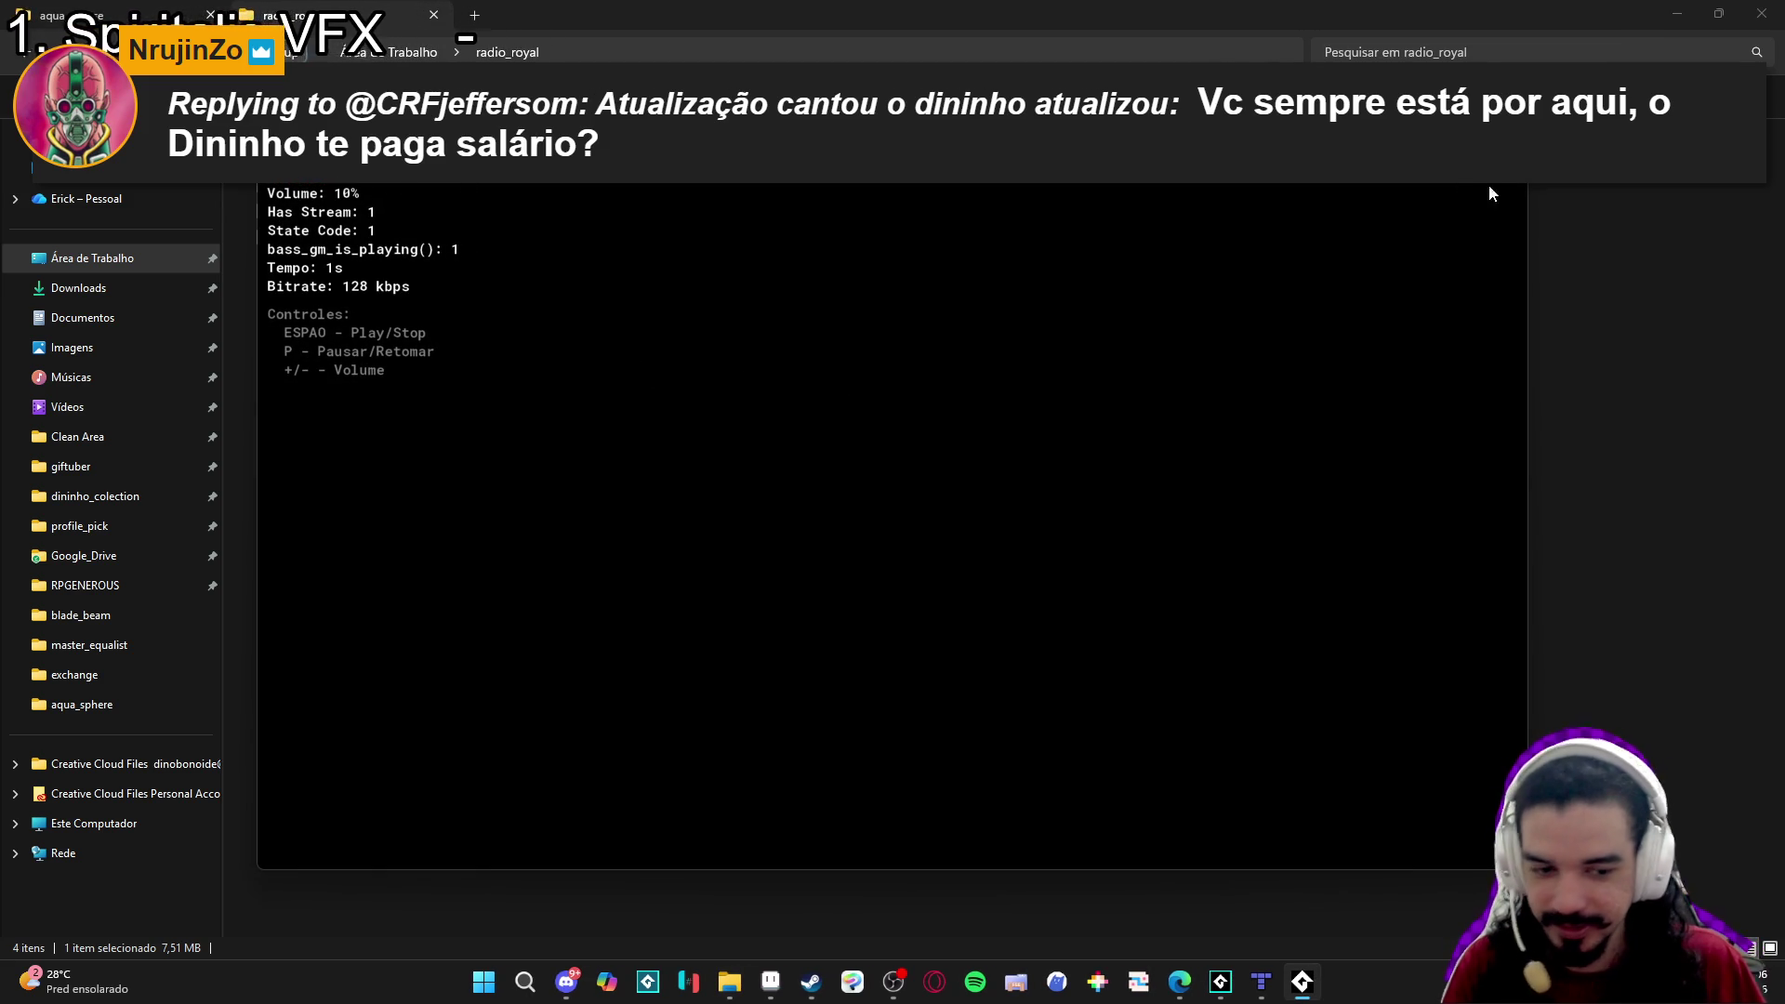
key("Escape")
left_click(89, 645)
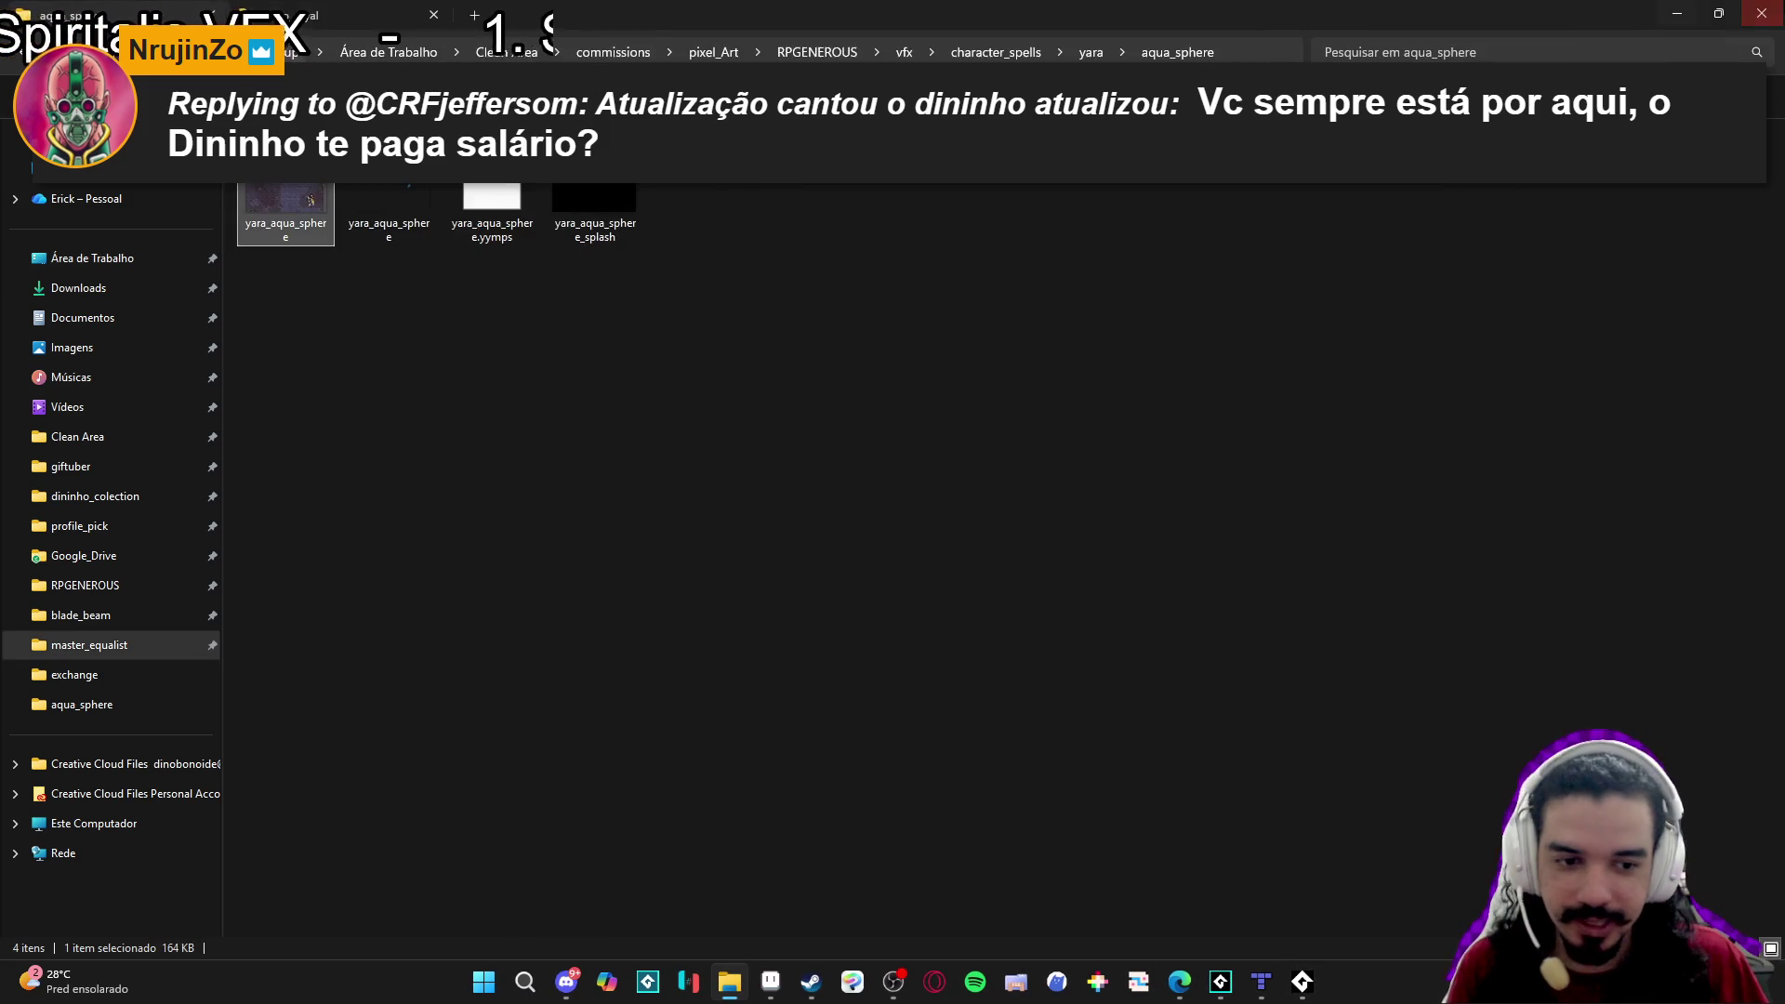
key("alt+Tab")
scroll(943, 528, "up", 3)
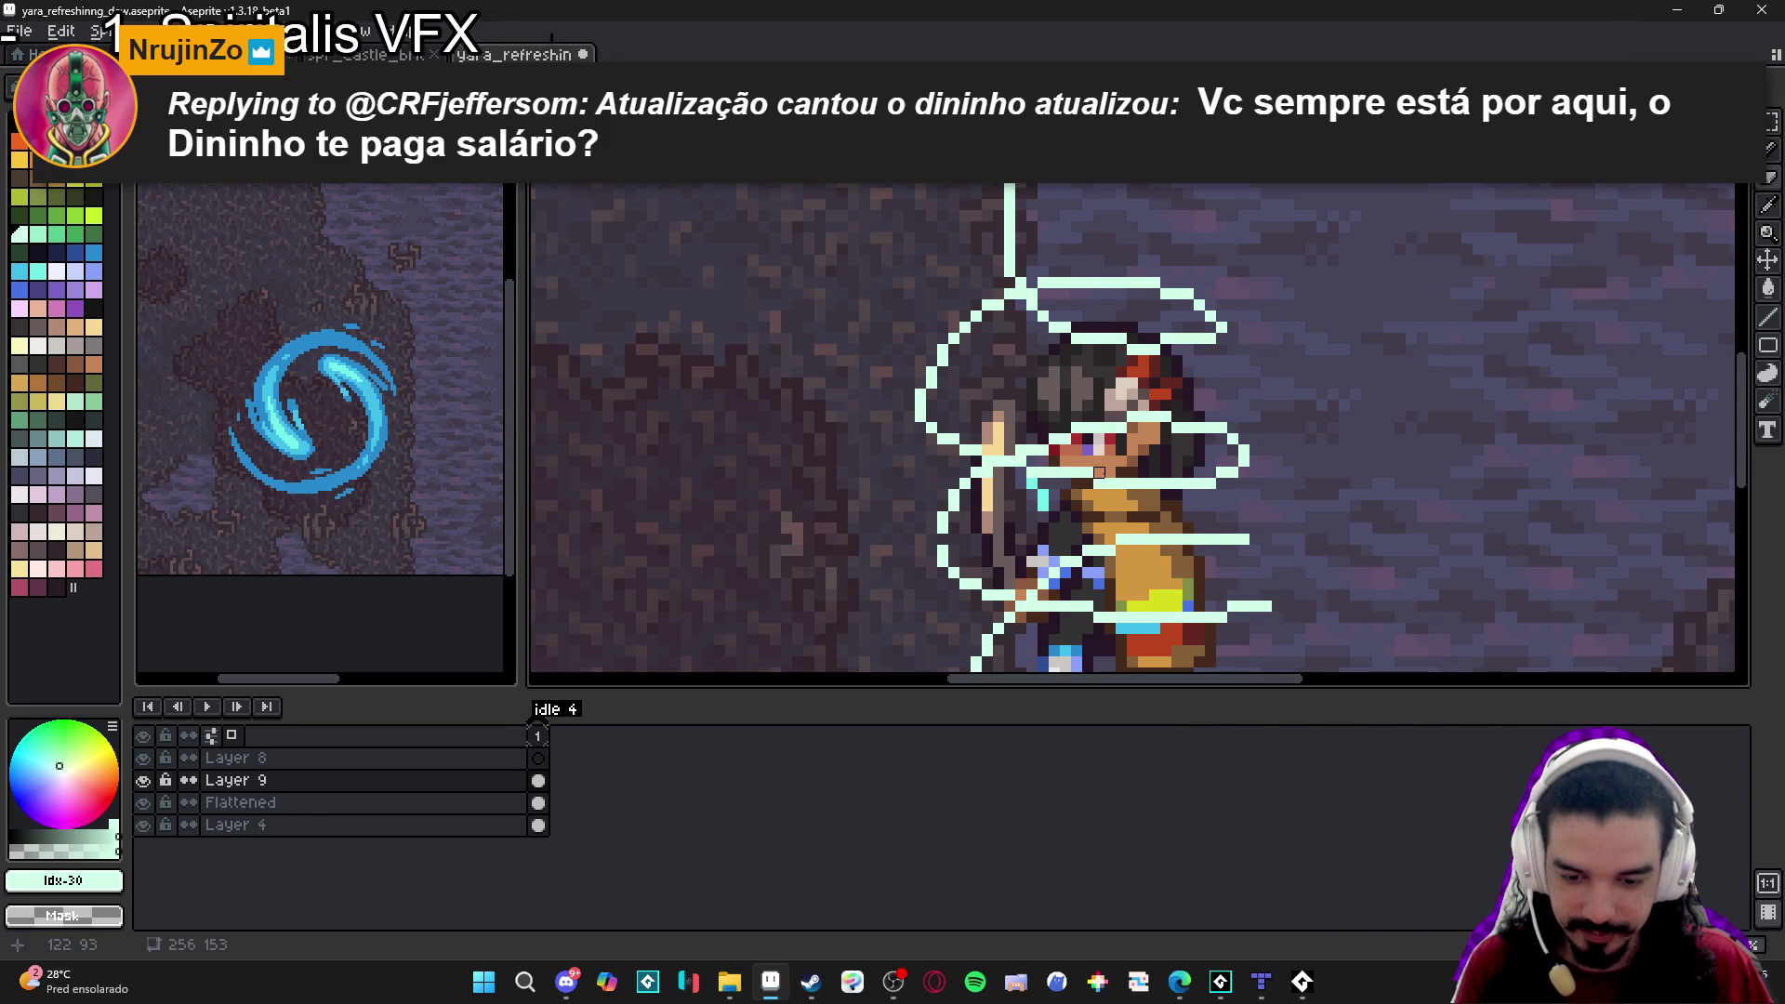
Erase the upper loop's right end and touch up the guide line's right end.
scroll(1088, 474, "down", 2)
scroll(1096, 474, "up", 3)
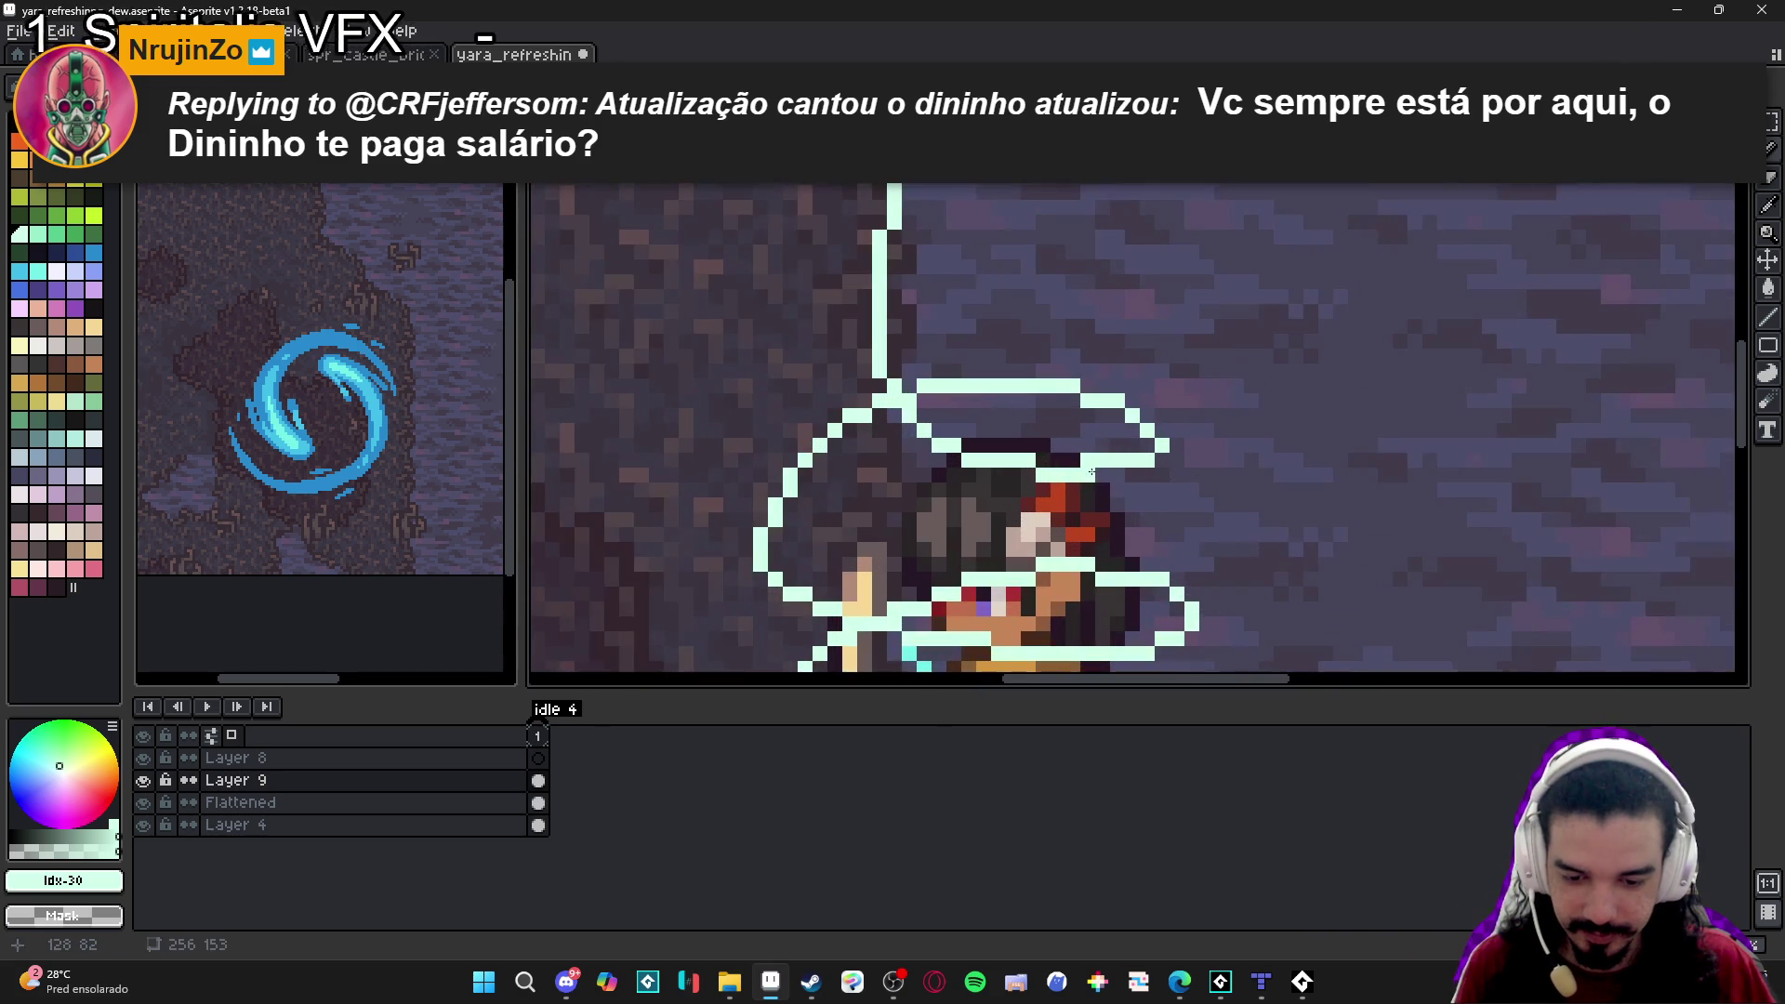
key("e")
left_click_drag(1161, 444, 1148, 461)
scroll(1134, 483, "down", 3)
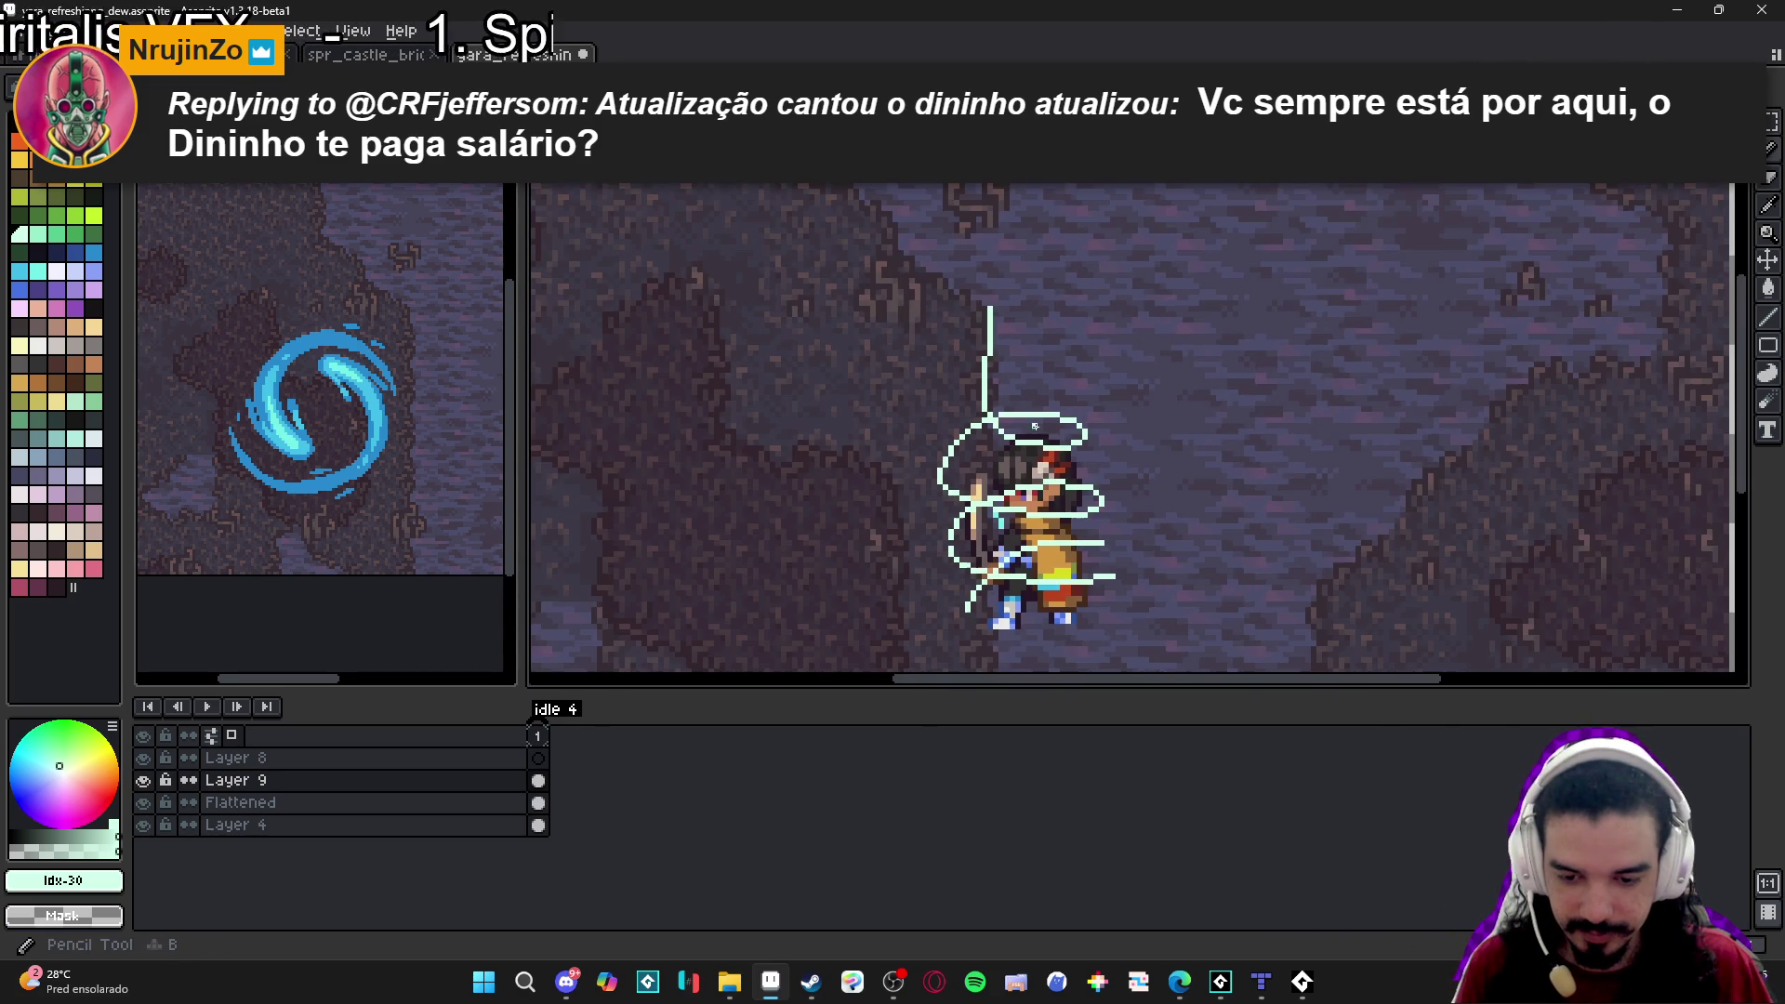
scroll(1098, 563, "up", 2)
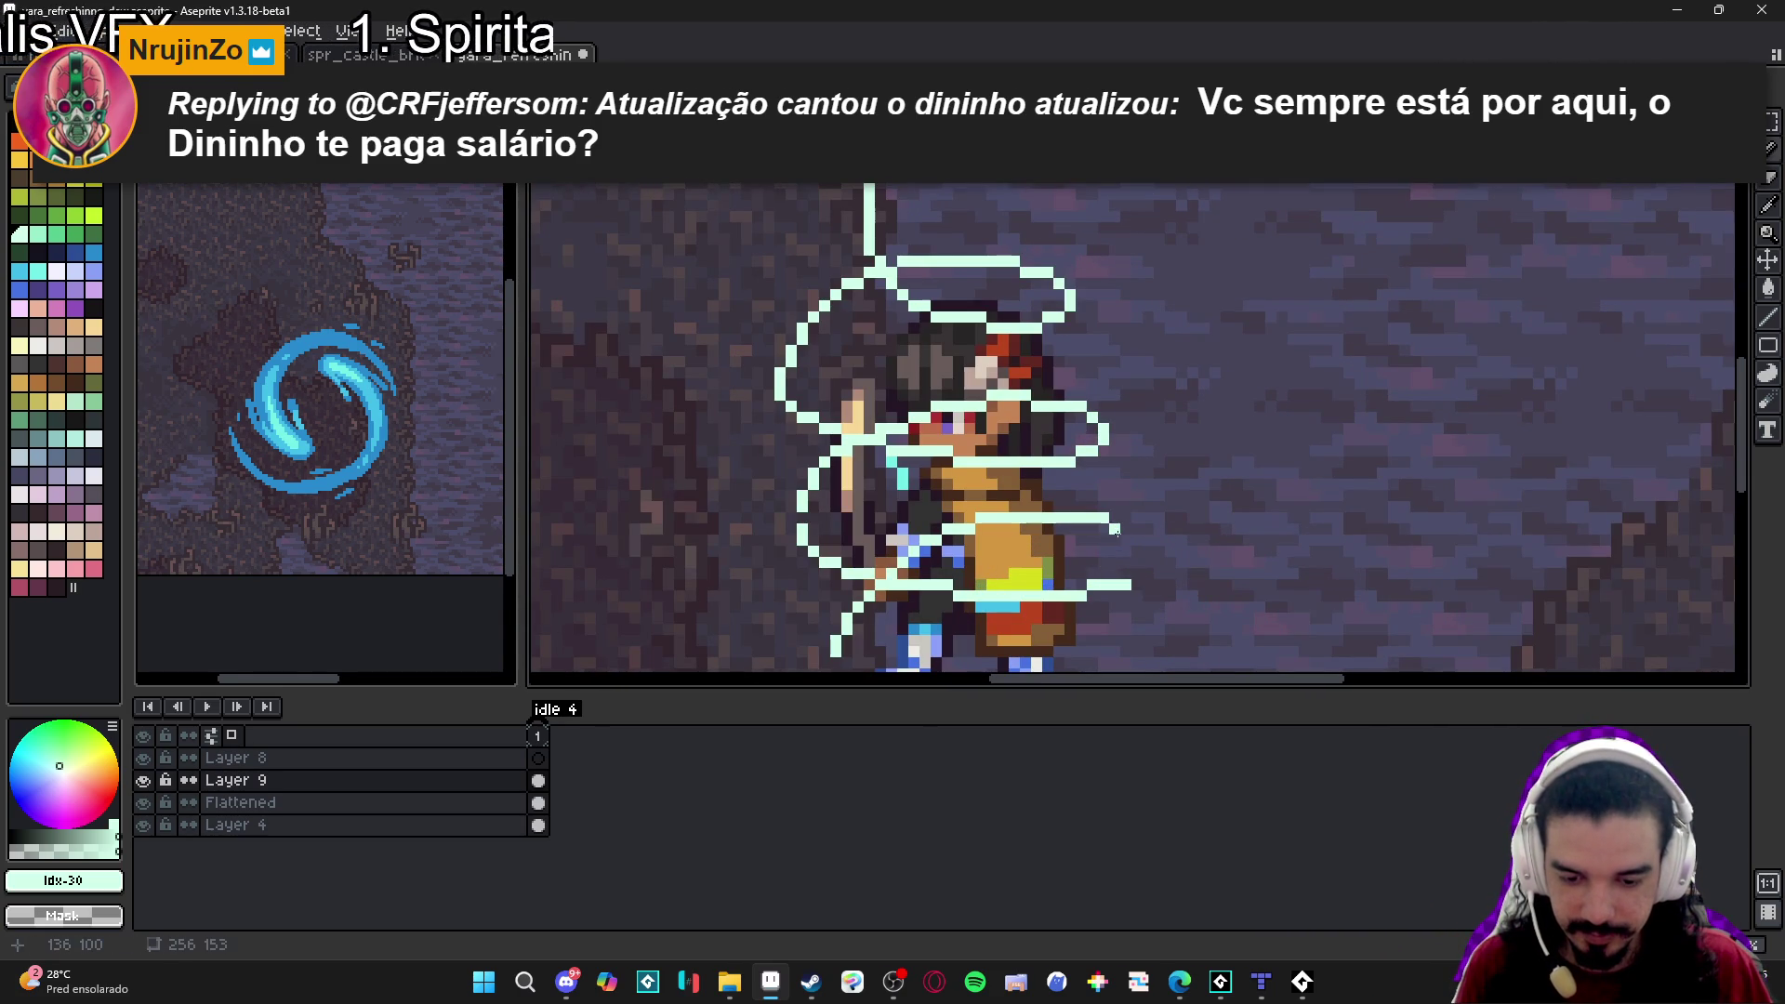
left_click_drag(1125, 544, 1102, 581)
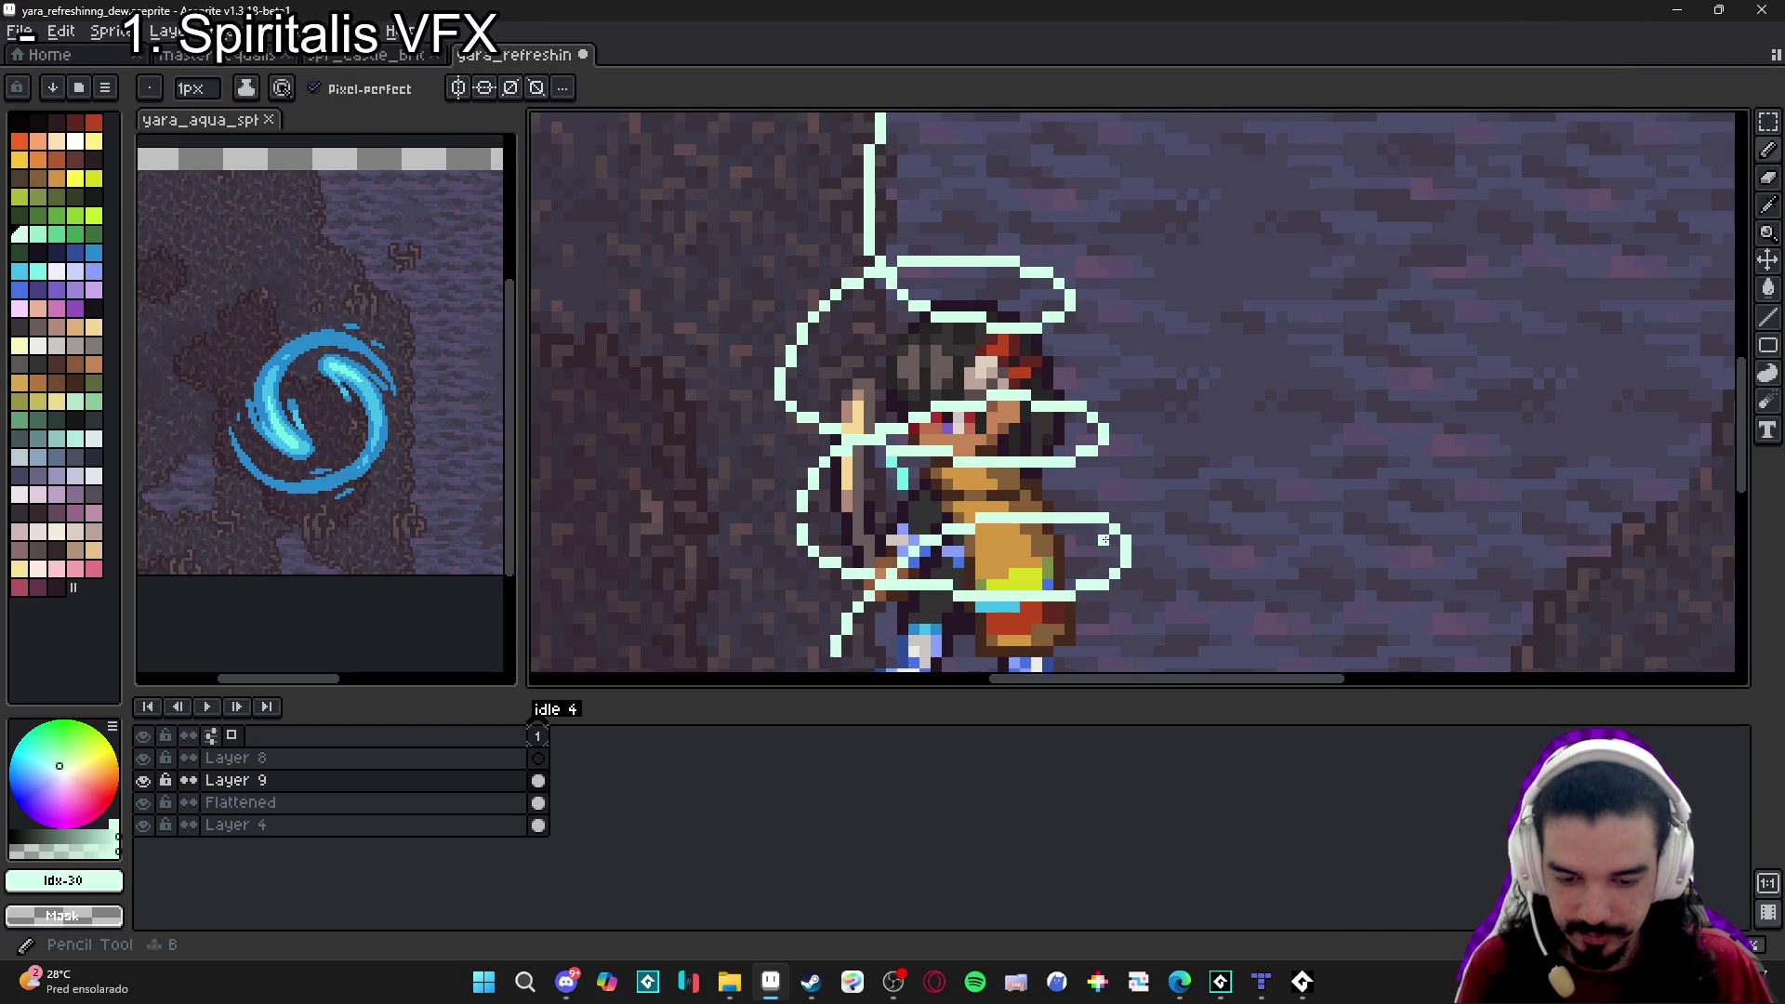
scroll(1097, 562, "down", 3)
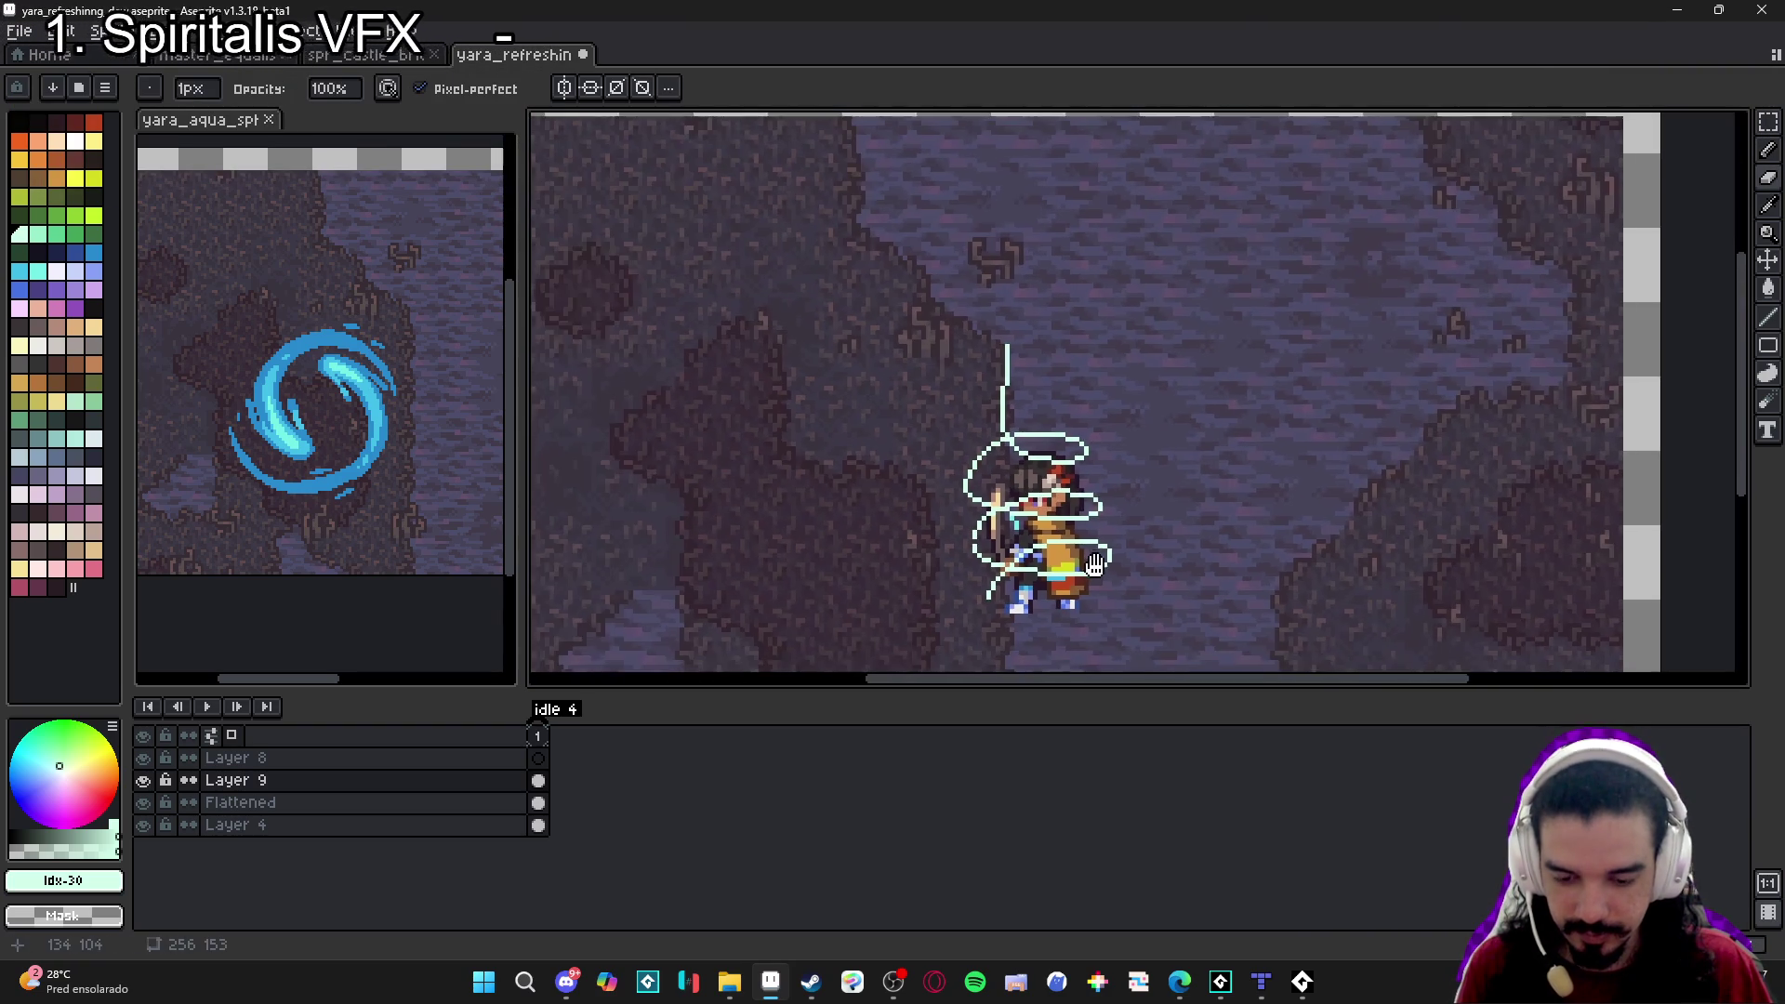
left_click_drag(1096, 562, 1091, 573)
scroll(1031, 563, "up", 3)
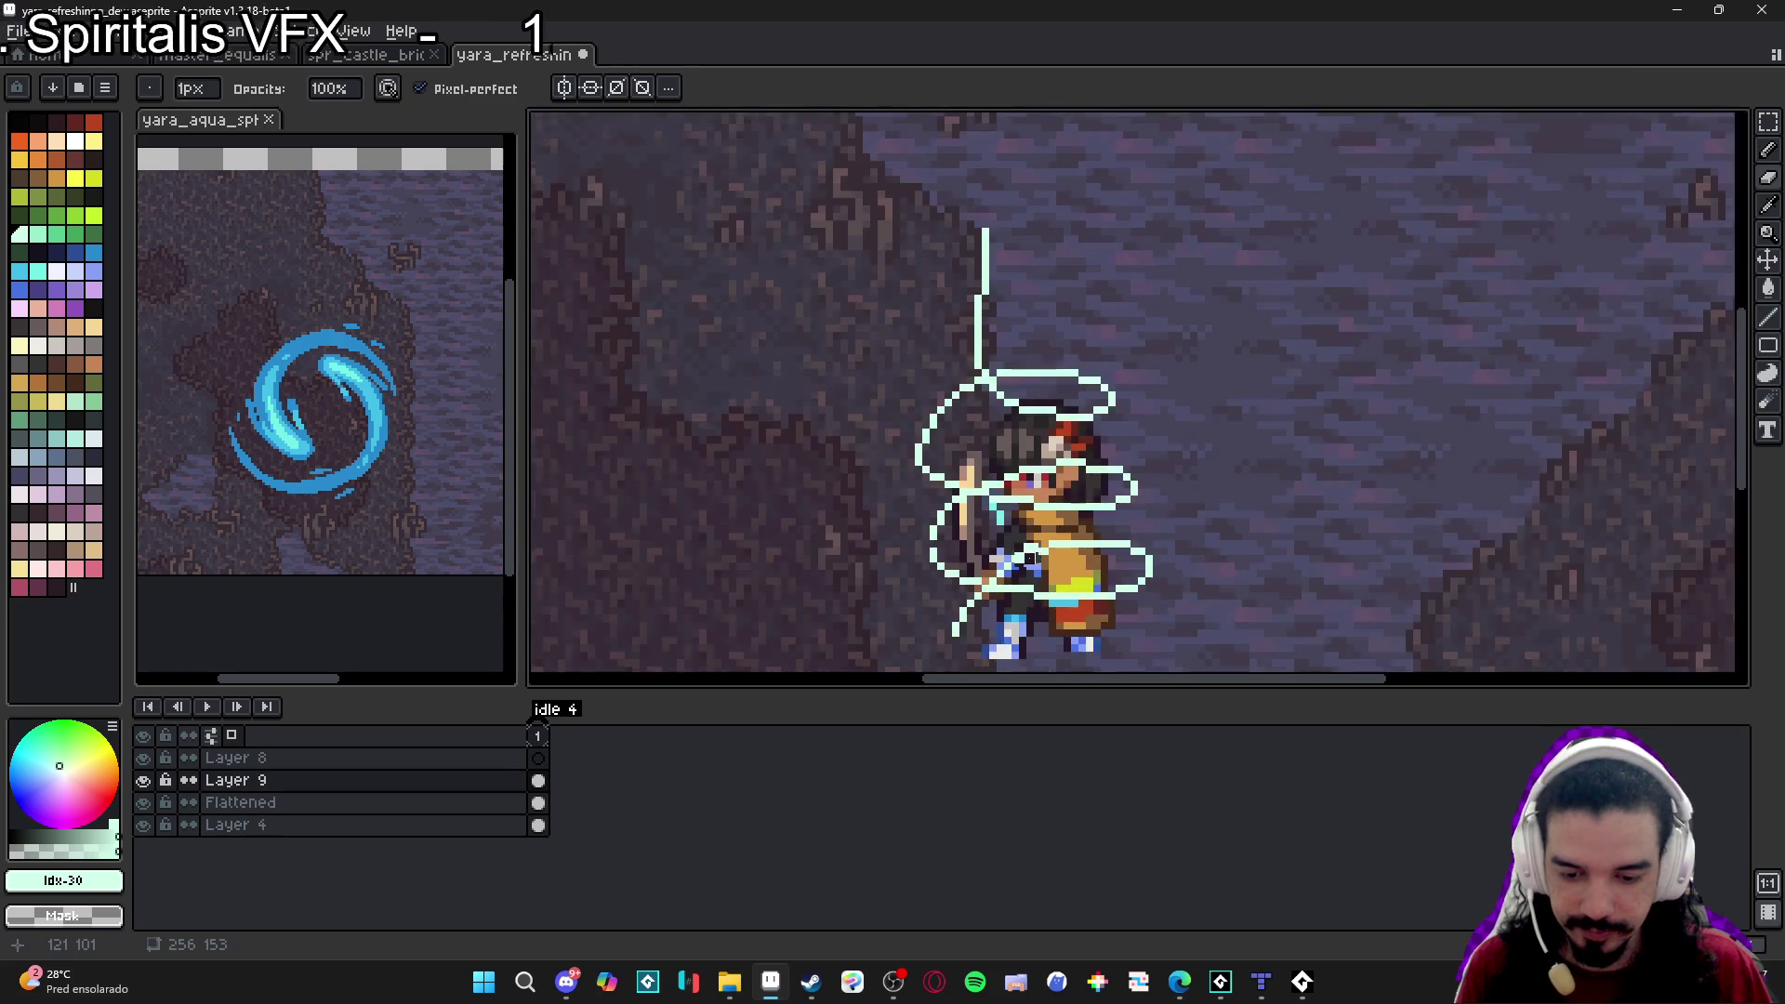
Erase the stray bump on the guide's left side beside the hood.
key("b")
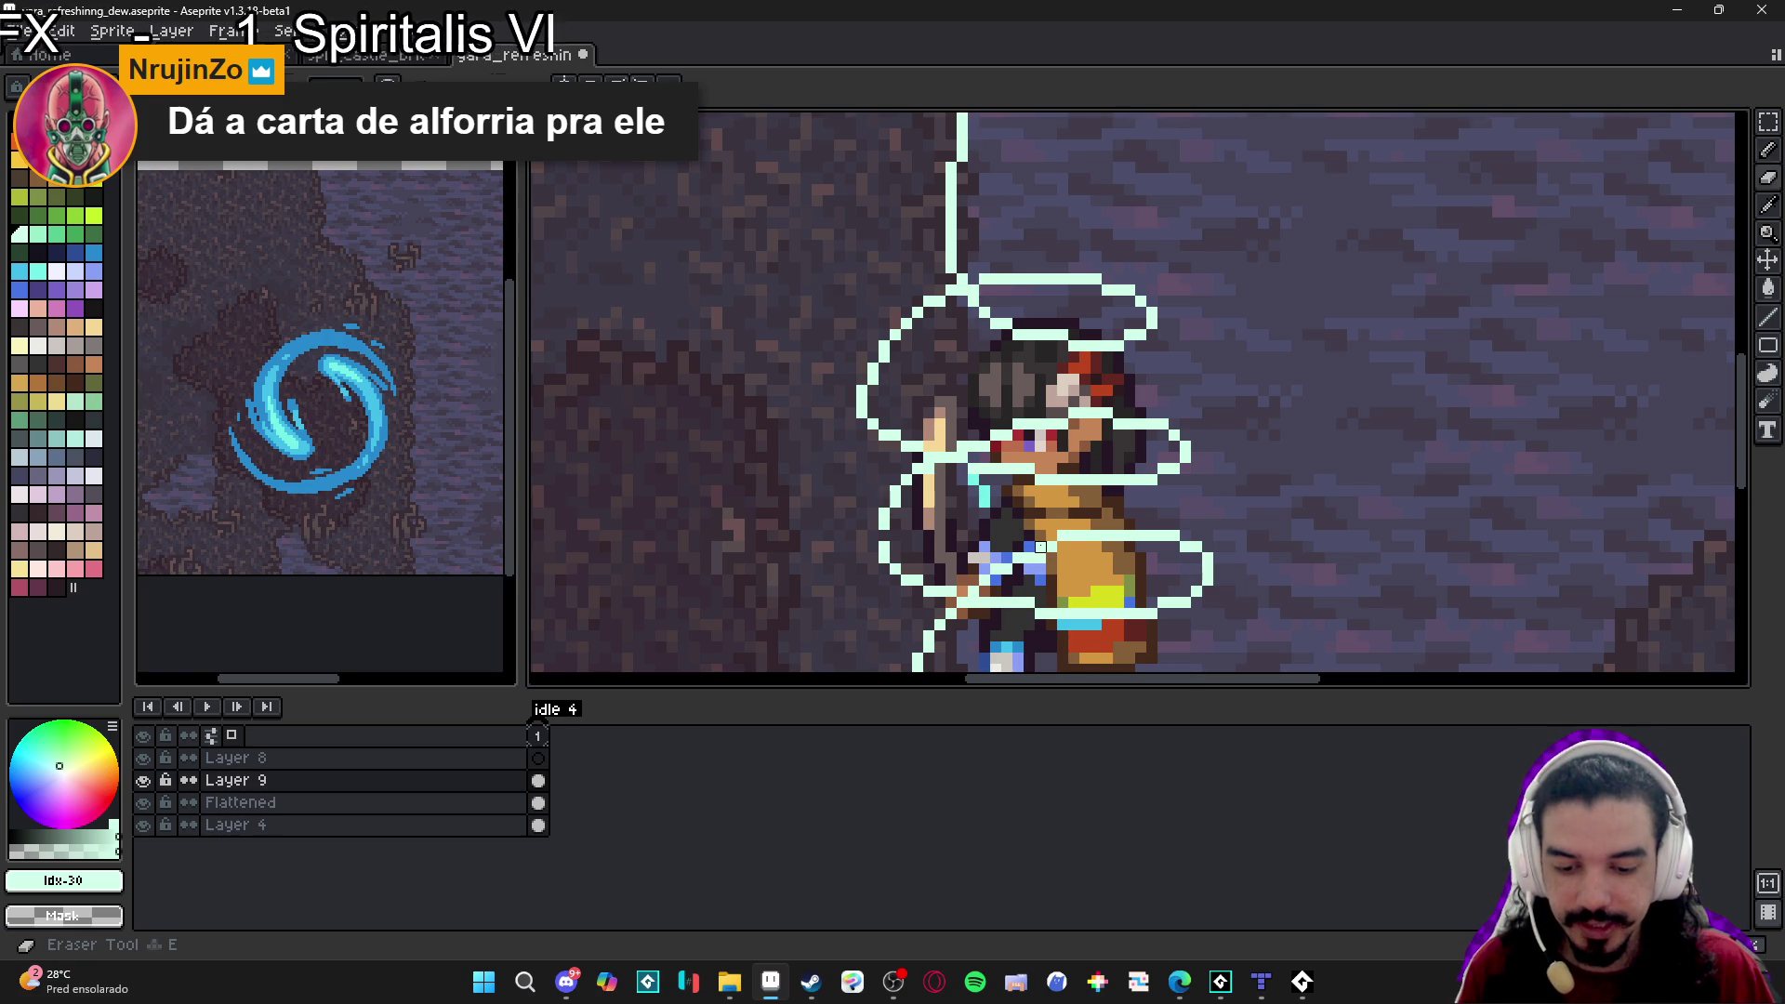
key("b")
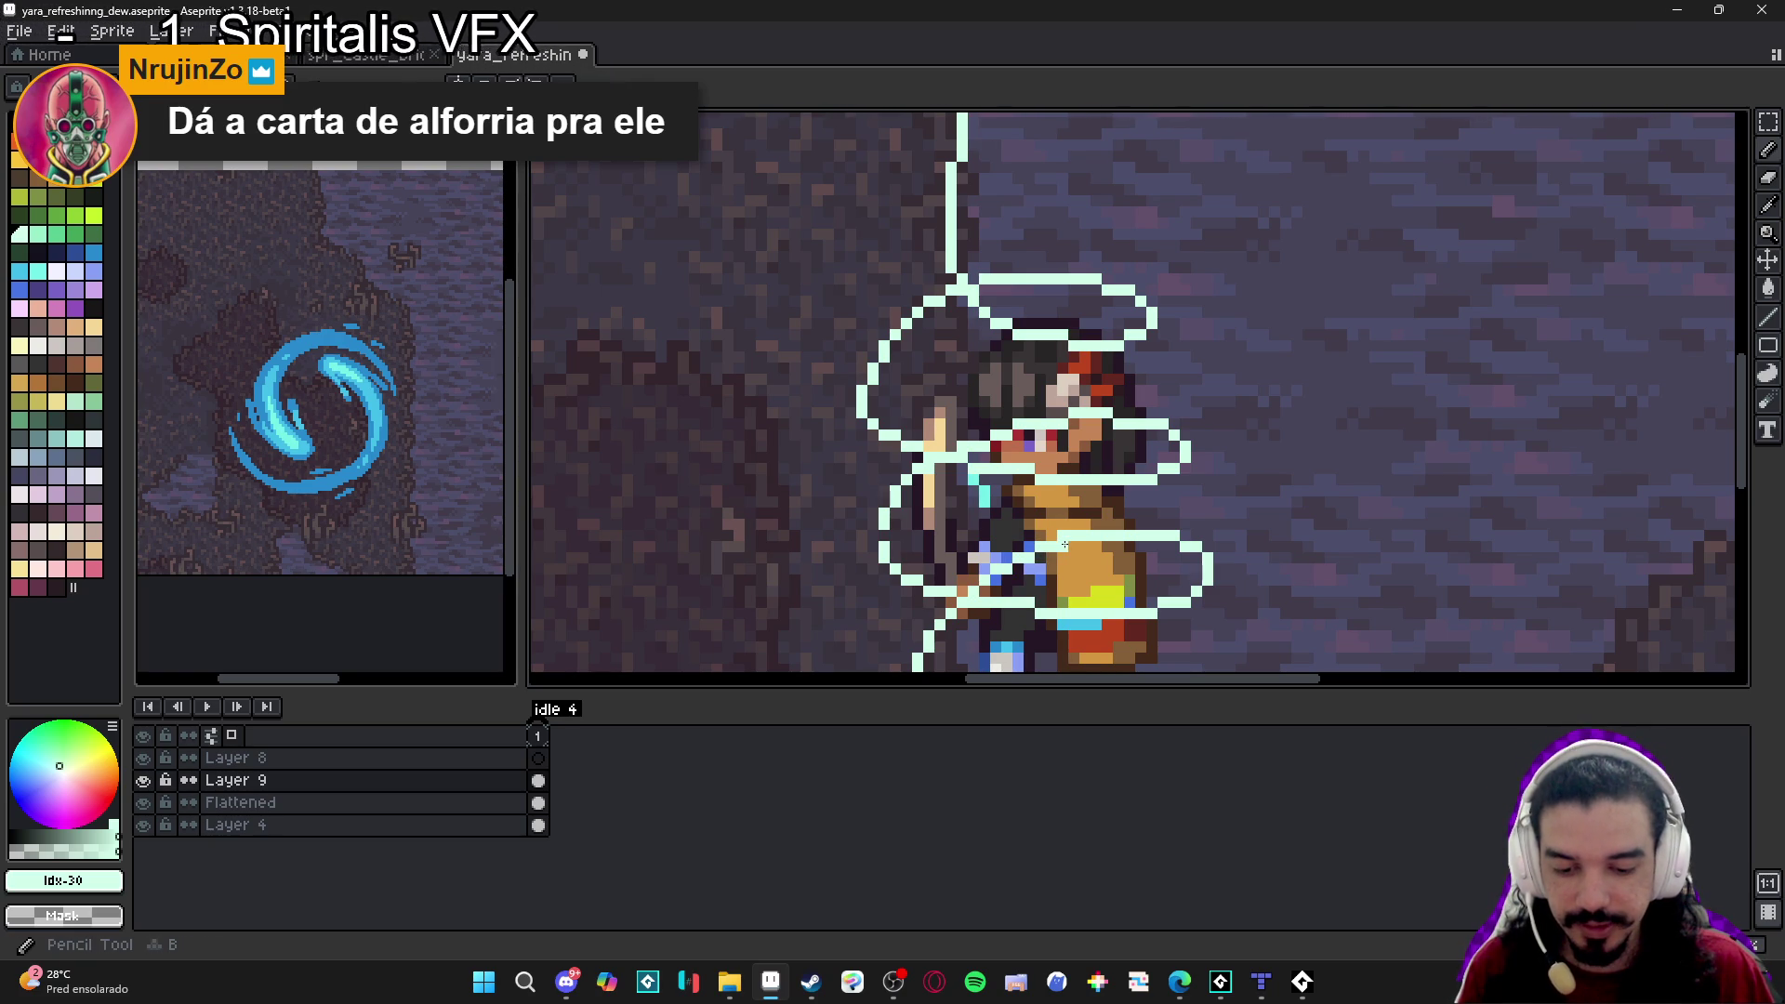
scroll(1048, 530, "down", 3)
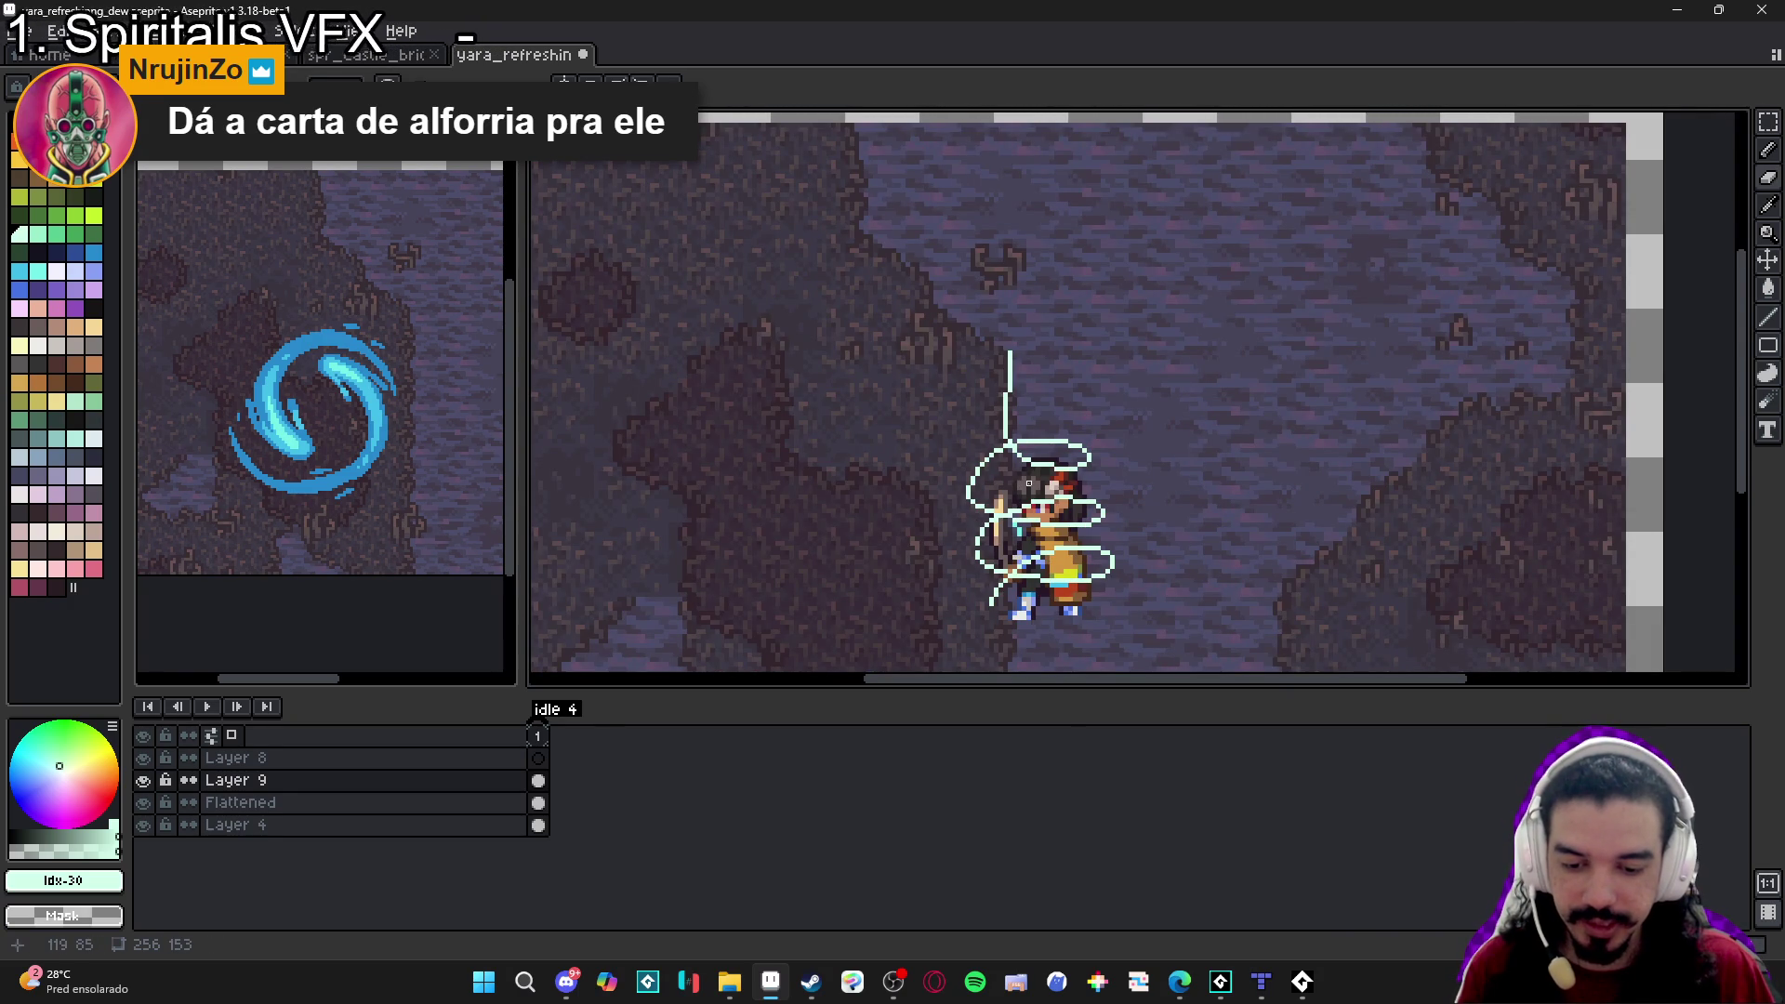
scroll(1014, 488, "up", 2)
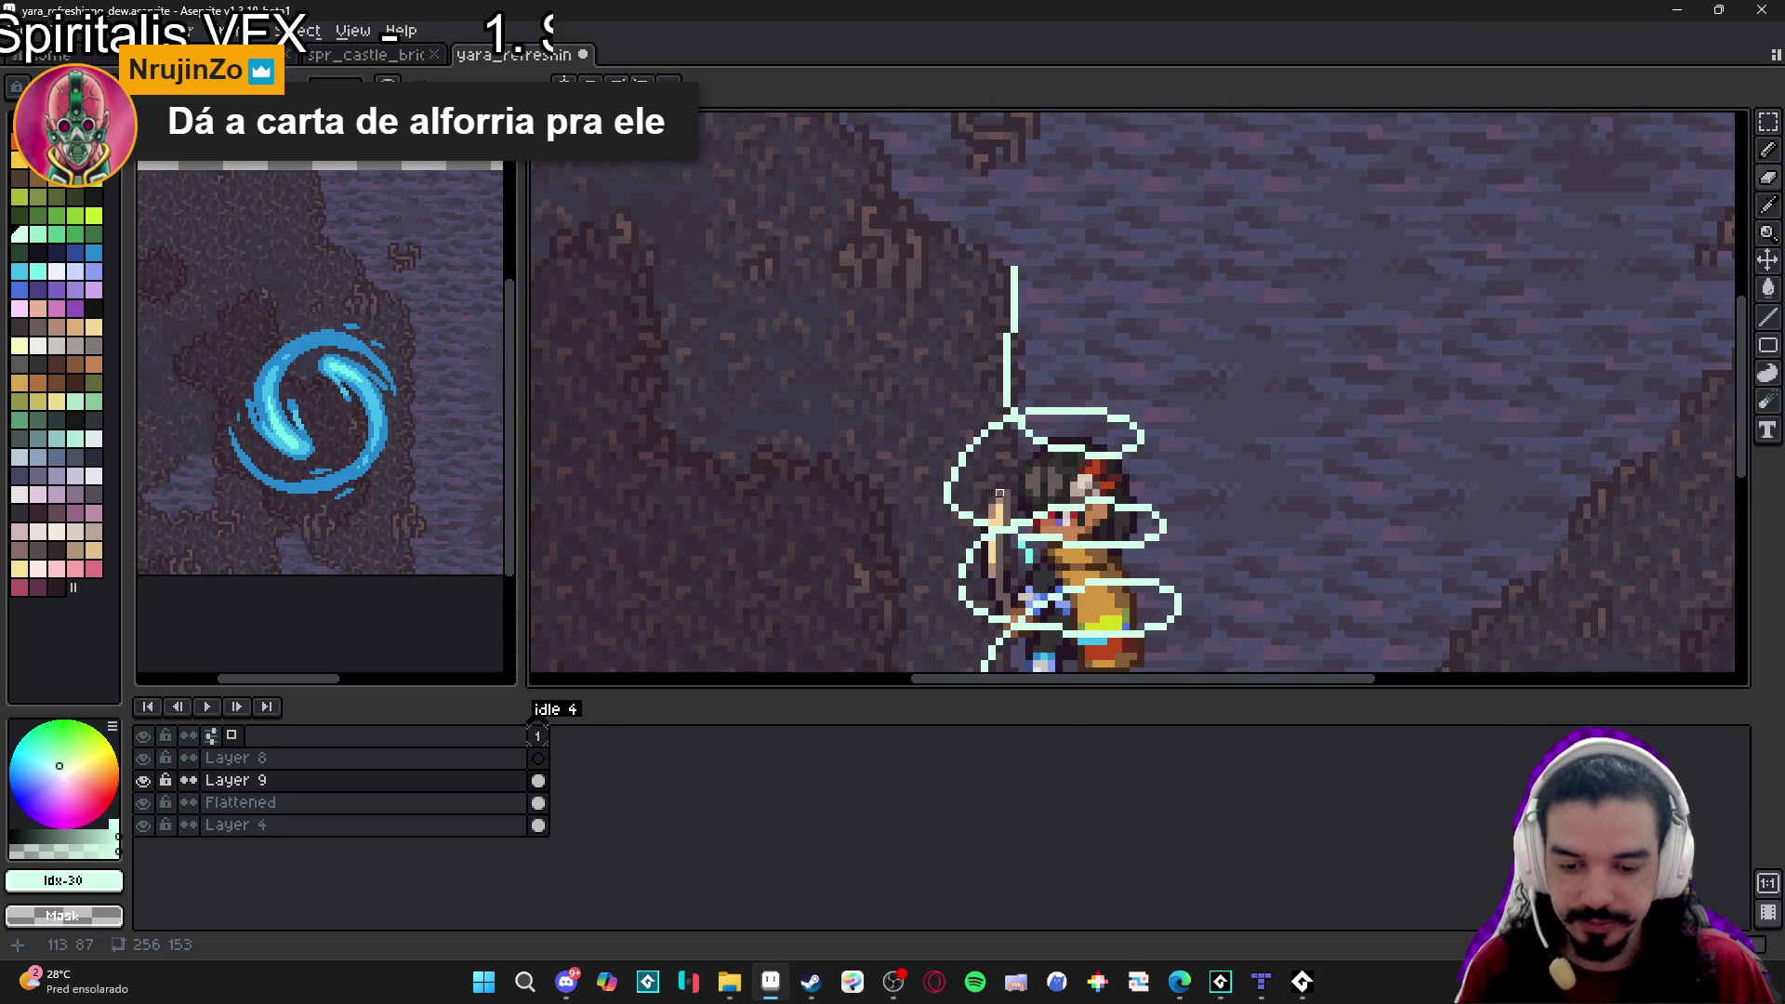
scroll(1000, 494, "up", 1)
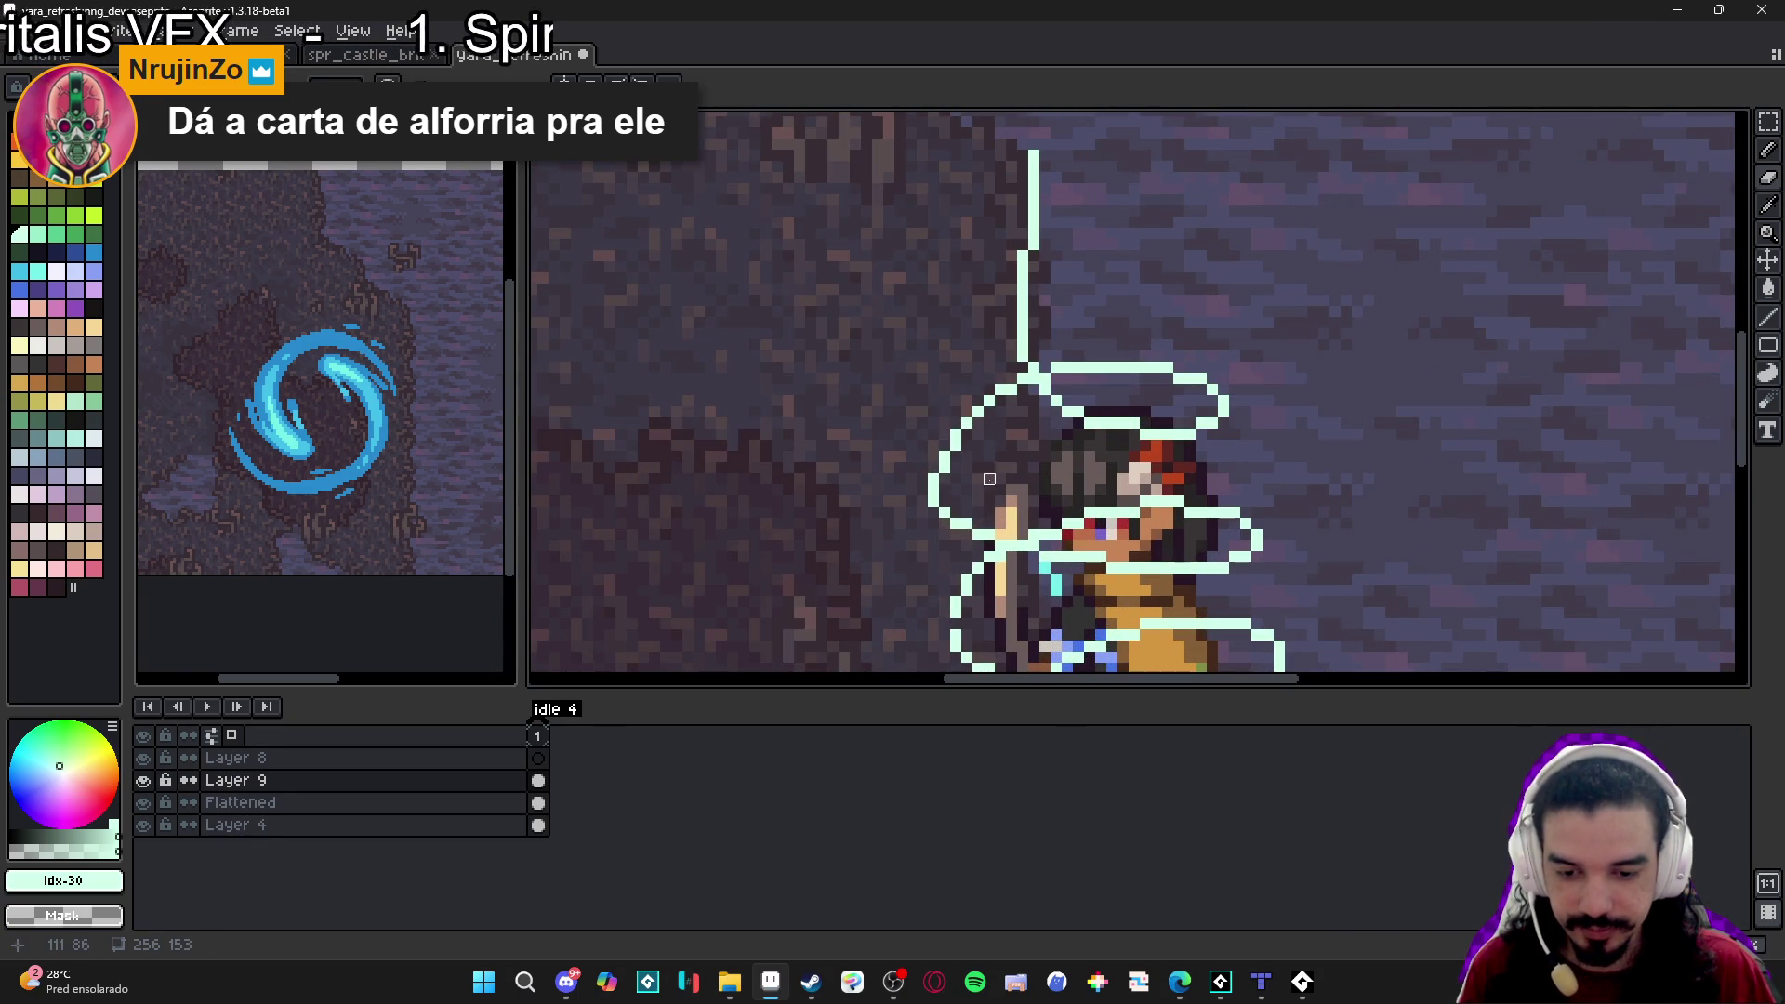
scroll(989, 478, "down", 2)
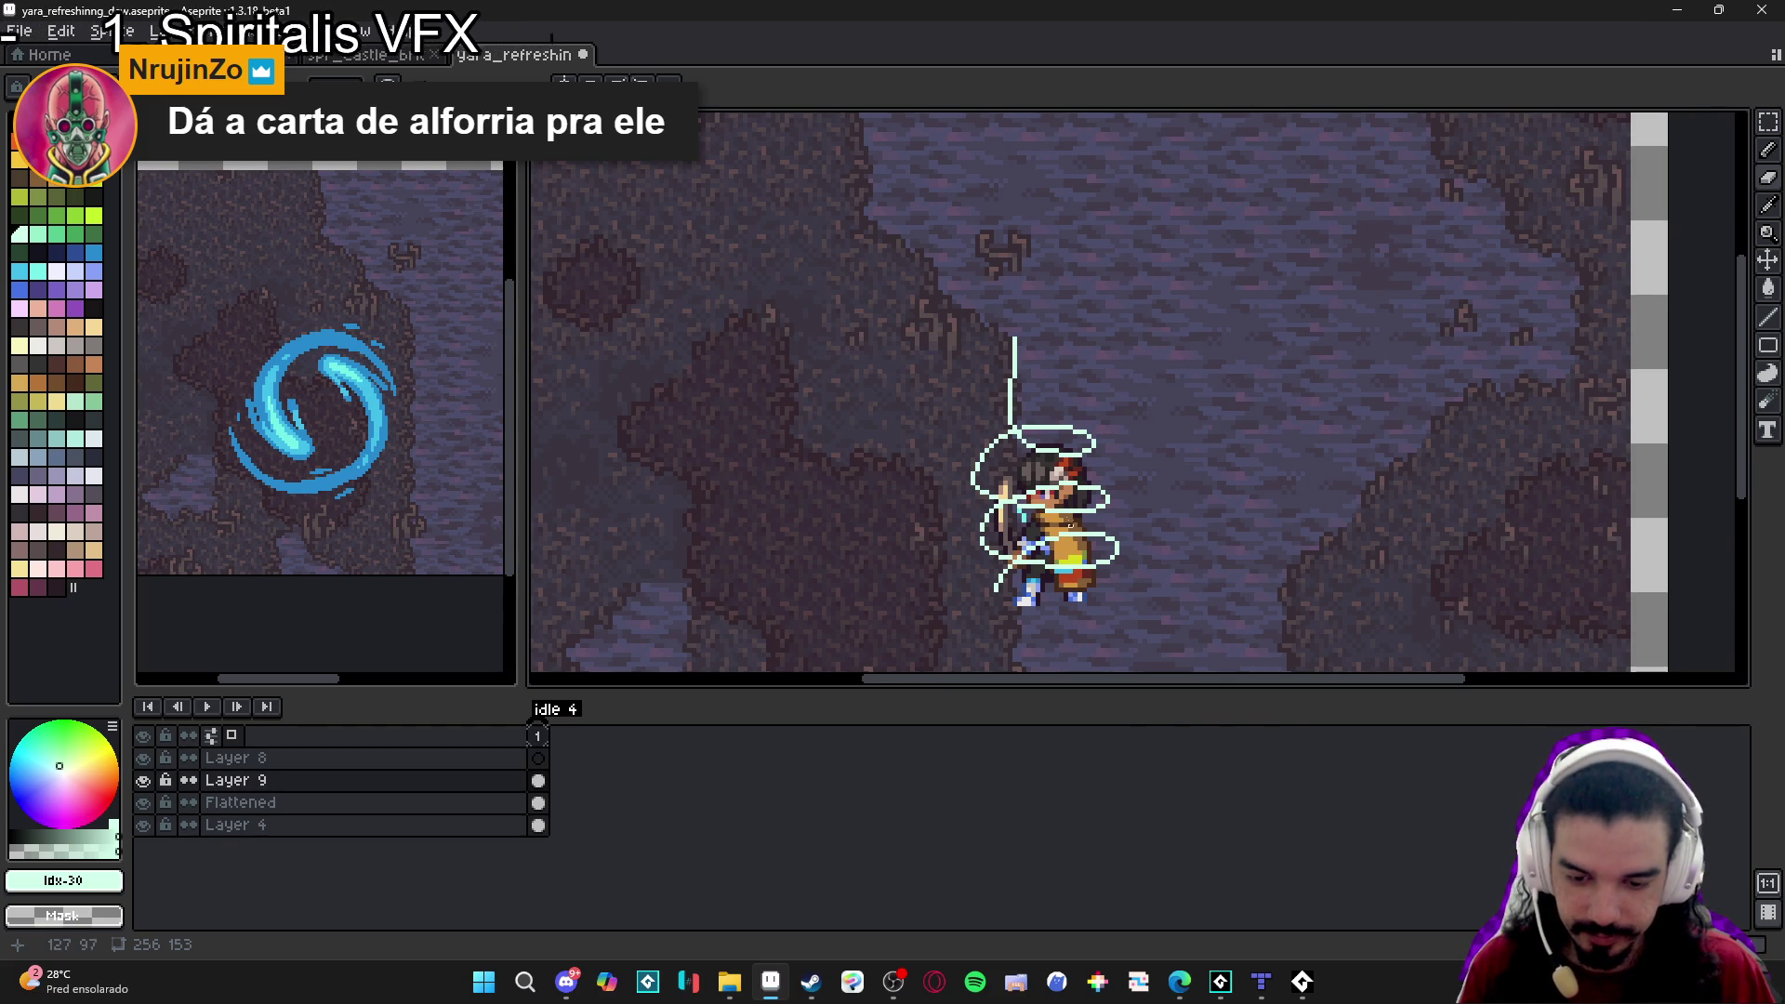
scroll(968, 502, "up", 4)
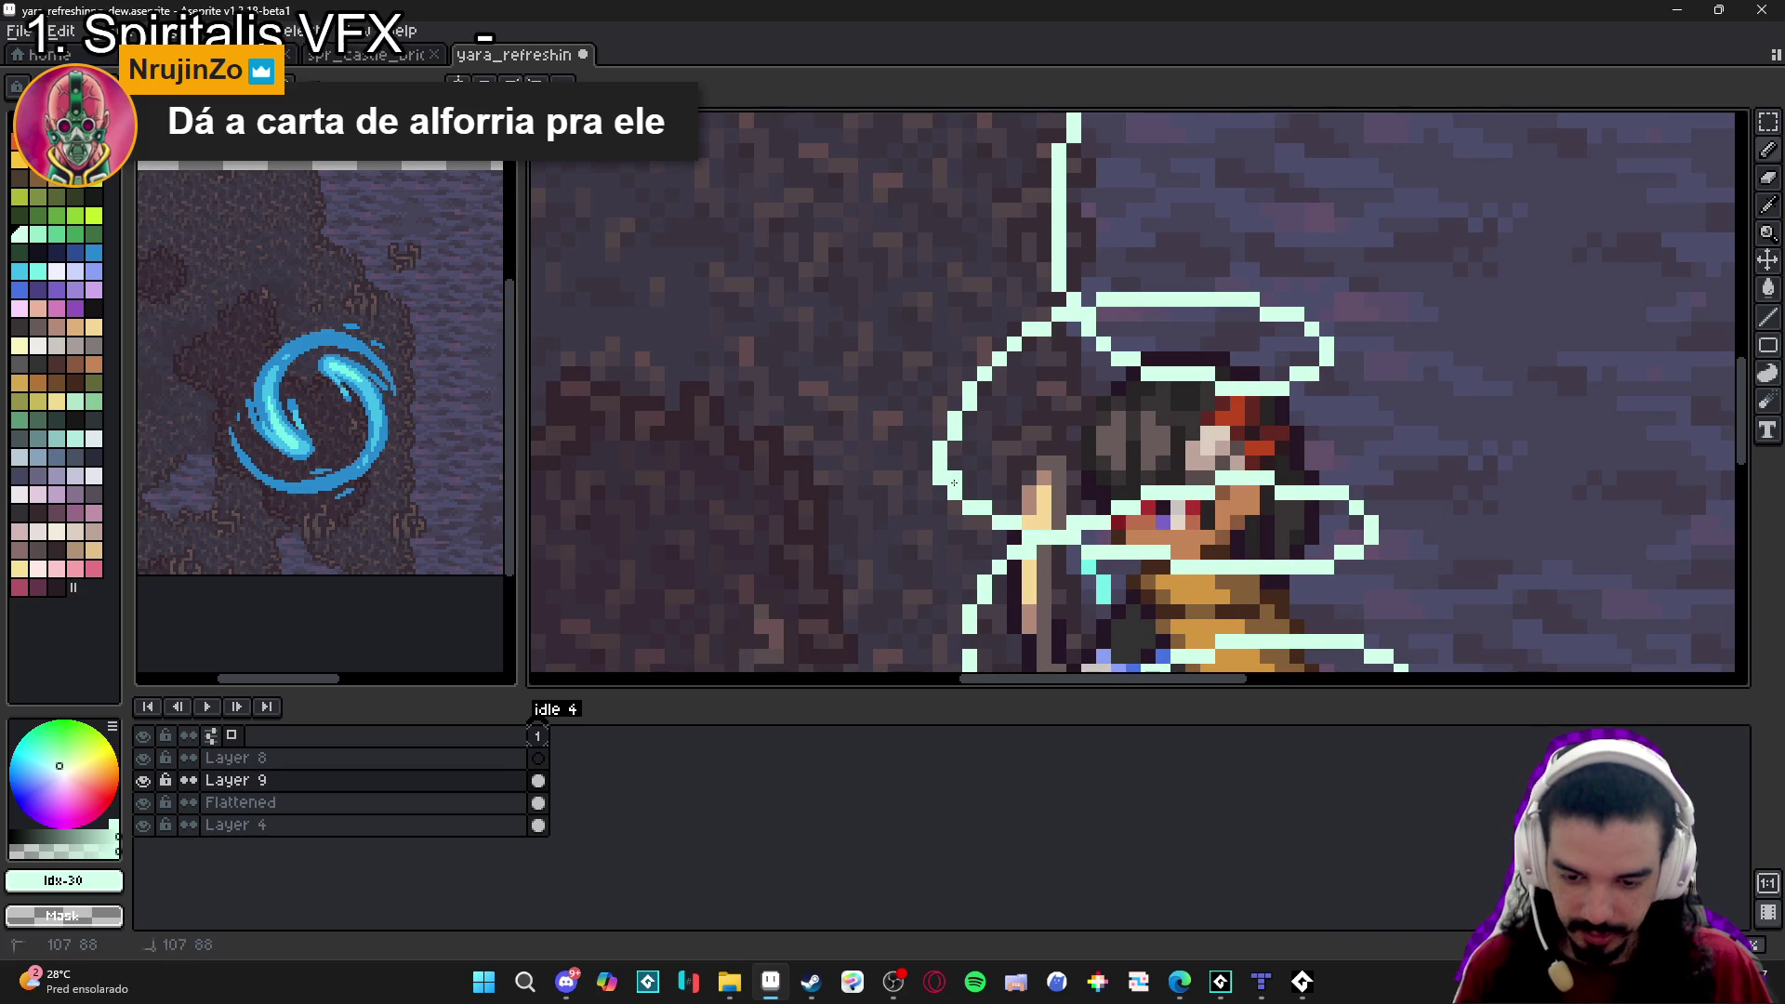
key("e")
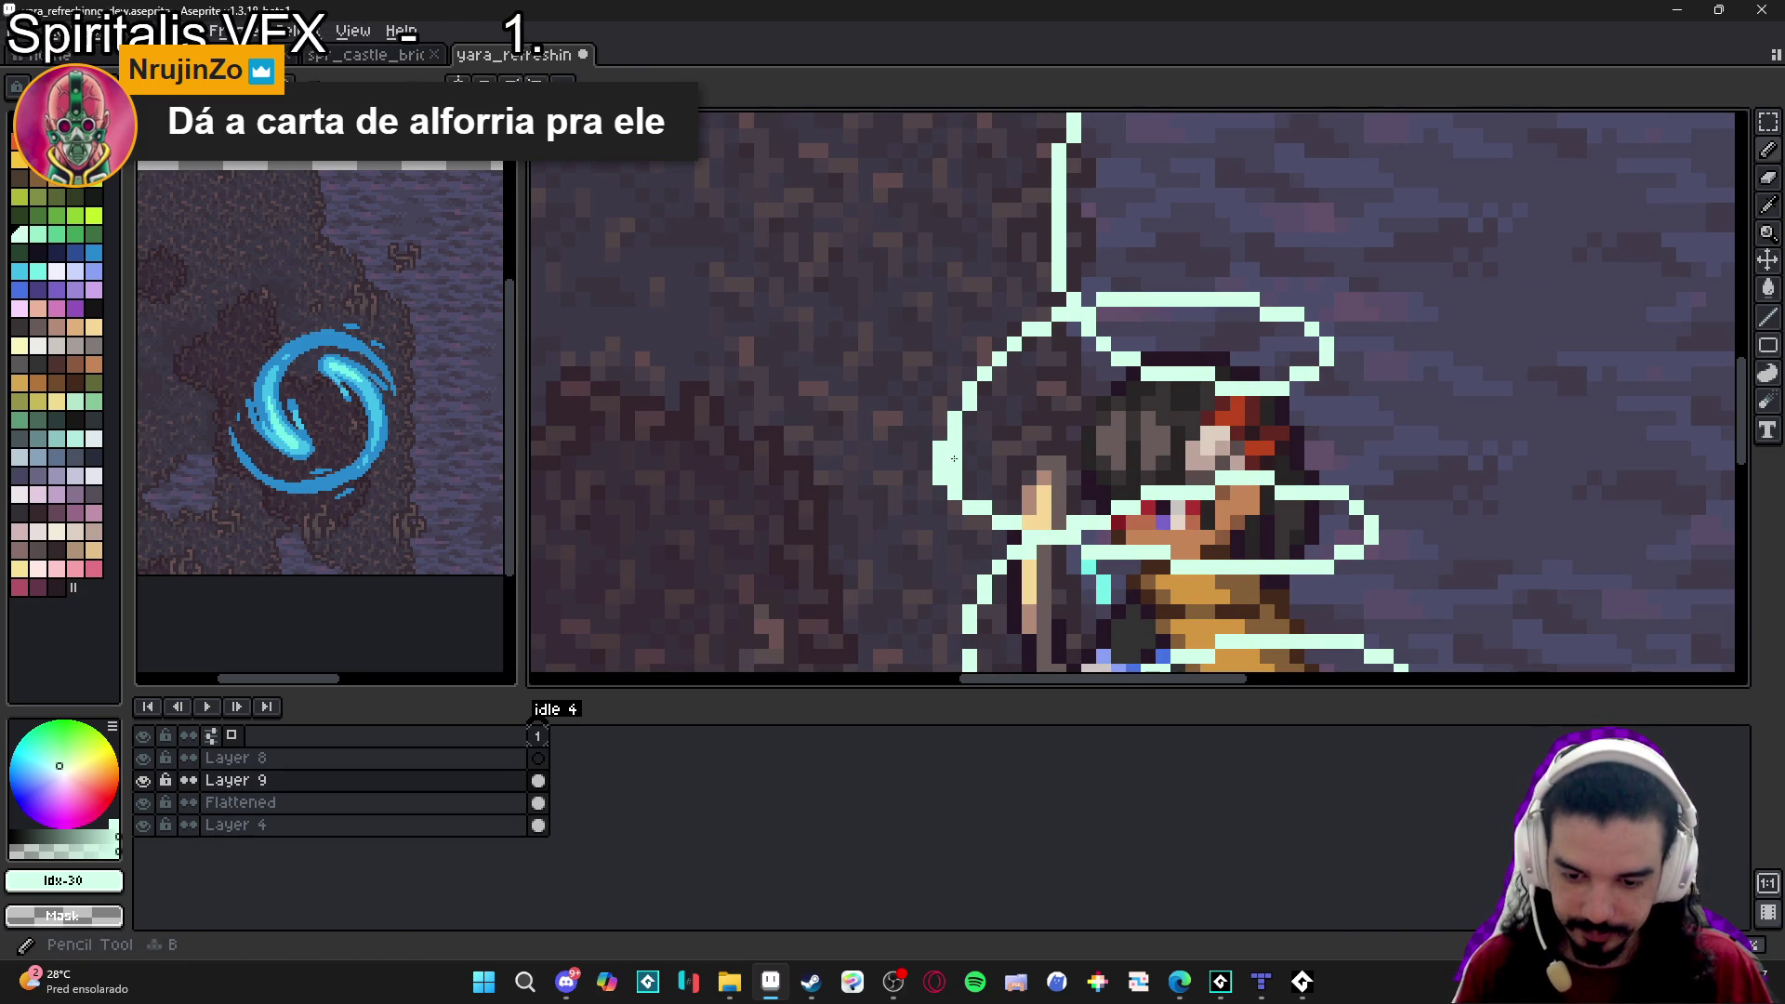
mouse_move(955, 493)
left_mouse_down()
mouse_move(940, 456)
mouse_move(940, 478)
left_mouse_up()
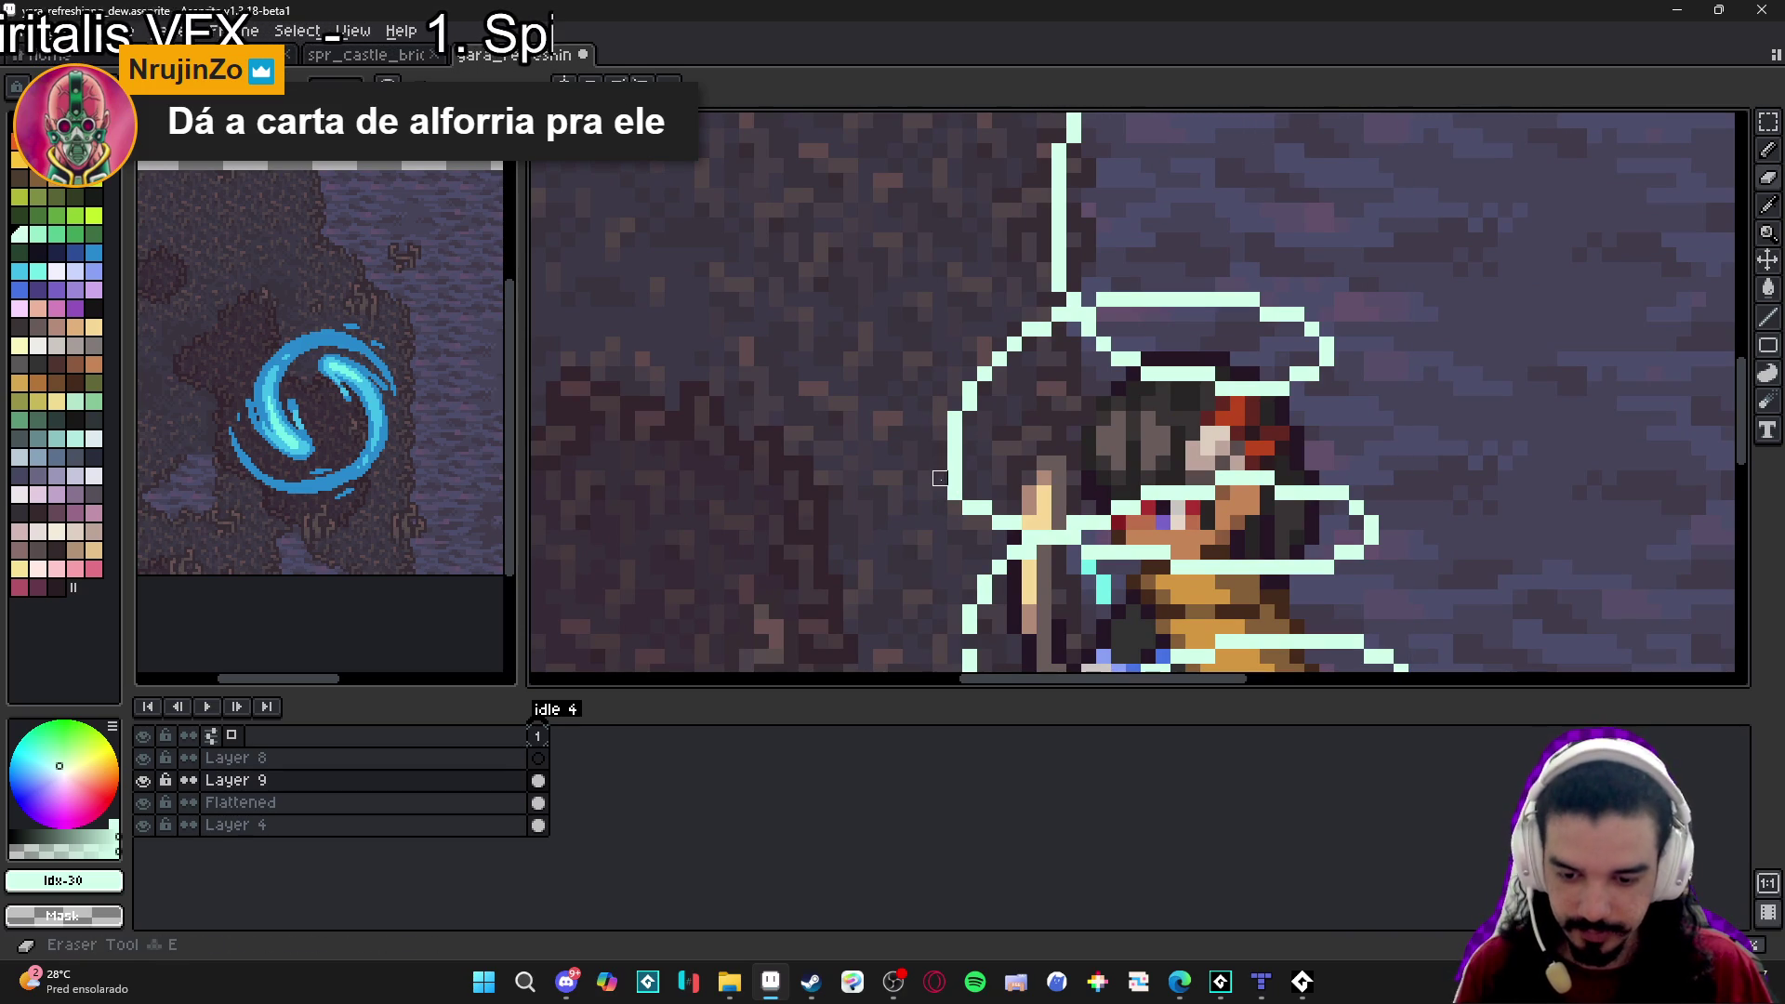
left_click(1768, 121)
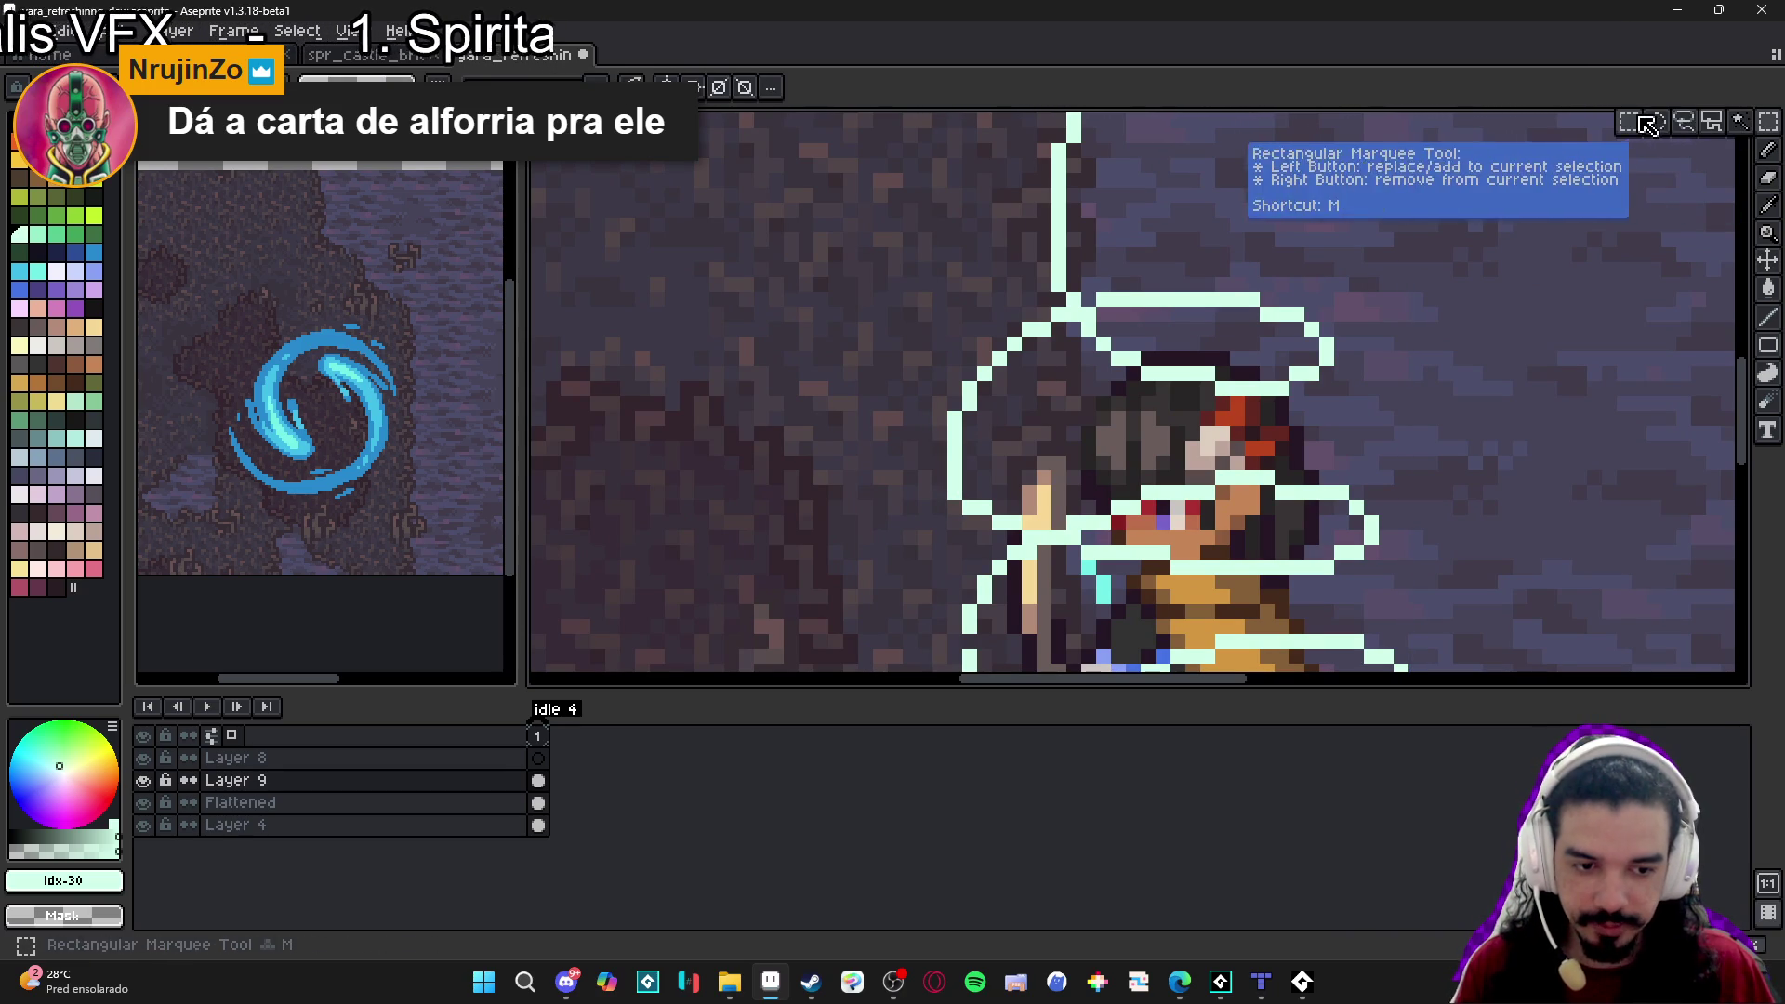
Select the upper swirl guide with a rectangle and nudge it down a few pixels.
scroll(1316, 314, "down", 1)
scroll(920, 558, "down", 2)
left_click_drag(873, 276, 1291, 507)
key("Down")
key("Down")
key("Down")
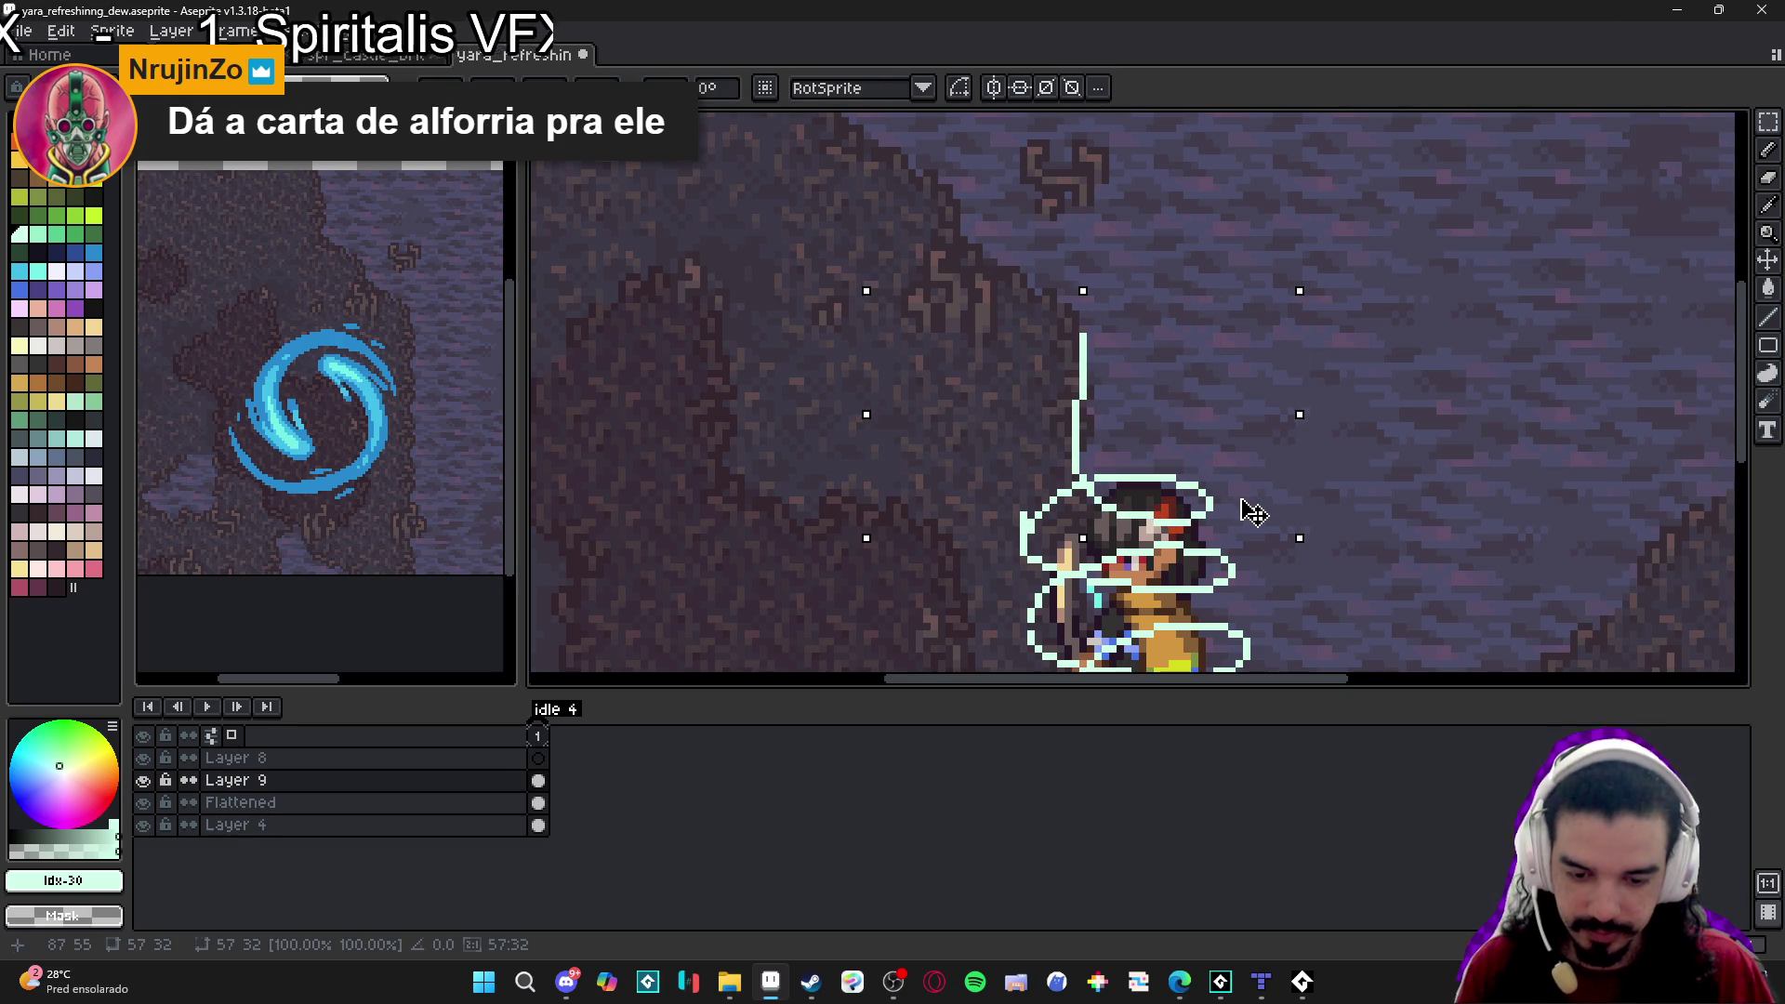
key("ctrl+d")
Touch up the guide along the hood's left edge, adding pixels and thinning the outline.
scroll(1028, 532, "up", 2)
key("b")
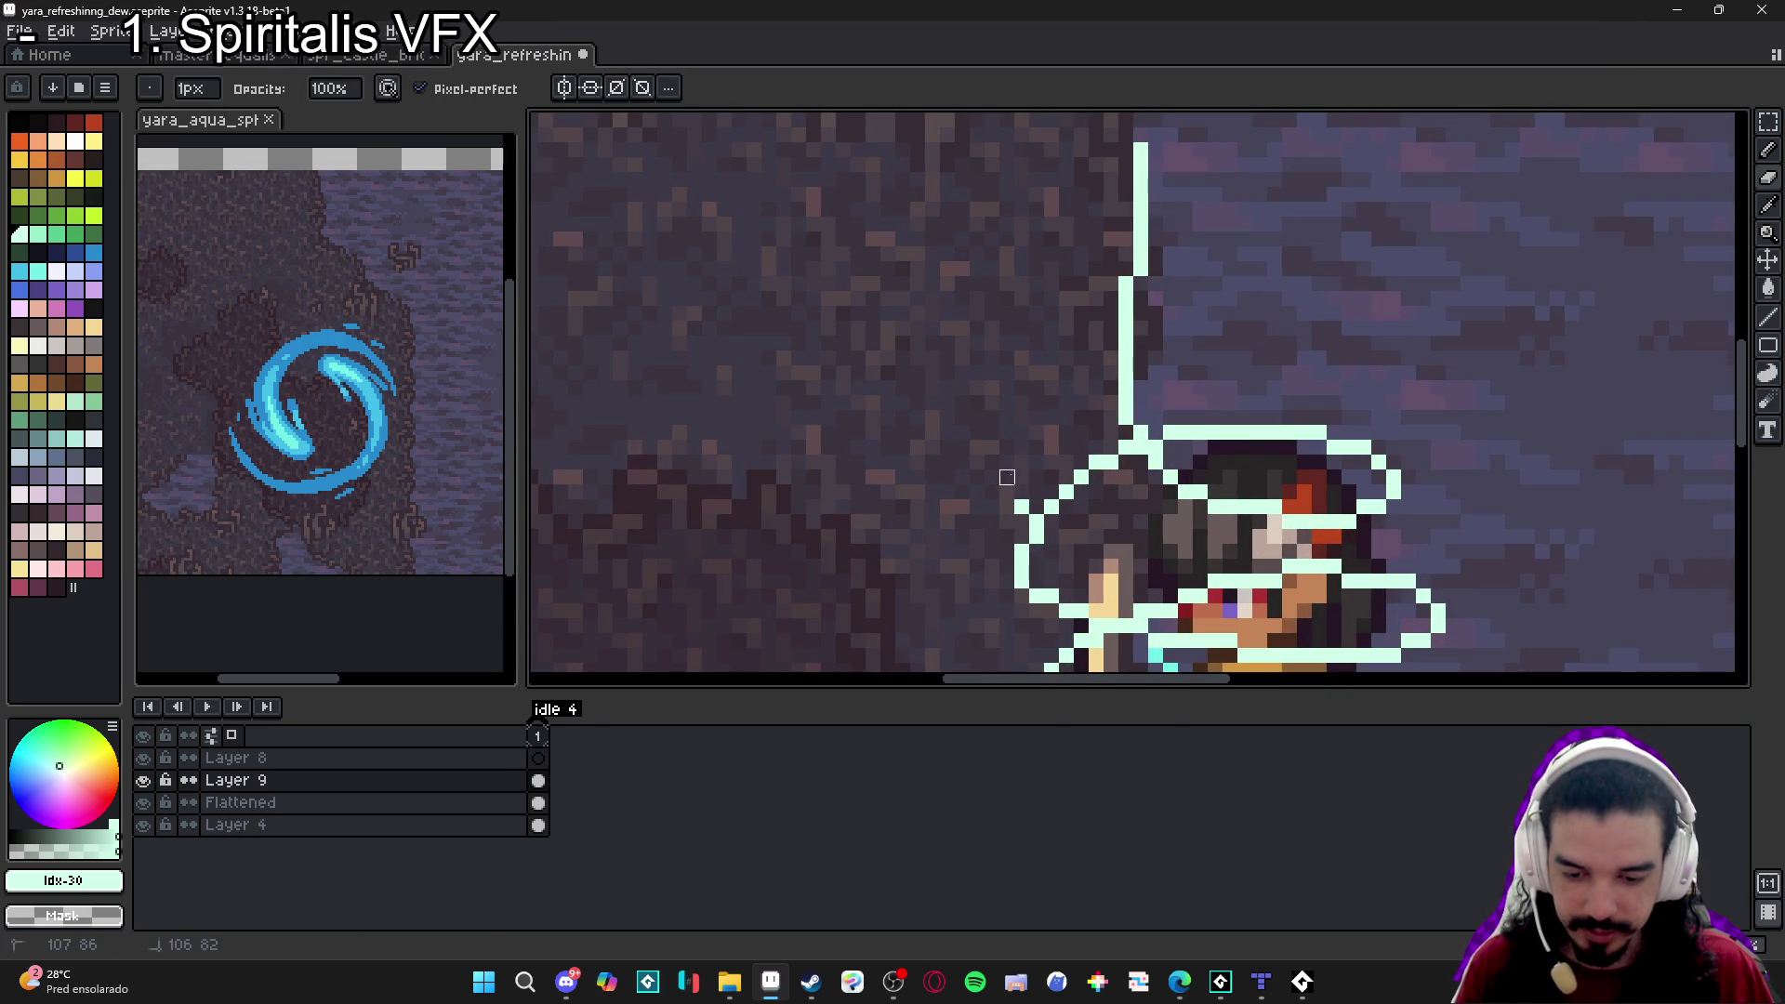
left_click(1049, 552)
left_click(1036, 563)
left_click(1048, 534)
key("e")
mouse_move(1040, 517)
left_mouse_down()
mouse_move(1023, 556)
mouse_move(1037, 596)
left_mouse_up()
scroll(1036, 596, "down", 3)
key("b")
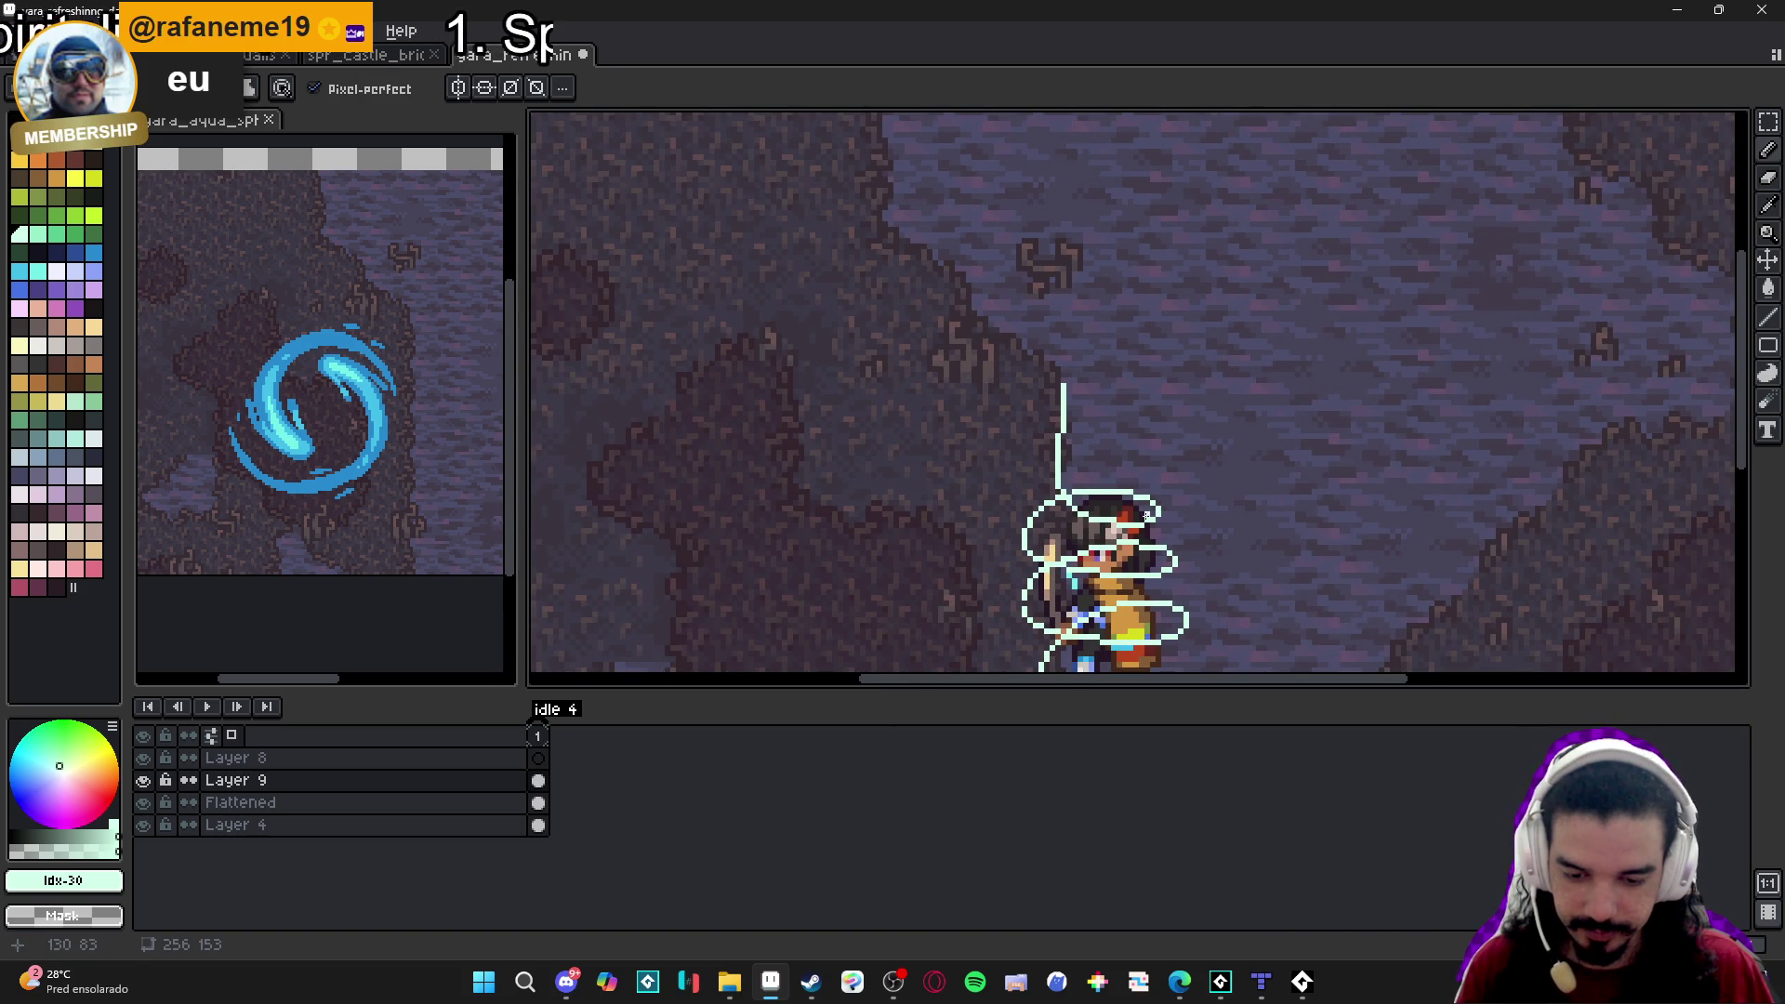
Redraw the guide's vertical line rising from the swirl above the character's head.
scroll(1074, 457, "down", 1)
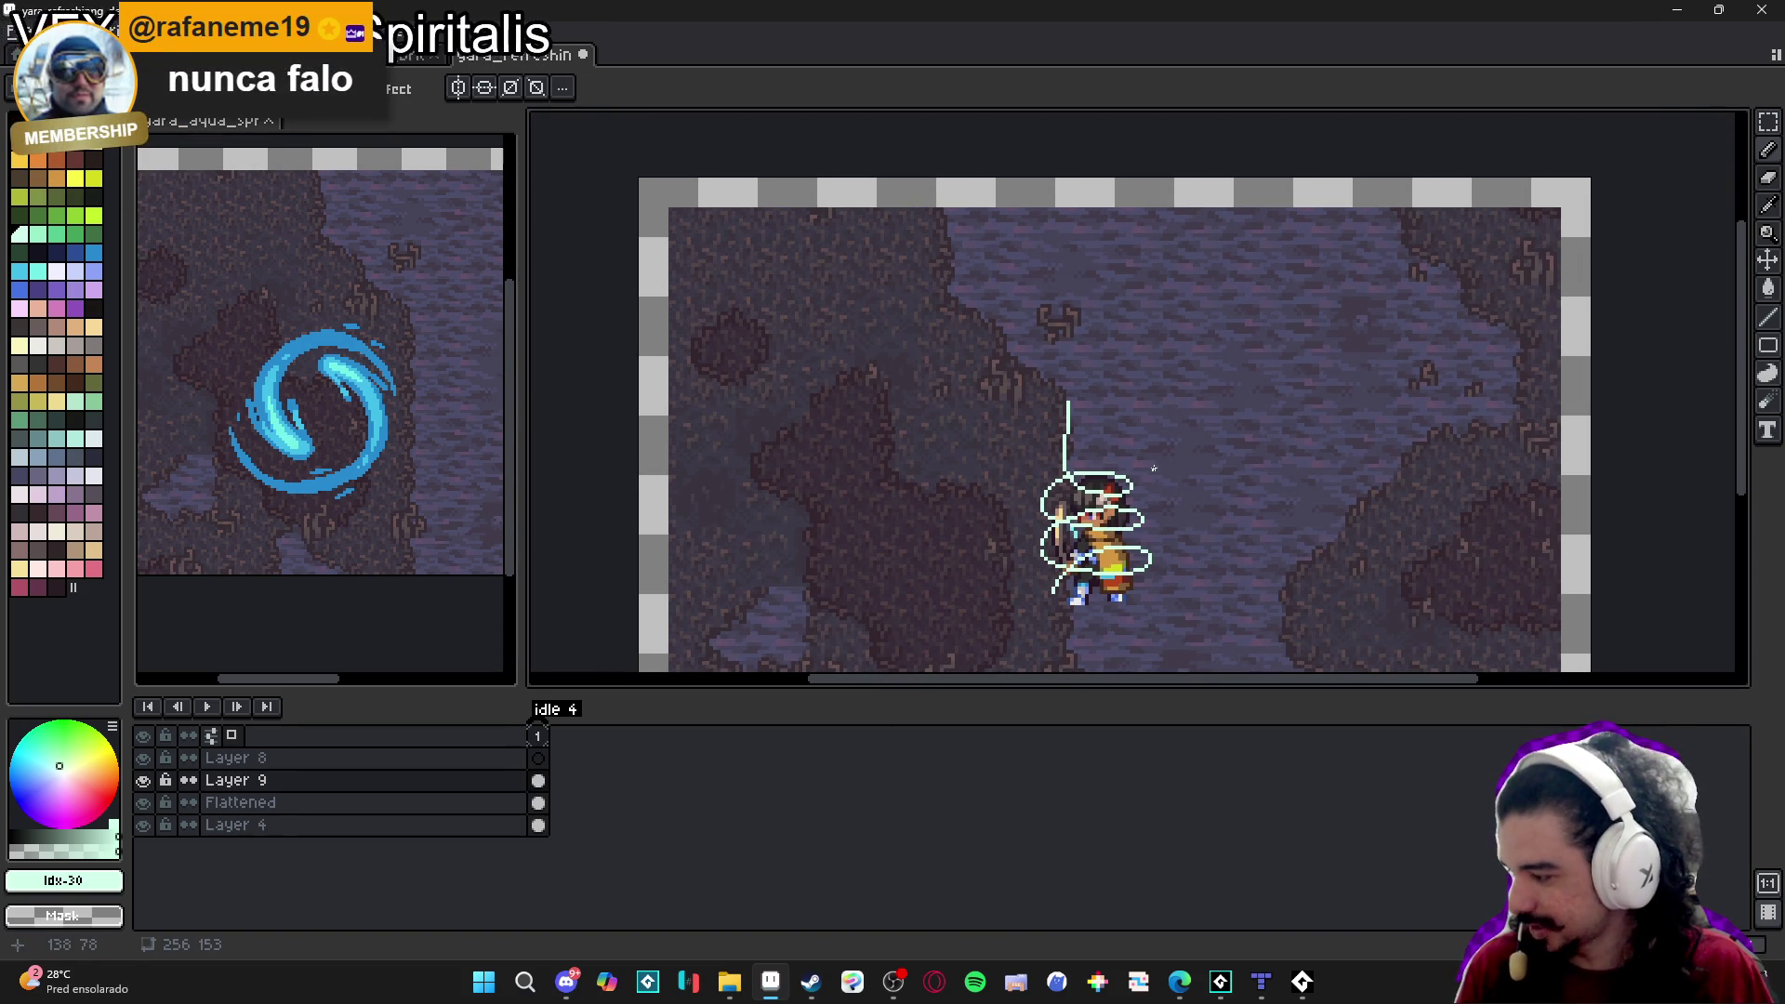
scroll(1073, 465, "up", 3)
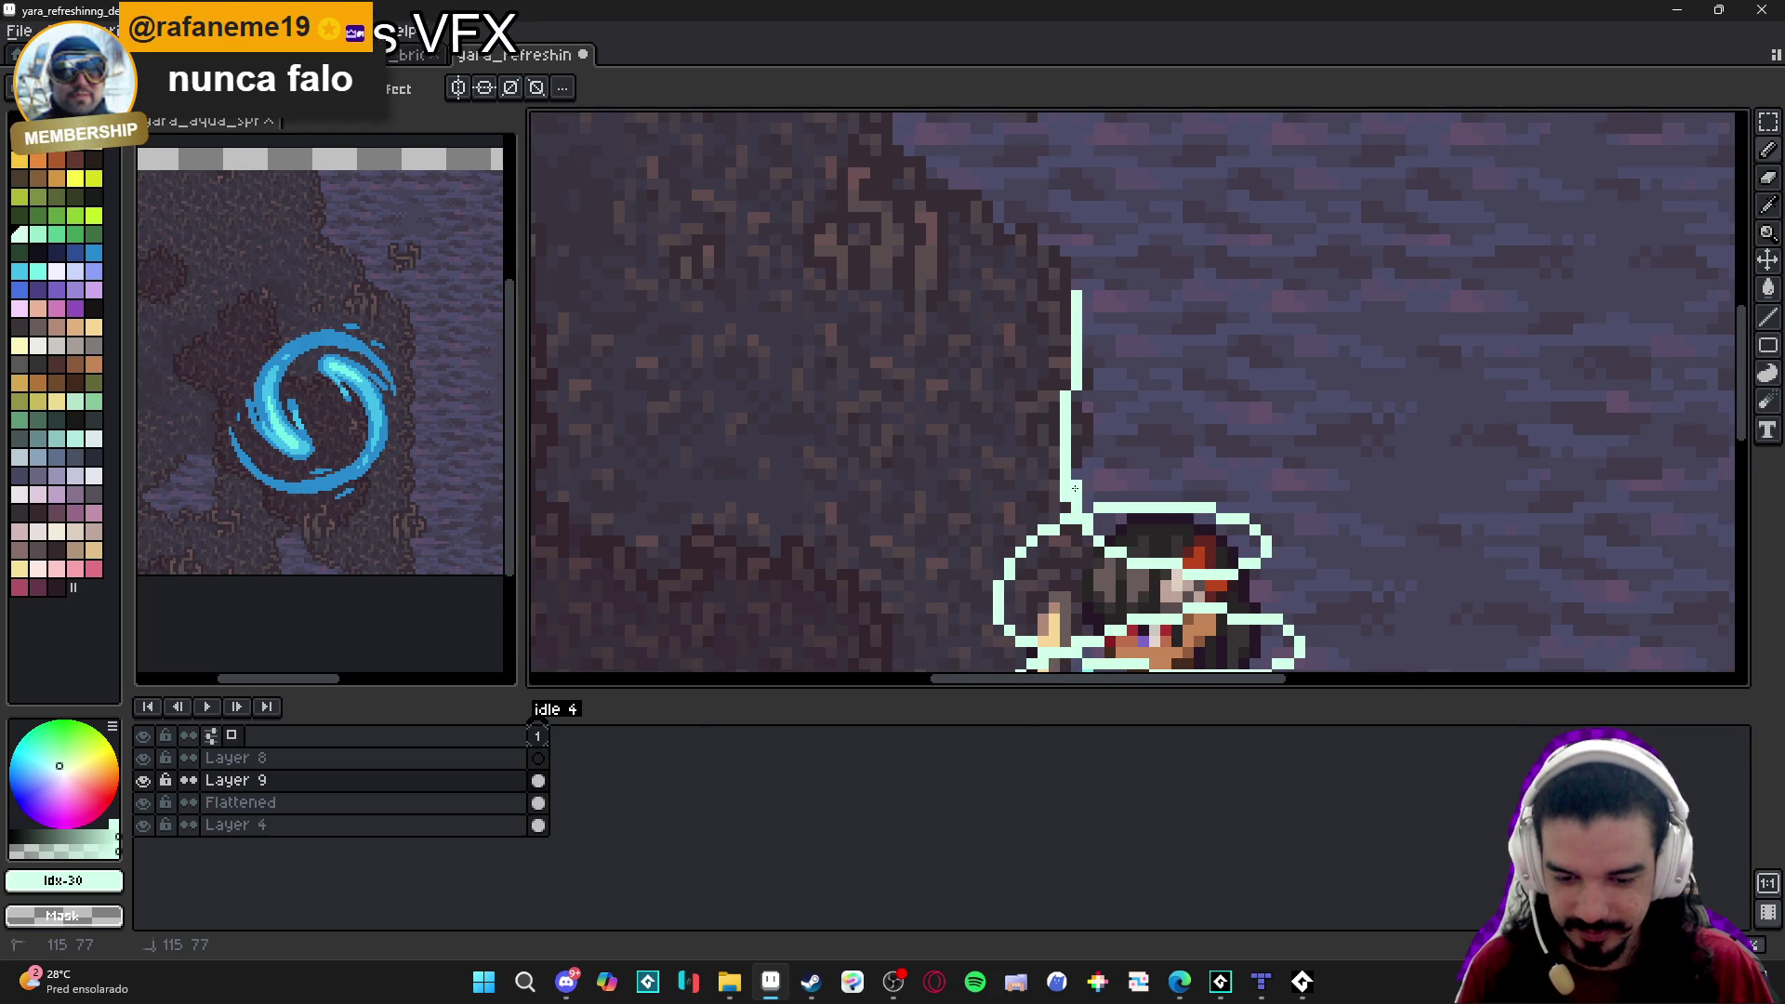
scroll(1084, 493, "down", 2)
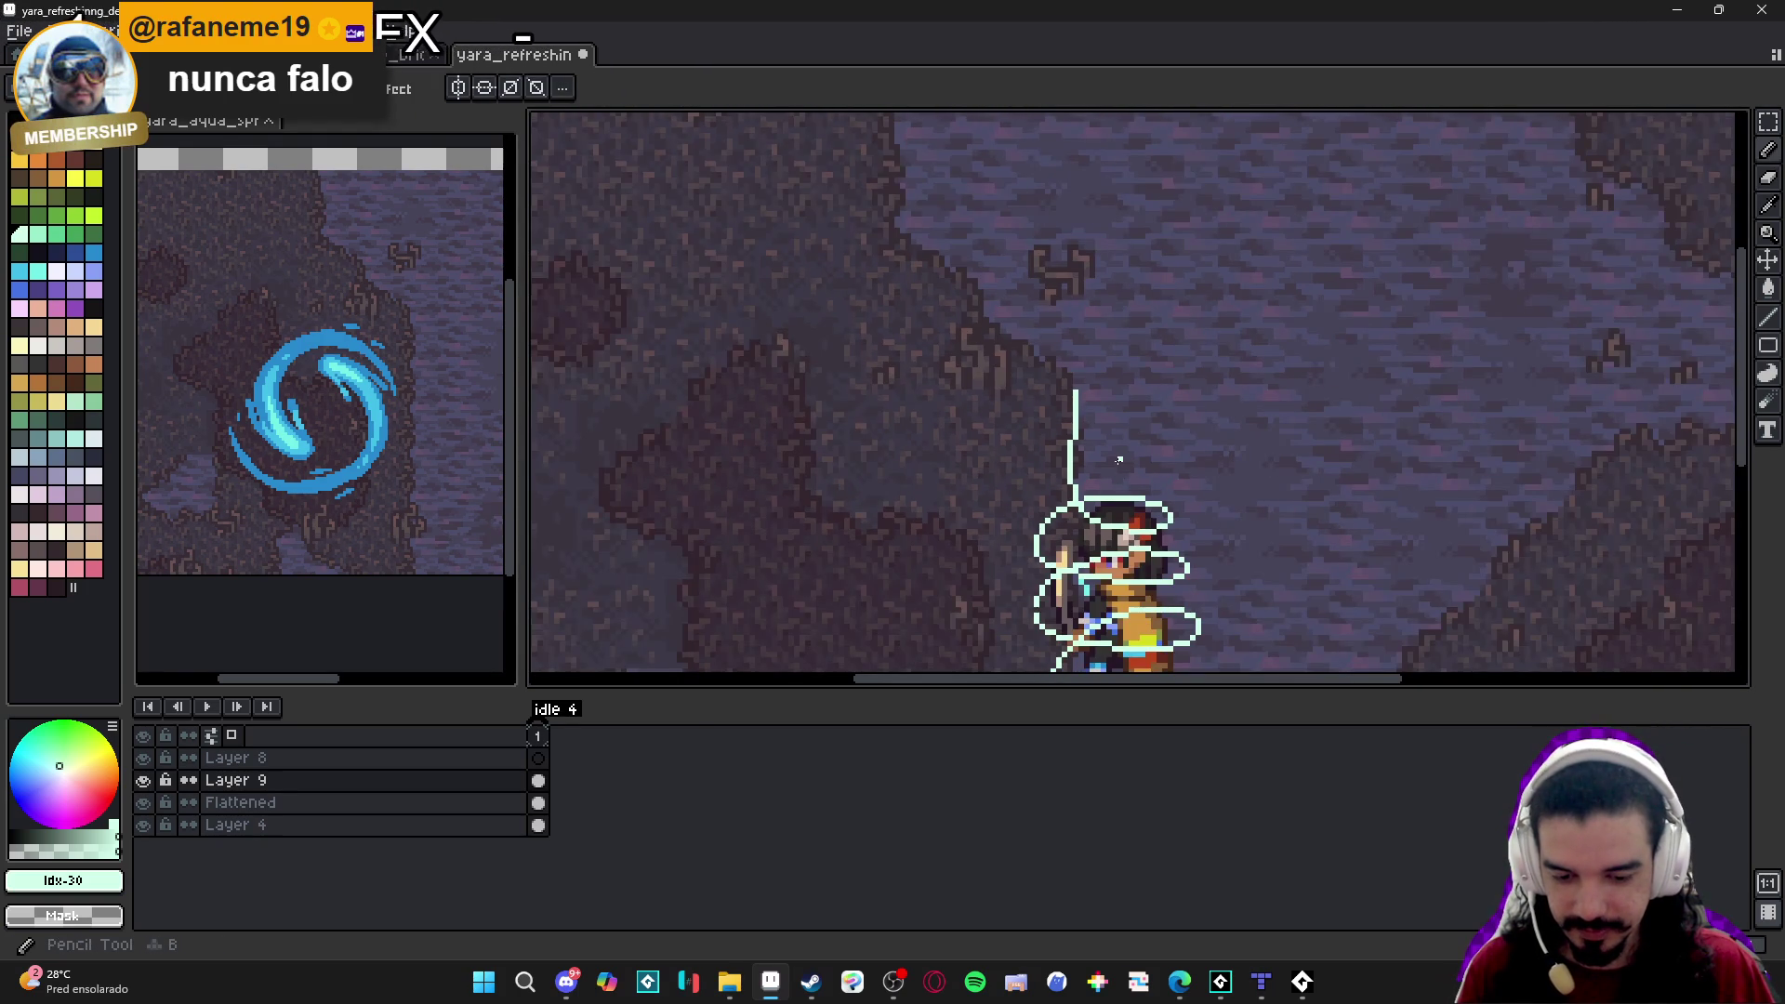
scroll(1083, 483, "down", 1)
scroll(1069, 446, "up", 3)
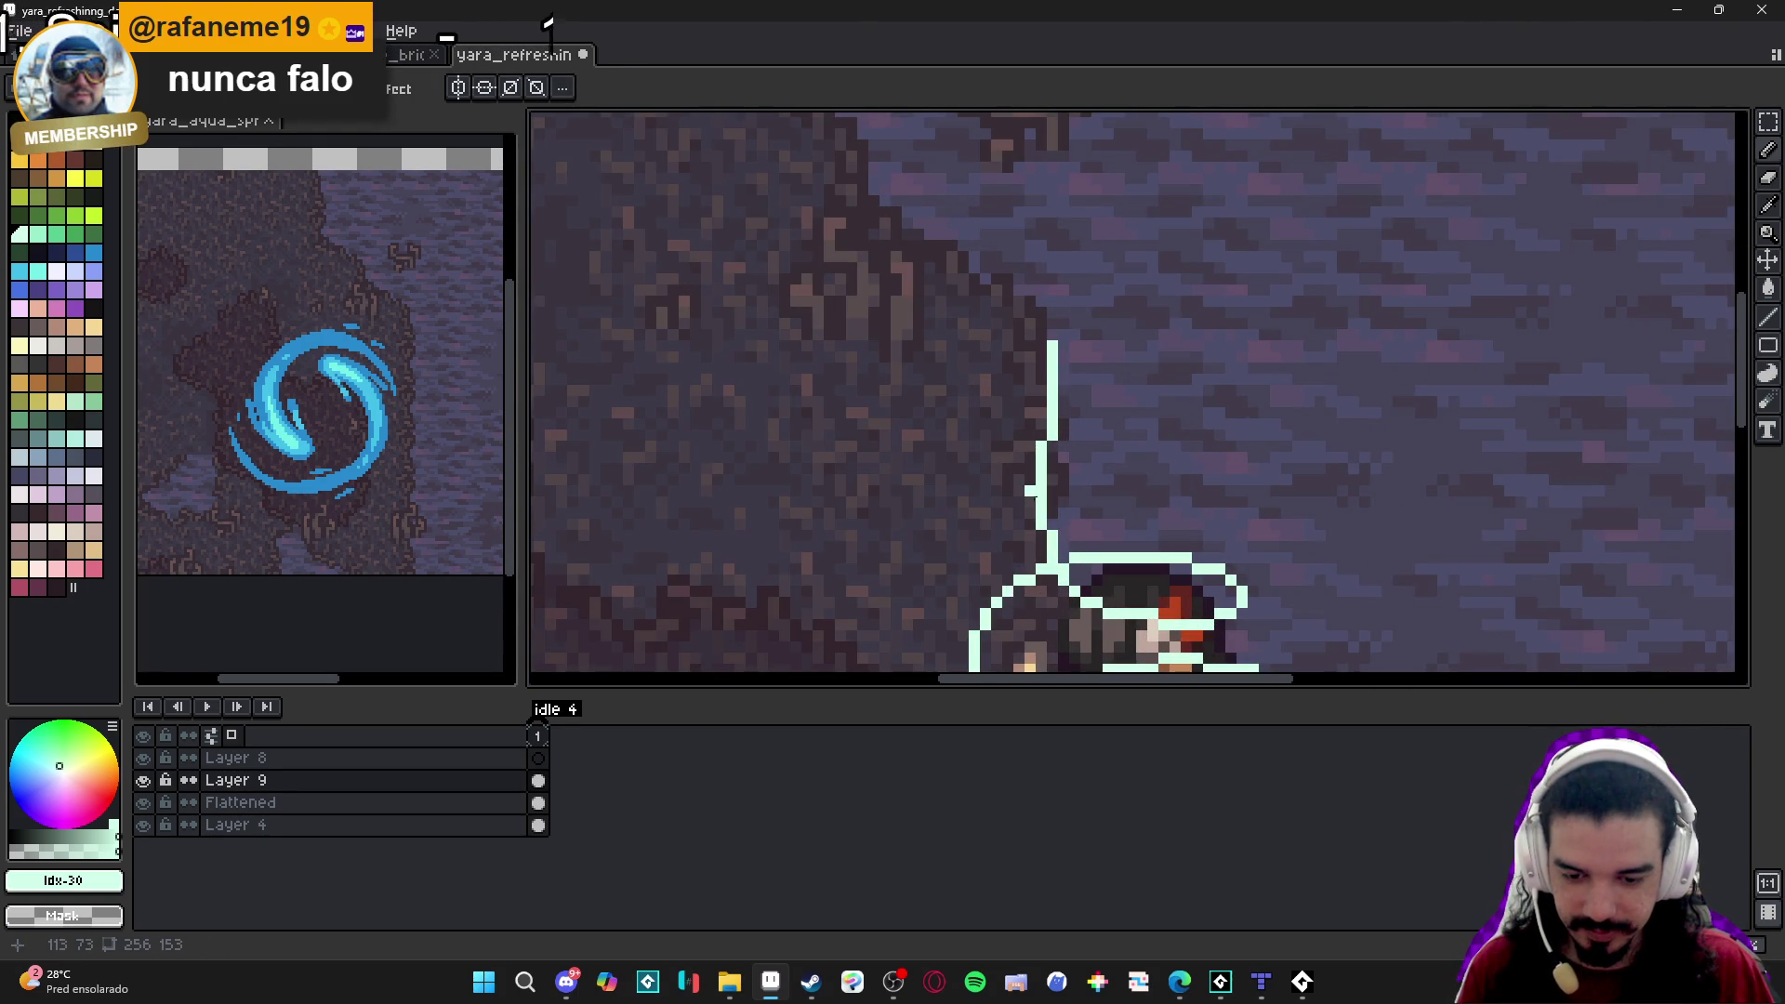
left_click_drag(1050, 458, 1075, 344)
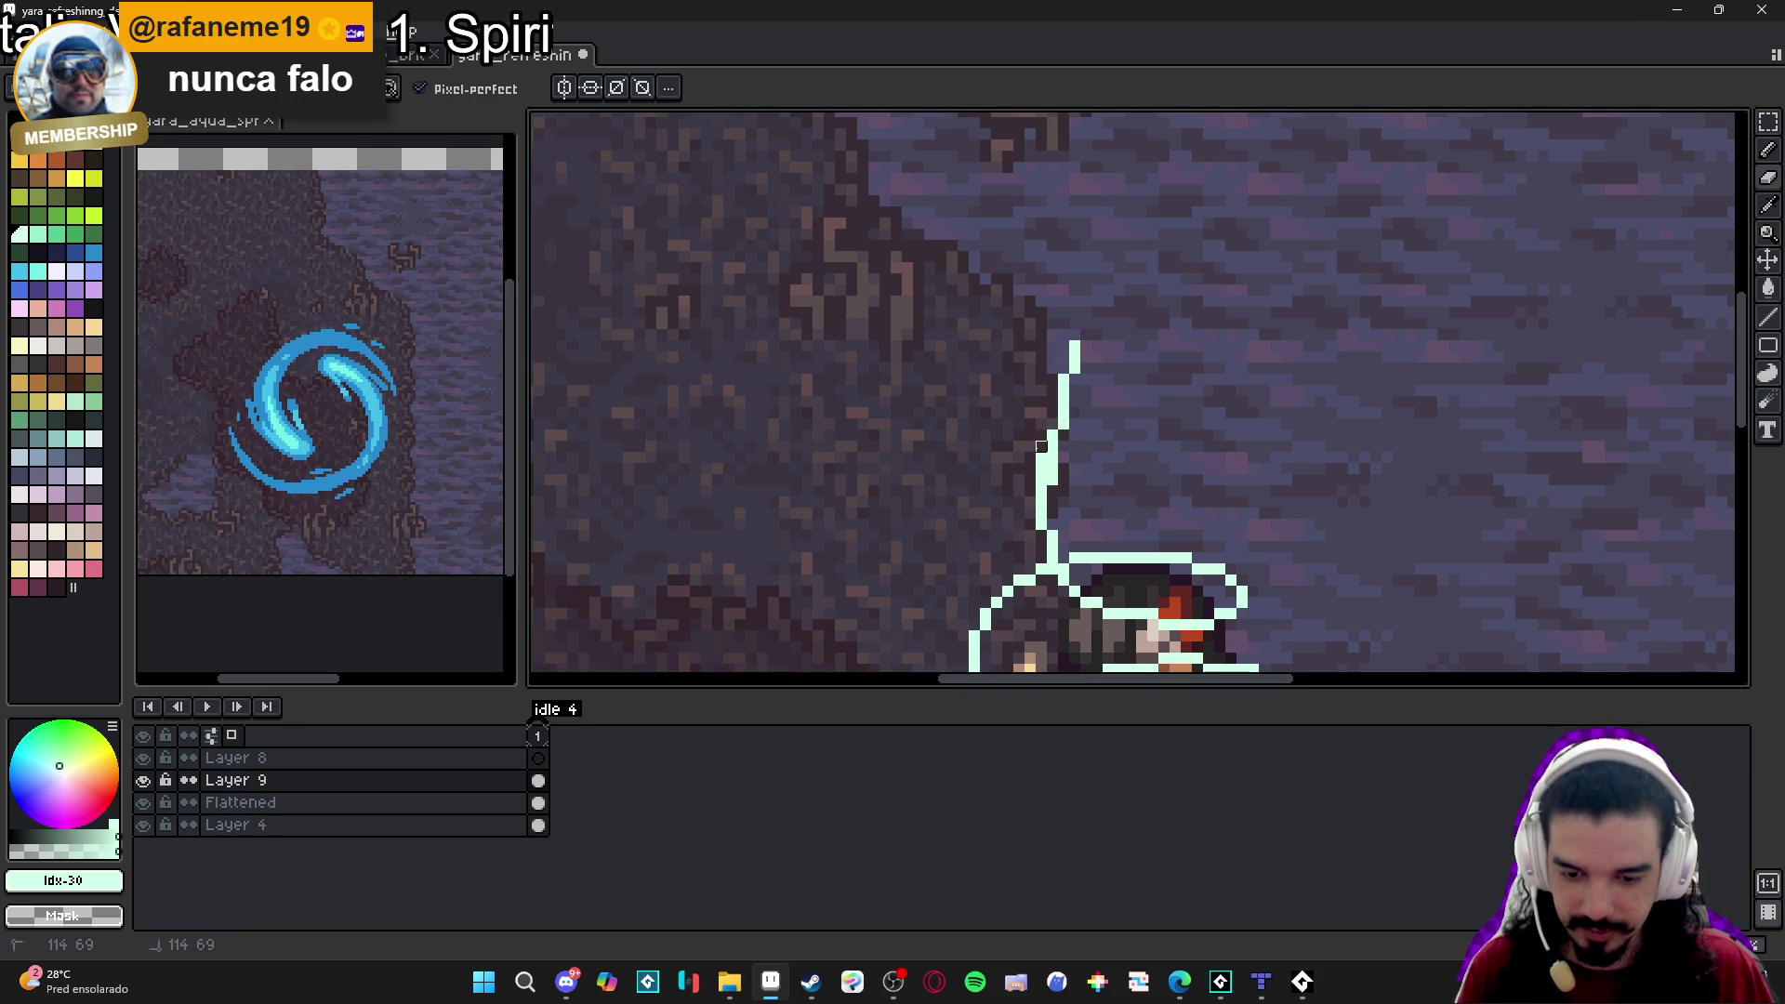
scroll(1041, 451, "down", 3)
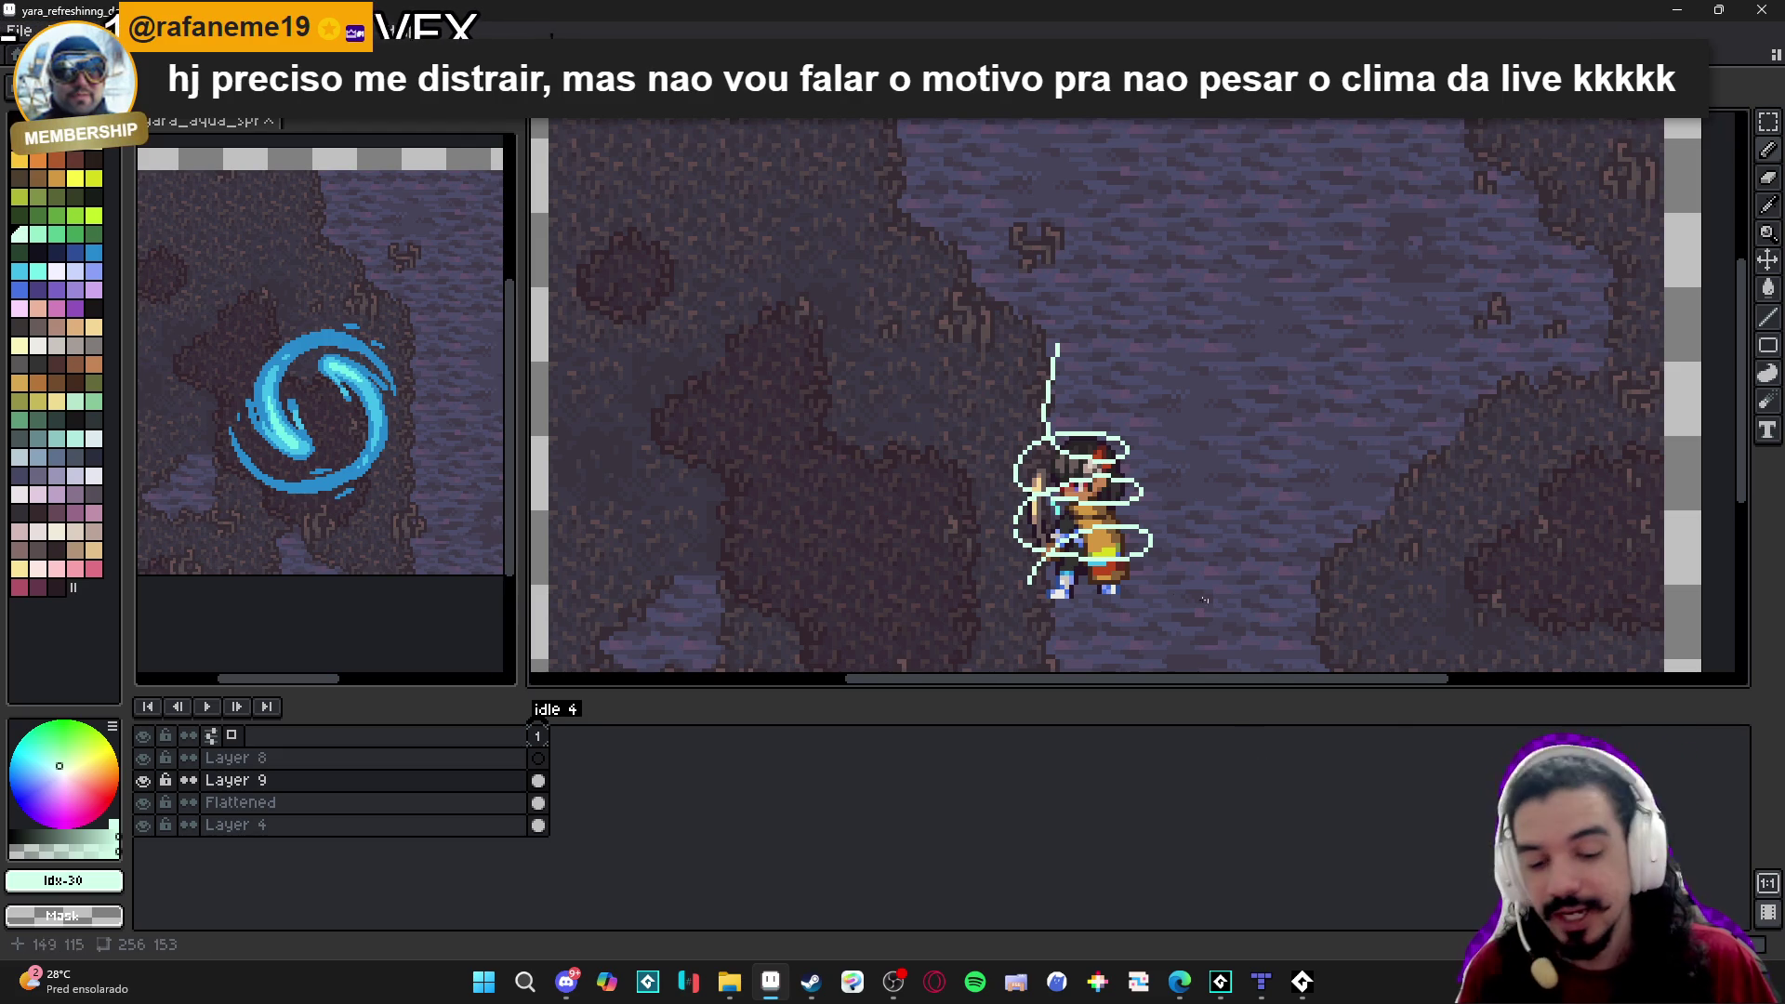
scroll(1033, 529, "up", 3)
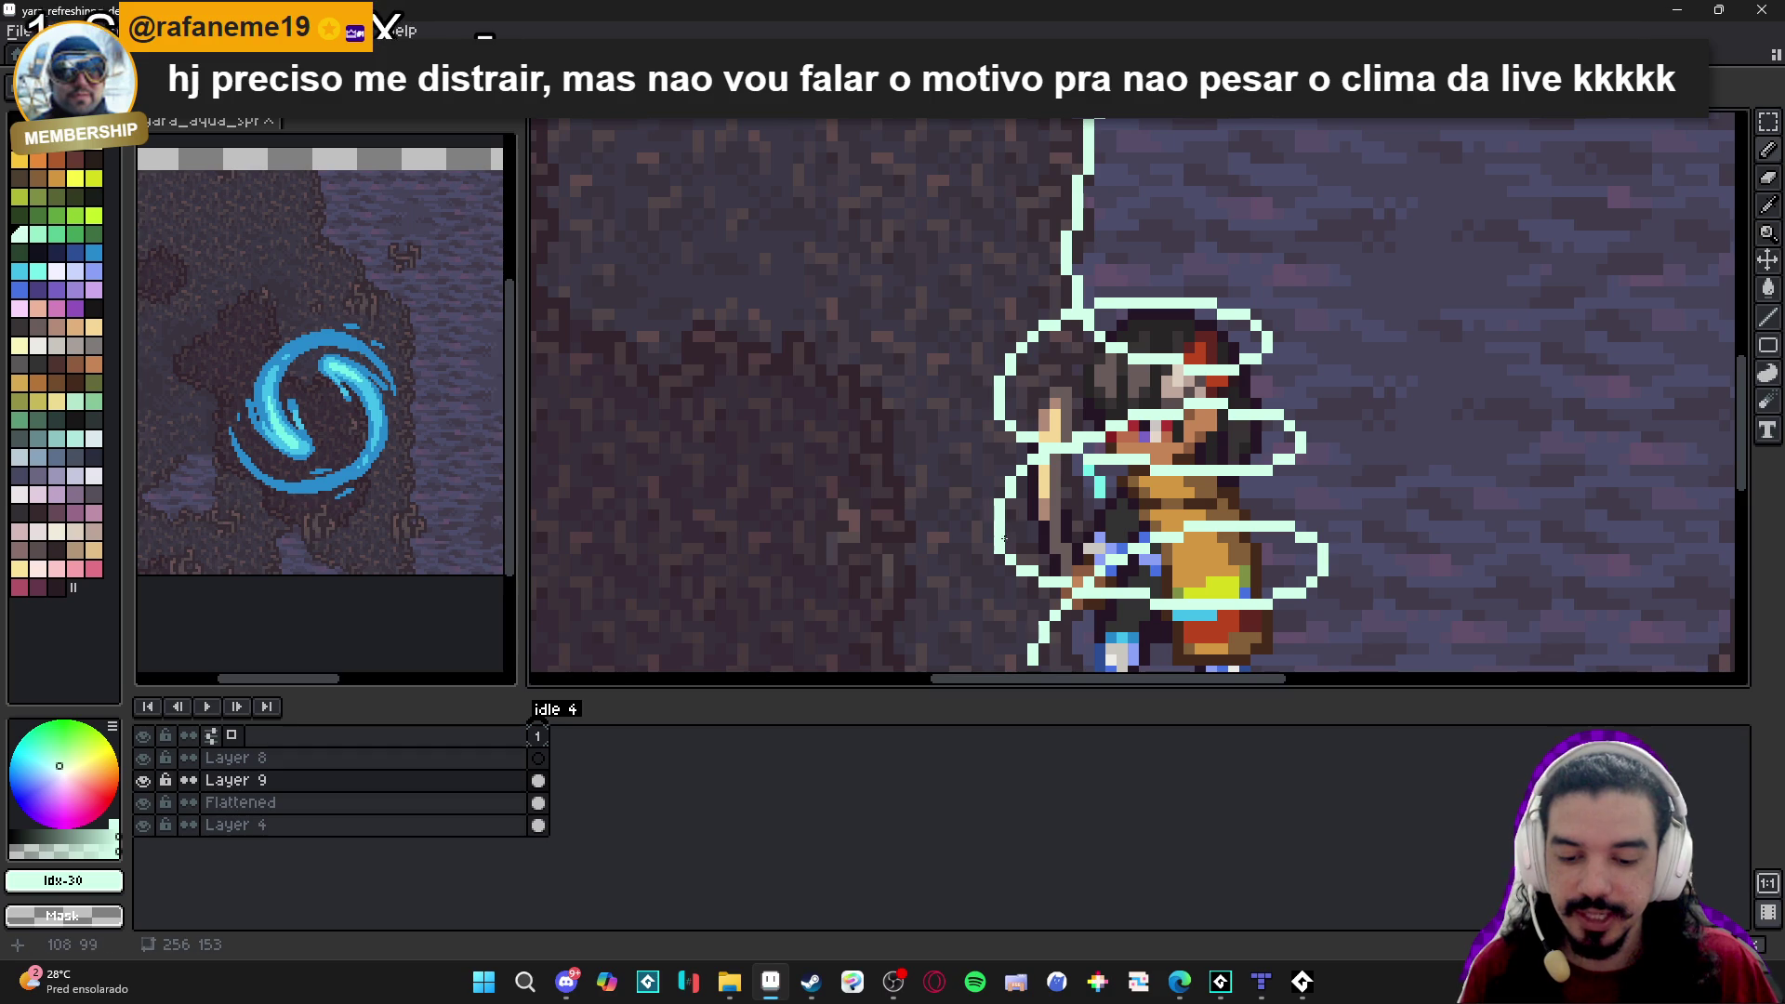
scroll(1012, 549, "down", 2)
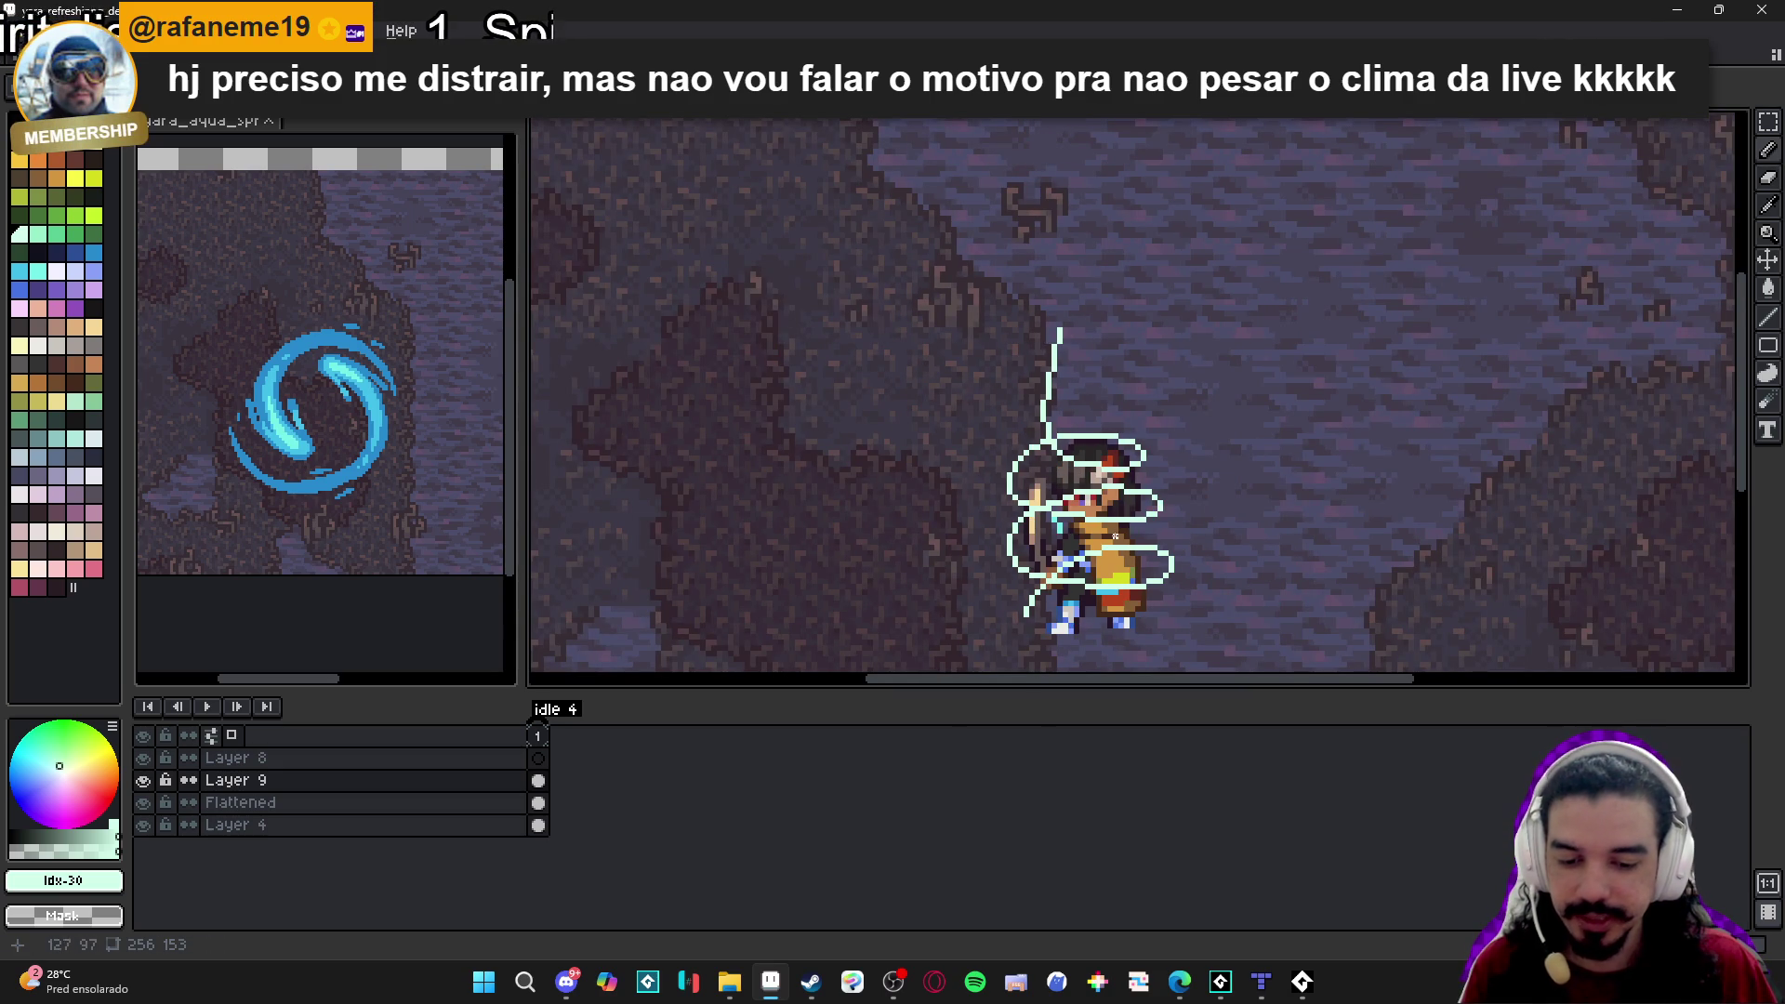
scroll(1097, 507, "up", 2)
Add a new empty Layer 10 above Layer 9.
key("e")
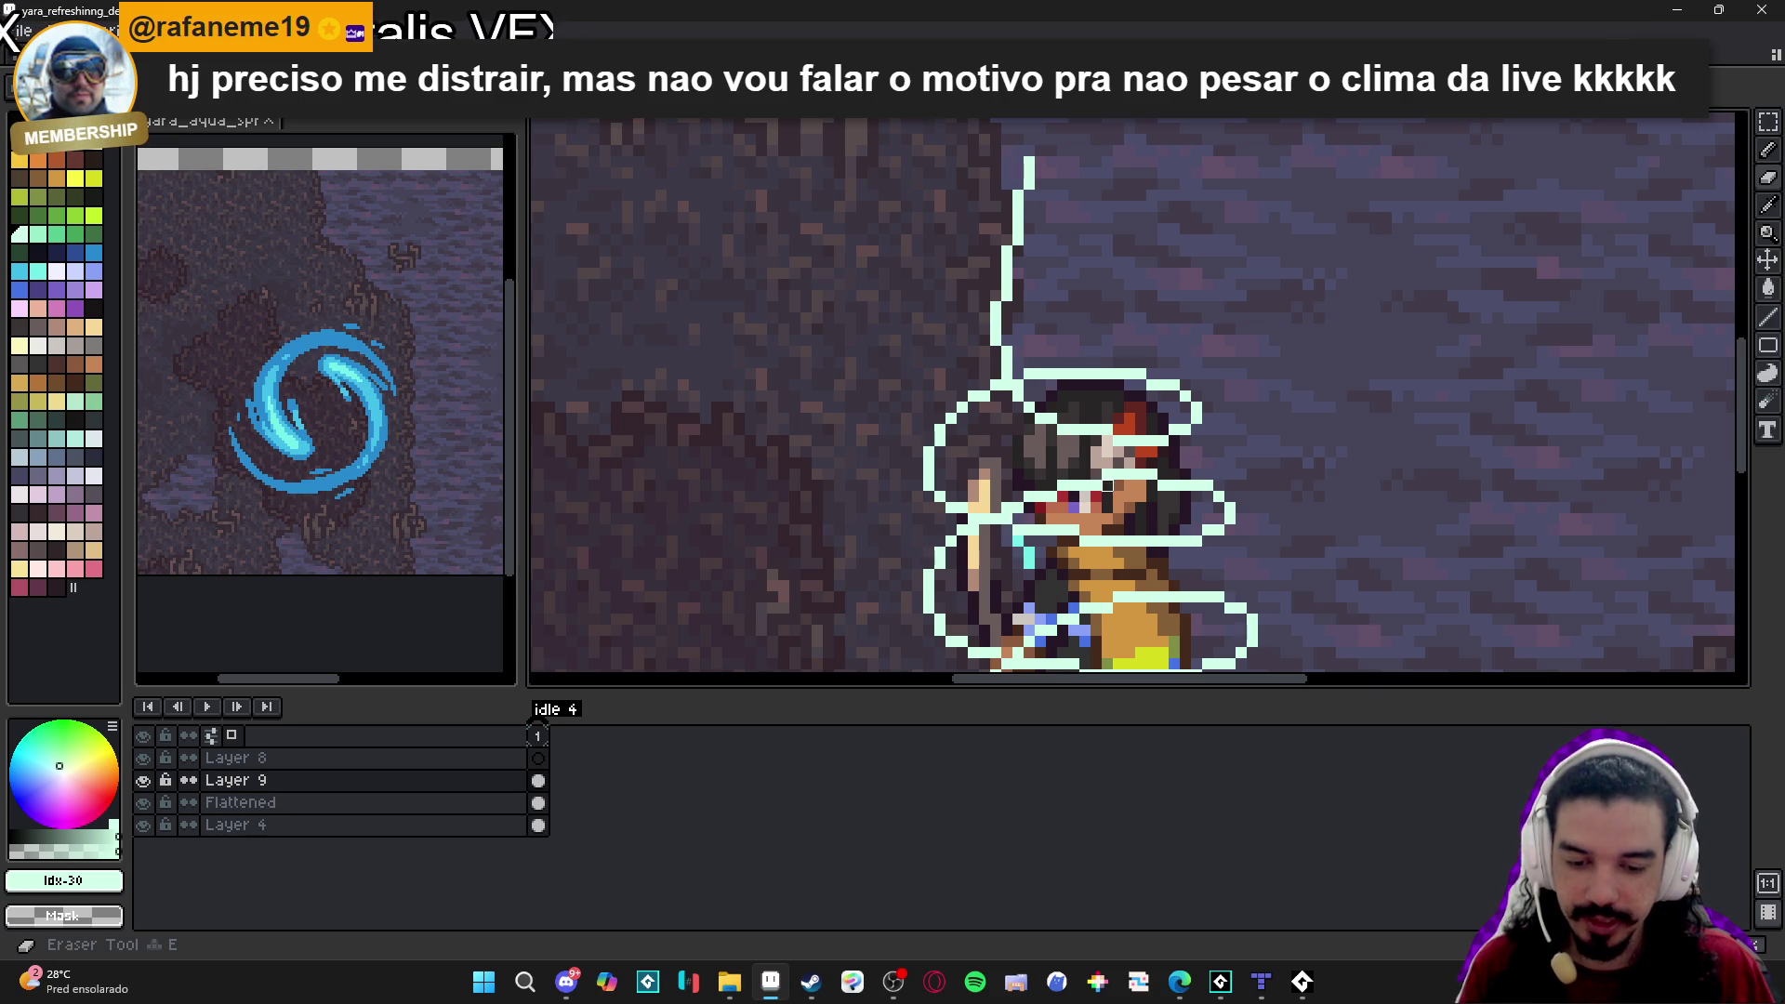
scroll(1103, 485, "down", 3)
scroll(1142, 485, "up", 2)
key("b")
scroll(1142, 486, "up", 1)
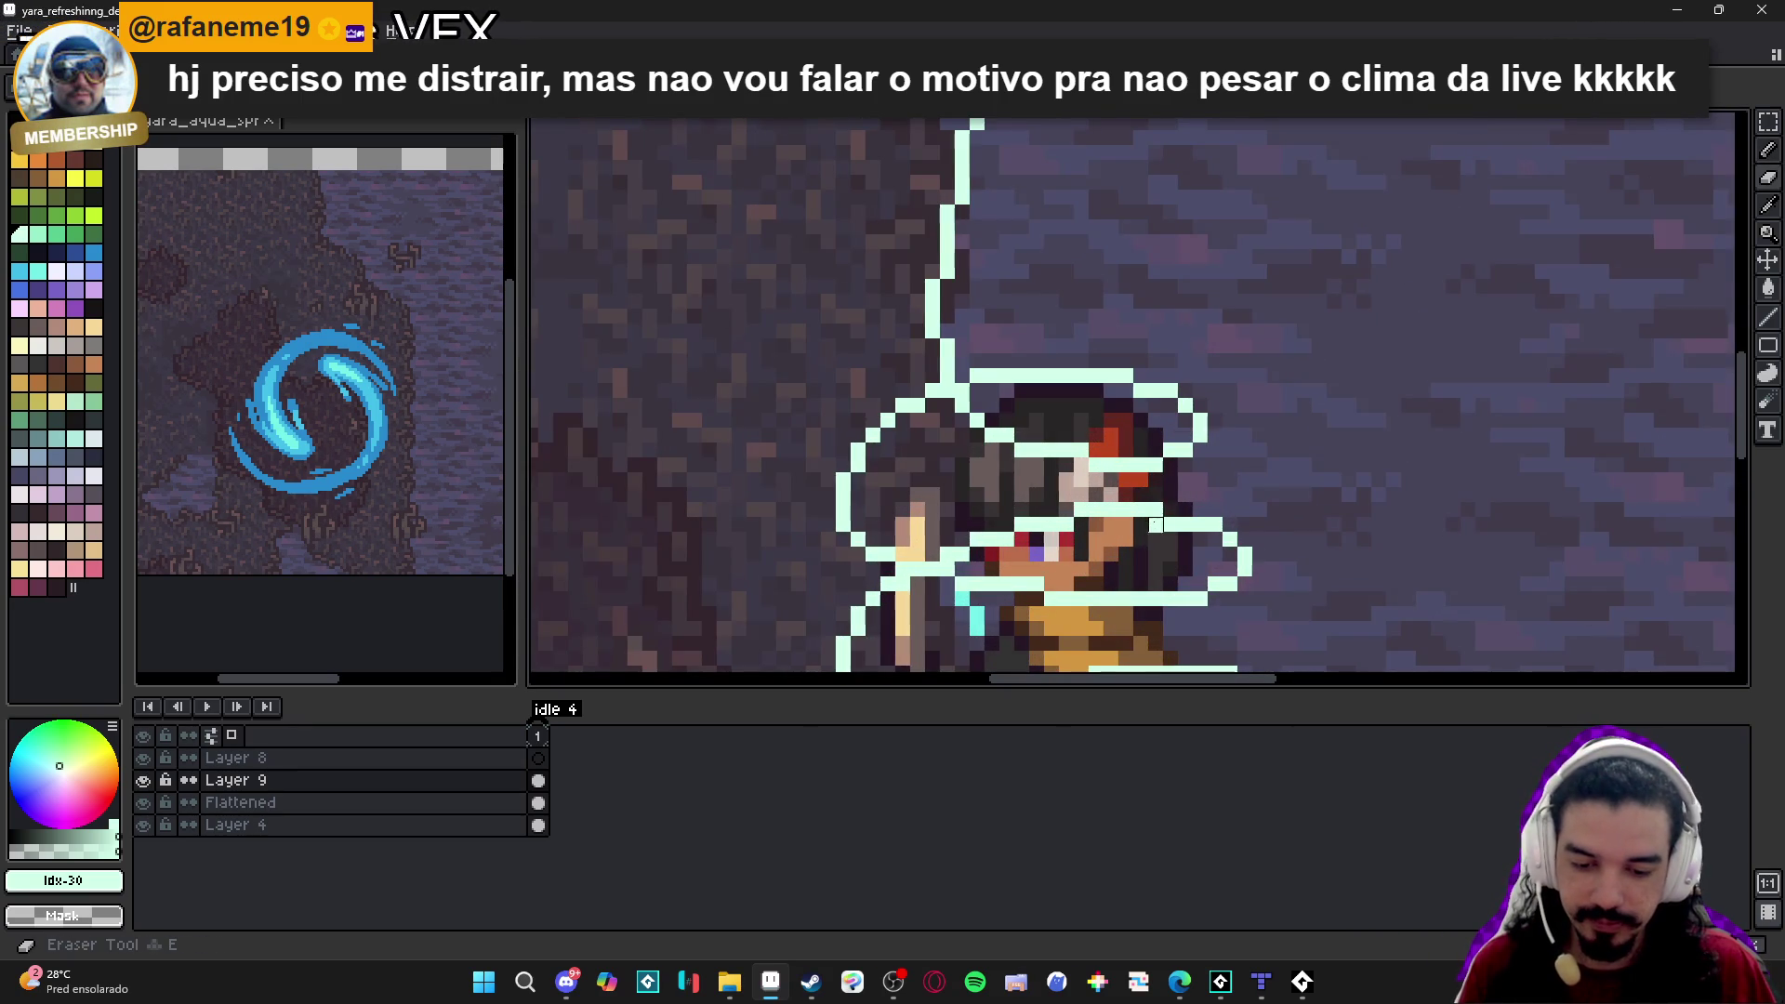
scroll(1162, 511, "down", 2)
scroll(1183, 536, "up", 1)
scroll(1115, 558, "down", 1)
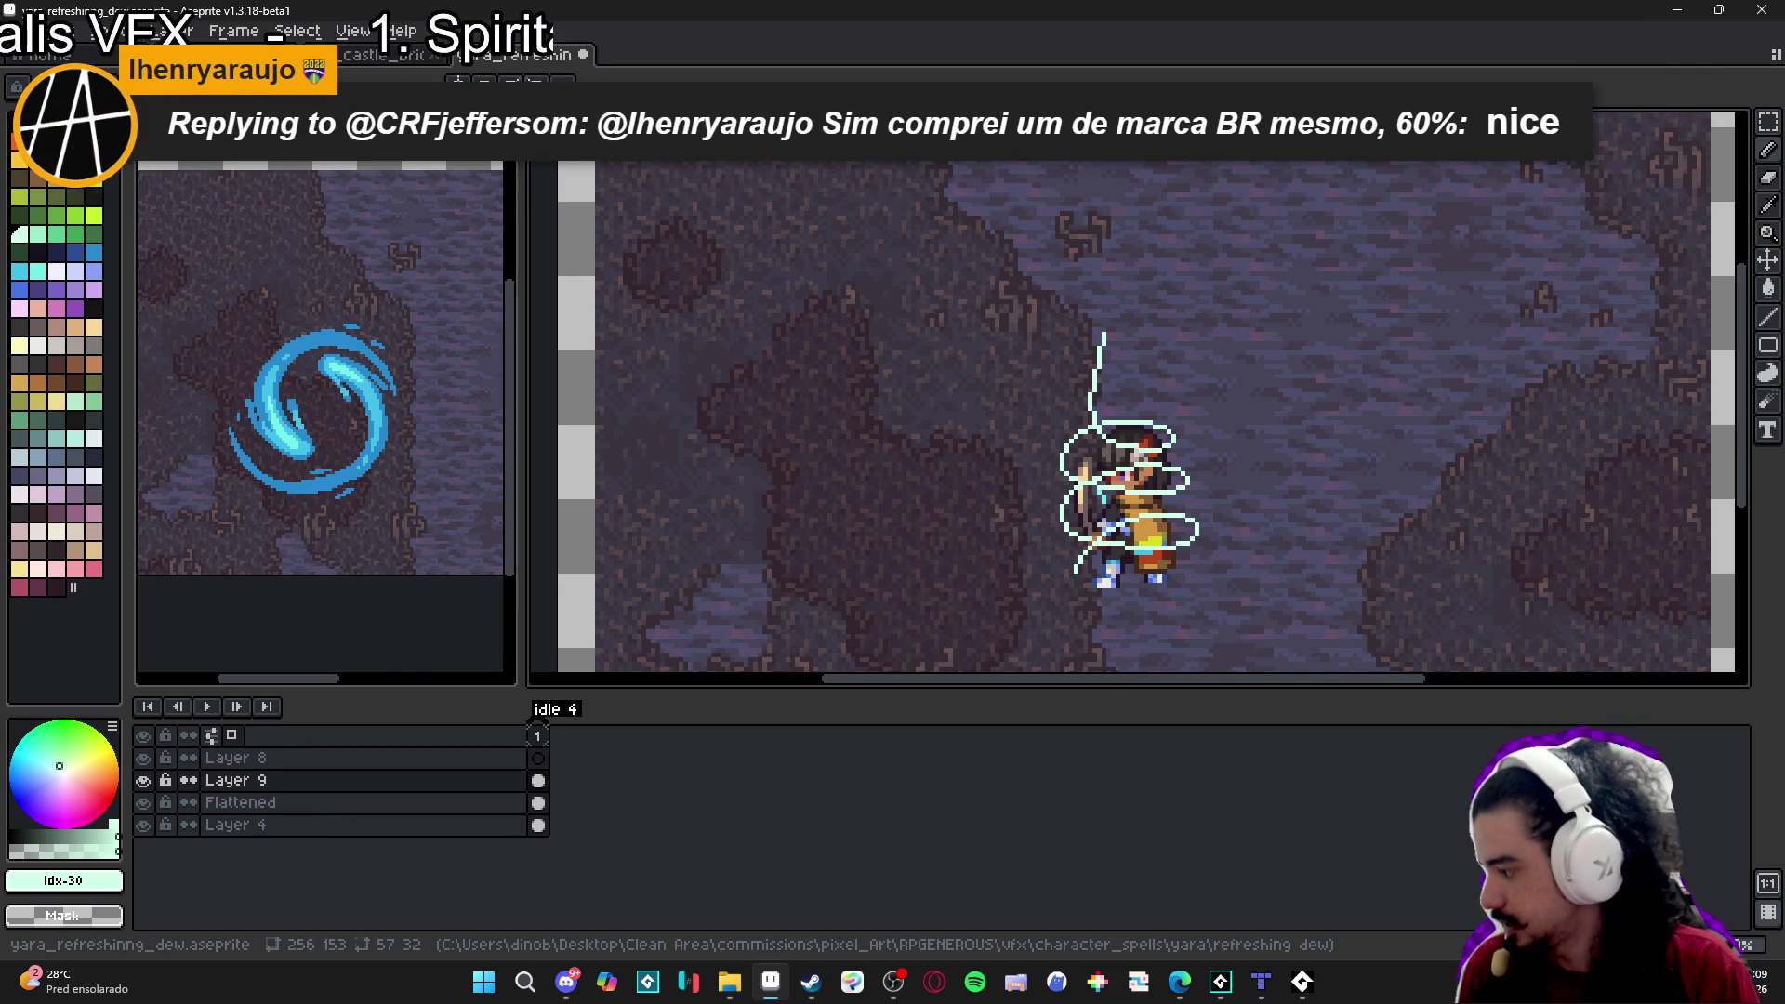
key("shift+n")
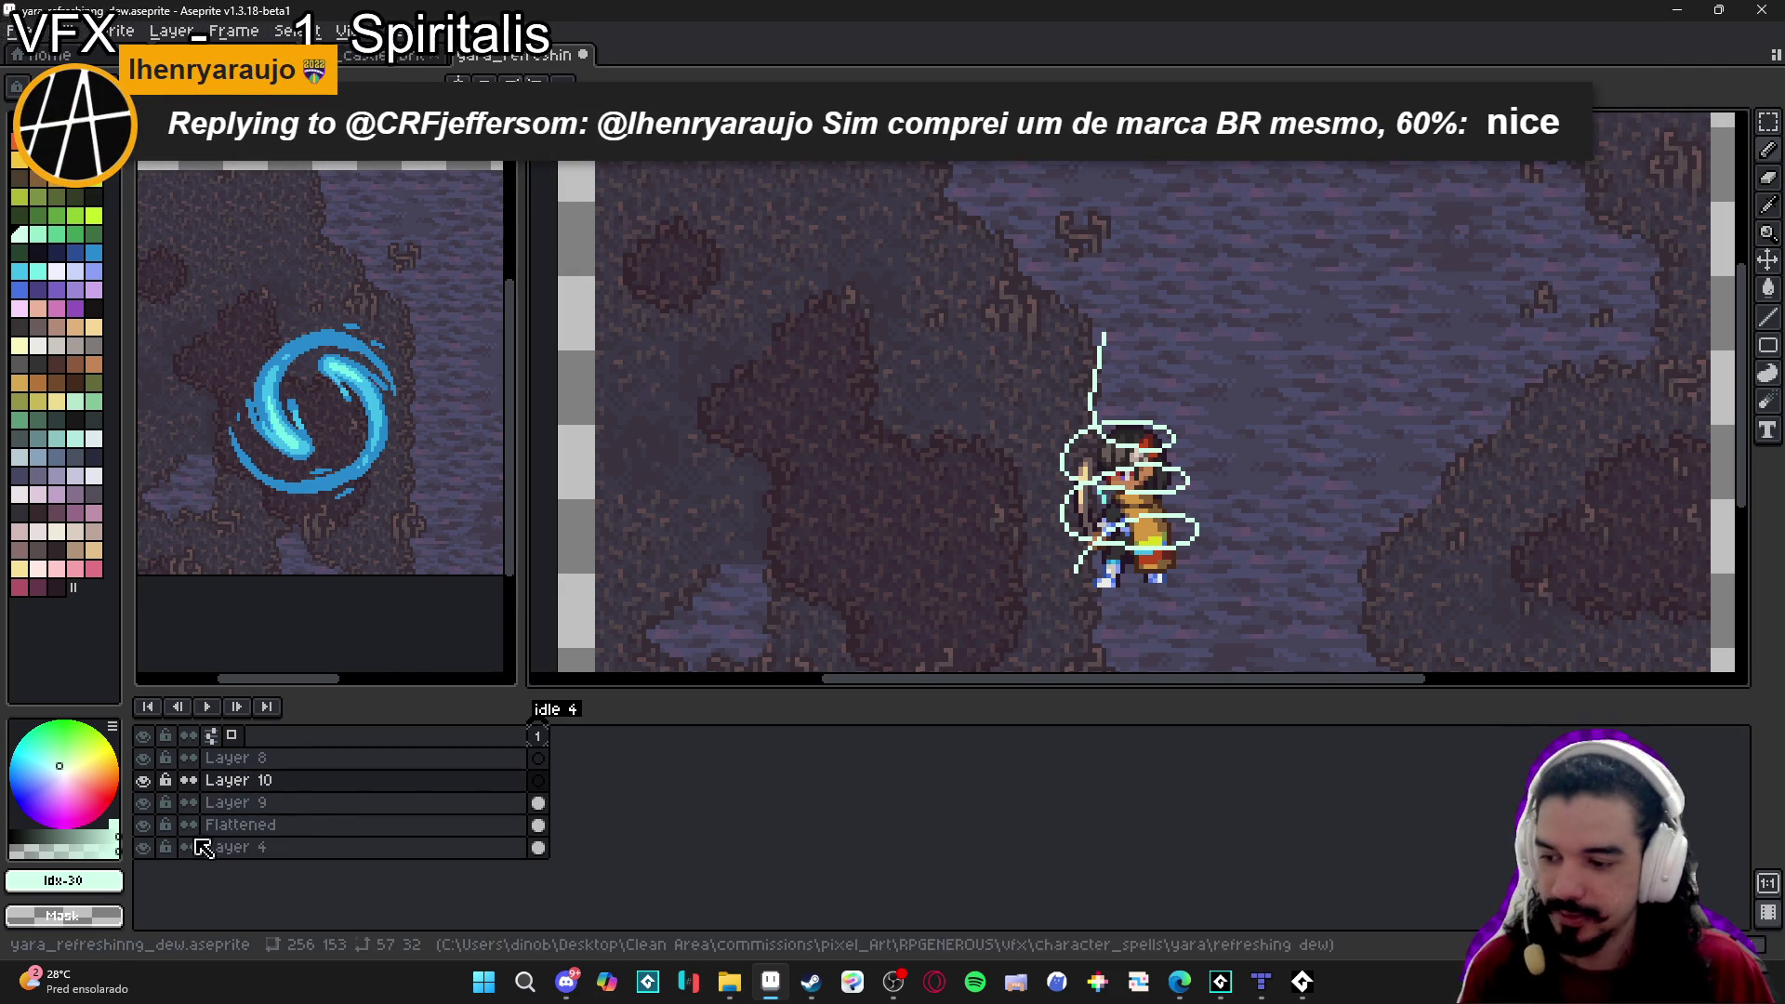
On Layer 10, pick orange and stamp a plus-shaped marker left of the character's feet.
left_click(1153, 544, "alt")
scroll(1153, 544, "up", 1)
scroll(1078, 569, "up", 2)
left_click(1032, 579)
left_click(1032, 581)
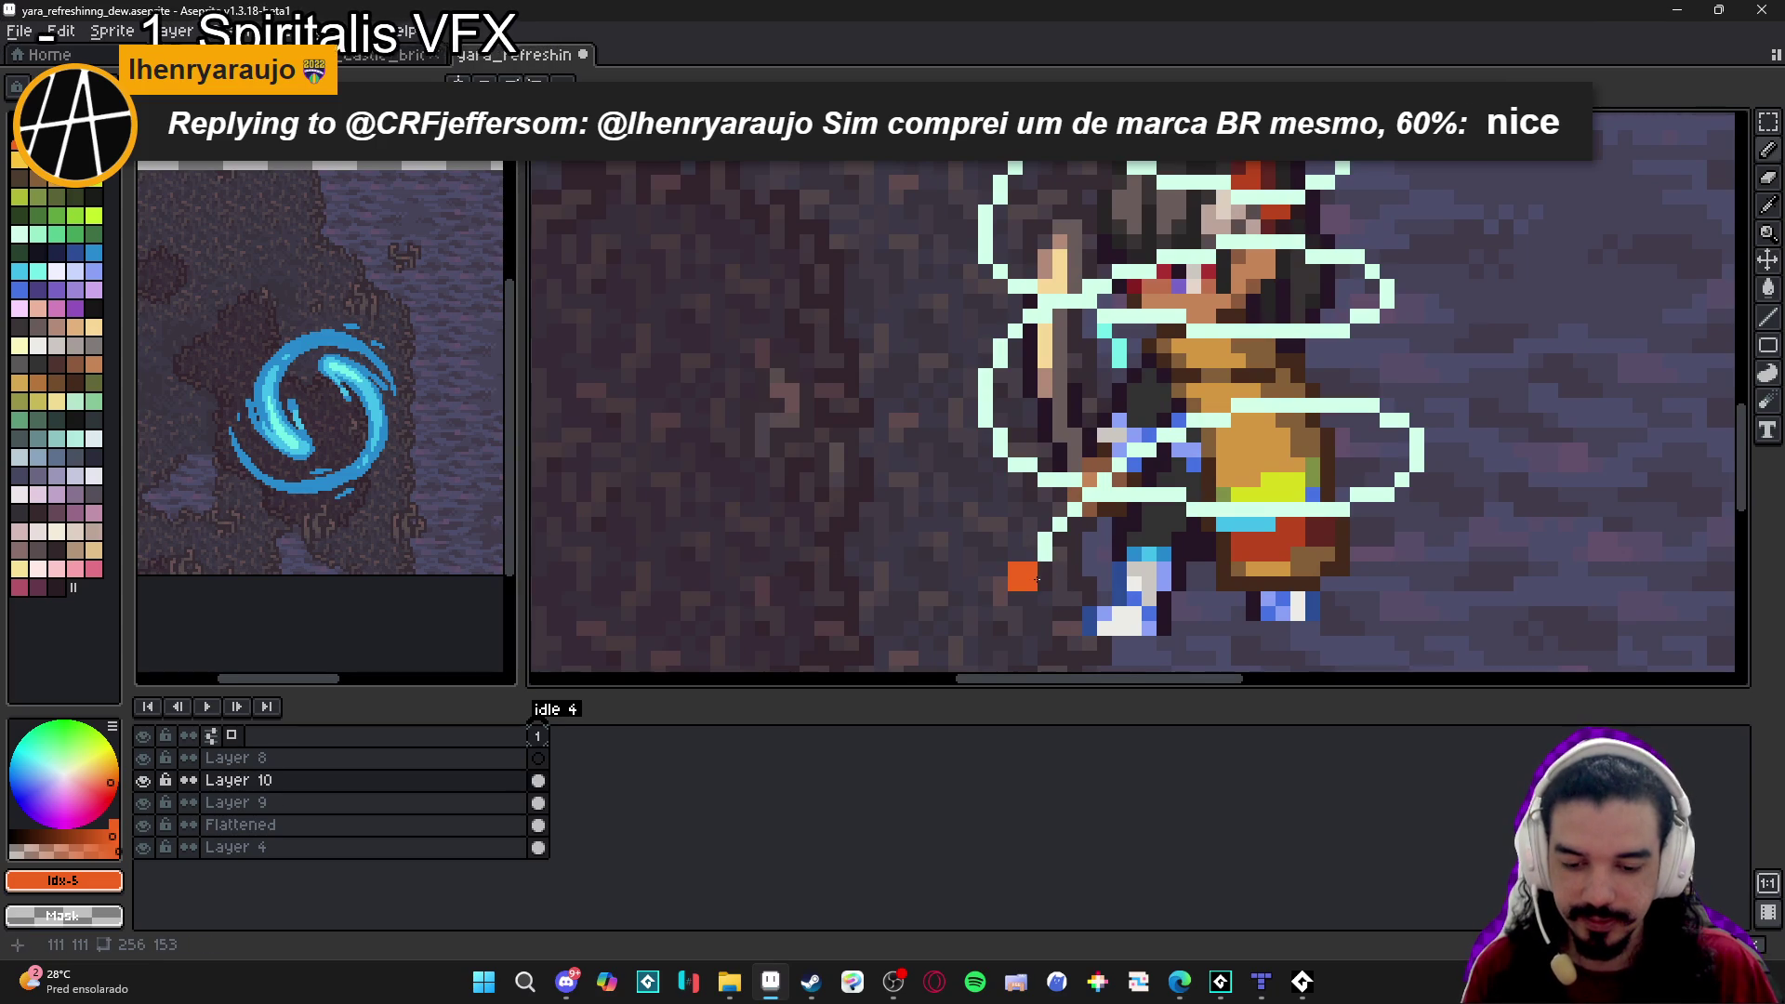
left_click(1042, 567)
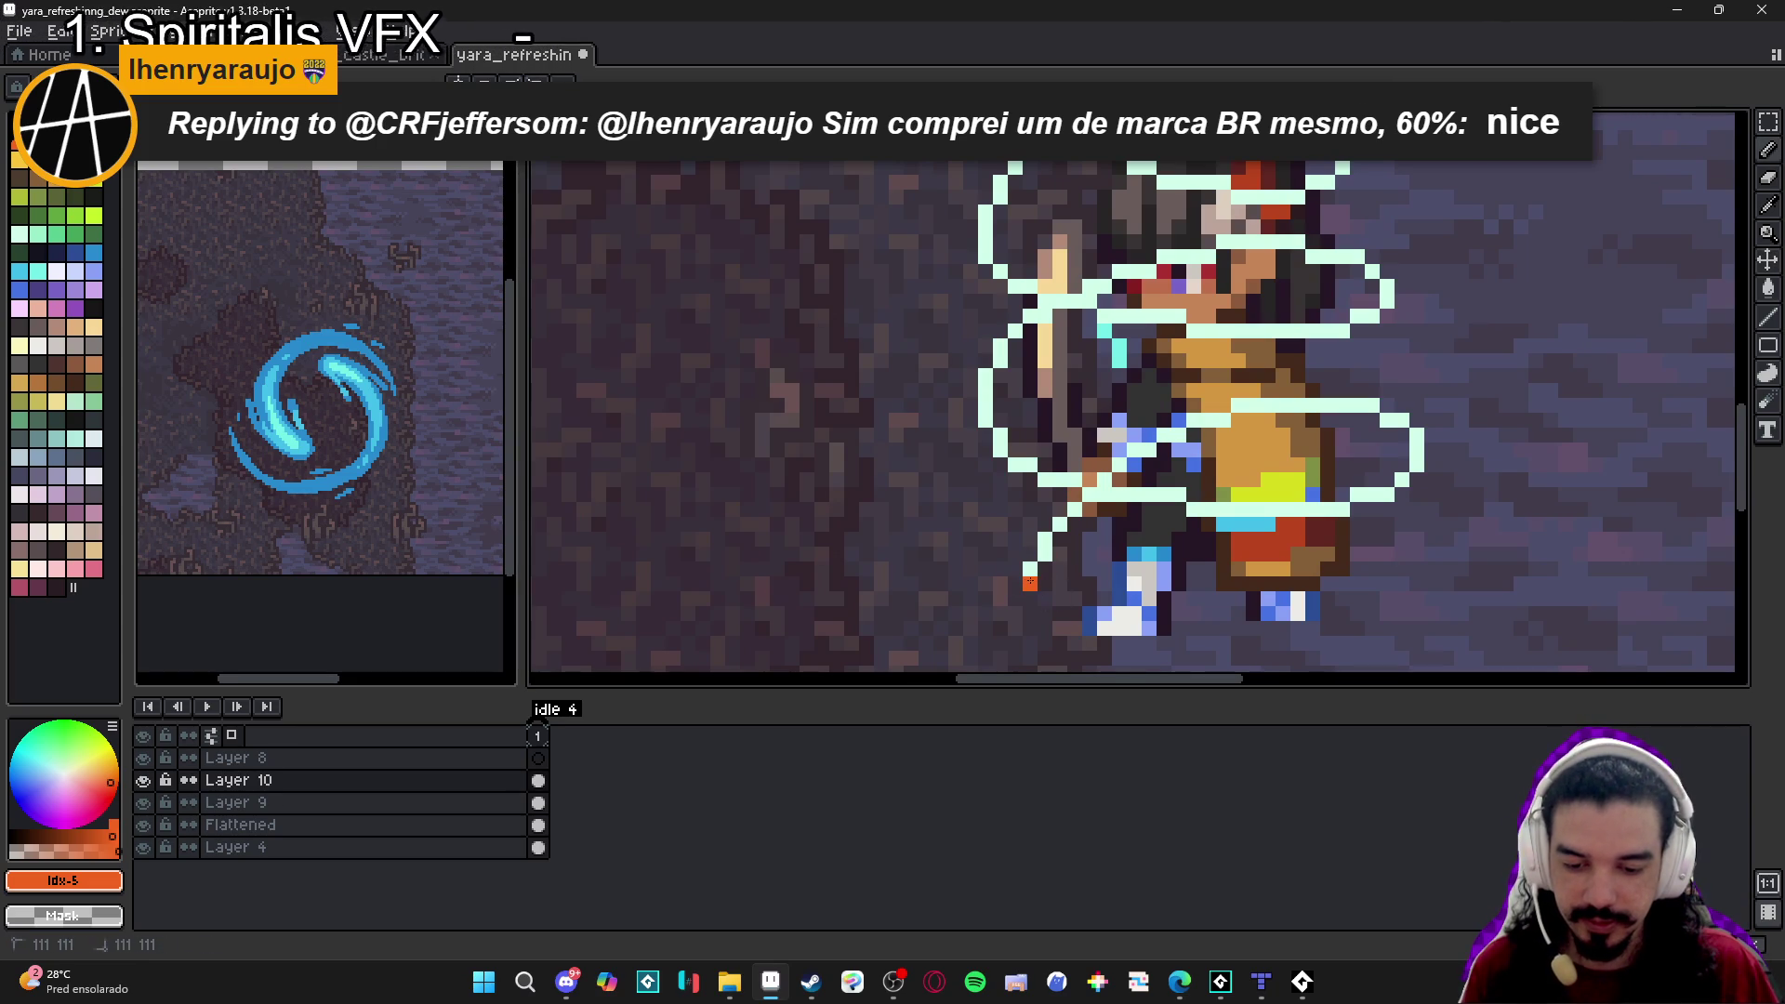
key("plus")
left_click(1029, 584)
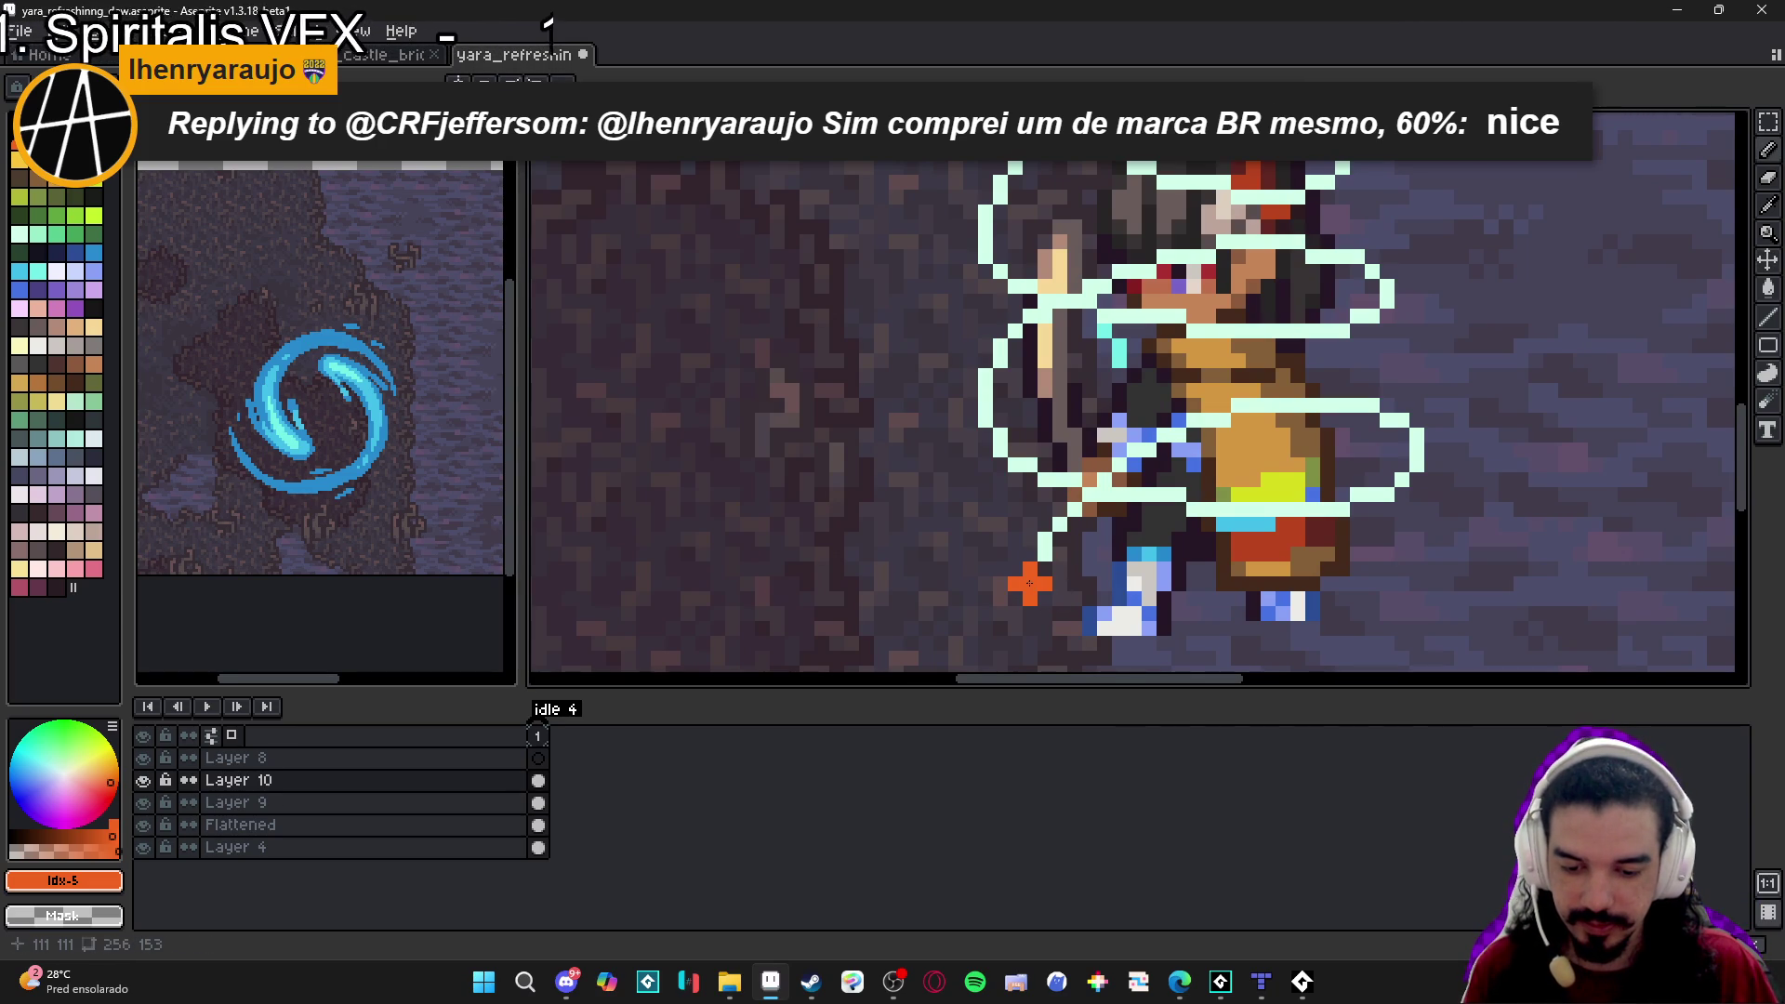
Place orange plus markers along the swirl guide: near the feet, left edge, both swirl sides, top end.
scroll(1105, 502, "down", 2)
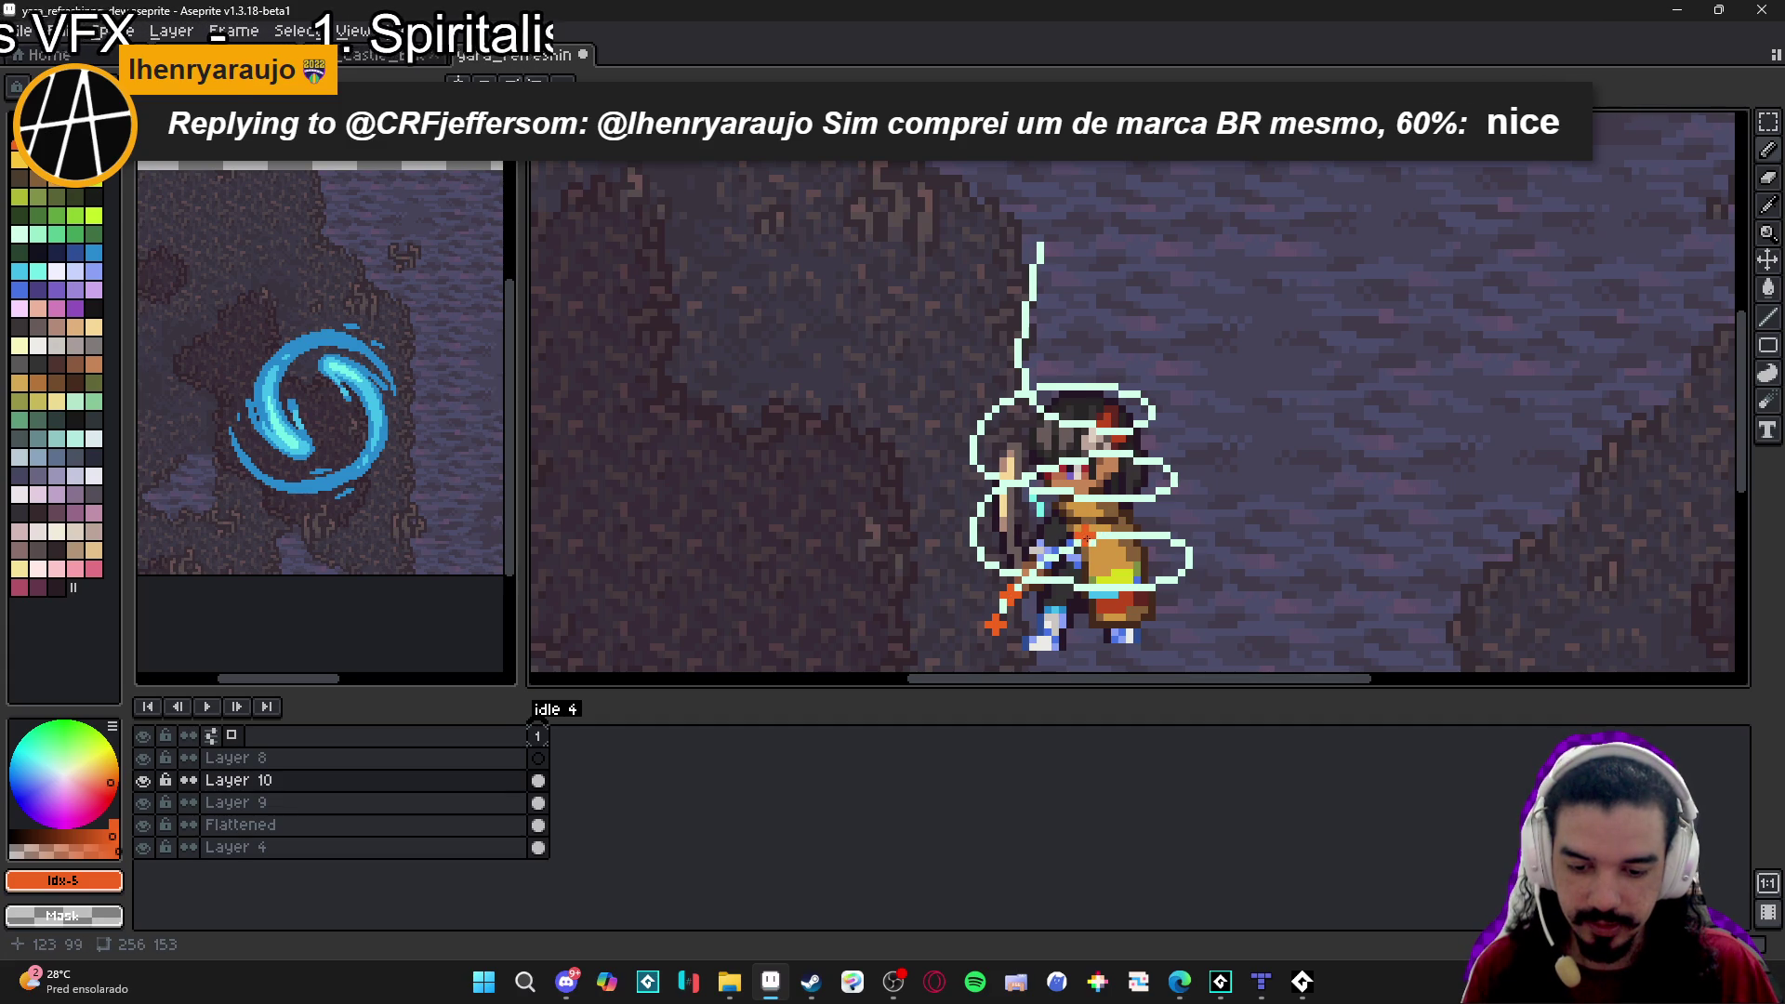
left_click(1091, 536)
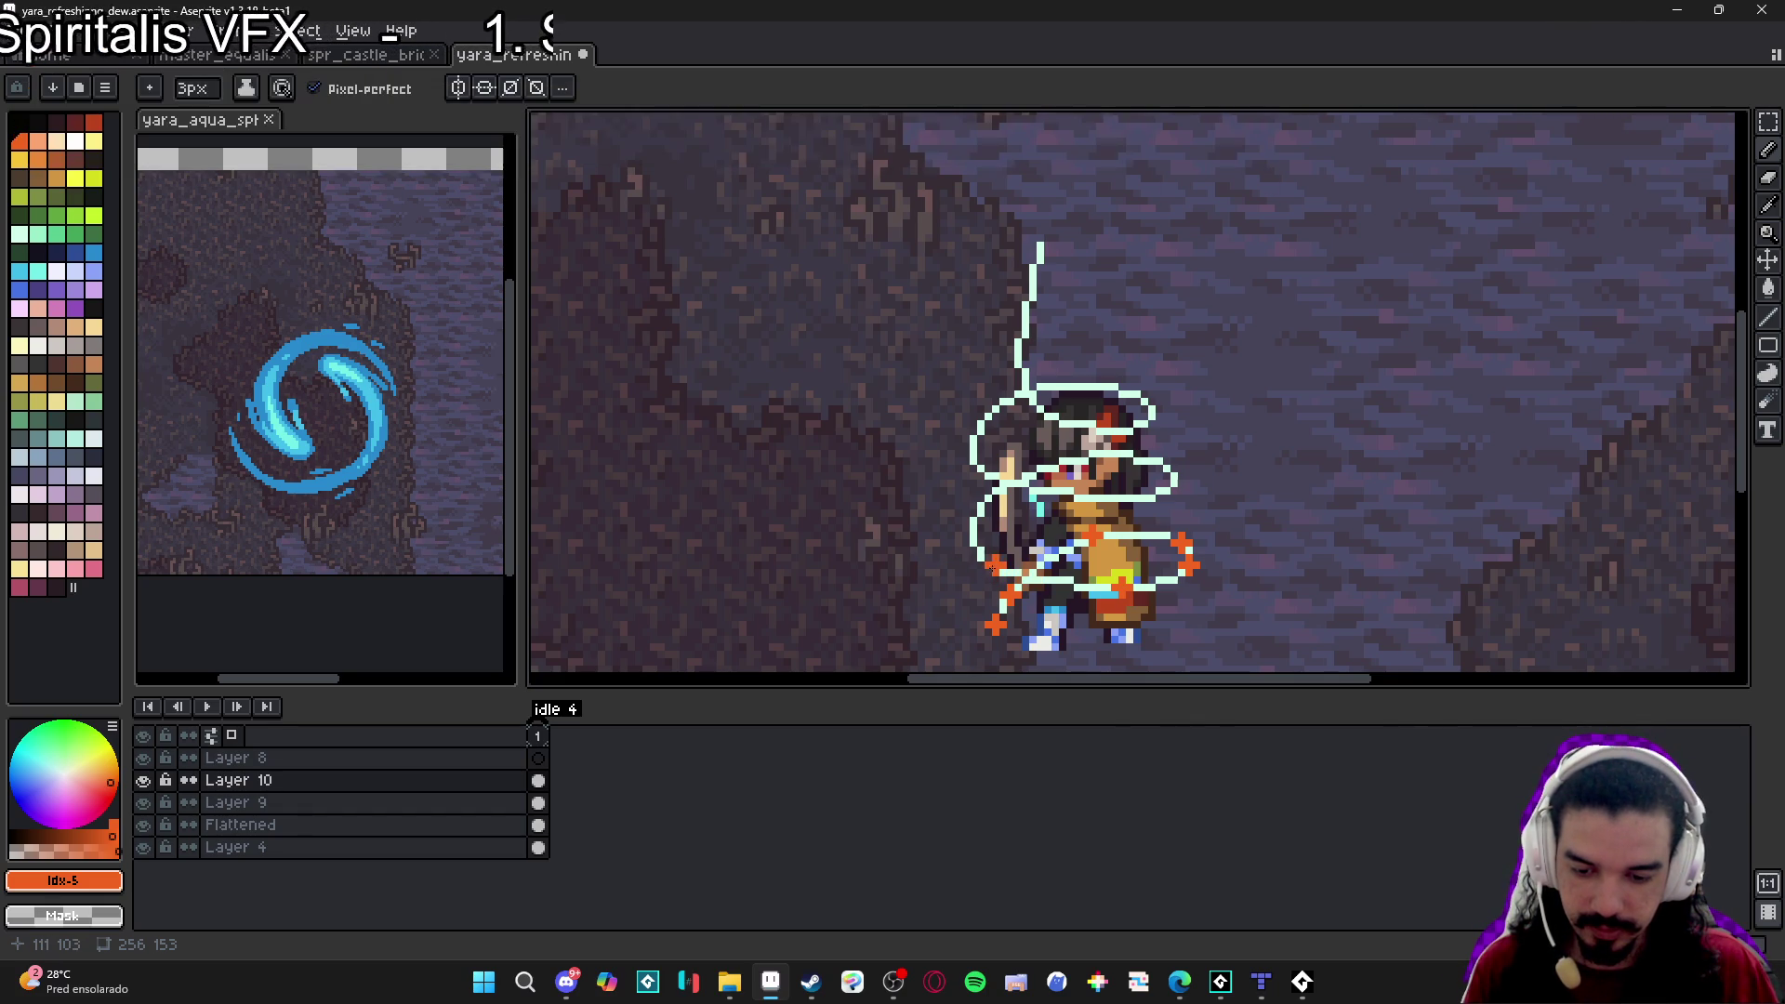
left_click(973, 547)
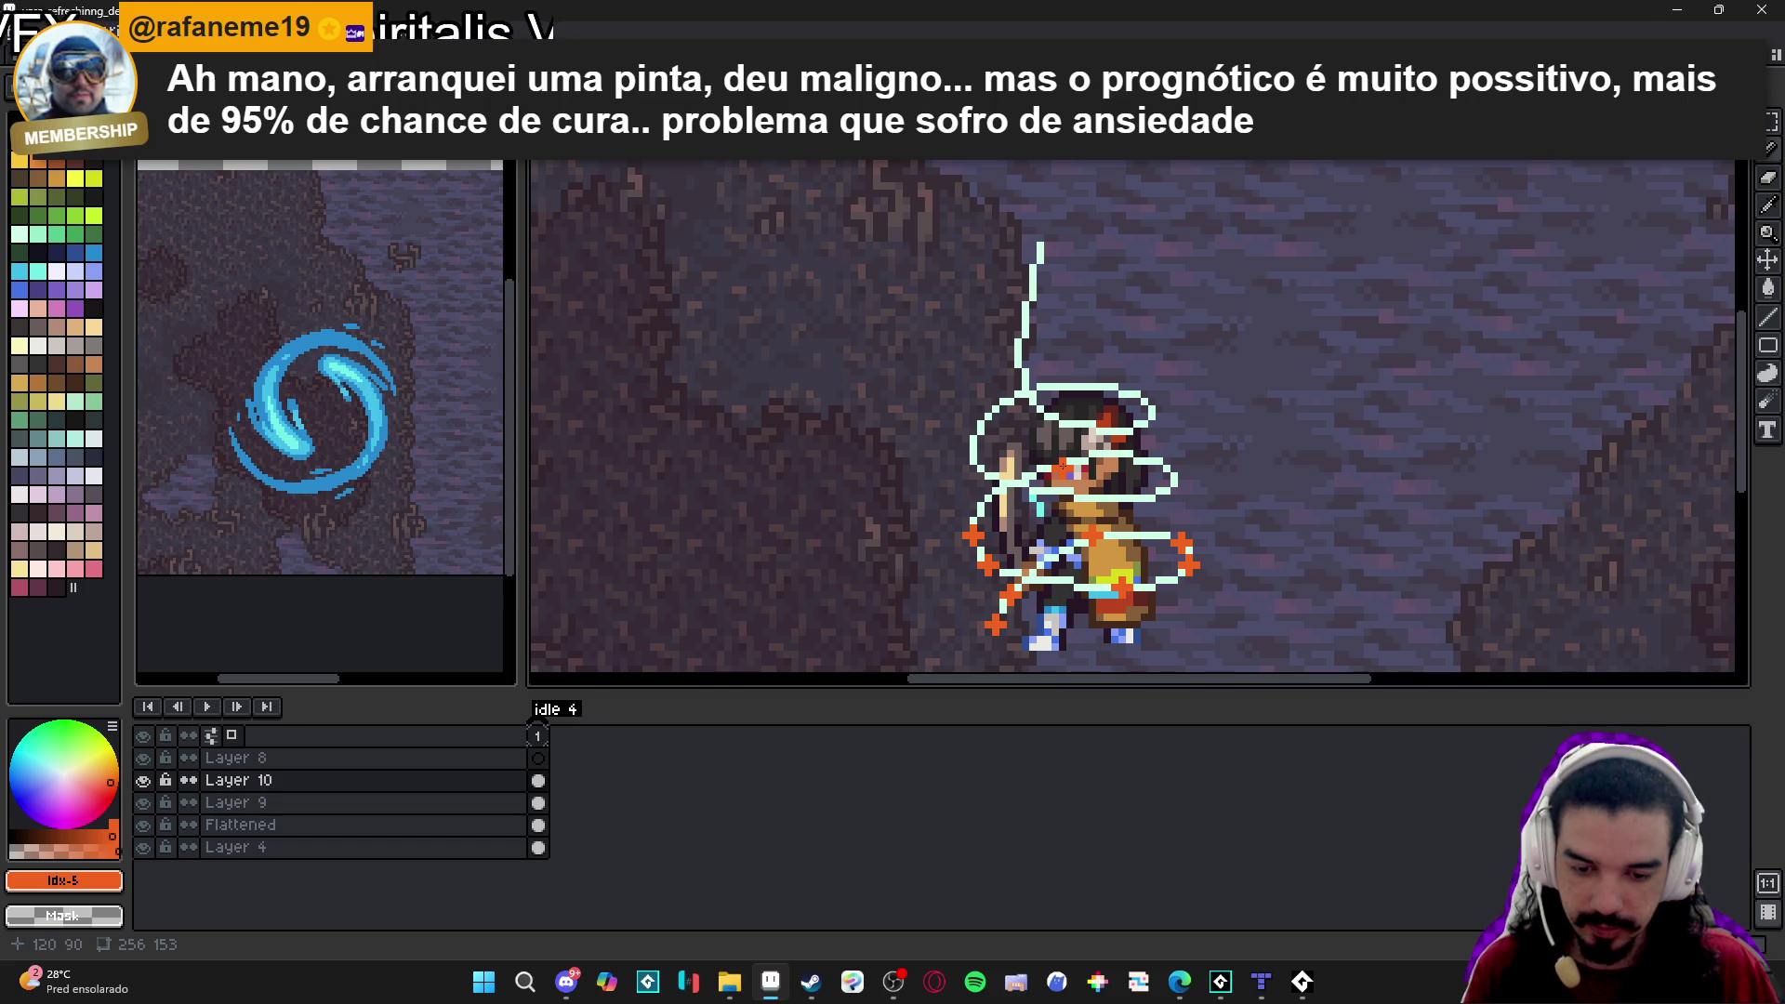
left_click(1063, 463)
left_click(1153, 462)
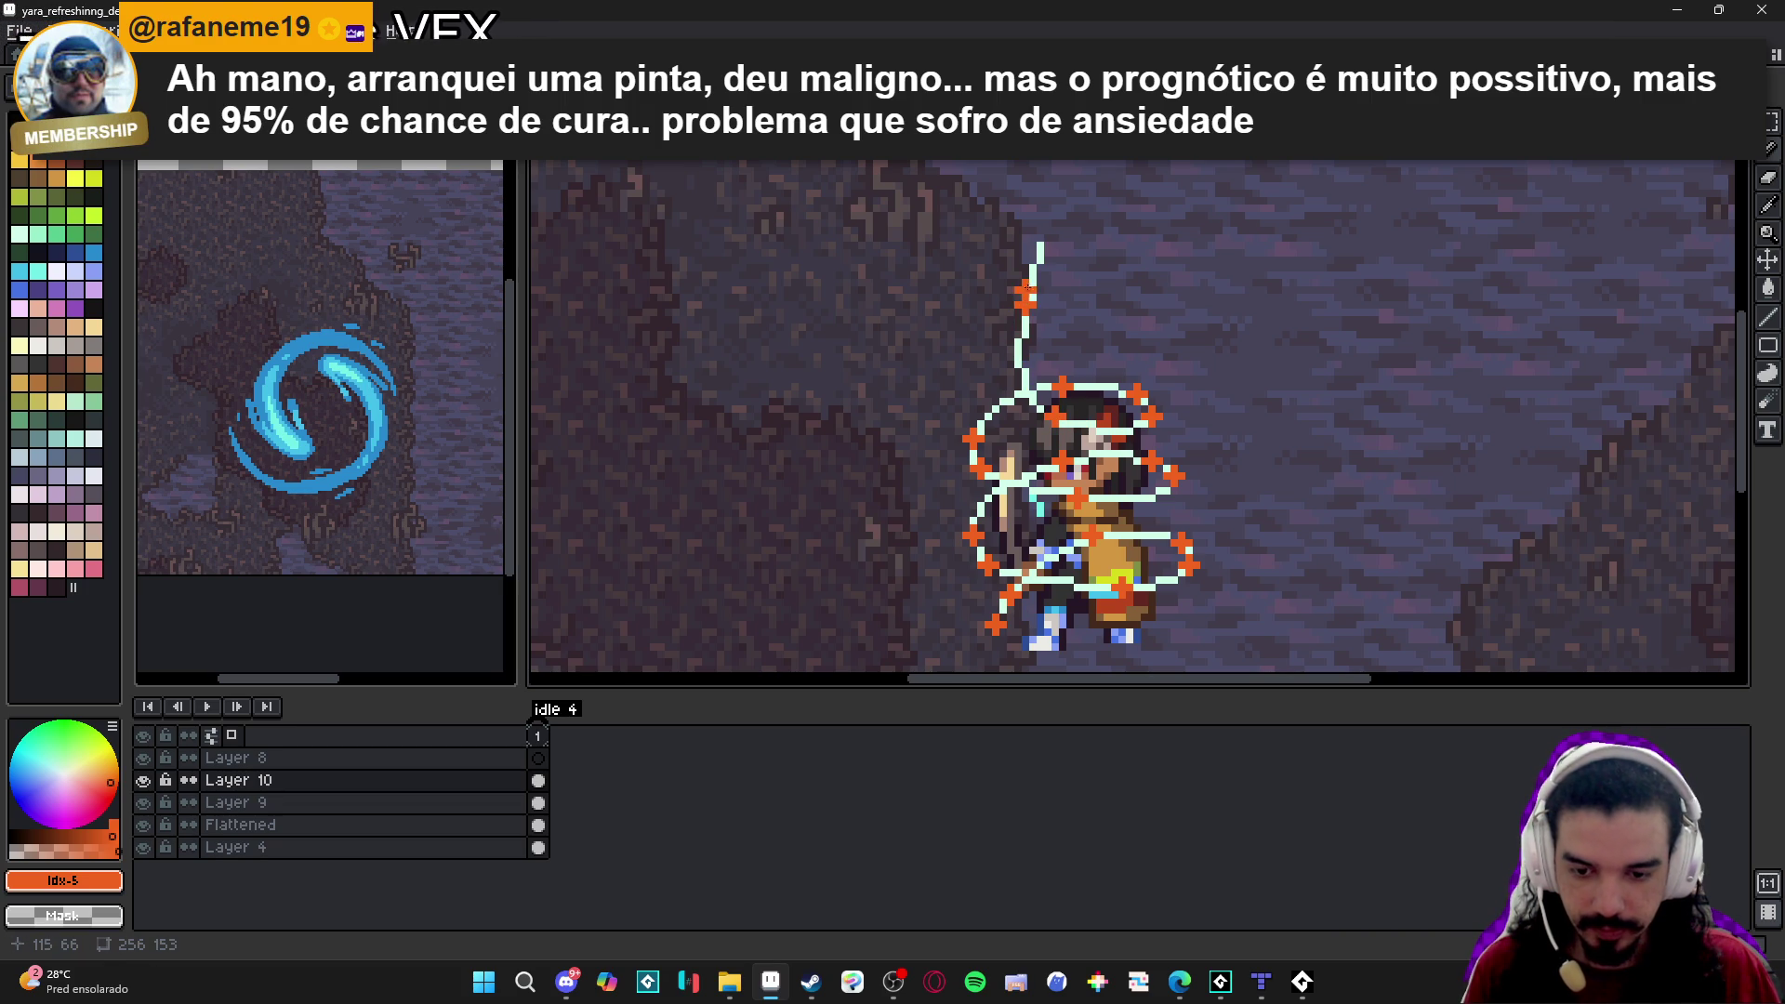
left_click(1039, 244)
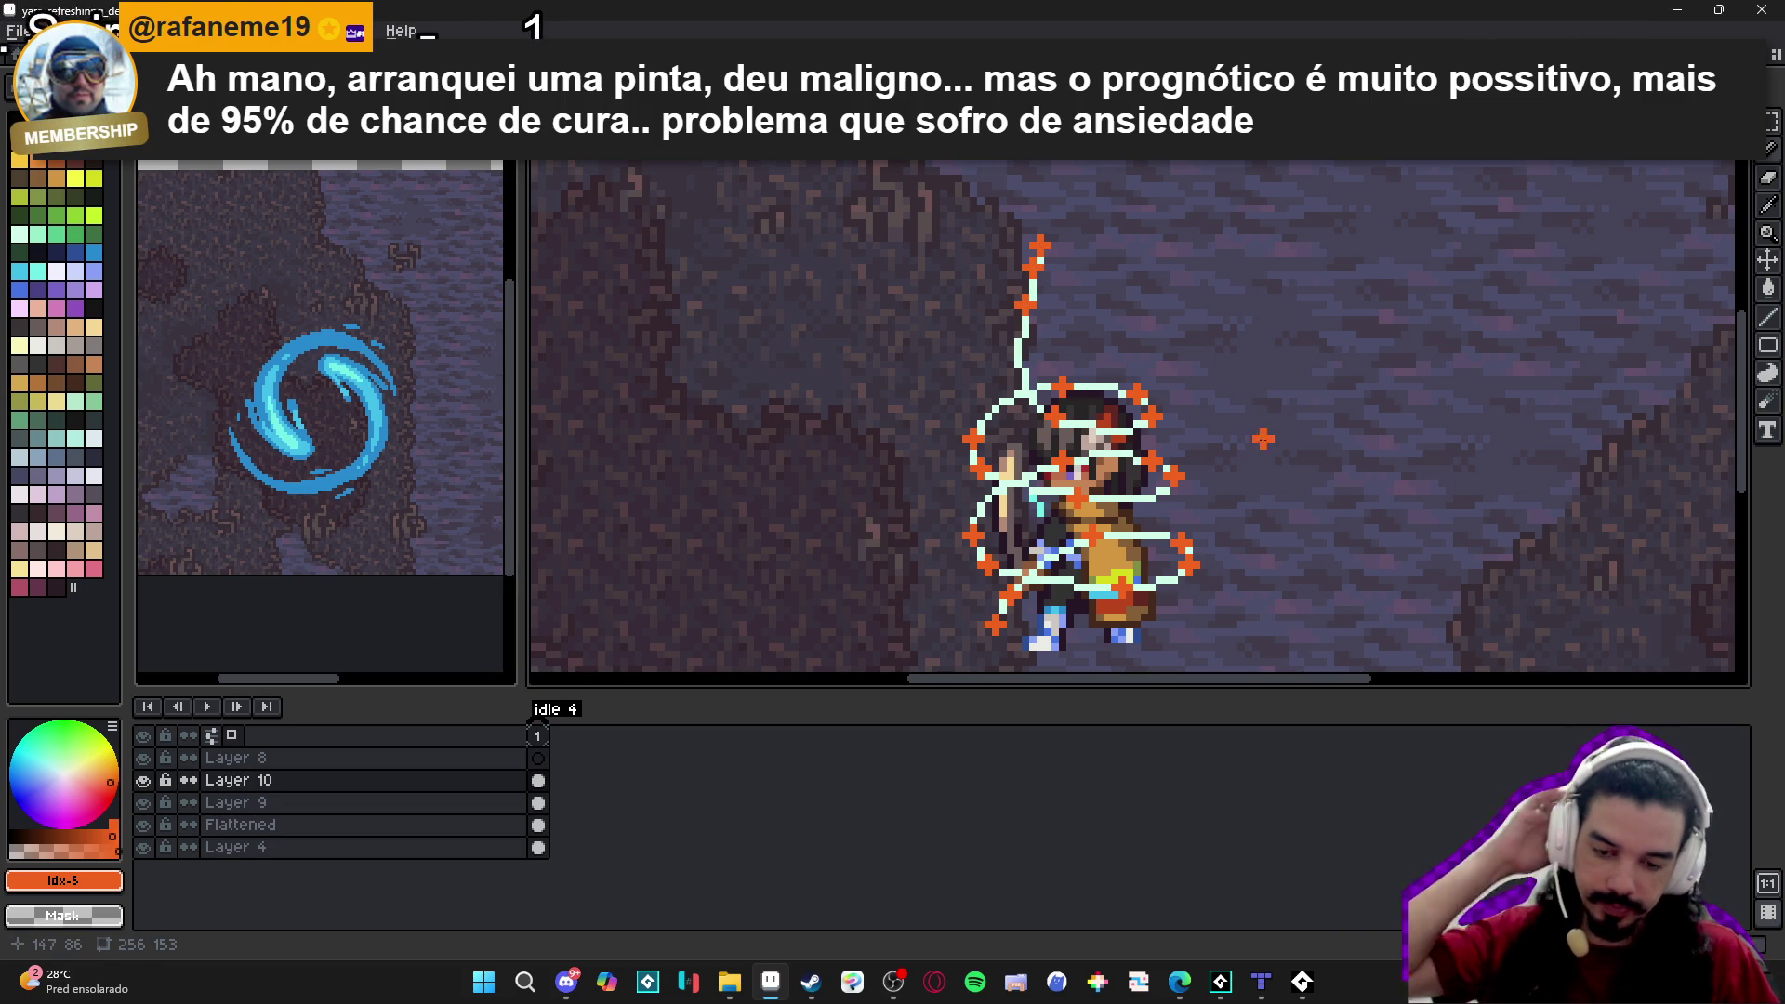
scroll(1039, 547, "down", 1)
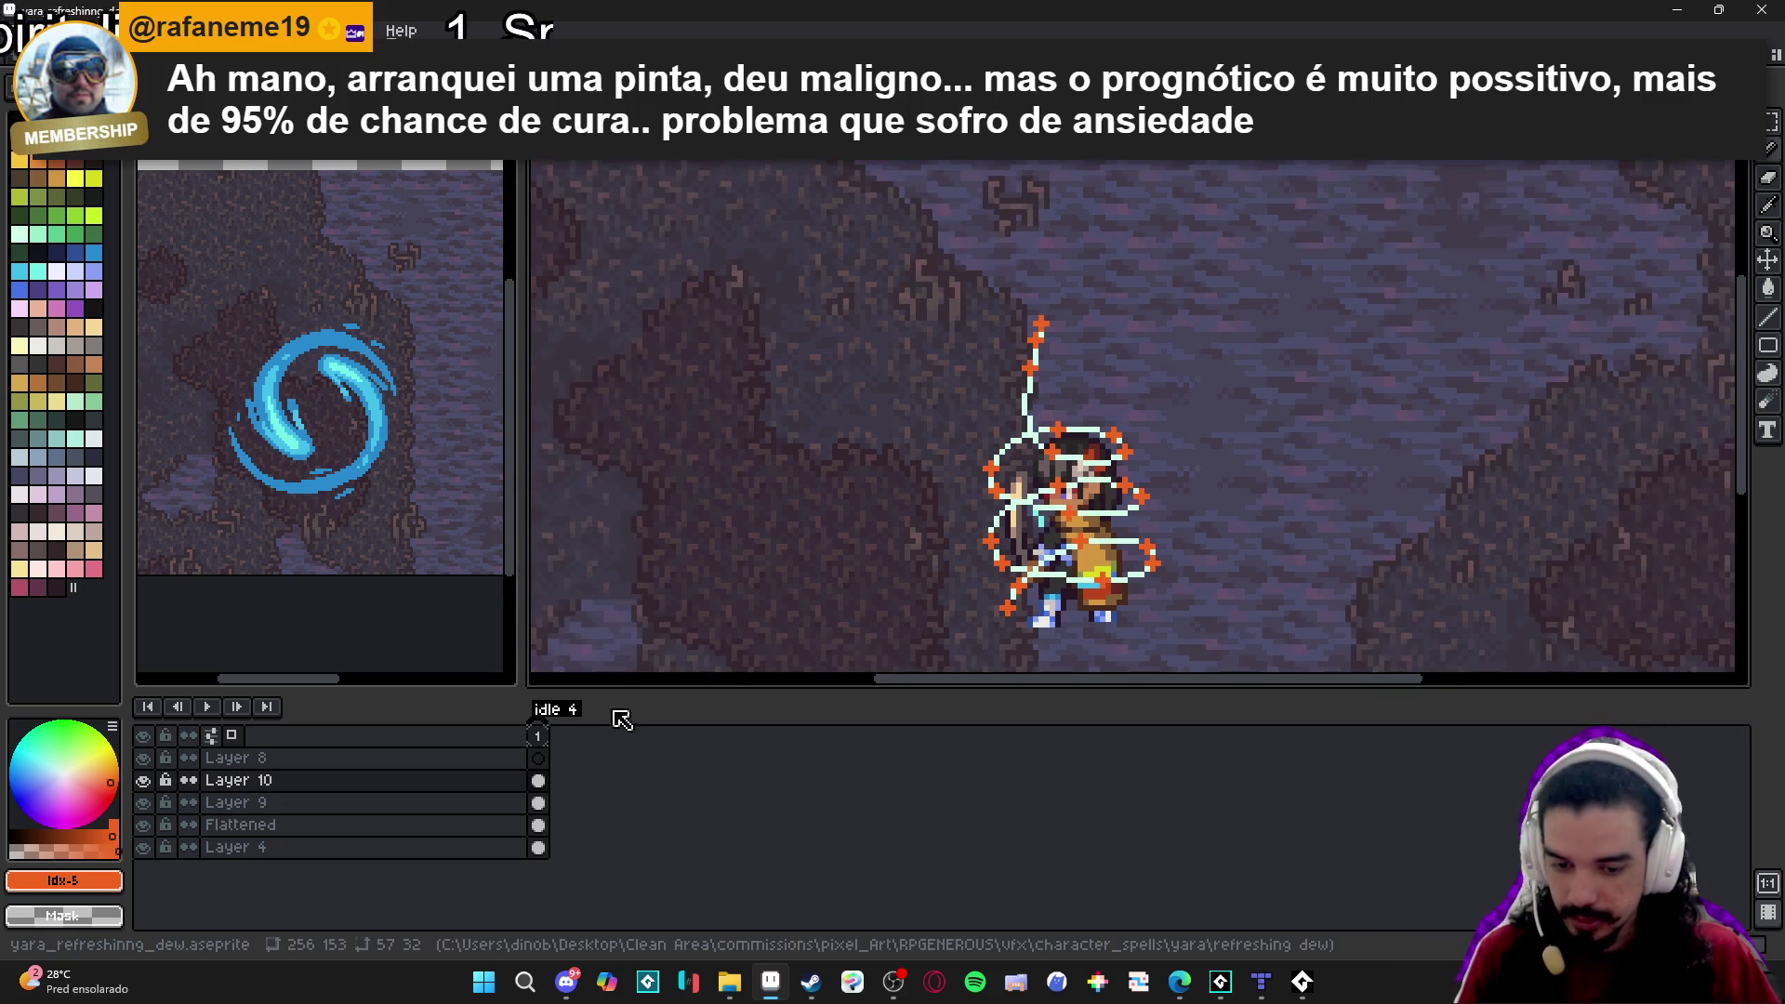
Try a lower opacity on Layer 10, then restore it to 100%.
double_click(398, 784)
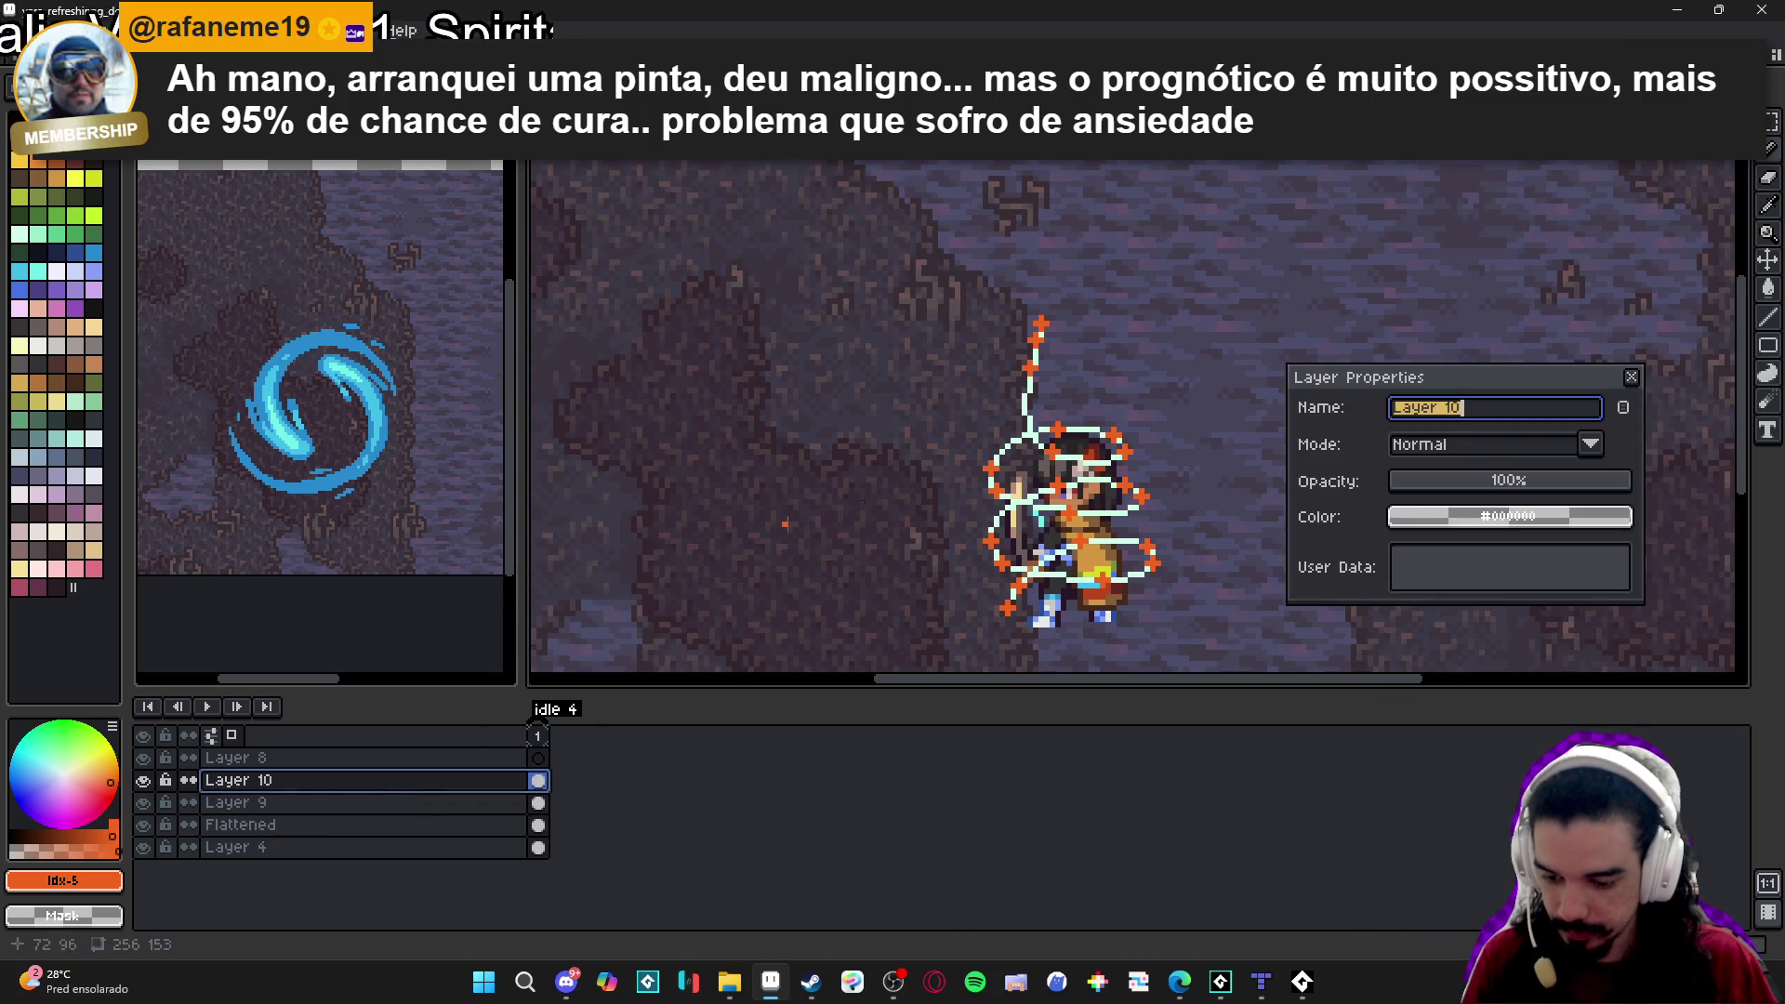
left_click(1446, 484)
left_click_drag(1449, 490, 1629, 486)
left_click(1631, 377)
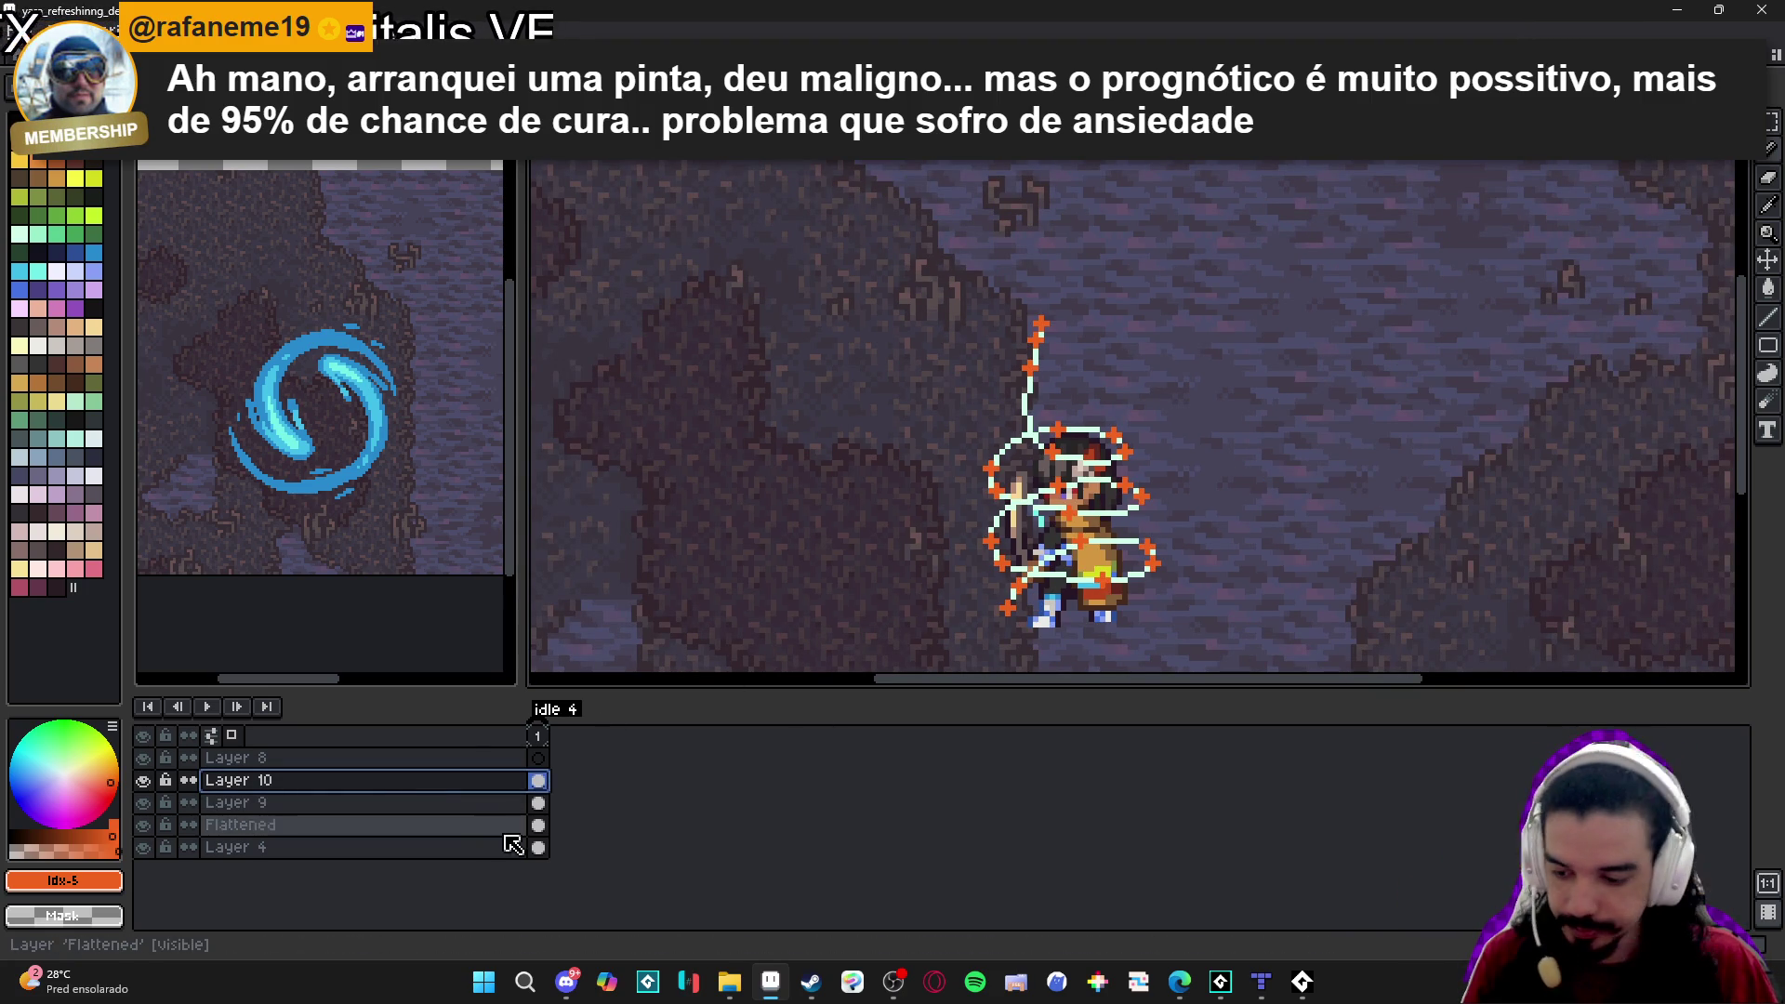
Put Layer 9 and Layer 10 into a new layer group and rename it 'guid'.
left_click(371, 805, "shift")
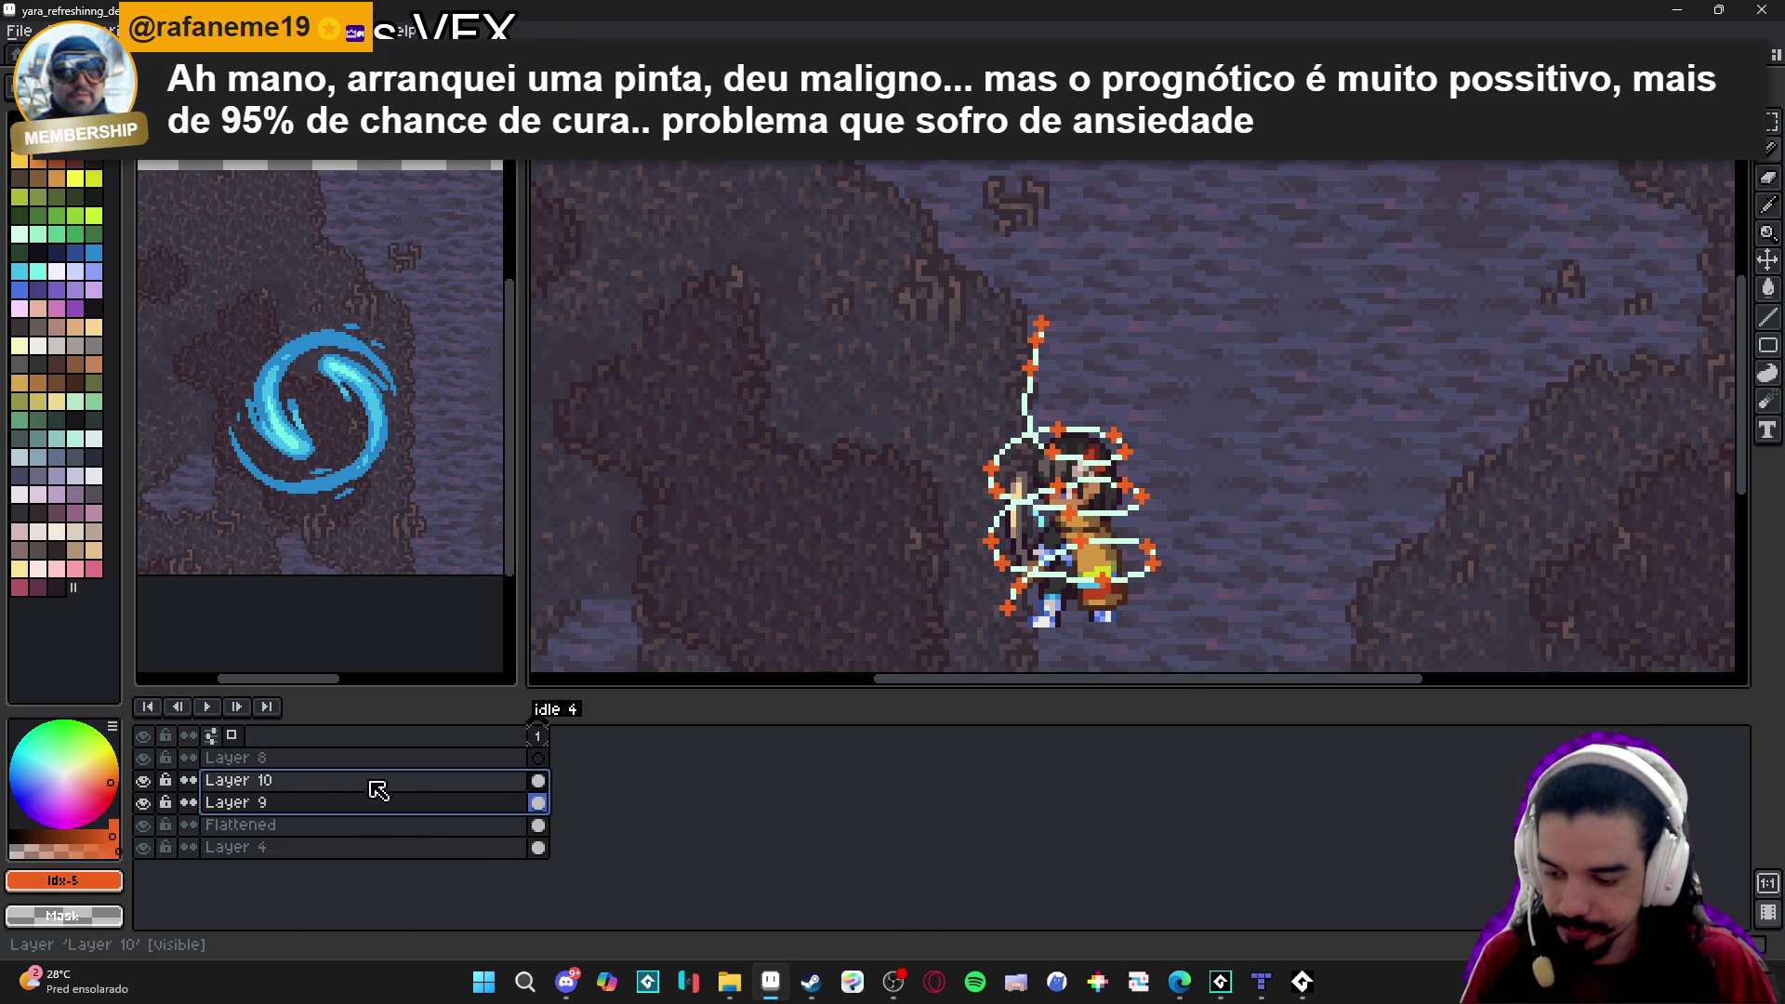
right_click(384, 786)
mouse_move(446, 811)
left_click(558, 835)
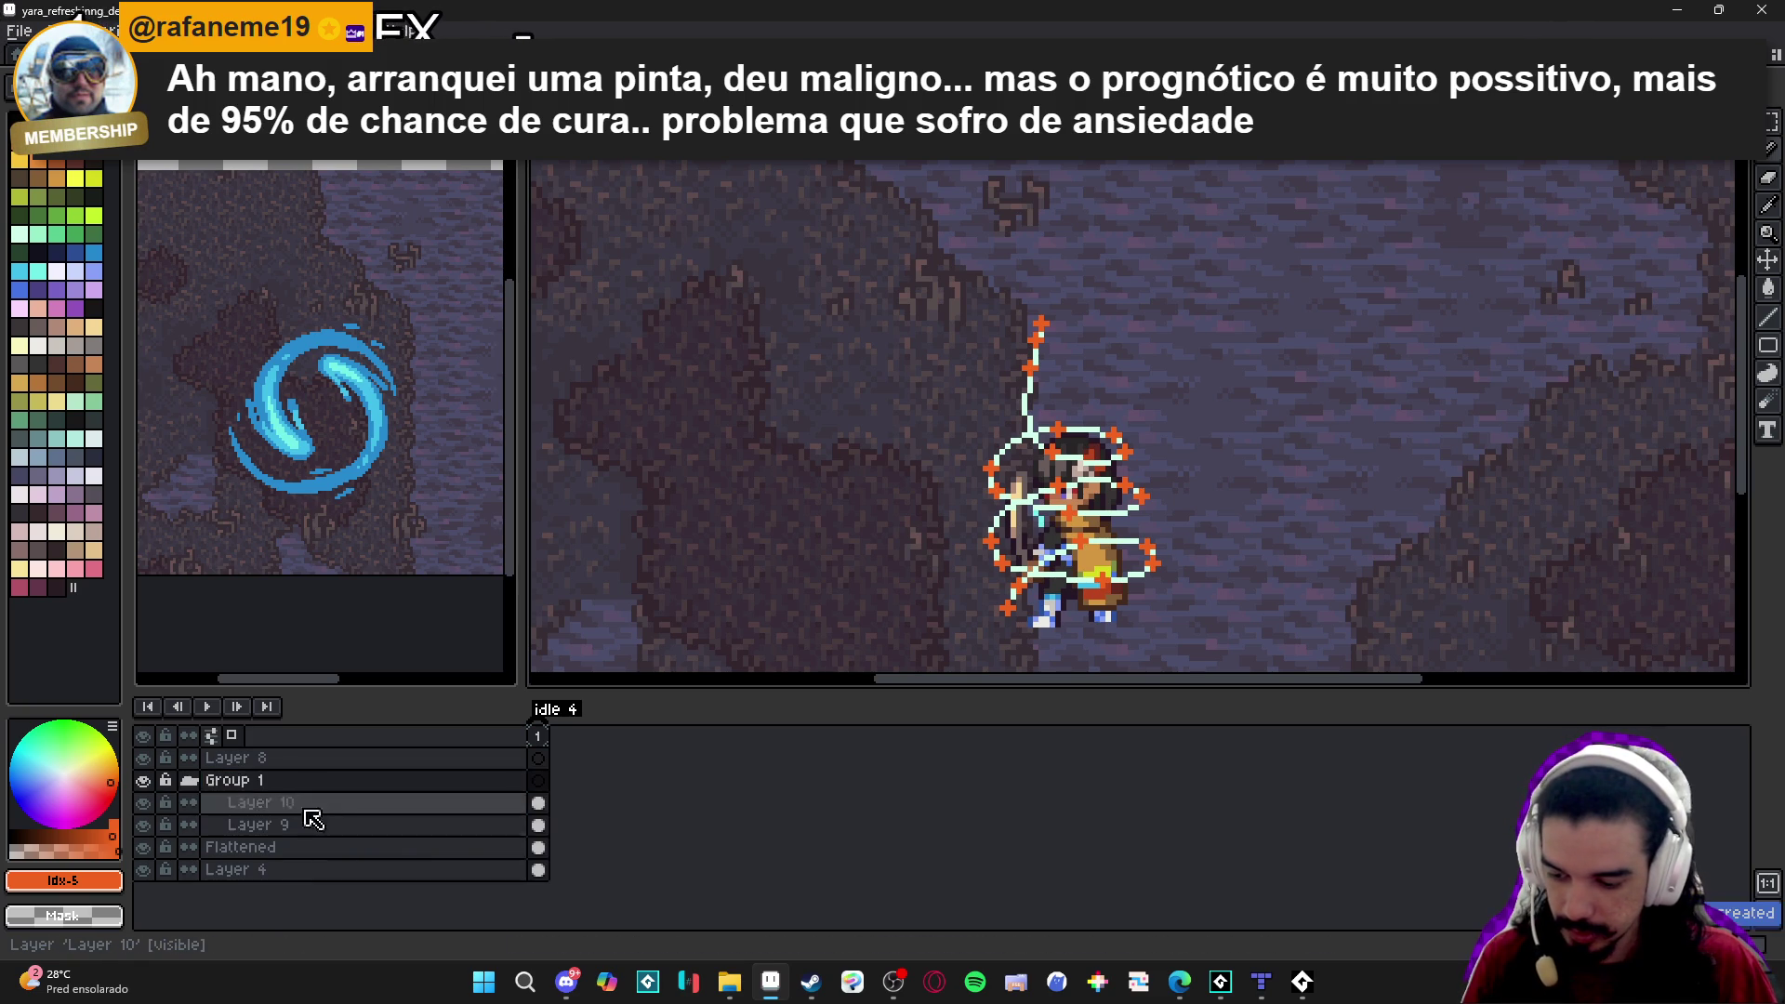
double_click(265, 781)
type("9")
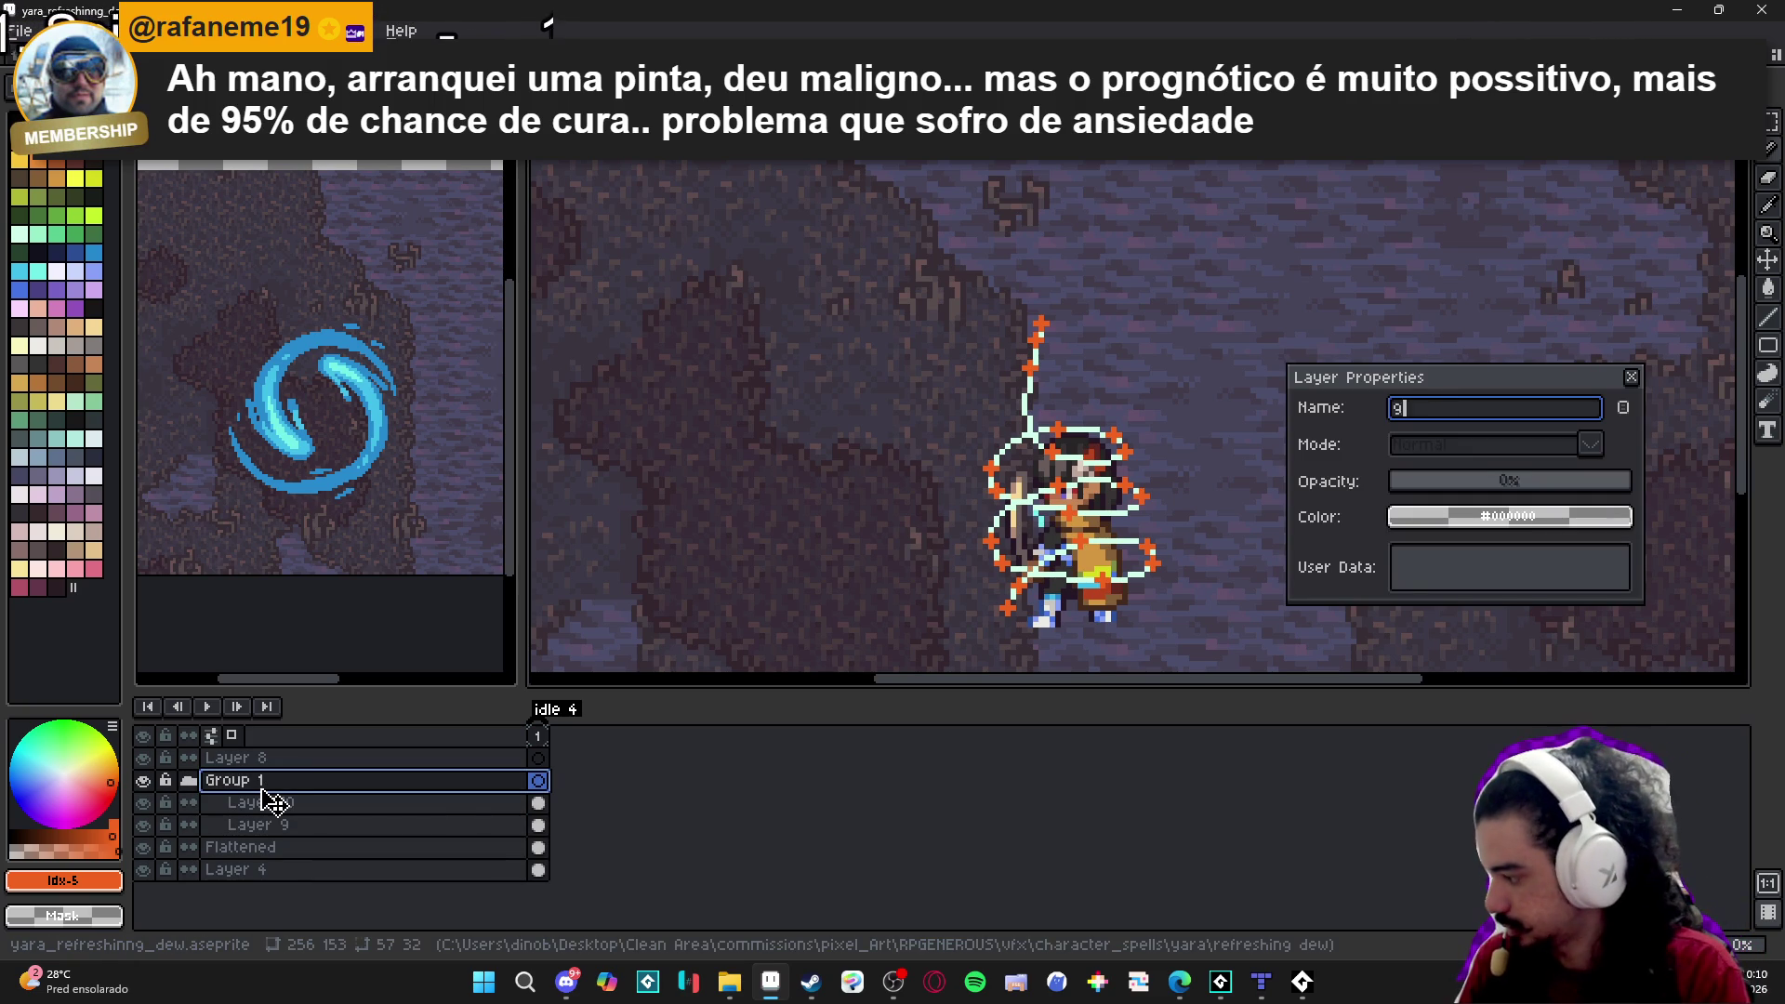
key("Return")
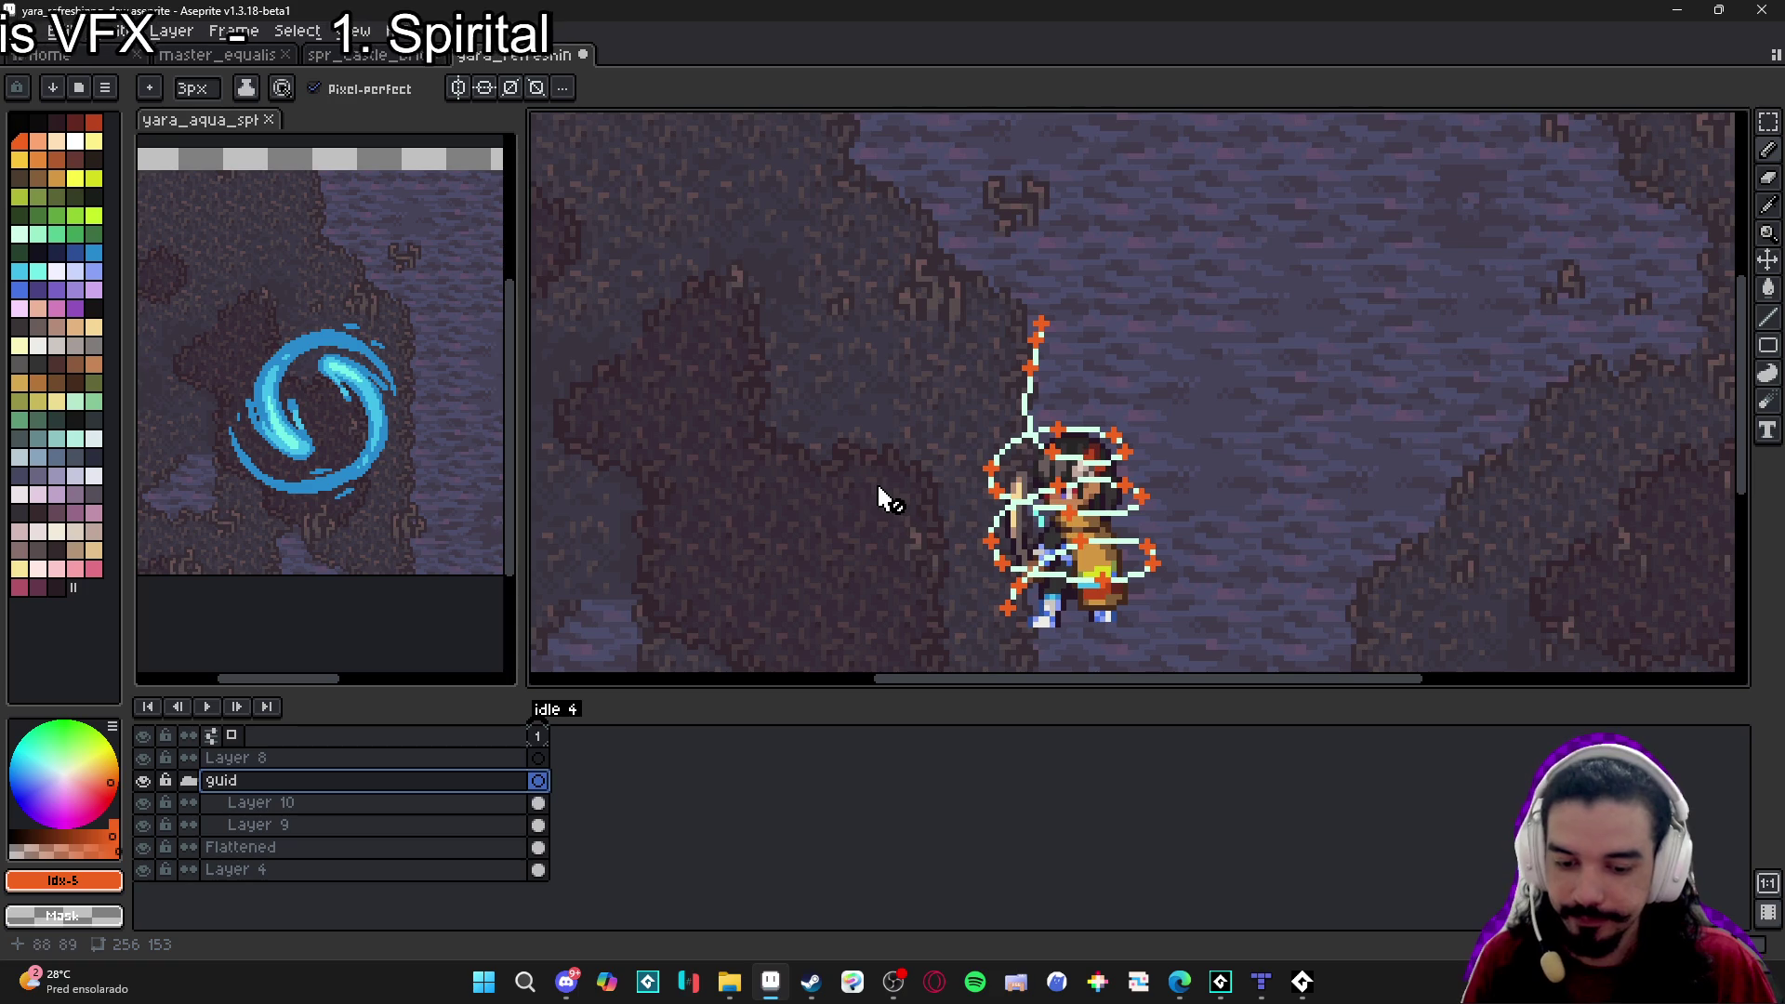
Make Layer 10 active with the Pencil, check its markers' visibility, and collapse the guid group.
key("v")
scroll(1018, 591, "up", 1)
left_click(1027, 592)
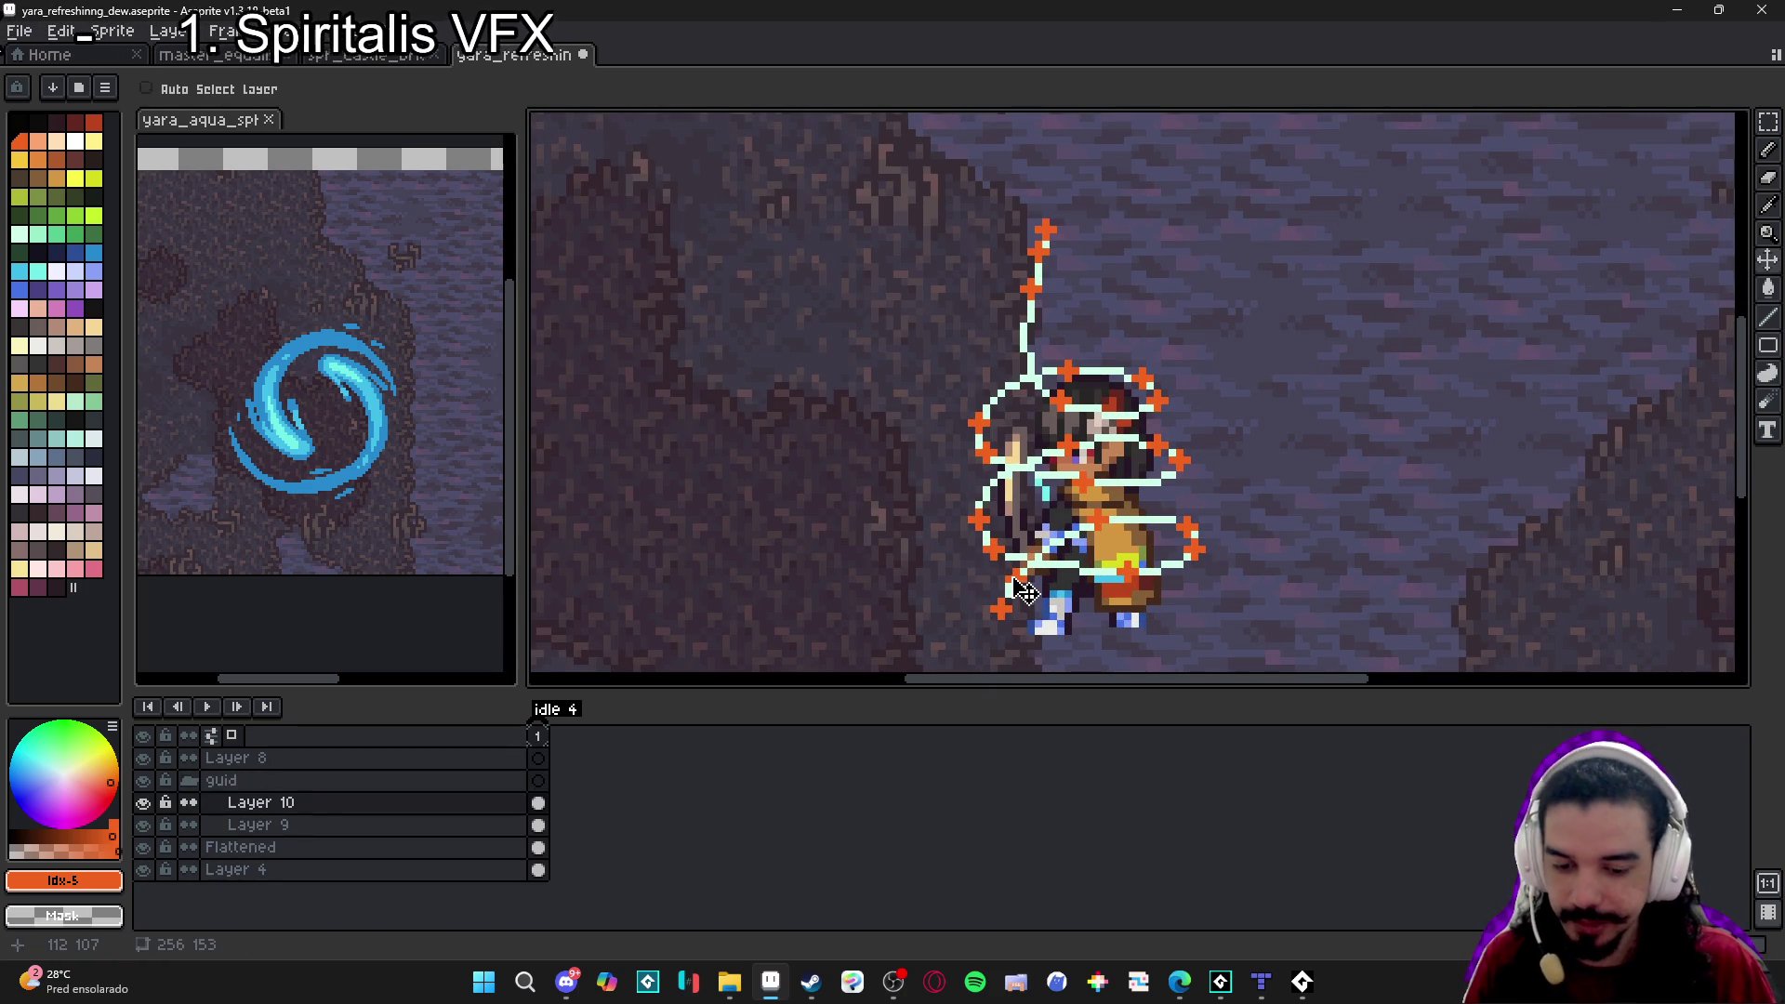
key("b")
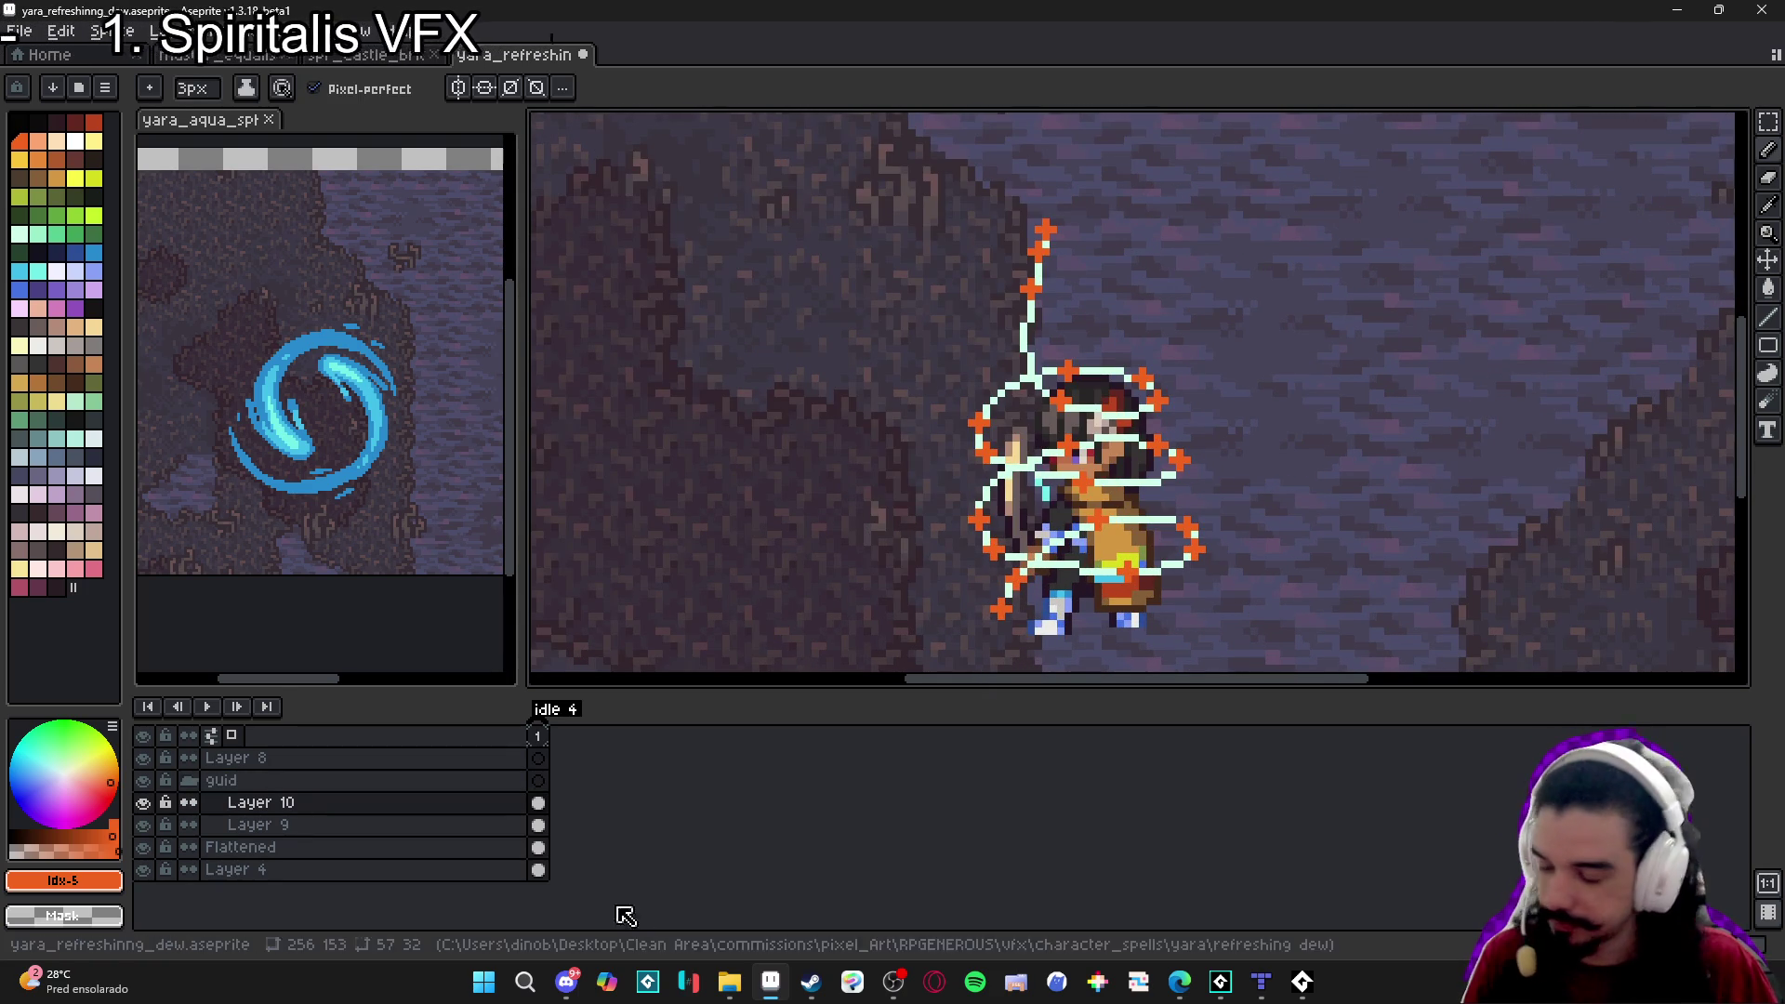
left_click(146, 804)
left_click(146, 802)
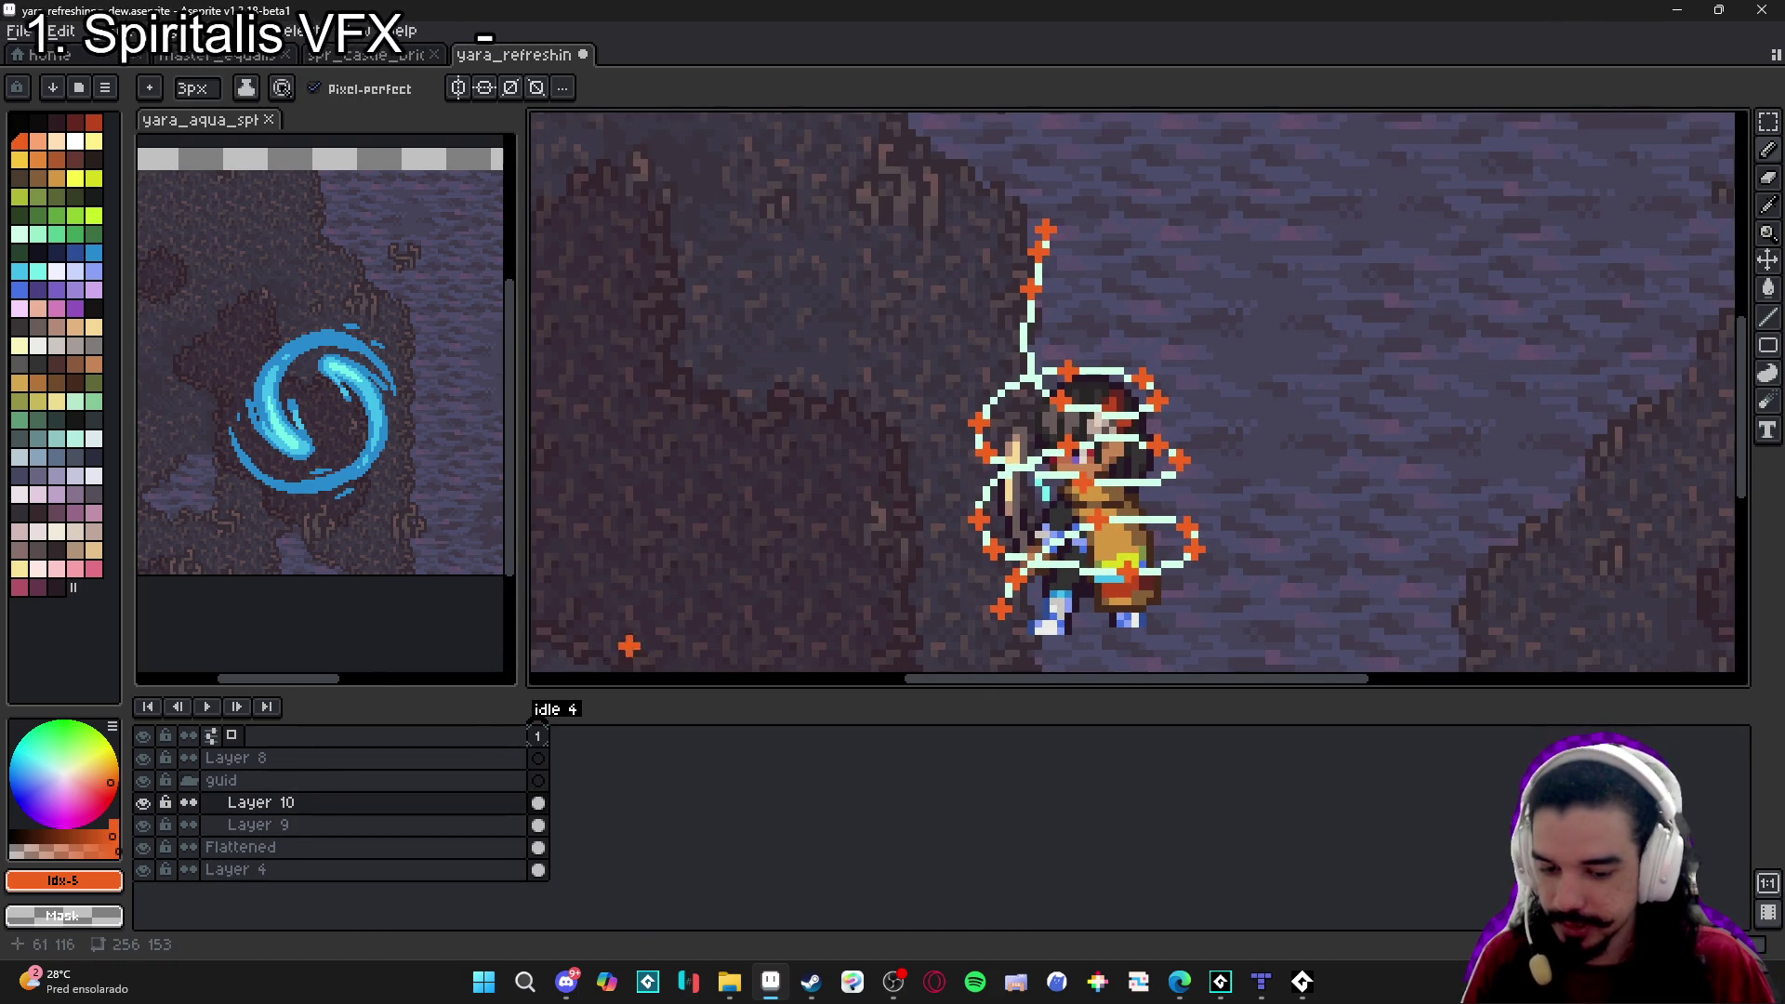
left_click(194, 781)
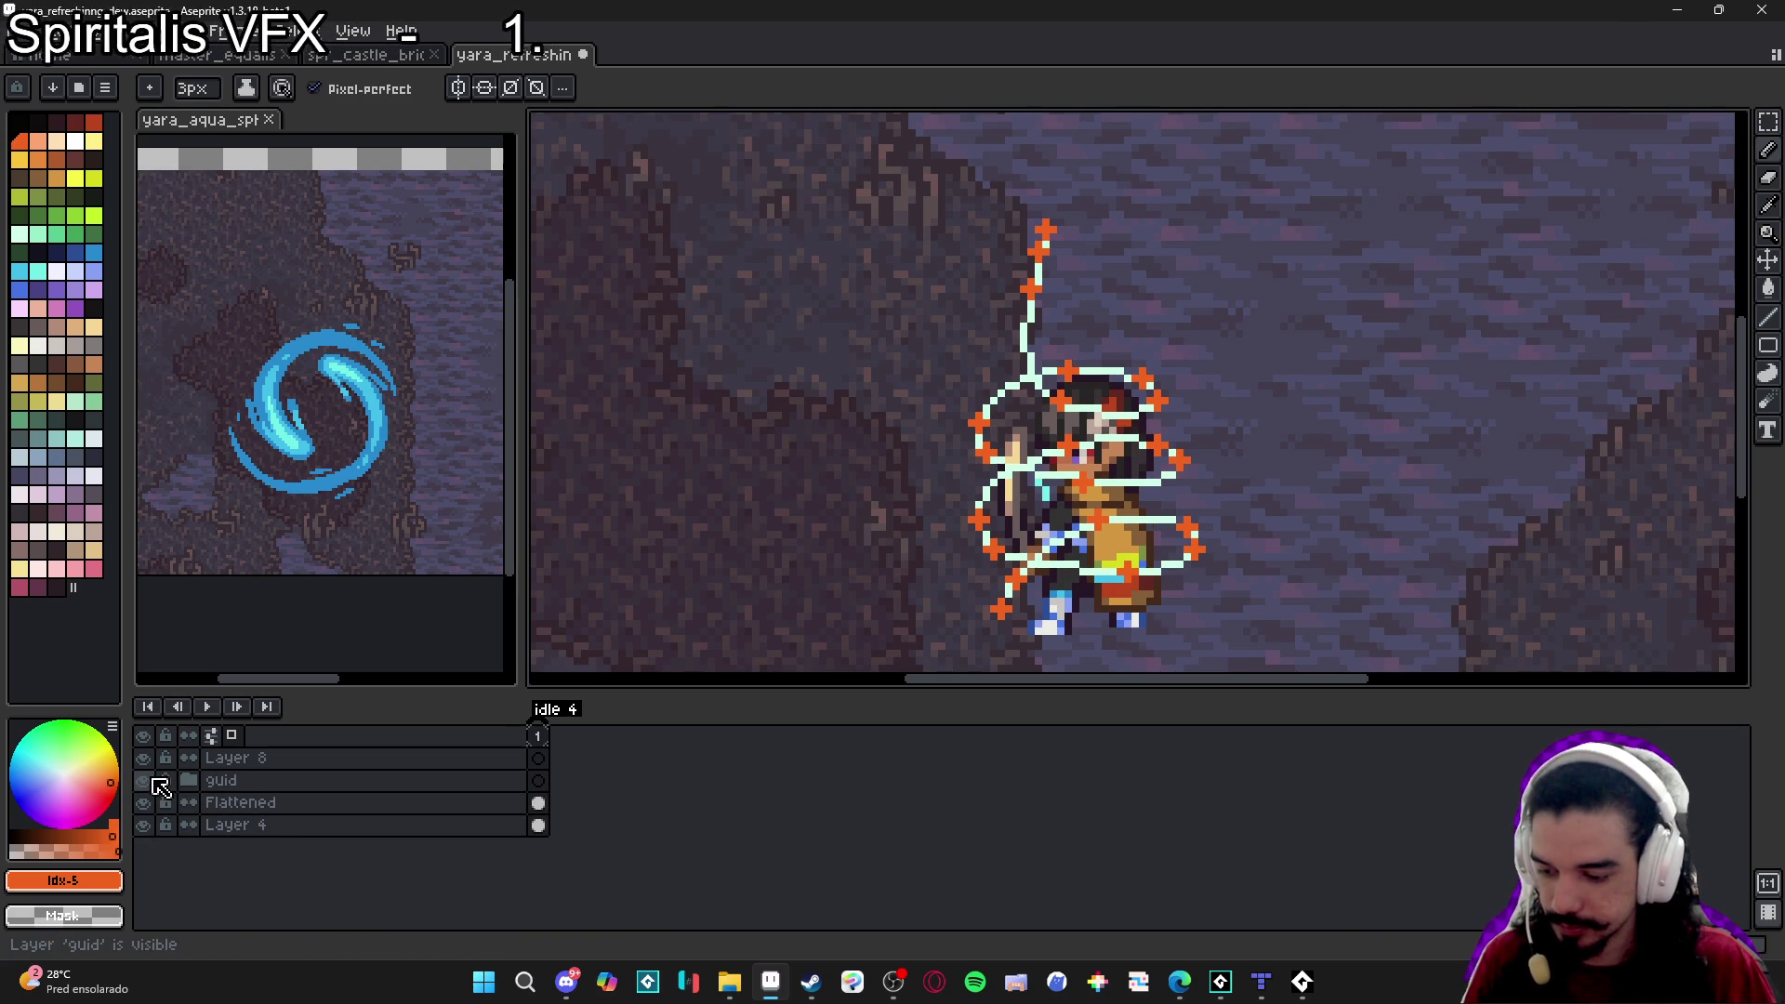
Inspect the guid group's properties and expand the group to show its layers.
double_click(307, 783)
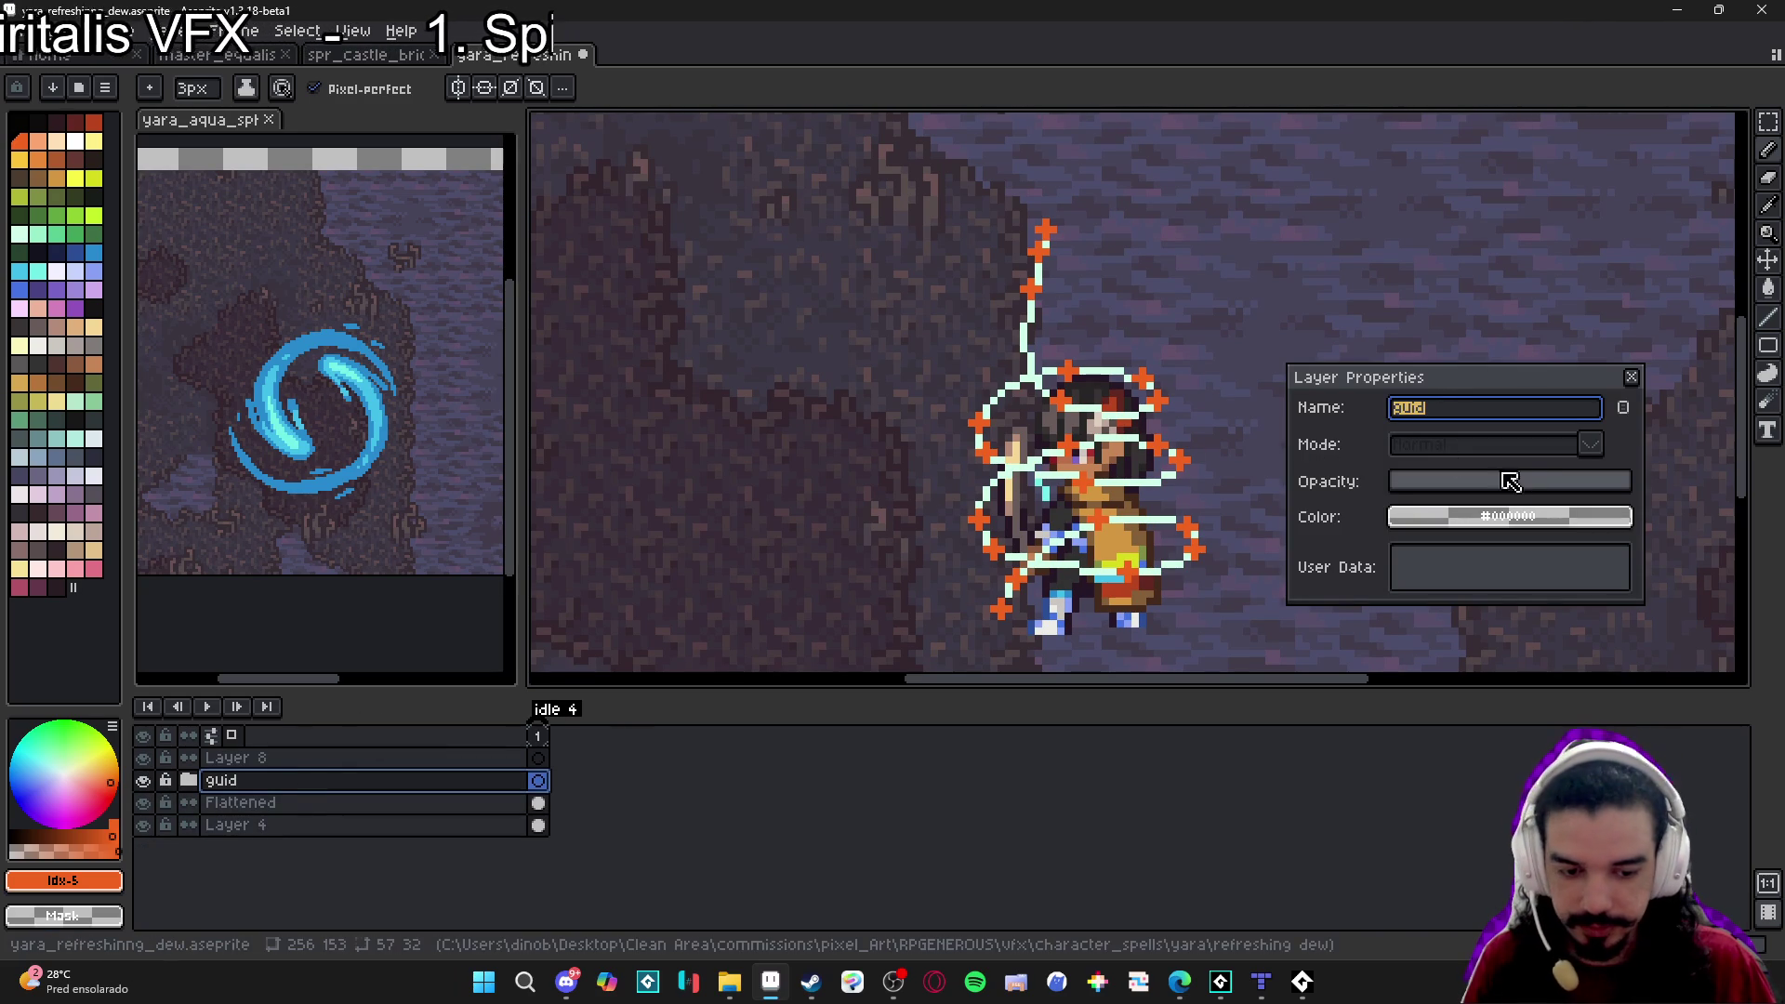
left_click(1632, 376)
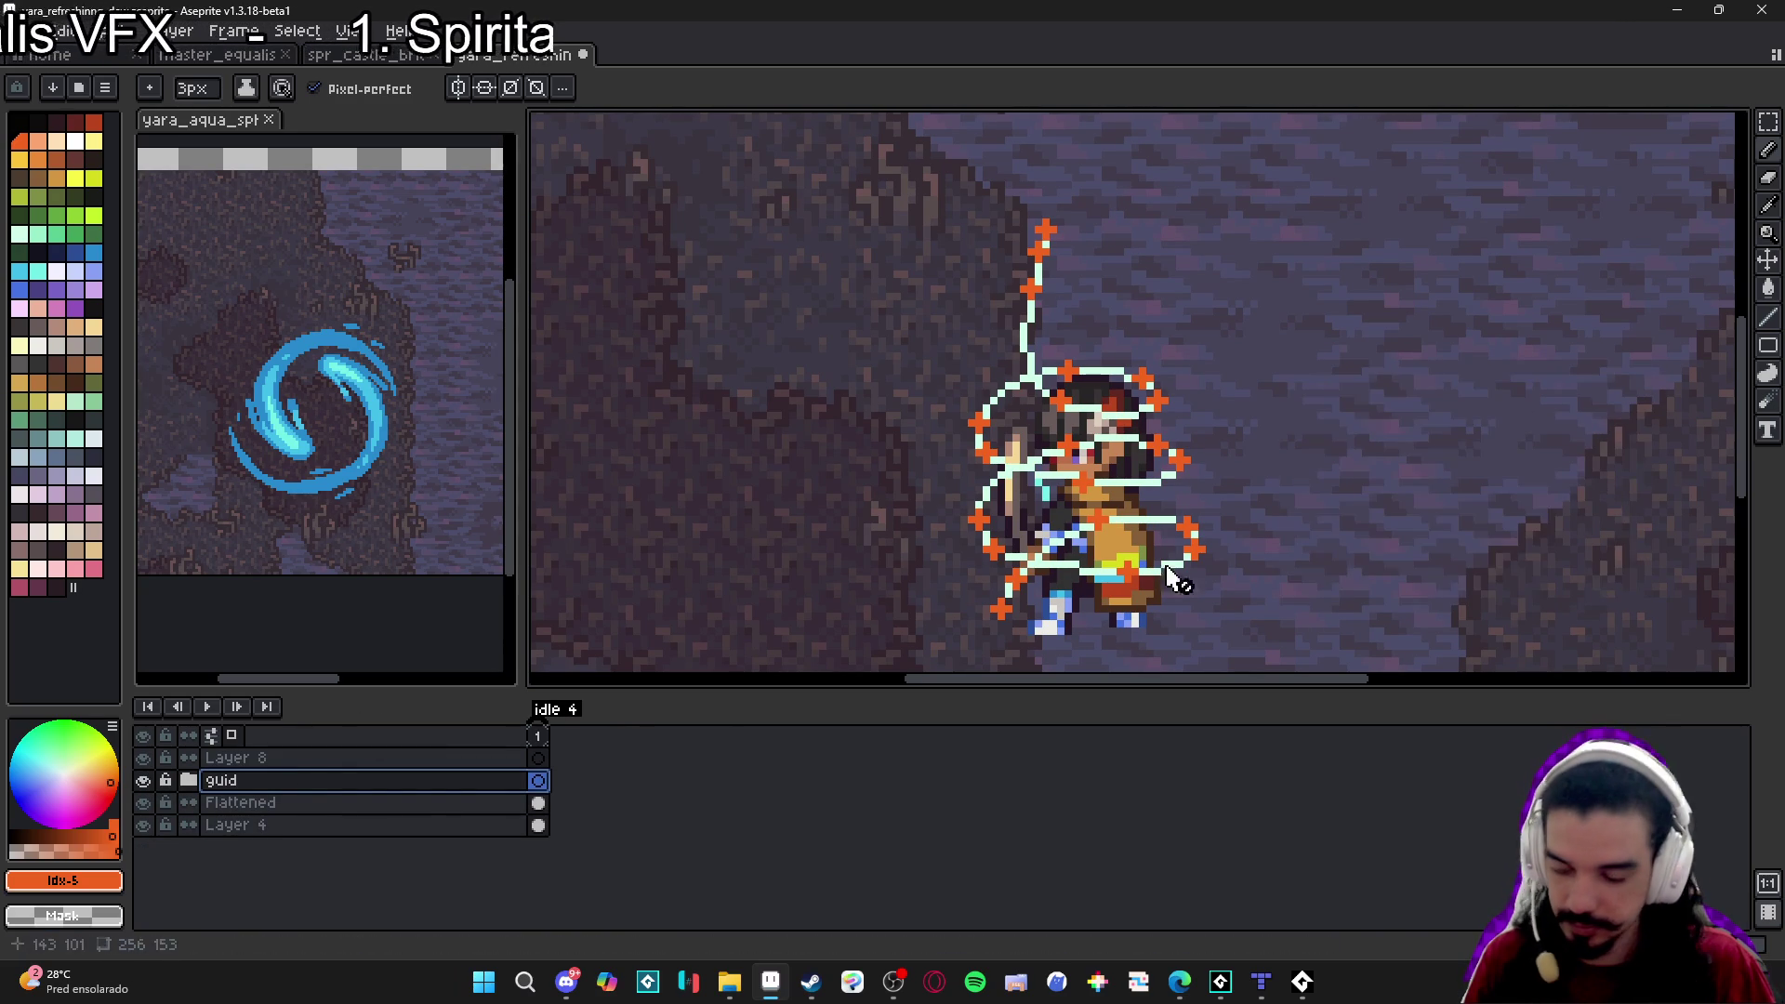
double_click(386, 783)
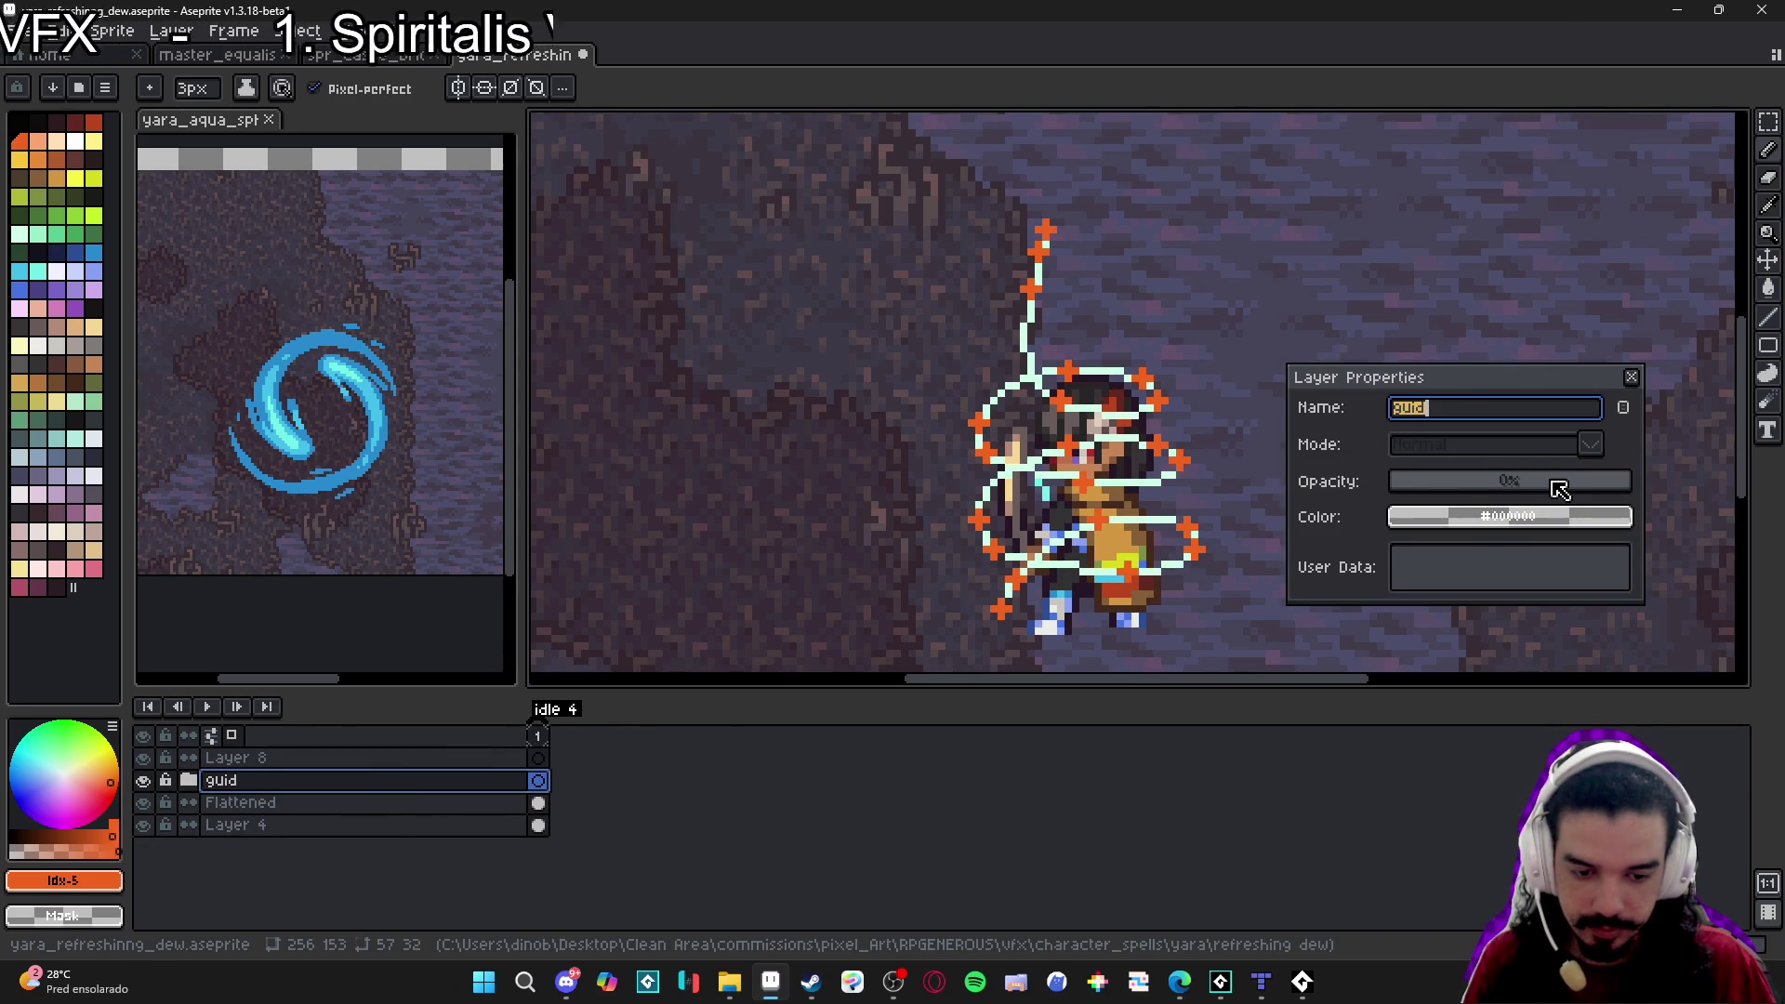
left_click(1632, 377)
left_click(189, 781)
Try moving Layer 10 above the guid group and check the group's overlay and properties.
left_click(279, 805)
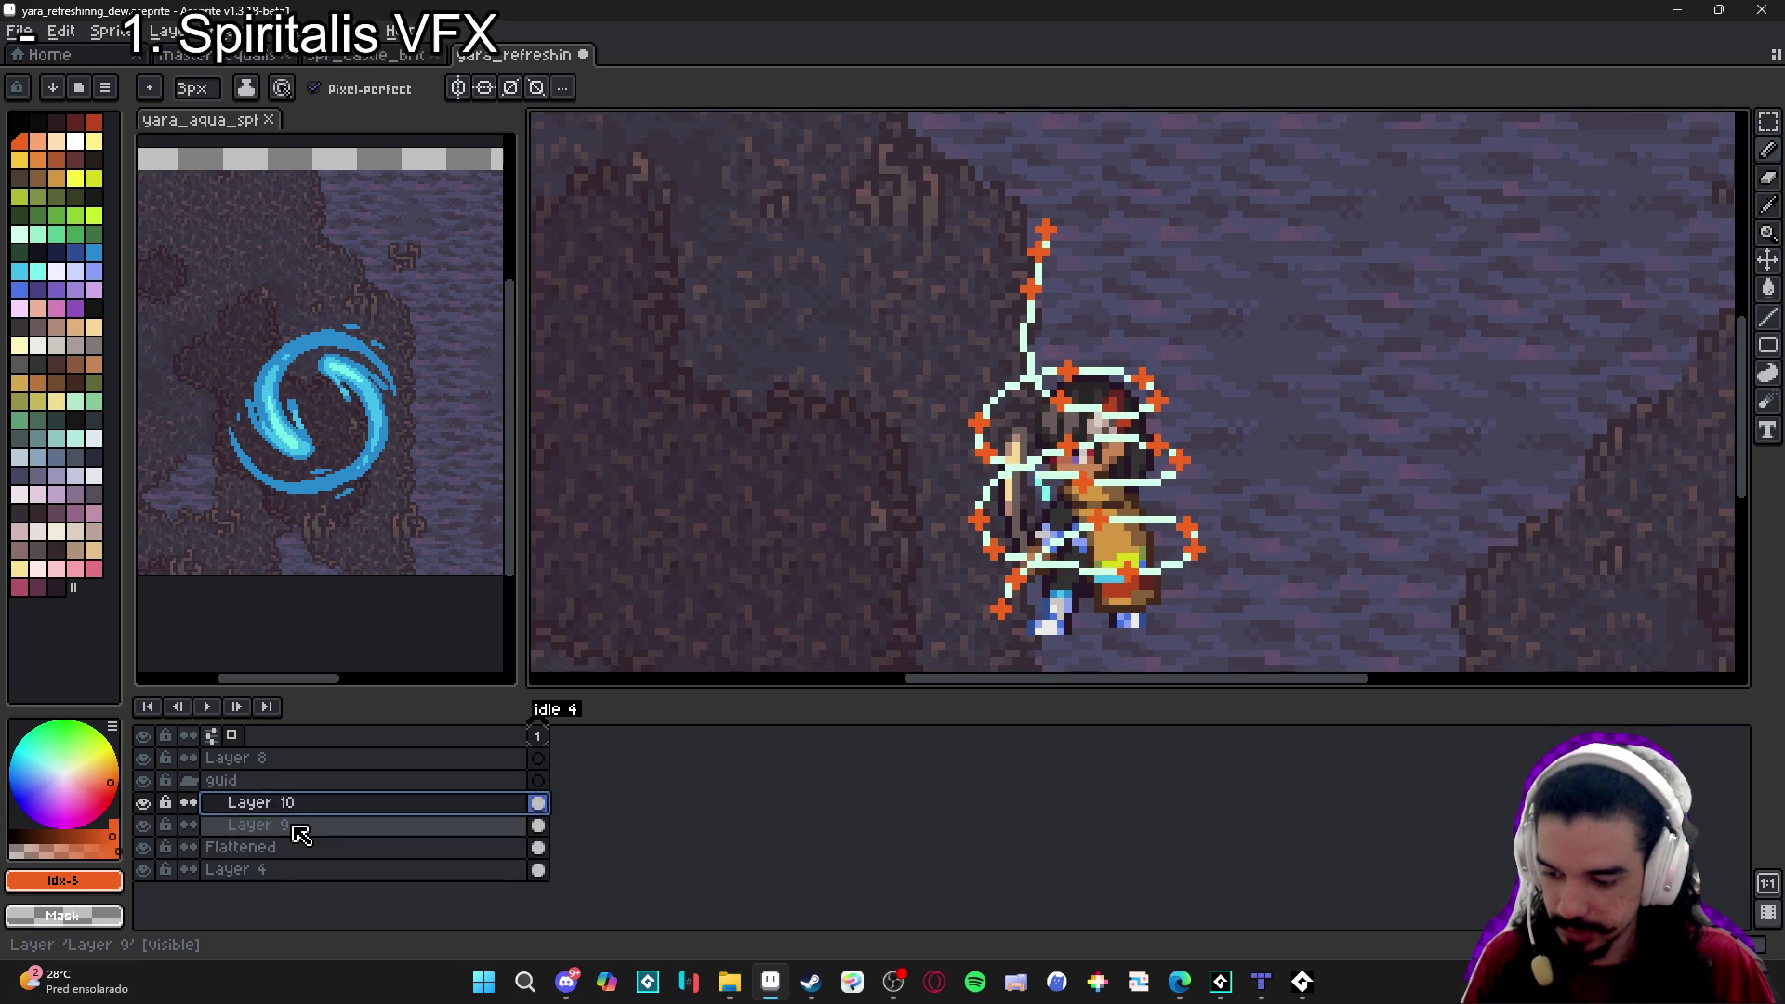
left_click_drag(279, 812, 378, 793)
left_click(149, 783)
left_click(146, 781)
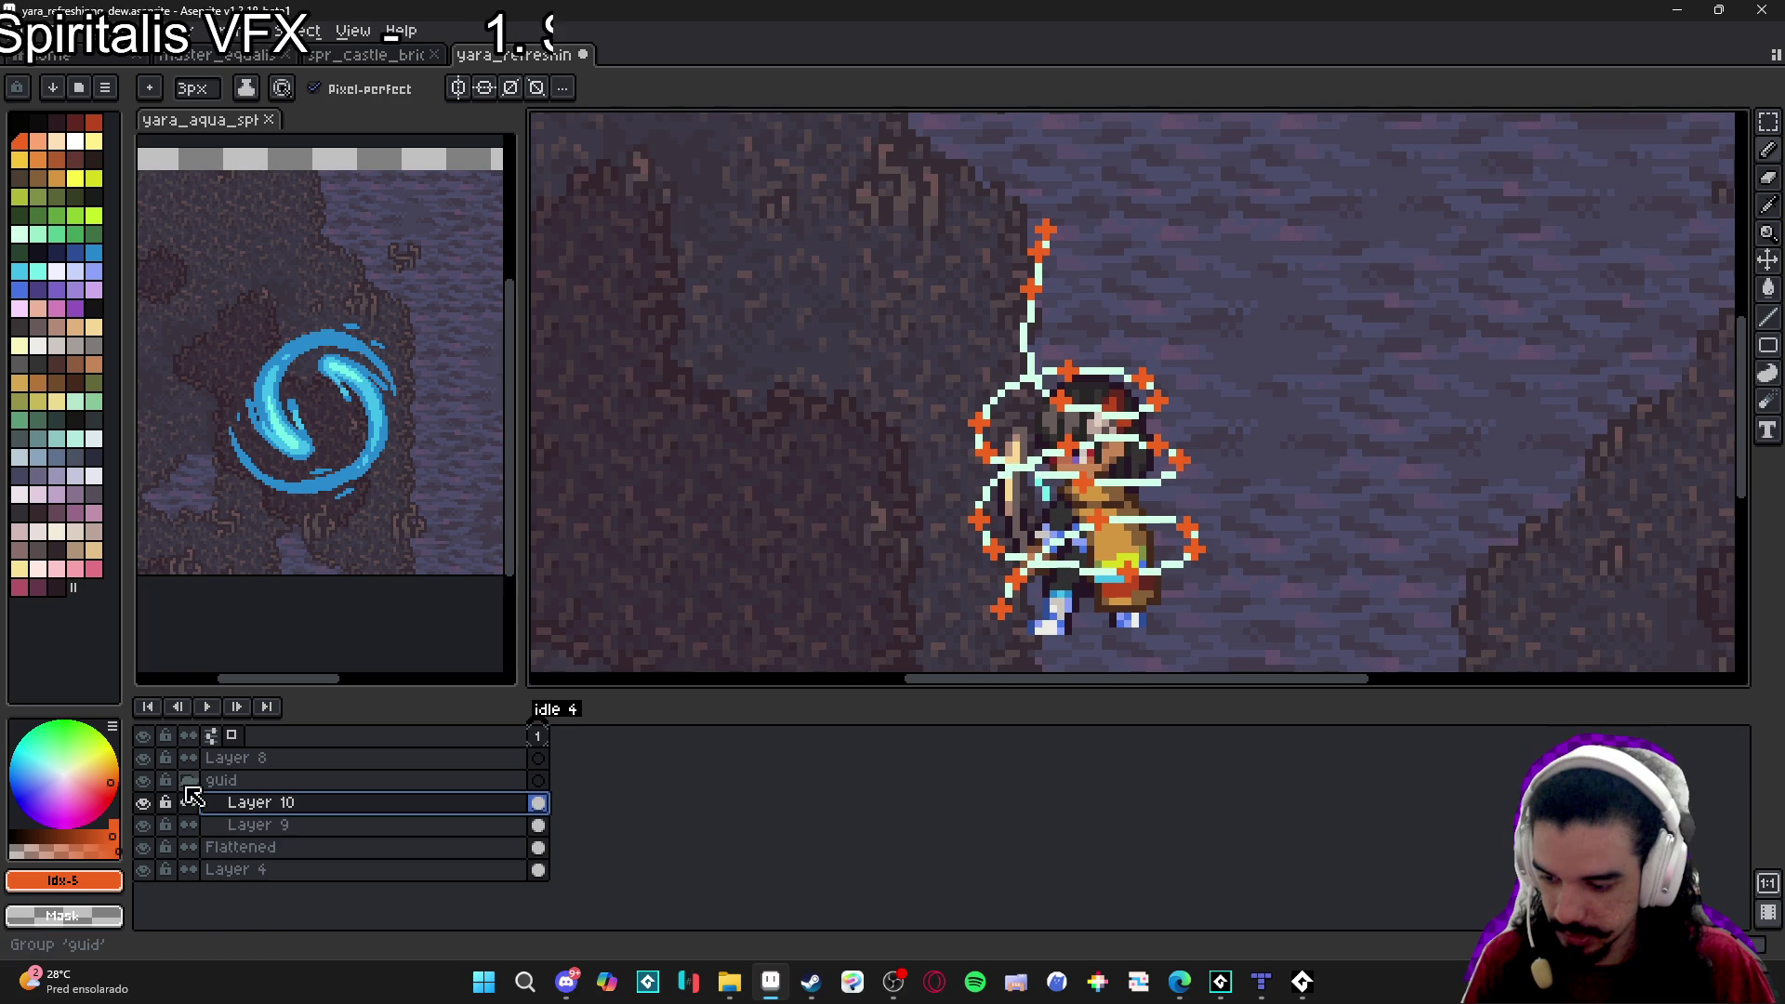
double_click(351, 783)
left_click(1632, 378)
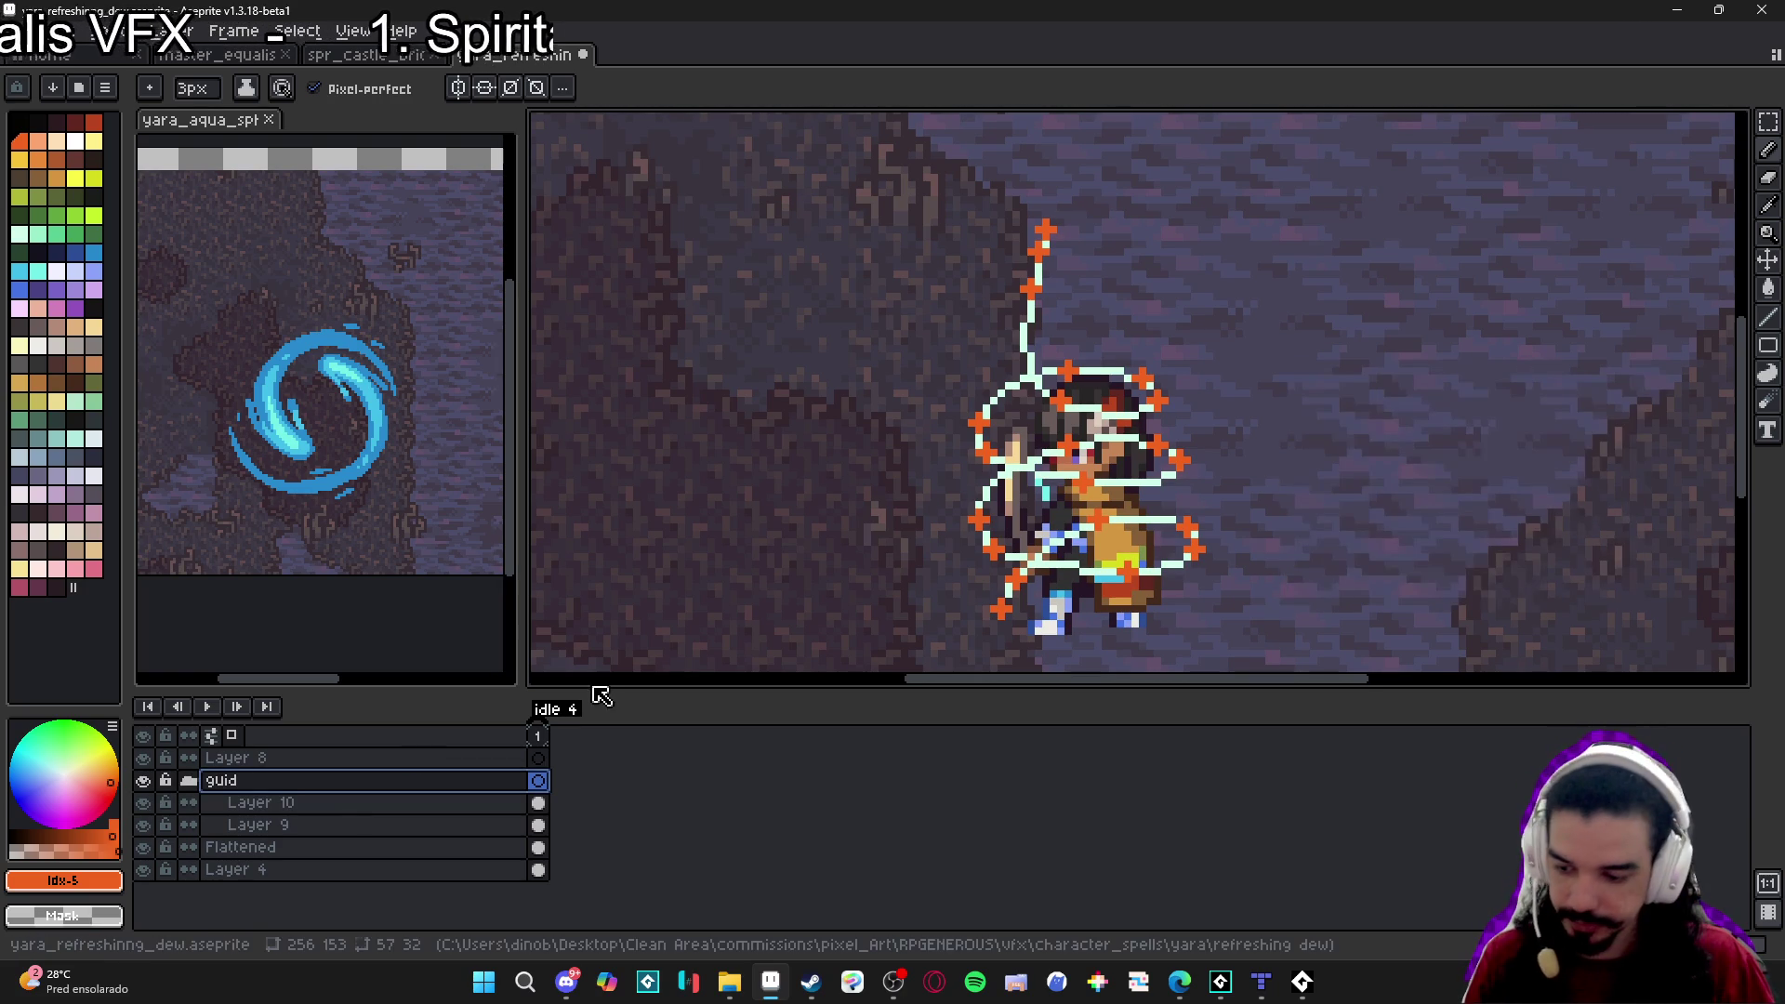
left_click(189, 781)
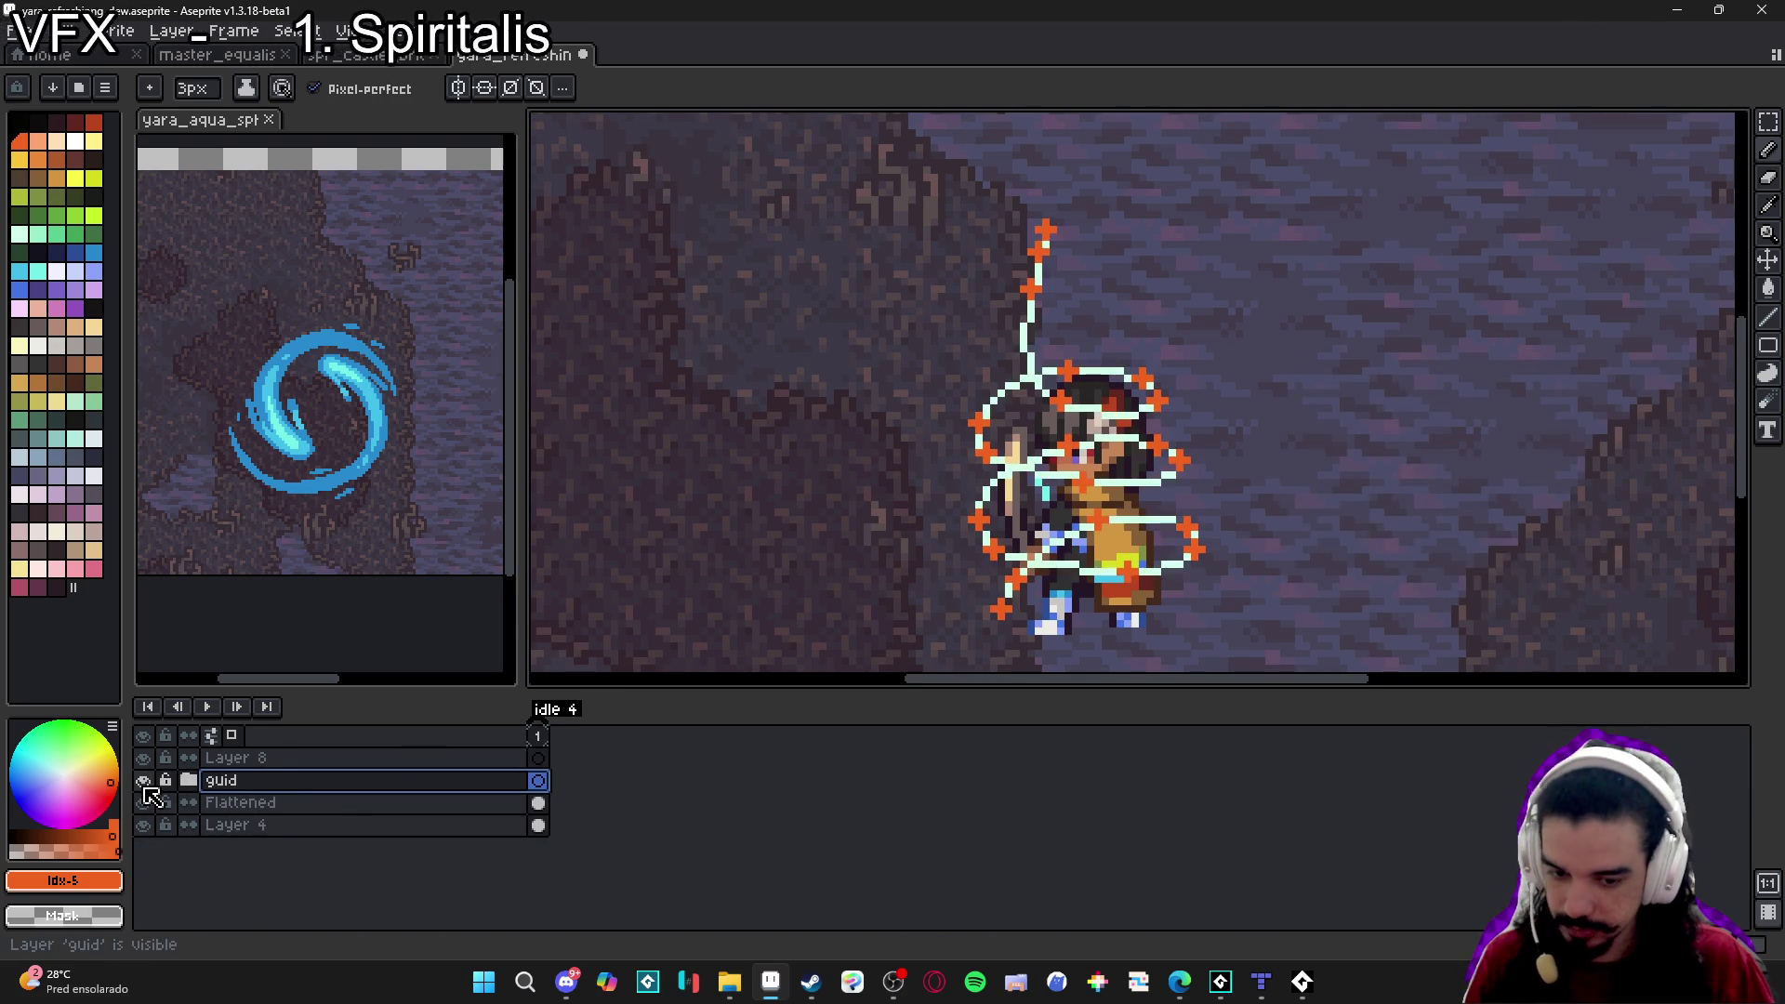
left_click(189, 781)
Check Layers 10 and 9 and the Flattened layer, then reselect the guid group and review its properties.
left_click(216, 806)
left_click(186, 825)
left_click(145, 848)
left_click(237, 804)
left_click(219, 781)
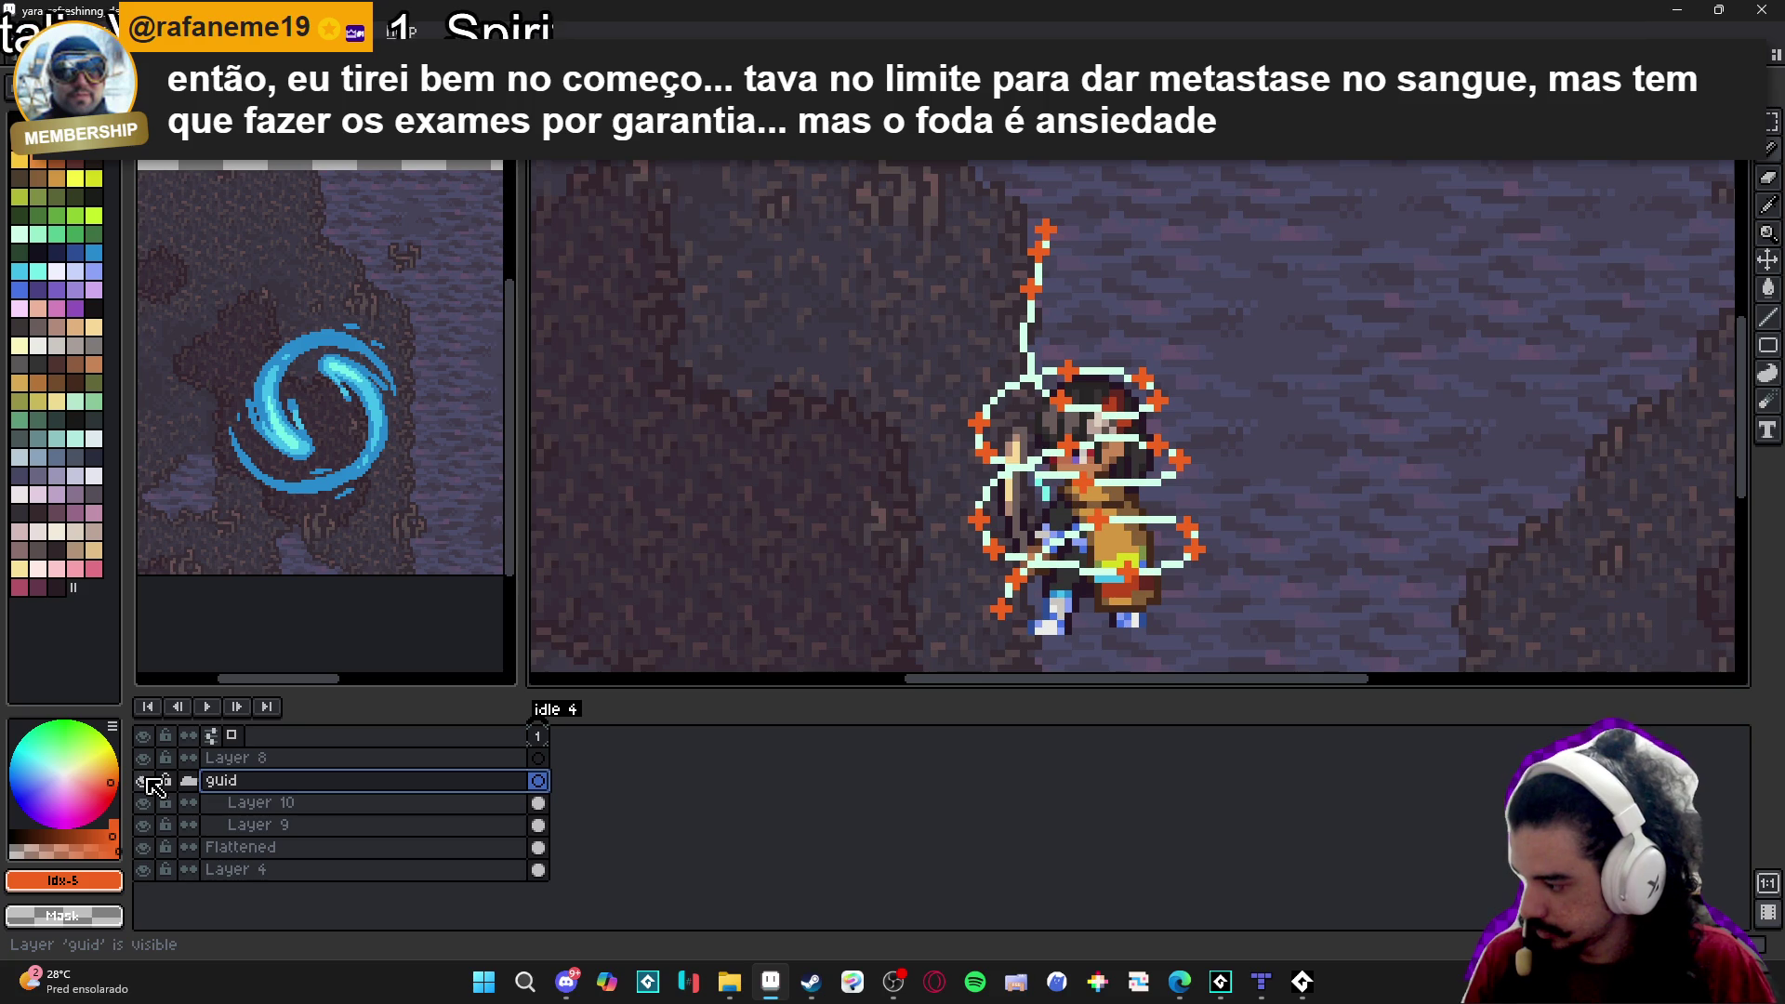
left_click(148, 781)
left_click(148, 781)
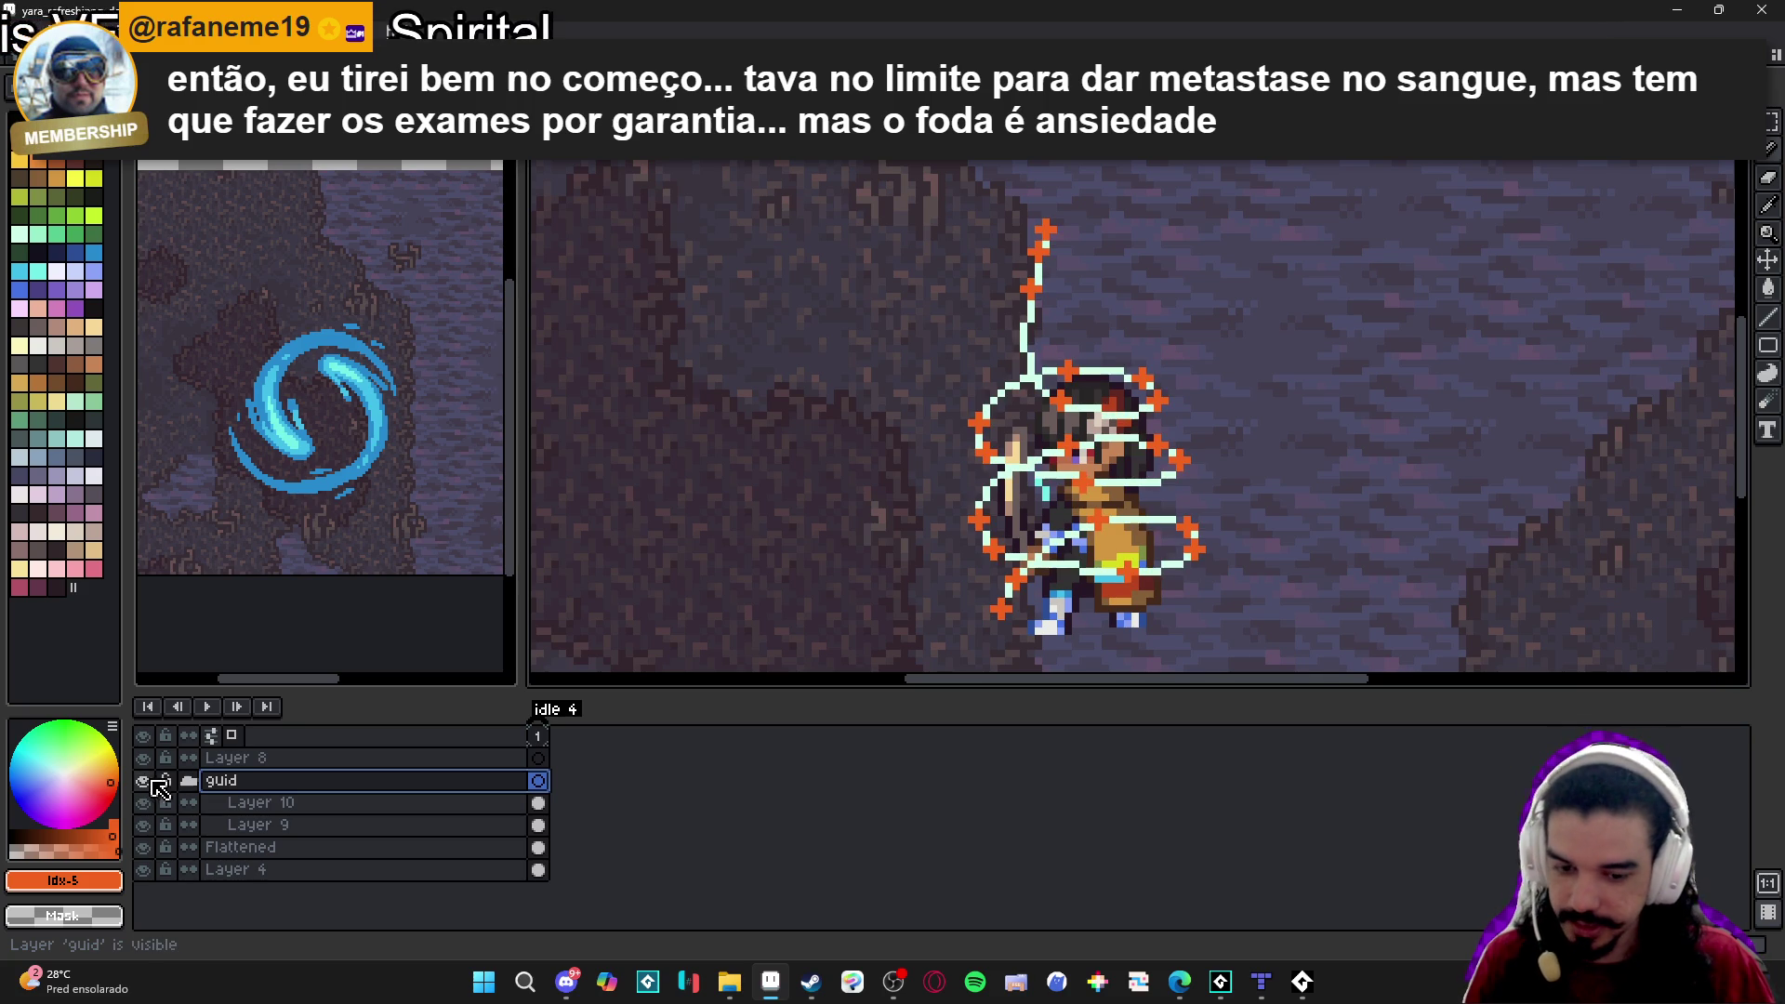
double_click(246, 781)
left_click(1632, 376)
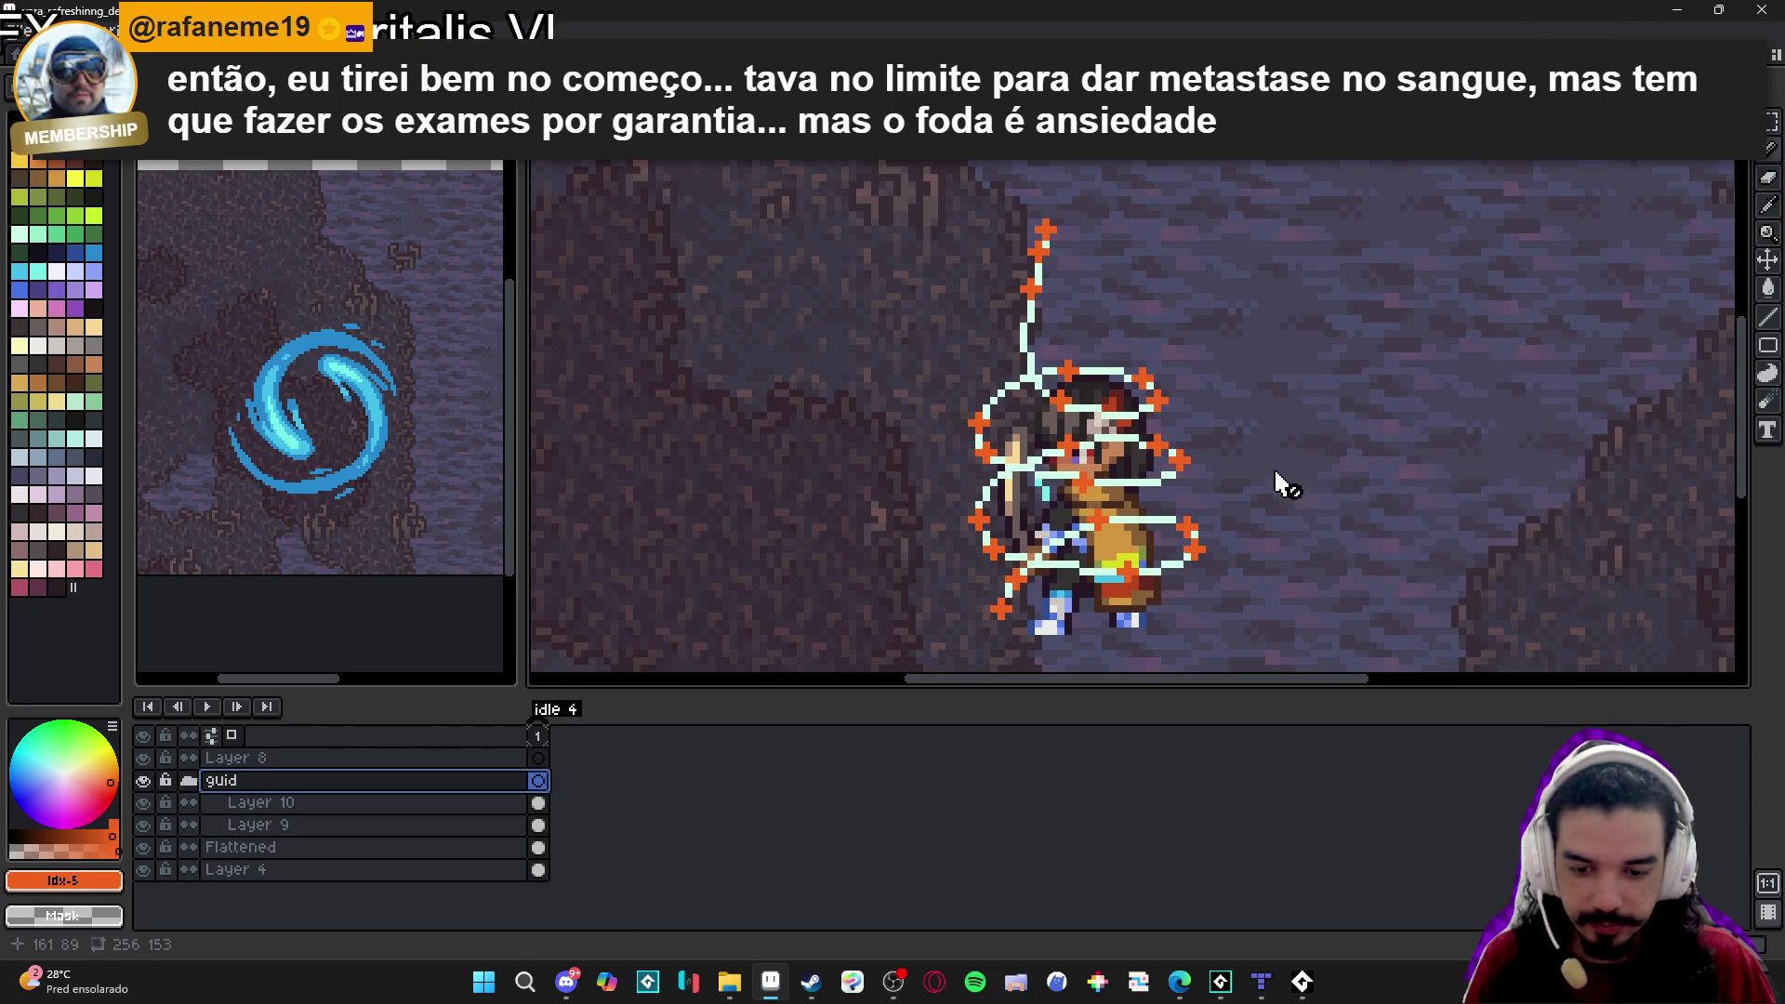
Confirm the guide overlay shows over the sprite, then open Layer 9's properties.
left_click(146, 783)
left_click(146, 783)
left_click(146, 783)
left_click(144, 782)
left_click(144, 782)
left_click(144, 782)
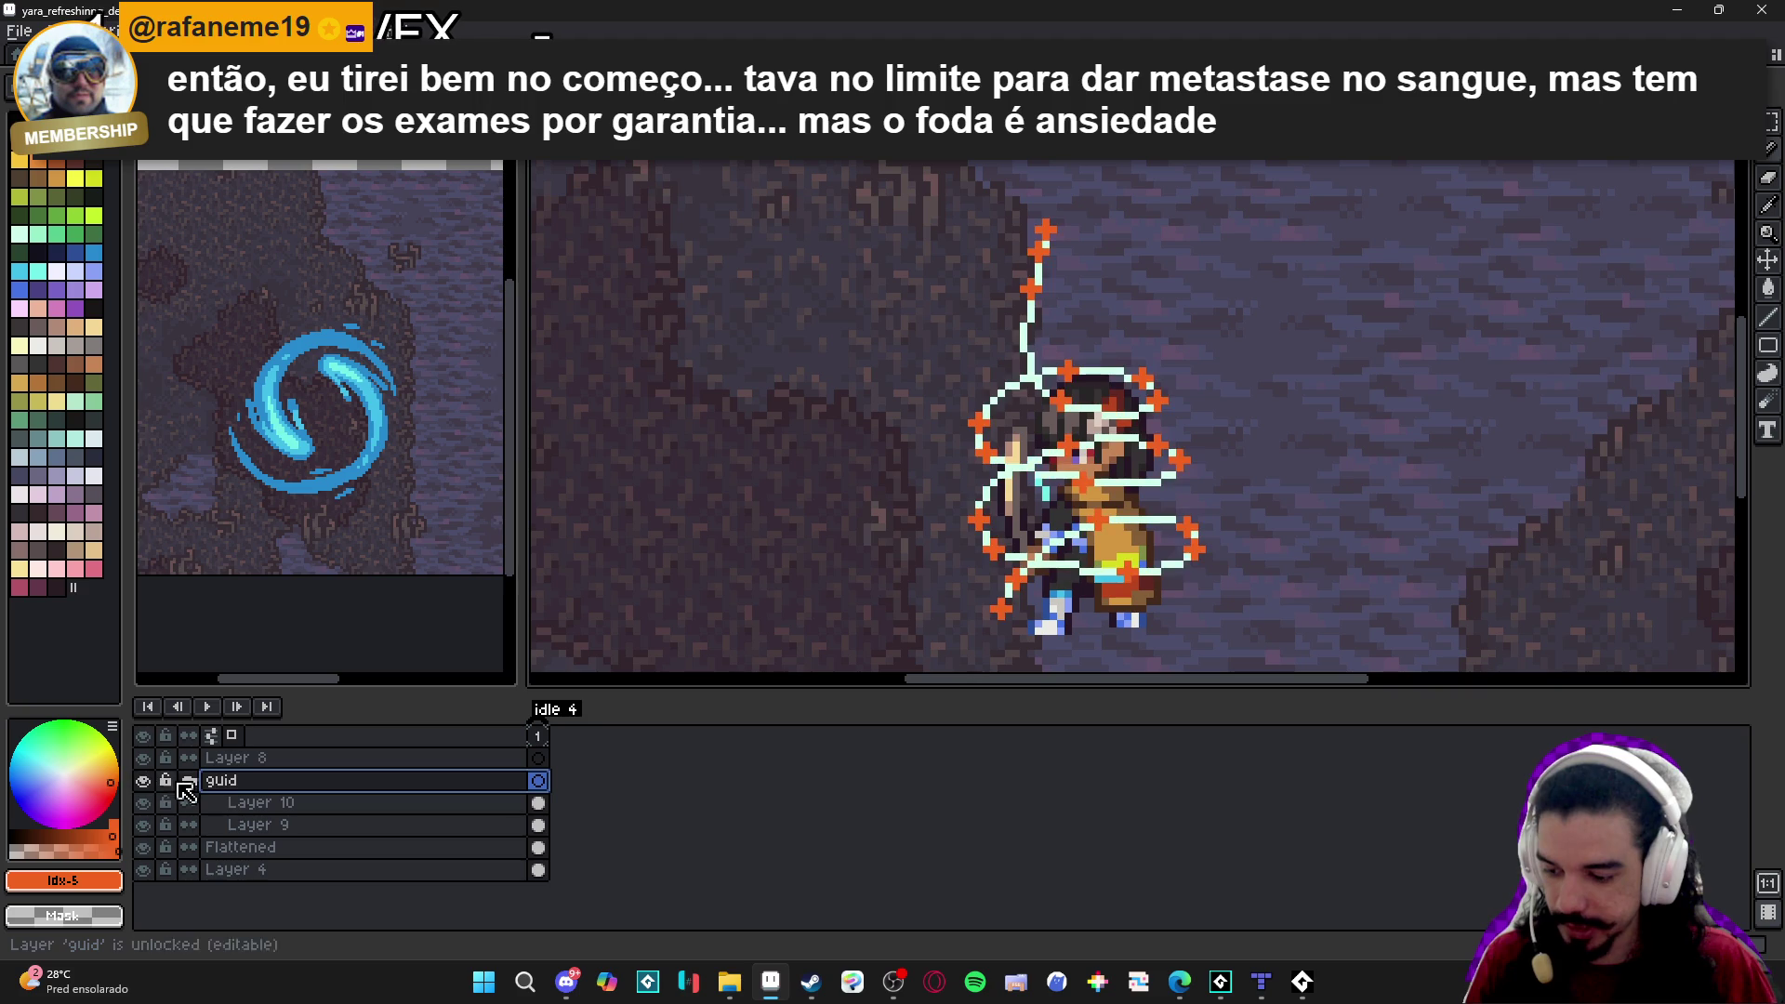
double_click(221, 791)
left_click(1636, 377)
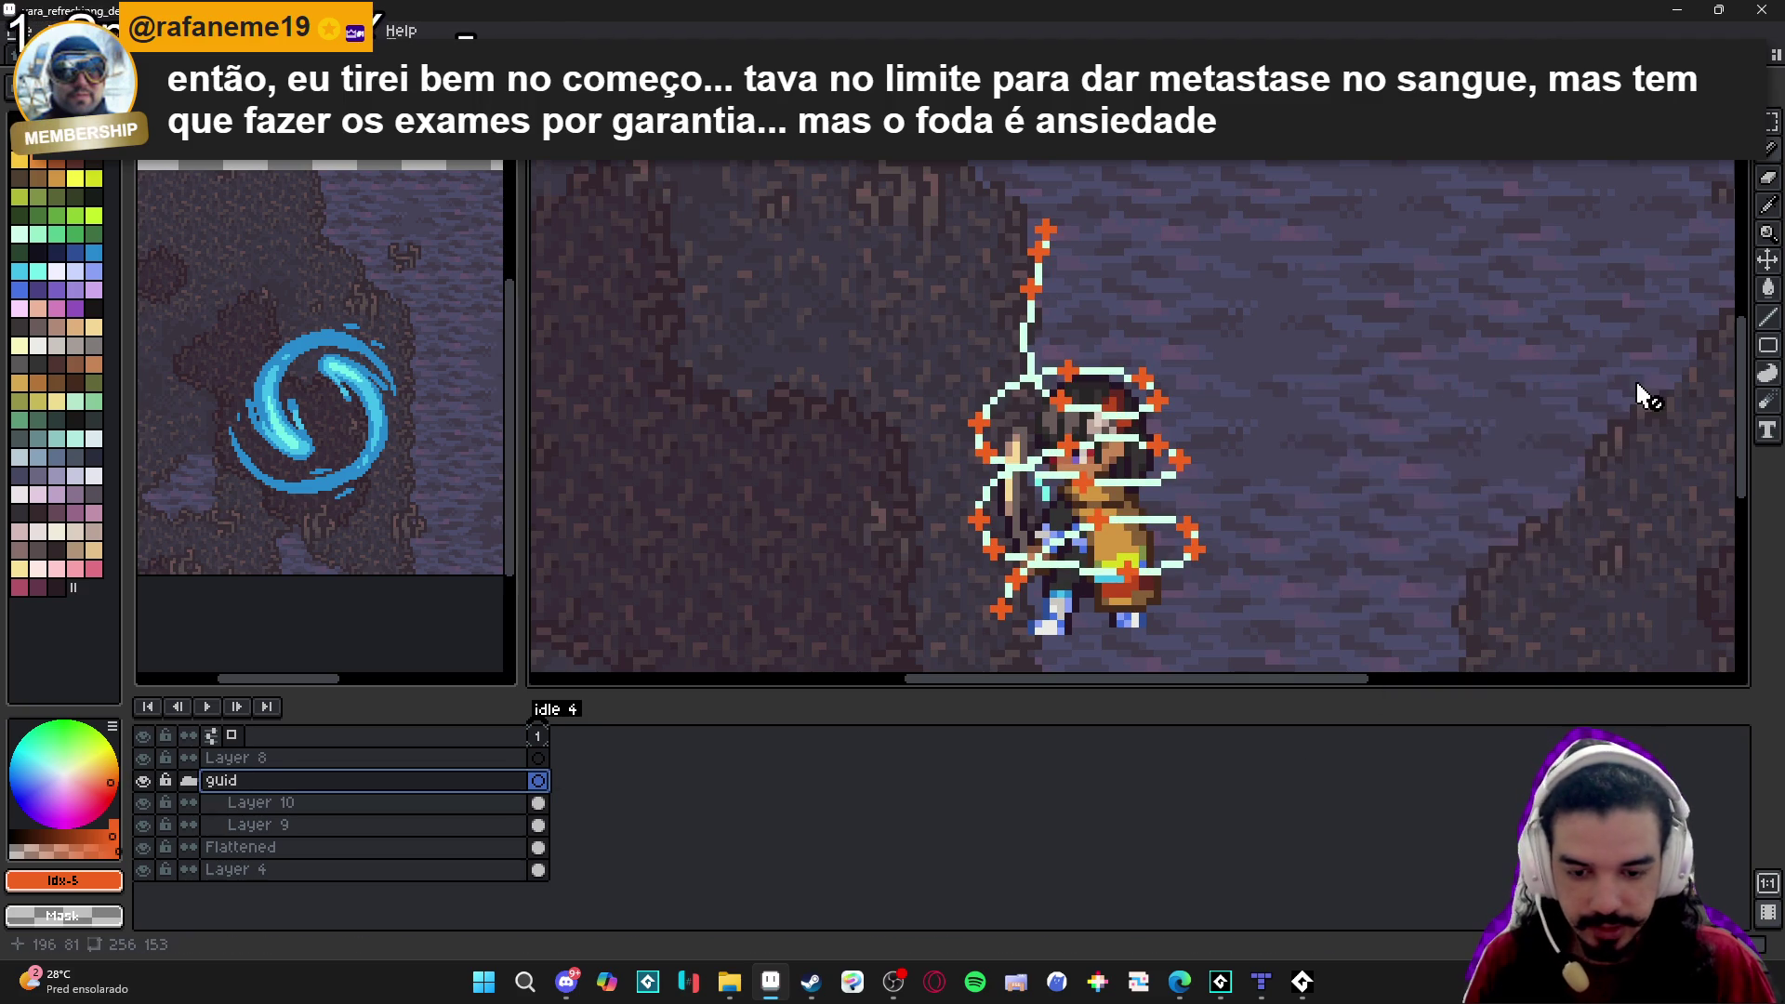
left_click(145, 787)
left_click(145, 787)
left_click(263, 826)
double_click(263, 827)
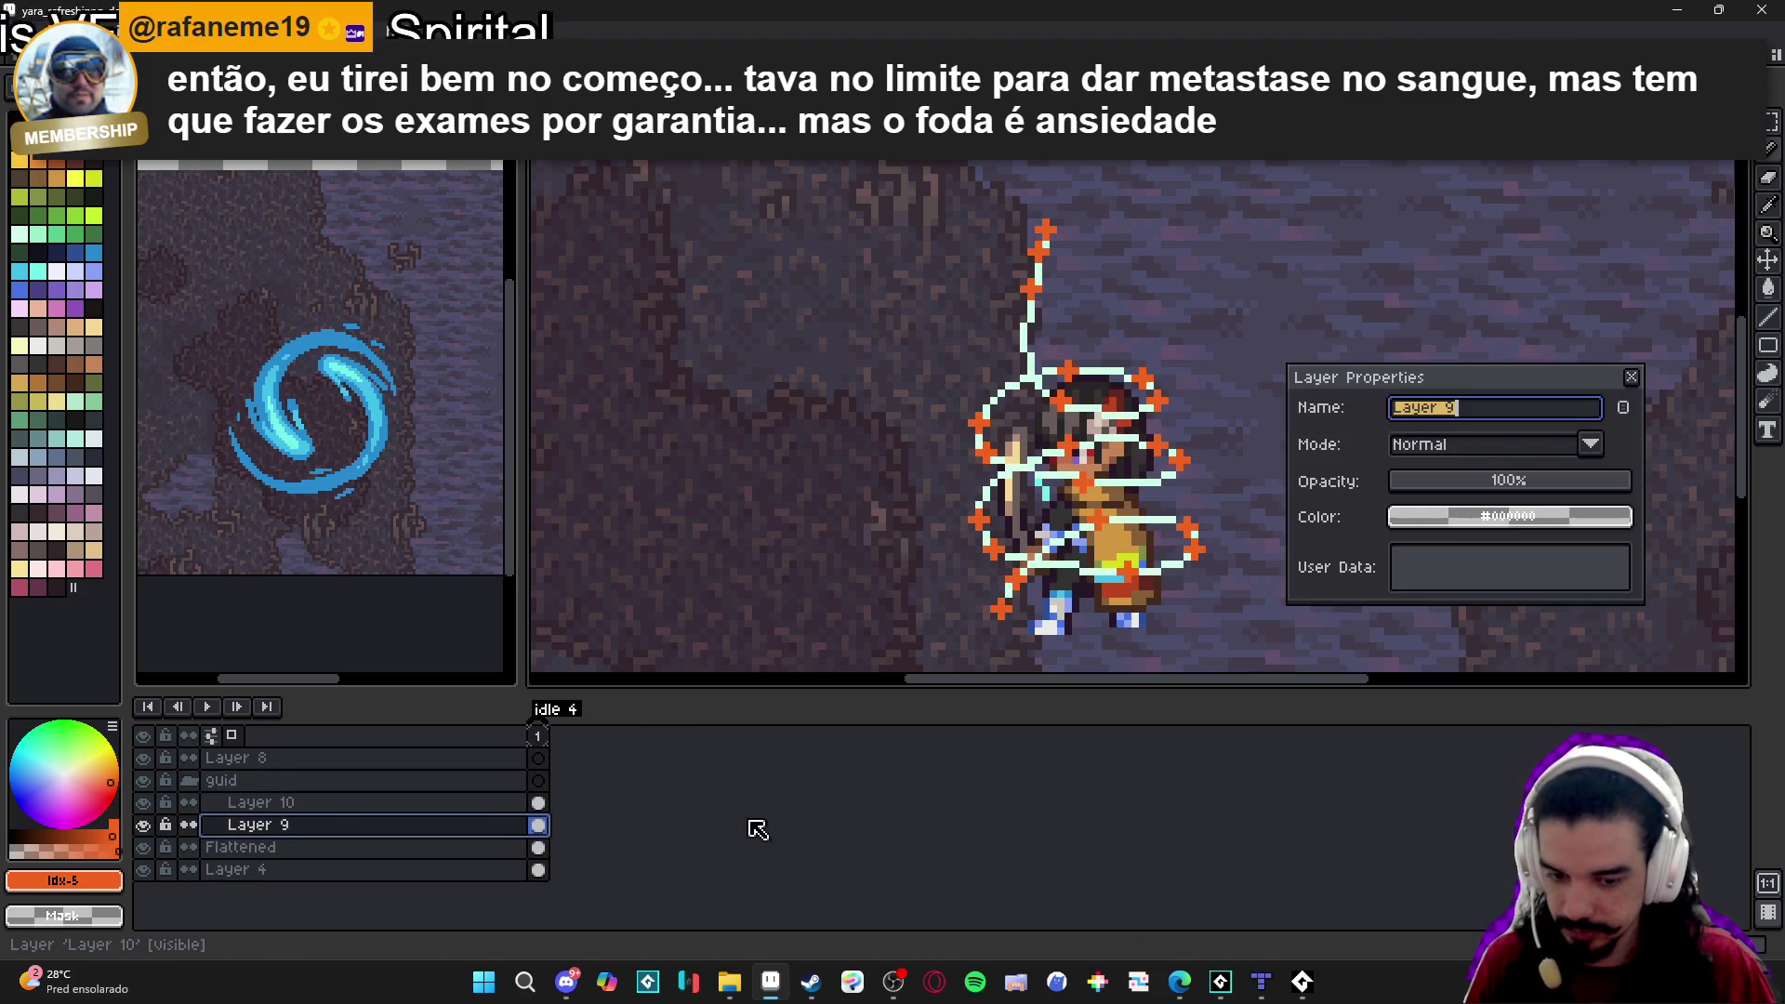
left_click_drag(1515, 476, 1500, 486)
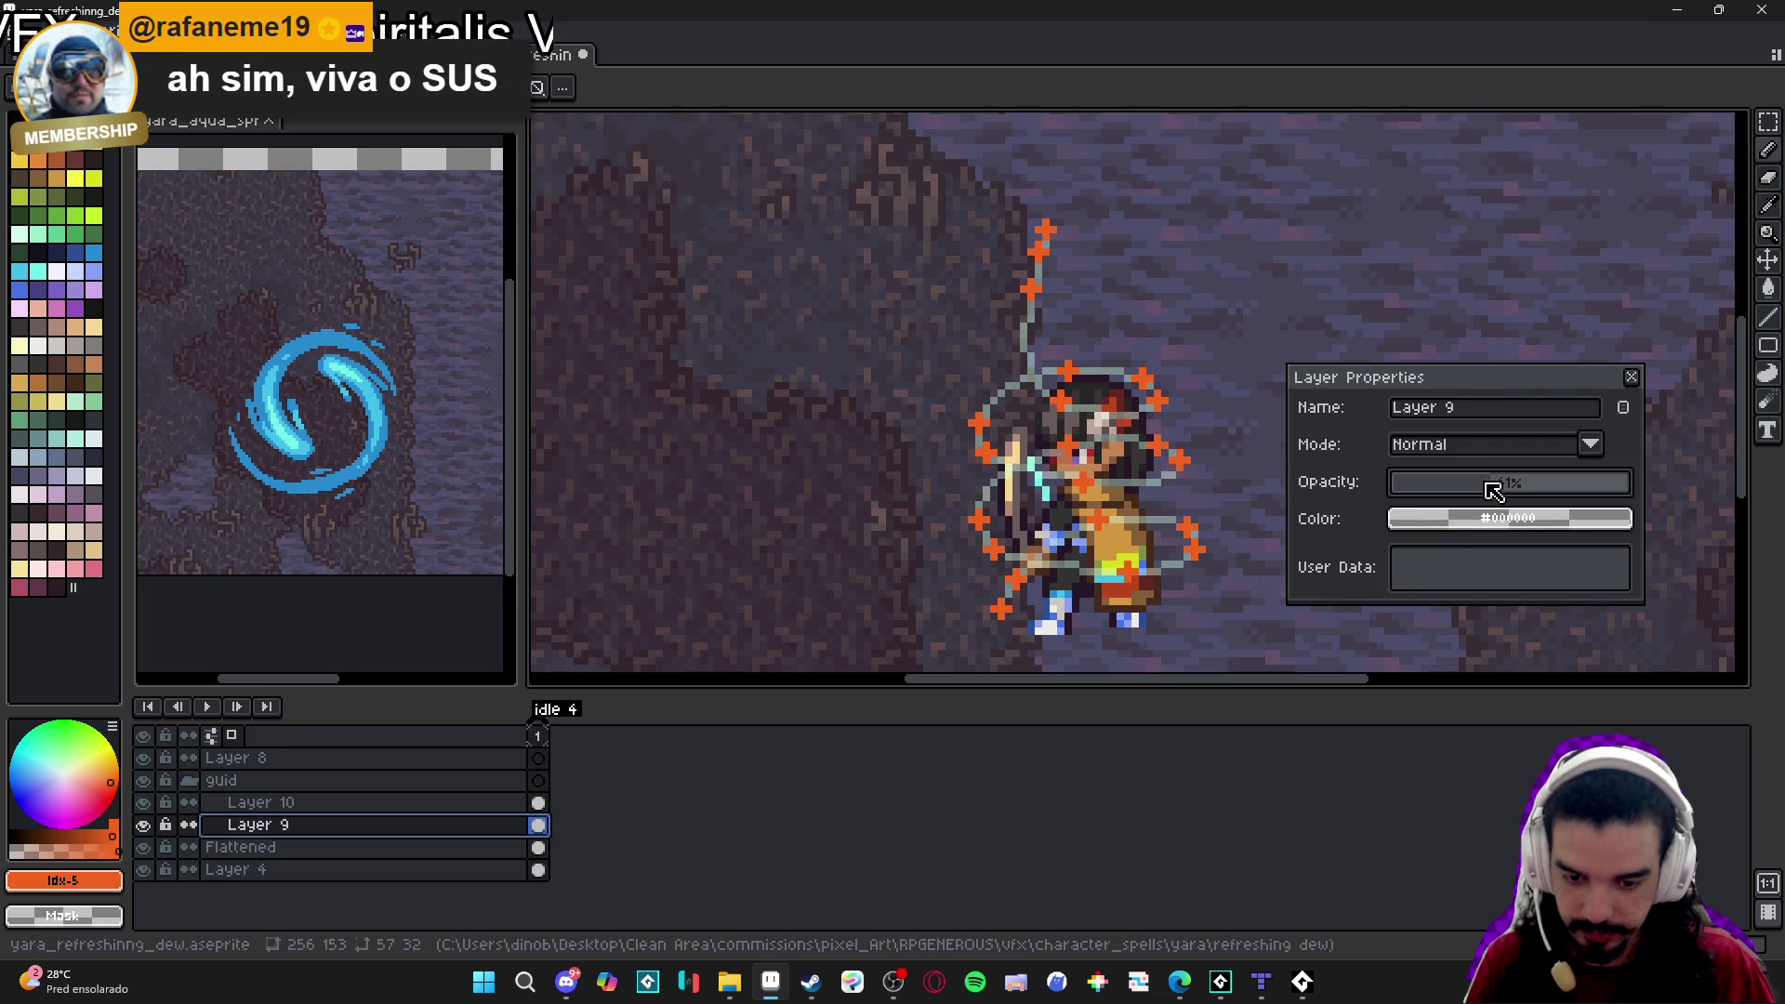
left_click(1632, 377)
double_click(314, 804)
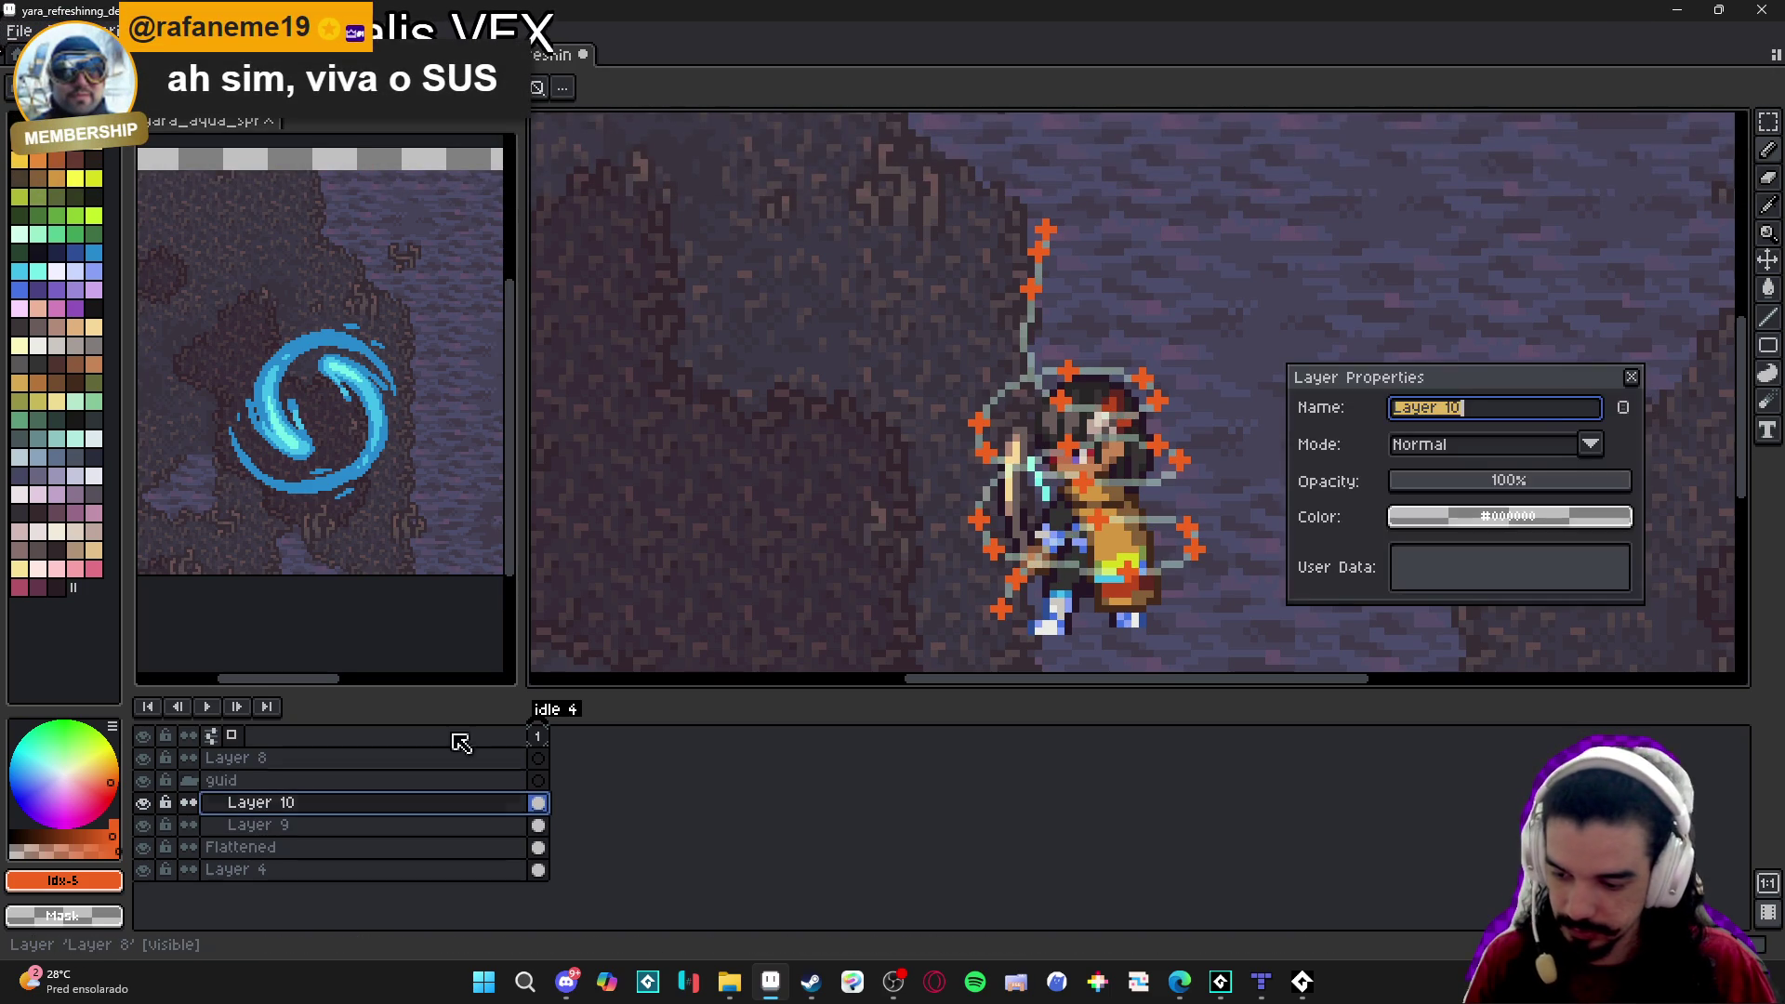
left_click(1496, 481)
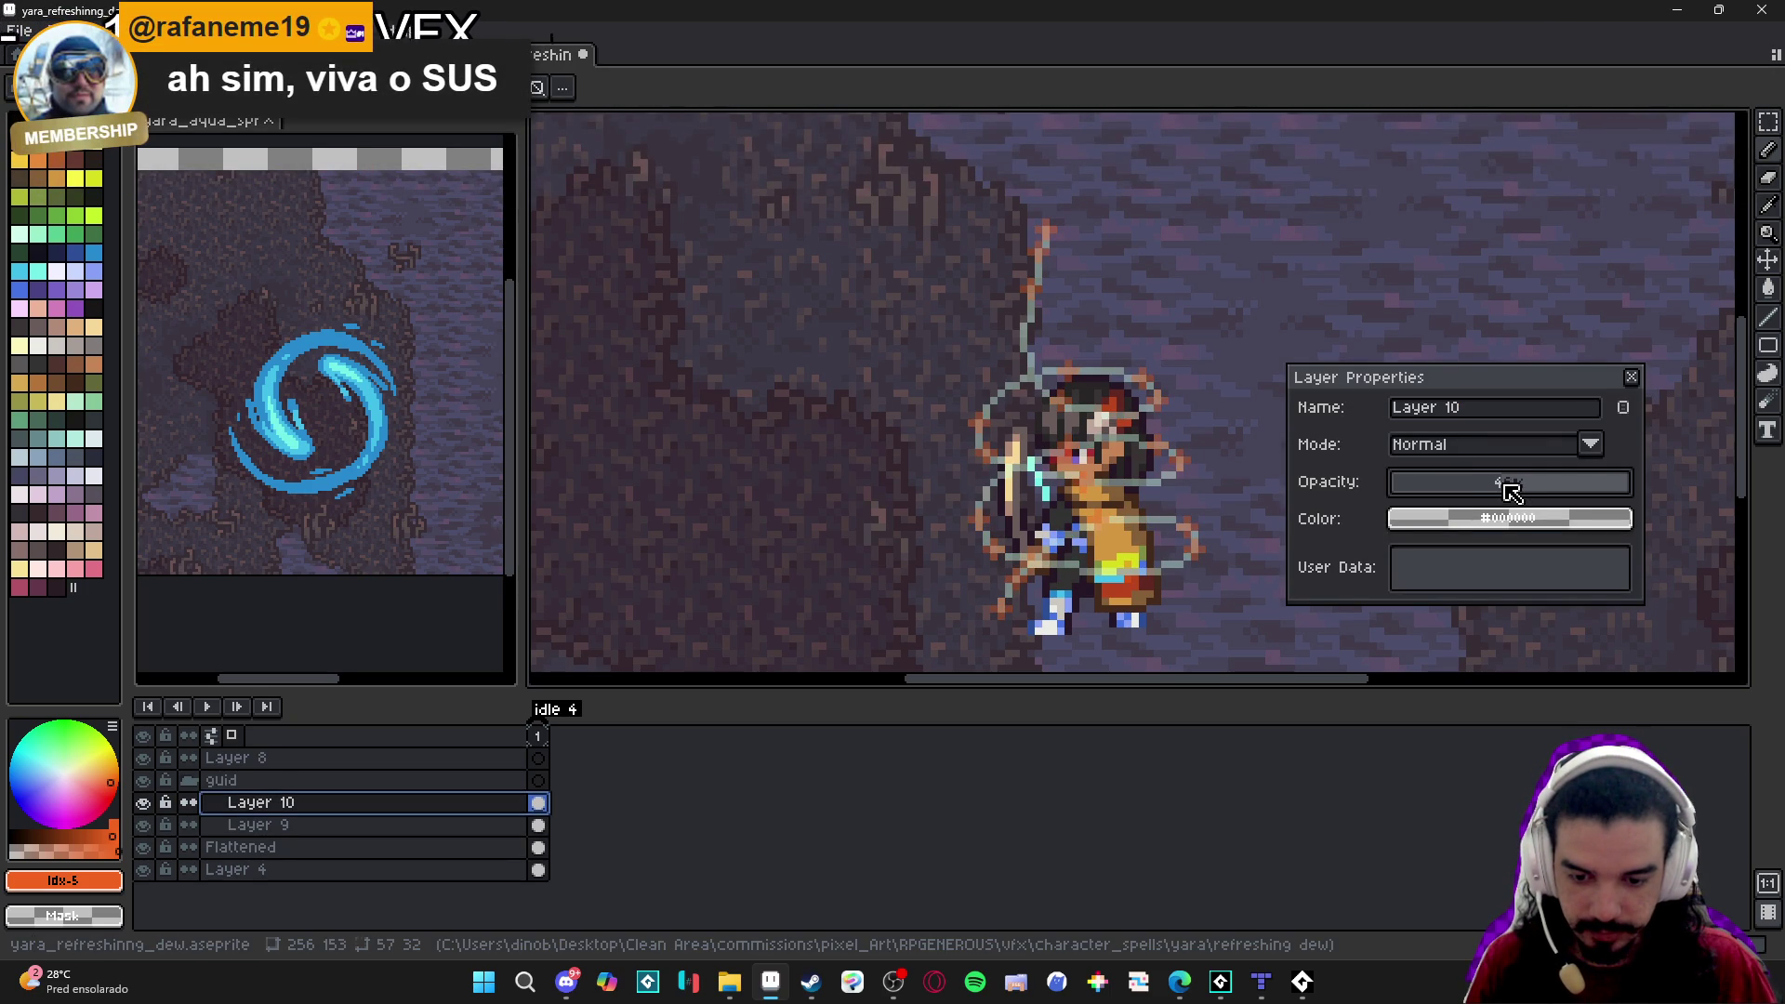
left_click(1632, 376)
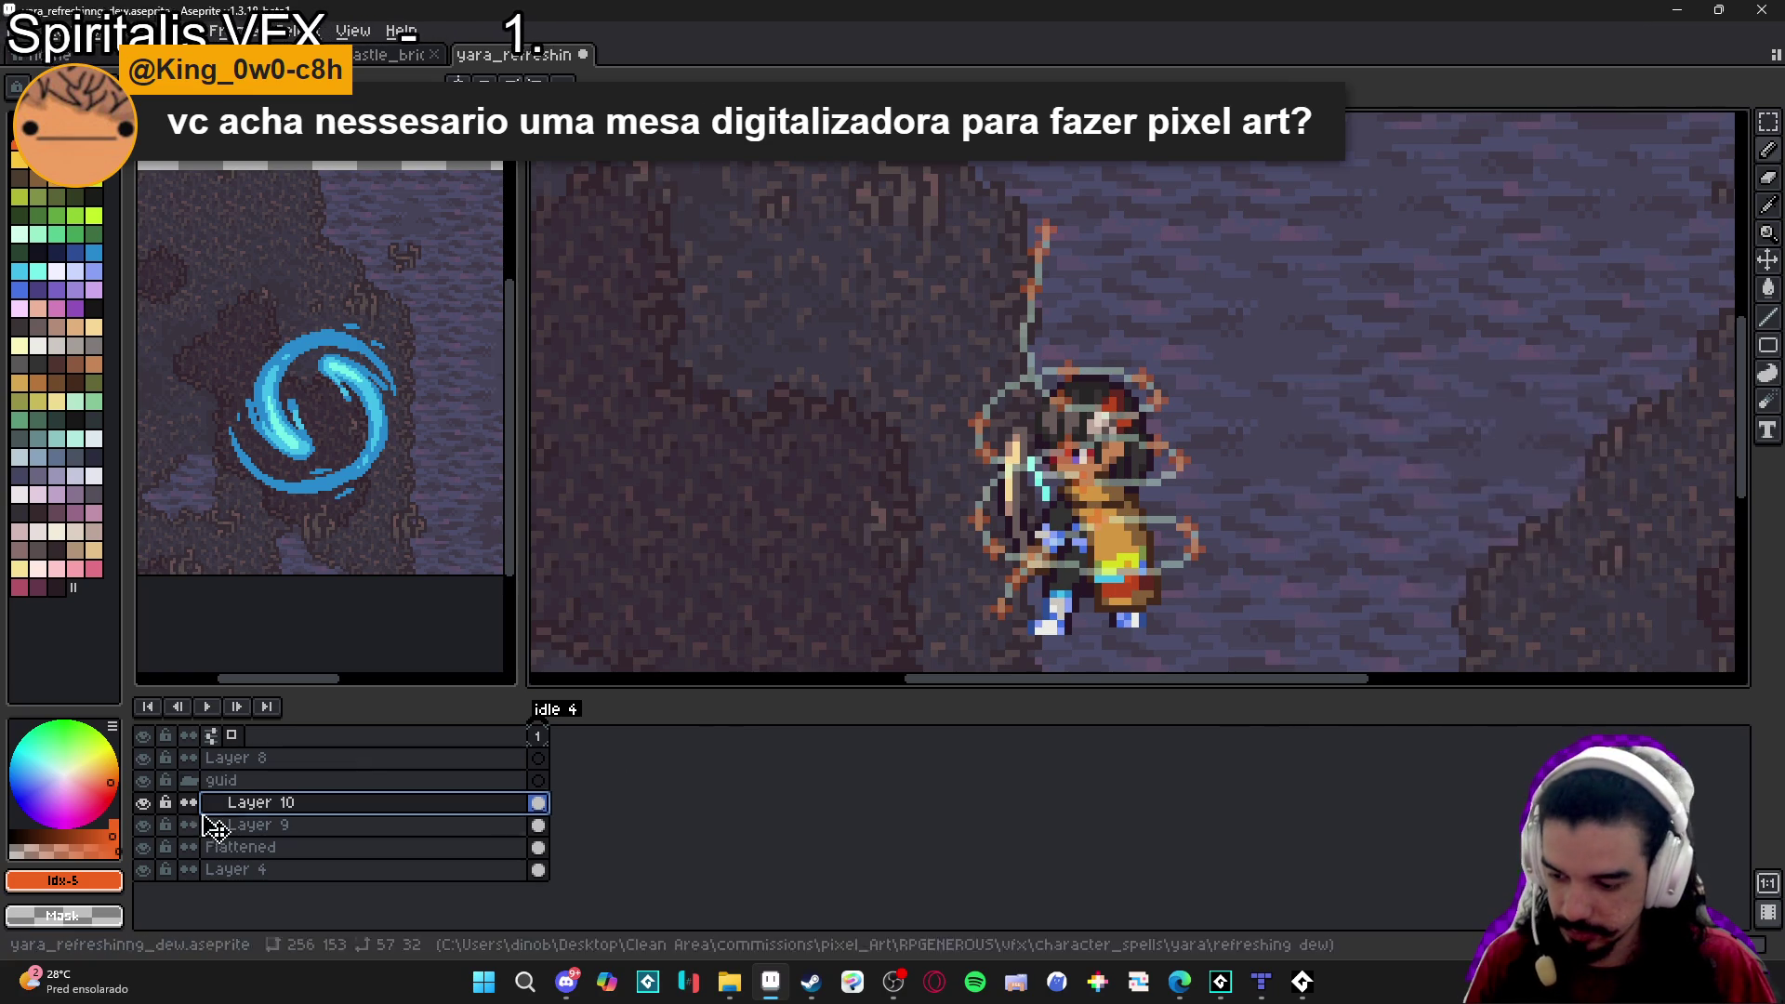
left_click(143, 826)
left_click(150, 829)
left_click(151, 830)
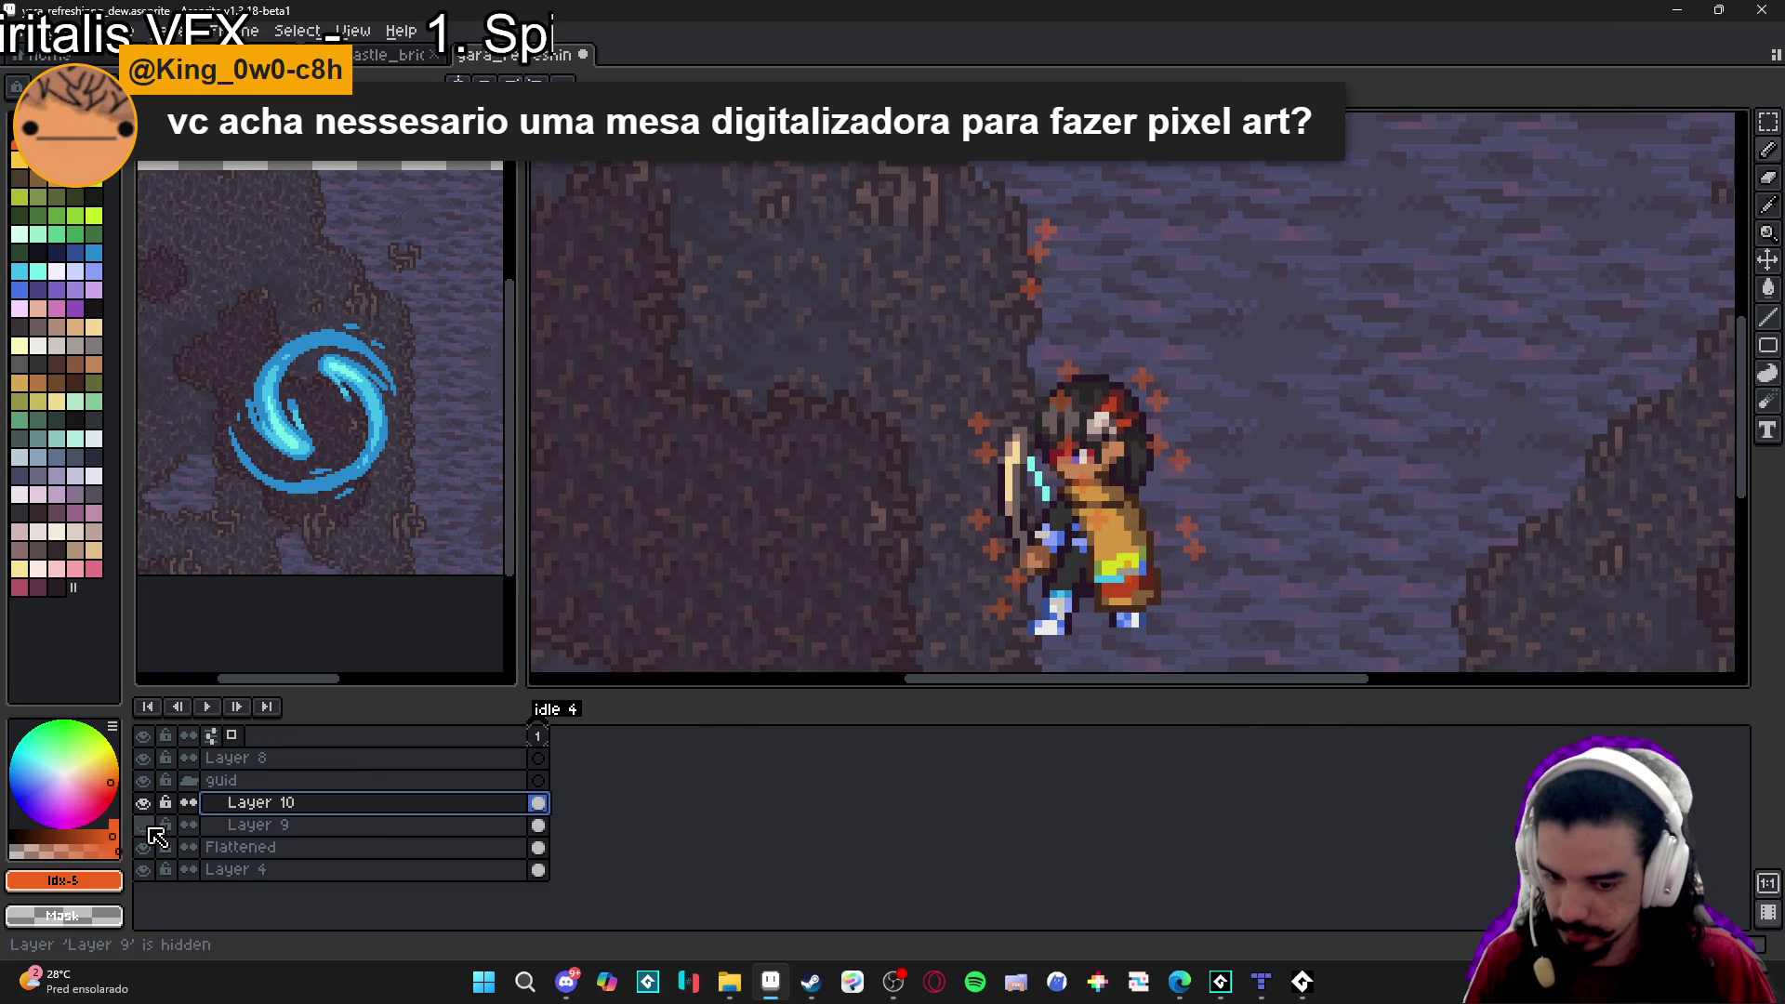
left_click(150, 830)
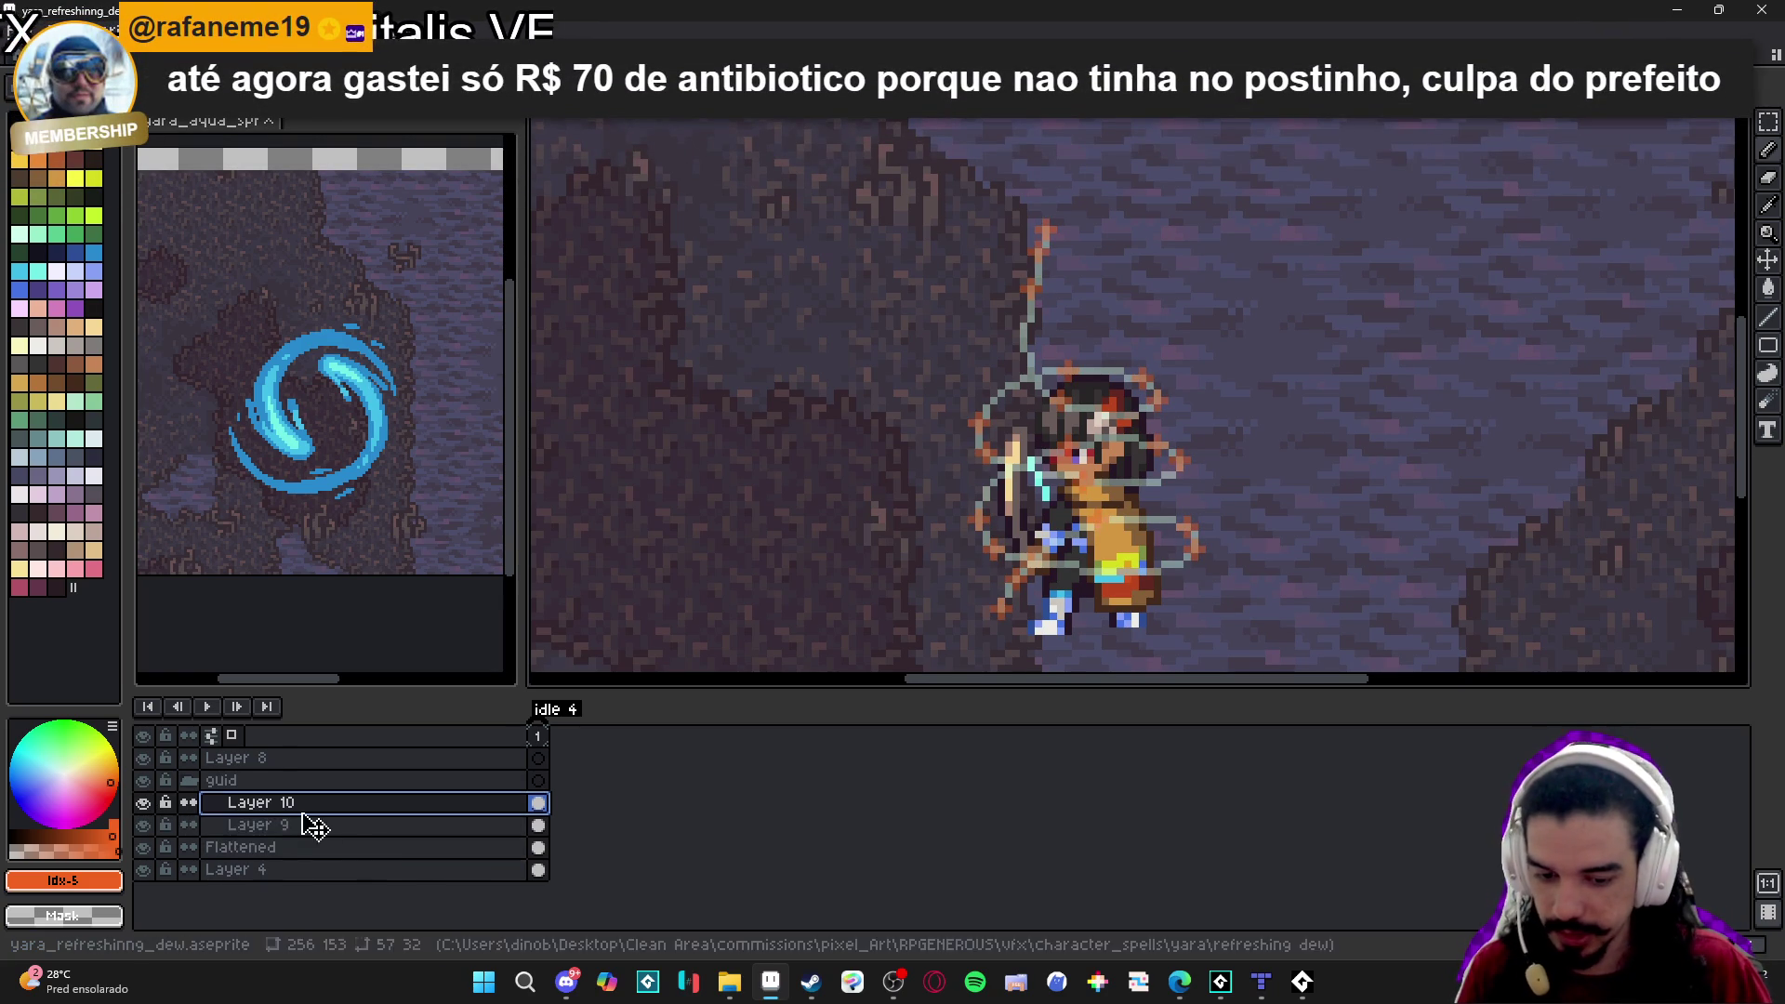
left_click(144, 870)
left_click(145, 870)
left_click(144, 848)
Hide the Flattened character layer, keeping Layer 10's guide dots visible.
left_click(144, 848)
left_click(144, 848)
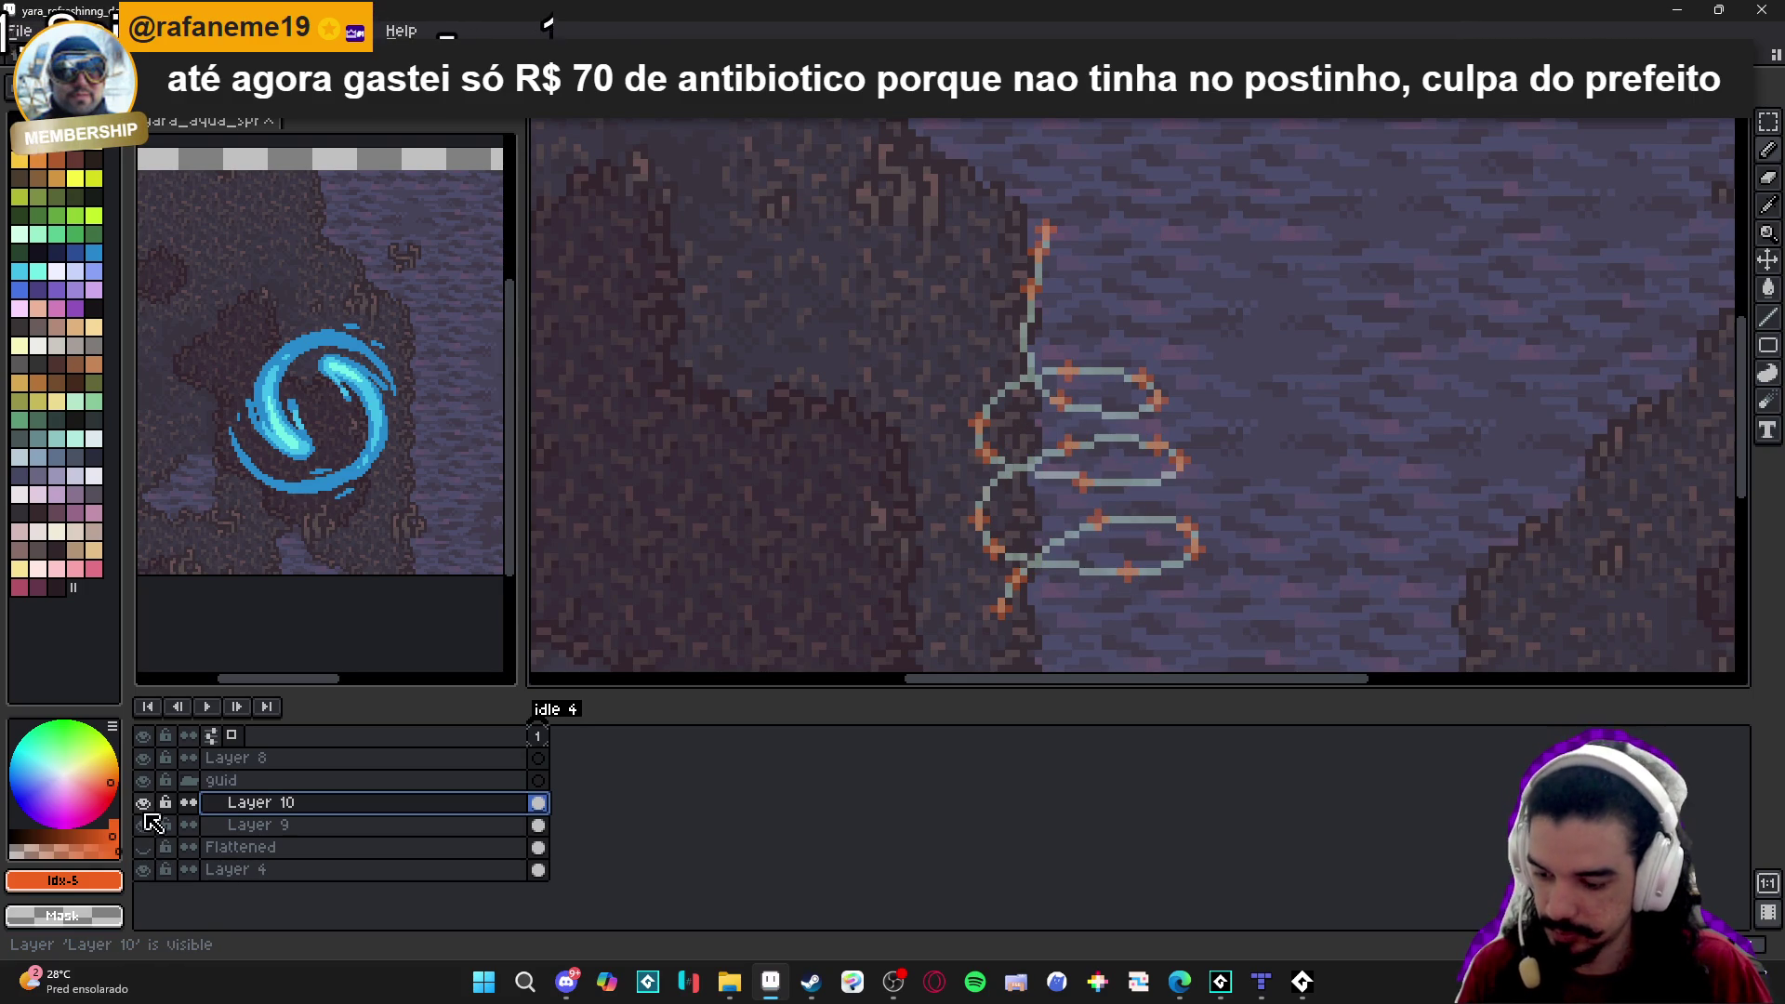
left_click(144, 804)
left_click(144, 803)
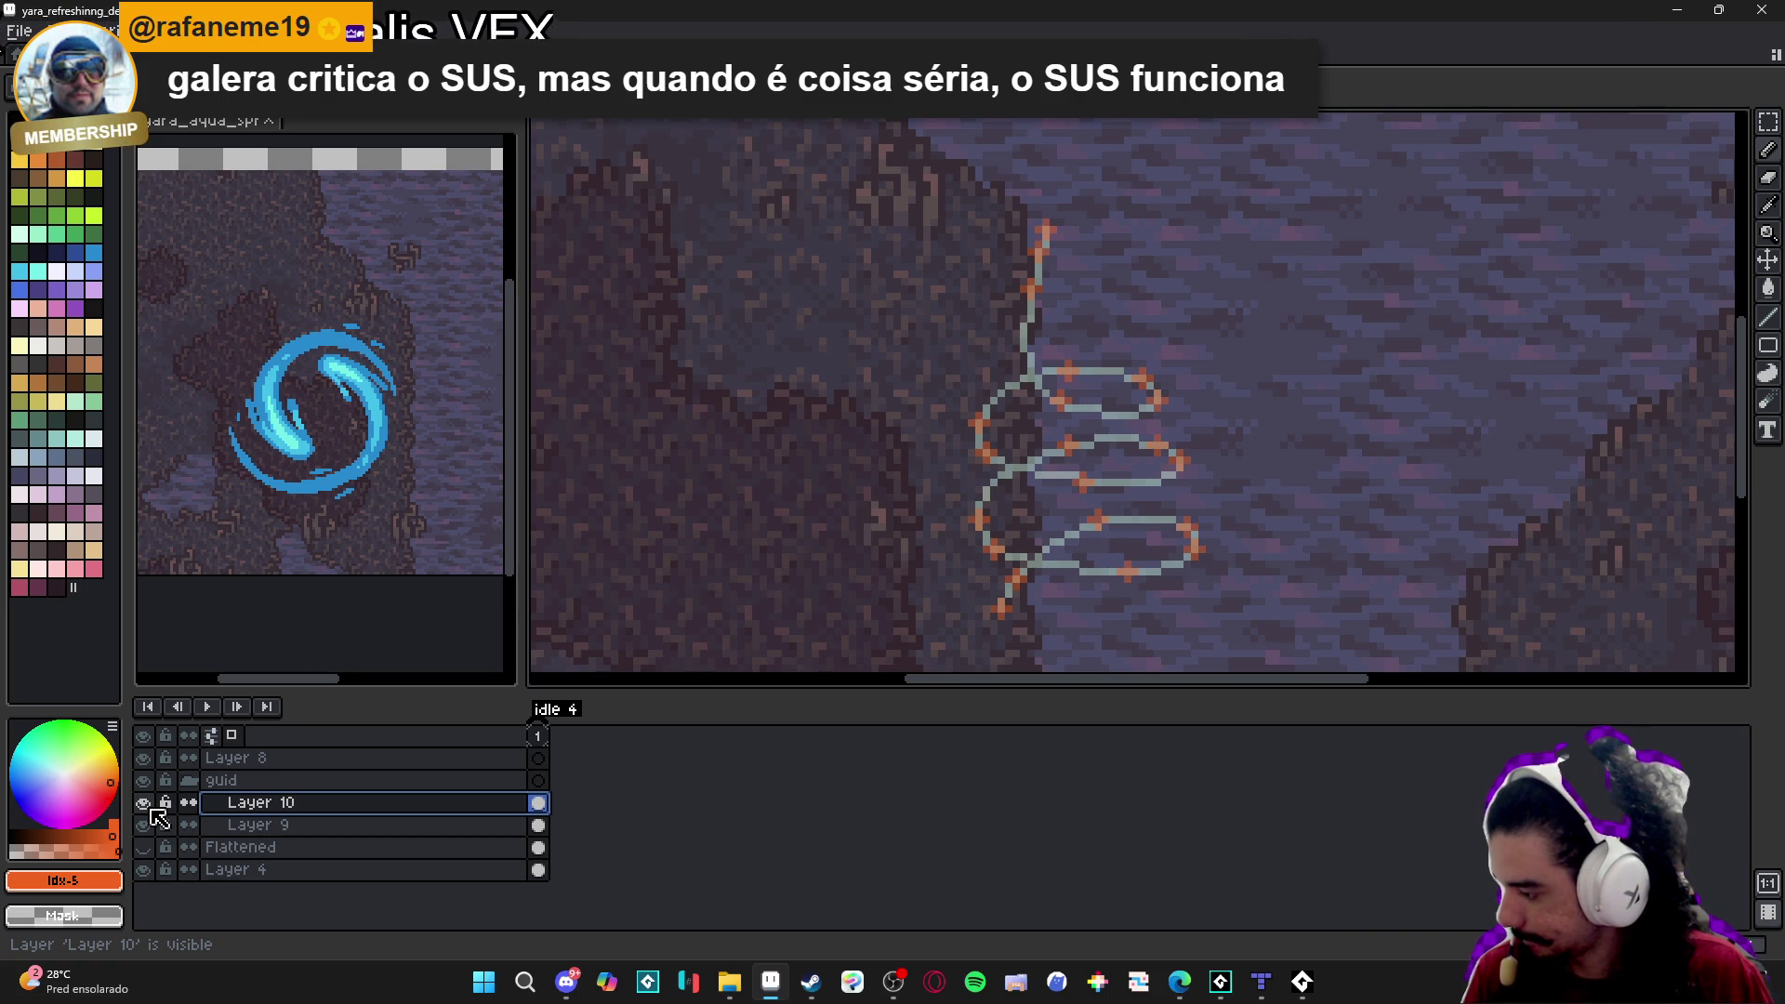
left_click(143, 803)
left_click(142, 803)
Collapse the guid group and add new Layer 11 above it with the Pencil.
left_click(189, 790)
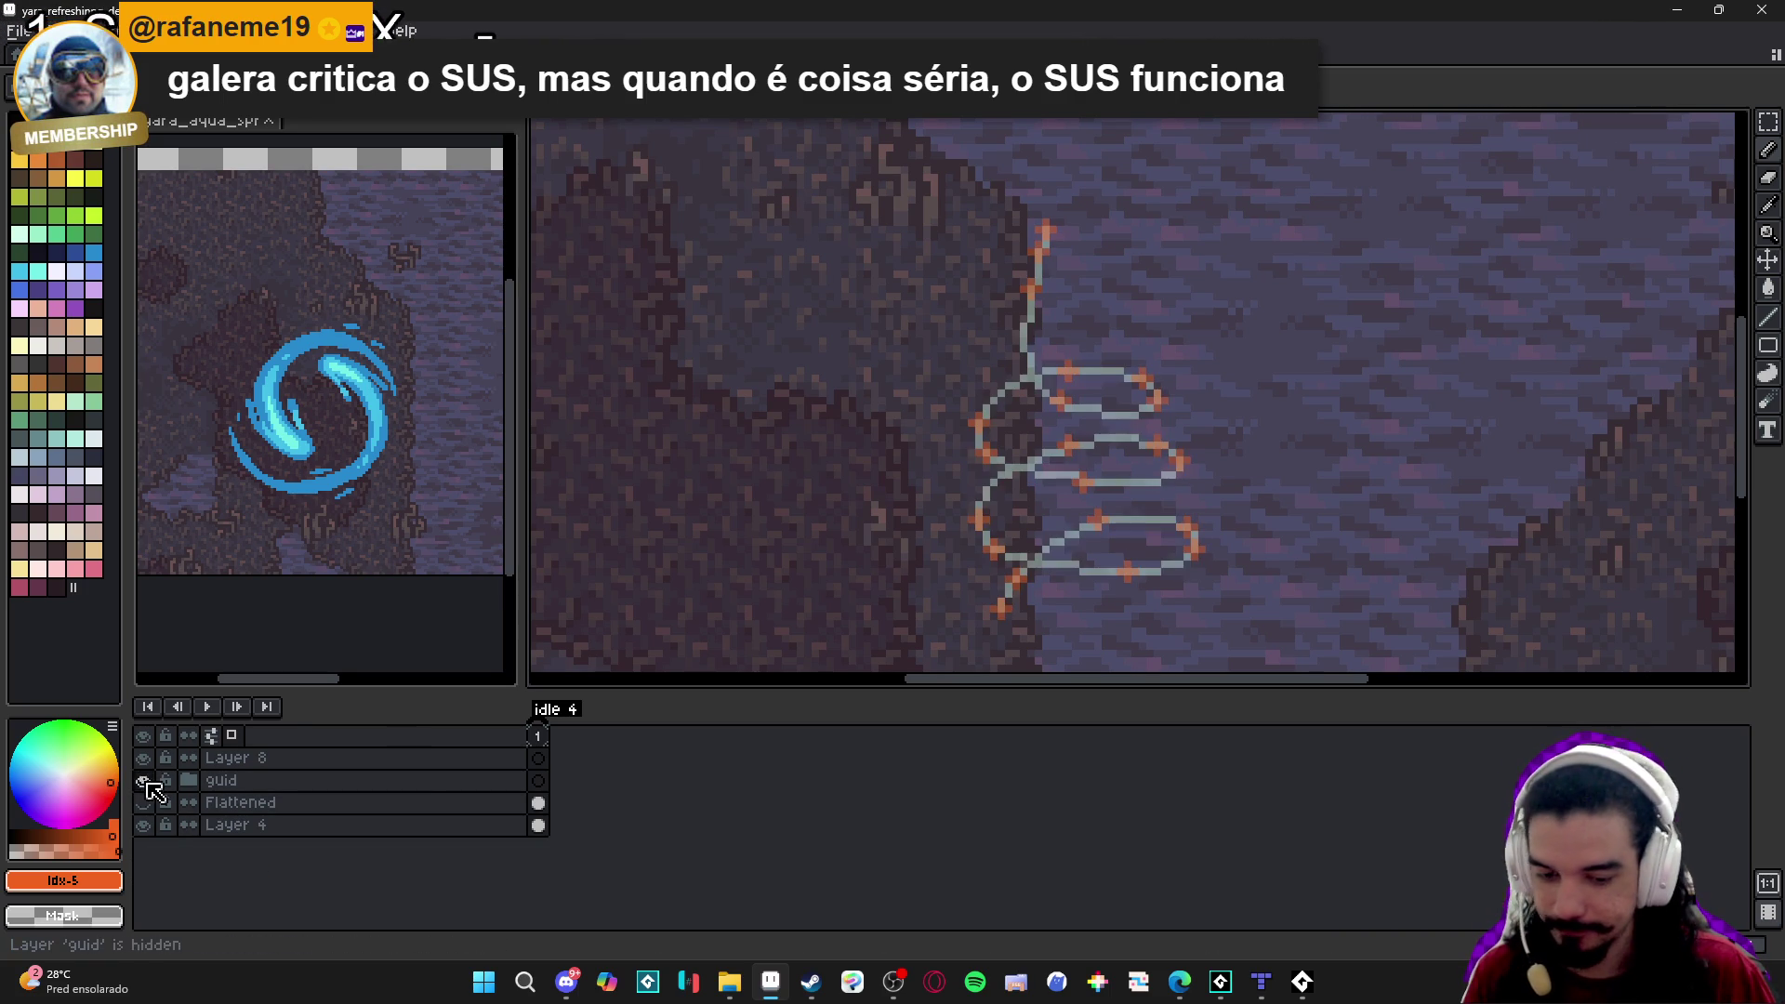
left_click(298, 789)
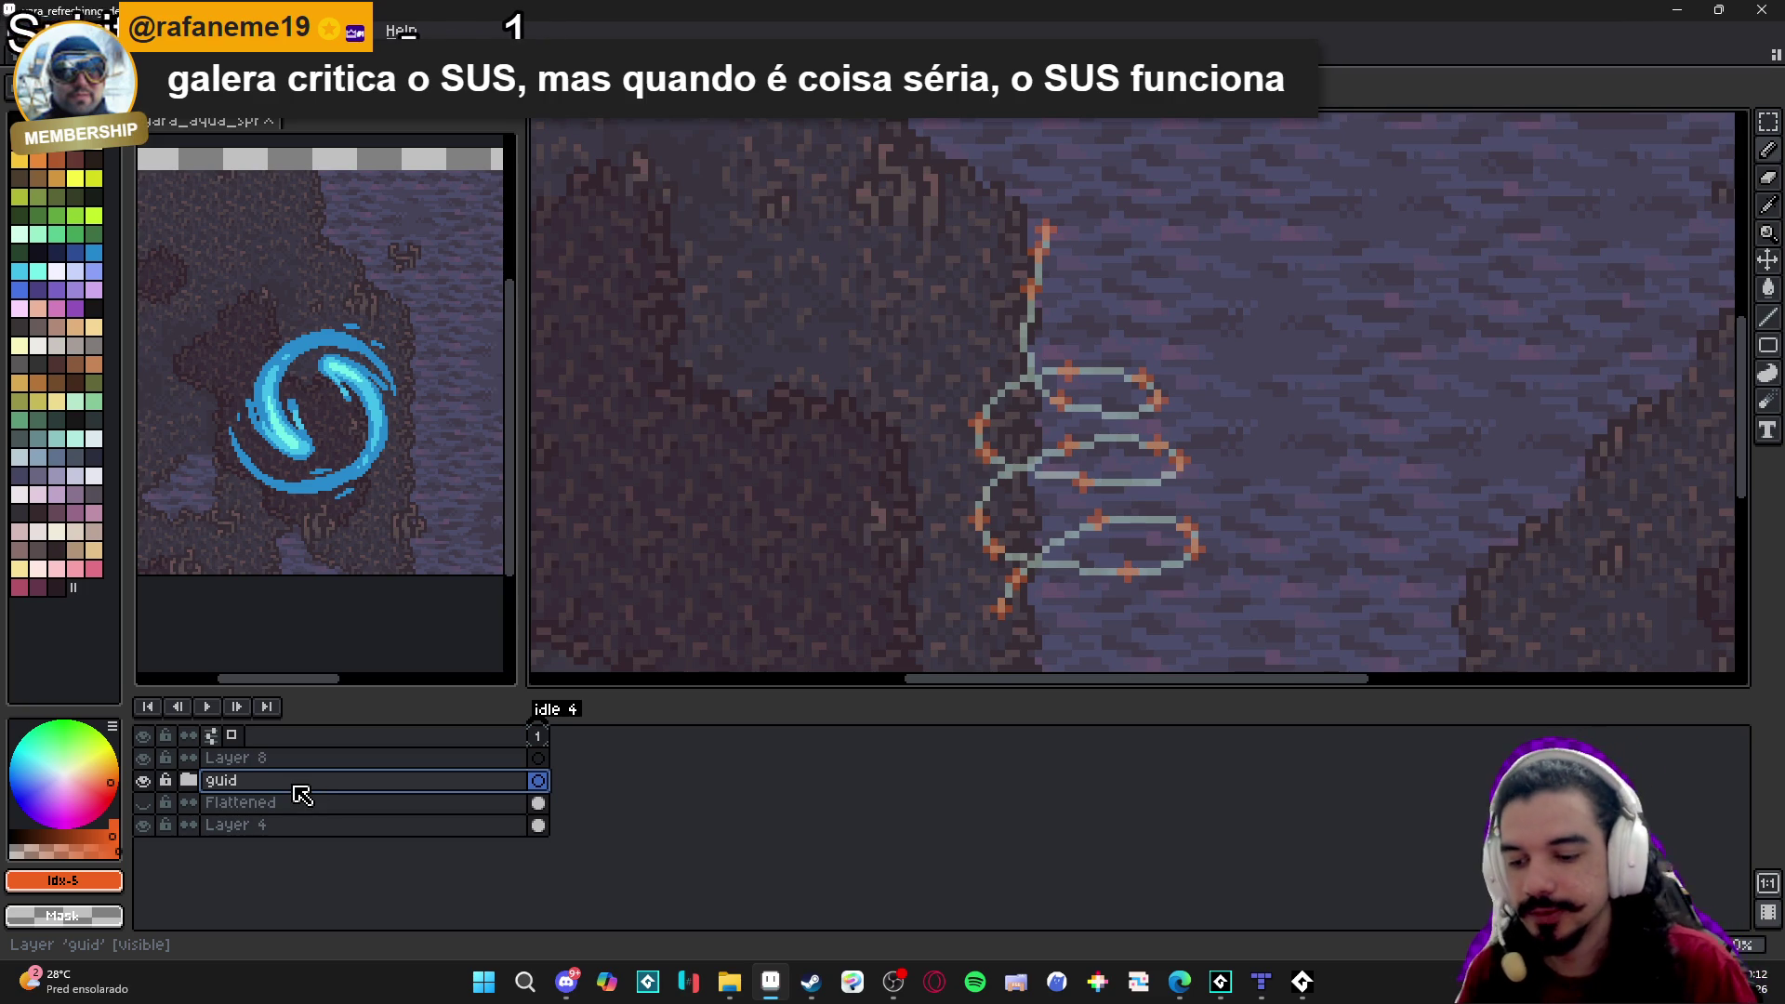
key("shift+n")
key("b")
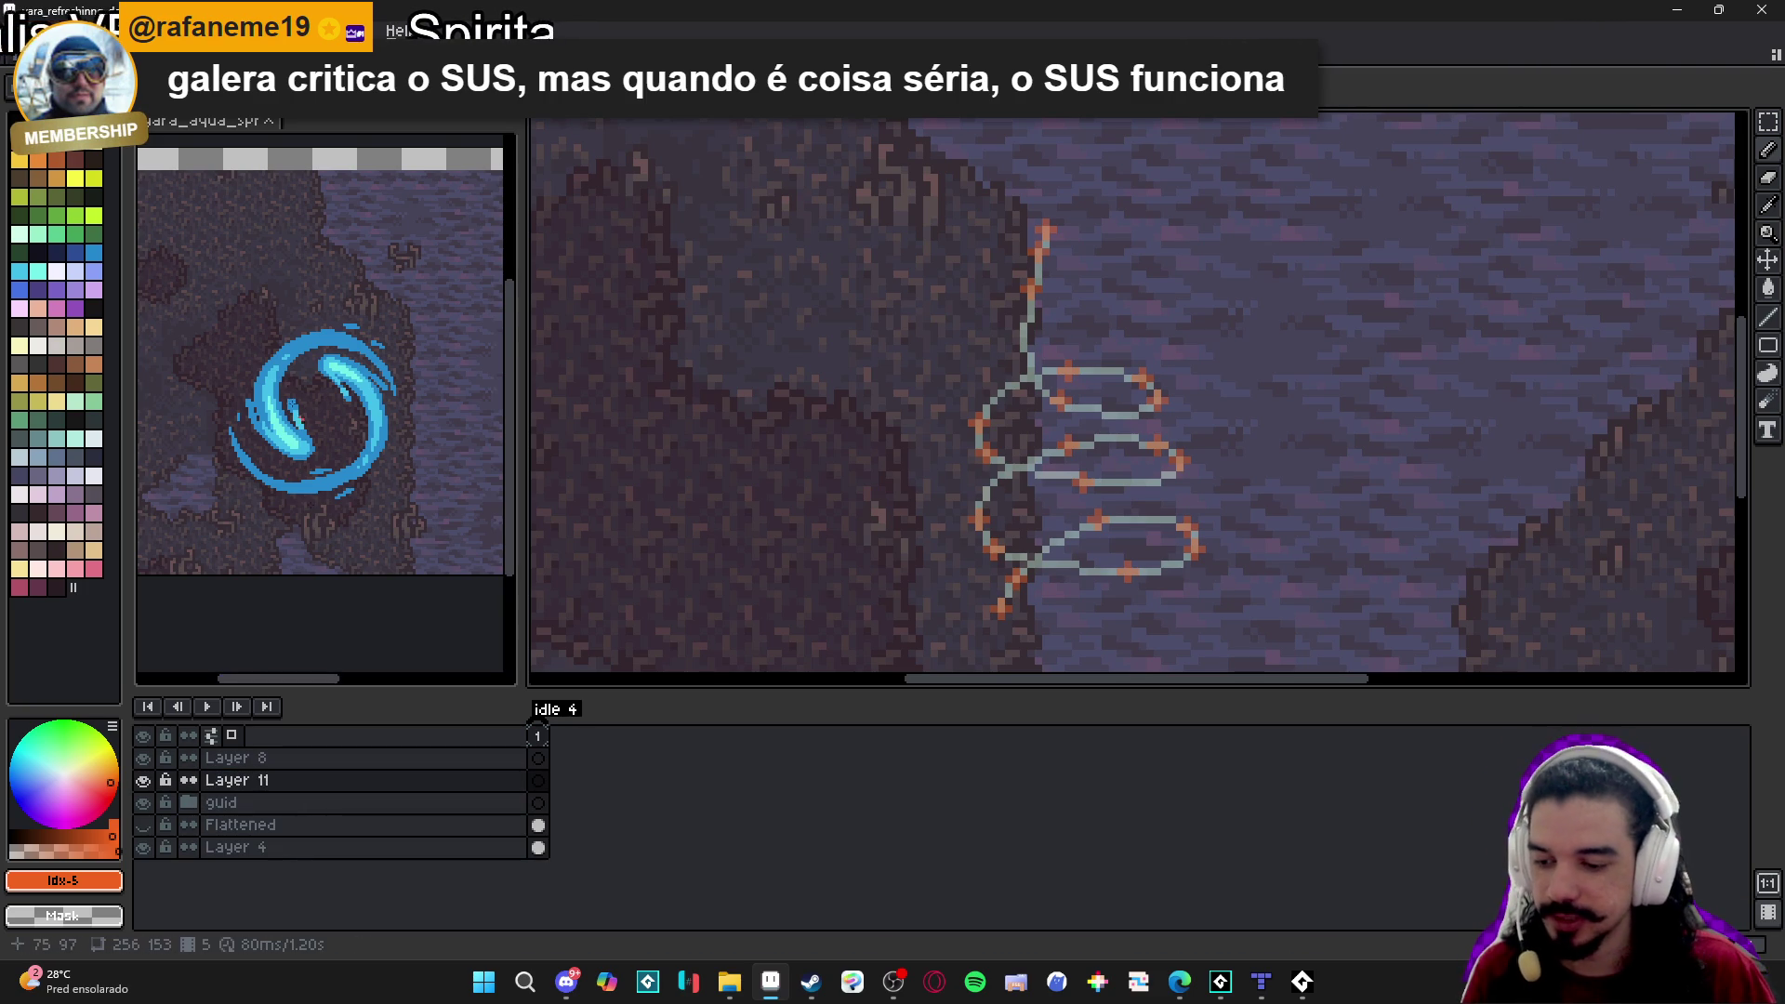
Pick blue #2789cd and pencil a small blue blob at the guide's lower tip on Layer 11.
scroll(290, 389, "up", 2)
left_click(299, 349, "alt")
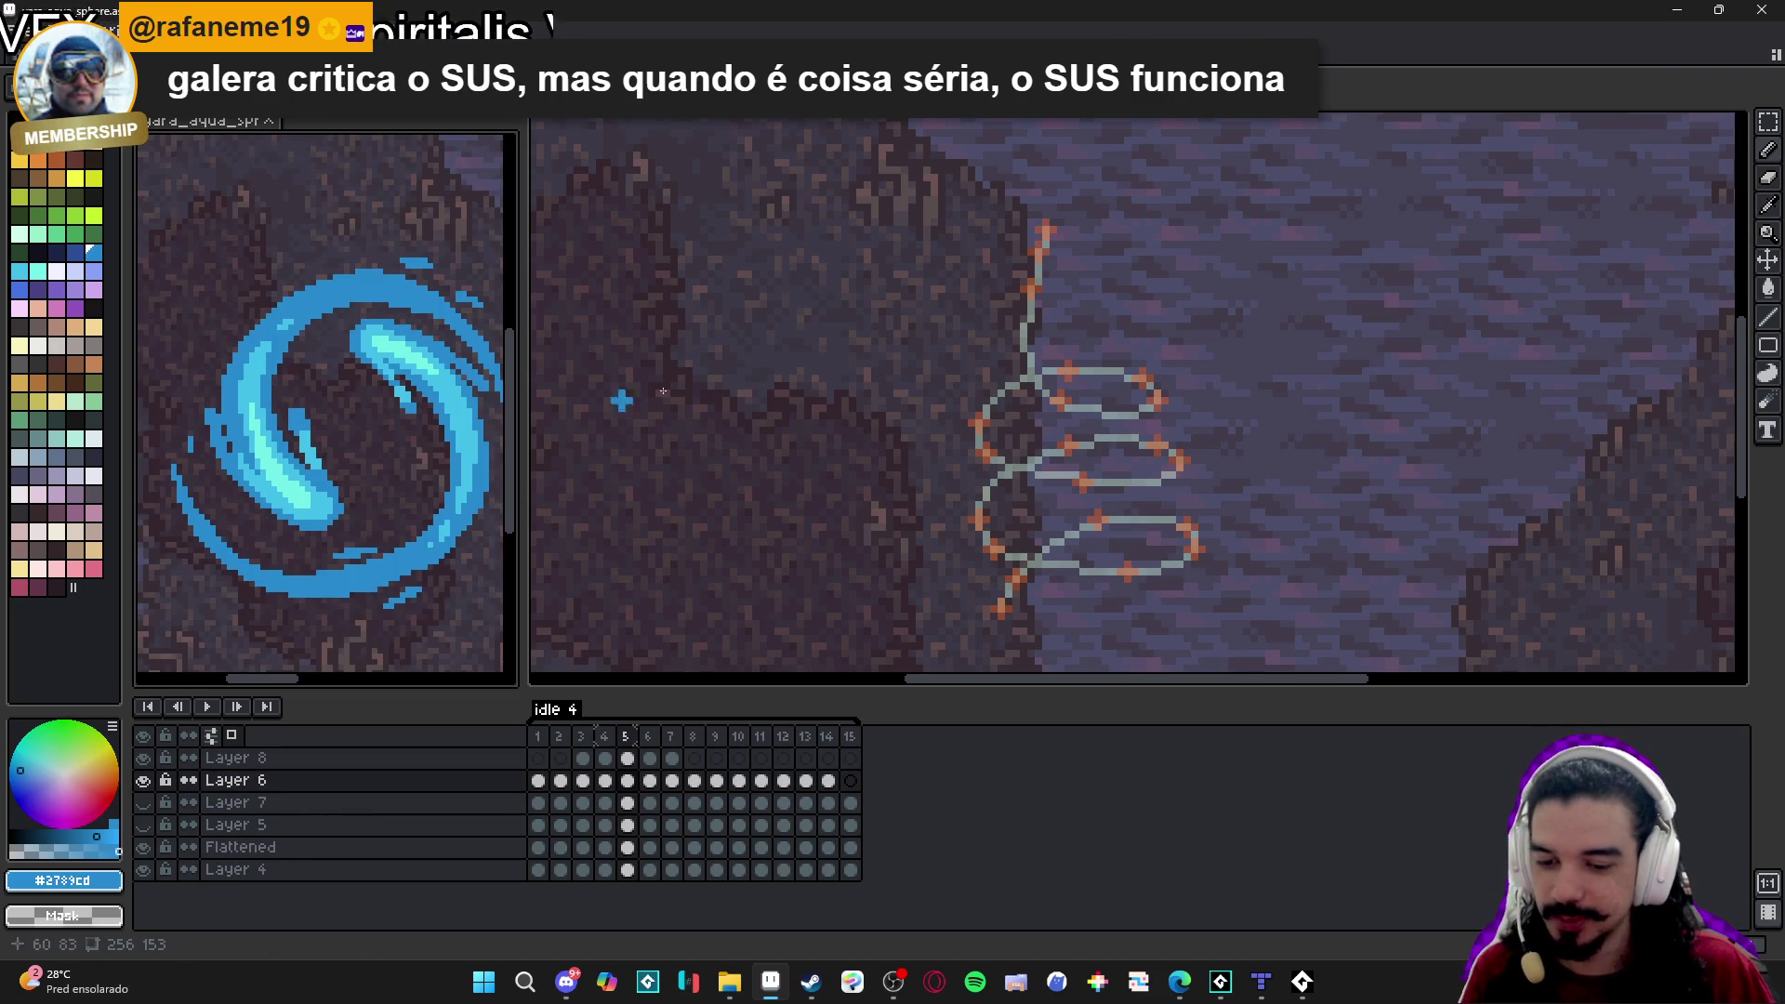
scroll(943, 473, "down", 1)
scroll(945, 493, "up", 2)
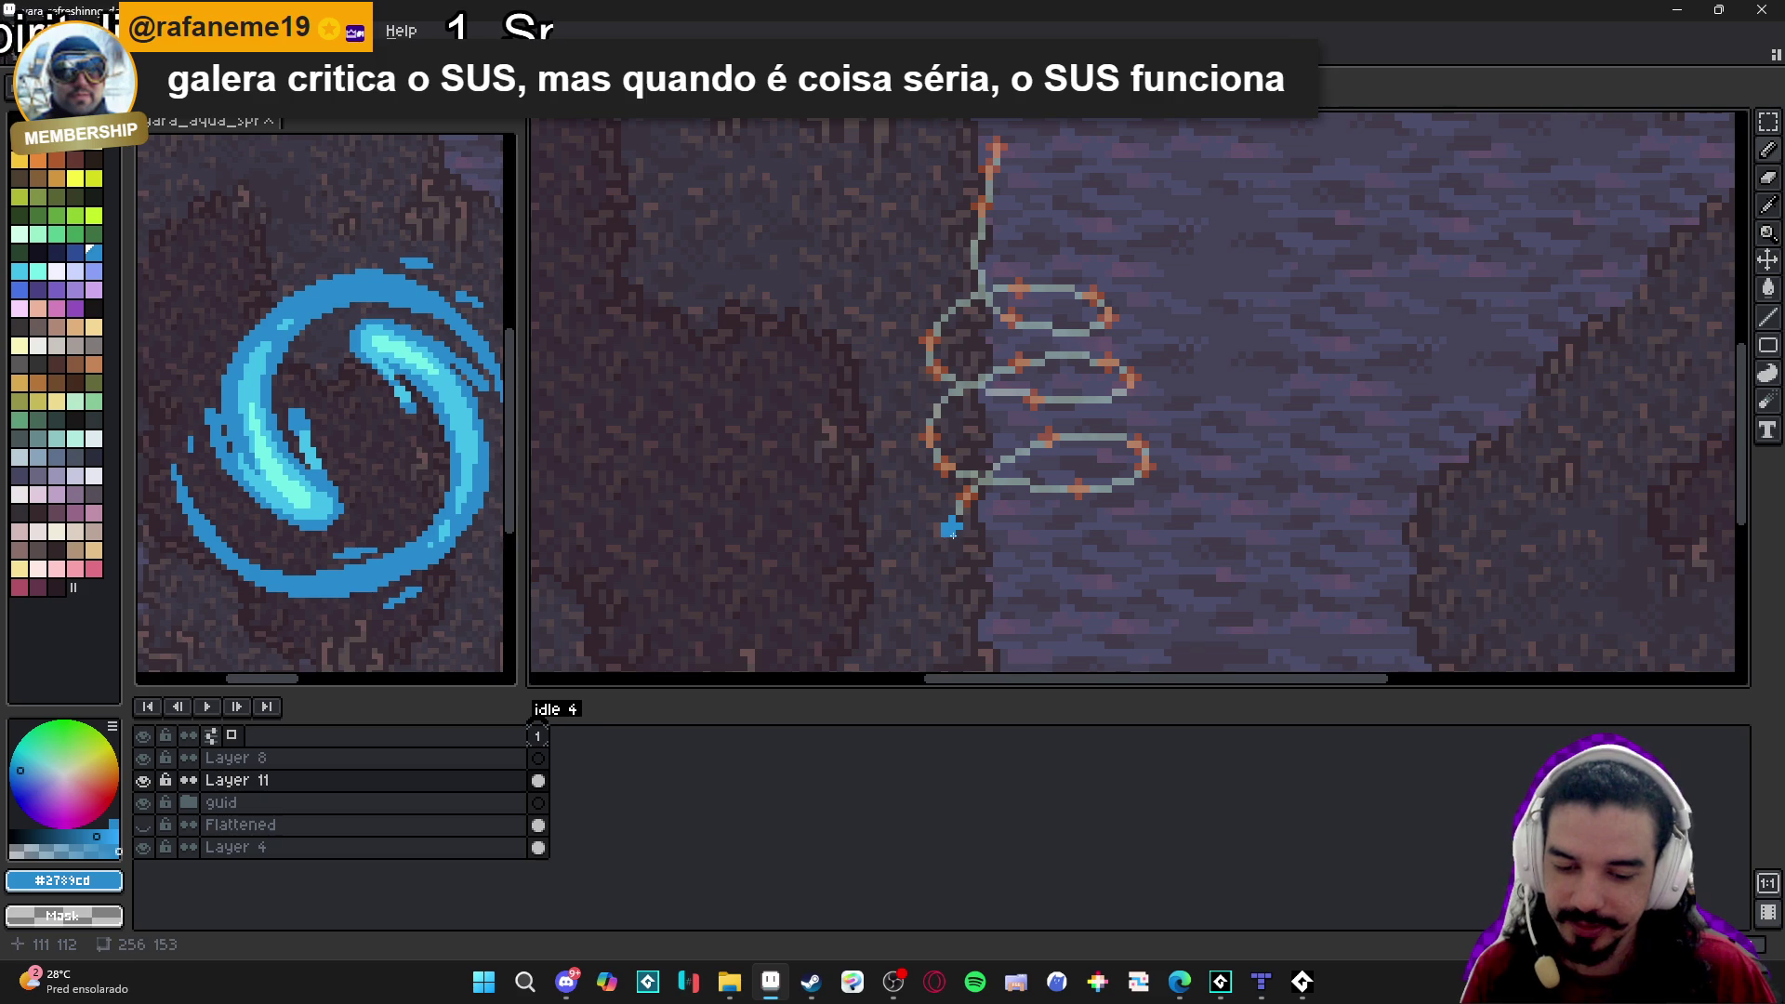
scroll(951, 535, "up", 1)
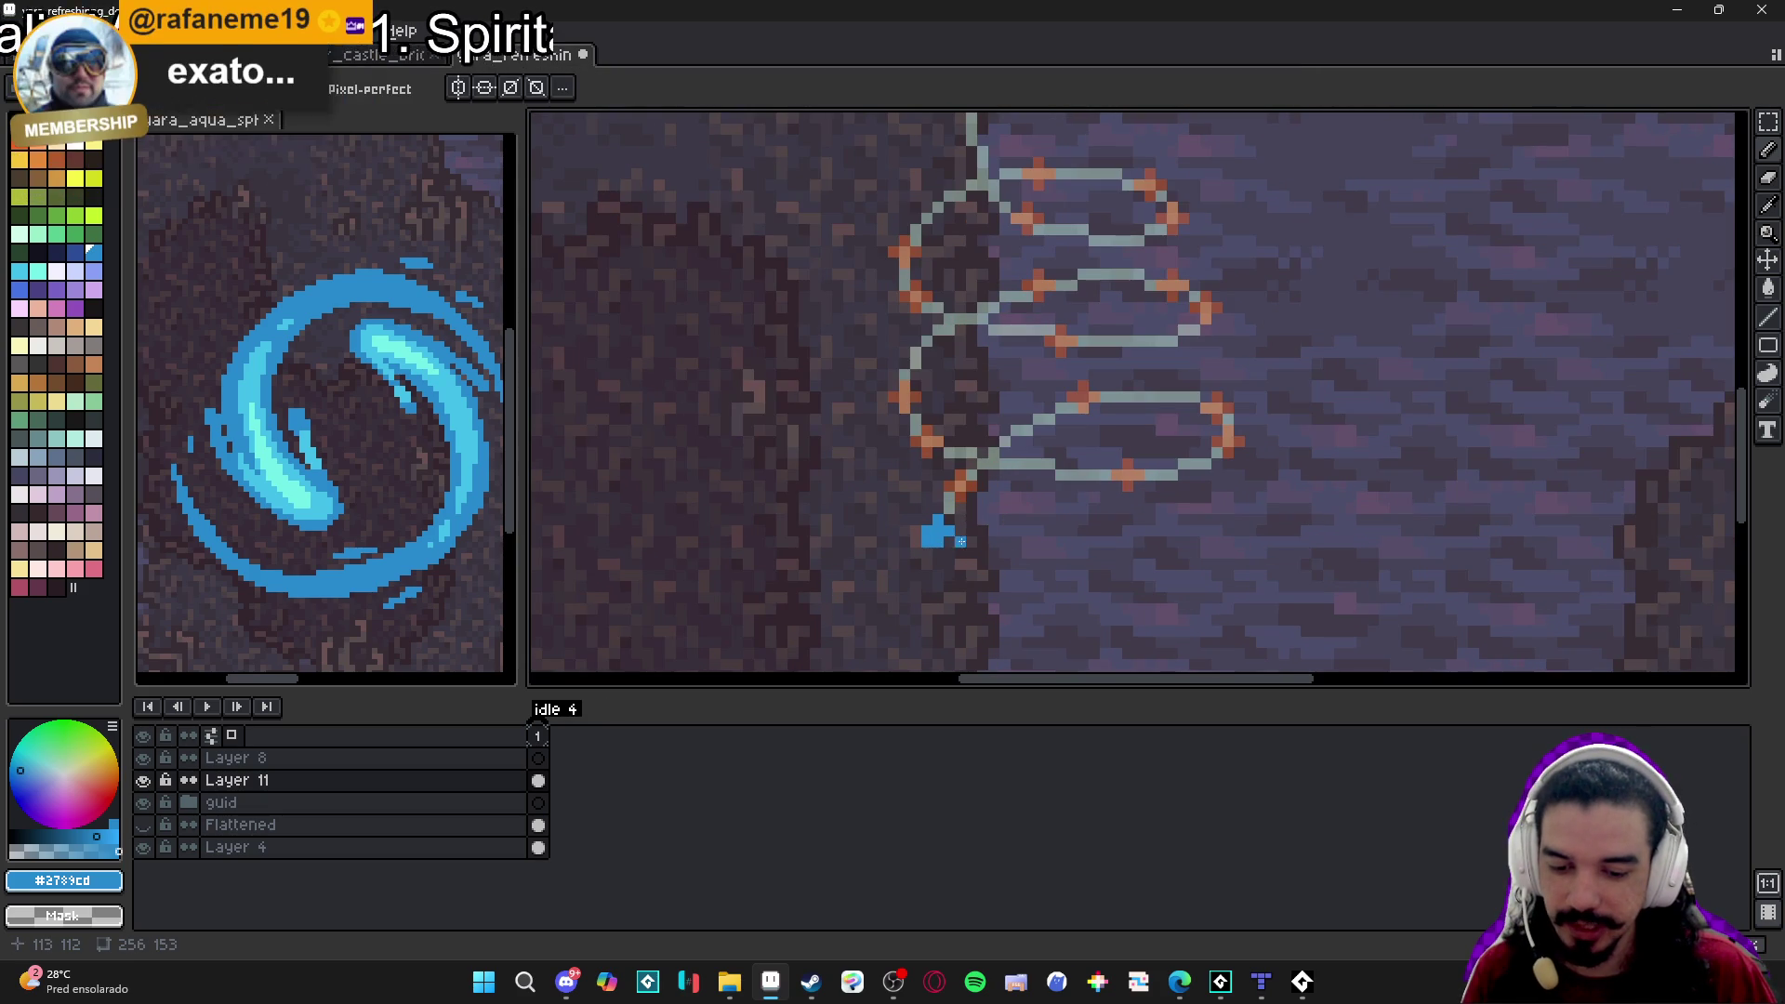
key("ctrl+z")
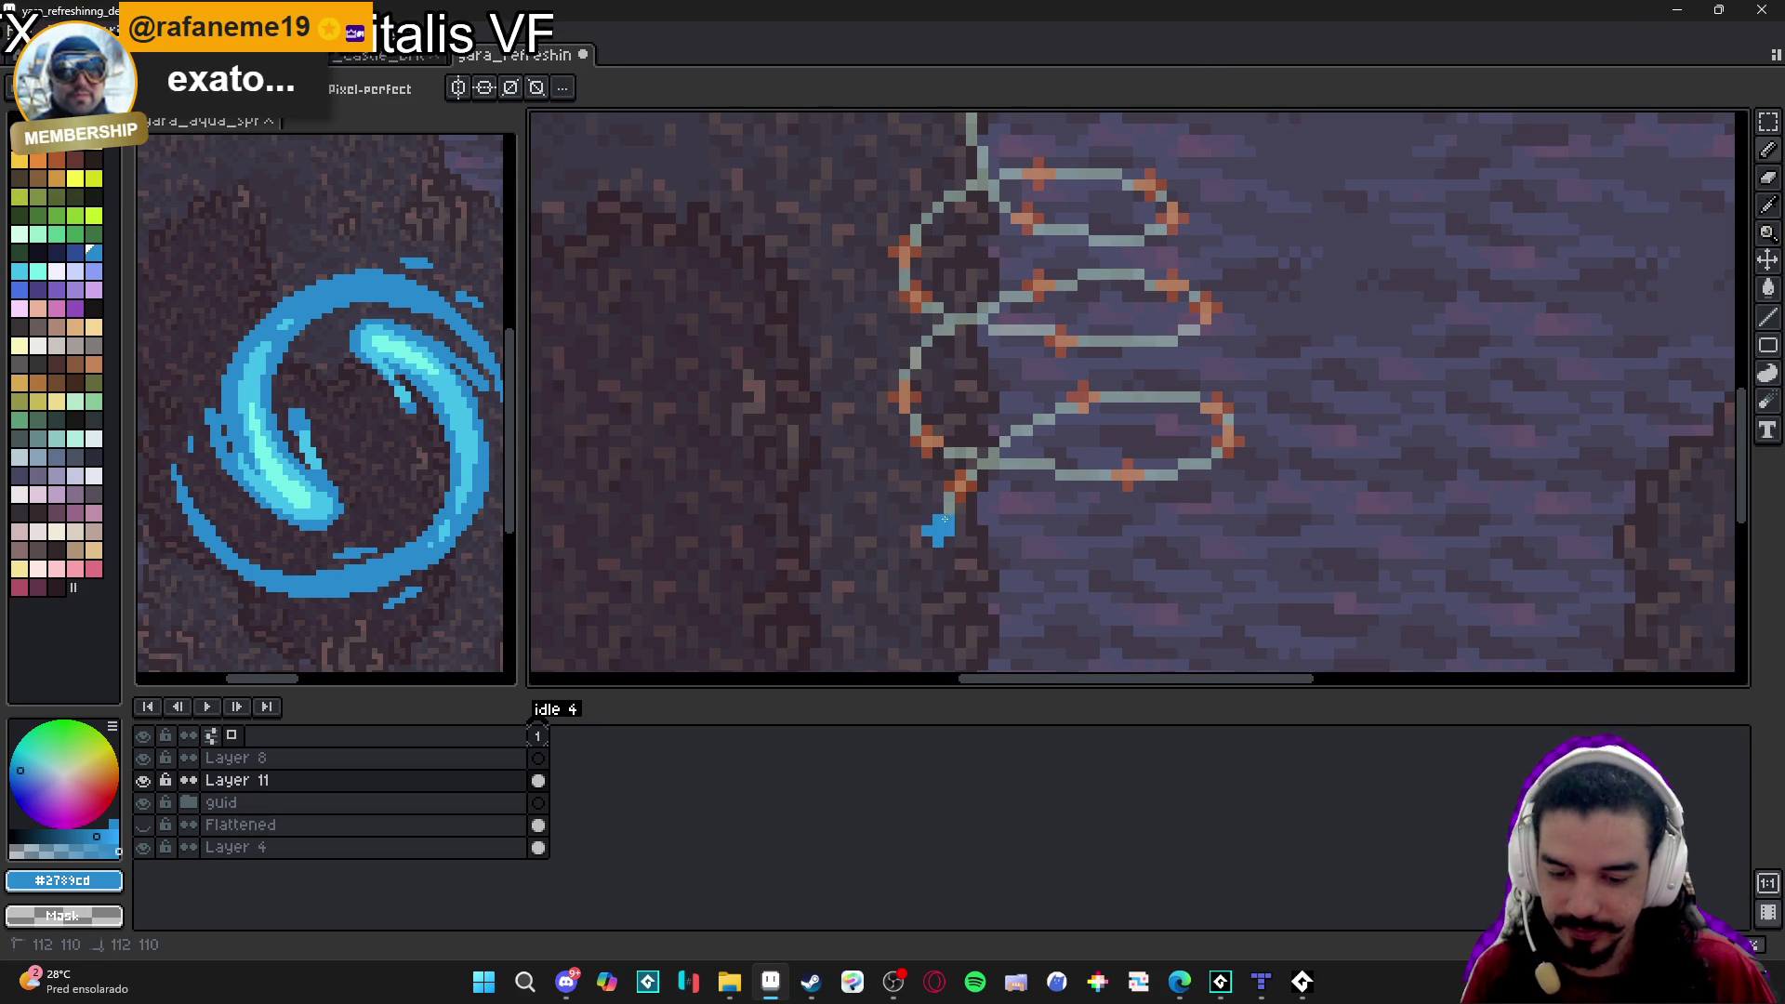
left_click(928, 519)
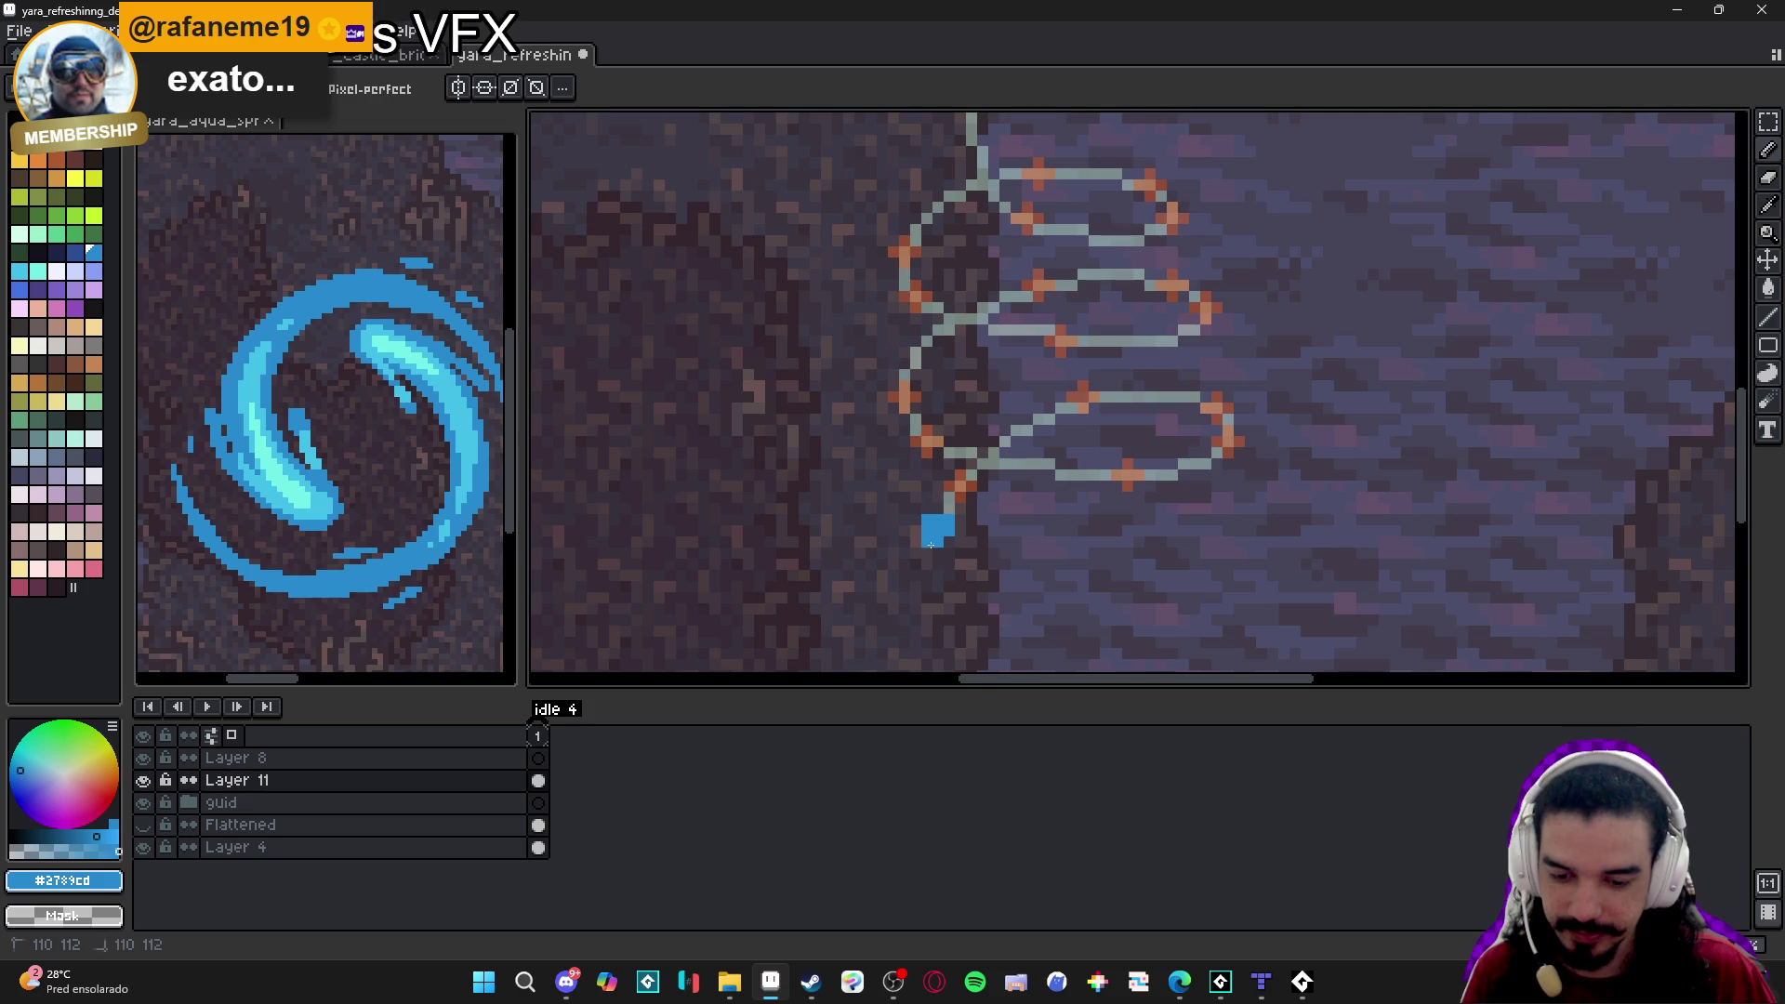
scroll(947, 558, "down", 1)
scroll(945, 530, "up", 2)
left_click(943, 515)
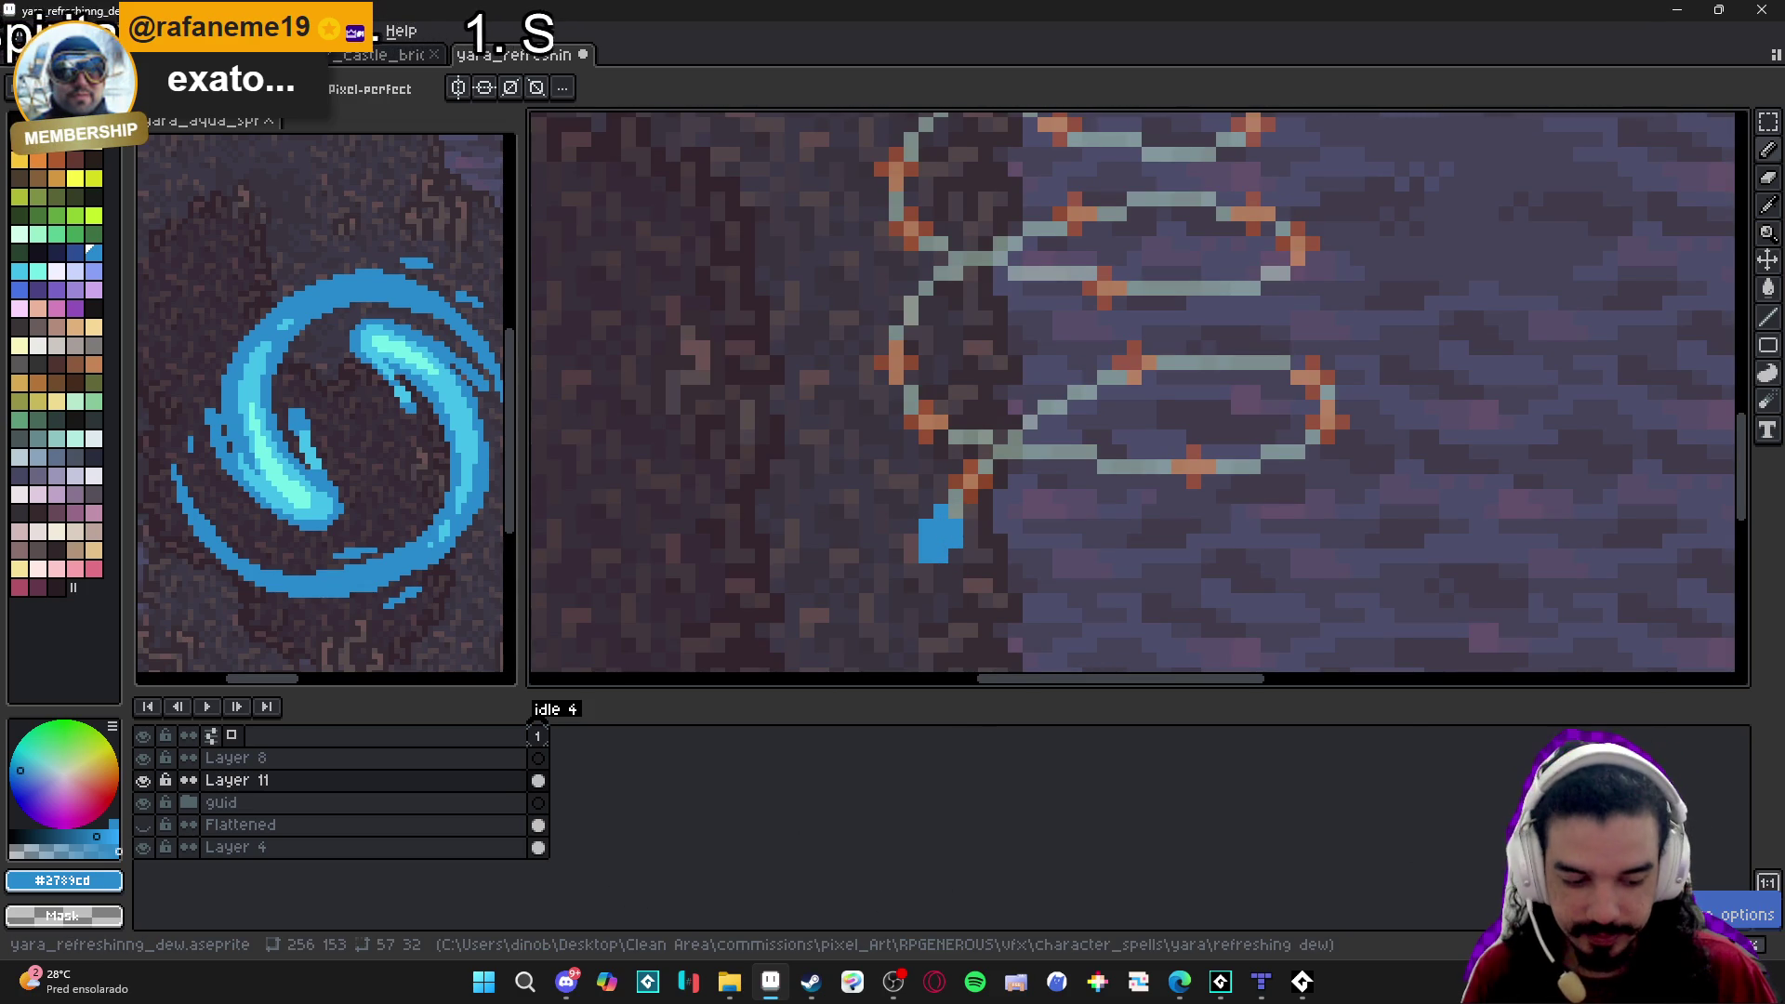
Add a second frame with a longer blue stroke at the guide's lower end.
key("alt+n")
scroll(968, 480, "up", 1)
left_click_drag(975, 483, 952, 570)
left_click(949, 504)
left_click(971, 526)
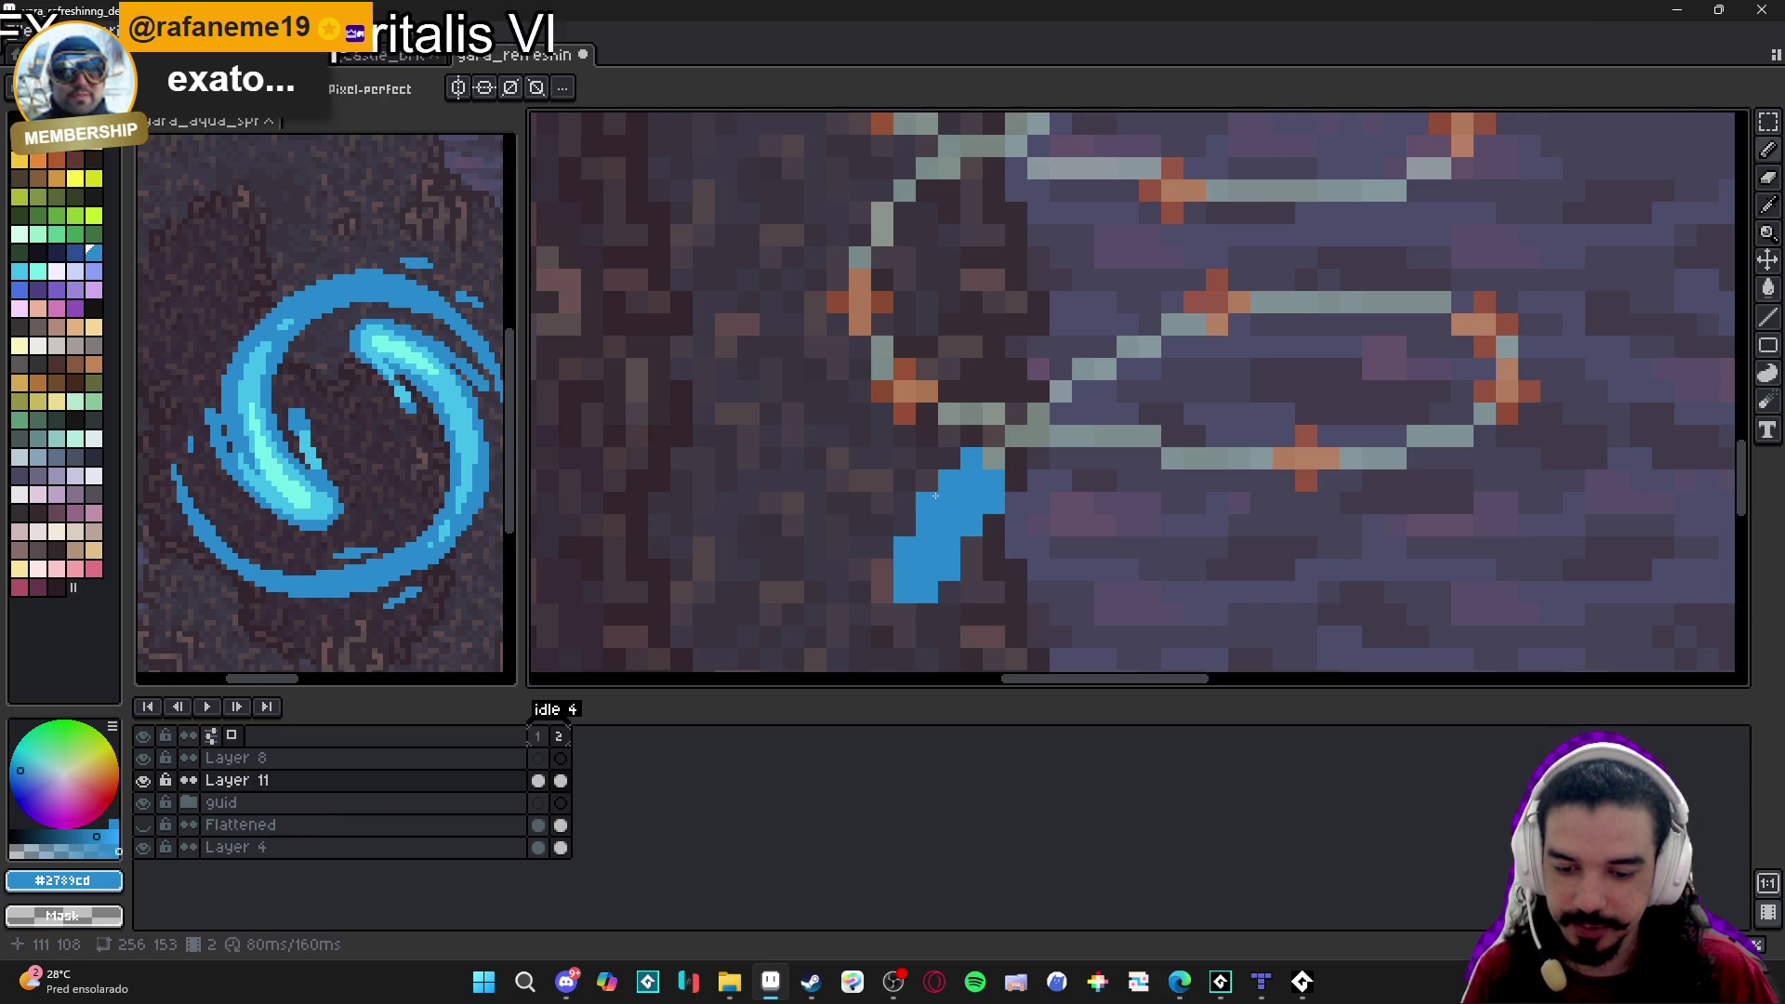
Erase the stray pixels from frame 2's blue stroke.
key("e")
left_click_drag(904, 596, 904, 539)
left_click(927, 504)
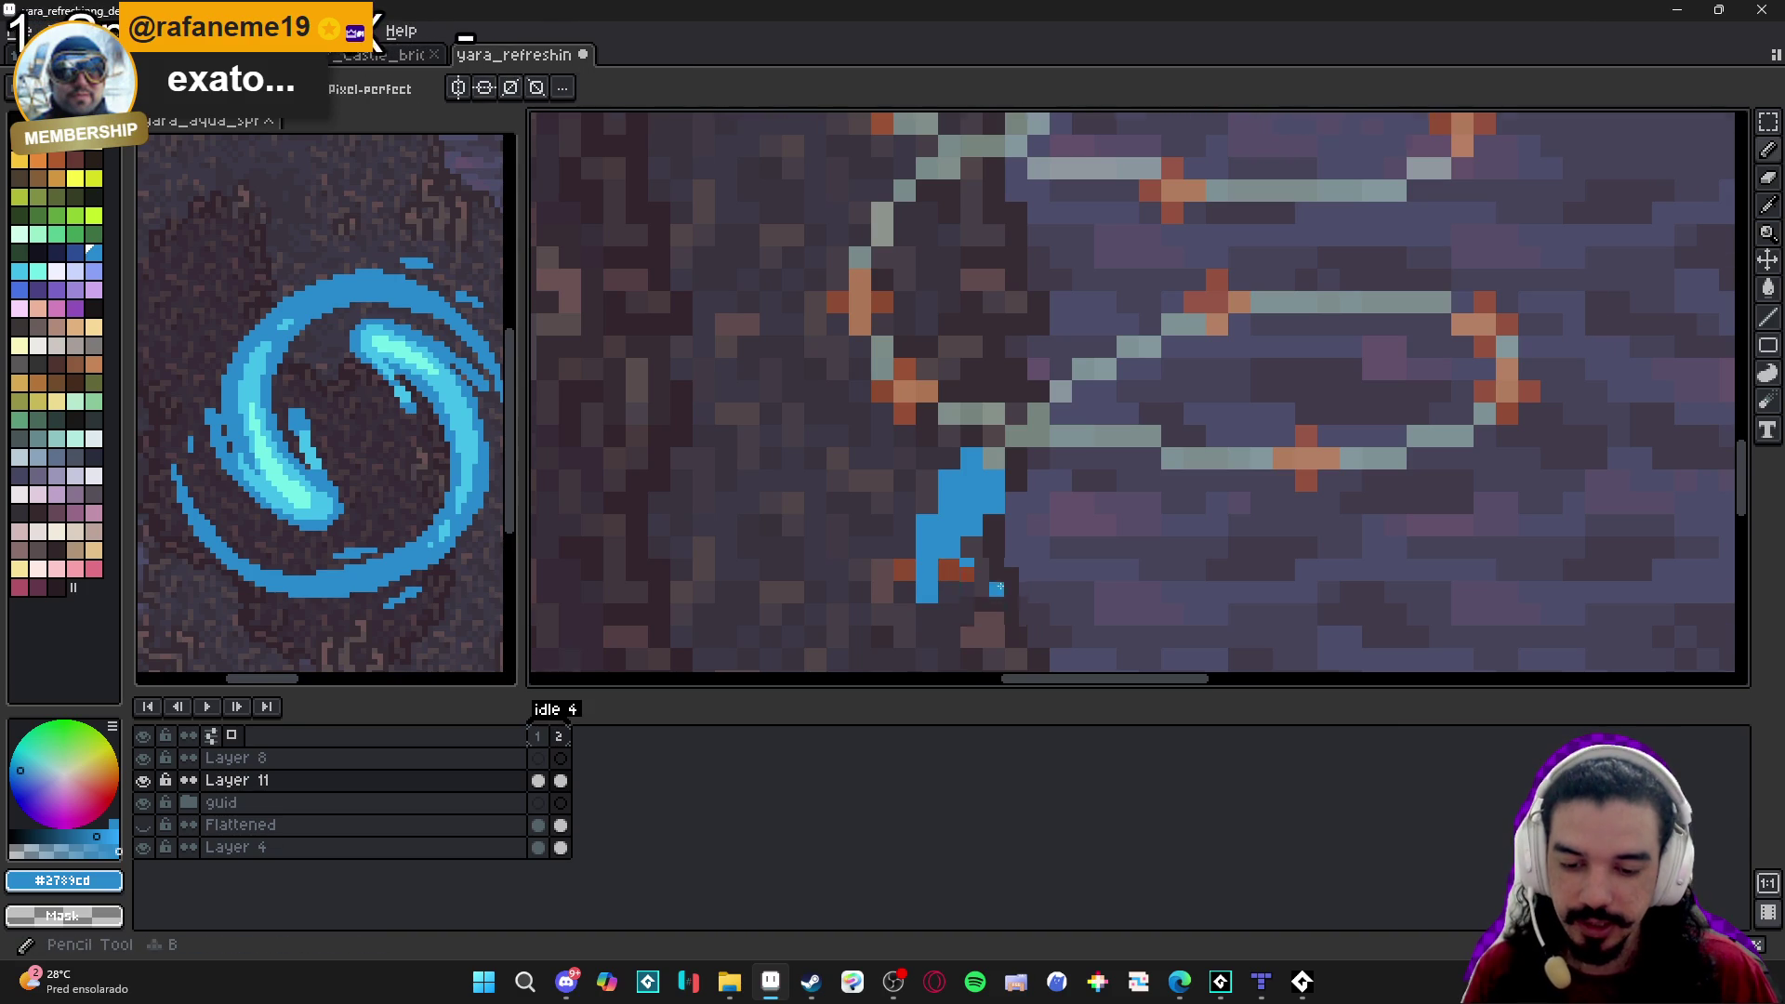
scroll(971, 615, "down", 2)
left_click(557, 736)
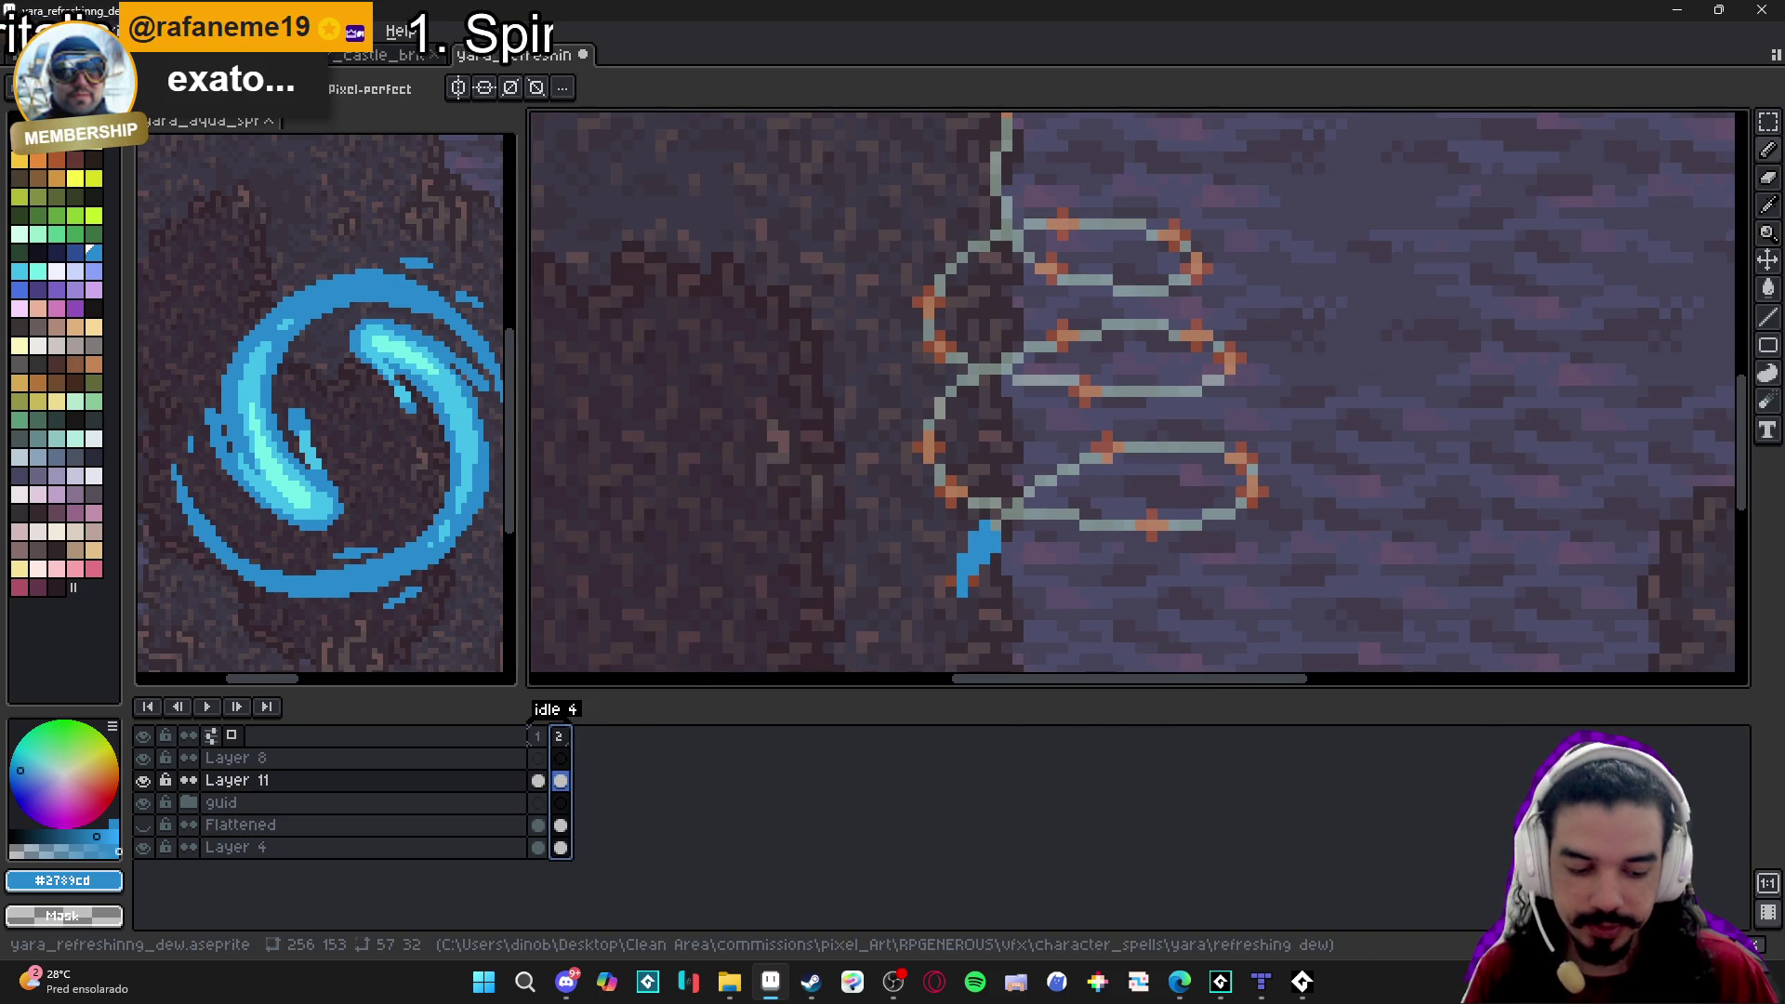
Add frame 3, remove the copied blob, and draw a diagonal stroke along the guide's lowest loop.
key("alt+n")
key("e")
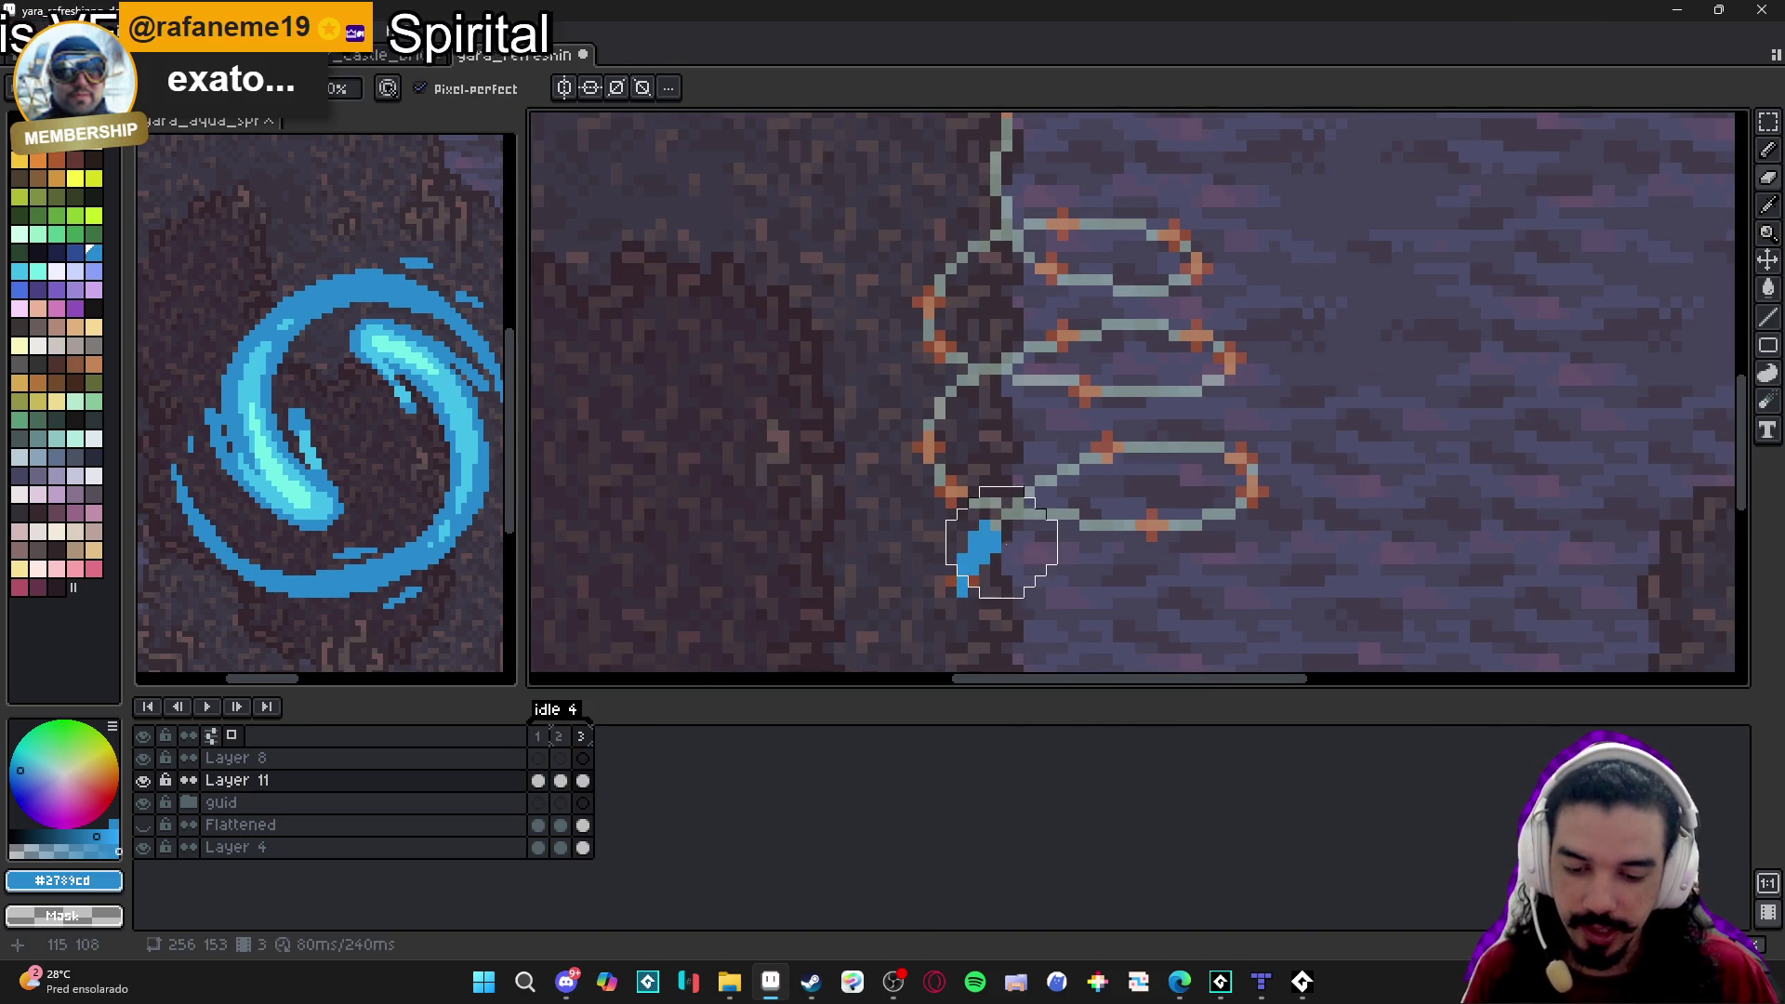
left_click_drag(990, 549, 1056, 558)
key("b")
left_click(1106, 458)
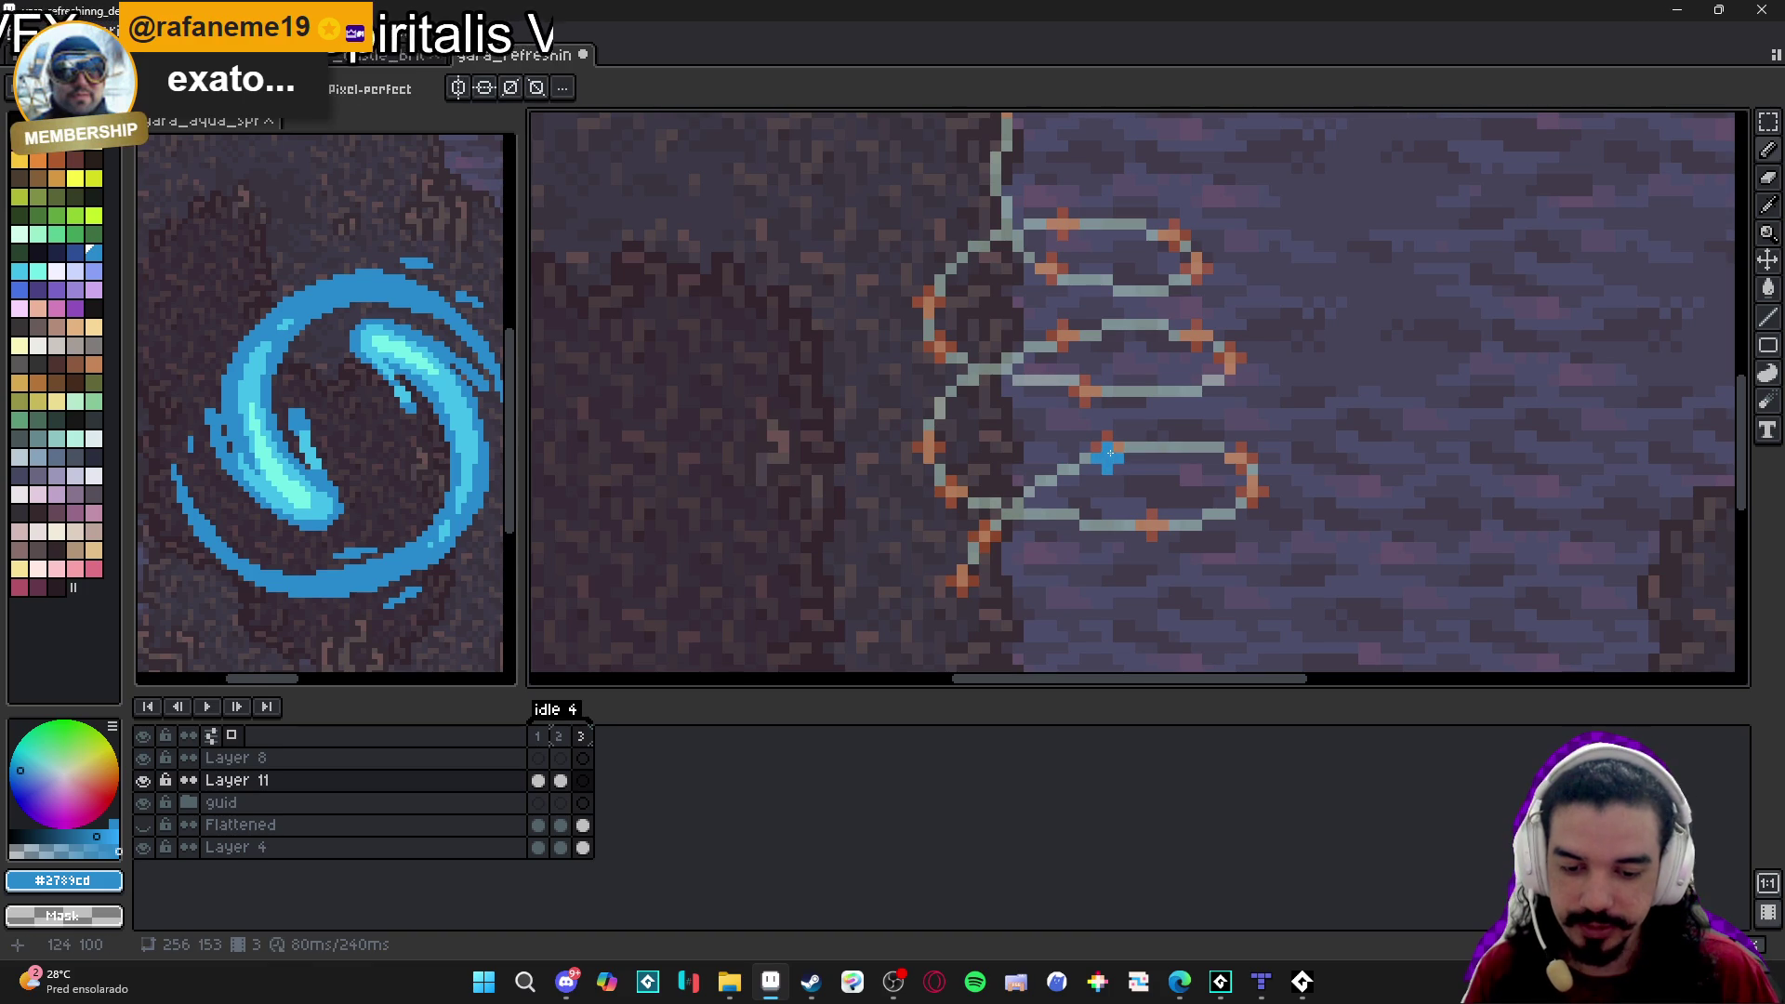
left_click(1017, 499, "shift")
left_click(989, 538, "shift")
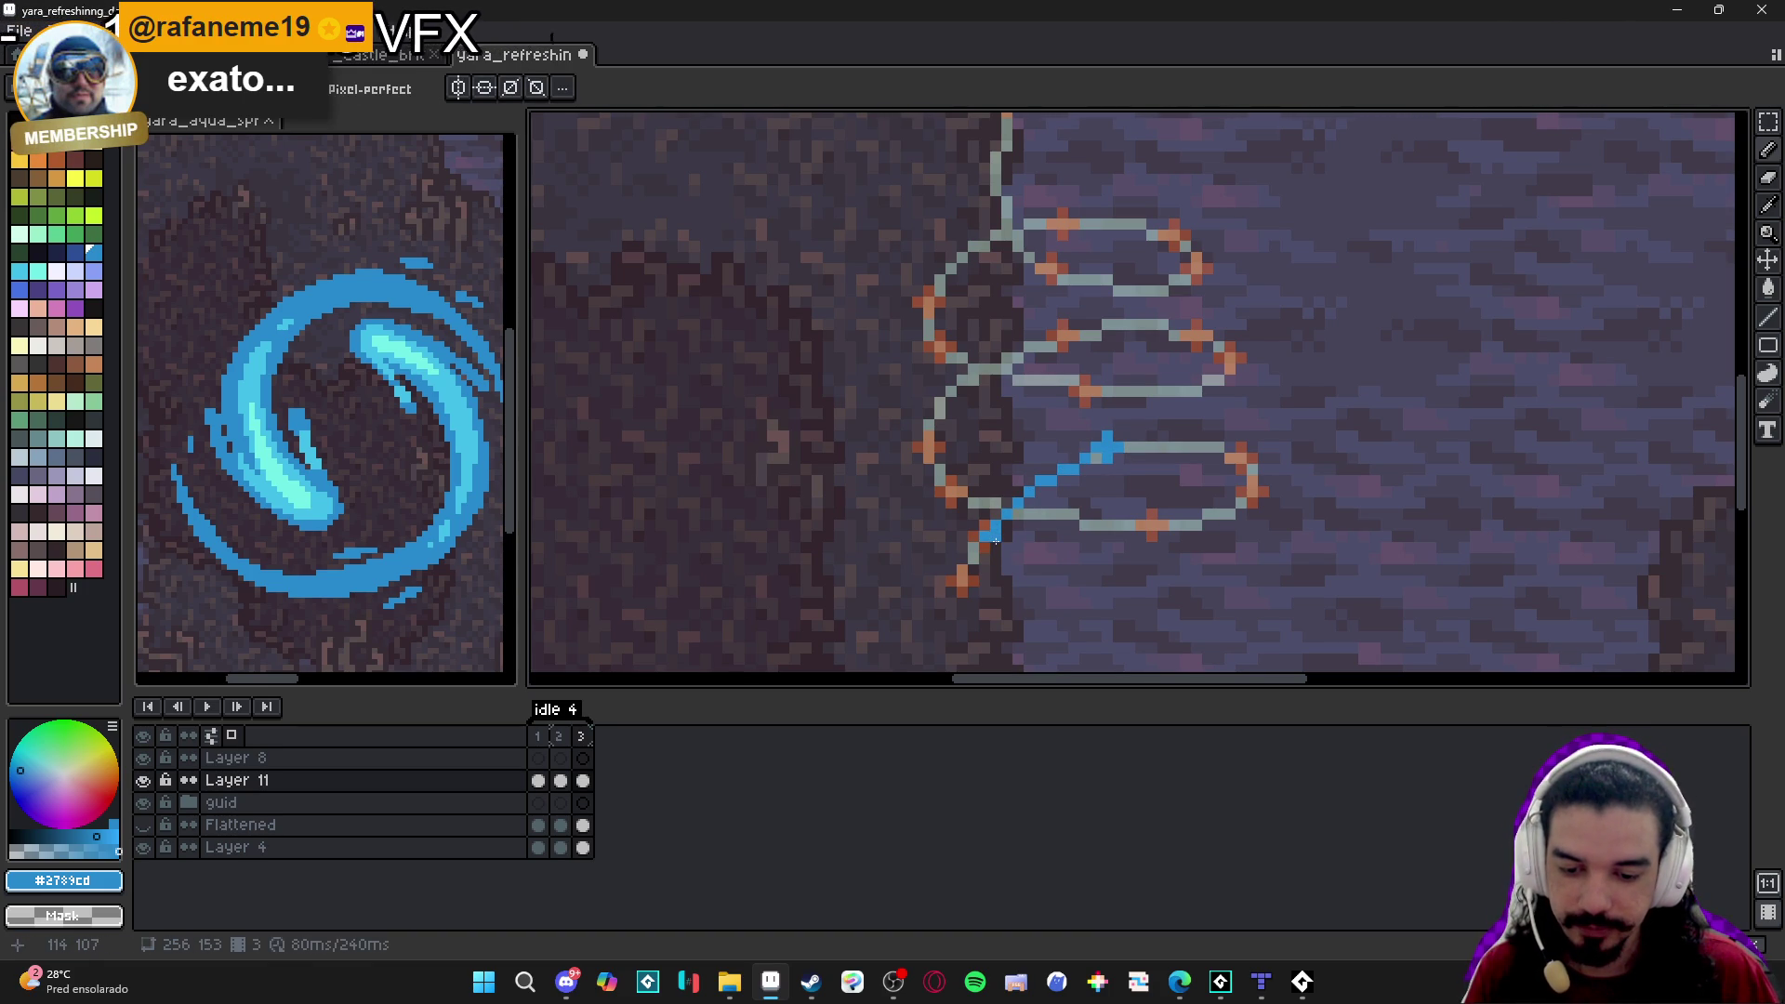
Thicken frame 3's curved blue stroke and close its gaps down to the lower end.
left_click(1079, 462)
left_click(1129, 458)
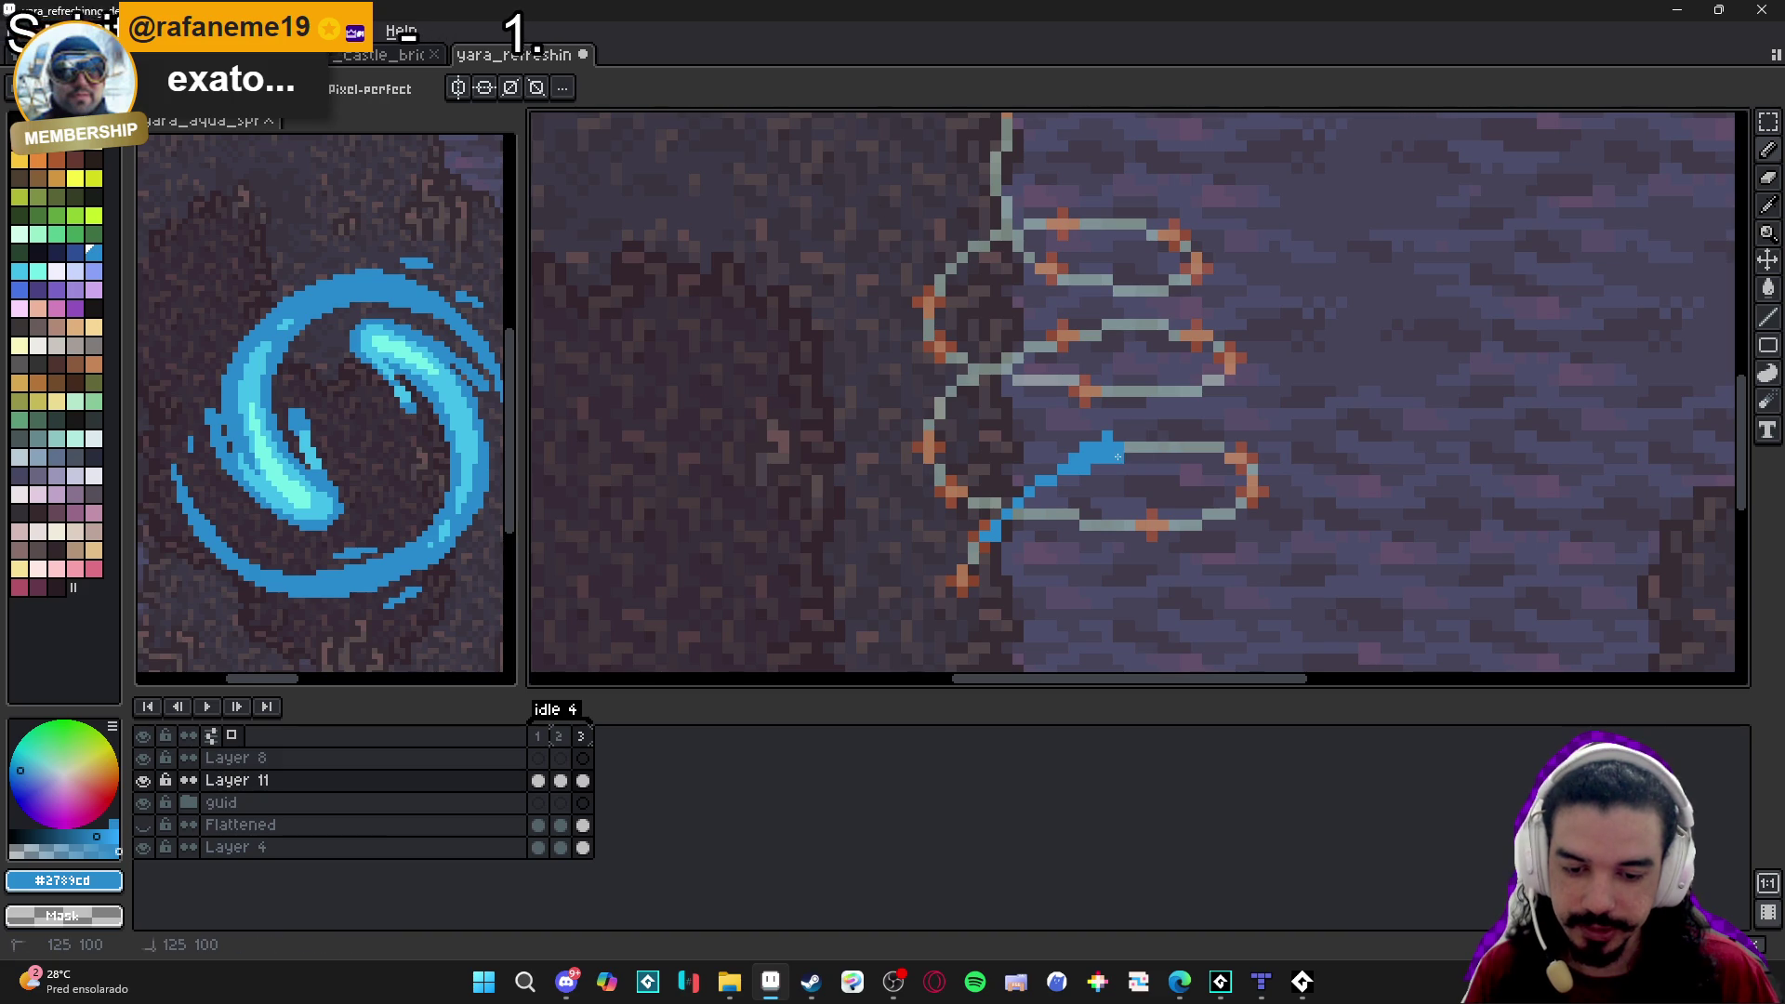
left_click(1132, 445)
left_click(1130, 458)
left_click(1095, 469)
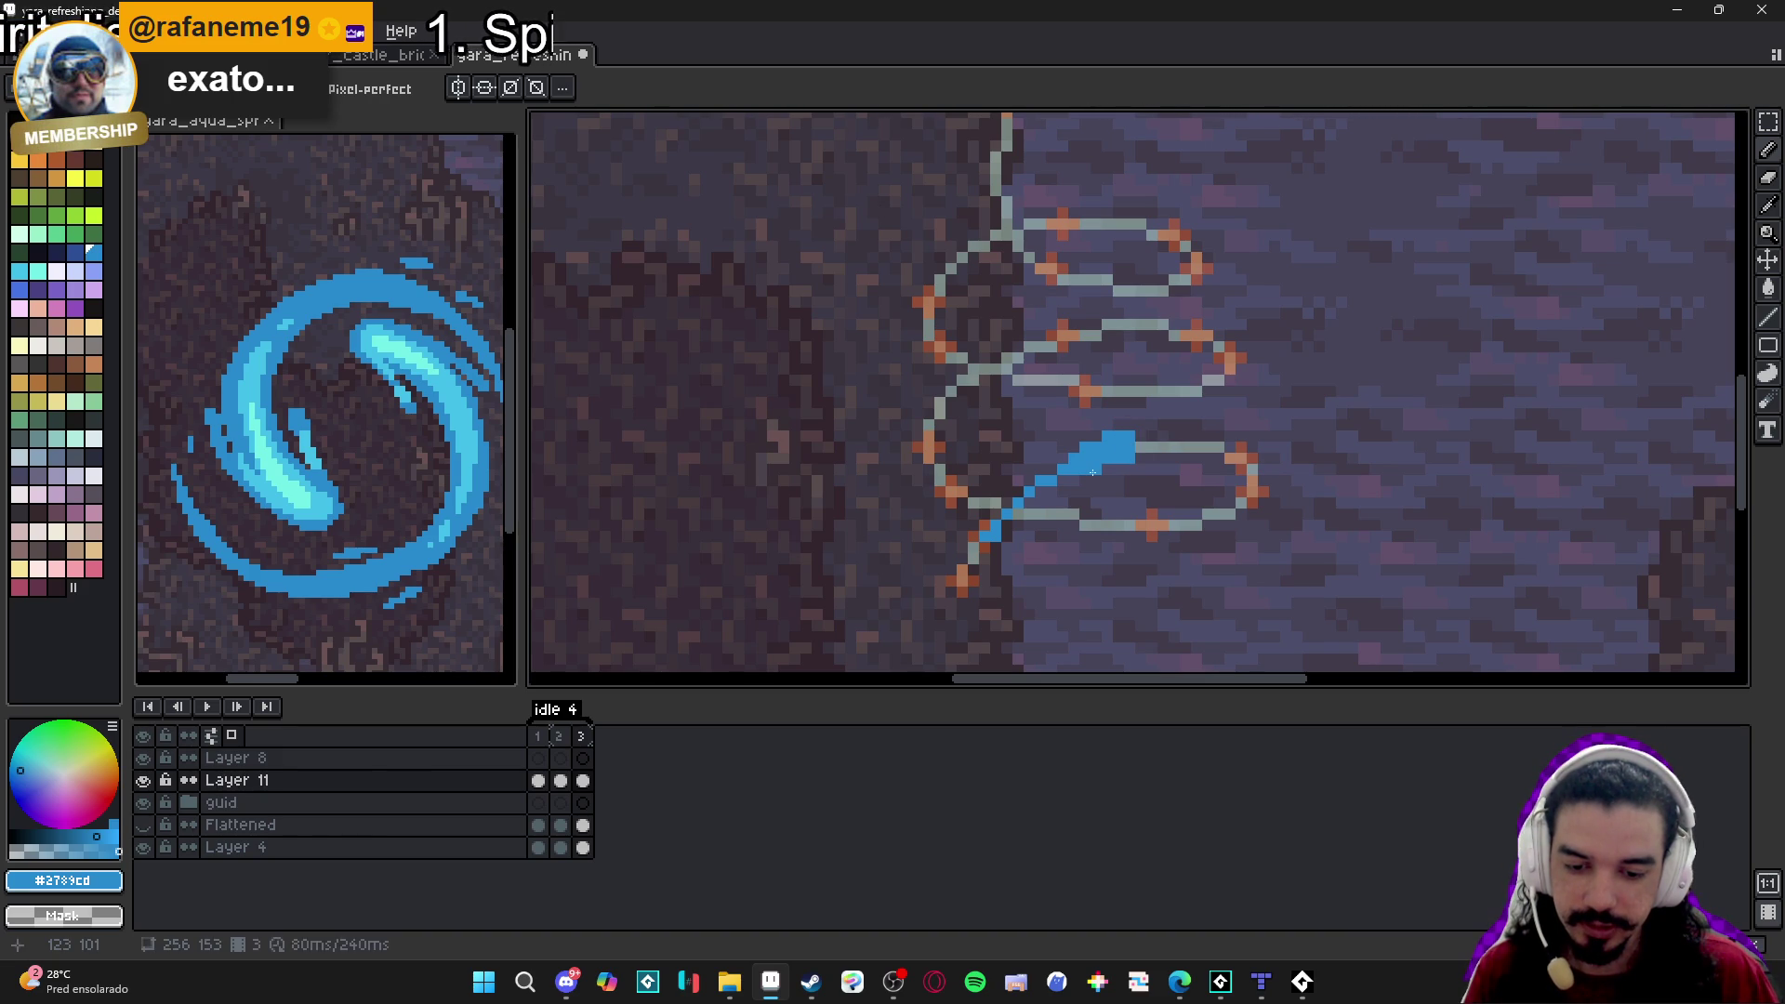
left_click(1062, 479)
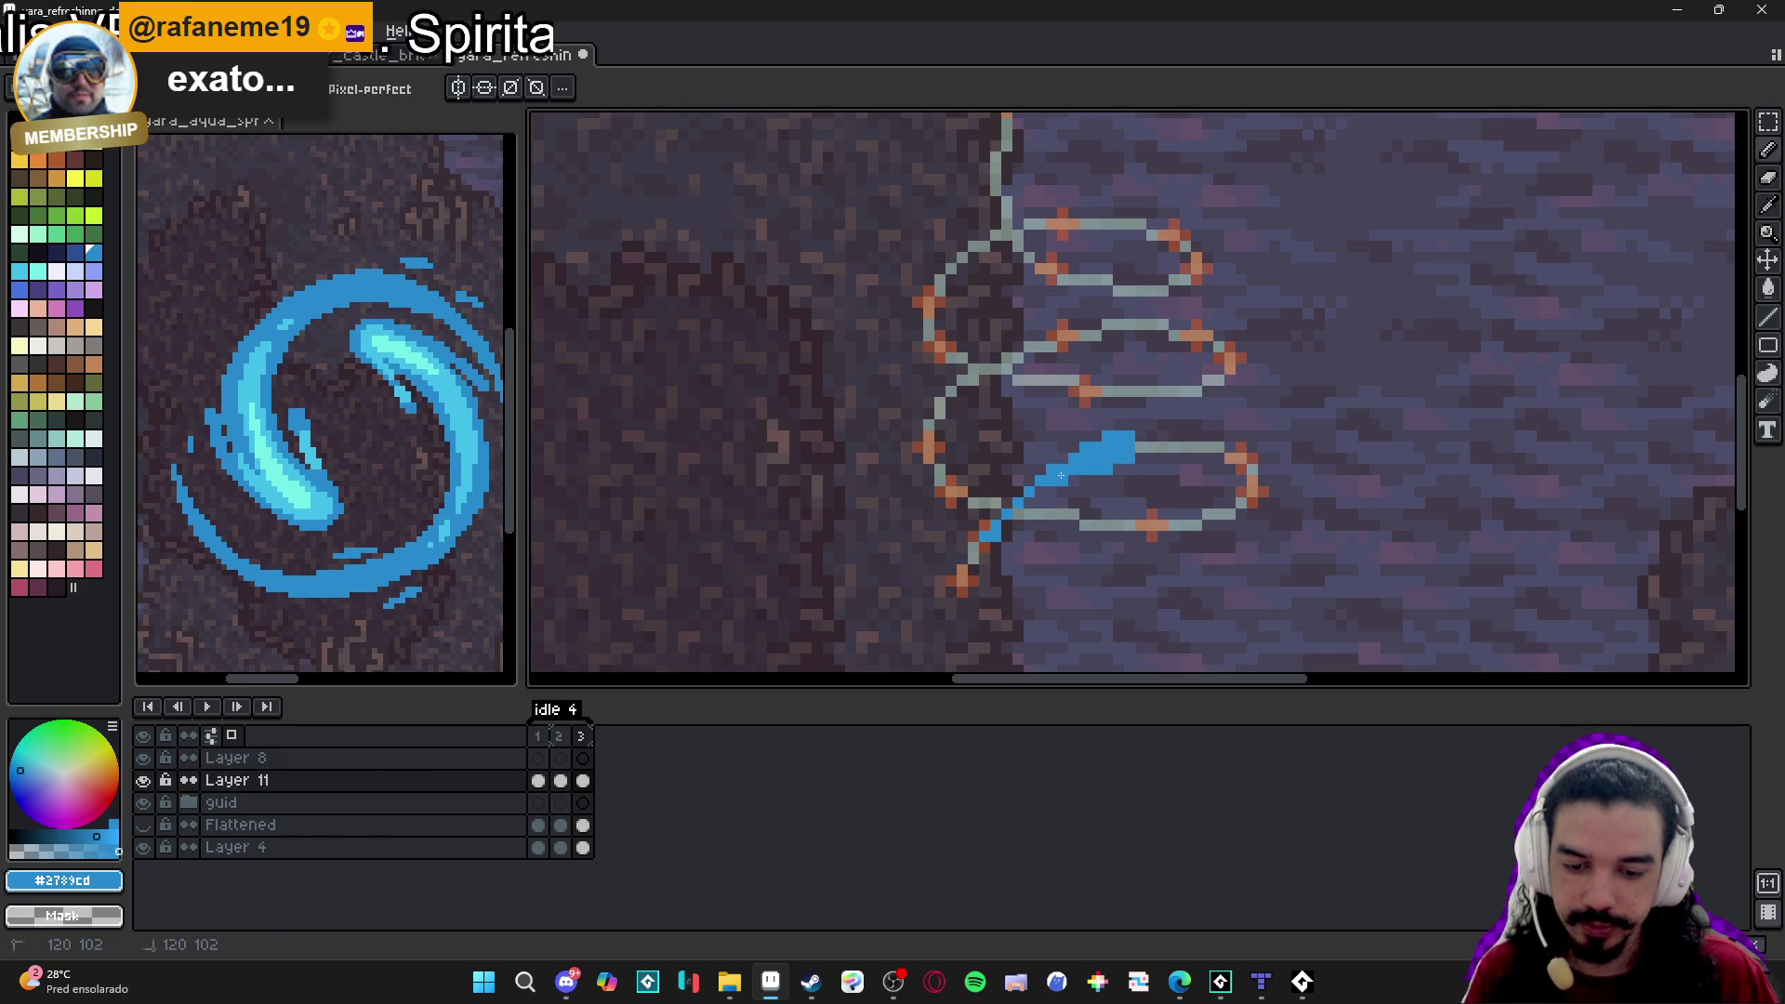
left_click(1032, 495)
left_click(1027, 513)
left_click(1012, 526)
left_click(979, 543)
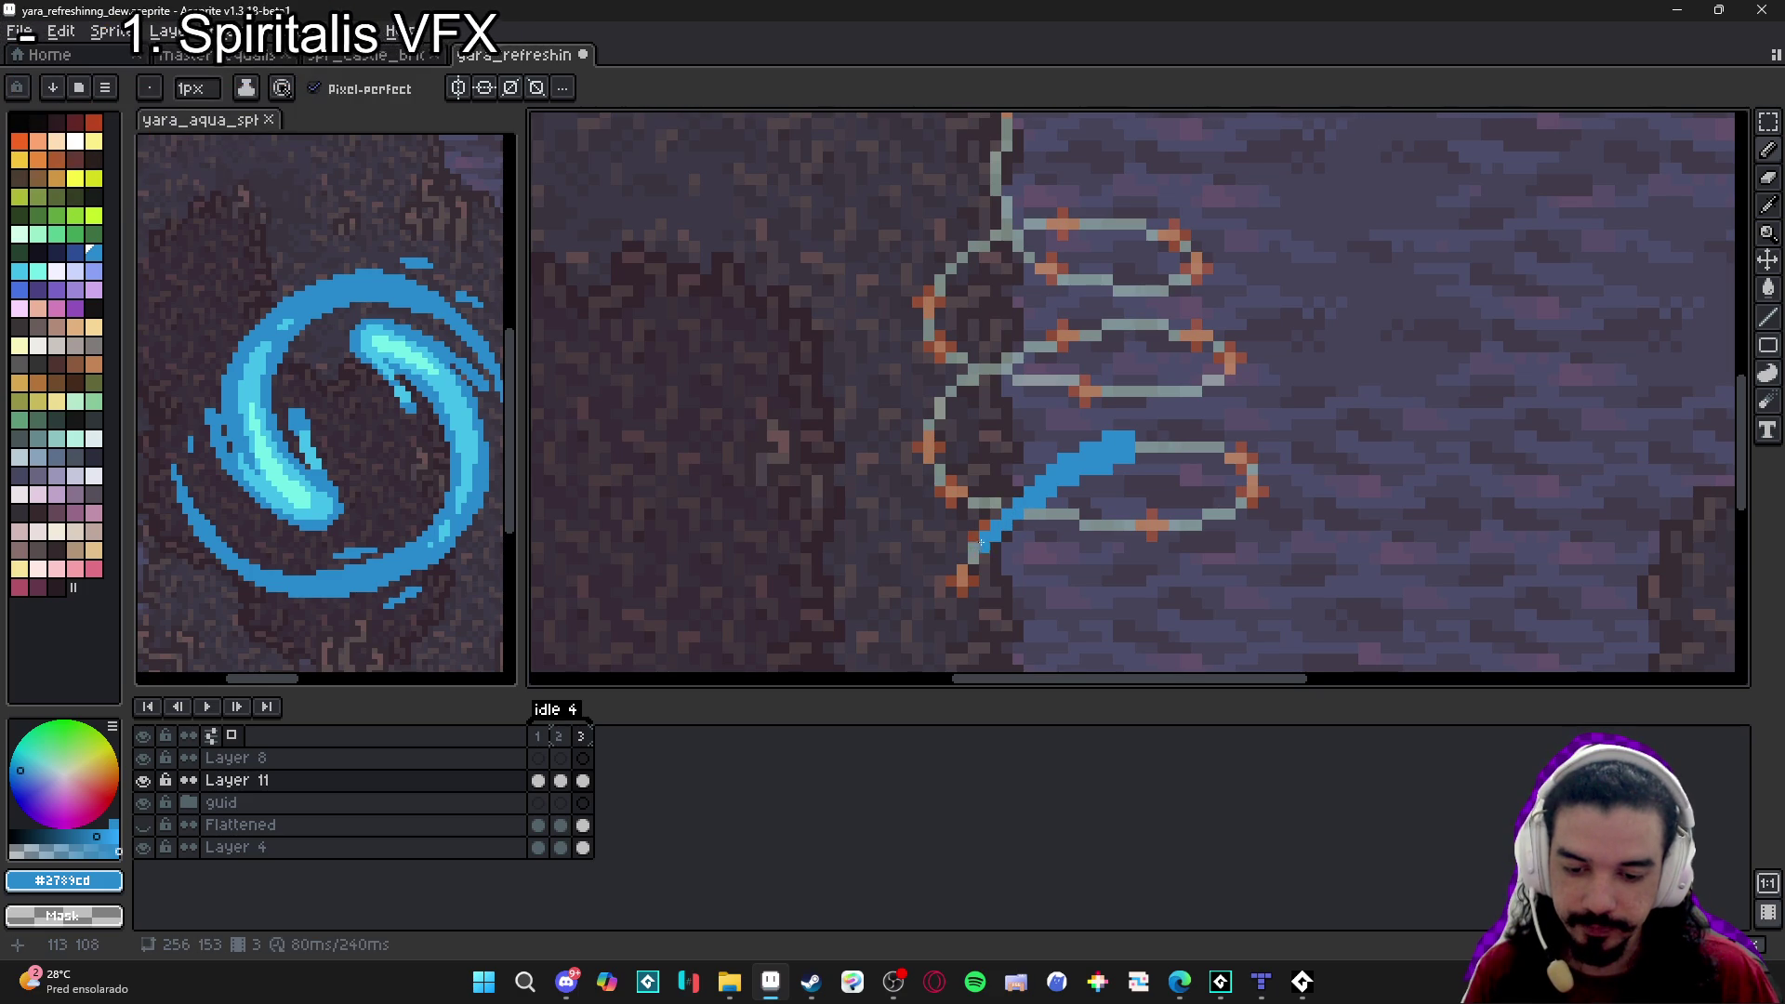
key("e")
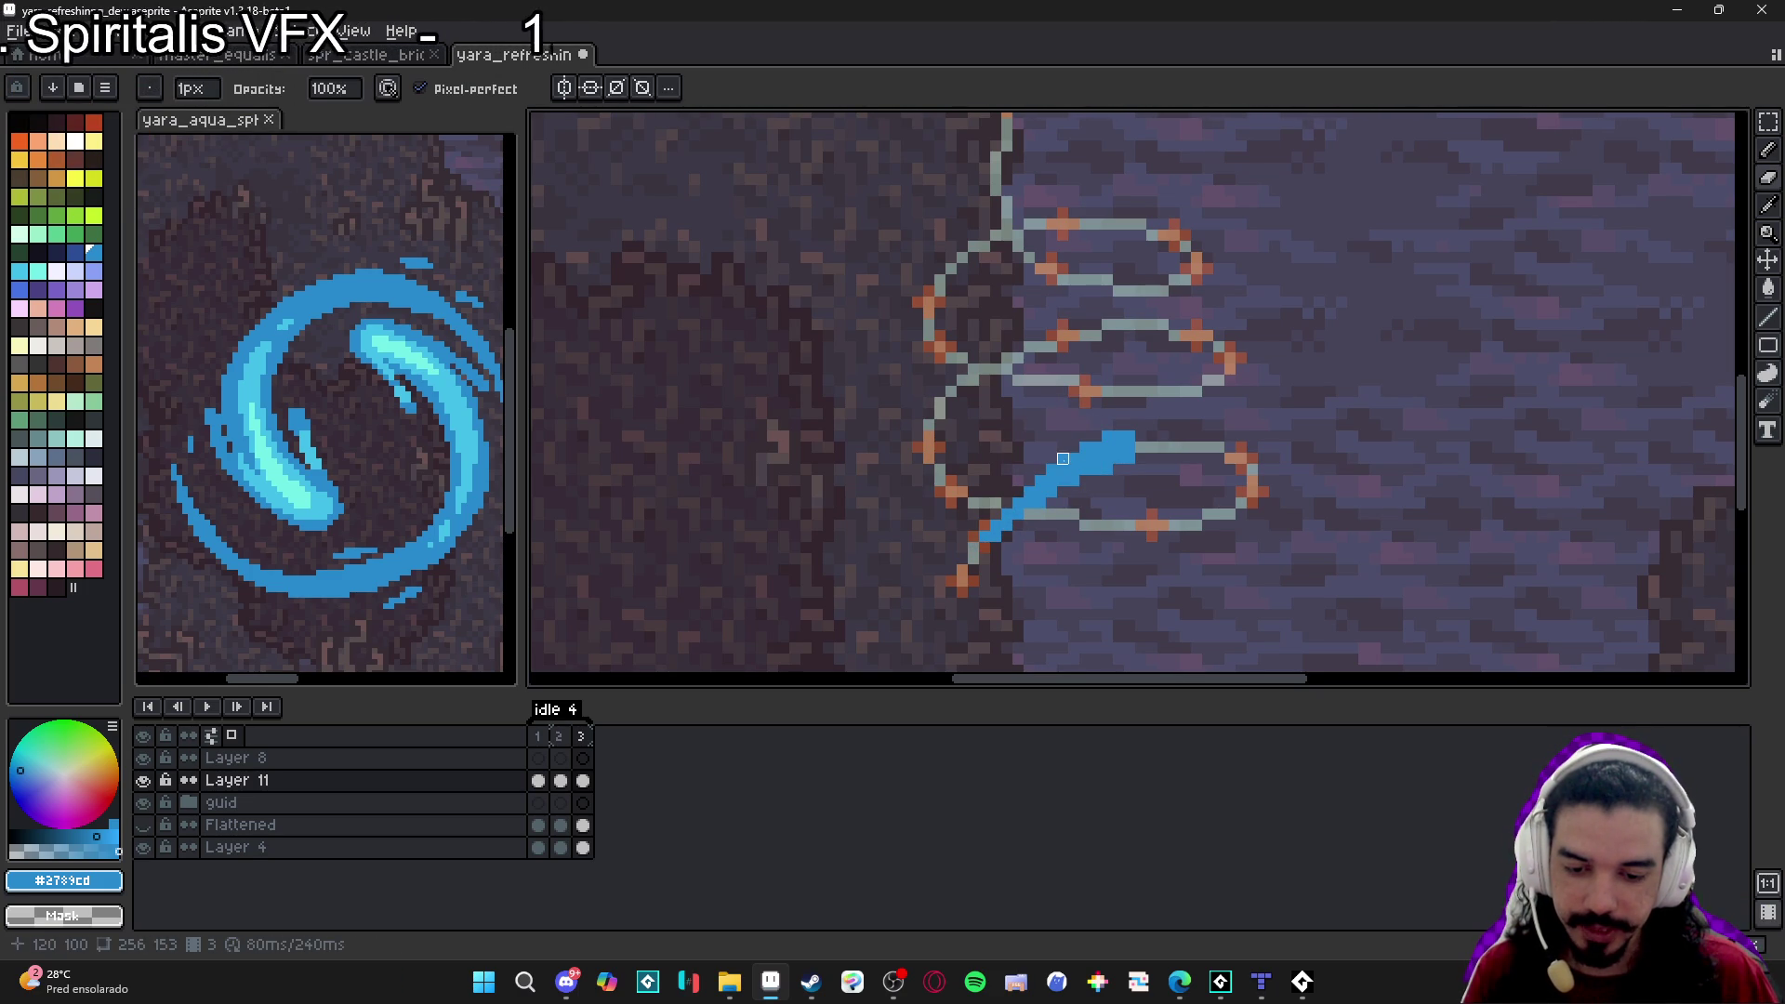
key("b")
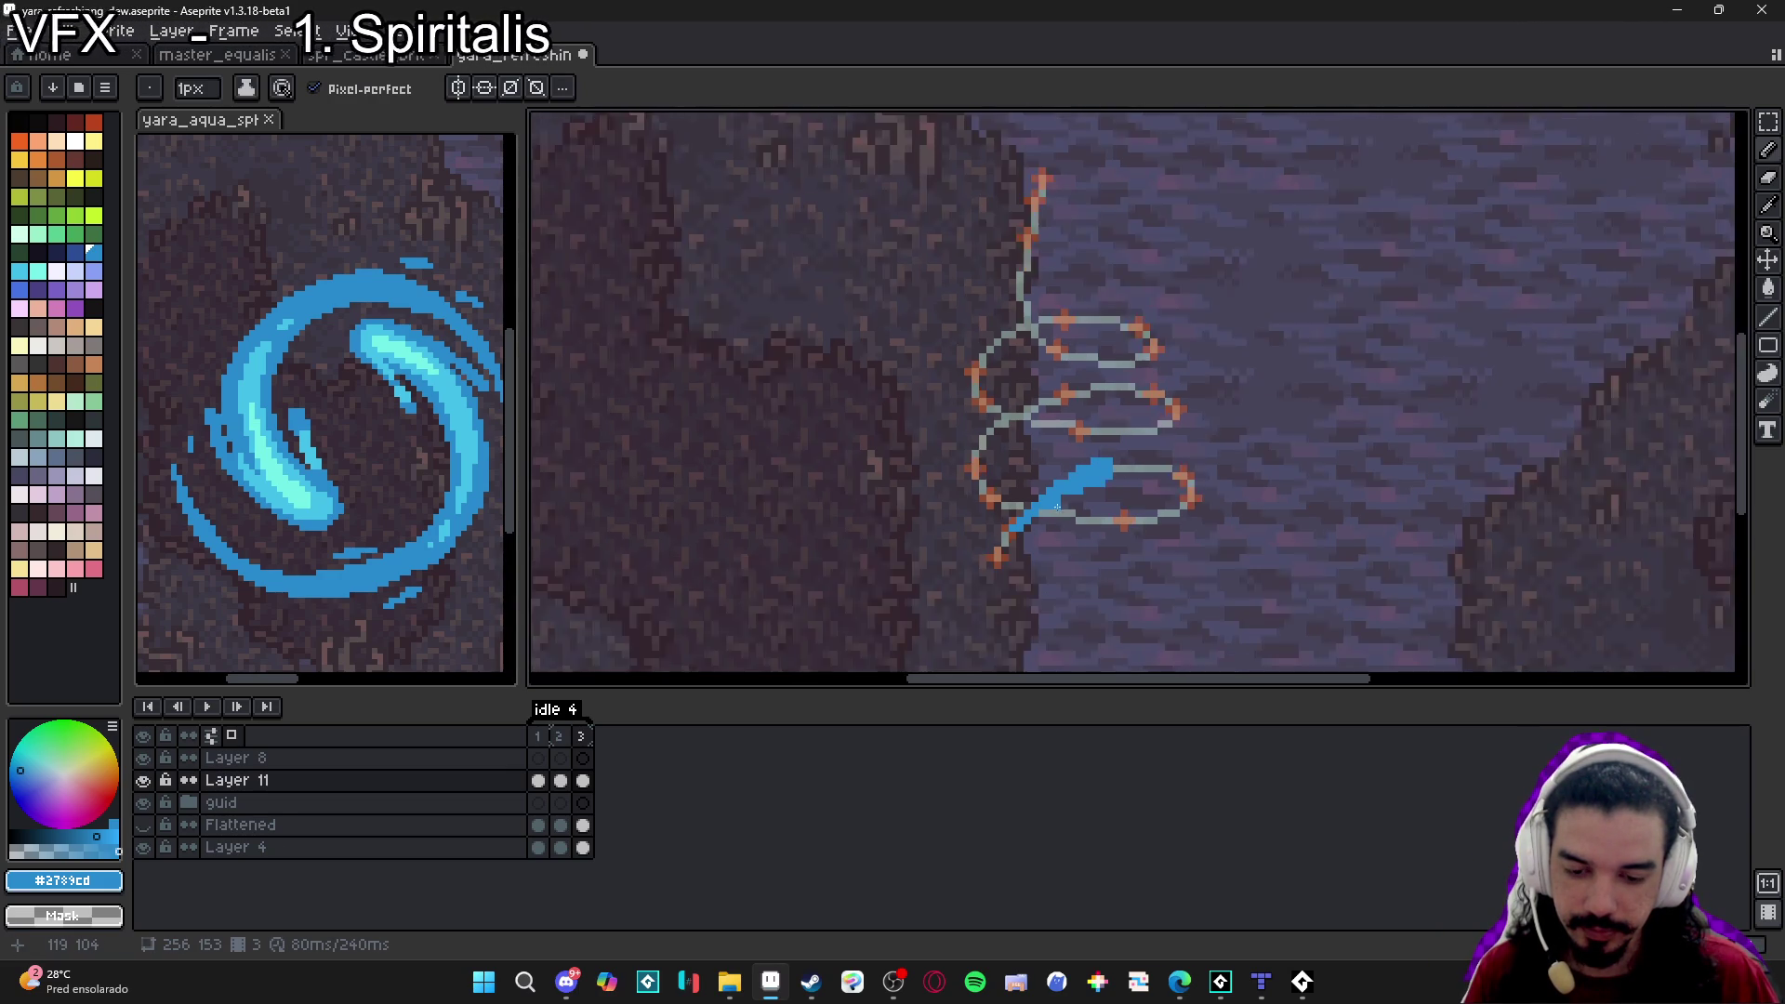
Compare frame 2's shorter stroke with frame 3's longer one.
scroll(1091, 482, "down", 1)
scroll(1079, 485, "up", 2)
scroll(1073, 487, "down", 3)
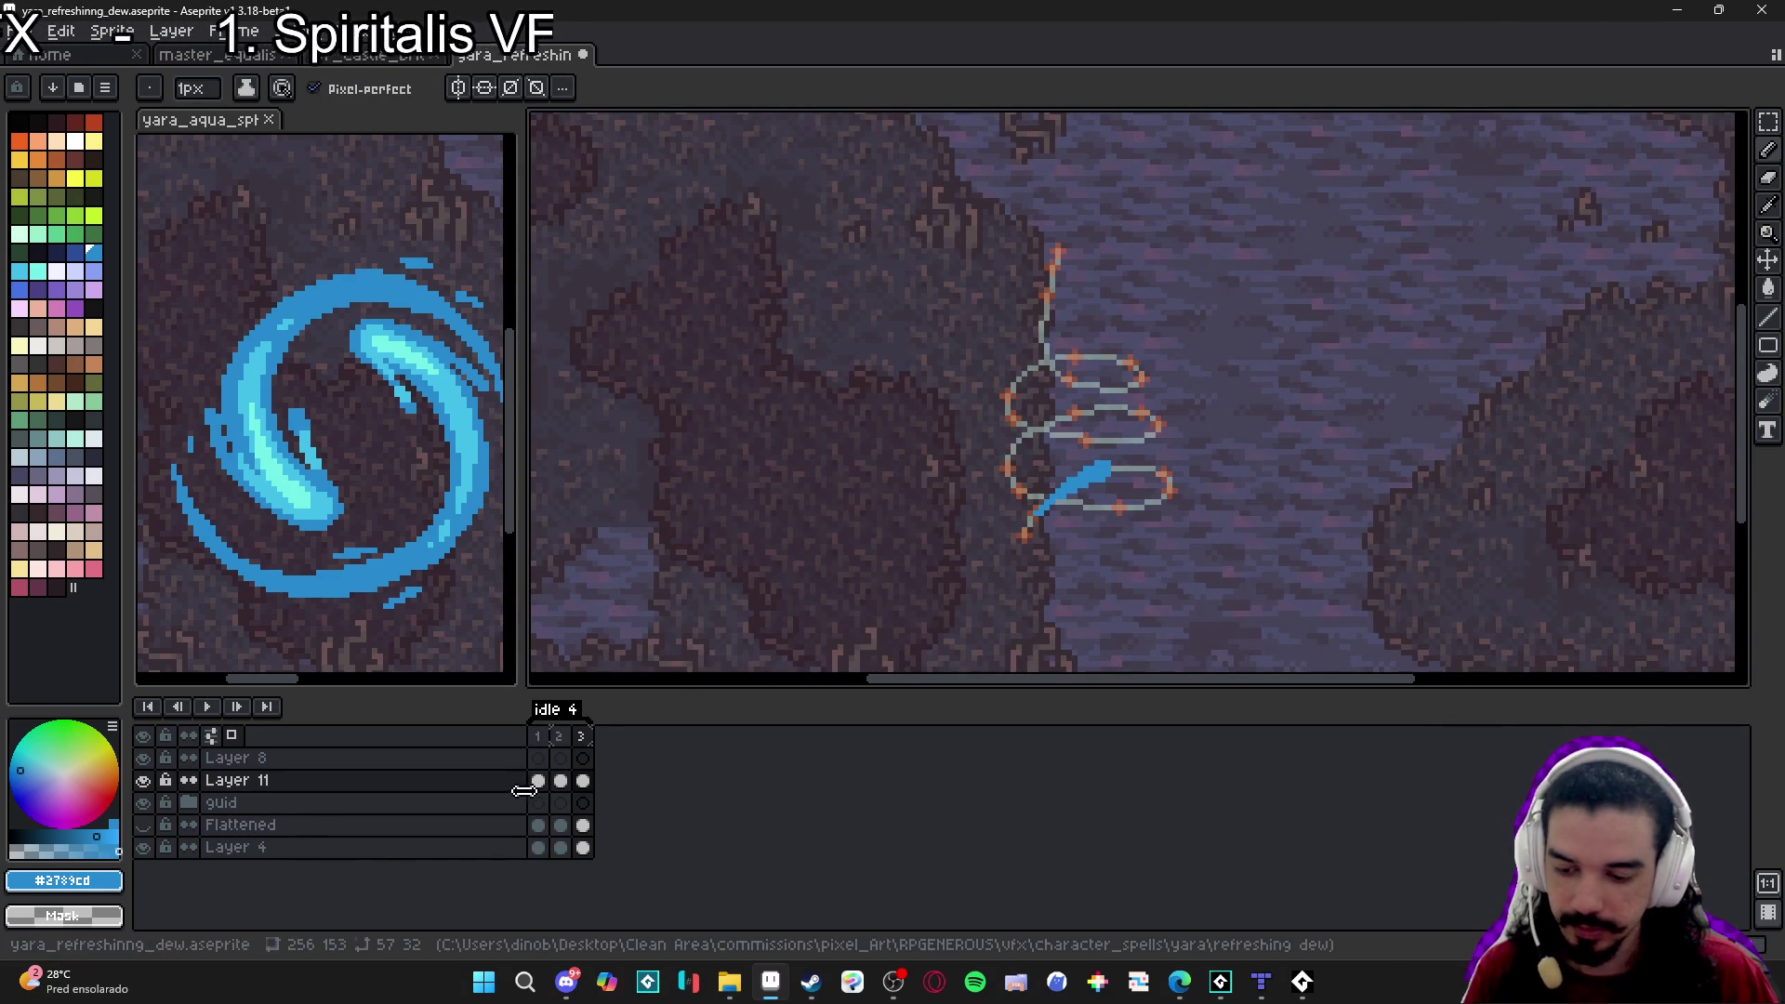
left_click(559, 737)
left_click(581, 736)
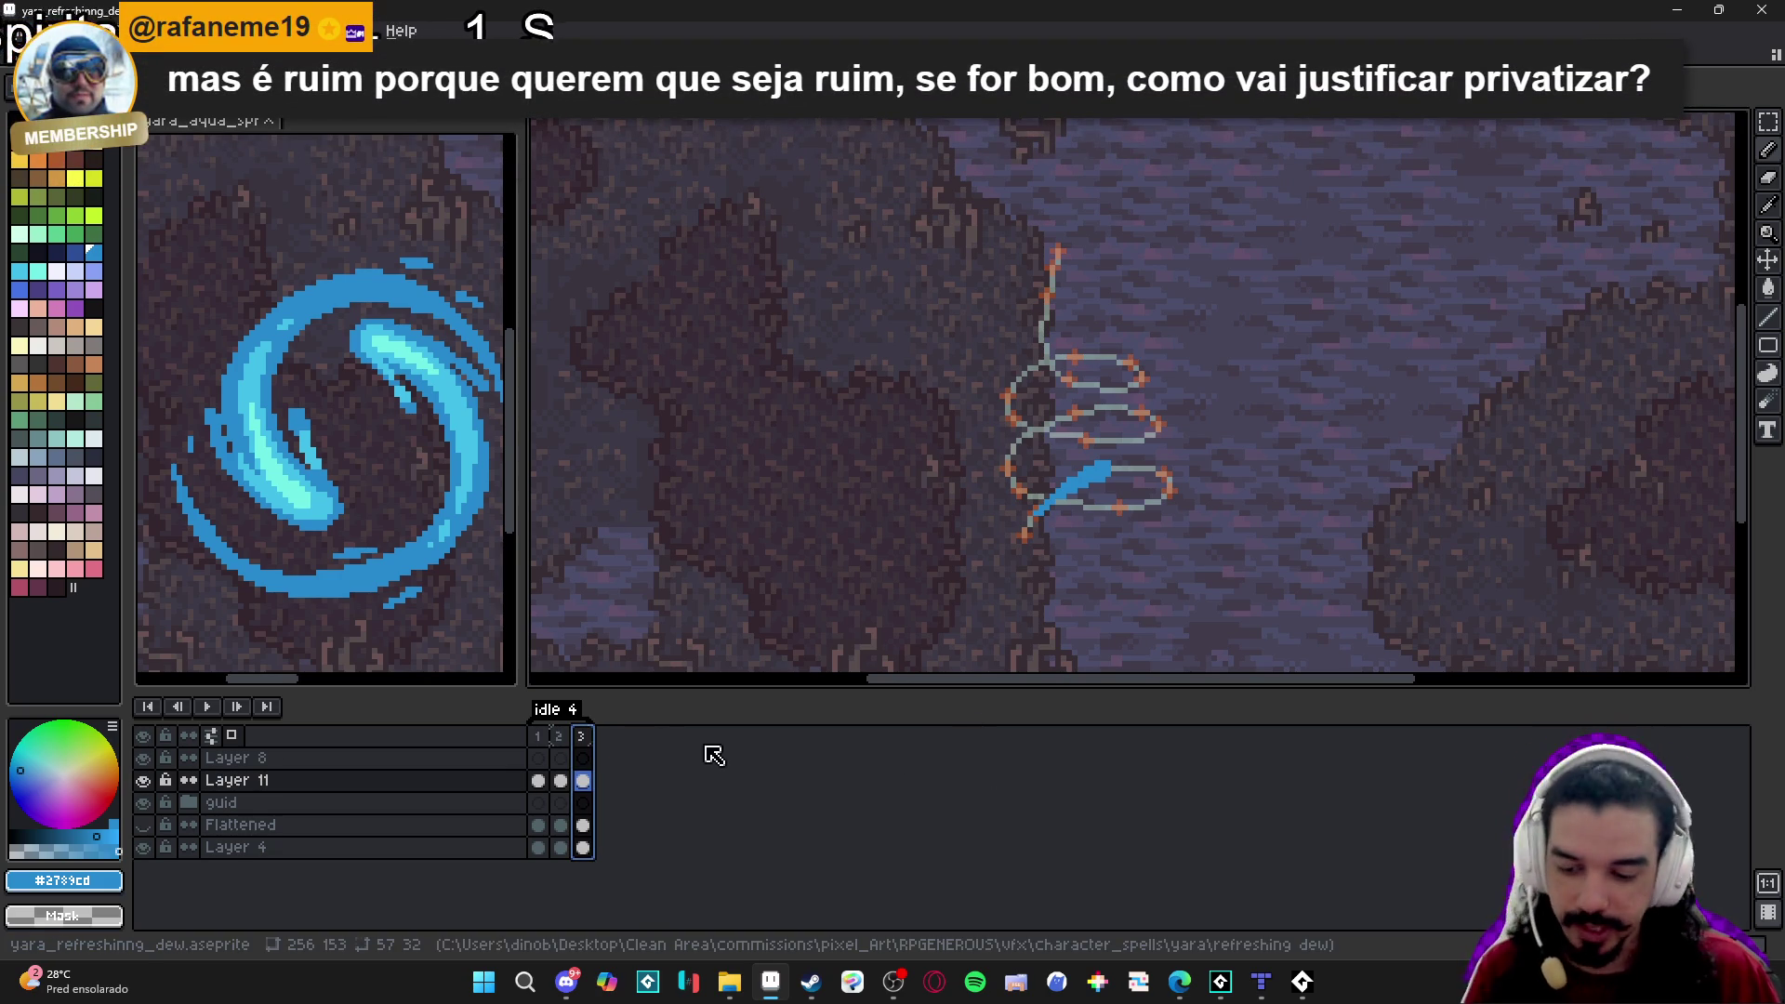
left_click(581, 737)
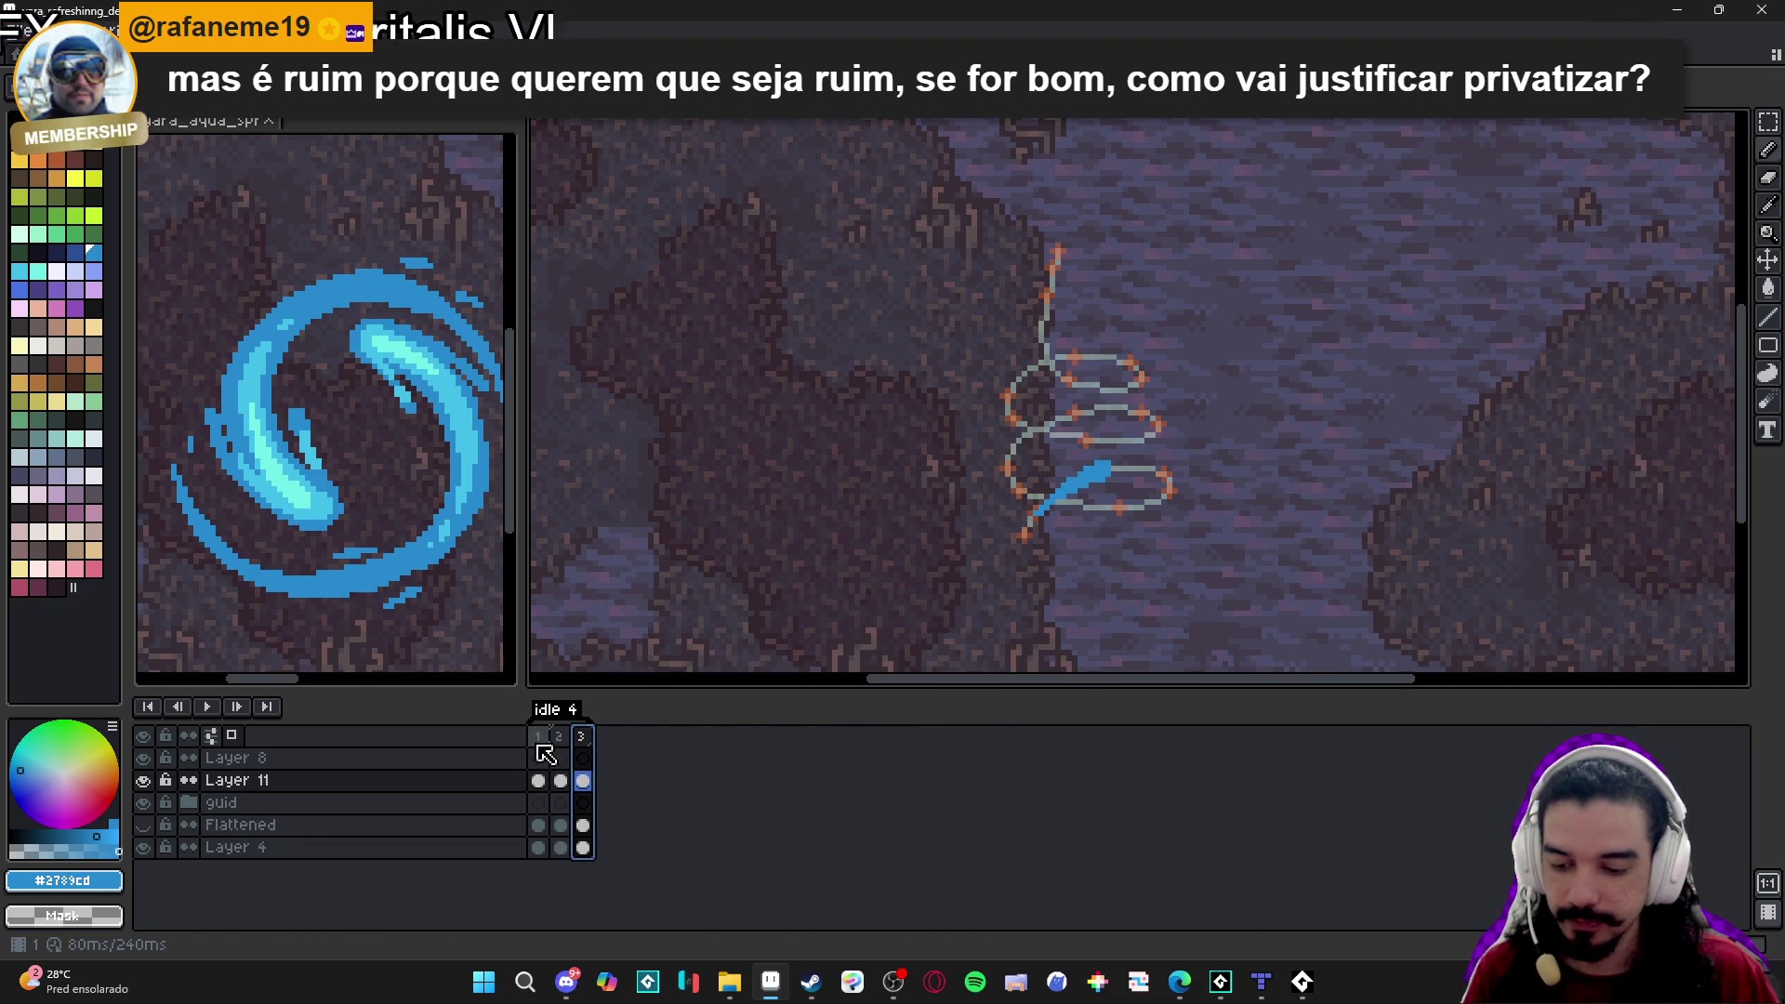
left_click(567, 739)
left_click(585, 738)
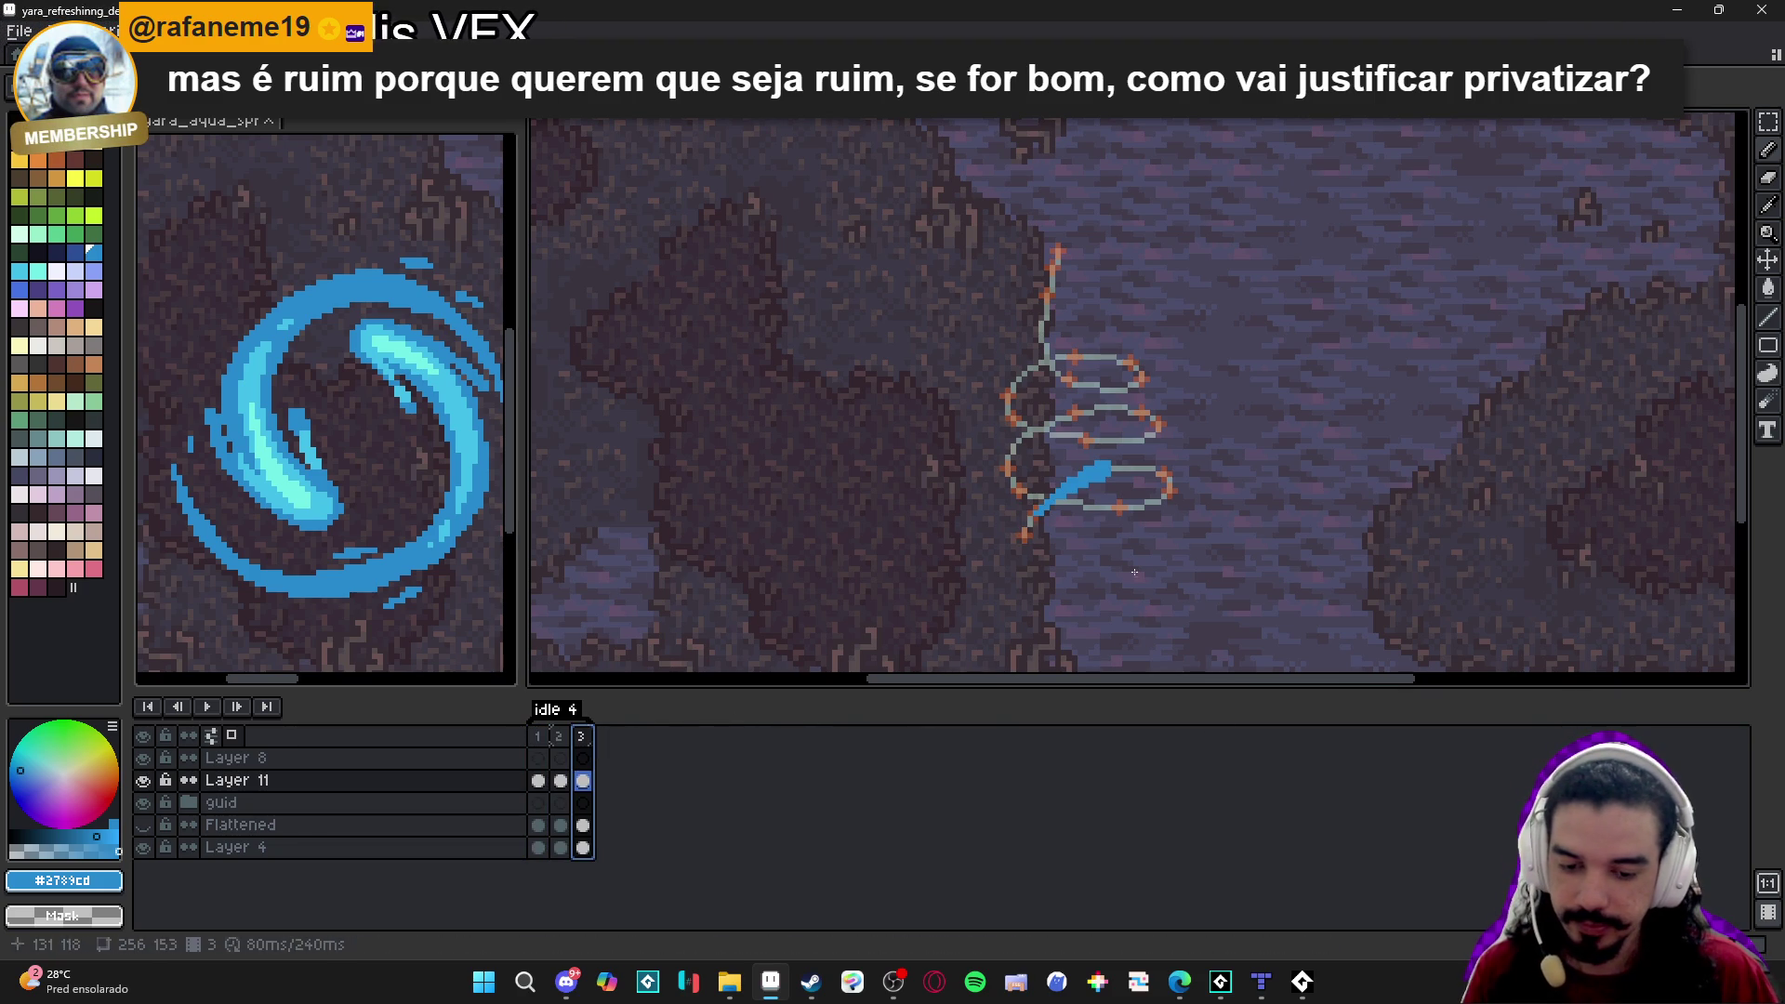
Erase a stray pixel on frame 3's stroke and add a fourth frame.
scroll(1087, 470, "up", 5)
key("e")
left_click(1096, 457)
scroll(1170, 484, "down", 2)
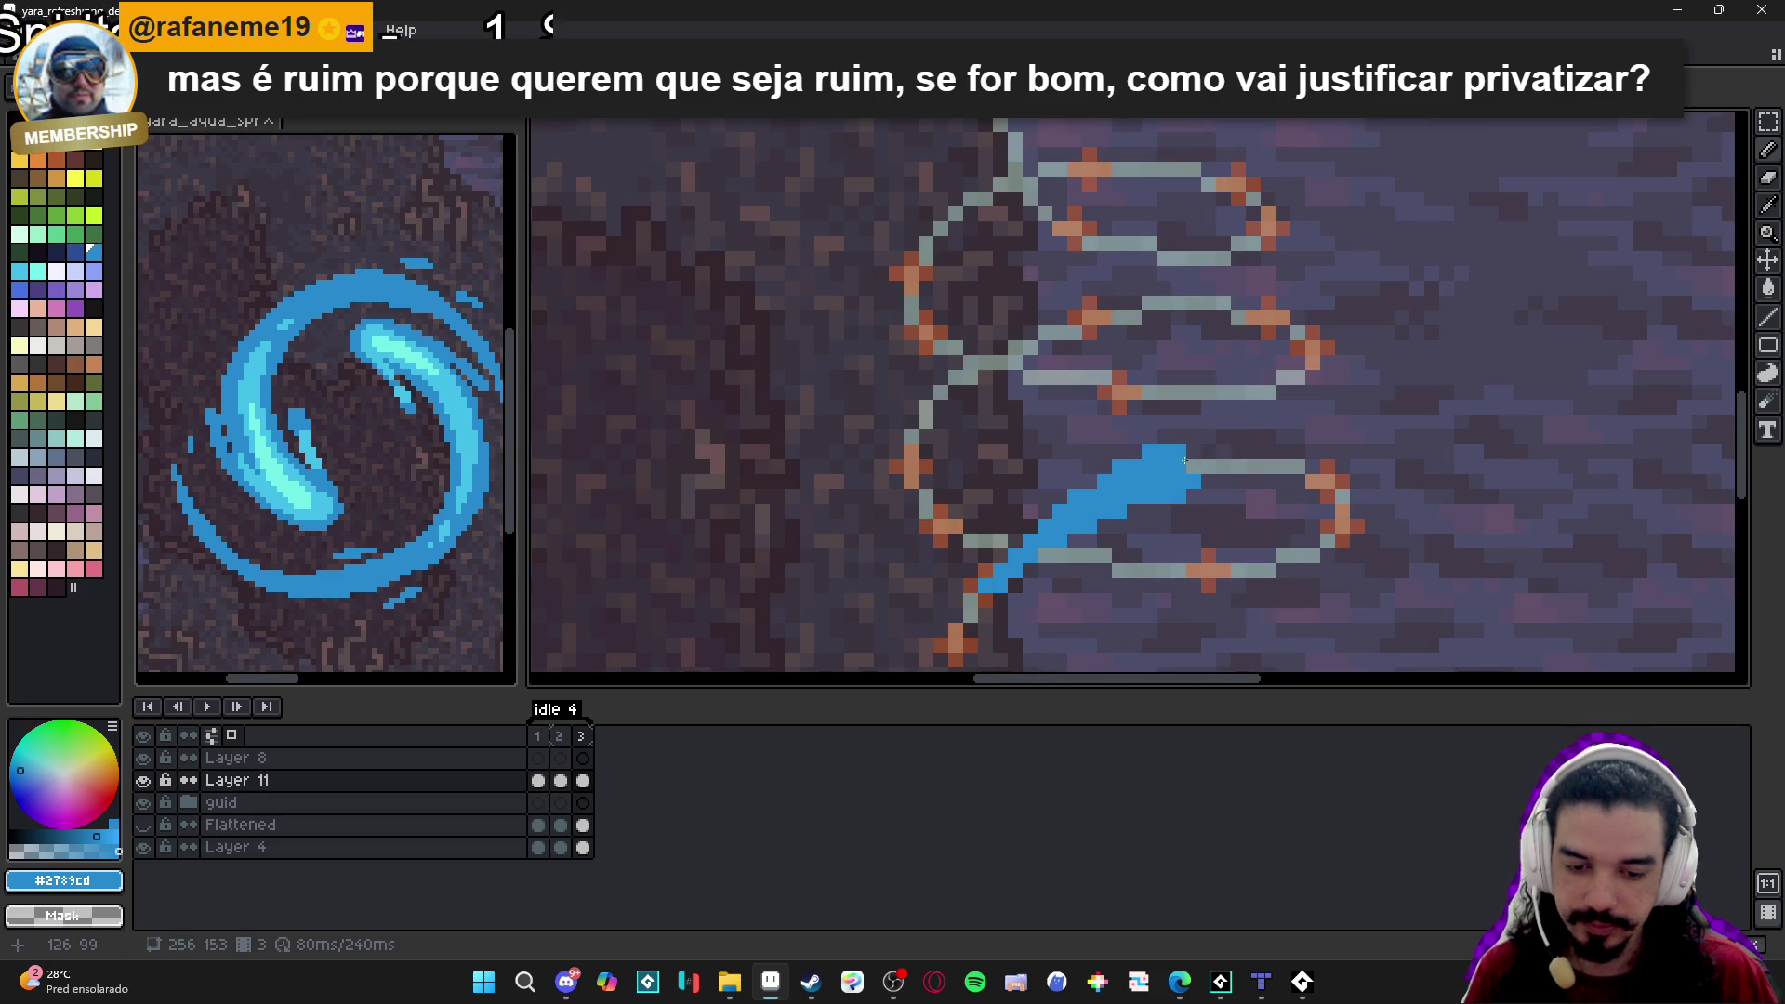
scroll(1225, 505, "down", 1)
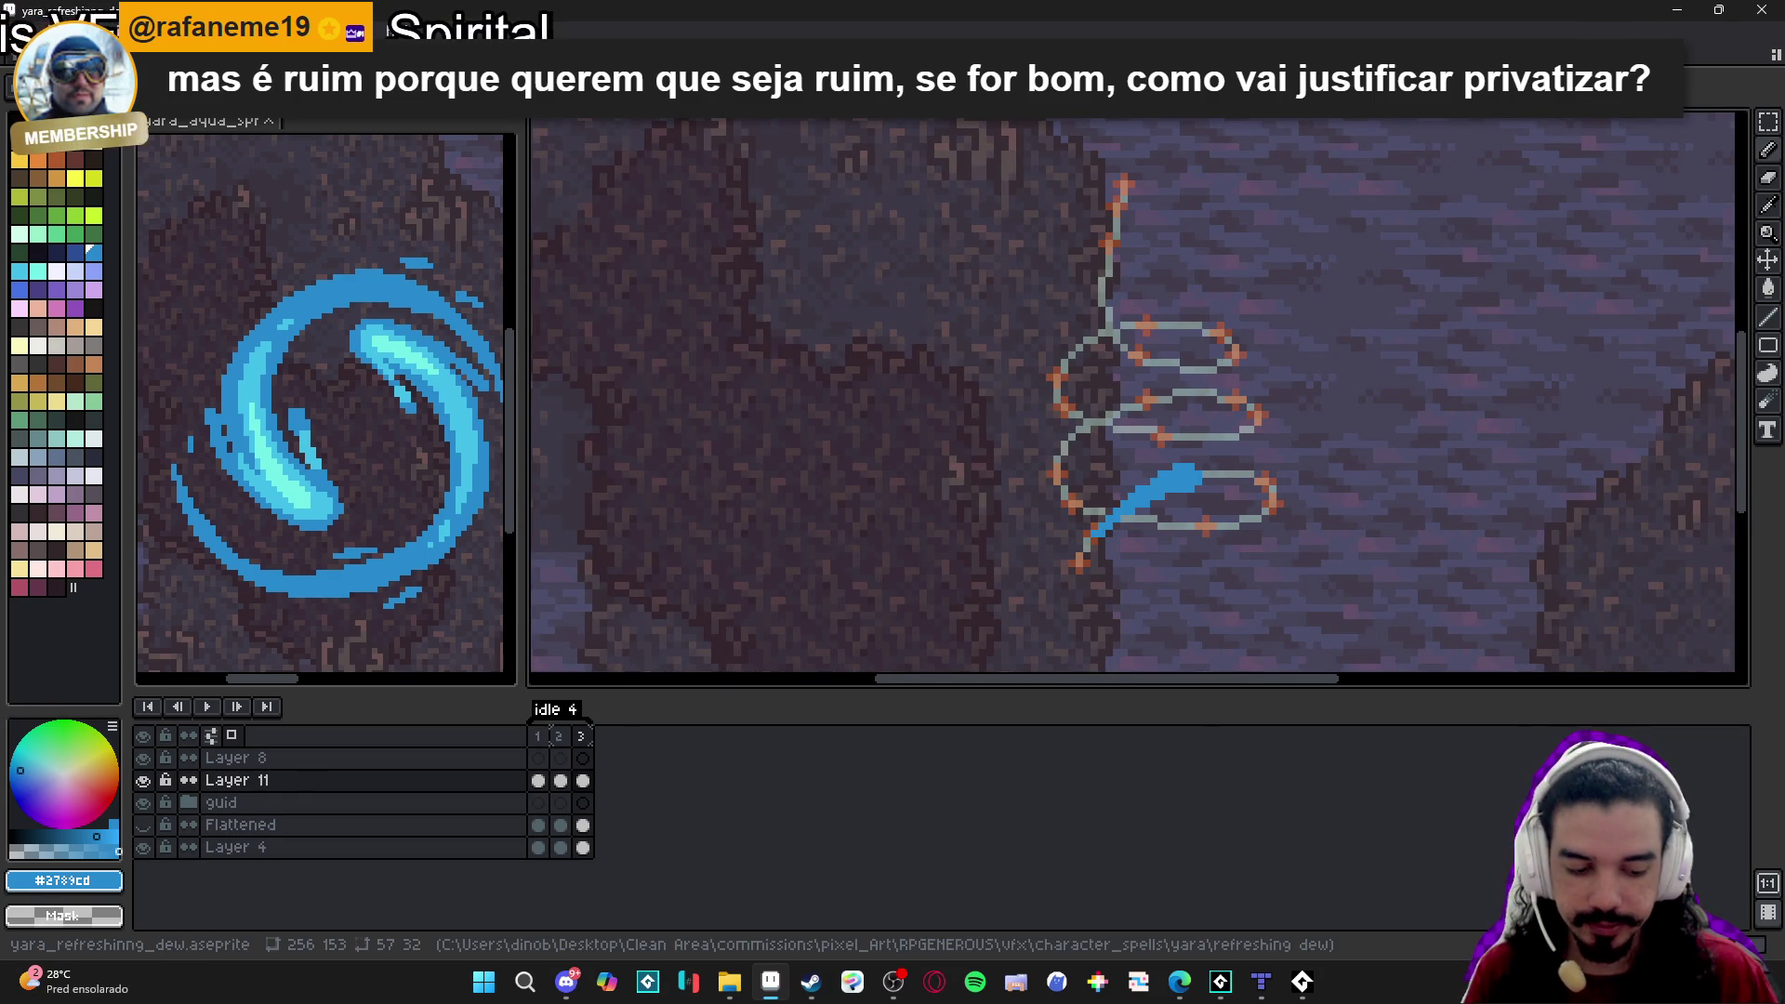
key("alt+n")
scroll(1199, 527, "up", 3)
key("F7")
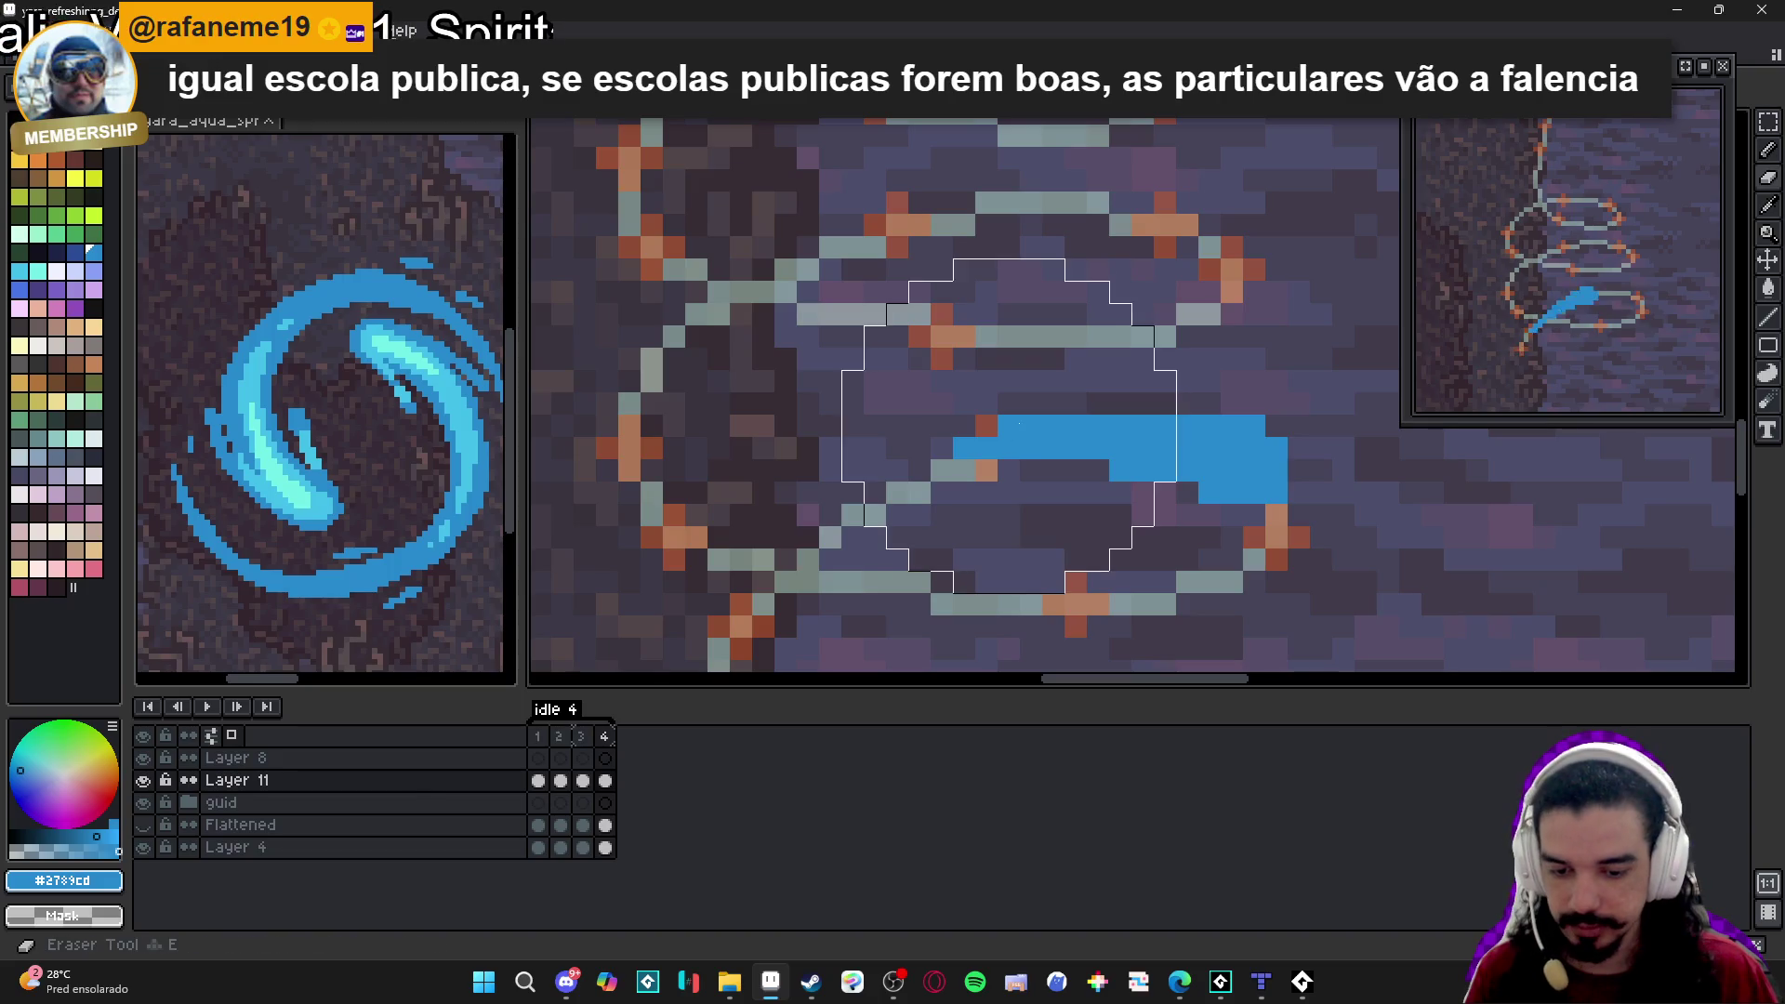
Add blue pixels to frame 4's stroke, thickening its right end downward and filling its lower edge.
left_click(1098, 471)
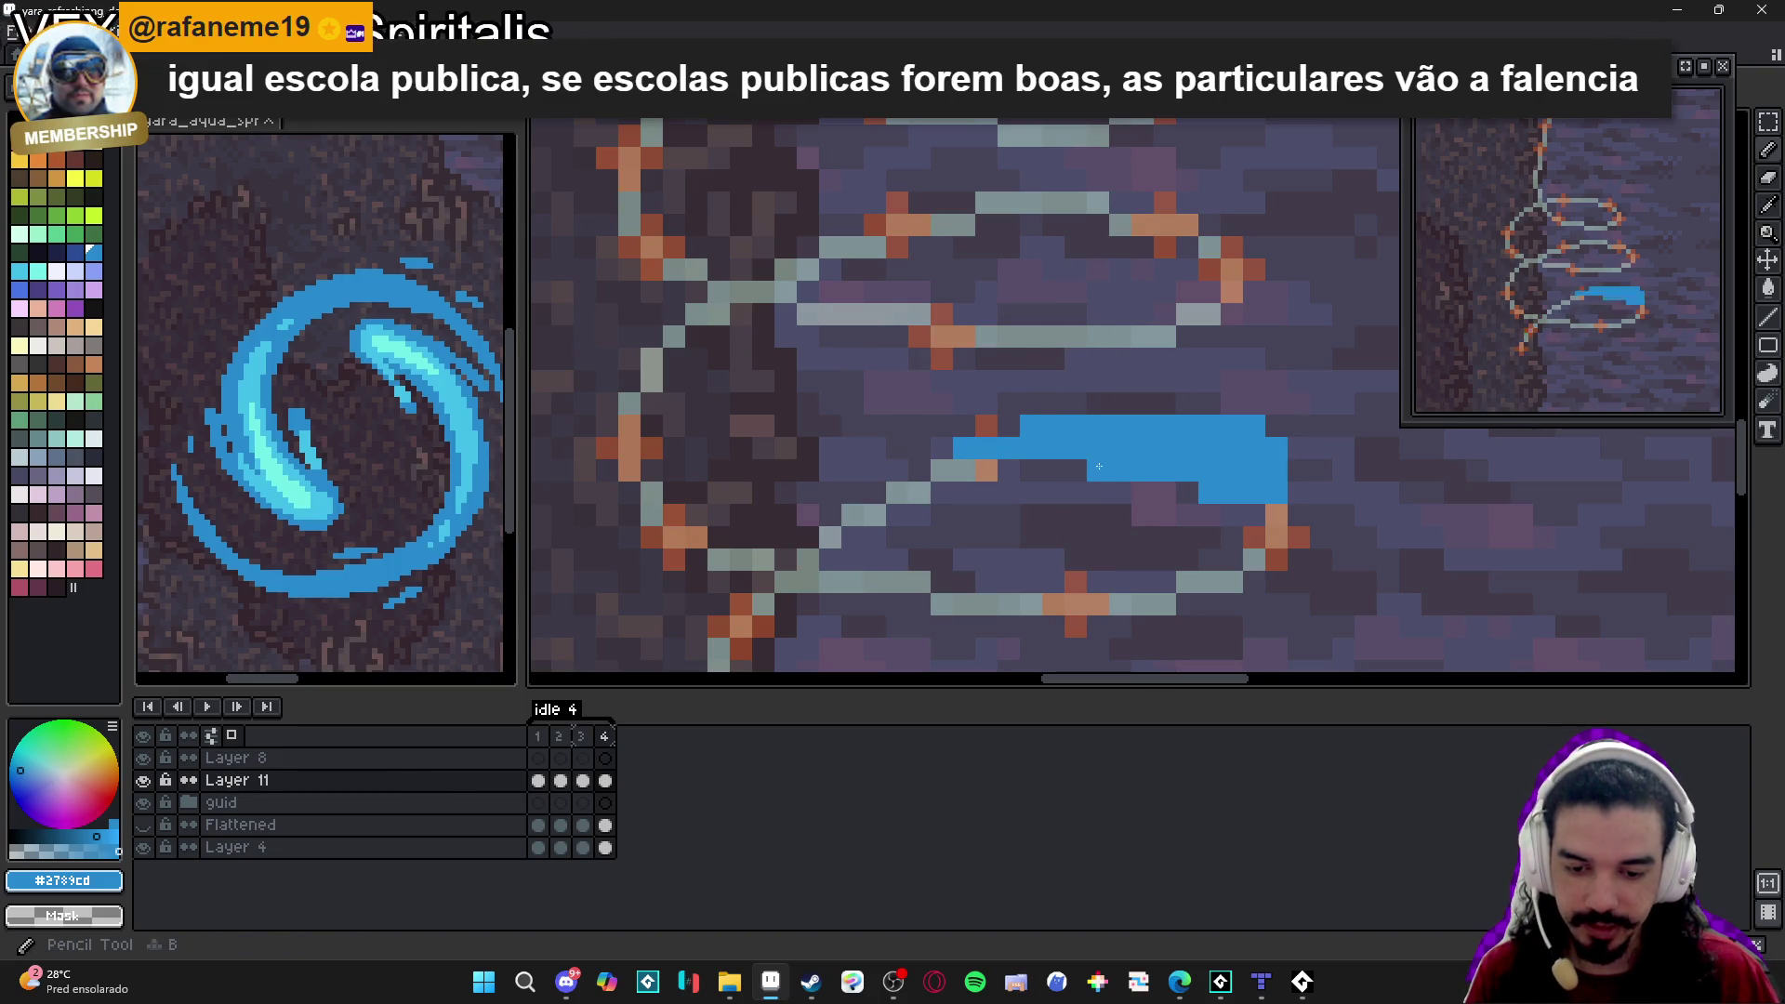
left_click(1009, 426)
mouse_move(1299, 471)
left_mouse_down()
mouse_move(1299, 515)
mouse_move(1254, 515)
left_mouse_up()
mouse_move(987, 470)
left_mouse_down()
mouse_move(942, 470)
mouse_move(1073, 474)
mouse_move(896, 493)
left_mouse_up()
Erase stray blue pixels on the stroke's upper edge and add pixels extending it.
right_click(964, 448)
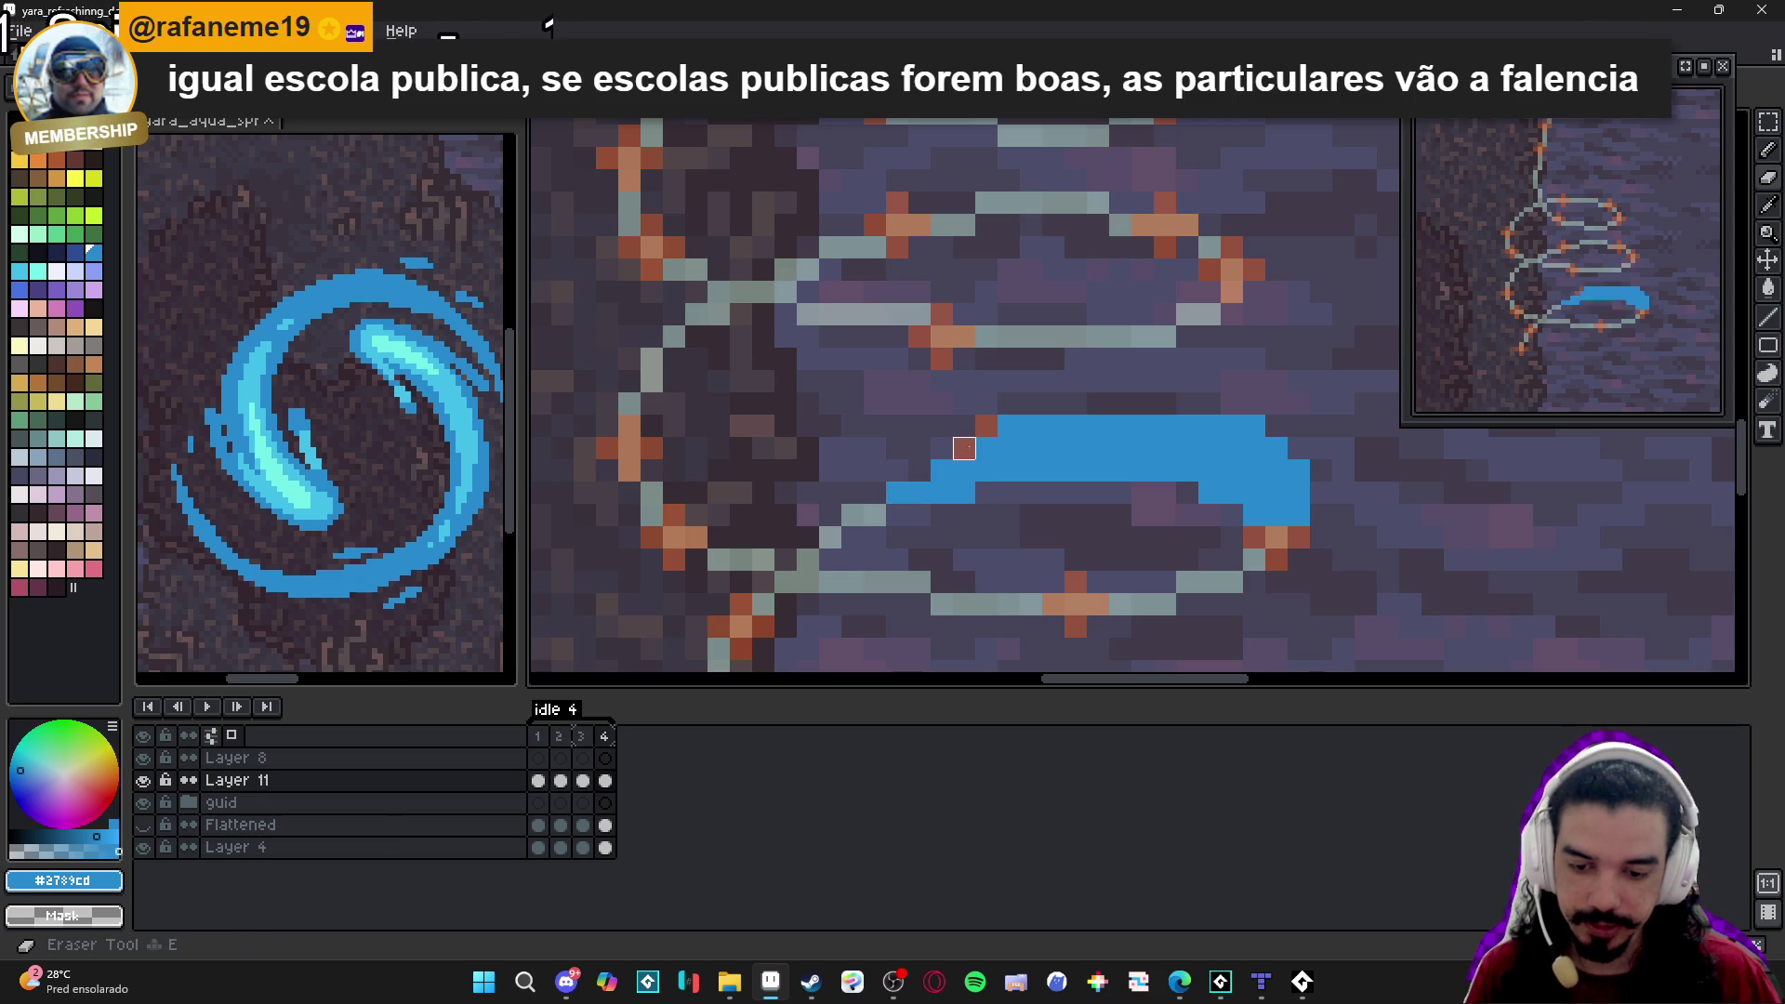
right_click(1009, 448)
right_click(998, 426)
left_click(1009, 448)
left_click(987, 493)
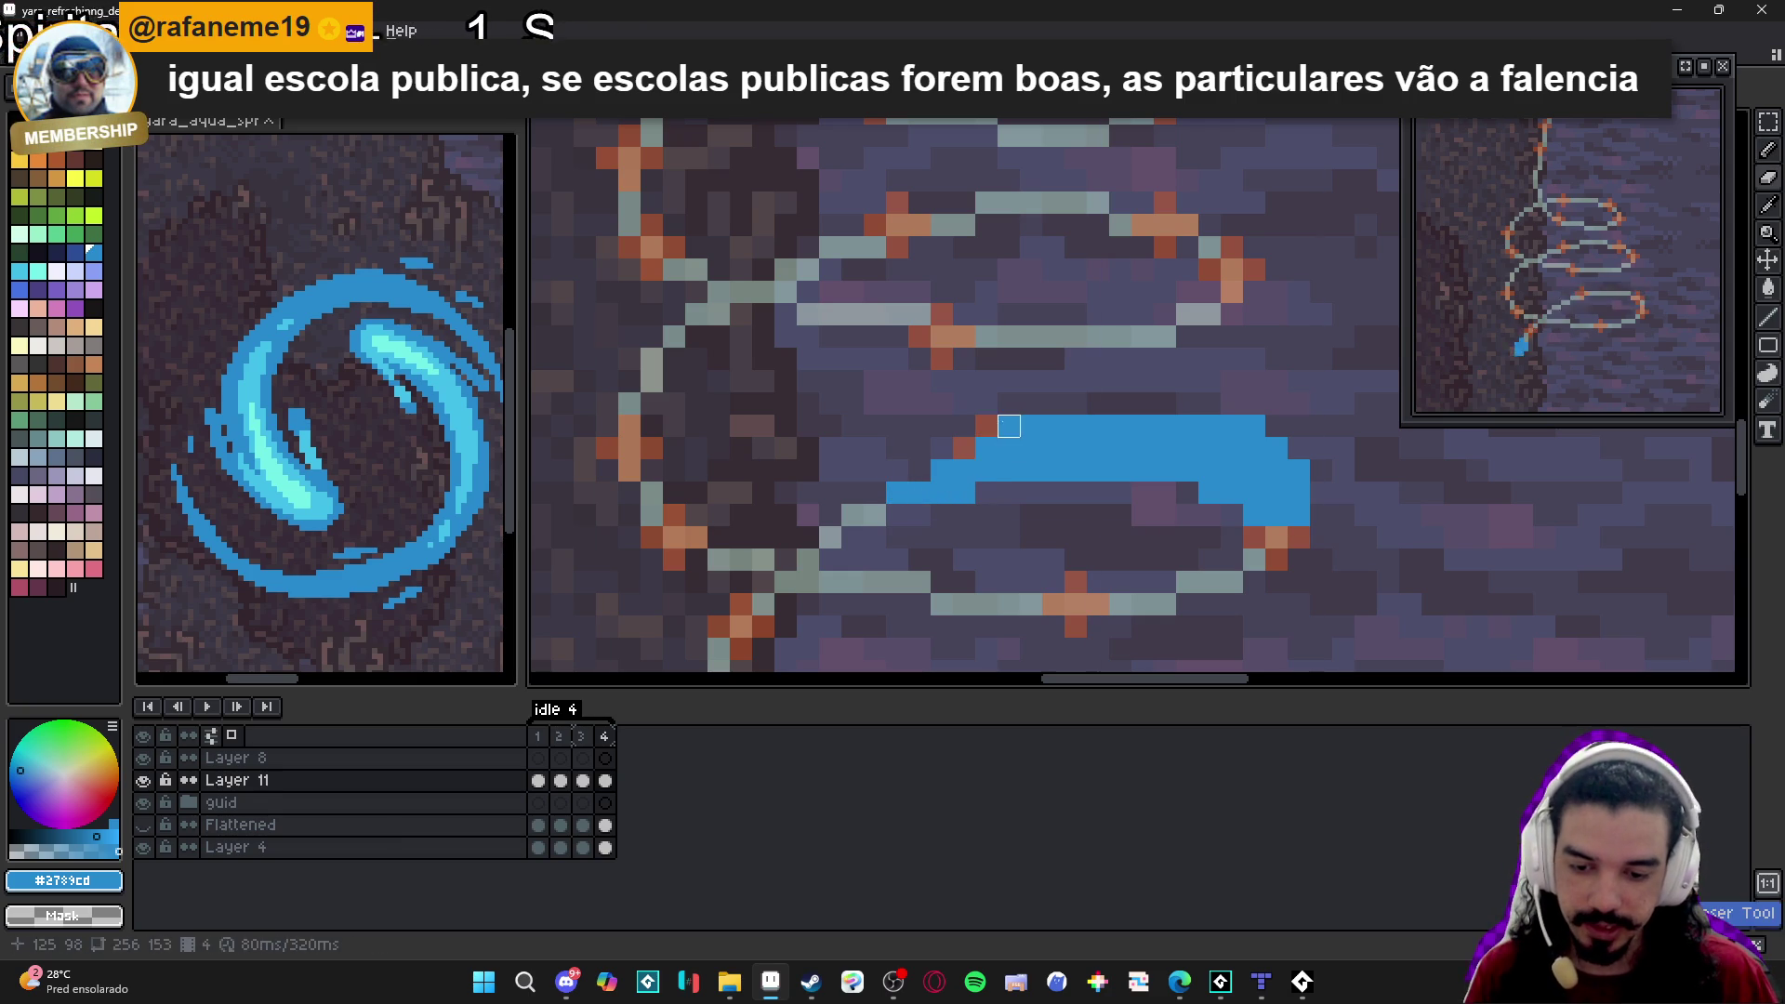
Extend the stroke's left end, fill its upper-left edge, and trim the top-row and lower-right pixels.
left_click(915, 478)
left_click(964, 448)
left_click(1008, 426)
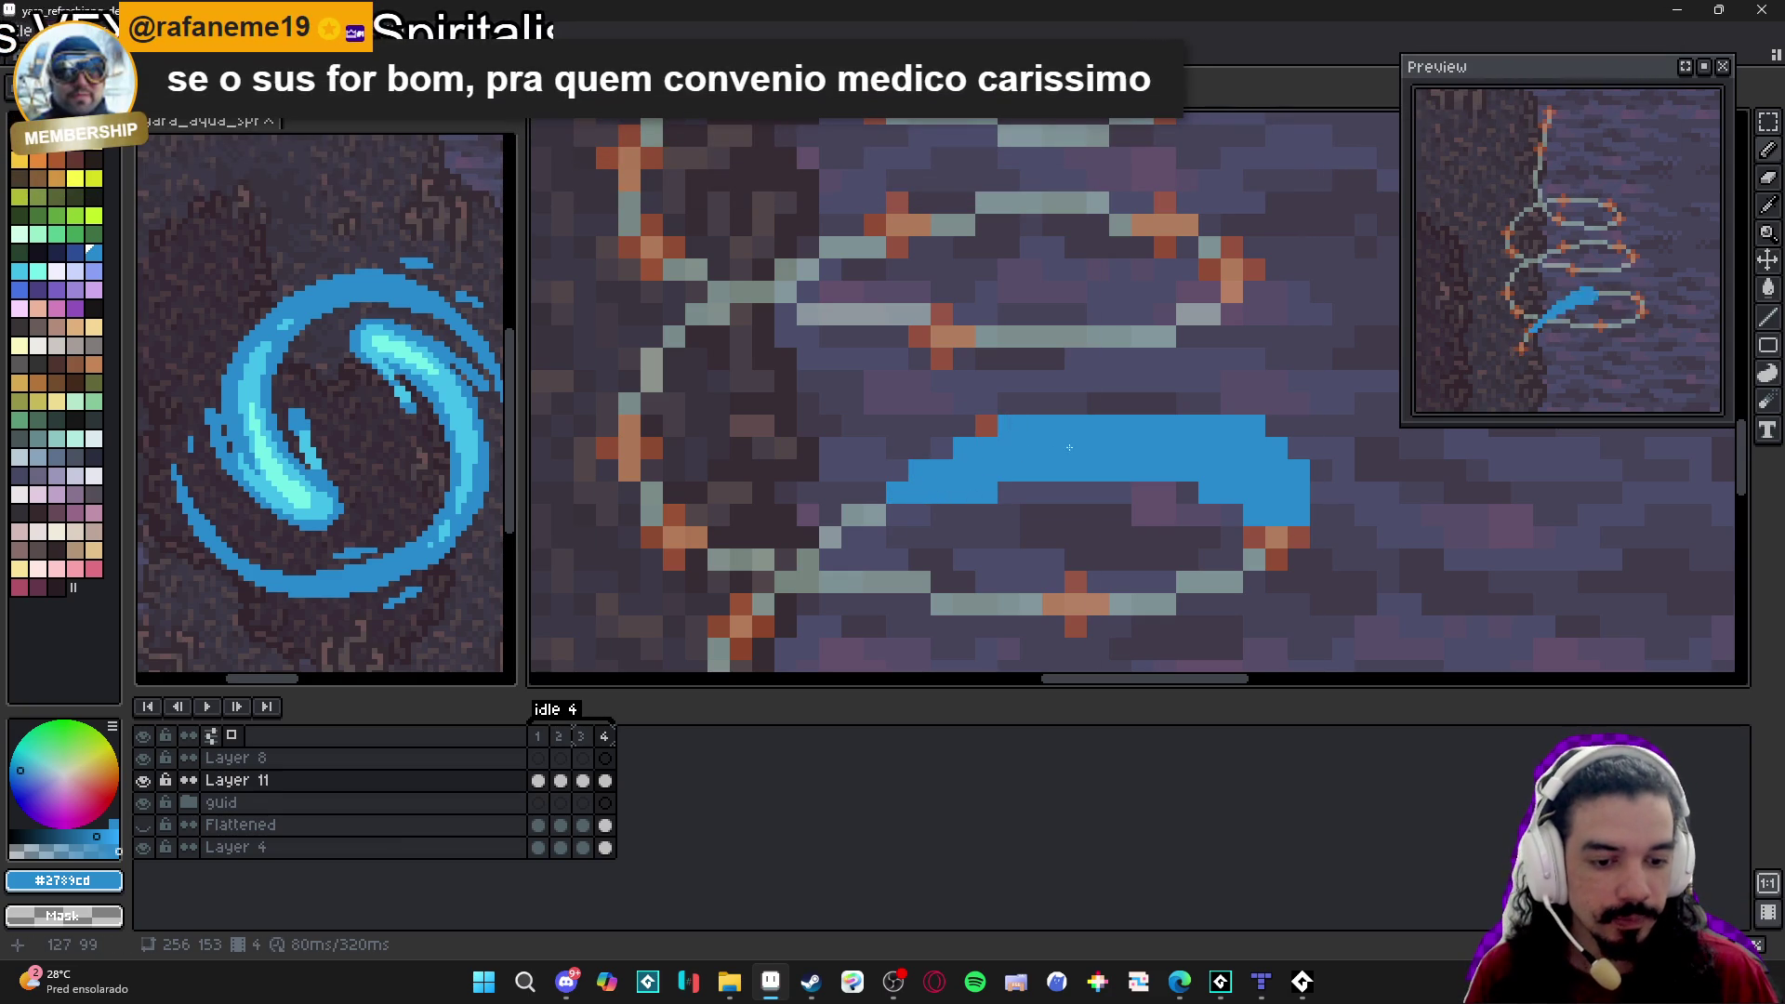
right_click(1254, 426)
left_click(1316, 518)
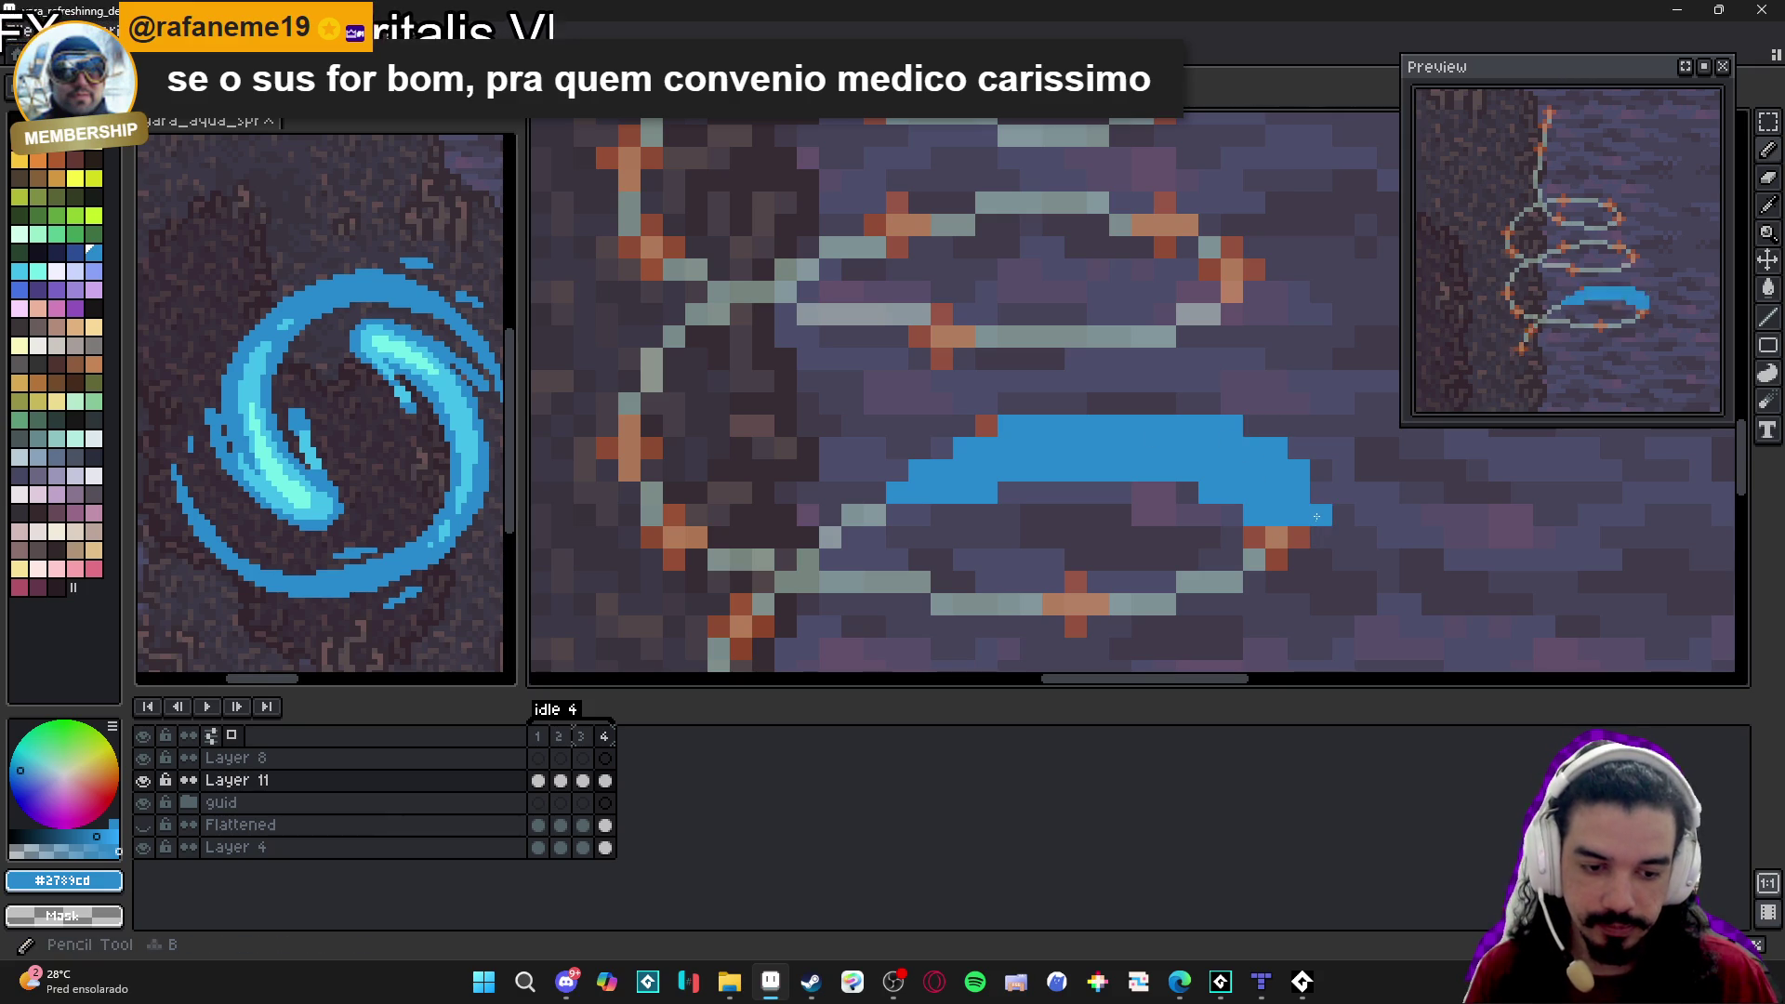
right_click(1317, 514)
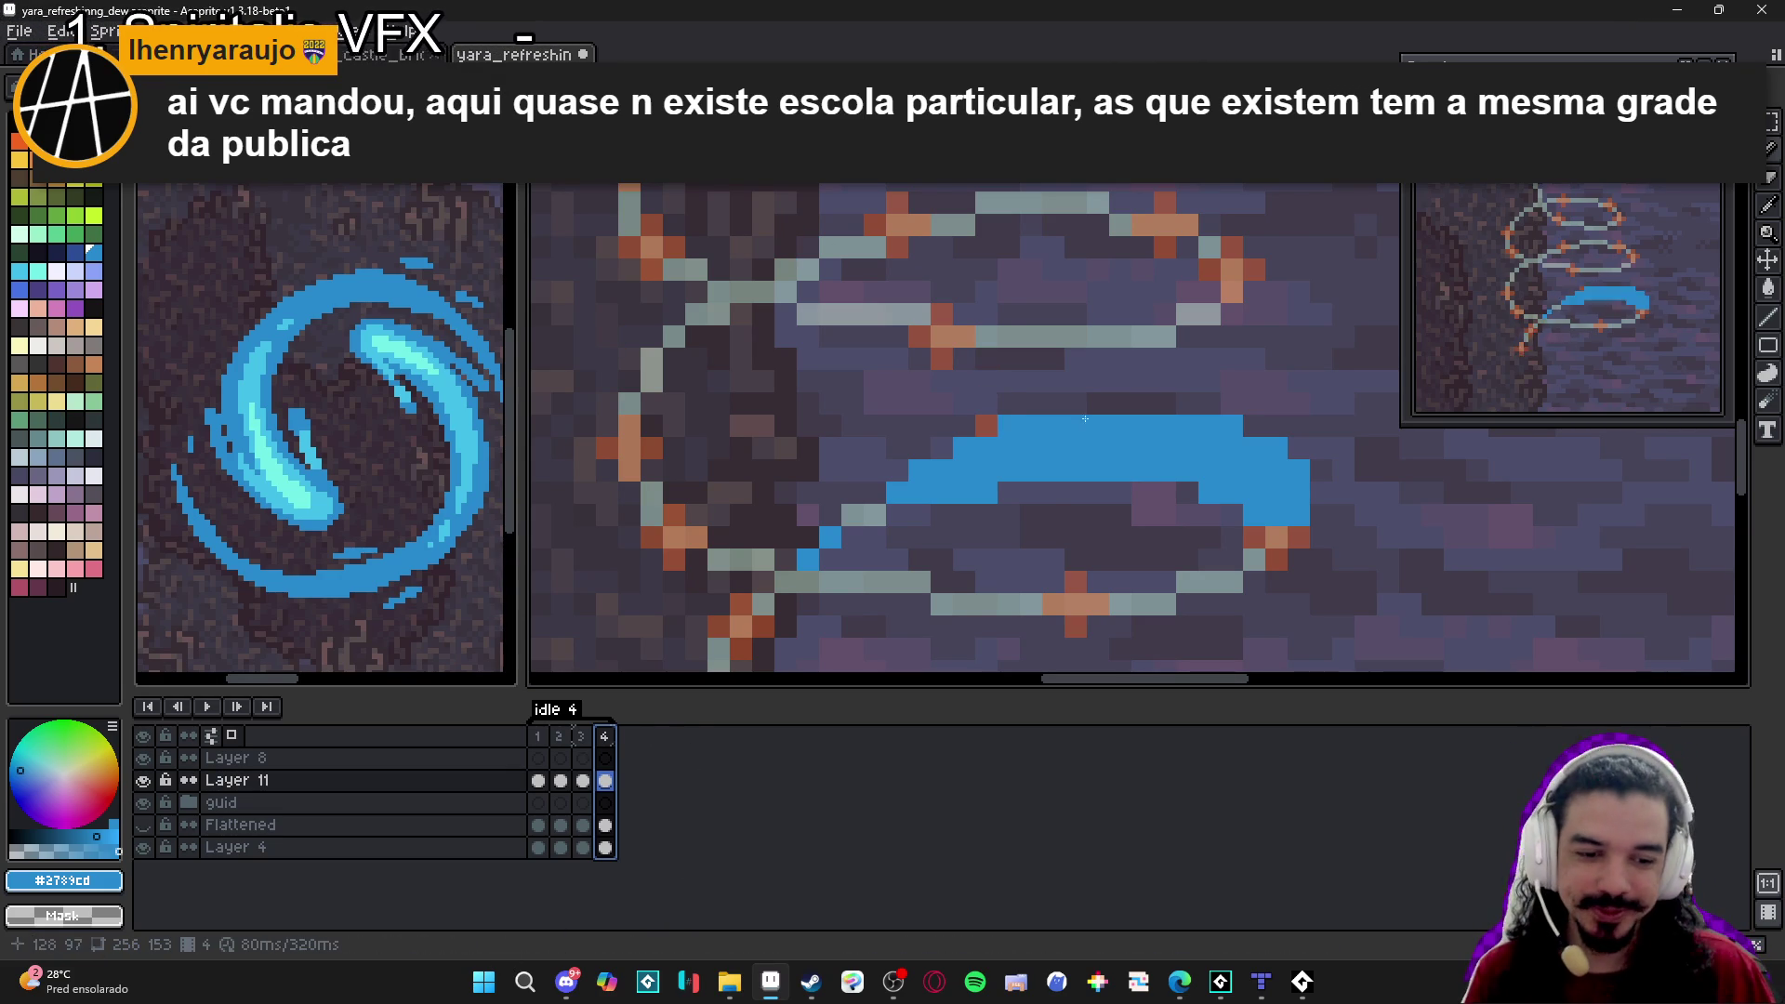
Zoom out and centre the swirl, add frame 5 after frame 4, and wipe its copied stroke.
scroll(1077, 482, "down", 1)
left_click_drag(1076, 482, 1067, 464)
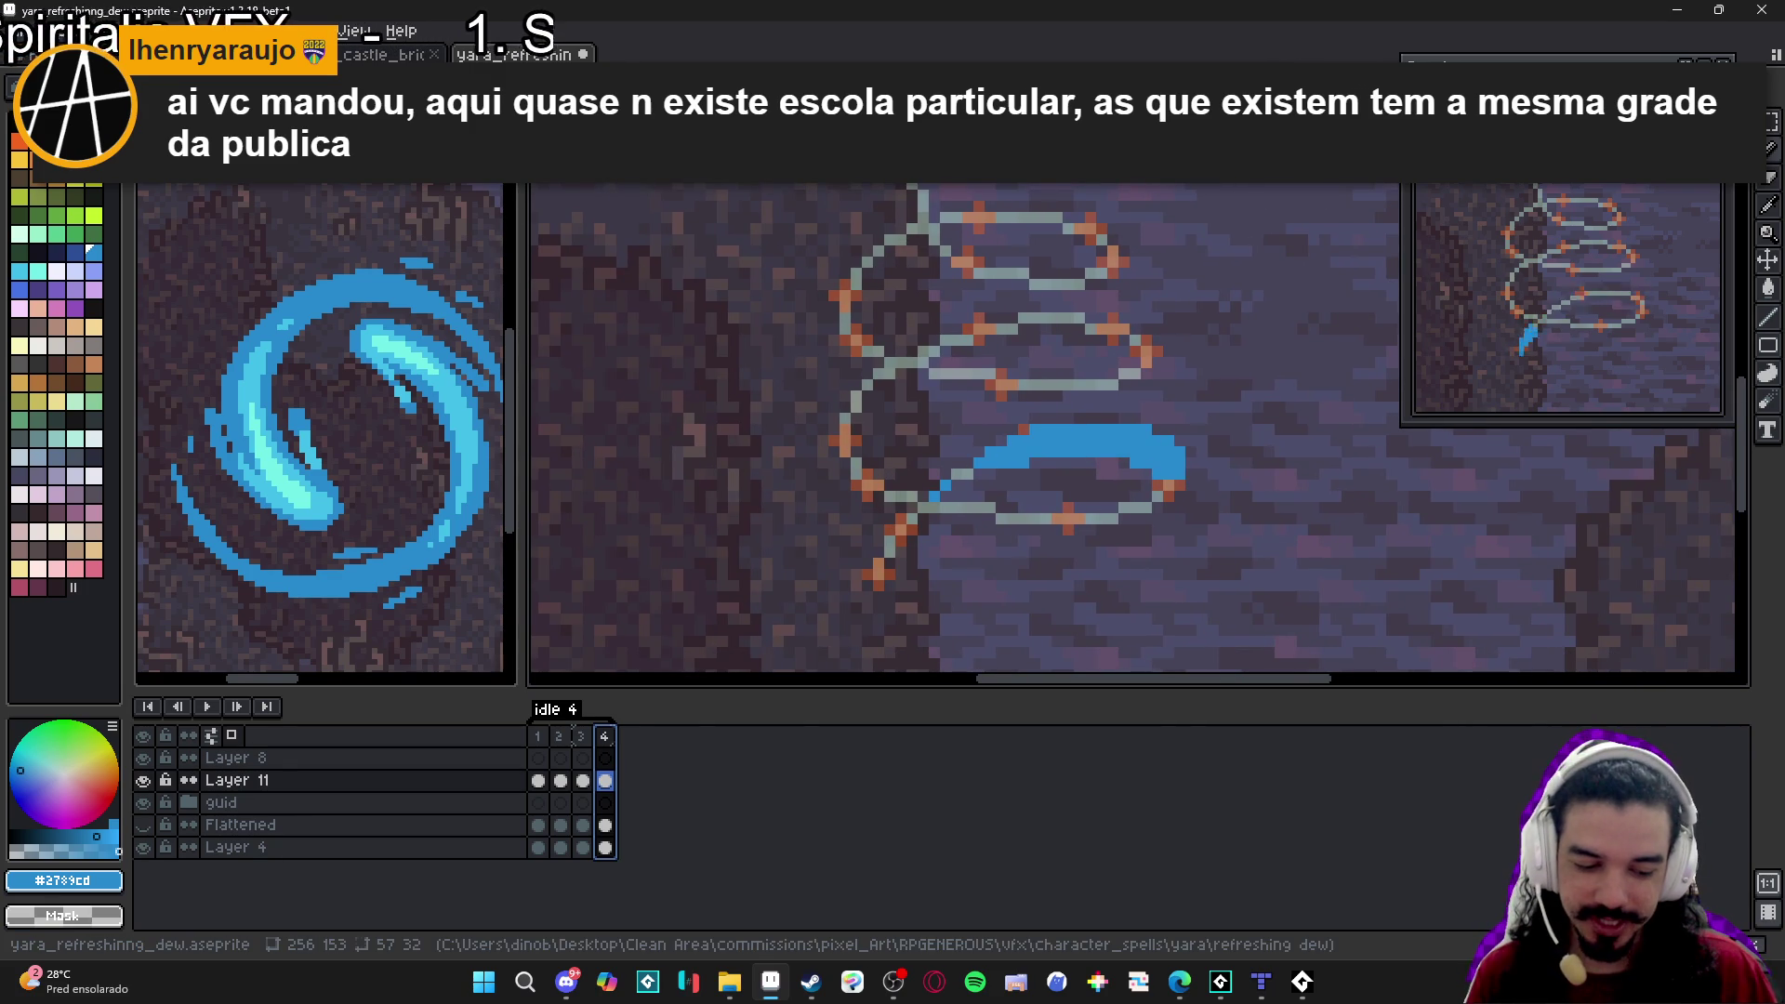
key("alt+n")
mouse_move(1191, 470)
left_mouse_down()
mouse_move(918, 458)
mouse_move(985, 493)
left_mouse_up()
With the Pencil, paint blue pixels around the lower loop's right tip, covering its orange and peach pixels.
key("b")
scroll(1162, 474, "up", 3)
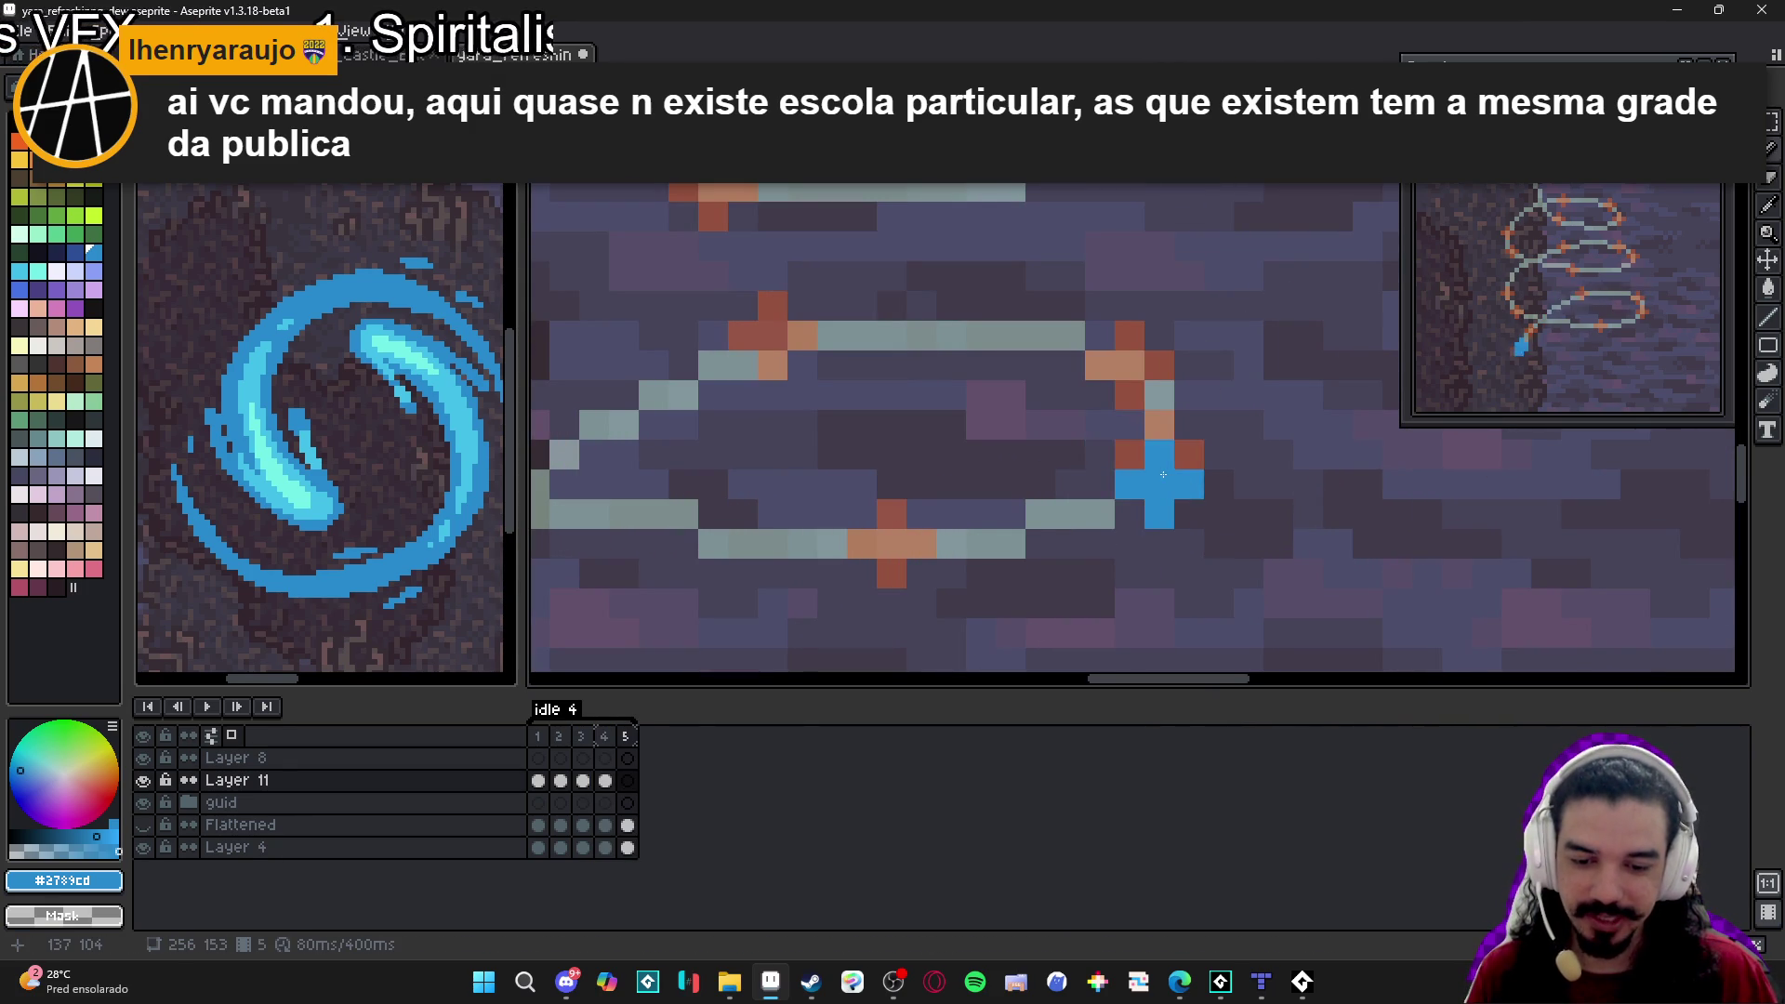
left_click_drag(1167, 466, 1136, 423)
left_click(1151, 395)
left_click(1158, 365)
left_click(1101, 395)
left_click(1127, 368)
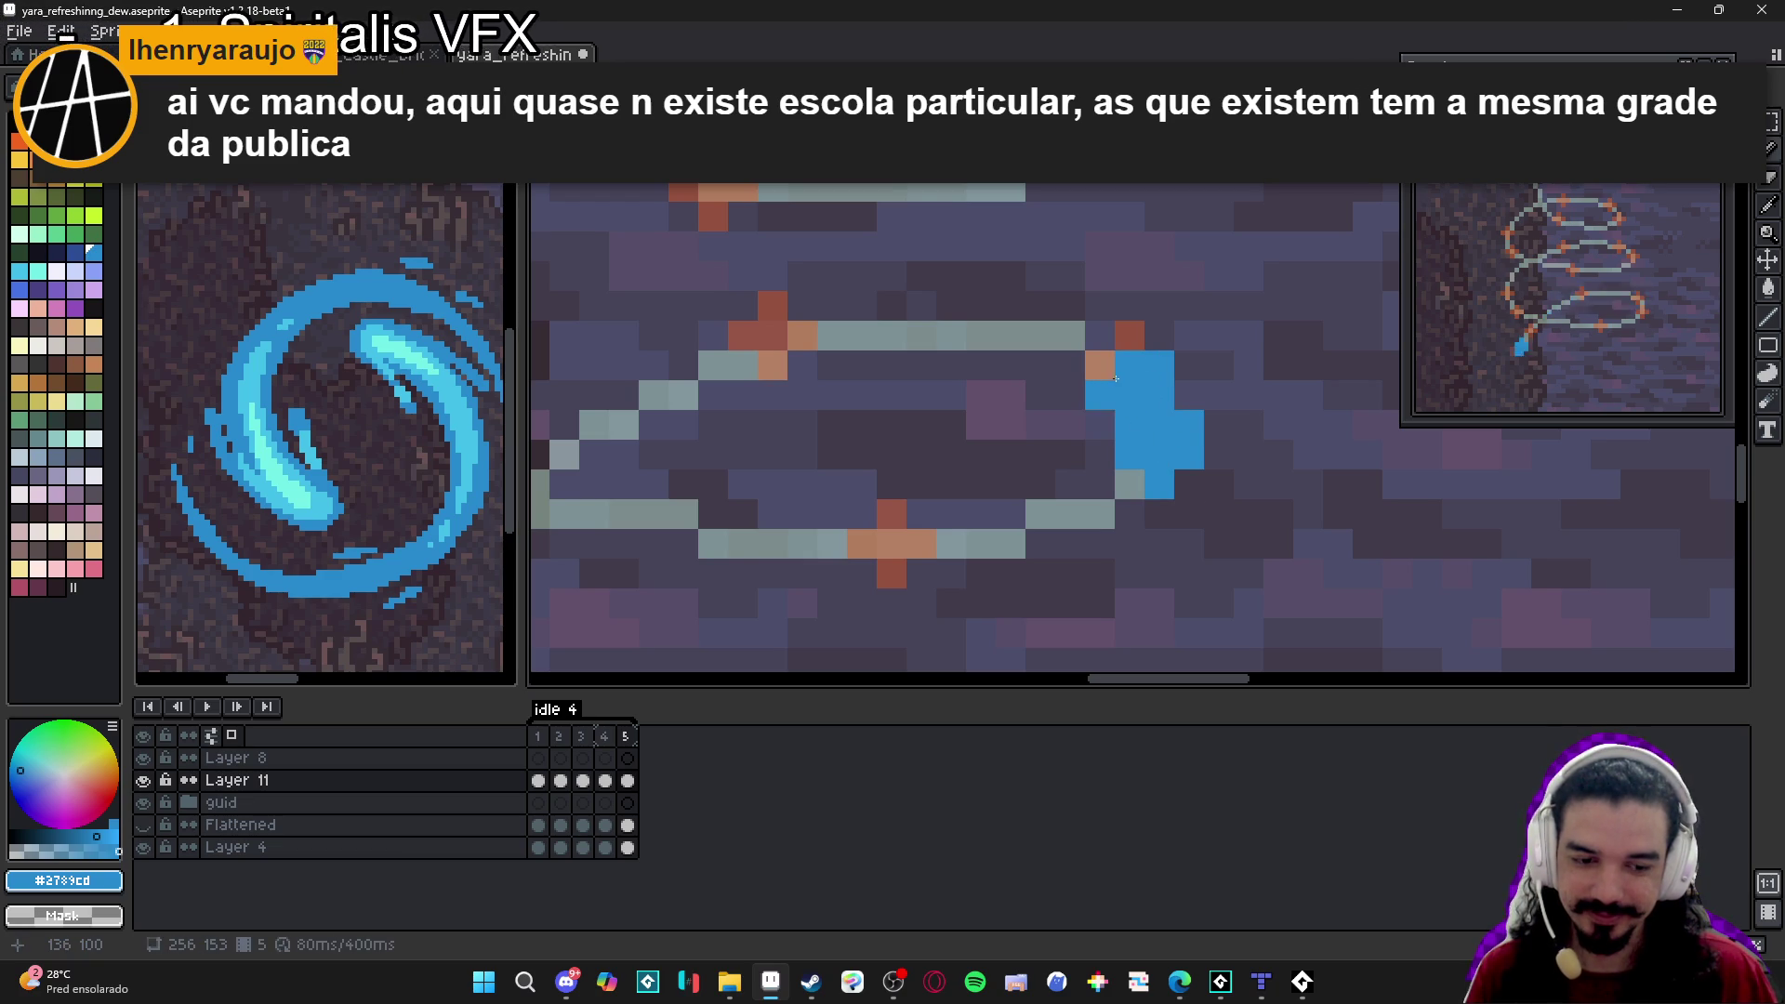
left_click(1102, 367)
left_click(1098, 337)
Extend the stroke's upper and lower rows leftward along the loop's top, then zoom to check.
left_click(1065, 339)
left_click(1069, 367)
left_click(1041, 337)
left_click(1012, 338)
left_click(994, 340)
left_click(1040, 367)
left_click(1011, 367)
left_click(951, 336)
left_click(922, 337)
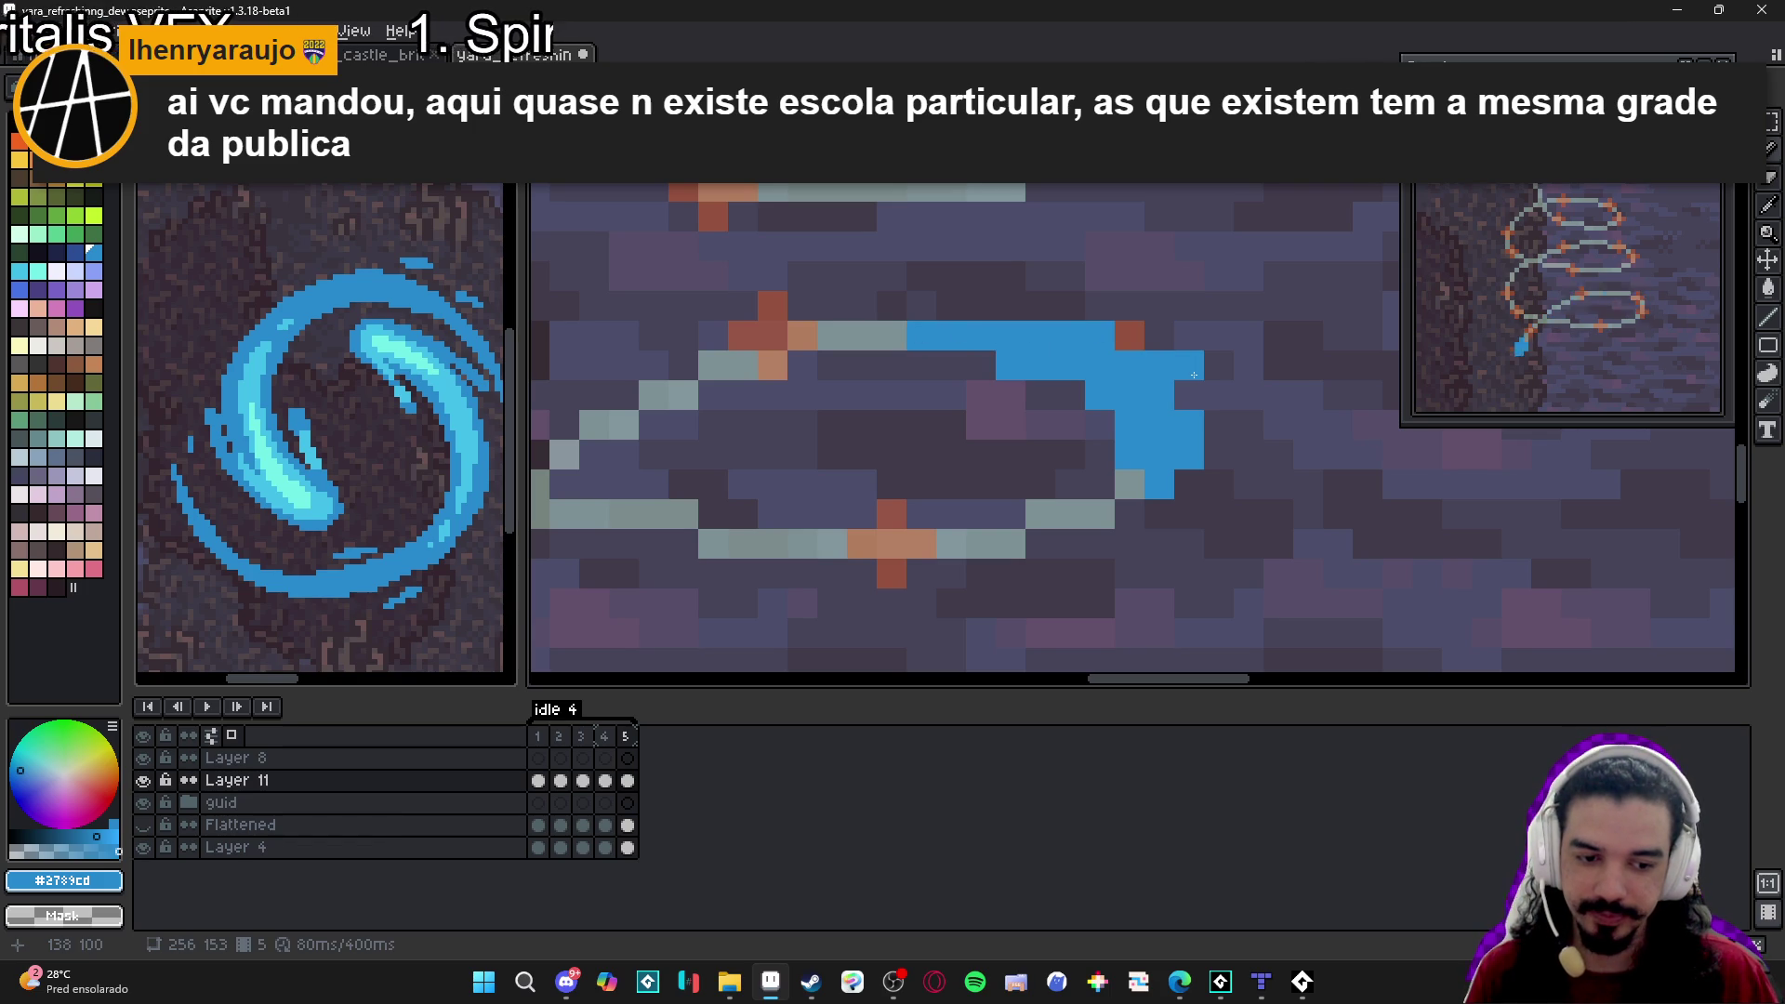
scroll(1194, 375, "down", 2)
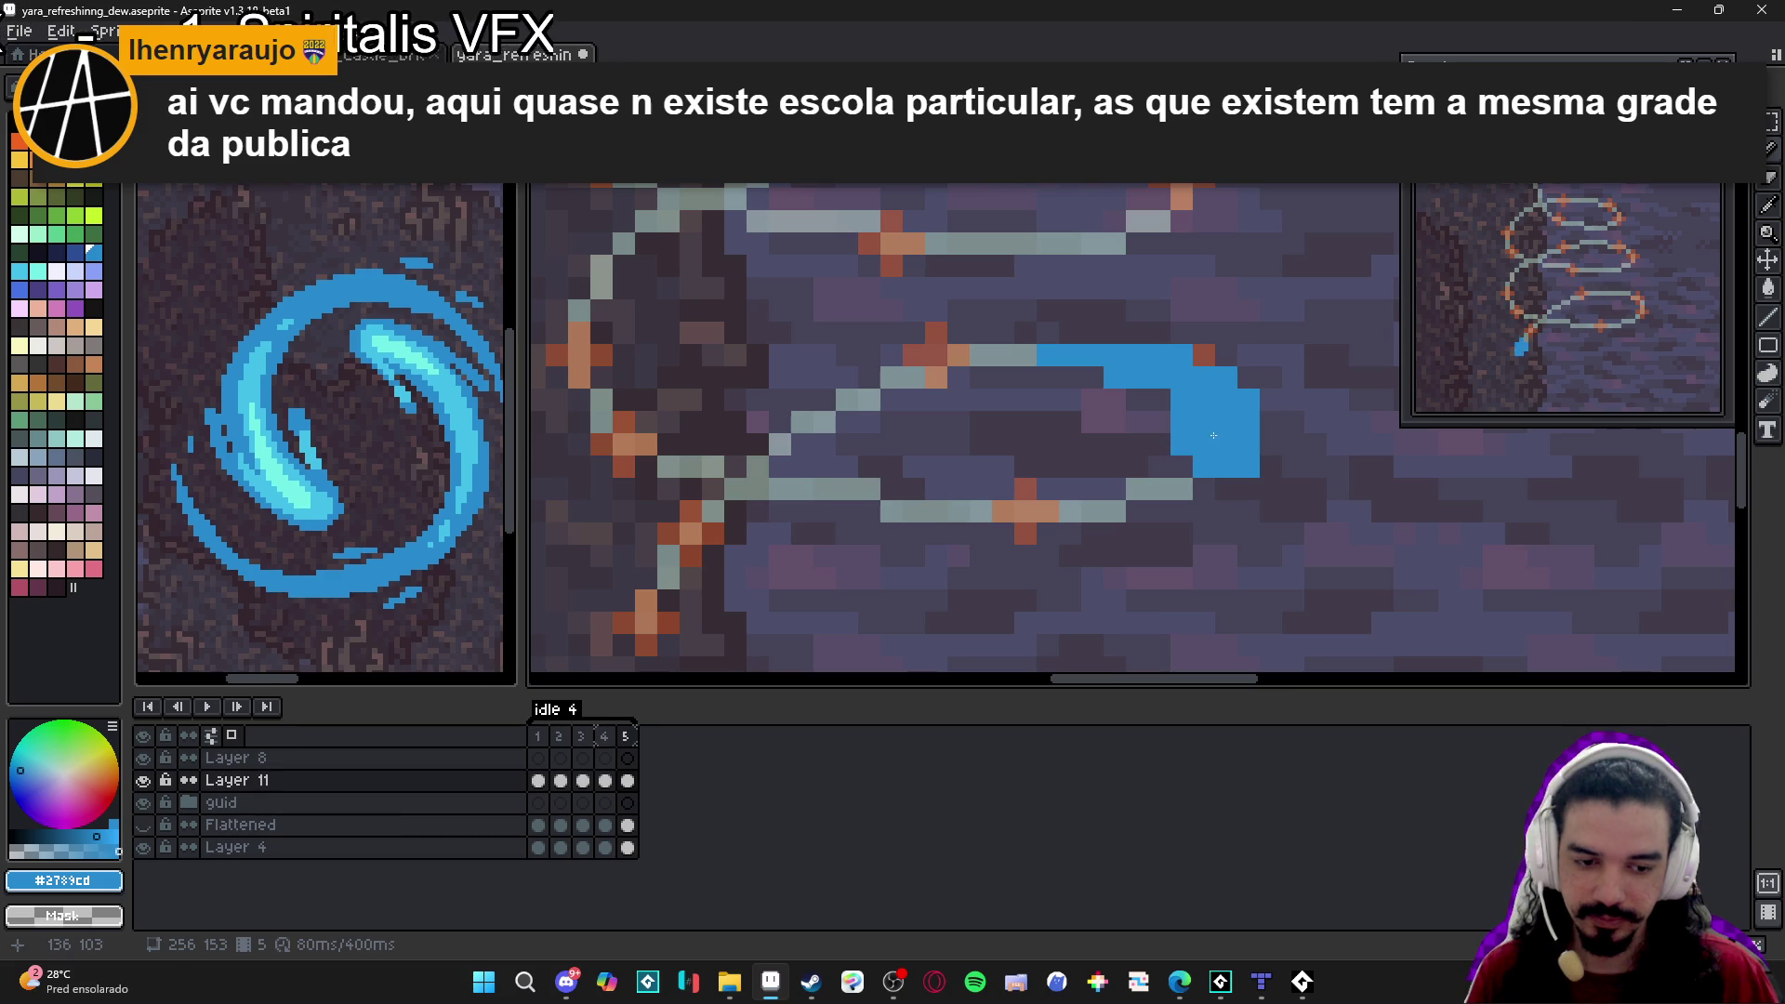
scroll(1209, 467, "down", 3)
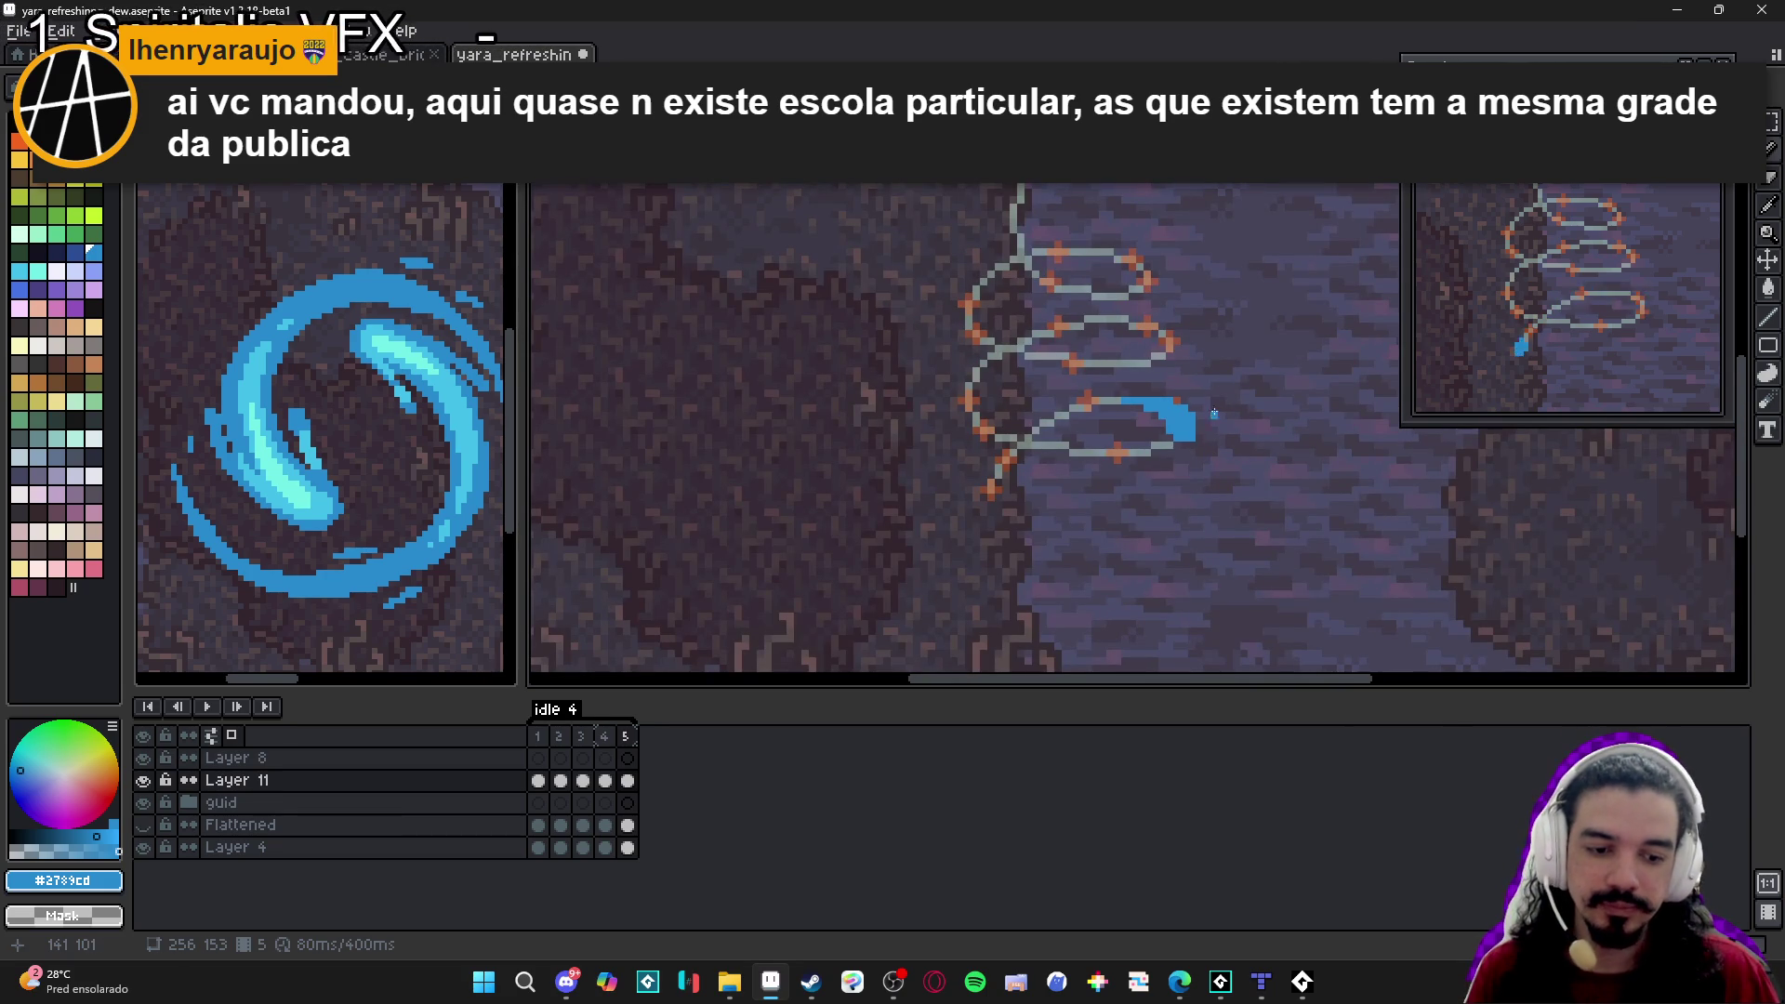
scroll(1214, 418, "up", 5)
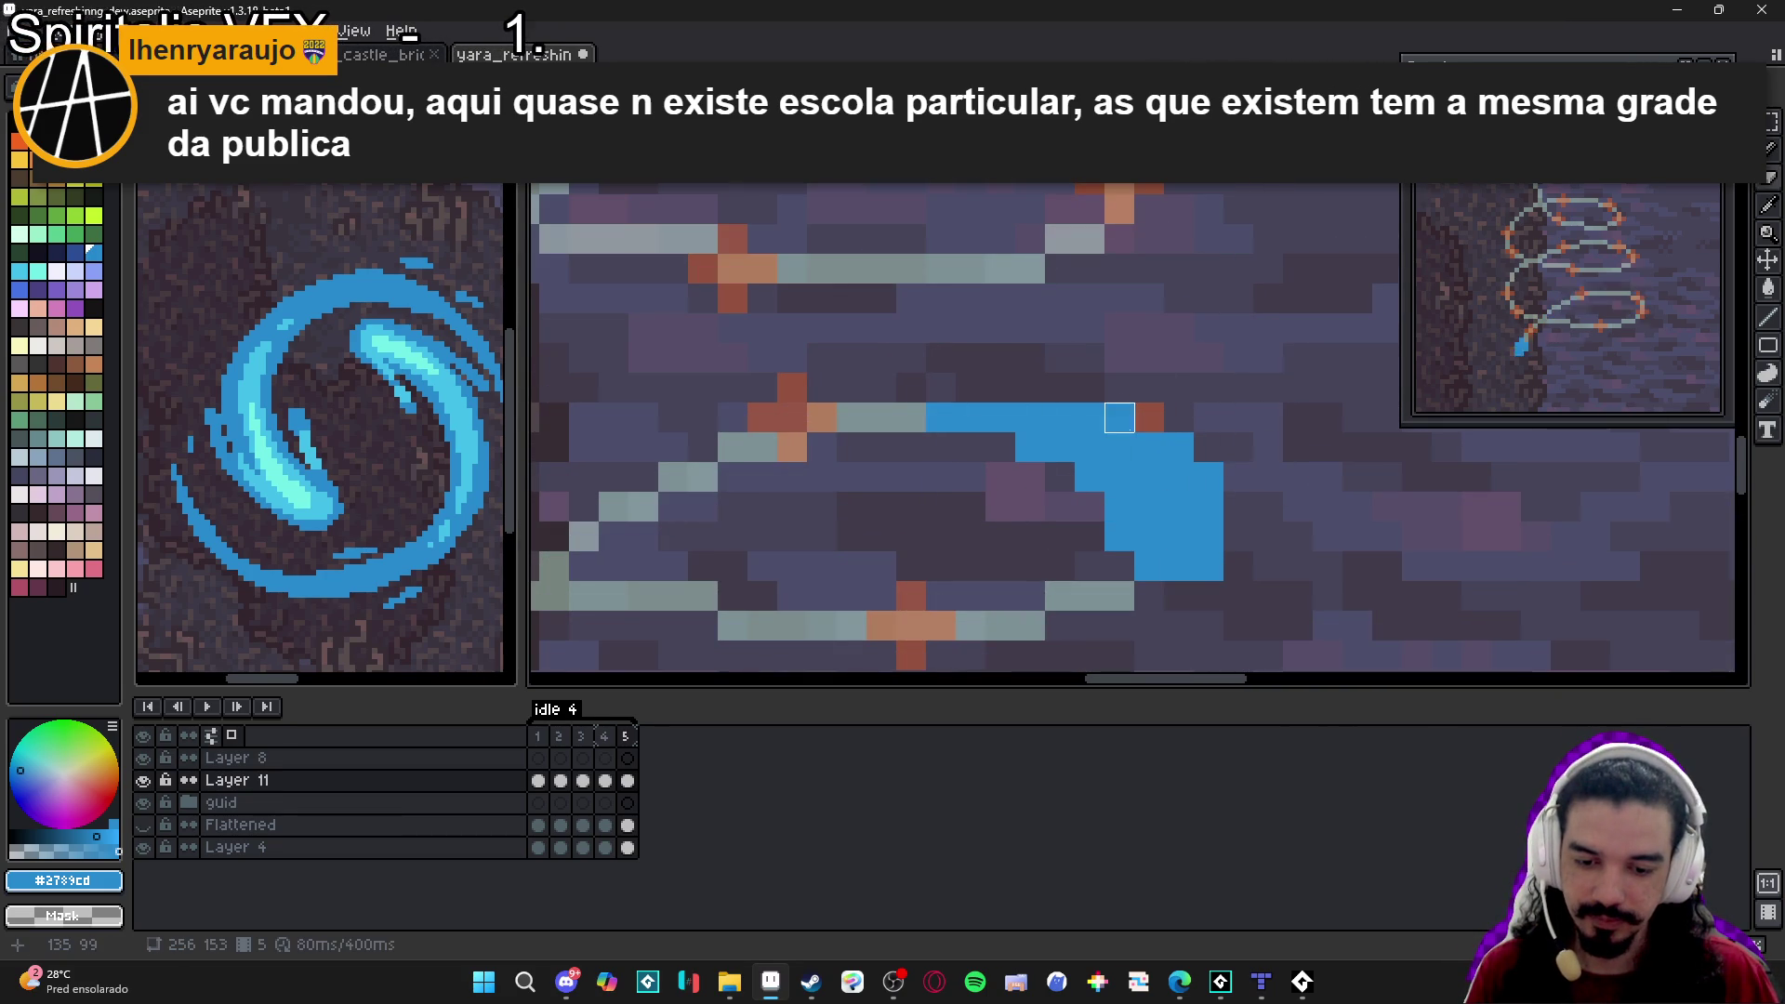
scroll(1120, 417, "down", 3)
scroll(1075, 435, "up", 2)
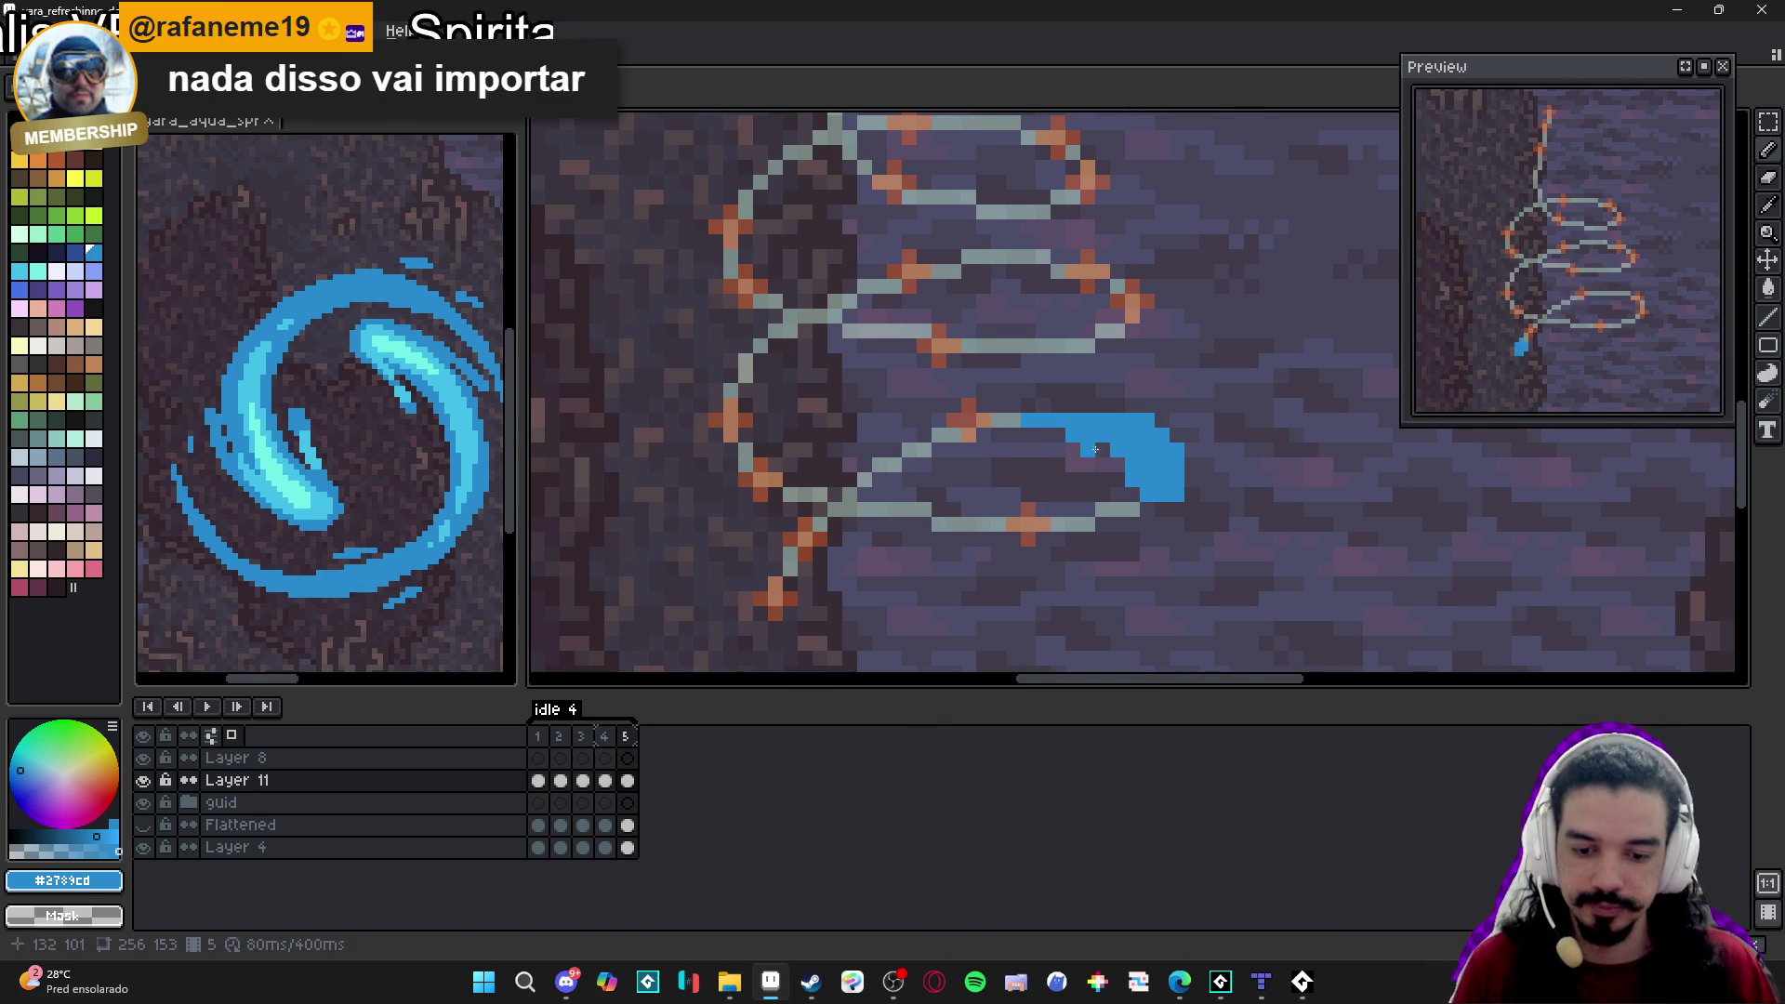
Compare against another frame, drag frame 5's stroke further left along the loop top, and add frame 6.
key("b")
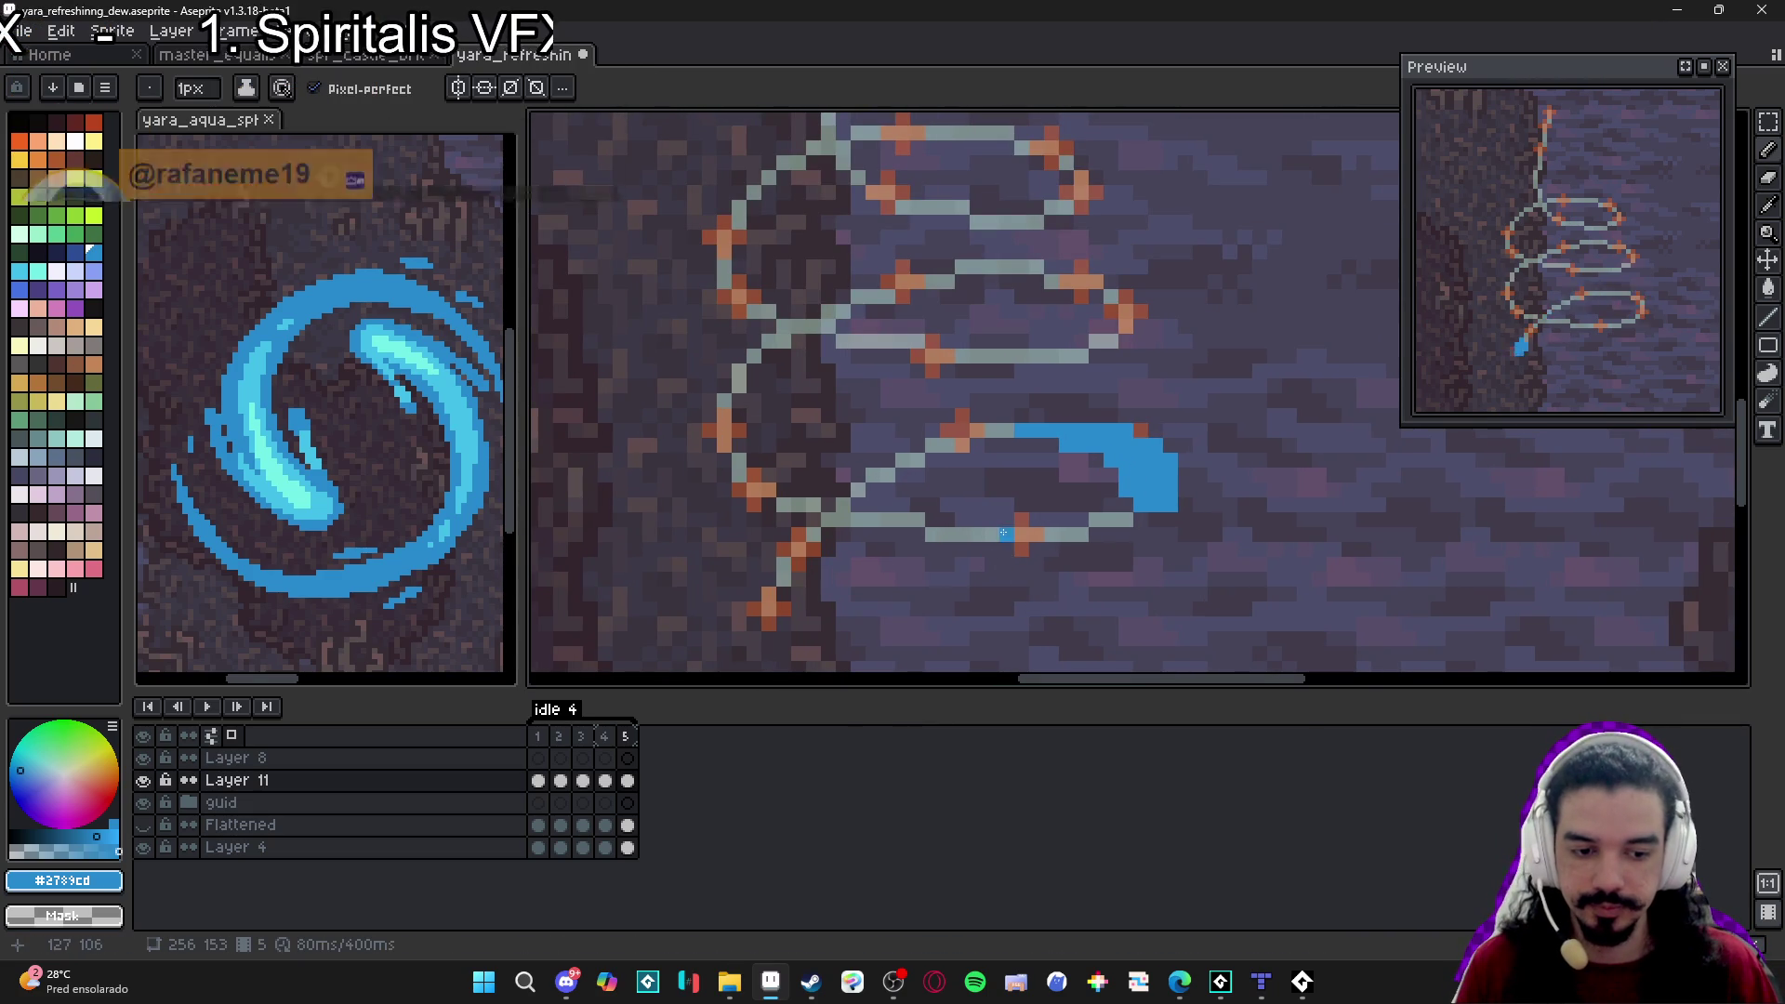
left_click(605, 736)
left_click(626, 736)
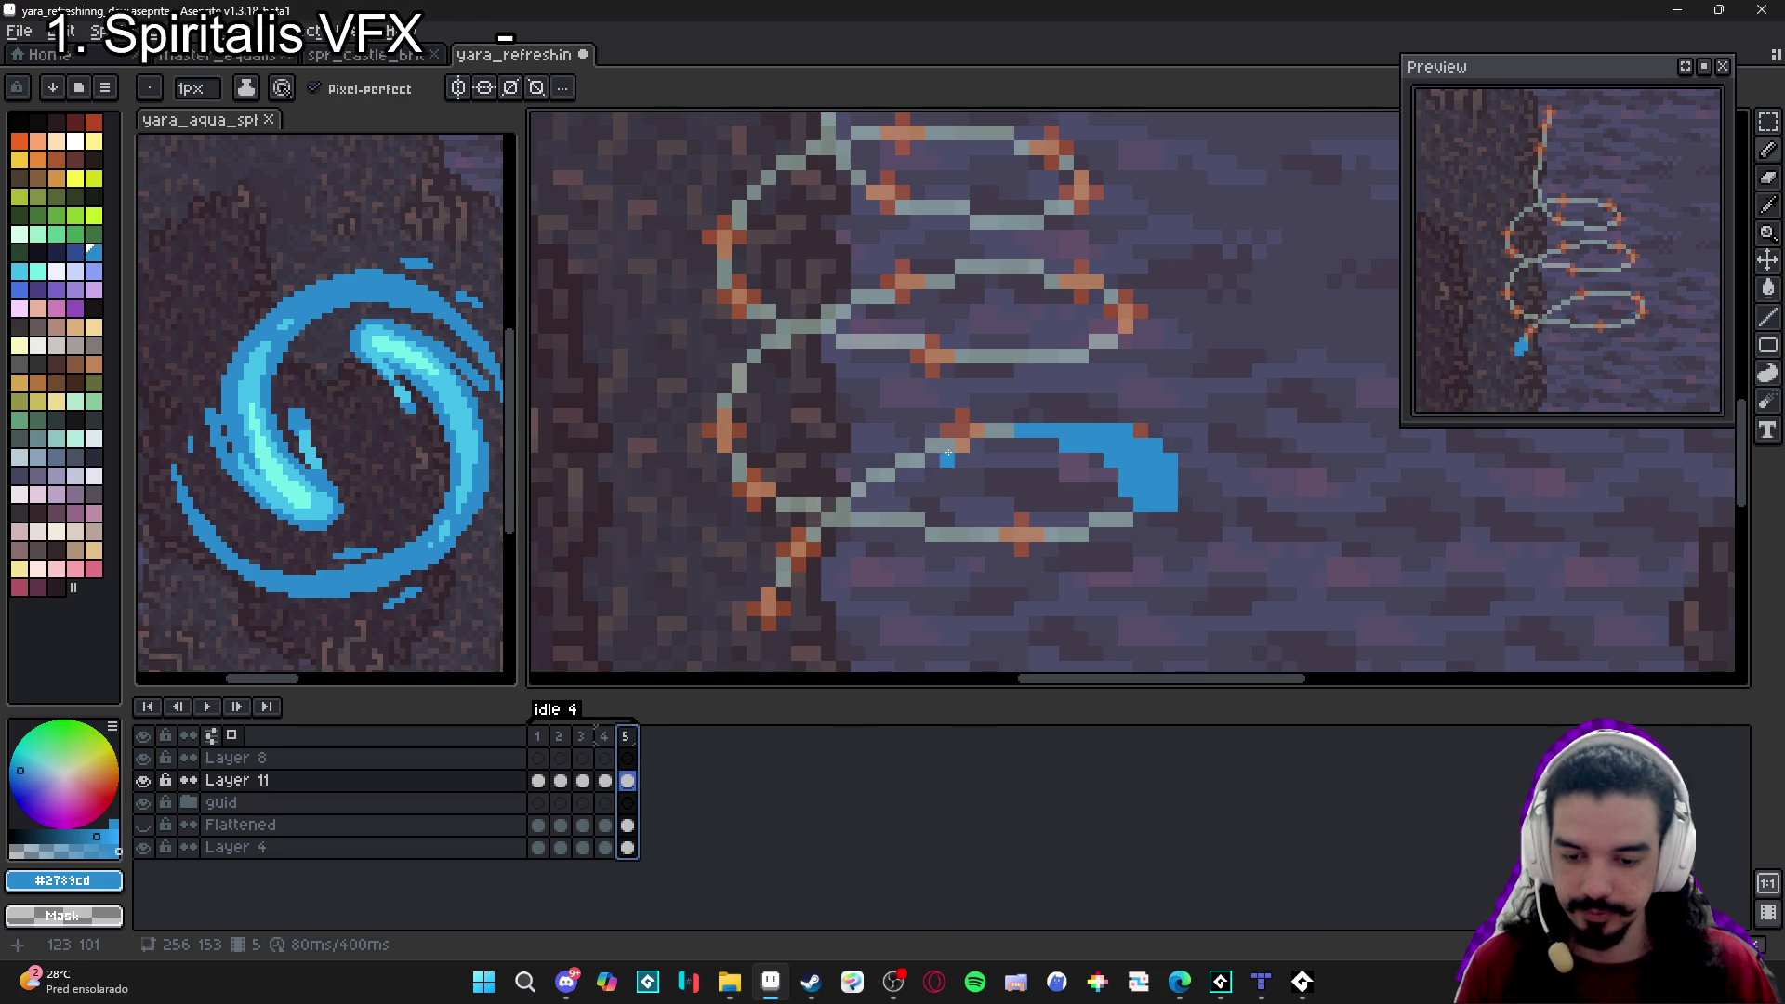
left_click_drag(950, 445, 968, 437)
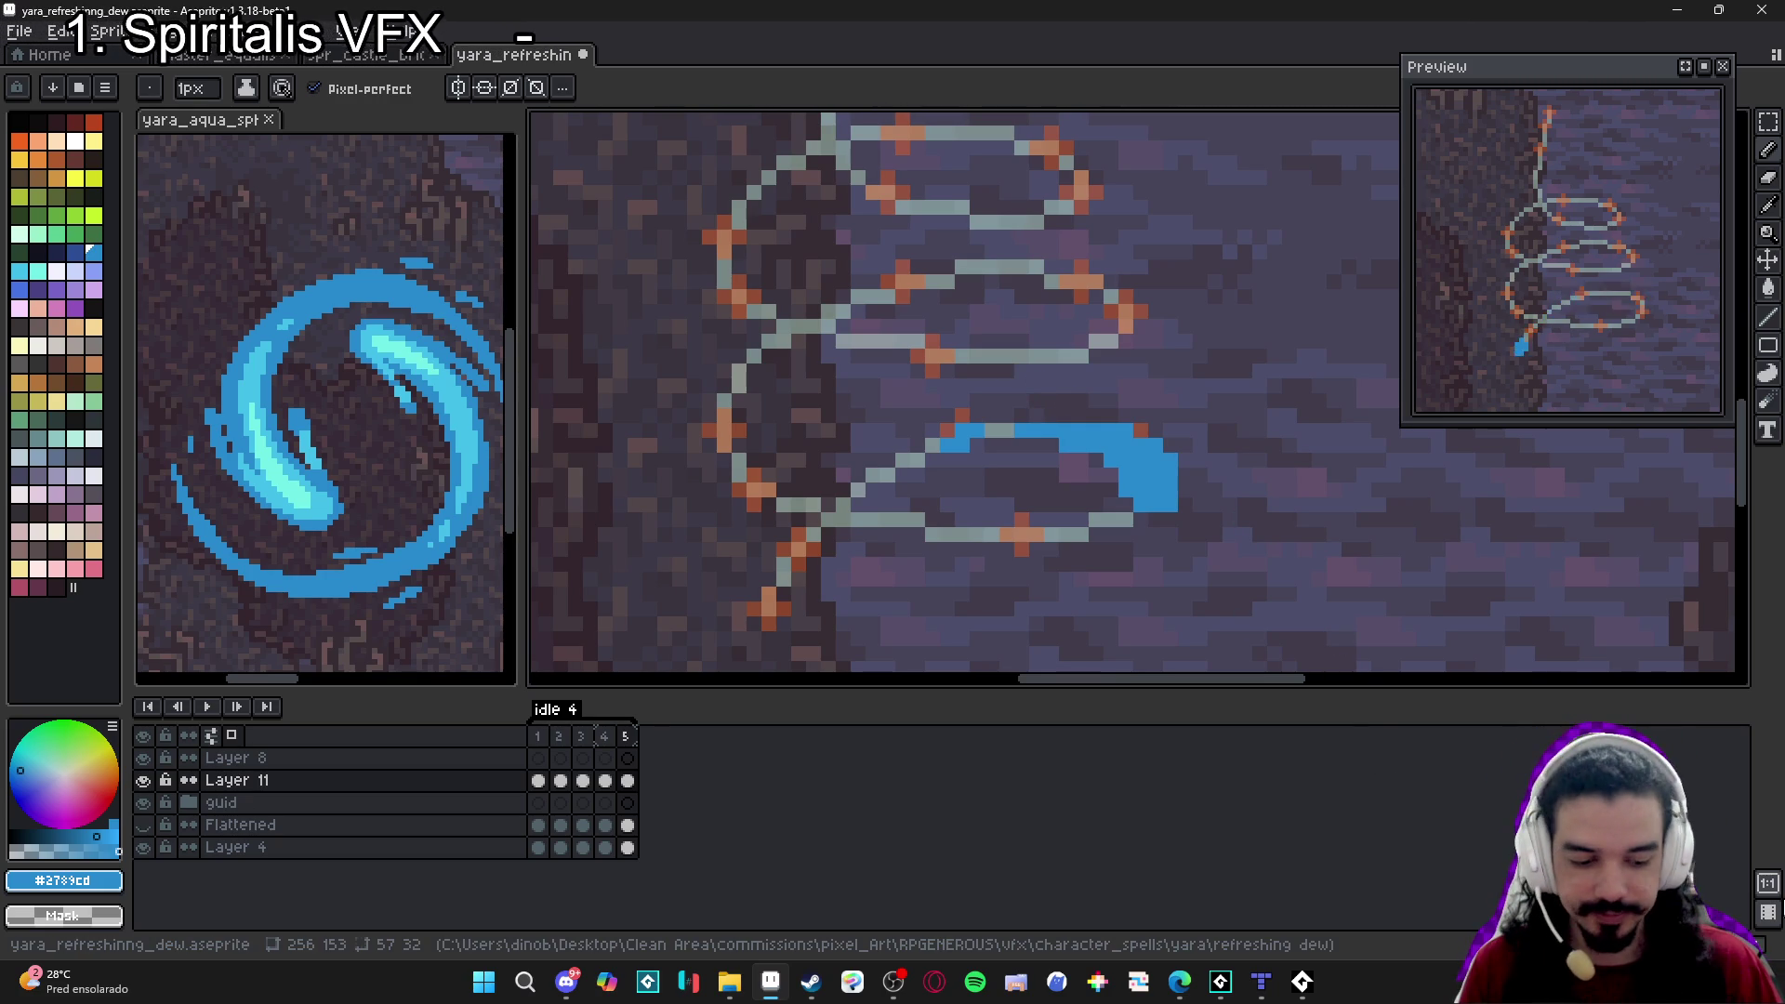
key("alt+n")
Try erasing frame 6's copied stroke, undo it, and step back through frames 5 and 4 to compare.
key("e")
left_click_drag(1084, 459, 984, 468)
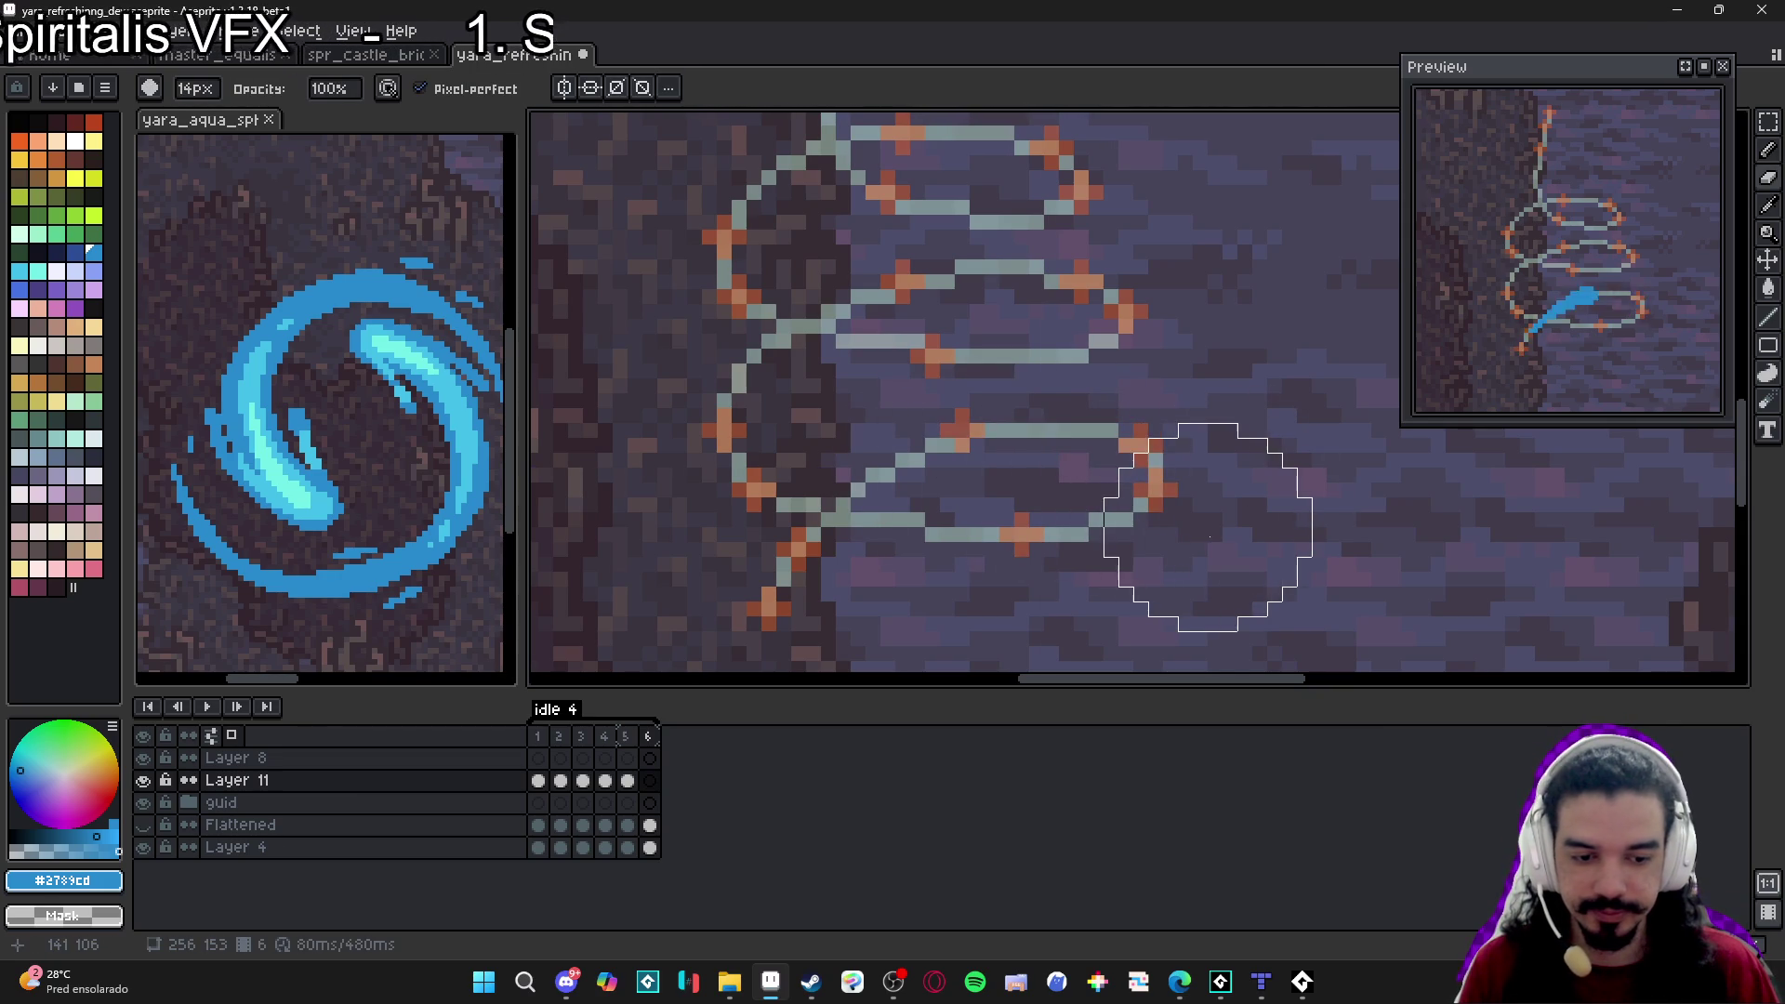
key("v")
key("ctrl+z")
key("Left")
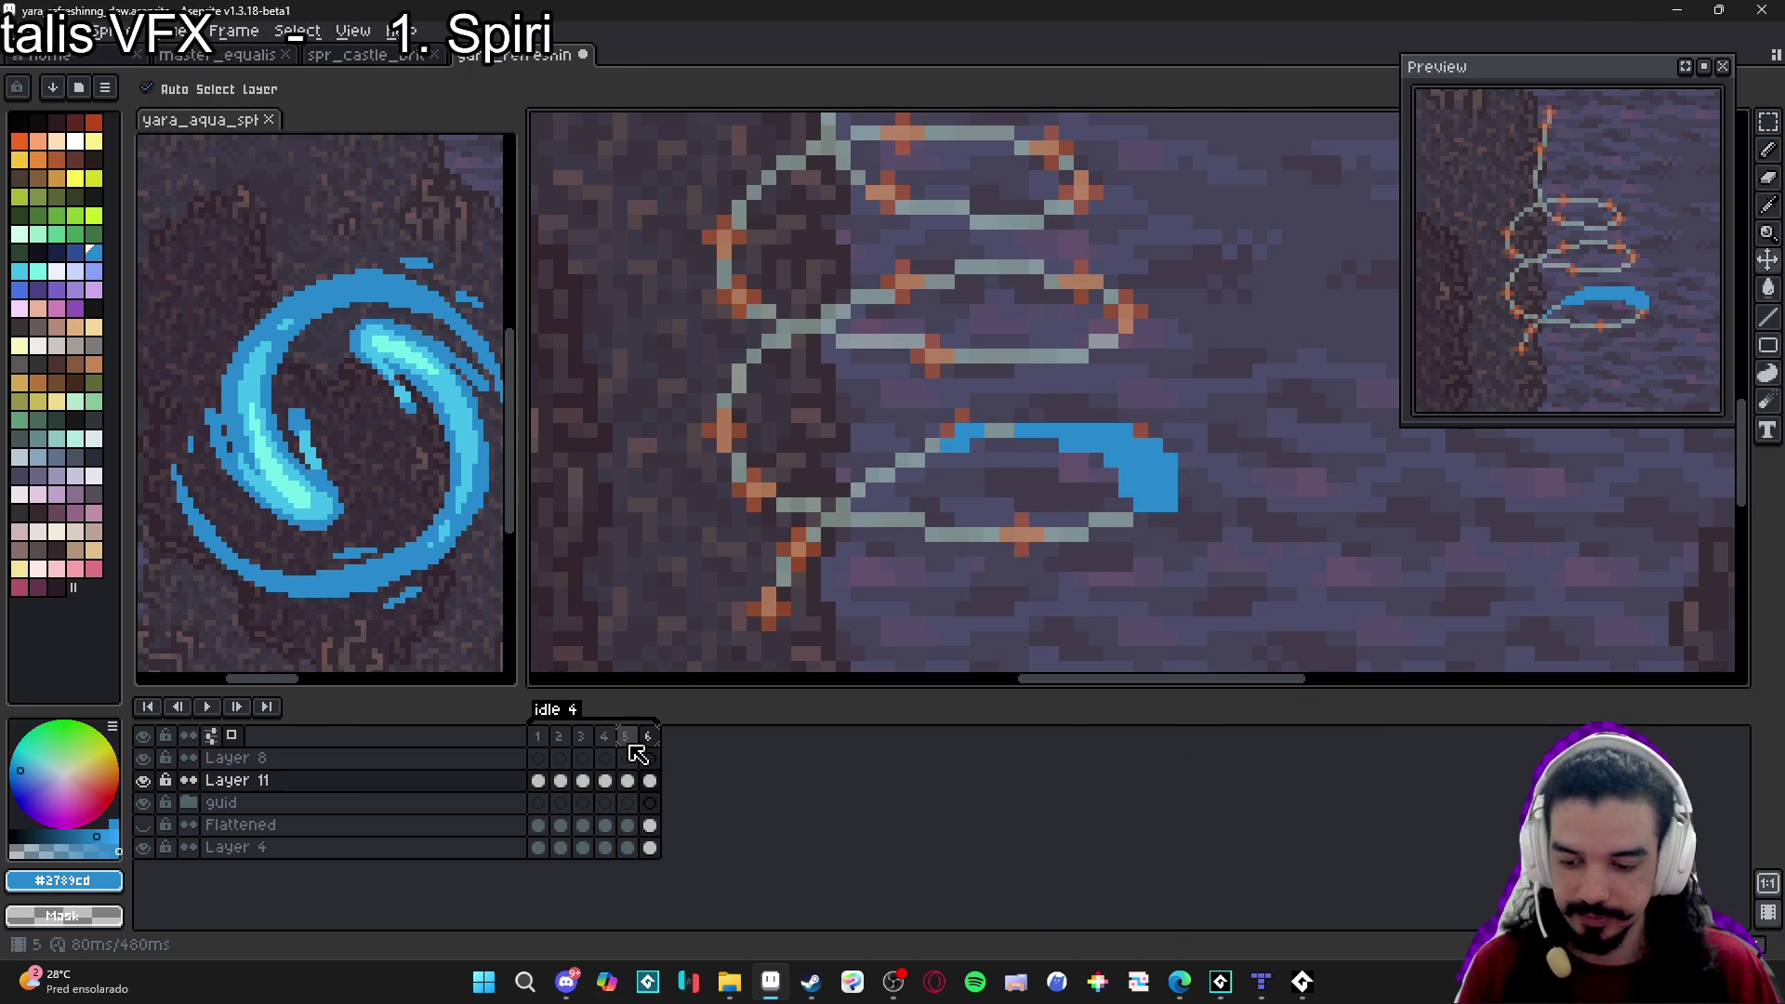
key("Left")
key("Right")
key("Right")
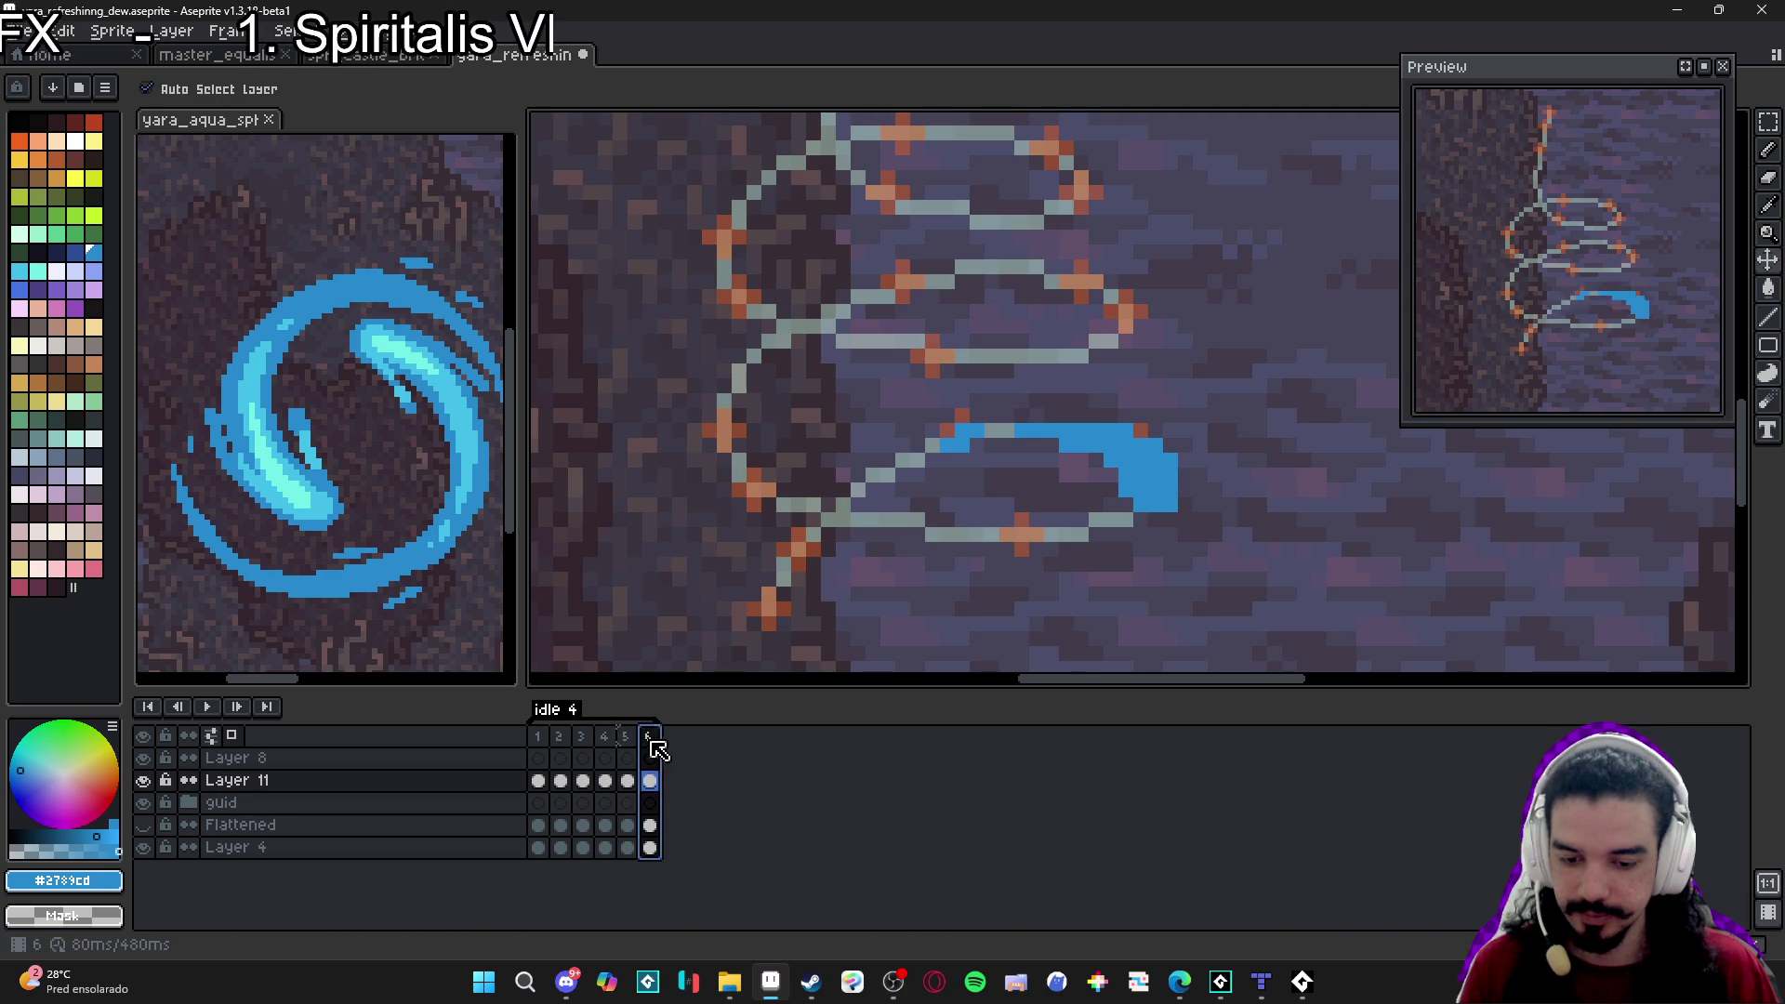
Wipe frame 6's copied stroke and paint a new one along the loop's bottom, curling up the right tip.
key("e")
left_click_drag(1127, 537, 896, 424)
key("b")
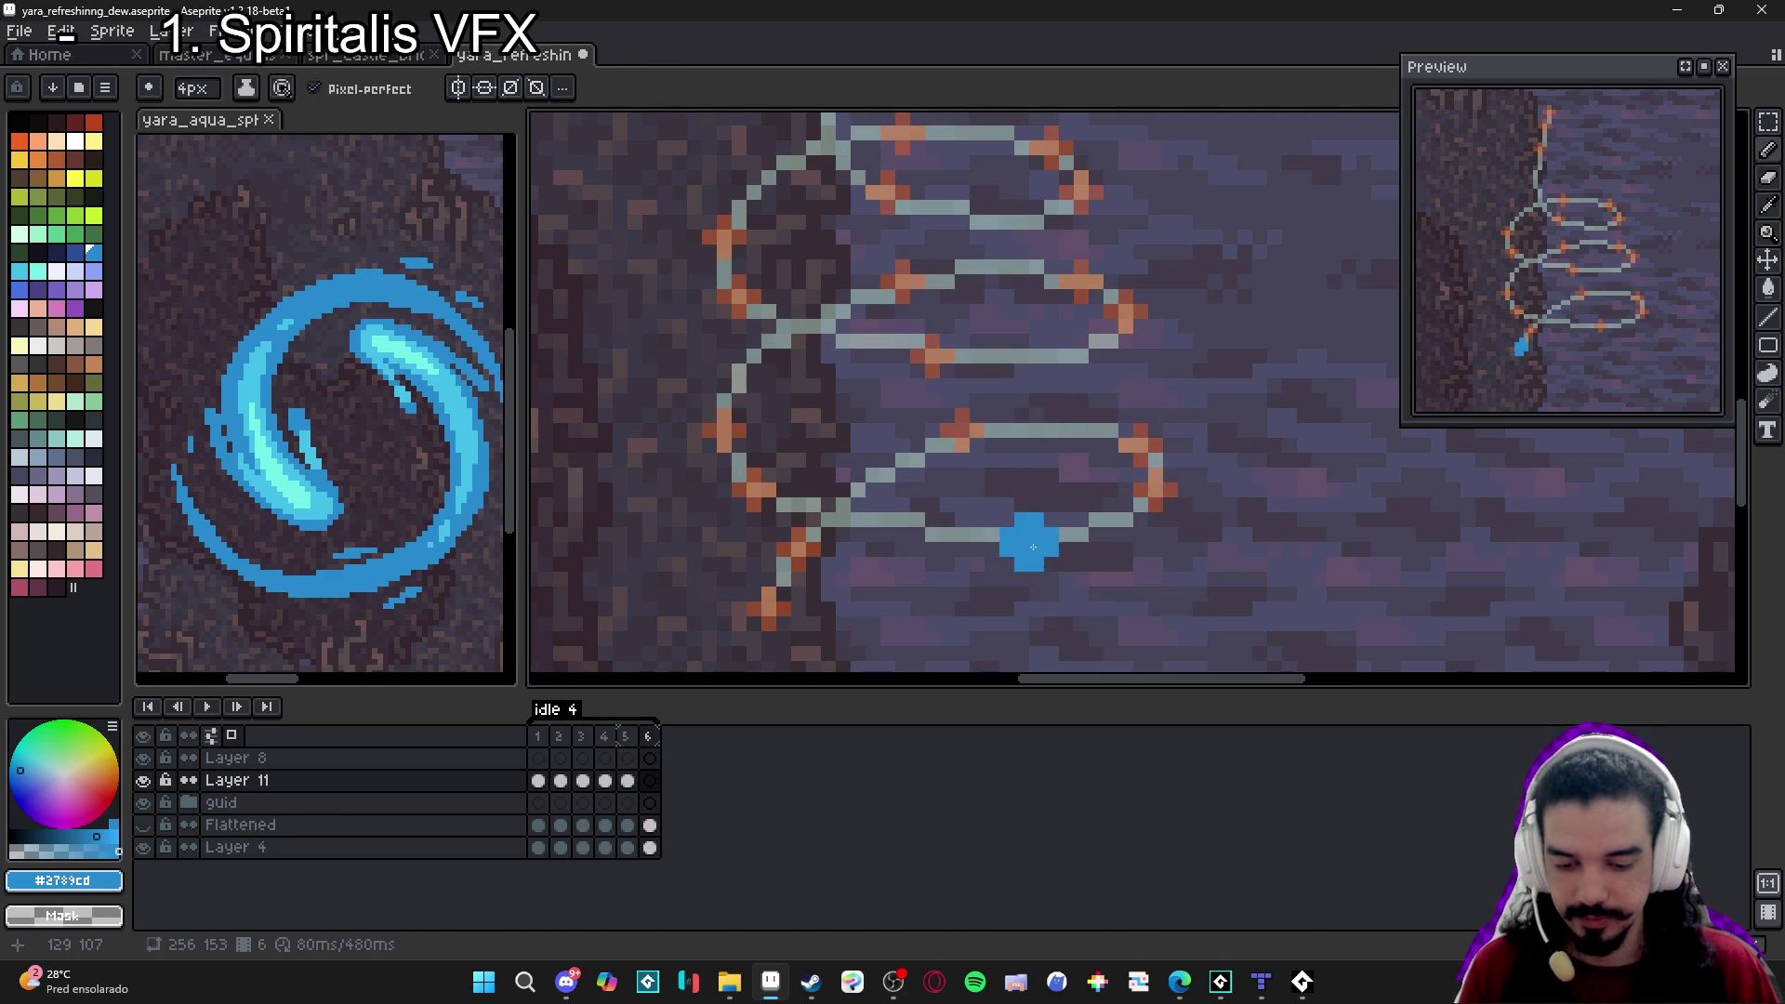
mouse_move(1025, 546)
left_mouse_down()
mouse_move(1094, 546)
mouse_move(1129, 523)
mouse_move(1111, 504)
mouse_move(1154, 502)
left_mouse_up()
key("minus")
key("minus")
key("minus")
left_click(1034, 576)
left_click(1150, 505)
left_click(1160, 470)
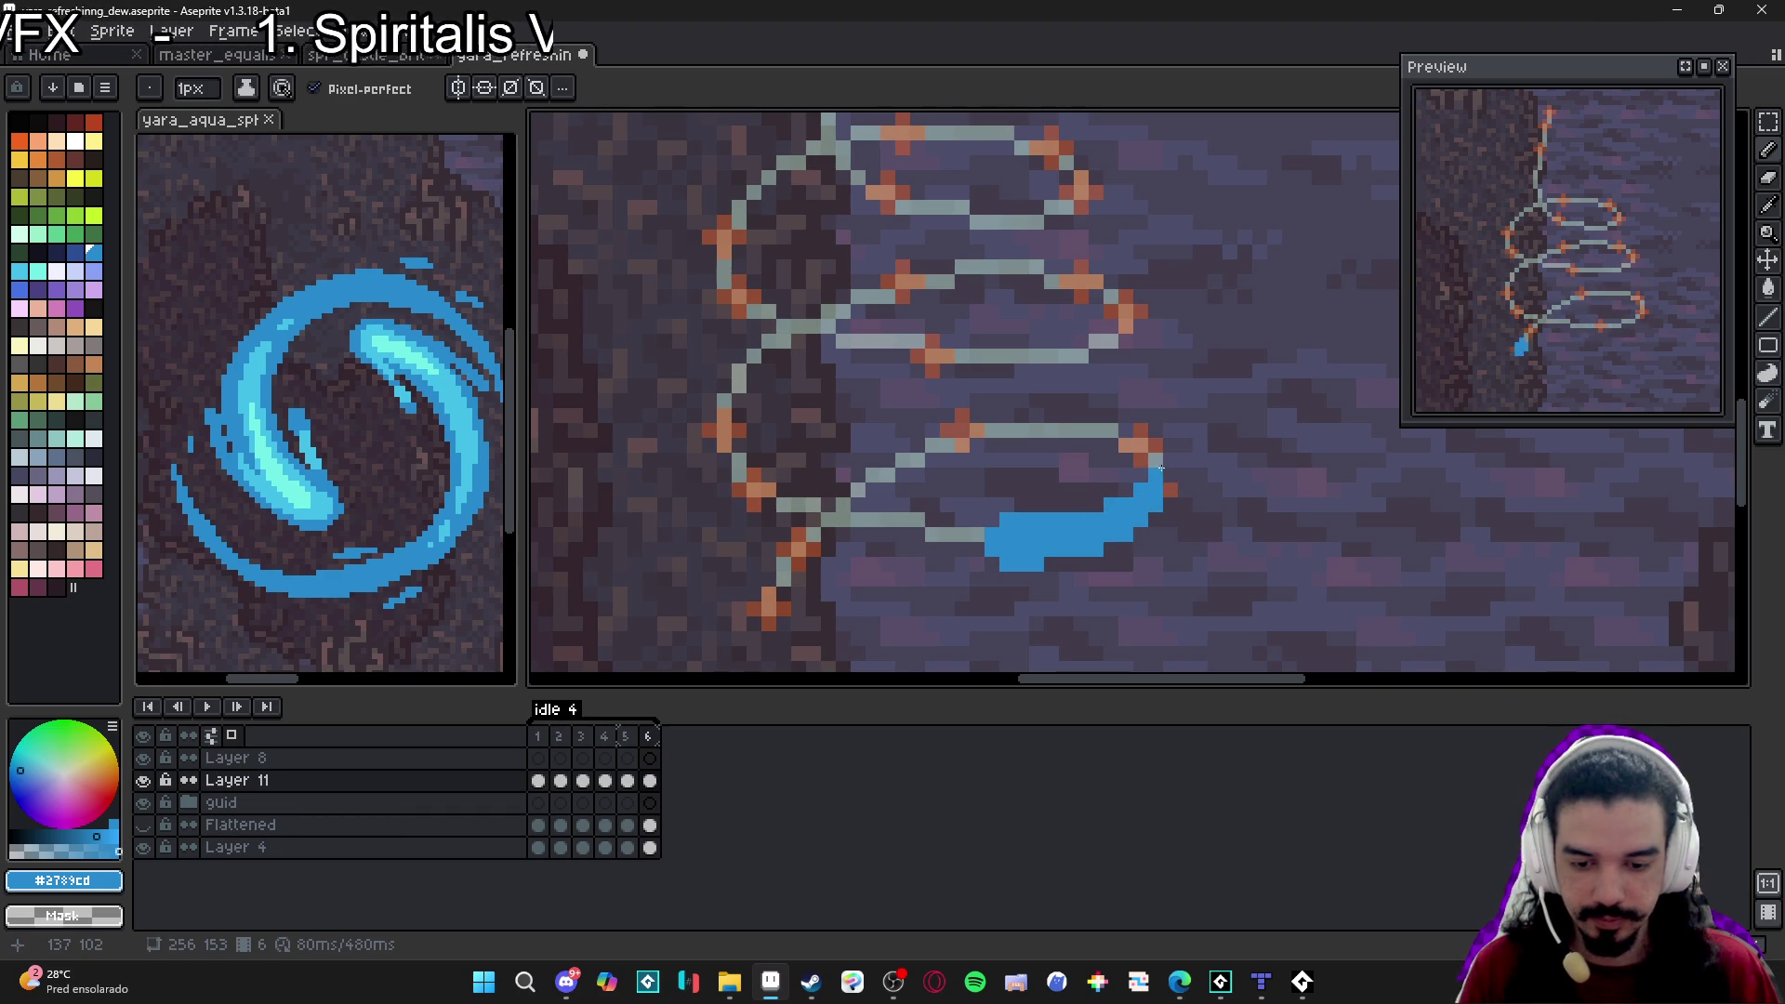
Paint blue along the loop's top outline with a trailing pixel, view the whole helix, and add frame 7.
left_click_drag(1121, 437, 1093, 431)
left_click(993, 441)
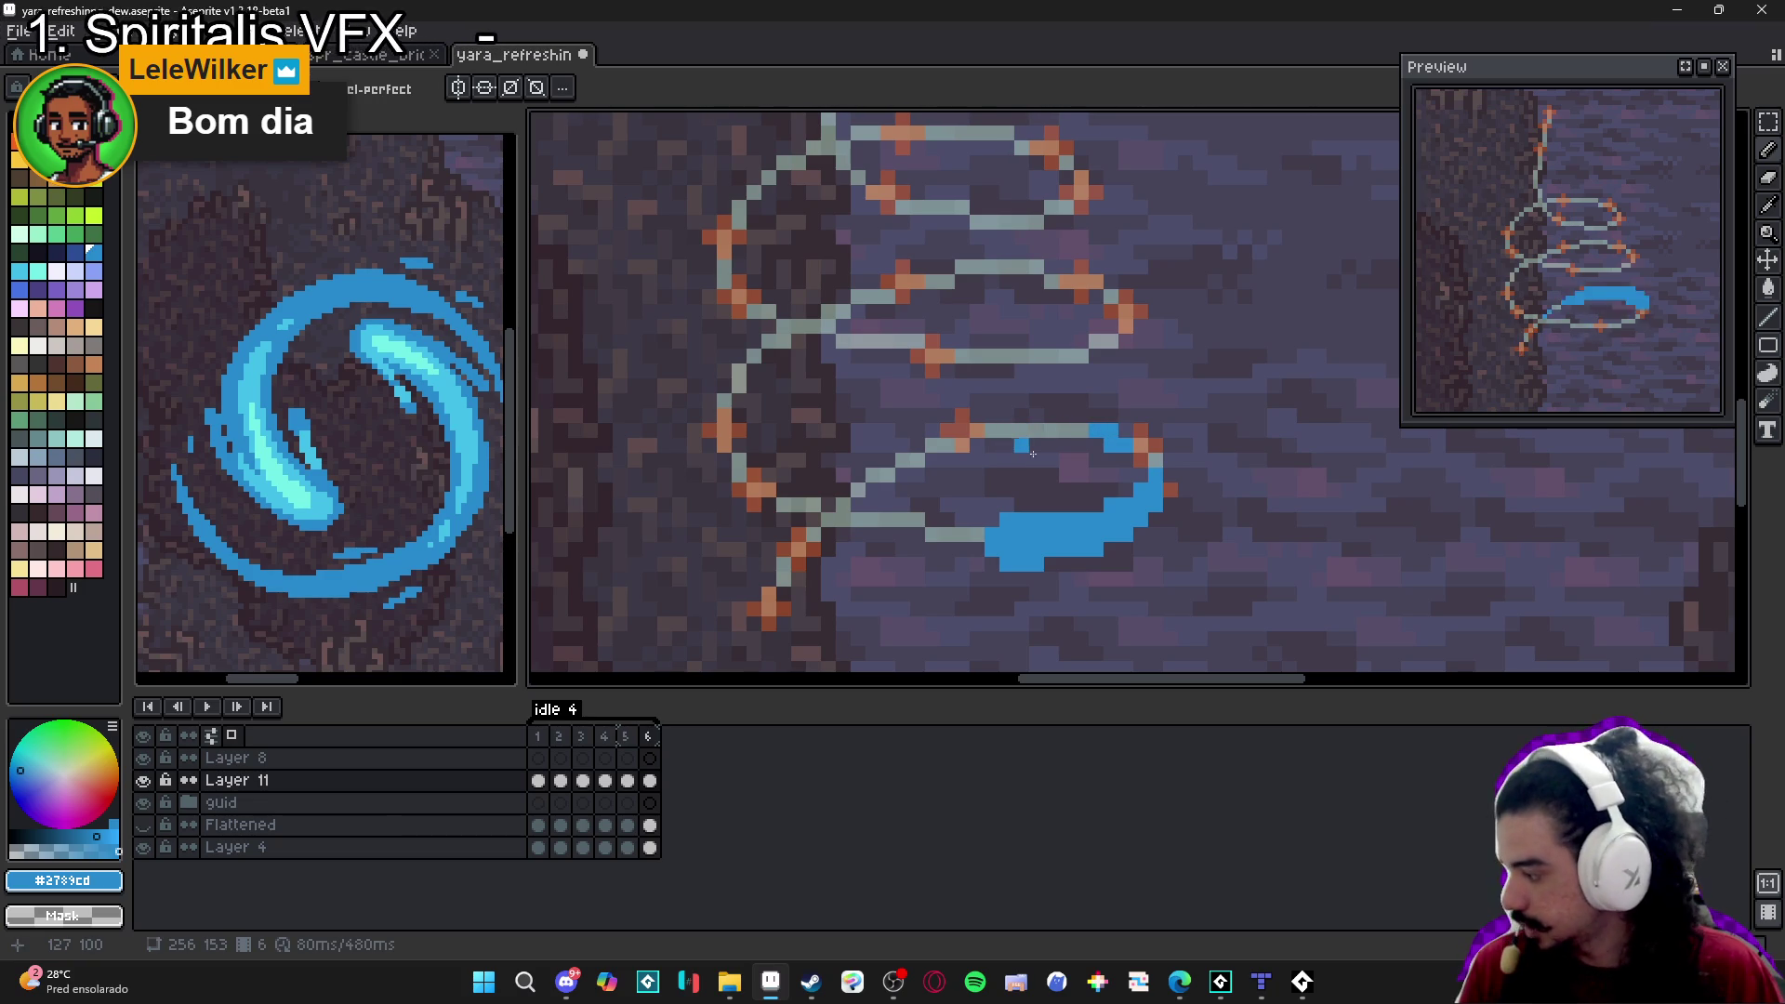
left_click_drag(1060, 526, 1143, 530)
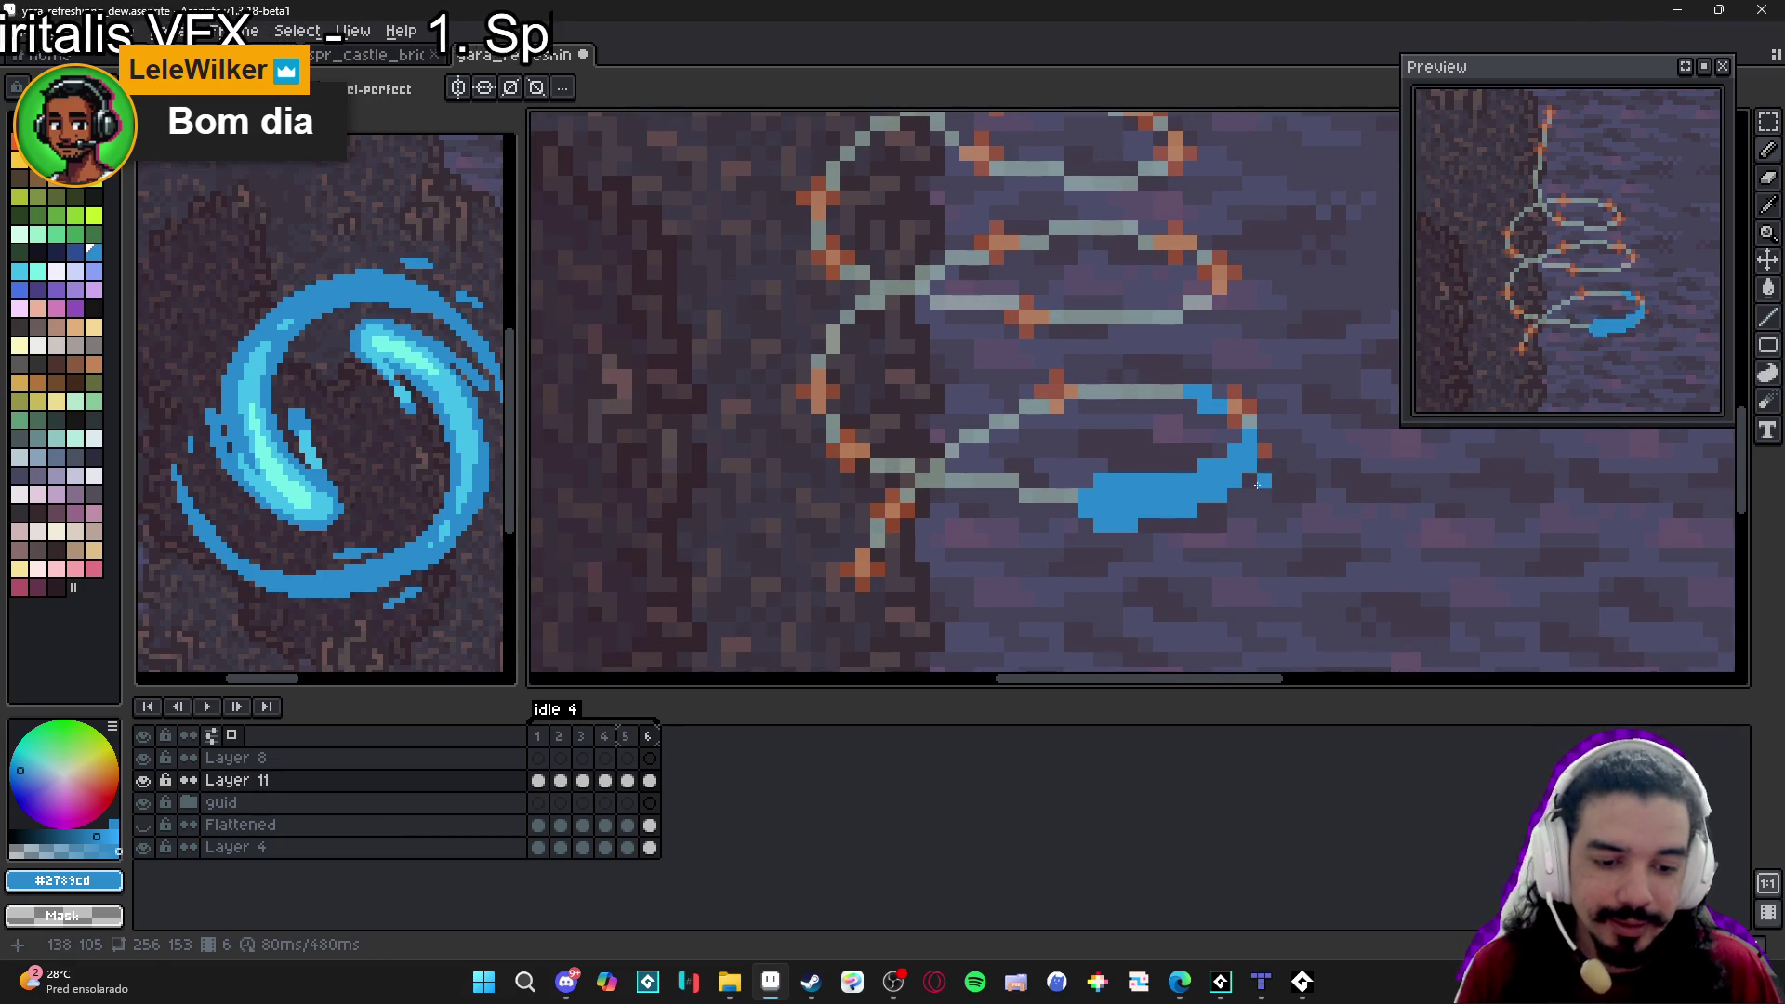
scroll(1194, 503, "down", 1)
left_click_drag(1193, 494, 1069, 546)
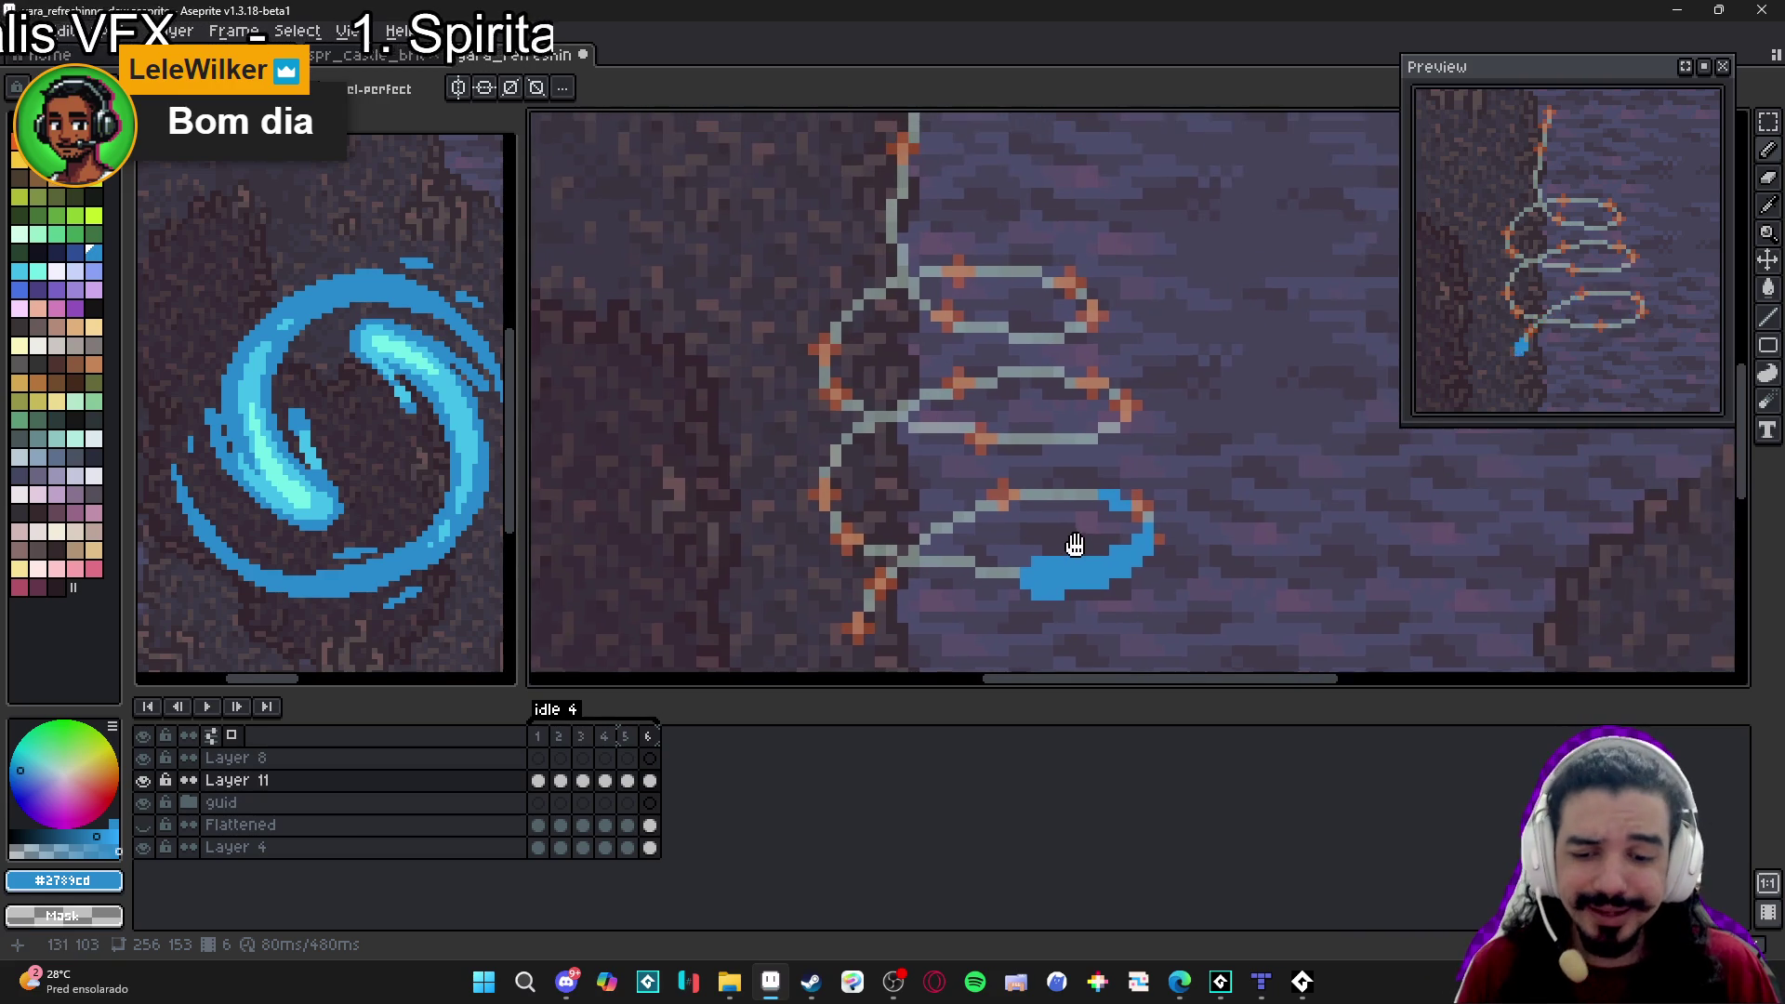
key("alt+n")
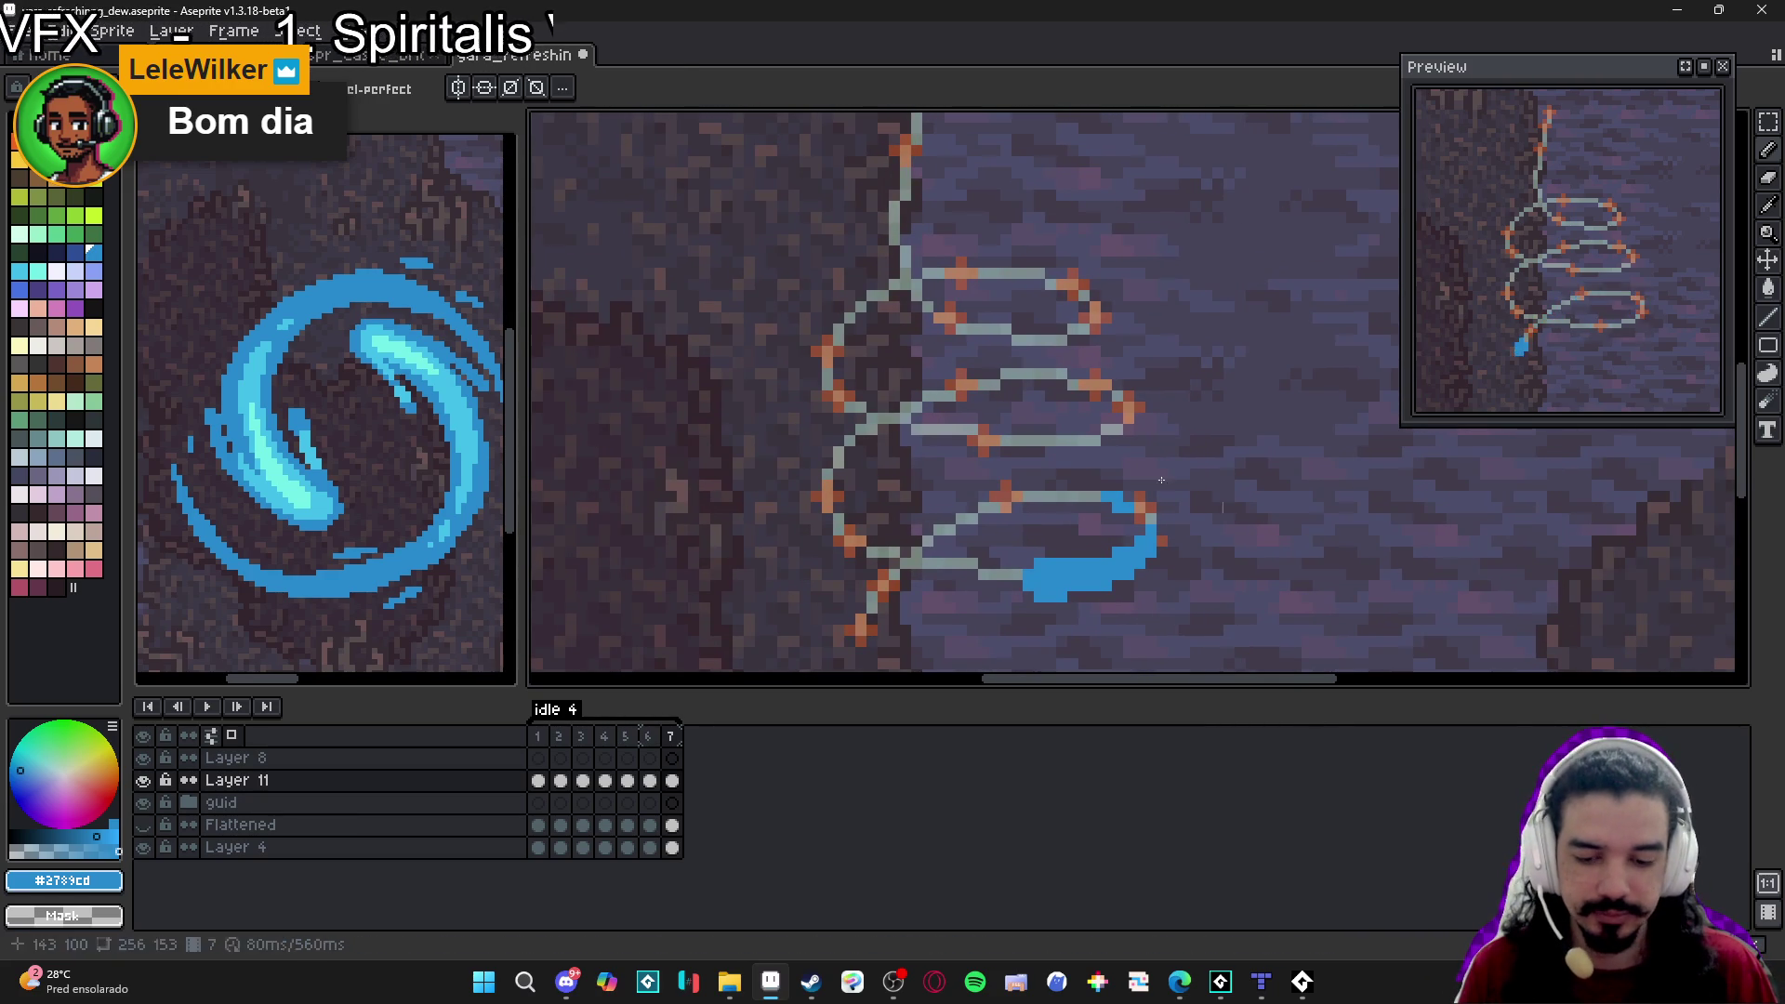
Clear frame 7's copied stroke and draw a thin blue line from the helix's lower-left along the loop's bottom.
key("Delete")
key("b")
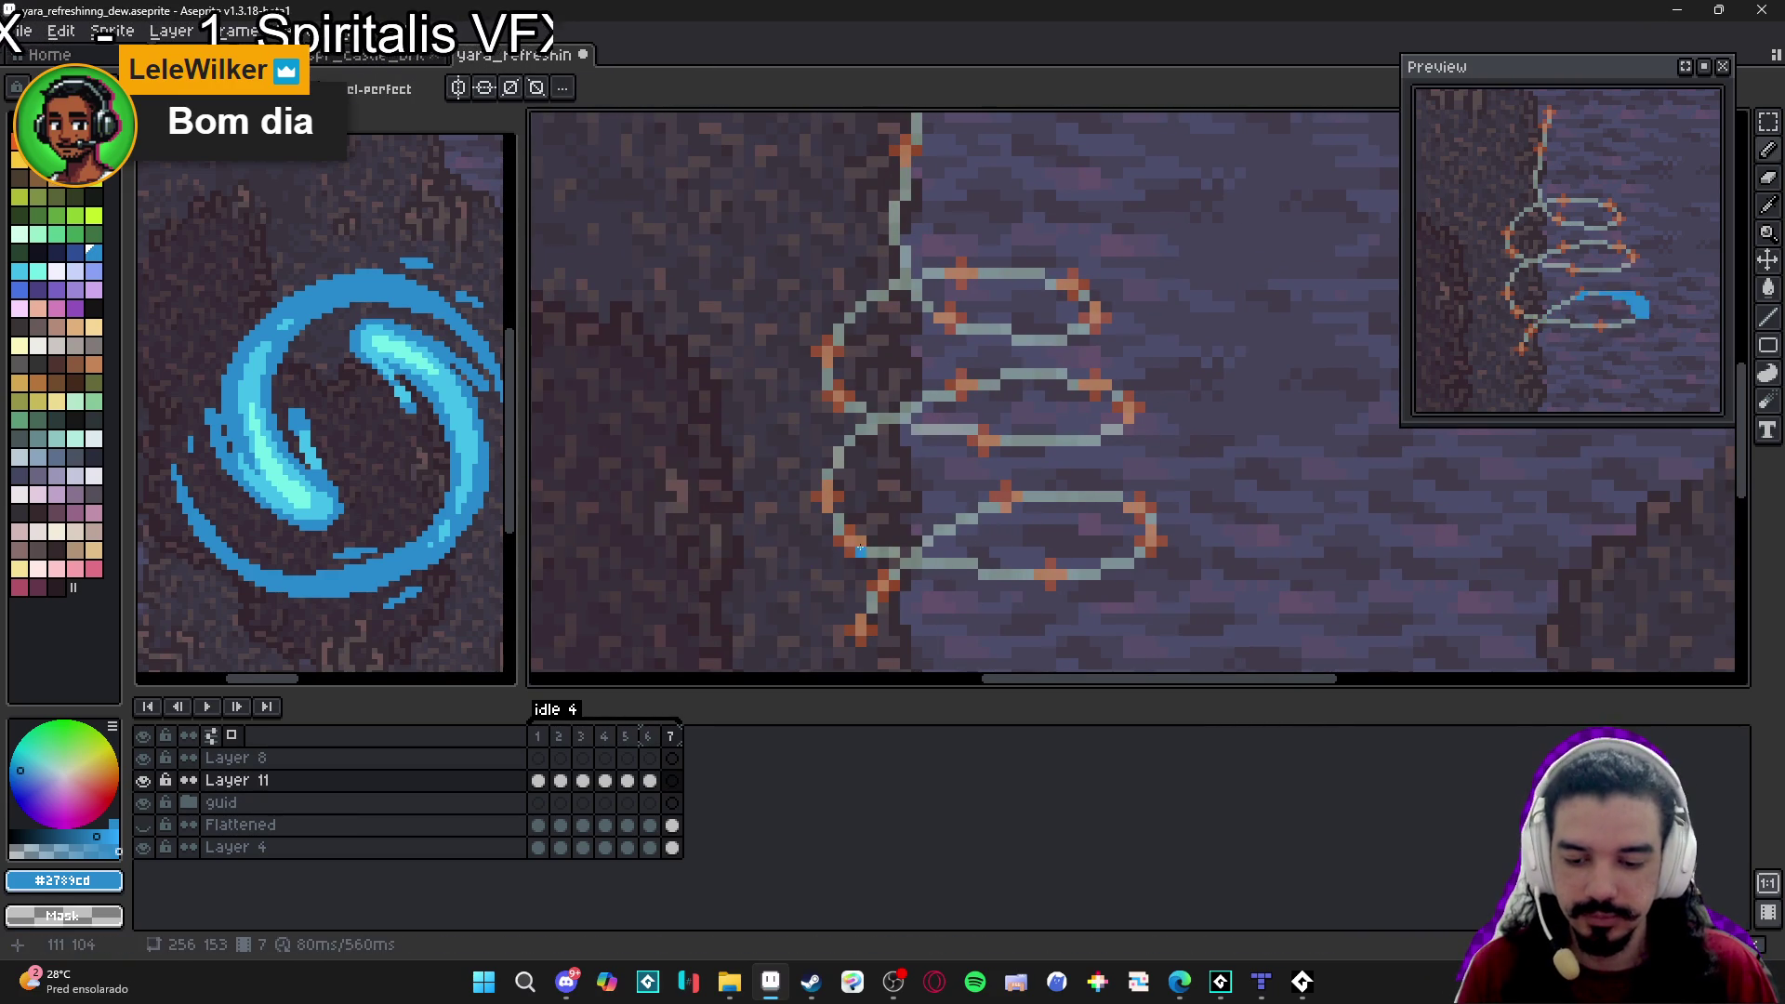
left_click(857, 536)
key("minus")
key("minus")
key("minus")
left_click(948, 562, "shift")
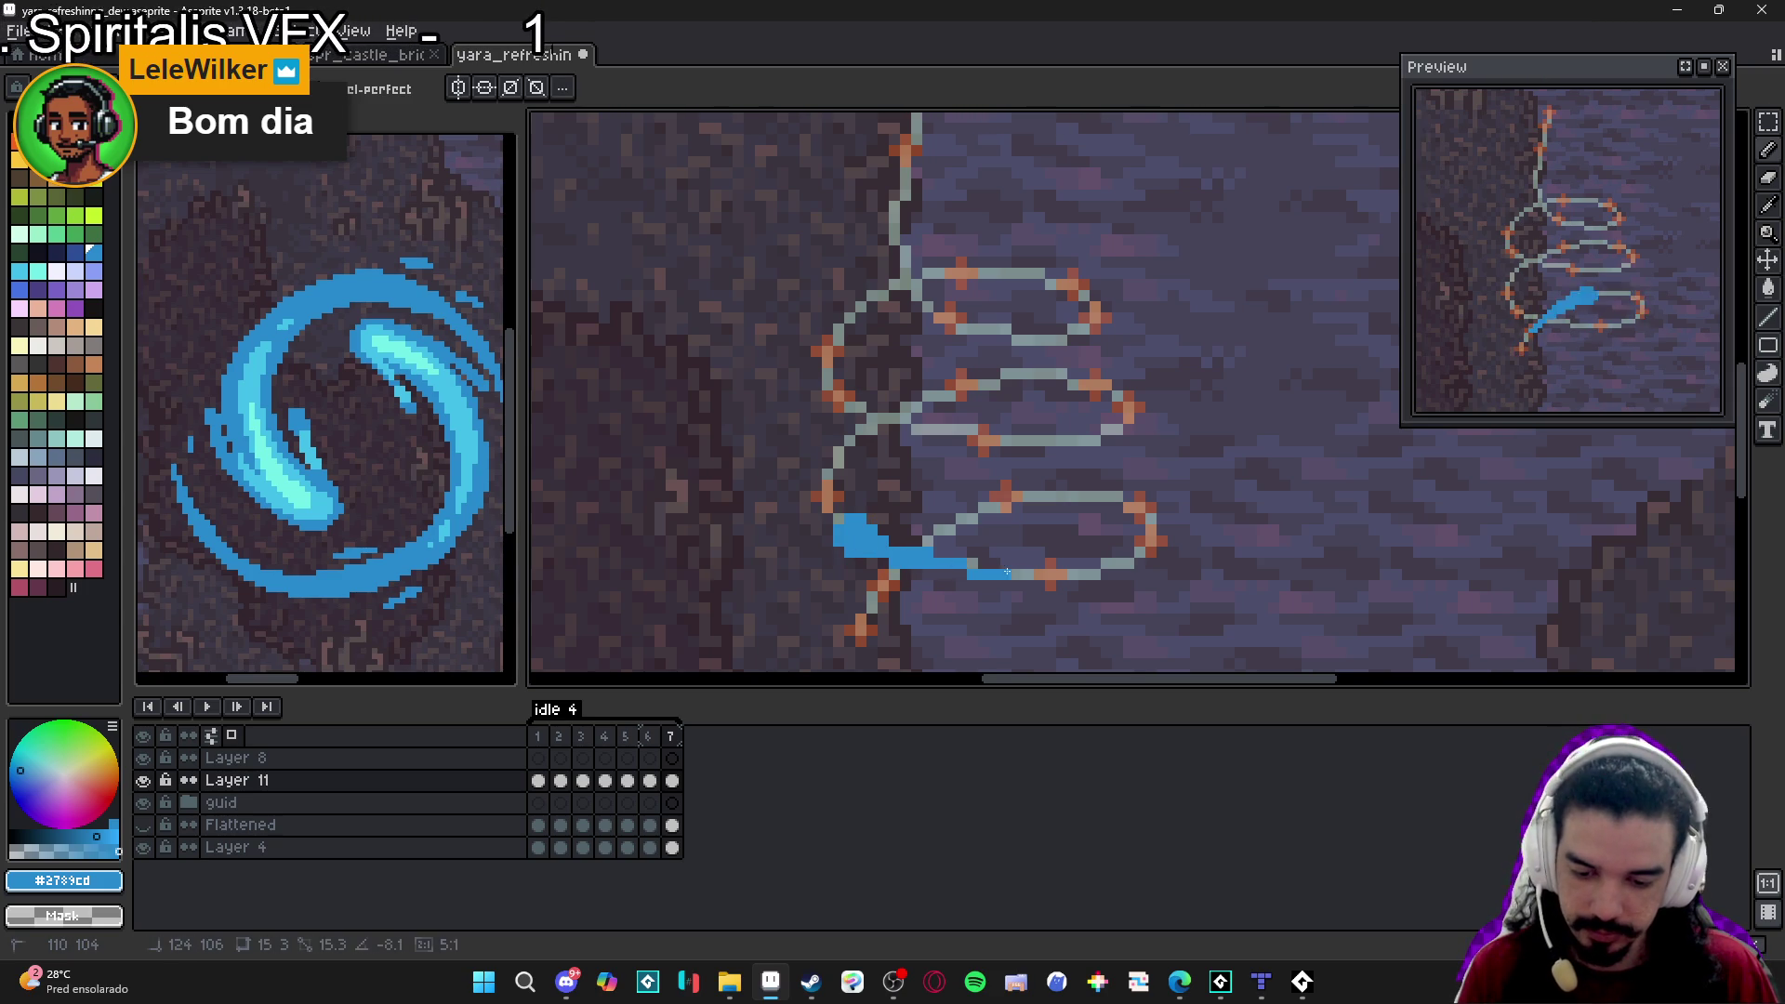
left_click(1043, 574, "shift")
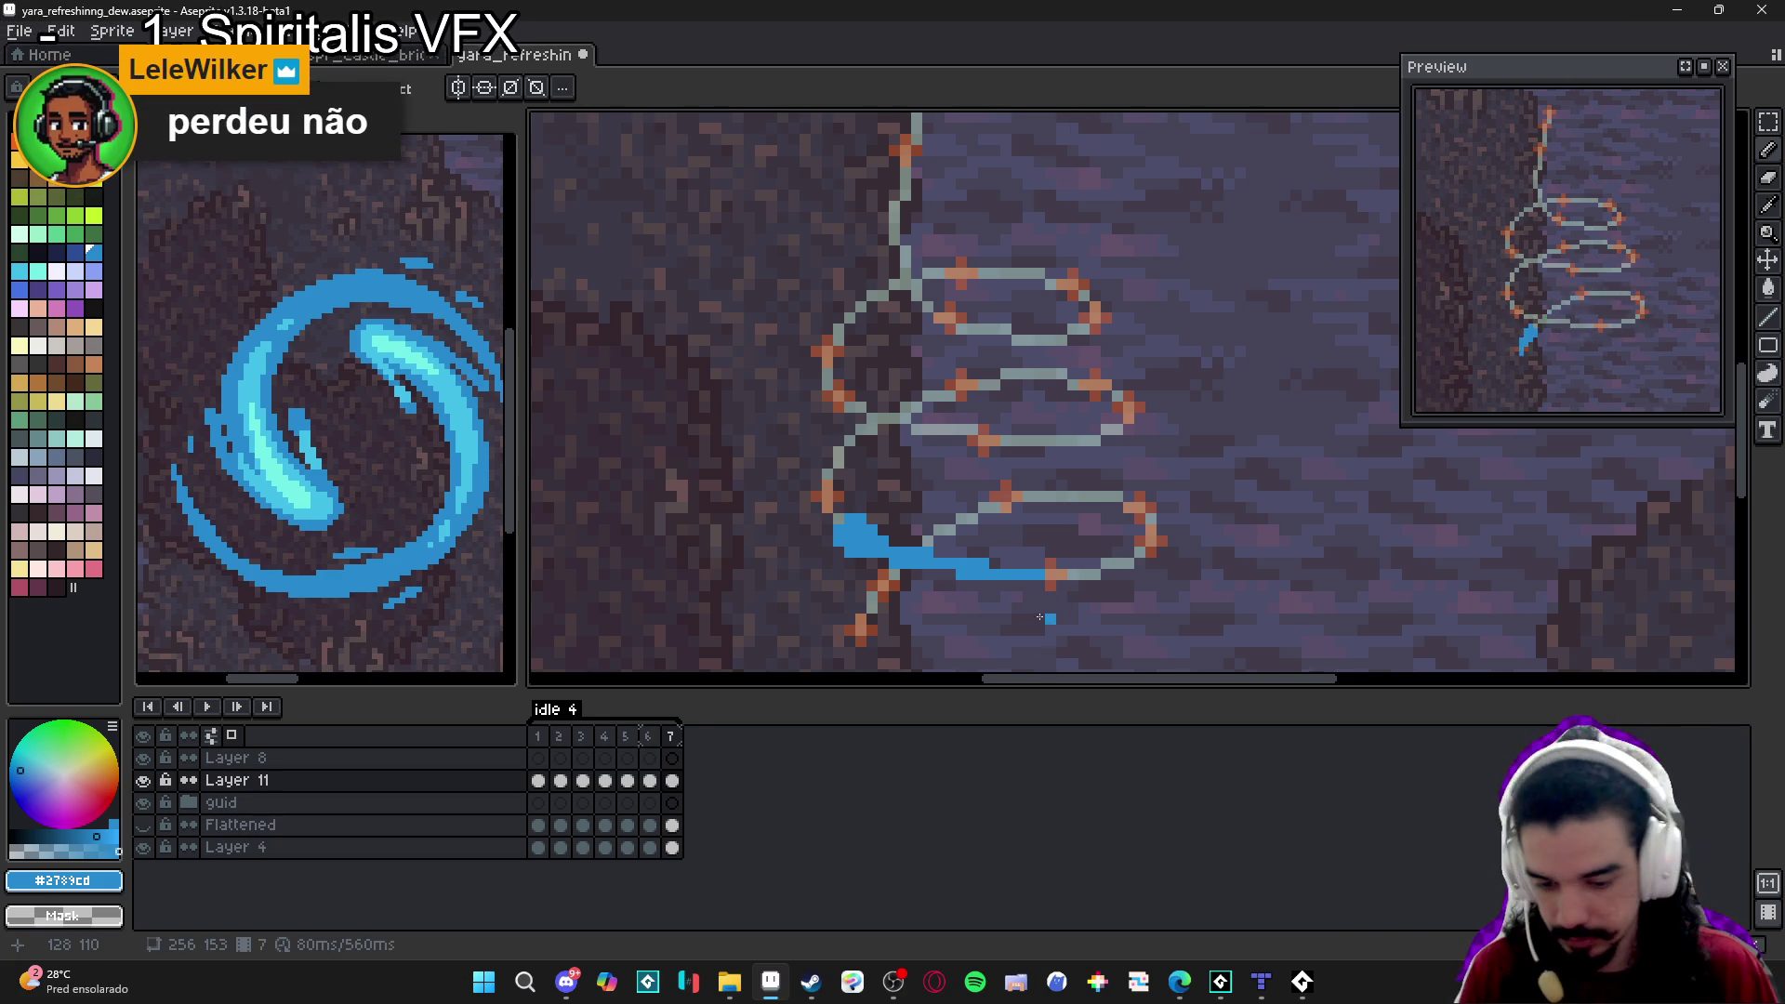
left_click_drag(903, 541, 893, 543)
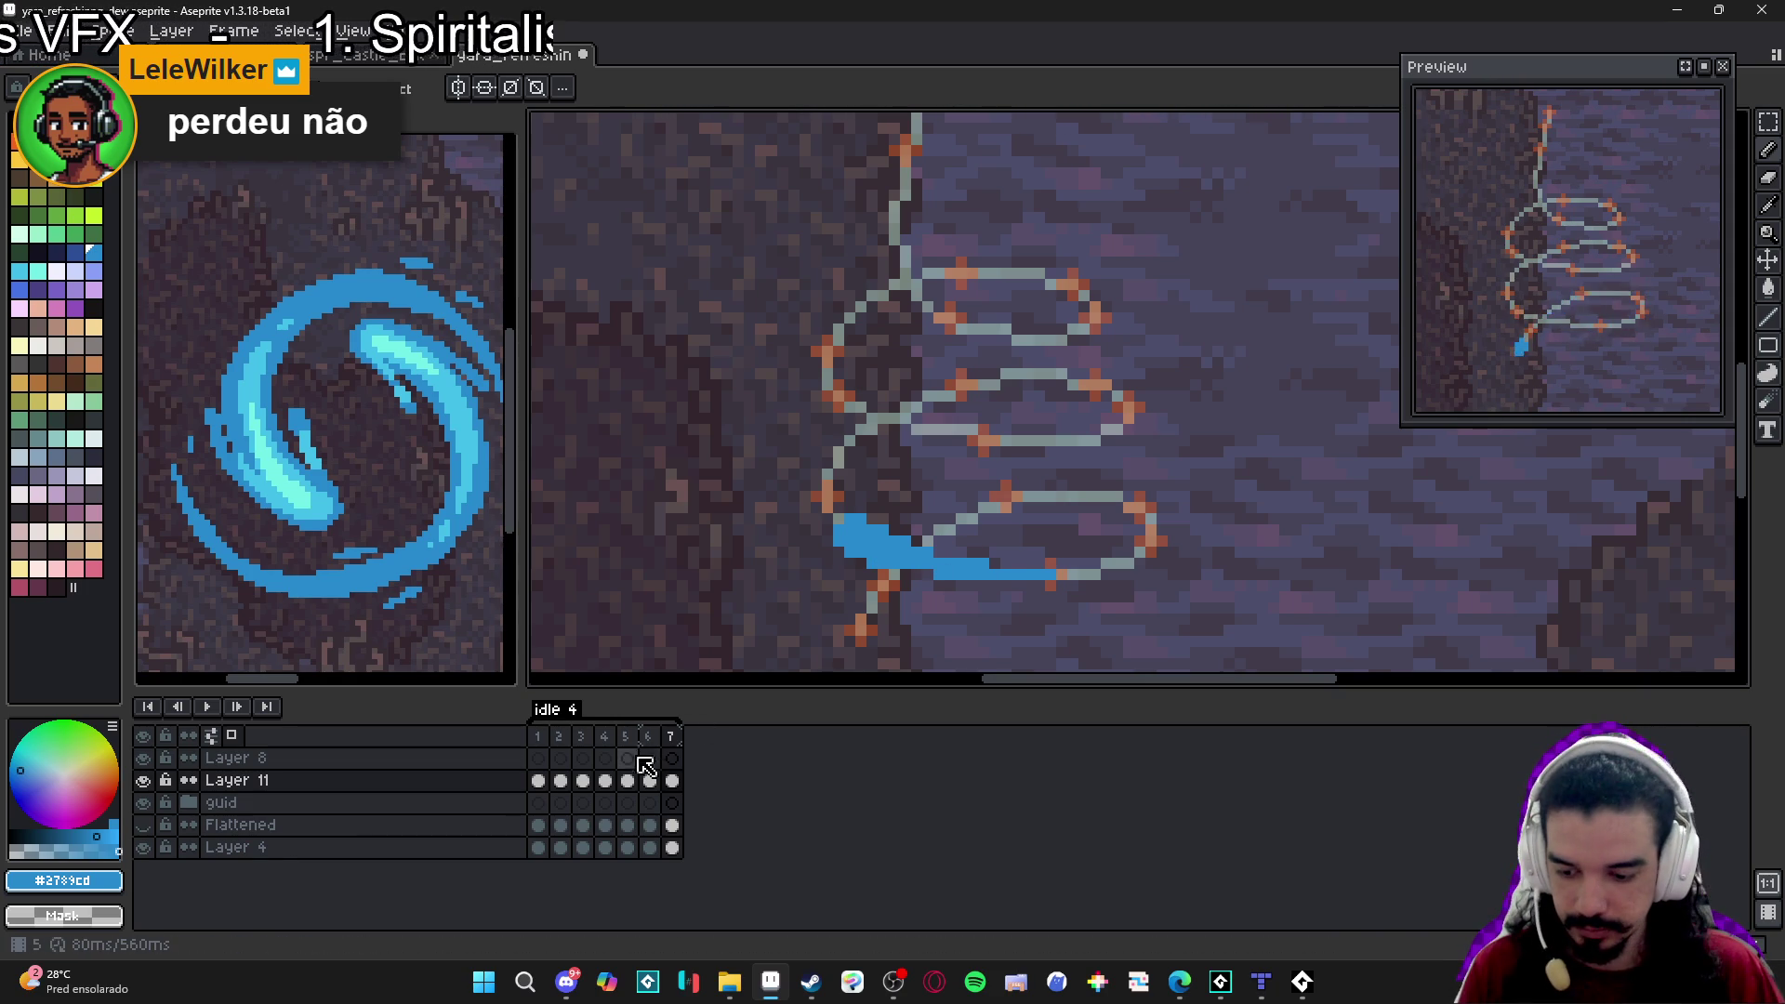
Flip between frames 6 and 7 to compare their stroke lengths.
left_click(673, 738)
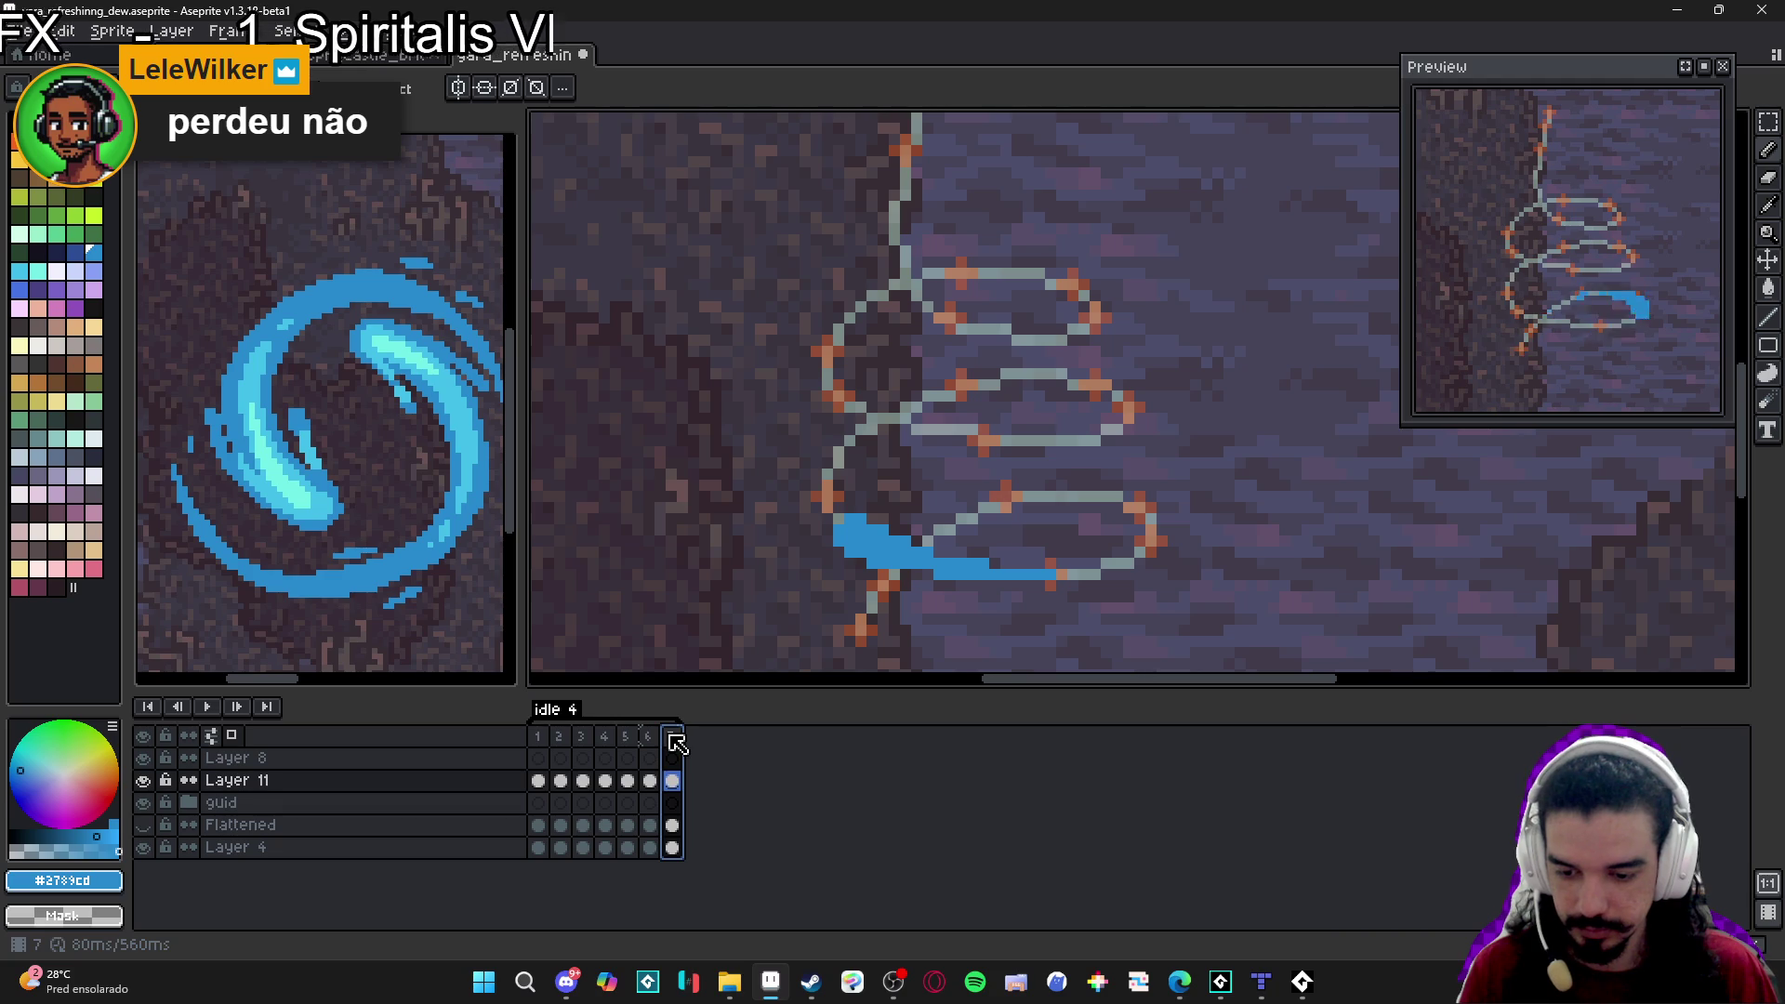
key("Left")
key("Right")
left_click(651, 736)
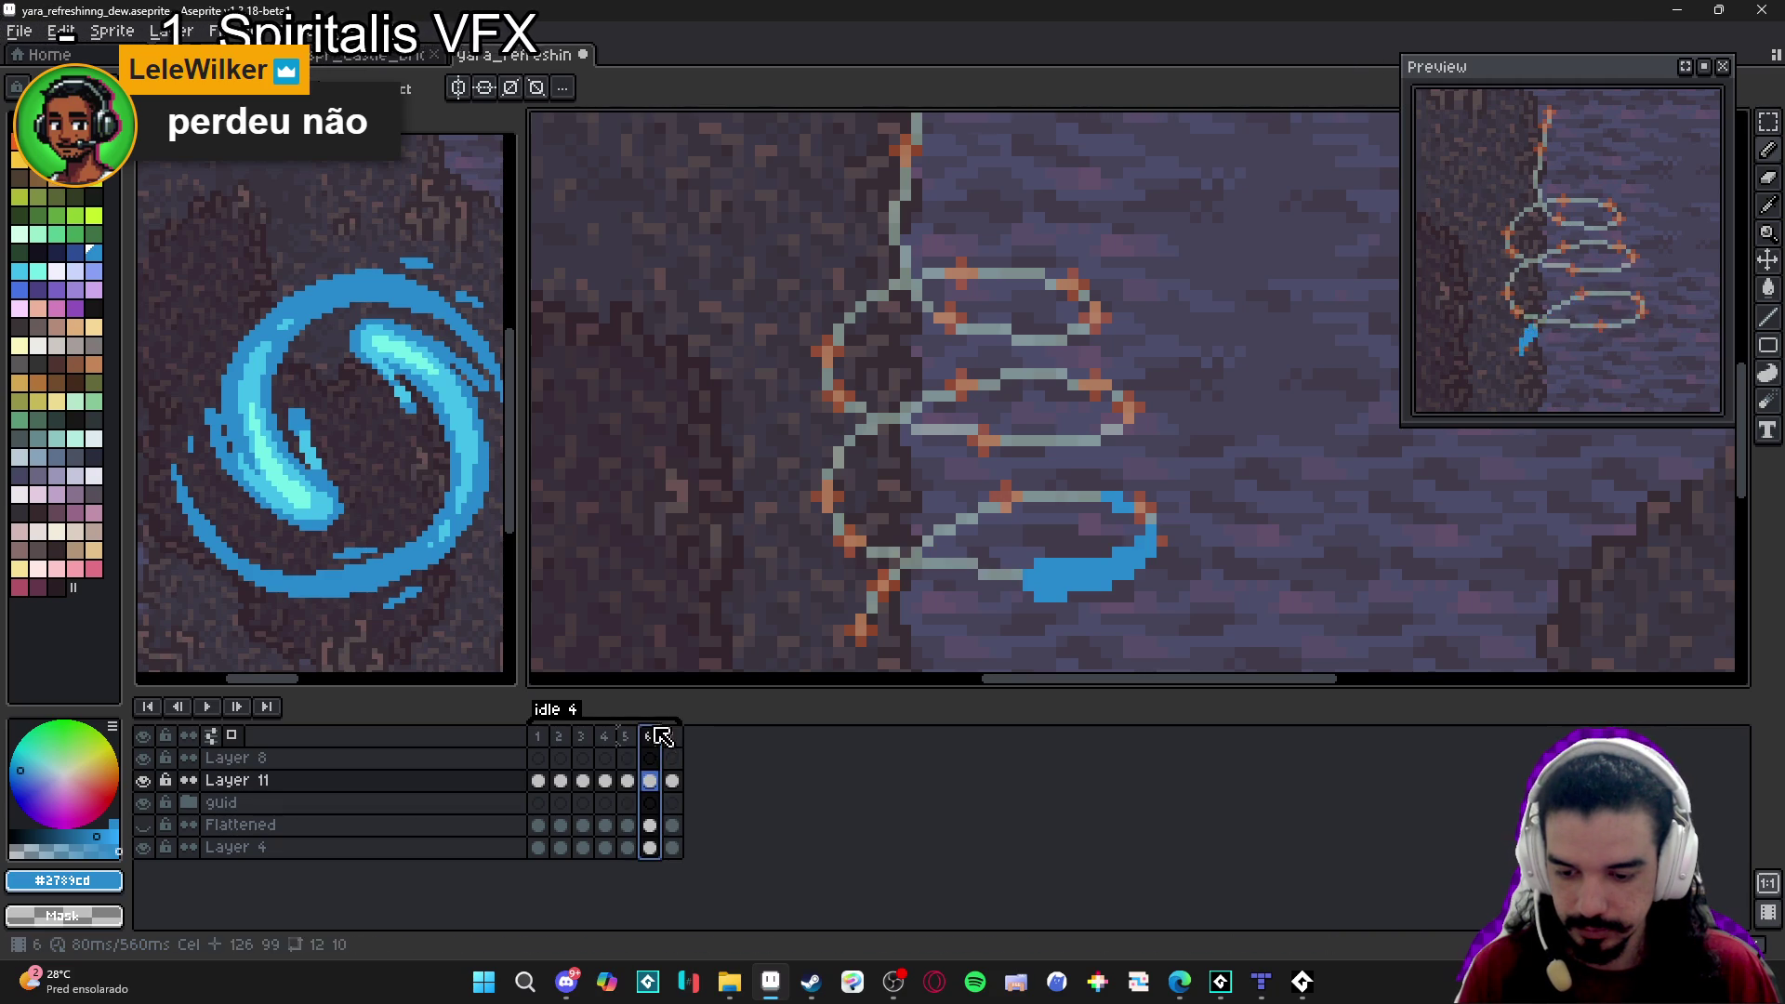
left_click(672, 736)
left_click(650, 739)
left_click(669, 739)
left_click(651, 740)
left_click(671, 738)
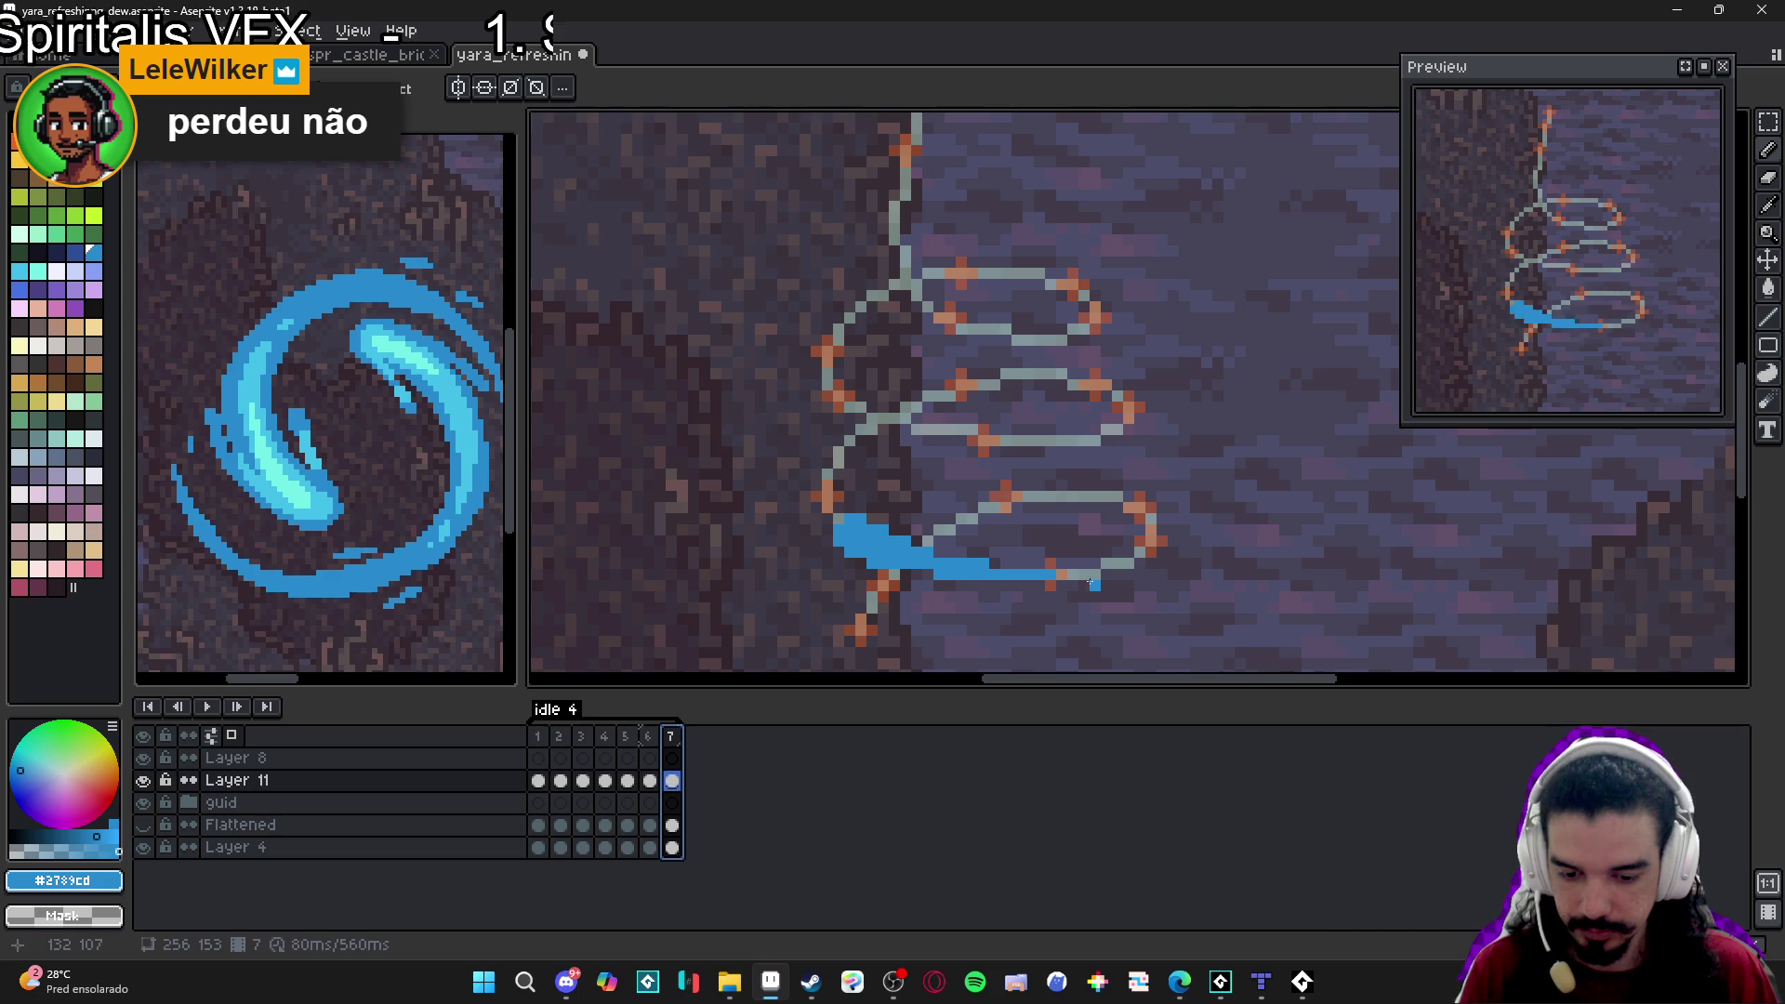
Add two blue pixels at the stroke's tip, recheck against frame 6, and add frame 8.
left_click(1092, 570)
left_click(1104, 576)
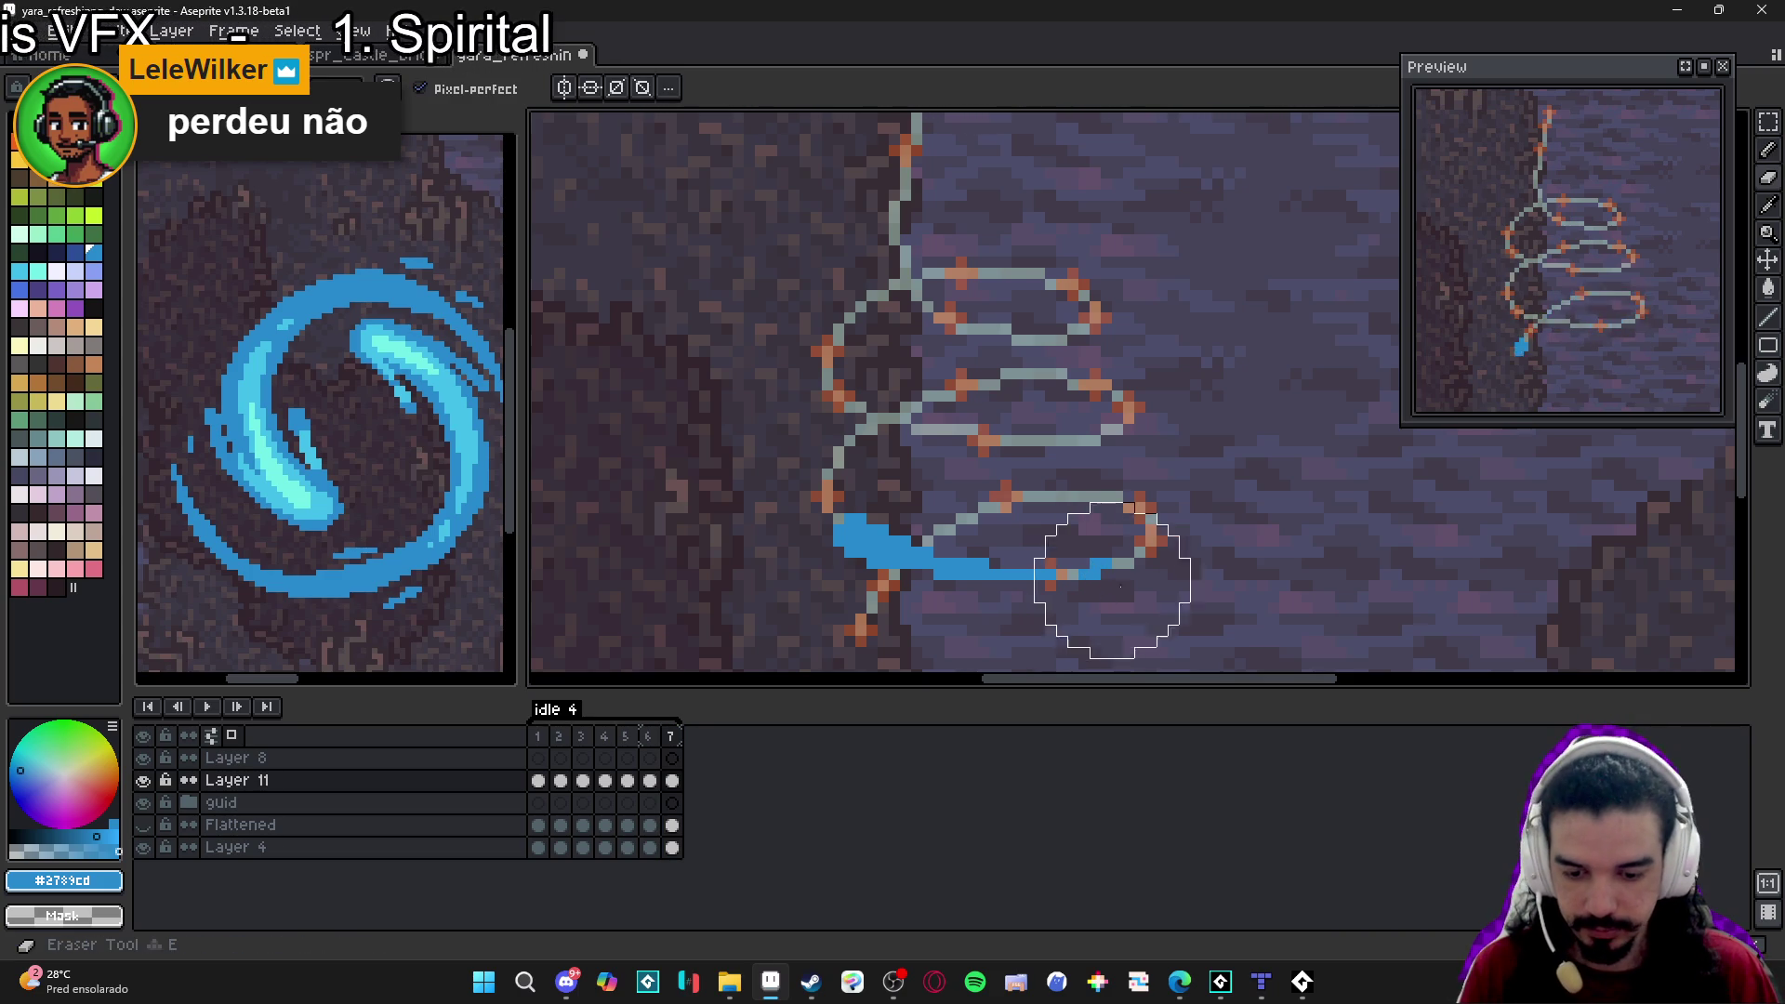
left_click(650, 739)
left_click(651, 739)
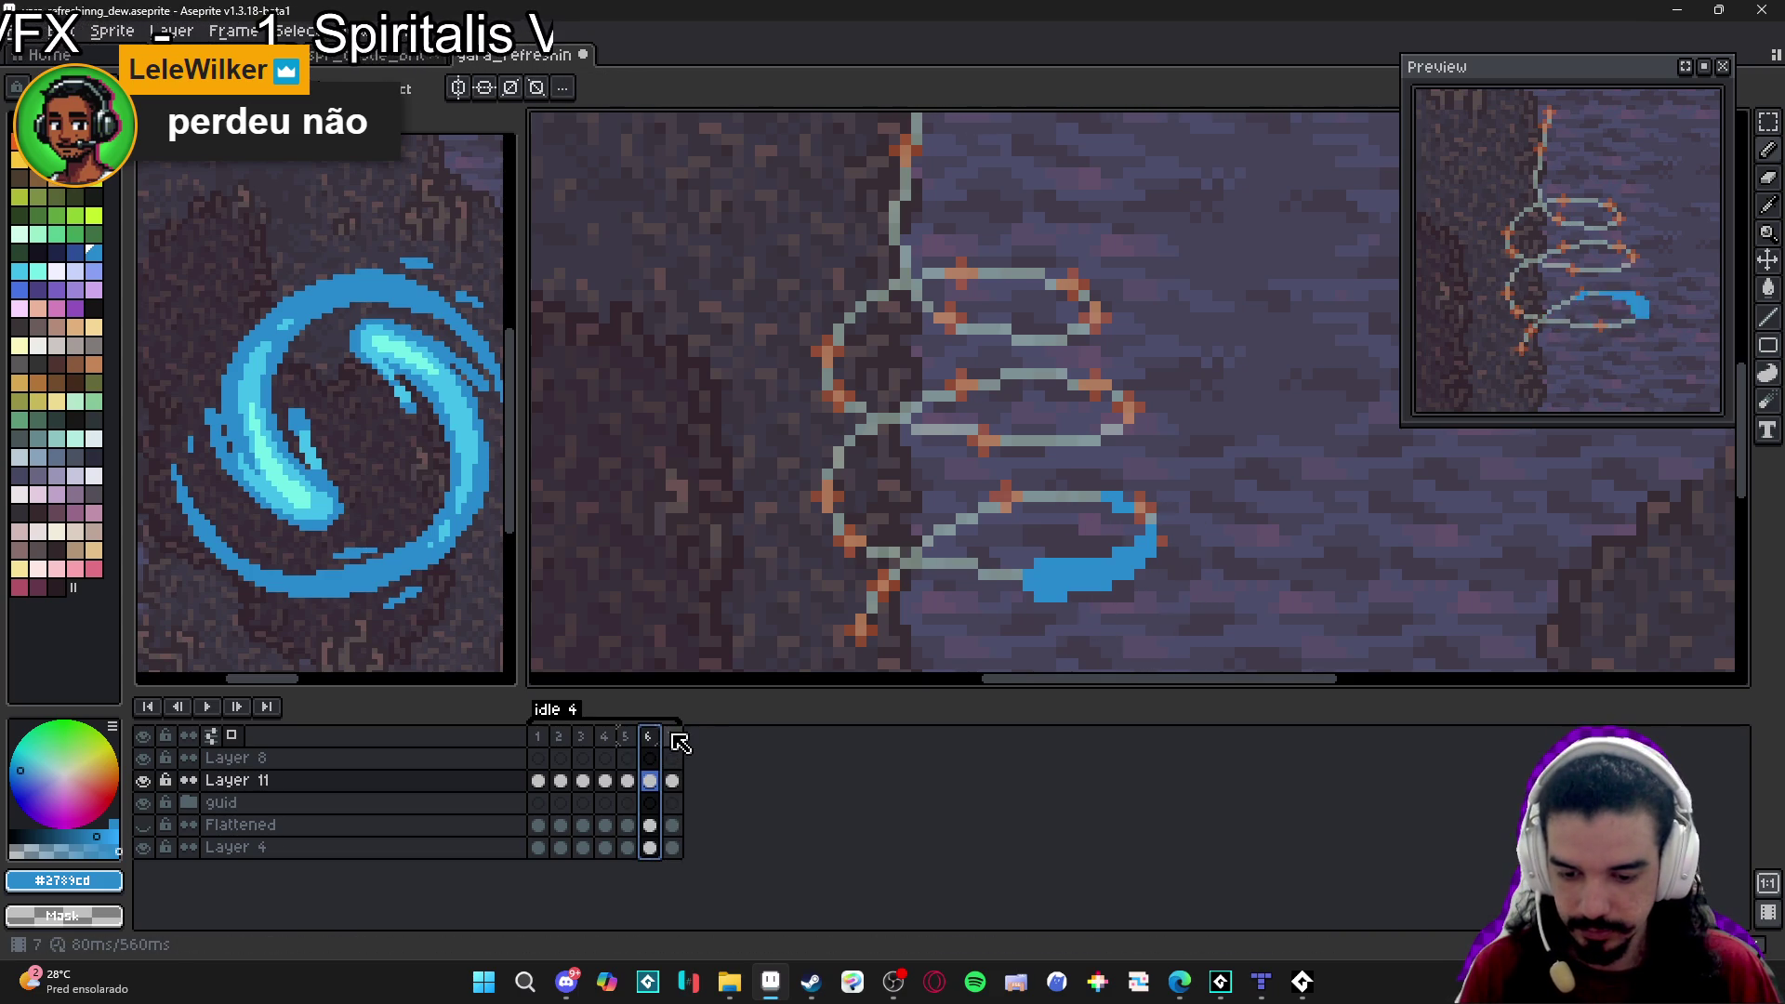
left_click(673, 736)
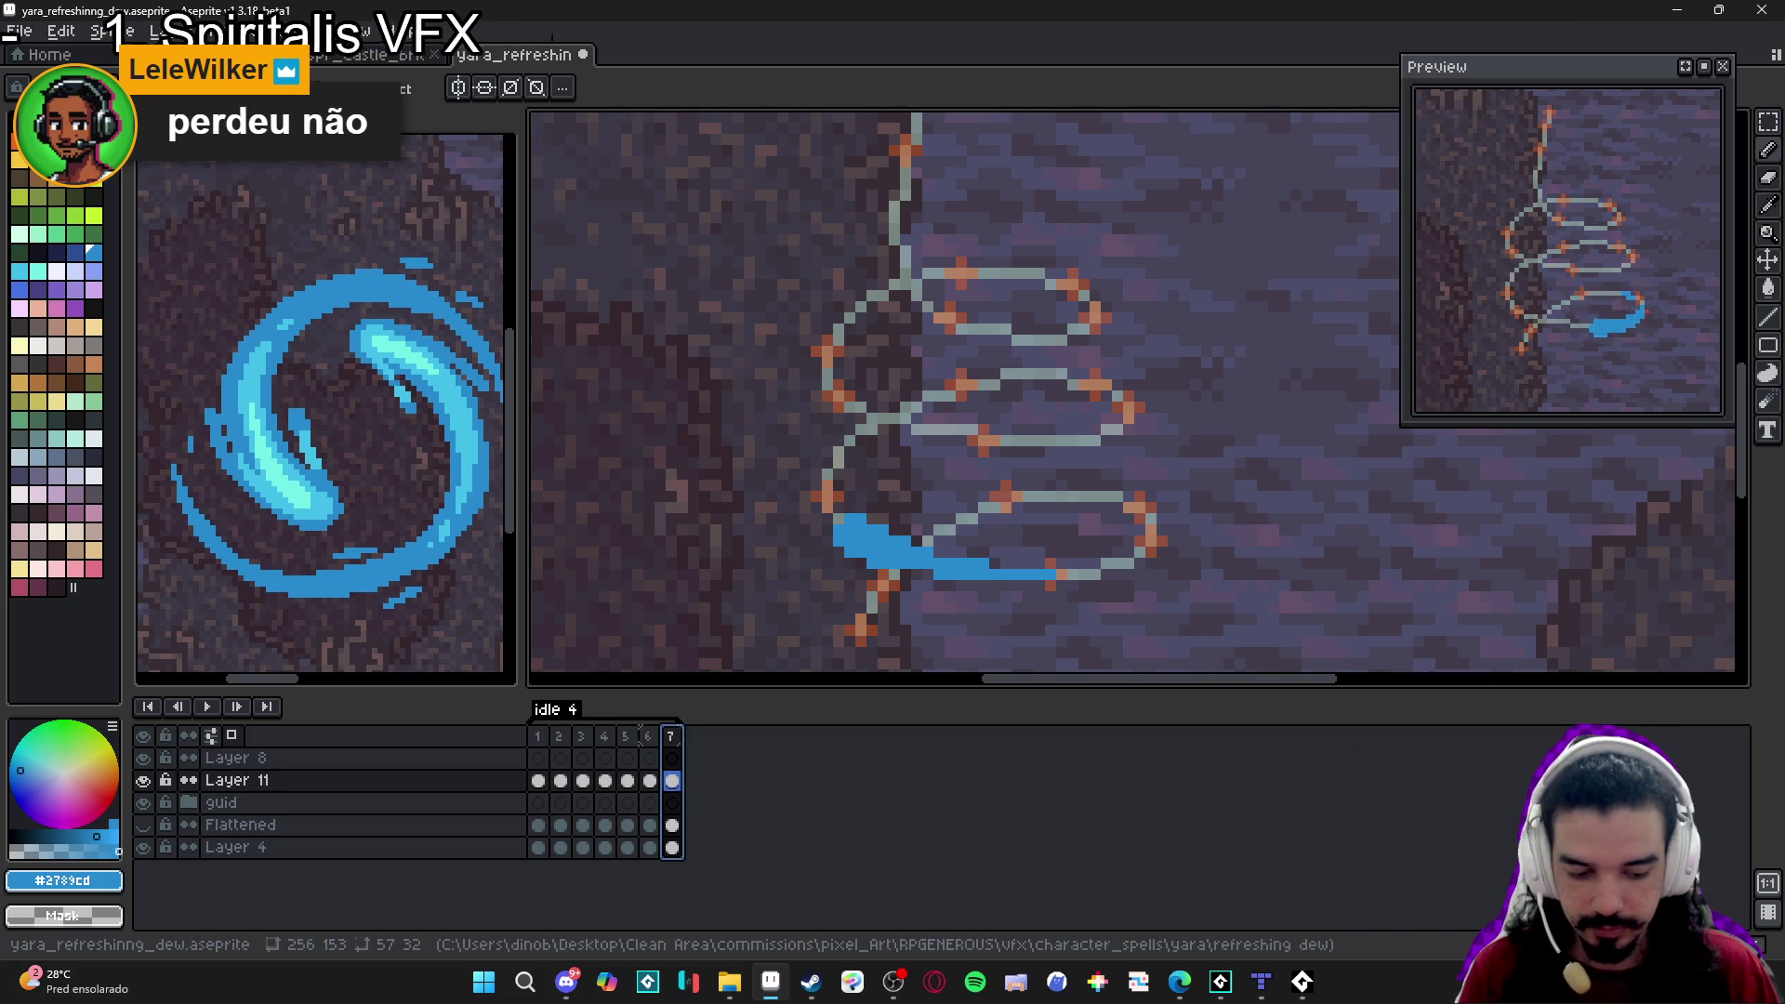
key("alt+b")
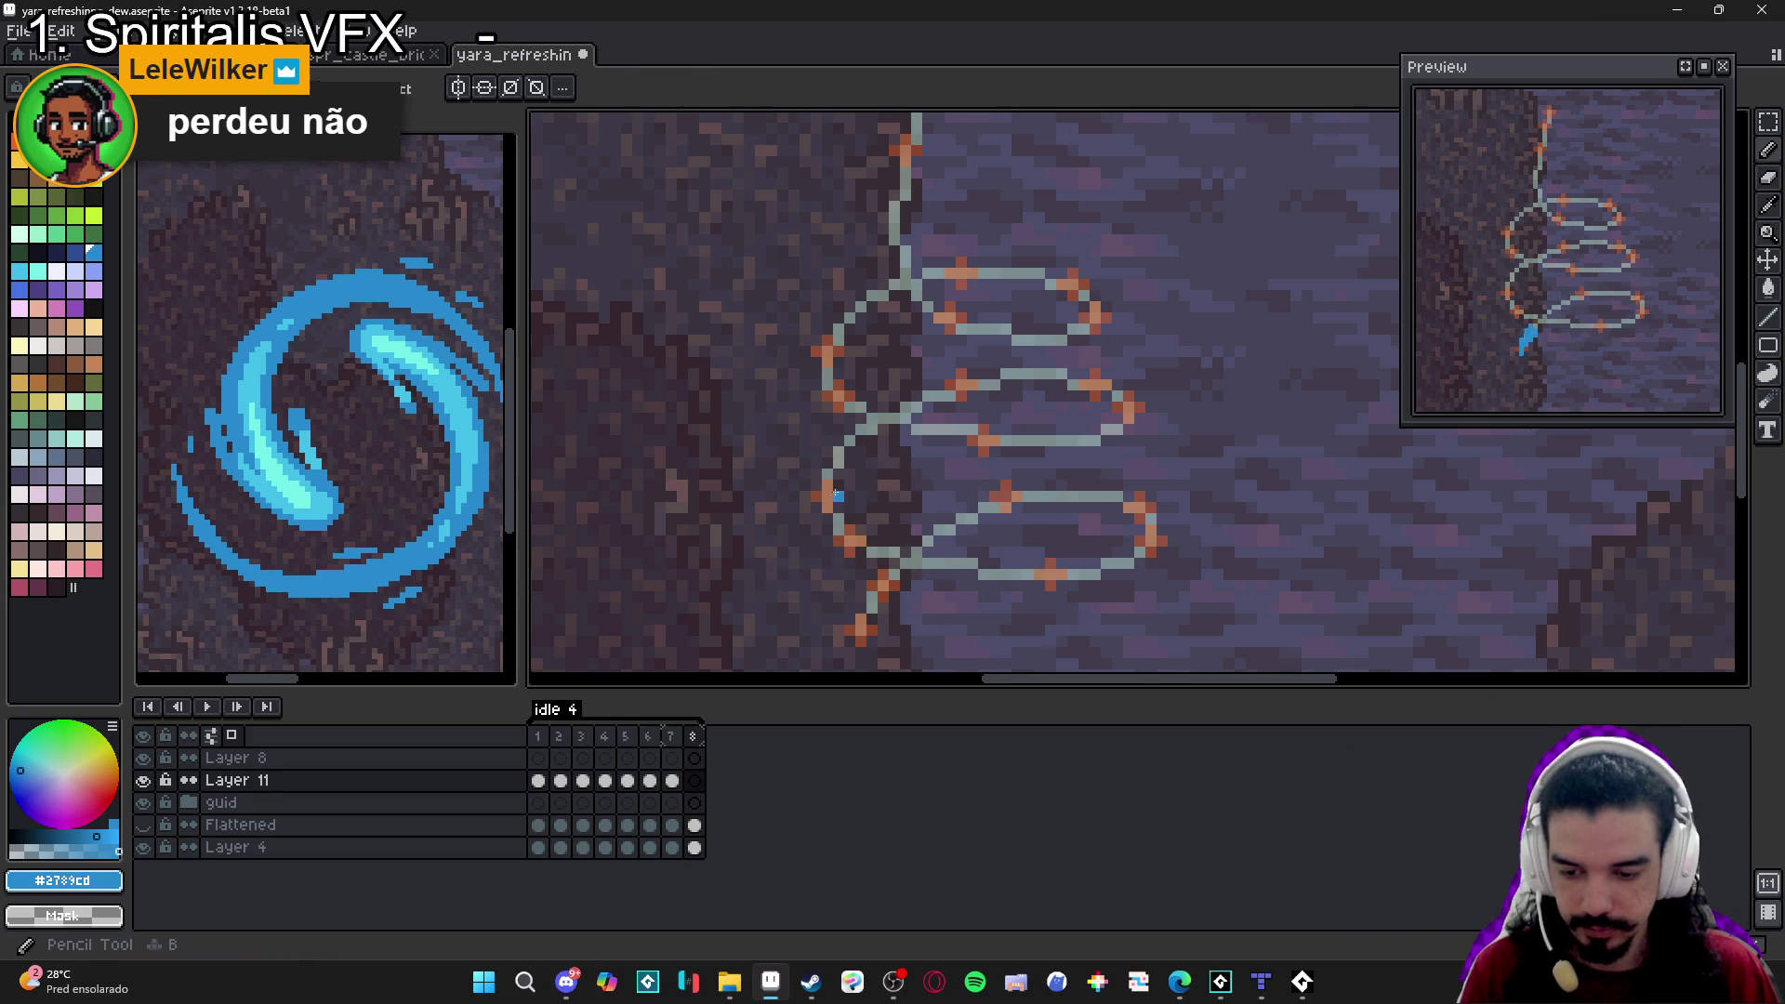
On frame 8, paint a blue stroke from left of the swirl sweeping down and right along the lowest loop.
left_click(694, 735)
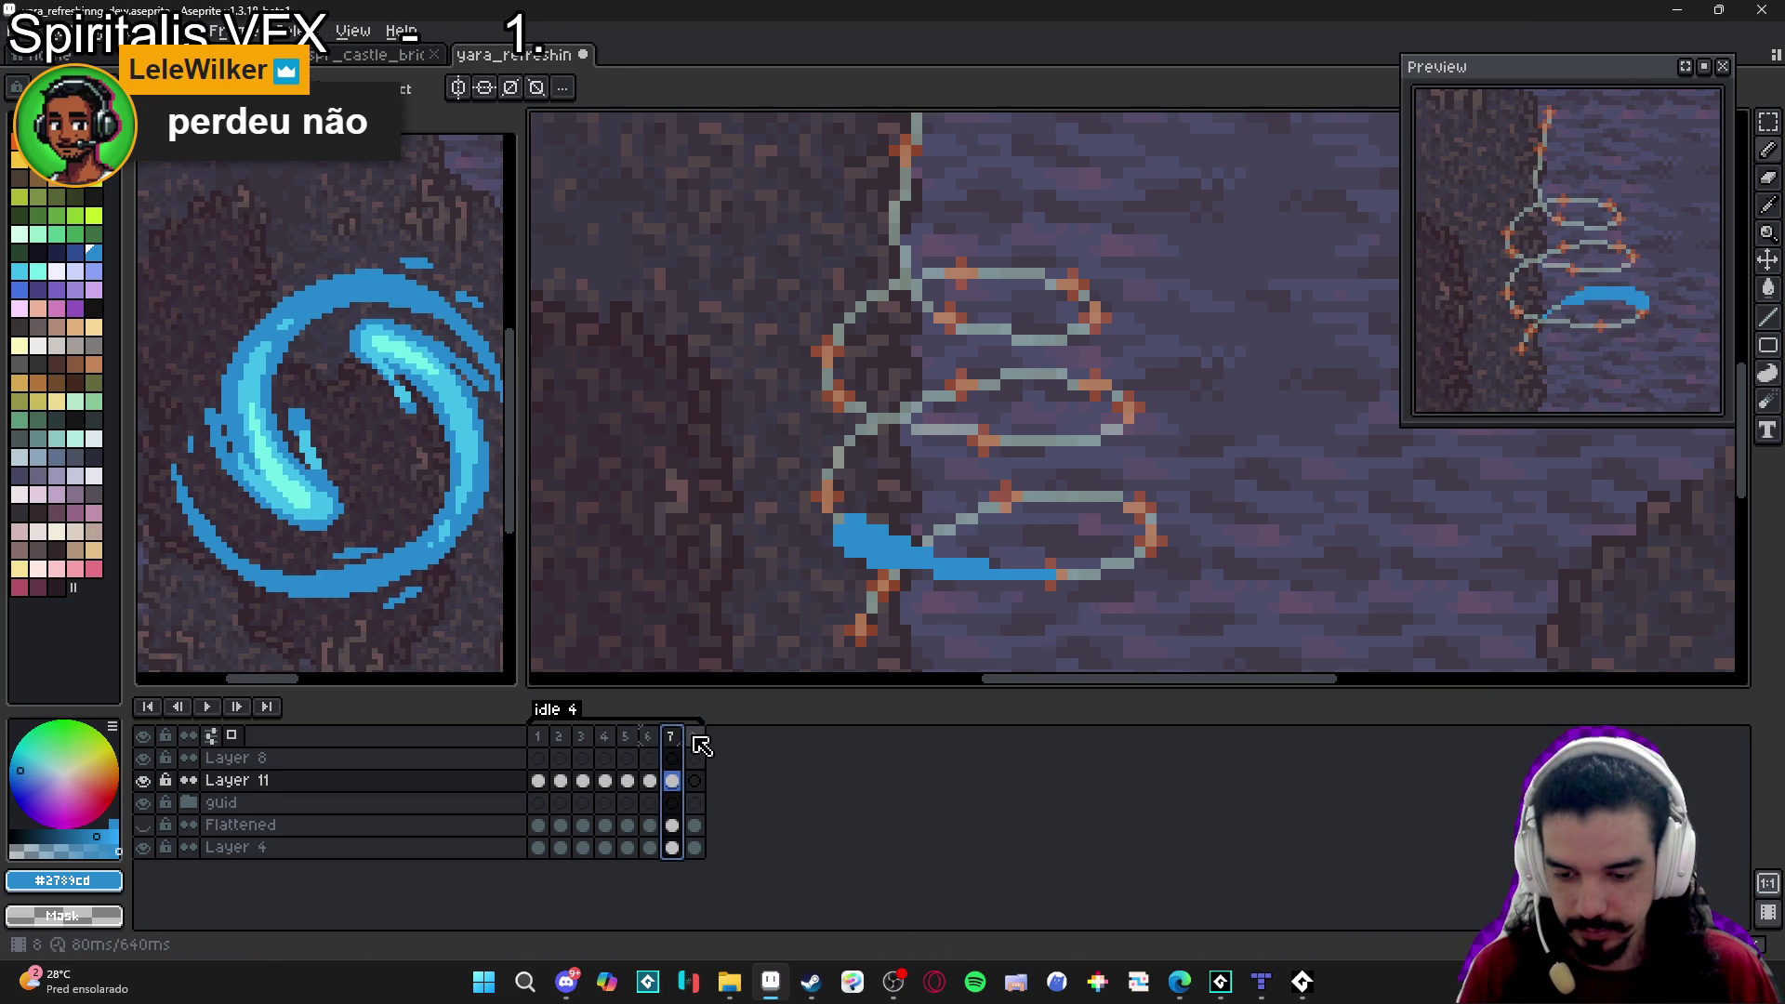
left_click(821, 492)
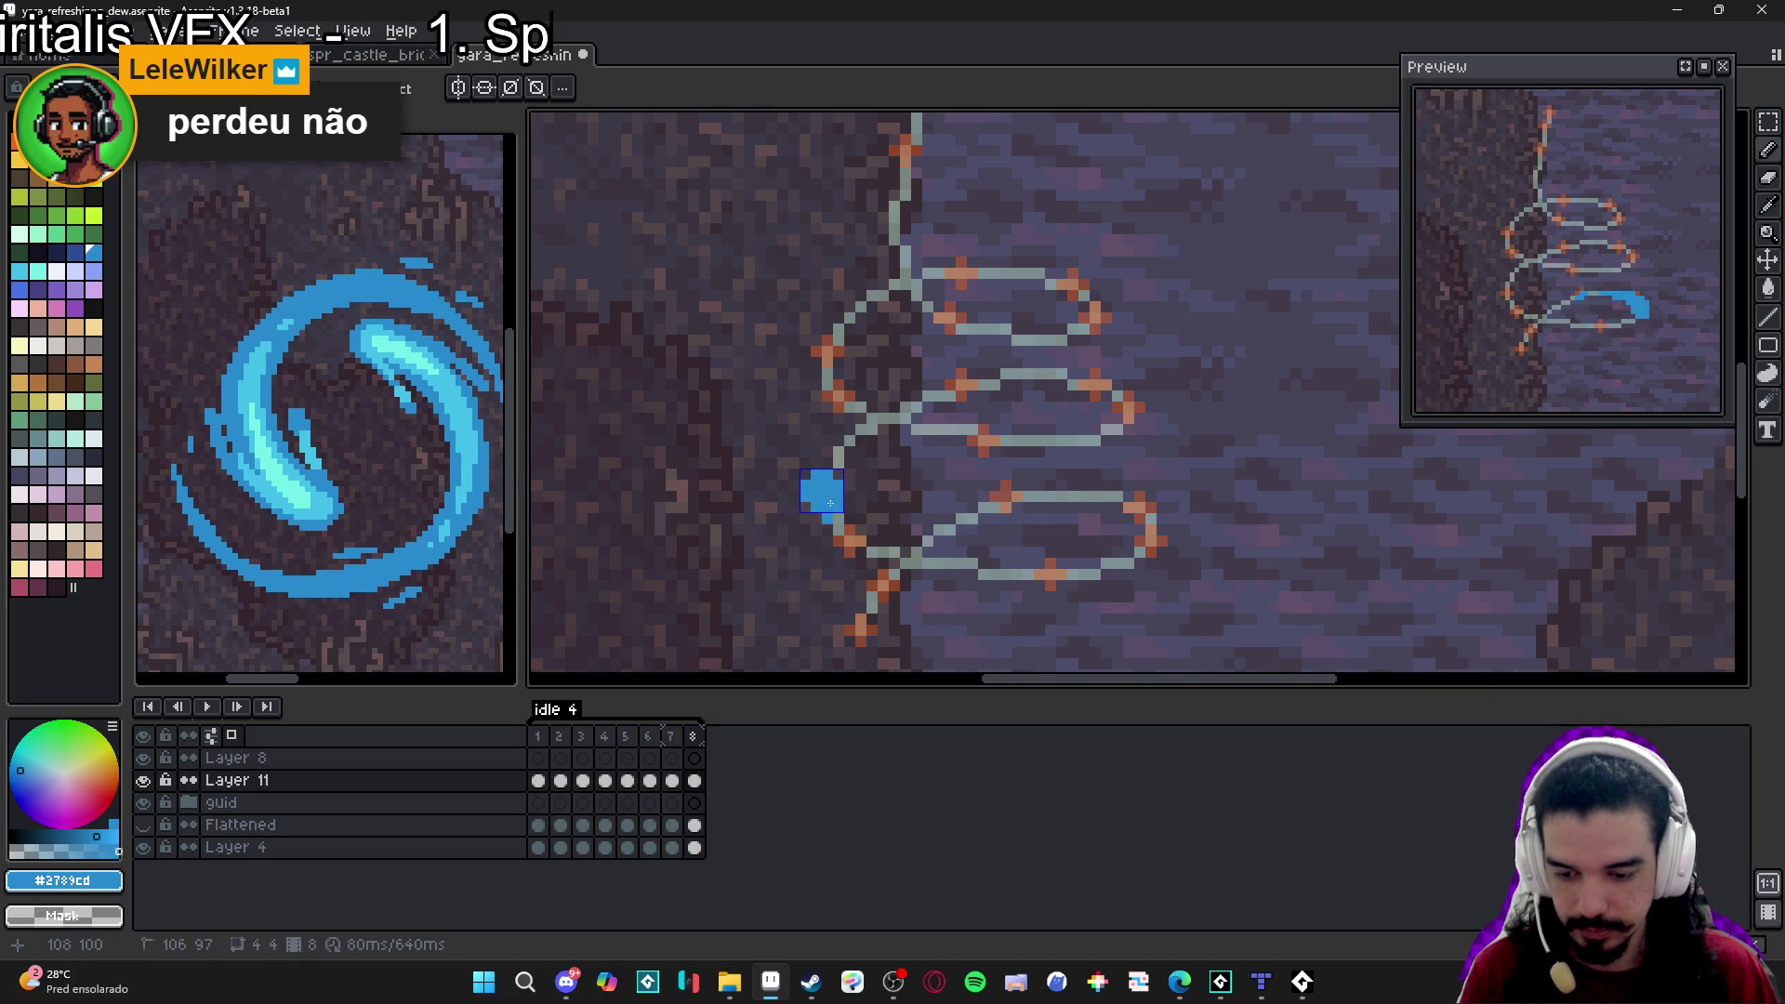
left_click_drag(821, 507, 874, 555)
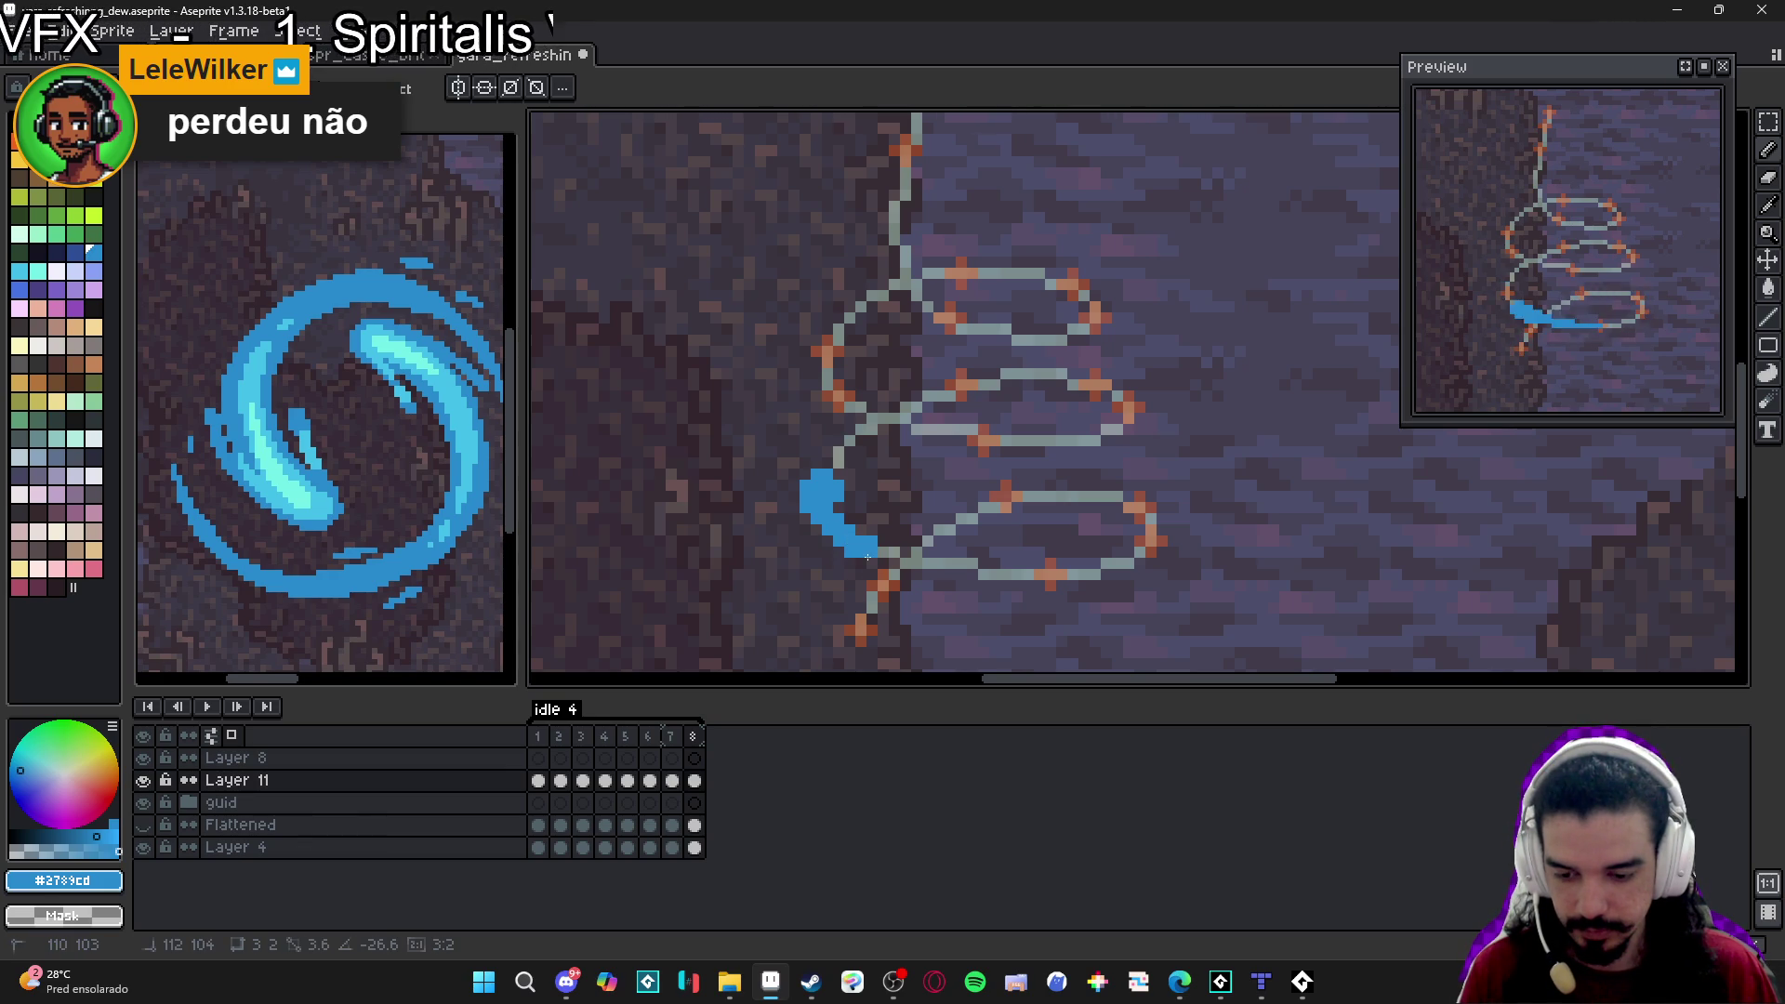
key("e")
key("minus")
key("minus")
key("minus")
key("b")
left_click_drag(879, 555, 937, 571)
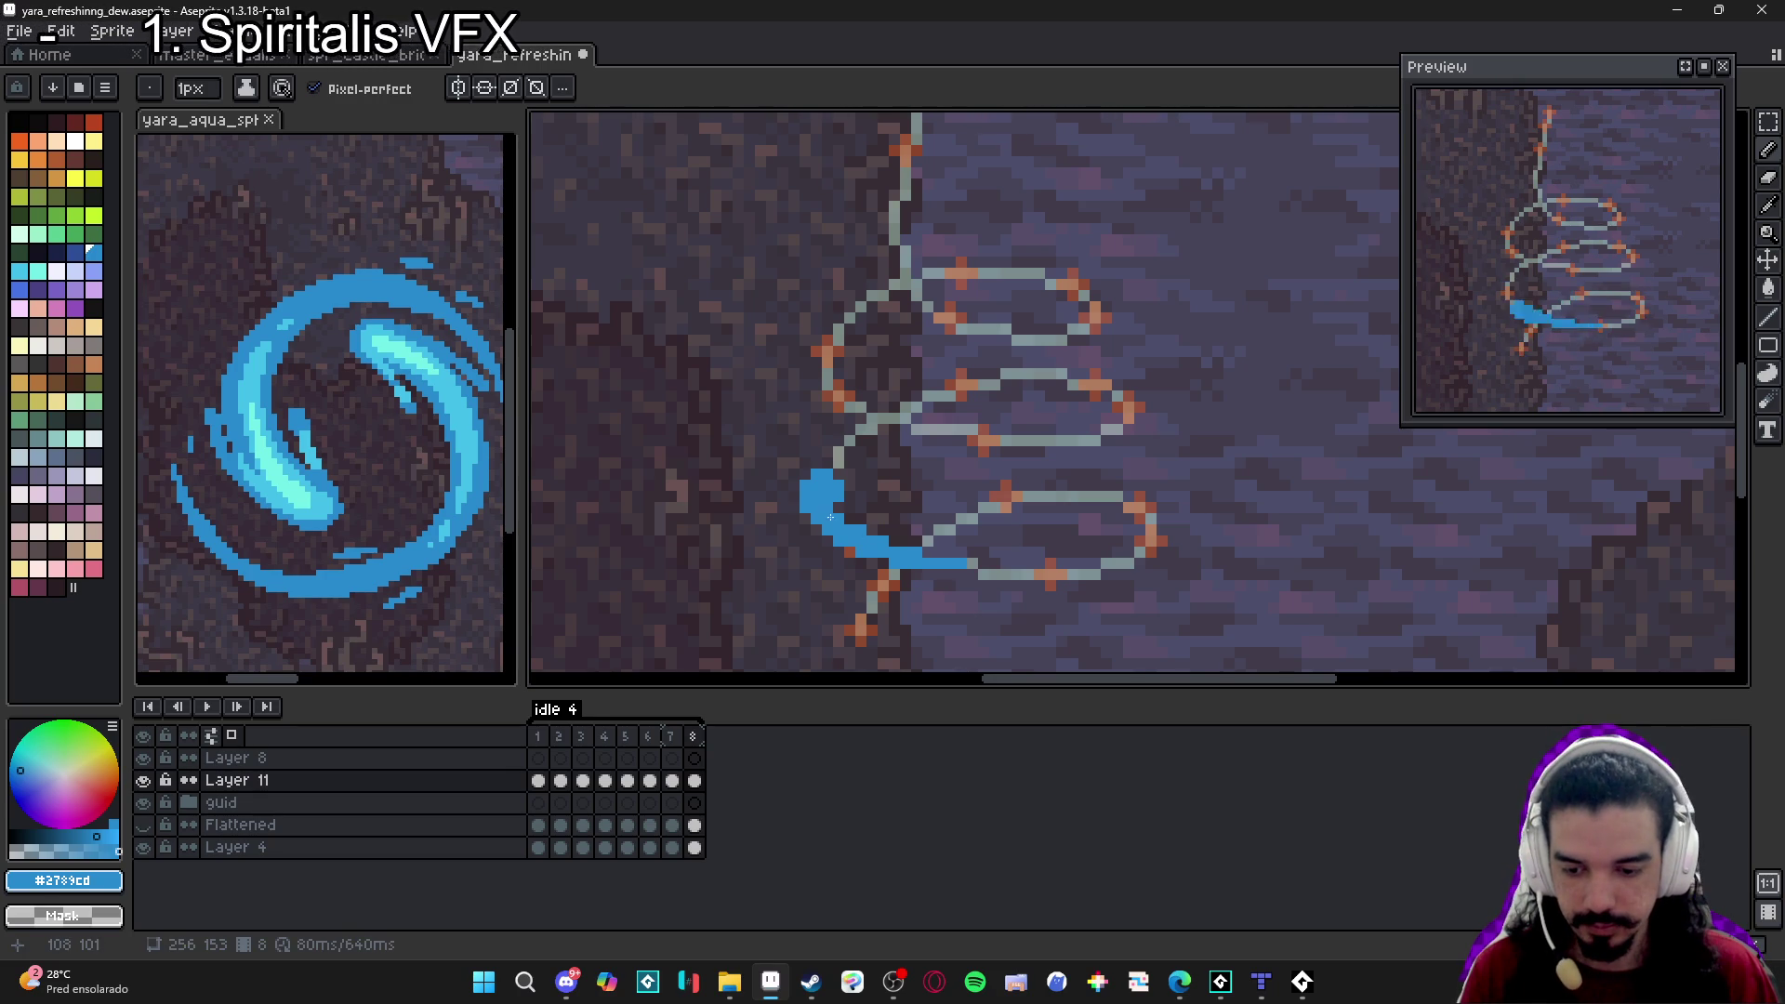
Flip between frames 7 and 8 several times to compare their strokes.
left_click(680, 741)
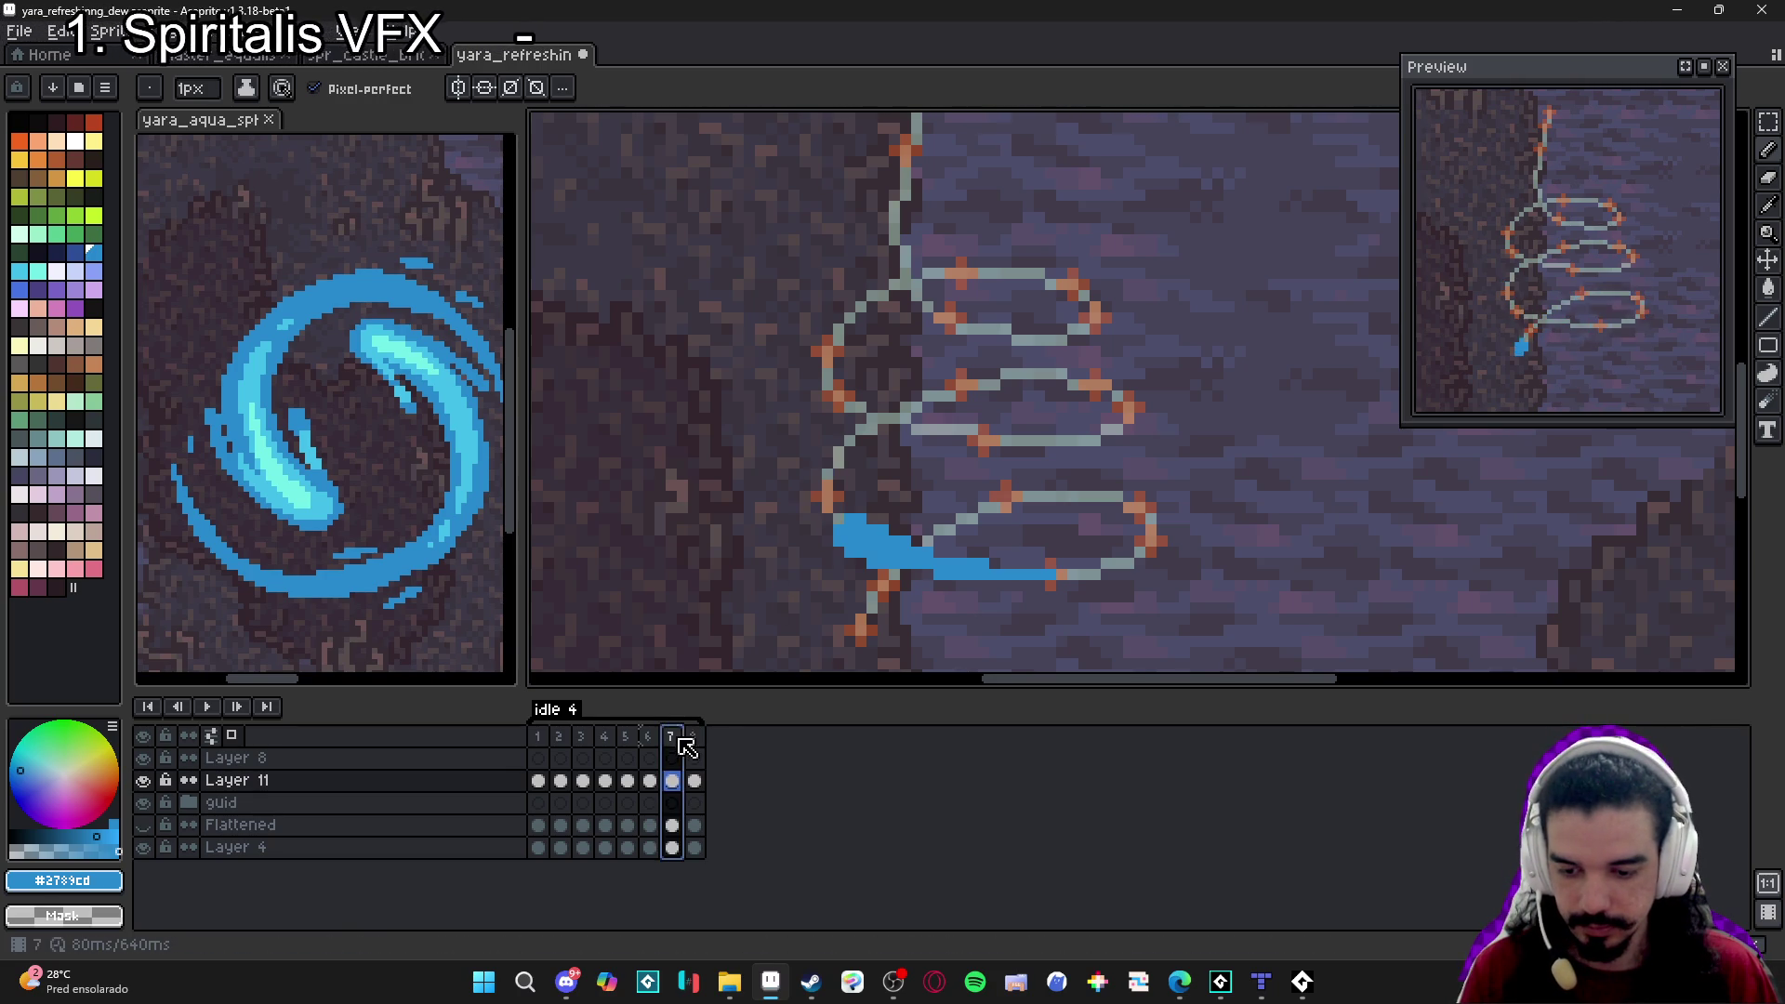
left_click(696, 741)
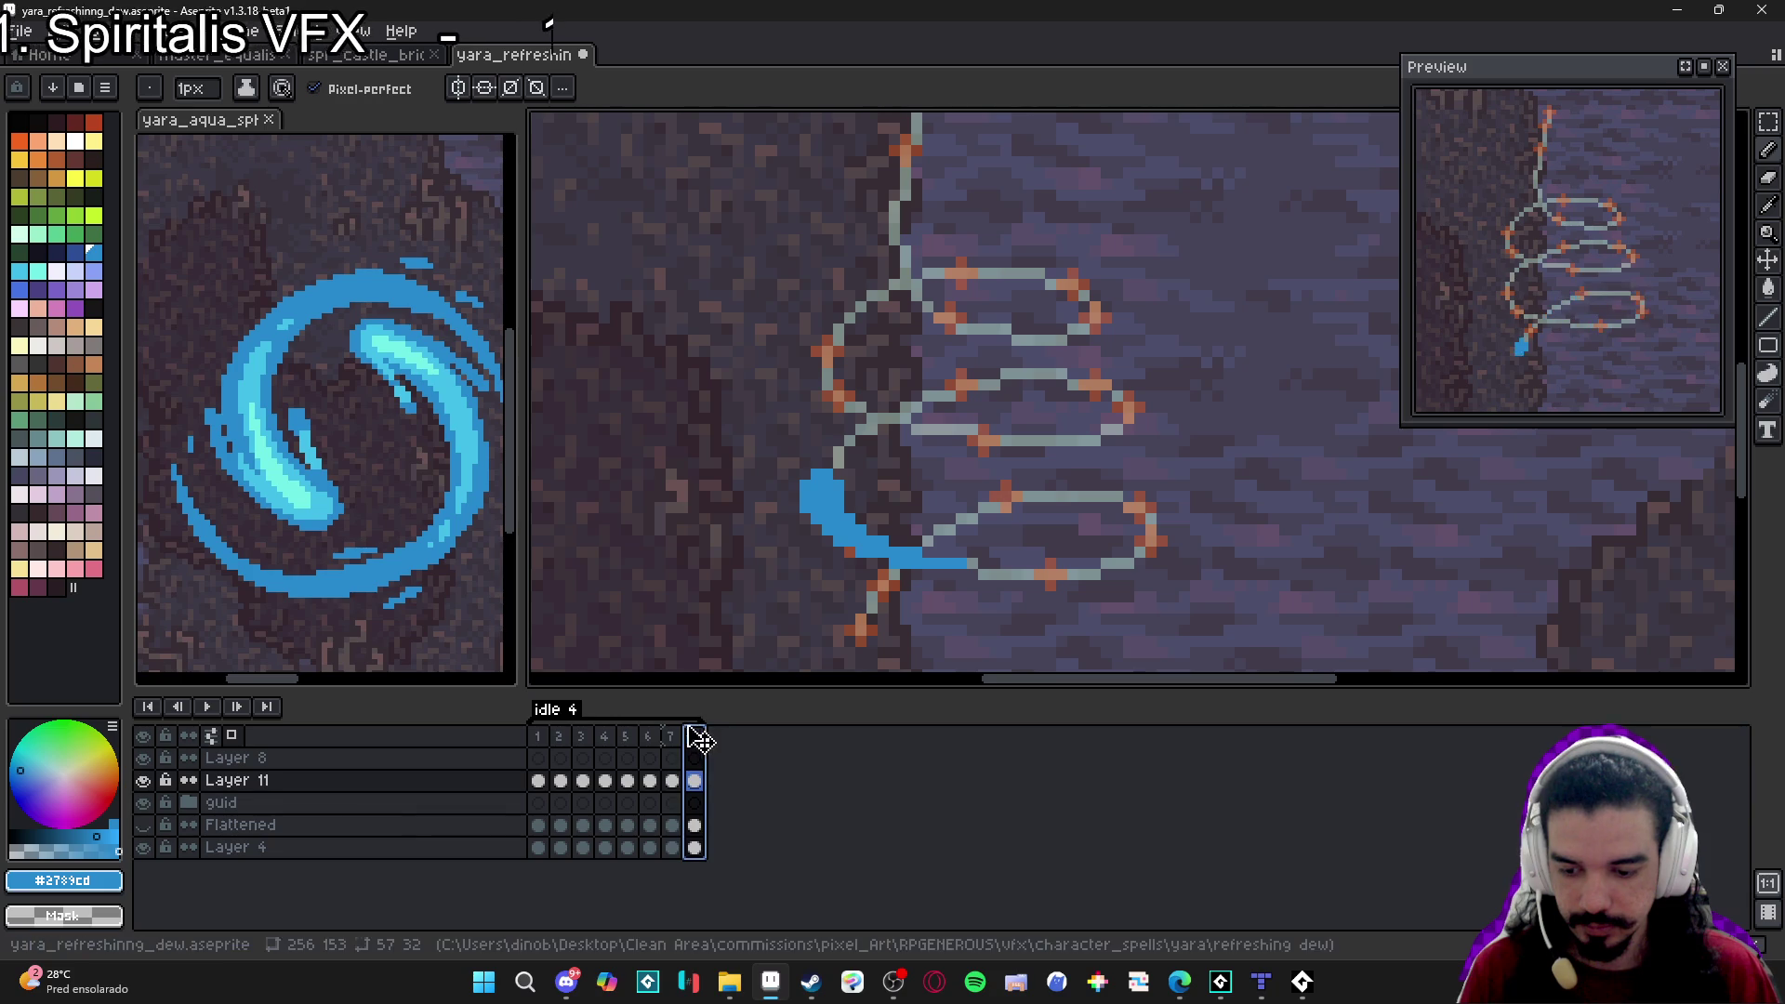
left_click(673, 742)
left_click(696, 741)
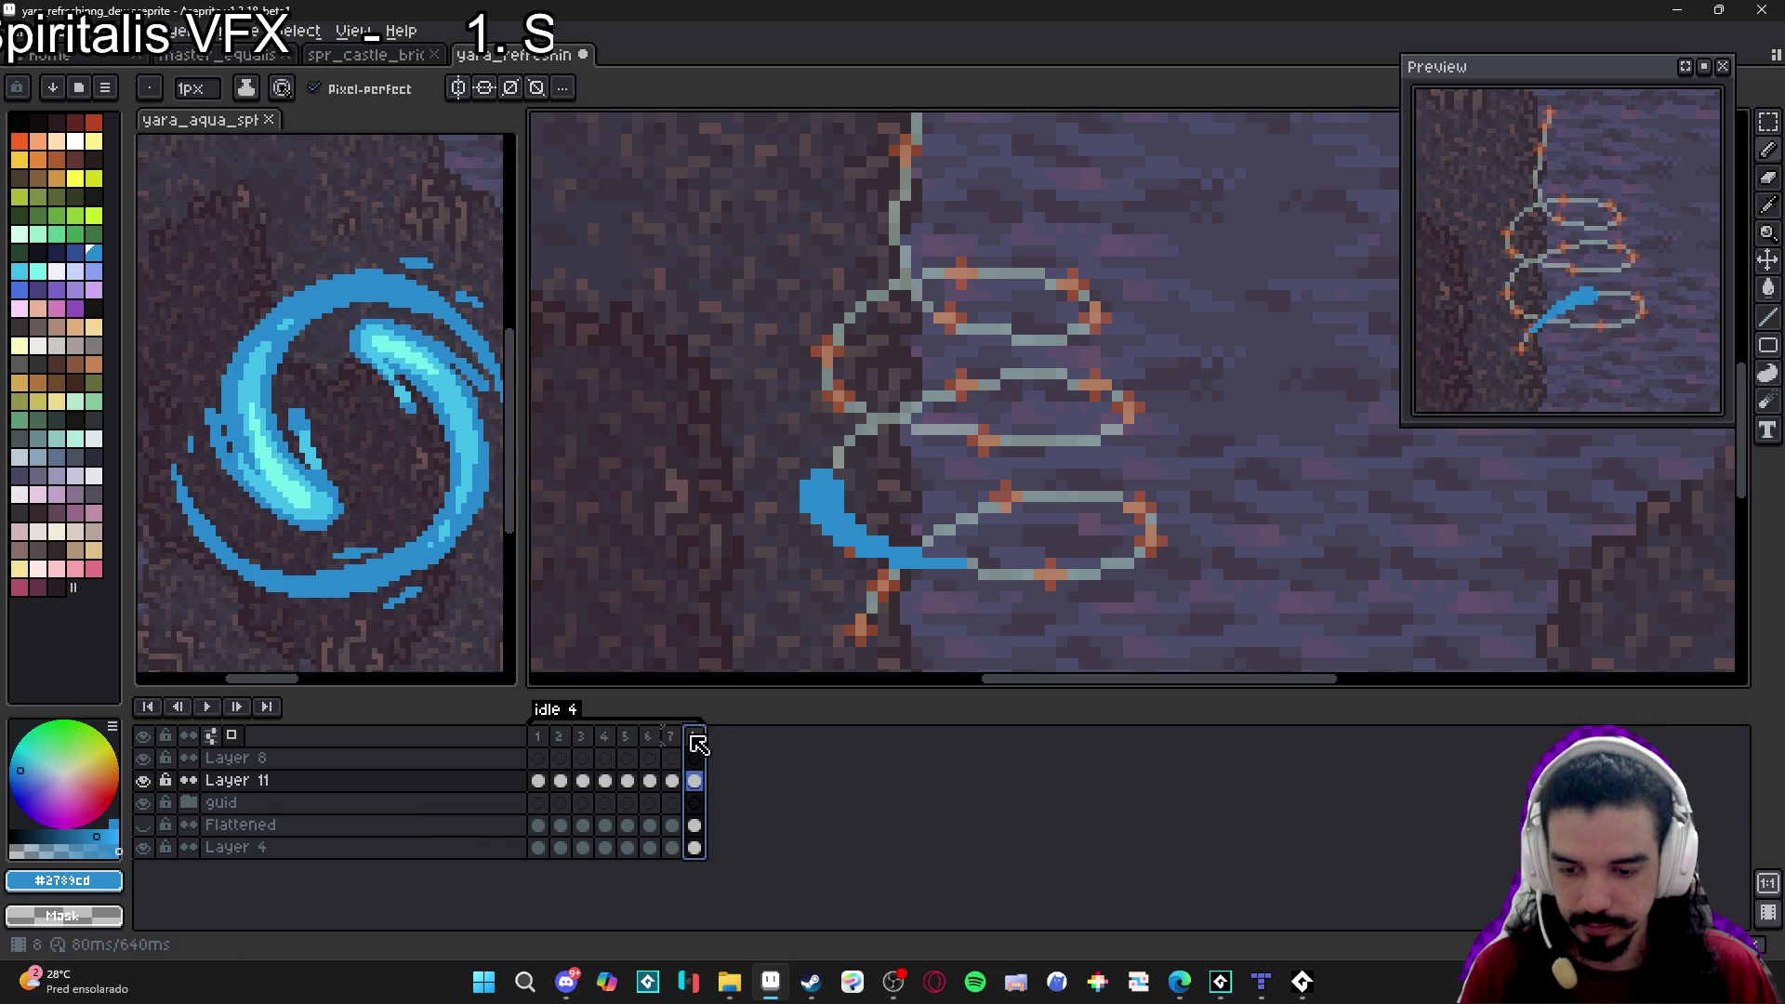
left_click(677, 741)
left_click(697, 741)
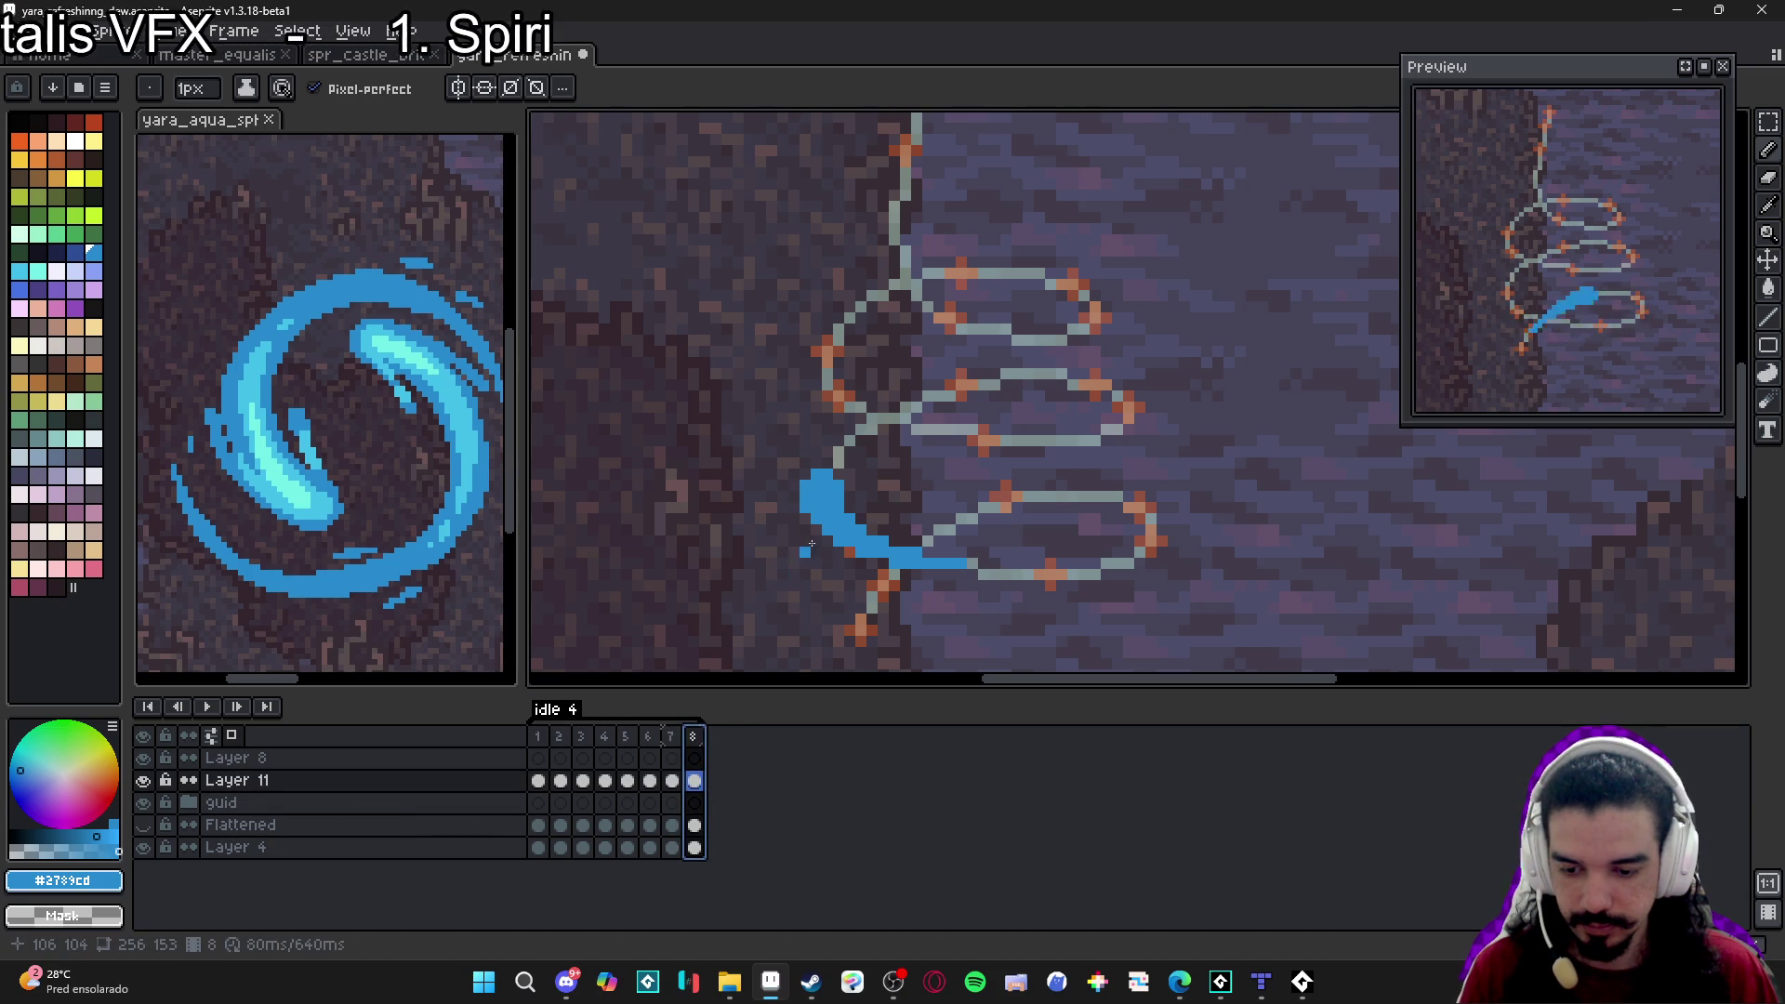
left_click(673, 741)
left_click(687, 741)
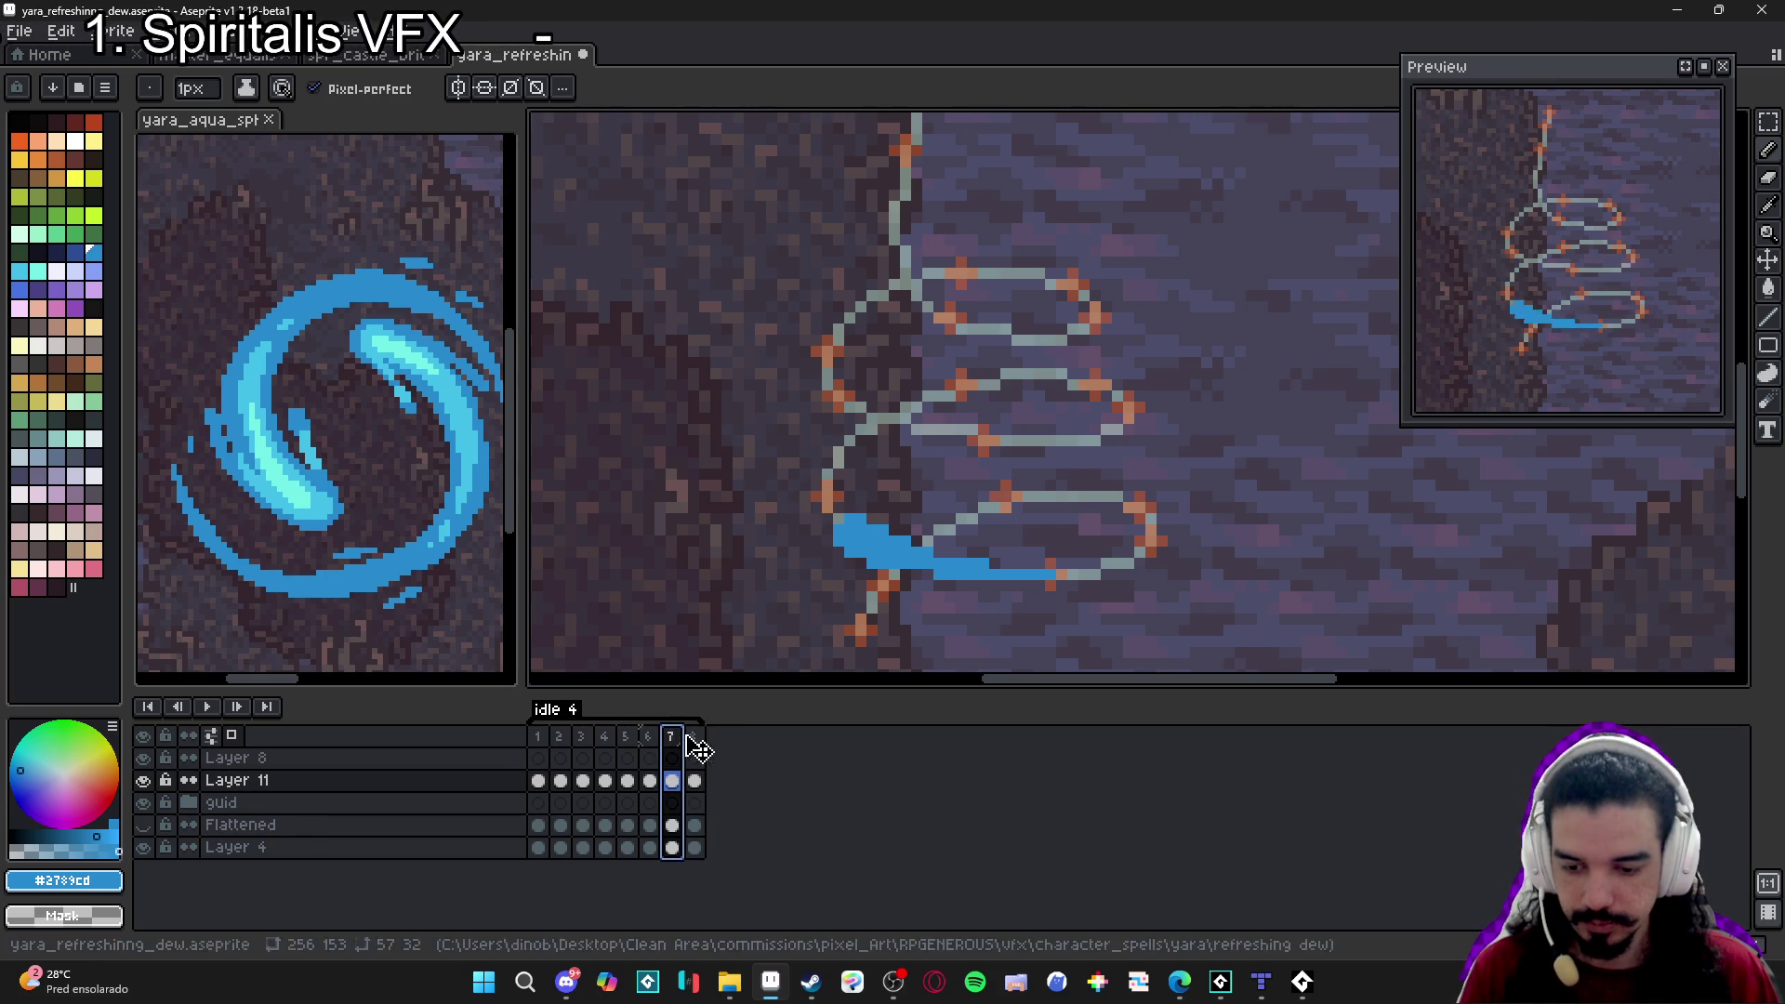
left_click(684, 739)
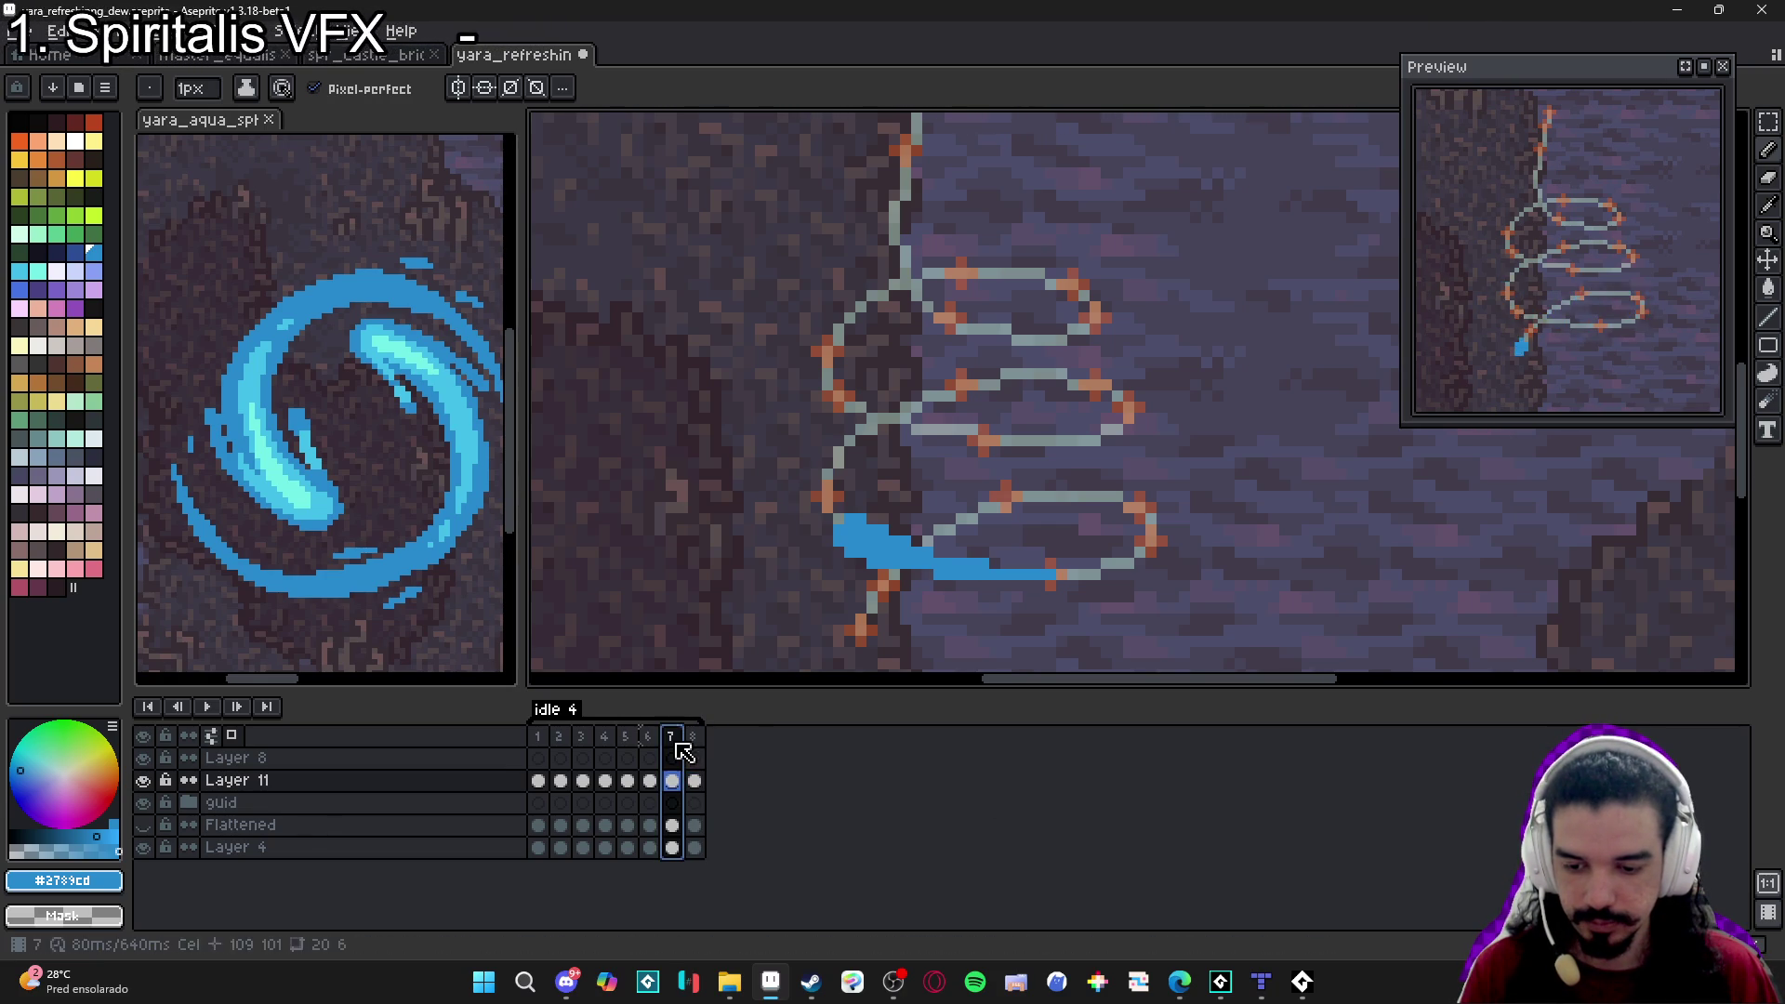
left_click(696, 741)
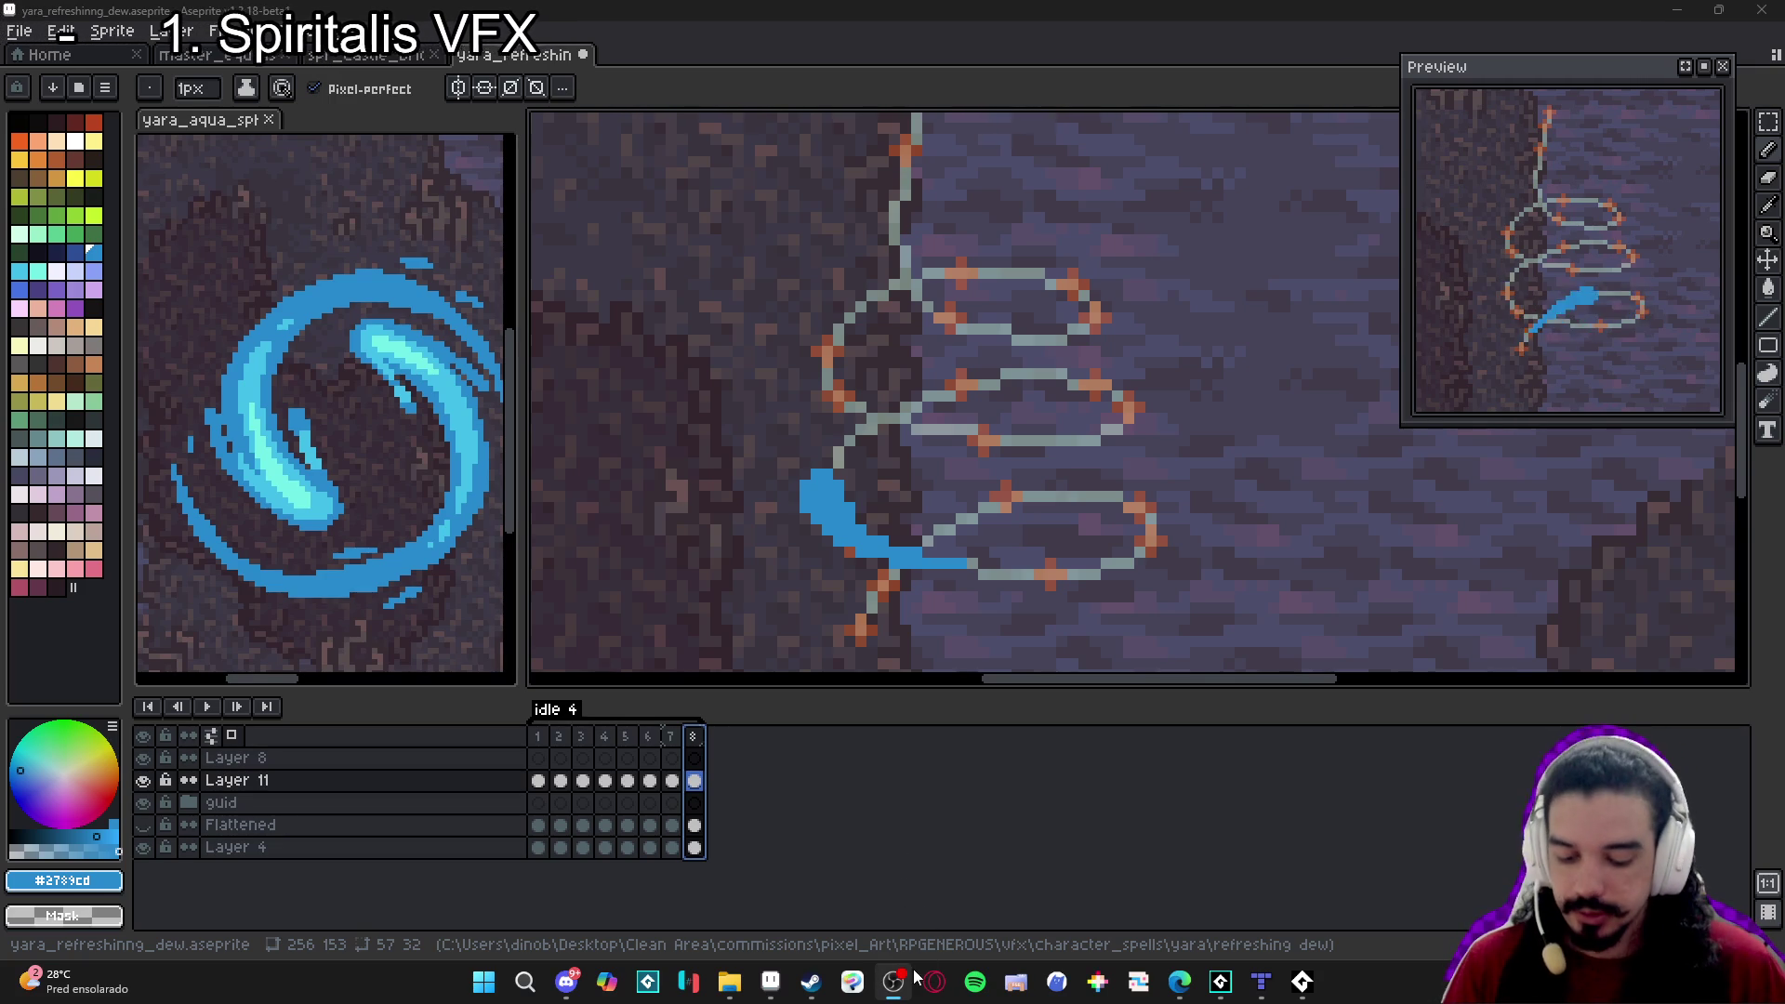
Recheck frame 7 against frame 8, then add frame 9.
left_click(671, 736)
left_click(693, 735)
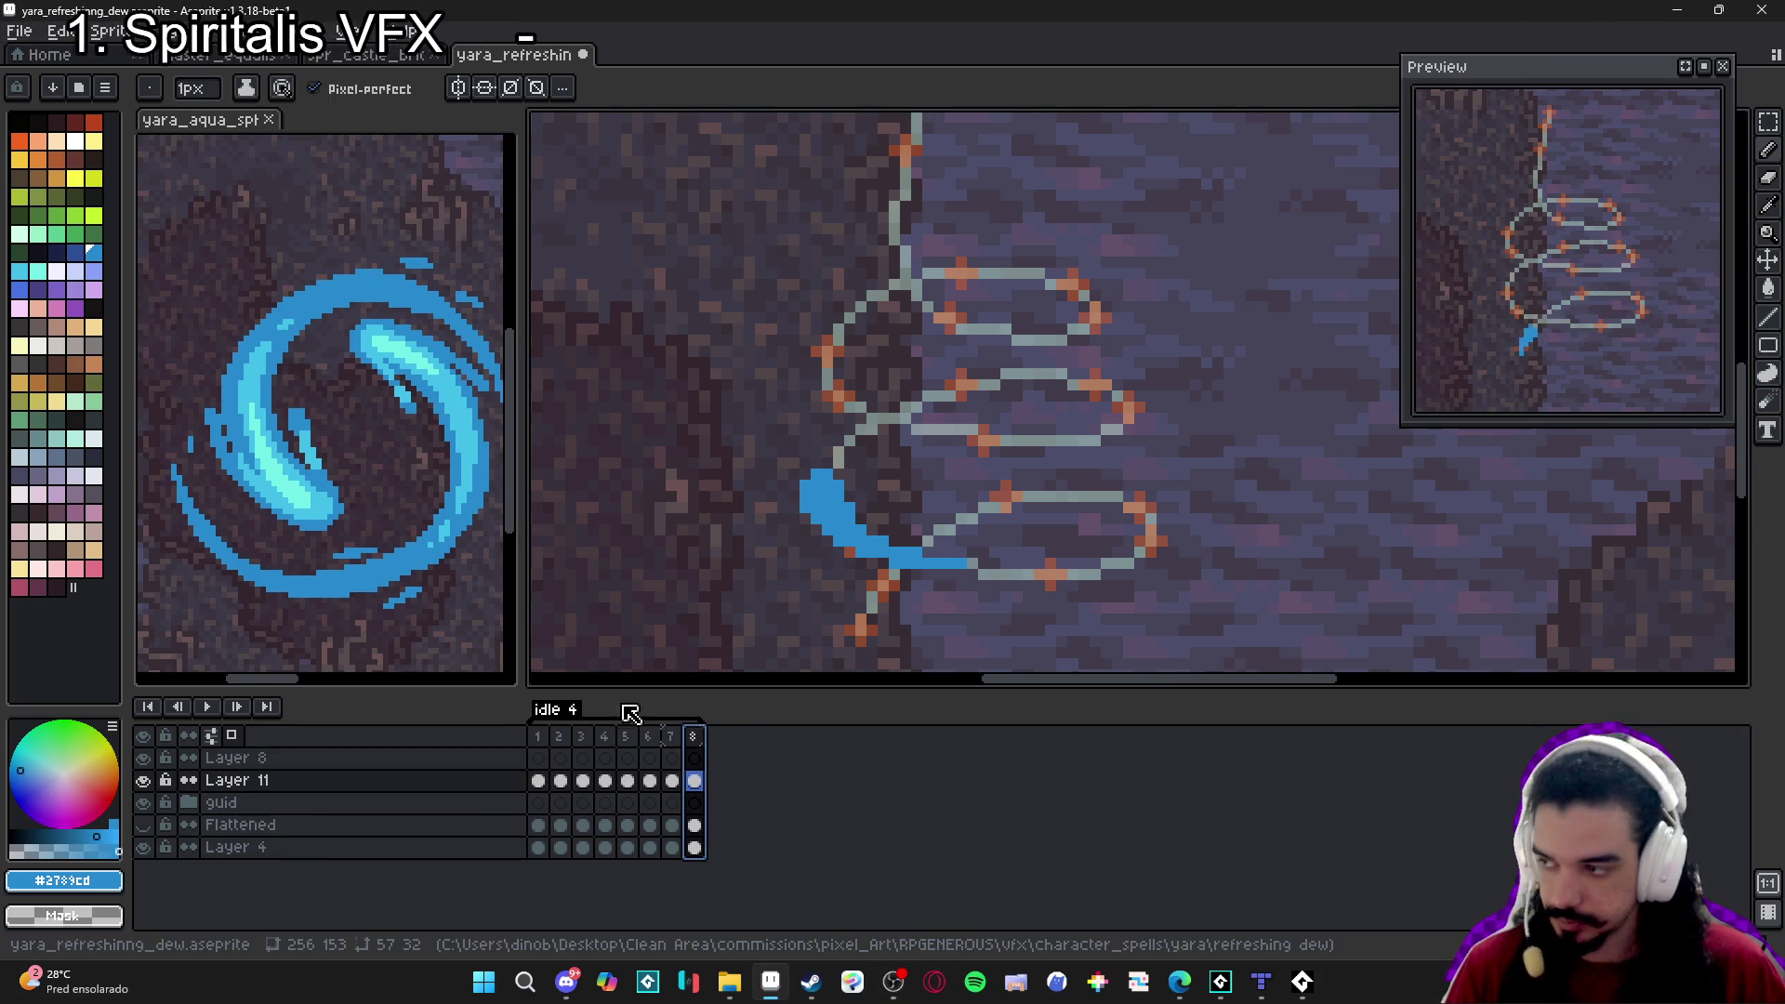
left_click(670, 735)
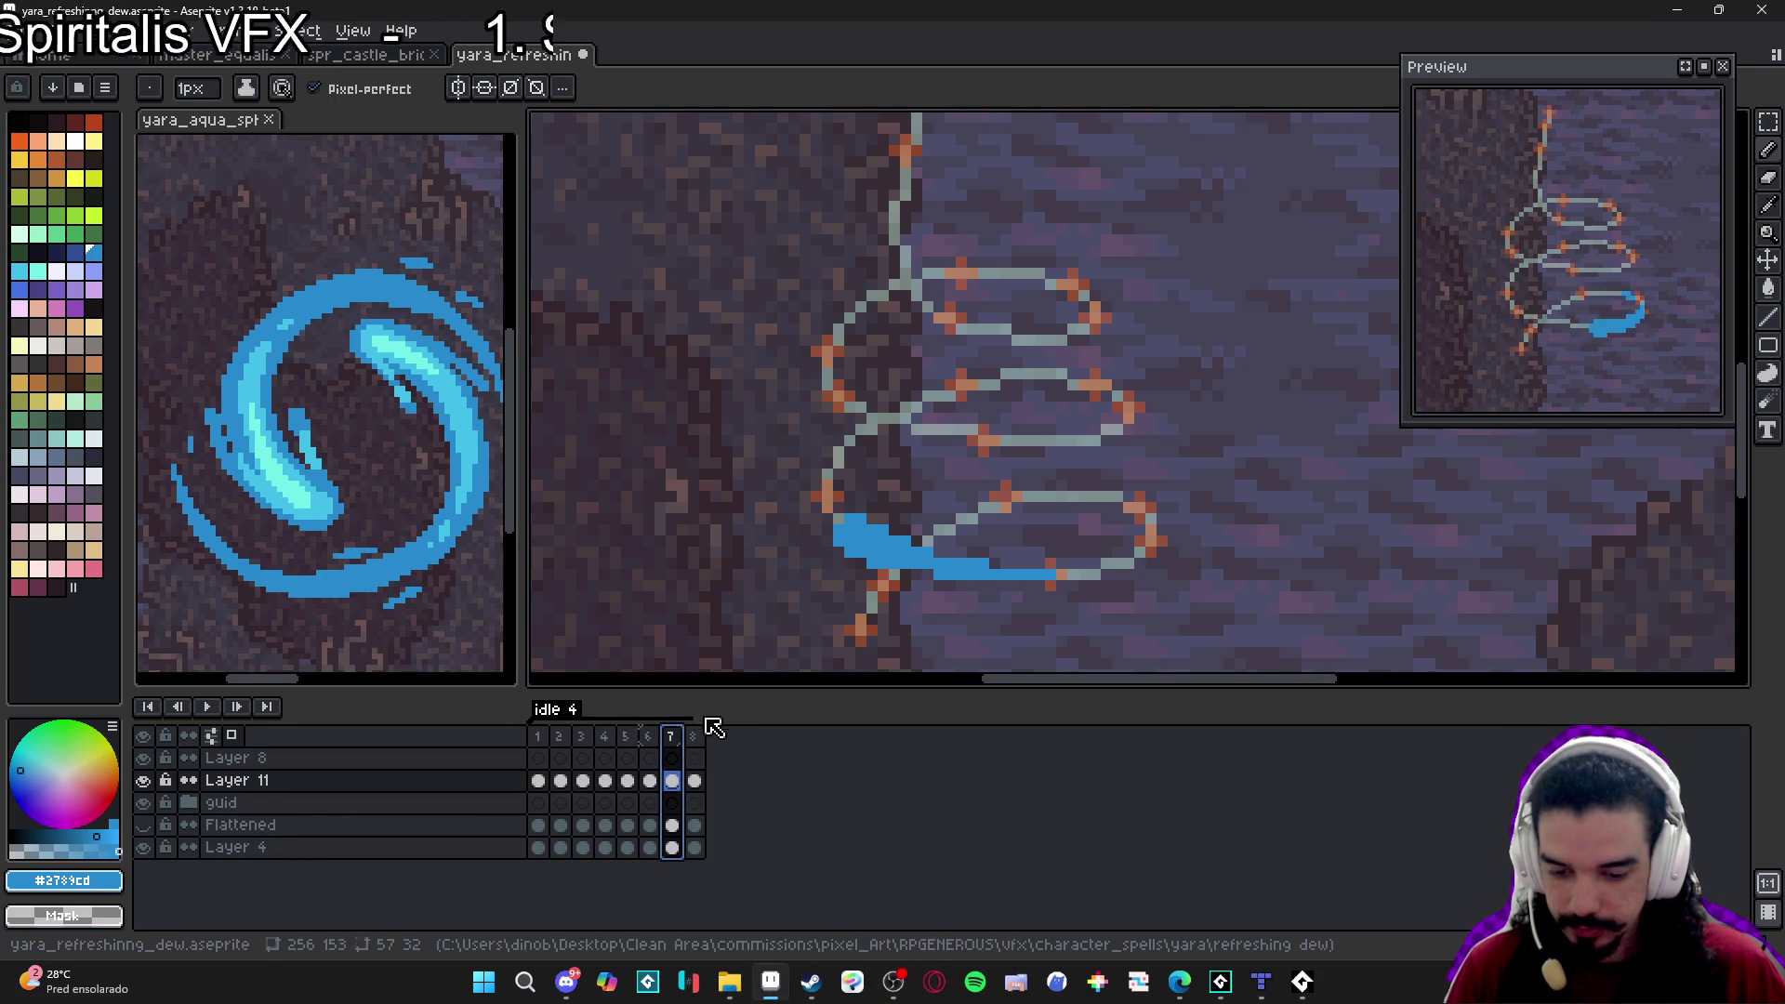
left_click(694, 735)
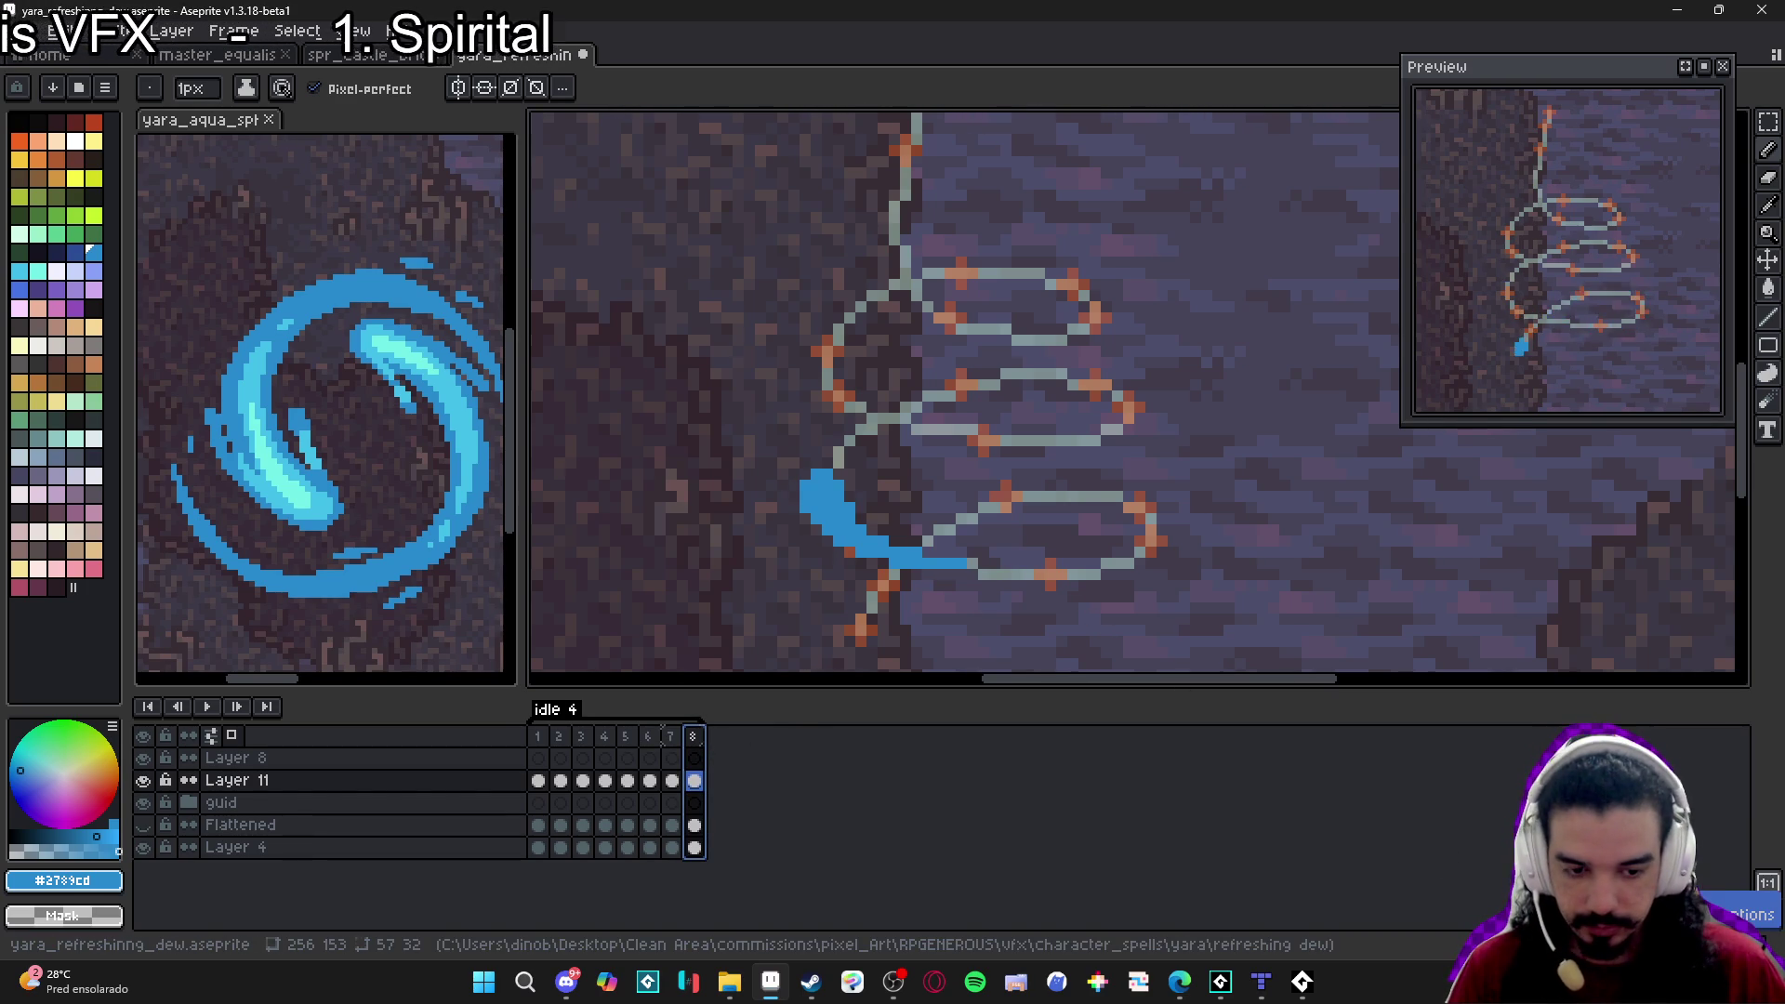
key("alt+n")
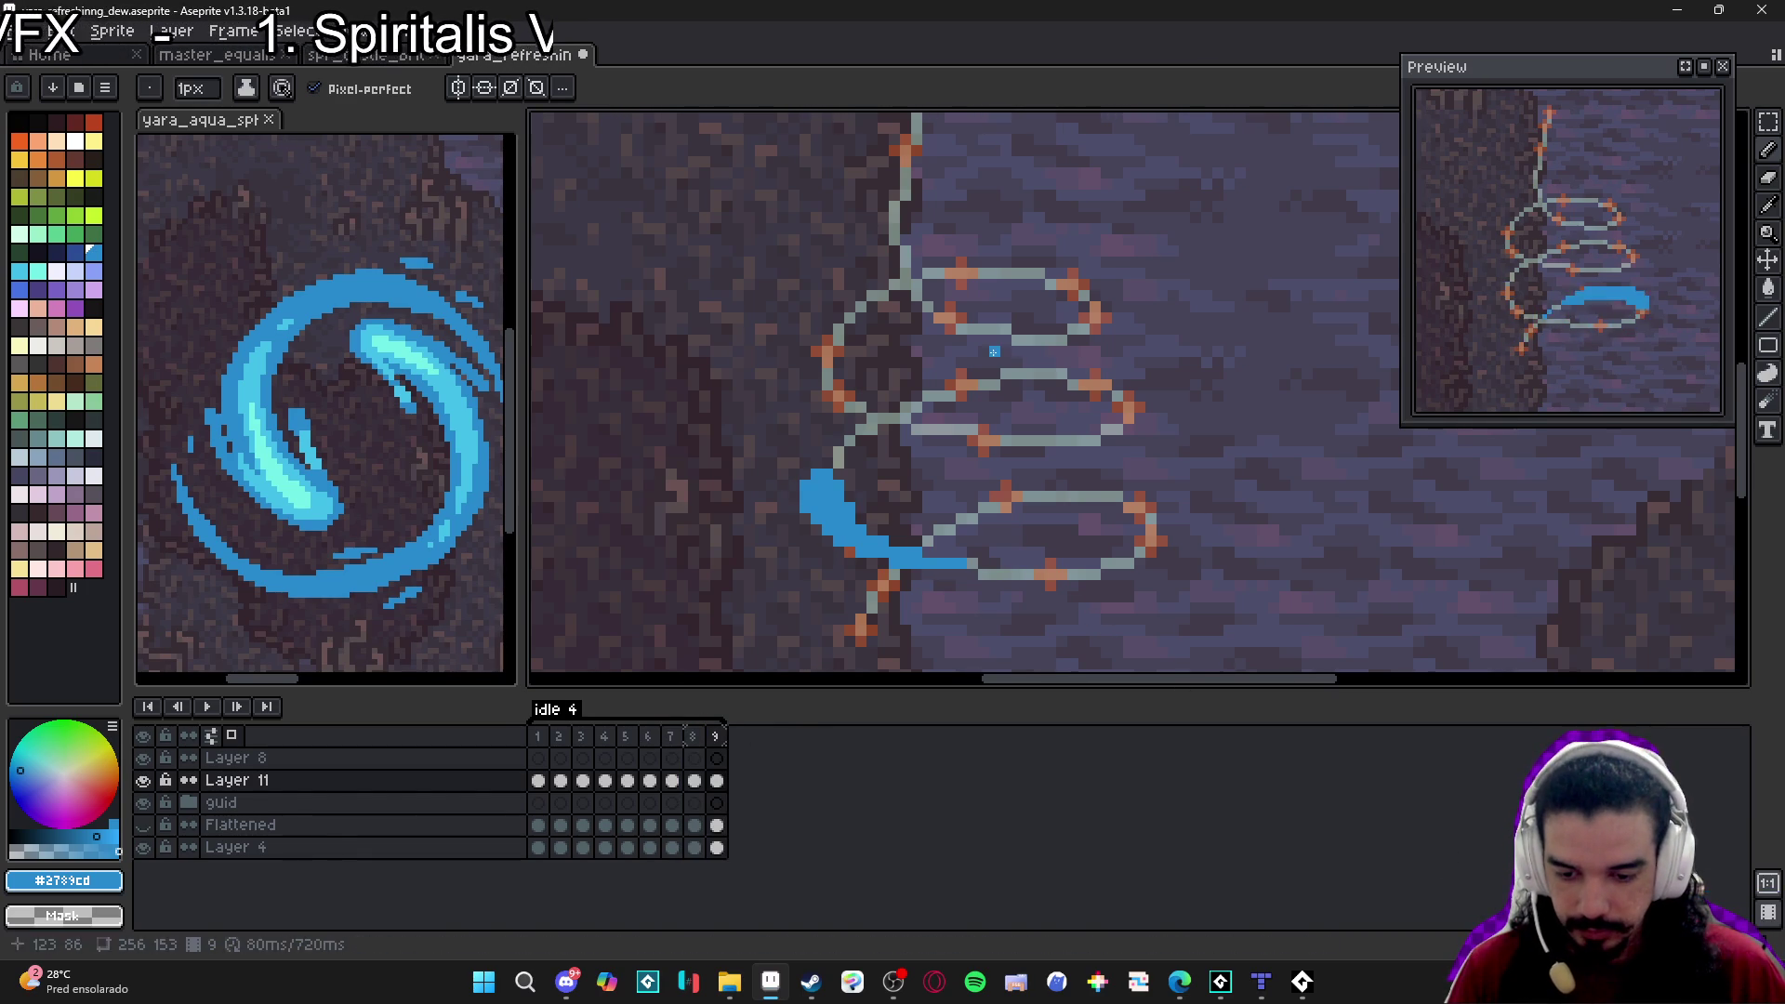
With a 4px brush, extend frame 9's arc toward the middle loop and trim its outer edge and tail.
key("plus")
key("plus")
key("plus")
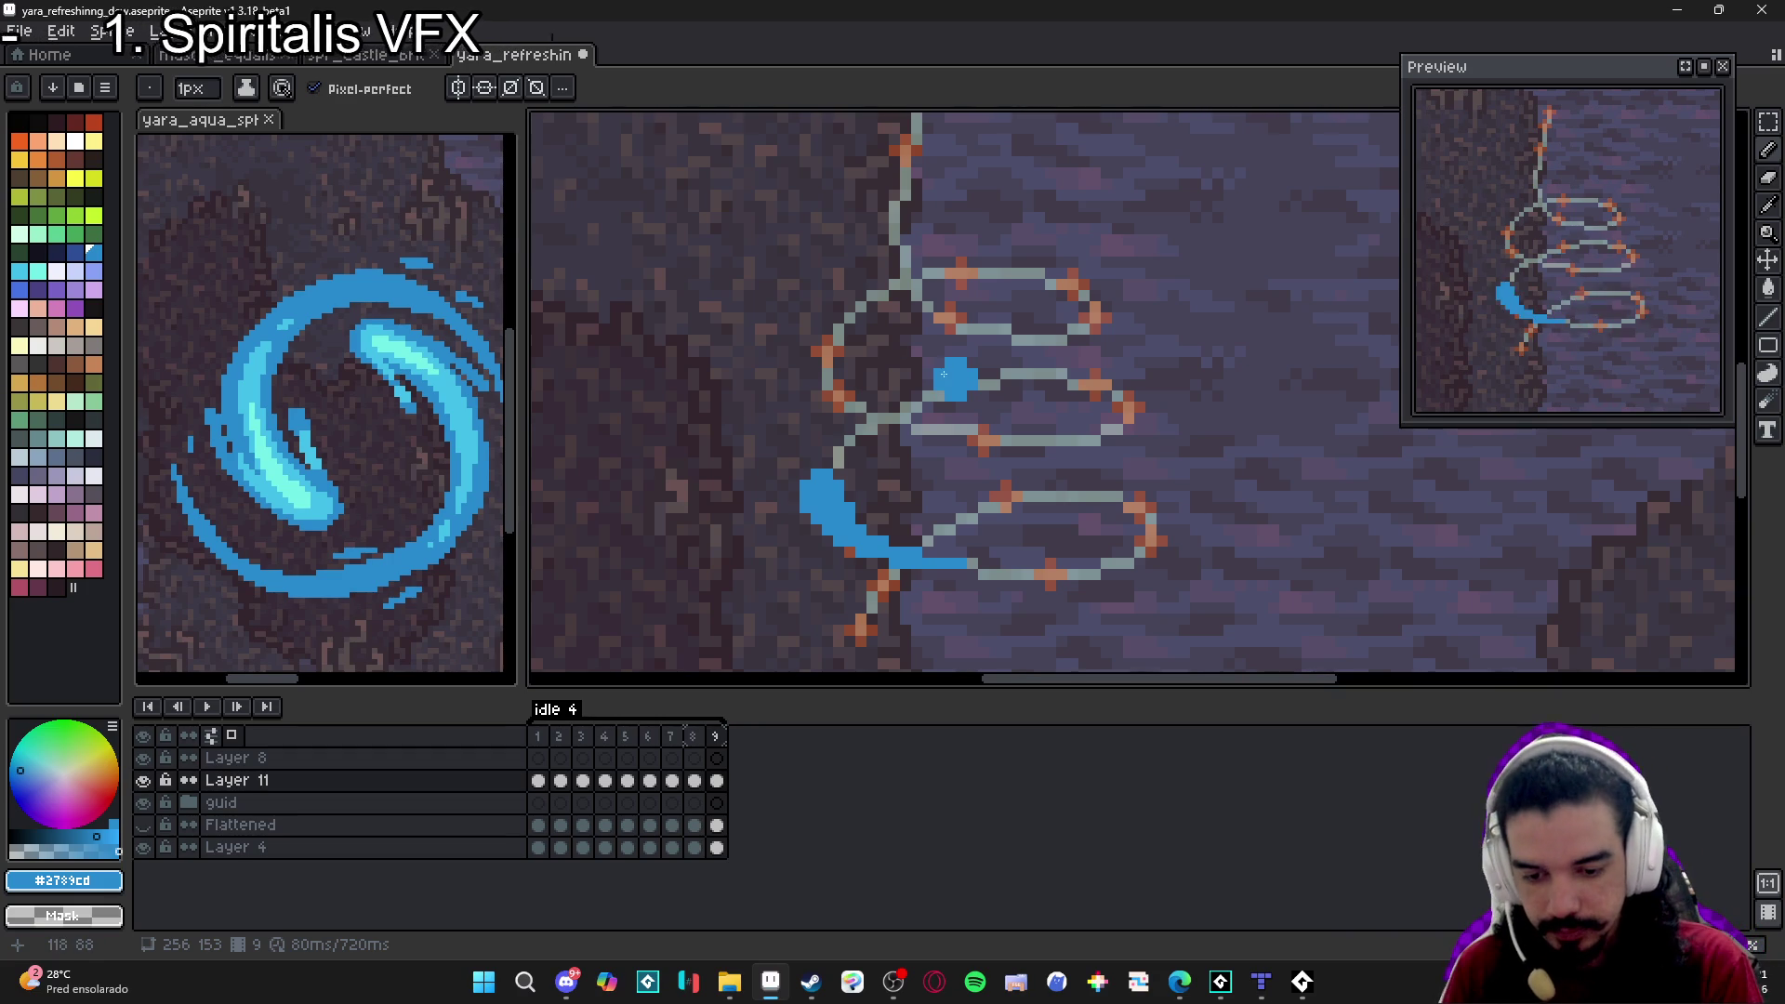
mouse_move(930, 383)
left_mouse_down()
mouse_move(840, 437)
mouse_move(952, 388)
left_mouse_up()
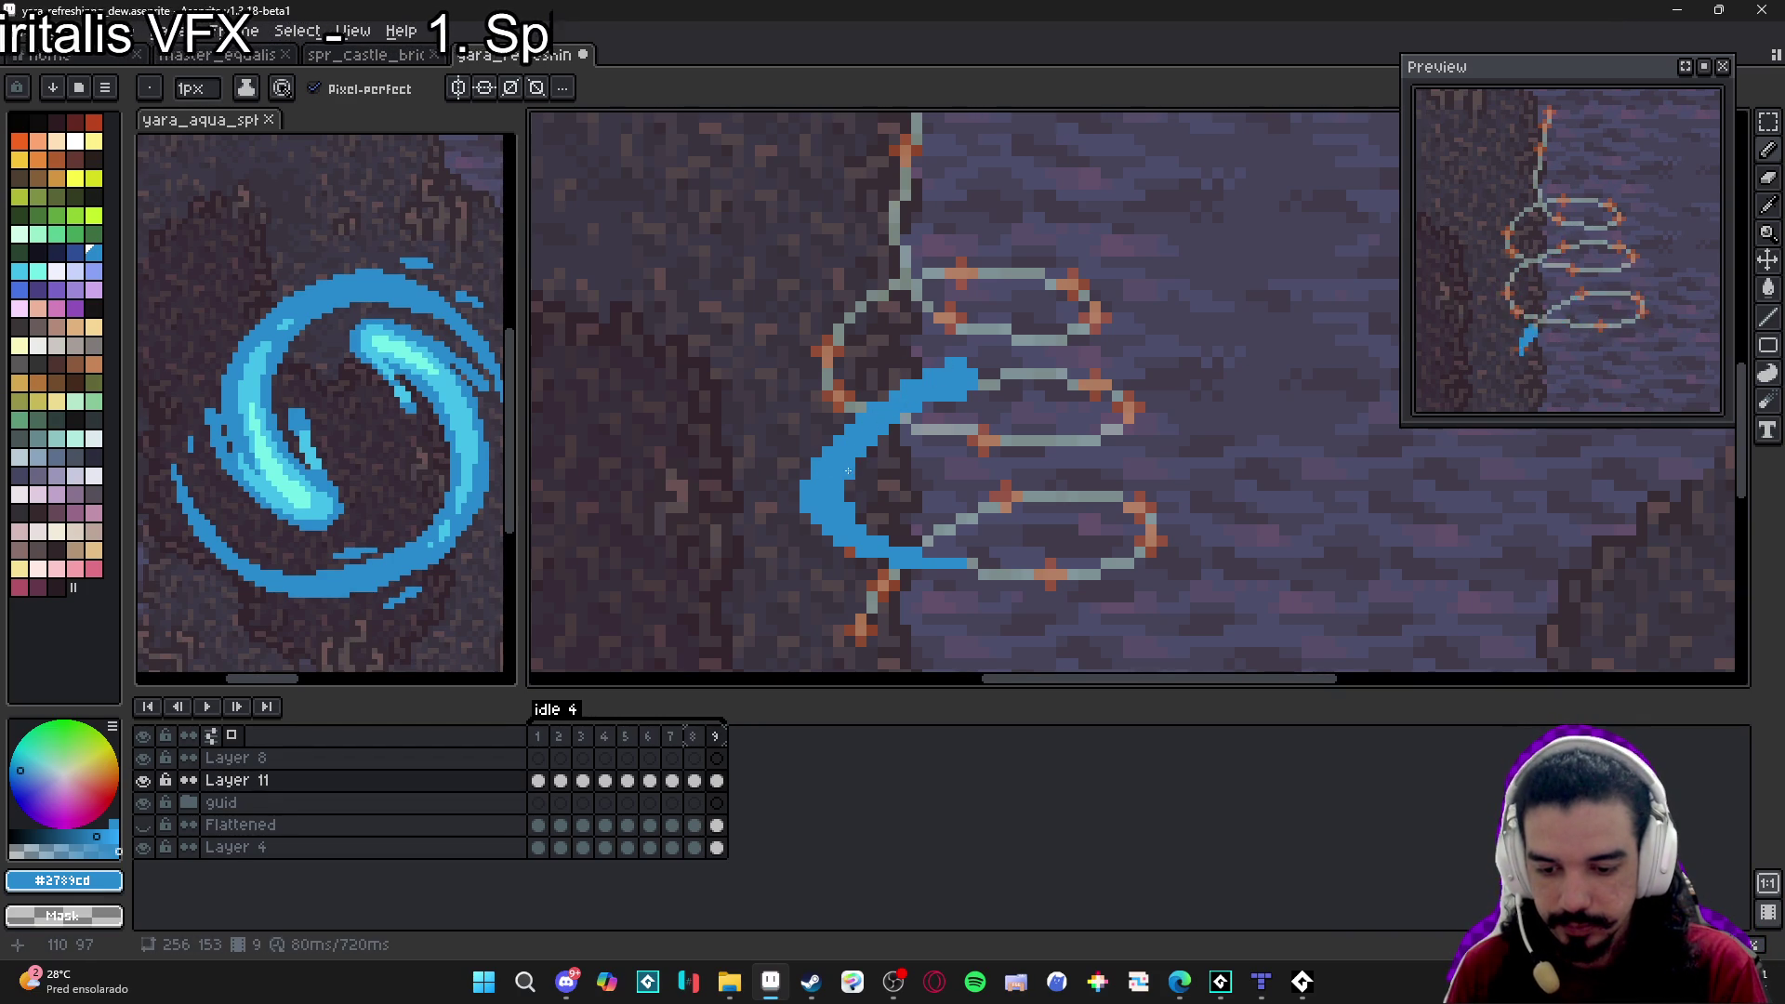
key("e")
mouse_move(805, 481)
left_mouse_down()
mouse_move(833, 537)
mouse_move(895, 563)
mouse_move(878, 544)
left_mouse_up()
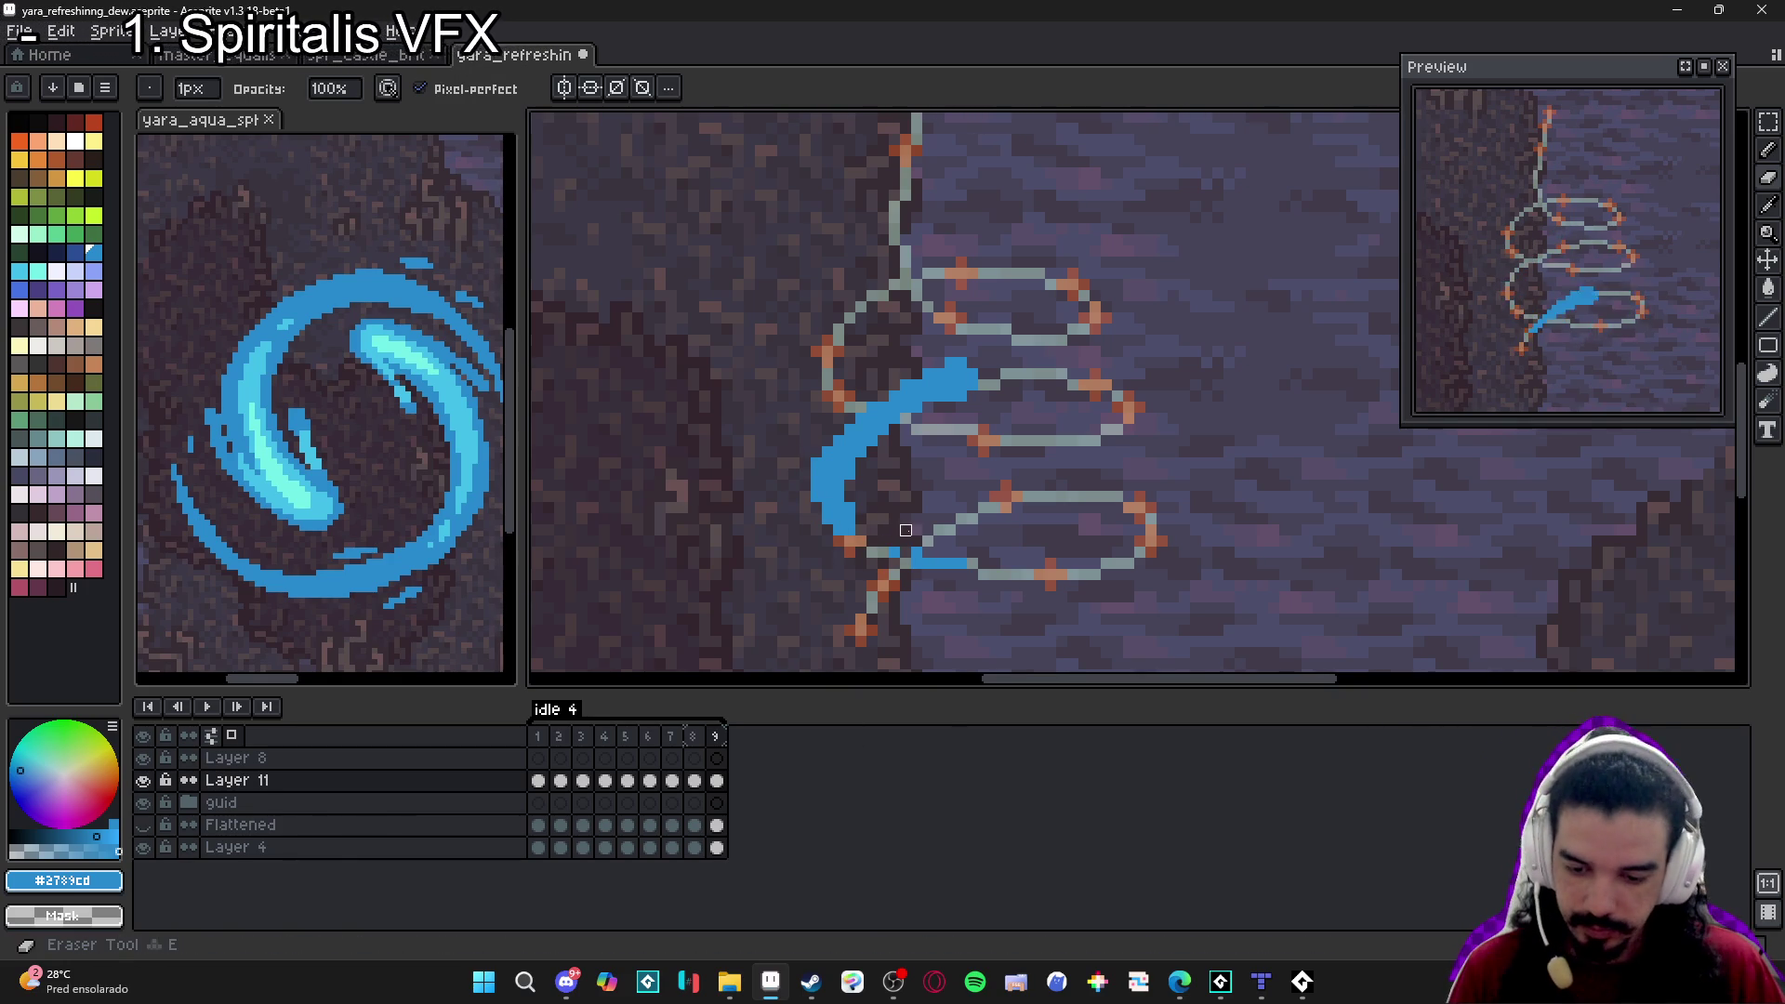
left_click_drag(966, 564, 949, 564)
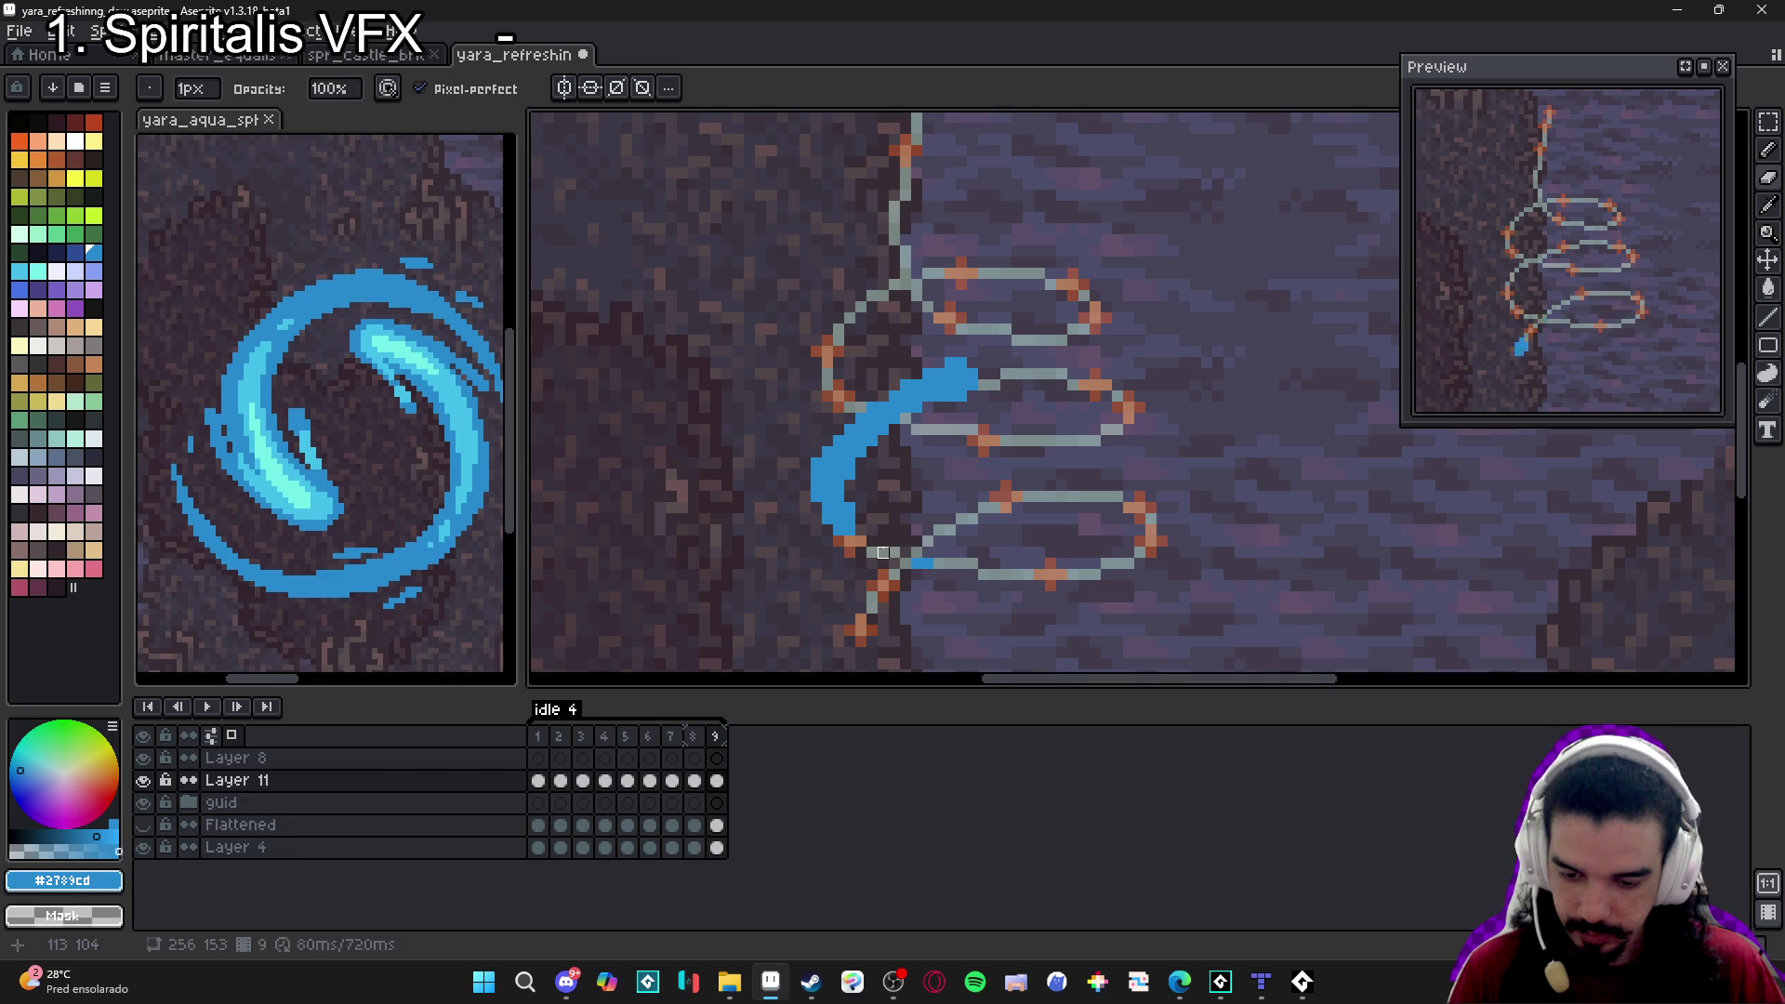
key("b")
left_click(875, 548)
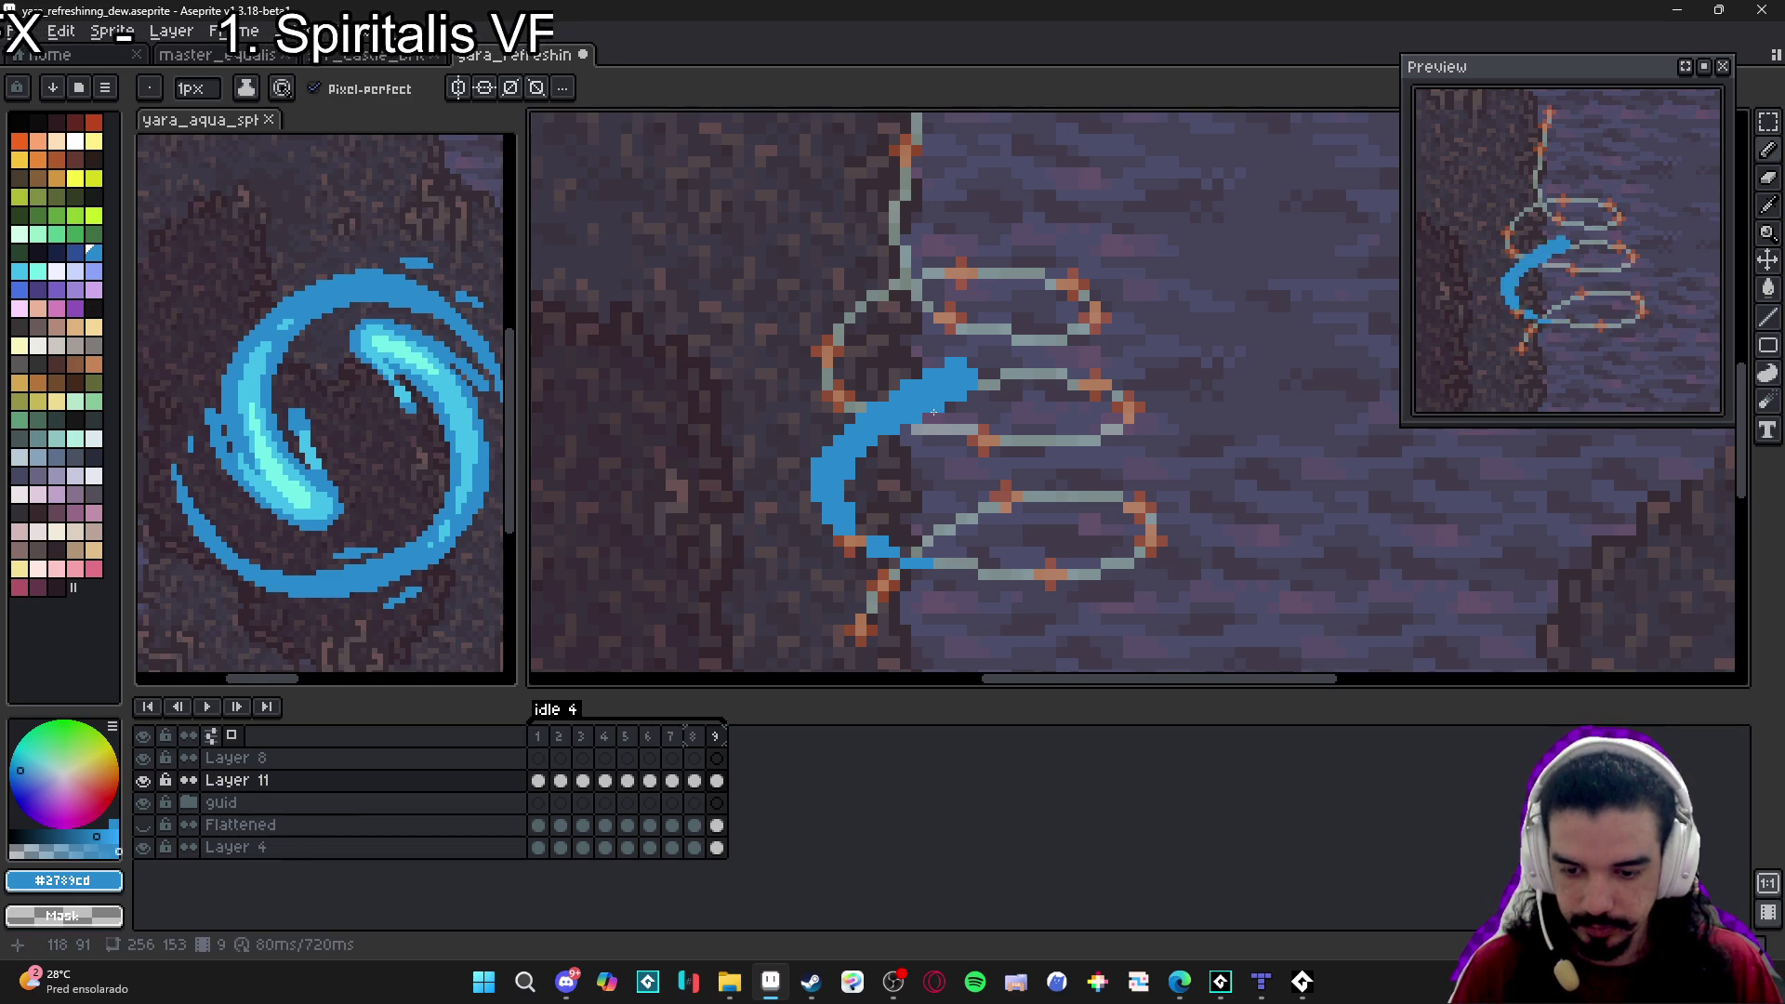
Fill blue pixels along the stroke's lower and lower-right edges and extend it slightly.
scroll(939, 411, "down", 3)
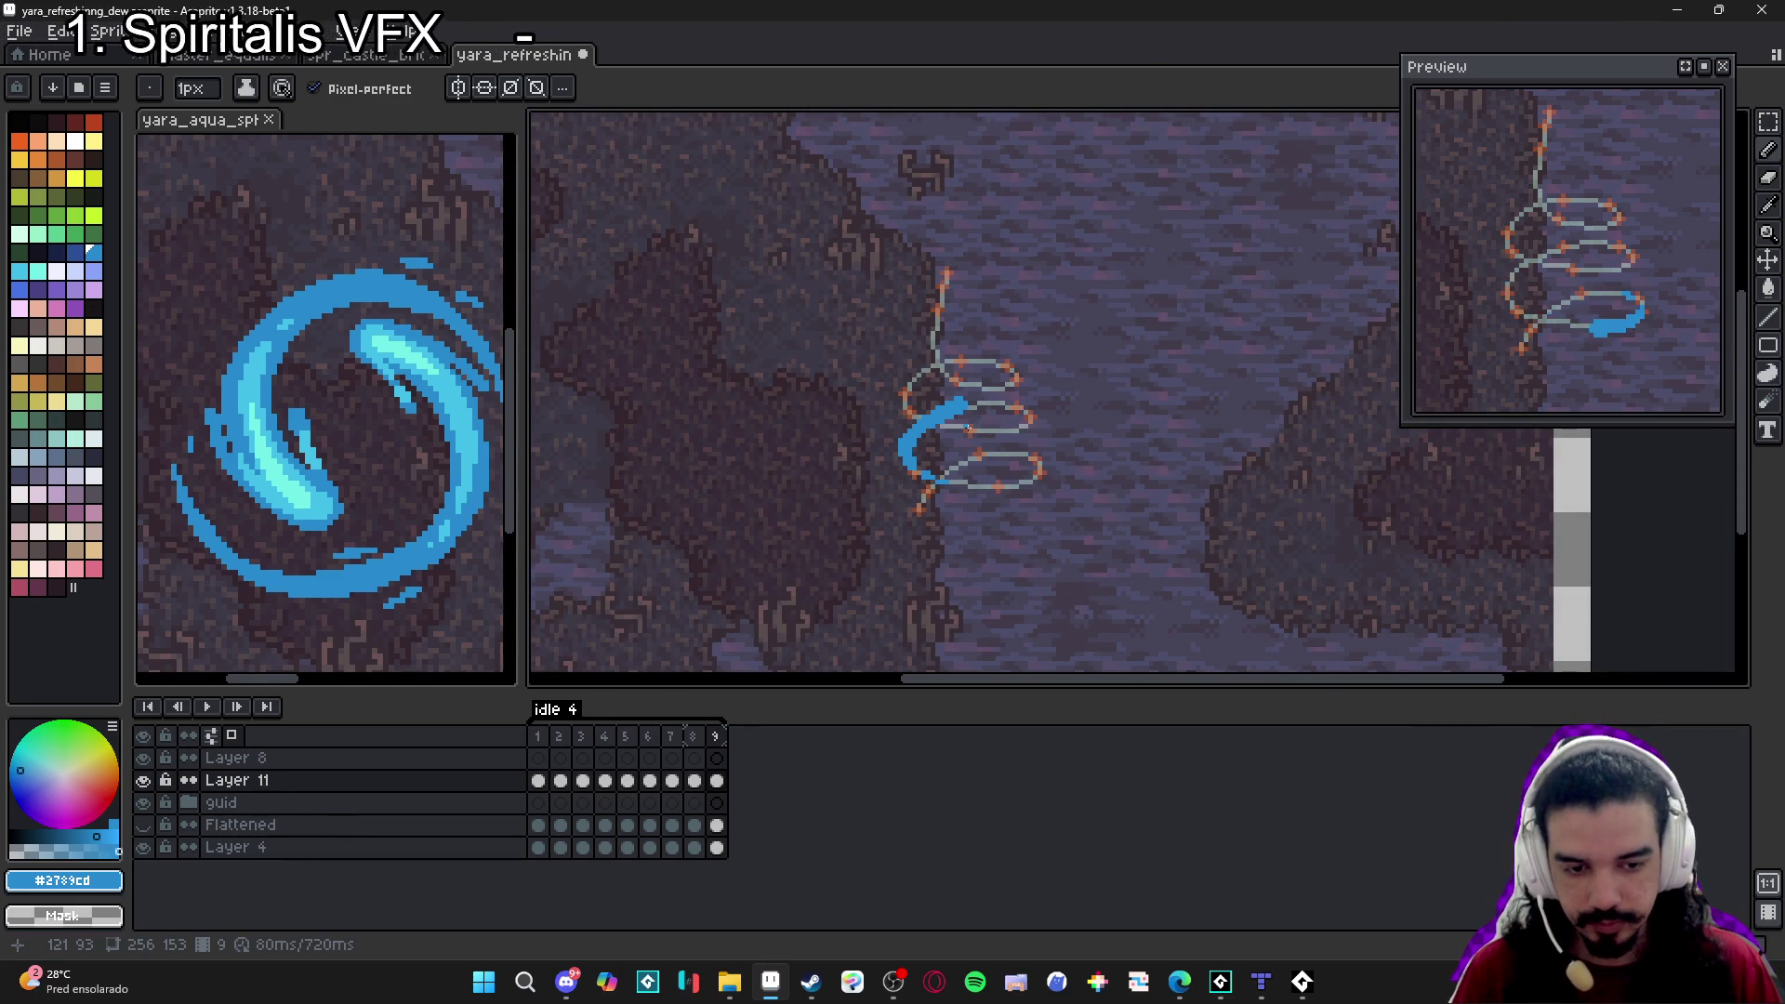
scroll(947, 383, "up", 3)
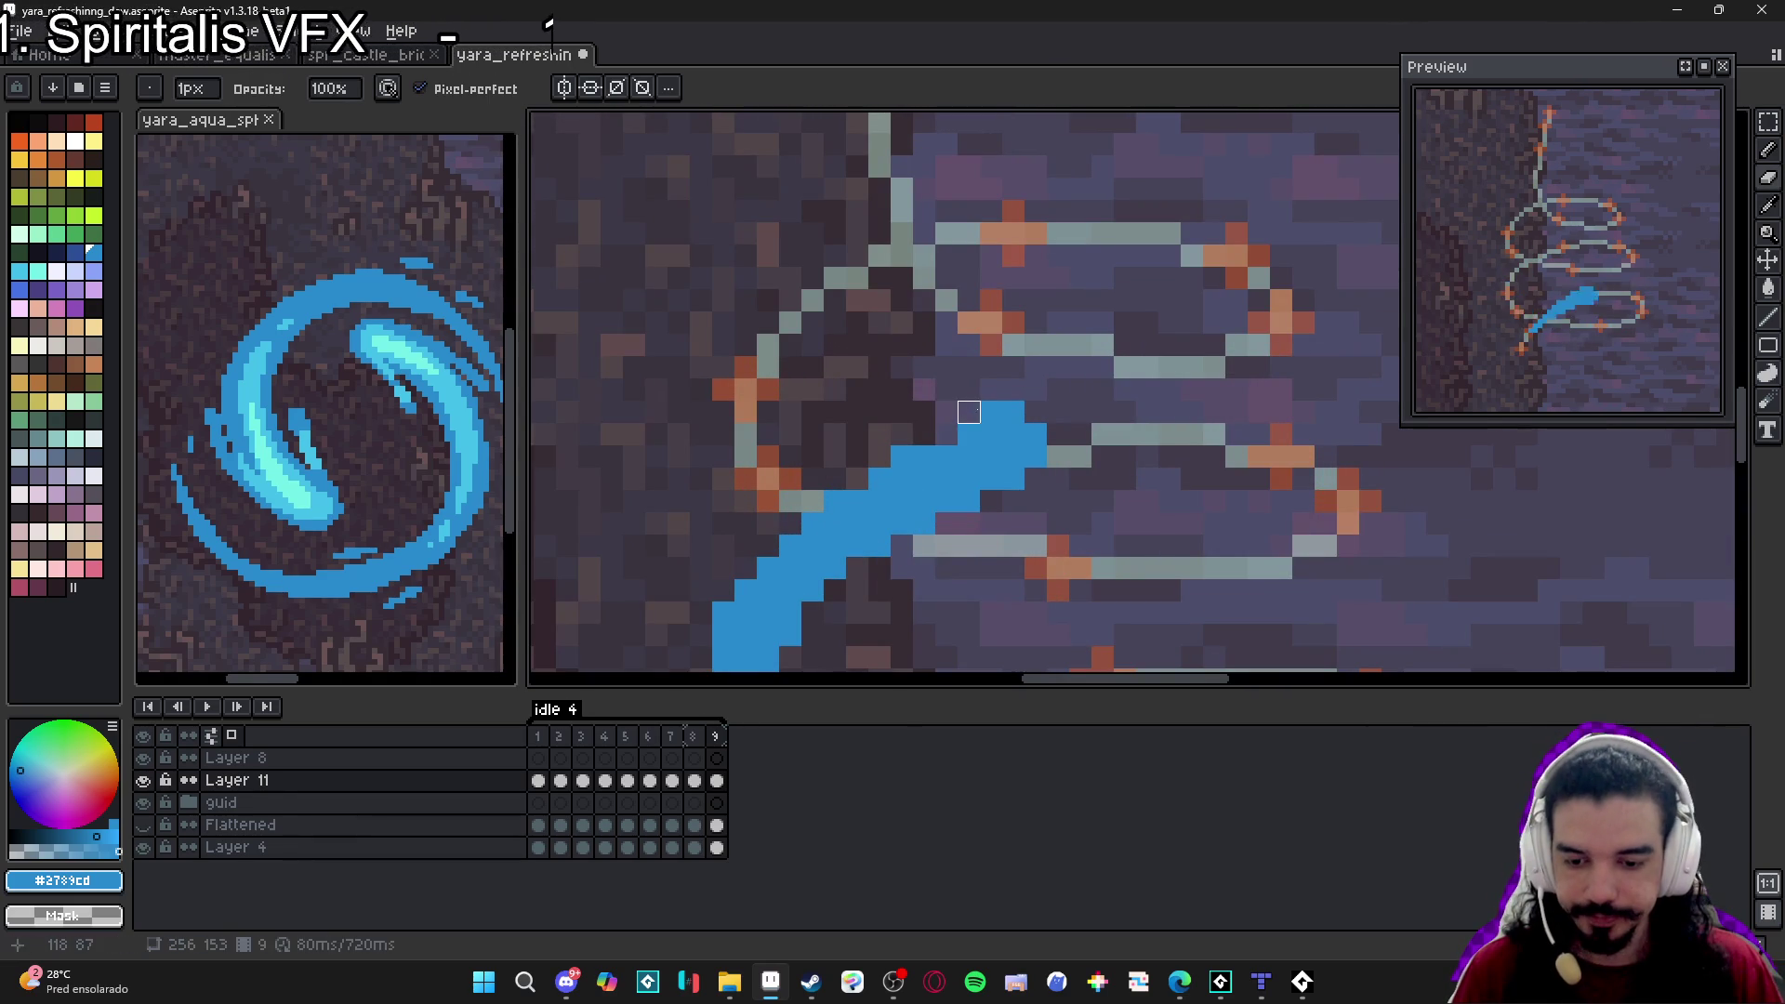
left_click(1025, 467)
left_click(1012, 500)
left_click(944, 523)
left_click(969, 522)
left_click(902, 546)
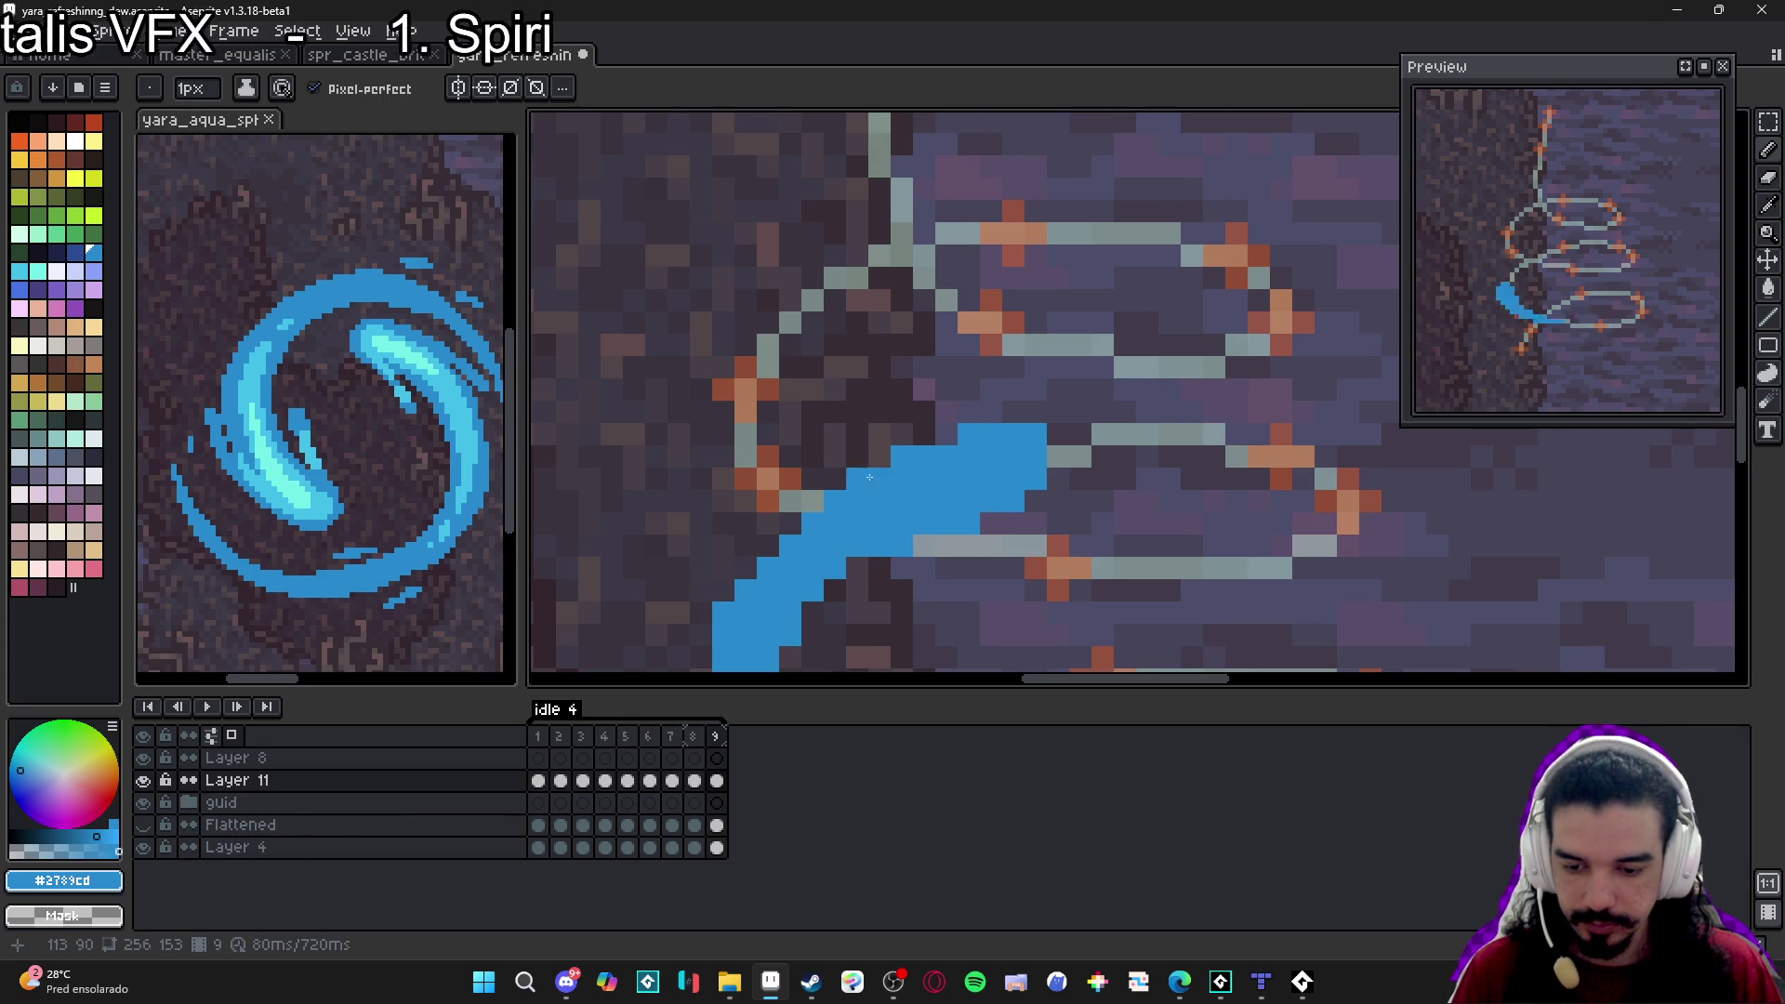
key("e")
scroll(874, 493, "down", 2)
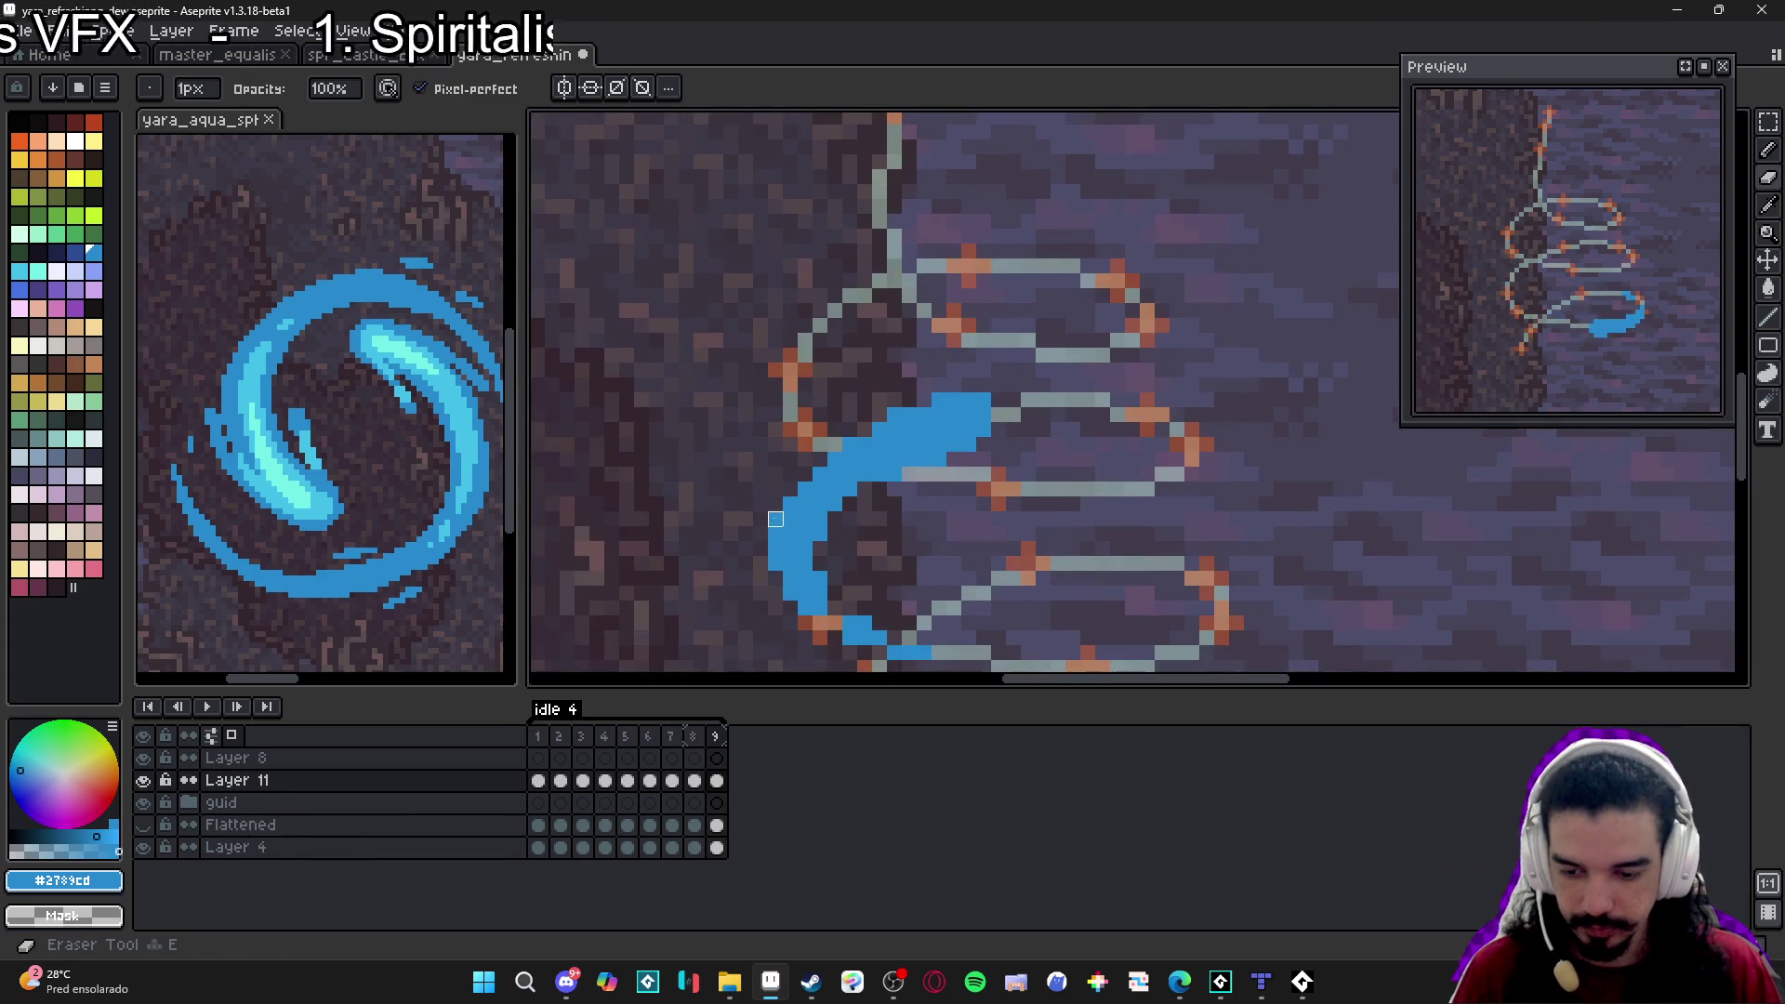
key("b")
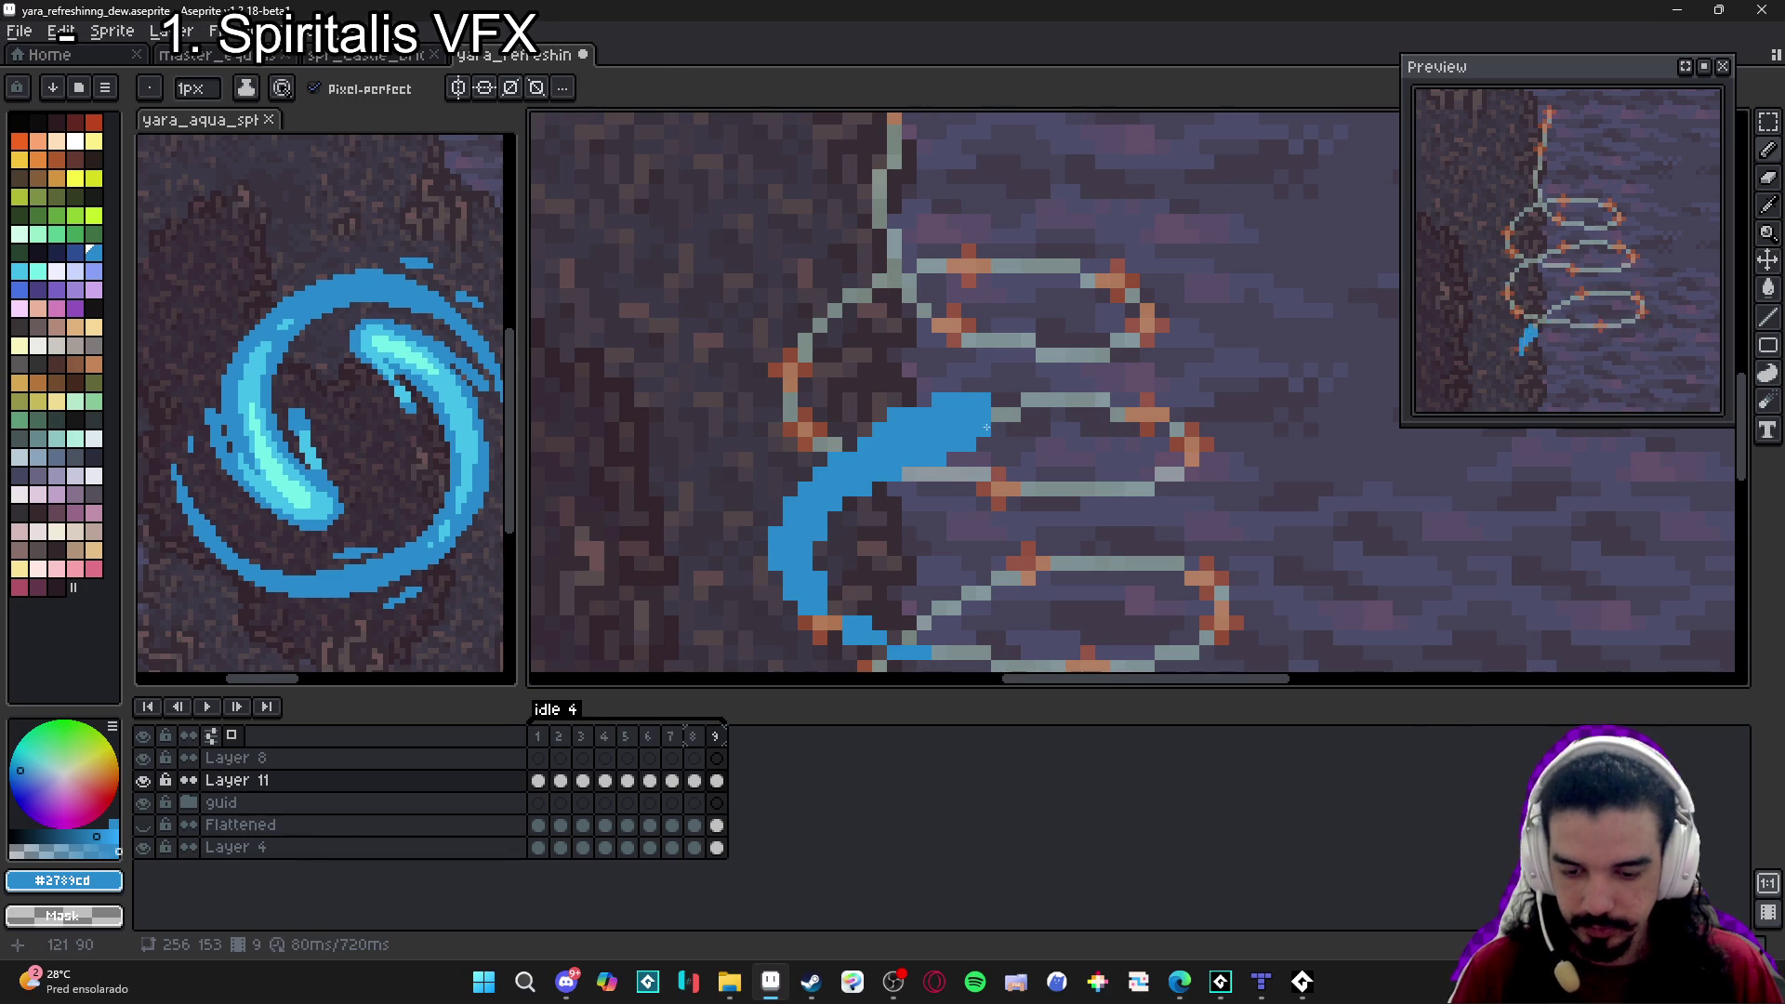
left_click(1002, 428)
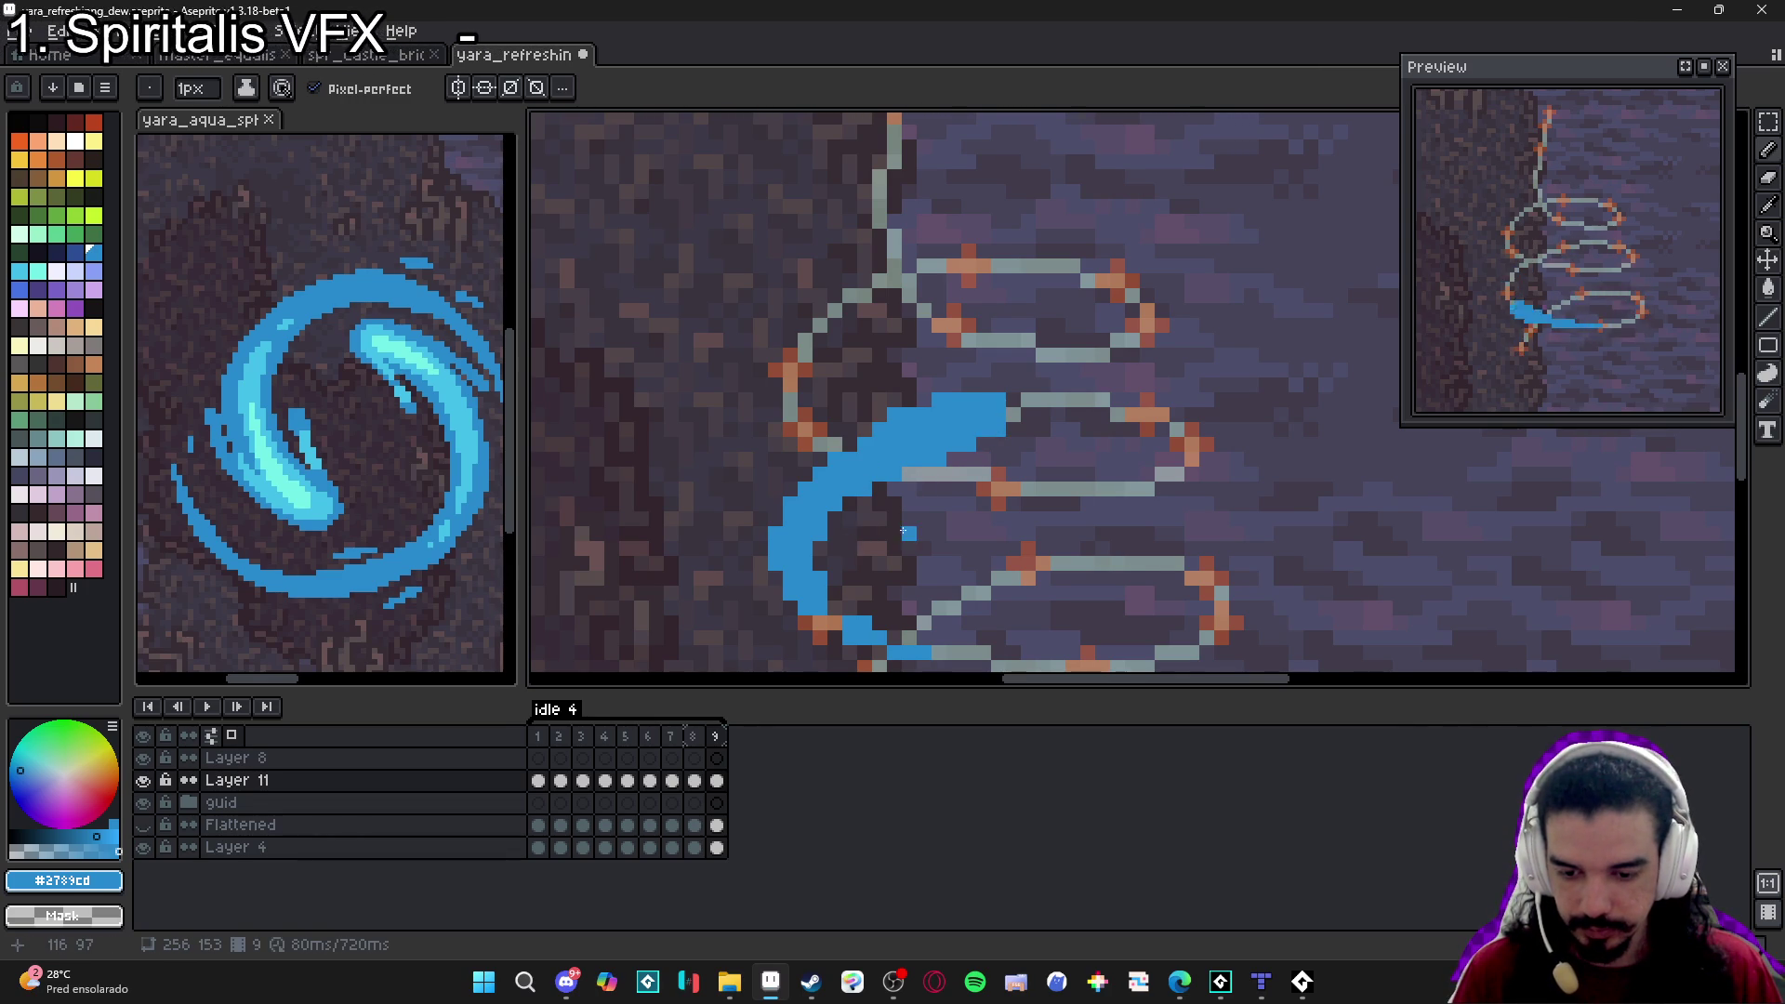
Erase stray blue pixels at frame 9's stroke end, add one end pixel, and add frame 10.
scroll(896, 533, "down", 1)
left_click(704, 736)
left_click(716, 735)
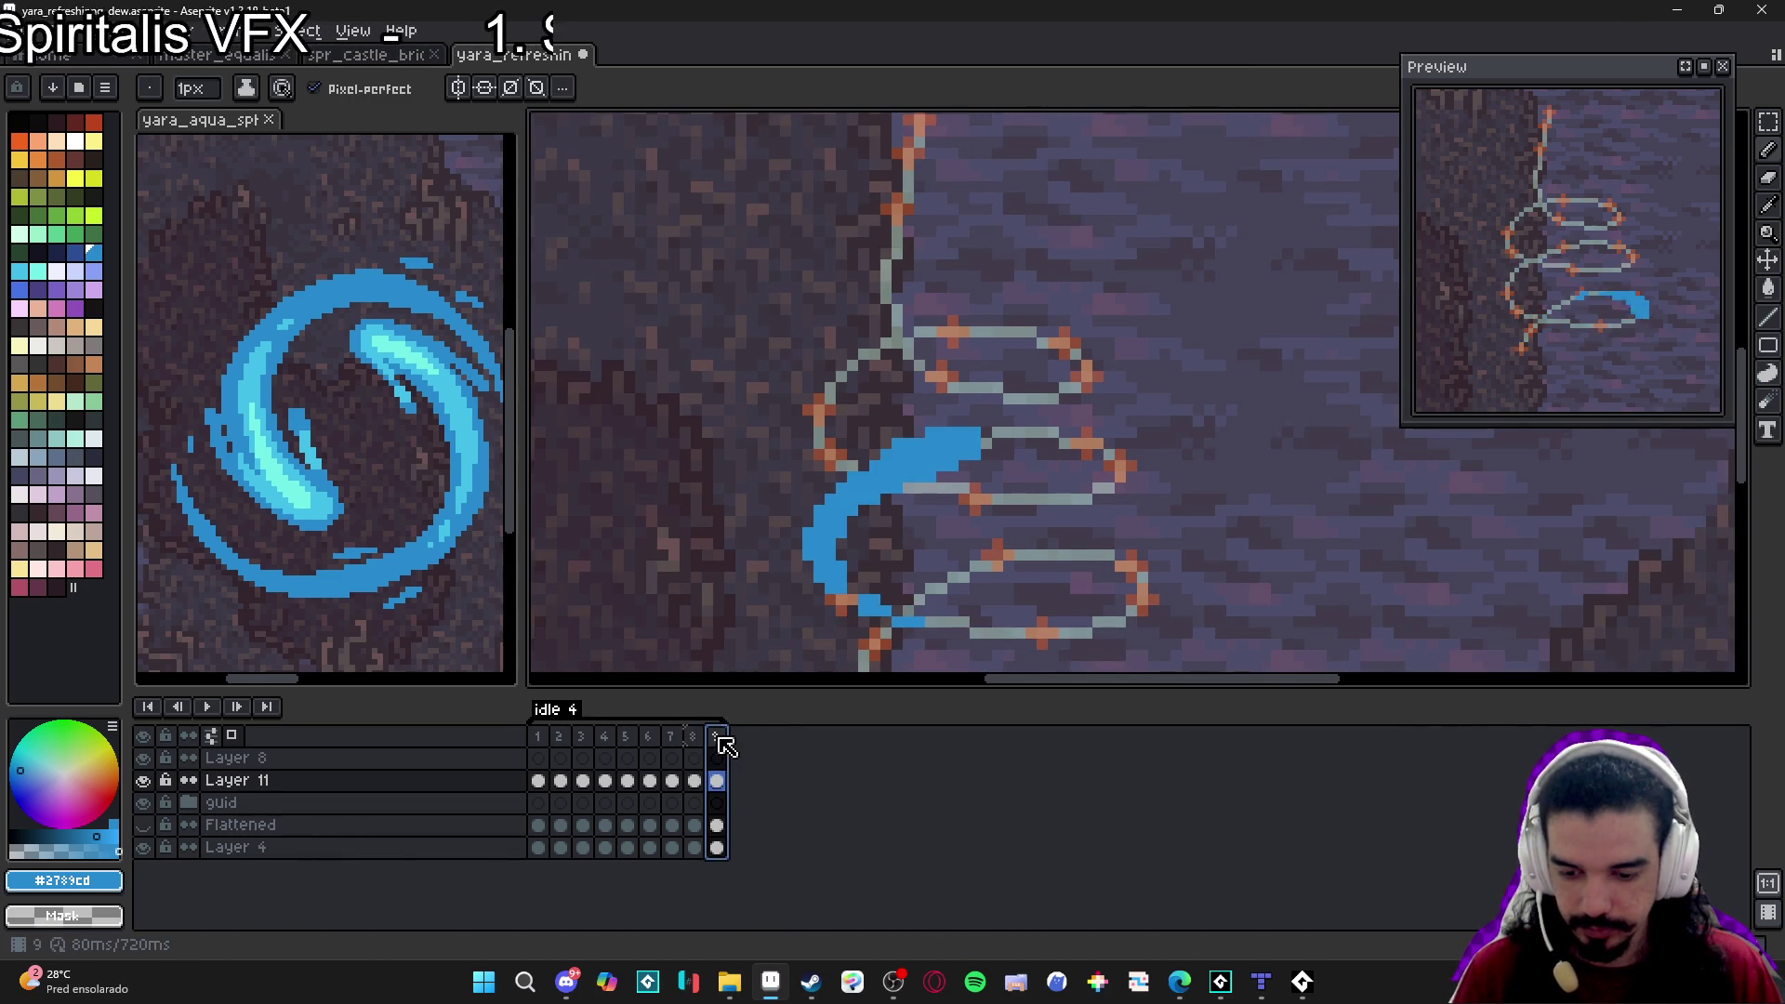
key("e")
left_click(911, 621)
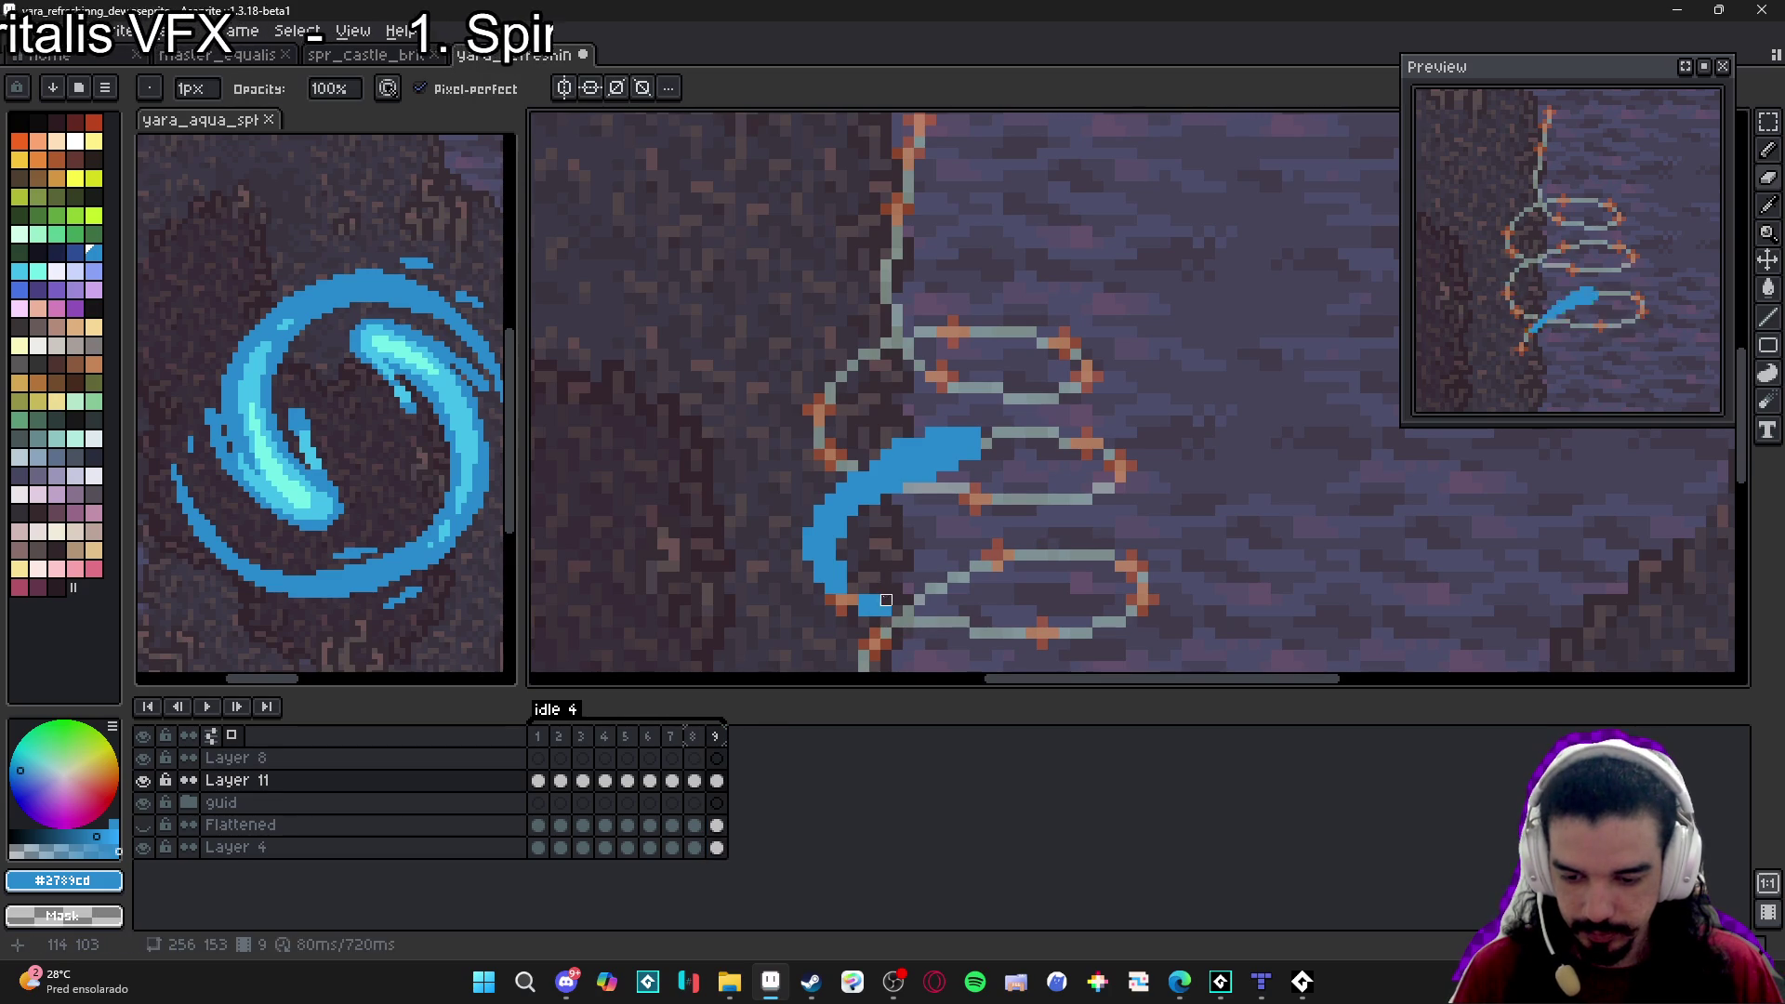
left_click(865, 601)
left_click(885, 610)
key("b")
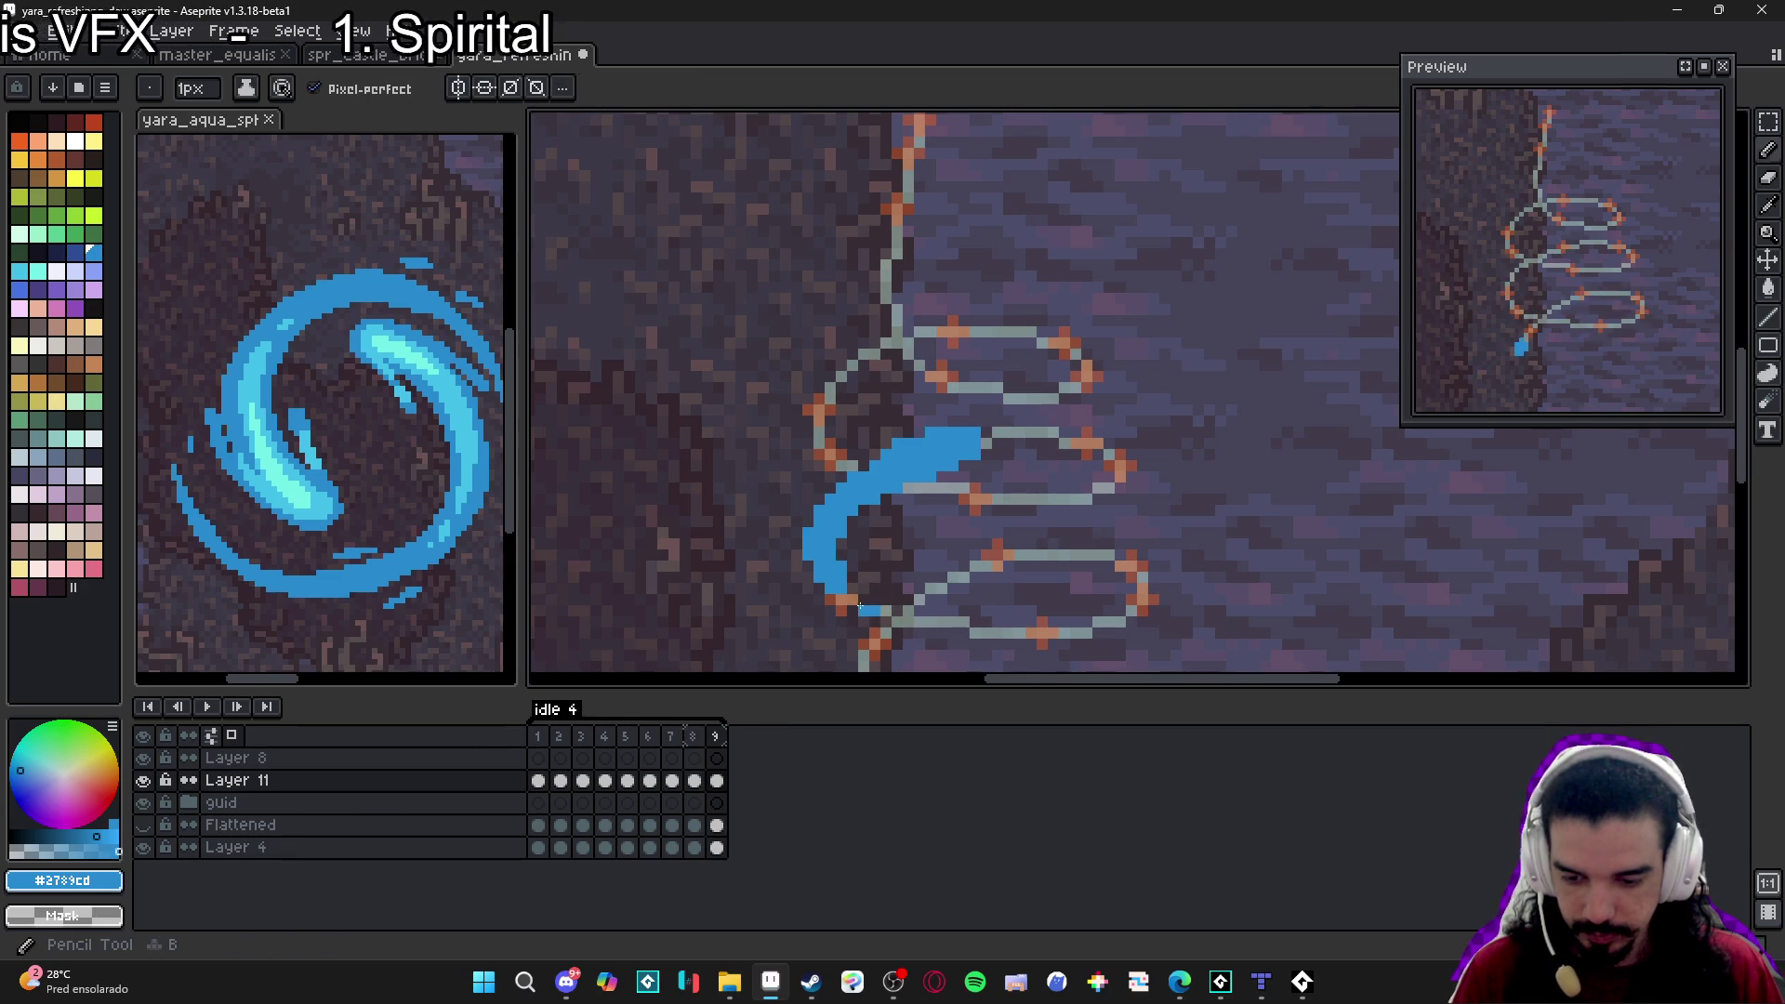
left_click(870, 610)
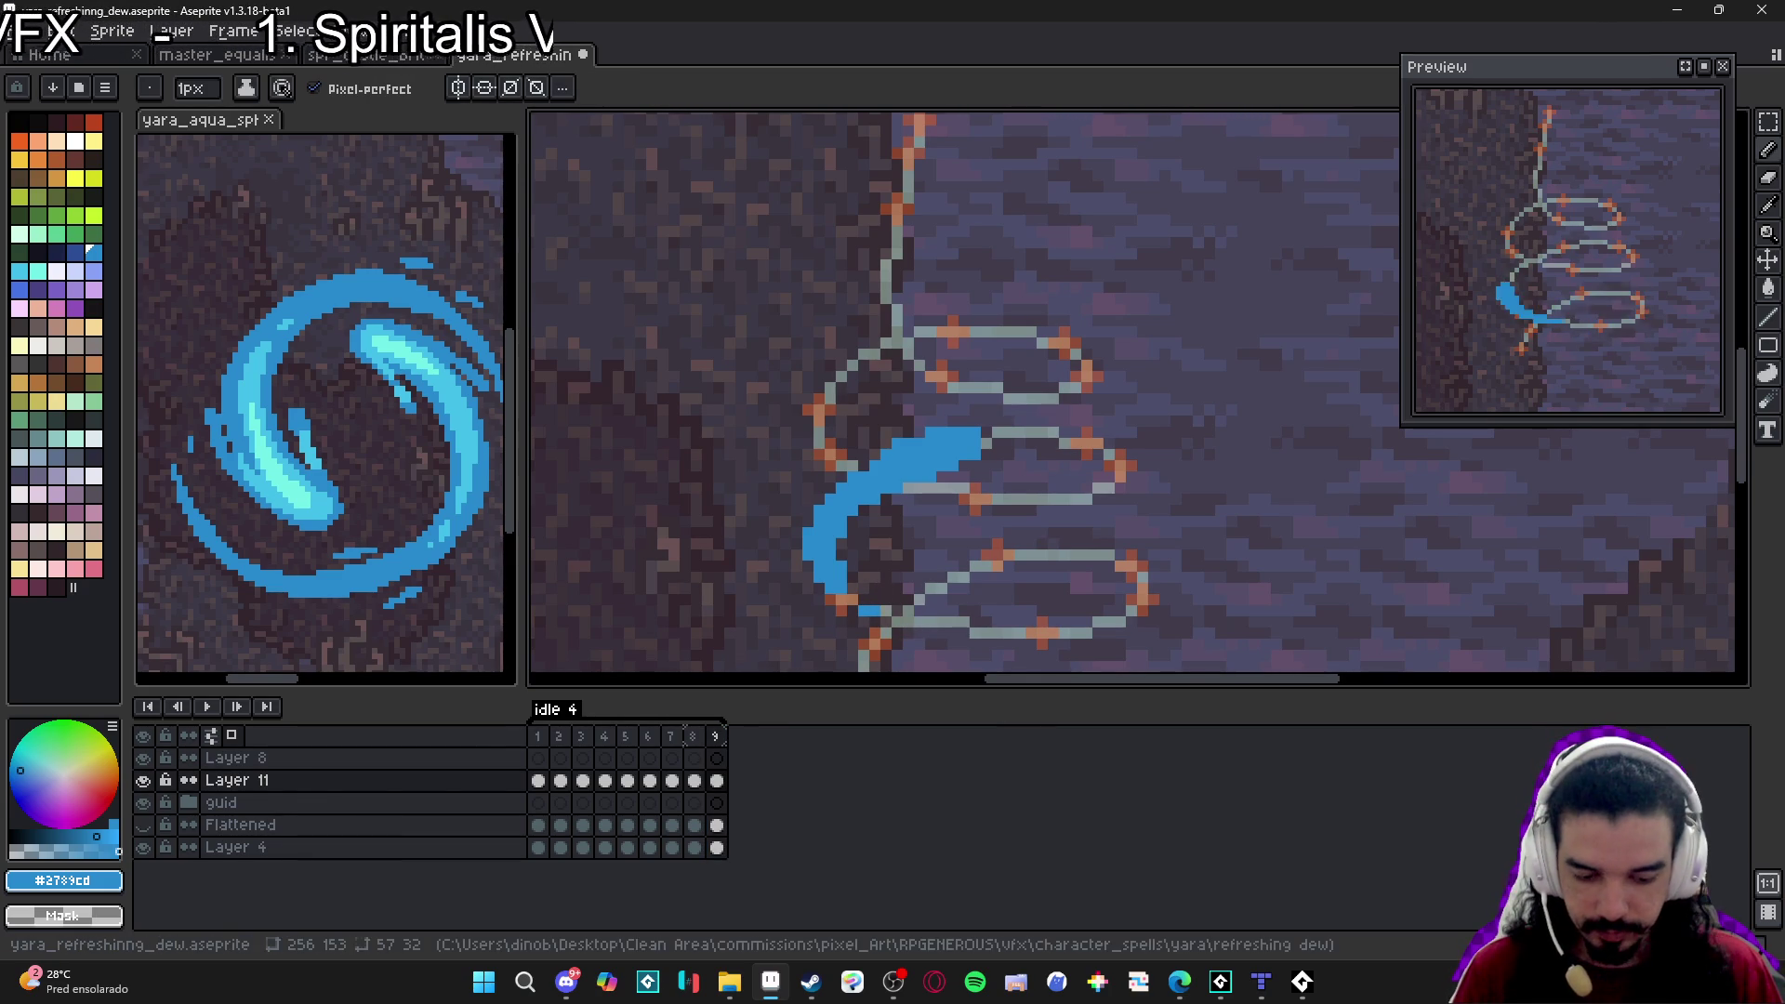
key("alt+n")
Erase the copied stroke from frame 10, then step through frames 8–10 to review the motion.
key("e")
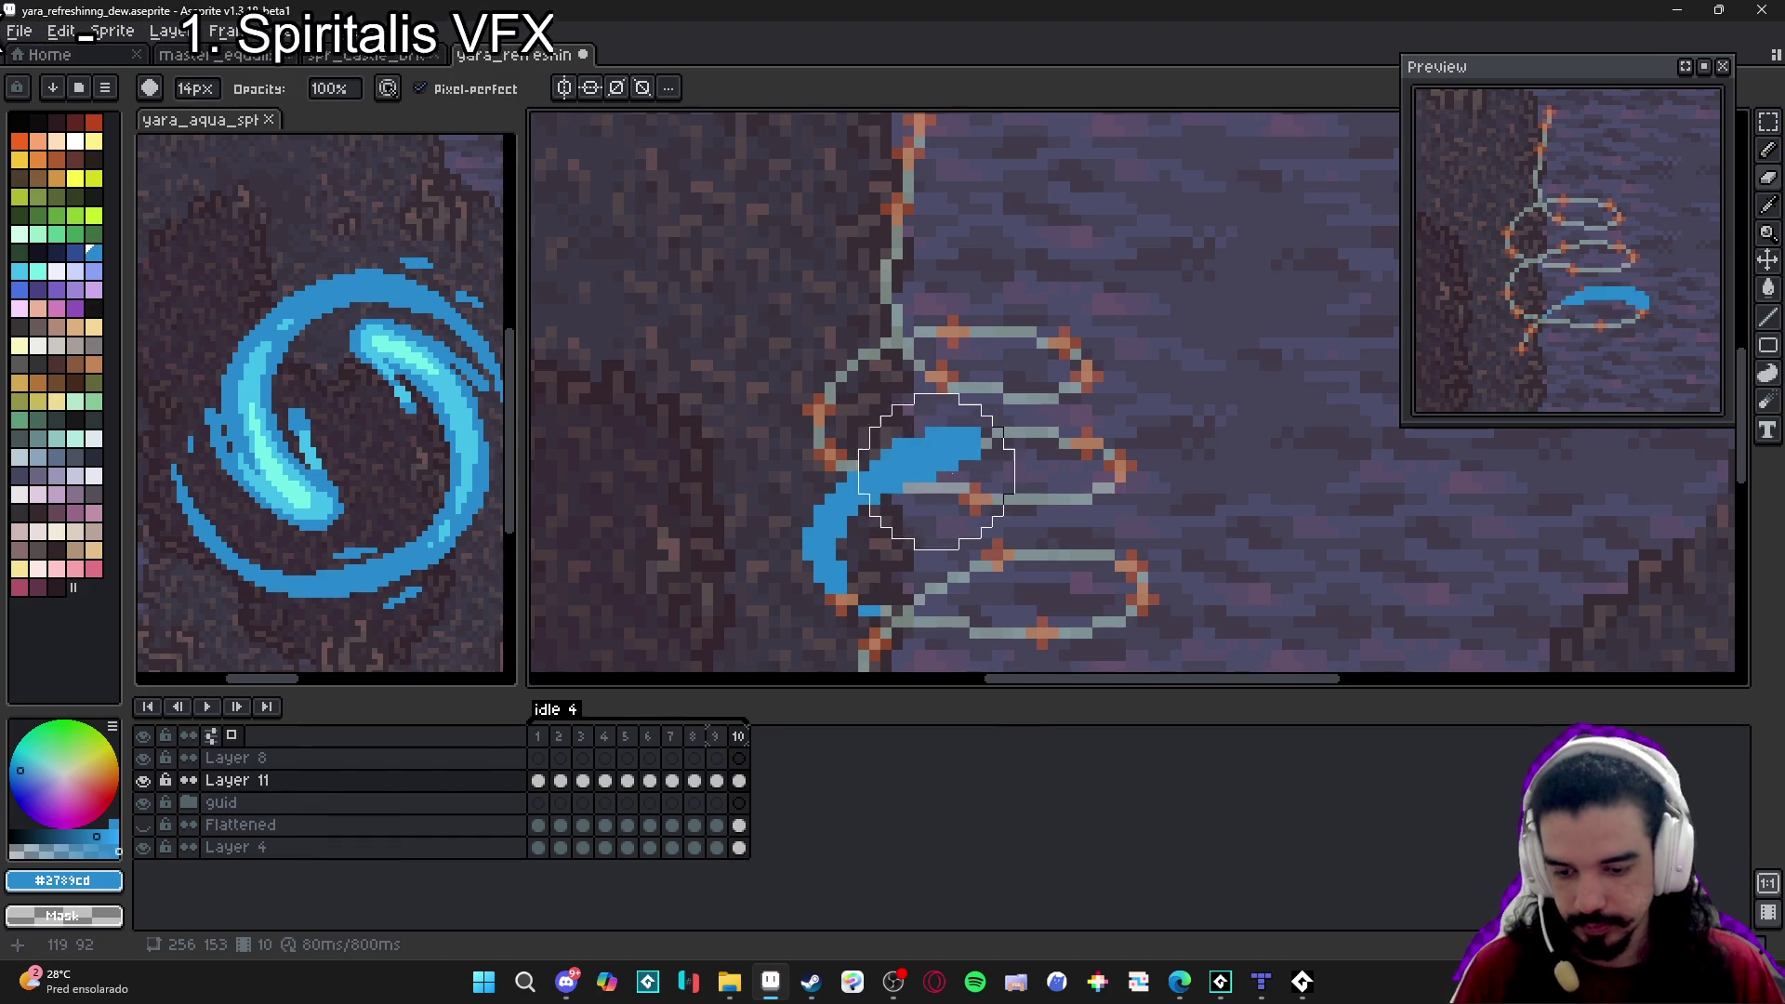
left_click_drag(958, 446, 858, 595)
key("b")
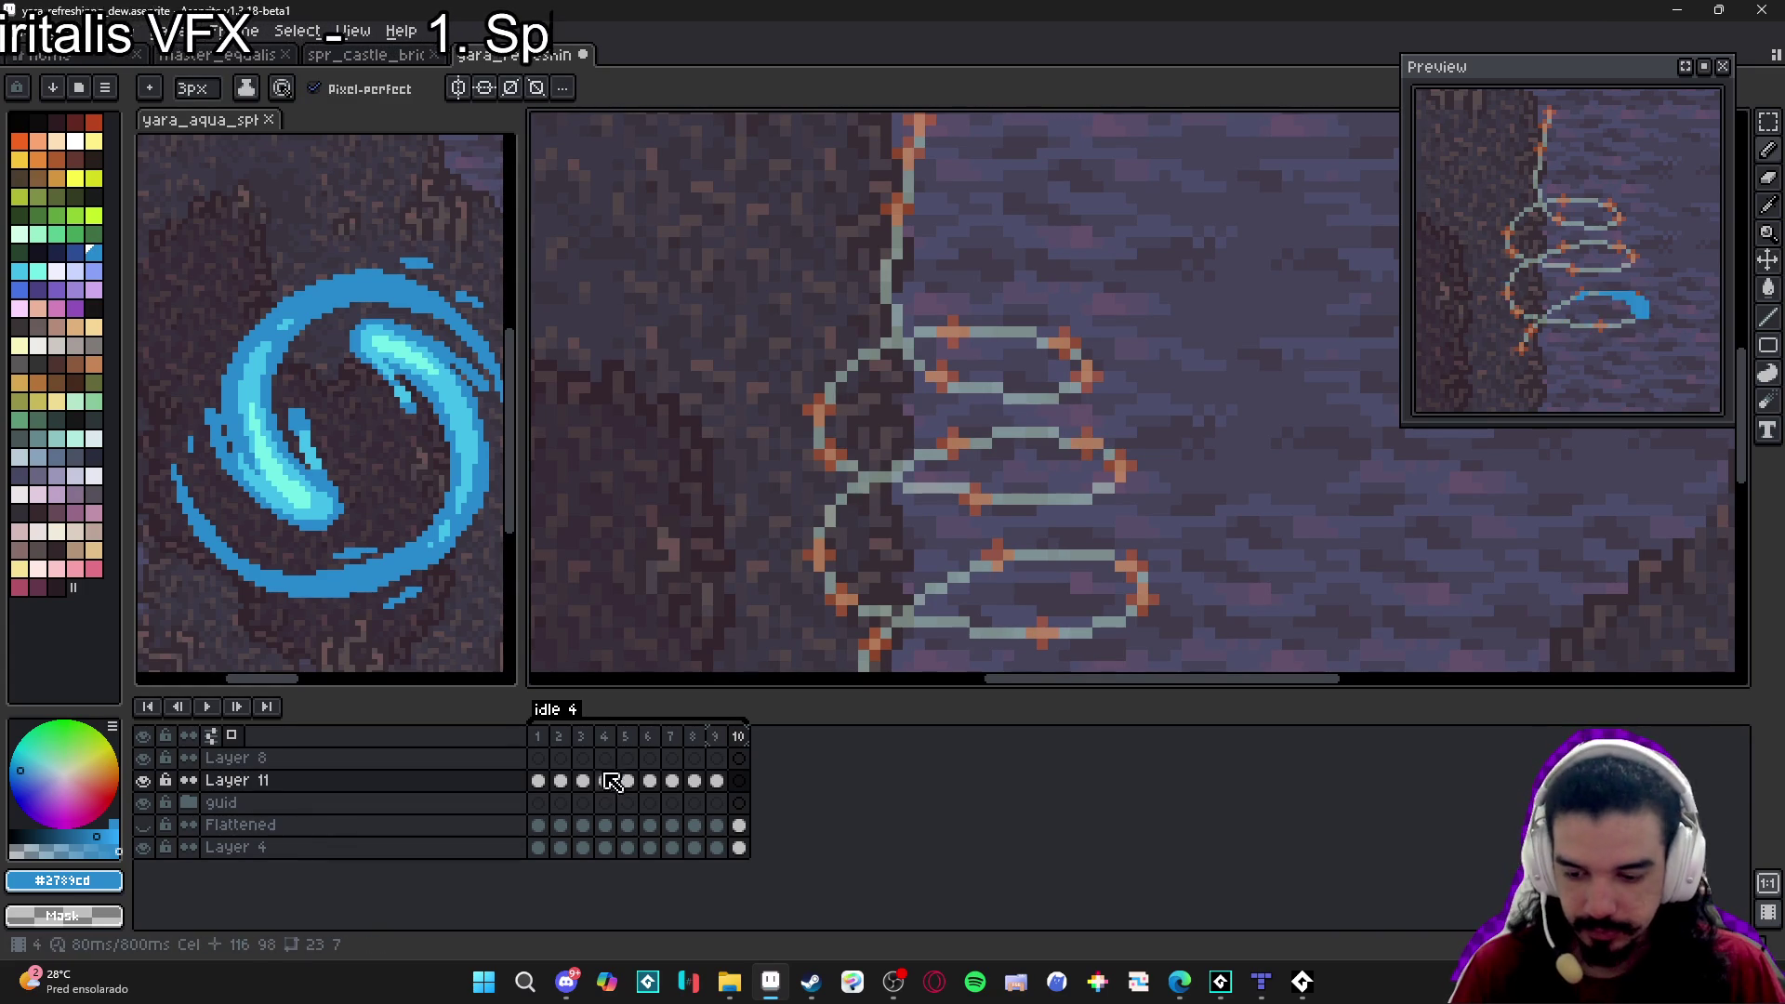
left_click(693, 743)
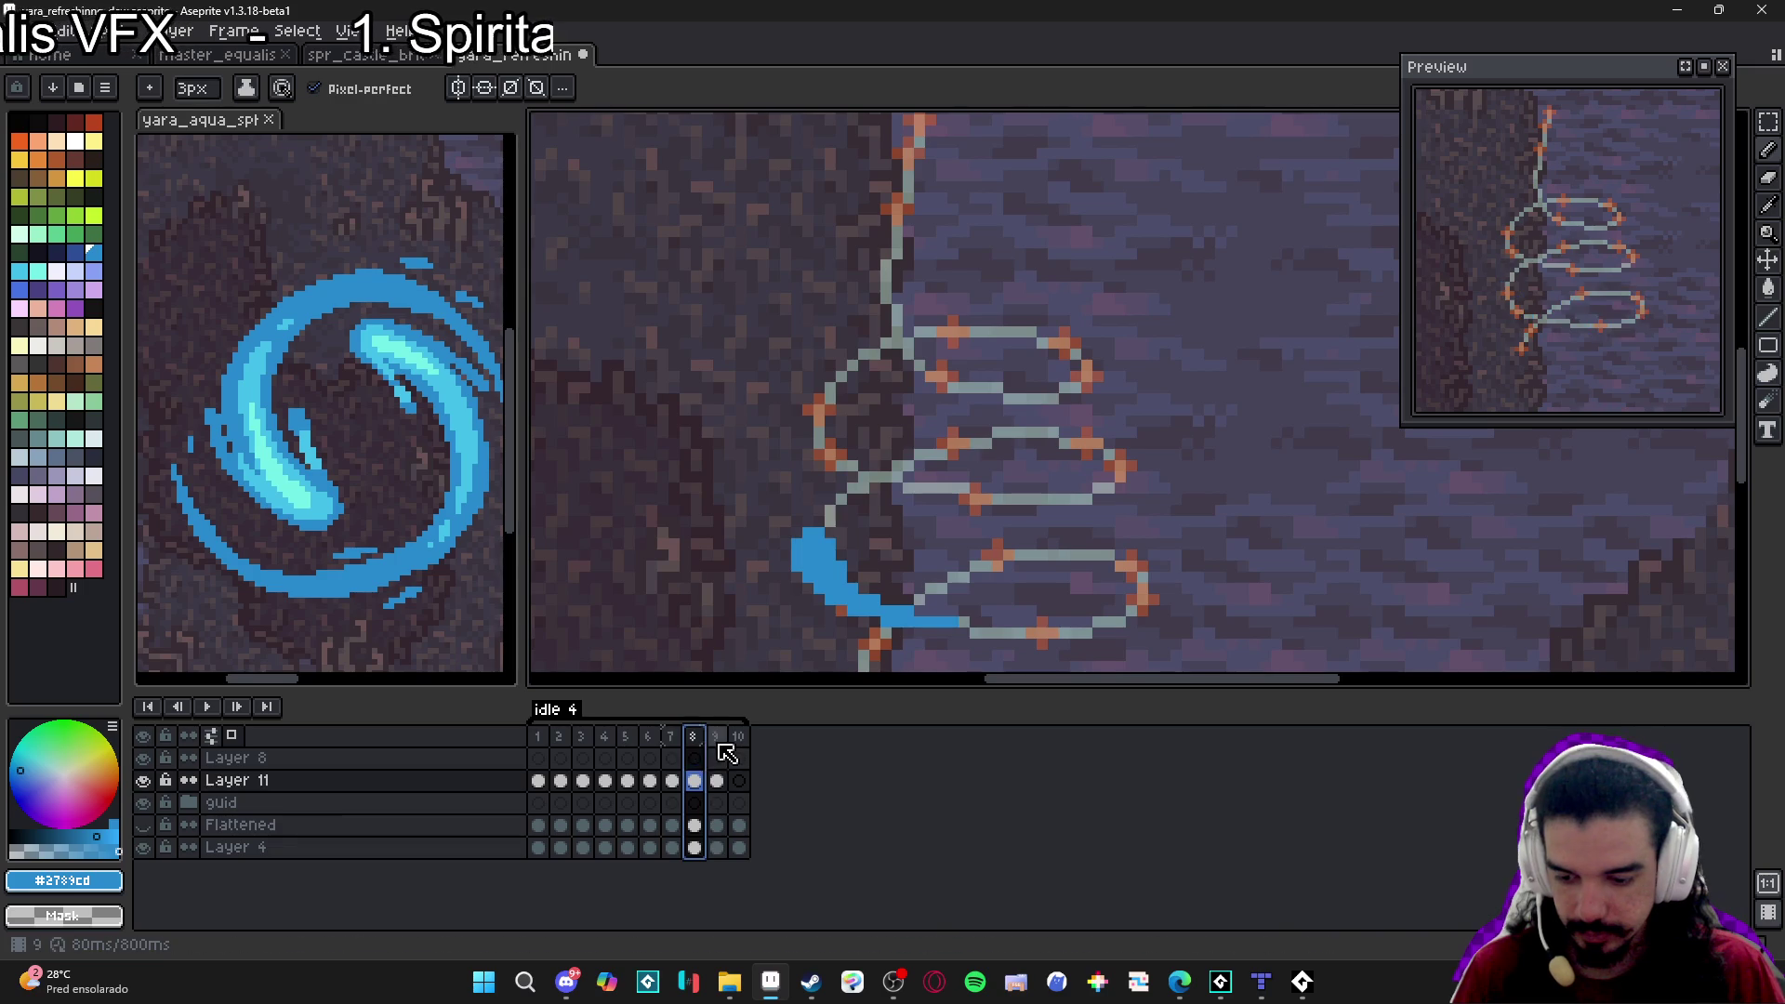
left_click(715, 748)
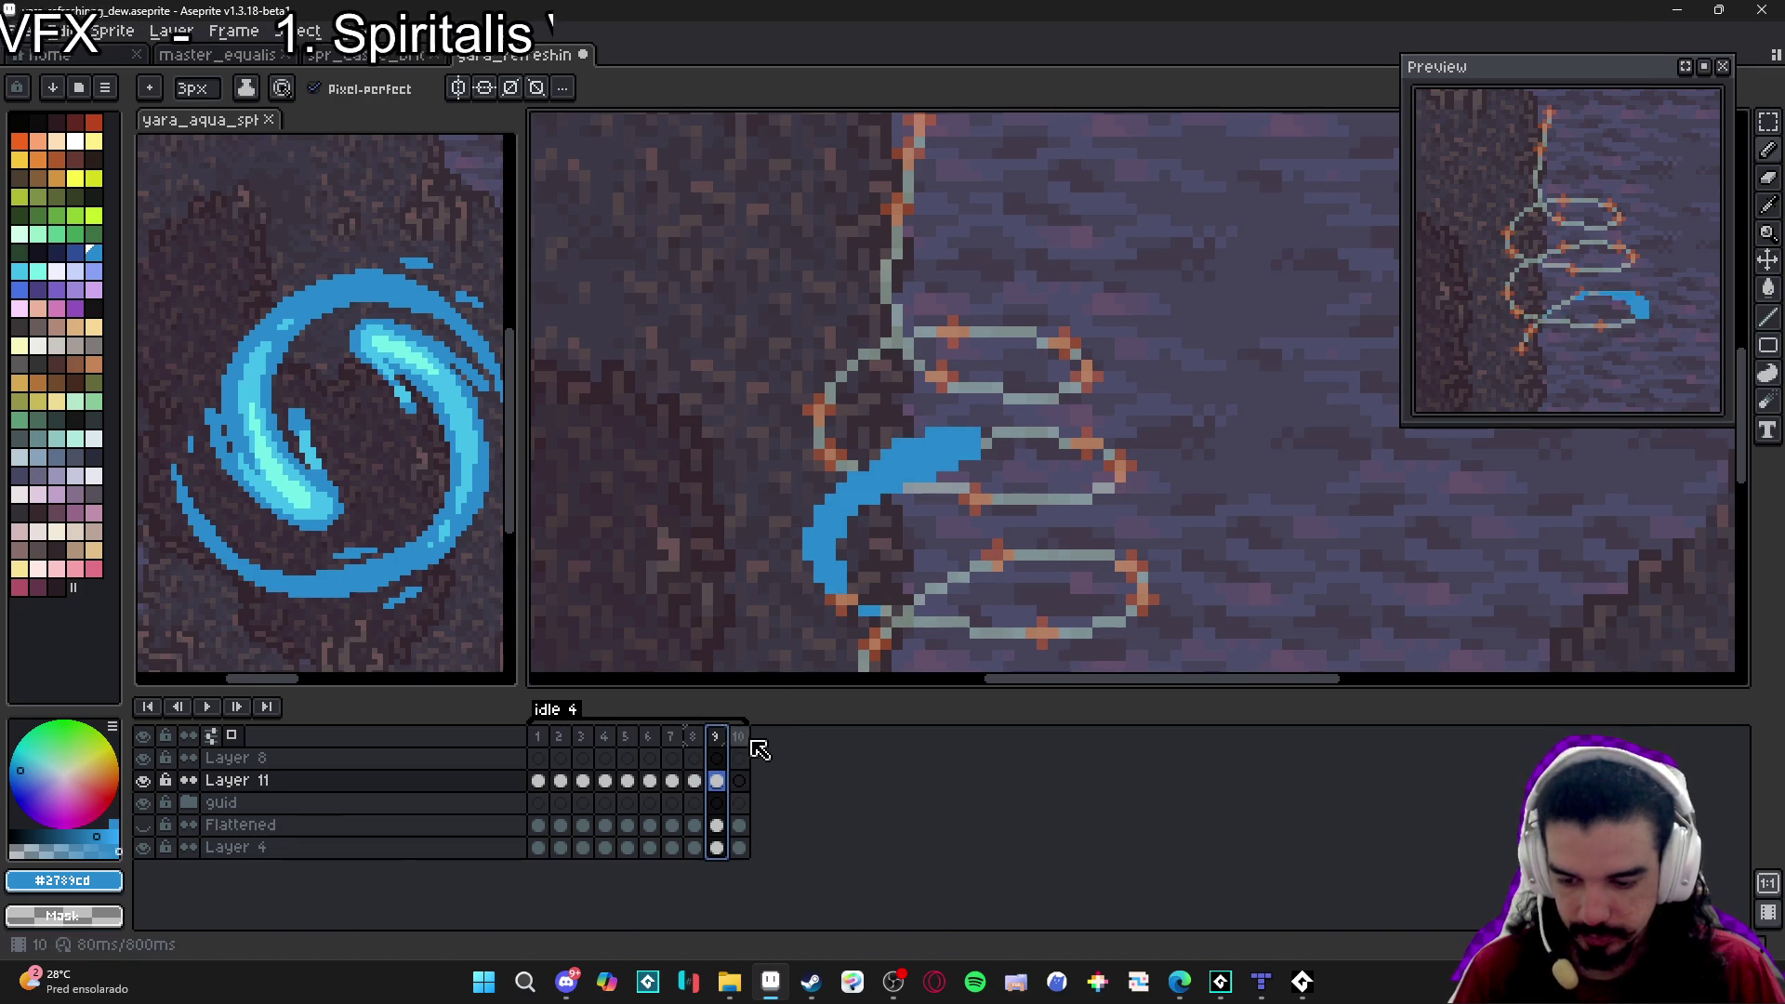
left_click(739, 781)
Draw frame 10's blue stroke along the middle loop with the 1px Pencil.
key("v")
key("b")
left_click(1082, 433)
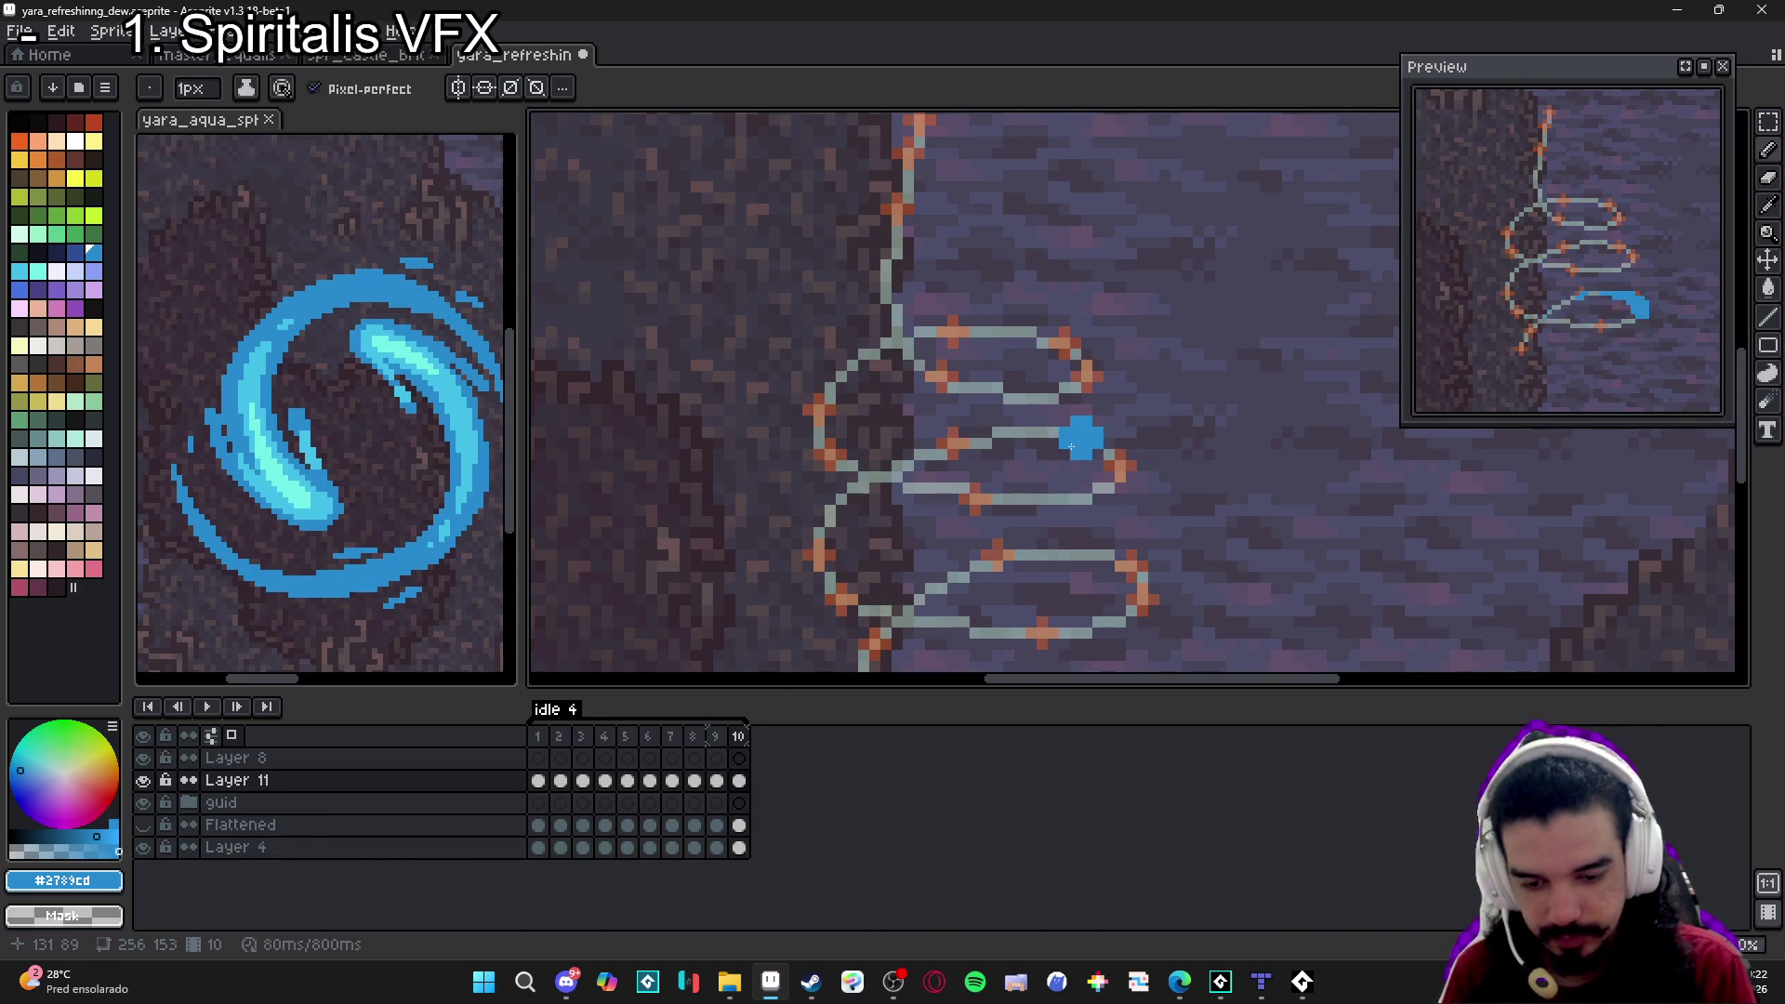
mouse_move(1071, 446)
left_mouse_down()
mouse_move(929, 452)
mouse_move(1069, 427)
mouse_move(951, 434)
mouse_move(863, 480)
left_mouse_up()
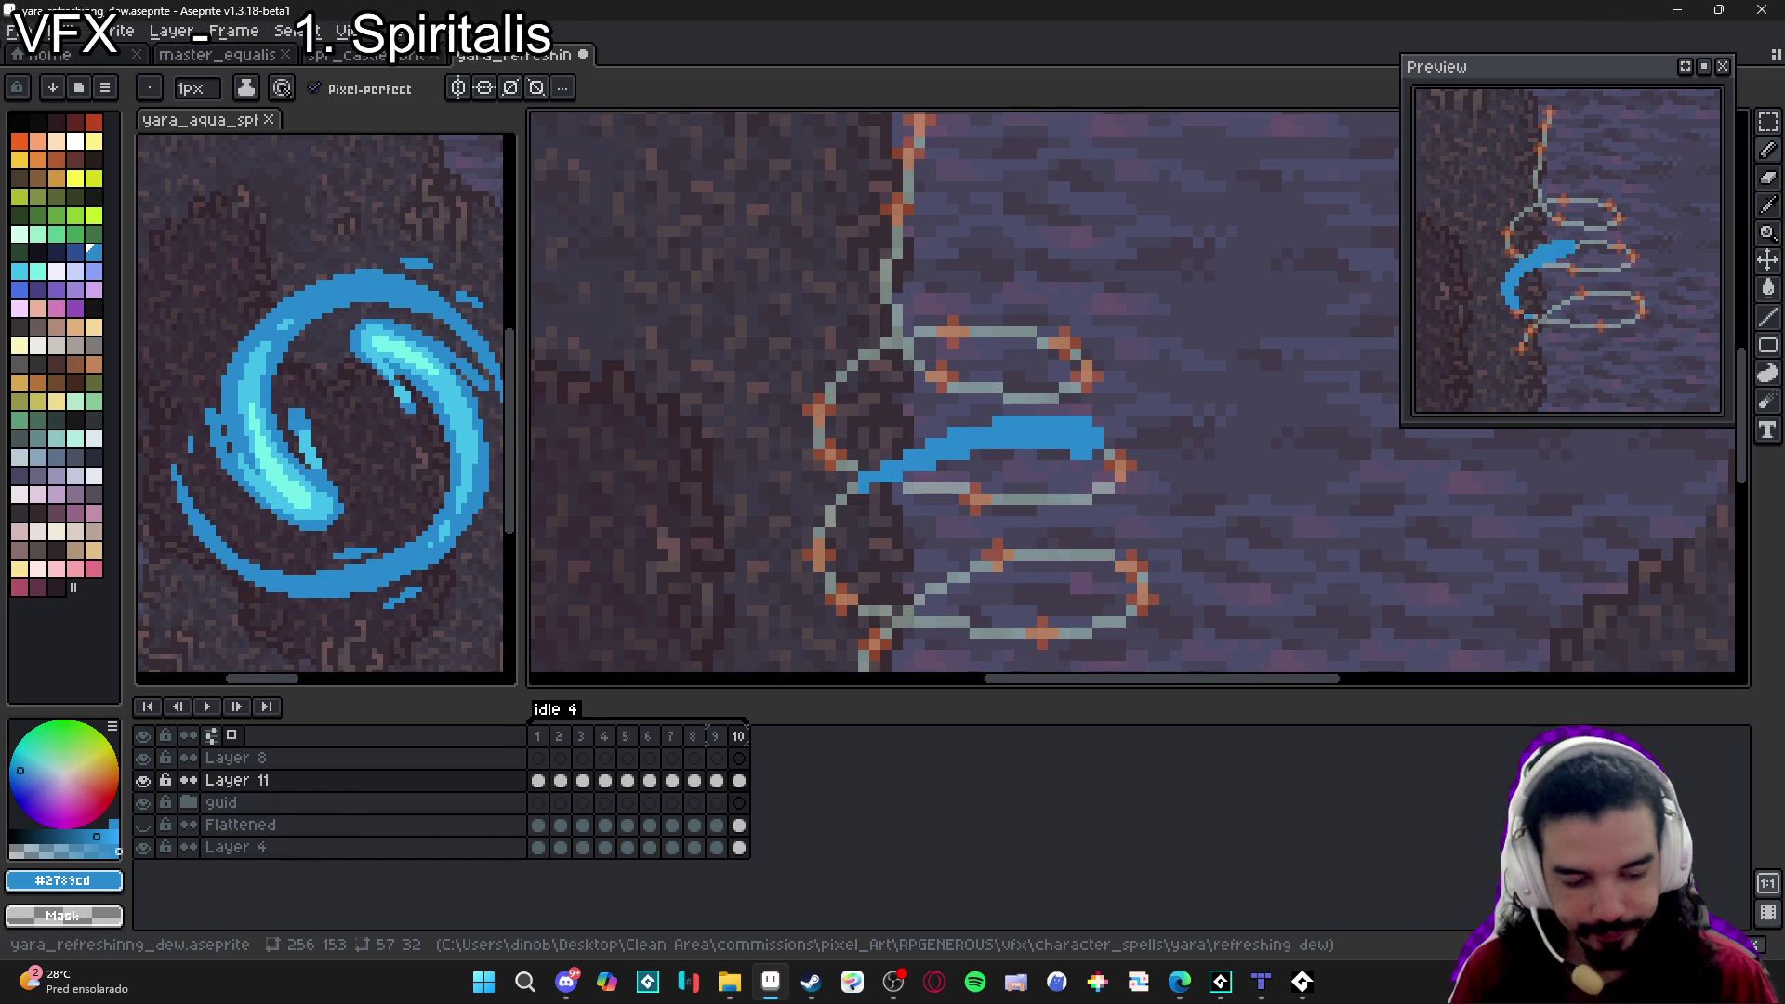
Add frame 11, wipe its copied stroke, and paint a 2x2 blue block at the loop's right end.
key("alt+n")
key("e")
left_click_drag(1176, 454, 896, 518)
key("b")
left_click_drag(1119, 476, 1110, 457)
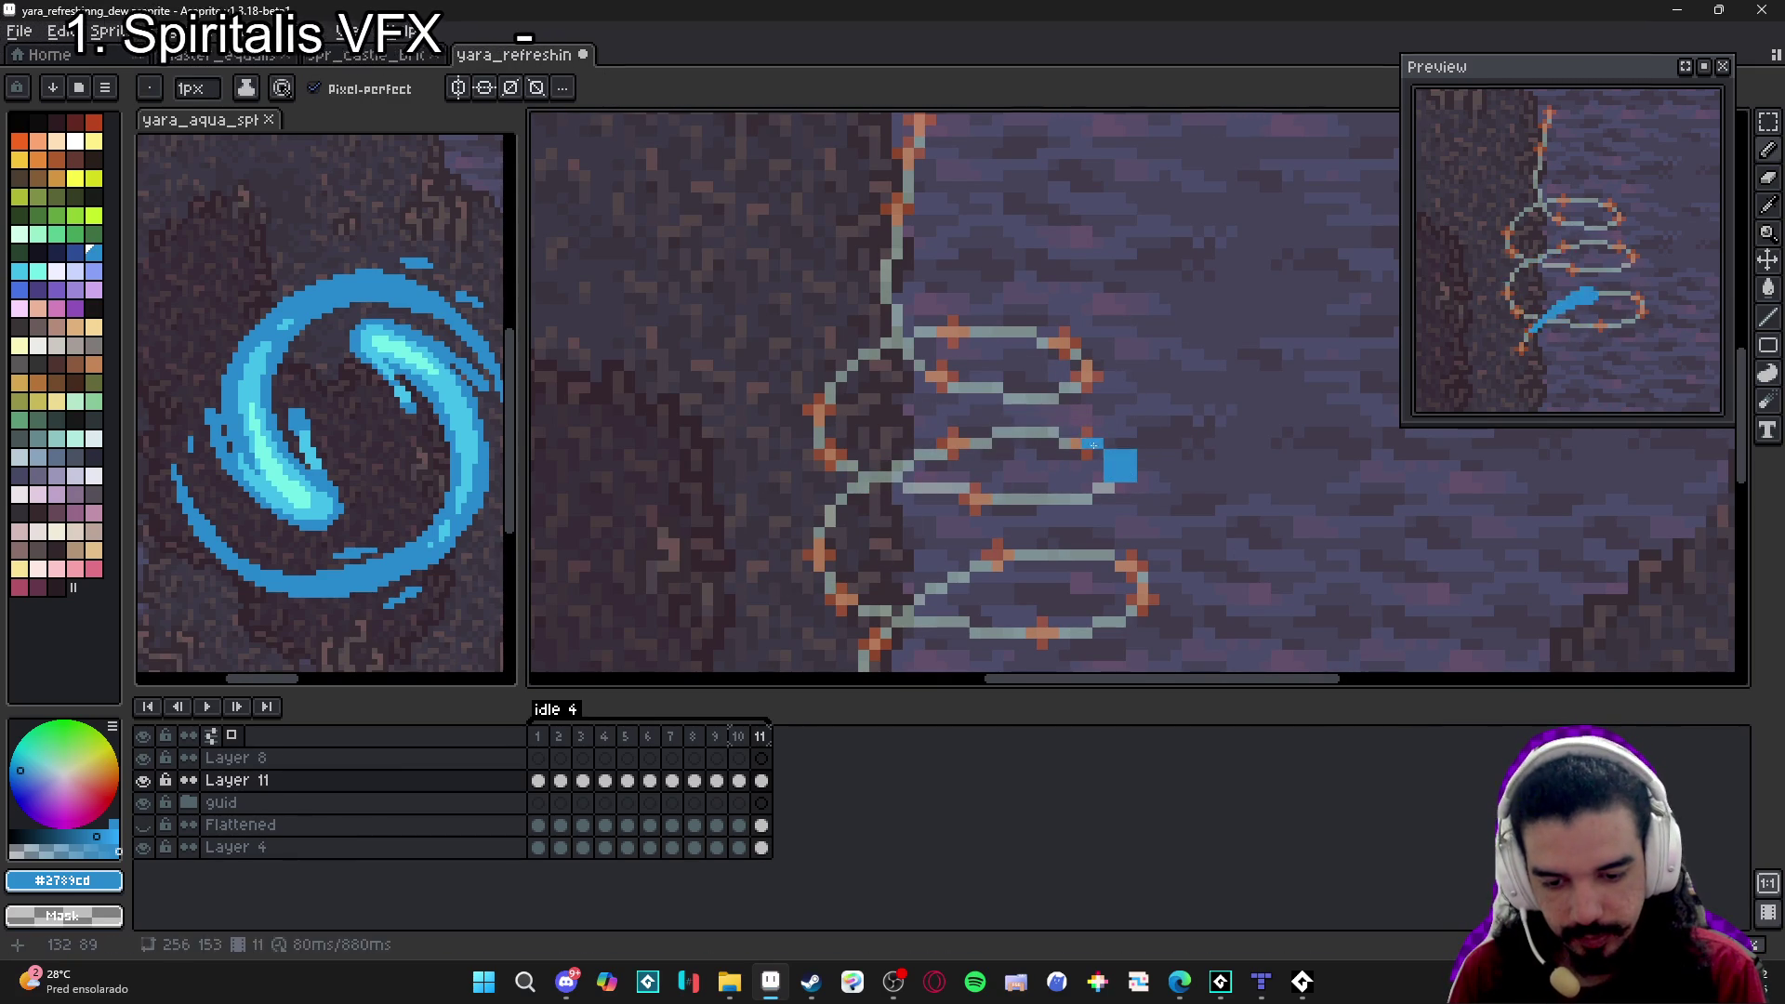
Extend frame 11's blue hook leftward along the loop's upper edge, touch up pixels, and add frame 12.
left_click_drag(1090, 437, 1005, 433)
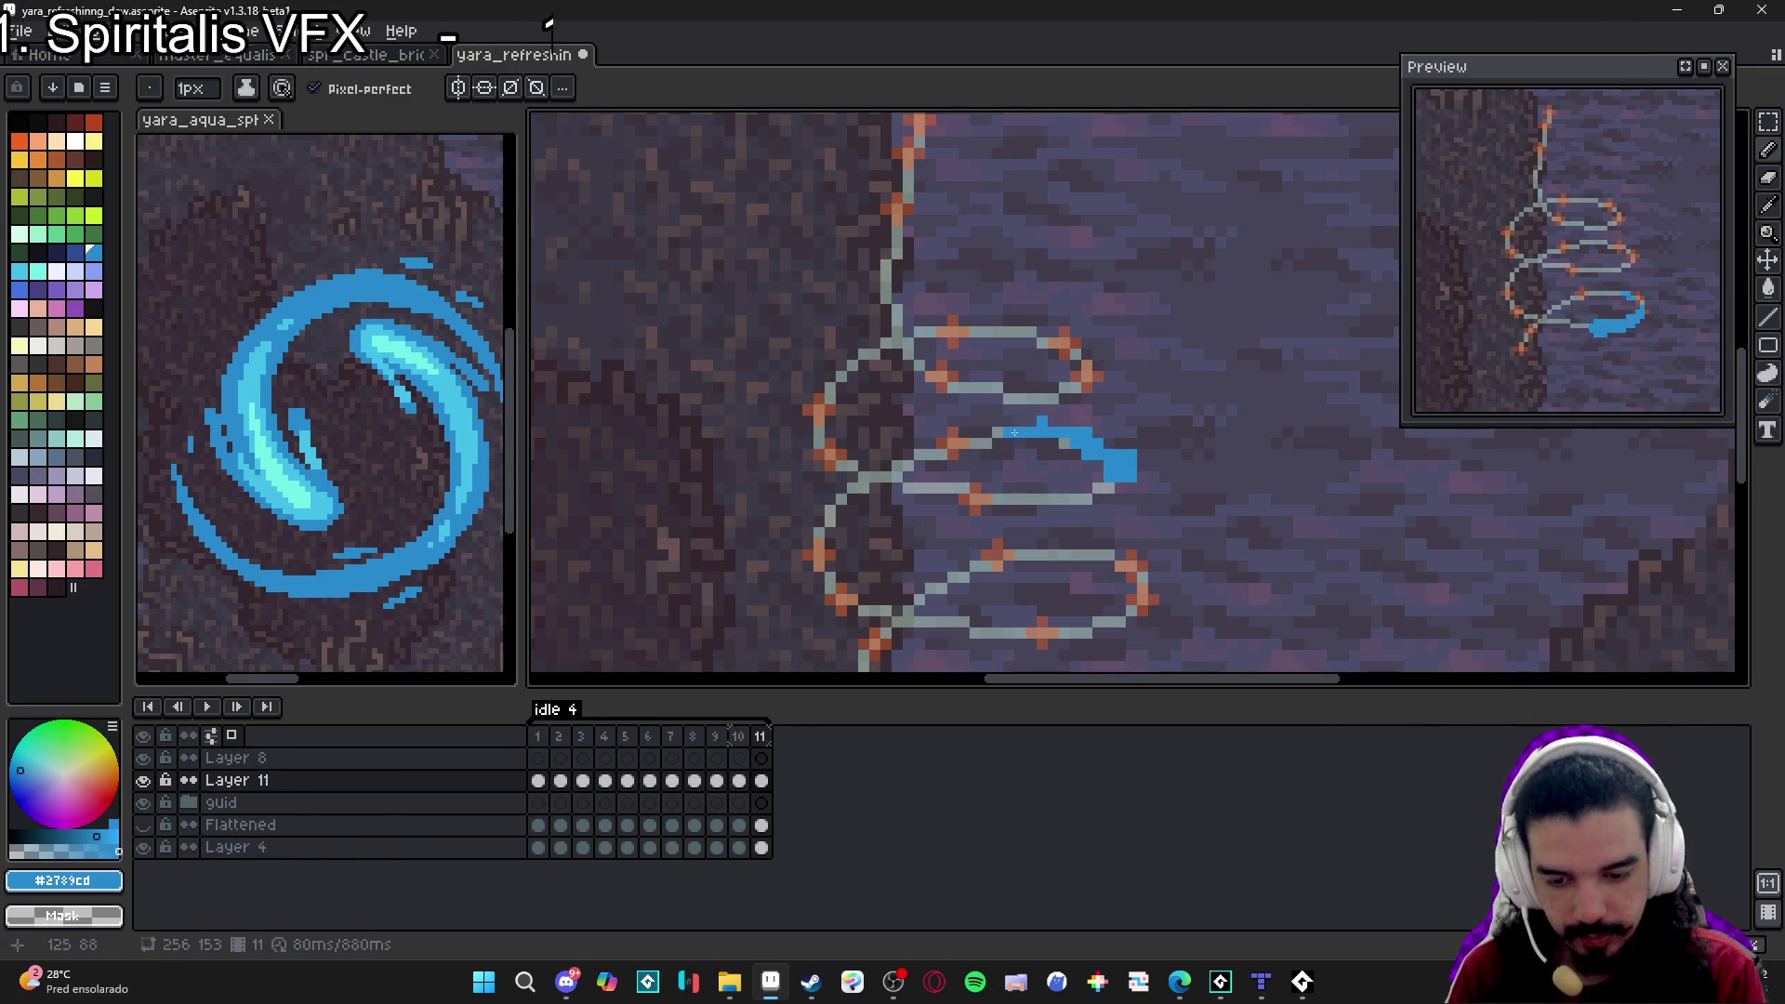
left_click(1076, 424)
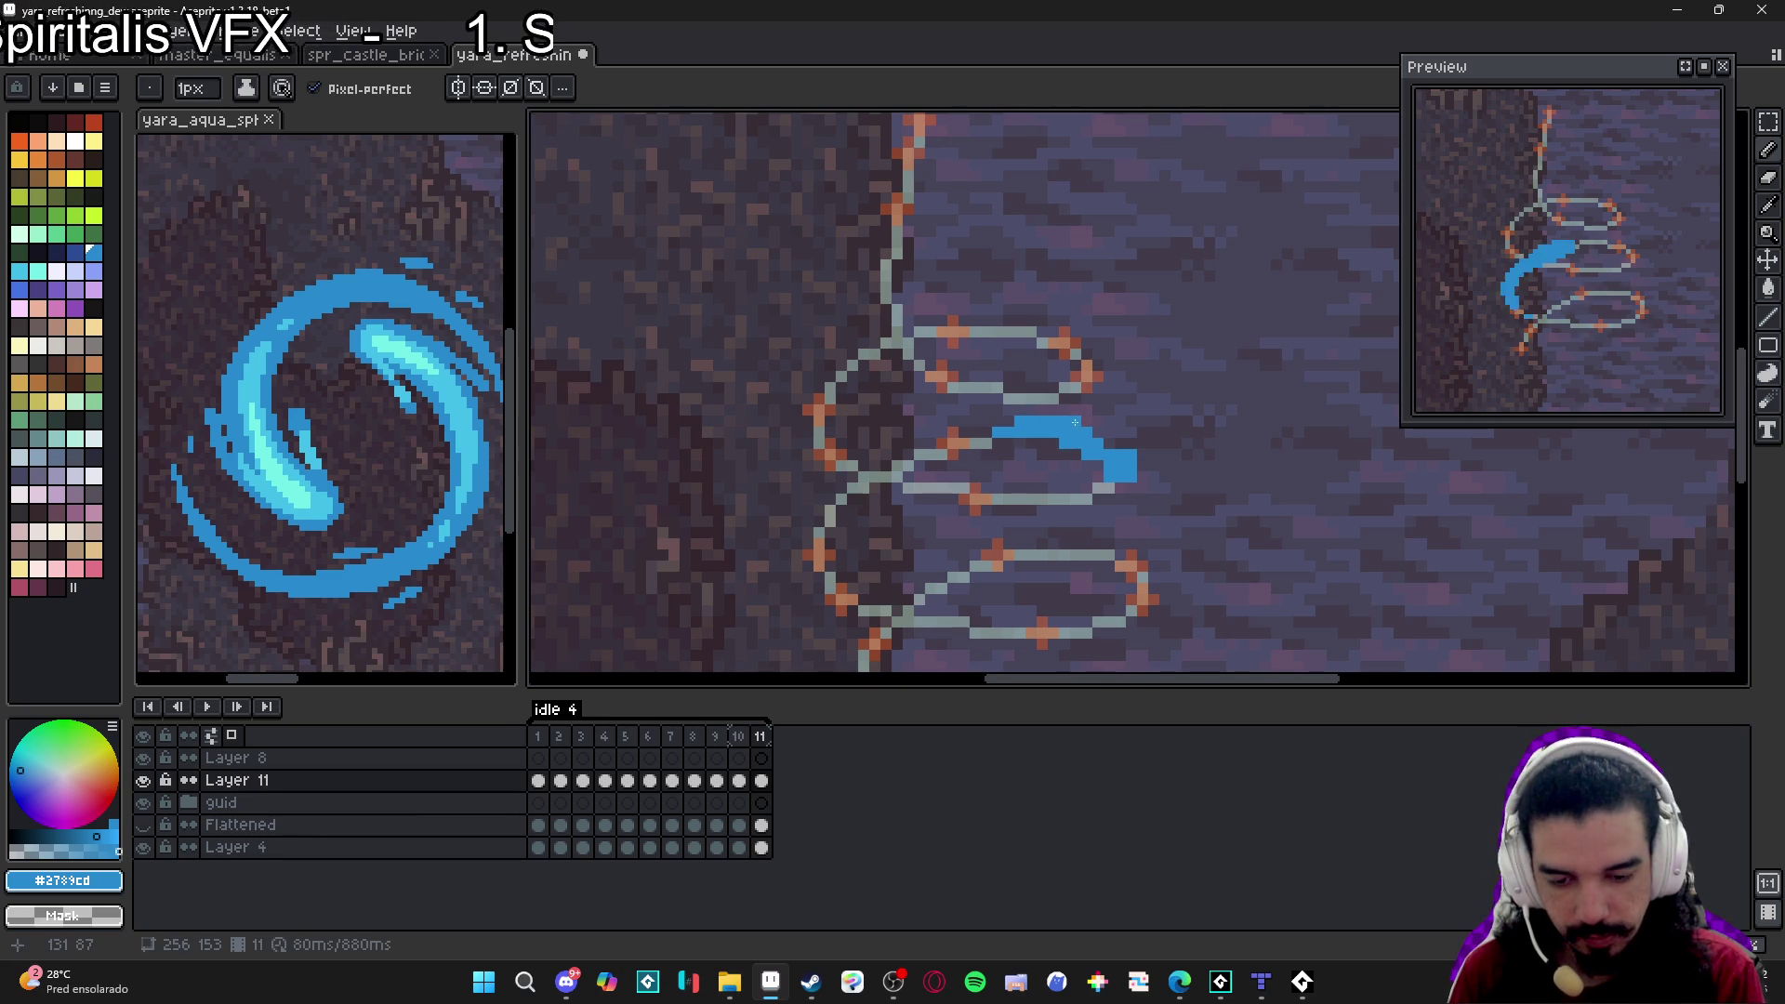
left_click(1119, 444)
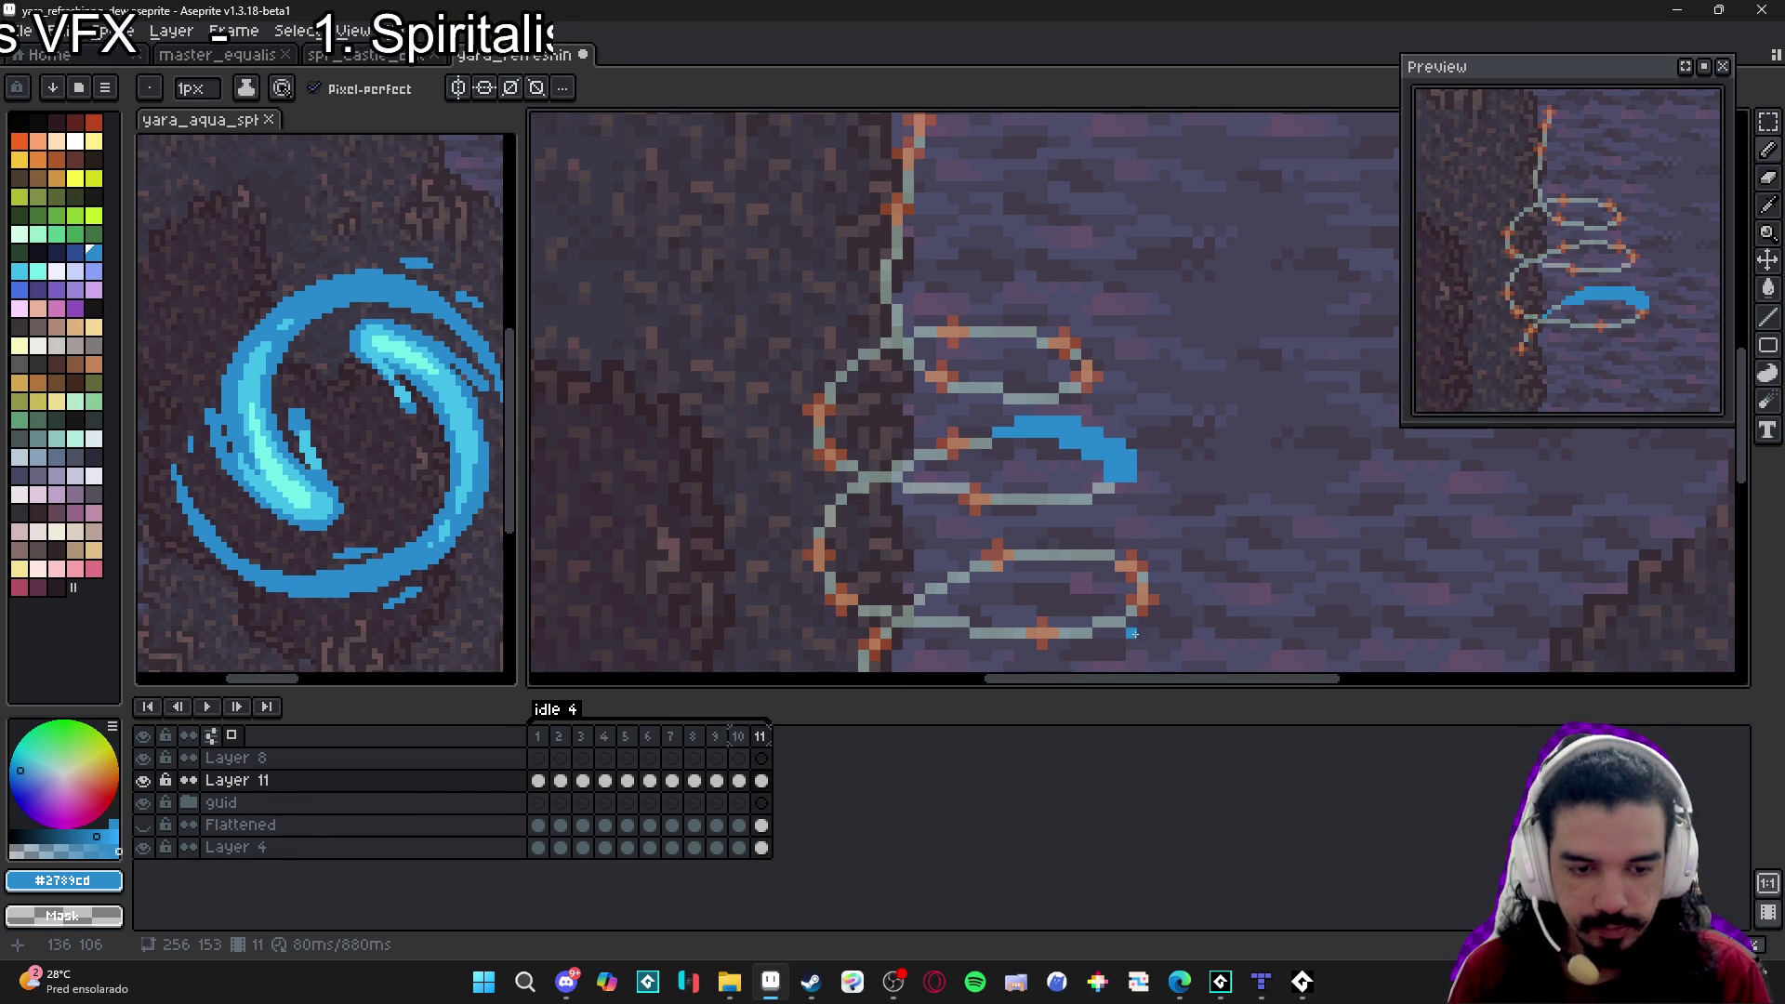
left_click(760, 736)
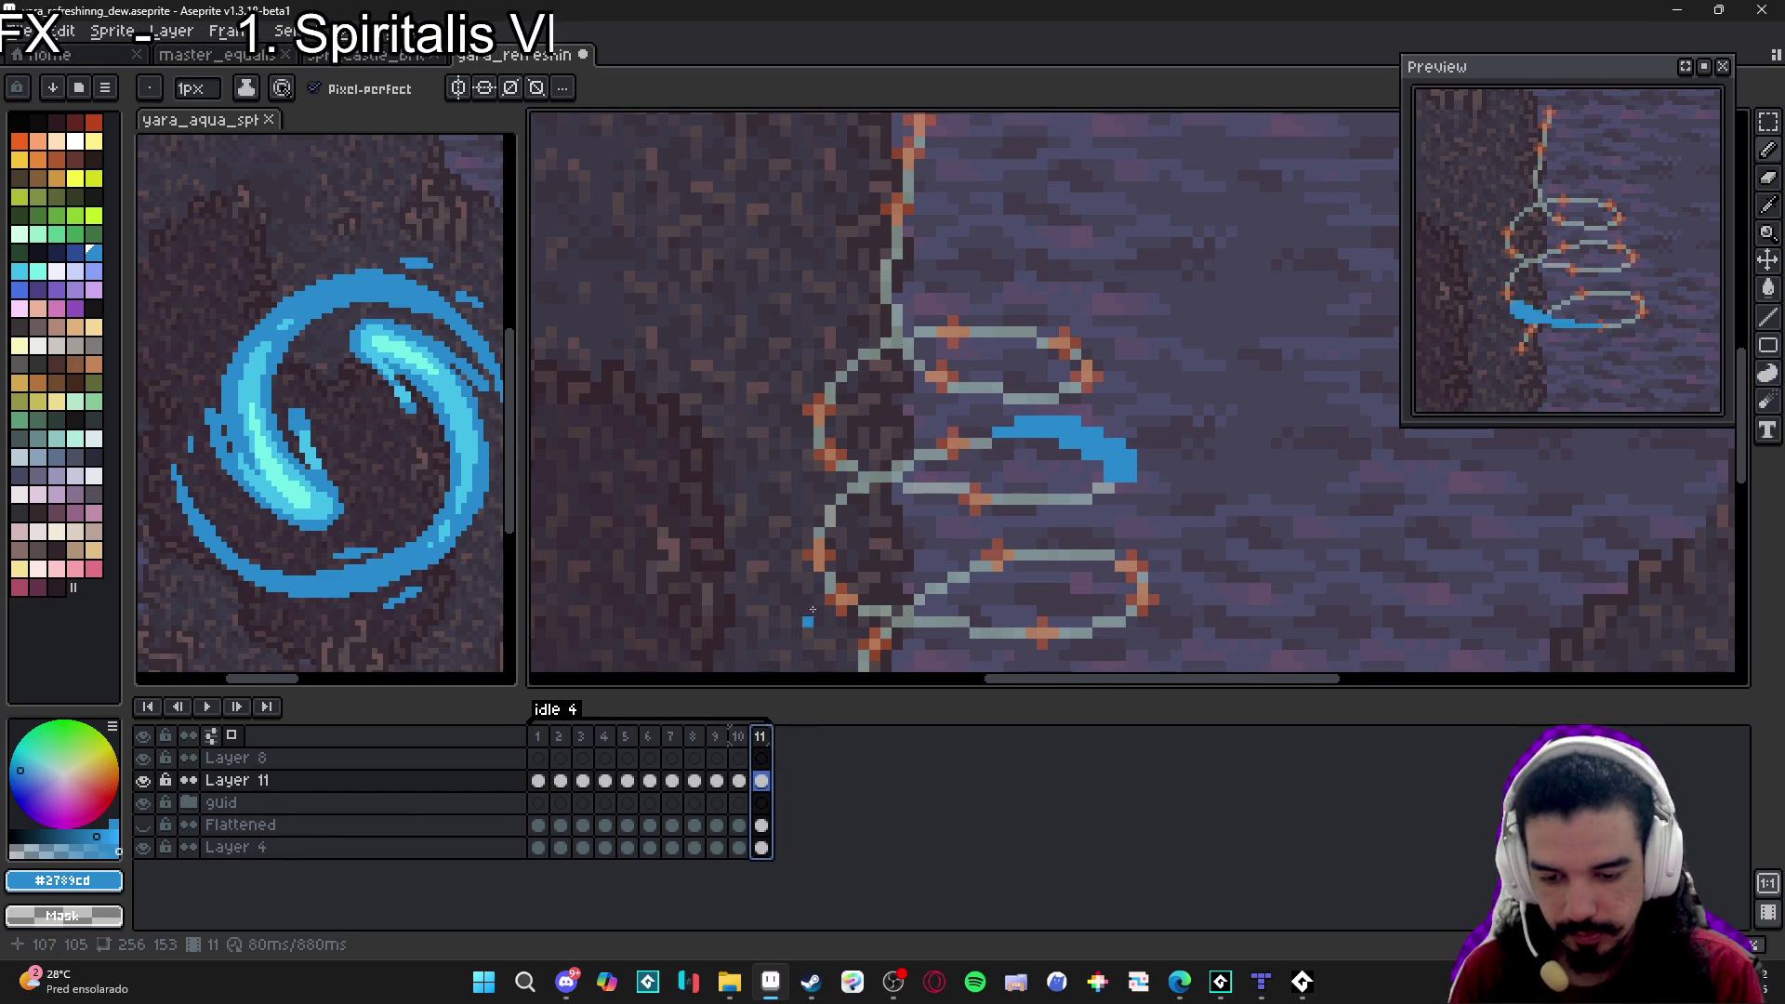
left_click(961, 444)
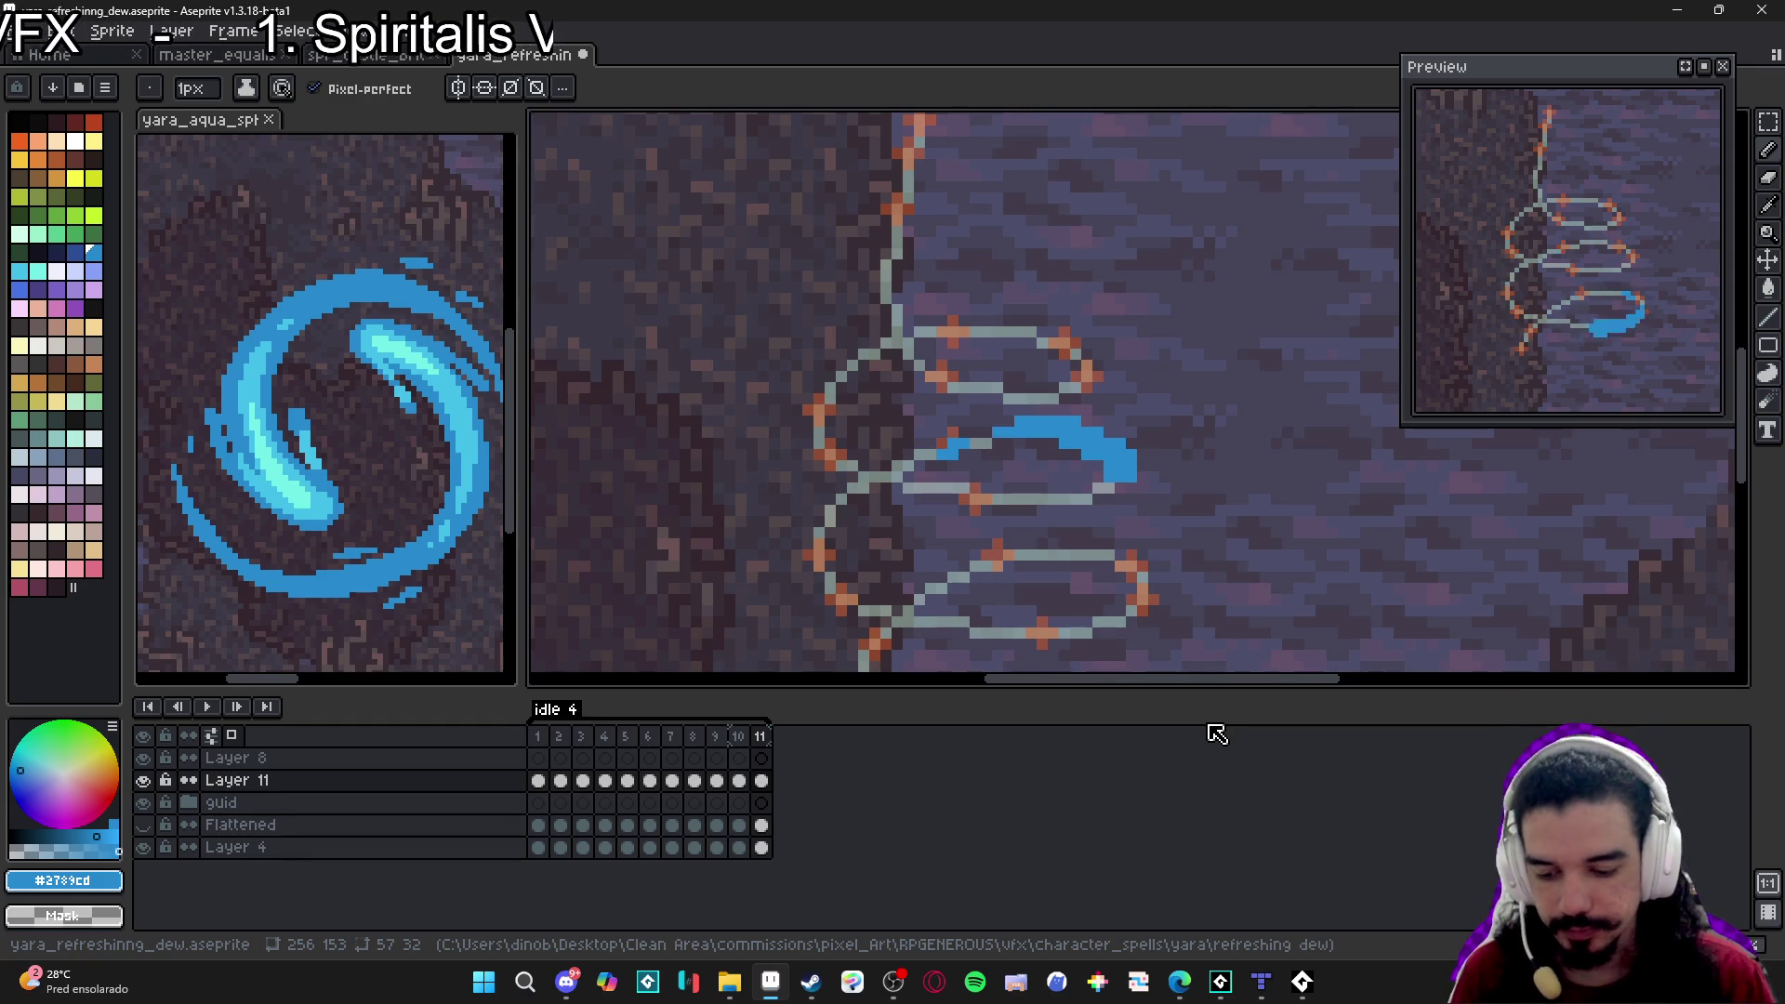
key("alt+n")
Clear frame 12's copied stroke and draw a thick blue stroke rightward along the middle loop.
key("e")
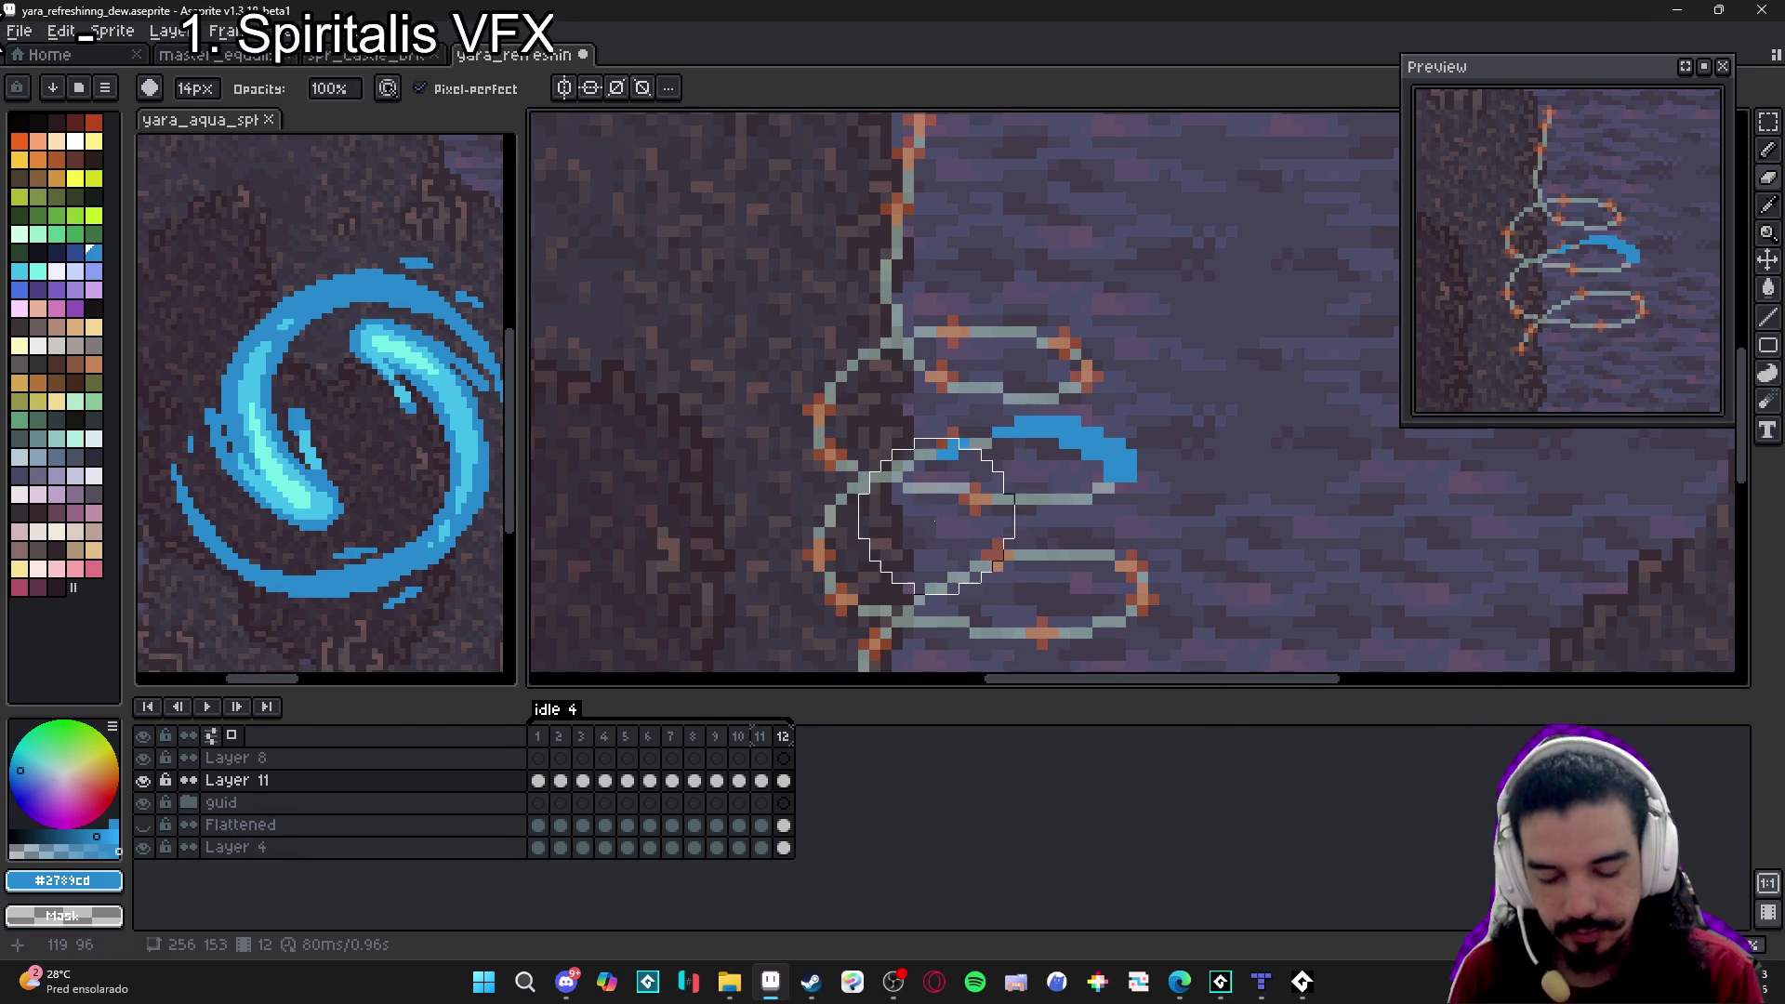
key("b")
left_click(975, 489)
left_click(991, 499)
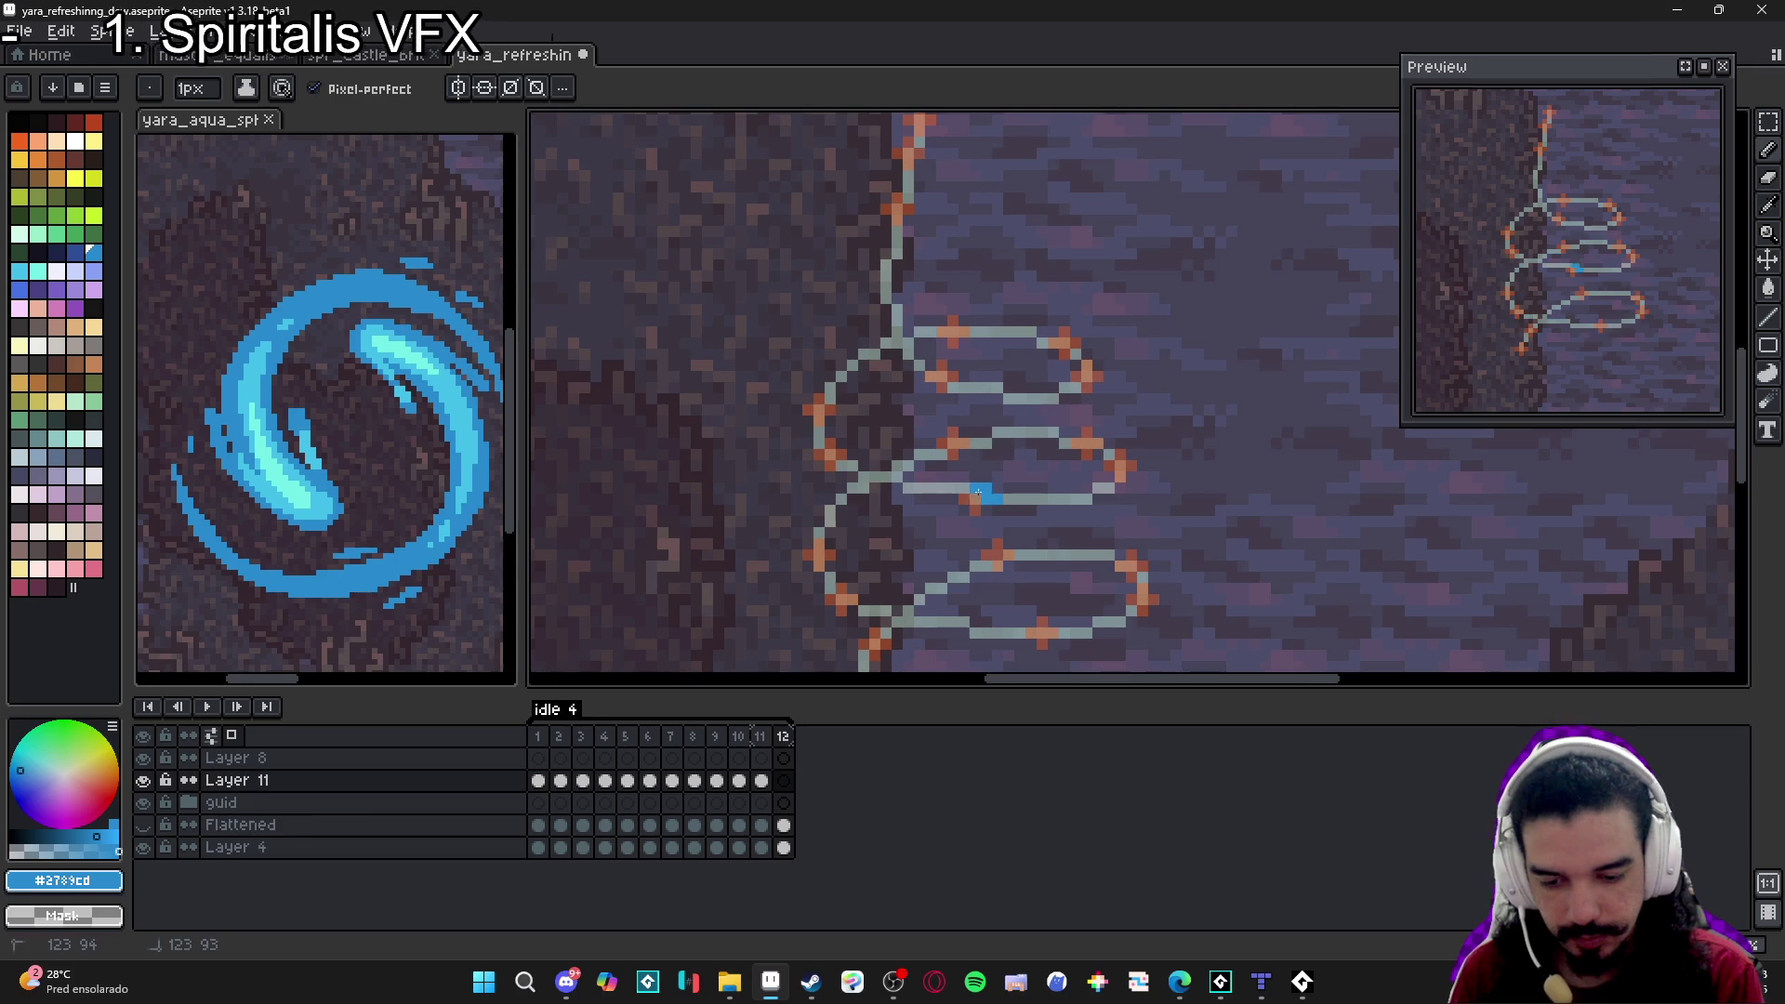
mouse_move(985, 496)
left_mouse_down()
mouse_move(1057, 499)
mouse_move(1111, 477)
left_mouse_up()
left_click(987, 478)
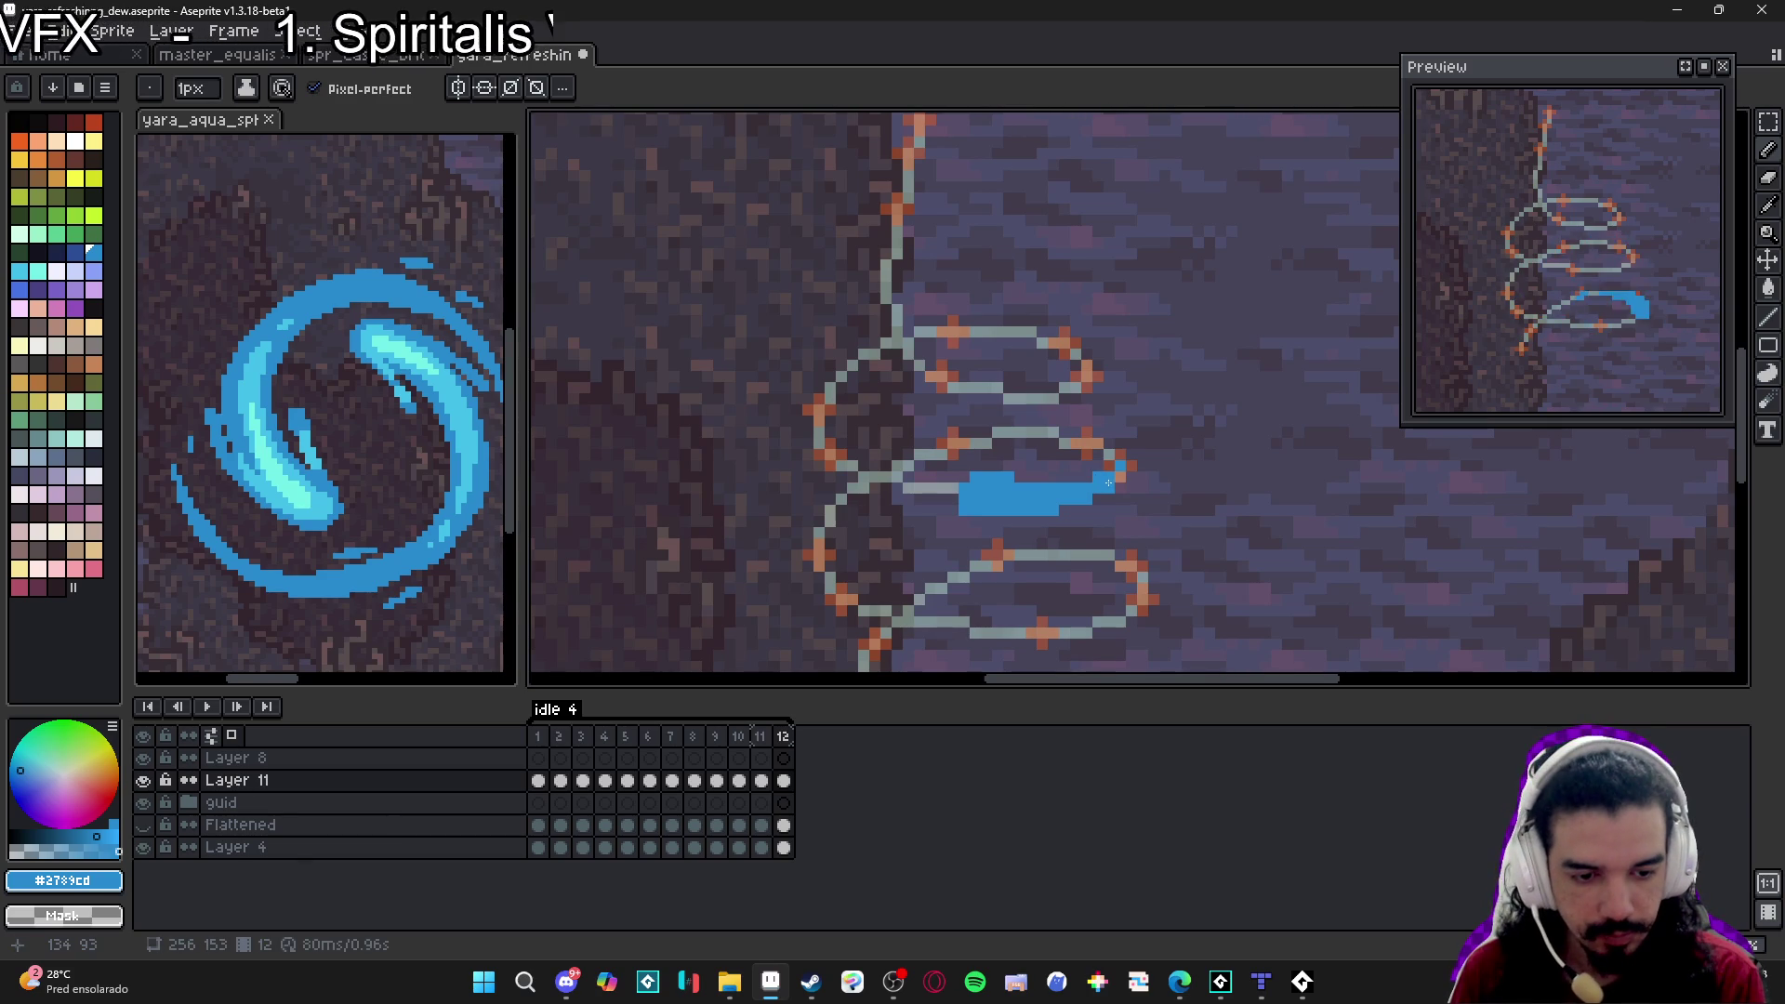
Add a thin tail curling up at the stroke's right tip, then compare frames 11 and 12.
left_click(1111, 455)
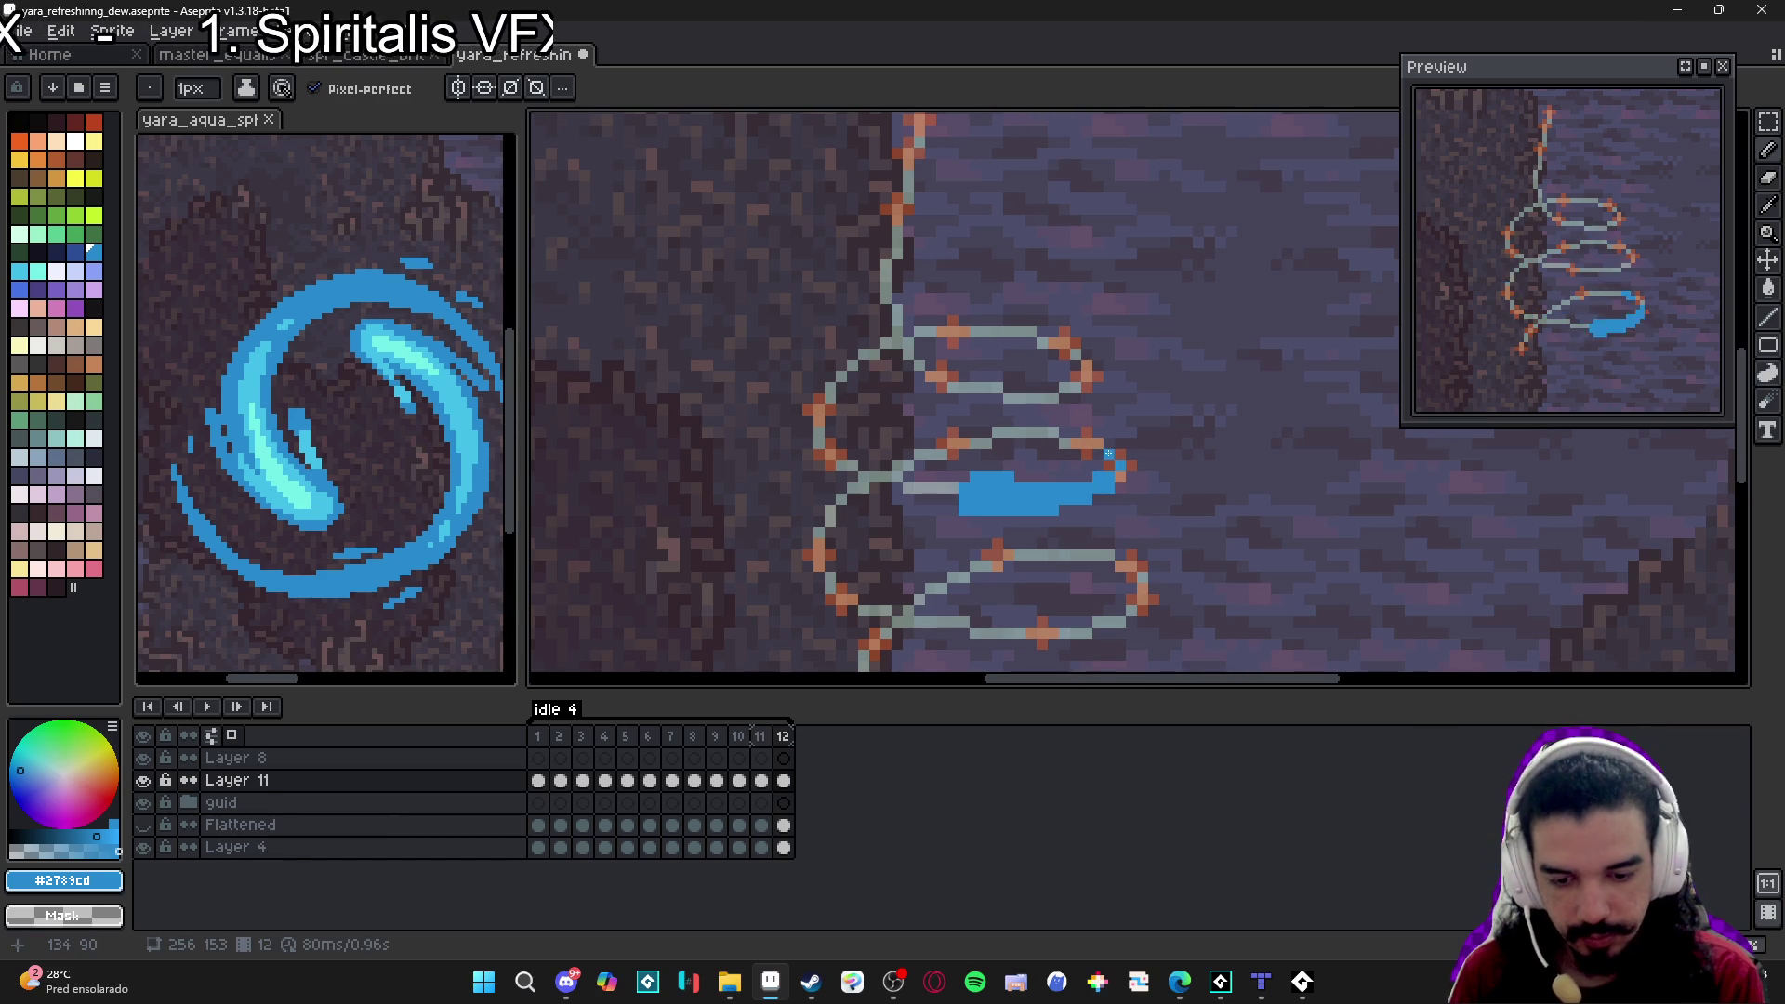
left_click(1098, 445)
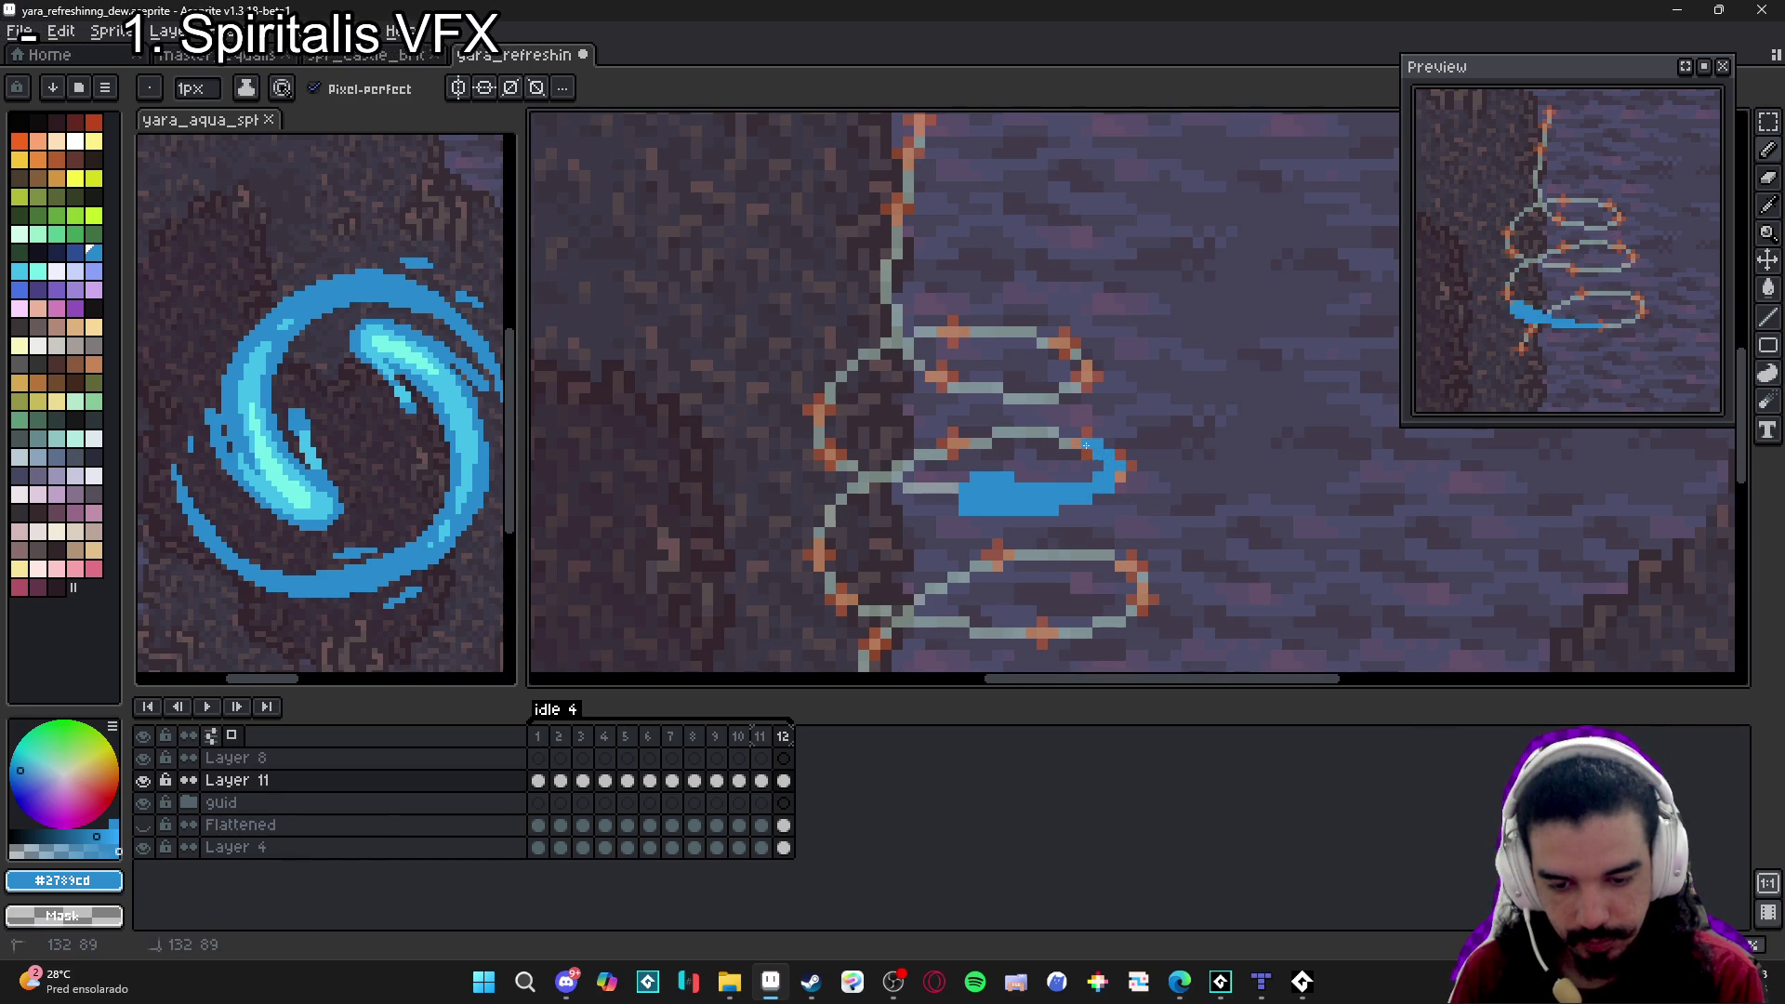
key("e")
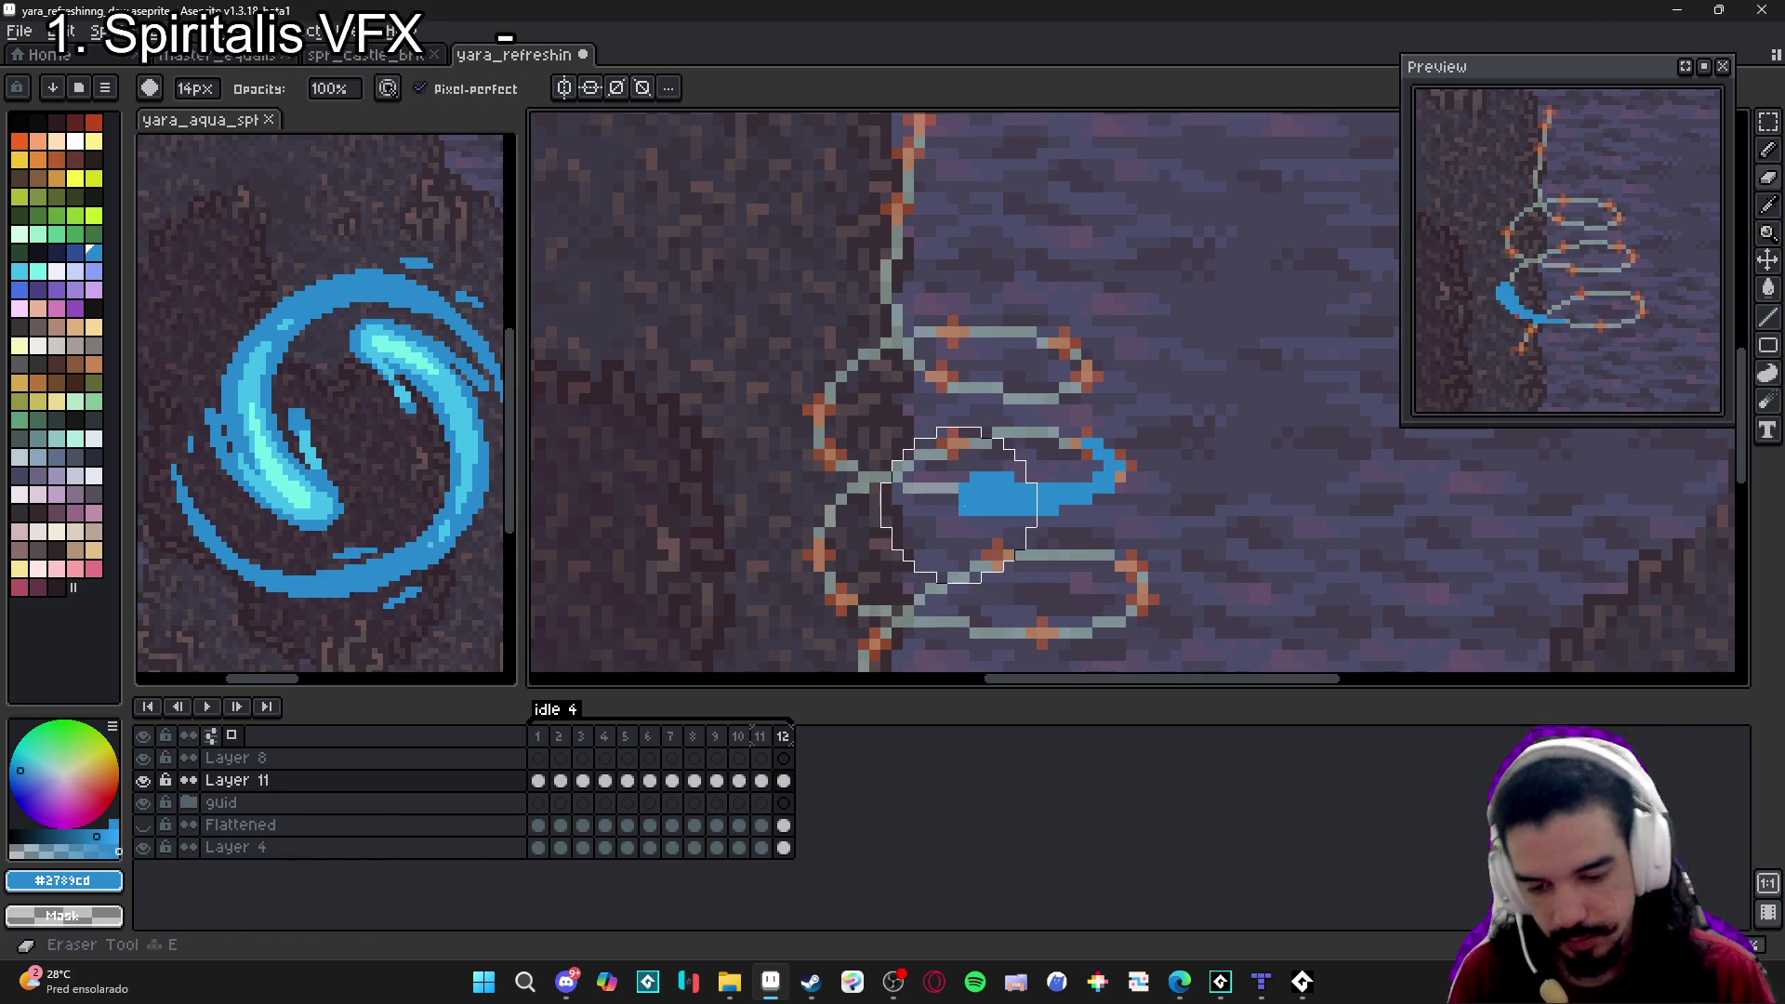
key("b")
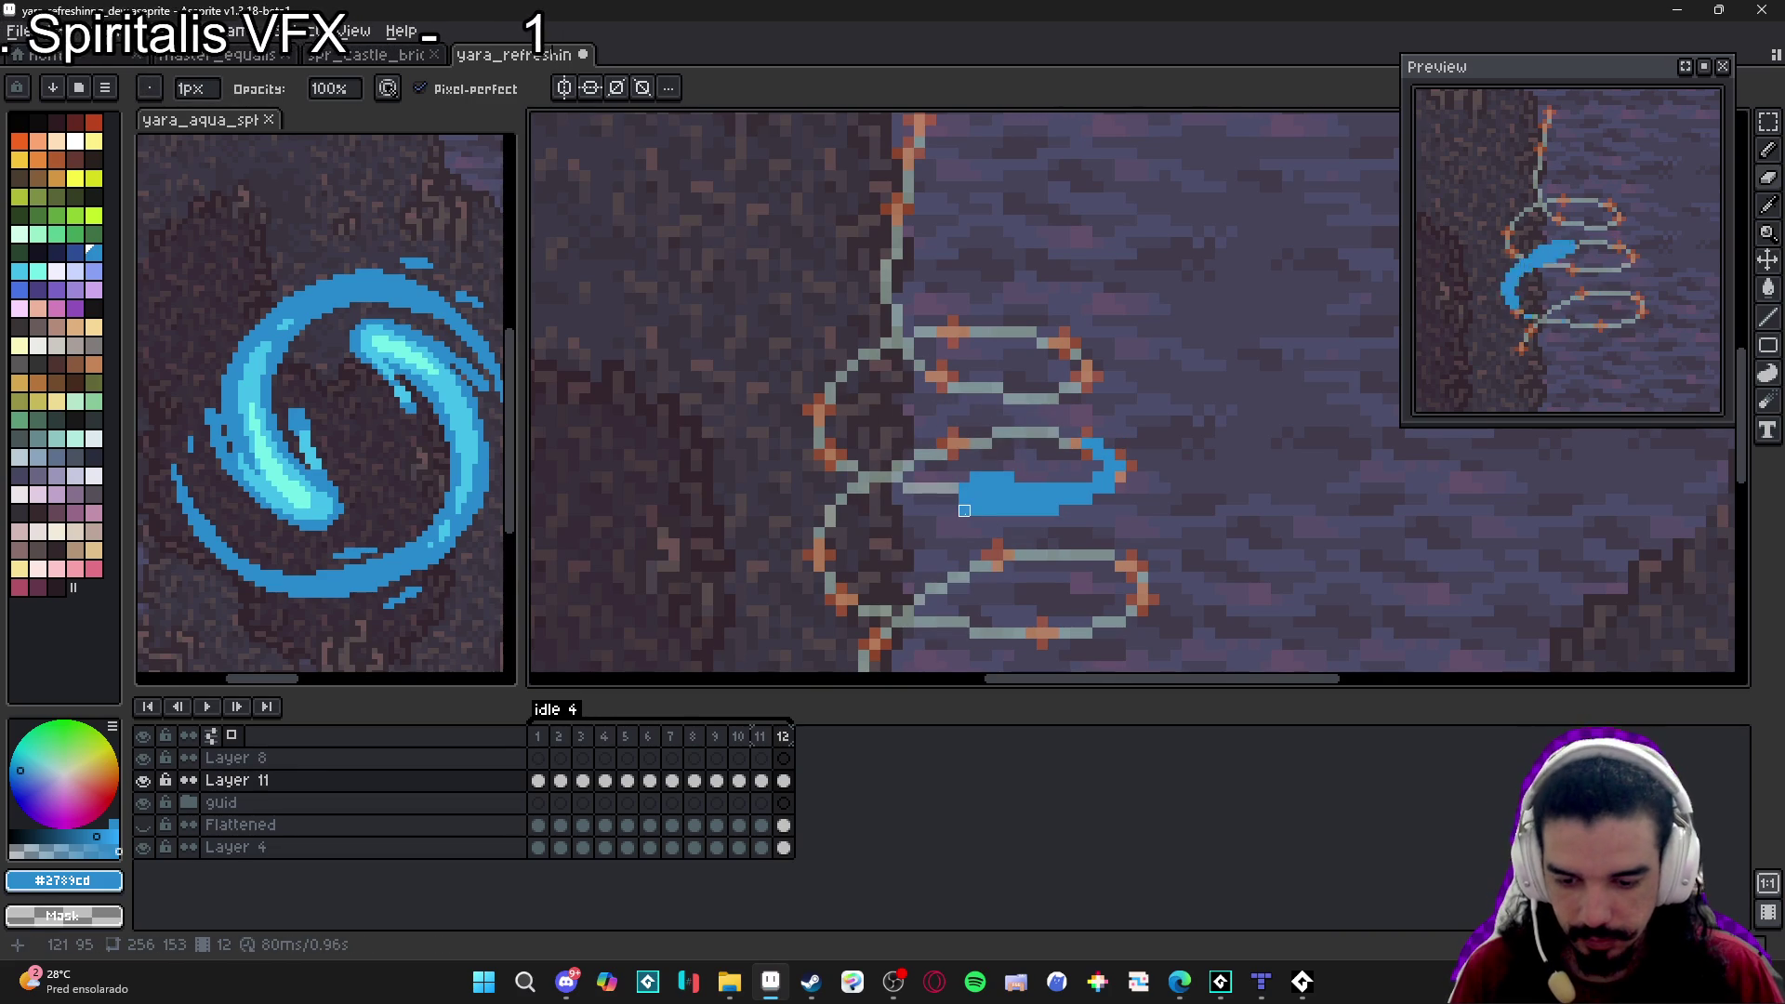
key("b")
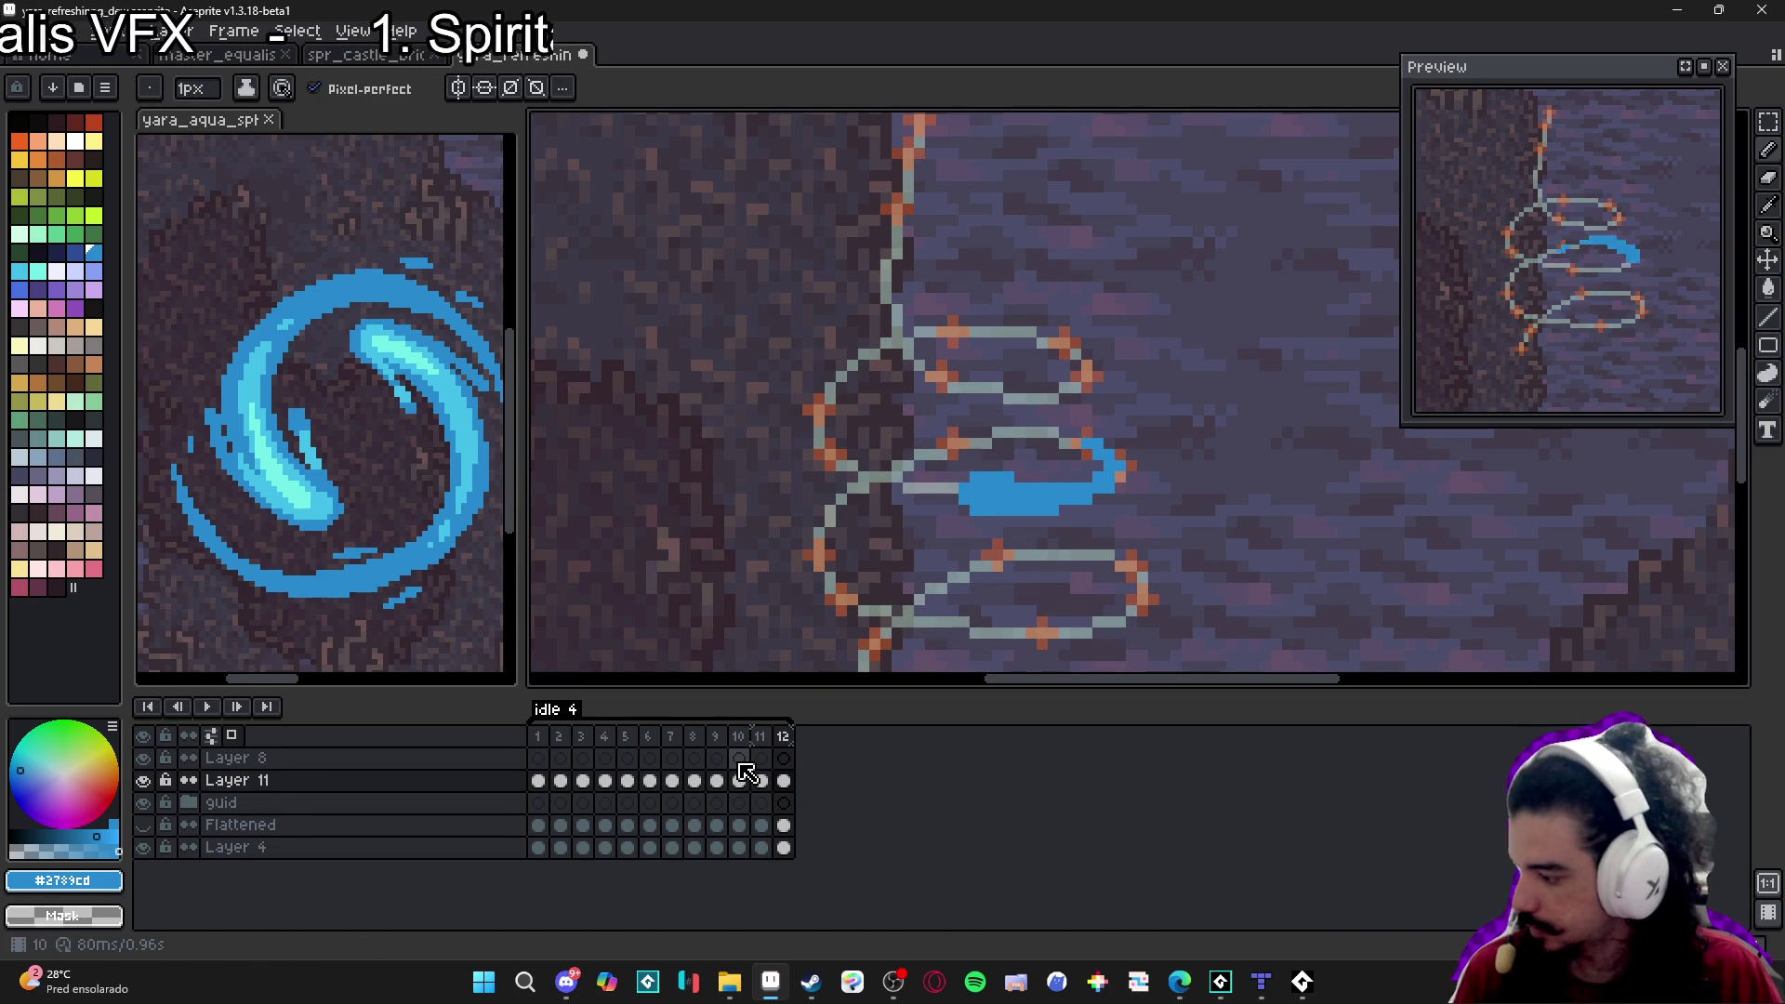
left_click(764, 741)
left_click(787, 747)
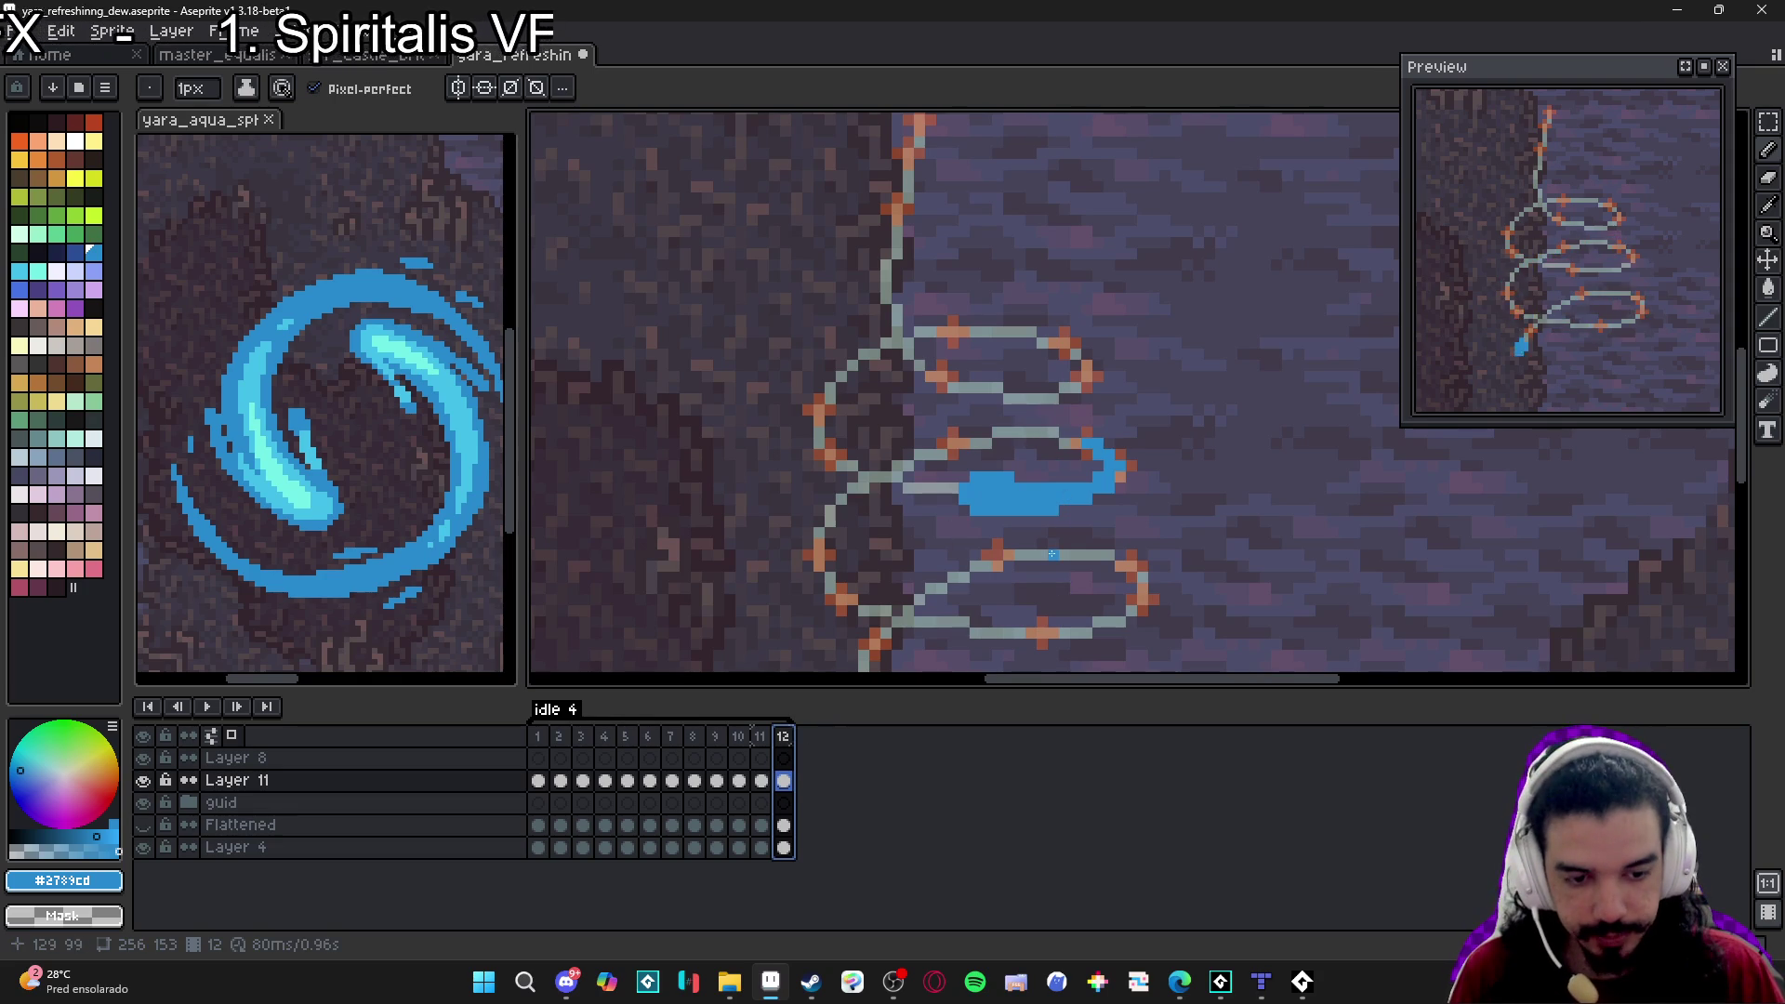
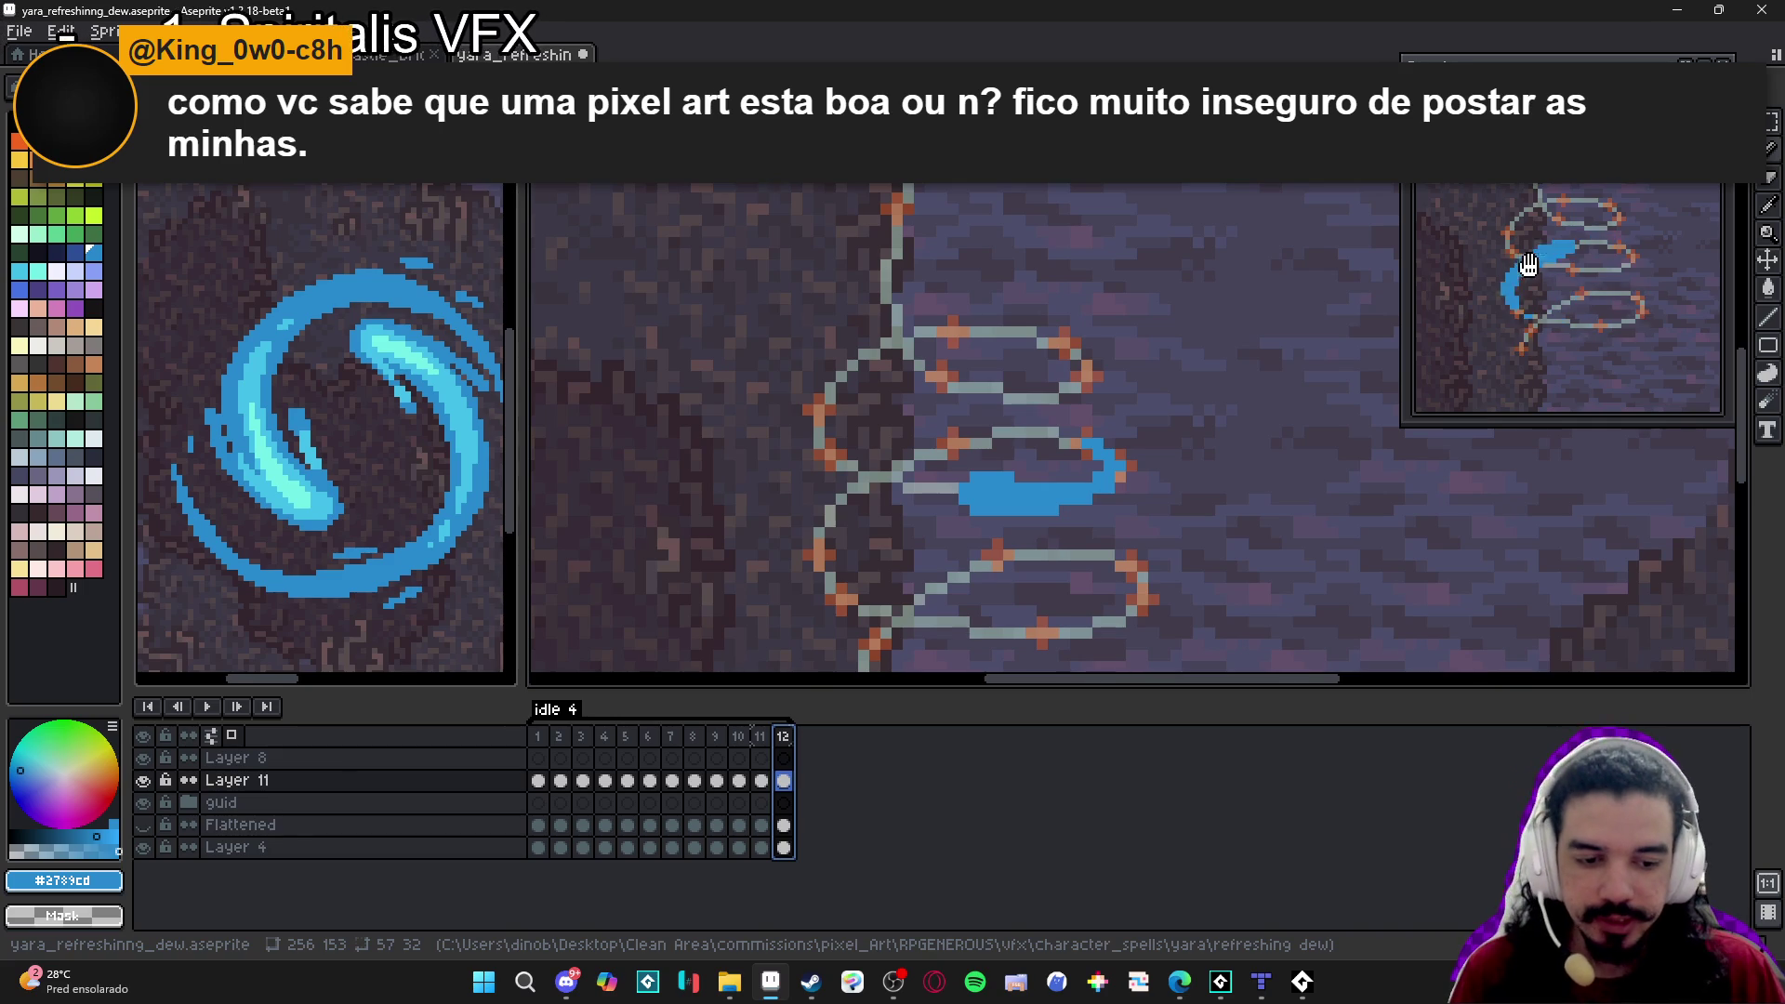
Clear the frame-range selection and flip between frames 11 and 12 to compare them.
left_click(1087, 474)
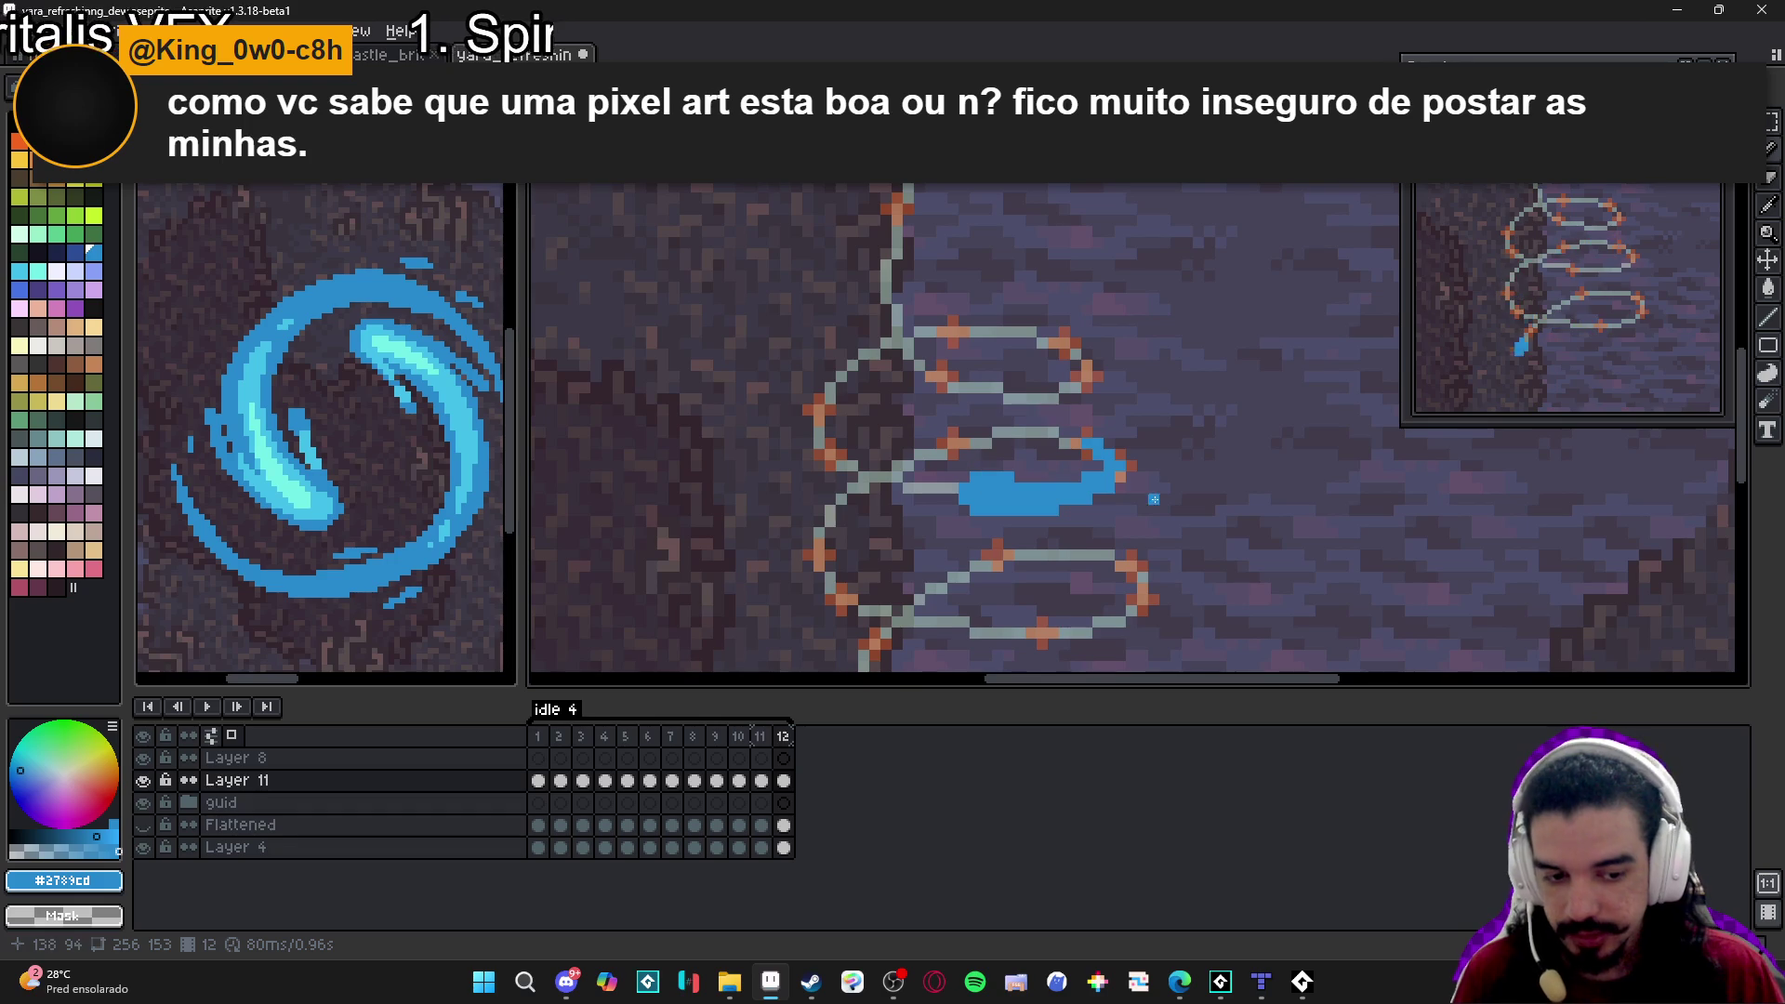
left_click(761, 737)
left_click(781, 743)
left_click(771, 743)
left_click(783, 744)
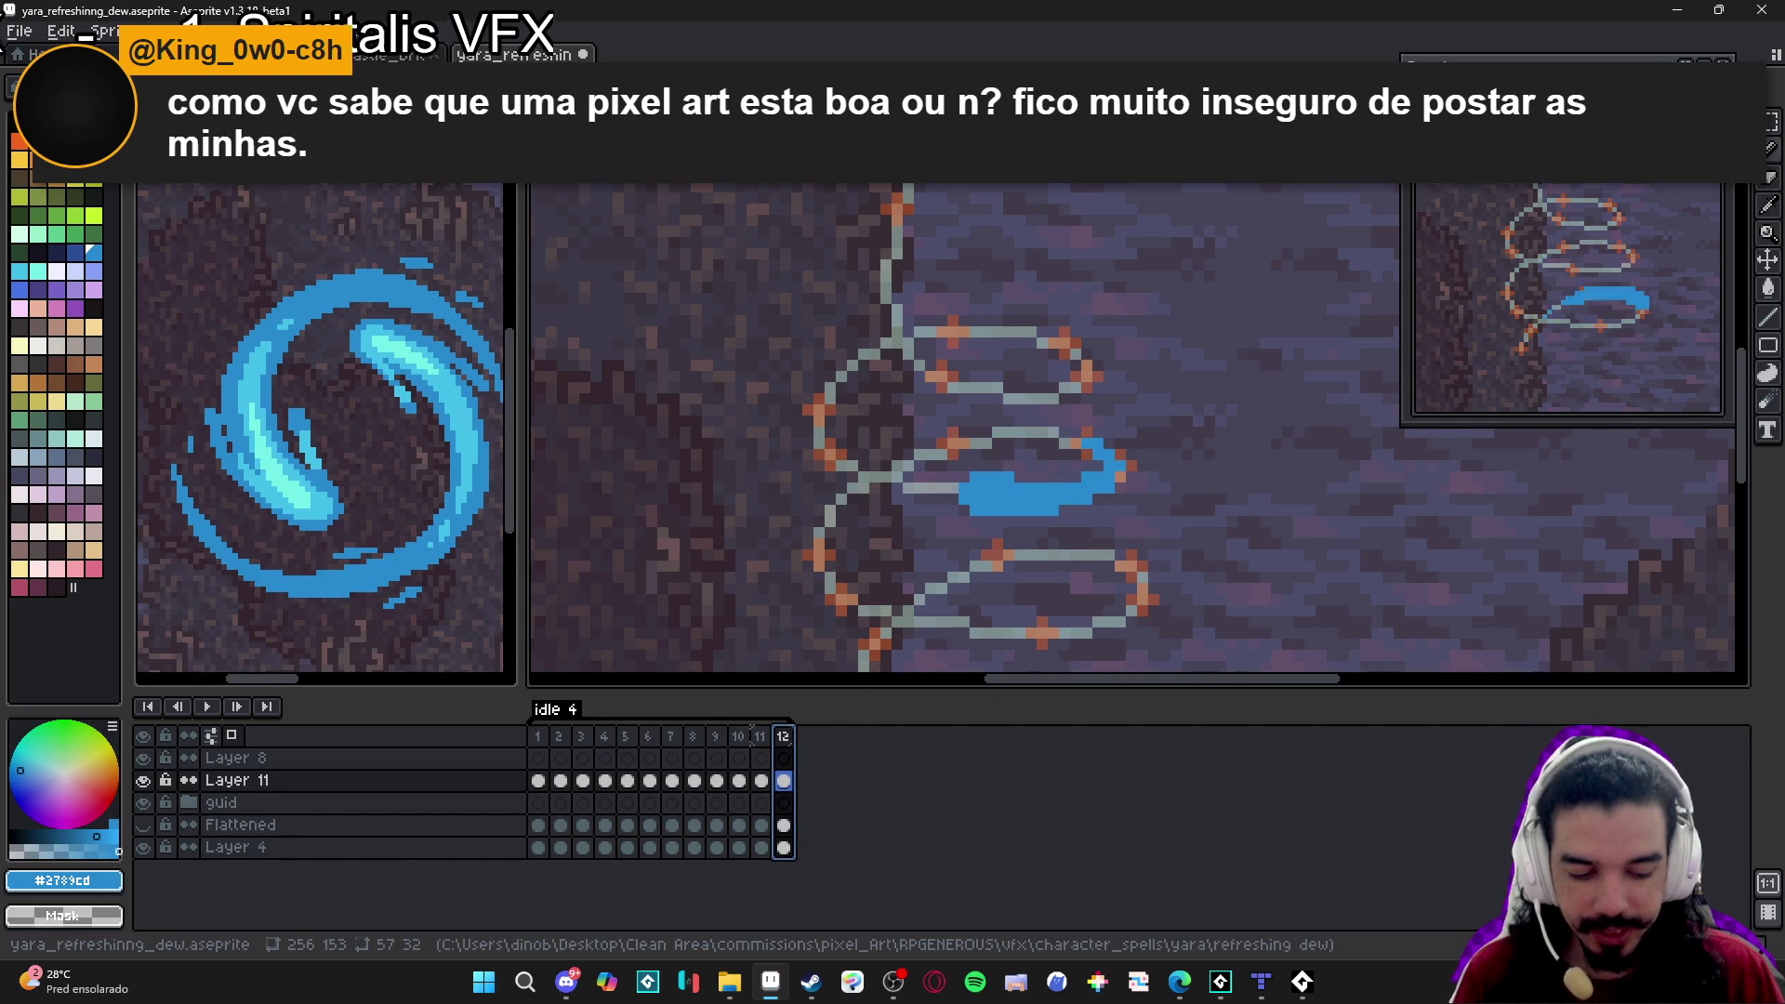
Add frame 13, clear its copied stroke, and draw a long blue streak across the middle loop.
key("alt+n")
key("Delete")
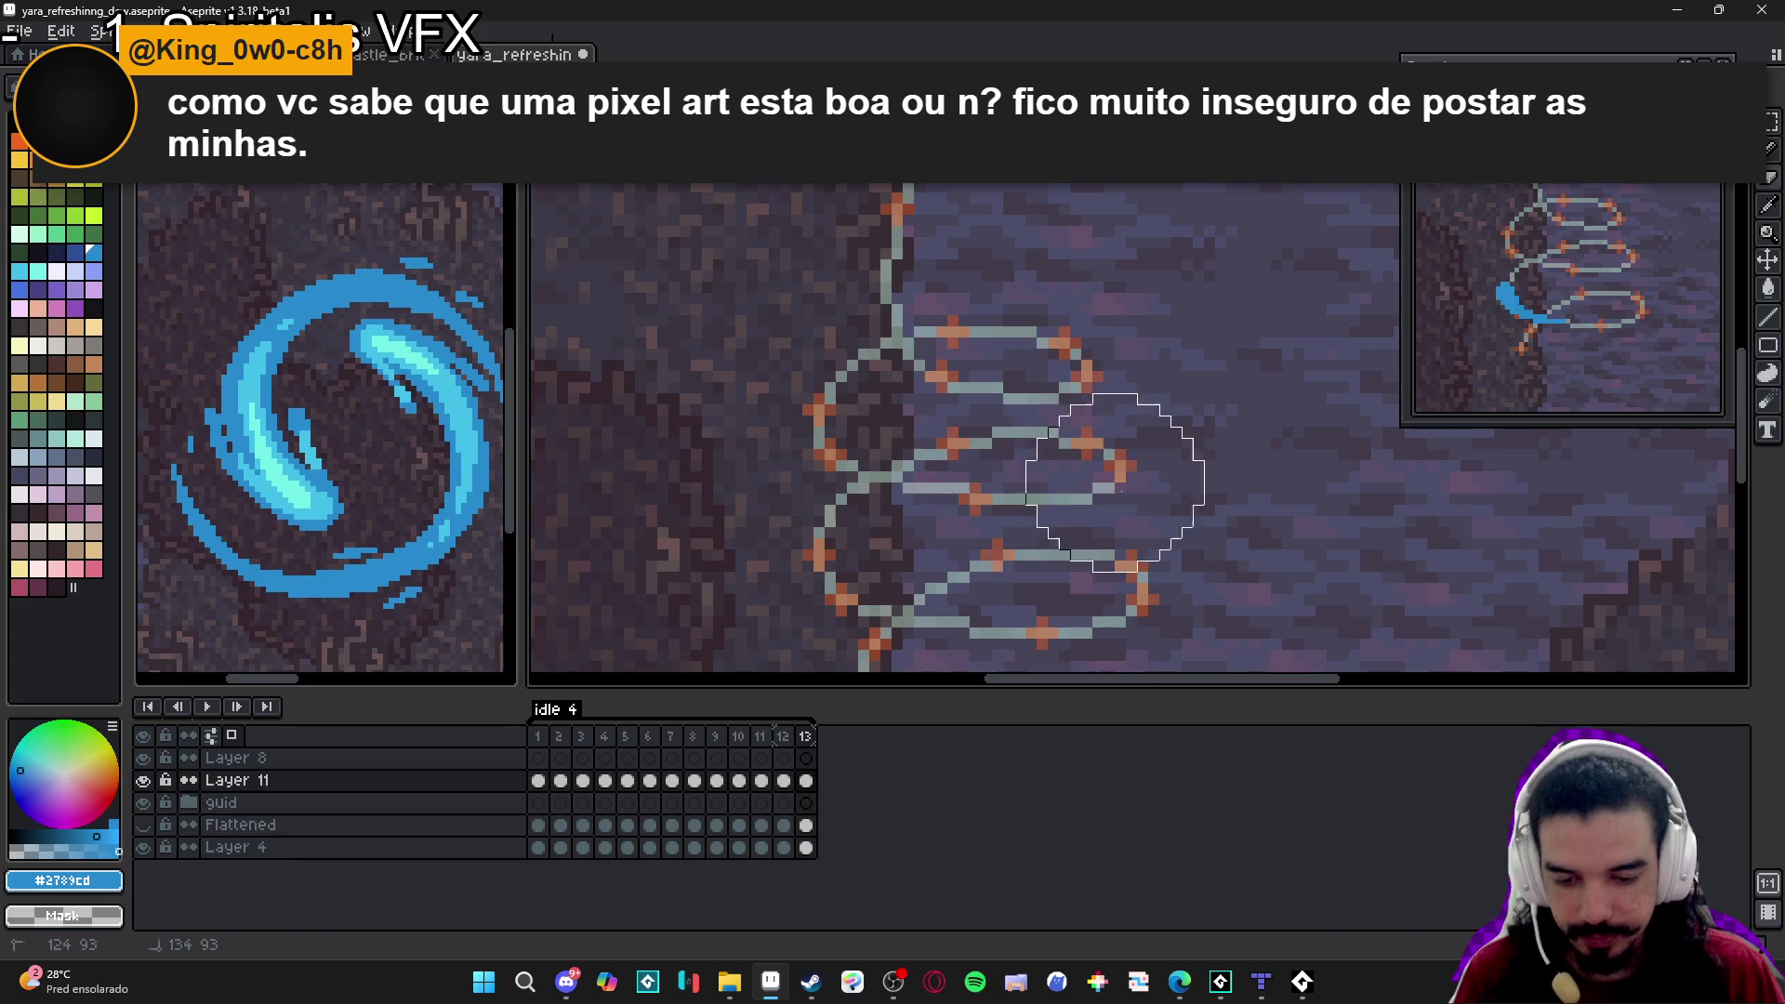
key("ctrl+d")
left_click(836, 461)
mouse_move(833, 475)
left_mouse_down()
mouse_move(947, 511)
mouse_move(1014, 501)
left_mouse_up()
left_click(939, 488)
left_click(864, 456)
left_click(926, 479)
left_click_drag(1012, 500, 1023, 500)
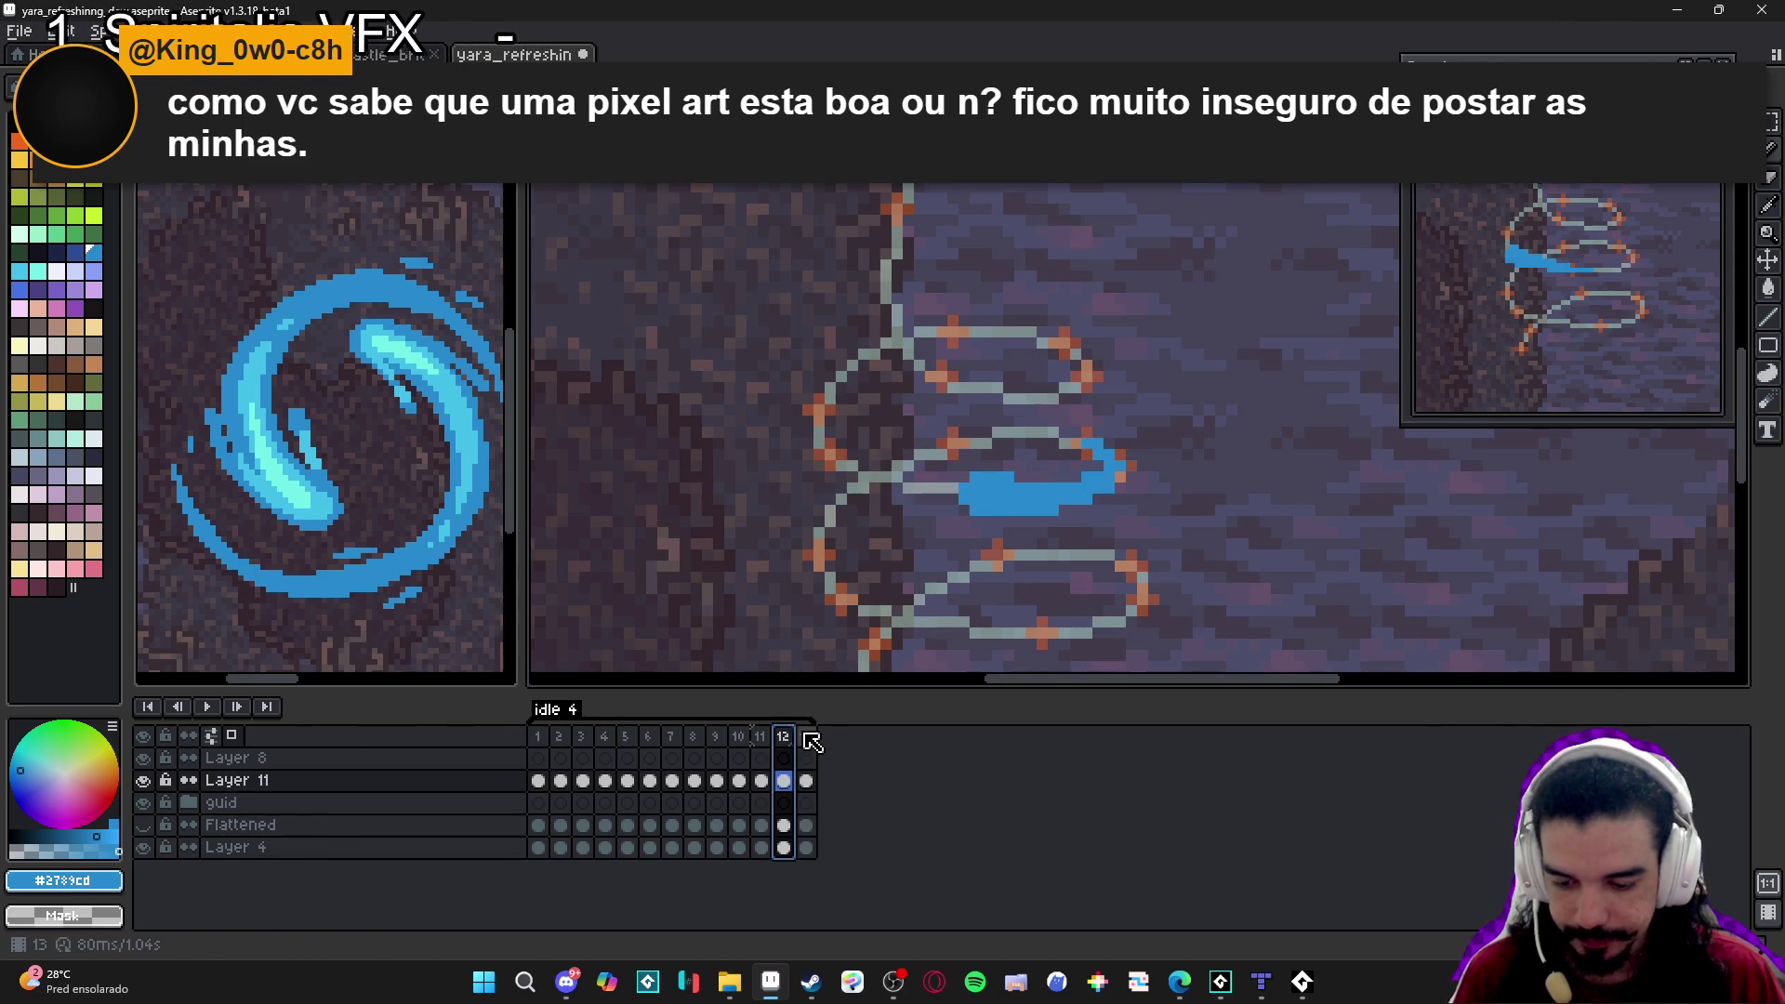
Compare frame 13 with frame 12, add a blue touch-up pixel, then add frame 14.
left_click(807, 737)
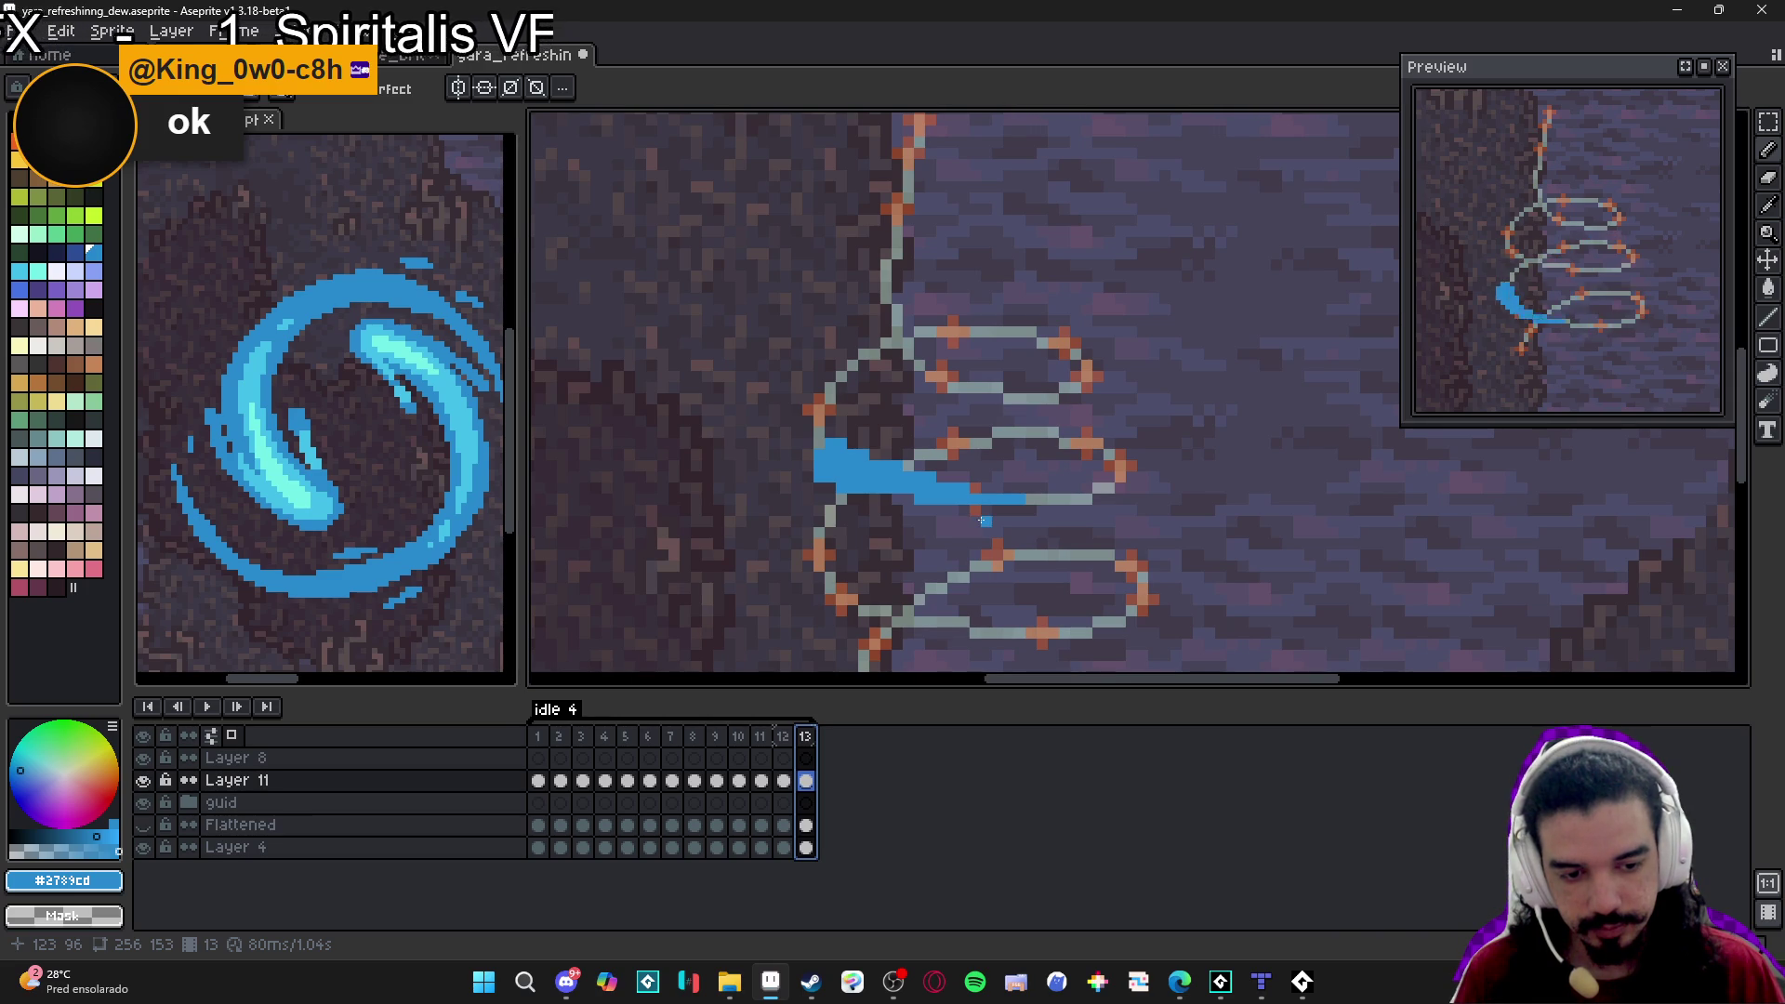
left_click(787, 739)
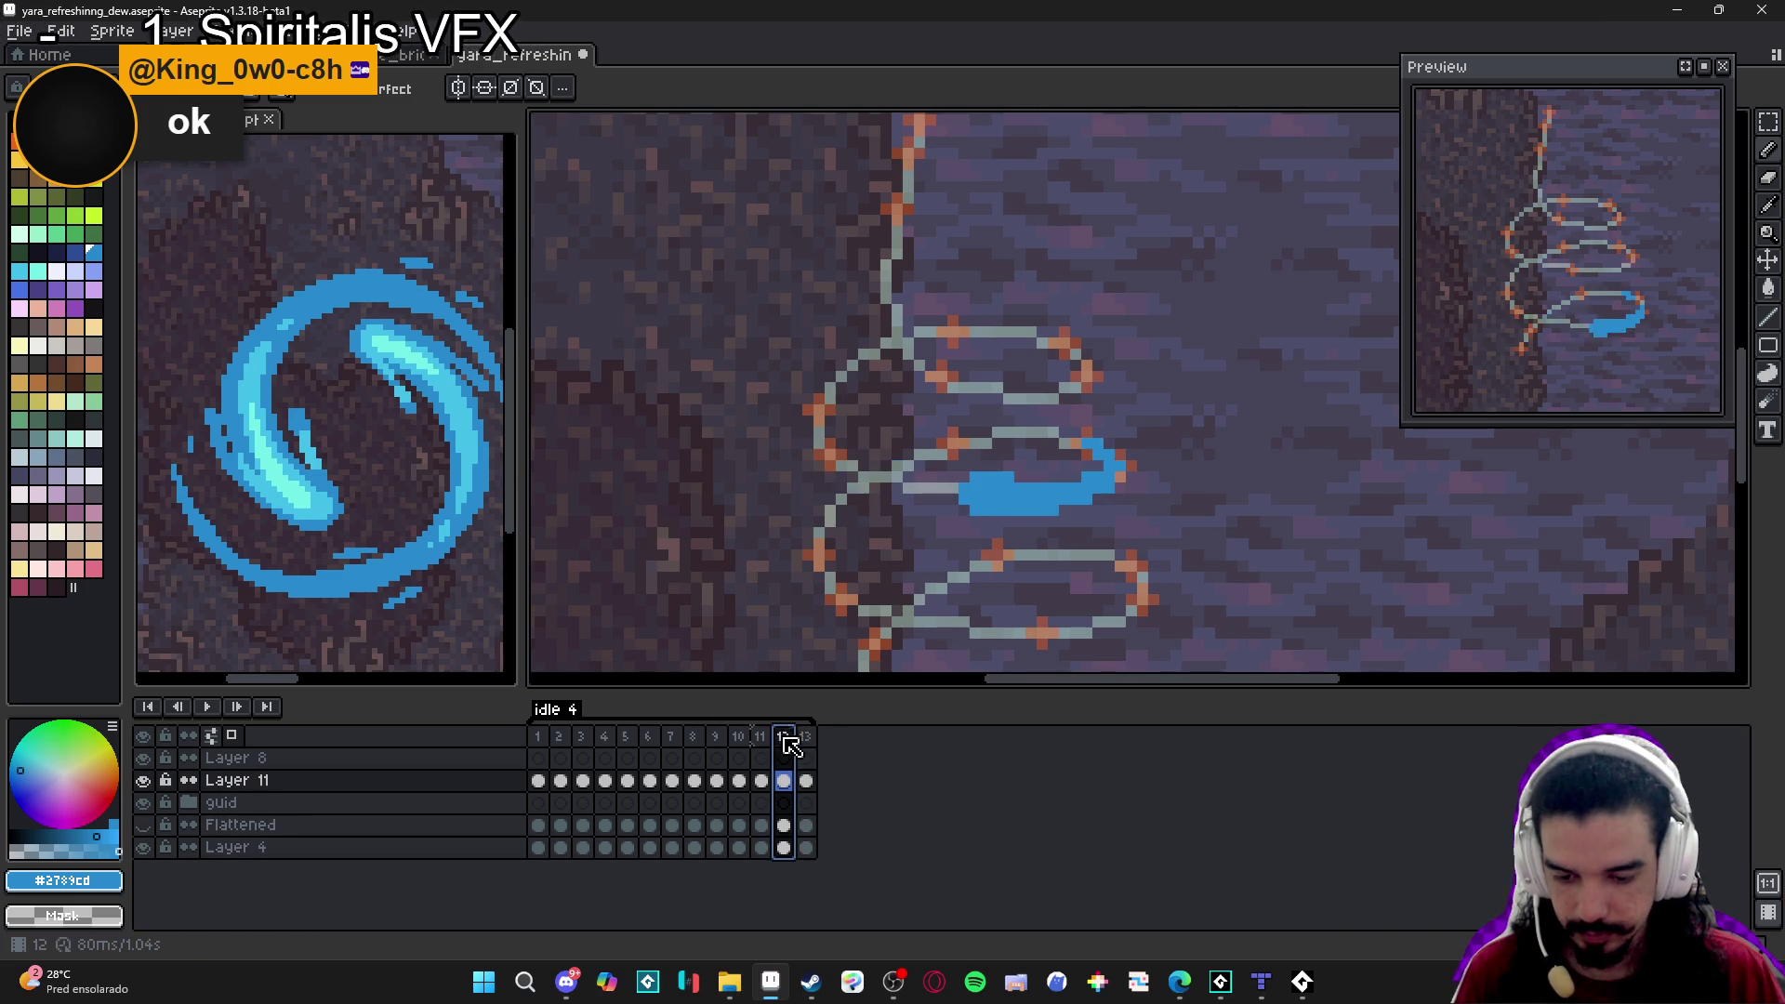
left_click(804, 741)
left_click(1059, 500)
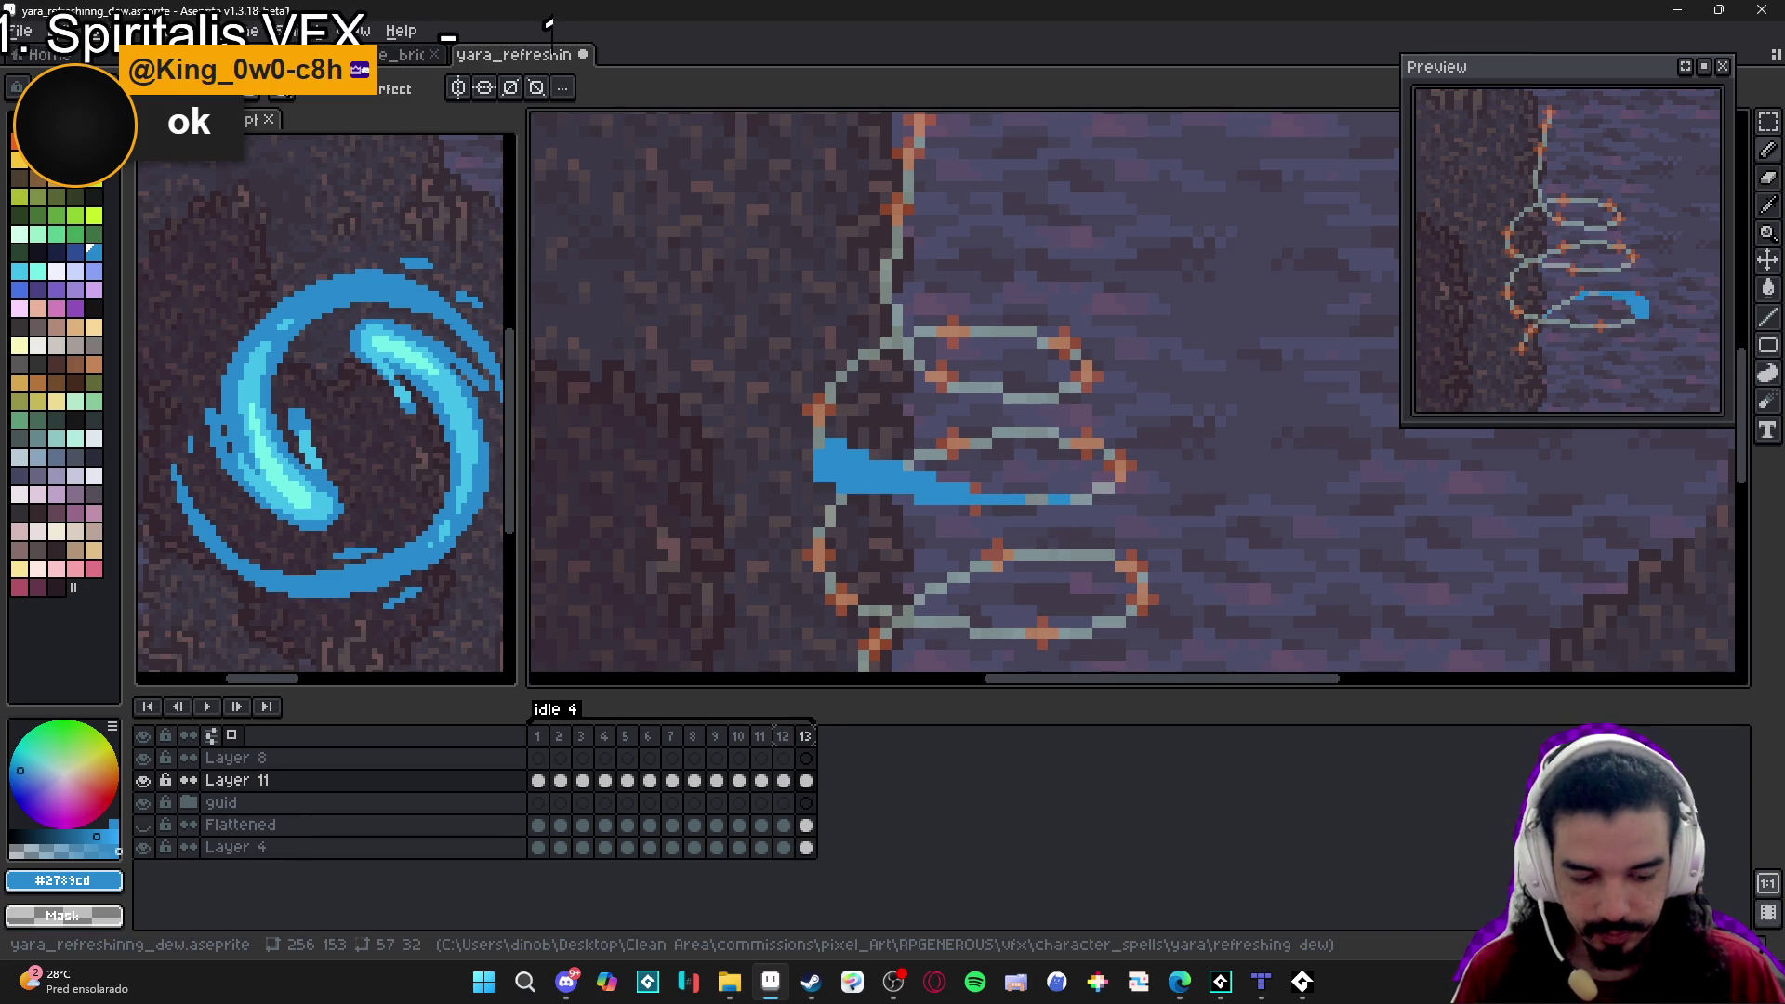
key("alt+n")
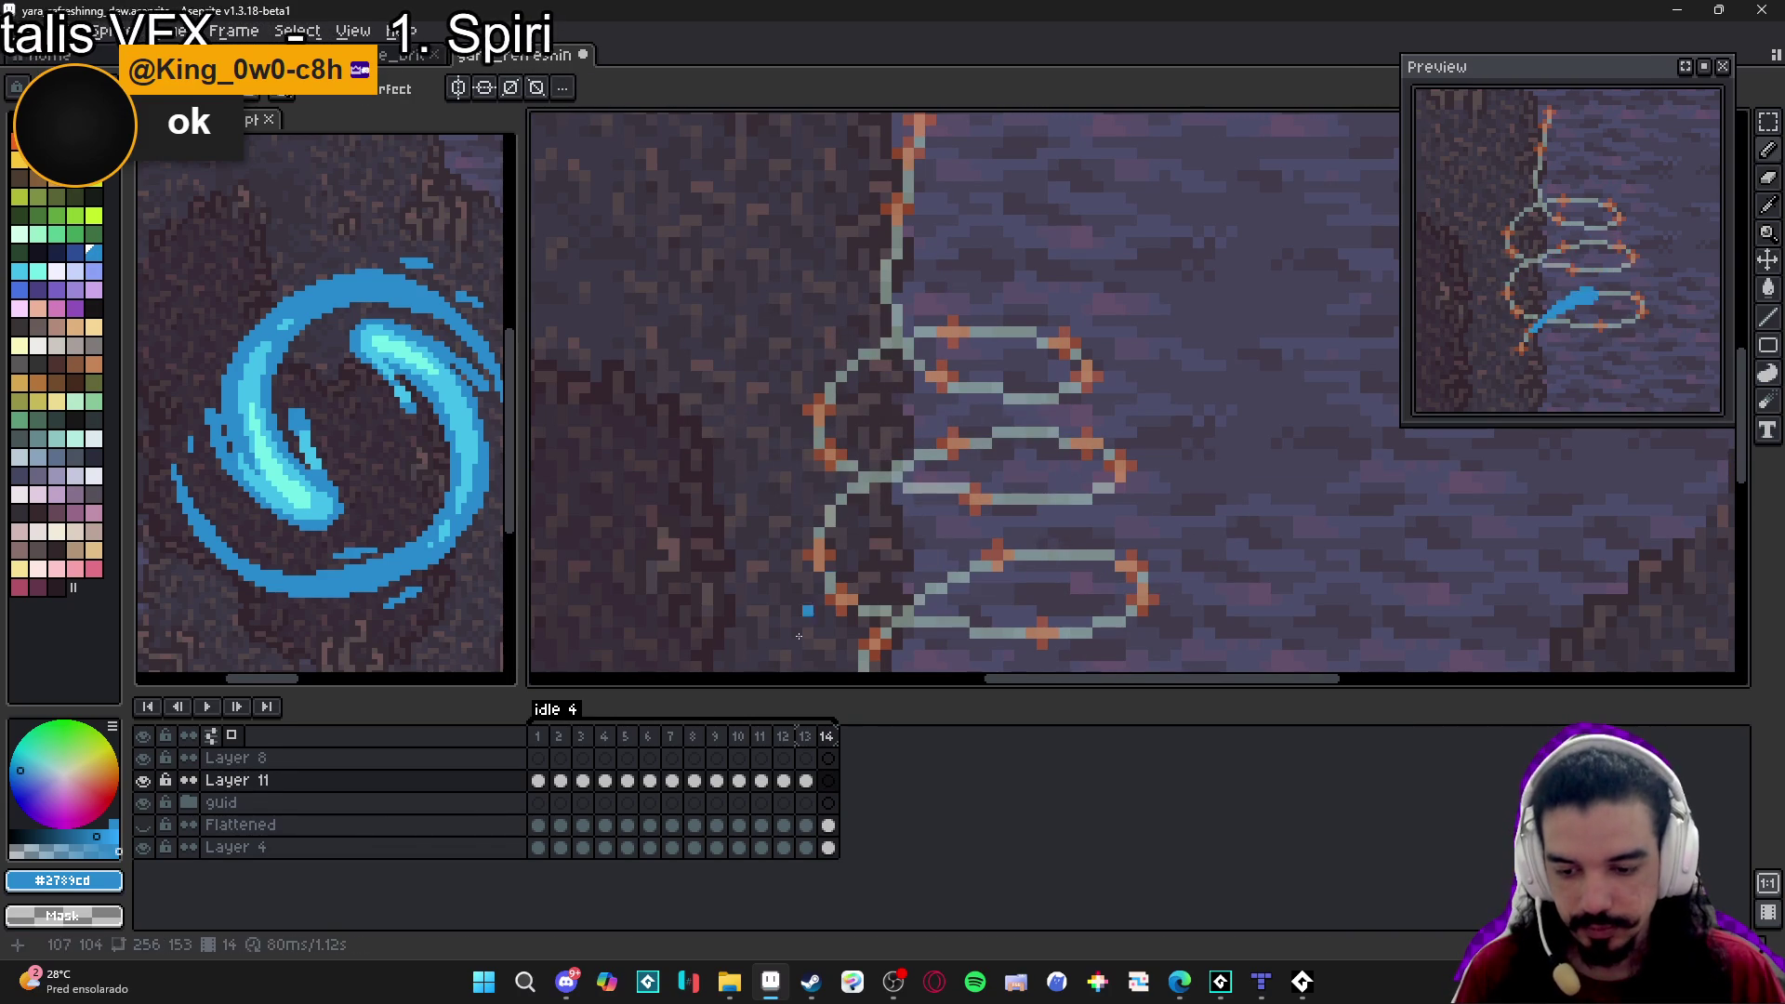
left_click(805, 736)
On frame 14, paint a blue blob and extend it into an arc along the middle loop.
left_click(827, 737)
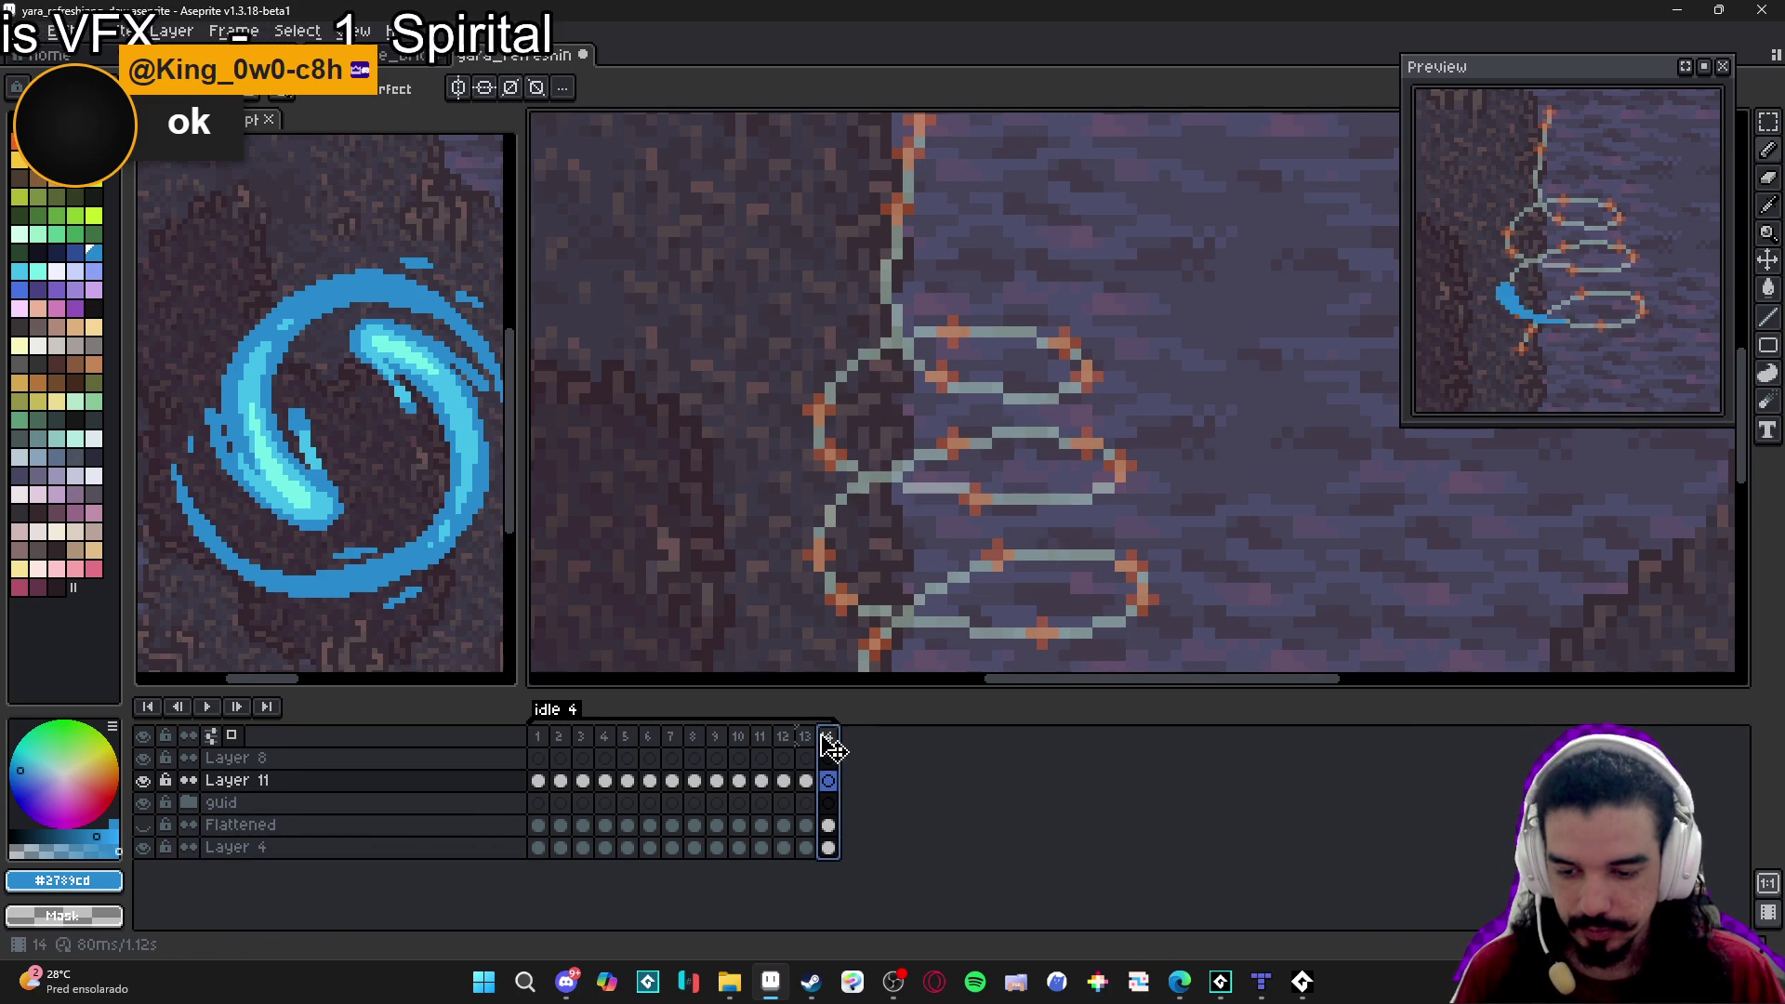
left_click(827, 406)
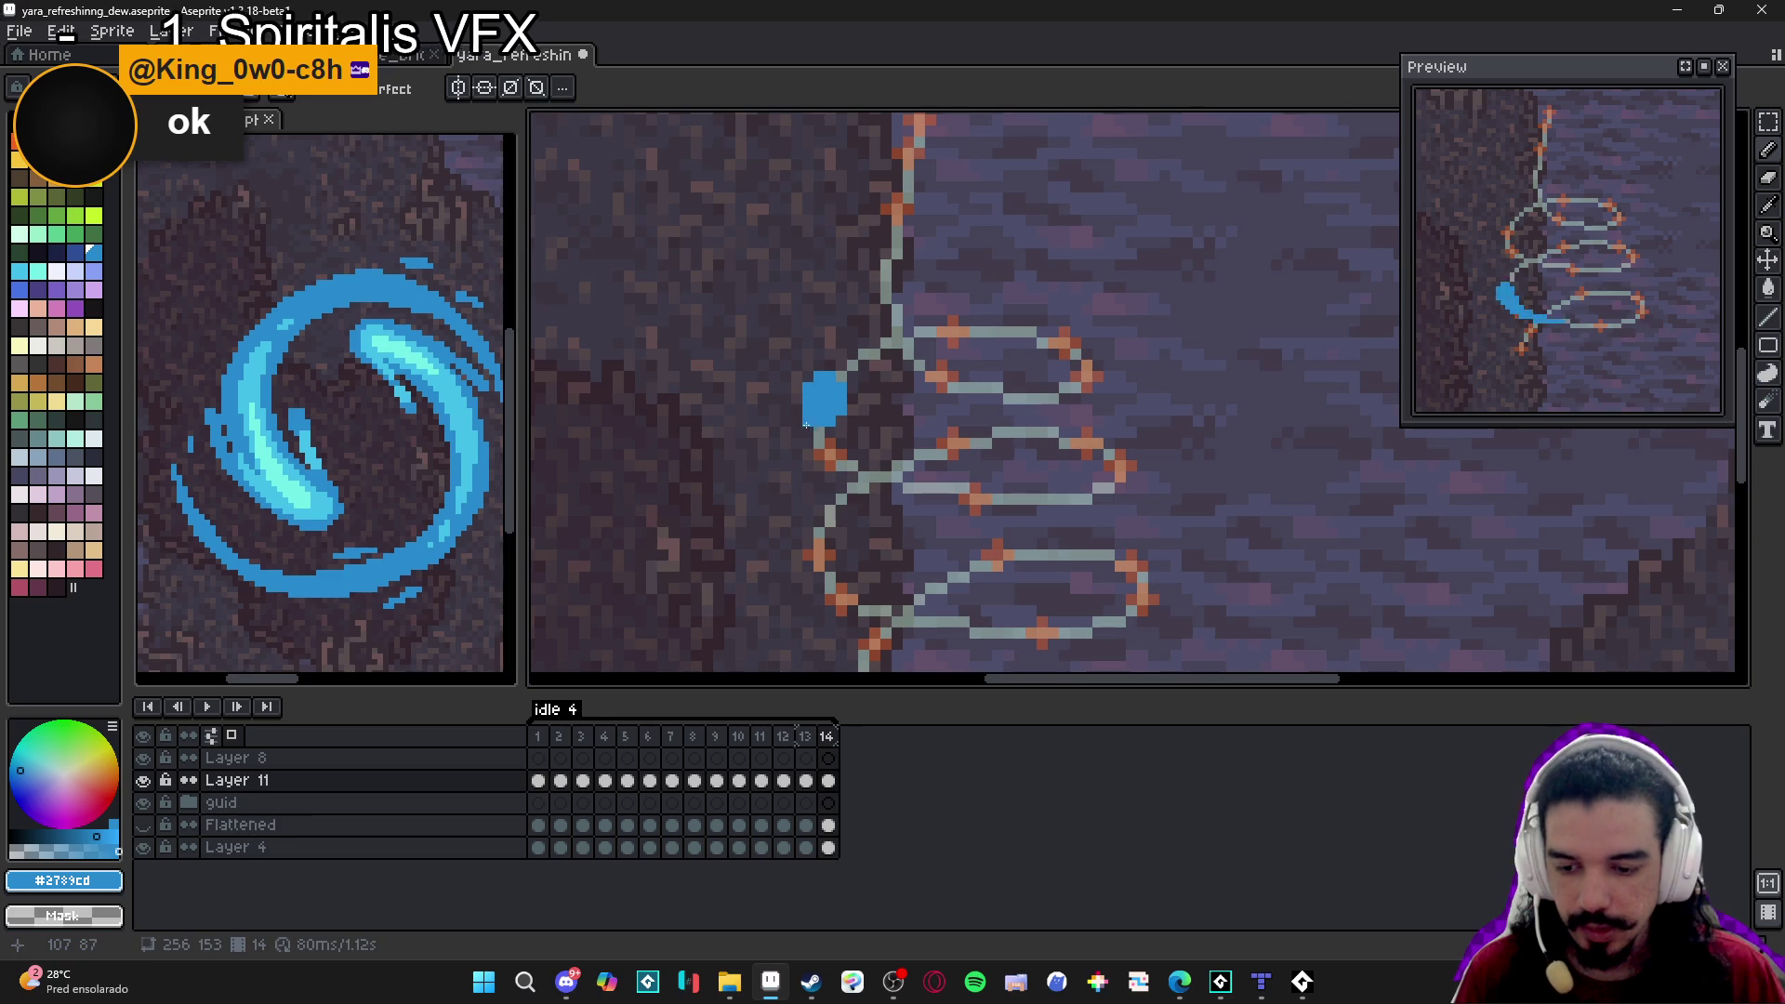
mouse_move(812, 419)
left_mouse_down()
mouse_move(854, 470)
mouse_move(930, 482)
mouse_move(893, 470)
left_mouse_up()
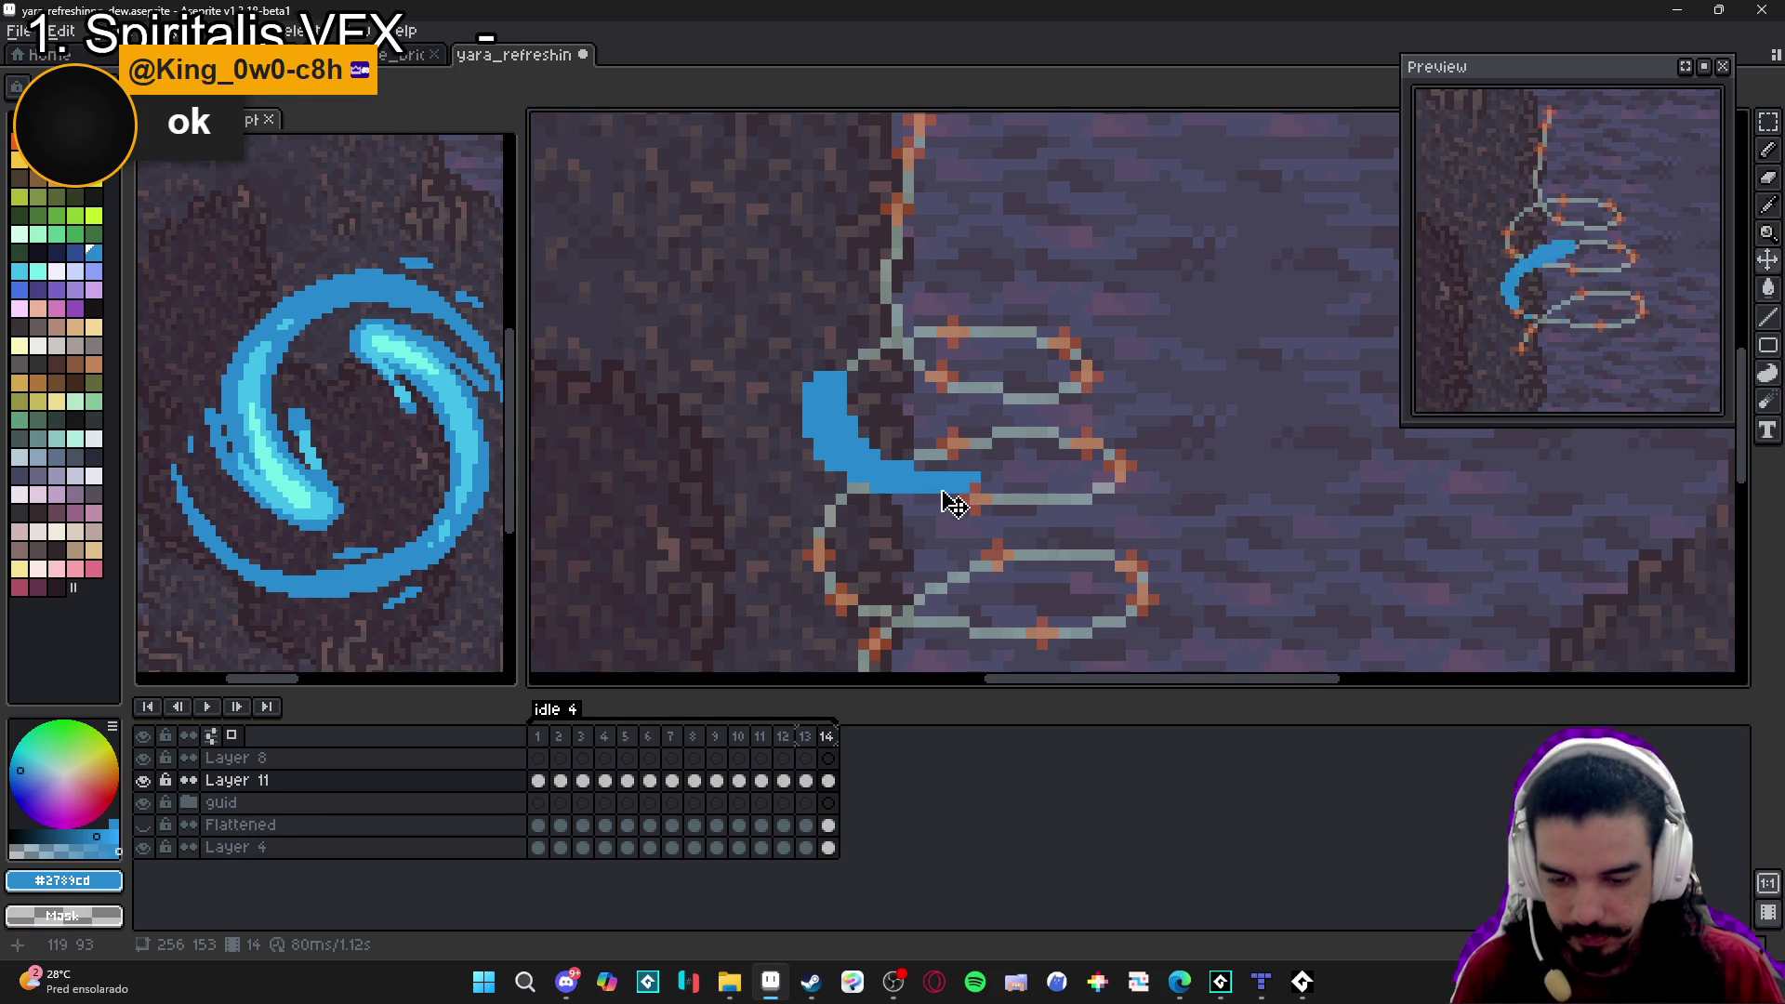
scroll(943, 497, "up", 2)
mouse_move(987, 477)
left_mouse_down()
mouse_move(931, 466)
mouse_move(920, 477)
mouse_move(970, 499)
mouse_move(917, 494)
left_mouse_up()
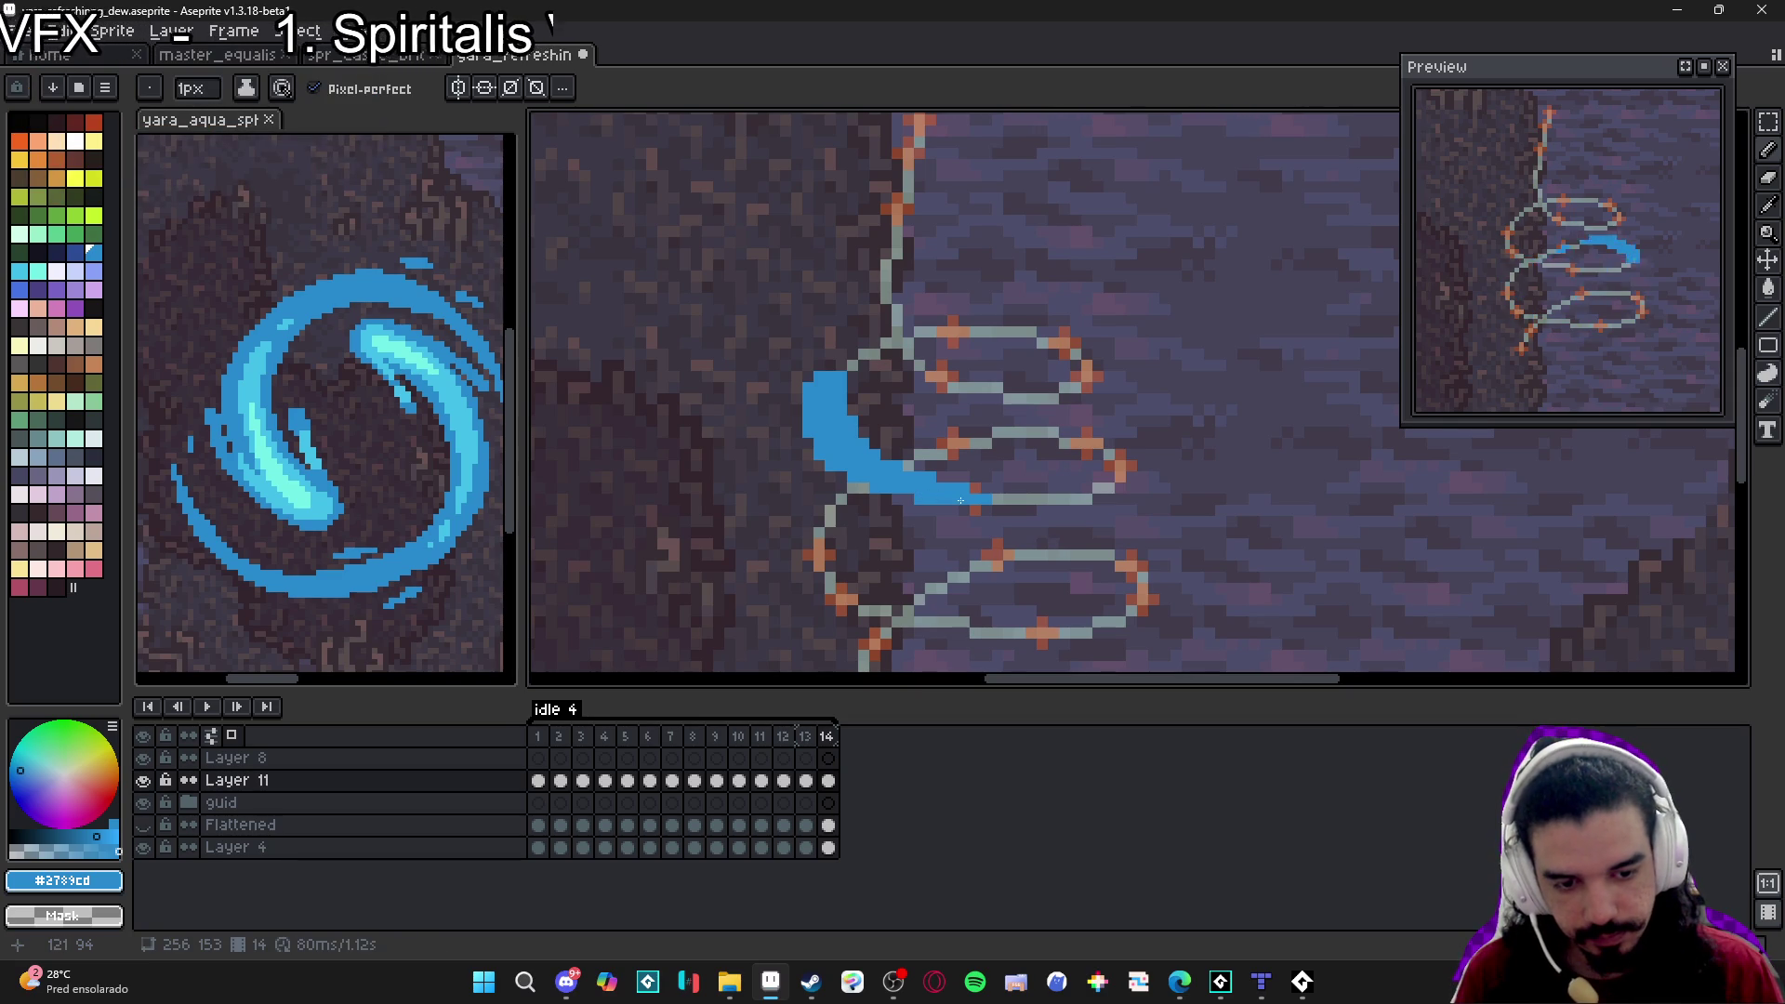
left_click(806, 736)
left_click(828, 736)
Erase the arc's right part and a stray pixel, fill the crescent's lower tail, and add frame 15.
key("e")
mouse_move(976, 470)
left_mouse_down()
mouse_move(945, 497)
mouse_move(914, 439)
left_mouse_up()
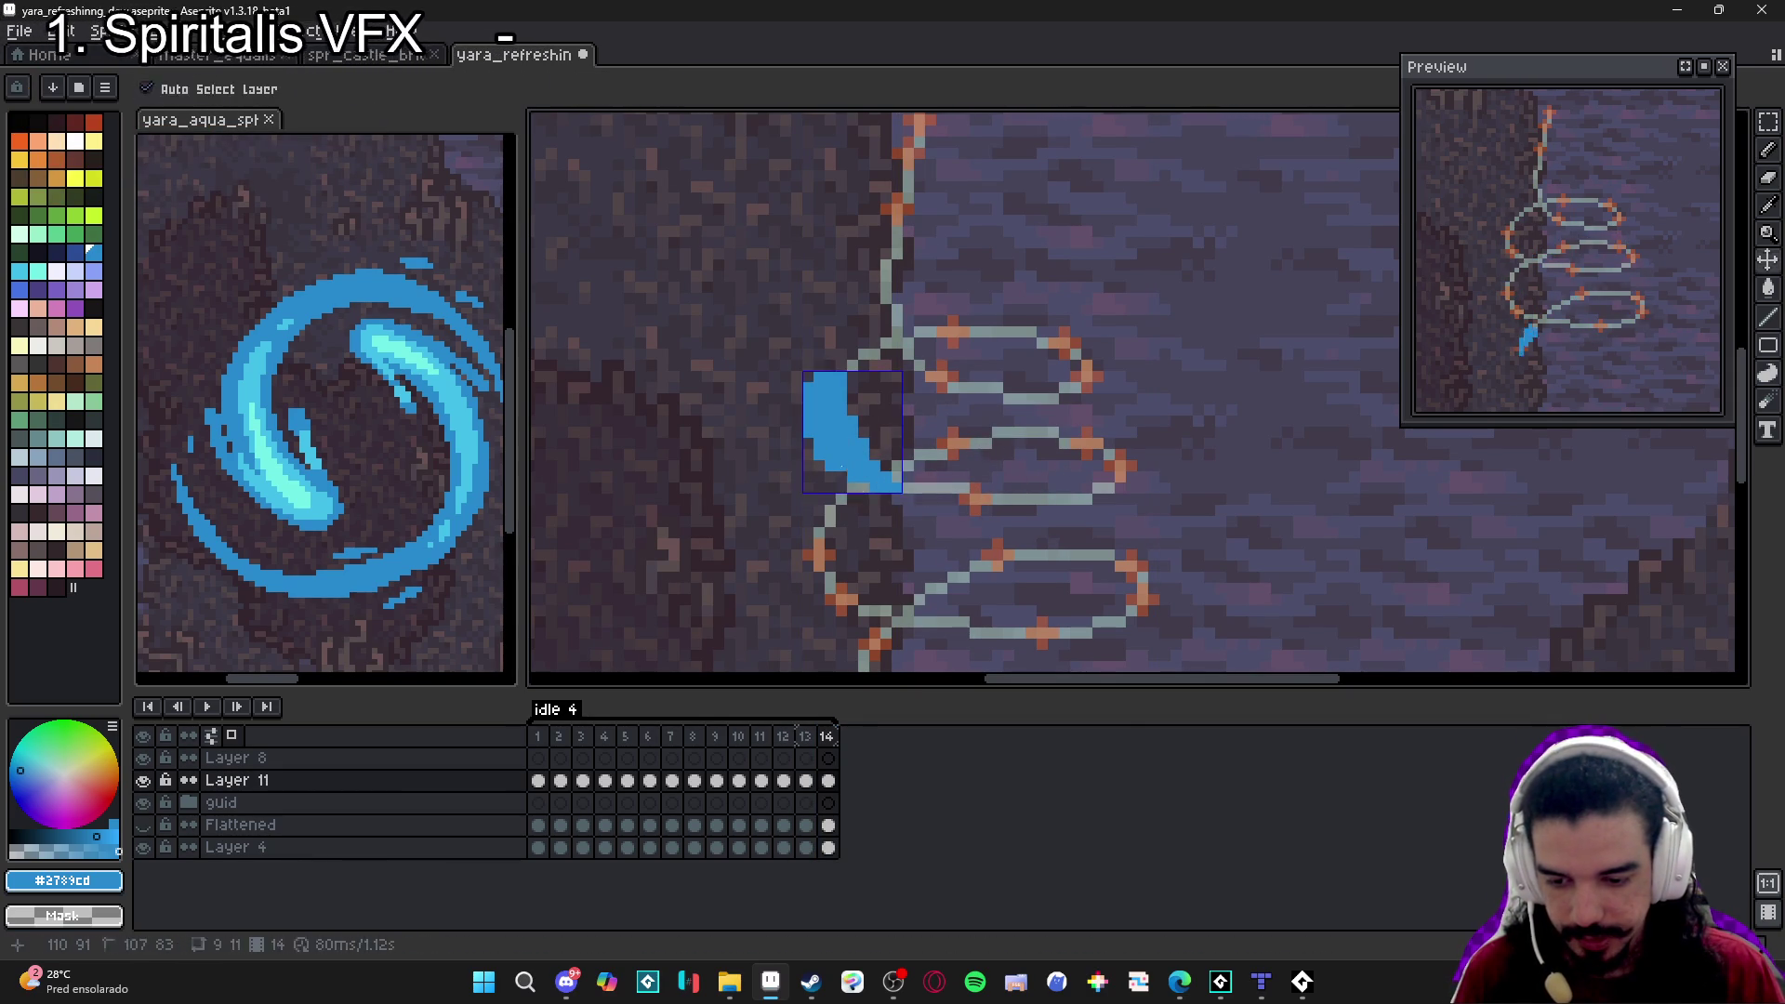
key("e")
left_click(819, 456)
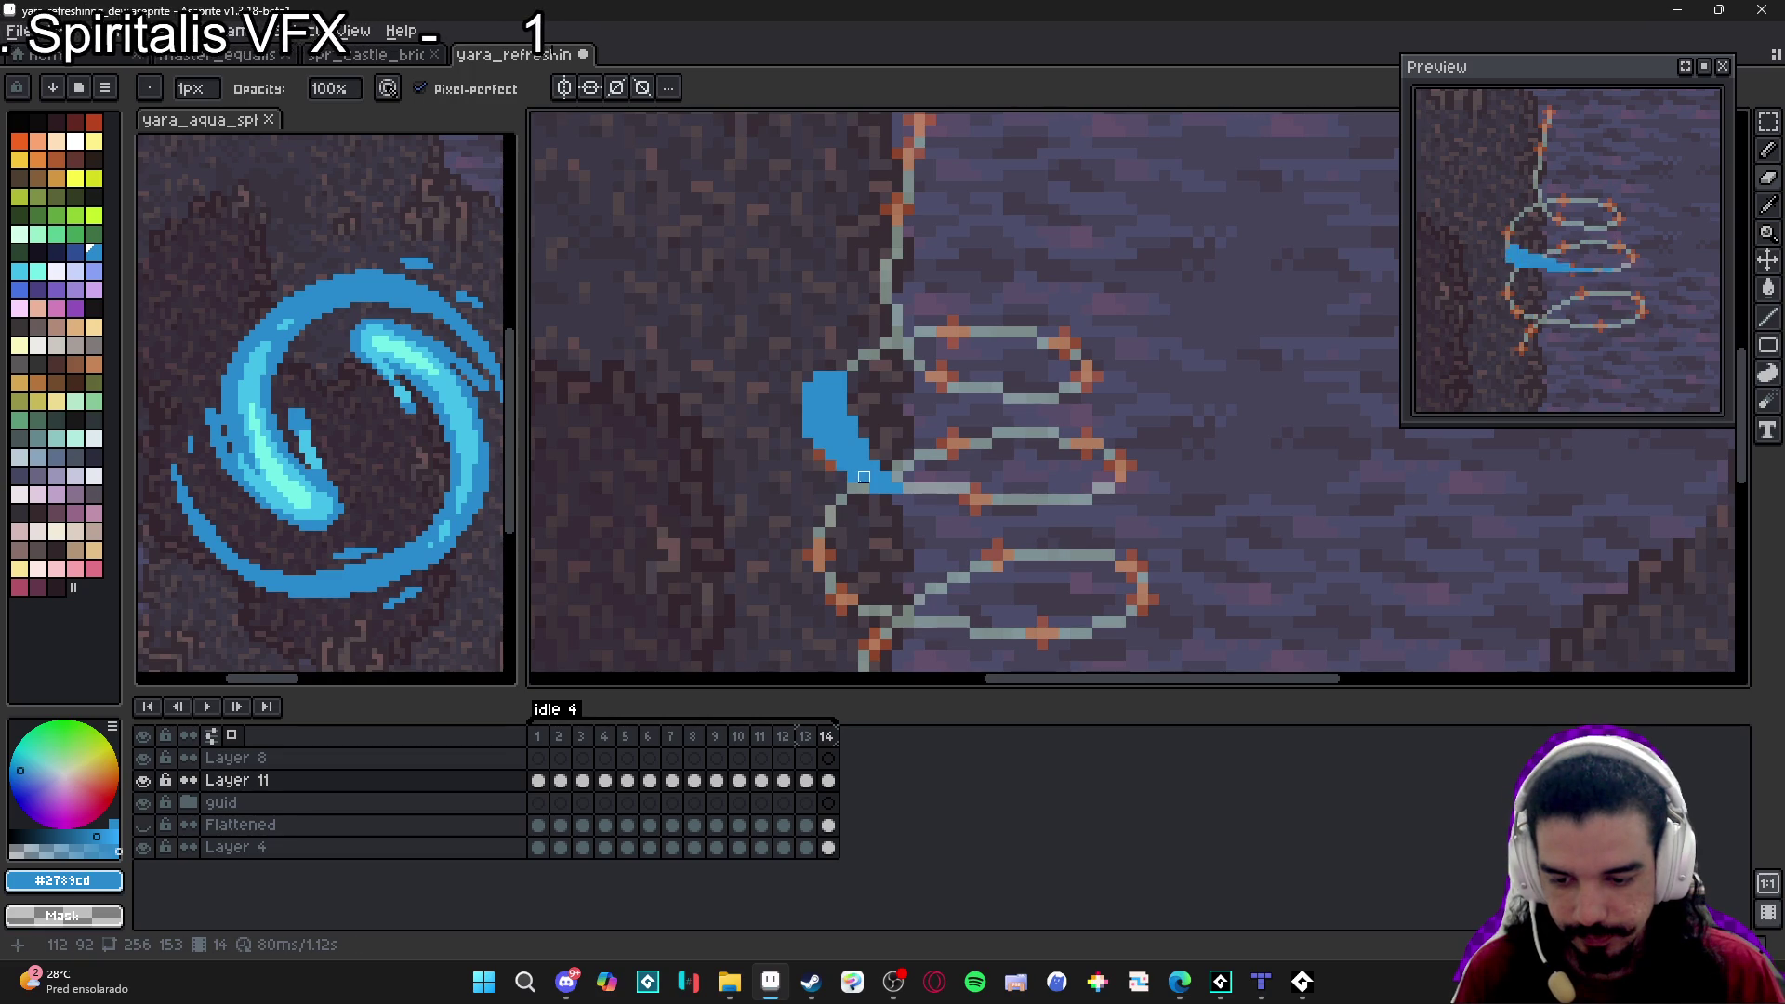
key("b")
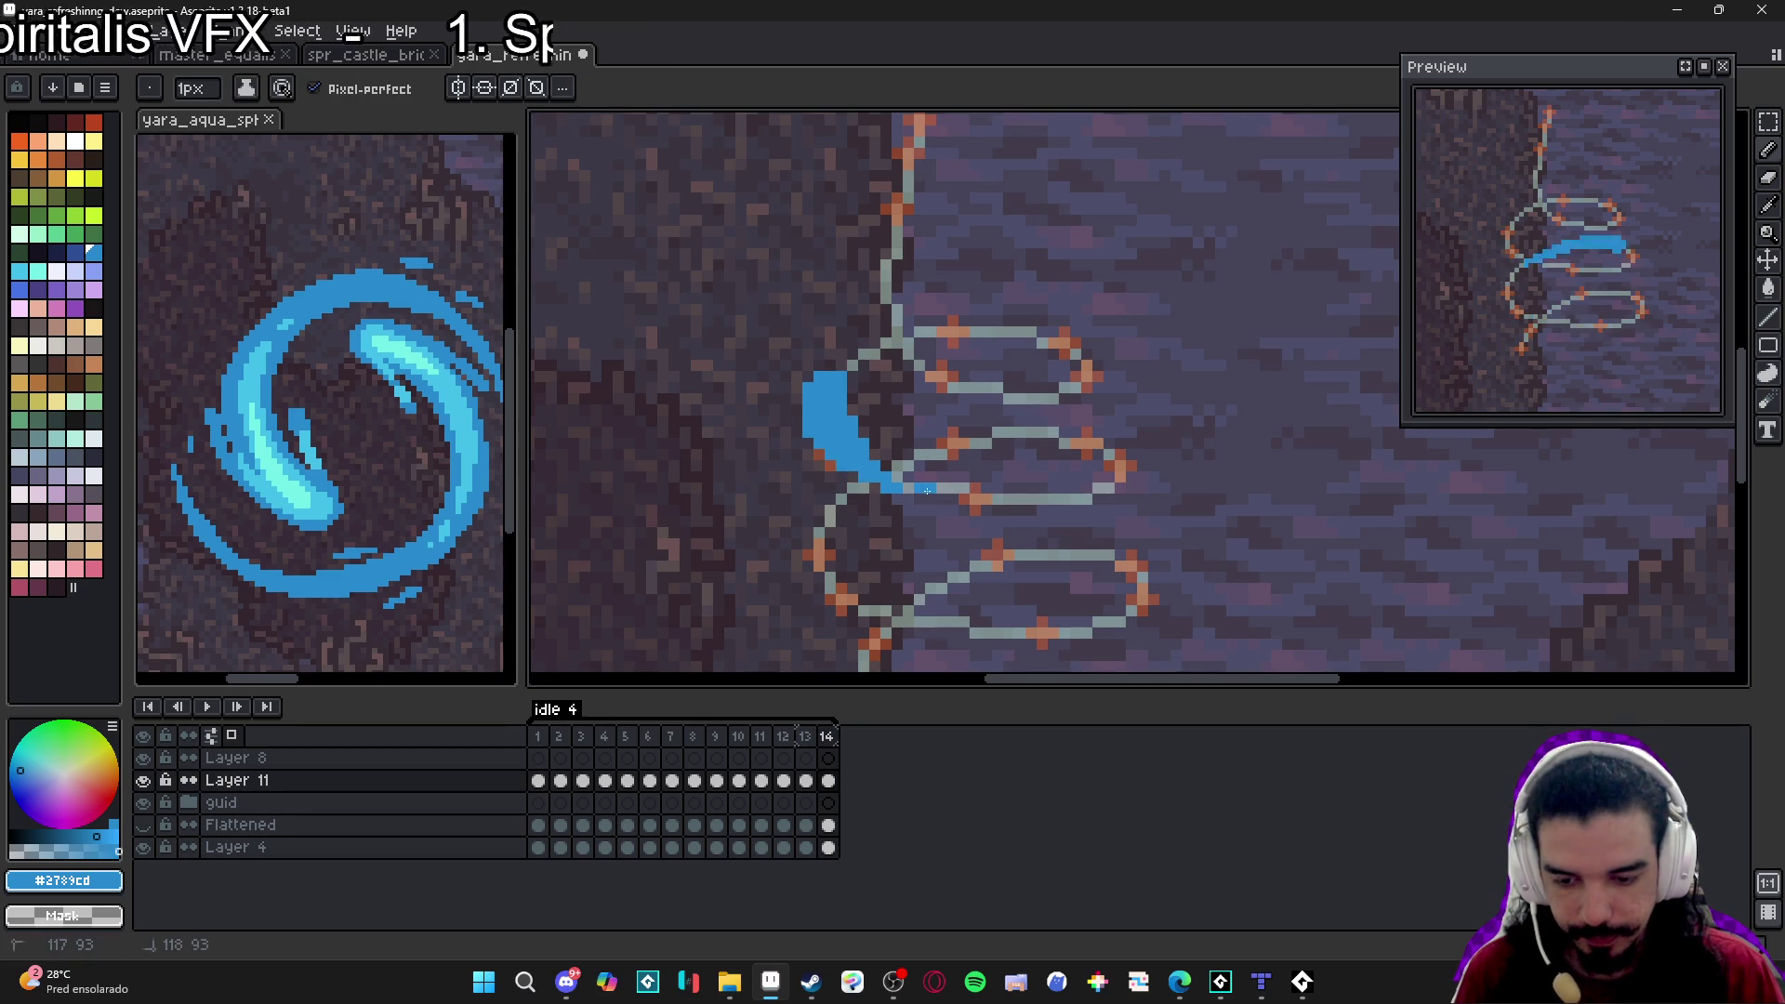
left_click(927, 490)
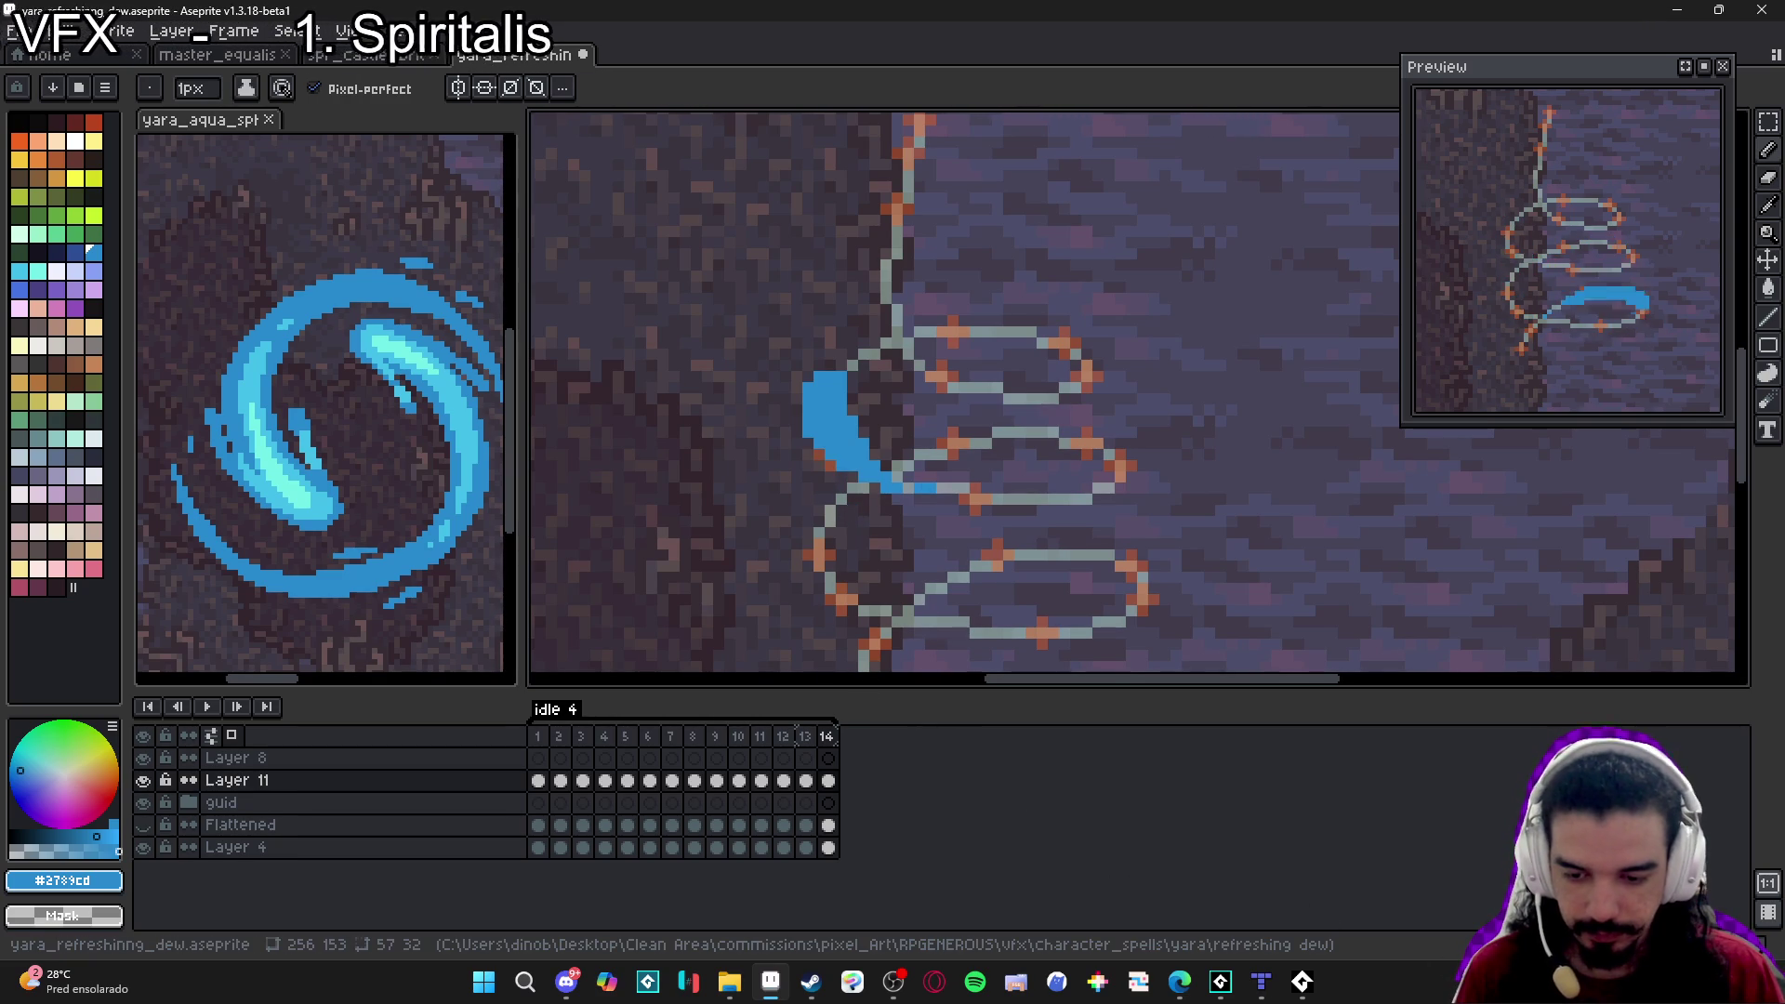
key("alt+n")
Erase frame 15's copied blob and draw a blue stroke down-left from the top loop.
key("e")
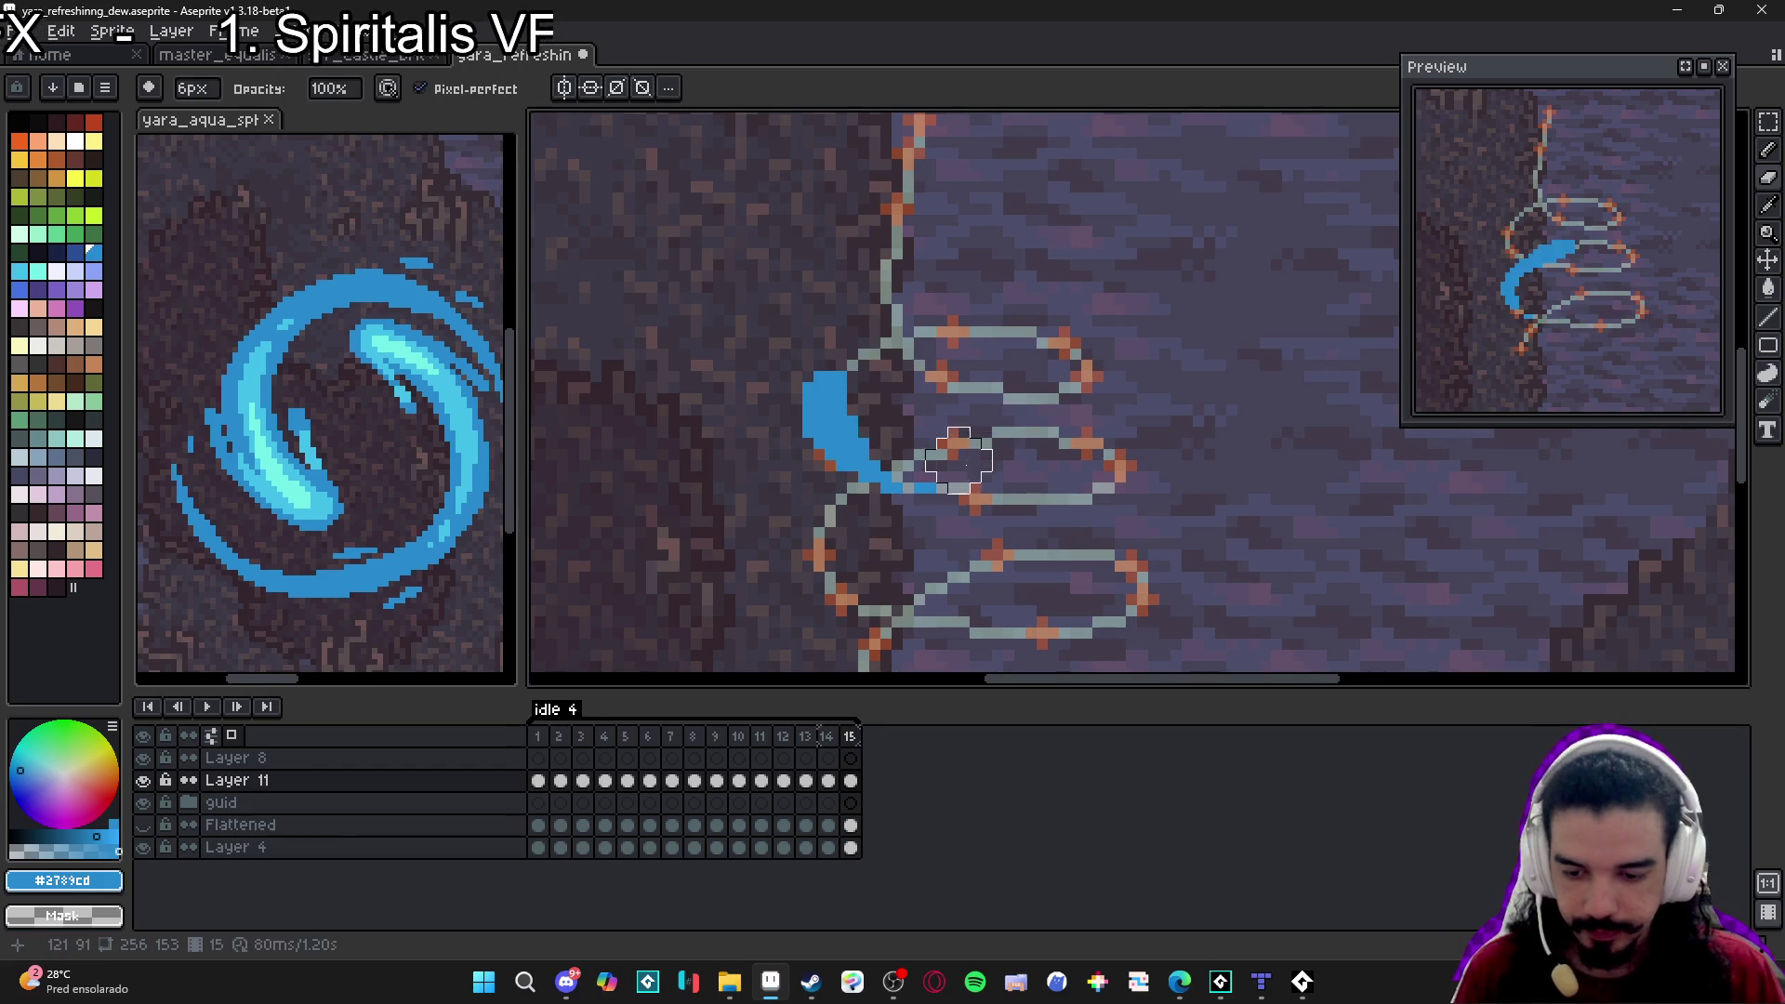
left_click_drag(878, 437, 891, 372)
key("b")
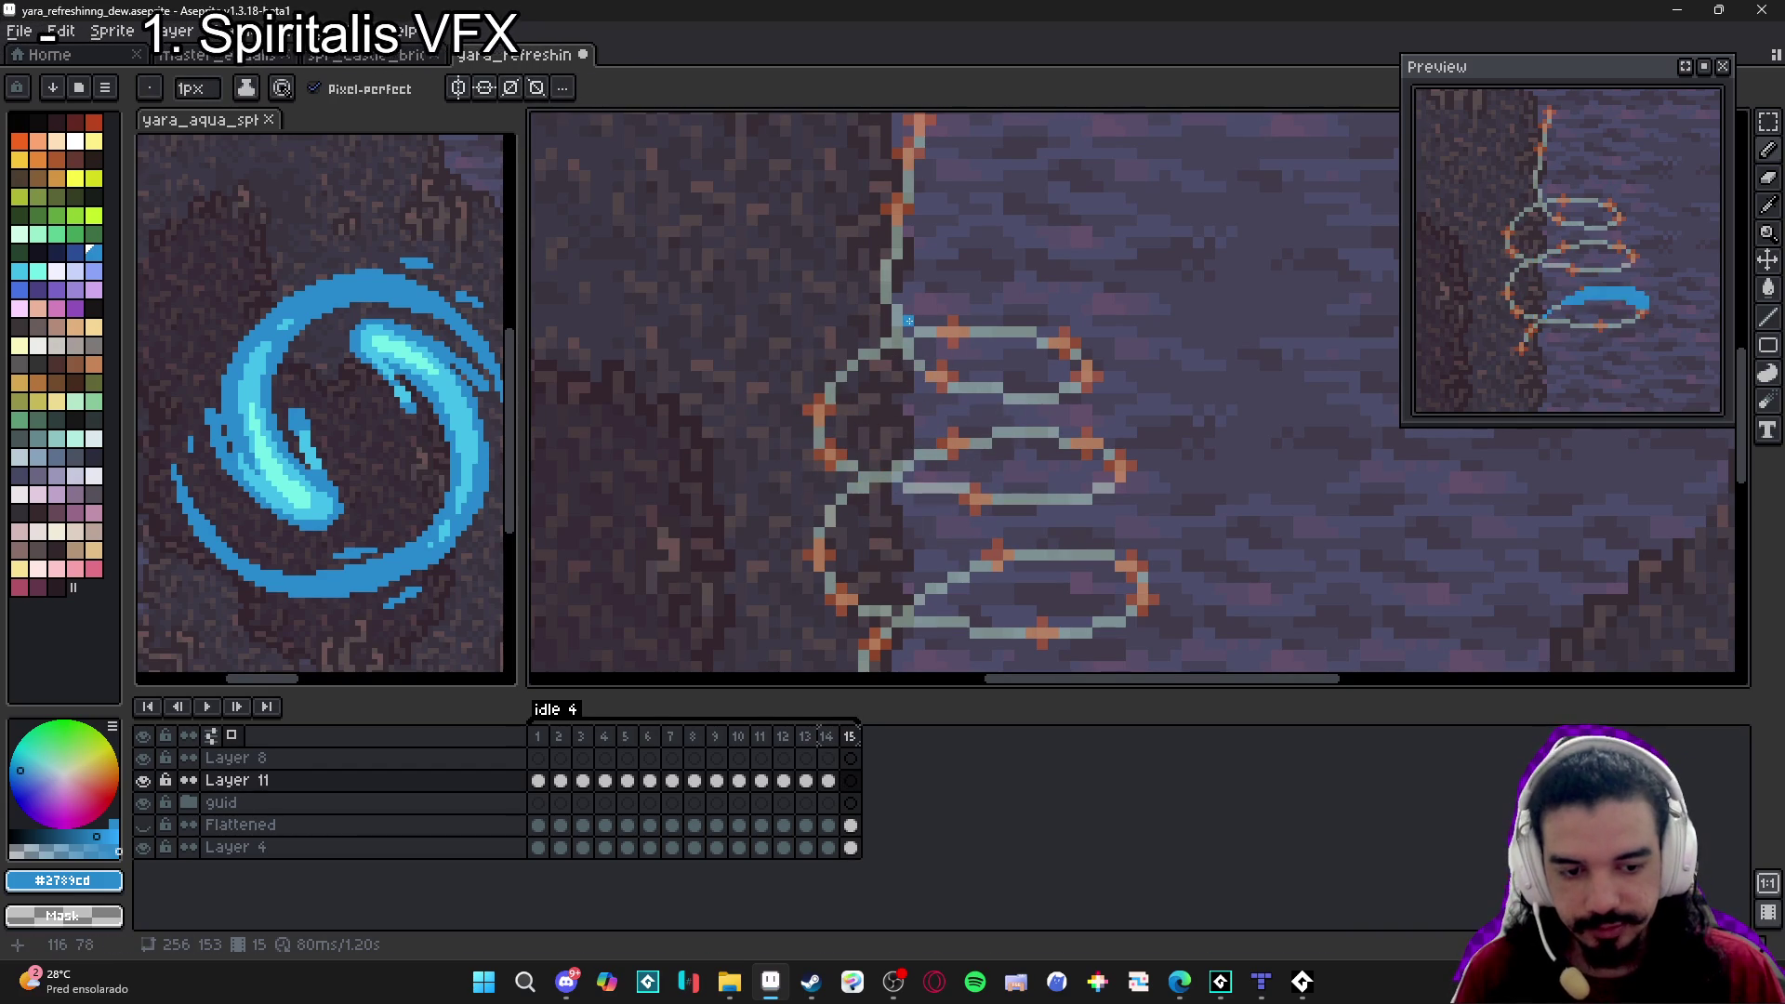
scroll(942, 330, "up", 3)
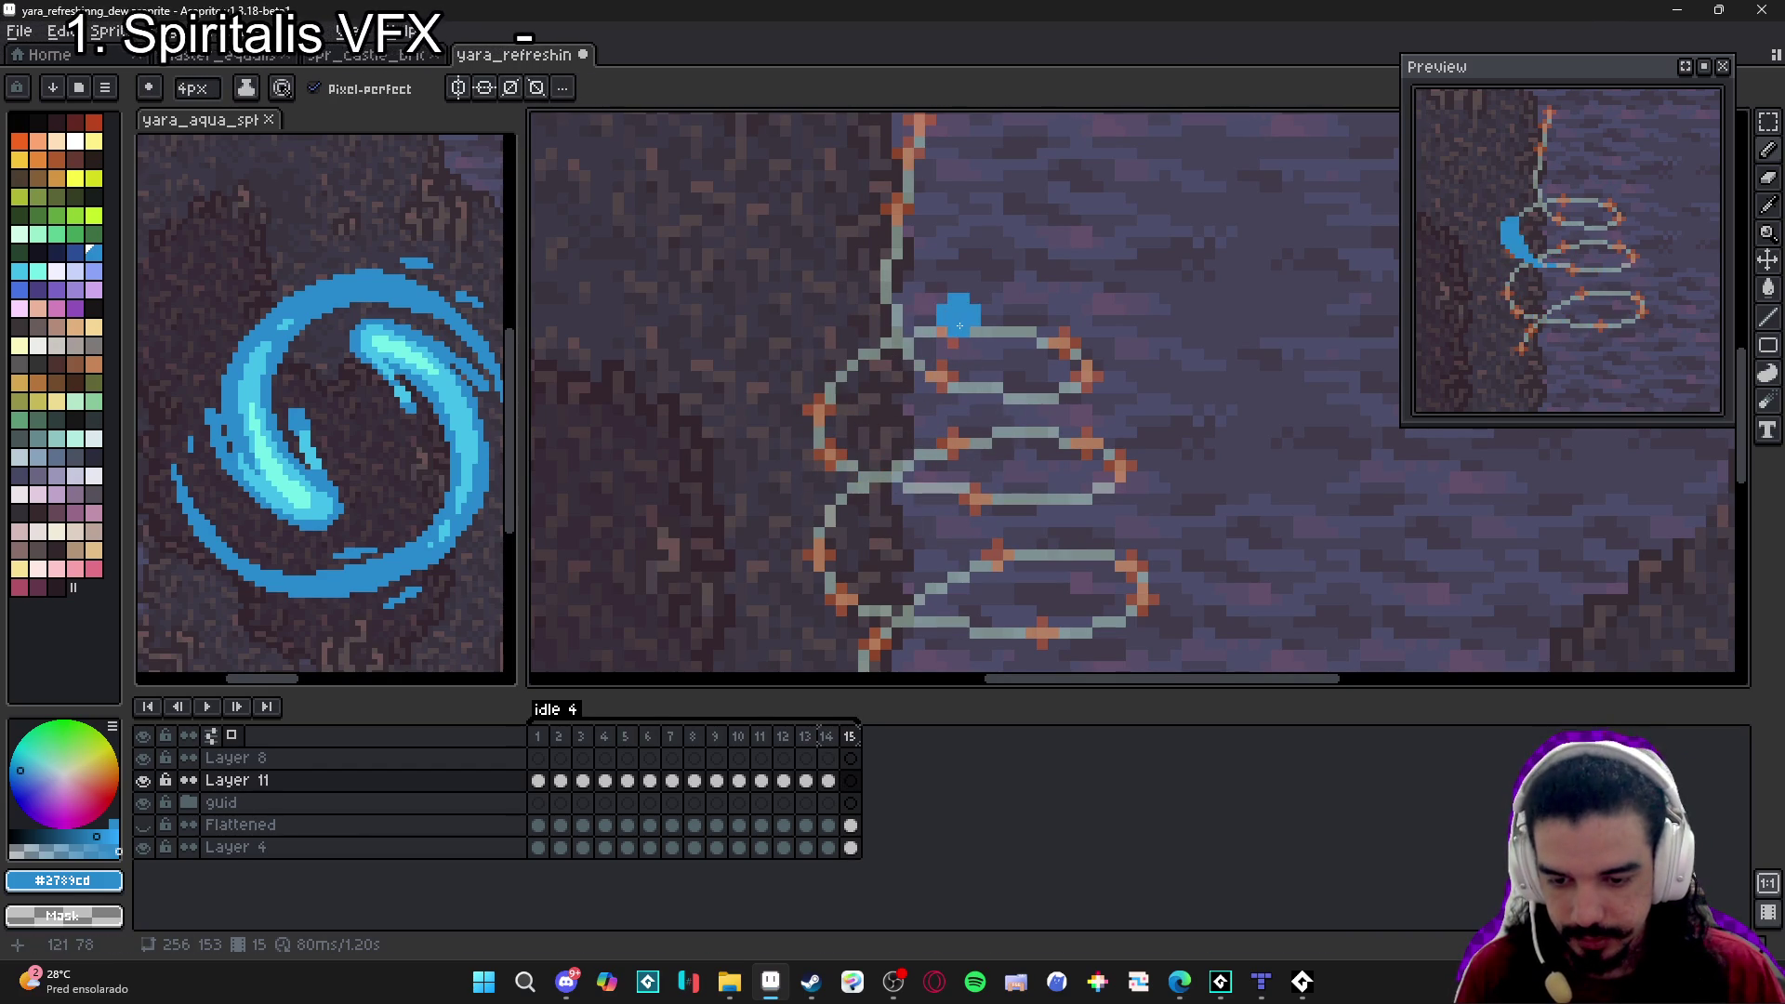
left_click(958, 327)
scroll(958, 327, "down", 3)
mouse_move(940, 339)
left_mouse_down()
mouse_move(841, 372)
mouse_move(818, 391)
mouse_move(930, 334)
mouse_move(857, 375)
mouse_move(828, 422)
left_mouse_up()
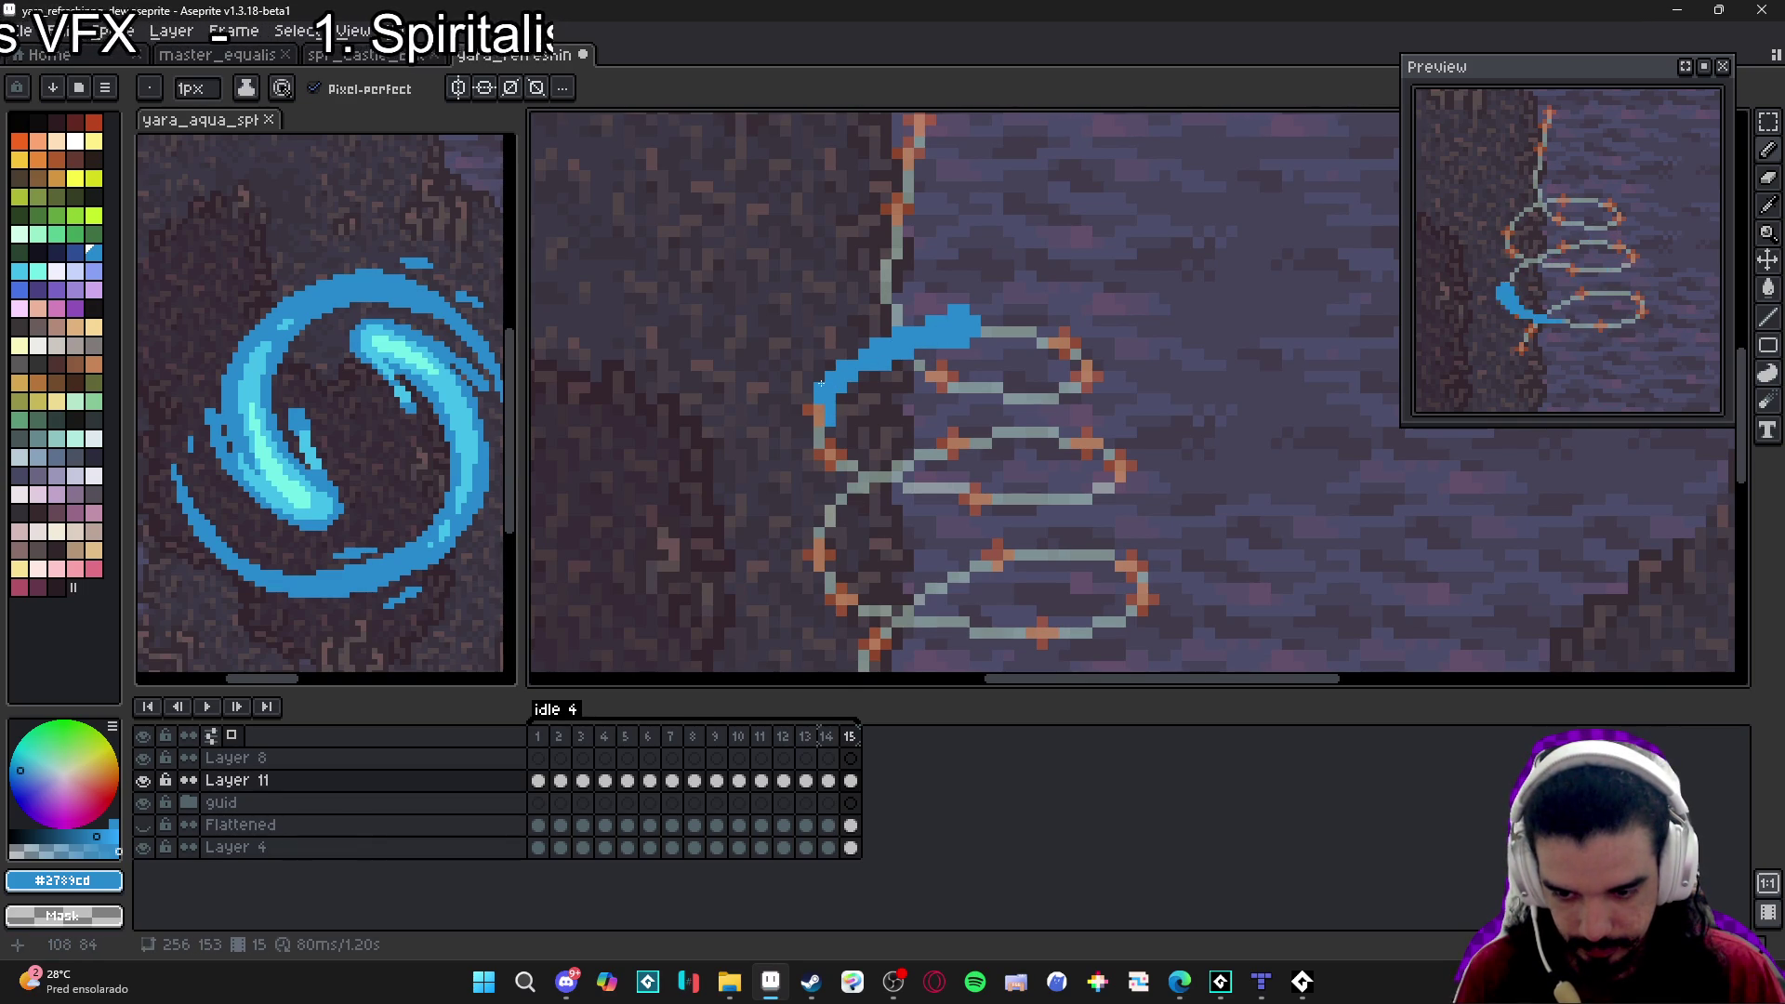
Thin the arc with a smaller eraser, touch up both ends, and compare against frame 14.
key("e")
key("minus")
key("minus")
key("minus")
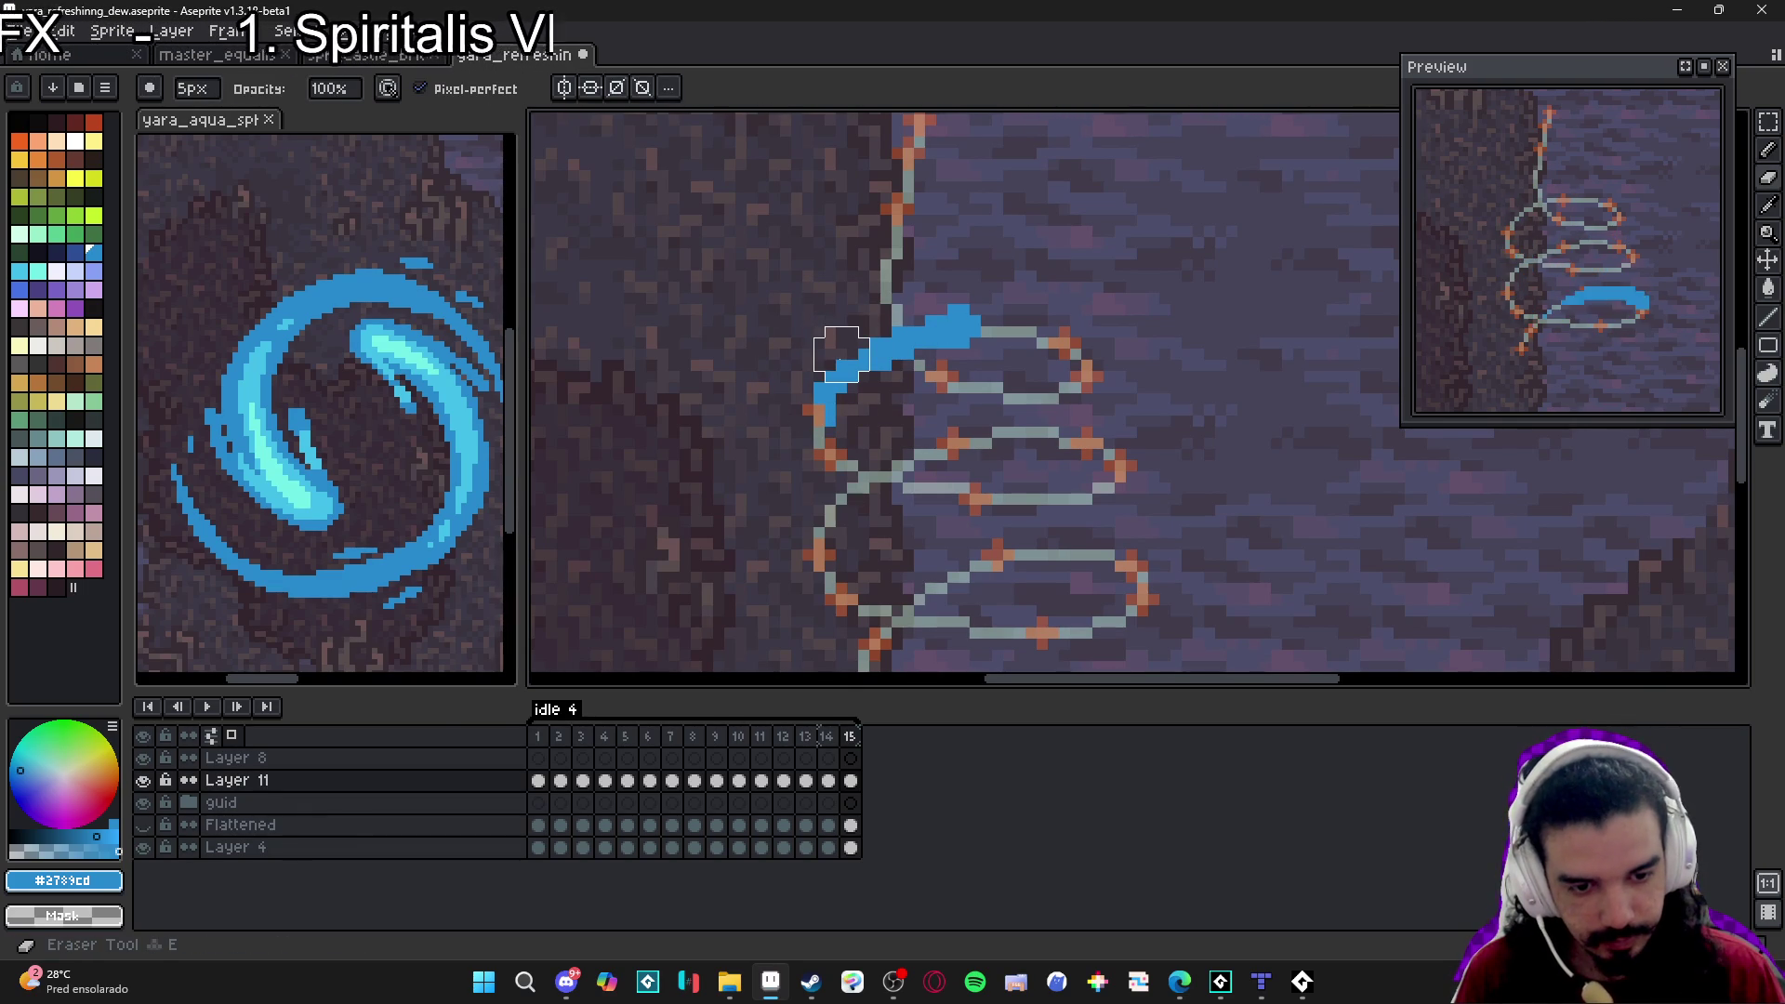
left_click(842, 355)
key("b")
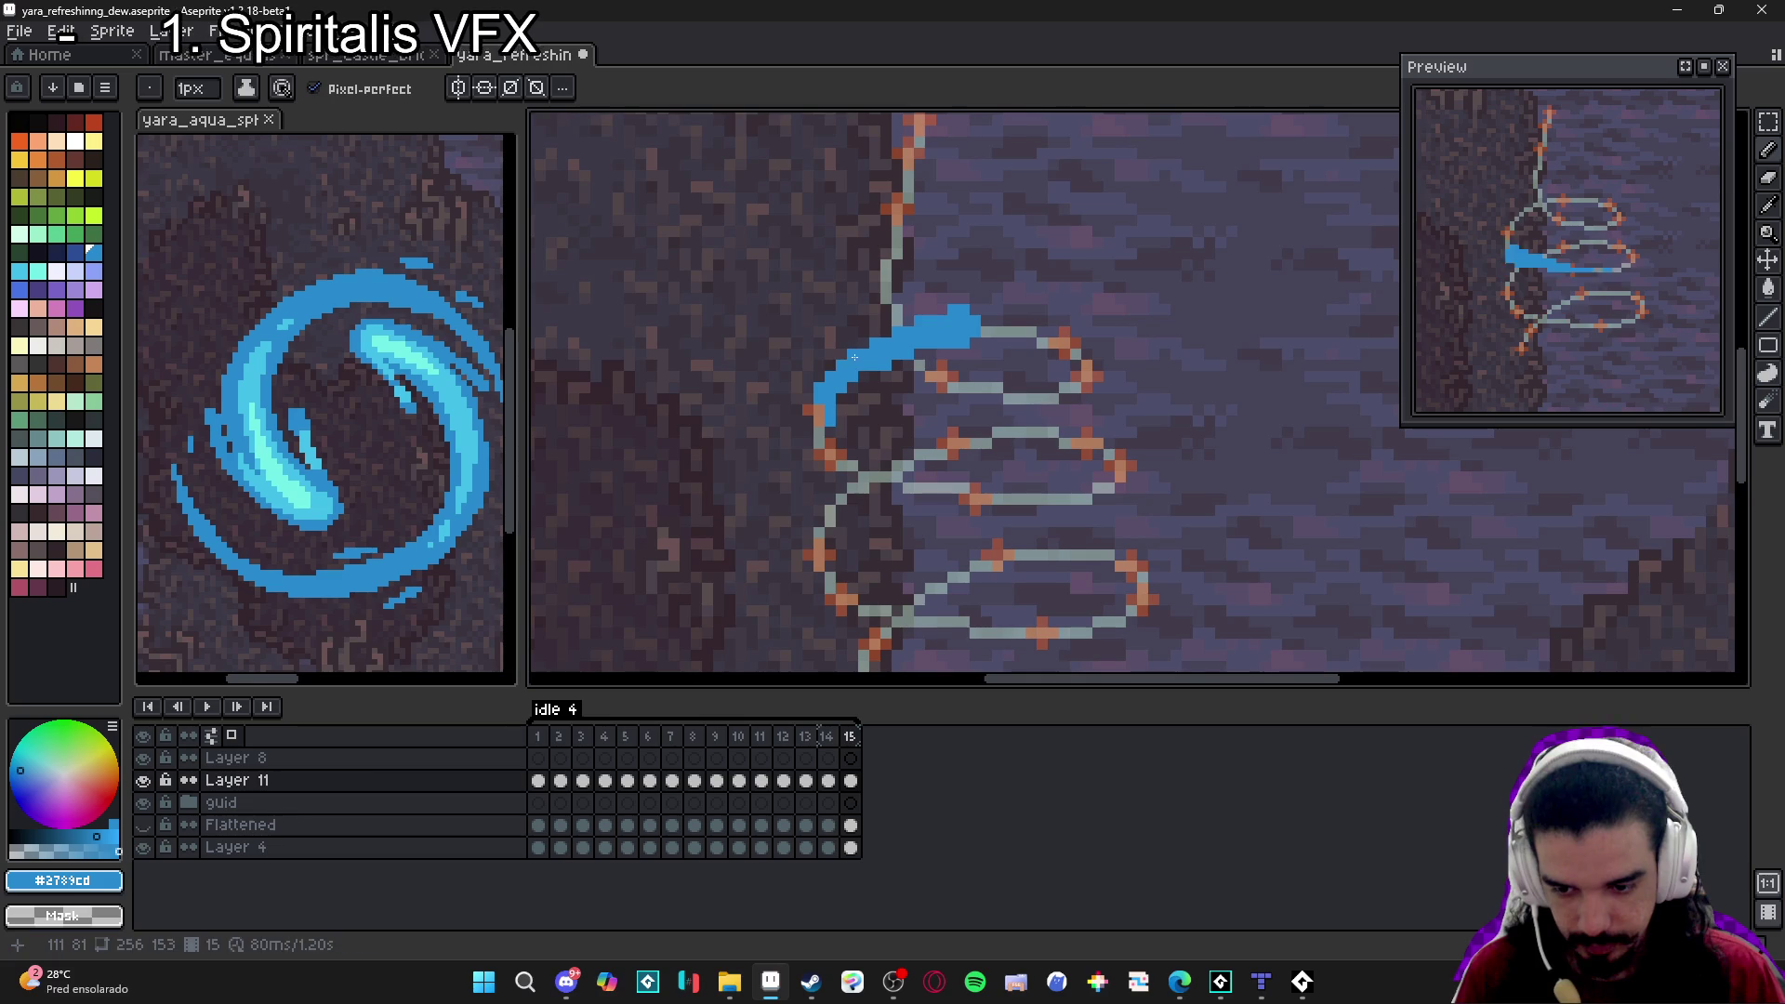
left_click_drag(818, 414, 819, 425)
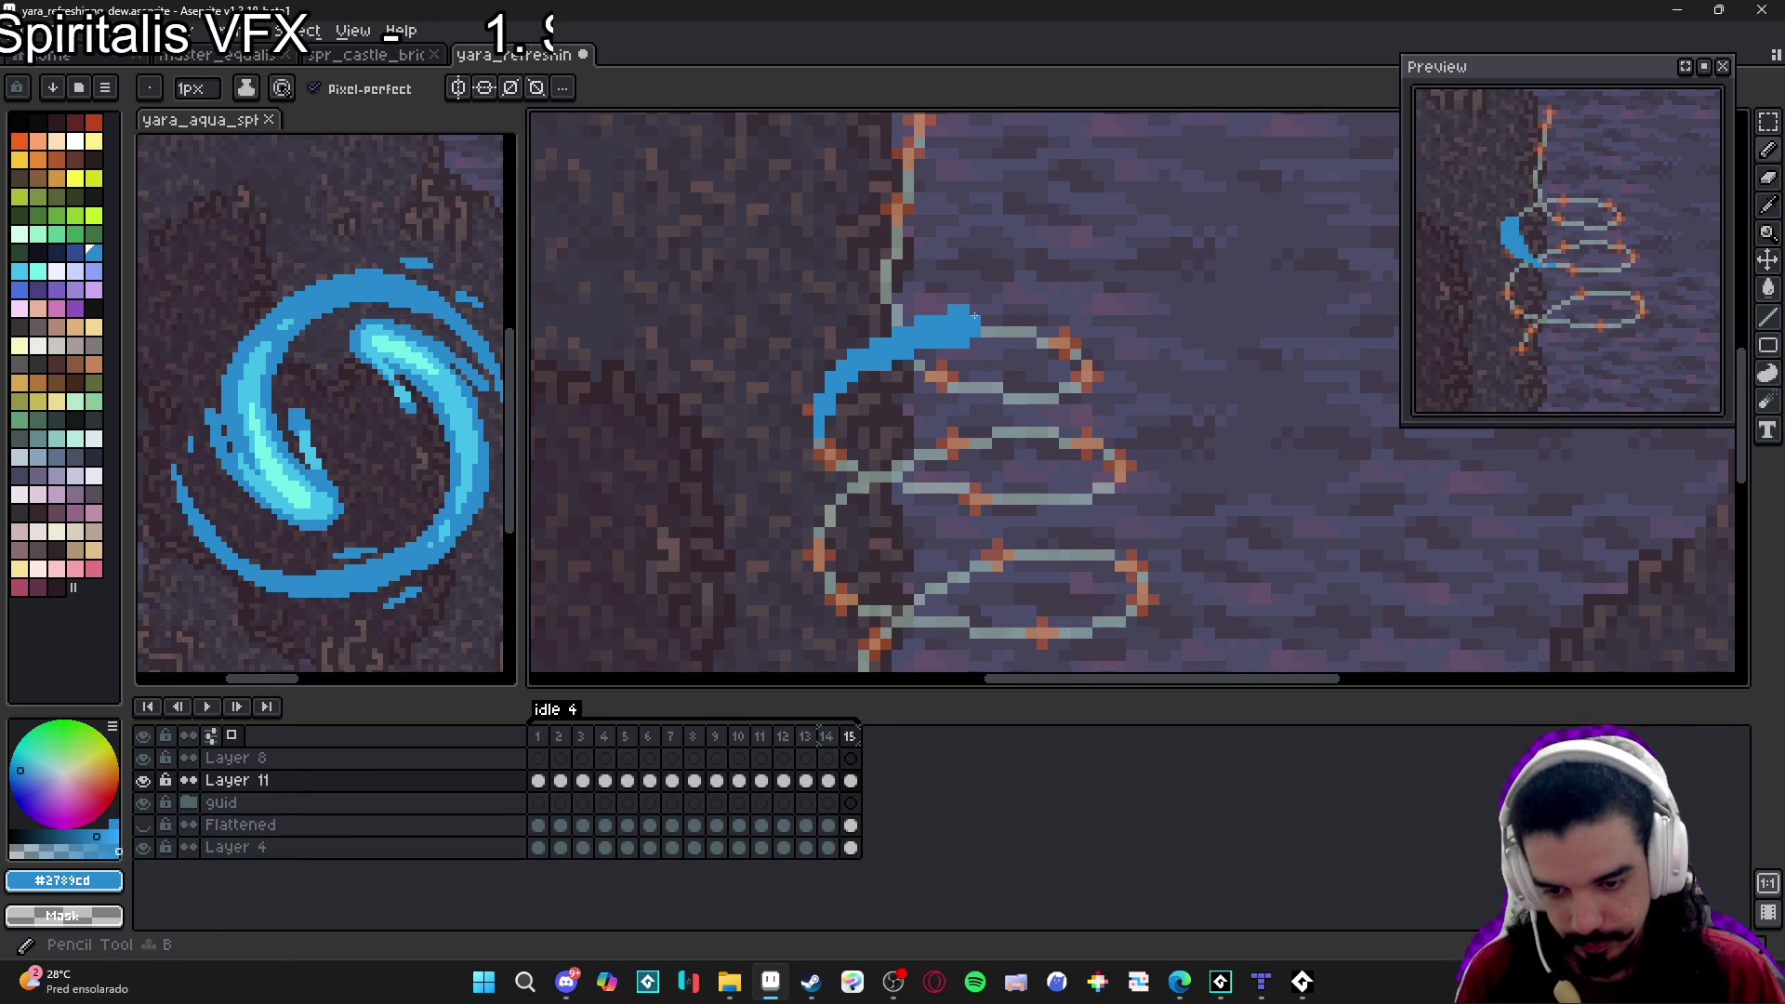
left_click(982, 330)
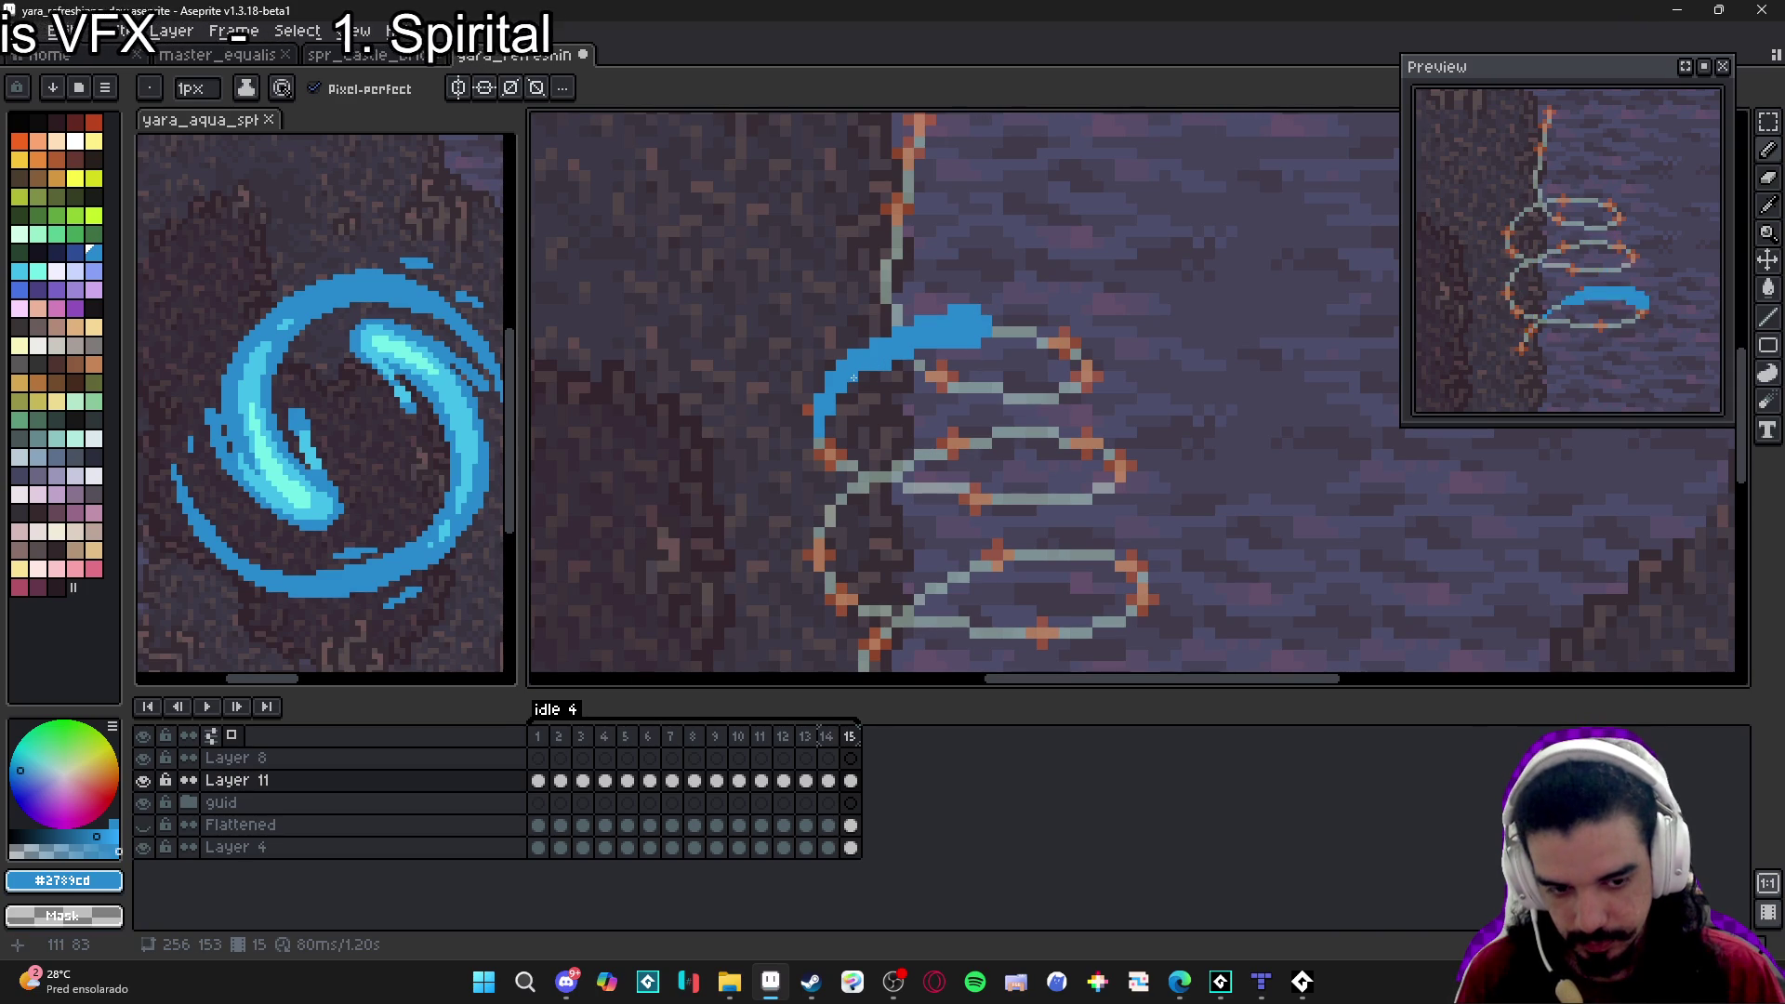
scroll(863, 354, "down", 1)
left_click(827, 739)
left_click(850, 738)
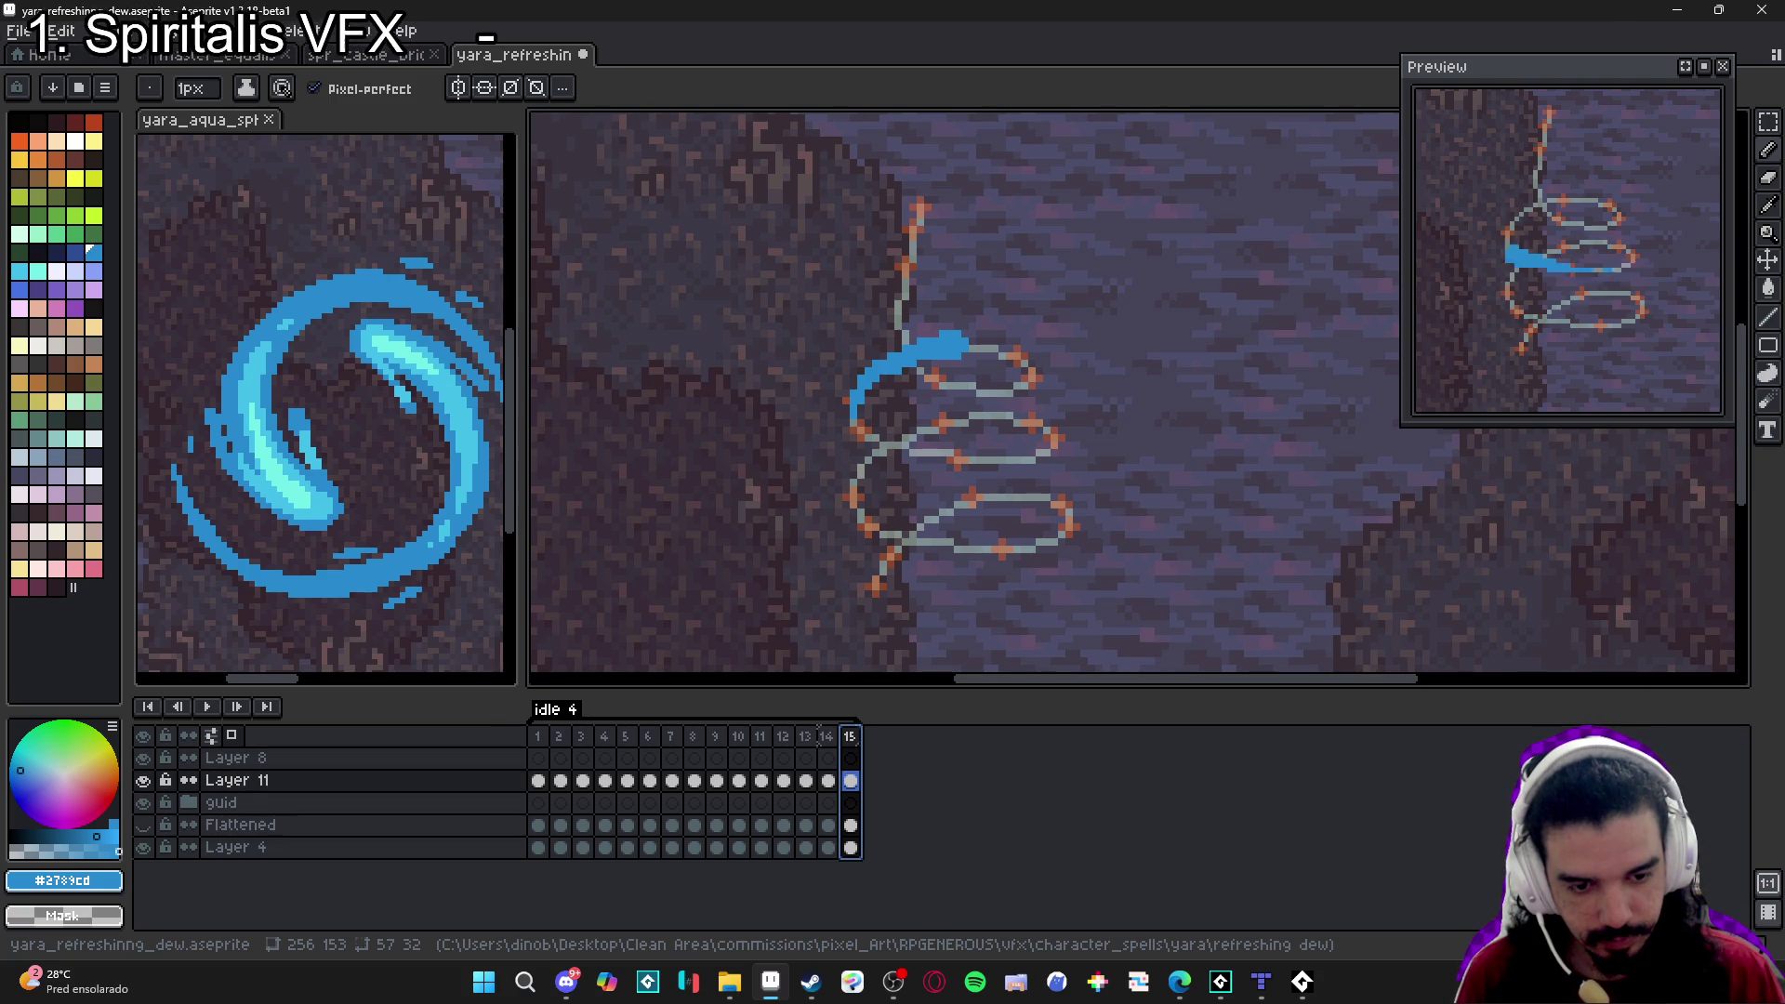
Add frame 16 and erase its copied stroke, ready to draw with a 4px brush.
key("alt+n")
key("e")
left_click_drag(948, 359, 842, 398)
key("b")
scroll(988, 372, "up", 5)
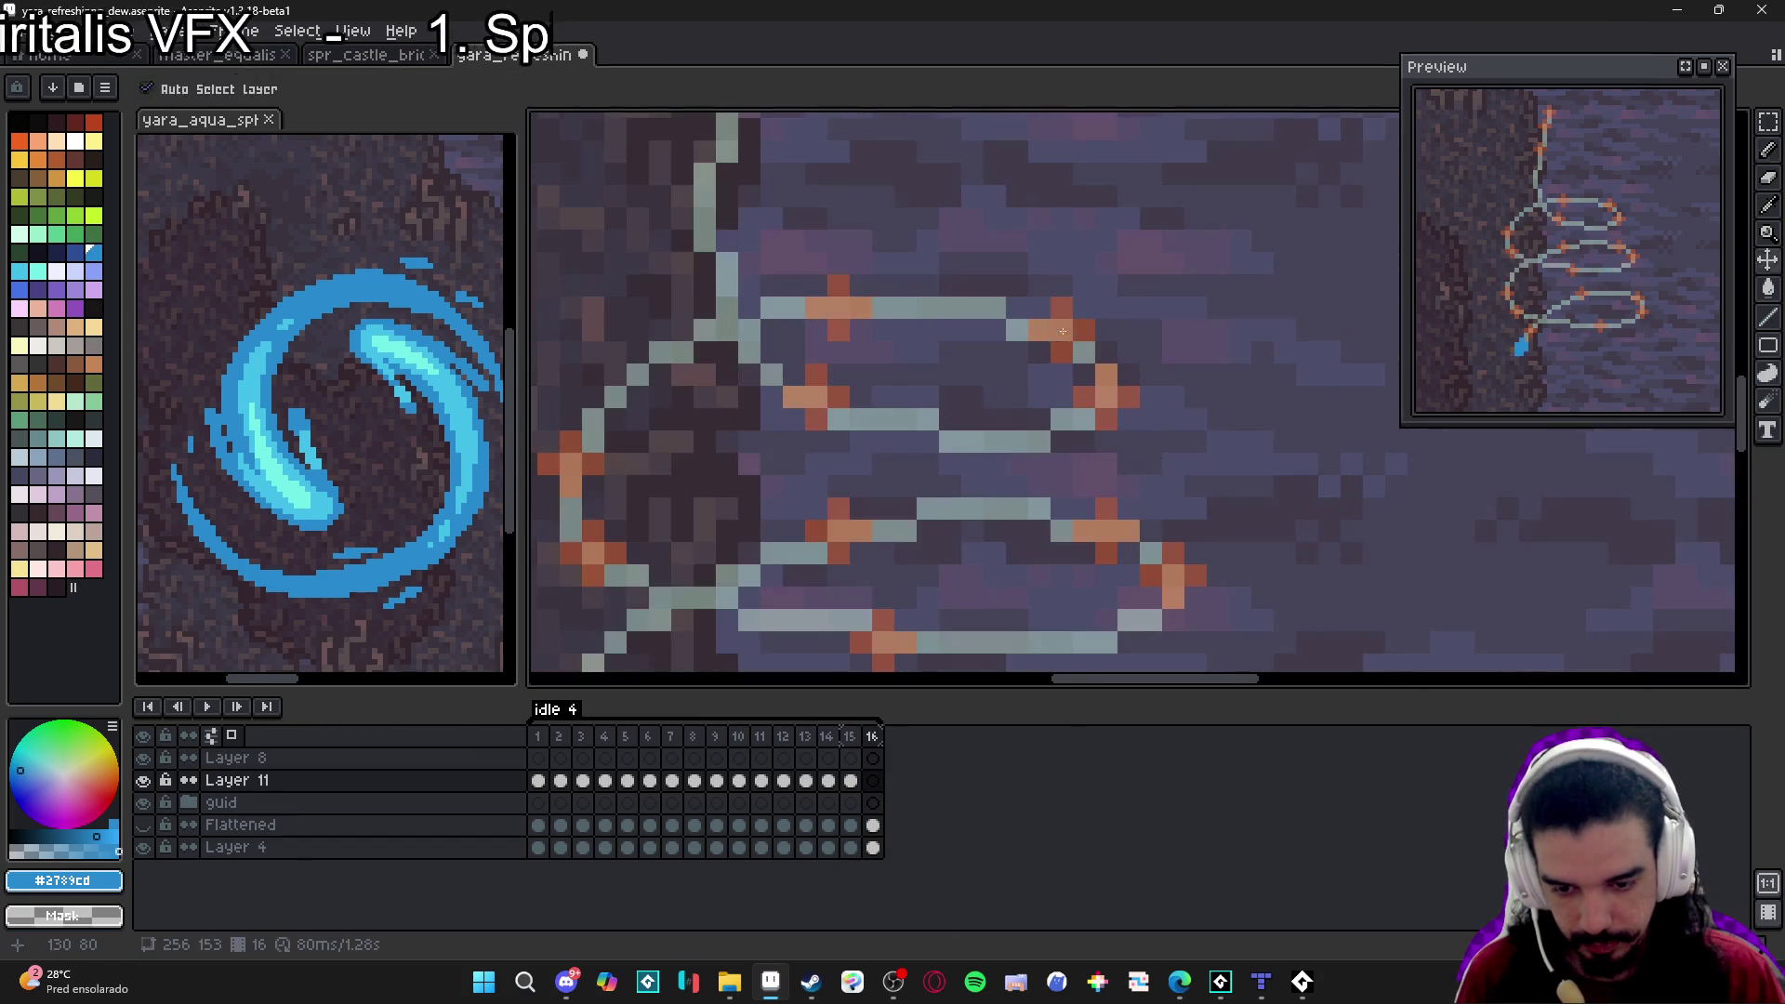
On frame 16, paint a blue starting dot and a 1px line, then thicken the stroke.
left_click(1063, 335)
scroll(1253, 349, "down", 1)
key("minus")
key("minus")
key("minus")
mouse_move(1209, 316)
left_mouse_down()
mouse_move(1040, 342)
mouse_move(932, 421)
mouse_move(1004, 363)
mouse_move(1209, 314)
left_mouse_up()
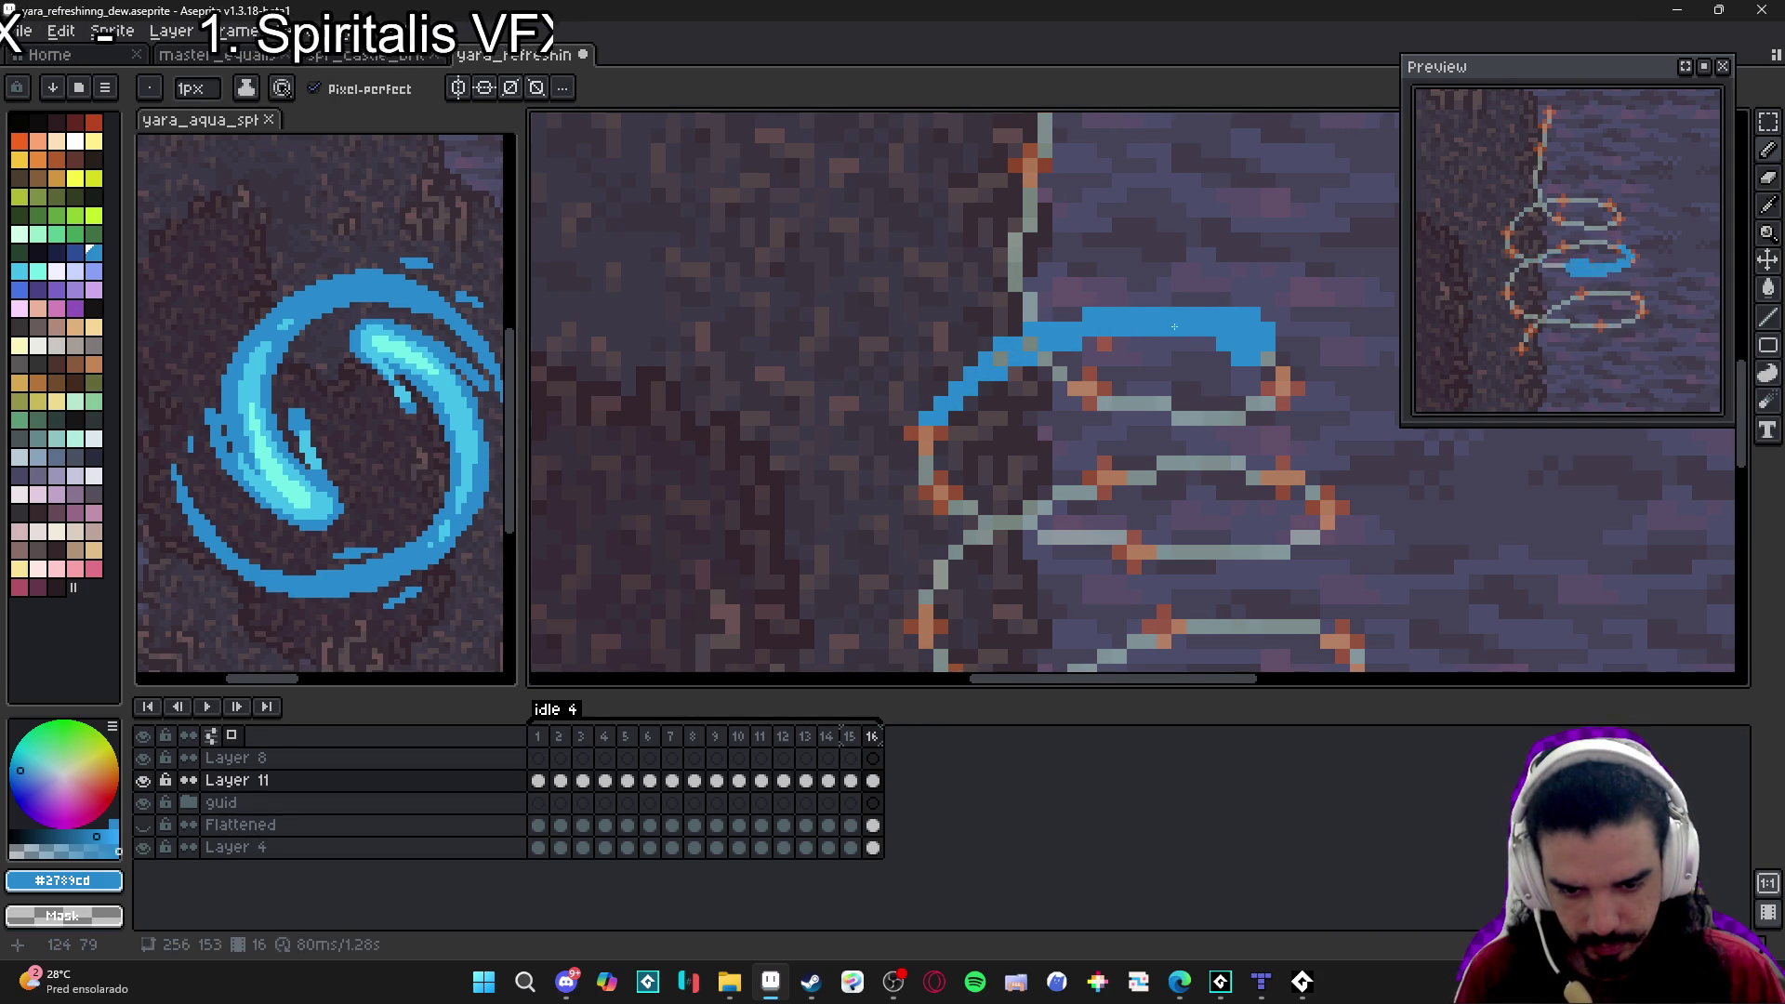
left_click(1225, 360)
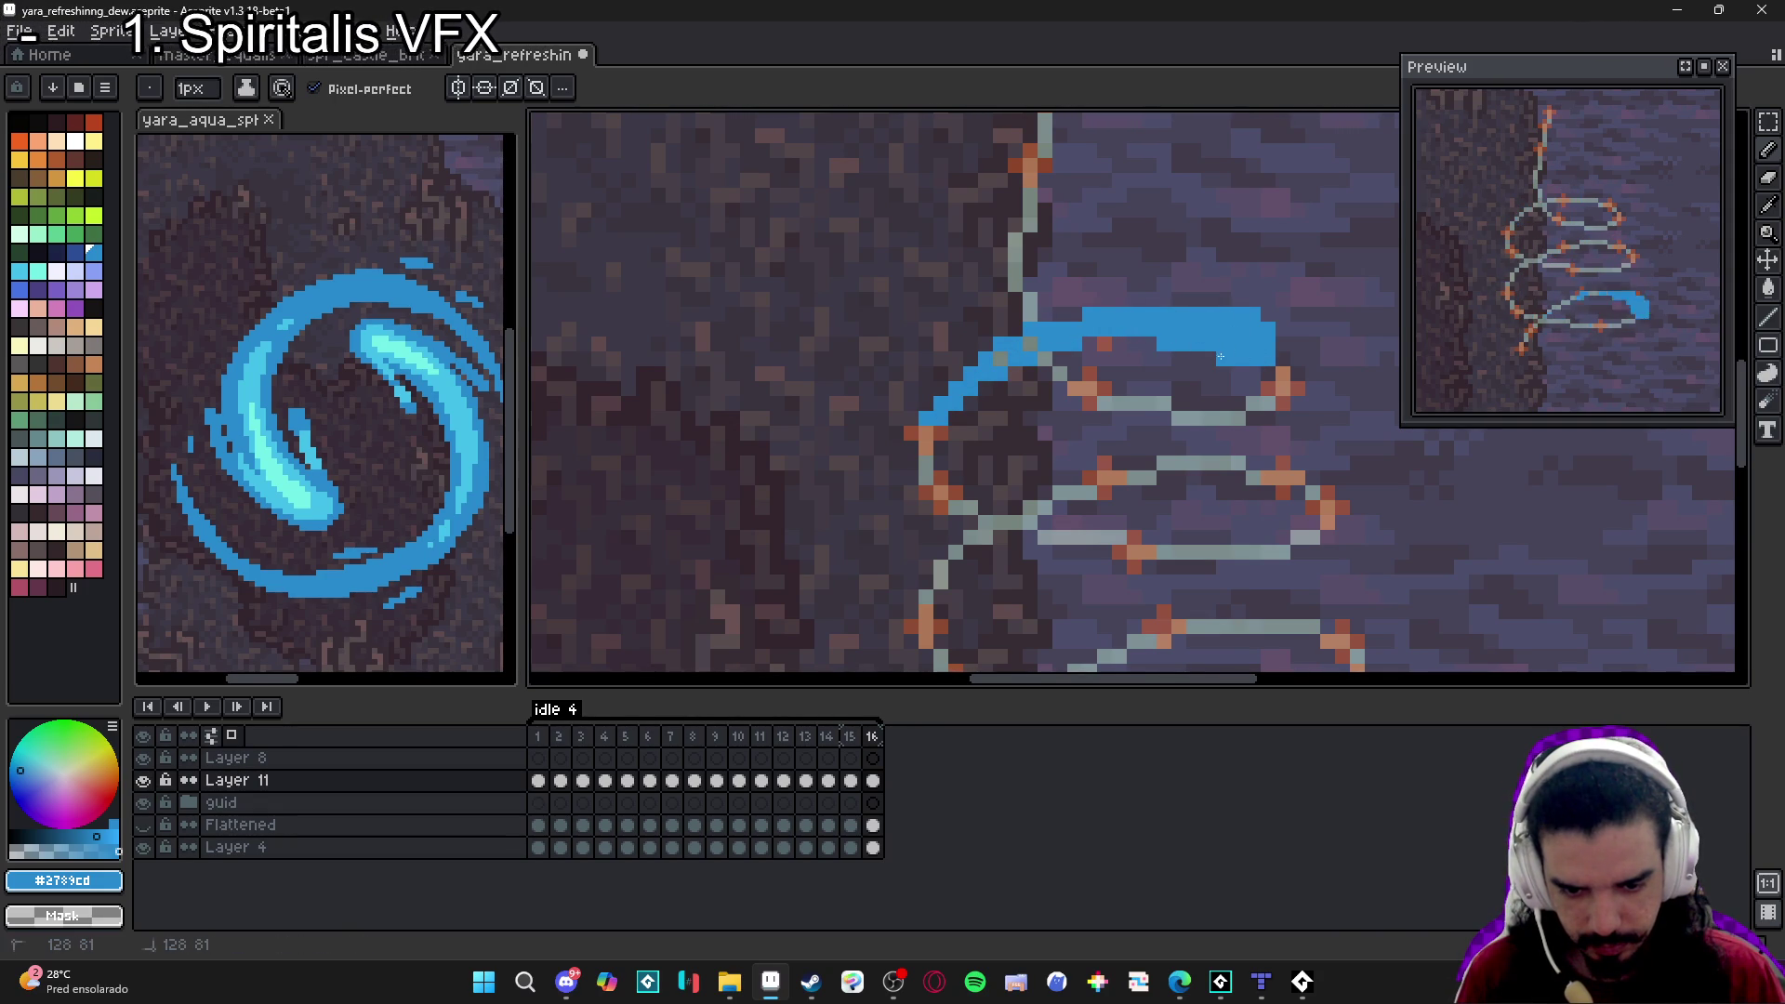
left_click_drag(1029, 345, 986, 372)
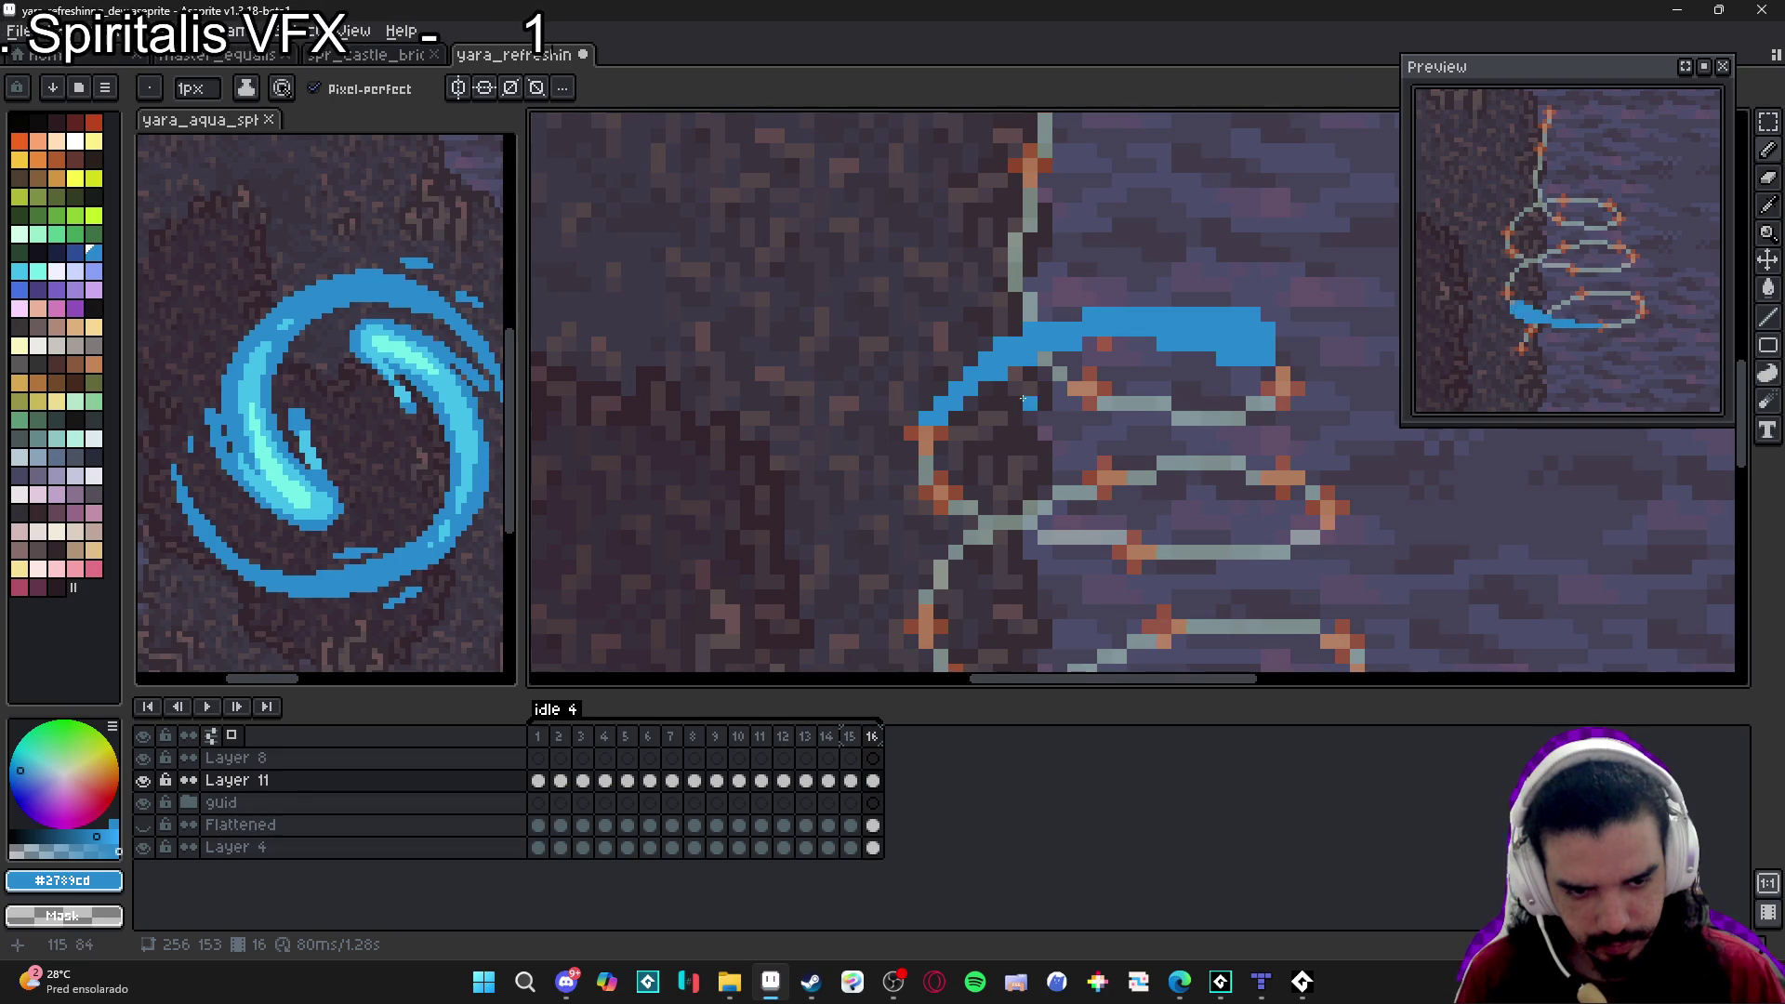
scroll(1030, 387, "down", 2)
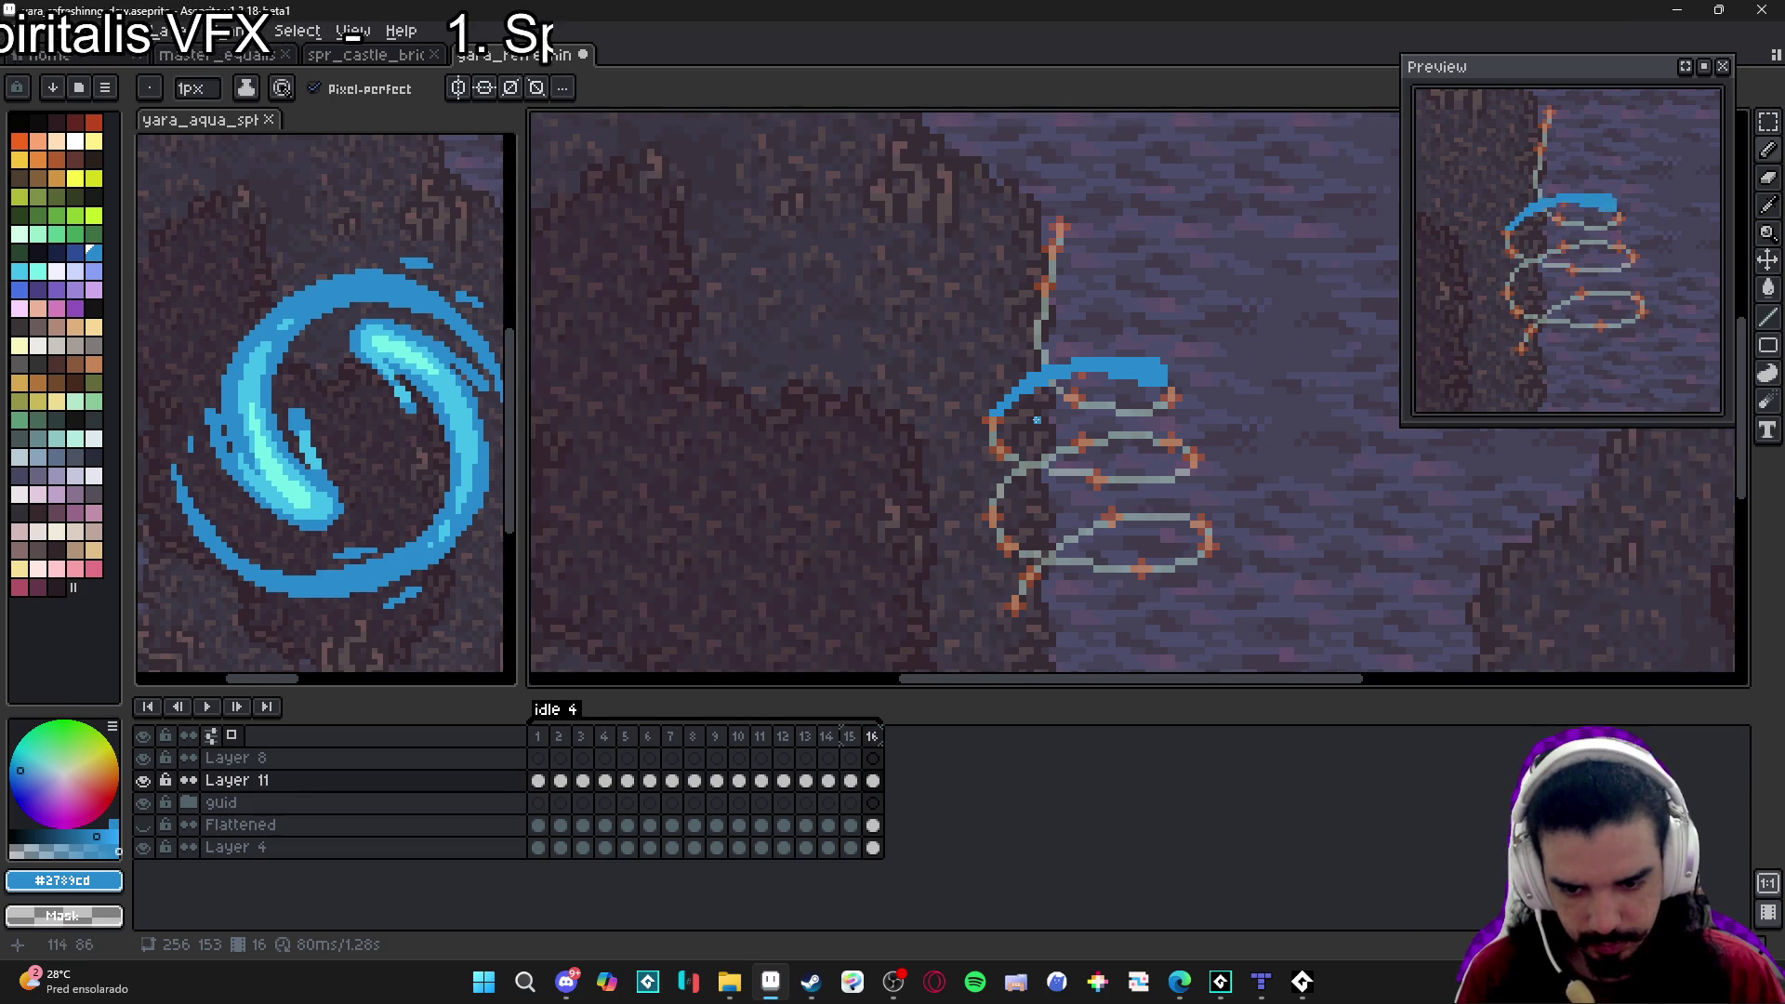
Fill the notch under frame 16's blue streak with single pixels.
left_click(874, 738)
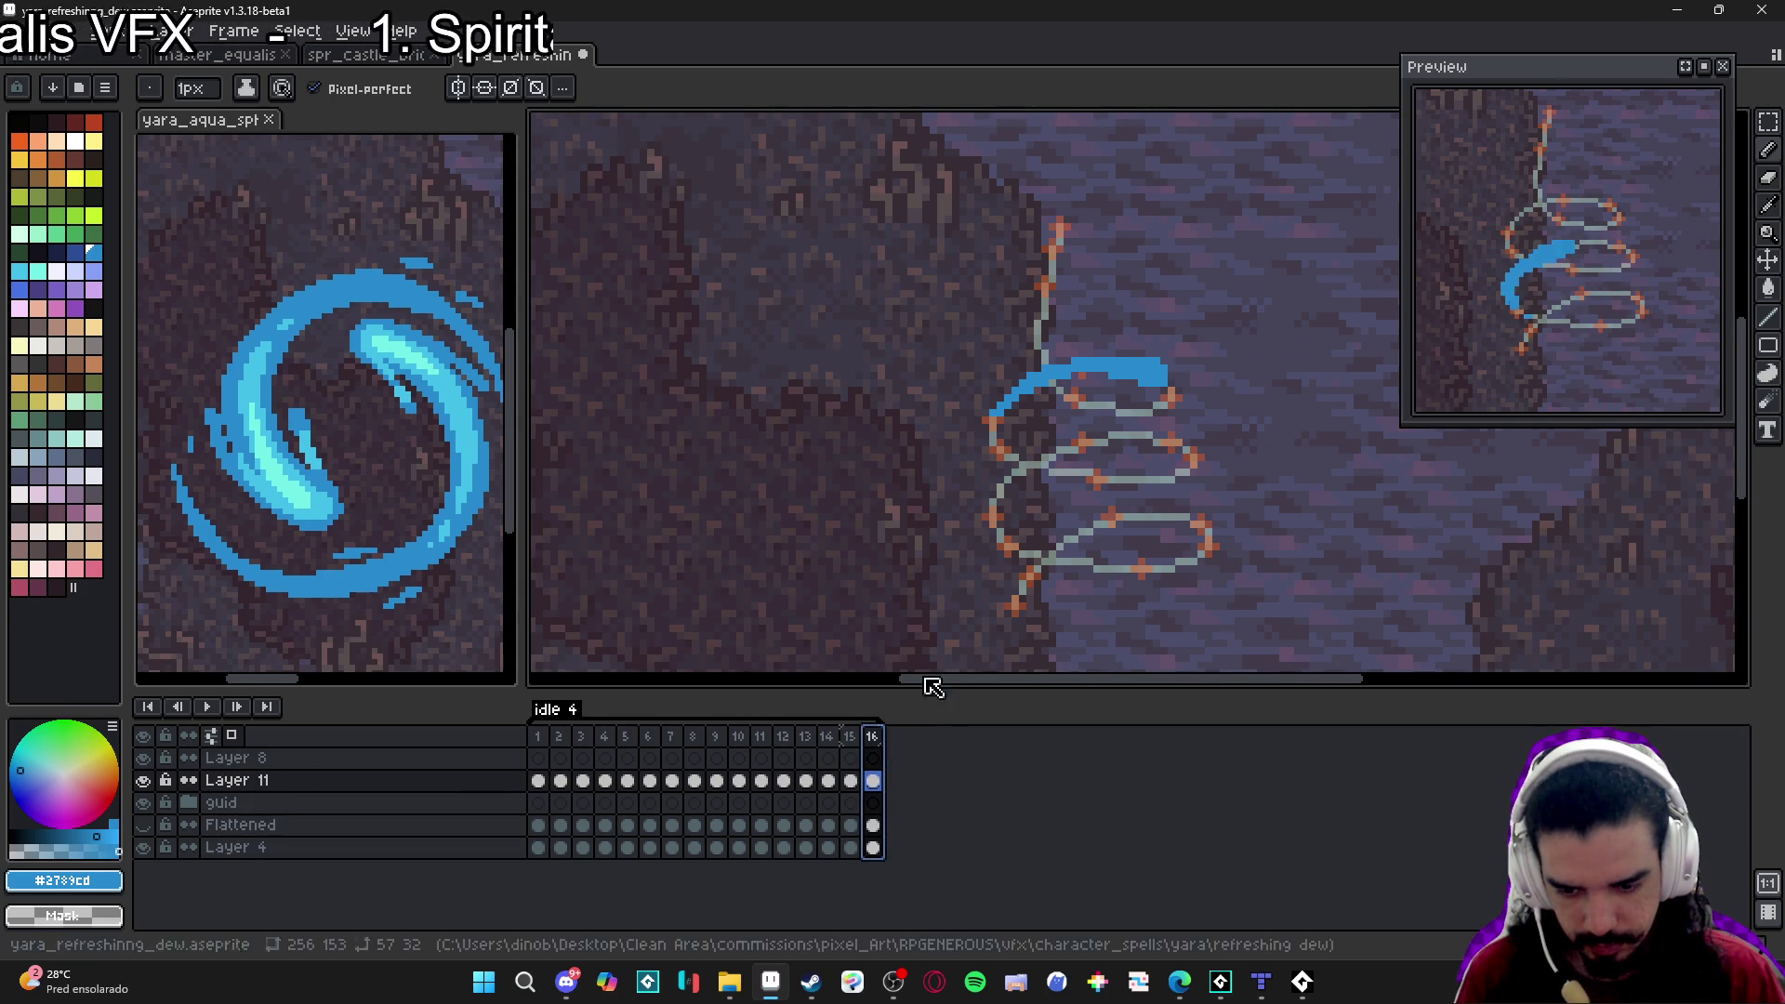
scroll(1013, 405, "up", 3)
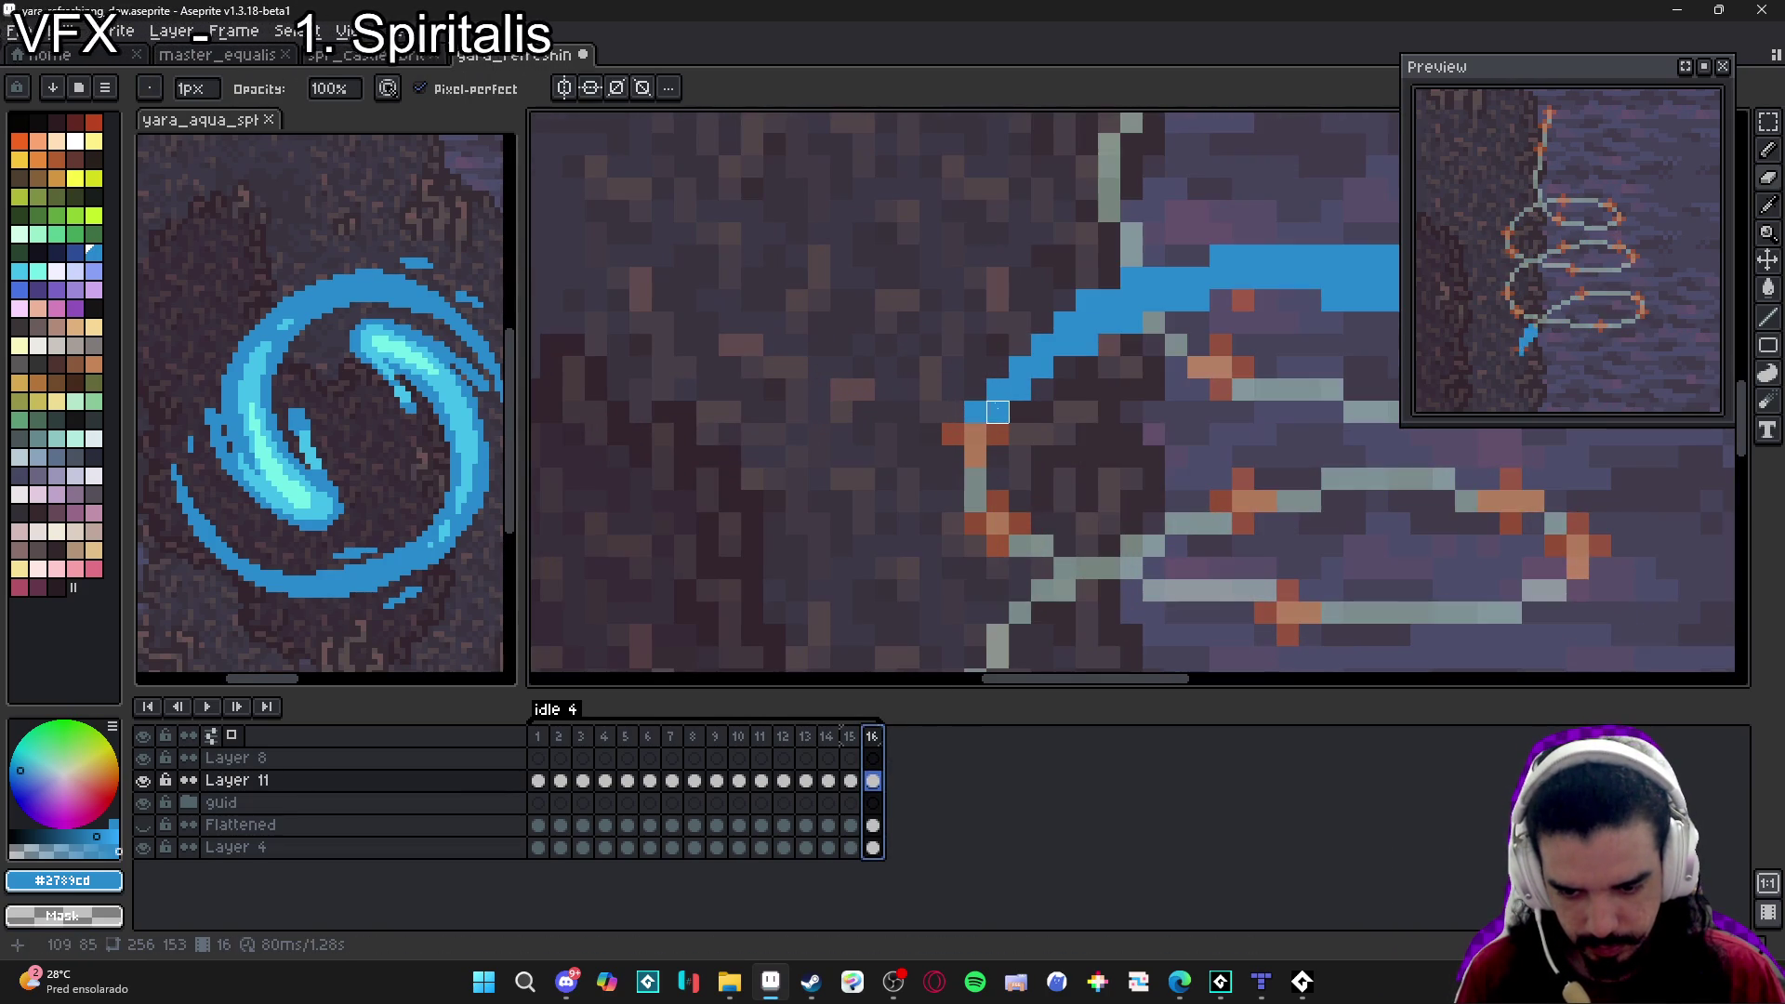
scroll(1004, 386, "down", 2)
scroll(1014, 383, "up", 2)
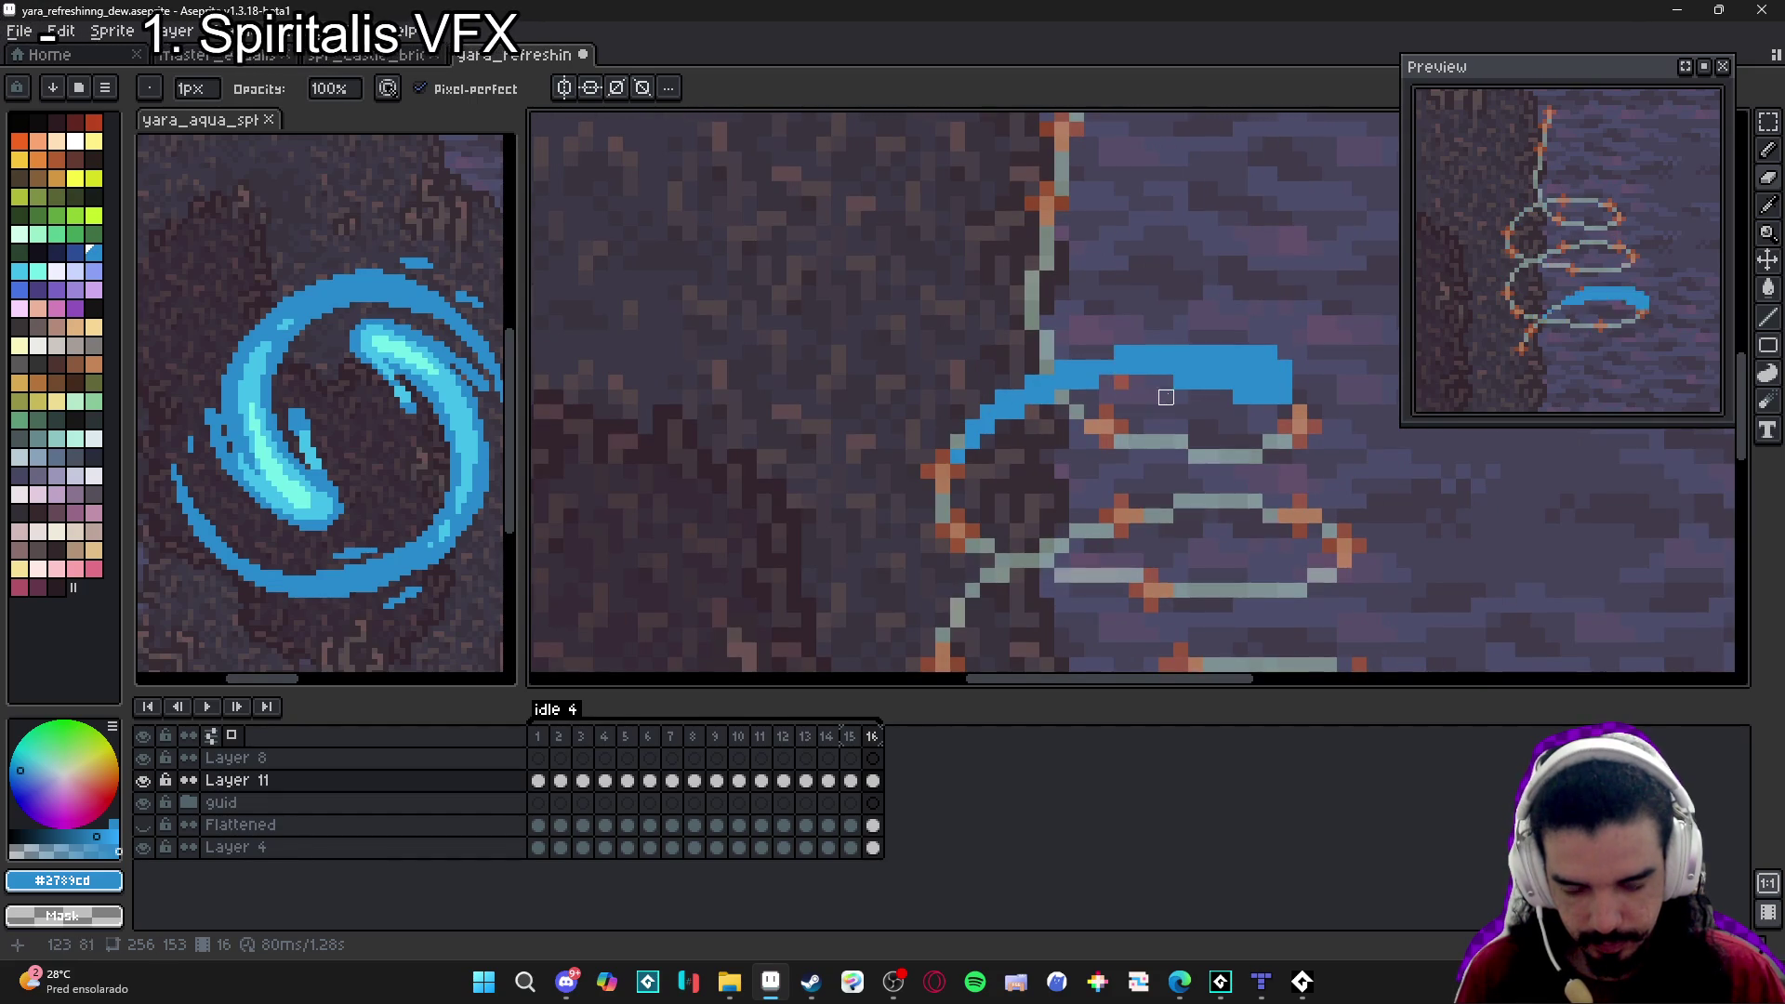
scroll(1147, 382, "down", 1)
scroll(1148, 382, "up", 1)
key("b")
left_click_drag(1121, 400, 1190, 400)
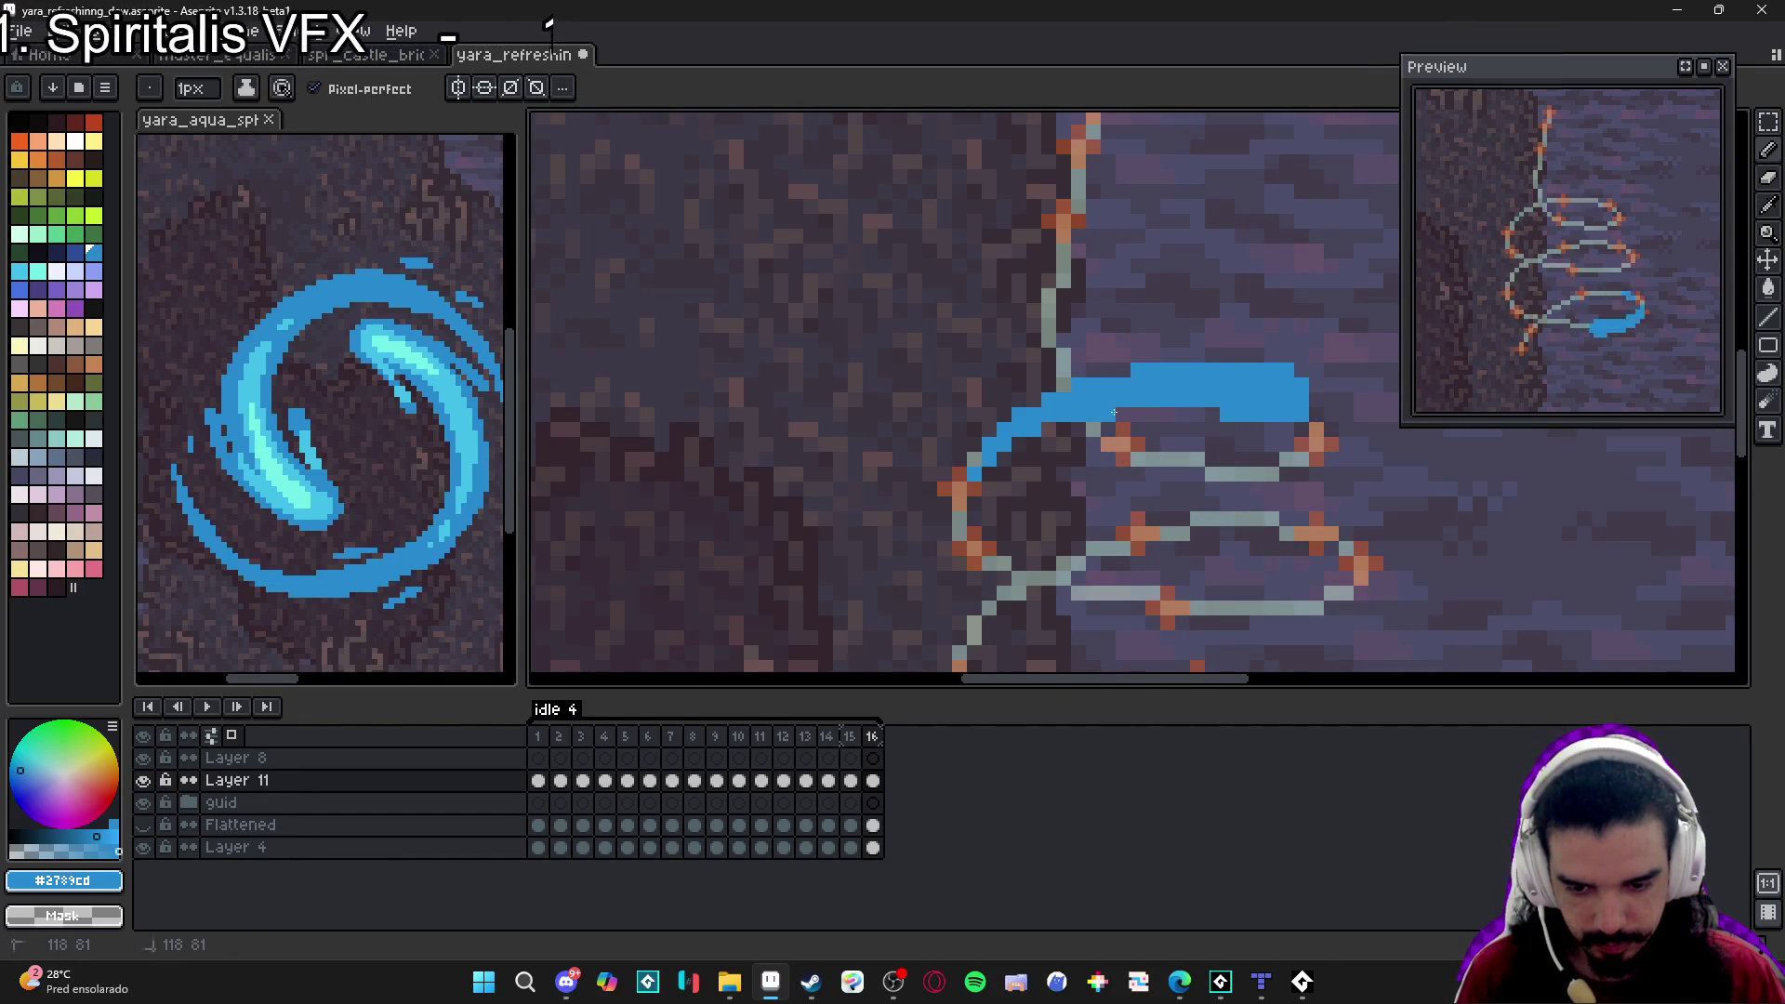
Compare frame 16 with frame 15 and erase stray blue pixels on the streak.
scroll(1012, 449, "down", 2)
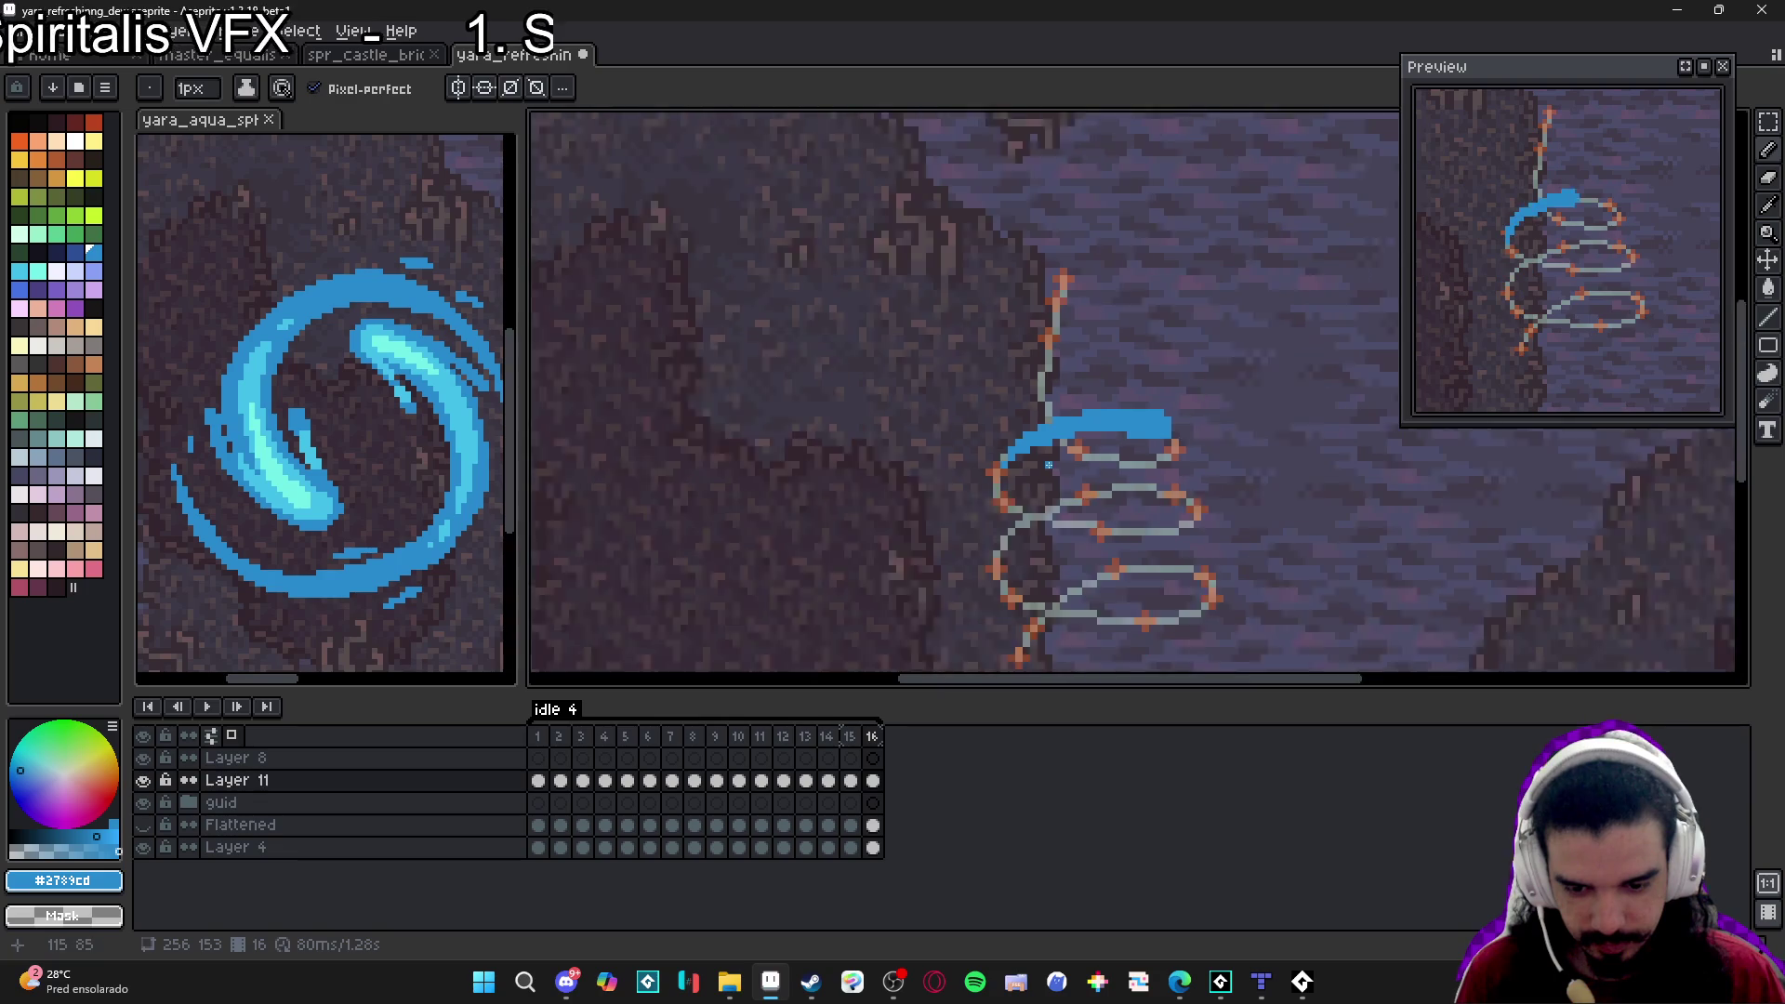
left_click(852, 737)
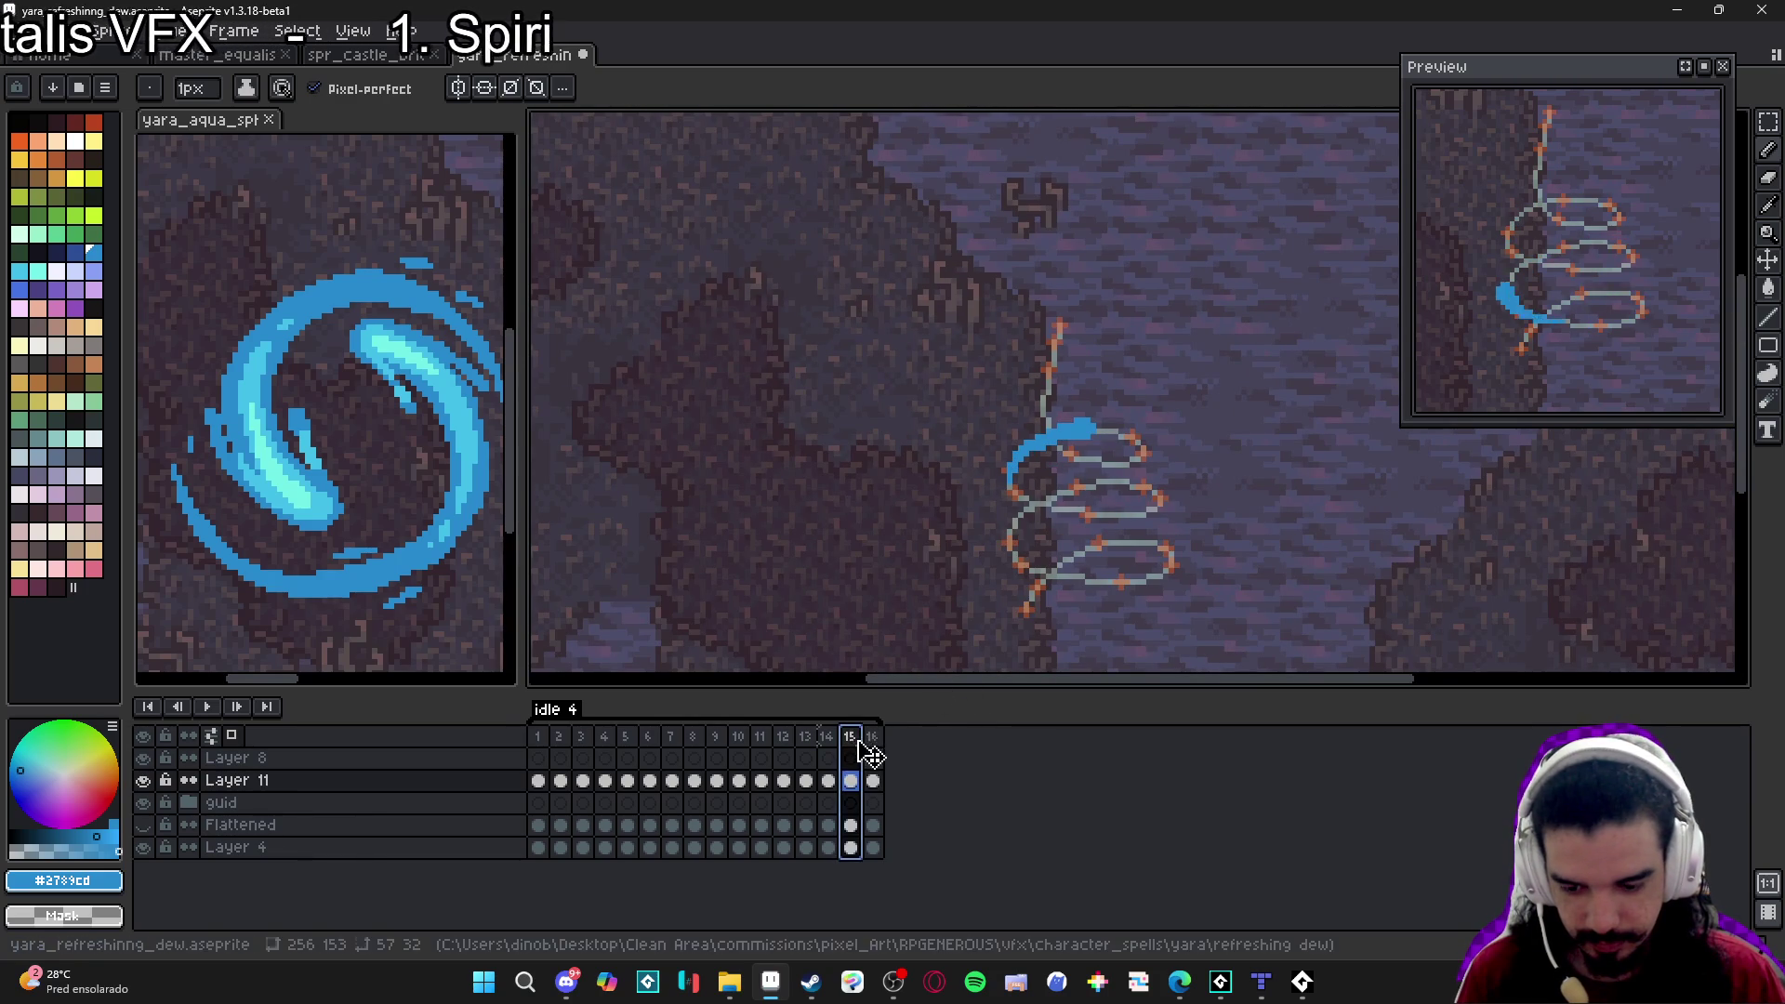
left_click(873, 737)
scroll(1054, 480, "up", 3)
key("e")
left_click(1094, 510)
left_click(1049, 531)
scroll(1026, 554, "down", 3)
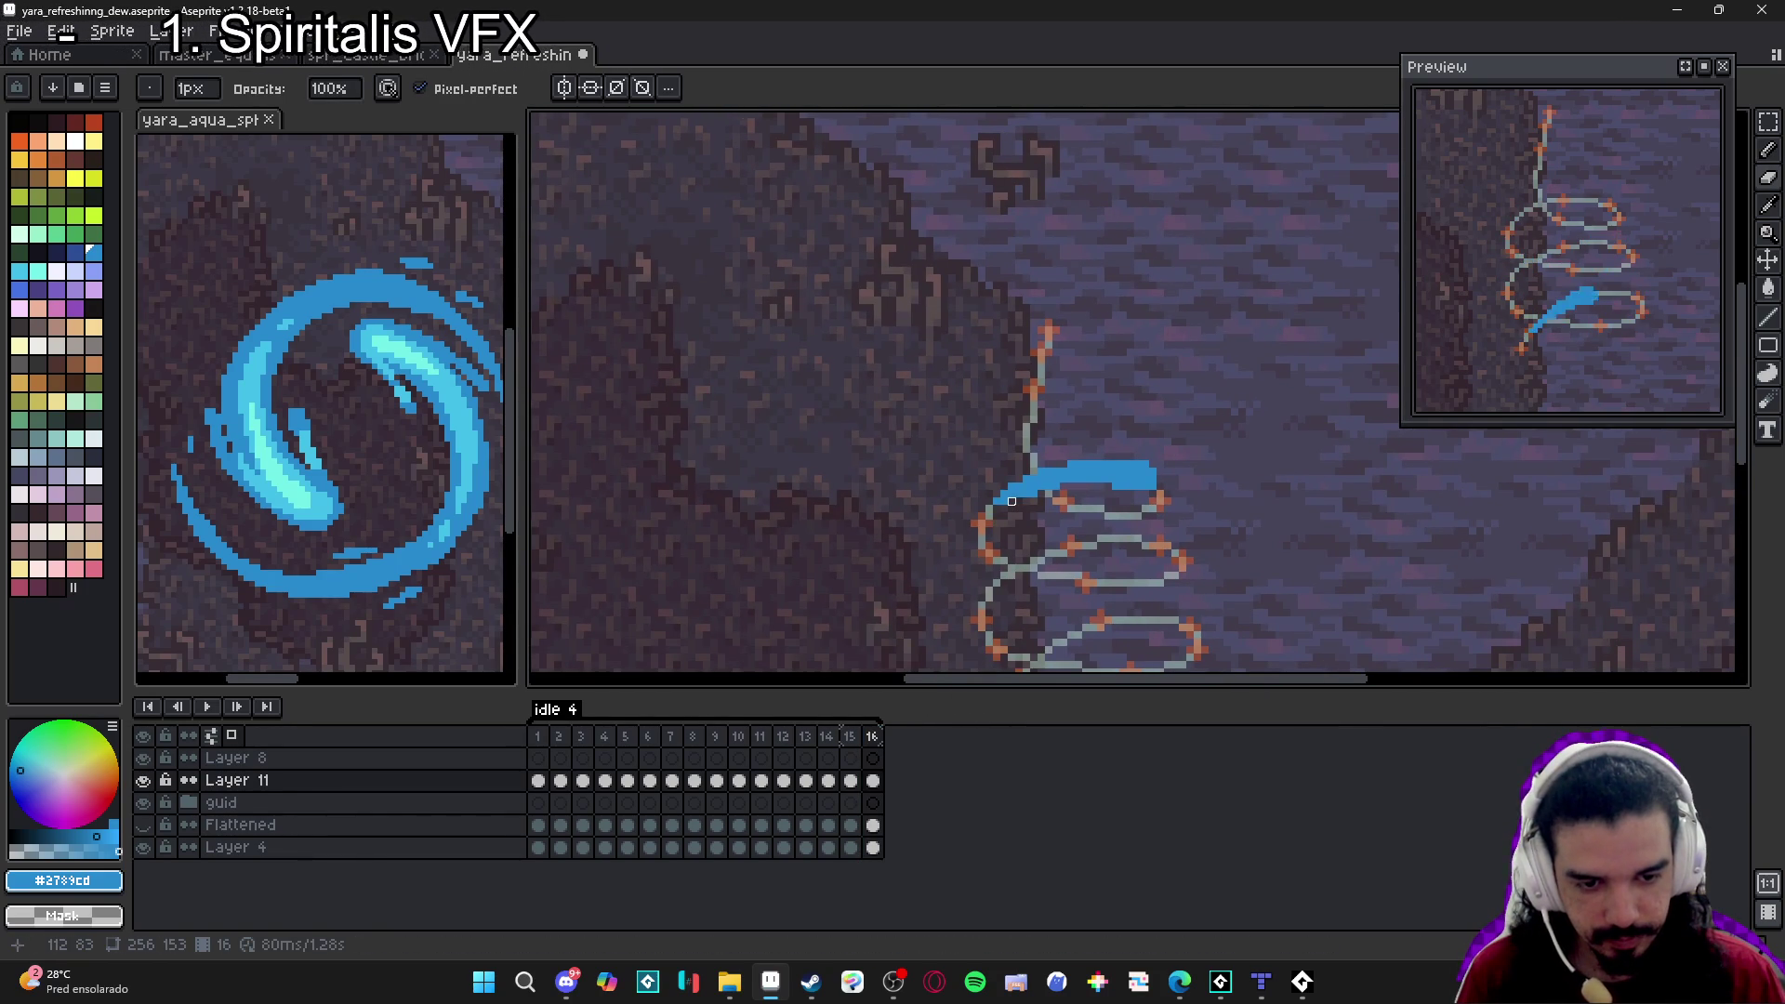
scroll(1023, 400, "down", 2)
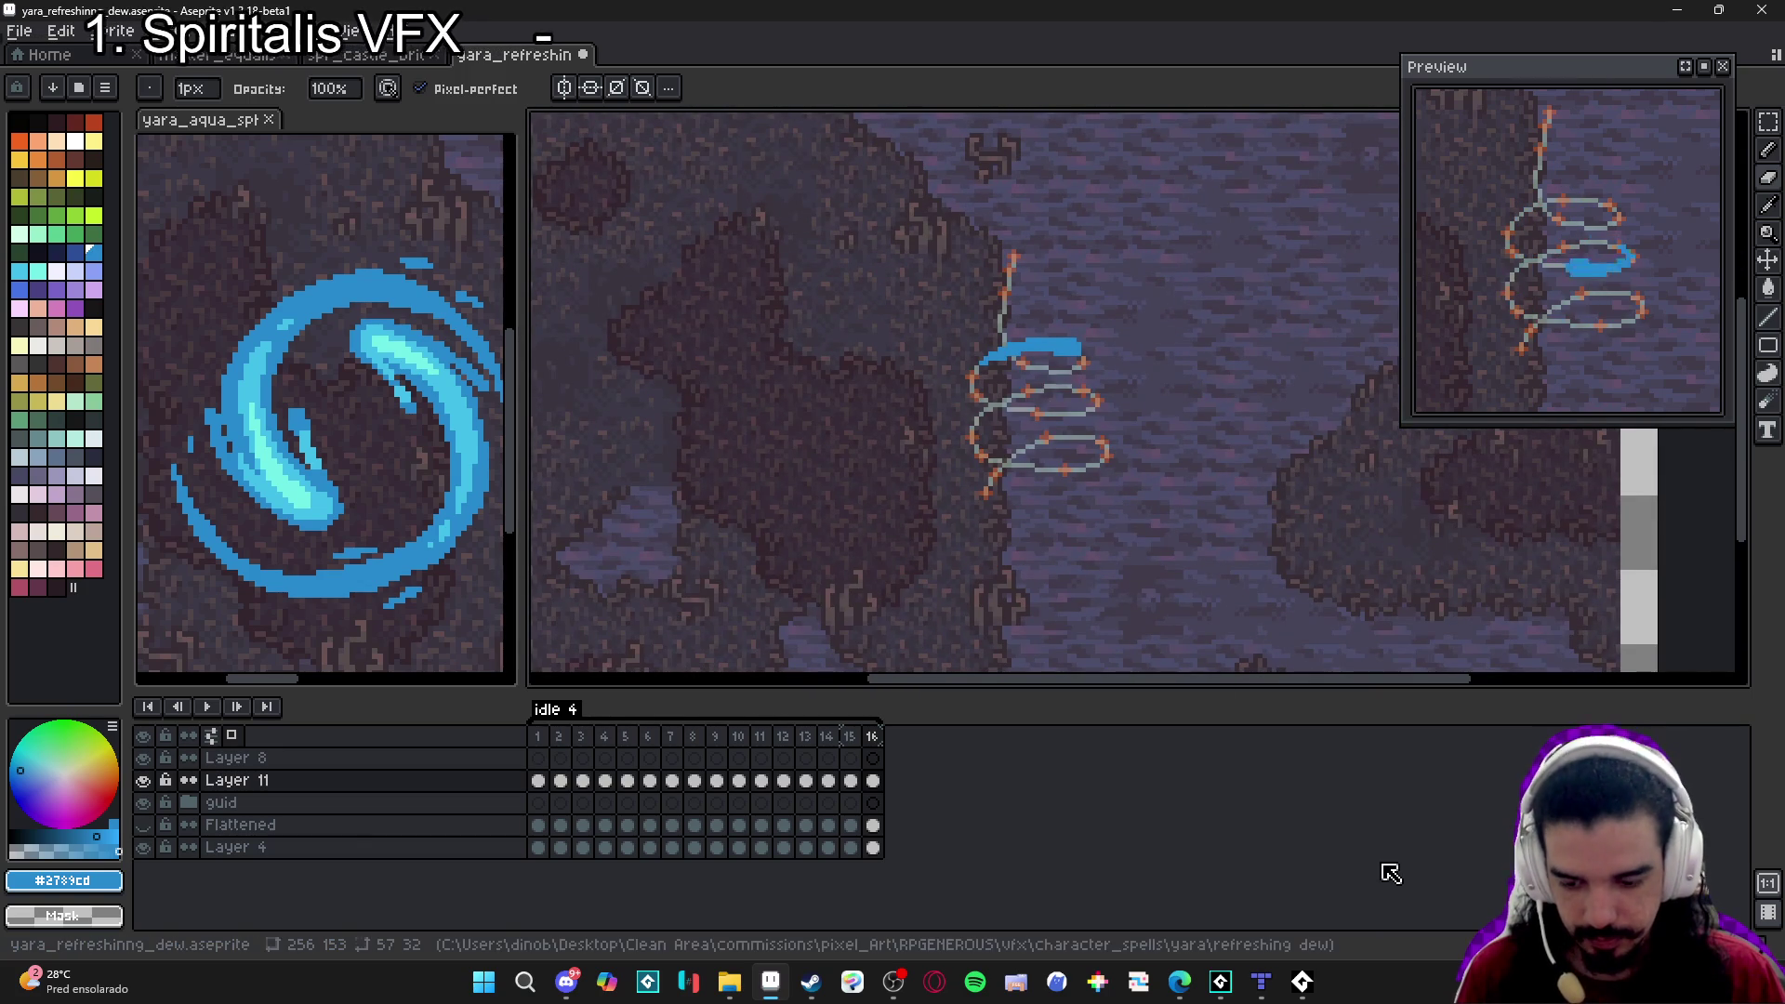
Add frame 17, clear the copied streak, and draw a new blue streak along the upper ring.
key("alt+n")
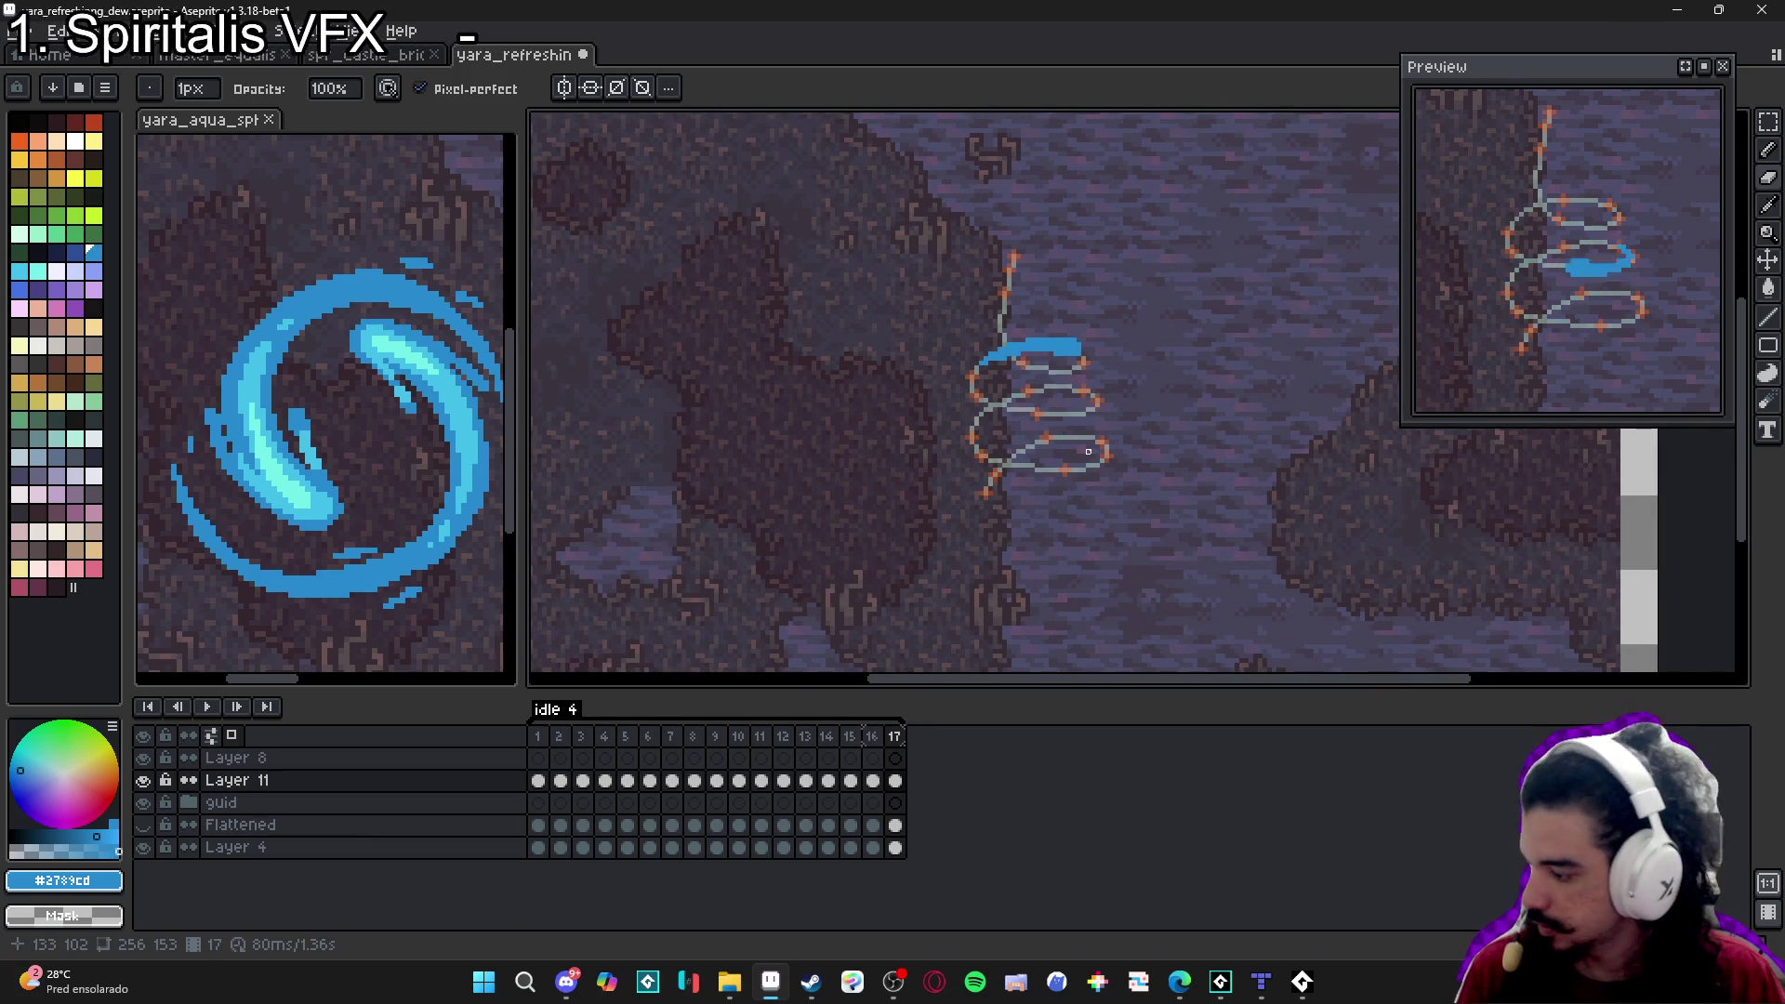
key("e")
mouse_move(1016, 351)
left_mouse_down()
mouse_move(1045, 350)
mouse_move(944, 383)
mouse_move(879, 346)
left_mouse_up()
key("b")
scroll(1162, 344, "up", 1)
scroll(1055, 409, "up", 2)
left_click(958, 407)
key("minus")
key("minus")
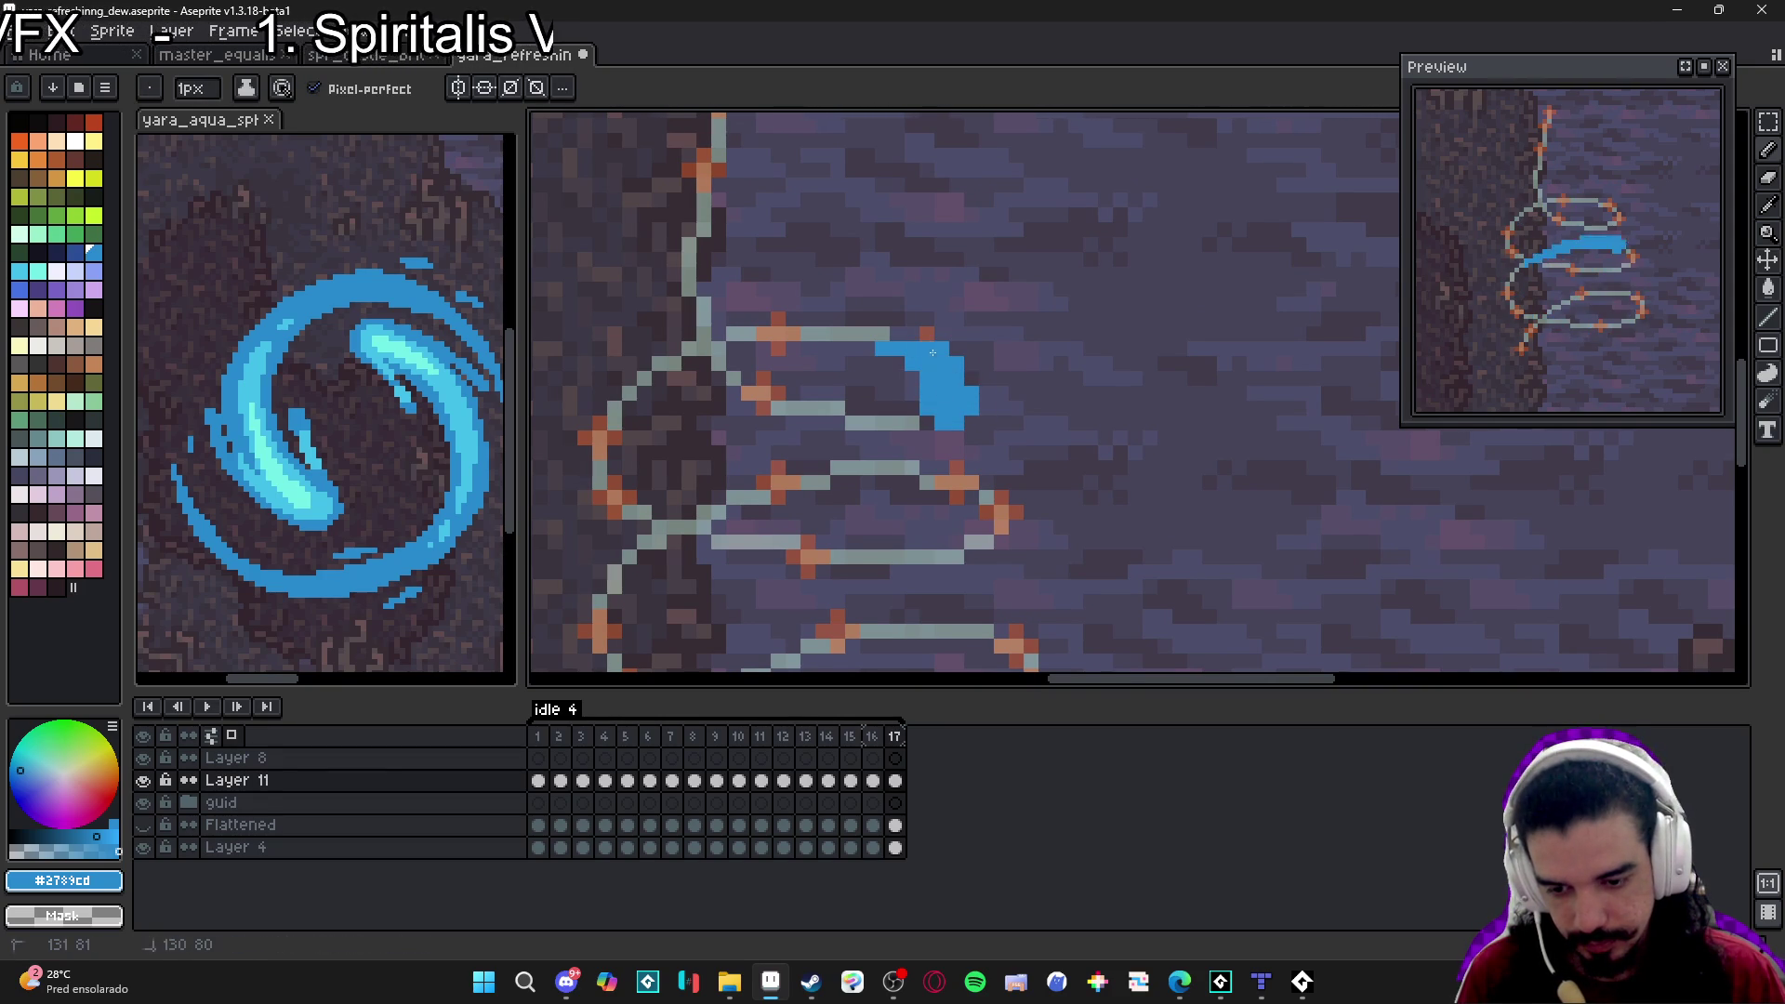
scroll(916, 338, "left", 3)
left_click_drag(1013, 349, 957, 348)
right_click(1077, 361)
scroll(1046, 359, "down", 3)
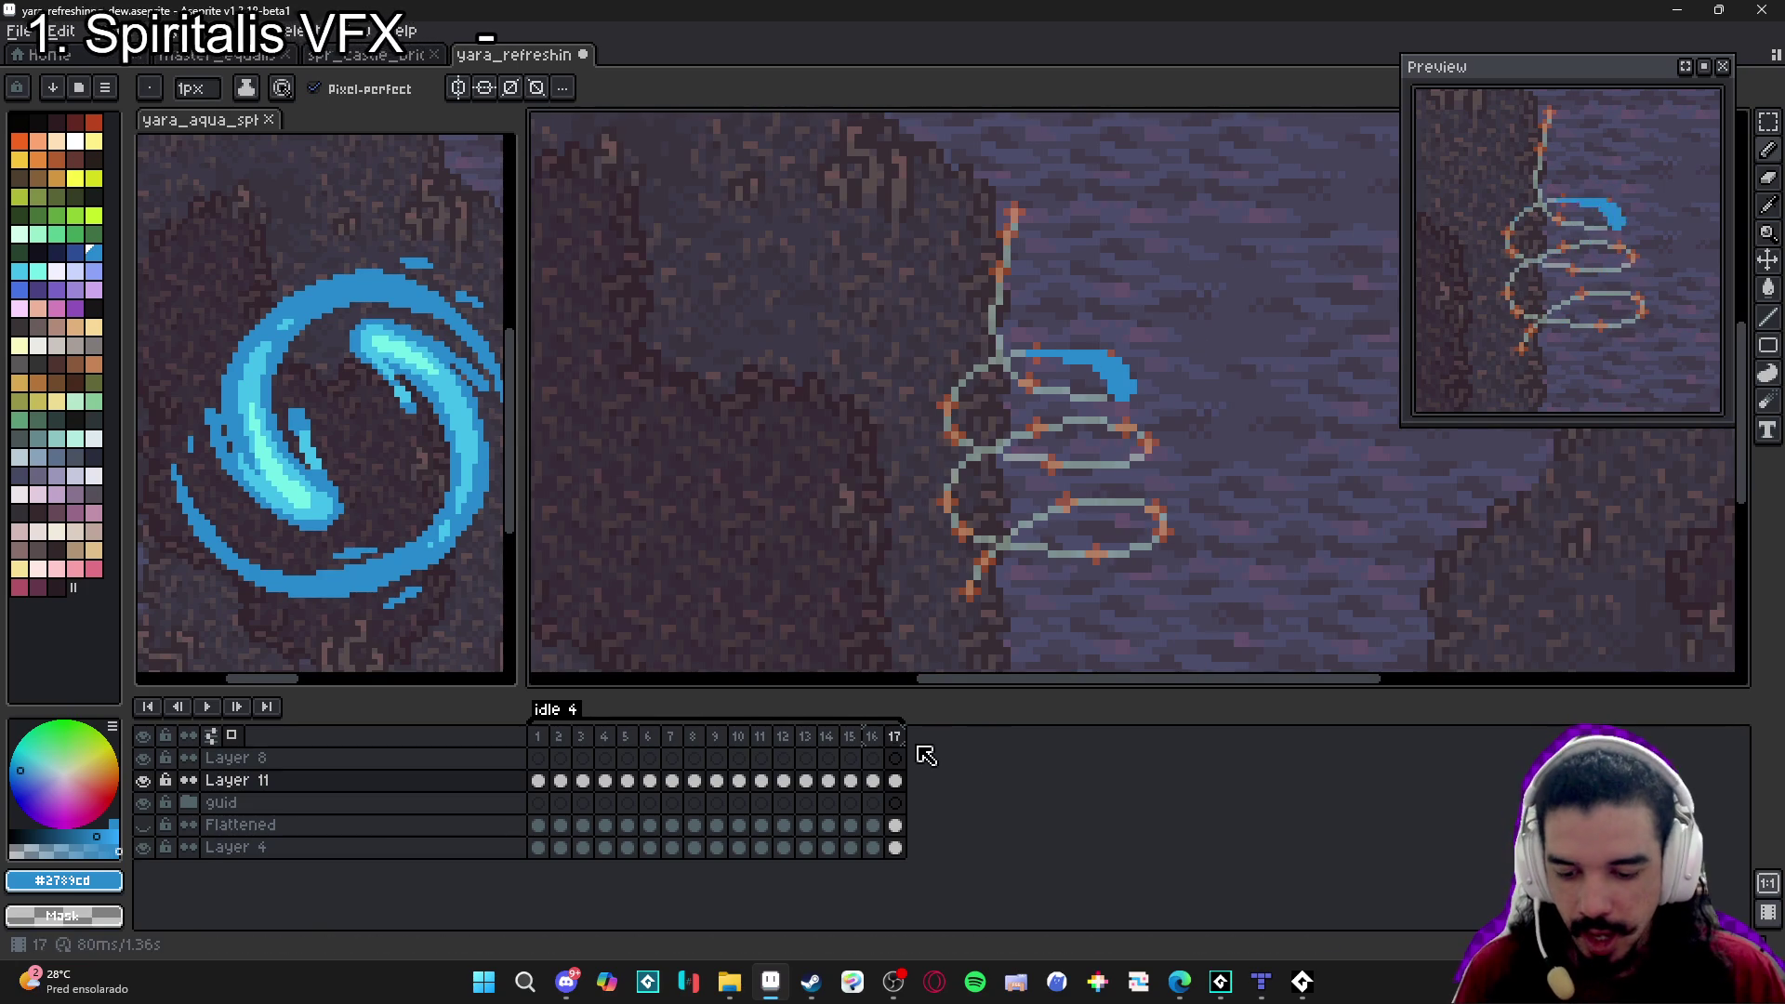
Compare frame 17 with frame 16 and trim the streak's left start.
left_click(878, 737)
left_click(894, 736)
scroll(894, 646, "up", 3)
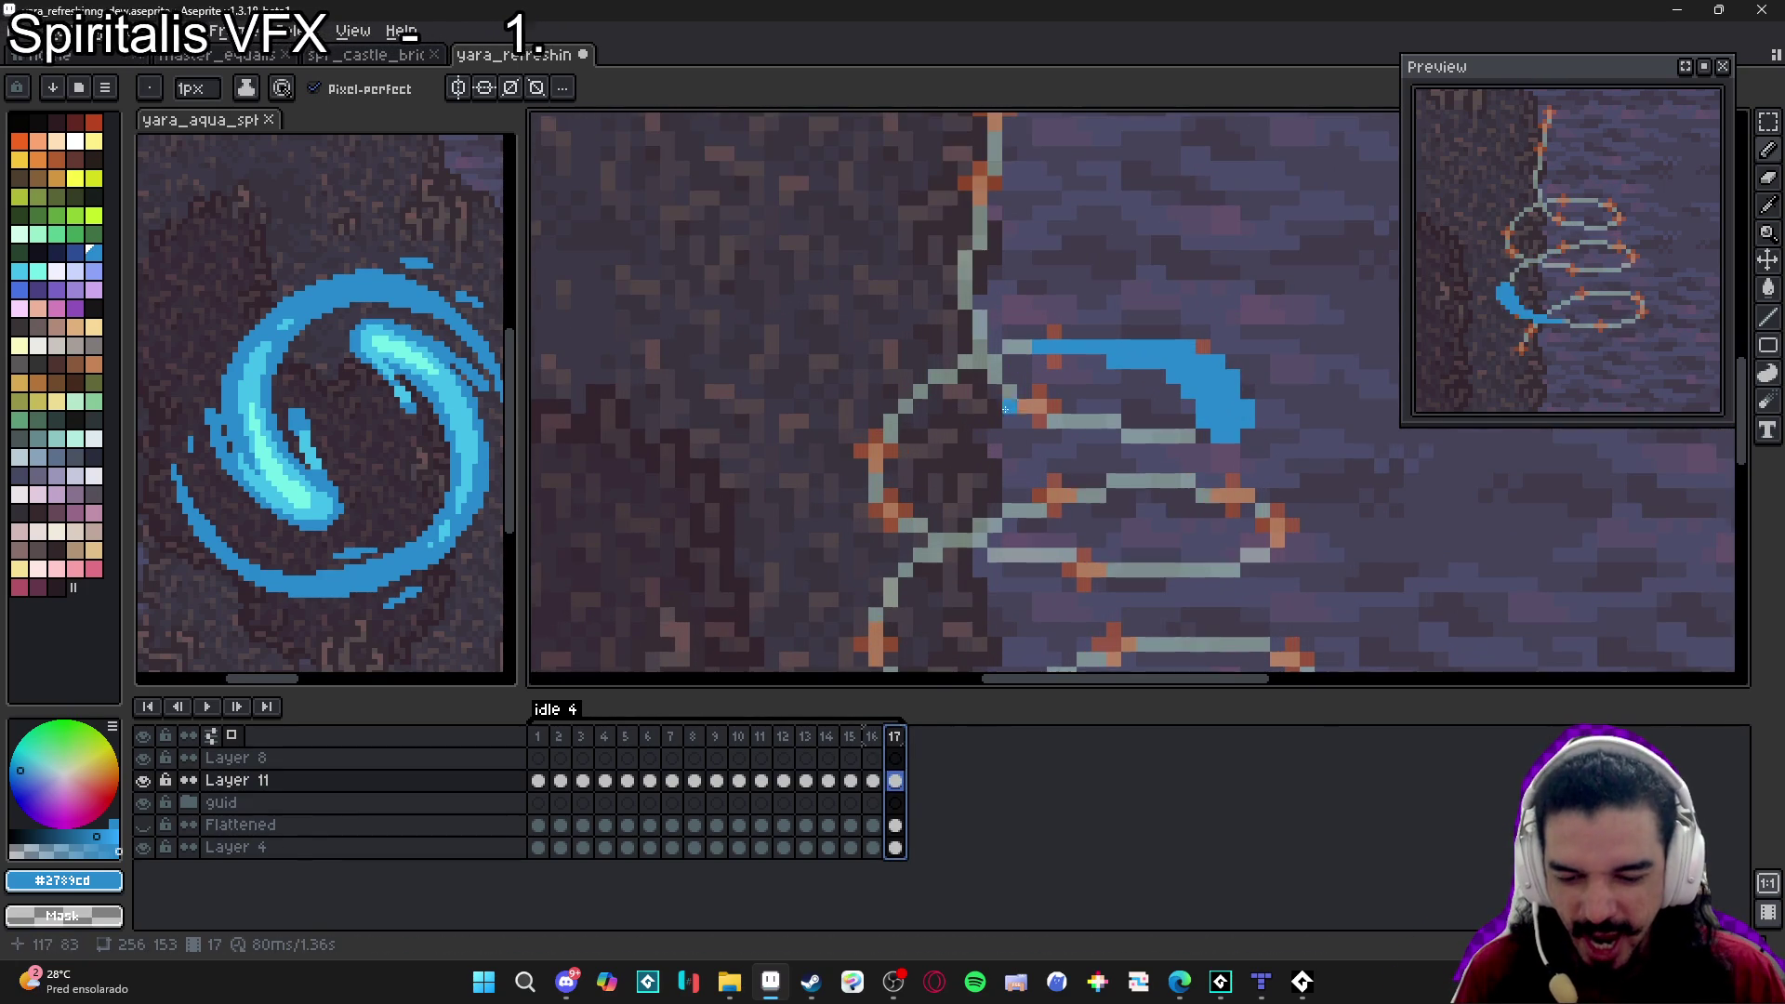
key("e")
left_click_drag(1040, 349, 1071, 349)
left_click(1084, 347)
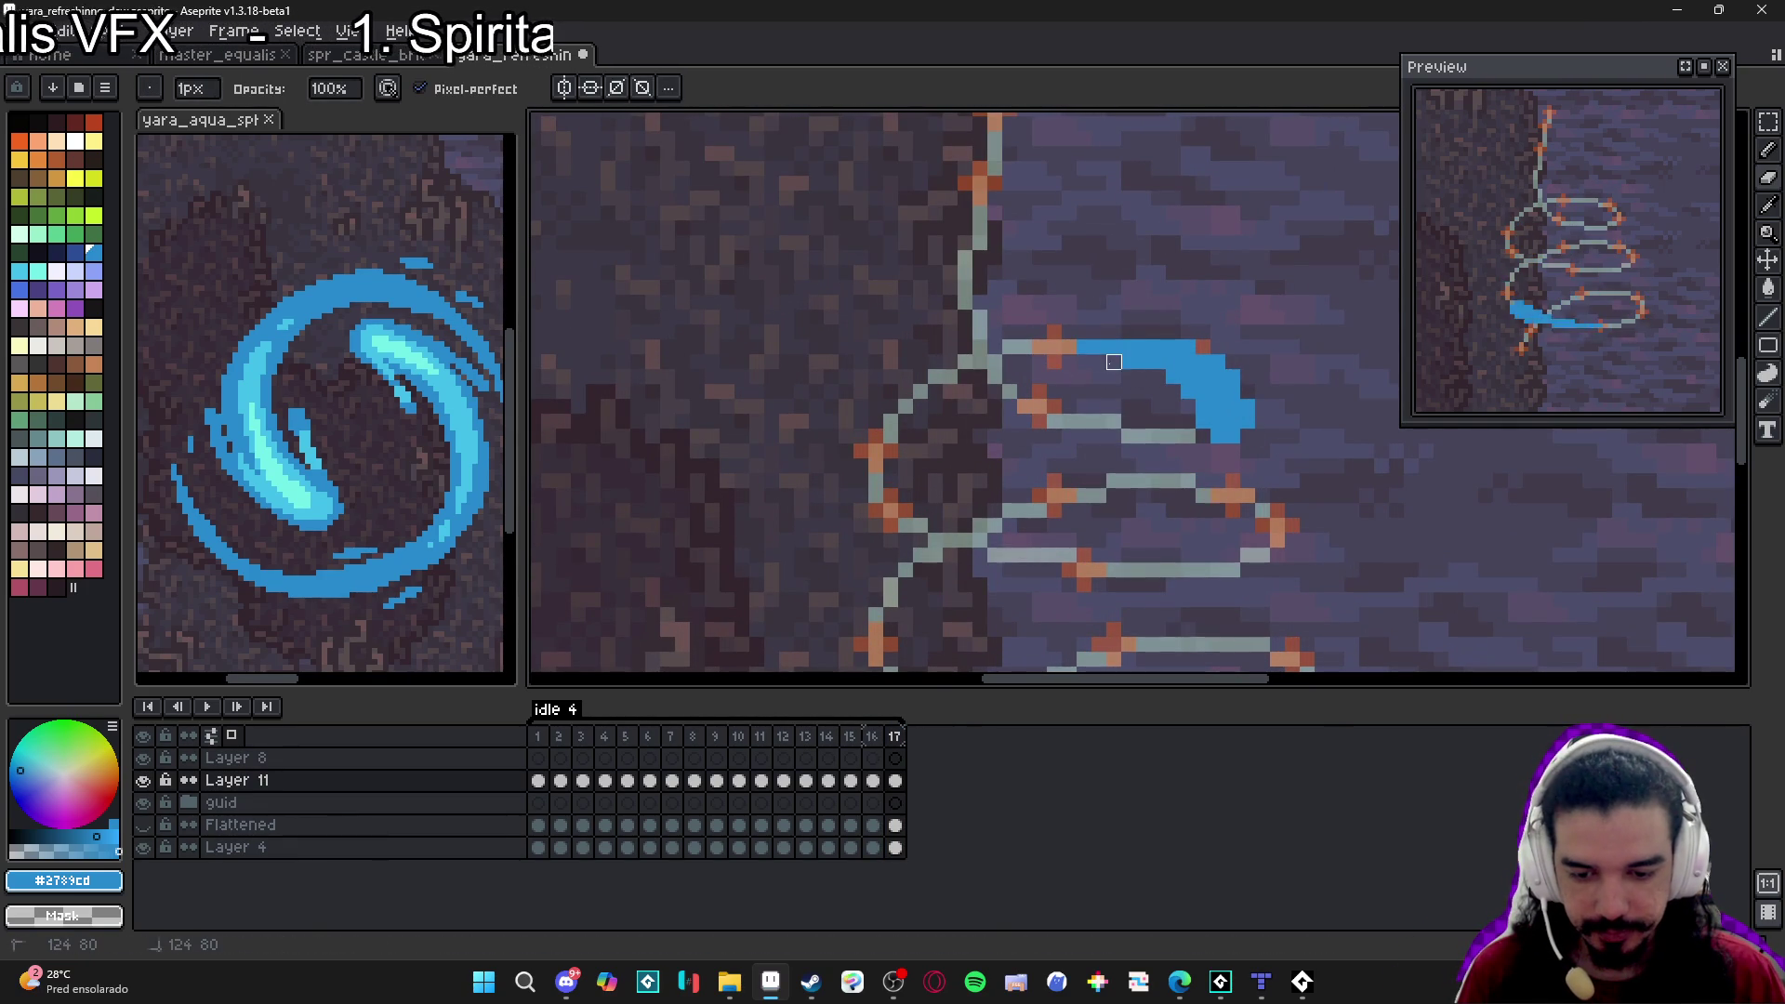
key("b")
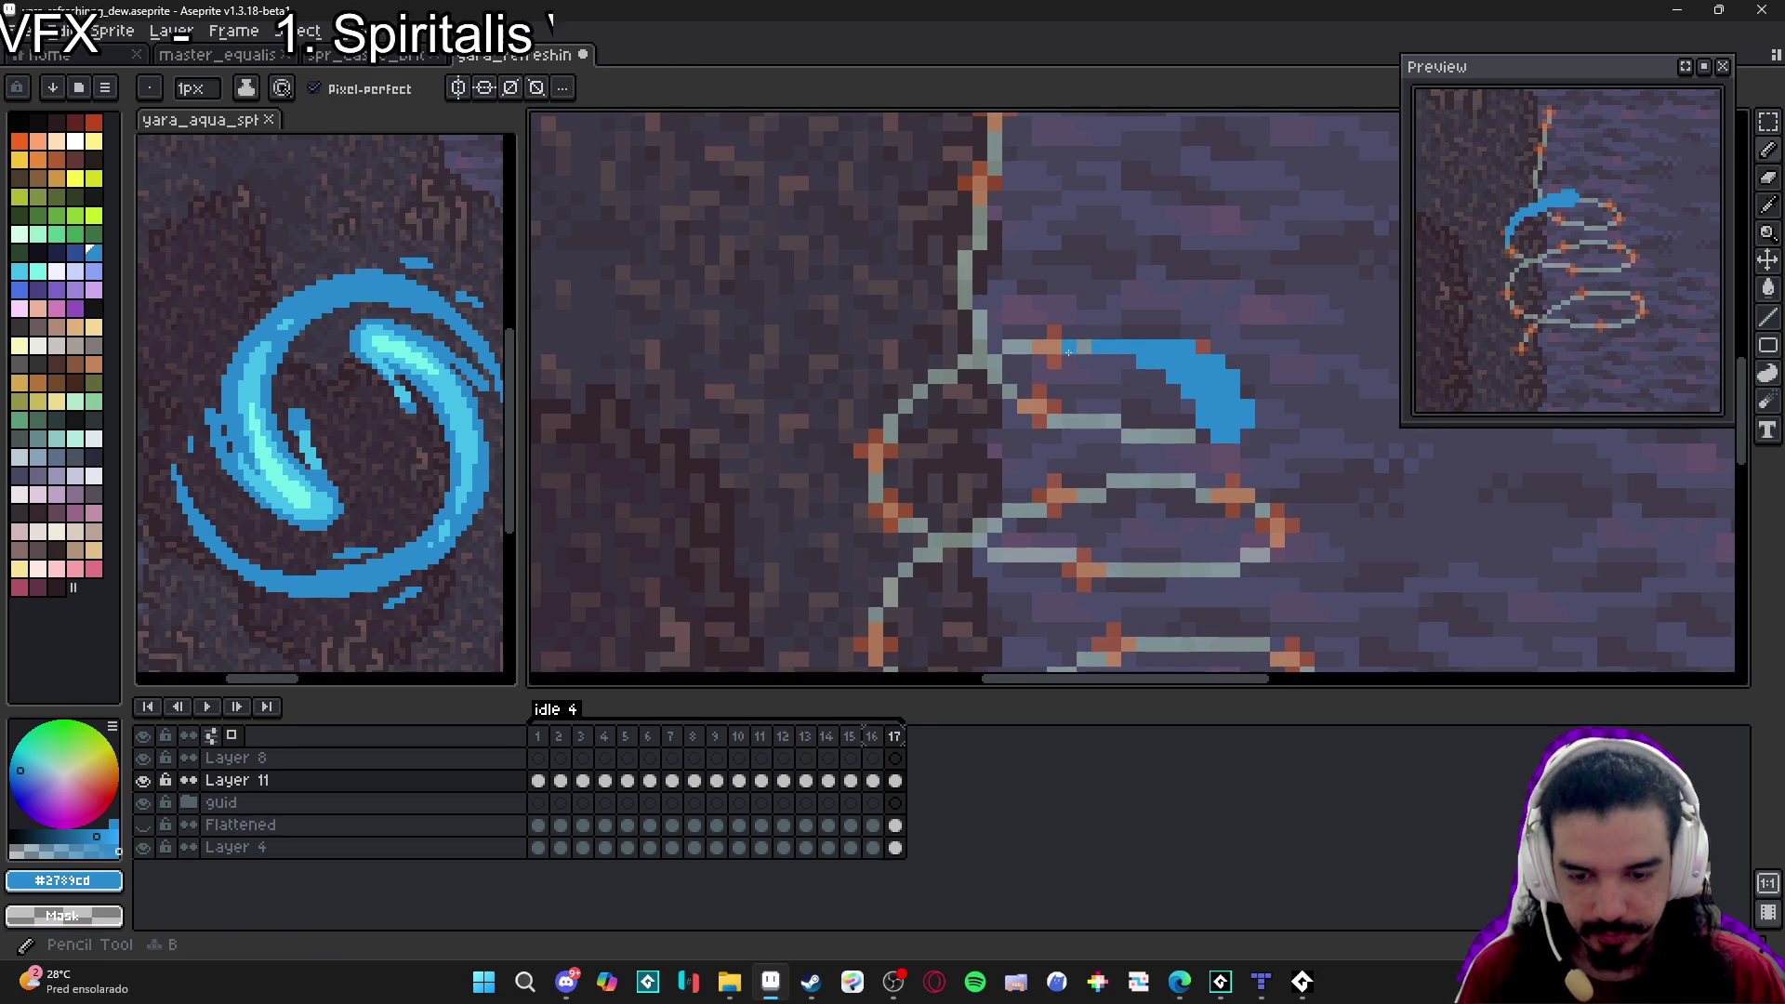
scroll(1080, 437, "down", 3)
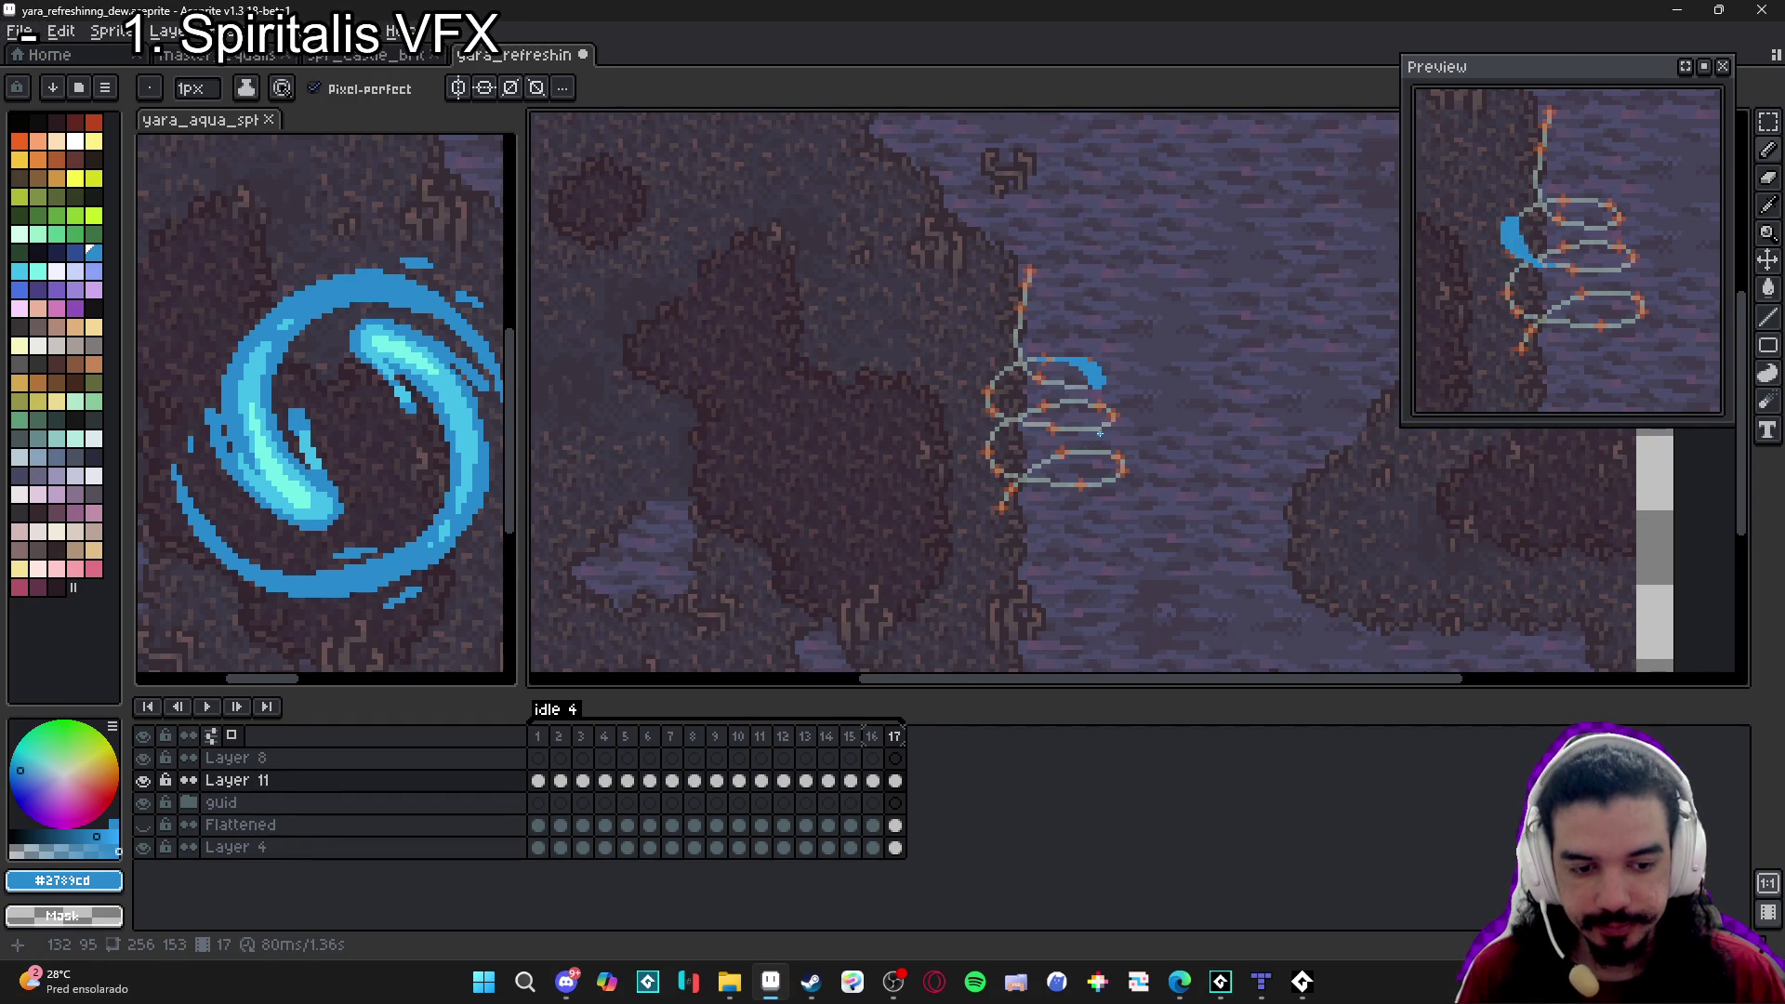
Copy frame 16 to a new frame 18, clear it, and start a blue streak inside the lower loop.
left_click(874, 738)
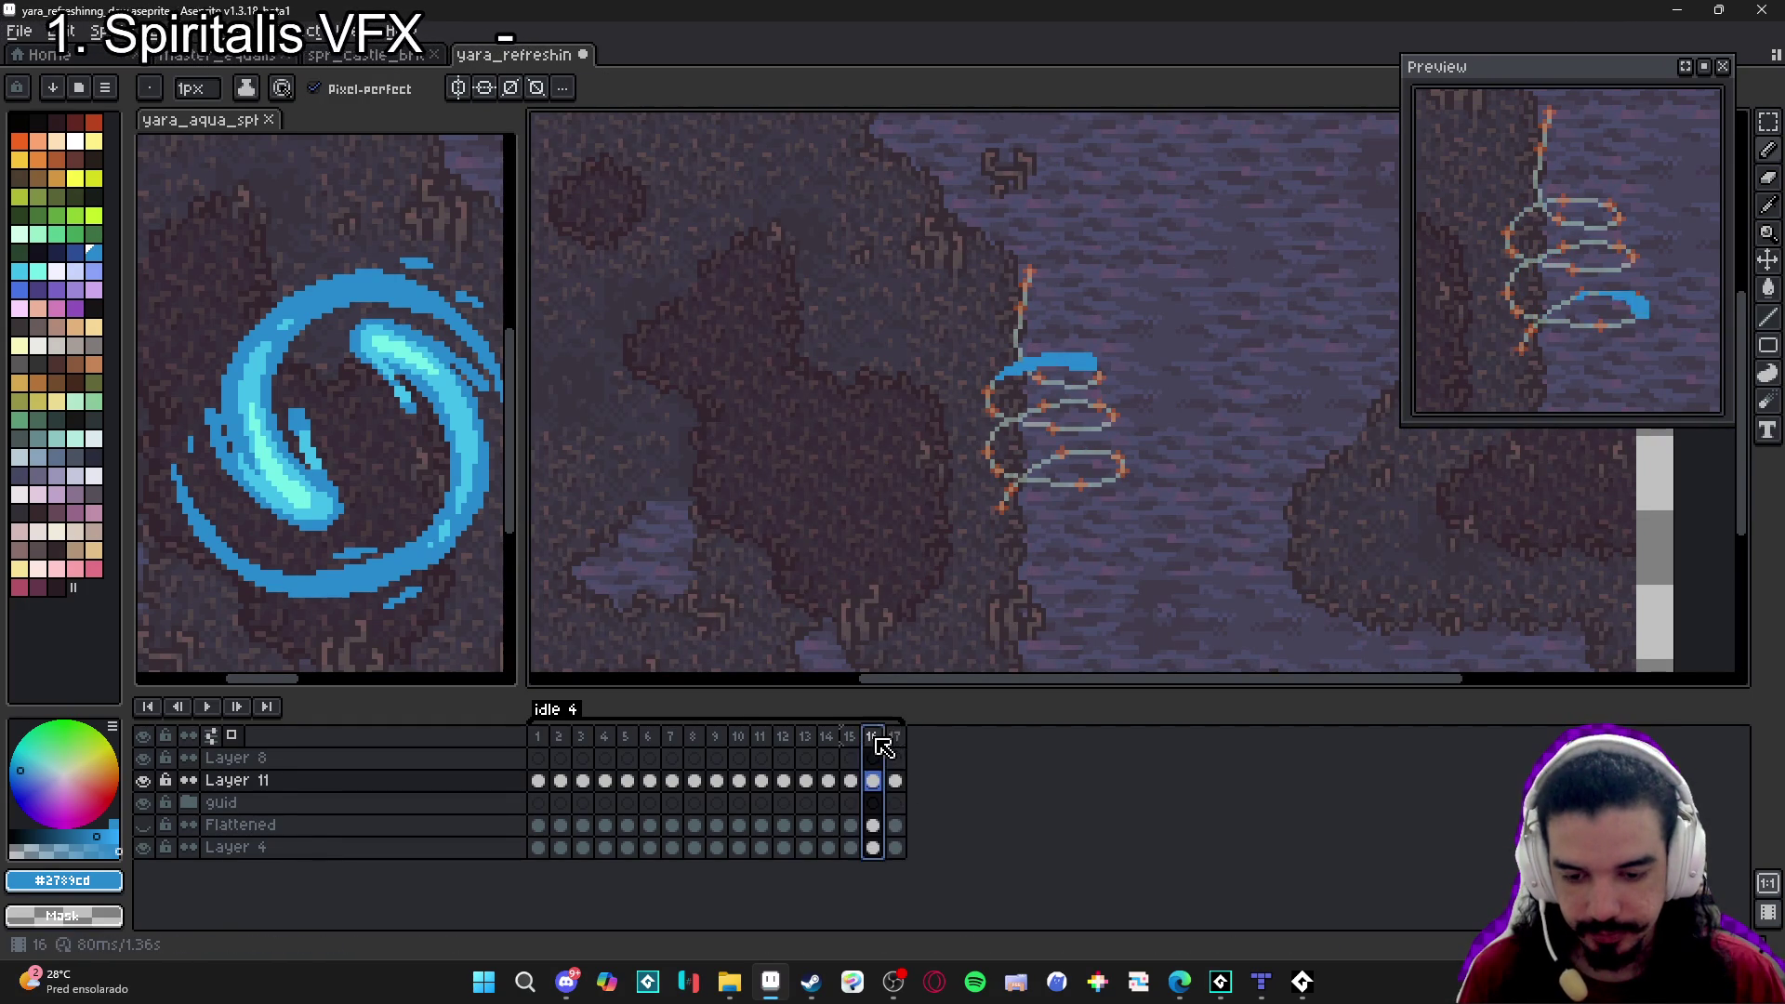
left_click_drag(899, 750, 913, 737)
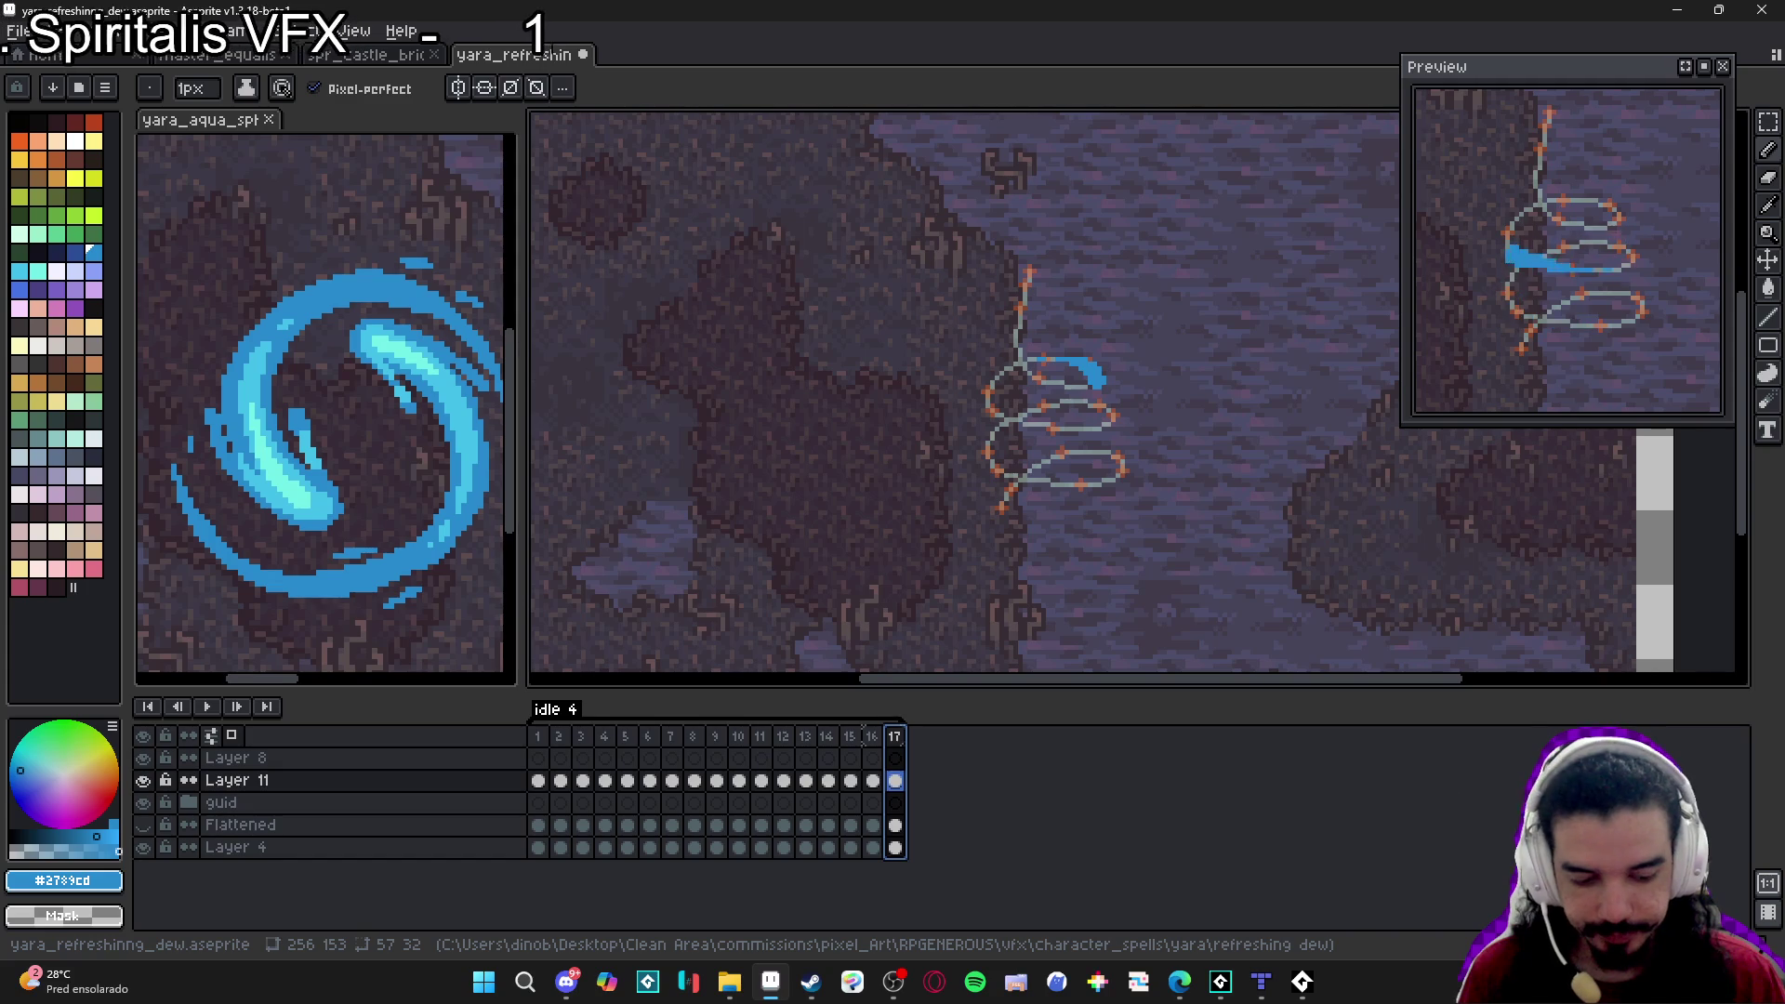
scroll(1013, 390, "up", 2)
key("e")
mouse_move(1295, 446)
left_mouse_down()
mouse_move(1267, 471)
mouse_move(1139, 427)
mouse_move(1116, 491)
mouse_move(1241, 493)
mouse_move(1124, 476)
mouse_move(1244, 491)
left_mouse_up()
key("b")
mouse_move(1237, 477)
left_mouse_down()
mouse_move(1191, 480)
mouse_move(1239, 470)
left_mouse_up()
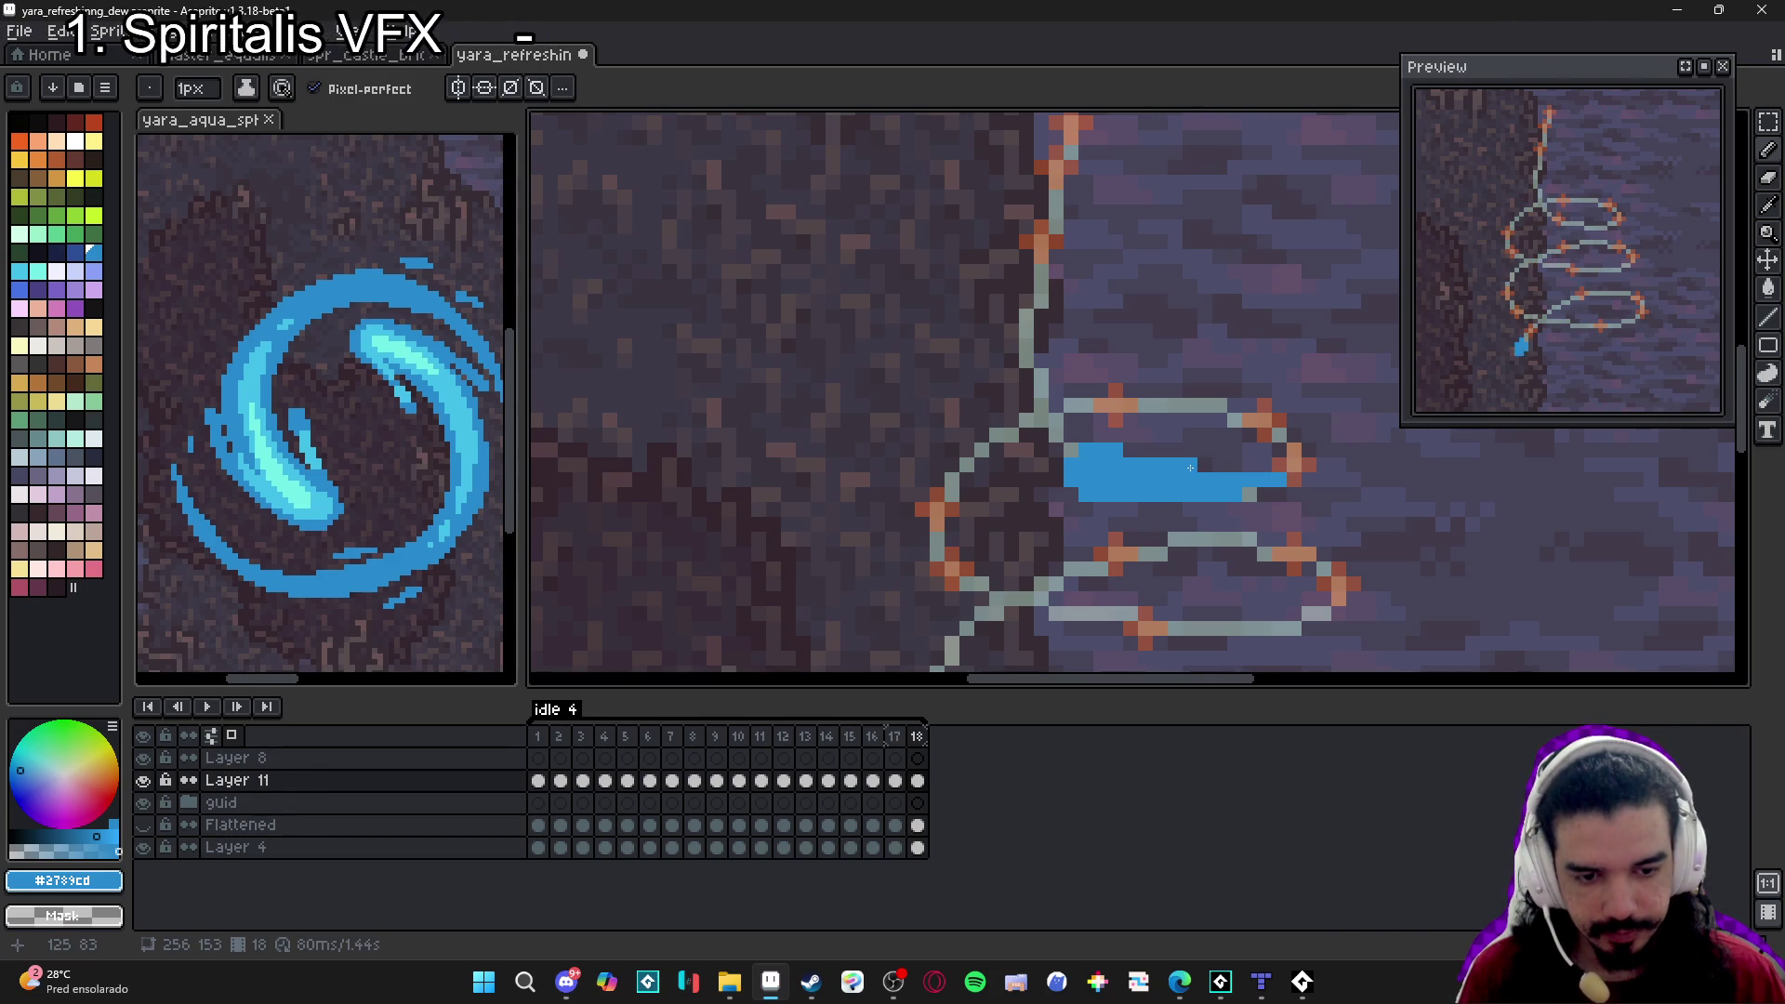
Thicken the right end of frame 18's blue streak, checking it against frame 17.
left_click_drag(1295, 463, 1235, 492)
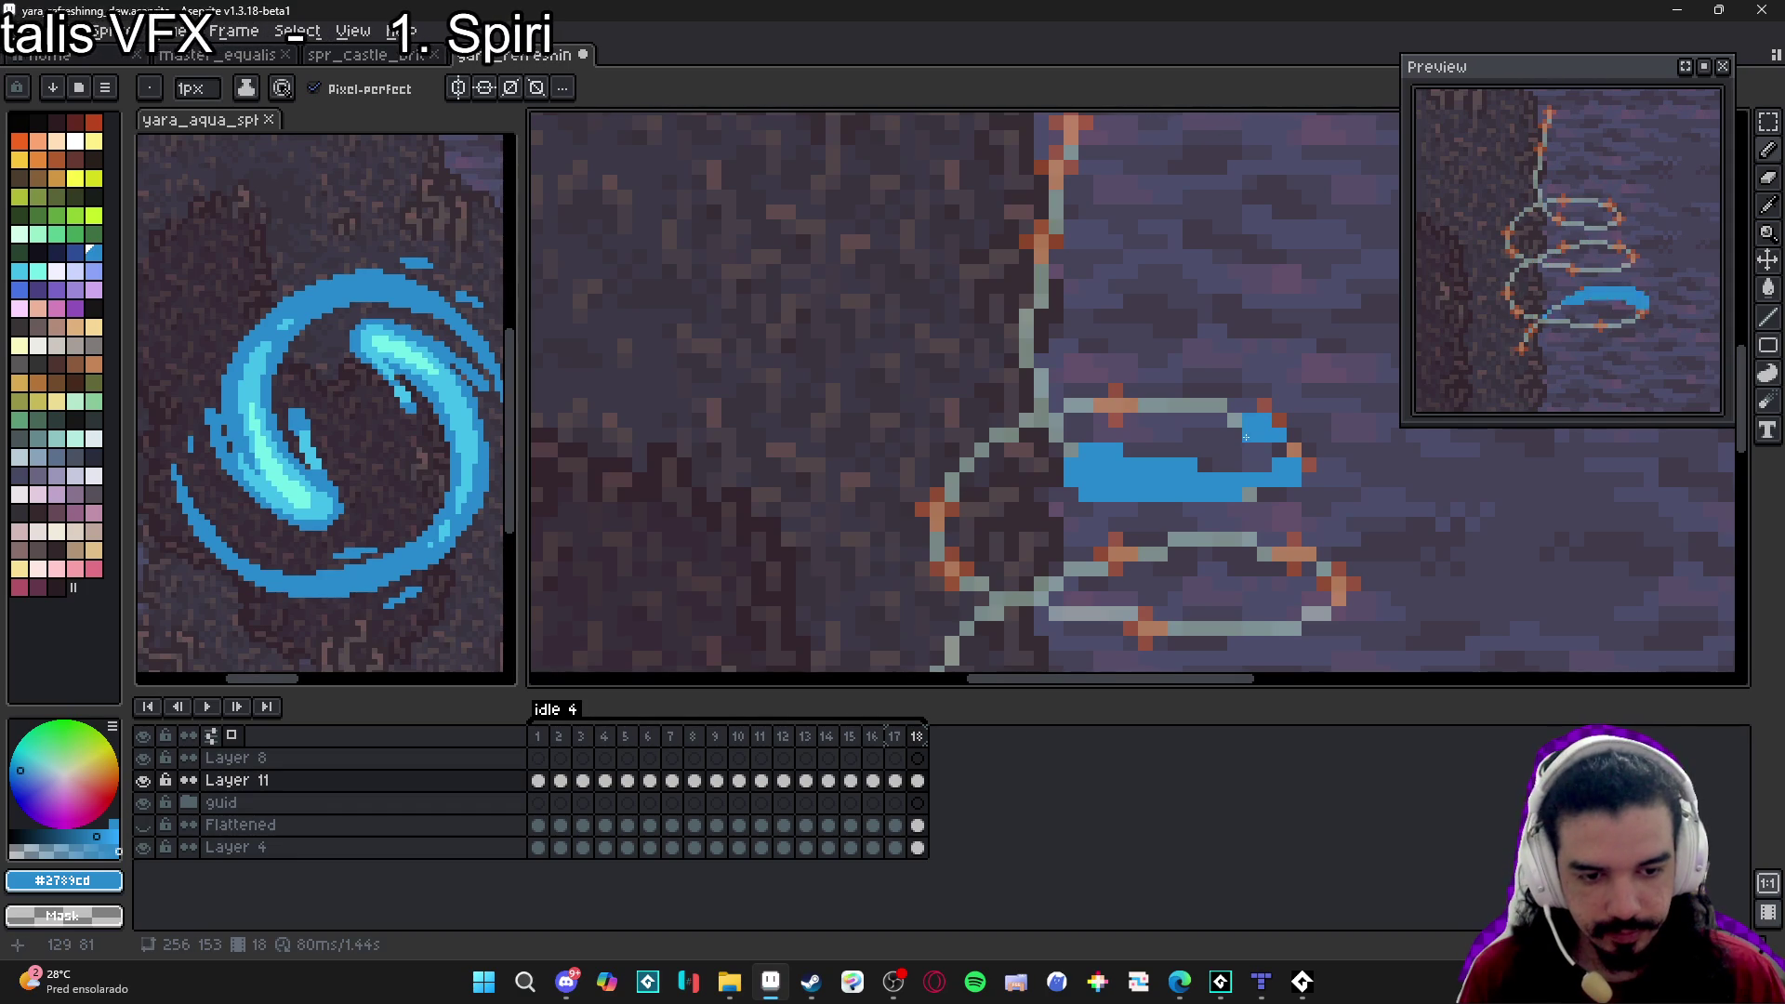
scroll(1242, 475, "down", 3)
left_click(894, 736)
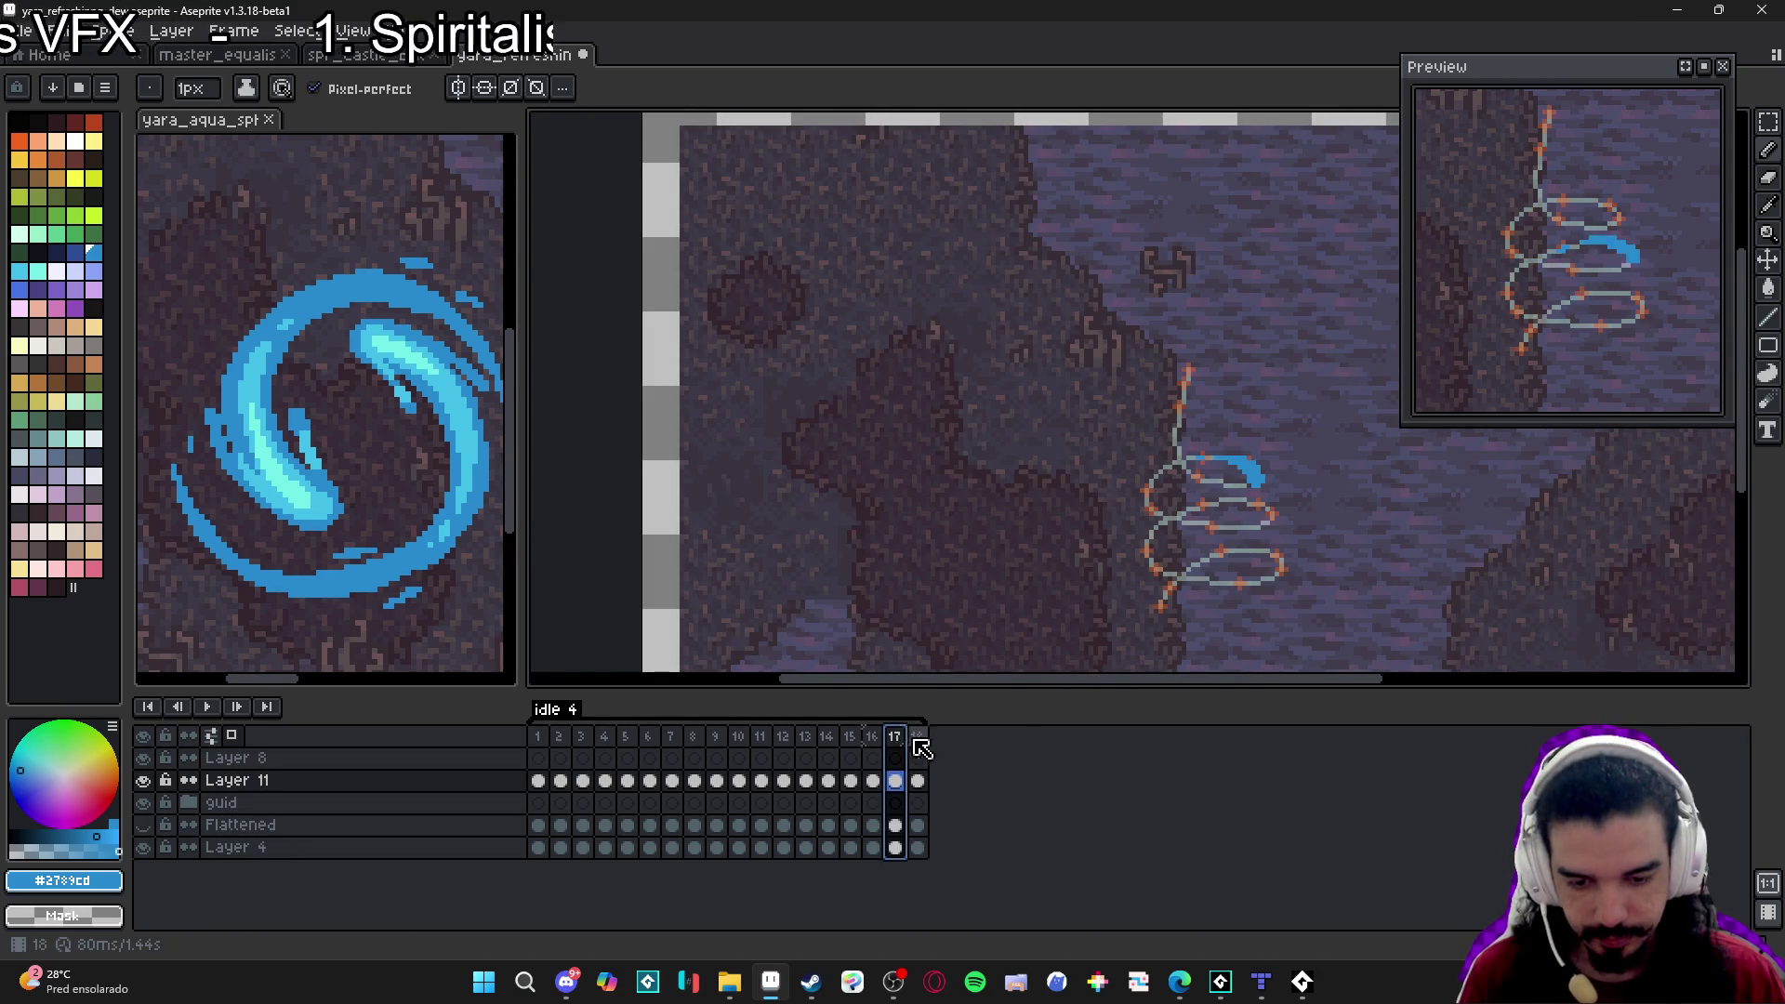
left_click(920, 736)
scroll(1173, 442, "up", 4)
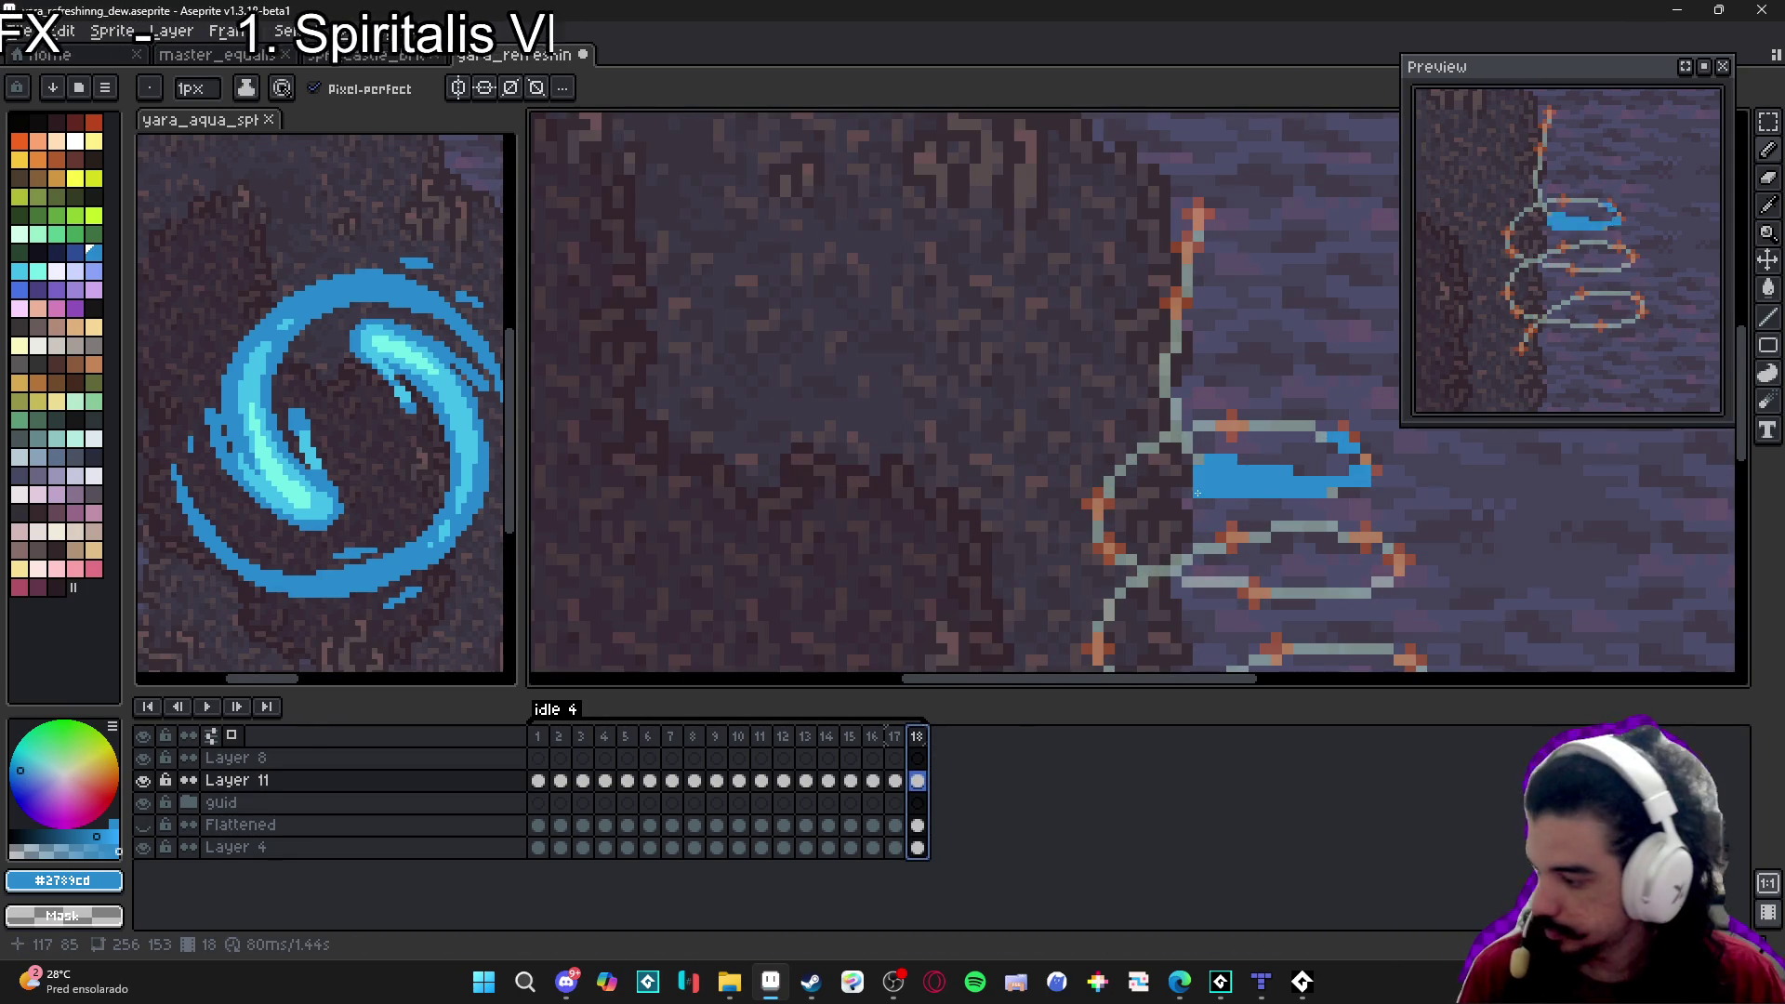
left_click_drag(1173, 441, 1169, 416)
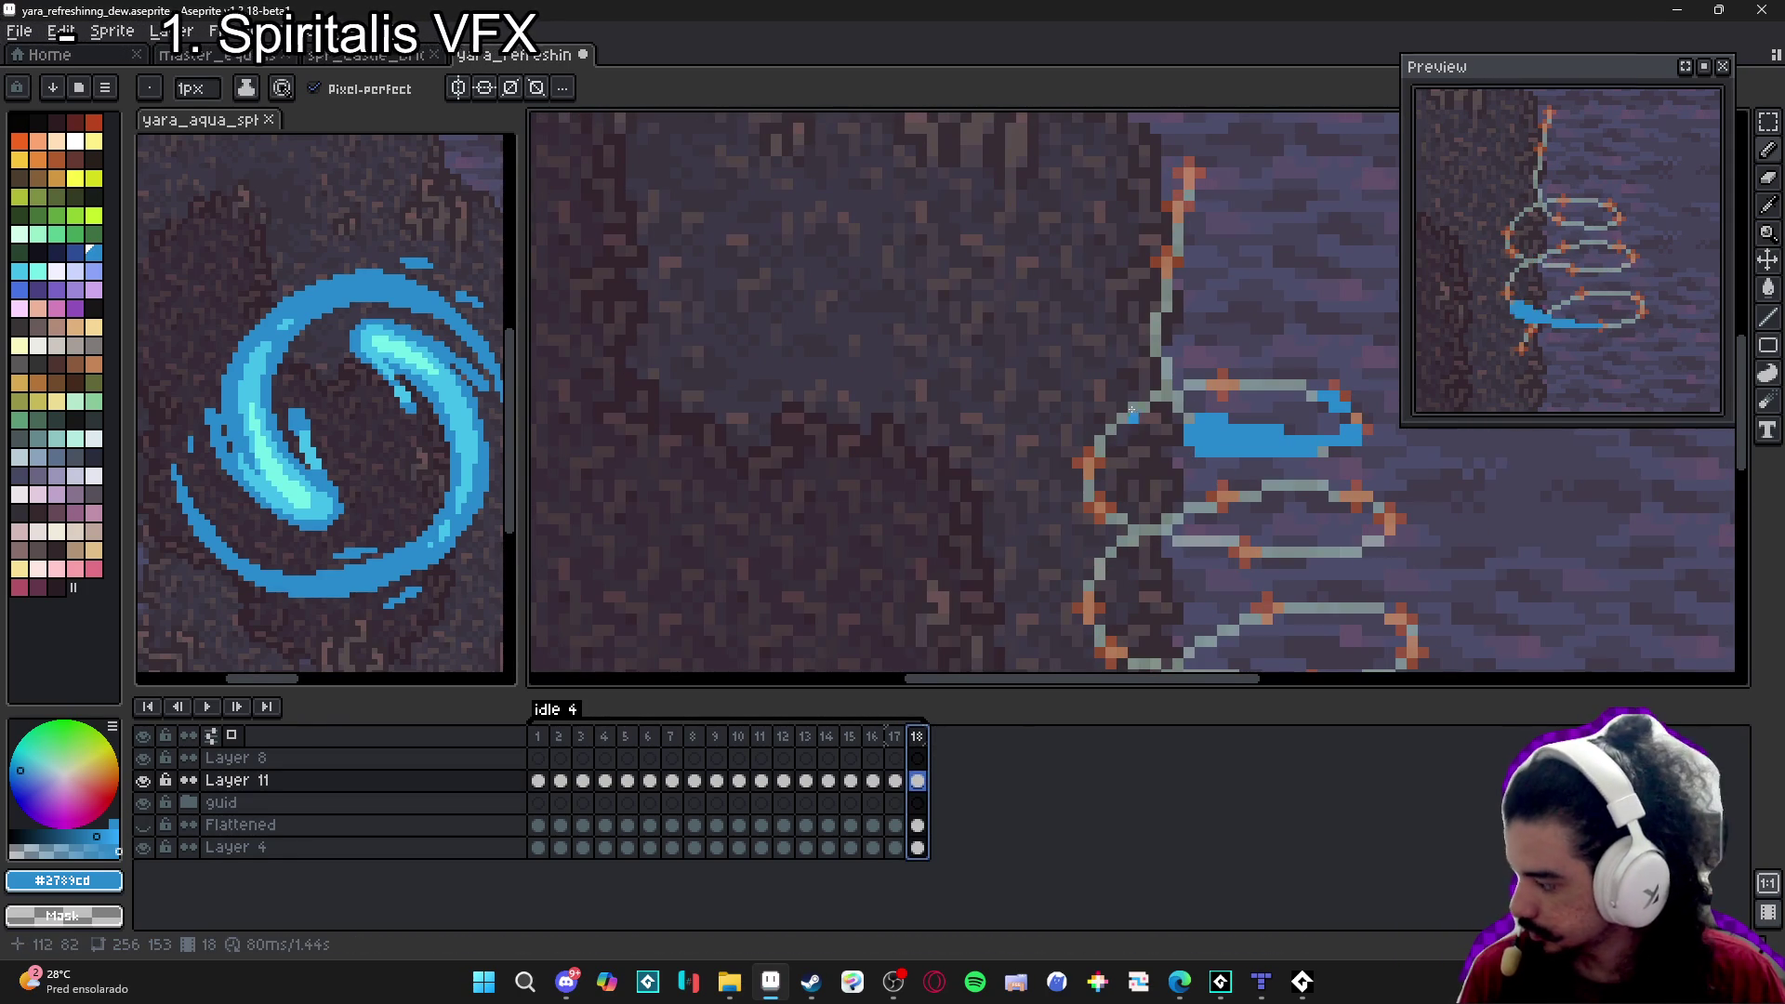
scroll(1186, 462, "up", 1)
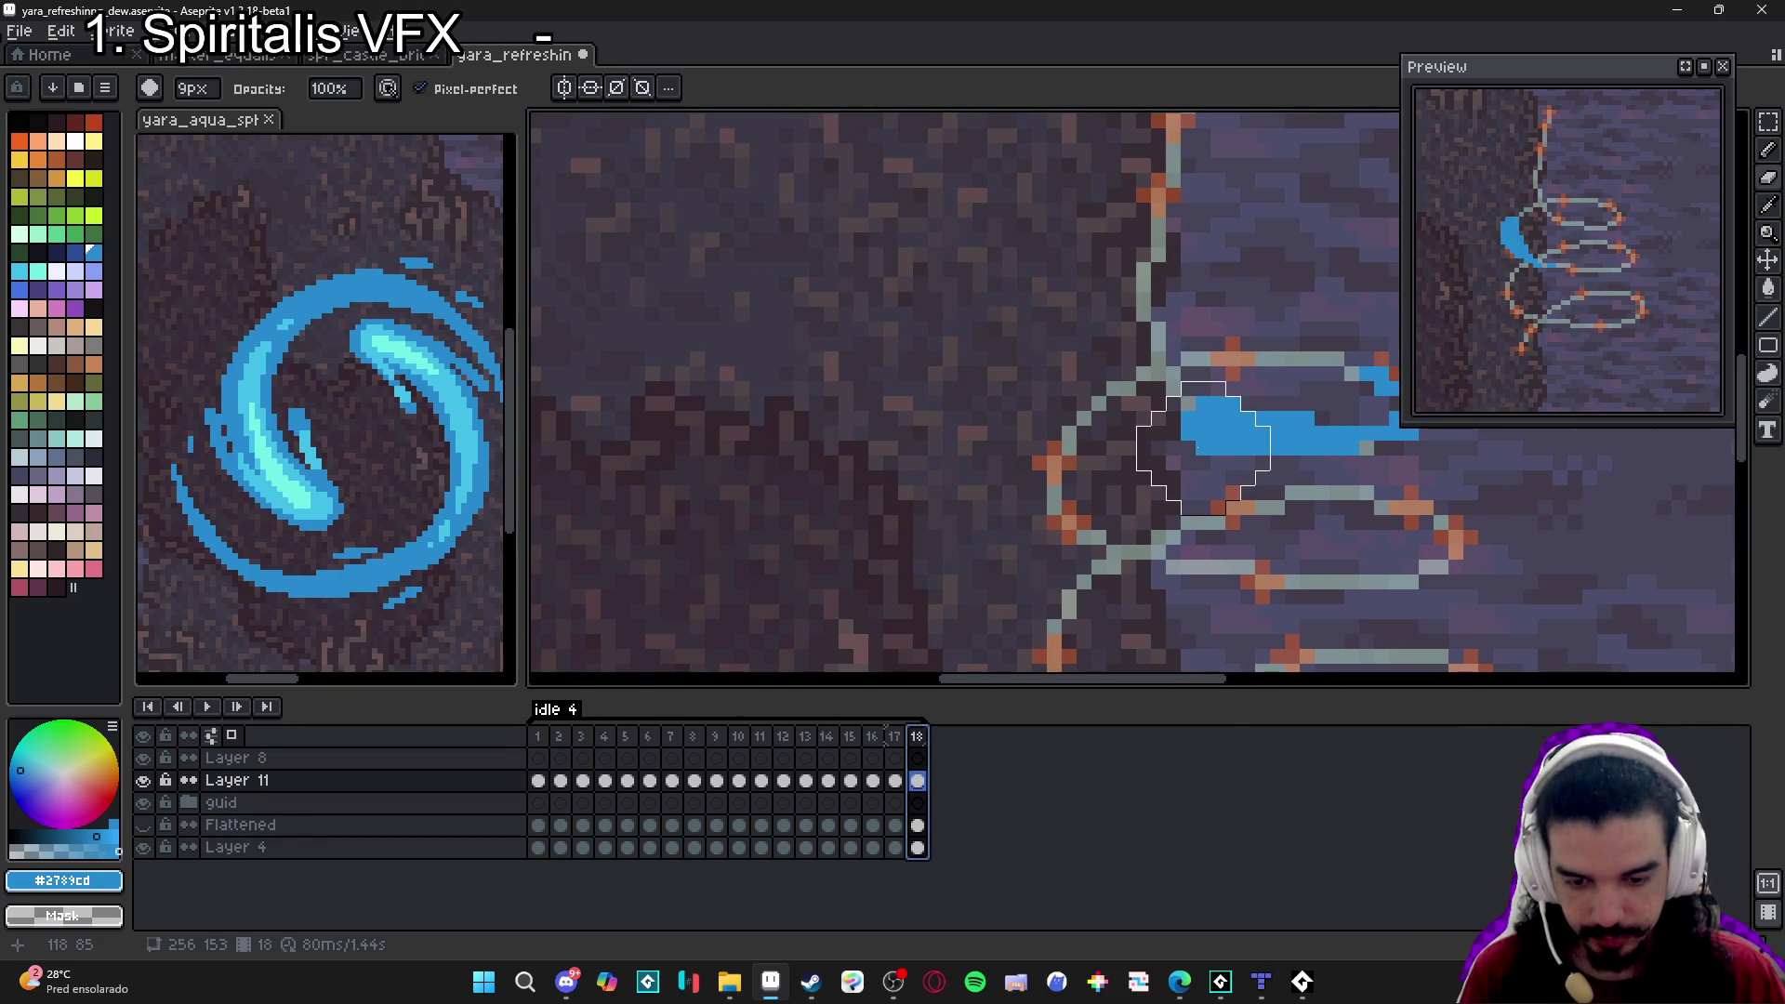
scroll(1199, 448, "down", 2)
key("Left")
left_click_drag(1199, 448, 1142, 455)
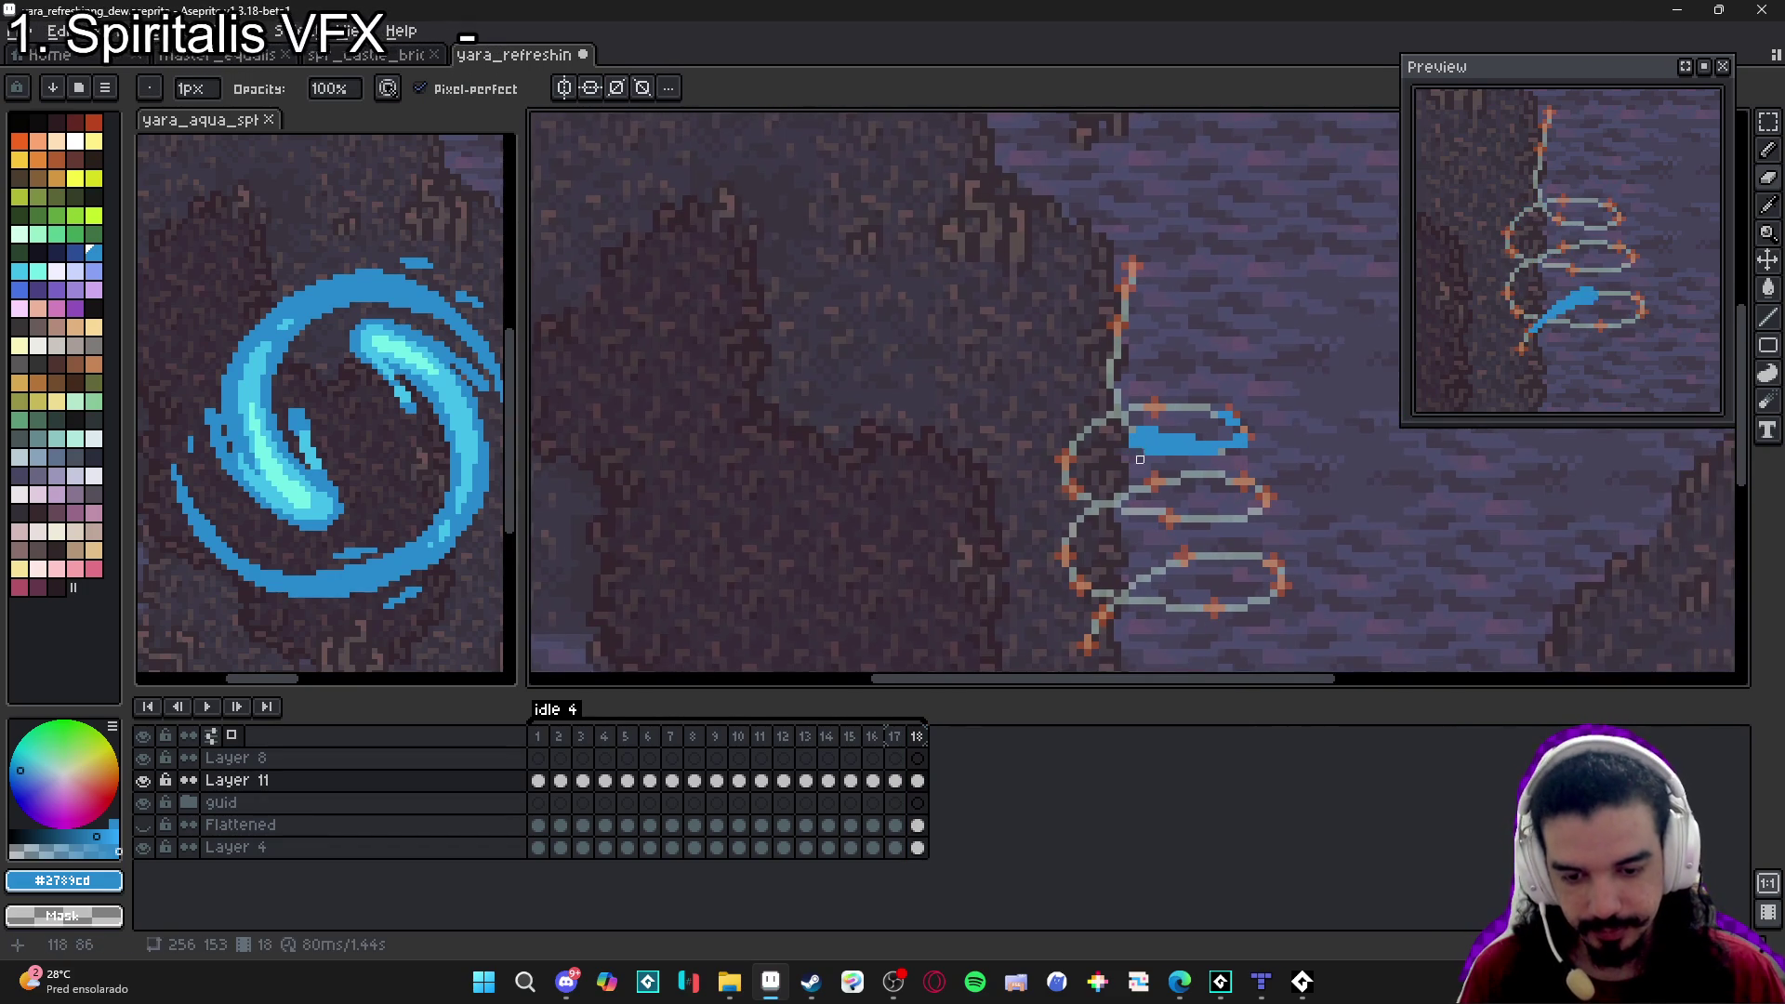
left_click(891, 750)
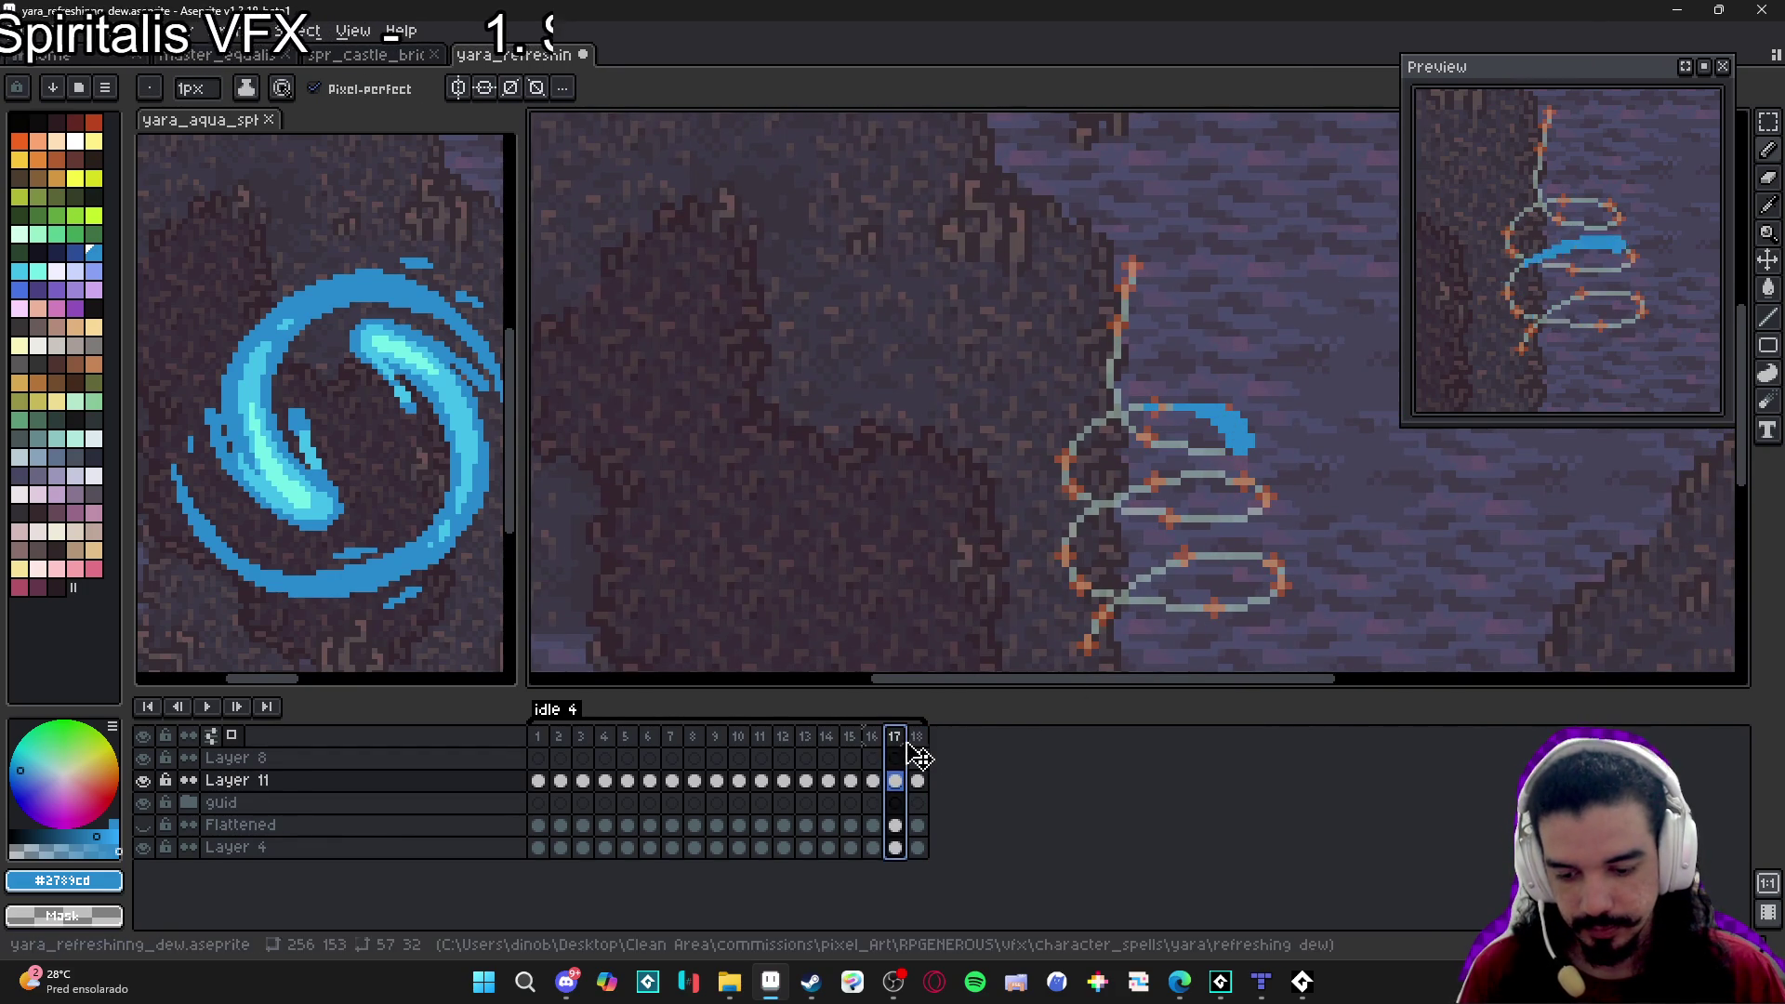
left_click(917, 739)
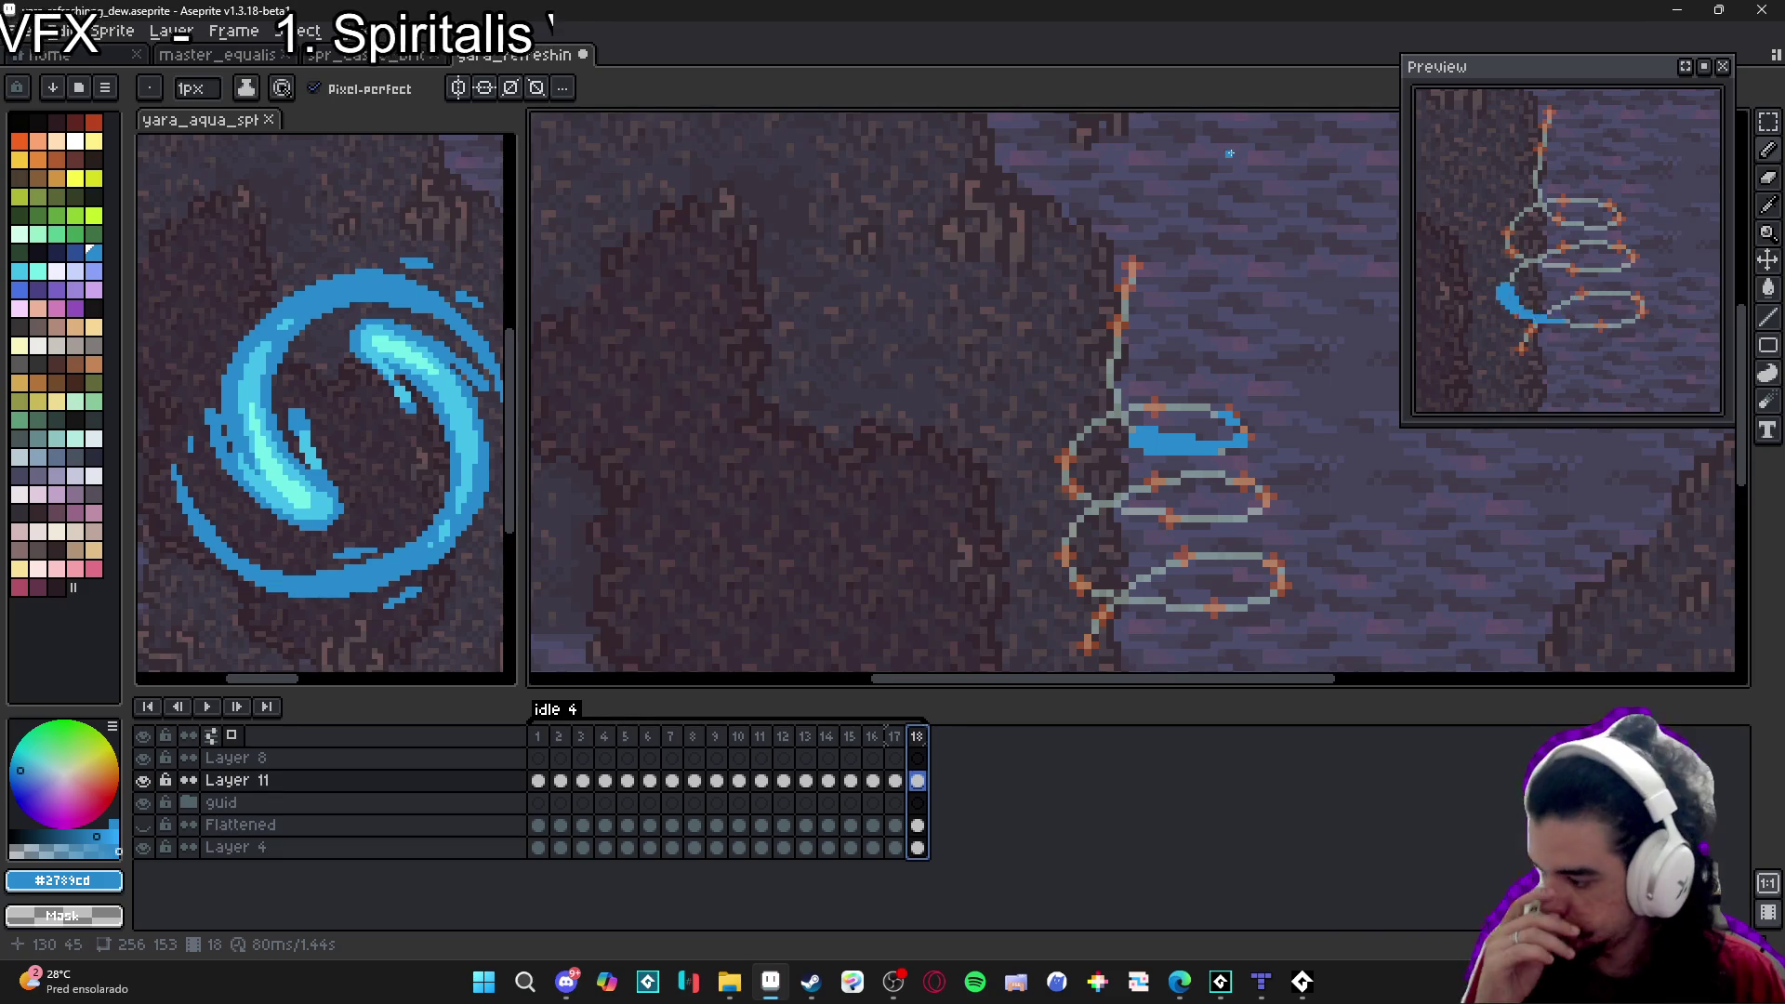
Save the file and add frame 19.
key("ctrl+s")
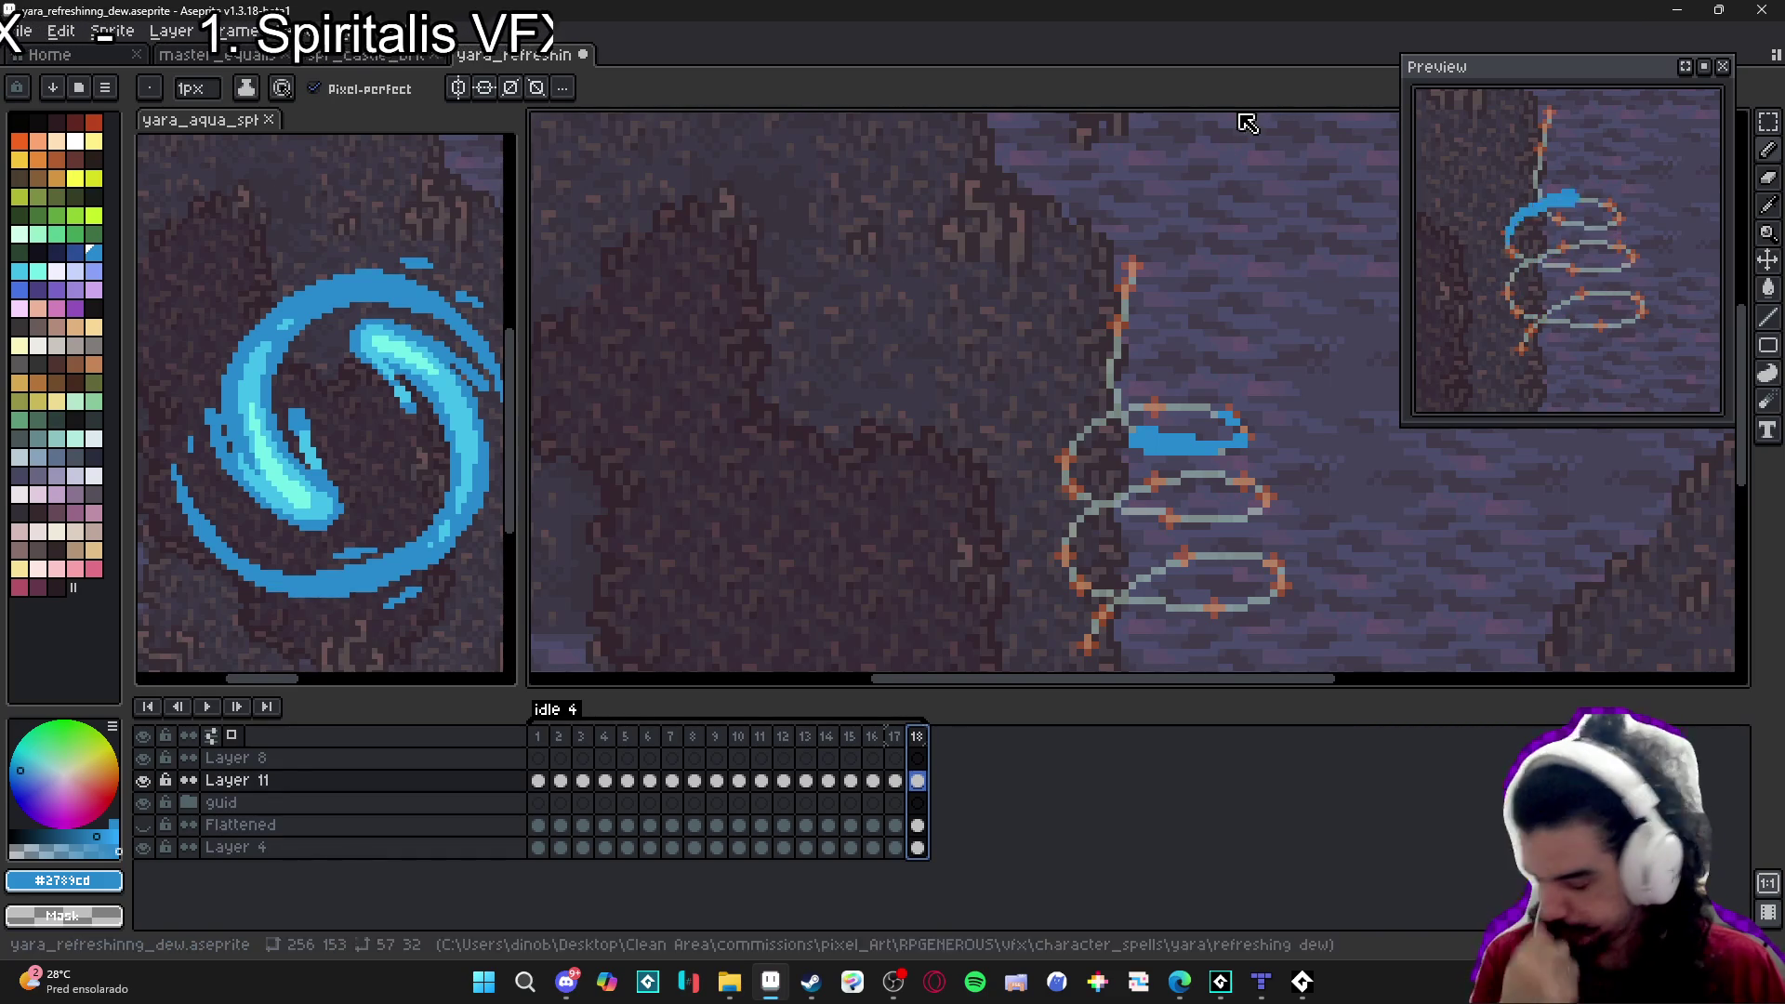
key("v")
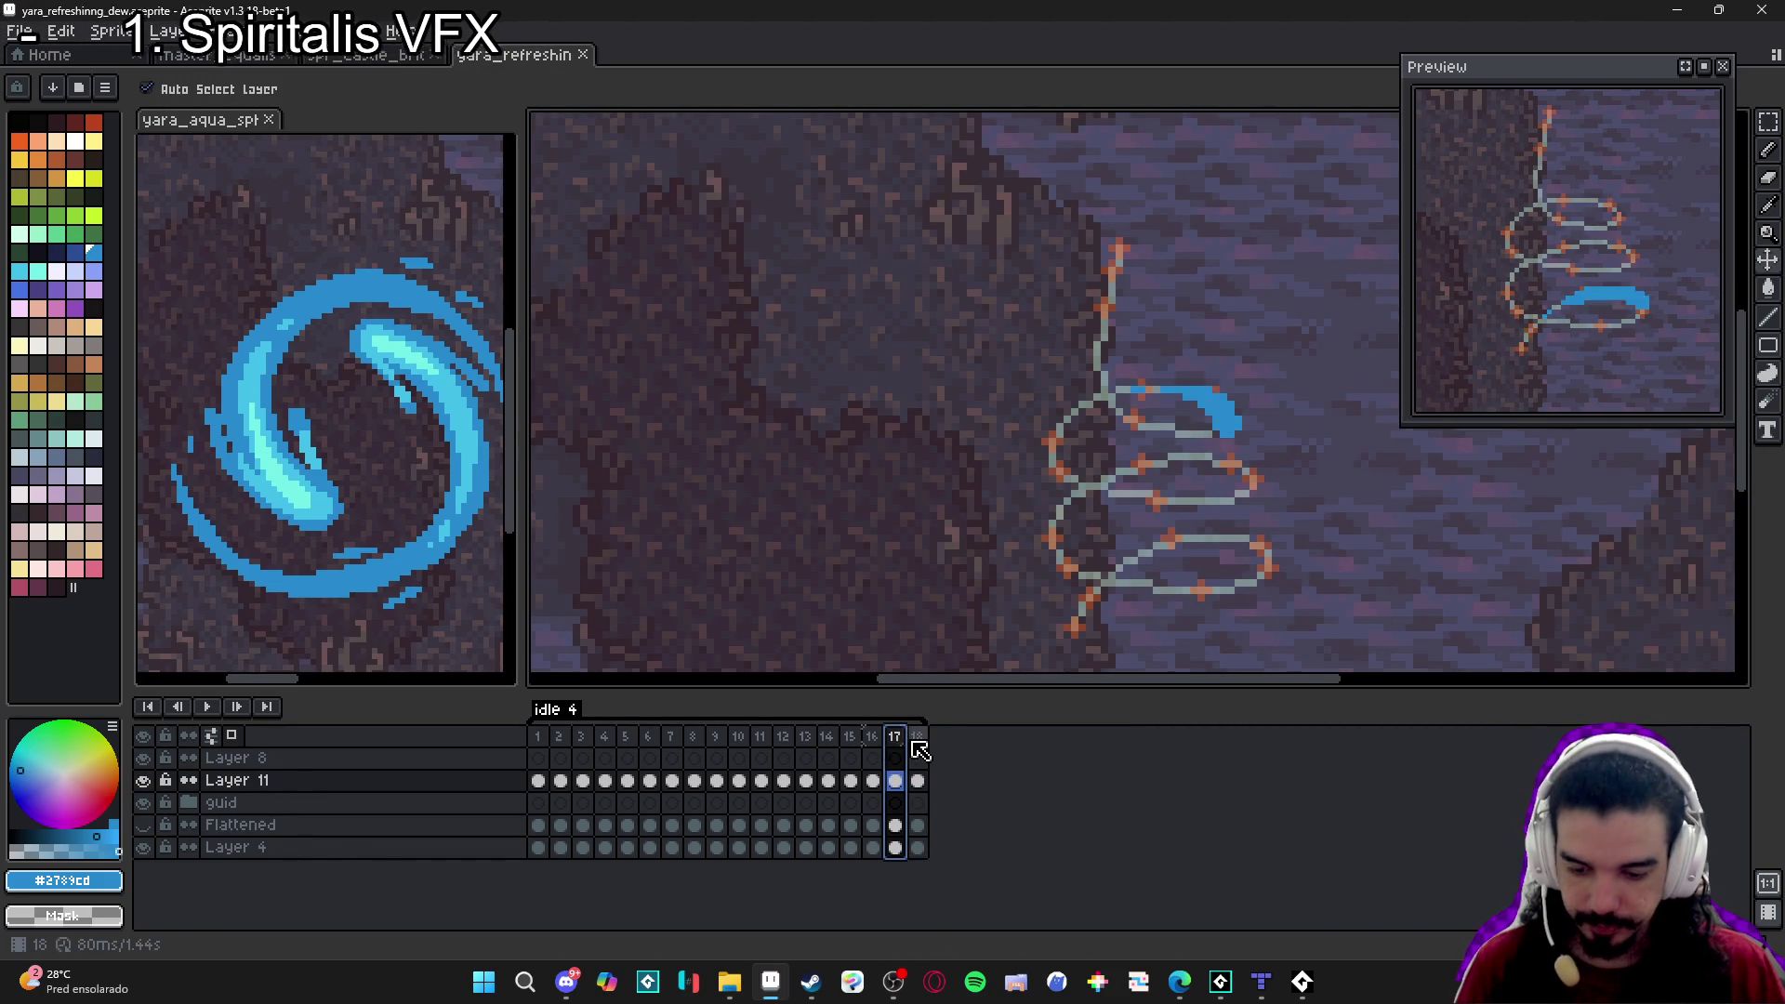
key("alt+n")
On frame 19, erase the copied streak and redraw a thicker 1px blue stem down the upper spiral.
key("e")
left_click_drag(1176, 414, 1195, 442)
key("b")
scroll(1096, 310, "up", 2)
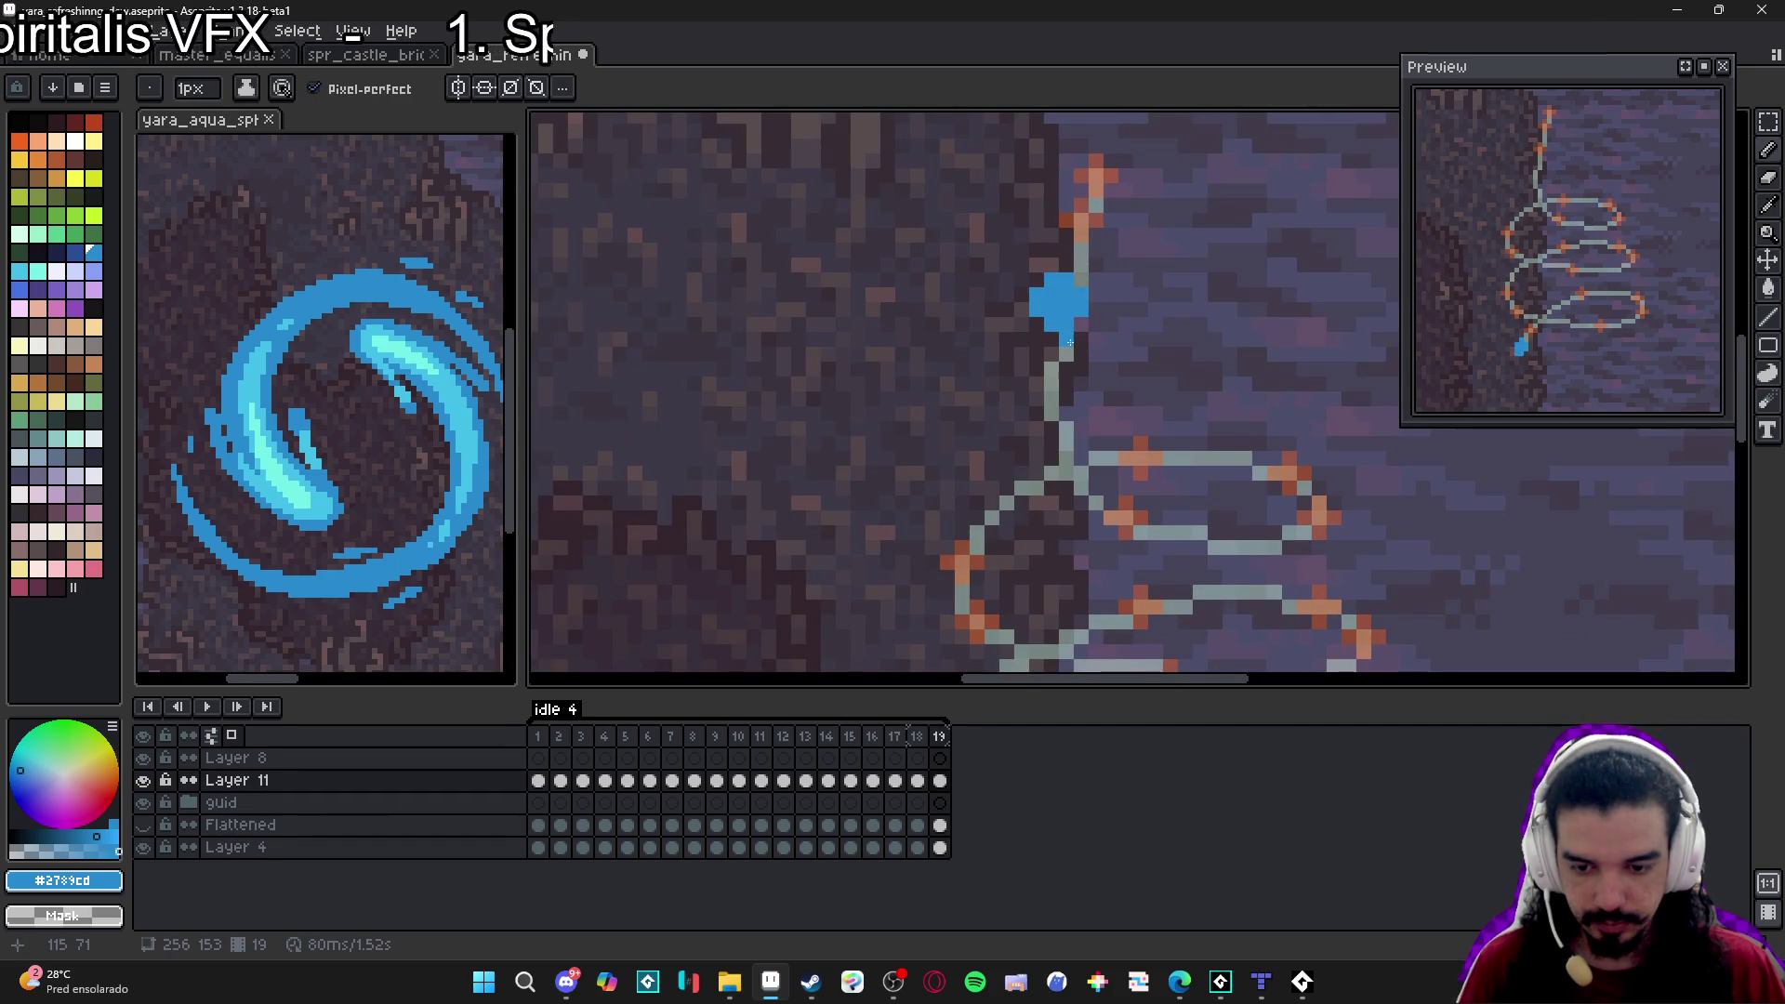
scroll(1054, 240, "down", 1)
key("minus")
key("minus")
key("minus")
left_click_drag(1052, 218, 1051, 215)
left_click_drag(1075, 353, 1078, 361)
left_click_drag(1036, 292, 1032, 216)
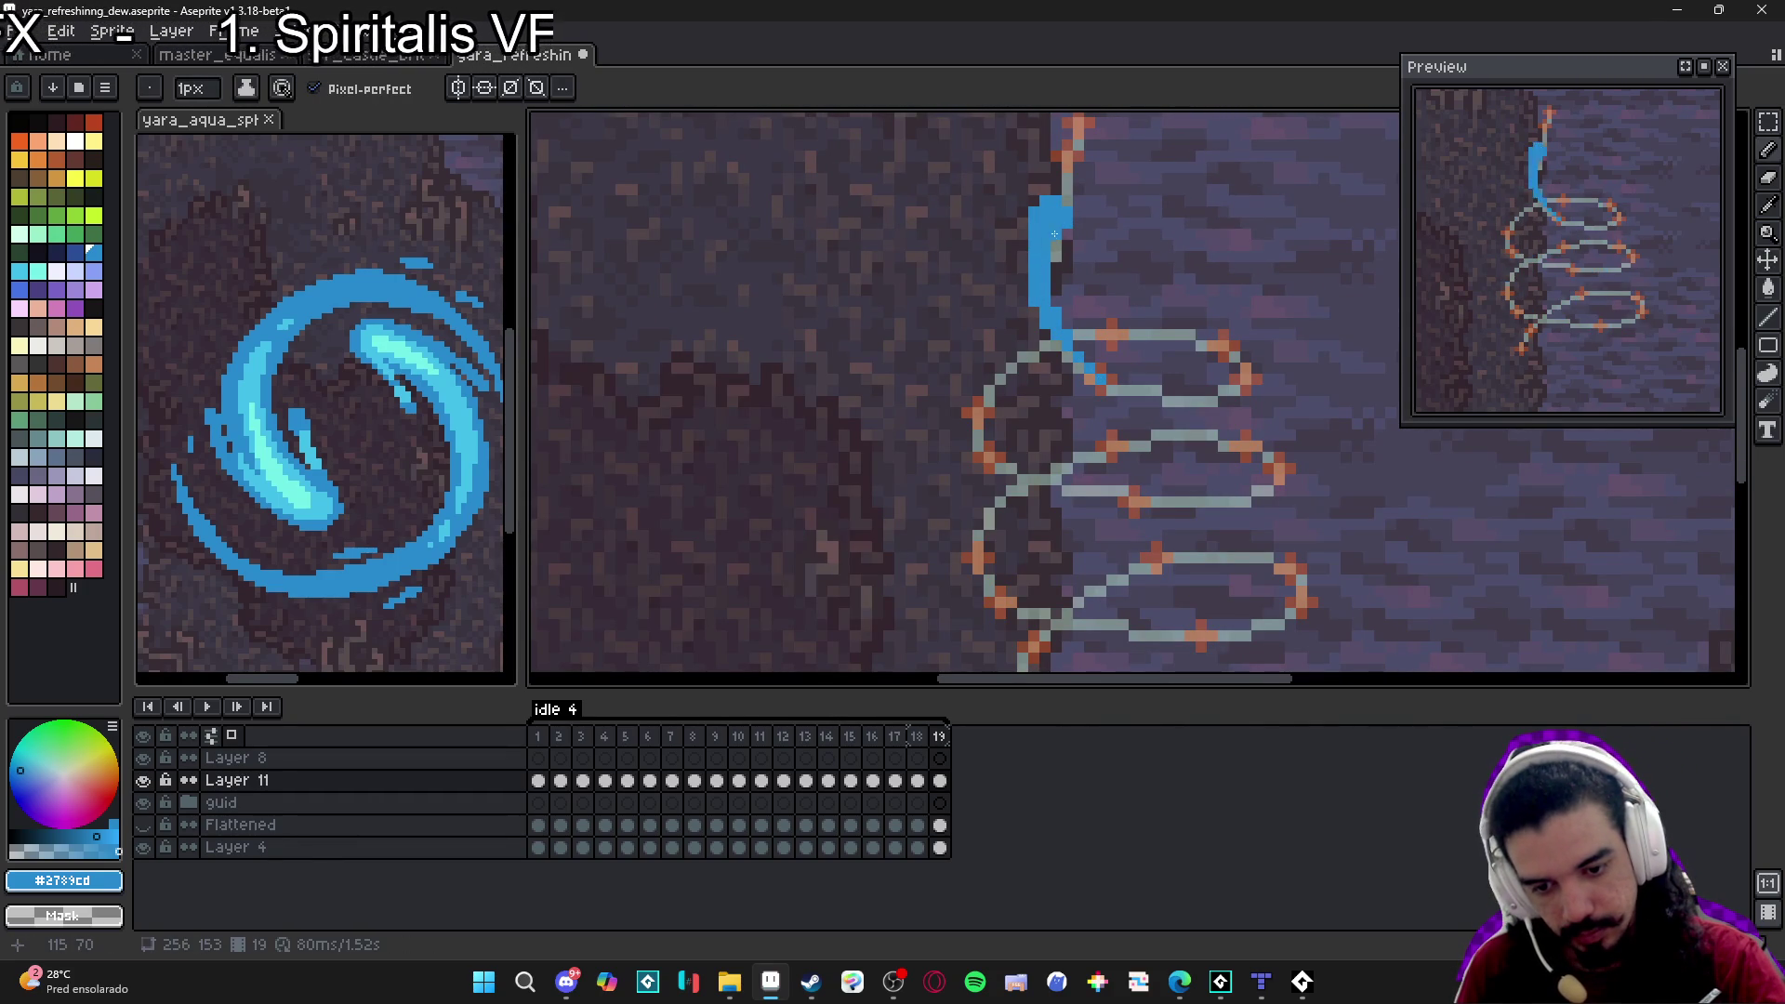
left_click_drag(1056, 297, 1058, 232)
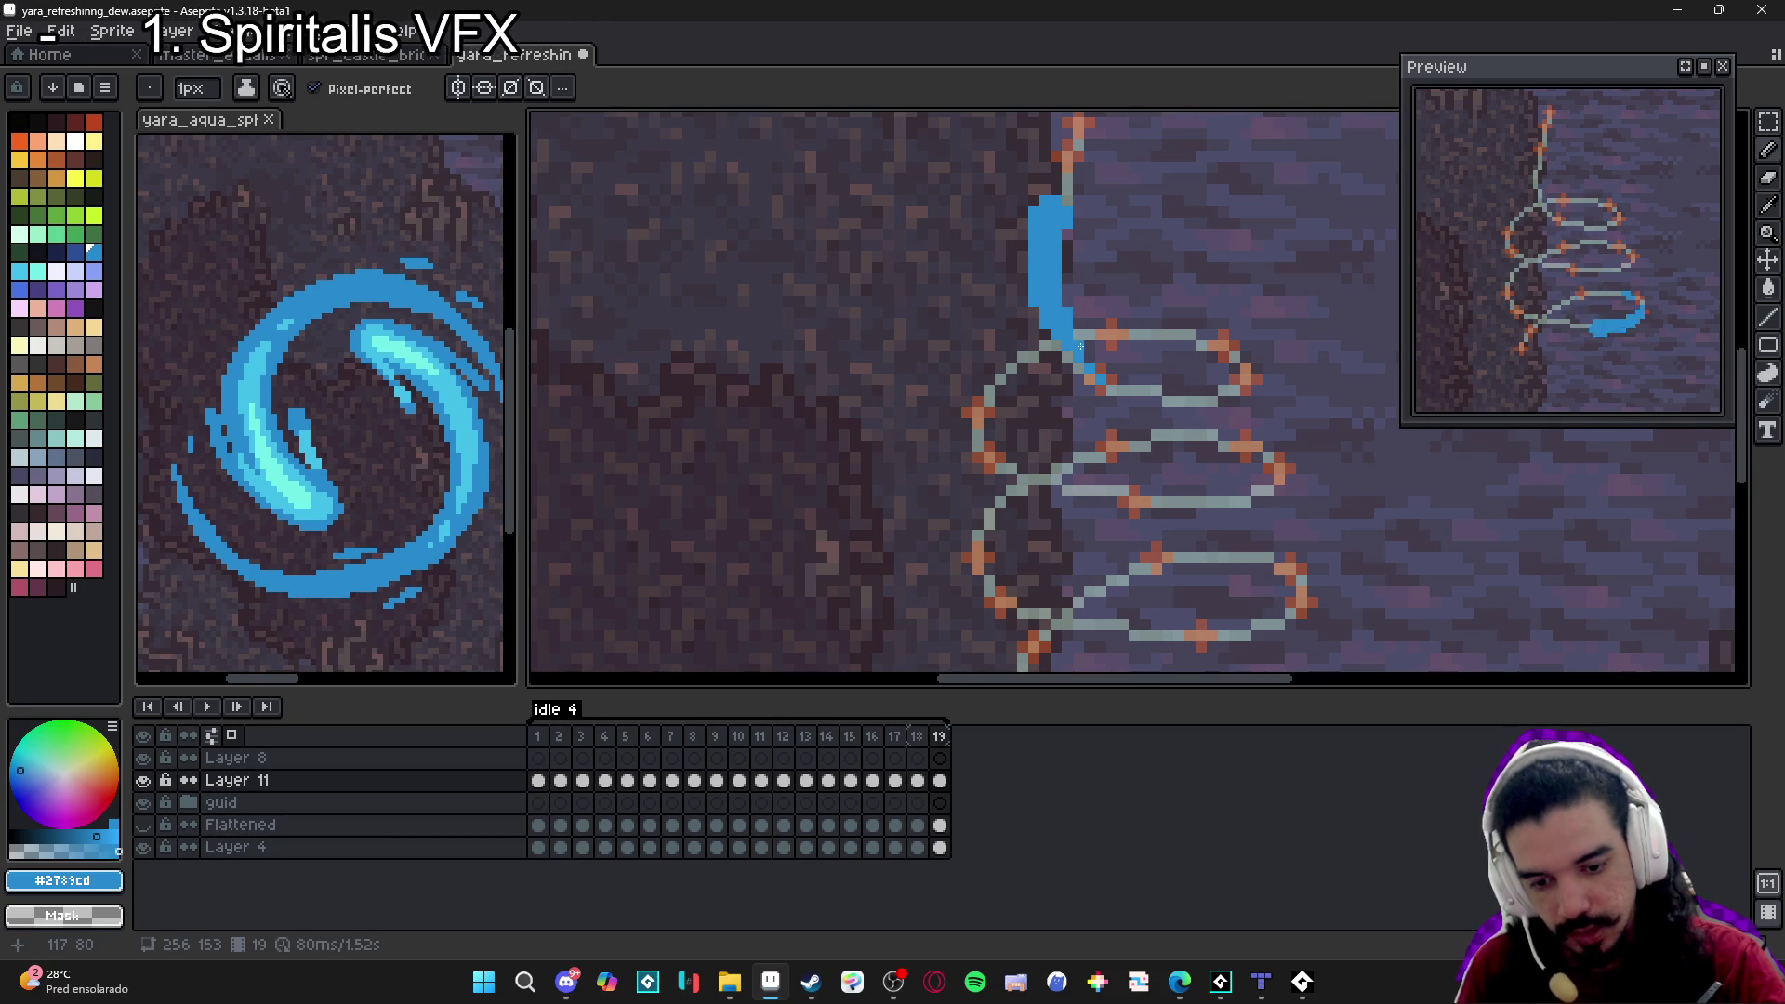
Paint blue along the right edge of frame 19's stem.
key("e")
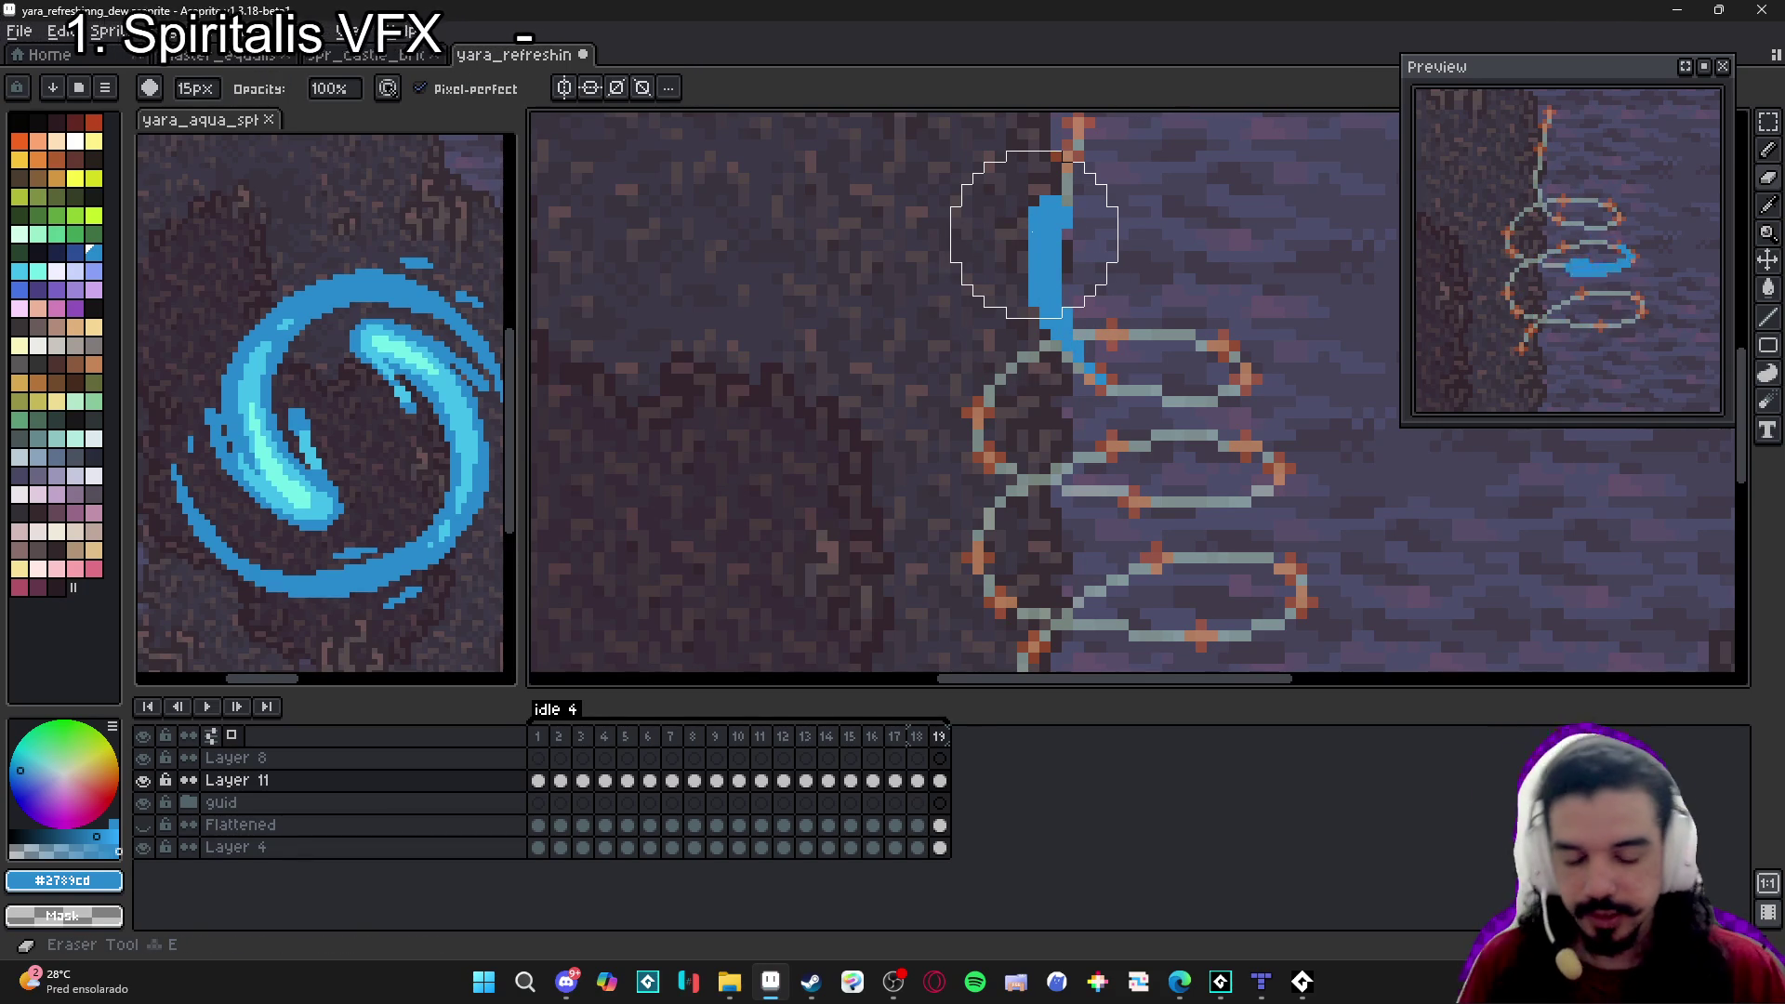
key("minus")
key("minus")
key("minus")
scroll(1045, 290, "up", 5)
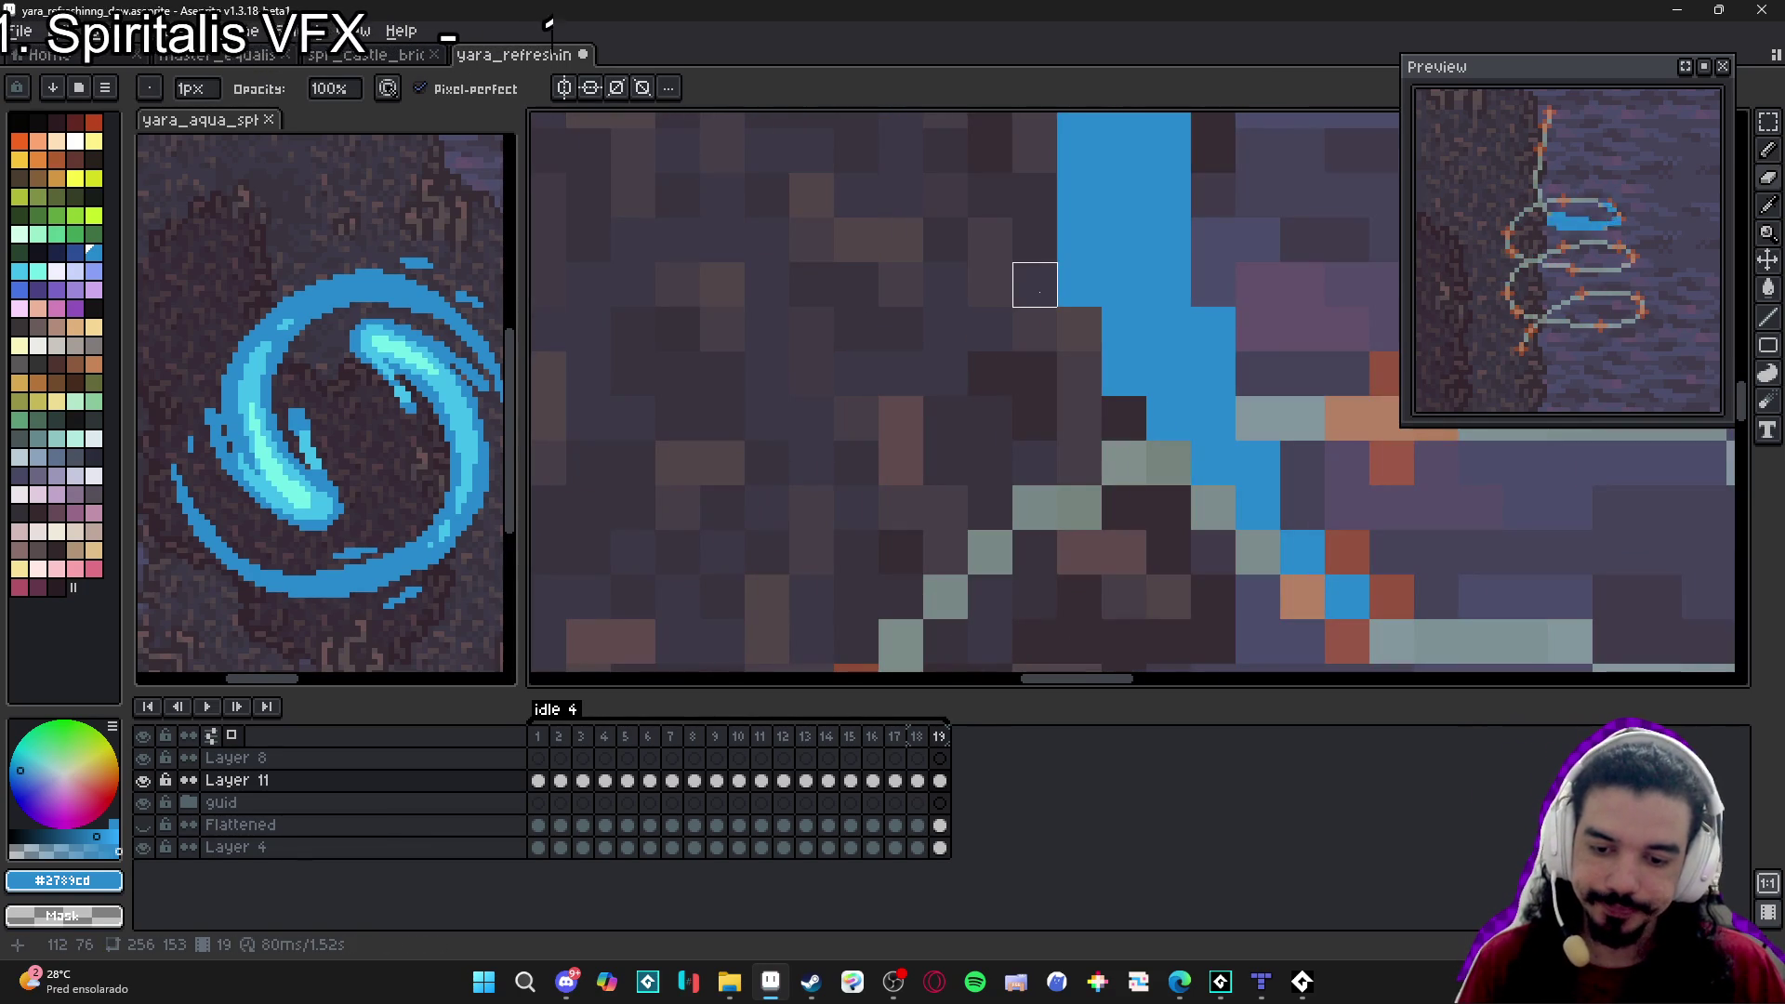
scroll(1079, 285, "down", 3)
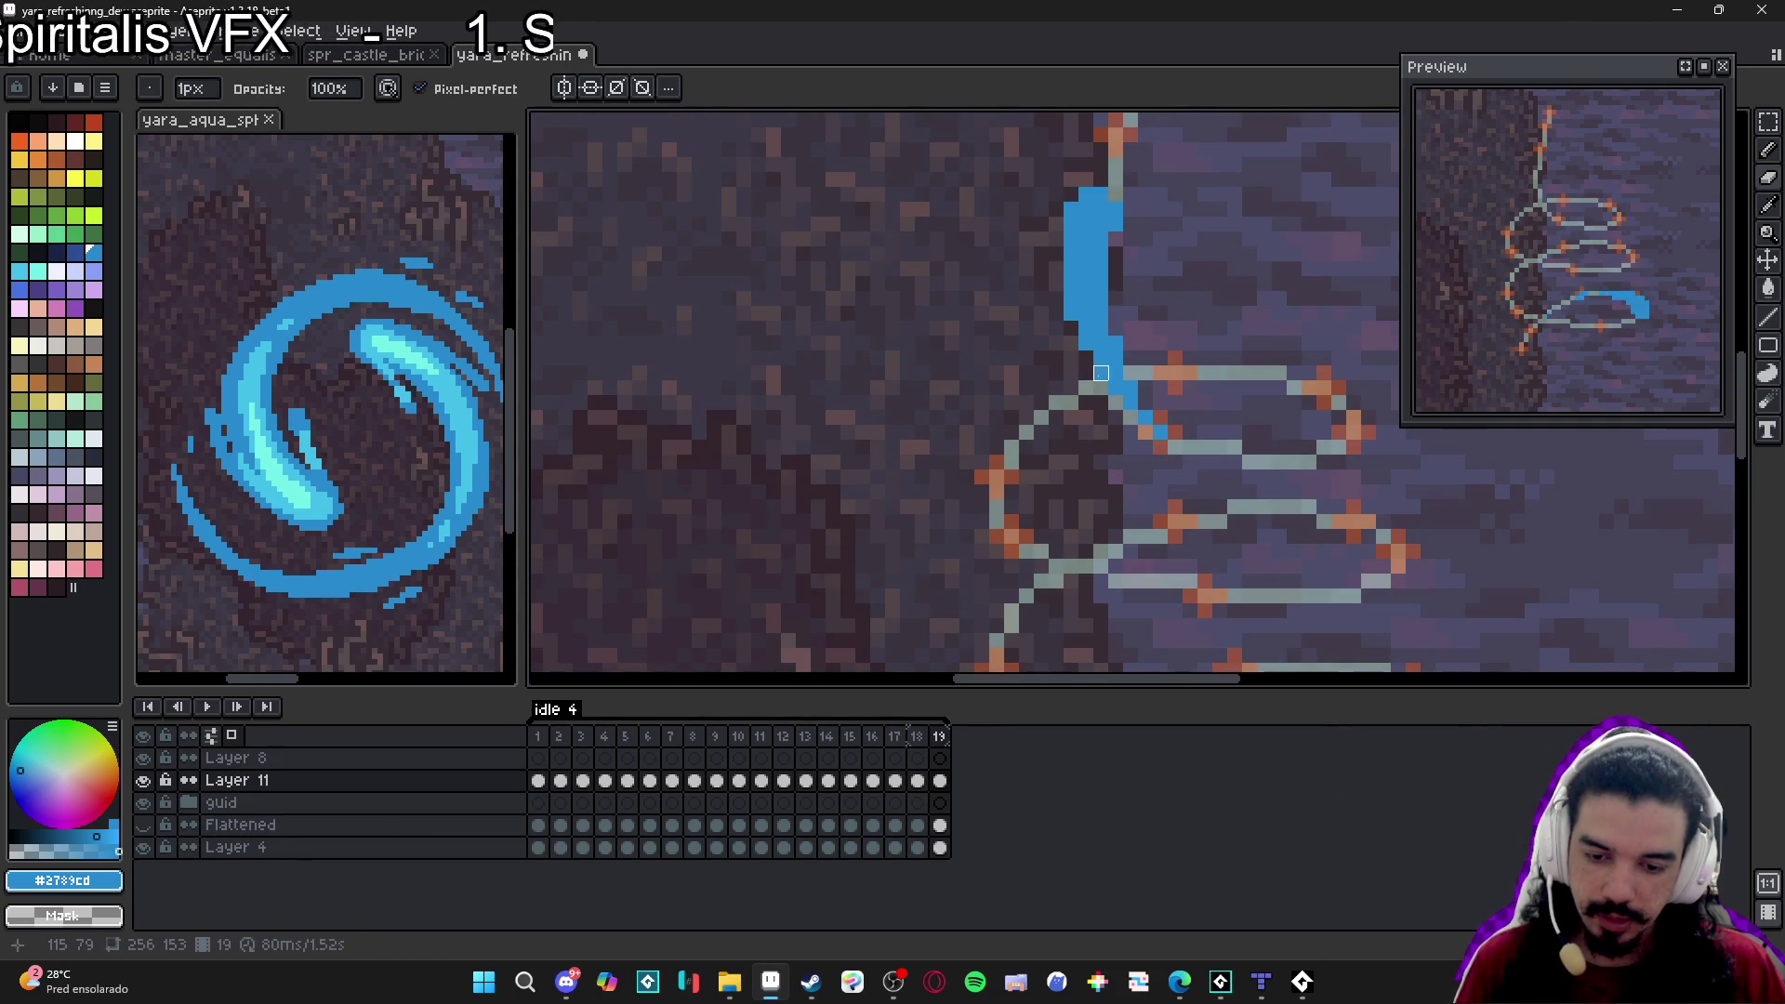
key("b")
left_click_drag(1114, 243, 1144, 400)
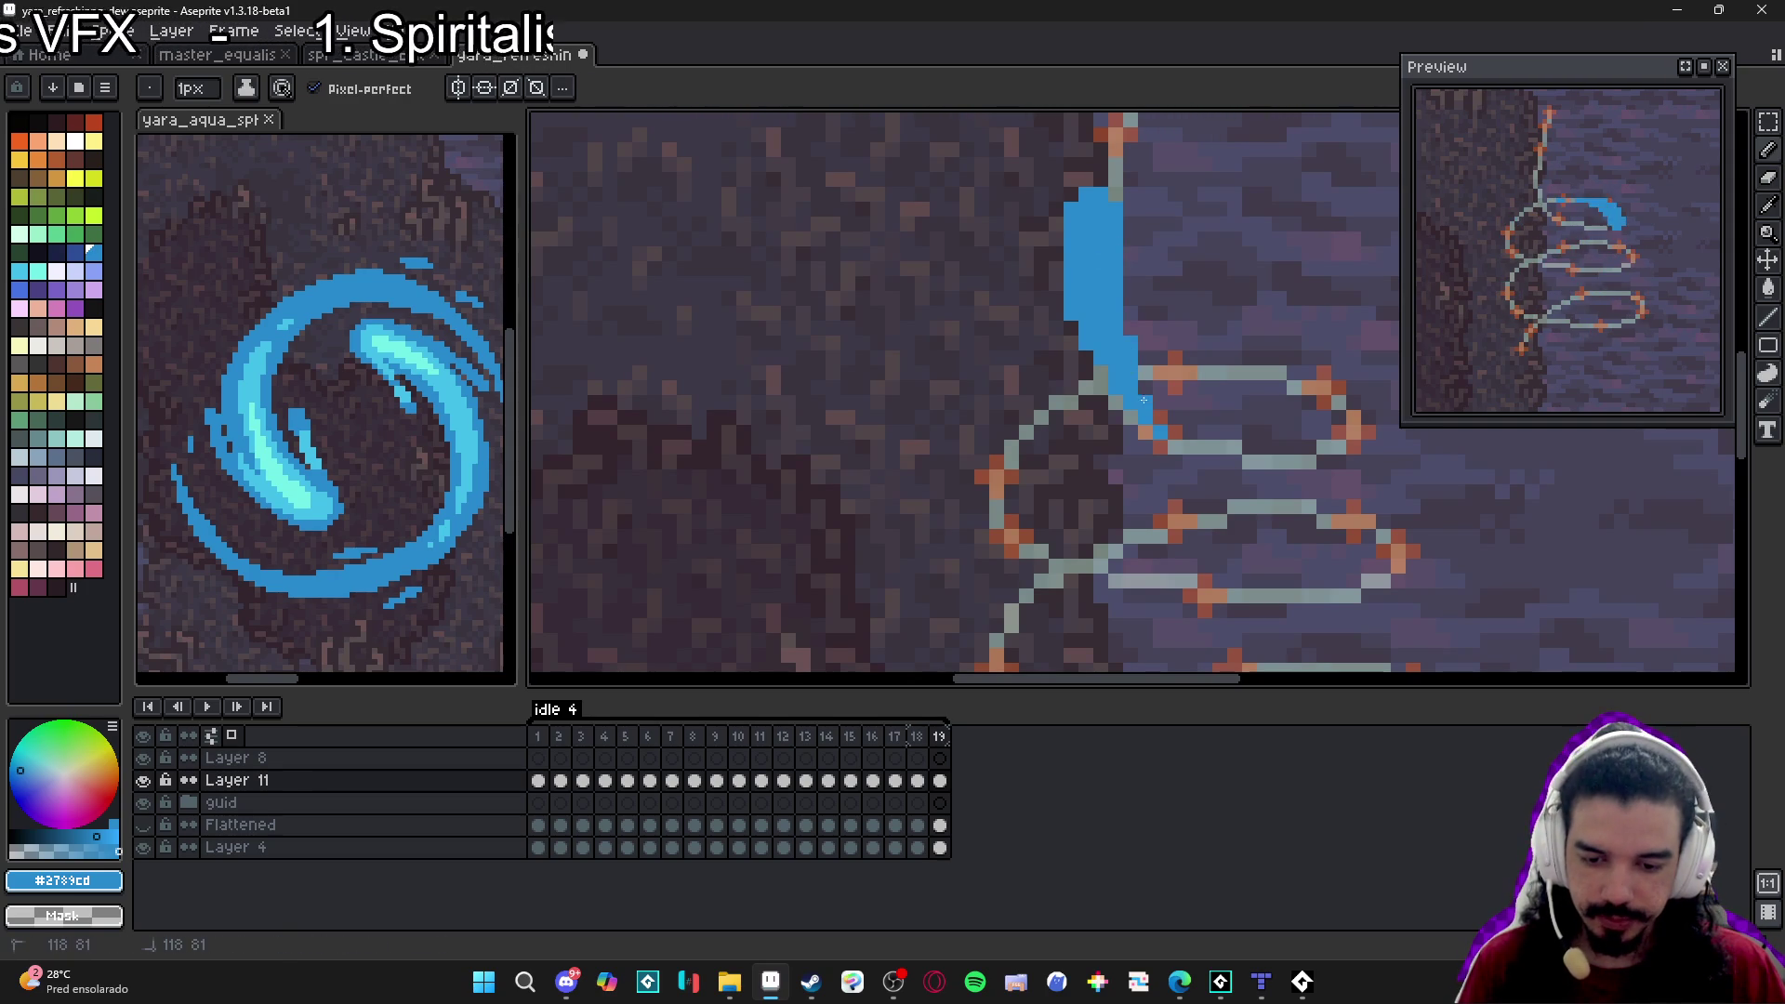
scroll(1121, 302, "down", 3)
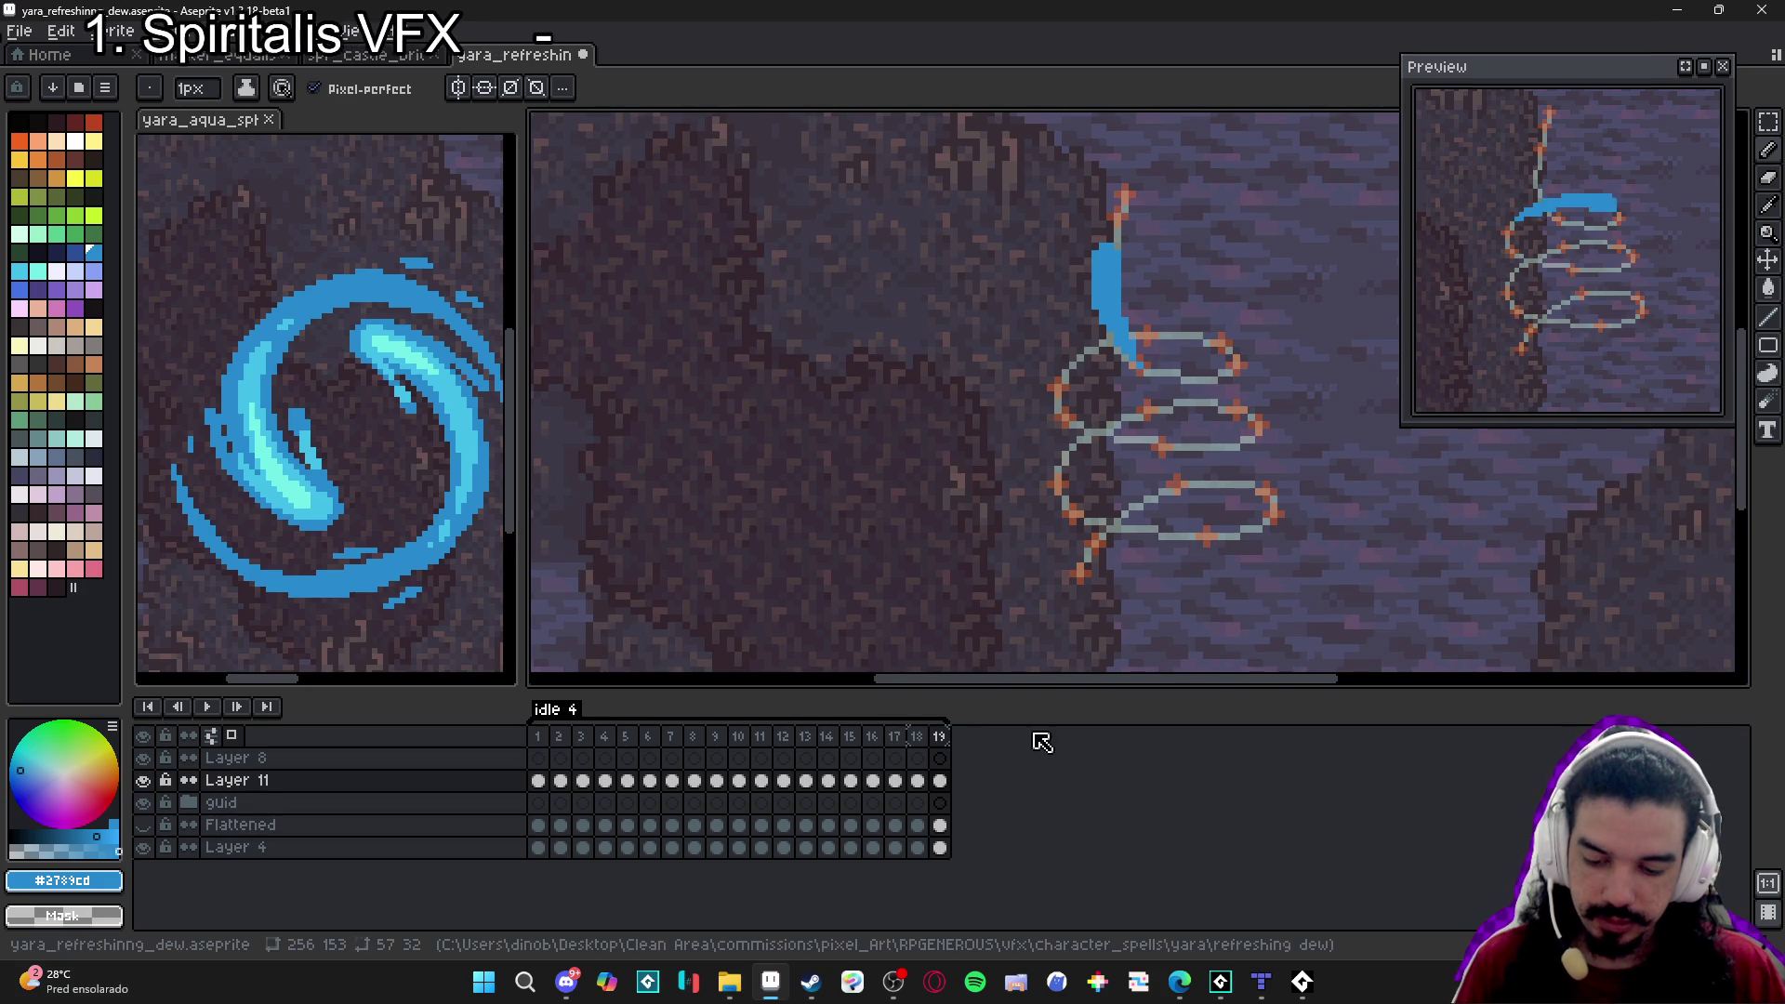
Add frame 20 and draw a blue stroke from the vine's top down the guide line.
left_click(917, 780)
left_click(940, 780)
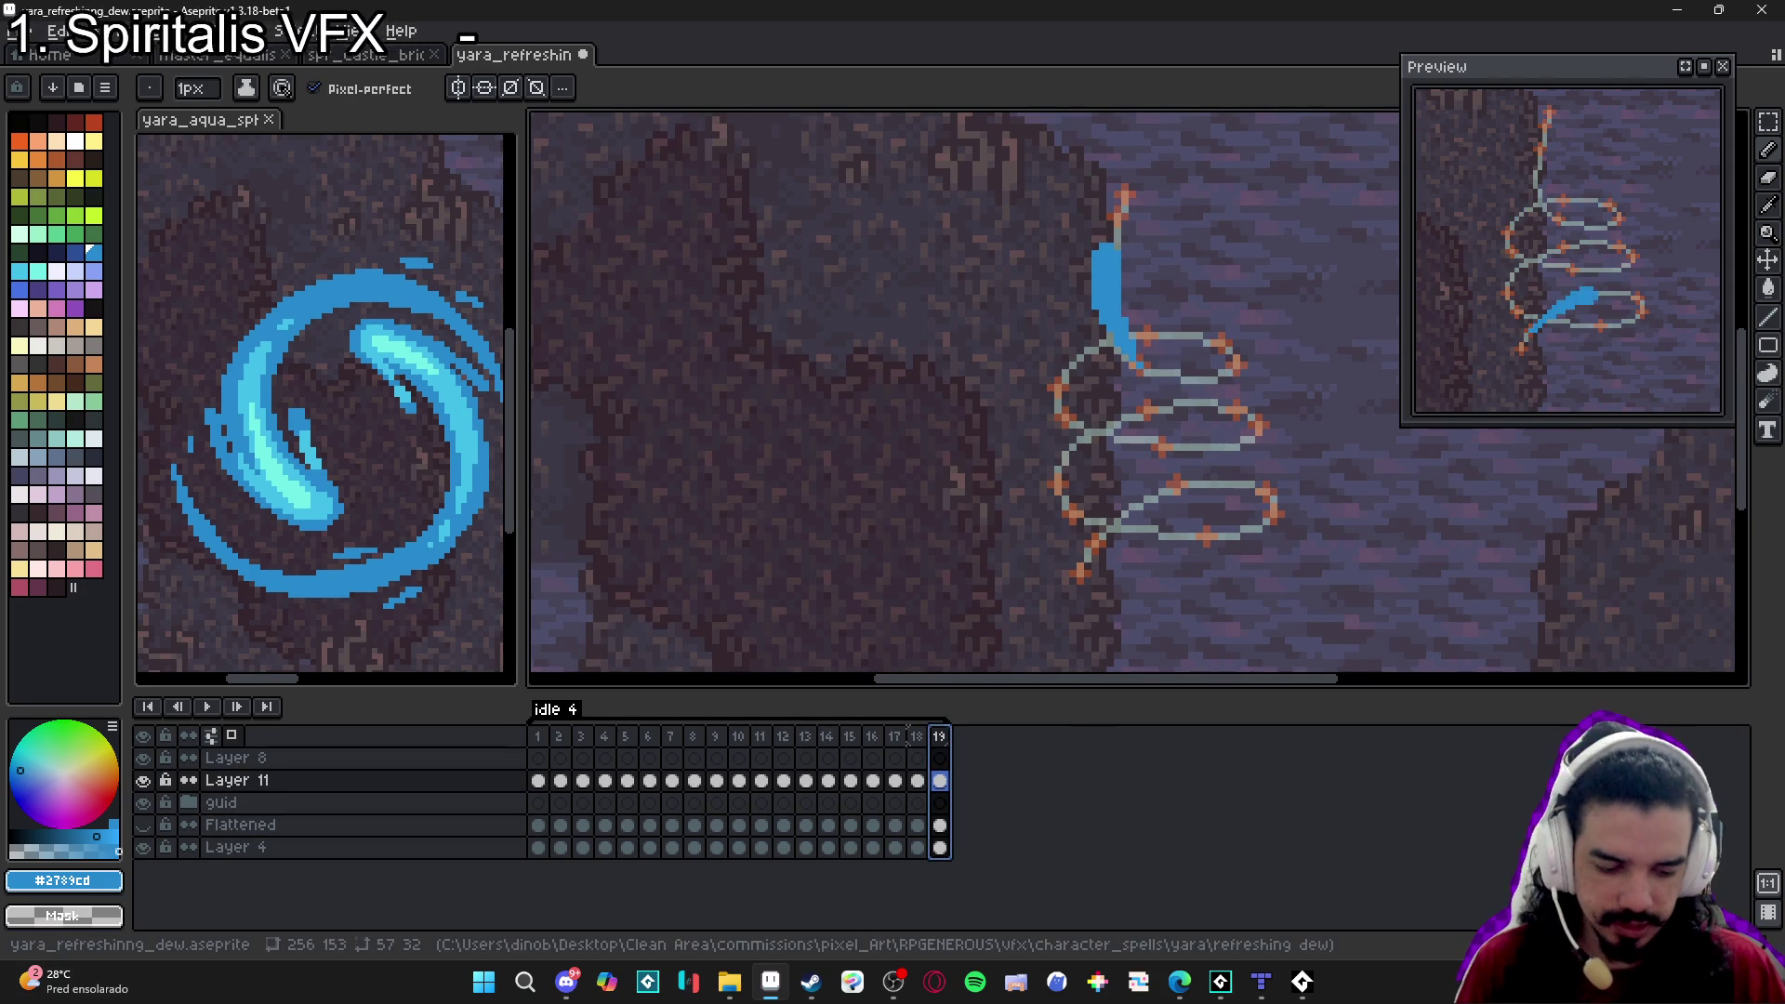
key("alt+b")
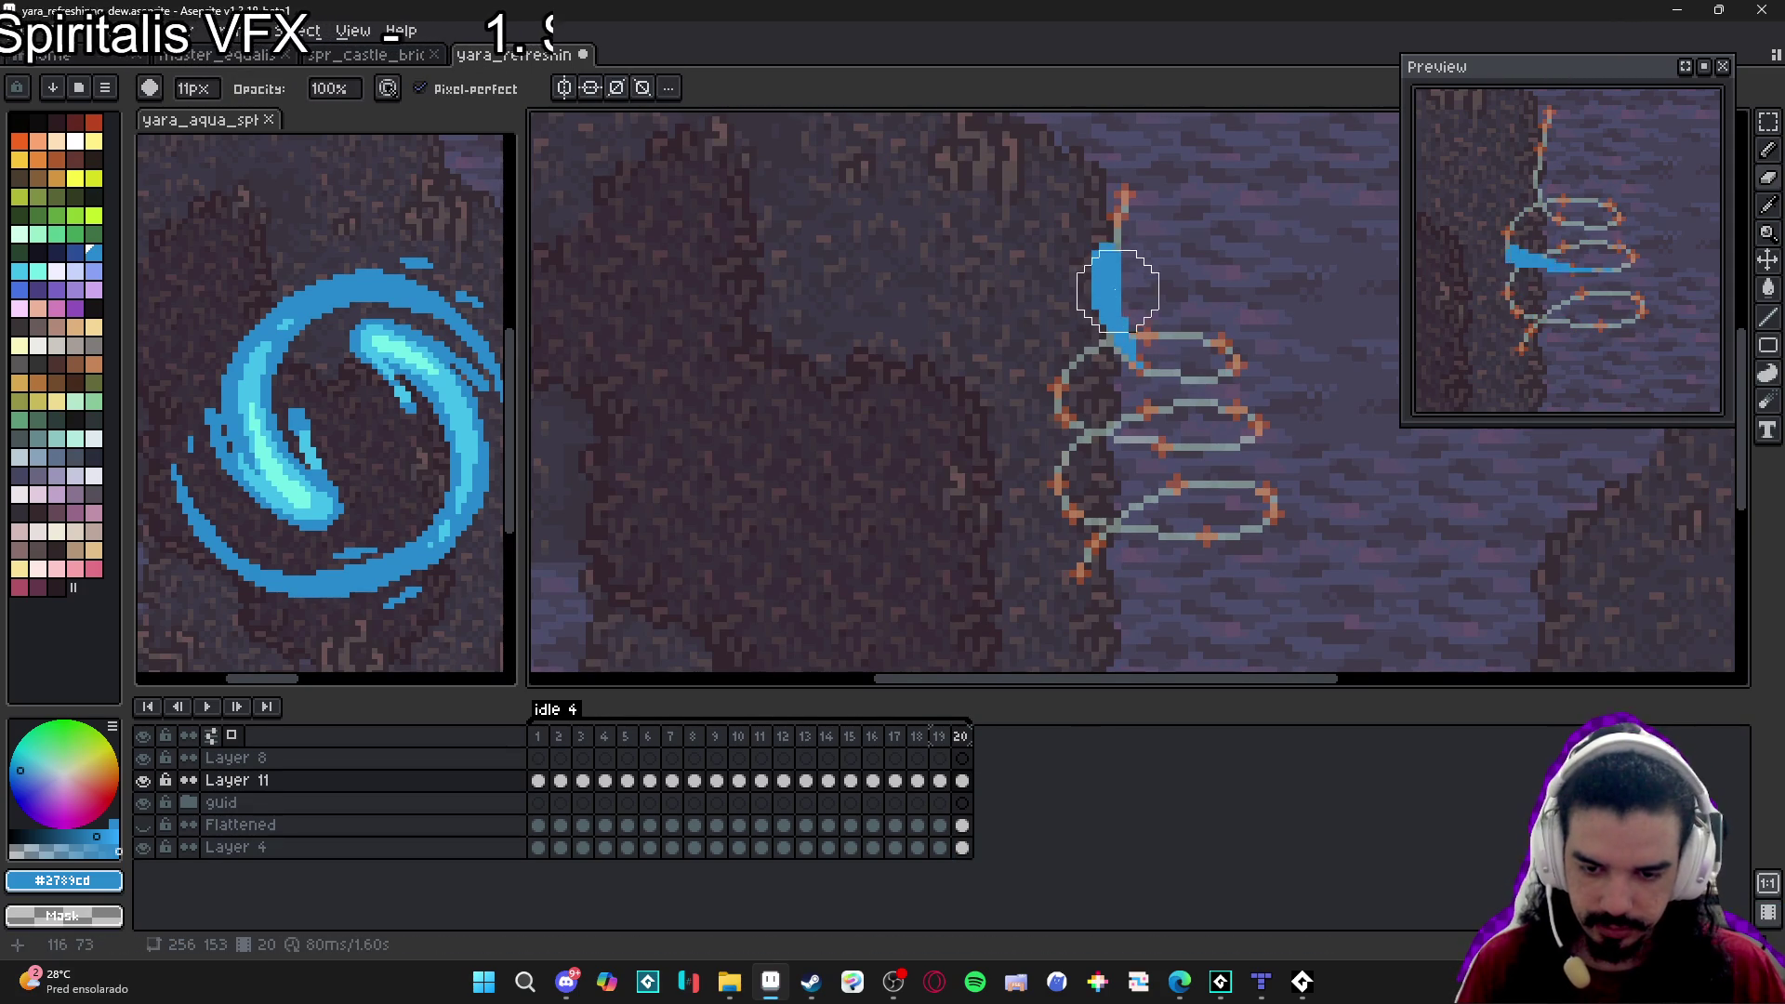
scroll(1123, 252, "up", 1)
left_click(1121, 211)
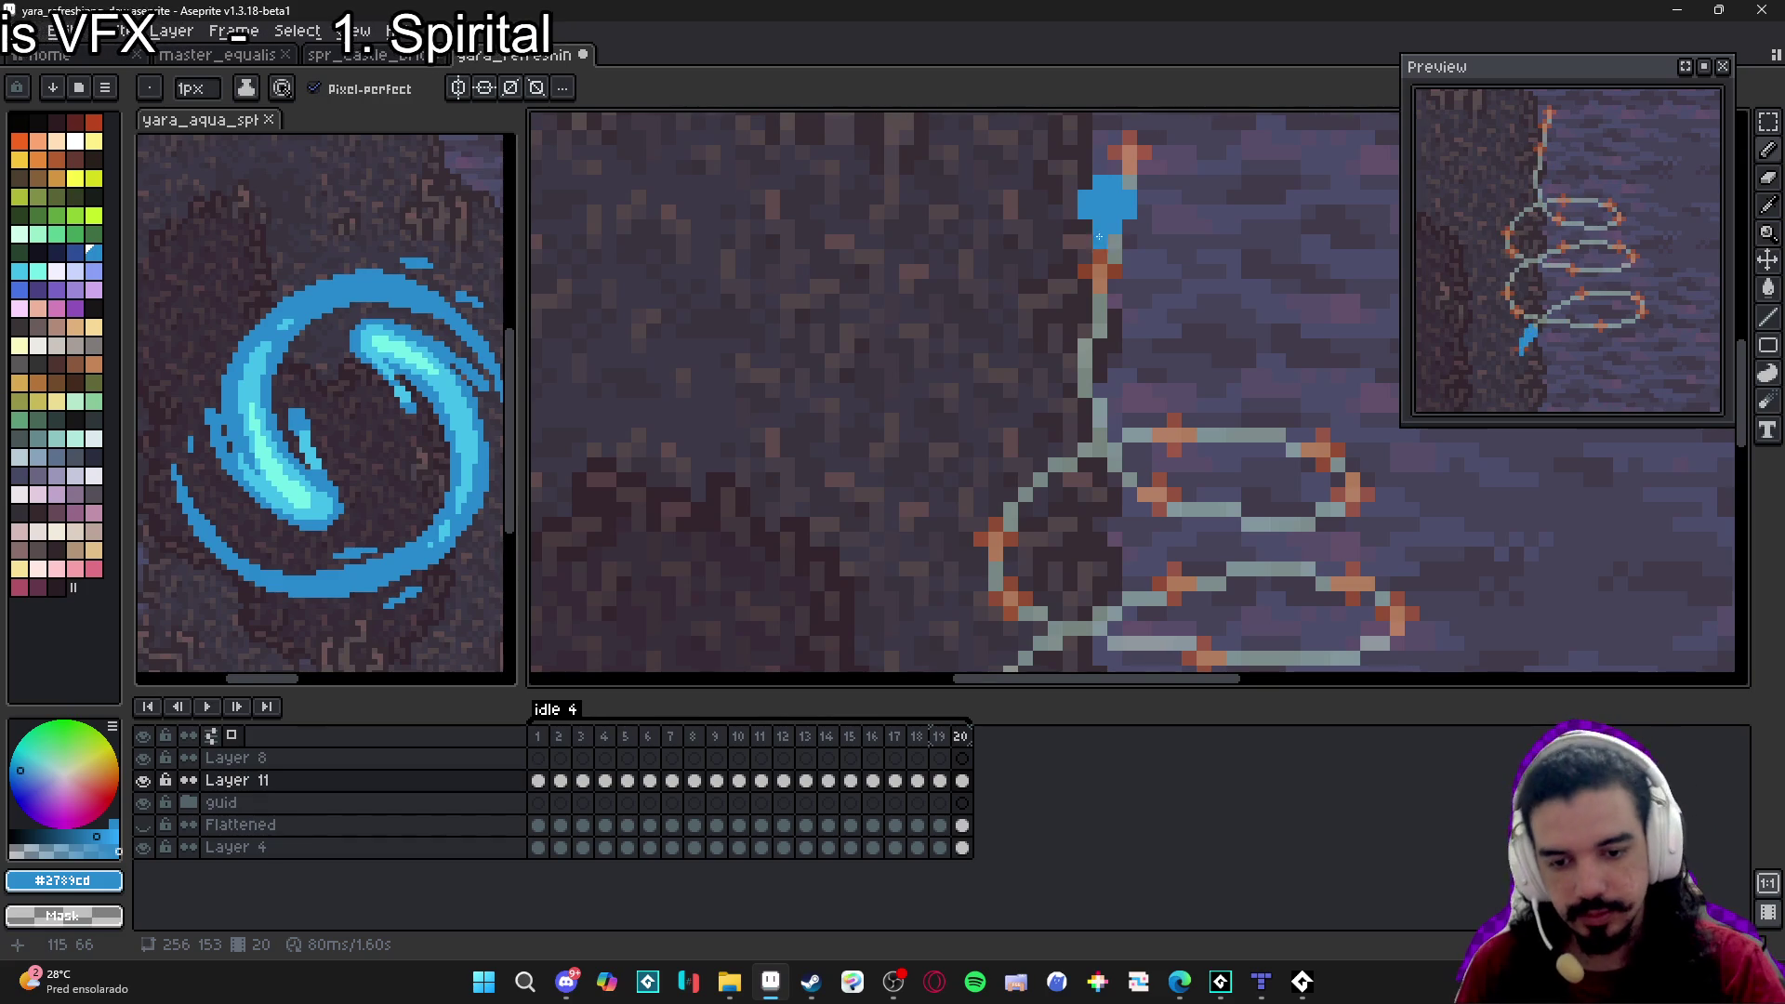
left_click_drag(1107, 219, 1097, 307)
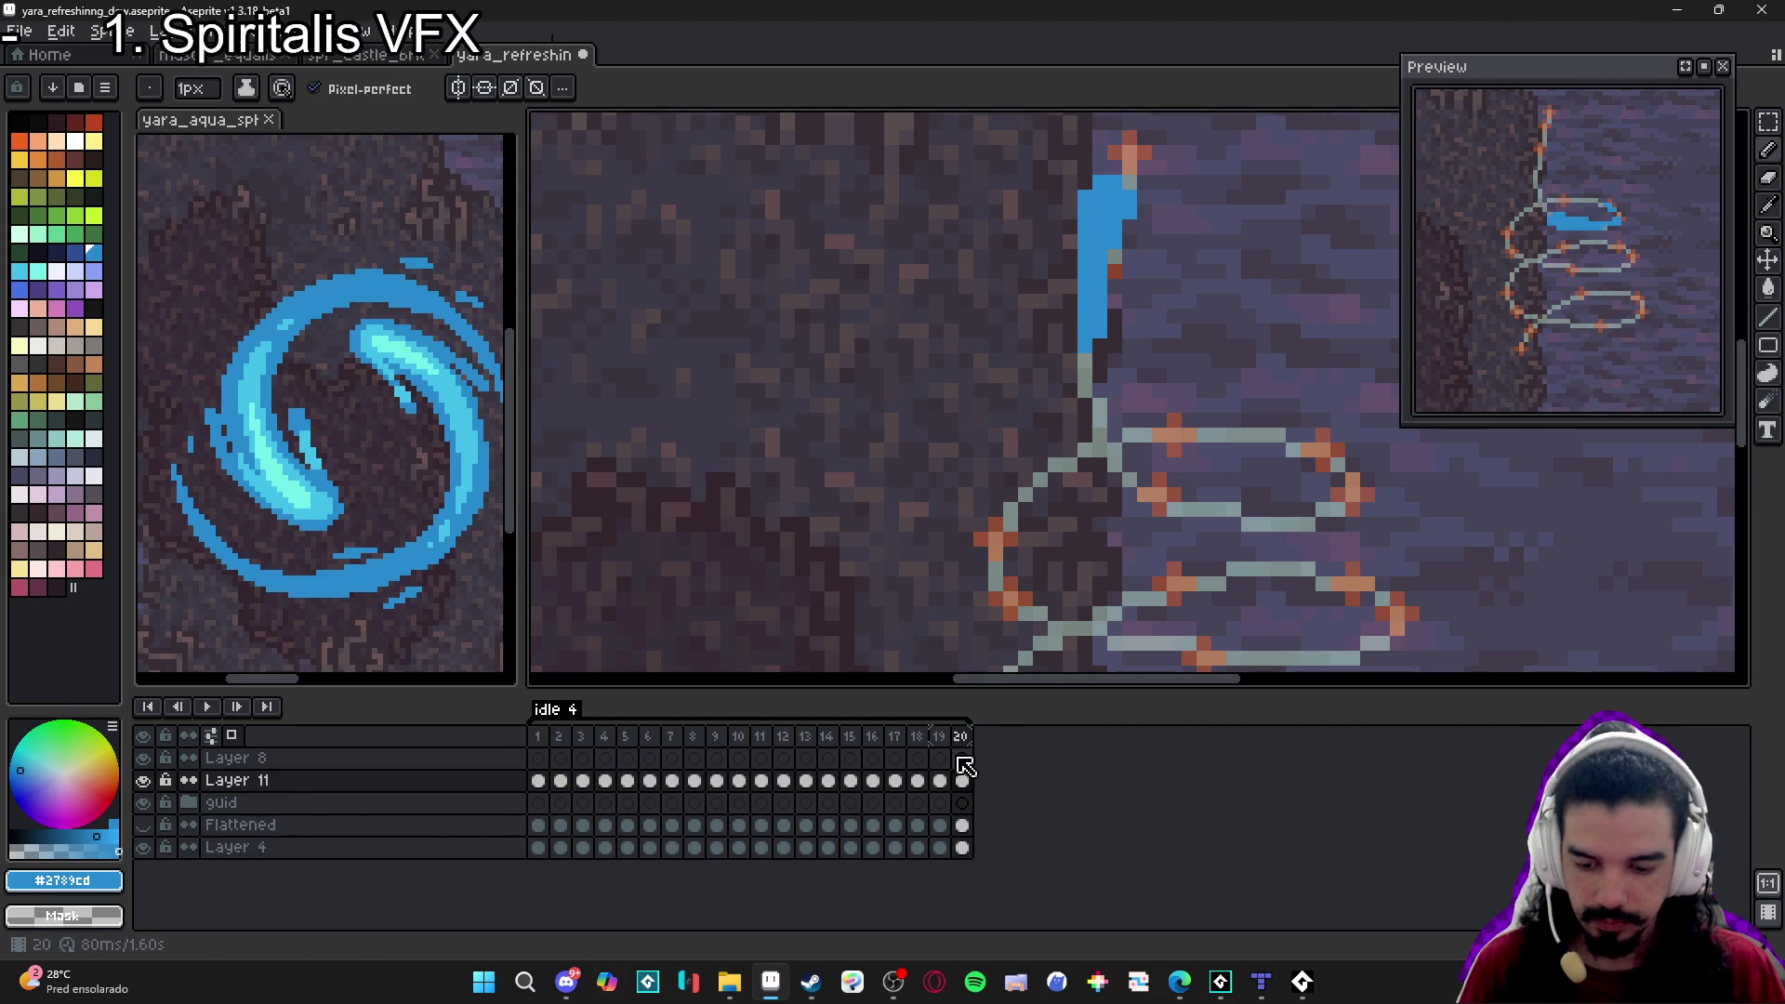
Compare frame 20 with frame 19, zoom out, and add frame 21.
left_click(939, 735)
left_click(963, 741)
key("minus")
key("minus")
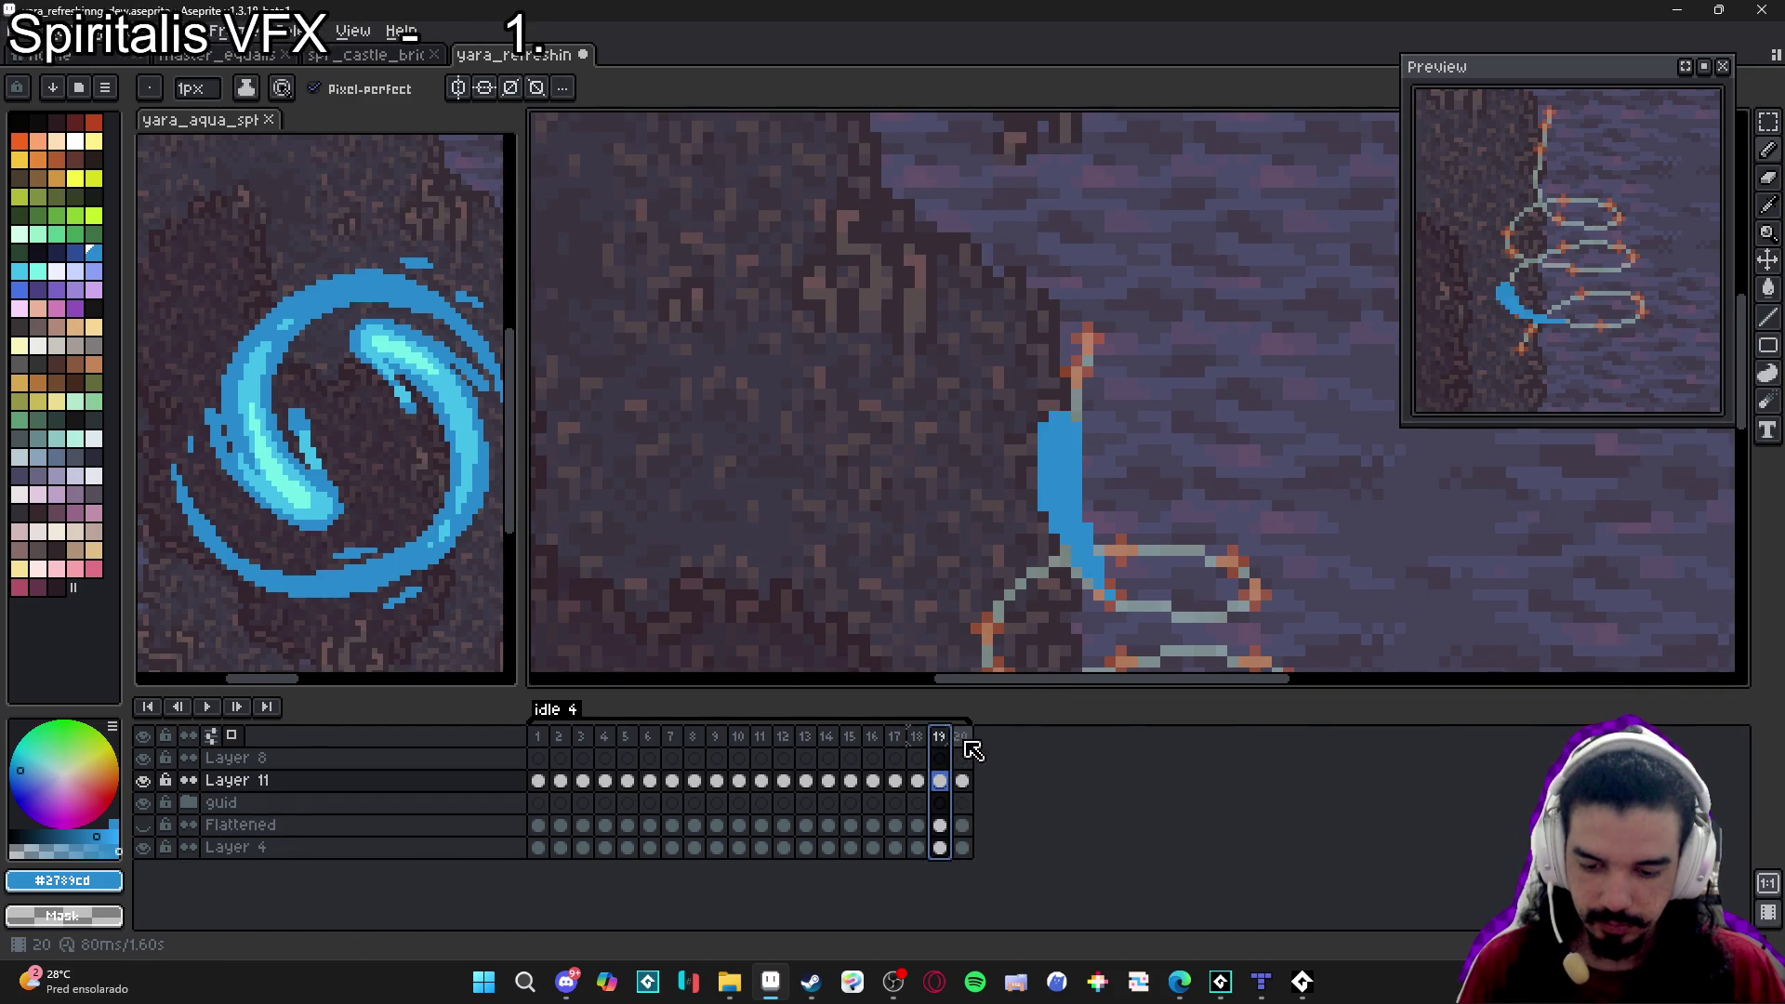
key("alt+n")
On frame 21, replace the copied stroke with a 4px blue blob and a thin 1px tail.
key("e")
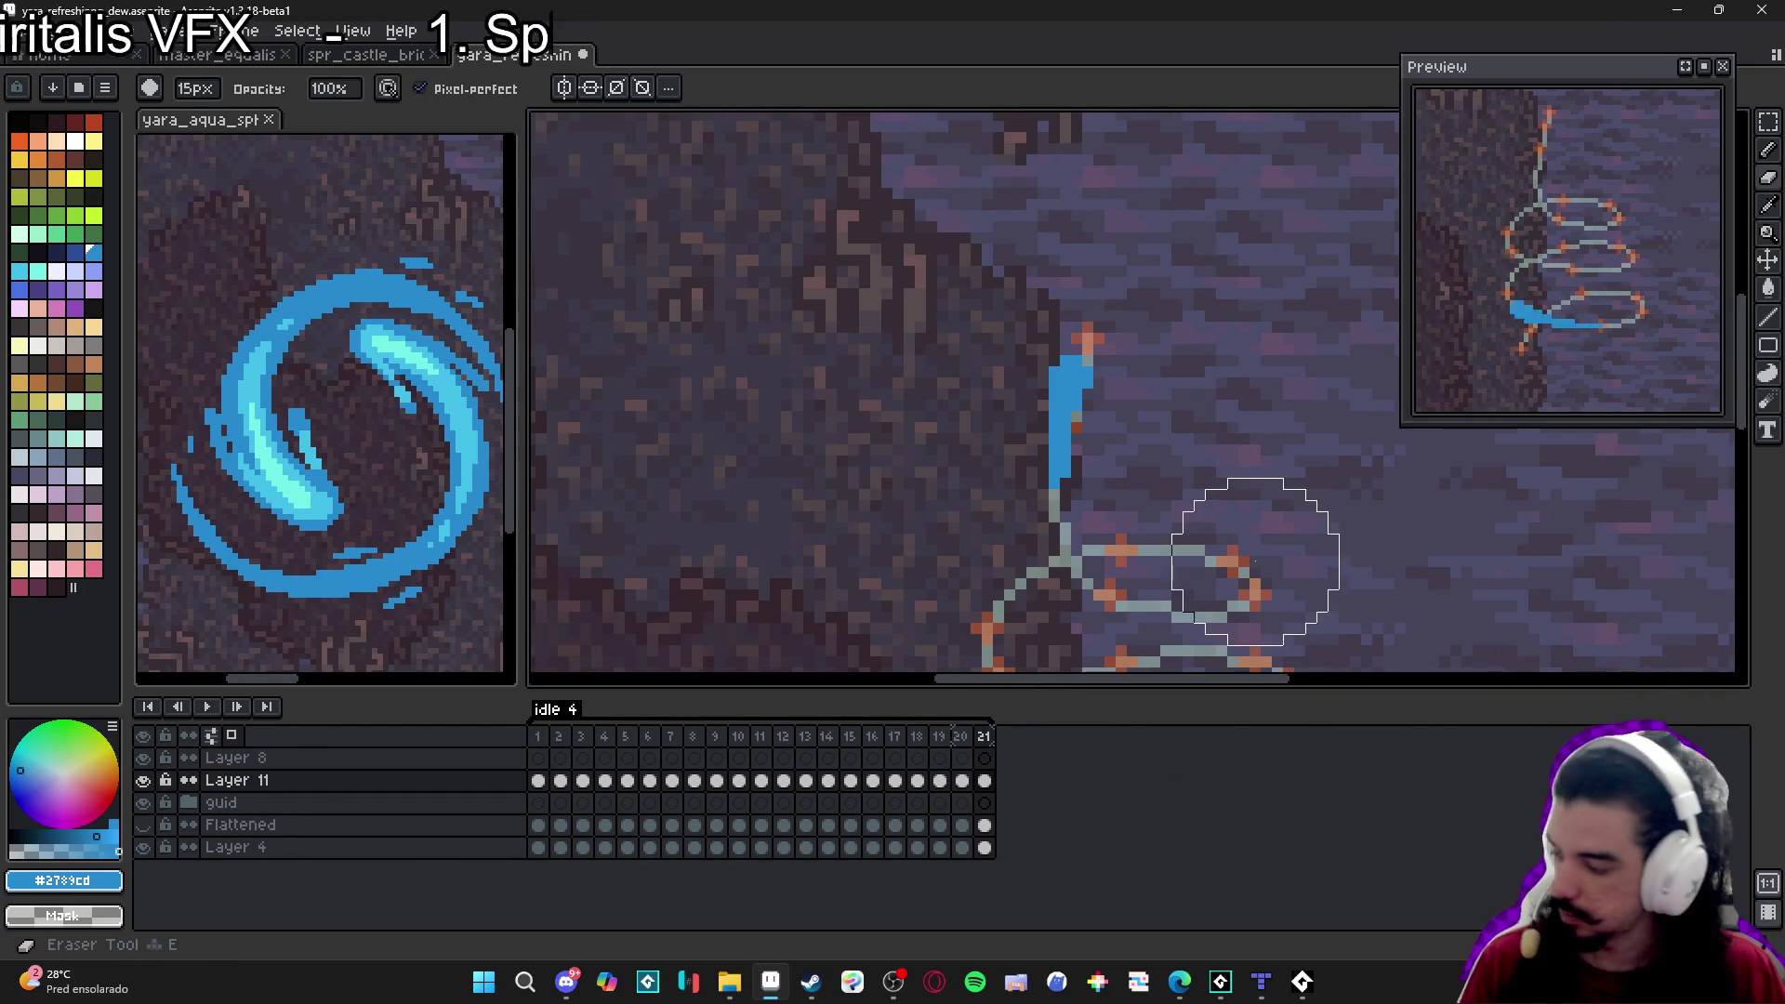
mouse_move(1175, 398)
left_mouse_down()
mouse_move(1096, 426)
mouse_move(1088, 319)
left_mouse_up()
key("b")
scroll(1088, 360, "up", 2)
key("plus")
key("plus")
key("plus")
left_click(1094, 333)
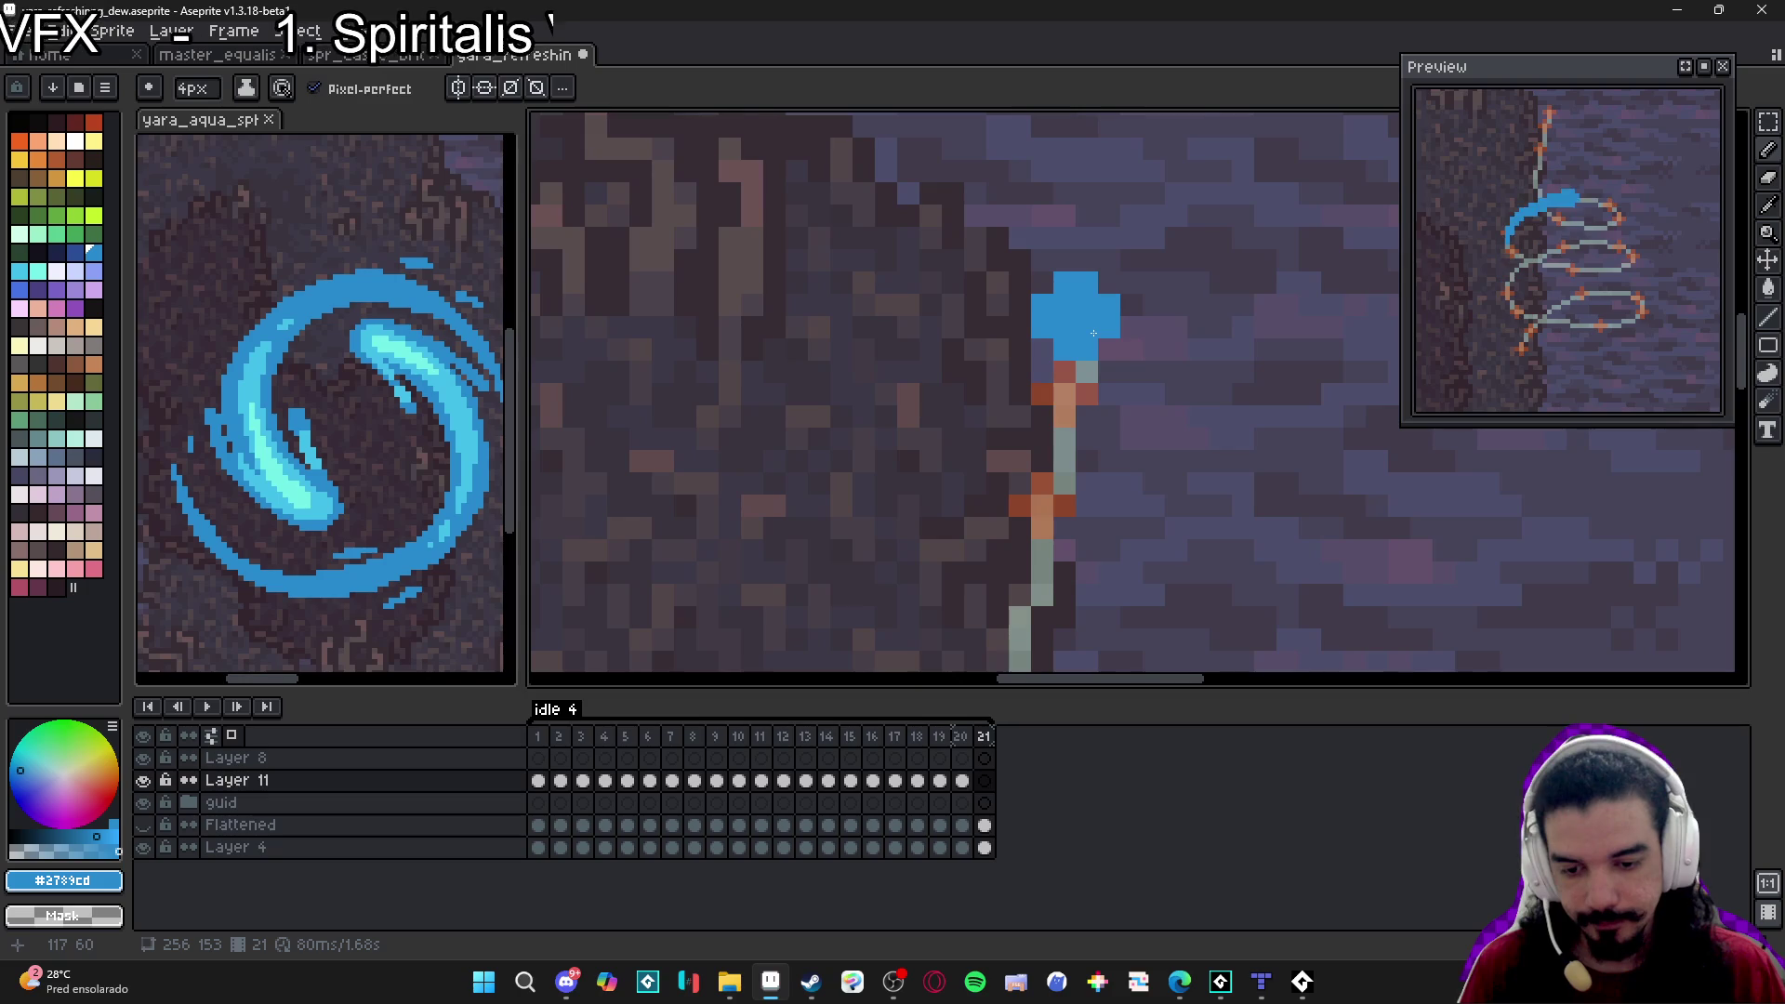
key("minus")
key("minus")
key("minus")
left_click_drag(1048, 355, 1058, 435)
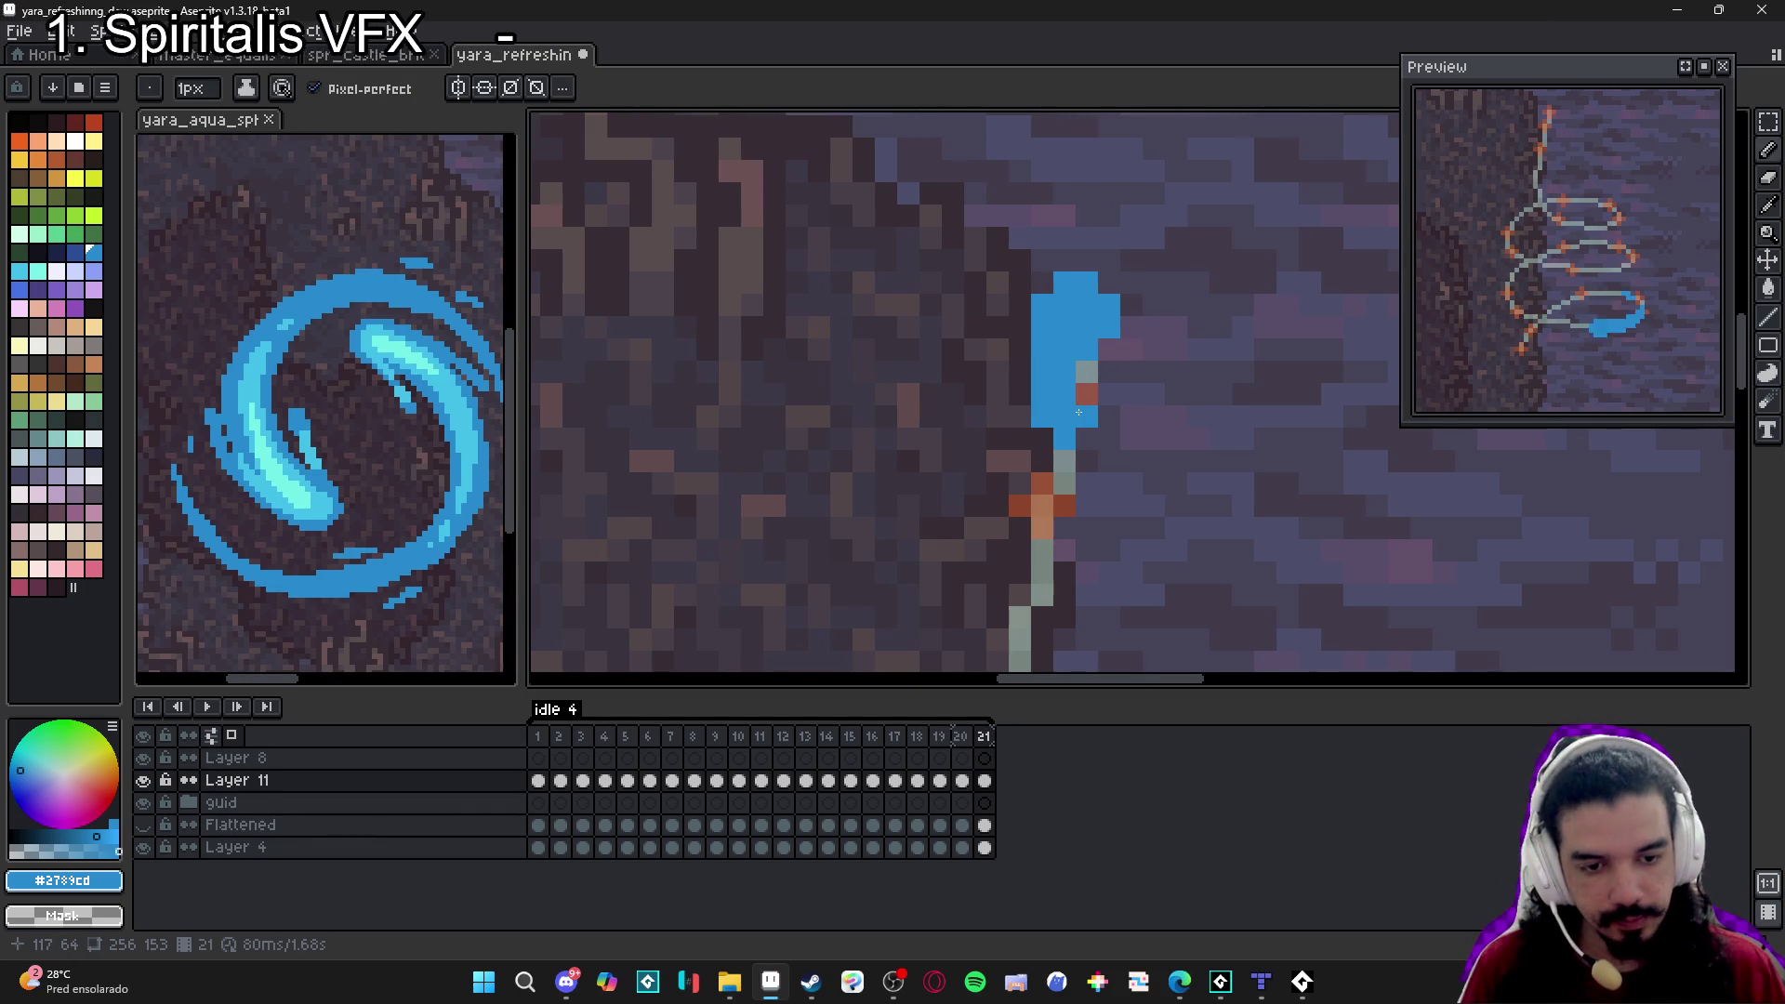
scroll(1079, 412, "down", 3)
left_click(961, 736)
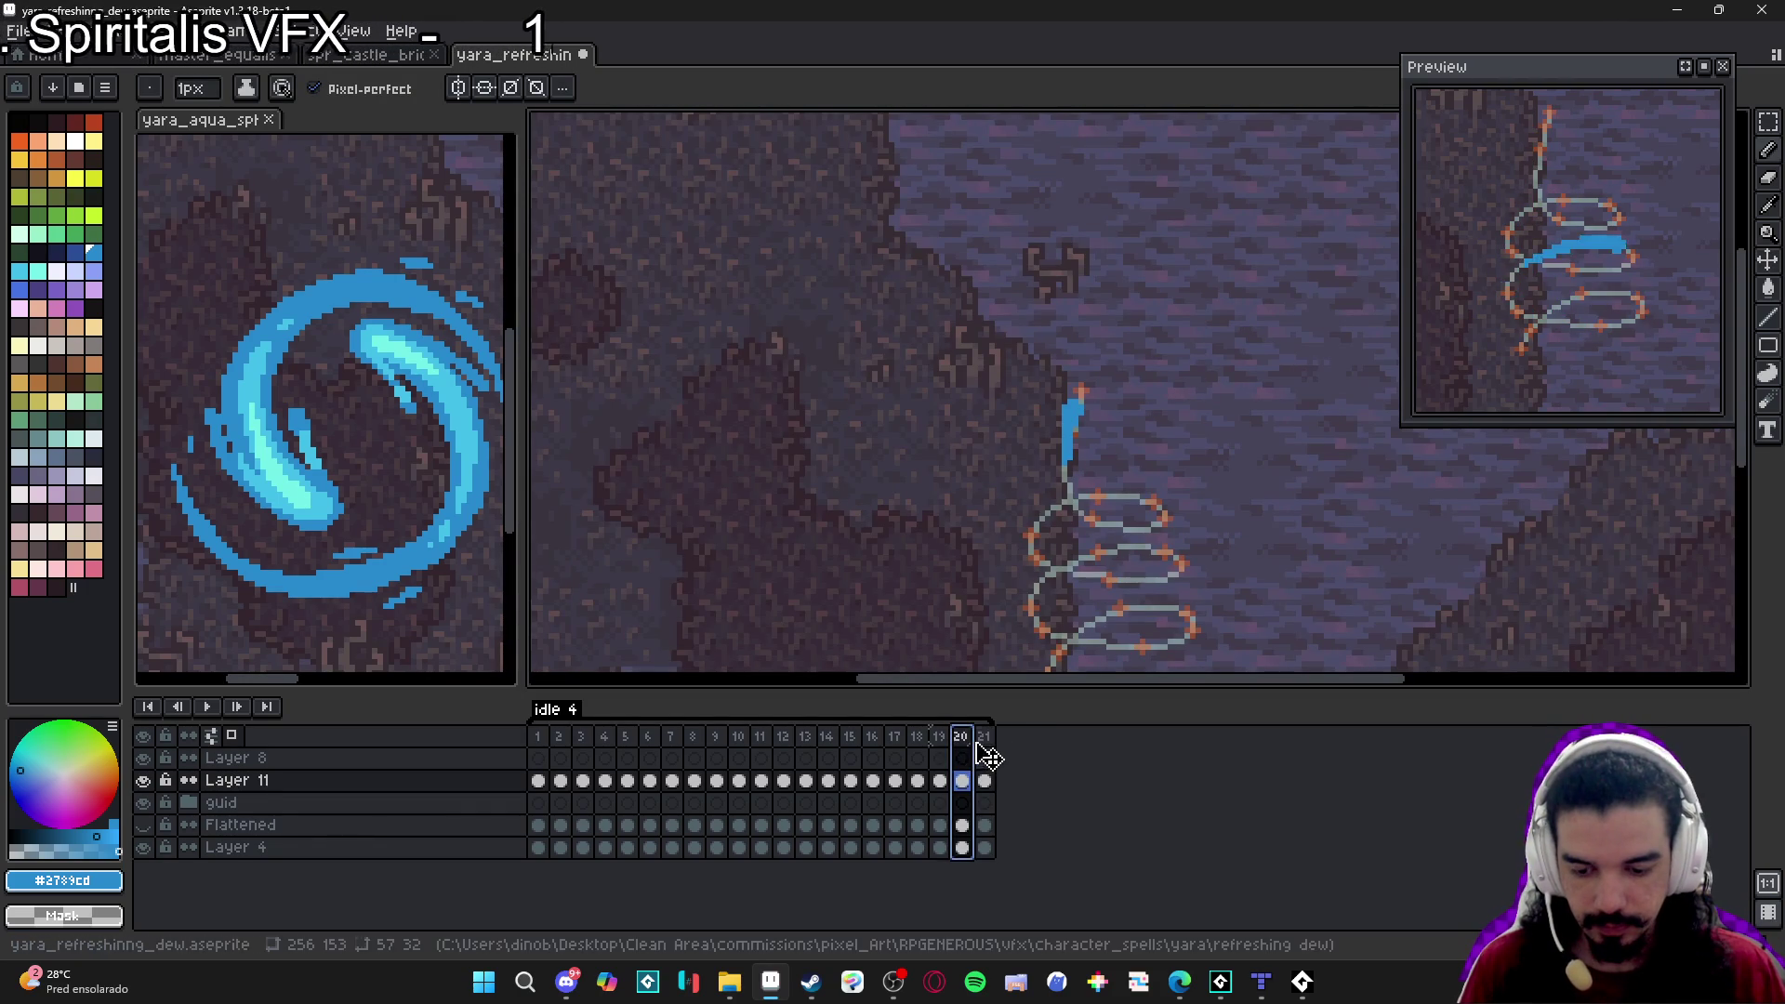
left_click(985, 737)
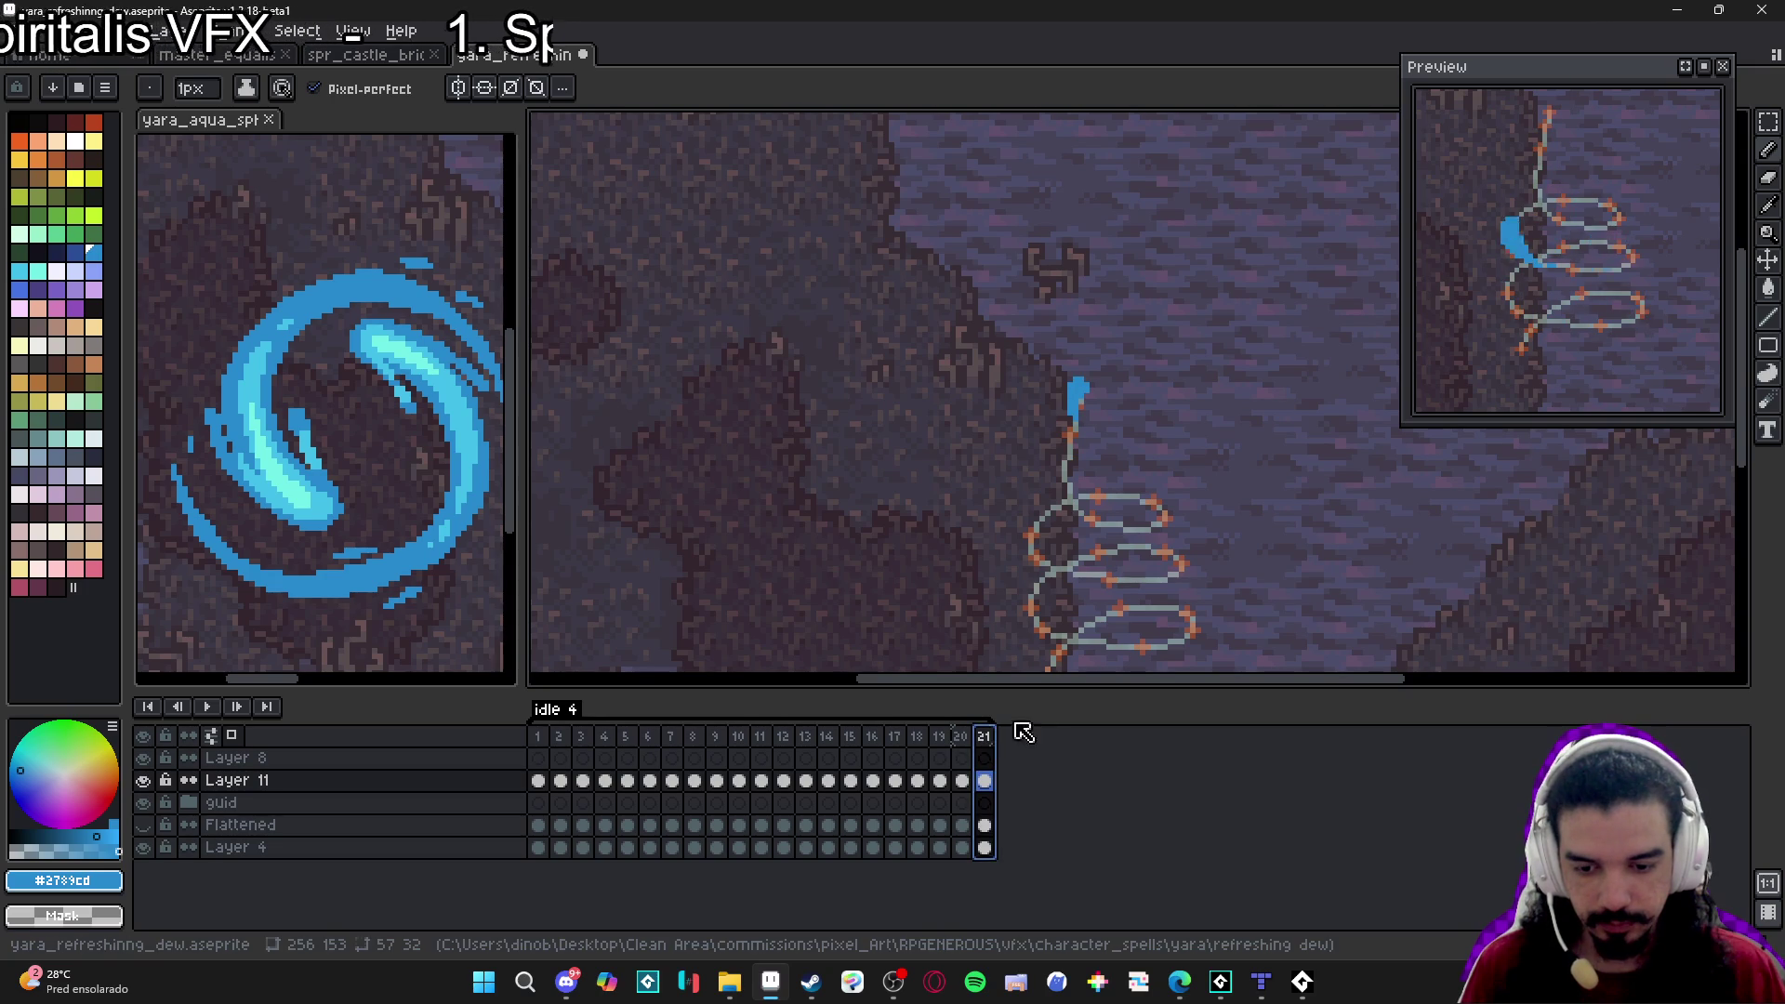
Add frame 22, erase its copied stroke, and place a single blue pixel at the top.
key("alt+n")
key("e")
scroll(1095, 419, "up", 2)
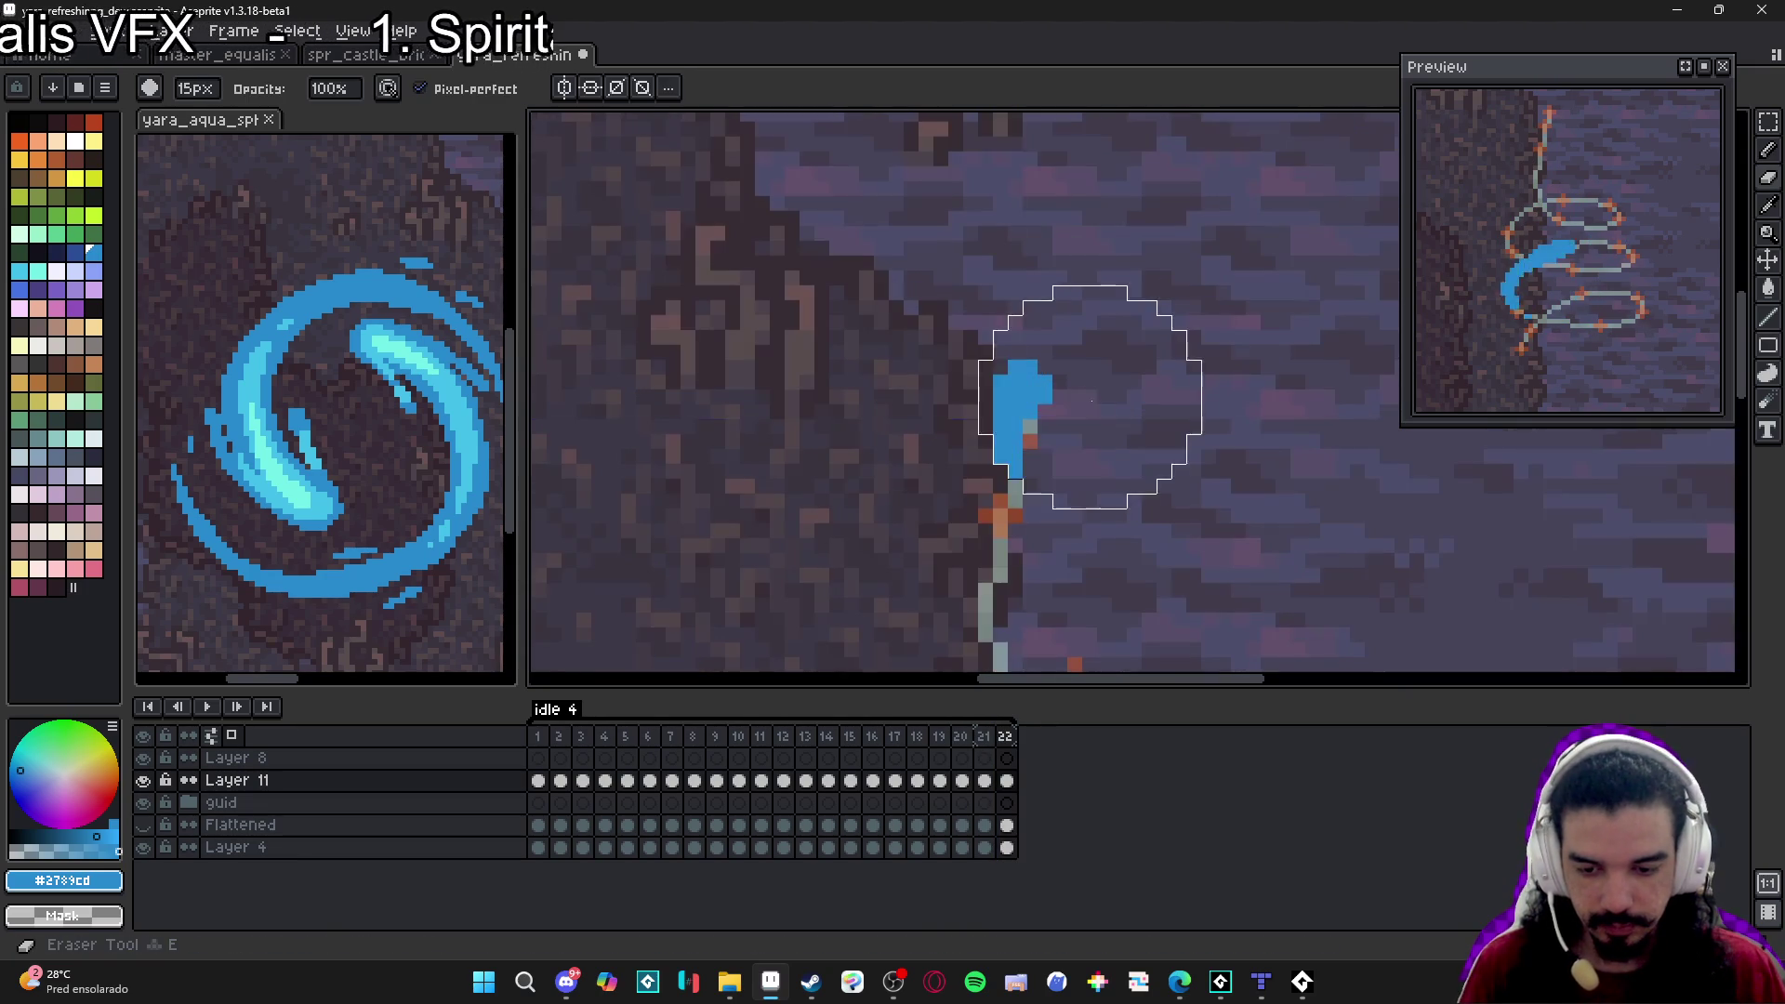
mouse_move(1051, 428)
left_mouse_down()
mouse_move(1013, 399)
mouse_move(1041, 372)
mouse_move(1015, 409)
left_mouse_up()
key("b")
left_click(1030, 383)
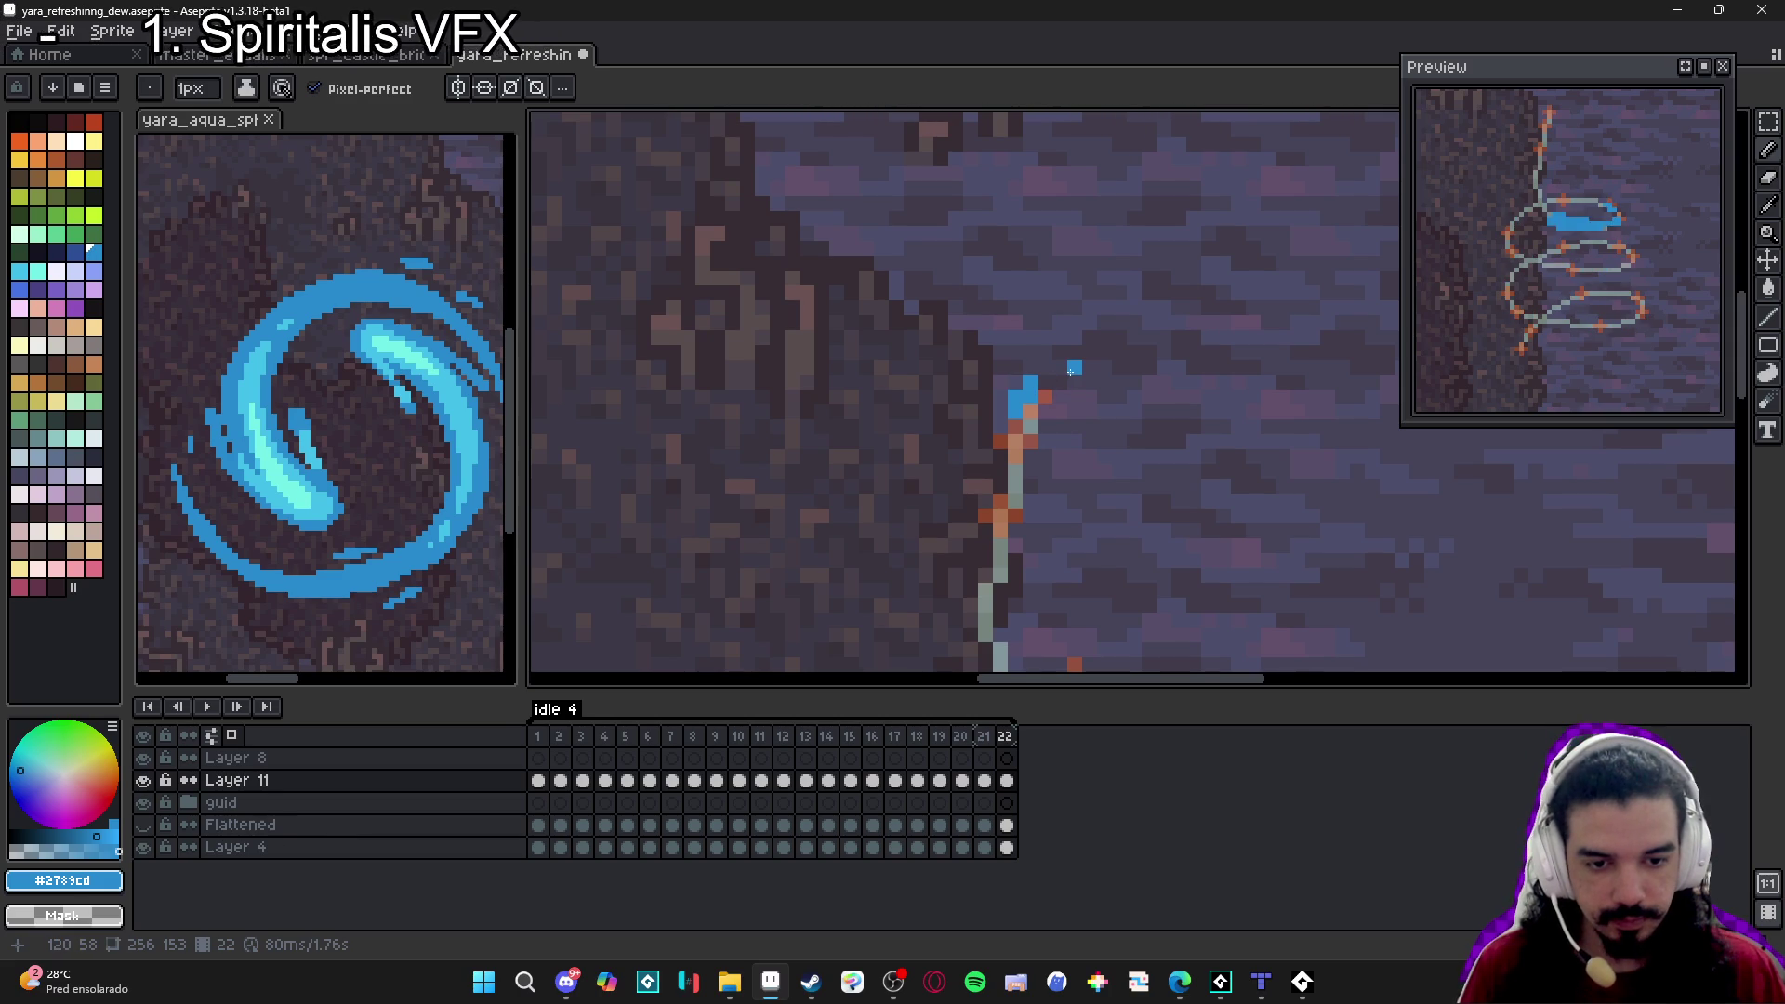
scroll(1104, 396, "down", 4)
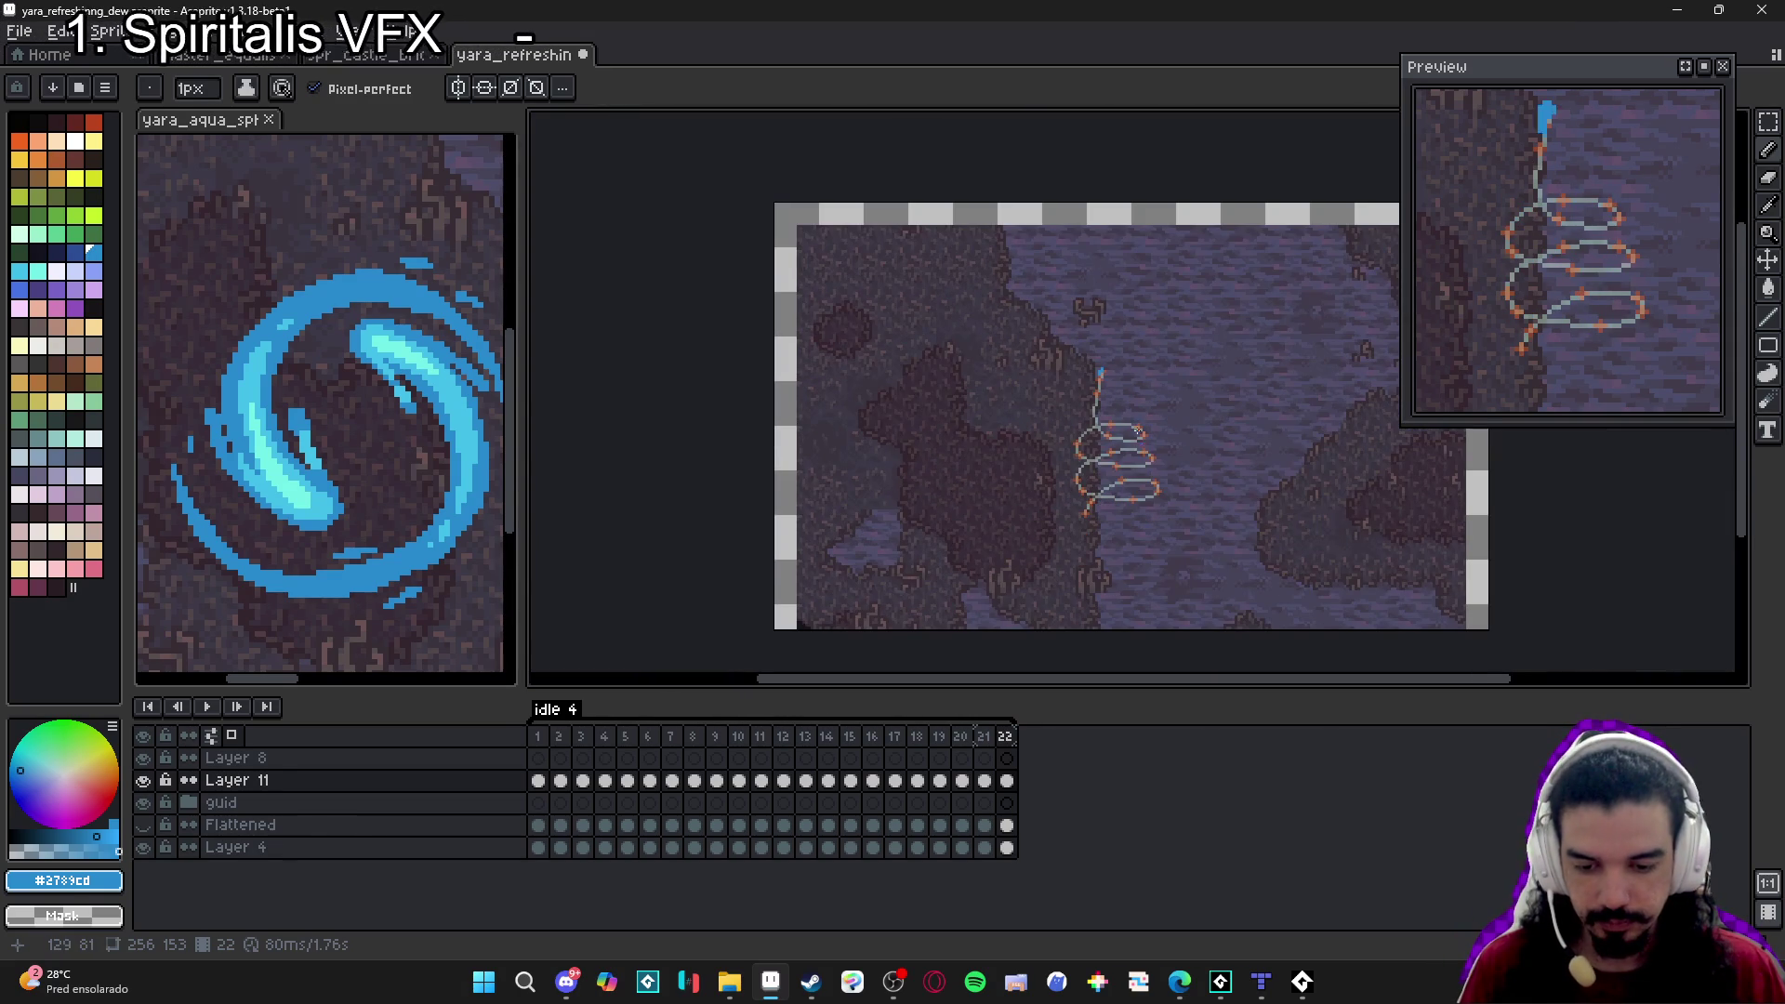
Add frame 23 and hide the guide and Flattened layers.
key("alt+n")
key("e")
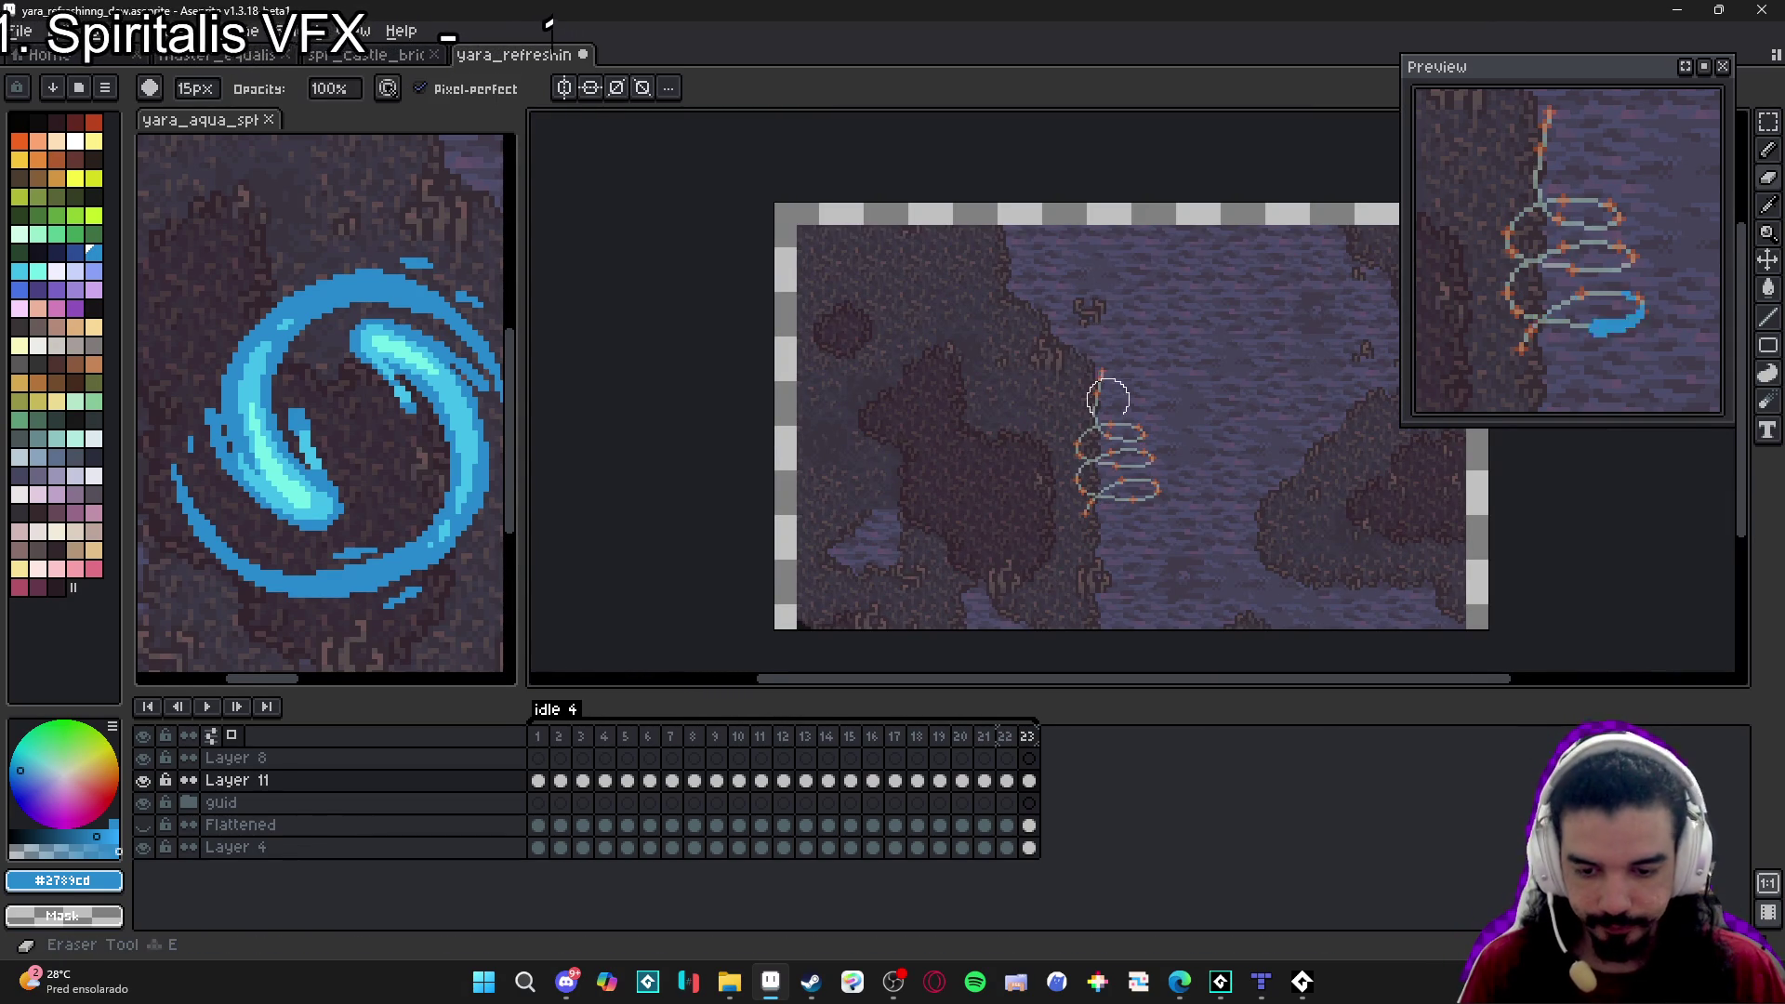
left_click(144, 803)
left_click(144, 825)
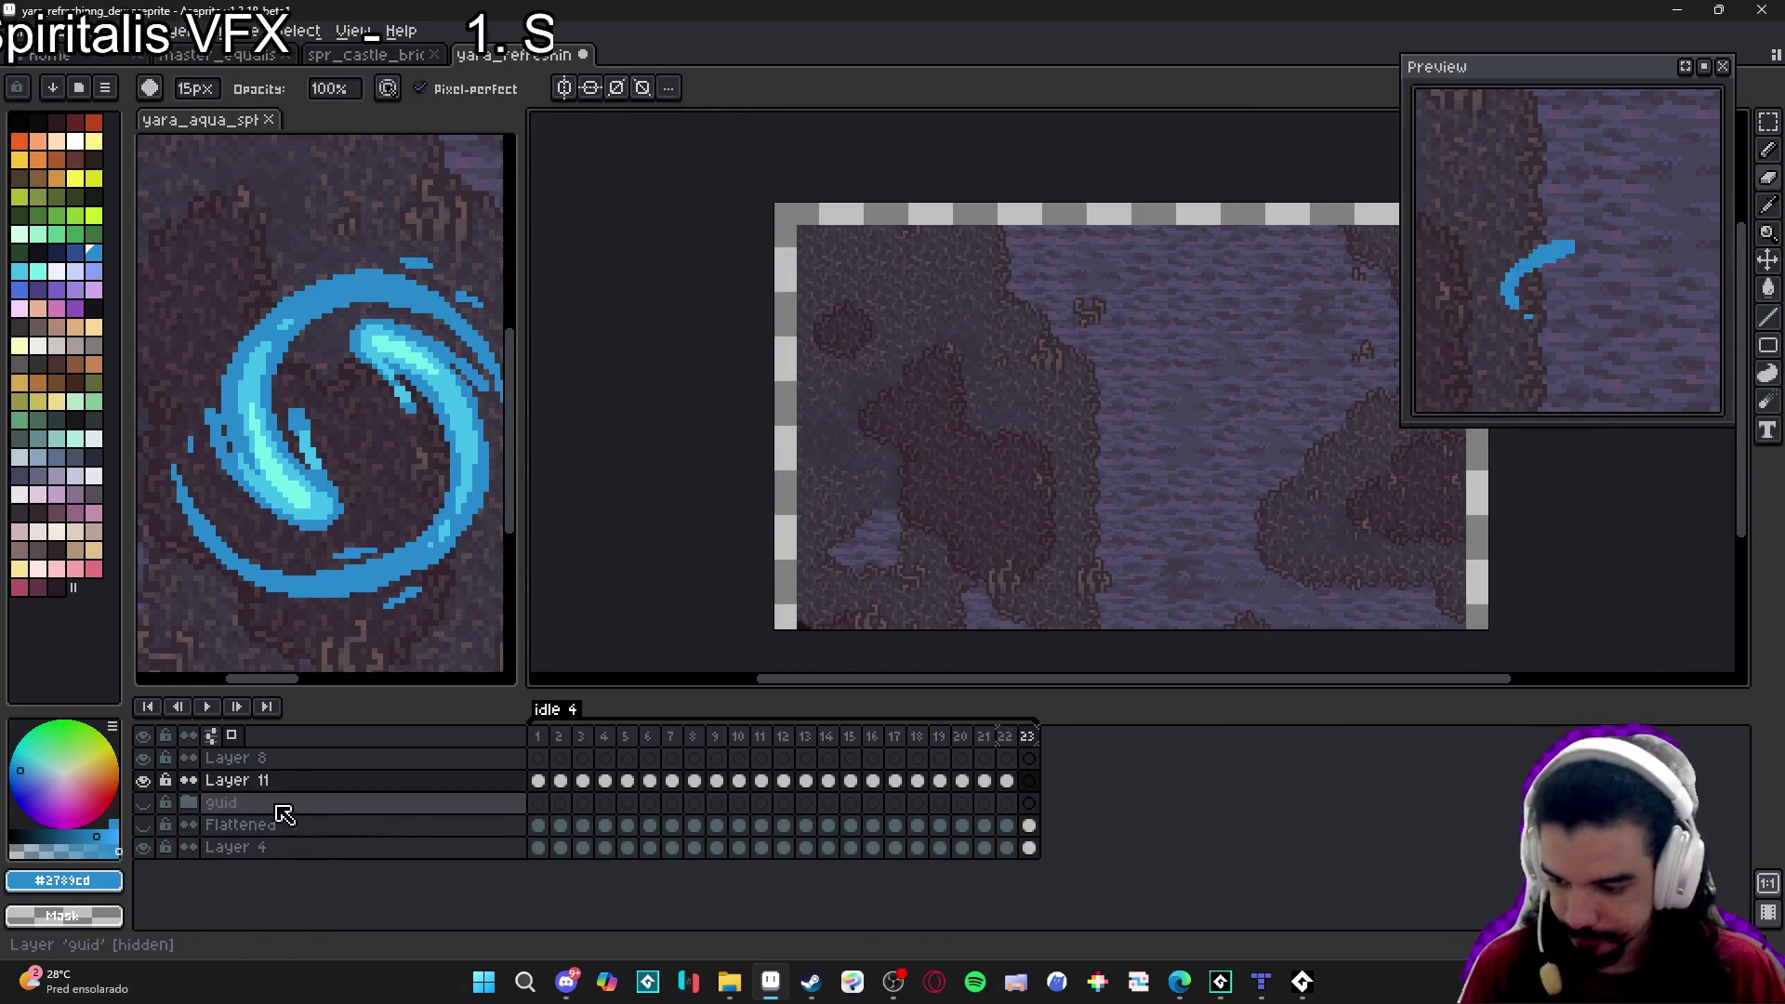
Show the Flattened layer, enlarge the Preview window, and center the character in it.
left_click(144, 825)
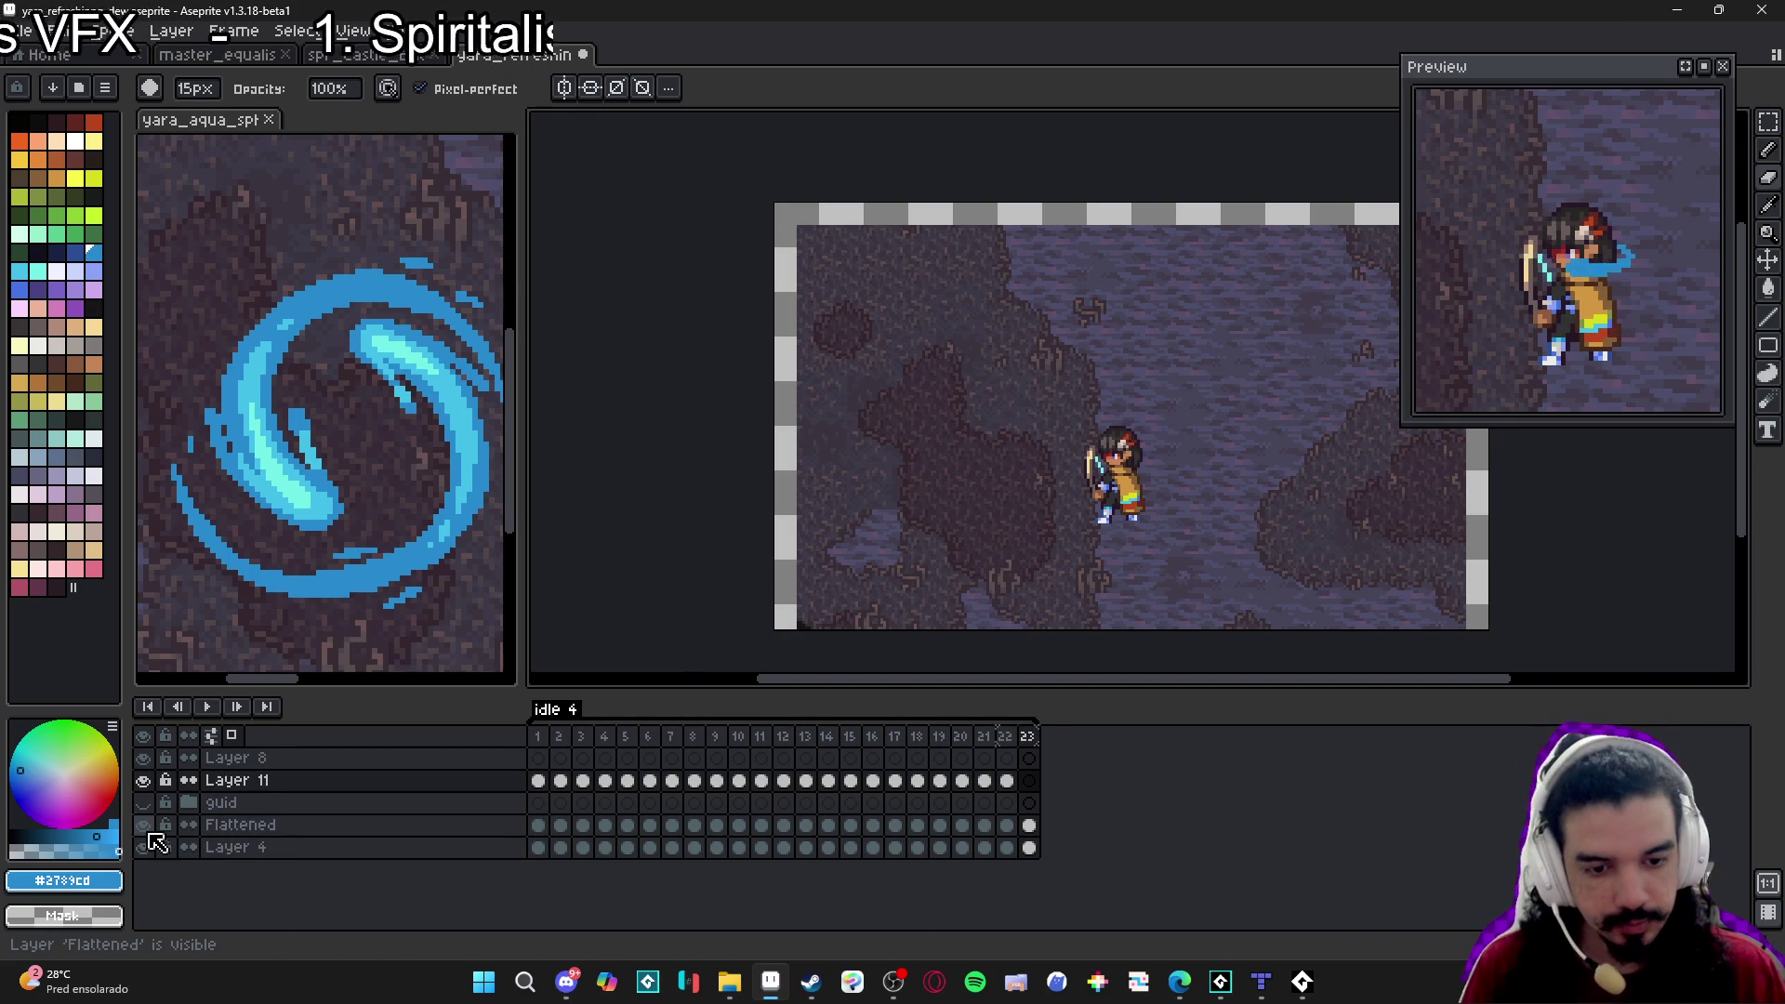
mouse_move(1621, 280)
left_mouse_down()
mouse_move(1624, 358)
mouse_move(1626, 273)
left_mouse_up()
scroll(1632, 284, "up", 2)
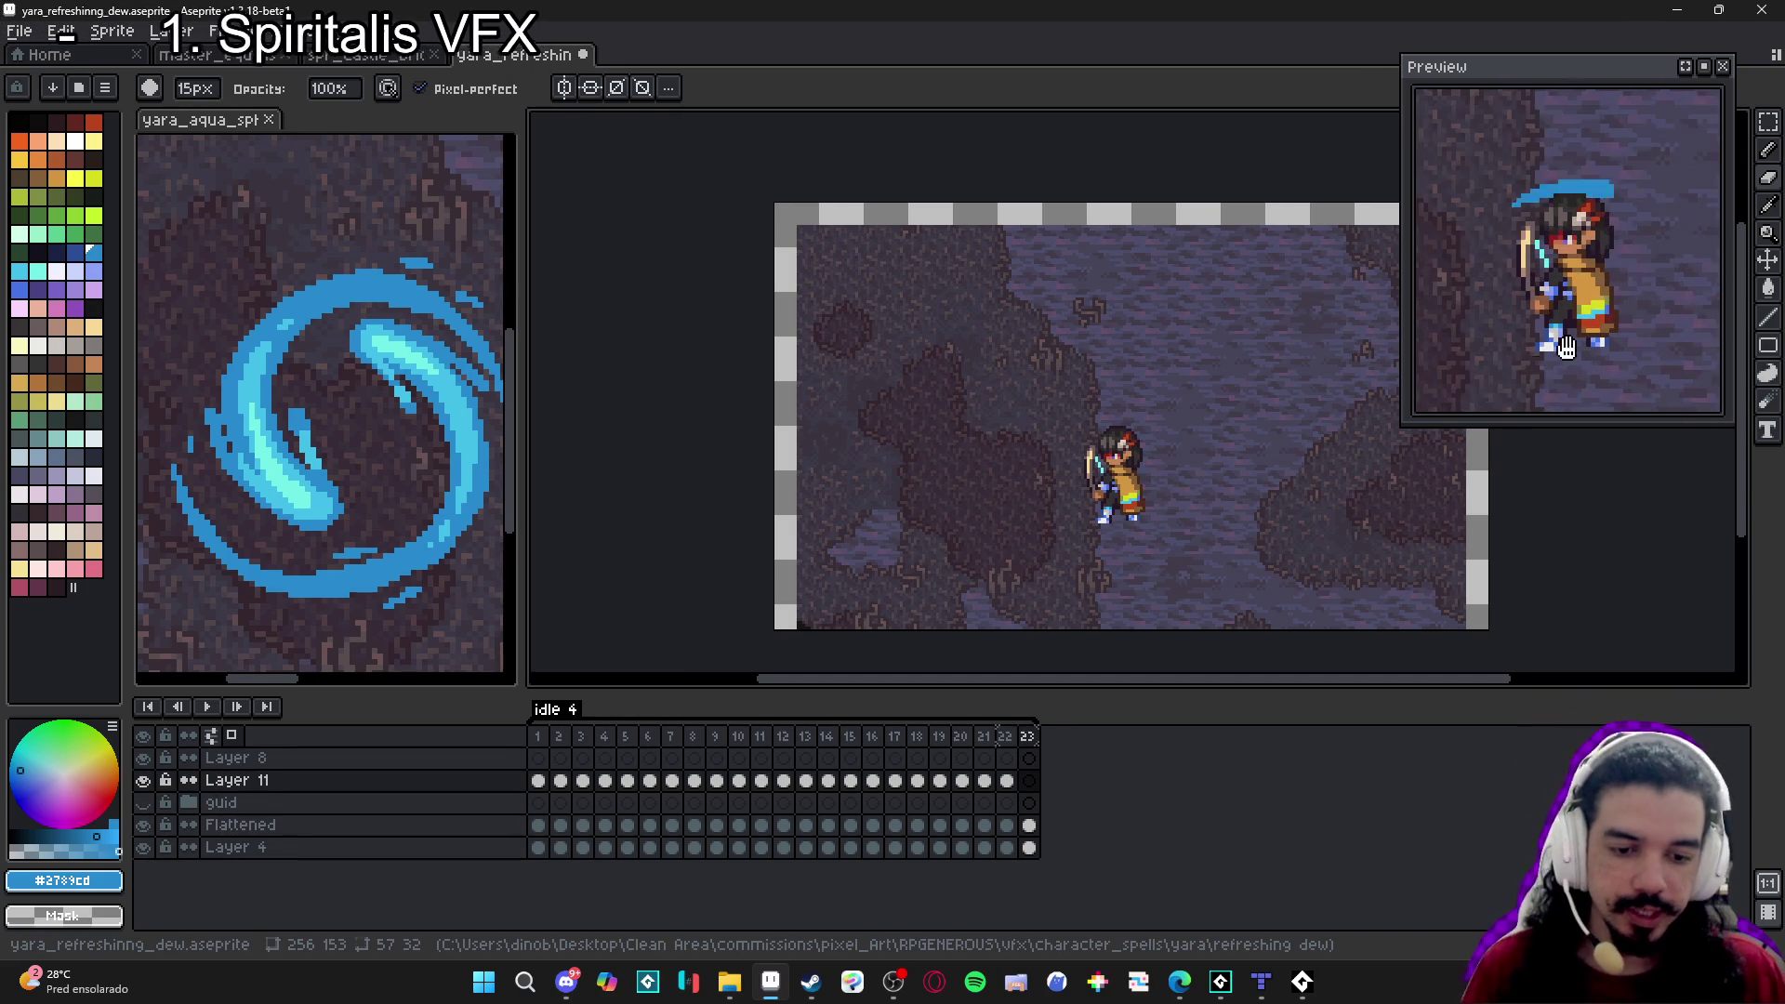
left_click_drag(1405, 427, 1244, 584)
mouse_move(1554, 362)
left_mouse_down()
mouse_move(1627, 450)
mouse_move(1602, 359)
left_mouse_up()
left_click_drag(1467, 348, 1468, 405)
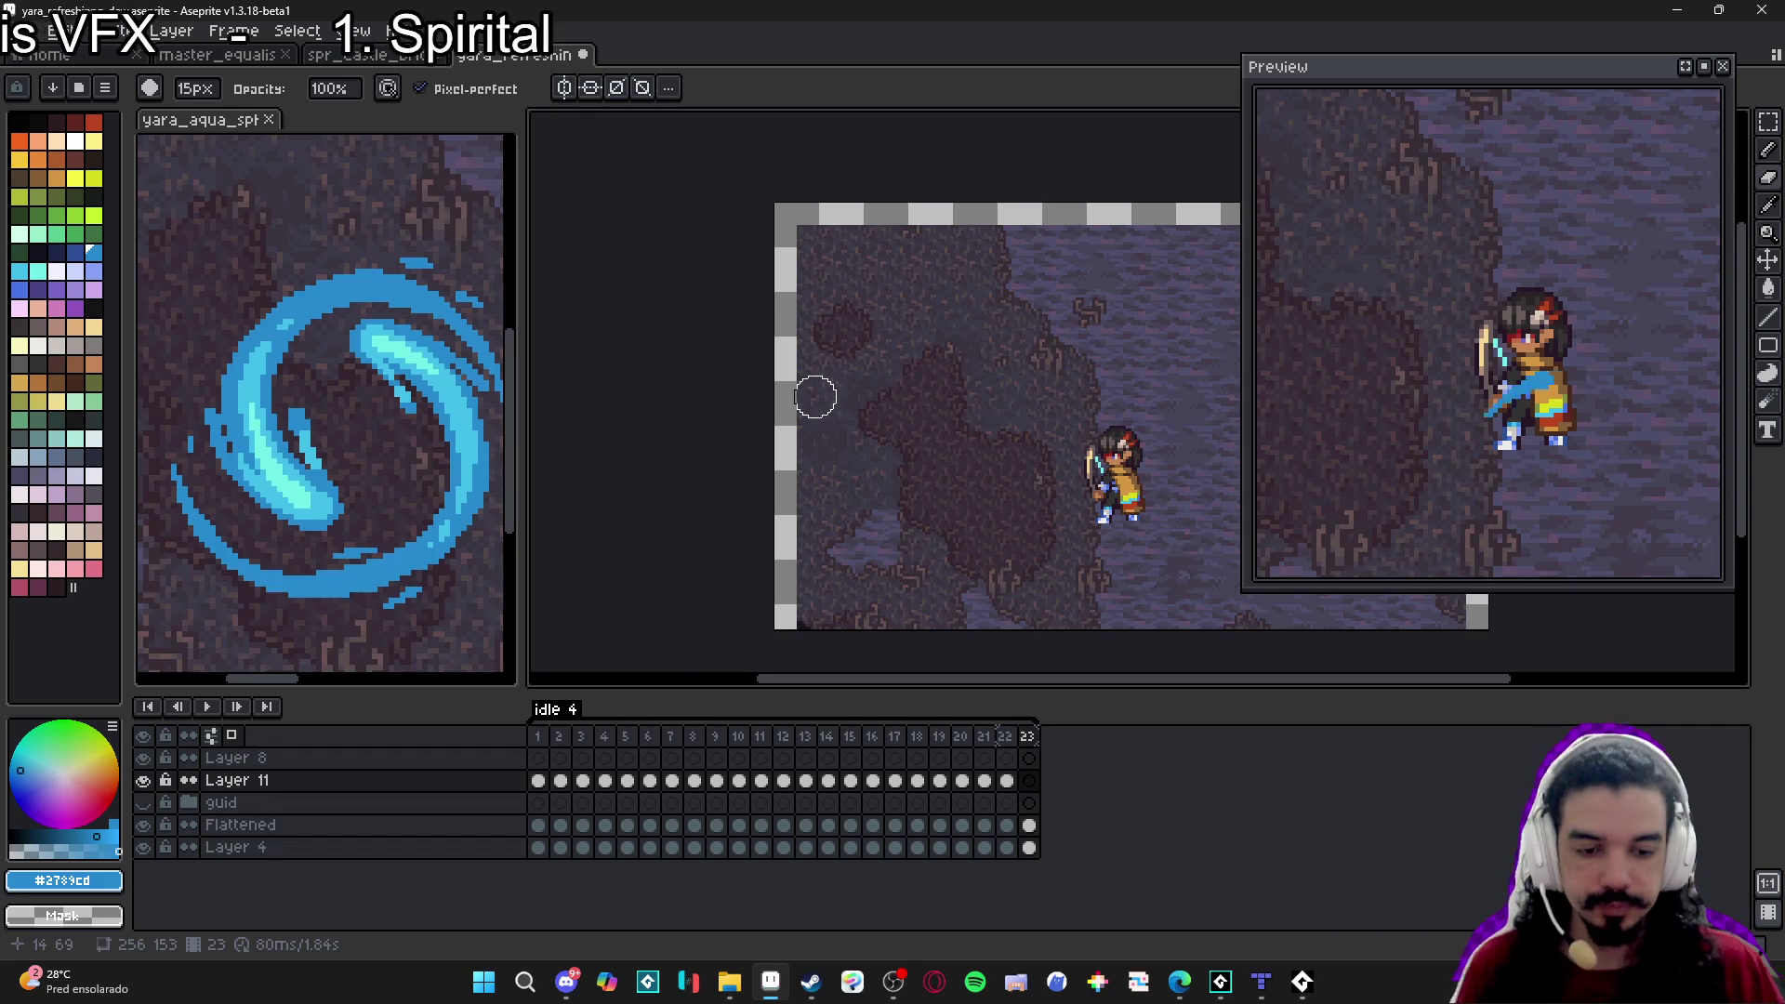
left_click_drag(976, 460, 749, 414)
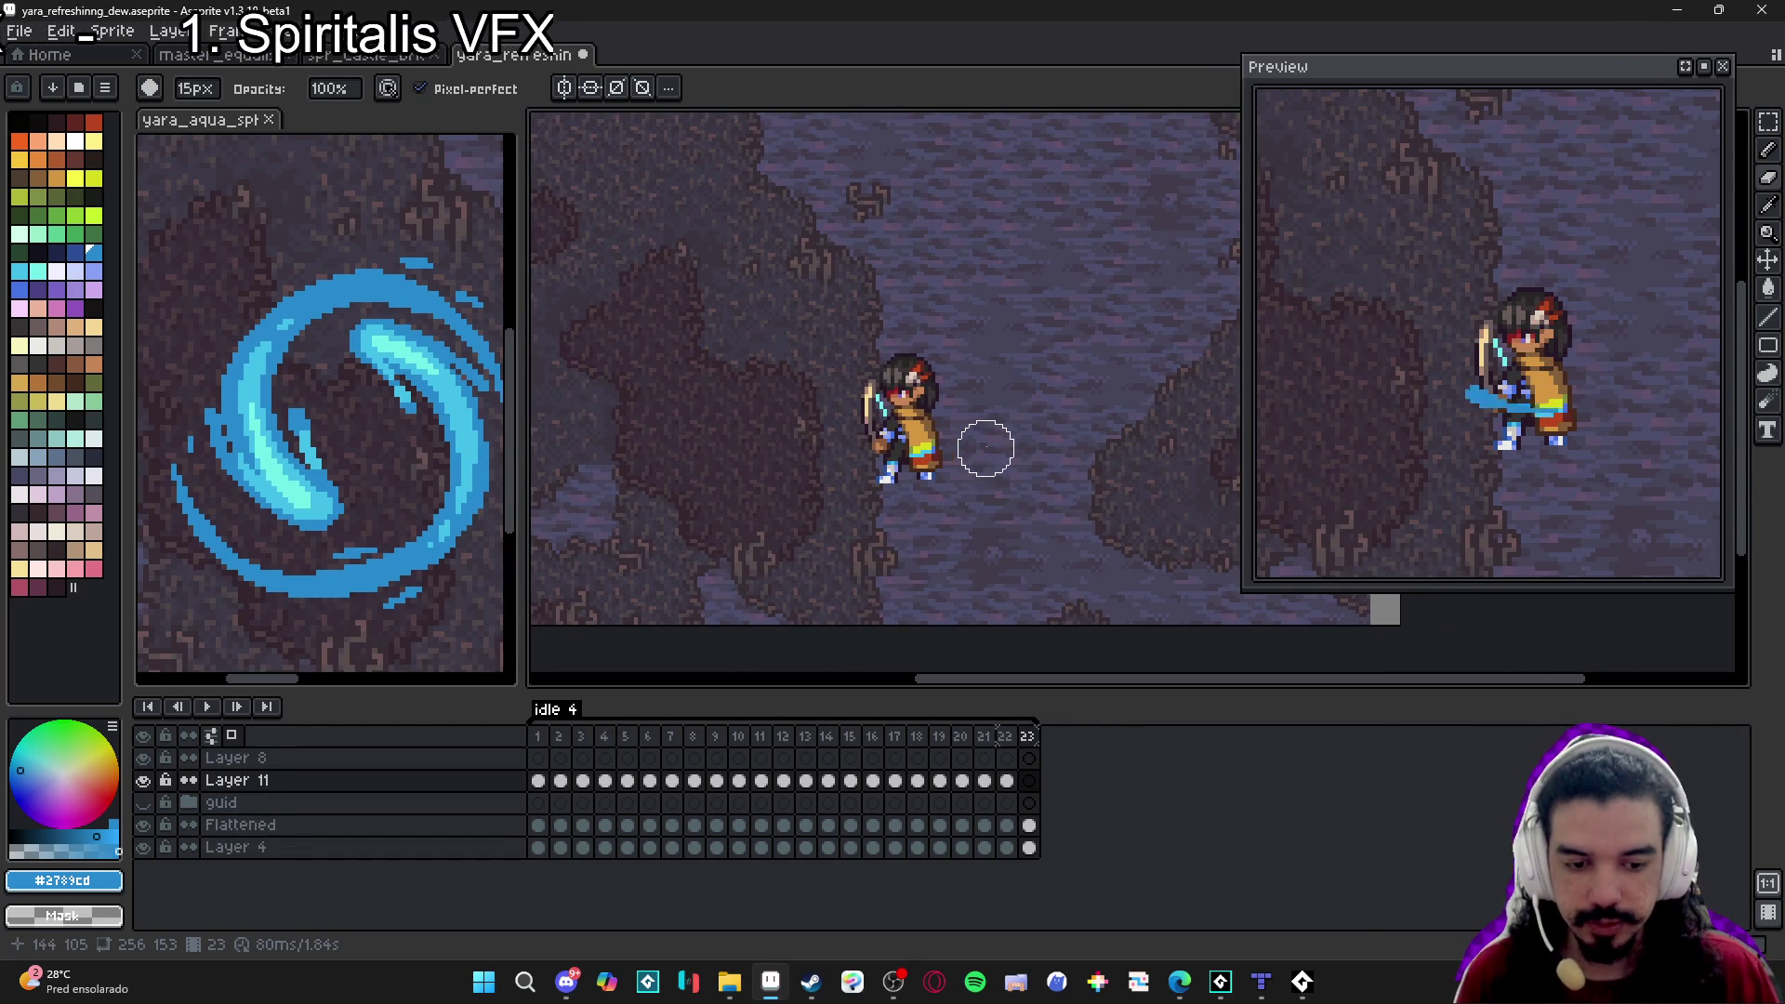
left_click_drag(949, 506, 965, 492)
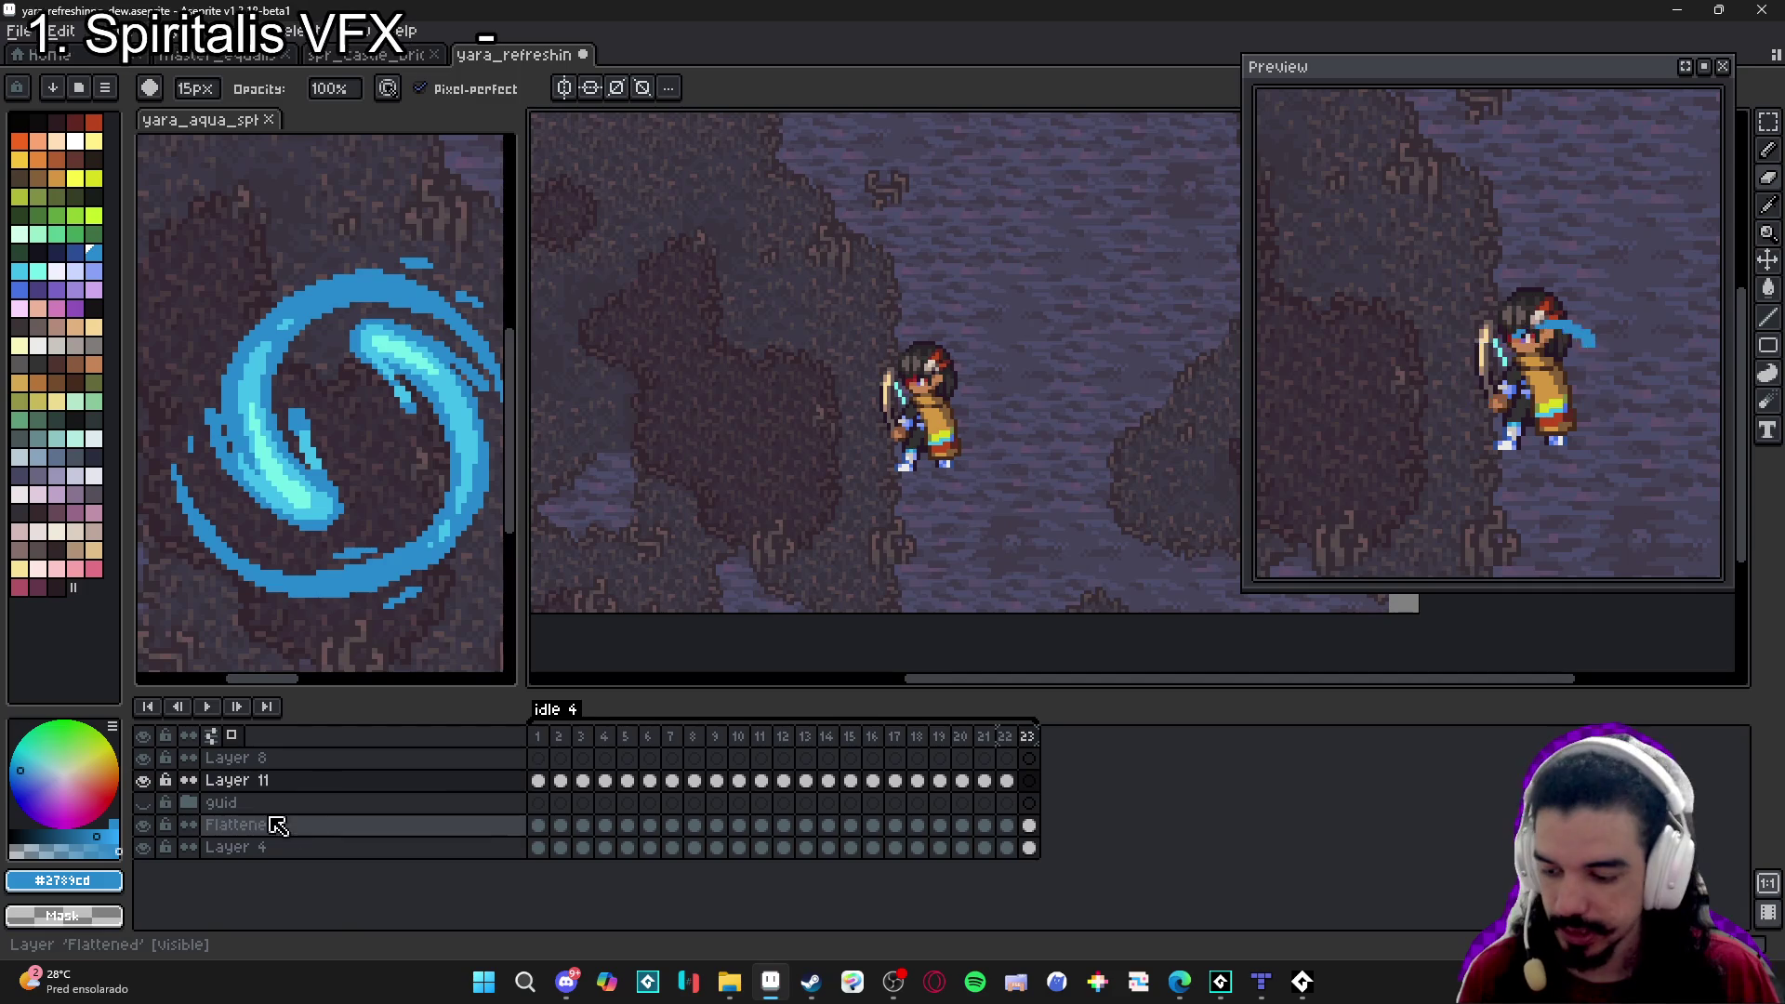
Return to the yara_refreshing_dew sprite and eyedrop the darker blue and light cyan from the water.
left_click(542, 739)
left_click(567, 739)
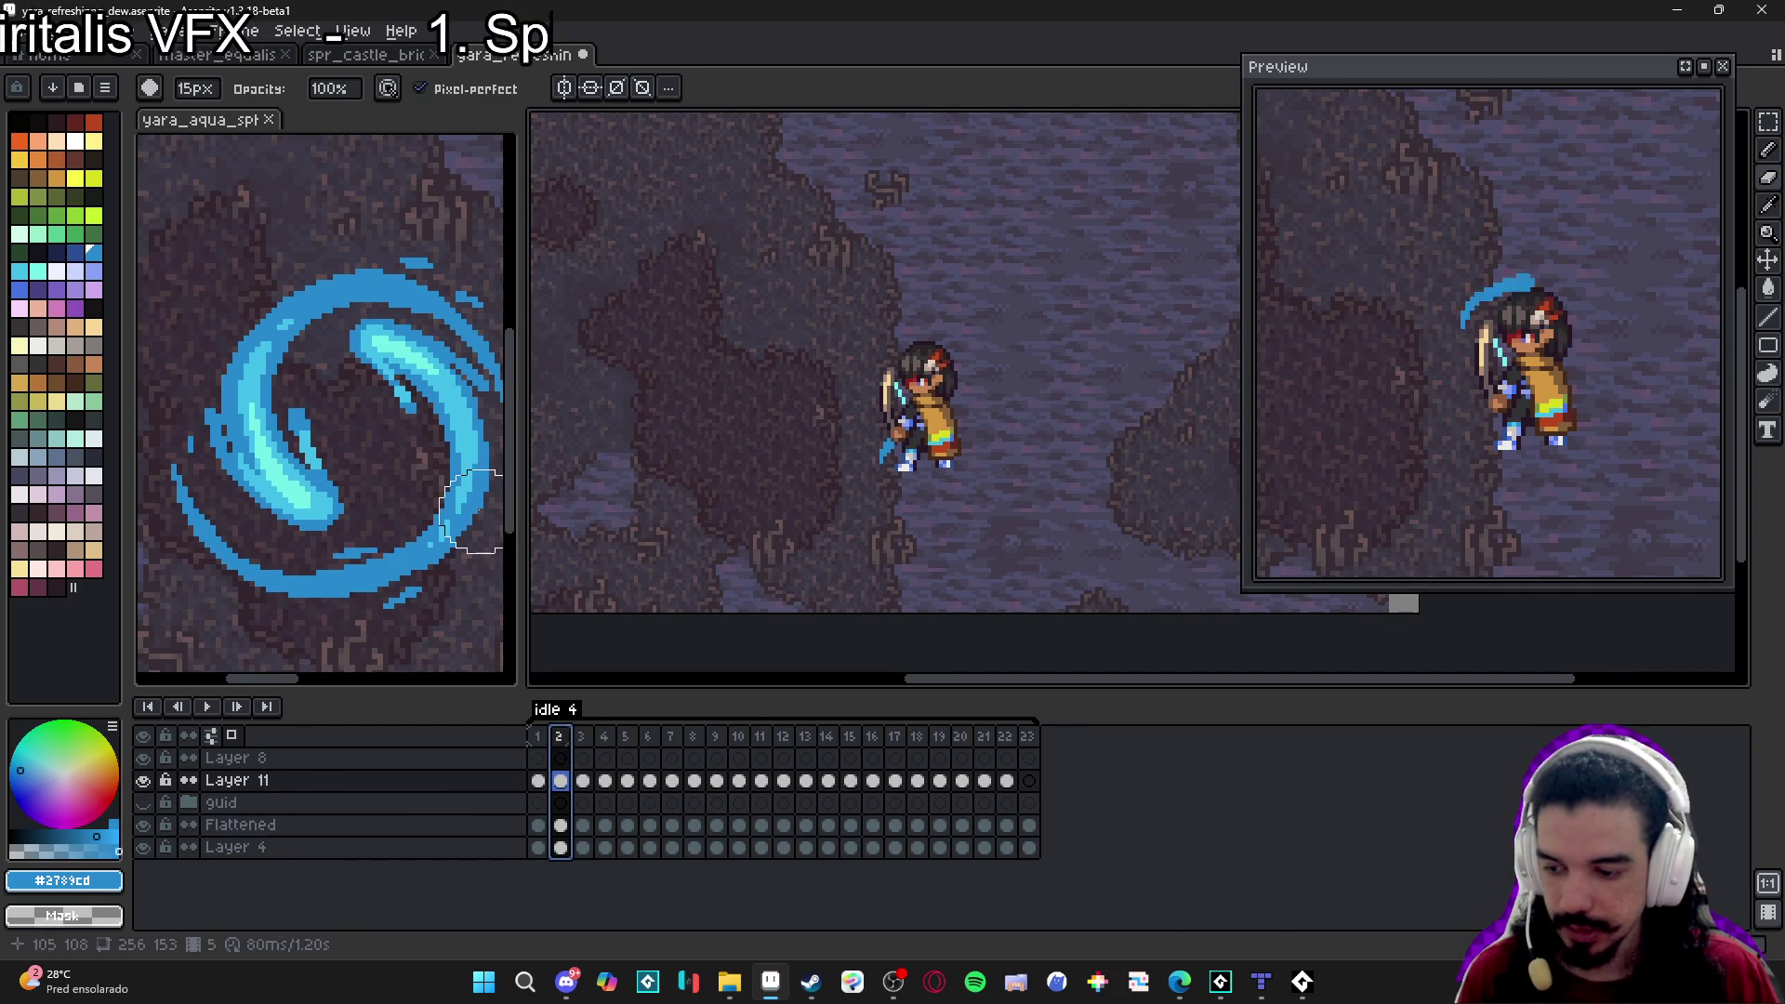
scroll(307, 372, "up", 3)
scroll(930, 432, "up", 4)
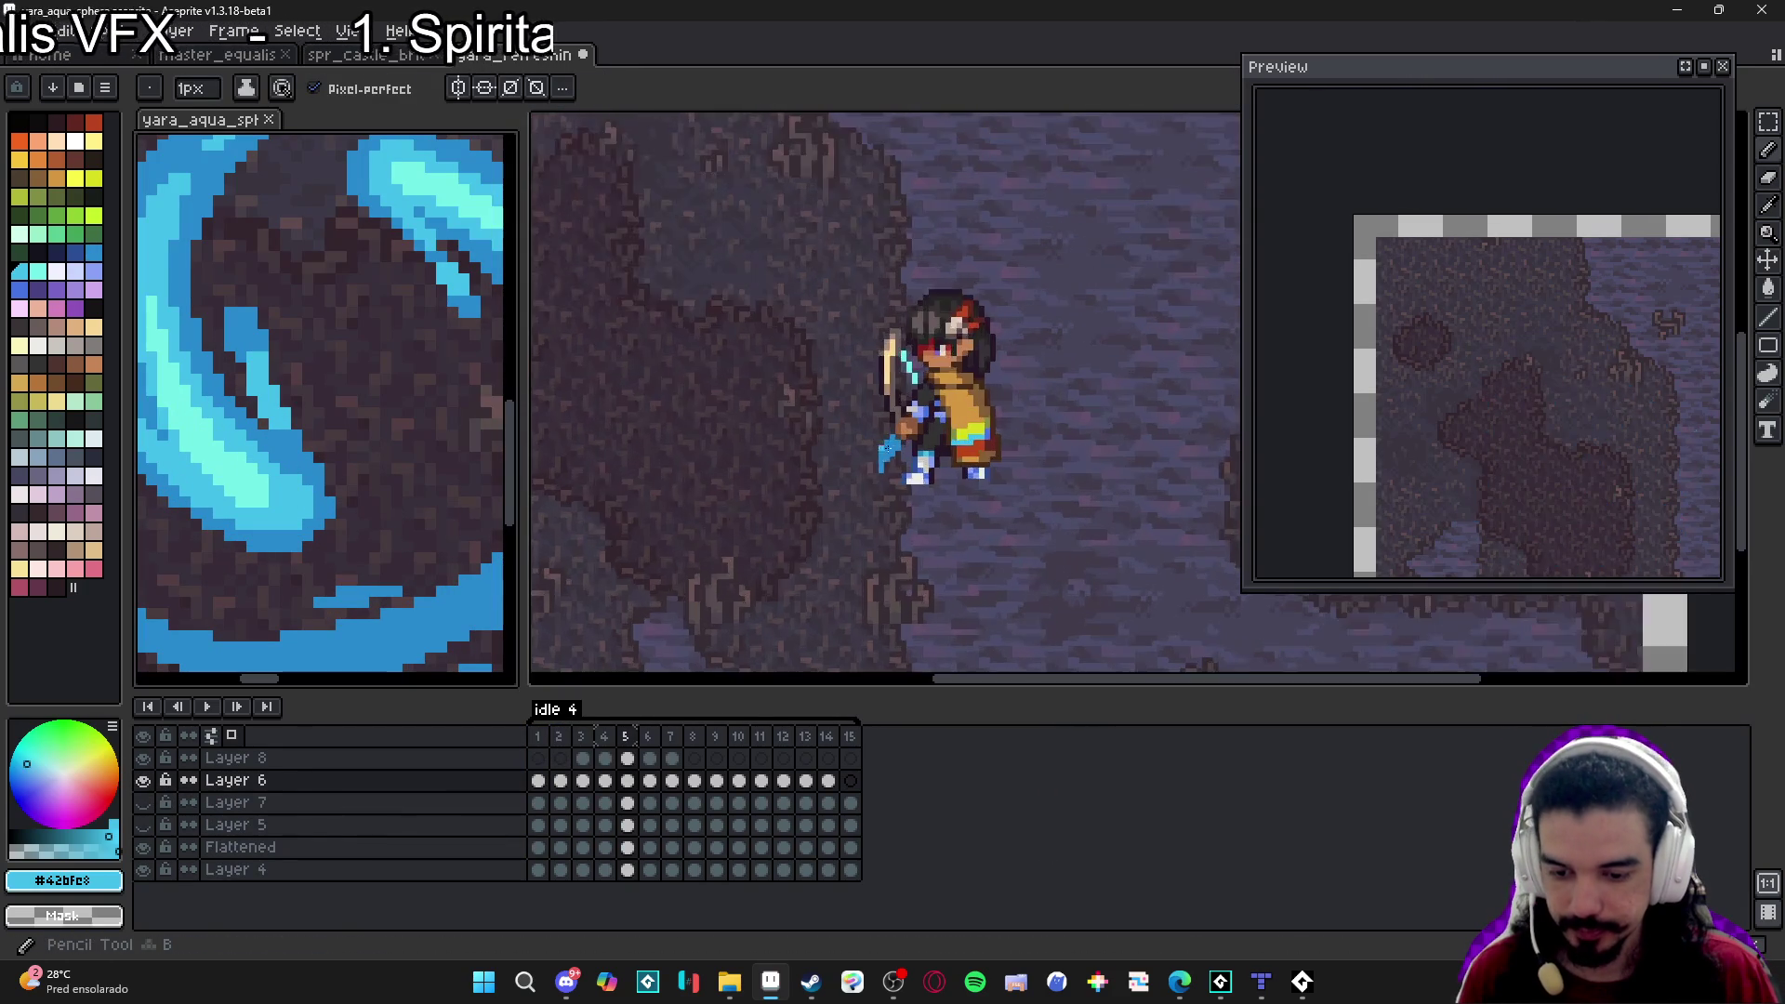
left_click(899, 437)
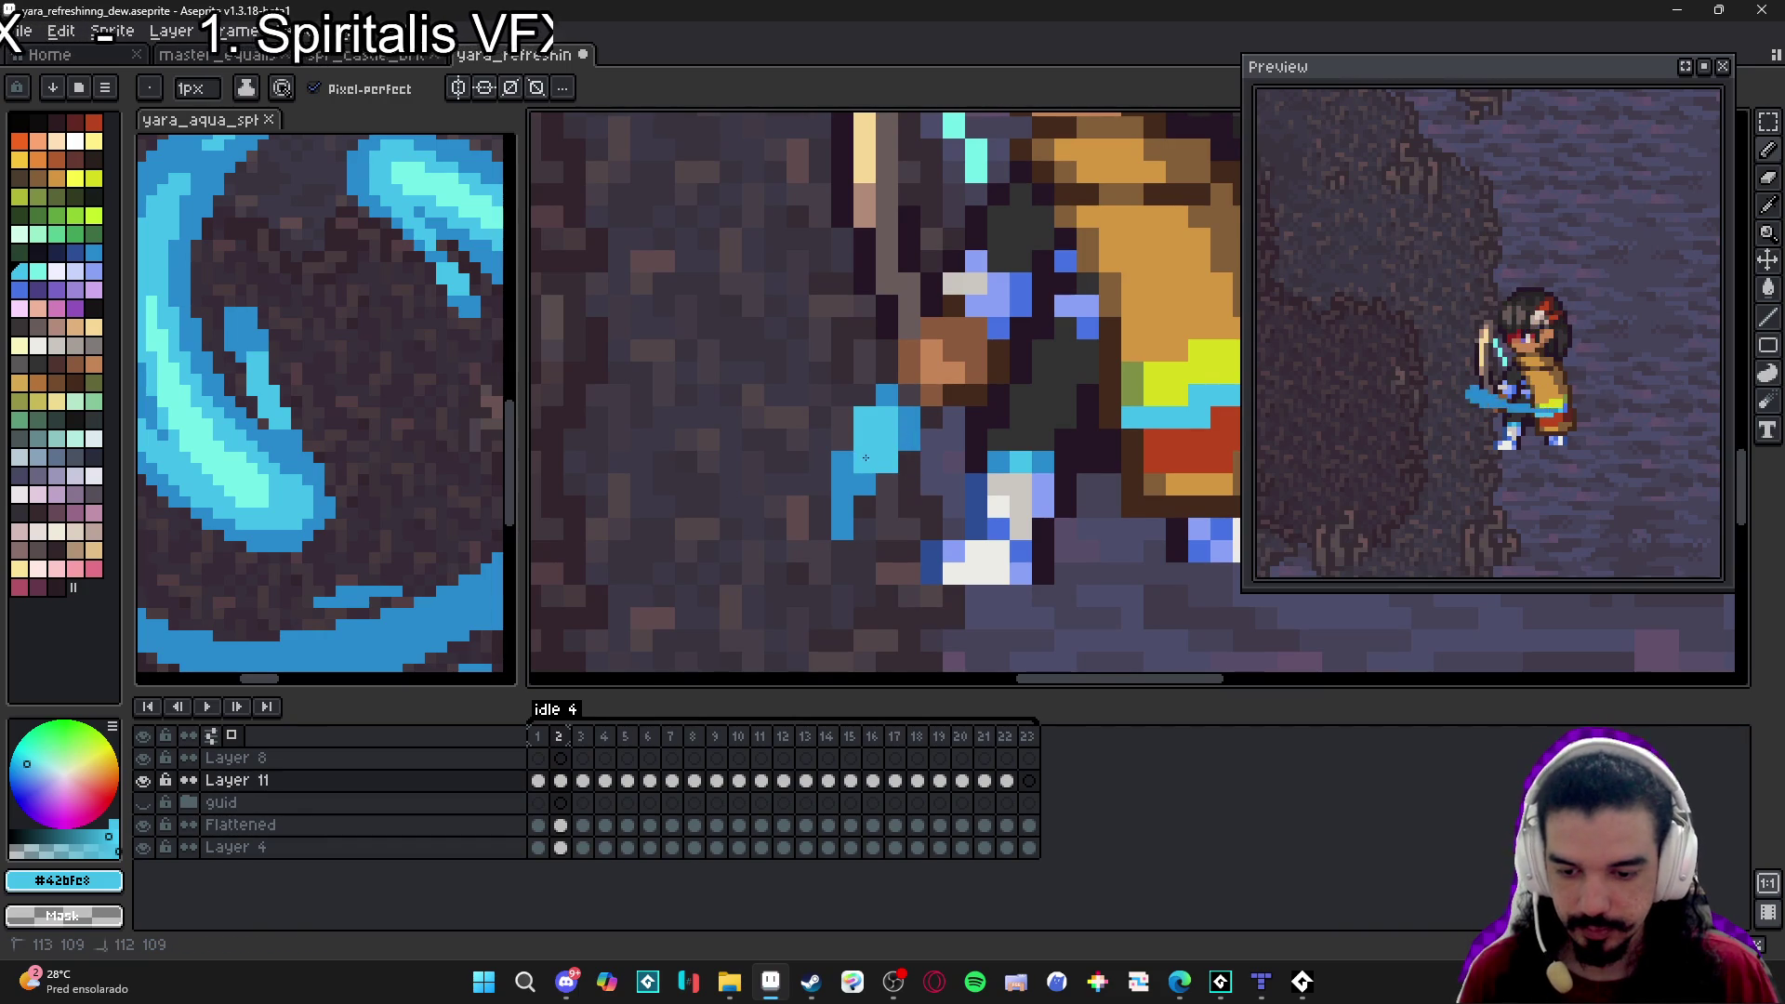
scroll(880, 493, "down", 4)
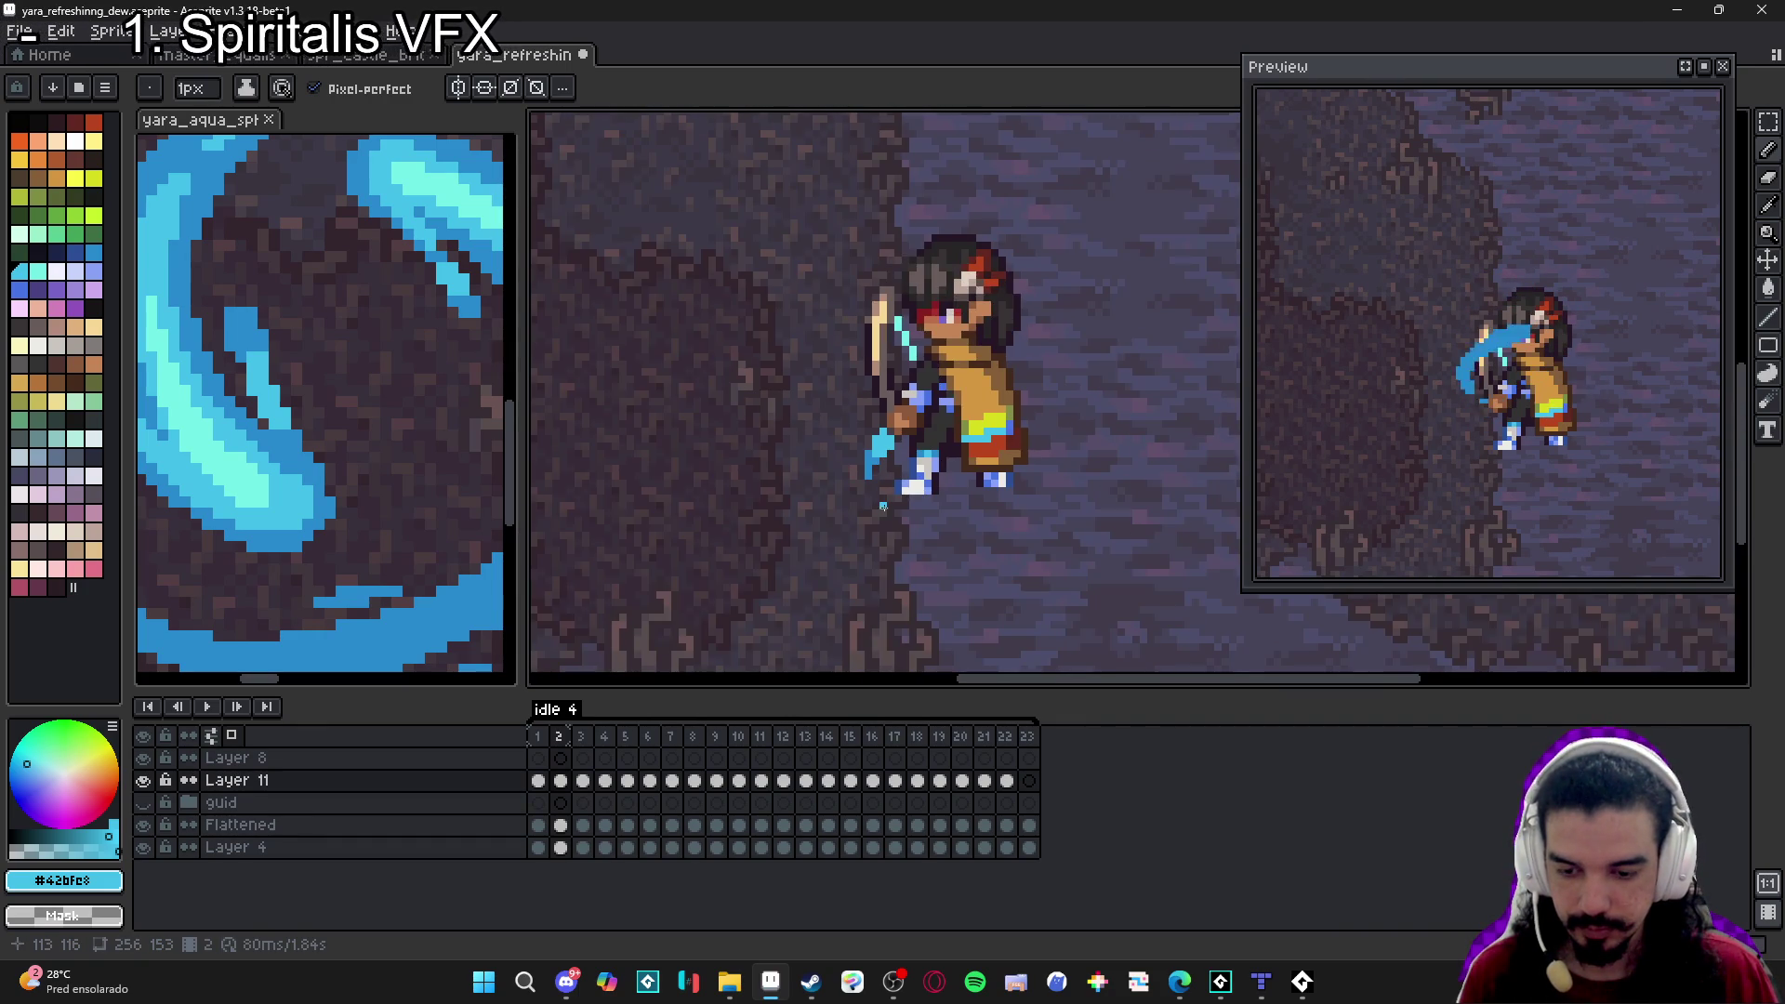
scroll(874, 460, "up", 2)
left_click(884, 423, "alt")
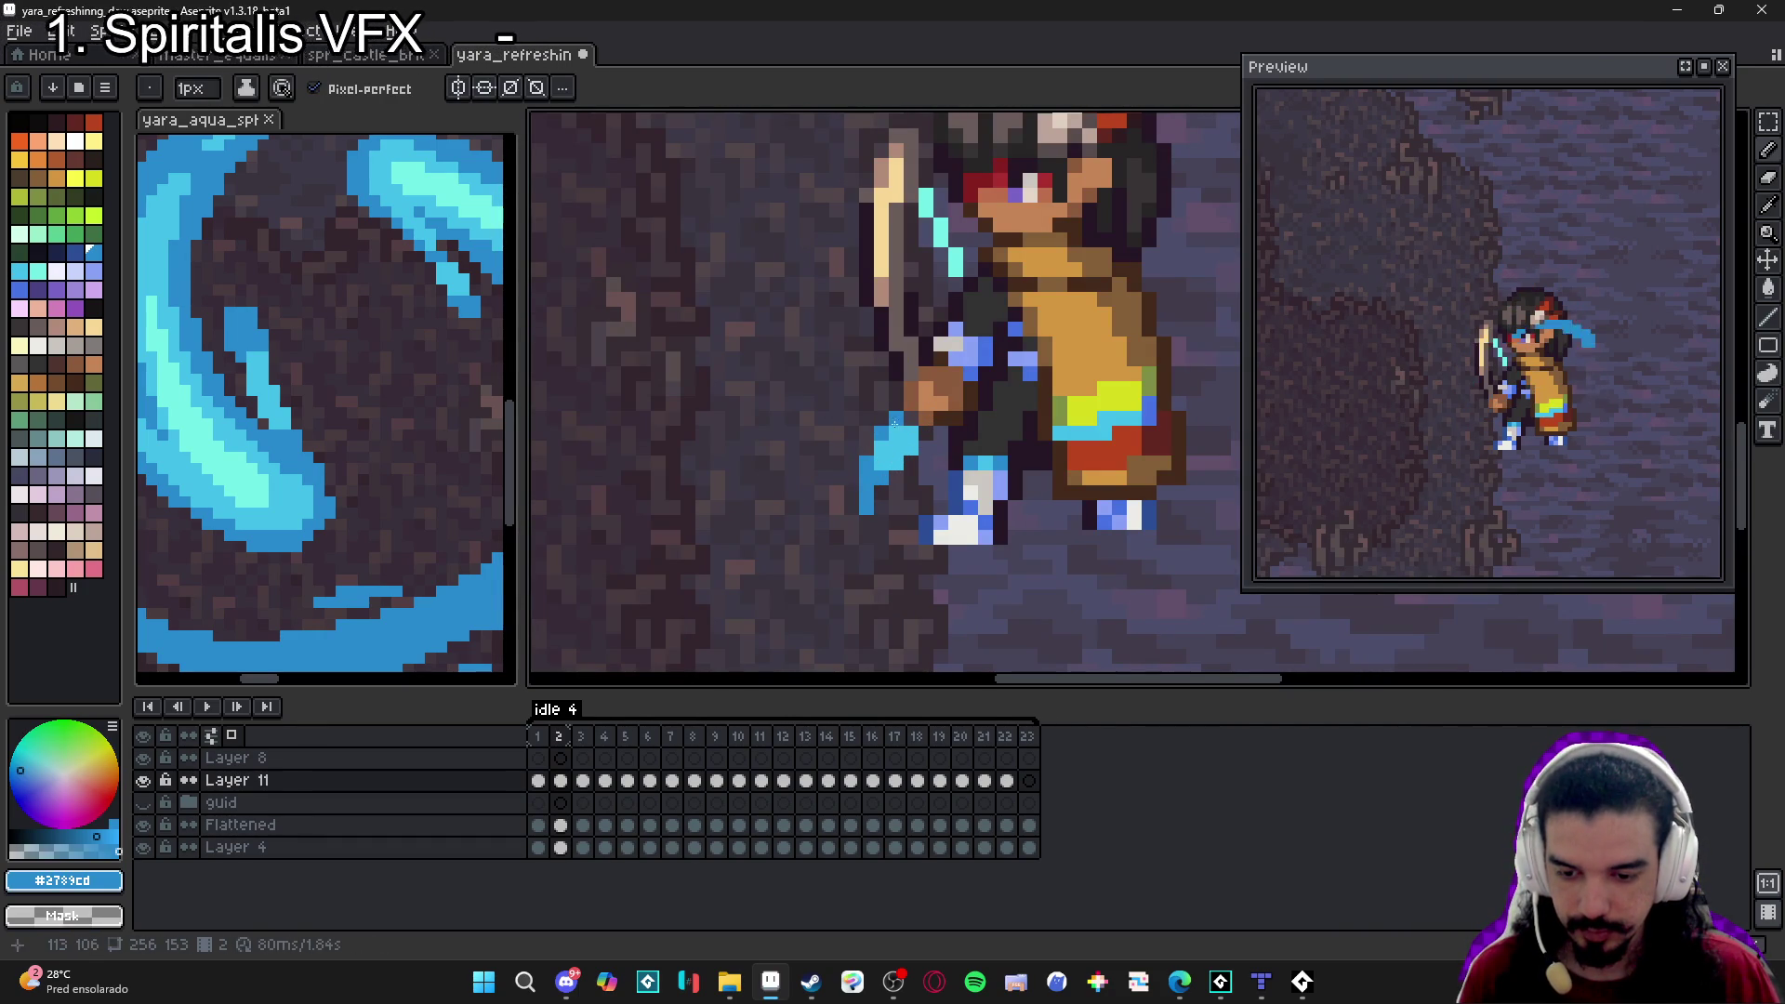
left_click(853, 476, "alt")
Step through frame 3 to frame 4 and paste the blue water strip onto it.
key("period")
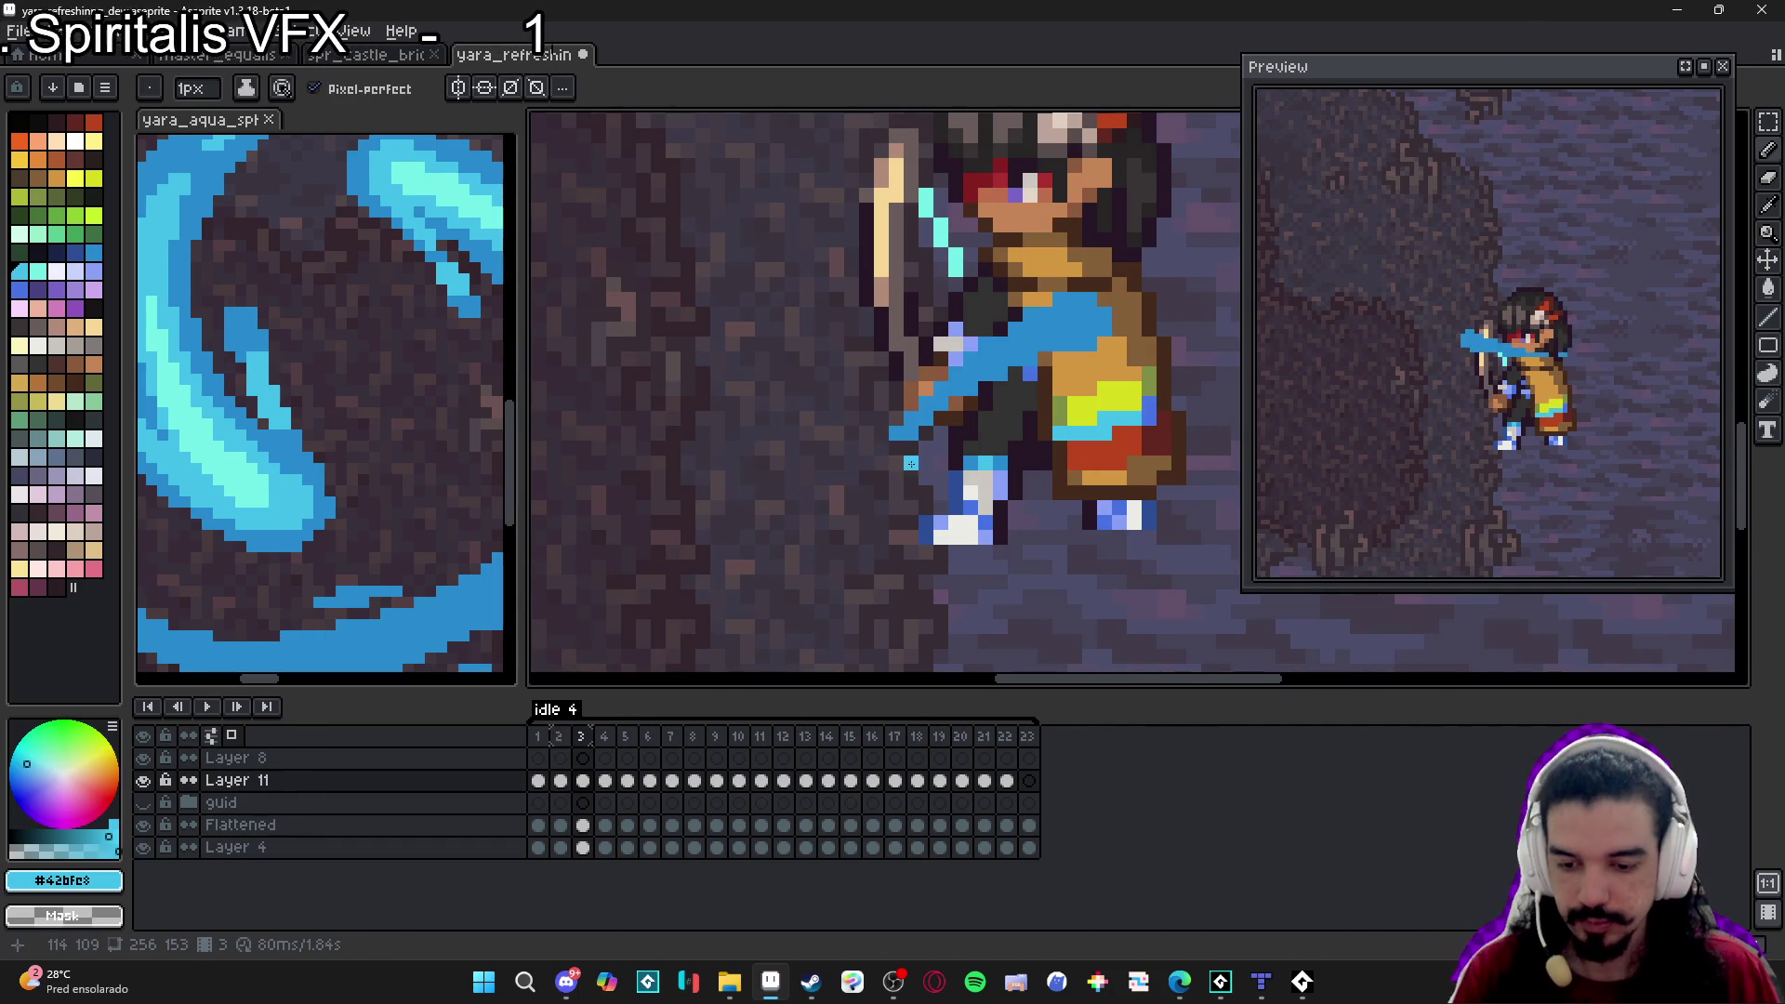
key("plus")
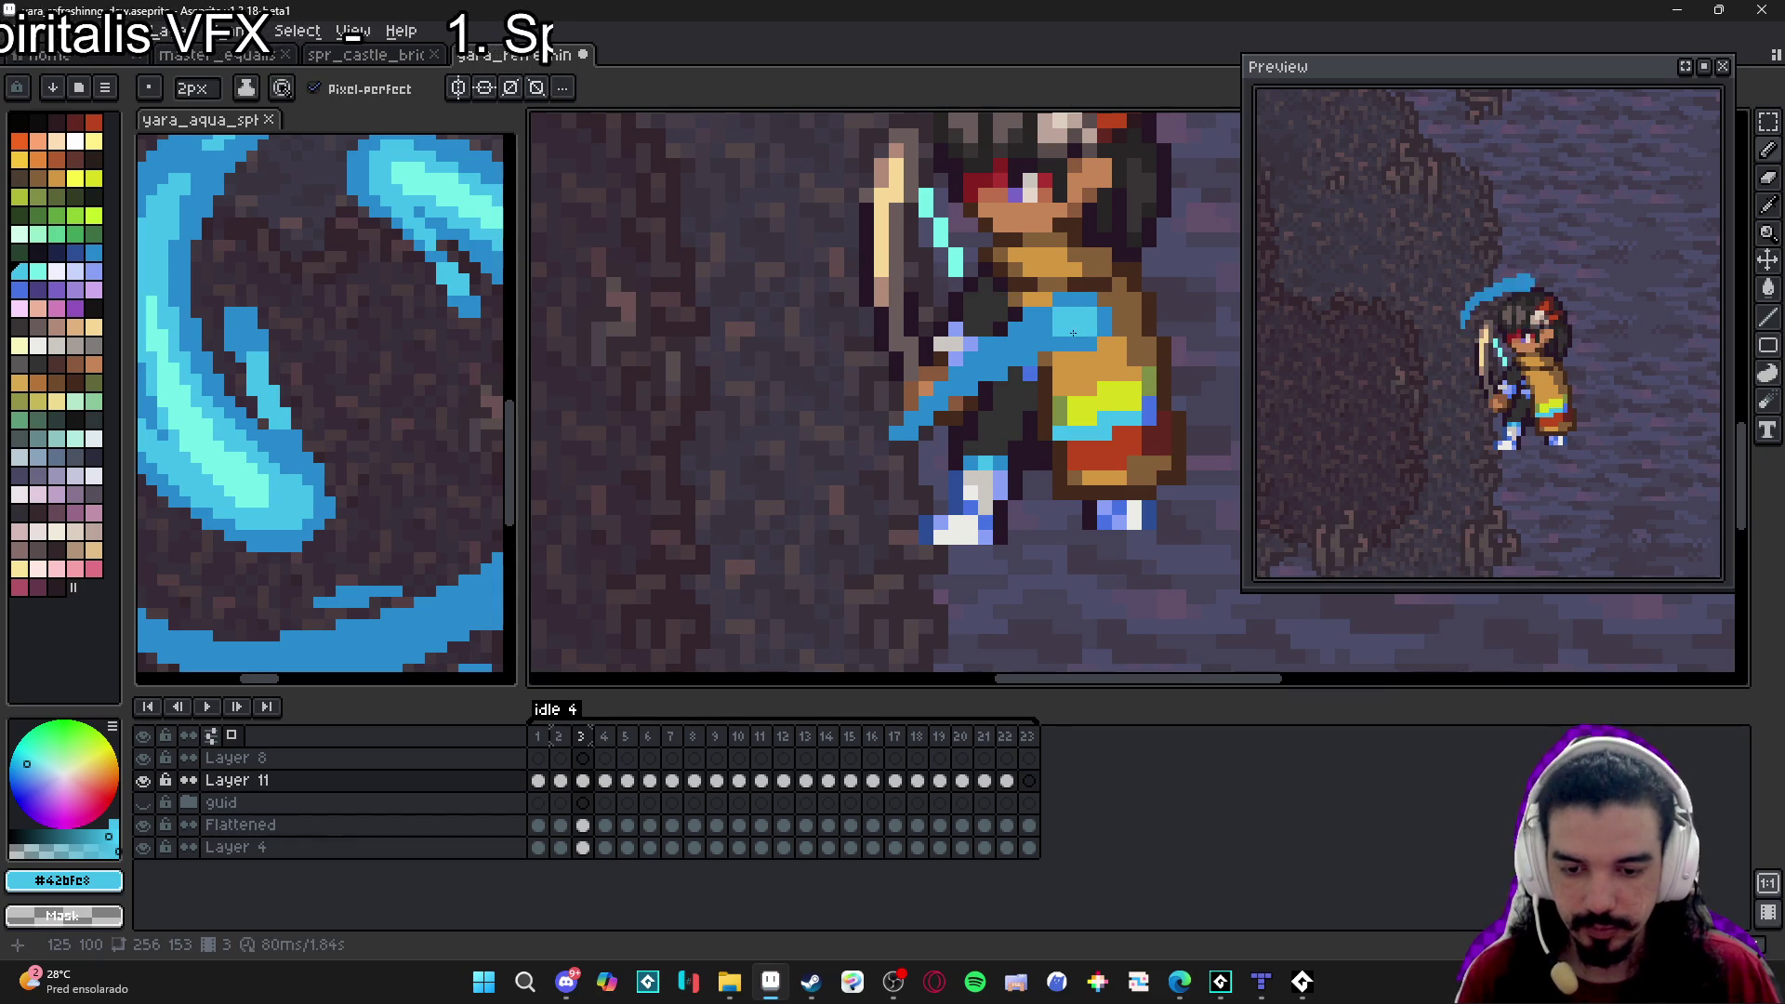
key("minus")
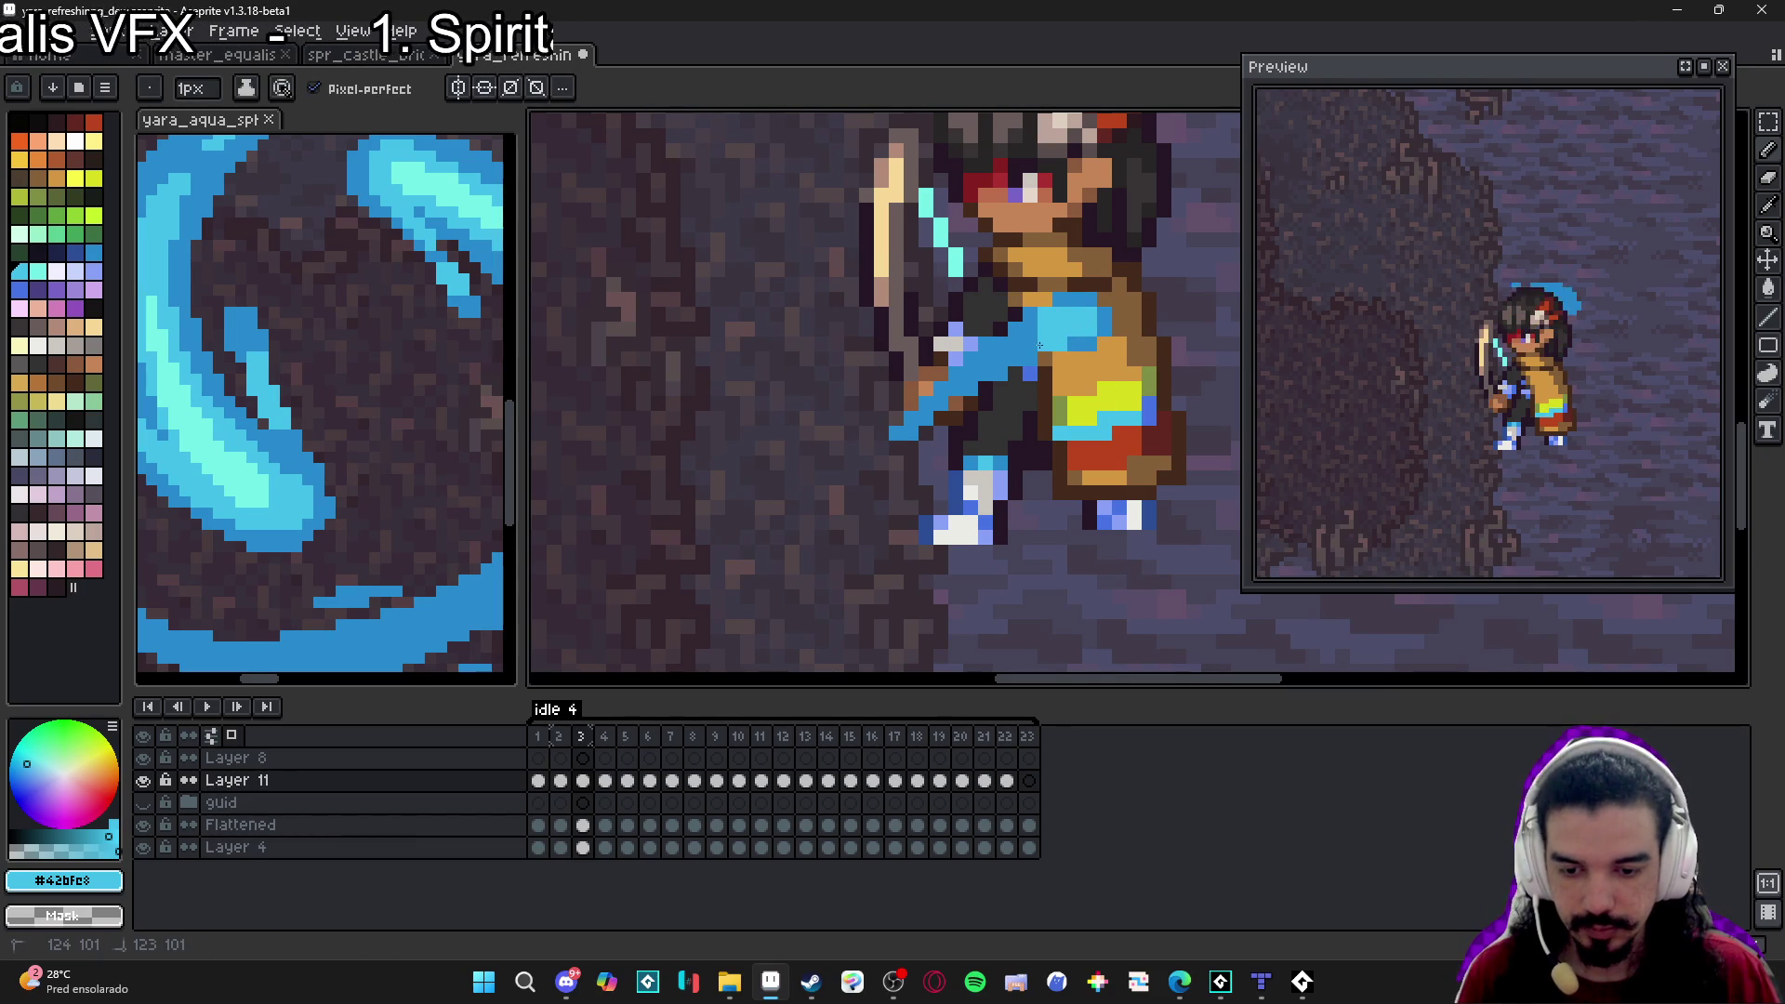
scroll(1032, 344, "down", 2)
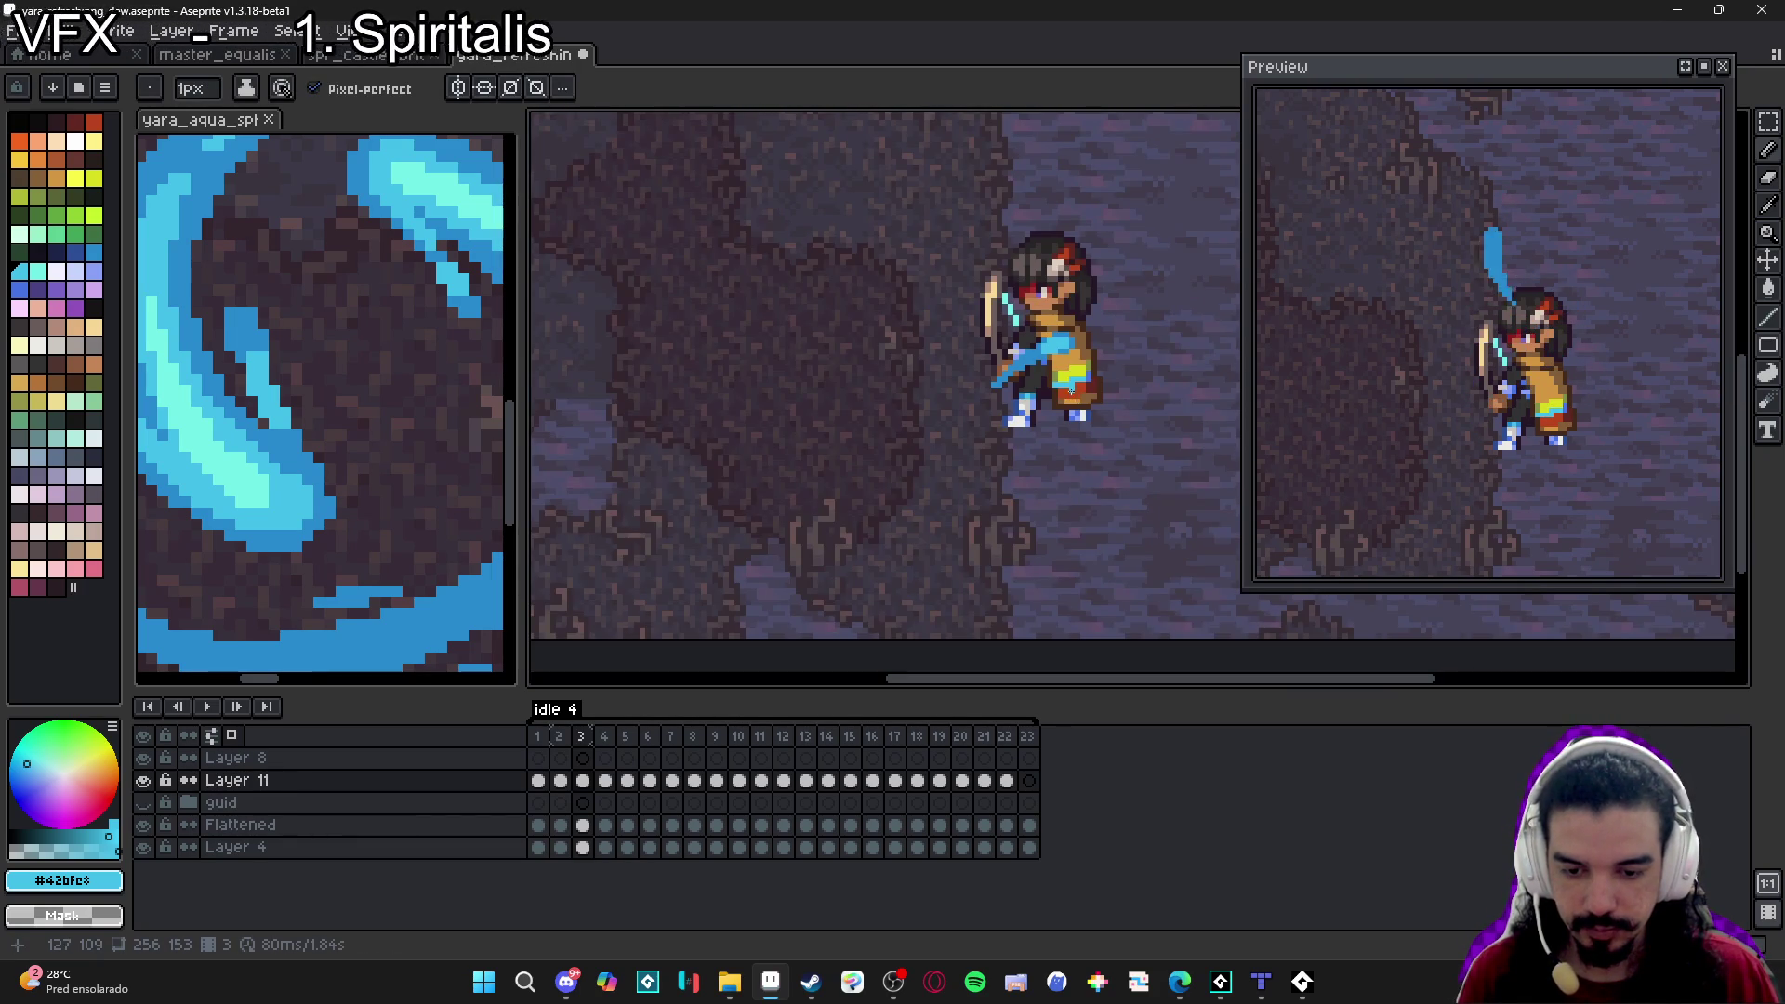
scroll(1027, 355, "up", 2)
scroll(1027, 355, "up", 1)
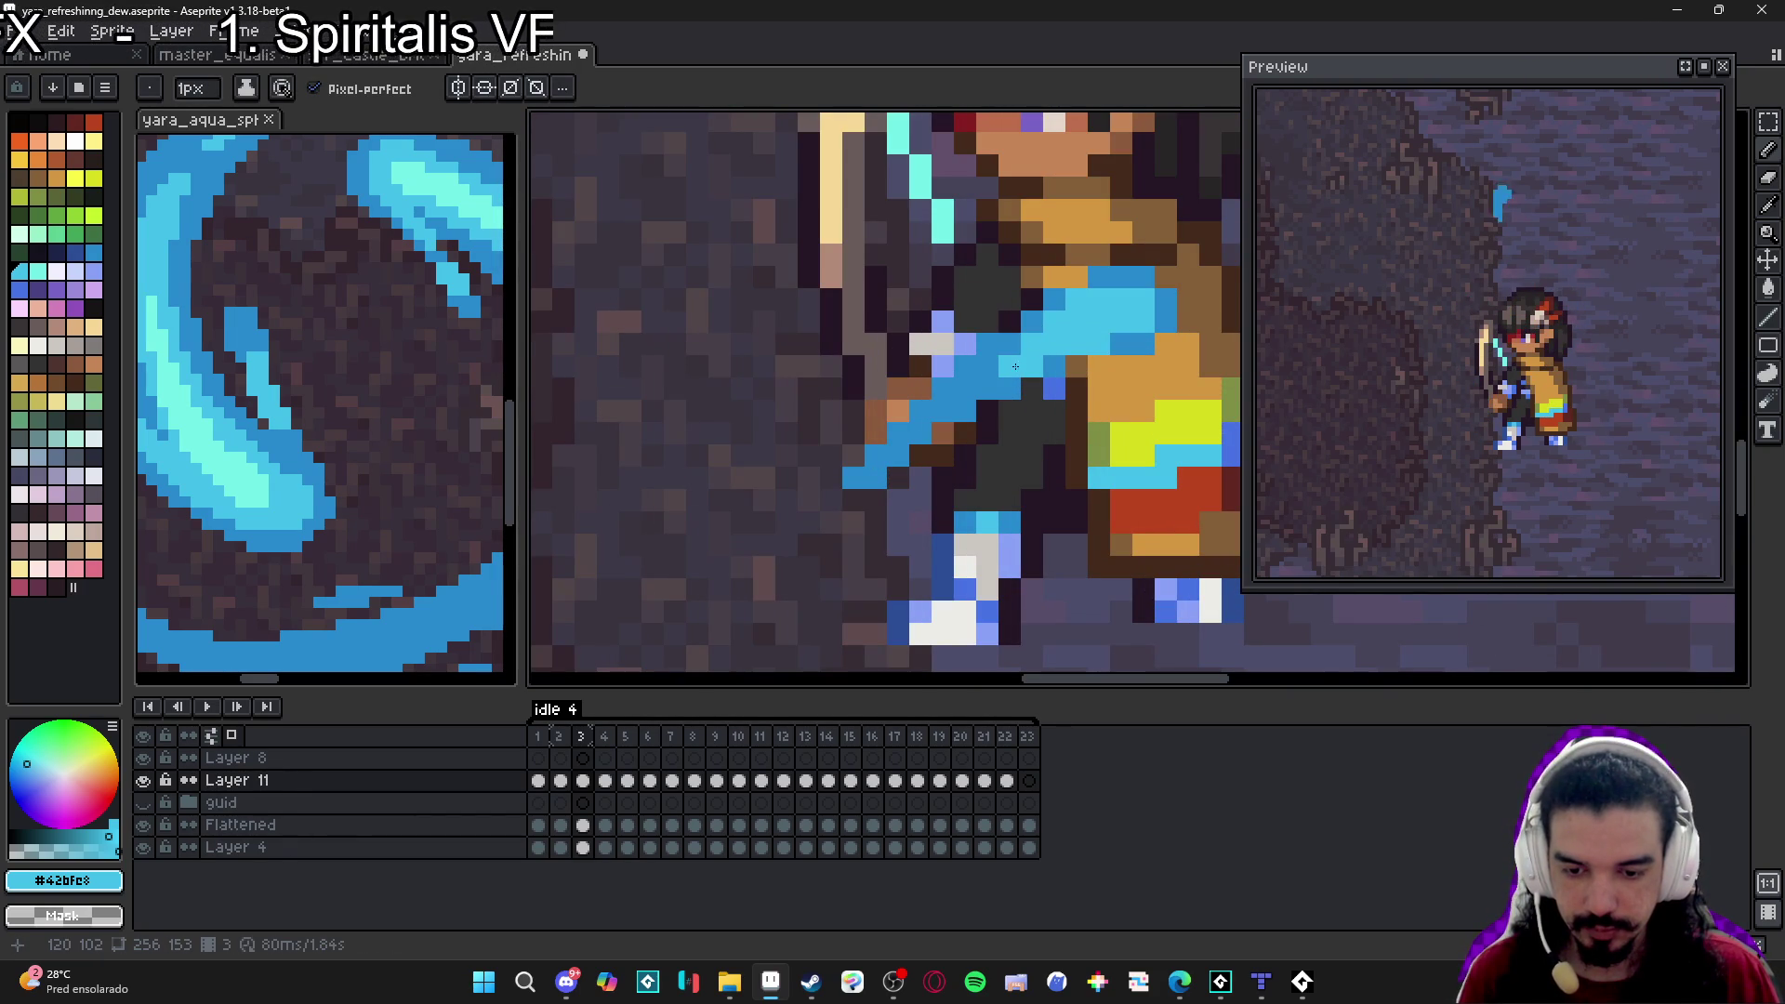
scroll(1003, 370, "down", 2)
key("Right")
key("ctrl+v")
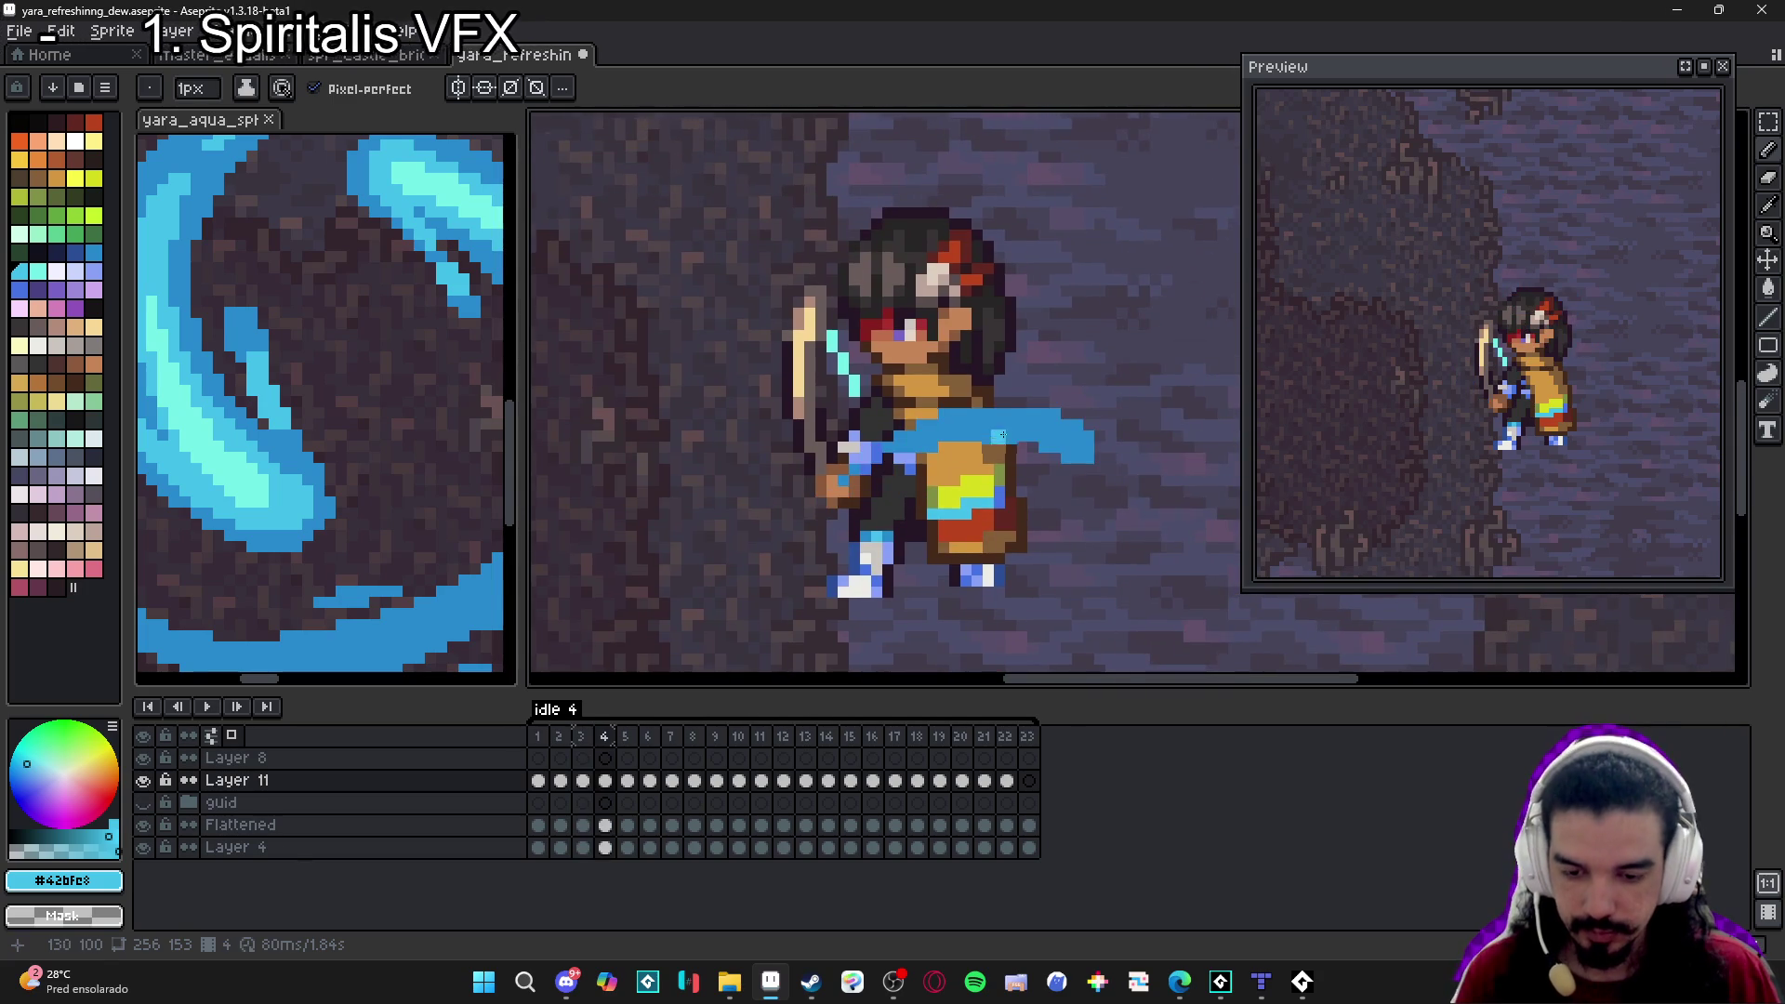
On frame 4, paint light-cyan highlights across the blue strip and its right end.
scroll(1088, 437, "up", 2)
key("b")
mouse_move(1037, 390)
left_mouse_down()
mouse_move(1037, 409)
mouse_move(995, 409)
mouse_move(1121, 438)
left_mouse_up()
left_click(1136, 451)
left_click(1170, 451)
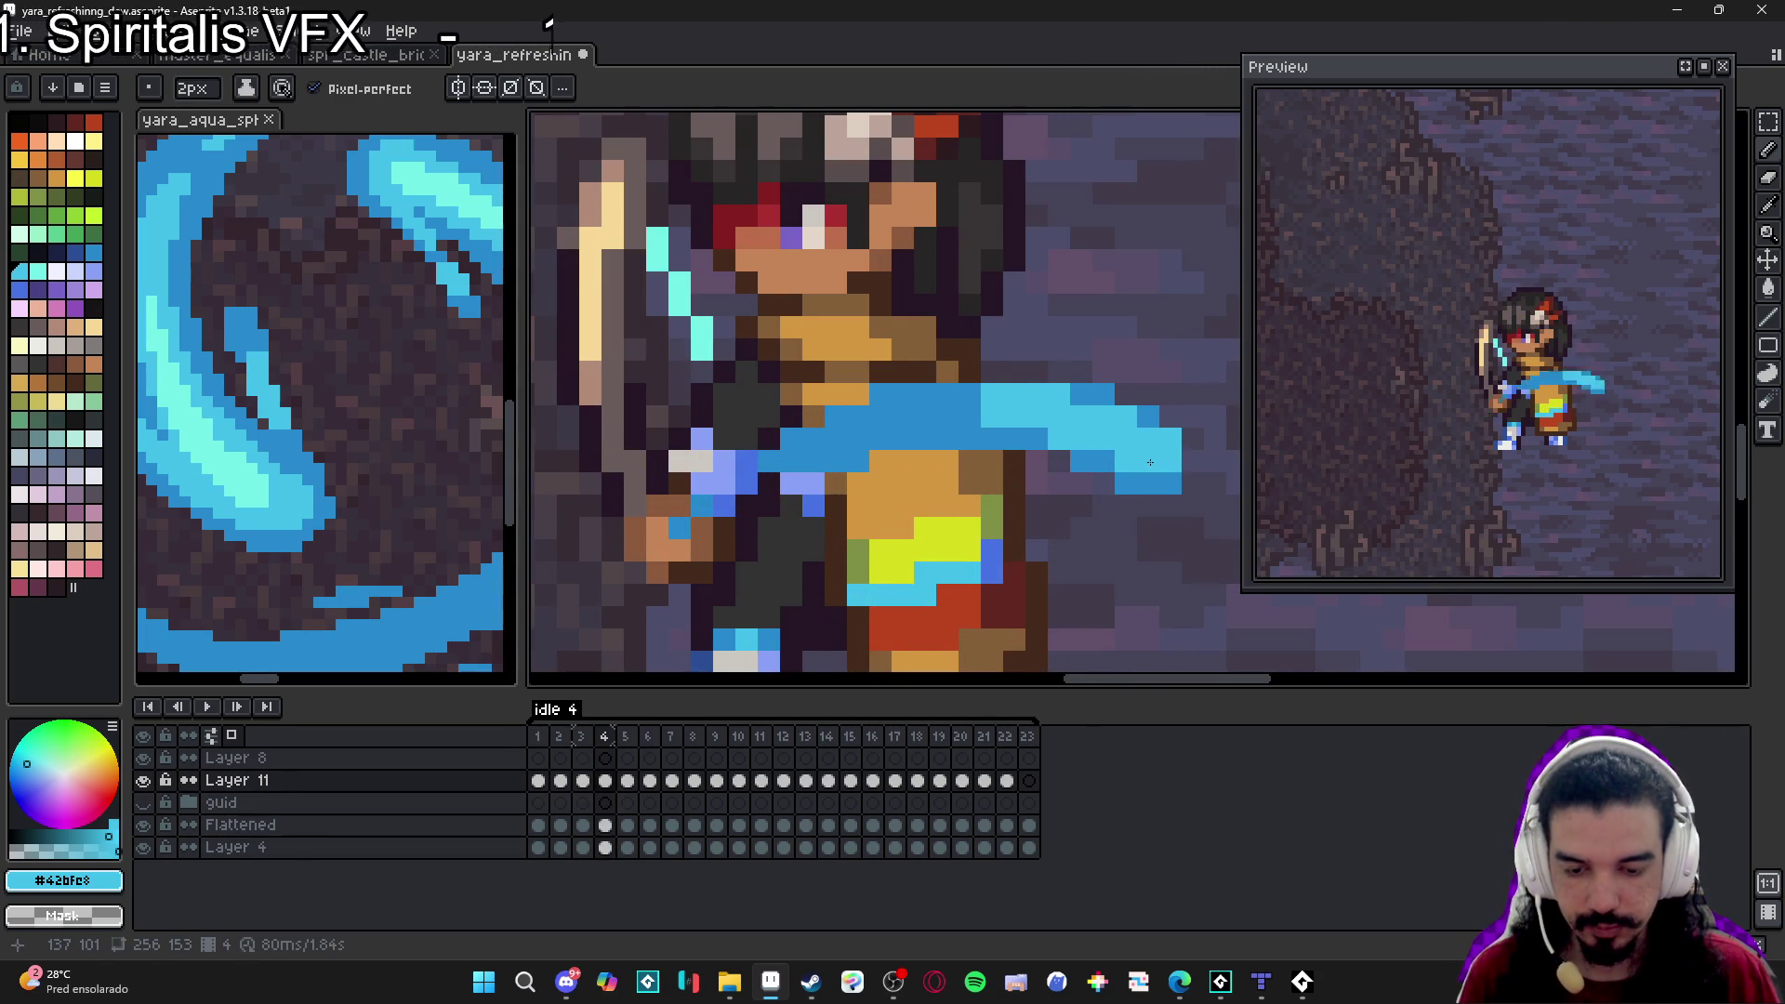
scroll(1021, 435, "down", 2)
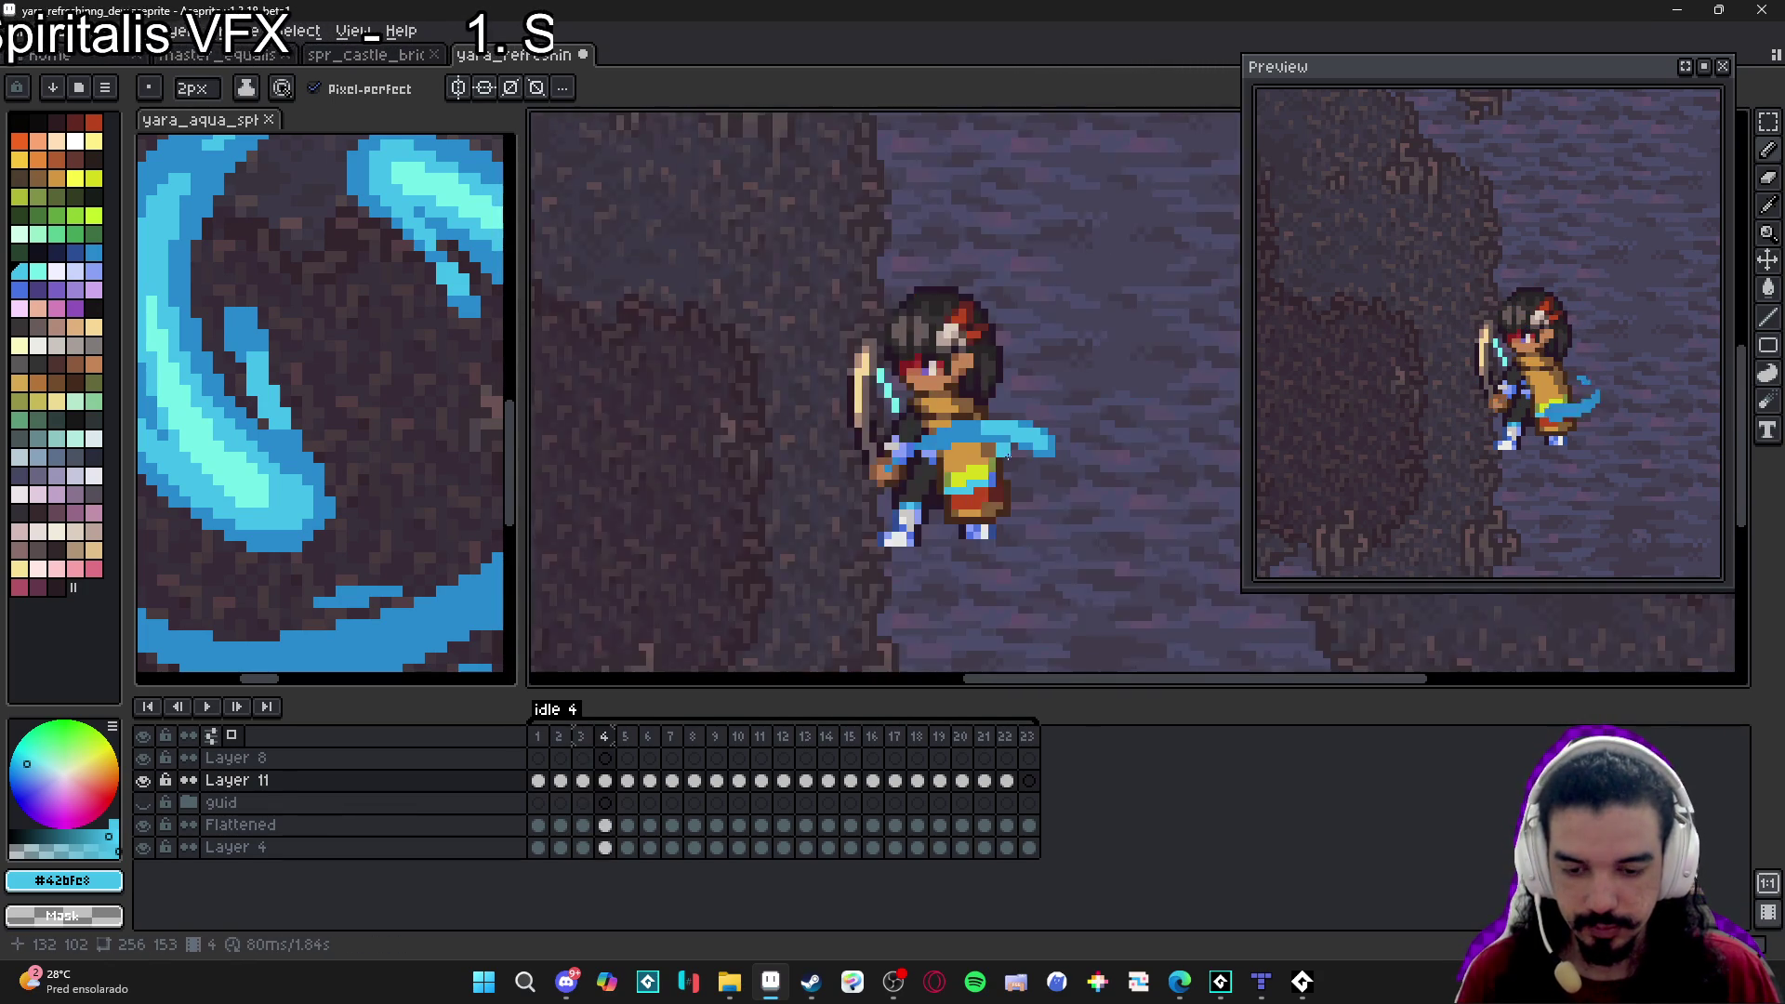
scroll(1022, 435, "up", 1)
On frame 5, add light-cyan pixels at the strip's right end and a thin 1px column.
key(".")
scroll(930, 465, "down", 1)
scroll(784, 533, "up", 1)
scroll(784, 533, "up", 1)
left_click(927, 534)
left_click(894, 527)
key("minus")
left_click_drag(871, 493, 871, 516)
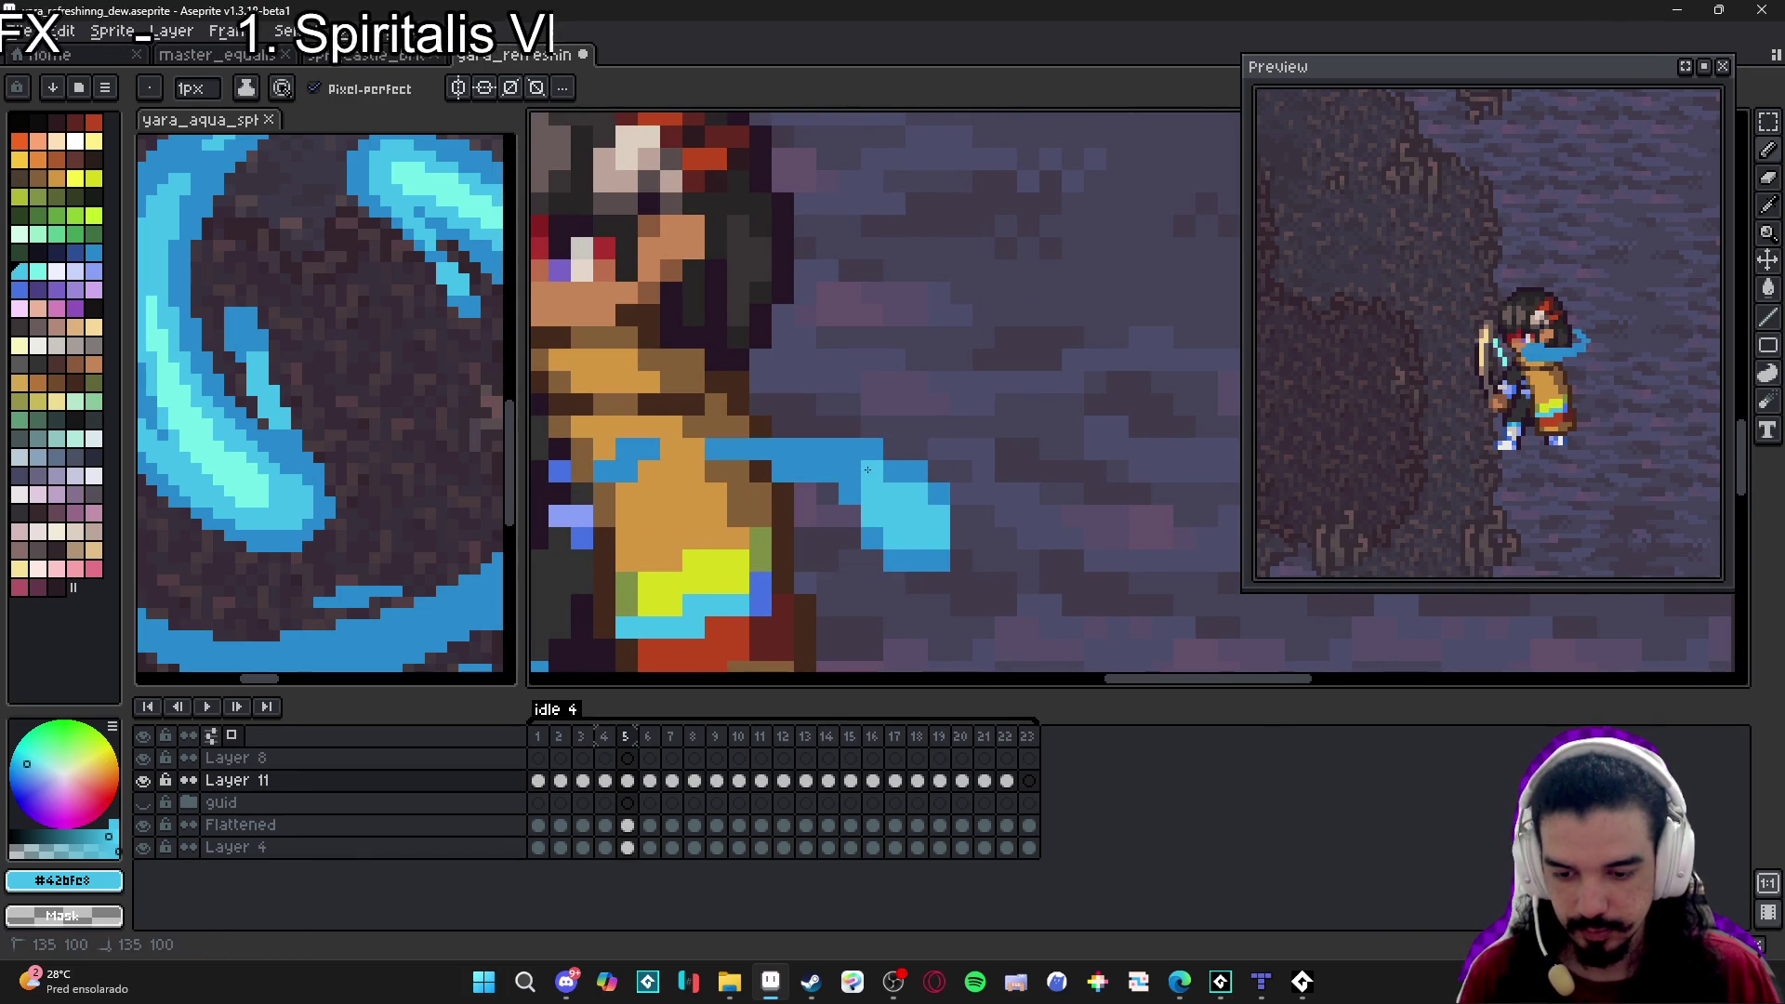
scroll(955, 563, "down", 2)
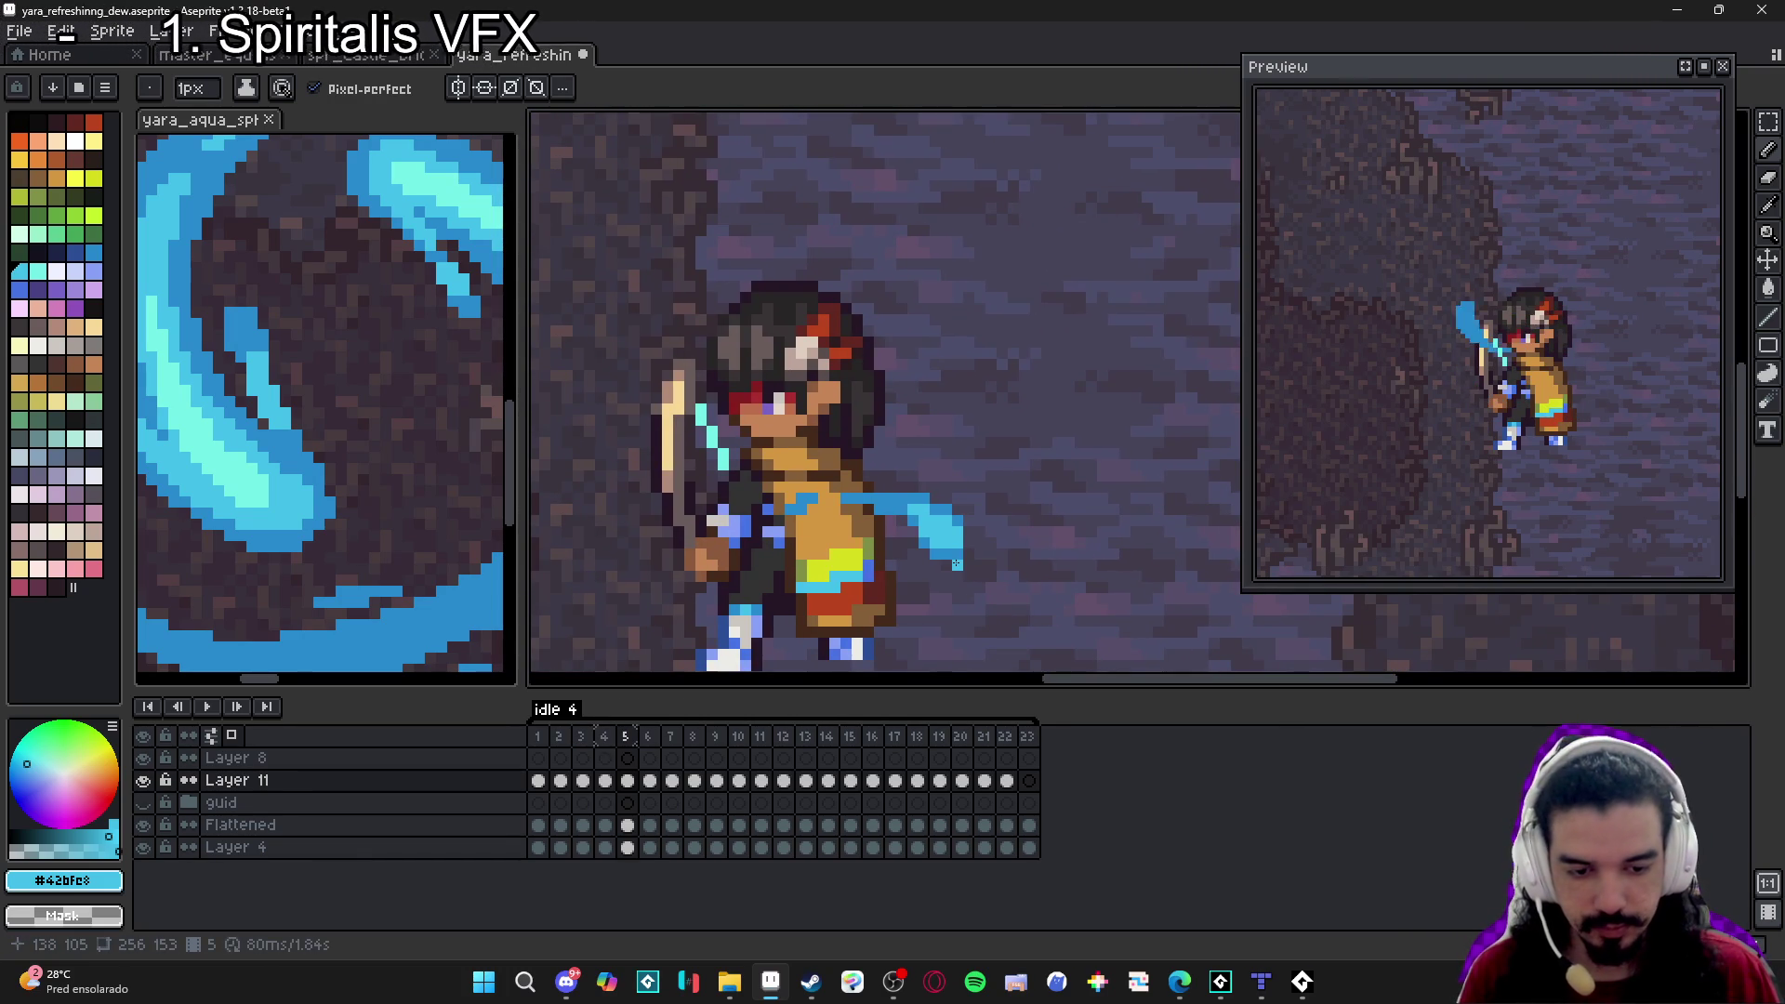
On frame 6, paint a 2px light-cyan block into the blue strip.
key("Right")
scroll(888, 539, "up", 2)
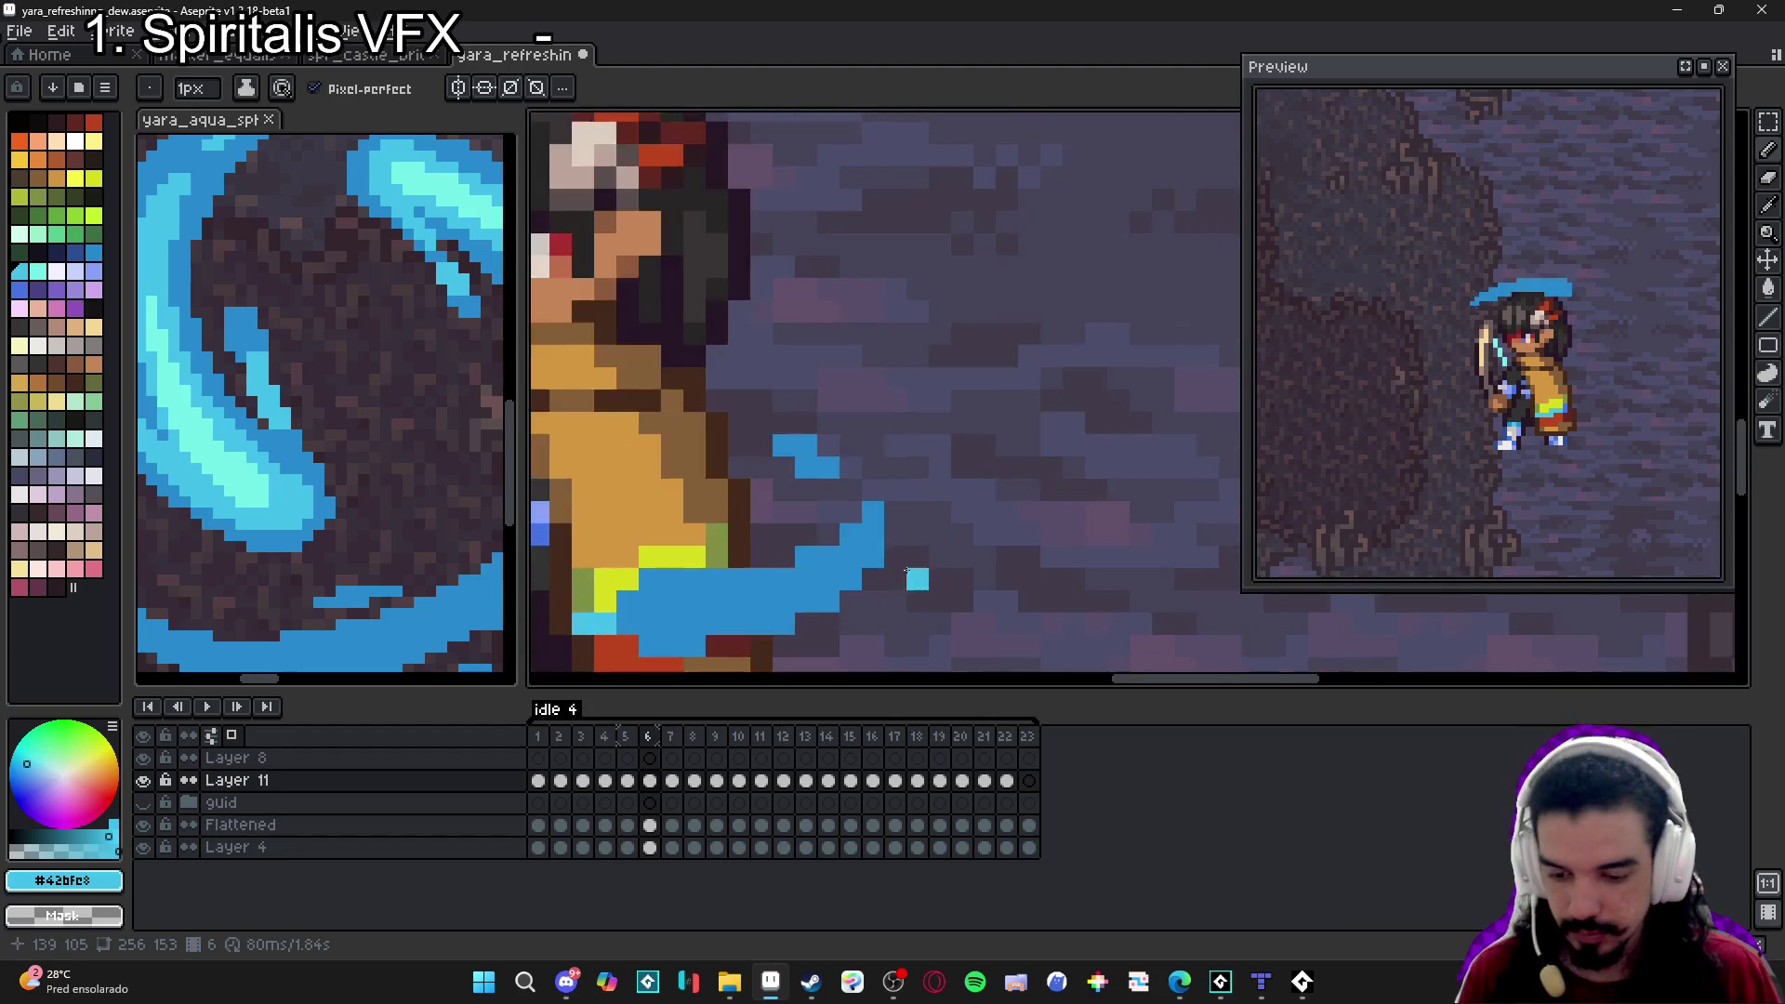
key("plus")
left_click_drag(867, 526, 921, 532)
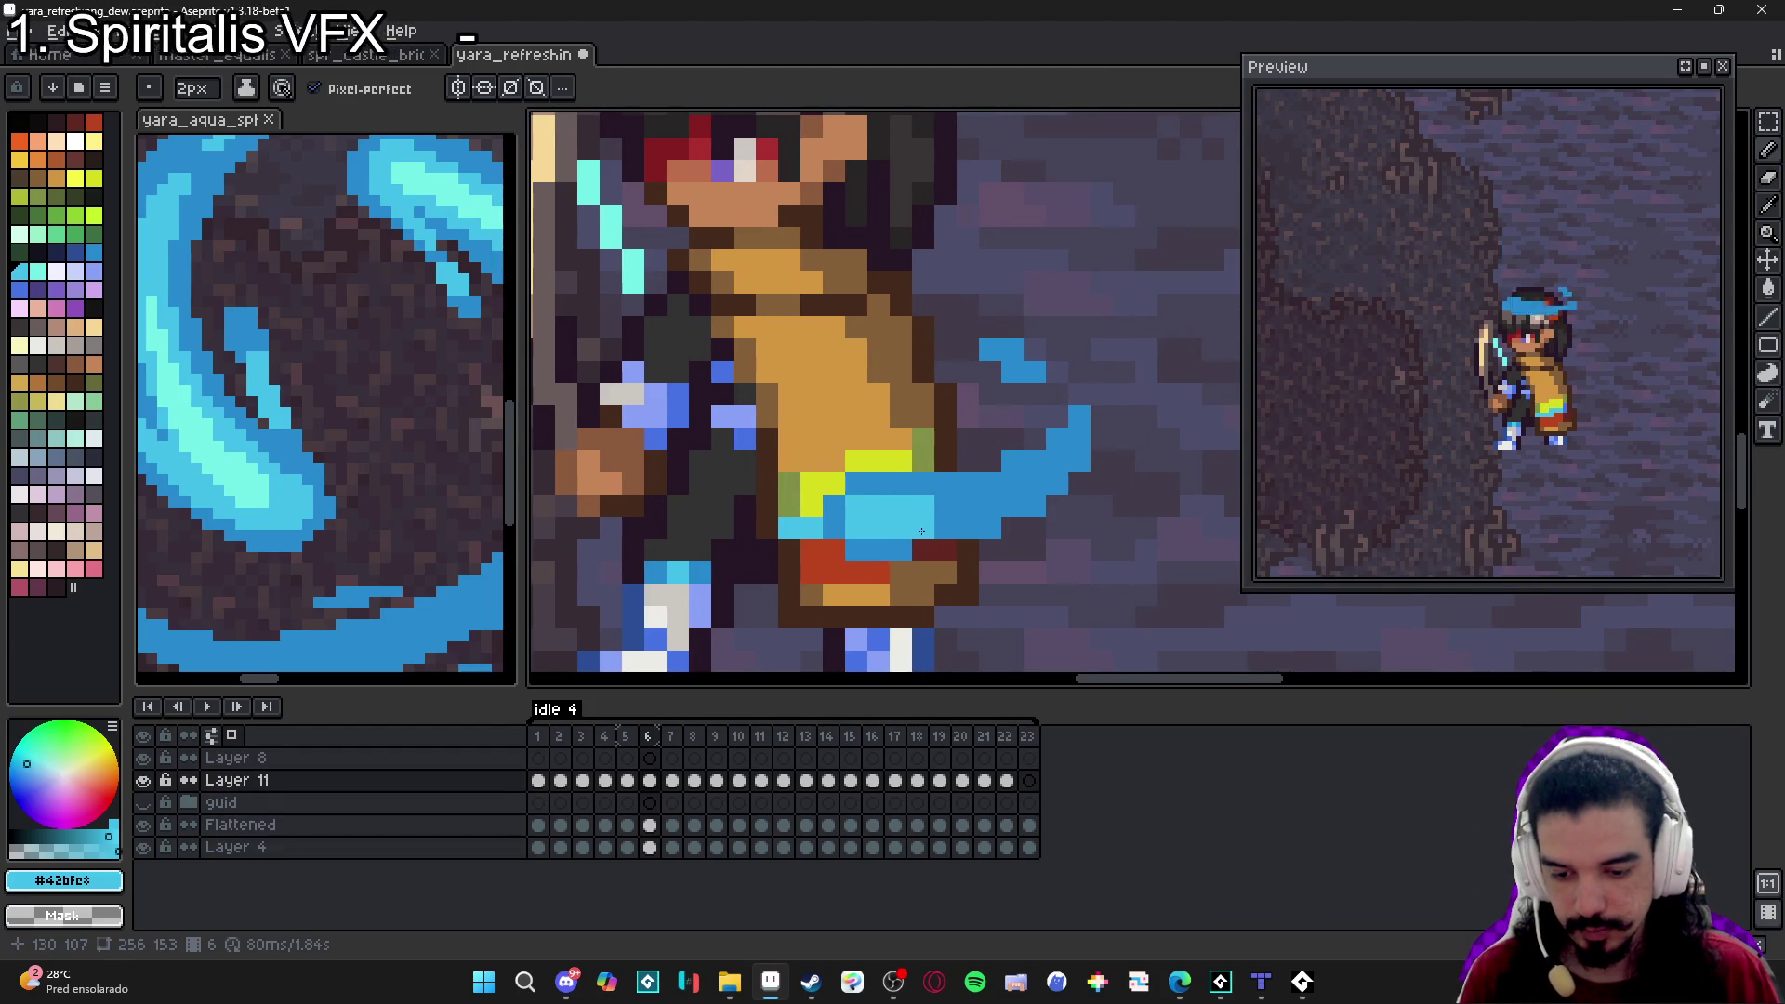
key("minus")
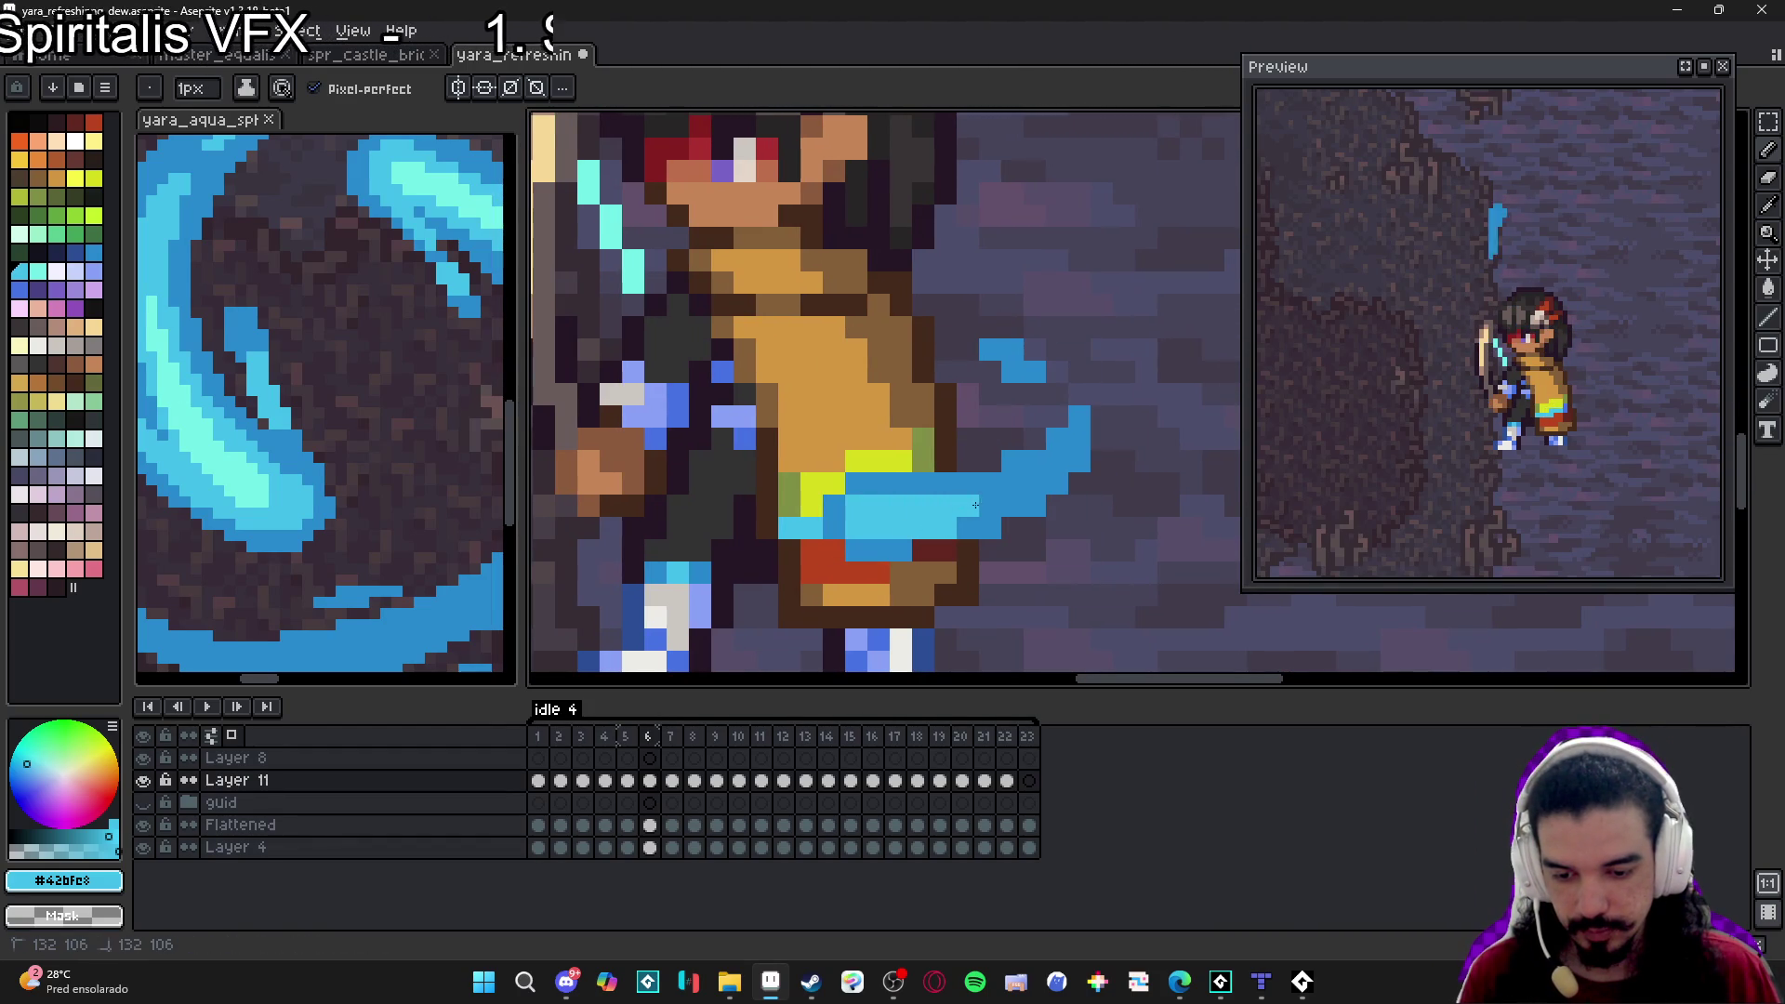
scroll(933, 544, "down", 3)
left_click_drag(932, 544, 955, 550)
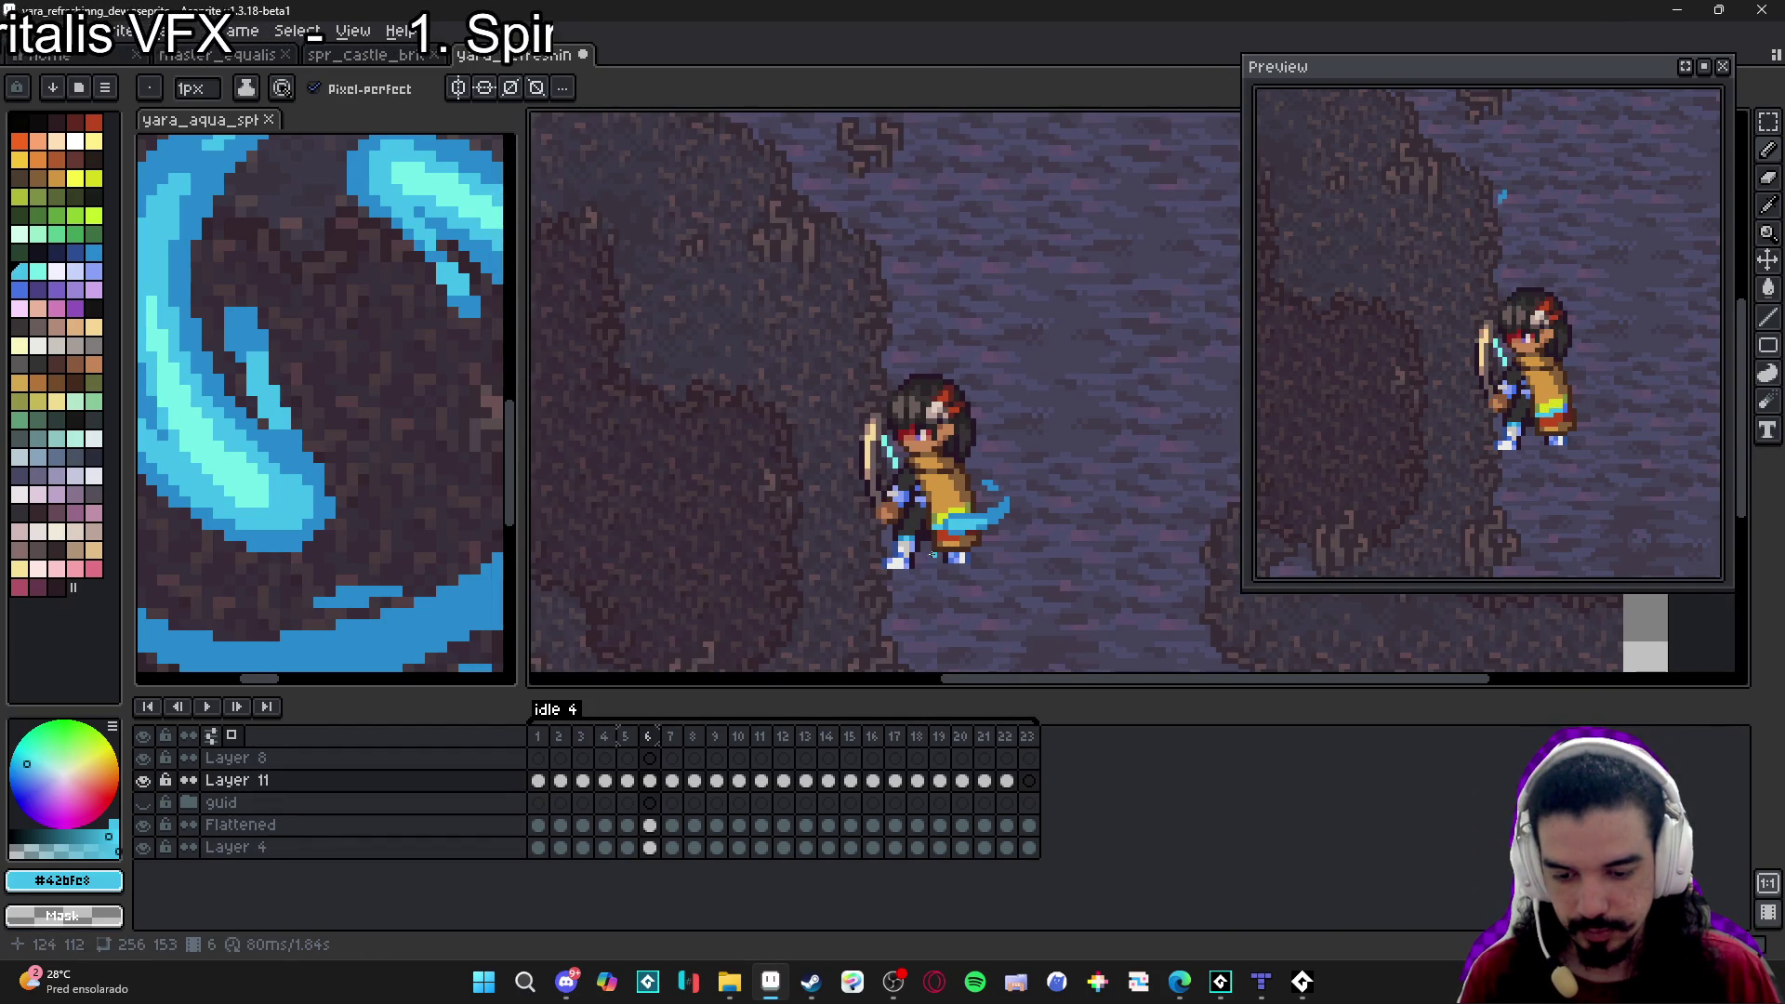
On frame 7, paint 2px light cyan over the blue band.
key("Right")
scroll(912, 520, "up", 1)
key("plus")
mouse_move(798, 496)
left_mouse_down()
mouse_move(754, 496)
mouse_move(798, 524)
mouse_move(874, 525)
mouse_move(943, 577)
left_mouse_up()
scroll(959, 588, "down", 1)
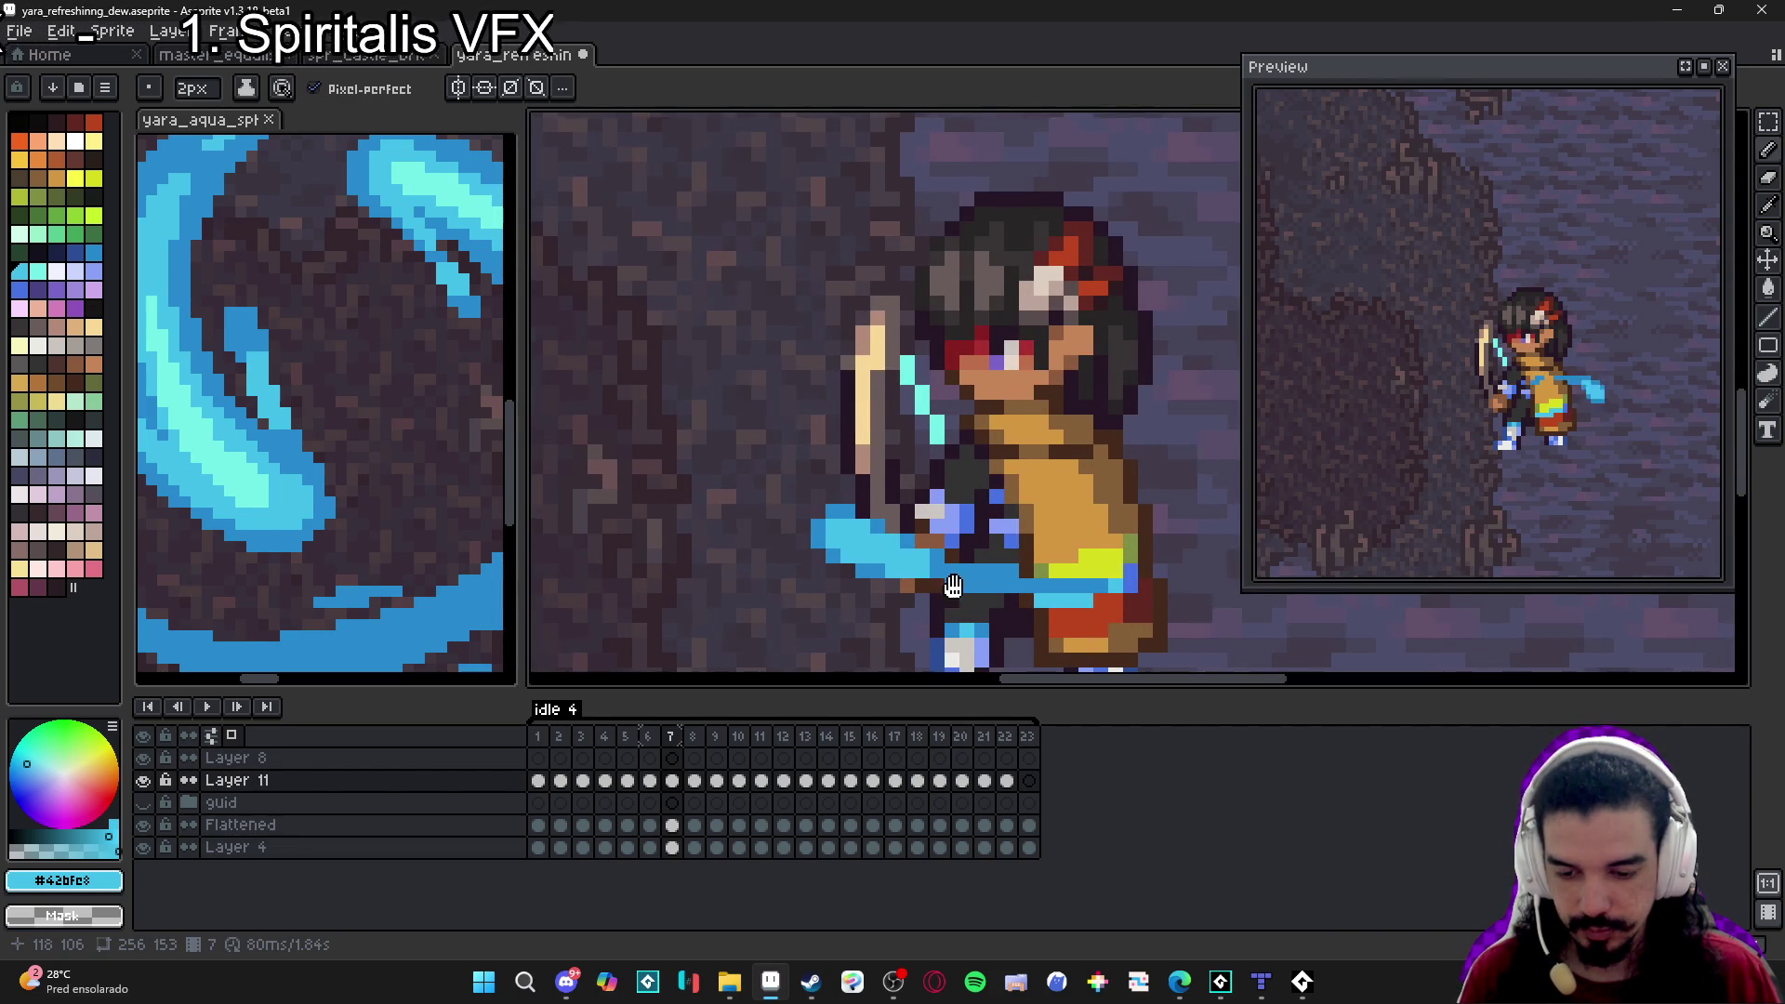
scroll(960, 587, "down", 1)
scroll(946, 586, "down", 1)
key("minus")
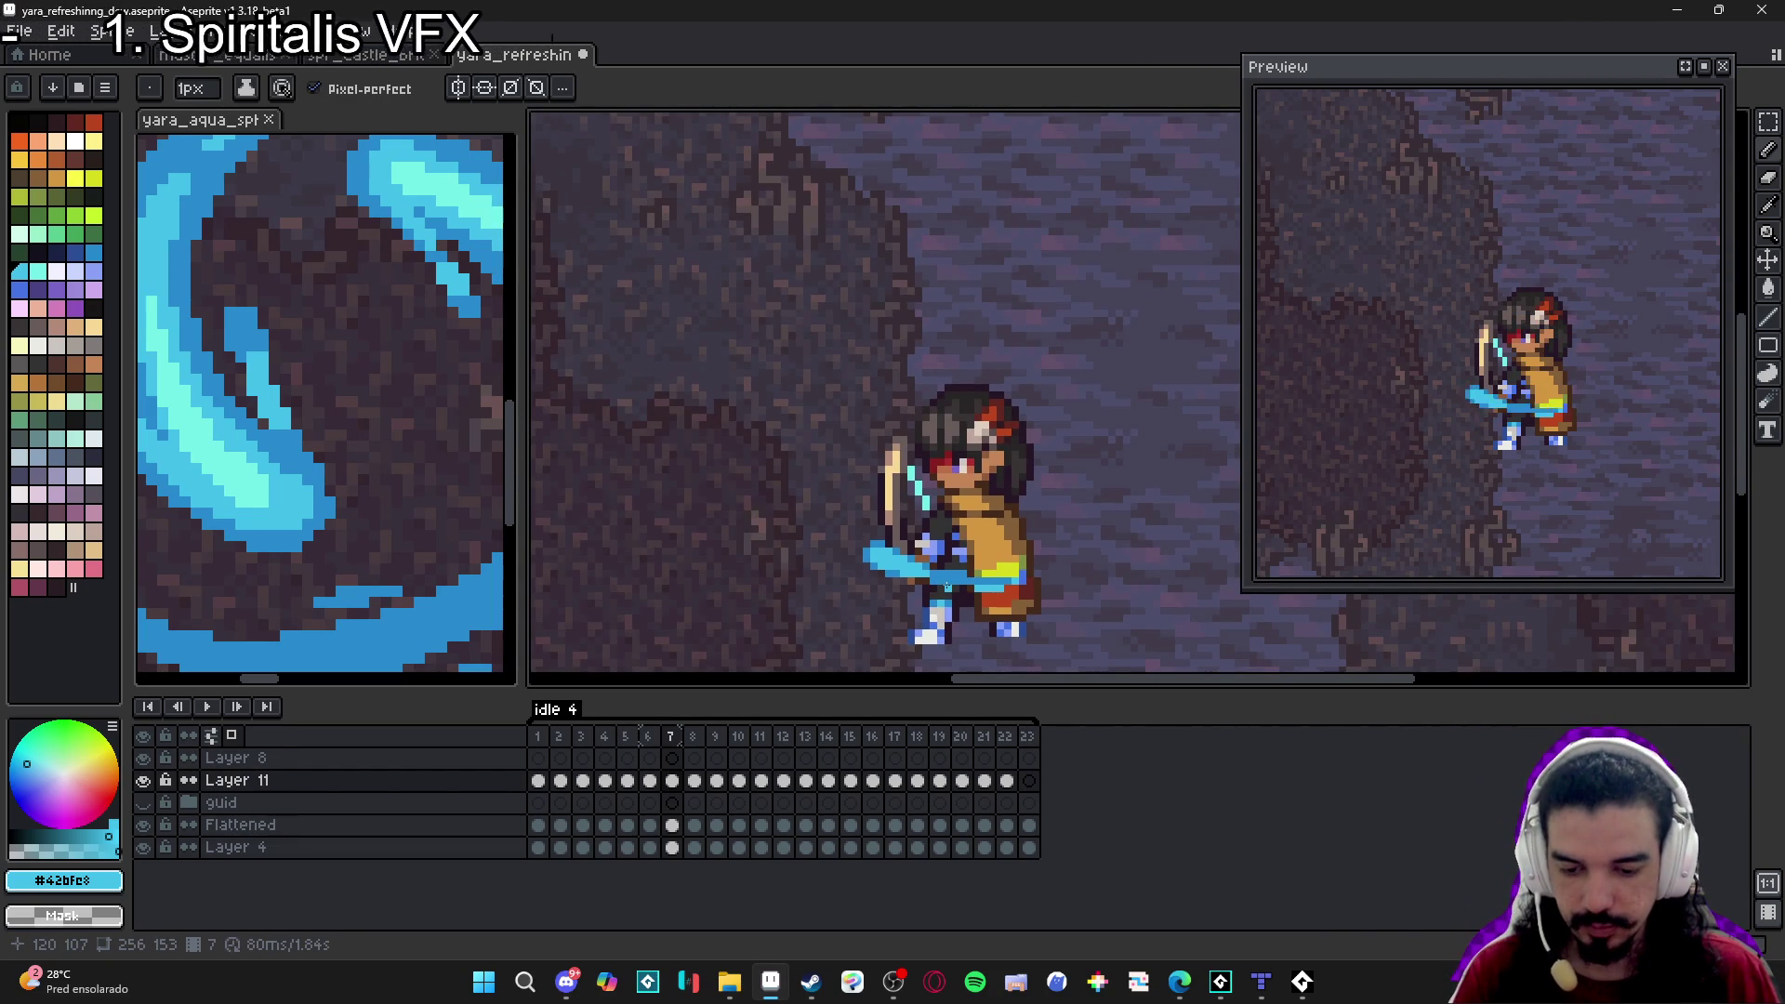
scroll(934, 425, "up", 3)
key("plus")
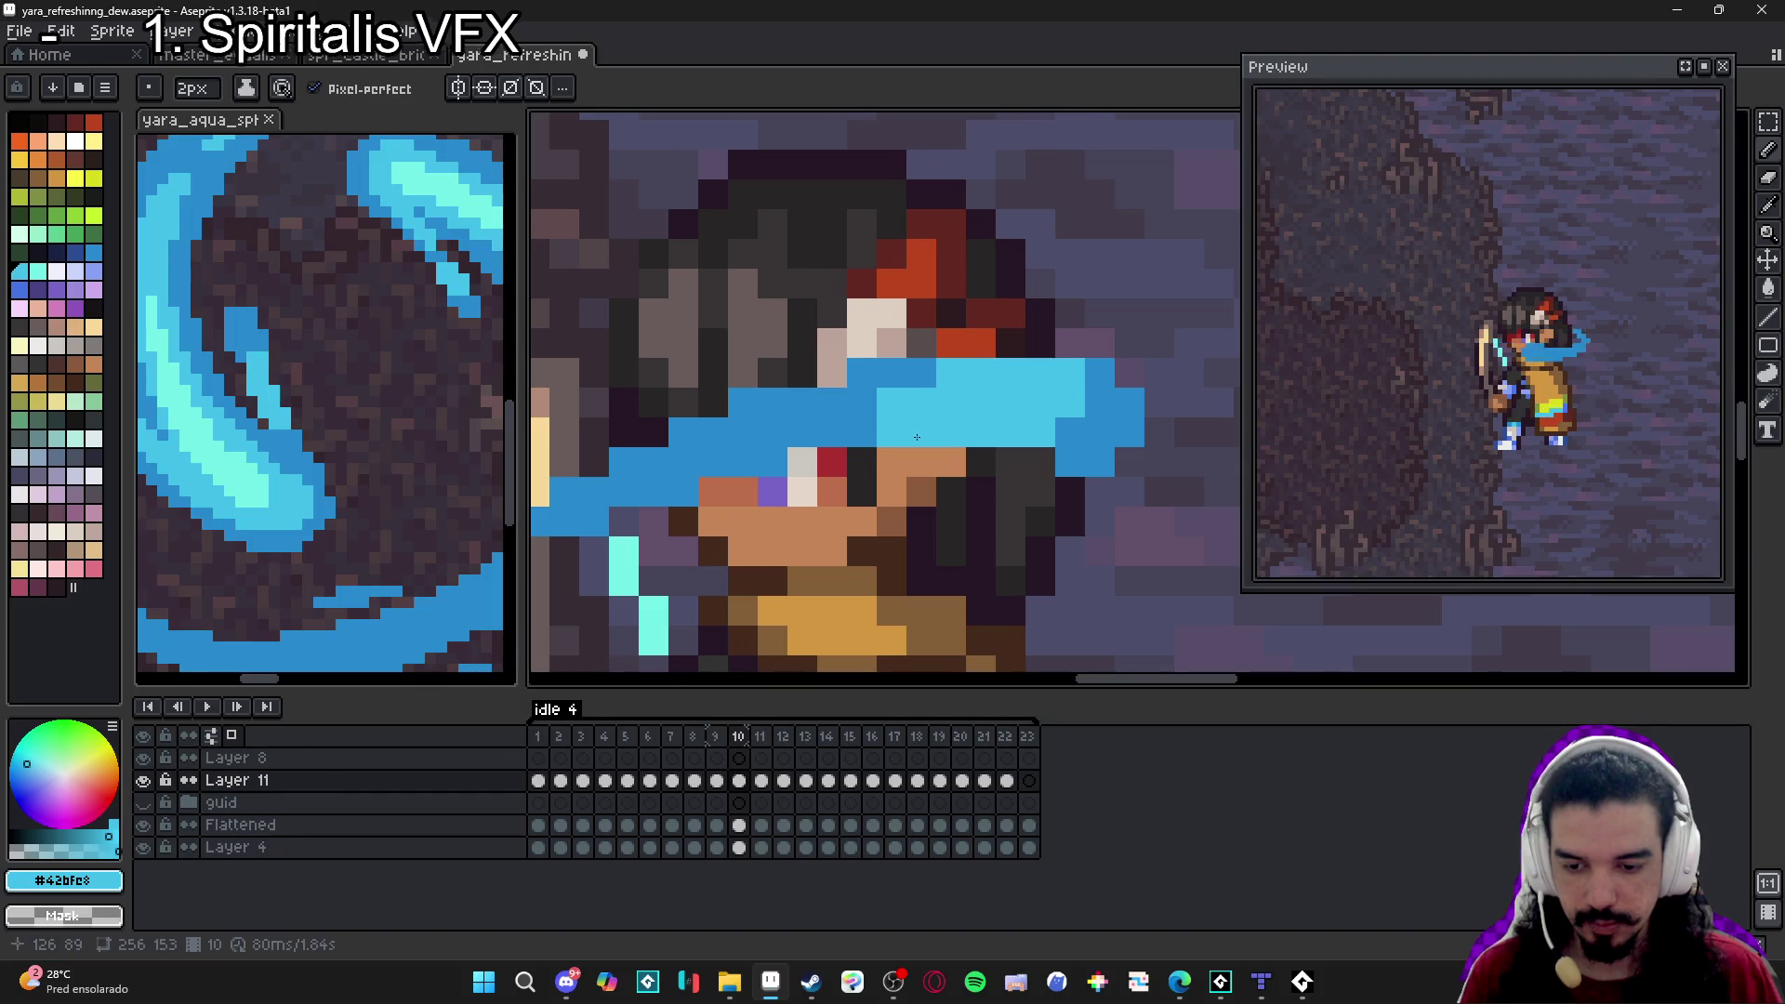
Highlight the blue band across the eye and cheek in light cyan on frame 10.
mouse_move(933, 426)
left_mouse_down()
mouse_move(818, 437)
mouse_move(818, 405)
mouse_move(879, 459)
left_mouse_up()
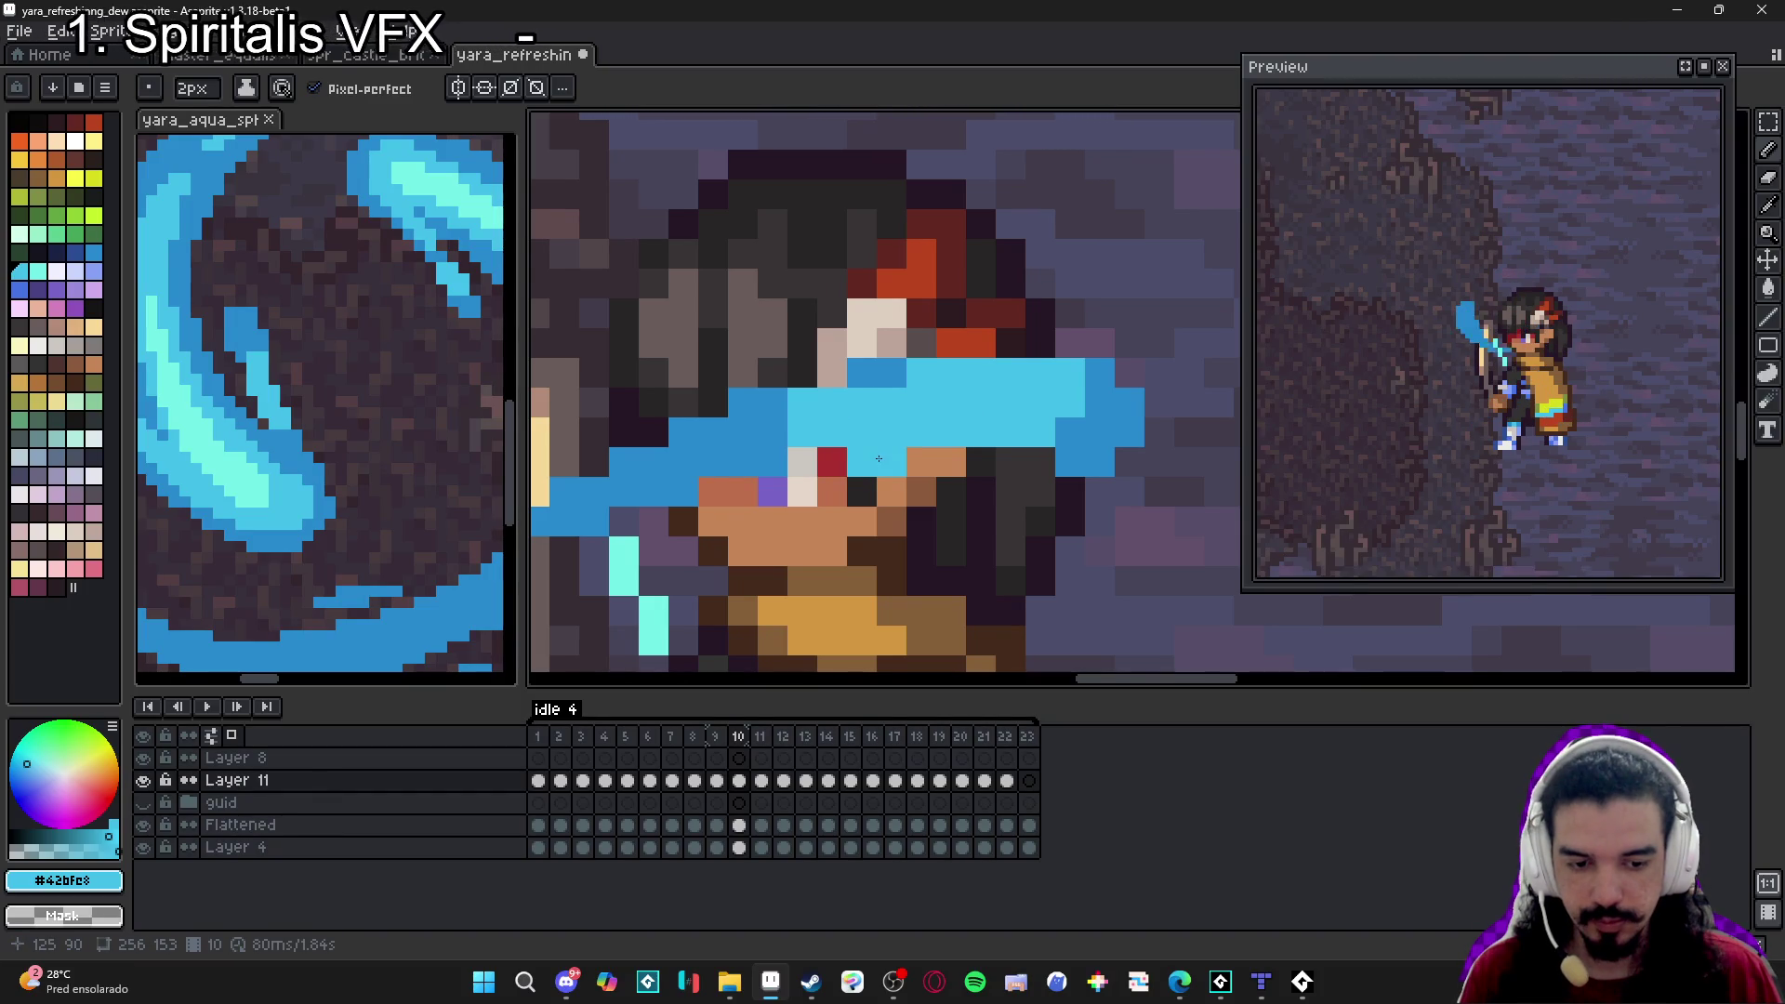
scroll(971, 497, "down", 2)
key("minus")
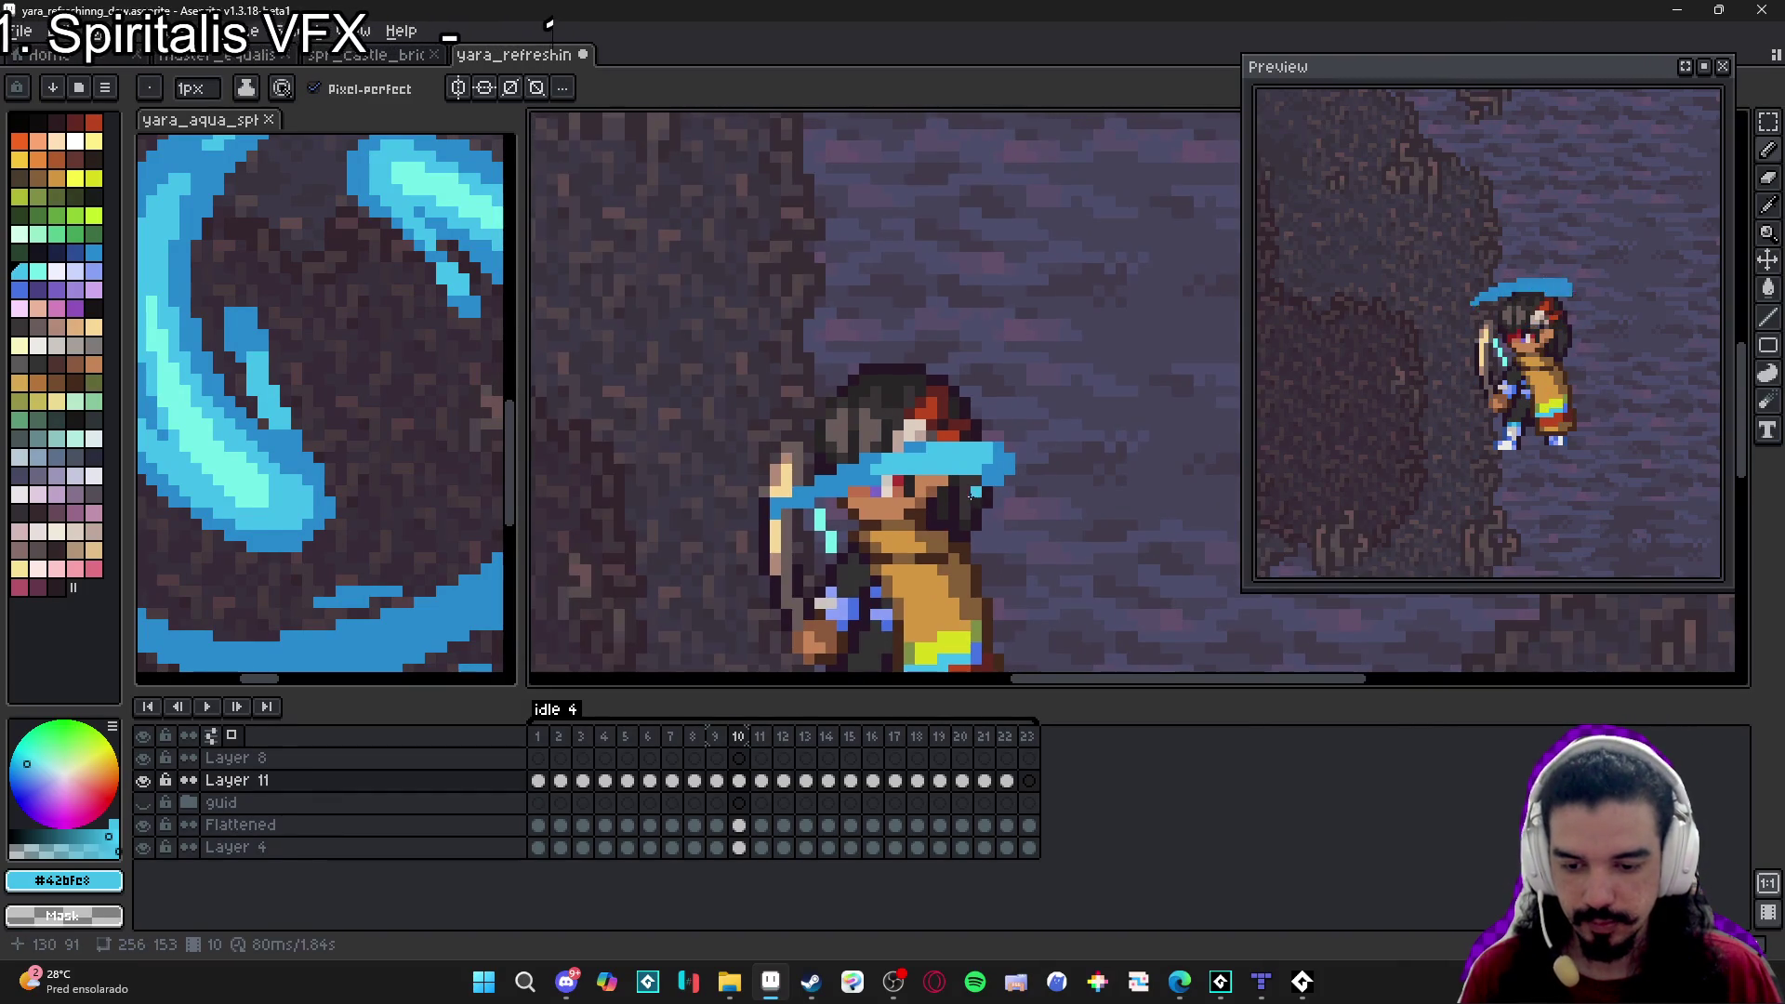
On frame 11, paint 2px light-cyan strokes near the chin and single 1px accents along the band.
key("period")
scroll(959, 473, "up", 3)
key("plus")
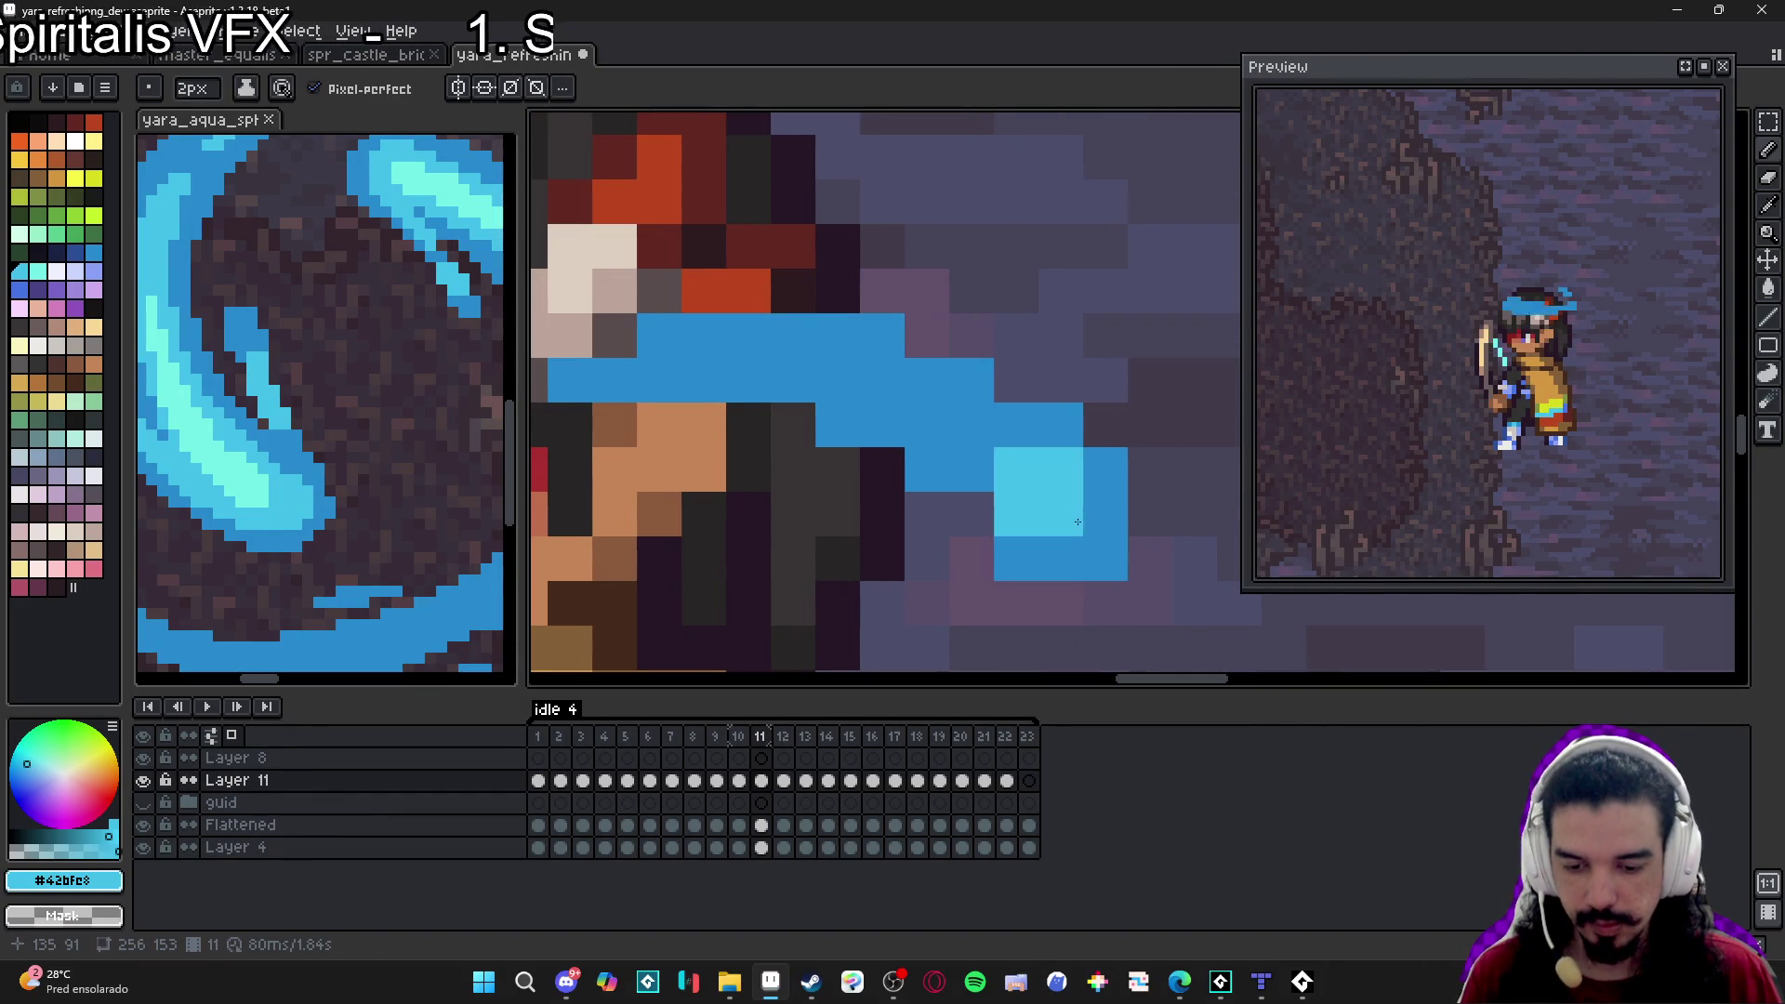
mouse_move(1040, 540)
left_mouse_down()
mouse_move(1038, 492)
mouse_move(1083, 491)
left_mouse_up()
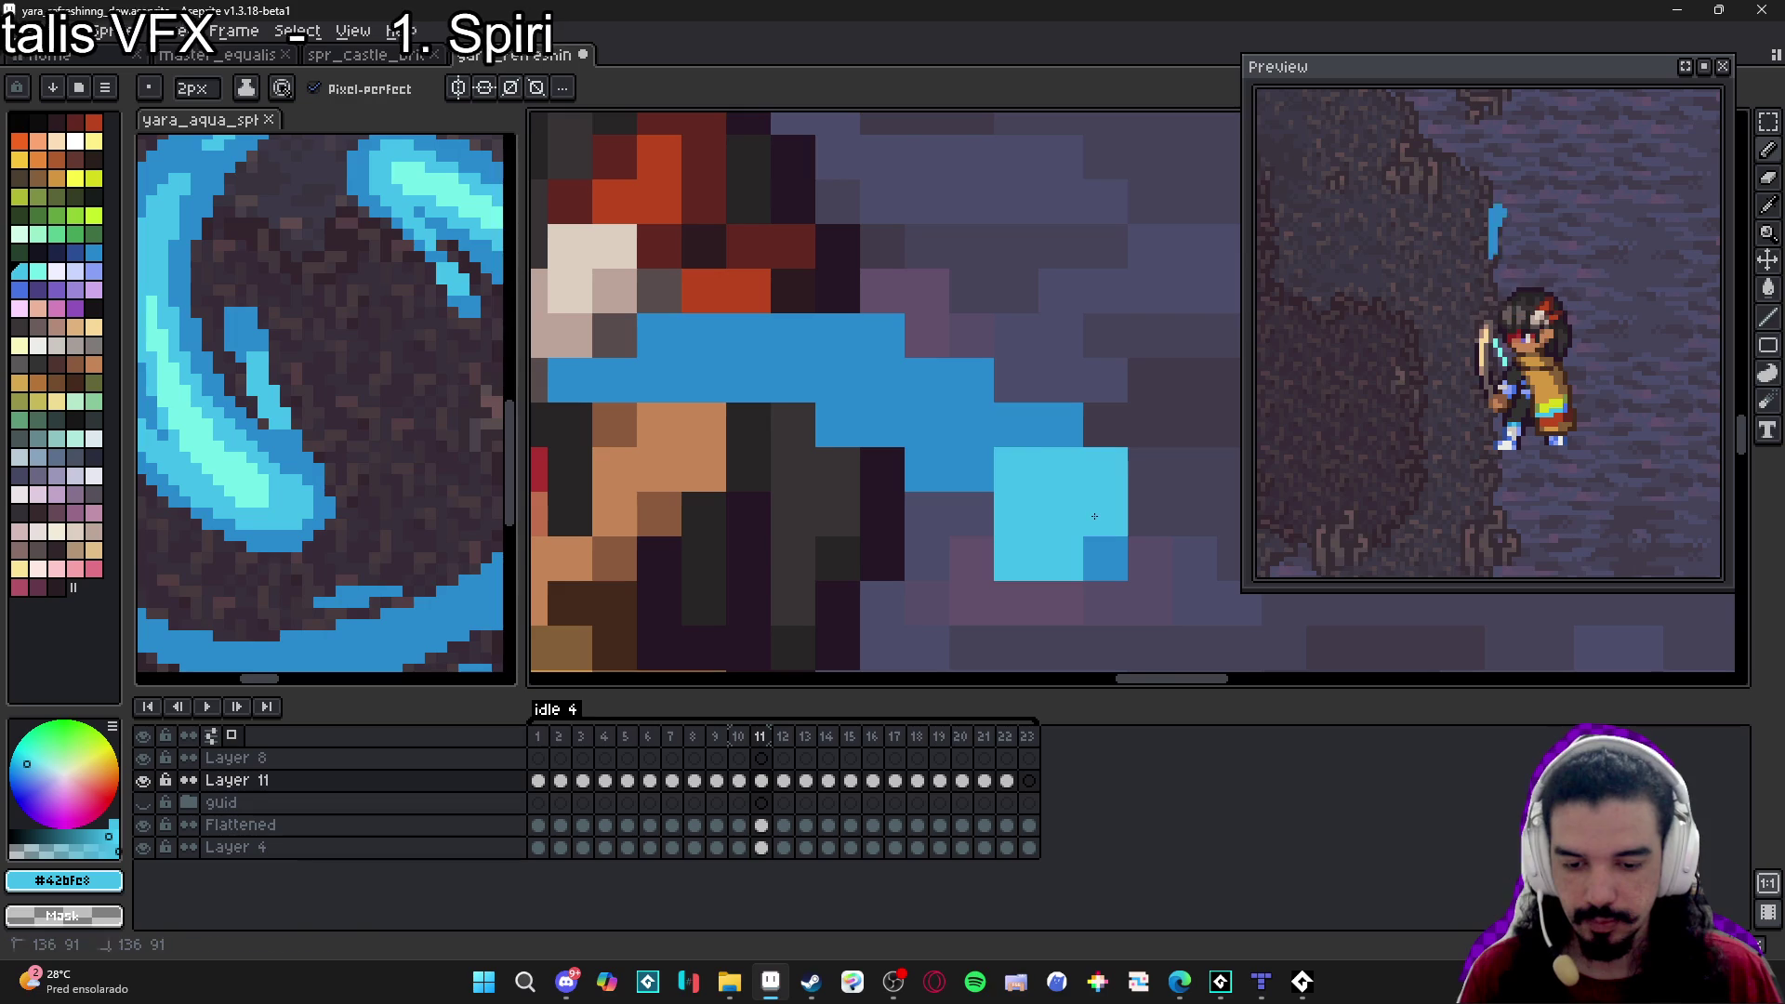
key("minus")
left_click(971, 425)
left_click(972, 470)
left_click(927, 425)
left_click(882, 425)
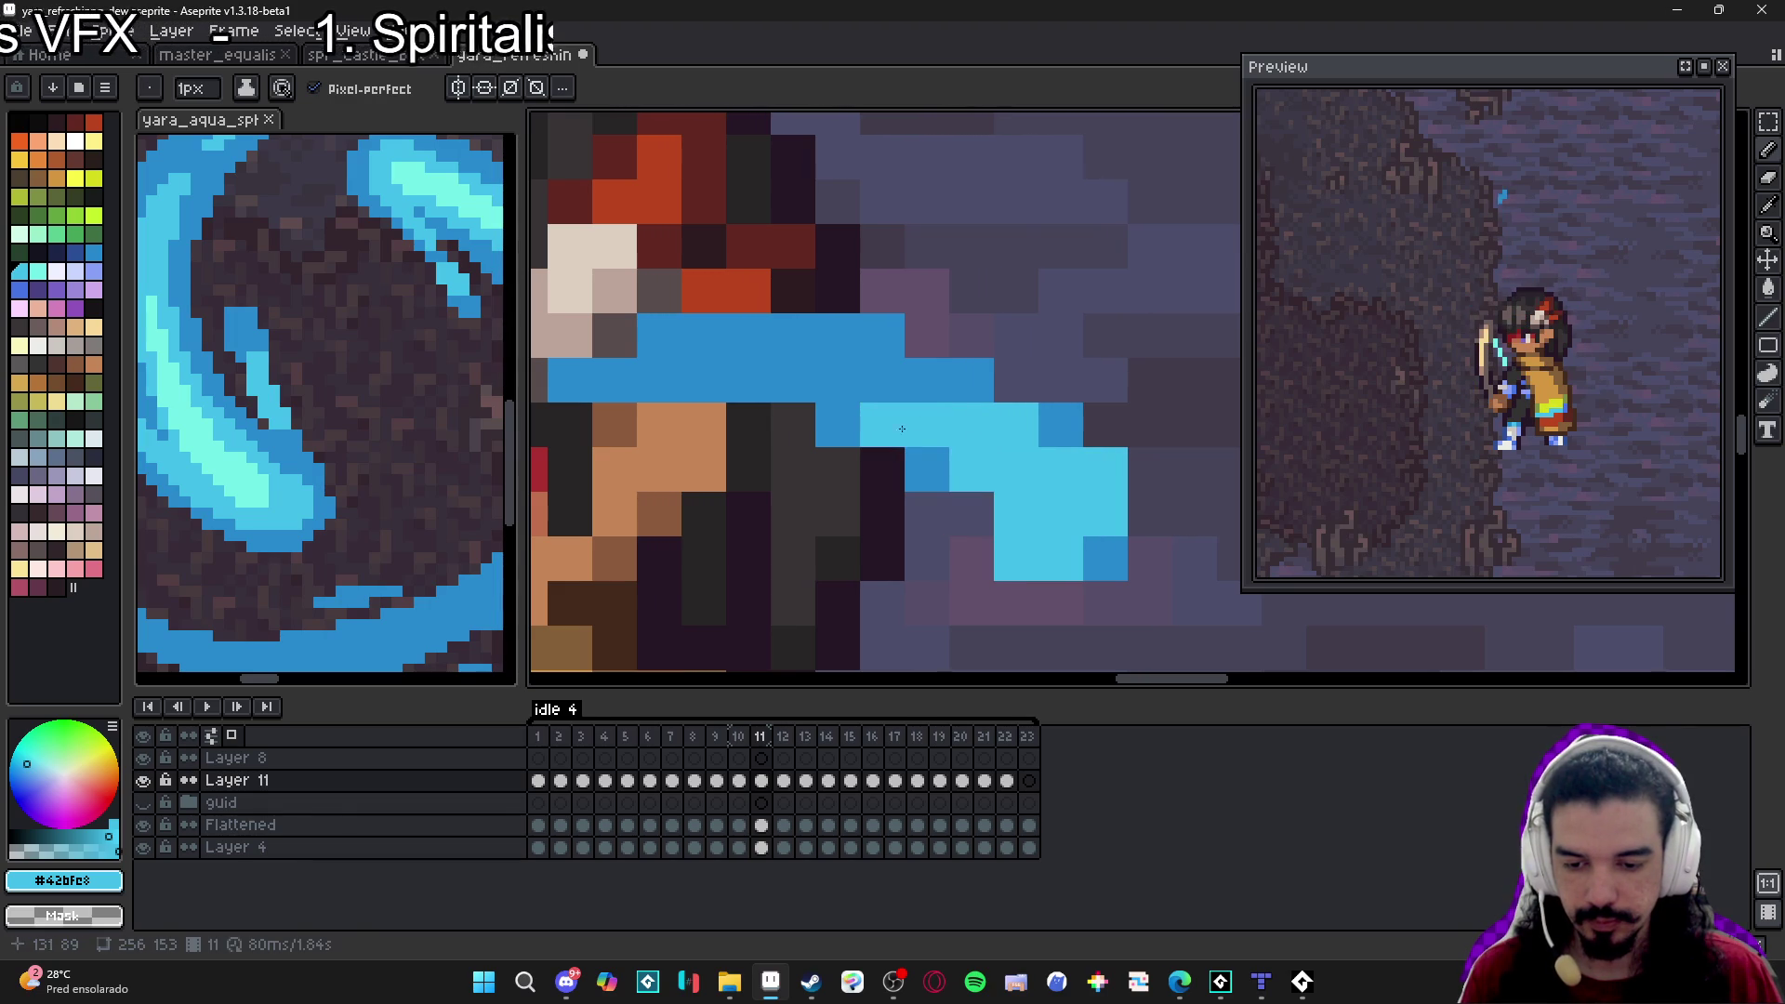
left_click(921, 391)
left_click_drag(921, 391, 828, 389)
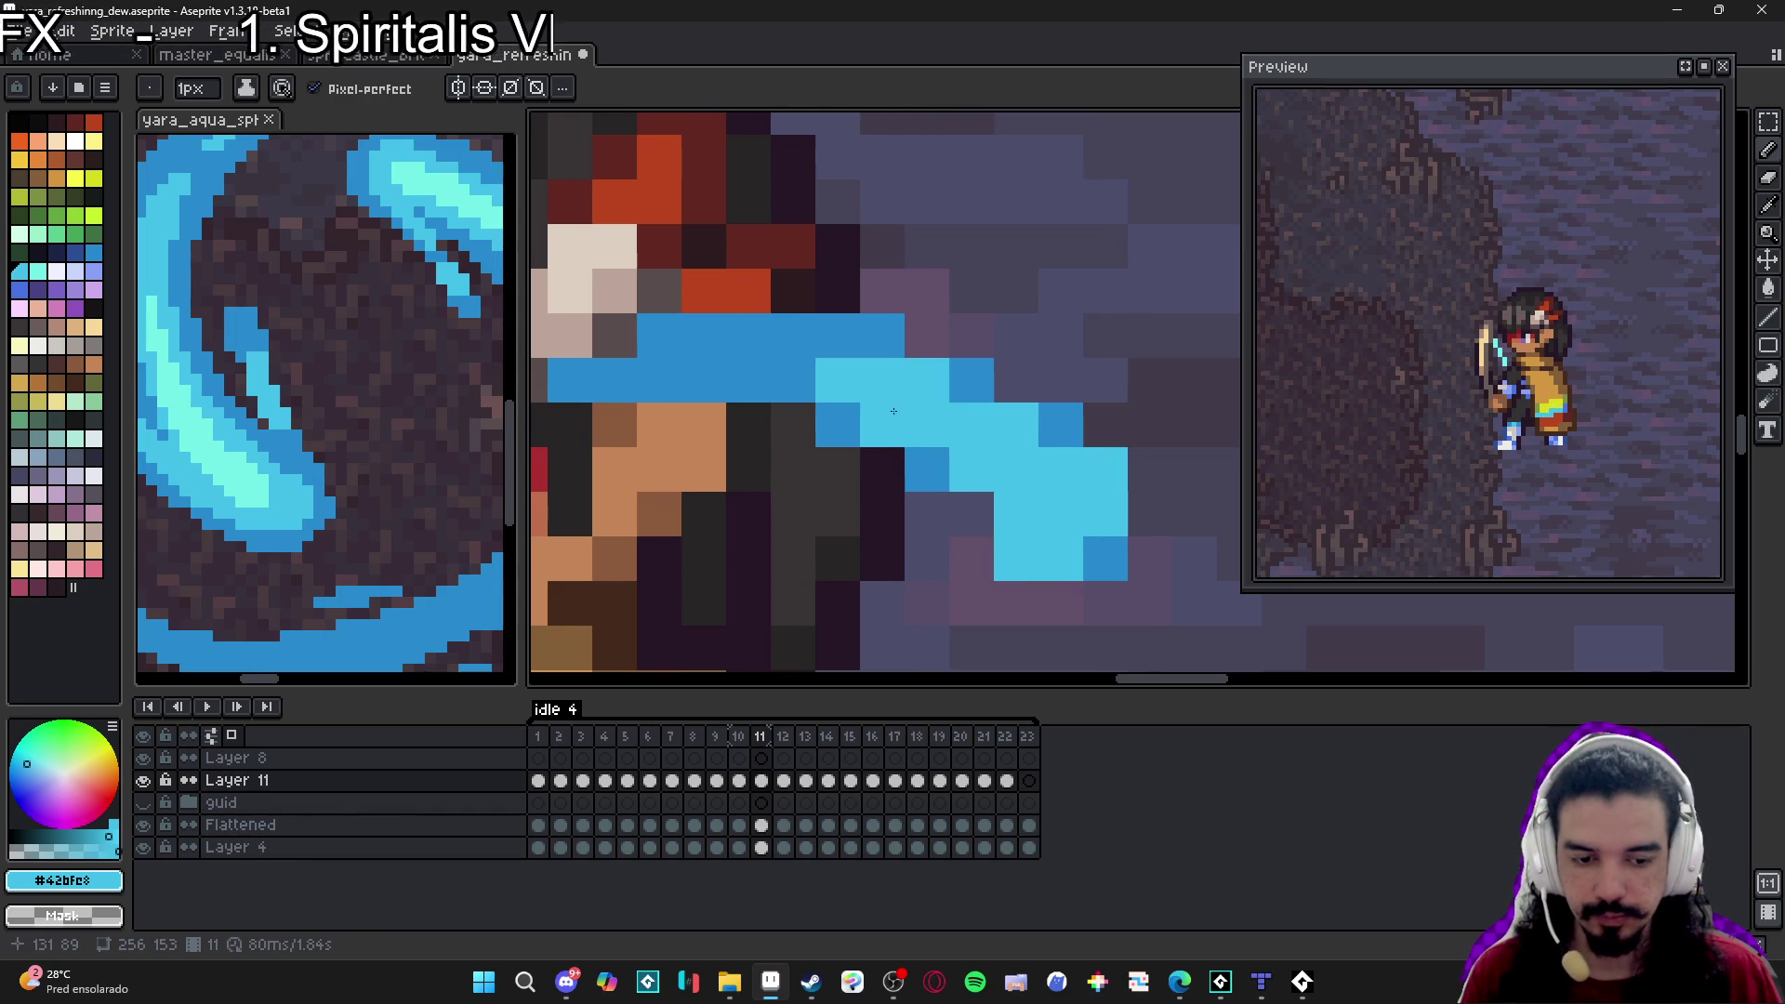
Dab and extend a light-cyan highlight along the blue headband on frame 12.
scroll(888, 409, "down", 1)
scroll(903, 428, "down", 2)
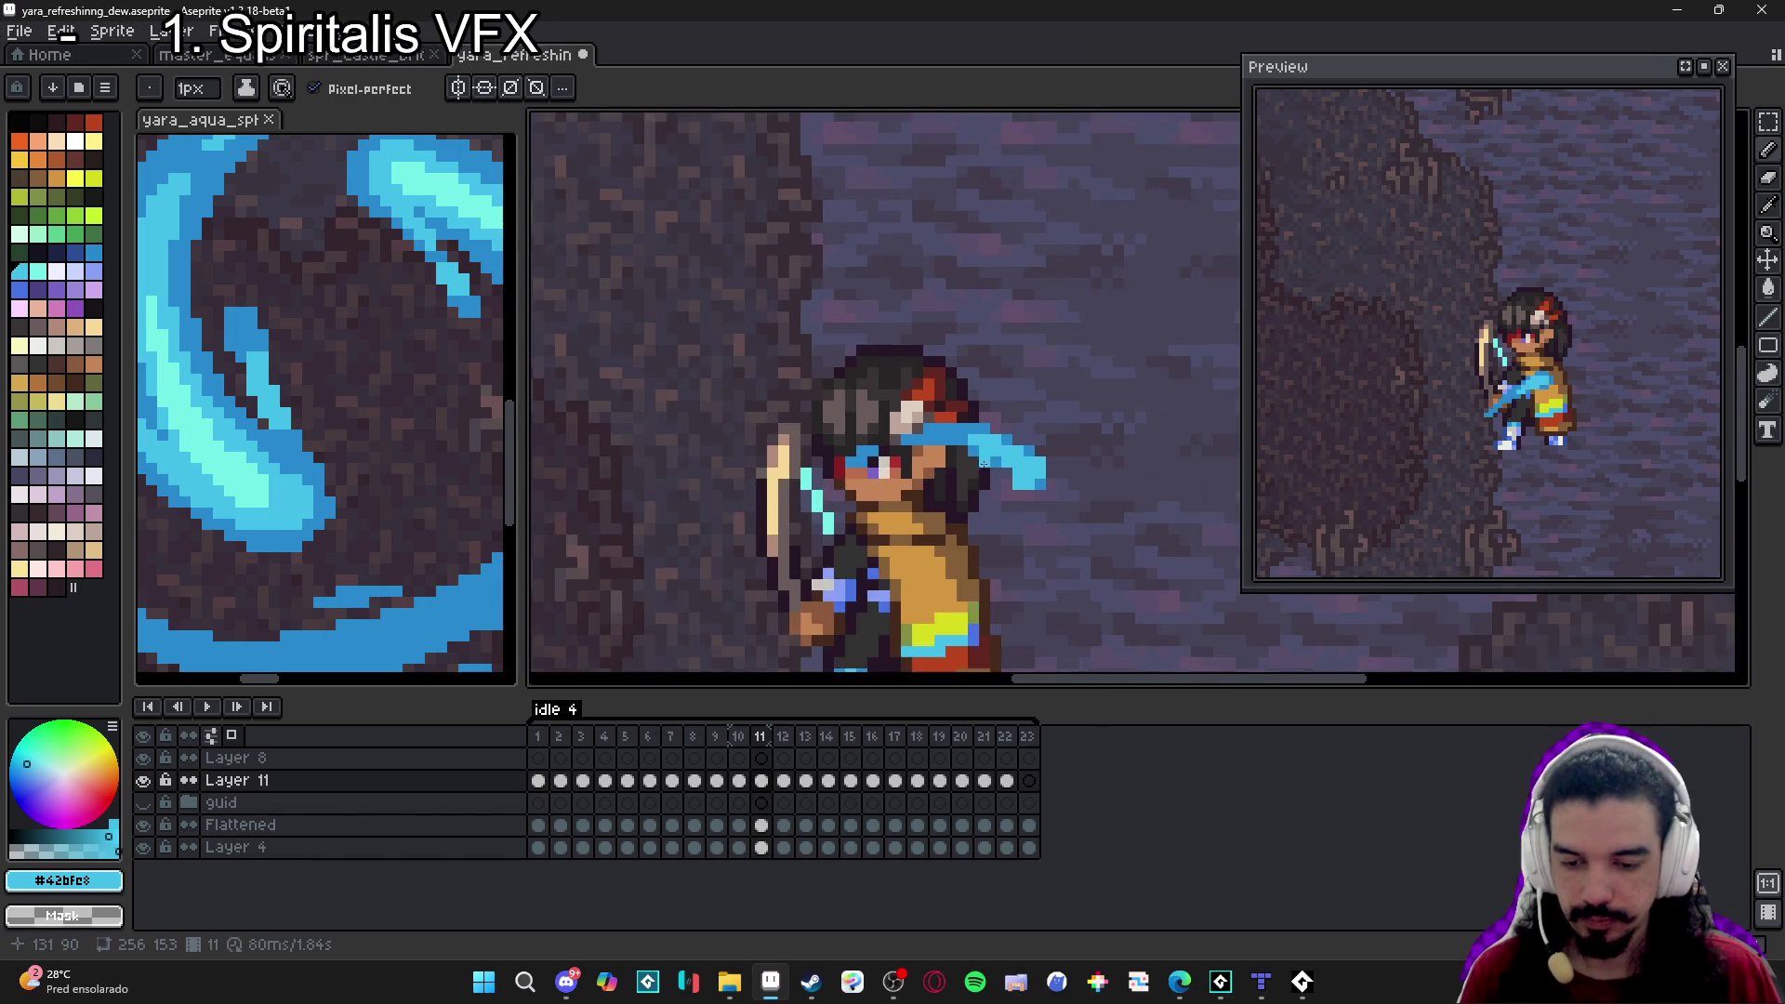
left_click(798, 755)
scroll(893, 465, "up", 2)
left_click(863, 516)
mouse_move(903, 530)
left_mouse_down()
mouse_move(941, 516)
mouse_move(916, 549)
mouse_move(986, 521)
left_mouse_up()
key("minus")
Paint a 2px light-cyan stroke over the blue headband on frame 13.
scroll(972, 532, "down", 1)
scroll(971, 532, "down", 1)
key("Right")
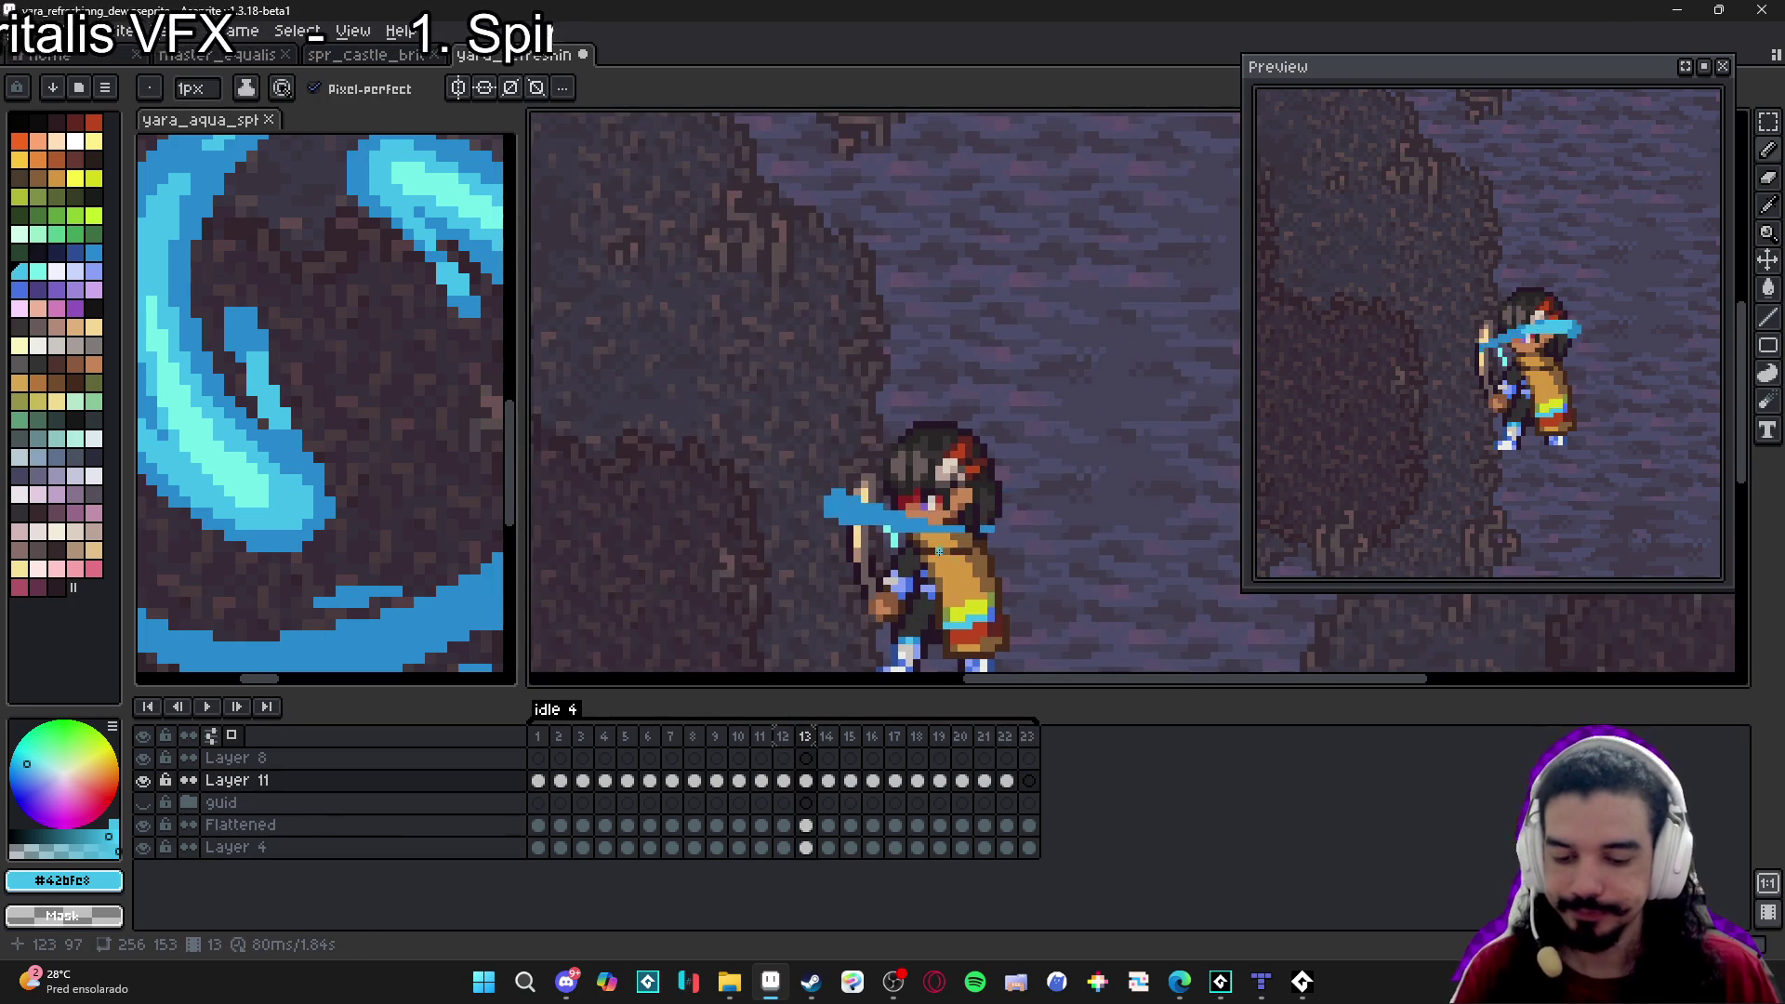
scroll(939, 403, "up", 3)
key("plus")
mouse_move(1000, 402)
left_mouse_down()
mouse_move(989, 389)
mouse_move(1045, 385)
mouse_move(1080, 442)
left_mouse_up()
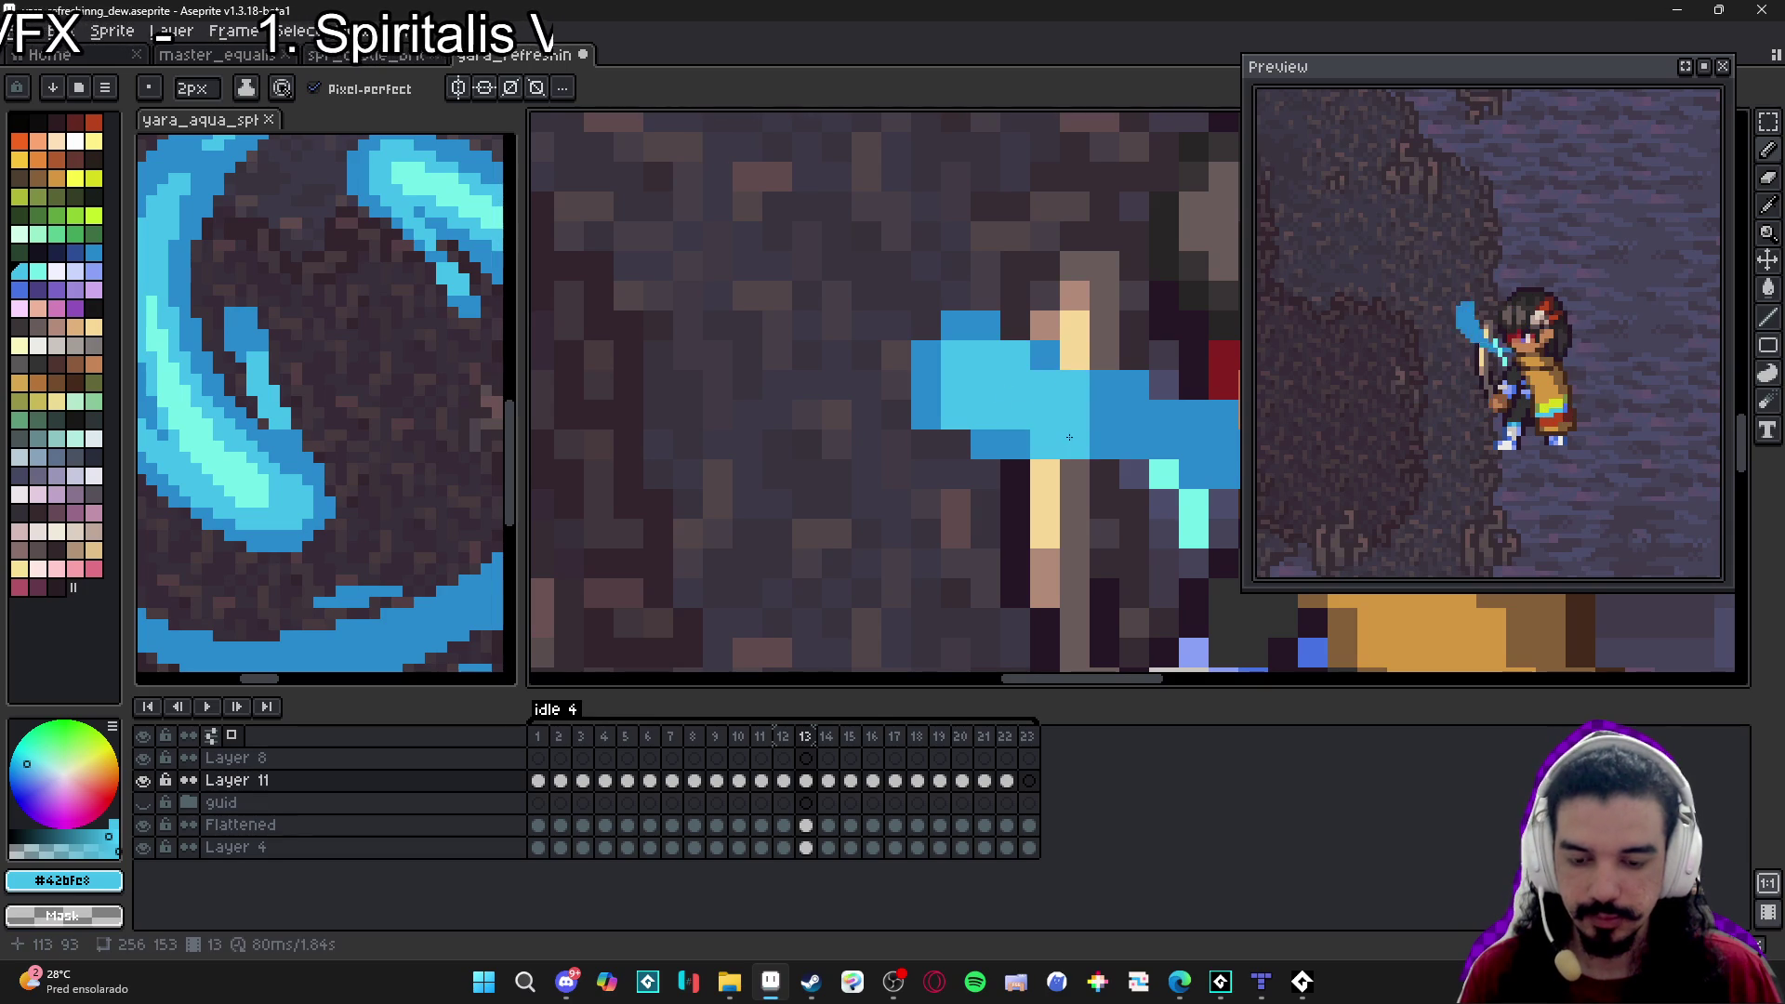
Extend the light-blue patch over the spear on frame 14, leaving the brush at 1px.
scroll(1096, 442, "down", 2)
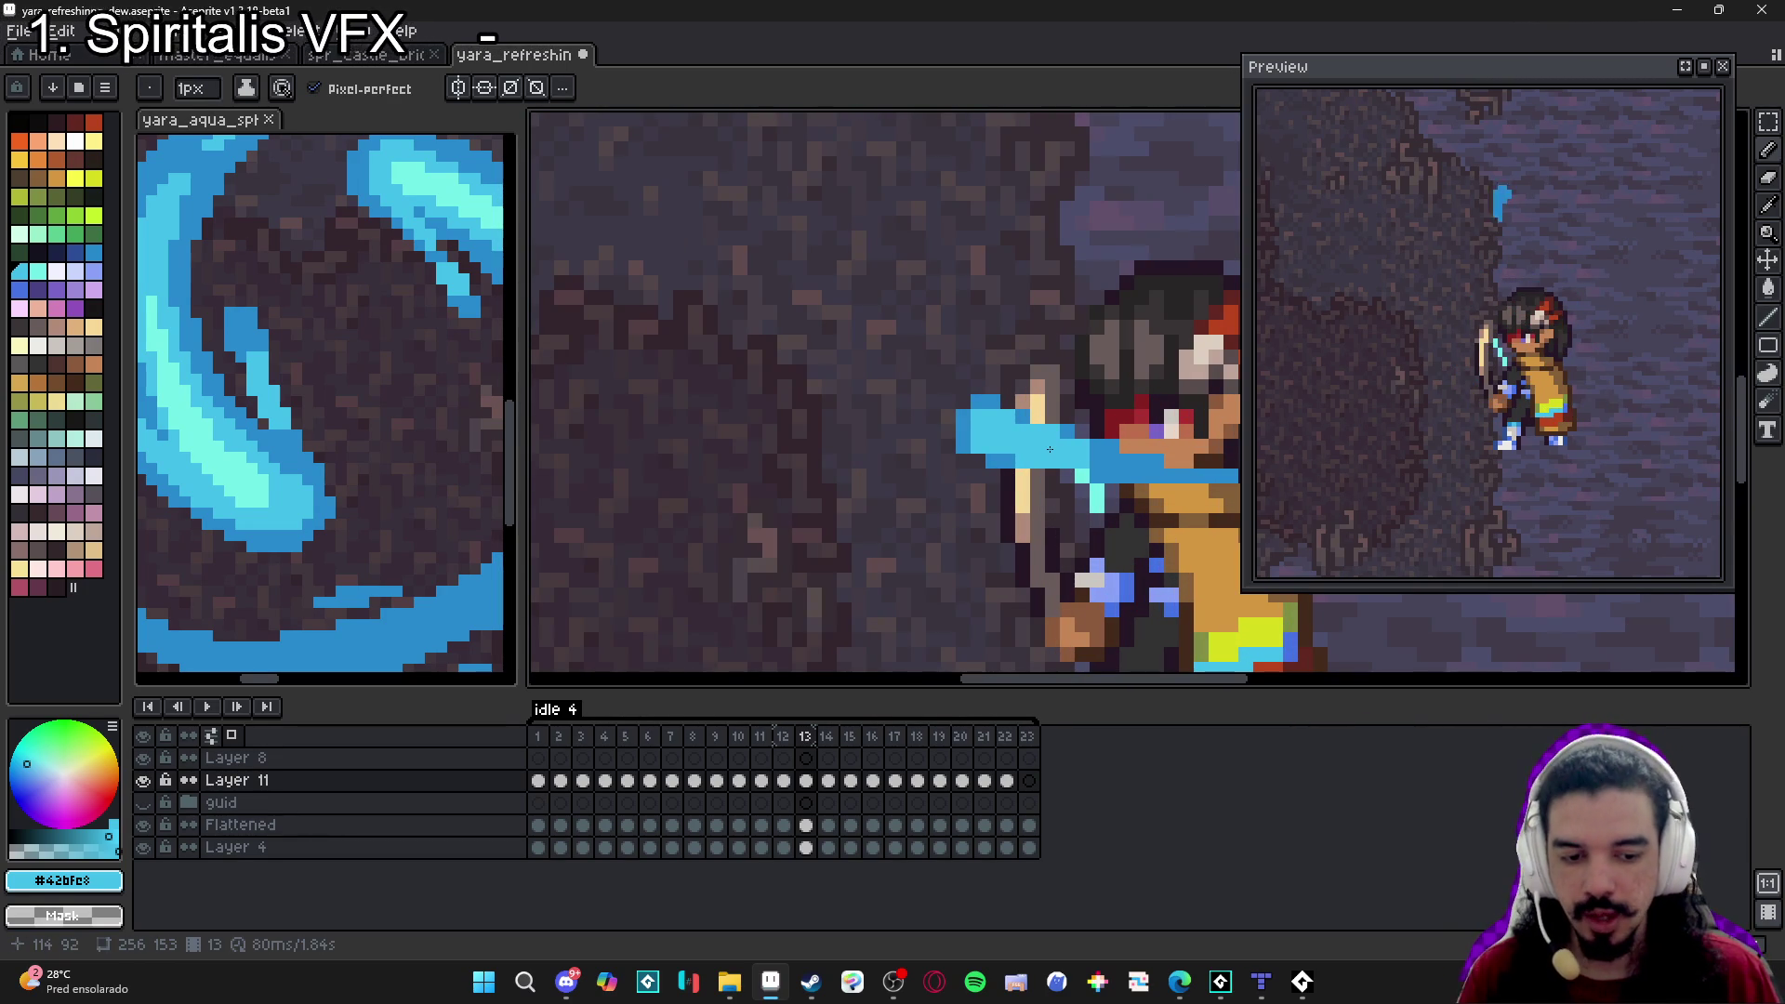
scroll(1050, 450, "down", 2)
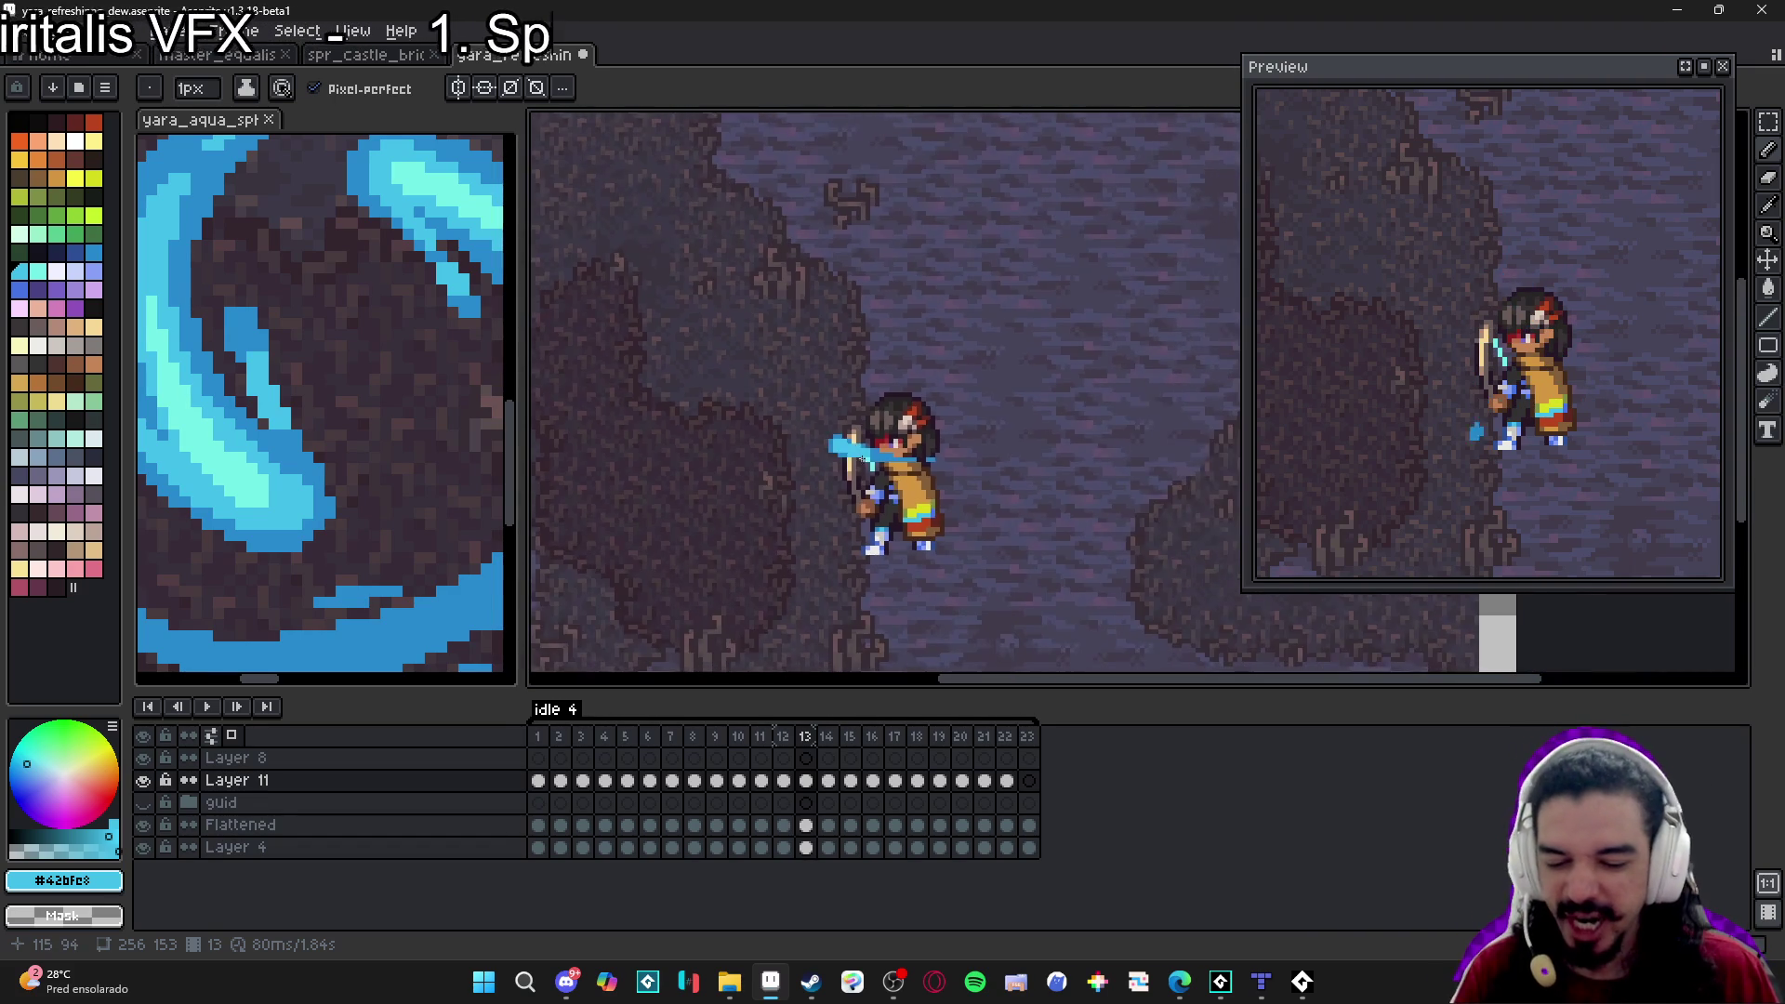
key("Right")
scroll(799, 299, "up", 3)
mouse_move(800, 300)
left_mouse_down()
mouse_move(772, 325)
mouse_move(817, 316)
mouse_move(811, 391)
mouse_move(757, 382)
mouse_move(801, 411)
mouse_move(847, 395)
mouse_move(845, 436)
left_mouse_up()
key("minus")
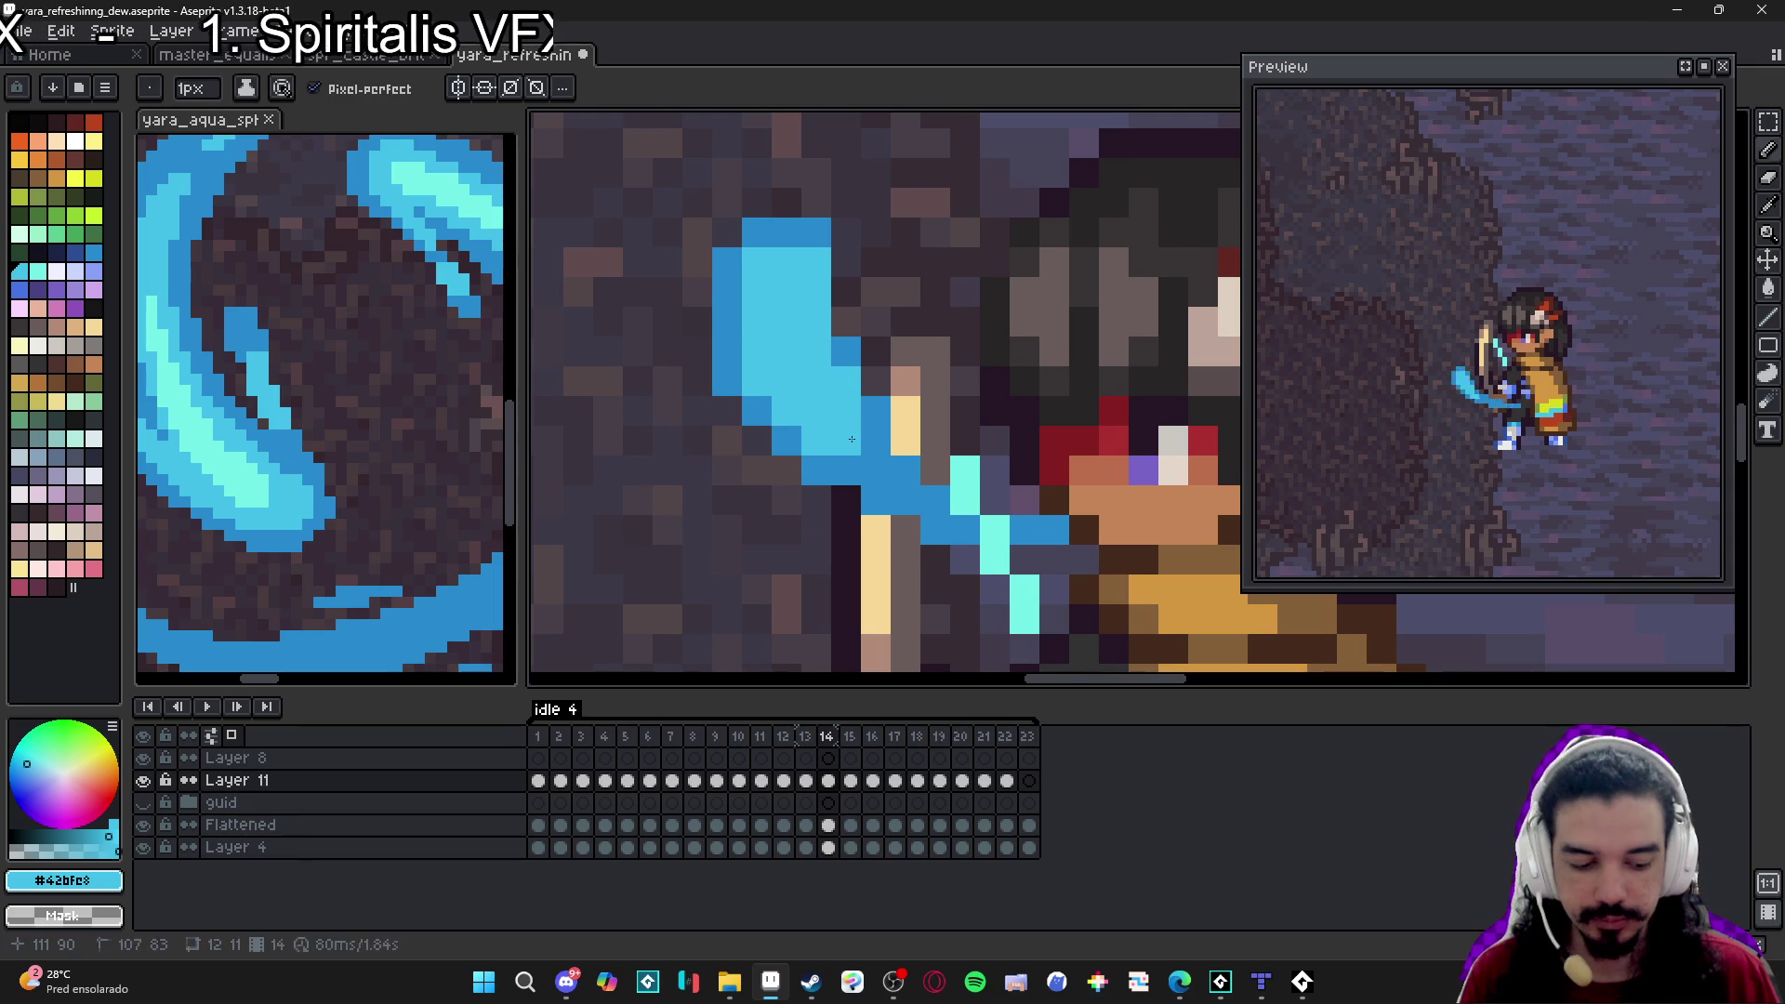
Add a light-blue pixel on the water and touch up the blue streak on frame 14.
left_click(878, 448)
scroll(868, 458, "down", 5)
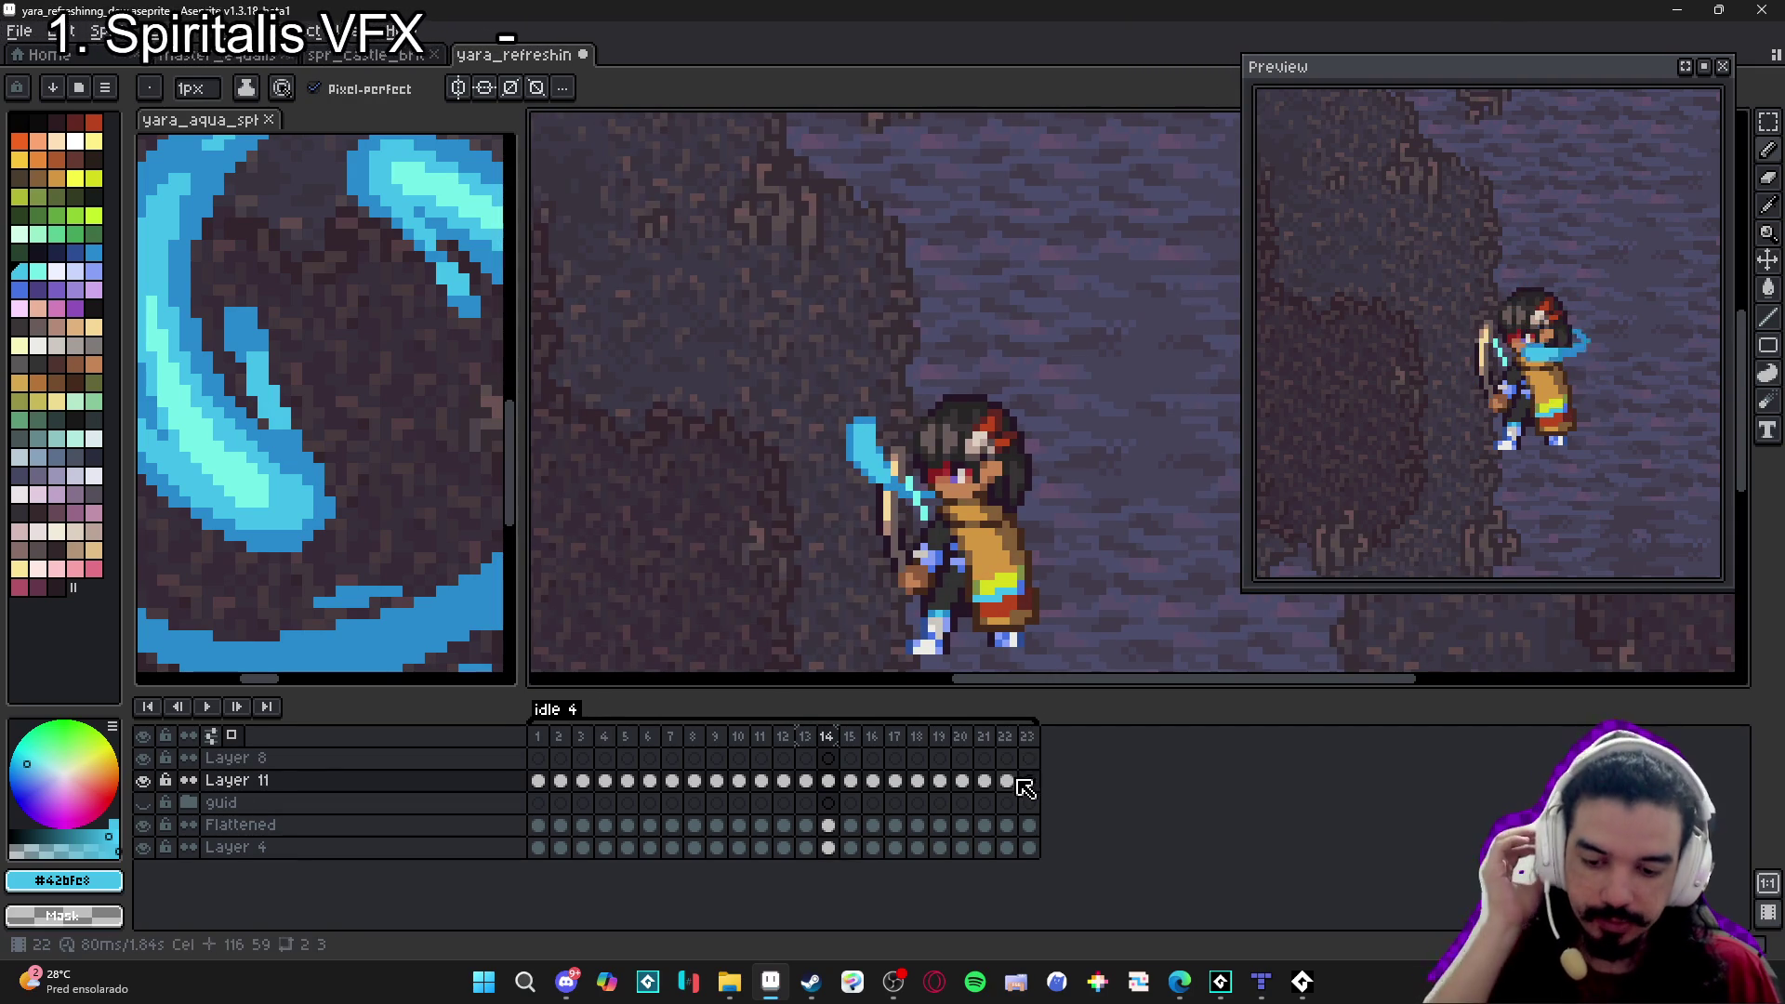
scroll(881, 579, "down", 1)
scroll(881, 579, "down", 1)
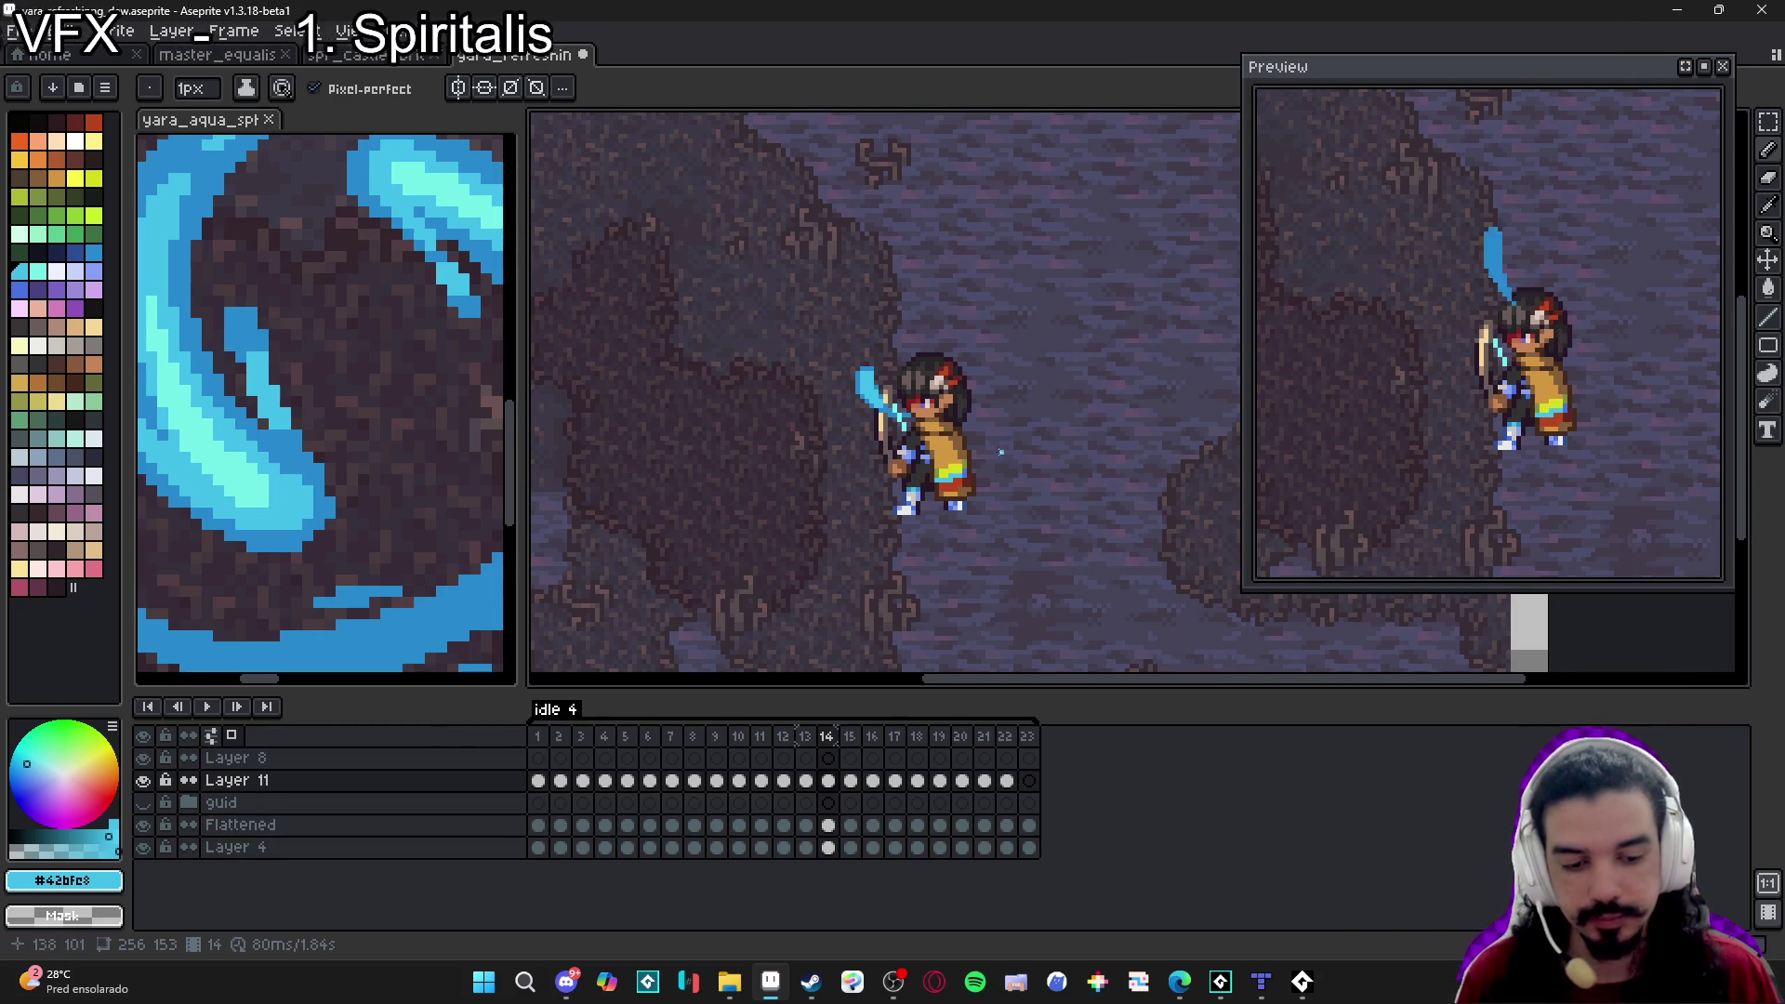
scroll(888, 318, "up", 3)
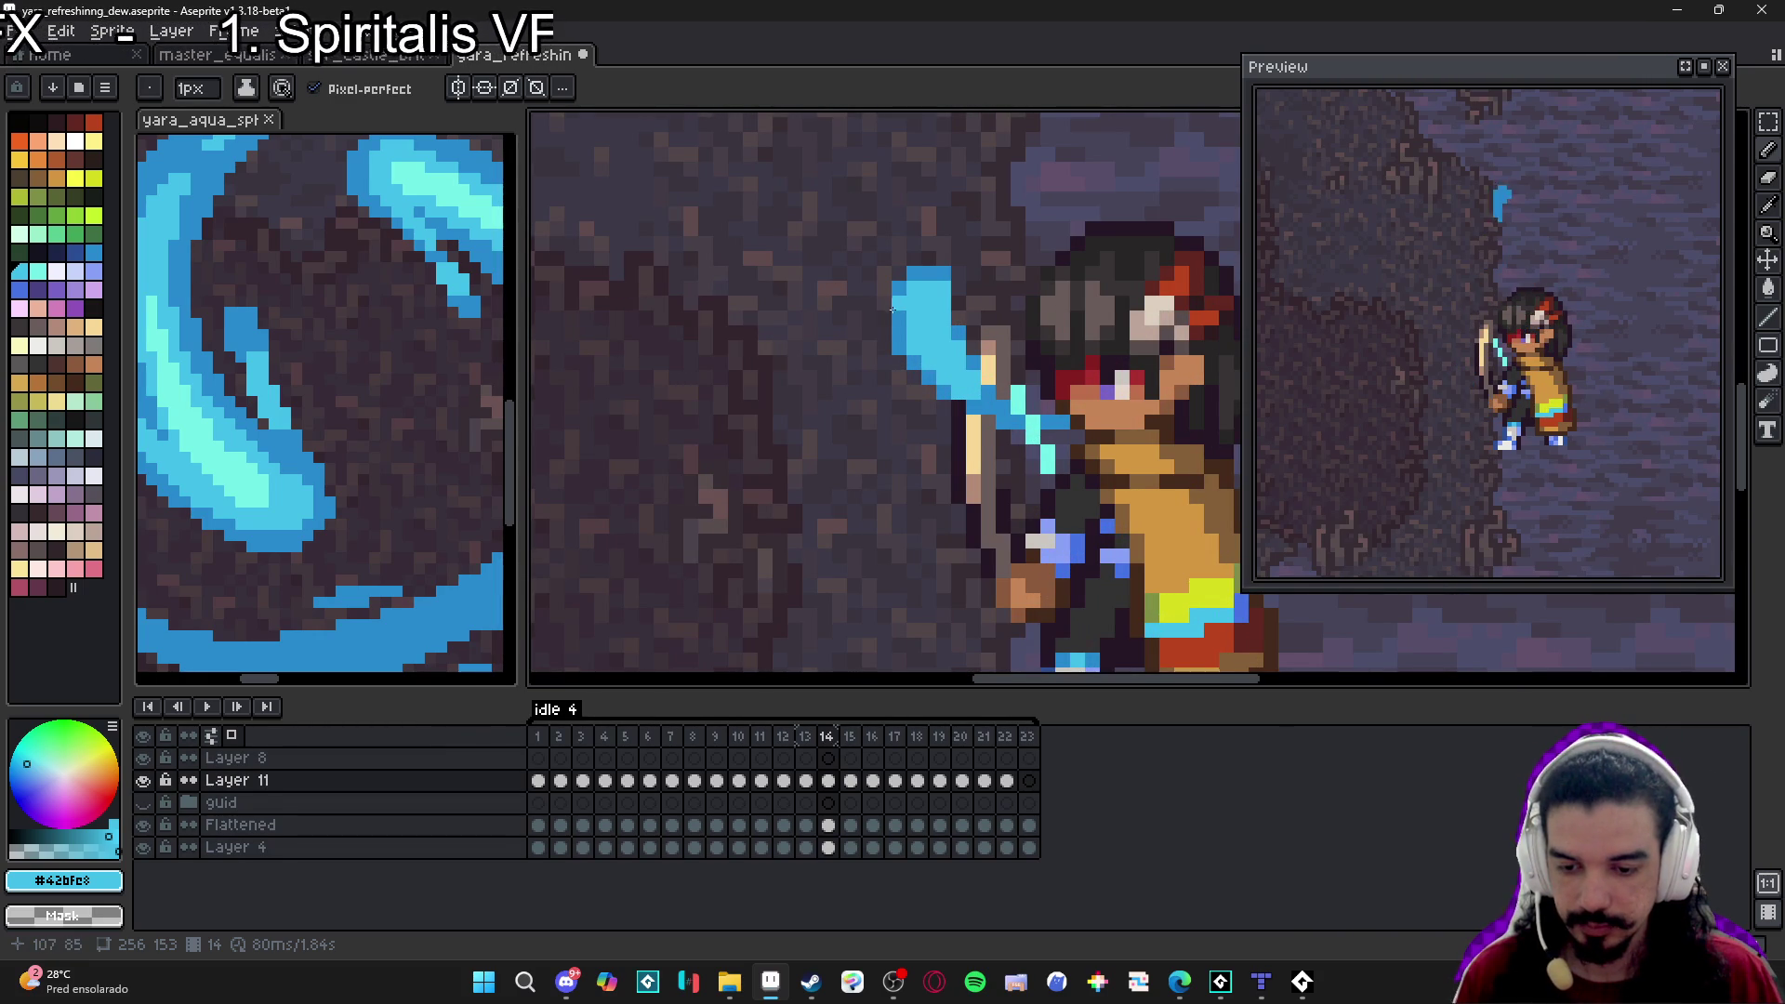
left_click_drag(894, 306, 896, 317)
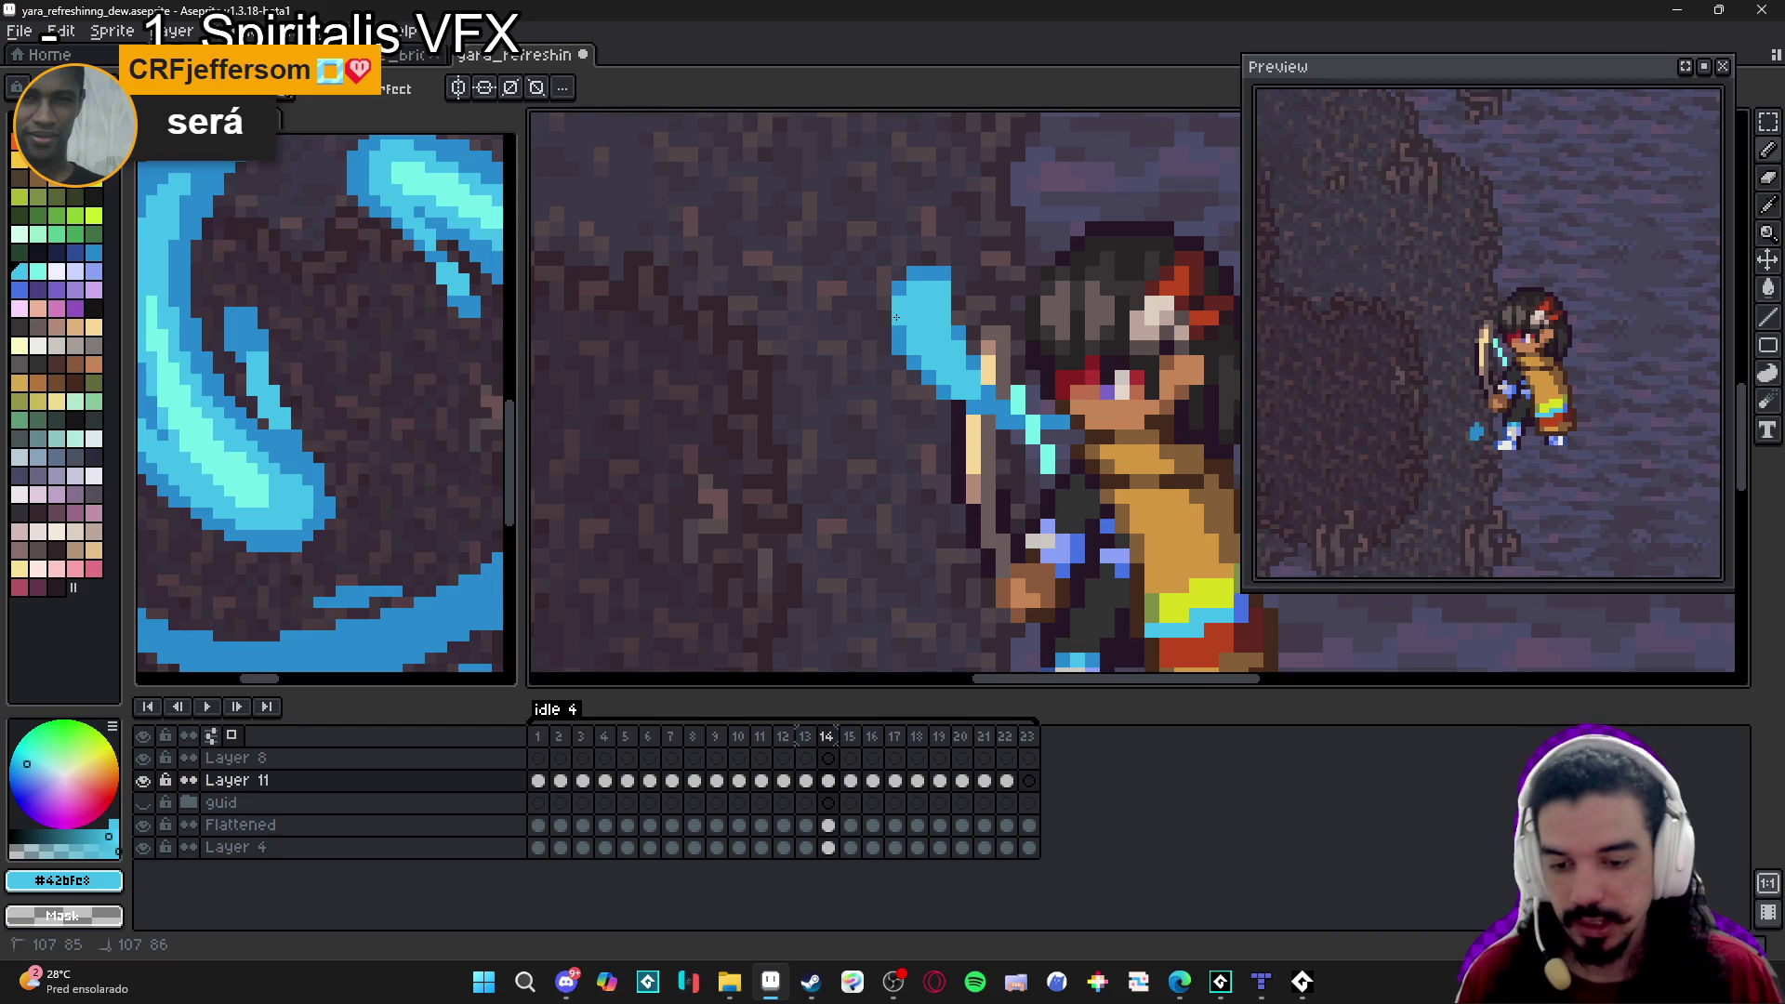
scroll(899, 321, "down", 2)
Highlight the water arc on frame 15 and the water over the head on frame 16.
key("Right")
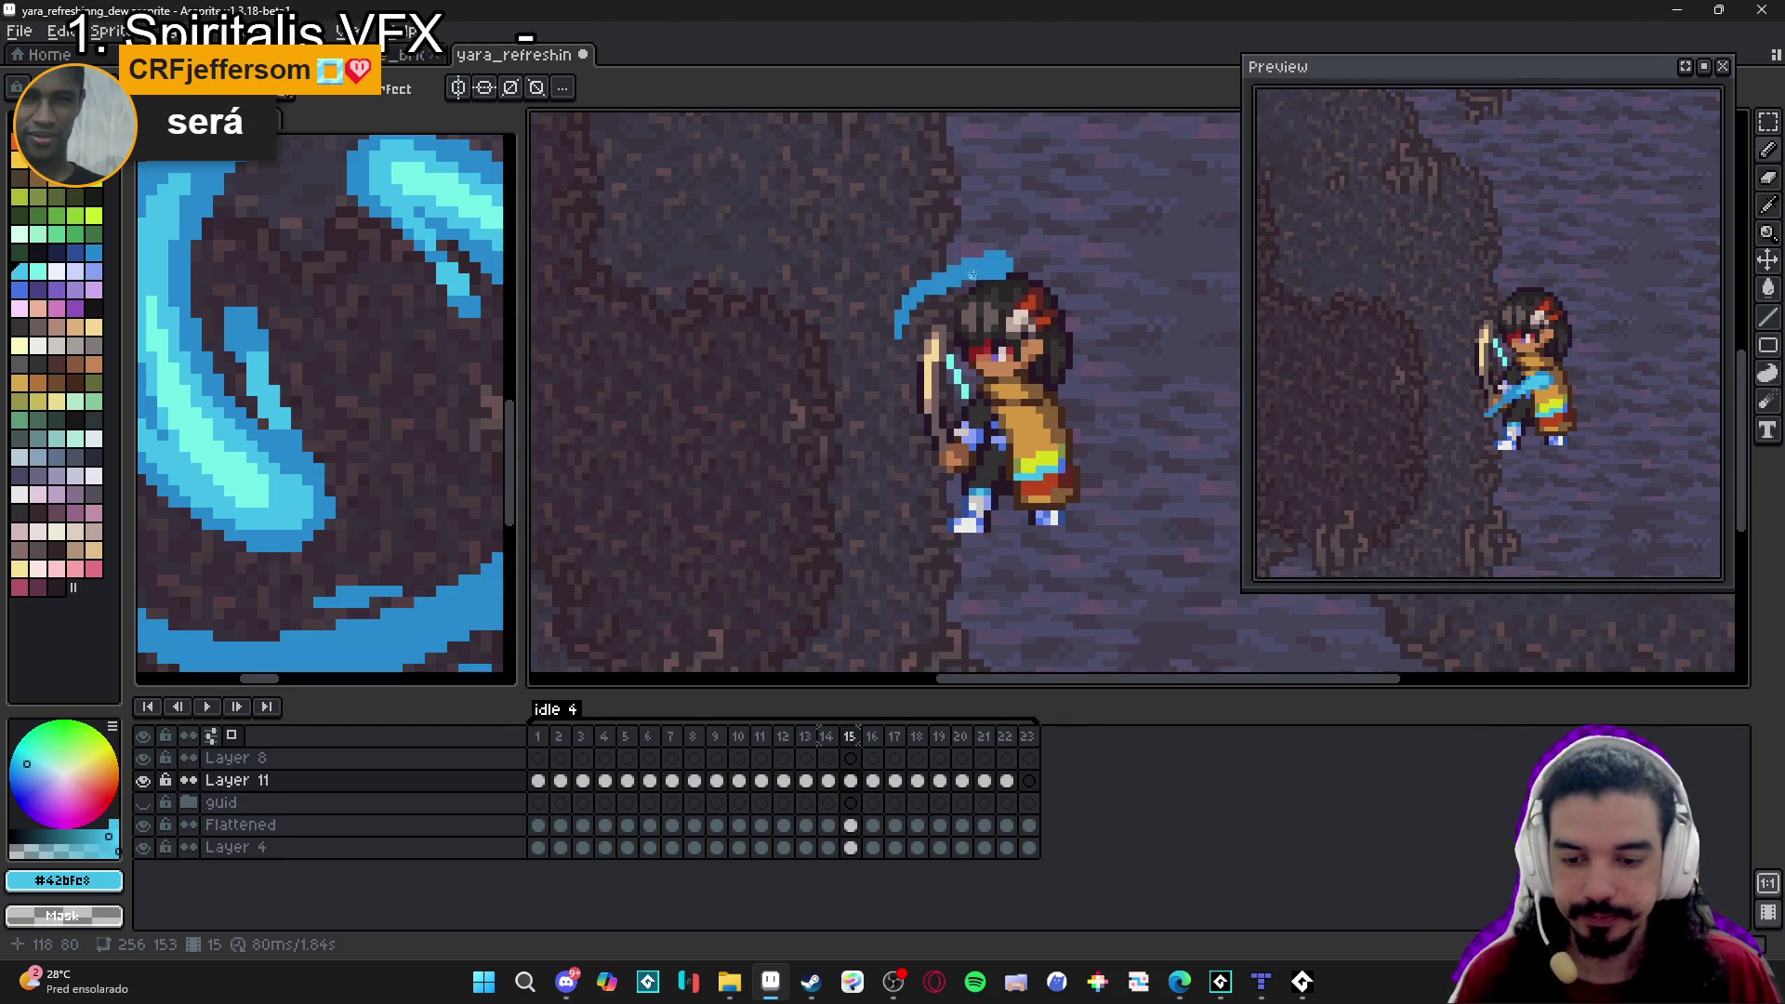
scroll(995, 270, "up", 2)
mouse_move(1023, 302)
left_mouse_down()
mouse_move(967, 302)
mouse_move(958, 276)
left_mouse_up()
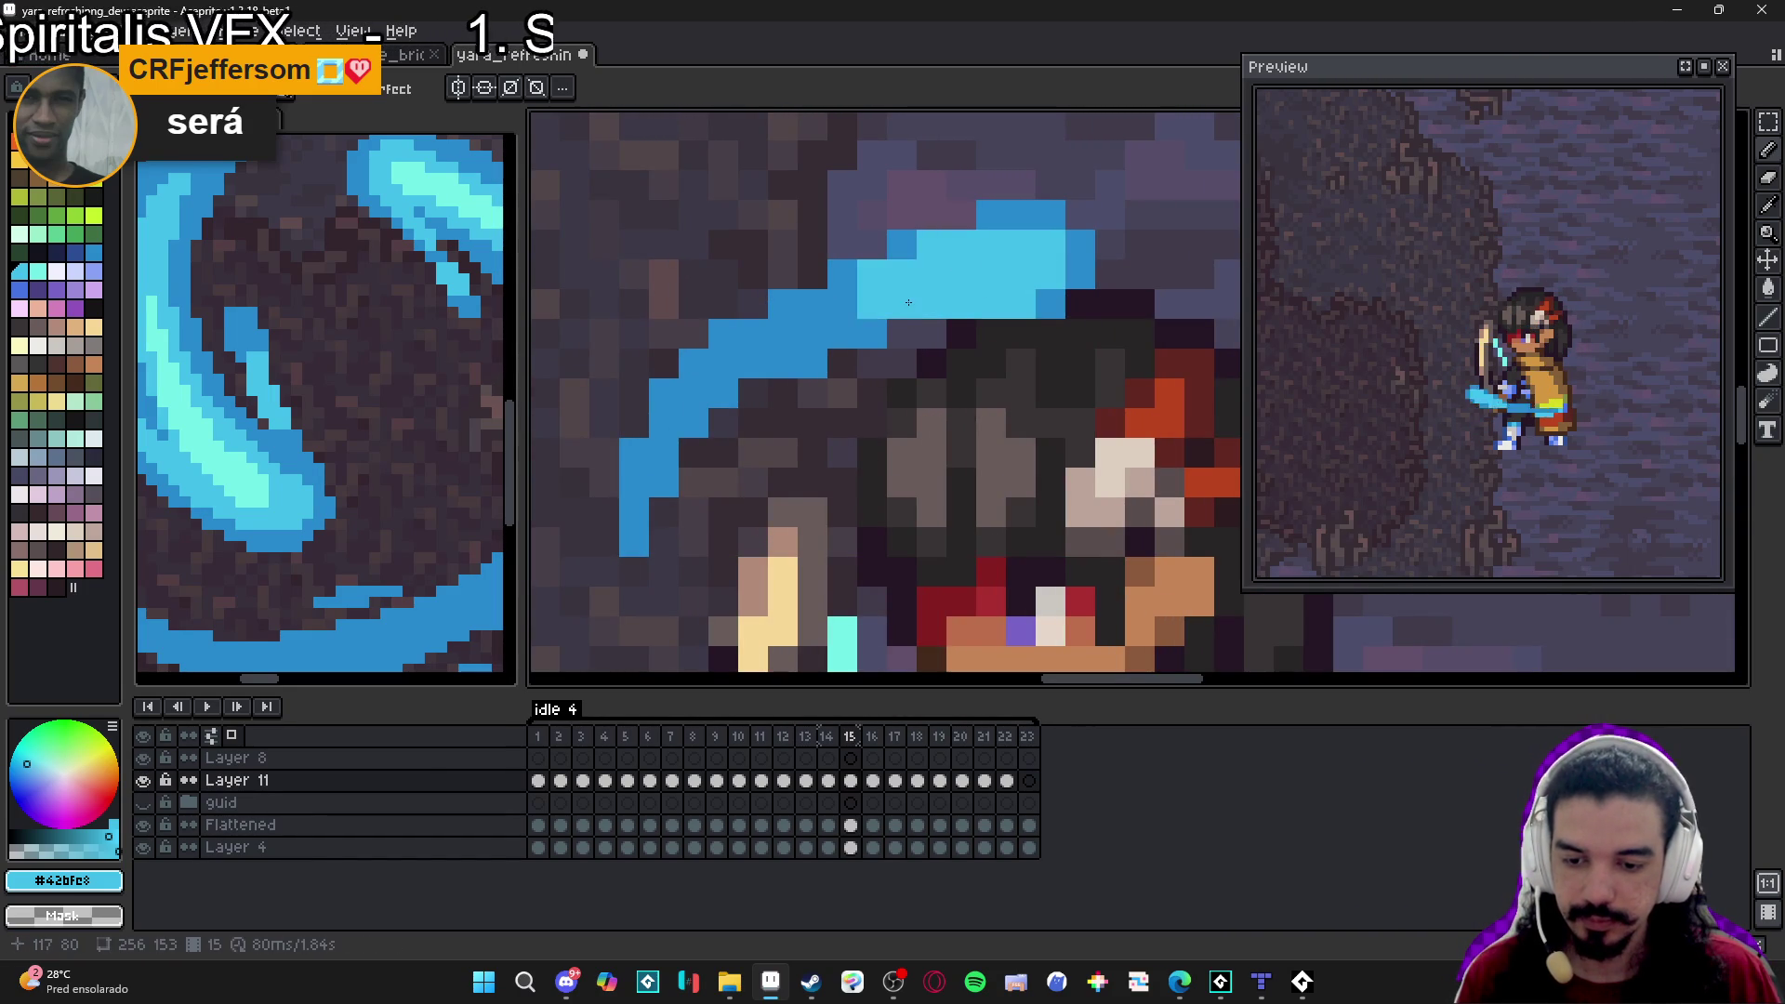
scroll(913, 336, "down", 2)
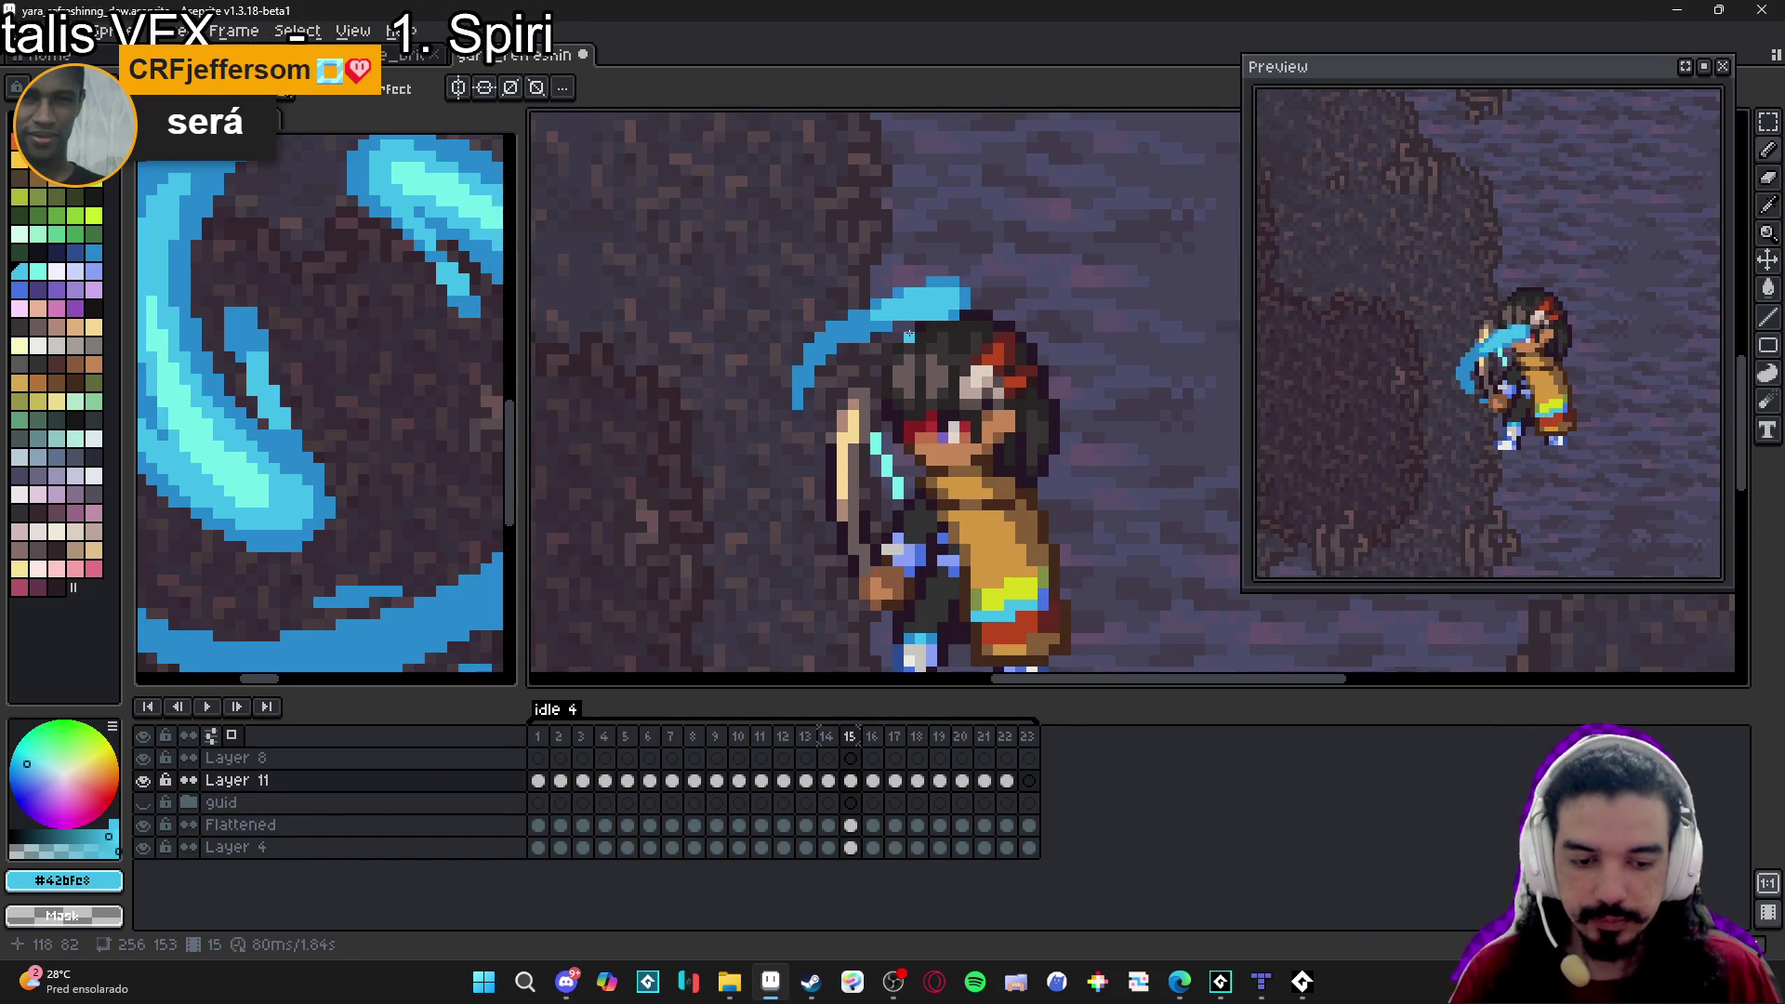
key("Right")
scroll(1024, 353, "up", 2)
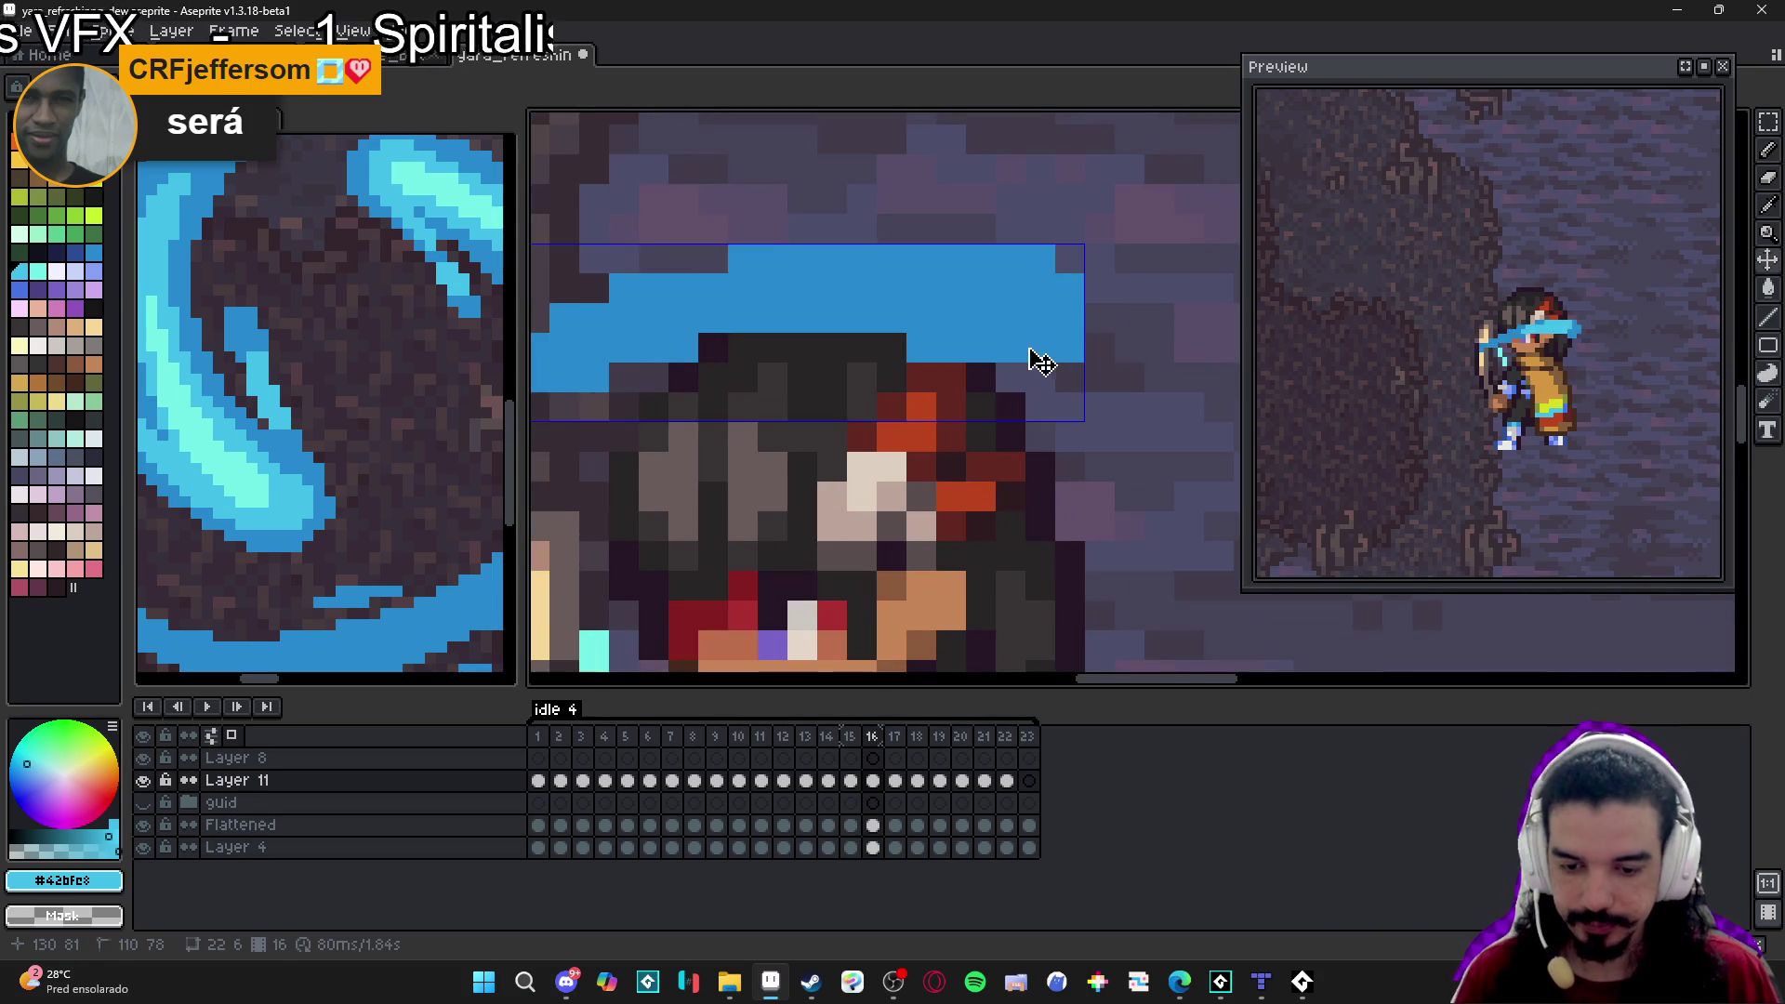
mouse_move(1032, 347)
left_mouse_down()
mouse_move(1004, 293)
mouse_move(948, 326)
mouse_move(939, 293)
mouse_move(918, 322)
mouse_move(967, 258)
mouse_move(1013, 259)
mouse_move(906, 259)
mouse_move(887, 315)
mouse_move(832, 302)
mouse_move(772, 318)
mouse_move(920, 296)
left_mouse_up()
scroll(920, 295, "down", 1)
left_click(929, 292, "alt")
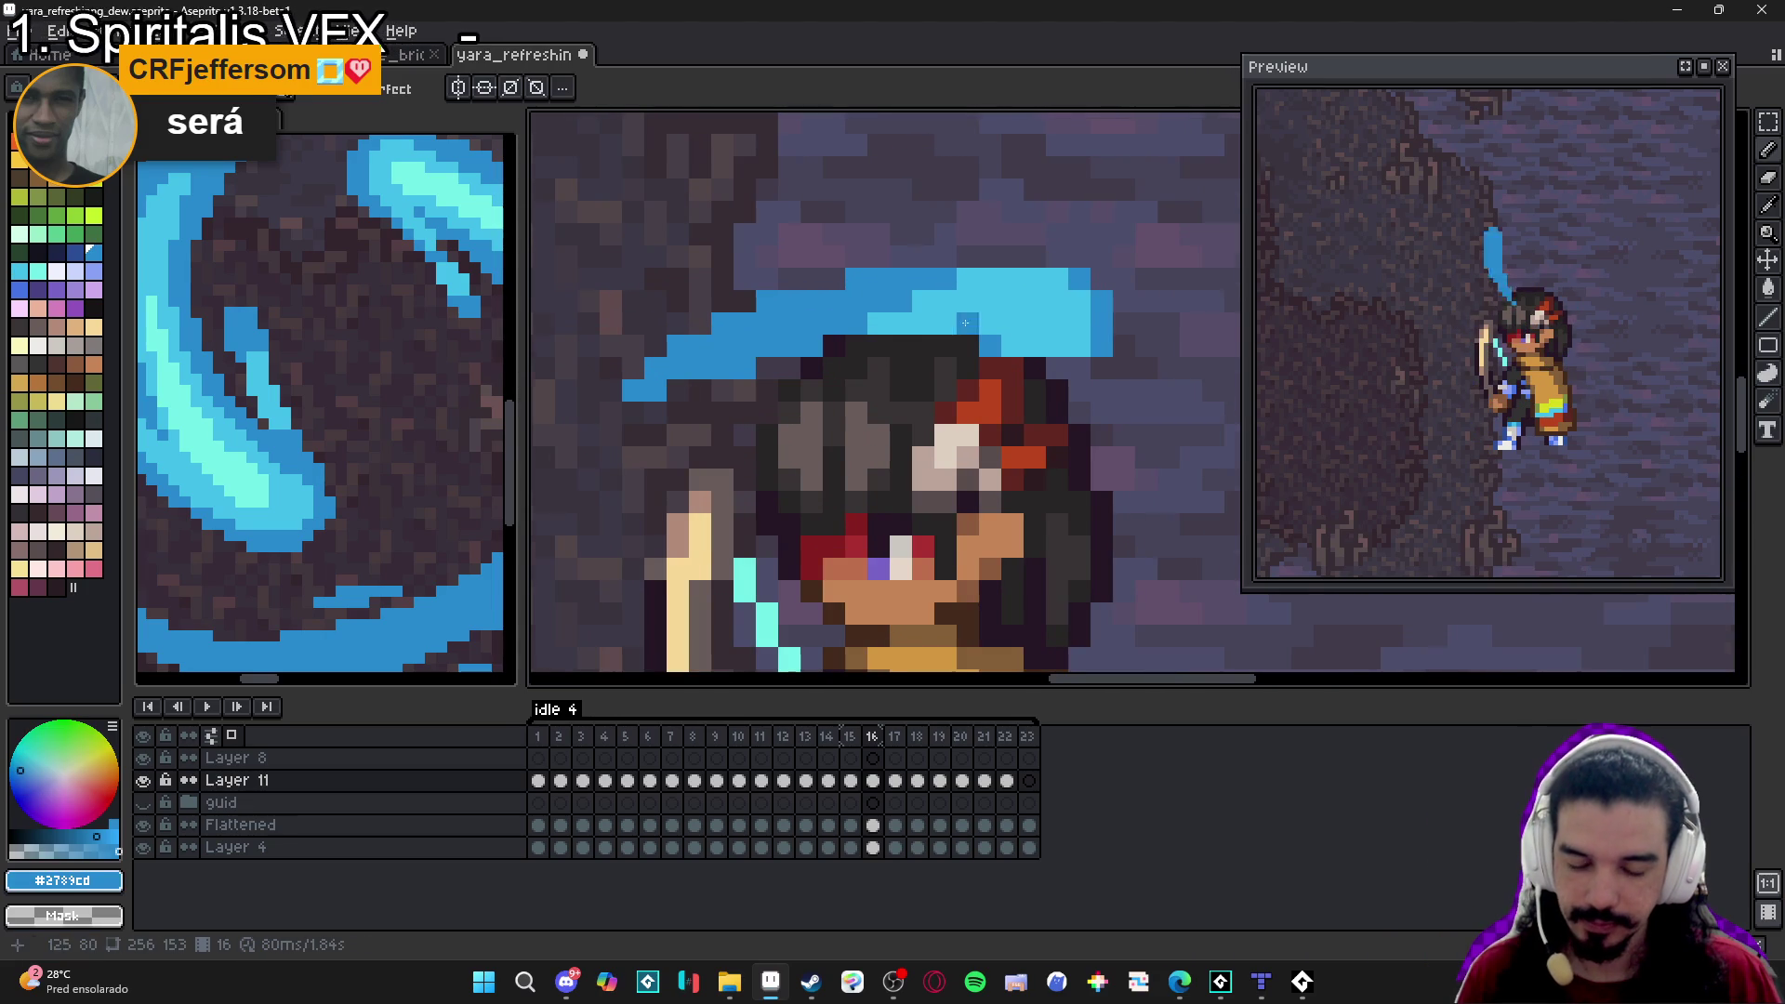
scroll(953, 299, "down", 3)
On frame 17, add light-blue highlights along the water arc and over the hat.
key("period")
scroll(988, 366, "up", 3)
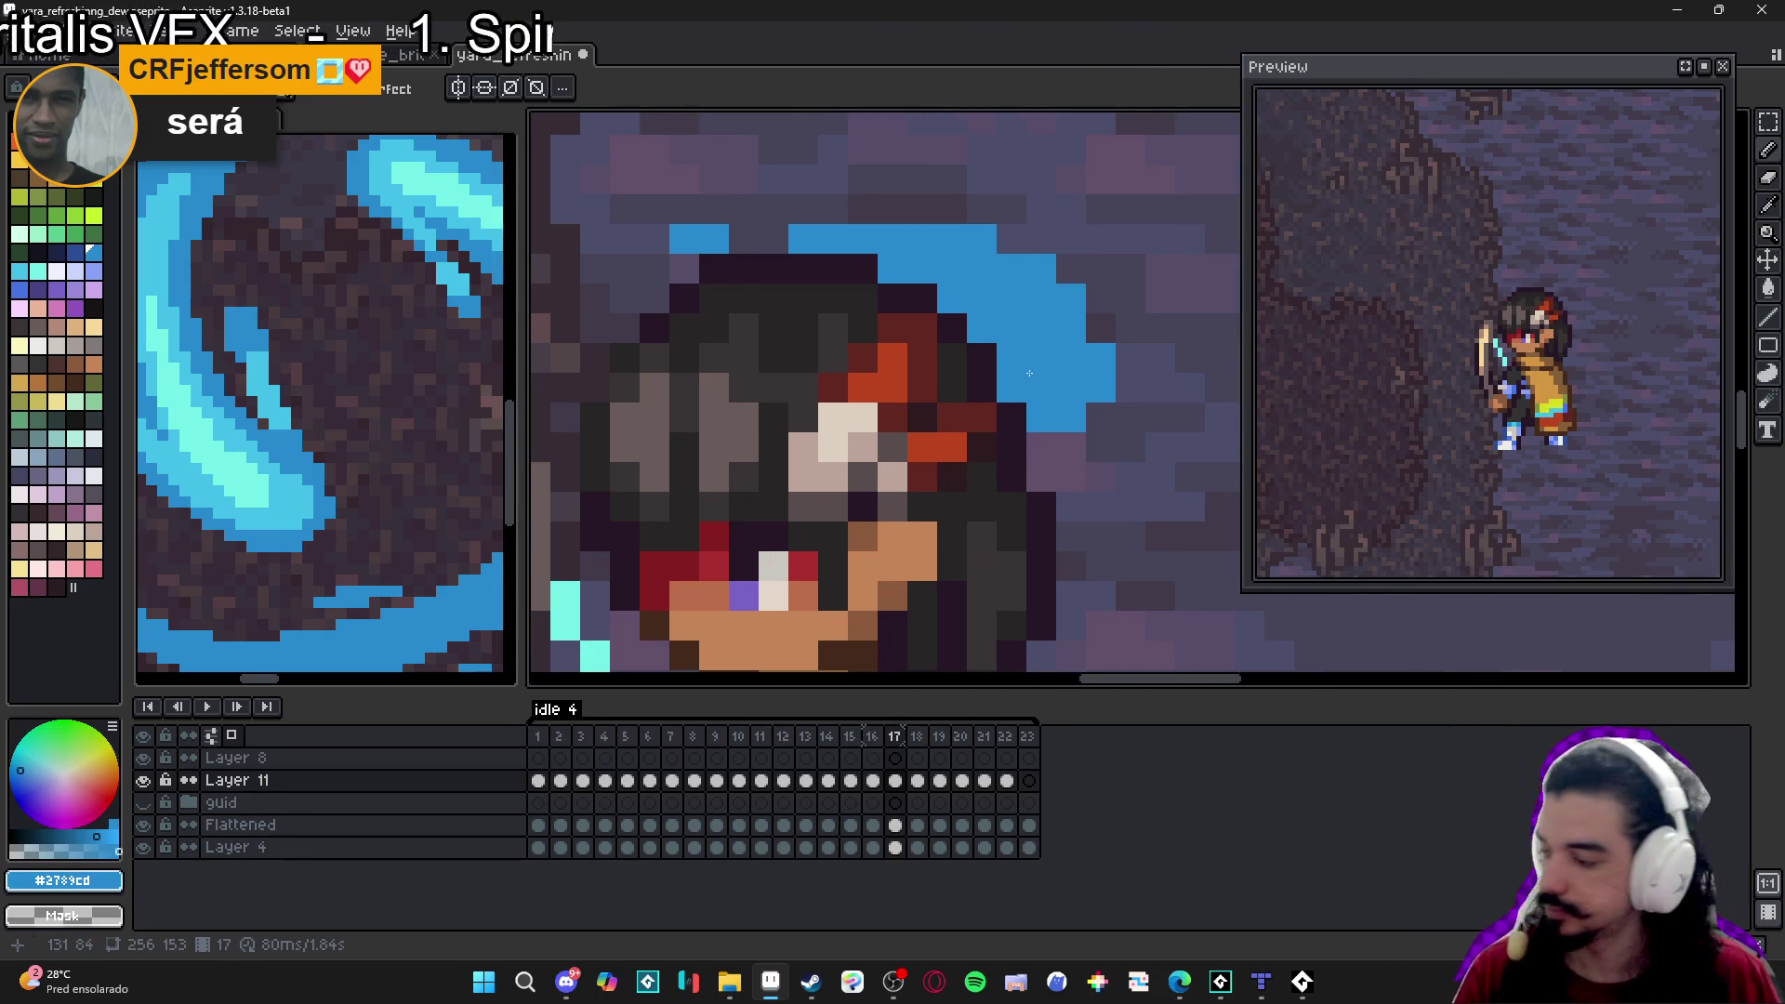
key("bracketright")
left_click(978, 277)
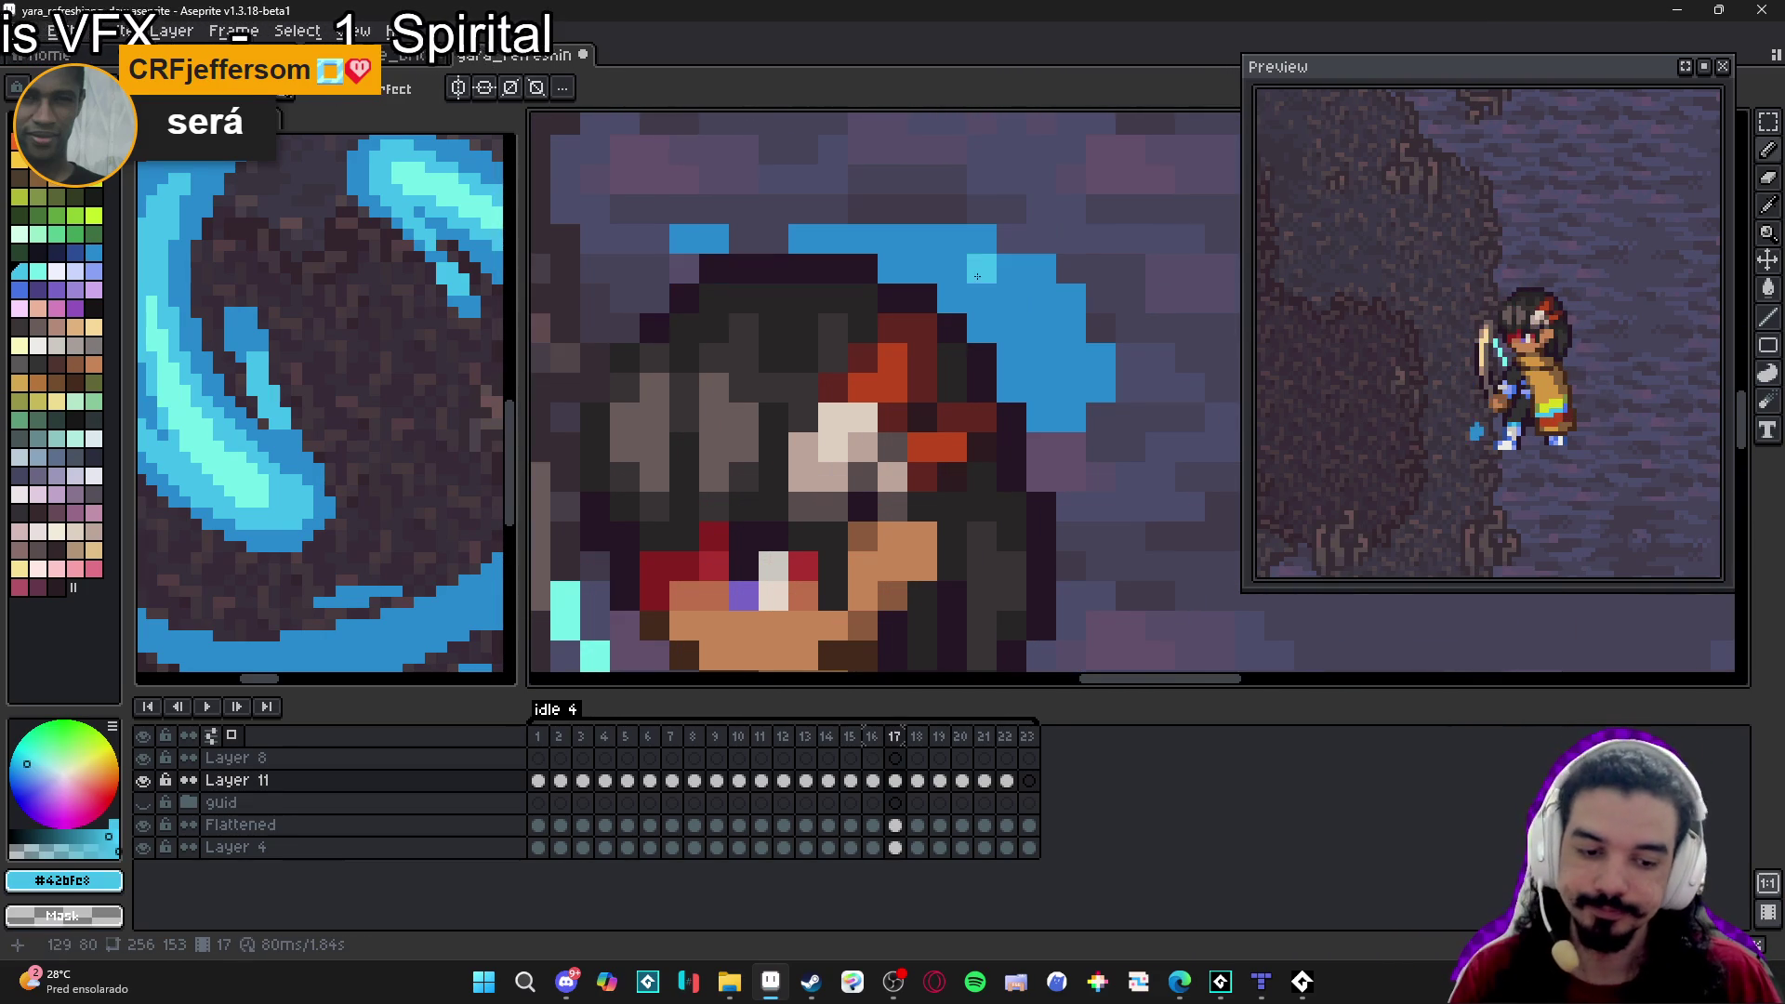
scroll(978, 277, "up", 1)
mouse_move(1080, 415)
left_mouse_down()
mouse_move(1069, 316)
mouse_move(1048, 354)
mouse_move(1015, 272)
mouse_move(1079, 317)
mouse_move(1006, 281)
left_mouse_up()
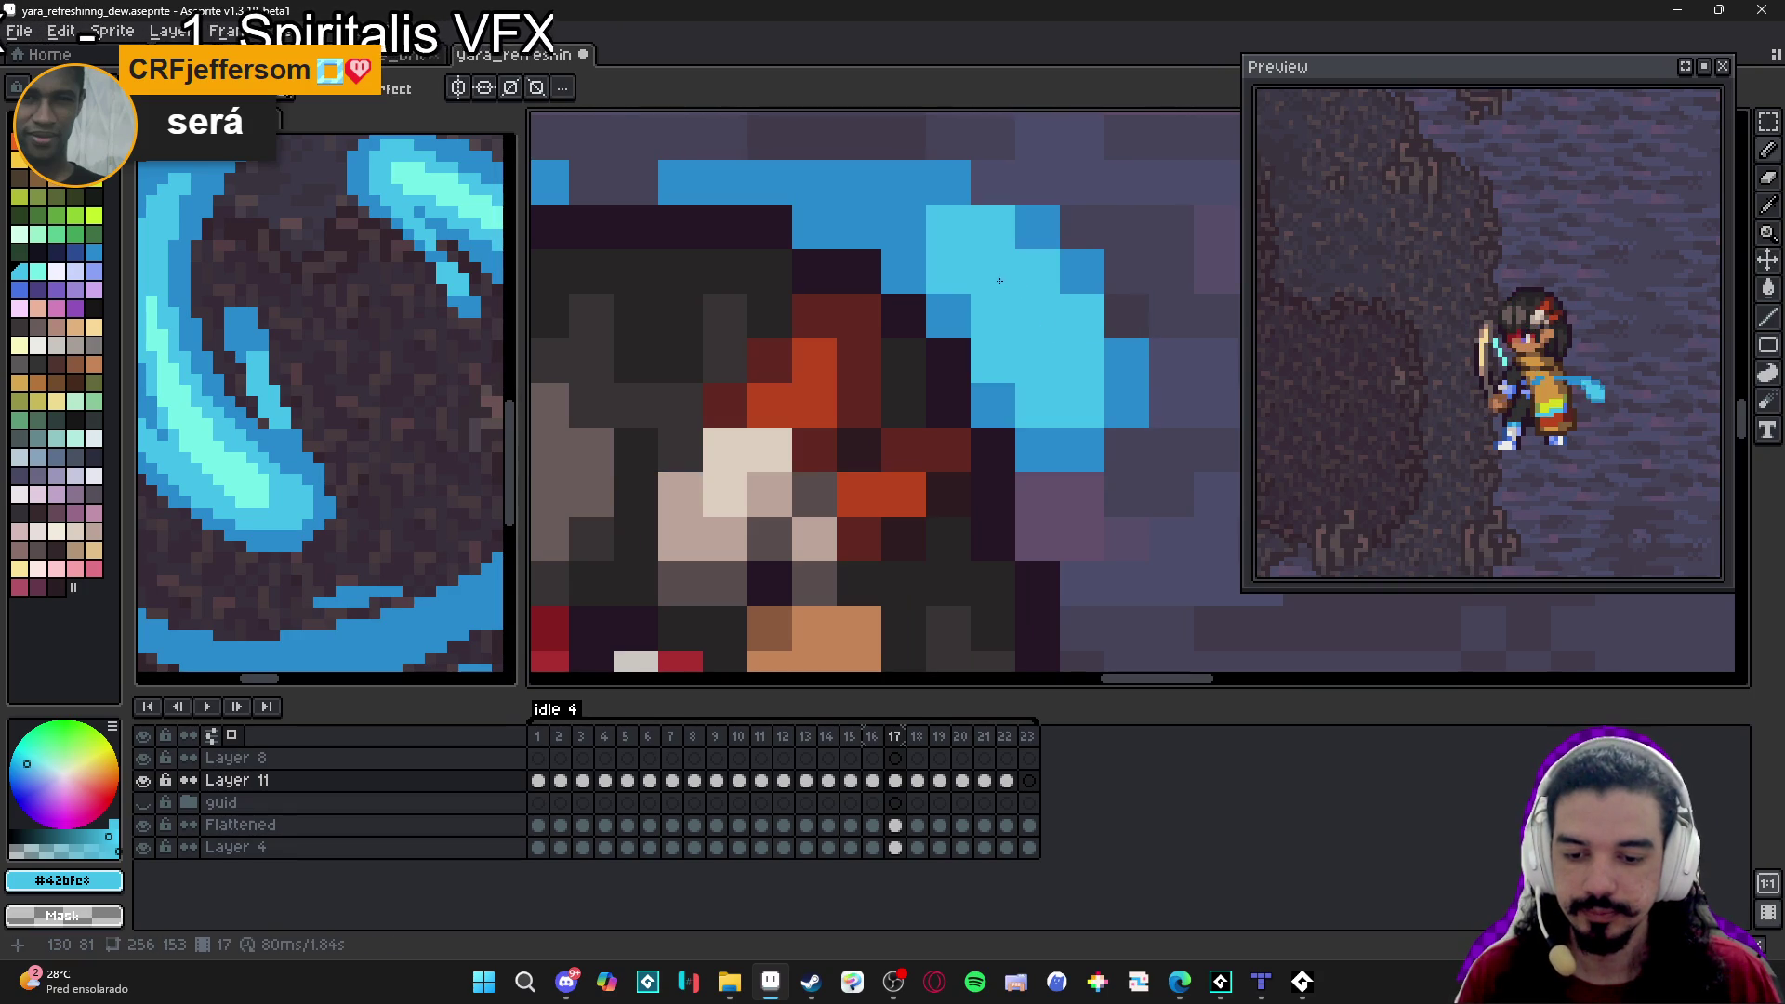
scroll(994, 291, "down", 1)
Paste and drop a selection on frame 18, then add light-blue highlight pixels on the water band.
key("period")
scroll(786, 427, "up", 2)
key("ctrl+v")
key("Return")
key("b")
mouse_move(786, 427)
left_mouse_down()
mouse_move(744, 372)
mouse_move(679, 381)
mouse_move(814, 381)
mouse_move(812, 426)
left_mouse_up()
key("ctrl+z")
left_click(850, 418)
left_click(859, 359)
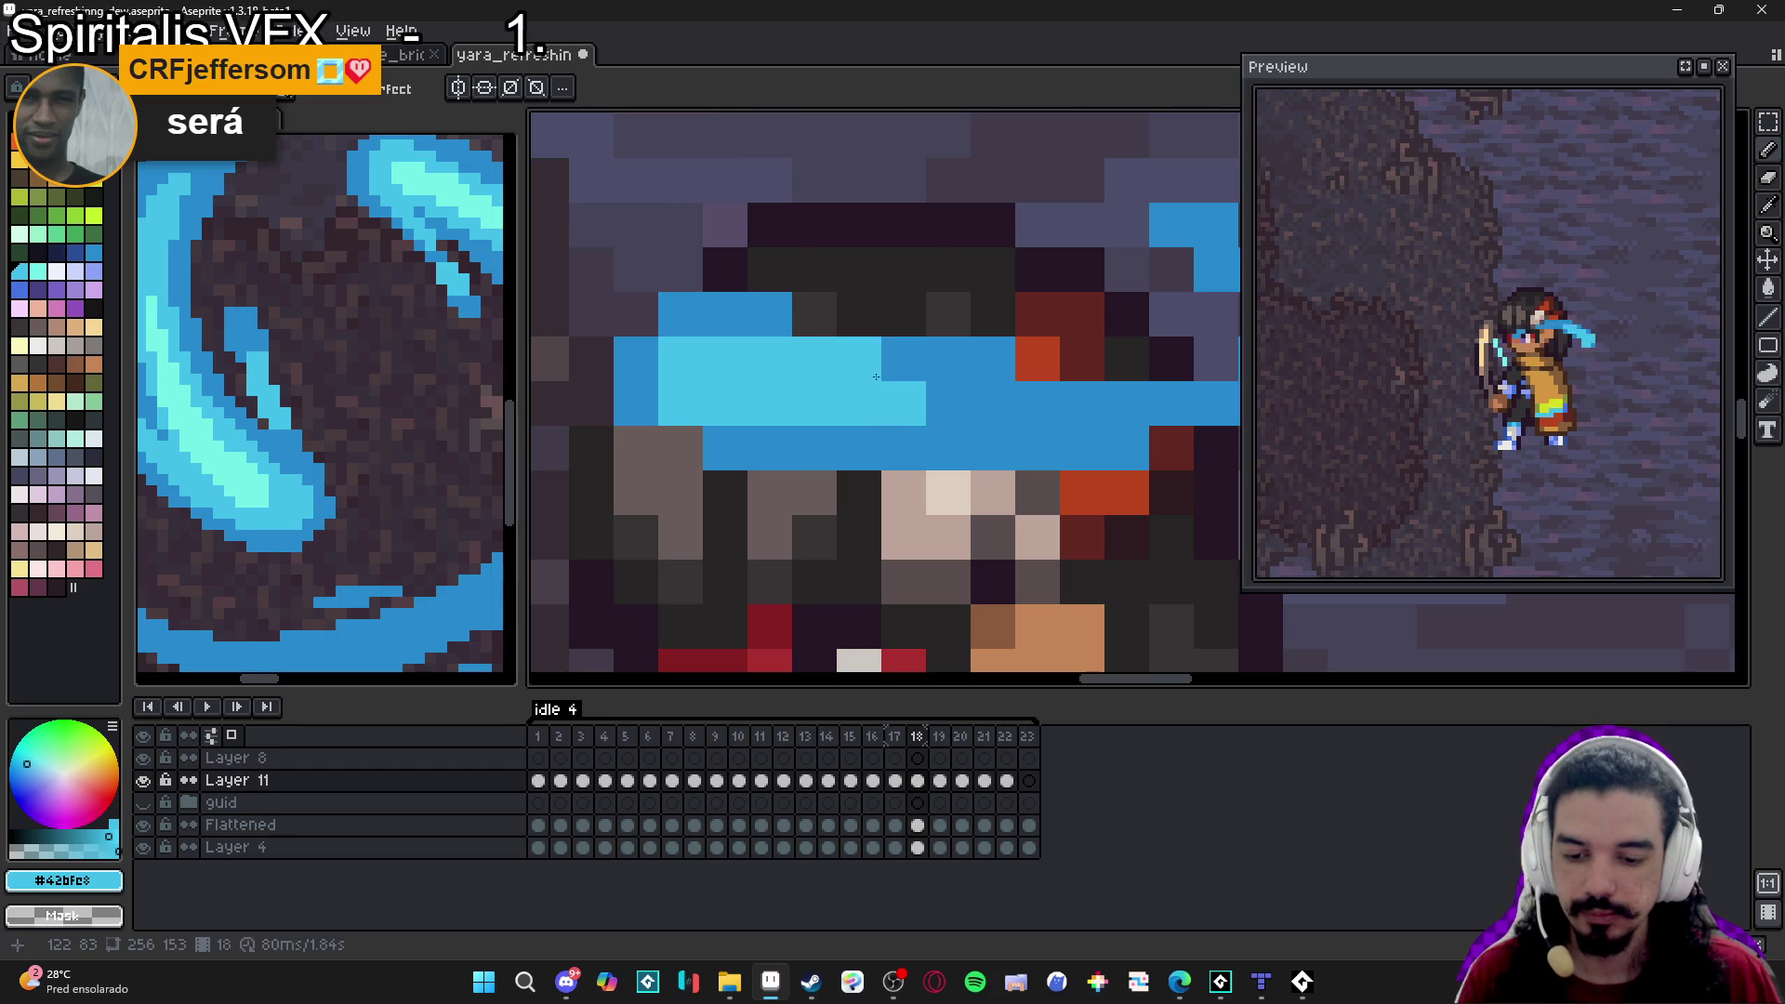
scroll(856, 356, "down", 5)
Highlight the water tip on frame 19 and extend light-blue pixels down the streak.
key("period")
scroll(856, 354, "up", 5)
left_click_drag(790, 327, 789, 268)
left_click(789, 238)
left_click(744, 282)
left_click(754, 326)
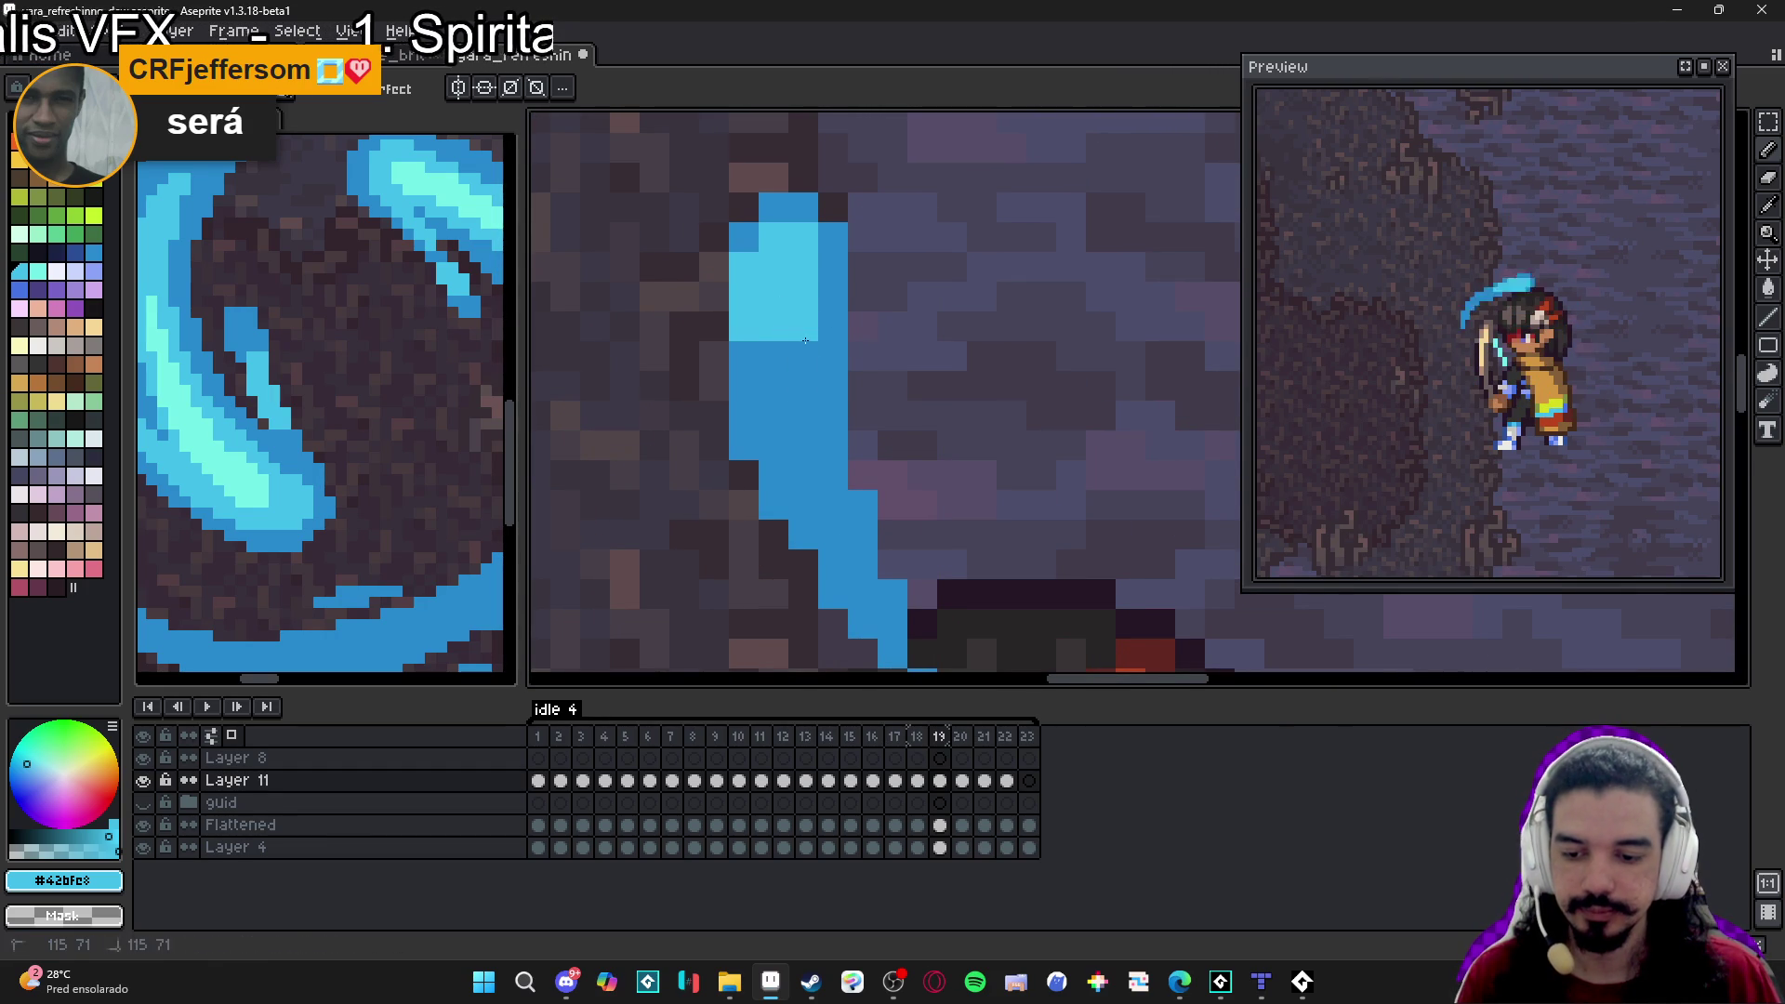
left_click(789, 356)
left_click(802, 385)
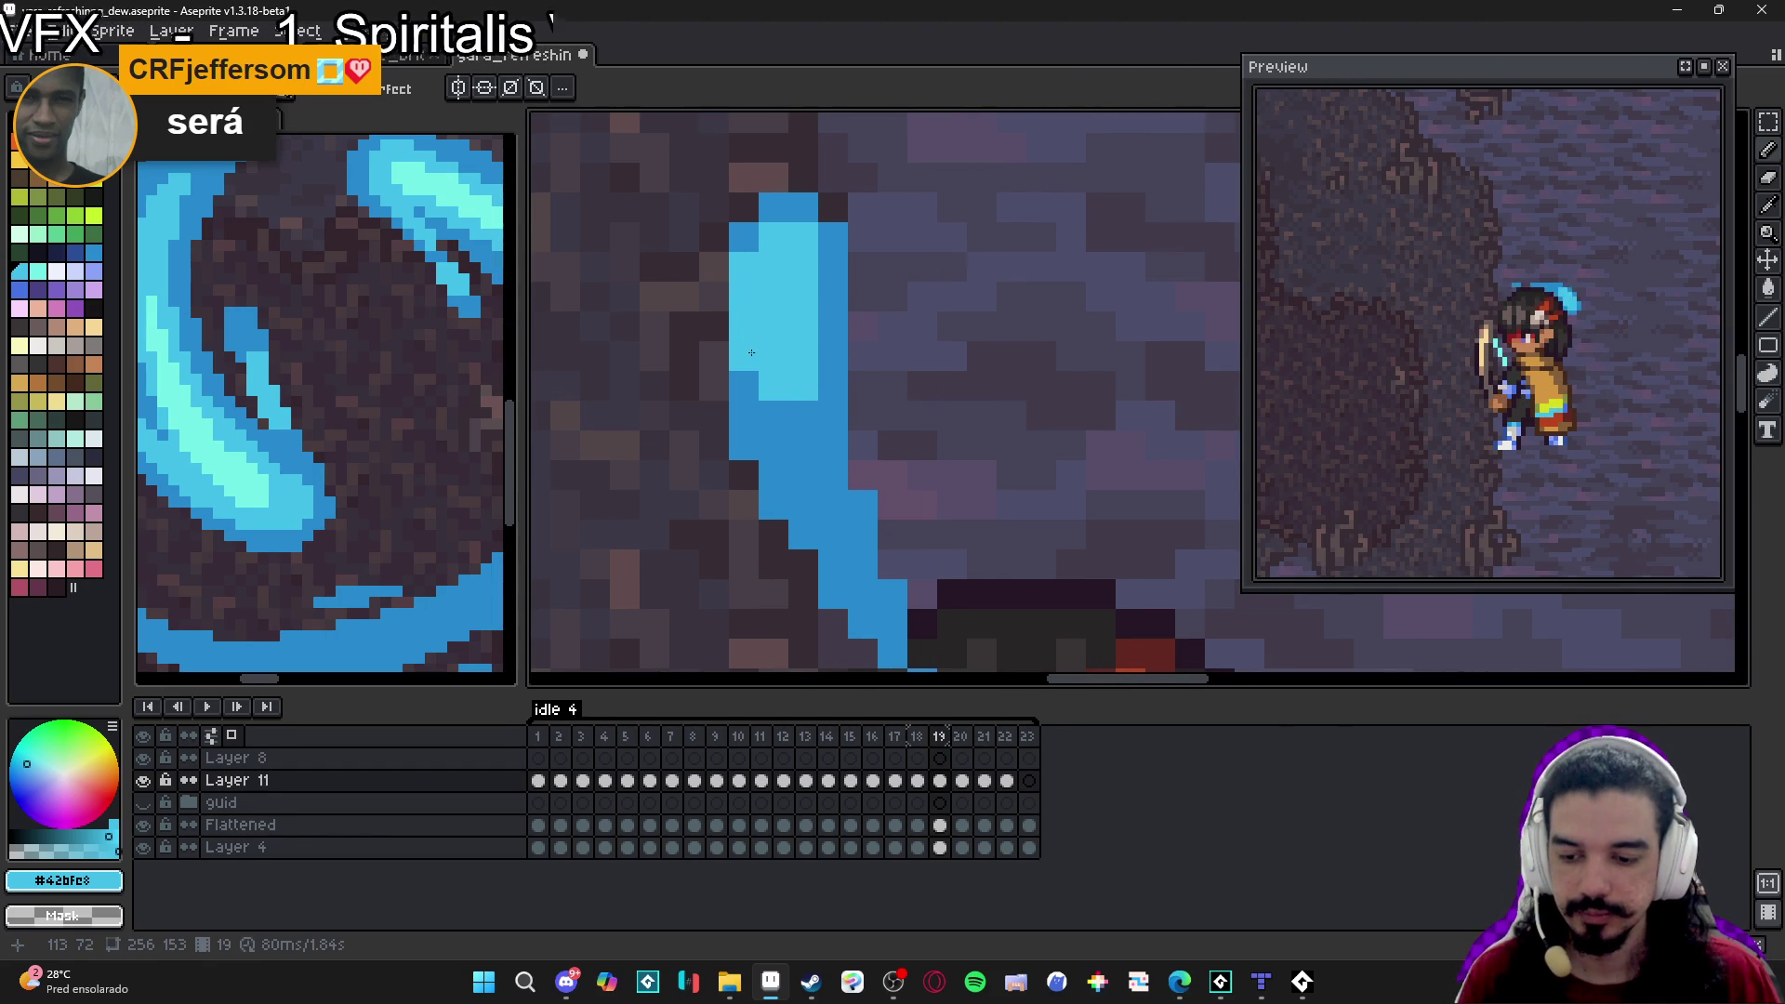
left_click(792, 413)
scroll(792, 414, "down", 3)
Add a light-cyan block at the top of the frame 20 streak and advance to frame 21.
key("period")
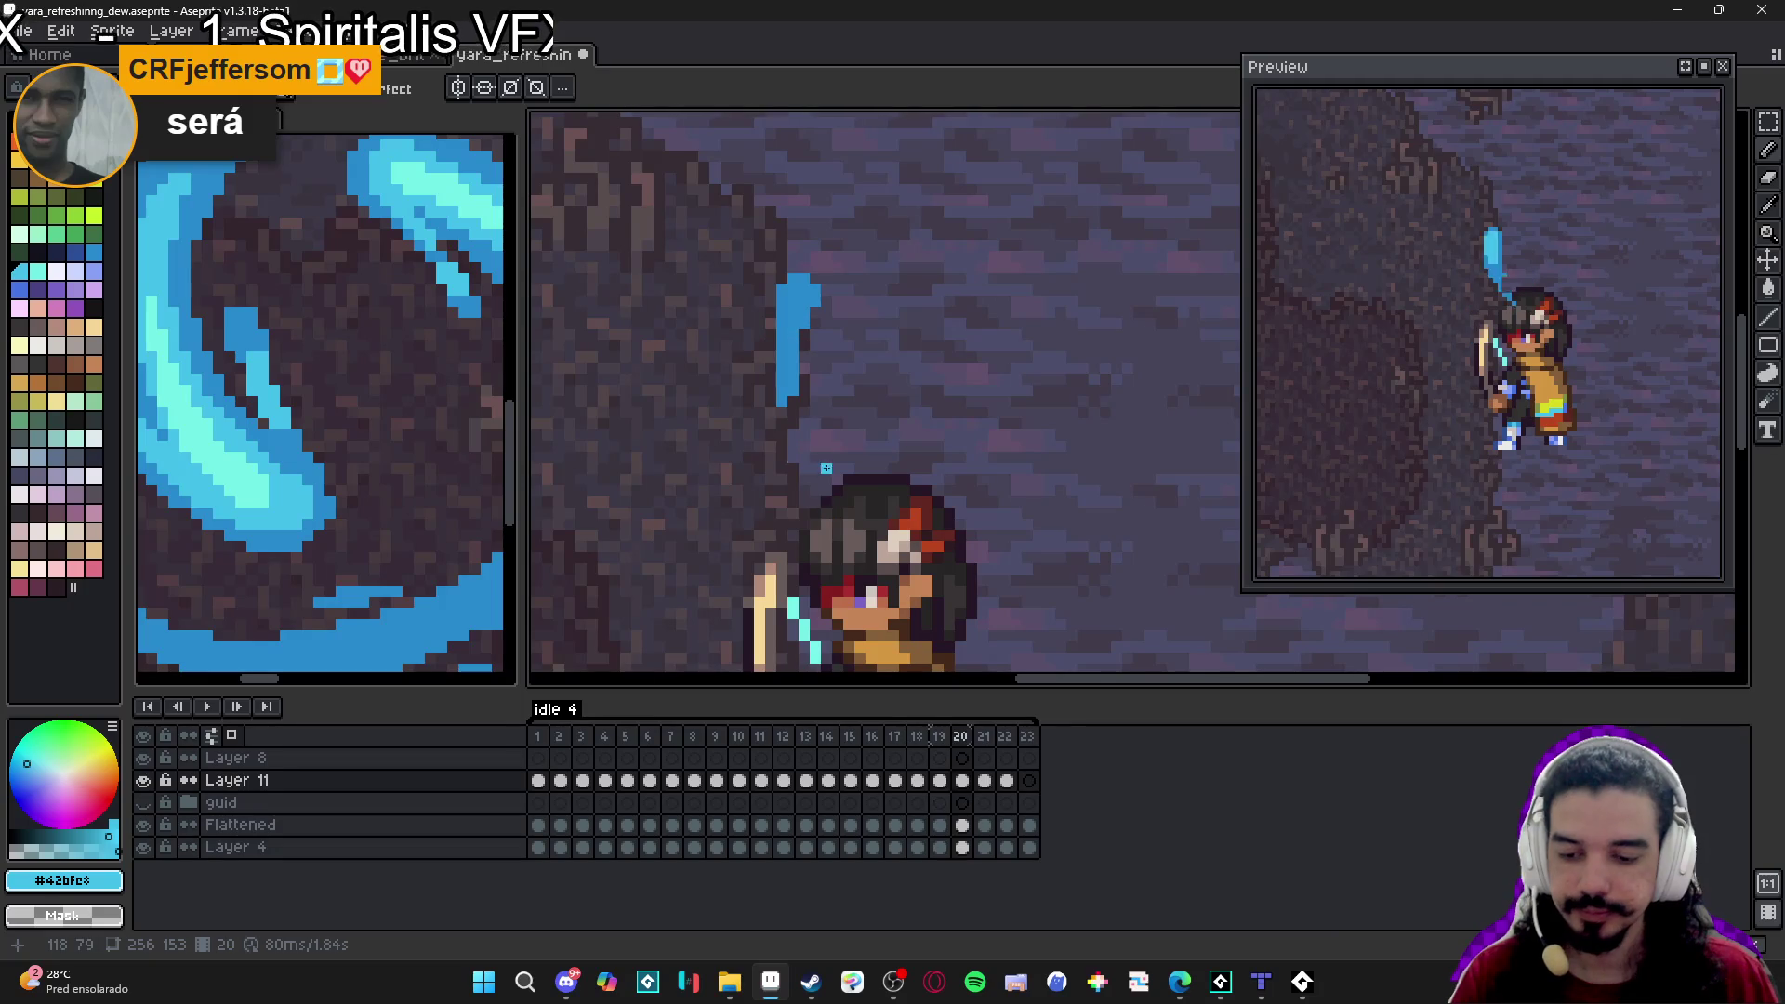
scroll(814, 384, "up", 2)
left_click(834, 318)
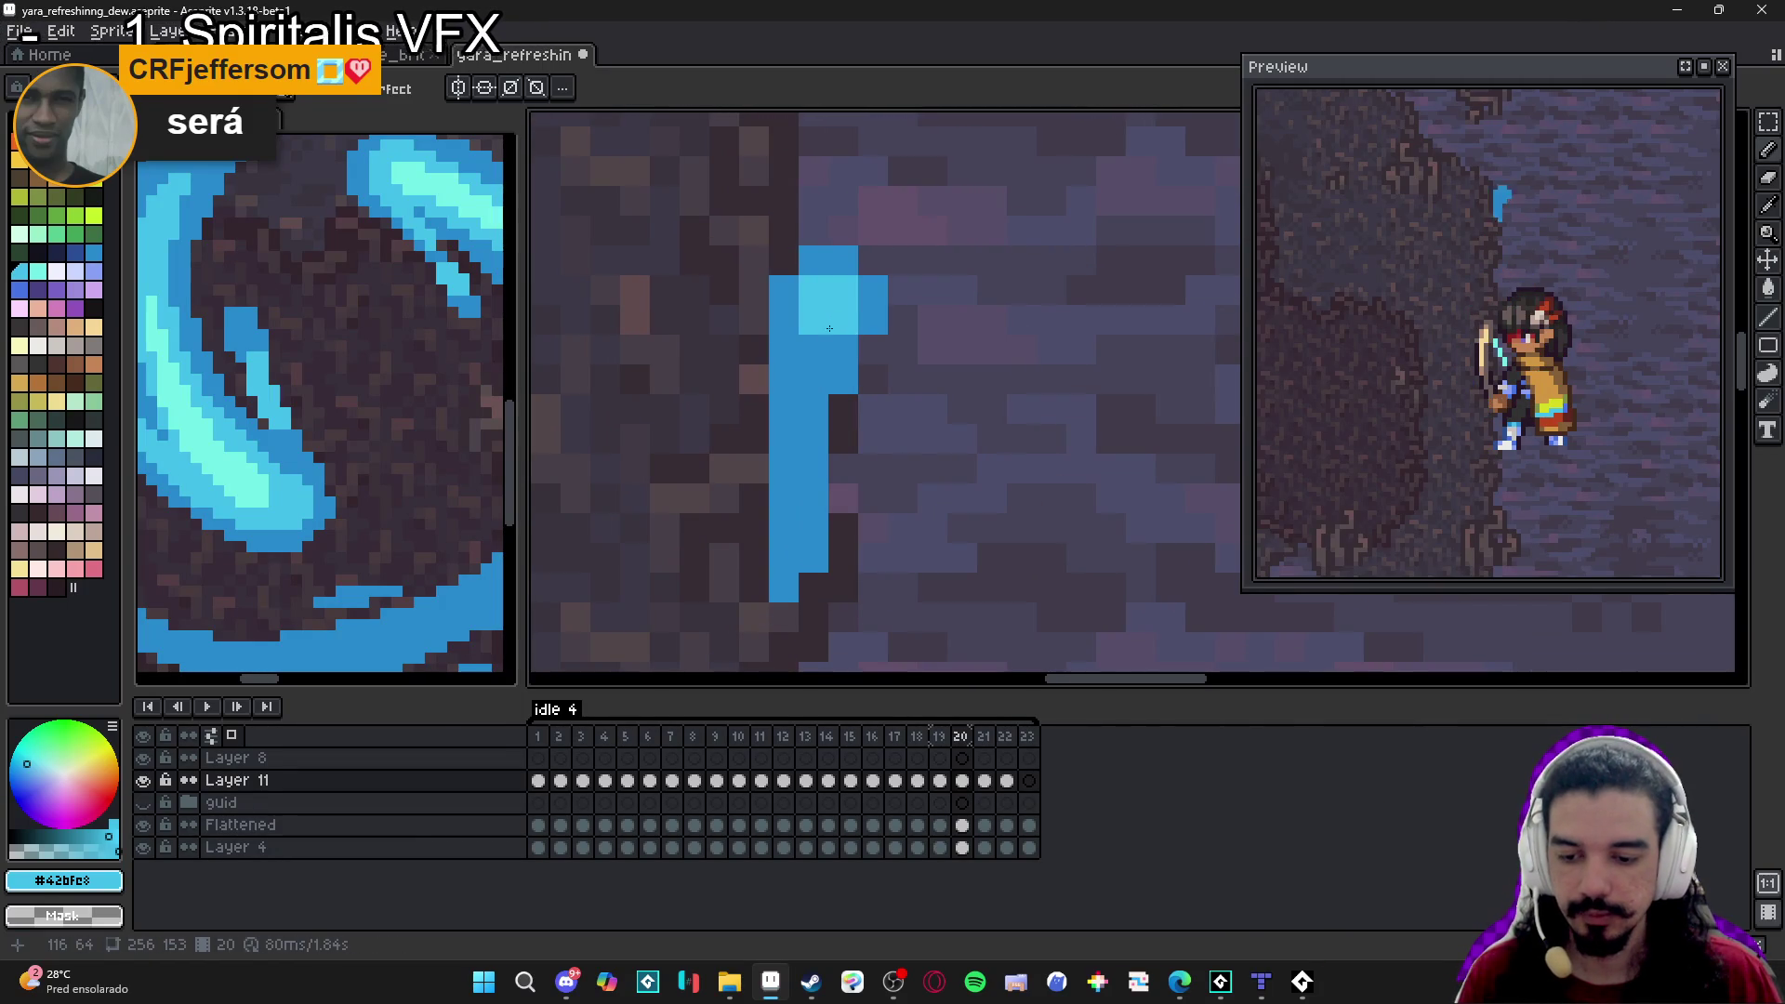
scroll(885, 513, "down", 2)
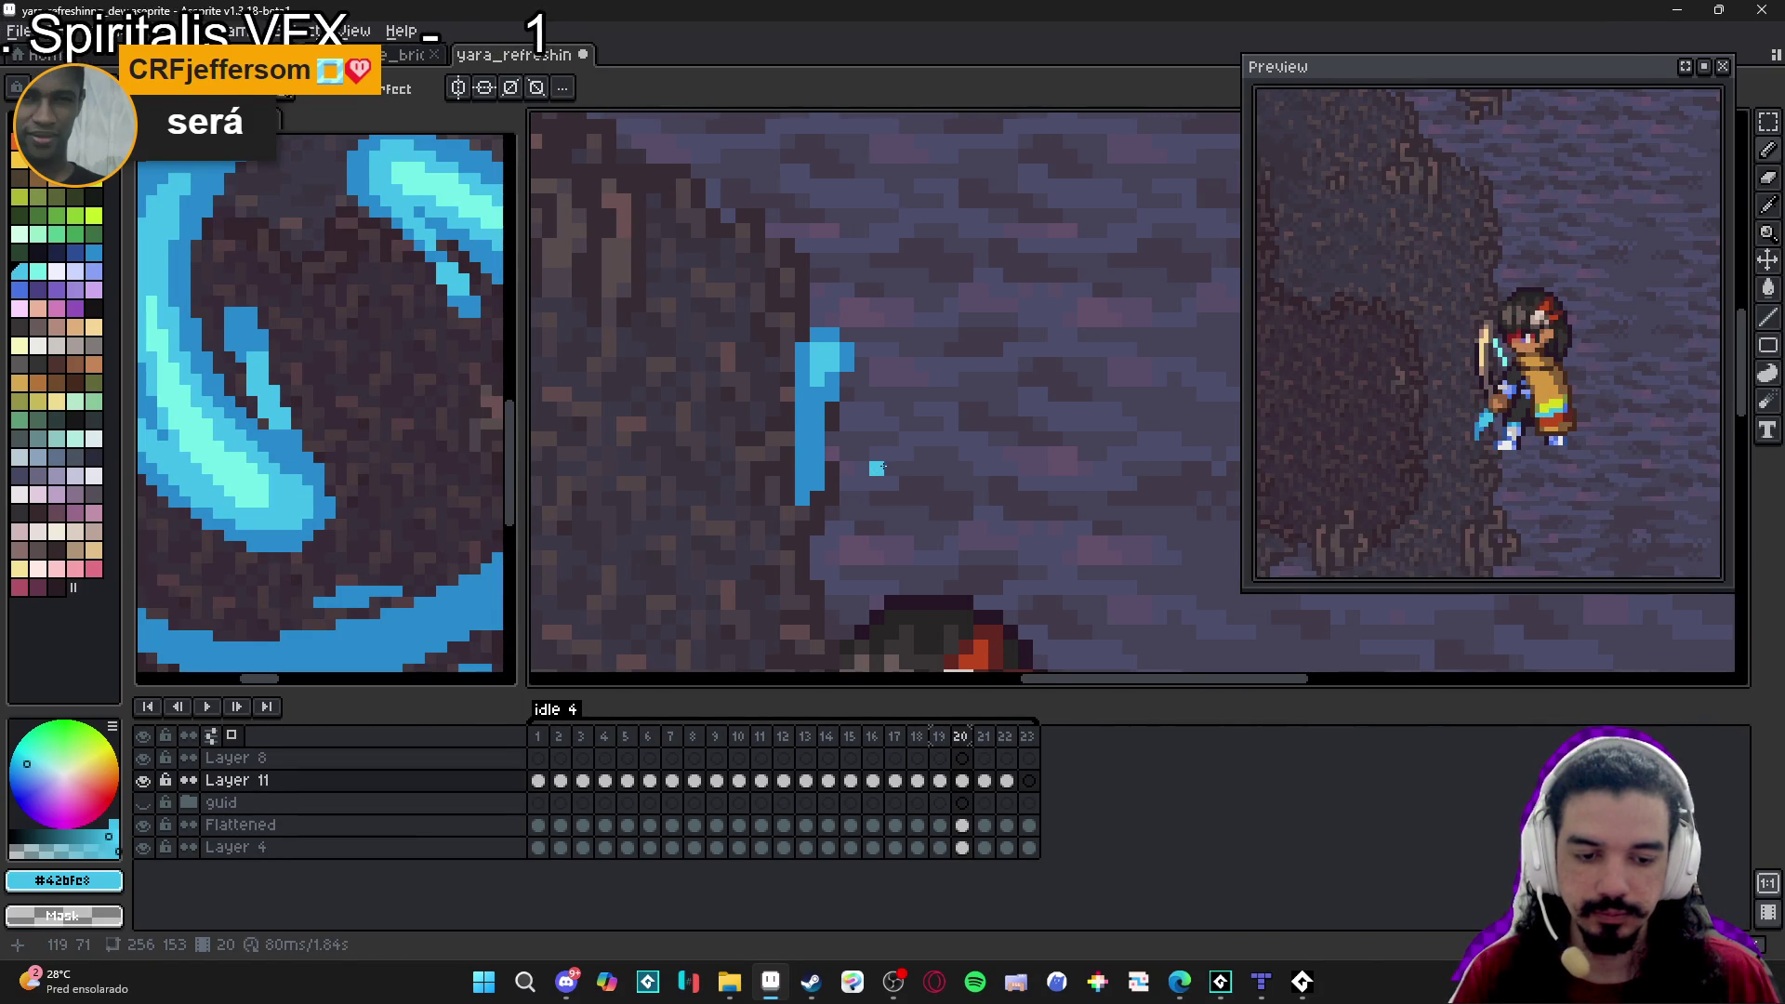
key("period")
scroll(864, 418, "down", 2)
scroll(846, 330, "up", 3)
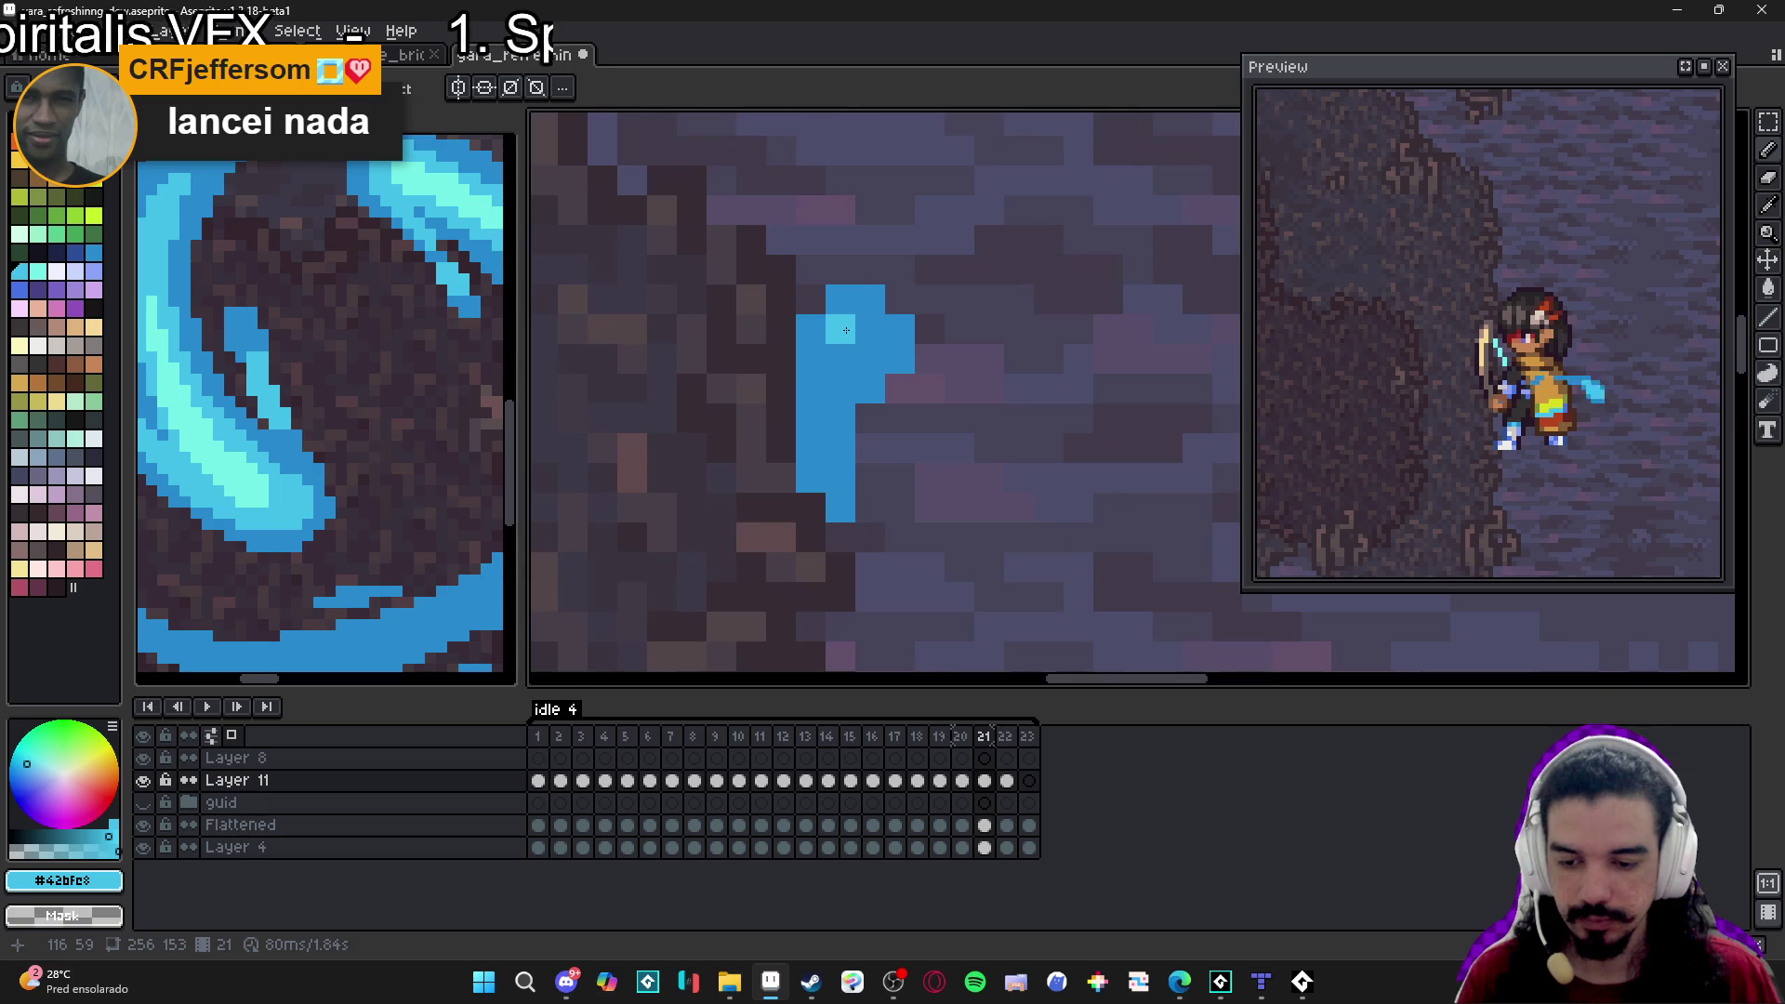
scroll(897, 461, "down", 3)
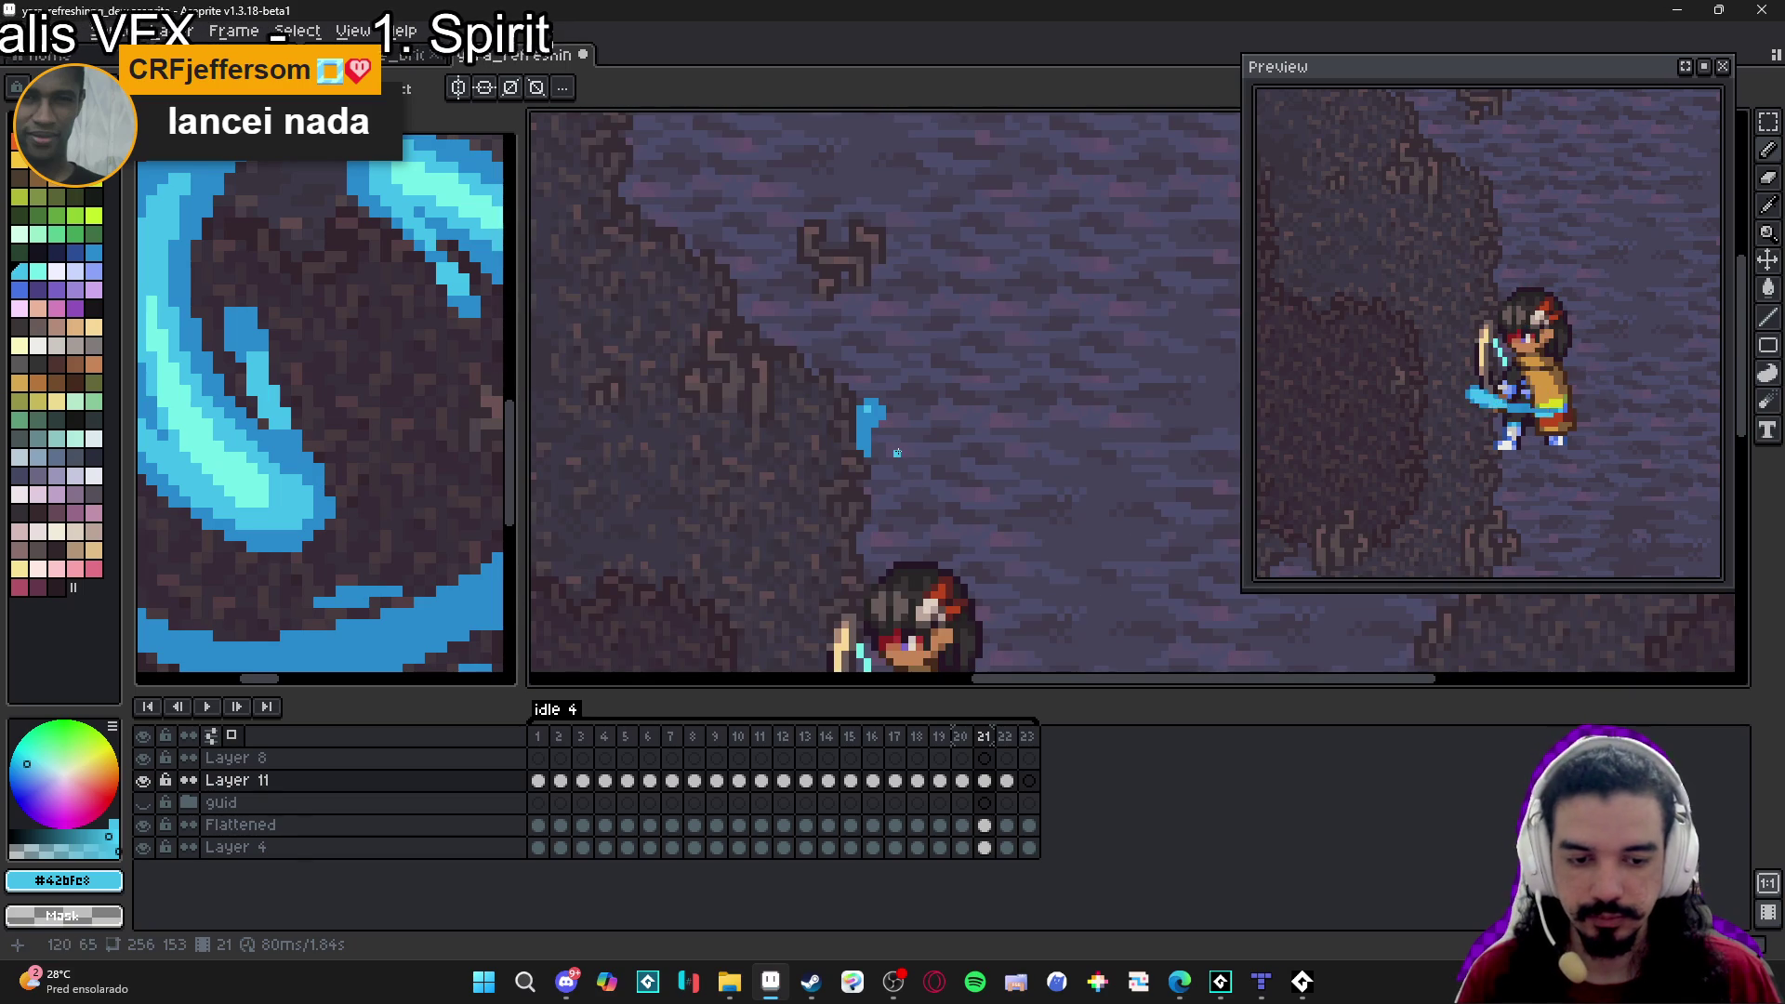
scroll(913, 453, "down", 3)
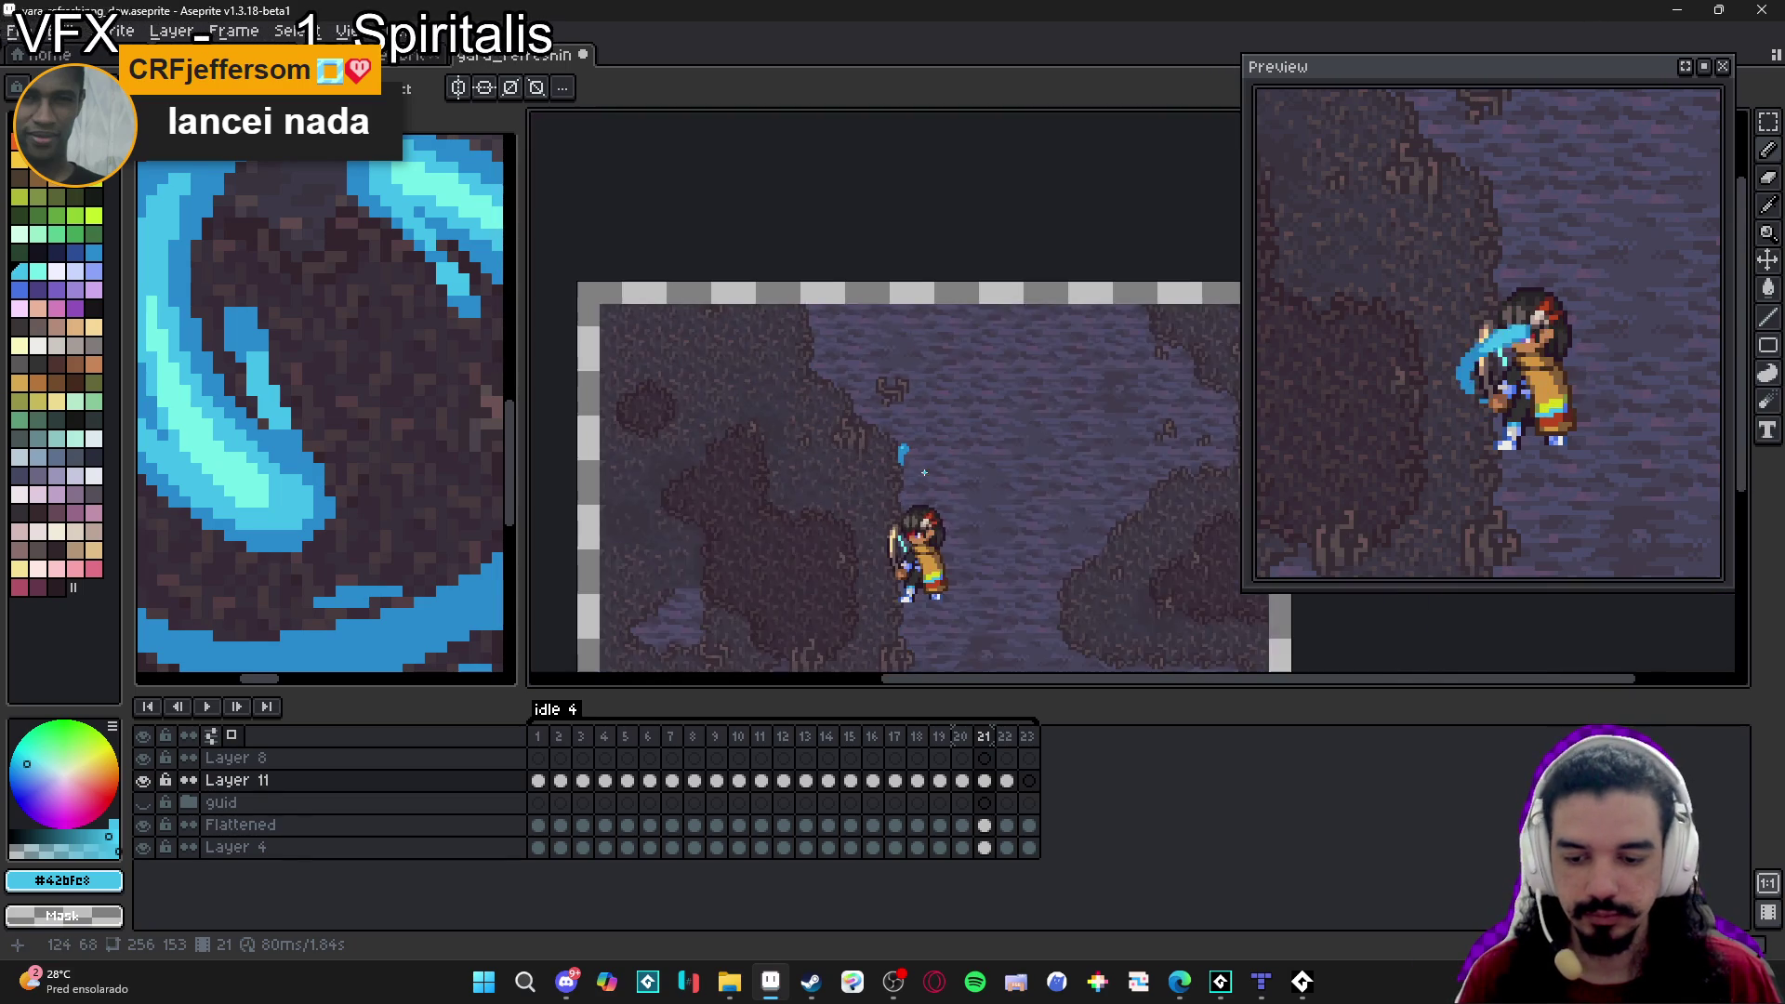
scroll(916, 371, "up", 6)
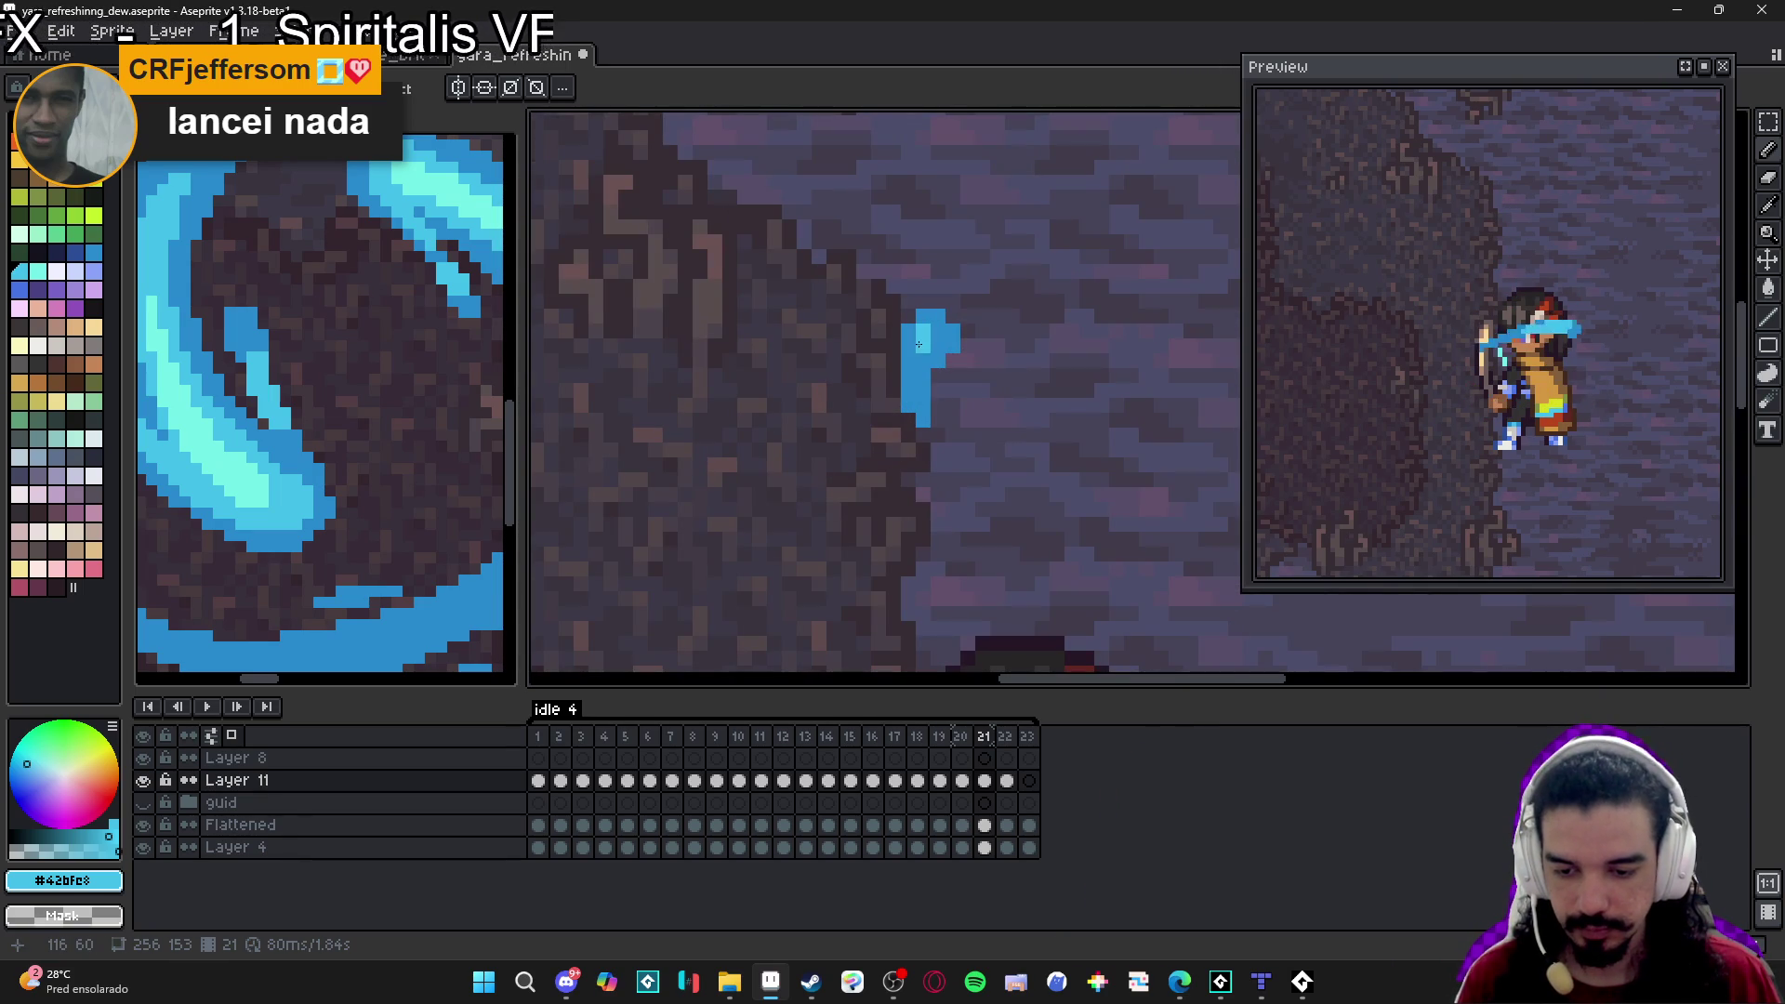
scroll(990, 458, "down", 2)
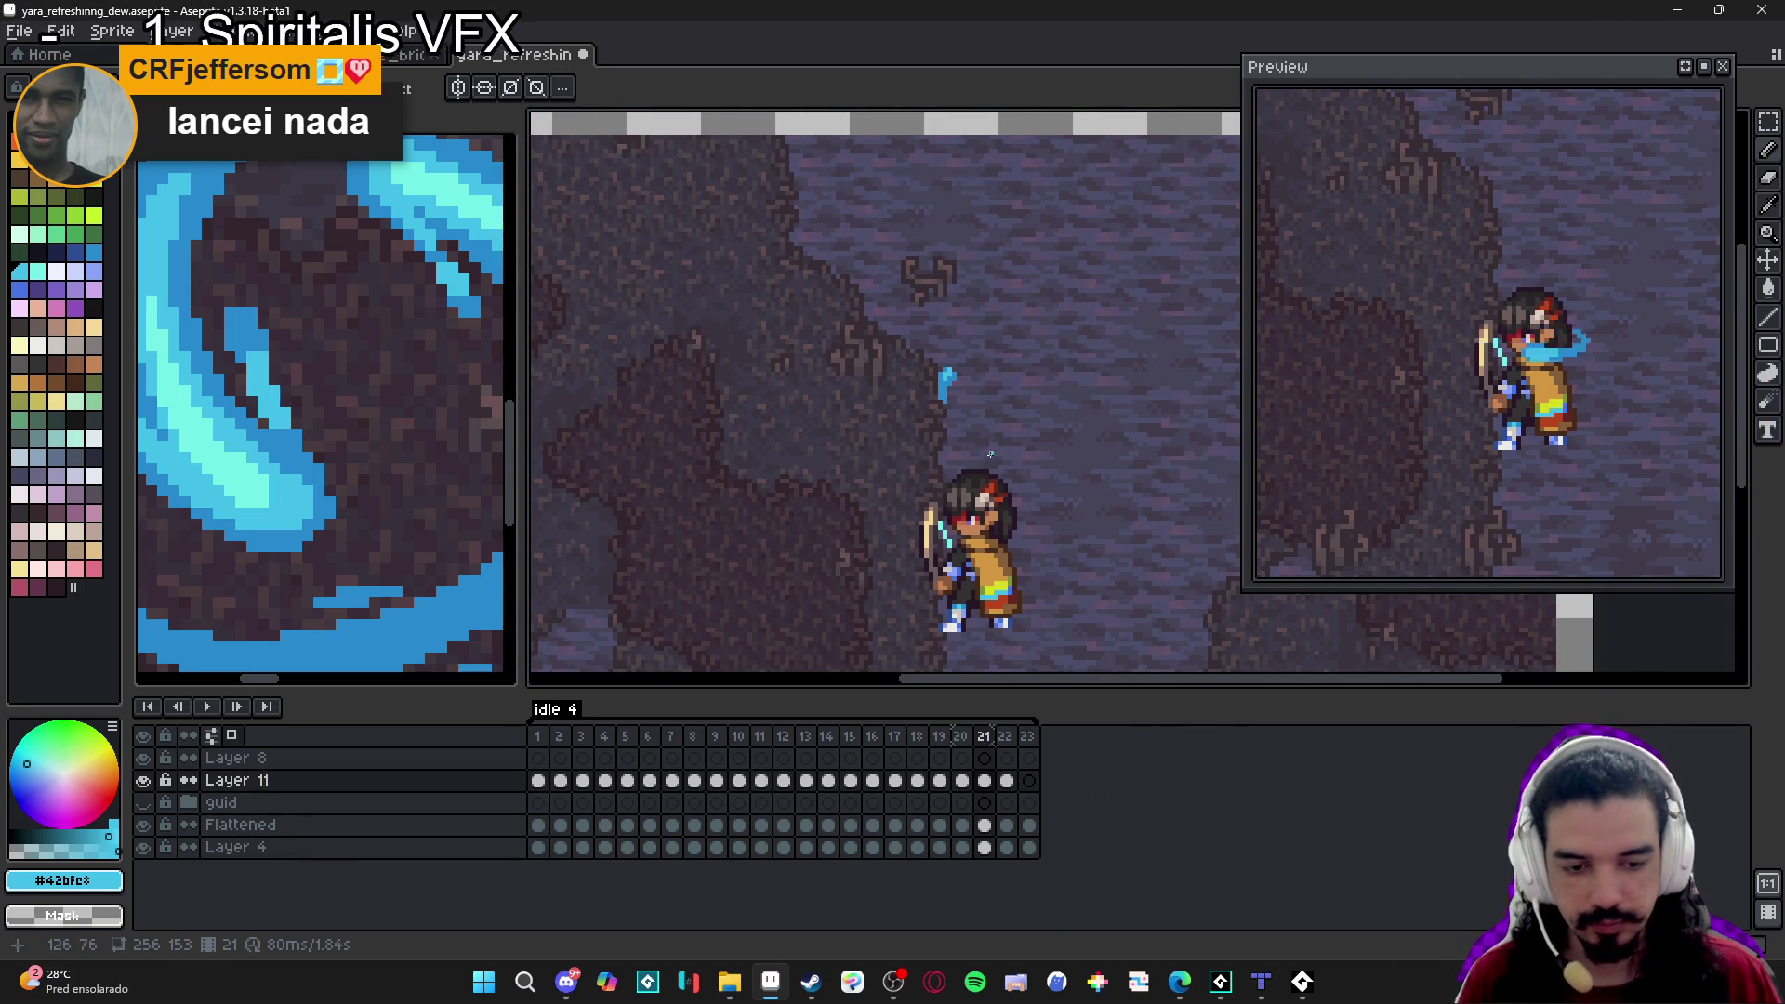
scroll(982, 480, "down", 3)
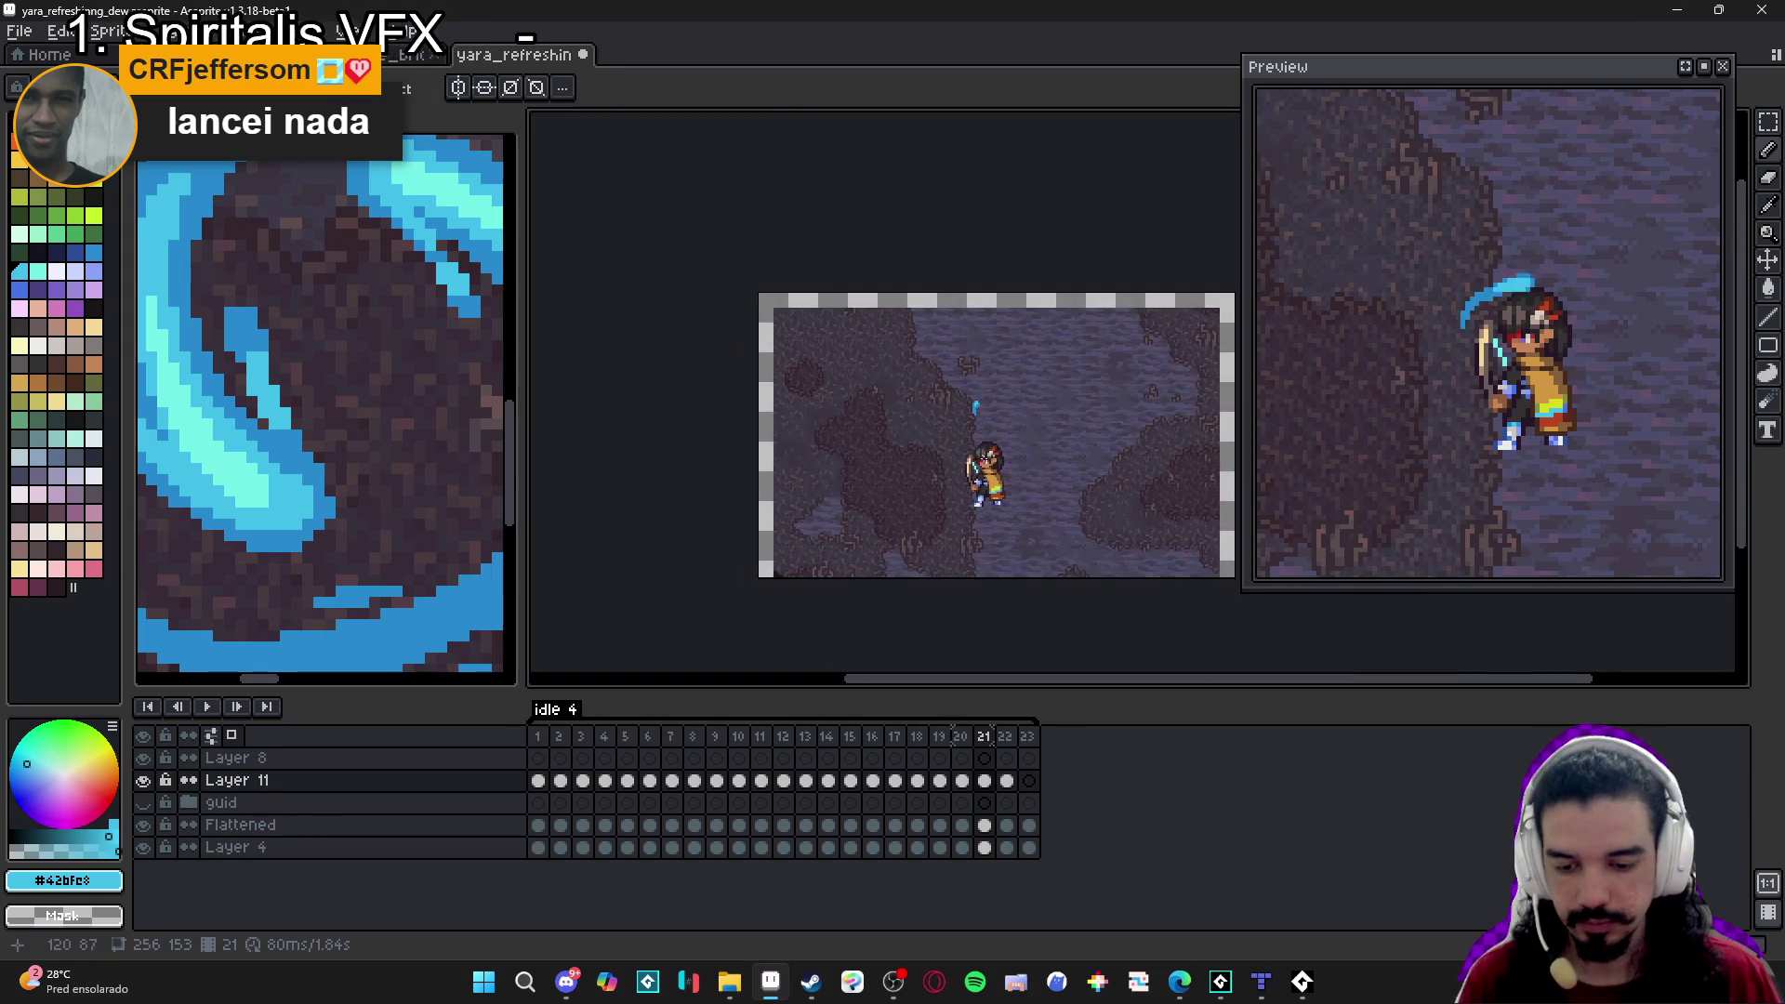
Review frames 1 to 4 of the swirl, then flip to yara_aqua_sphere and back.
scroll(986, 437, "up", 3)
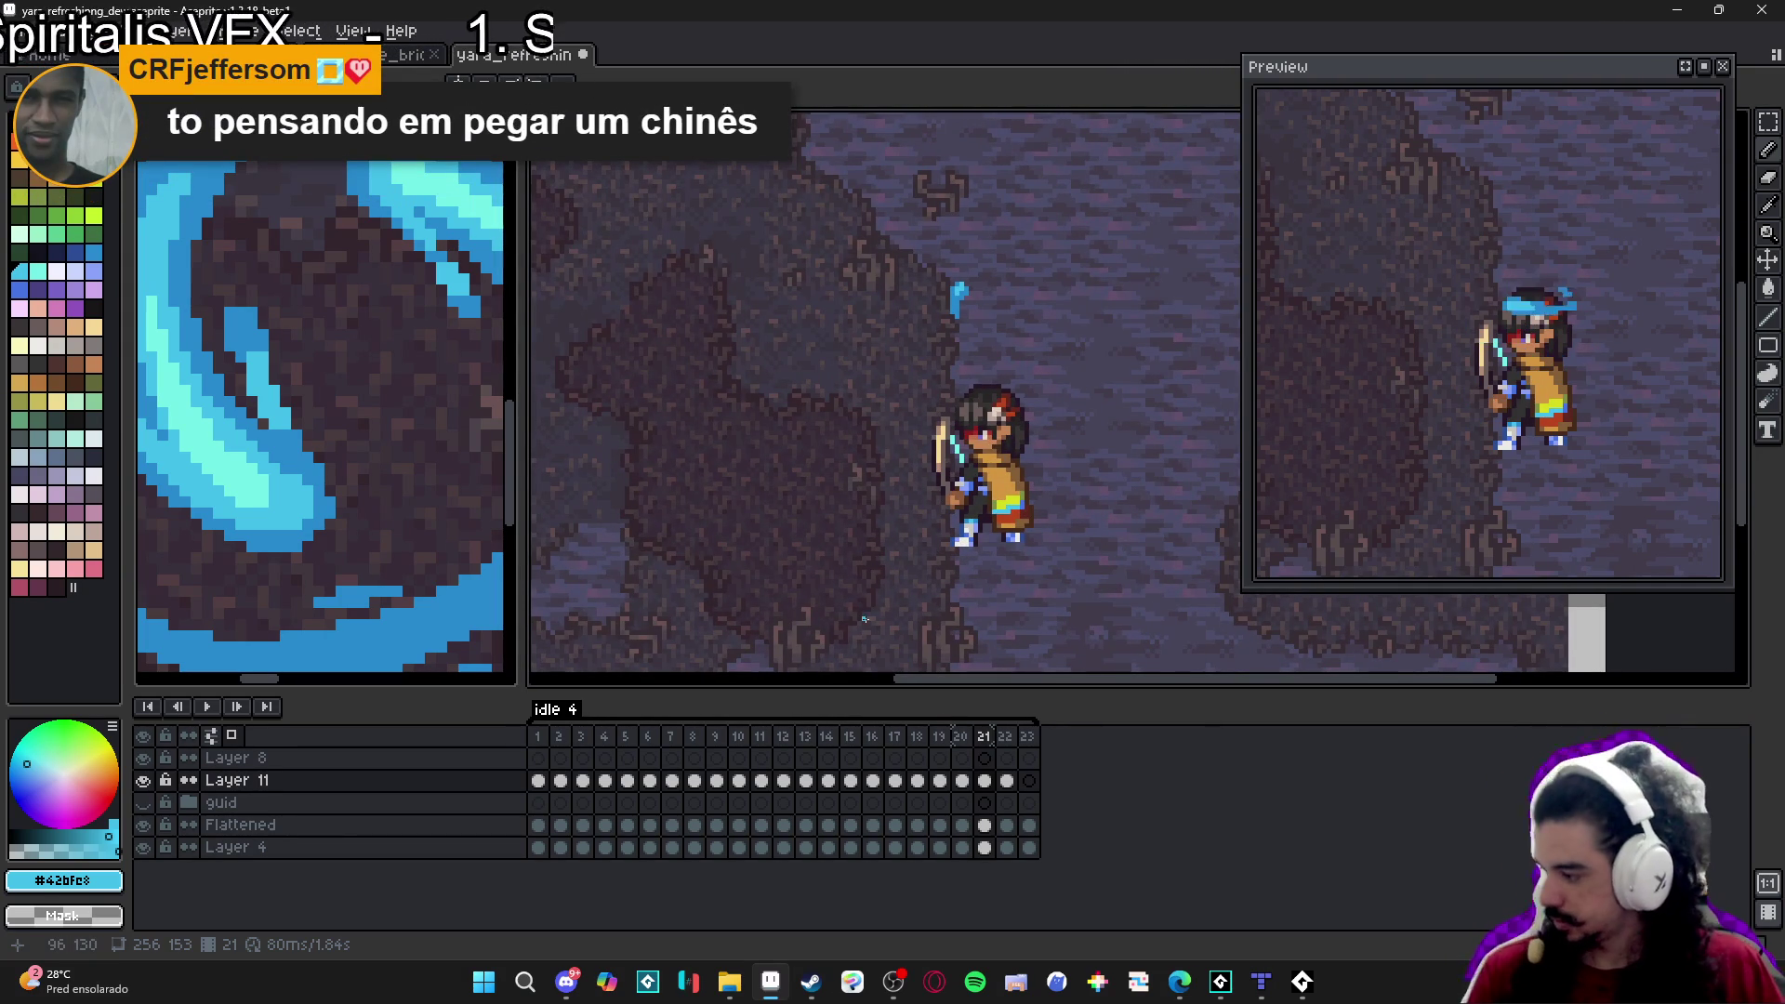
left_click(538, 737)
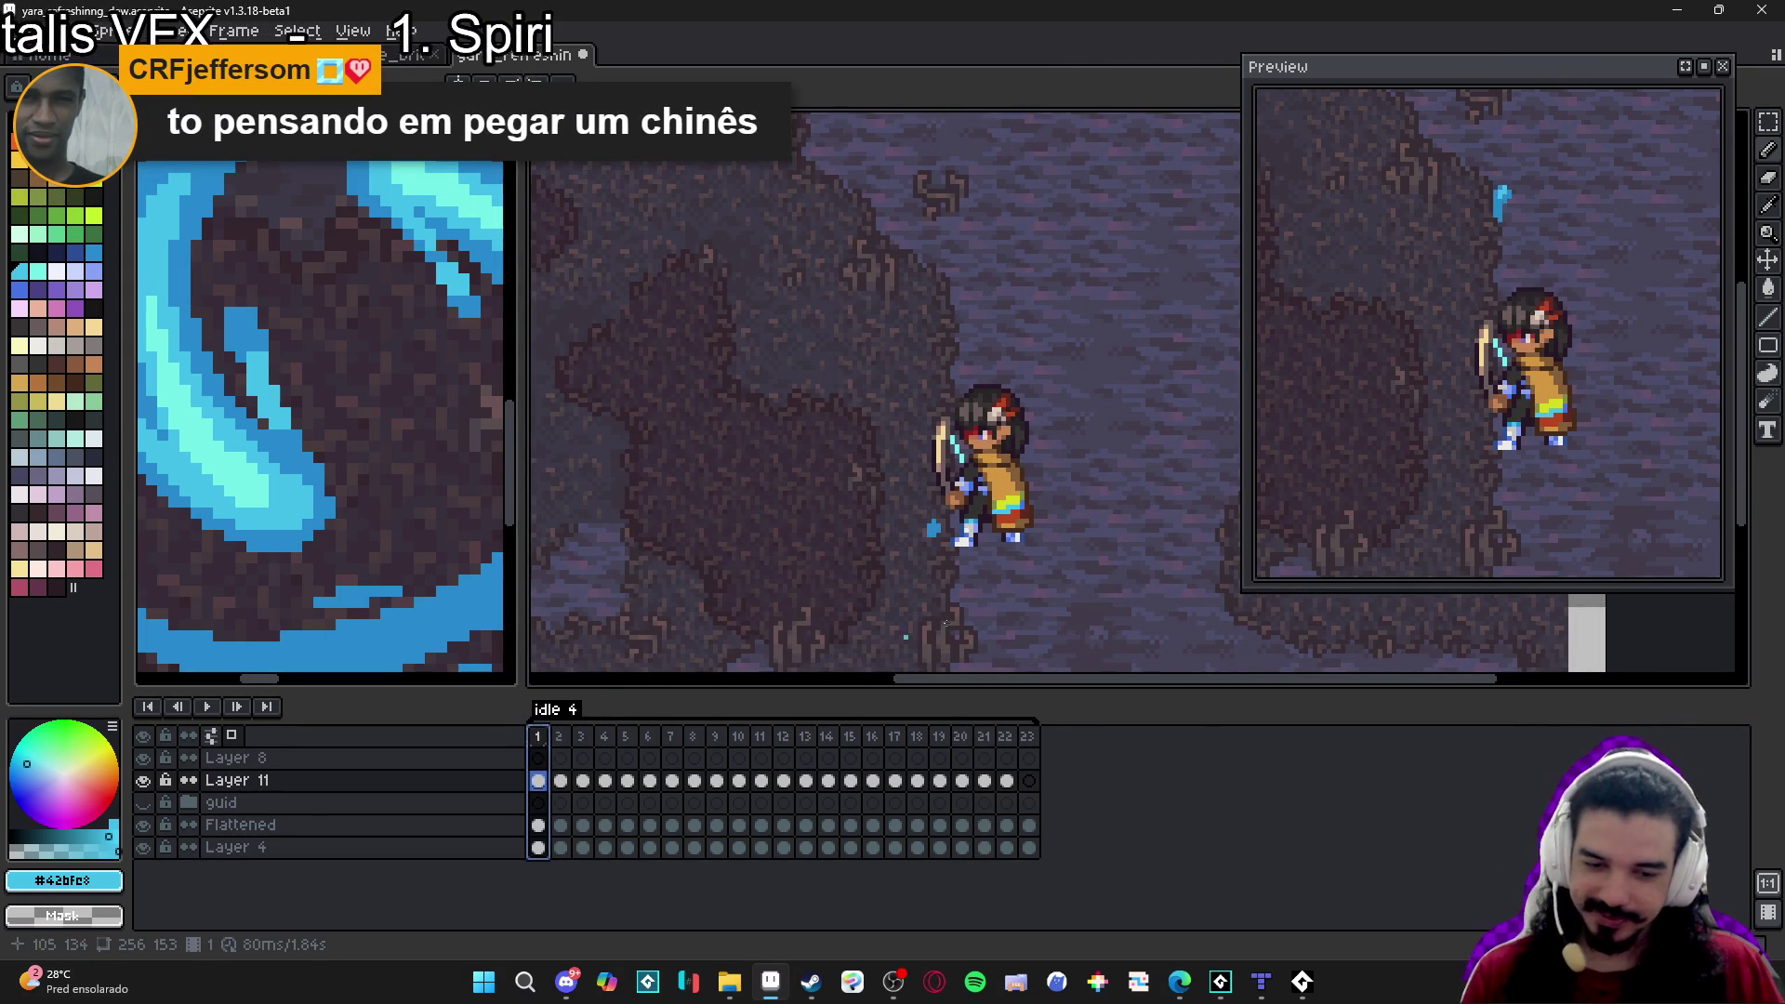
key("Right")
key("Right")
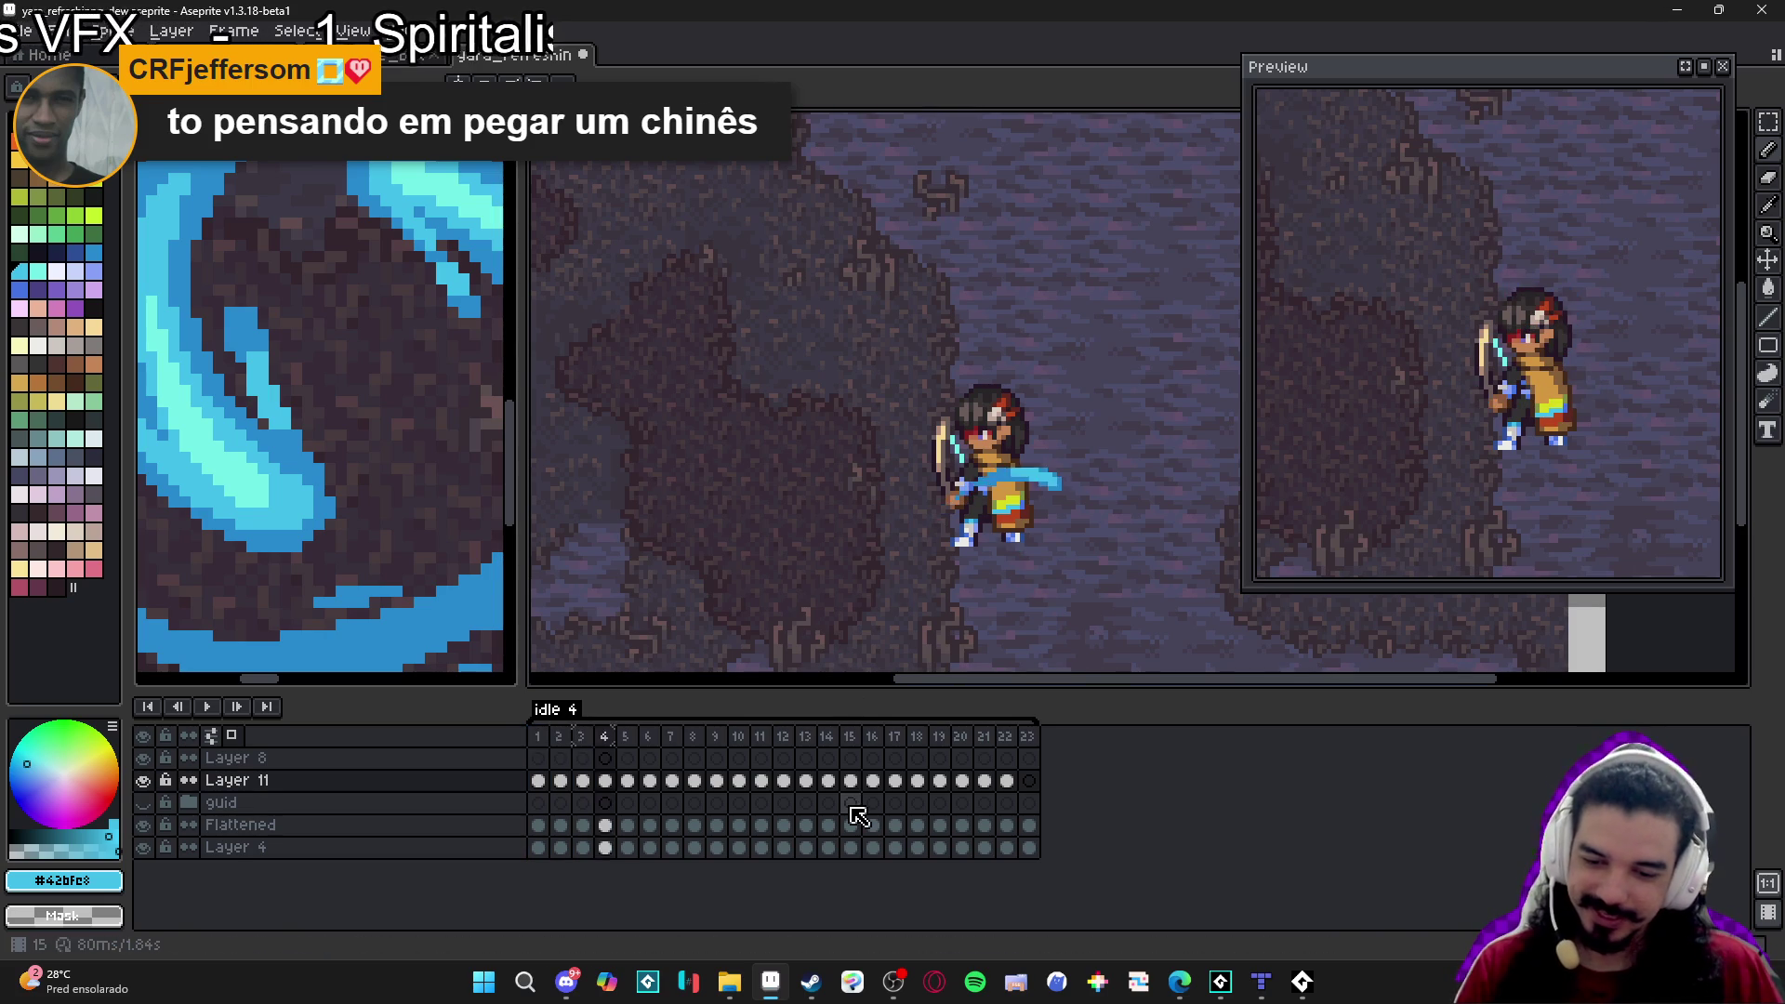
key("Right")
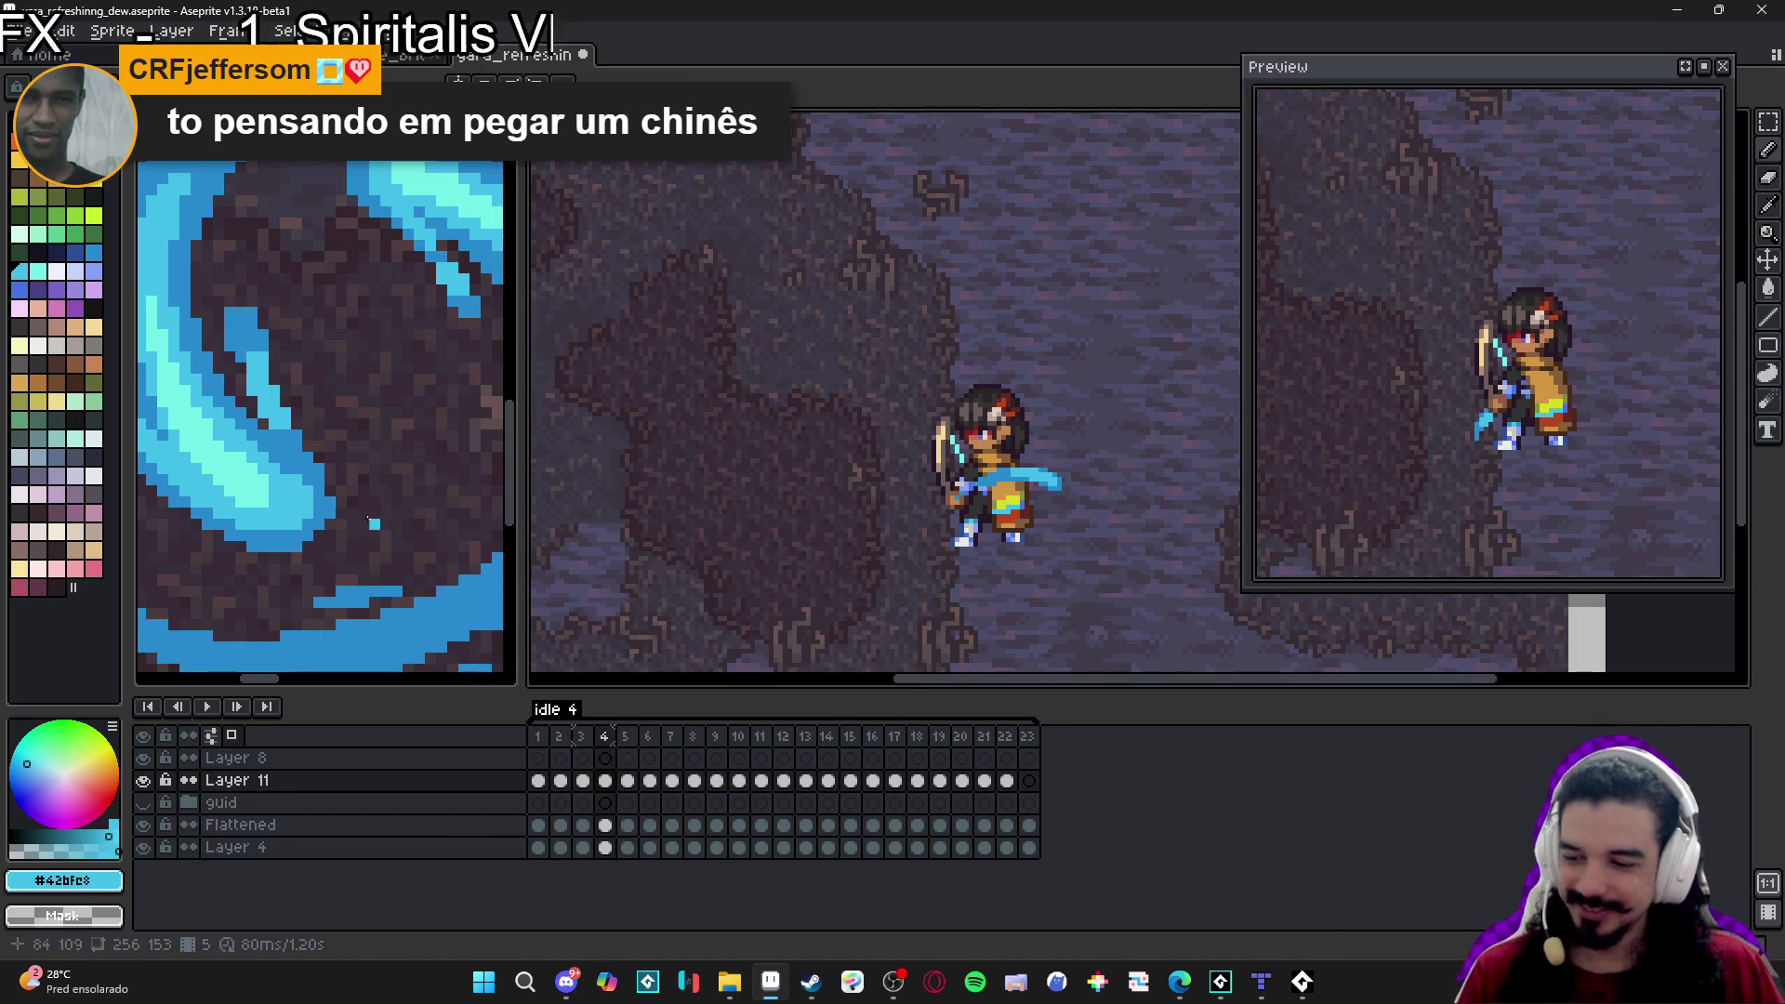
key("ctrl+Tab")
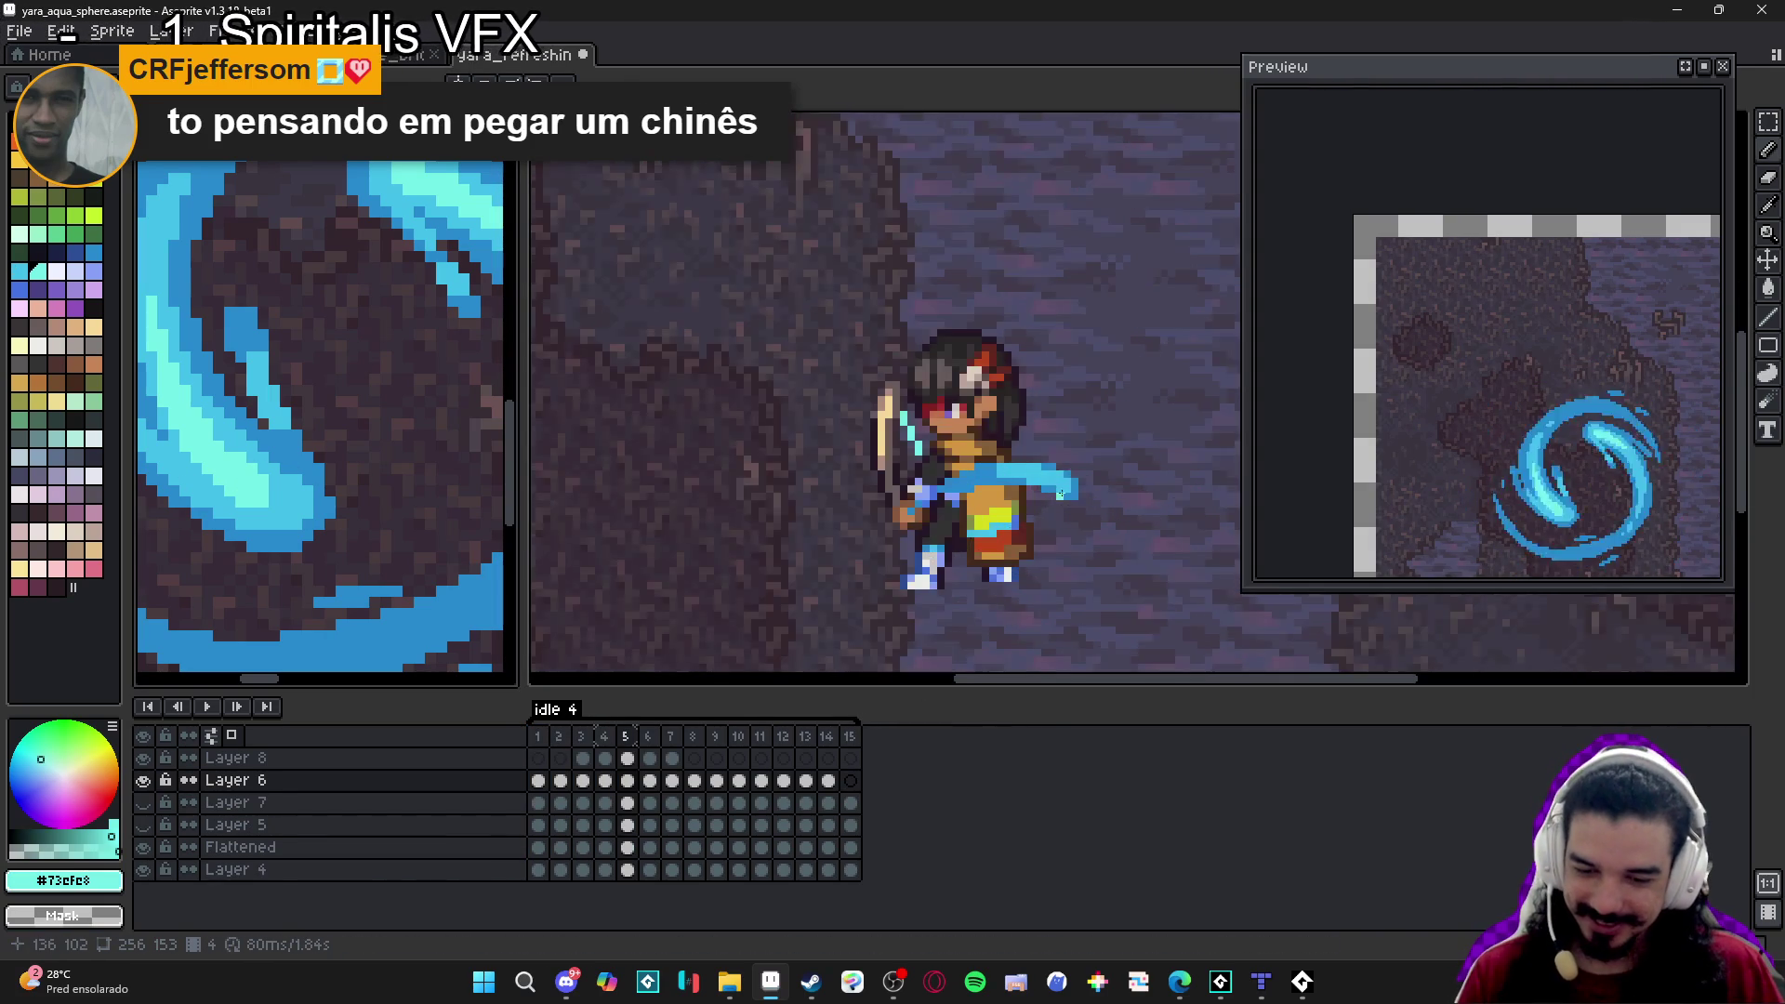
scroll(1060, 494, "up", 2)
key("ctrl+Tab")
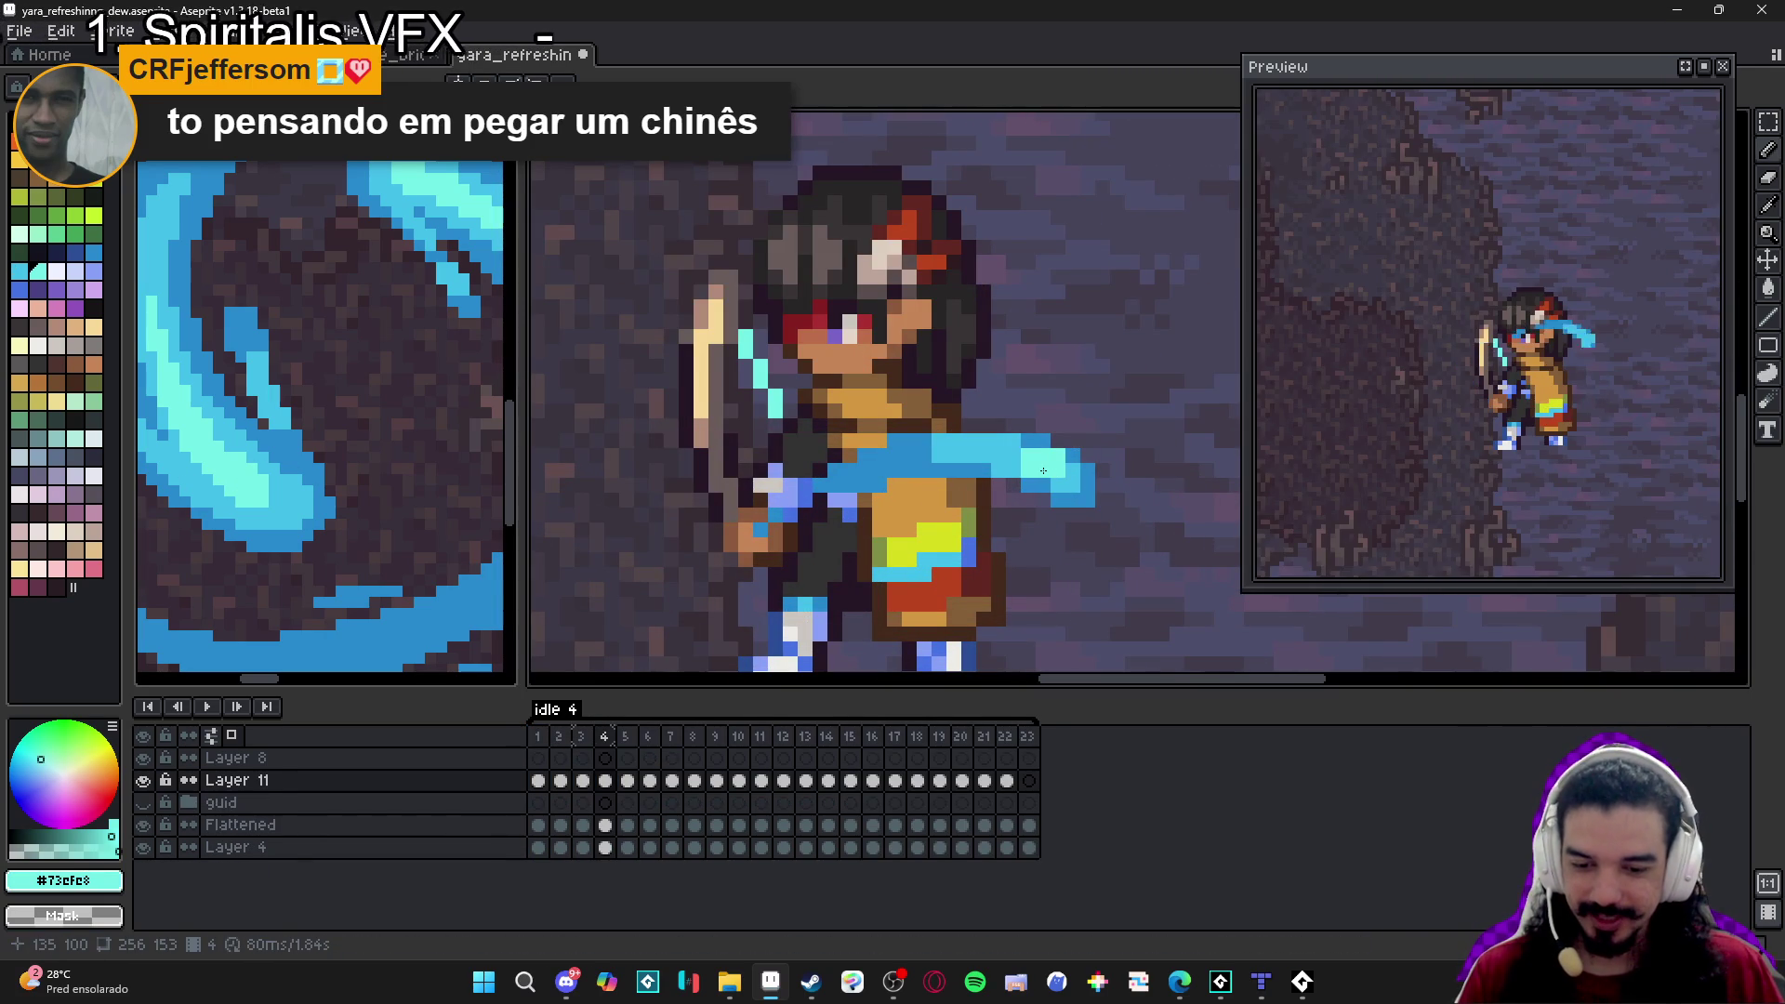
Highlight the slash tip on frame 5 and redo the misplaced slash highlights on frame 6.
key("Right")
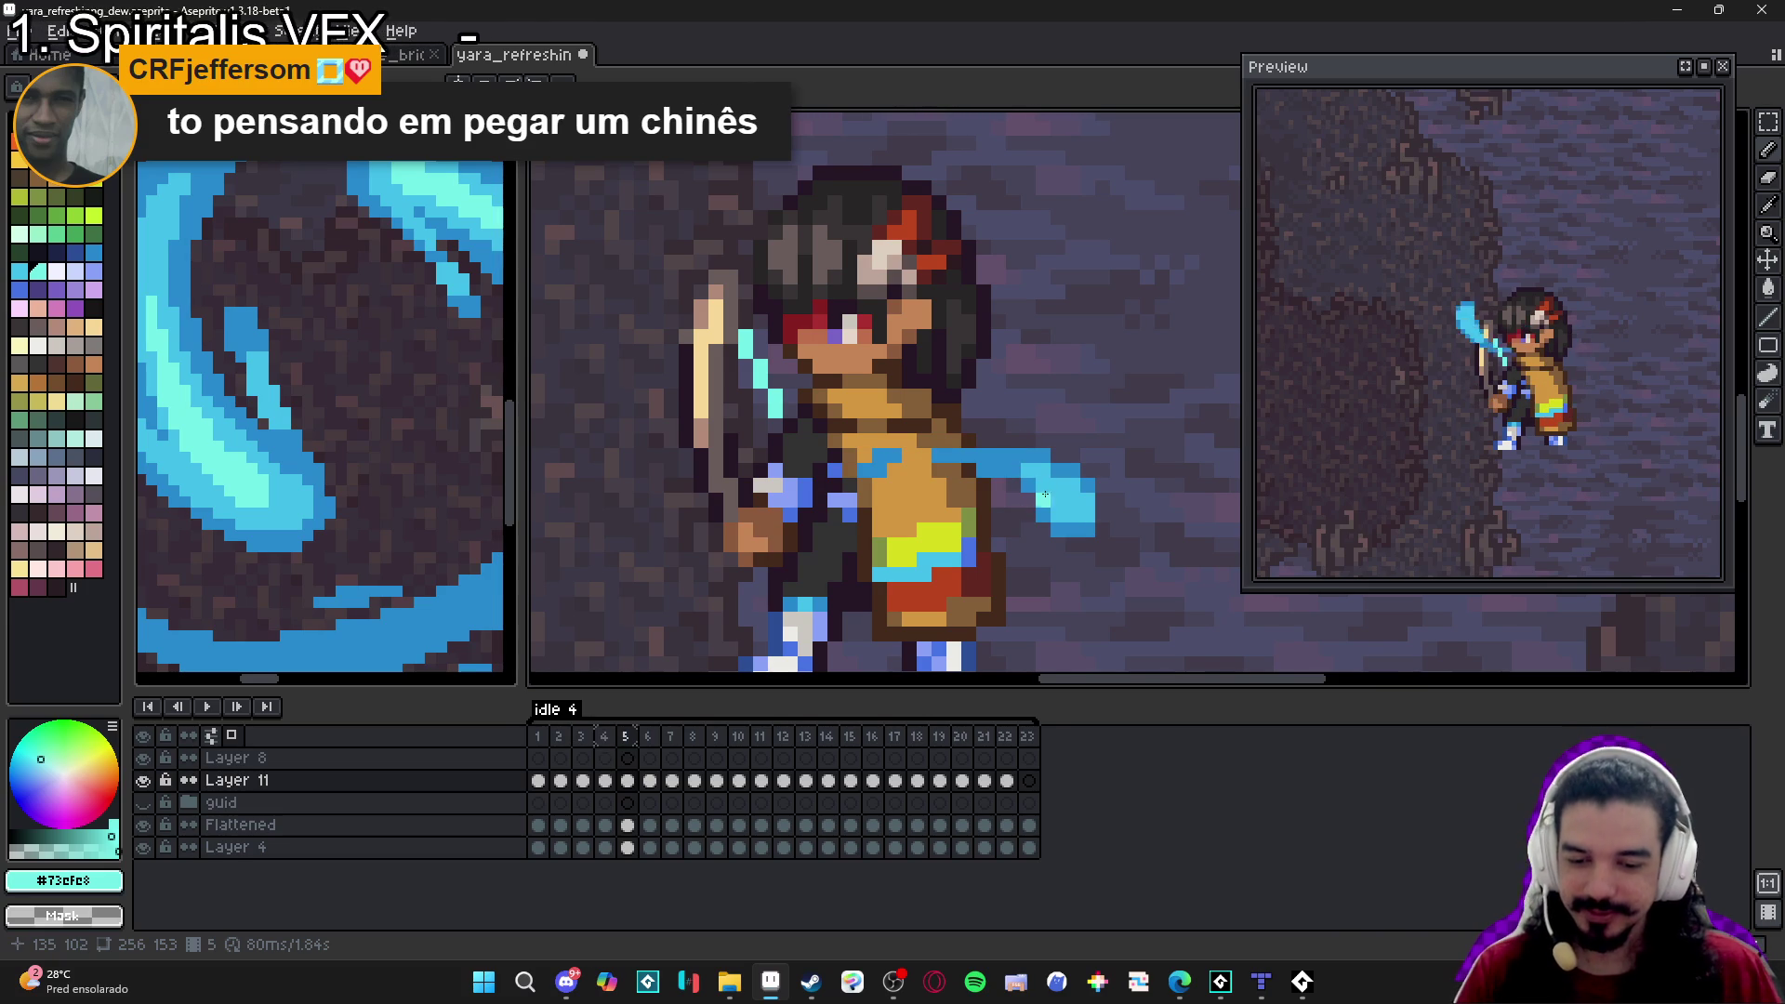
left_click(1023, 554)
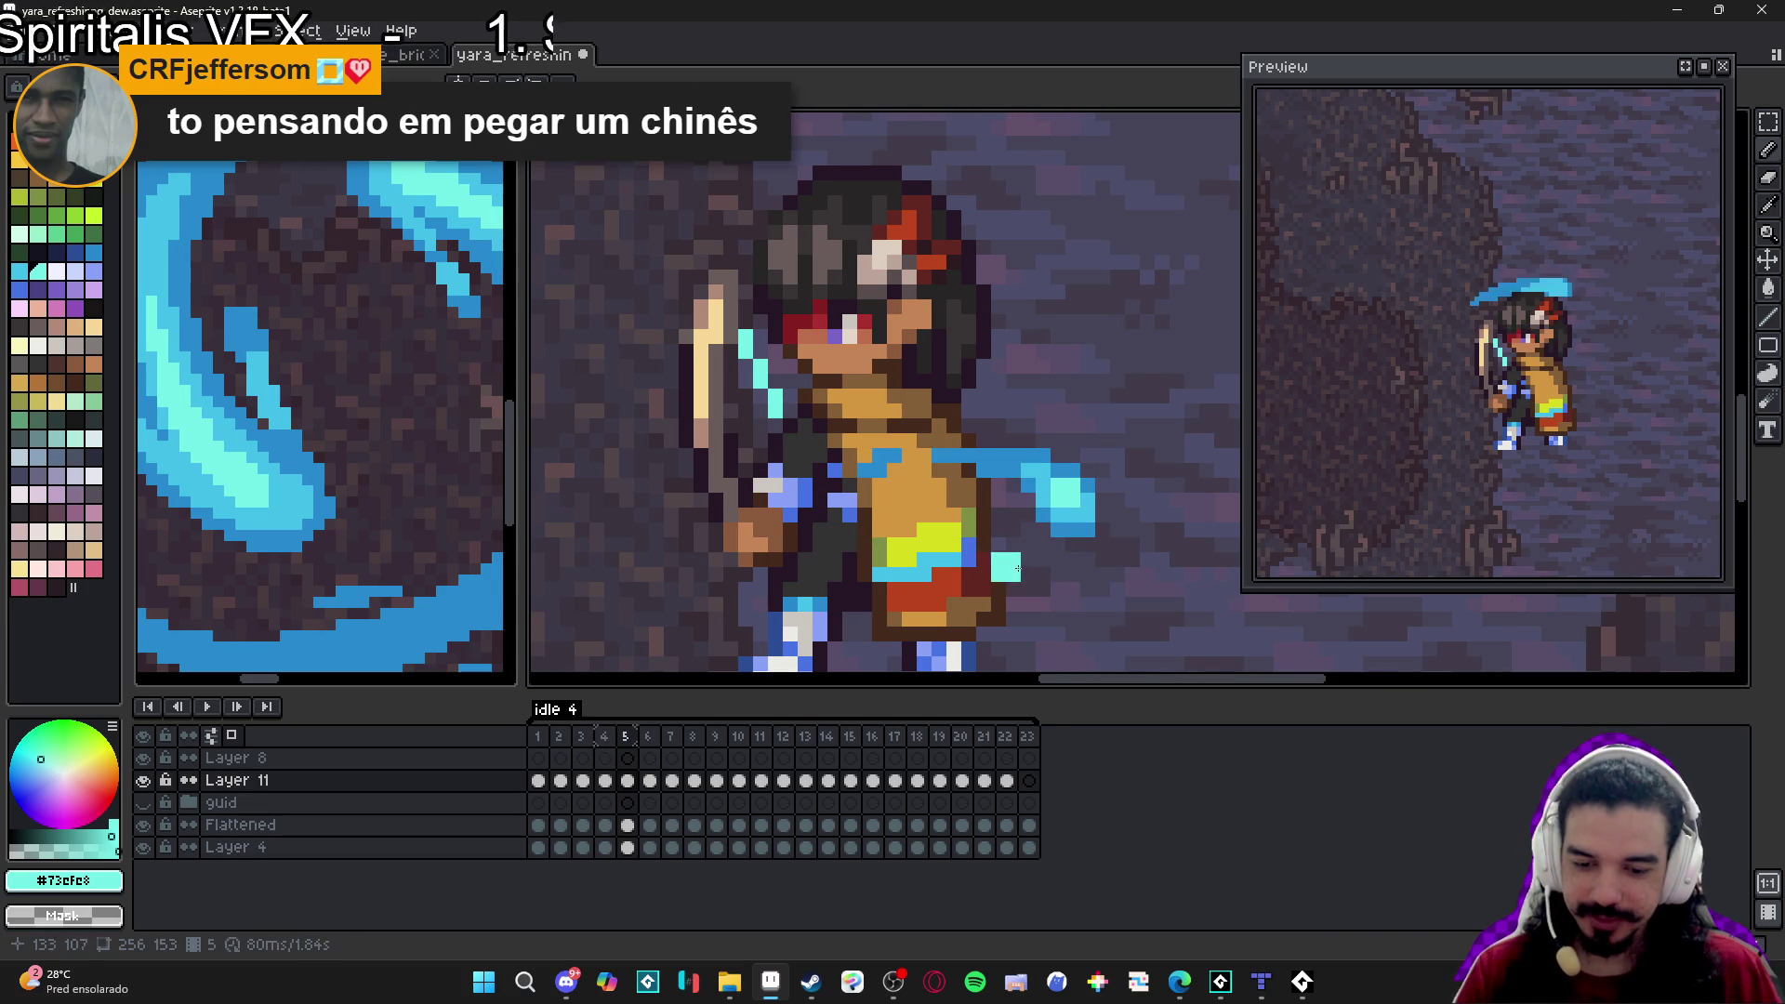
key("Right")
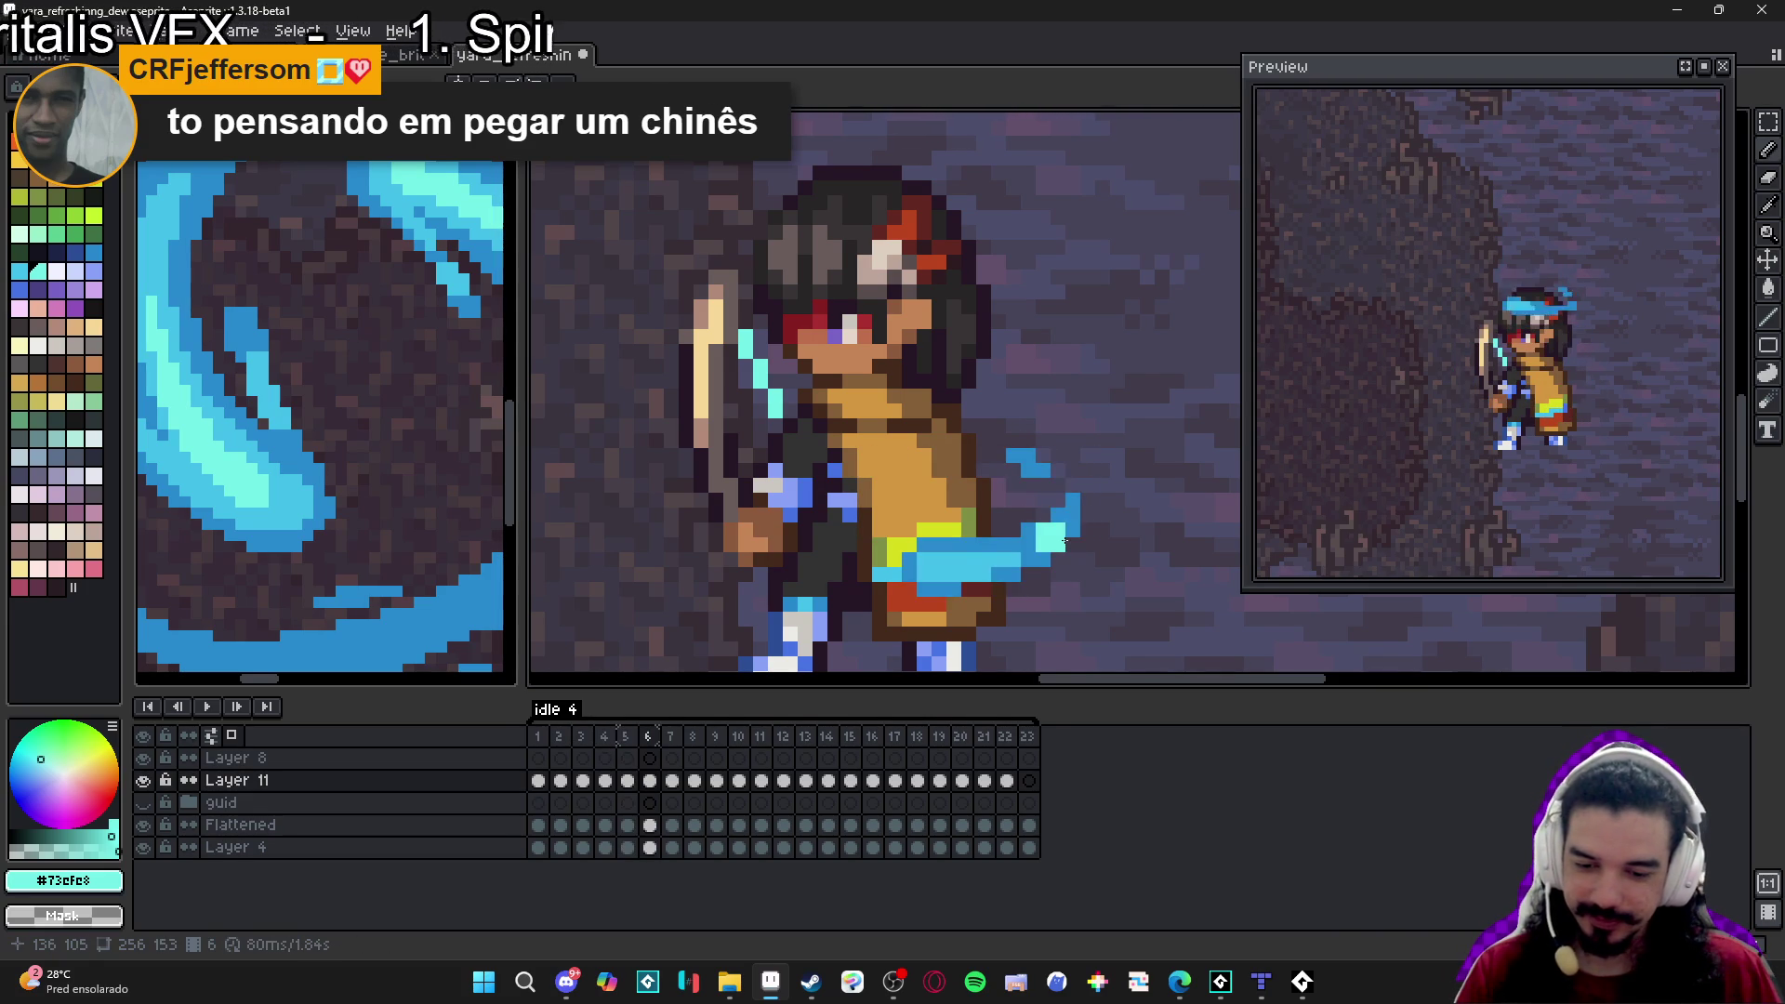
key("ctrl+z")
left_click(941, 570)
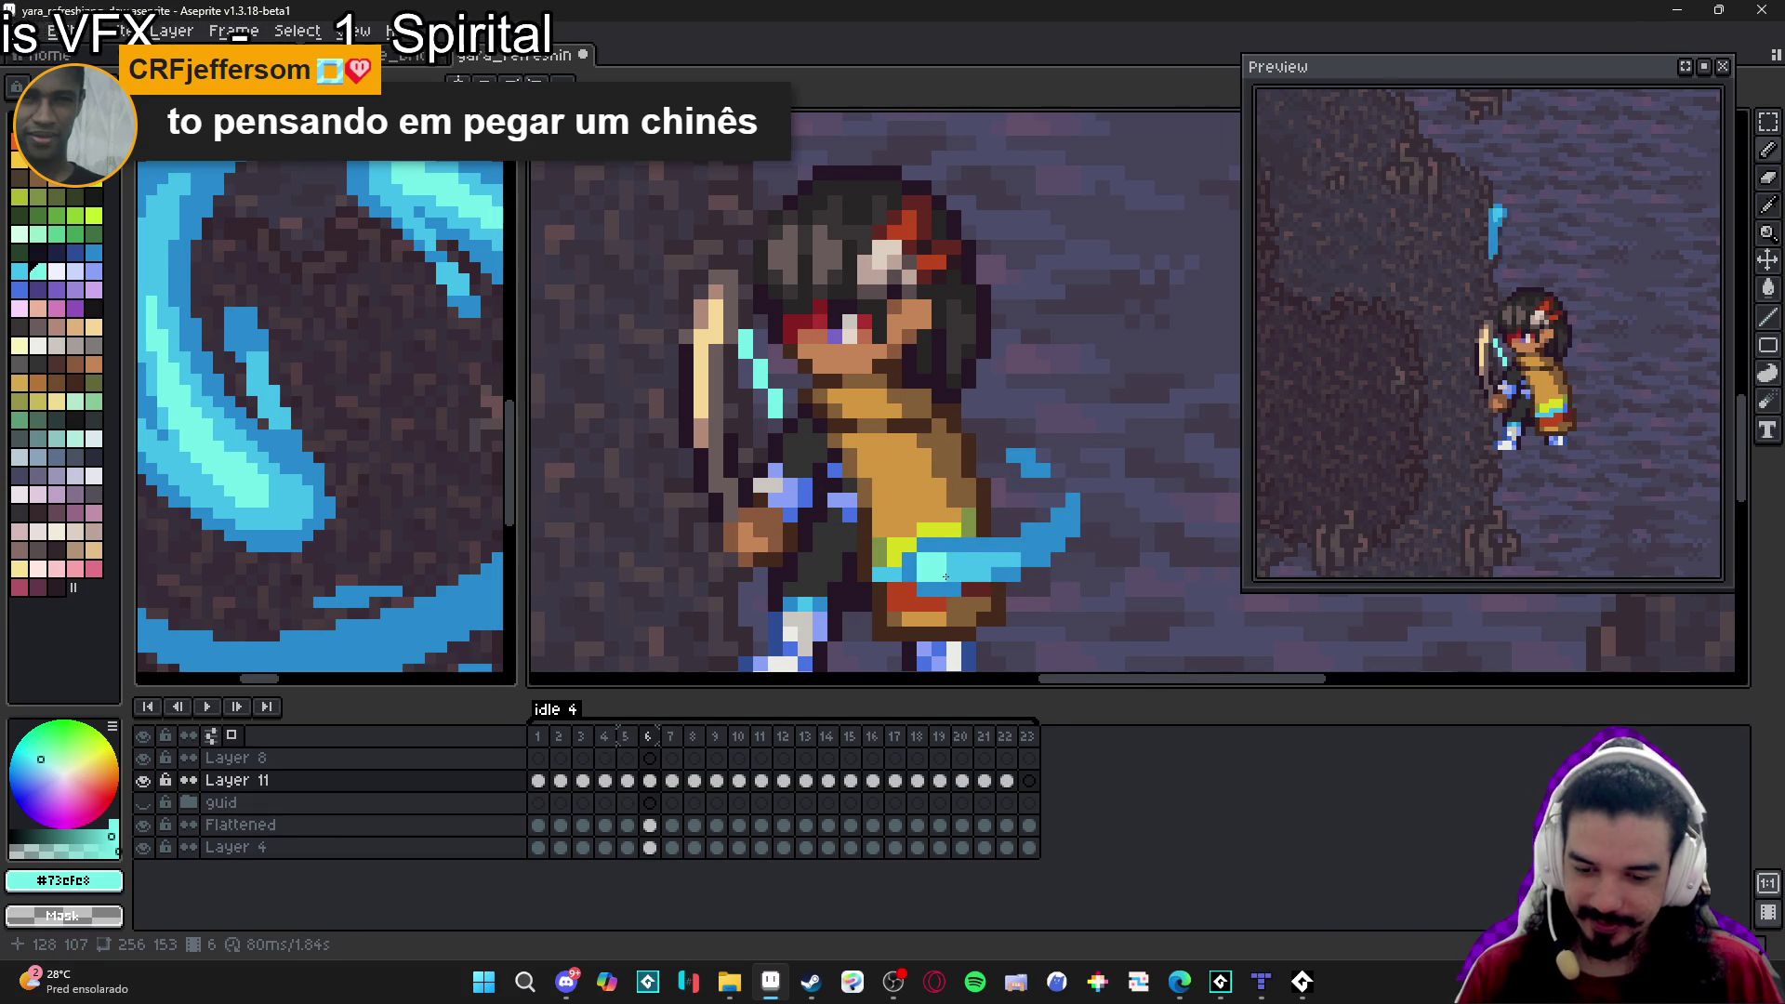
left_click(964, 561)
Paint light-cyan highlights on the slash for frames 8, 9 and 10, across the headband.
key("Right")
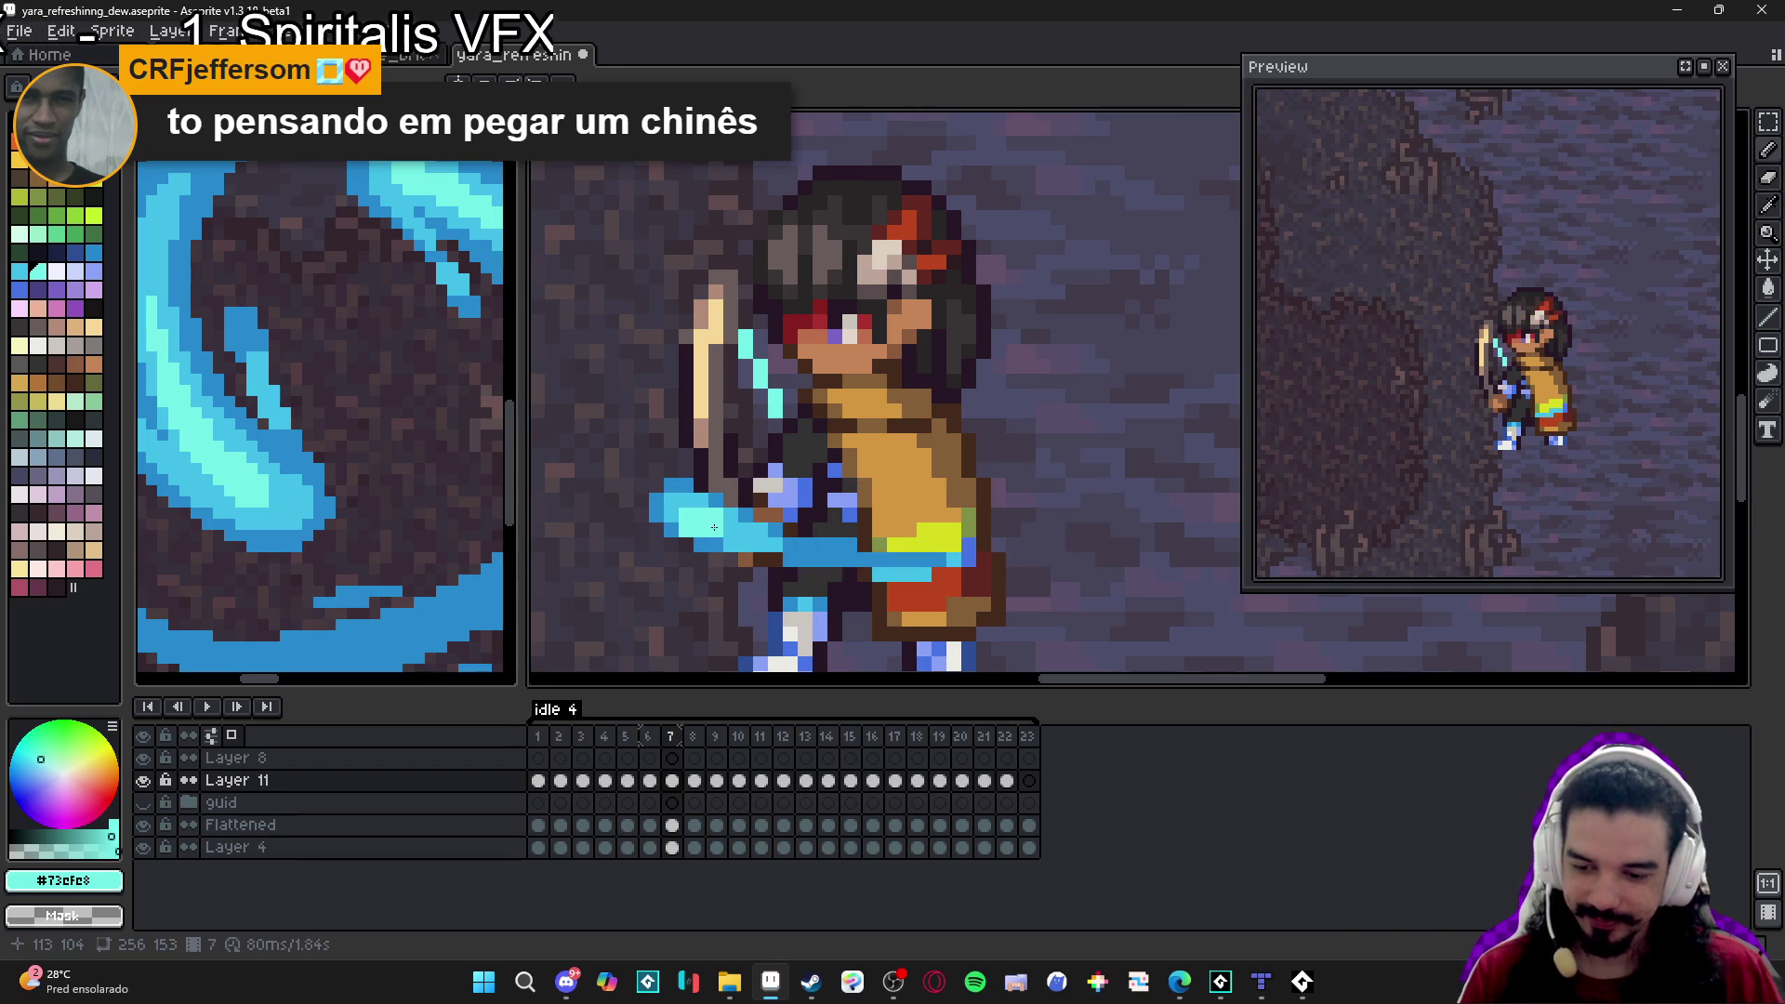
key("Right")
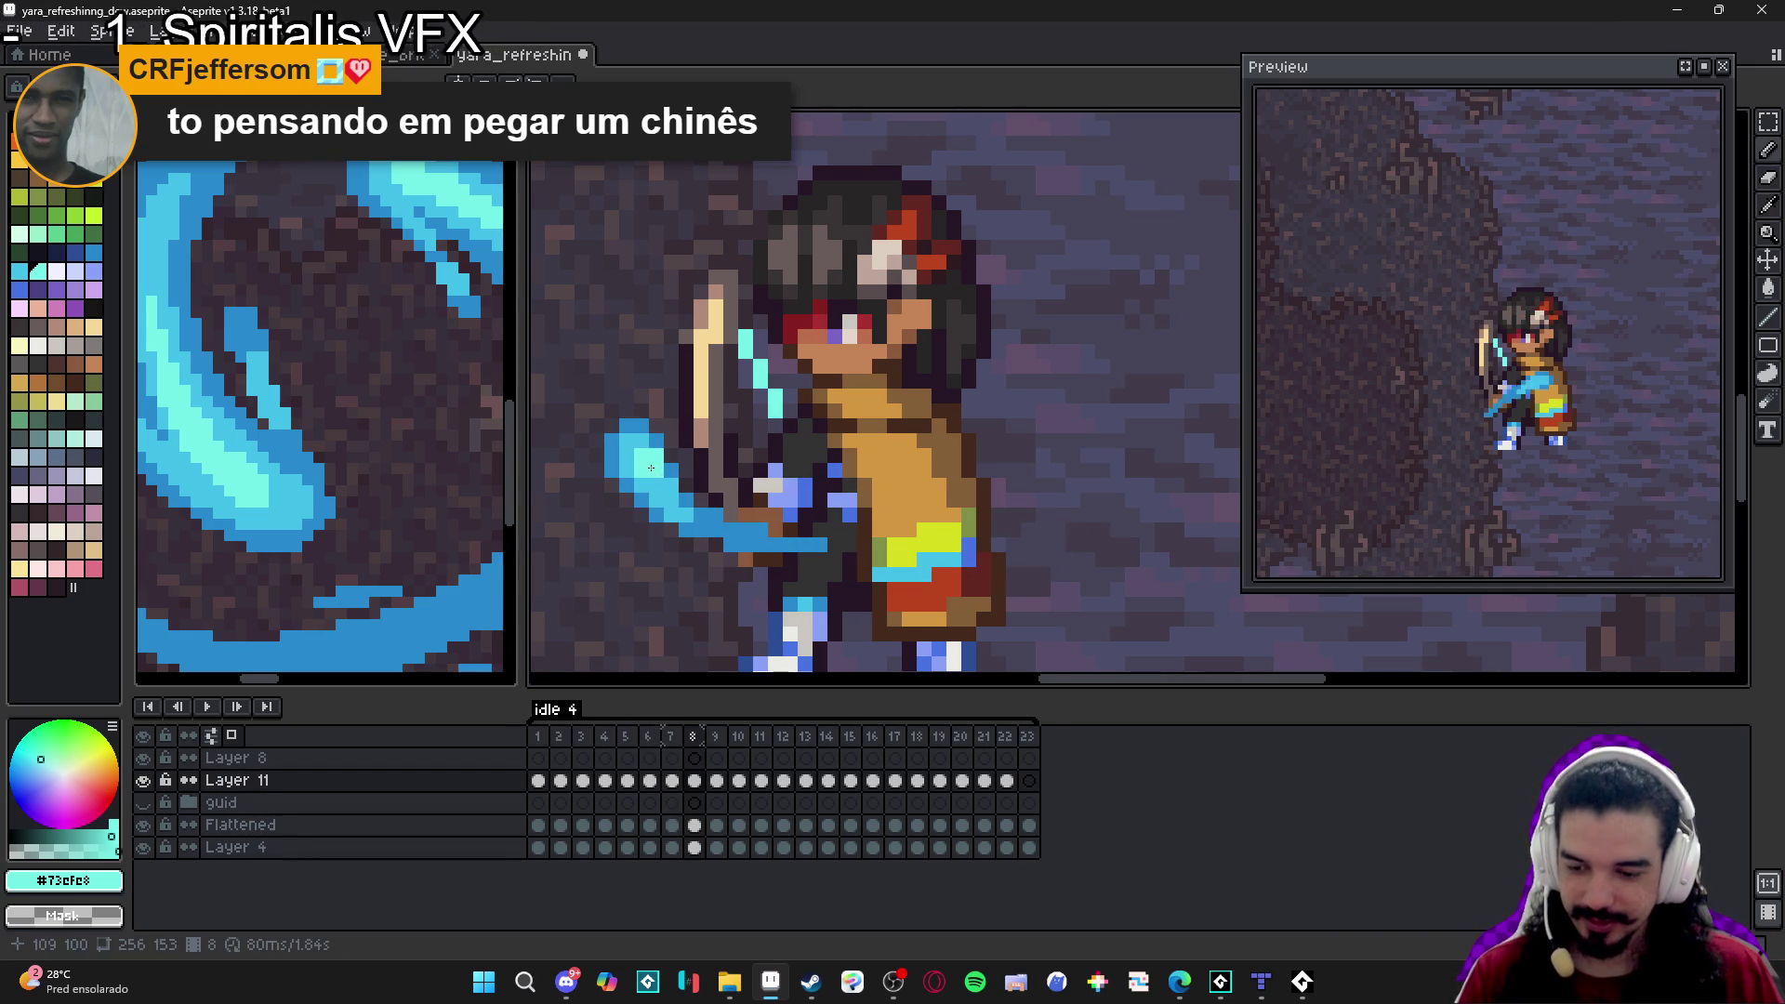
left_click_drag(646, 468, 659, 482)
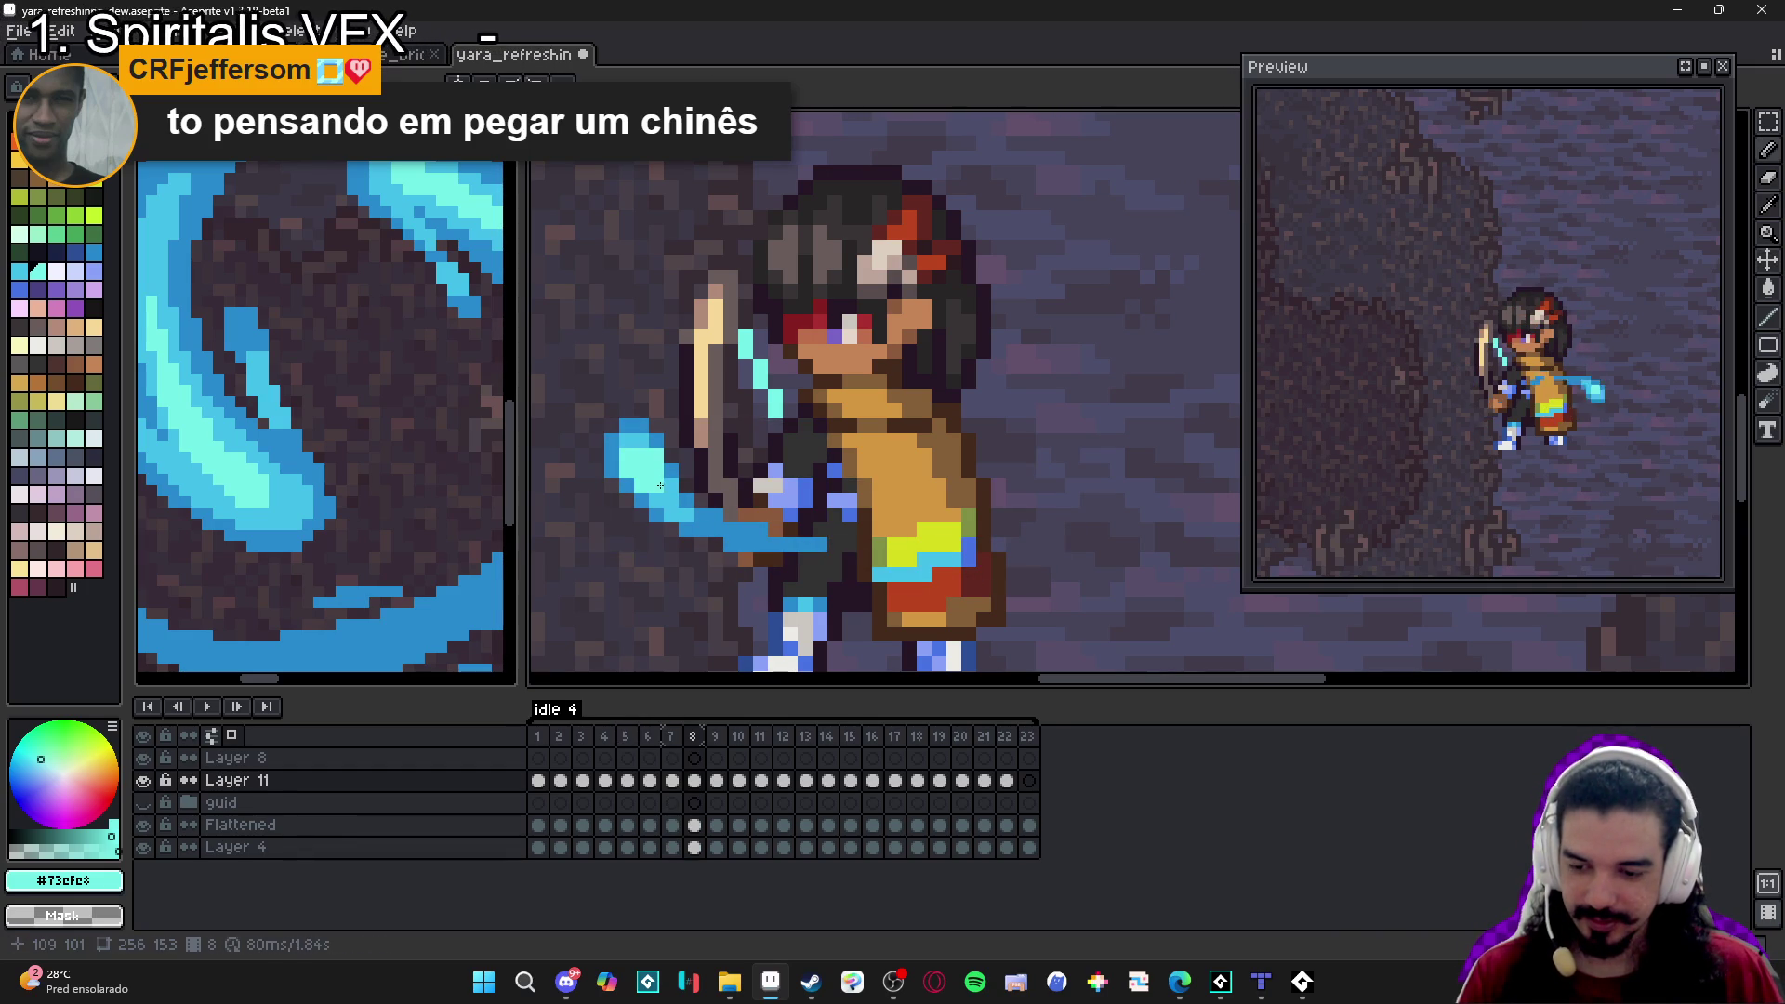
key("Right")
left_click_drag(821, 323, 805, 323)
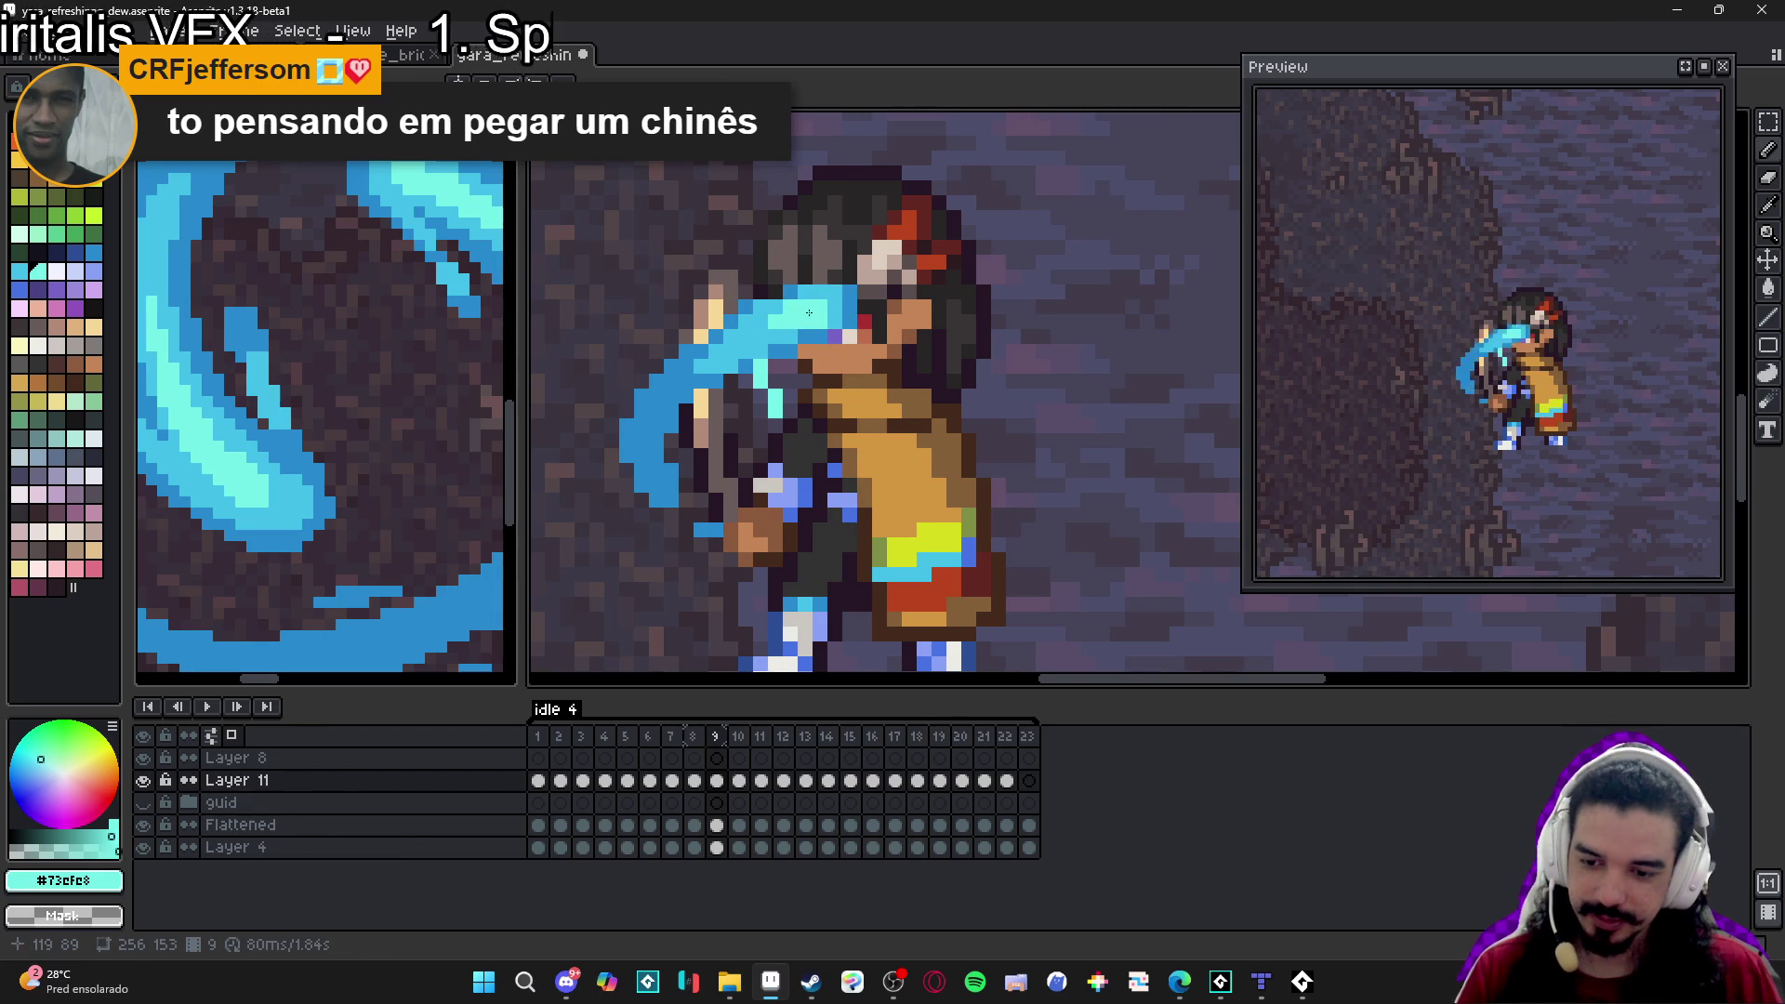
key("Right")
left_click_drag(955, 279, 960, 309)
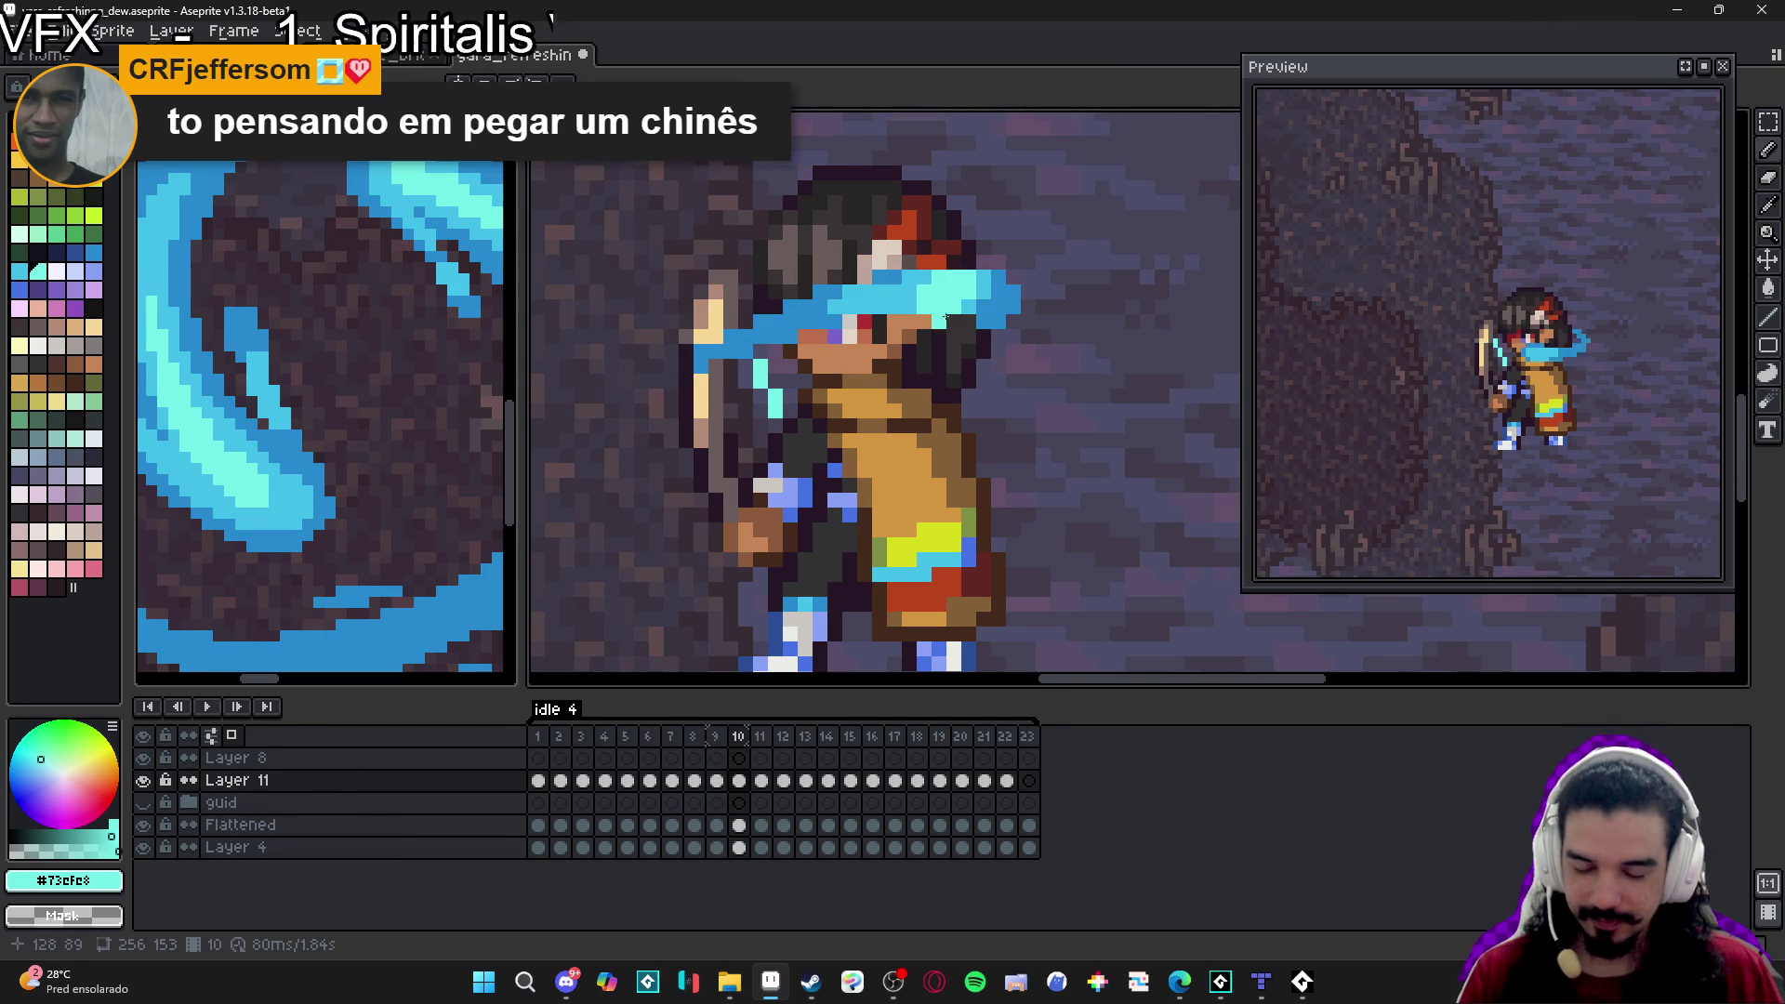
Highlight the slash tip on frame 11 and shift single light-cyan pixels on frames 12 and 13.
key("Right")
scroll(1026, 345, "up", 1)
left_click_drag(1034, 310, 1062, 323)
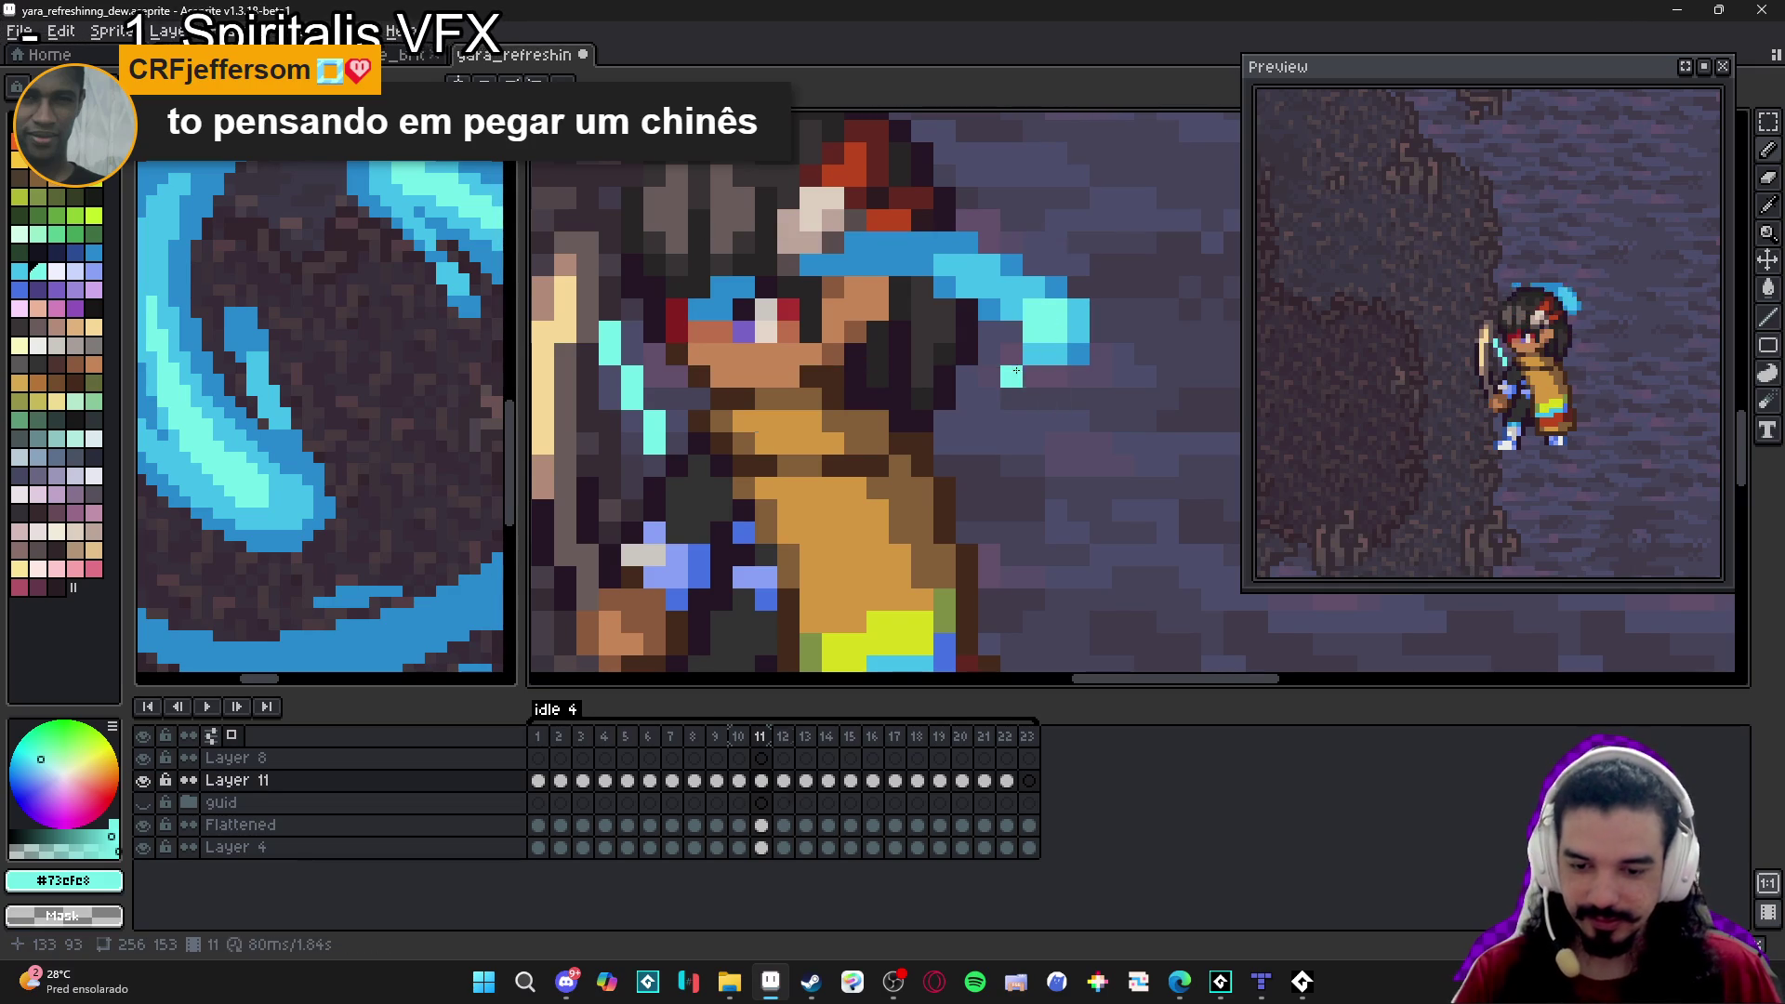
key("Right")
left_click(862, 402)
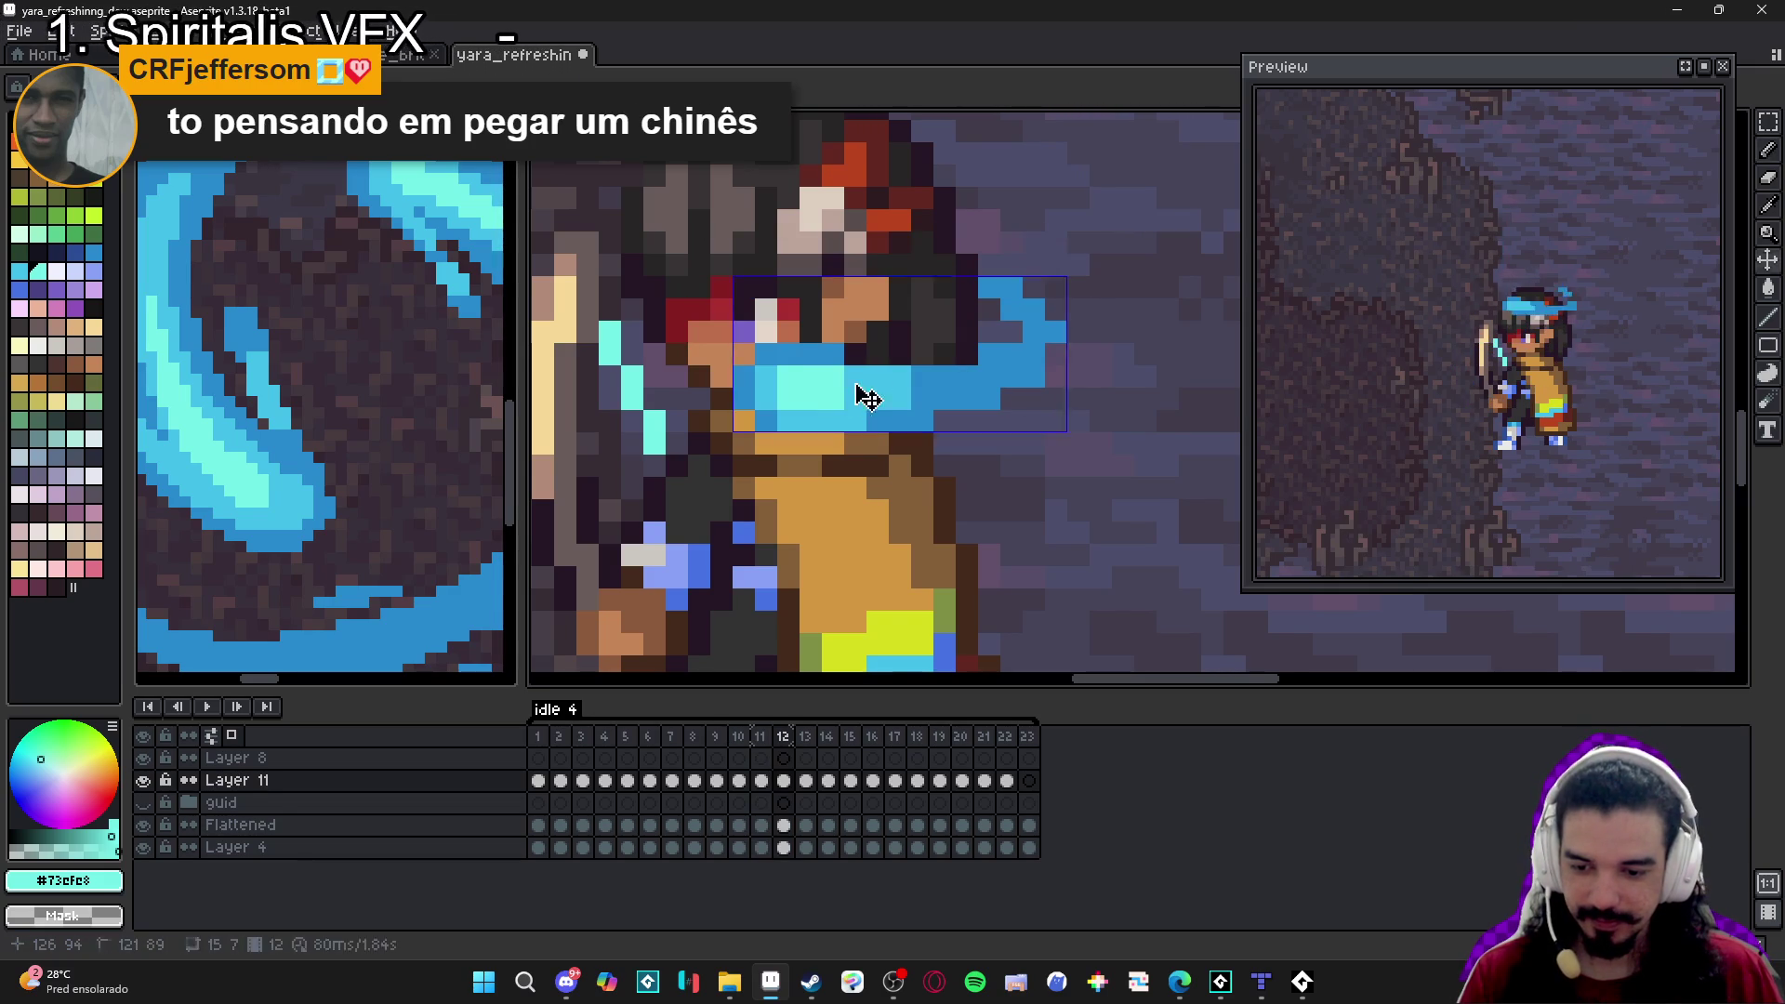
key("Right")
left_click_drag(531, 357, 769, 417)
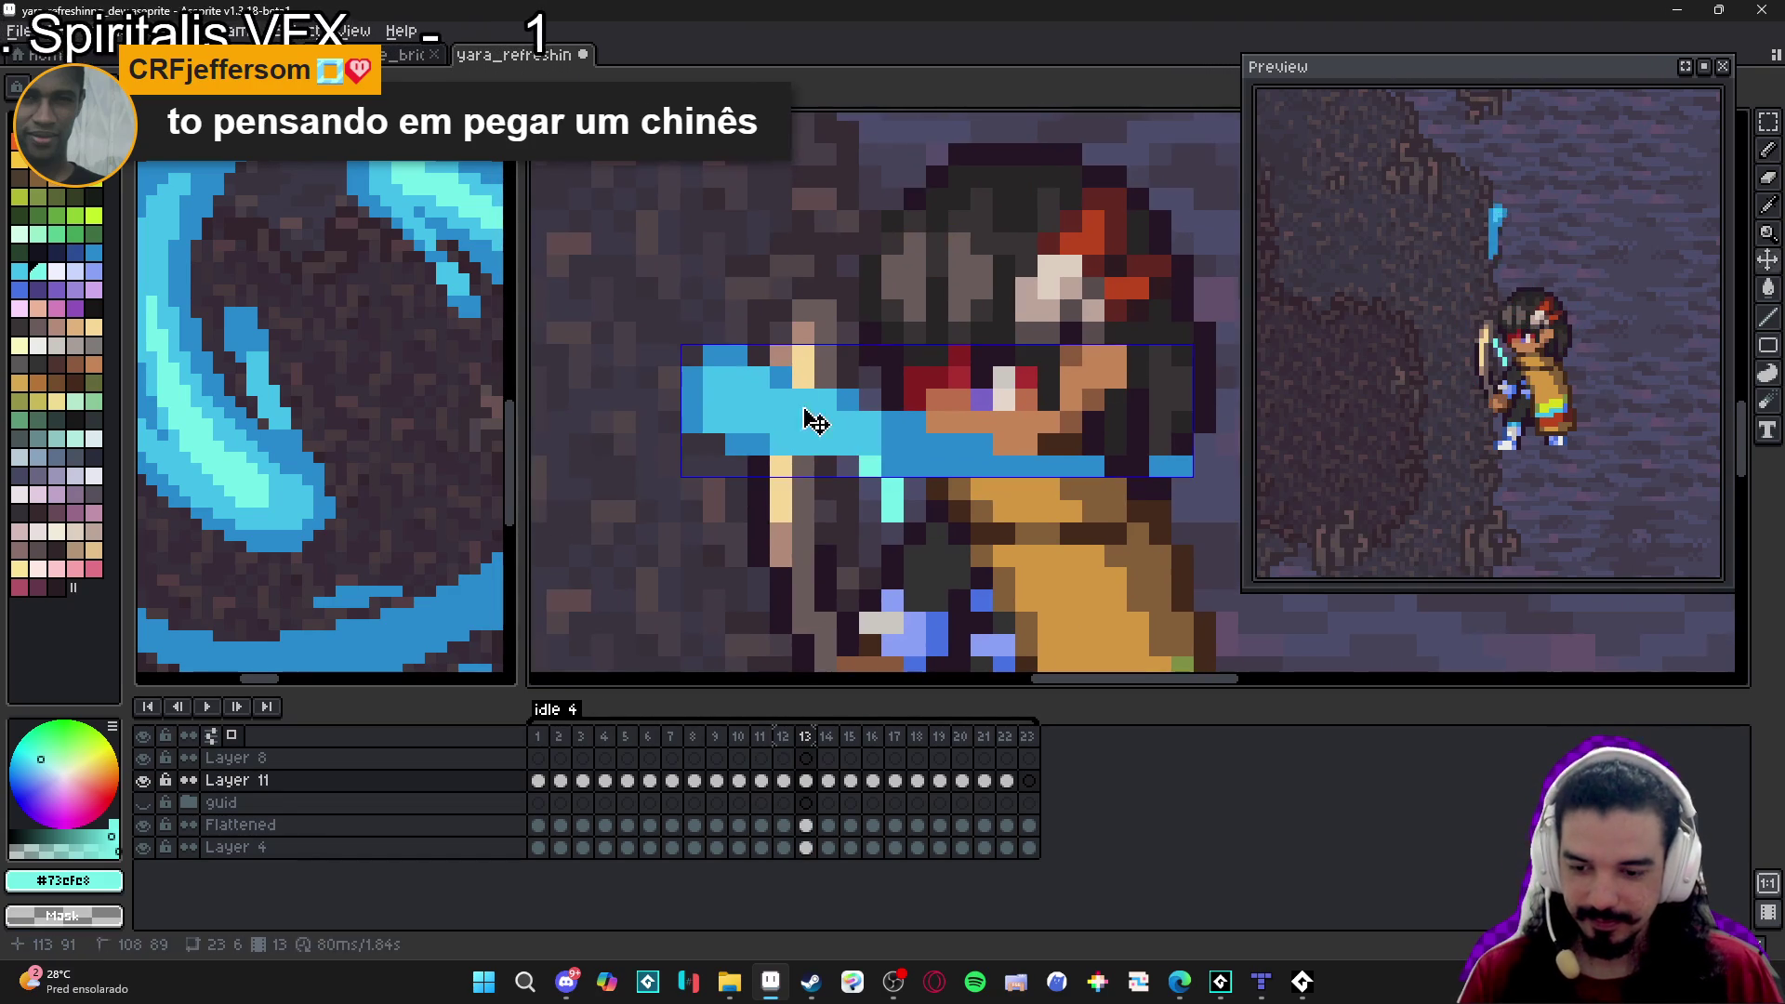
left_click(768, 417)
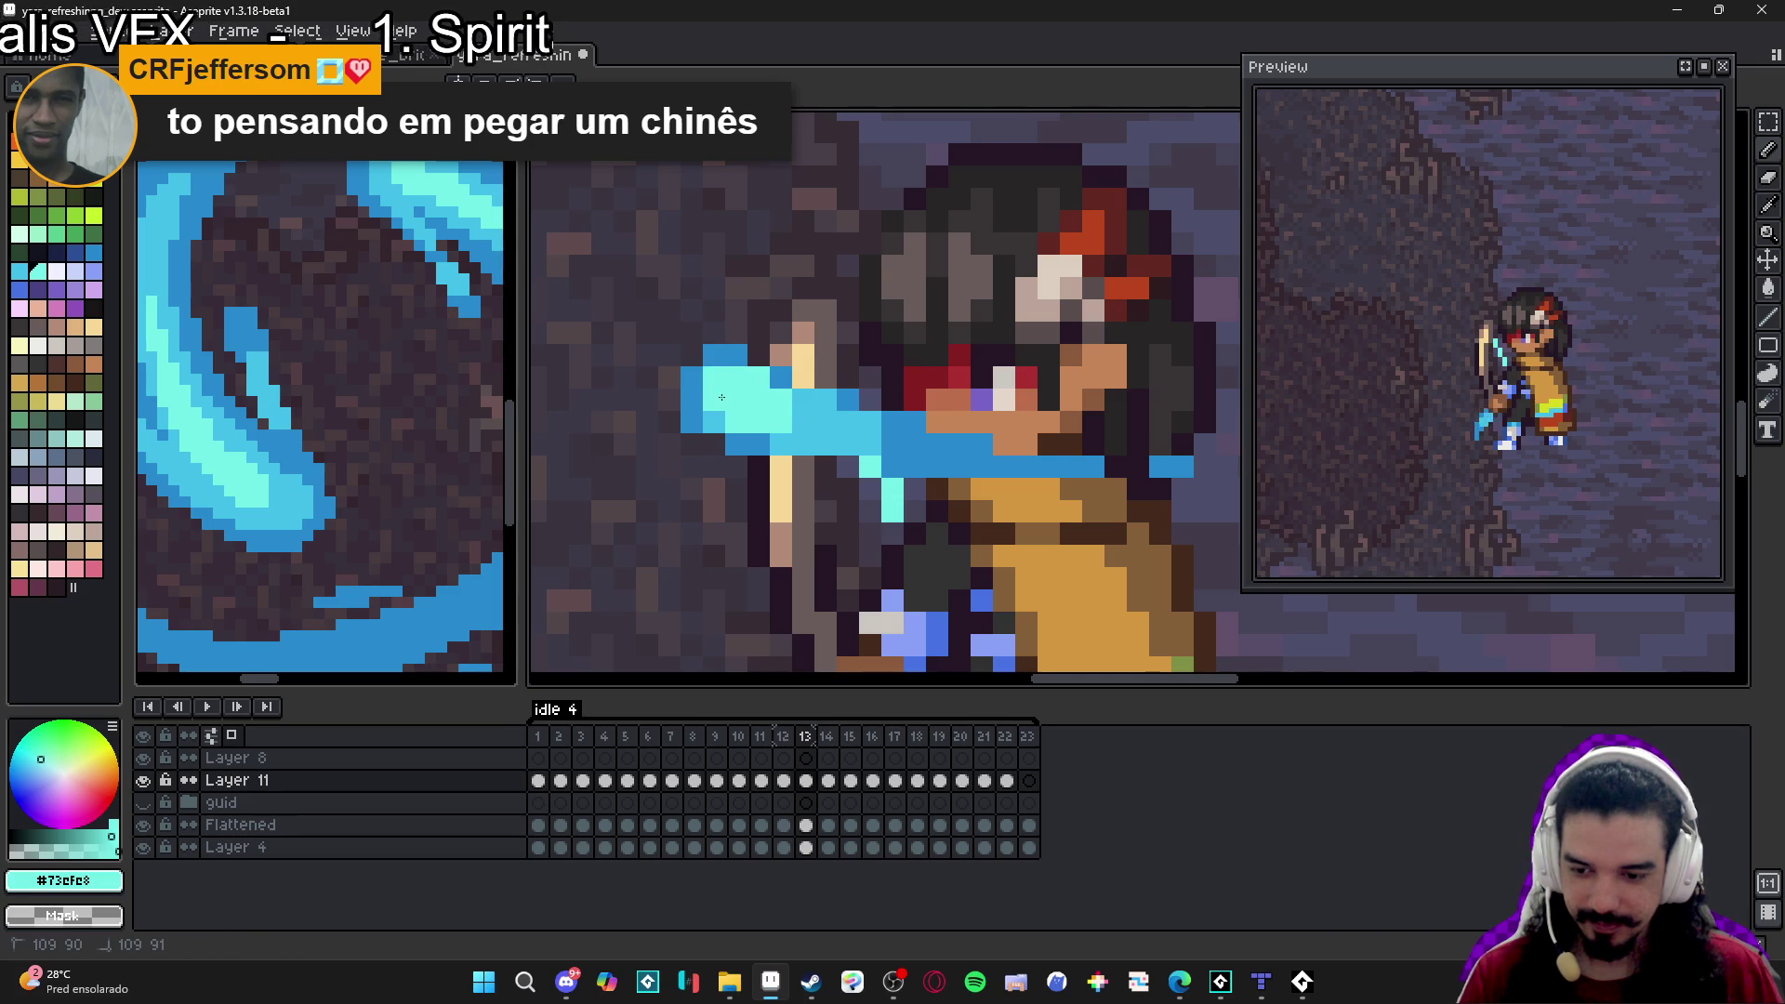
scroll(758, 384, "down", 5)
key("Right")
scroll(763, 428, "up", 5)
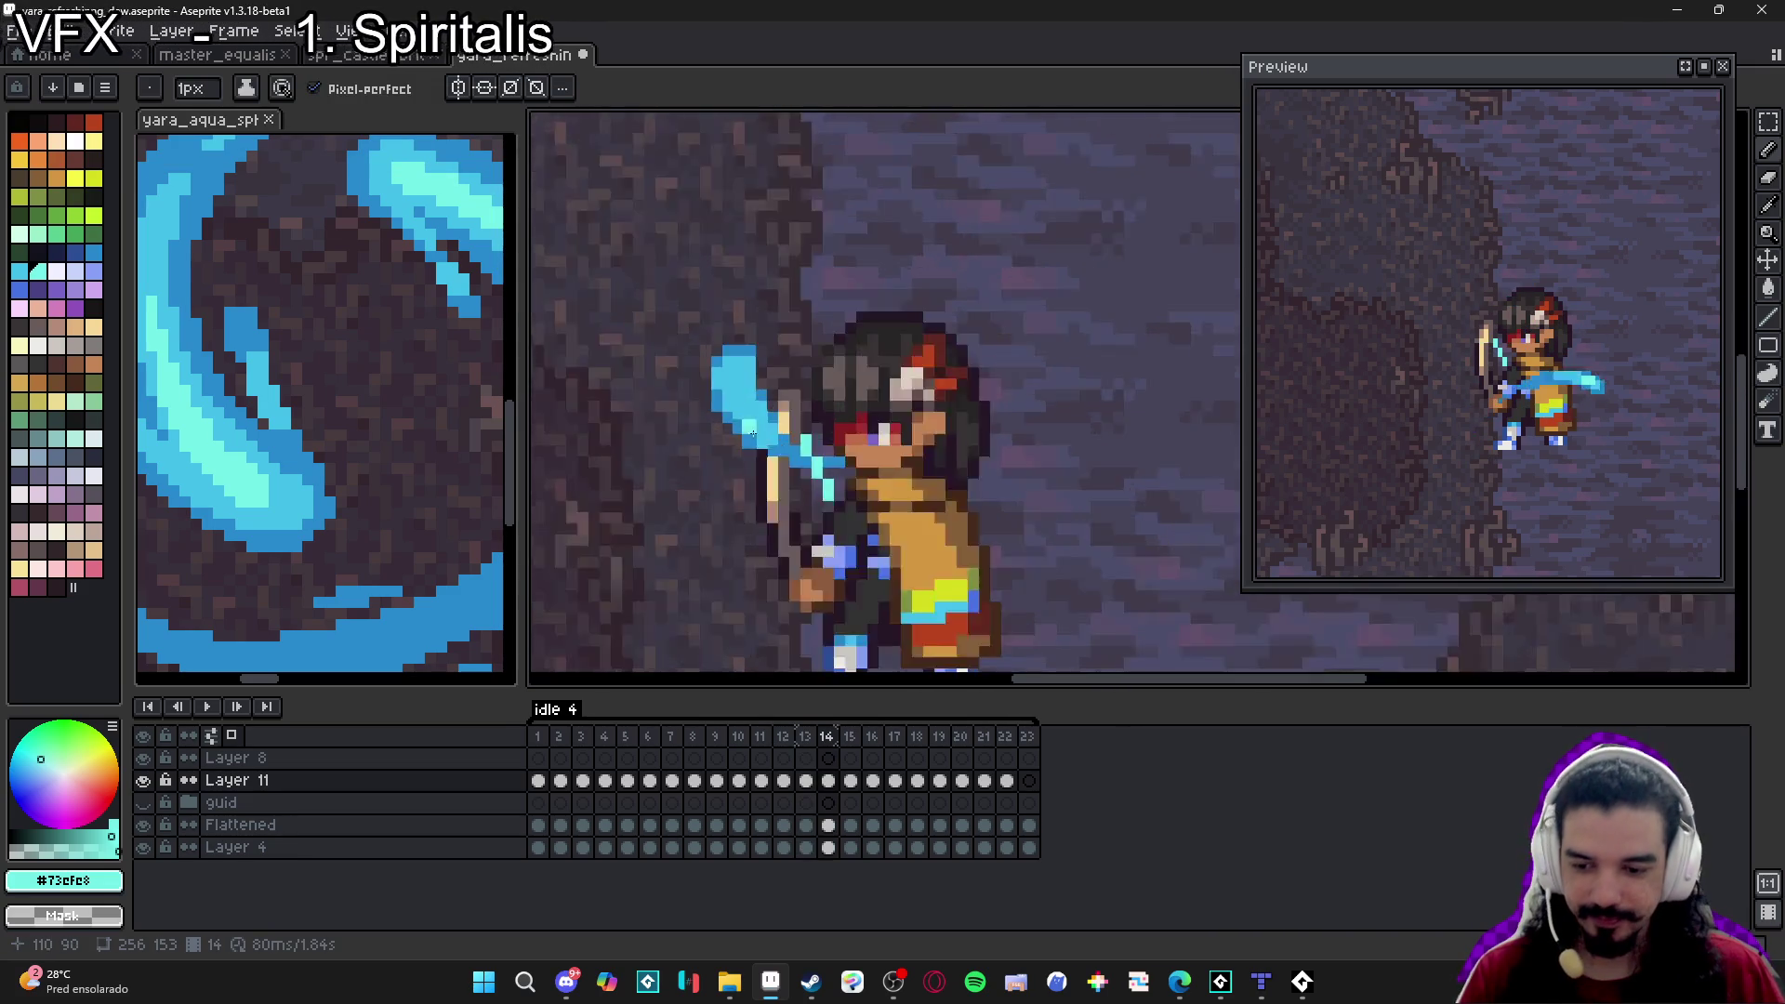
On frame 14, paint a 2 px light-cyan highlight down the blade slash.
key("plus")
left_click(754, 381)
left_click(754, 364)
mouse_move(755, 365)
left_mouse_down()
mouse_move(712, 336)
mouse_move(752, 409)
left_mouse_up()
scroll(756, 398, "down", 5)
On frame 15, dab light cyan onto the arc and repaint a small block at 1 px.
key("Right")
left_click(786, 353)
scroll(786, 353, "up", 5)
scroll(886, 331, "up", 1)
key("minus")
mouse_move(944, 229)
left_mouse_down()
mouse_move(884, 247)
mouse_move(886, 299)
left_mouse_up()
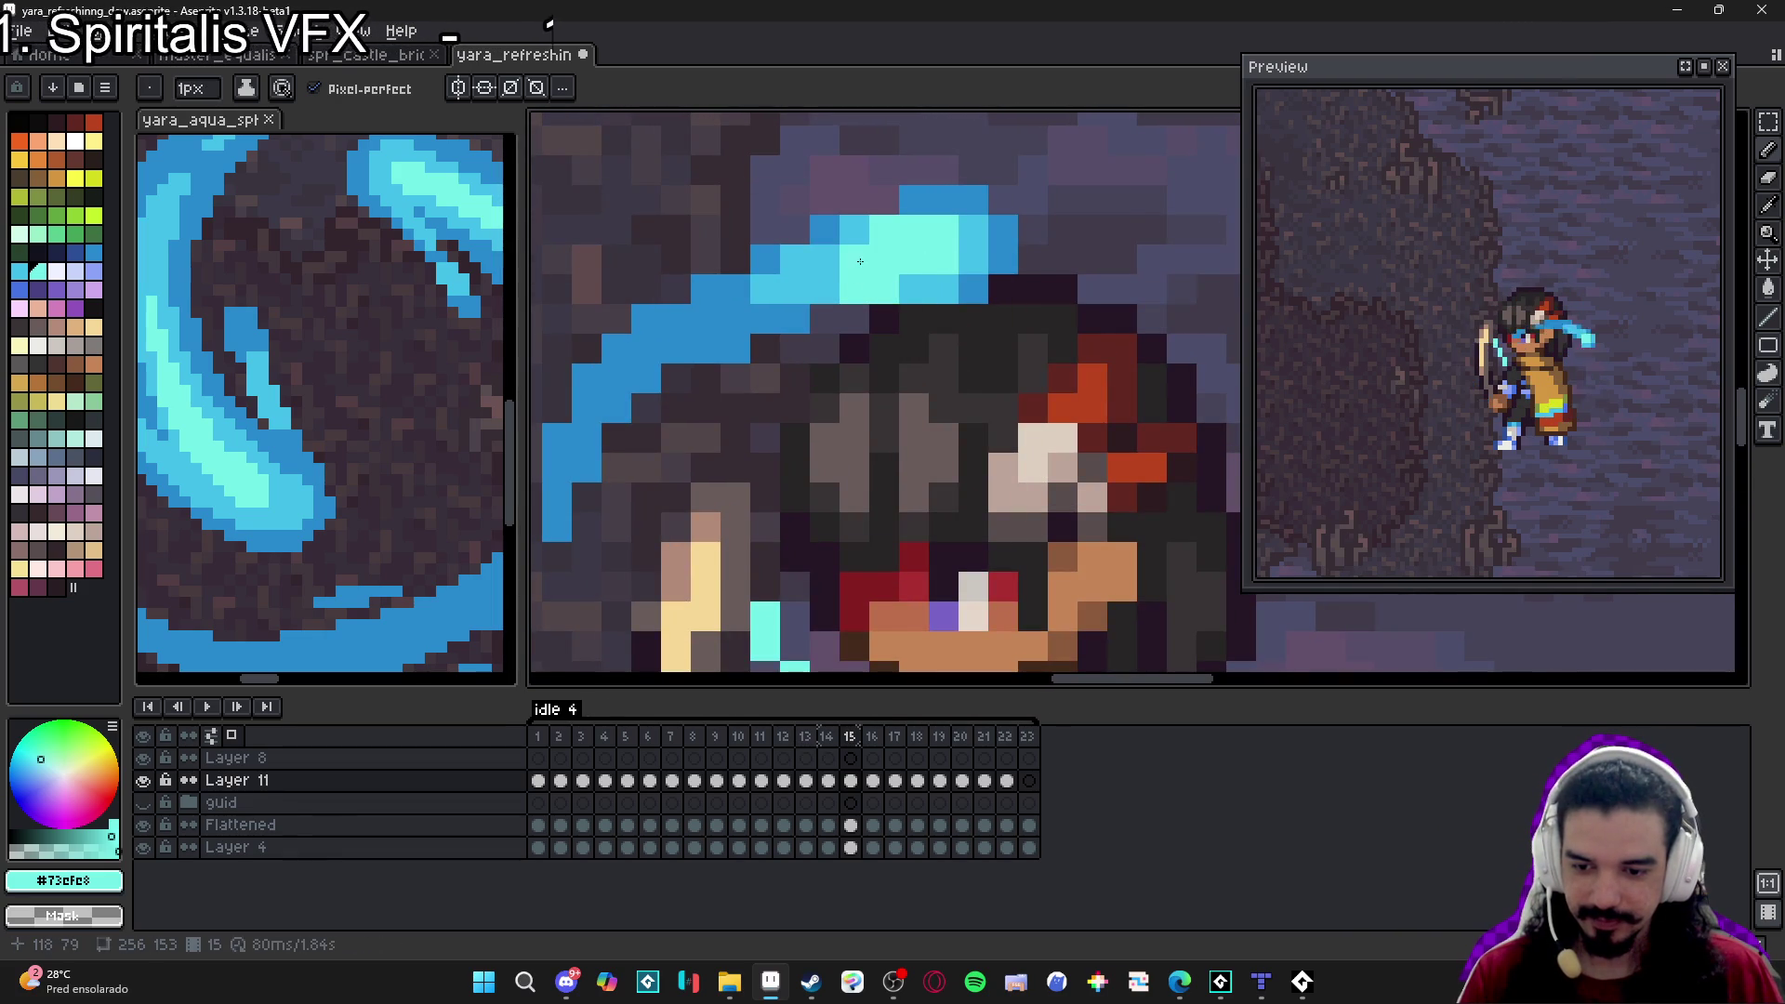
scroll(909, 285, "down", 4)
On frame 16, paint 2 px light-cyan blocks extending the arc highlight leftward.
key("Right")
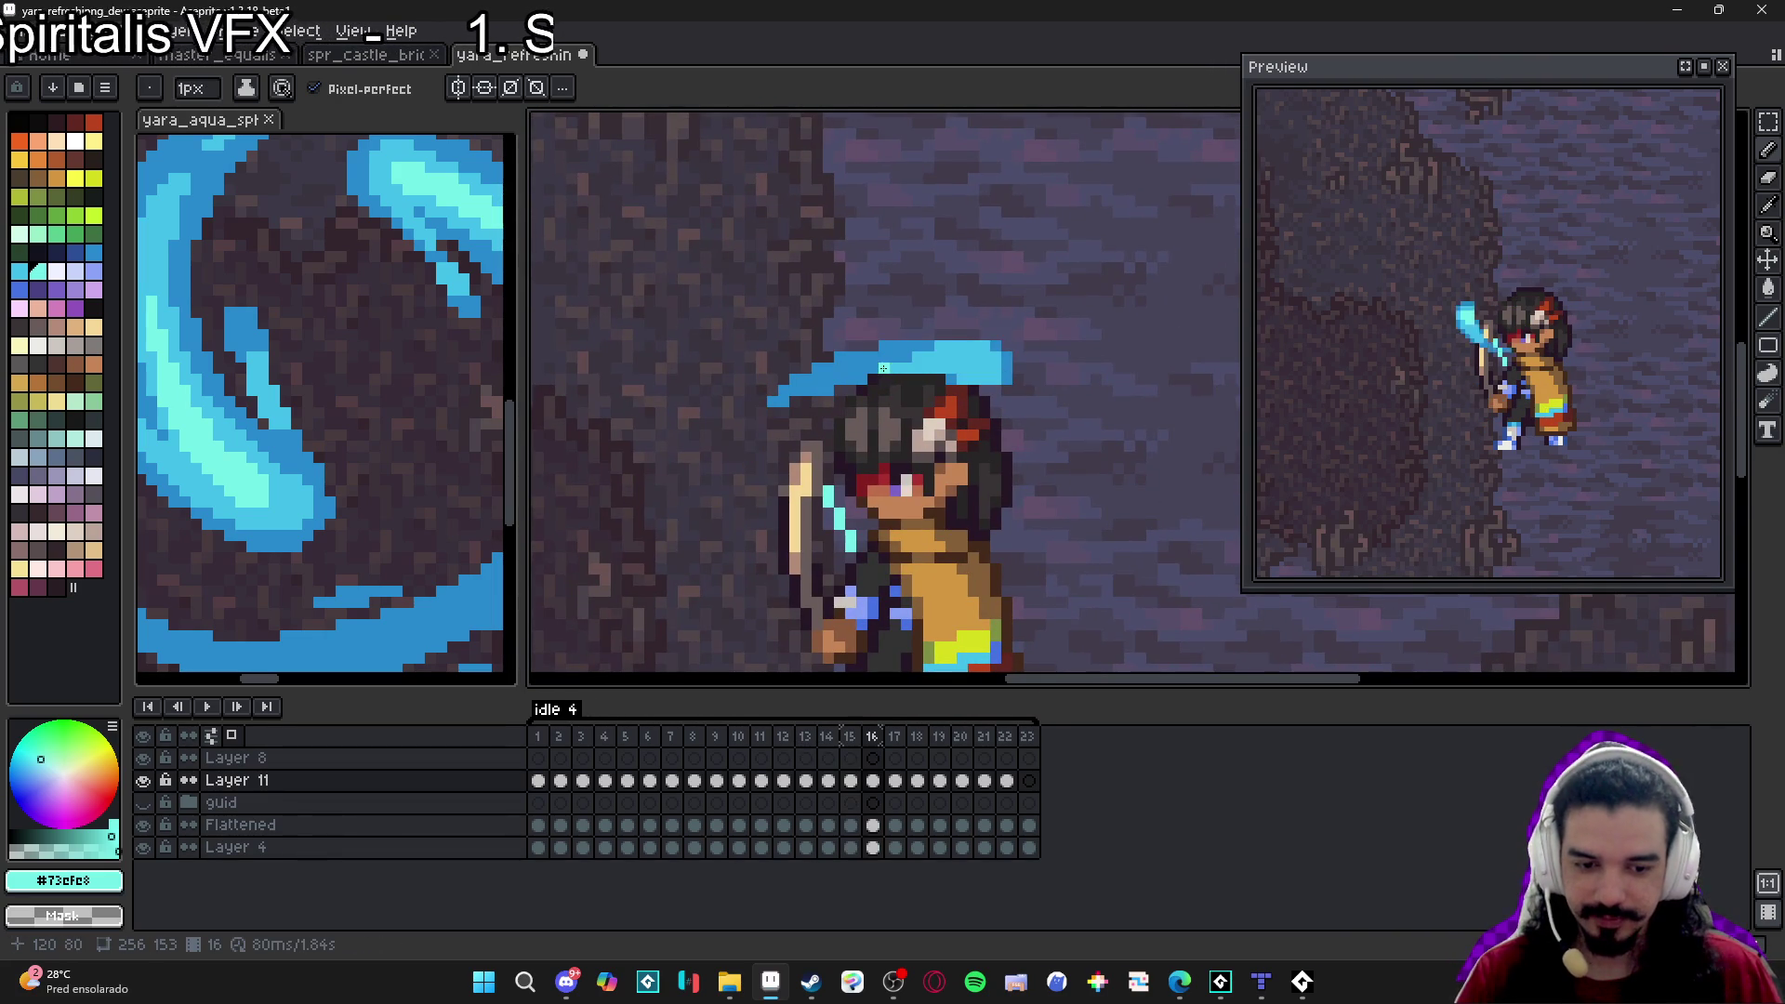
scroll(886, 352, "up", 1)
key("plus")
left_click(1060, 403)
left_click(1037, 410)
left_click(1014, 409)
key("minus")
On frame 17, paint a 2 px light-cyan block on the arc.
key("Right")
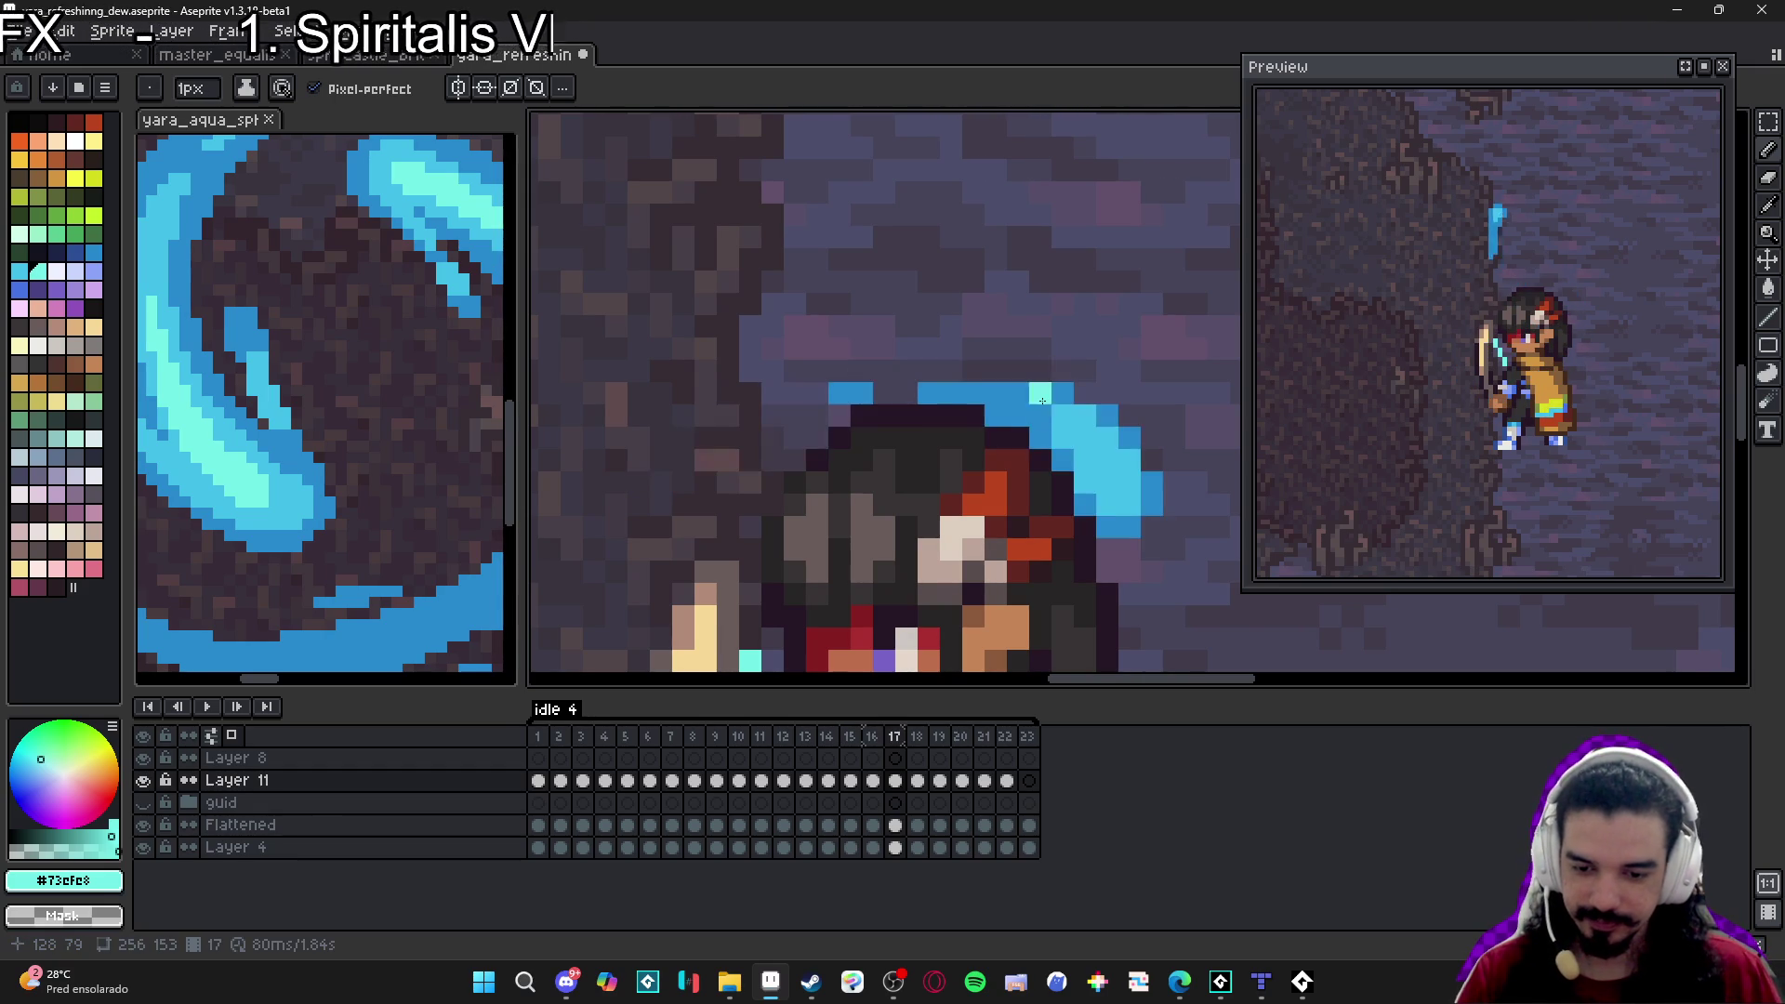
key("plus")
left_click(1129, 487)
scroll(1122, 484, "down", 3)
mouse_move(1102, 470)
left_mouse_down()
mouse_move(1052, 439)
mouse_move(1052, 355)
left_mouse_up()
Save the file and highlight the slash over the head on frame 18.
key("Right")
key("ctrl+s")
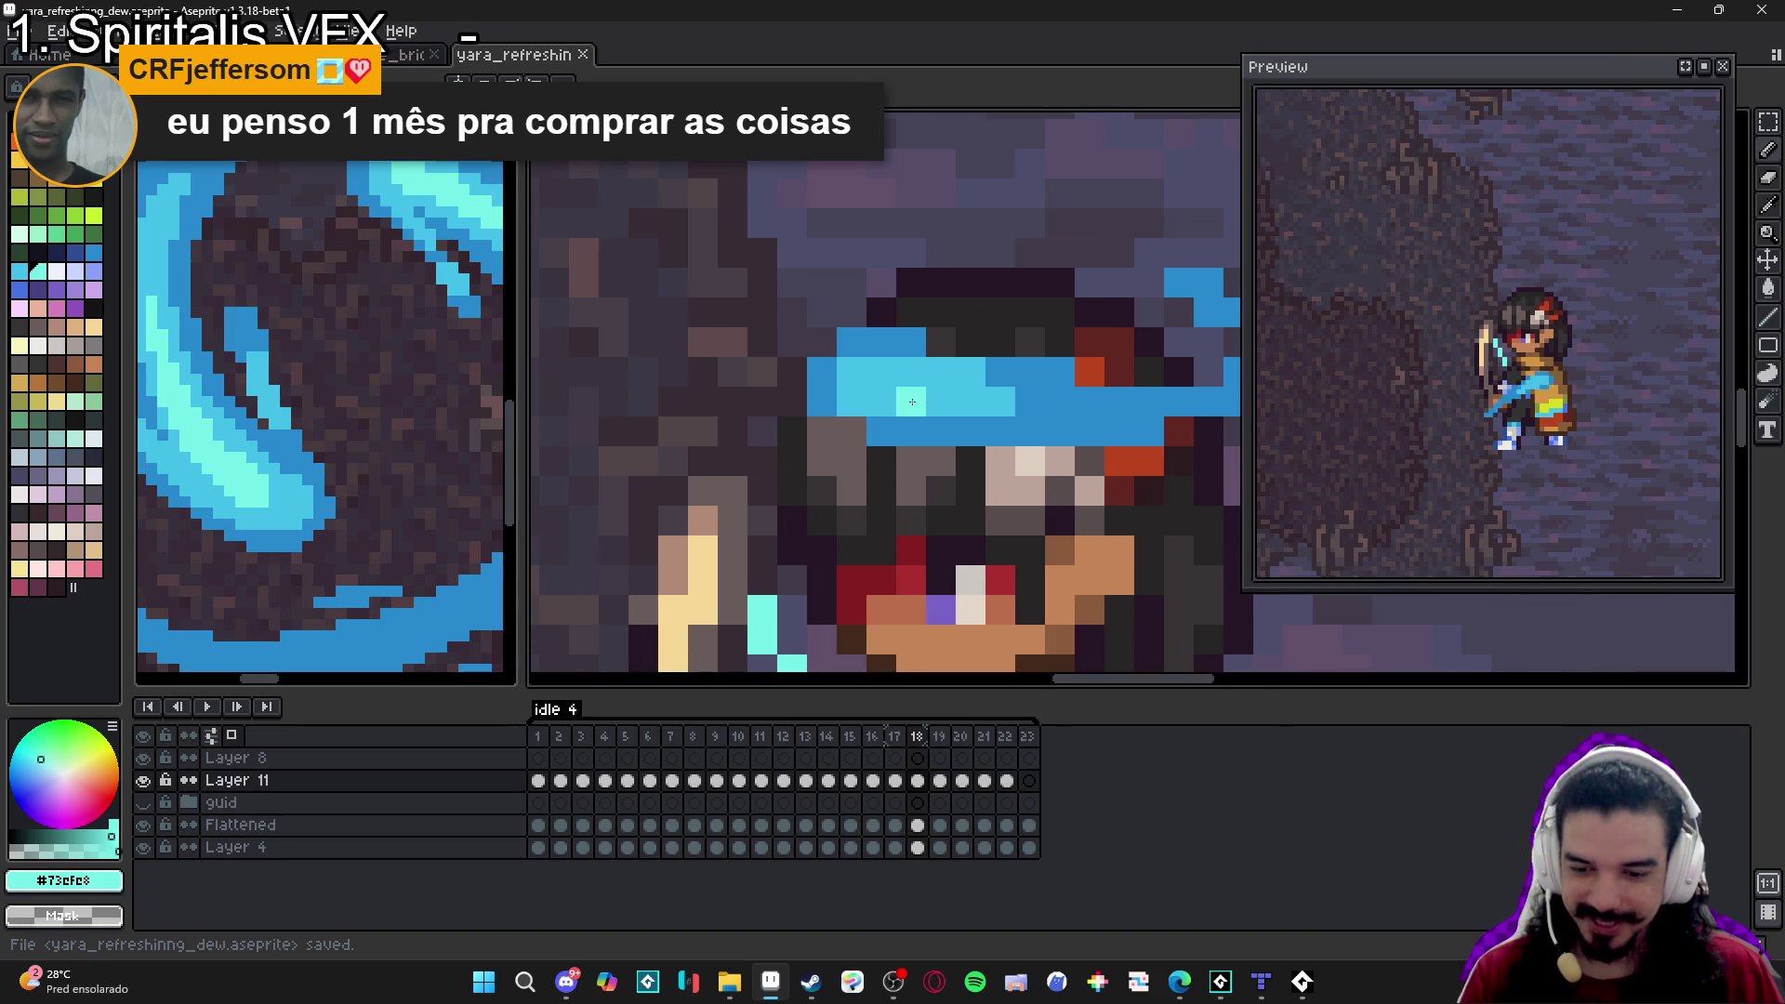
left_click(899, 388)
On frame 19, paint light-cyan highlights along the blue stroke up to its top.
key("Right")
left_click_drag(900, 388, 957, 626)
left_click(879, 312)
left_click(820, 297)
left_click(809, 265)
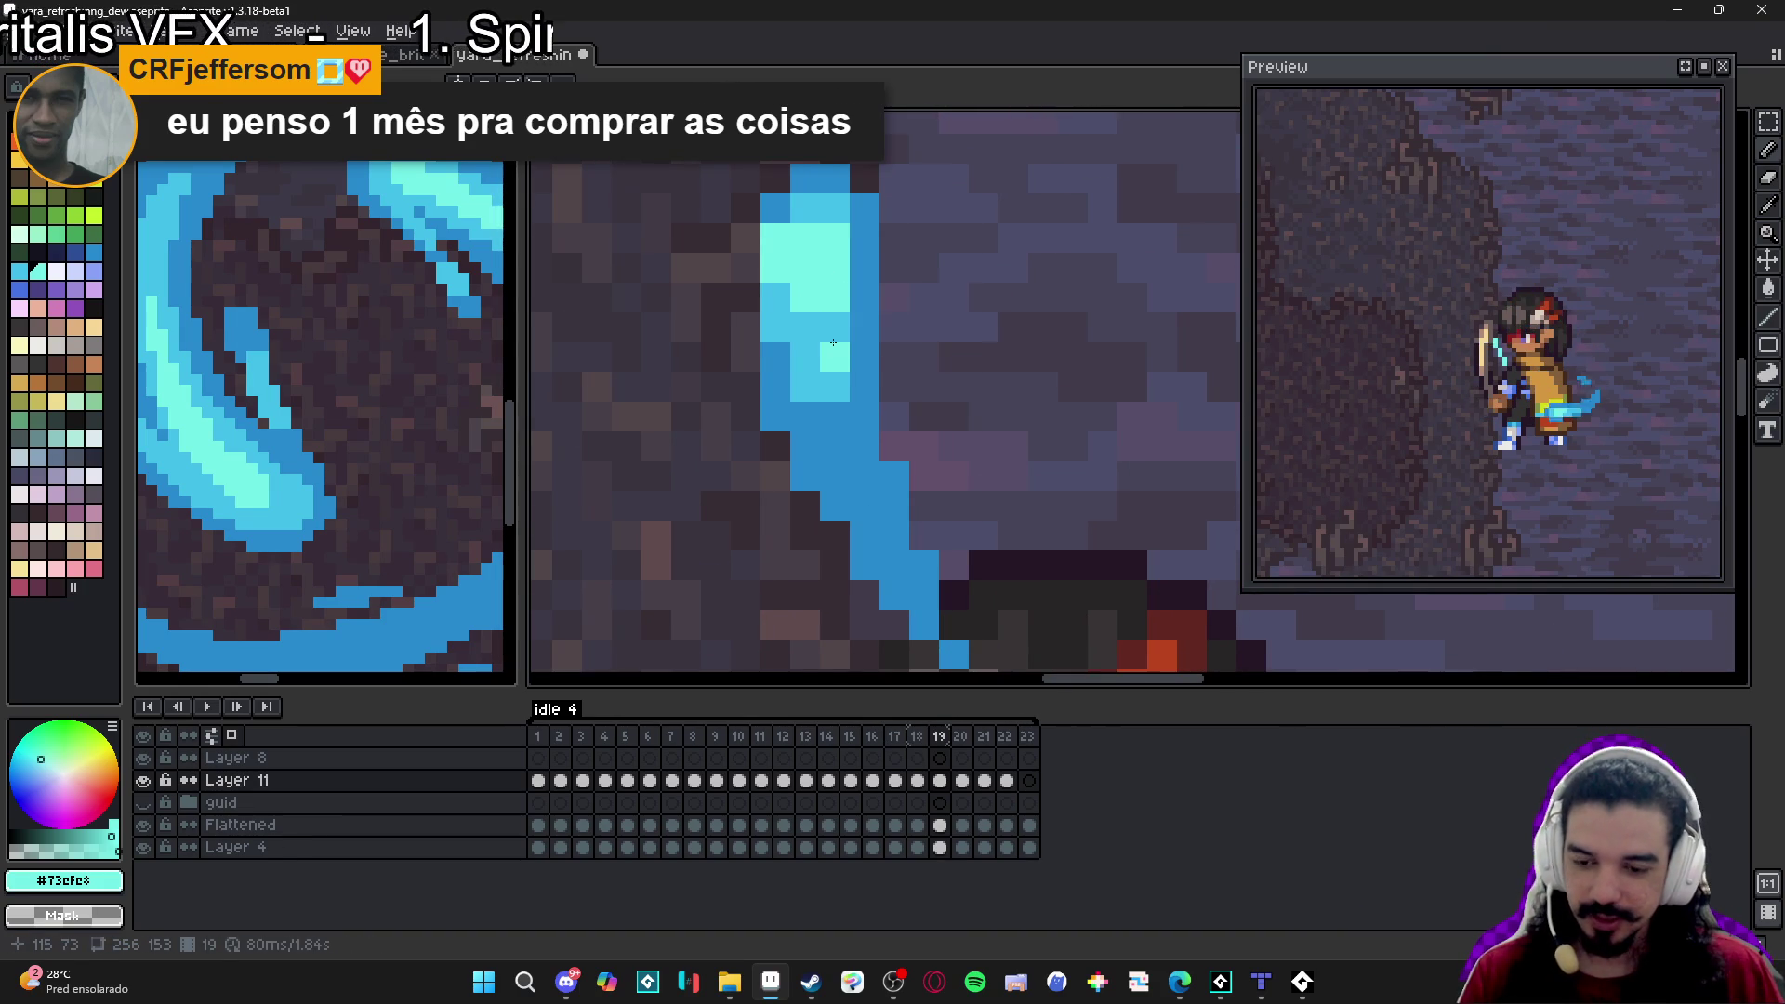
scroll(809, 264, "down", 2)
Add light-cyan highlight pixels to the stroke's top edge on frames 20 and 21.
key("Right")
scroll(846, 285, "up", 2)
left_click(846, 285)
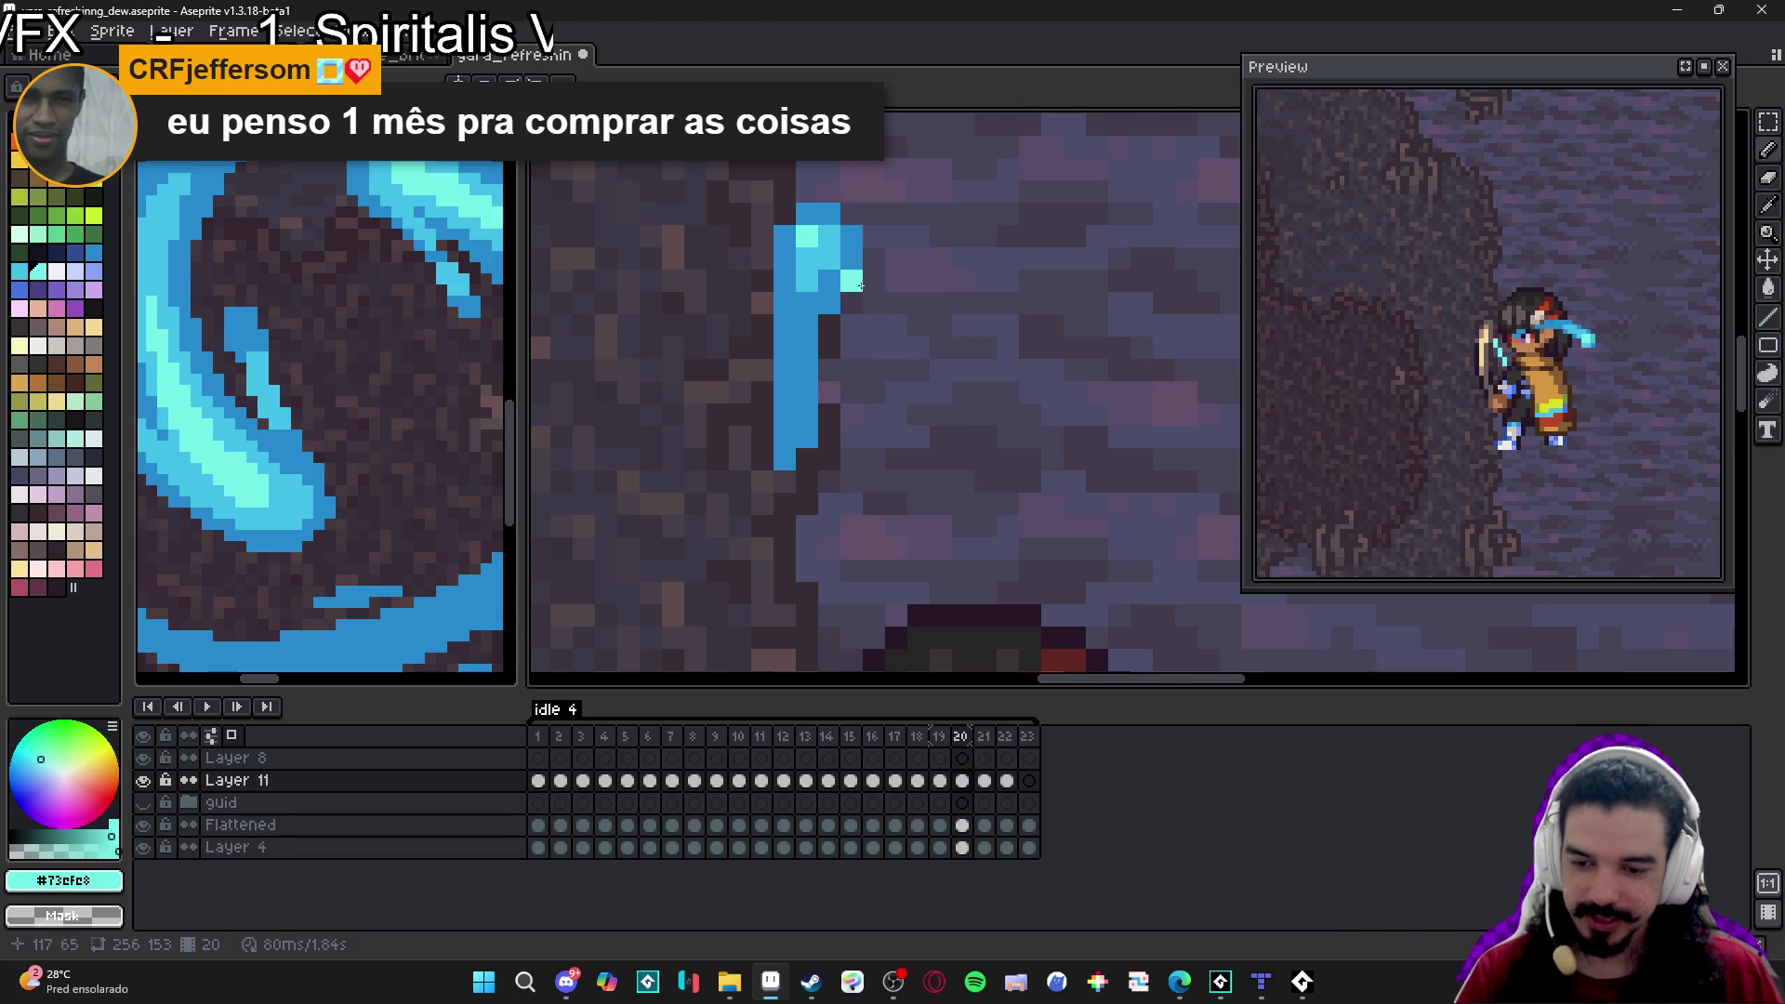
key("Right")
left_click(852, 267)
left_click(861, 267)
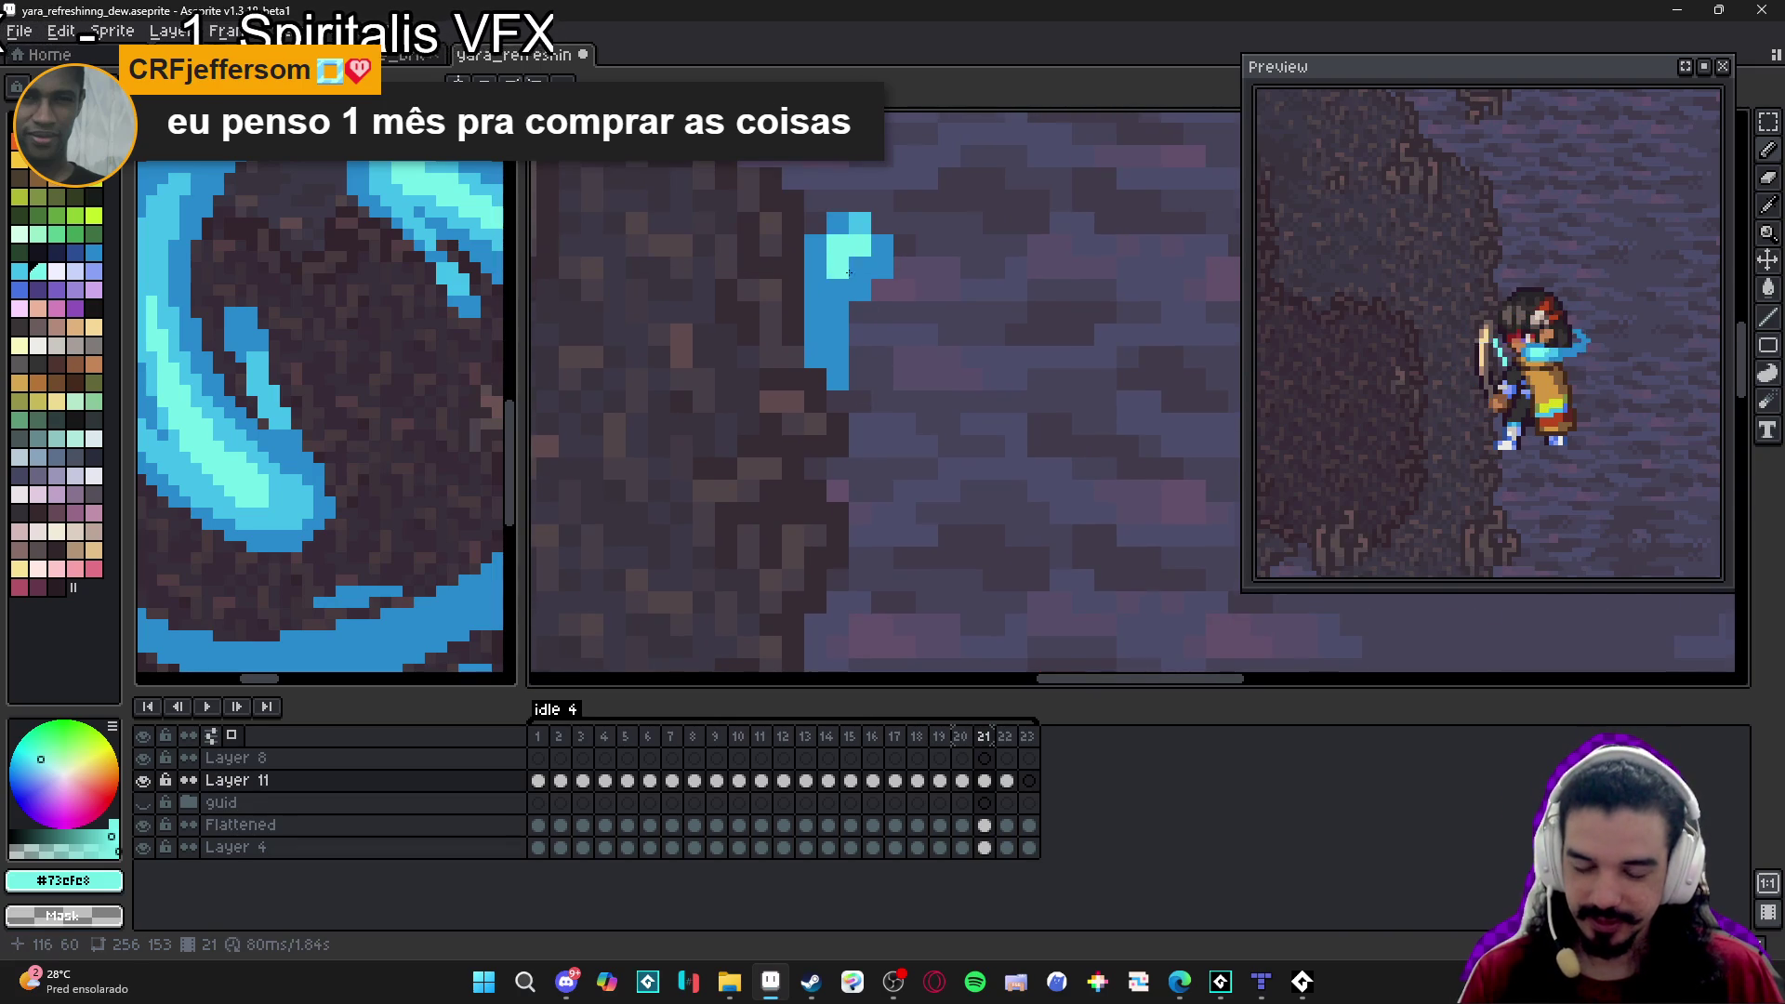
scroll(880, 381, "down", 4)
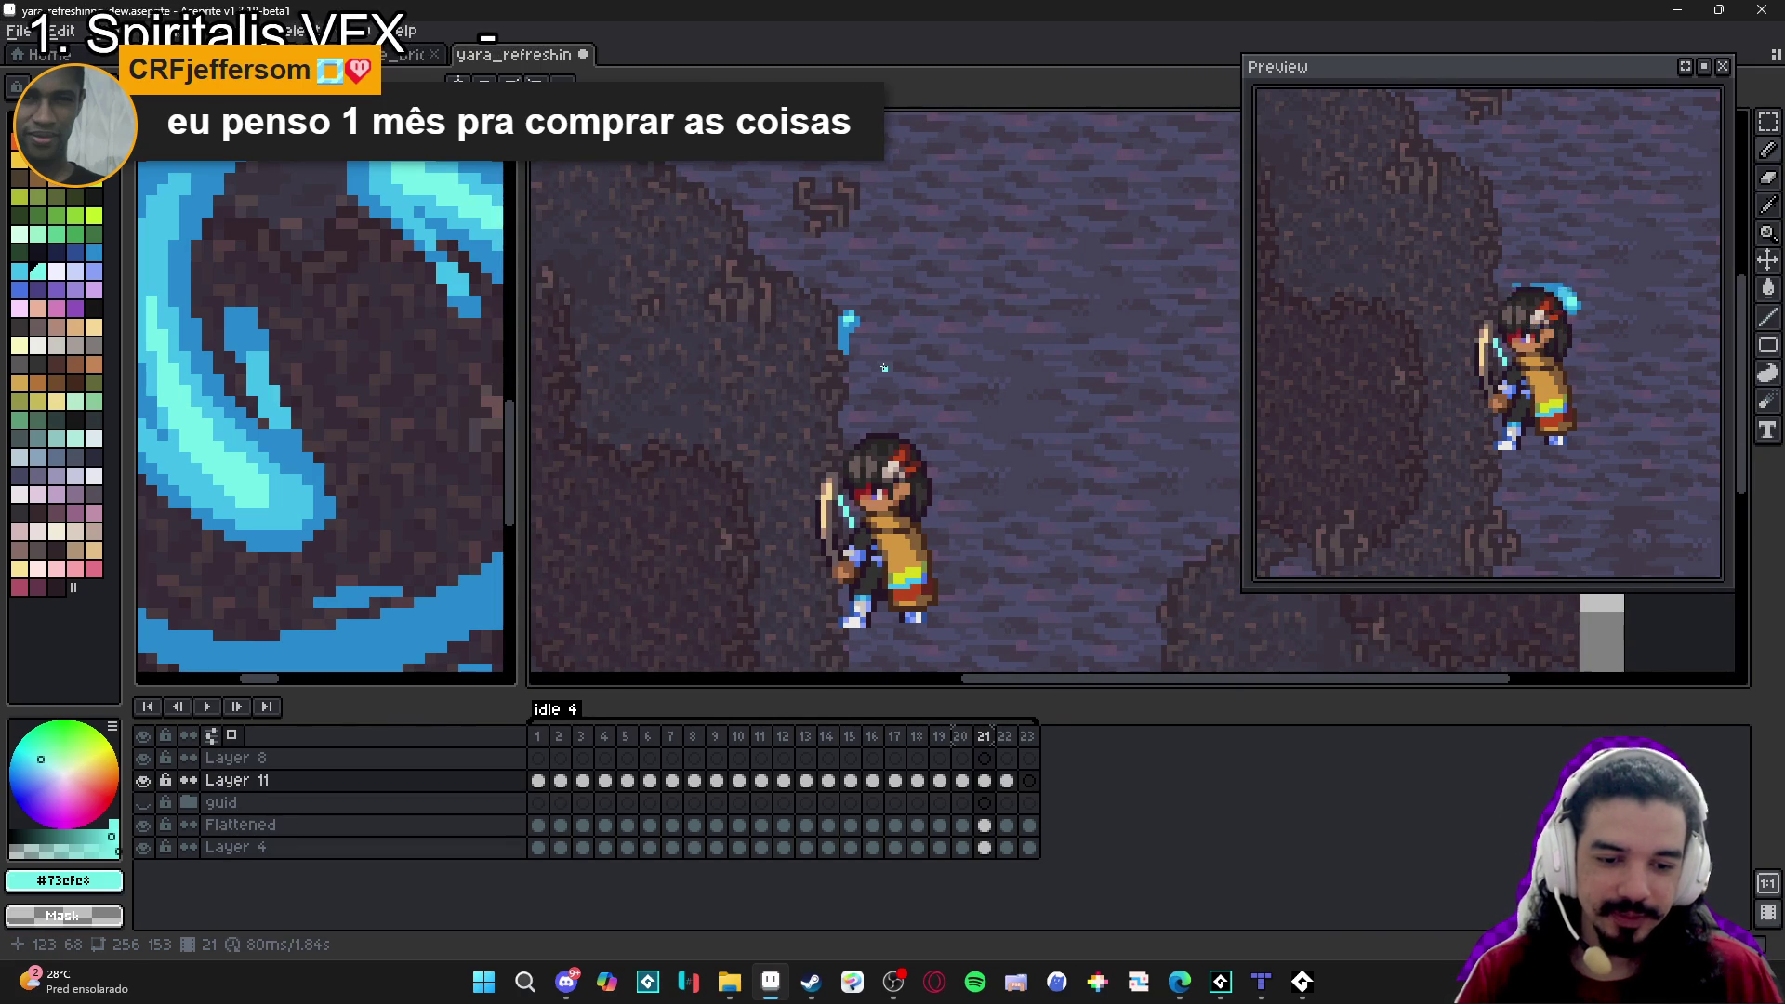
Review frames 2 and 3, then sample the mid blue and add a pixel to frame 3's slash.
scroll(885, 368, "down", 1)
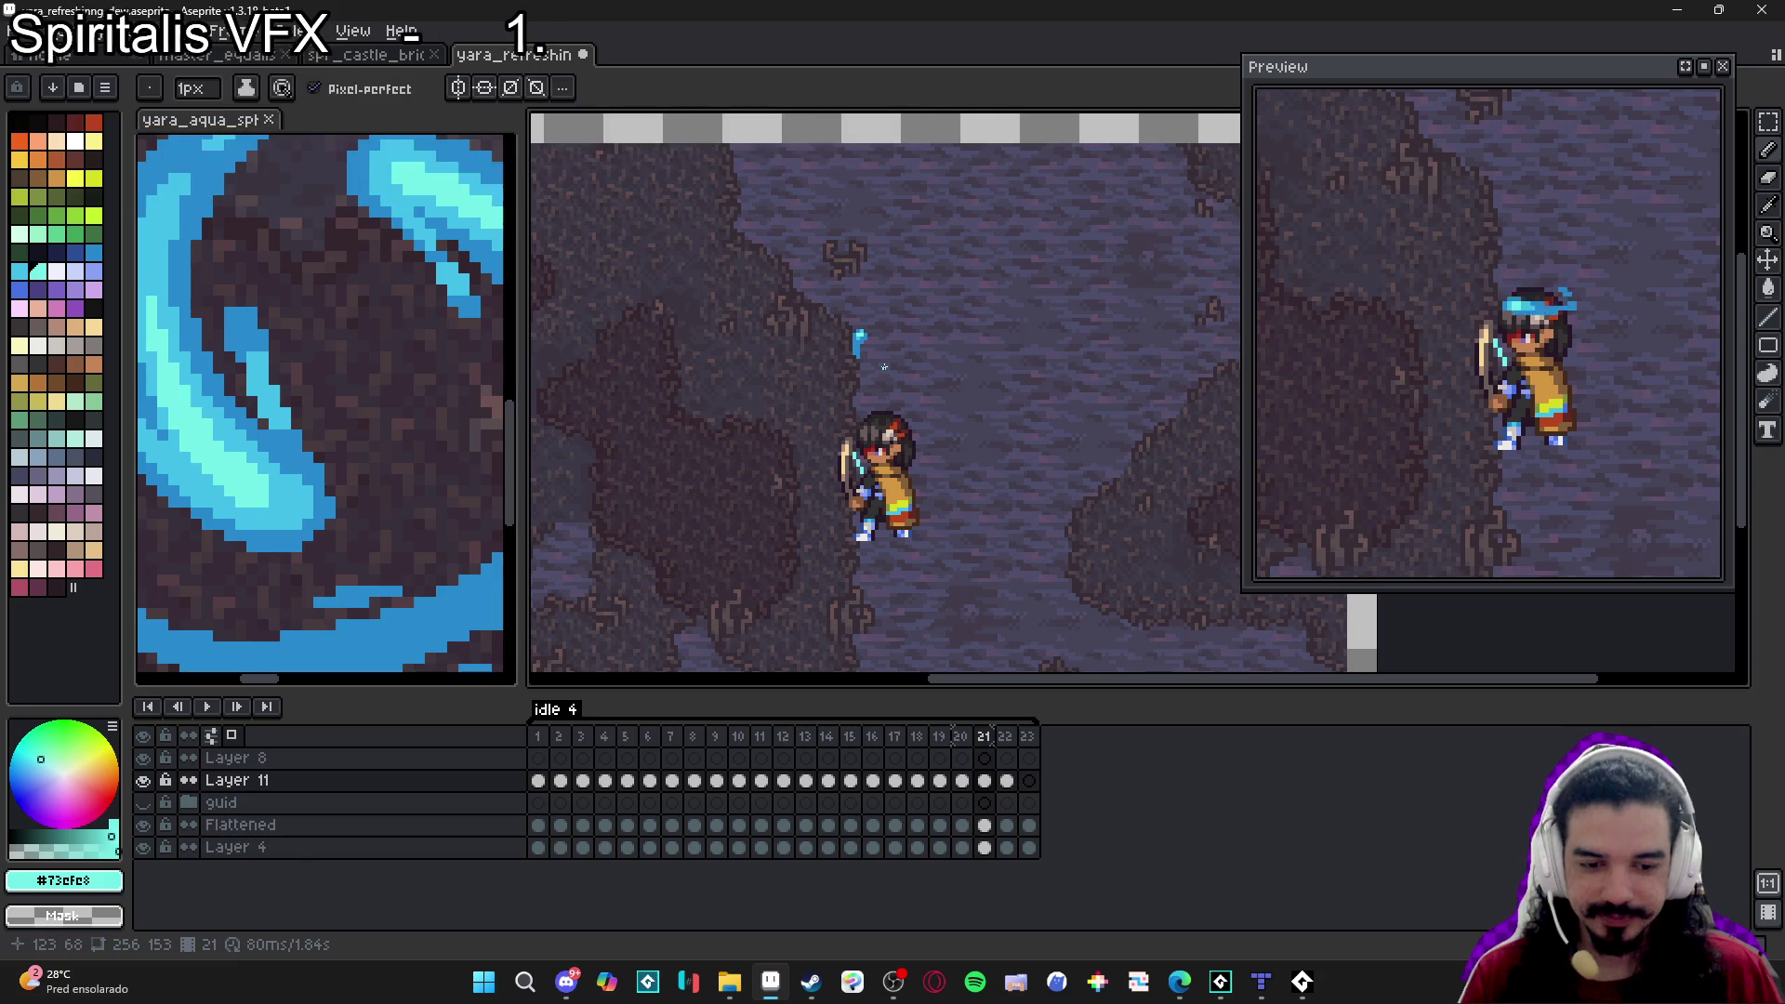
scroll(884, 368, "down", 1)
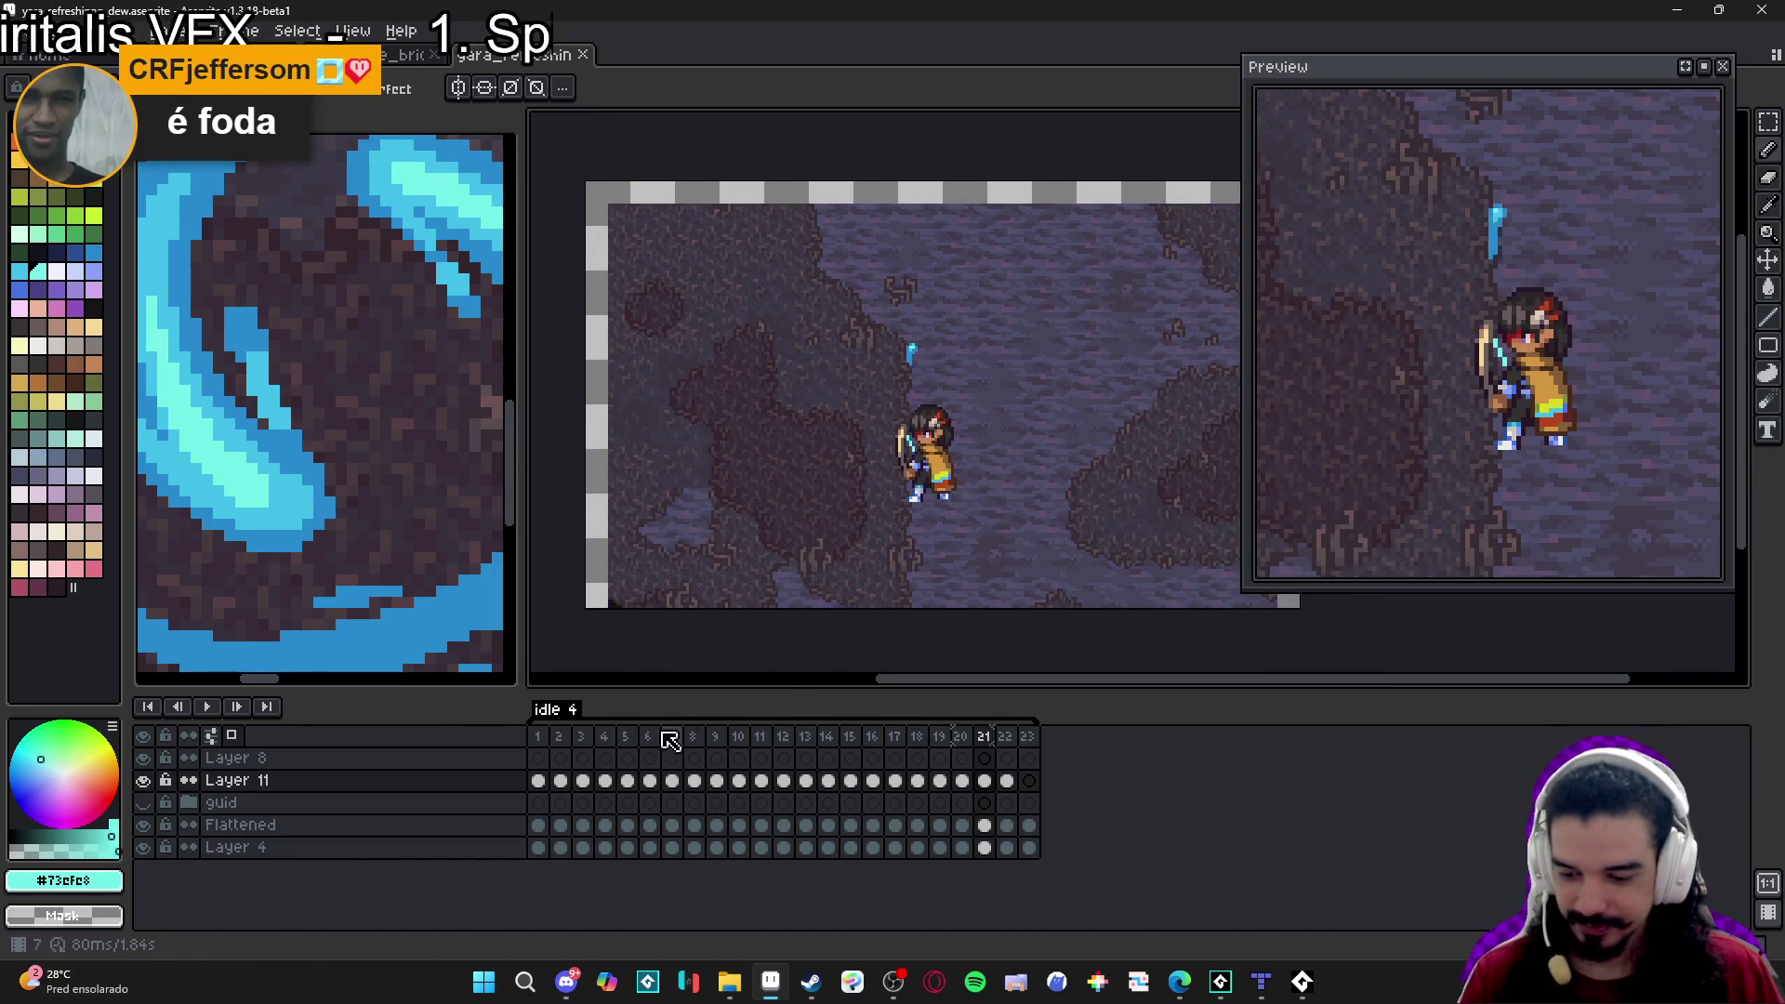
left_click(541, 755)
left_click(563, 735)
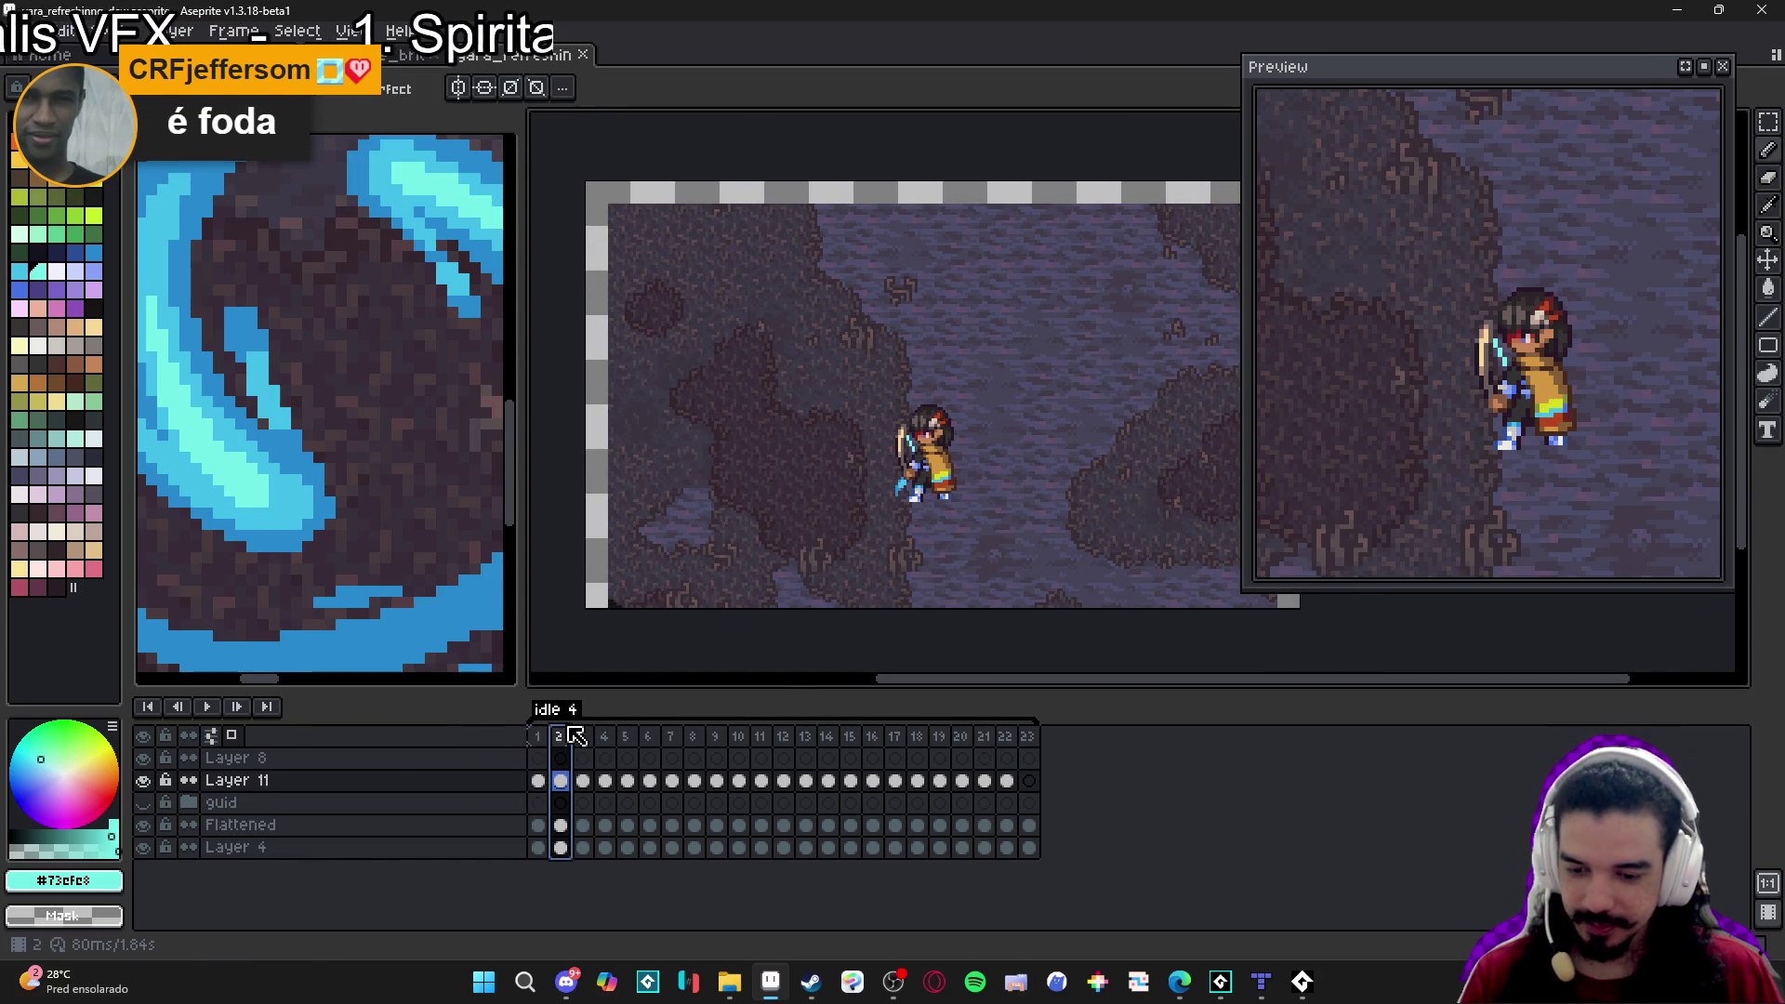
left_click(583, 736)
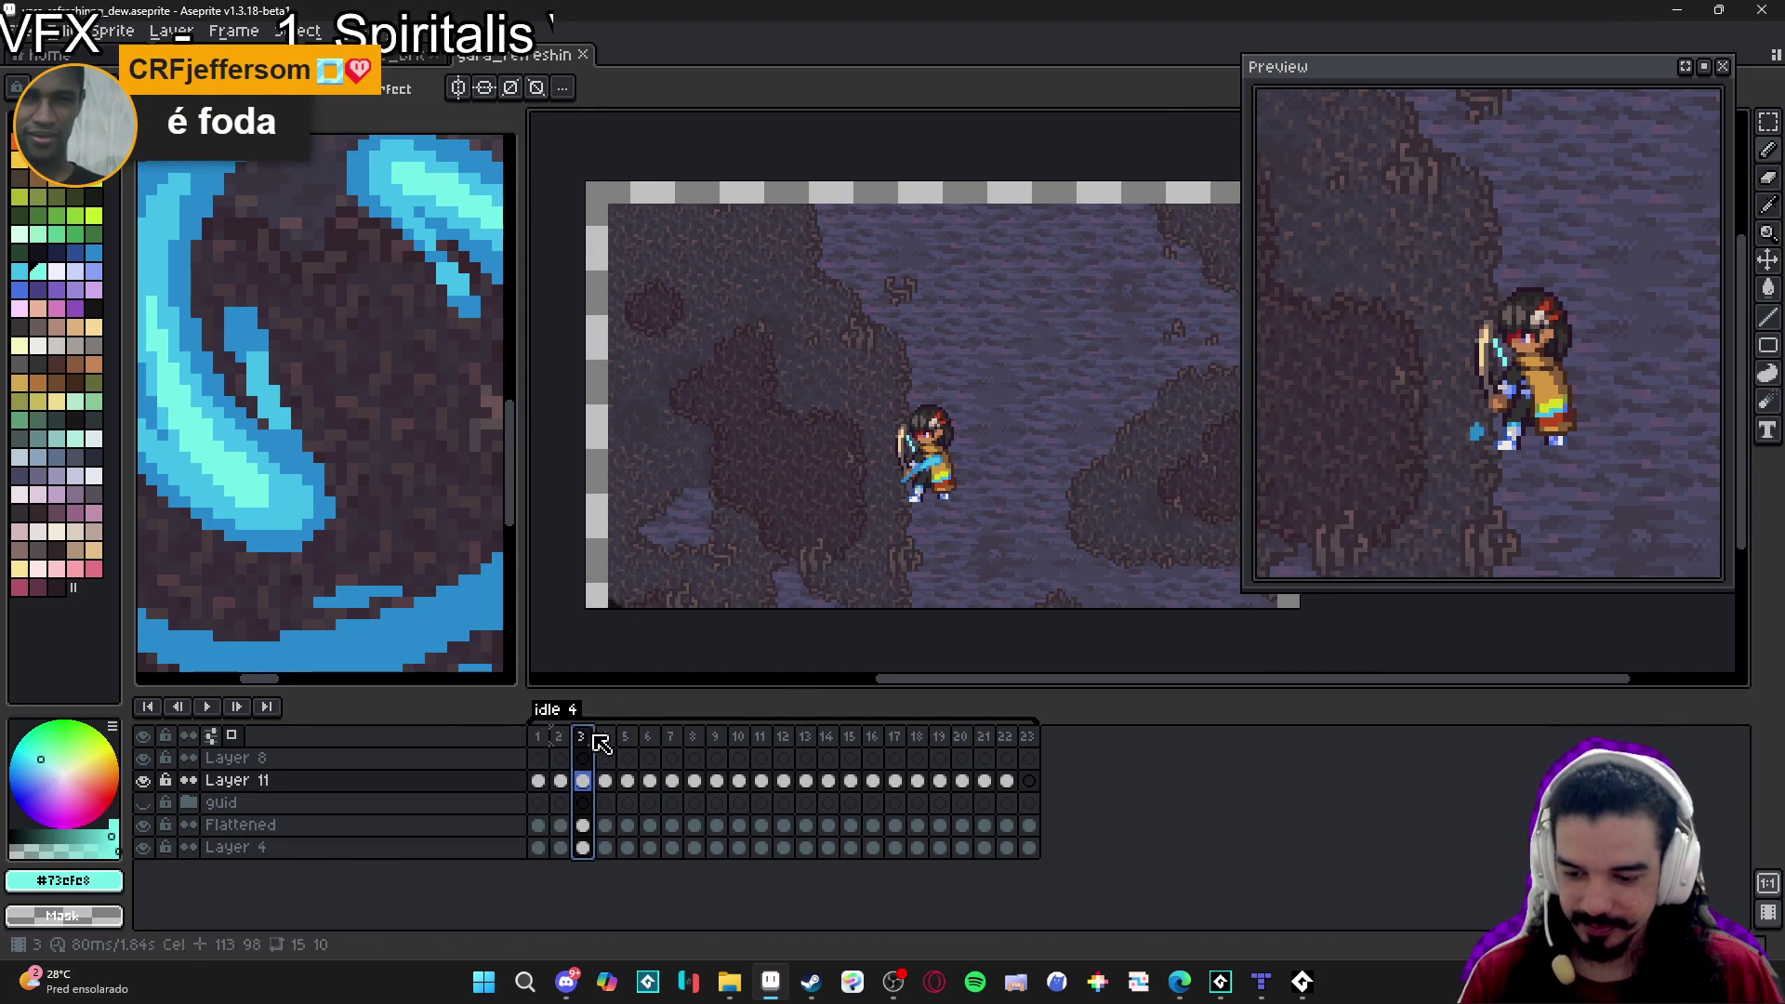
scroll(966, 408, "up", 3)
left_click(1032, 414, "alt")
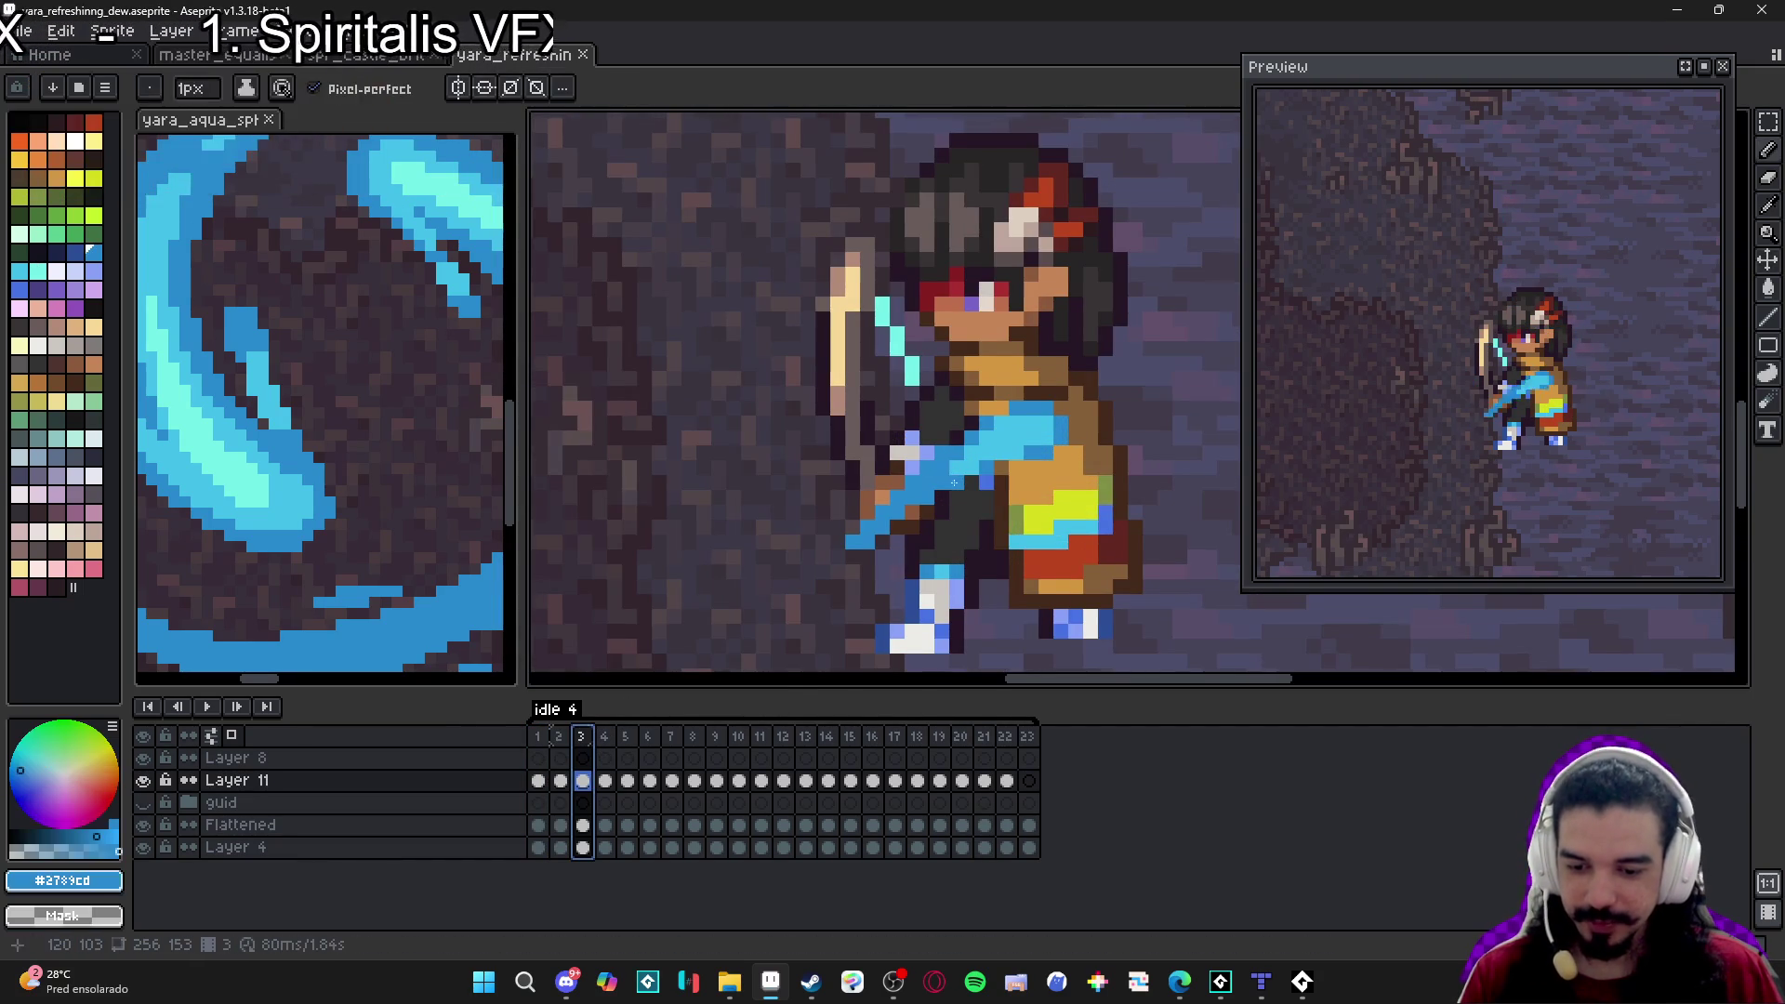
scroll(1032, 413, "up", 1)
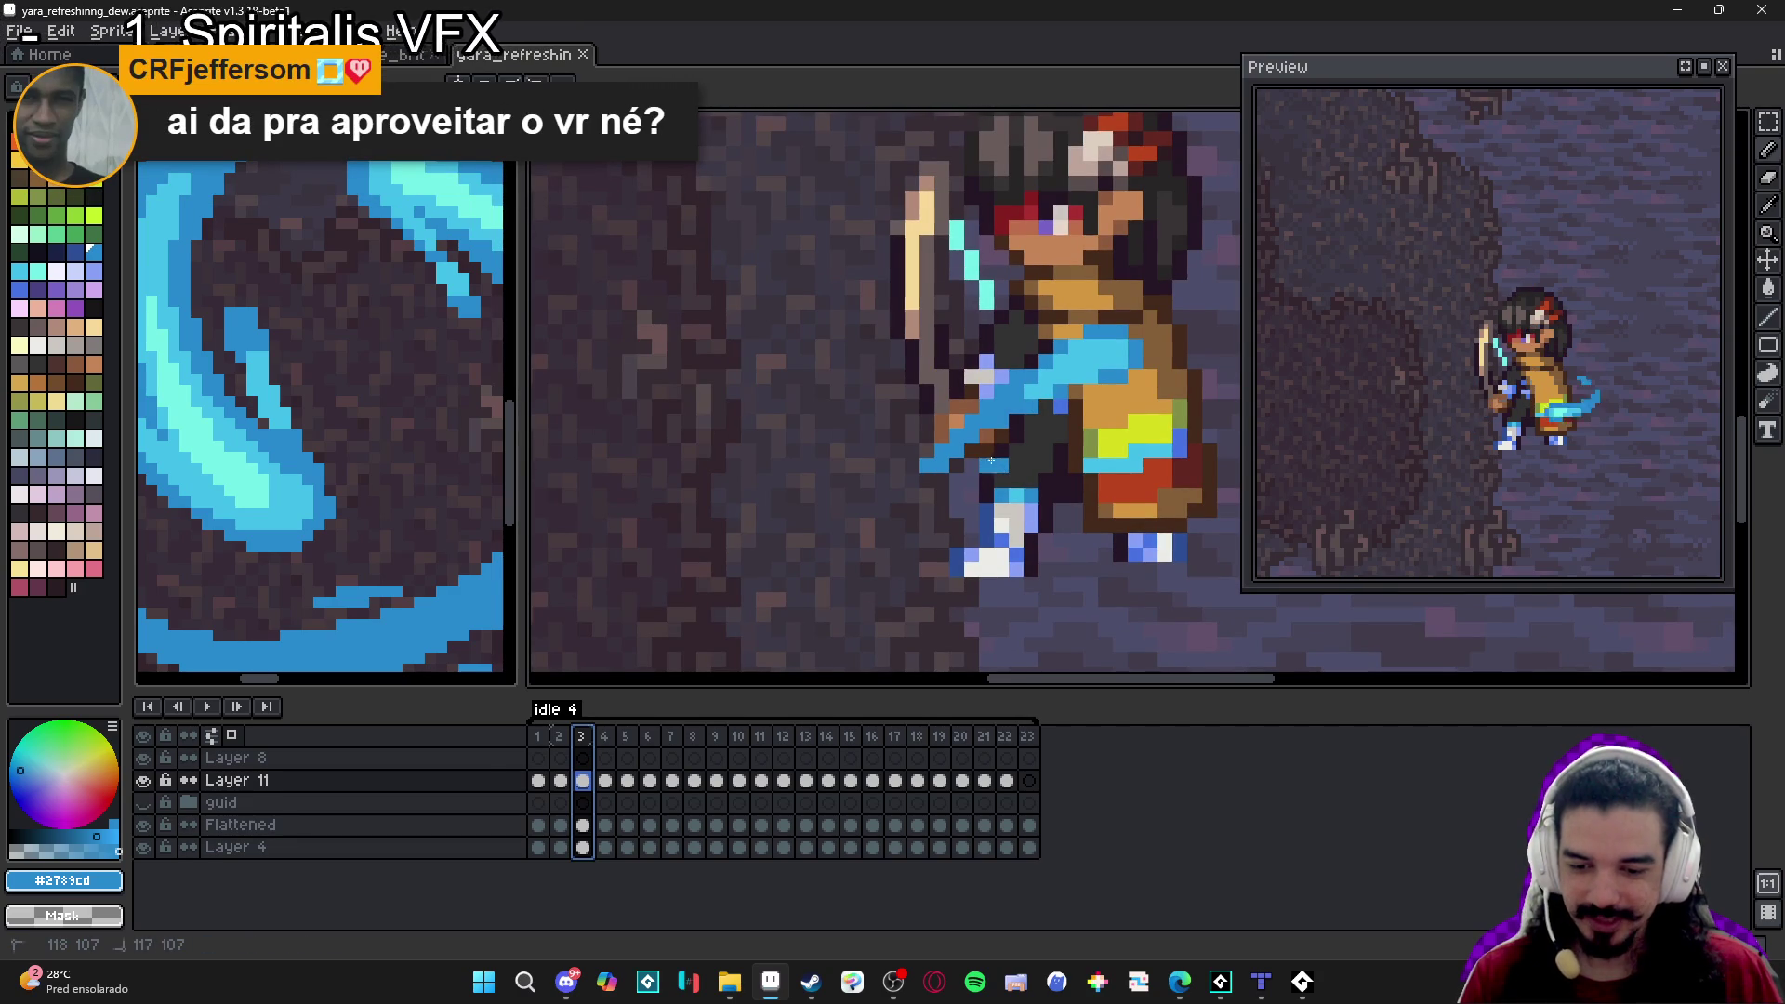
left_click(992, 472)
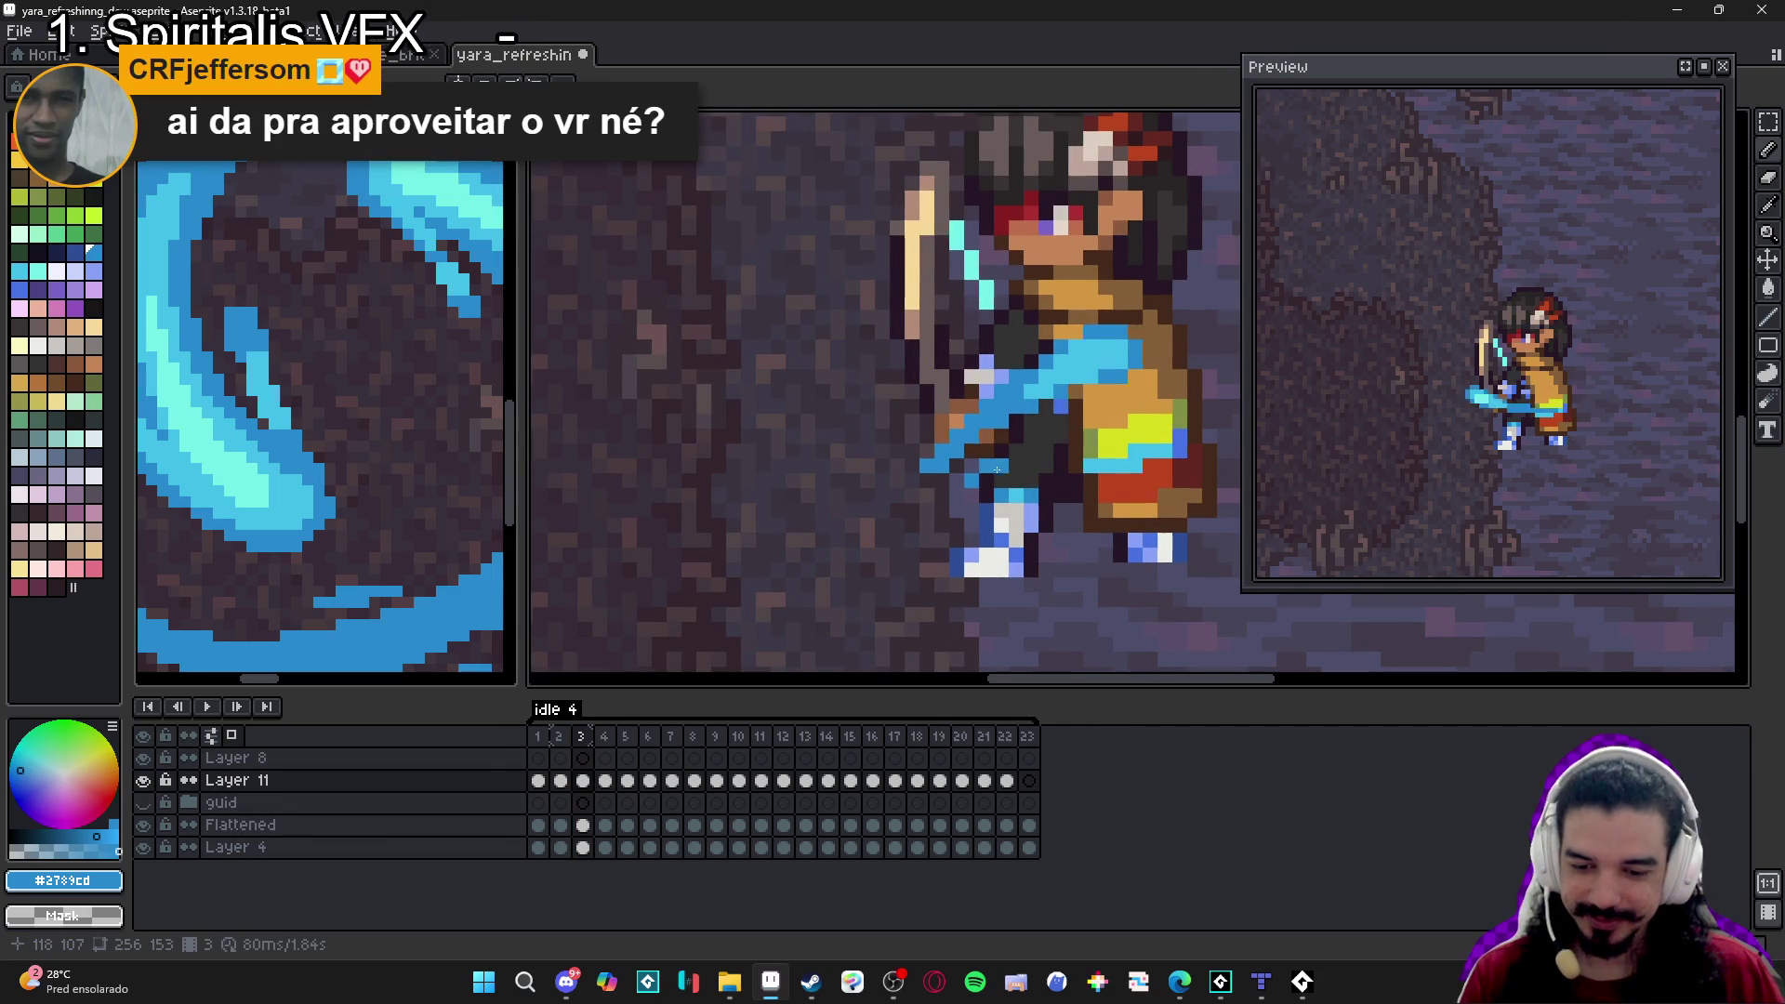
scroll(993, 472, "down", 4)
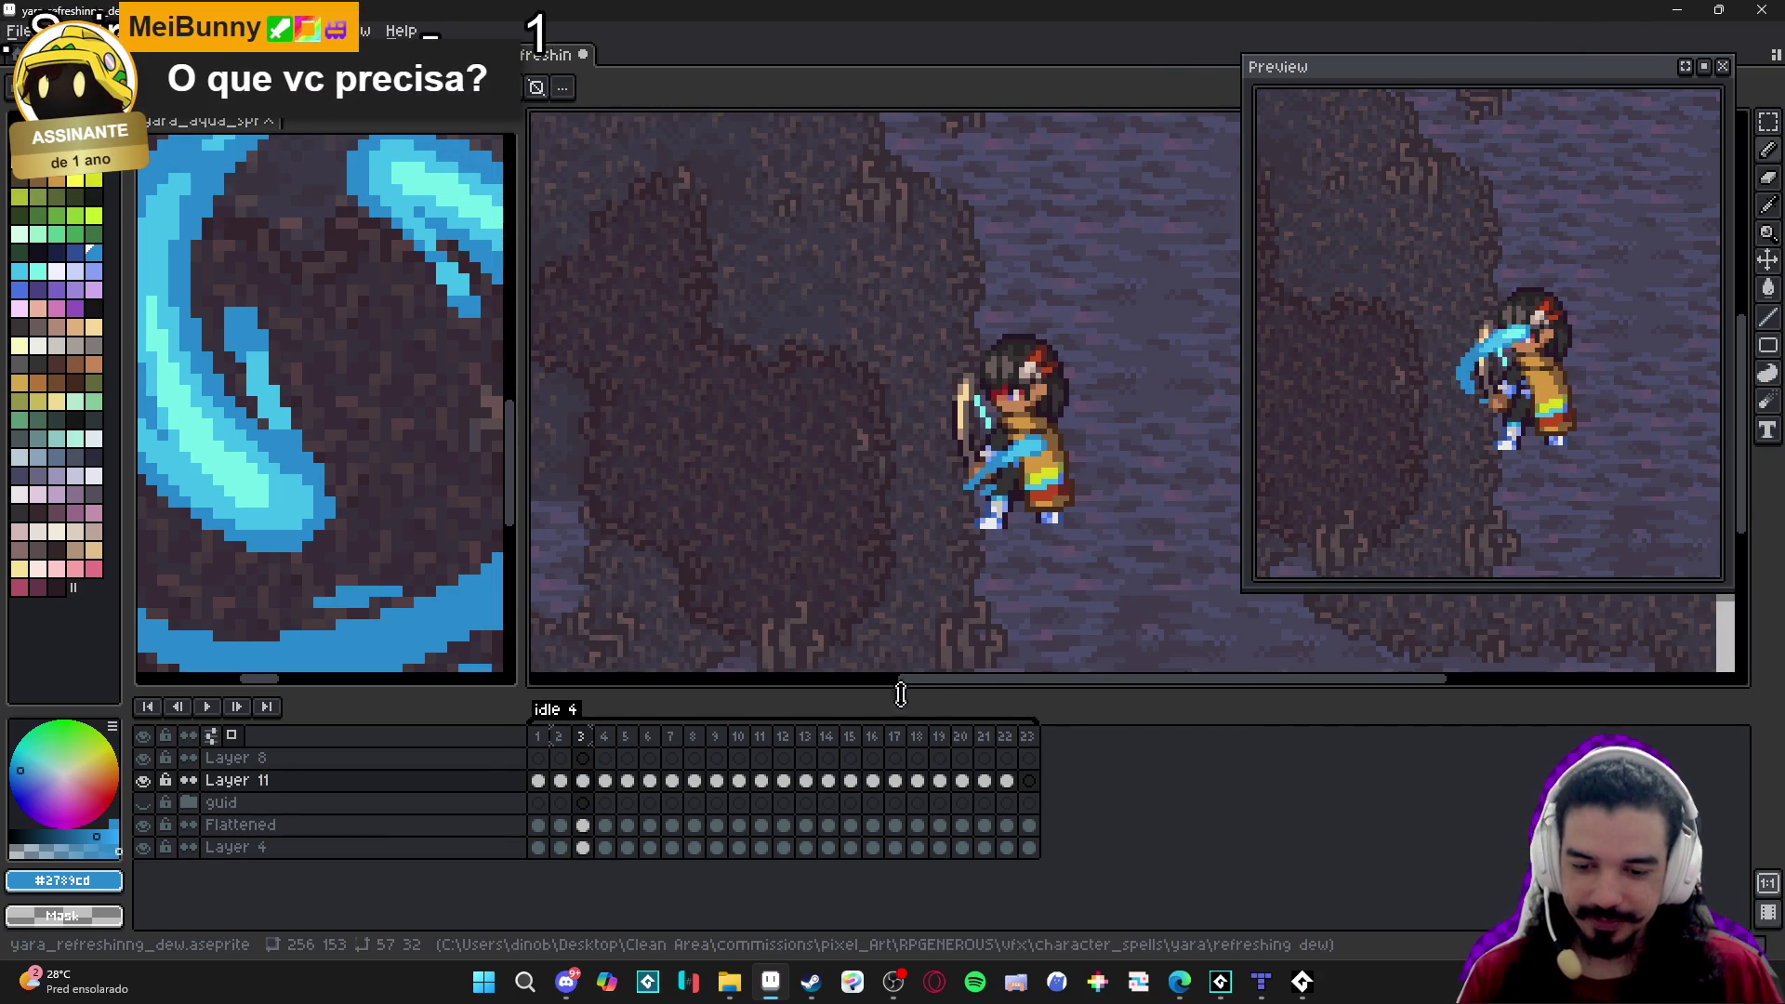
Save the animation and flip through frames 3, 1, 2 and 3, ending on frame 1.
key("ctrl+s")
left_click(580, 737)
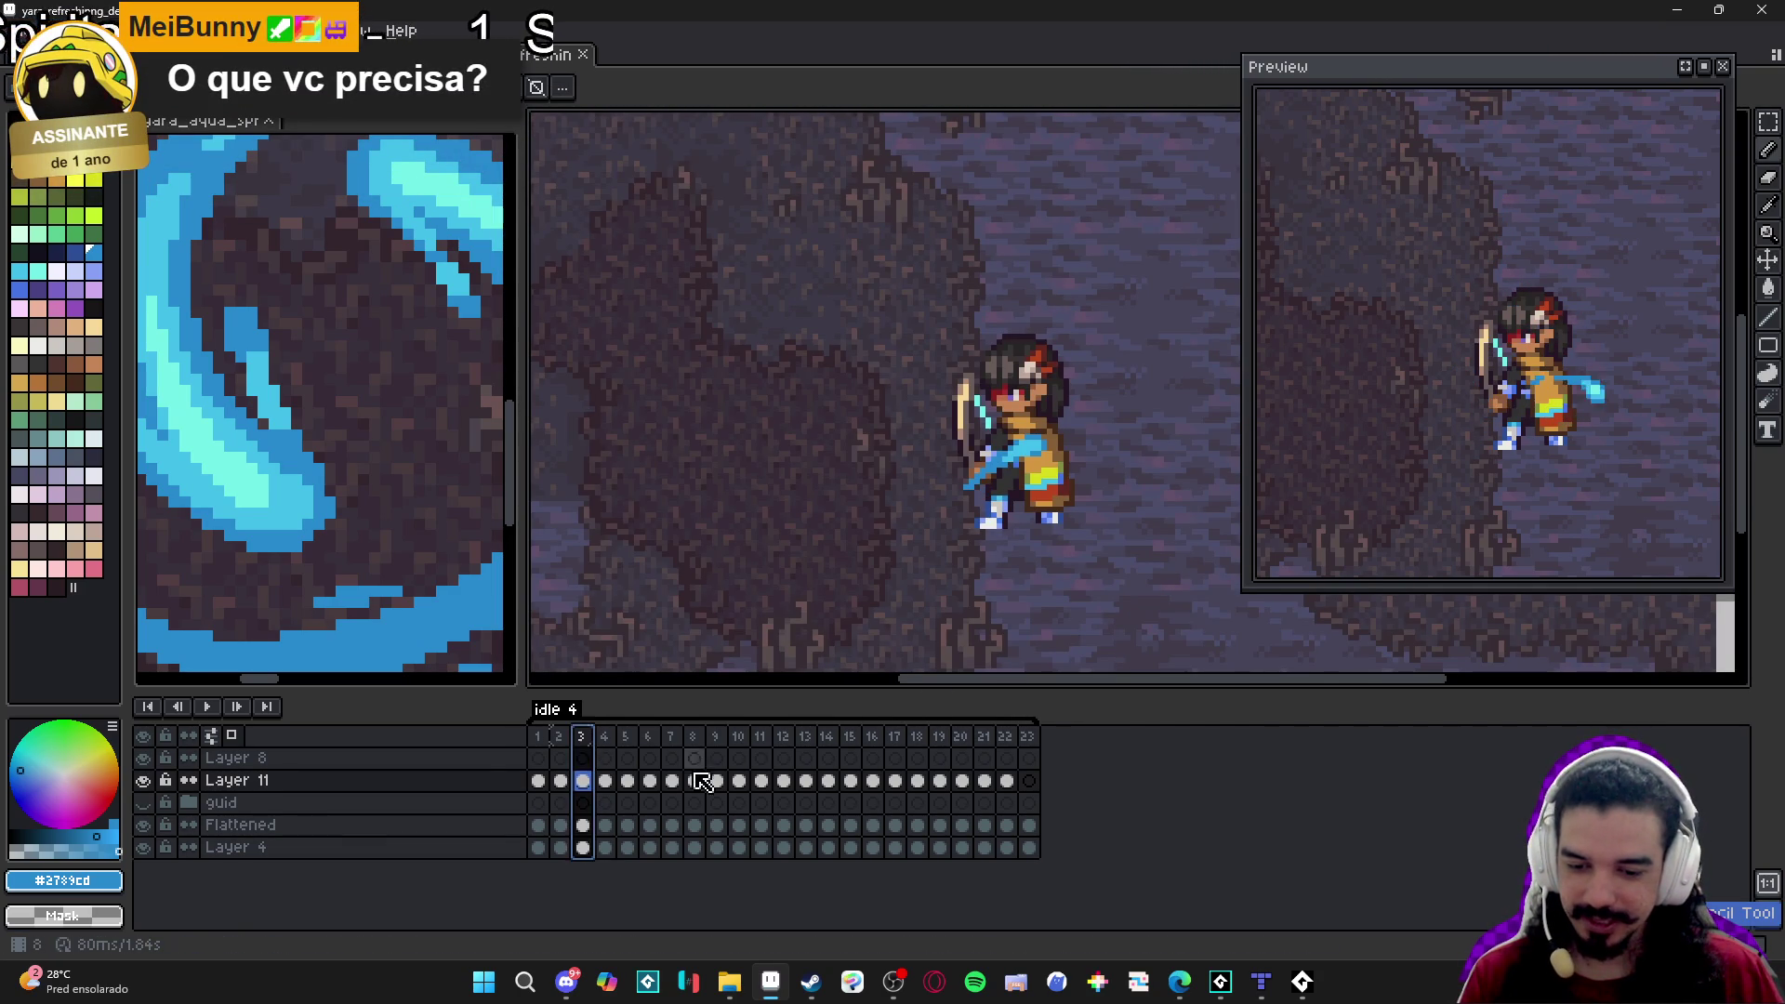
left_click(539, 736)
left_click(561, 737)
left_click(581, 736)
scroll(1032, 495, "up", 2)
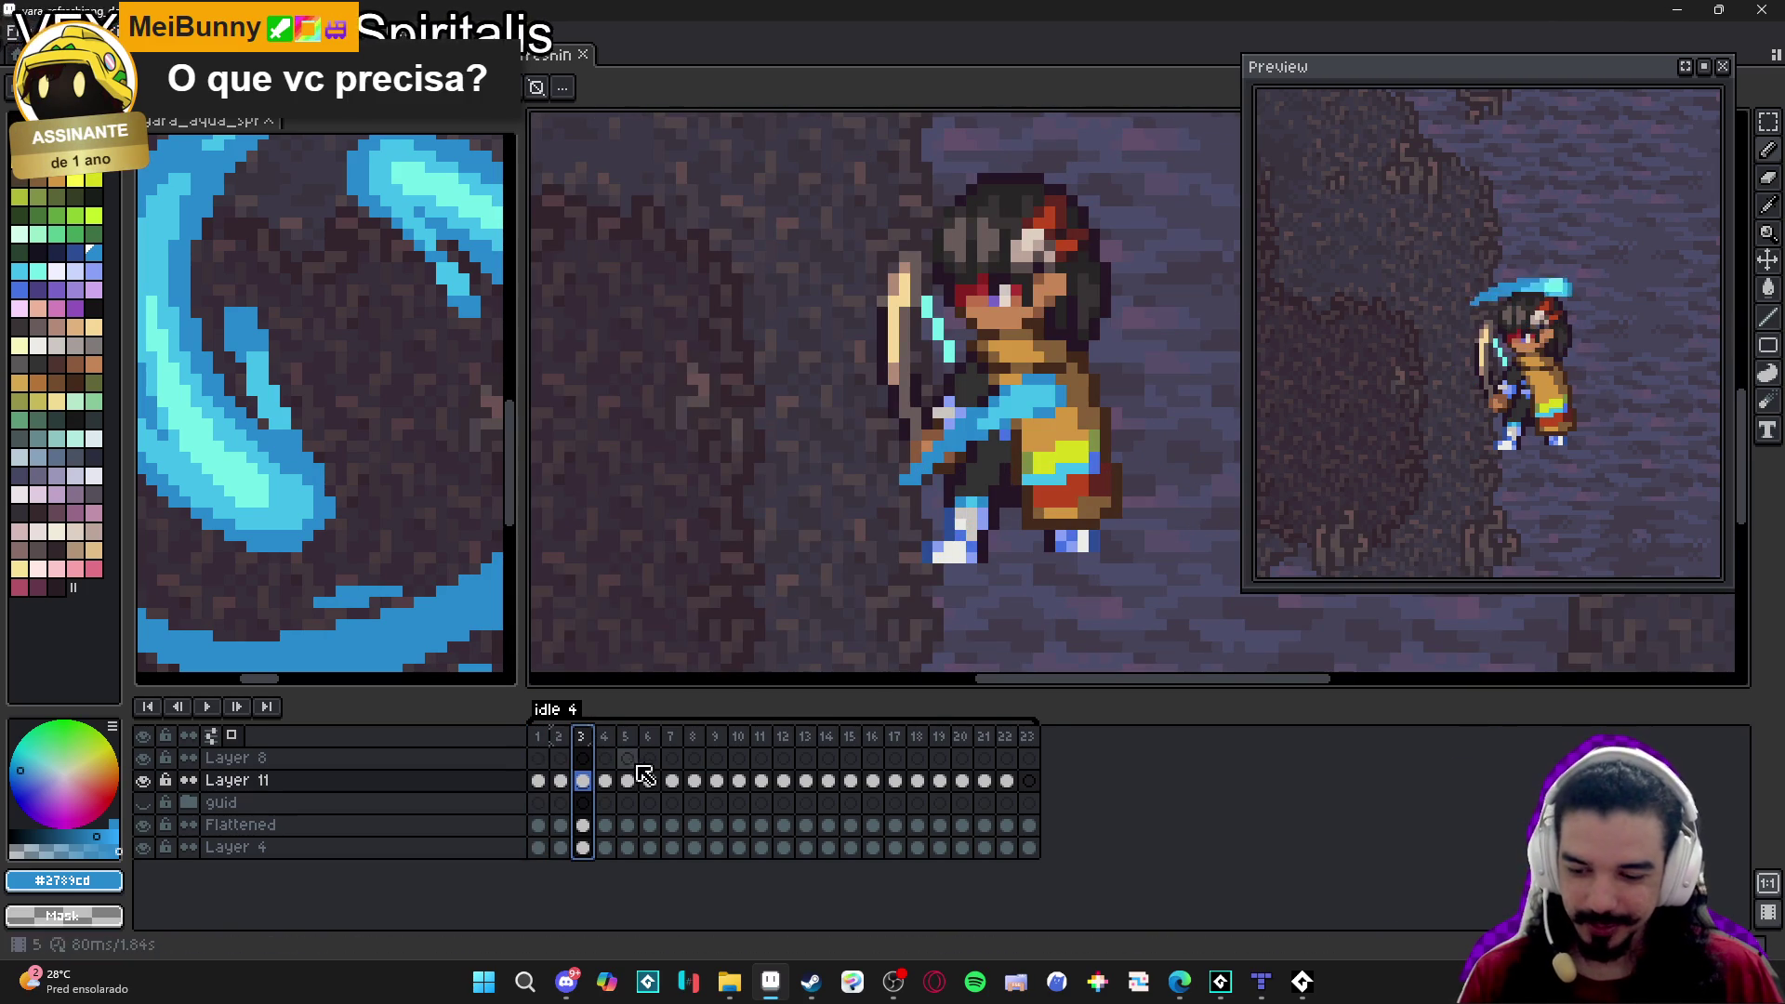
left_click(564, 744)
left_click(586, 741)
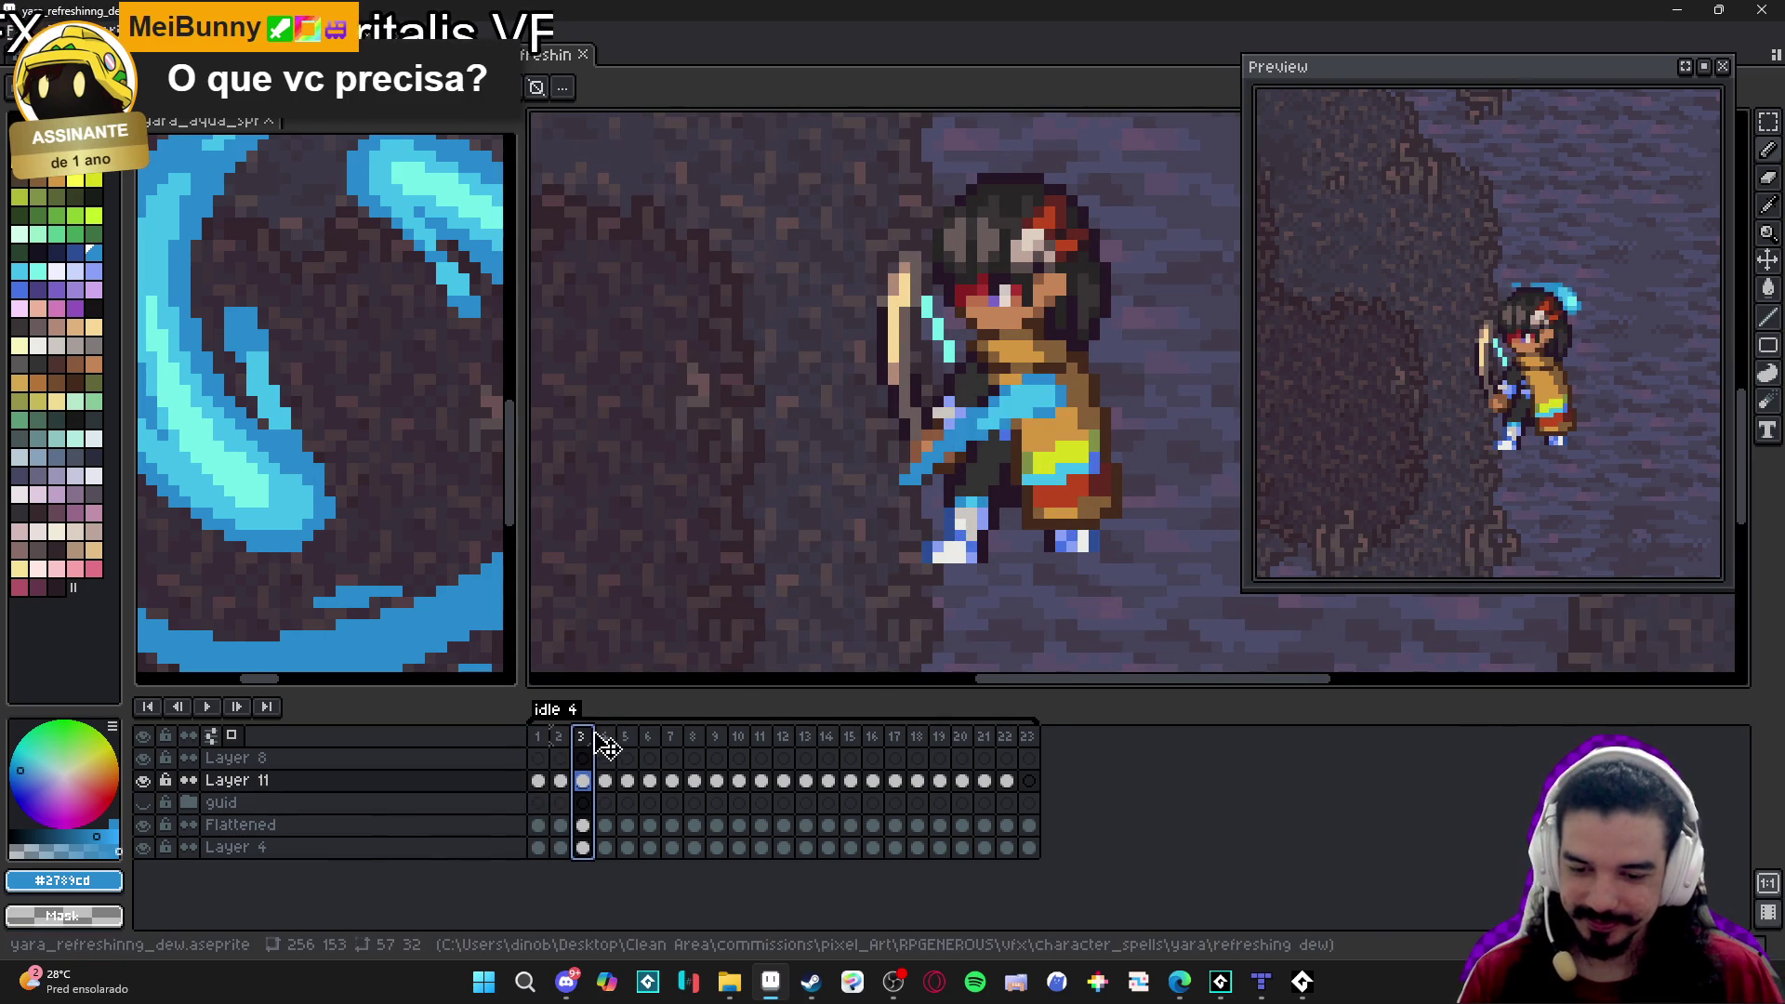
left_click(543, 740)
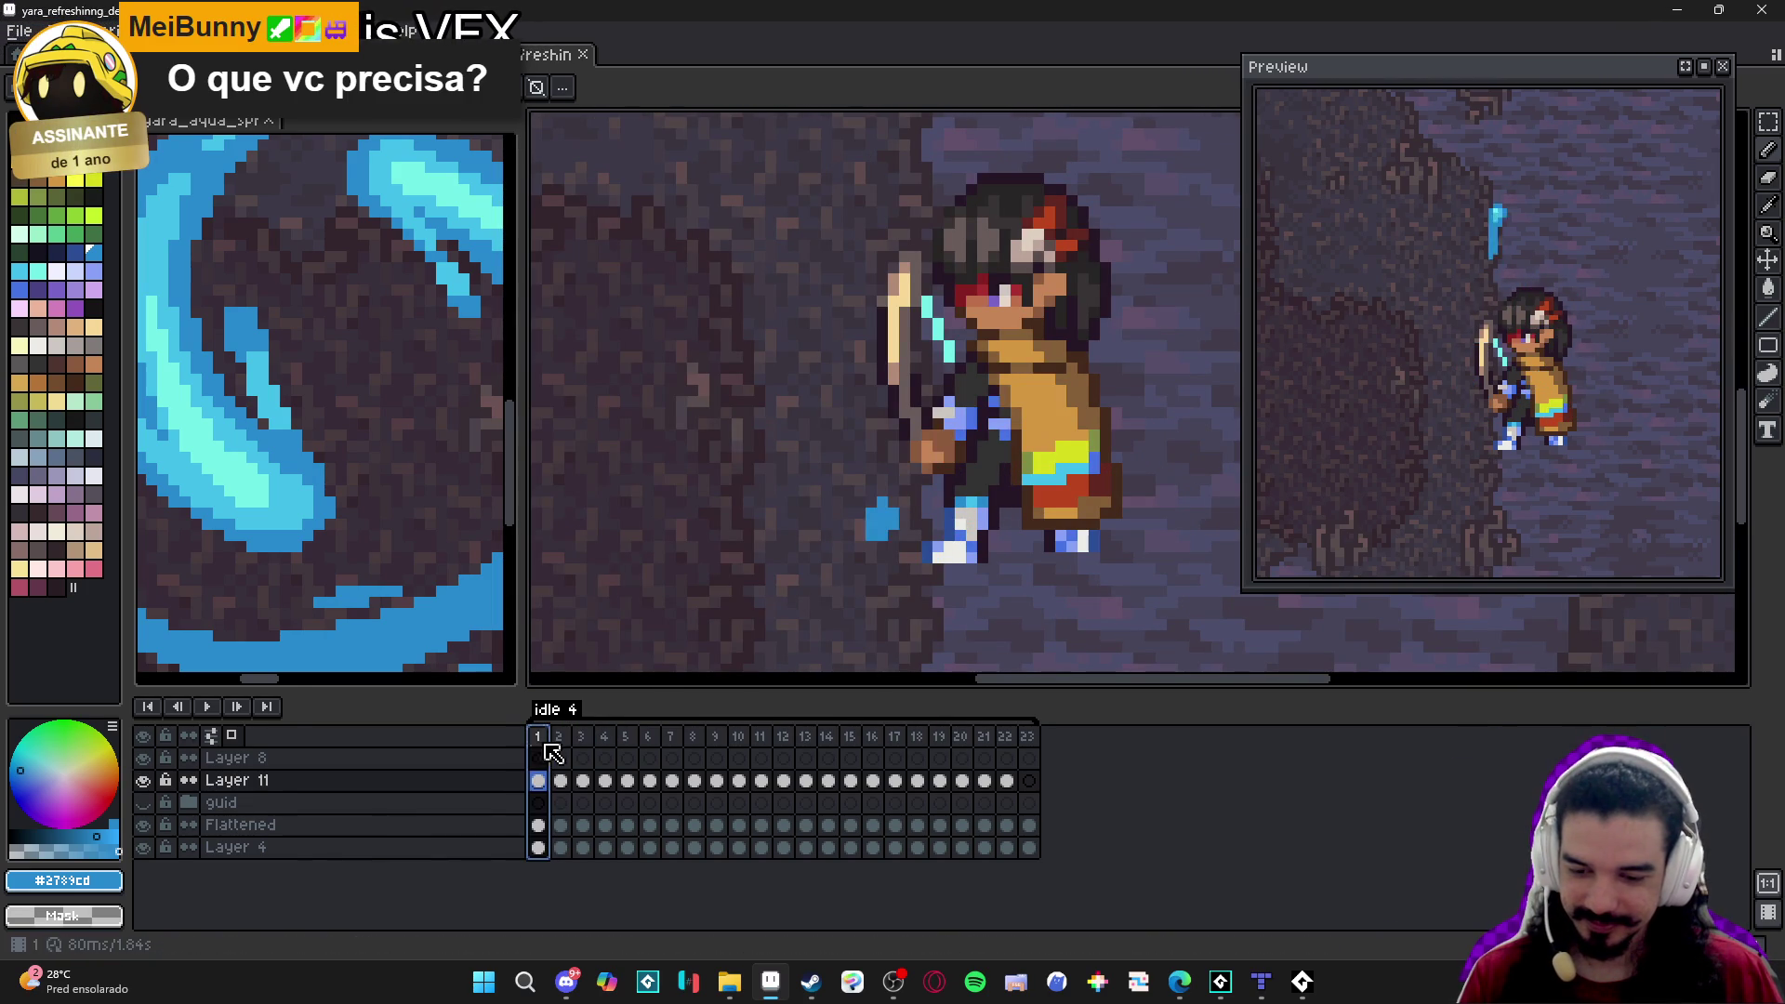
On frame 2, paint blue pixels left of the character's hand.
left_click(561, 739)
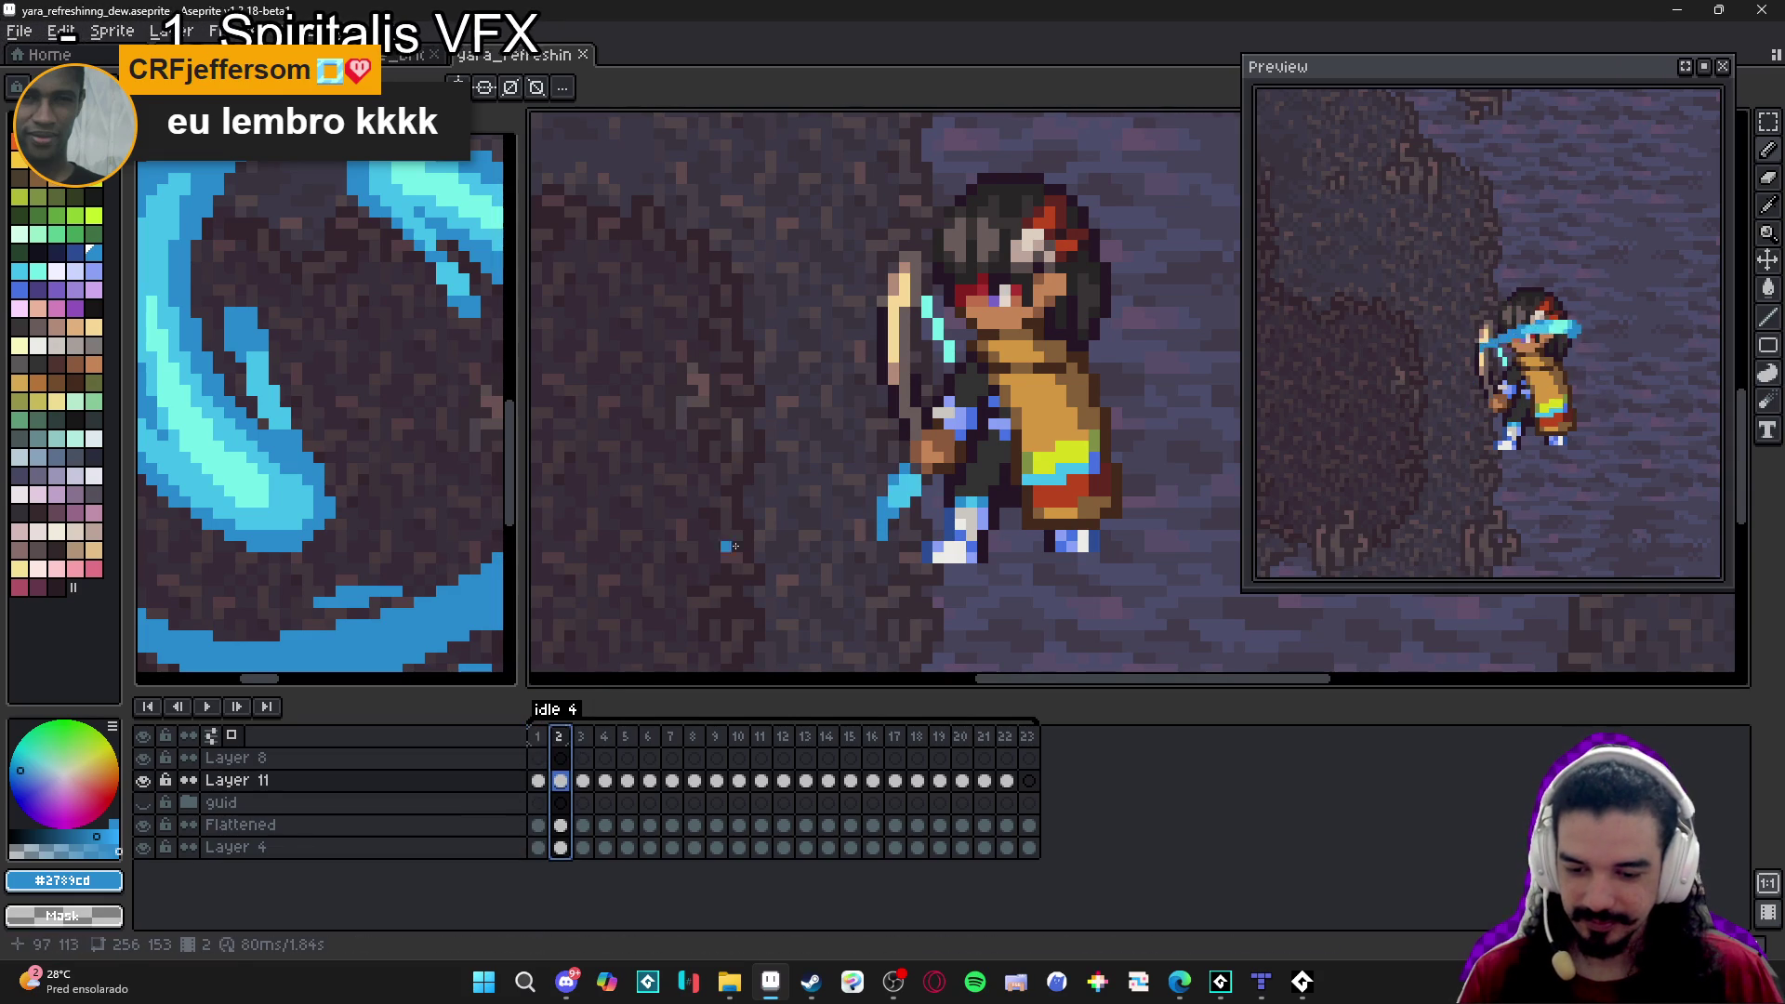
scroll(884, 488, "up", 1)
left_click(883, 484)
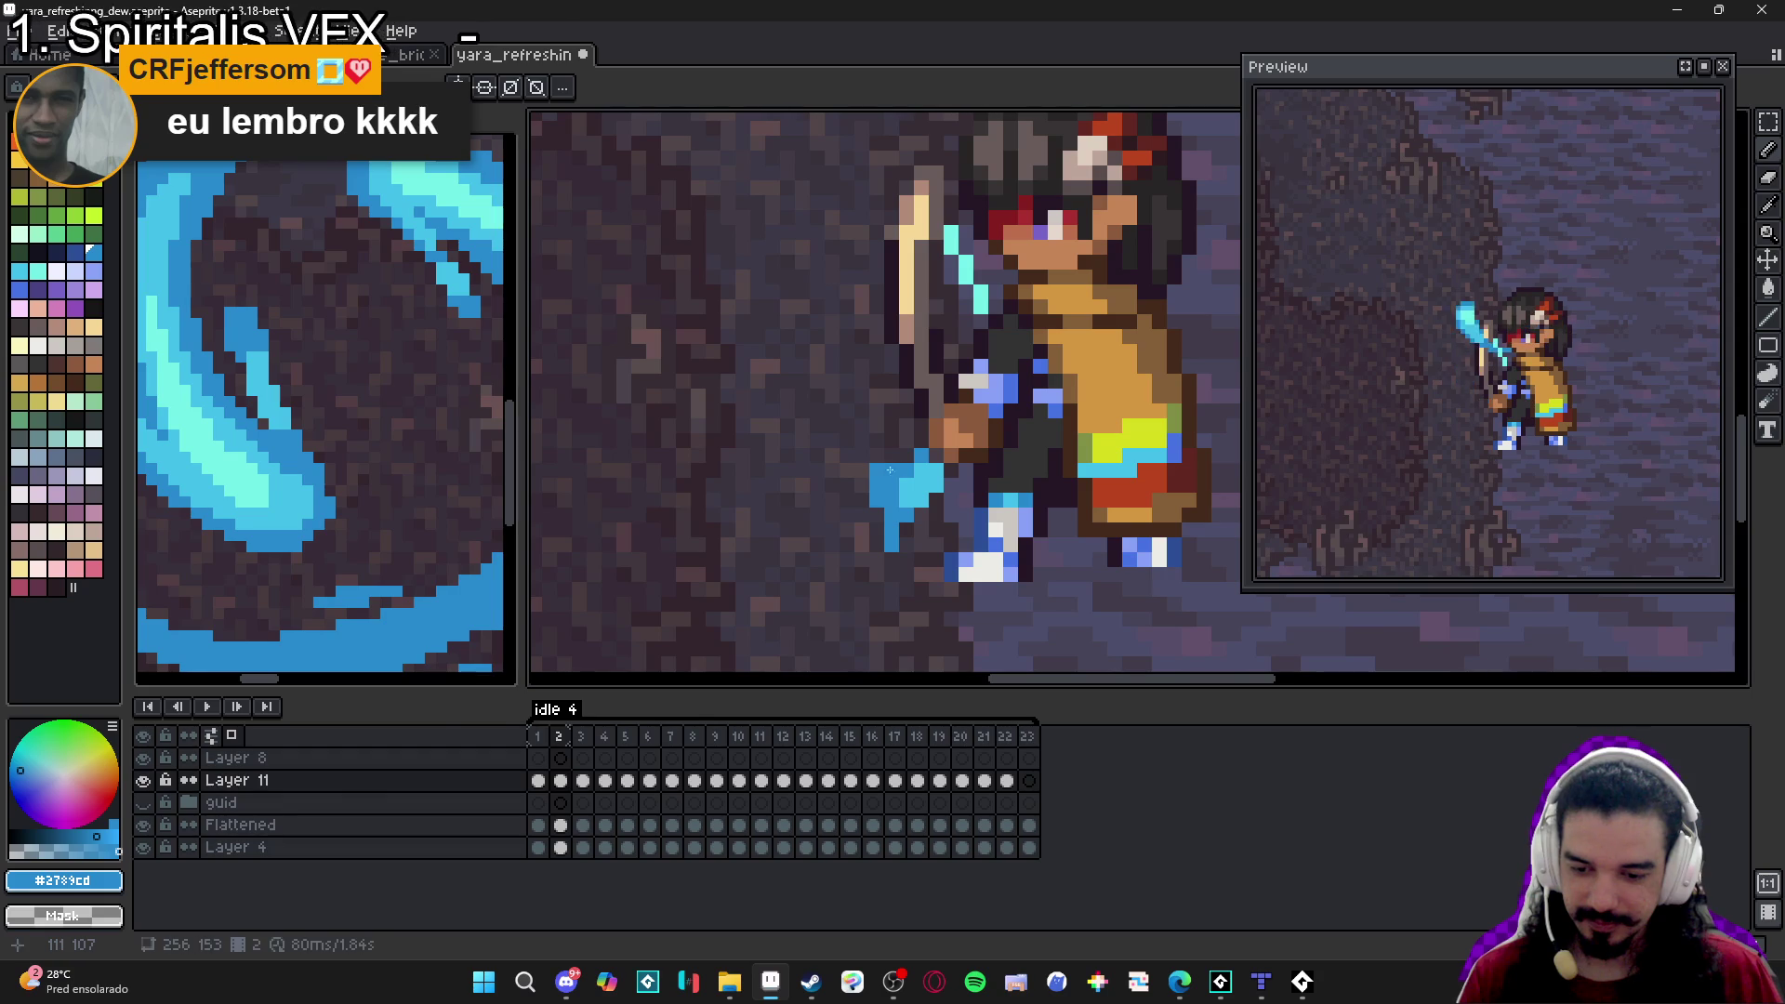
On frame 3, clear the cel selection and pick the lighter blue #42bfe8.
left_click(581, 736)
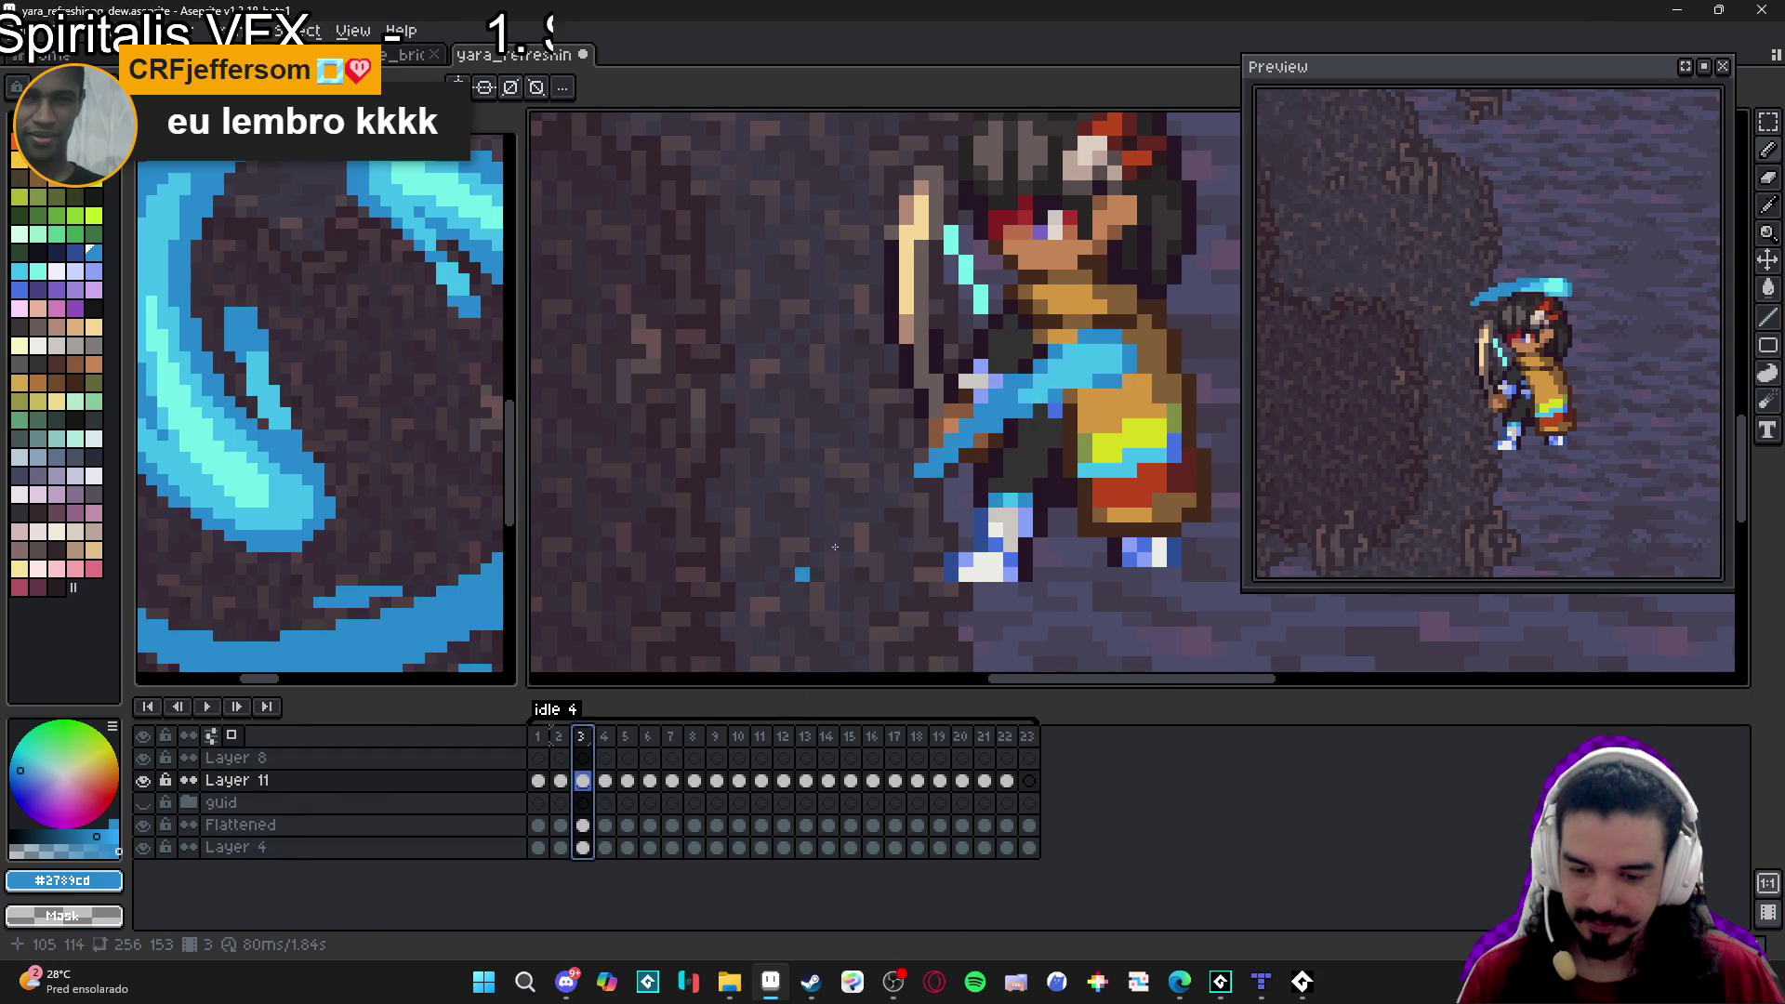
left_click(992, 382)
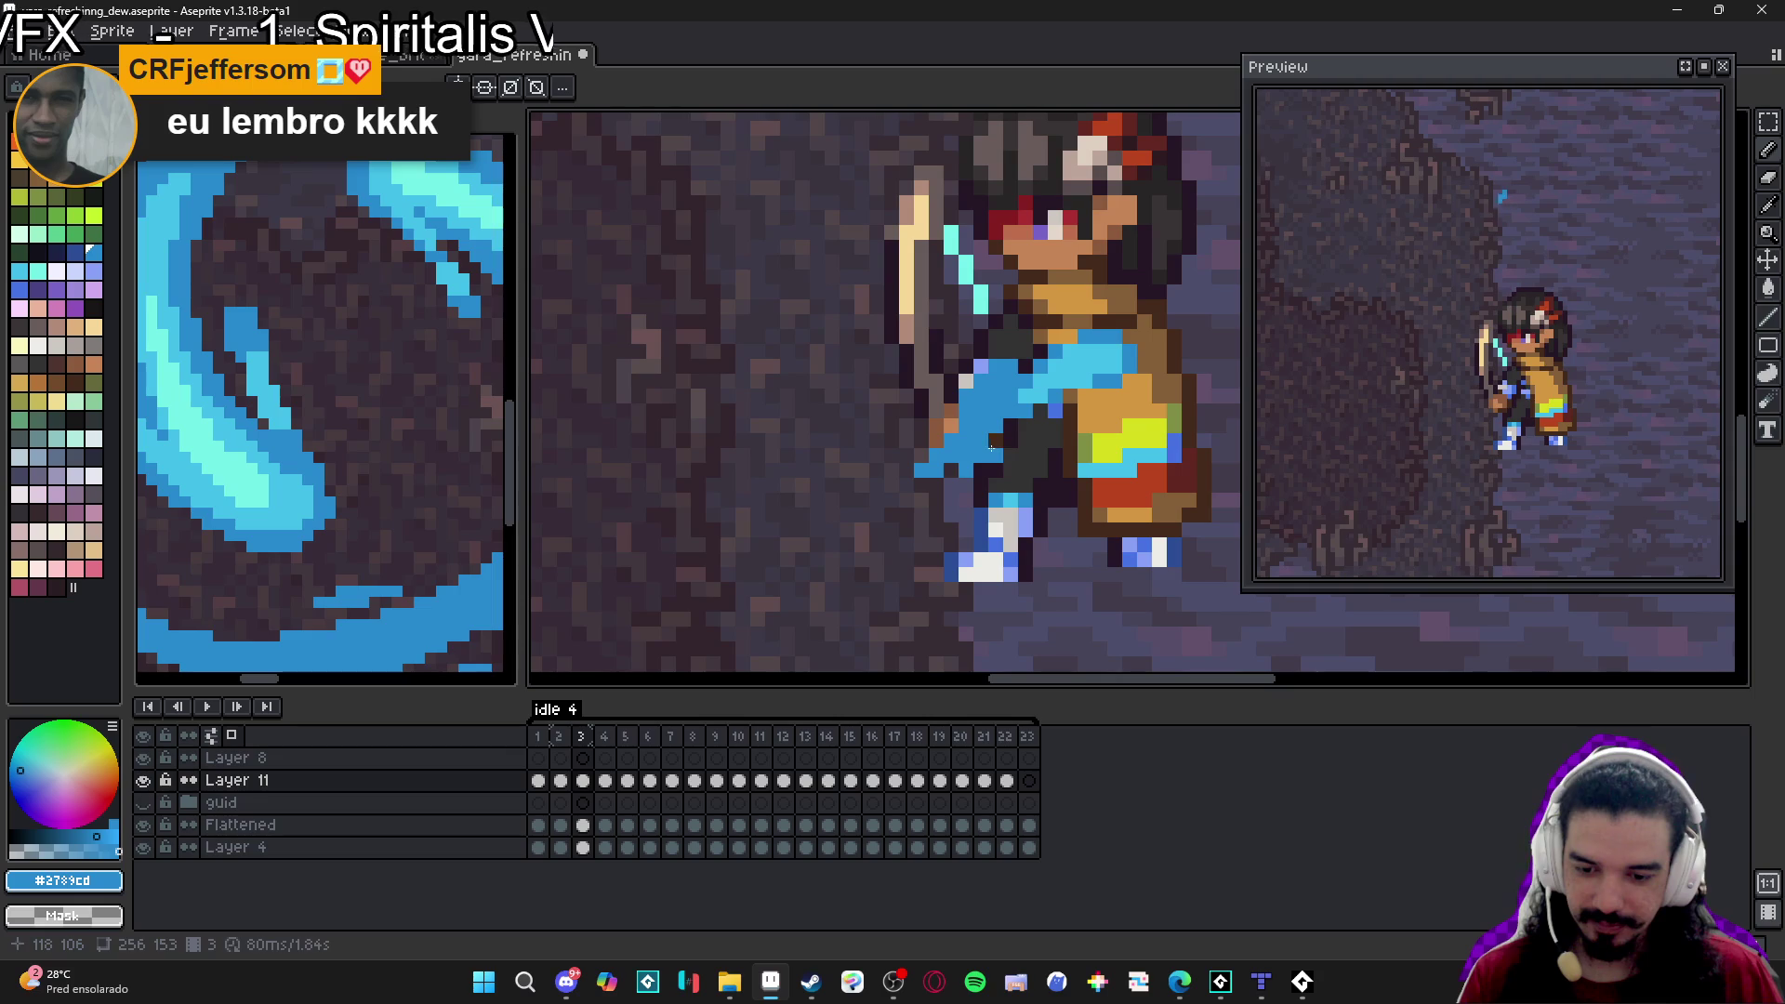
scroll(994, 440, "down", 2)
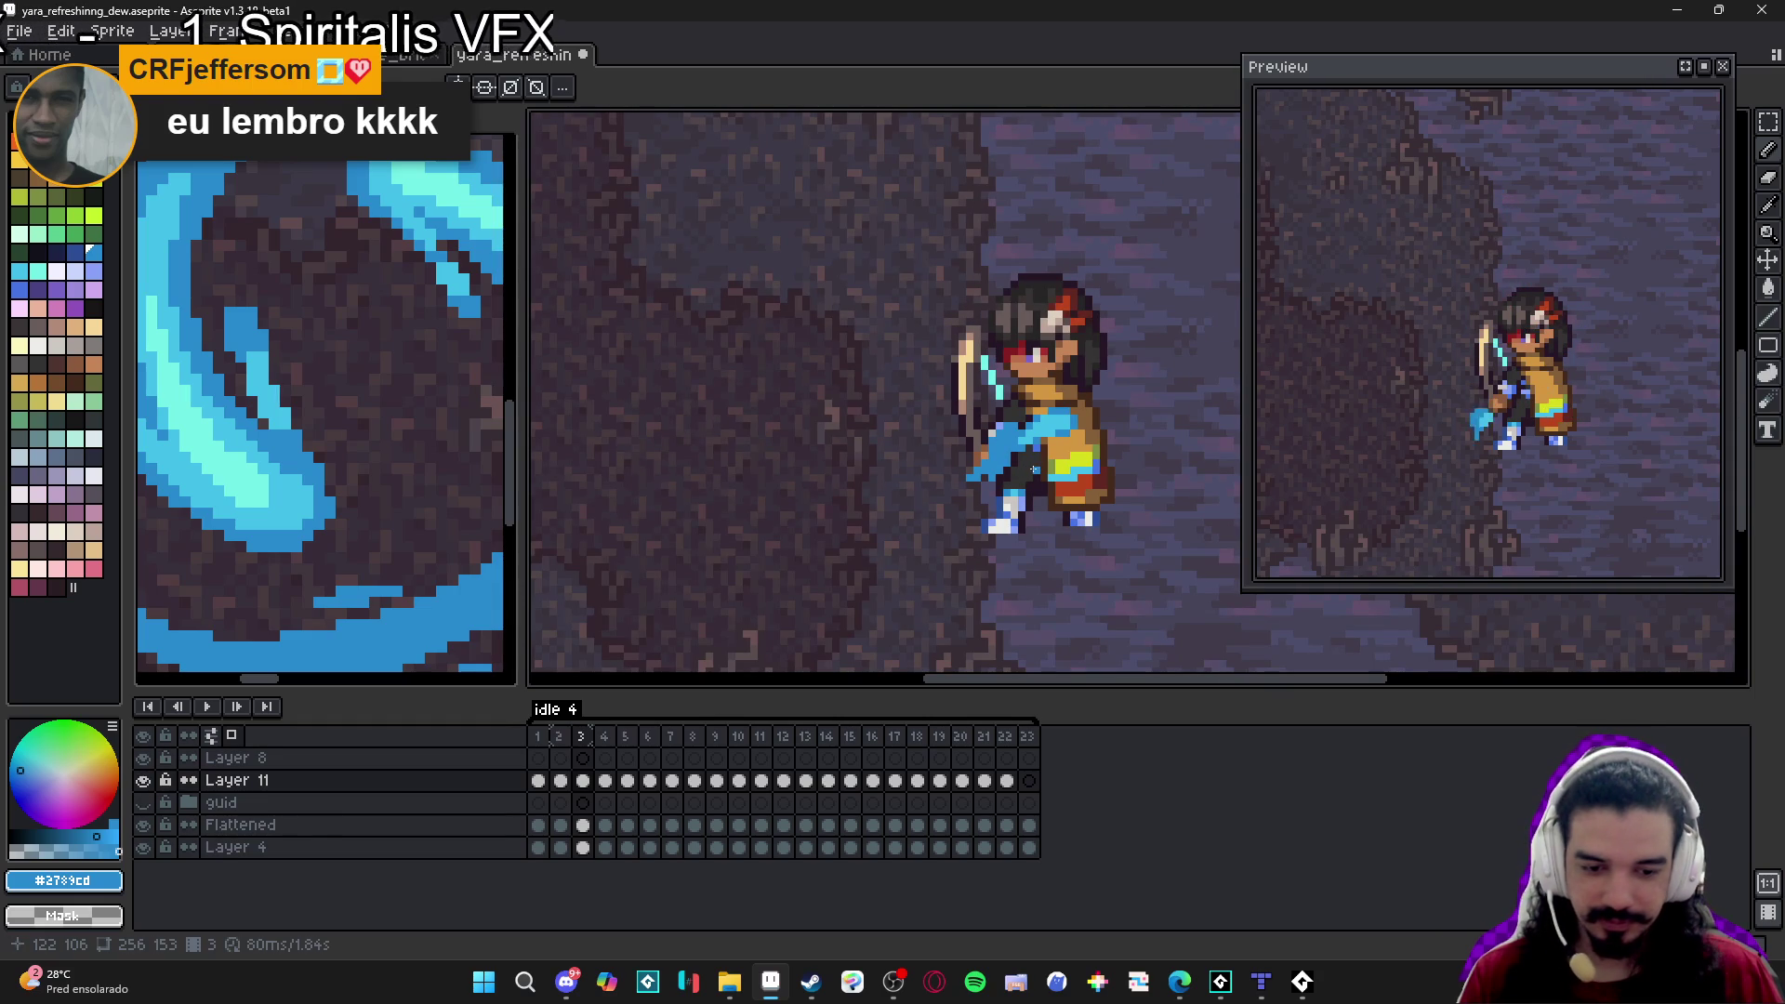
scroll(1037, 456, "up", 2)
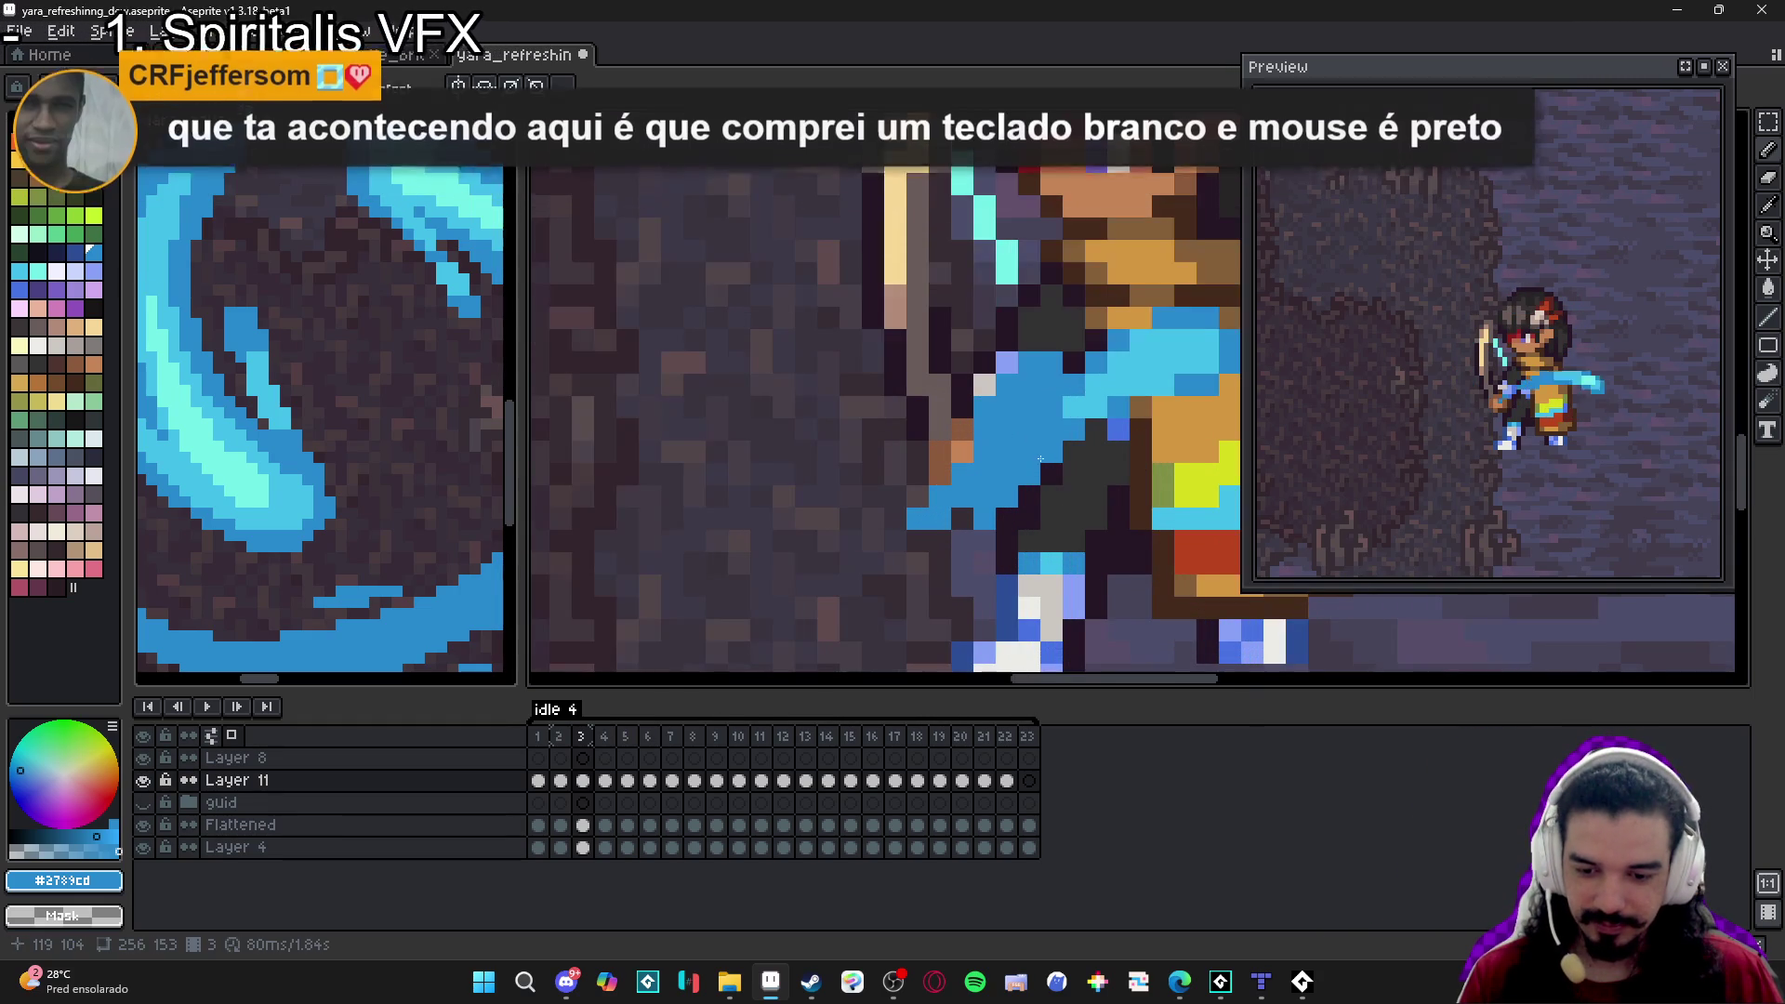
scroll(1002, 500, "down", 1)
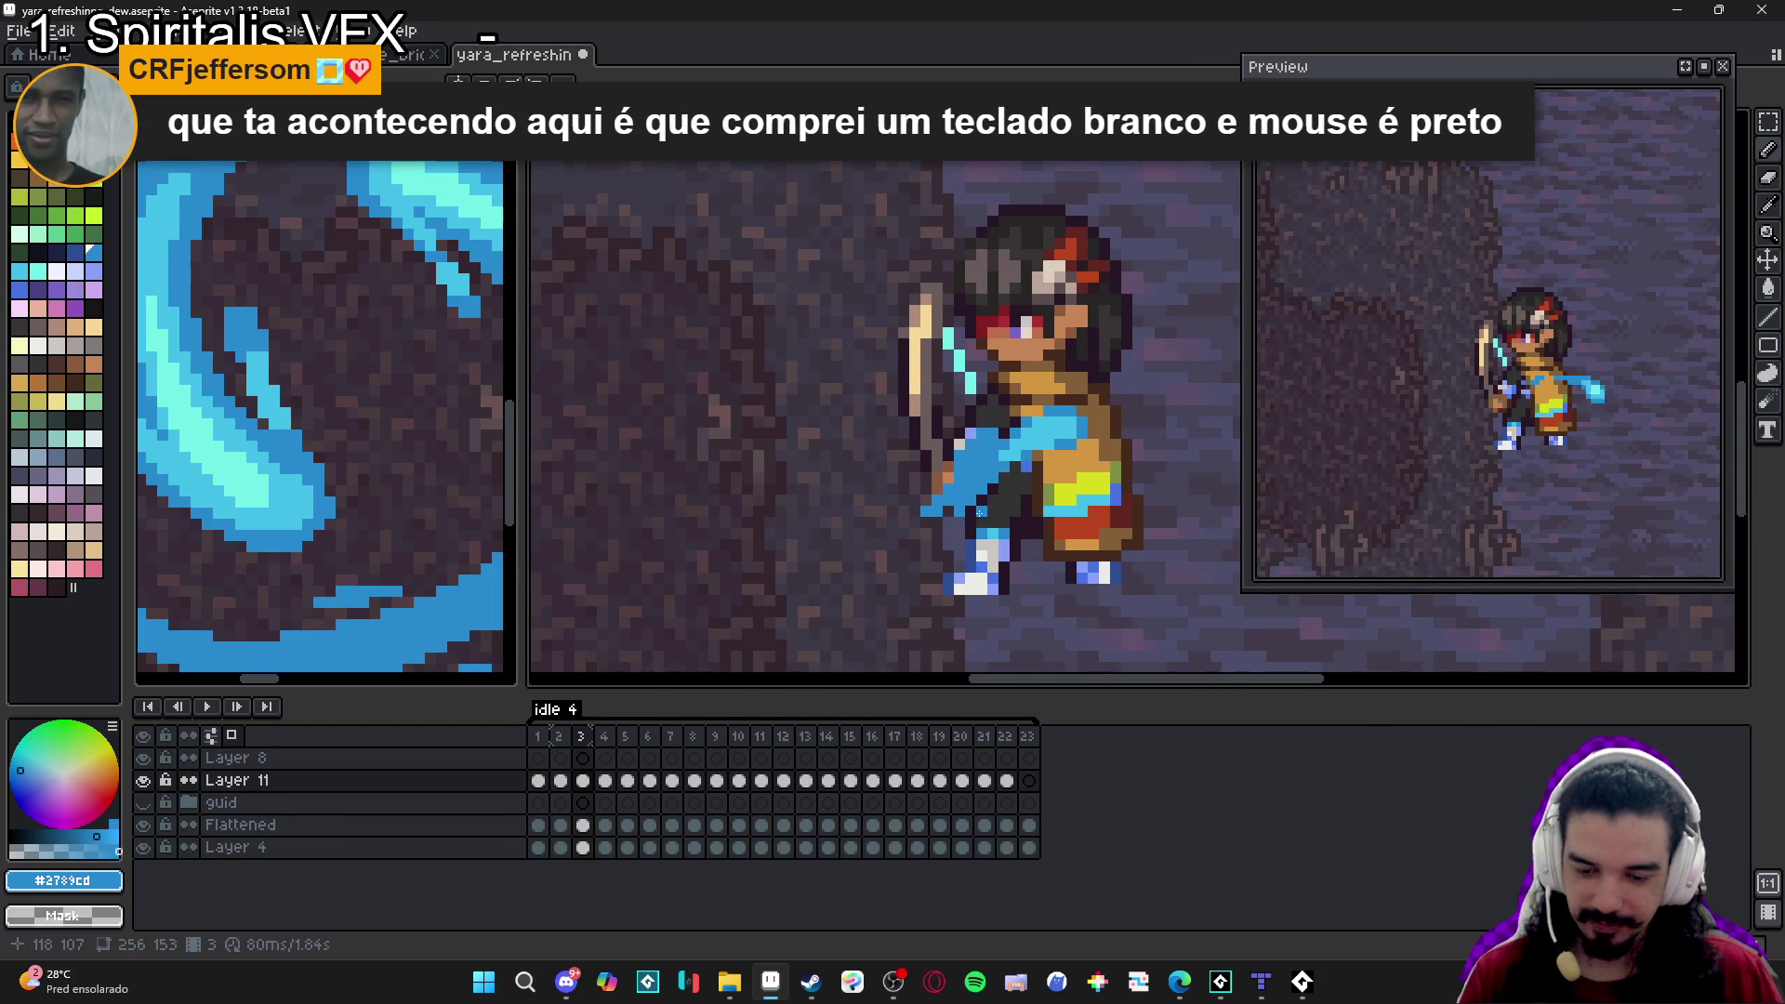
scroll(1011, 459, "up", 1)
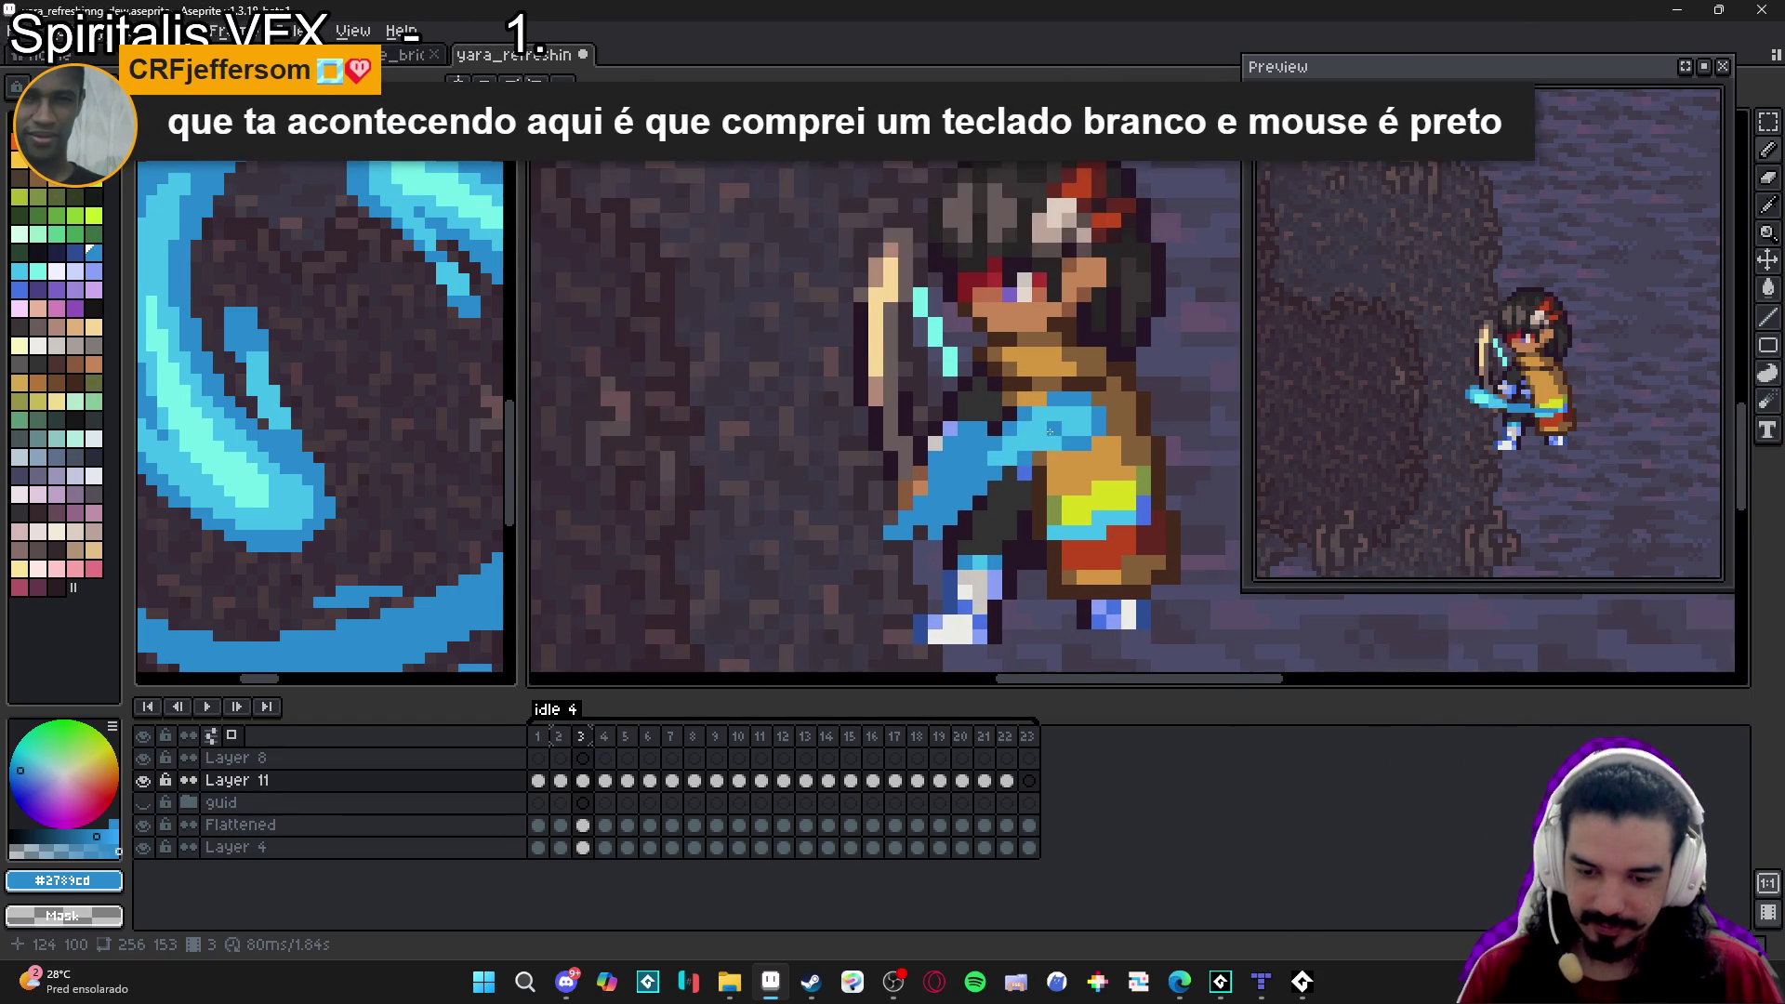
left_click(1046, 435, "alt")
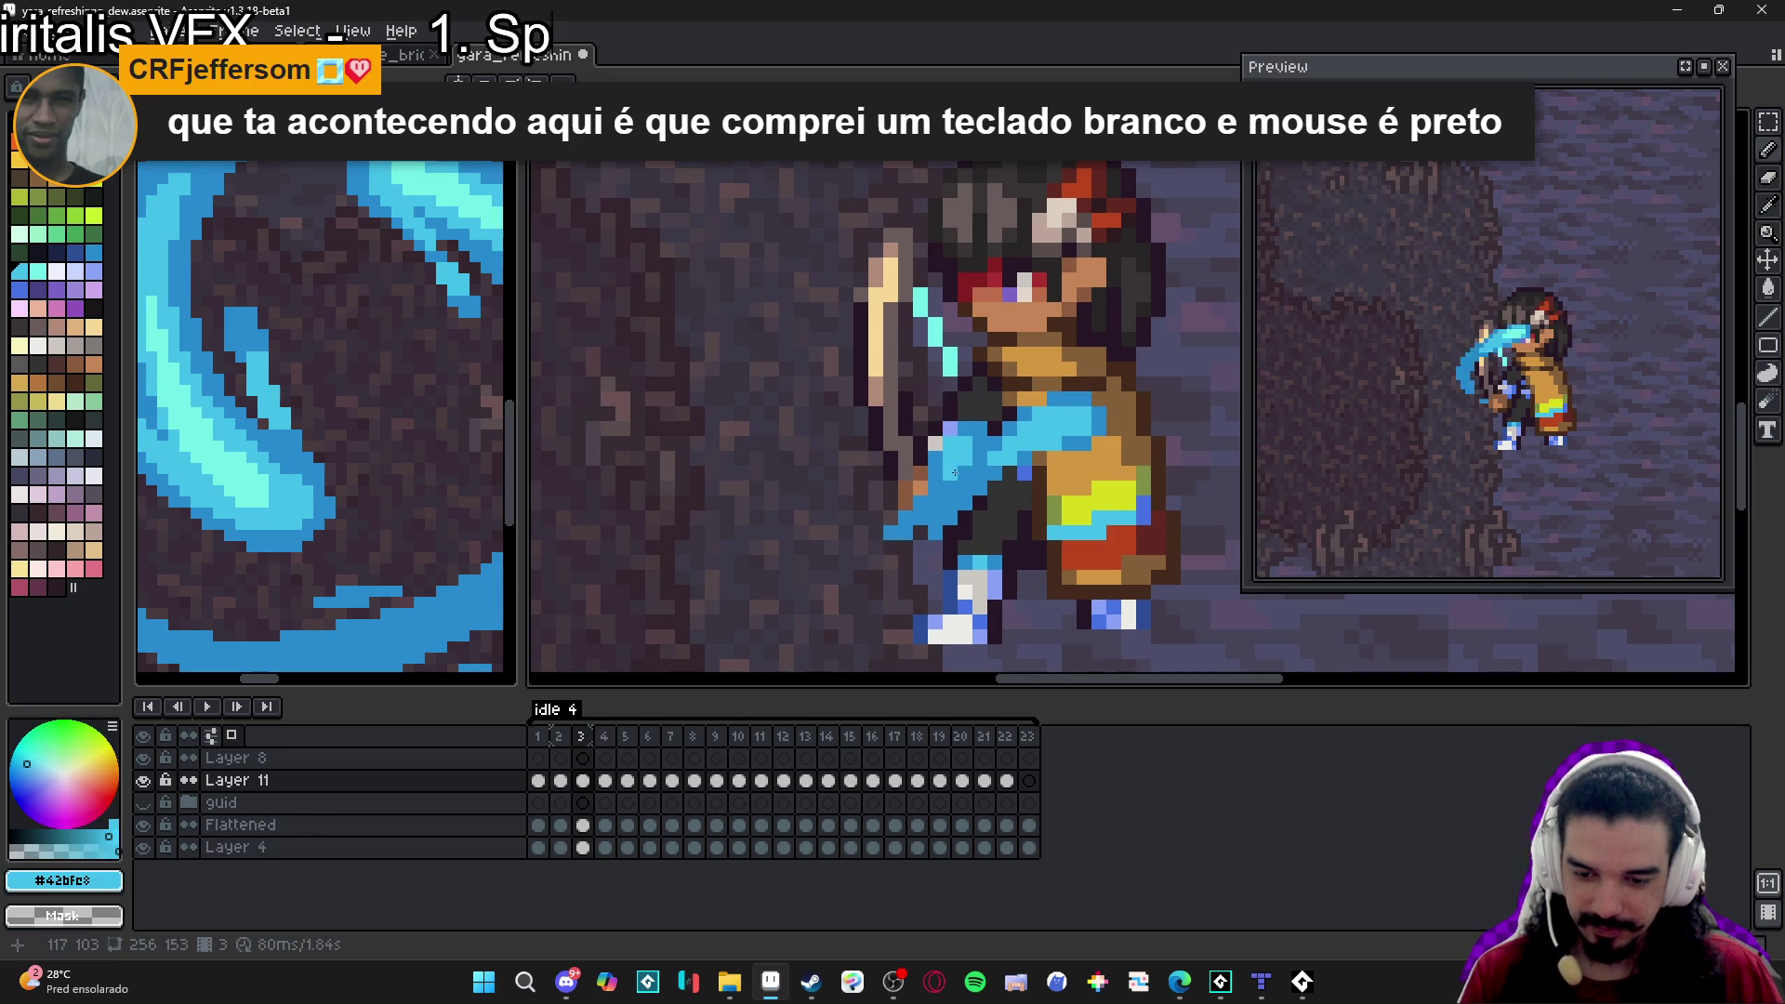
Advance to frame 4 and pick the darker blue #2789cd.
scroll(962, 481, "down", 1)
key("period")
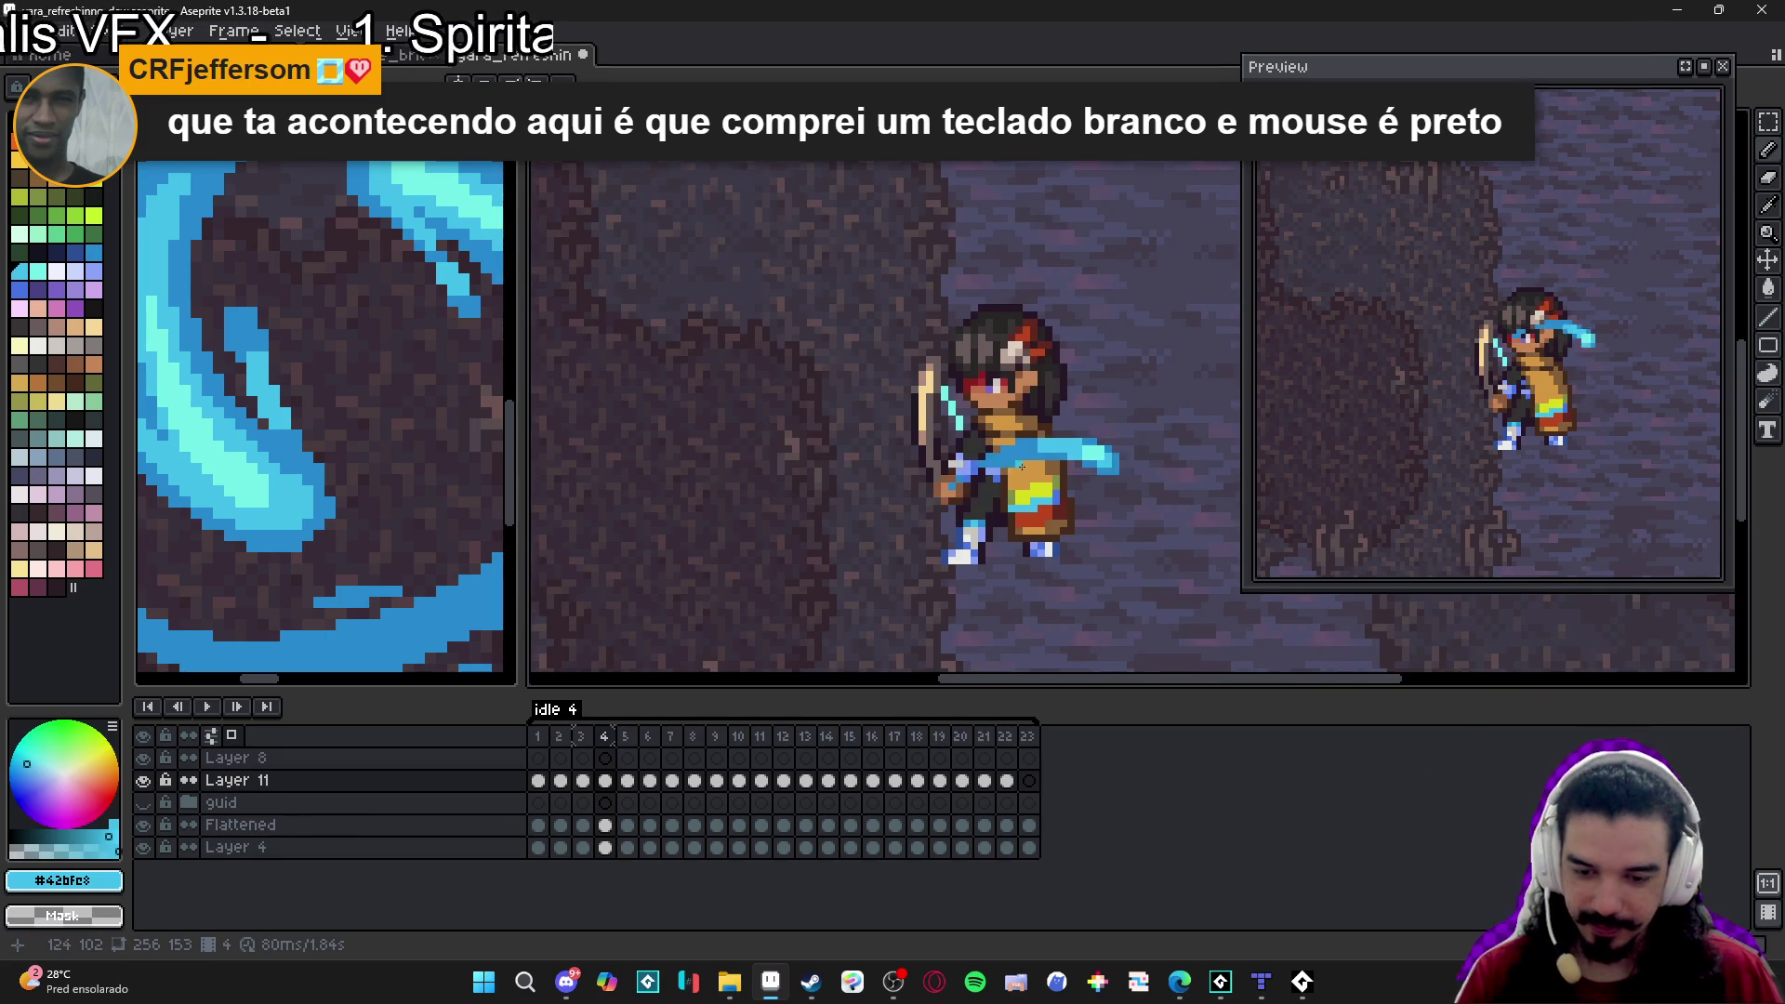
scroll(1060, 464, "up", 1)
left_click(1059, 464, "alt")
Sample the light blue from the blade, return to the pencil, and pick #2789cd on frame 5.
scroll(1059, 464, "down", 1)
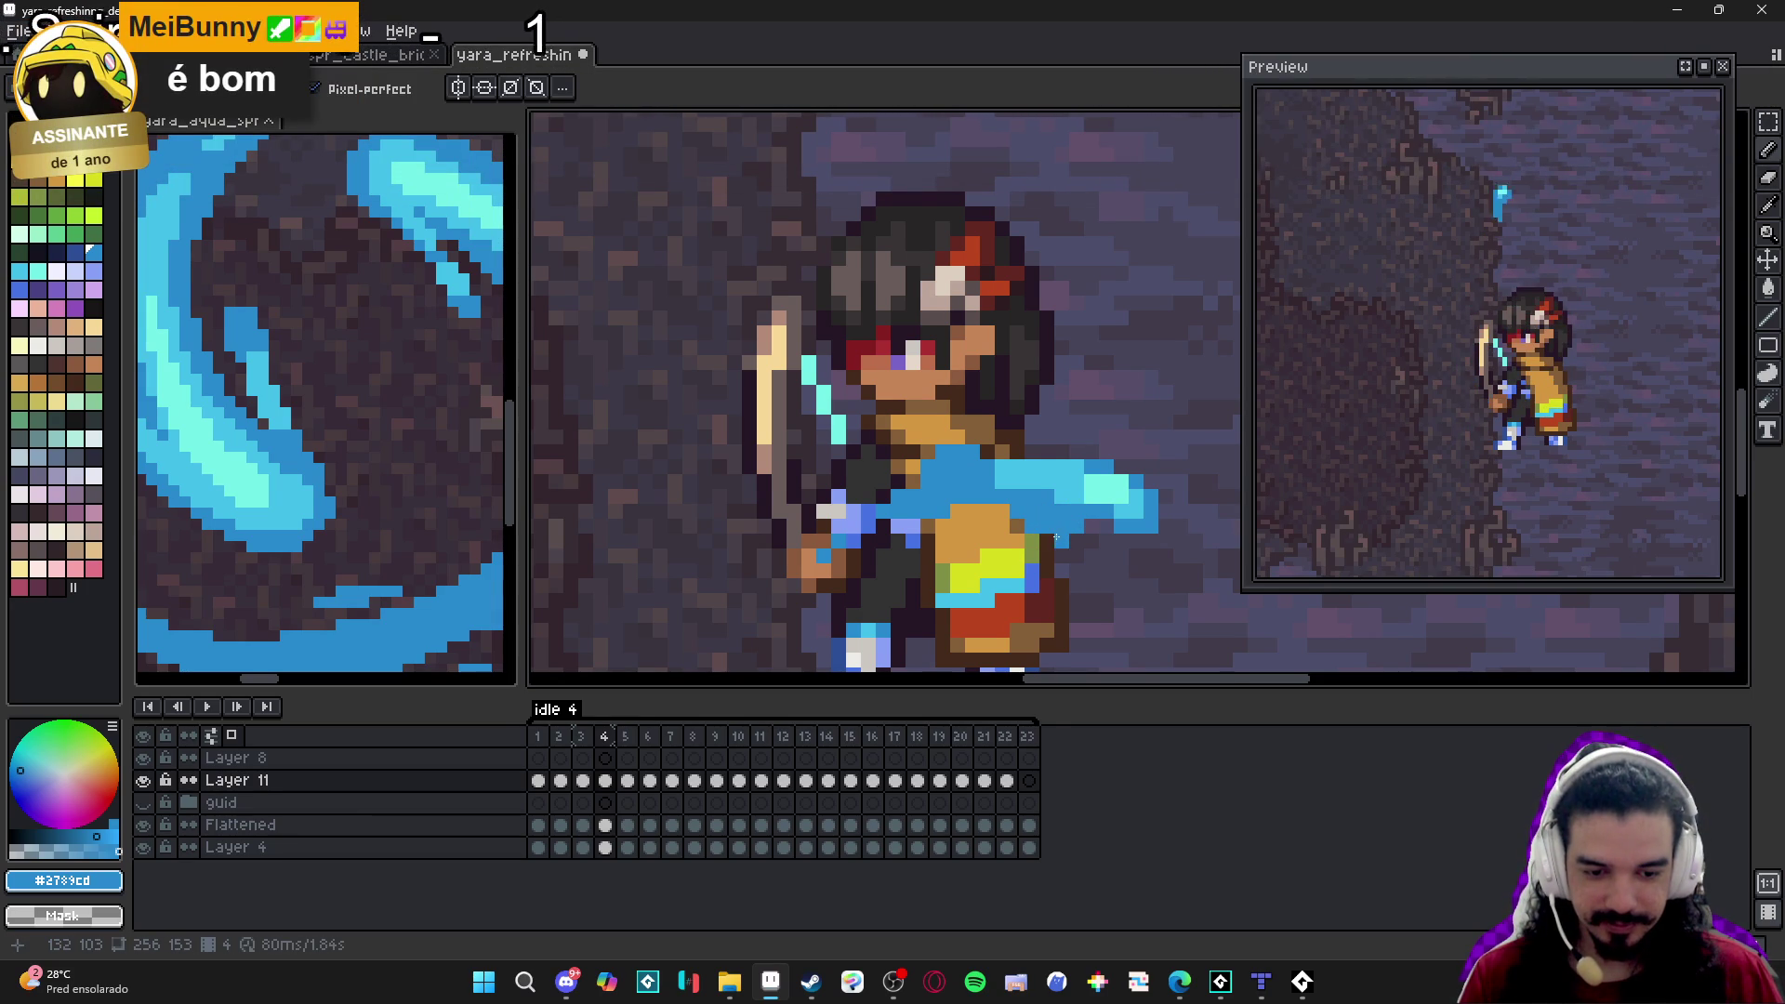
key("w")
left_click(977, 492)
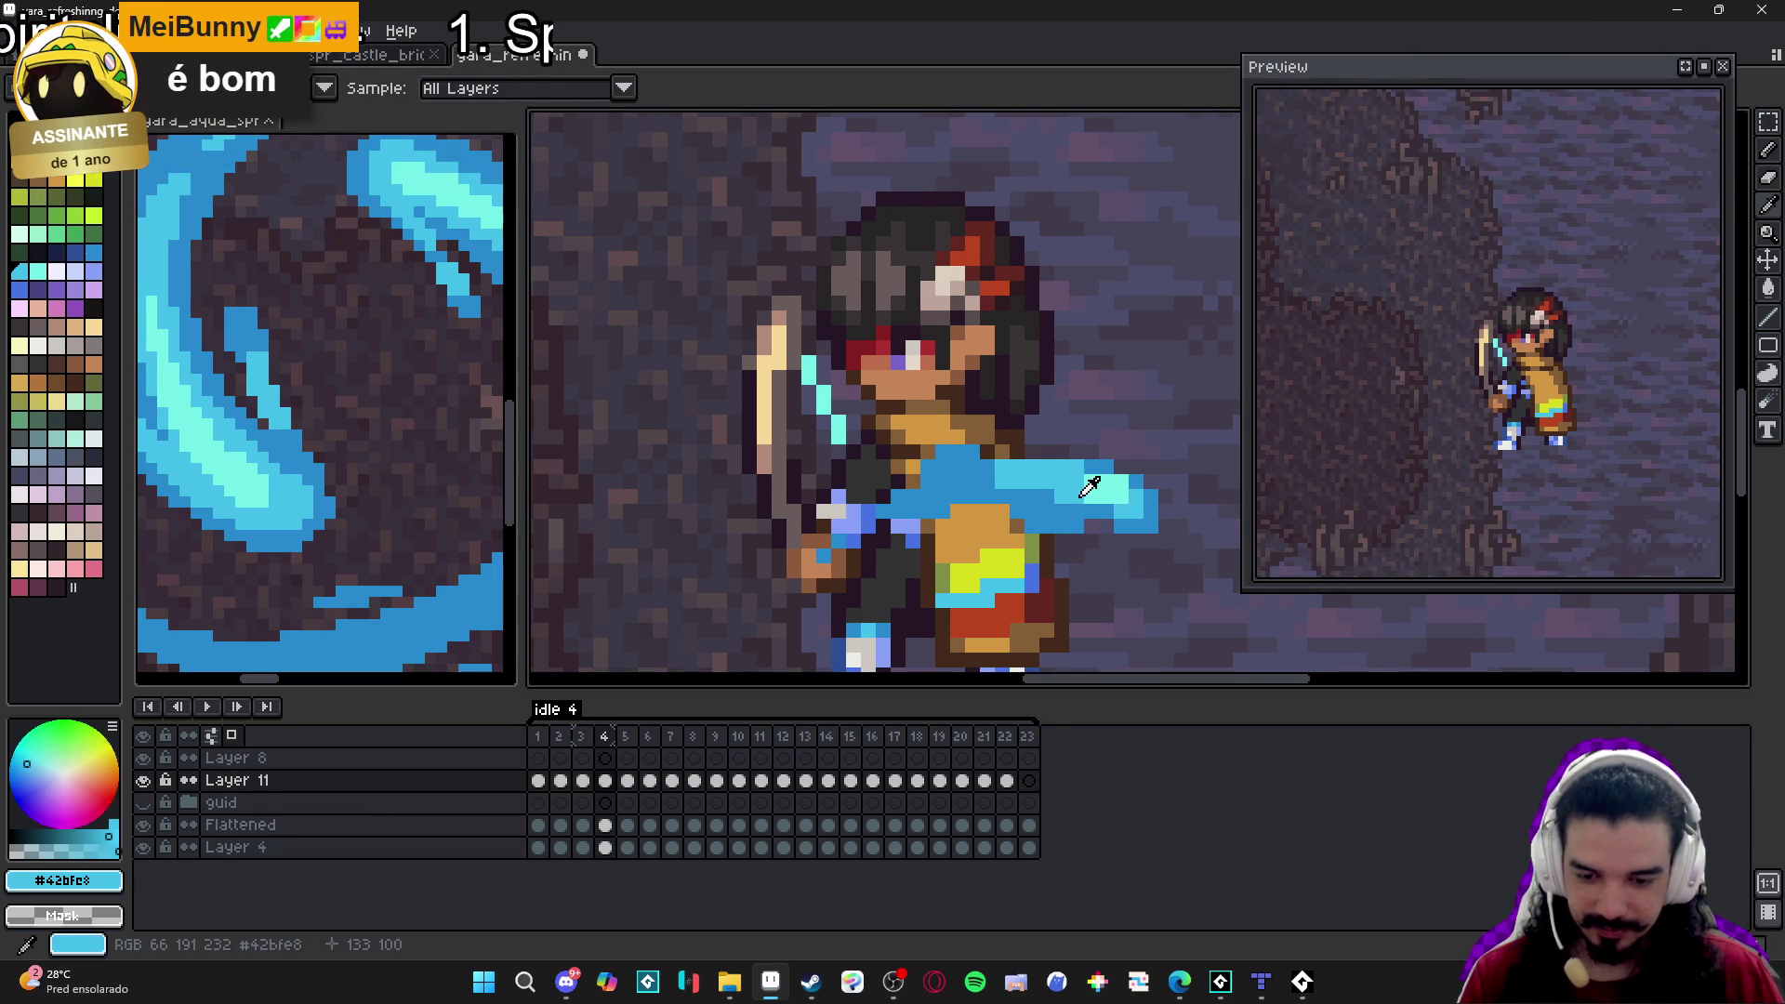
key("ctrl+d")
key("b")
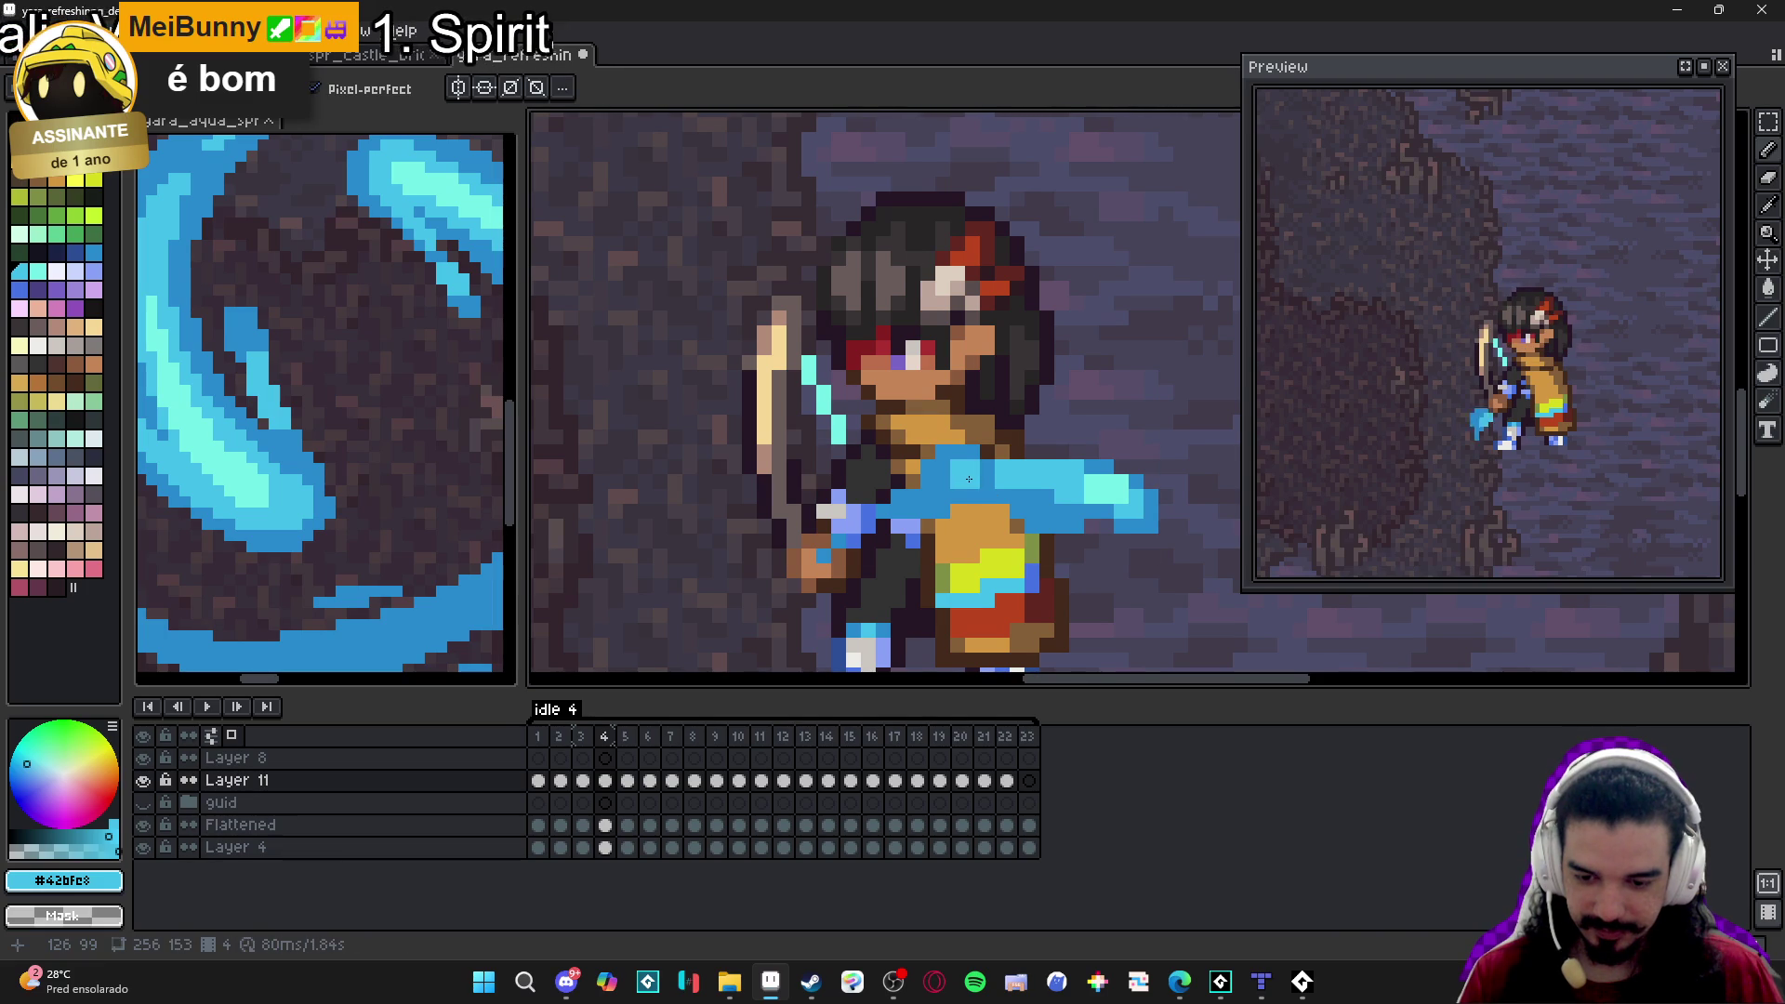
scroll(969, 479, "down", 3)
key("period")
scroll(1009, 577, "up", 3)
left_click(1002, 556, "alt")
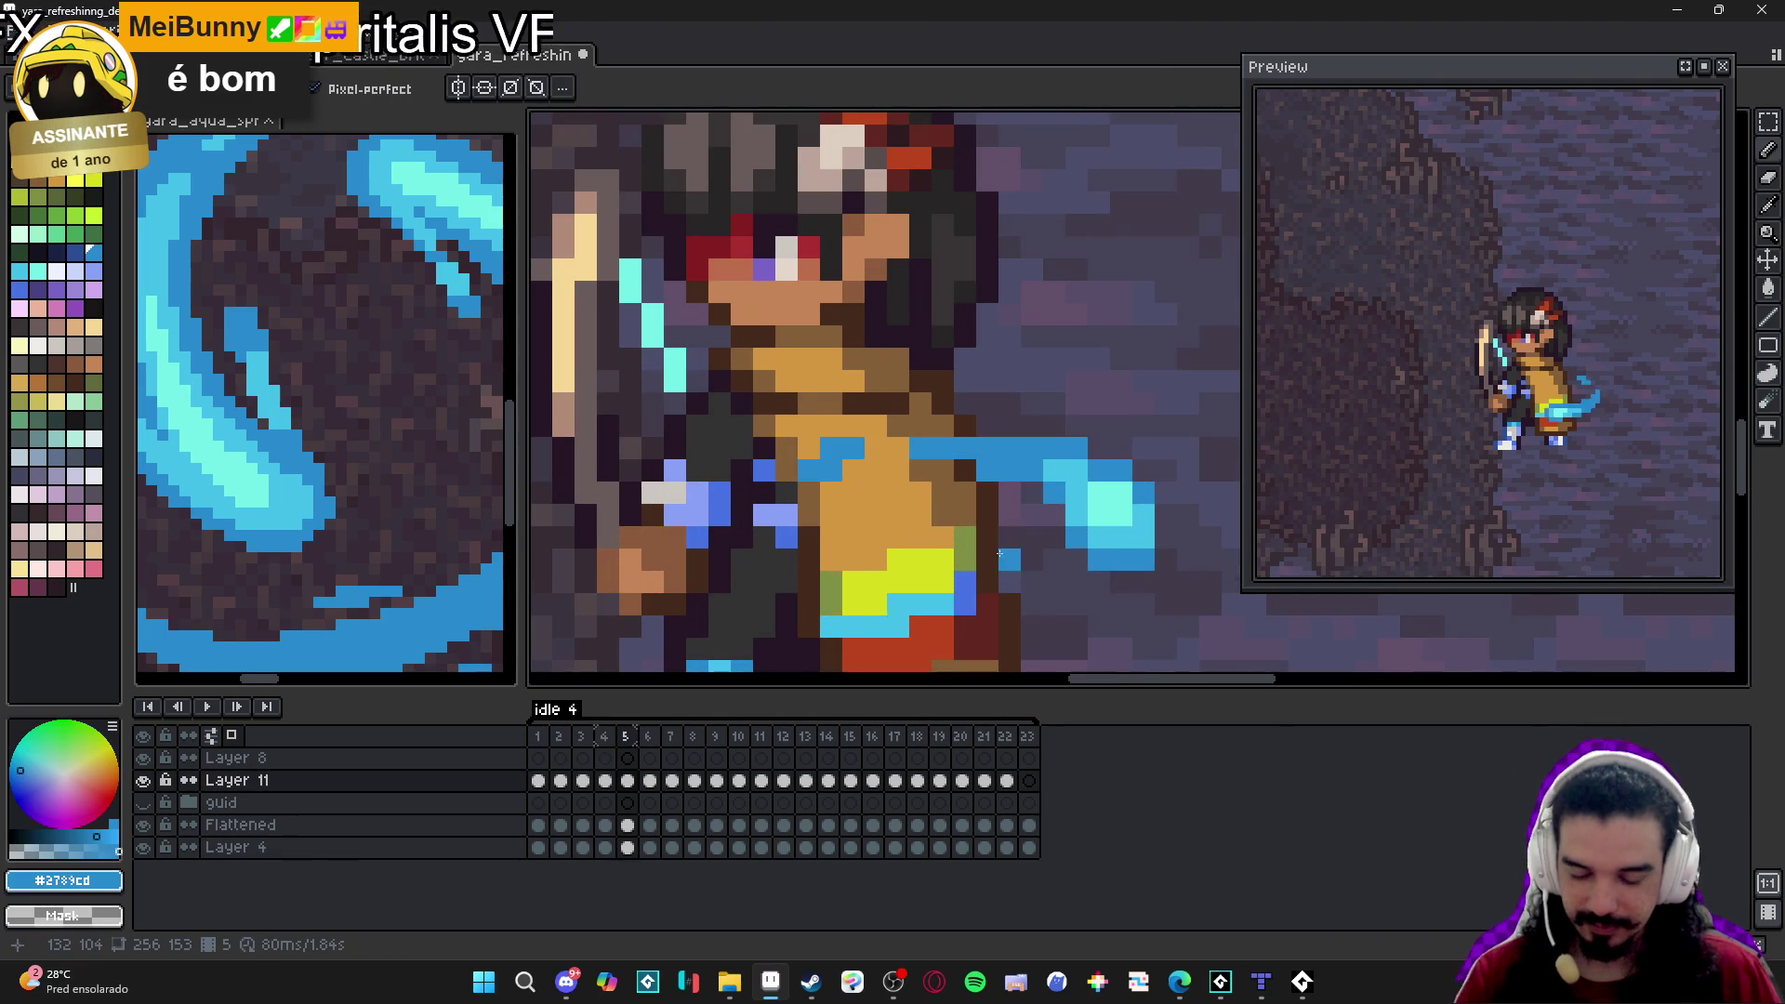
On frame 6, lengthen the blue blade to the right and add a light-blue pixel at its tip.
key("period")
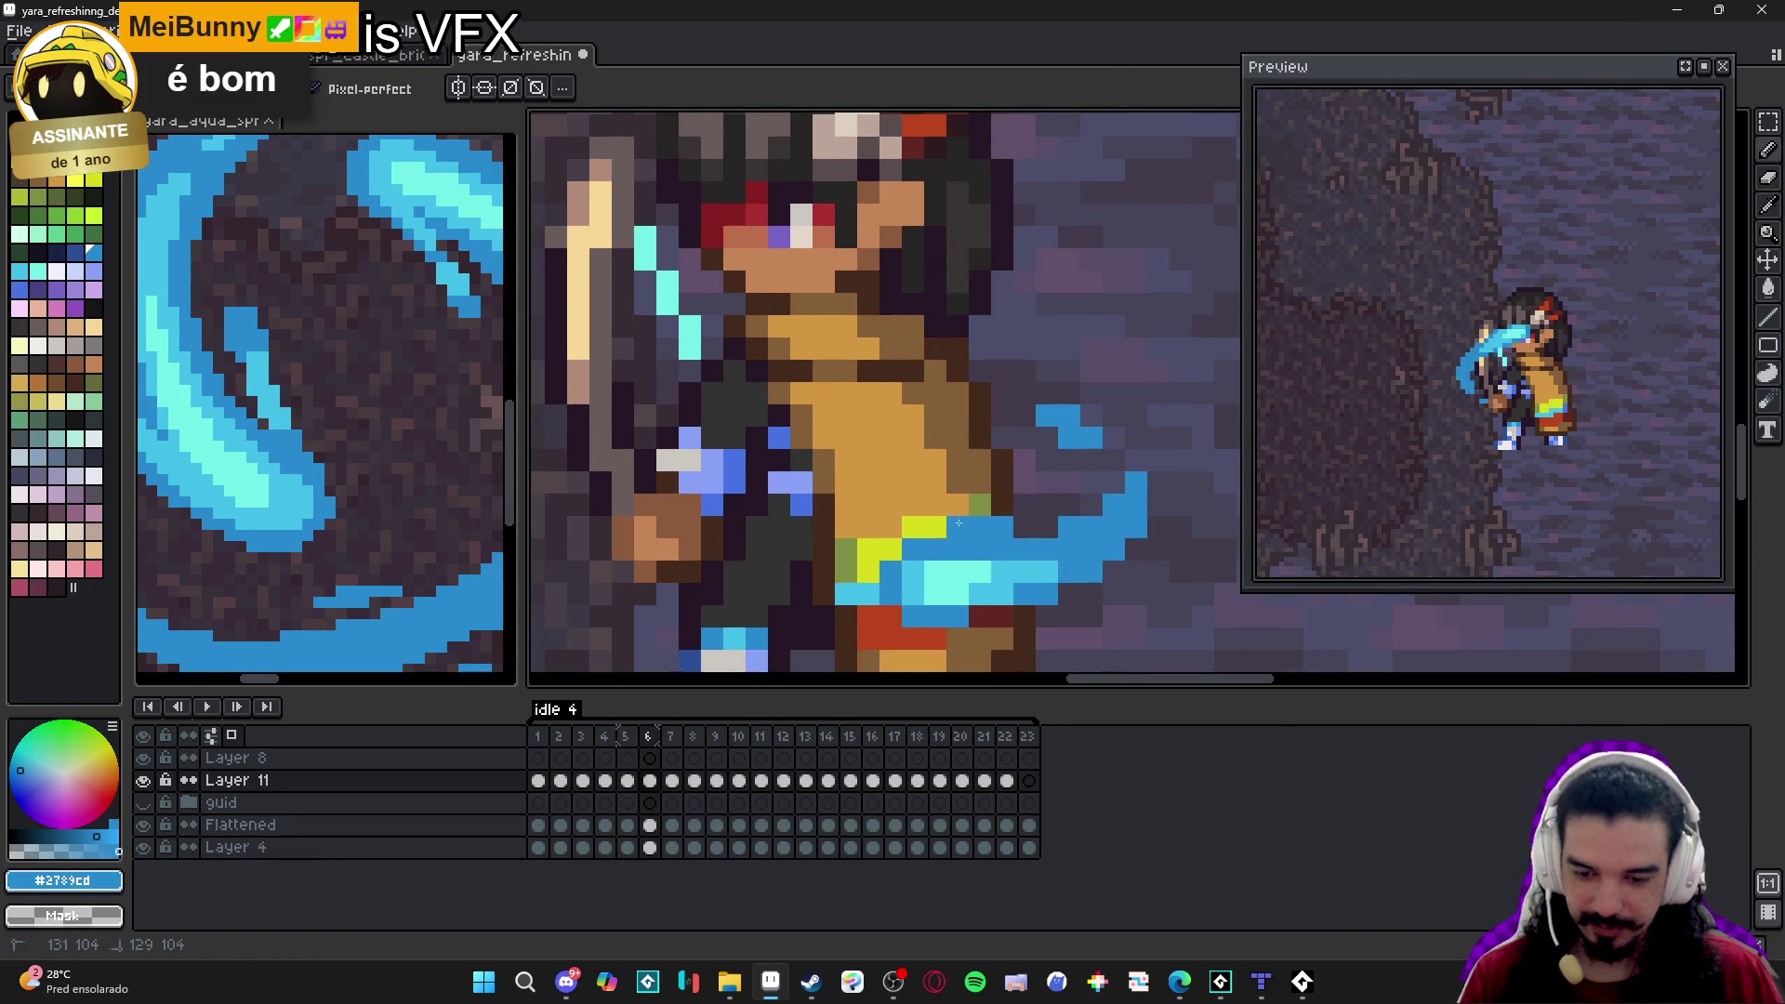
mouse_move(1023, 527)
left_mouse_down()
mouse_move(1113, 580)
mouse_move(1155, 580)
left_mouse_up()
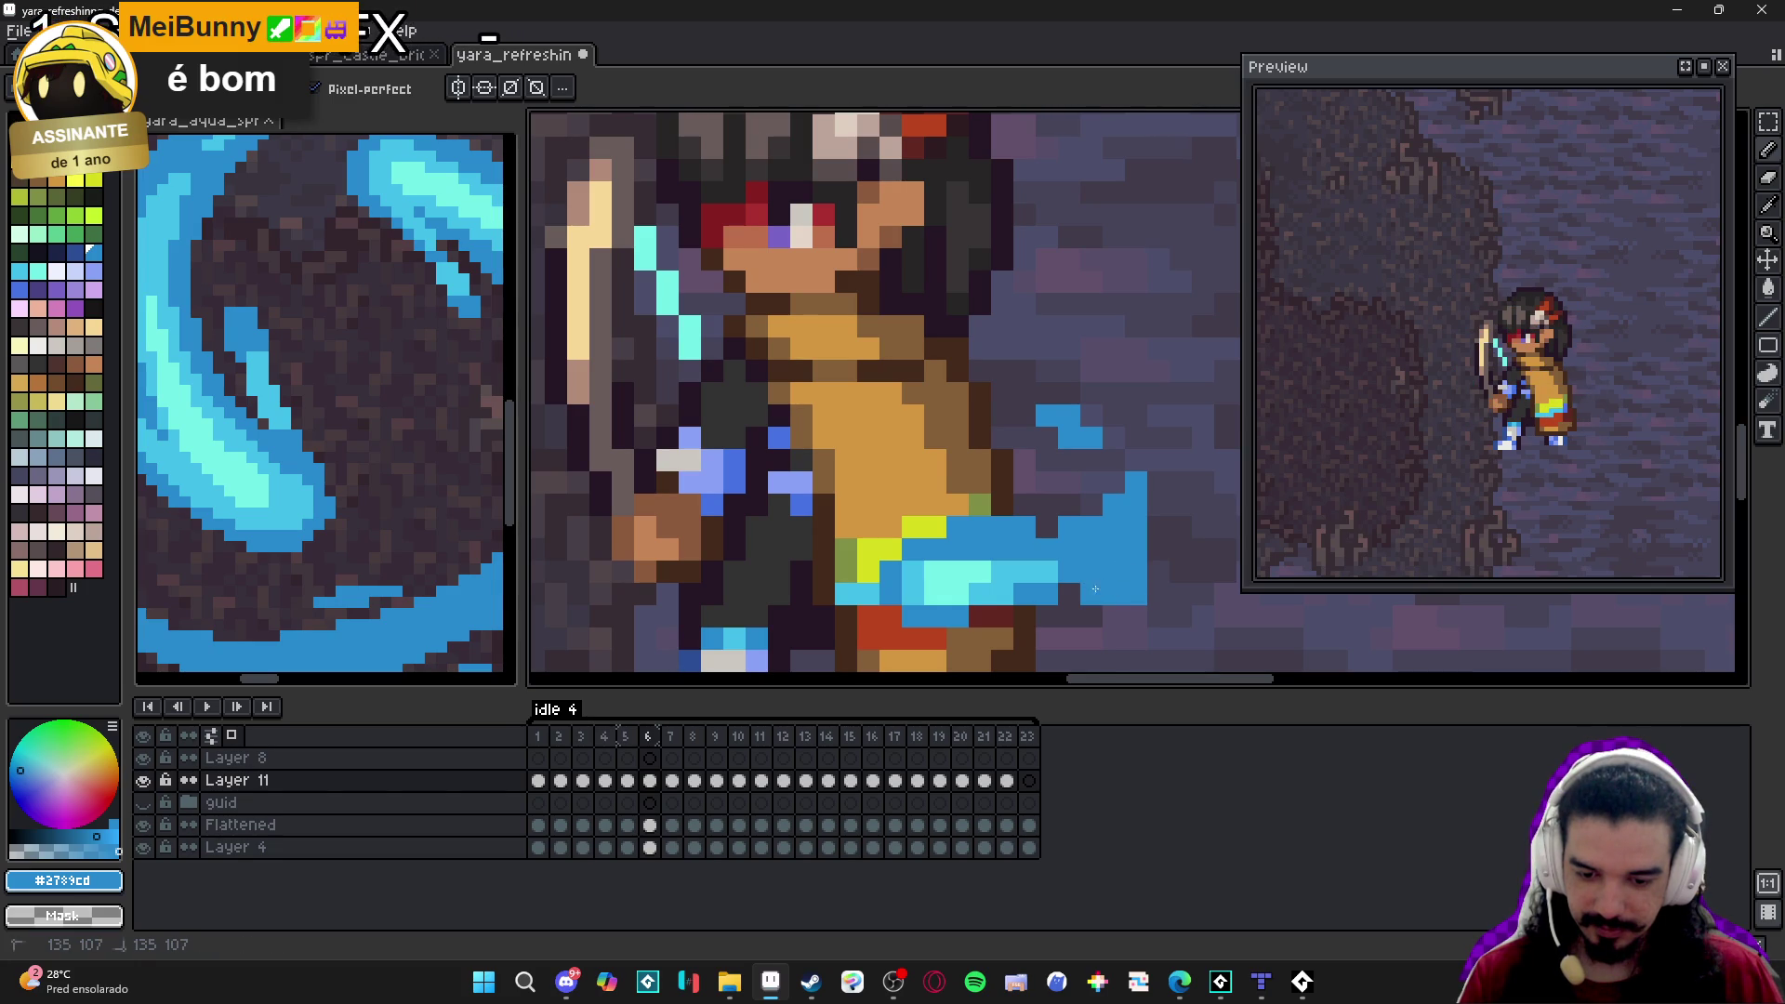
scroll(1155, 579, "down", 1)
scroll(1155, 579, "up", 1)
left_click(1153, 574)
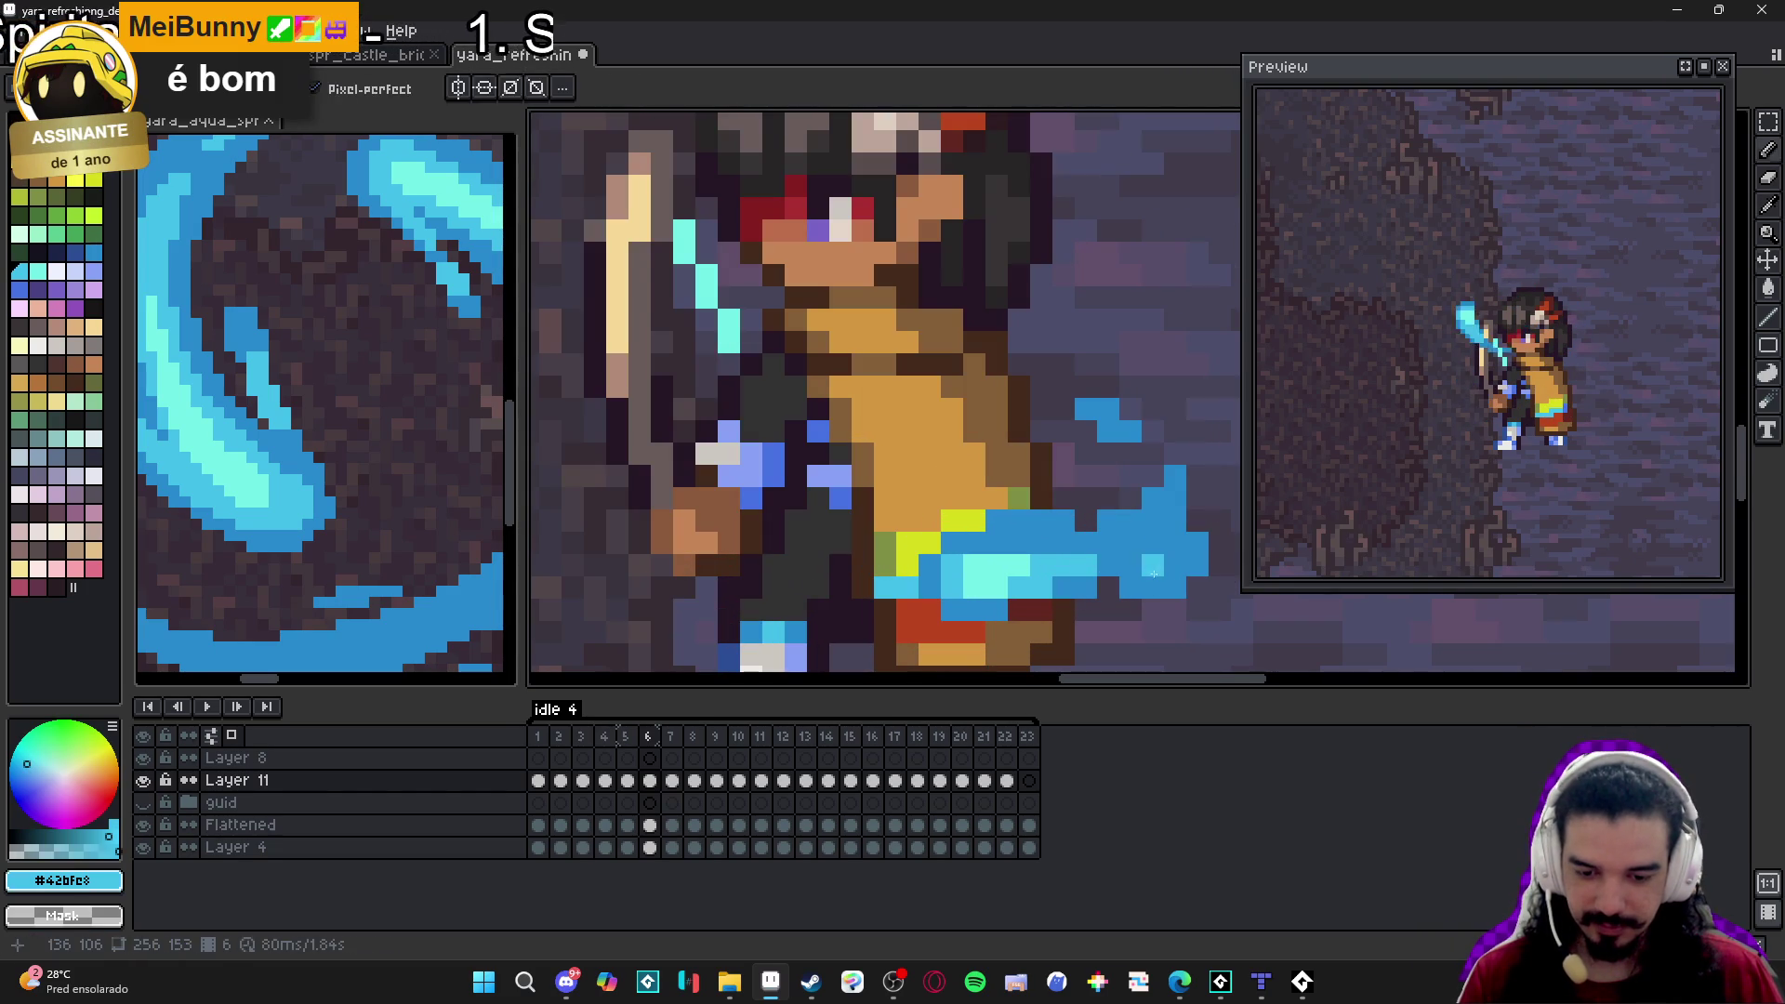
scroll(1156, 621, "down", 2)
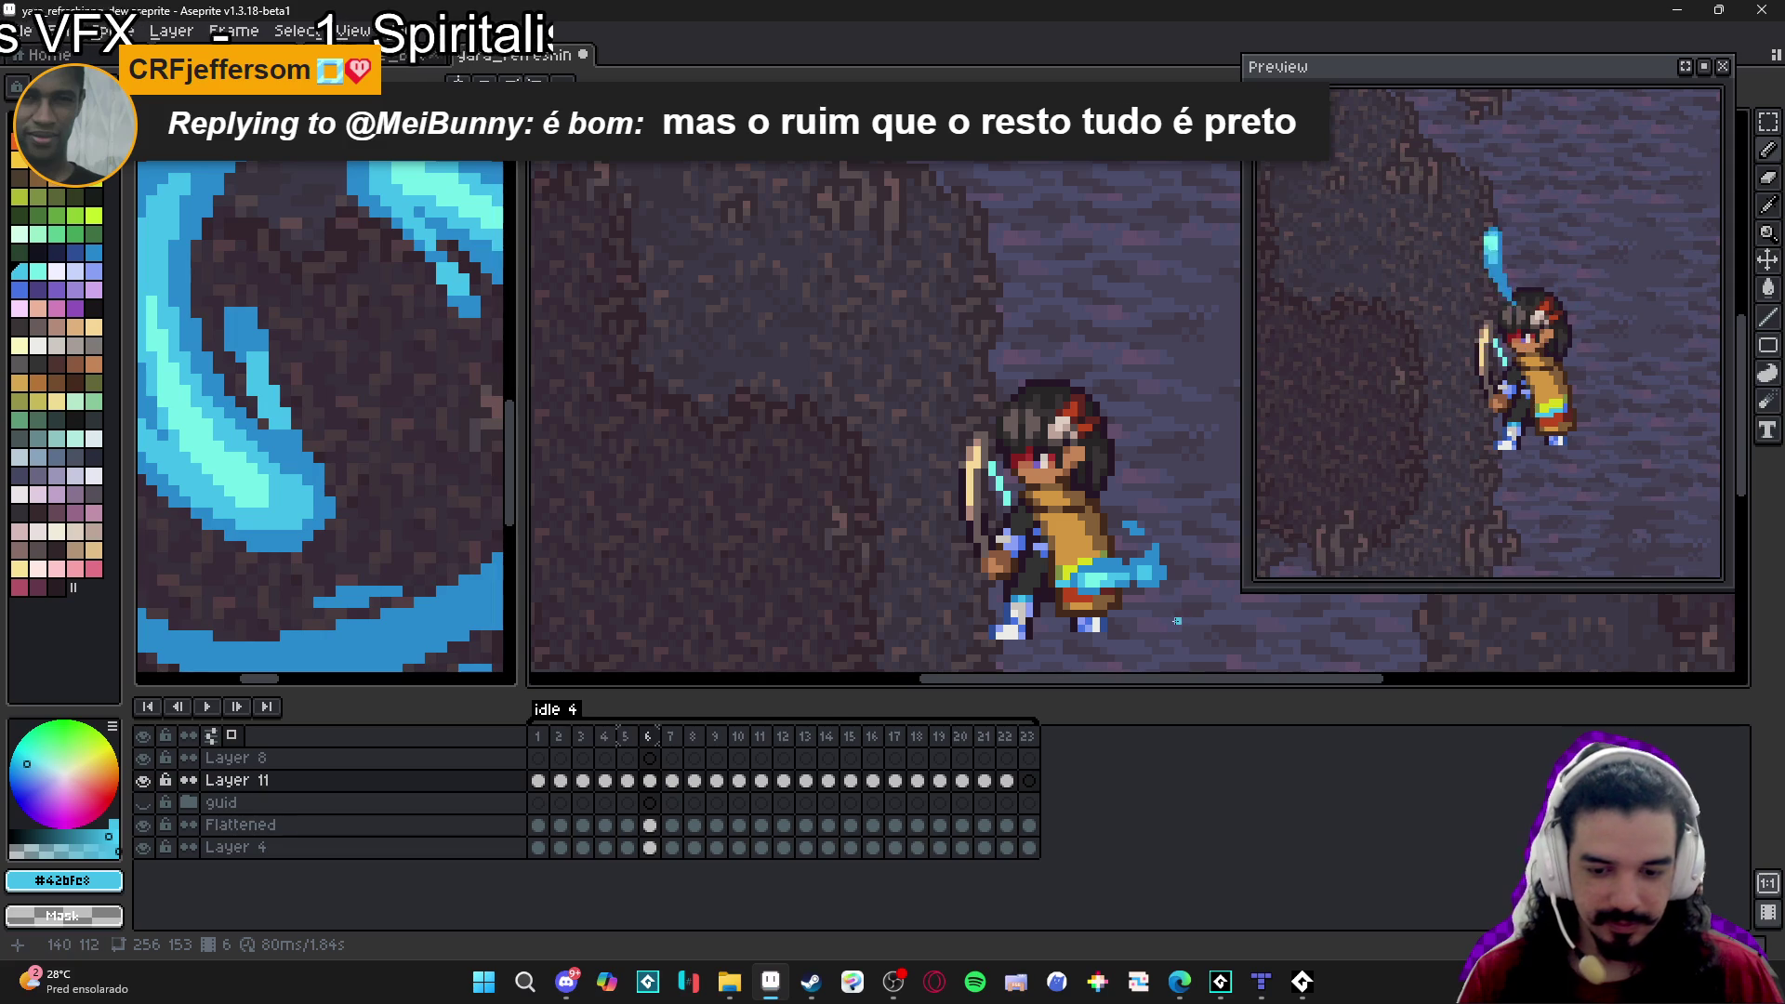
key("Right")
Pick the darker blue #2789cd, then sample the light blue #42bfe8 from the blade.
scroll(1015, 578, "up", 2)
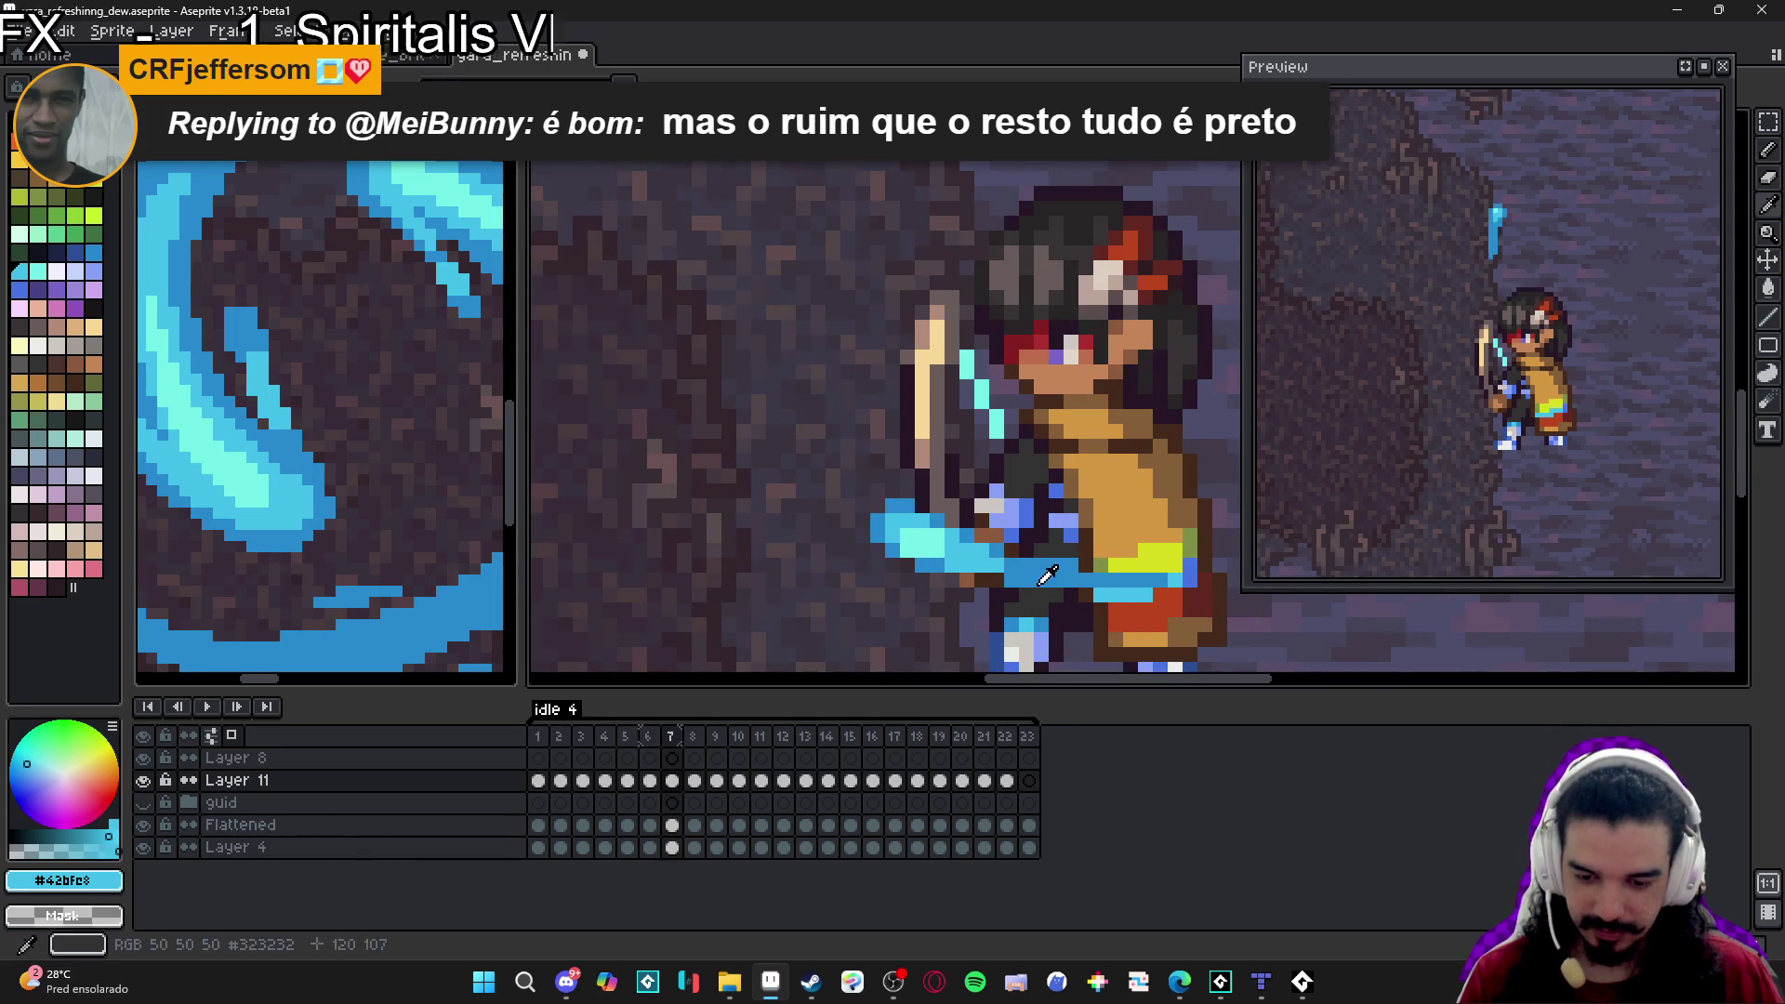
left_click(1013, 595, "alt")
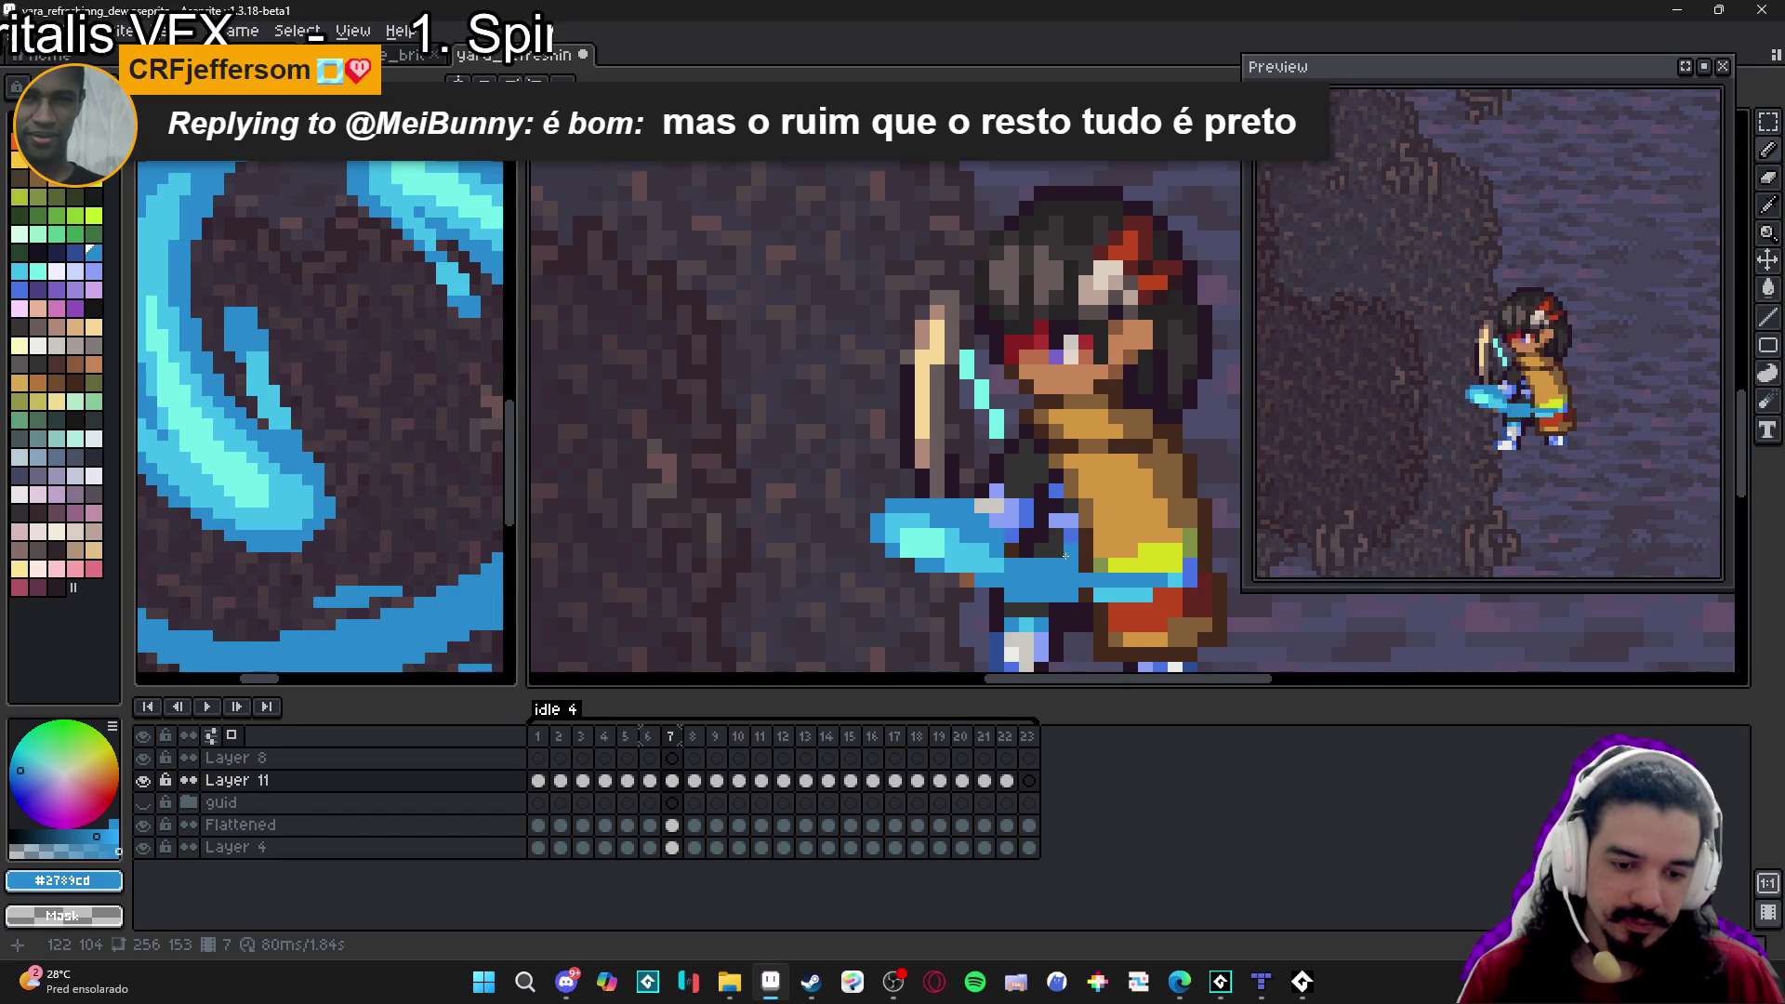
left_click(974, 515, "alt")
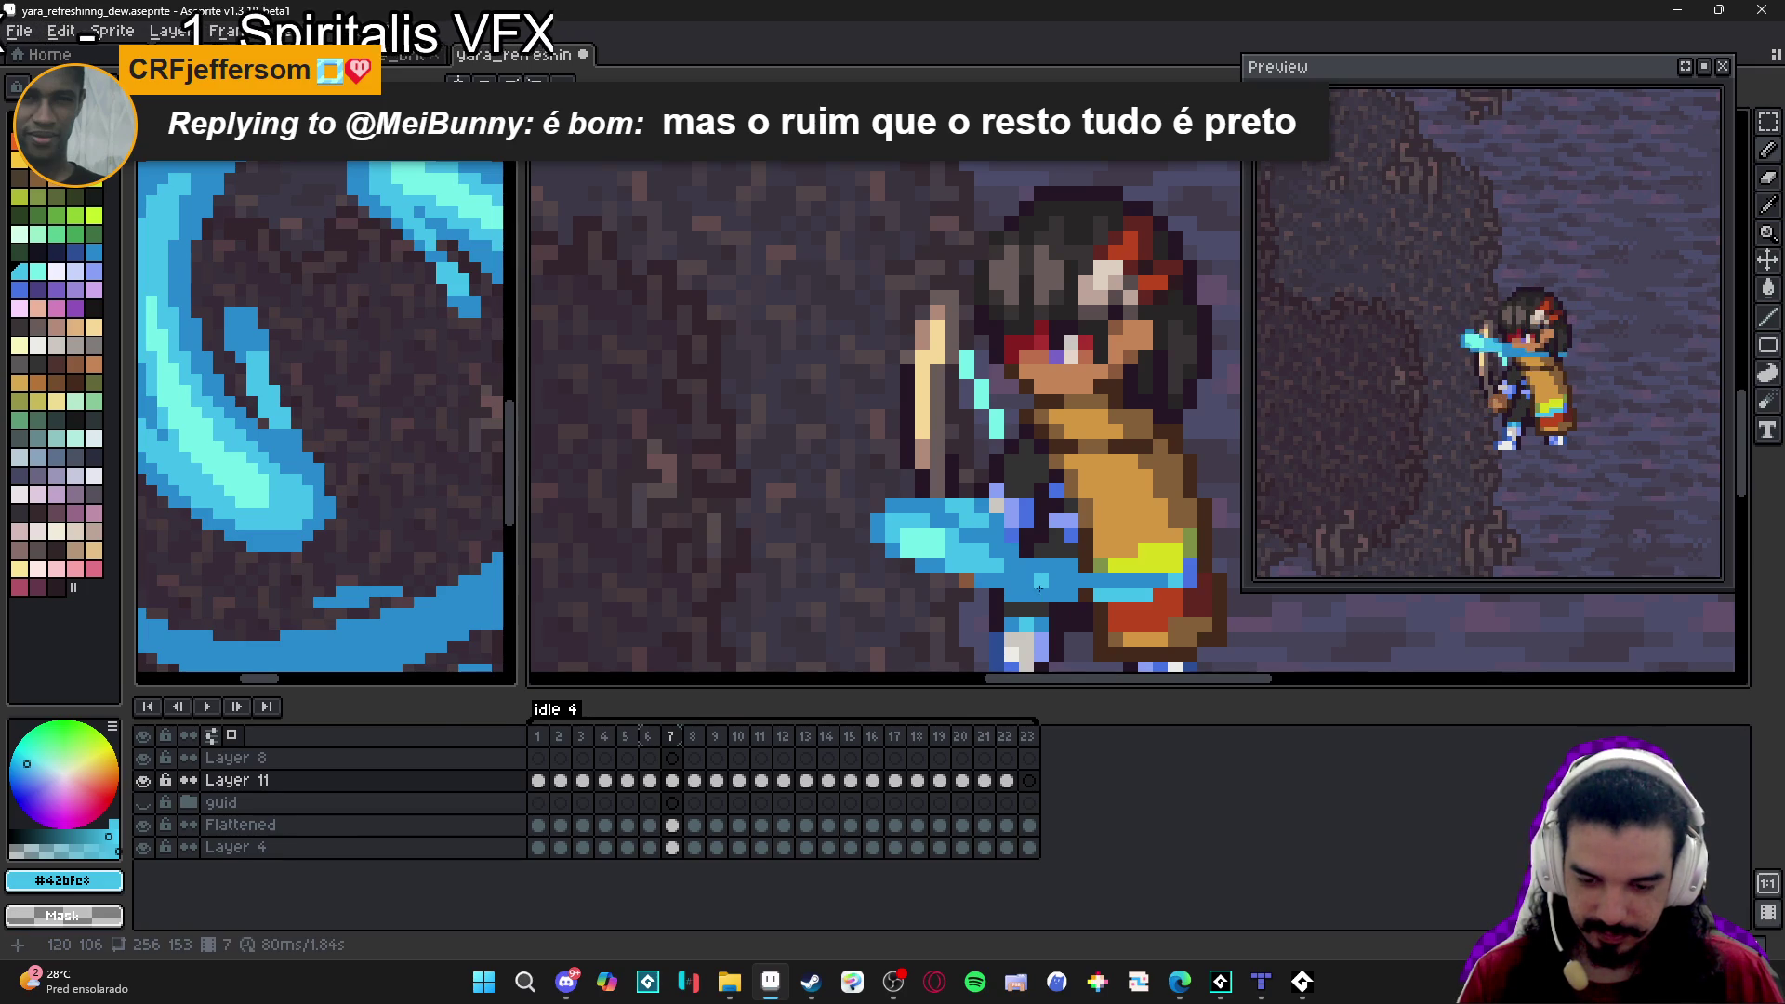
scroll(1076, 658, "down", 2)
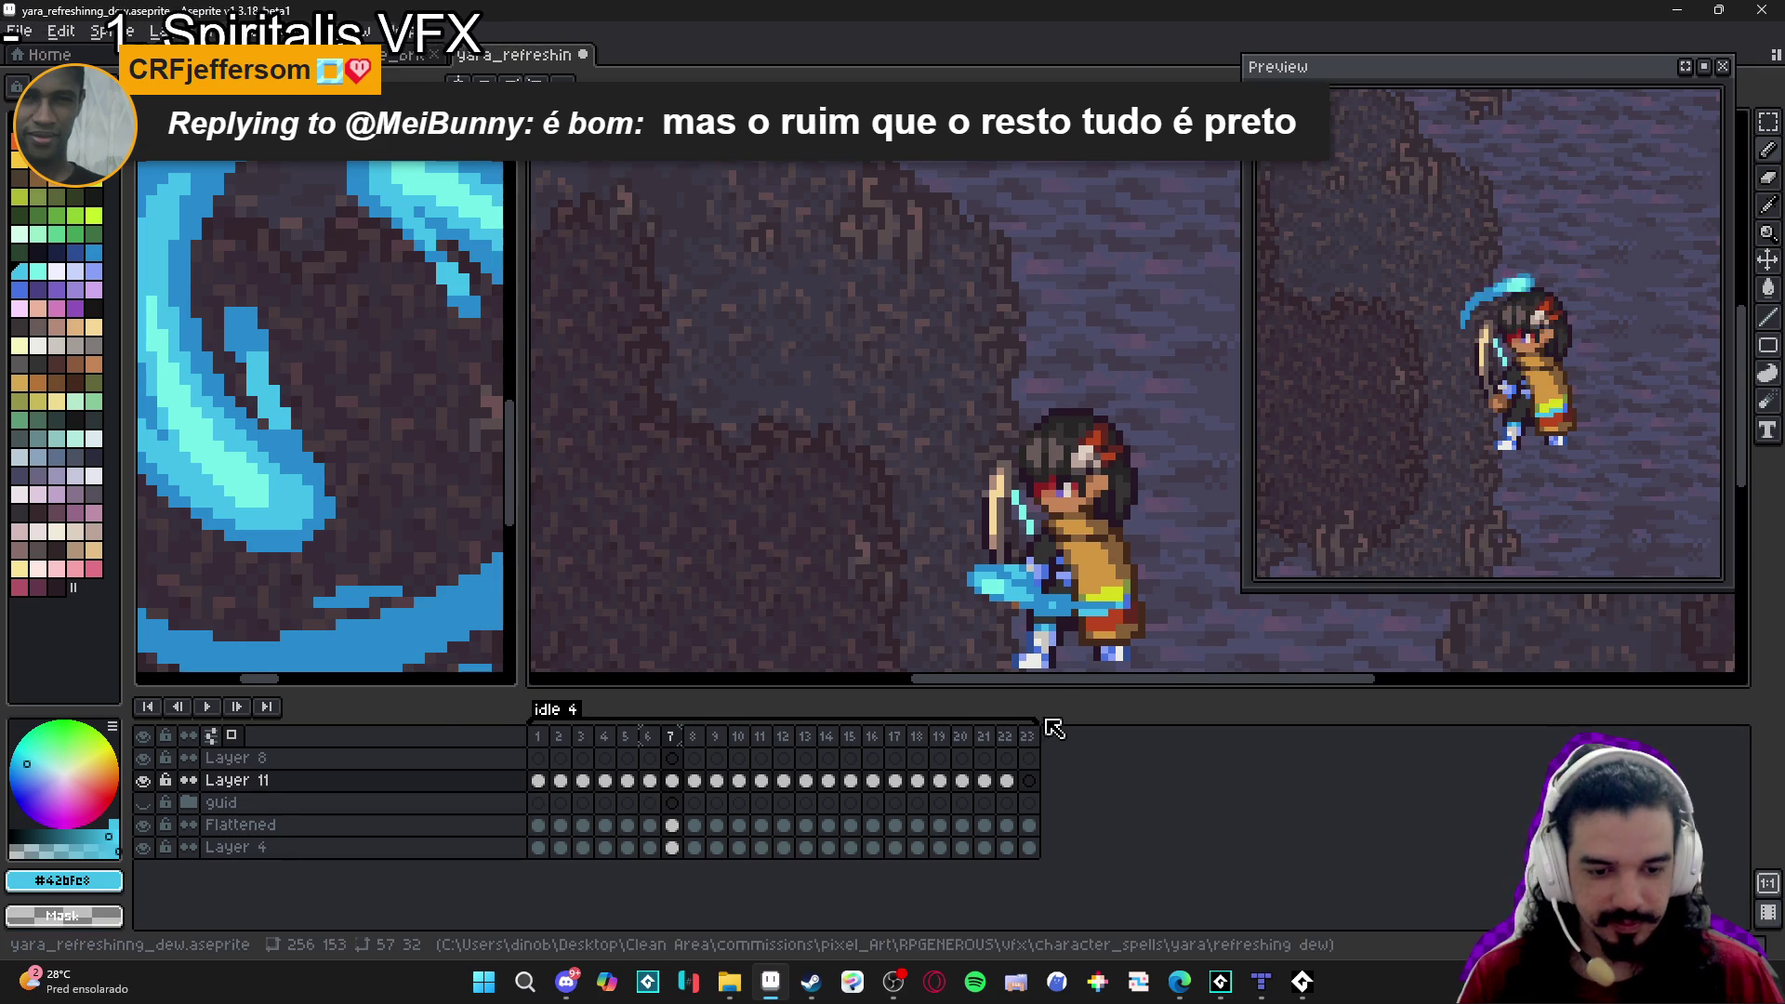
On frame 8, compare with frame 7 and paint two darker blue pixels on the blade.
key("Right")
scroll(988, 578, "up", 5)
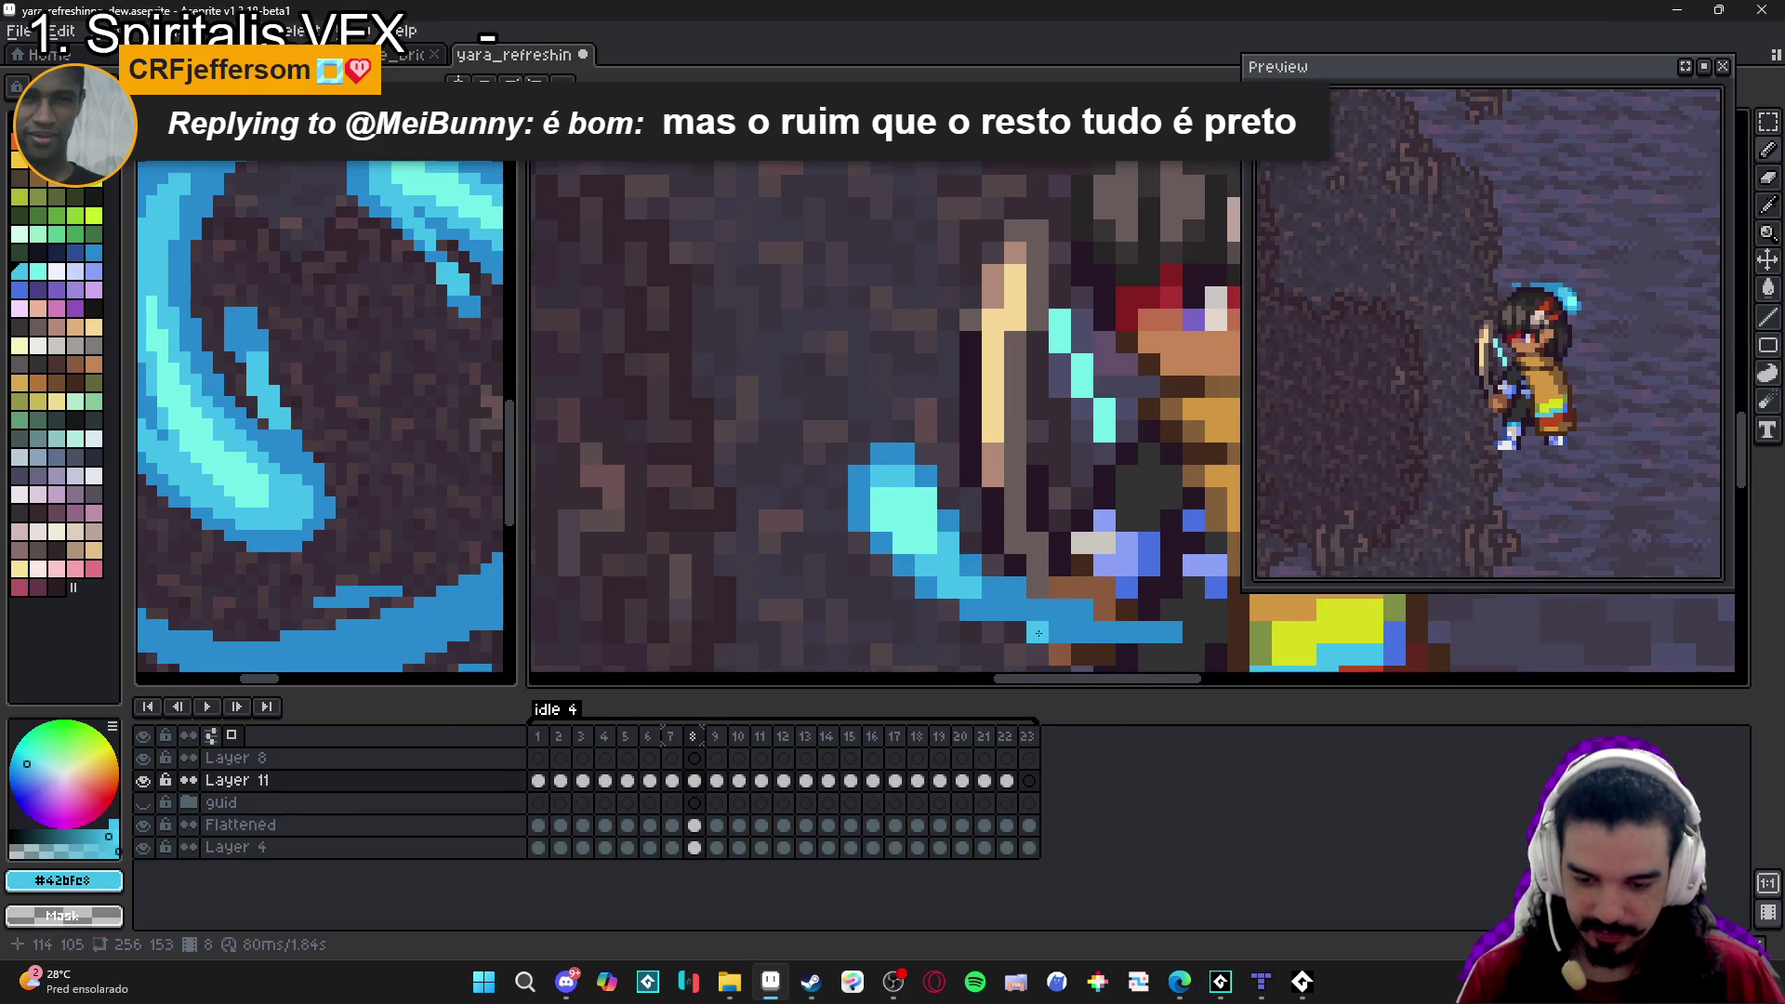
left_click(673, 737)
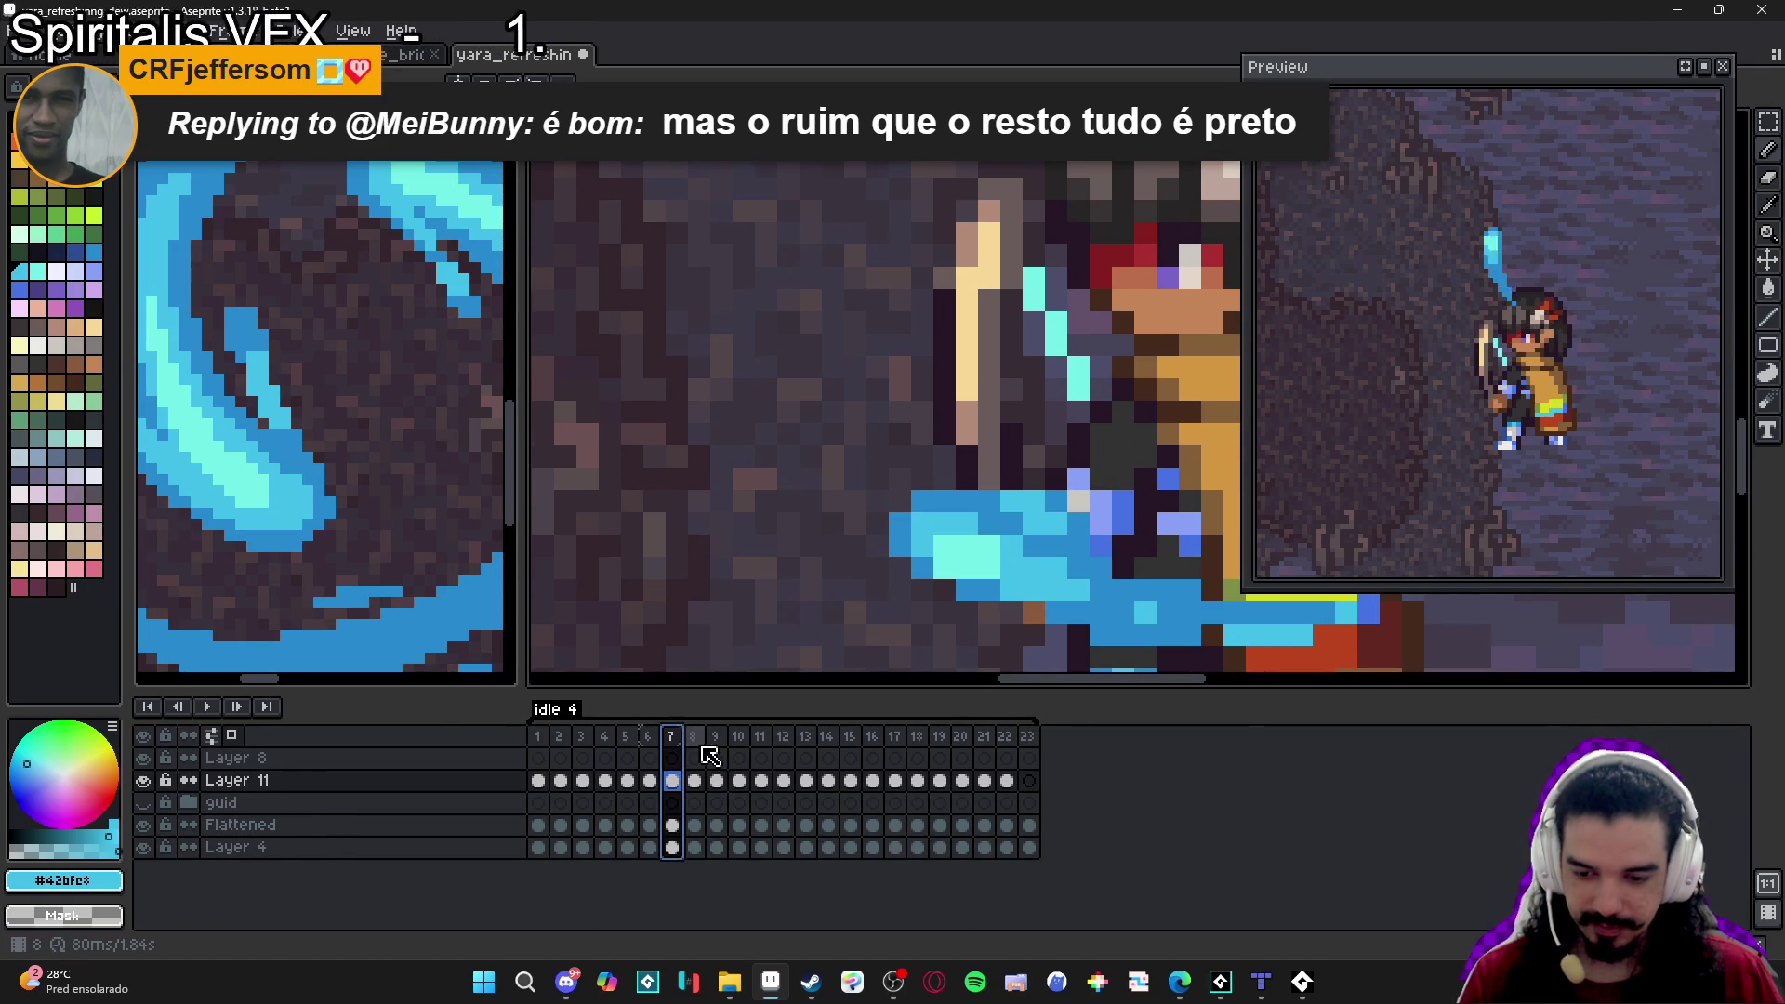
left_click(694, 740)
left_click(944, 523, "alt")
left_click(967, 502)
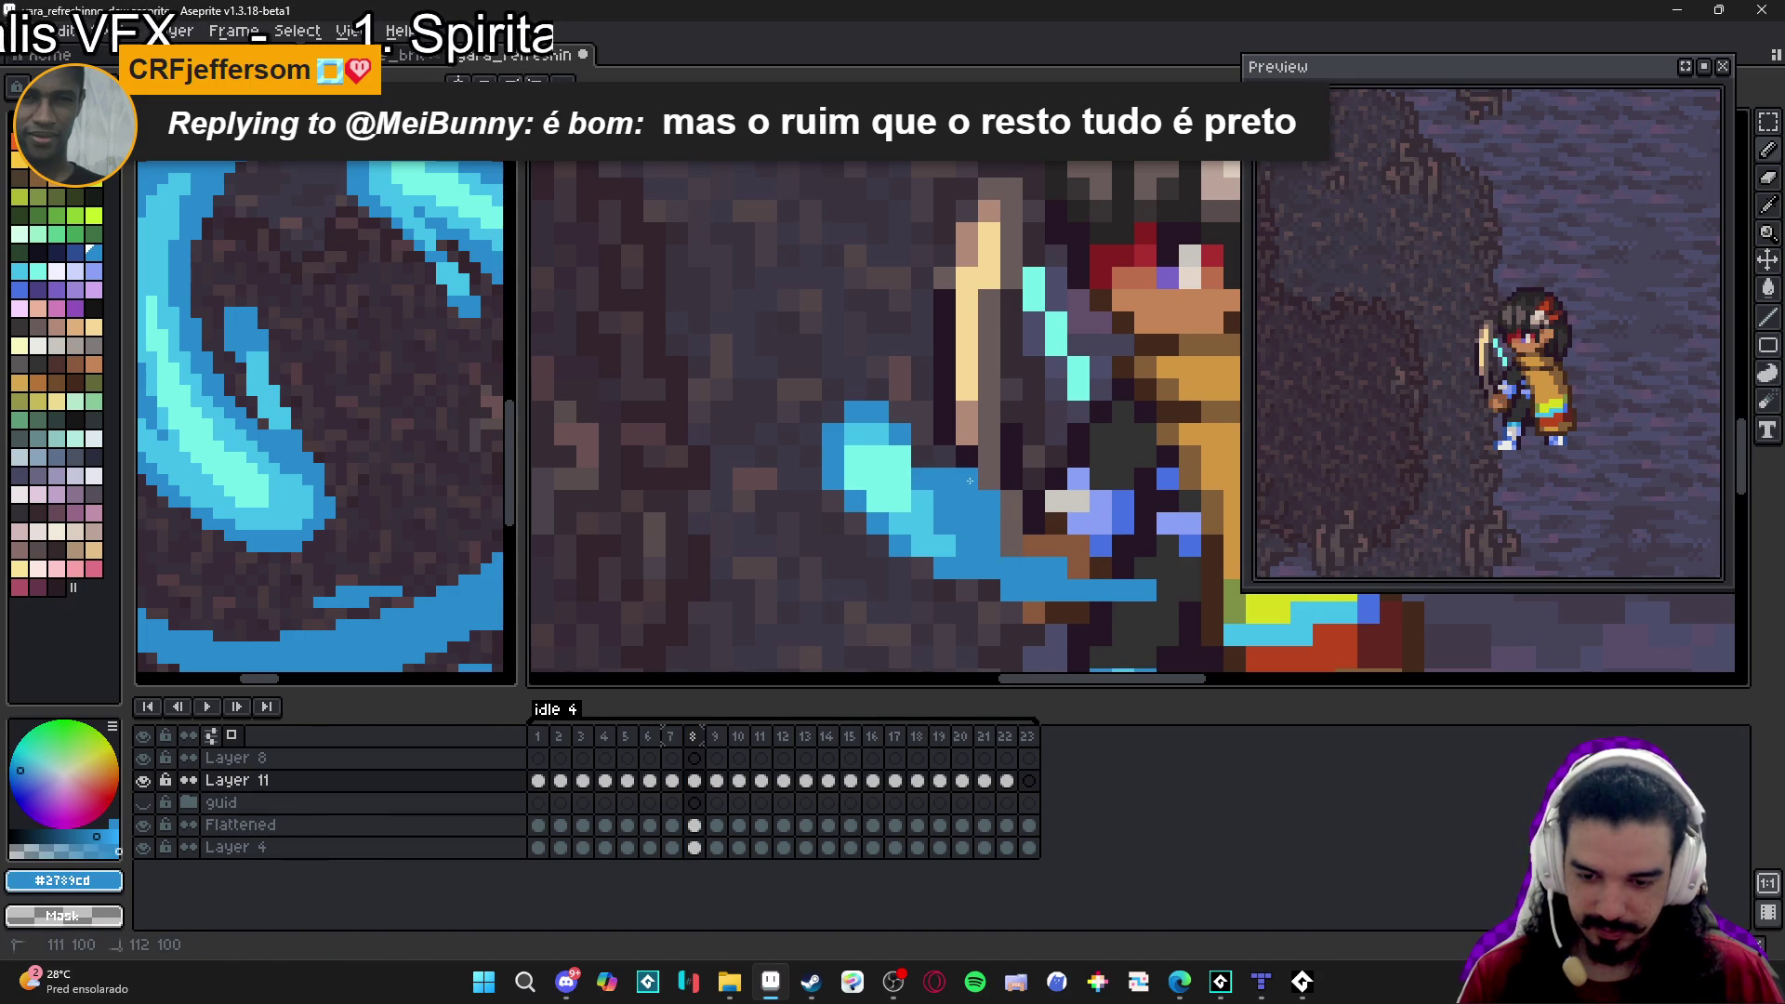
scroll(1029, 588, "down", 2)
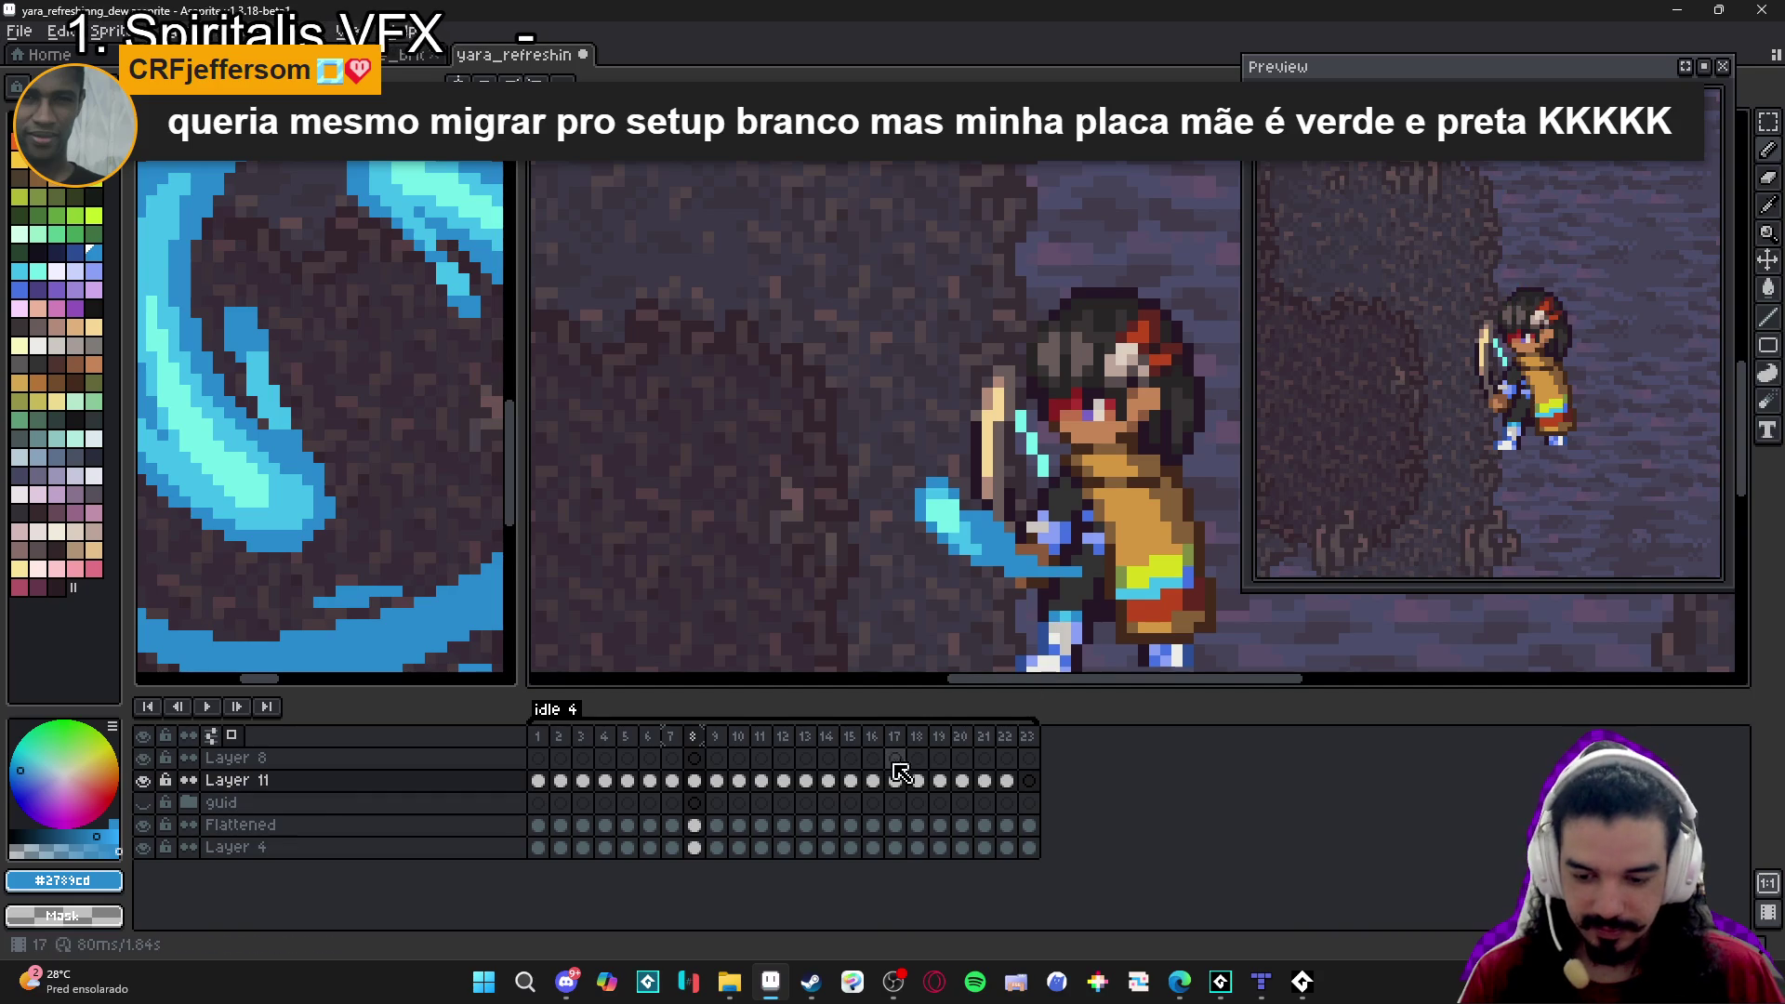
Compare frames 7 and 8 again and sample the mid blue from the sword.
left_click(674, 738)
left_click(695, 739)
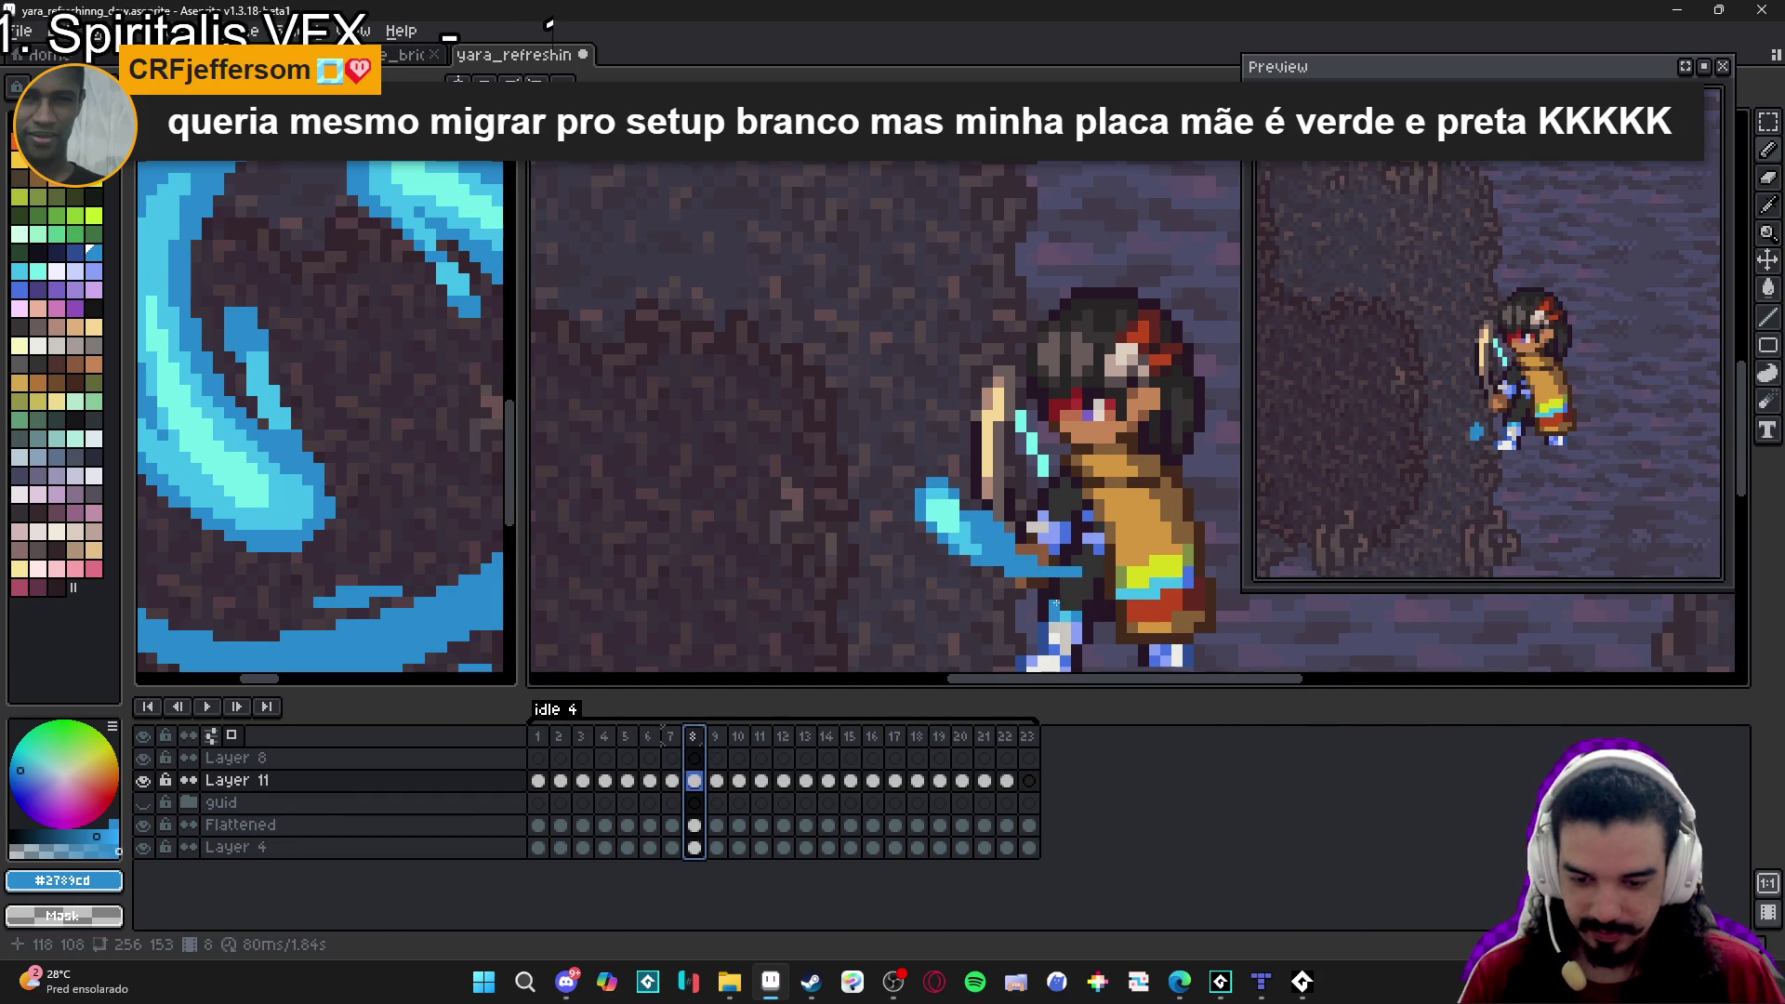
scroll(1018, 578, "up", 1)
left_click(674, 737)
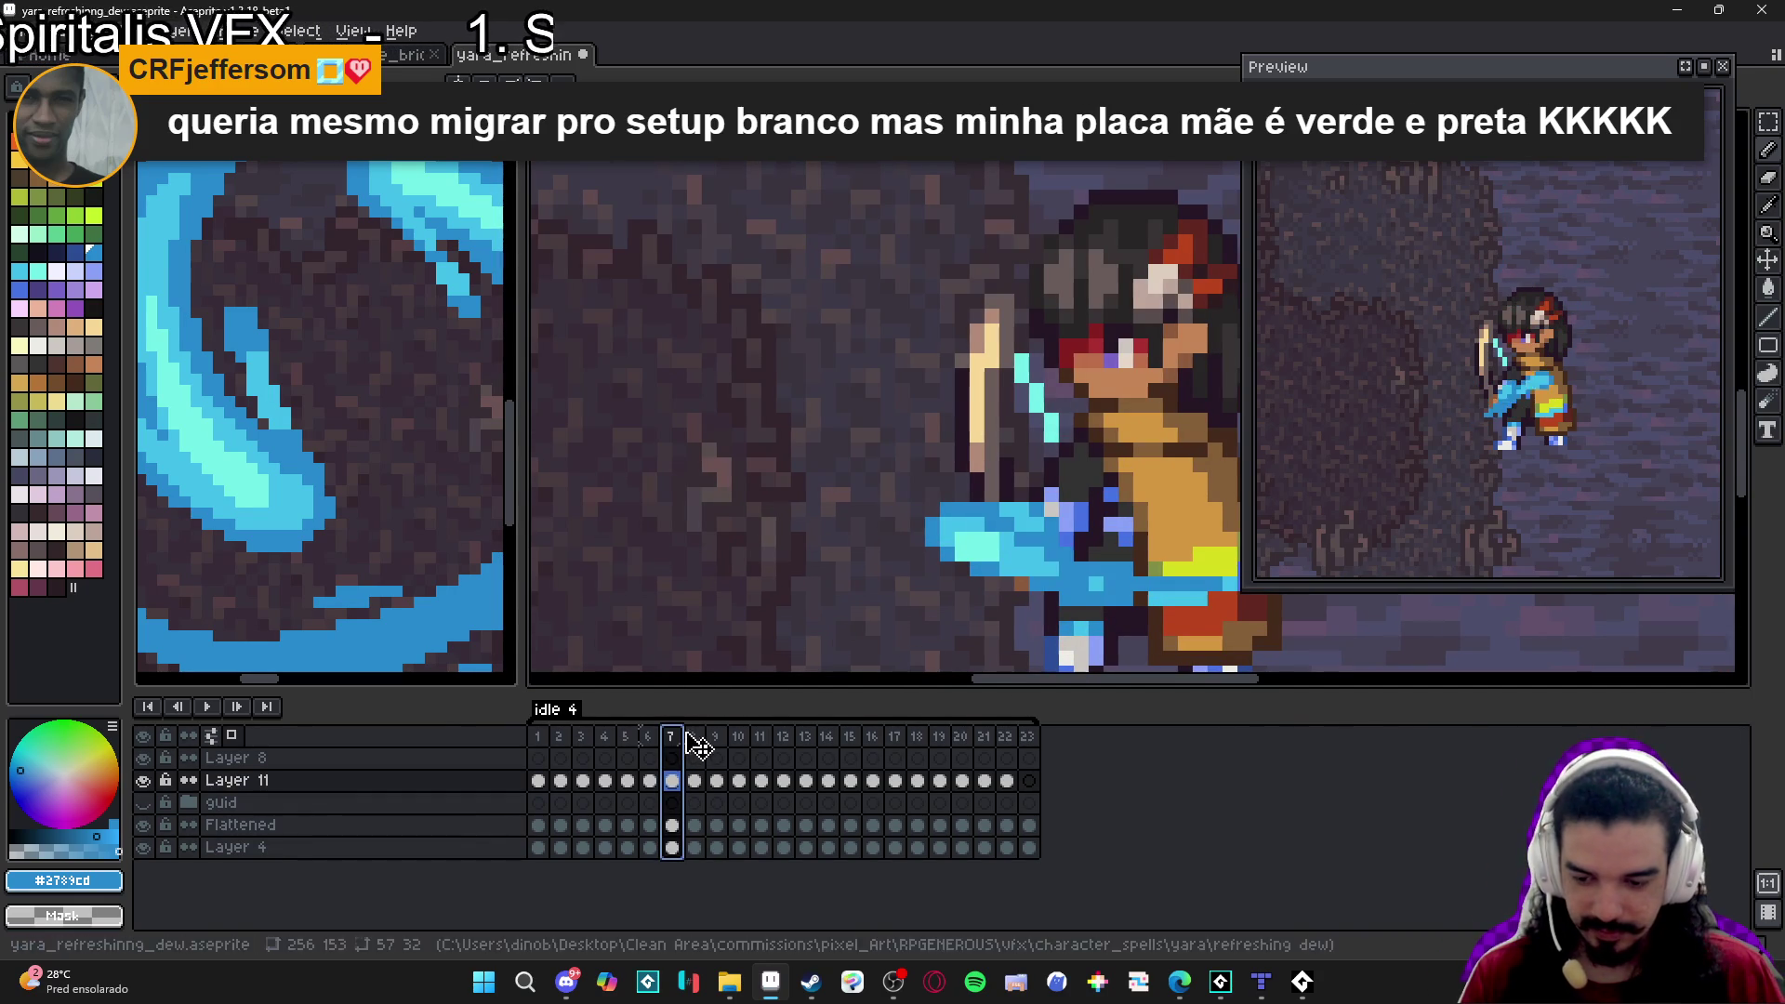
left_click(694, 738)
key("alt")
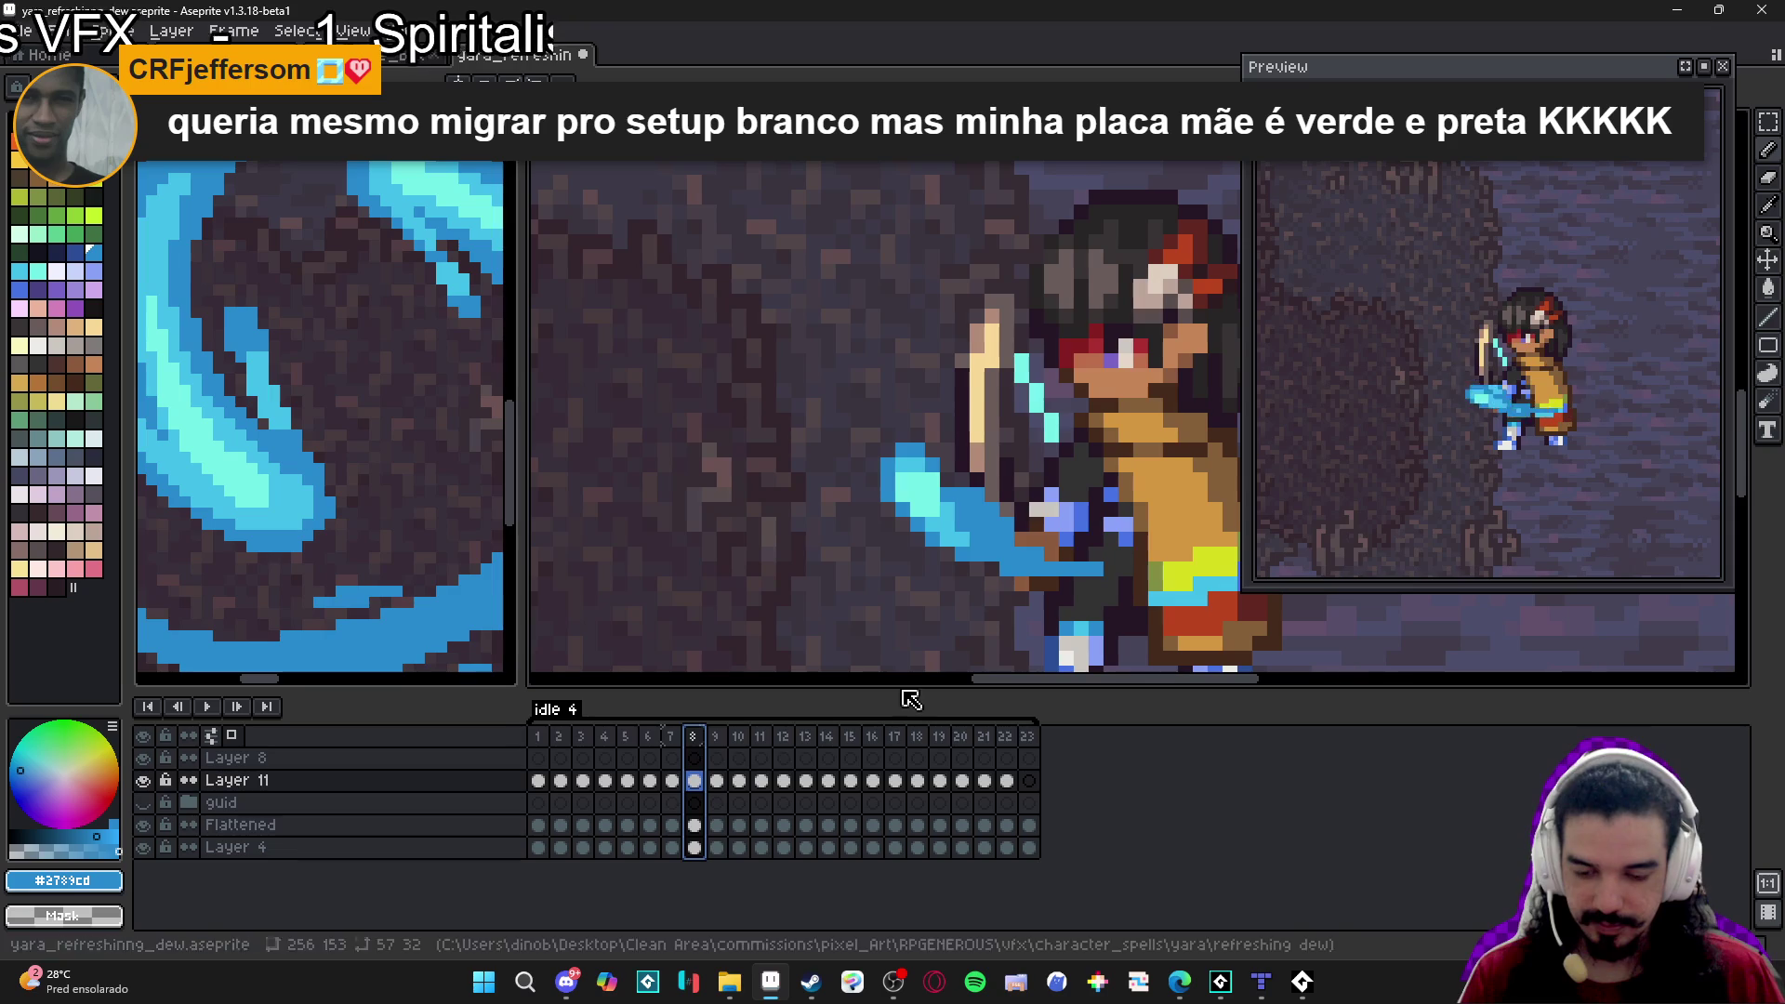
left_click(715, 738)
On frame 9, paint blue pixels left of the sword tip and on the water arc.
scroll(928, 533, "down", 3)
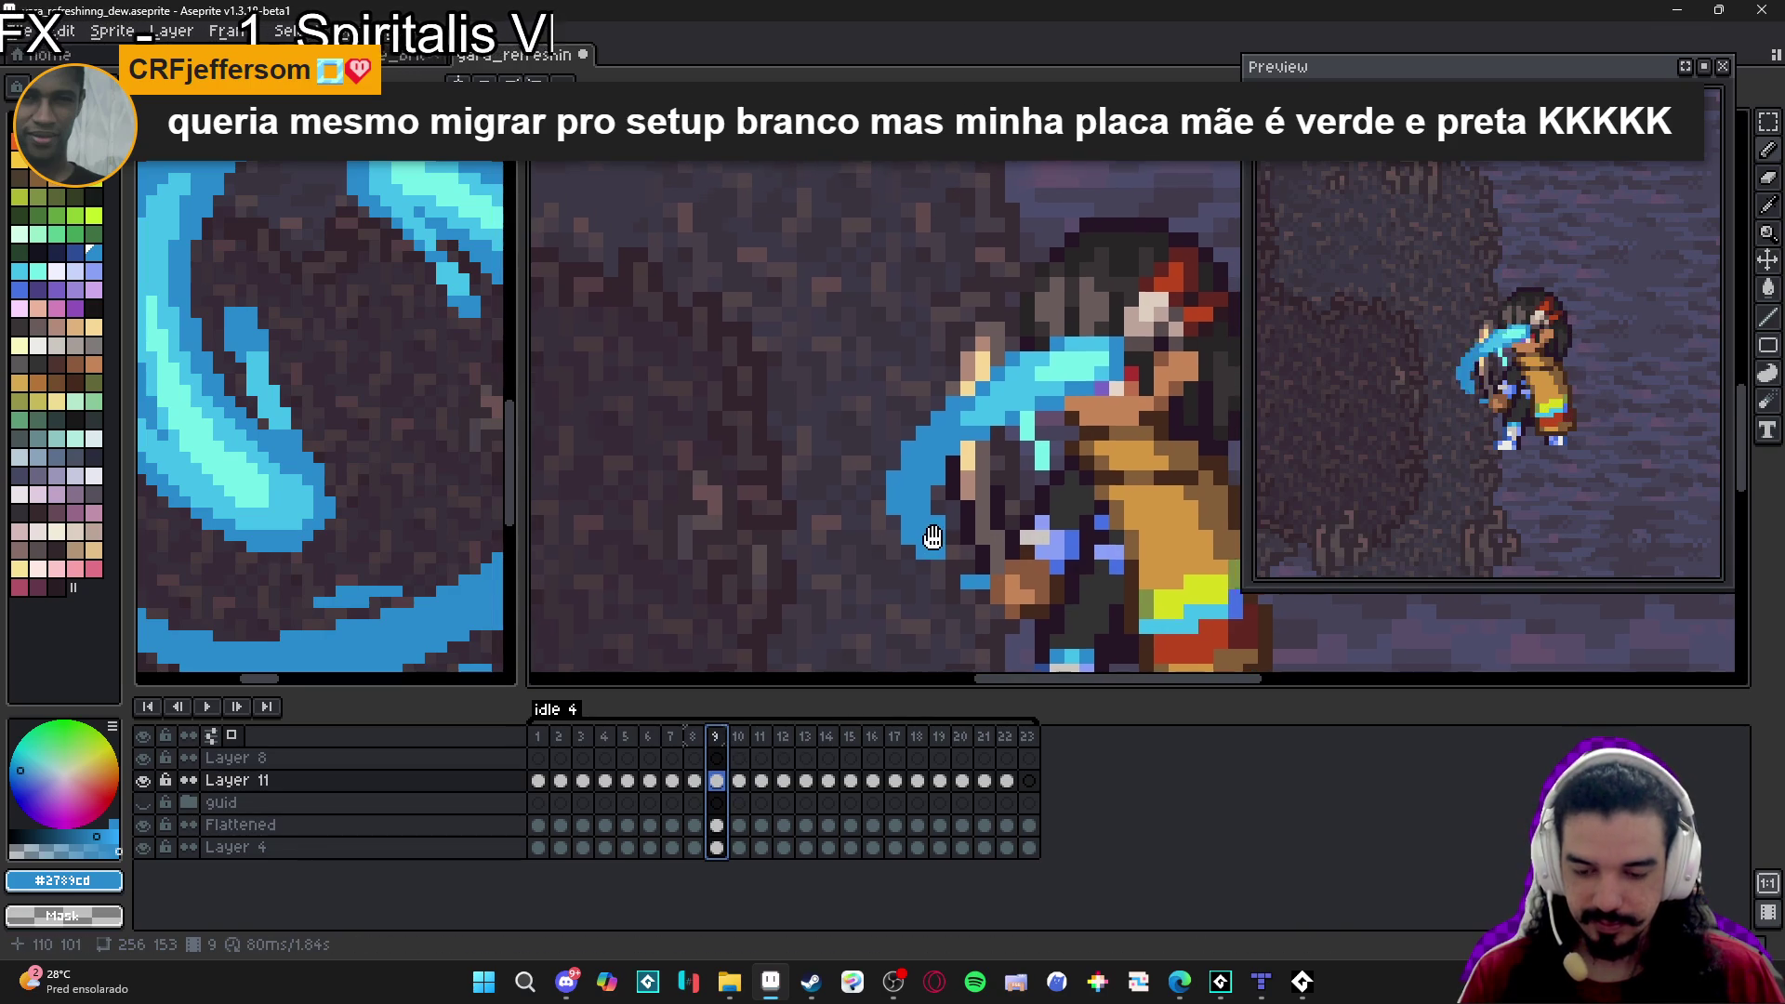
scroll(968, 428, "up", 1)
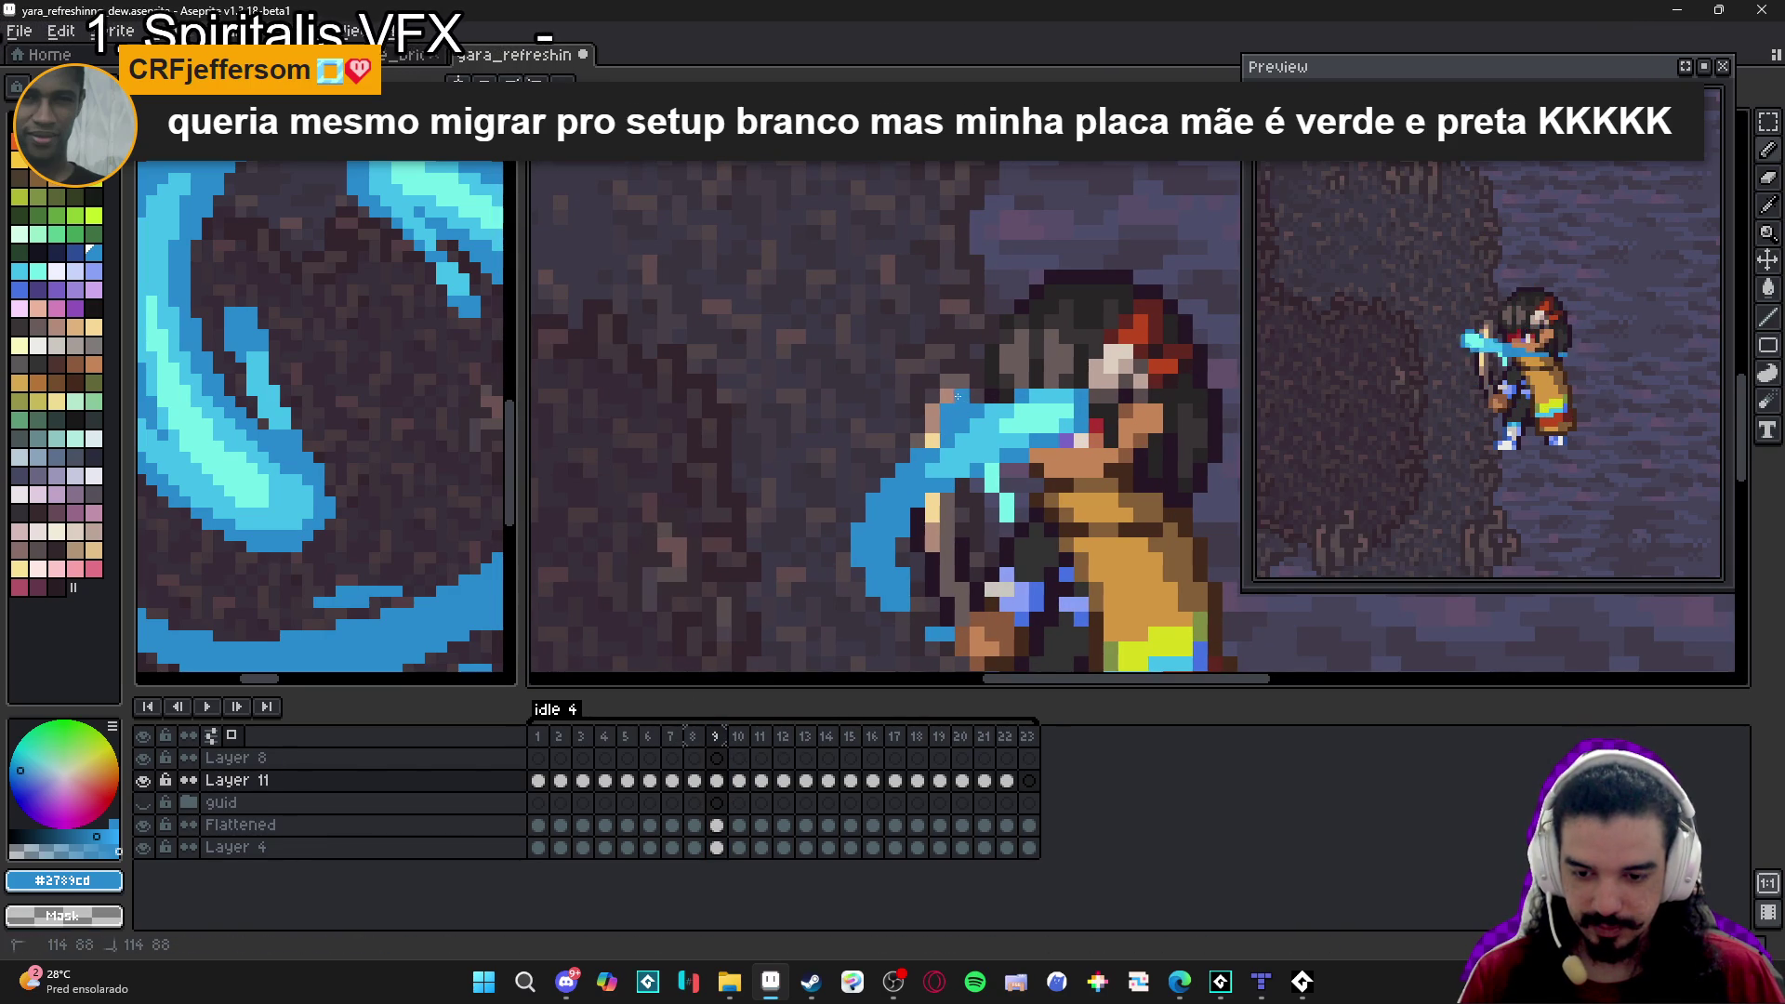
left_click_drag(914, 412, 909, 412)
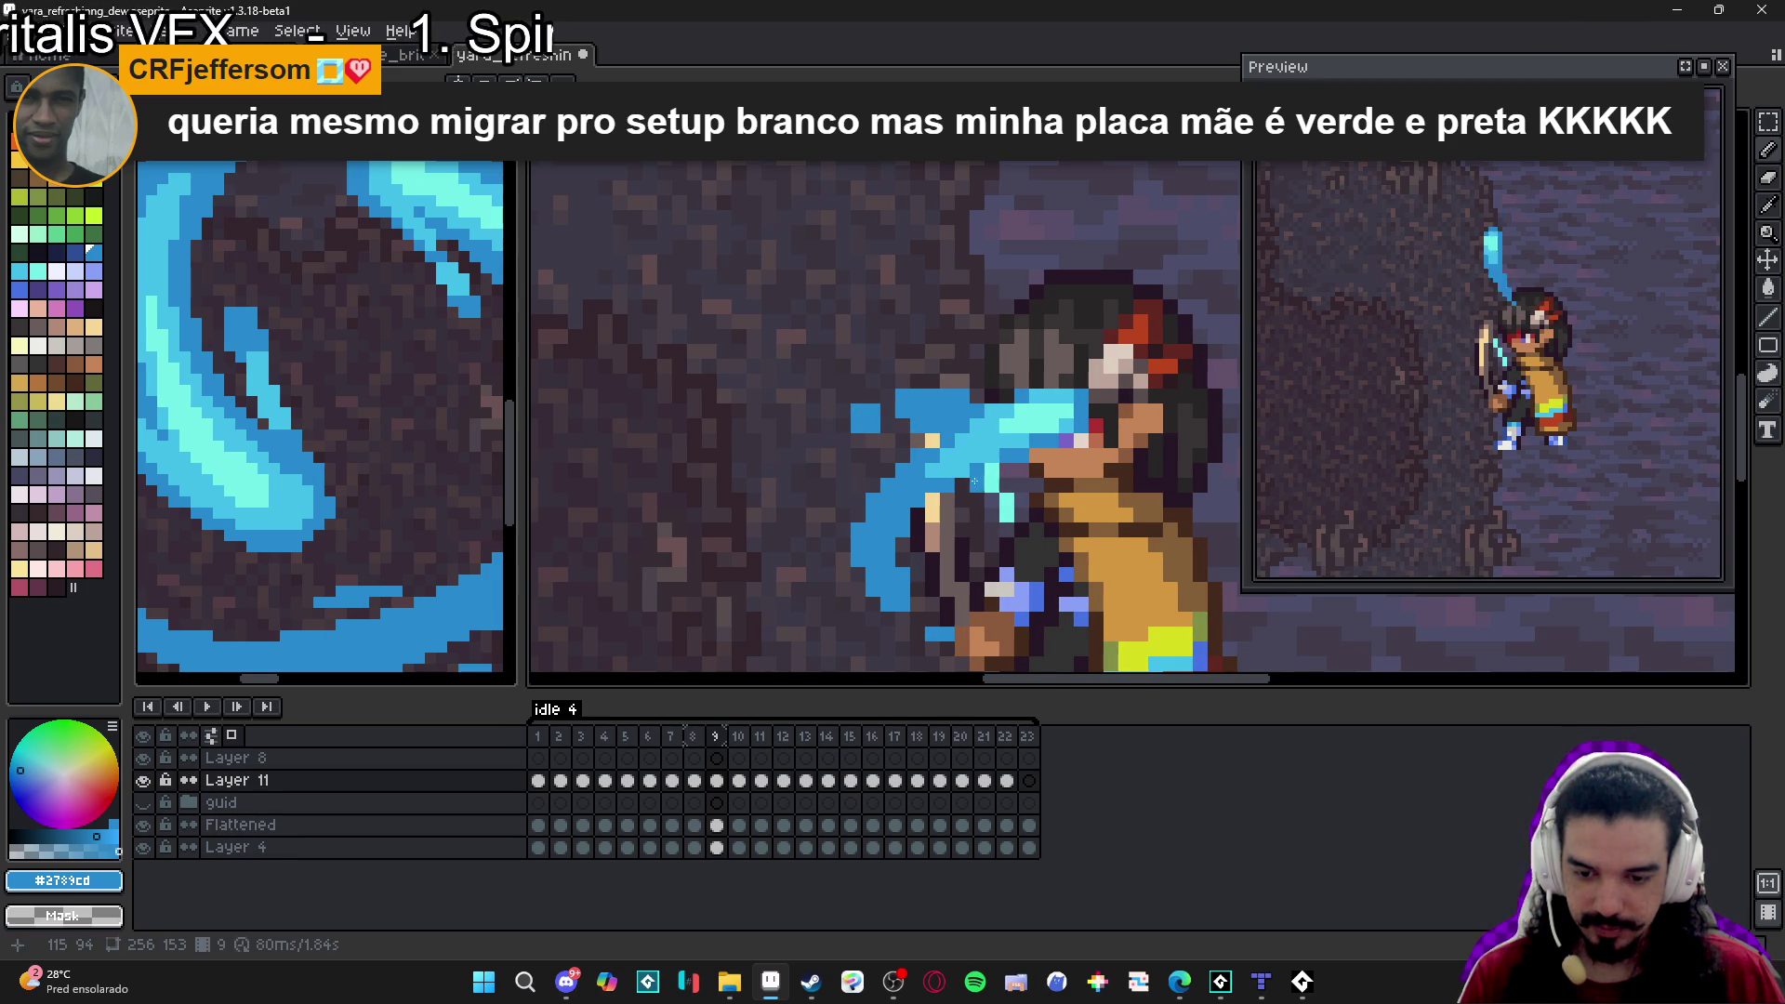
left_click(960, 519)
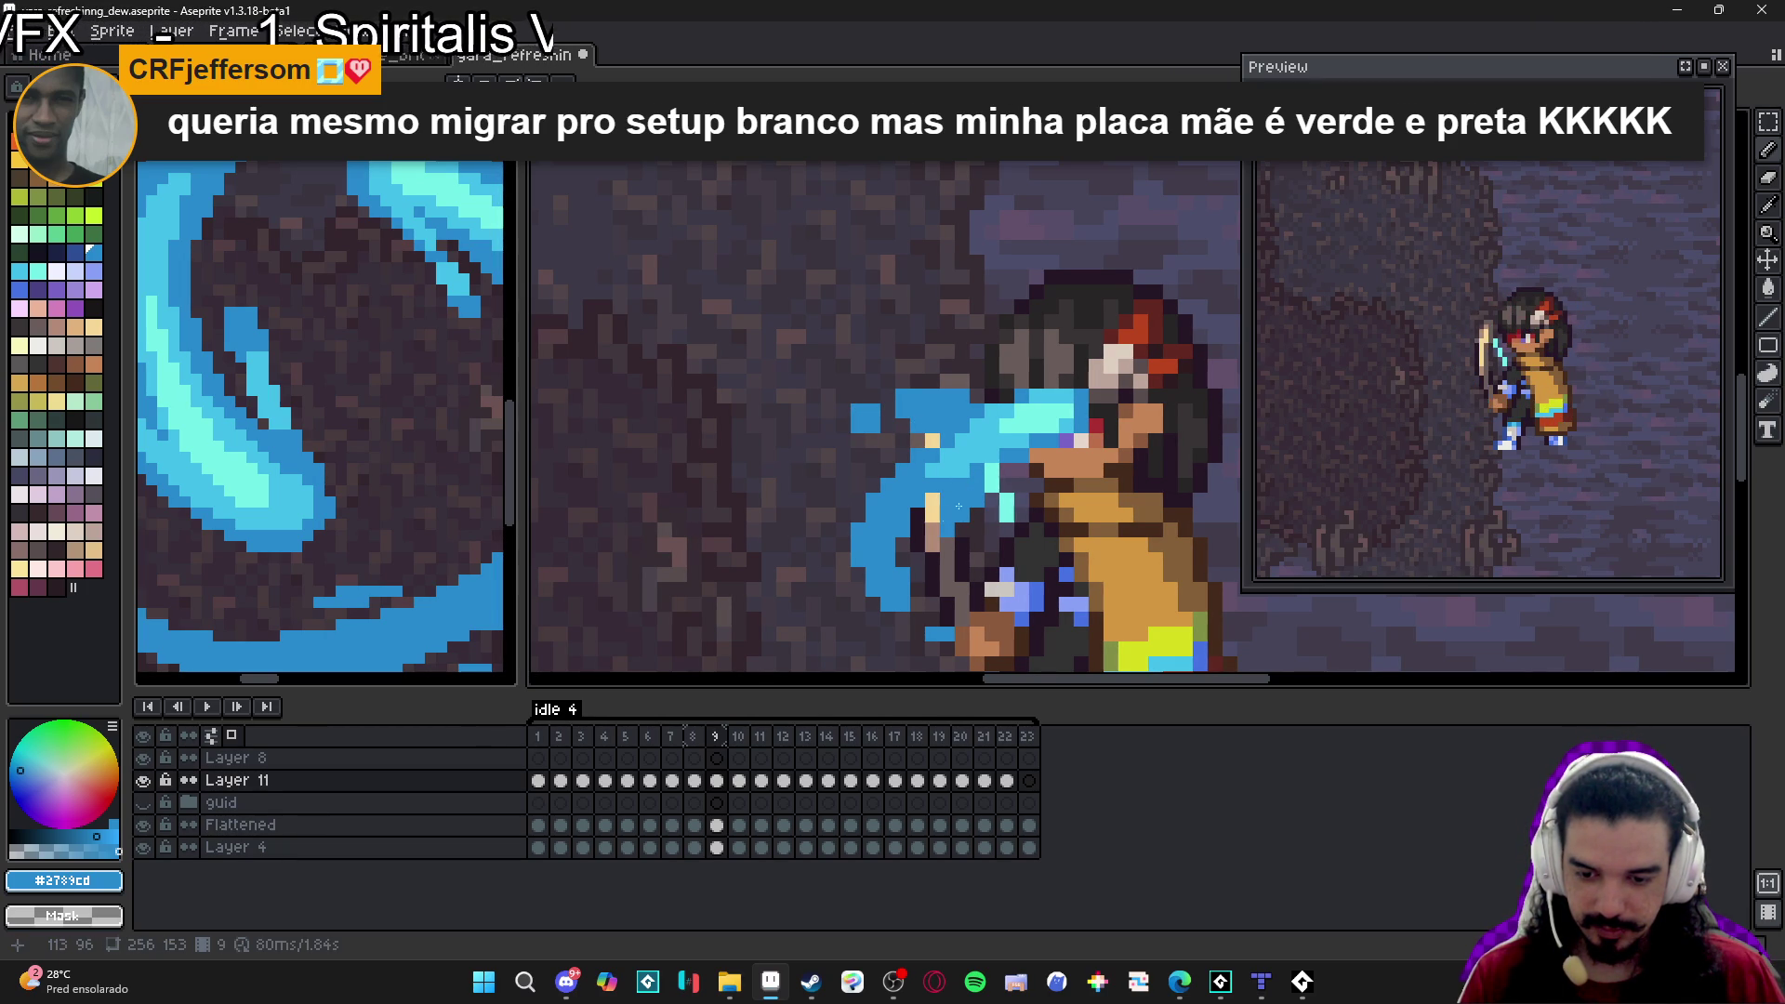
Undo the stray blue pixels, clear the cel selection, and add a pixel at the arc's left edge.
key("ctrl+z")
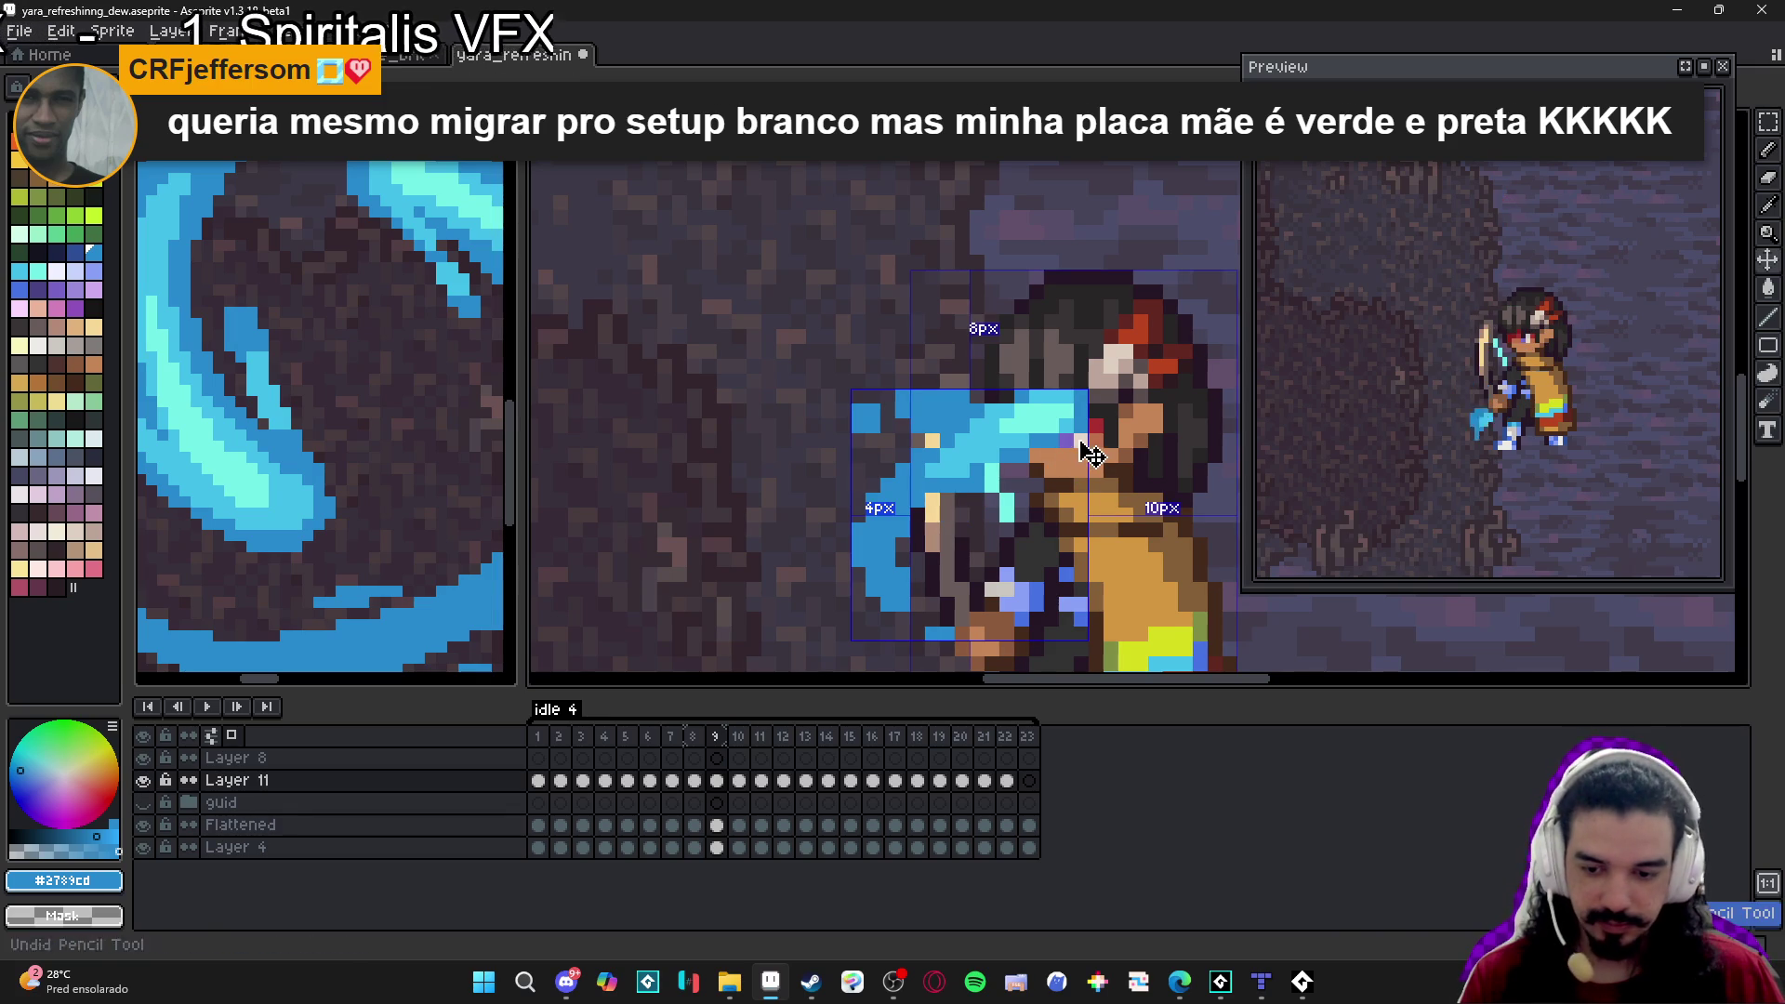
key("ctrl+z")
key("ctrl+z")
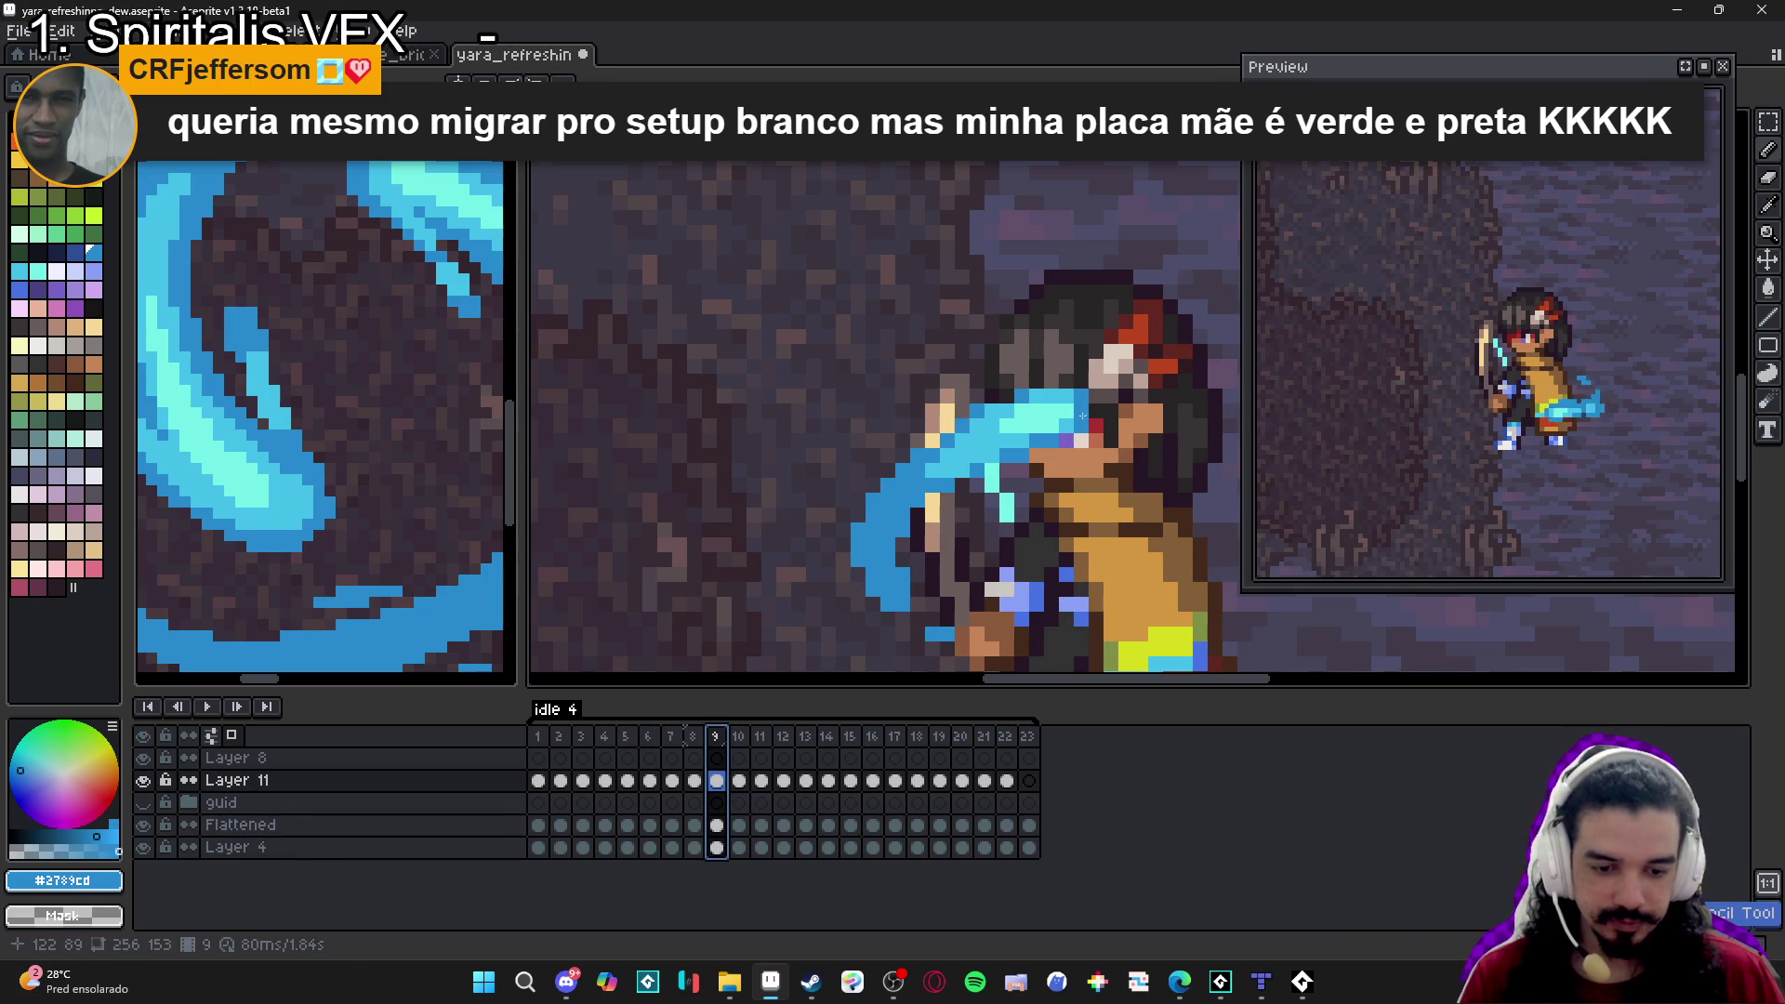
left_click(1009, 470)
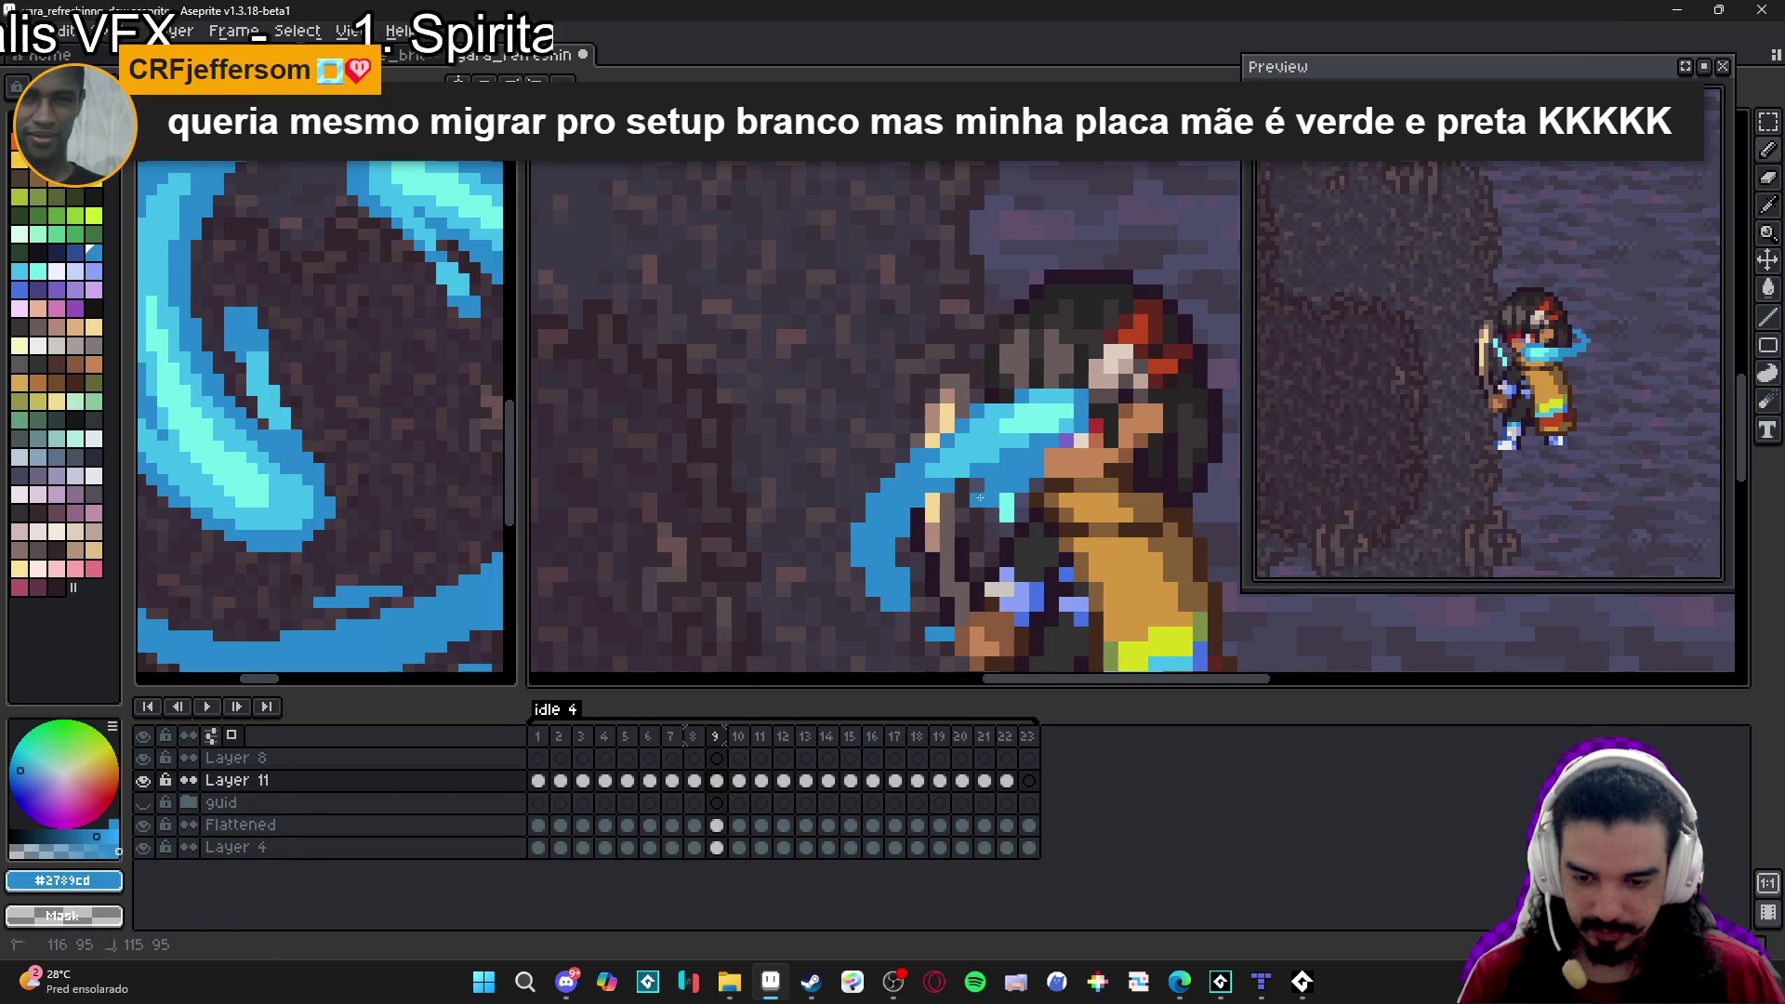
left_click(860, 473)
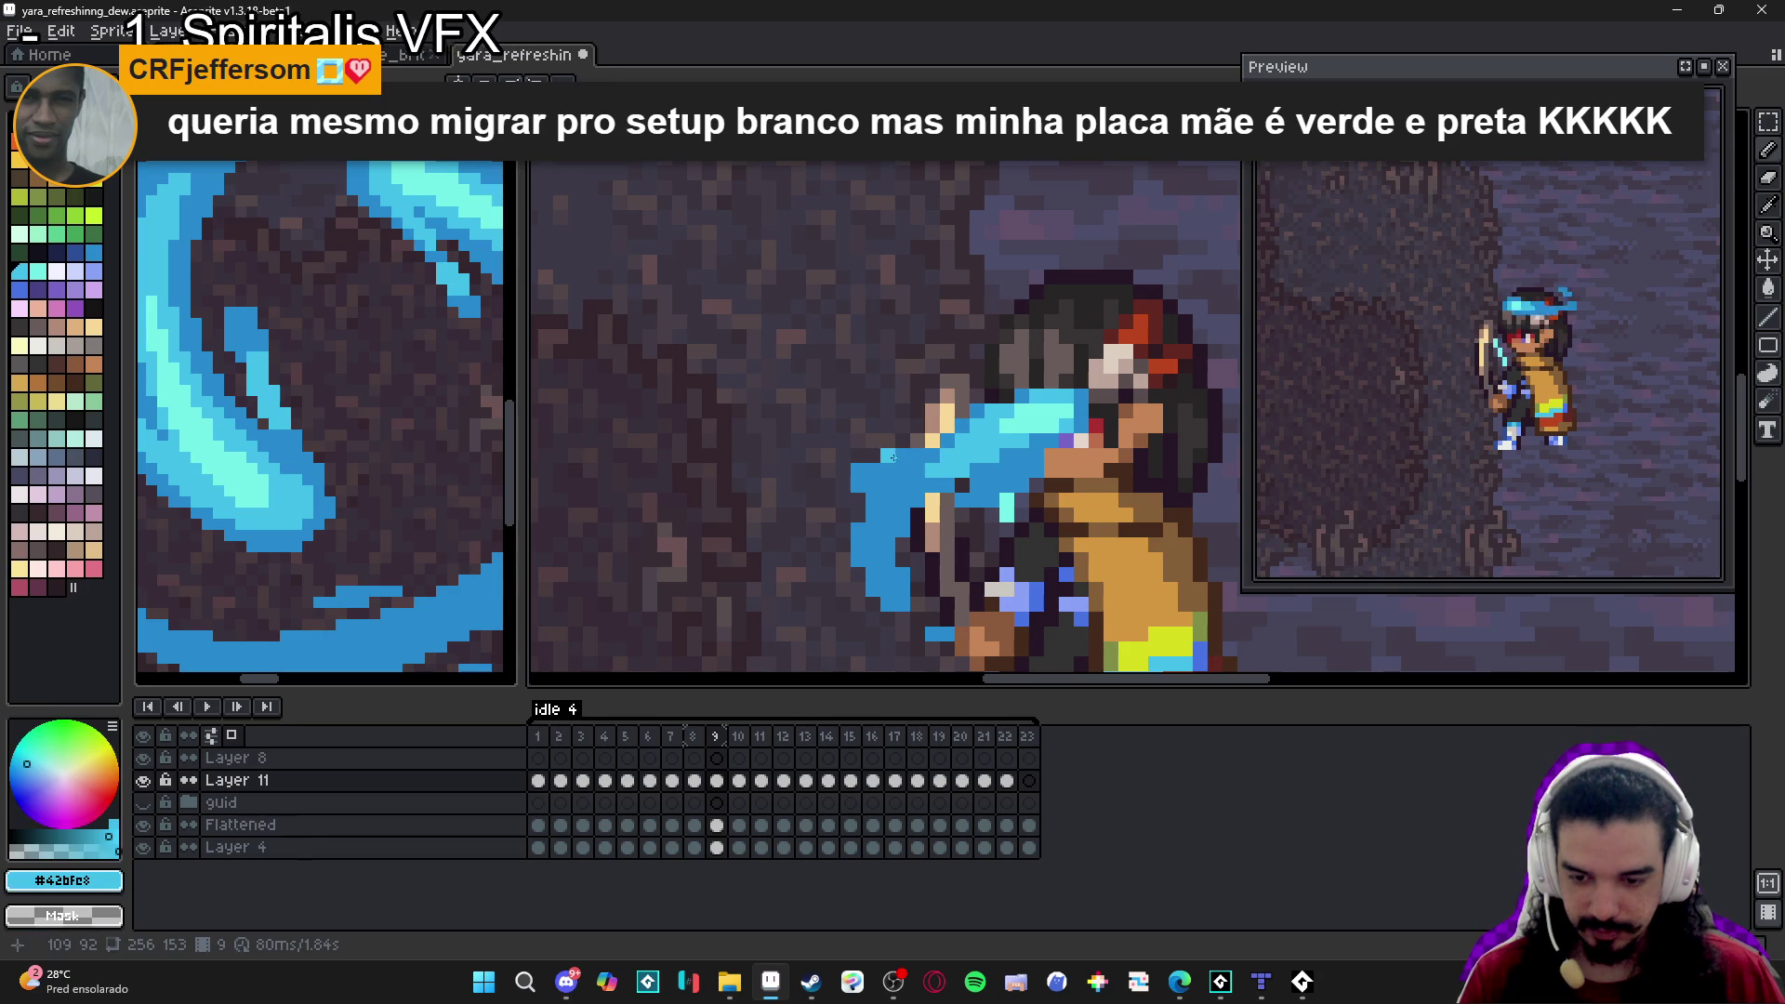
scroll(915, 468, "down", 2)
scroll(942, 499, "down", 1)
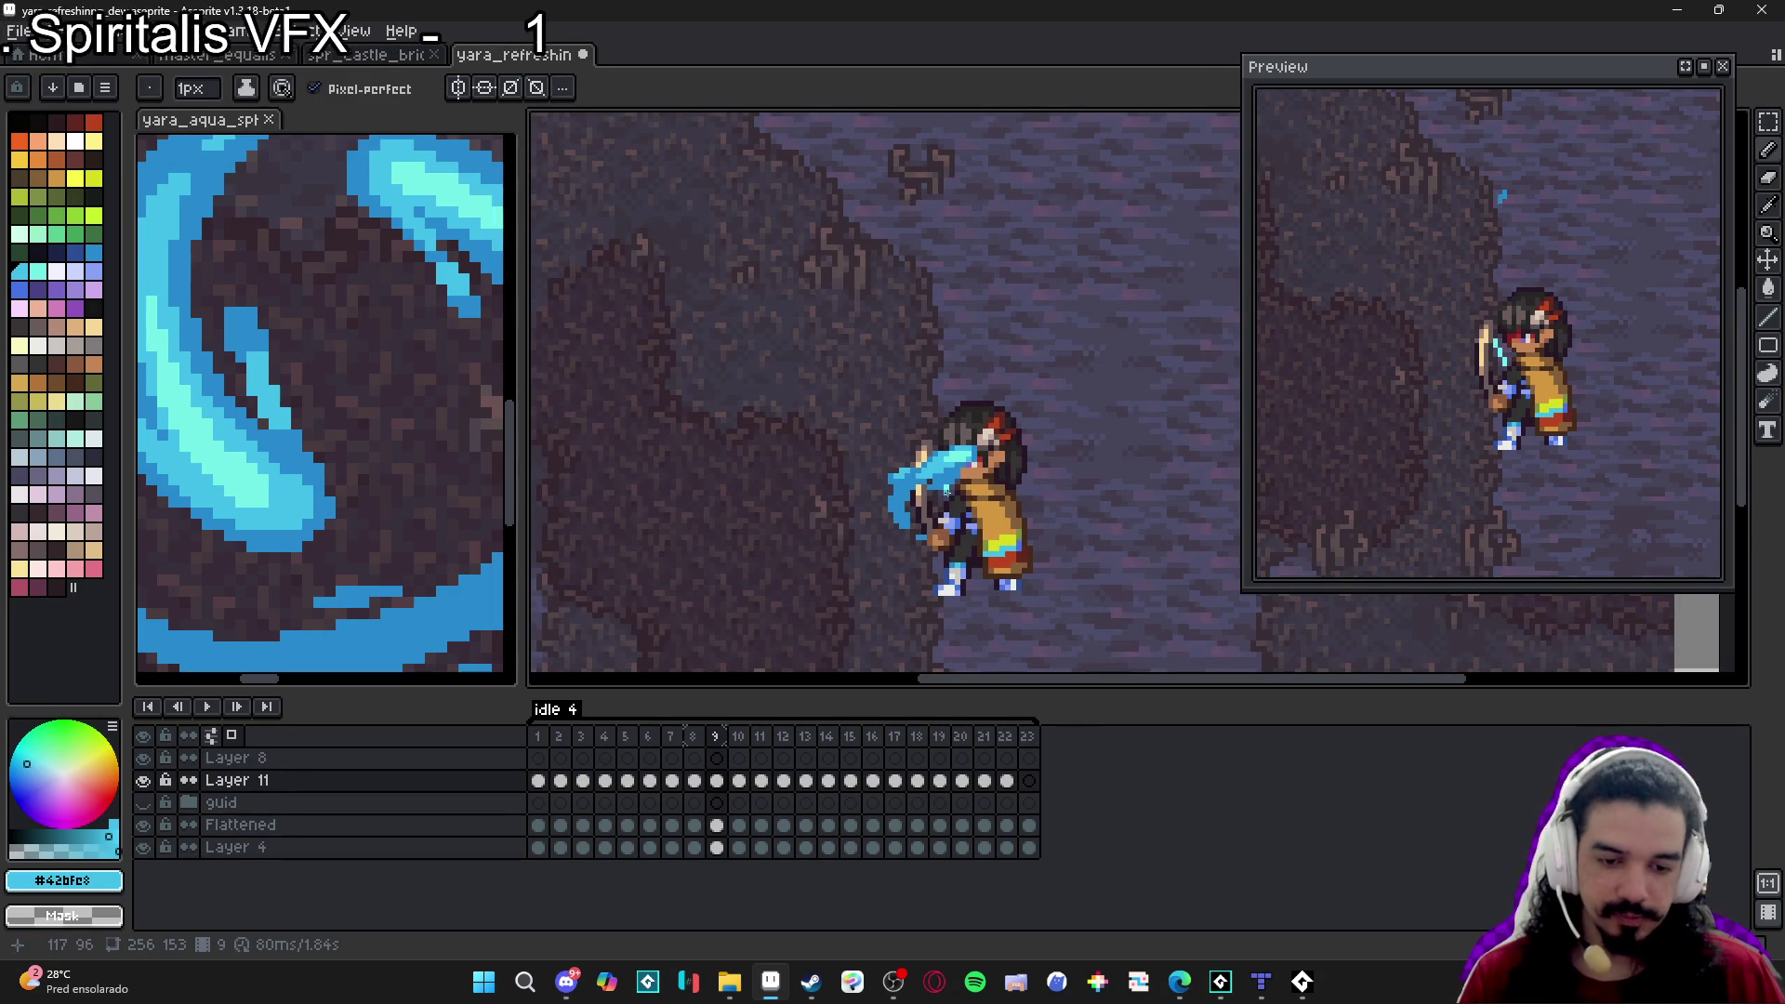
On frame 10, pick the mid blue and add a droplet left of the sword.
left_click(738, 737)
scroll(879, 496, "up", 2)
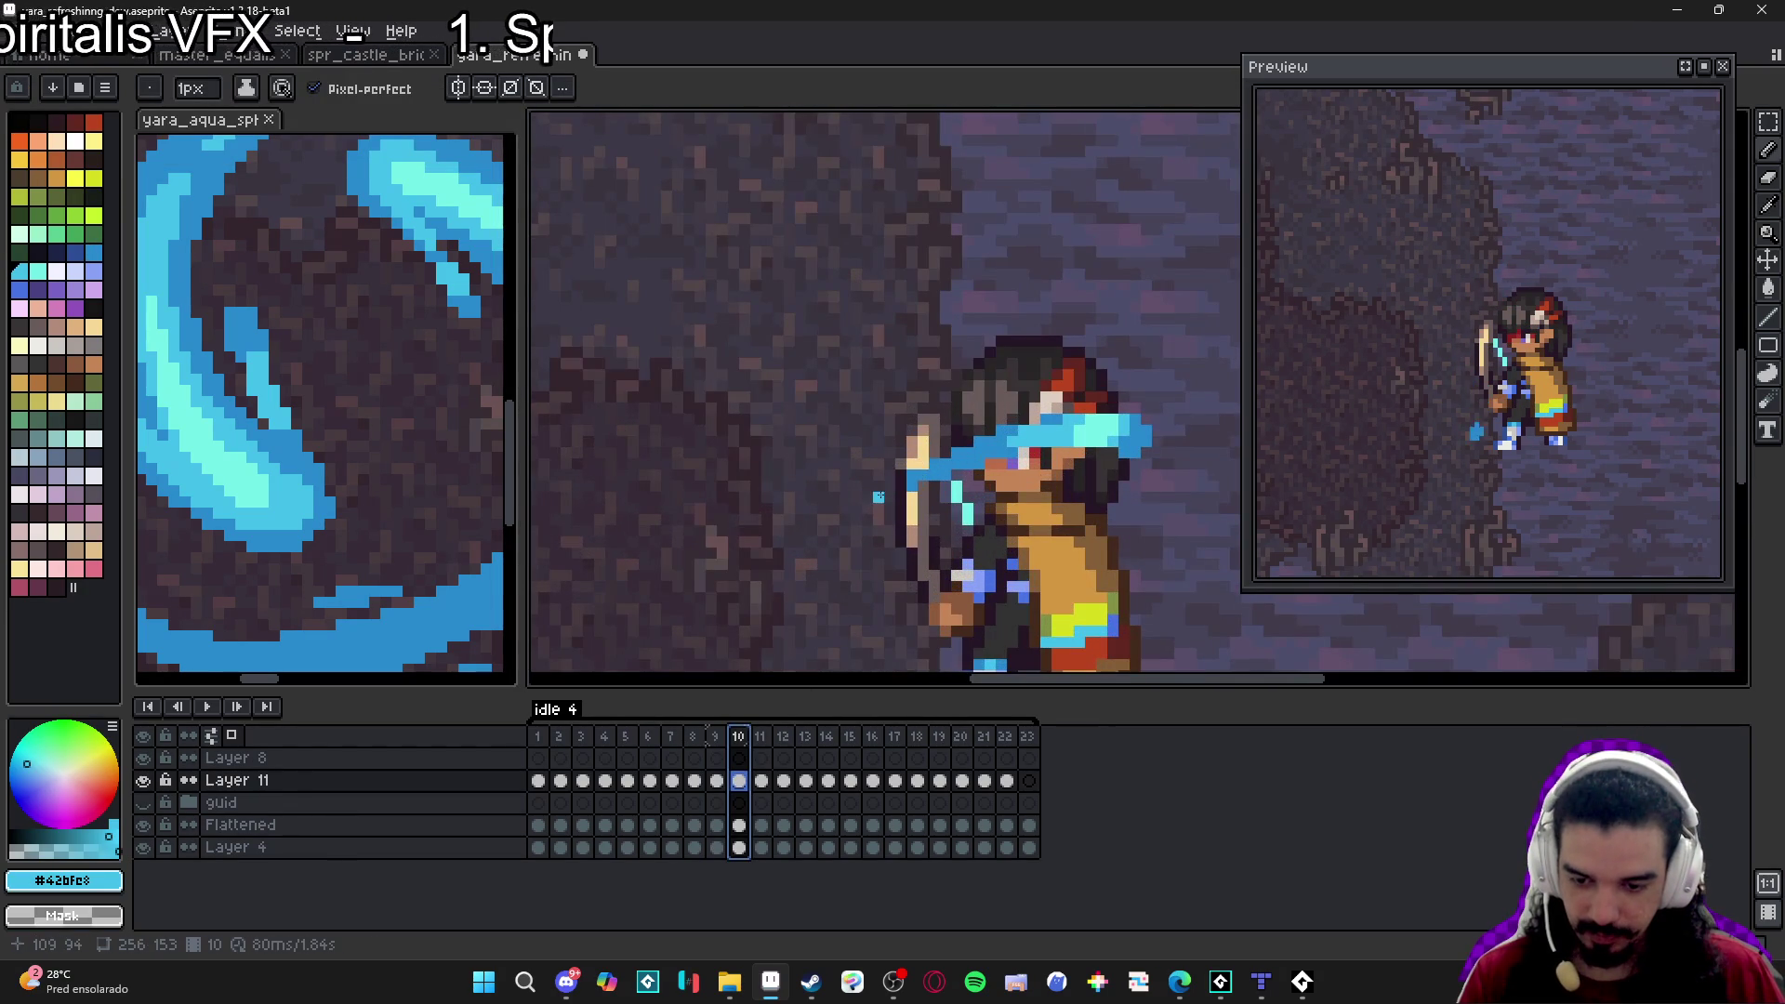
left_click(879, 497, "alt")
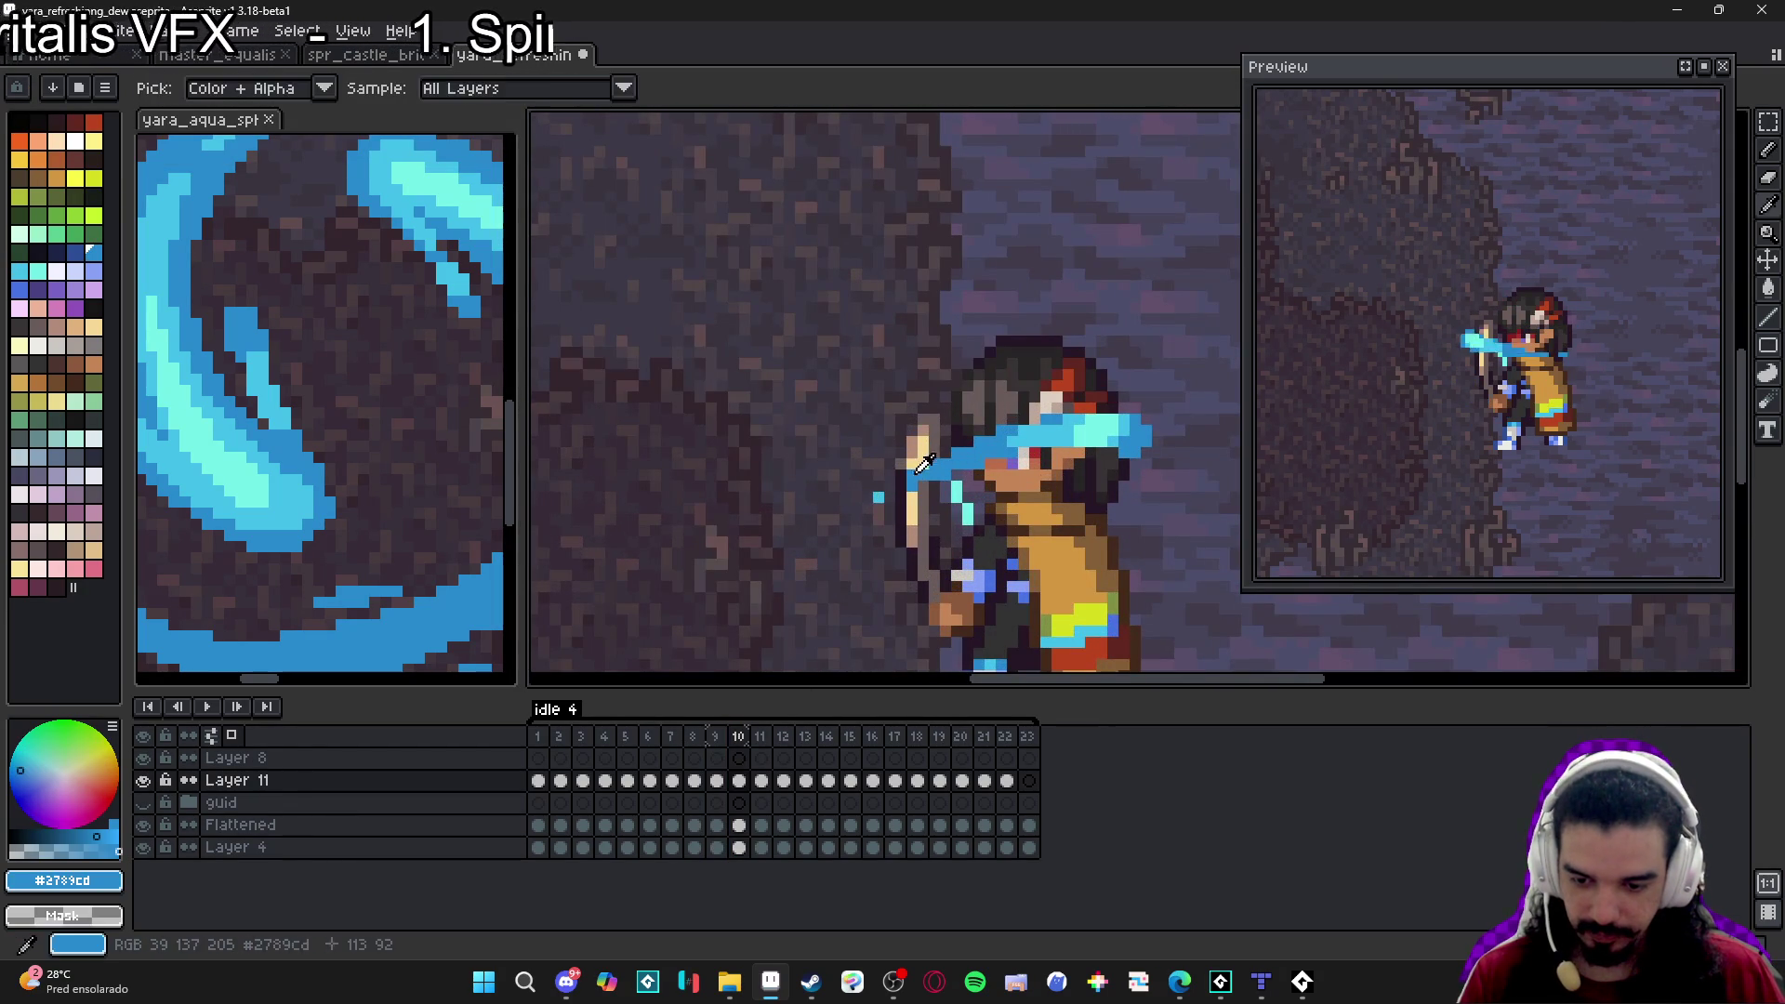
left_click(858, 508)
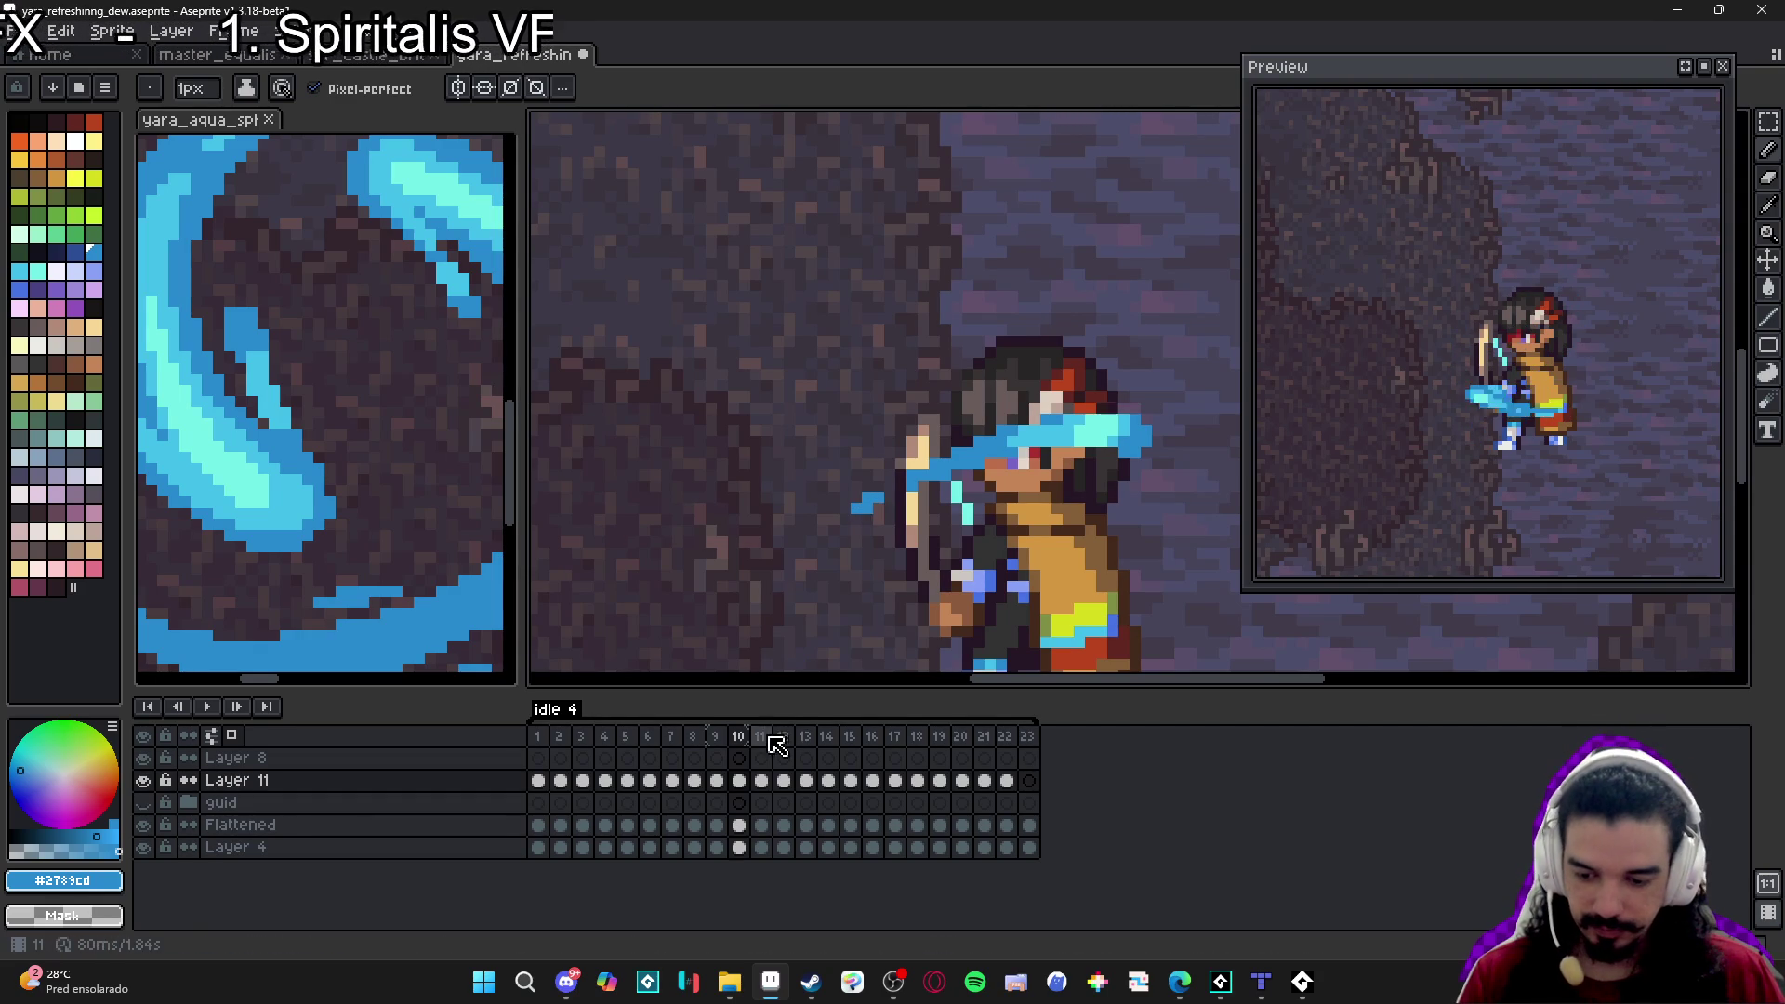
On frame 11, draw blue pixels above the headband to extend the swirl.
key("Right")
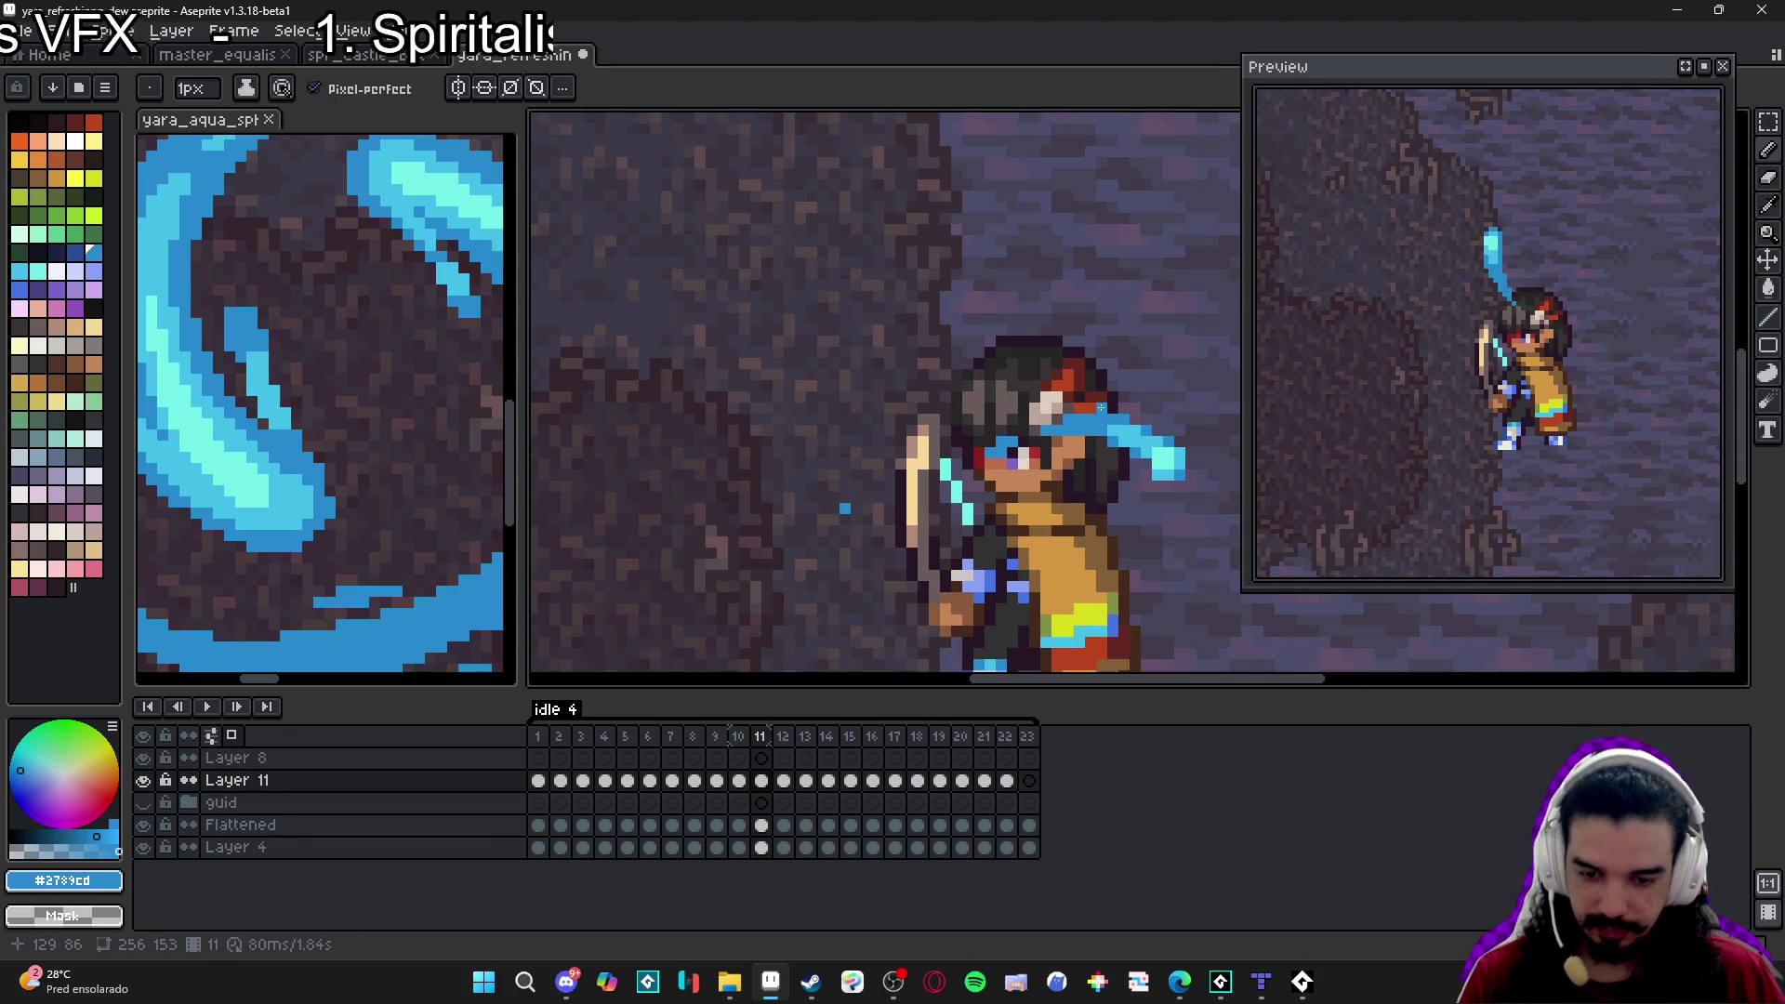
scroll(1109, 416, "up", 1)
key("alt")
left_click(1174, 434)
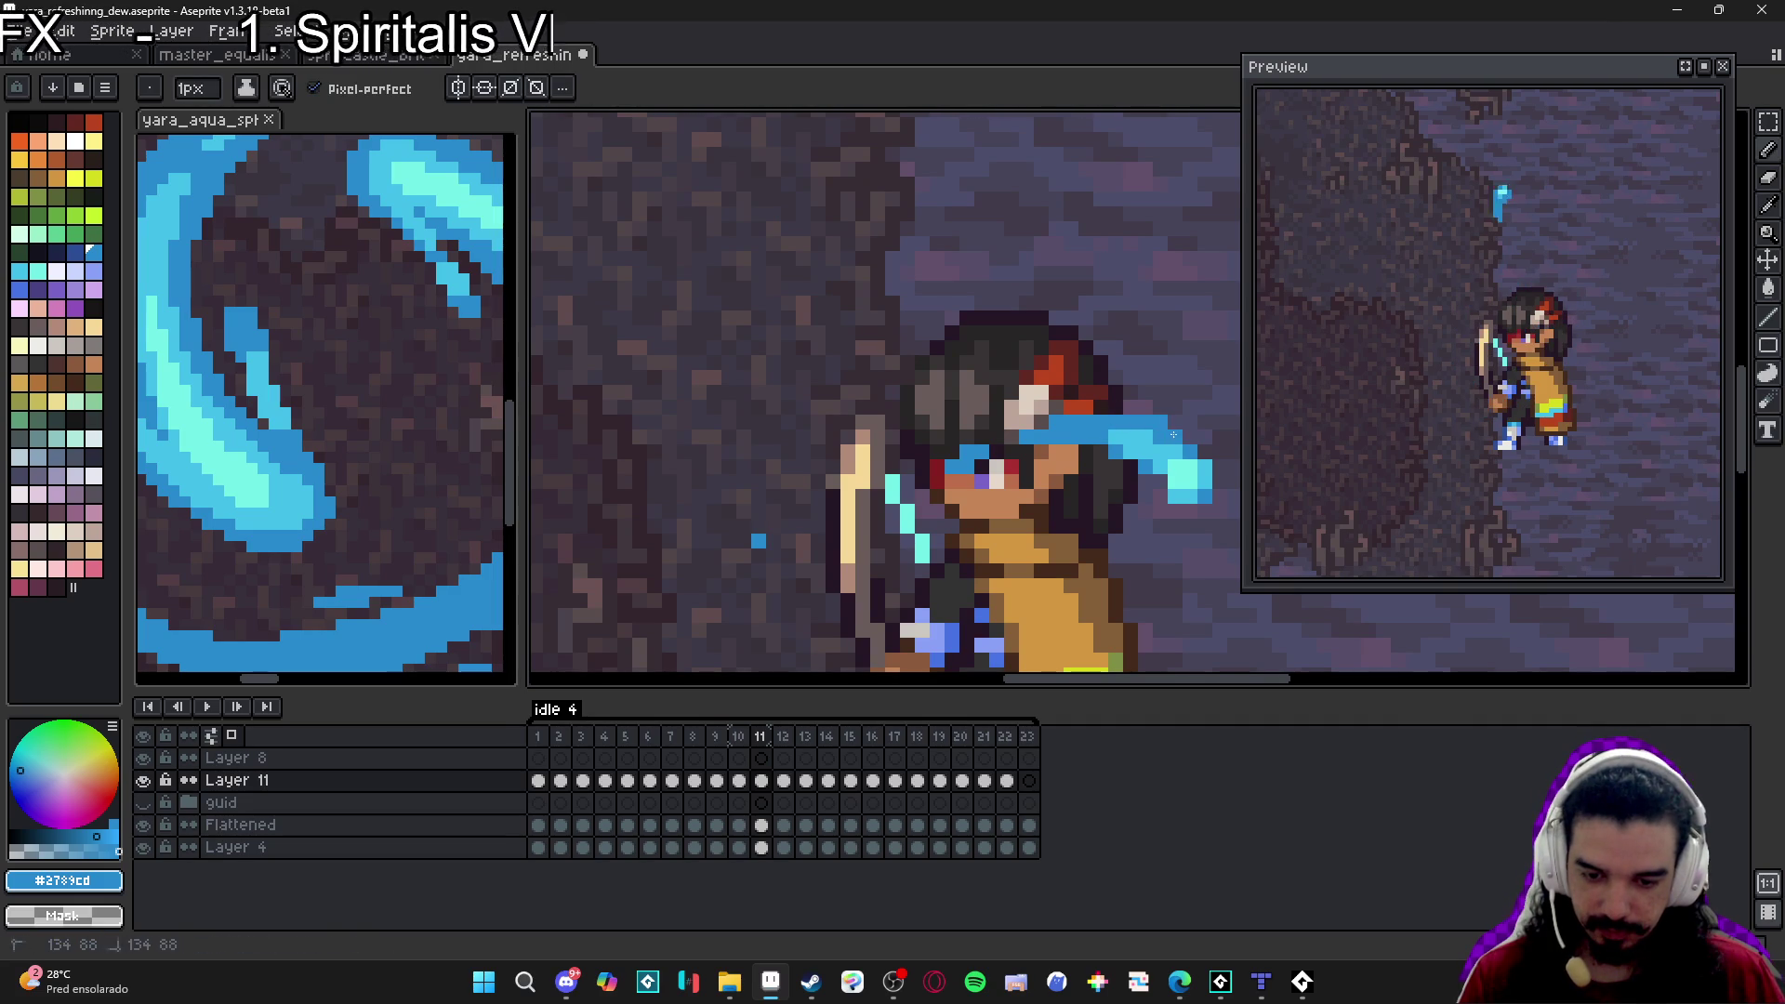
left_click_drag(1161, 409, 1136, 407)
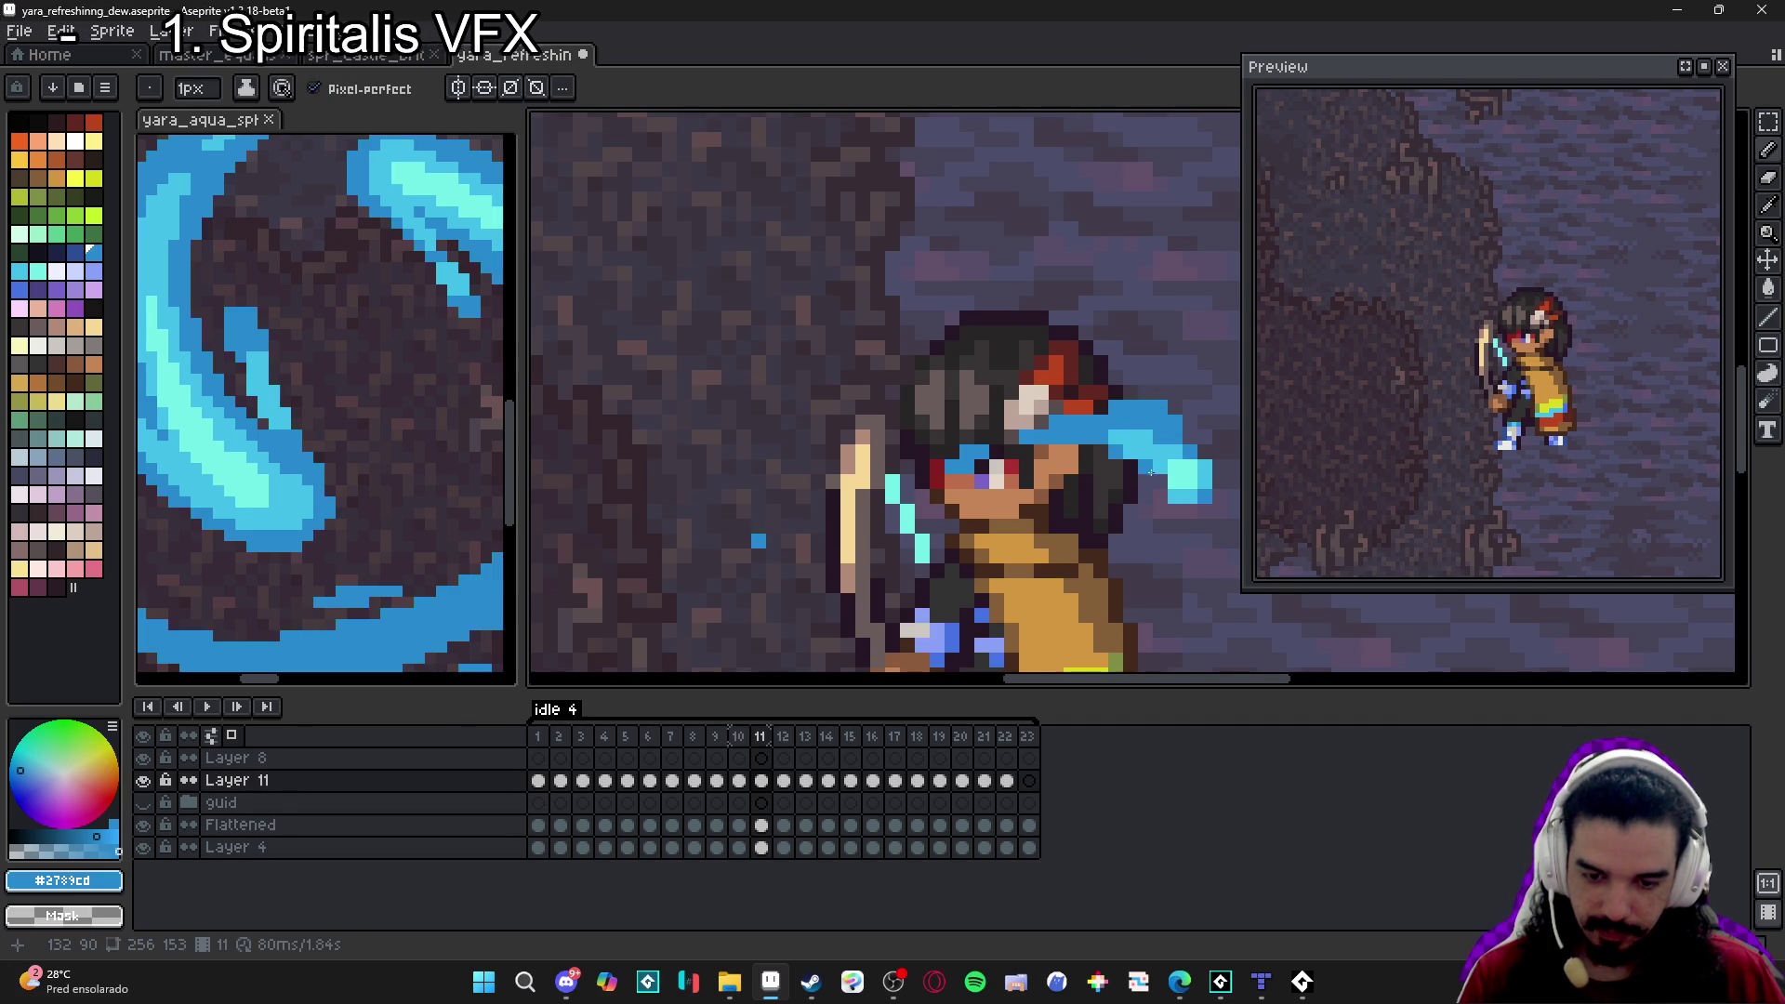
scroll(1138, 528, "down", 3)
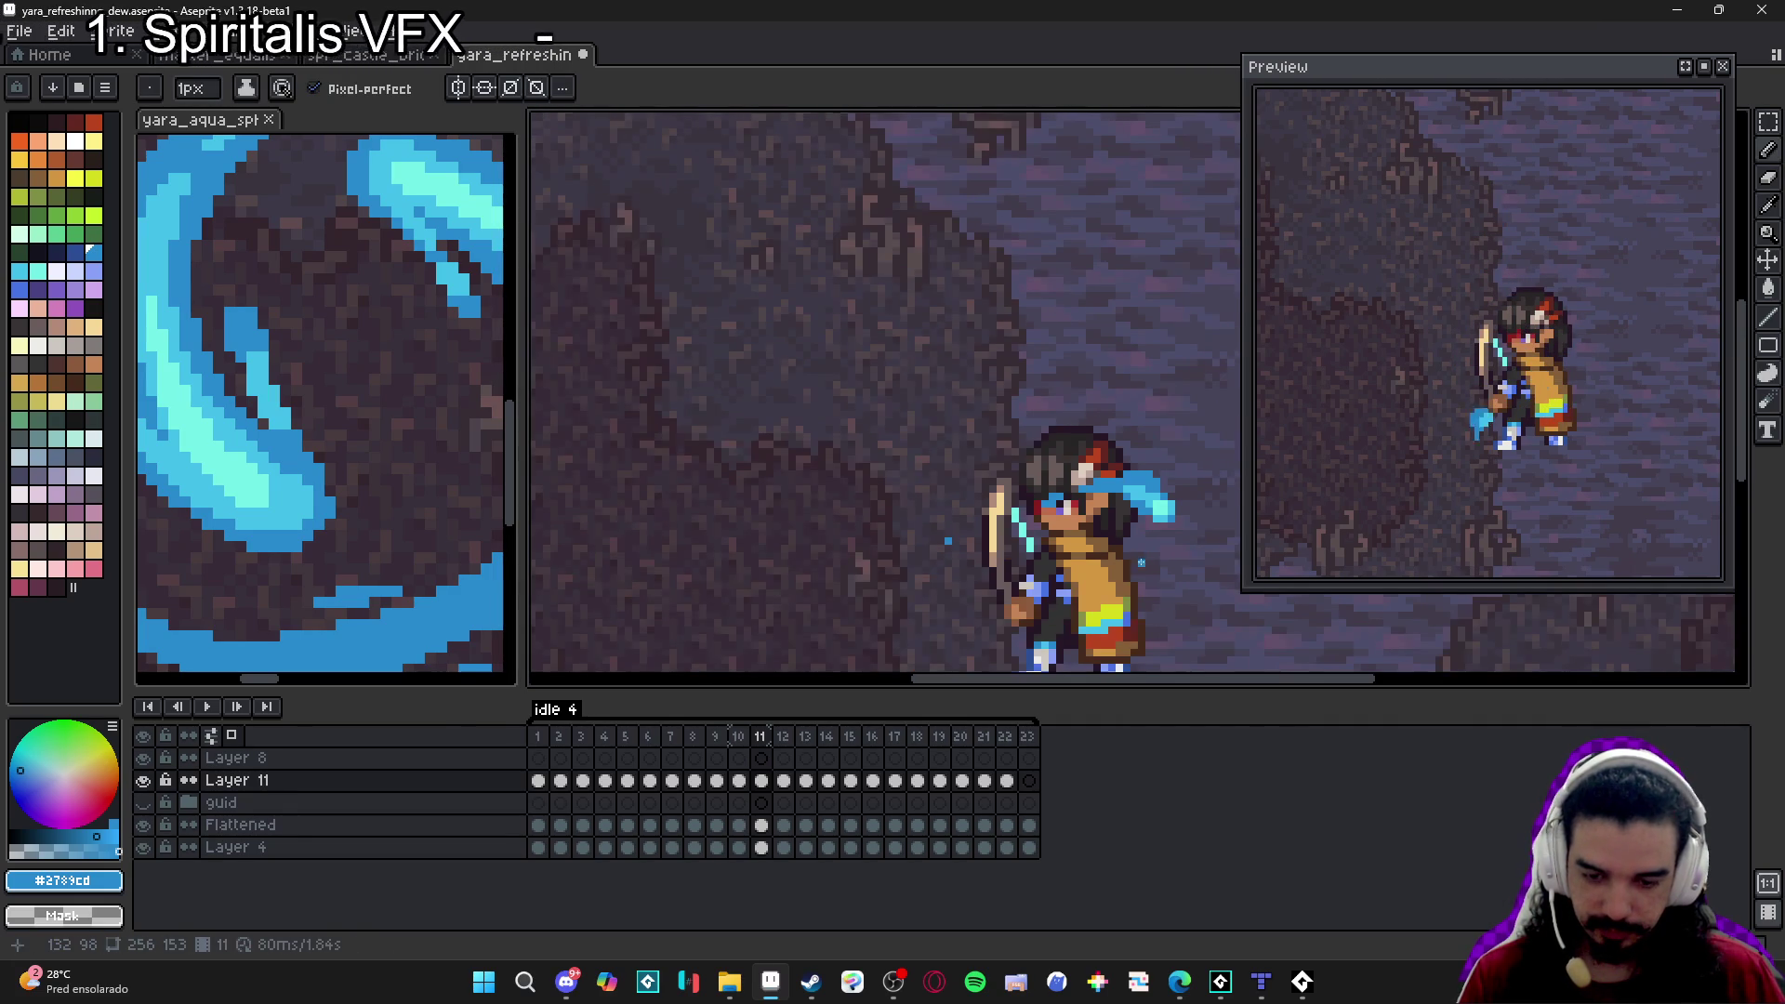
scroll(1108, 510, "up", 2)
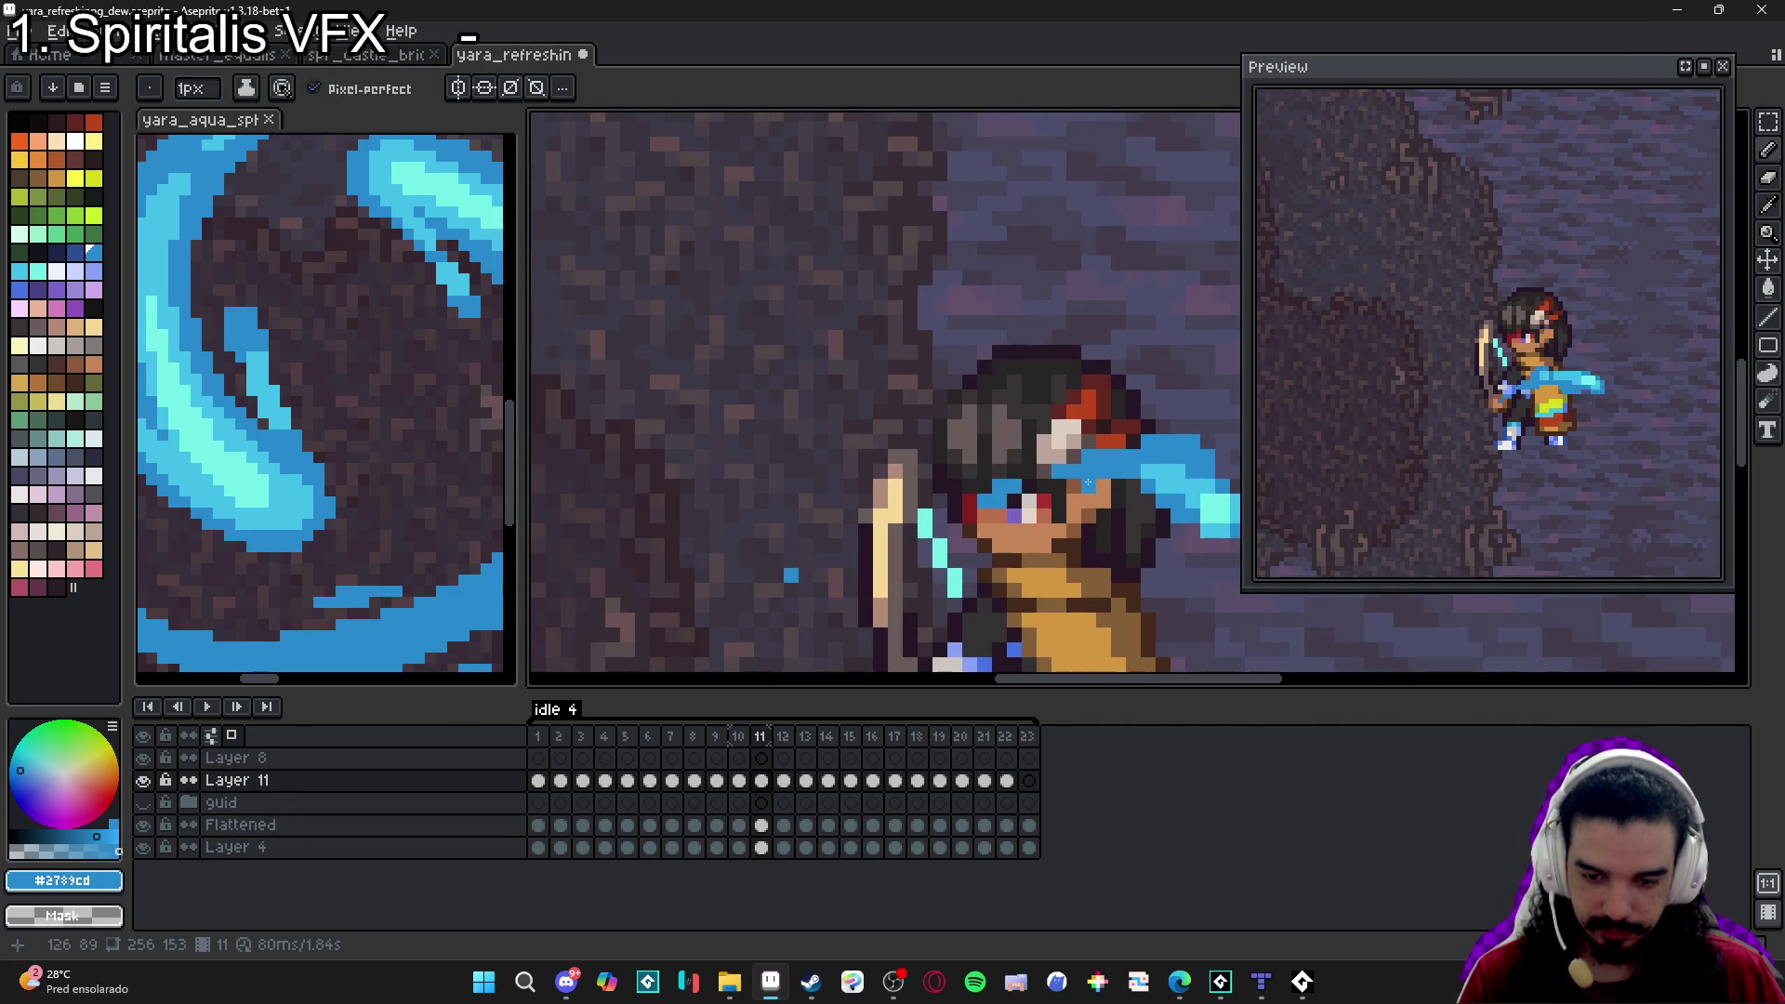
scroll(1088, 502, "down", 2)
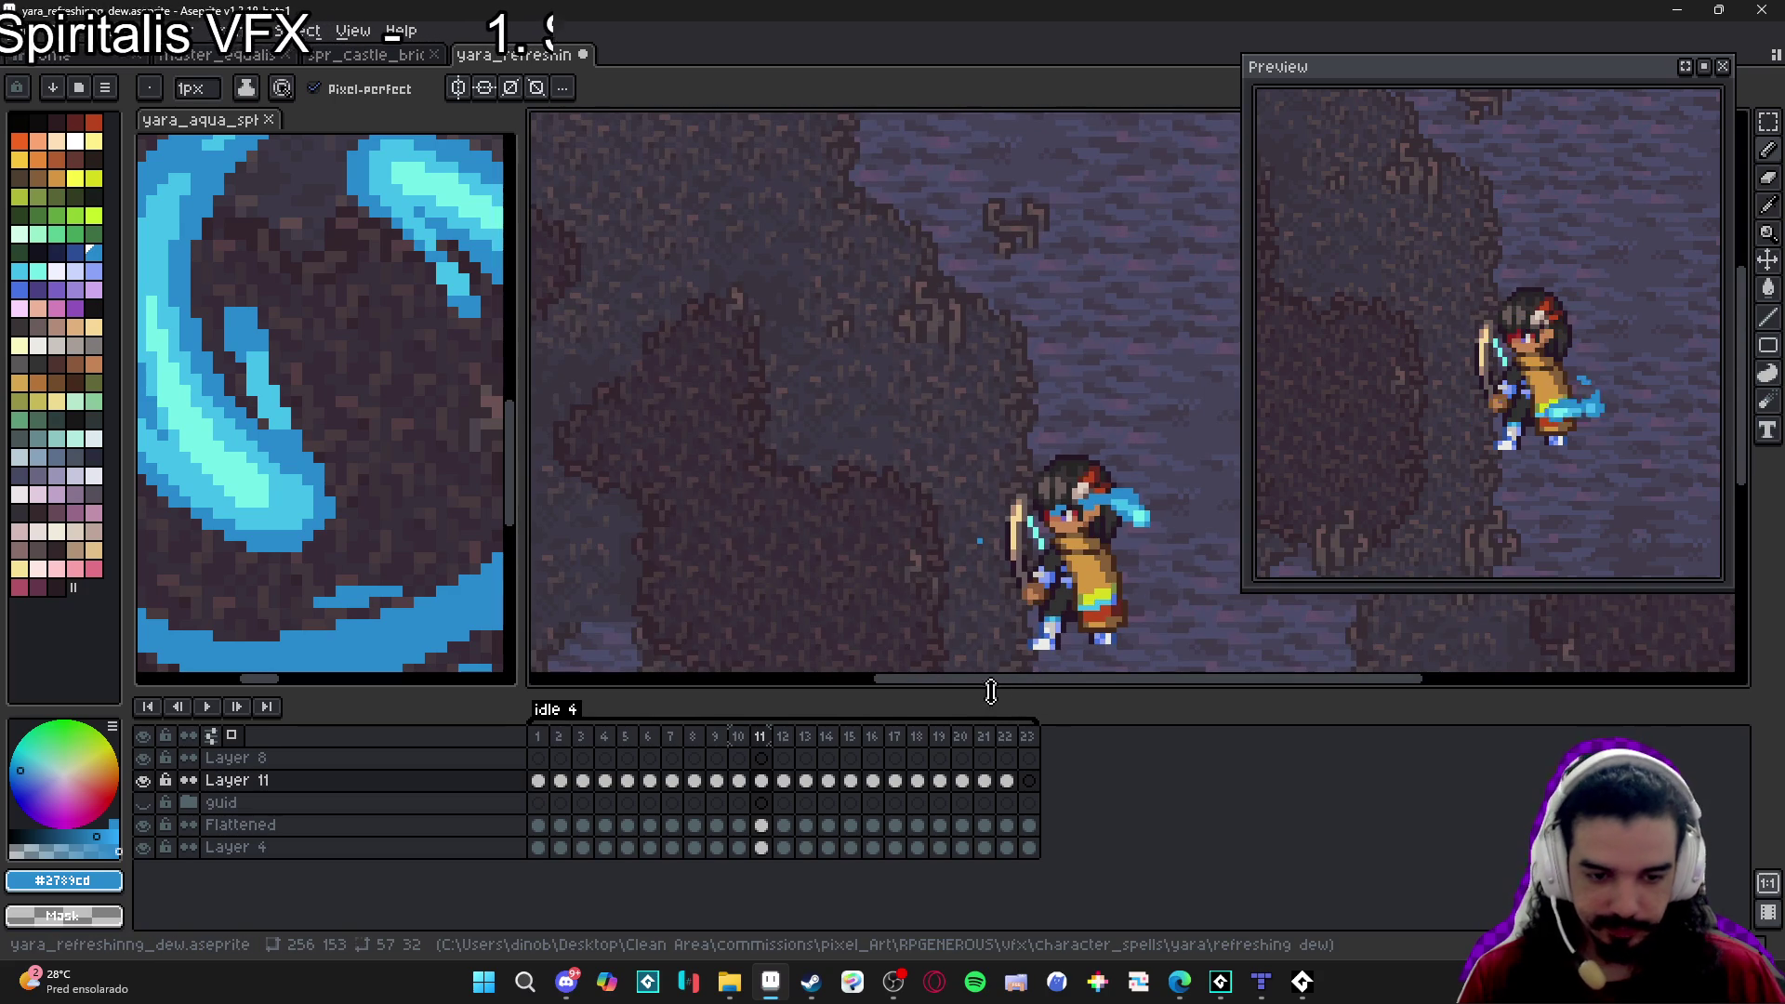
left_click(783, 781)
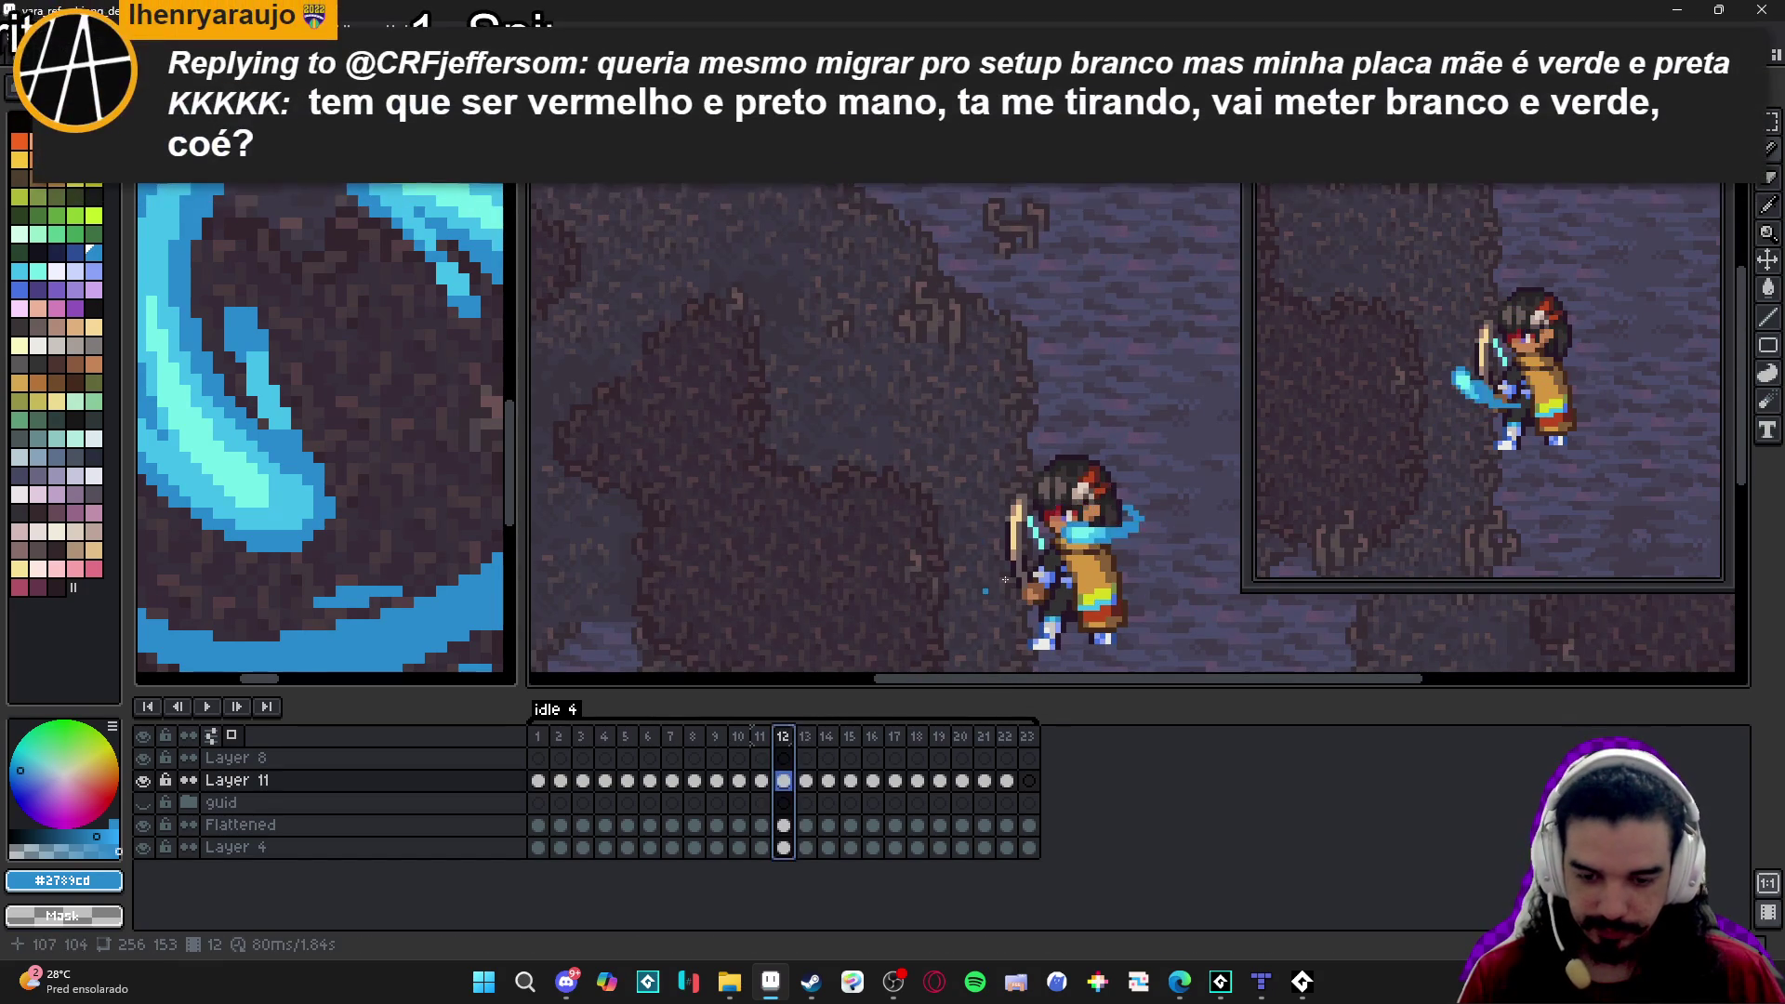
Compare the water swirl on frames 11 and 12, then make frame 13 current.
scroll(1093, 535, "up", 3)
left_click(771, 738)
left_click(783, 736)
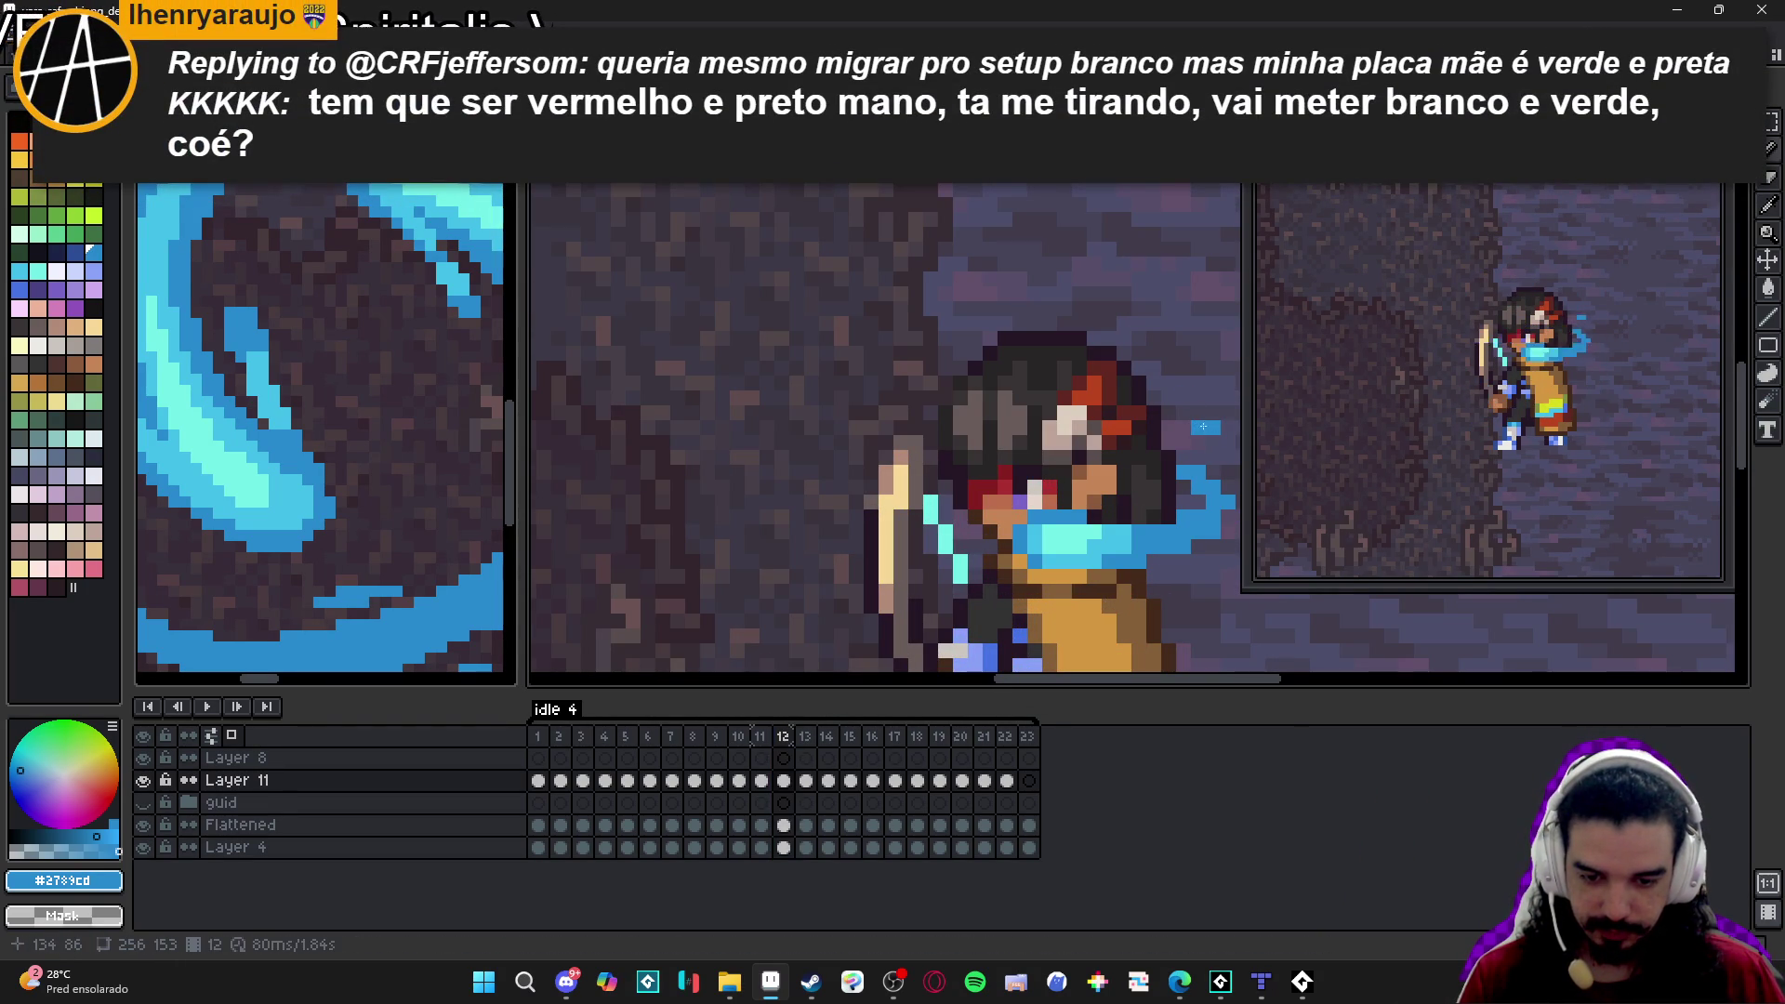
scroll(1206, 429, "down", 1)
left_click(804, 736)
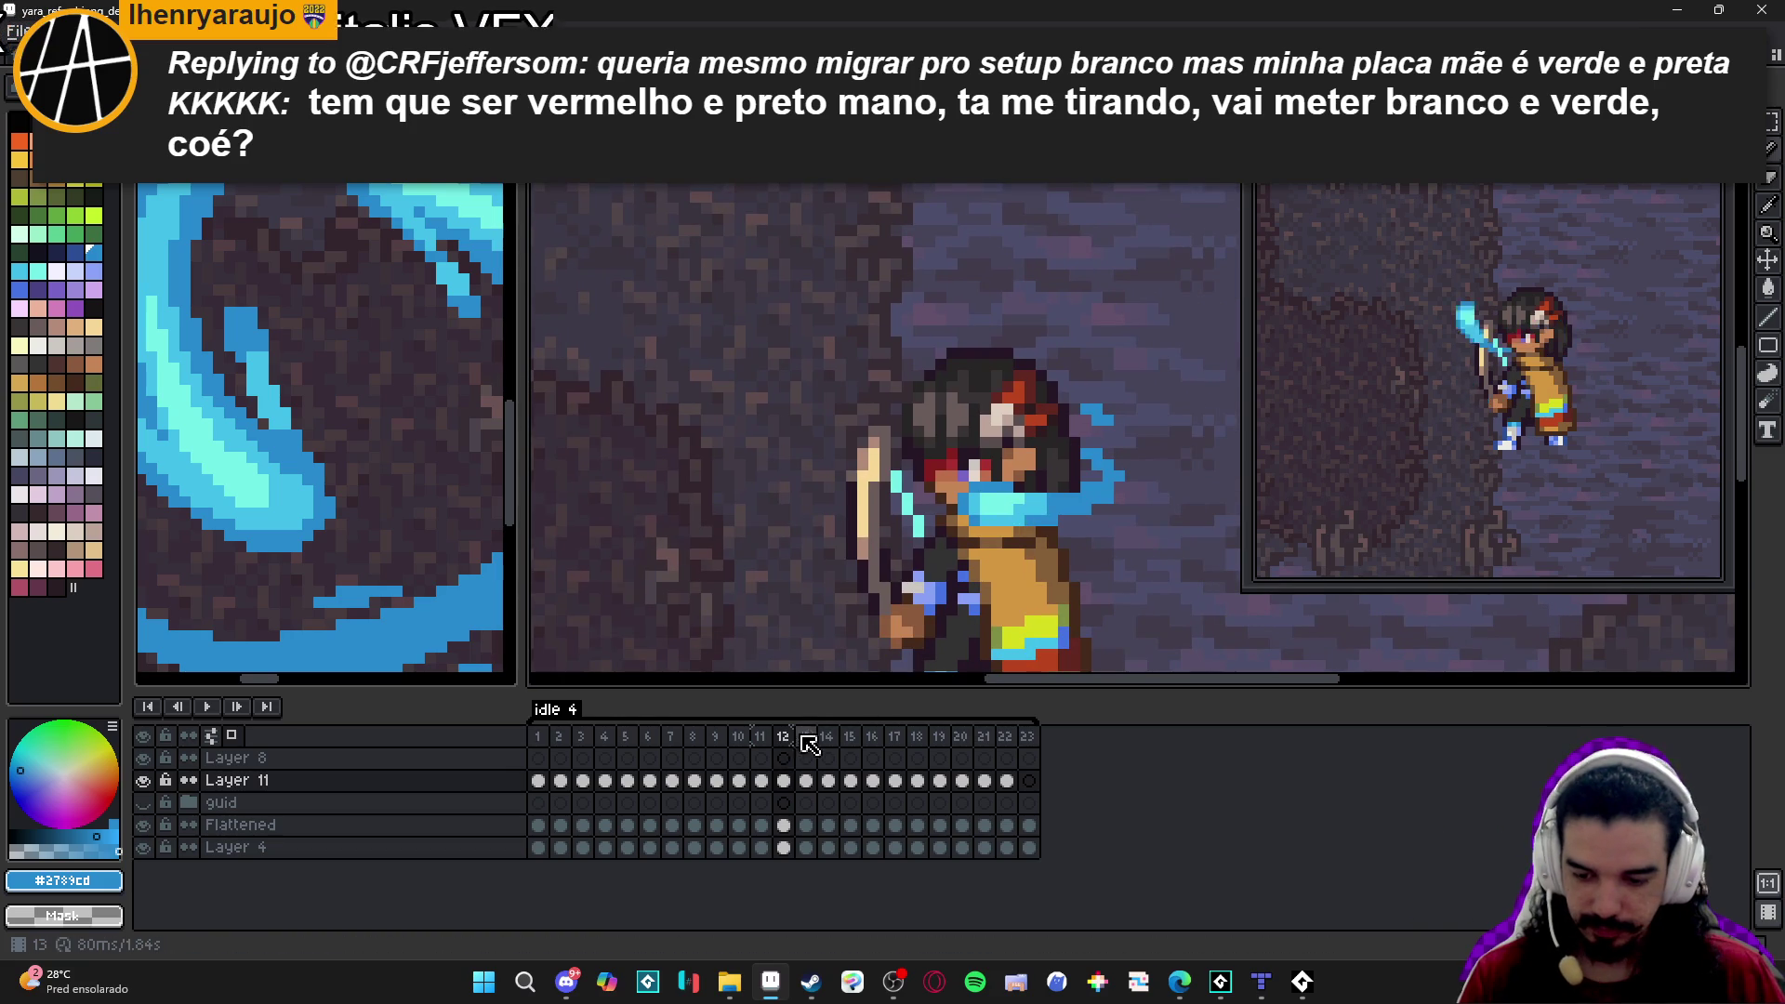
left_click(806, 738)
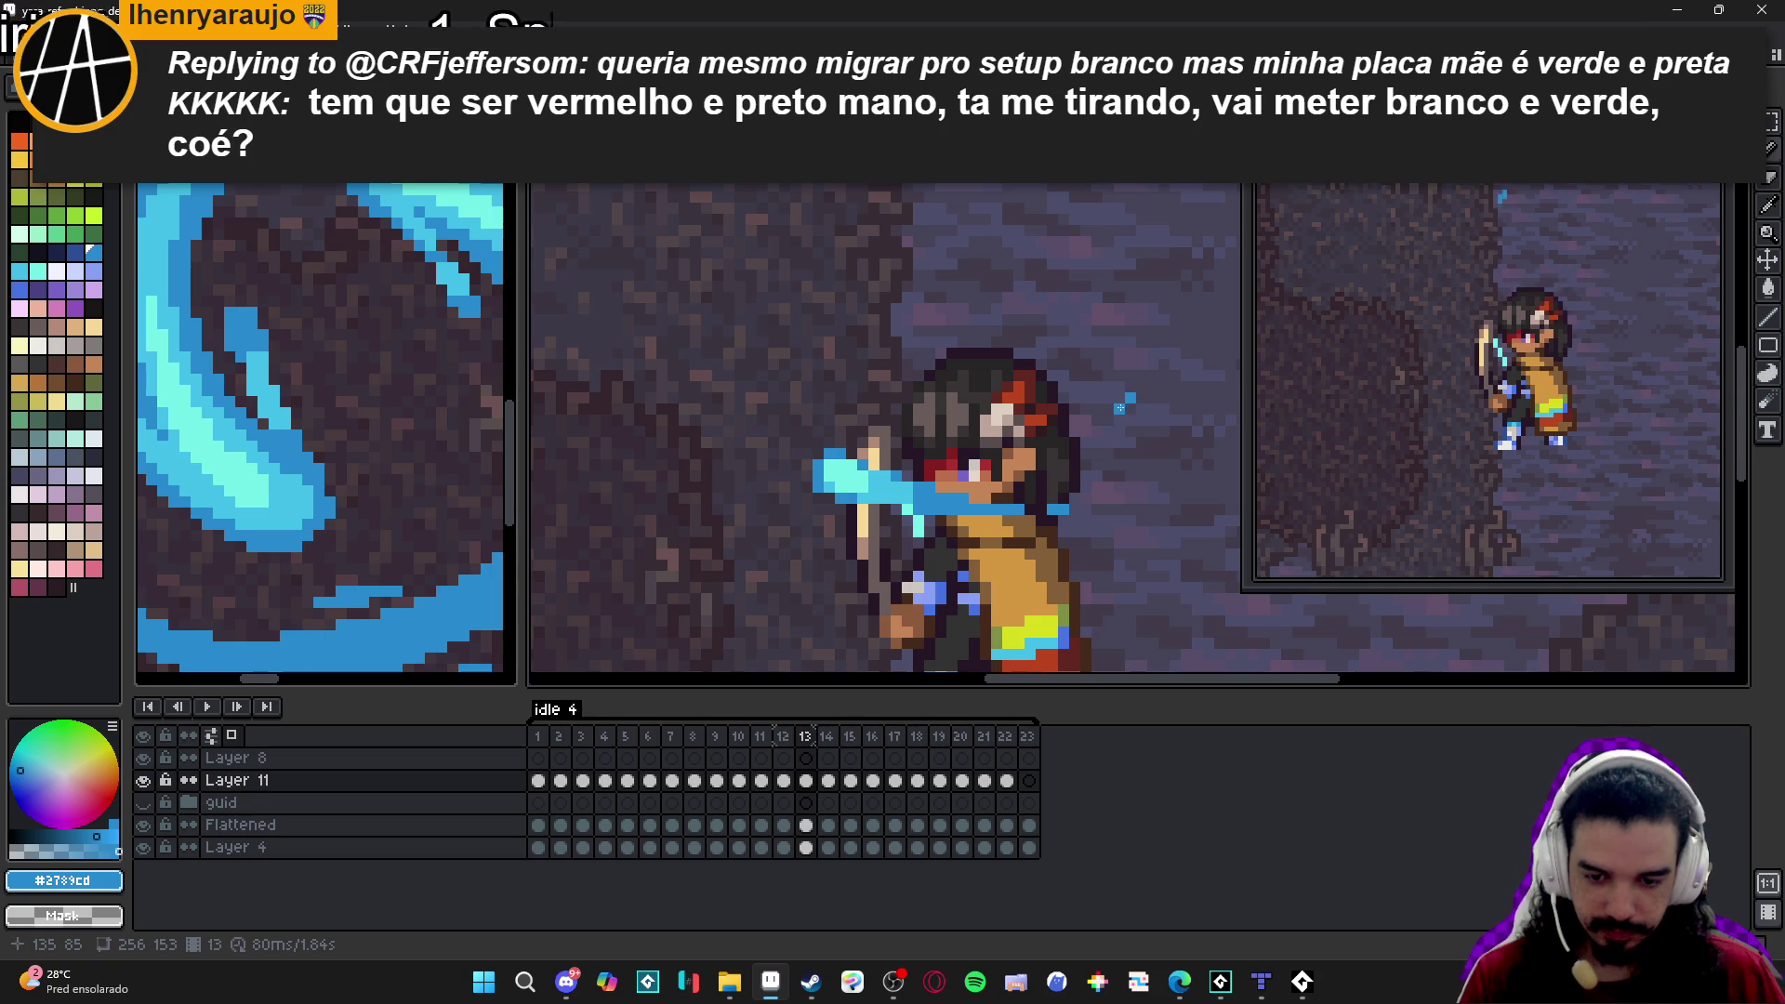
Restore the Pencil at its original brush size and flip between frames 12 and 13.
key("plus")
key("plus")
key("plus")
key("minus")
key("minus")
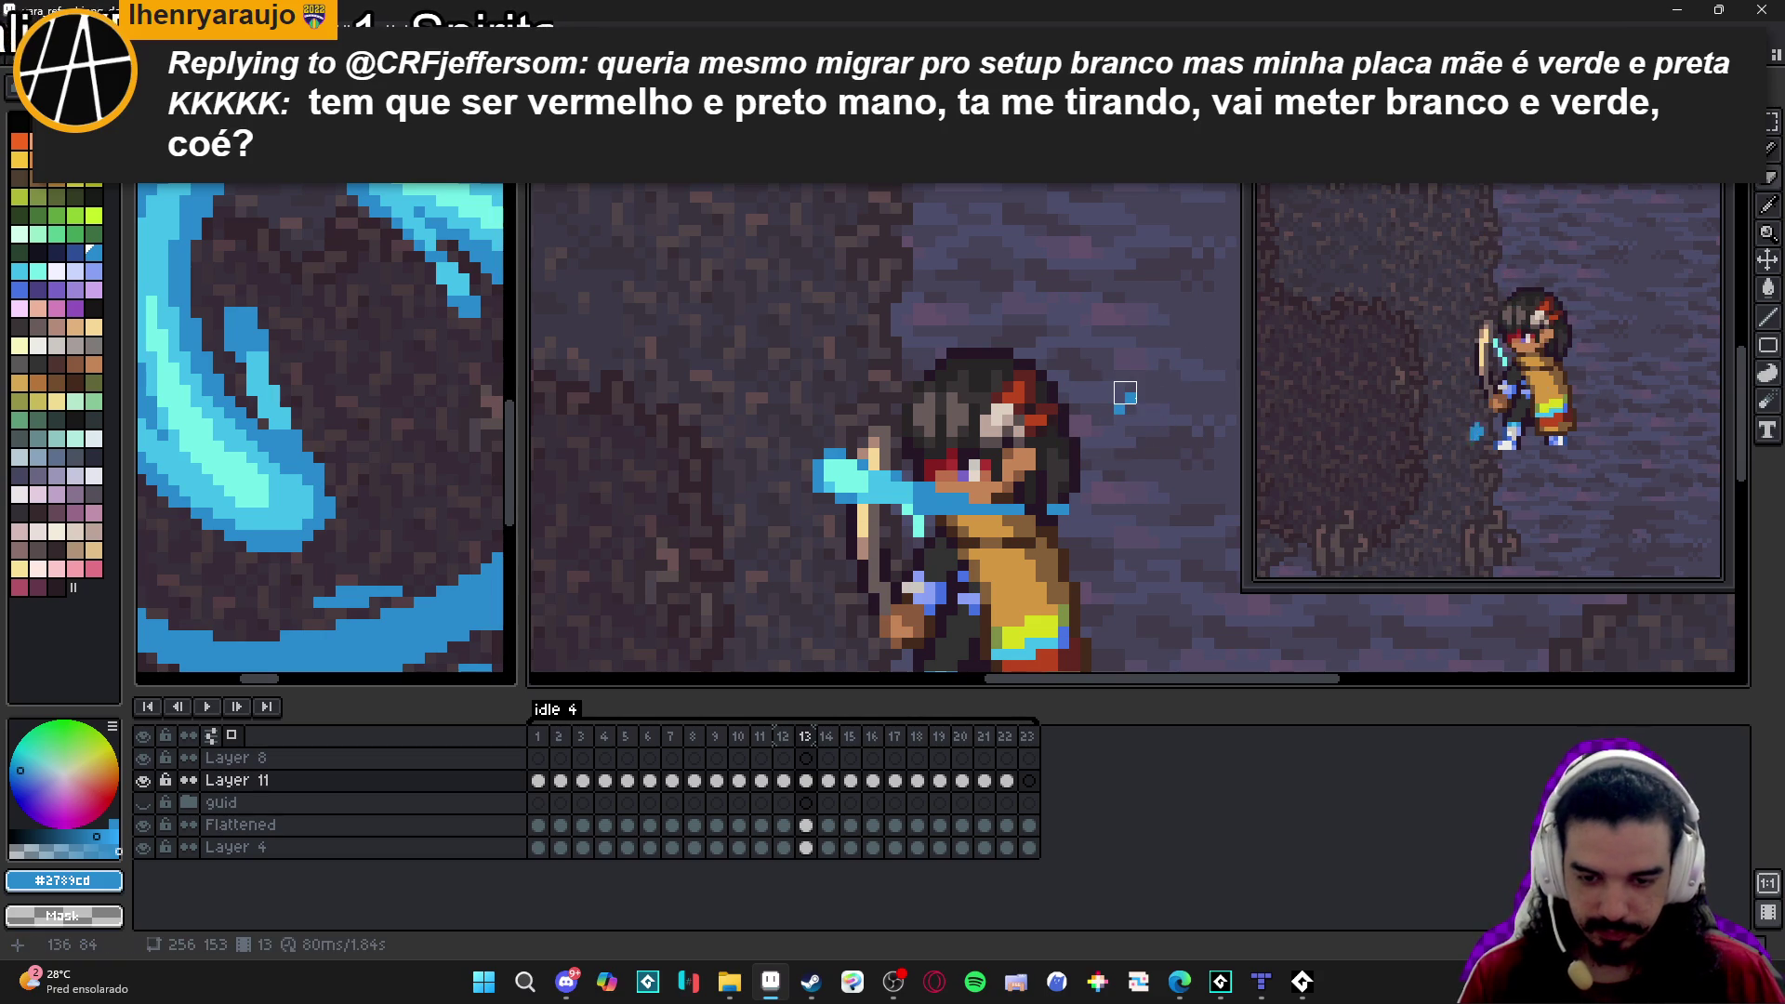
key("b")
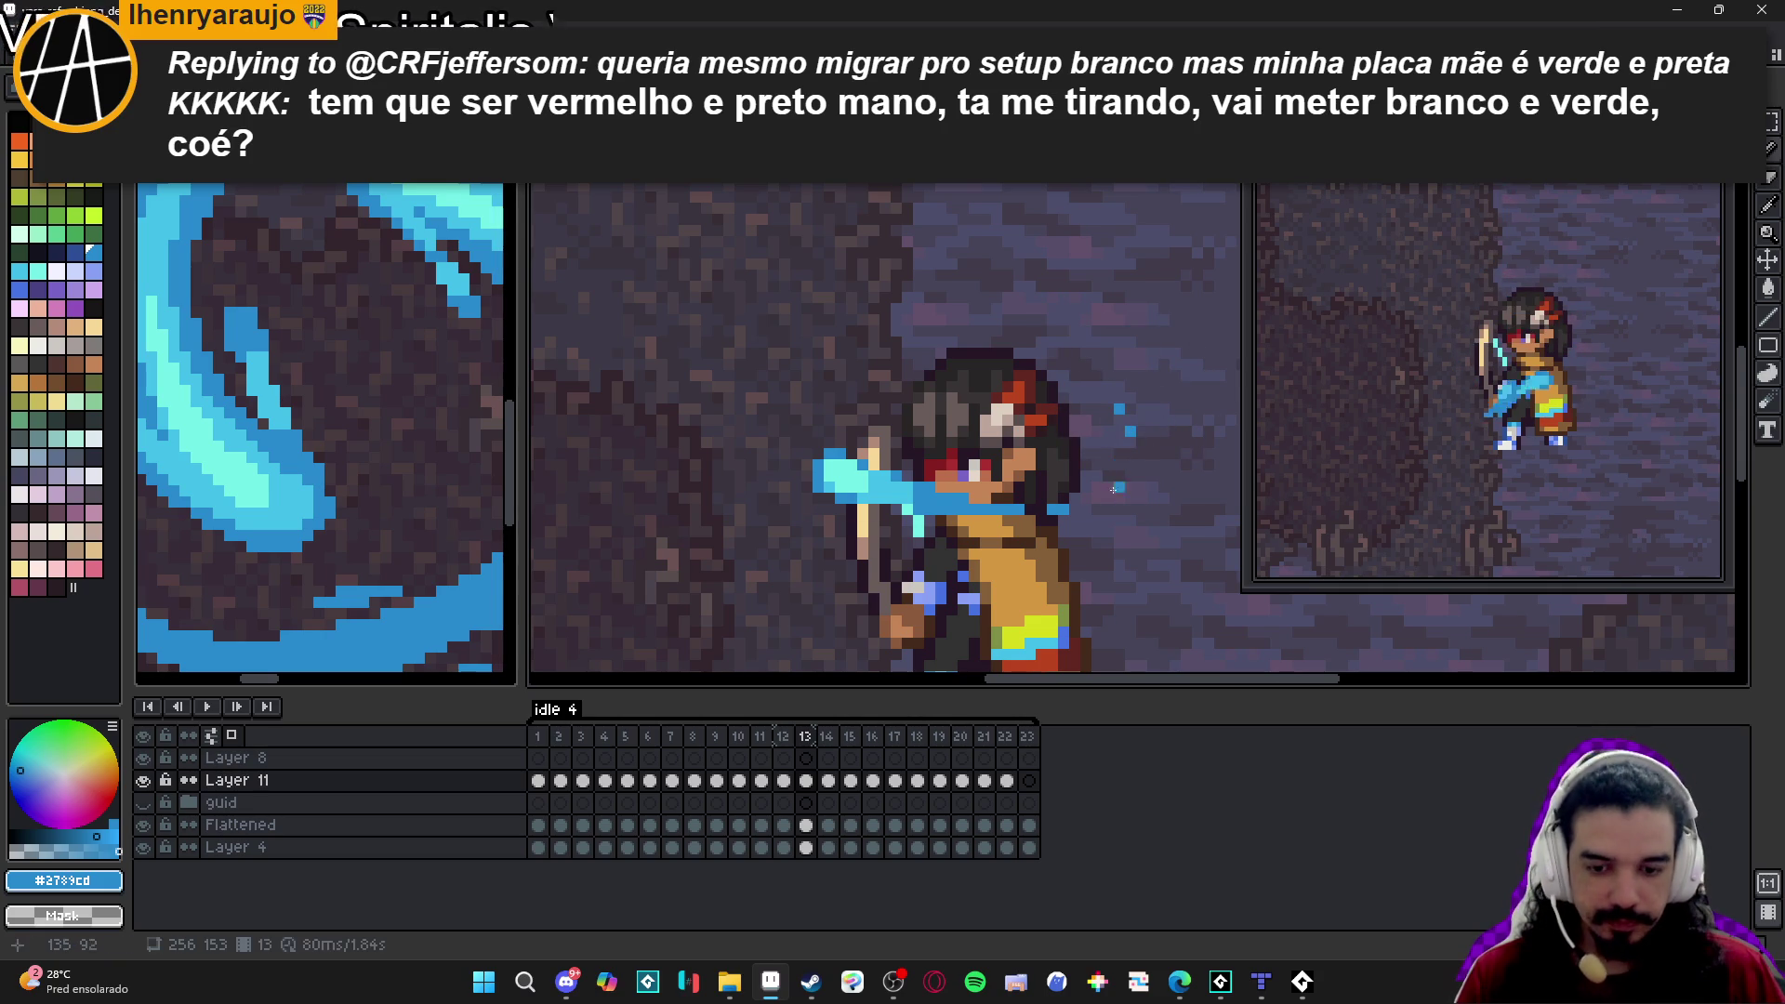
scroll(1023, 419, "down", 3)
left_click(787, 736)
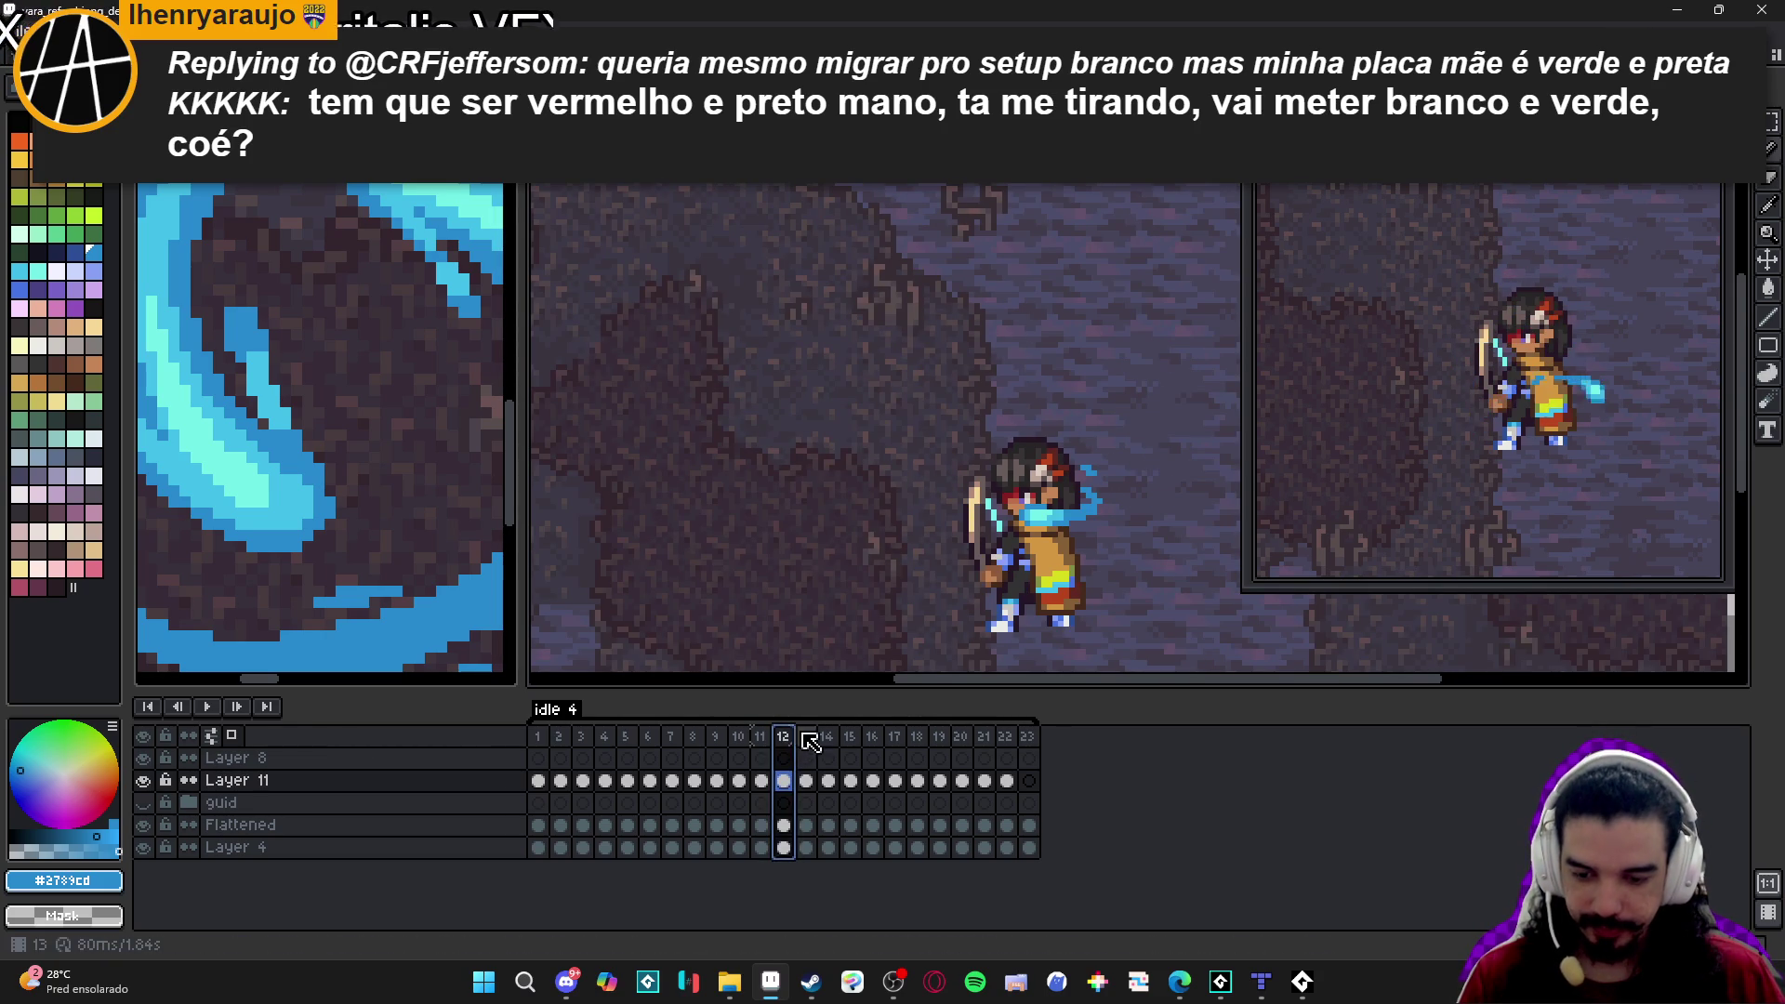
left_click(809, 742)
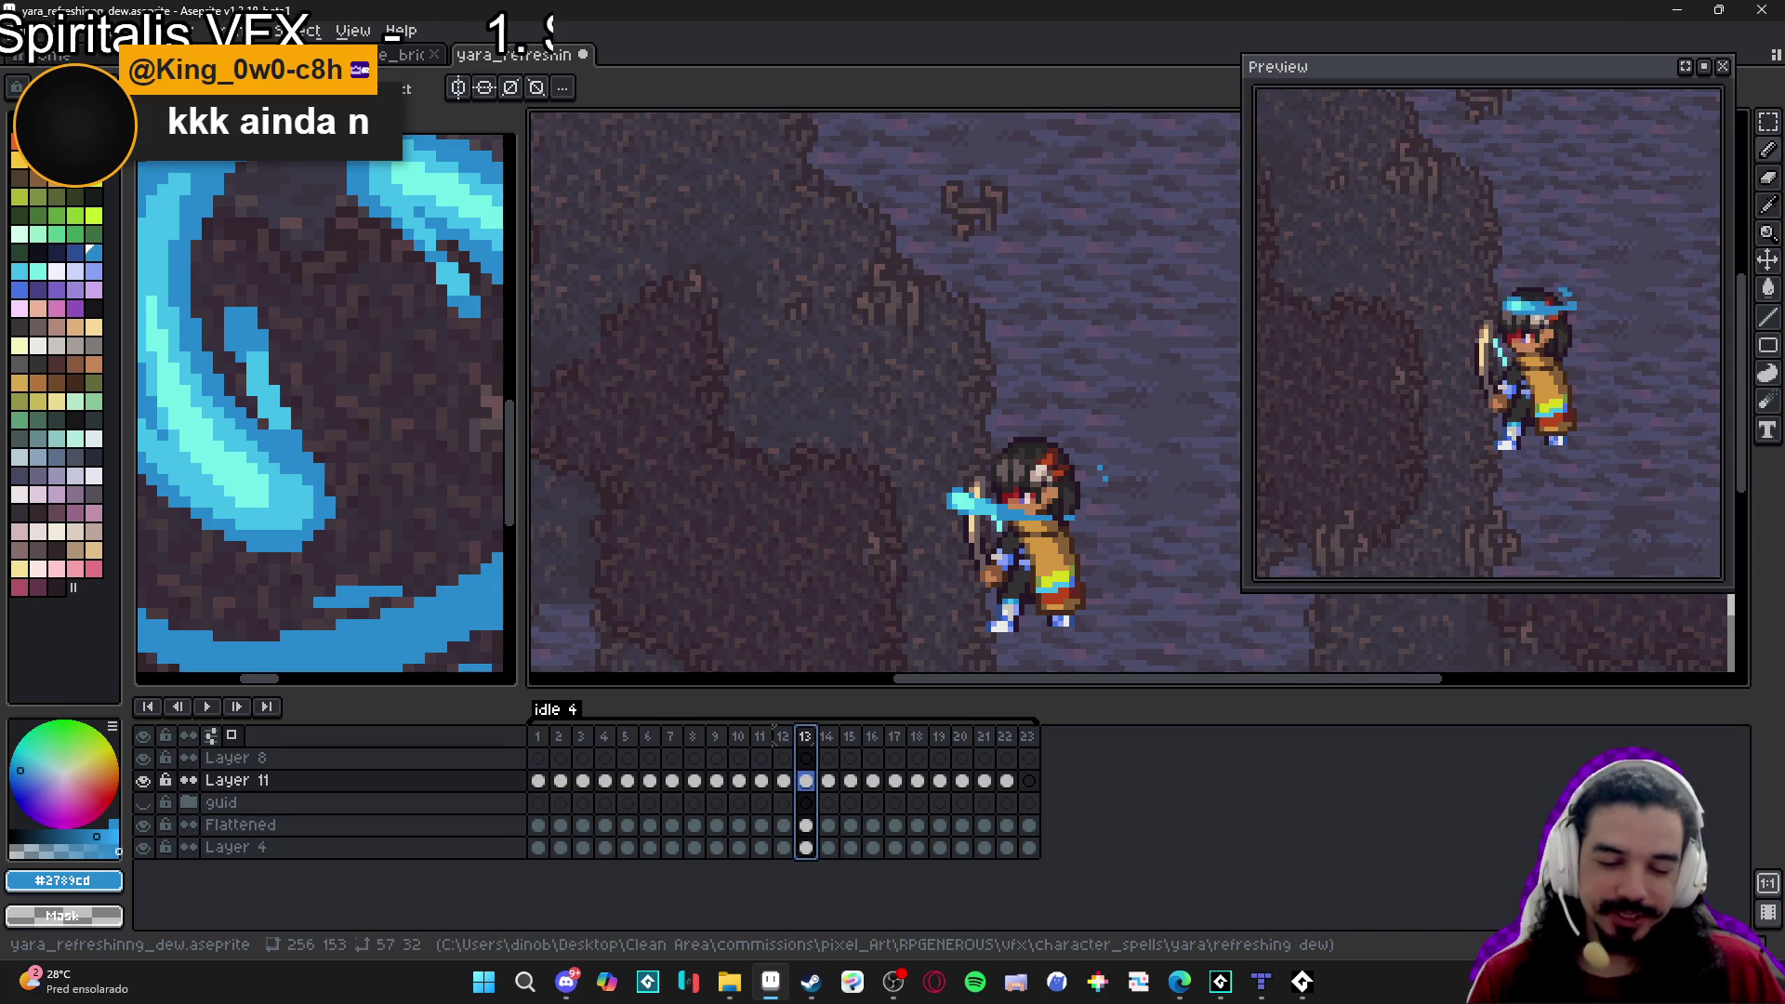
left_click(791, 736)
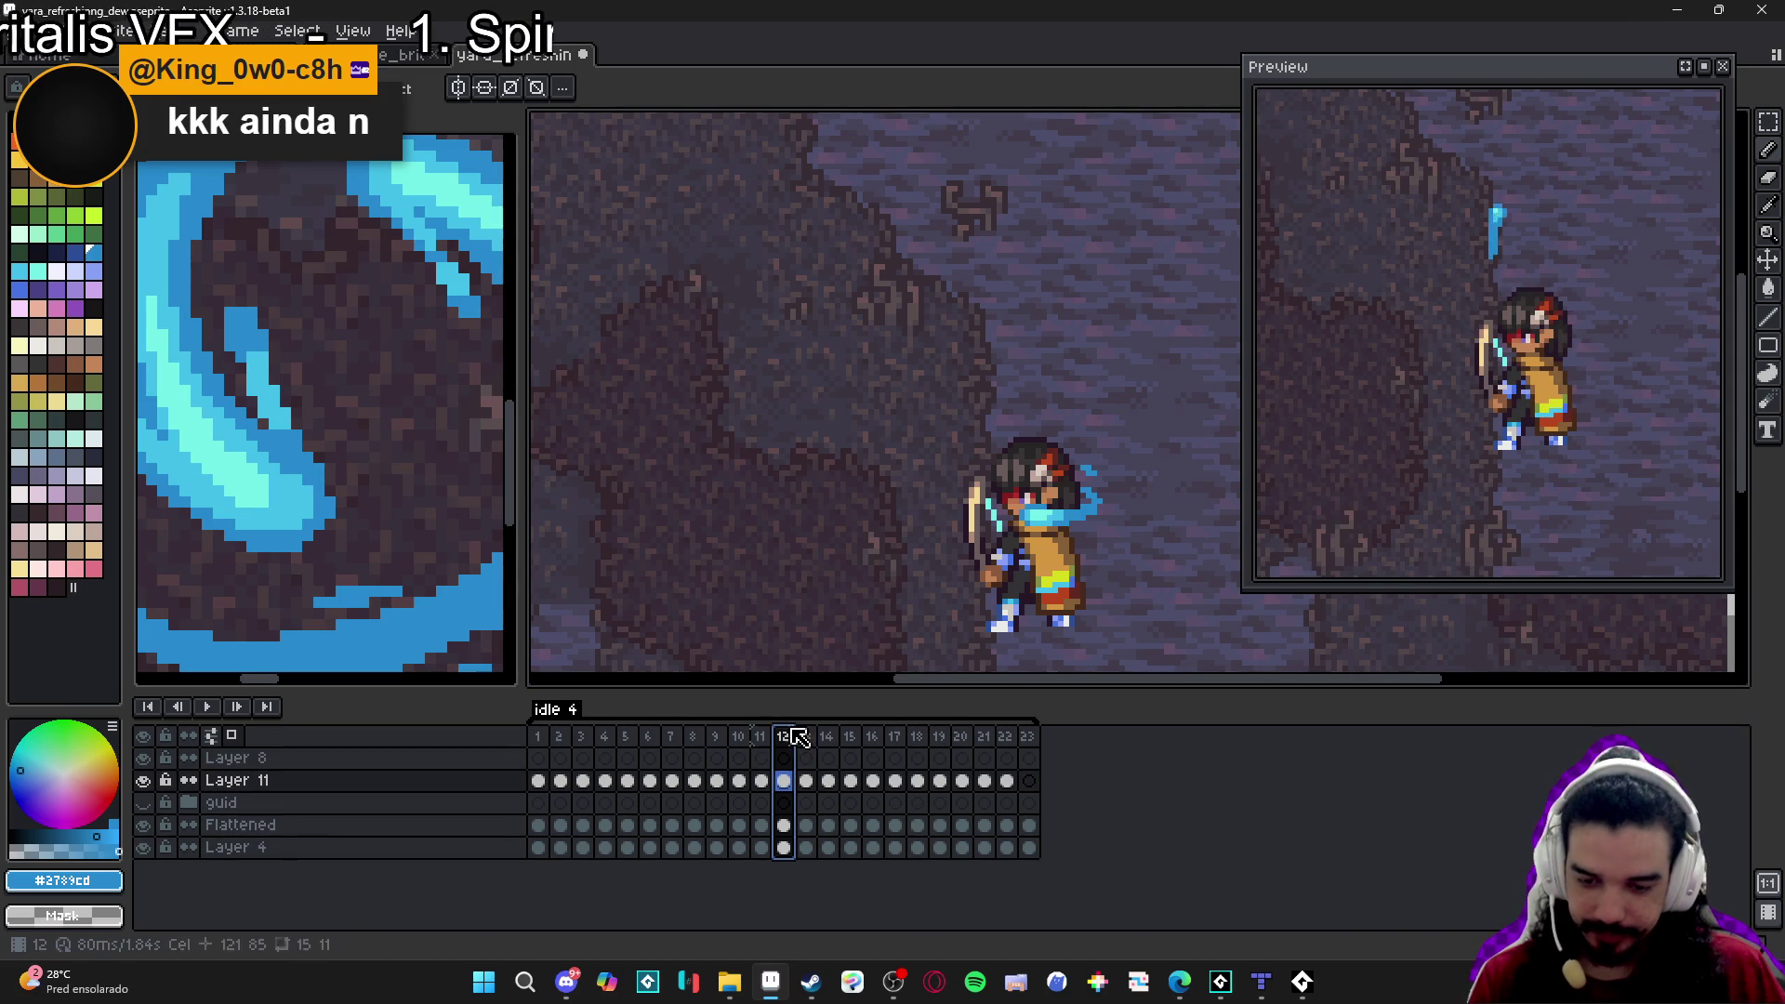
Flip between frames 11 and 12 and recentre the zoomed view on the character.
left_click(764, 742)
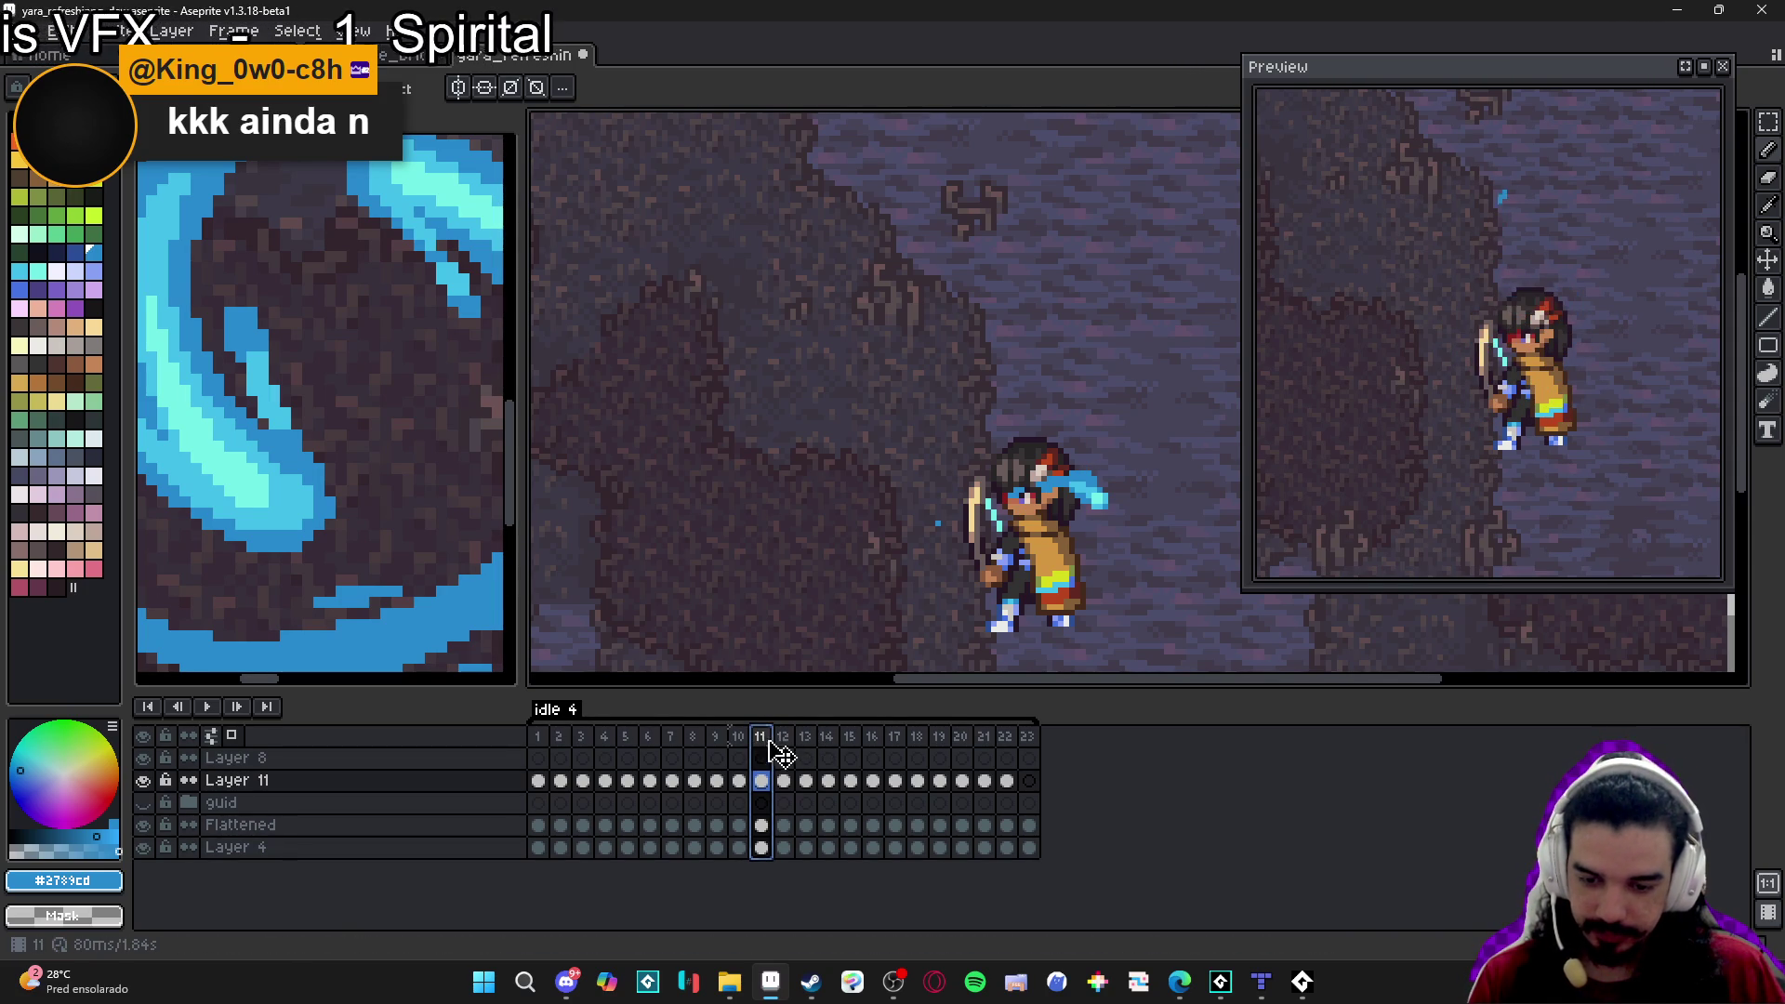
left_click(790, 743)
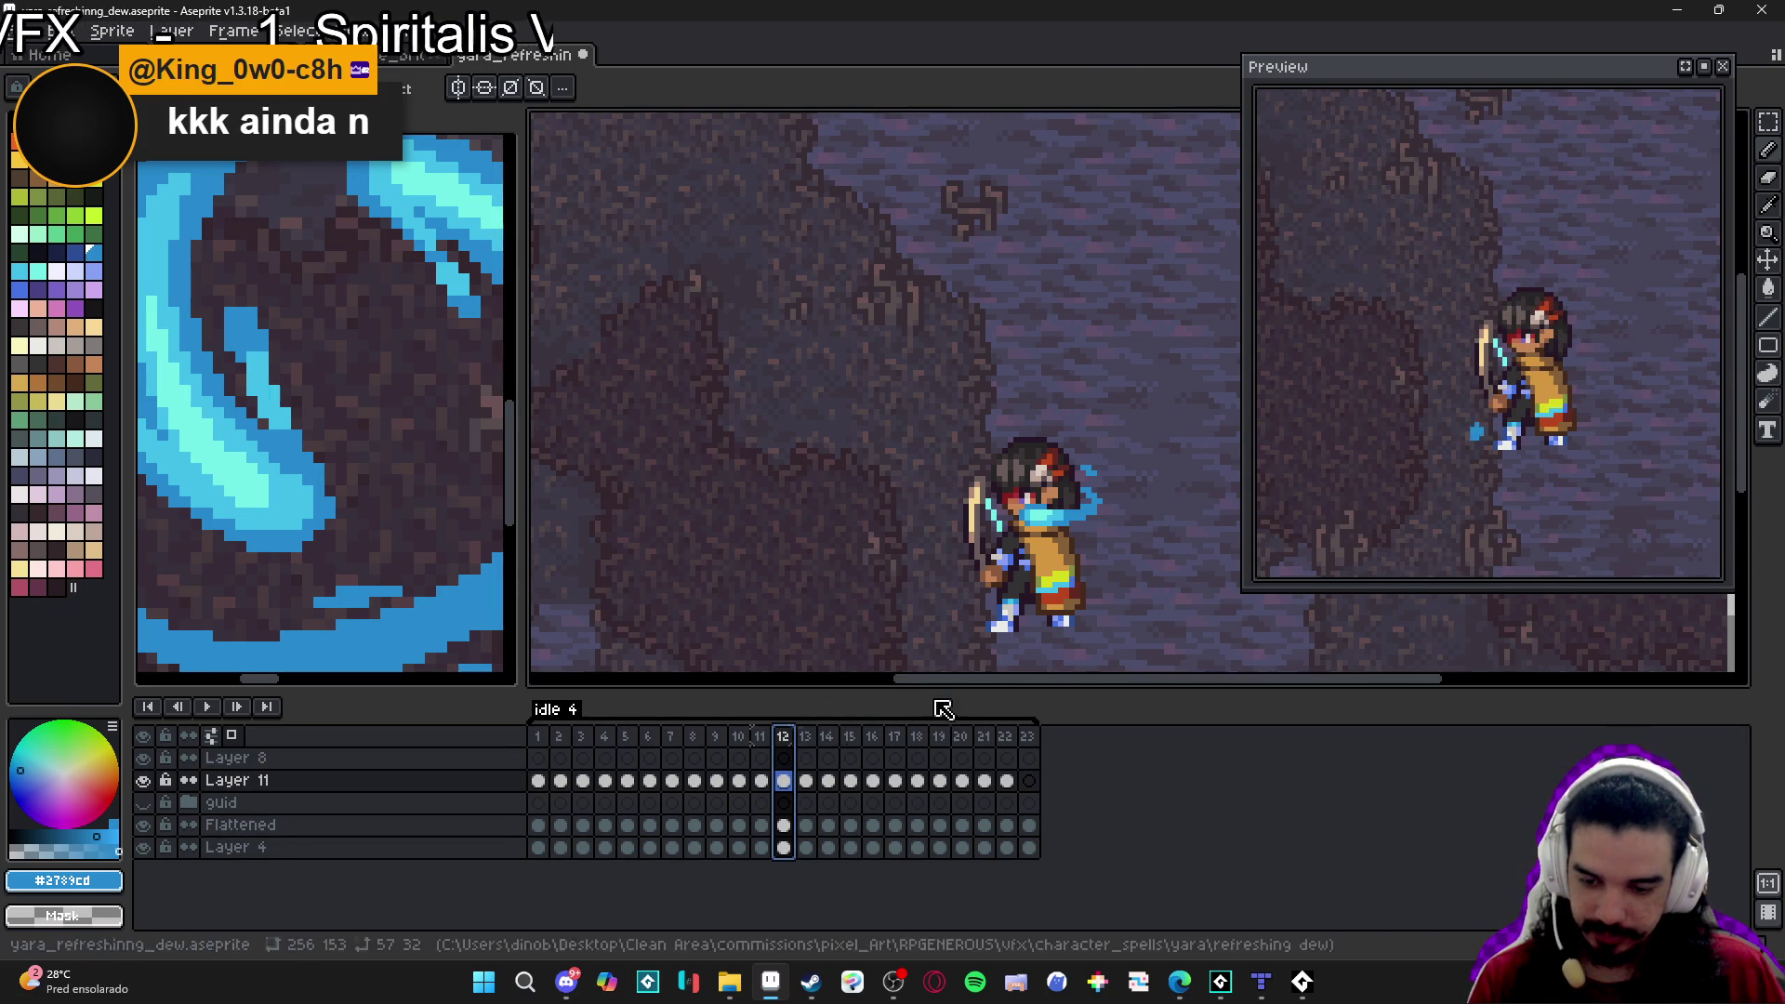
scroll(1082, 521, "up", 2)
scroll(1082, 521, "up", 1)
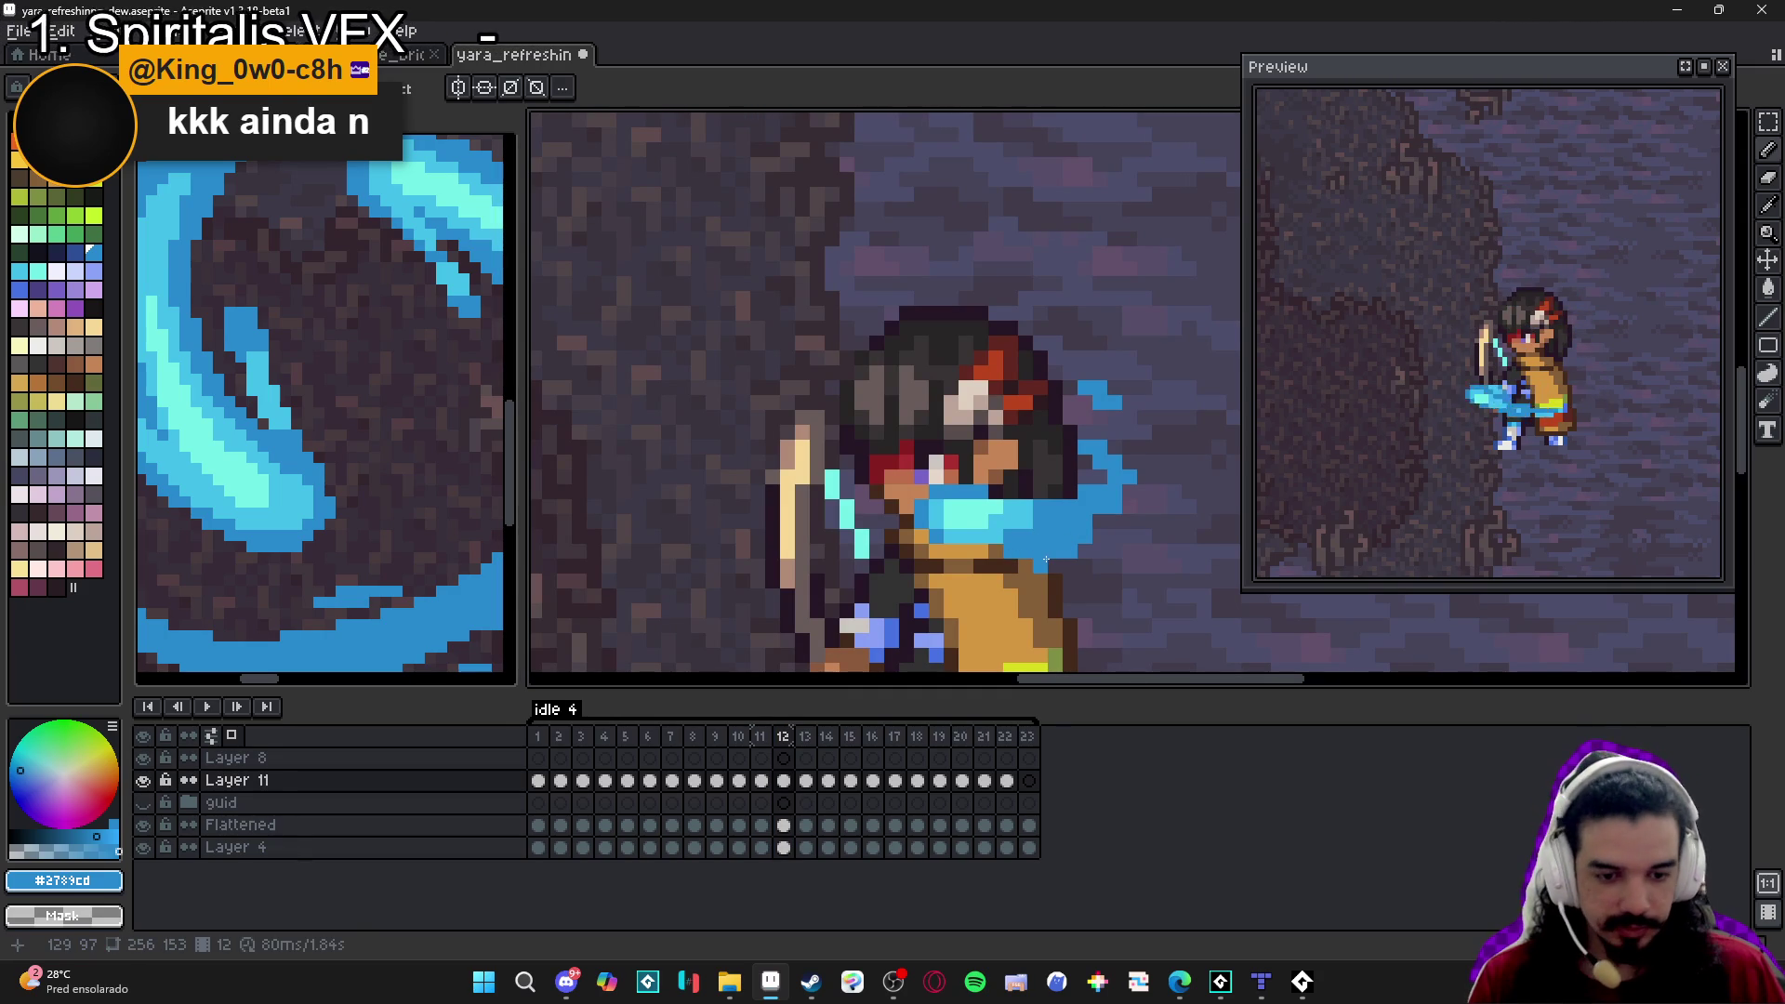
left_click_drag(1493, 358, 1464, 419)
scroll(994, 410, "down", 2)
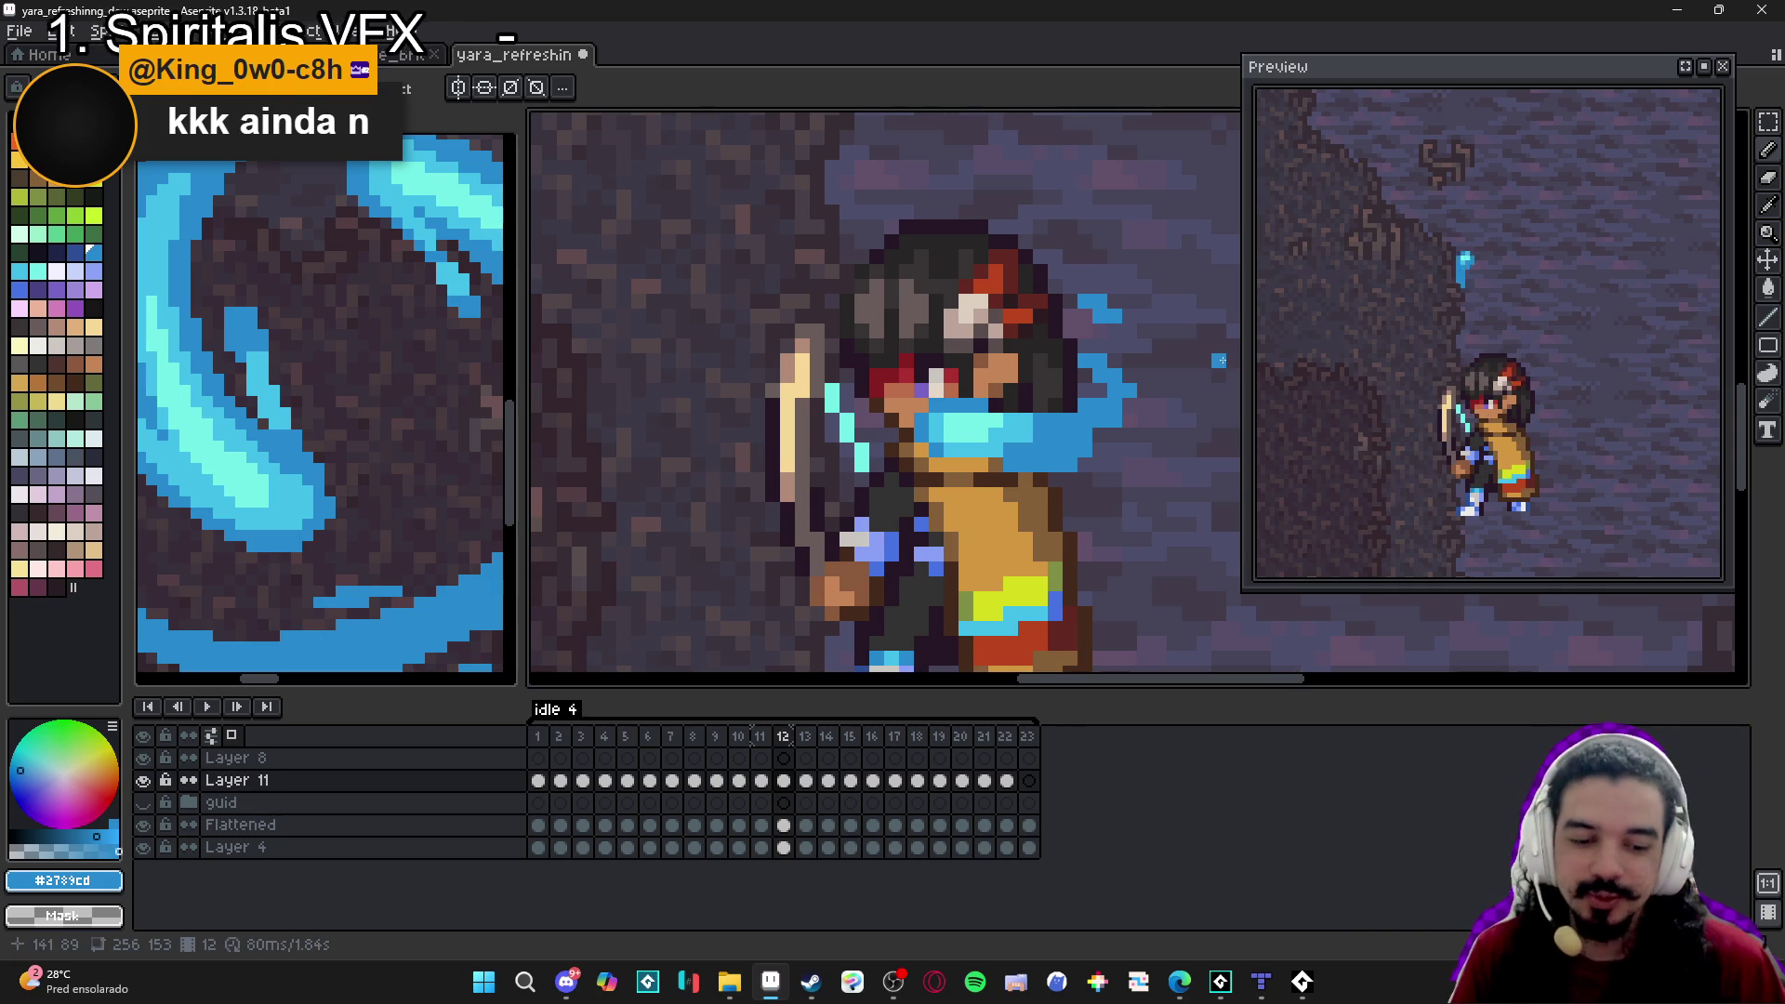
Eyedrop the light cyan #42bfe8 from the water swirl as the drawing colour.
left_click_drag(1107, 421, 1074, 456)
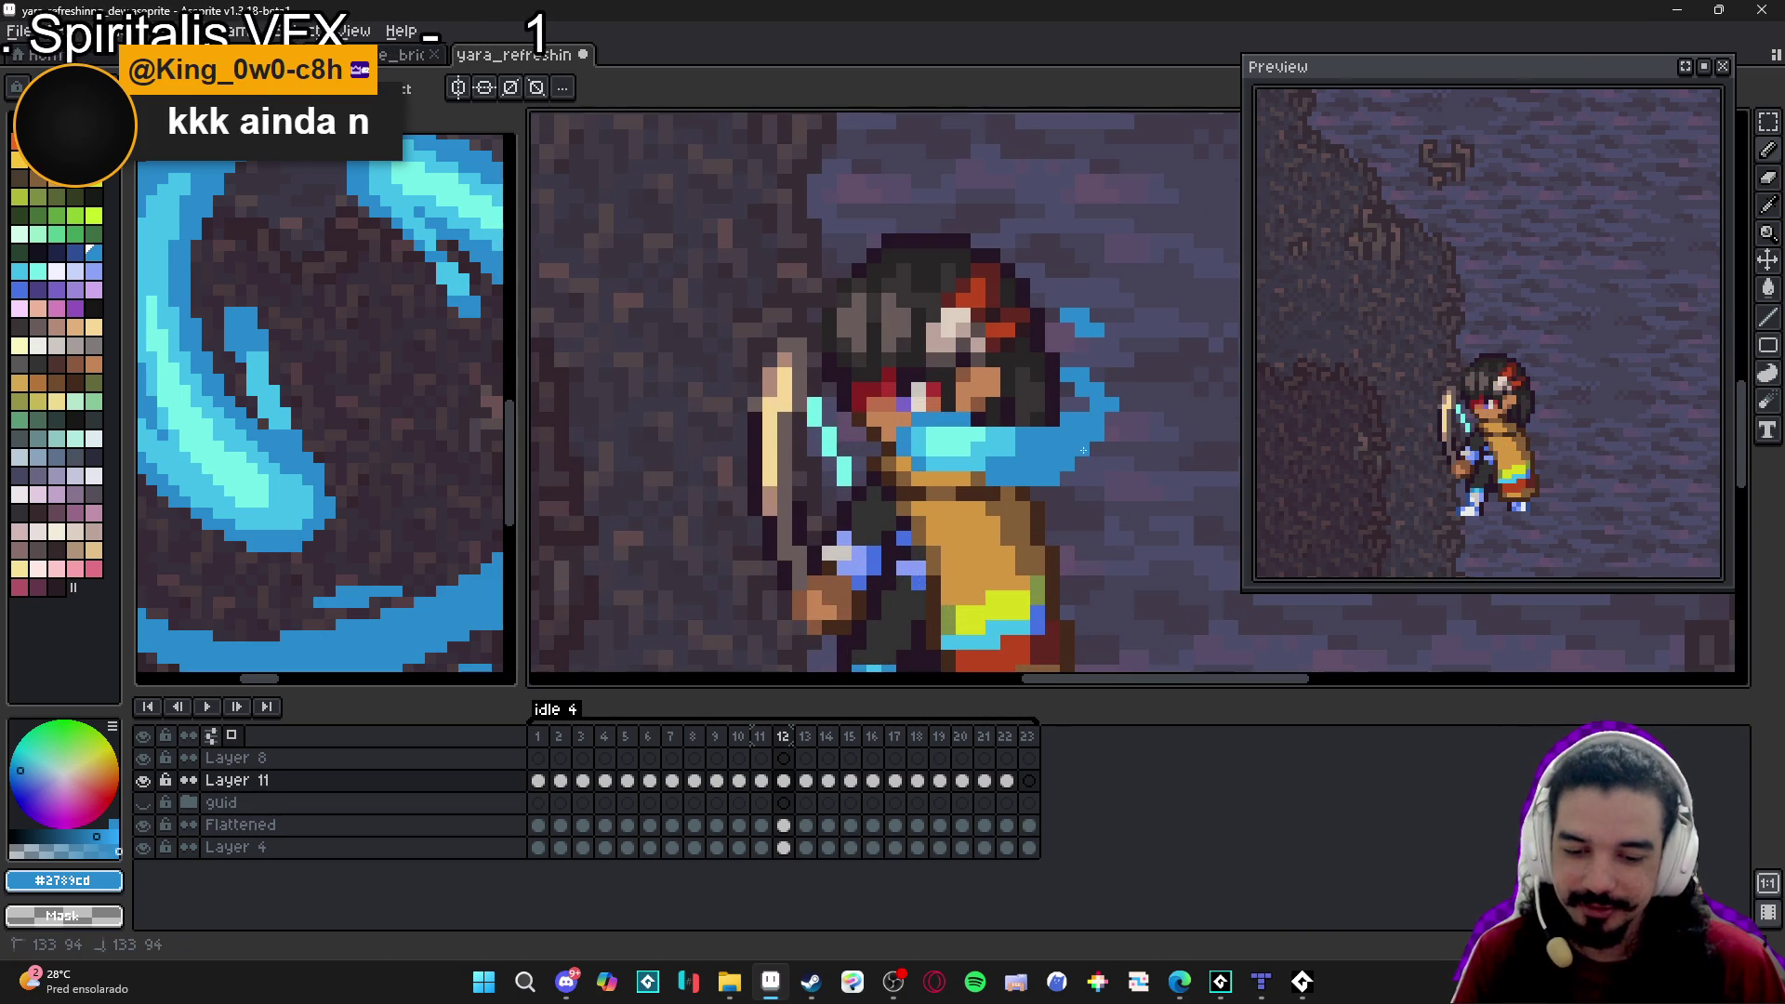
left_click(995, 452, "alt")
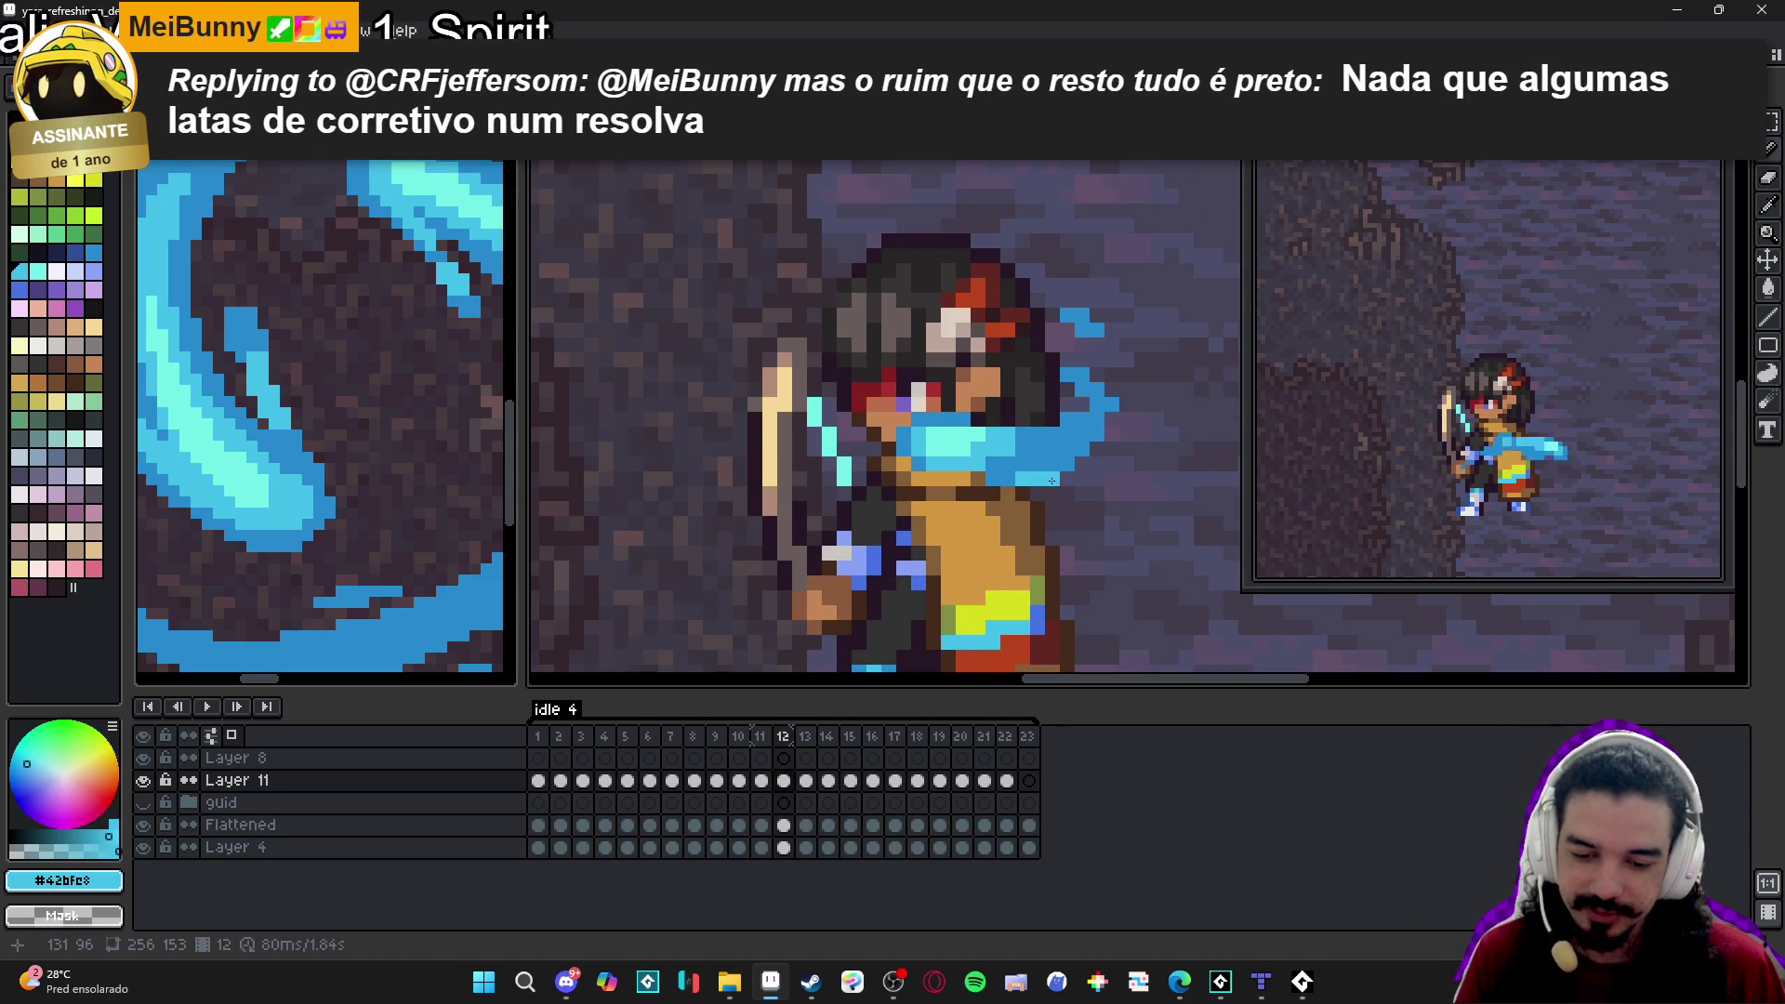
scroll(1042, 479, "down", 2)
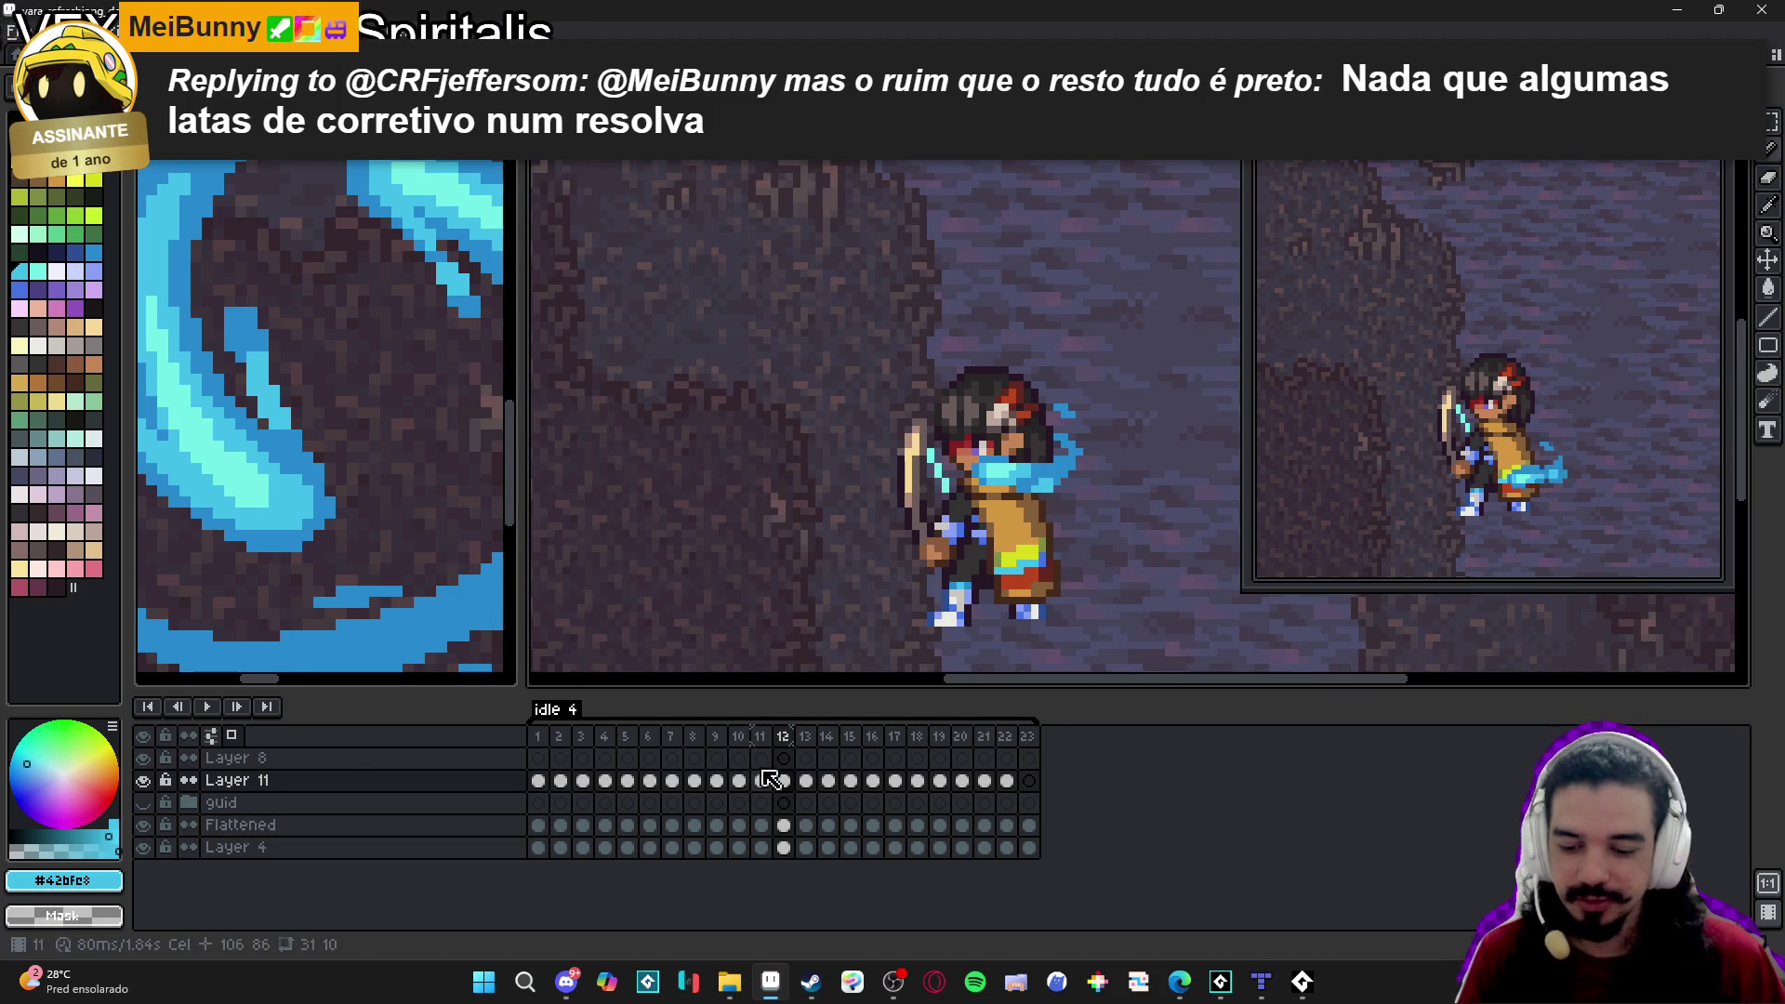
left_click(763, 736)
Compare frames 12 and 13 of the swirl, ending on frame 13.
left_click(787, 741)
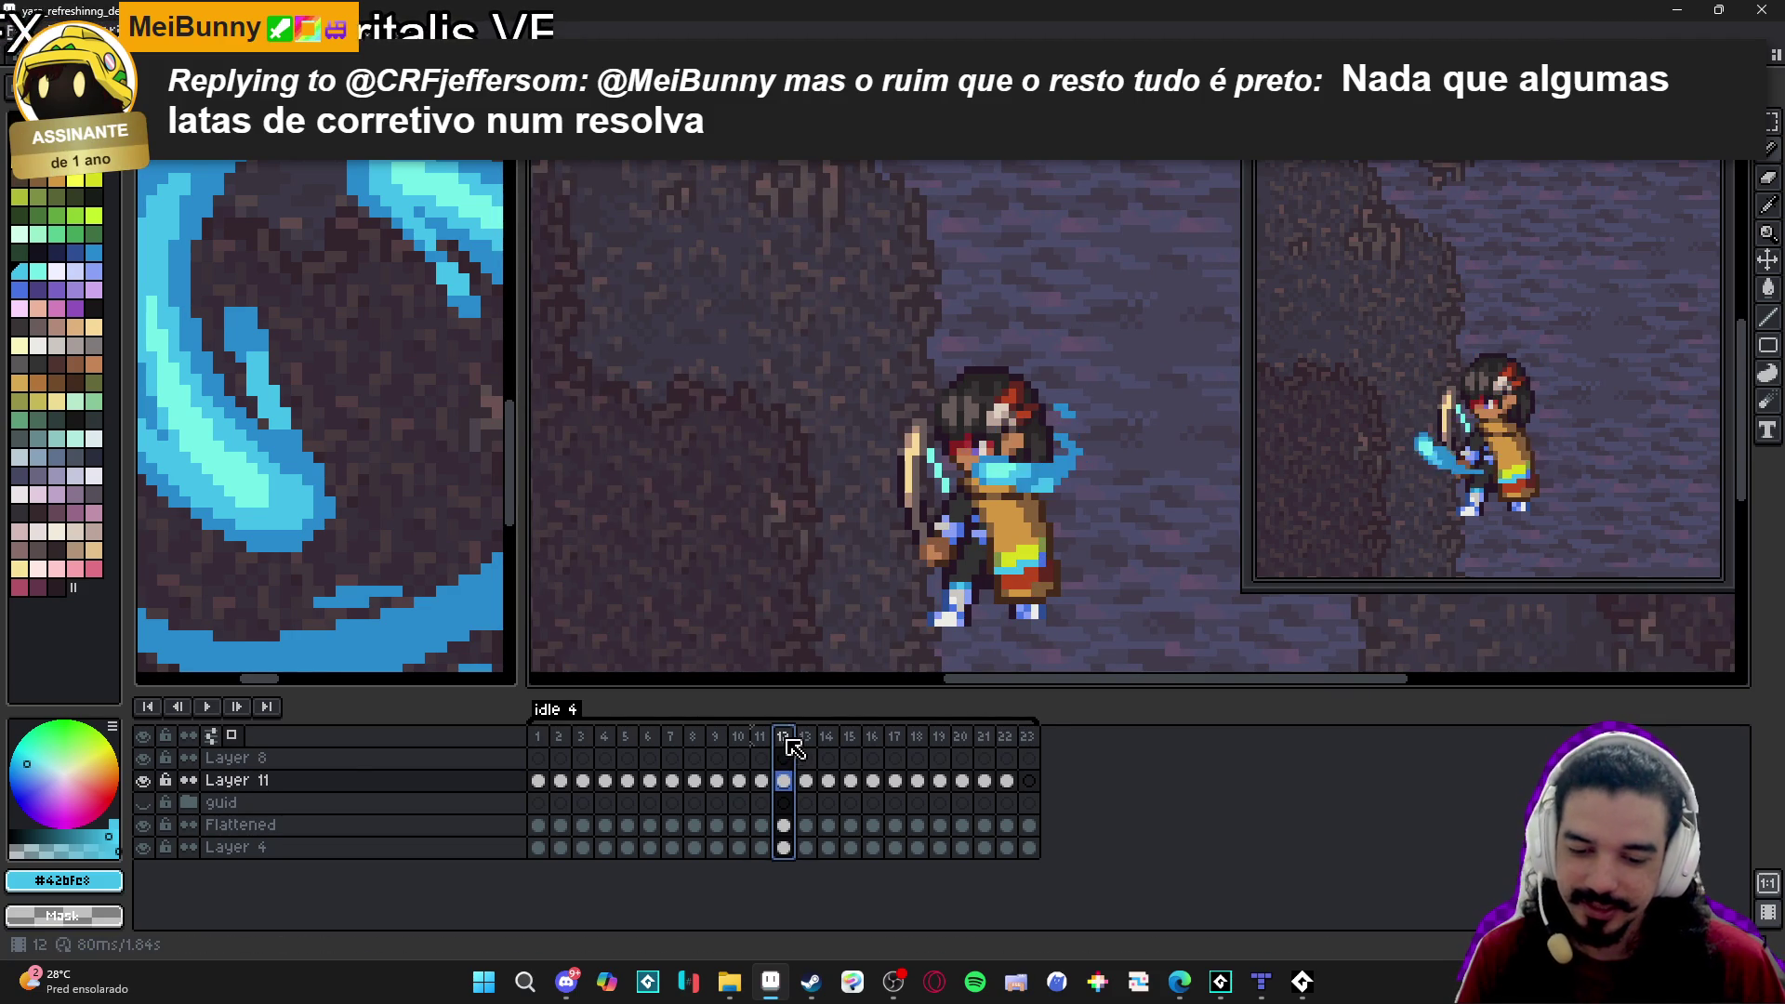
left_click(806, 748)
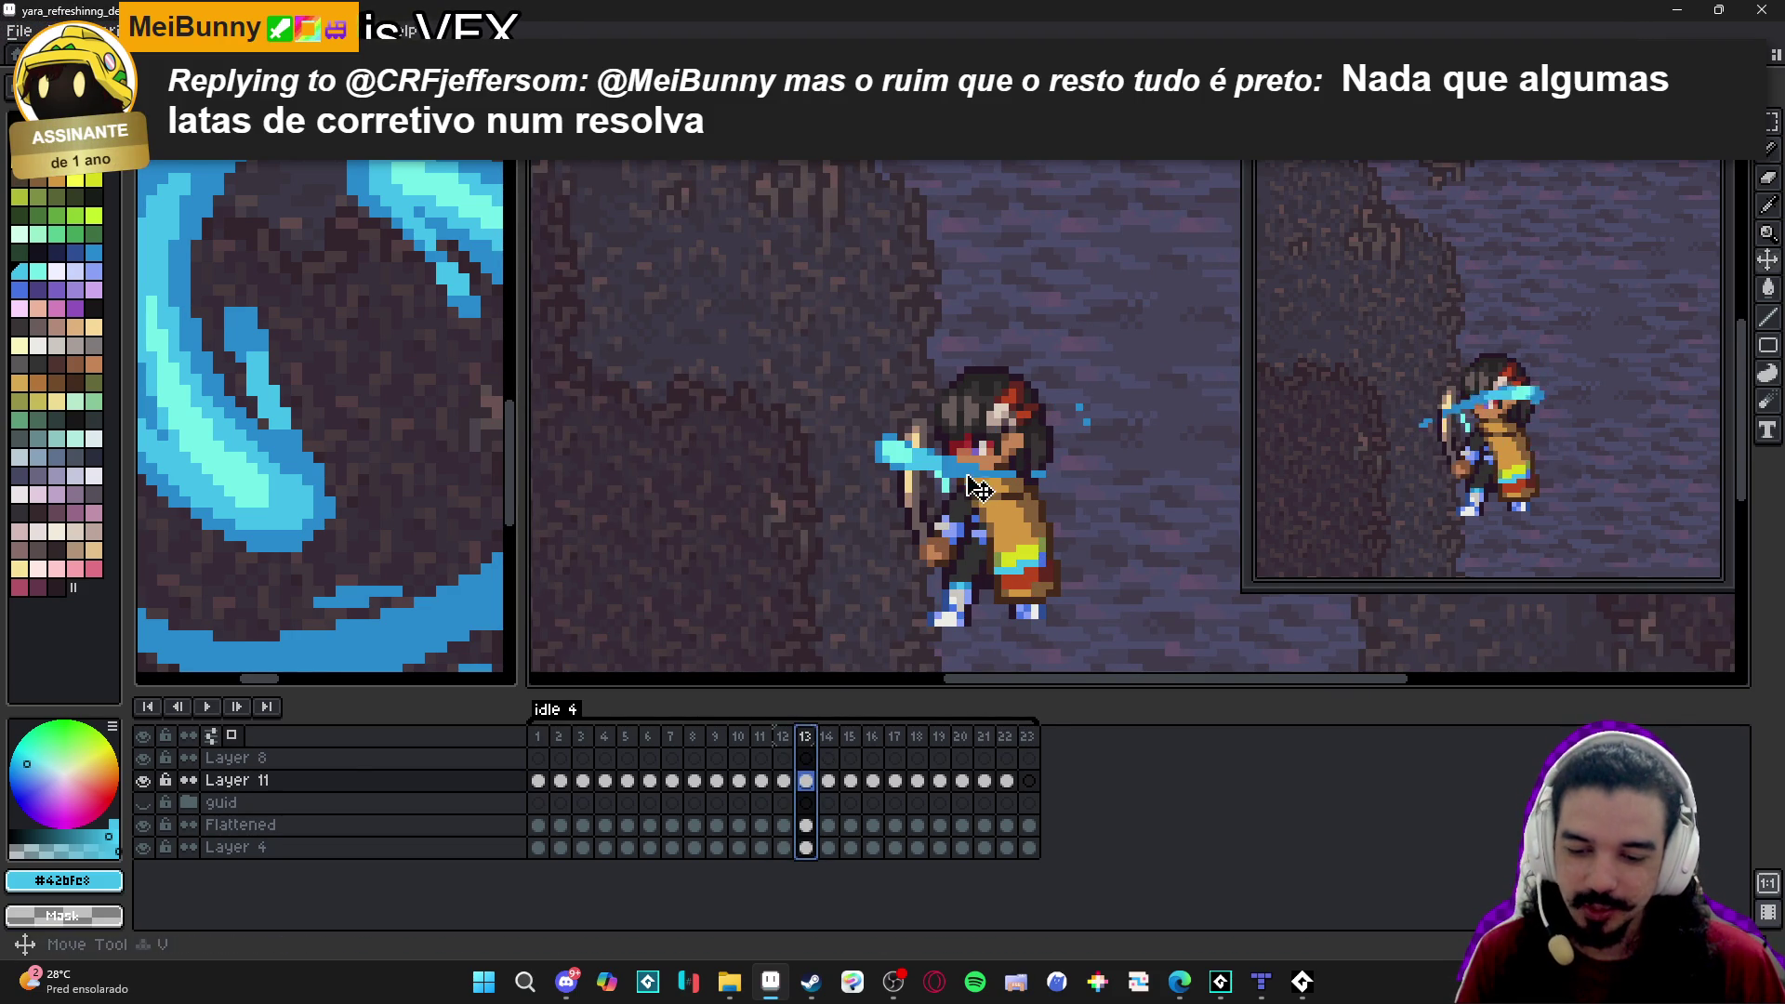
left_click(795, 734)
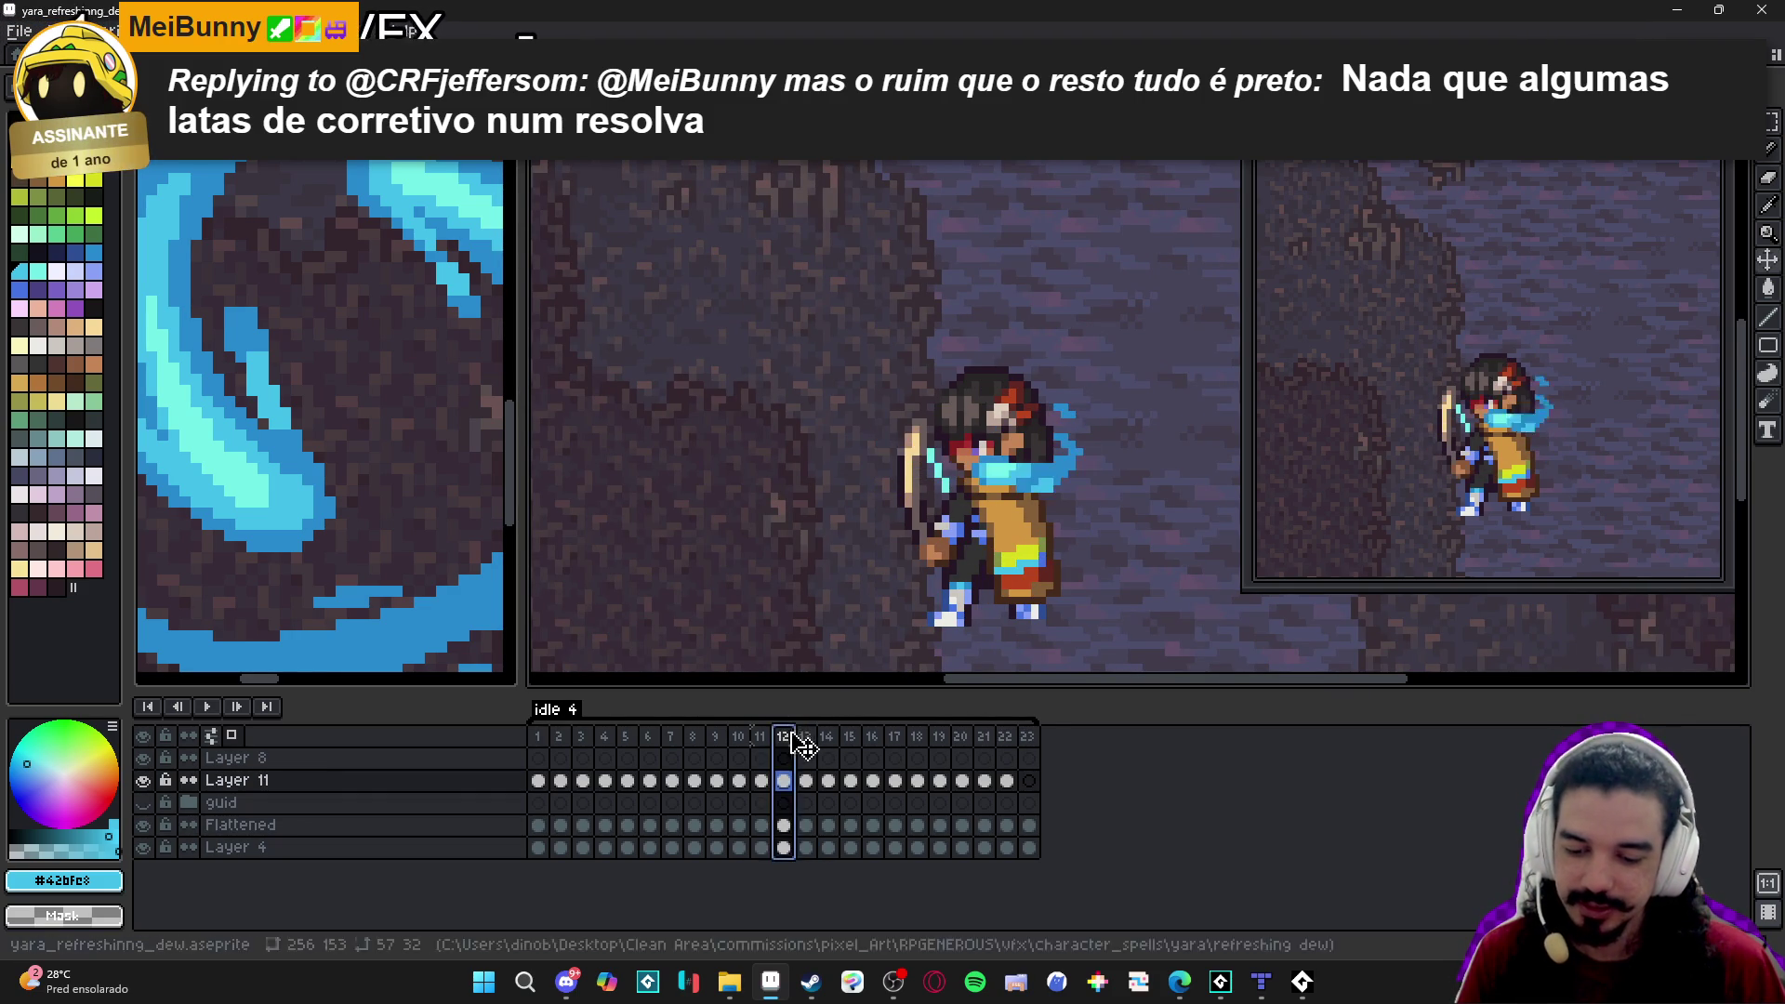
left_click(807, 743)
On frame 13, paint light cyan pixels on the sleeve and the hand.
scroll(945, 485, "up", 2)
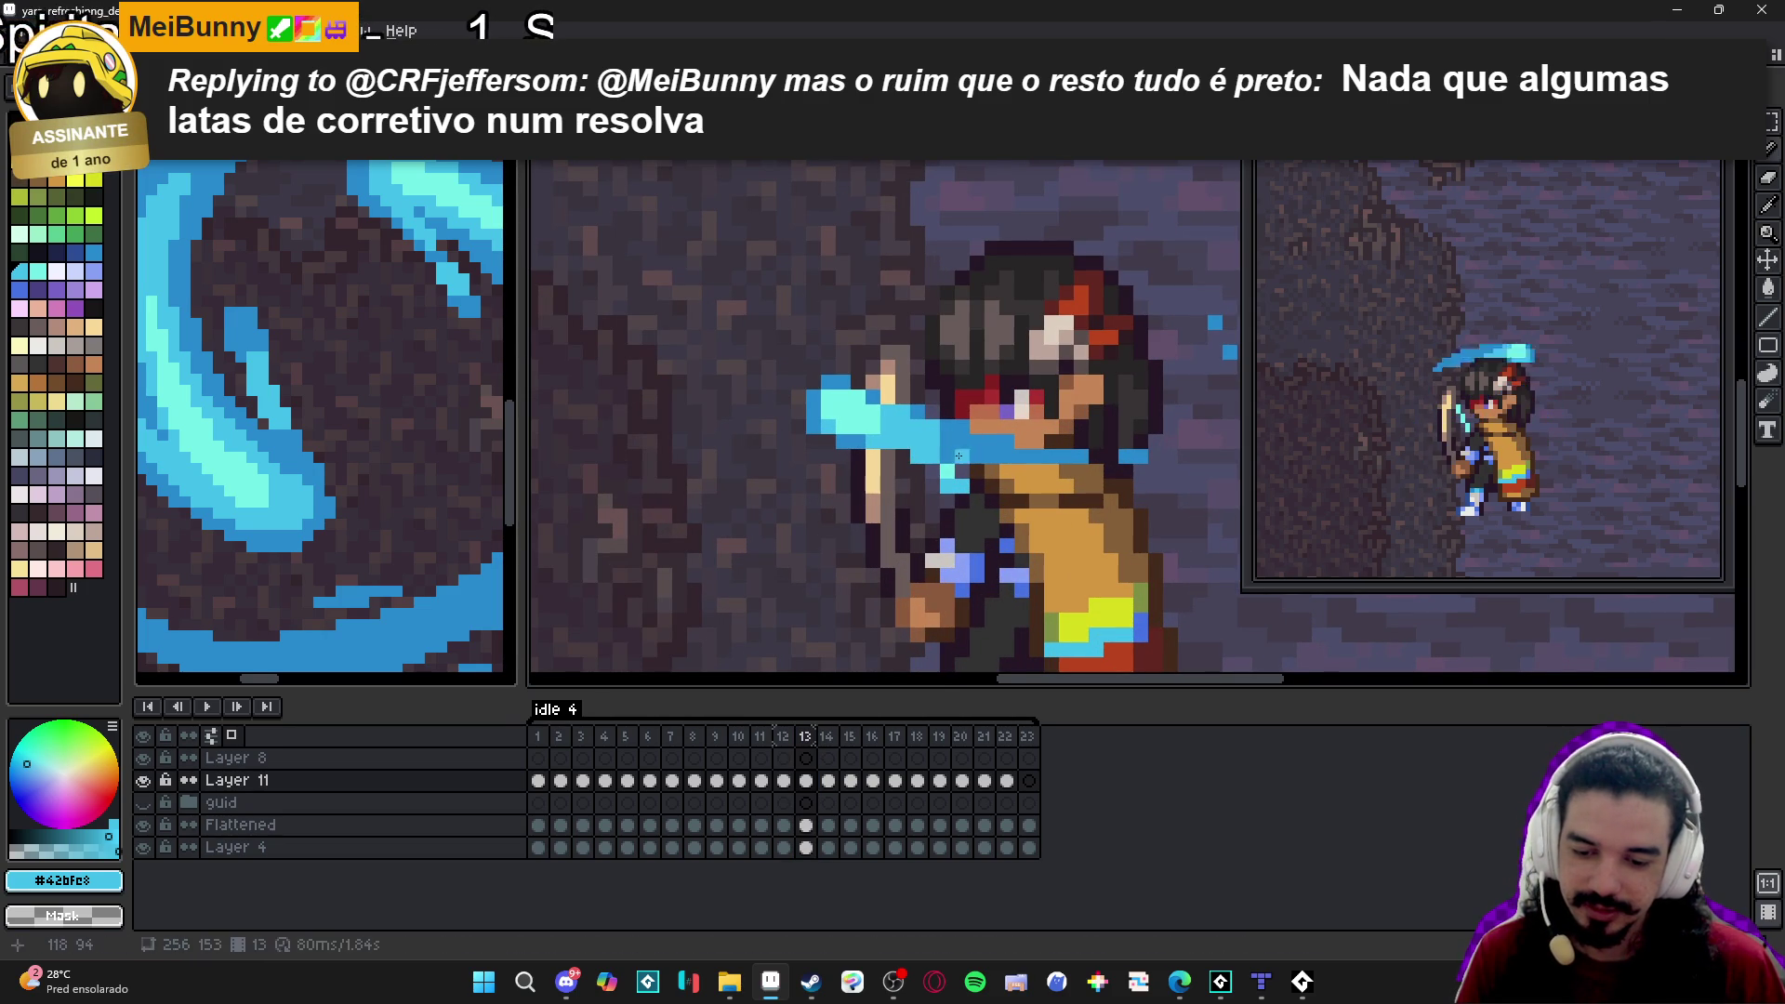
left_click(930, 455, "alt")
key("e")
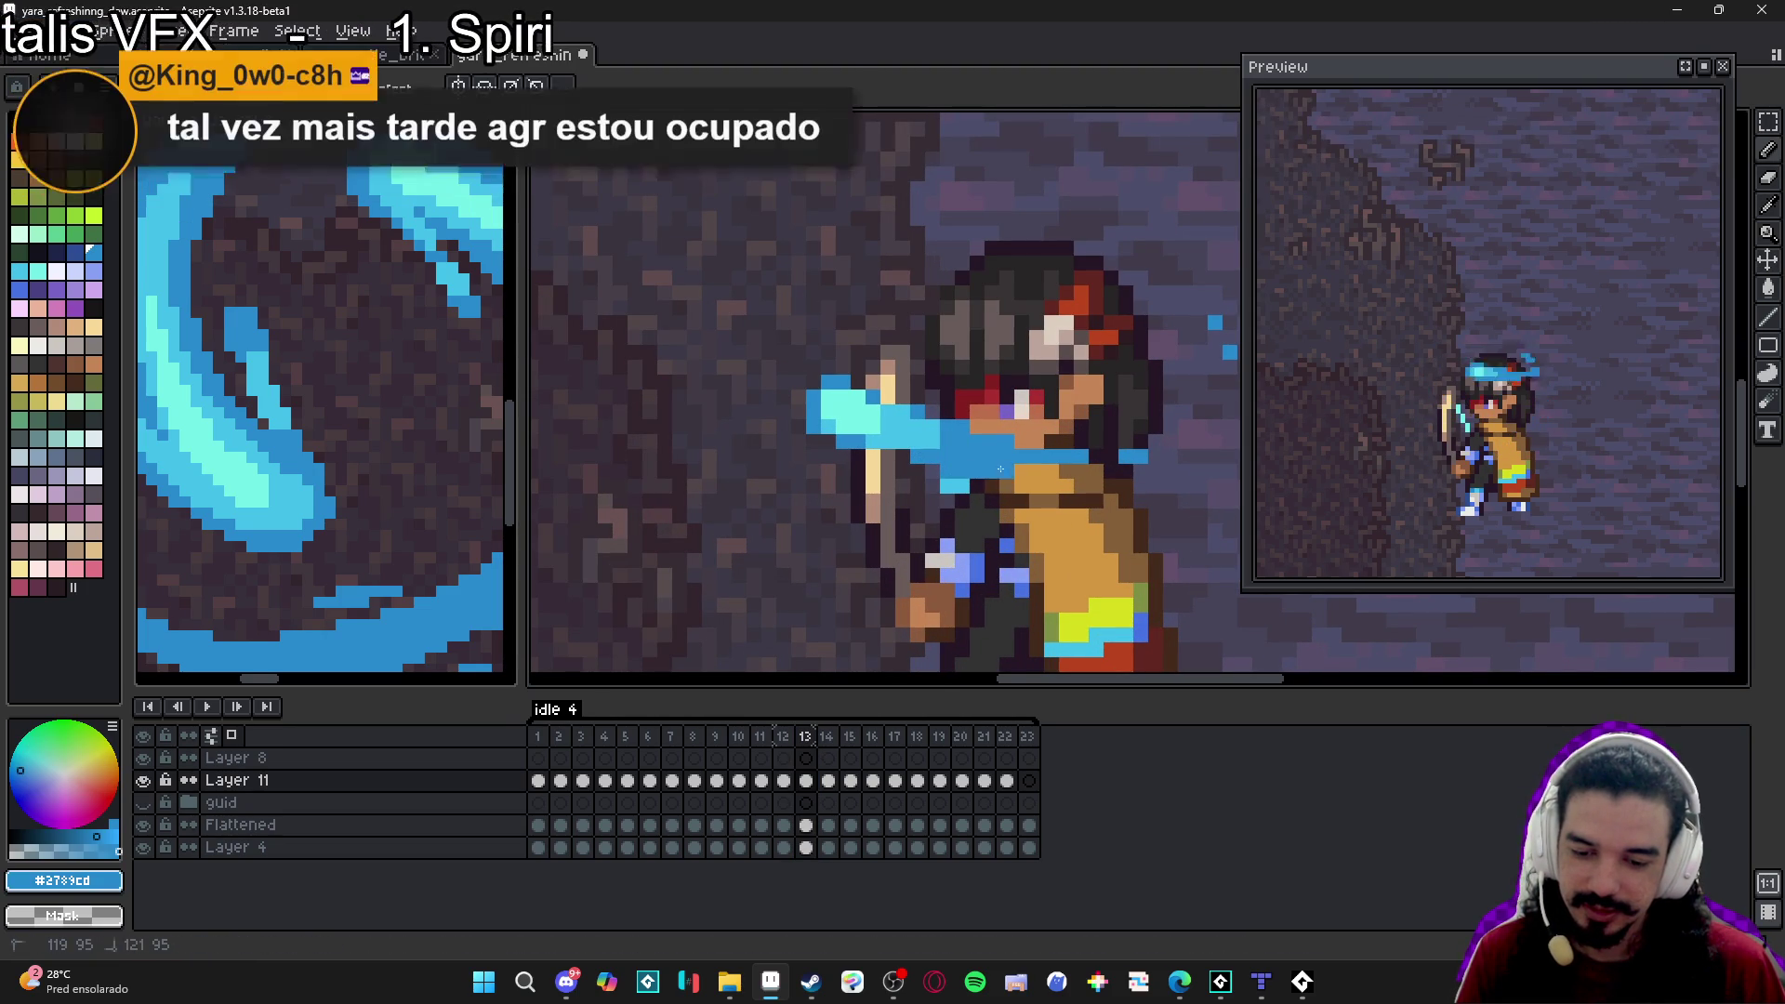
key("b")
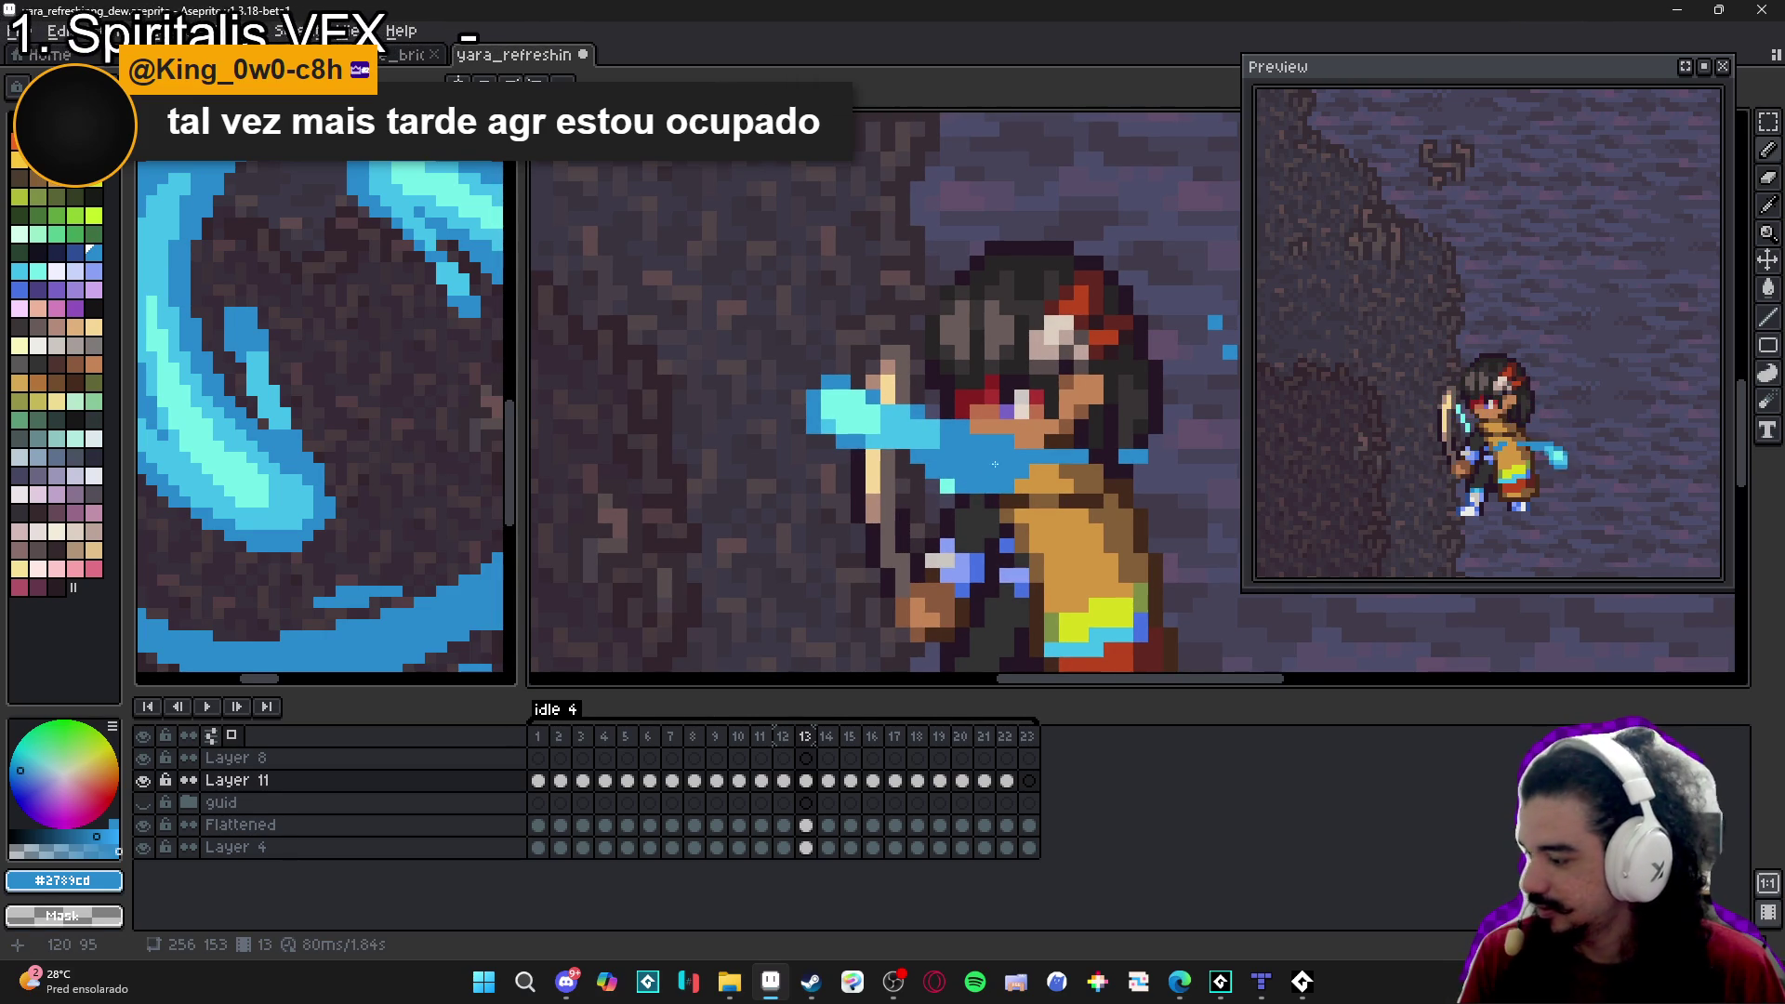
left_click(964, 456, "alt")
left_click_drag(976, 472, 988, 475)
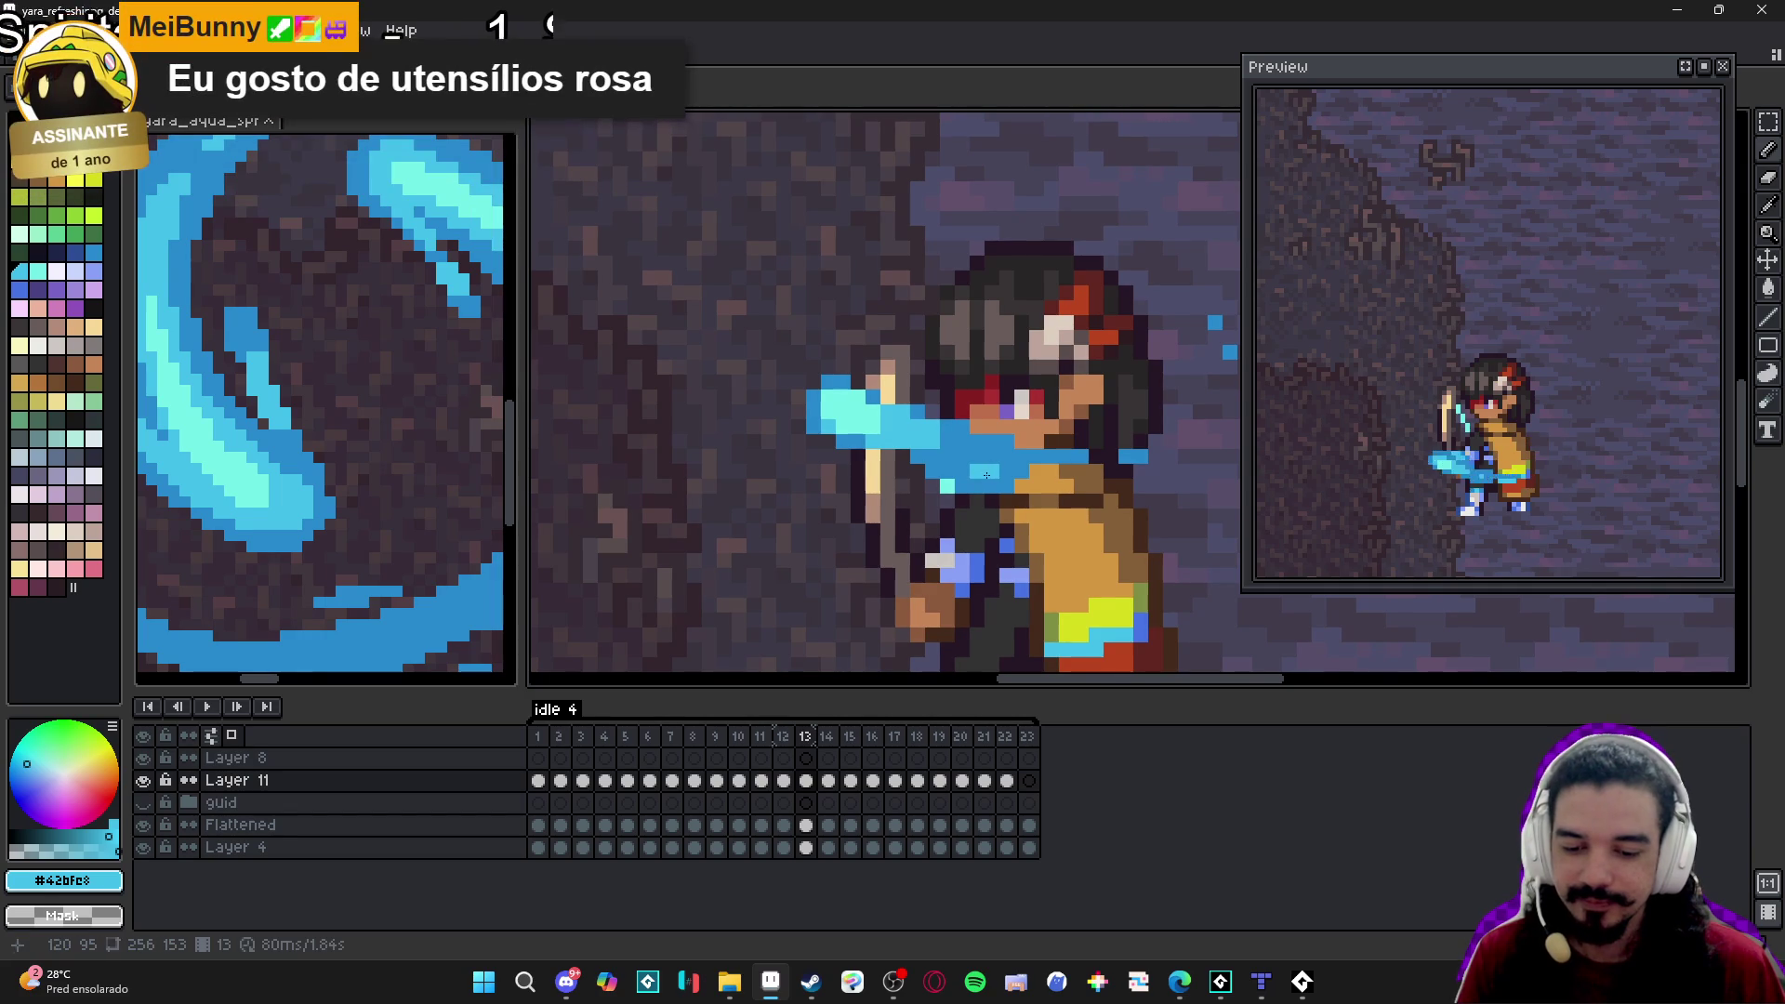
left_click(916, 636)
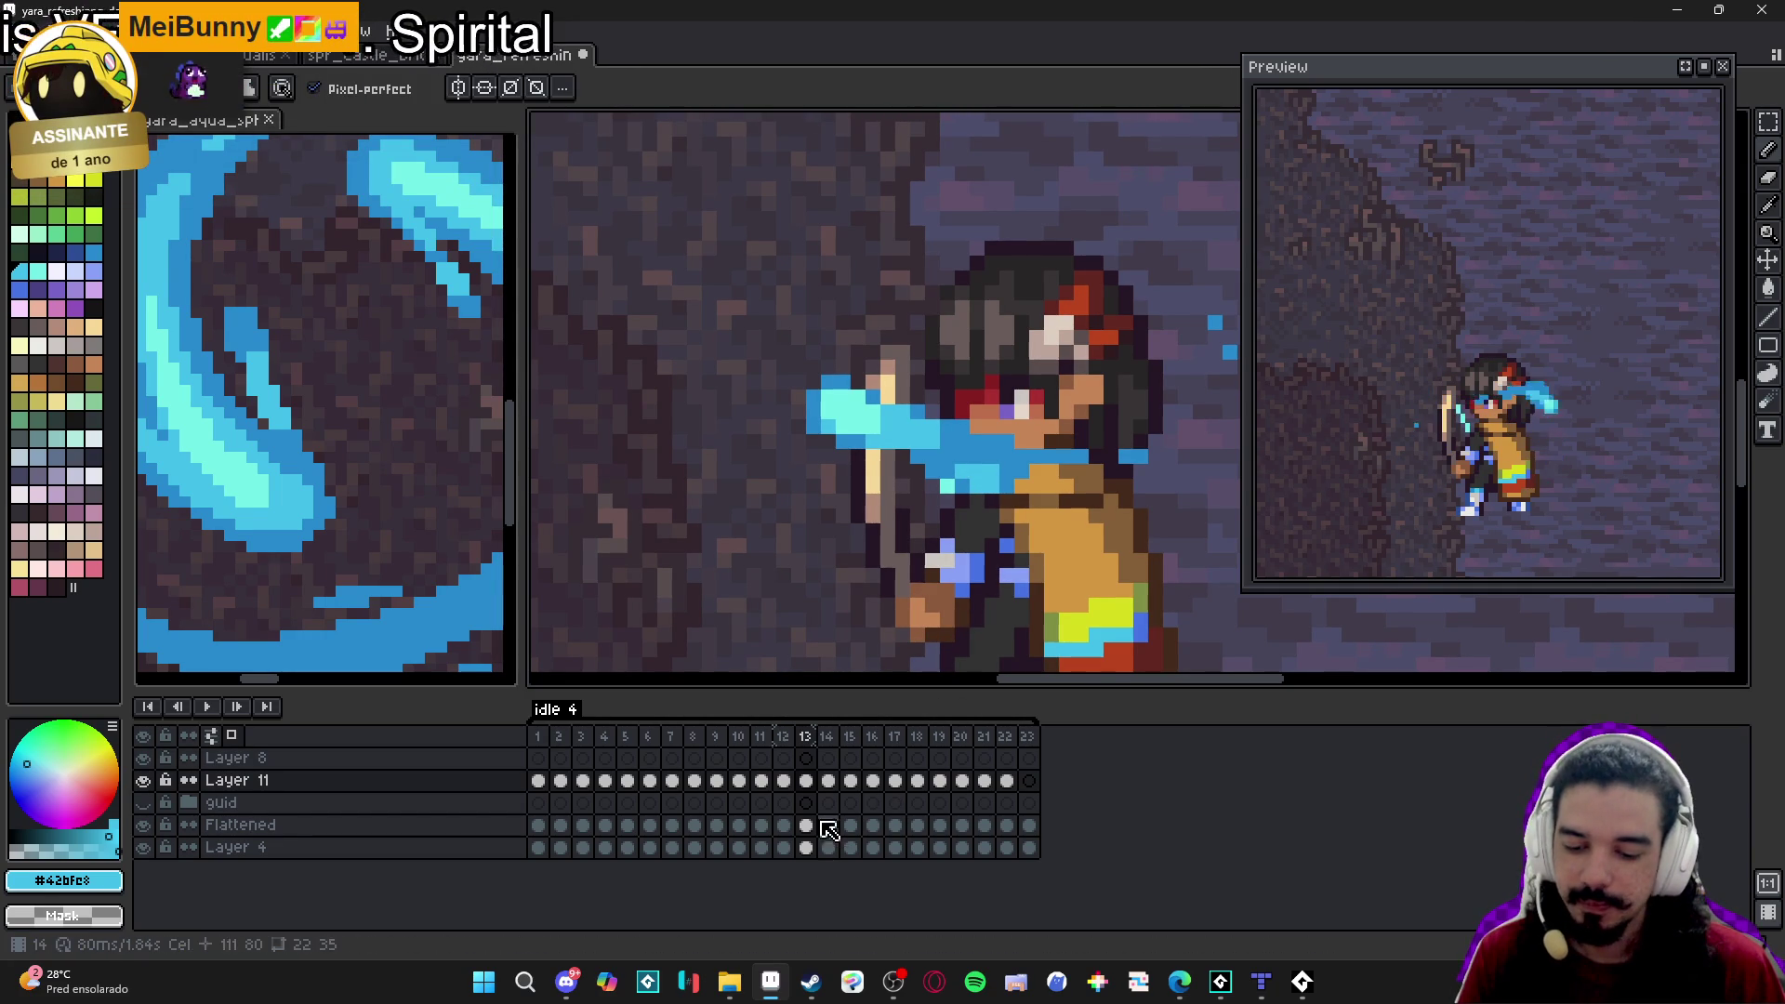
On frame 14, add two darker blue #2789cd pixels near the hand.
left_click(784, 737)
left_click(805, 737)
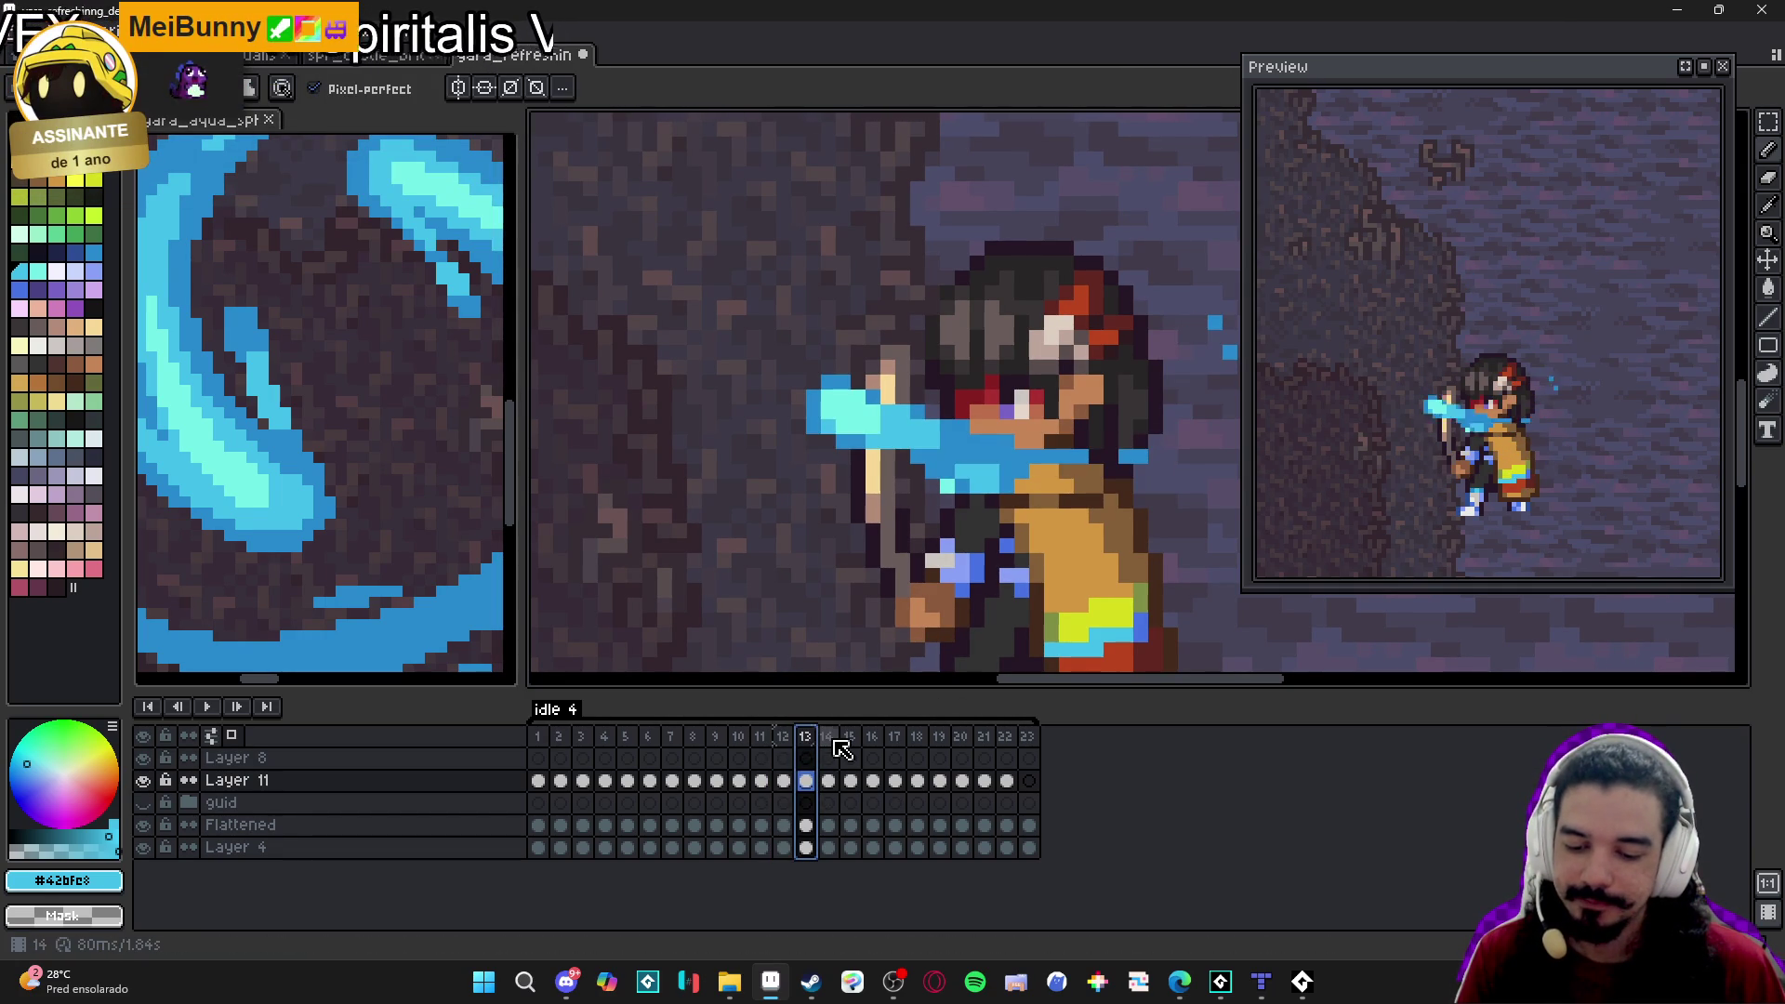
left_click(832, 741)
left_click(914, 428, "alt")
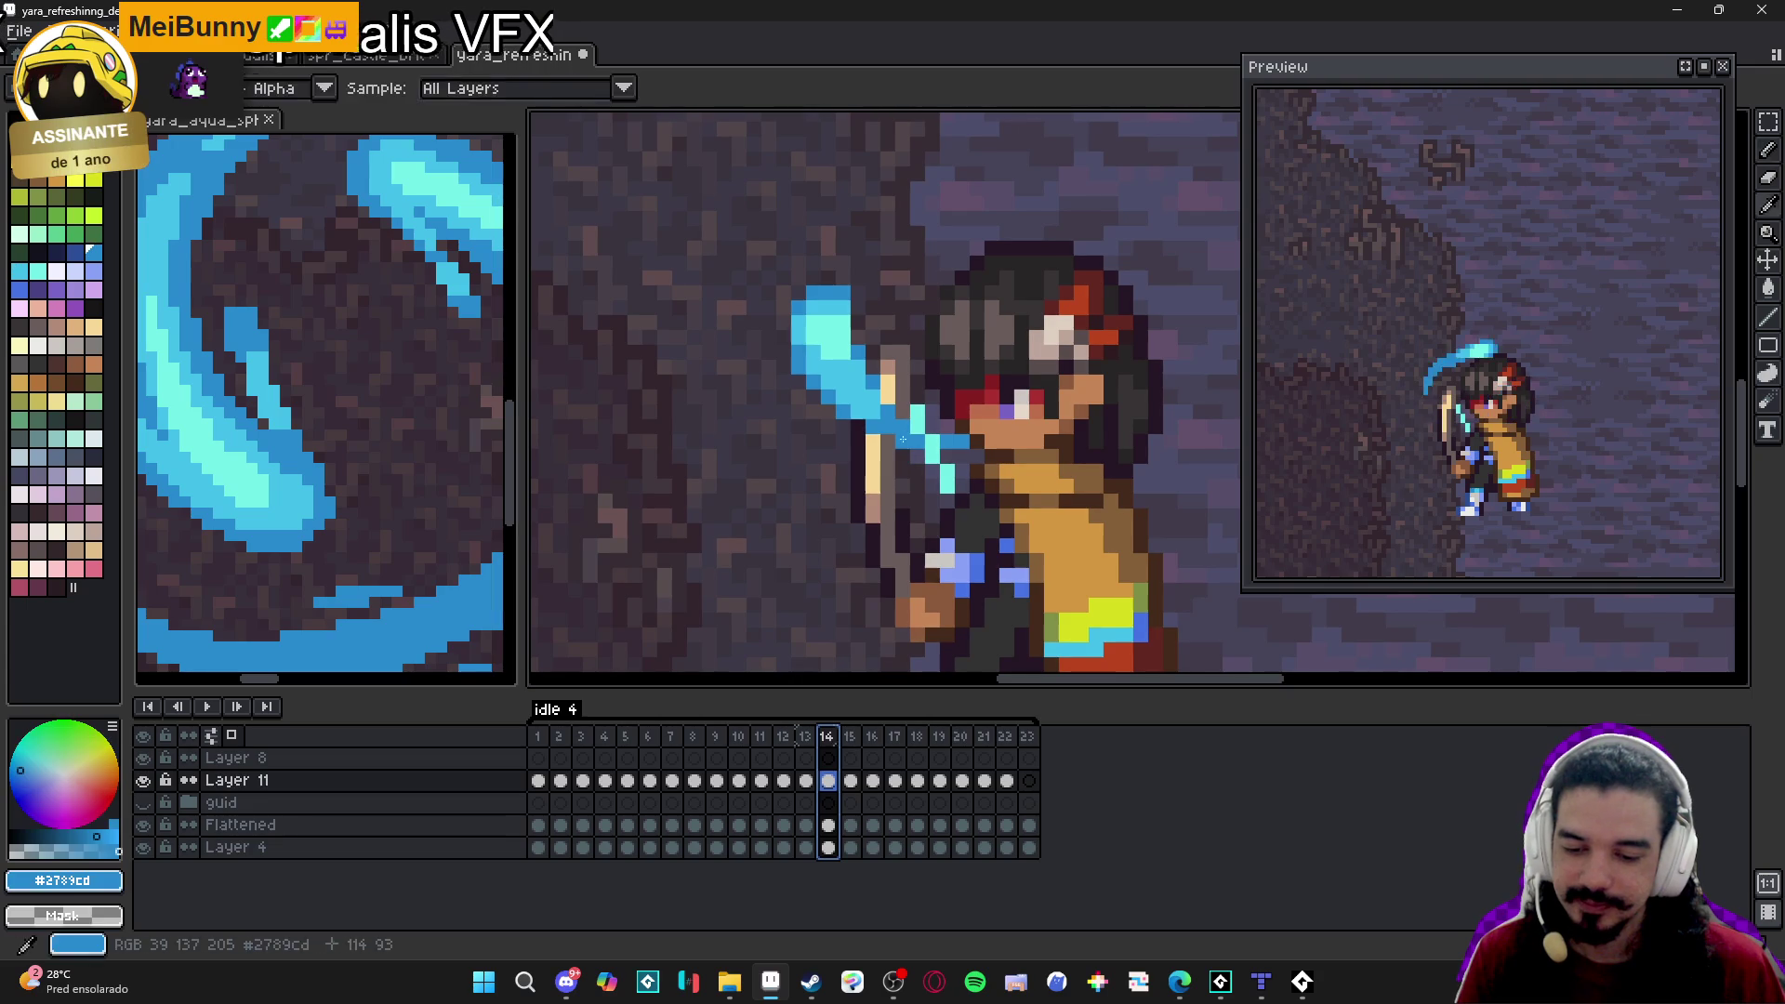
left_click(885, 498)
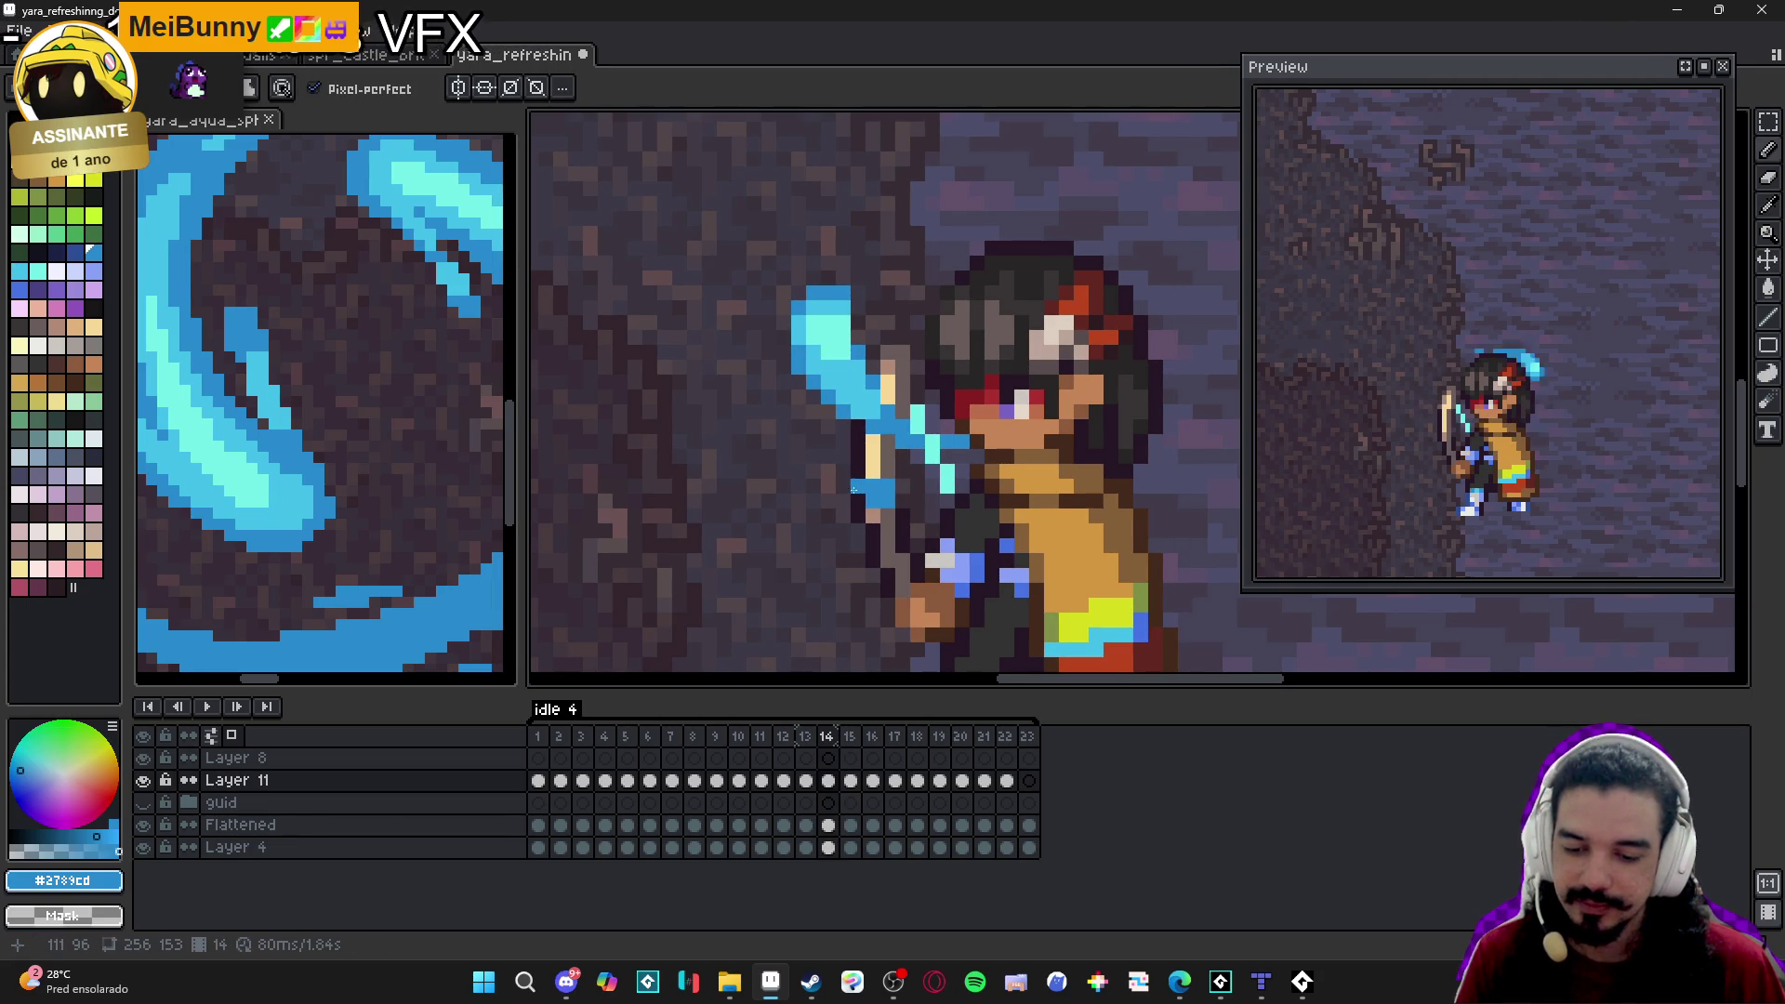
left_click(895, 505)
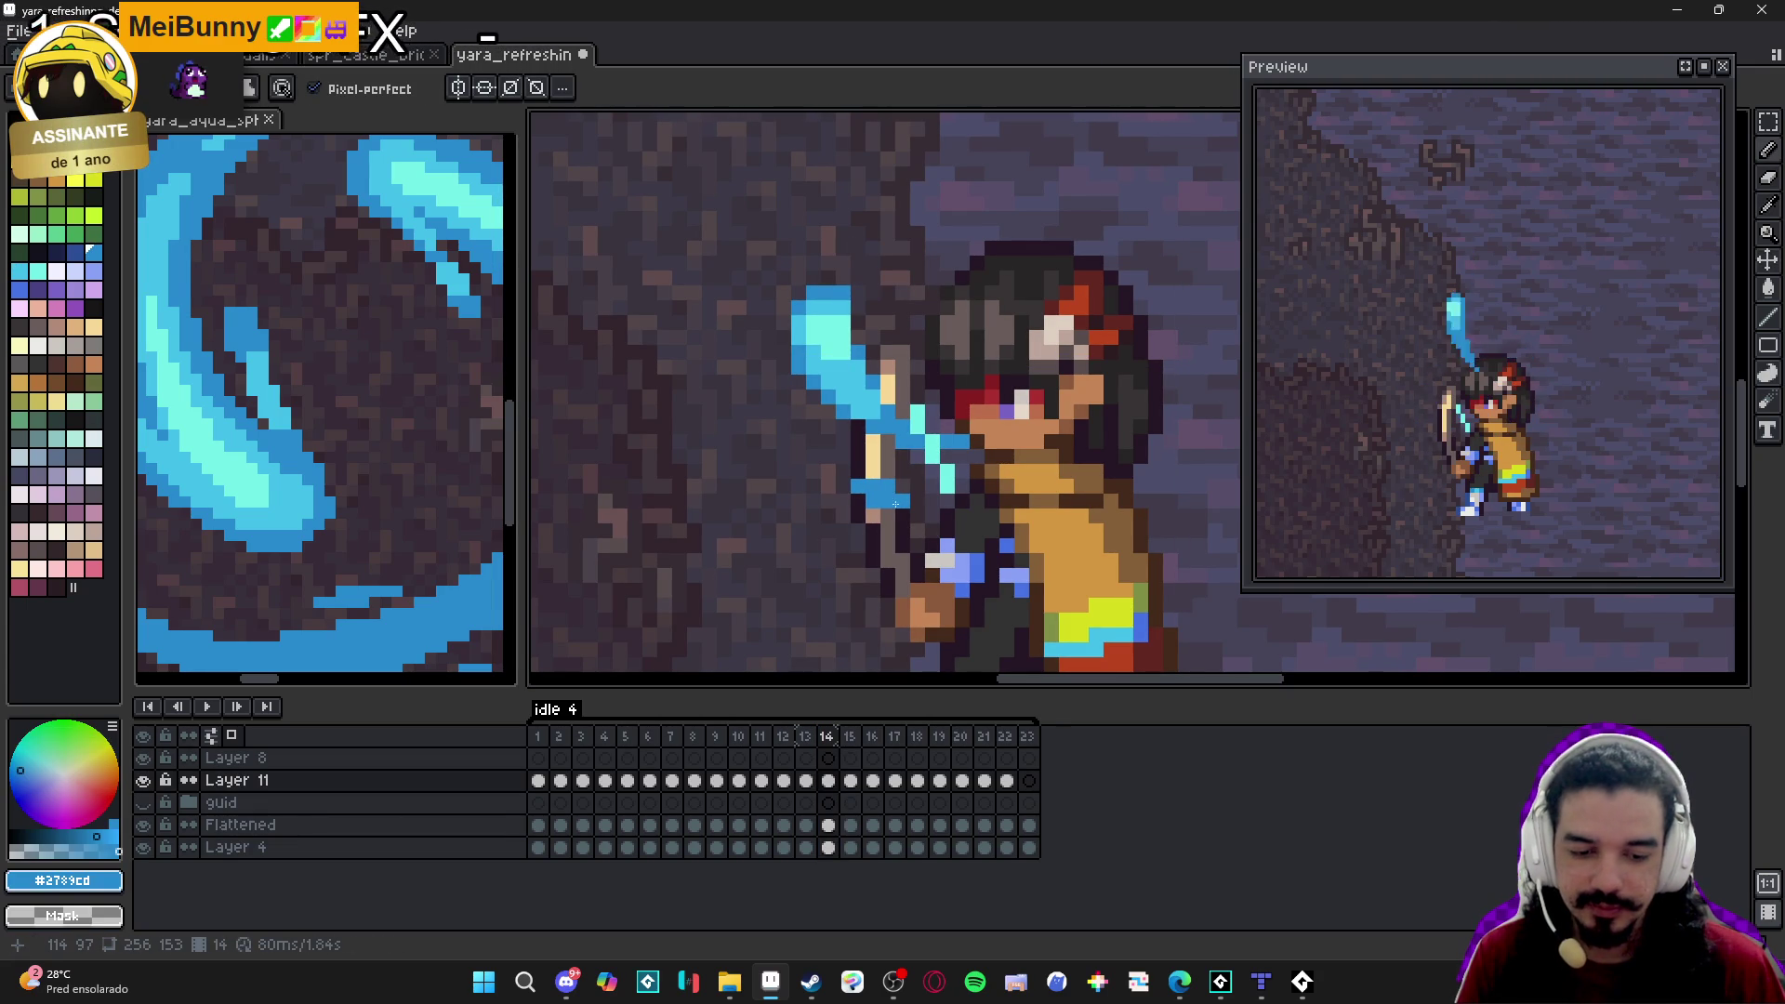
left_click(855, 736)
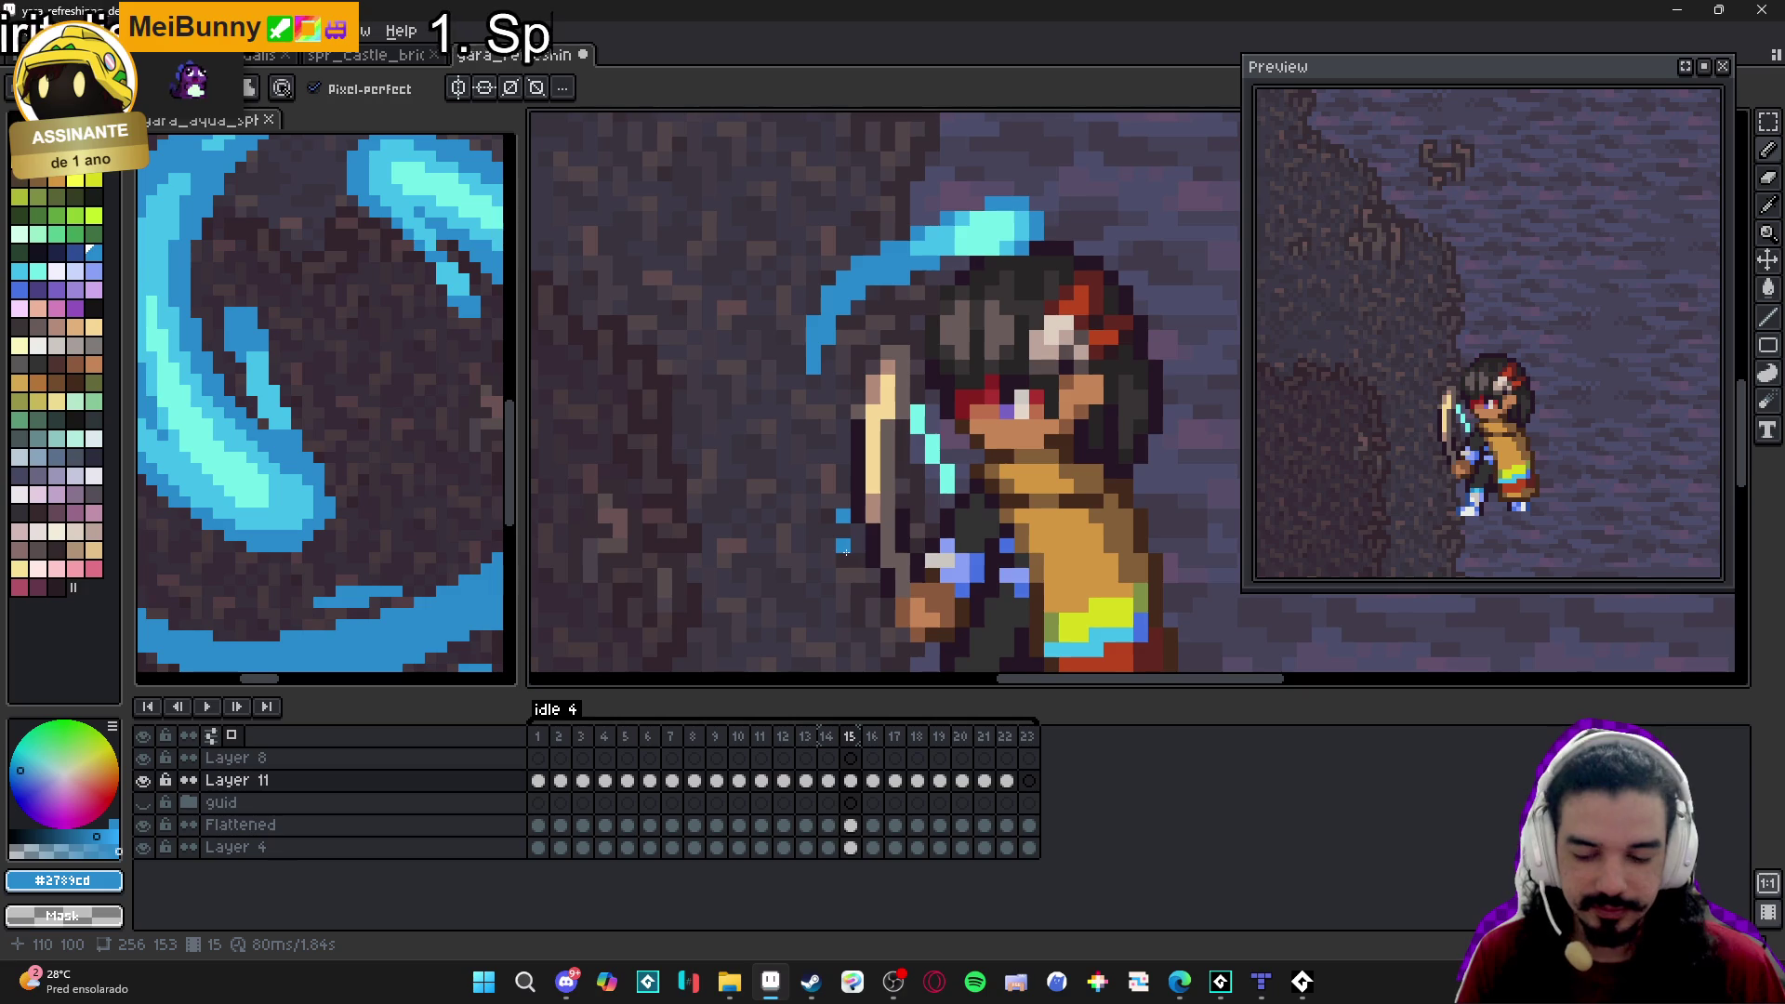
Add a blue pixel near the hand on frame 15 and check the motion across frames 14–16.
left_click(851, 510)
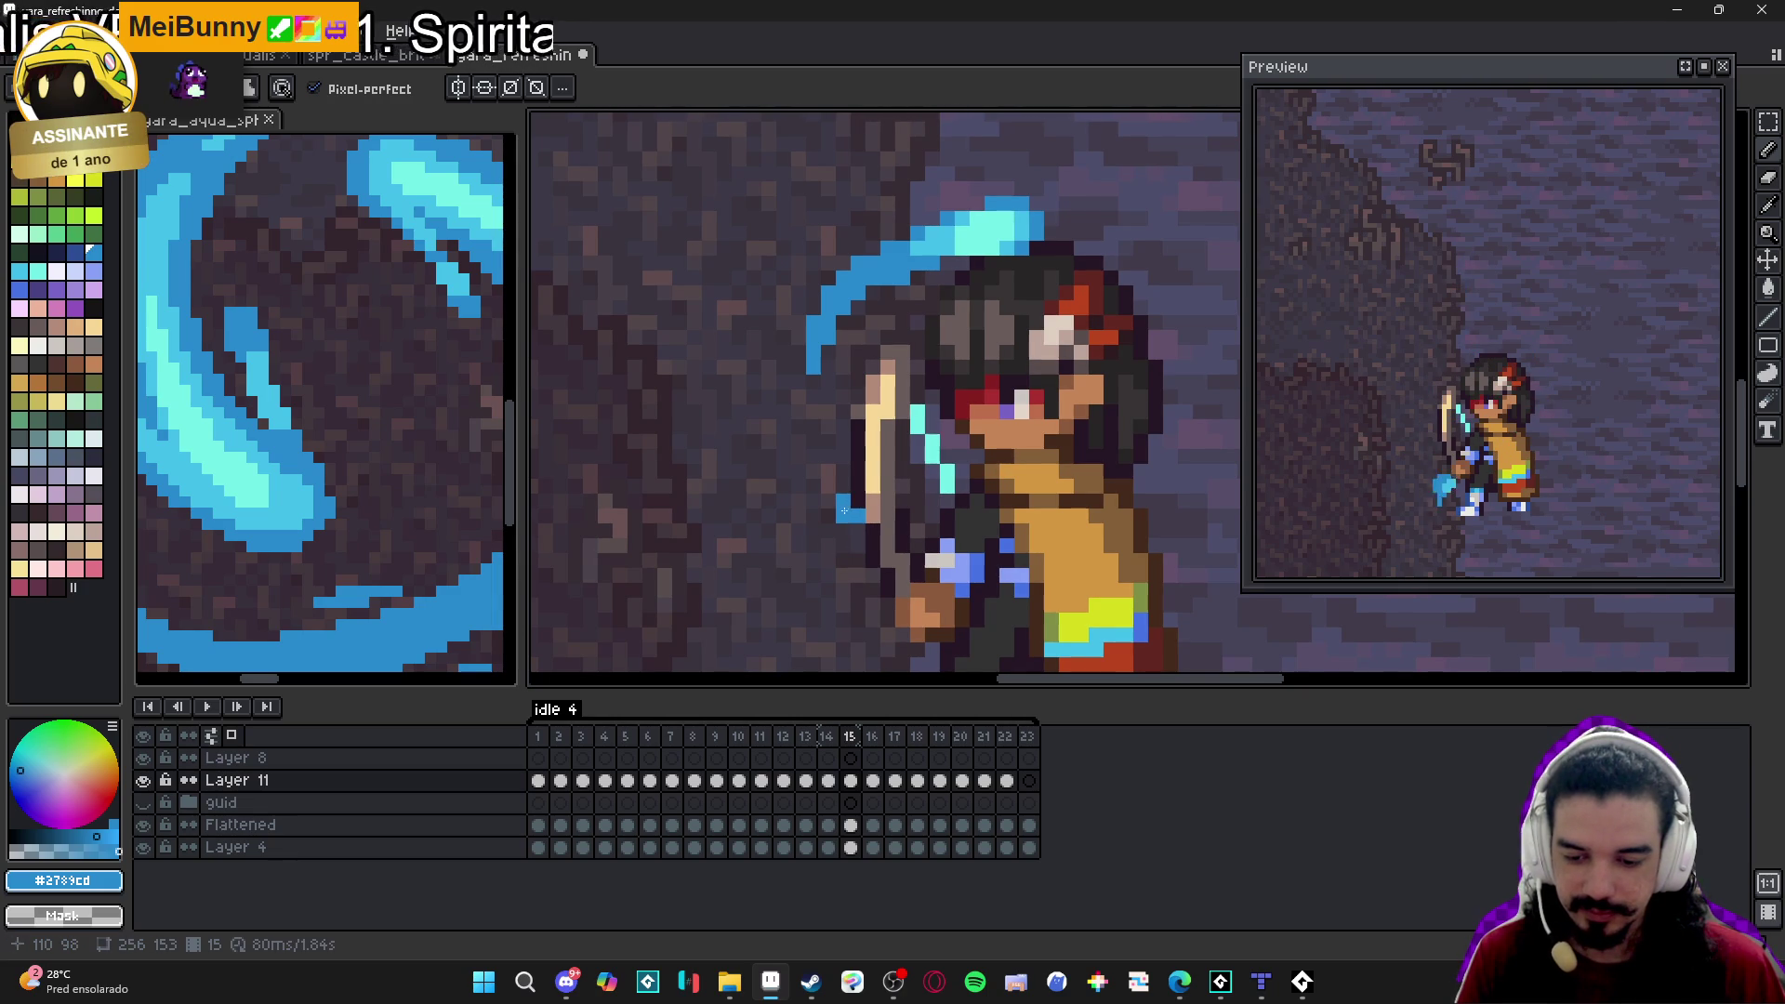
key("e")
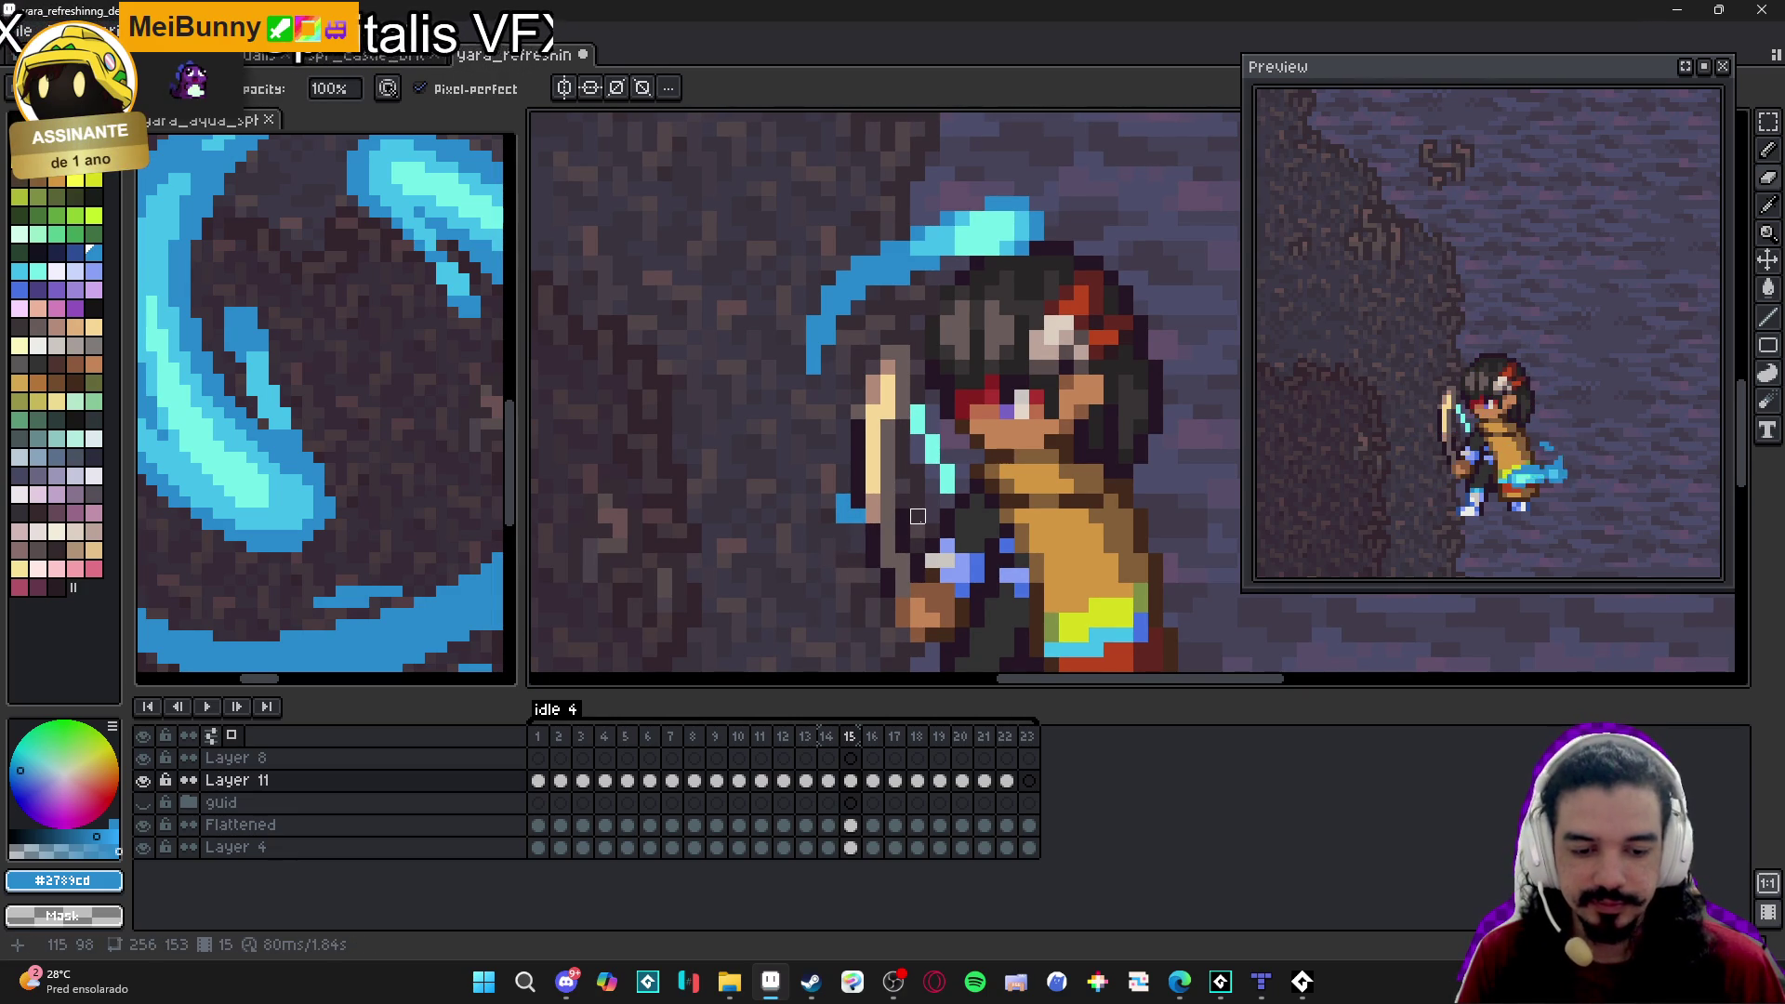
scroll(962, 605, "down", 3)
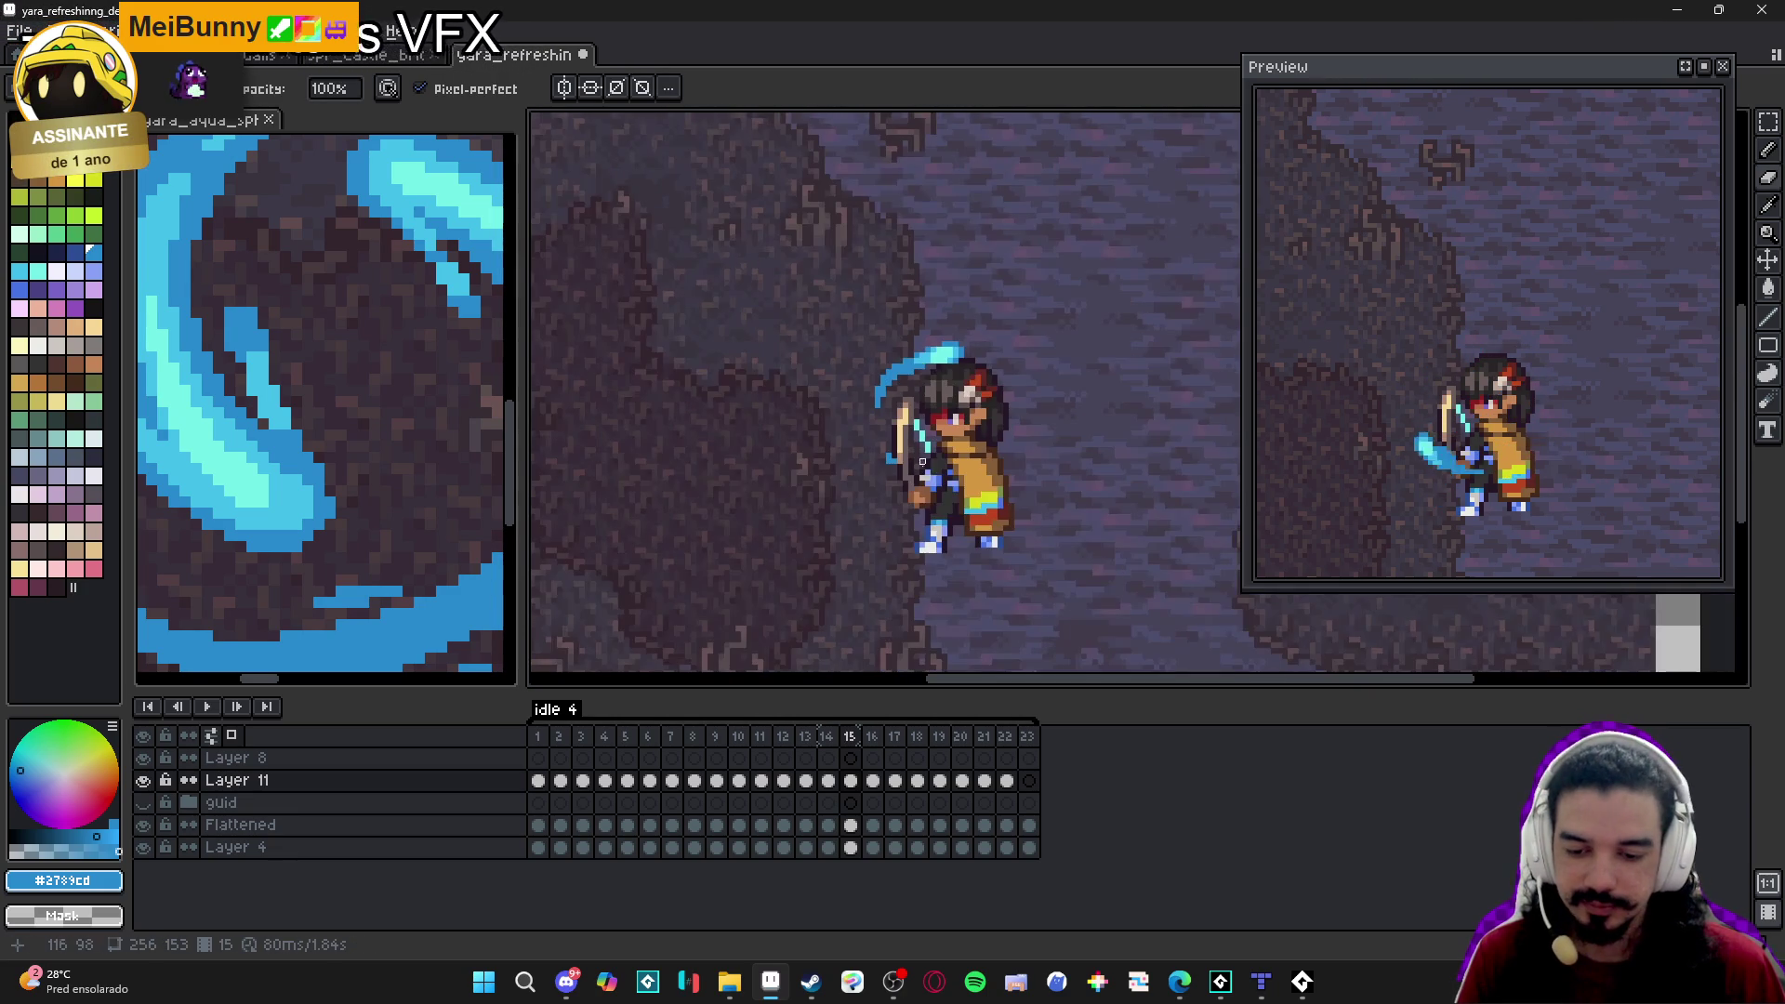
left_click(848, 739)
left_click(873, 740)
left_click(849, 739)
left_click(829, 740)
left_click(848, 737)
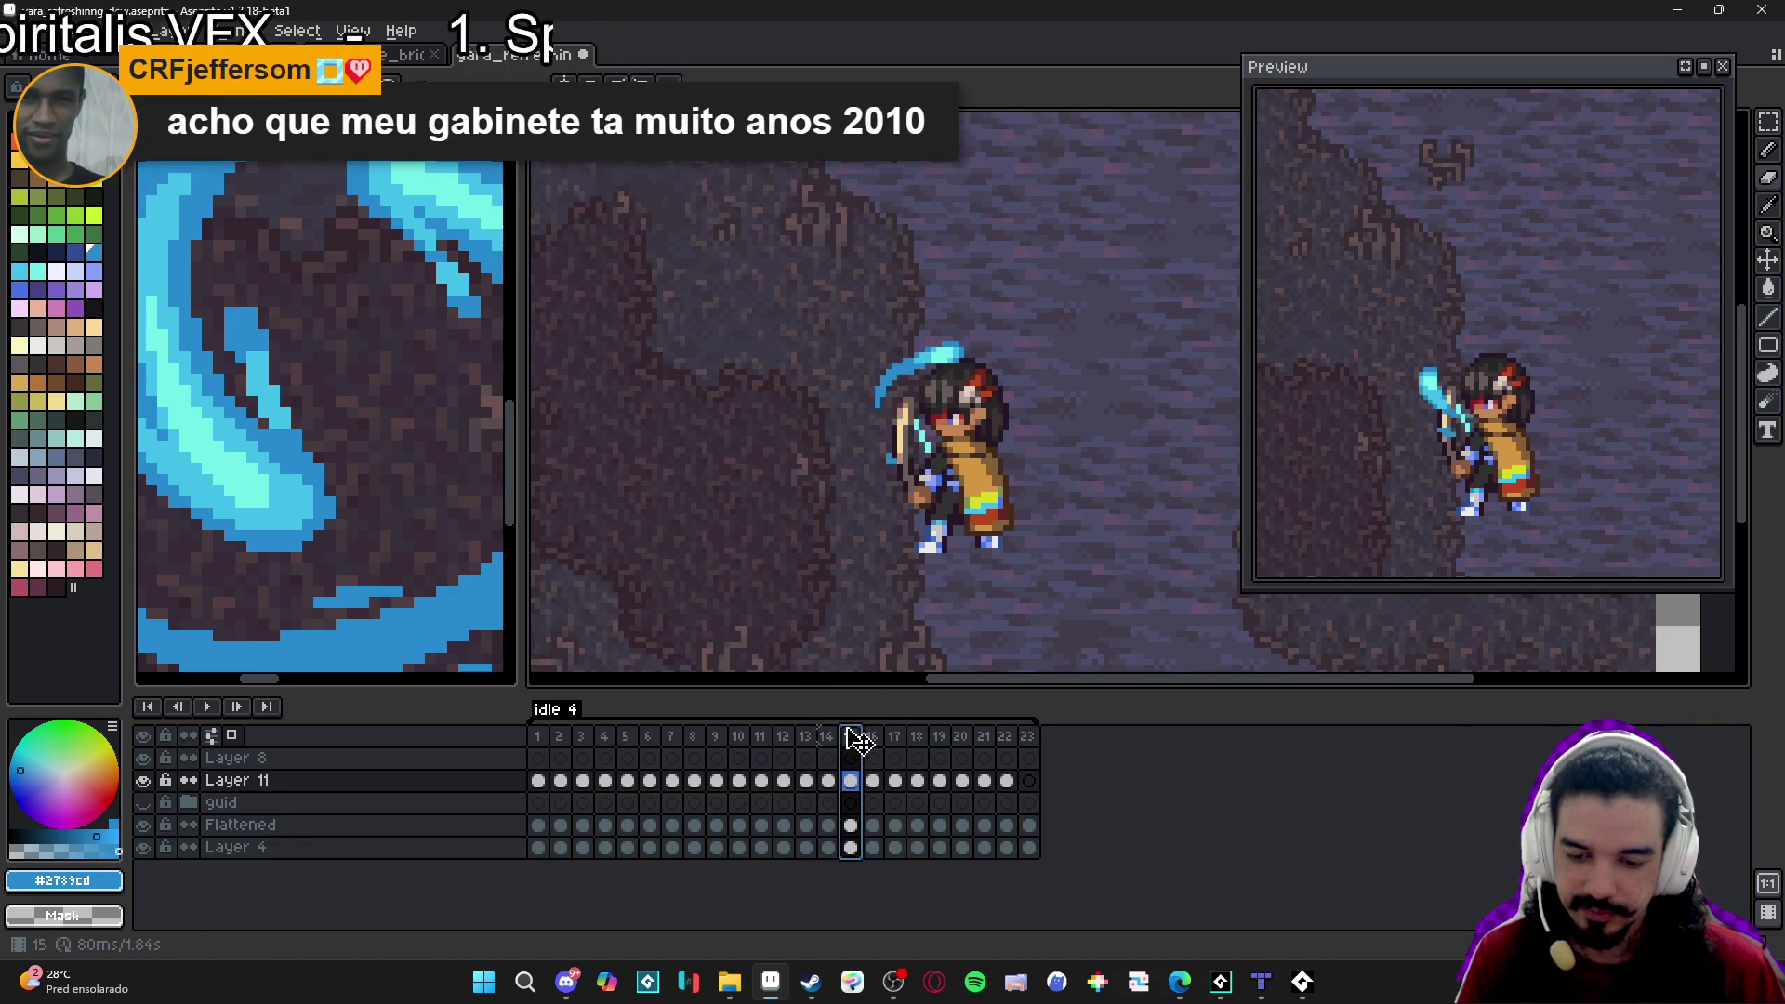
Extend the upper blue arc's left tip on frame 15 and pick the light cyan.
scroll(879, 270, "up", 3)
left_click(844, 288)
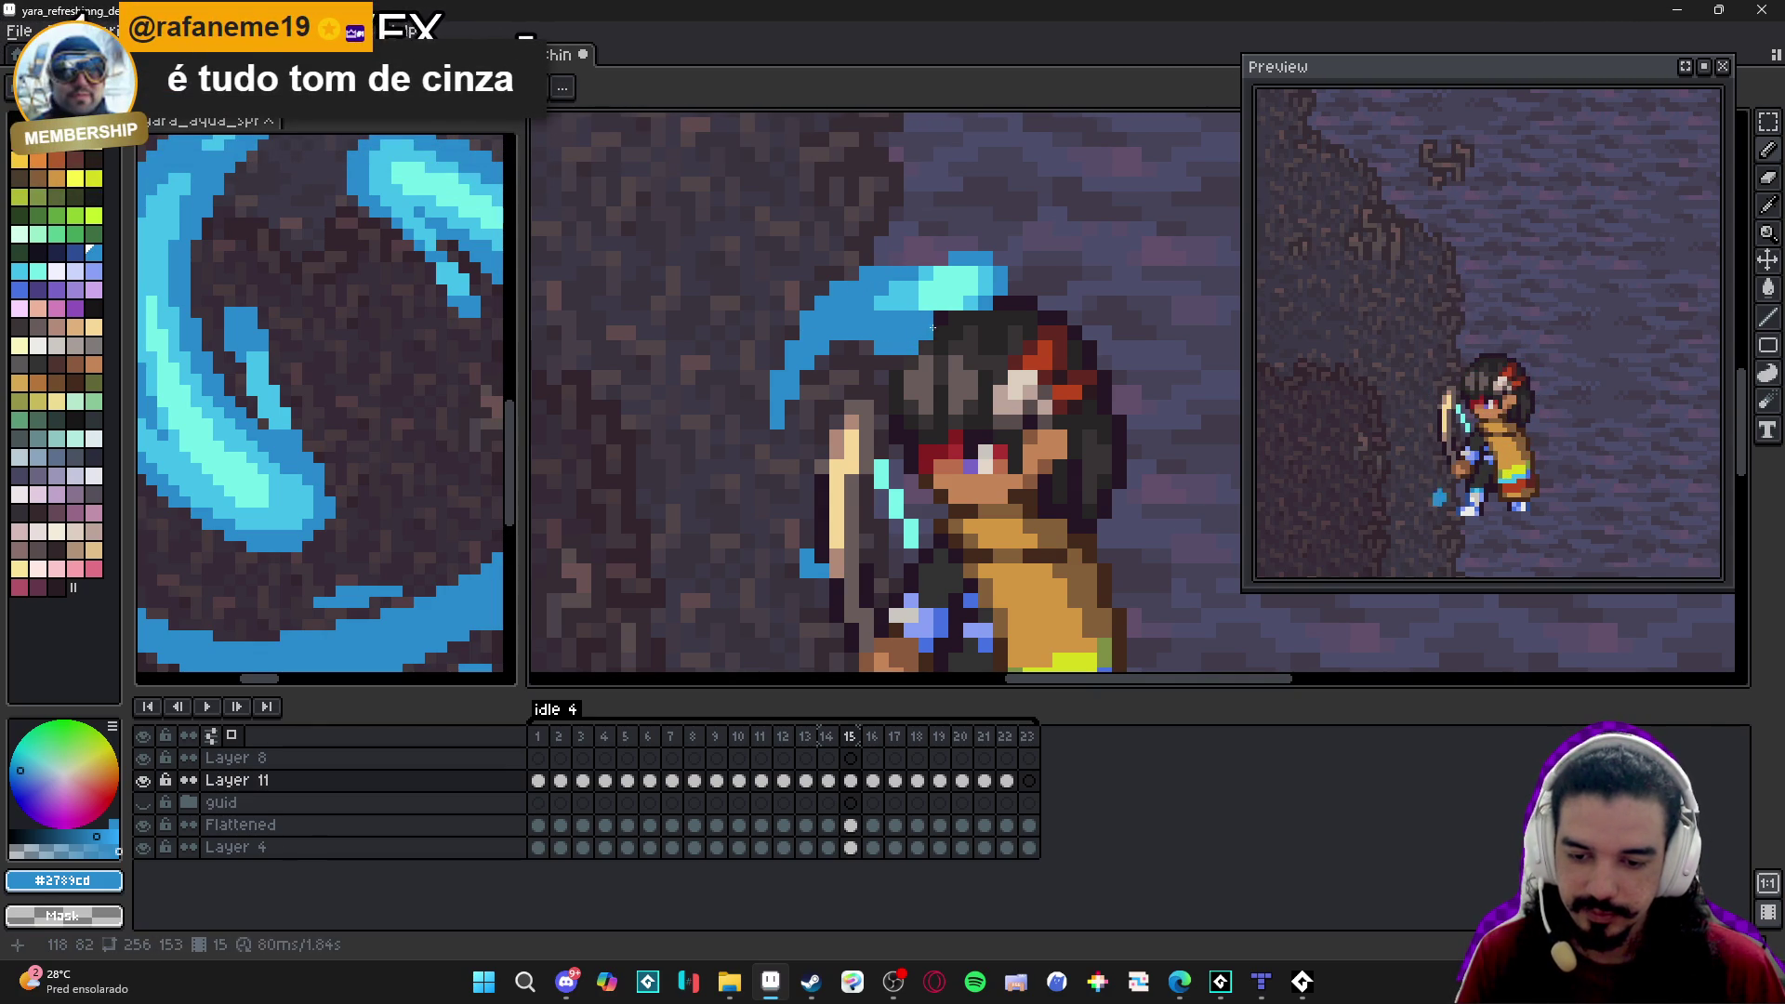
left_click(895, 337, "alt")
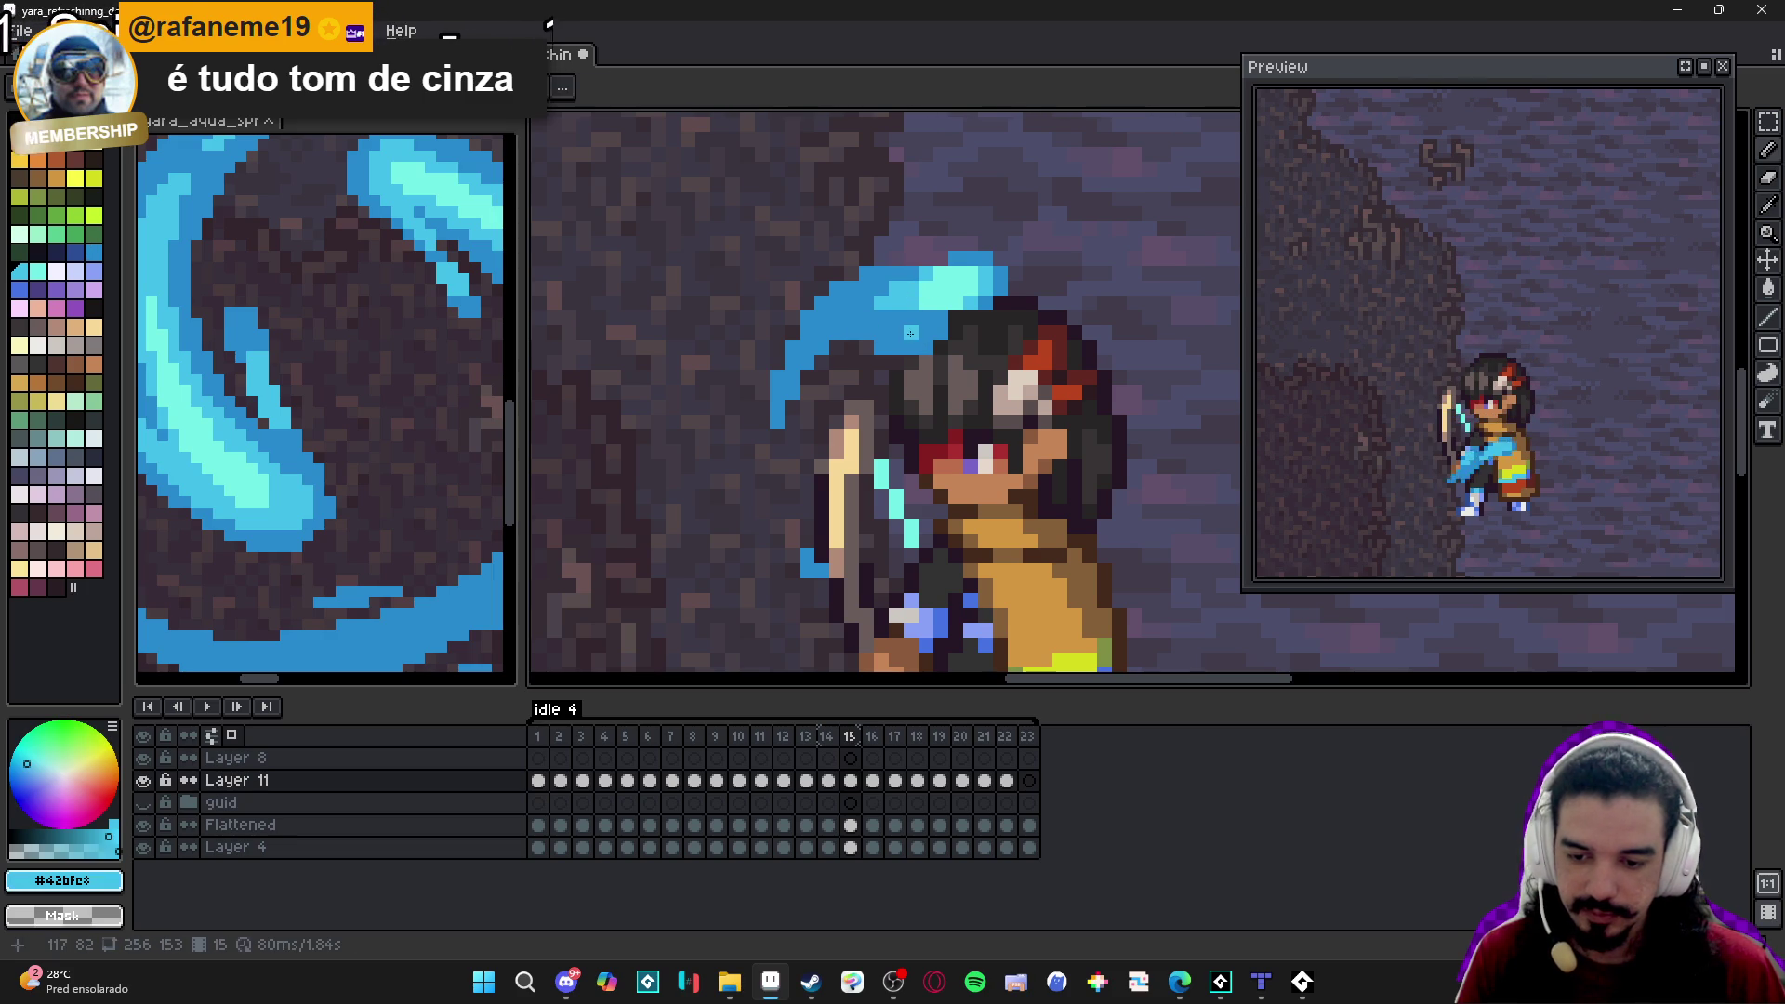
scroll(949, 430, "down", 3)
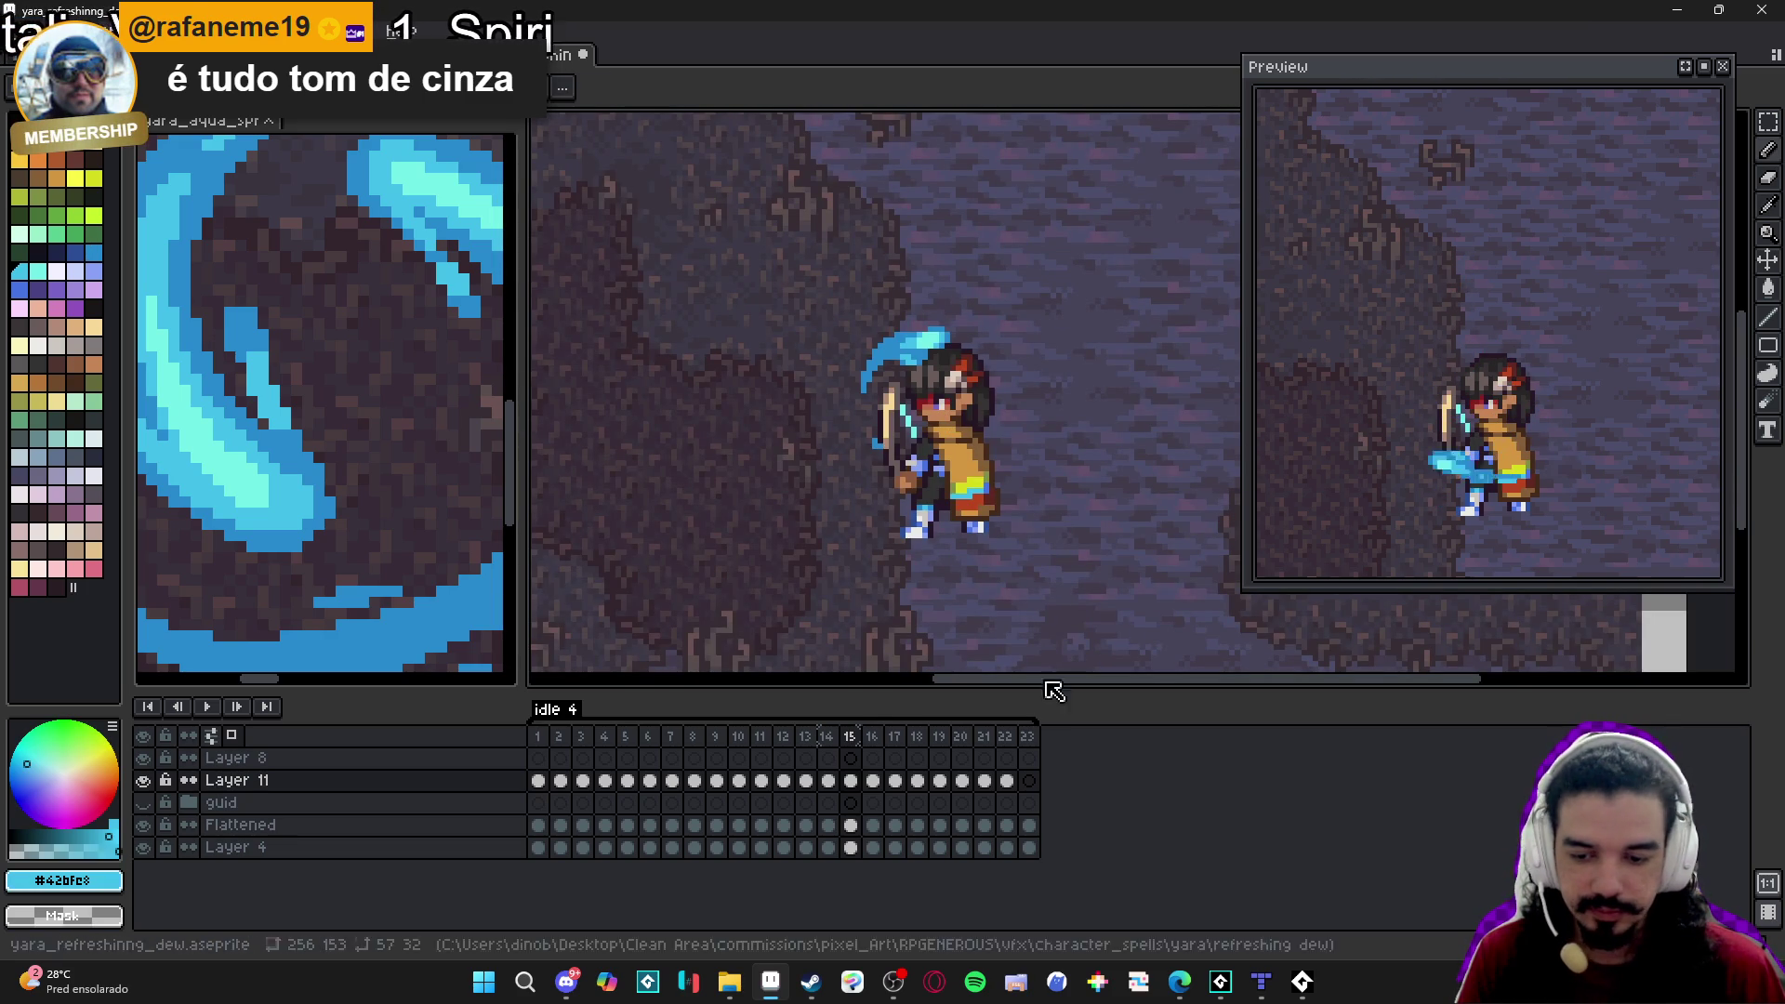
left_click(872, 737)
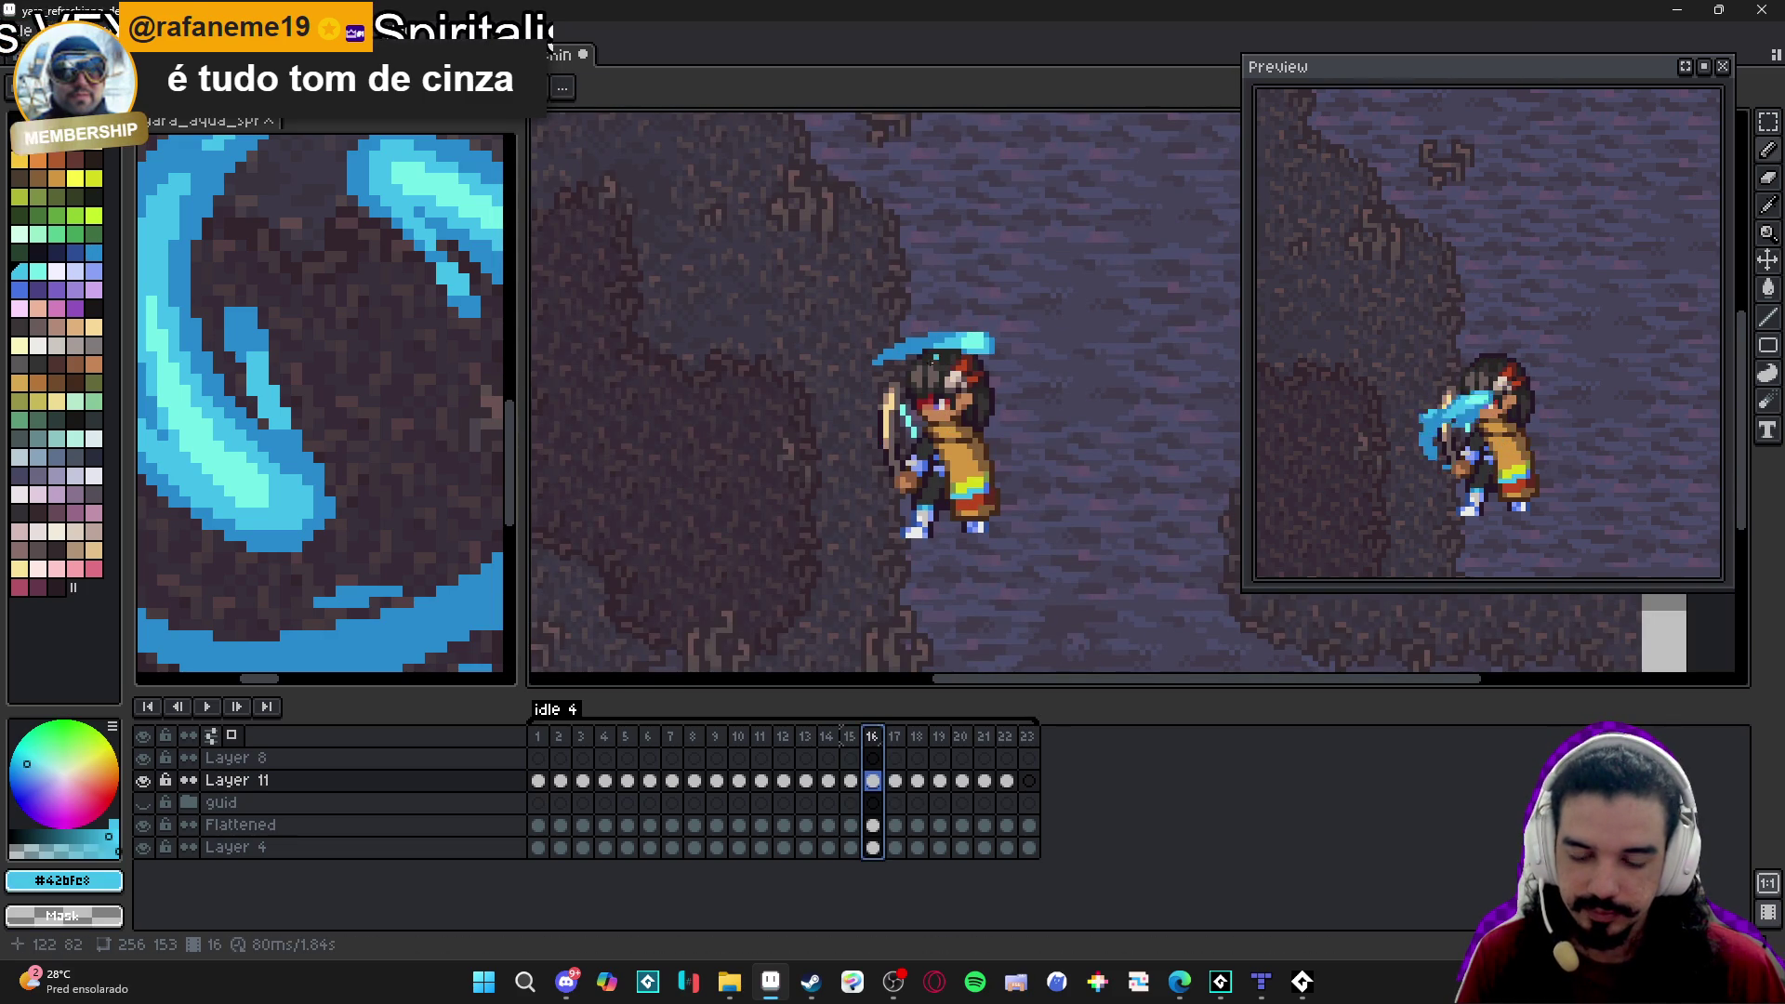
Extend the darker blue sweep at the hair's left tip on frame 16, comparing against frame 17.
scroll(941, 357, "up", 1)
left_click(912, 355, "alt")
left_click(901, 376)
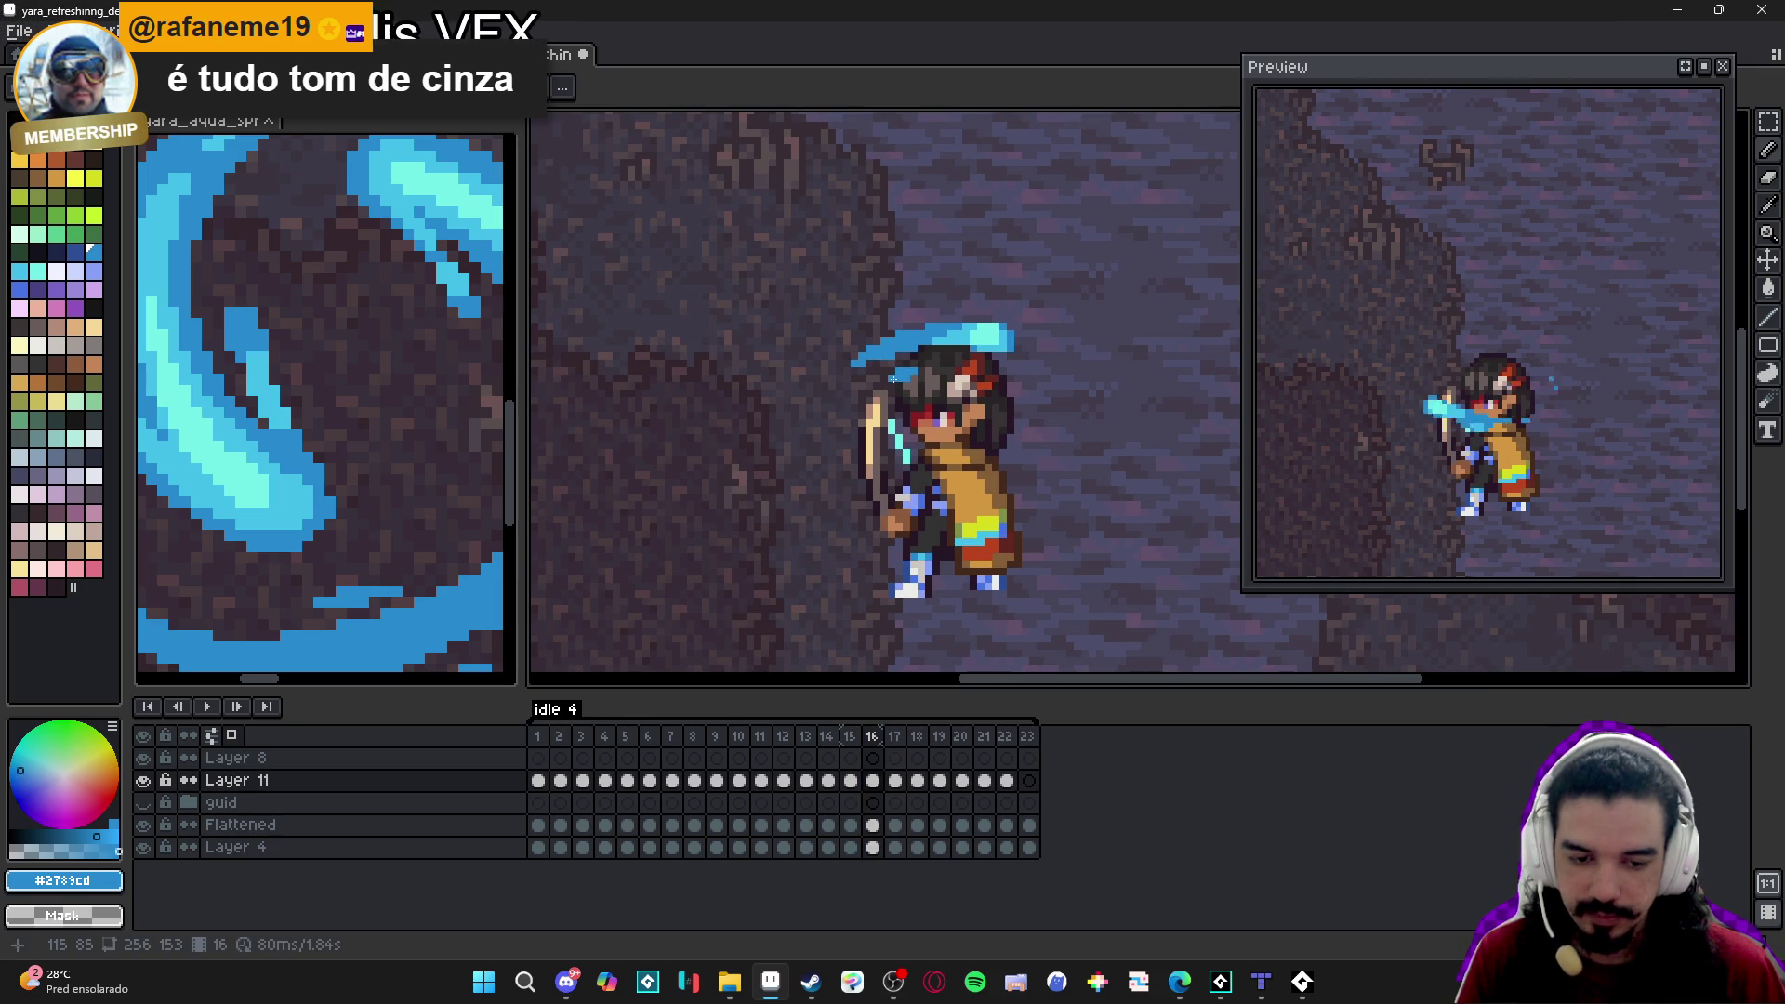
left_click(873, 737)
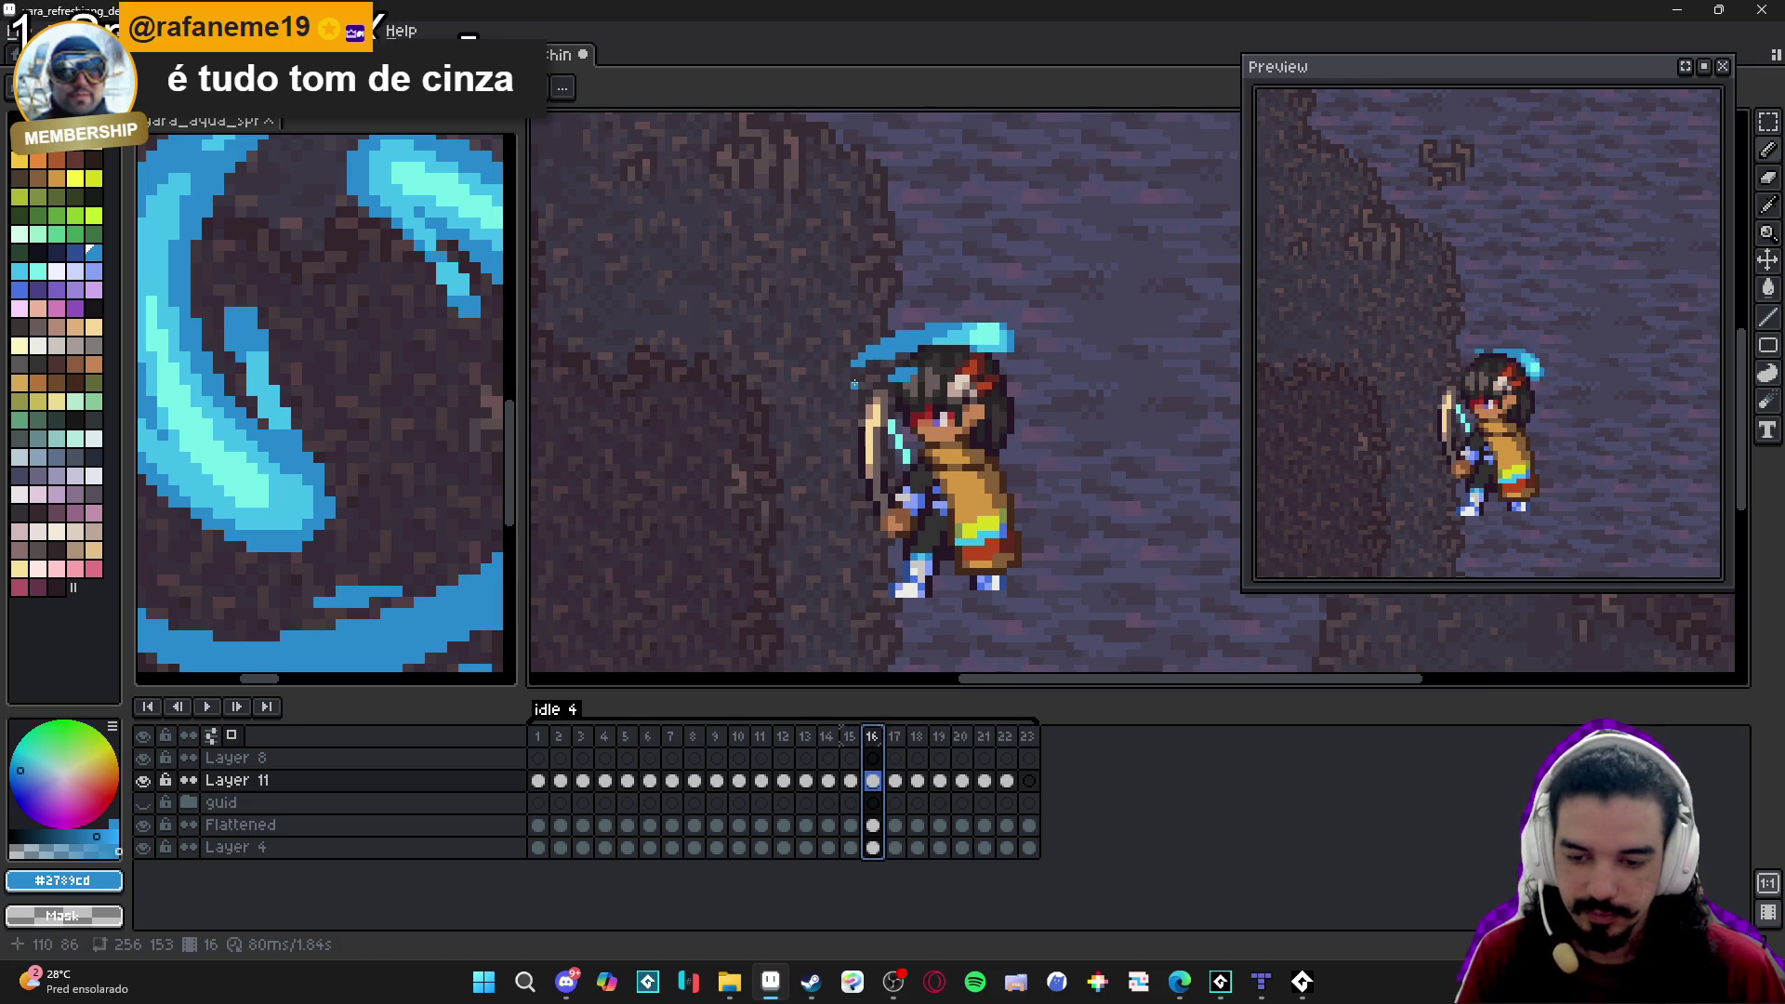
left_click_drag(839, 340, 853, 359)
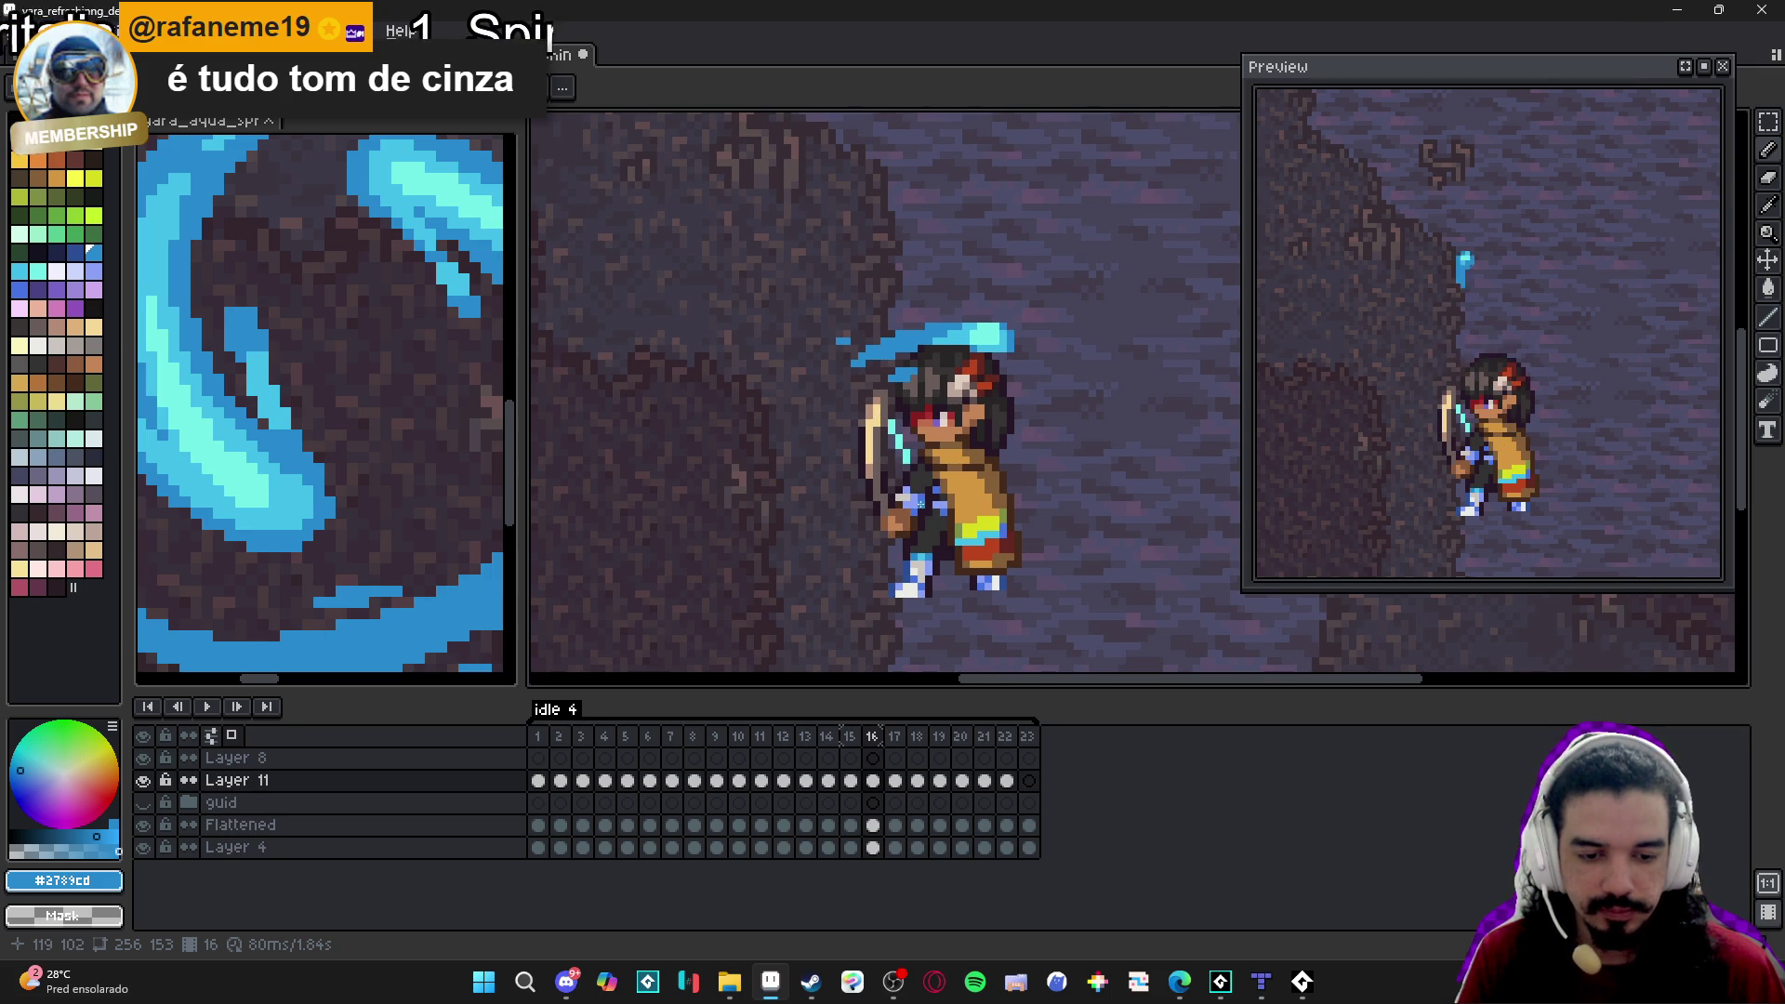
left_click(895, 736)
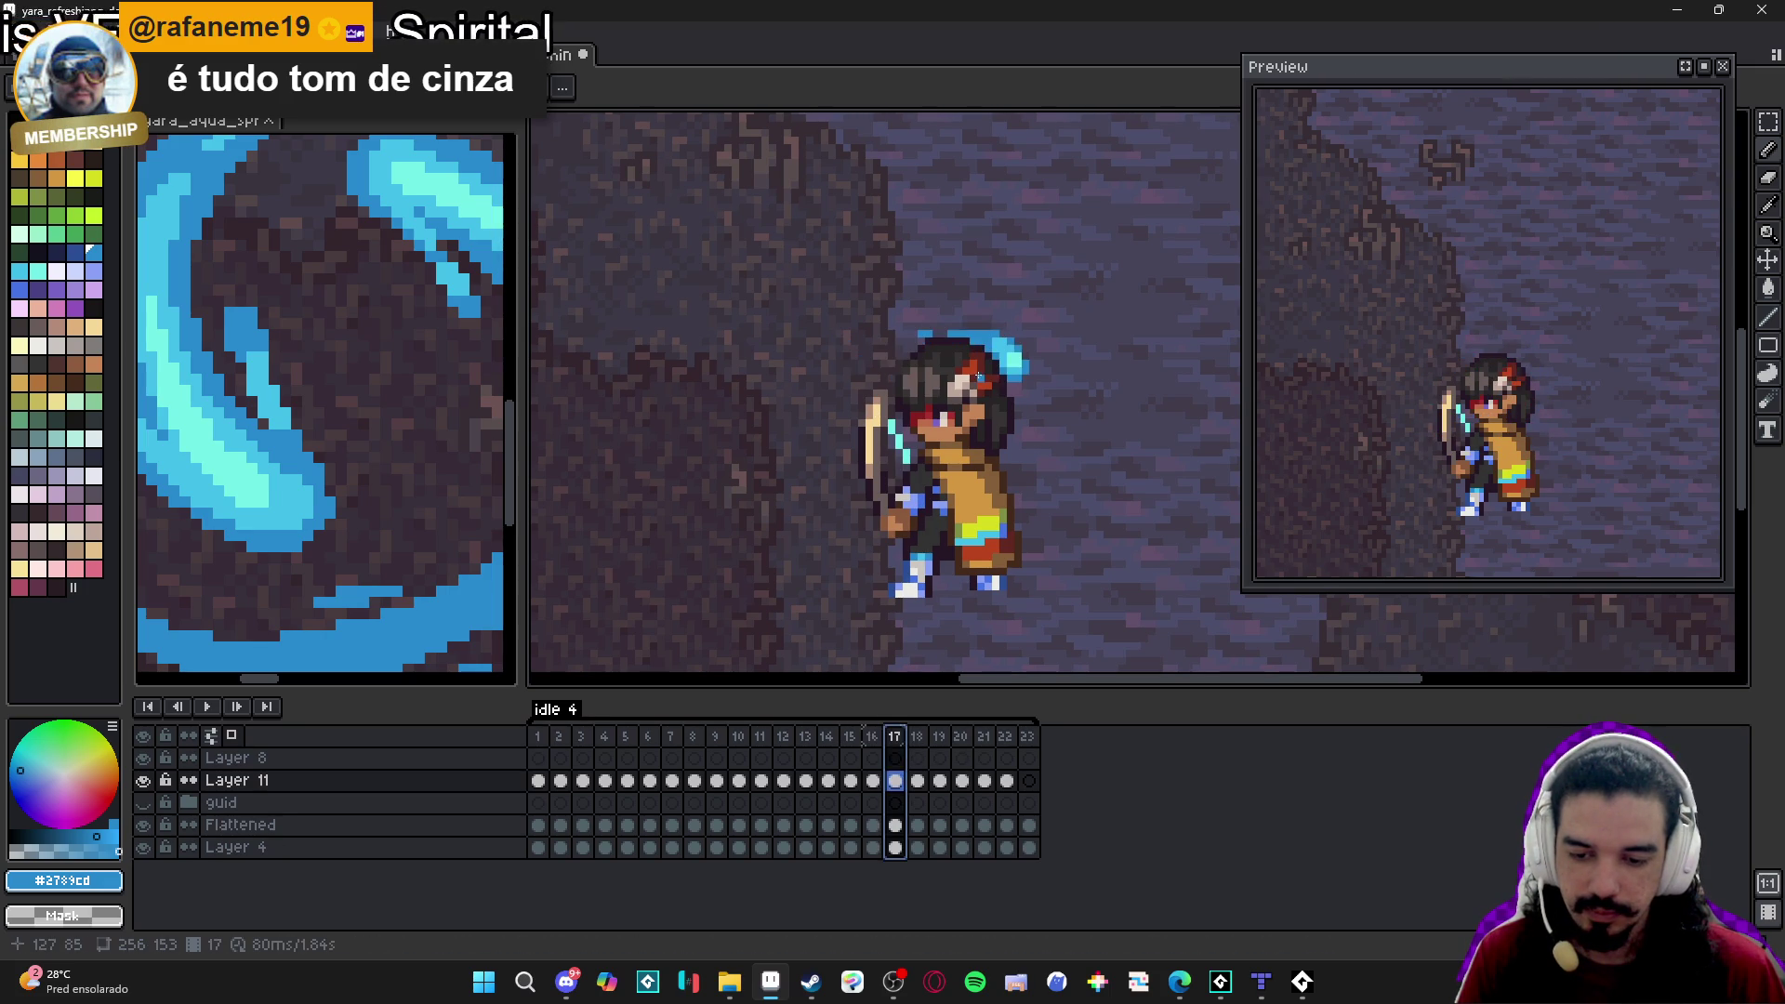
left_click(872, 736)
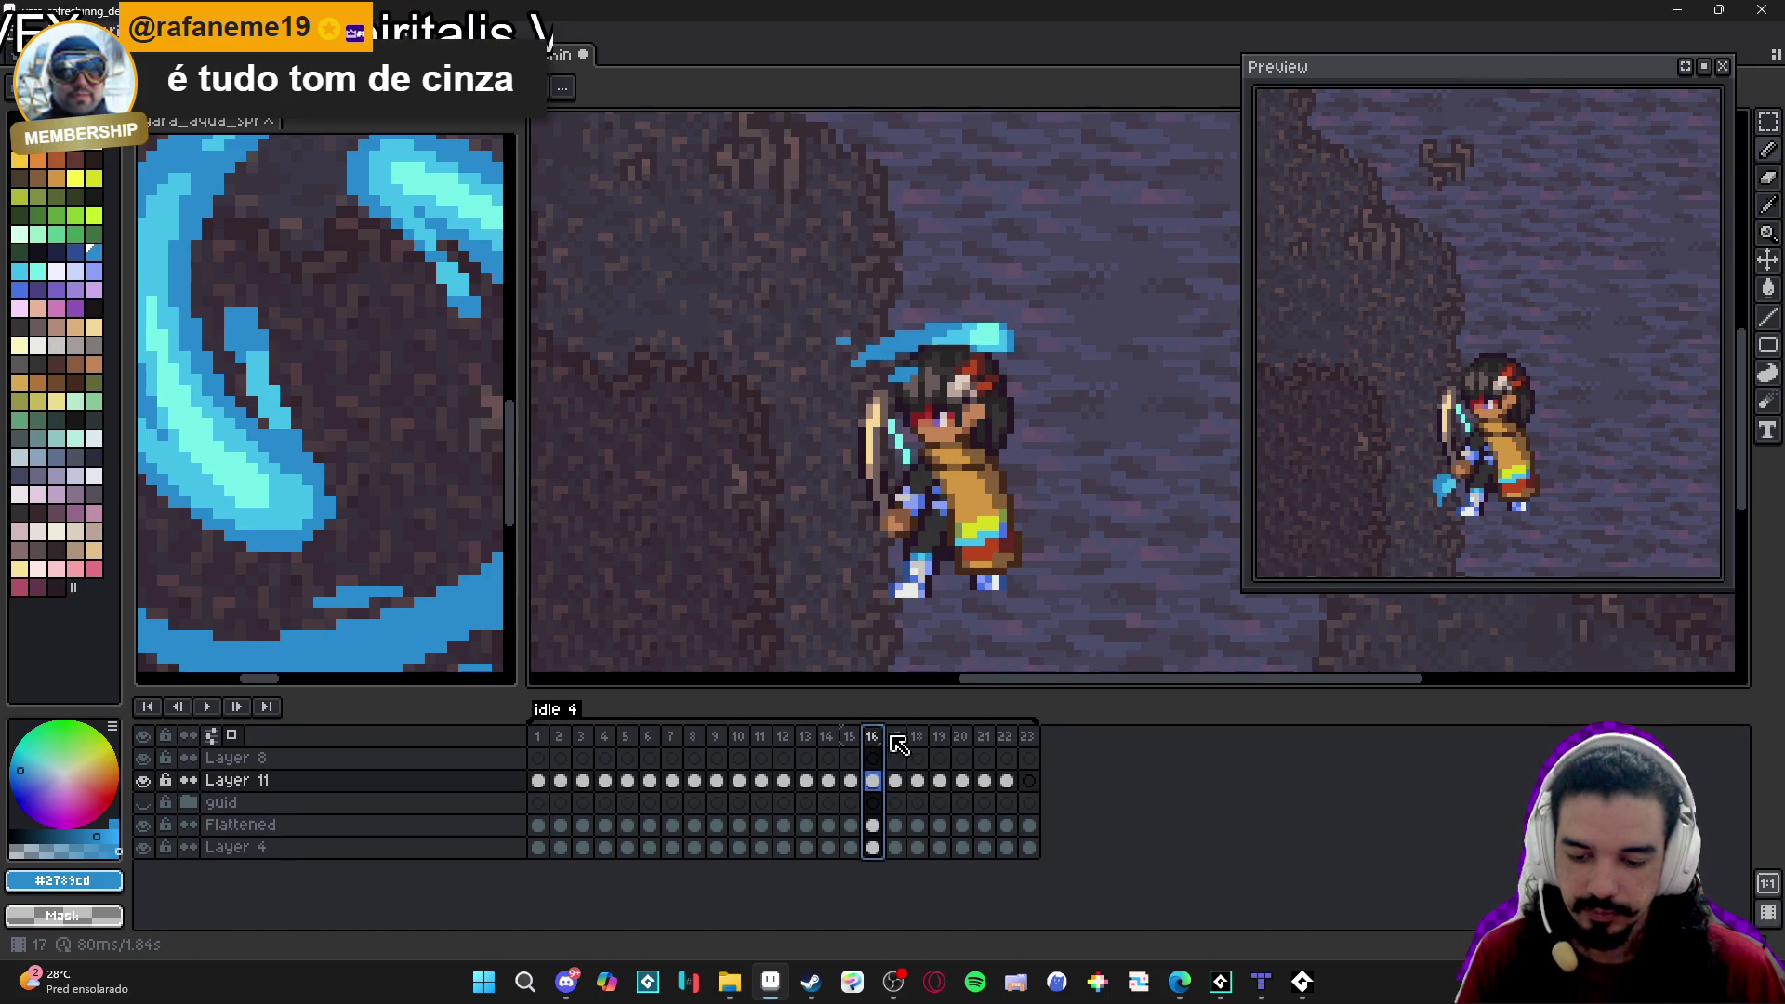
left_click(895, 737)
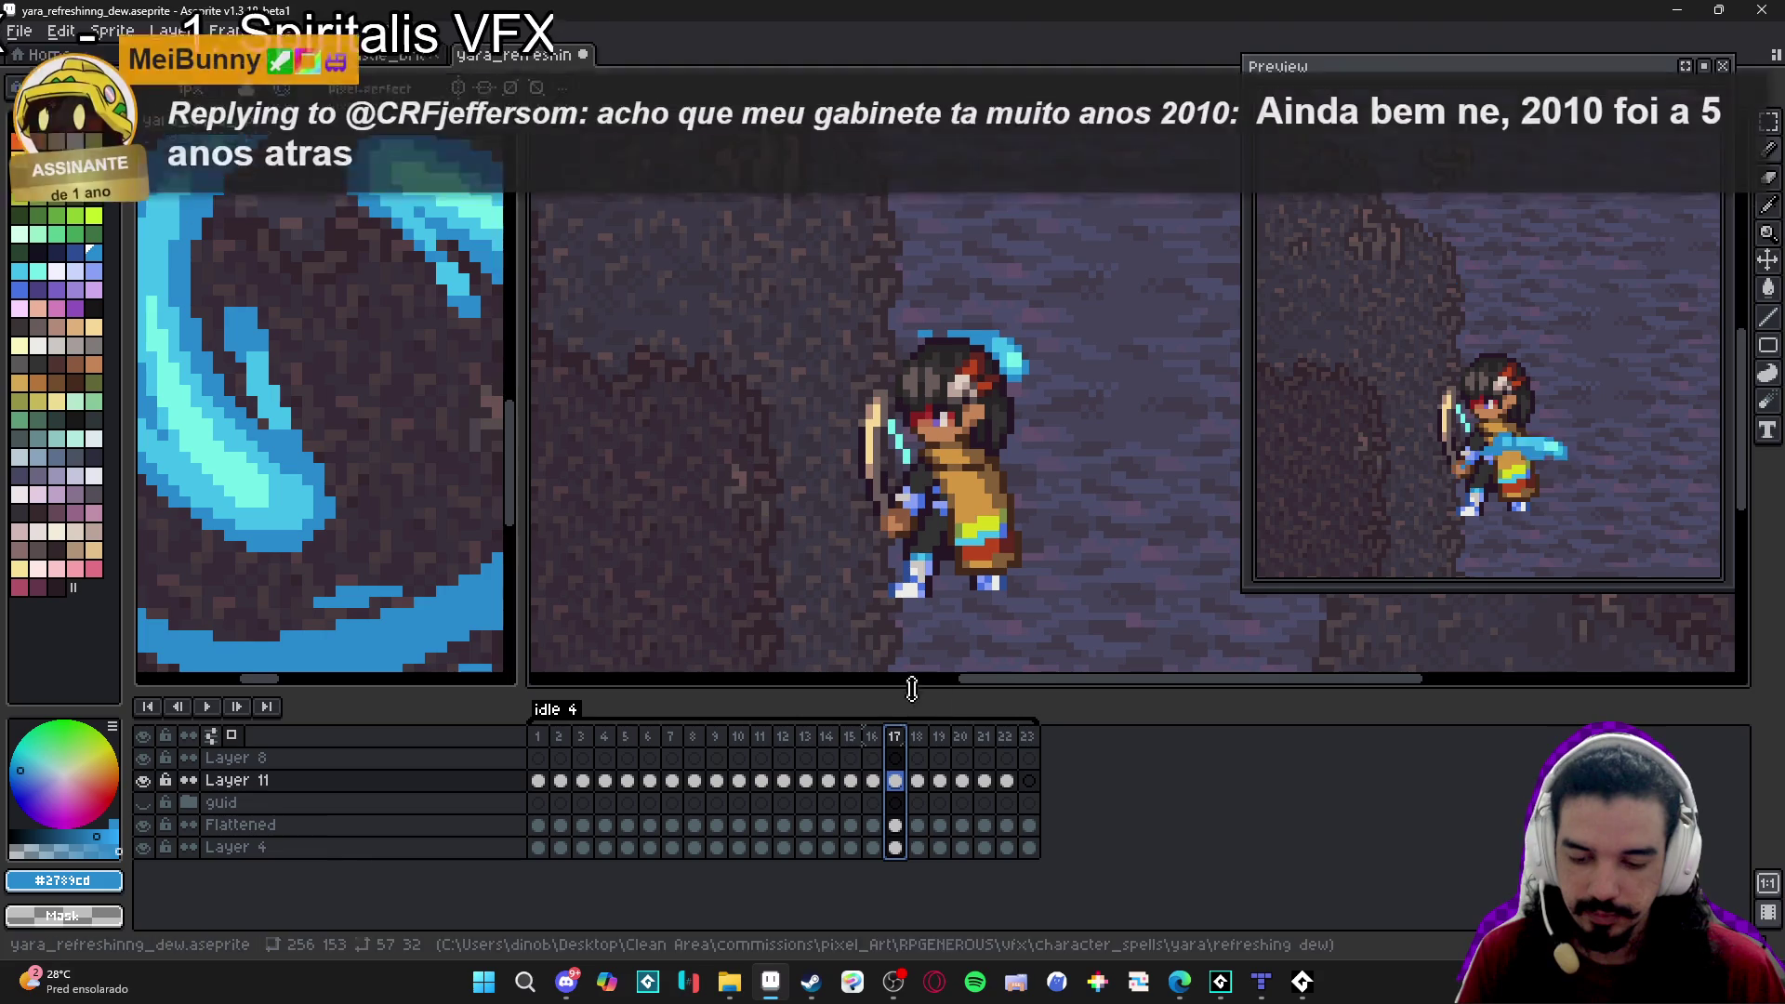
left_click(873, 737)
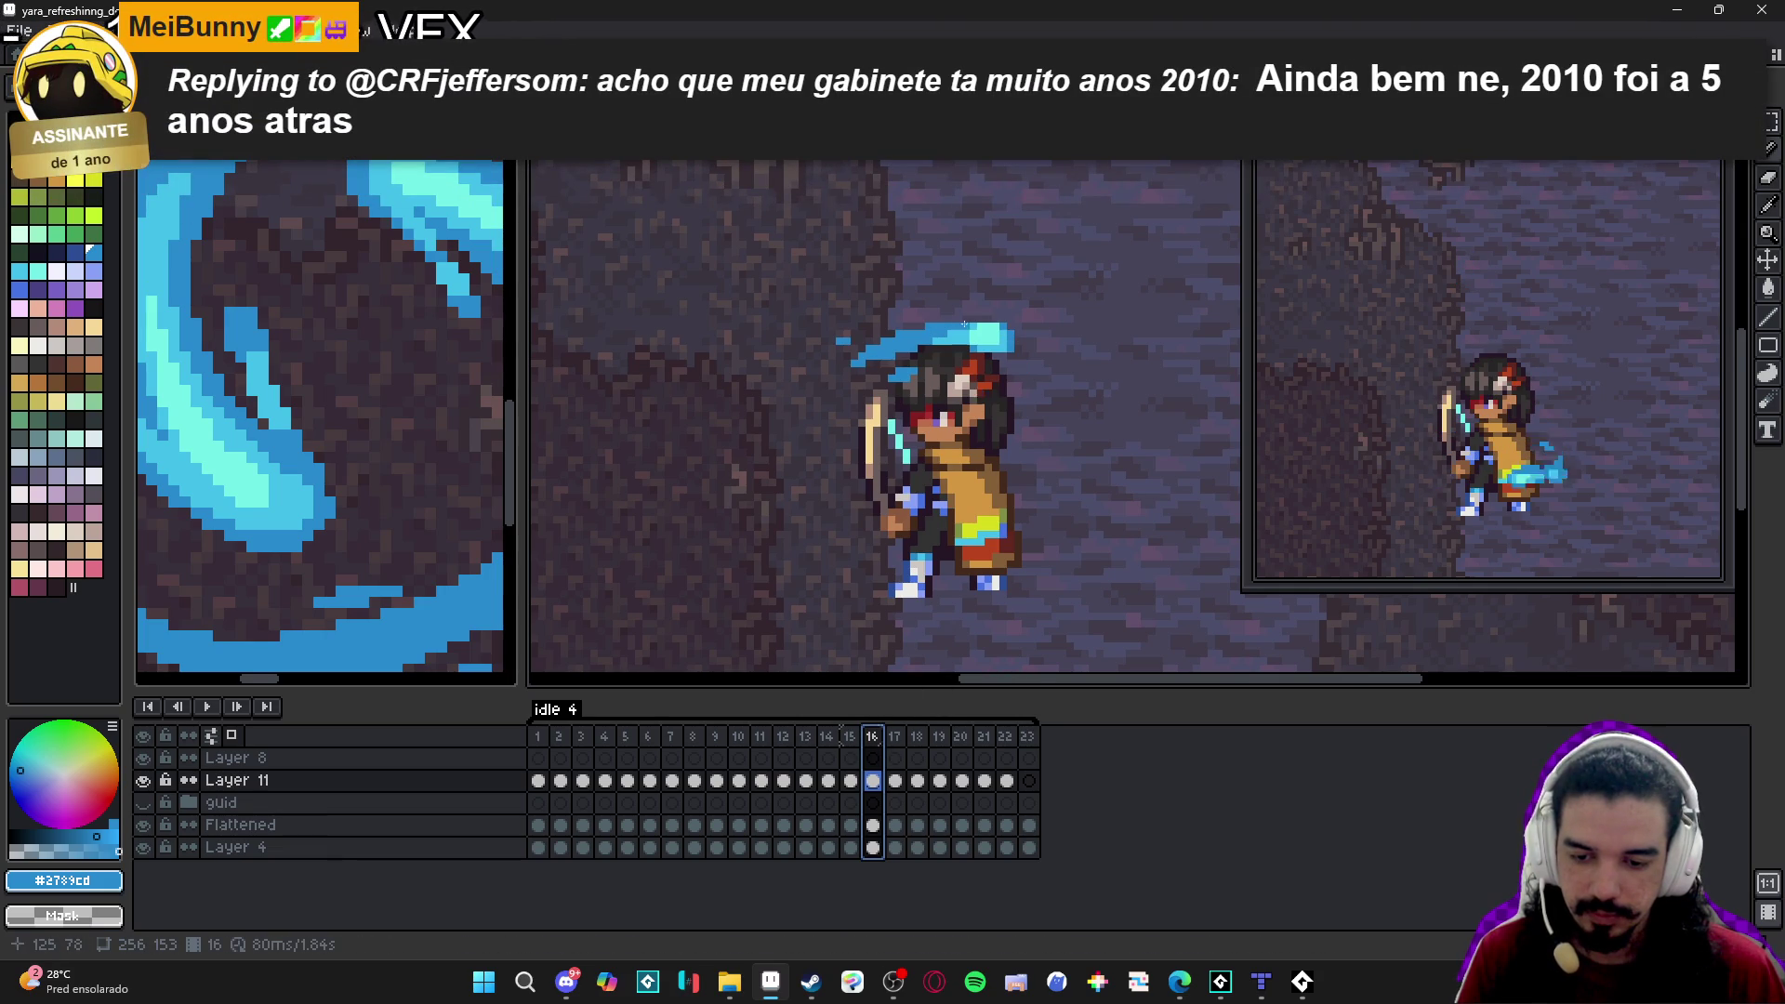
Paint blue water along the top of the hair and eyedrop the #42bfe8 cyan highlight.
scroll(953, 326, "up", 2)
left_click_drag(967, 309, 941, 309)
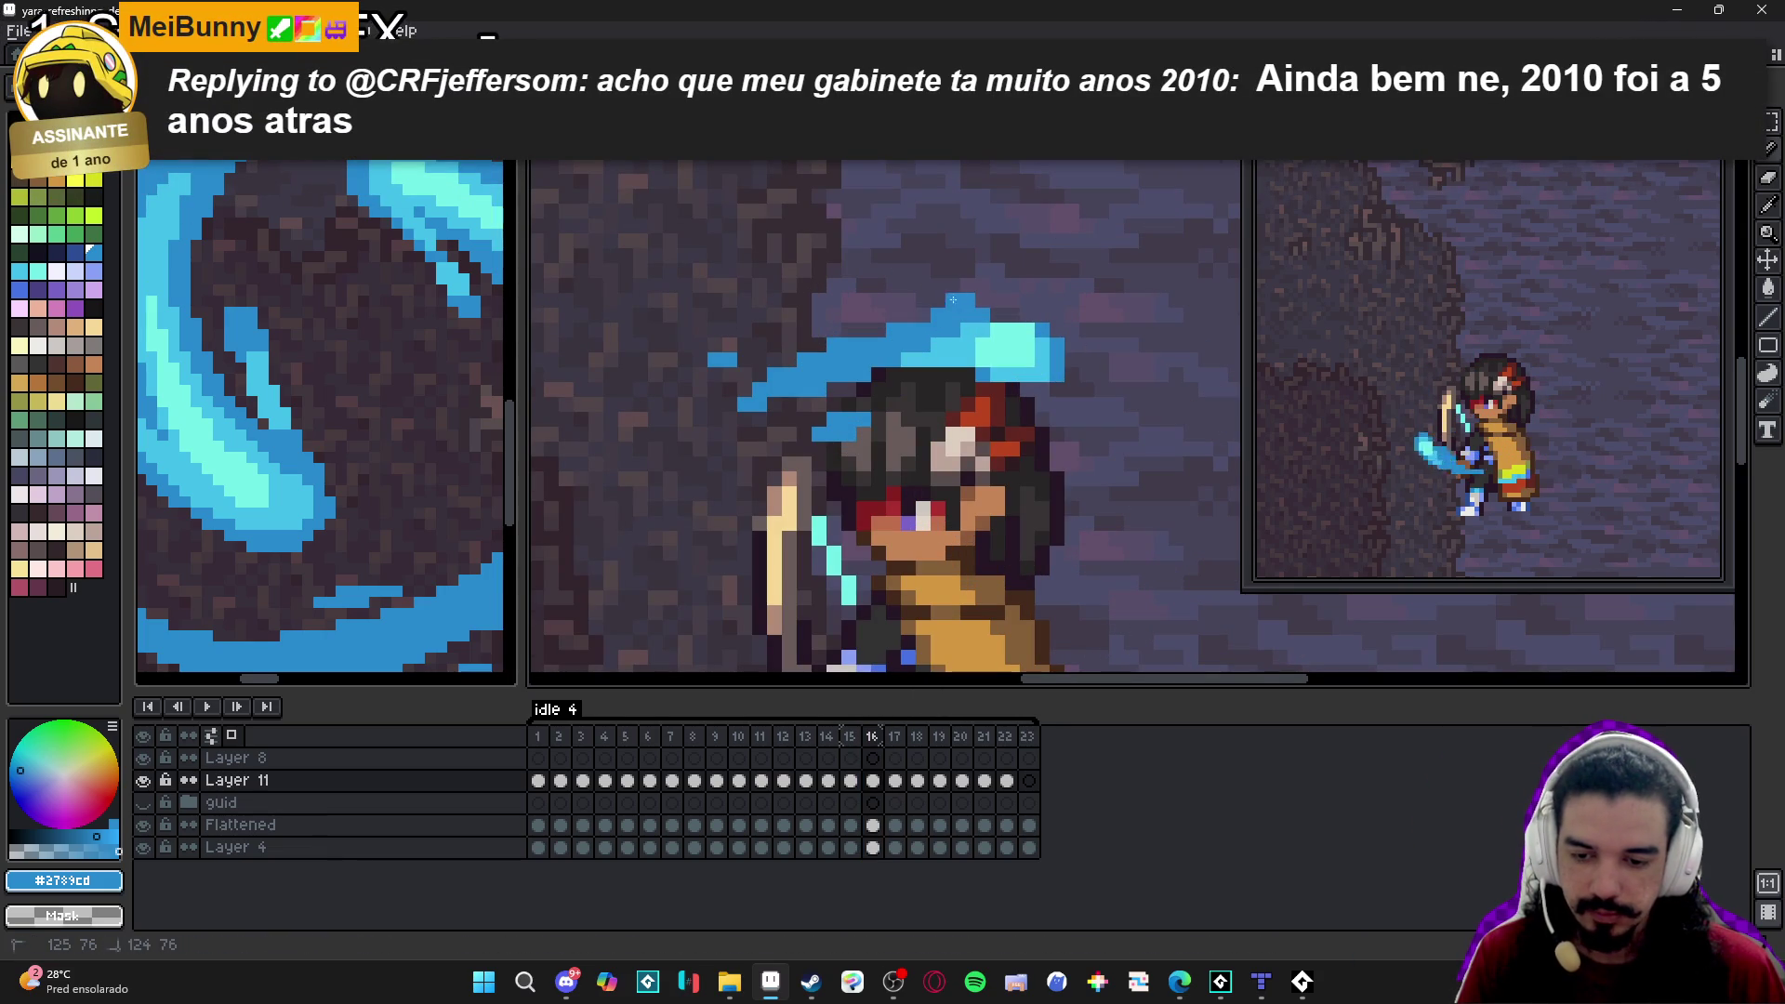
left_click_drag(982, 310, 916, 317)
left_click(928, 315, "alt")
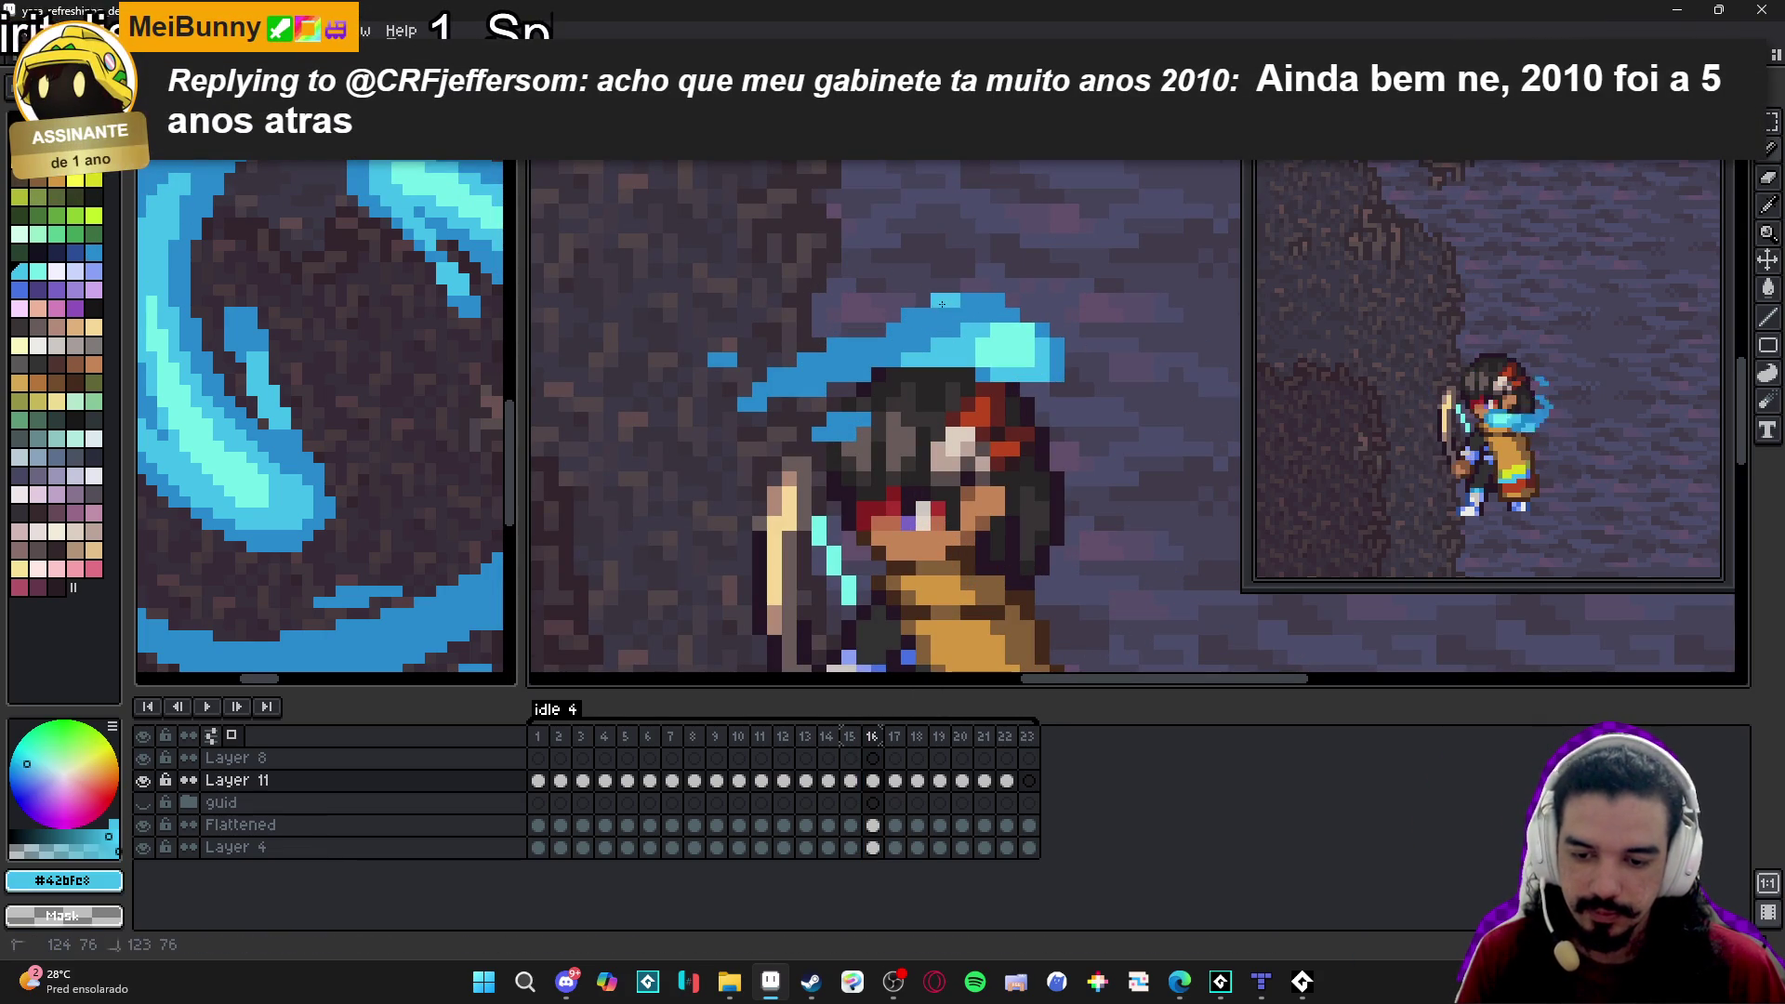
scroll(928, 314, "down", 5)
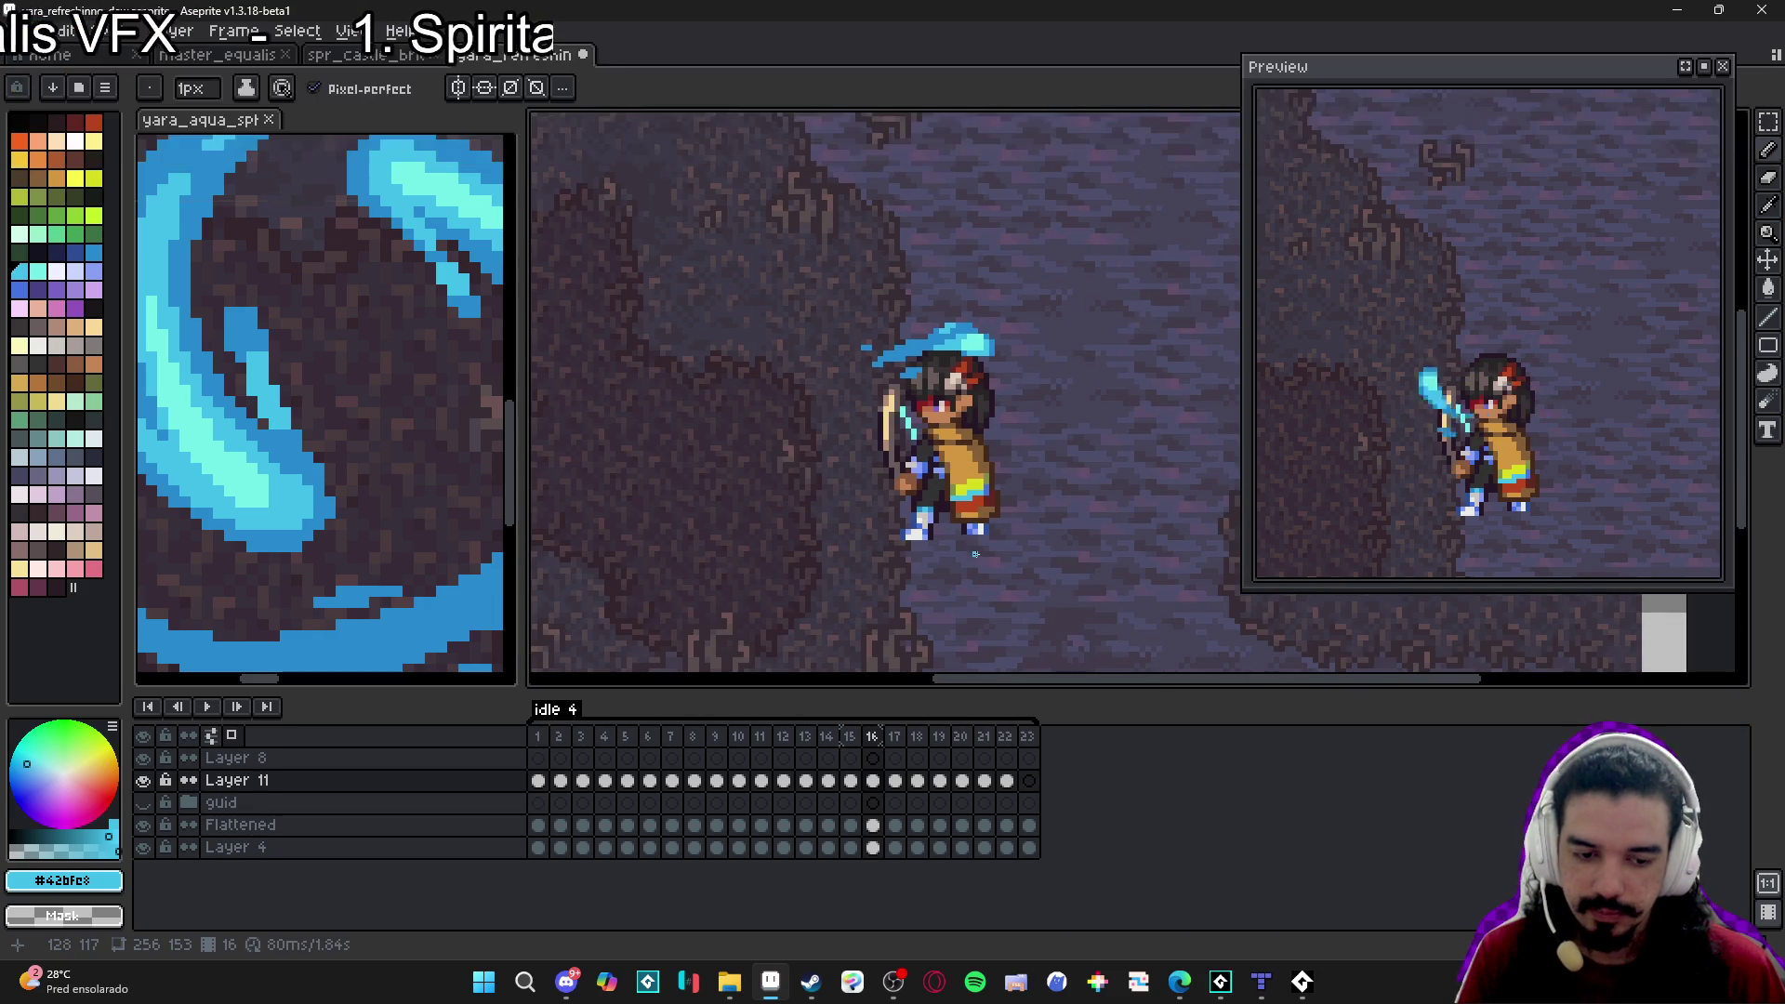
left_click(895, 736)
scroll(988, 365, "up", 3)
key("ctrl+v")
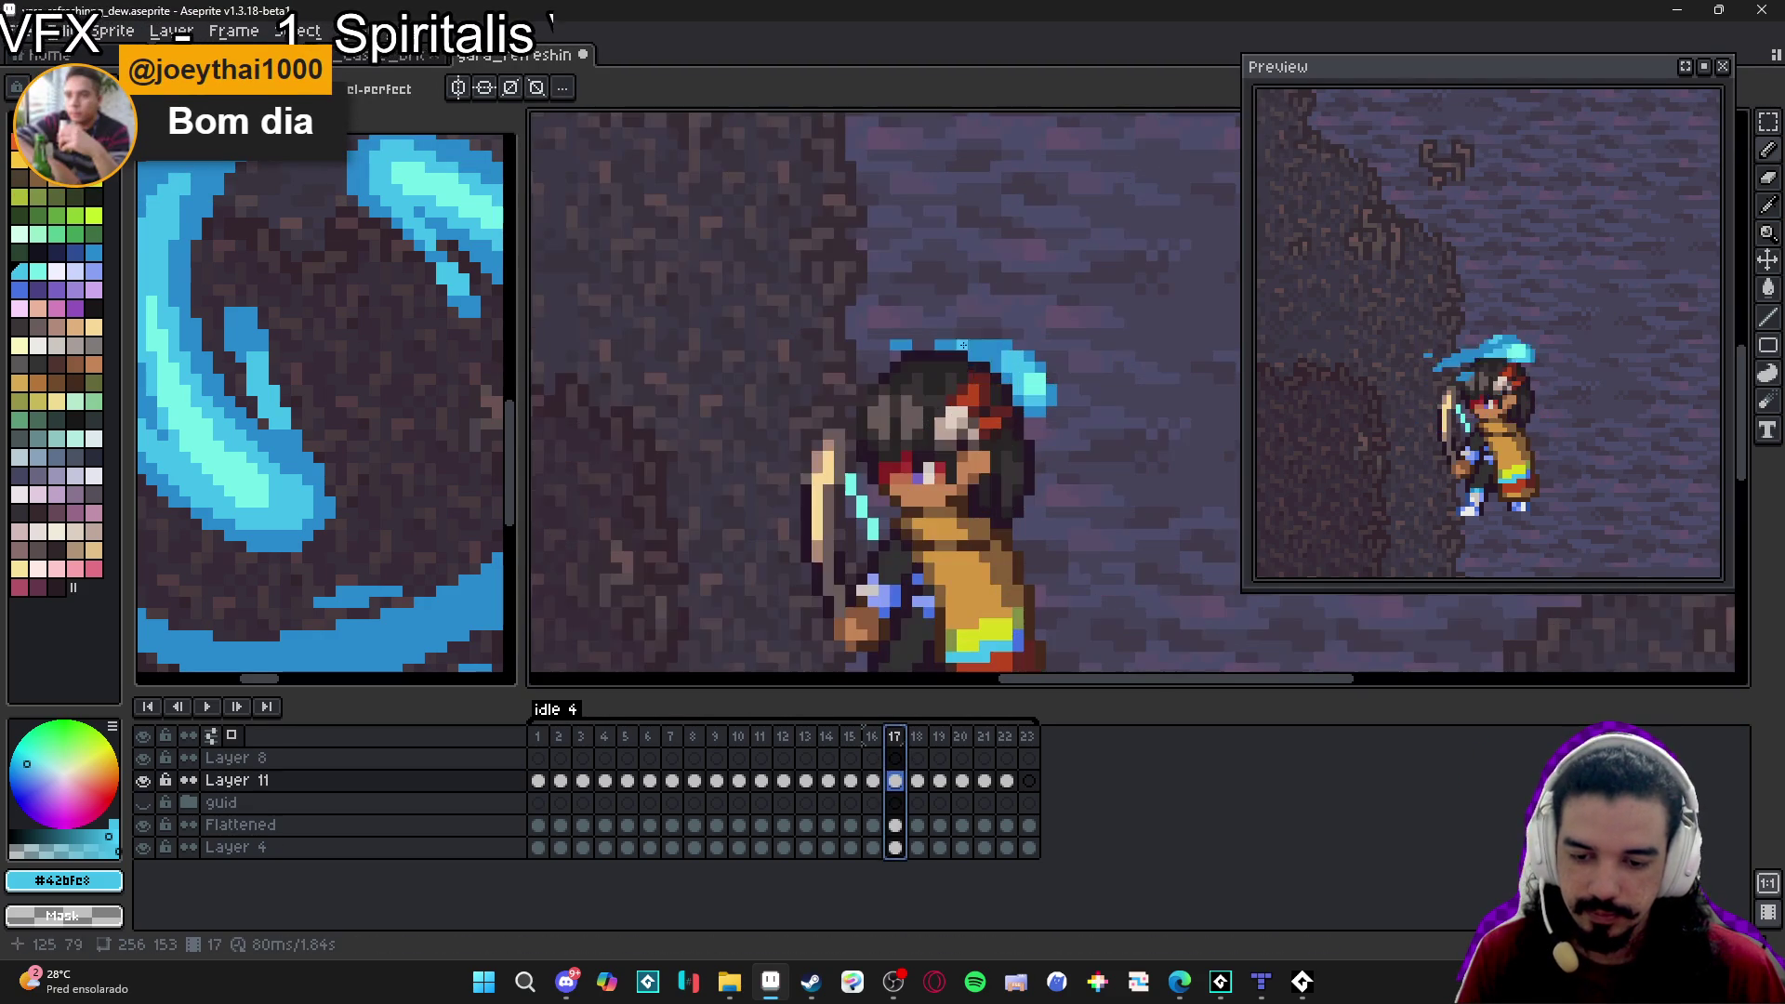
Deselect and draw small #2789cd blue droplets above the hair on frames 17 and 18.
key("ctrl+d")
key("b")
left_click(976, 339, "alt")
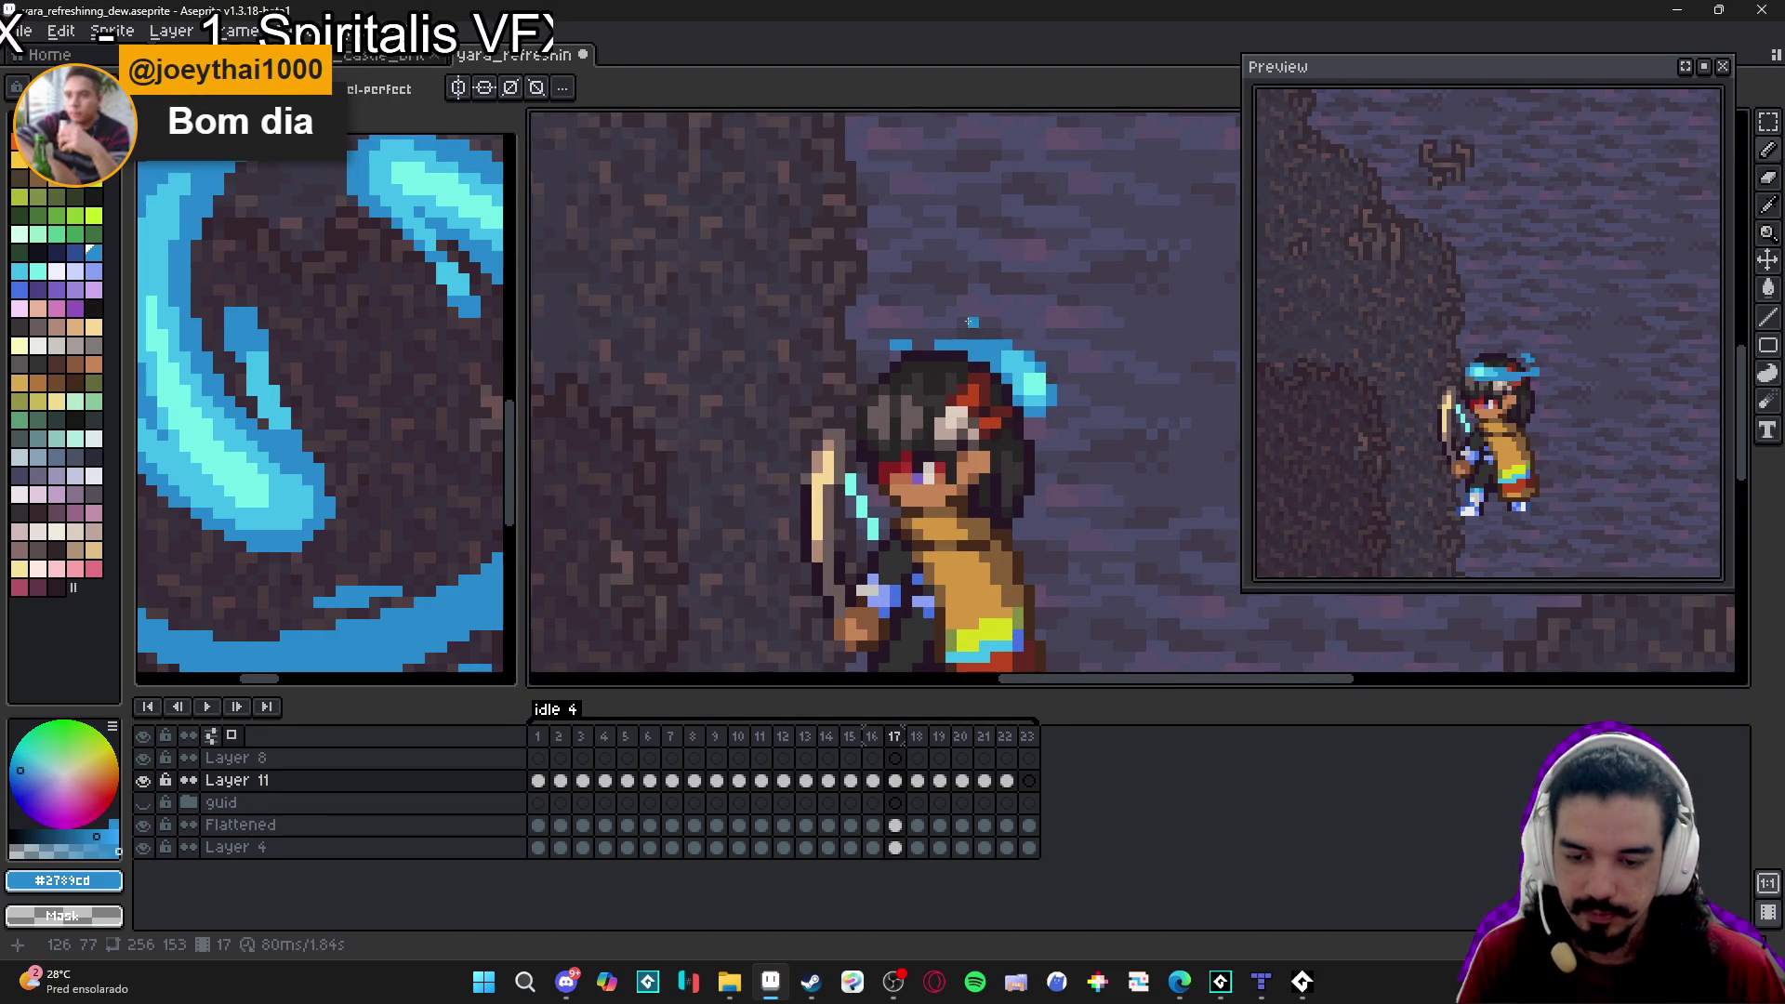
left_click_drag(961, 309, 945, 309)
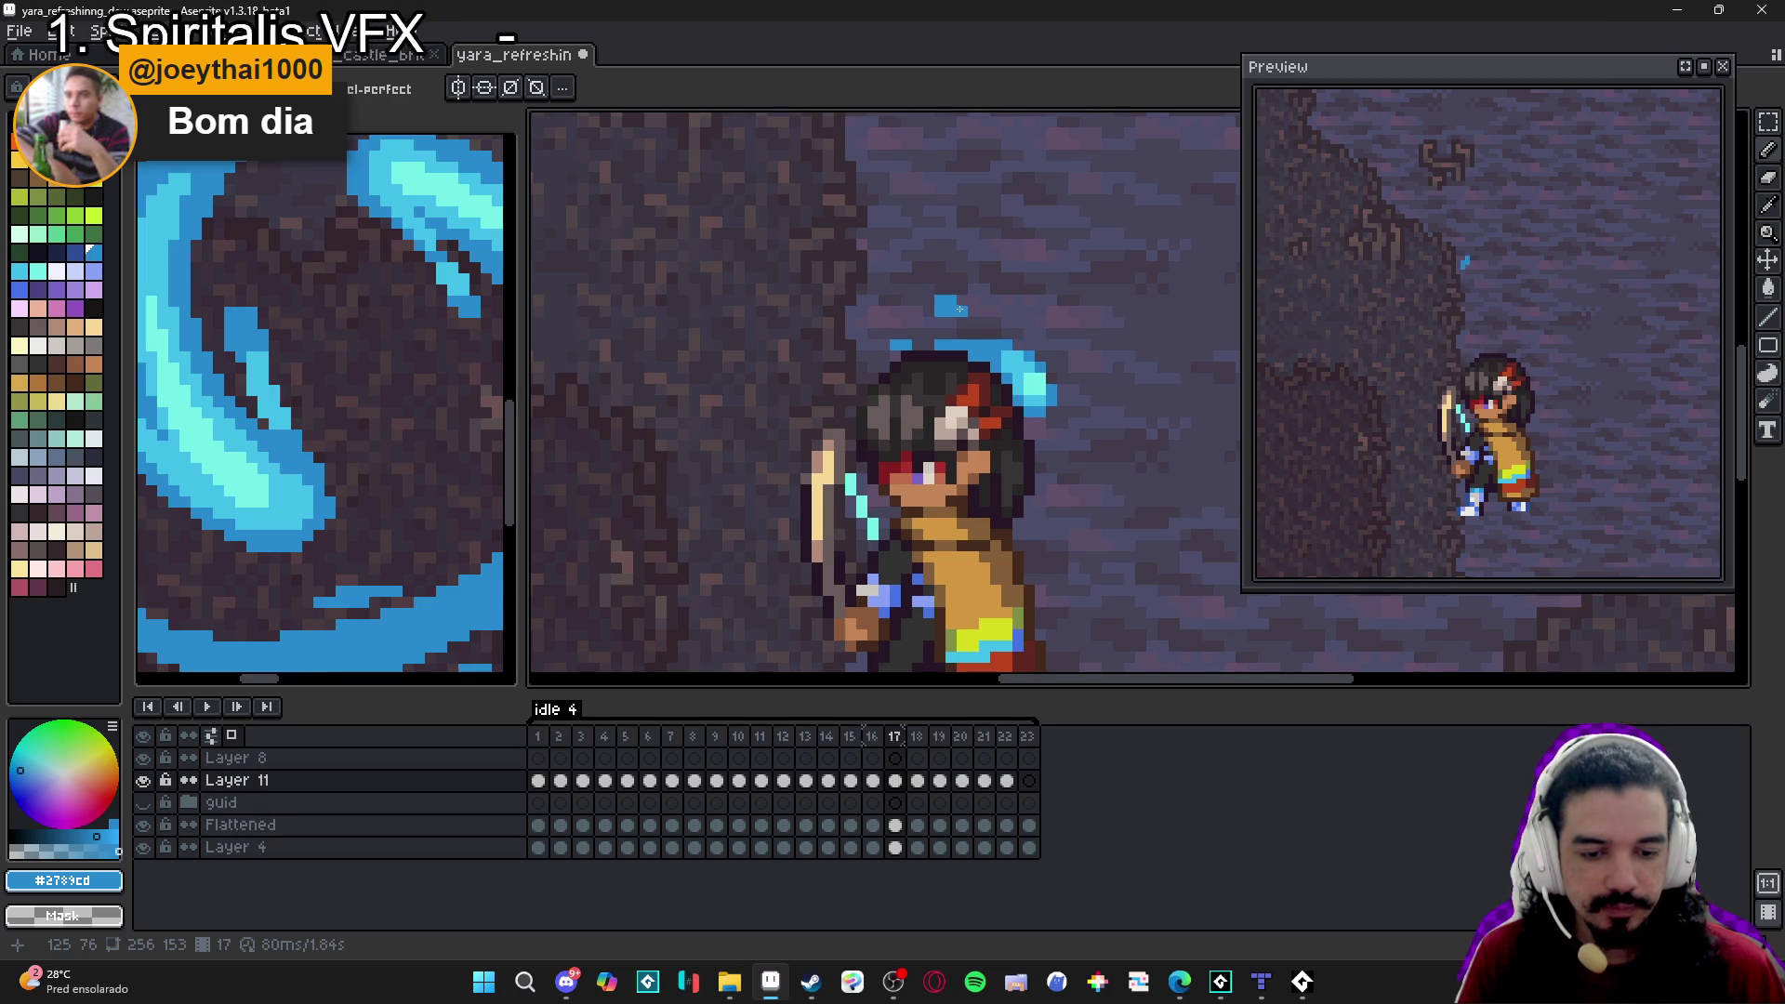
left_click(917, 736)
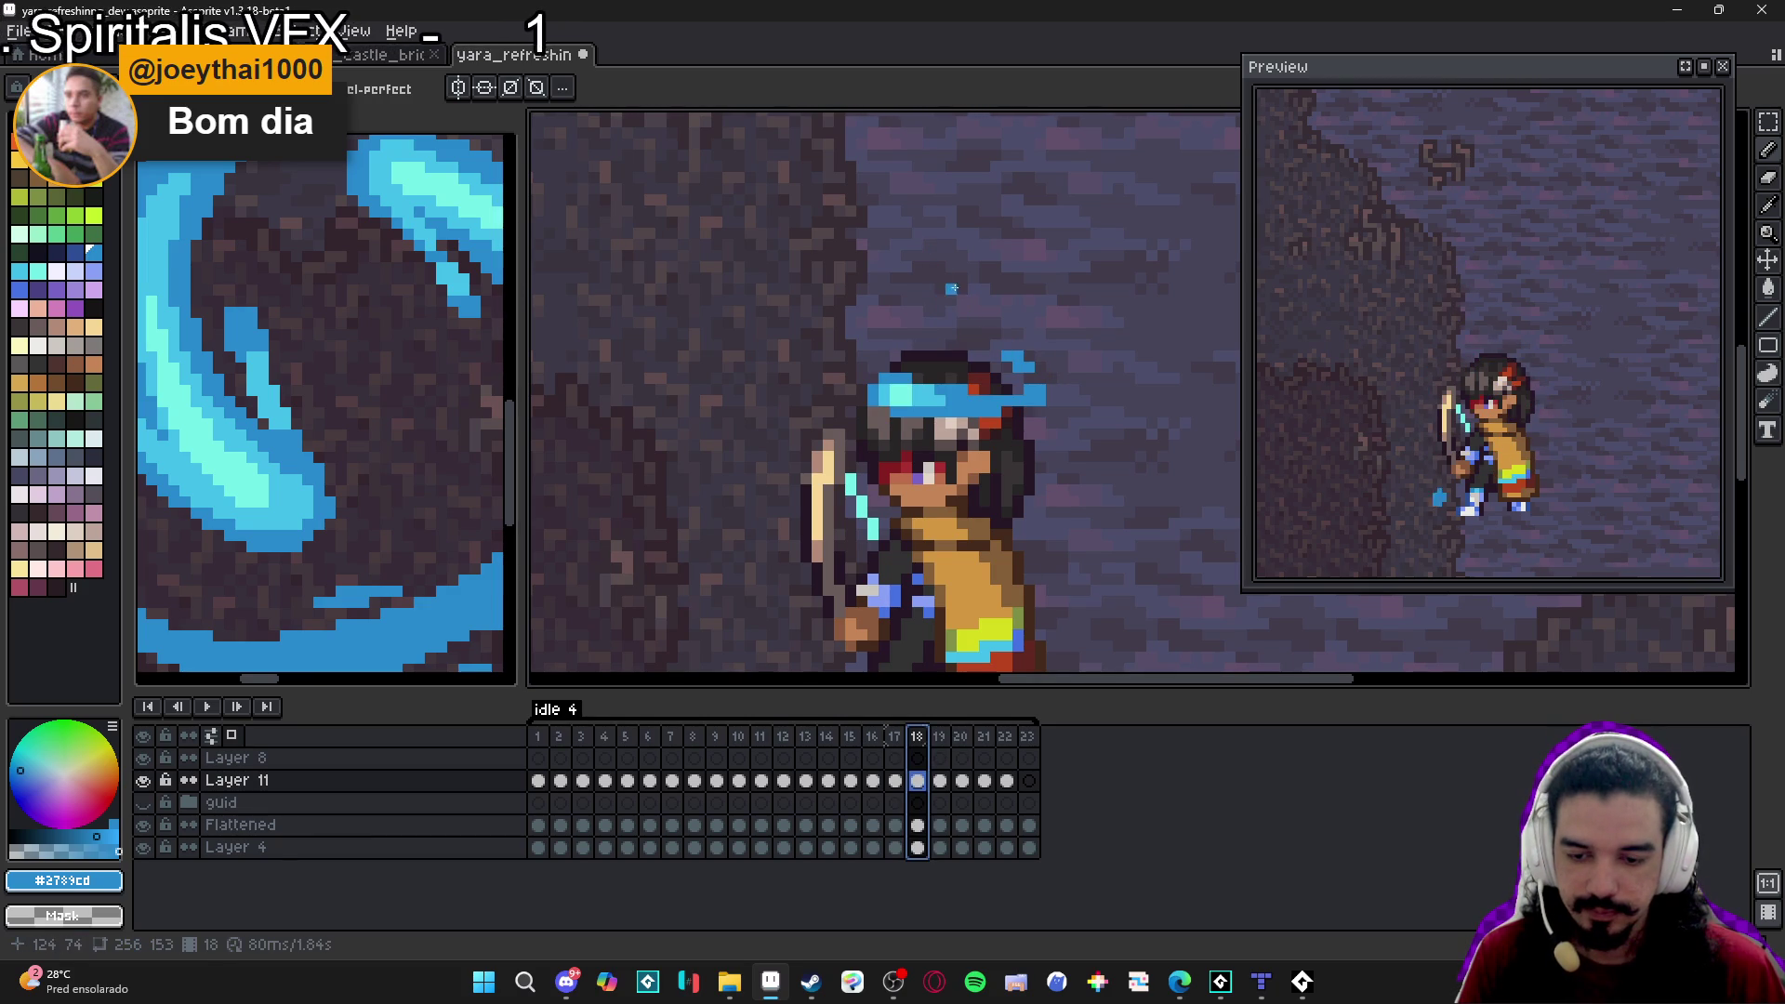
left_click_drag(962, 300, 950, 300)
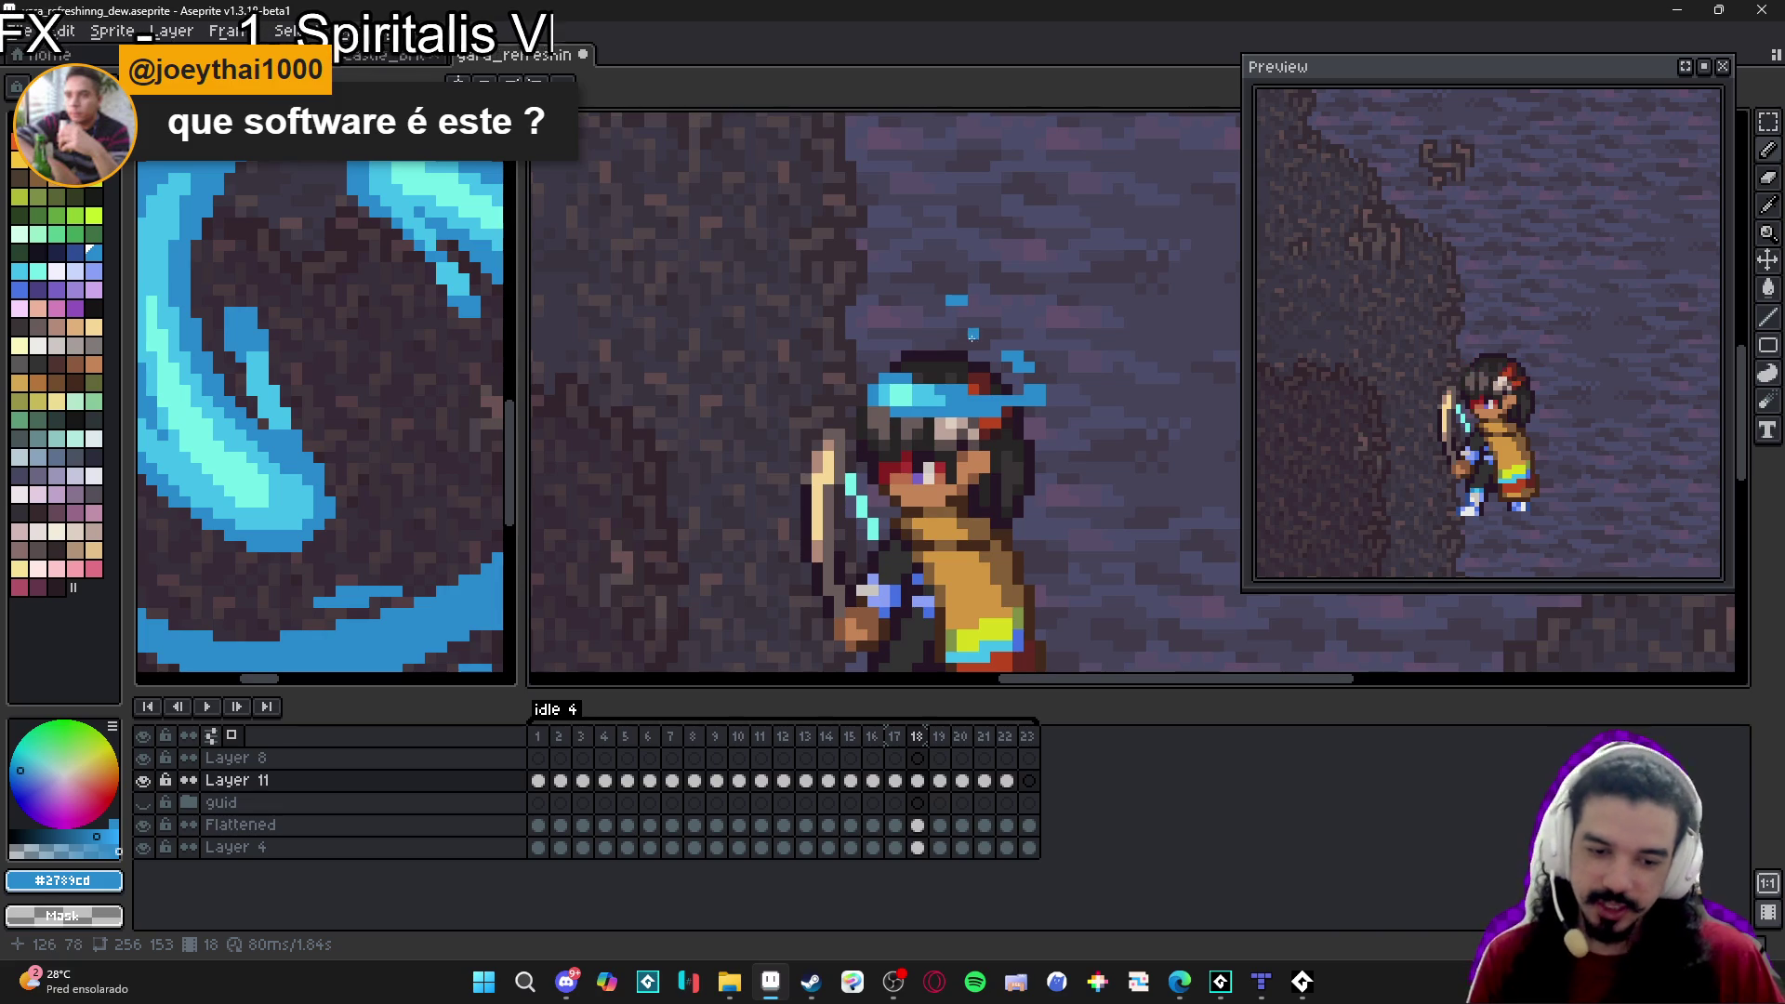
scroll(973, 334, "down", 3)
left_click(940, 759)
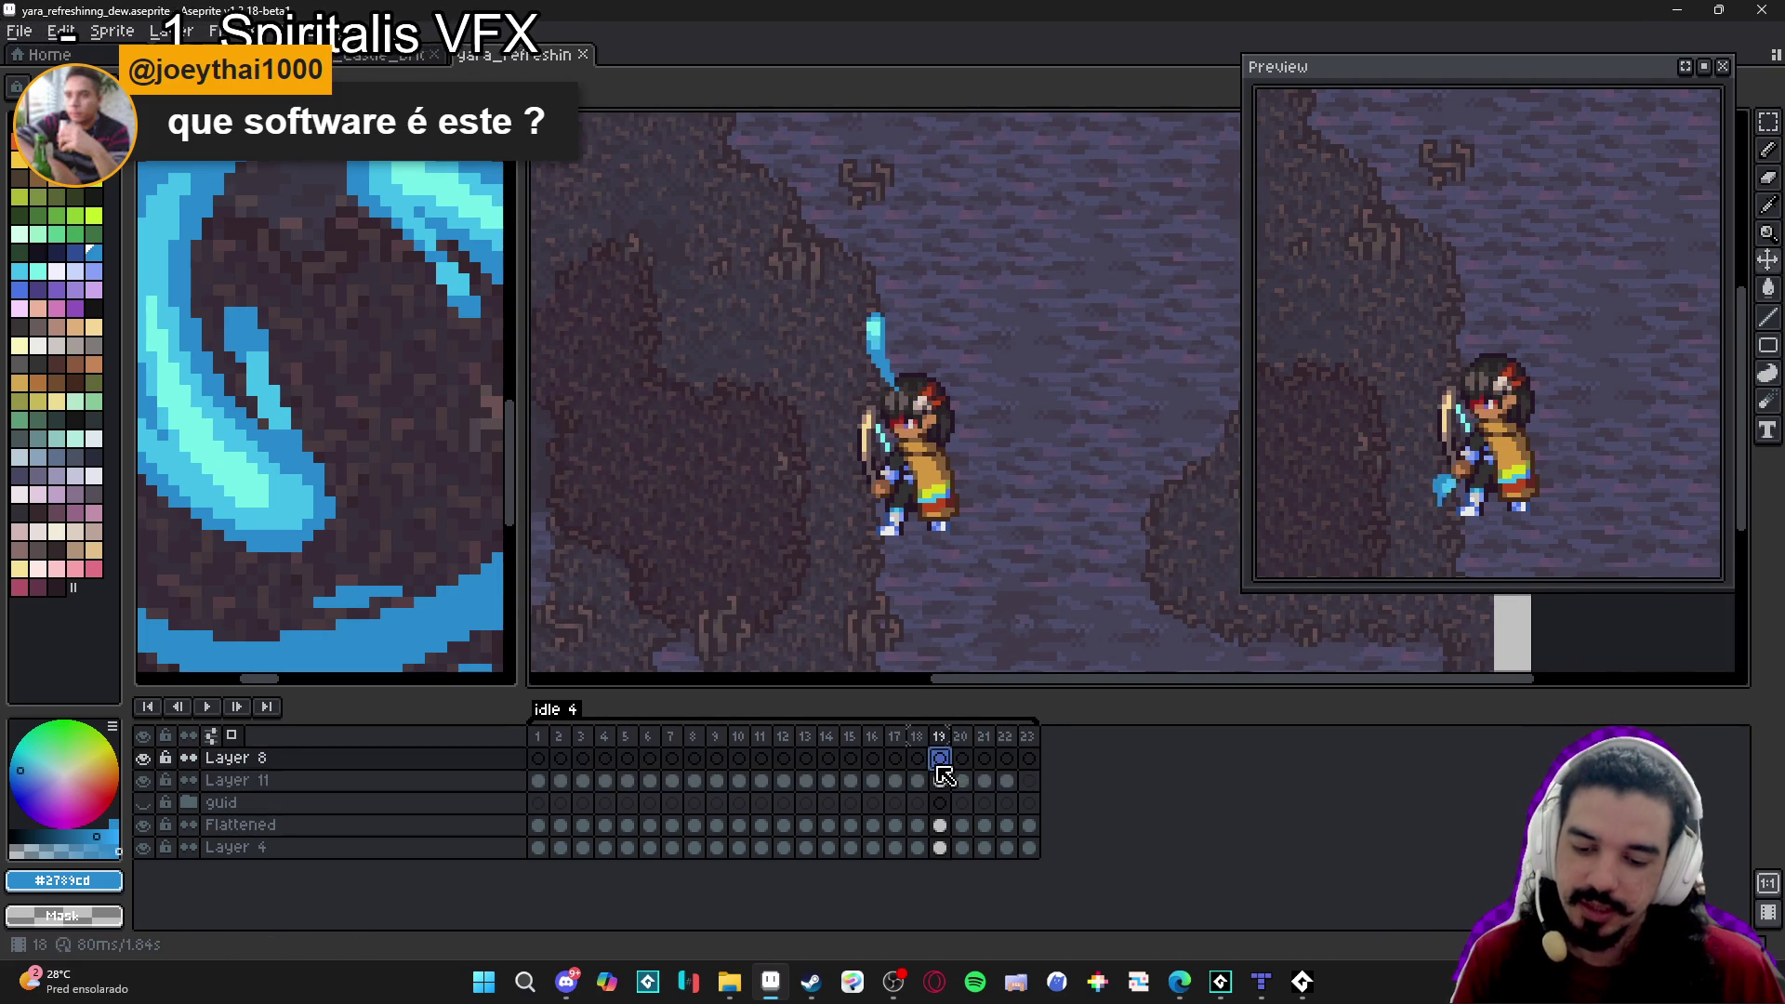
Paint a blue water streak rising above the head on frame 19.
mouse_move(940, 781)
left_mouse_down()
mouse_move(917, 781)
mouse_move(940, 781)
left_mouse_up()
key("Left")
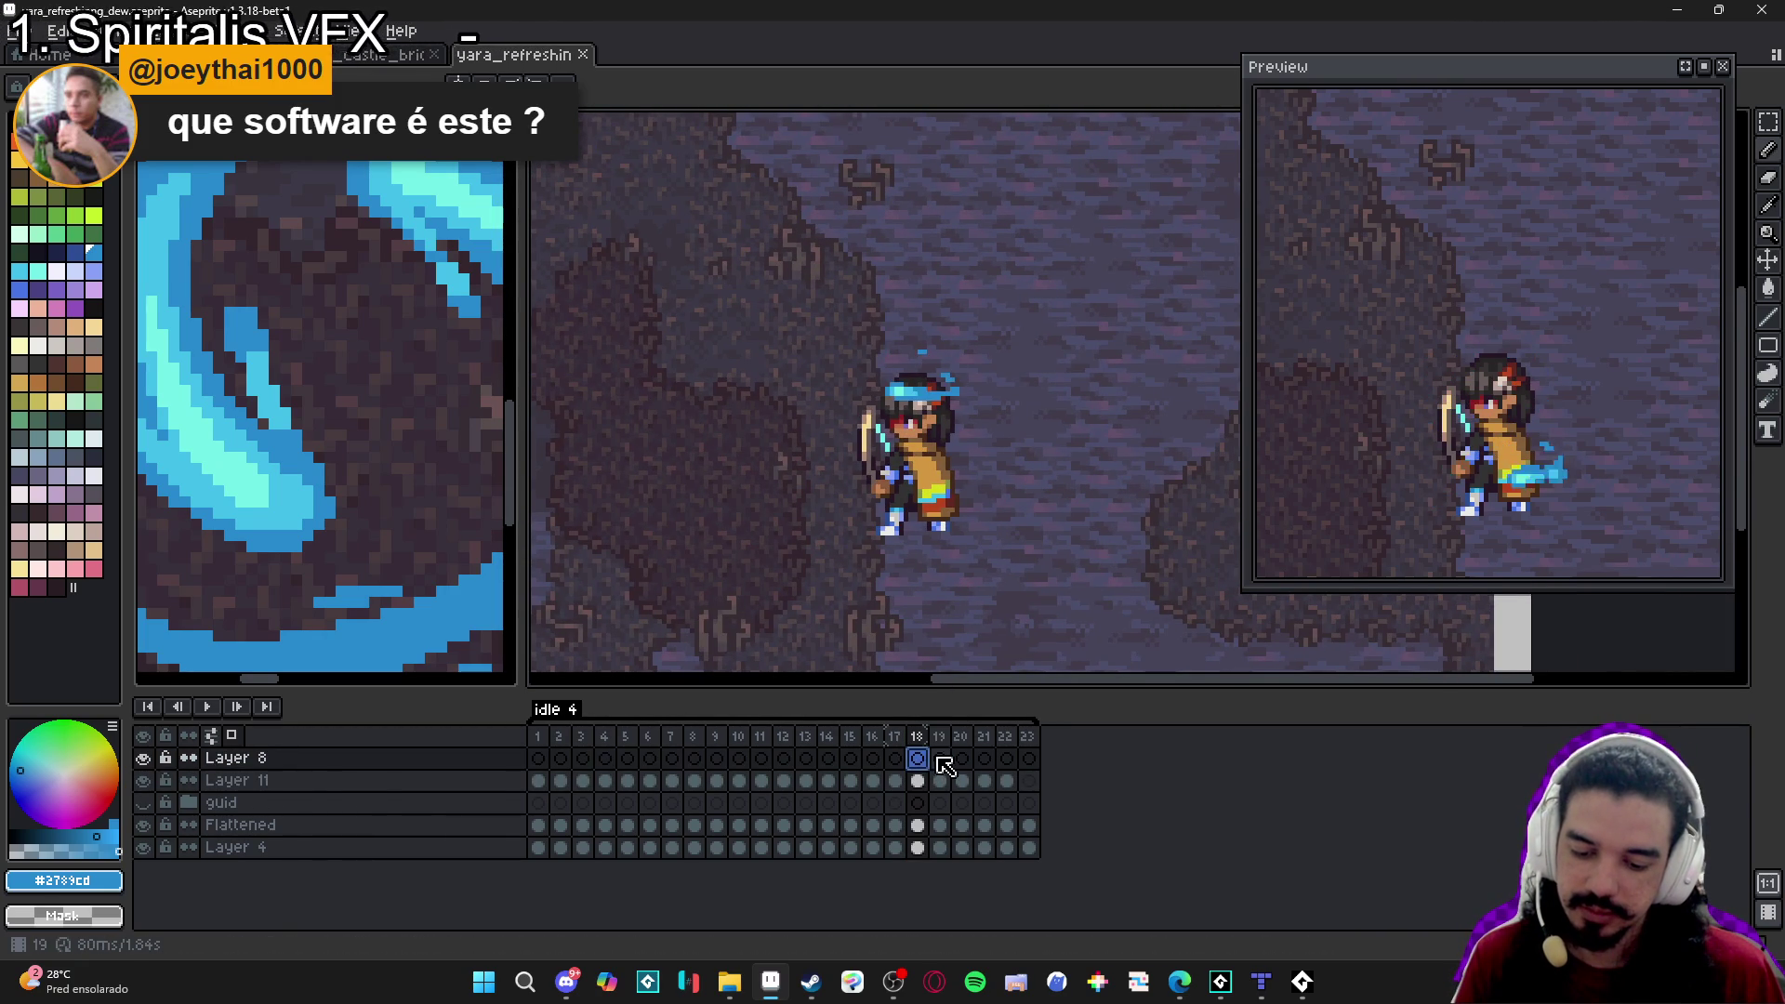
key("Right")
scroll(893, 372, "up", 3)
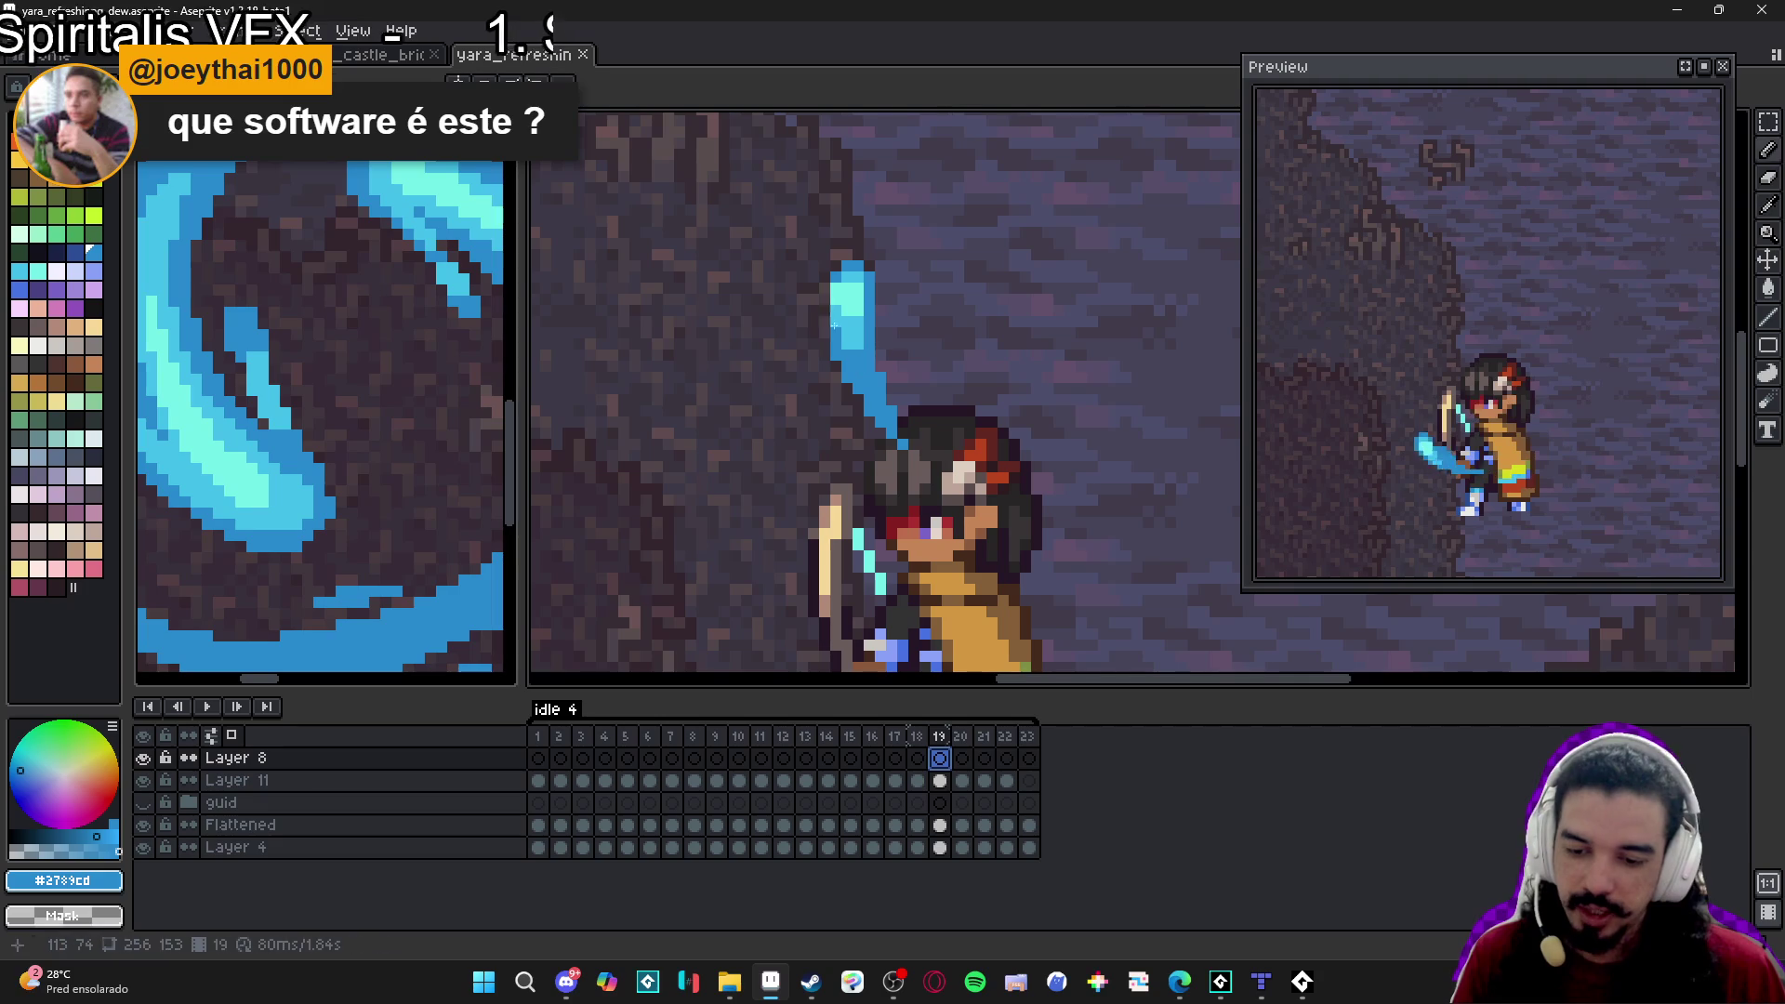
left_click(823, 316)
left_click_drag(816, 321, 834, 368)
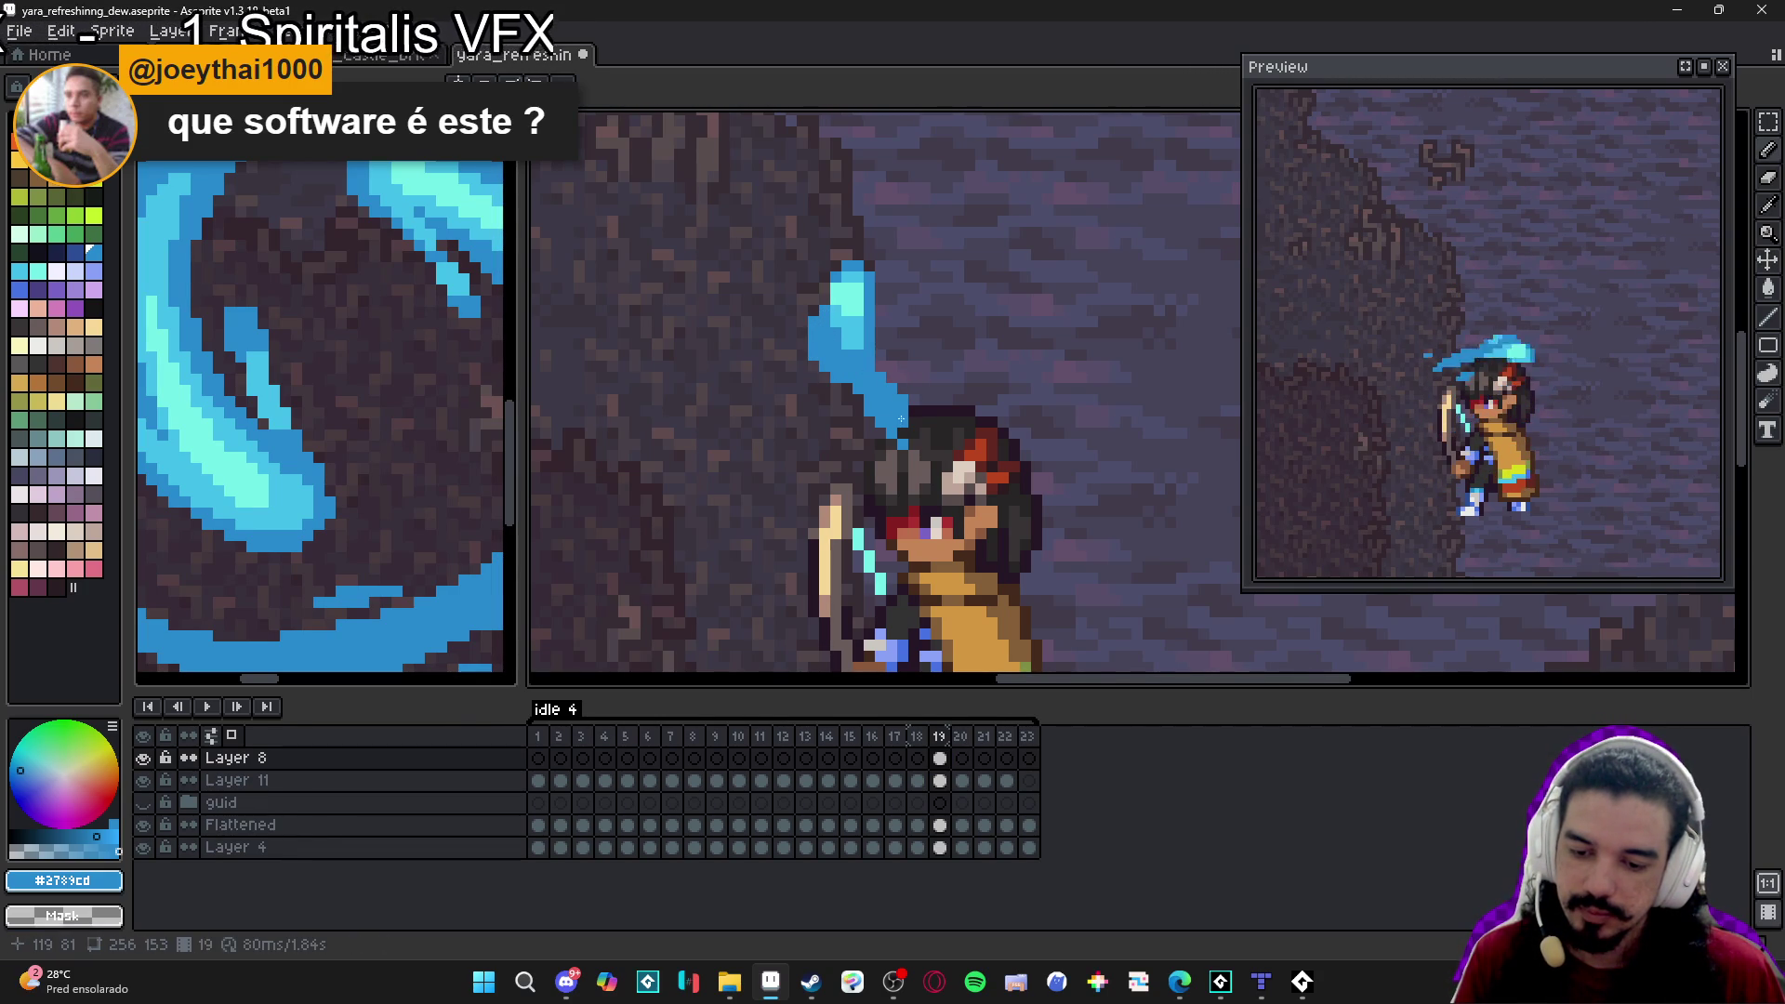
Pick the #42bfe8 cyan and lighten pixels along the streak's edges.
scroll(857, 327, "up", 1)
left_click(852, 338, "alt")
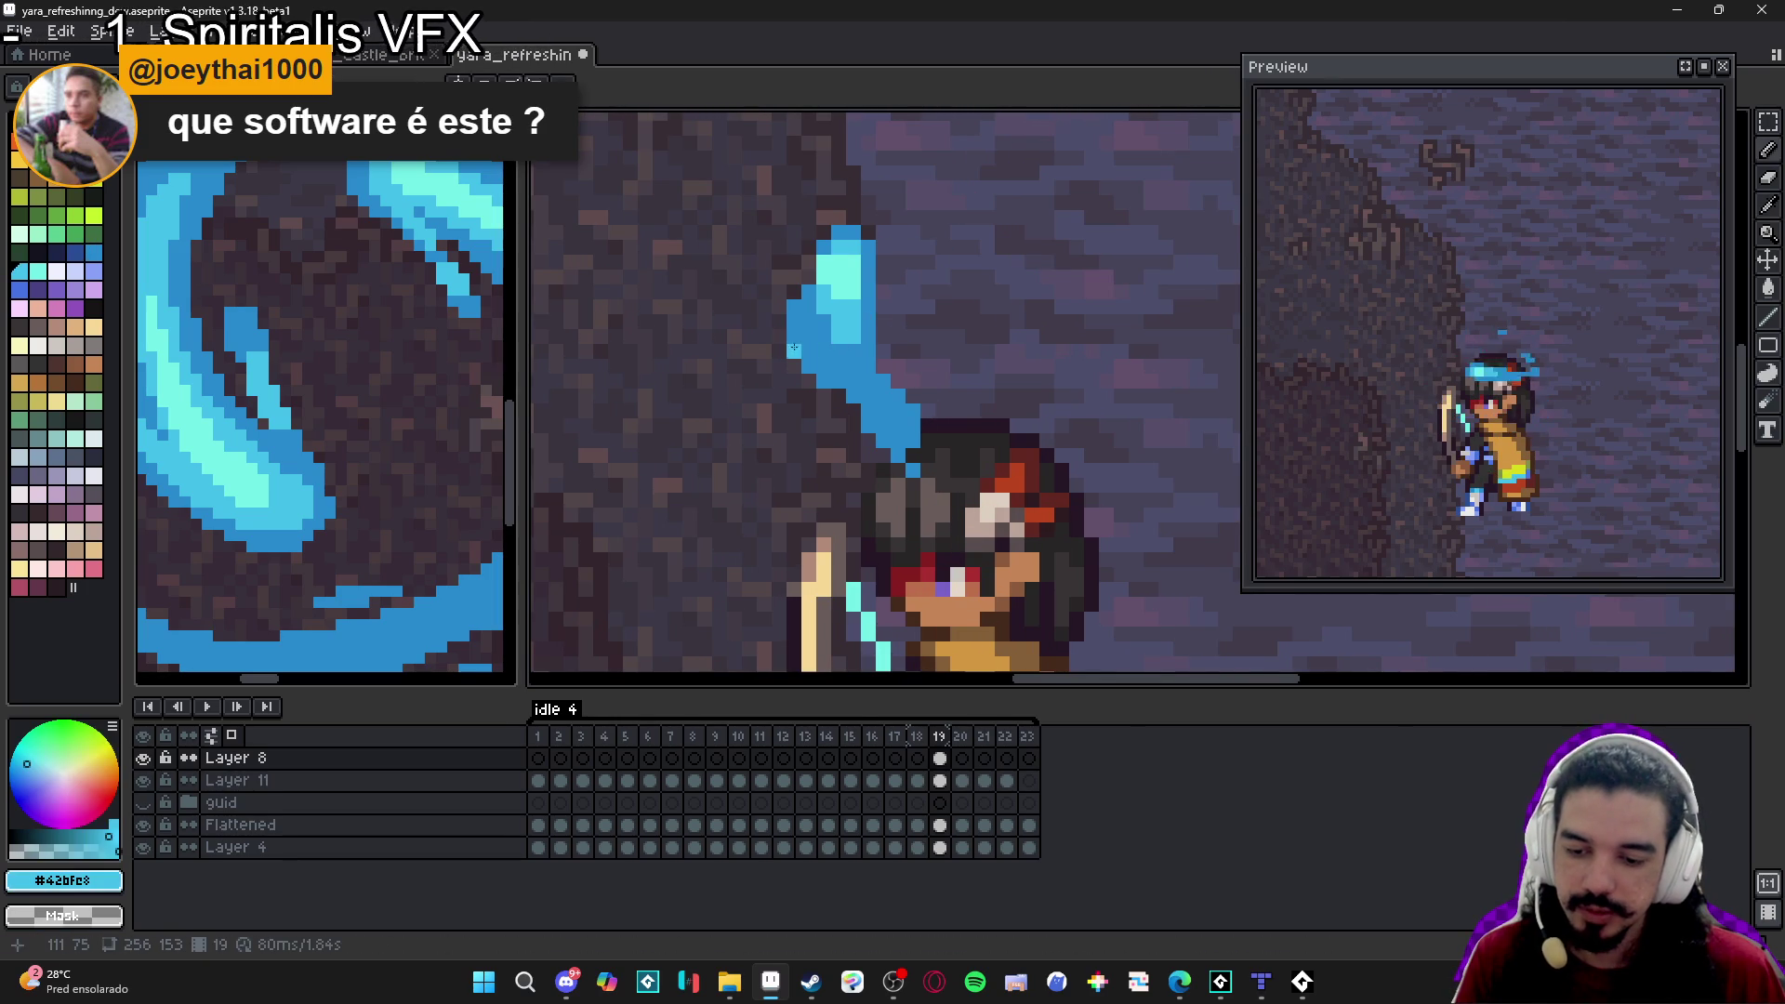
left_click(811, 366)
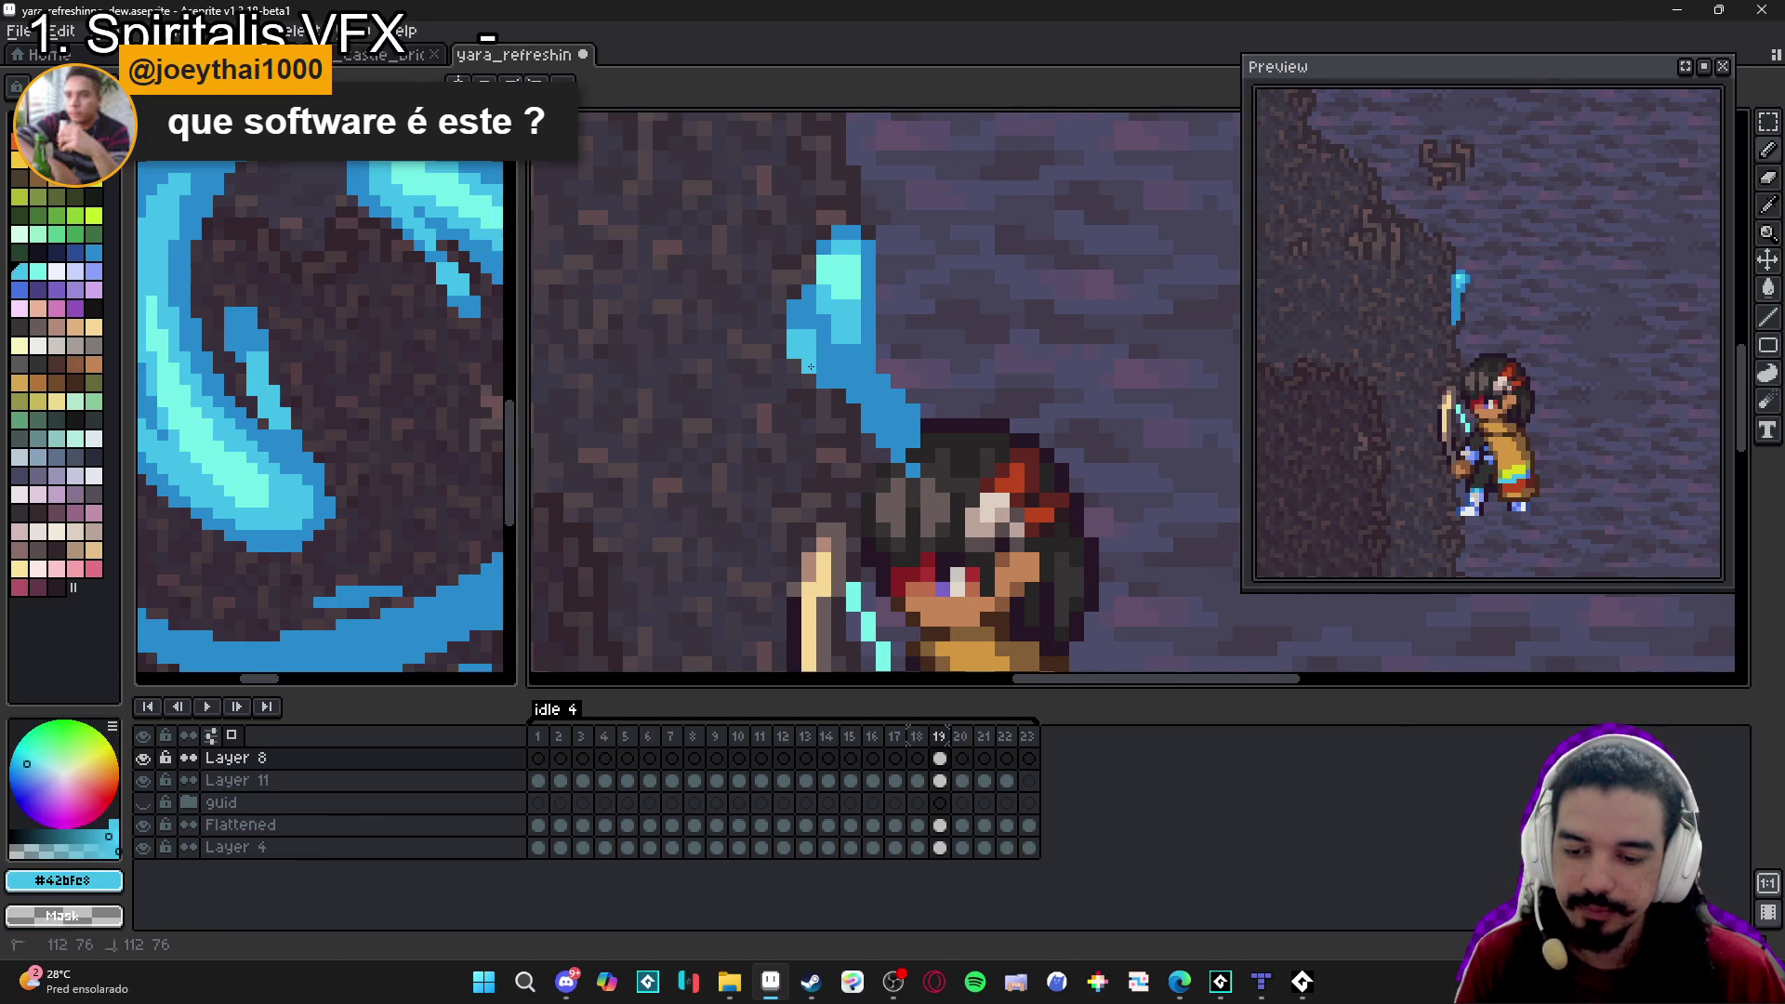
left_click(885, 395)
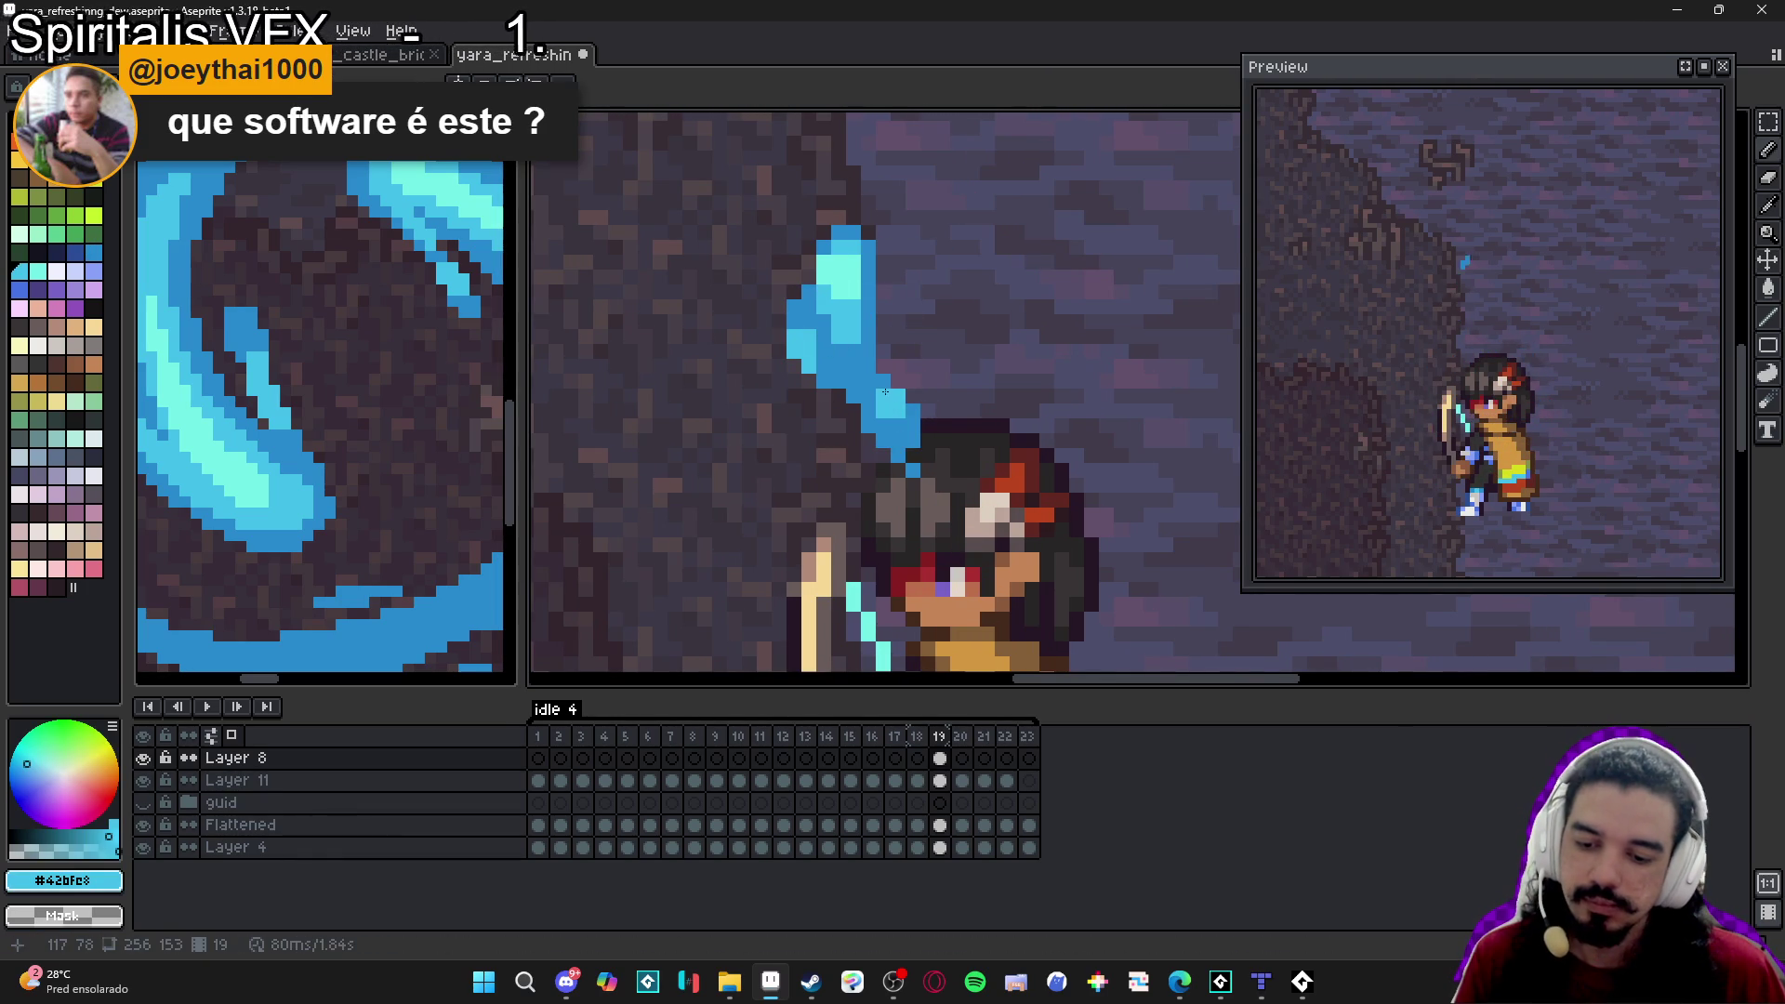
left_click_drag(884, 388, 885, 418)
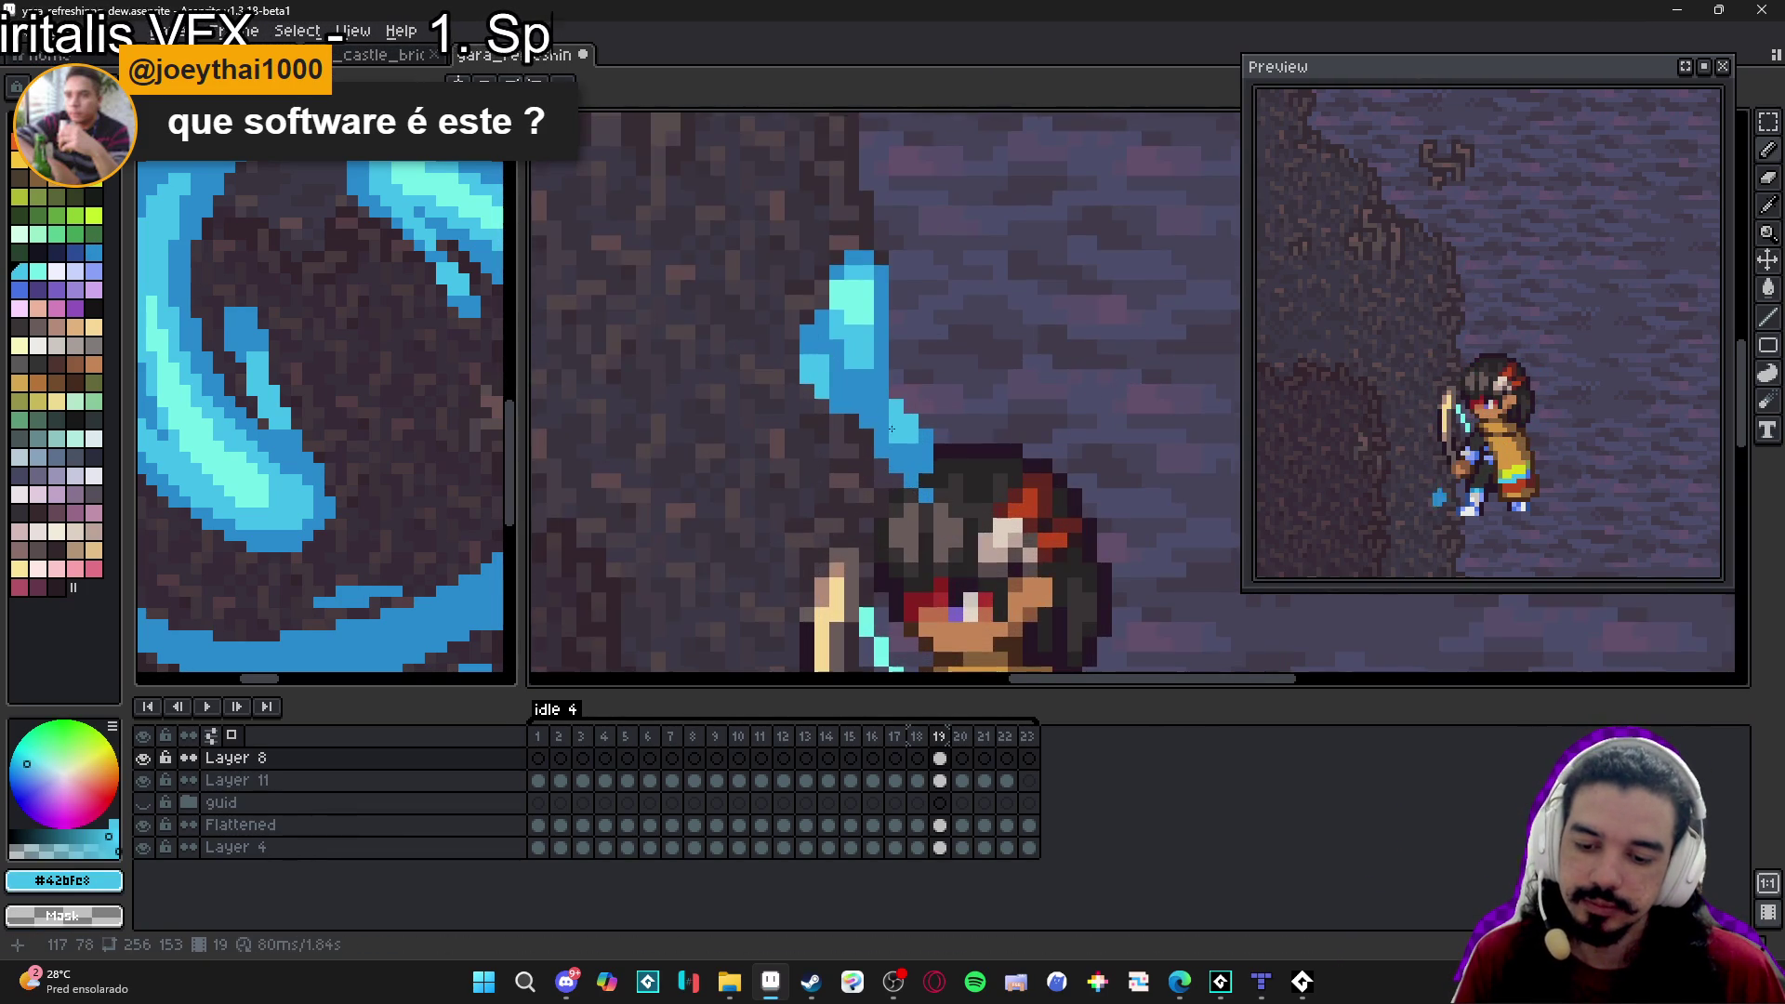
scroll(890, 415, "down", 3)
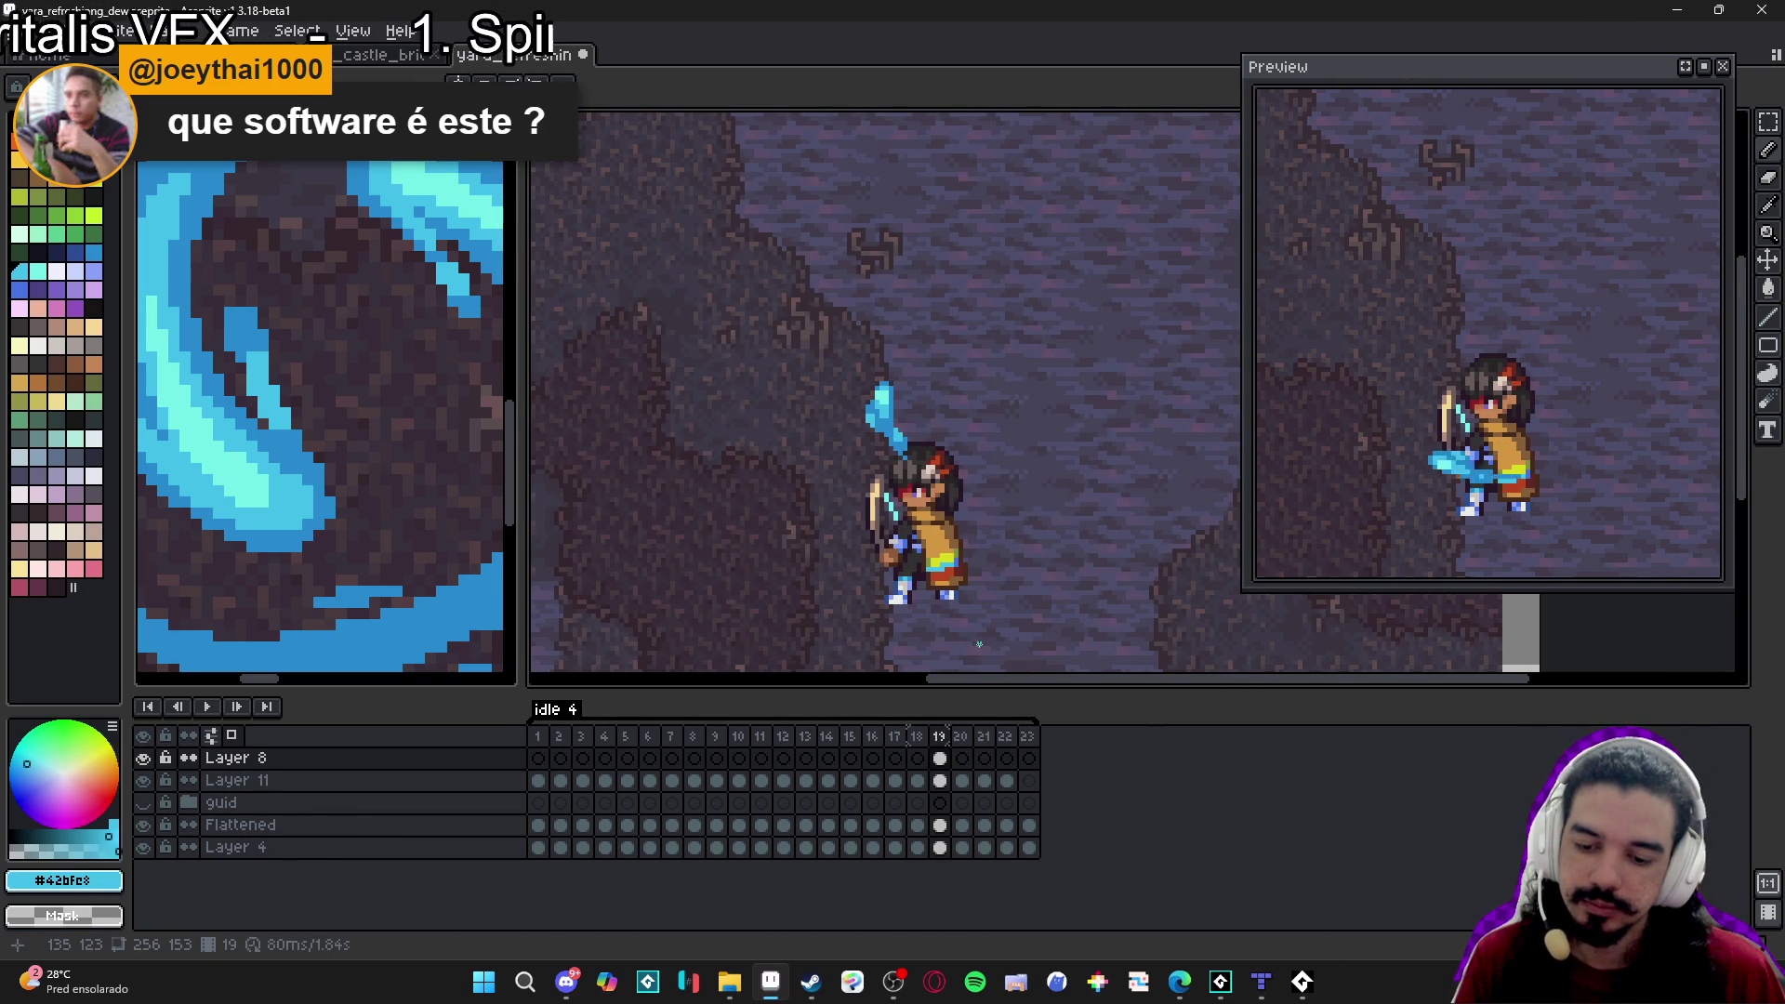
Add a two-pixel blue droplet above the head on frame 20.
left_click(961, 758)
scroll(856, 430, "up", 2)
left_click_drag(856, 429, 853, 424)
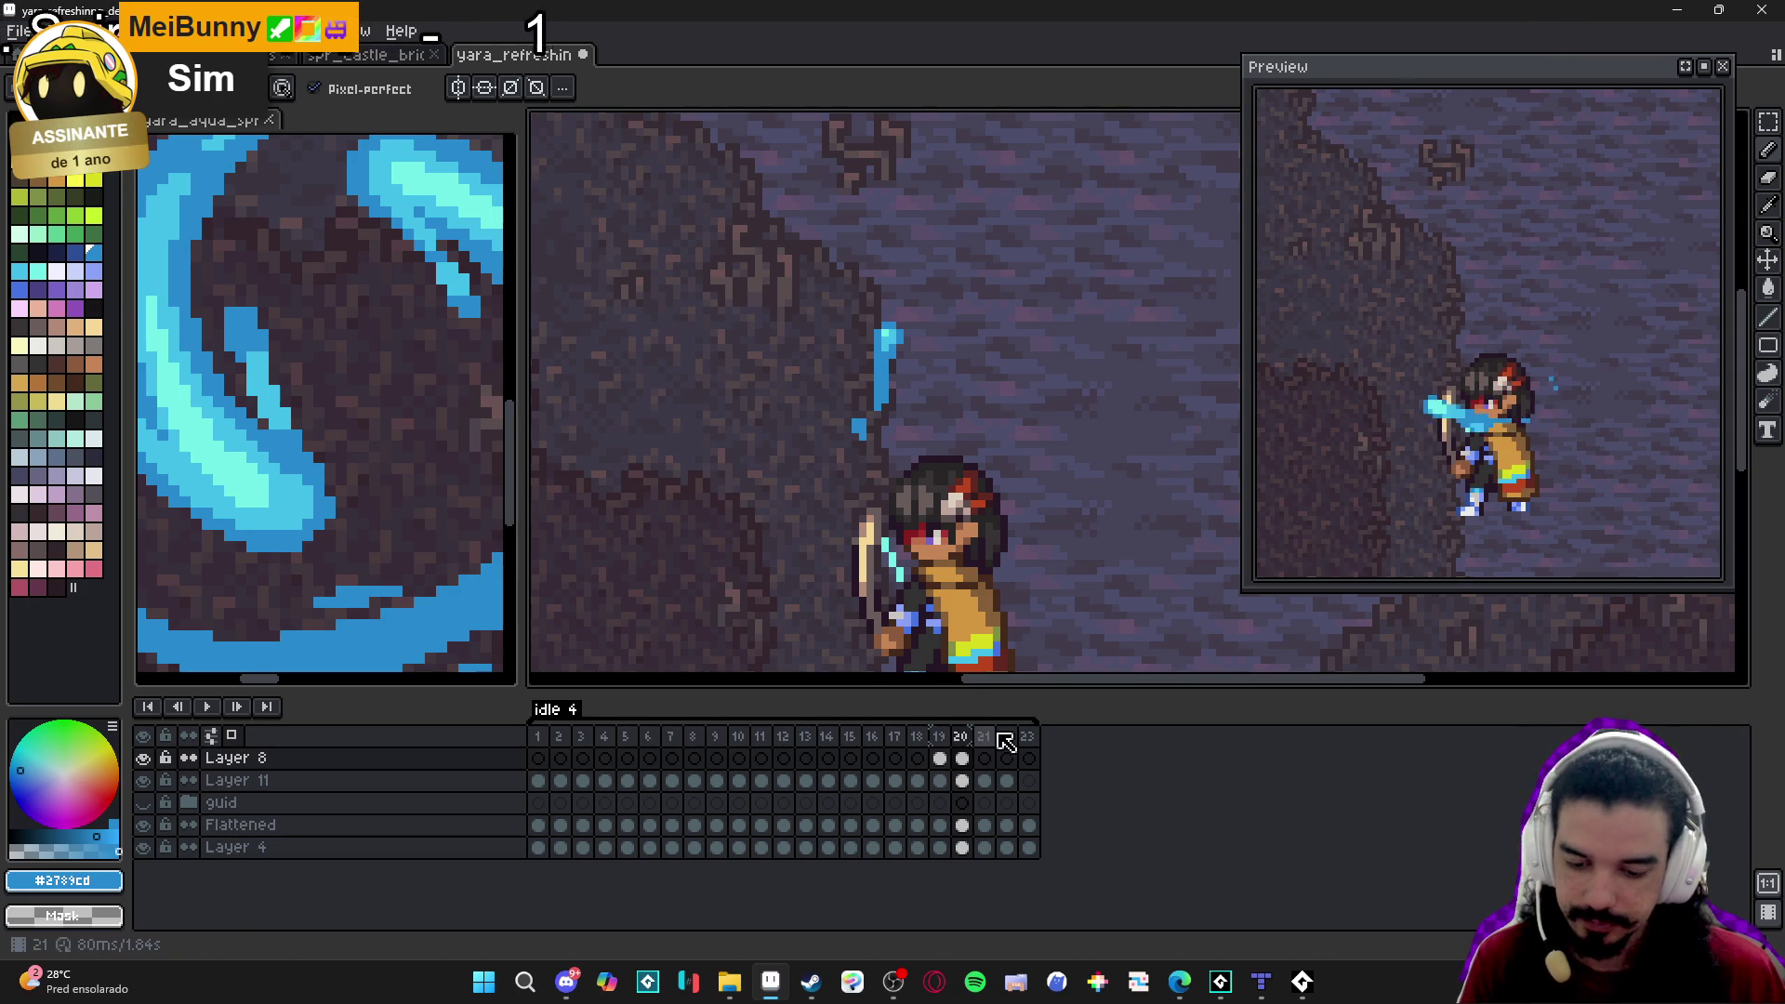
left_click(991, 765)
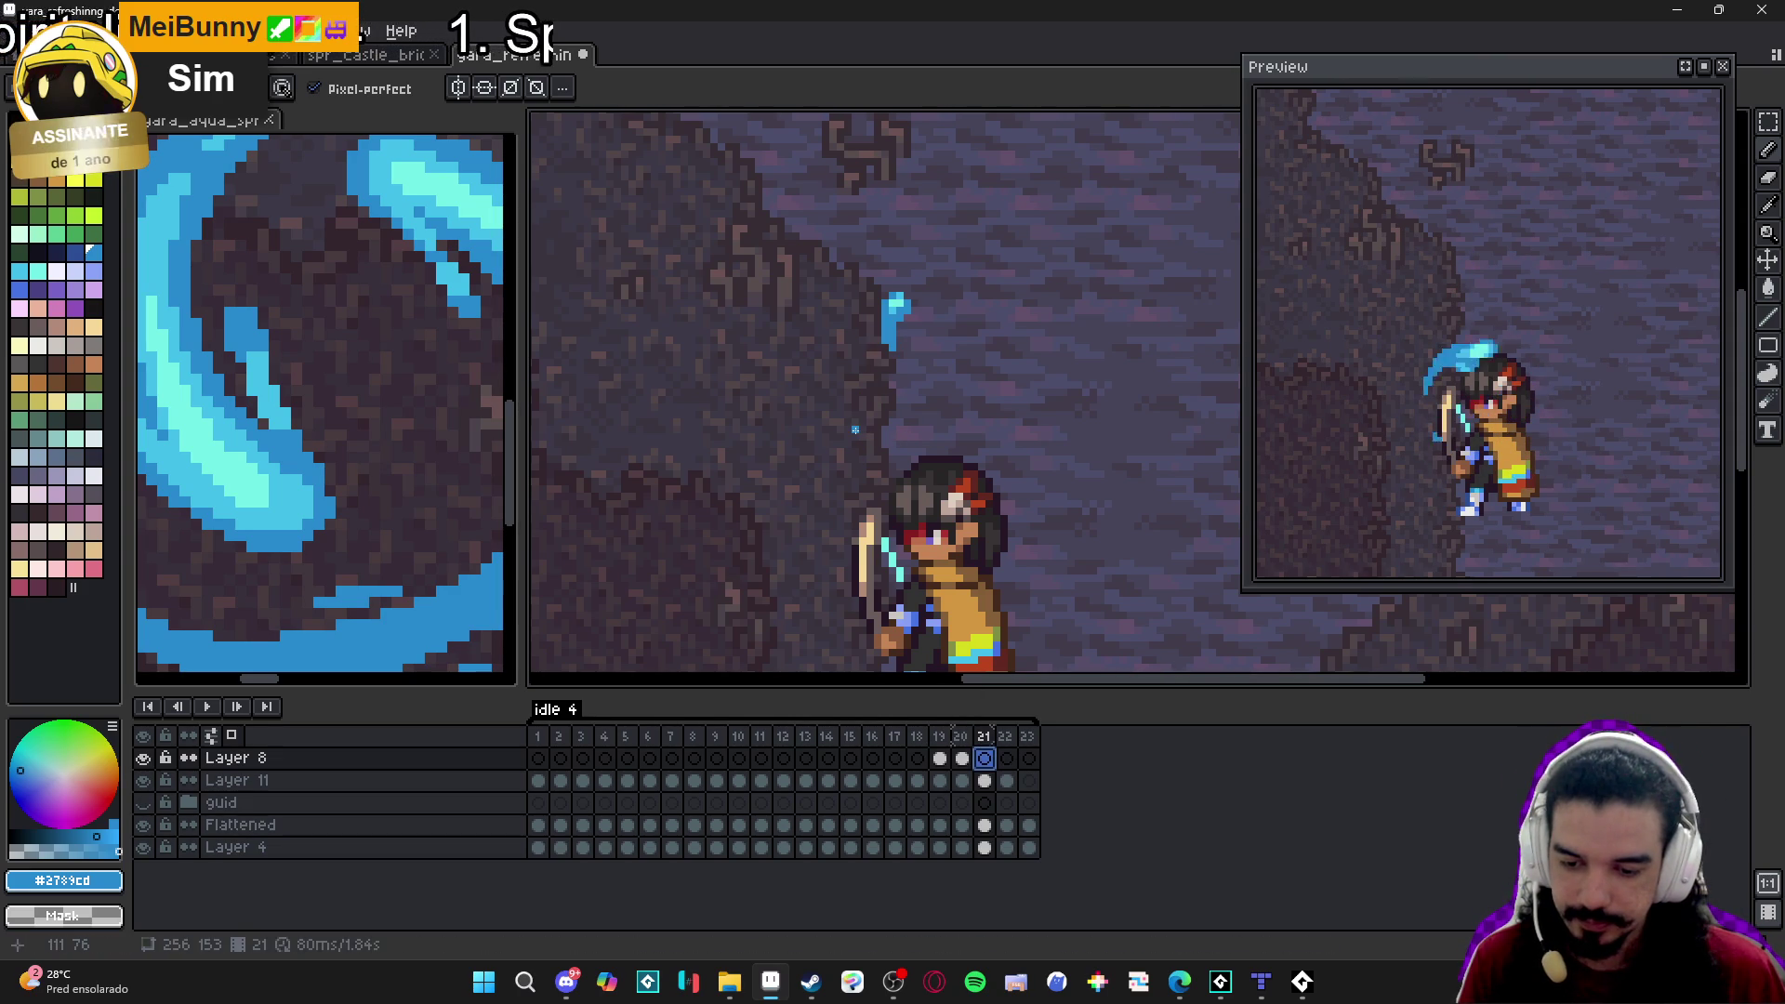
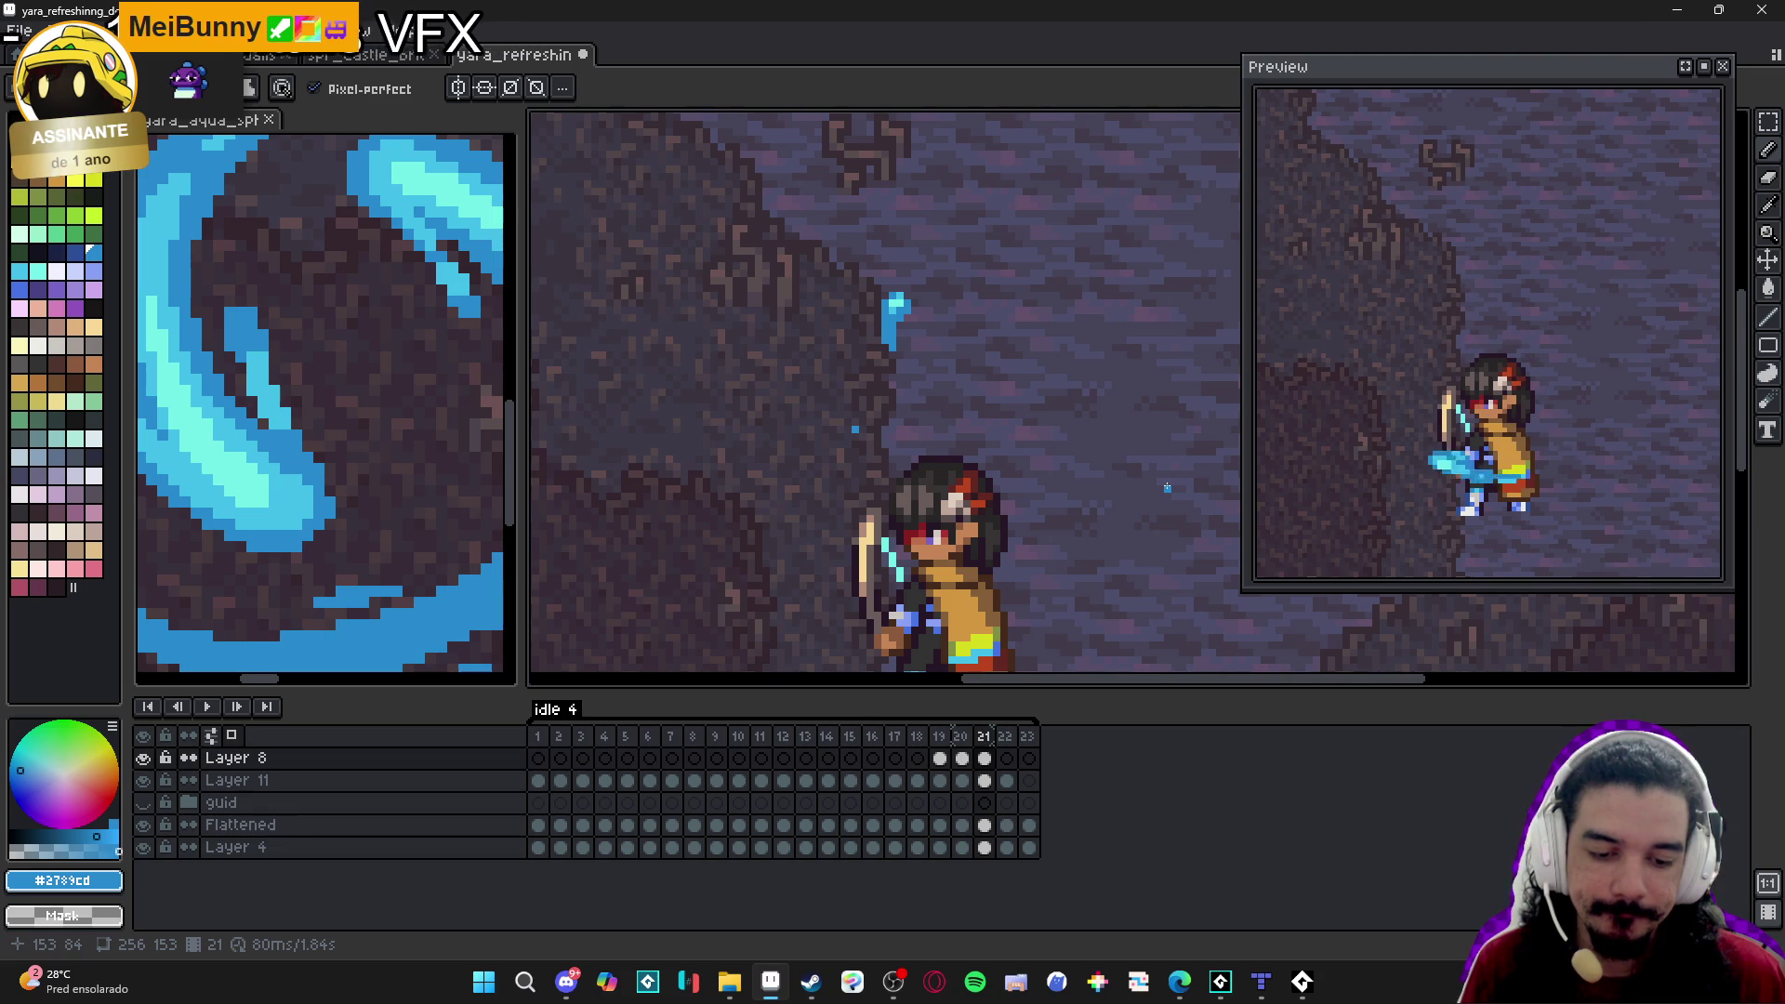
Save the yara_refreshing sprite and make Layer 11 visible.
scroll(1056, 415, "down", 1)
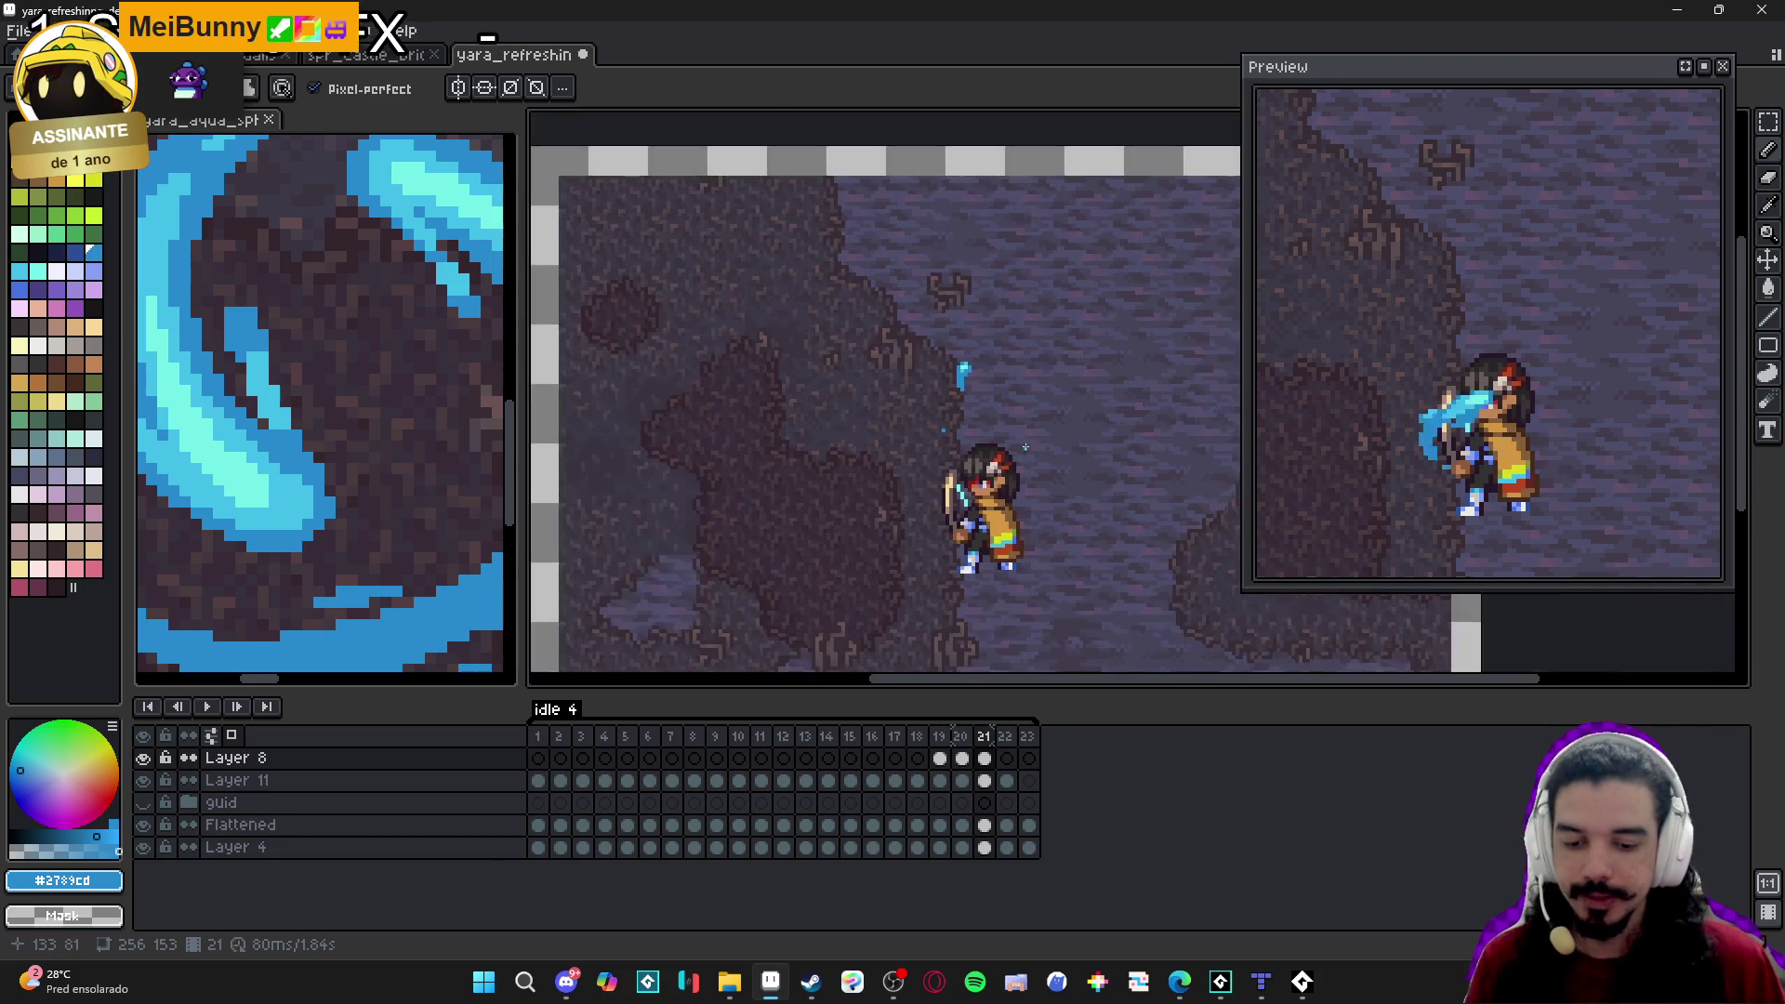
key("ctrl+s")
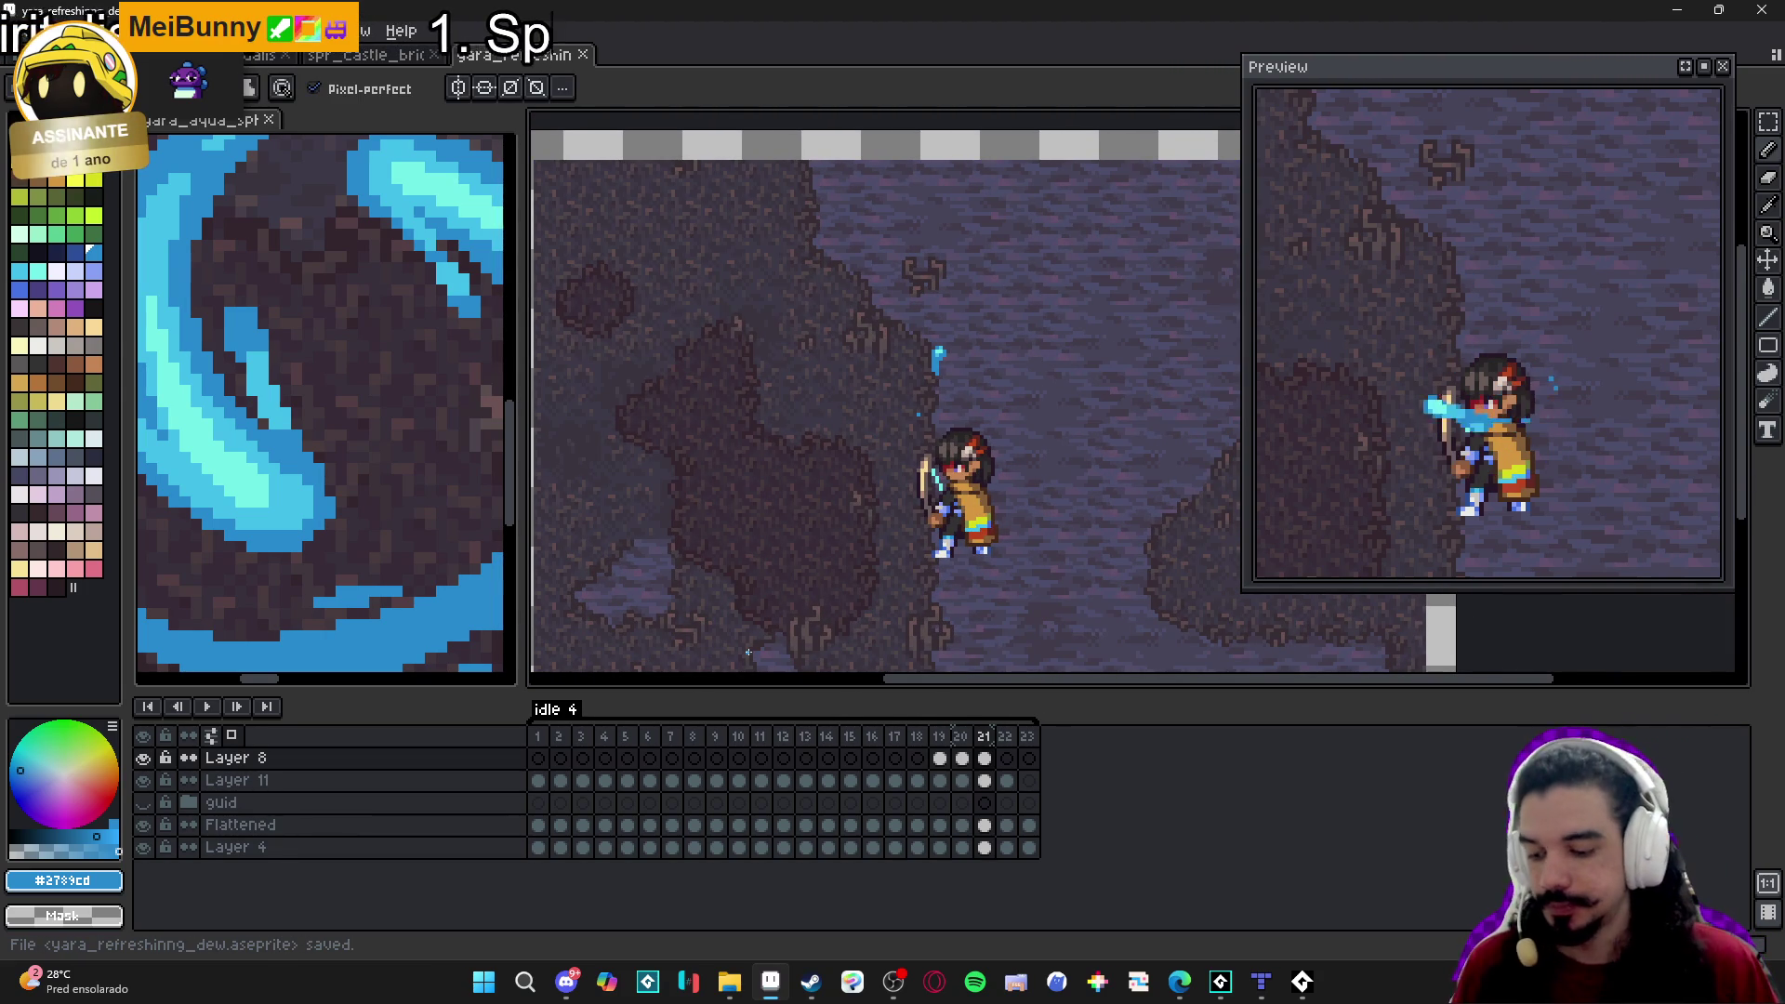
left_click(146, 782)
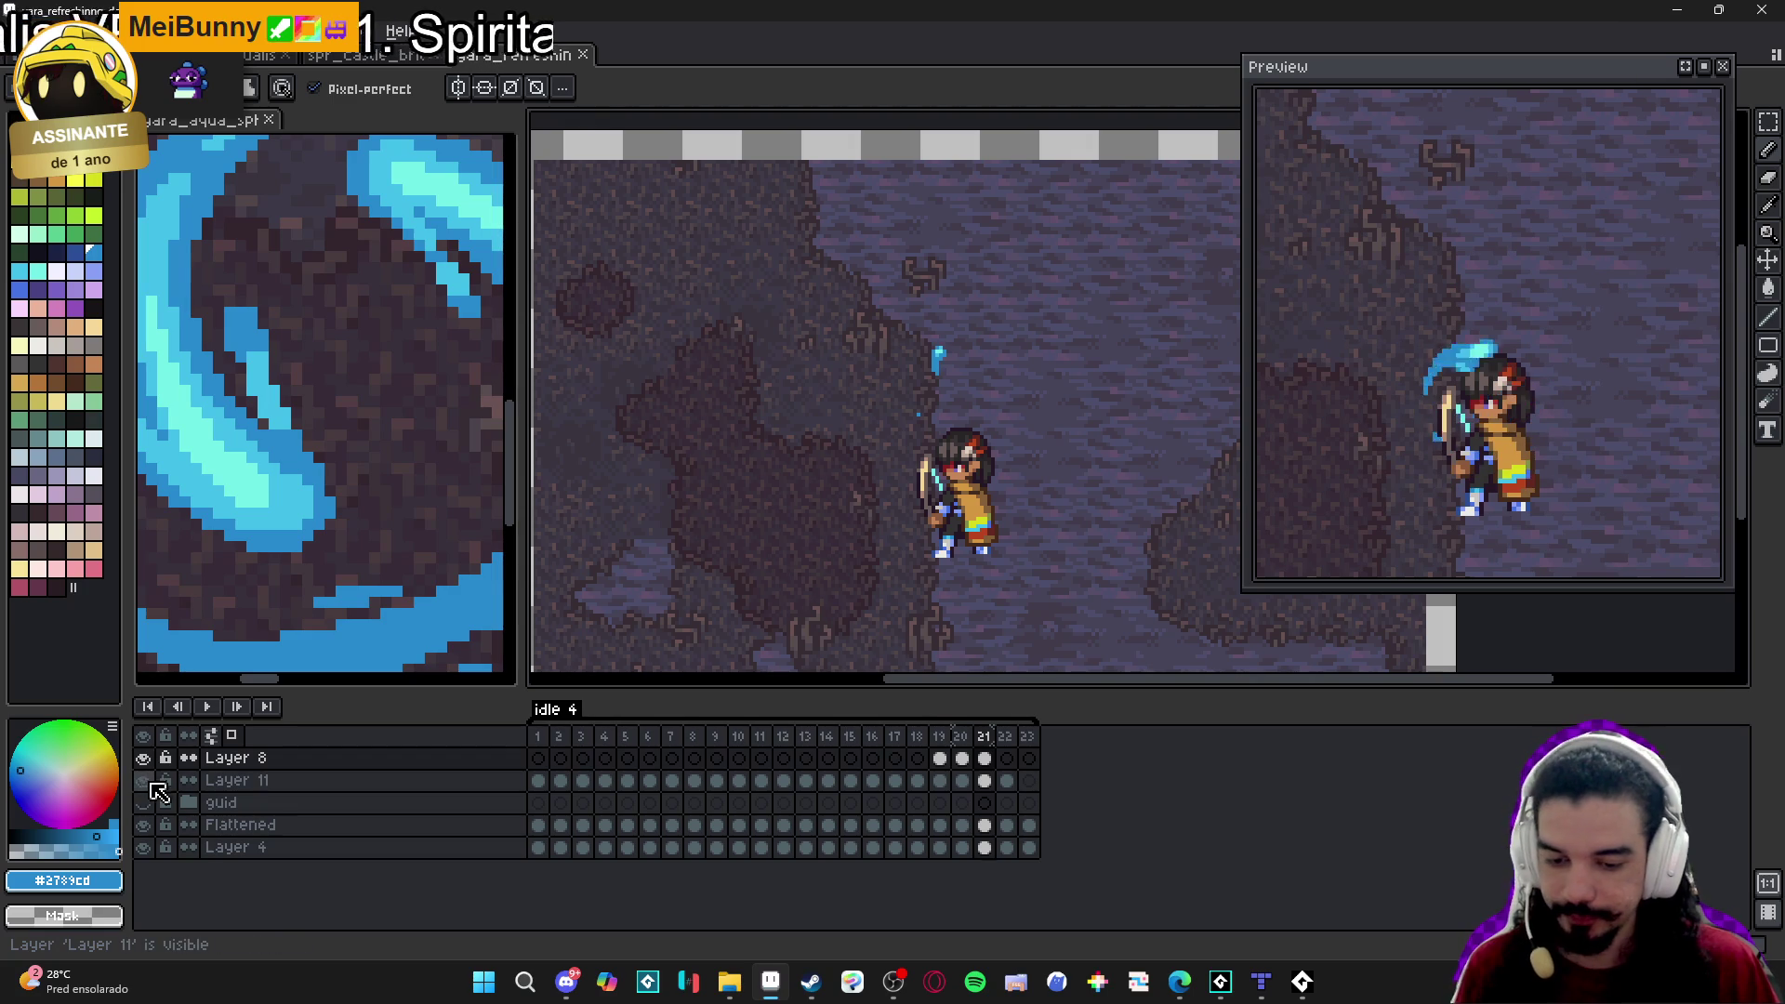
Rename Layer 11 to 'front', correcting the typo, and add a new empty layer.
double_click(227, 781)
type("frot")
key("Return")
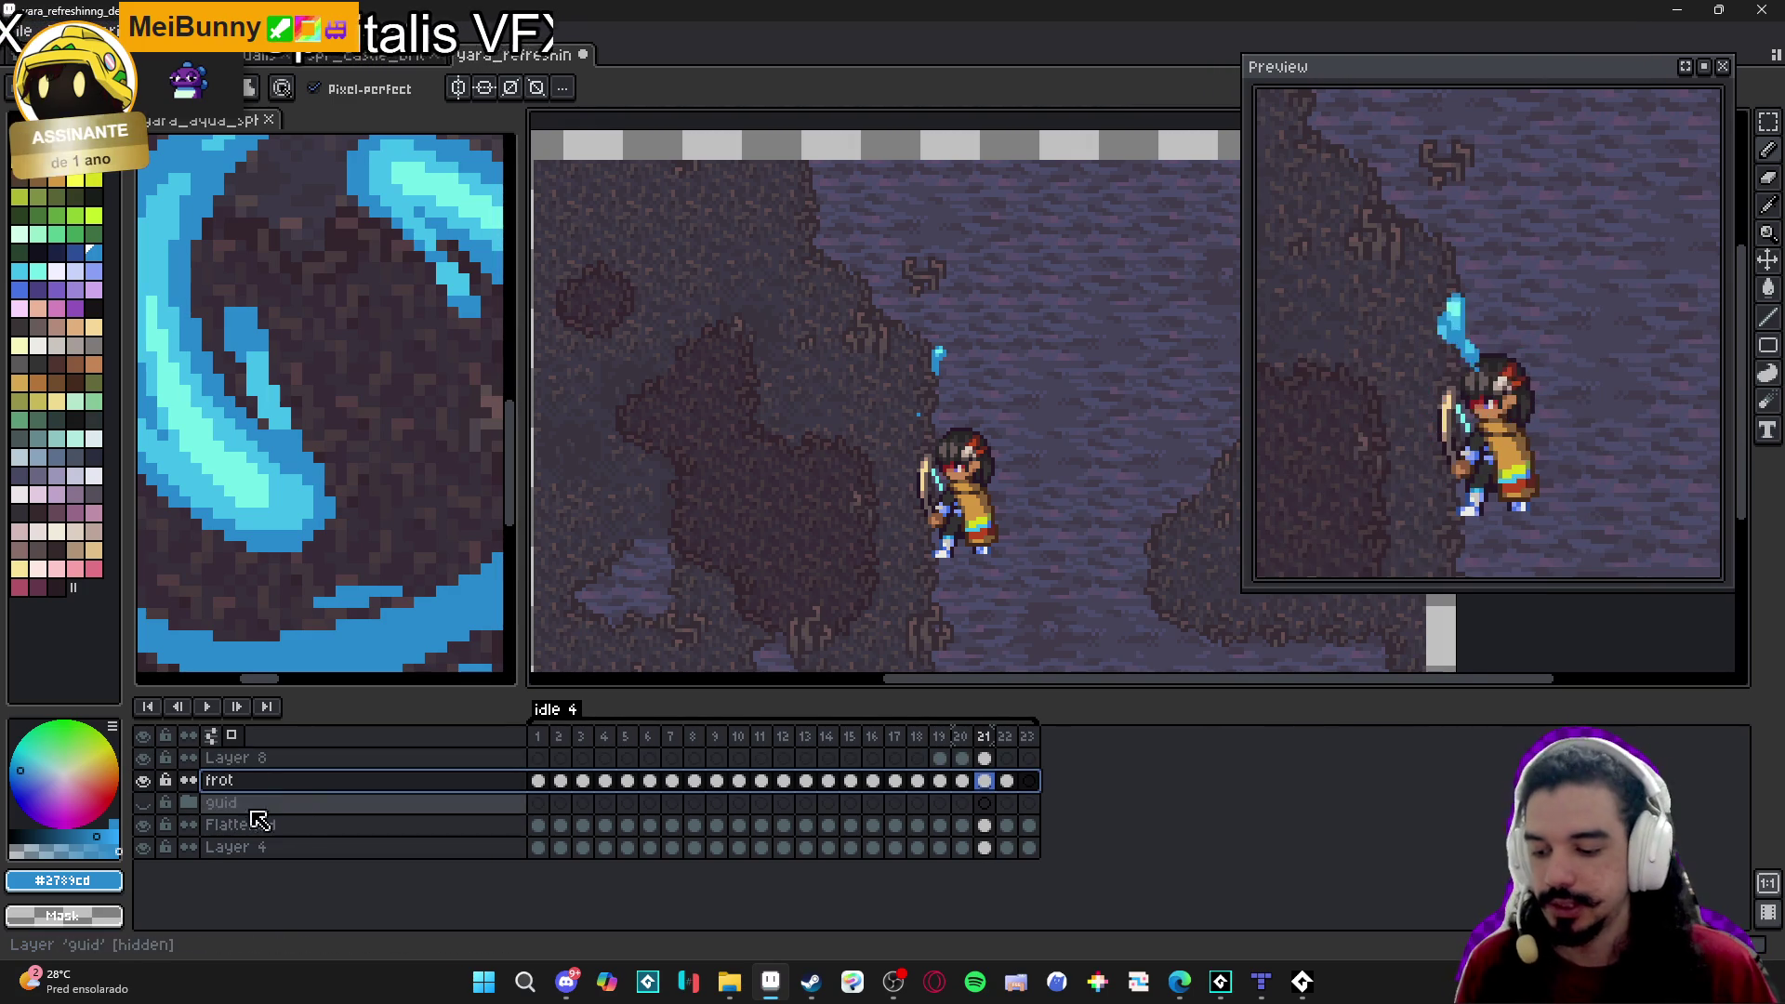
double_click(300, 789)
type("front")
key("Return")
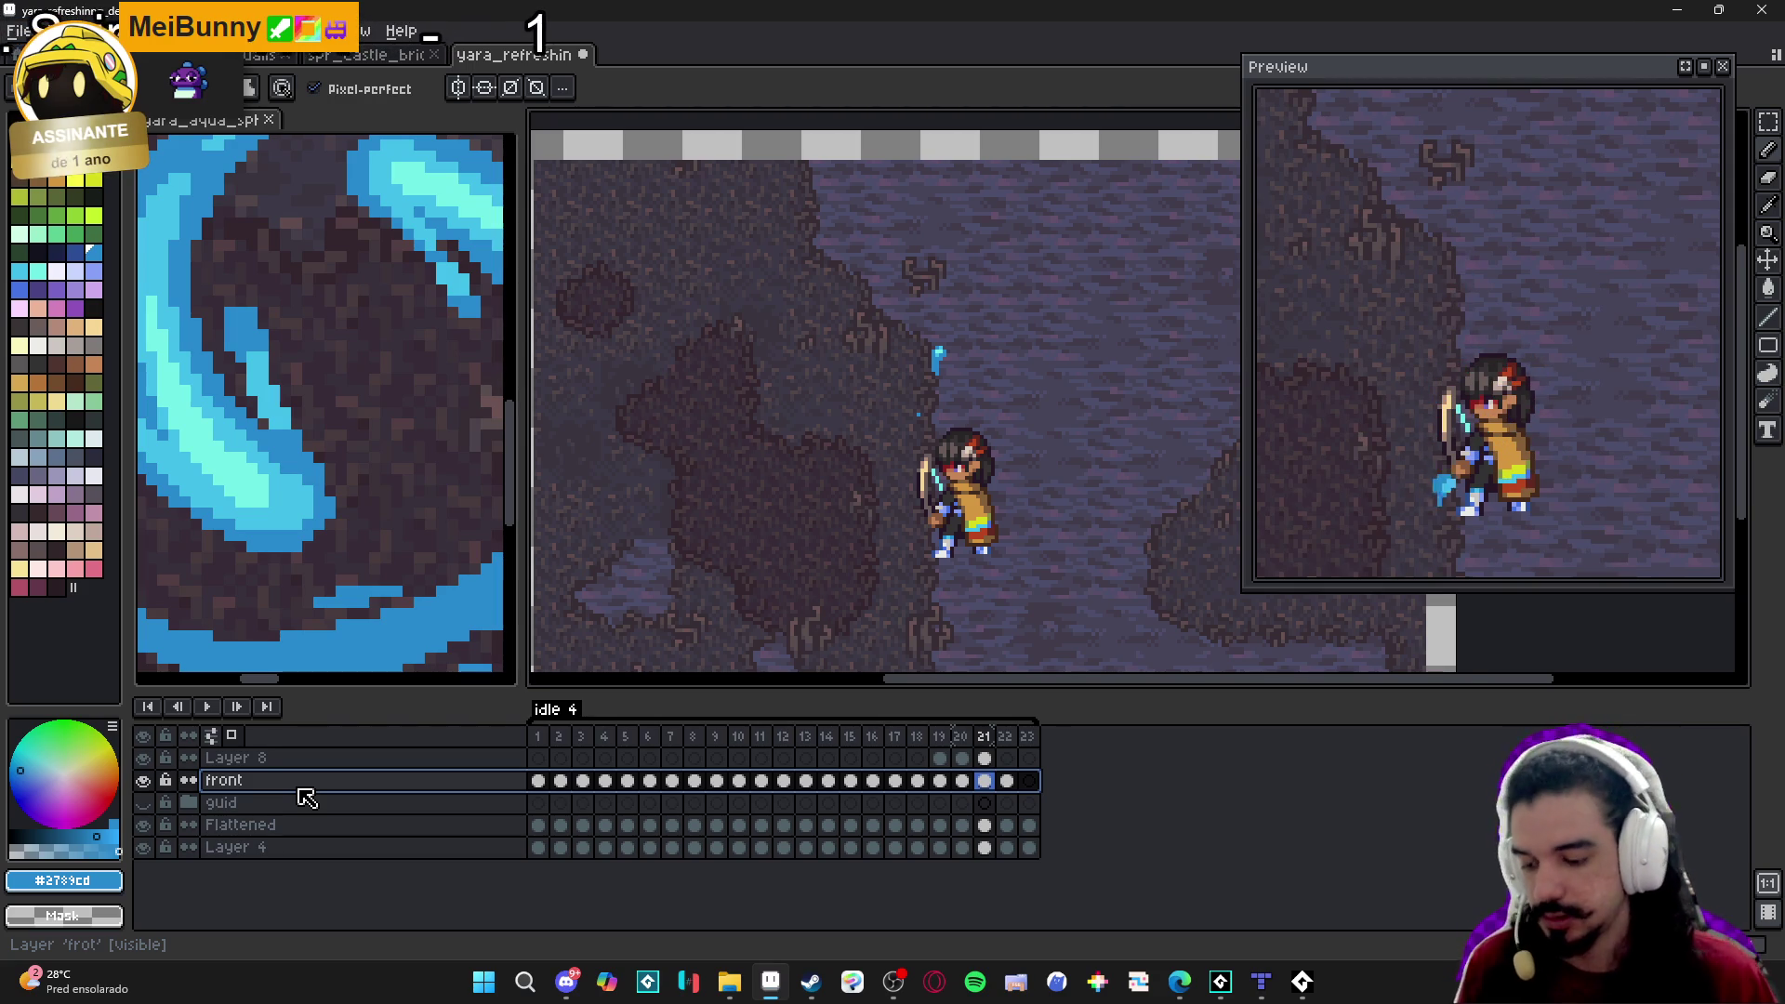
key("shift+n")
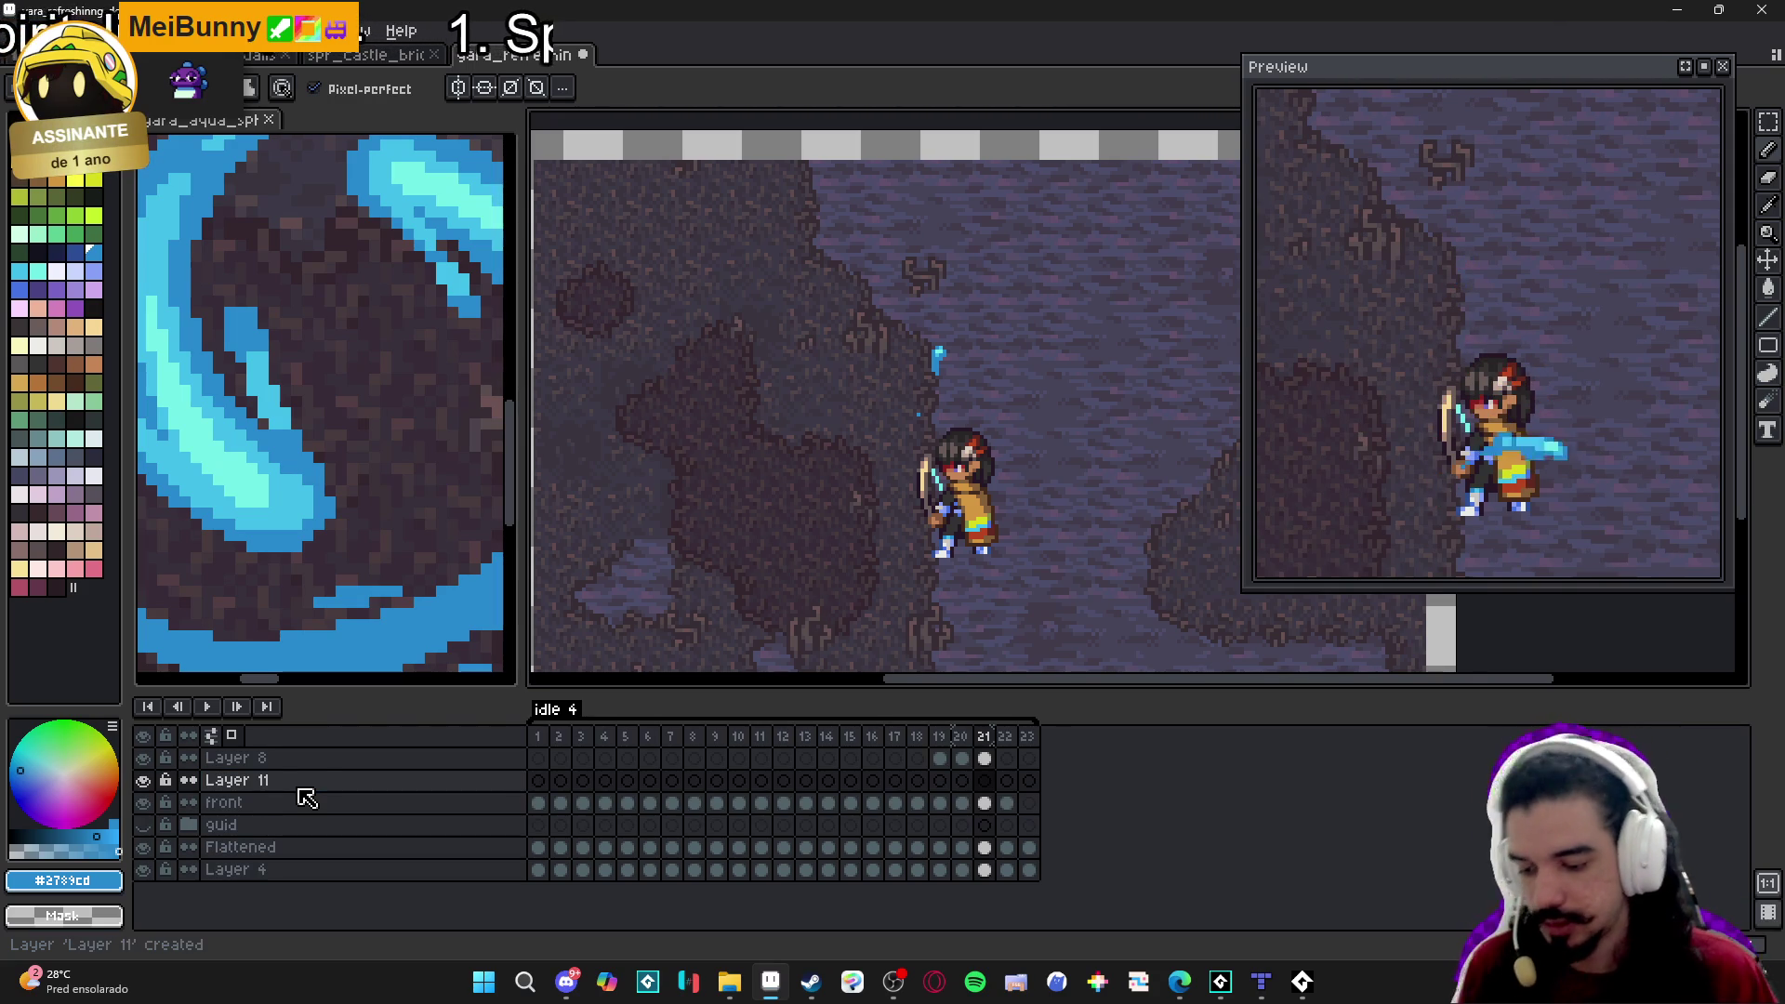
Name the new layer 'back'.
double_click(299, 790)
type("back")
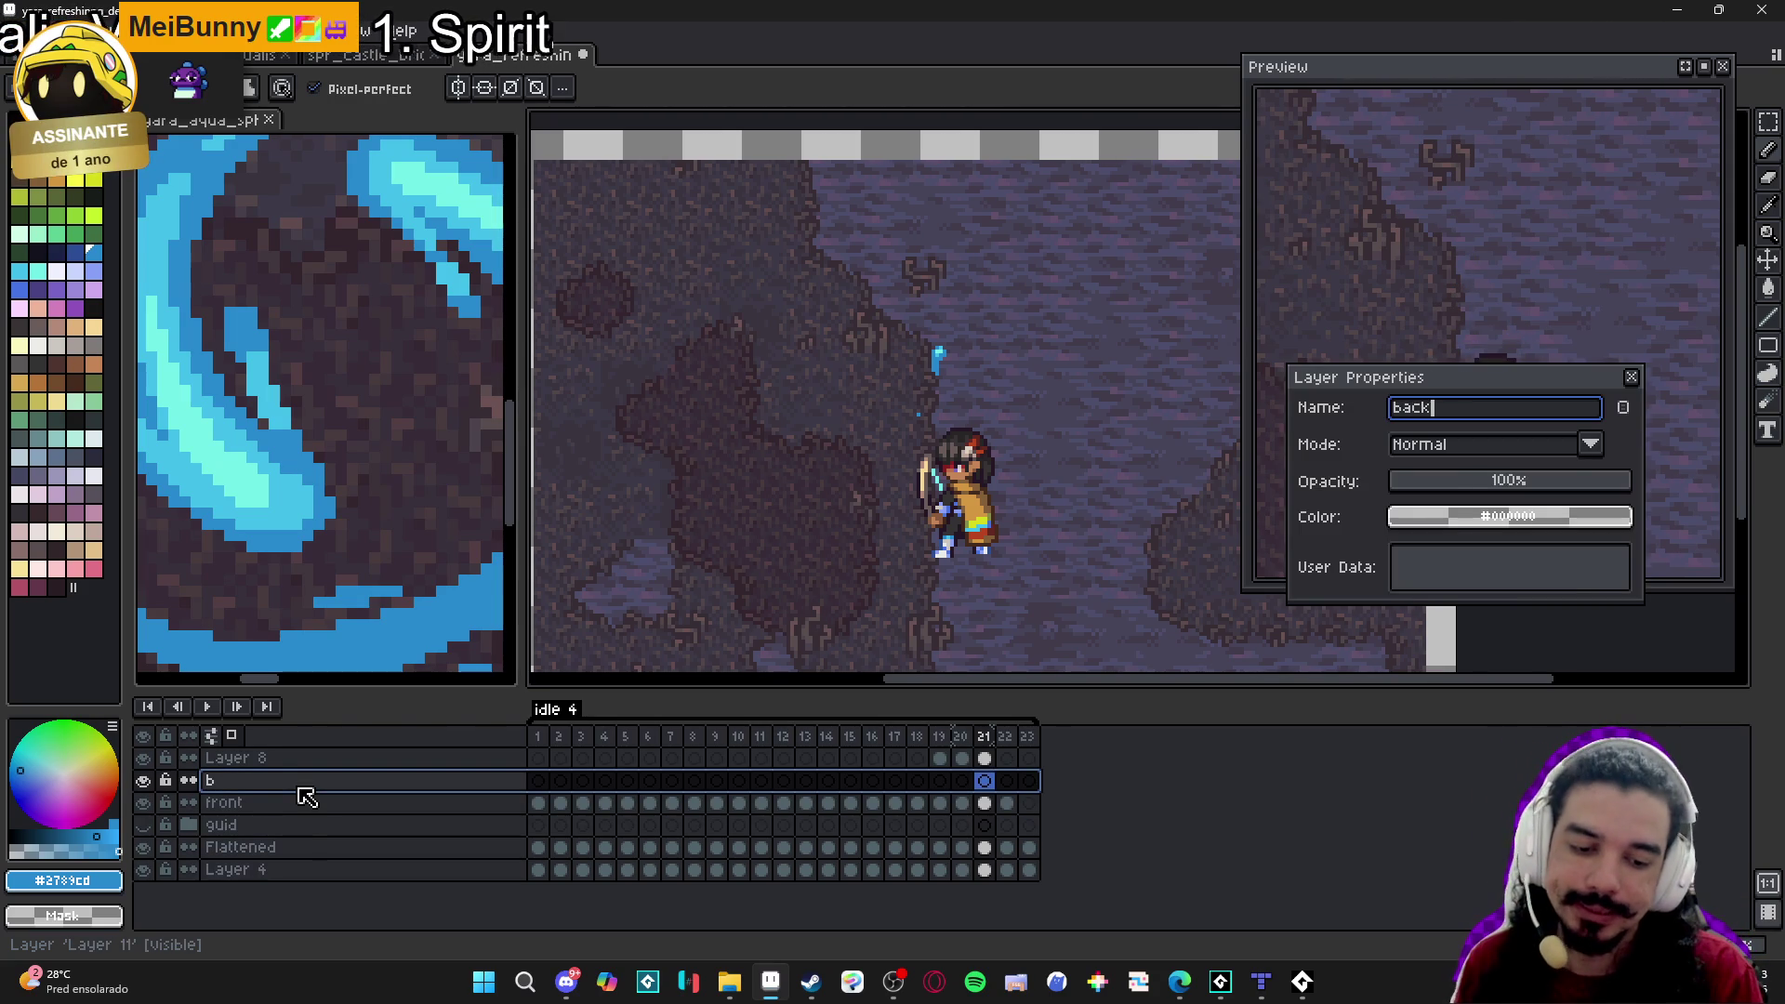
key("Return")
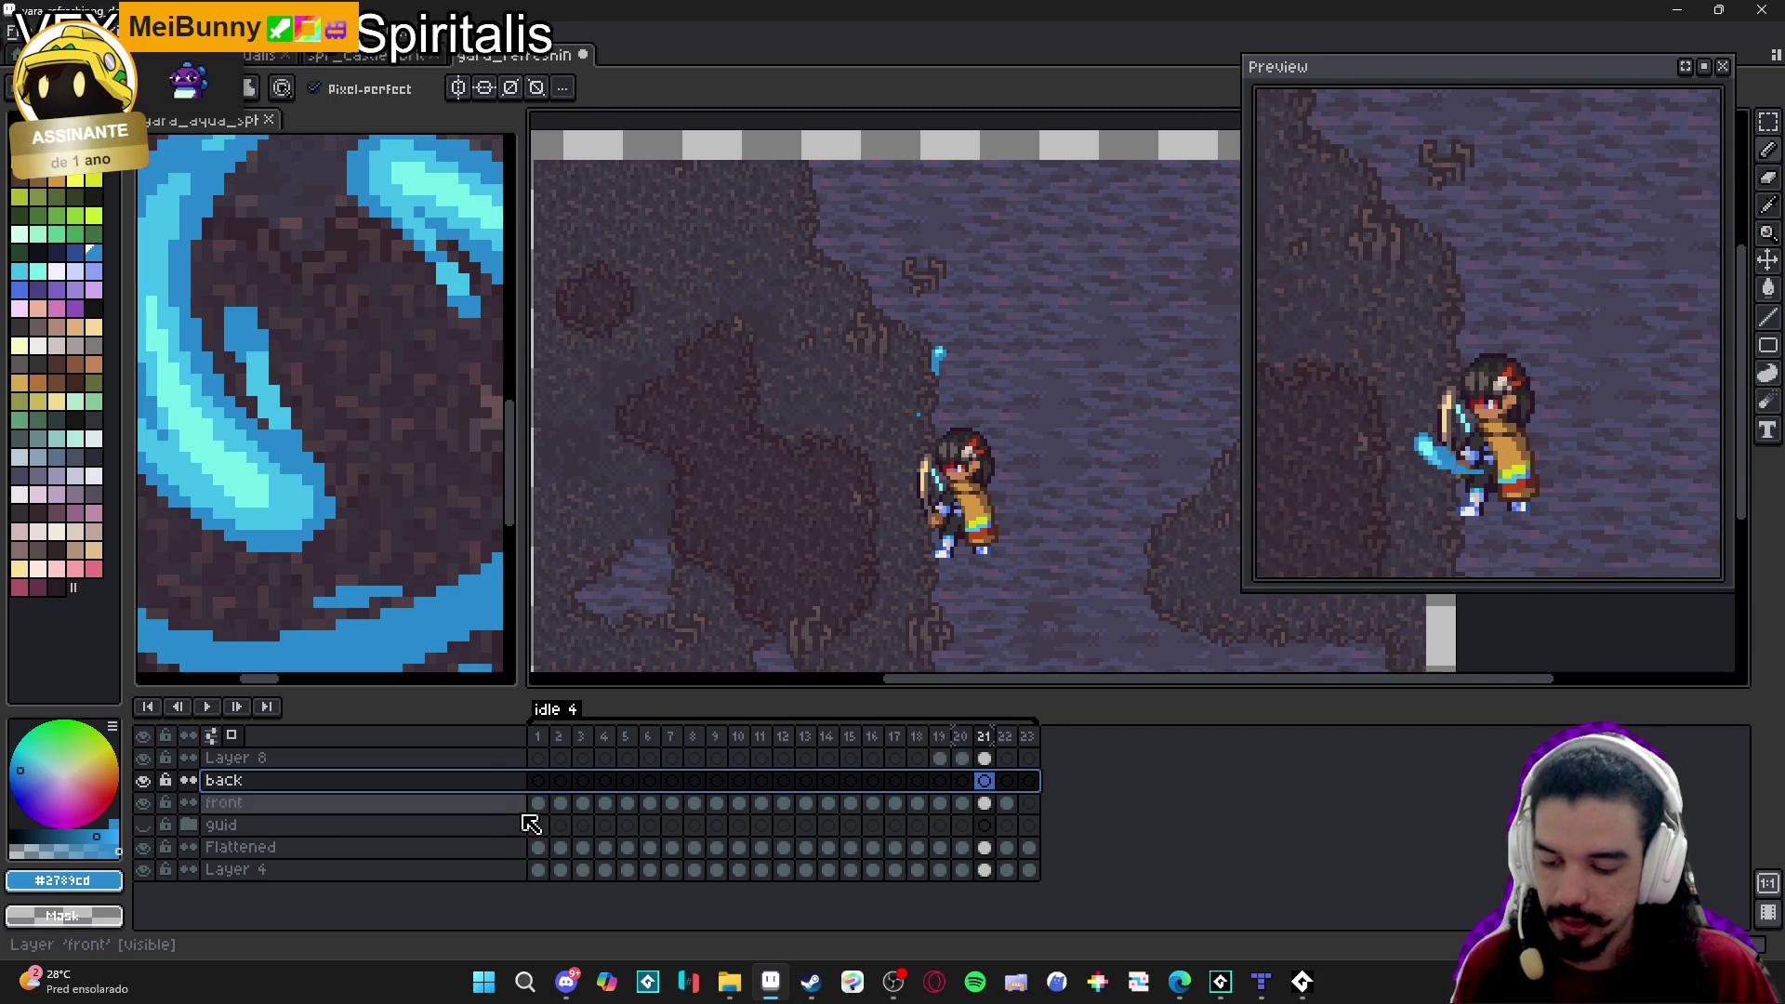
Step through the front layer's frames and undo moving frame 6's cel onto guid.
left_click(538, 804)
key("Right")
key("Right")
key("Right")
key("Right")
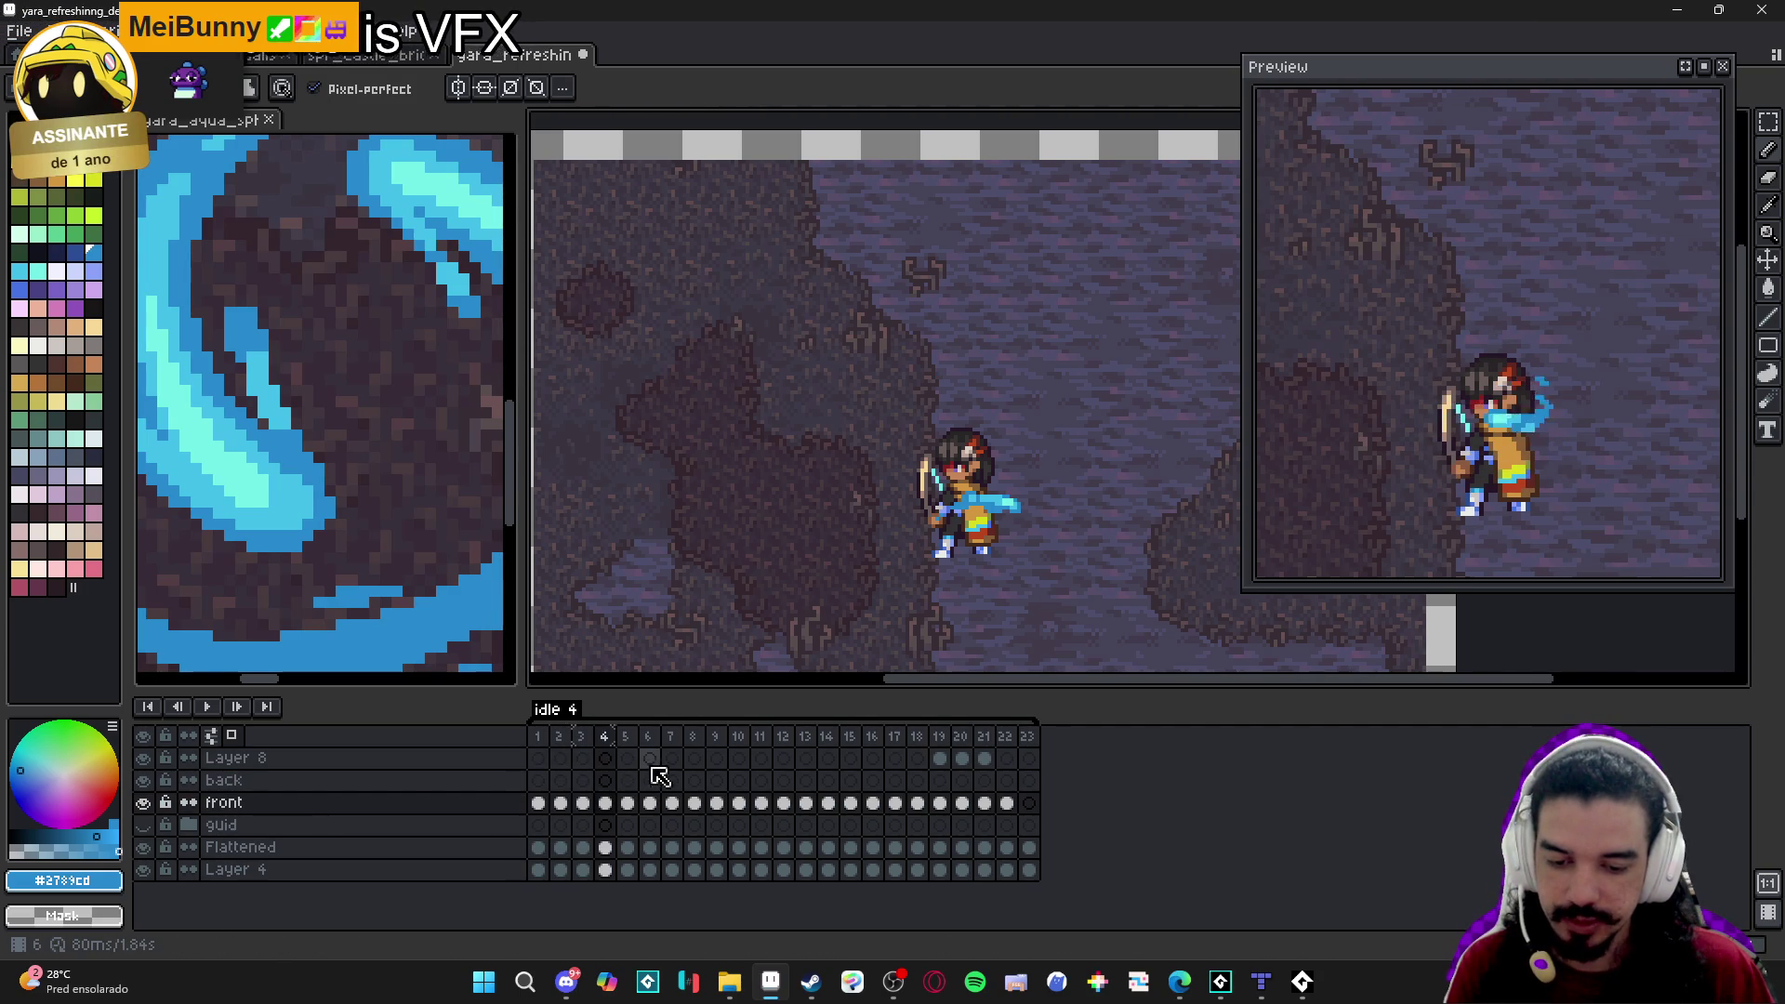
left_click(653, 803)
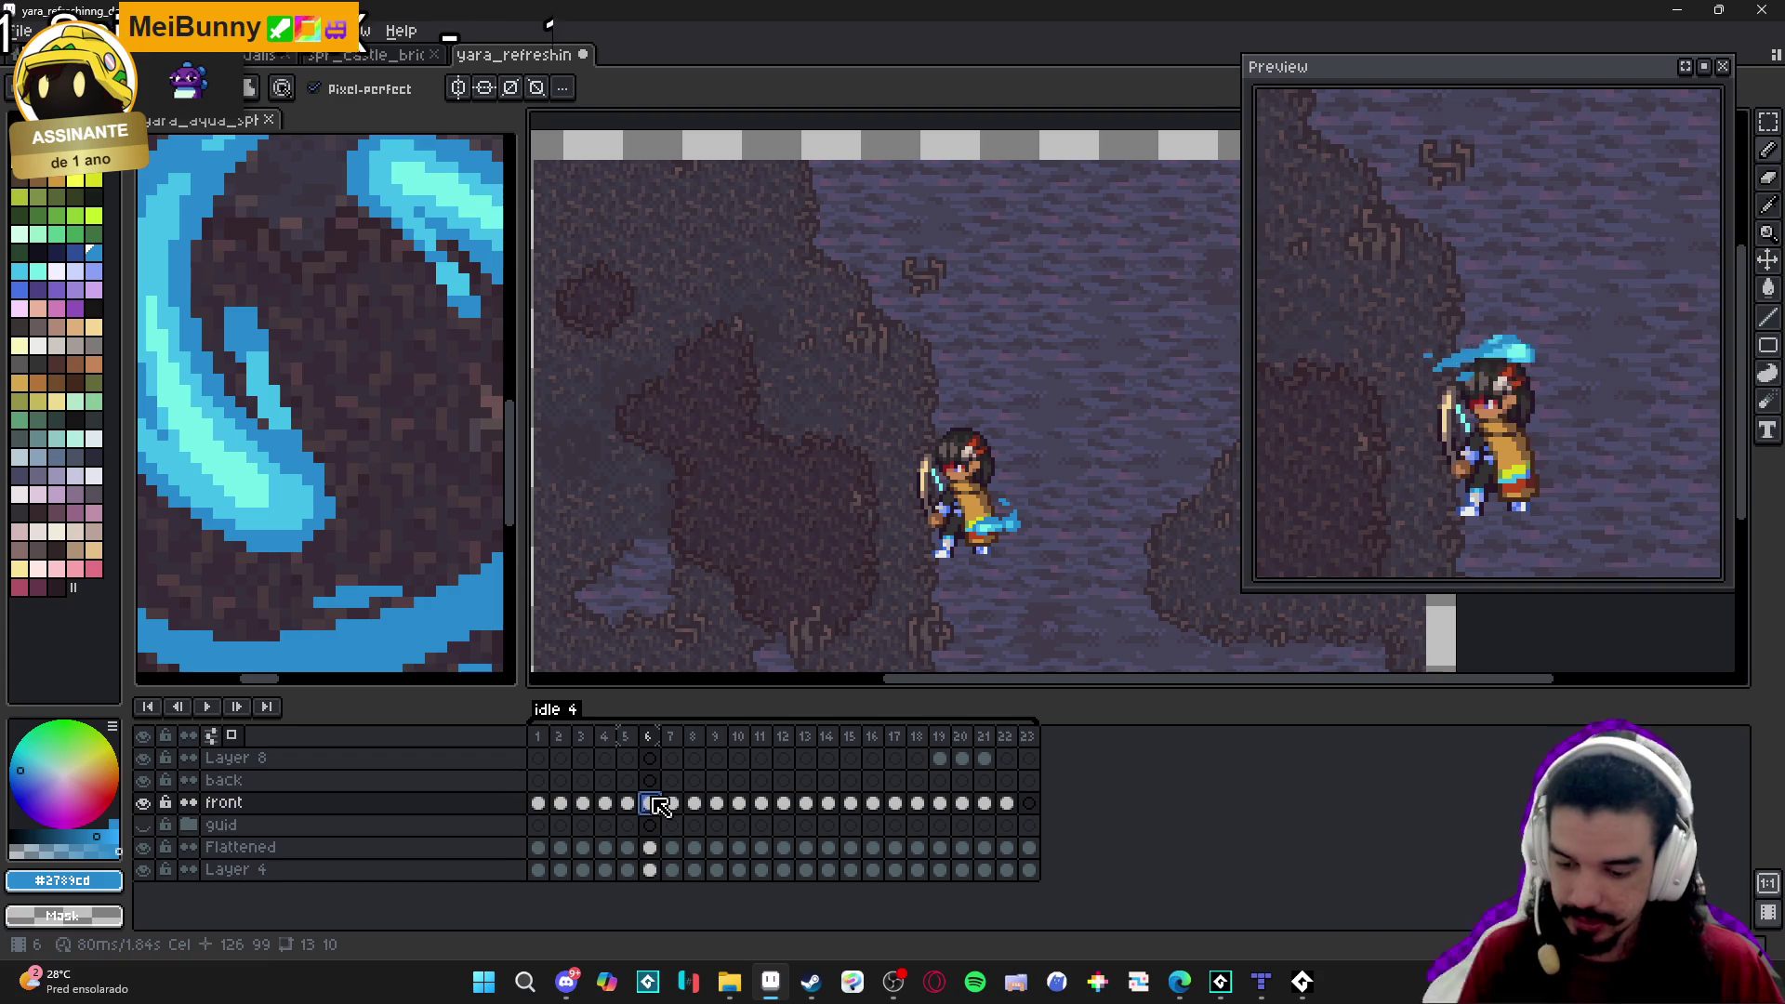
left_click_drag(658, 815, 662, 828)
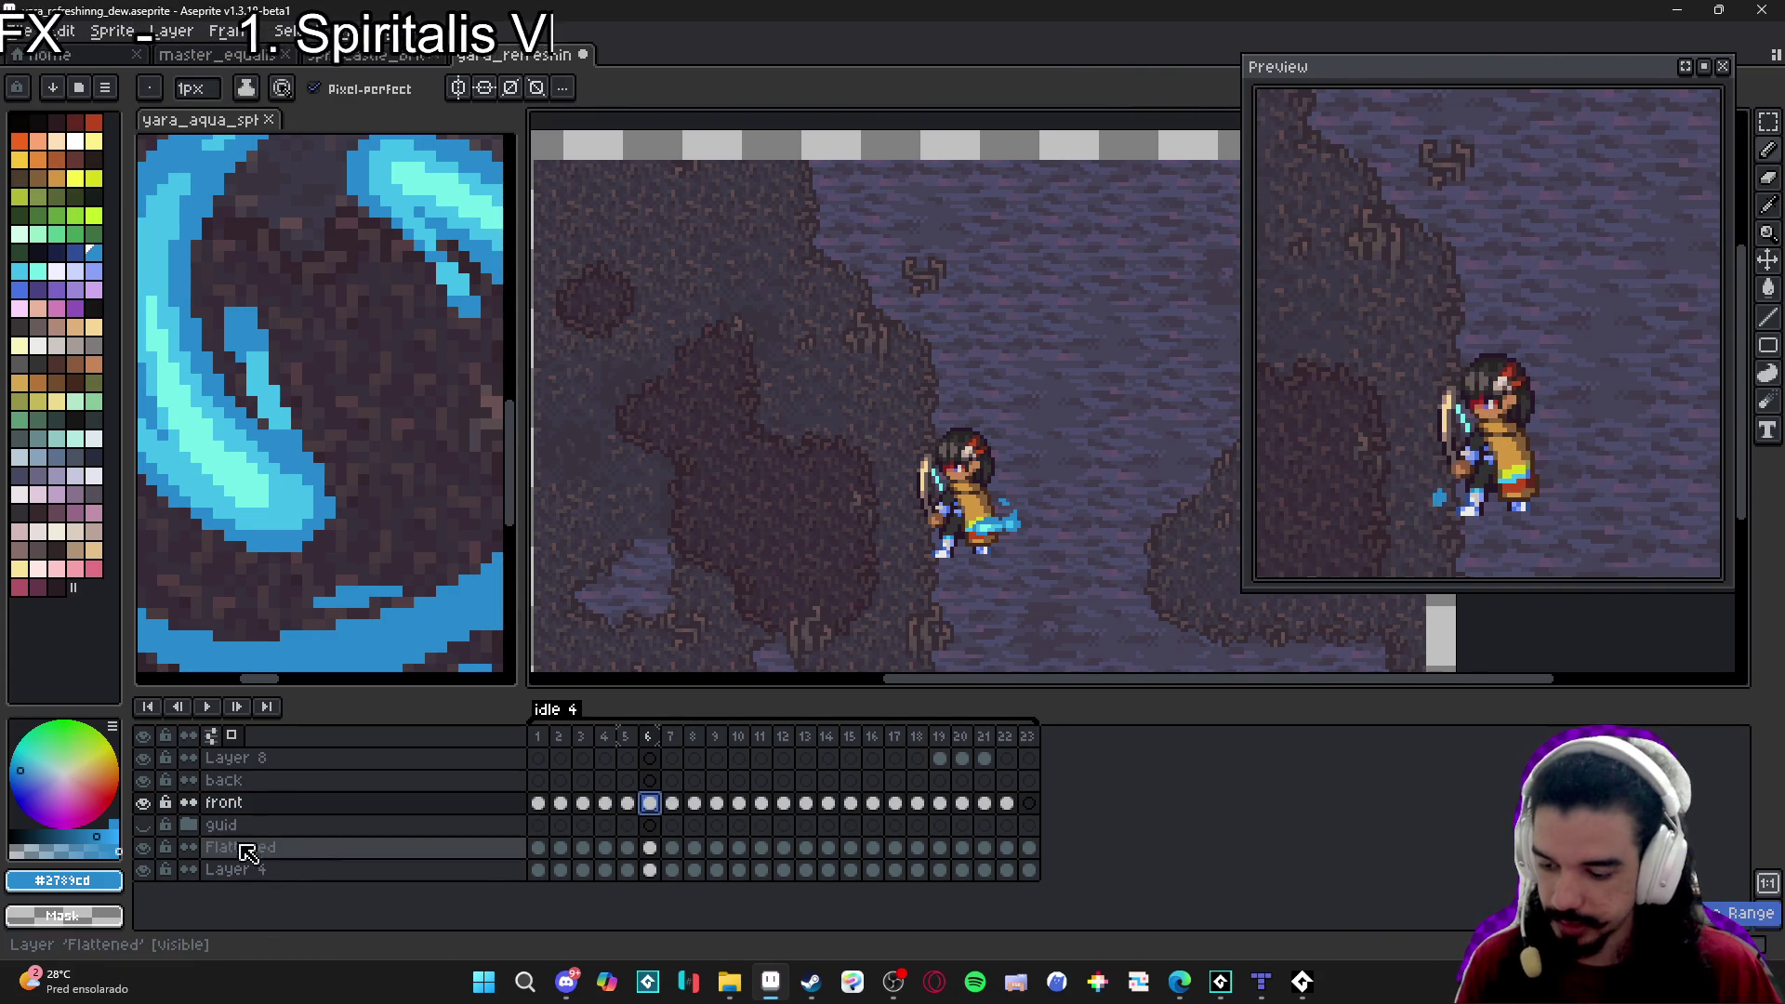
key("ctrl+z")
Move the back layer just above Layer 4 and the guid layer to the top.
left_click(419, 783)
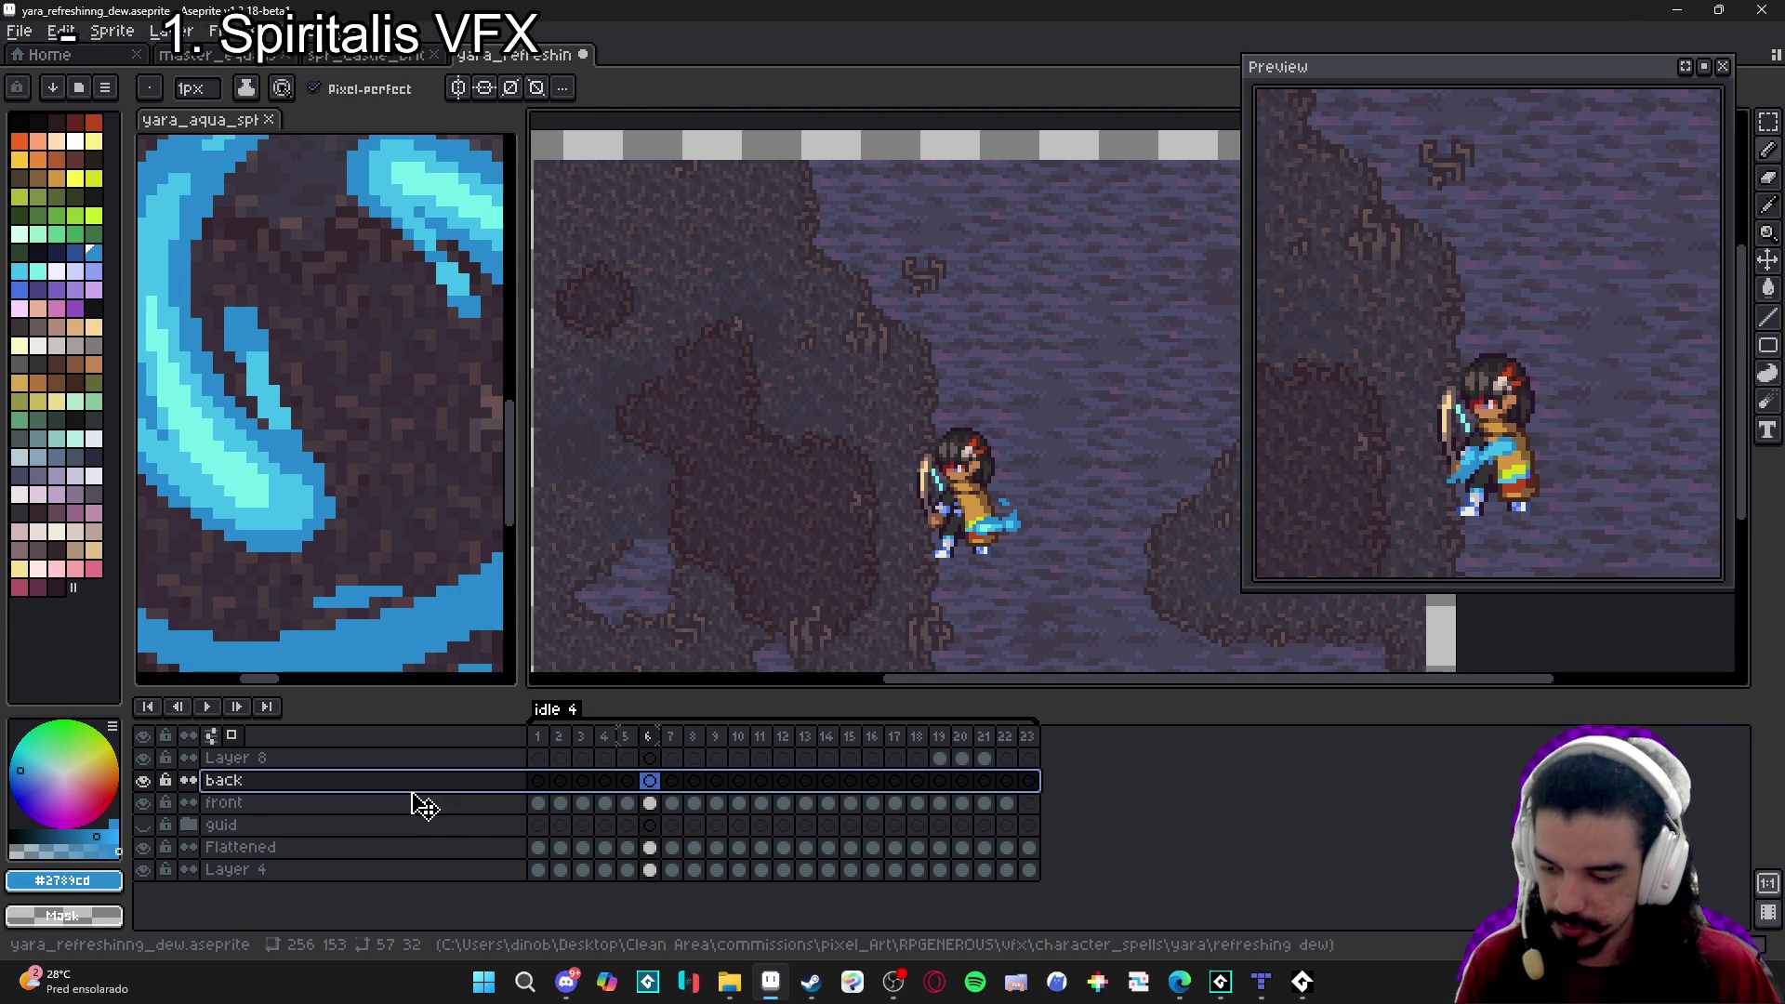
left_click_drag(346, 788, 361, 876)
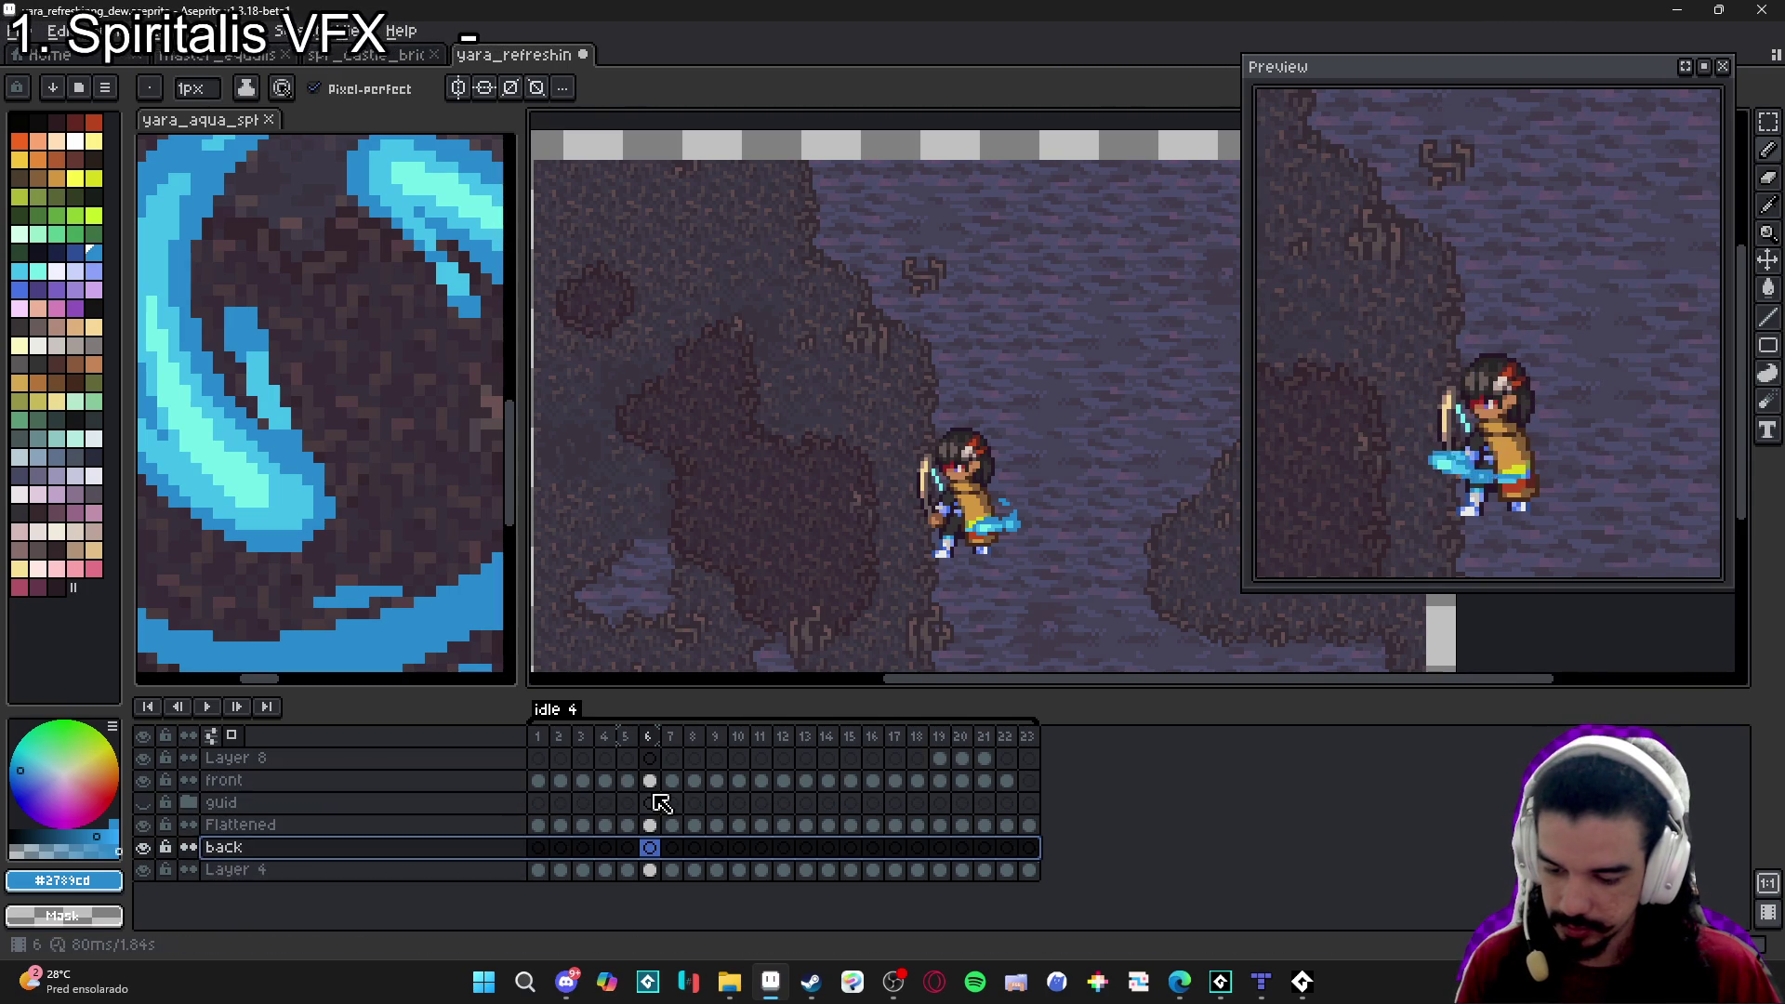
left_click(650, 801)
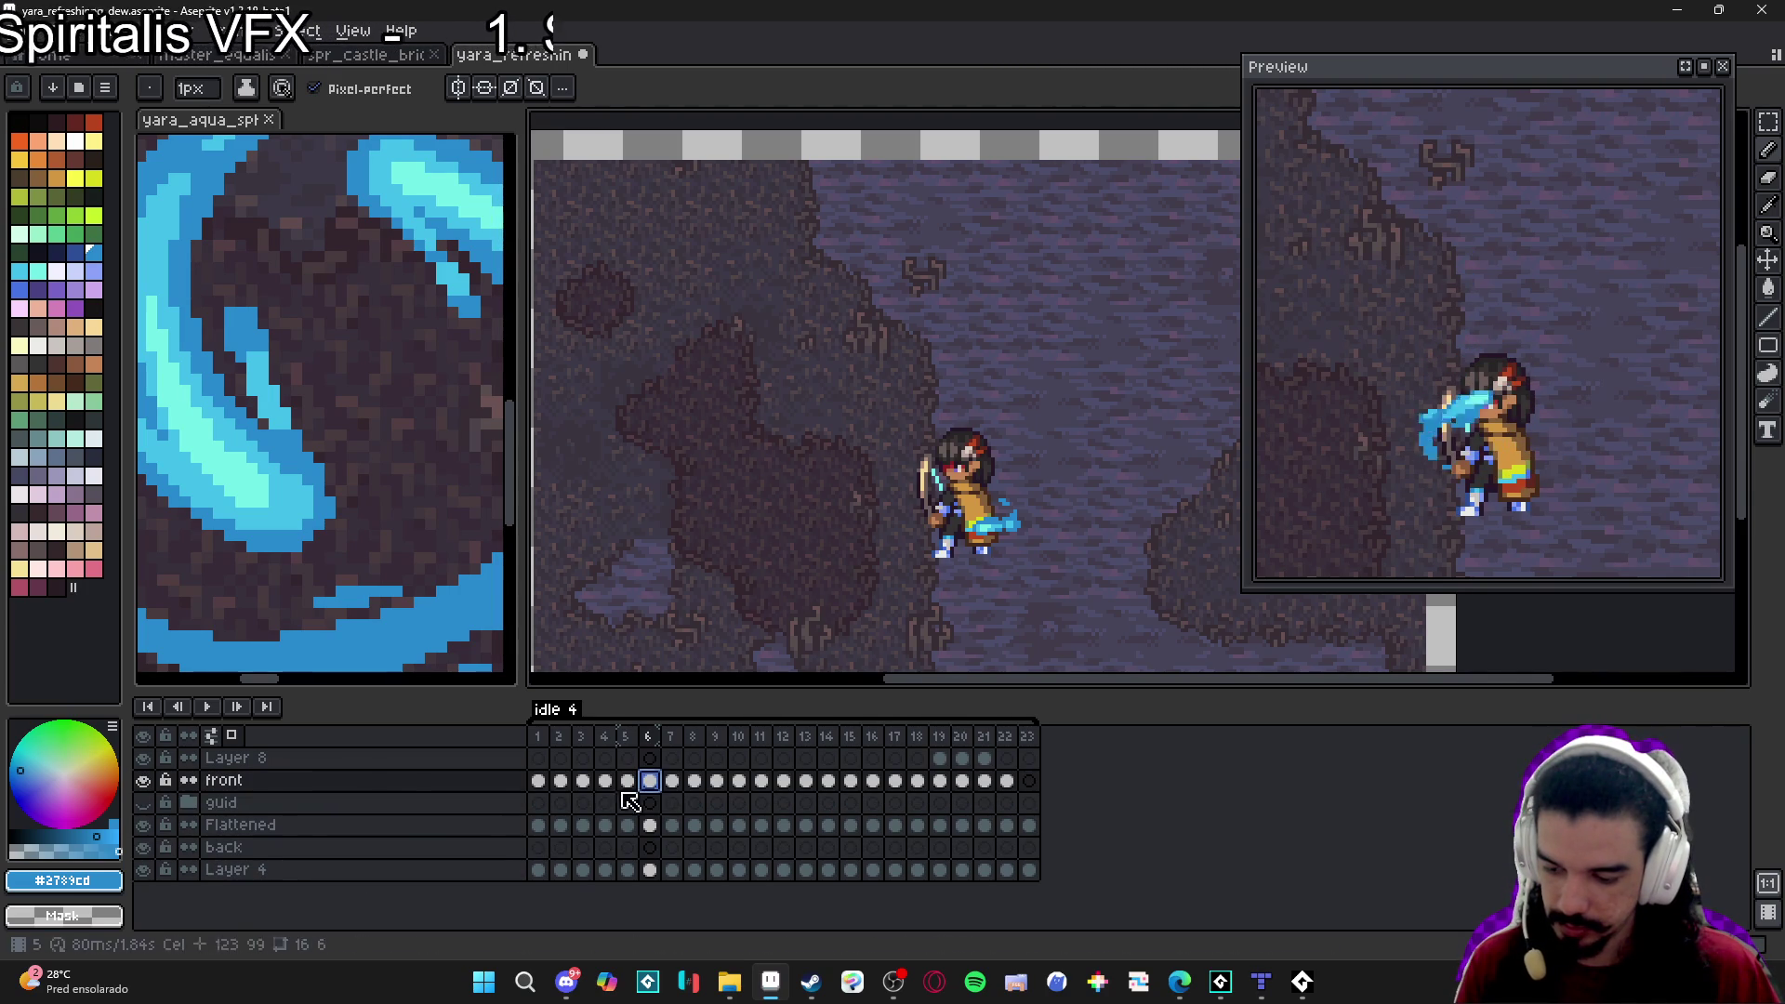
left_click_drag(450, 806, 458, 755)
Rename the Flattened layer to 'character' and save the sprite.
left_click(431, 806)
double_click(419, 827)
type("Chter")
key("Return")
key("ctrl+s")
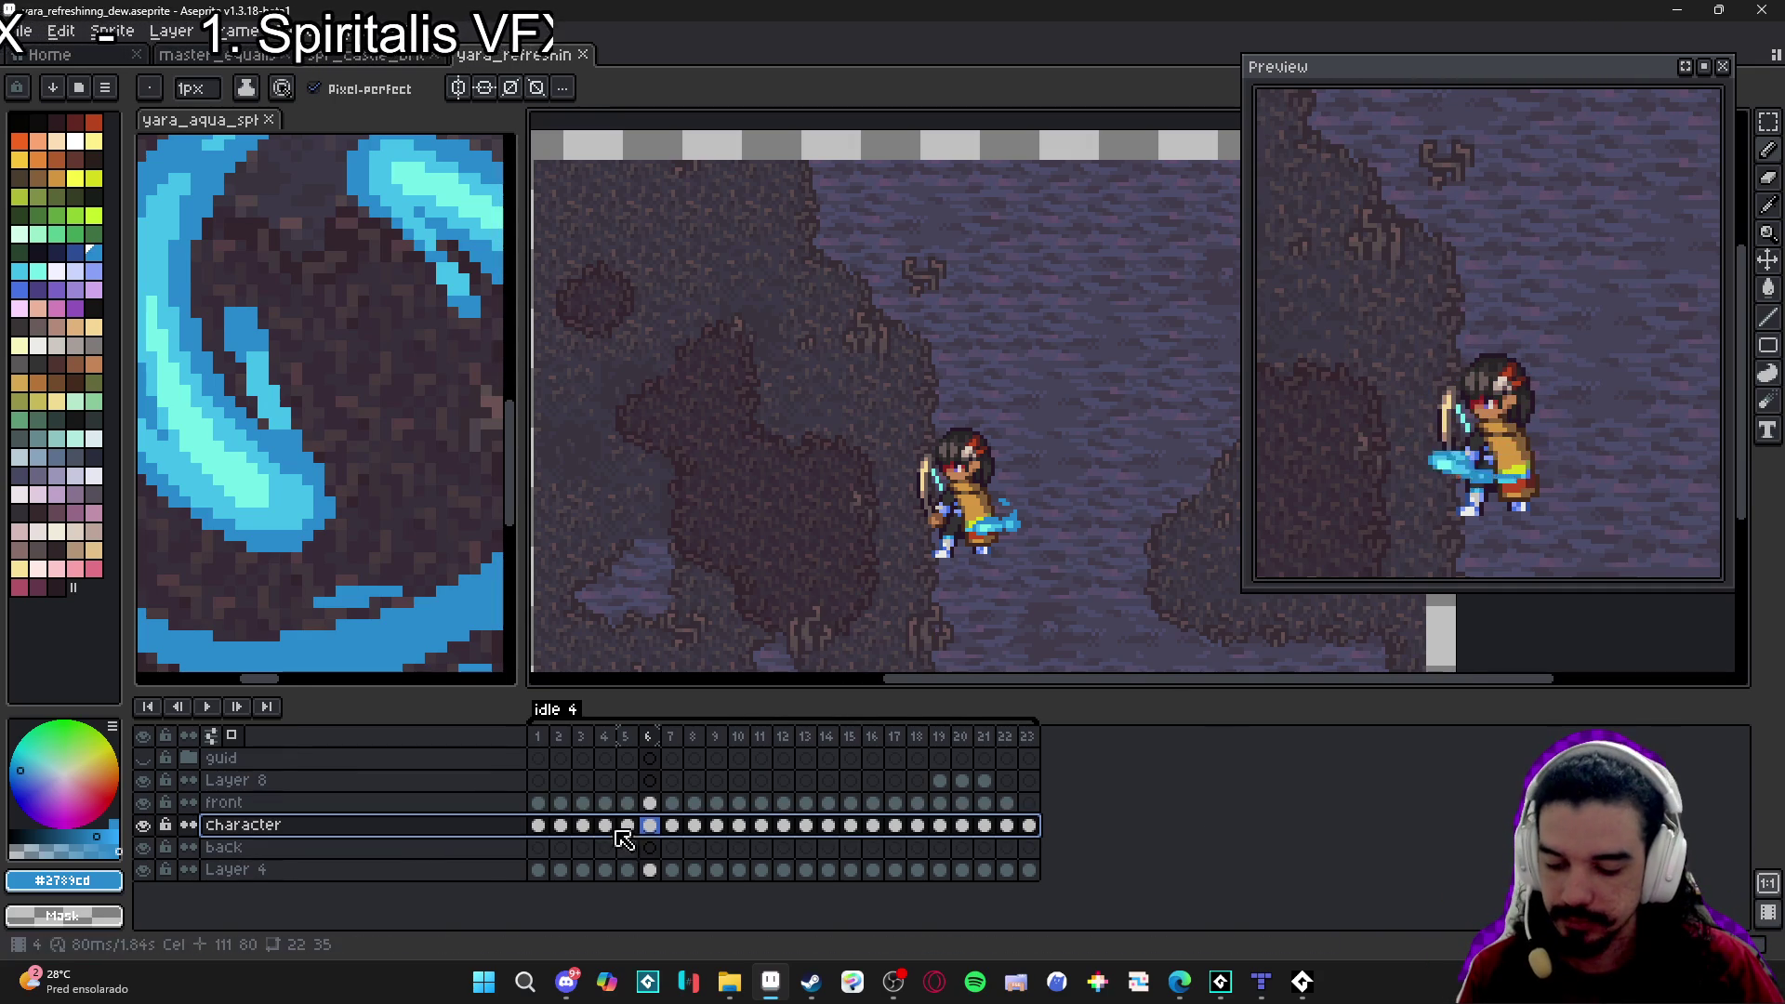
Move the water effect cels of frames 6, 7 and 8 onto the back layer, checking frames 9–11.
left_click(660, 805)
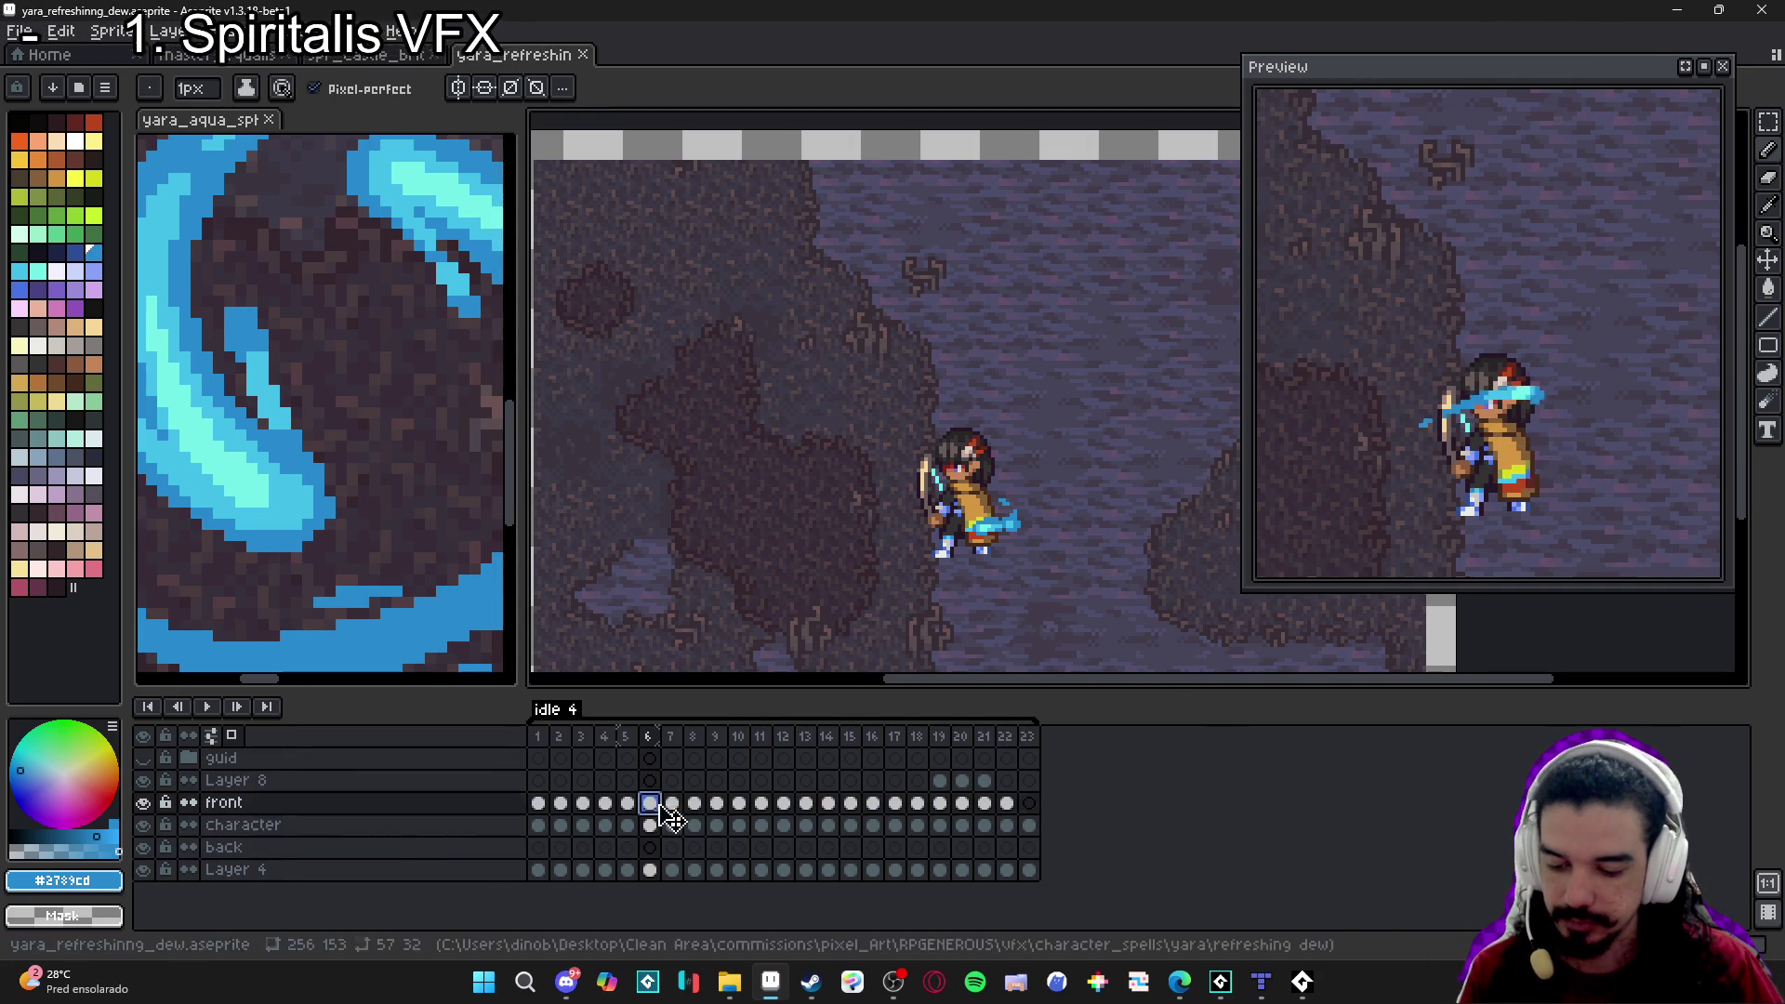
left_click(653, 848)
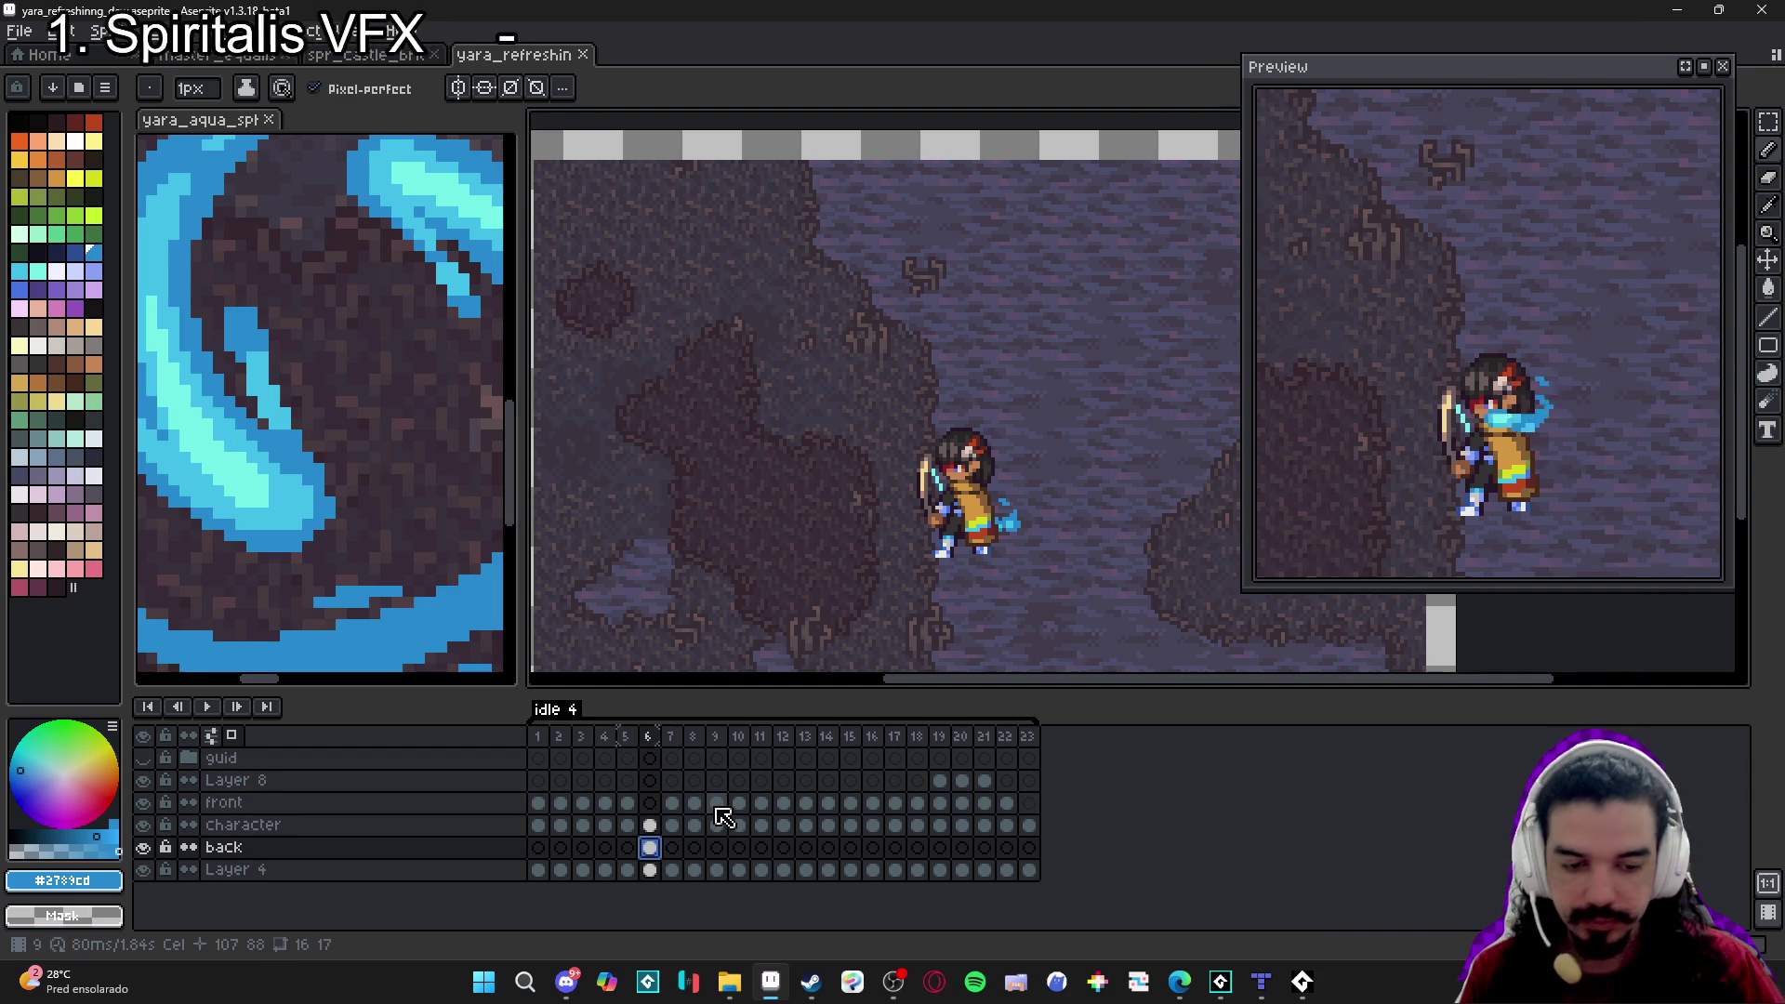
left_click(672, 803)
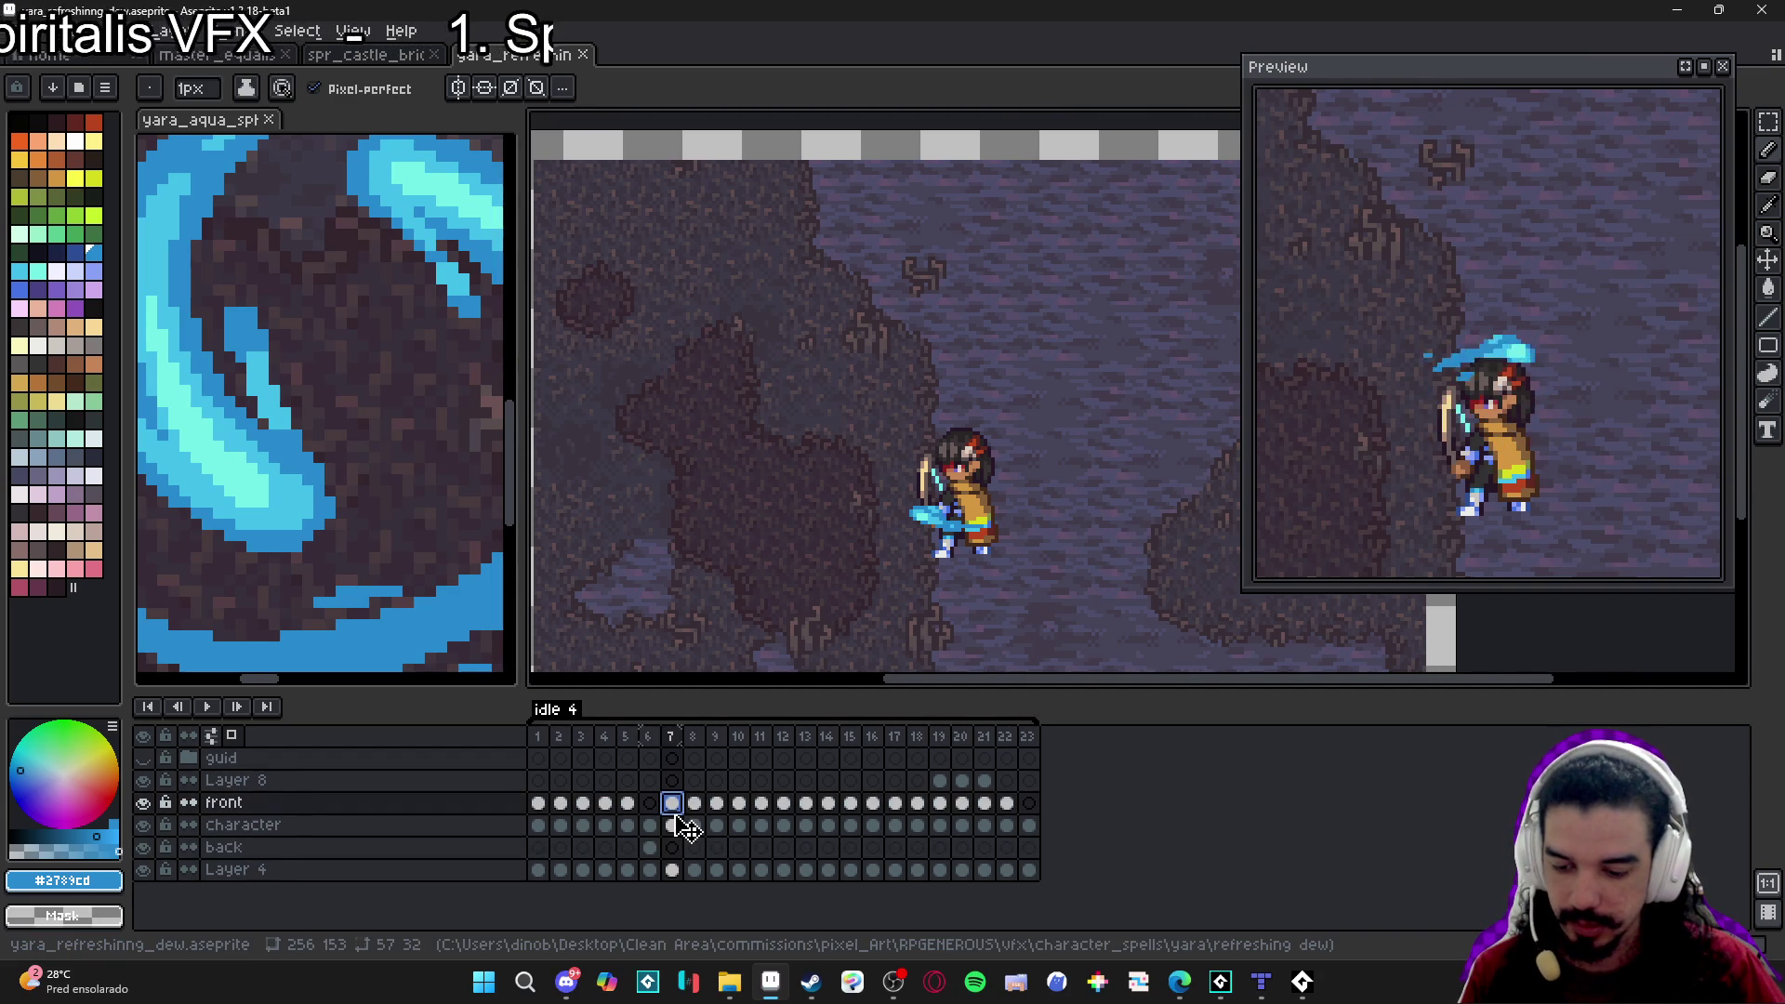
left_click(672, 847)
left_click(695, 803)
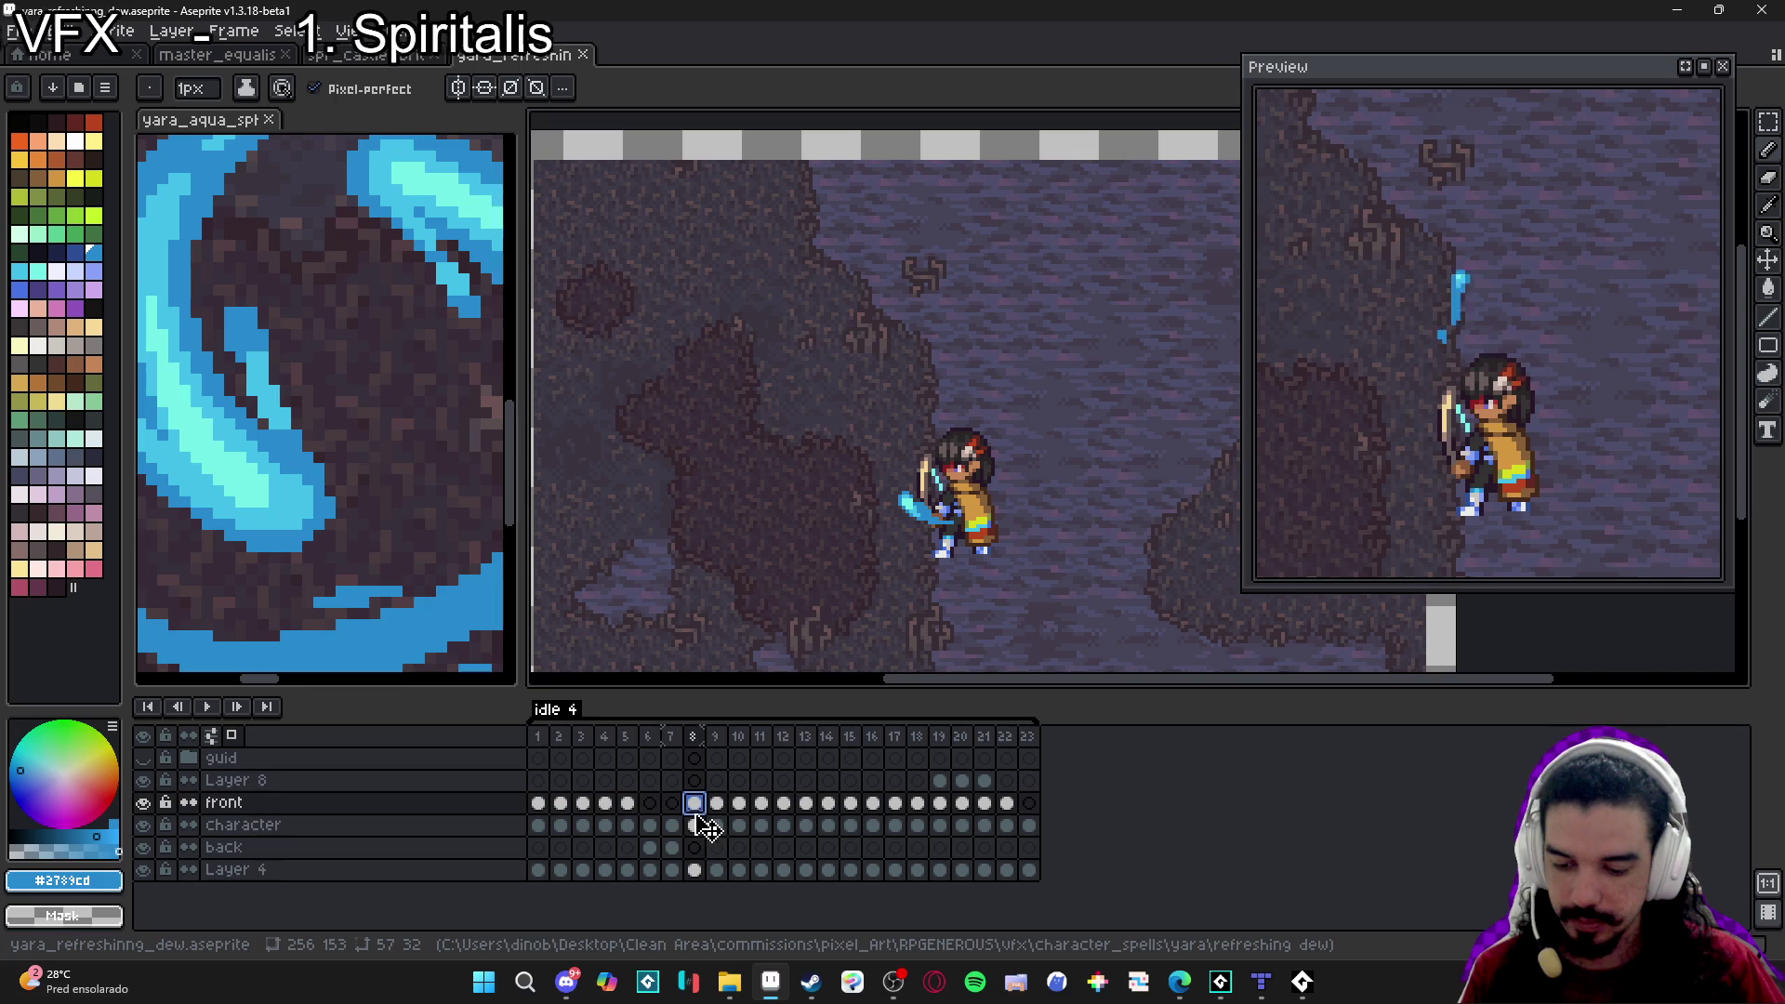
left_click(695, 847)
left_click(717, 804)
left_click(739, 803)
left_click(761, 805)
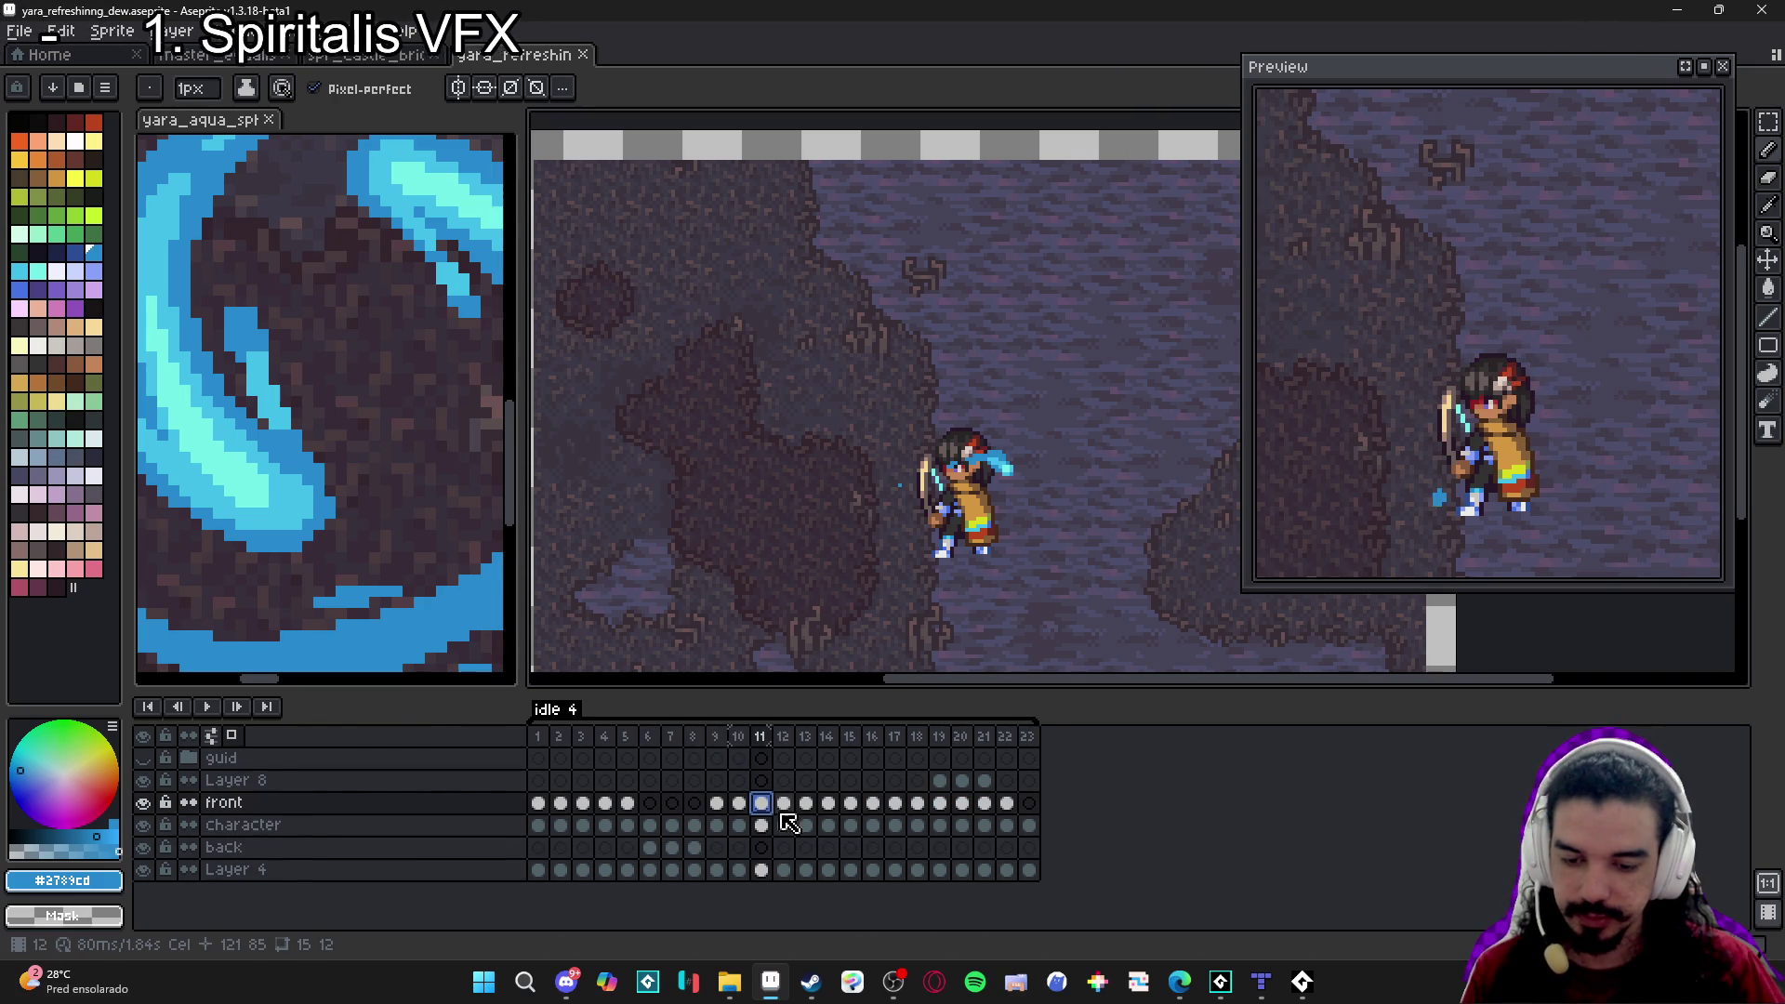
Move the effect cels of frames 12, 13, 14 and 19 onto the back layer, checking 15–18 and 20.
left_click(783, 805)
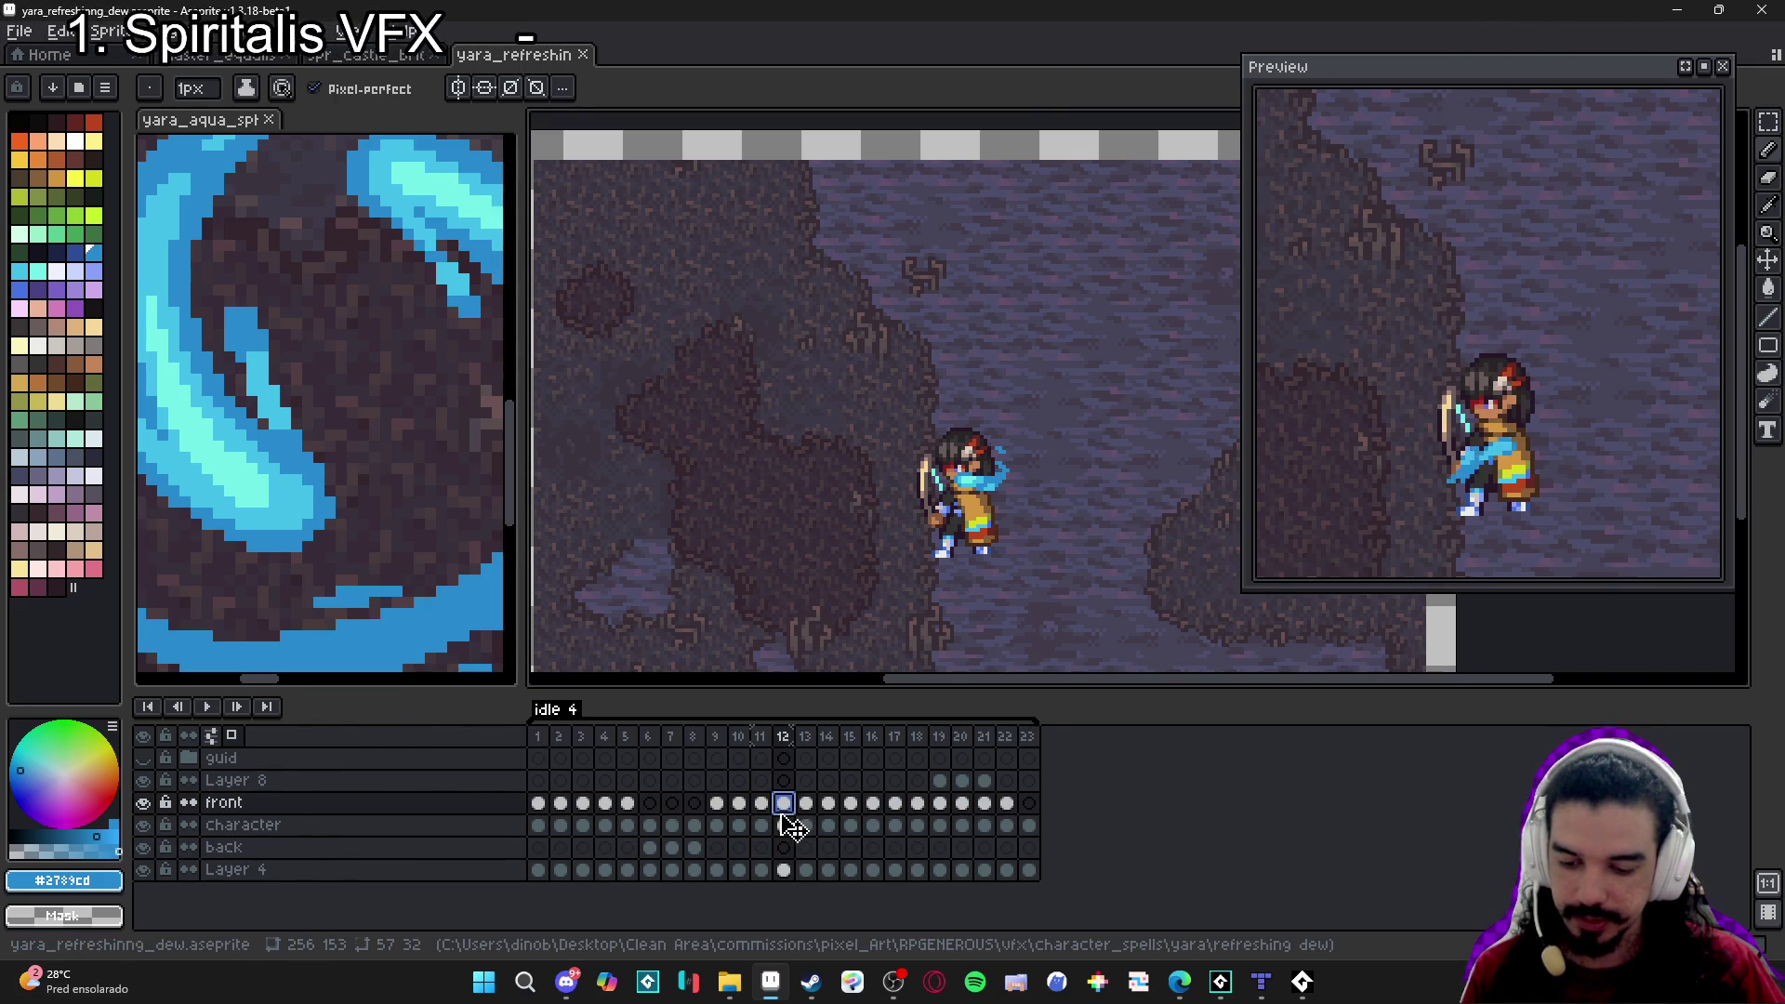
left_click(786, 848)
left_click(805, 804)
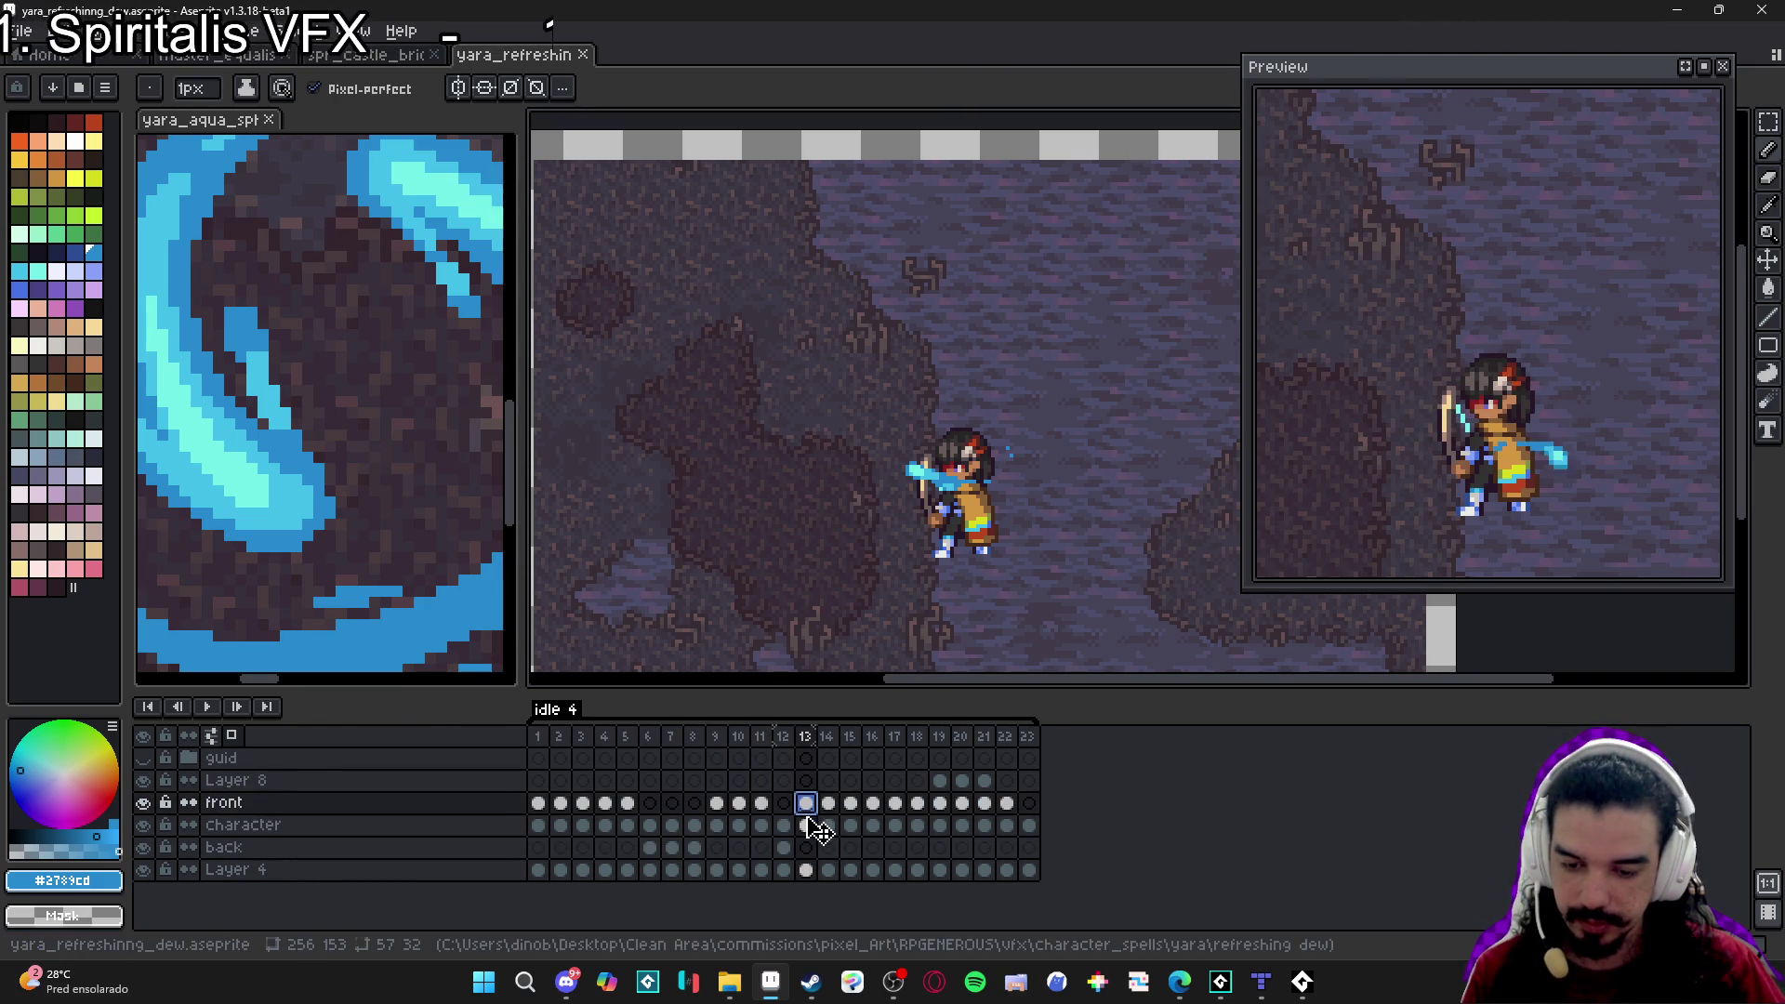
left_click(805, 848)
left_click(828, 804)
left_click(829, 848)
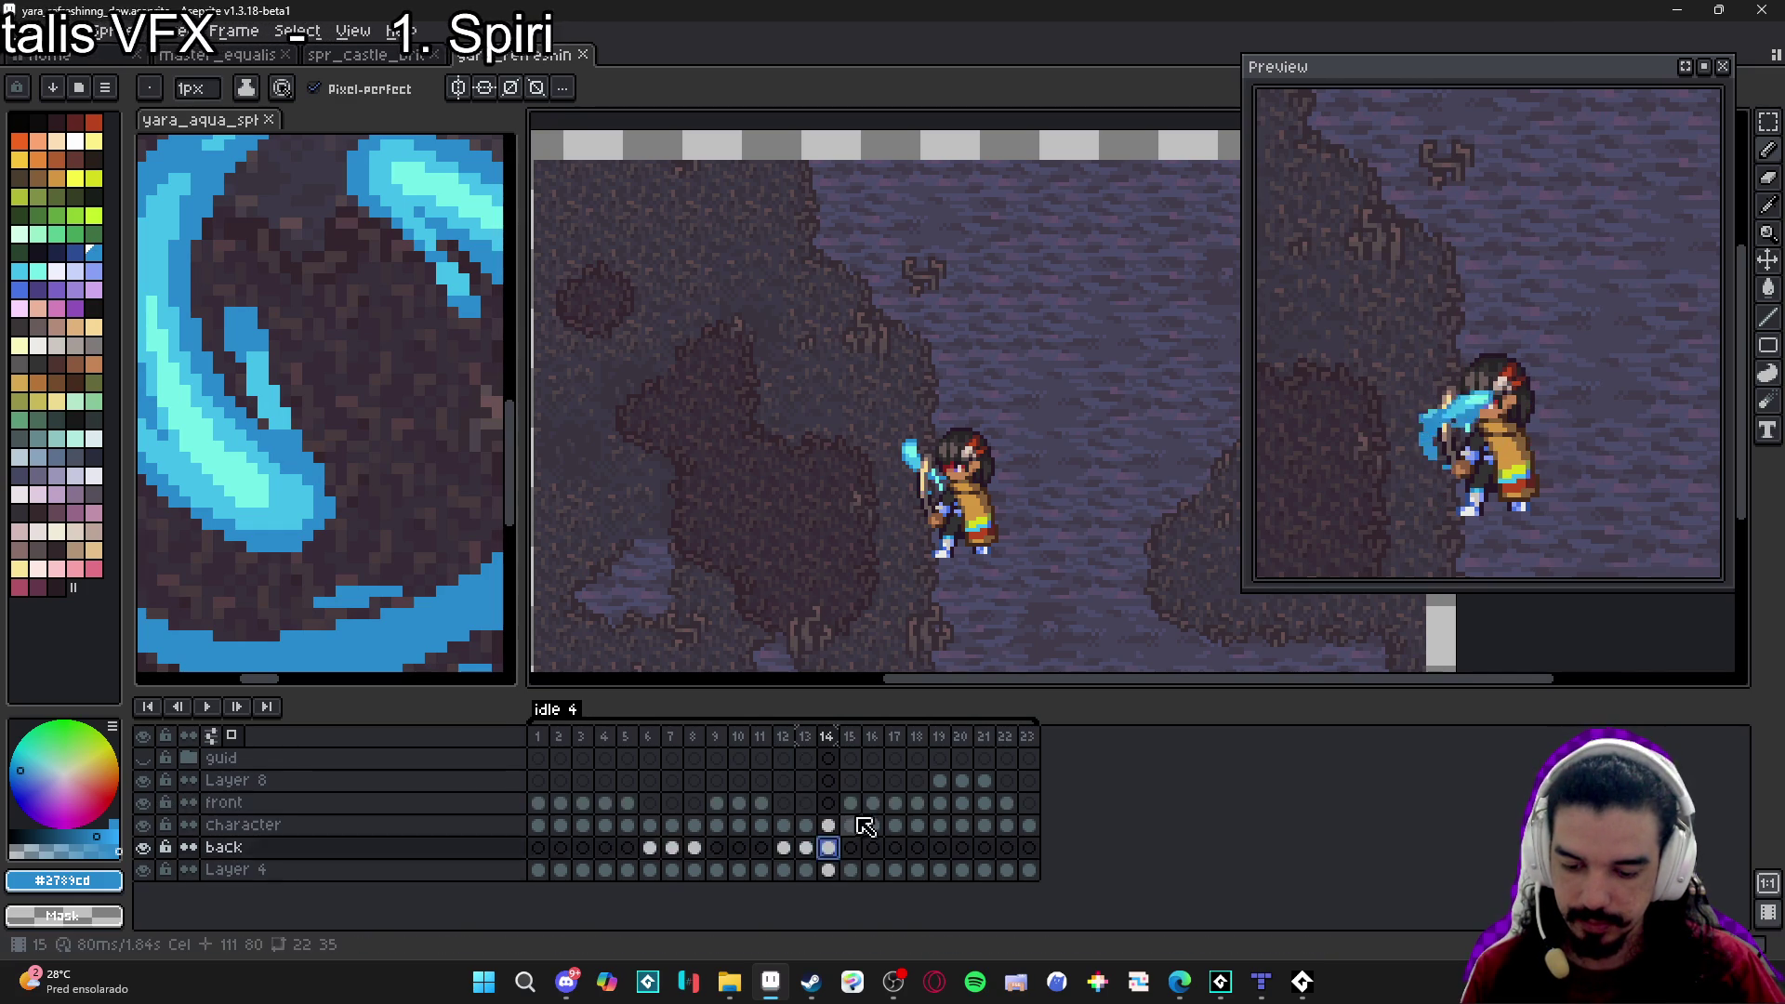
left_click(851, 803)
left_click(873, 804)
left_click(895, 804)
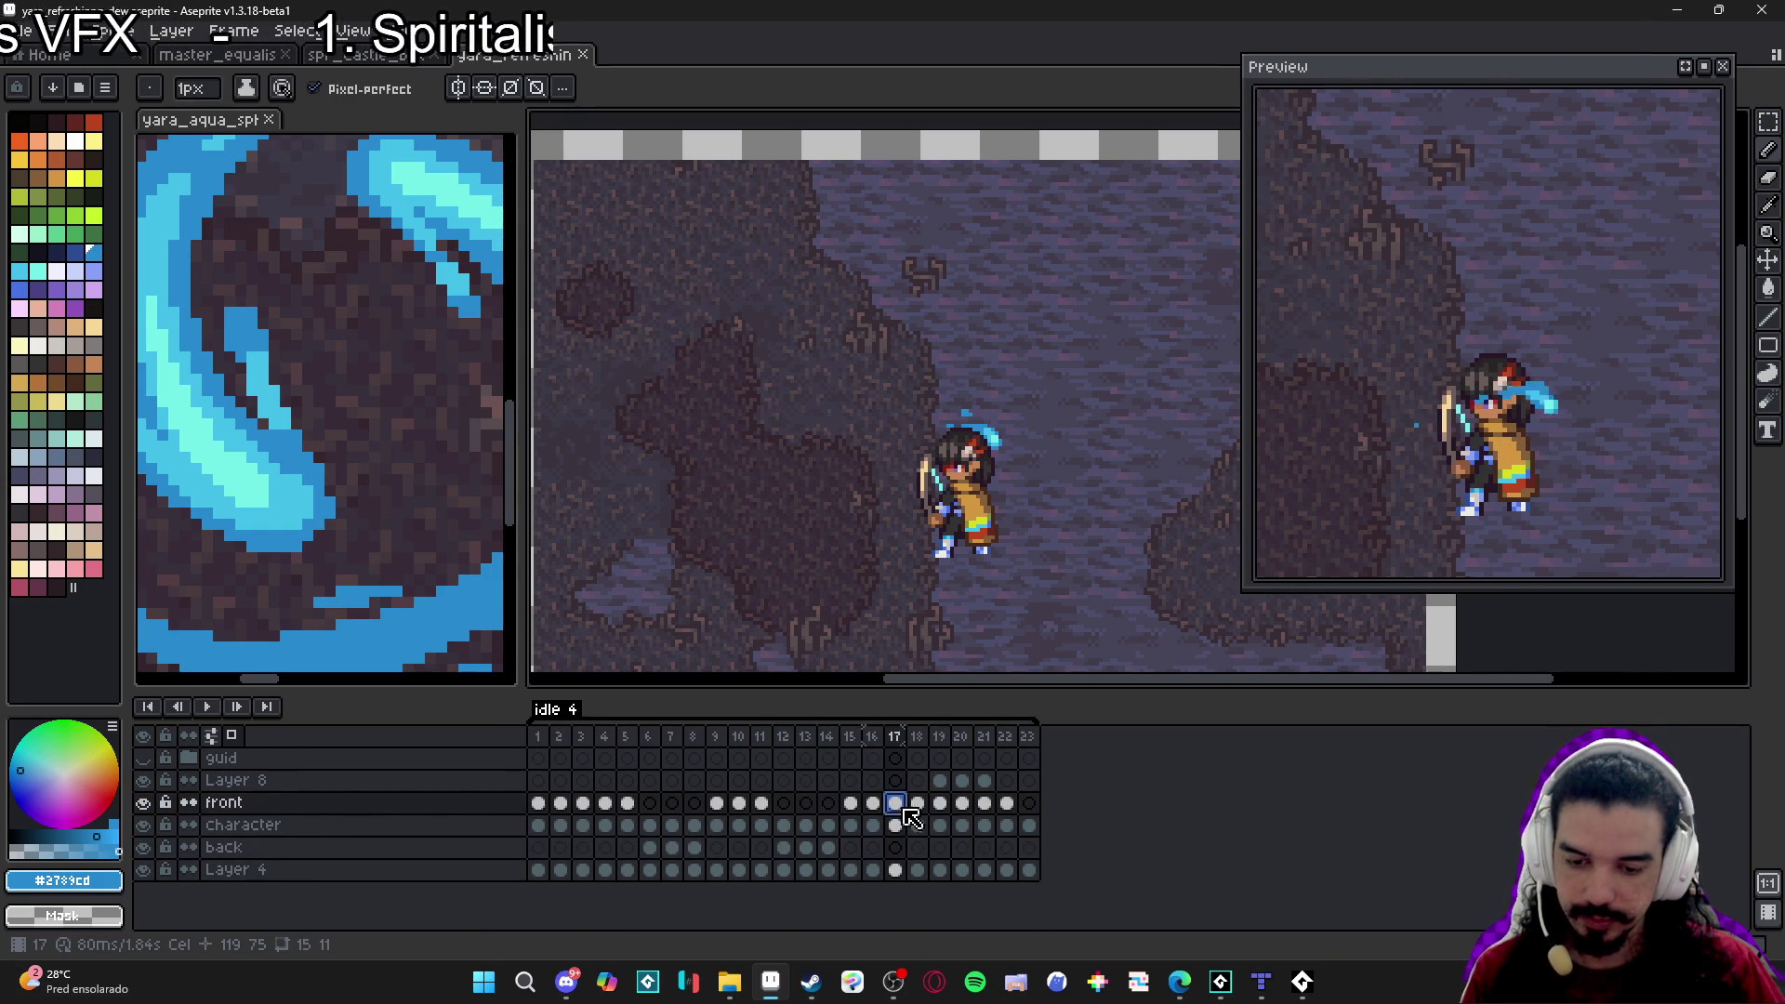
left_click(919, 805)
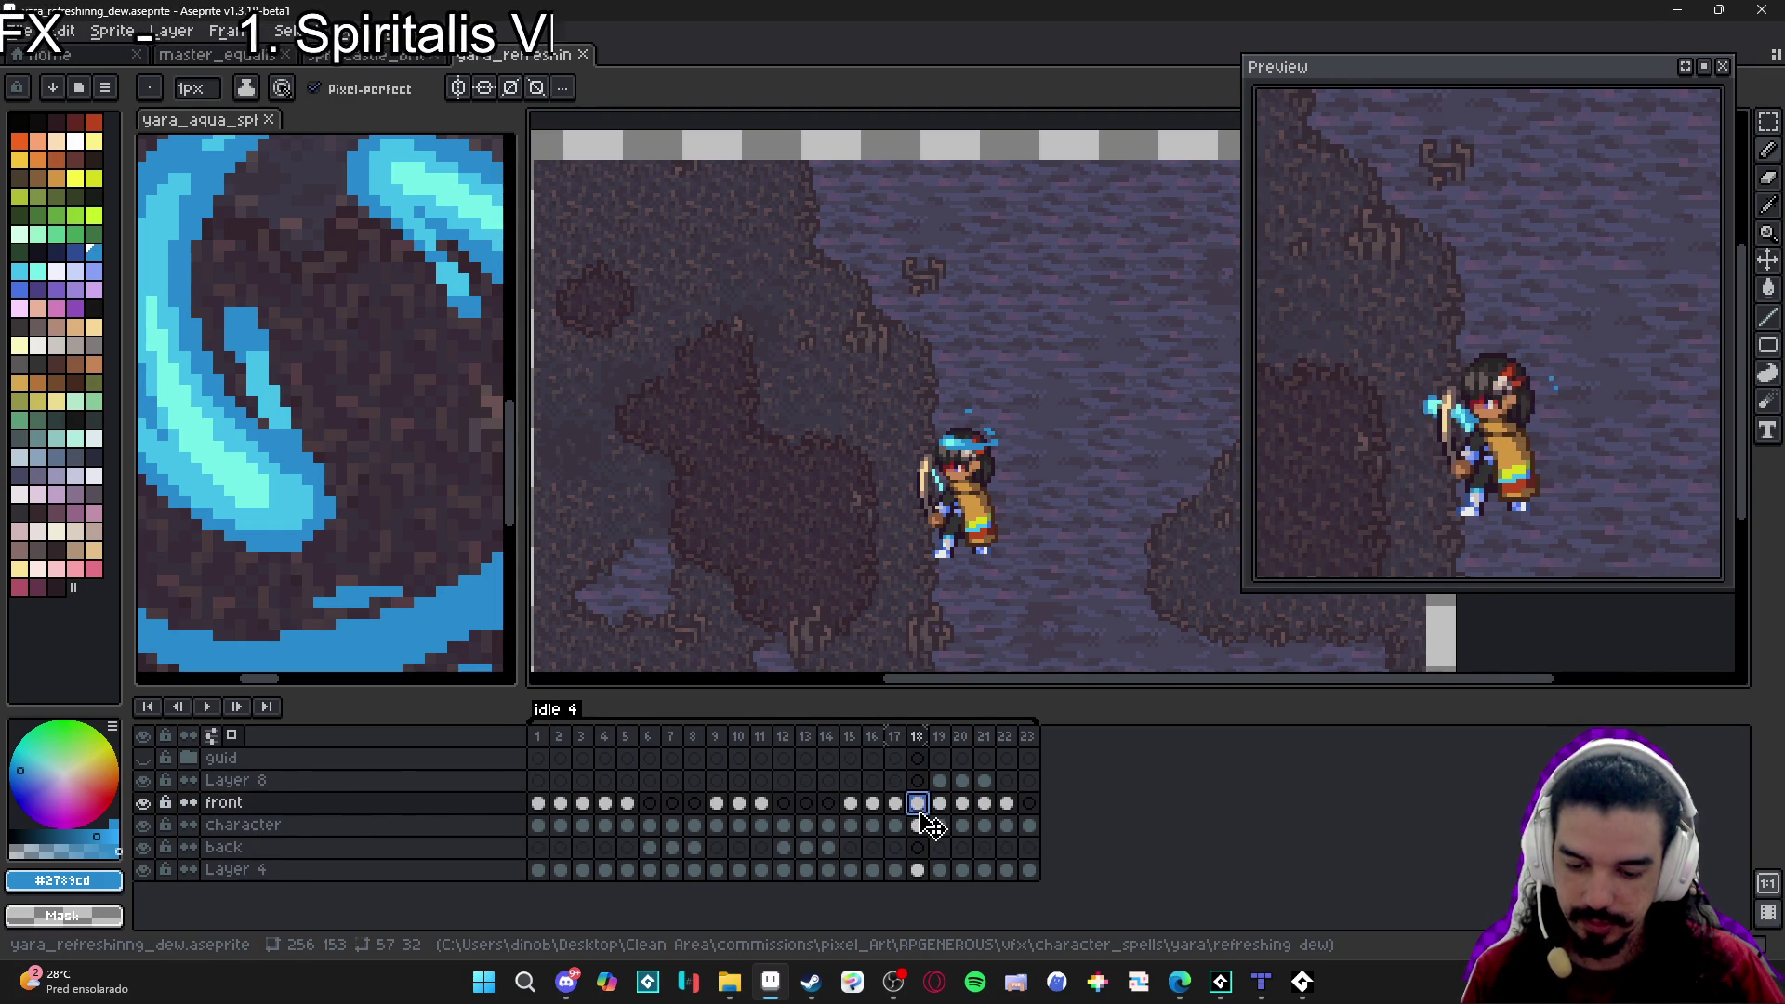
left_click(940, 804)
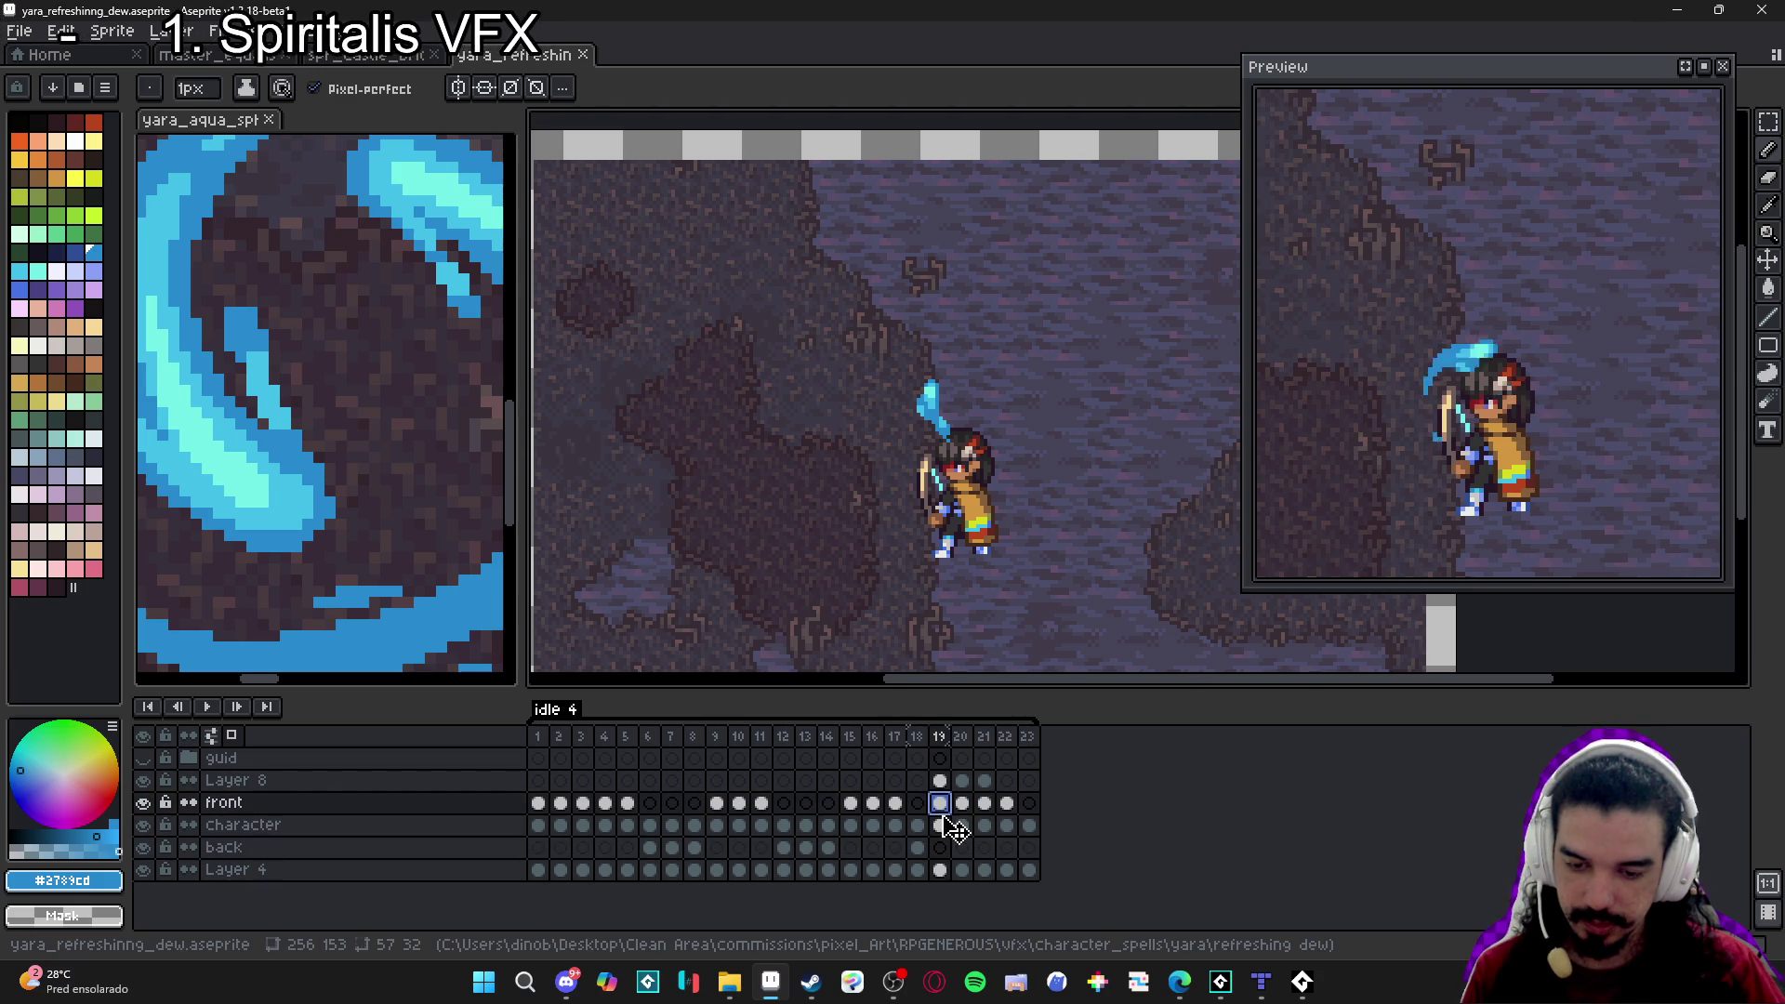
left_click(943, 846)
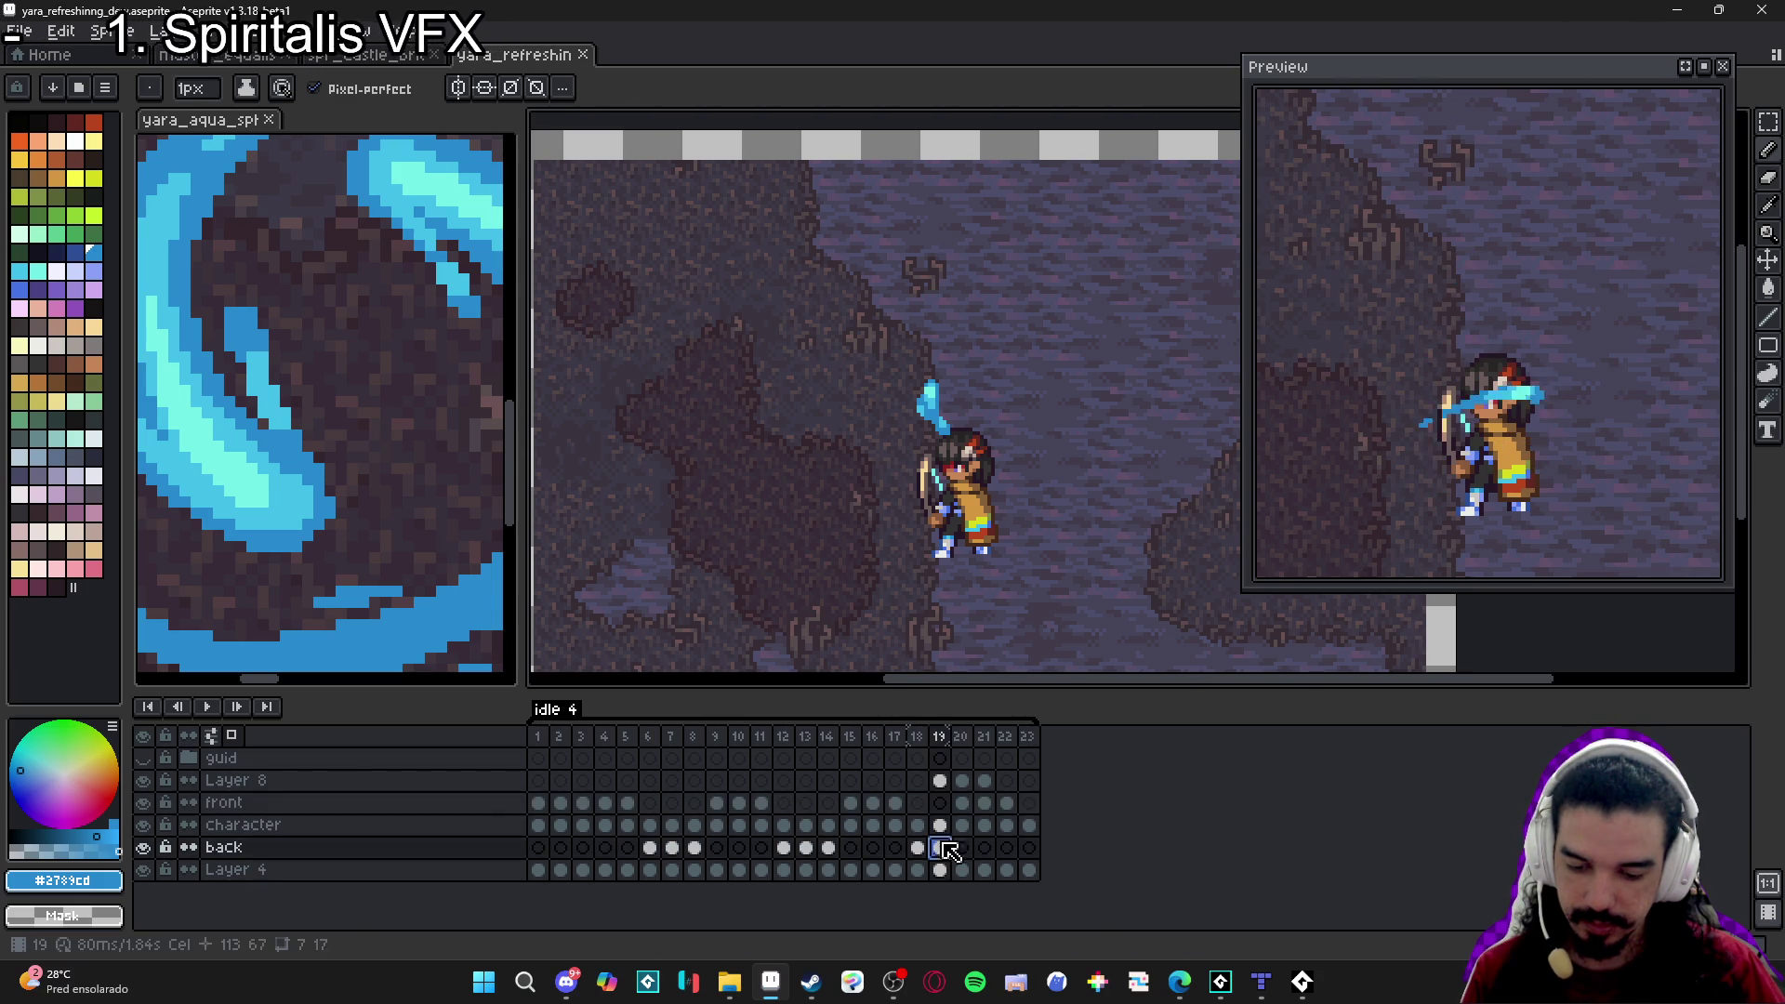
left_click(969, 805)
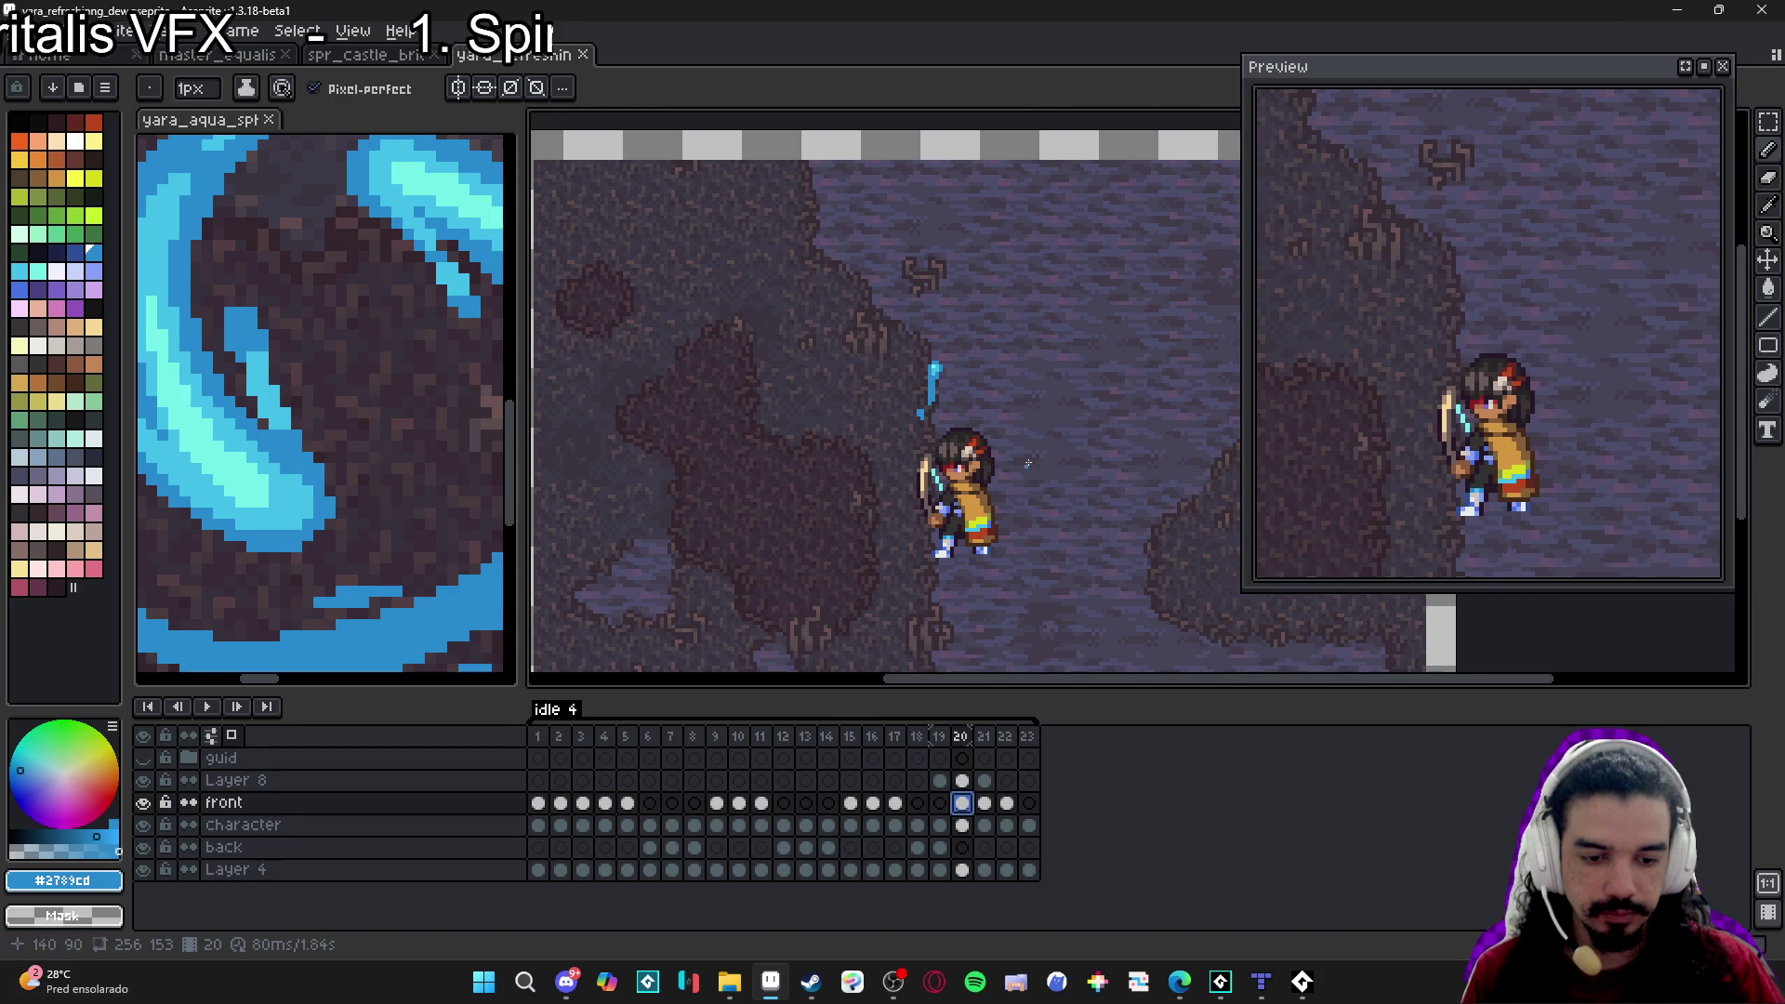
scroll(1027, 309, "down", 2)
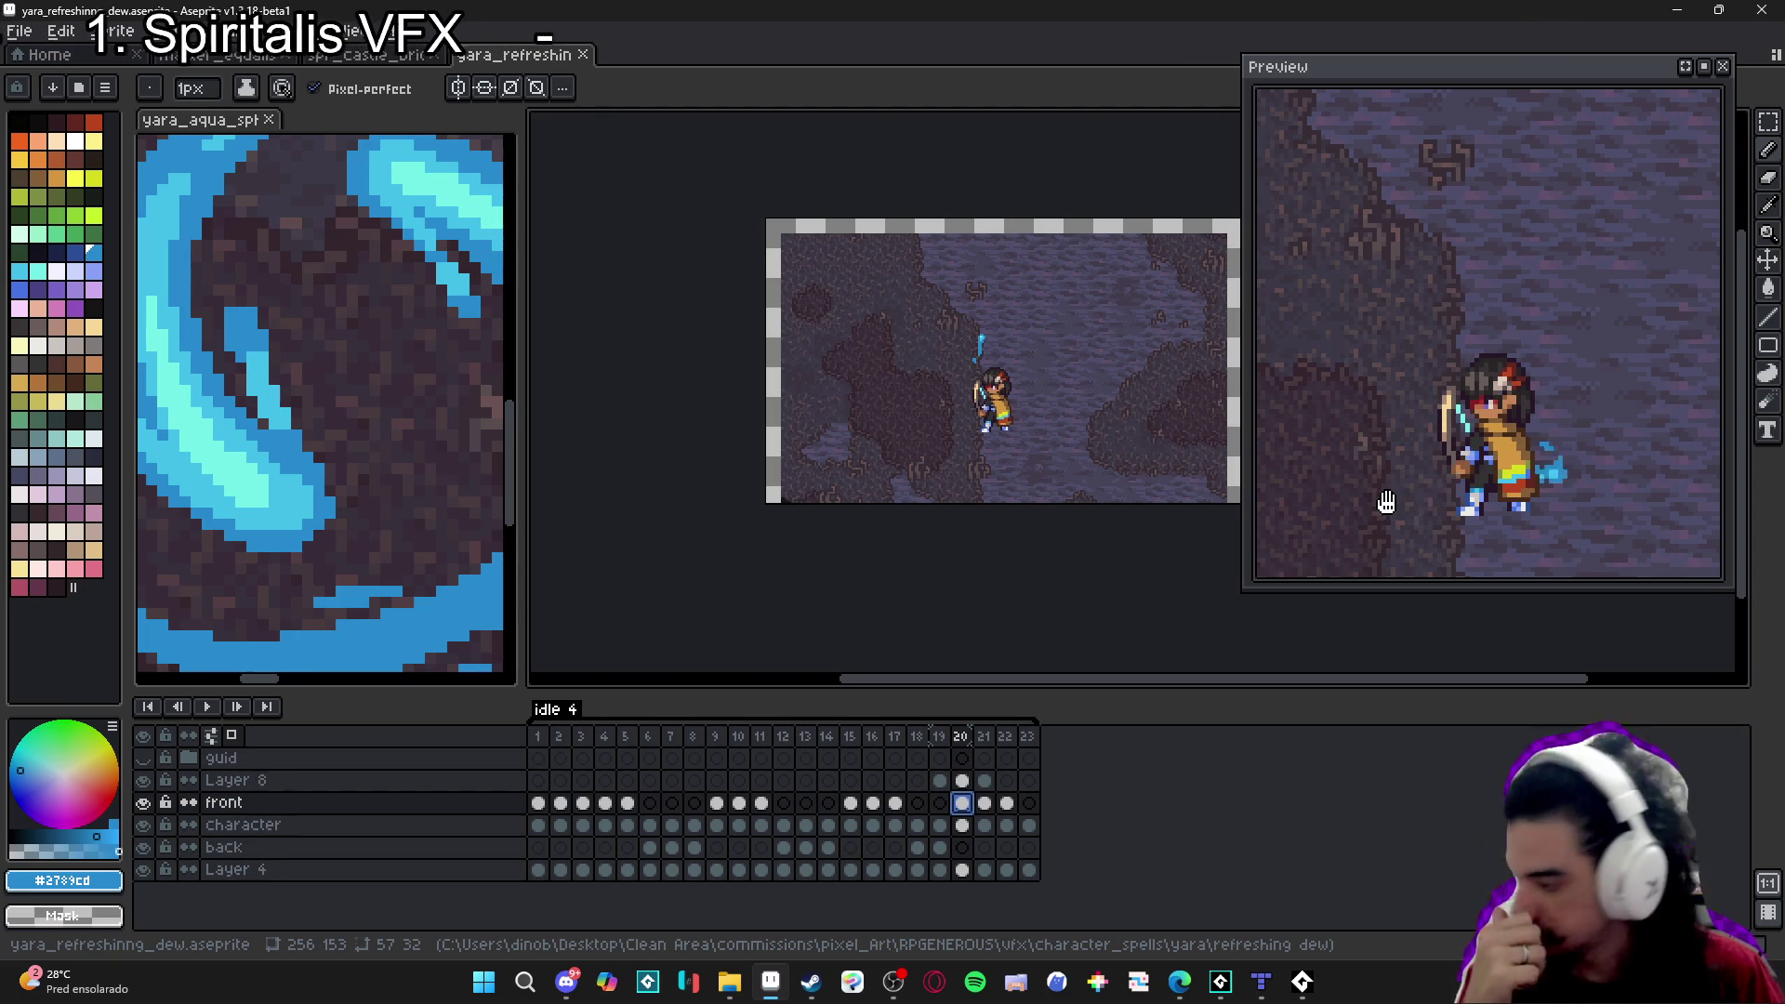
Play the dew animation to review the splash, stopping on frame 12.
left_click_drag(929, 434, 885, 476)
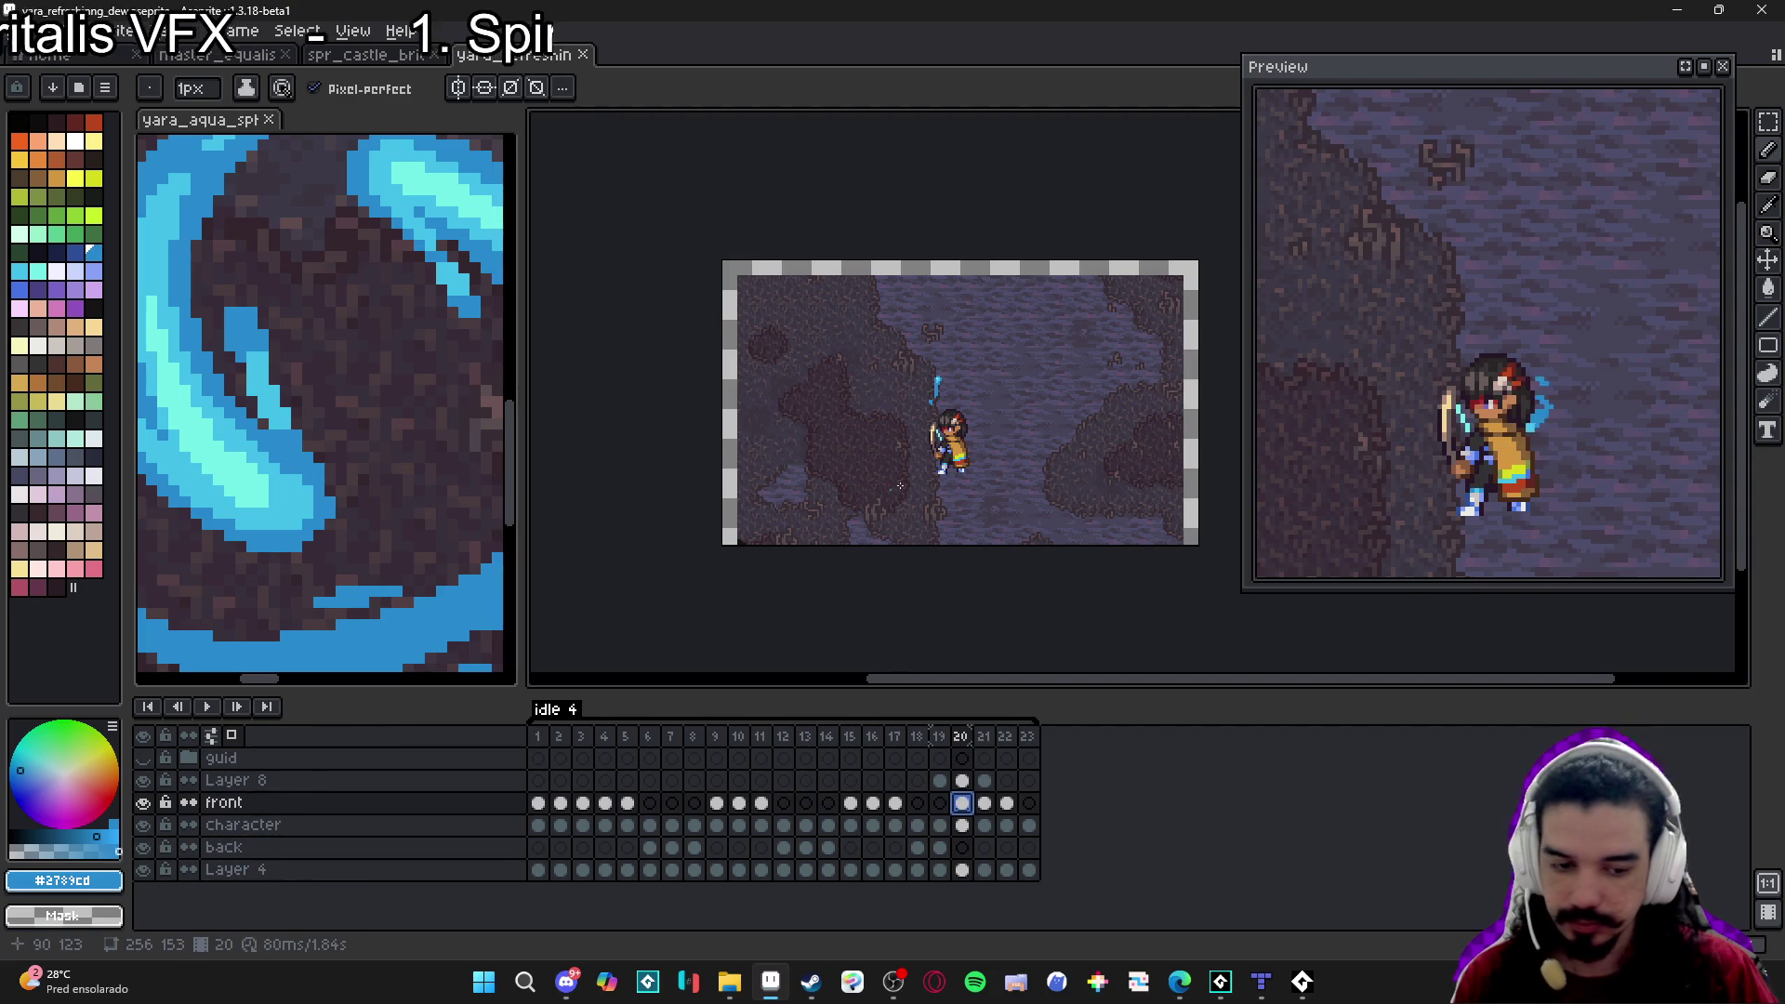
scroll(905, 482, "down", 1)
scroll(874, 440, "up", 1)
scroll(874, 441, "up", 1)
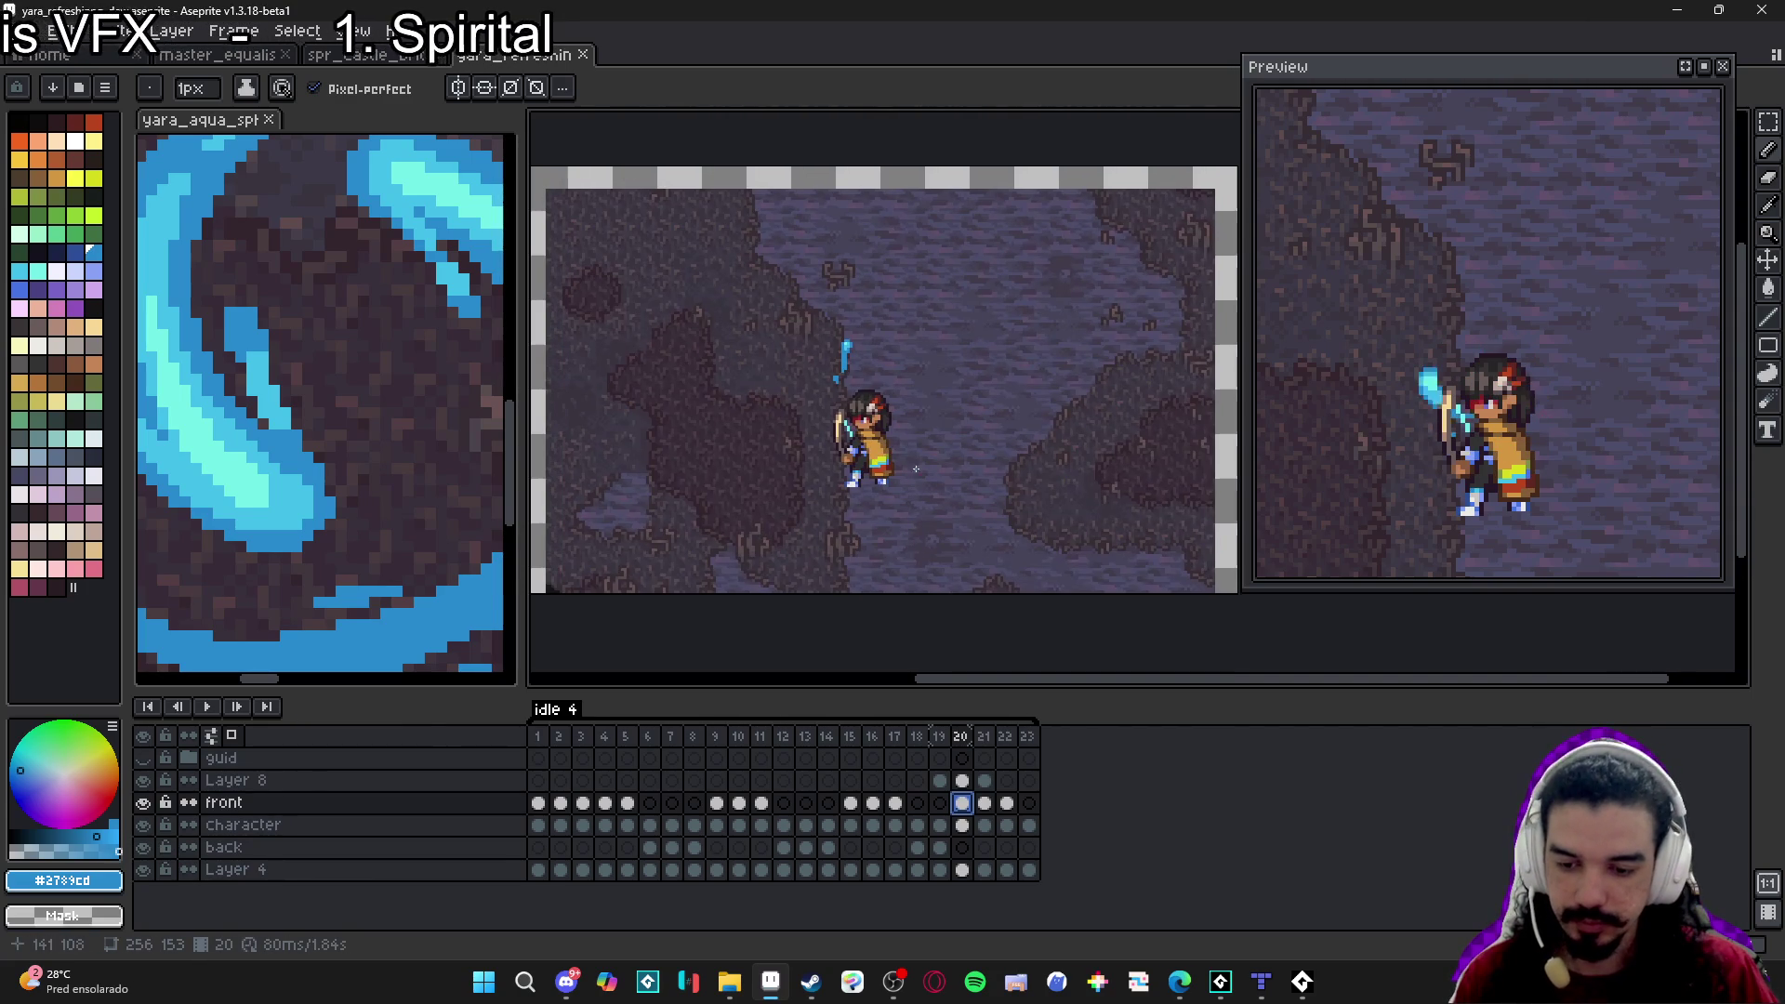
left_click(207, 707)
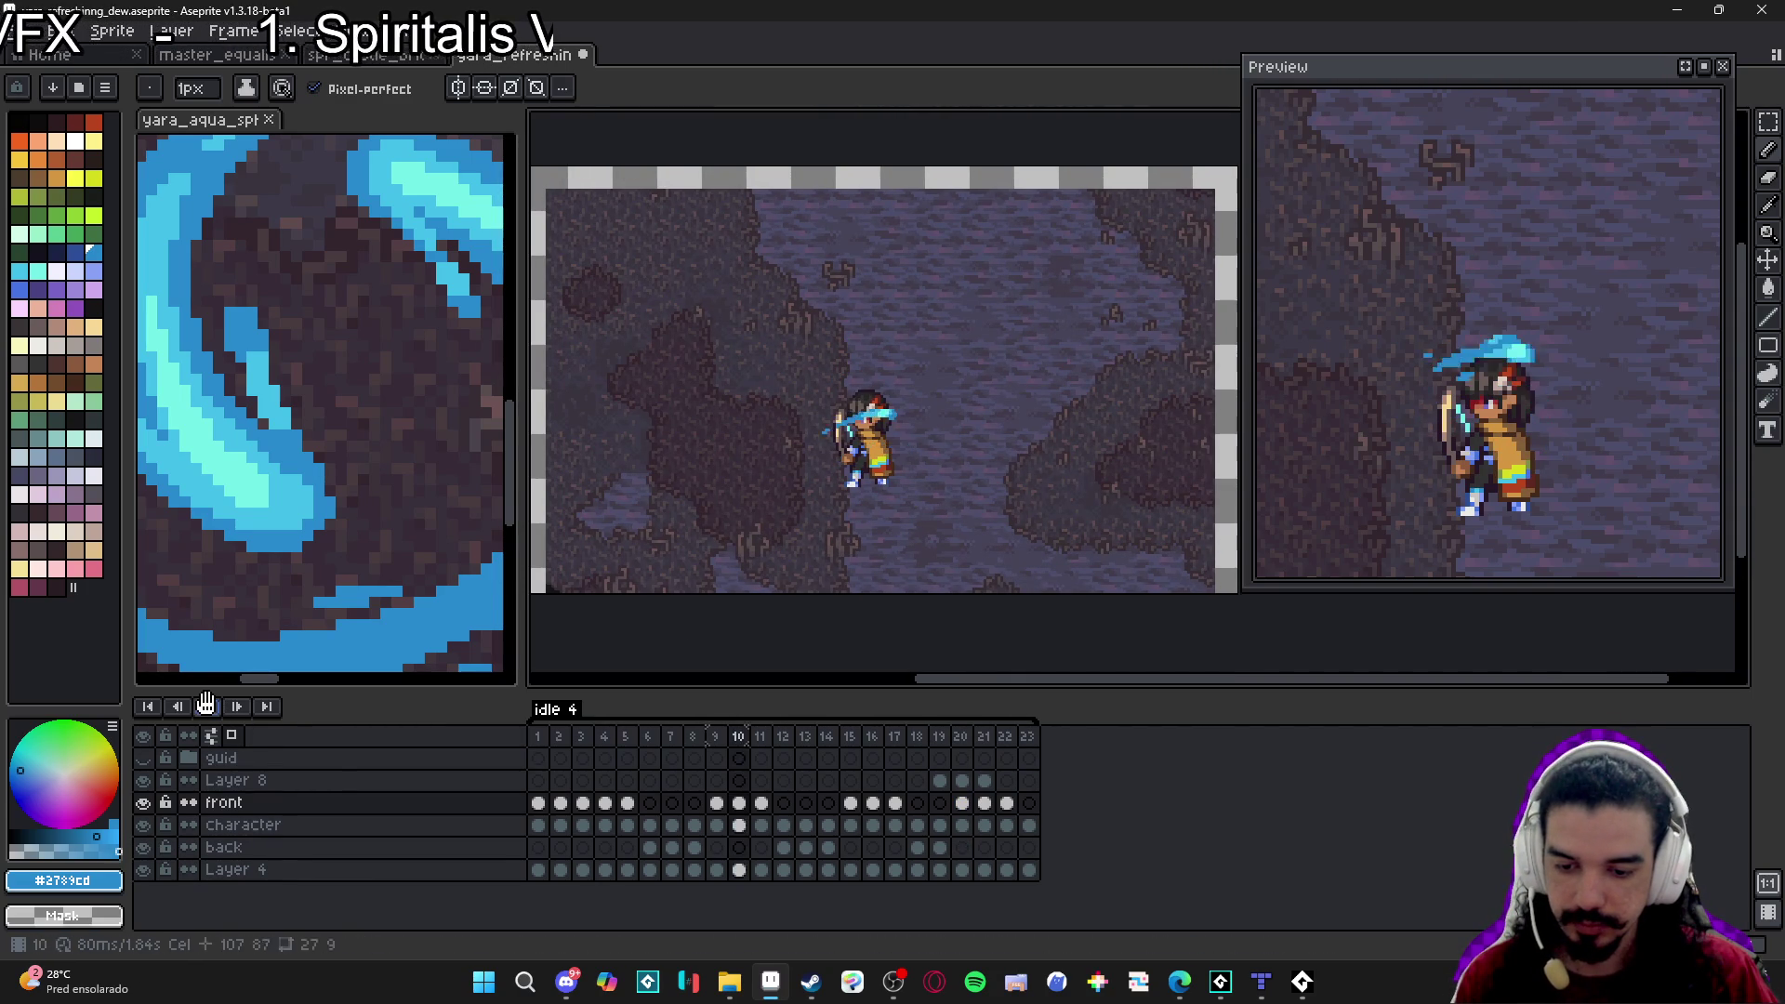
left_click(181, 707)
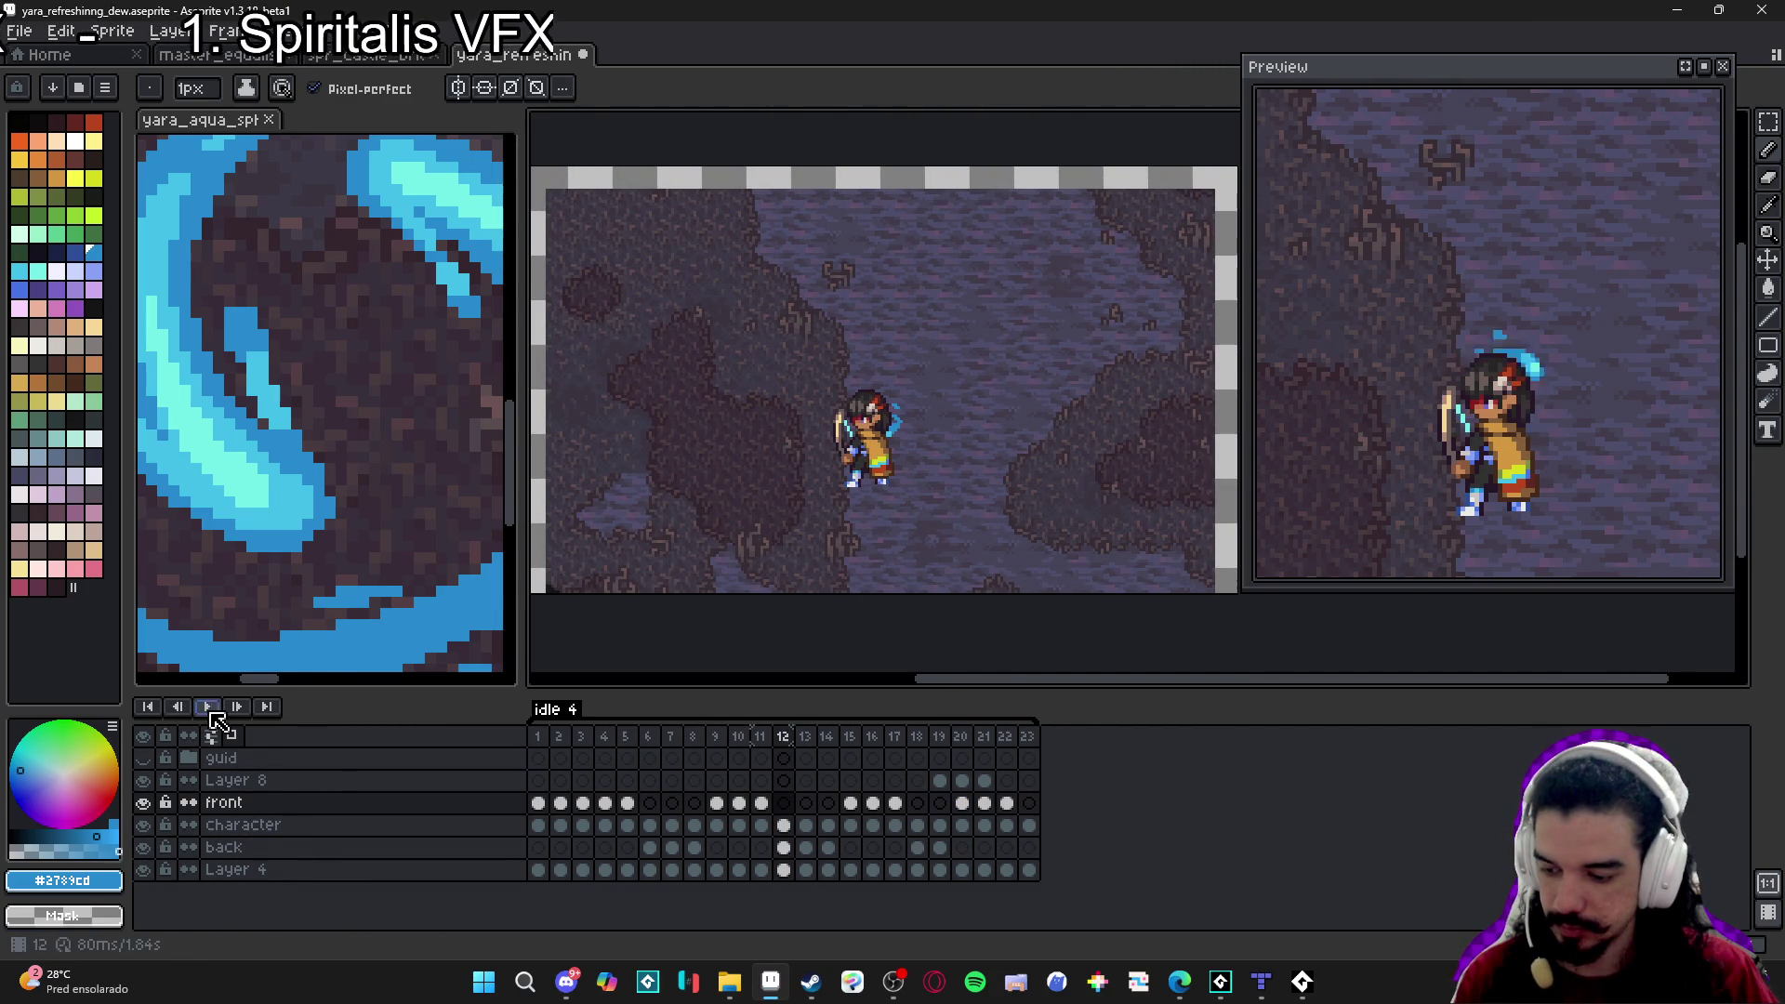
Hide the character, back and Layer 4 layers and trim the canvas to the front splash.
left_click(144, 826)
left_click(143, 847)
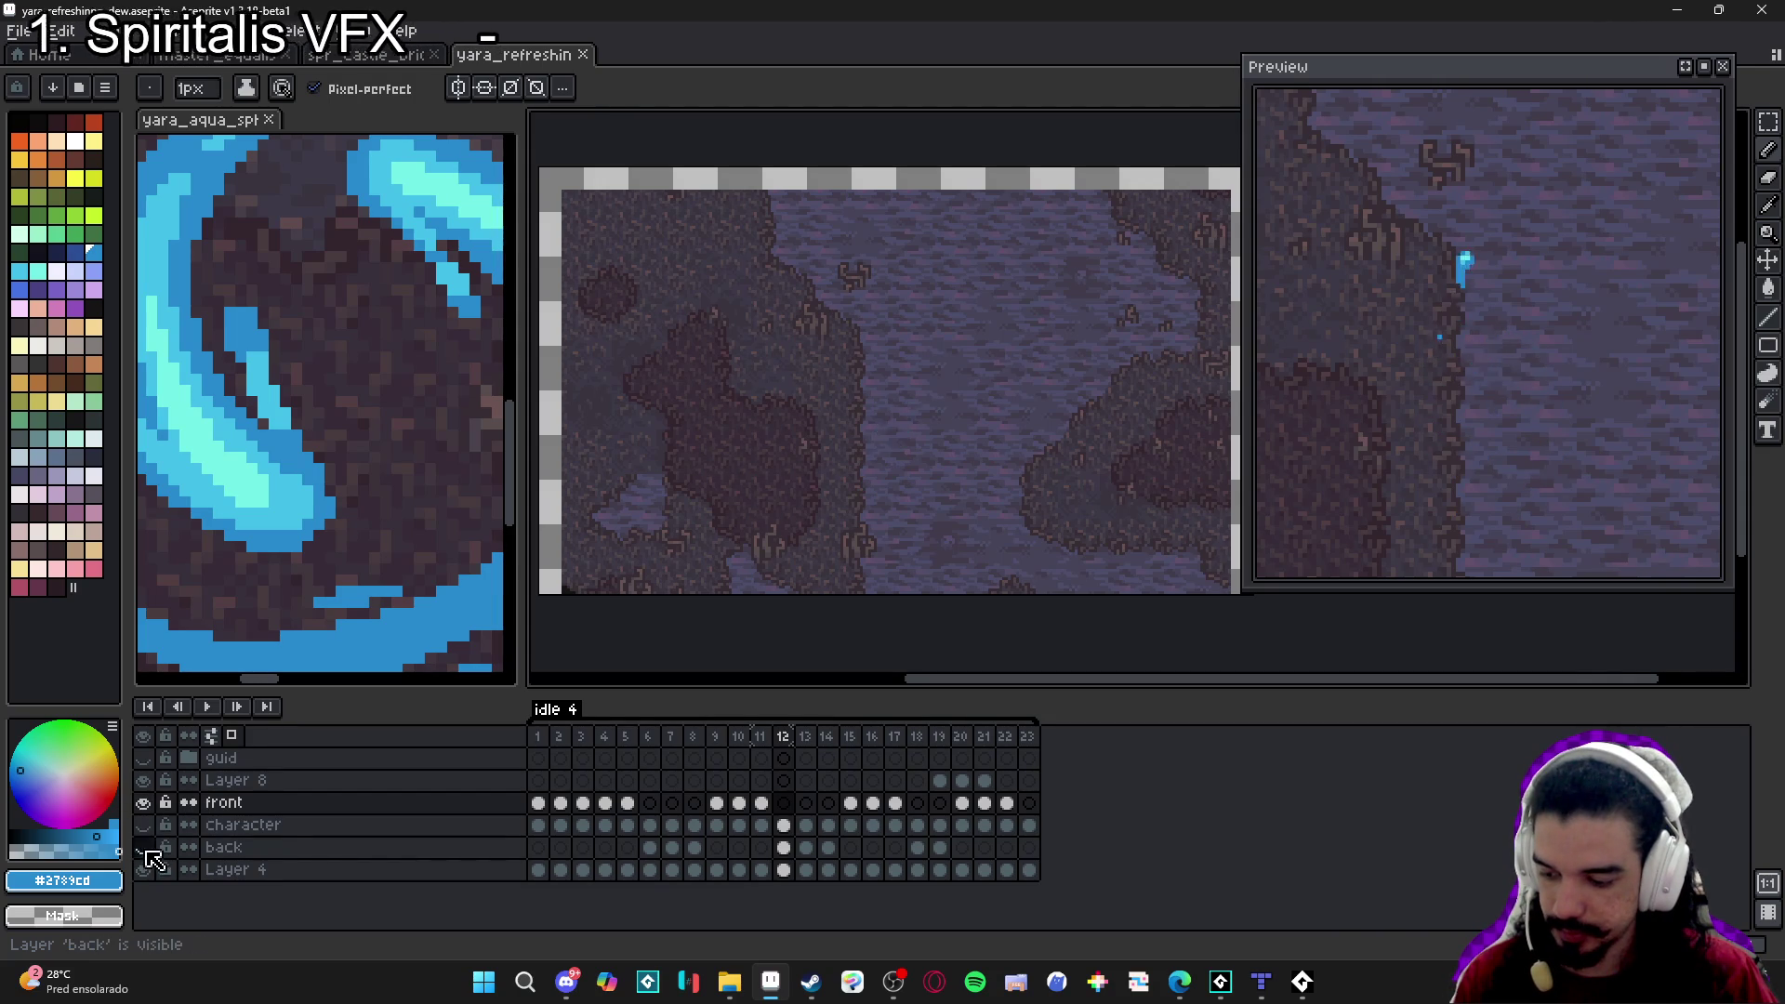
left_click(144, 870)
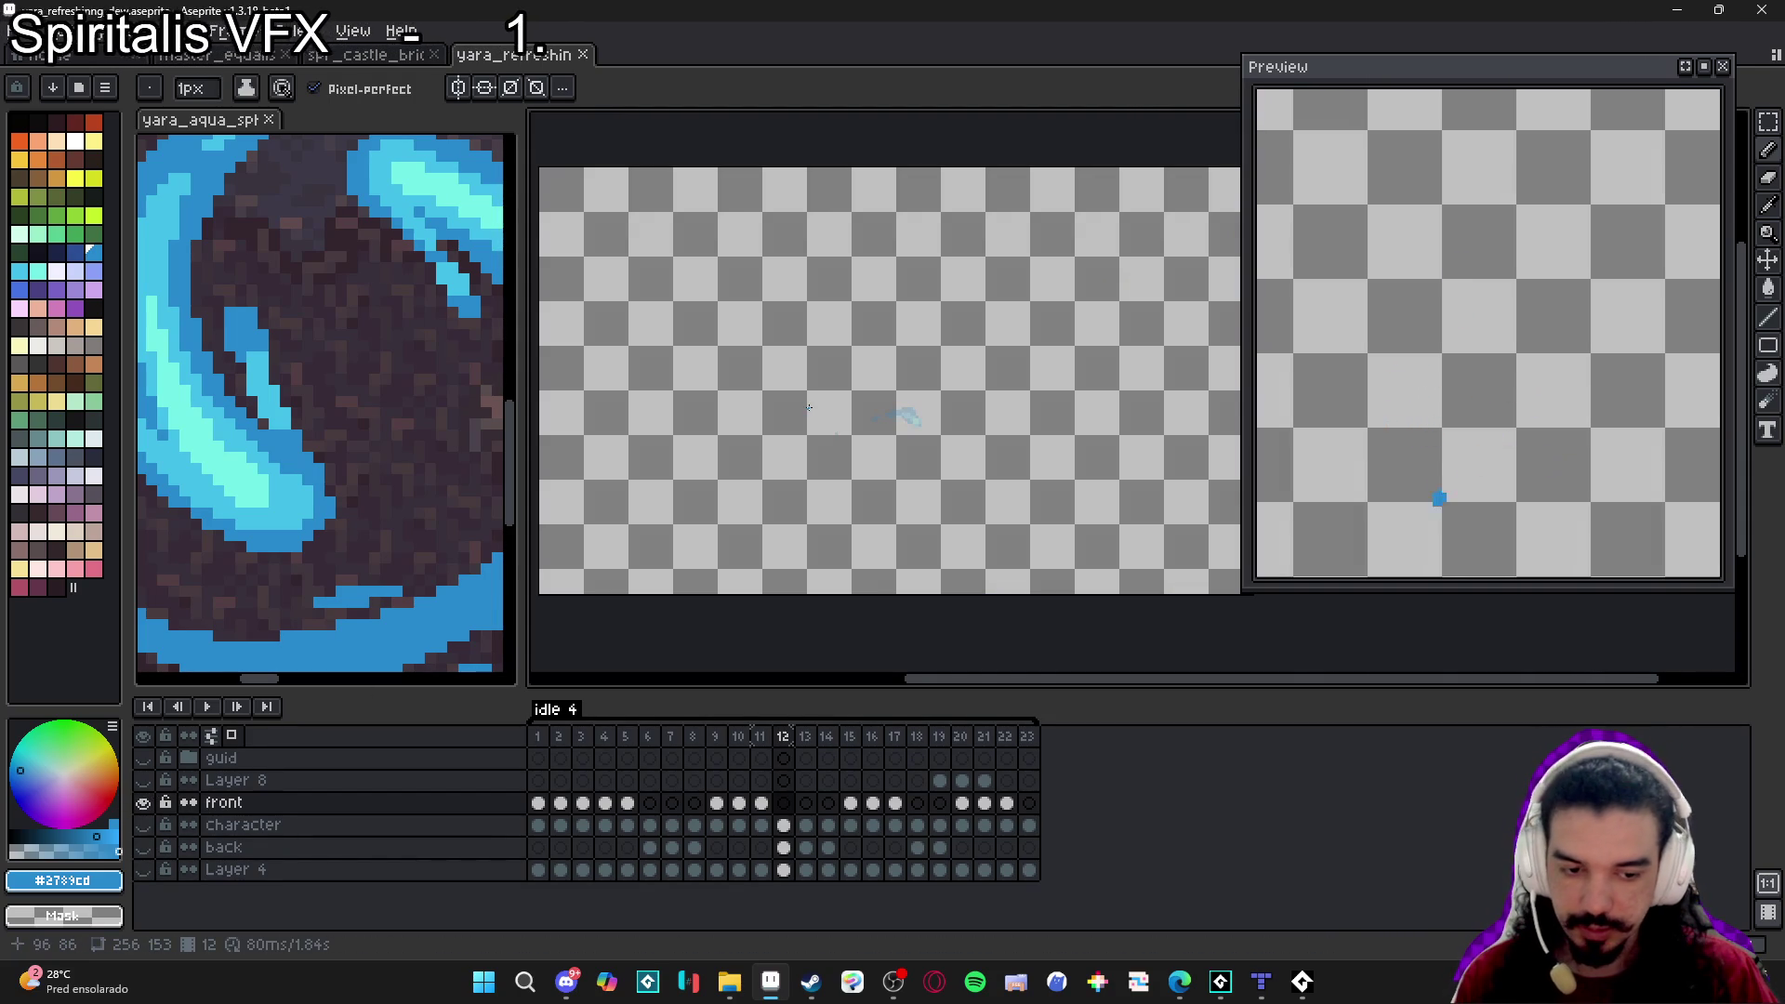
left_click(144, 848)
left_click(117, 30)
left_click(149, 229)
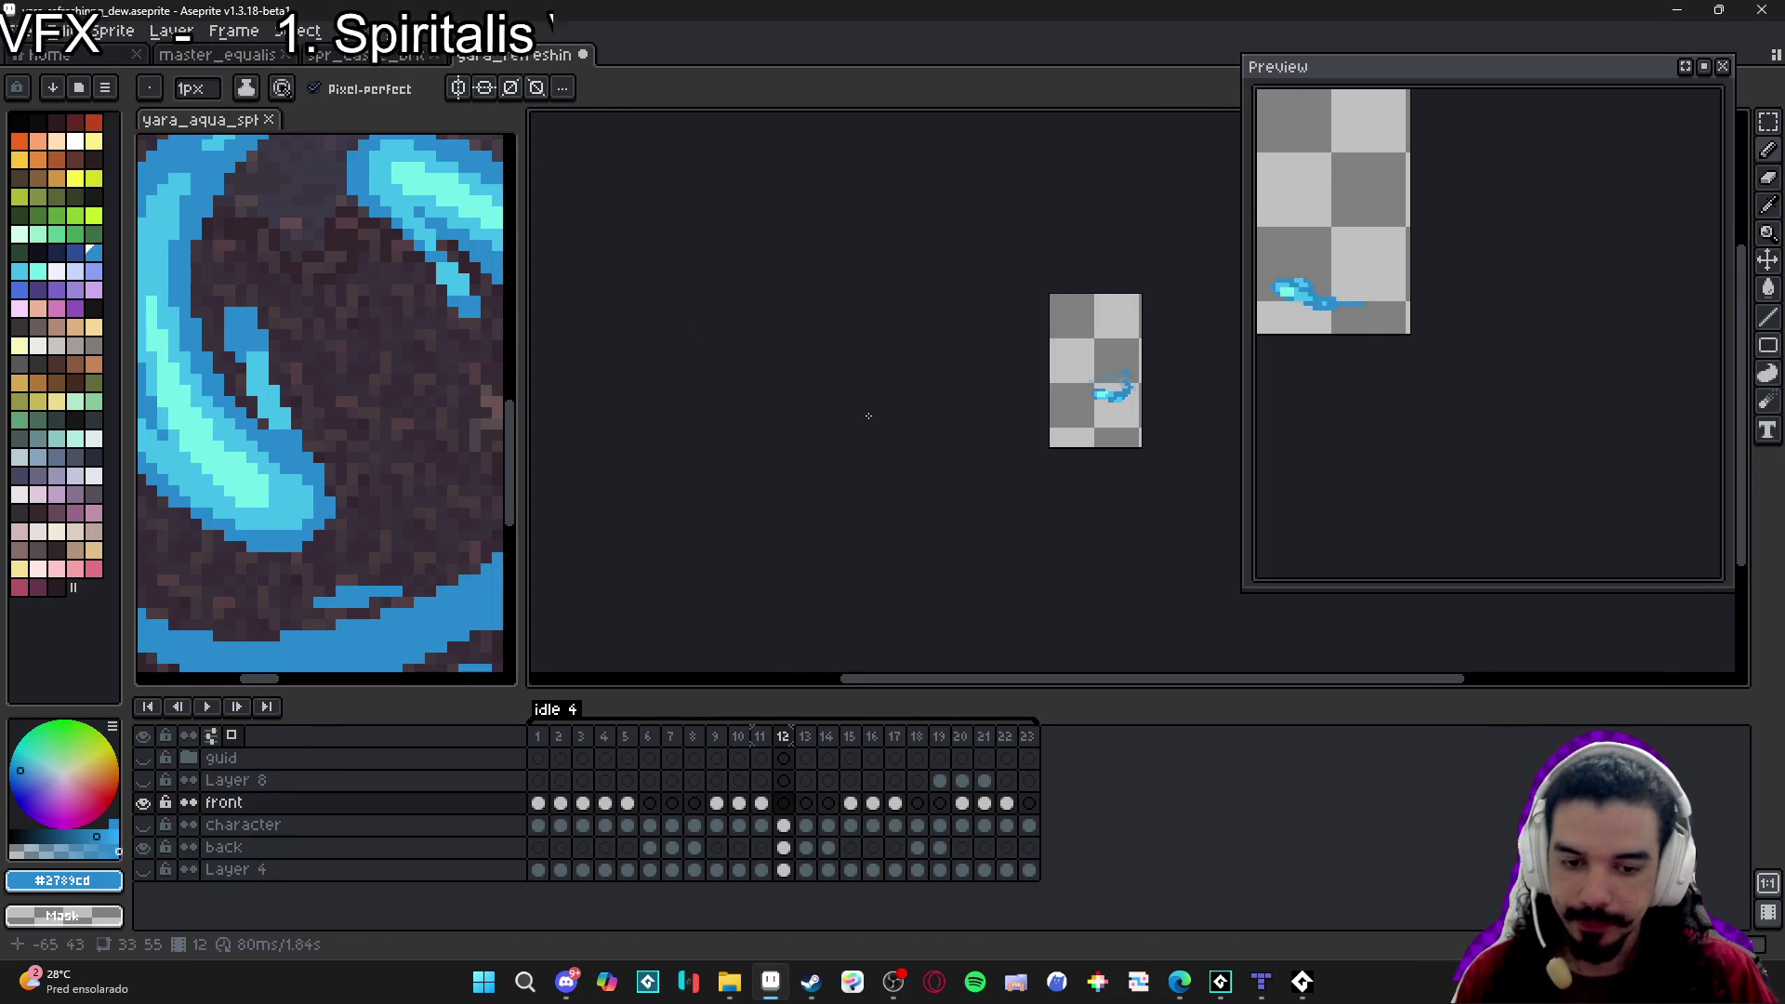
left_click(143, 848)
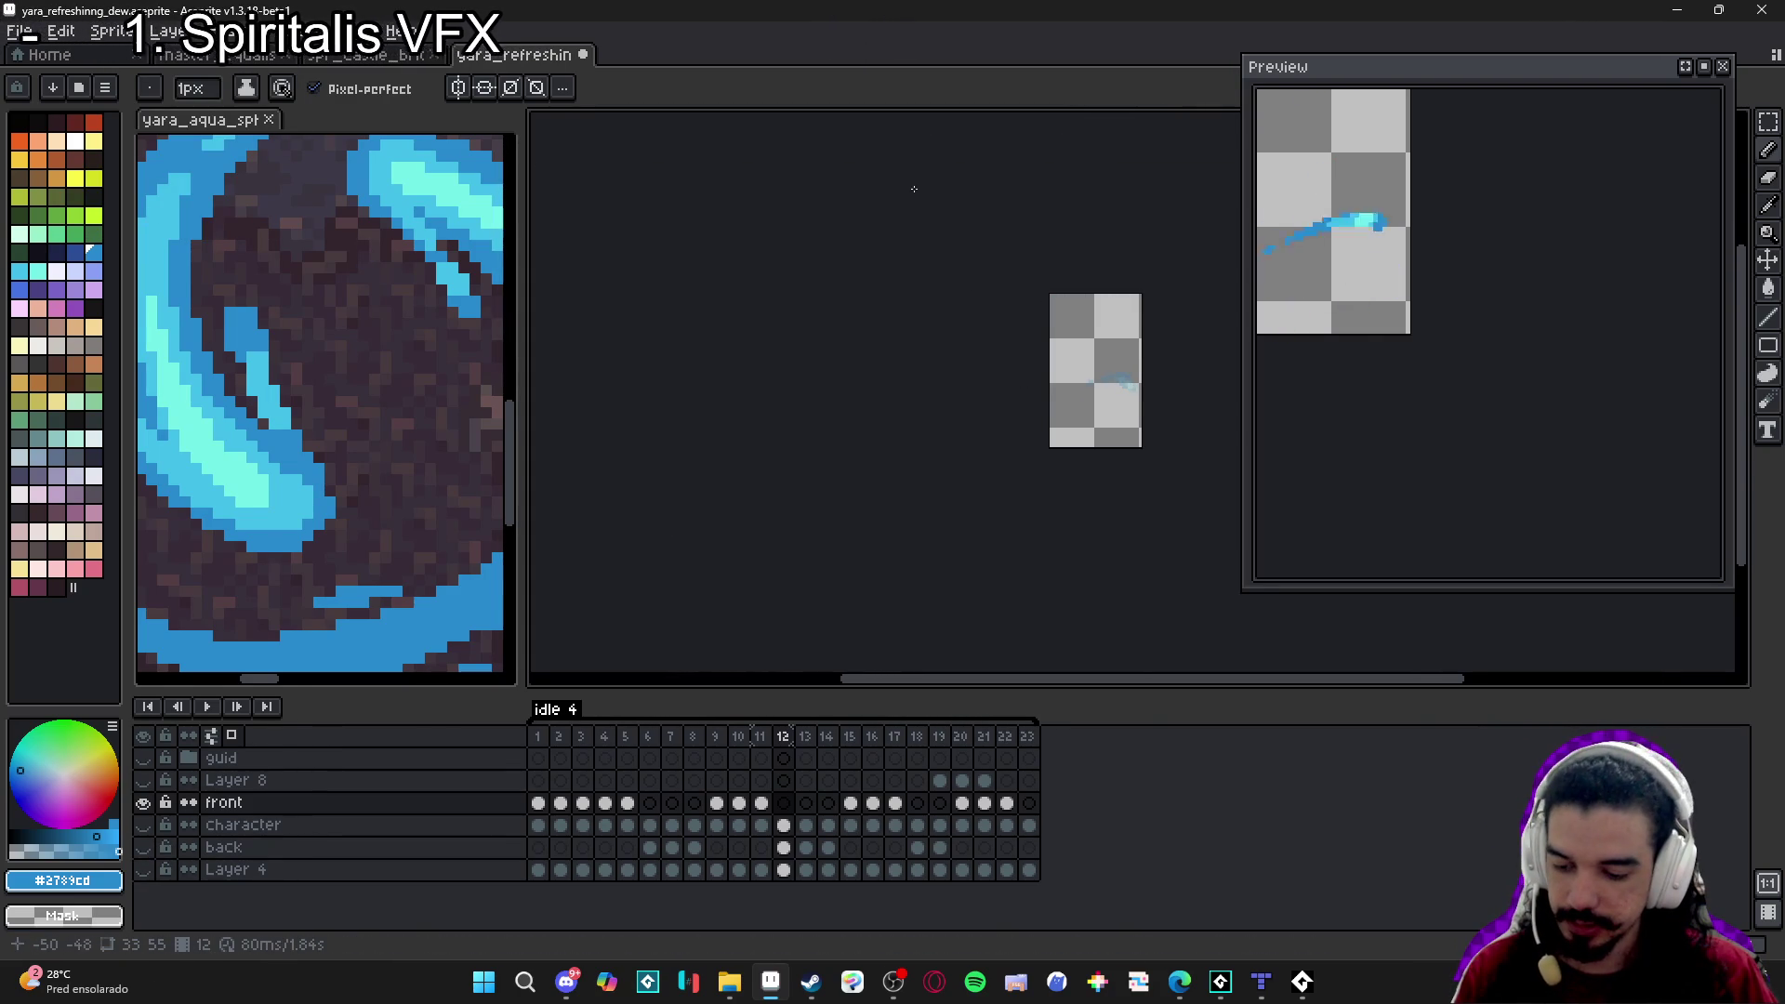
key("ctrl+shift+e")
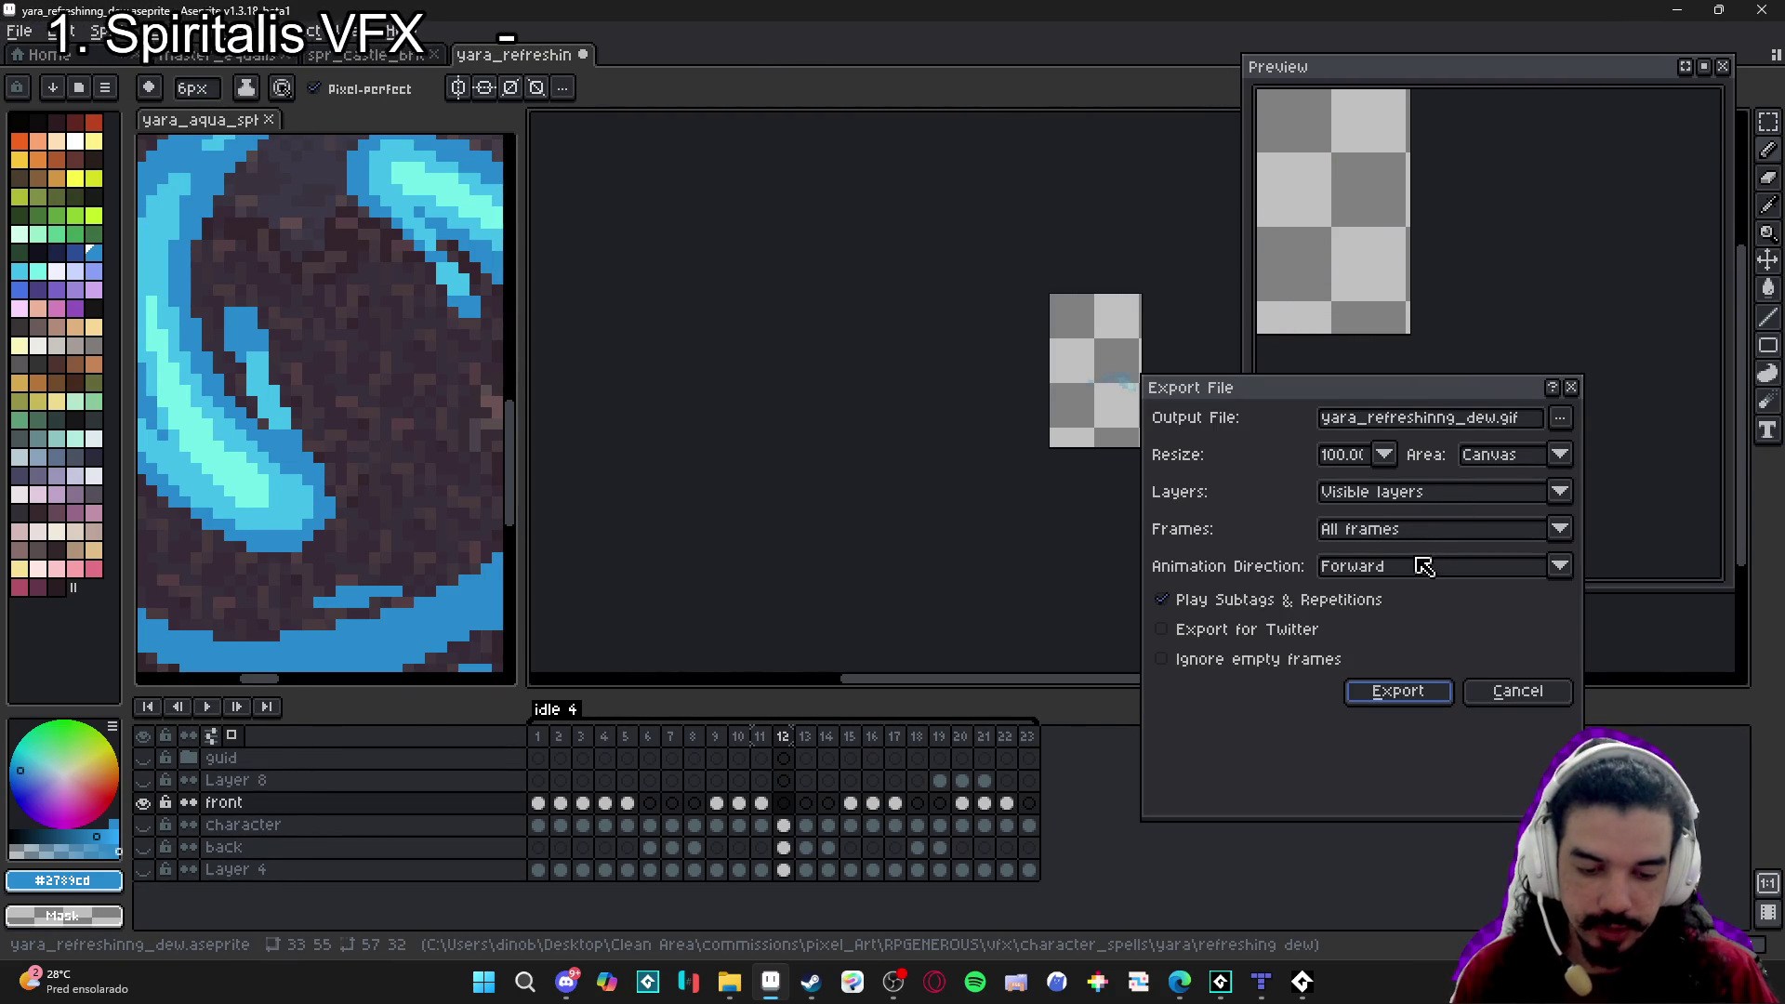
Export only the front layer as spr_yara_refreshinng_dew_front.gif.
left_click(1420, 532)
left_click(1430, 493)
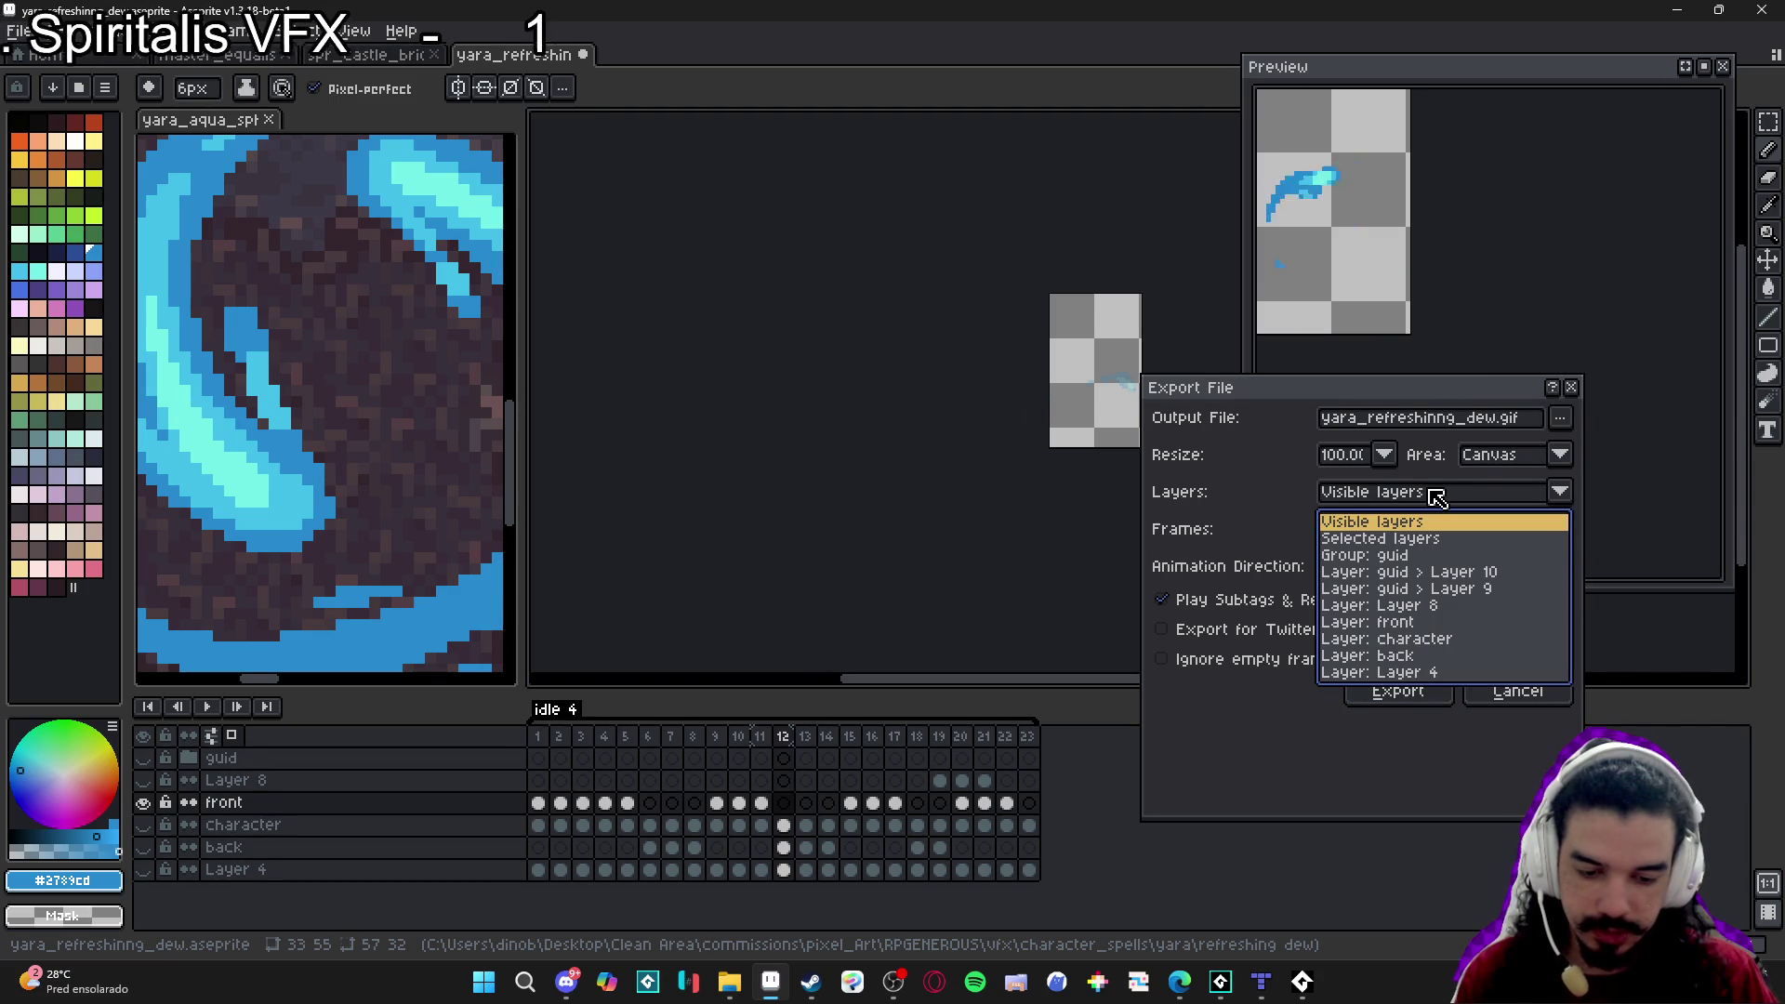
left_click(1409, 622)
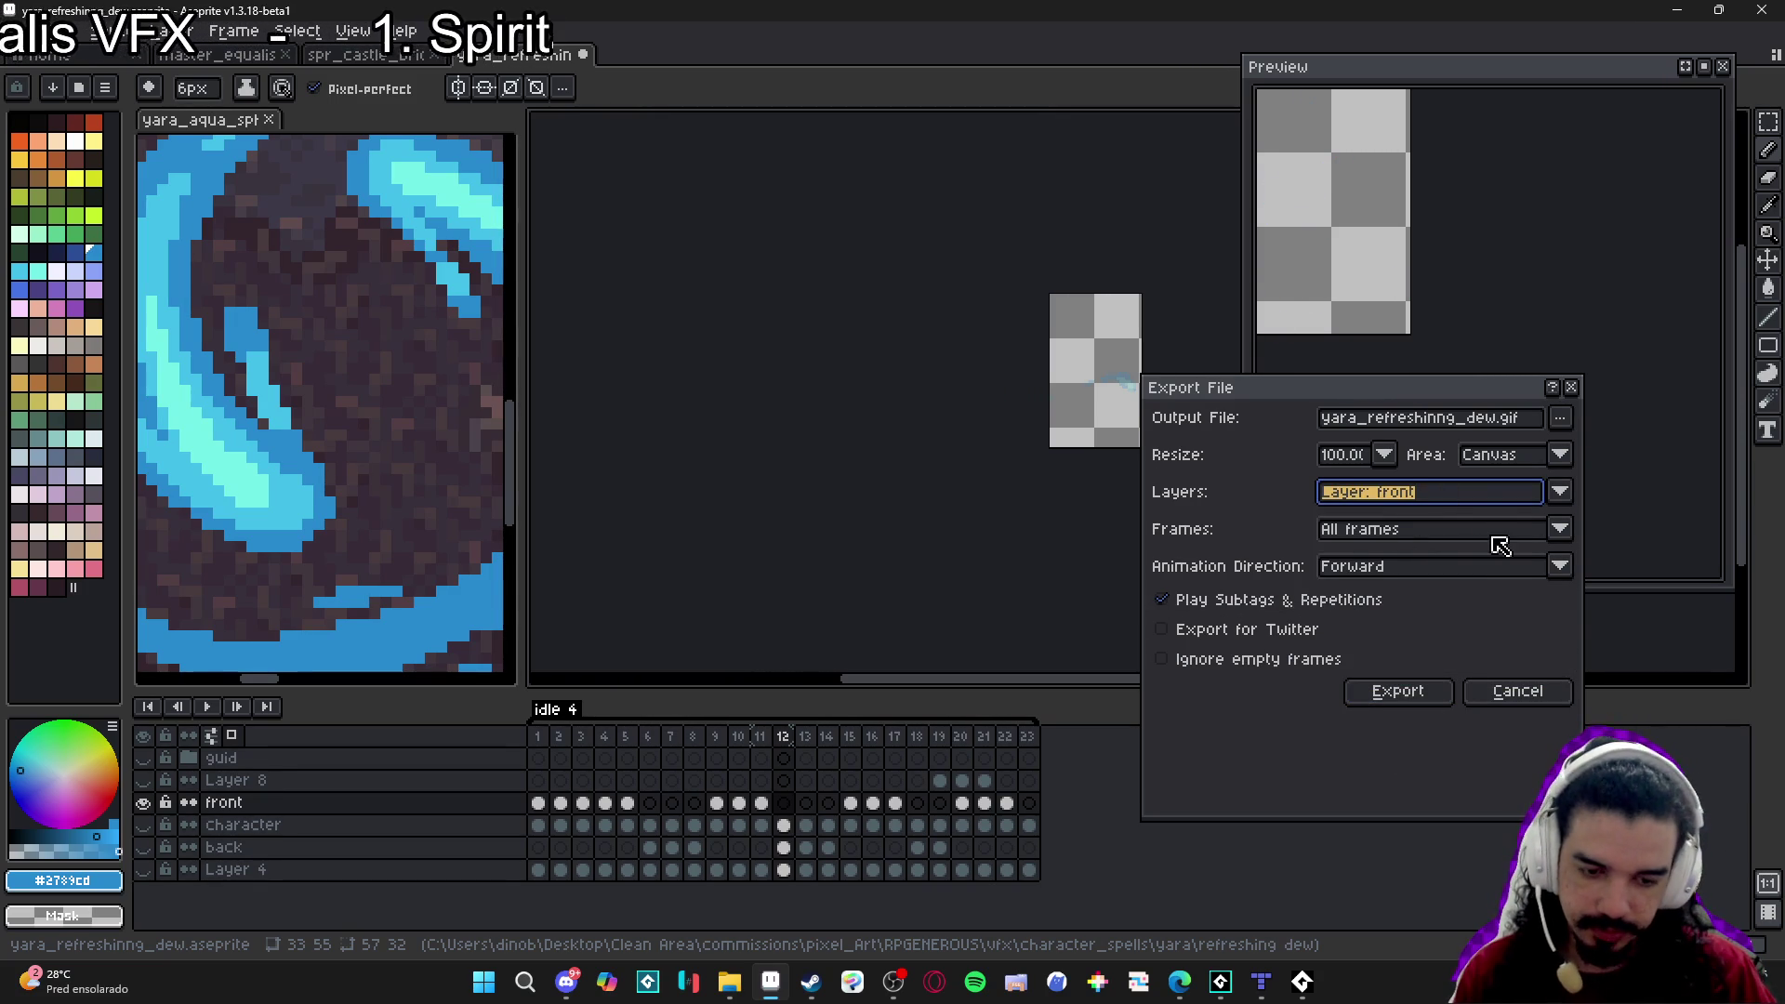
left_click(1499, 427)
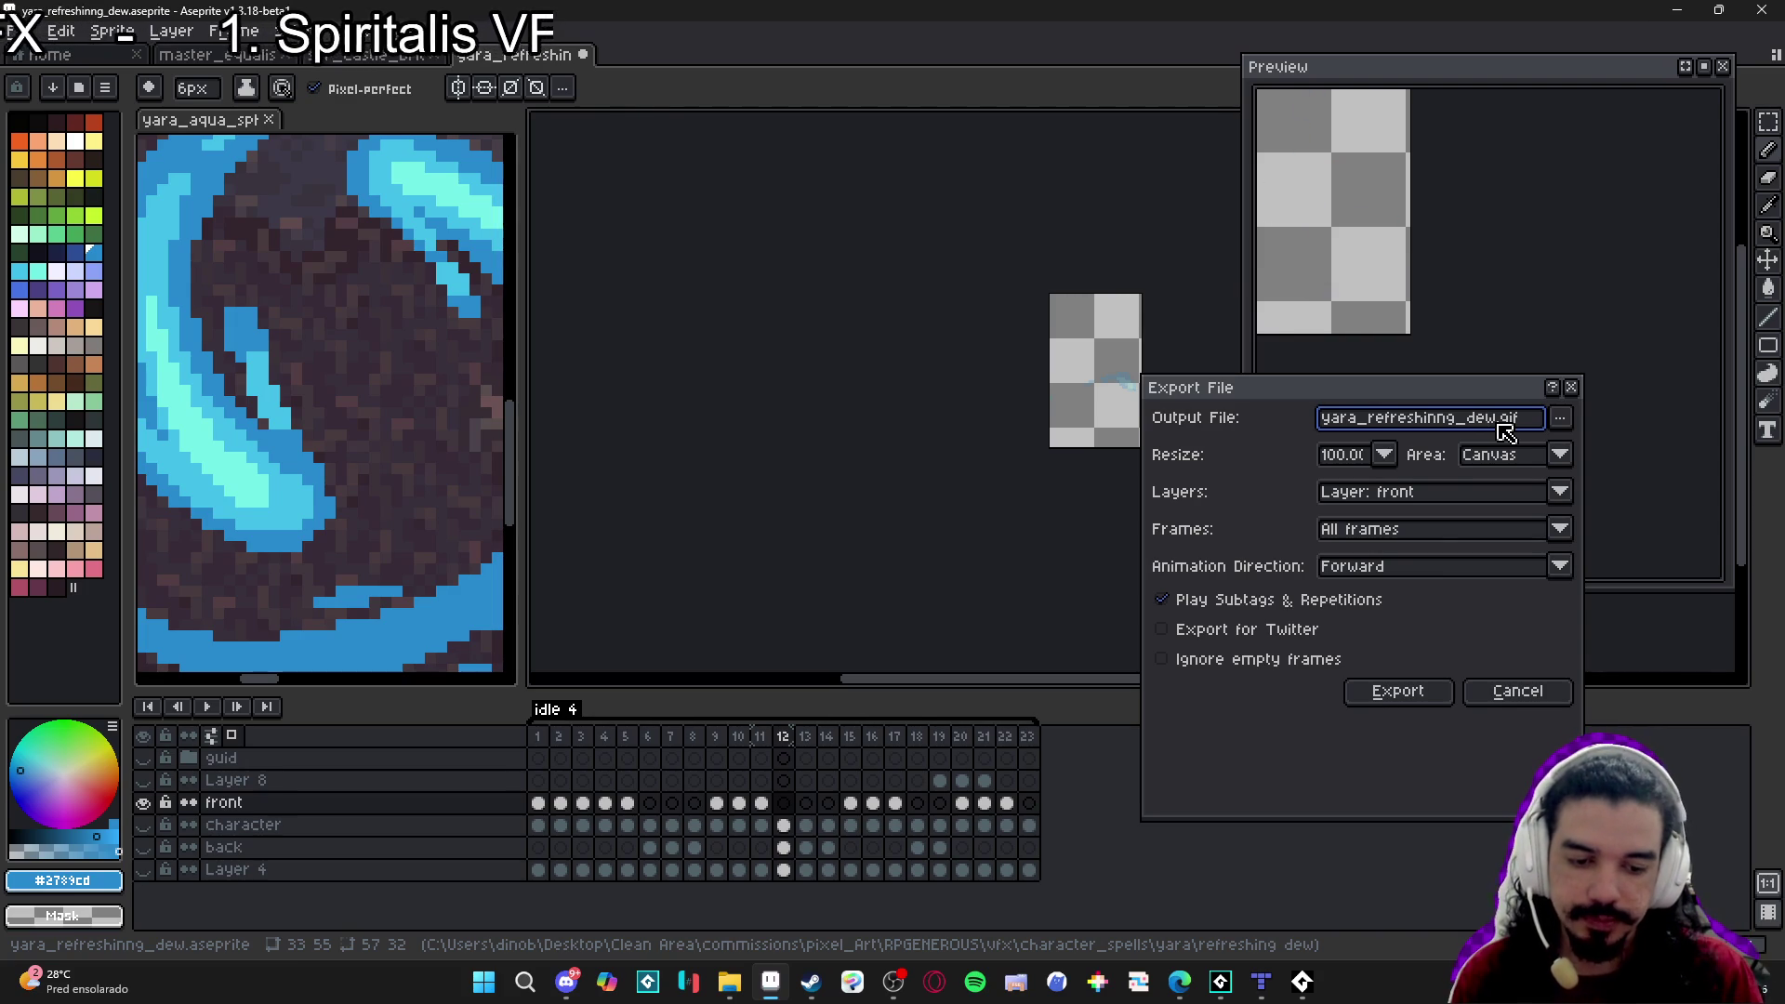
key("Home")
type("spr_")
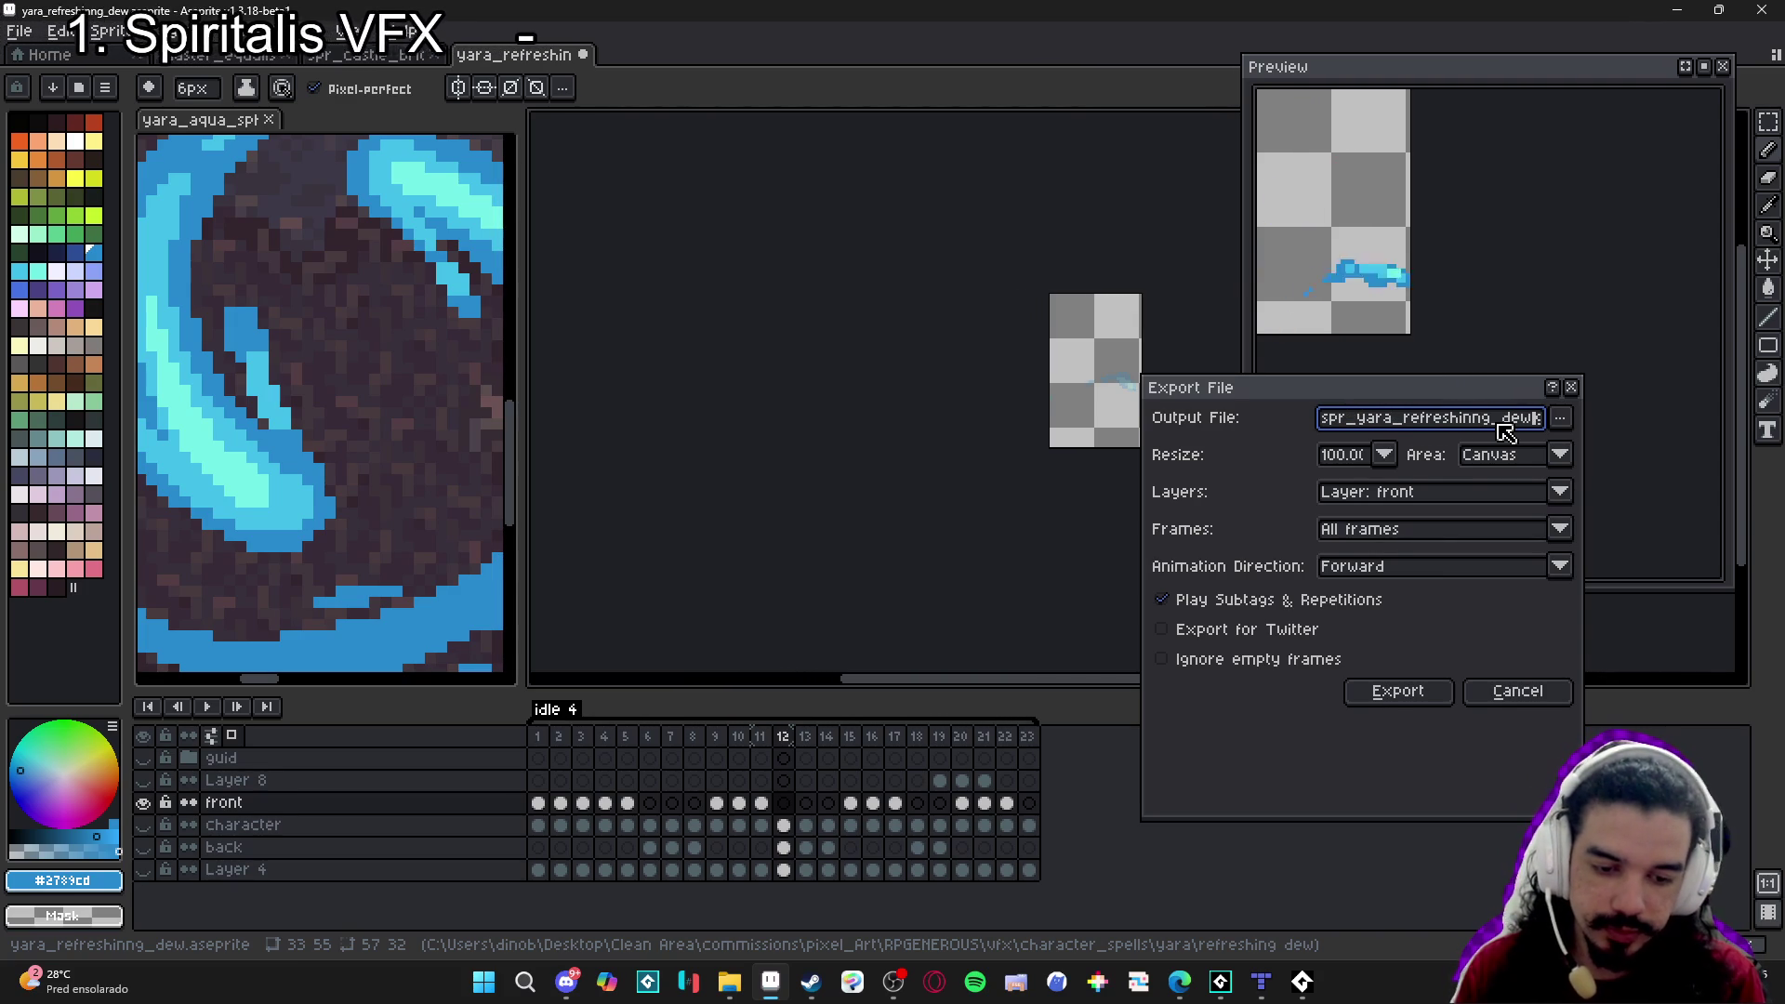
key("End")
key("Left")
key("Left")
key("Left")
type("_front")
key("Return")
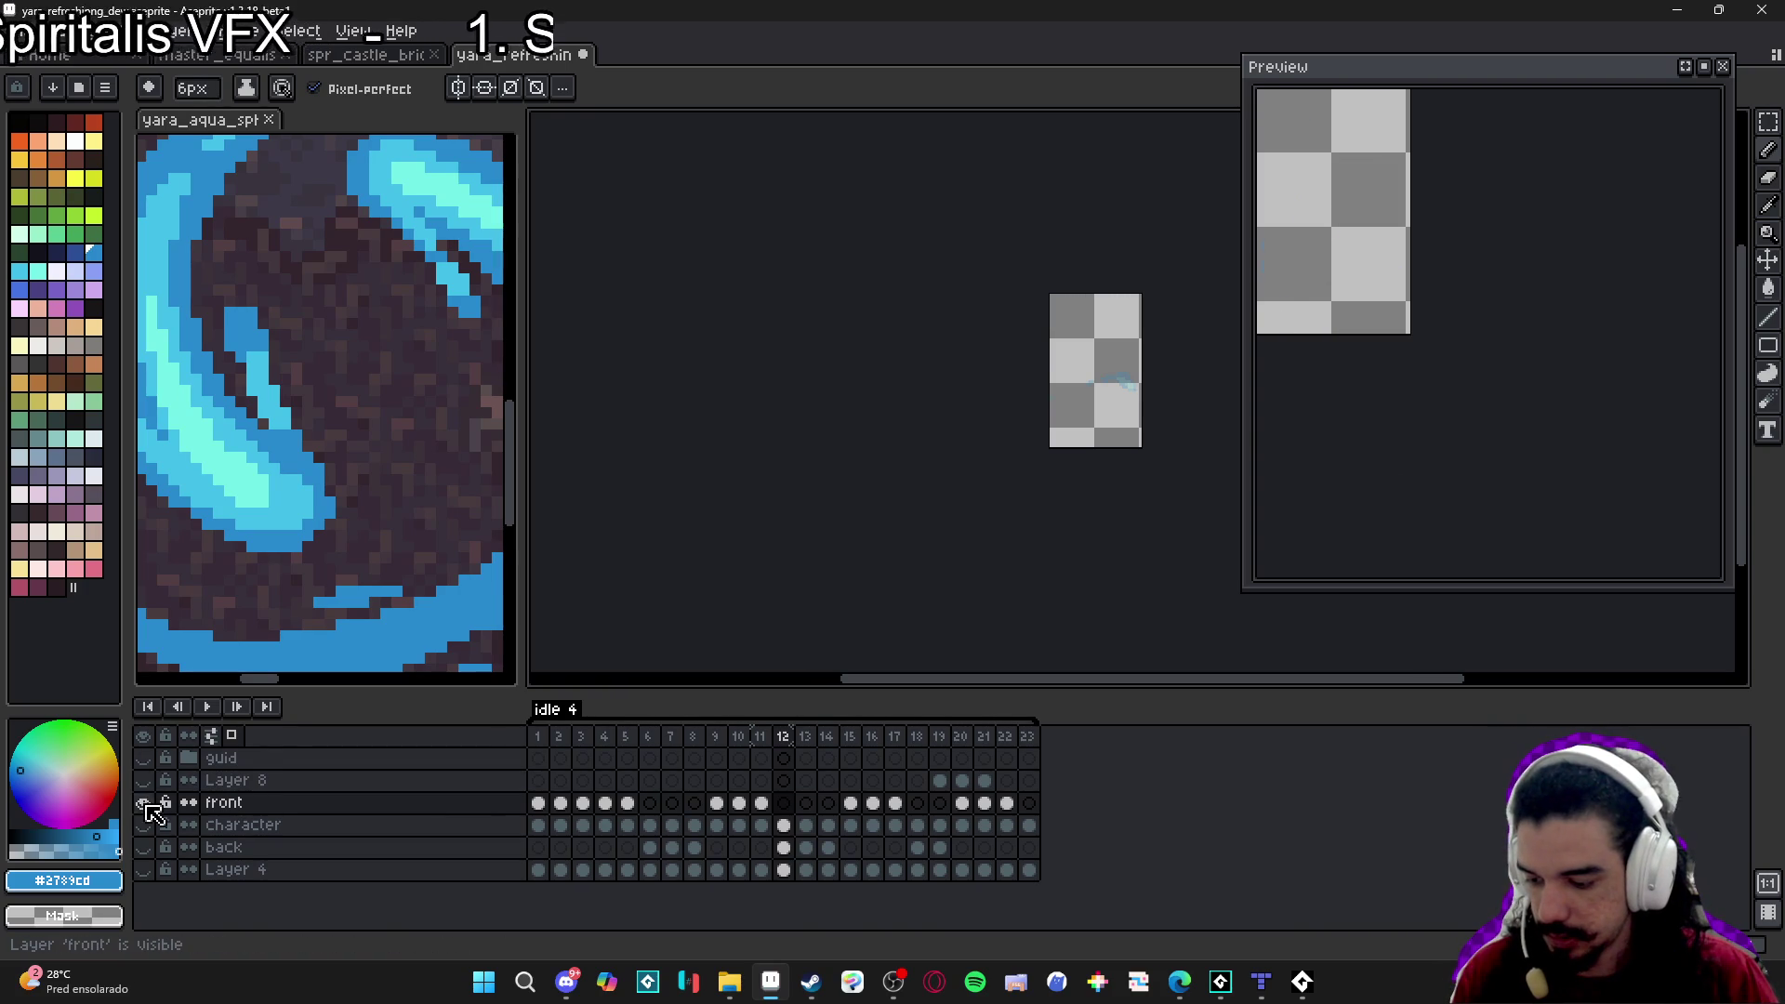
Show the back layer and export it alone as spr_yara_refreshinng_dew_back.gif.
left_click(145, 847)
key("ctrl+alt+shift+s")
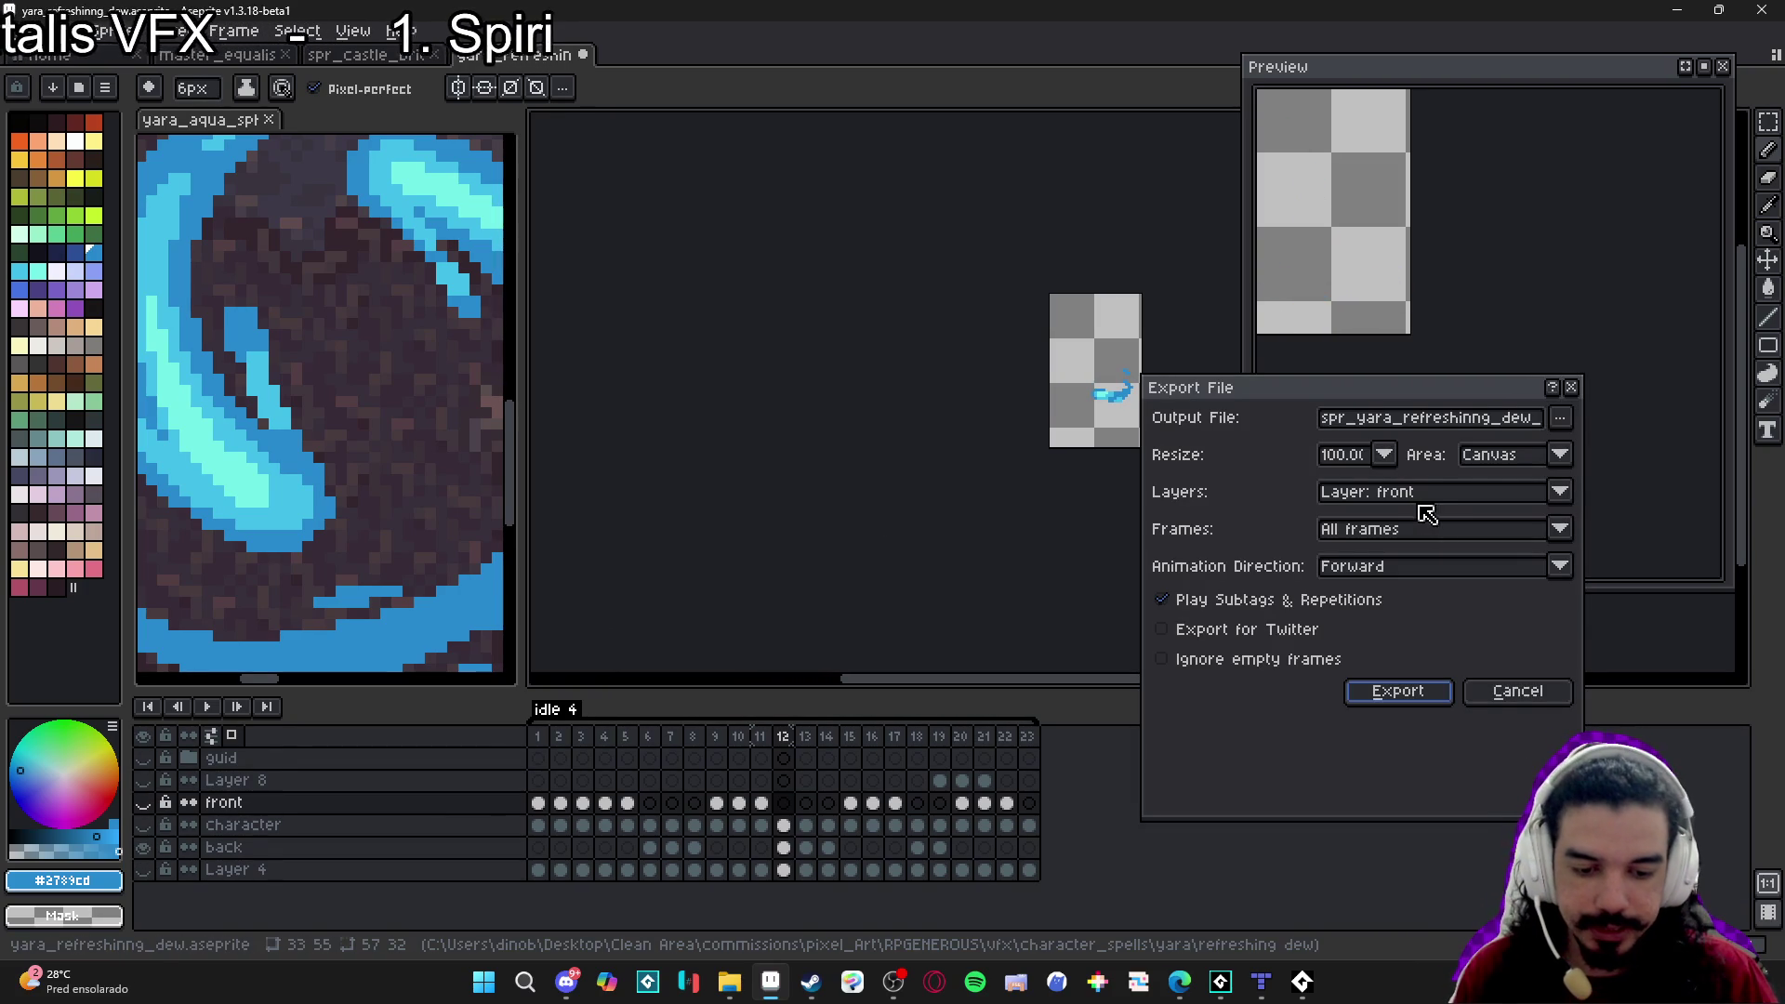
left_click(1420, 497)
left_click(1420, 659)
left_click(1518, 418)
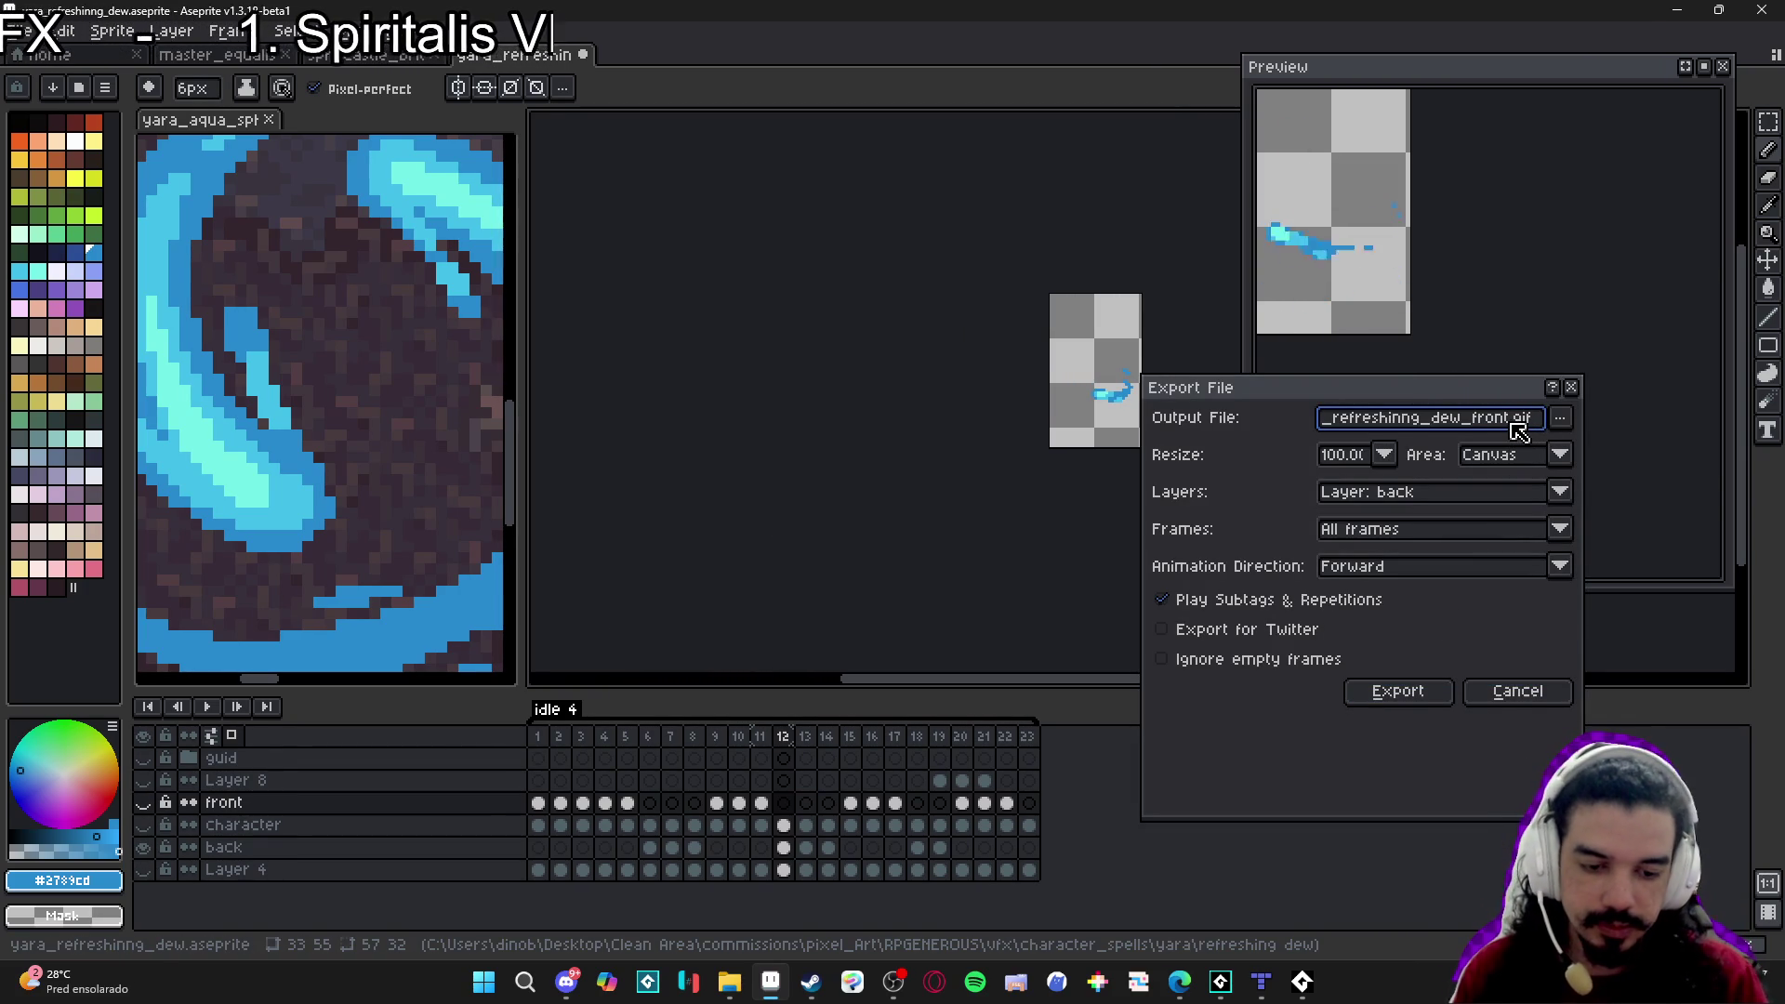
key("BackSpace")
key("BackSpace")
key("BackSpace")
key("BackSpace")
type("back")
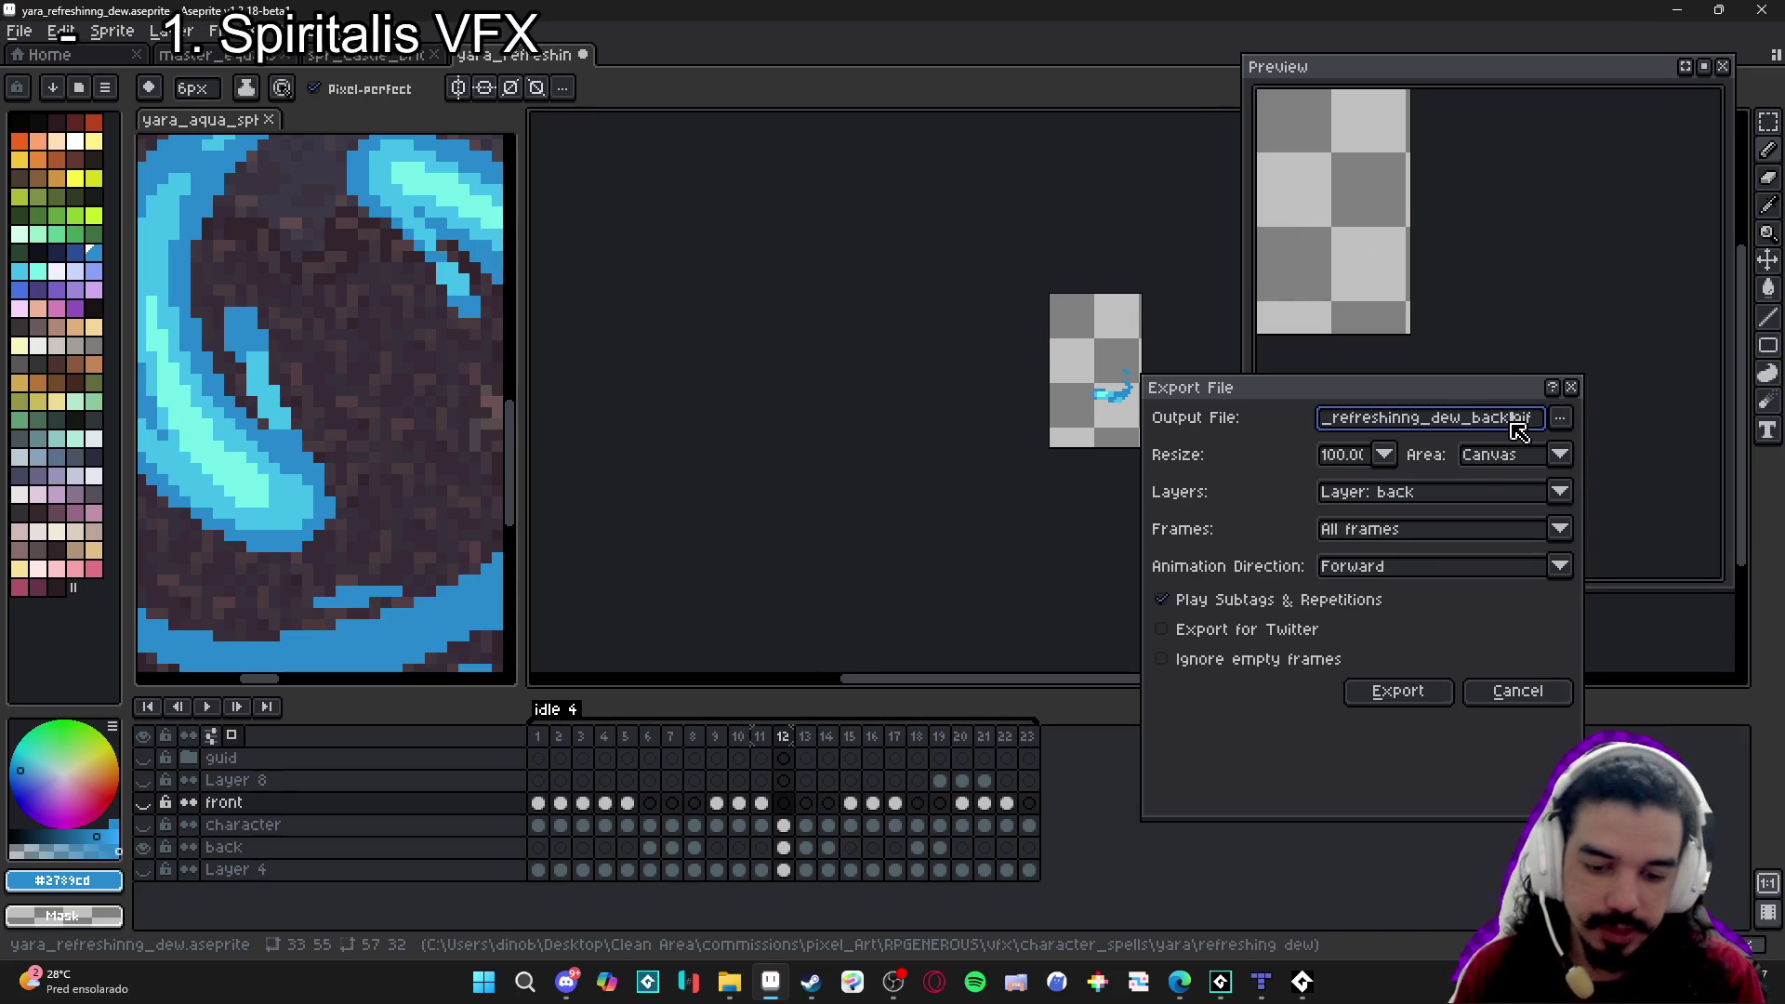
key("Return")
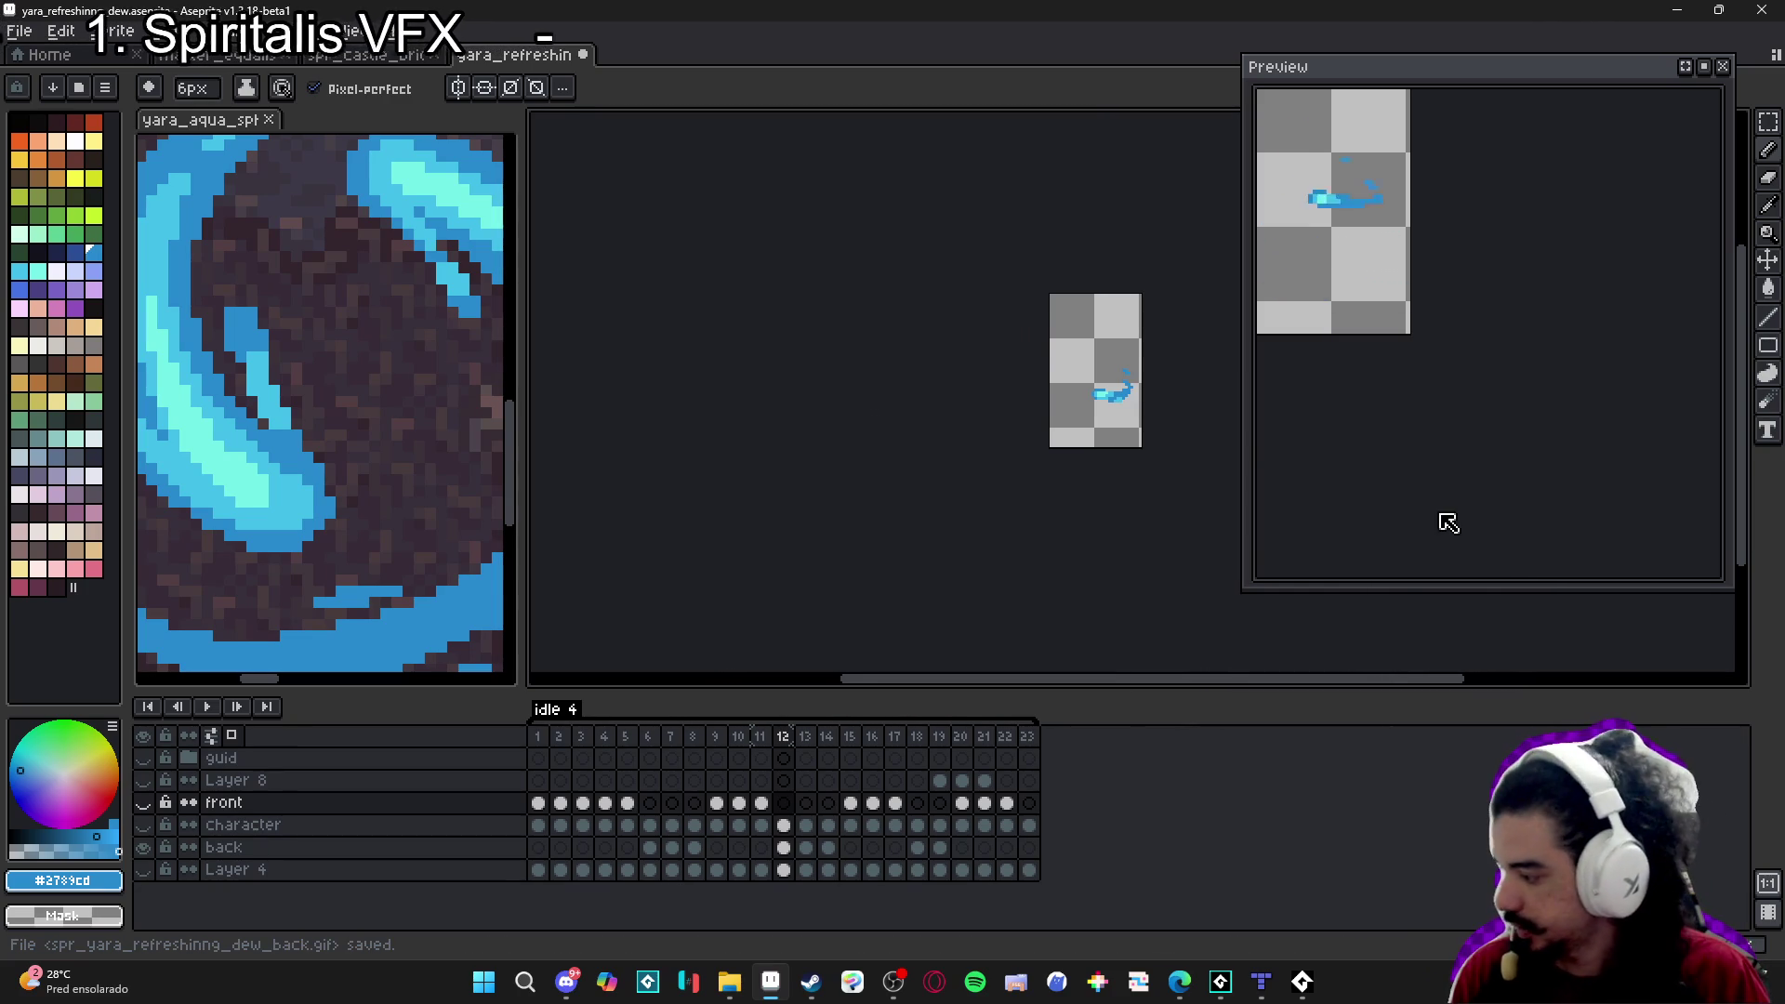
Duplicate the aqua sphere front sequence in Sequences > Battle > Party > Abilities > 1 and open the copy.
left_click(1221, 982)
scroll(1016, 514, "right", 5)
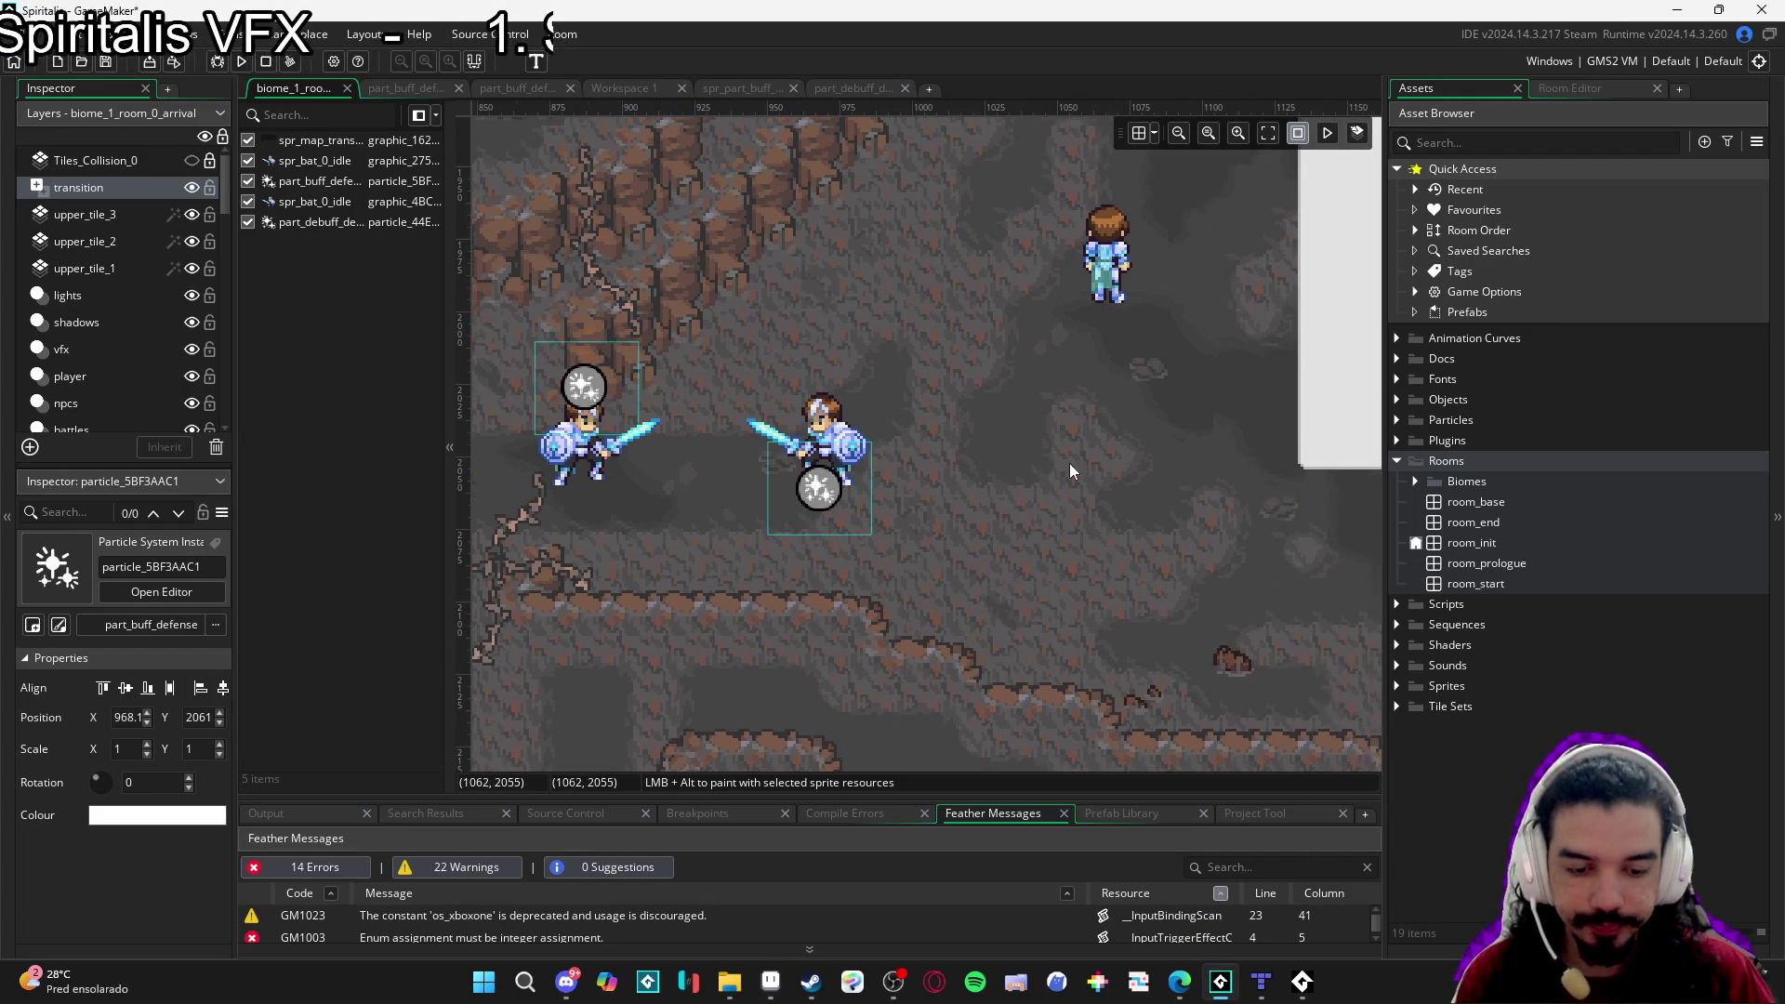
left_click(1398, 625)
left_click(1416, 645)
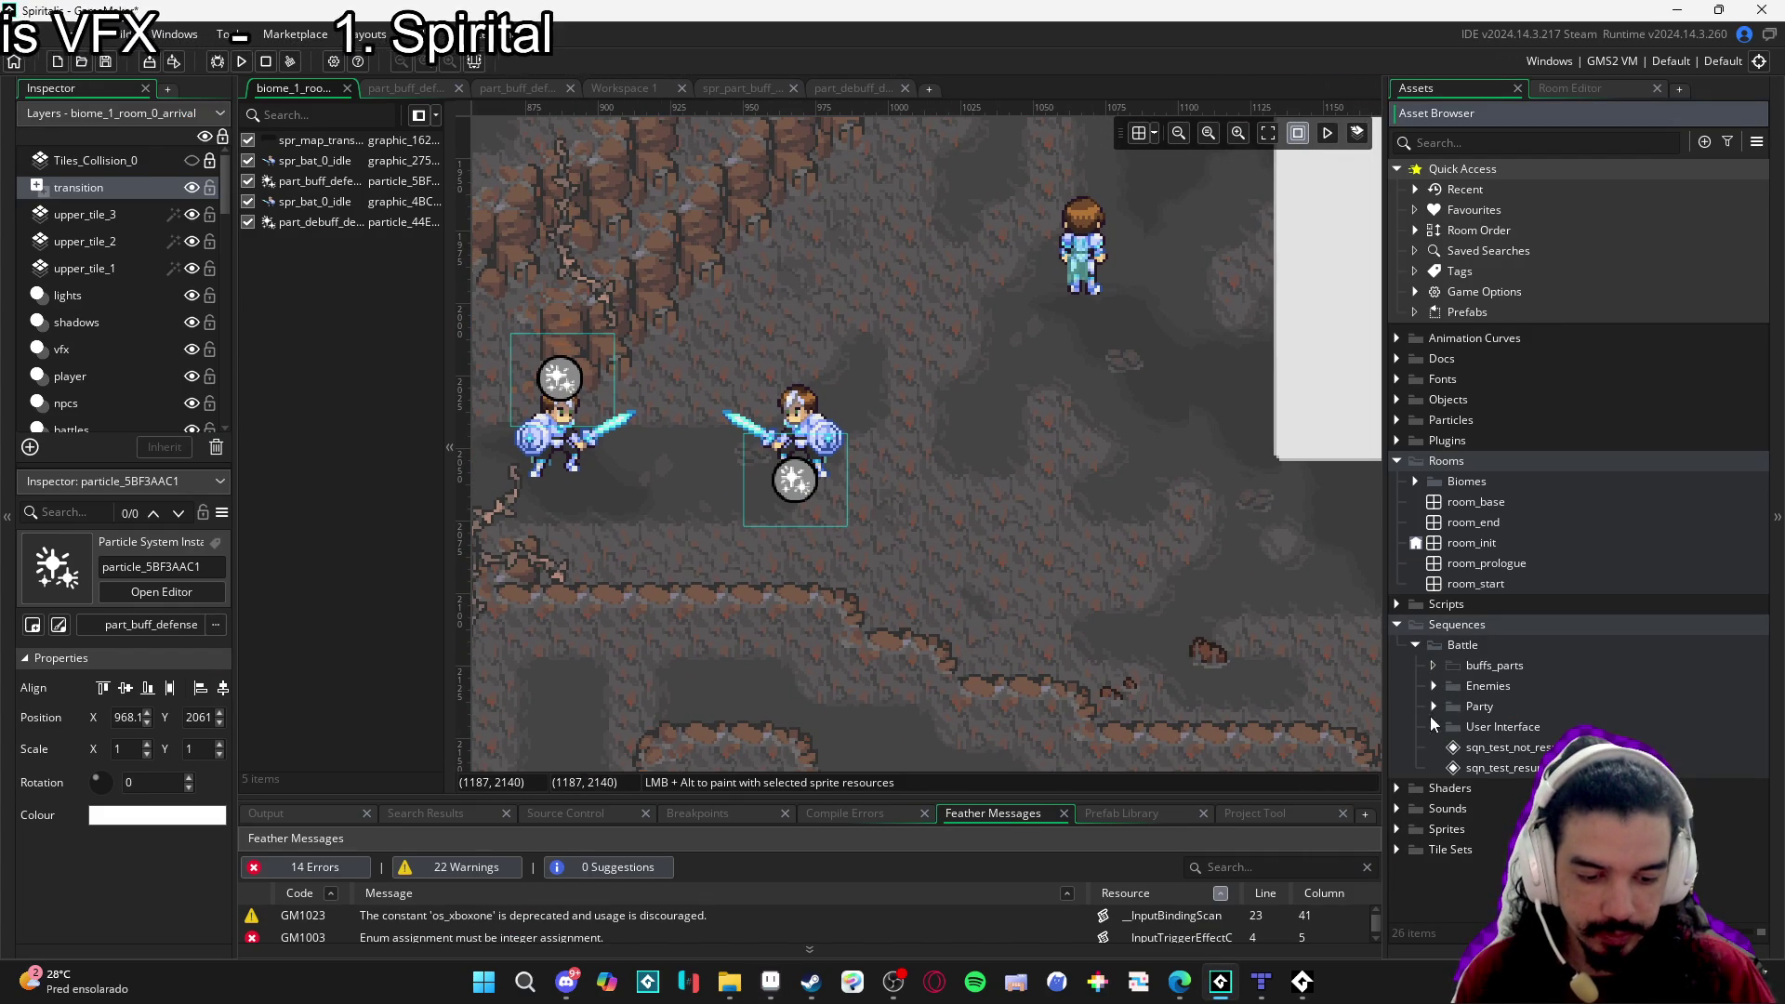
left_click(1434, 707)
left_click(1452, 728)
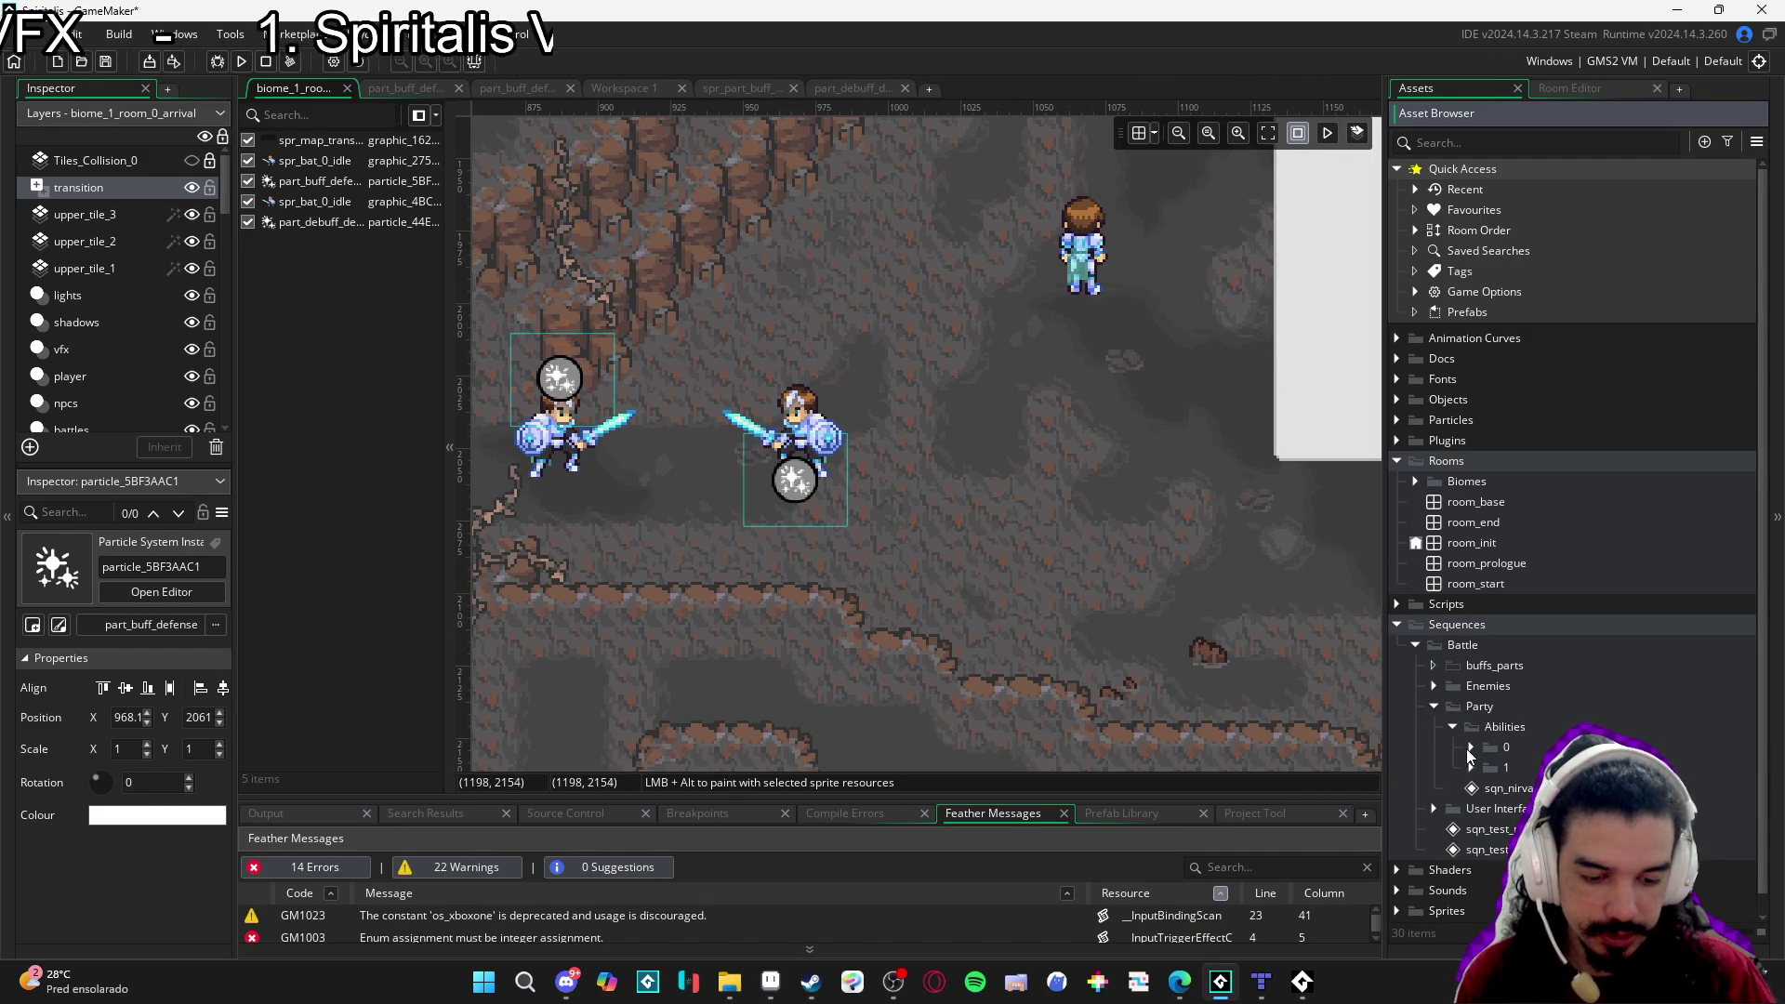
left_click(1472, 768)
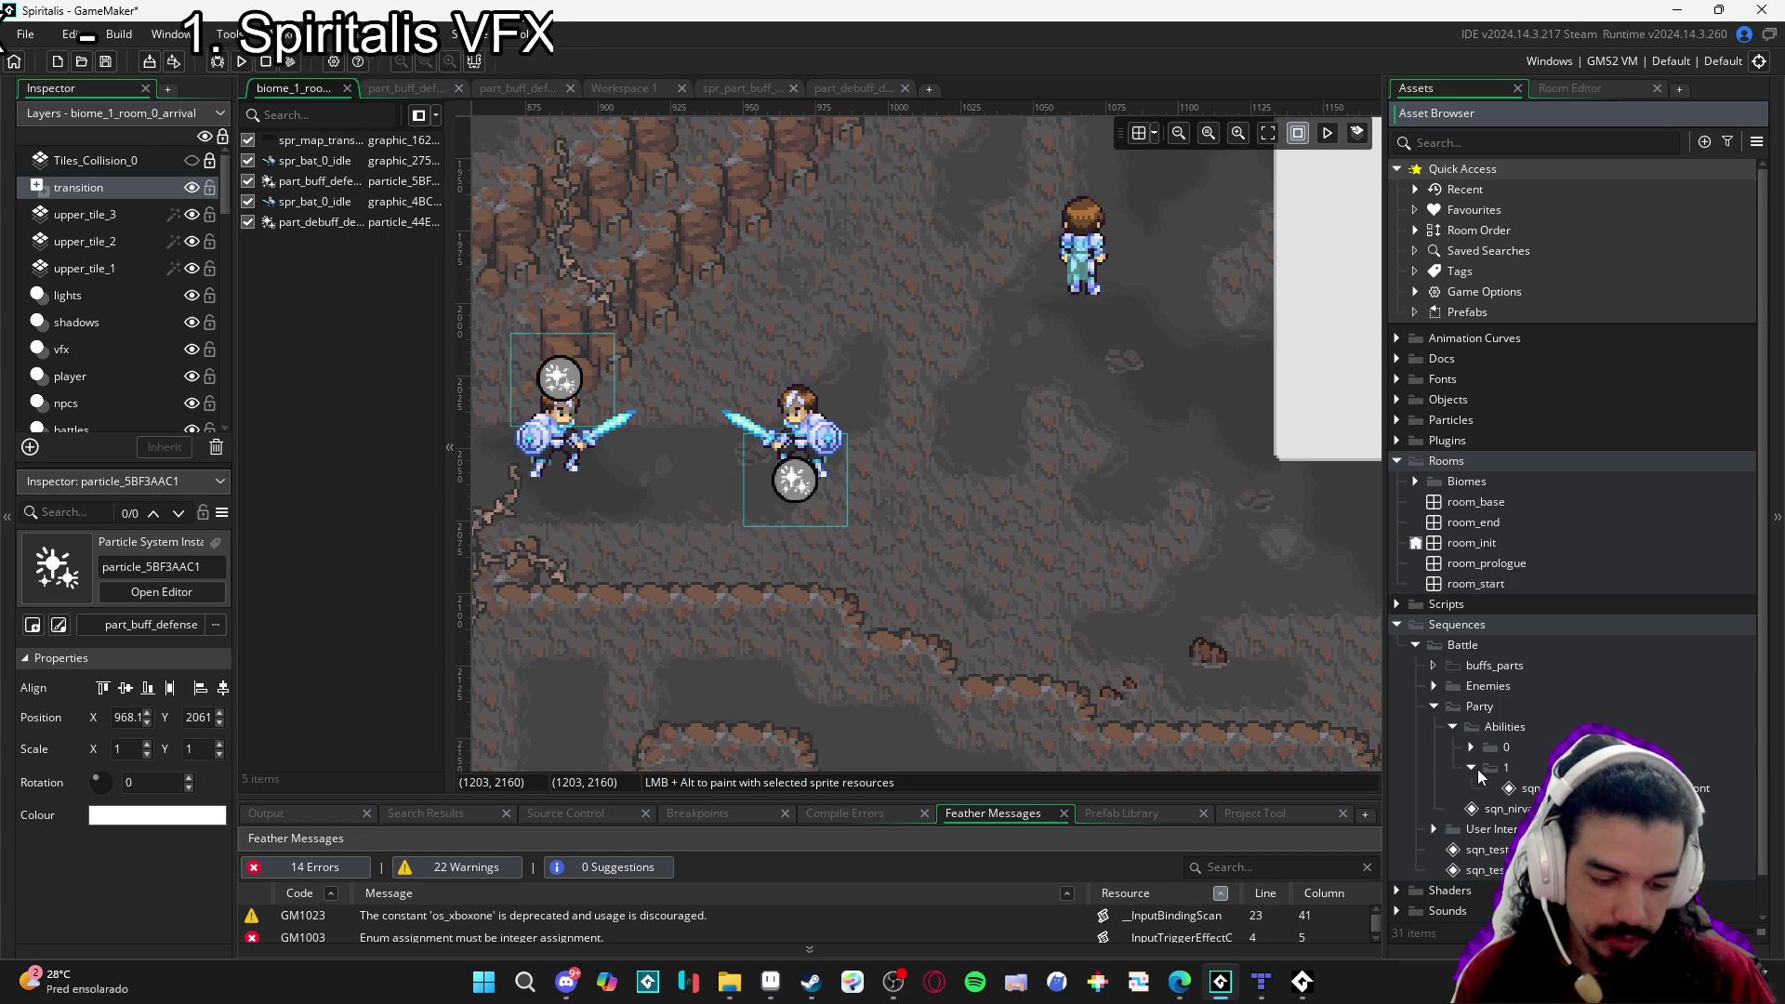
left_click(1525, 789)
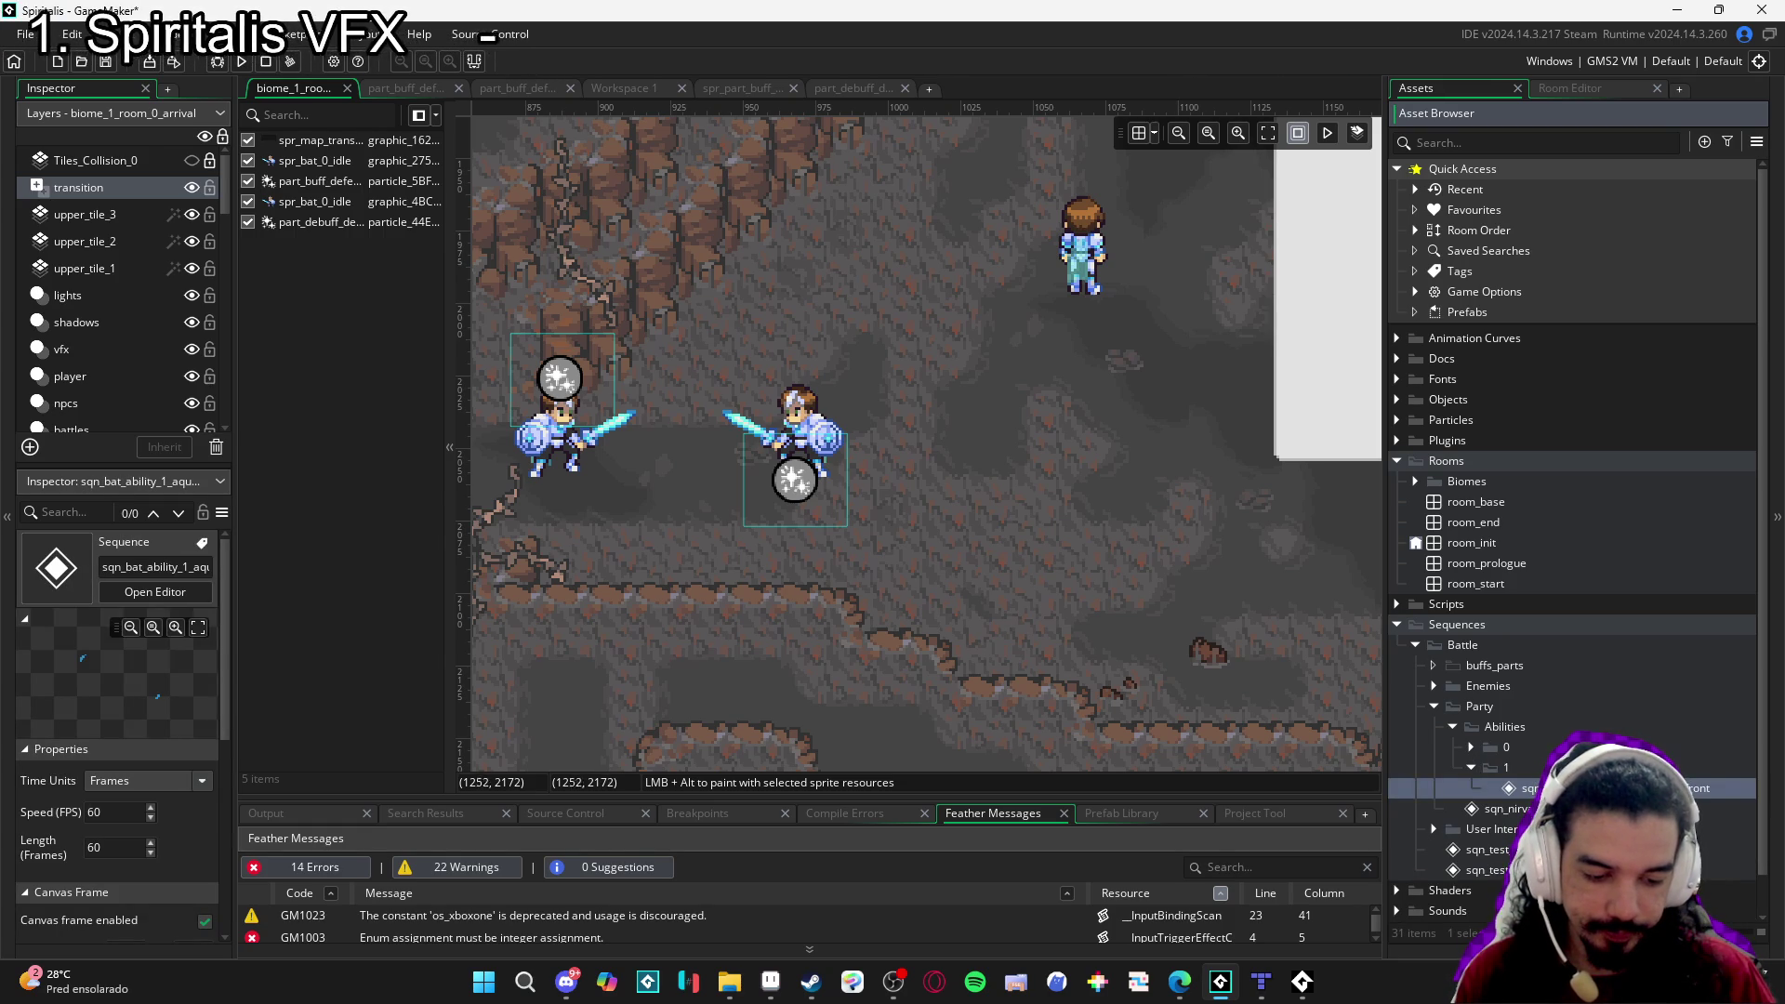
key("ctrl+d")
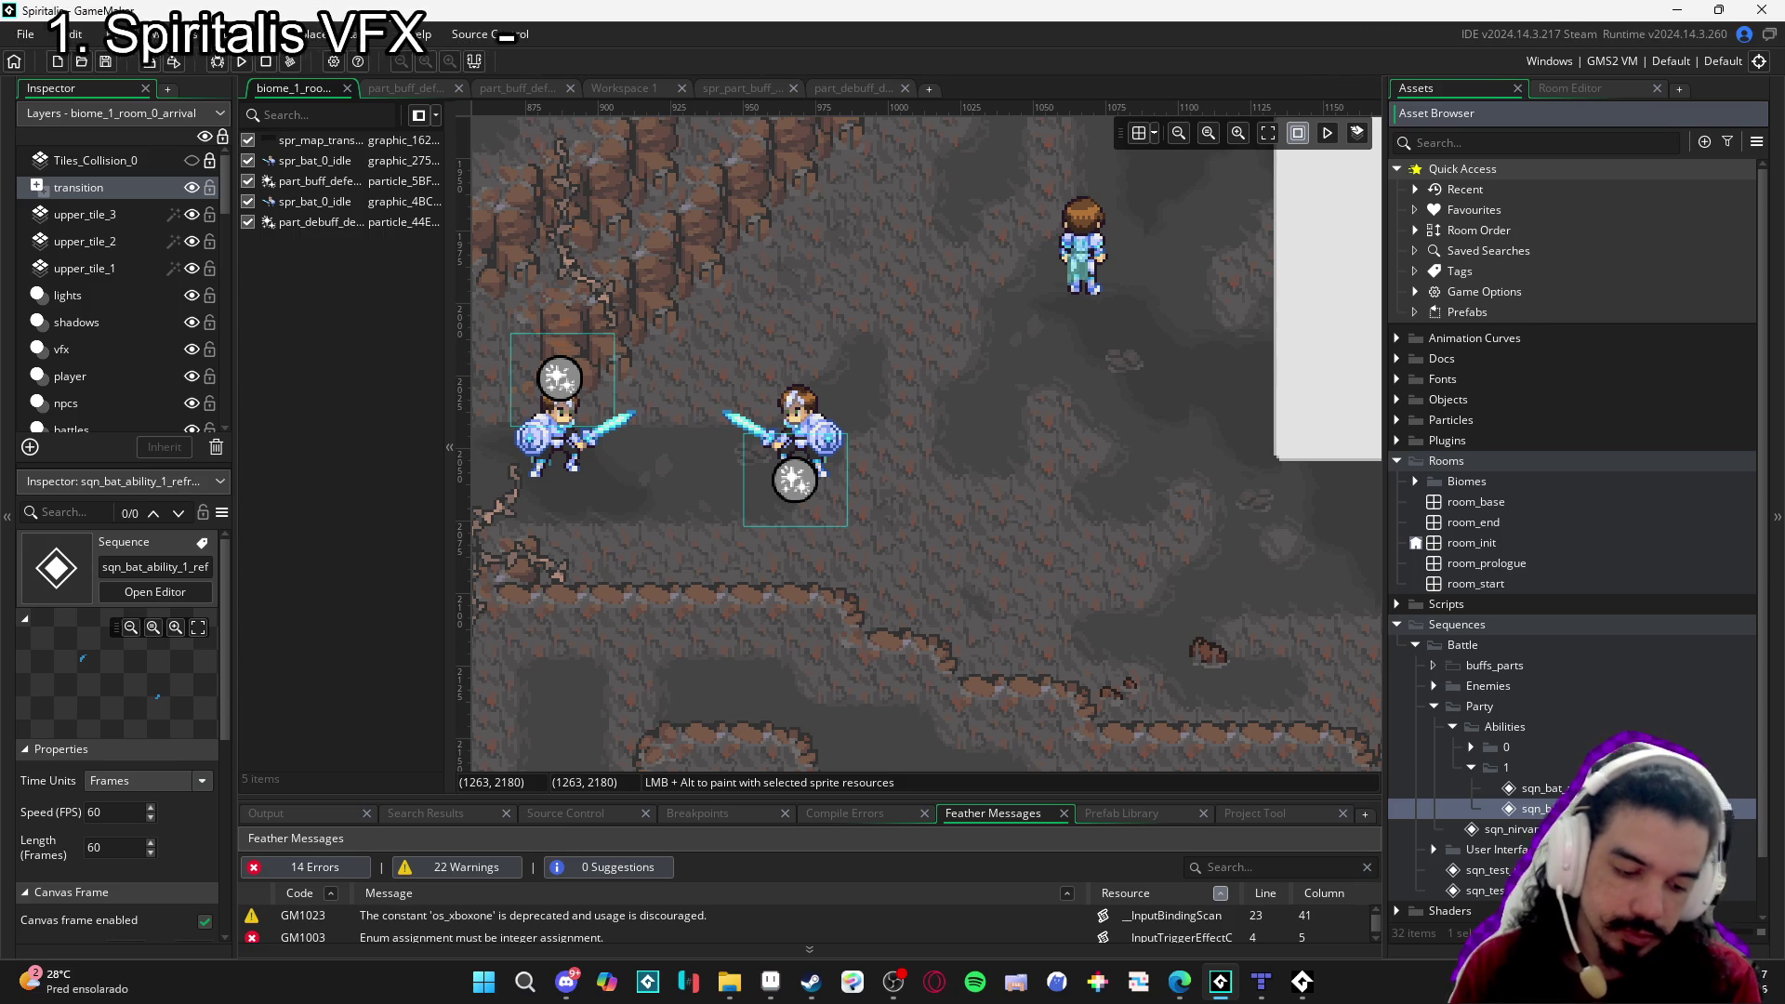
double_click(1739, 815)
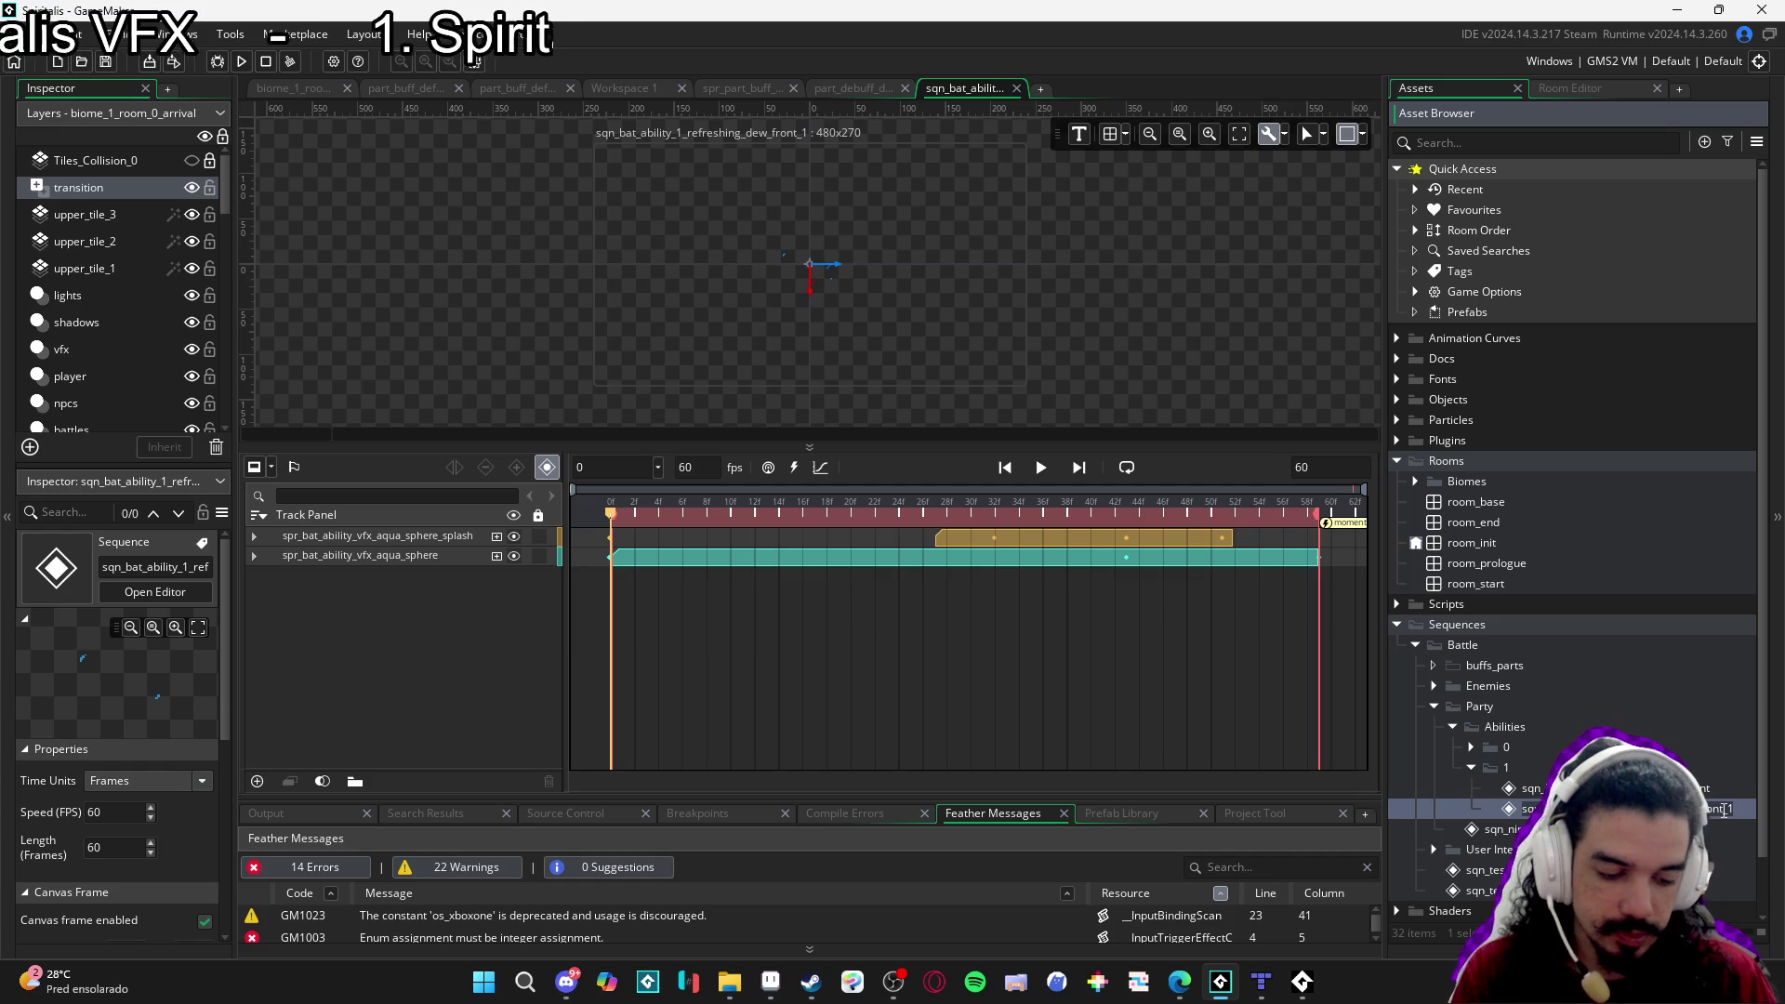
Confirm the new sequence name and give the cast sprite a Position track of 0, 0.
key("Return")
type("1")
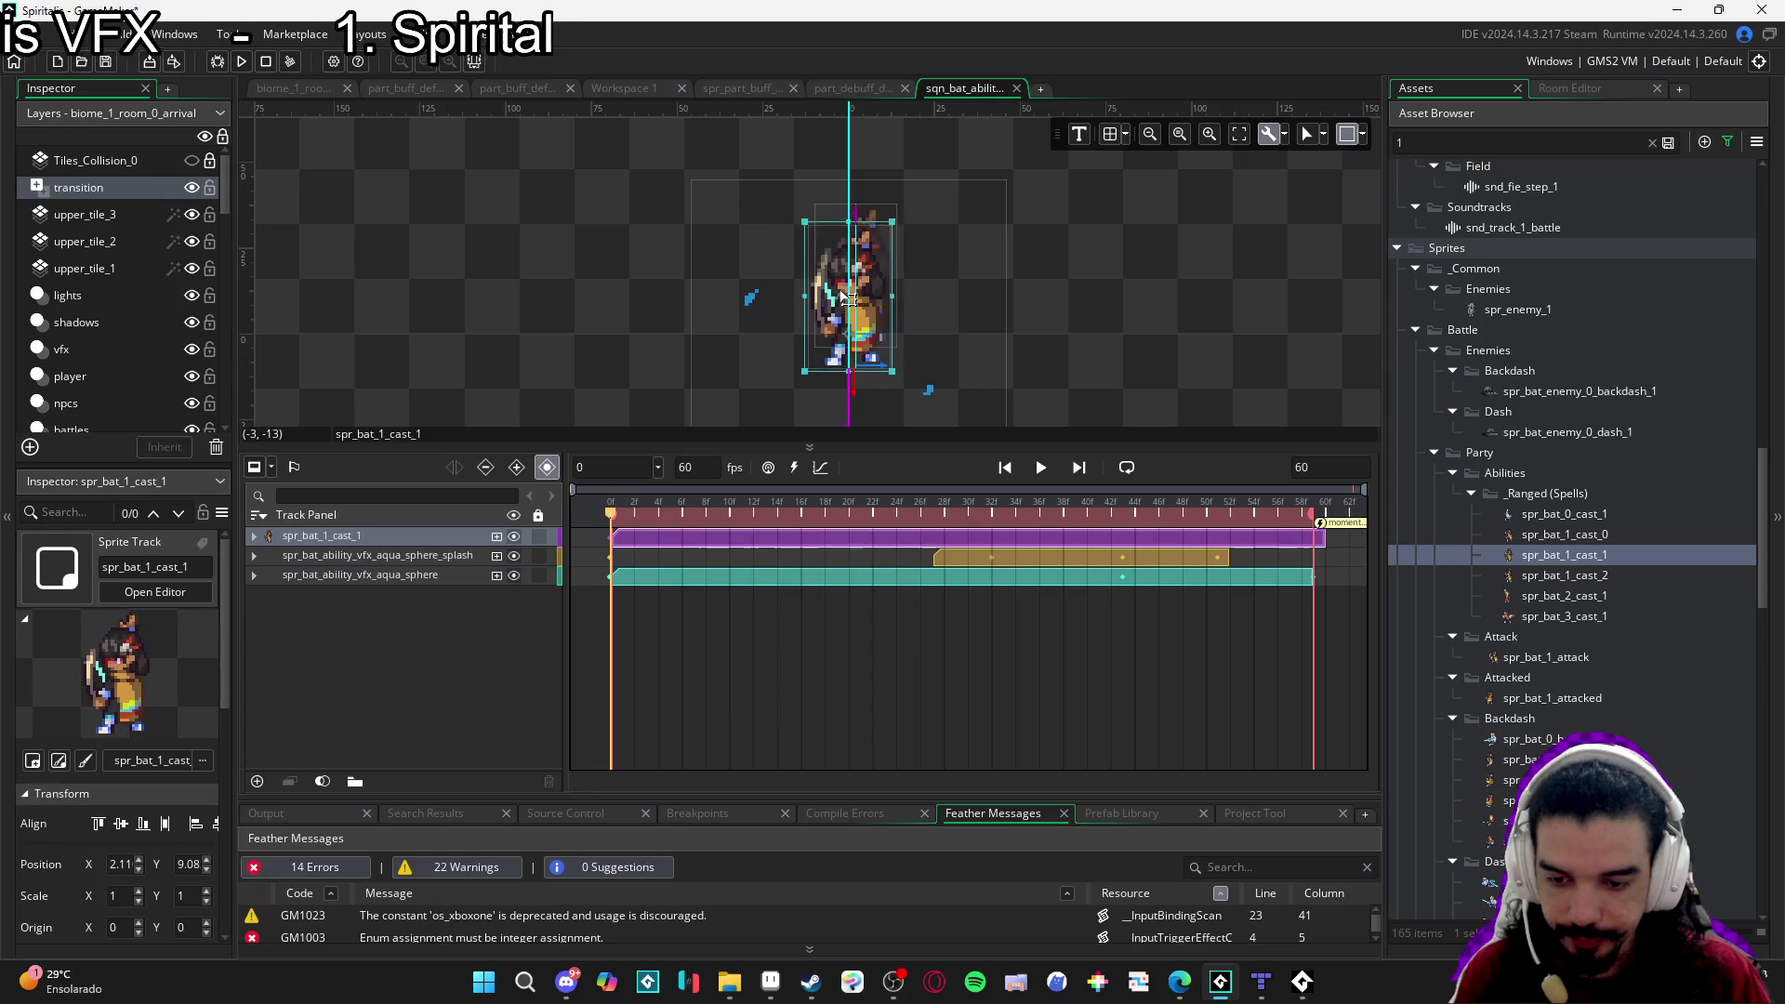
left_click_drag(843, 320, 857, 305)
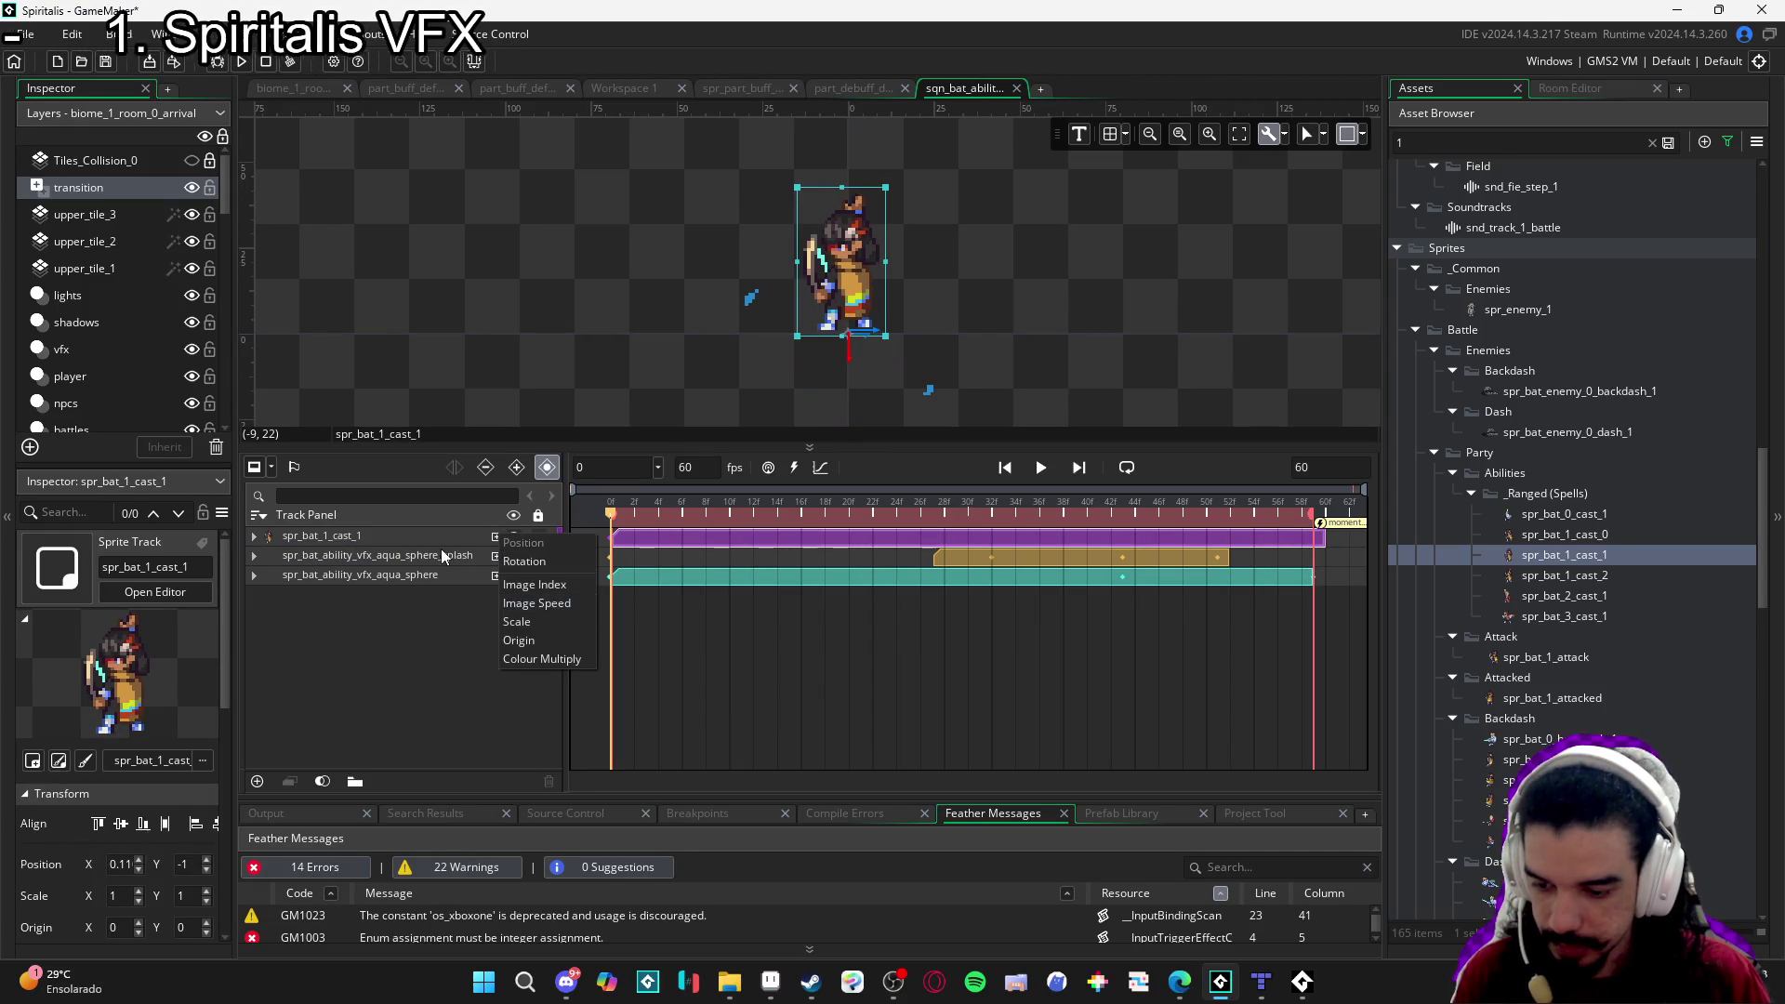
left_click(321, 537)
left_click(254, 536)
double_click(475, 556)
type("0")
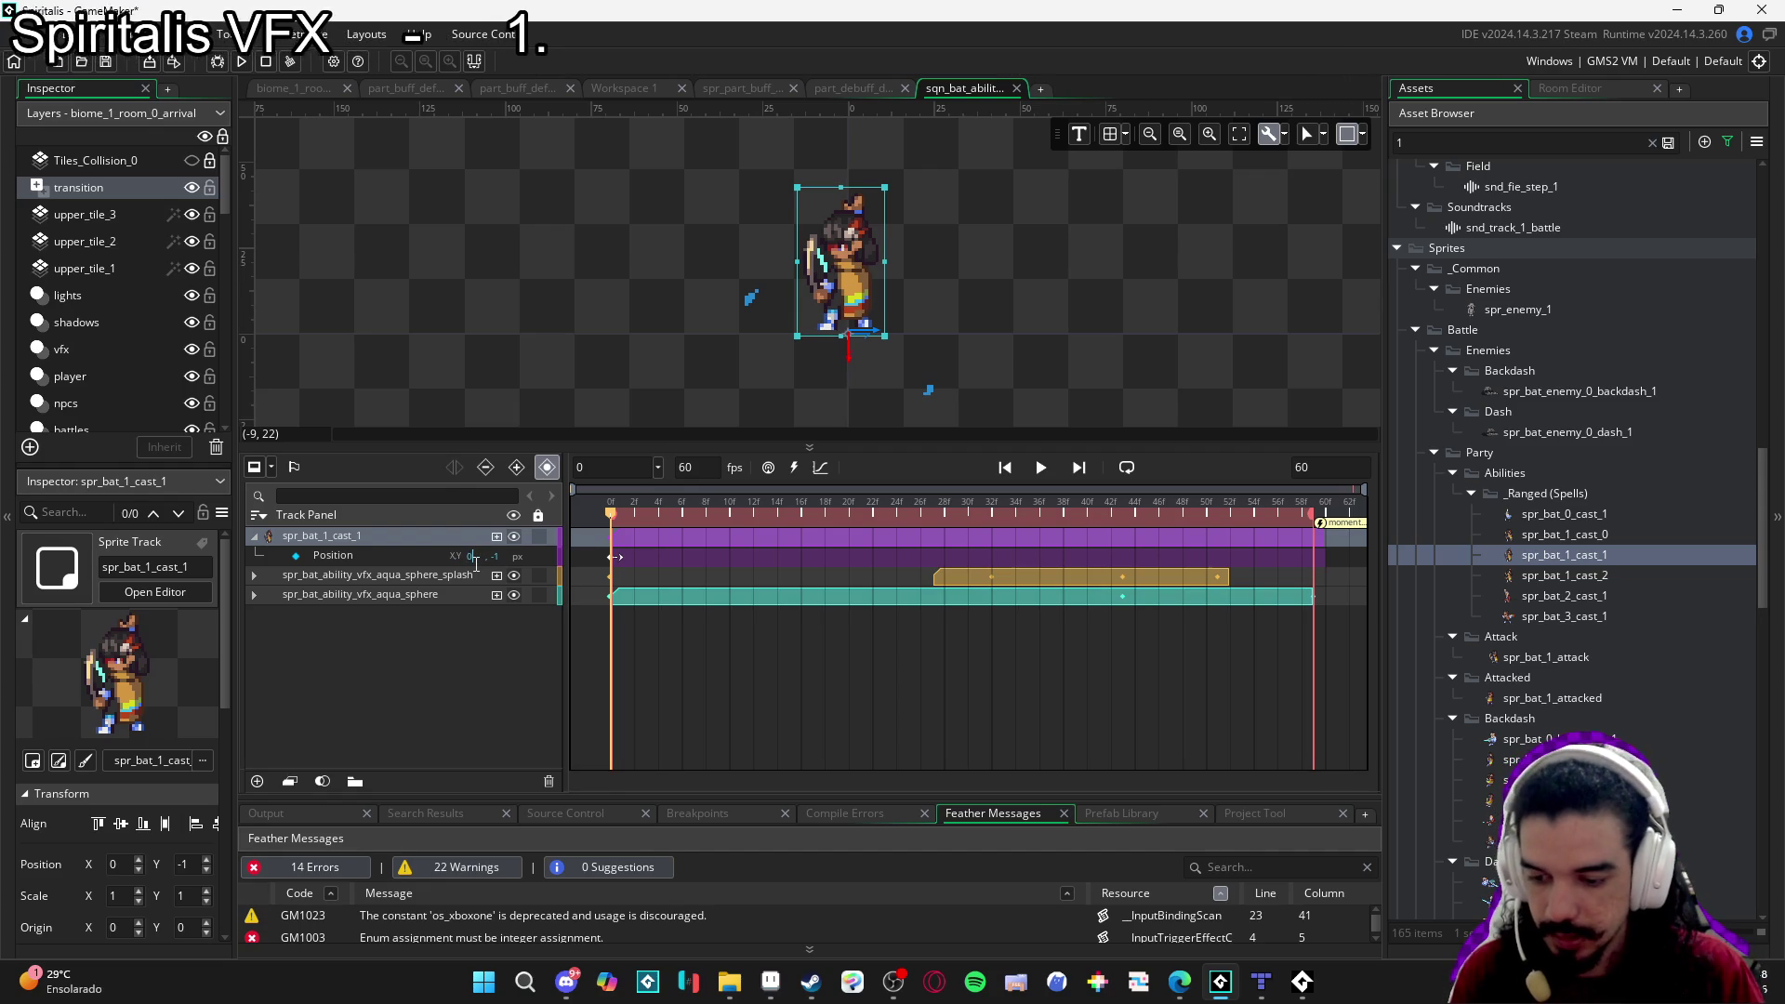
key("Tab")
type("0")
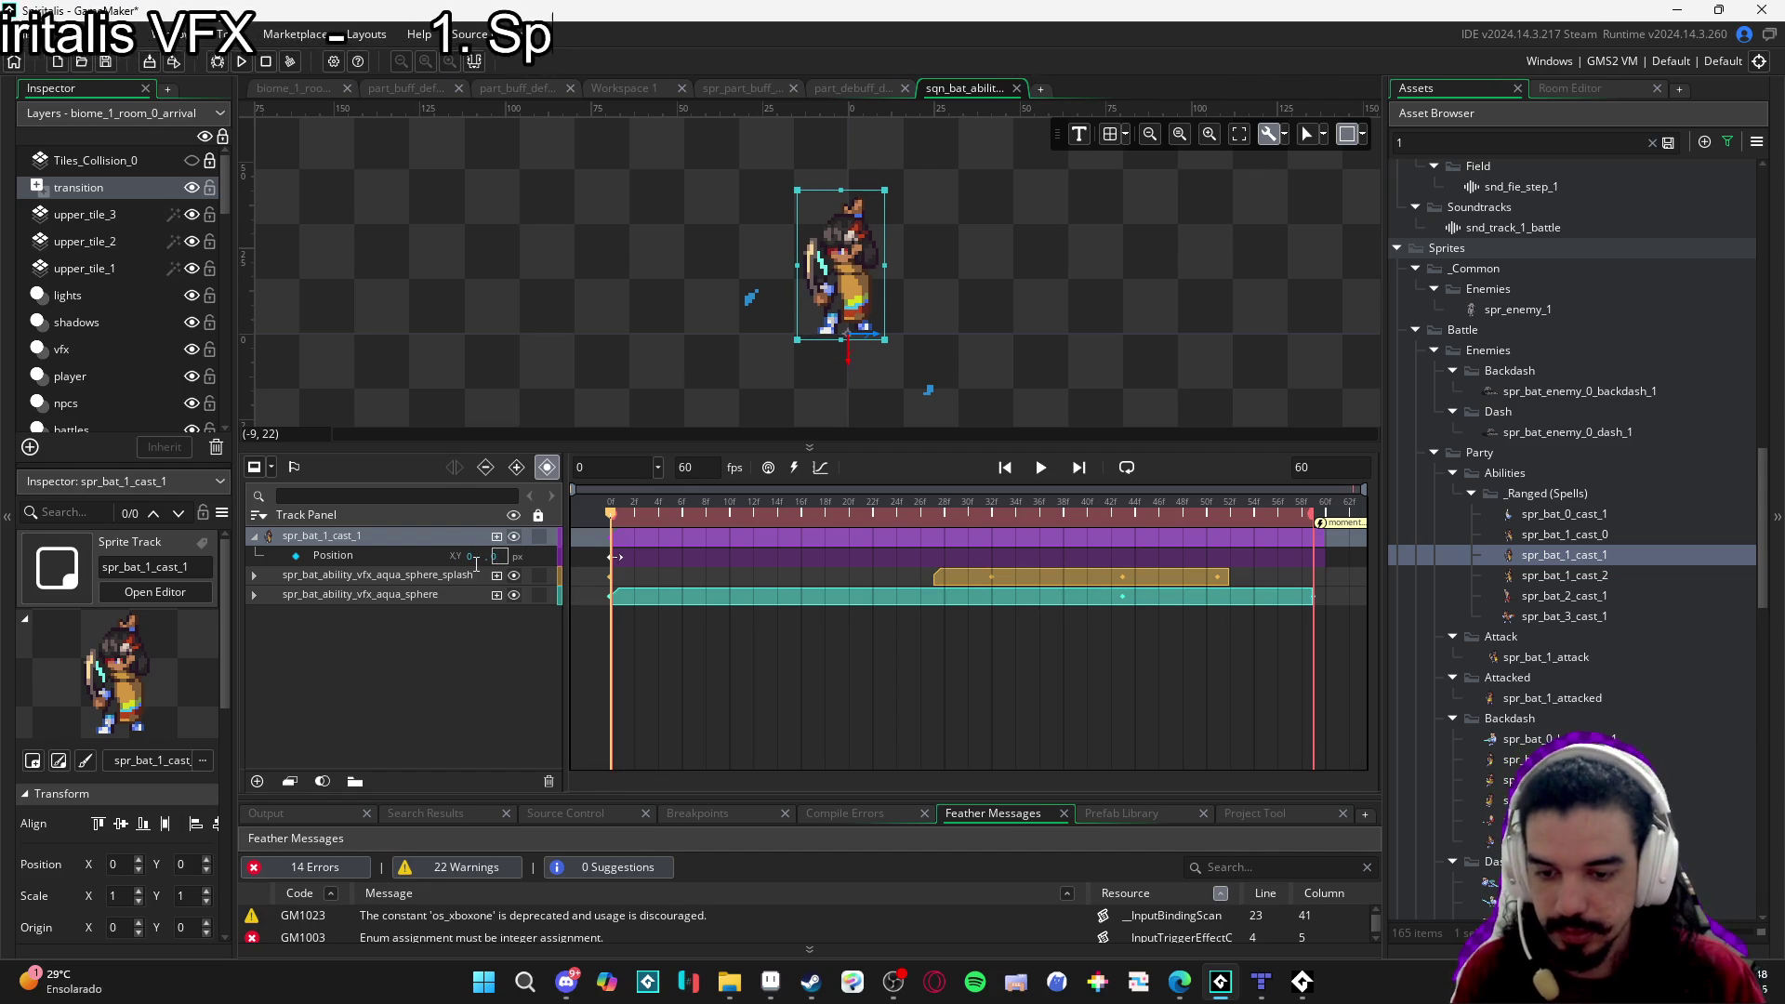
Delete the aqua_sphere and aqua_sphere_splash tracks and clear the asset search filter.
left_click(430, 649)
left_click(393, 573)
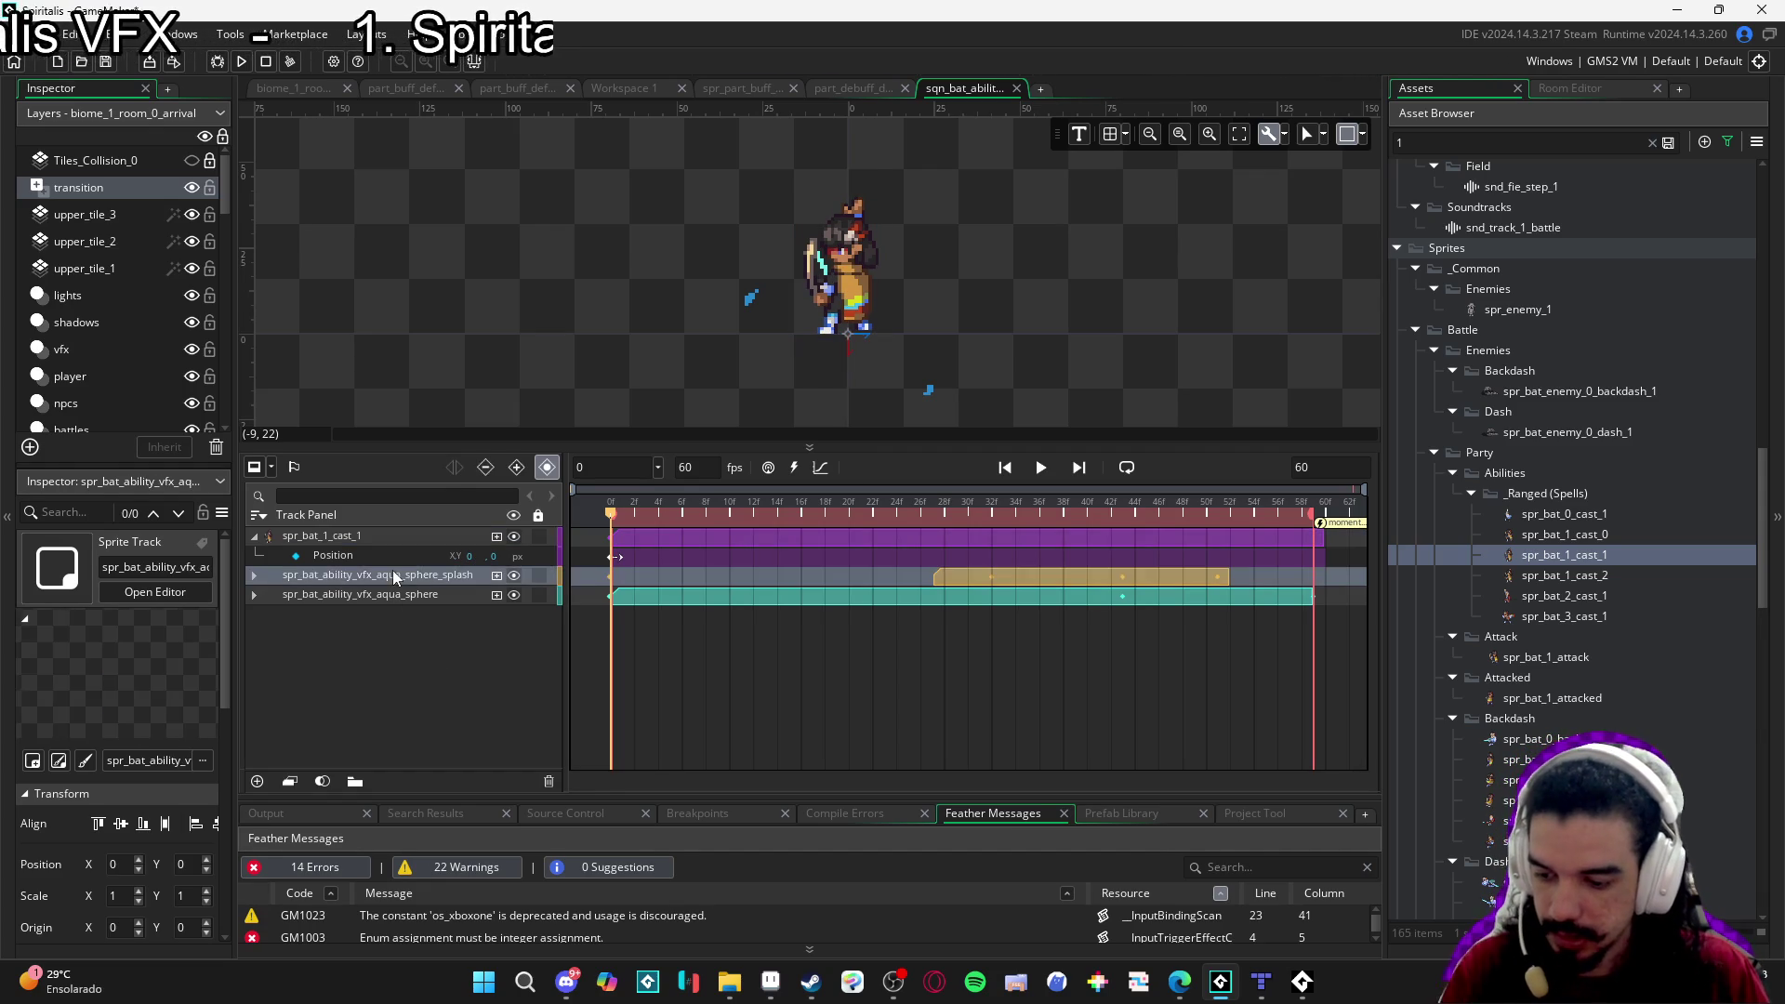
key("Delete")
left_click(398, 577)
key("Delete")
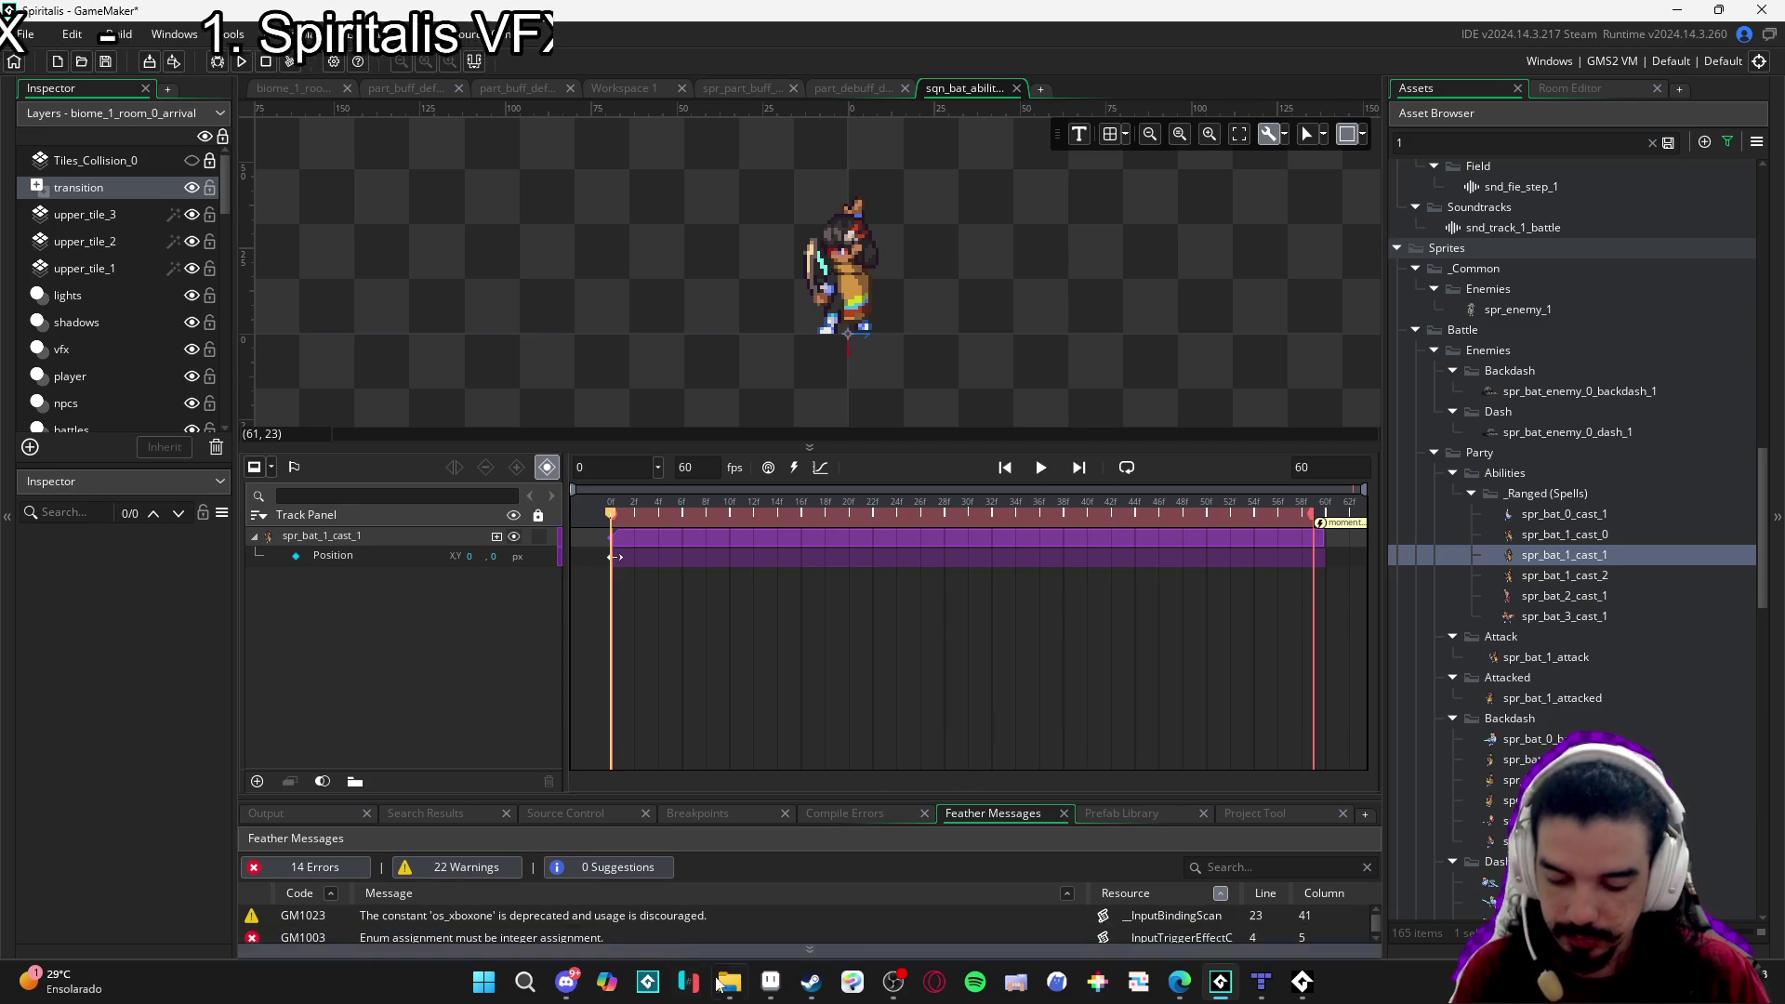
left_click(1653, 144)
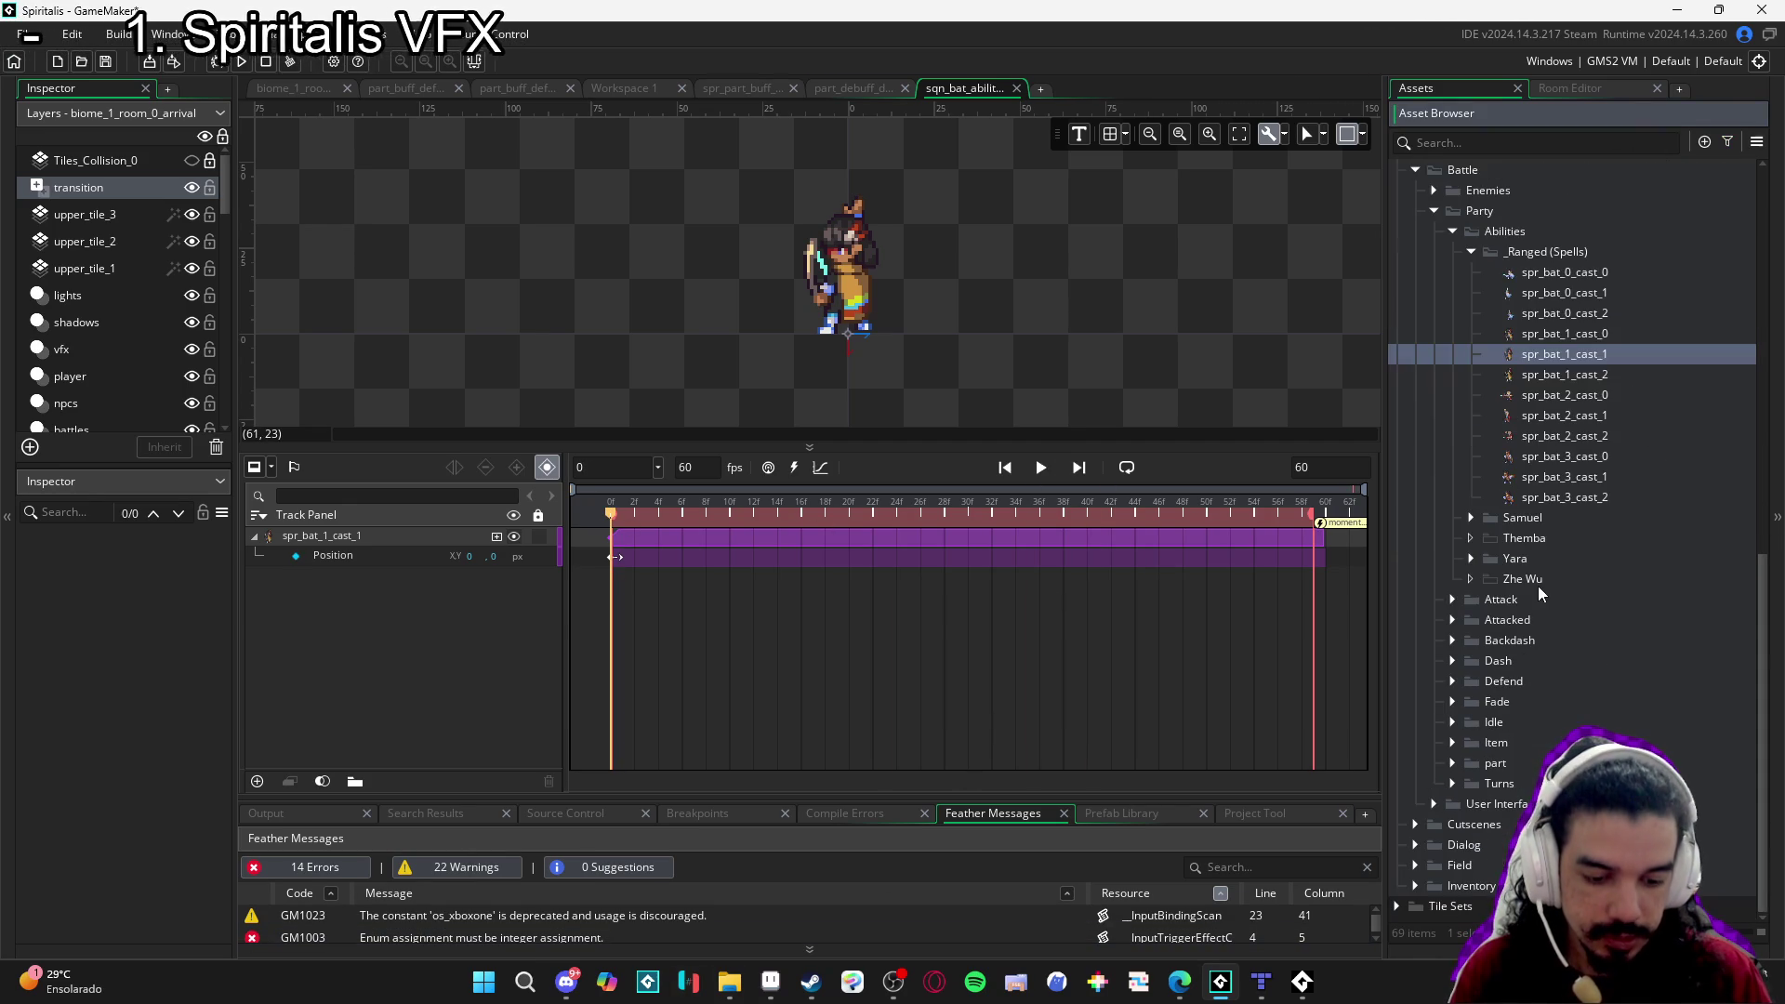
Create a refreshing_dew group inside the Yara sprite folder.
scroll(1480, 735, "up", 5)
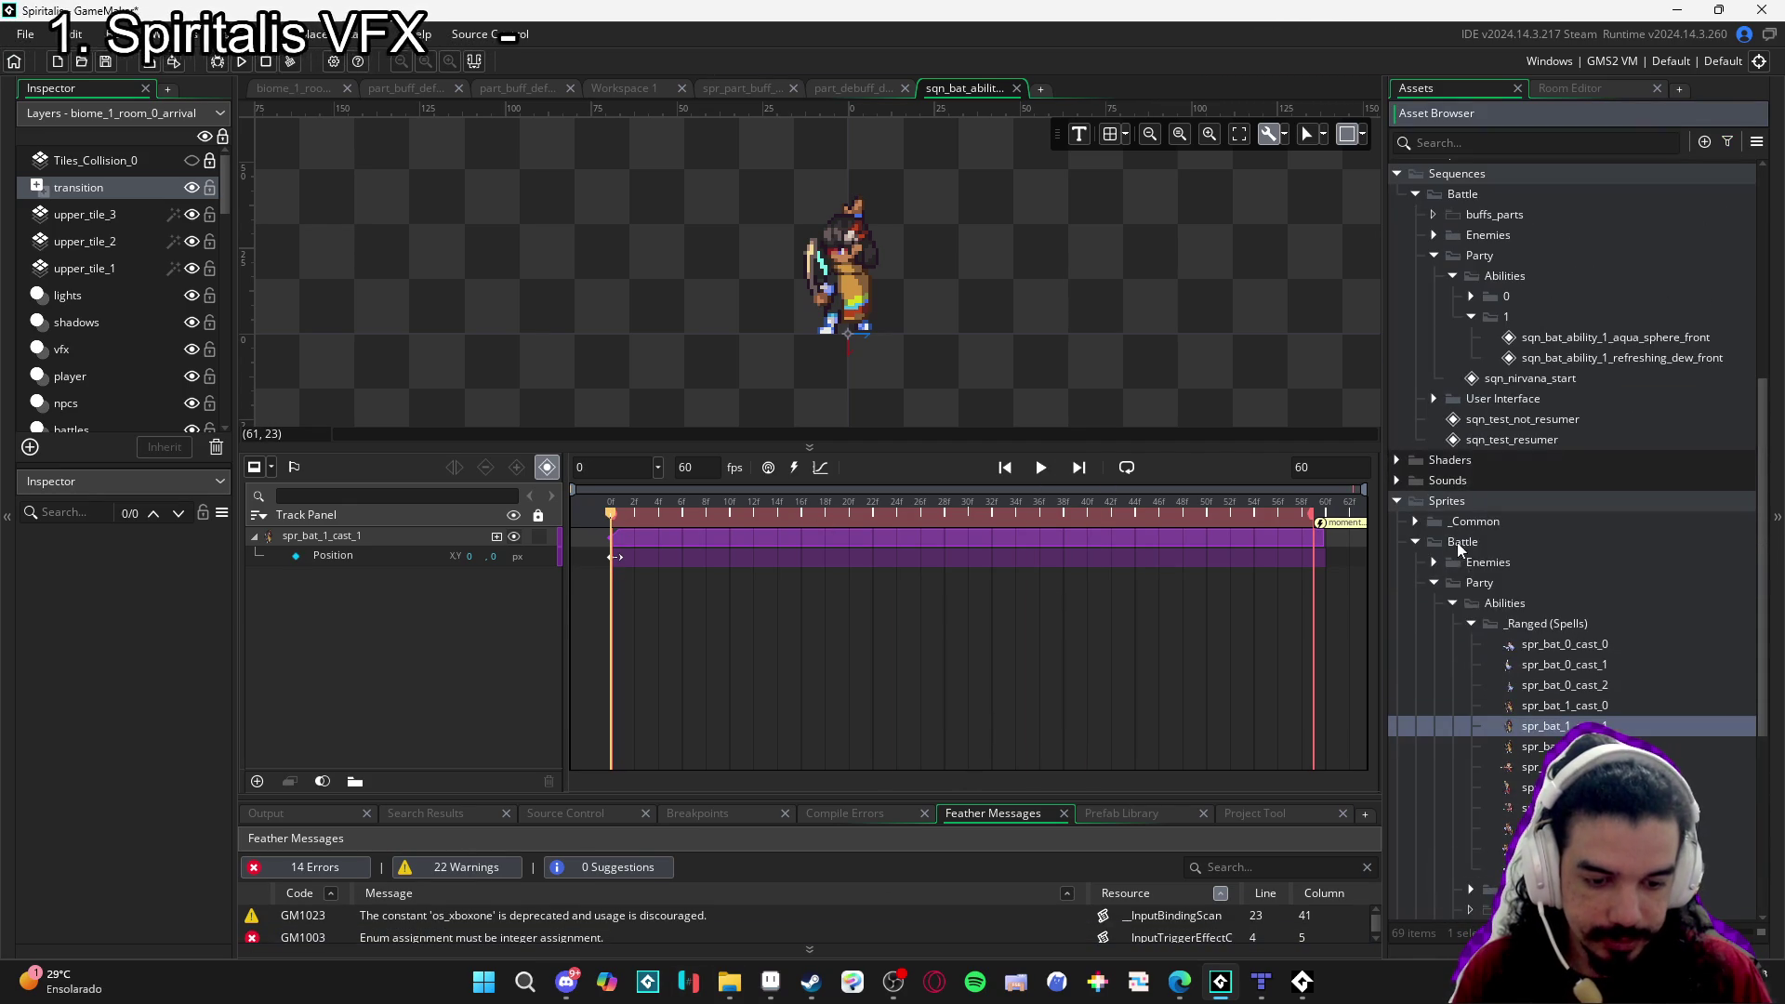
left_click(1470, 623)
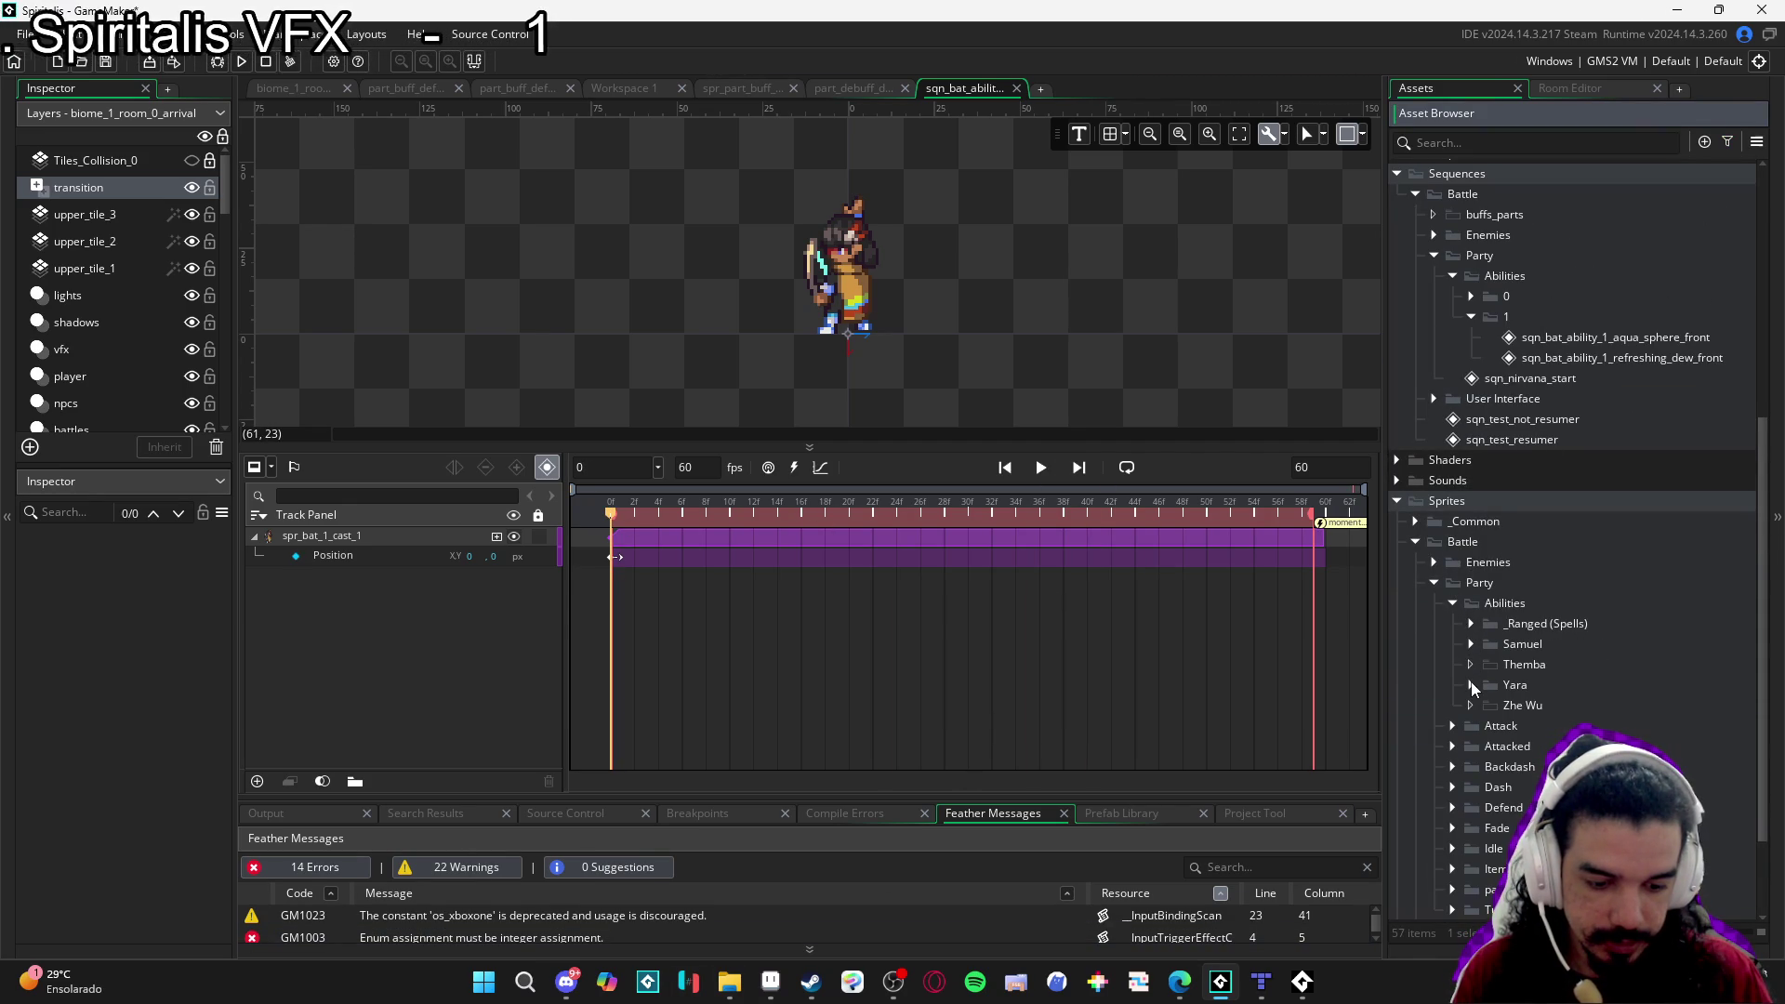
right_click(1504, 688)
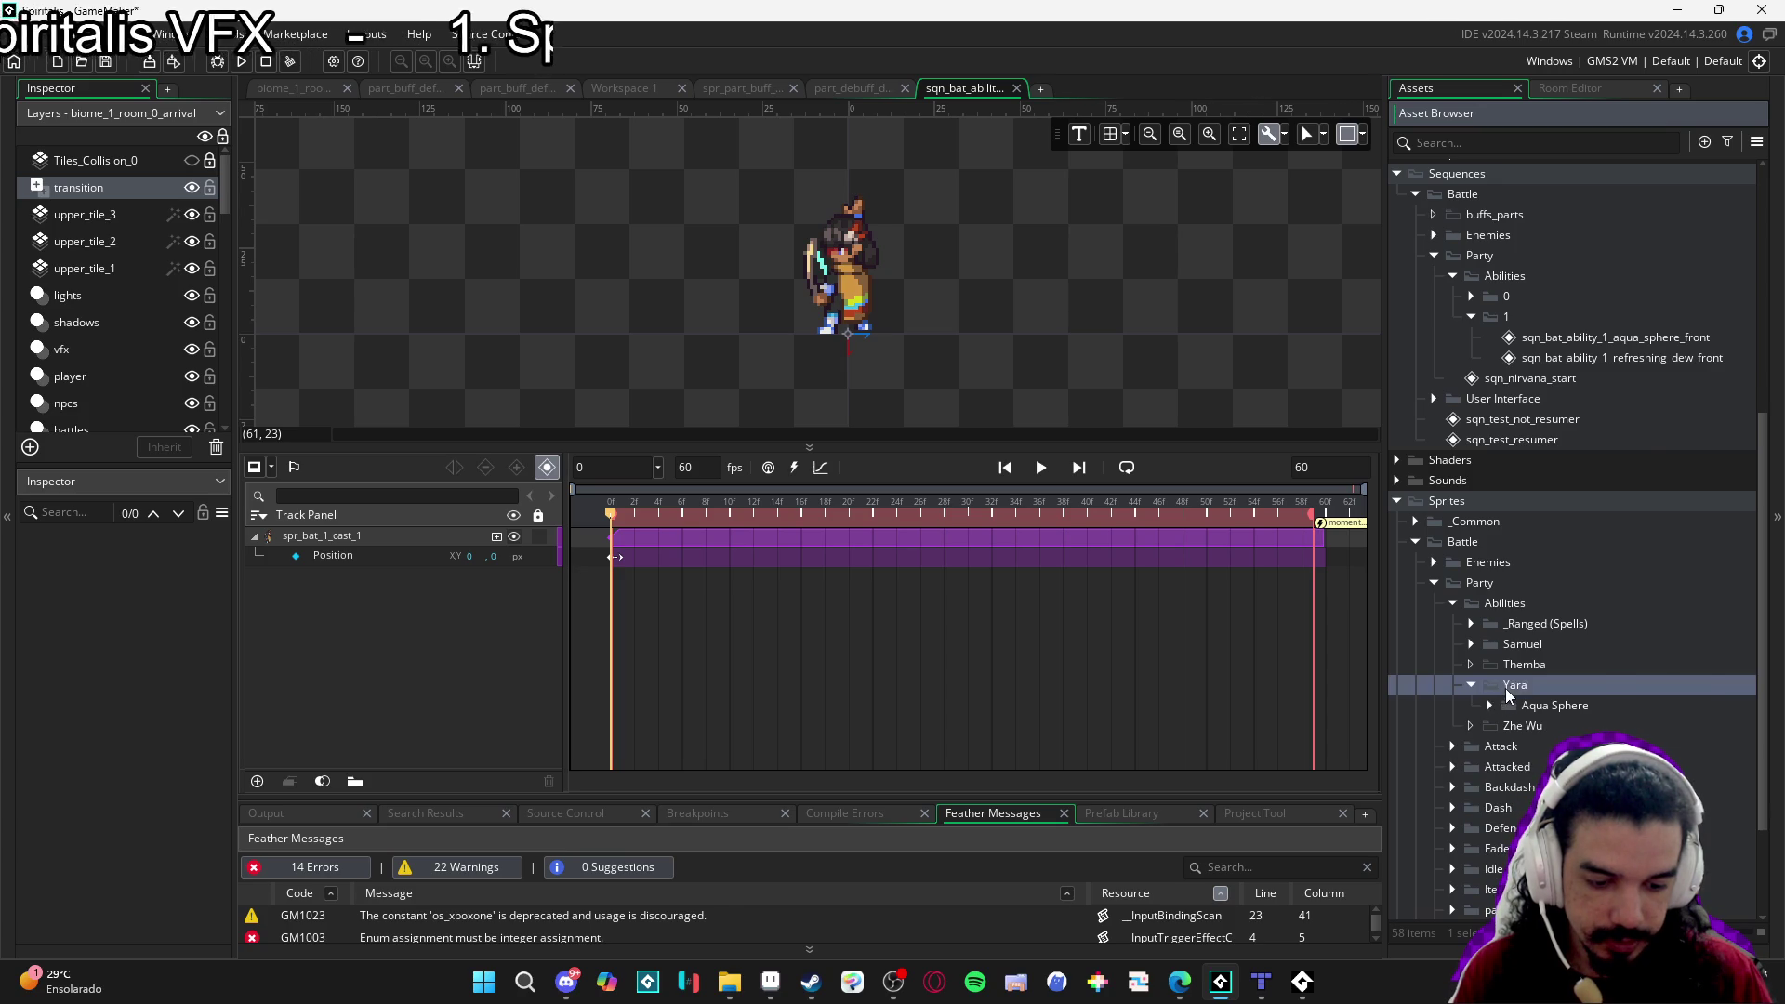
left_click(1578, 549)
type("refreshing_dew")
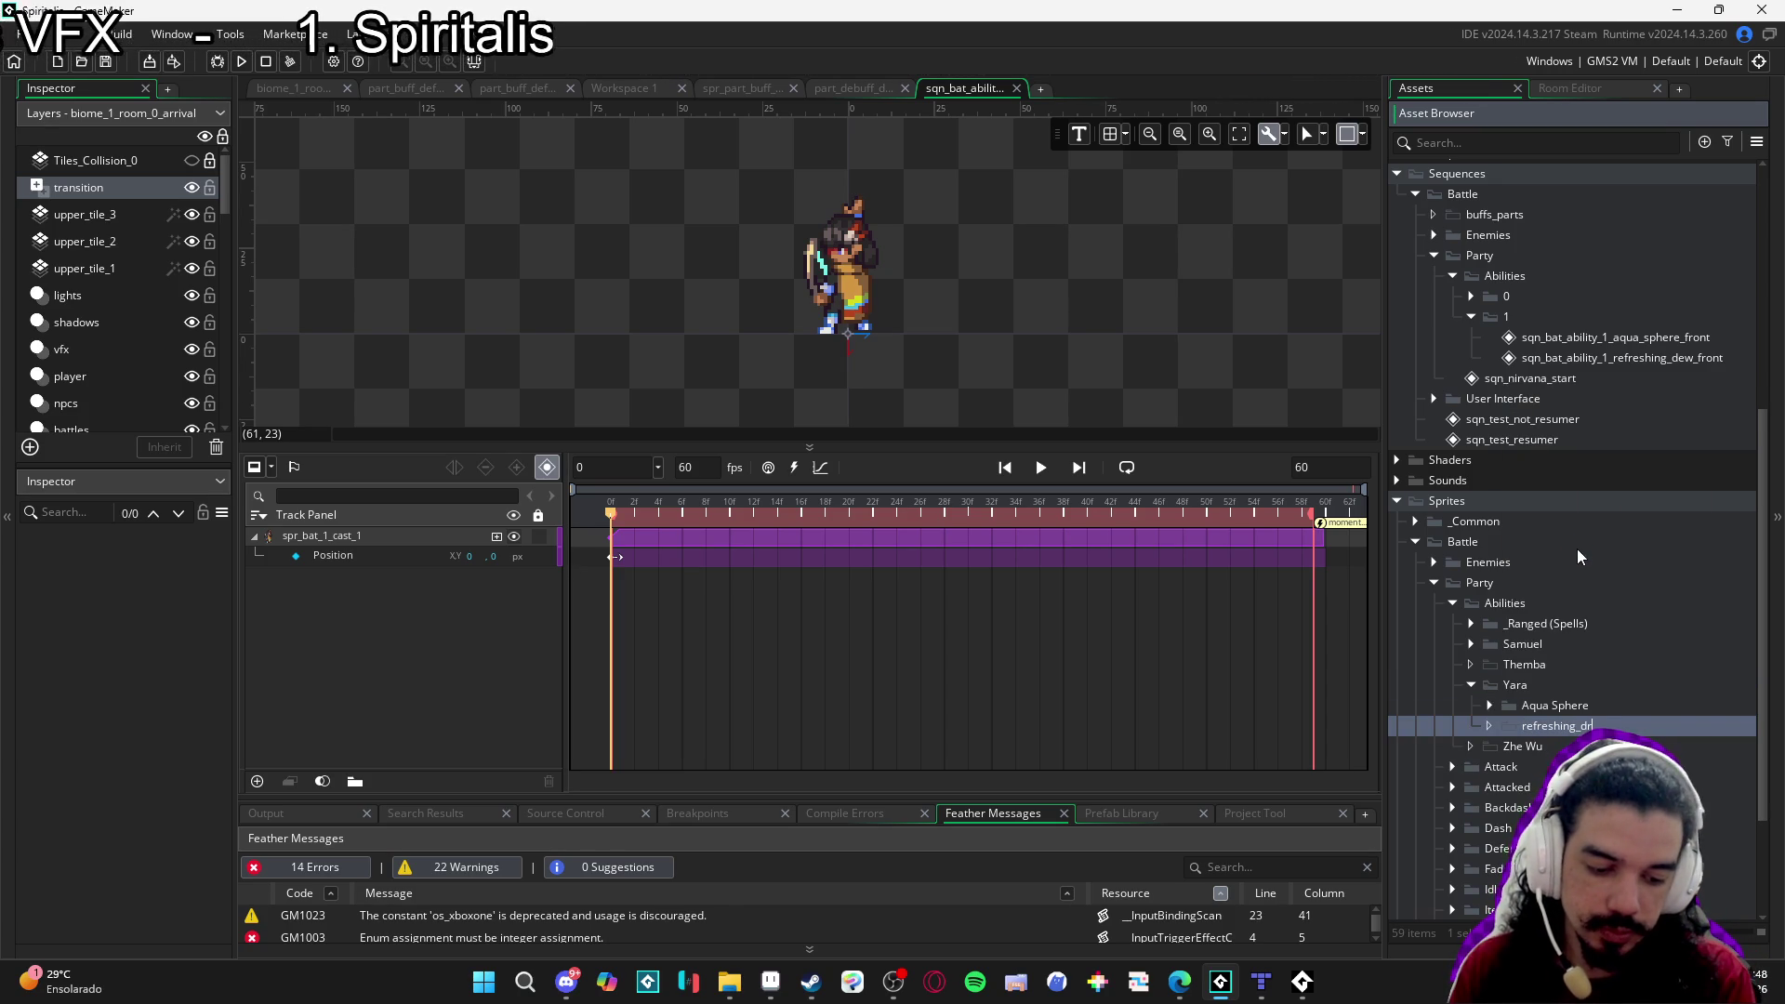
Expand the Aqua Sphere folder and widen the asset browser panel.
scroll(1577, 549, "down", 3)
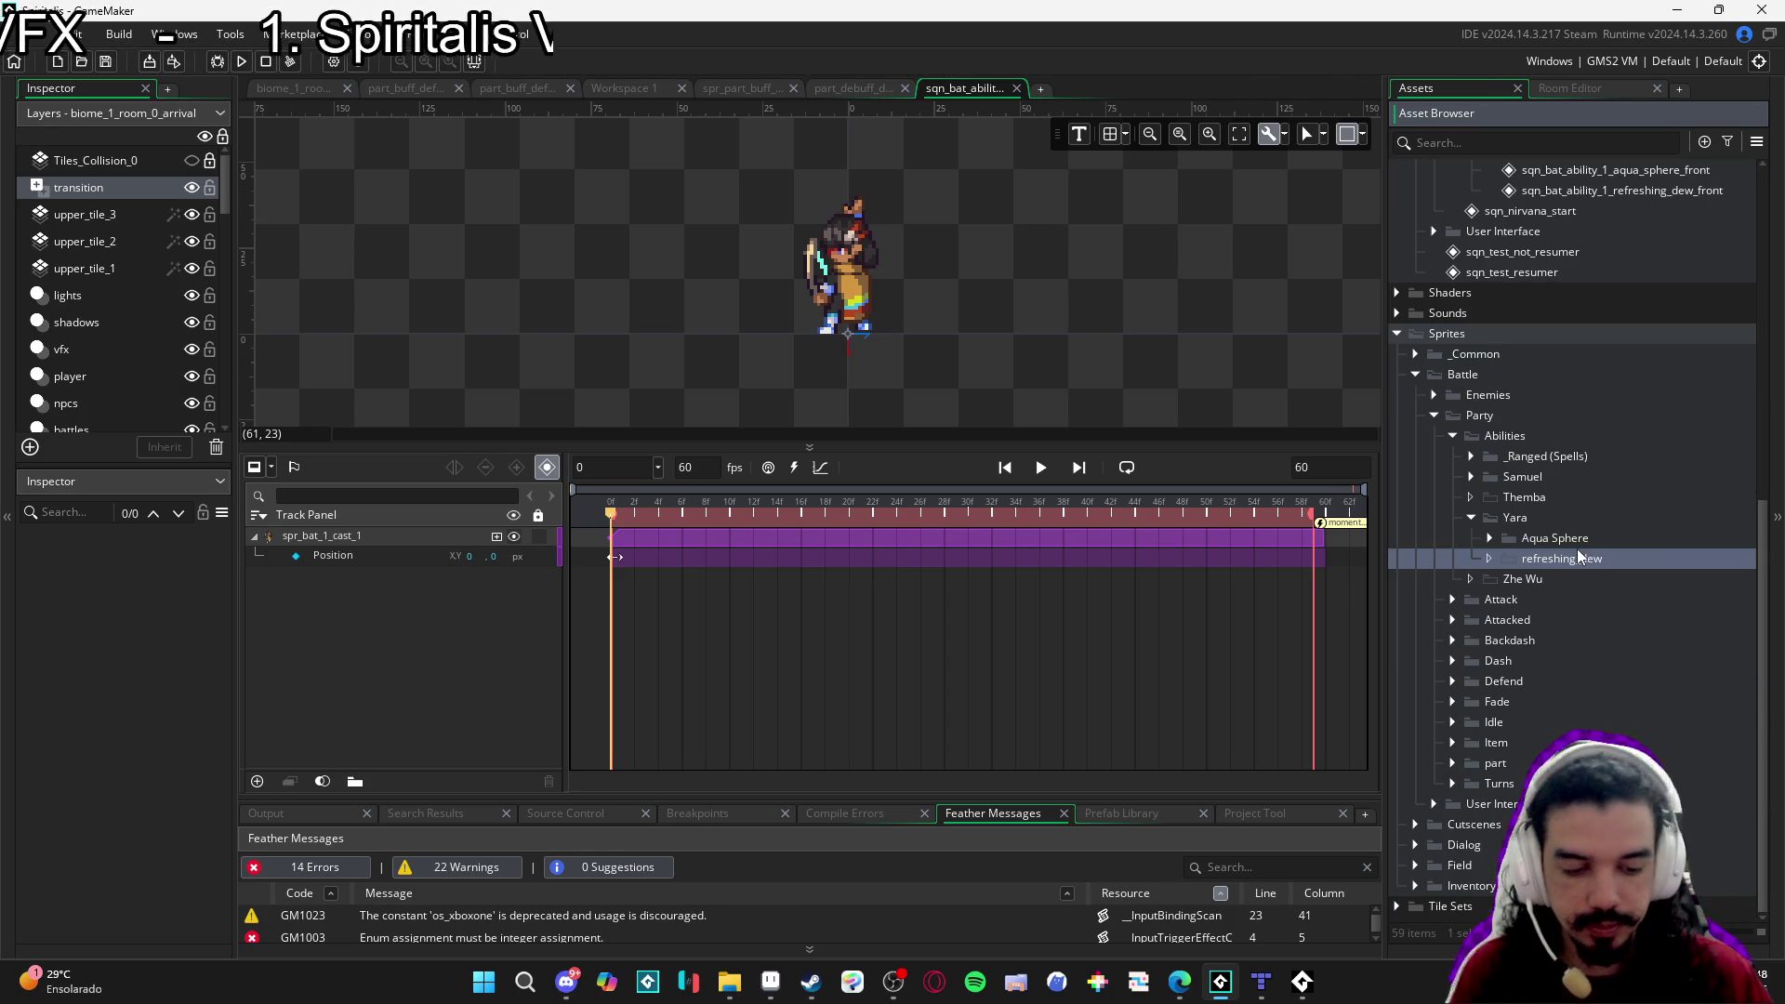
left_click(1491, 537)
left_click_drag(1386, 612, 1223, 712)
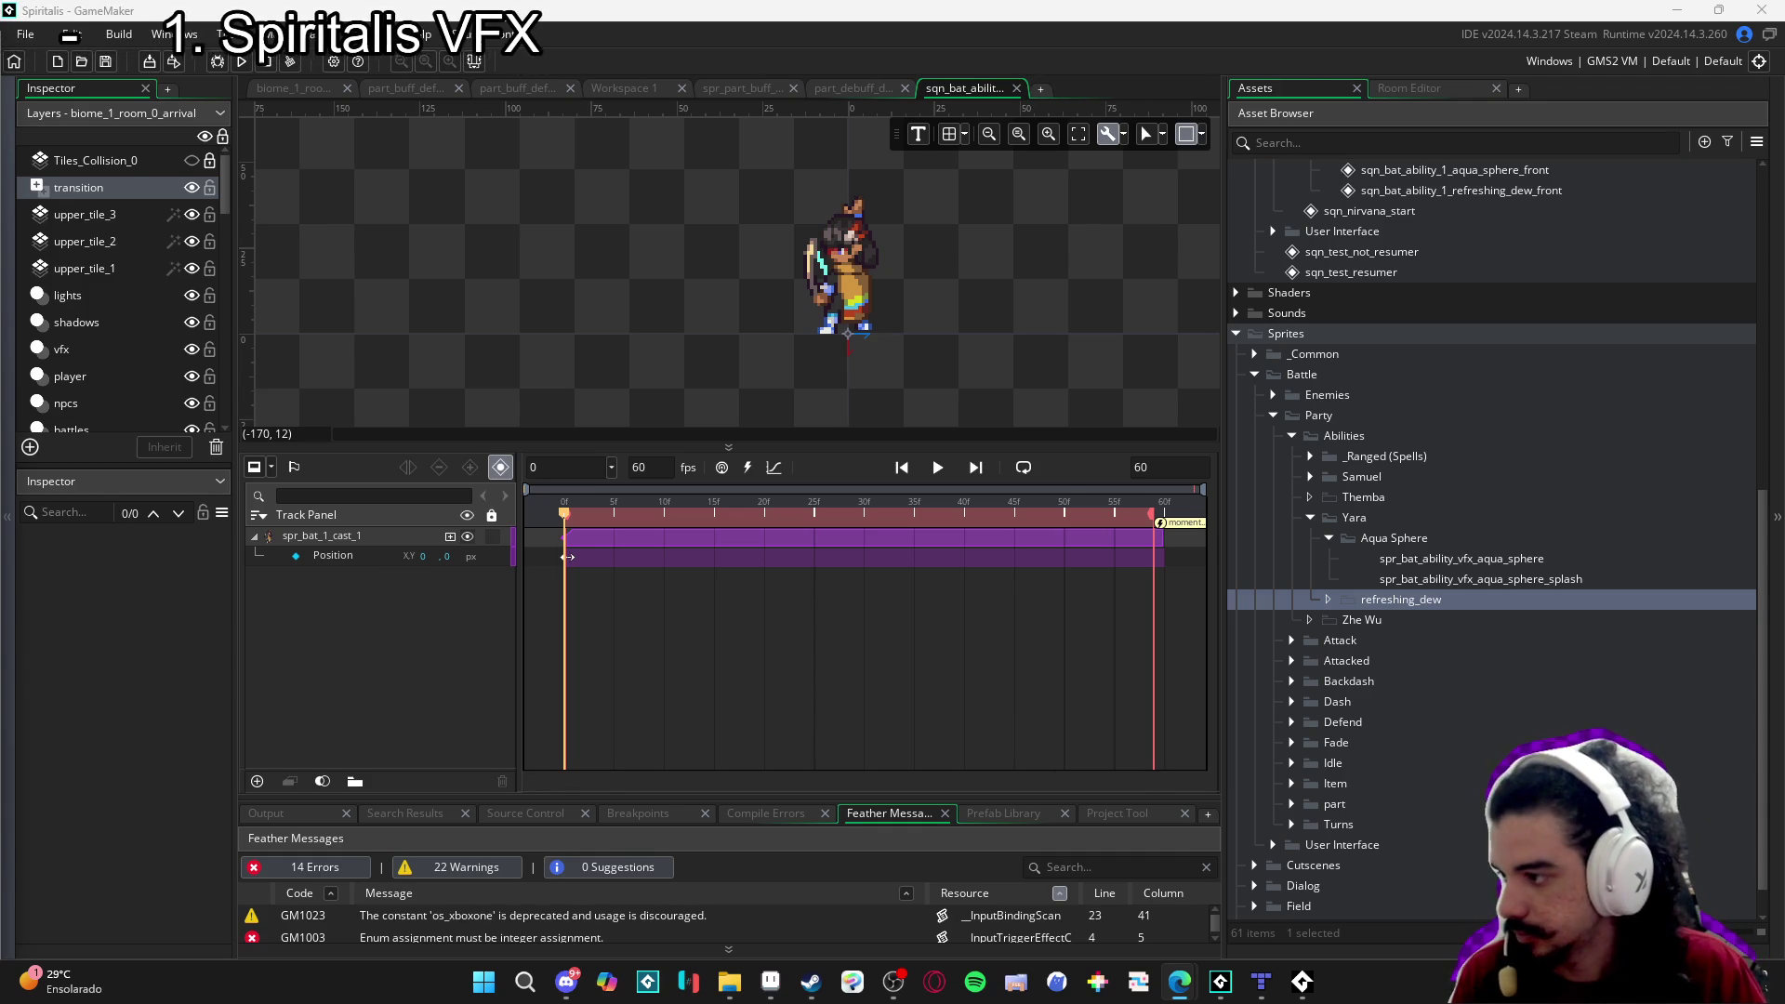
Go from aqua_sphere into Yara's refreshing dew folder, then return to the biome_1_room_0_arrival room.
left_click(729, 982)
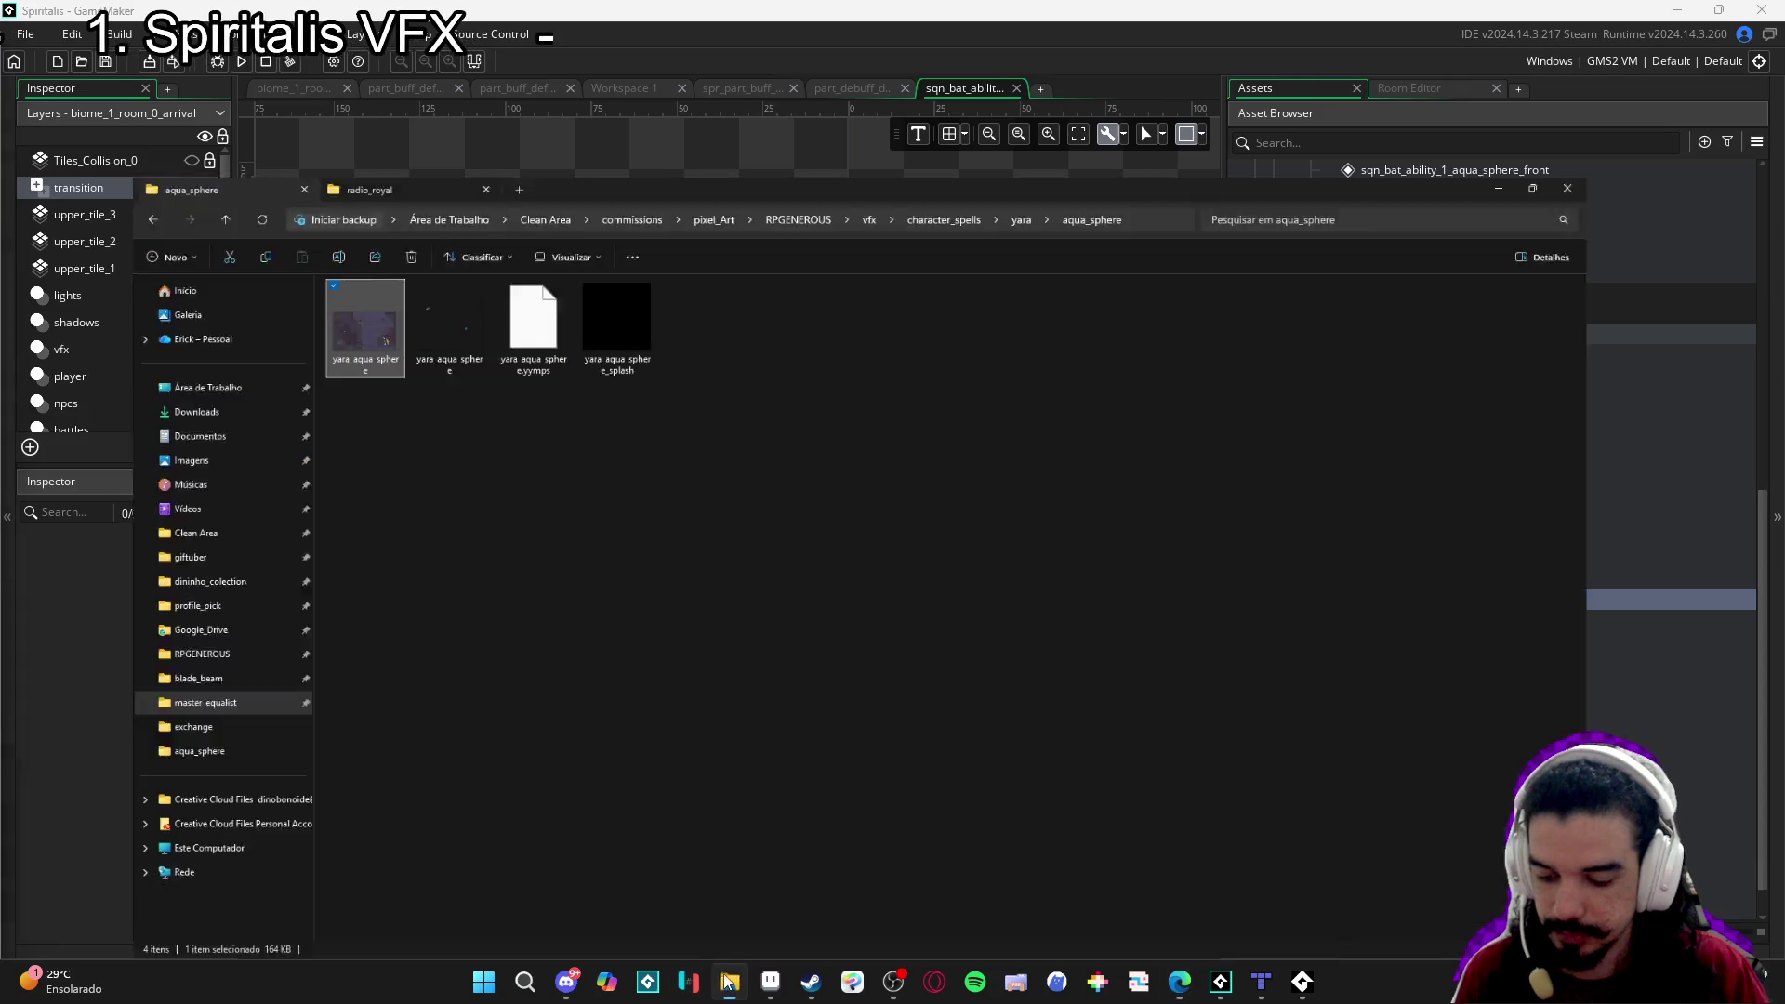
left_click(409, 232)
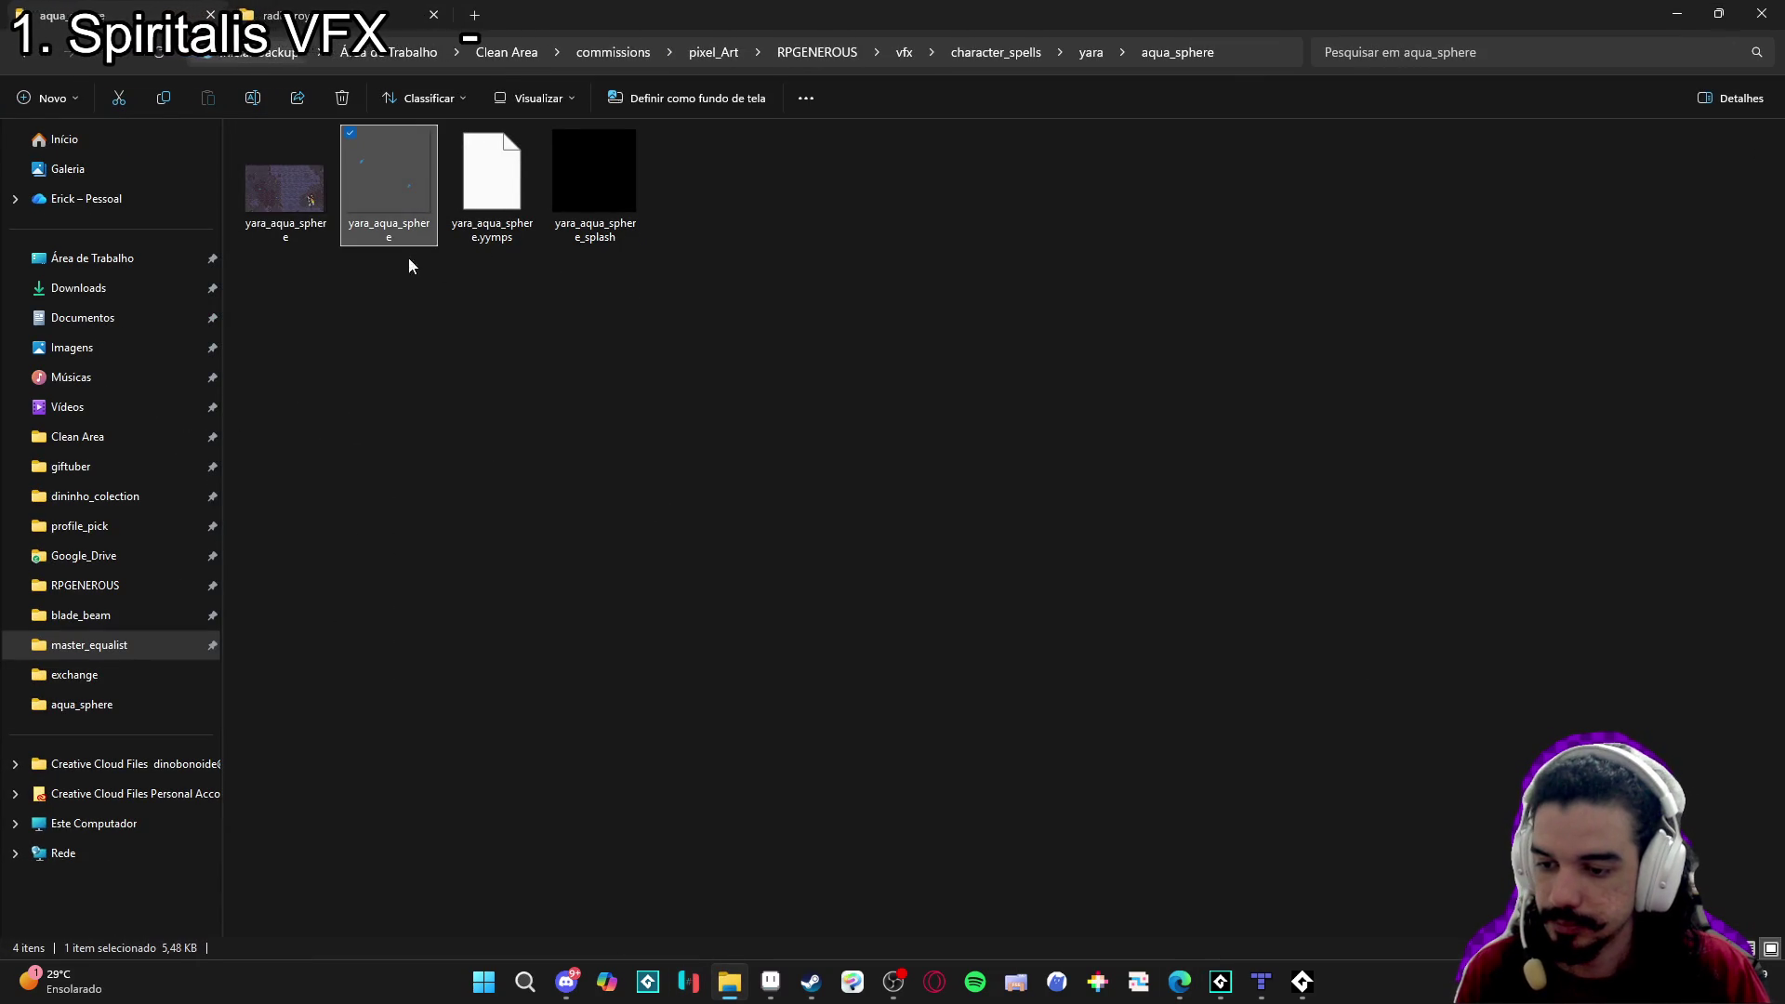
left_click(279, 159)
left_click(29, 56)
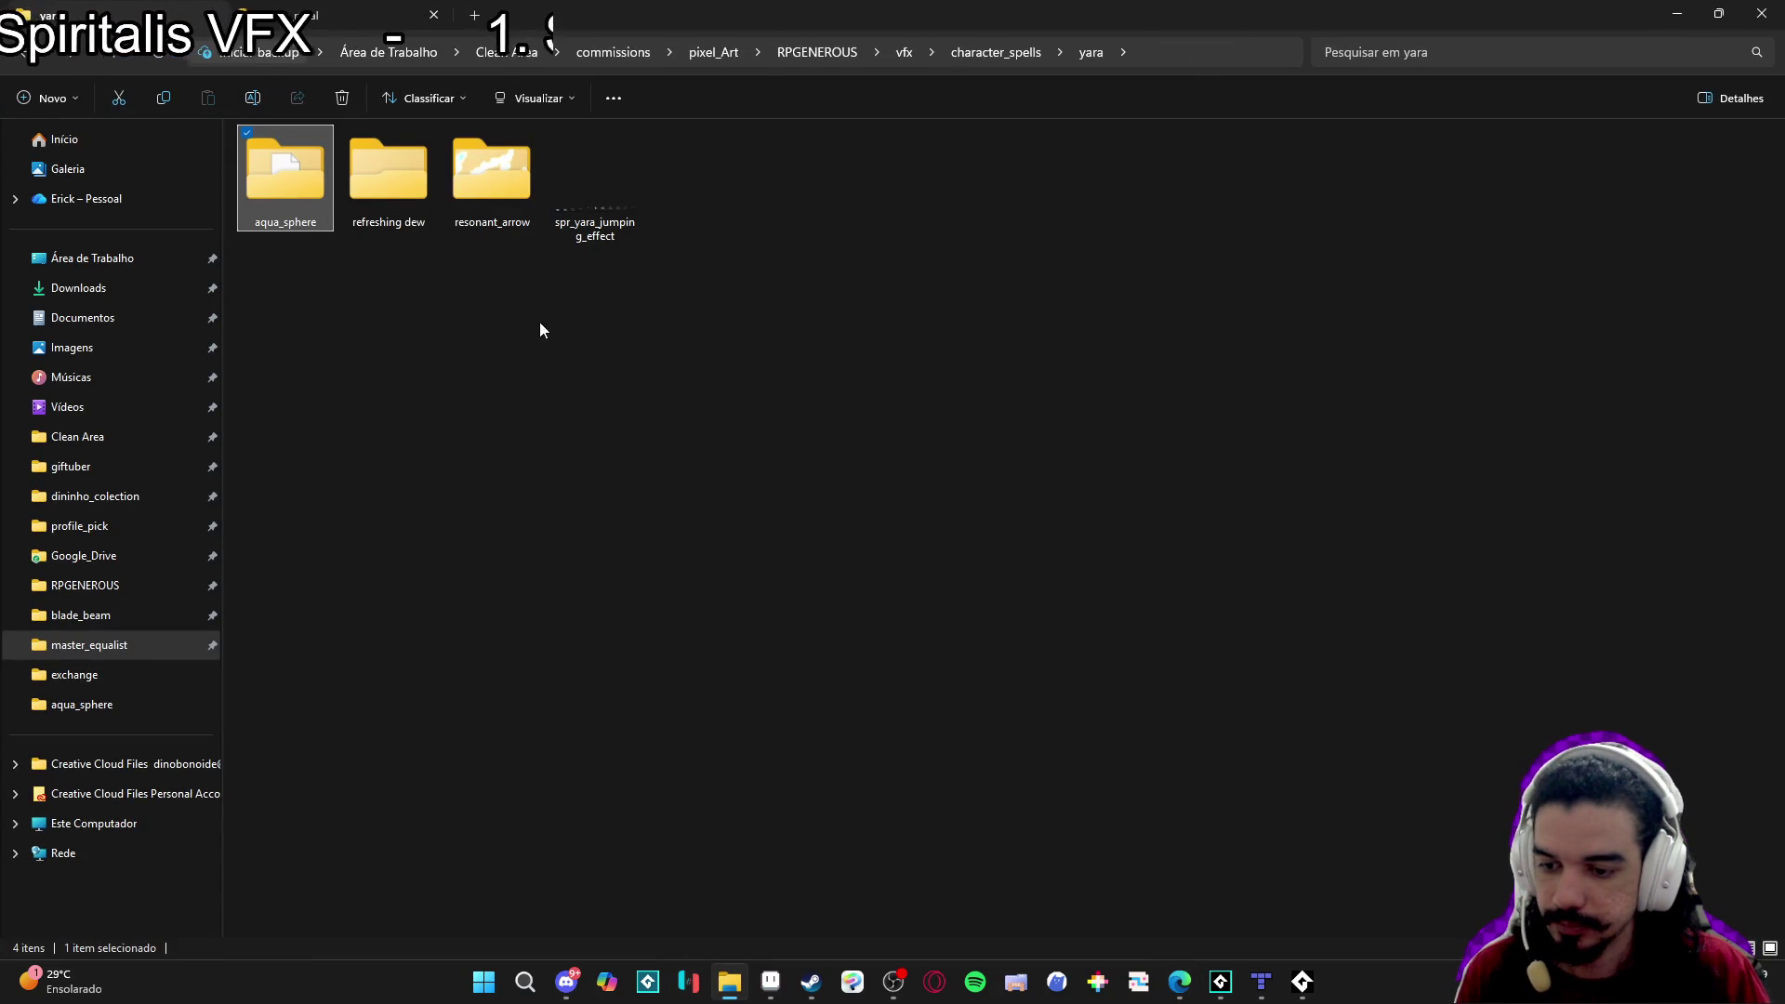
left_click(369, 193)
double_click(369, 192)
key("alt+Tab")
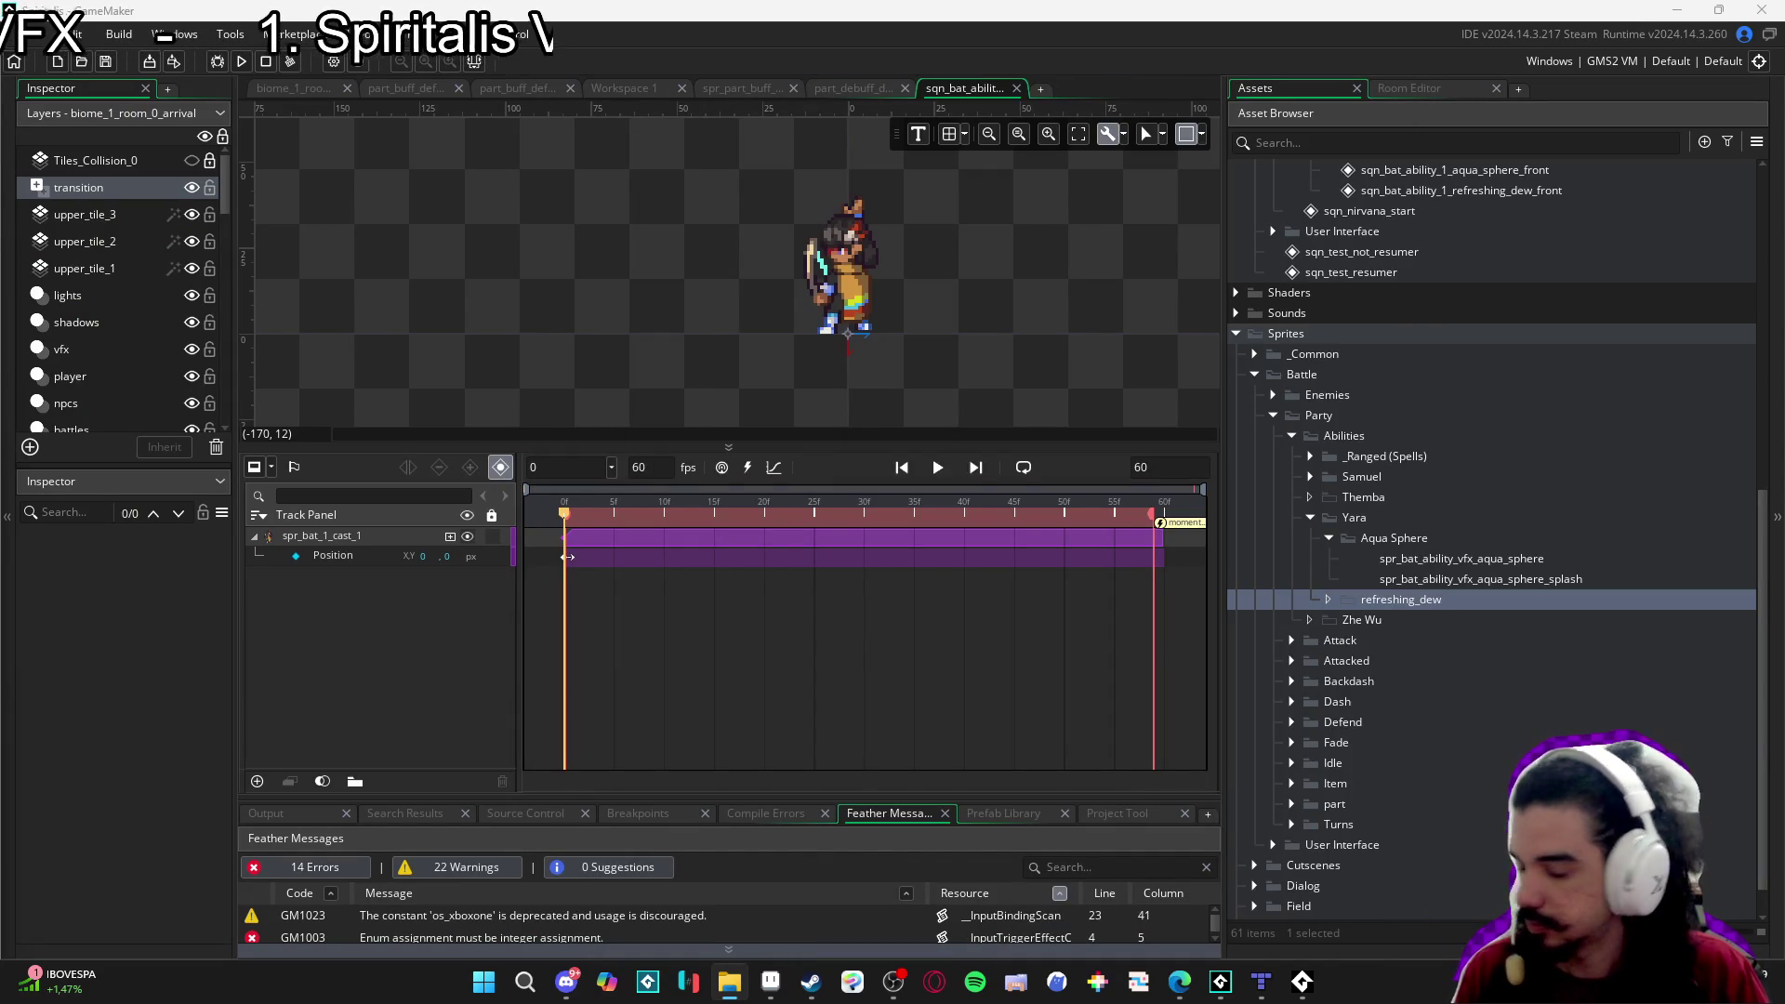
key("ctrl+Tab")
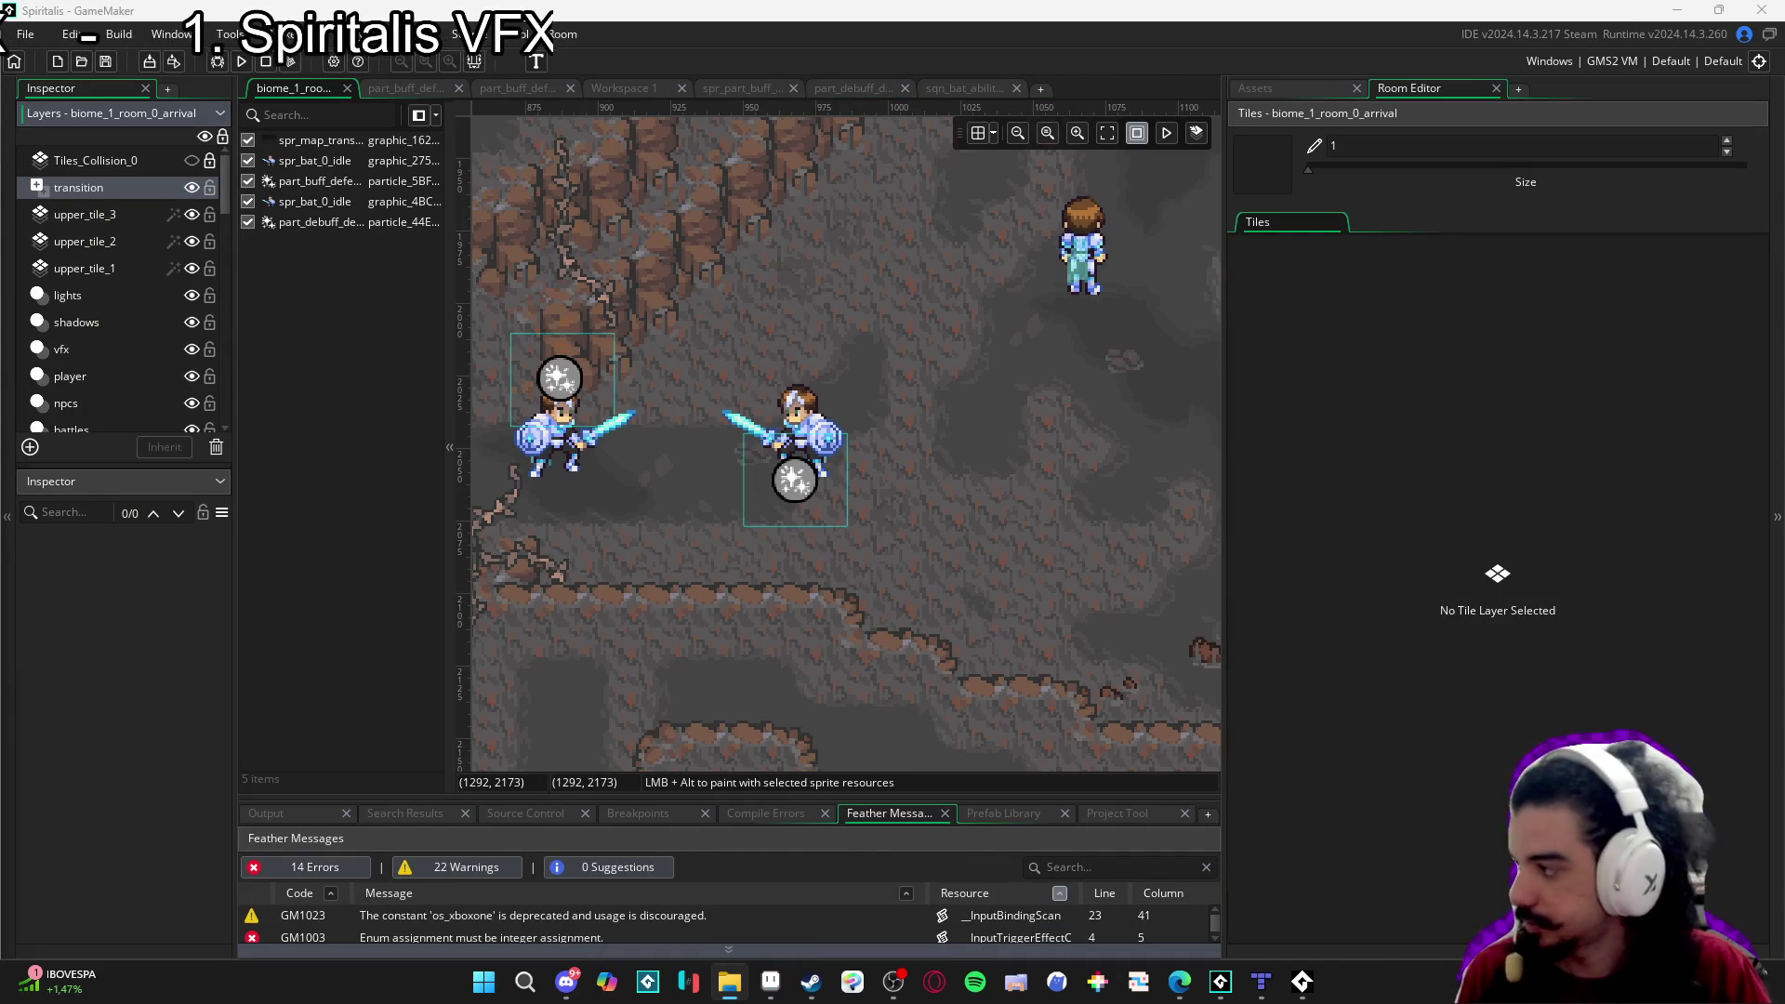
Rename the first refreshing dew sprite to spr_bat_ability_vfx_refreshing_dew_back.
left_click(1270, 93)
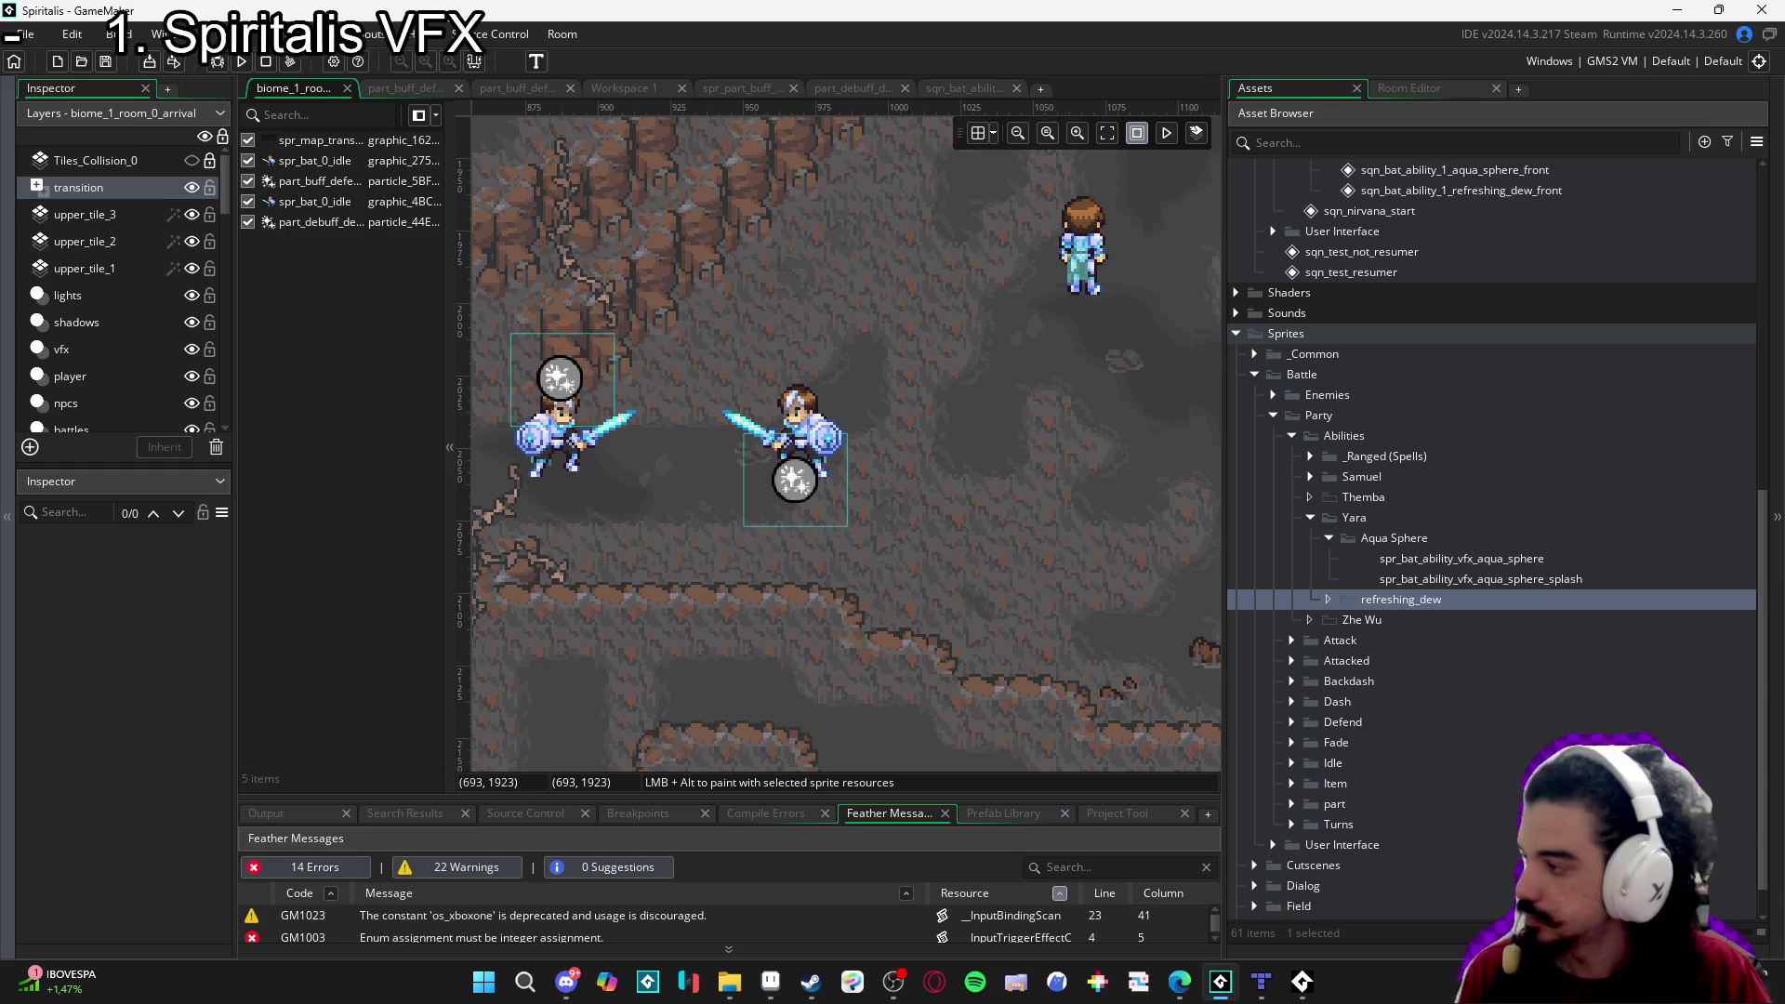
double_click(1469, 599)
double_click(1478, 619)
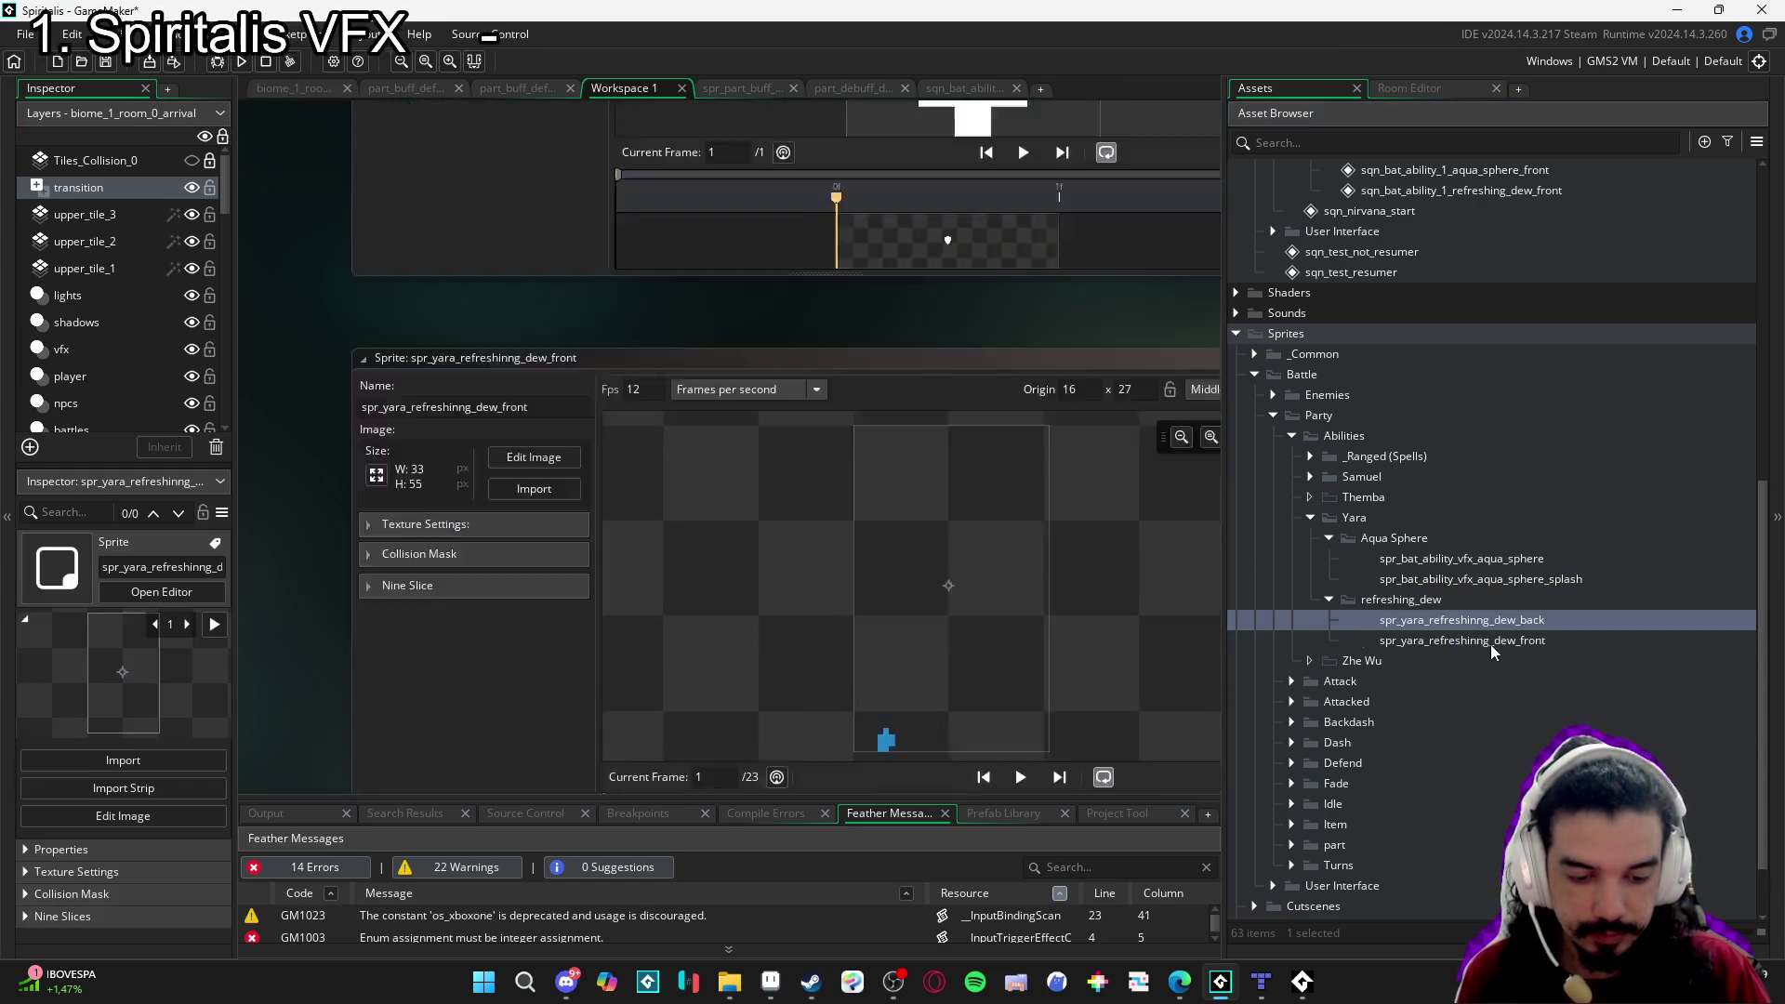
left_click(1498, 622)
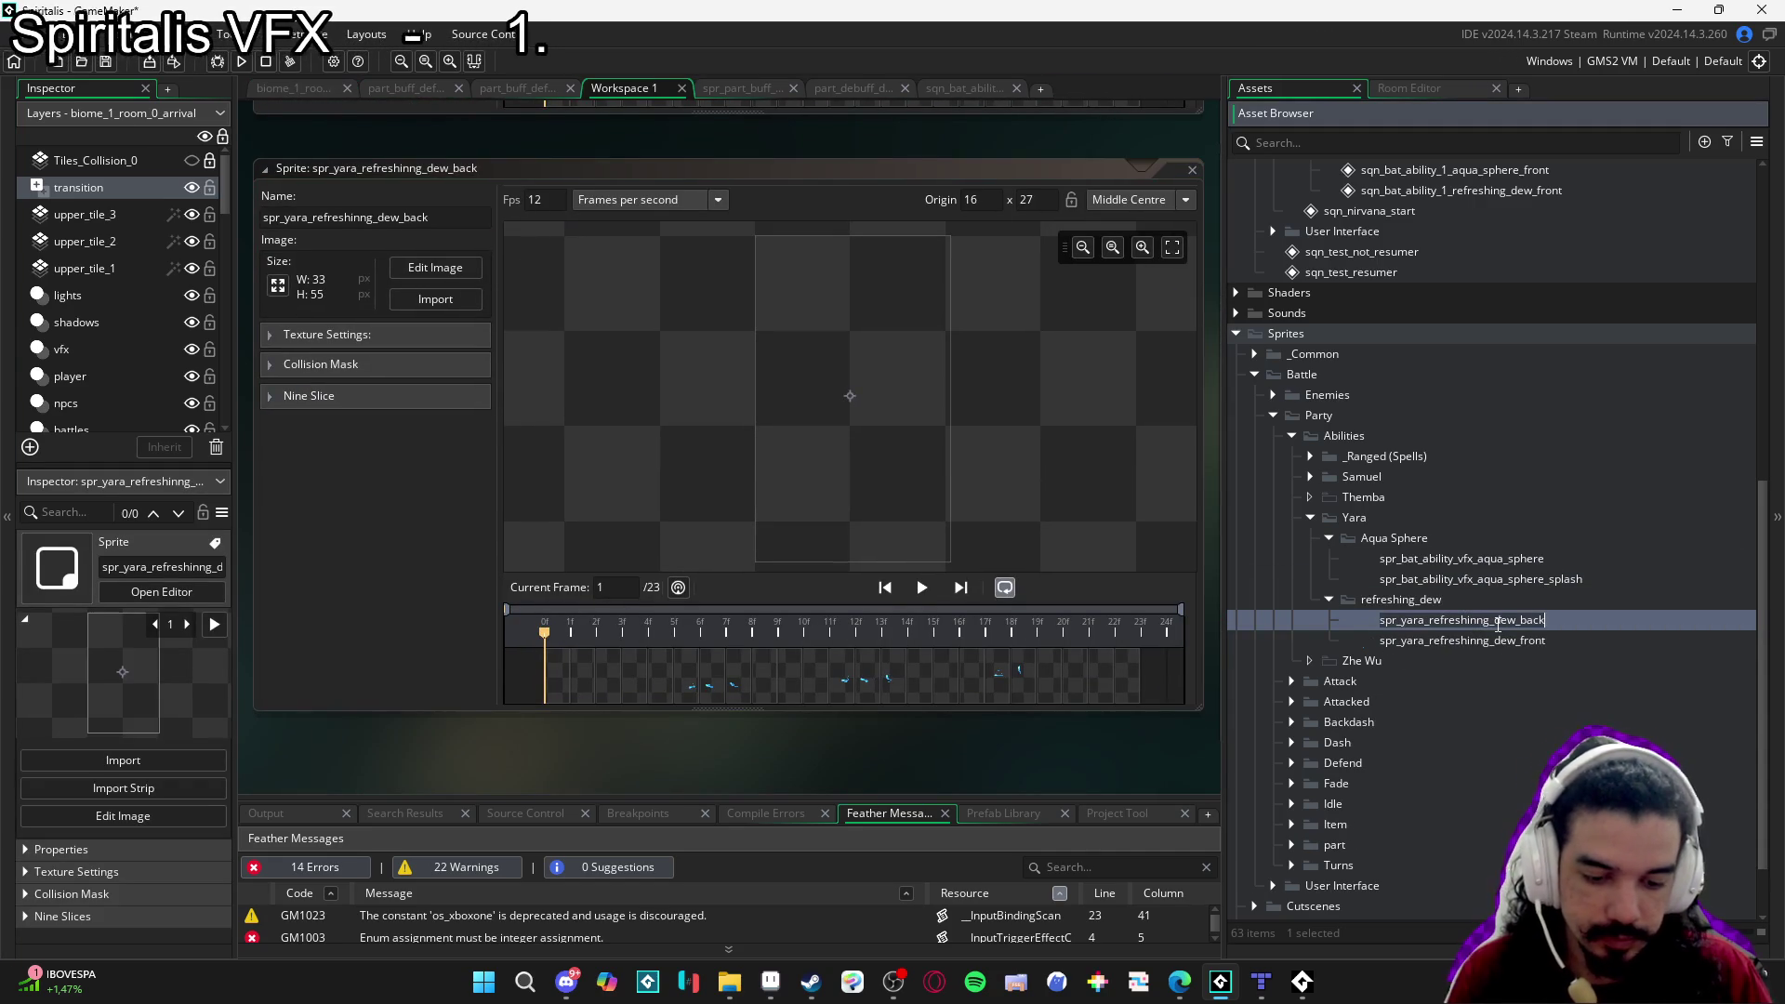
type("spr")
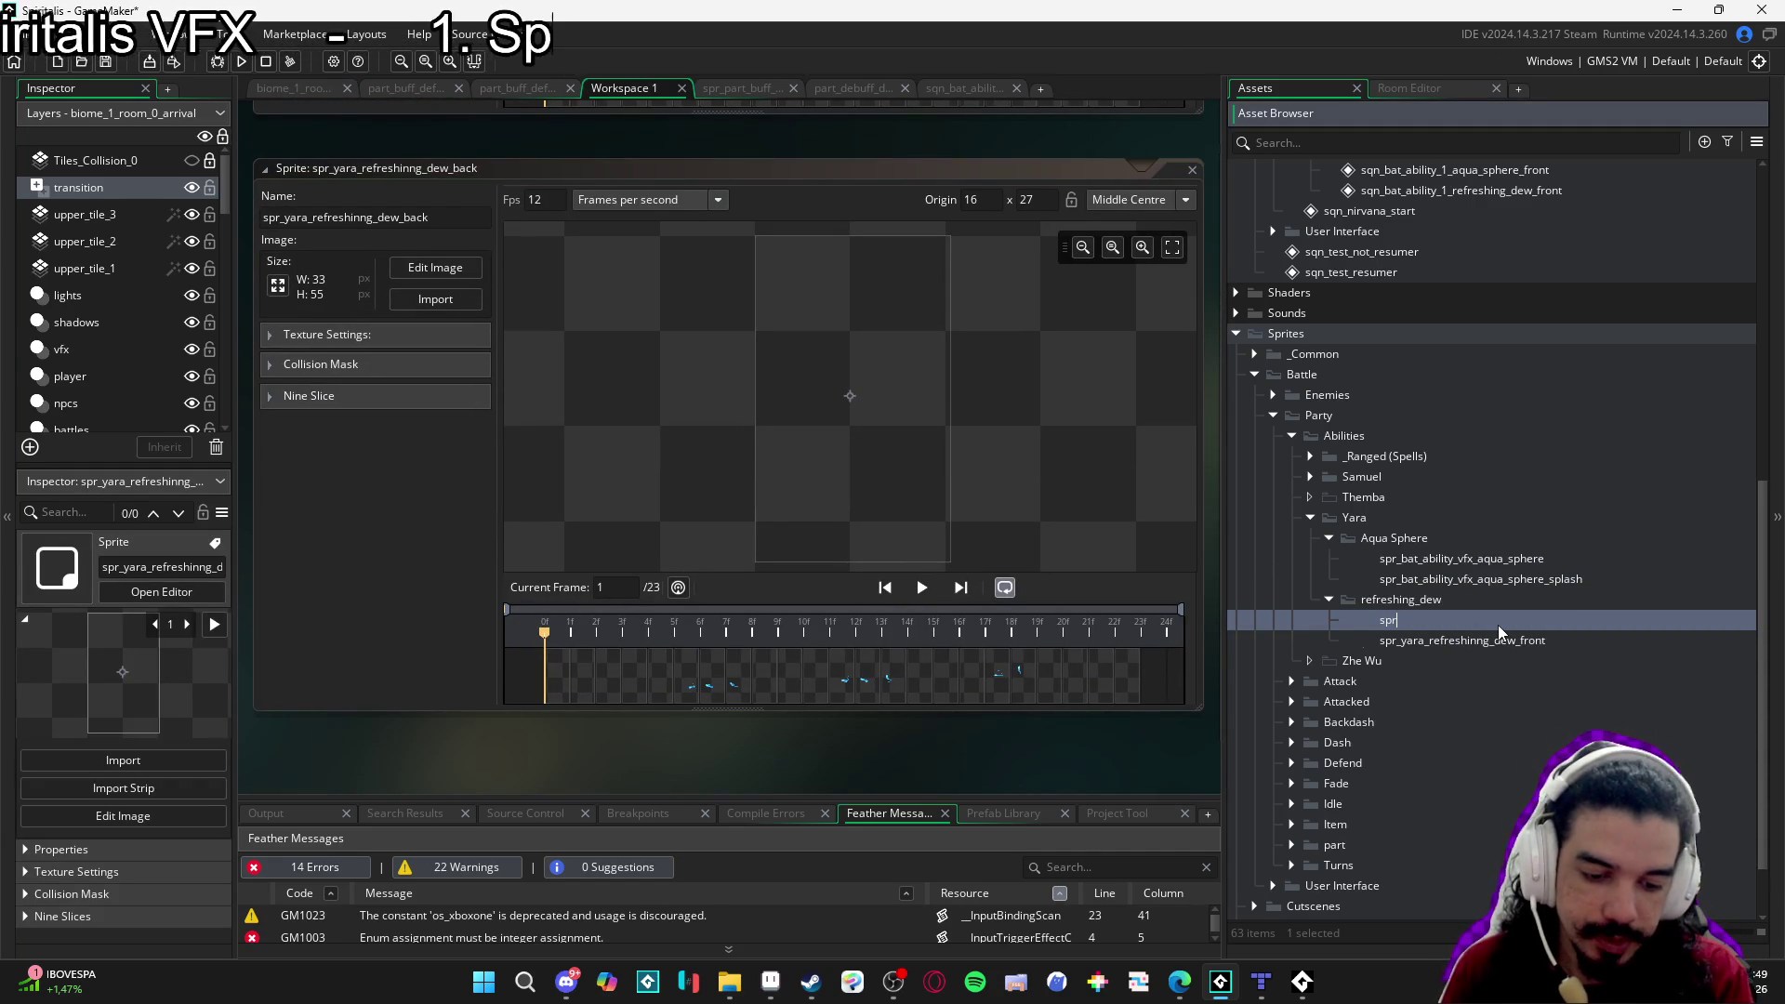
type("_bat_abilit")
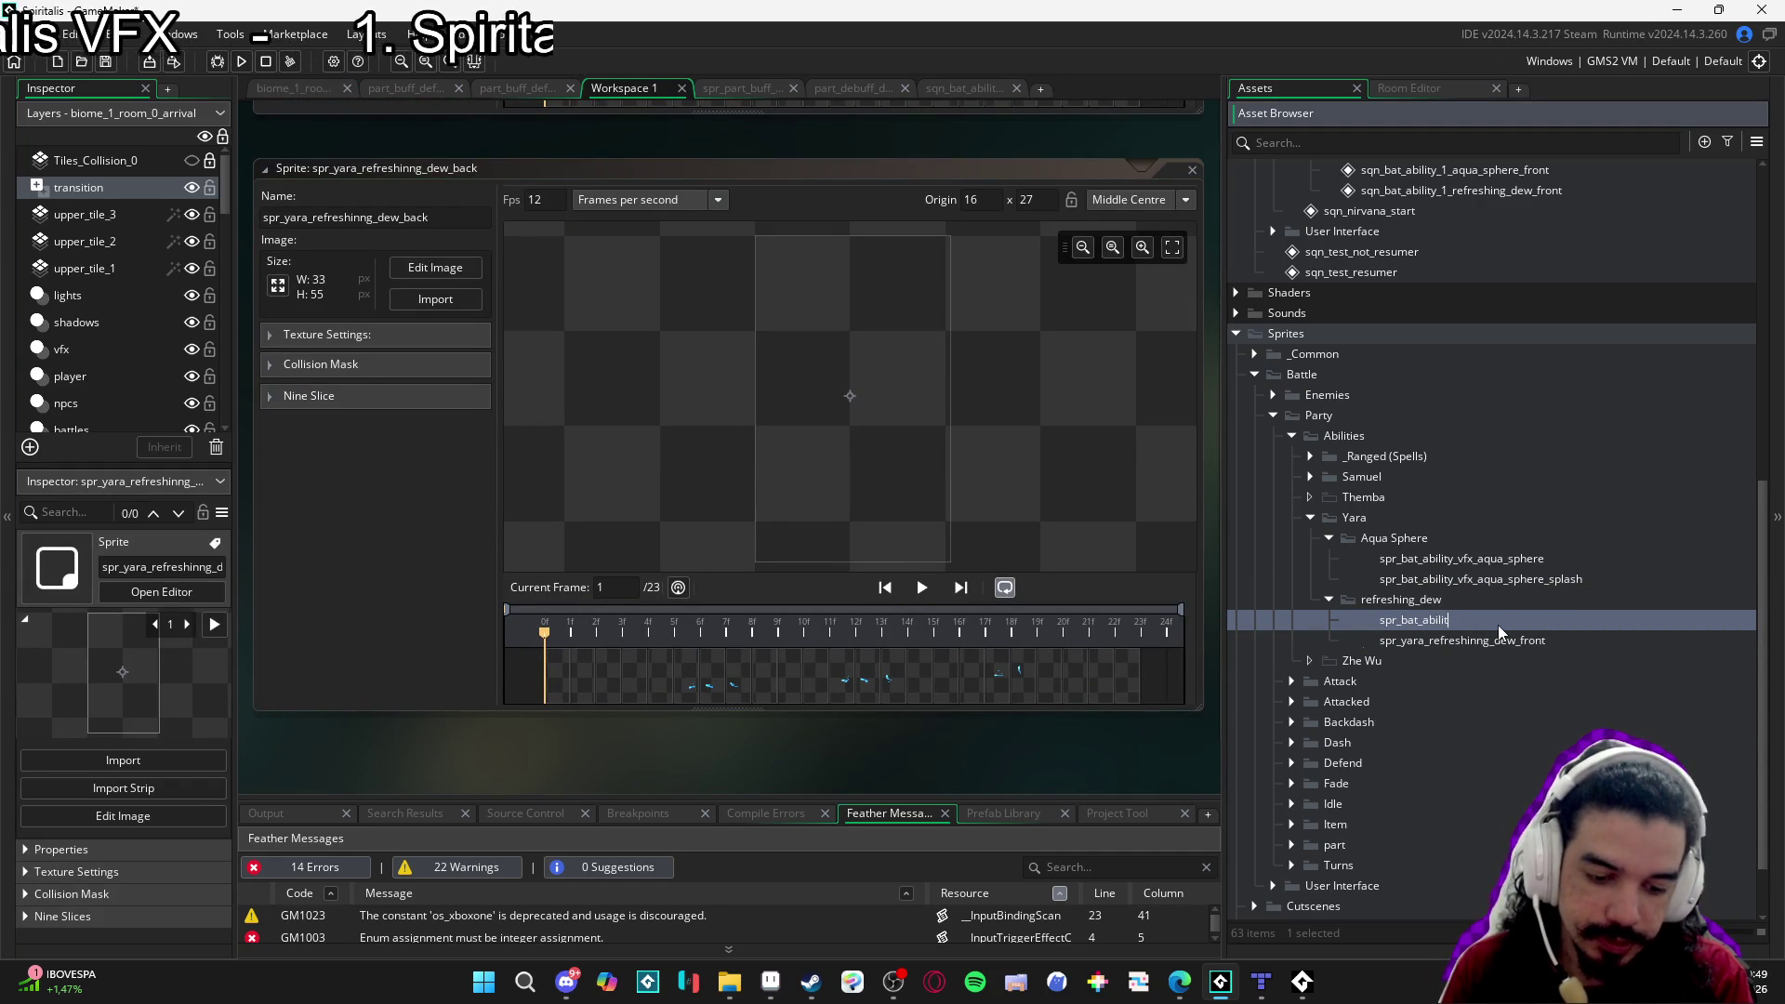
type("y_vfx_re")
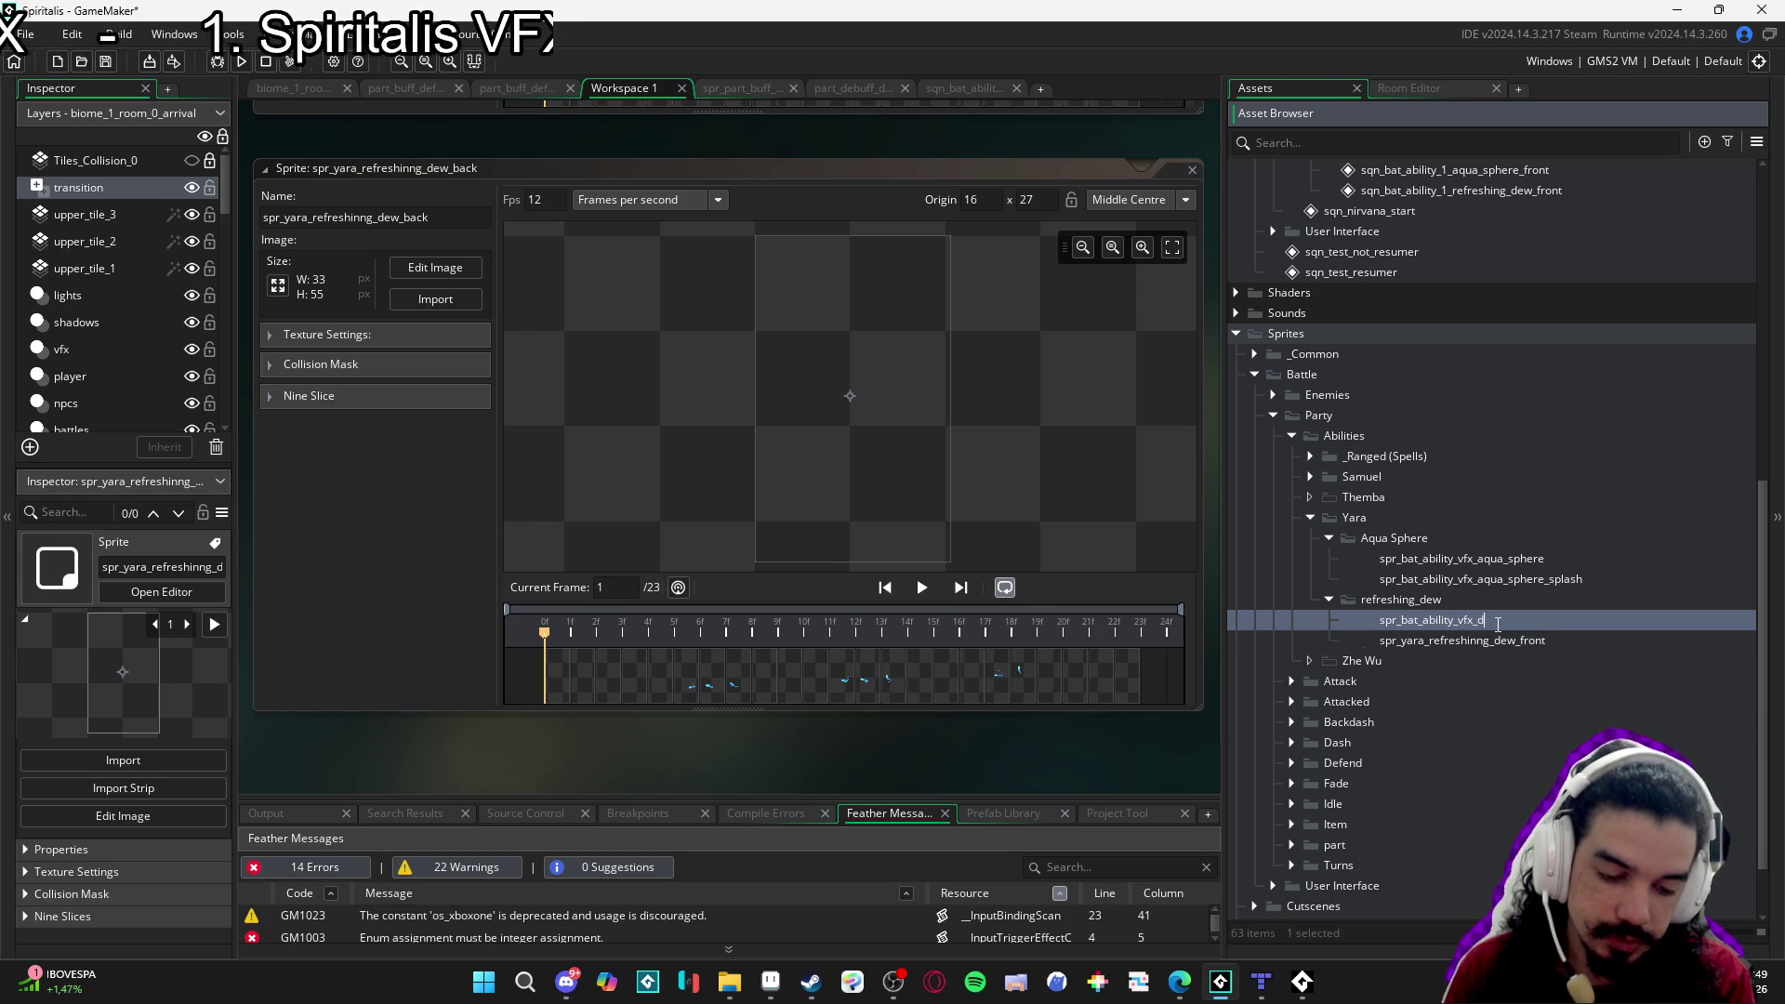
type("freshing_dew")
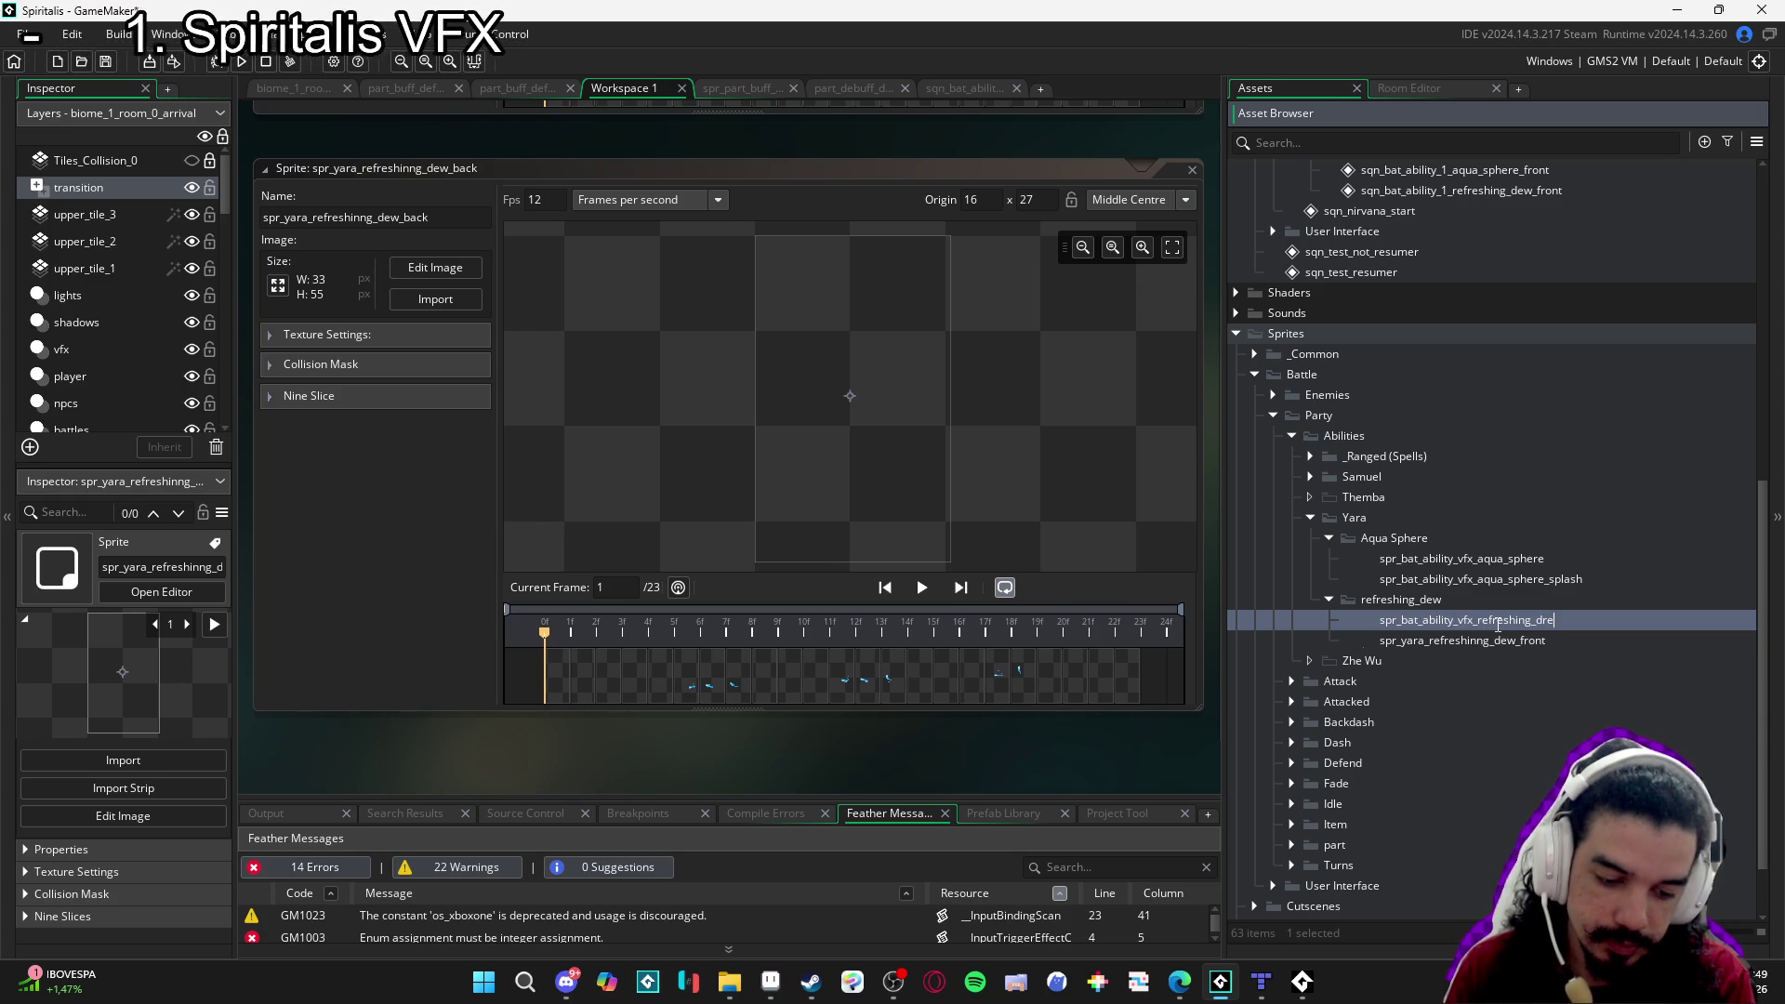
key("Return")
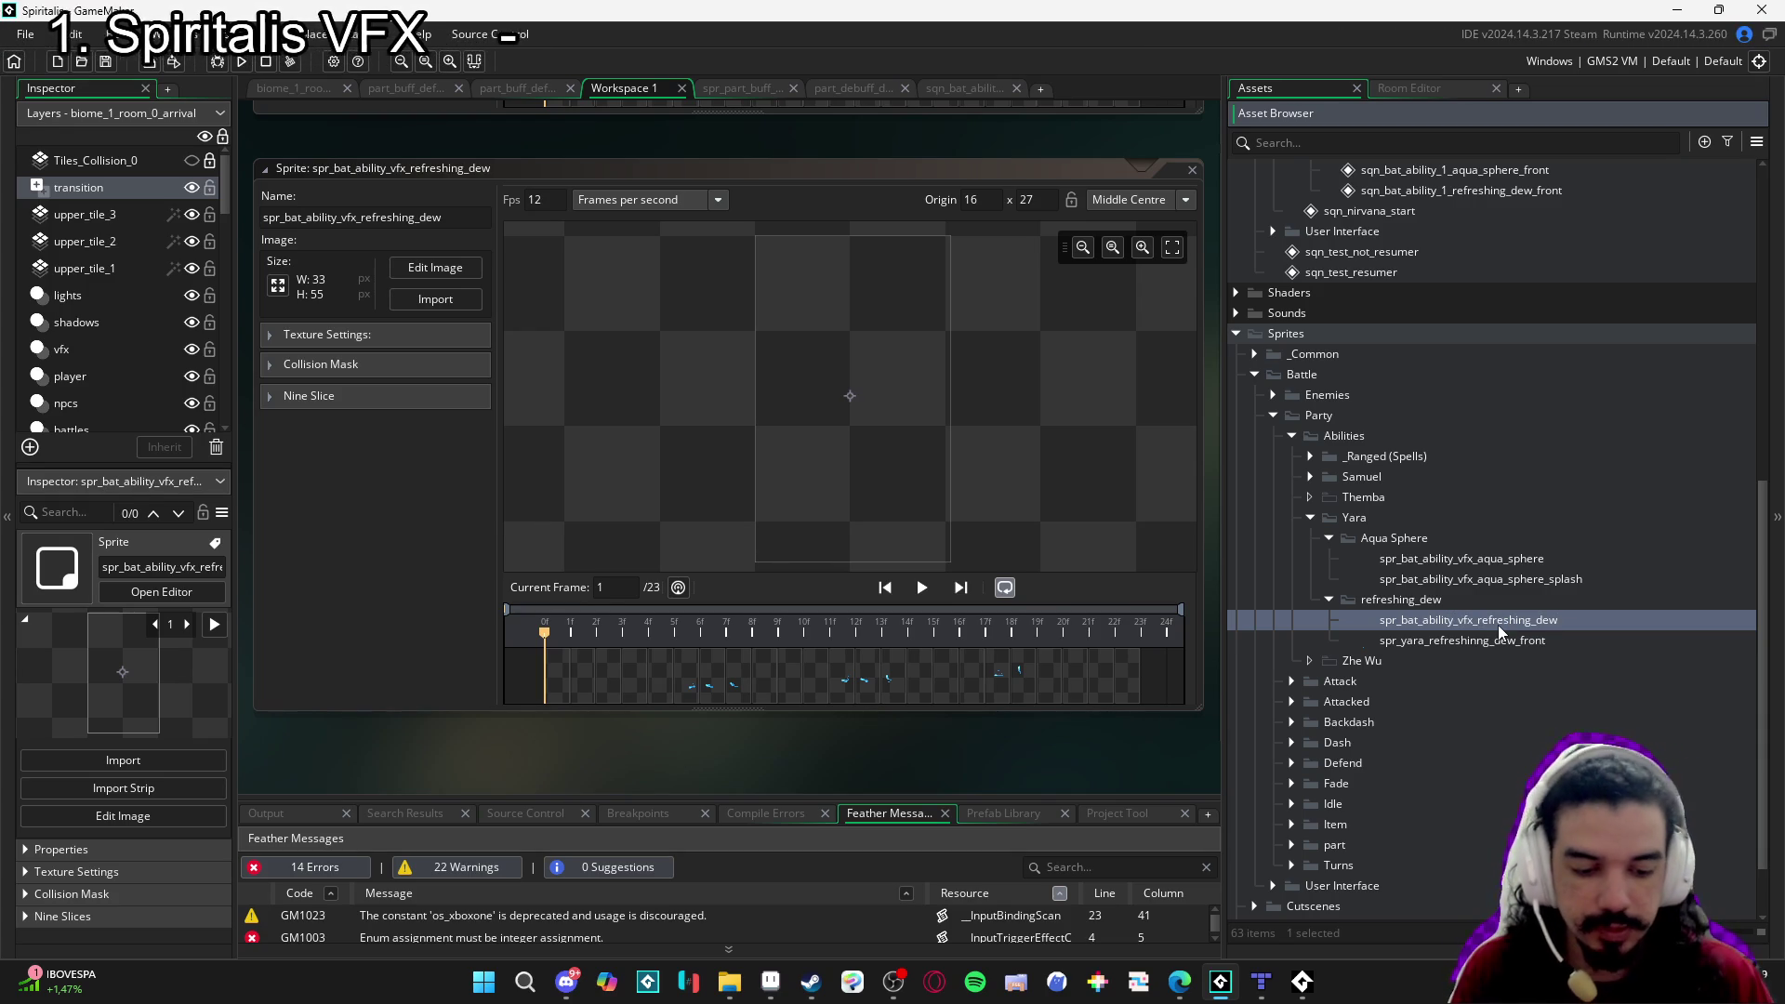
type("_")
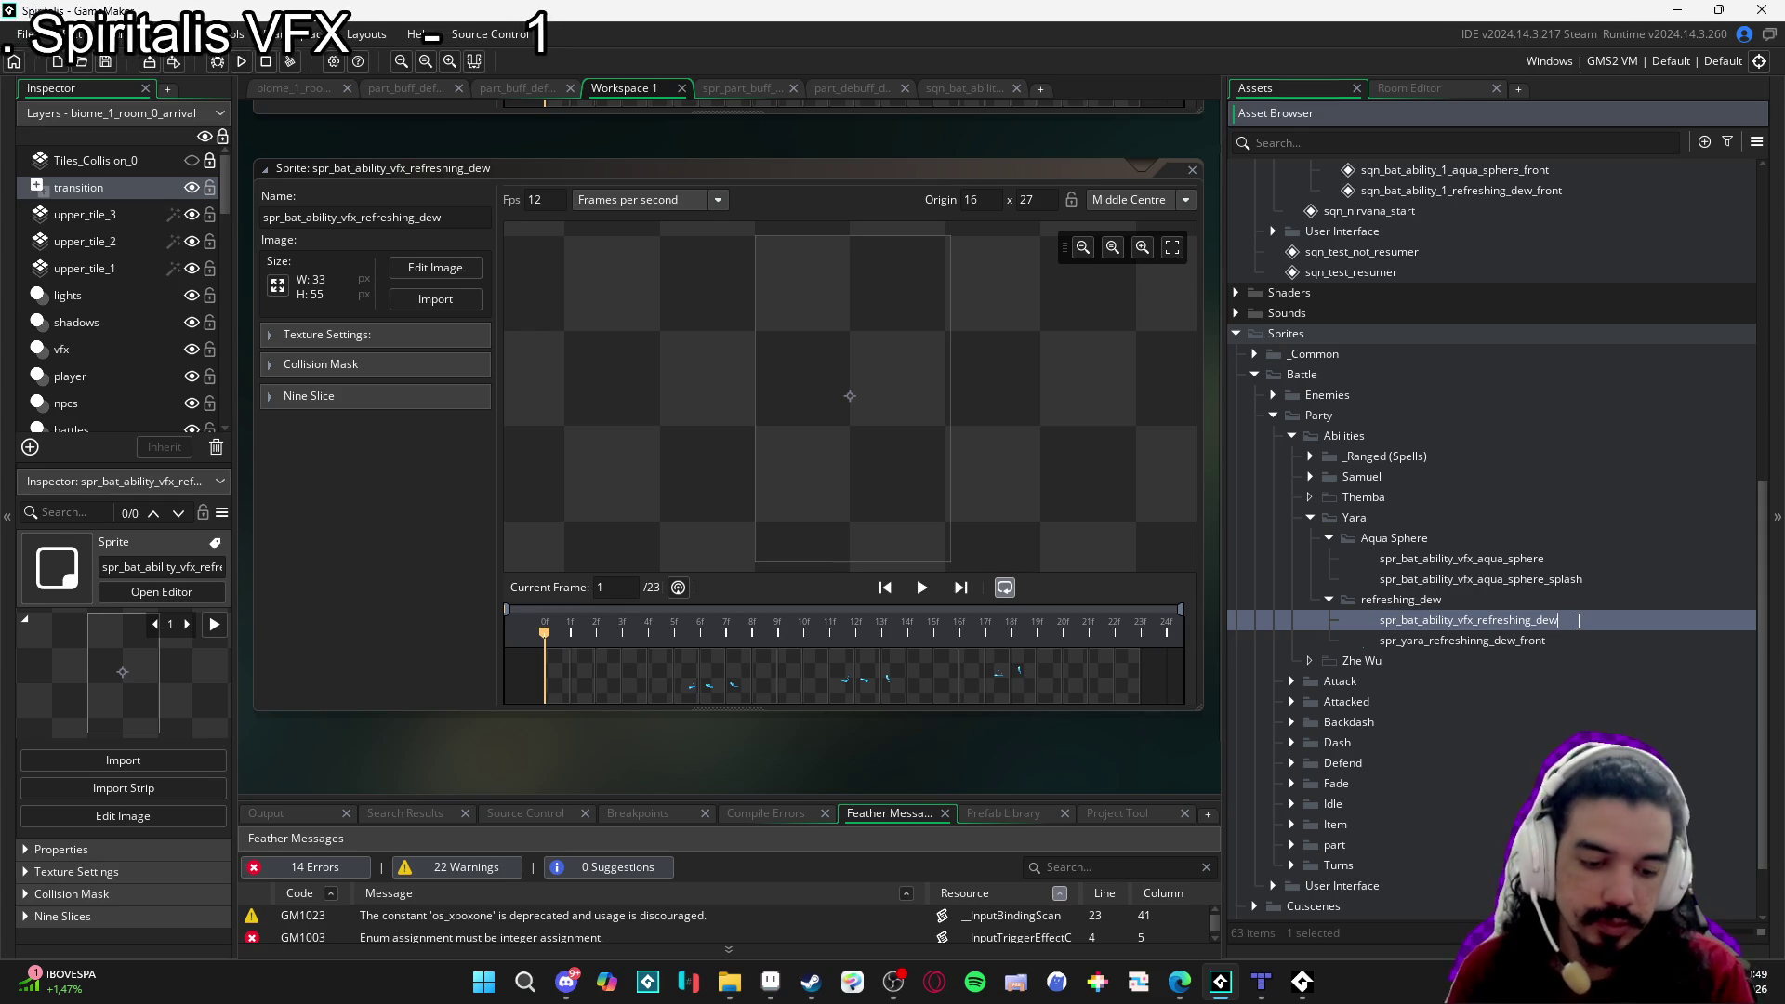
type("back")
key("Return")
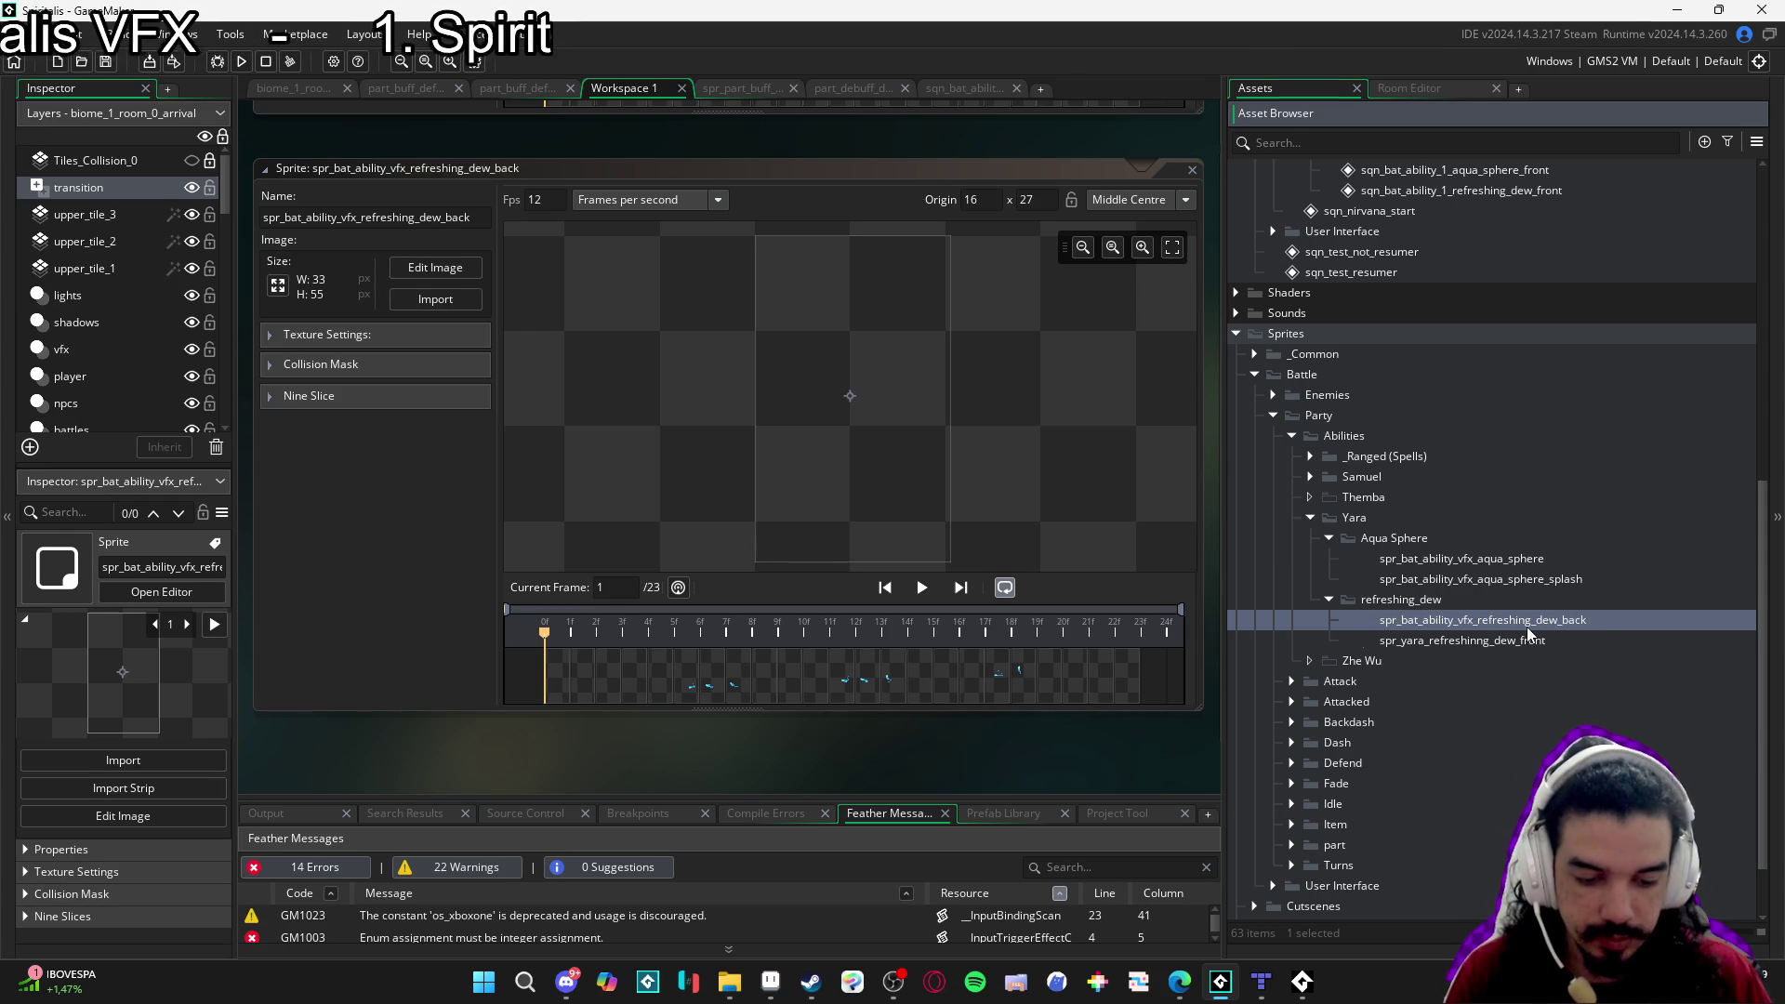
Rename the second dew sprite to spr_bat_ability_vfx_refreshing_dew_front and return to the battle sequence.
left_click(1551, 639)
key("F2")
type("spr_bat_ability_vfx_refreshing_dew_back")
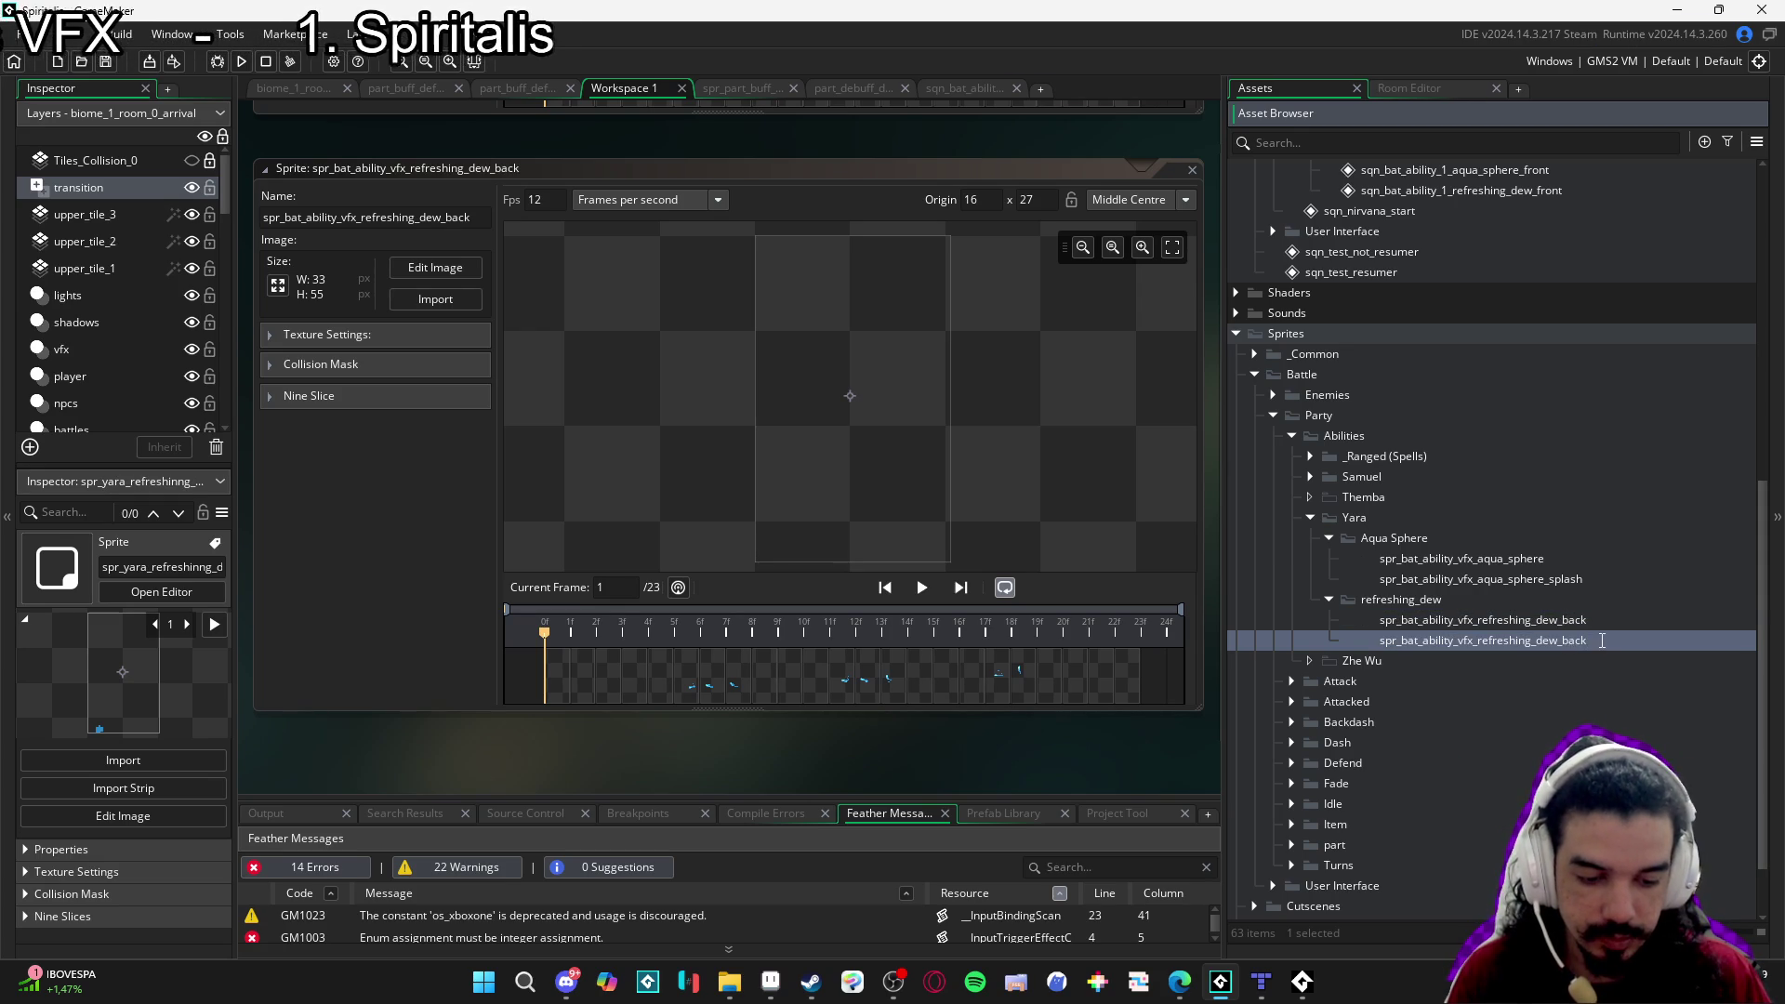
key("BackSpace")
key("BackSpace")
key("BackSpace")
type("front")
key("Return")
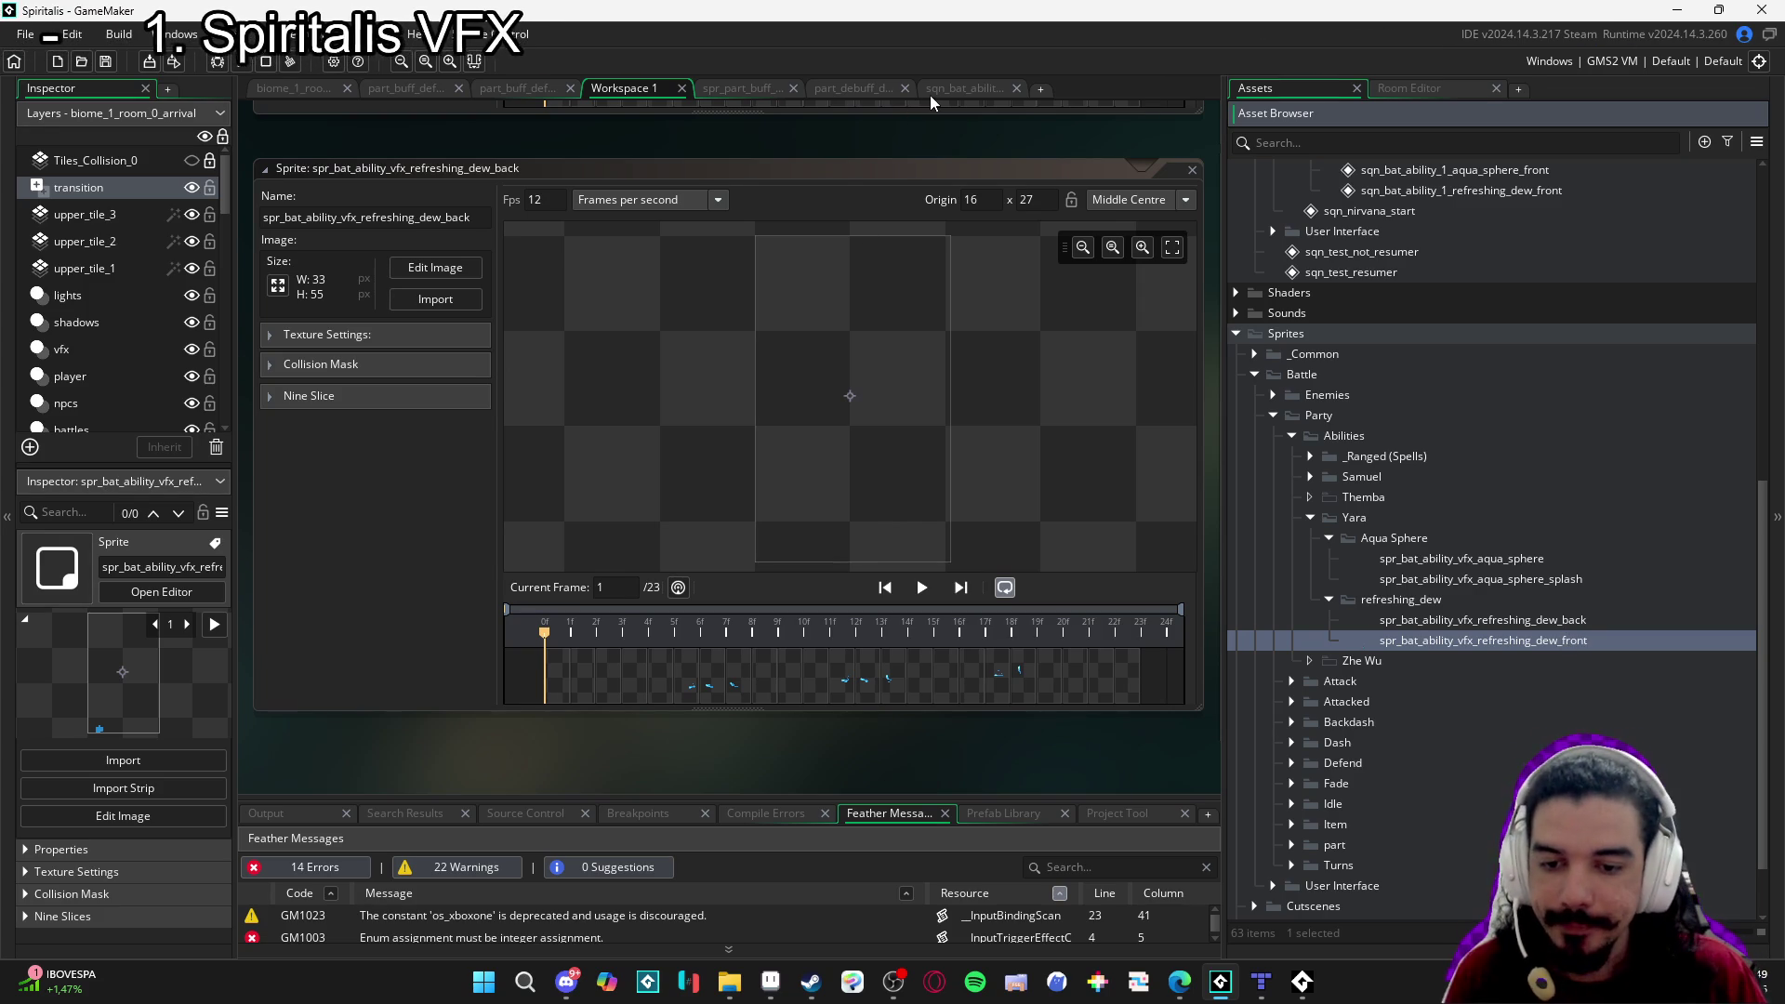
left_click(939, 91)
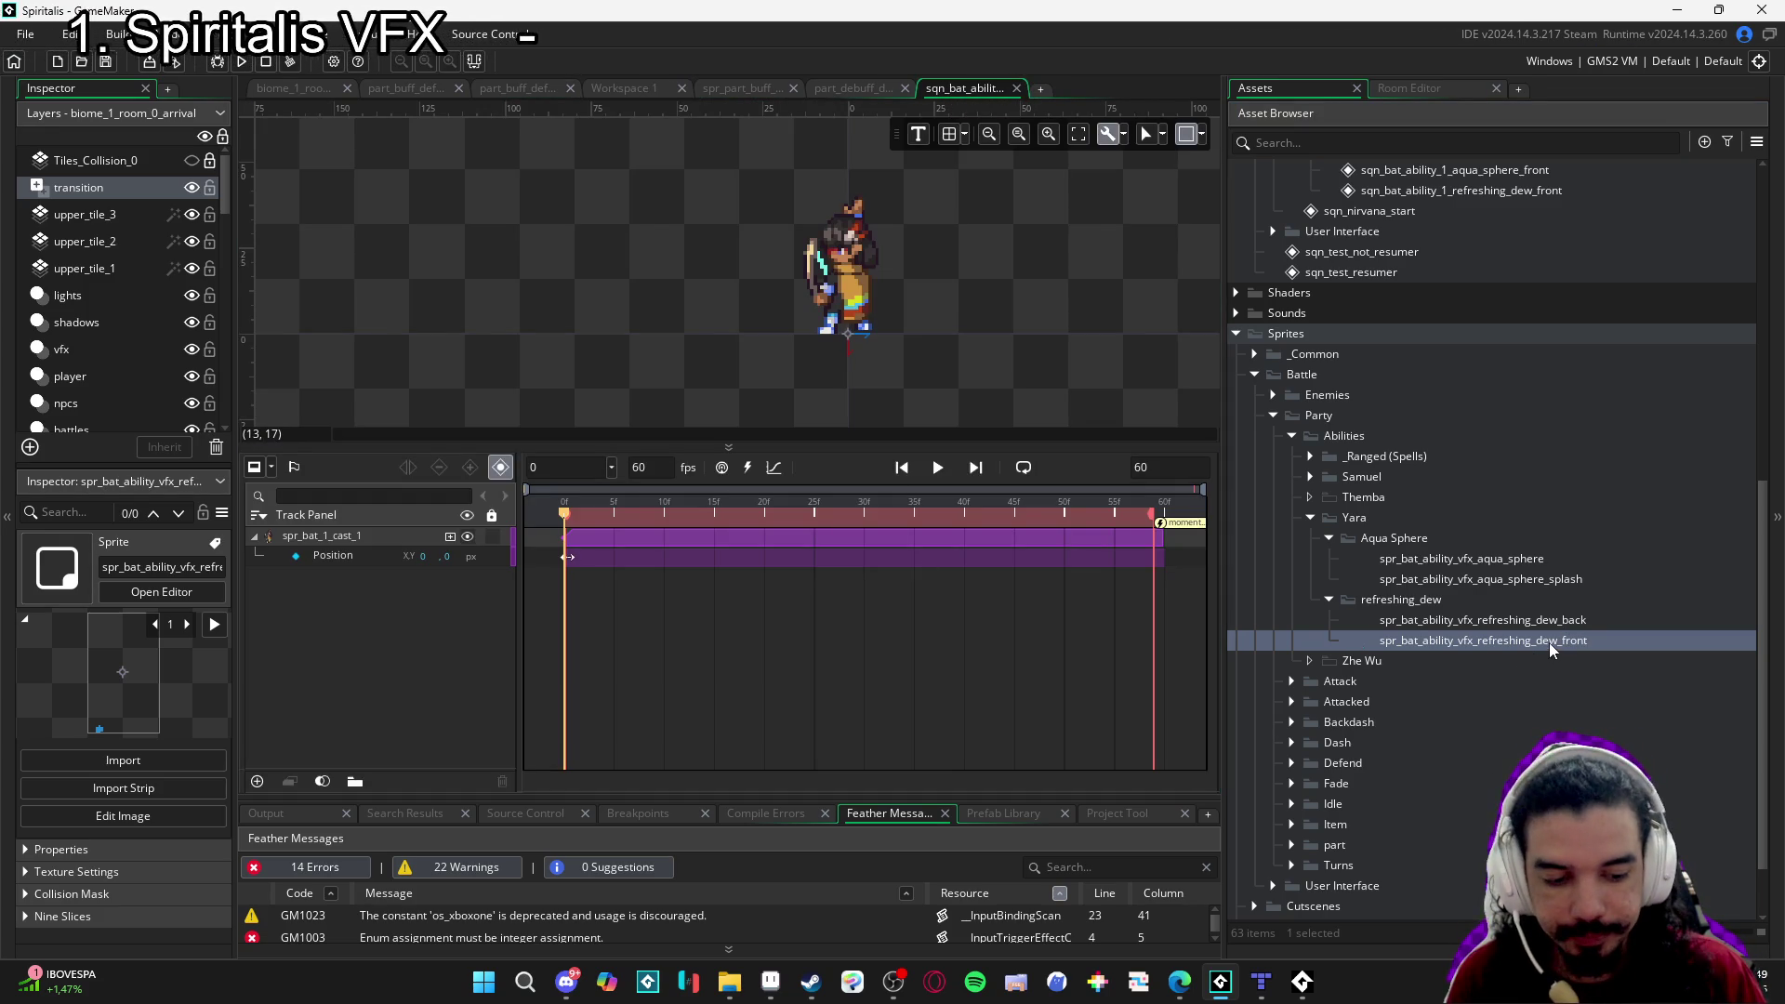
Add the dew front and dew back sprites as tracks around the spr_bat_1_cast_1 track.
mouse_move(1551, 640)
left_mouse_down()
mouse_move(764, 279)
mouse_move(722, 363)
left_mouse_up()
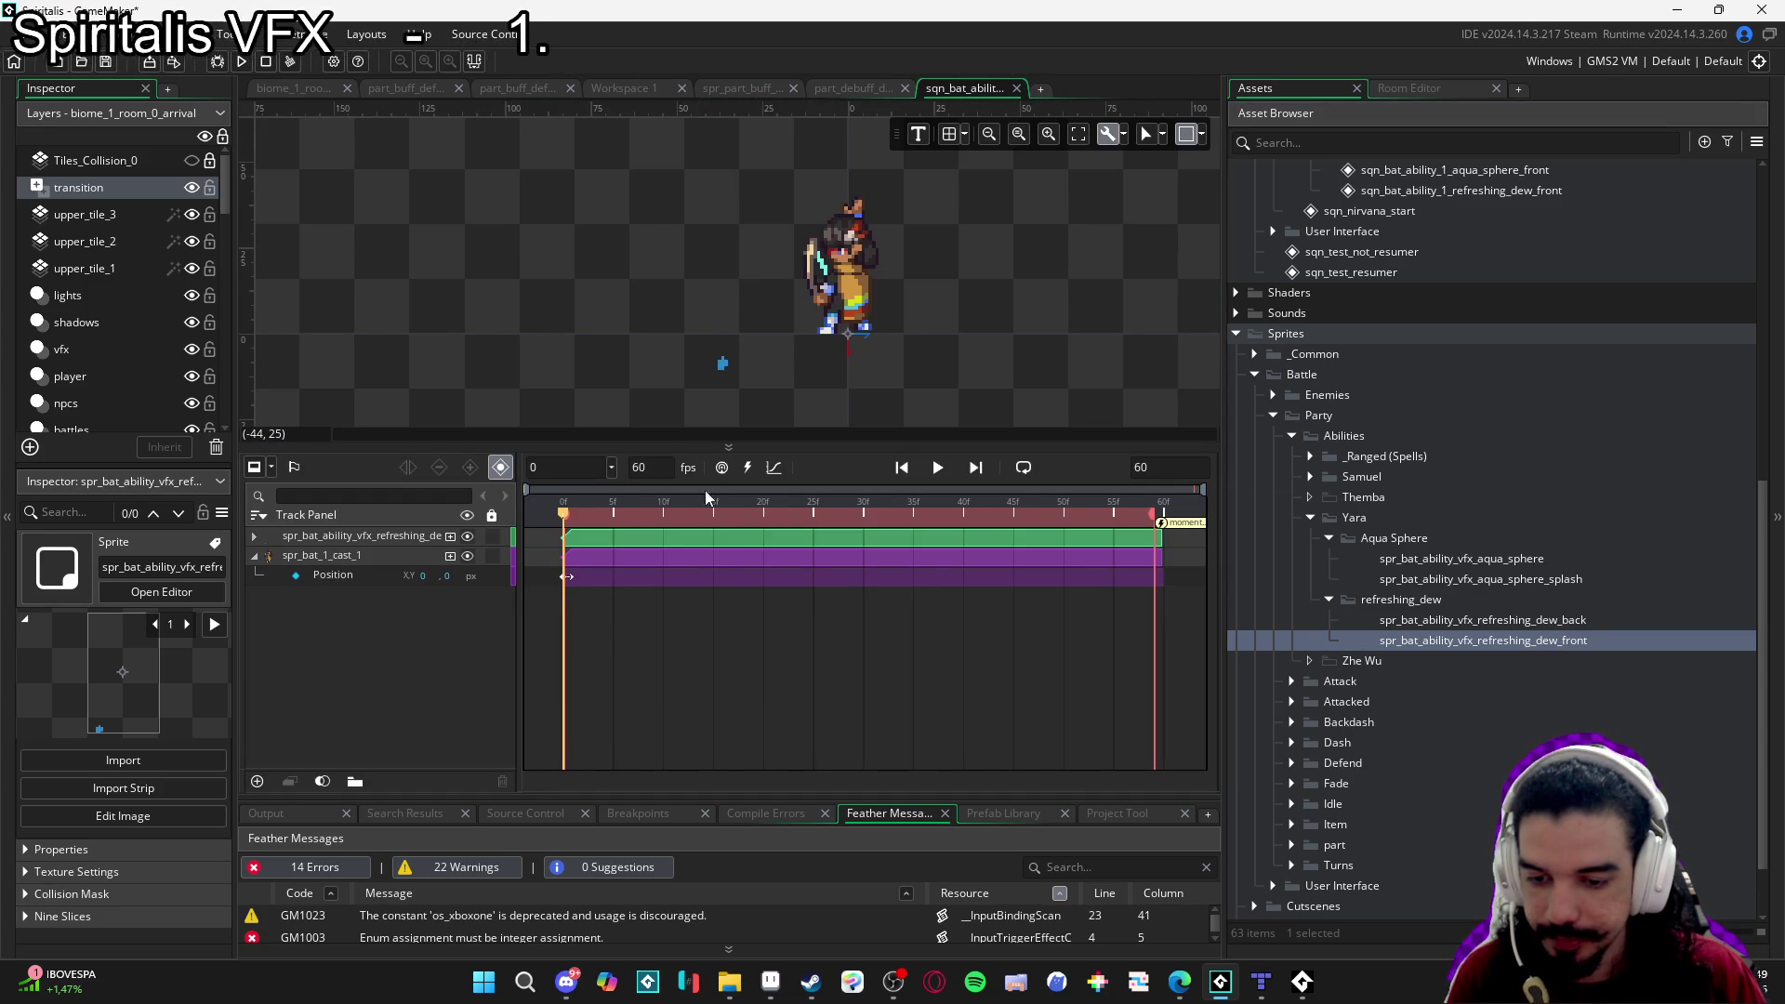
left_click(450, 555)
left_click(430, 638)
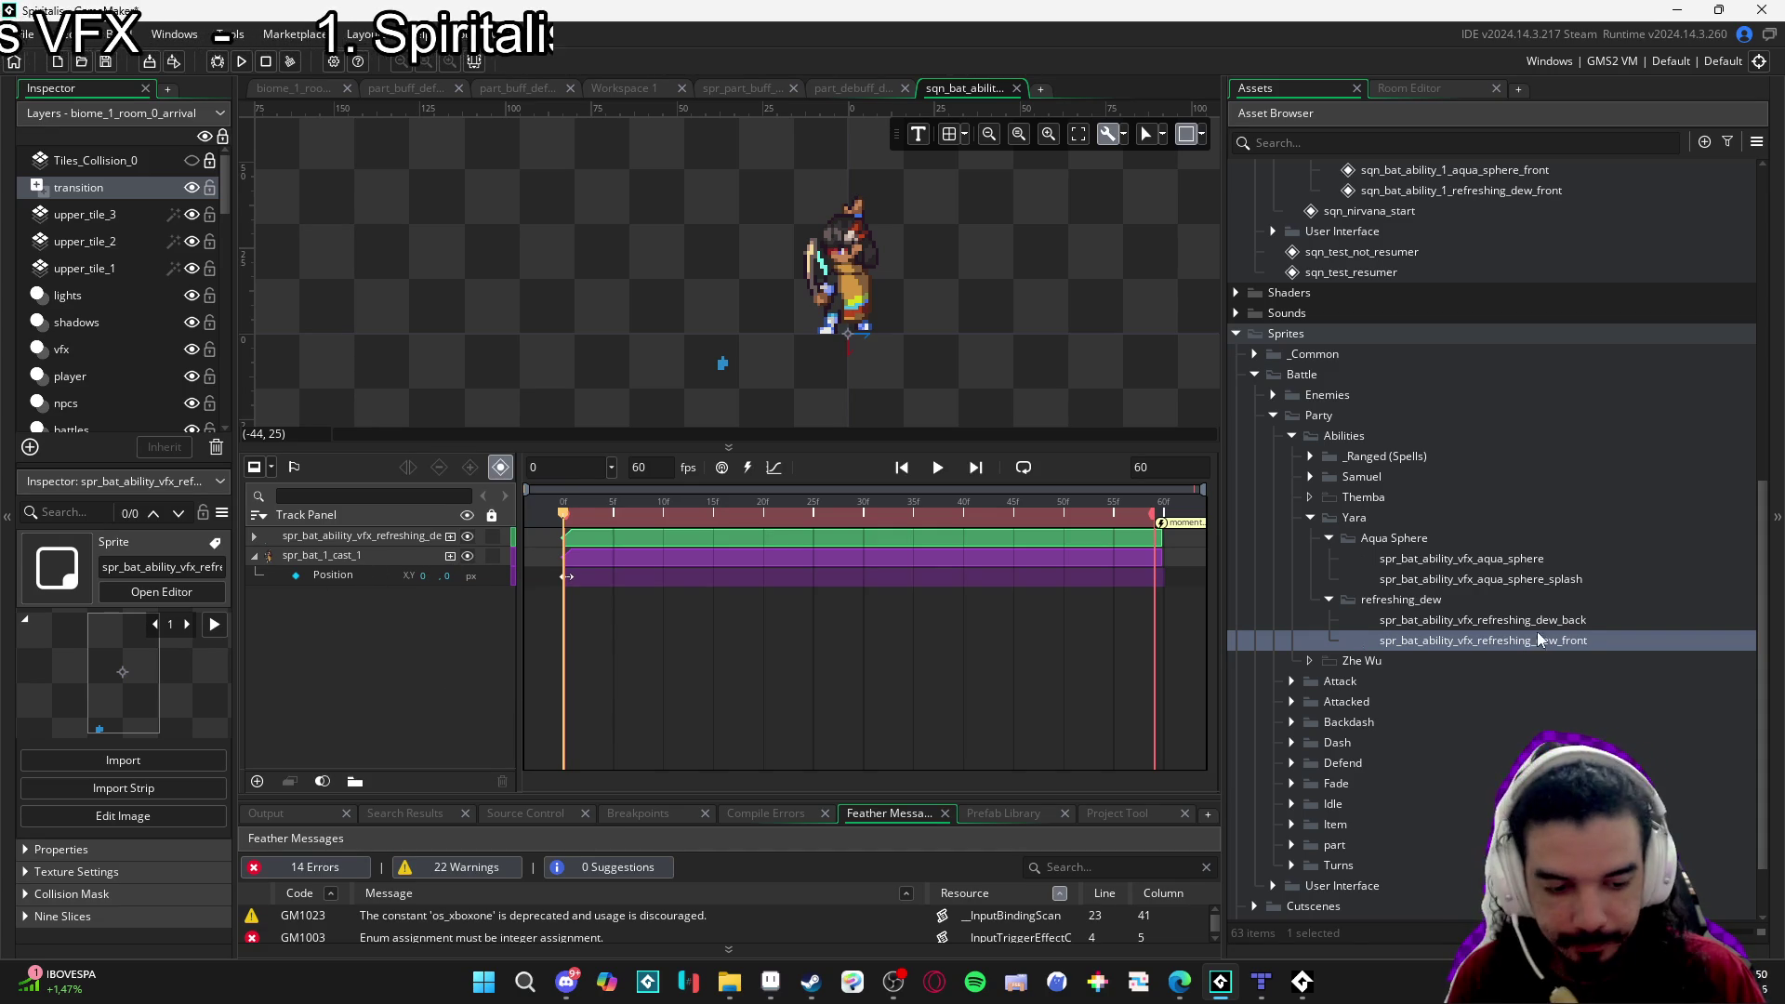
left_click(1563, 621)
mouse_move(1562, 629)
left_mouse_down()
mouse_move(306, 674)
mouse_move(400, 536)
mouse_move(379, 609)
mouse_move(337, 576)
left_mouse_up()
Set the top dew back track's Position to 0, 0.
left_click(423, 537)
left_click(255, 558)
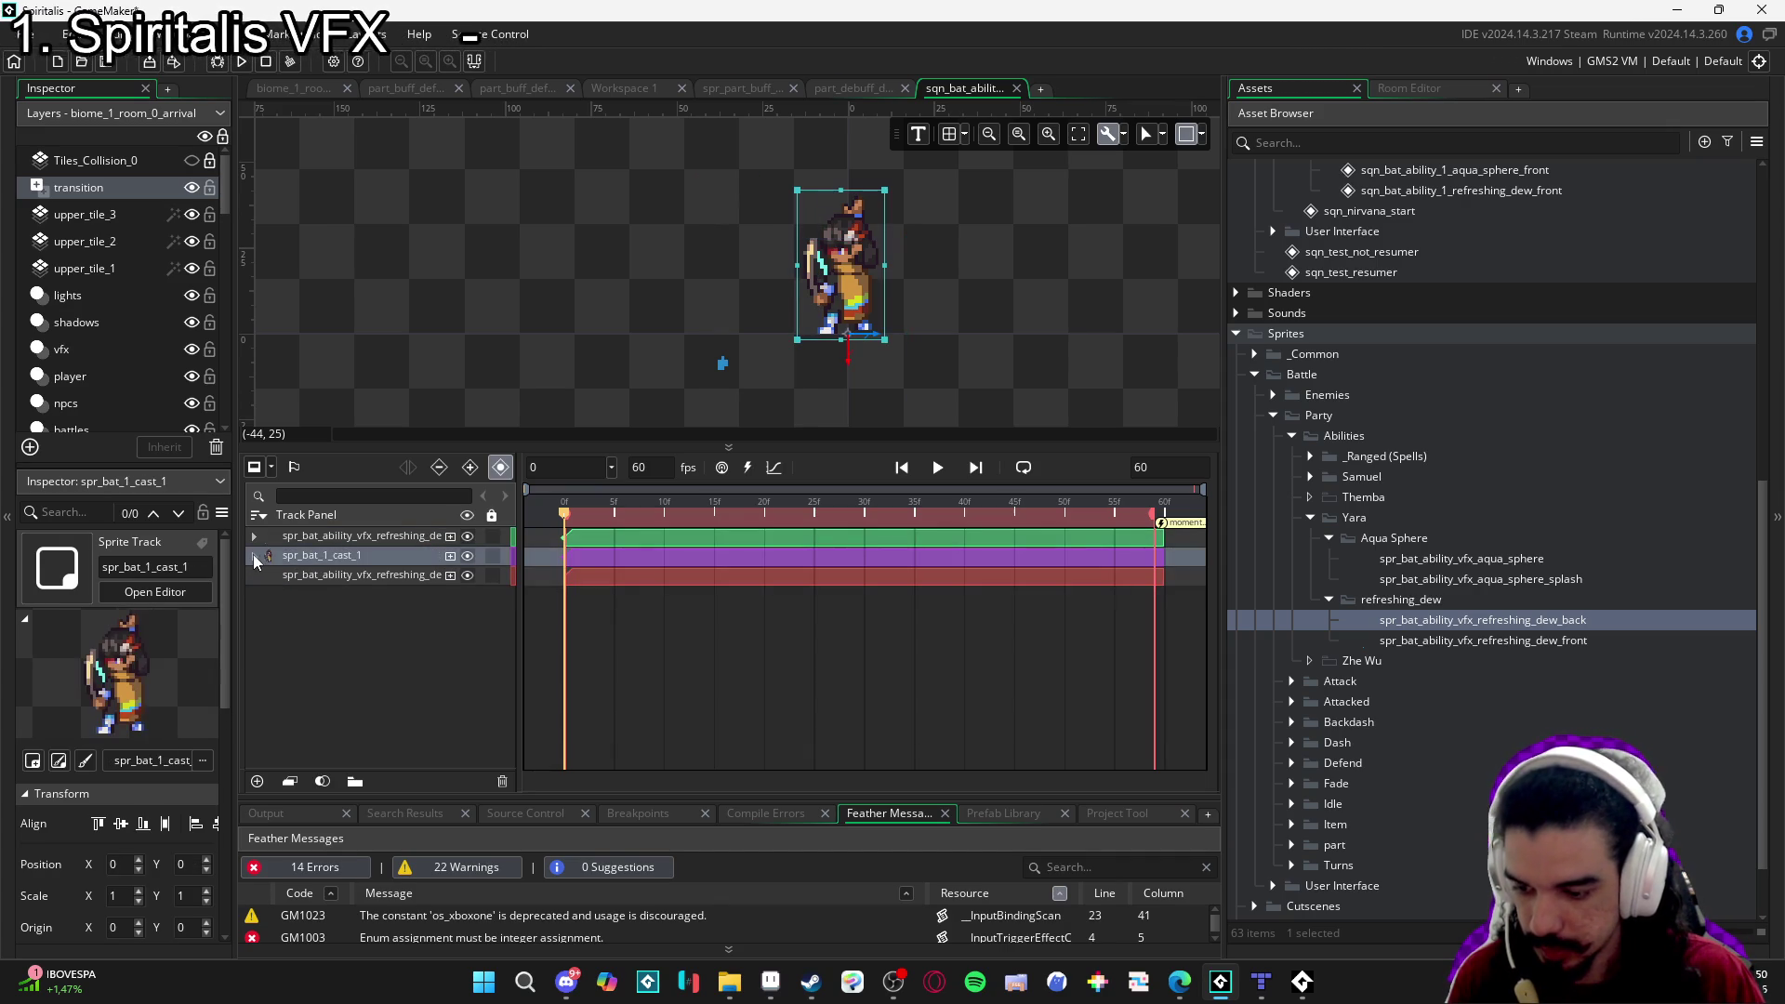
left_click(344, 537)
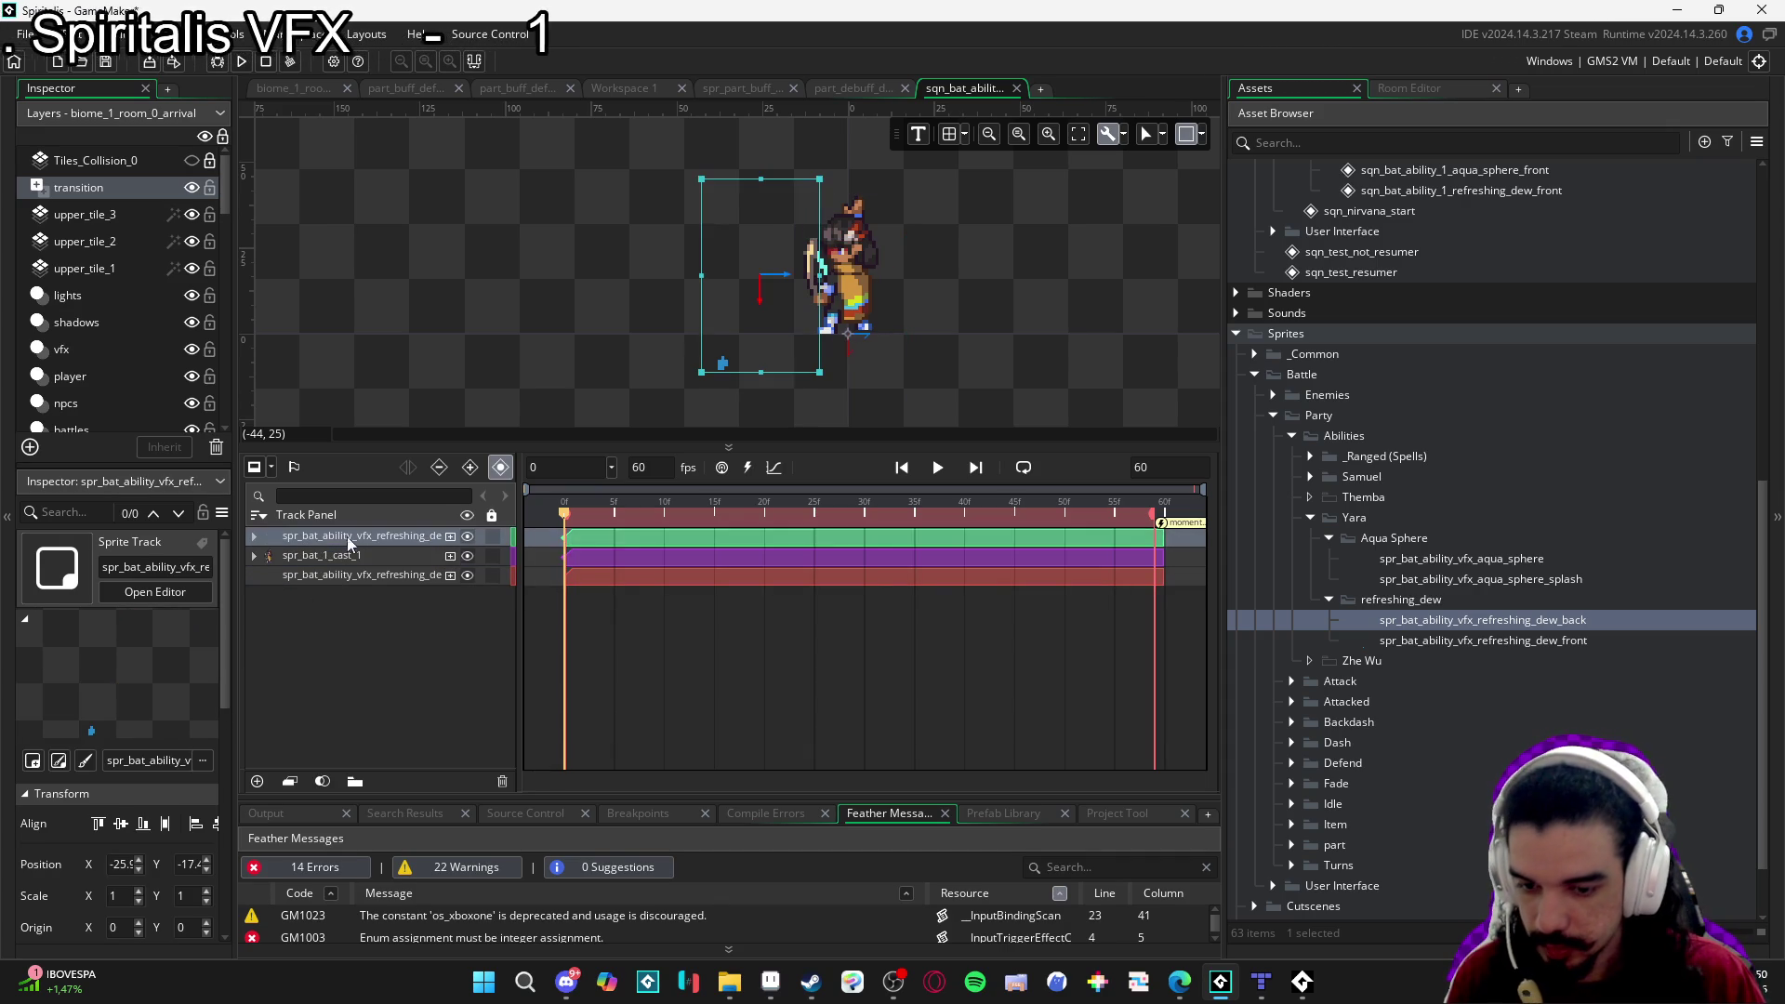
left_click(256, 538)
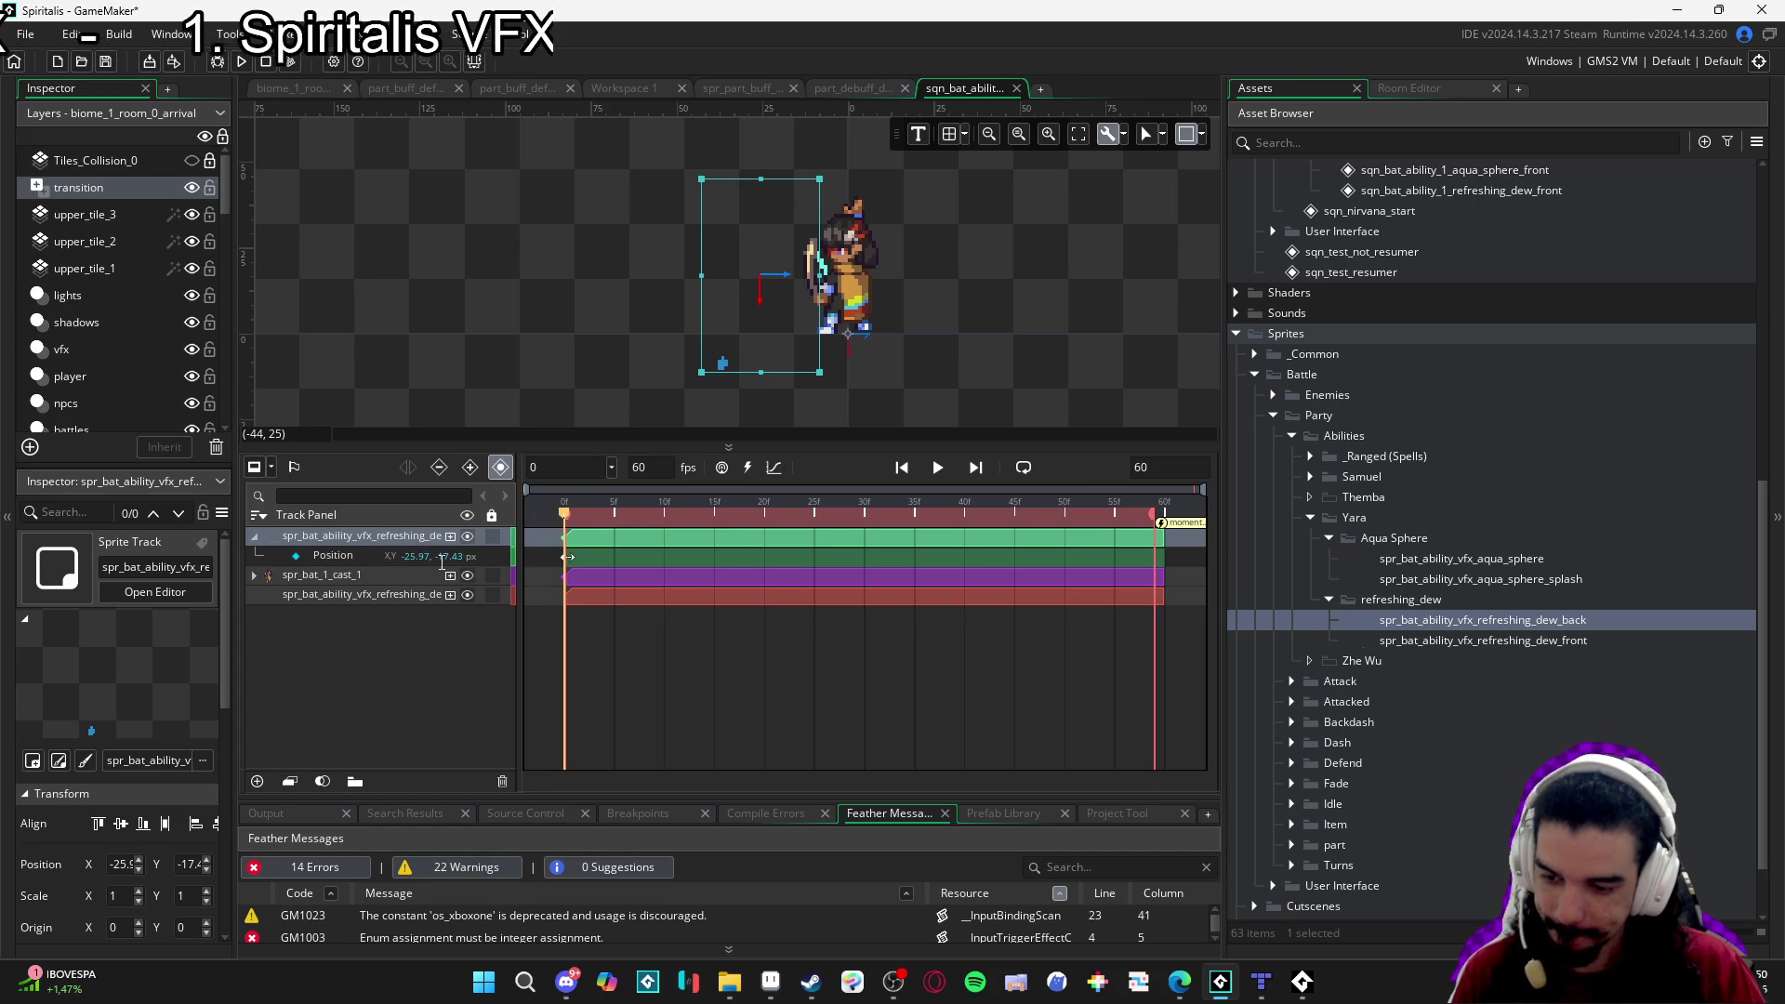
type("0")
key("Tab")
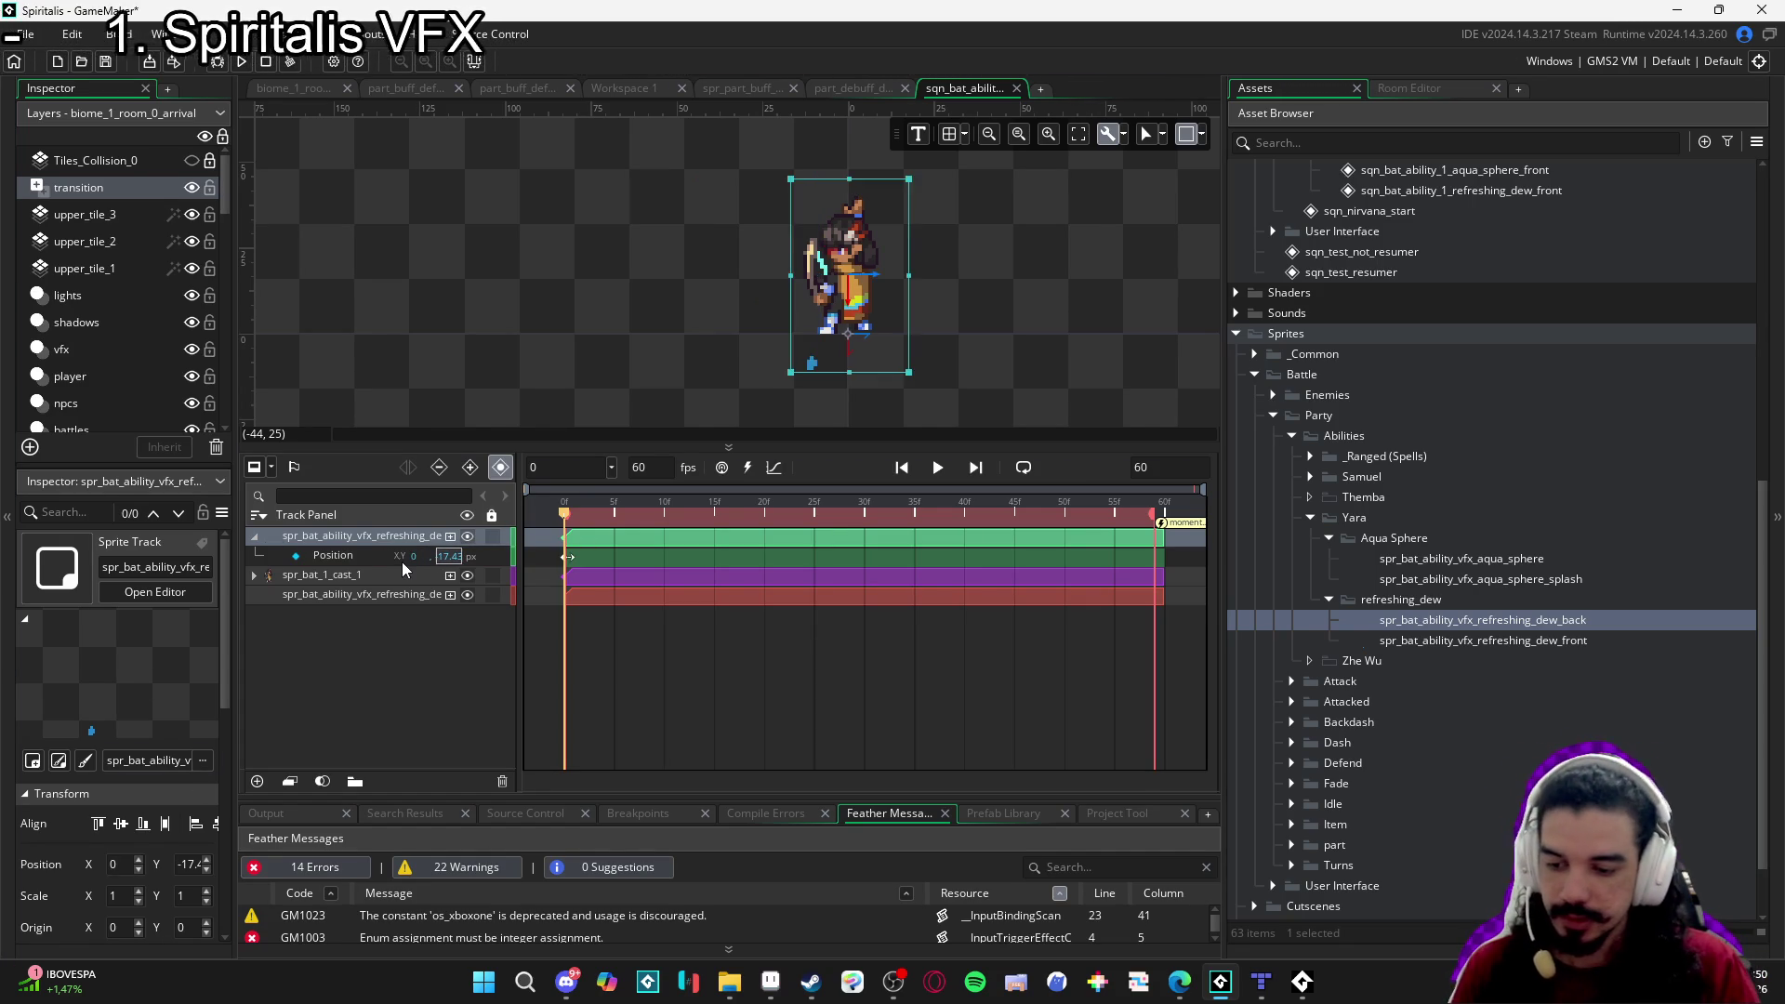
type("0")
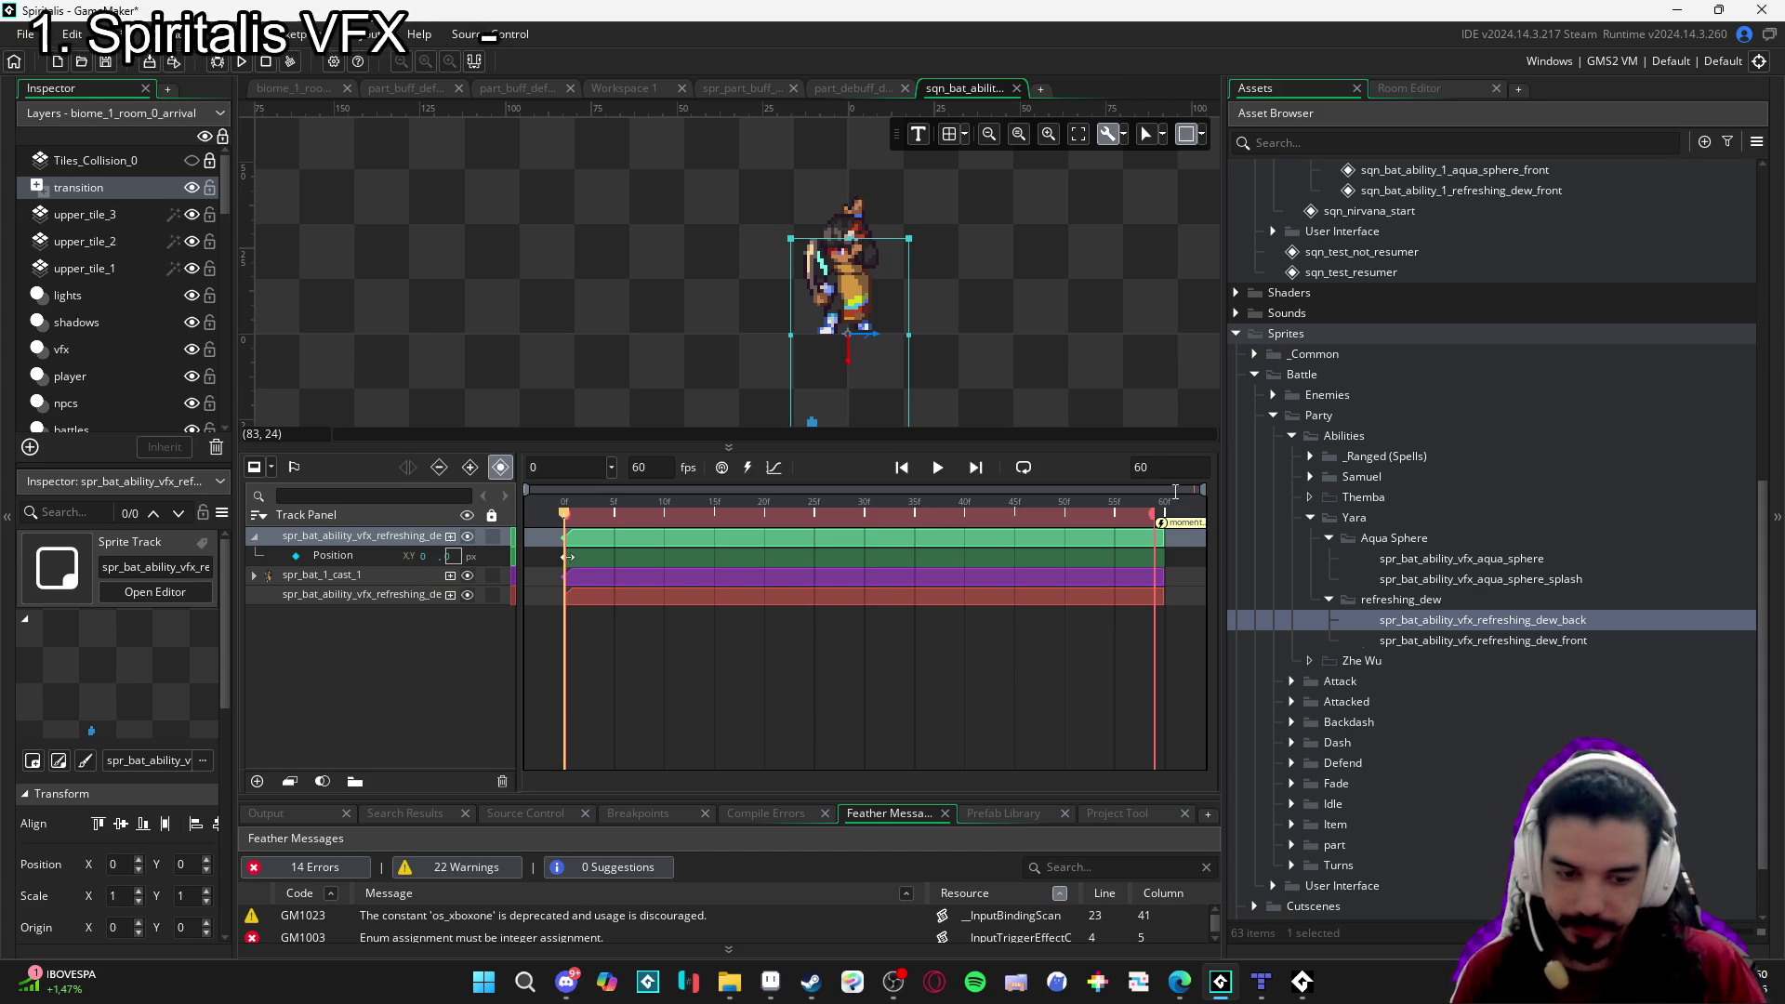
double_click(1453, 623)
Set the dew_back and dew_front sprite origins to Bottom Centre (16, 55).
left_click(1185, 200)
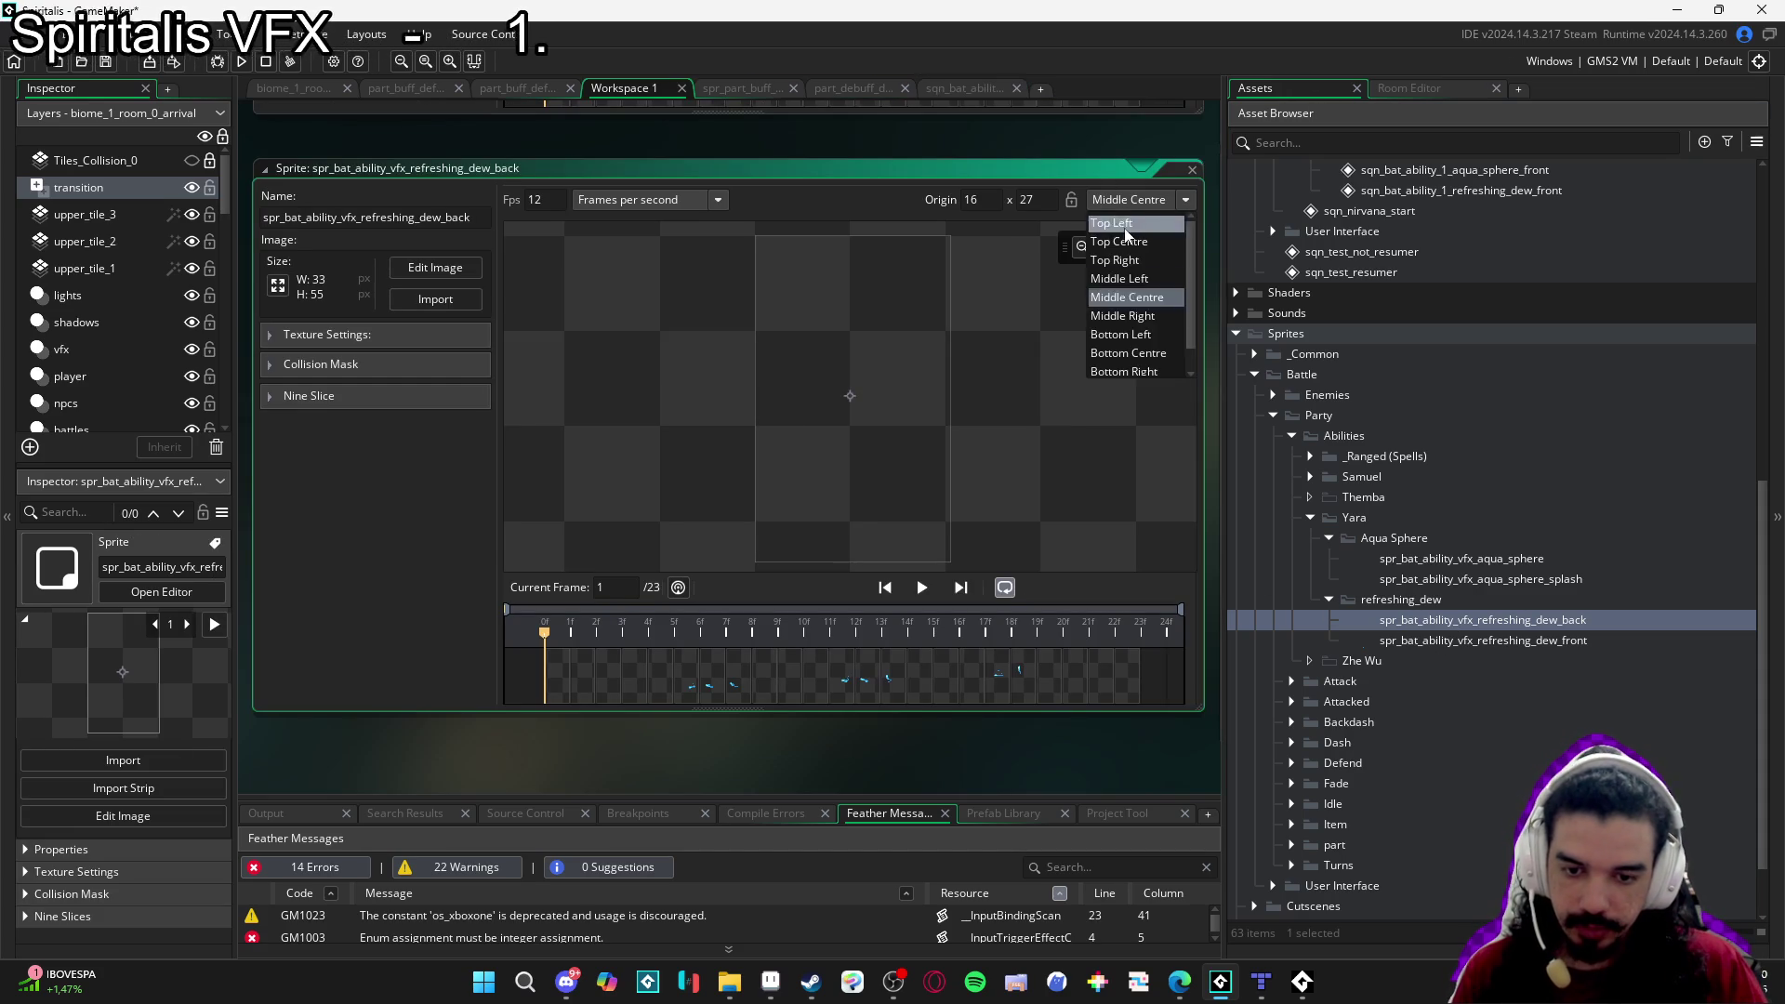
left_click(1170, 354)
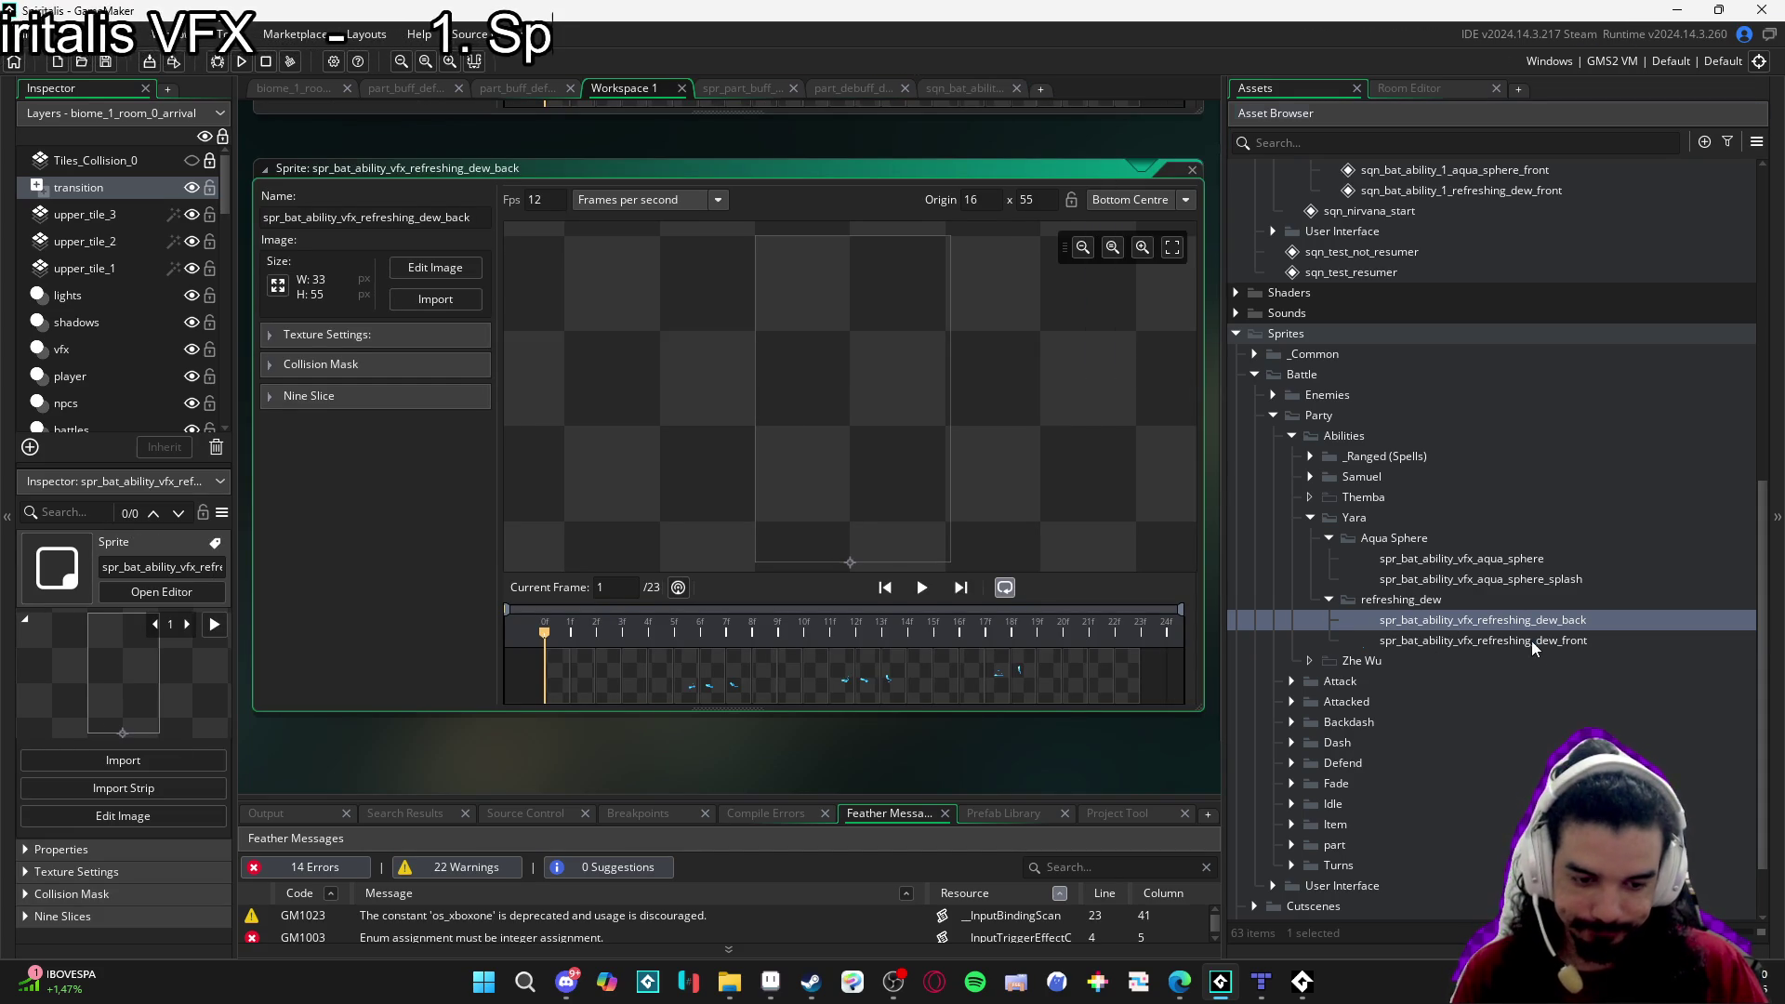
double_click(1532, 642)
left_click(1116, 200)
left_click(1149, 355)
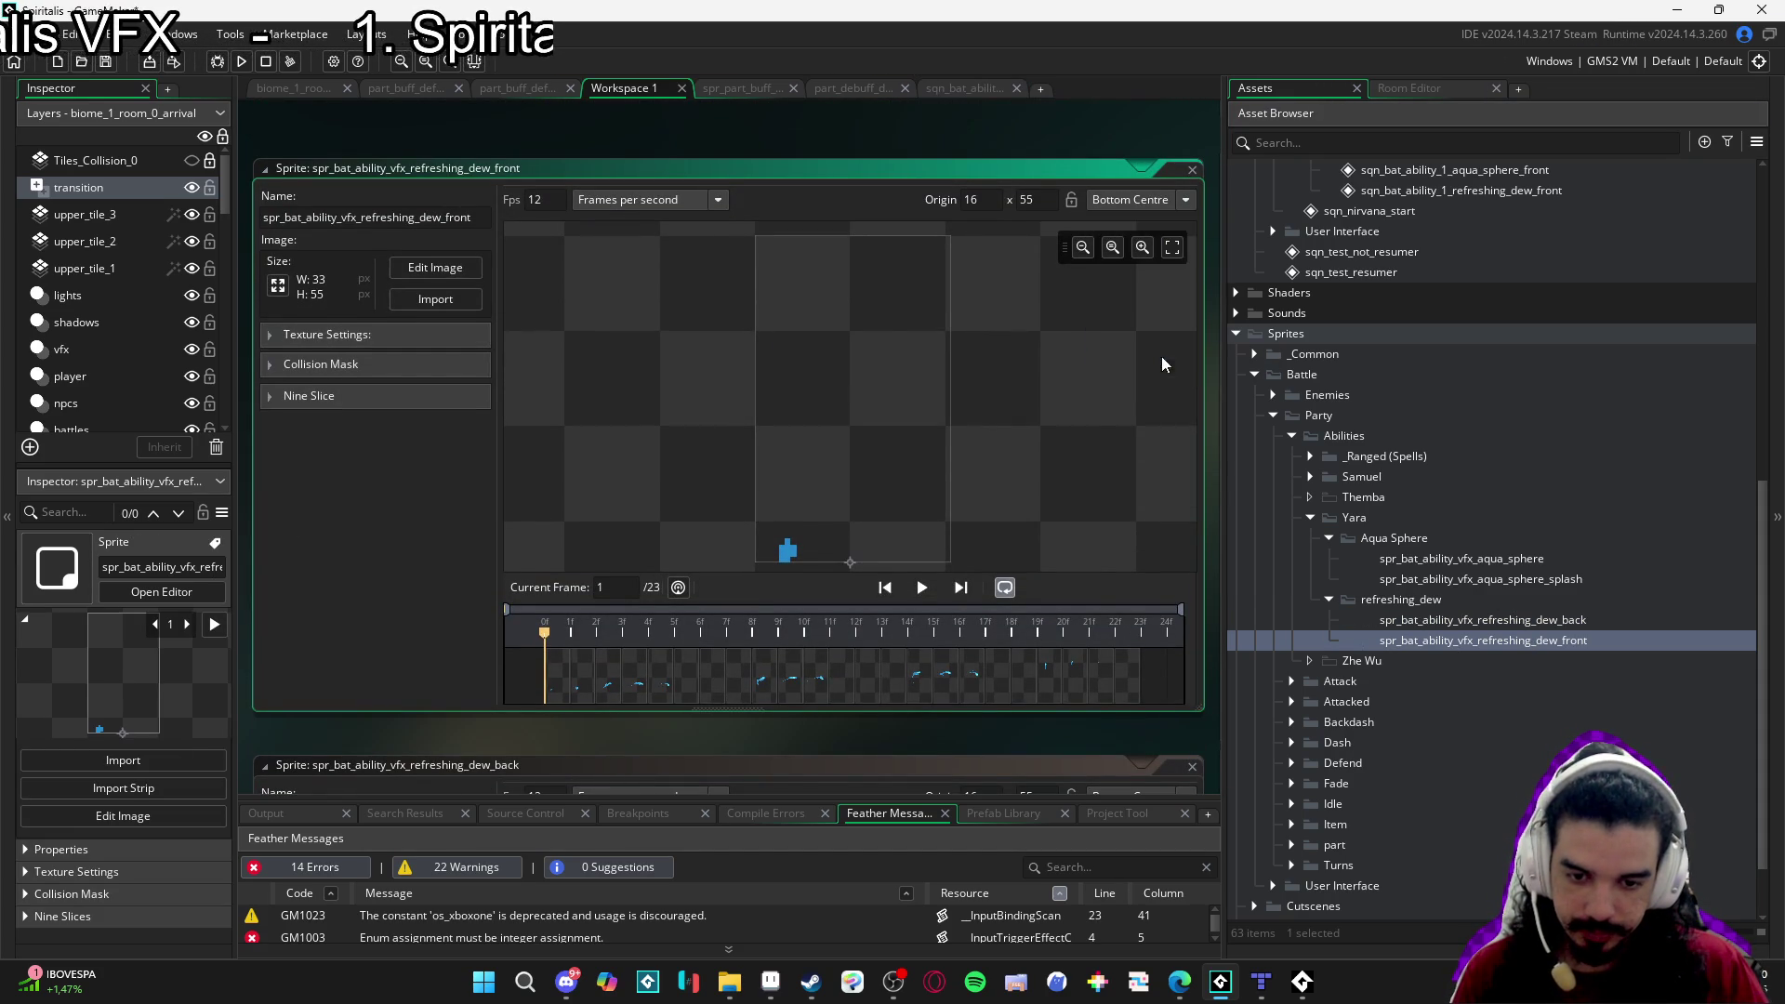
left_click(958, 89)
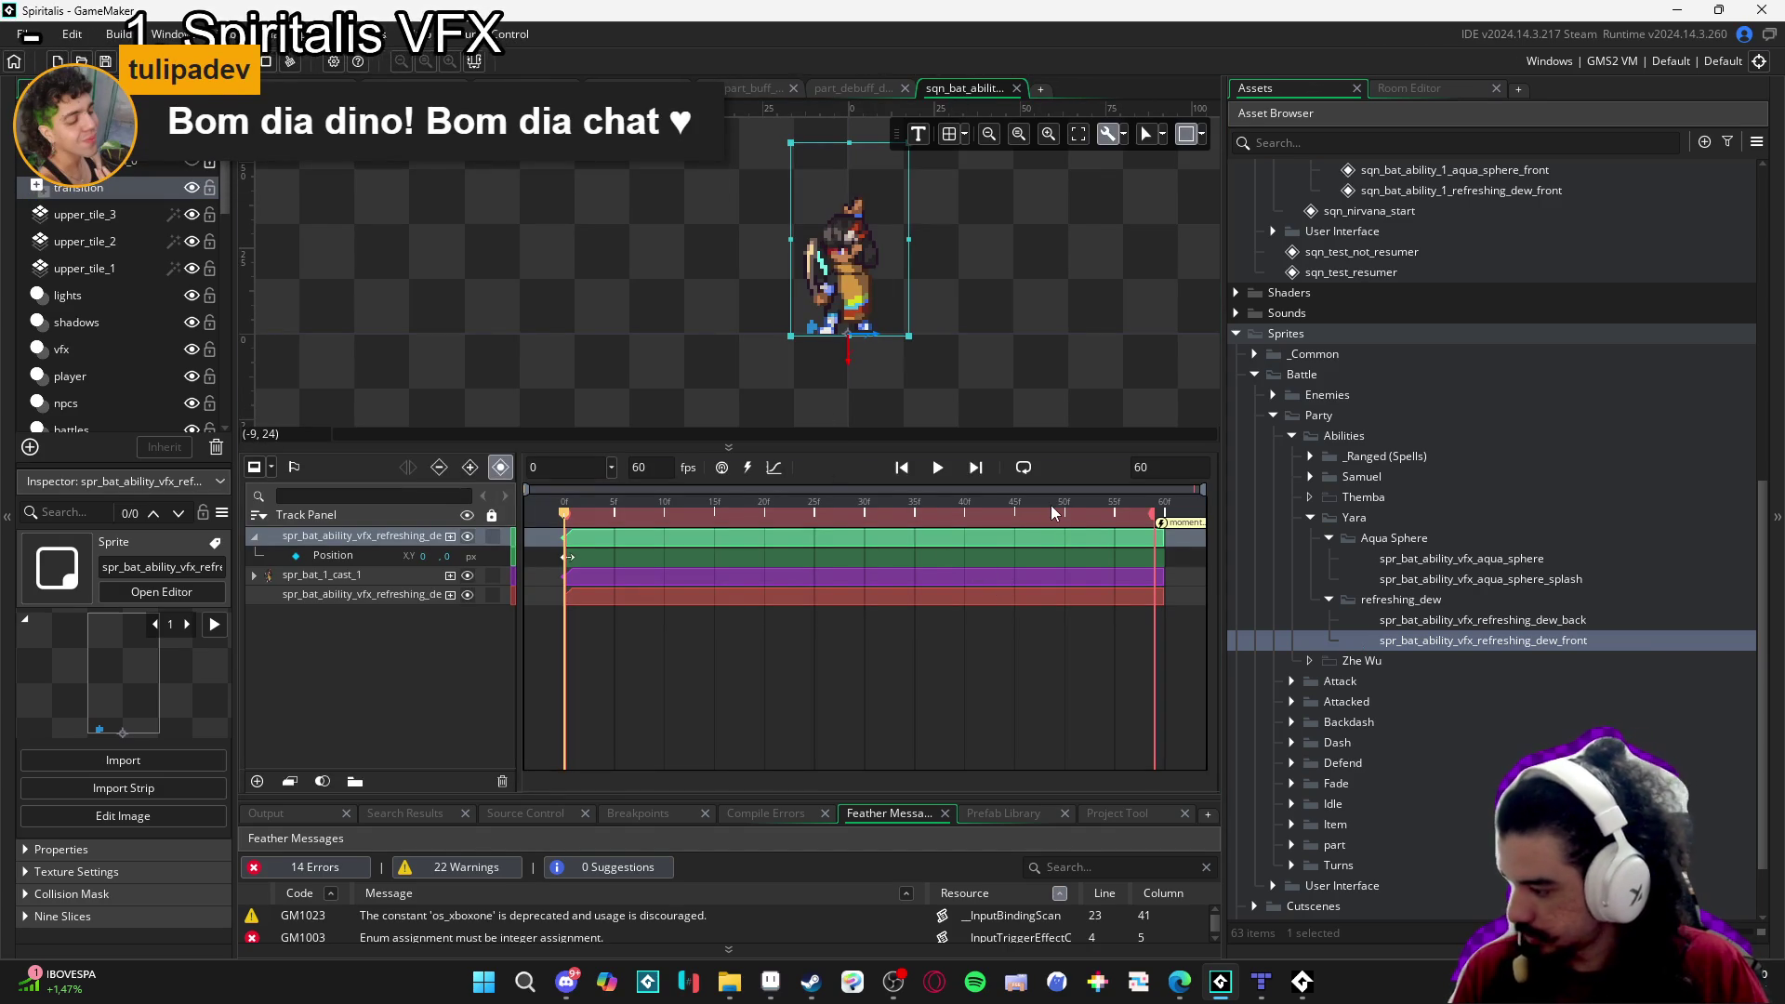
Set the battle cast sequence length to 120 frames.
left_click(313, 594)
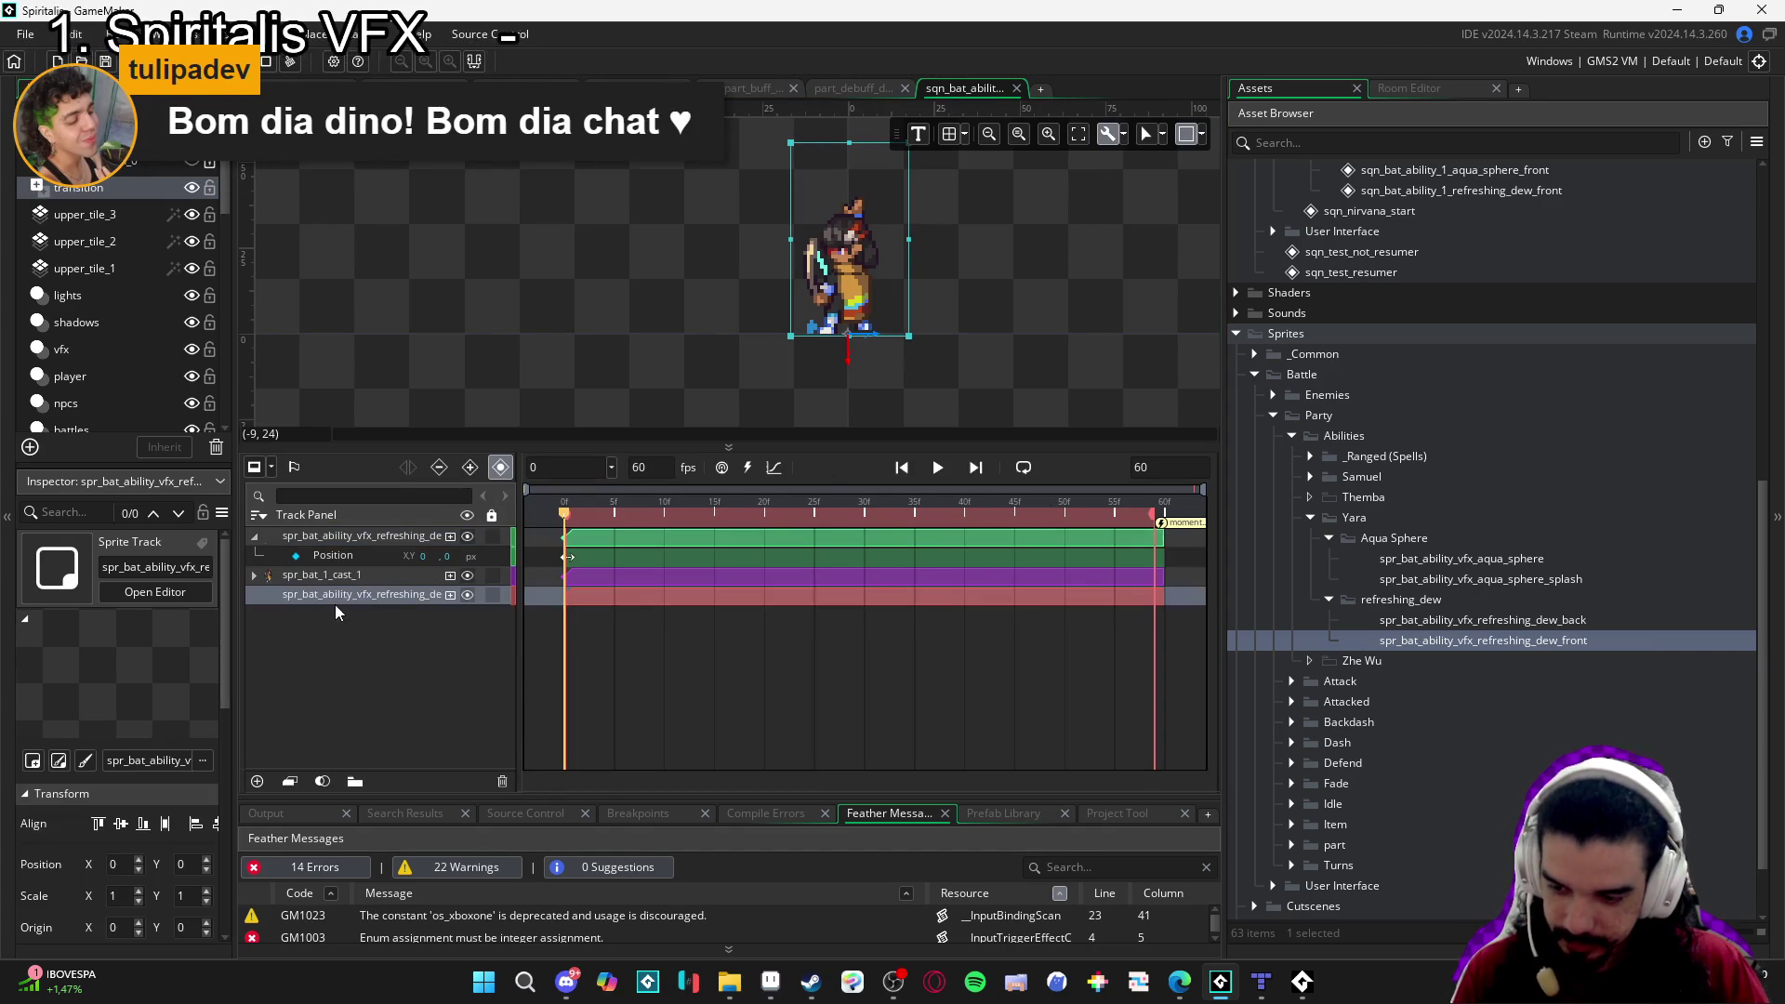
left_click(937, 467)
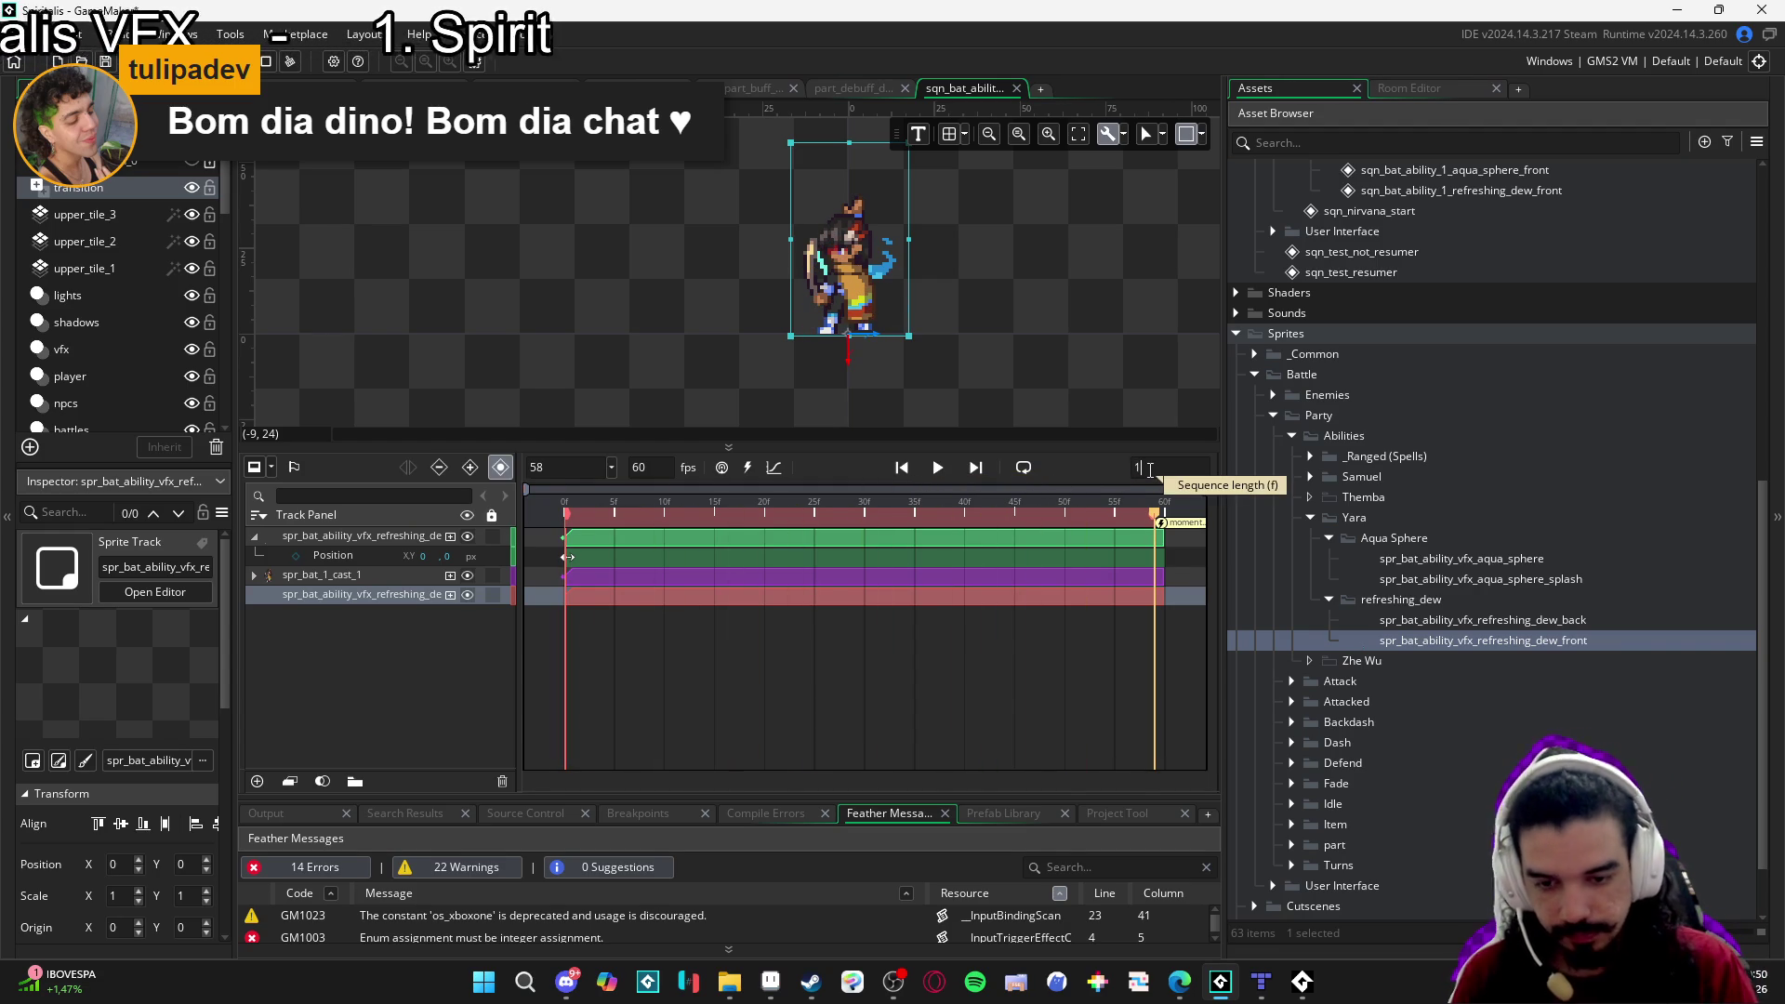
type("120")
key("Return")
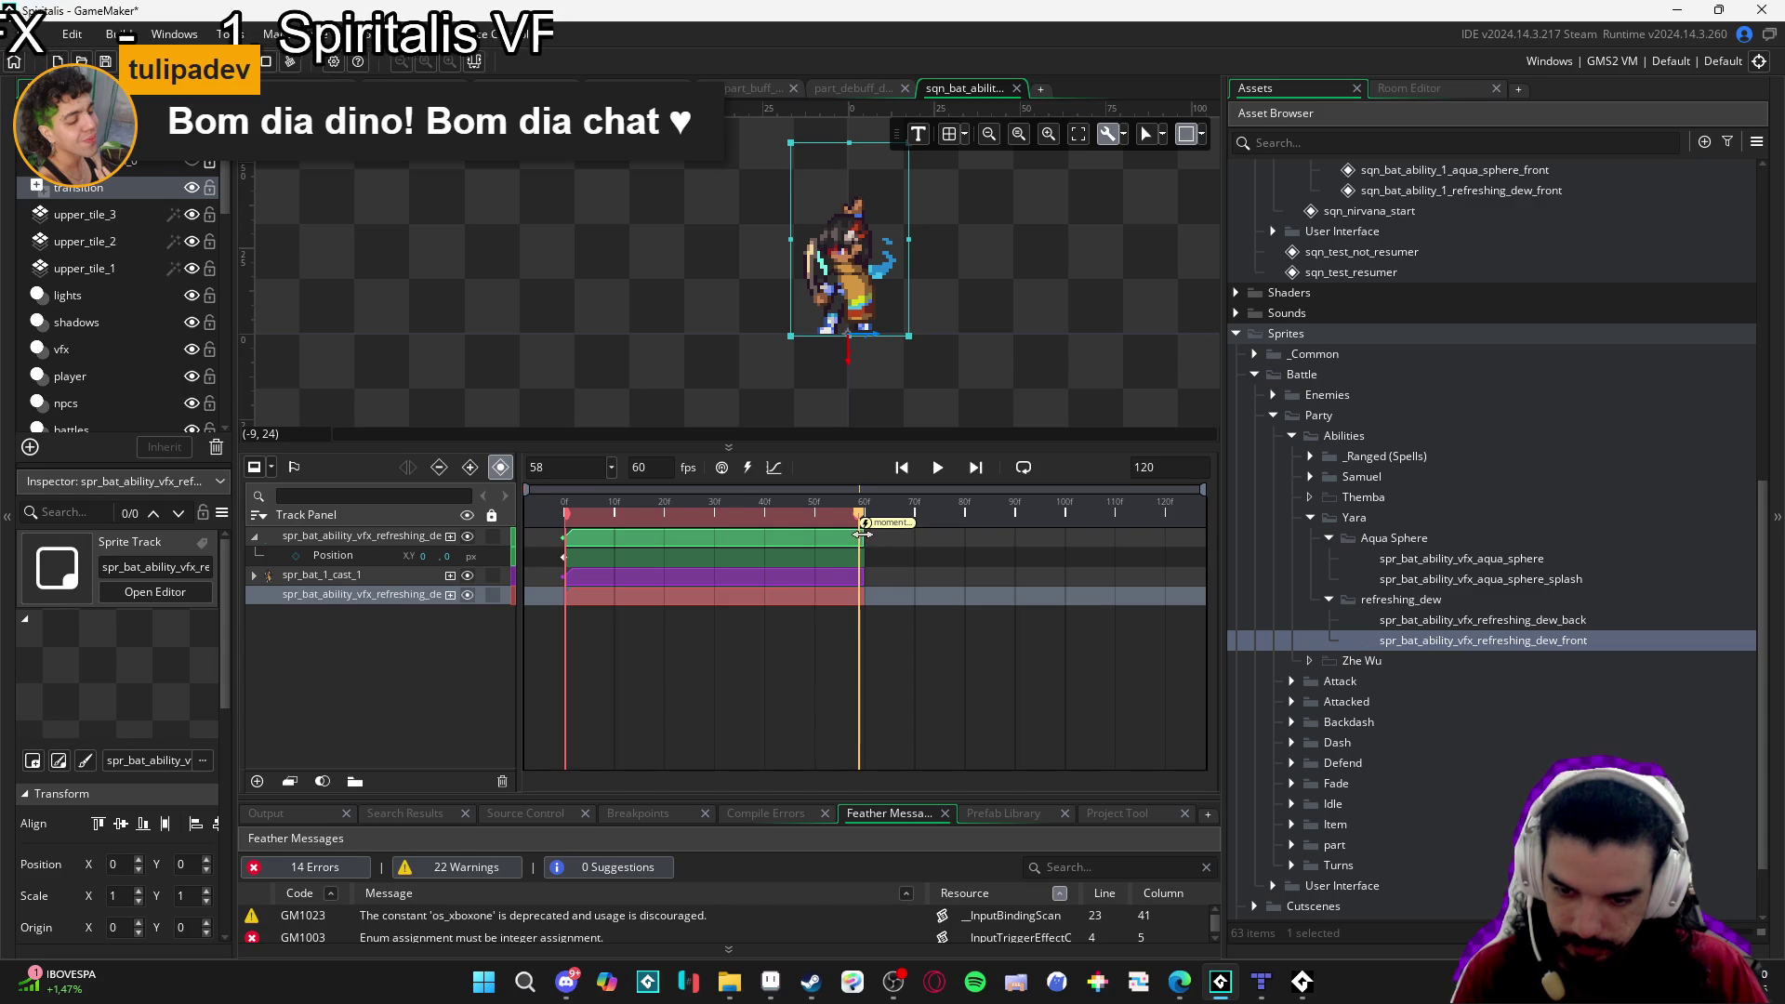
Stretch the green, purple and red clips and the sequence end to about frame 100.
left_click_drag(863, 533, 1064, 540)
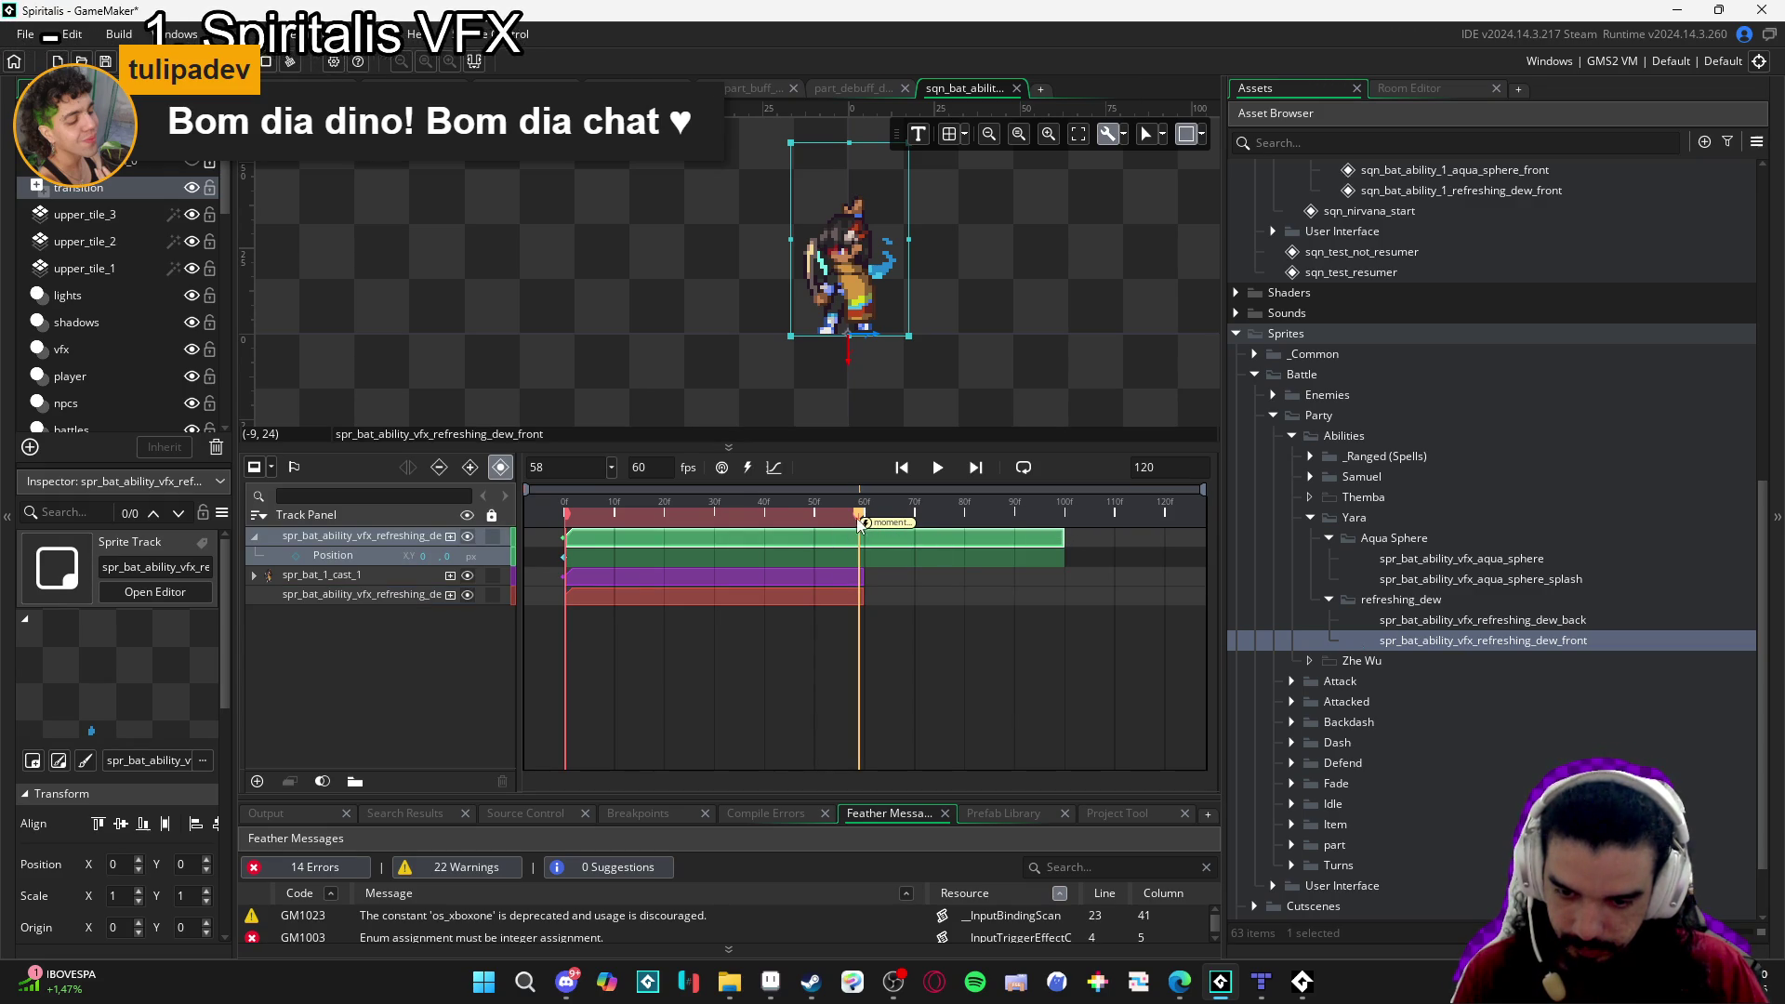
key("space")
left_click_drag(917, 517, 1064, 521)
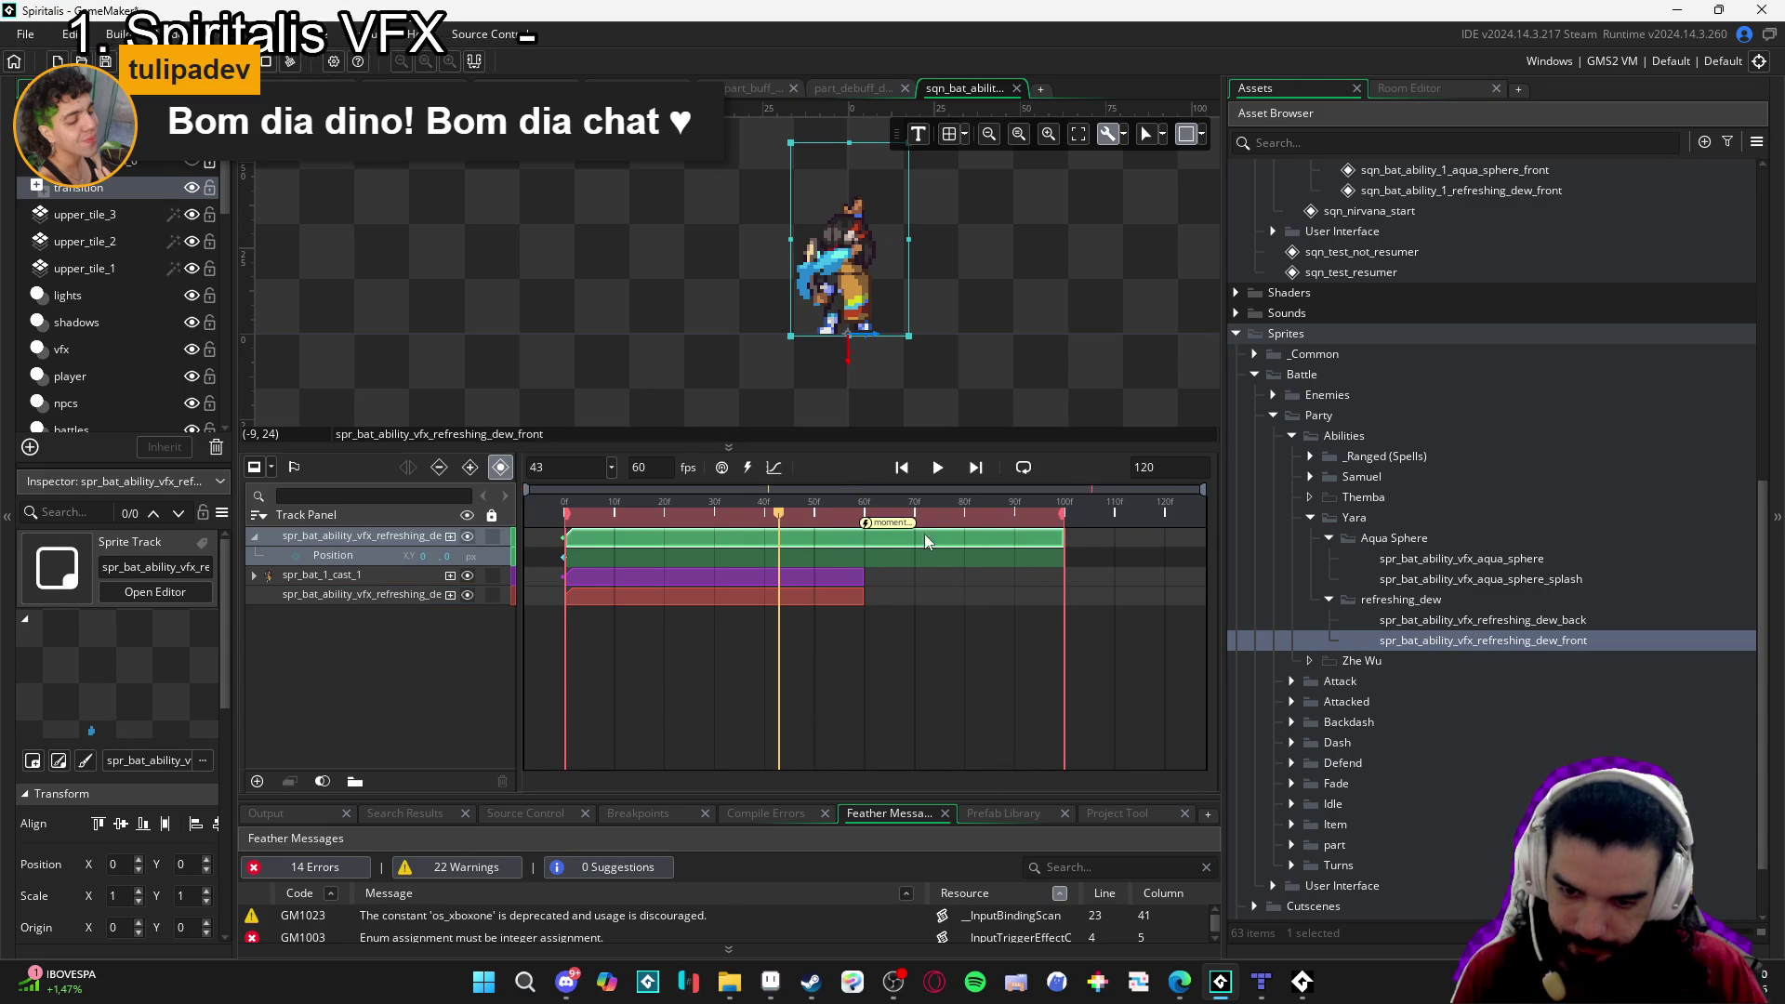
left_click(861, 577)
left_click_drag(863, 578, 1062, 564)
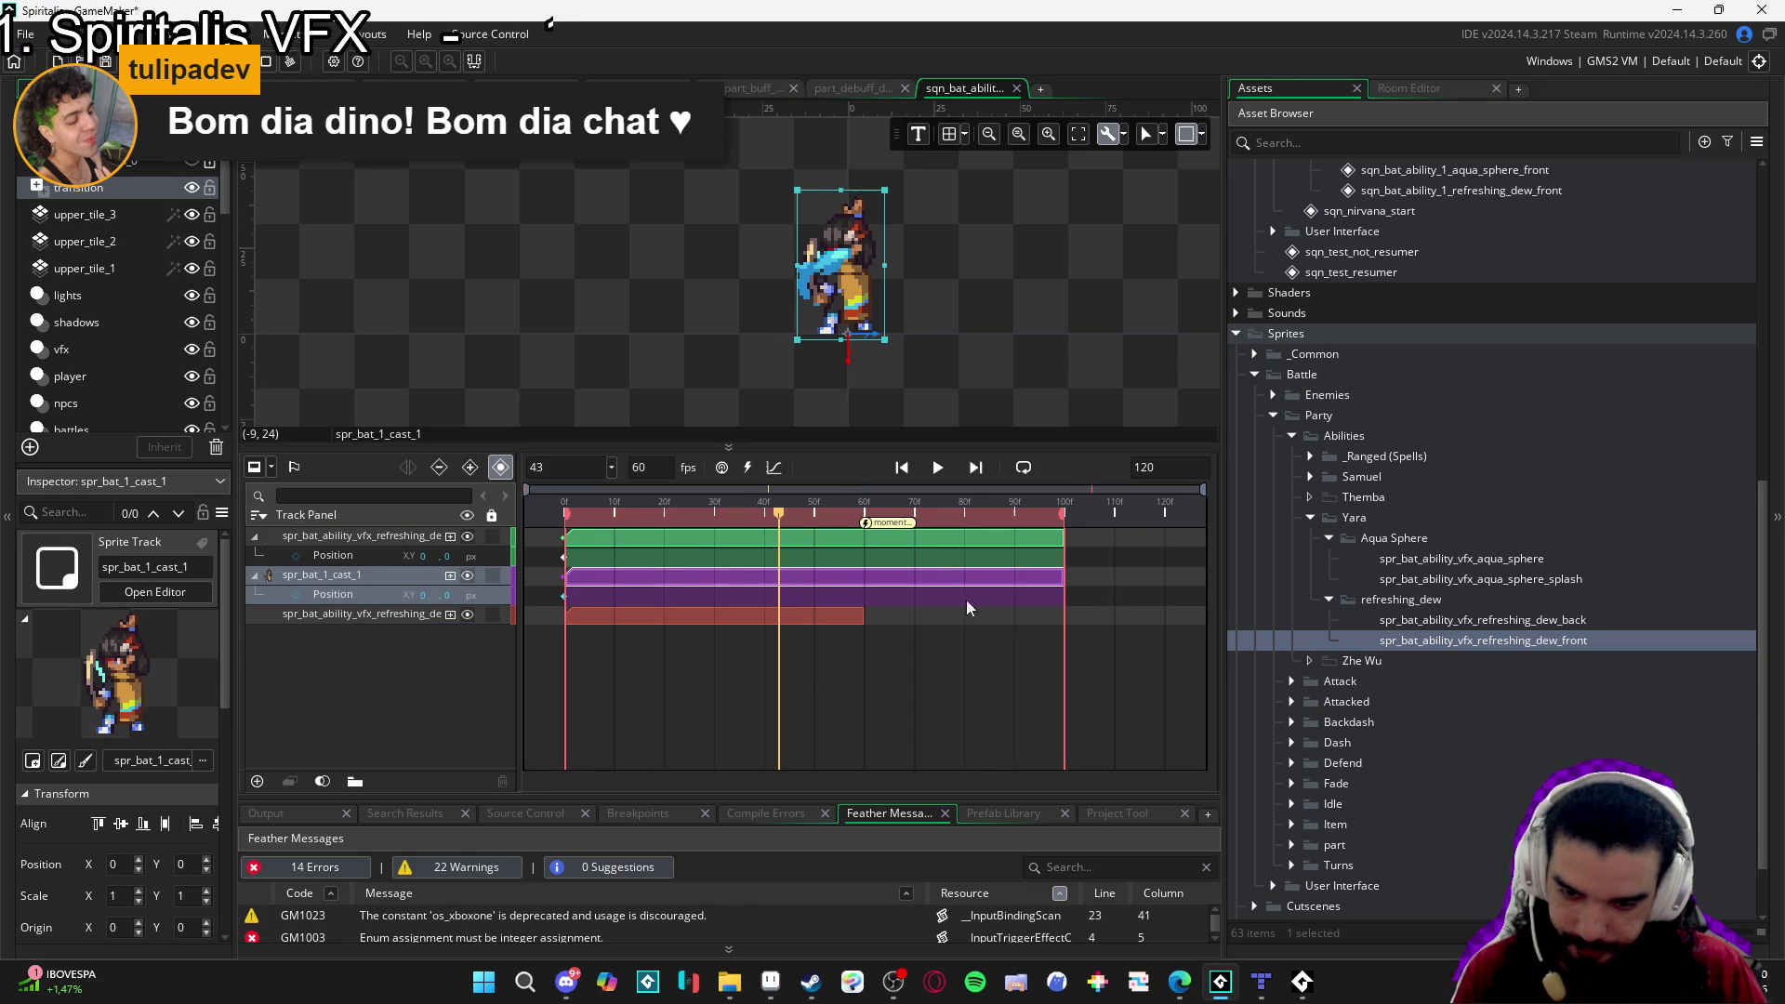
left_click(858, 615)
left_click_drag(851, 620, 1062, 620)
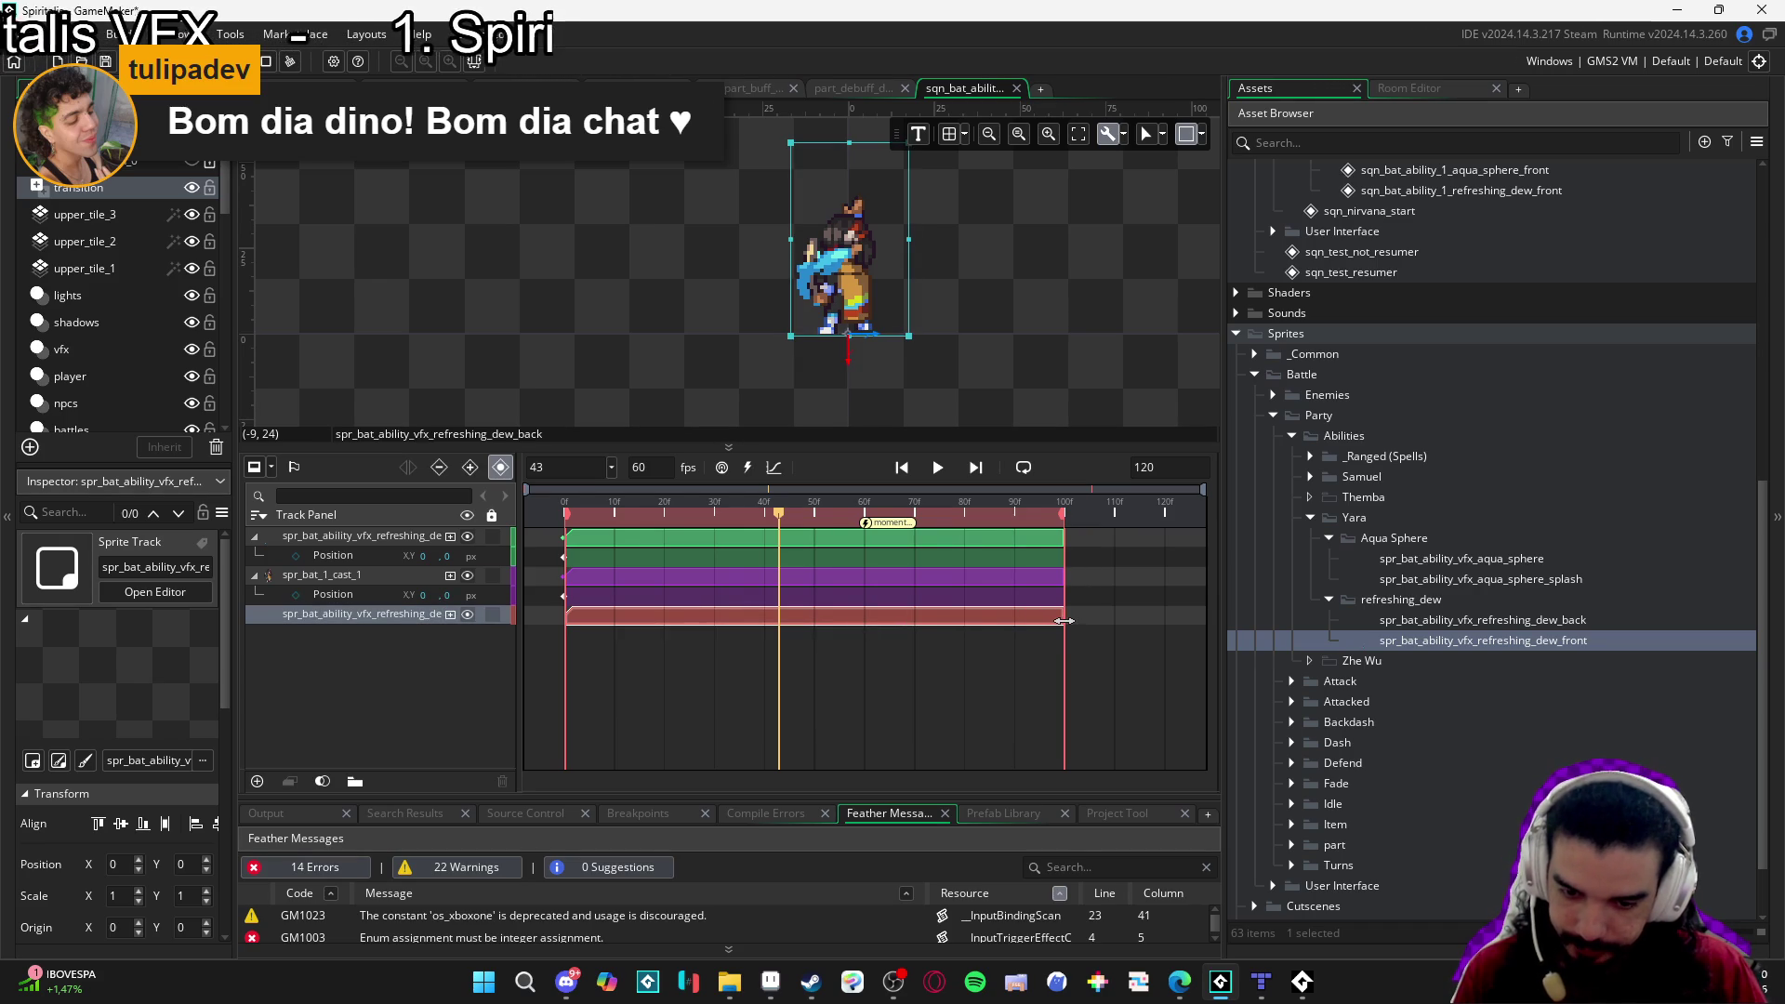
key("space")
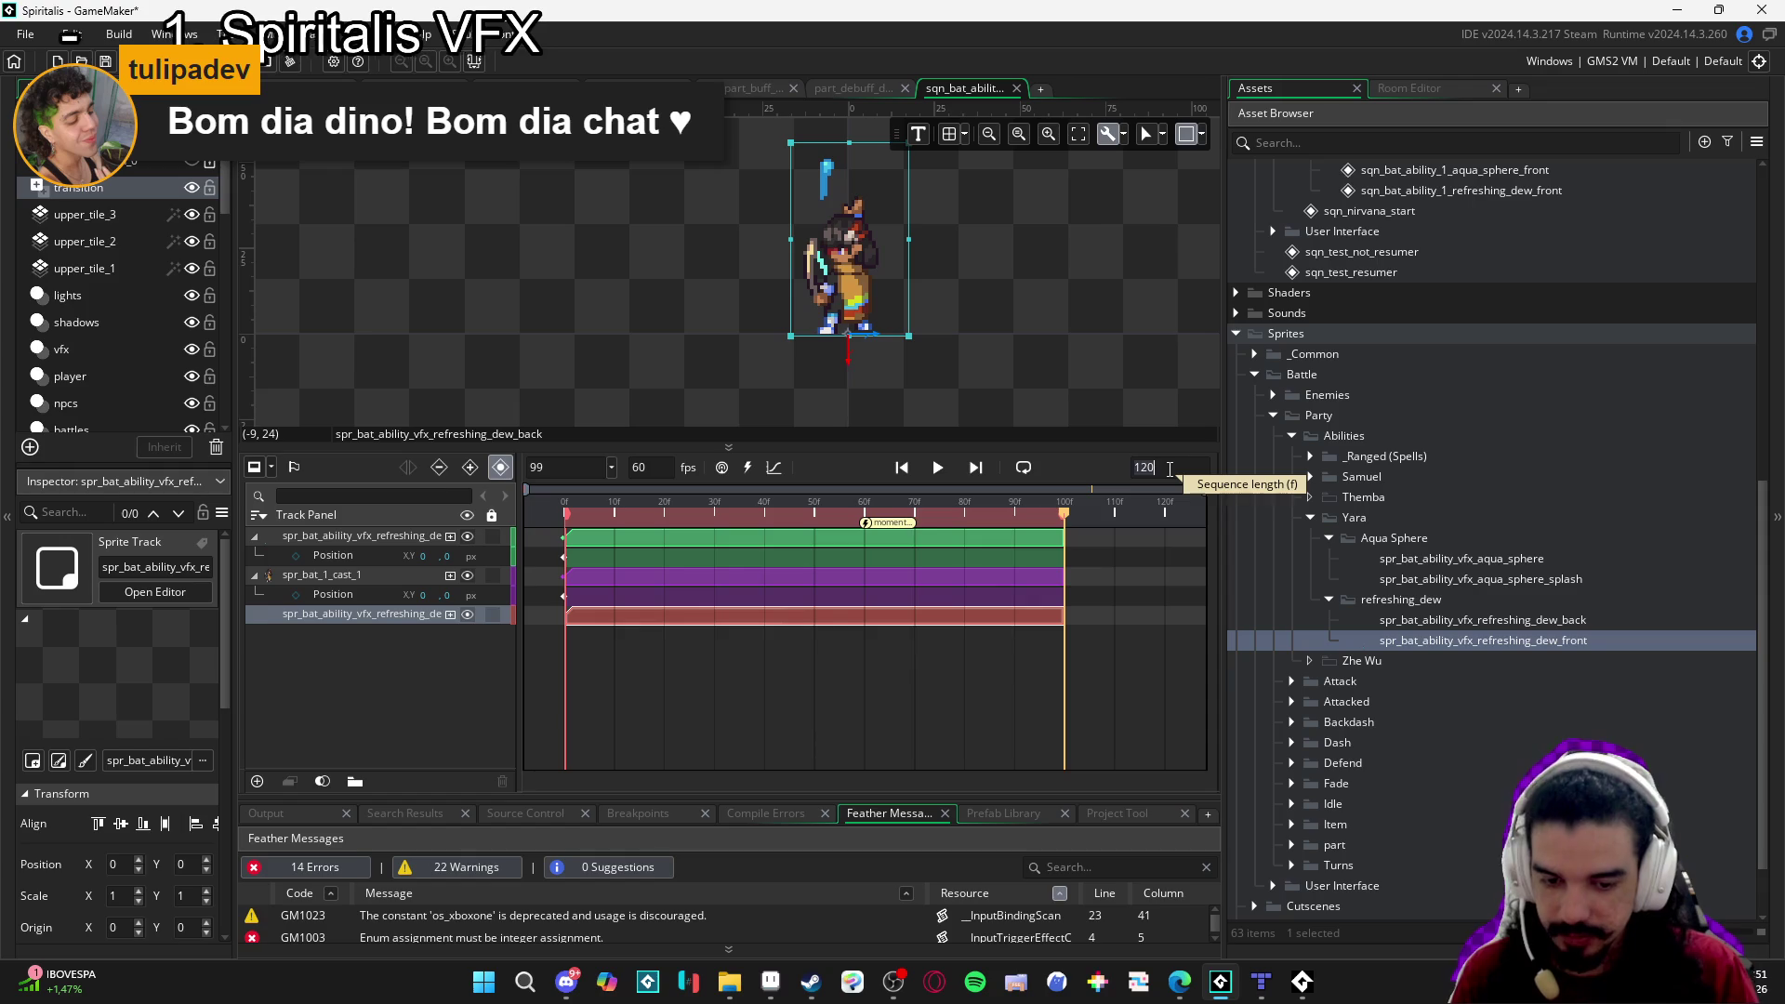
type("160")
Extend the sequence to 160 frames, stretch all three clips to its end, and open the resume moment.
key("Return")
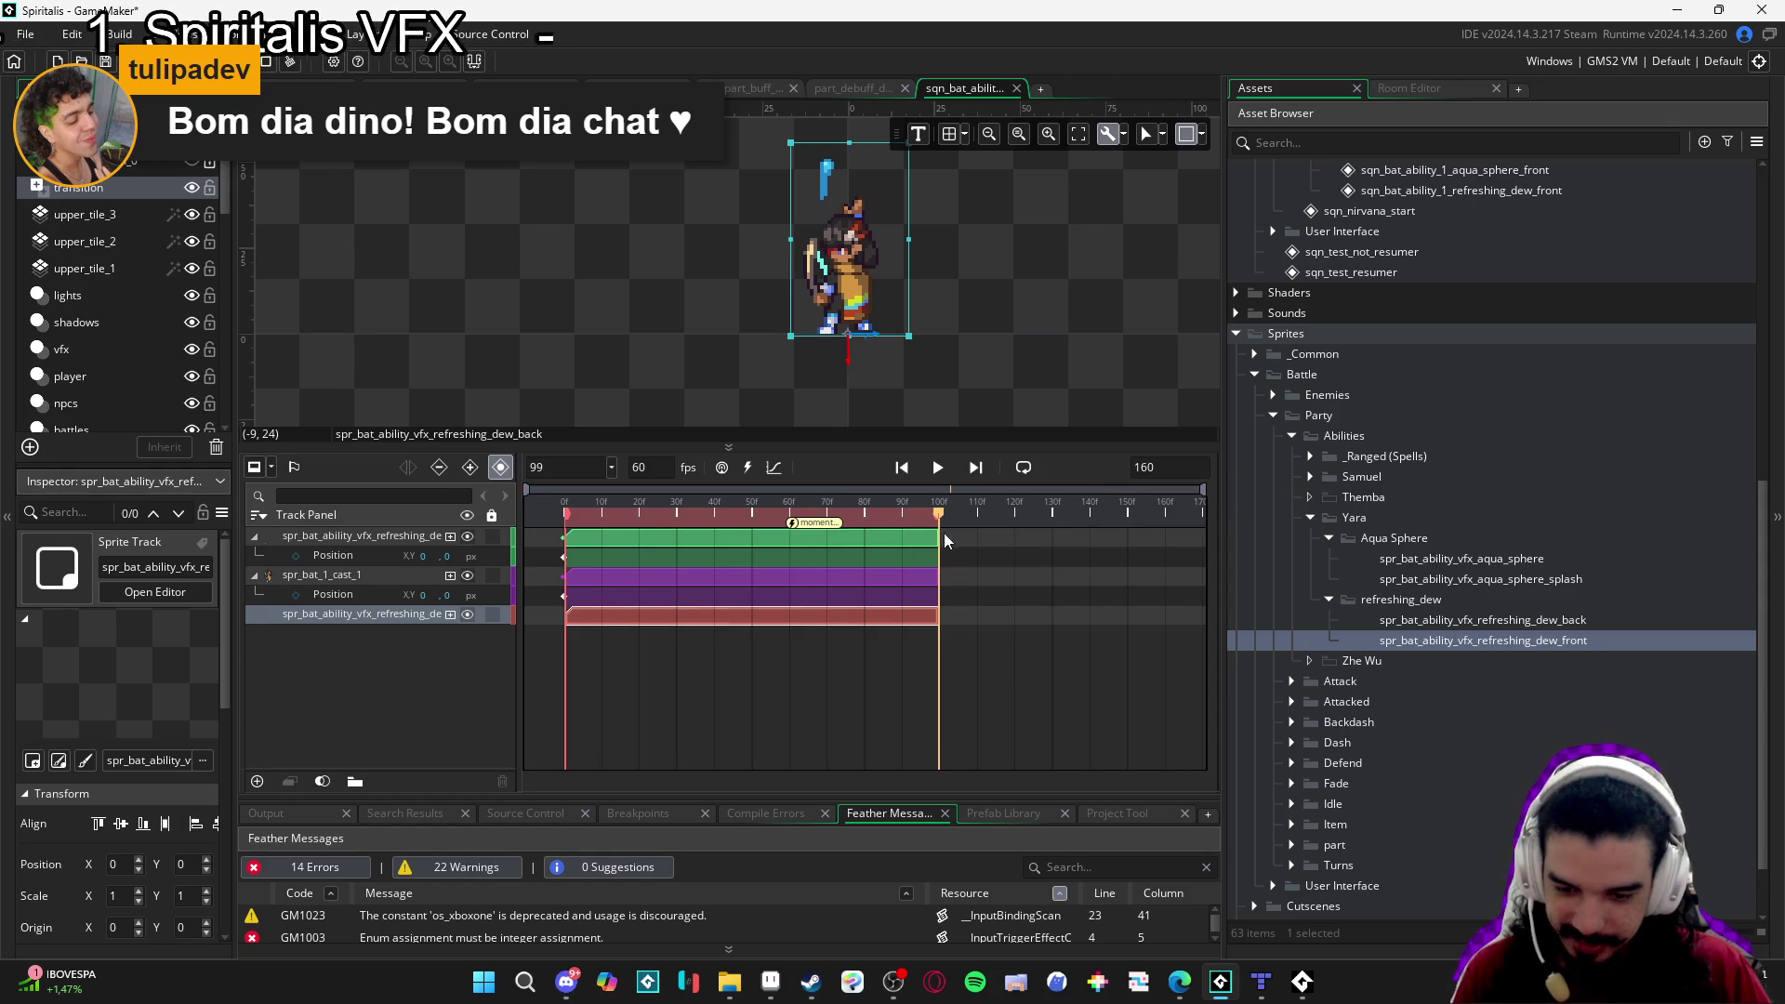
left_click_drag(939, 541, 1160, 536)
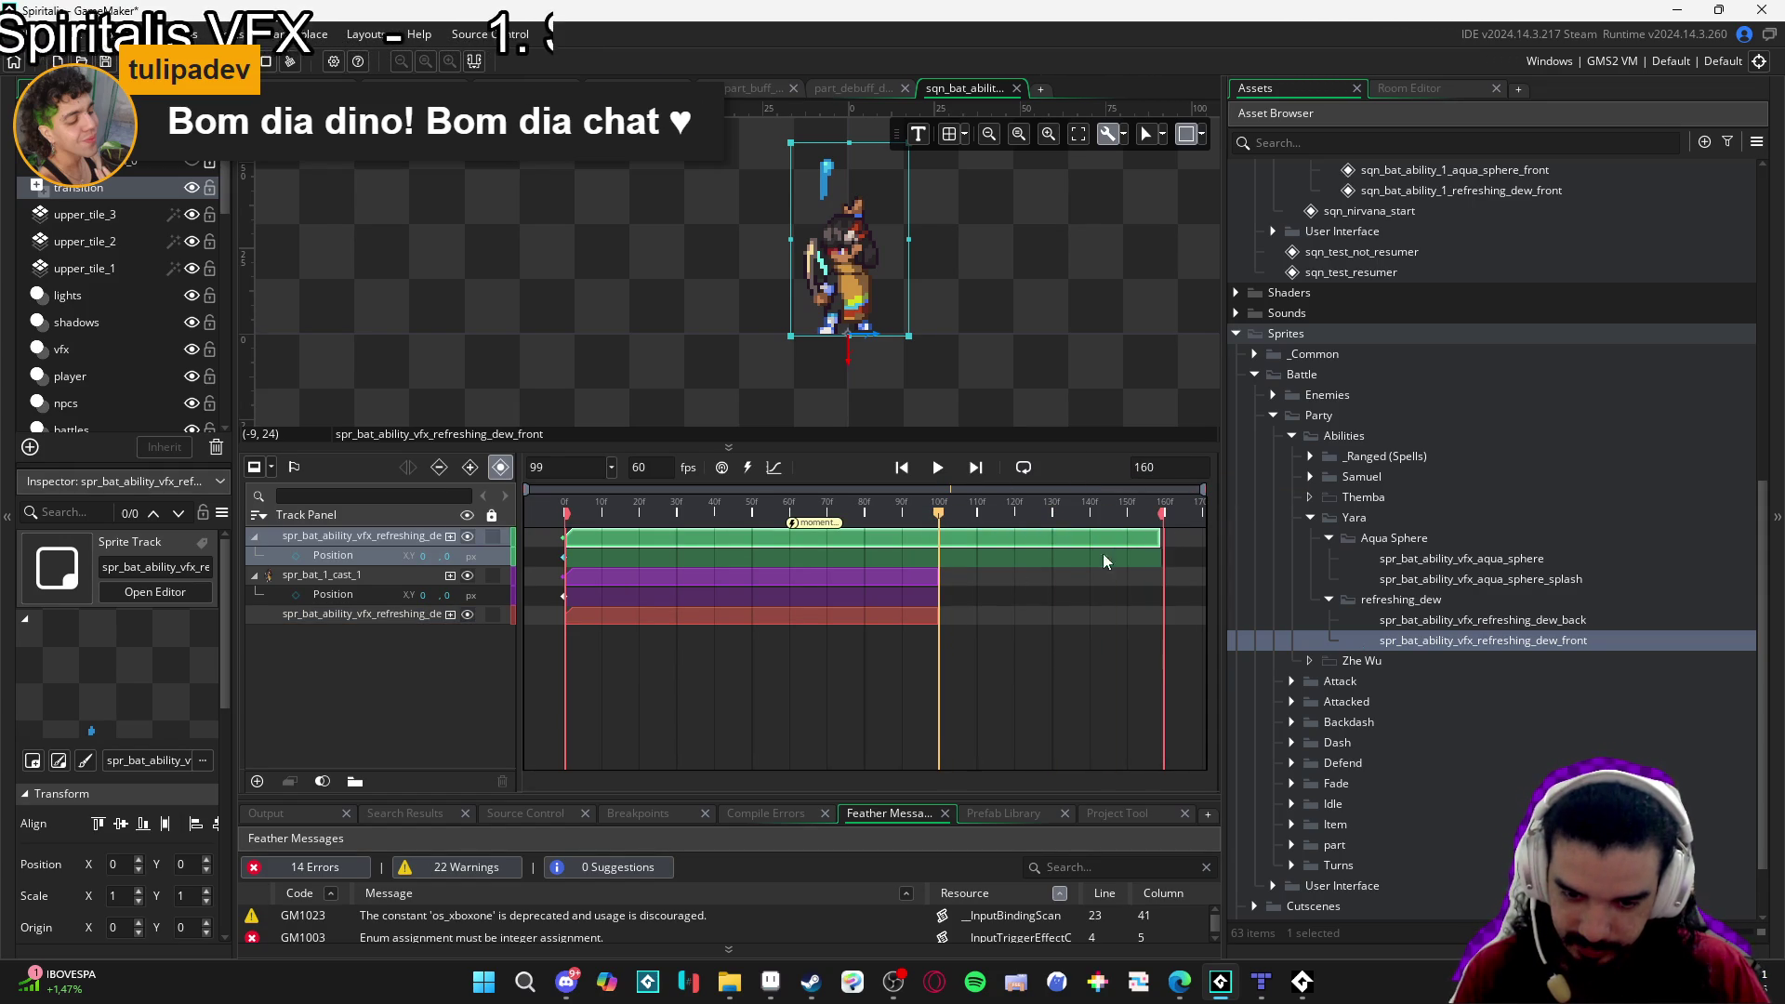
left_click(911, 579)
left_click_drag(940, 578, 1166, 584)
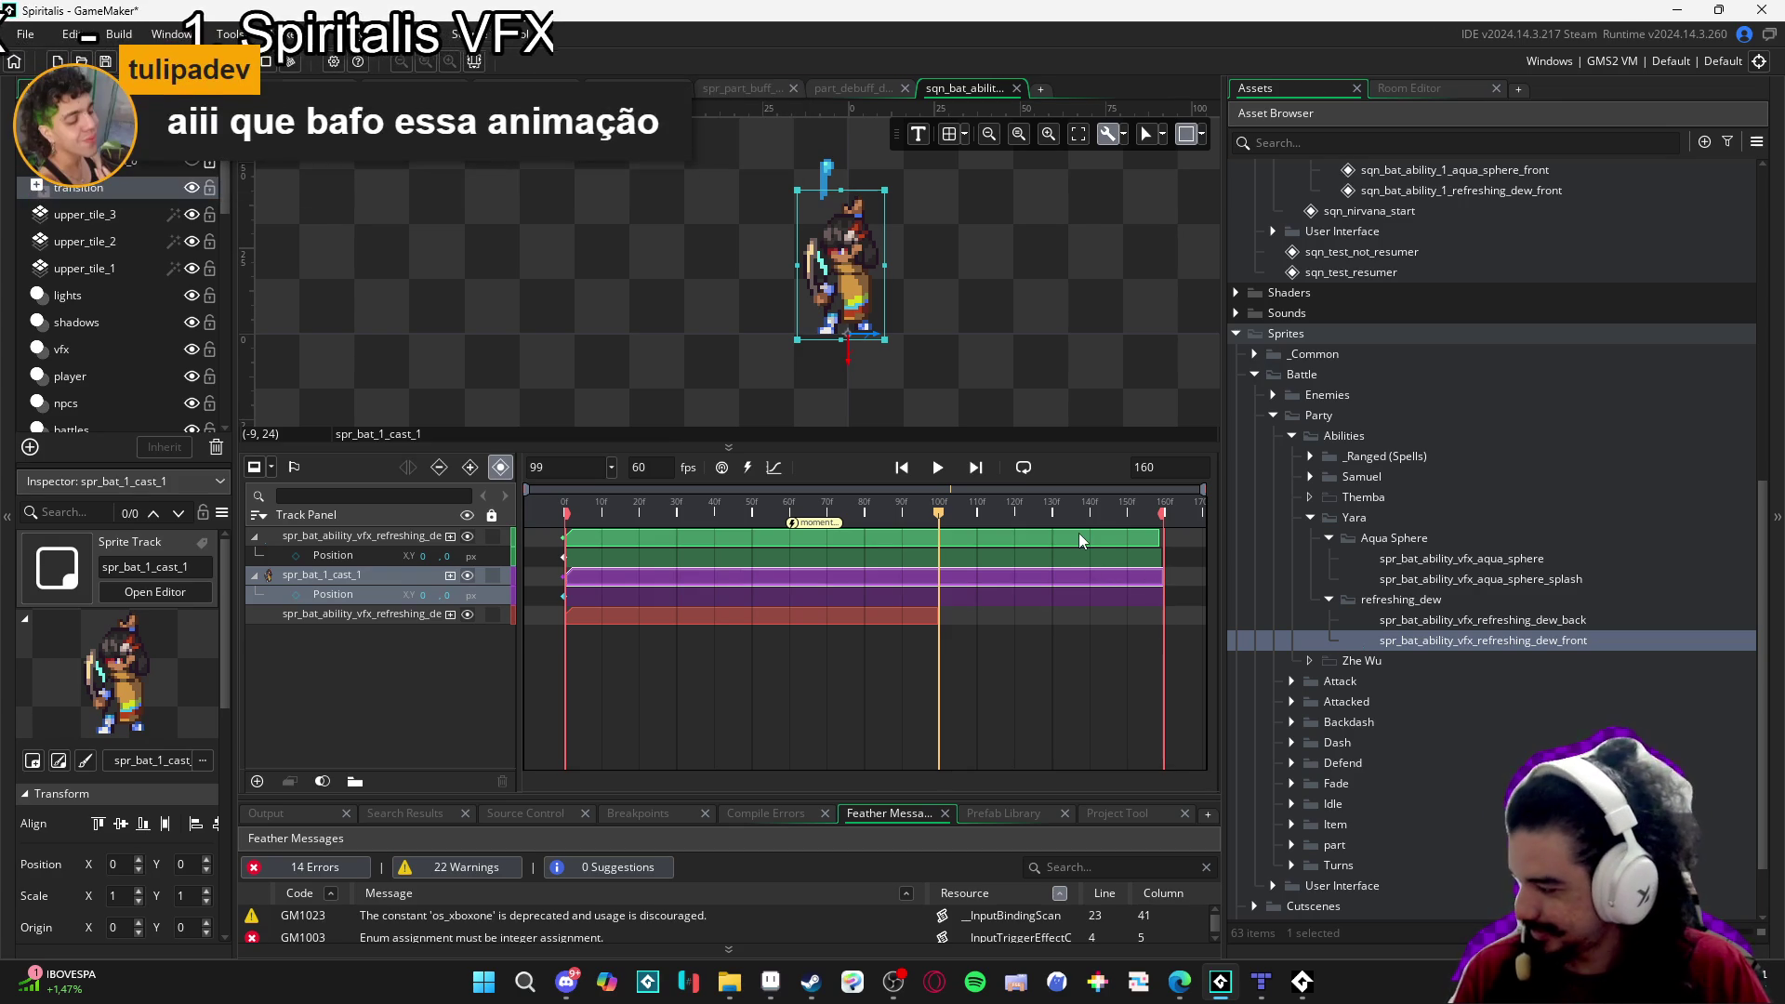
left_click(1156, 544)
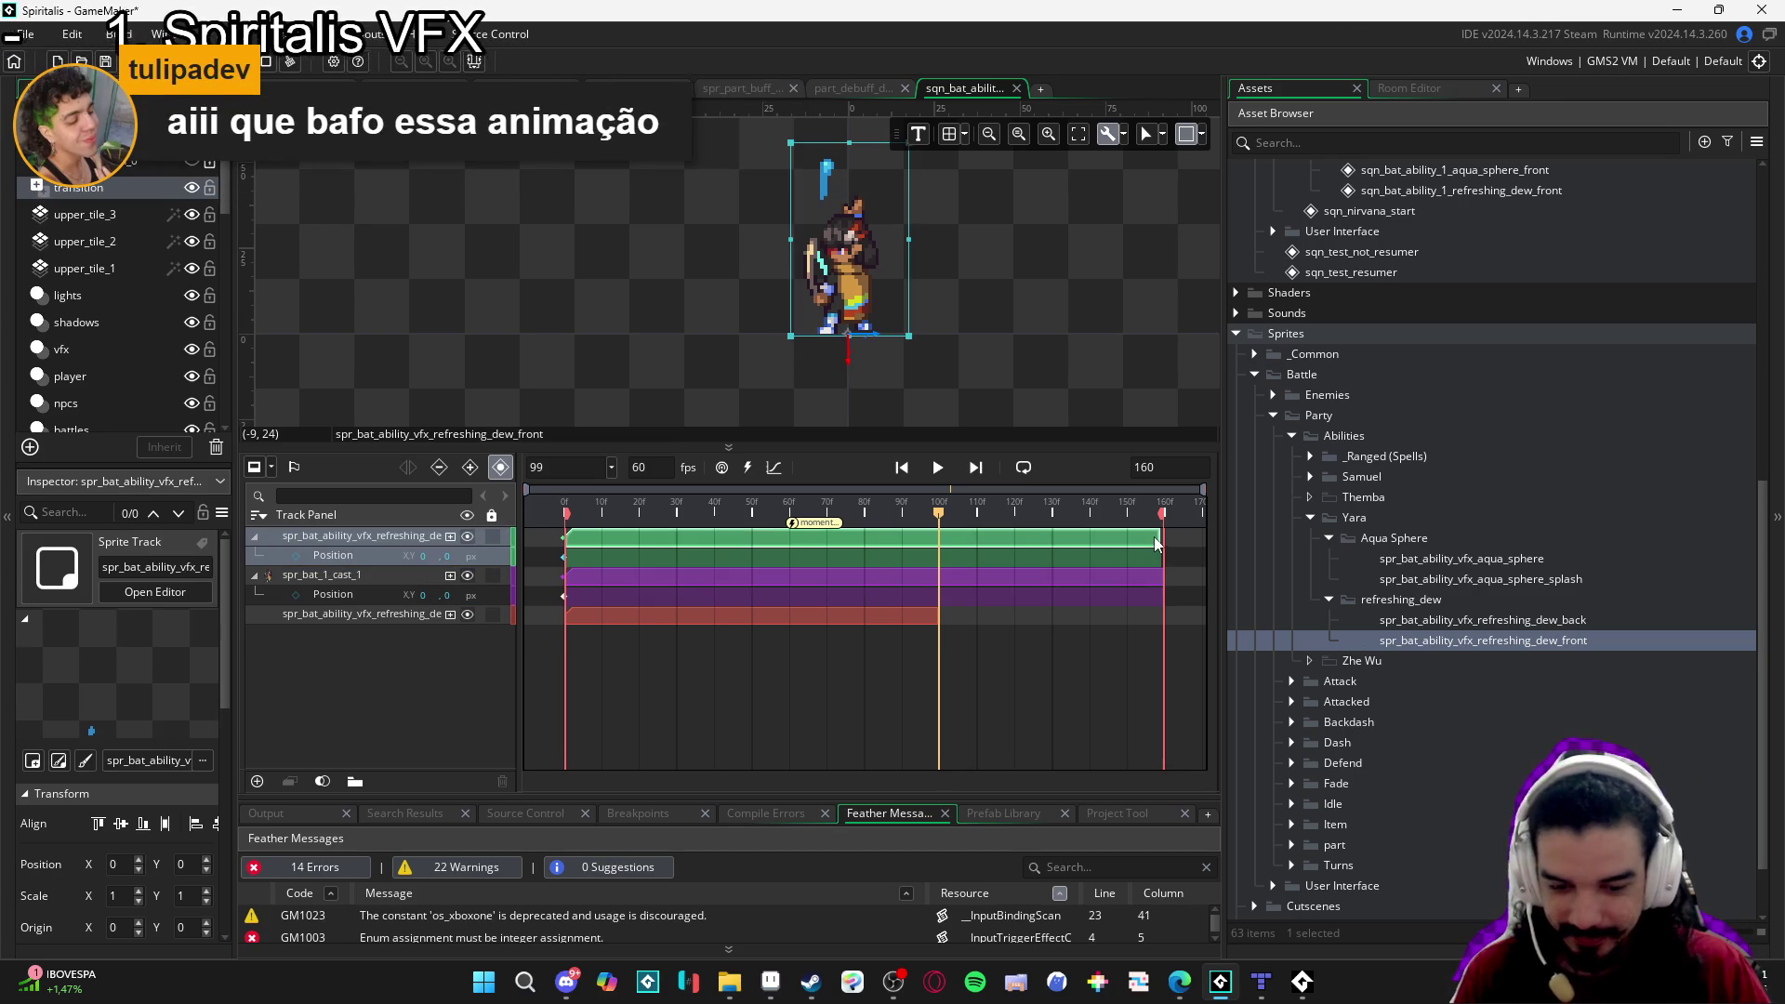
left_click_drag(934, 617, 1162, 619)
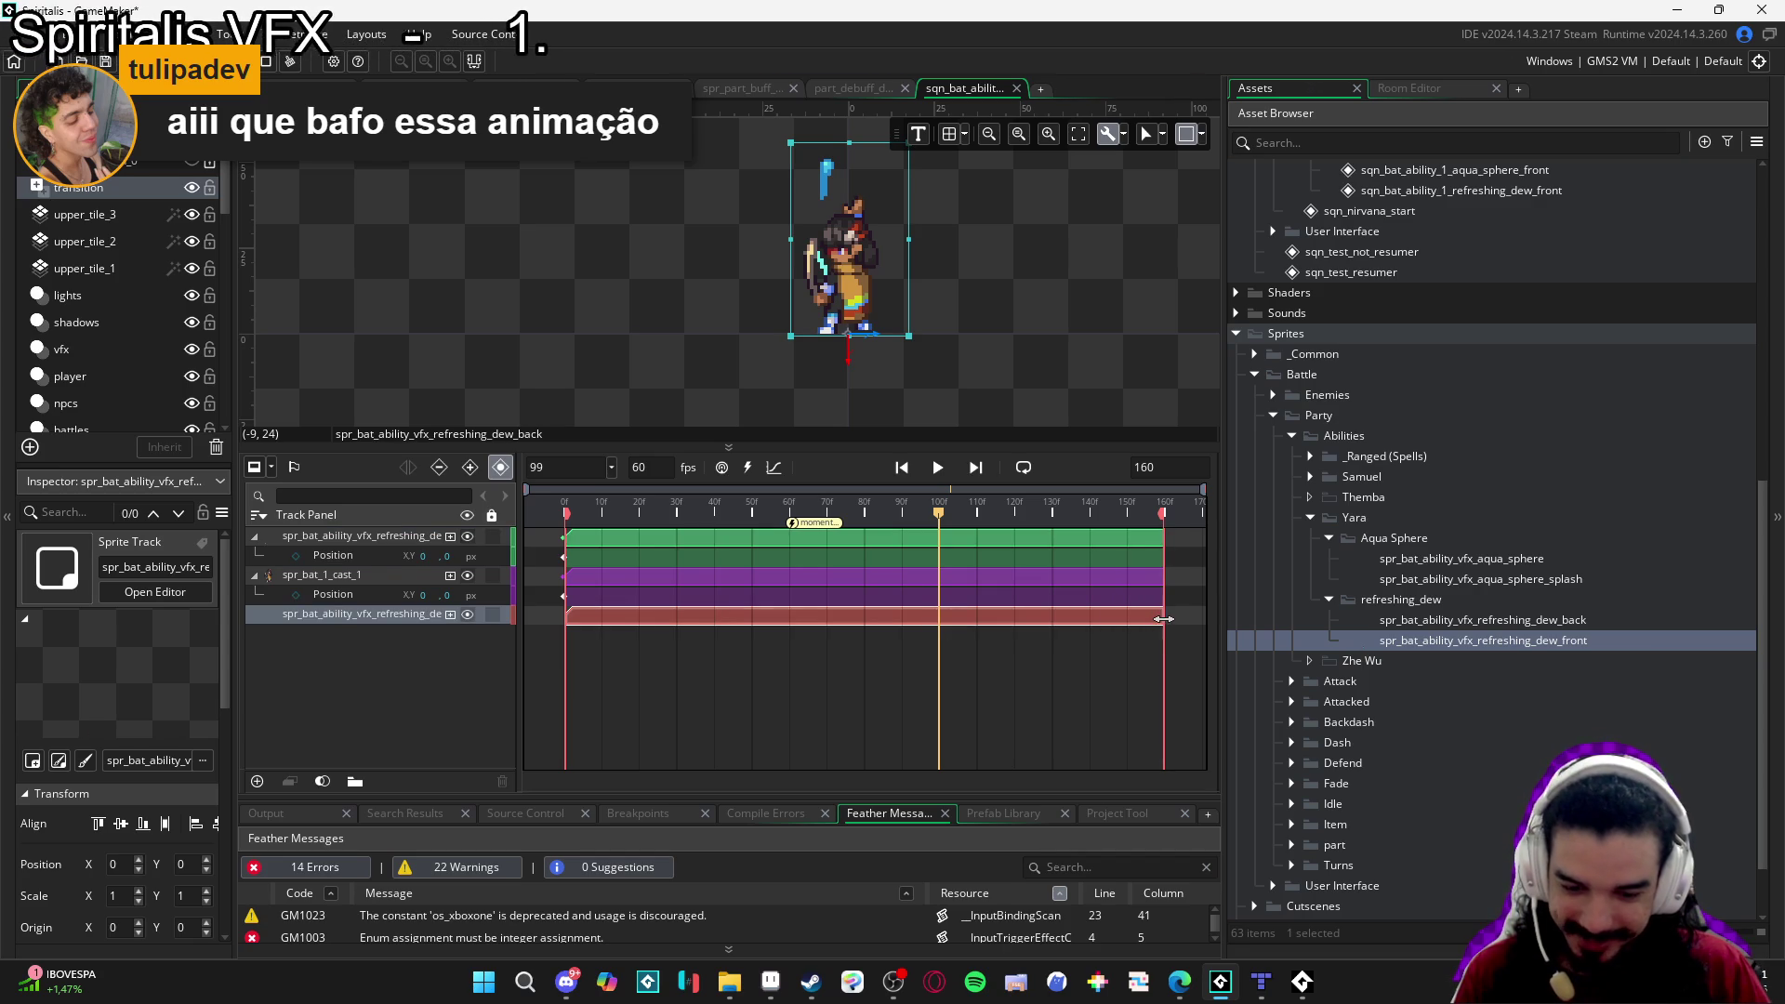
left_click_drag(925, 522, 523, 524)
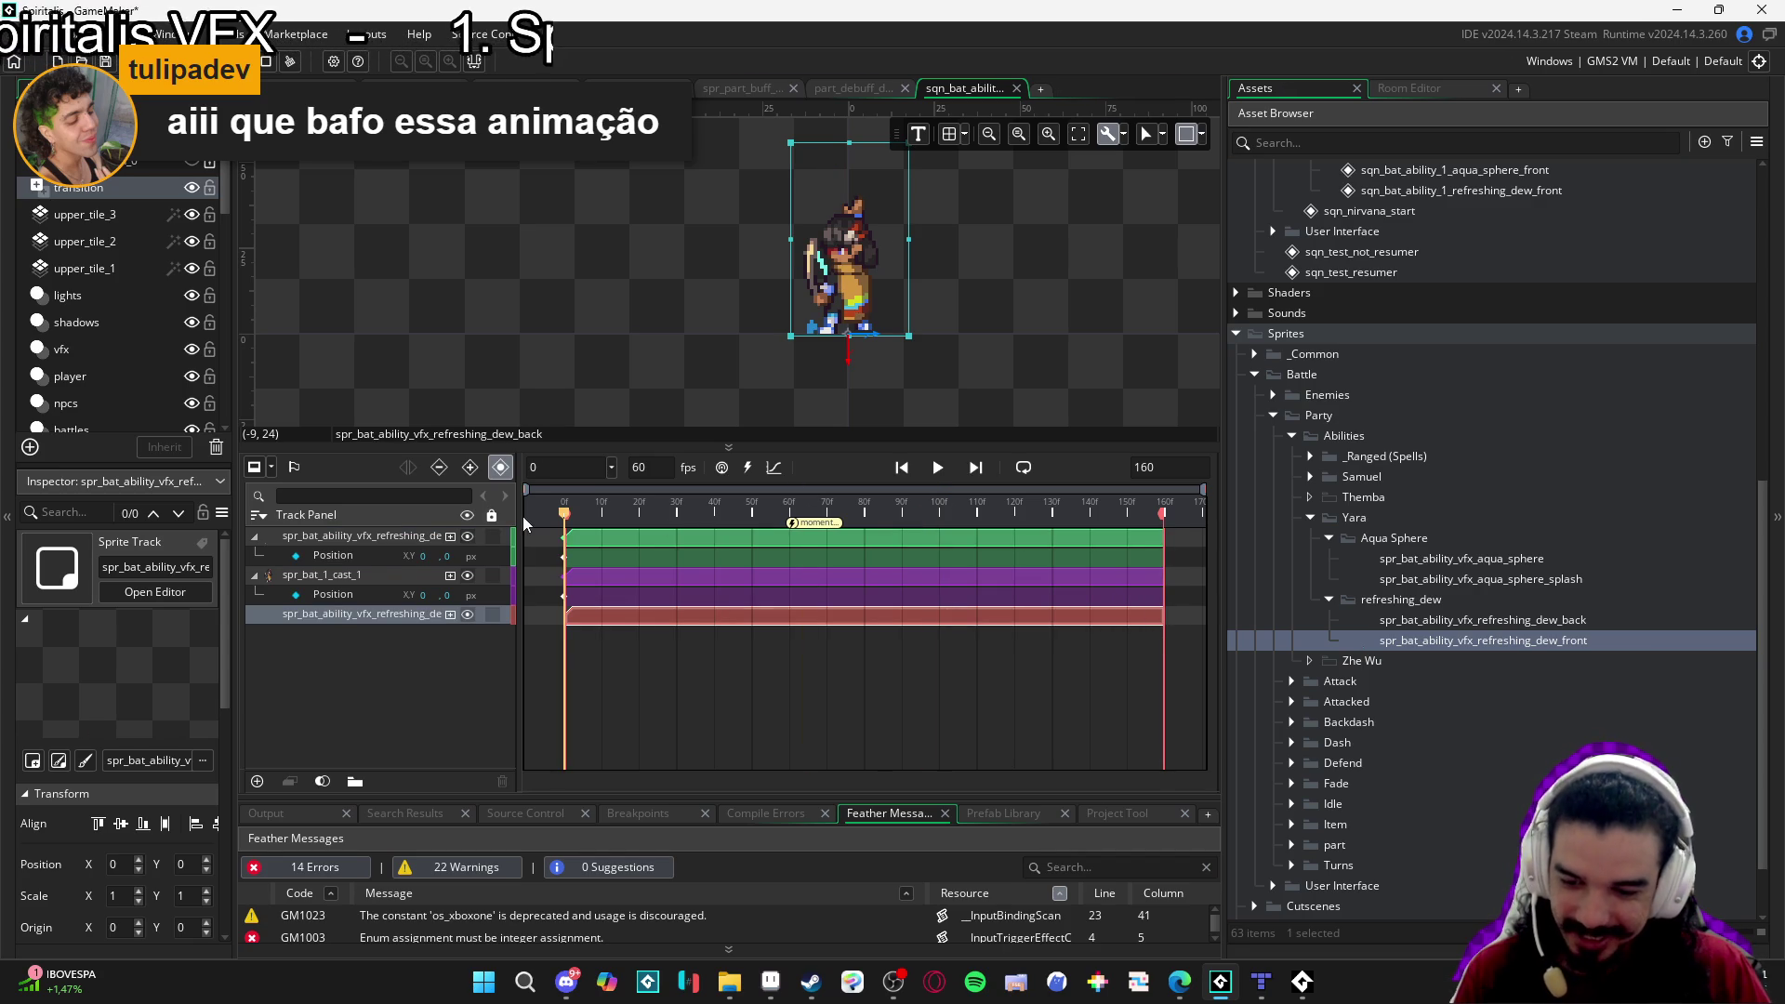
double_click(815, 525)
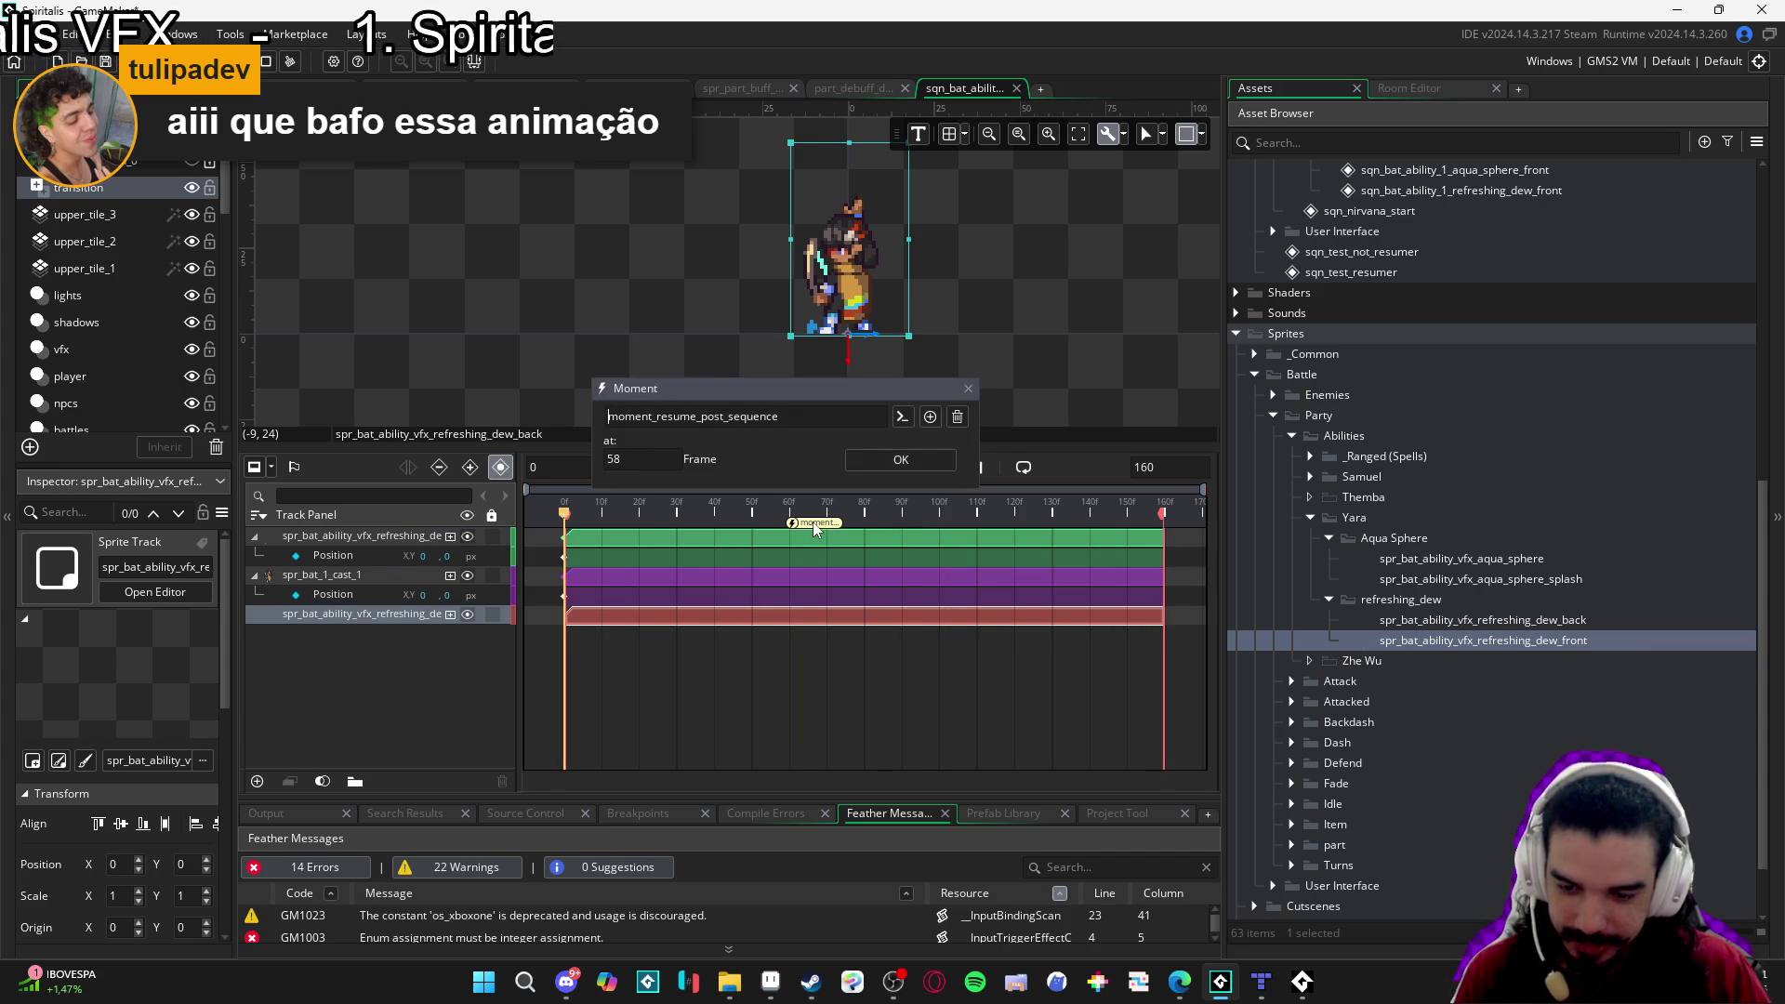
Place the resume moment at the final frame and preview the 160-frame sequence.
left_click(795, 527)
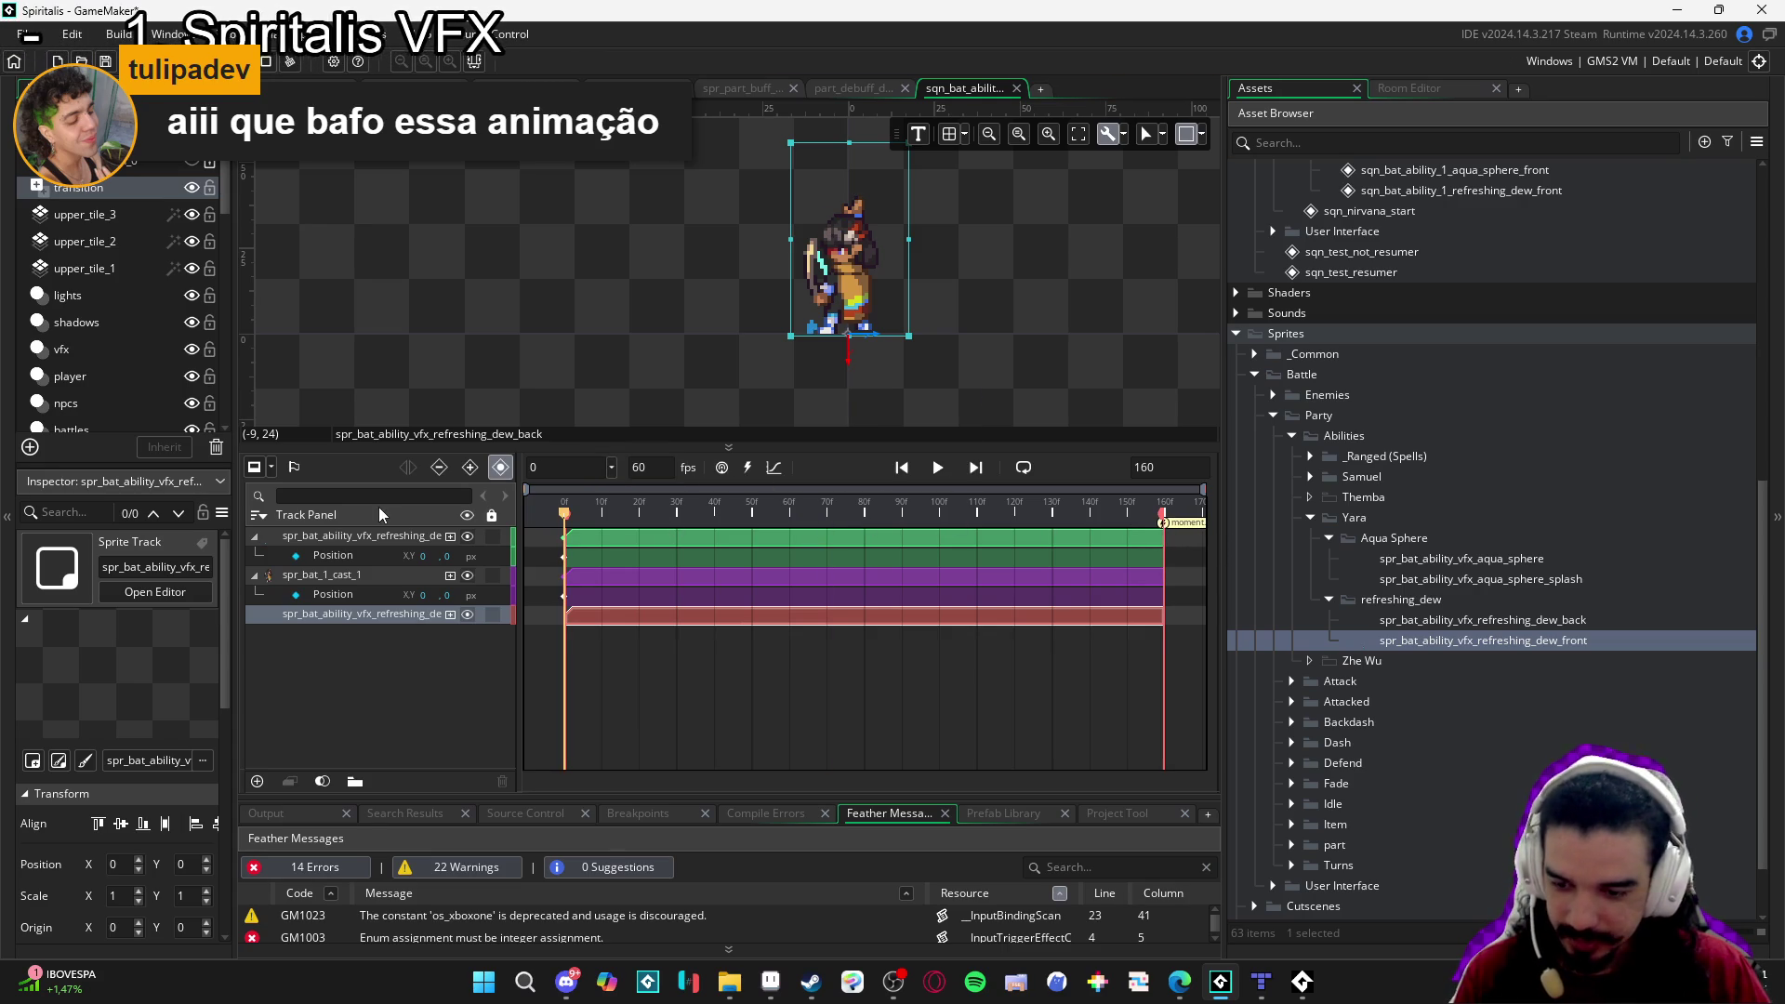
key("space")
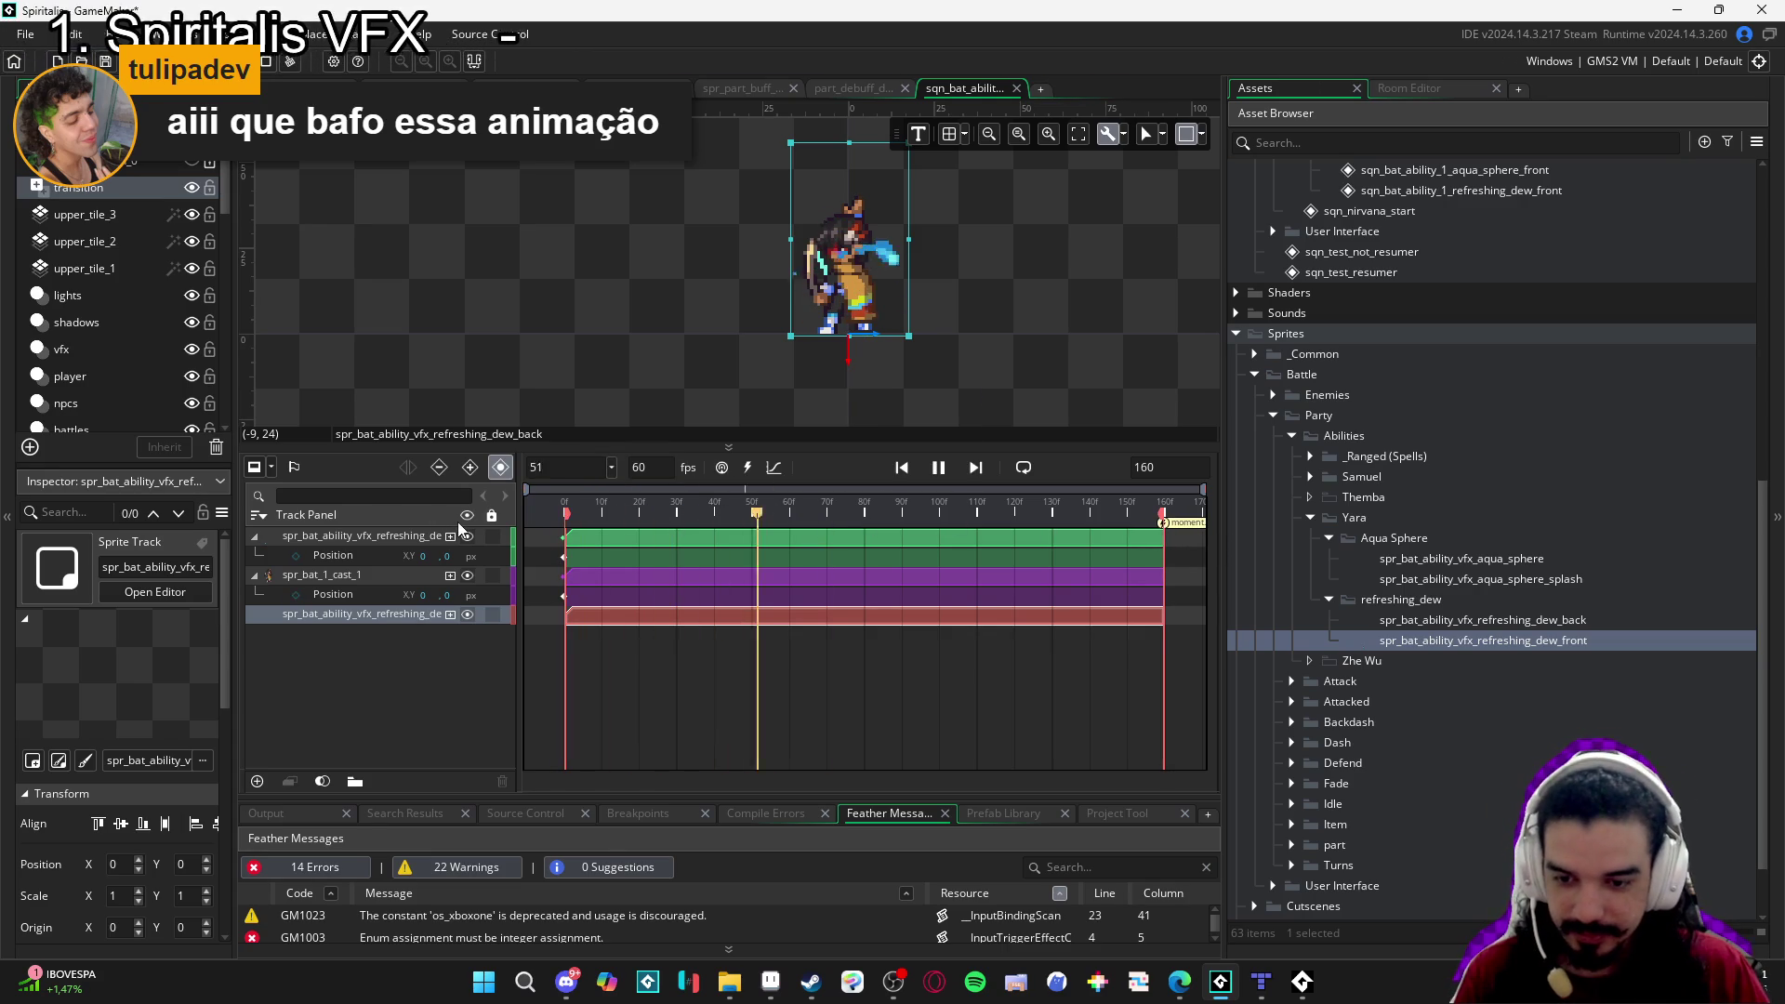
key("space")
key("space")
key("space")
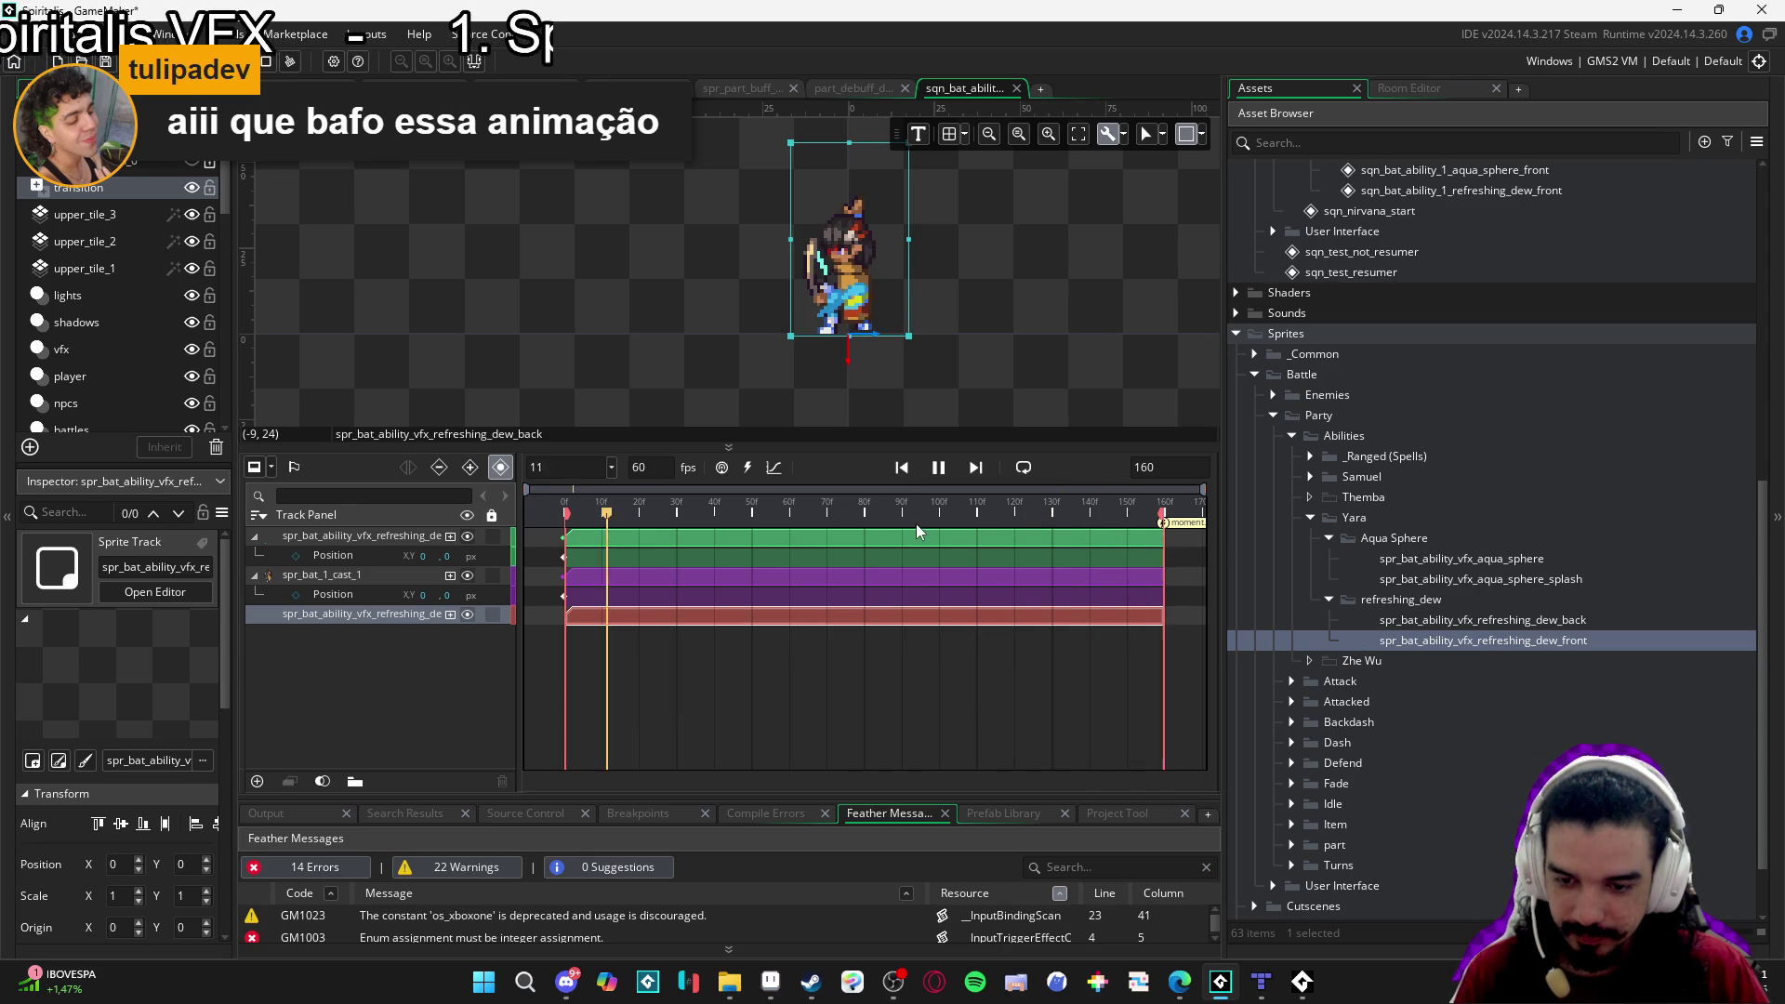
key("space")
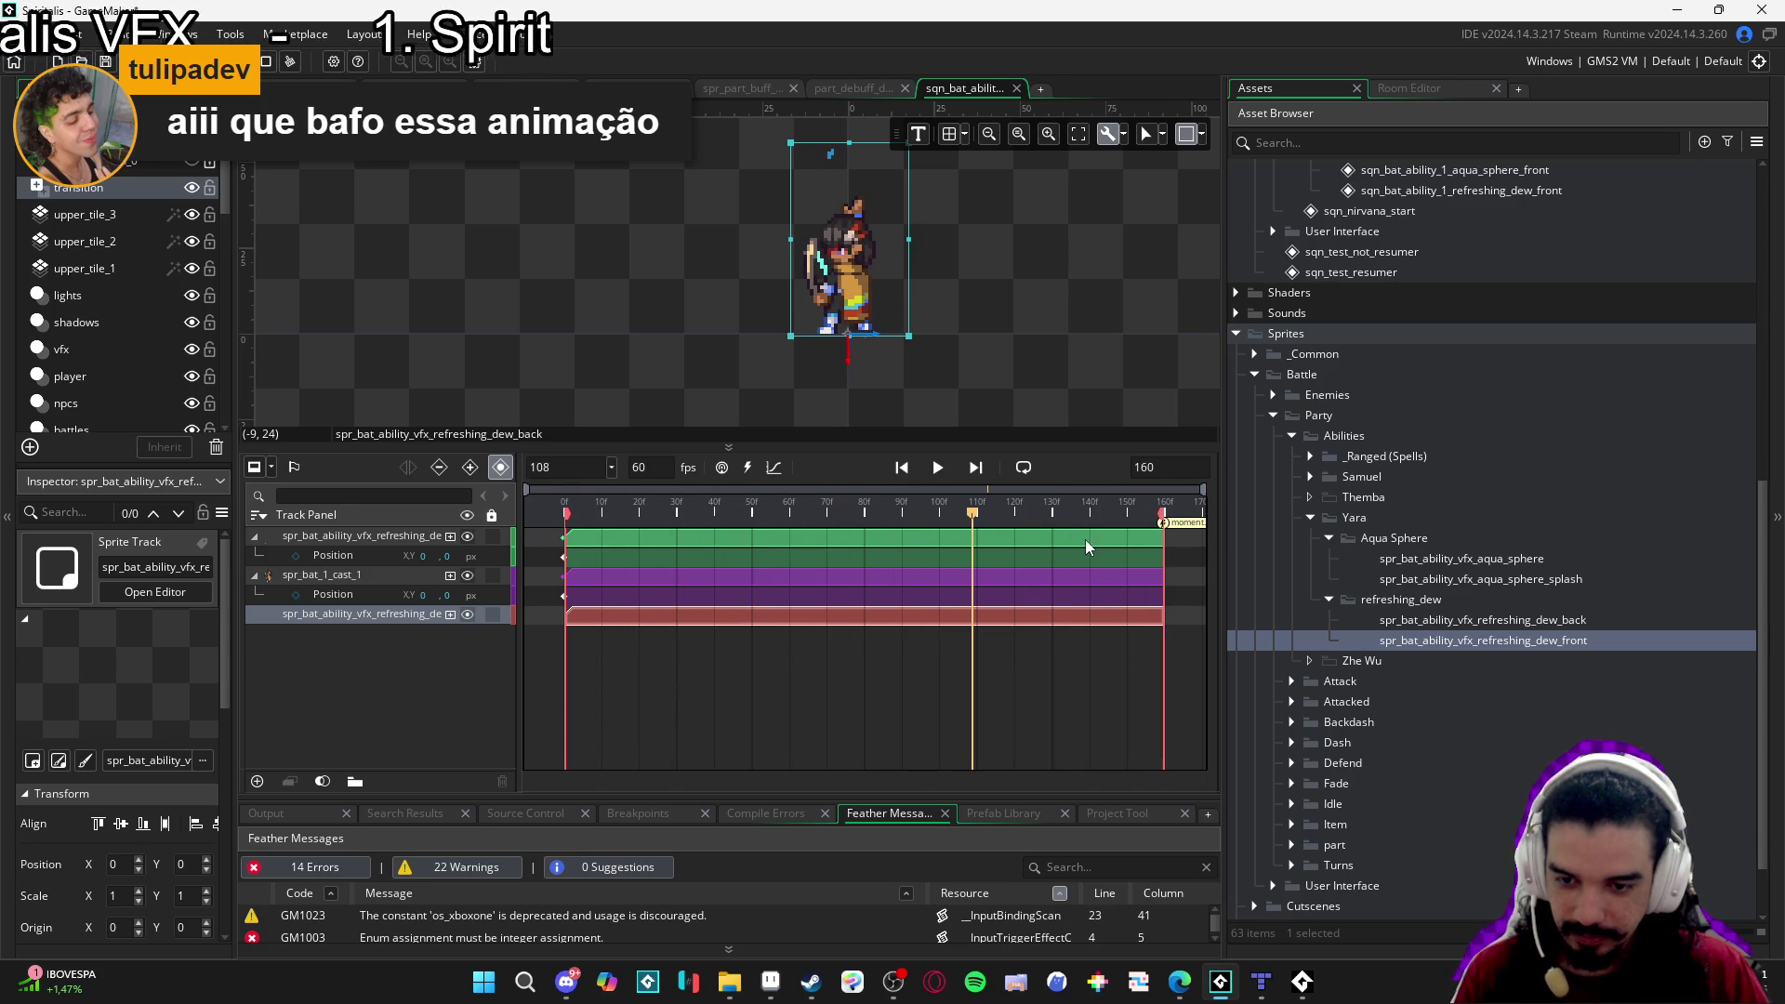
left_click_drag(973, 521, 984, 523)
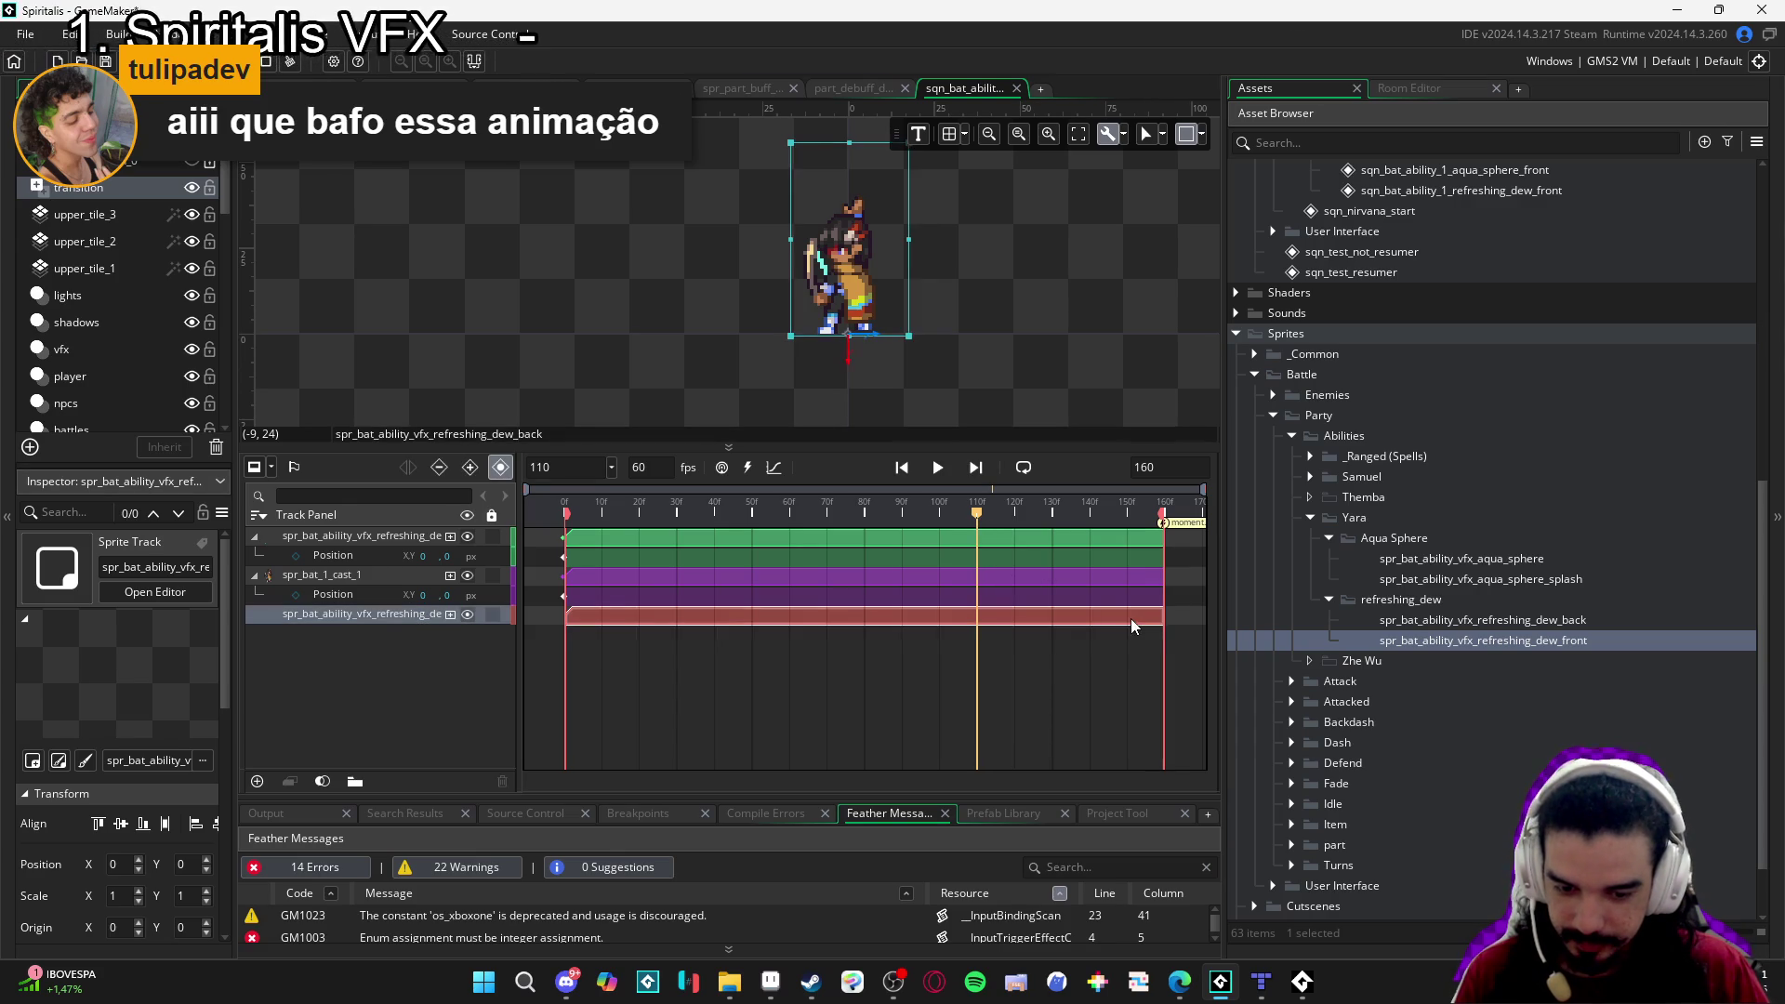
Shorten the red and green dew clips to end around frame 110.
left_click_drag(1165, 621, 974, 616)
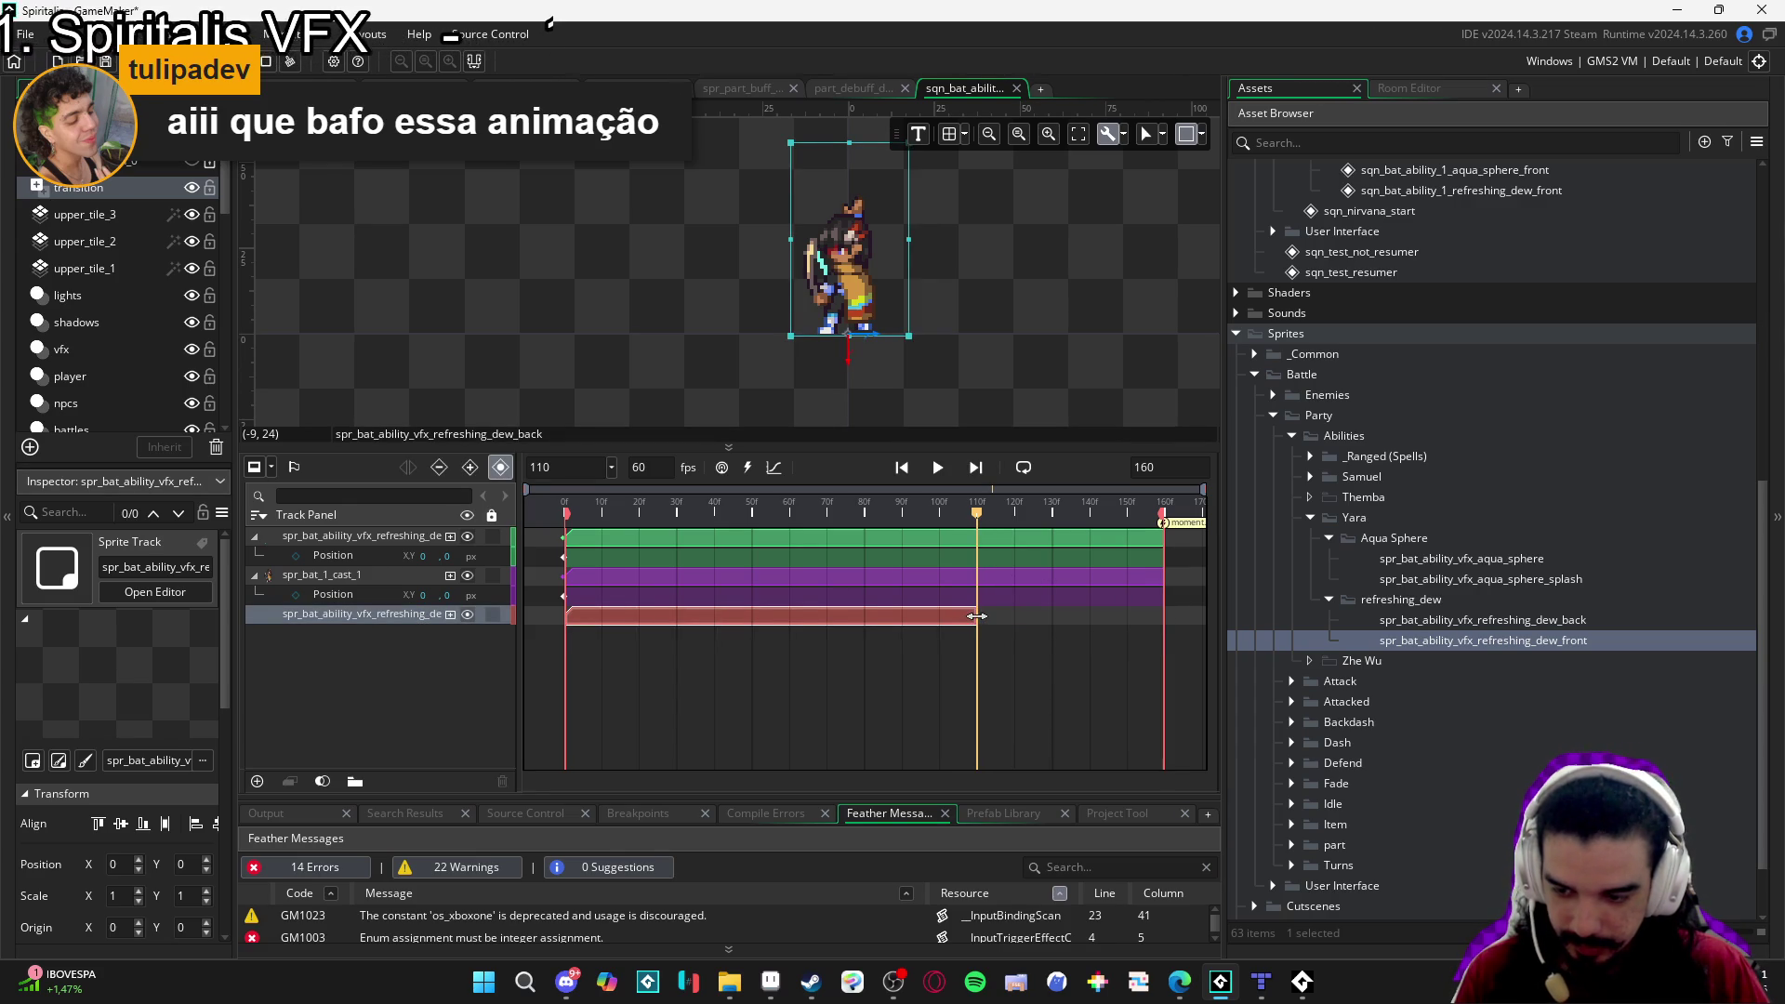
left_click(1153, 544)
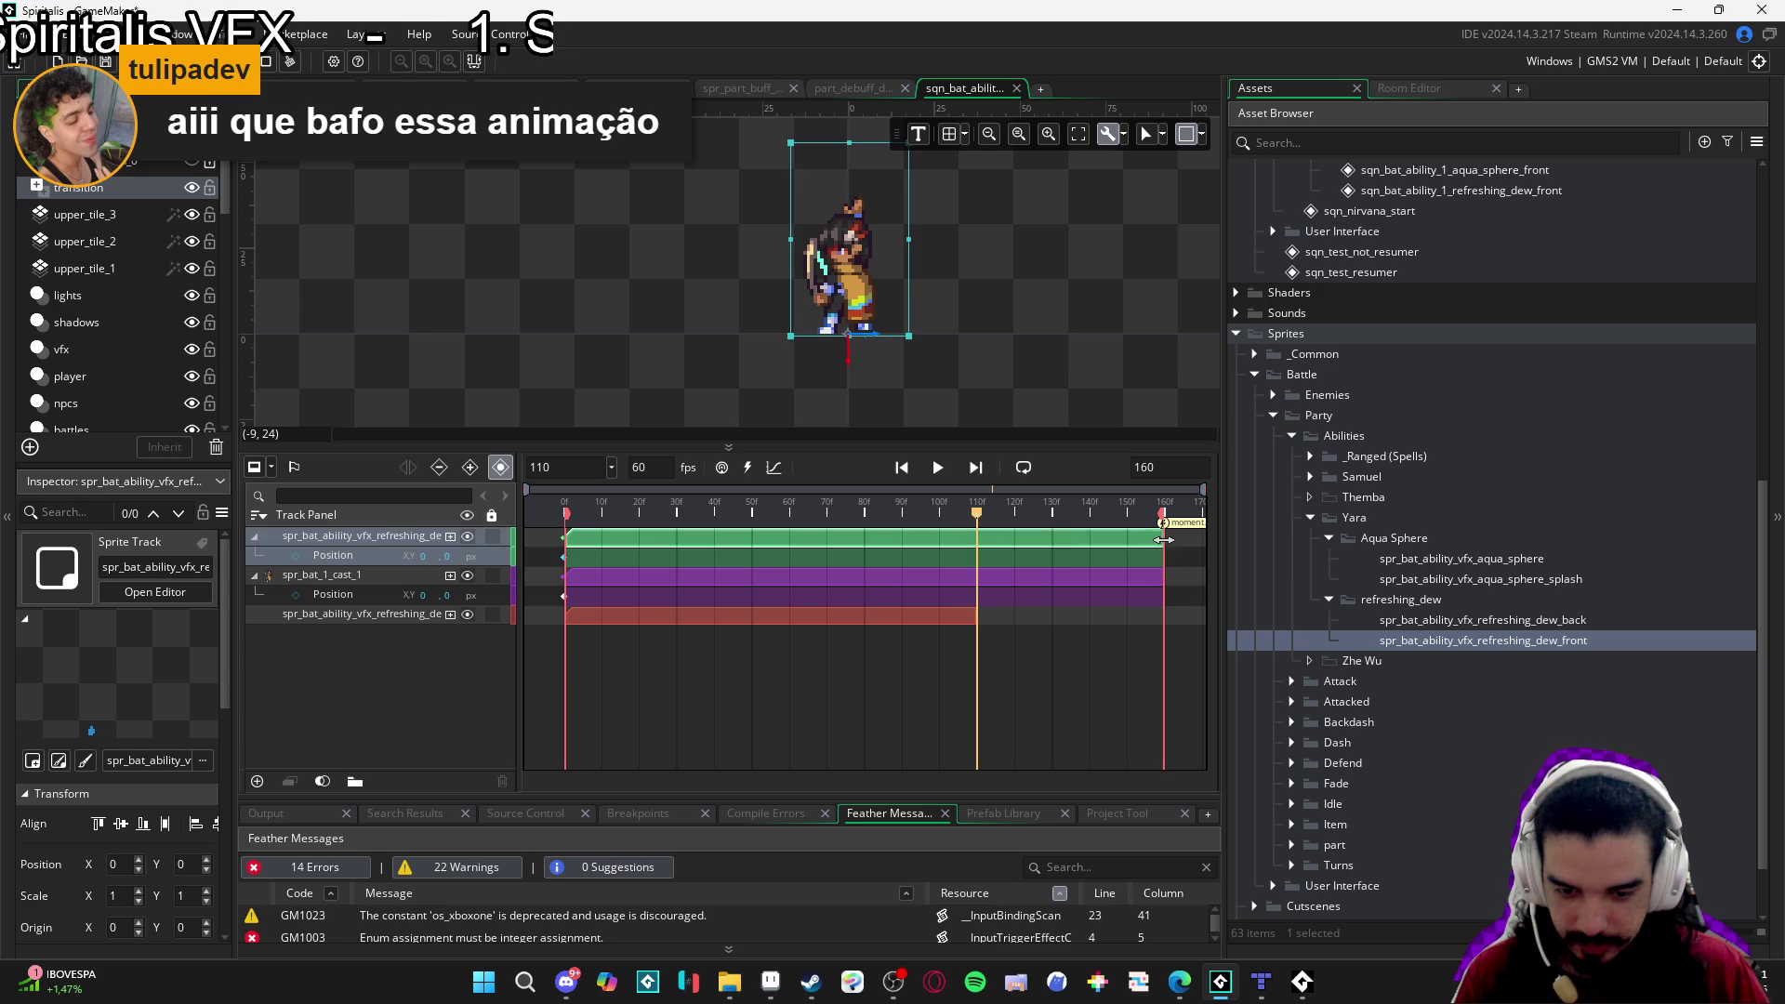
left_click_drag(1164, 544, 962, 532)
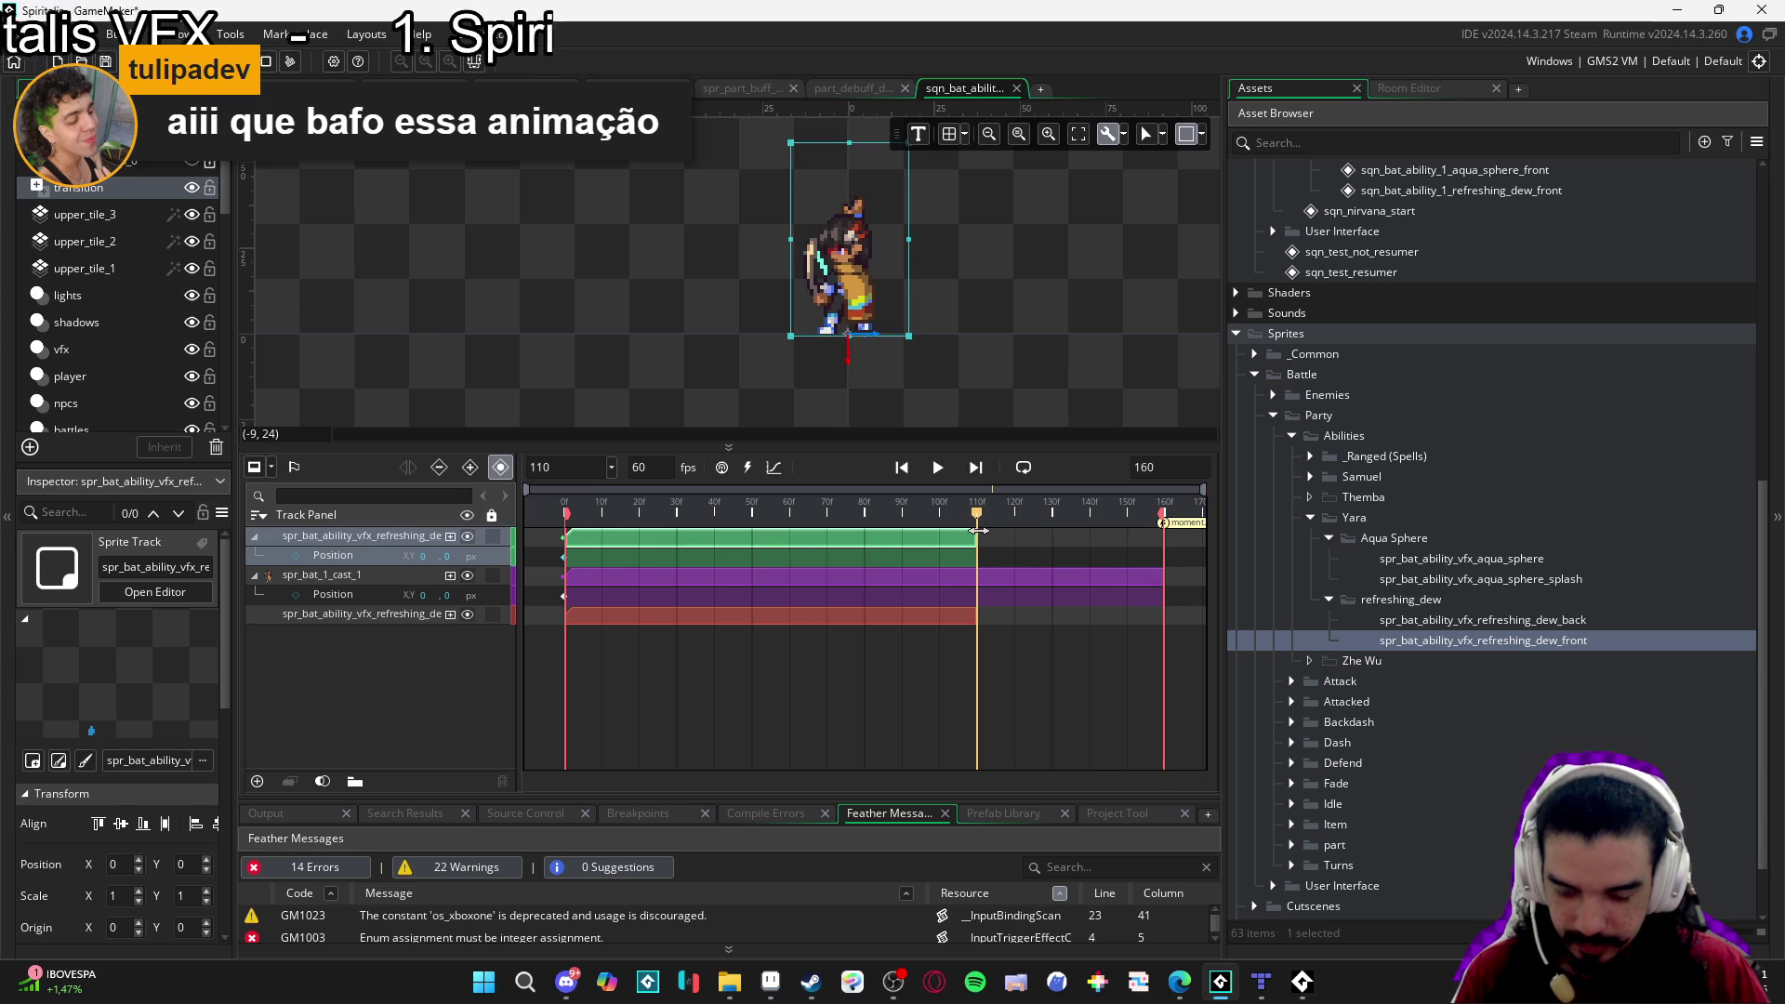
key("space")
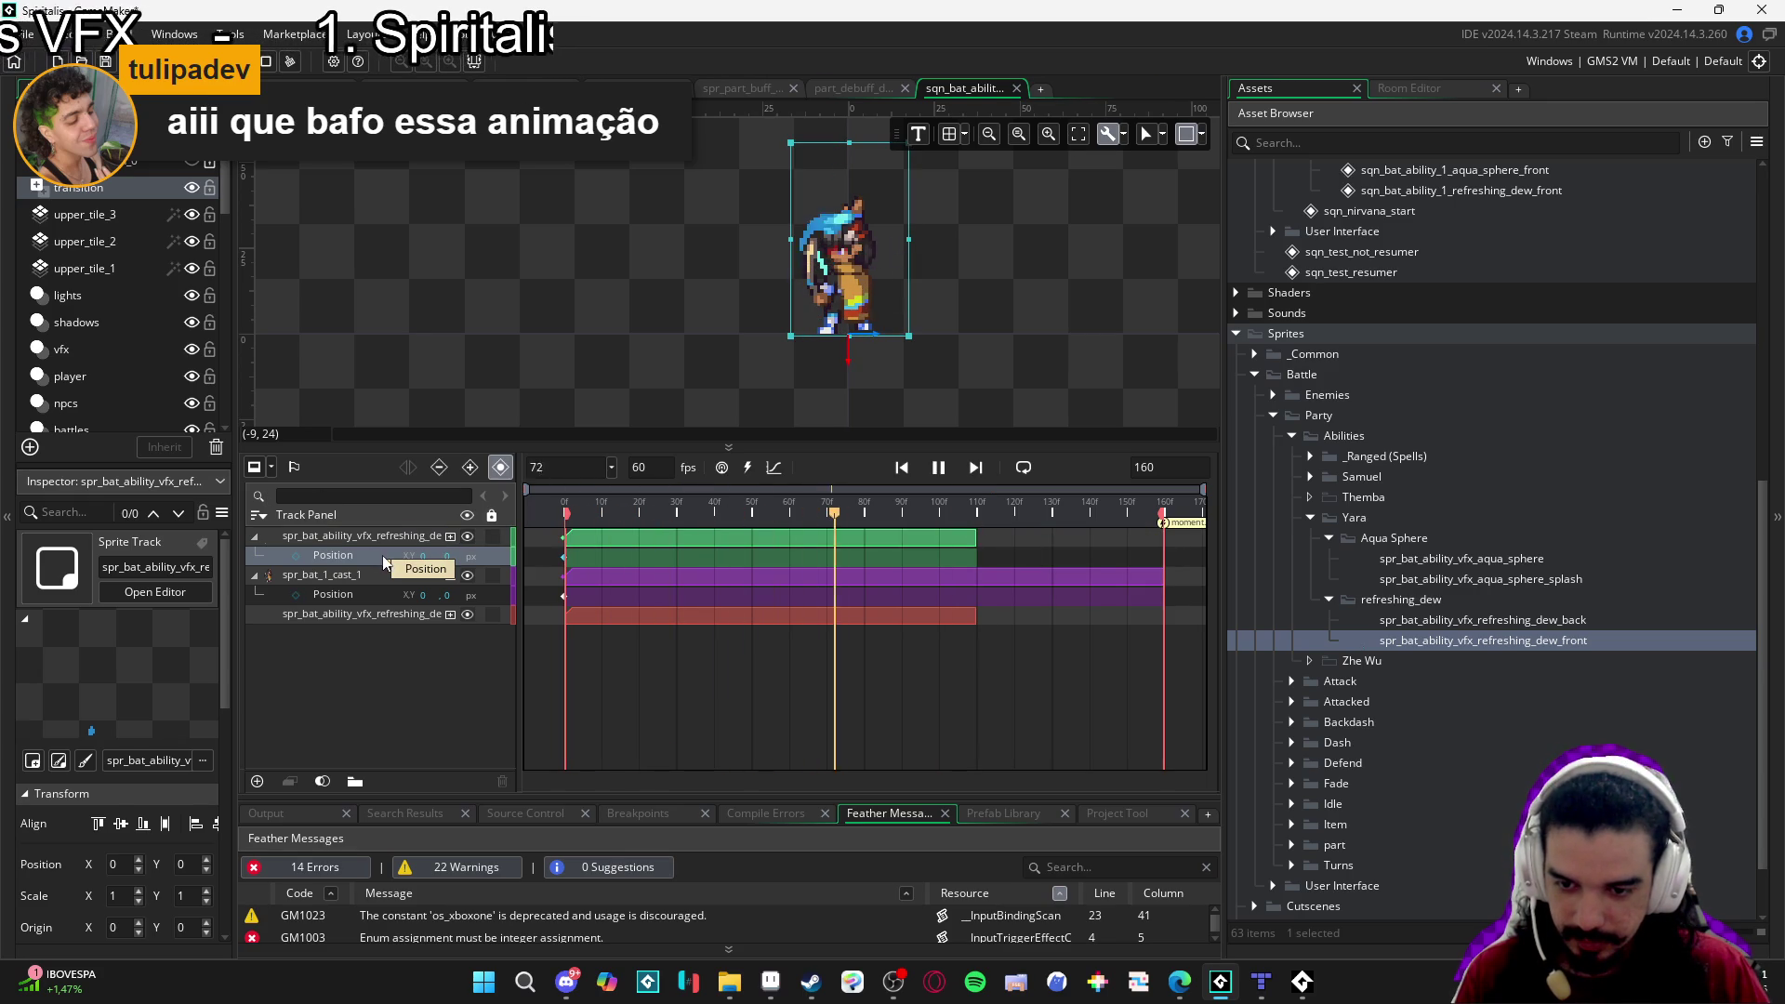
Enlarge the canvas preview area and play the sequence from the first frame.
scroll(862, 389, "right", 1)
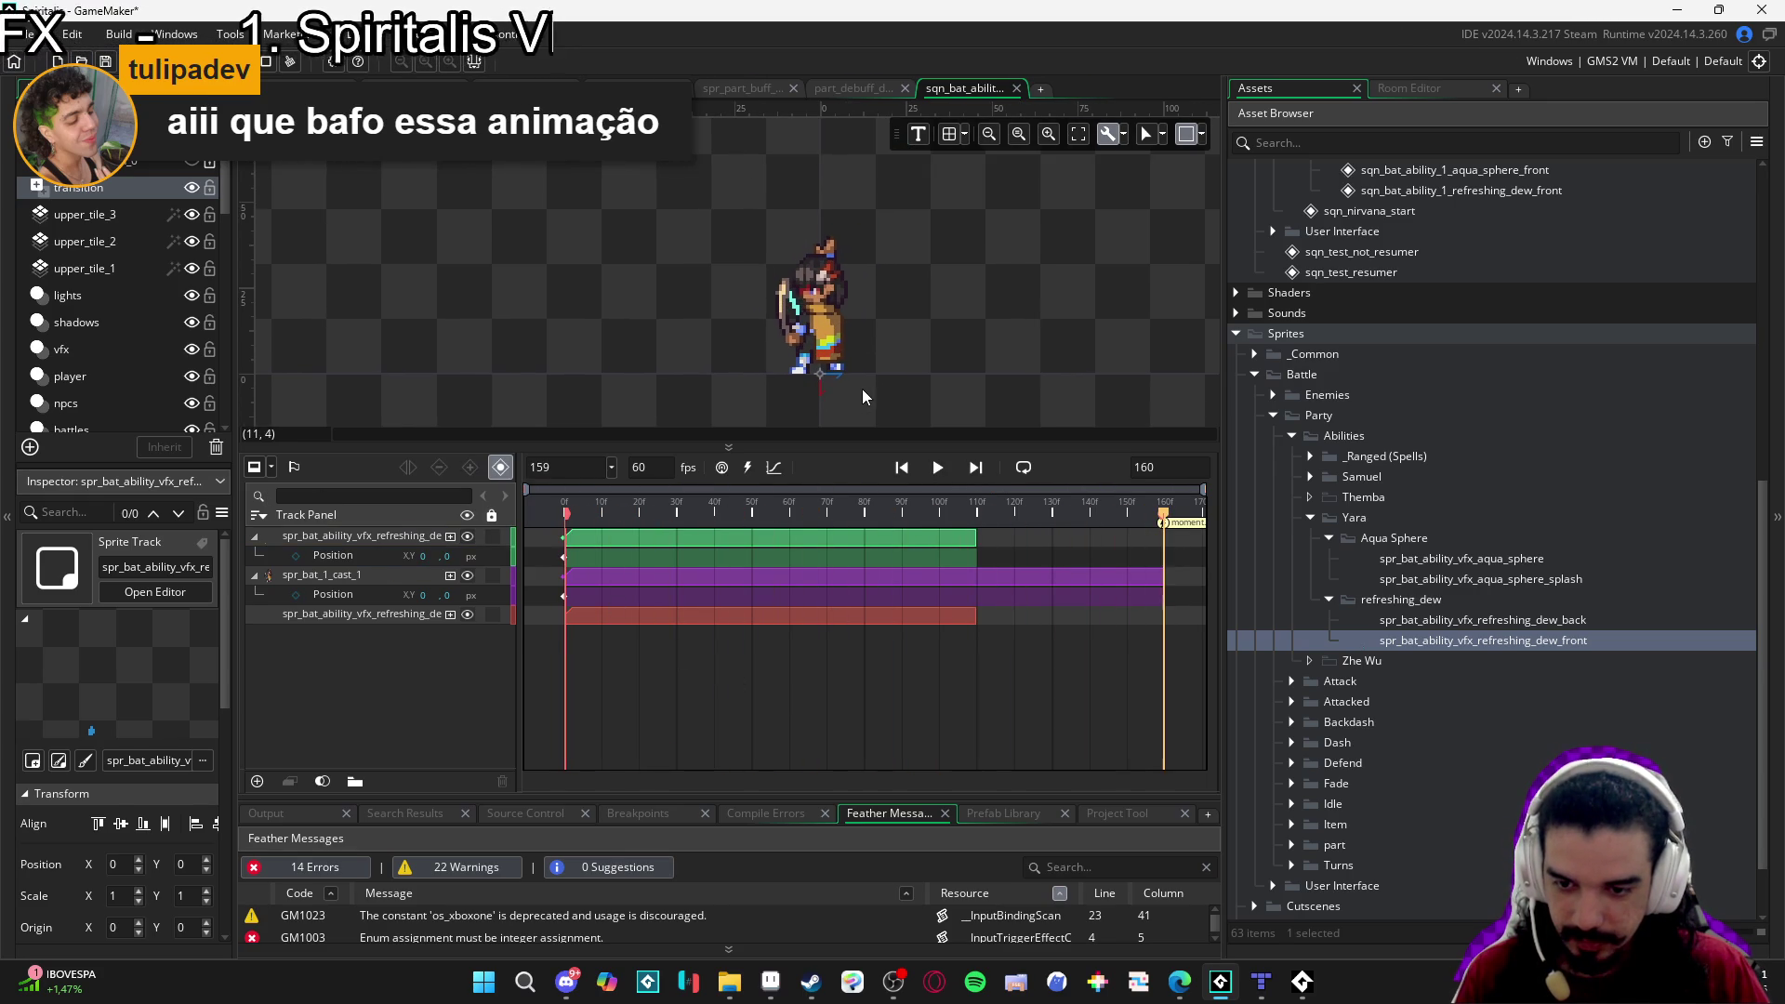
left_click_drag(865, 445, 869, 548)
scroll(891, 445, "up", 2)
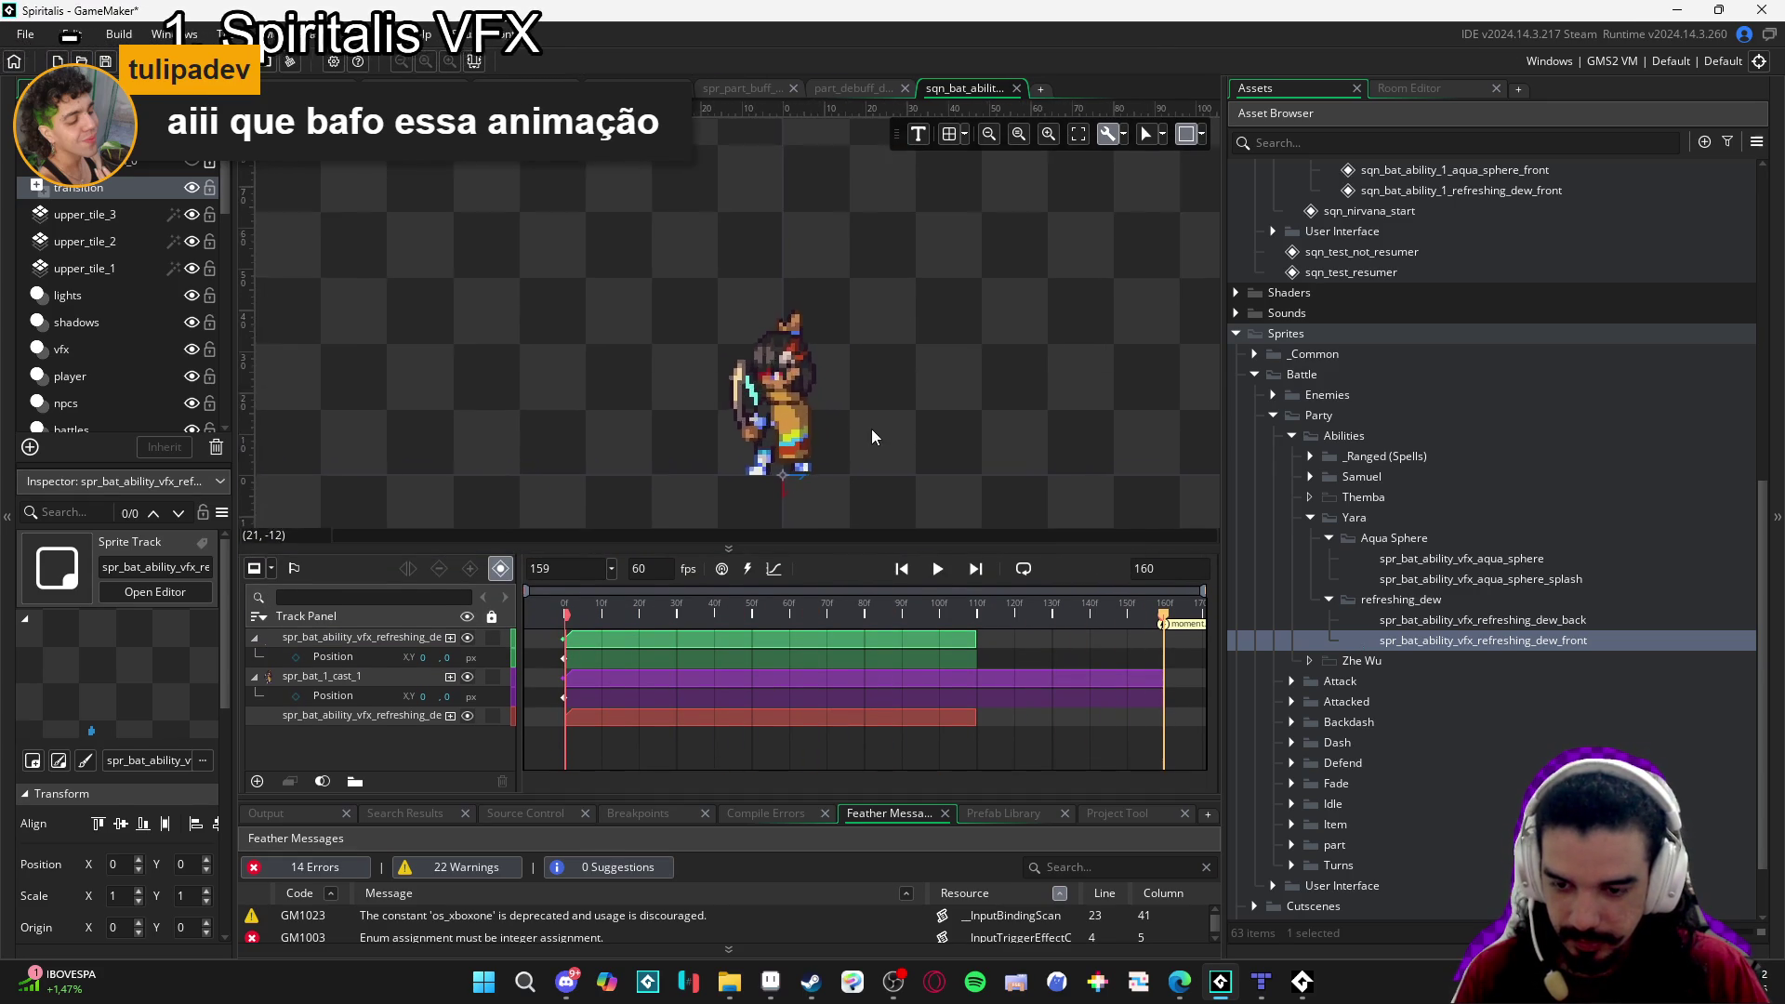
scroll(855, 316, "down", 1)
key("Home")
key("space")
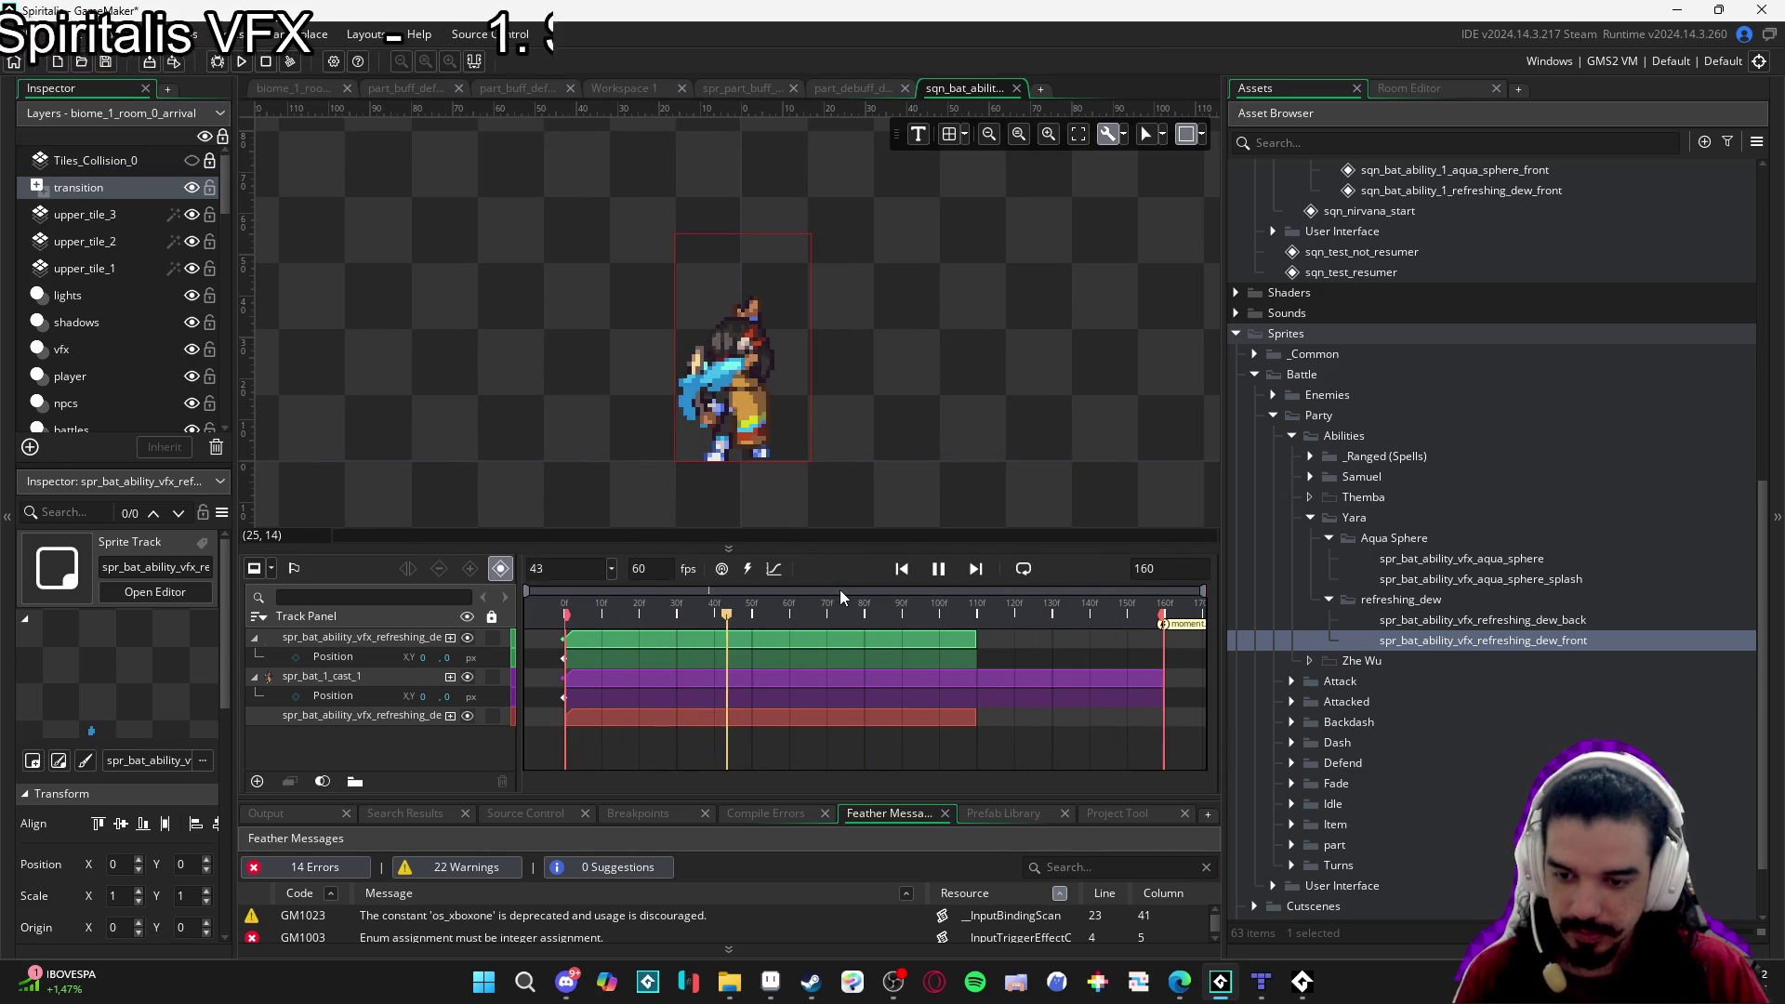
key("space")
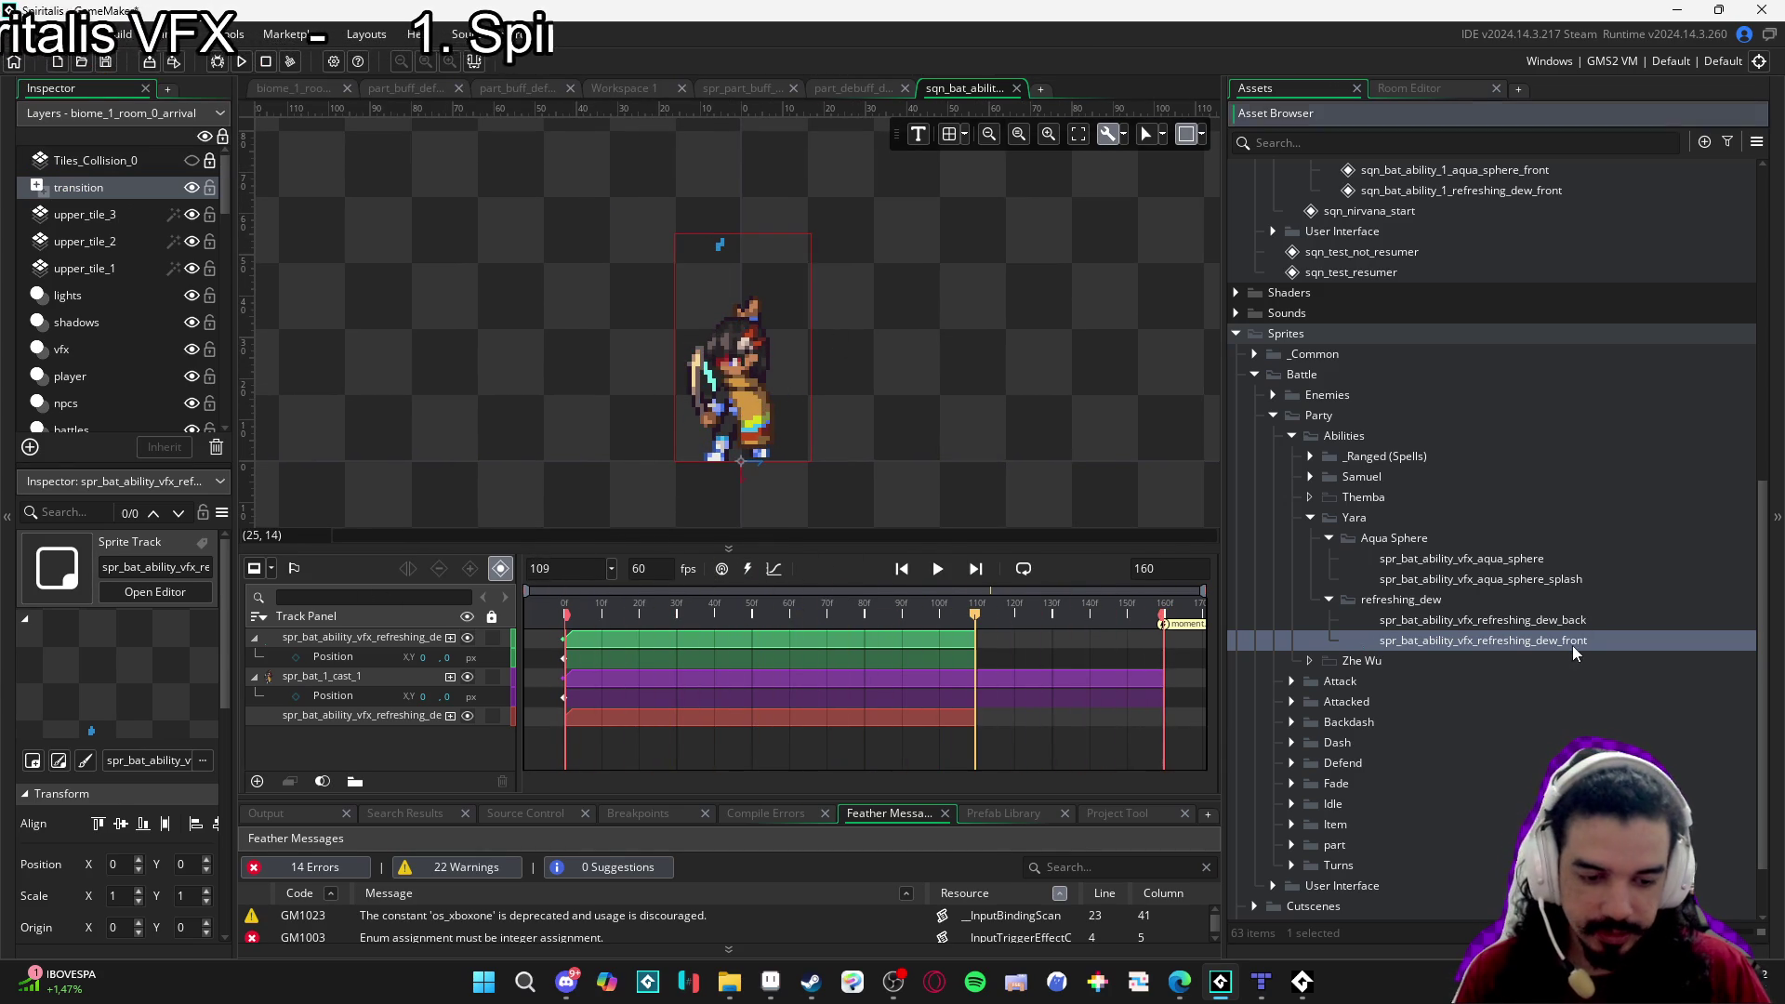
Change the refreshing_dew_back sprite's playback speed from 12 to 15 fps.
double_click(1573, 648)
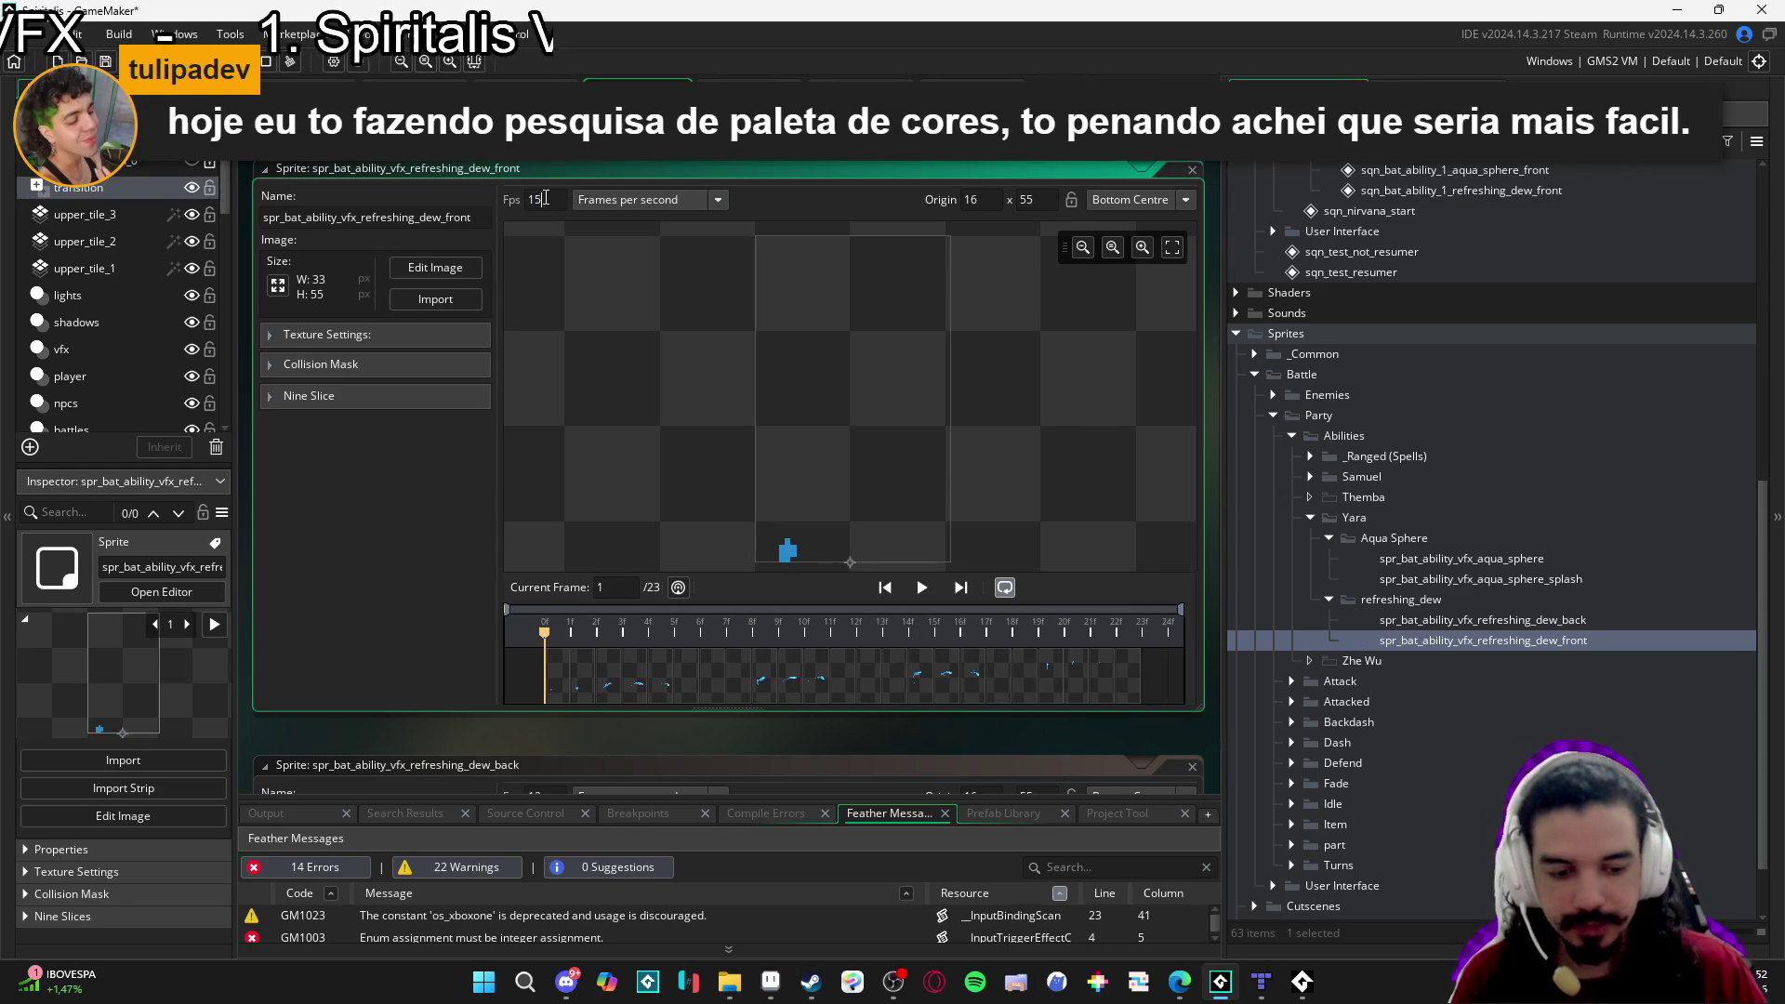
double_click(1559, 621)
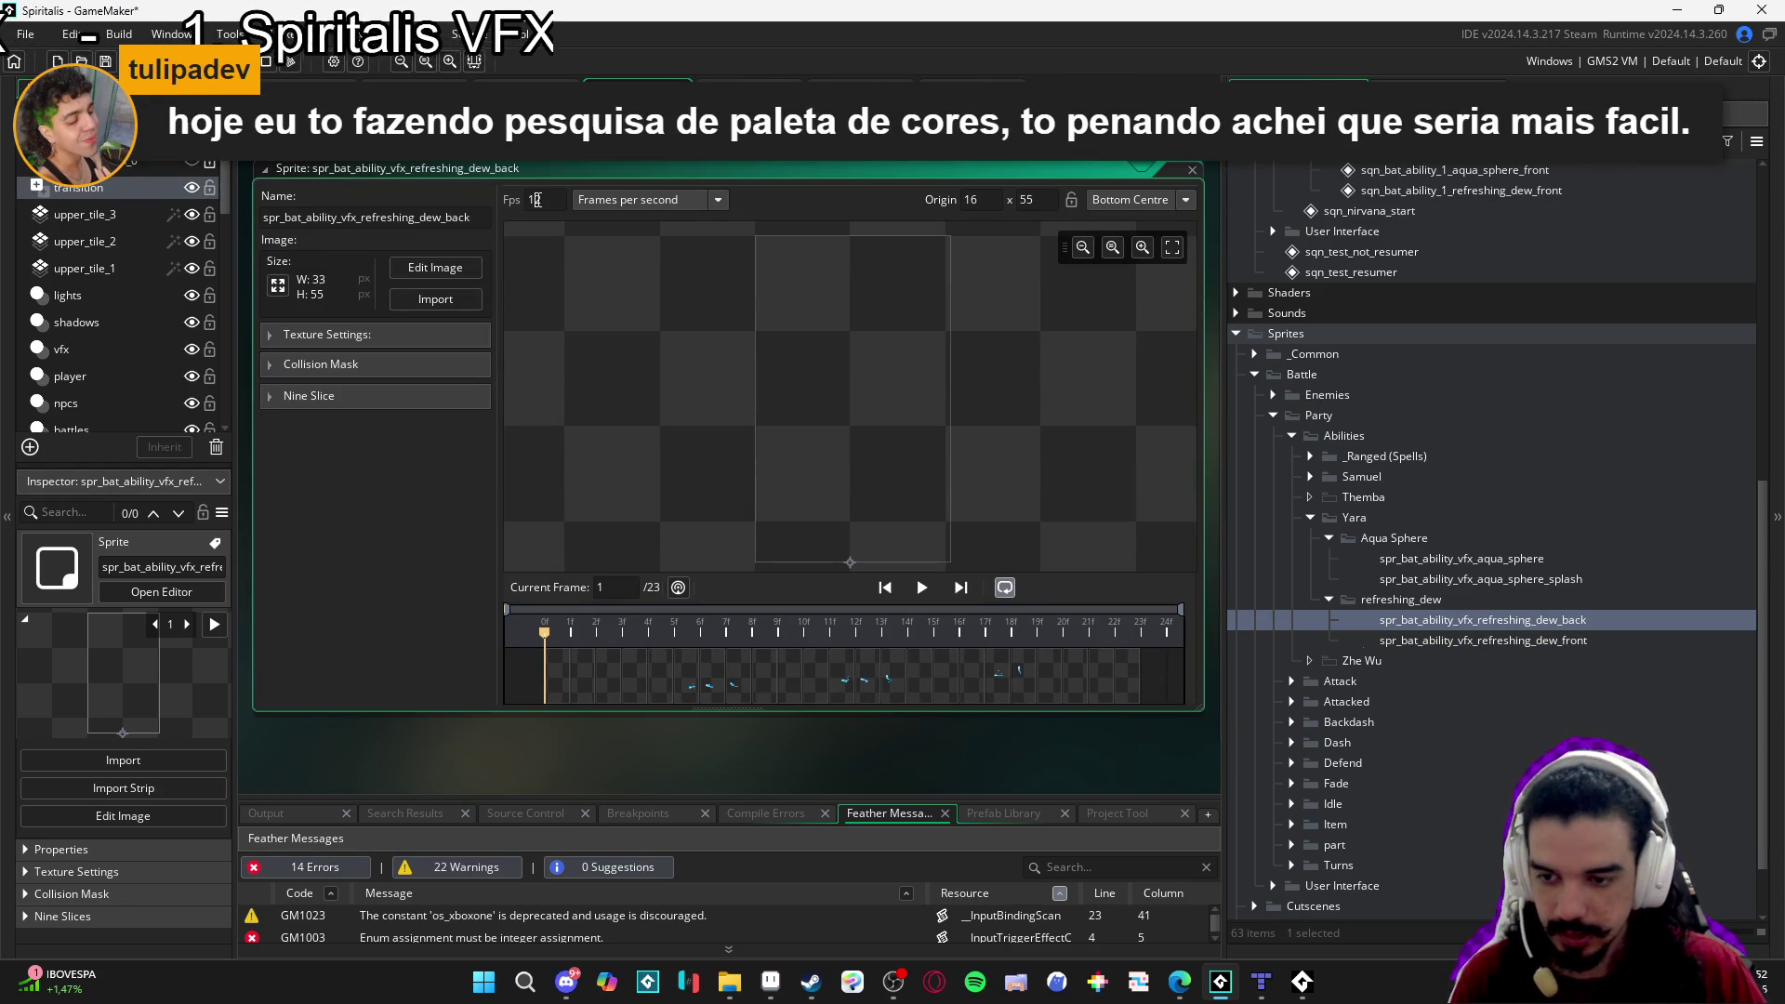
key("BackSpace")
type("5")
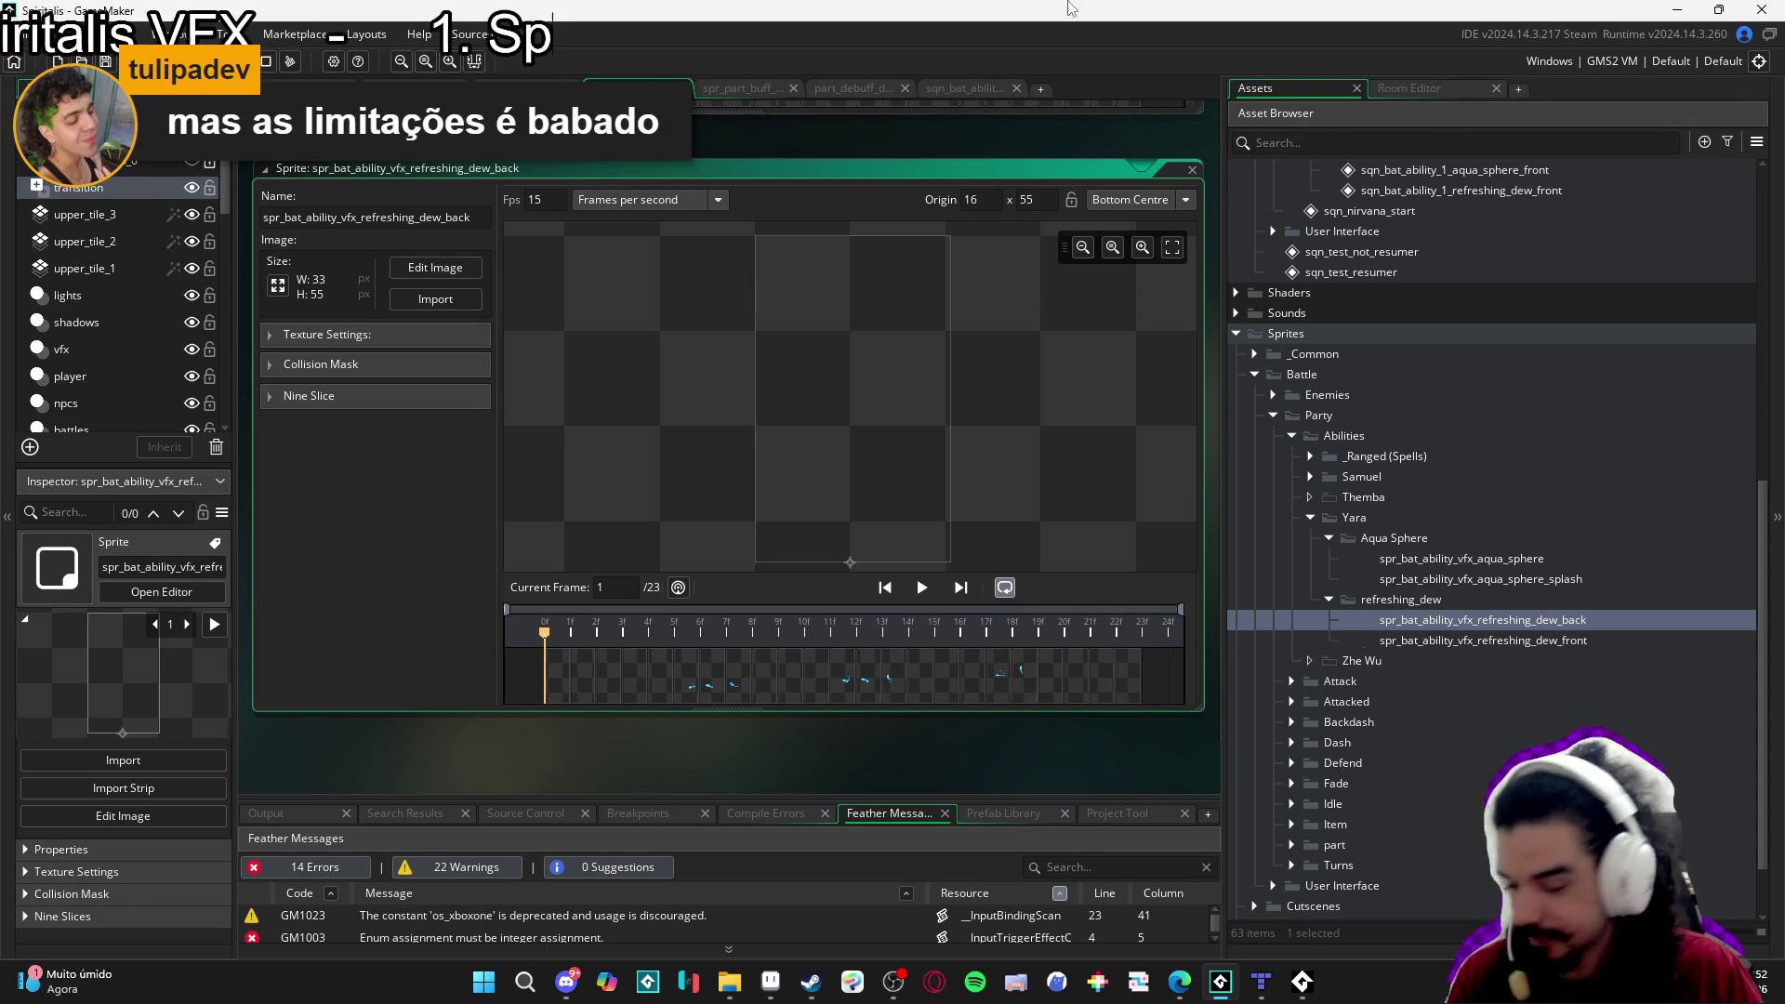
Trim the red dew clip to end at frame 89.
left_click(958, 88)
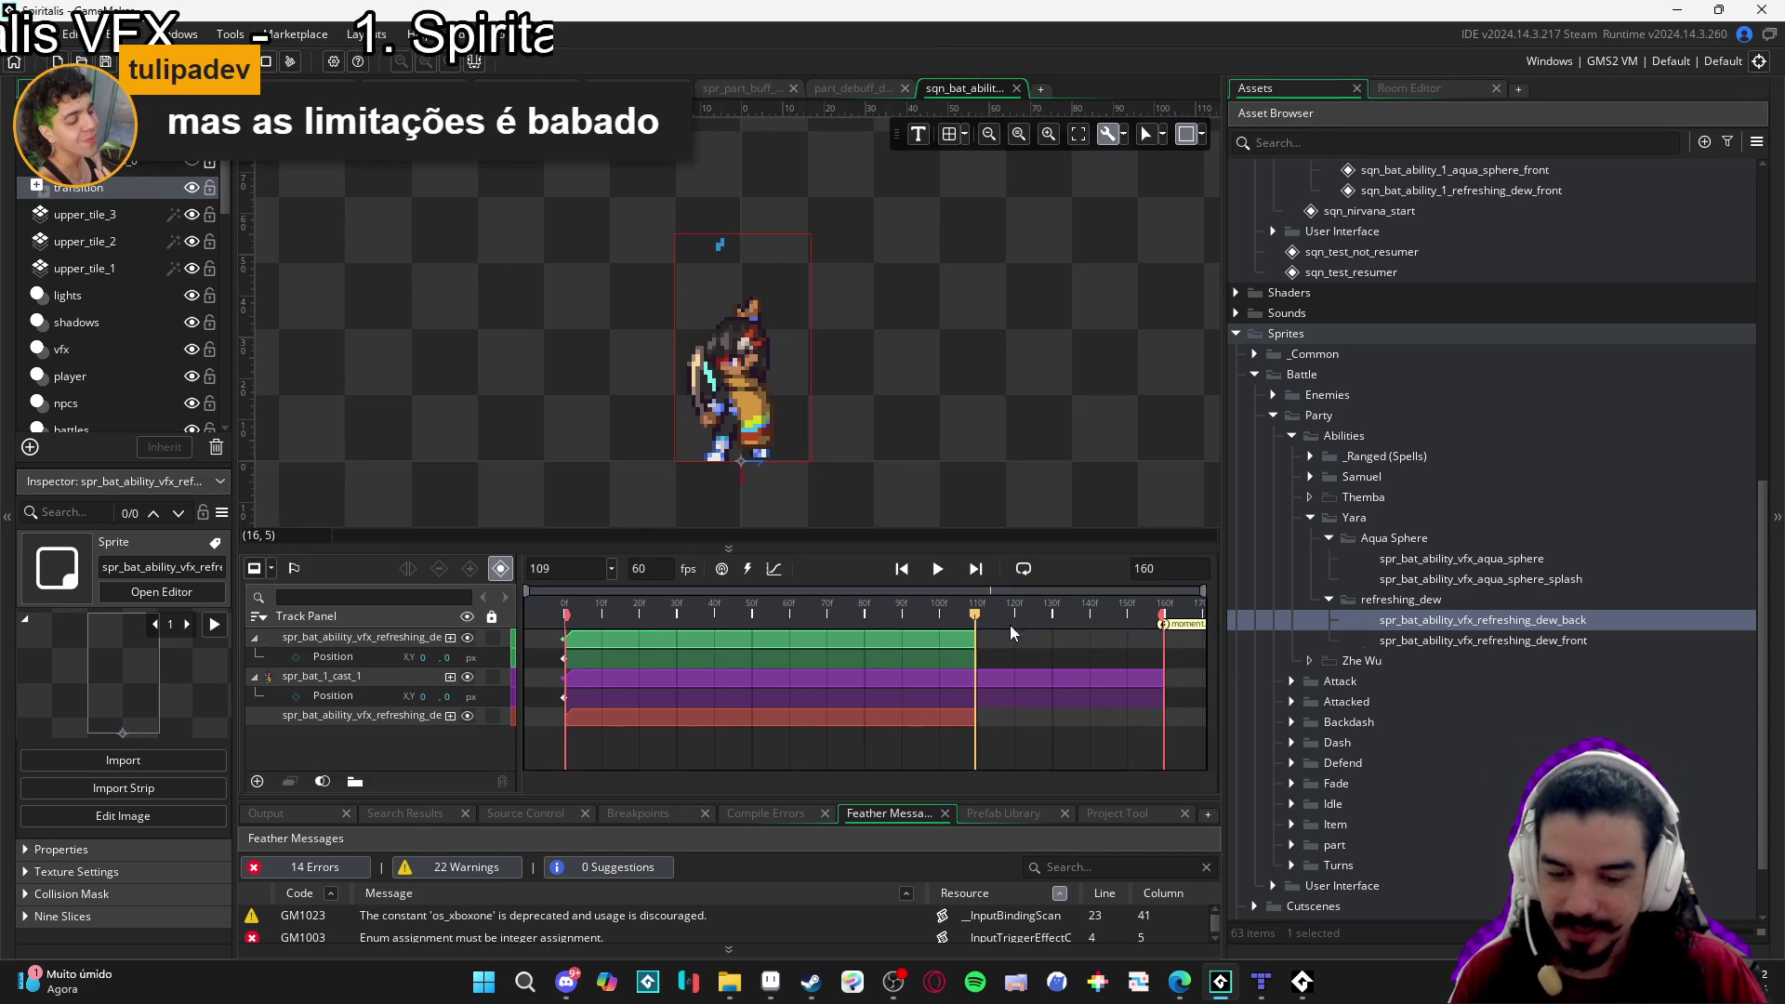
left_click(936, 570)
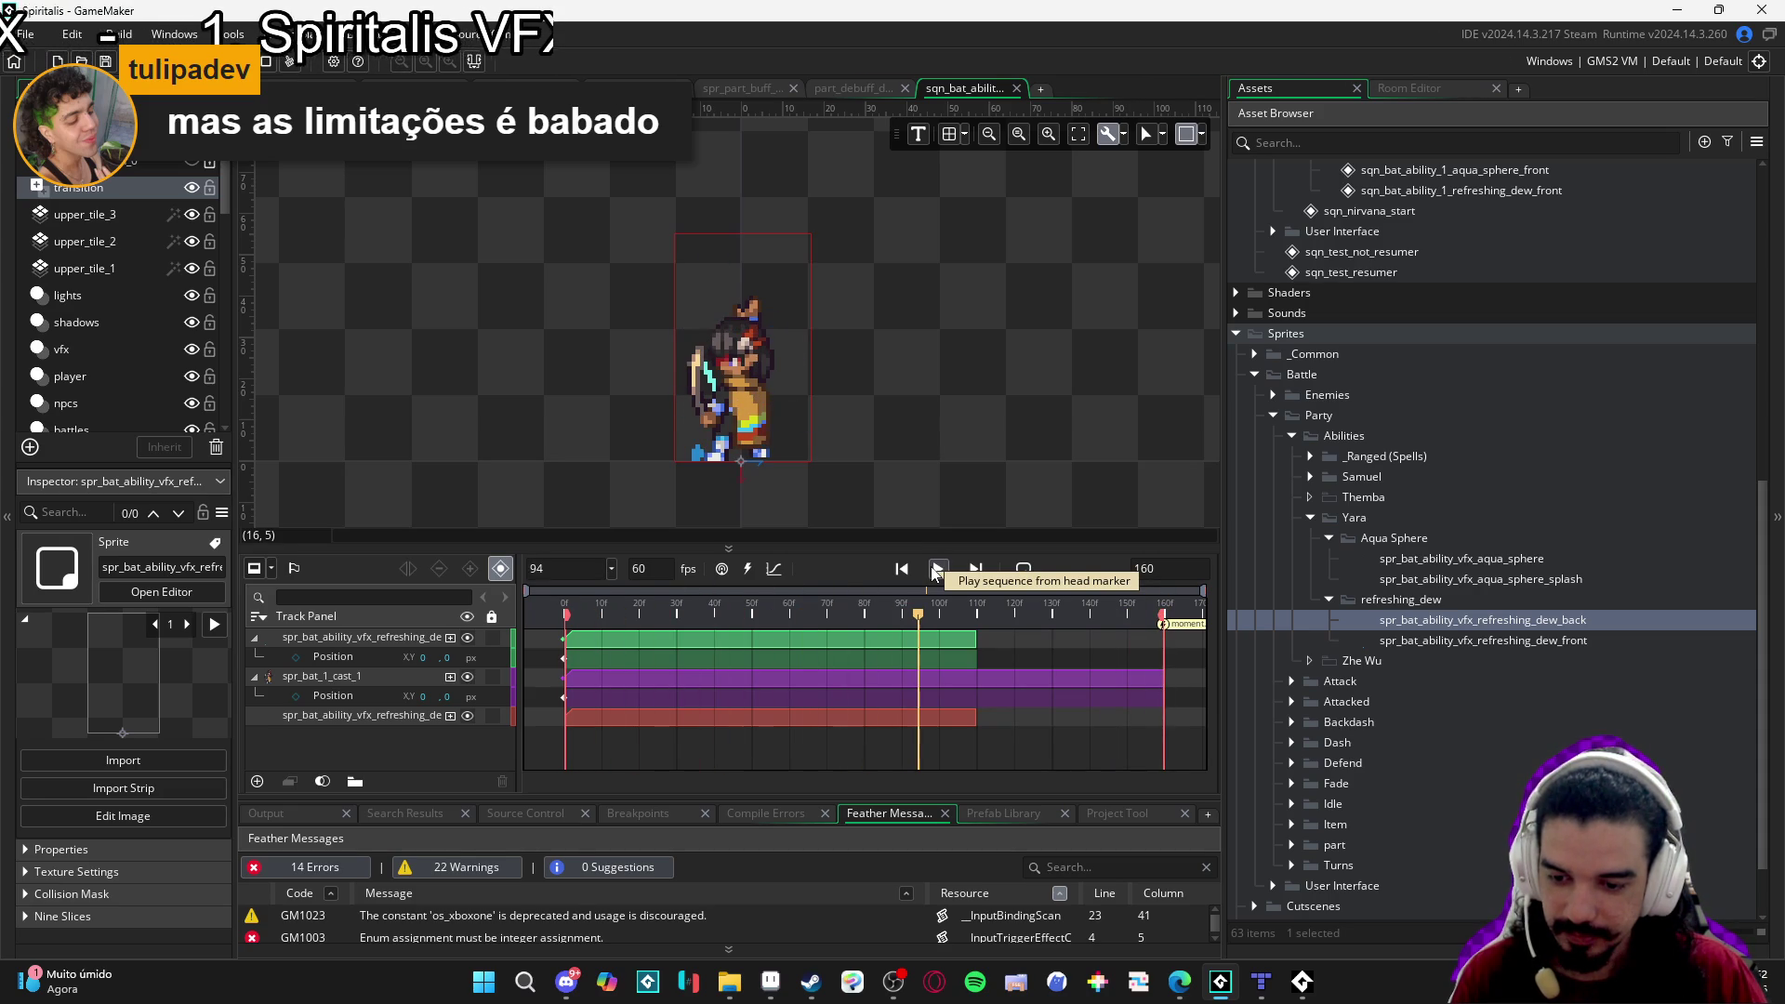
left_click(936, 570)
mouse_move(717, 619)
left_mouse_down()
mouse_move(594, 620)
mouse_move(896, 657)
mouse_move(883, 638)
left_mouse_up()
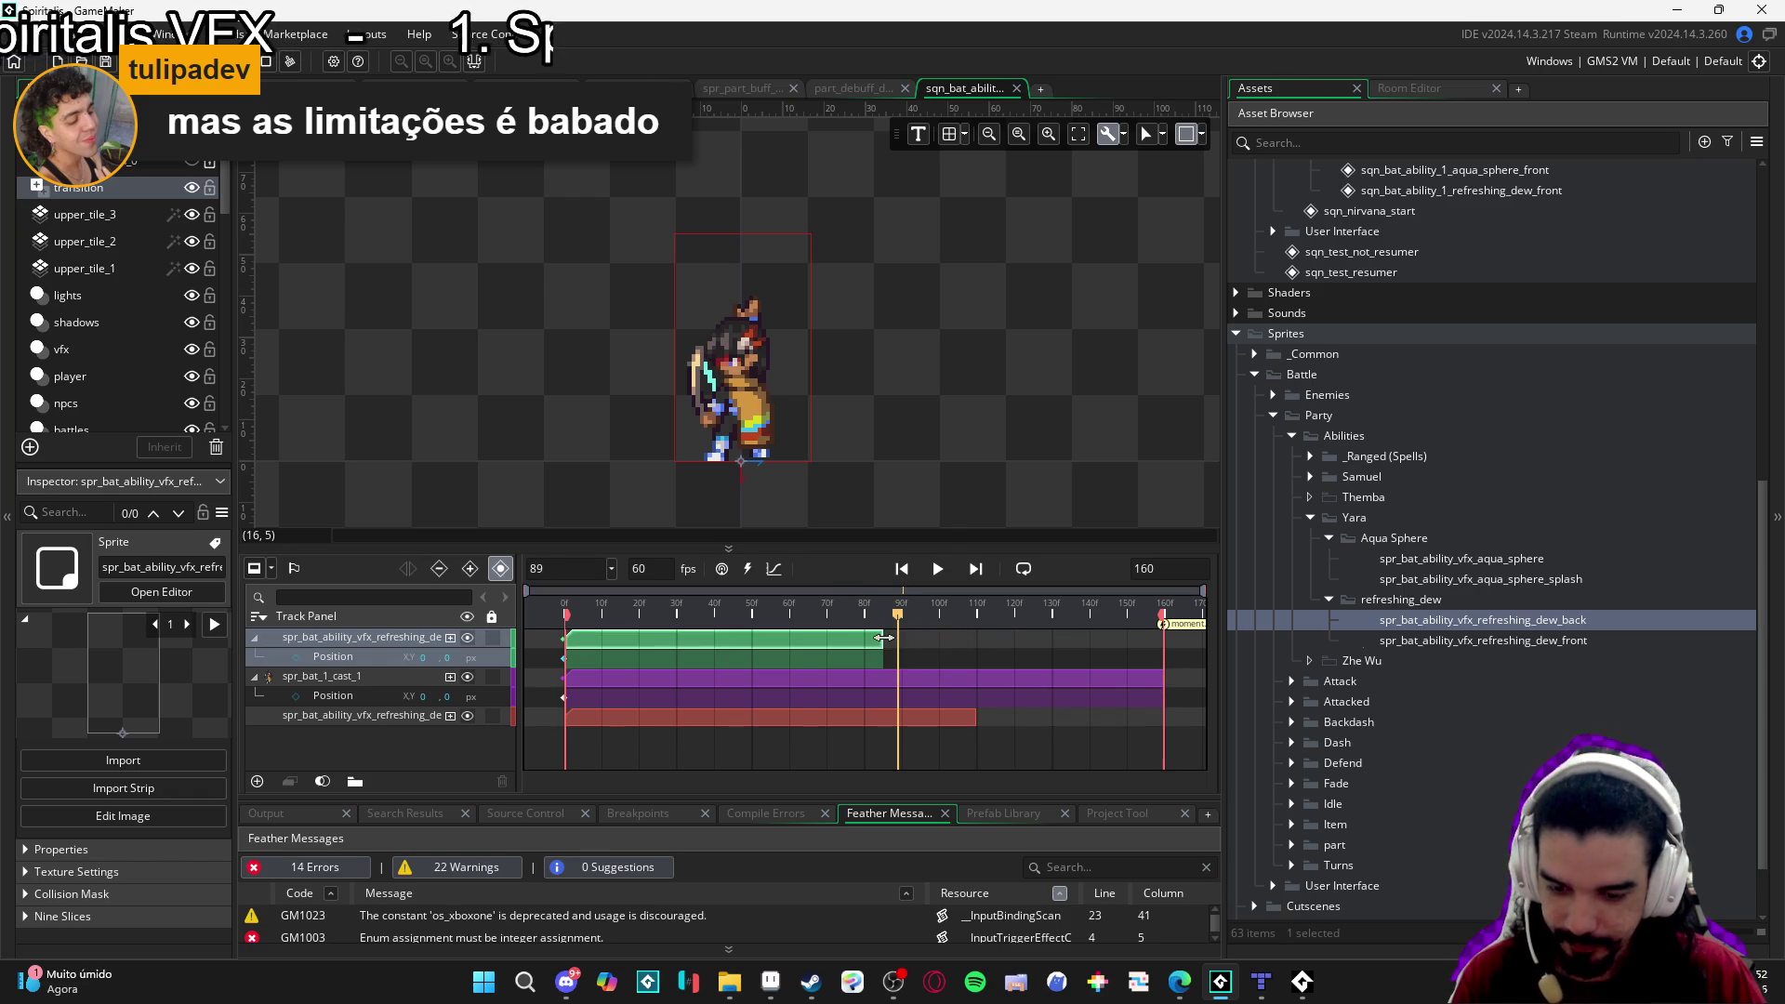
left_click(975, 722)
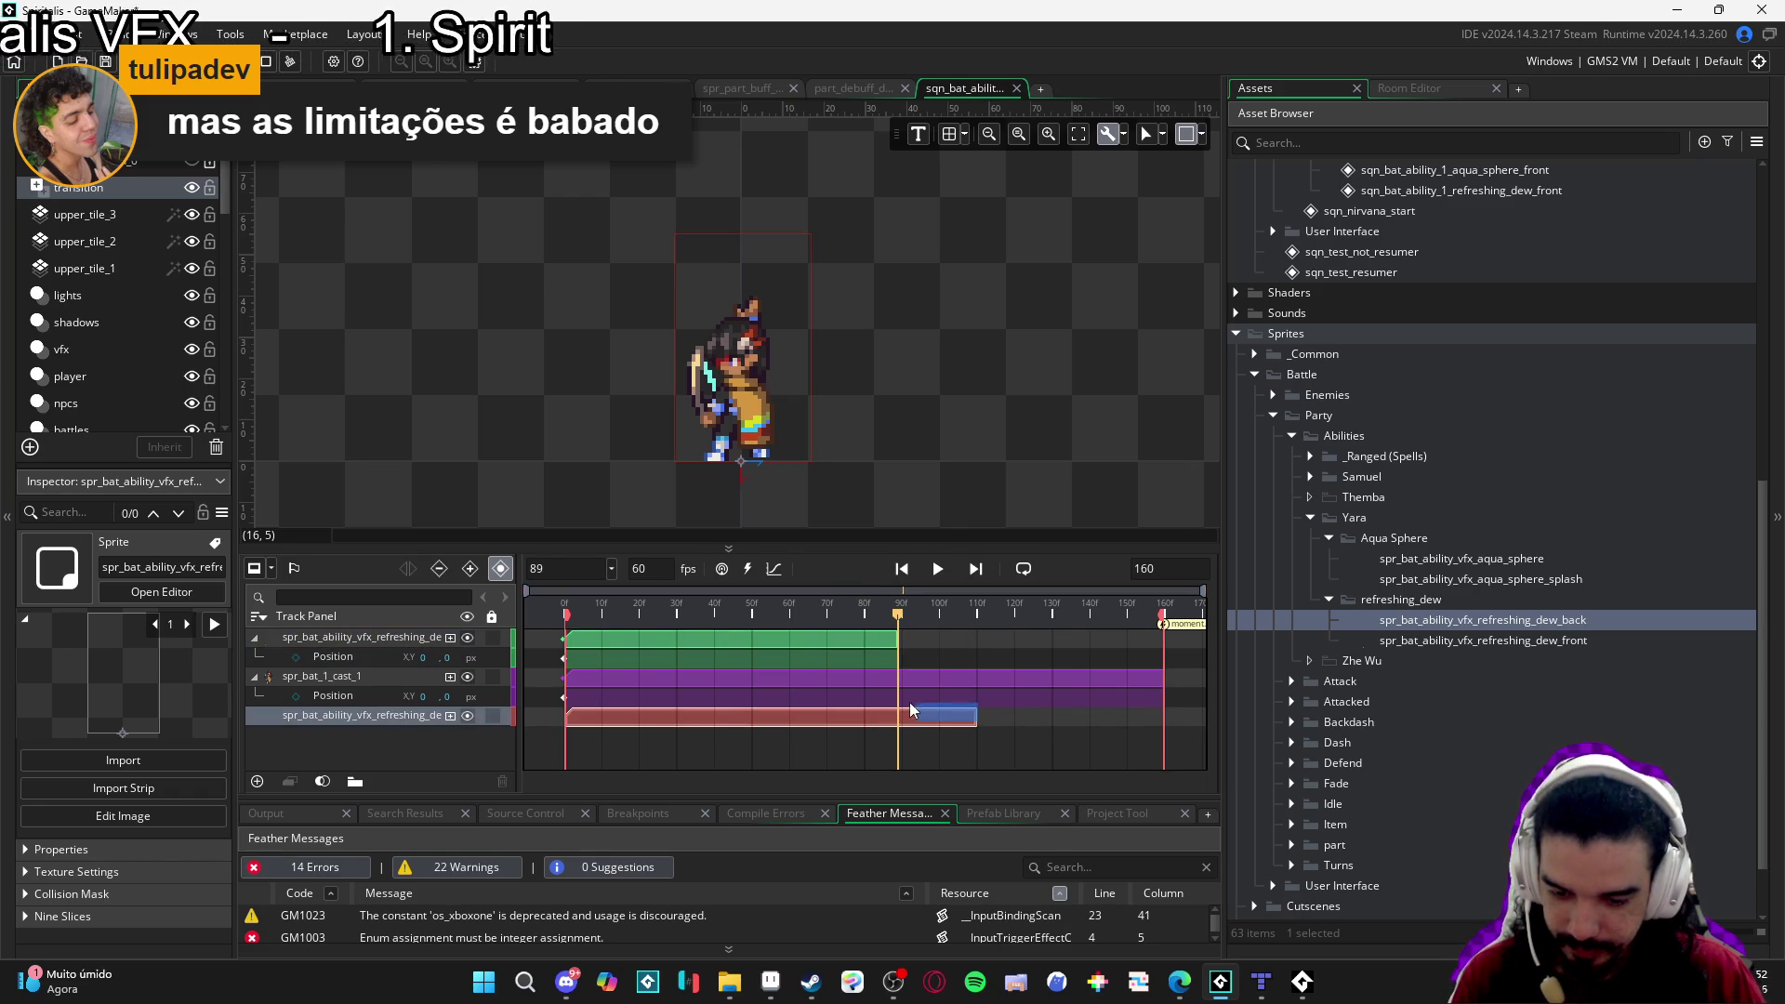
left_click_drag(977, 718, 895, 710)
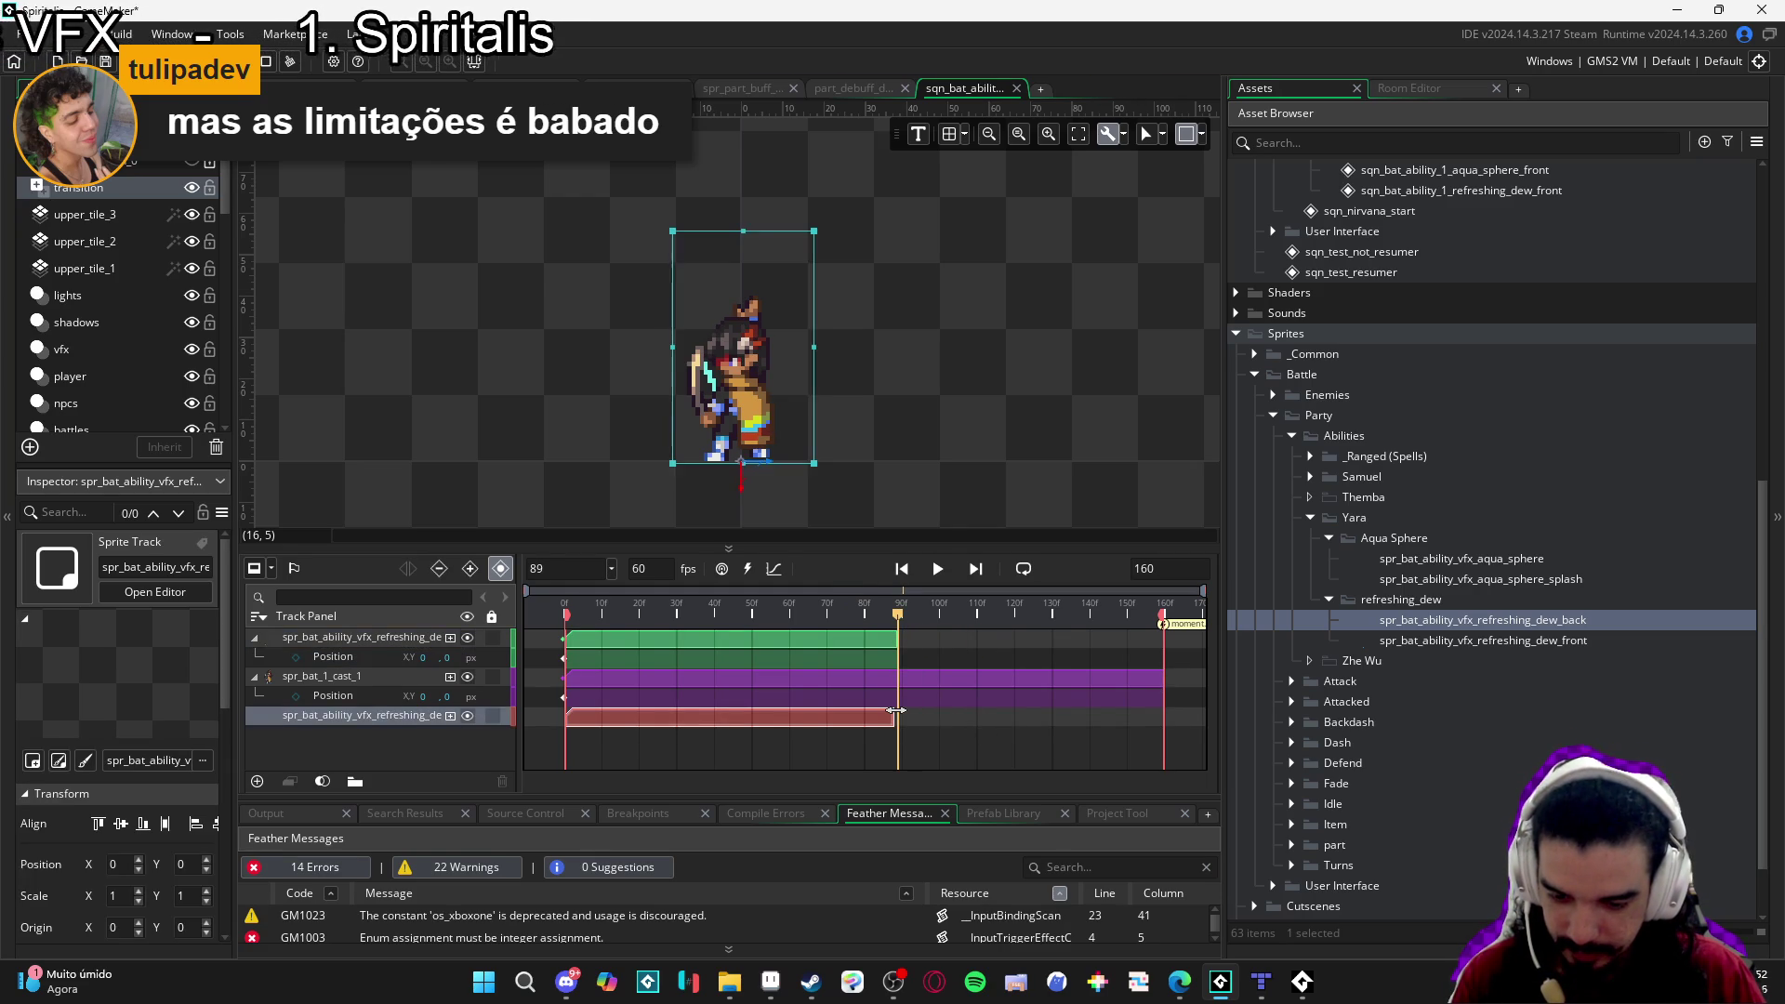
key("space")
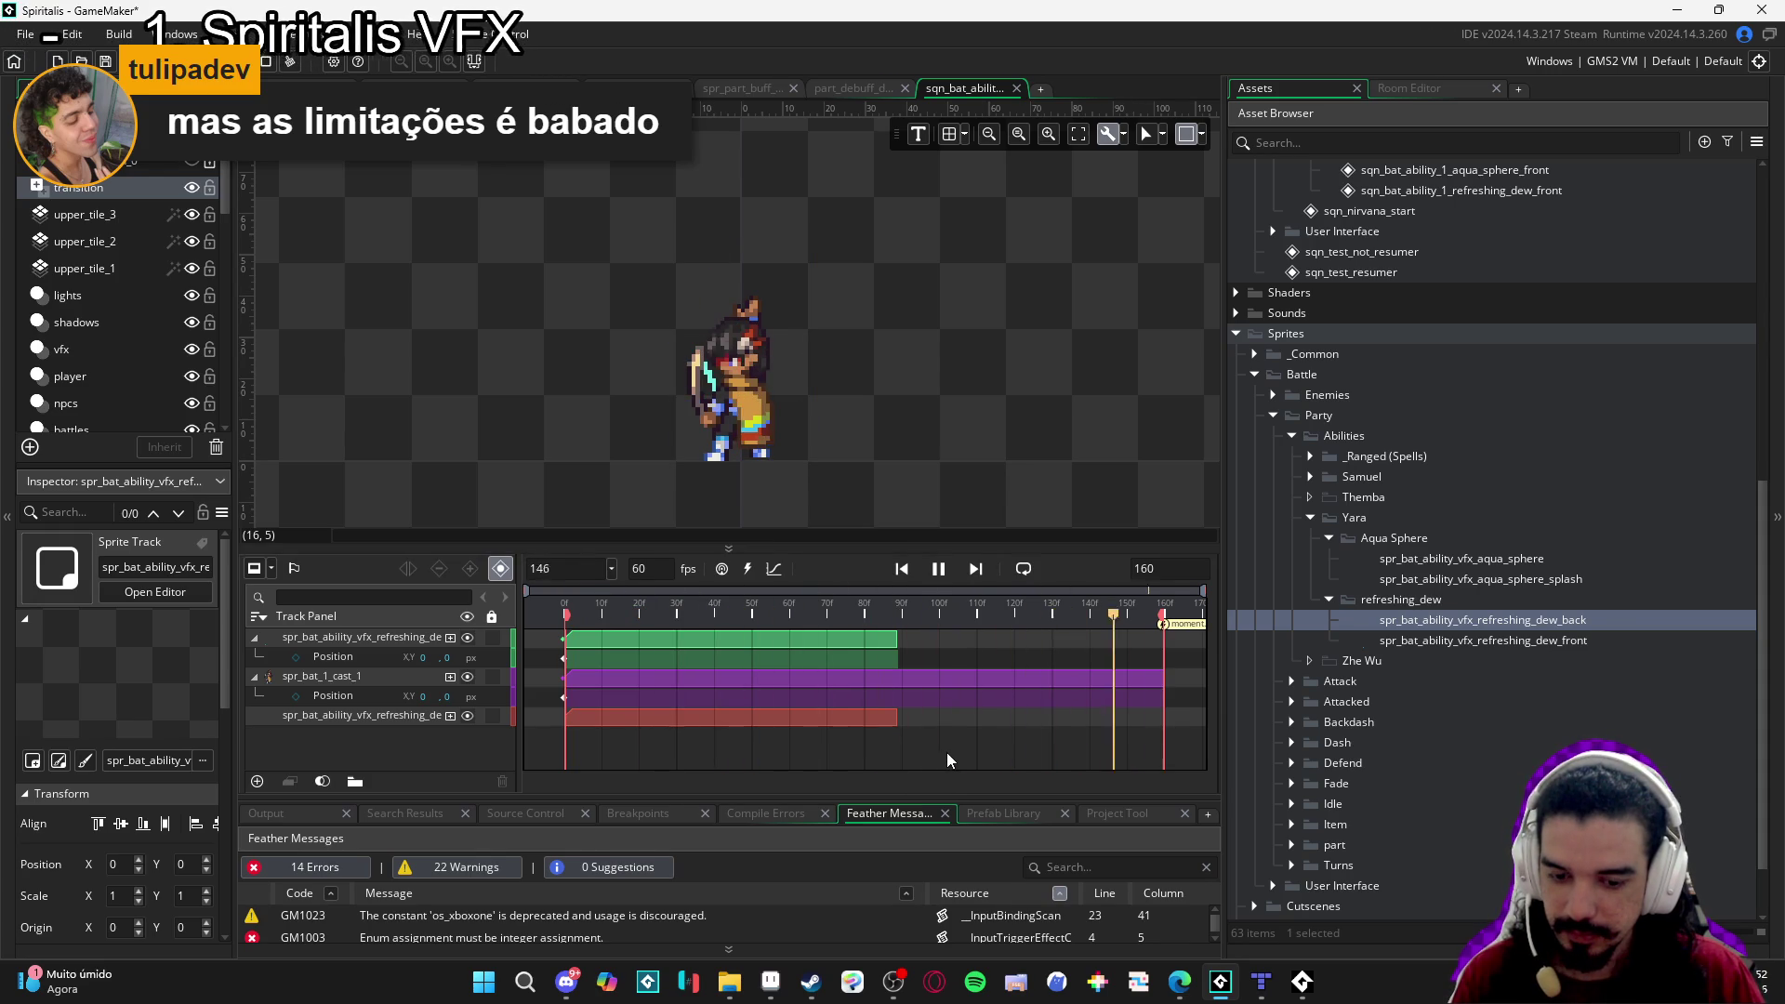
Enable looping and preview the sequence, leaving the playhead at frame 73.
left_click(1024, 569)
key("space")
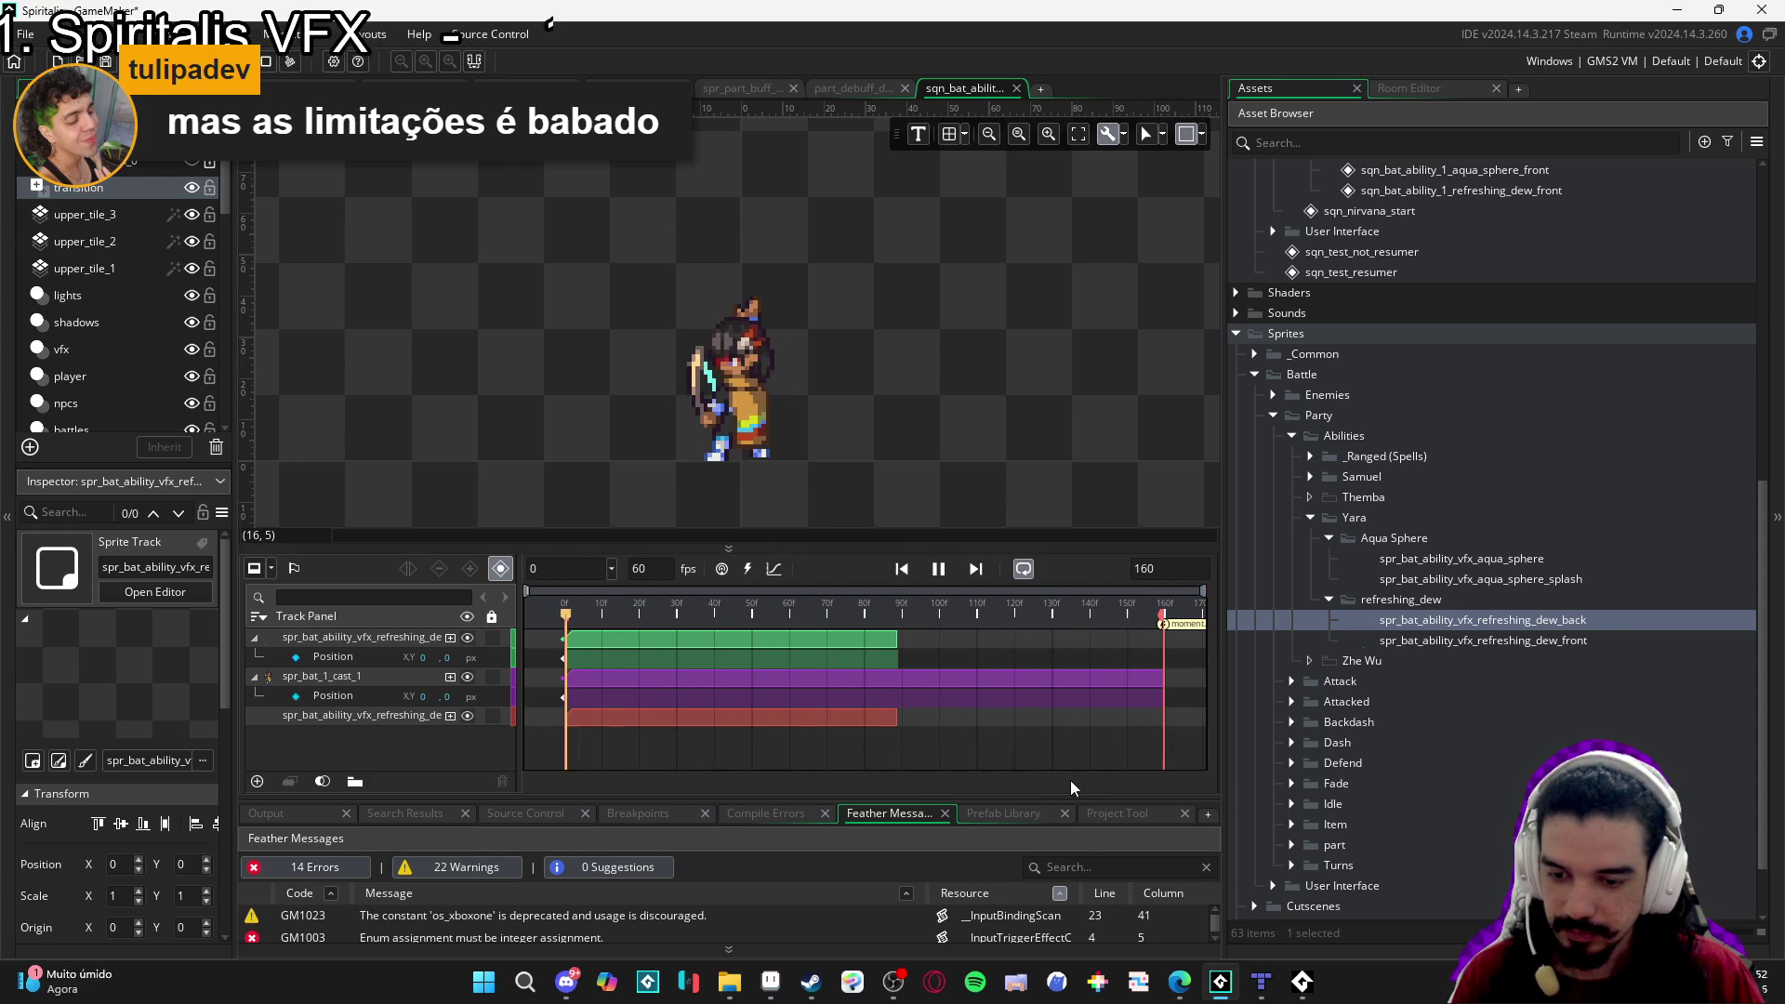
key("space")
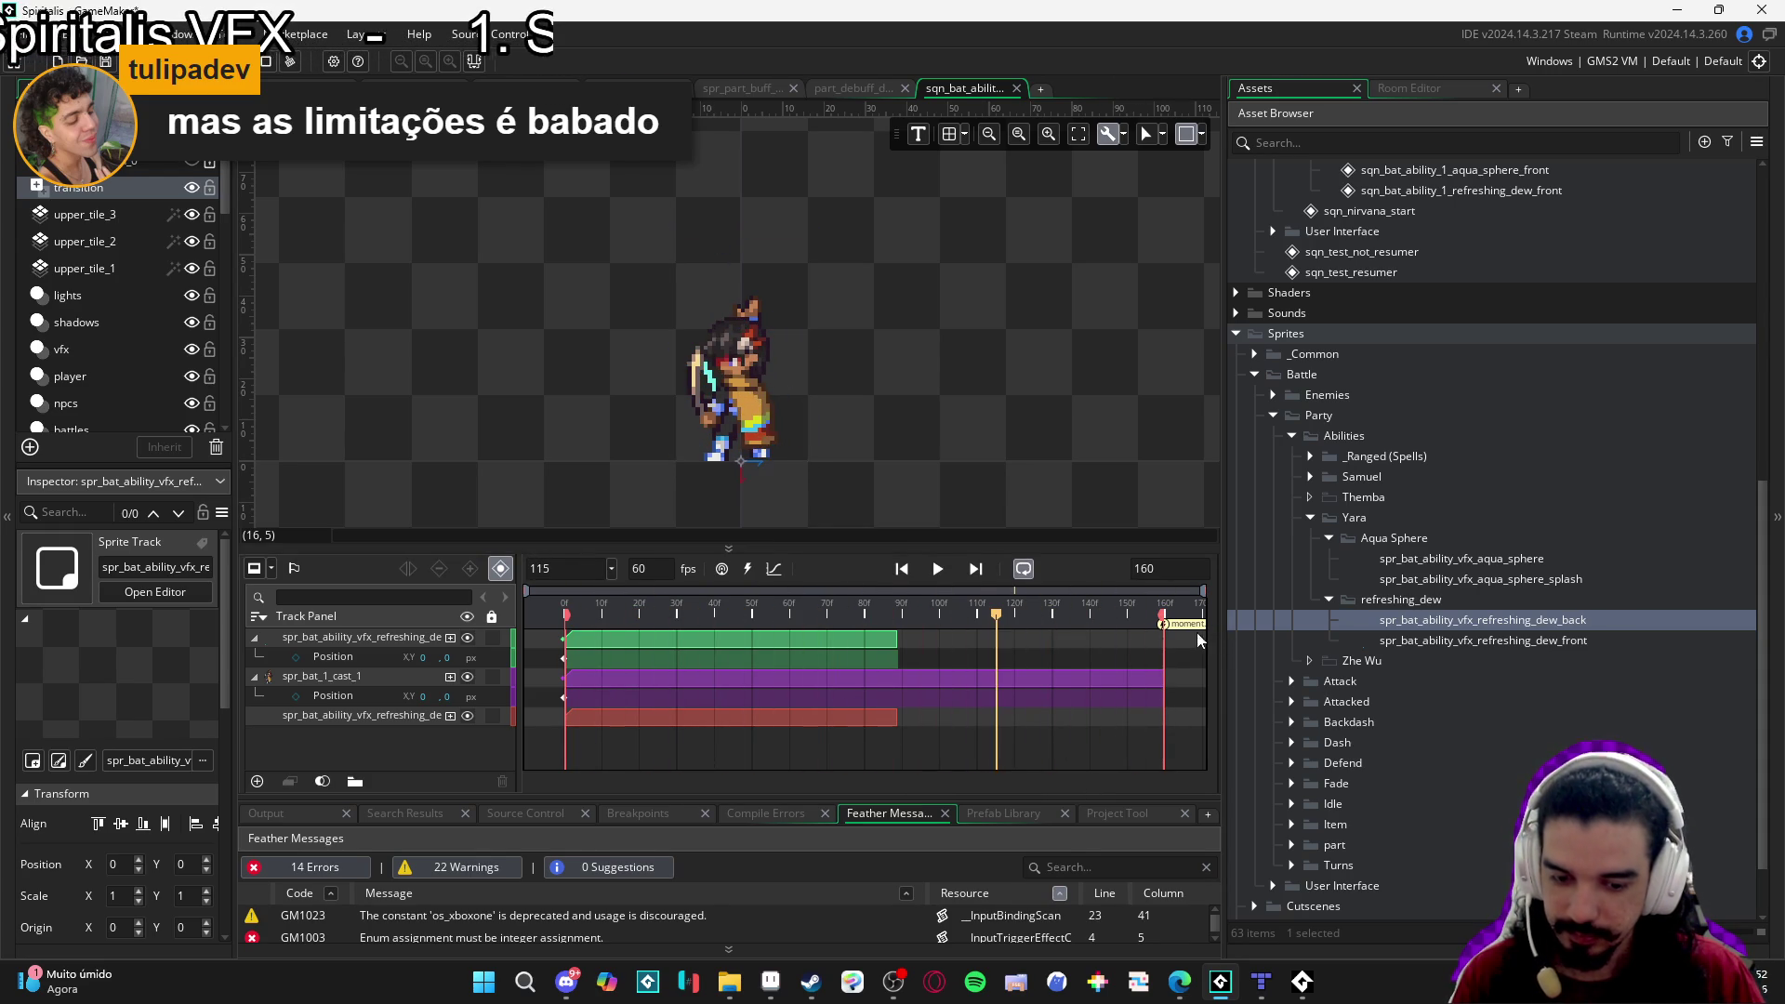
key("space")
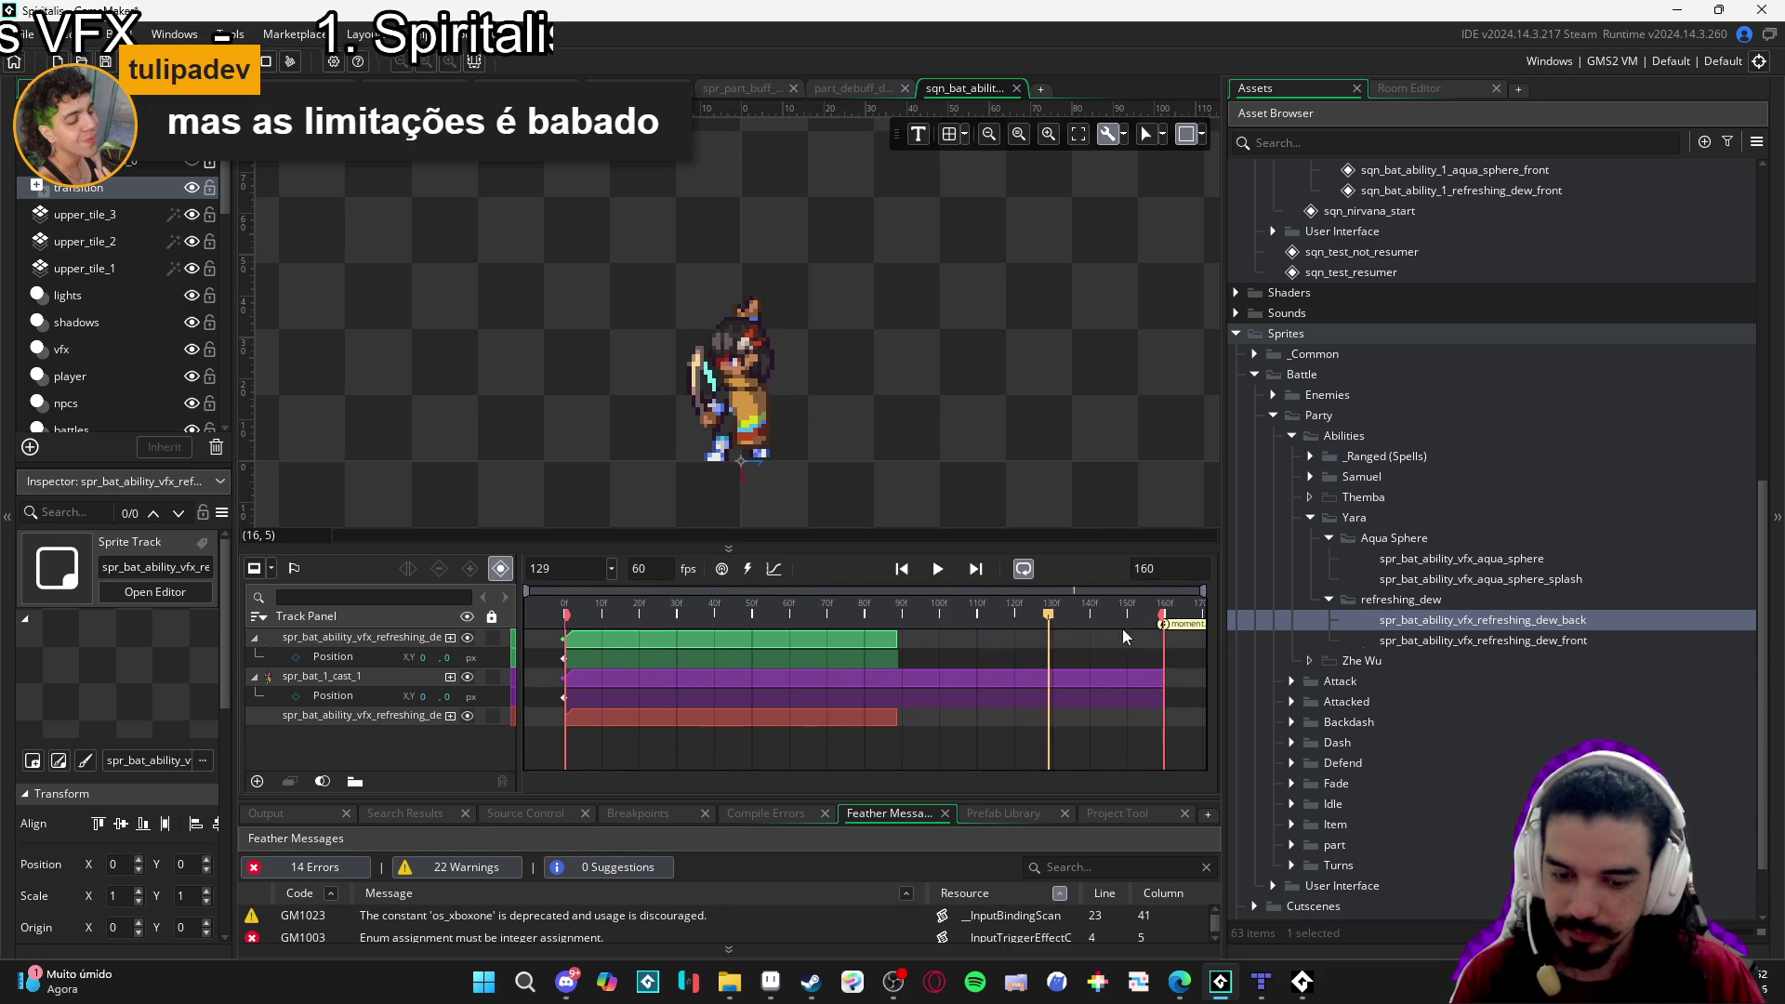
left_click(618, 603)
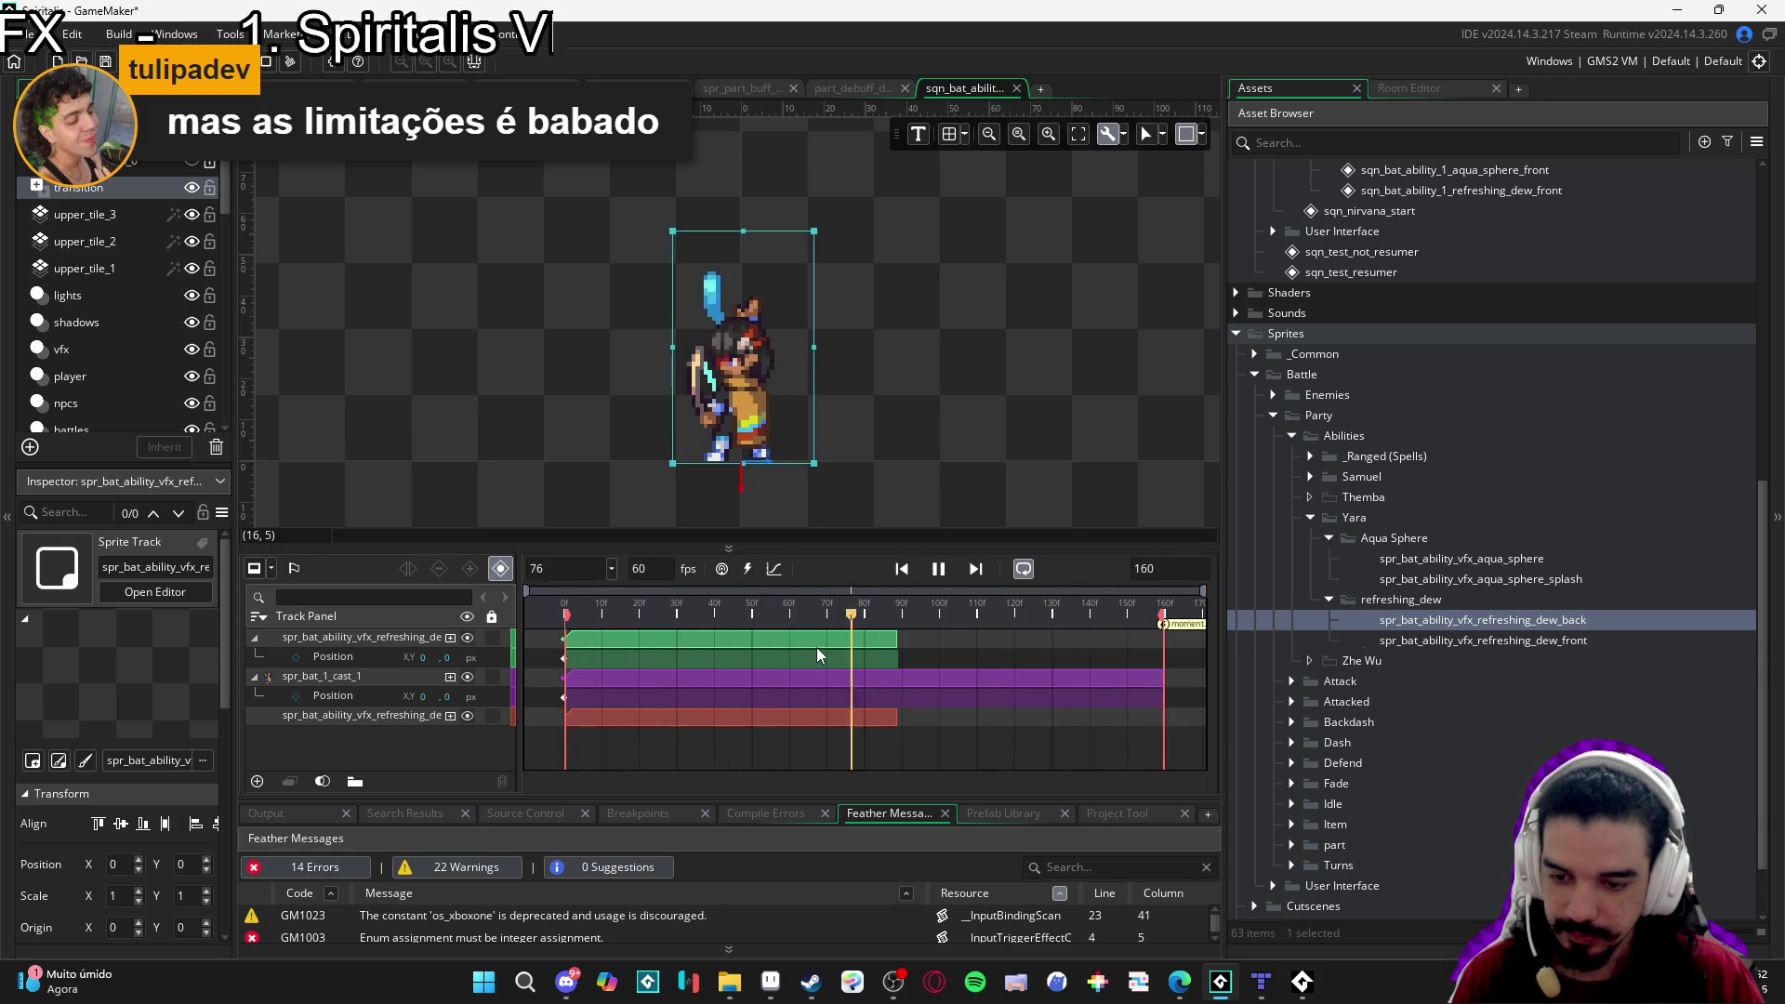
key("space")
key("space")
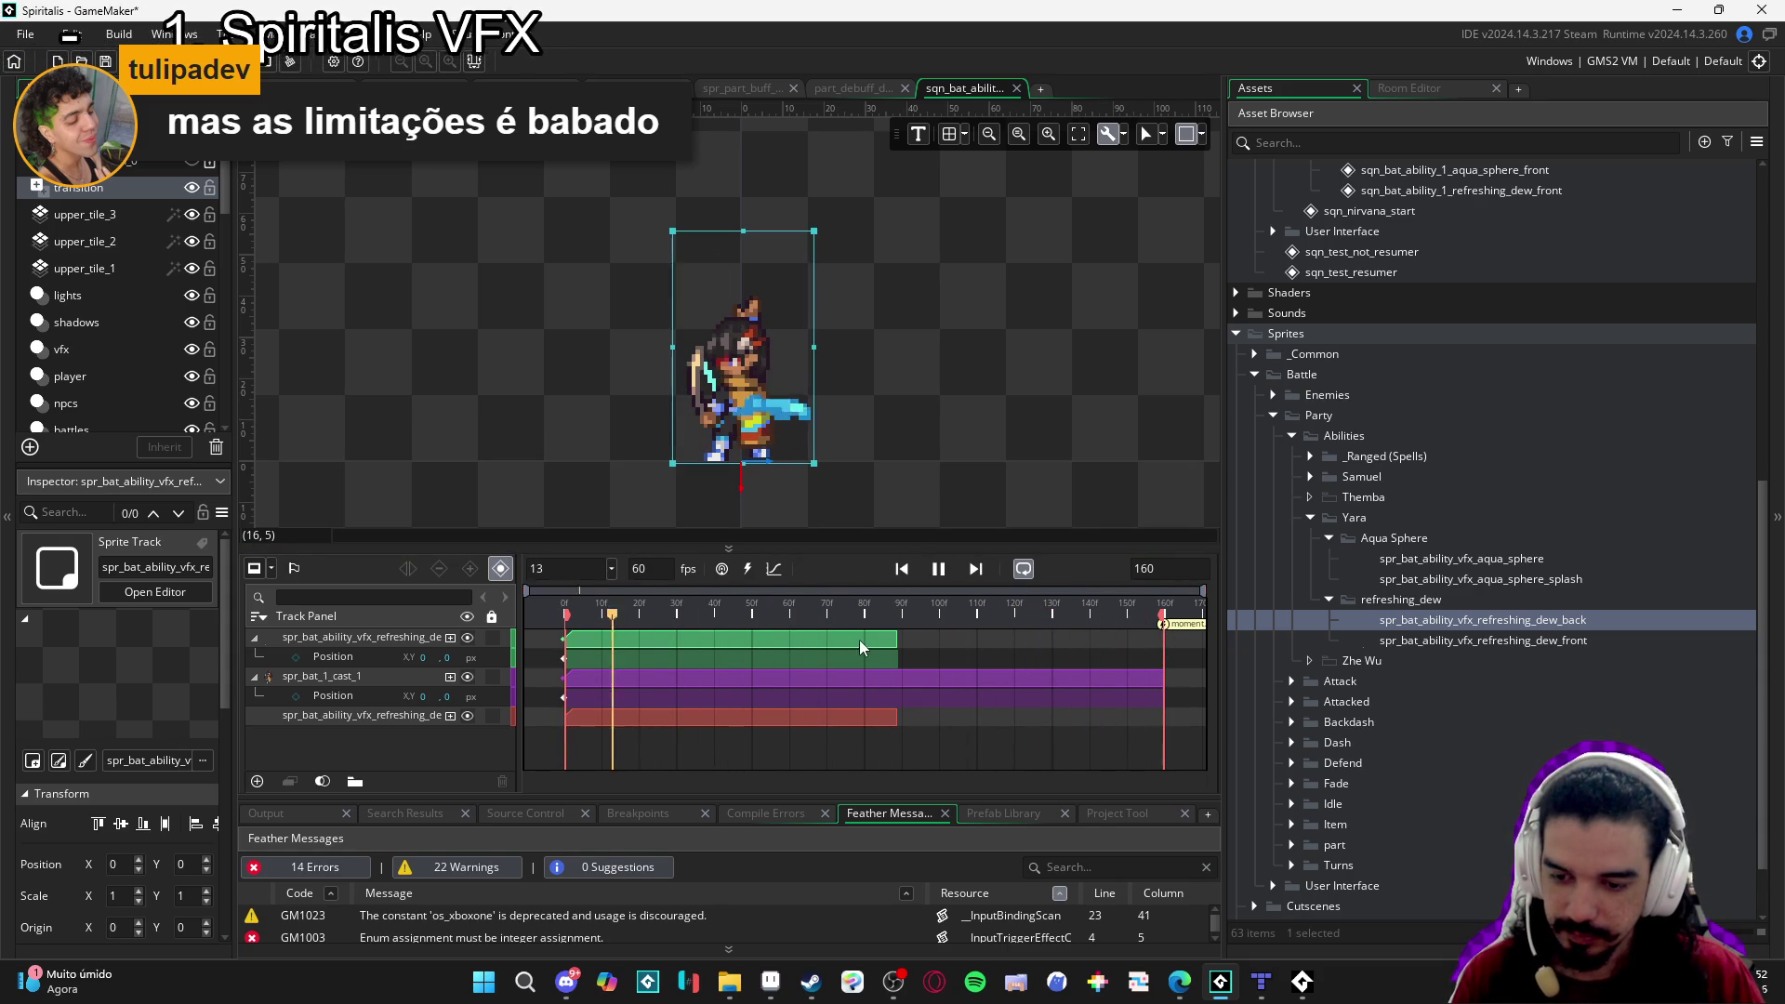
key("space")
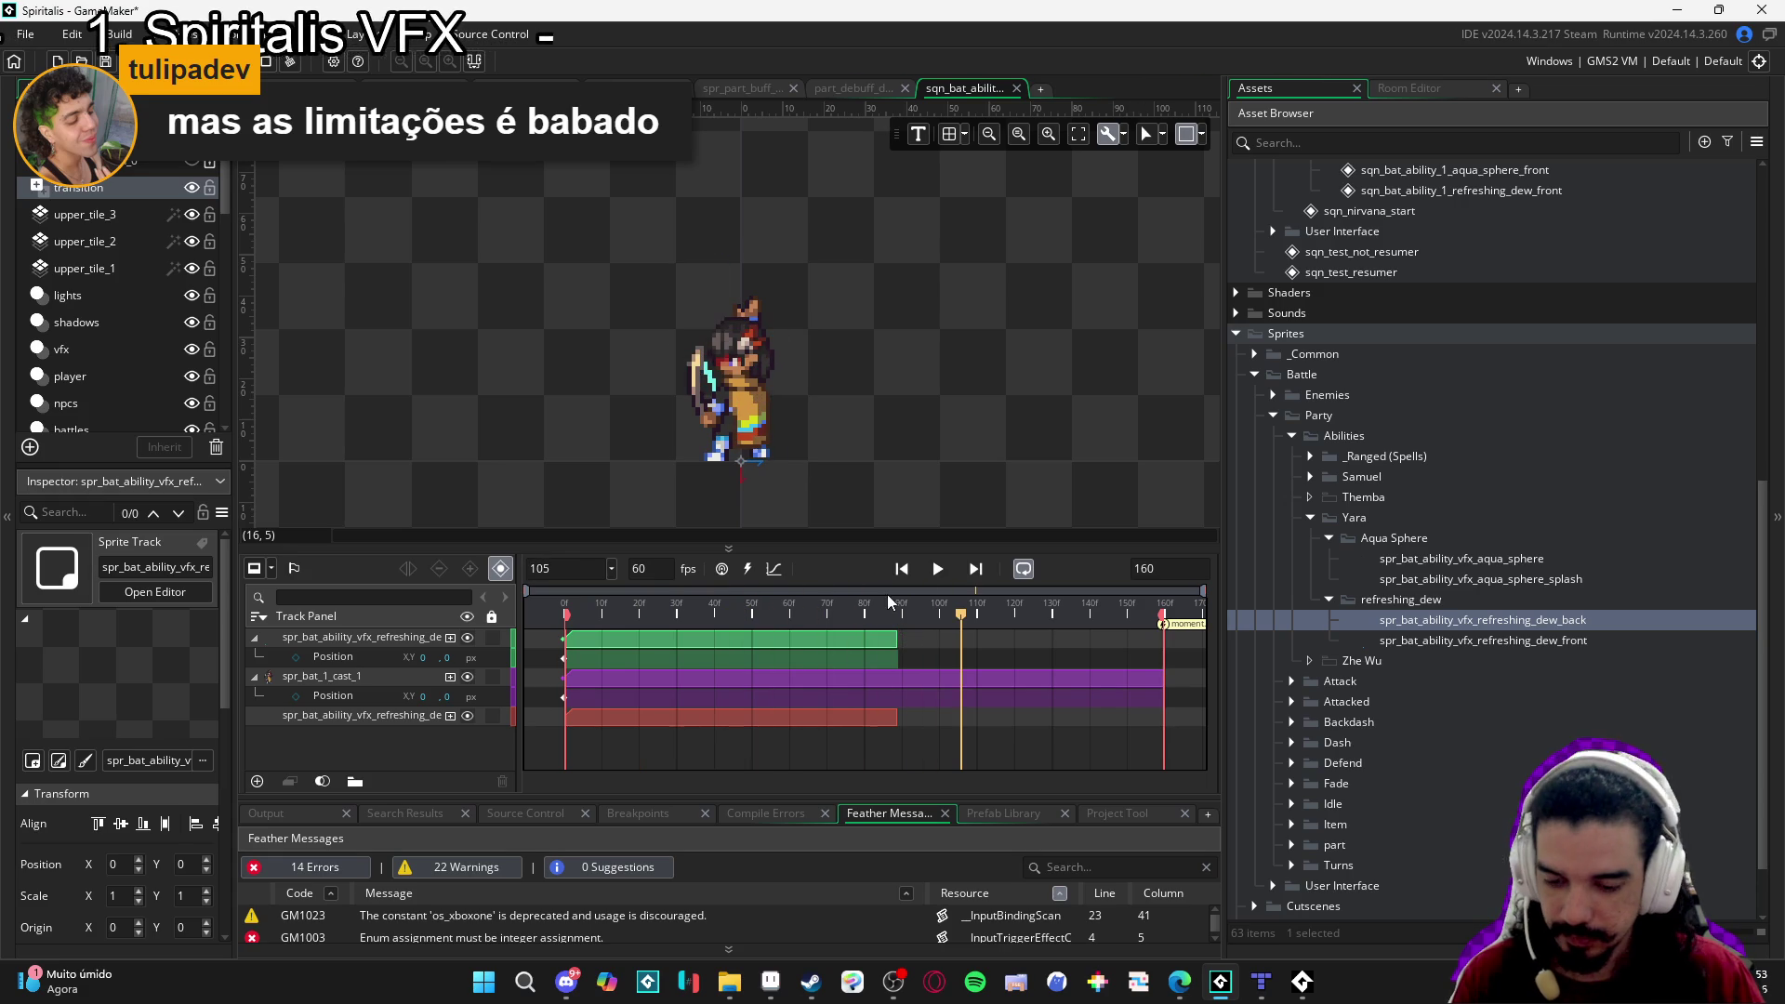
key("Home")
left_click_drag(564, 614, 840, 623)
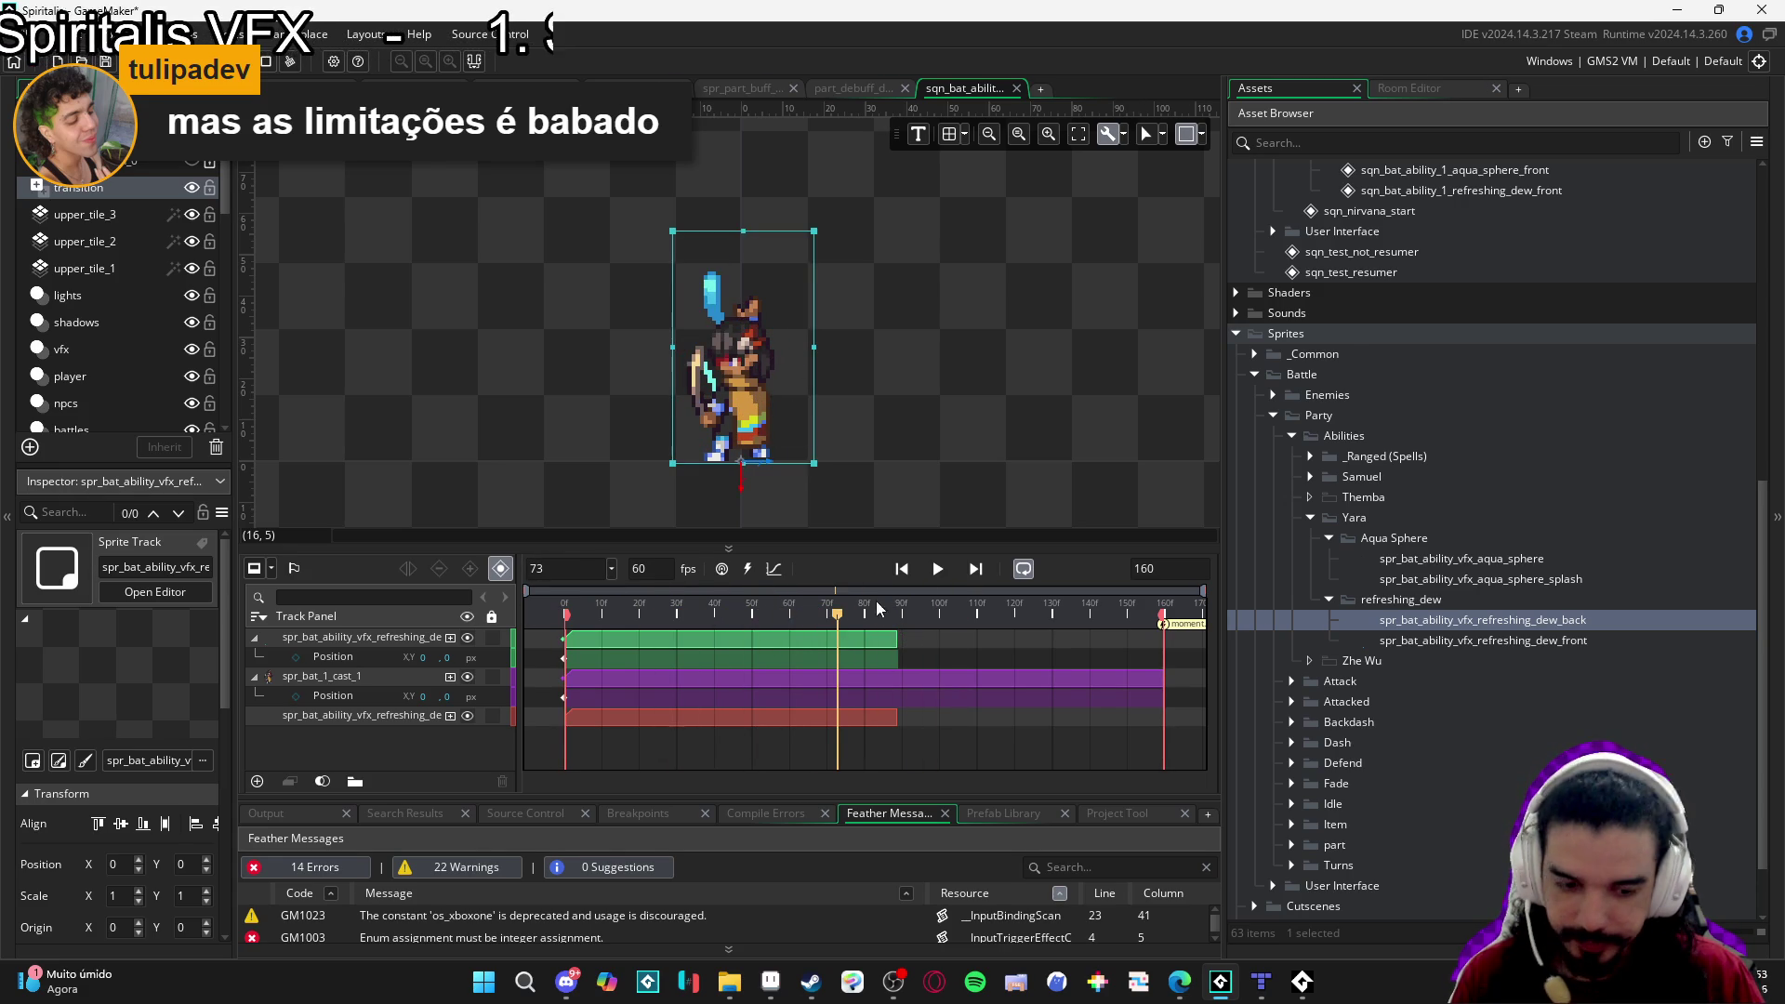
scroll(1460, 244, "up", 6)
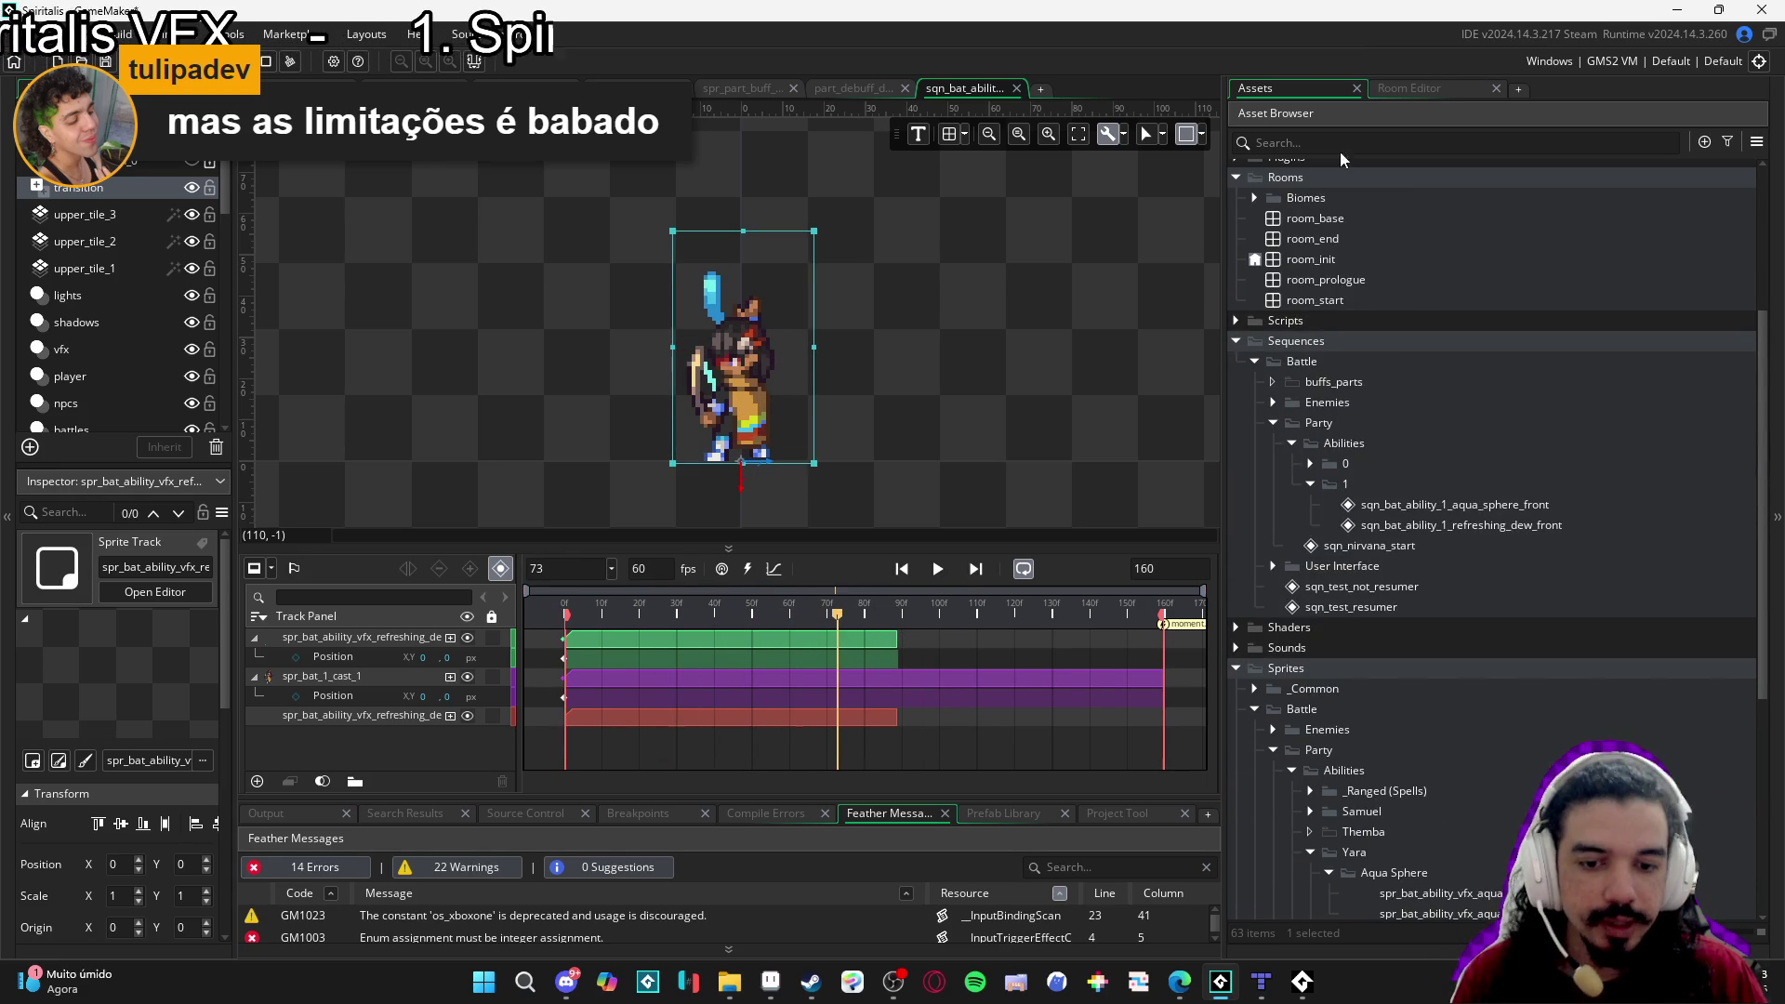
Filter the assets by 'part' and browse the battle particle systems from part_buff_defense to part_debuff_defense.
left_click(1330, 144)
type("part")
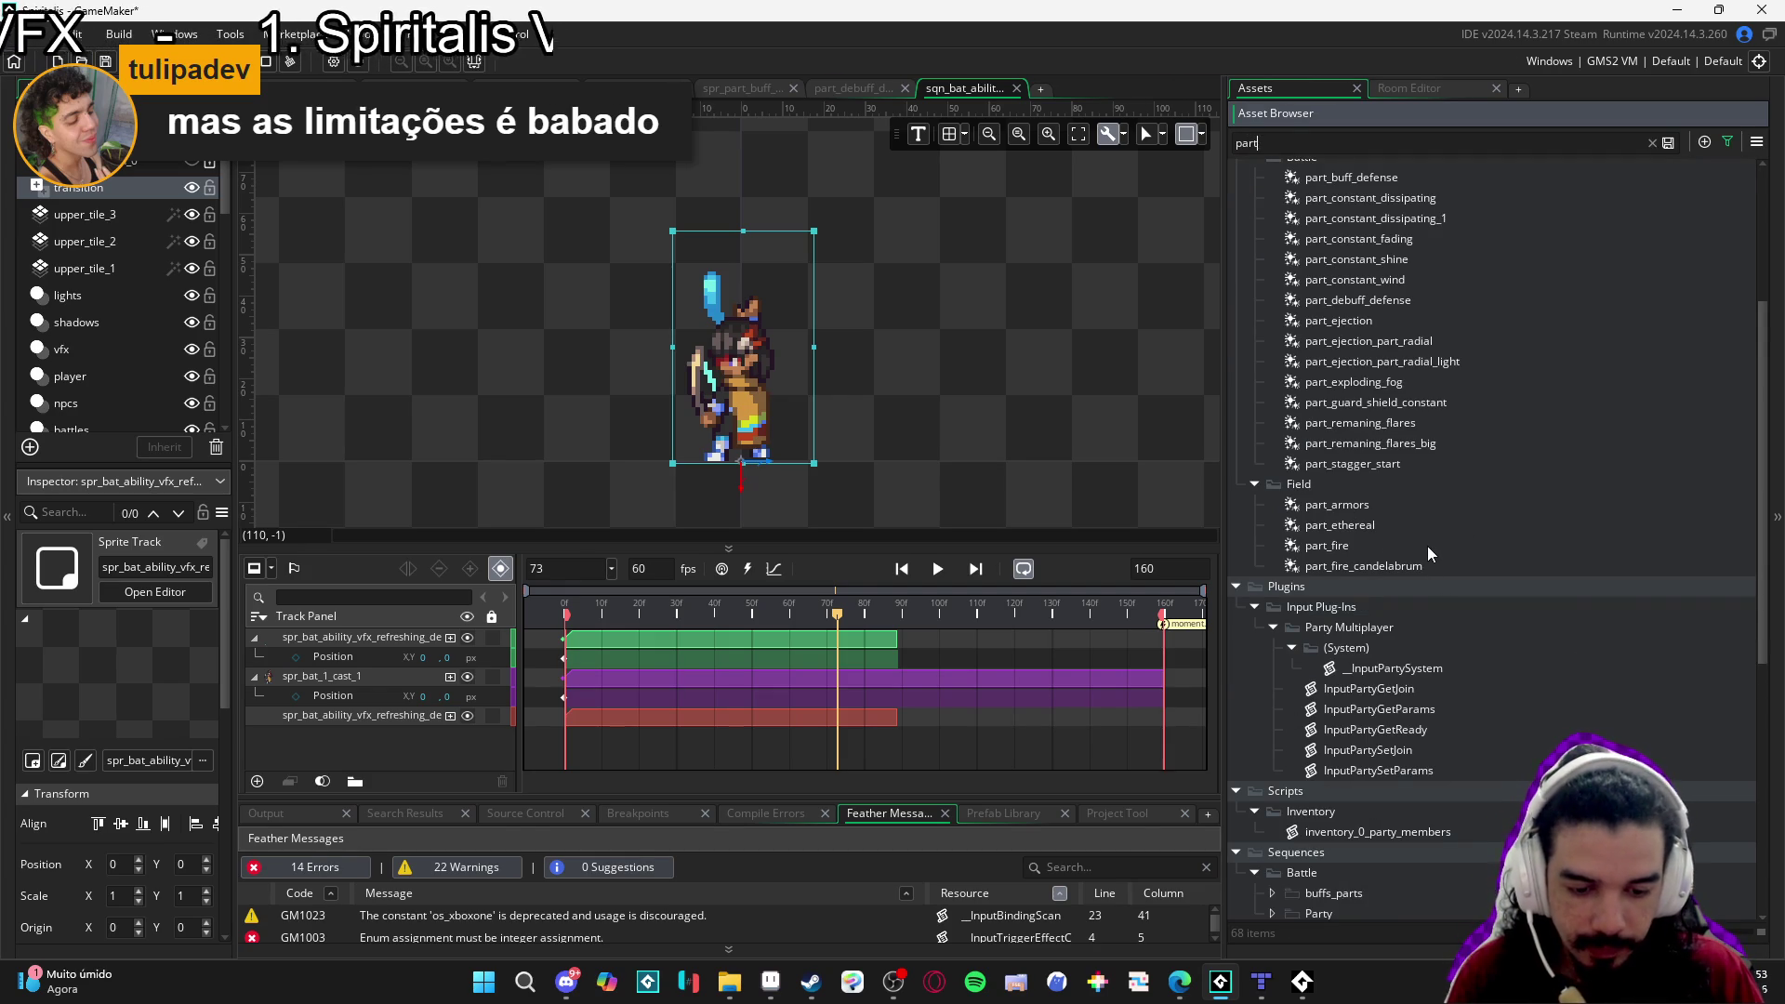
scroll(1460, 662, "up", 2)
left_click(1415, 290)
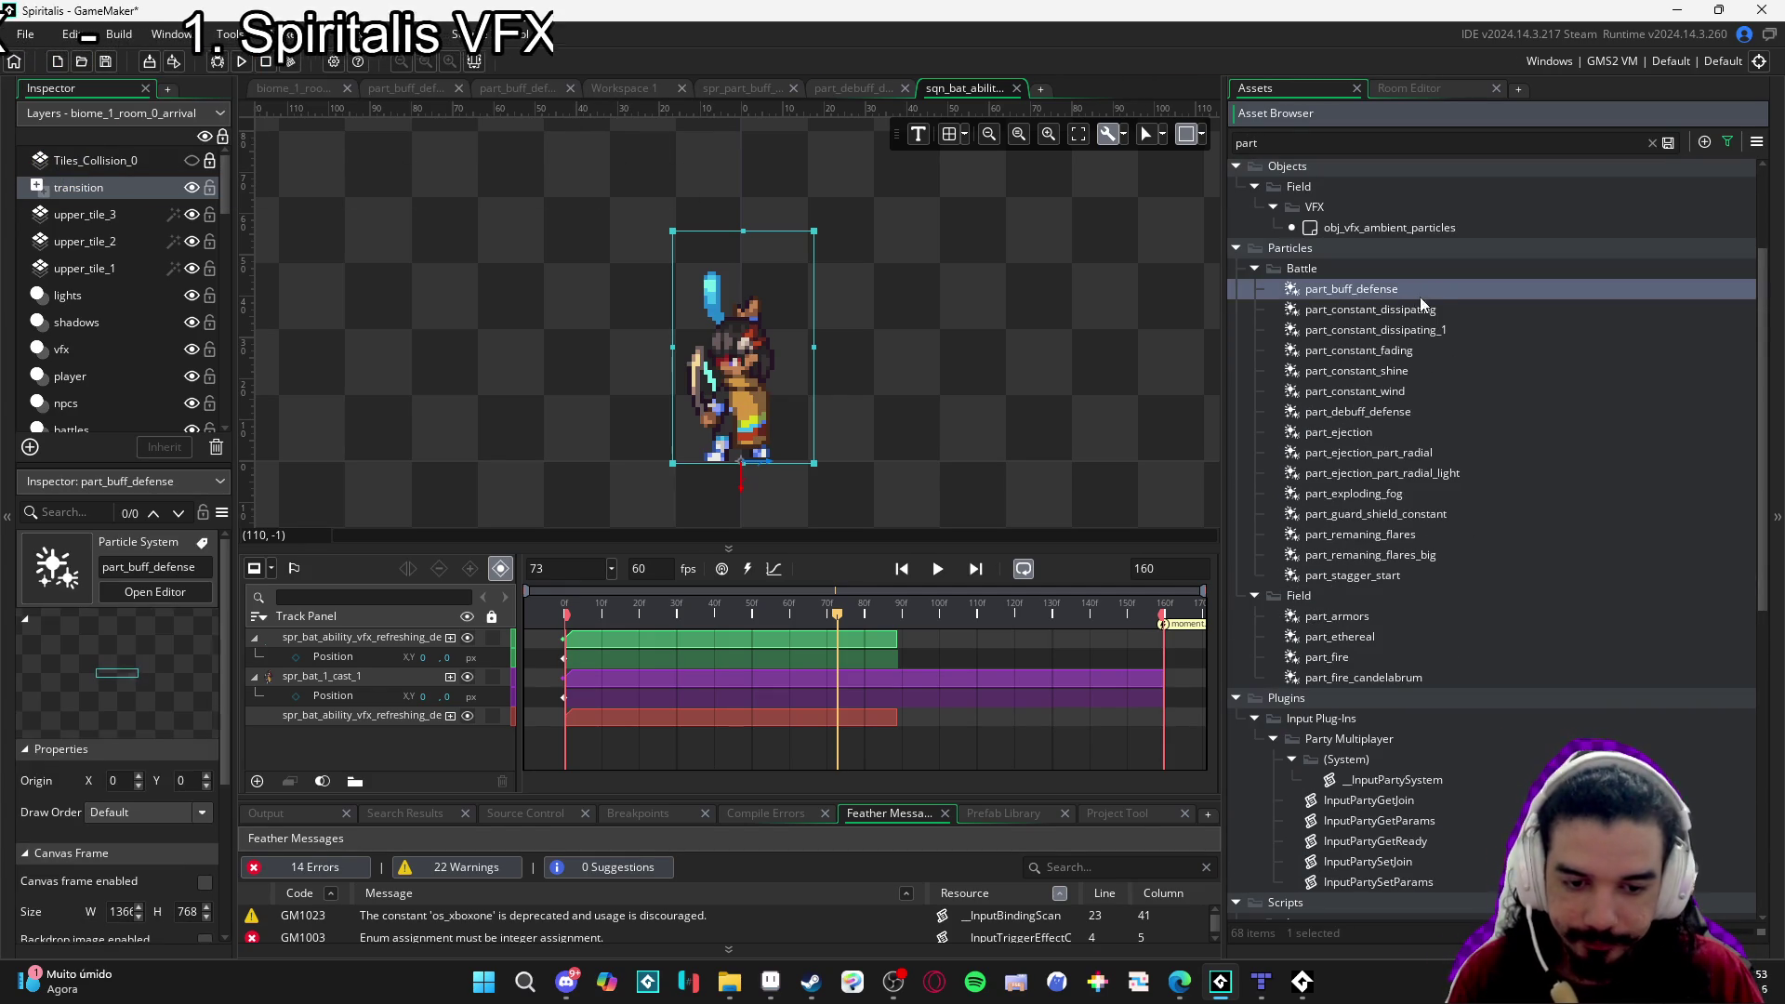
left_click(1437, 311)
left_click(1438, 350)
left_click(1434, 372)
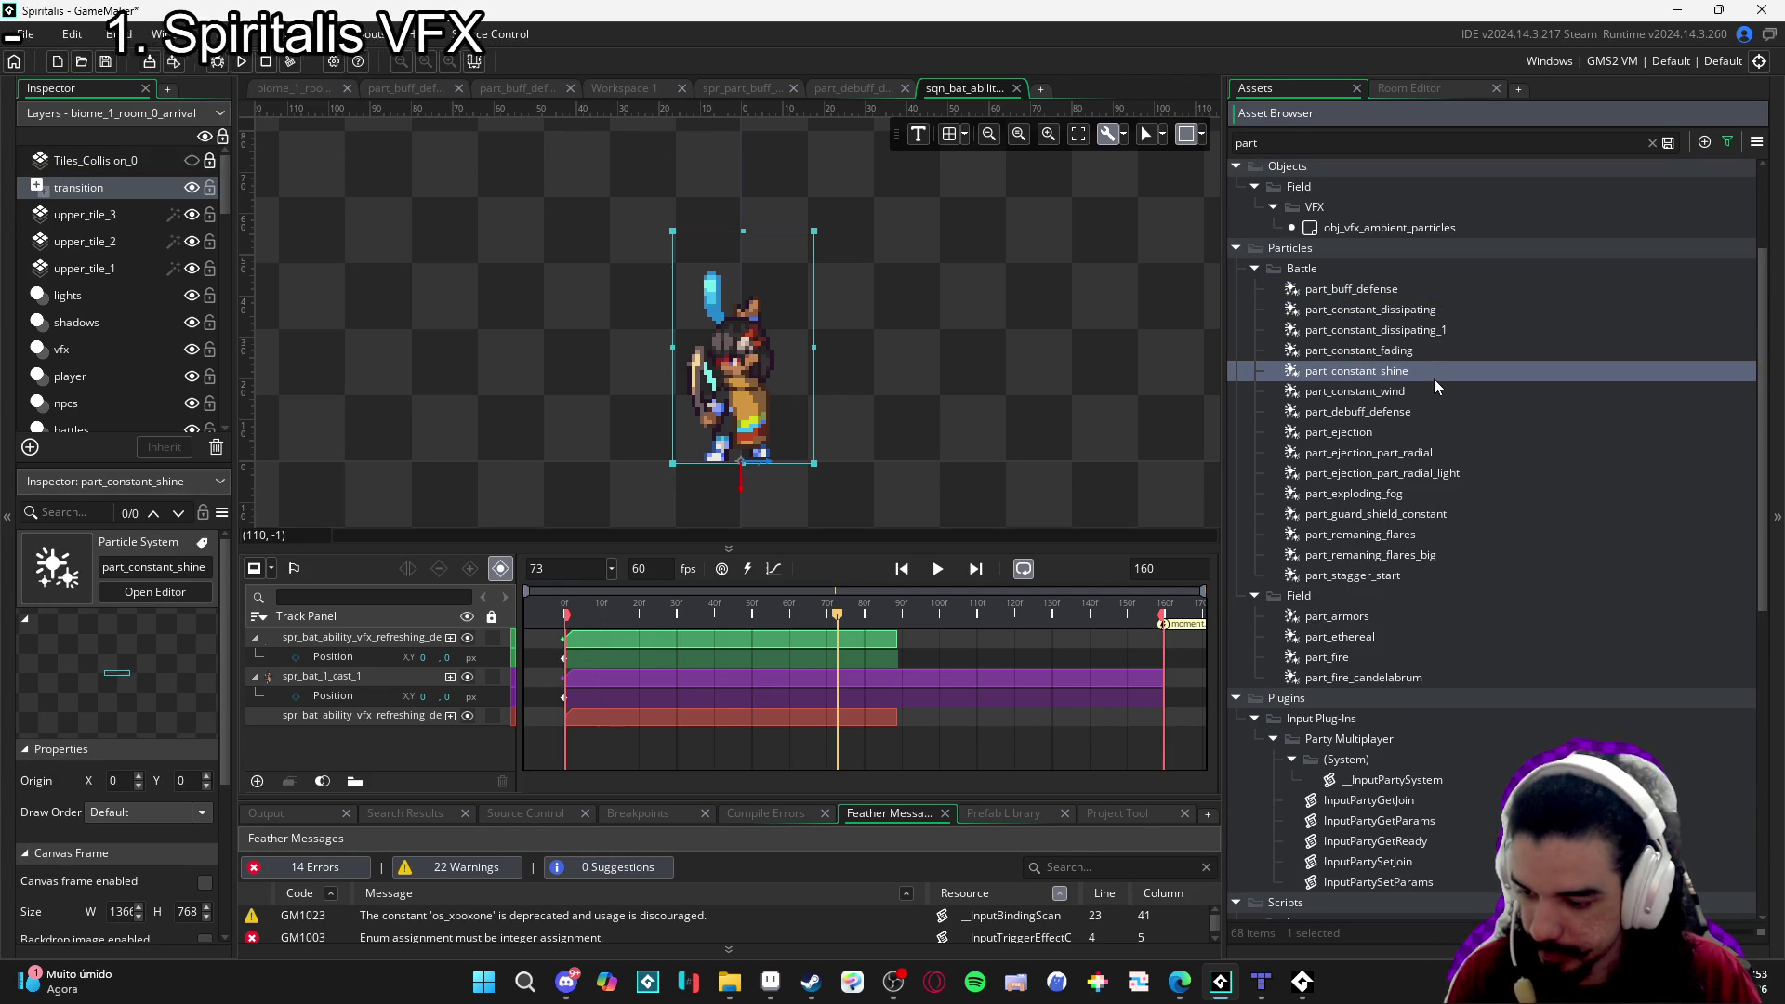
left_click(1393, 393)
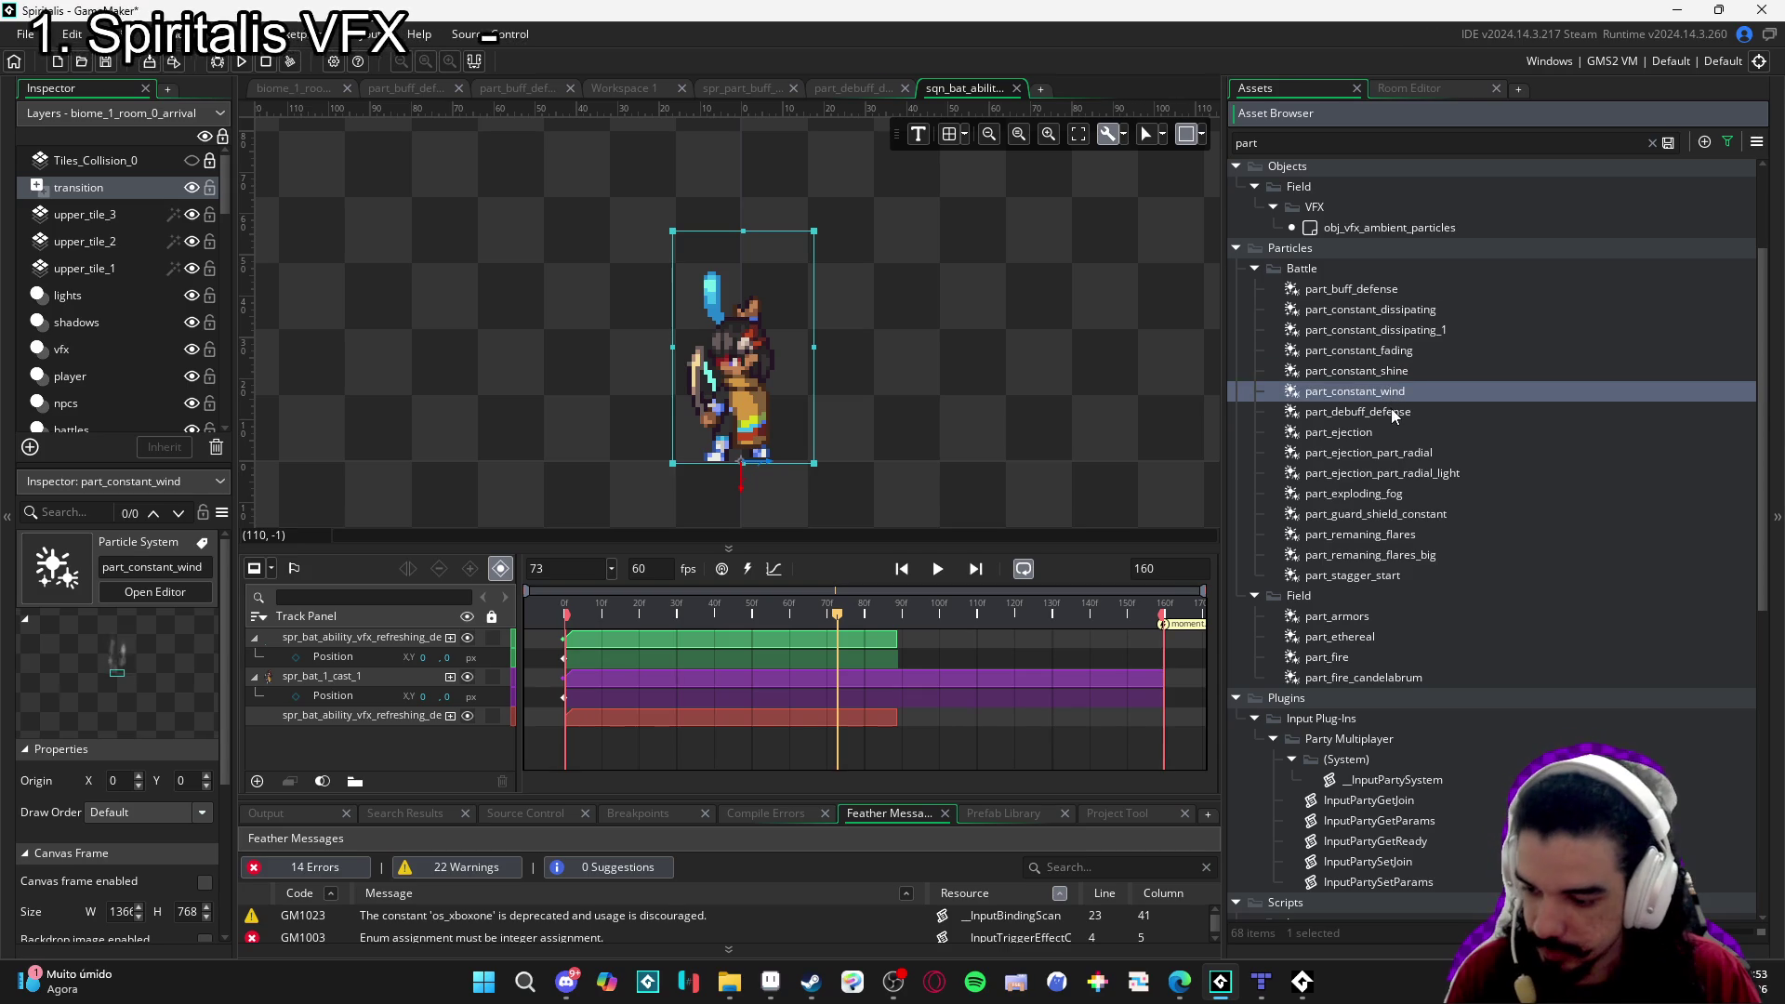
left_click(1389, 412)
Compare part_ejection with part_ejection_part_radial and drag part_ejection into the sequence.
left_click(1361, 433)
left_click(1360, 453)
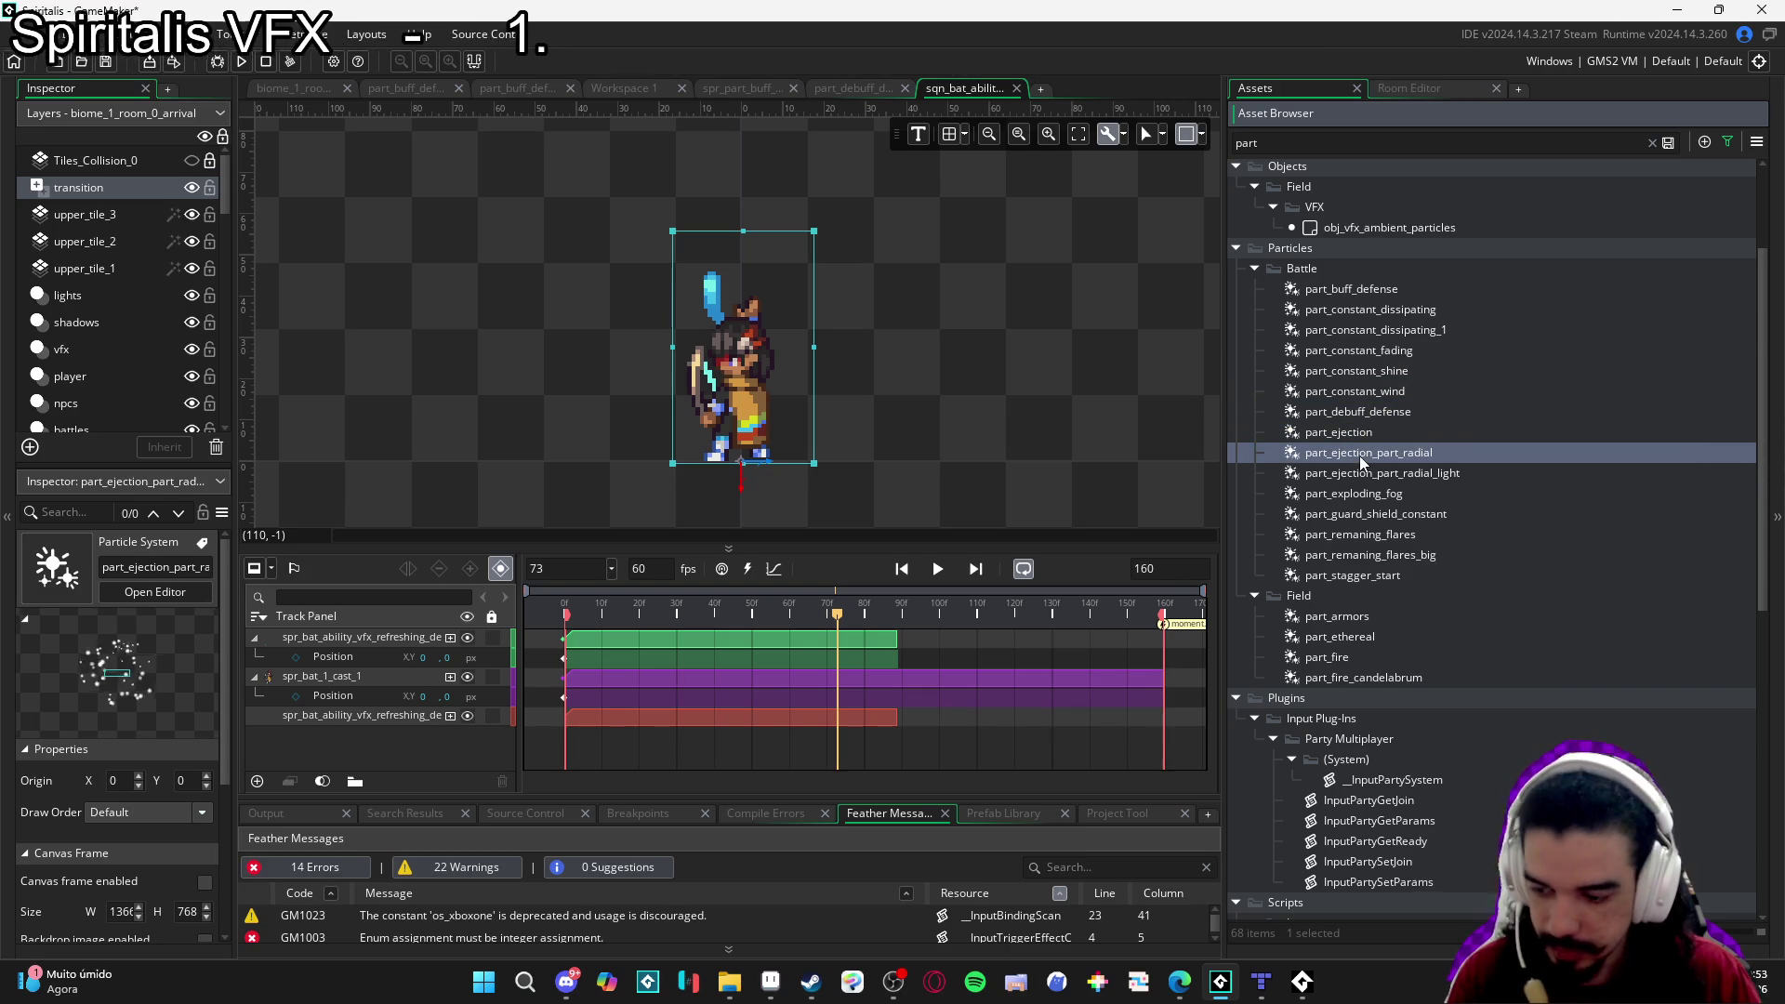
key("Down")
key("Down")
key("Down")
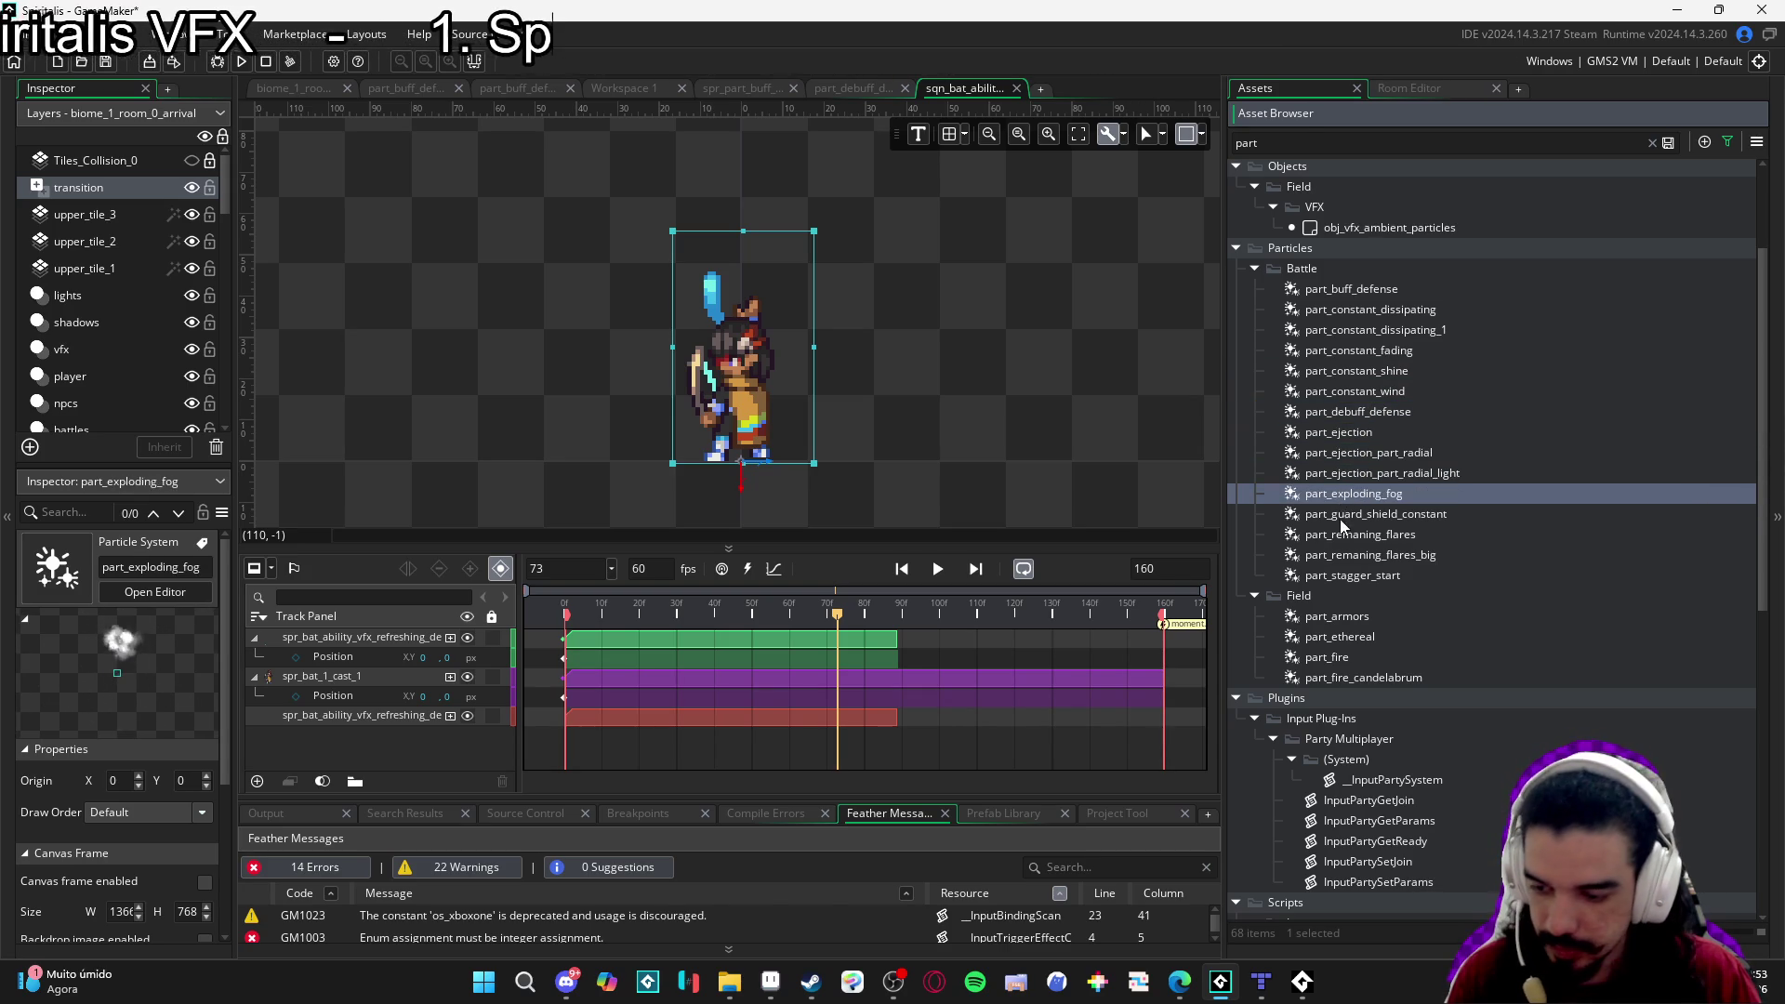
left_click(1350, 461)
left_click(1350, 439)
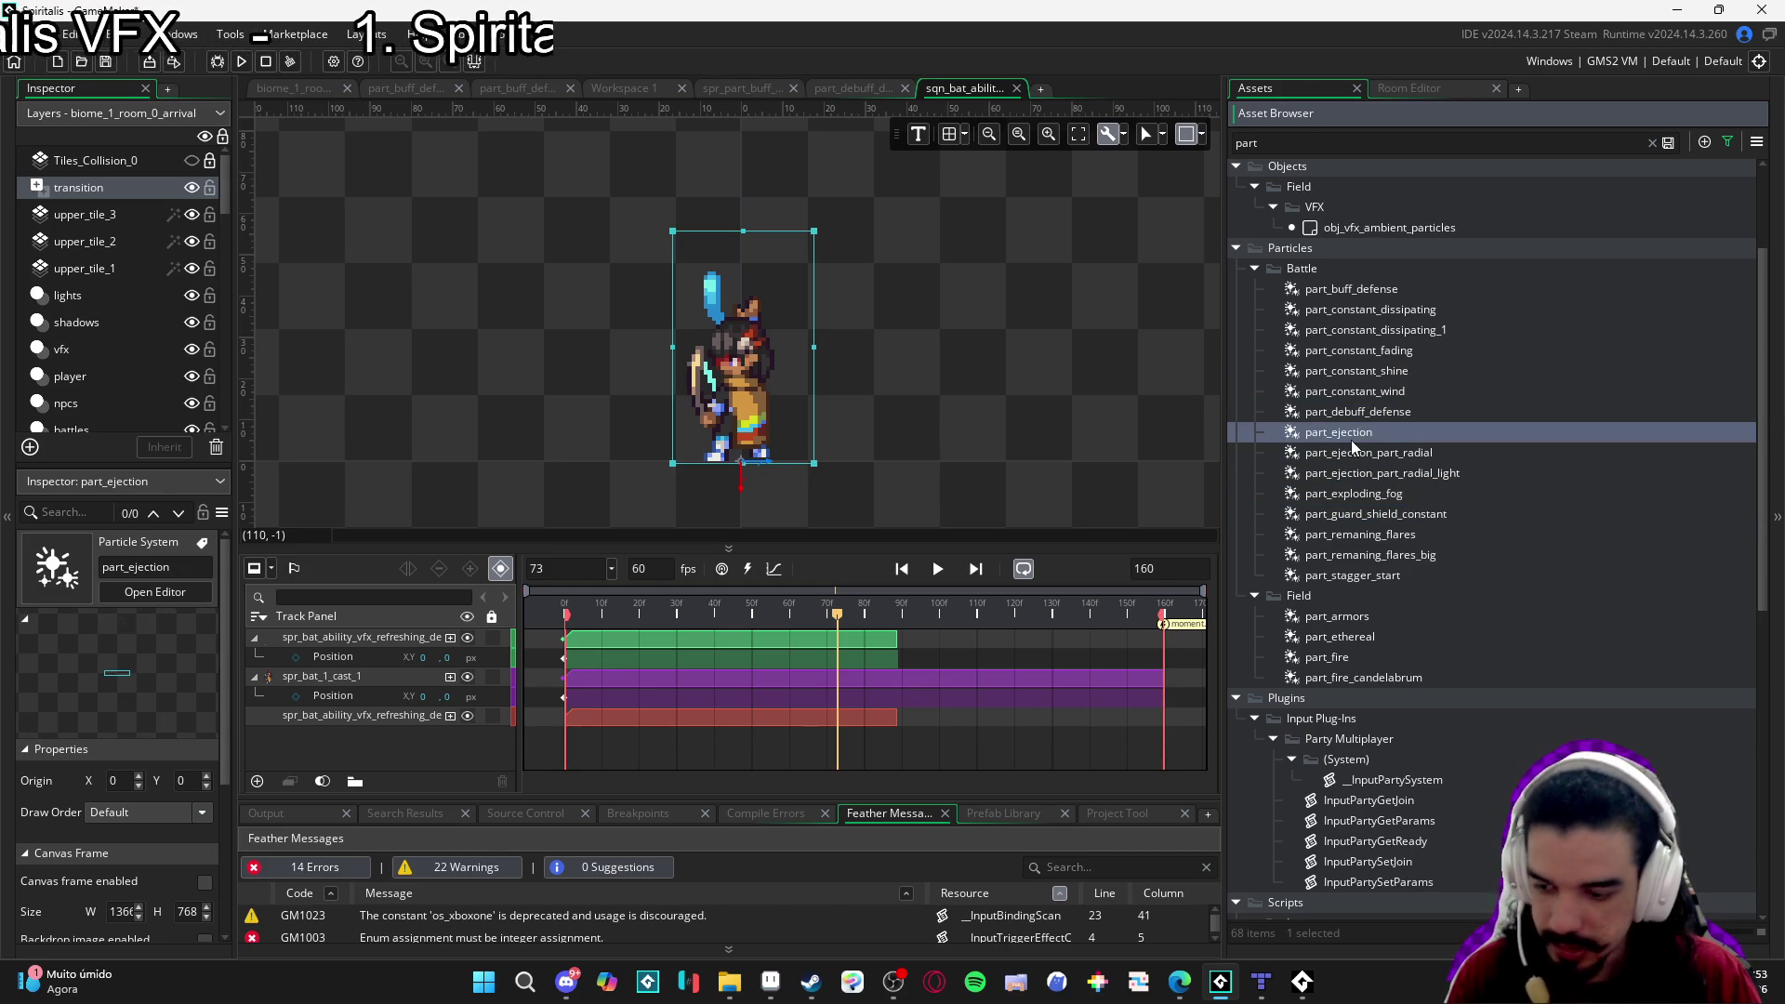
left_click_drag(1357, 432, 874, 586)
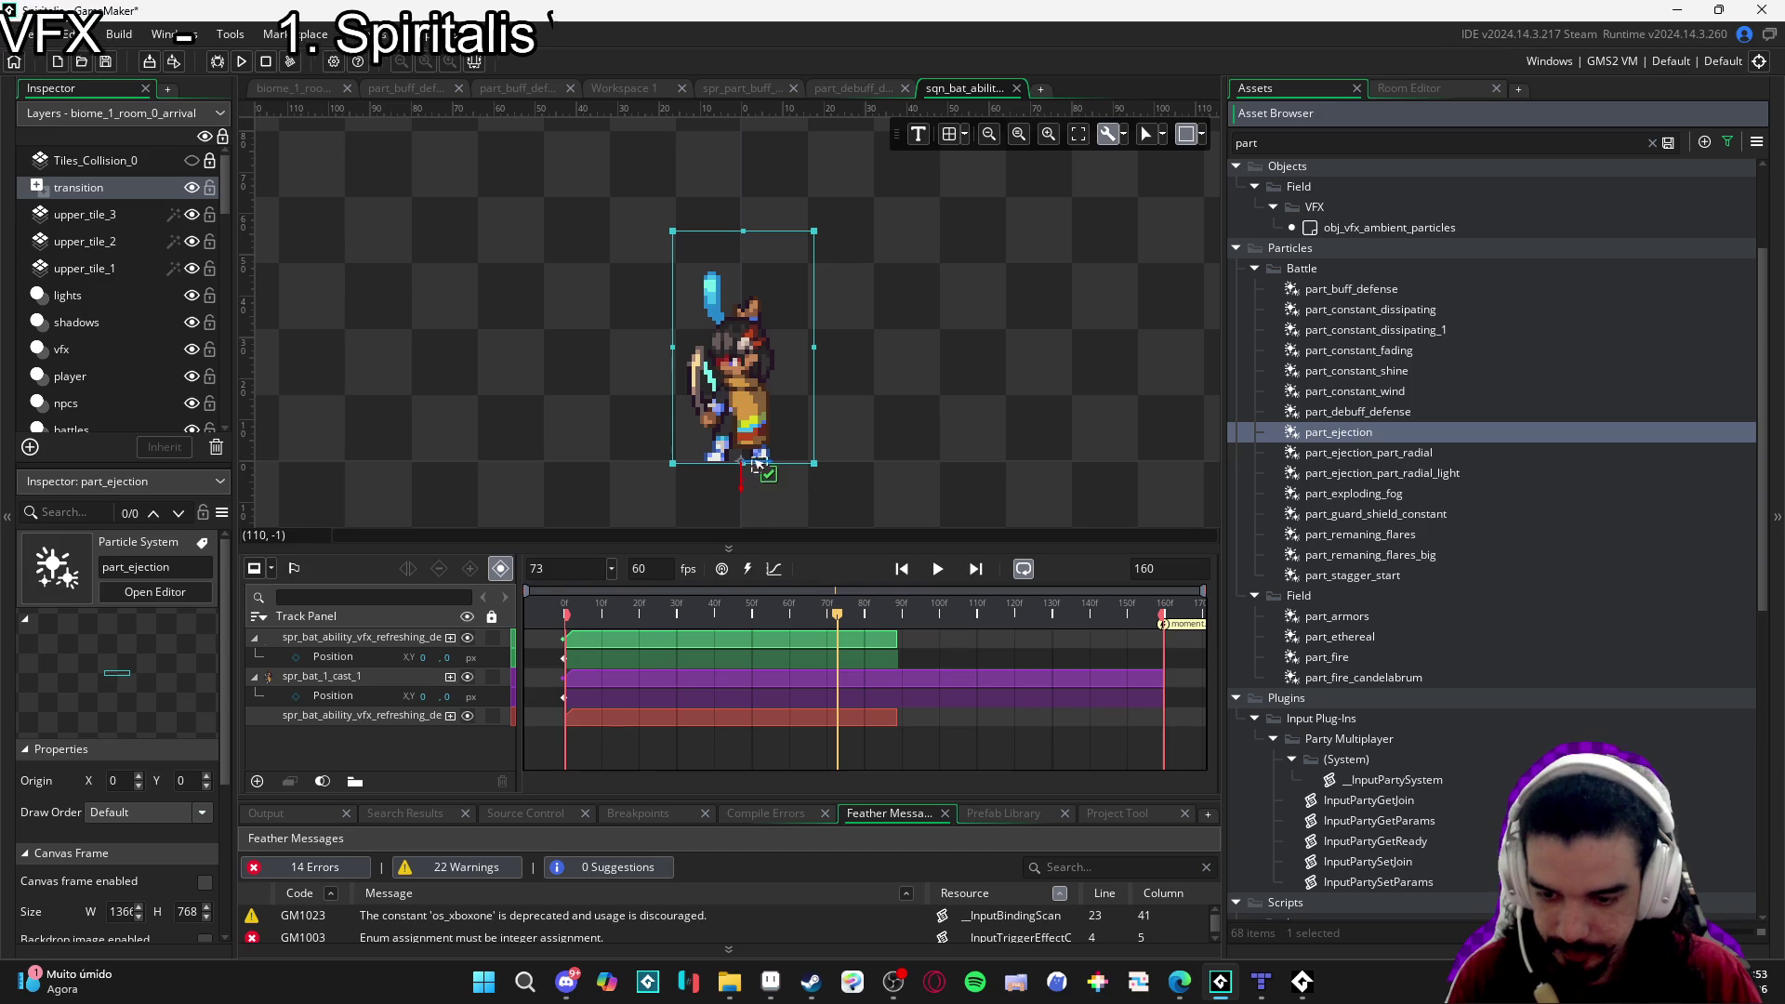
Place part_ejection at the character's feet and shift its clip to start near frame 59.
left_click_drag(758, 465, 761, 479)
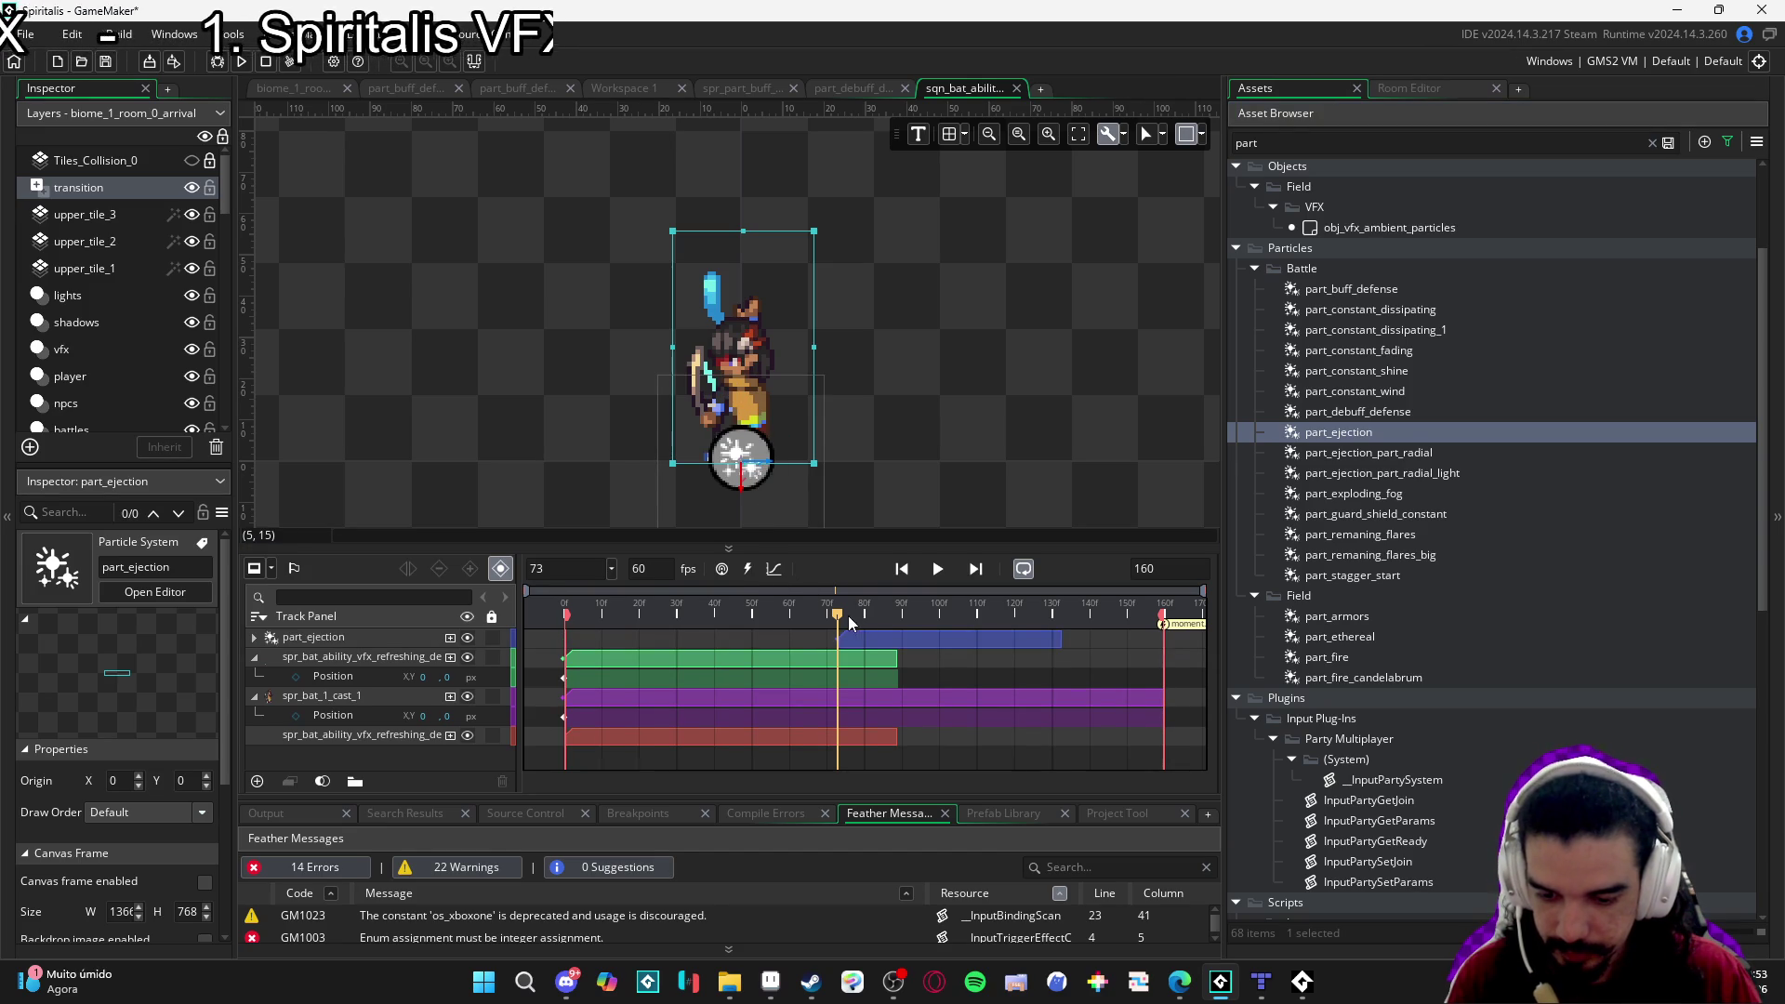
left_click(649, 657)
key("space")
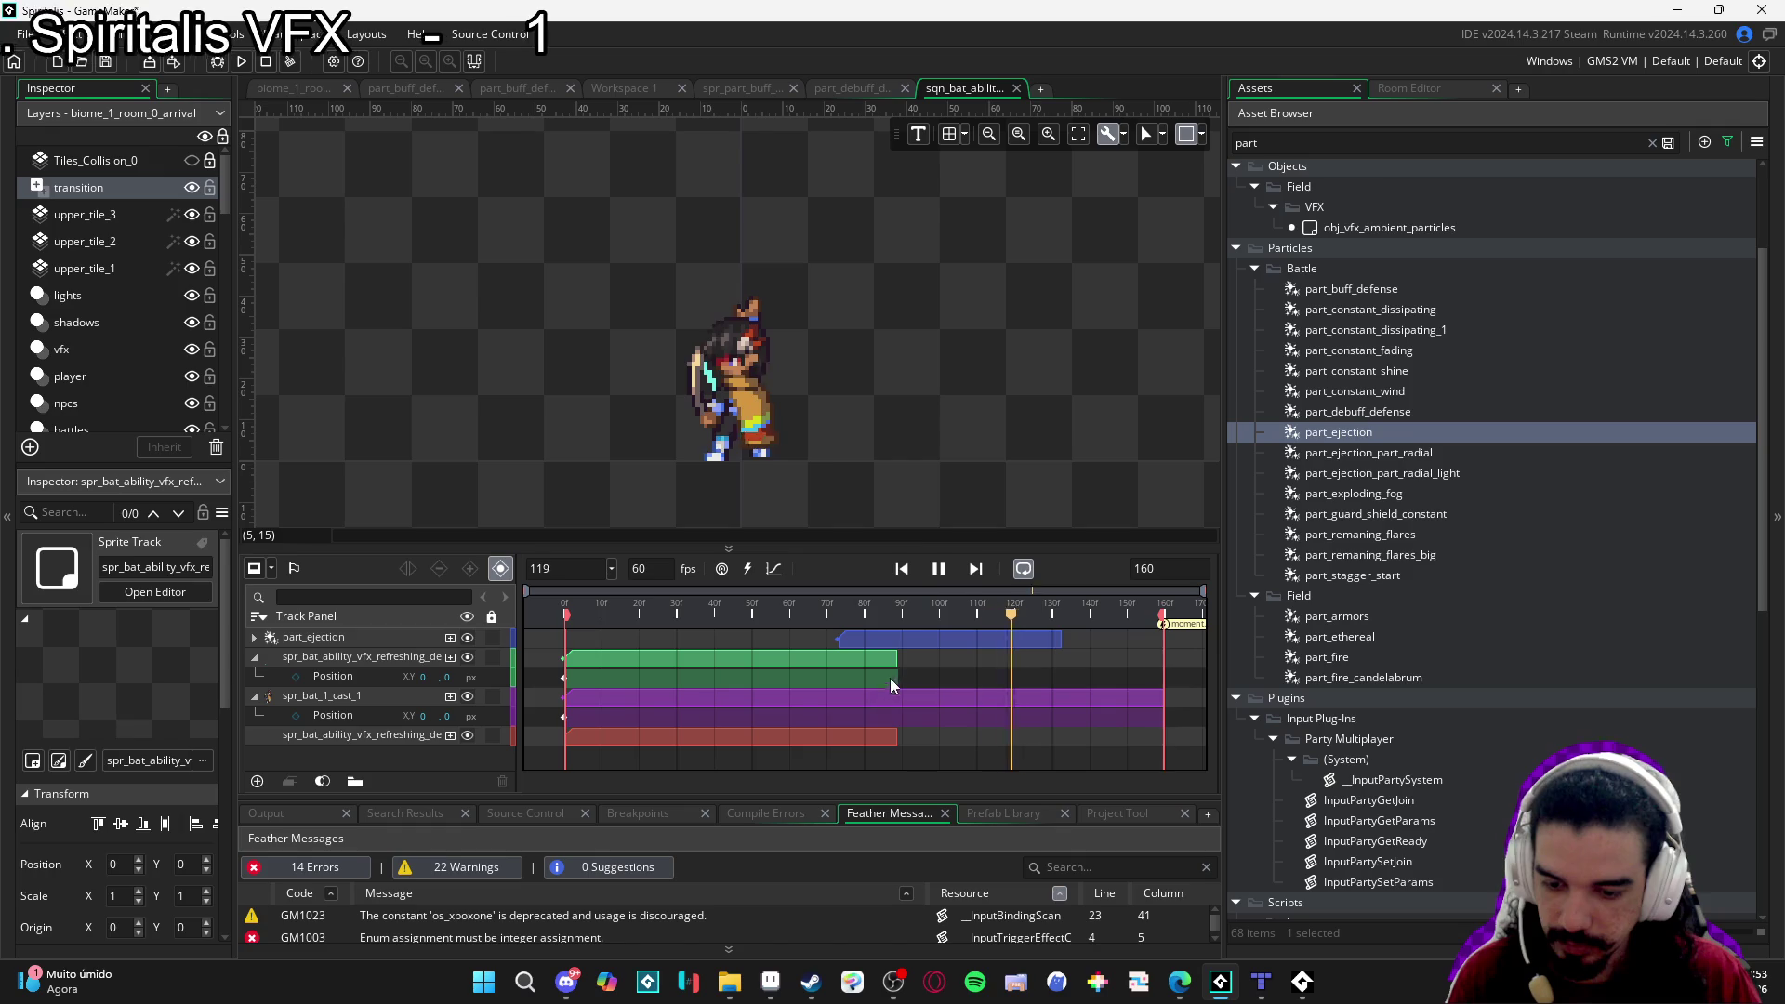
key("space")
left_click_drag(896, 640, 827, 640)
key("space")
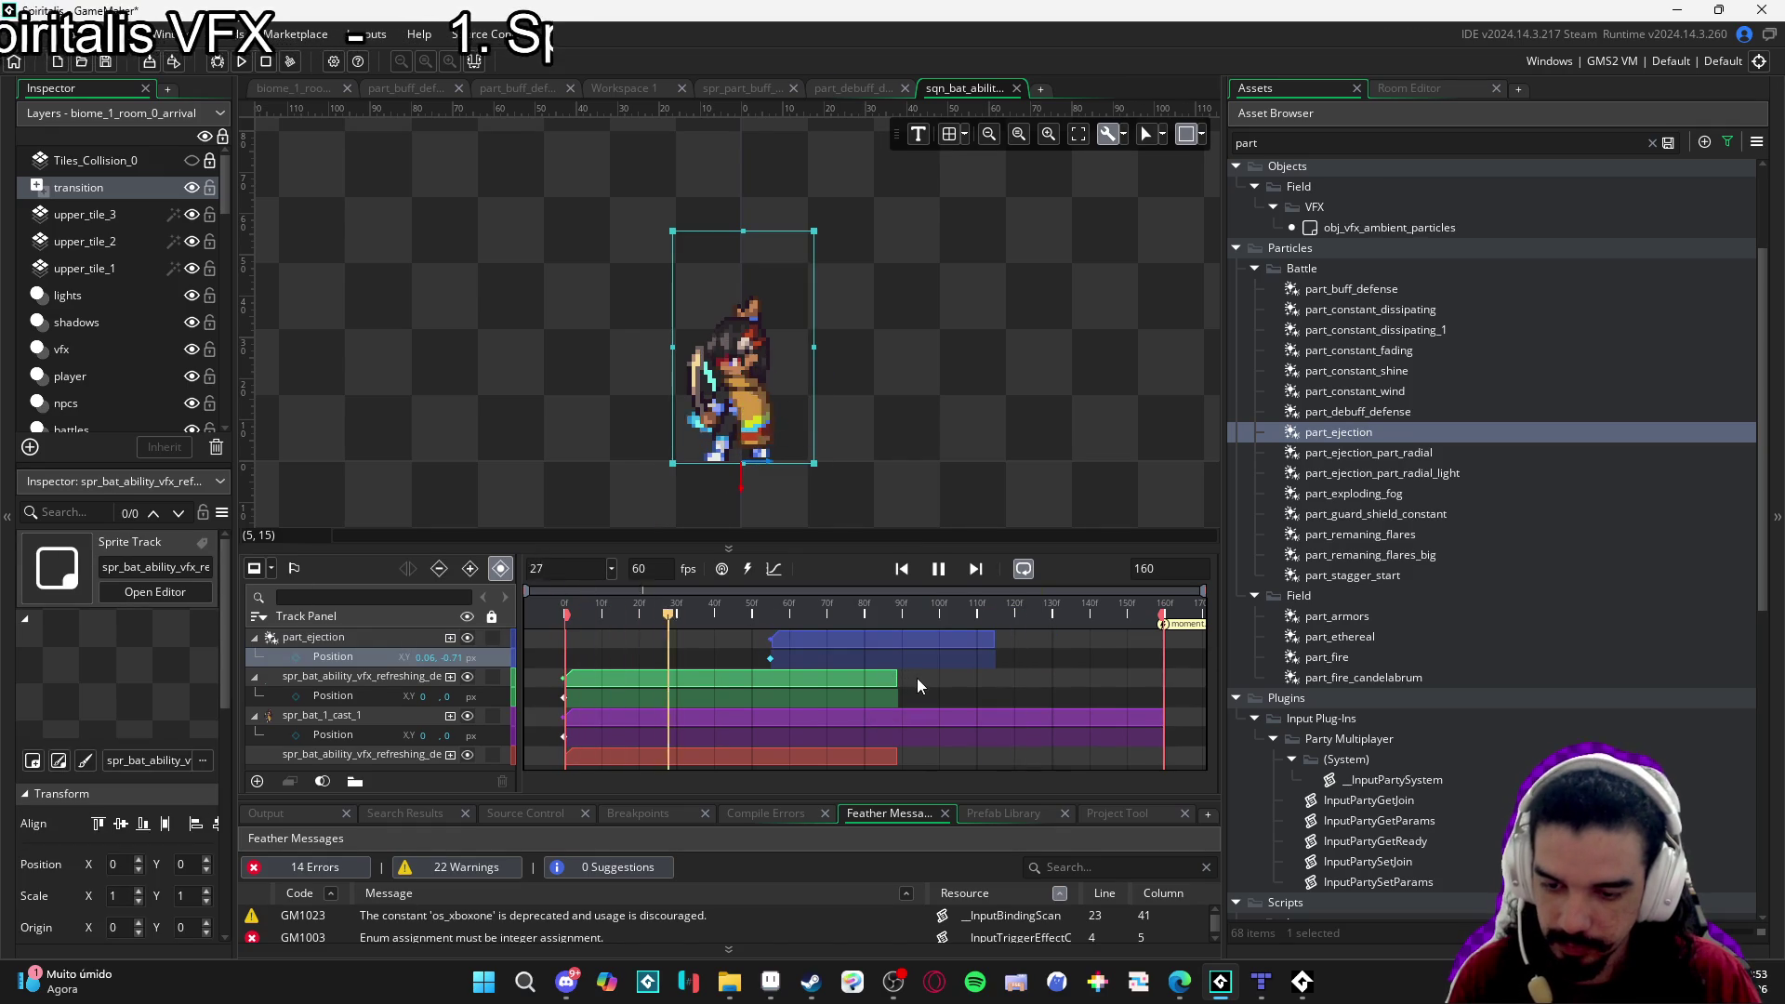
left_click(918, 678, "ctrl")
key("space")
left_click_drag(805, 645, 826, 653)
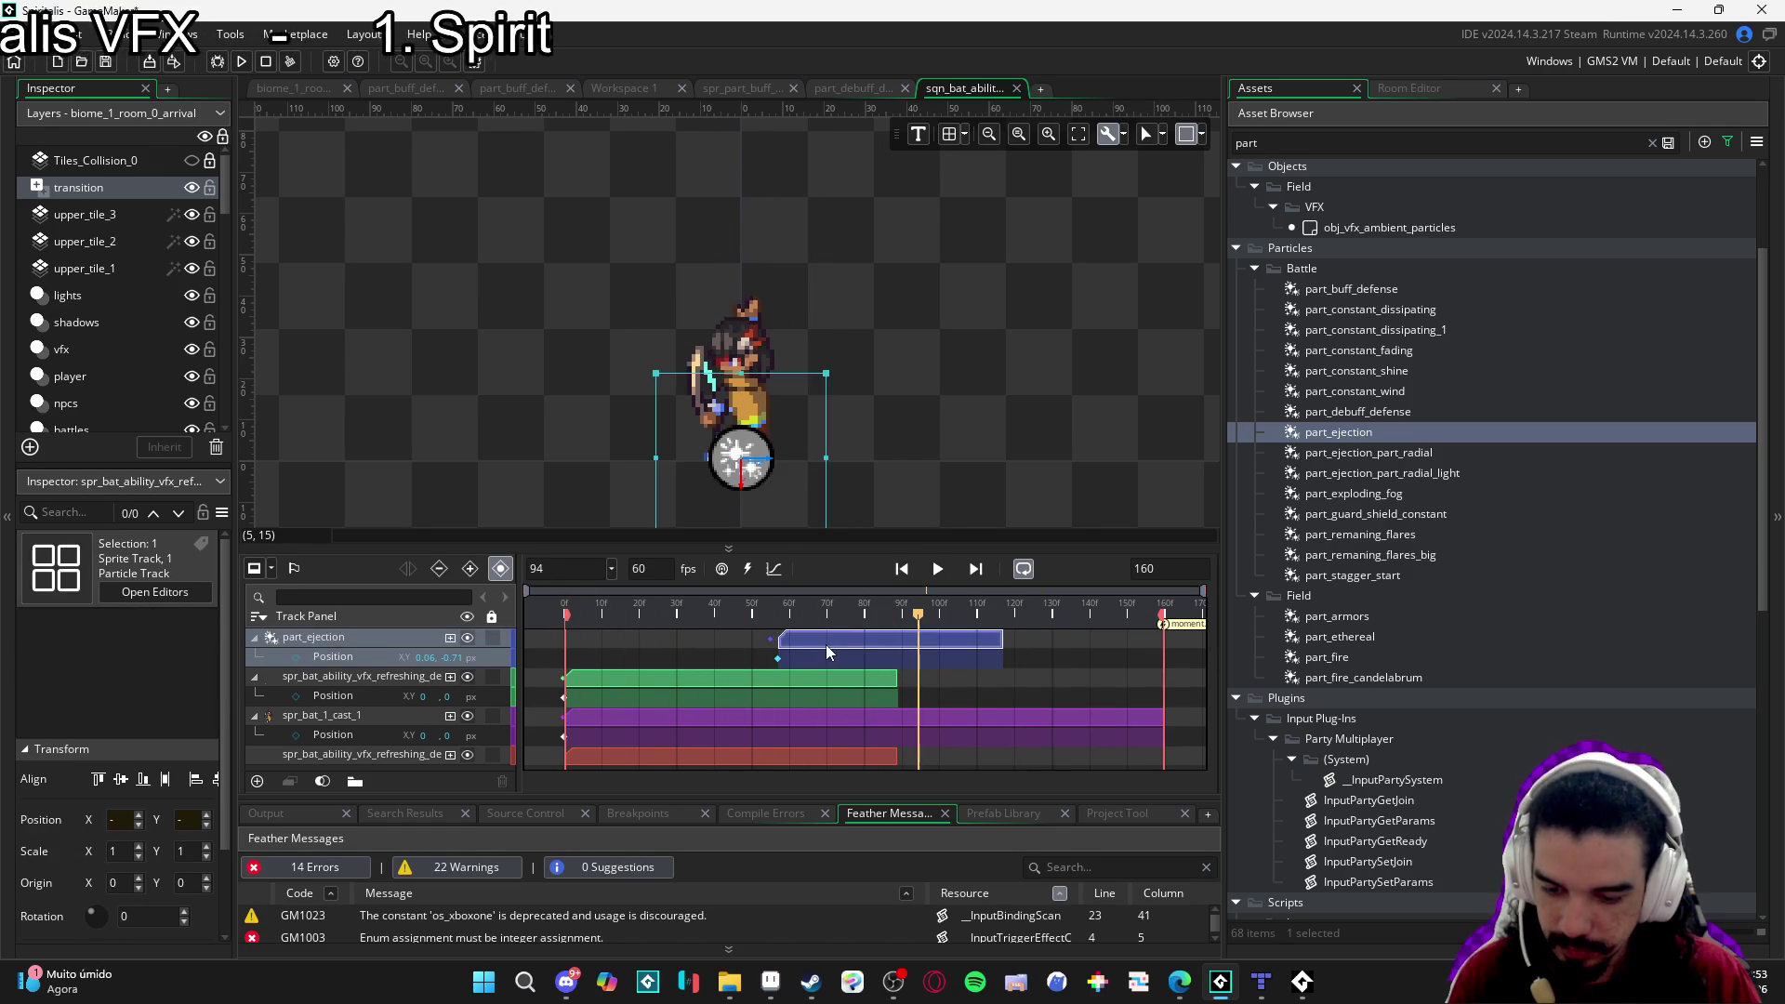
Scale the ejection particle to 0.693, checking the playback from frame 59.
left_click_drag(828, 373, 734, 461)
key("space")
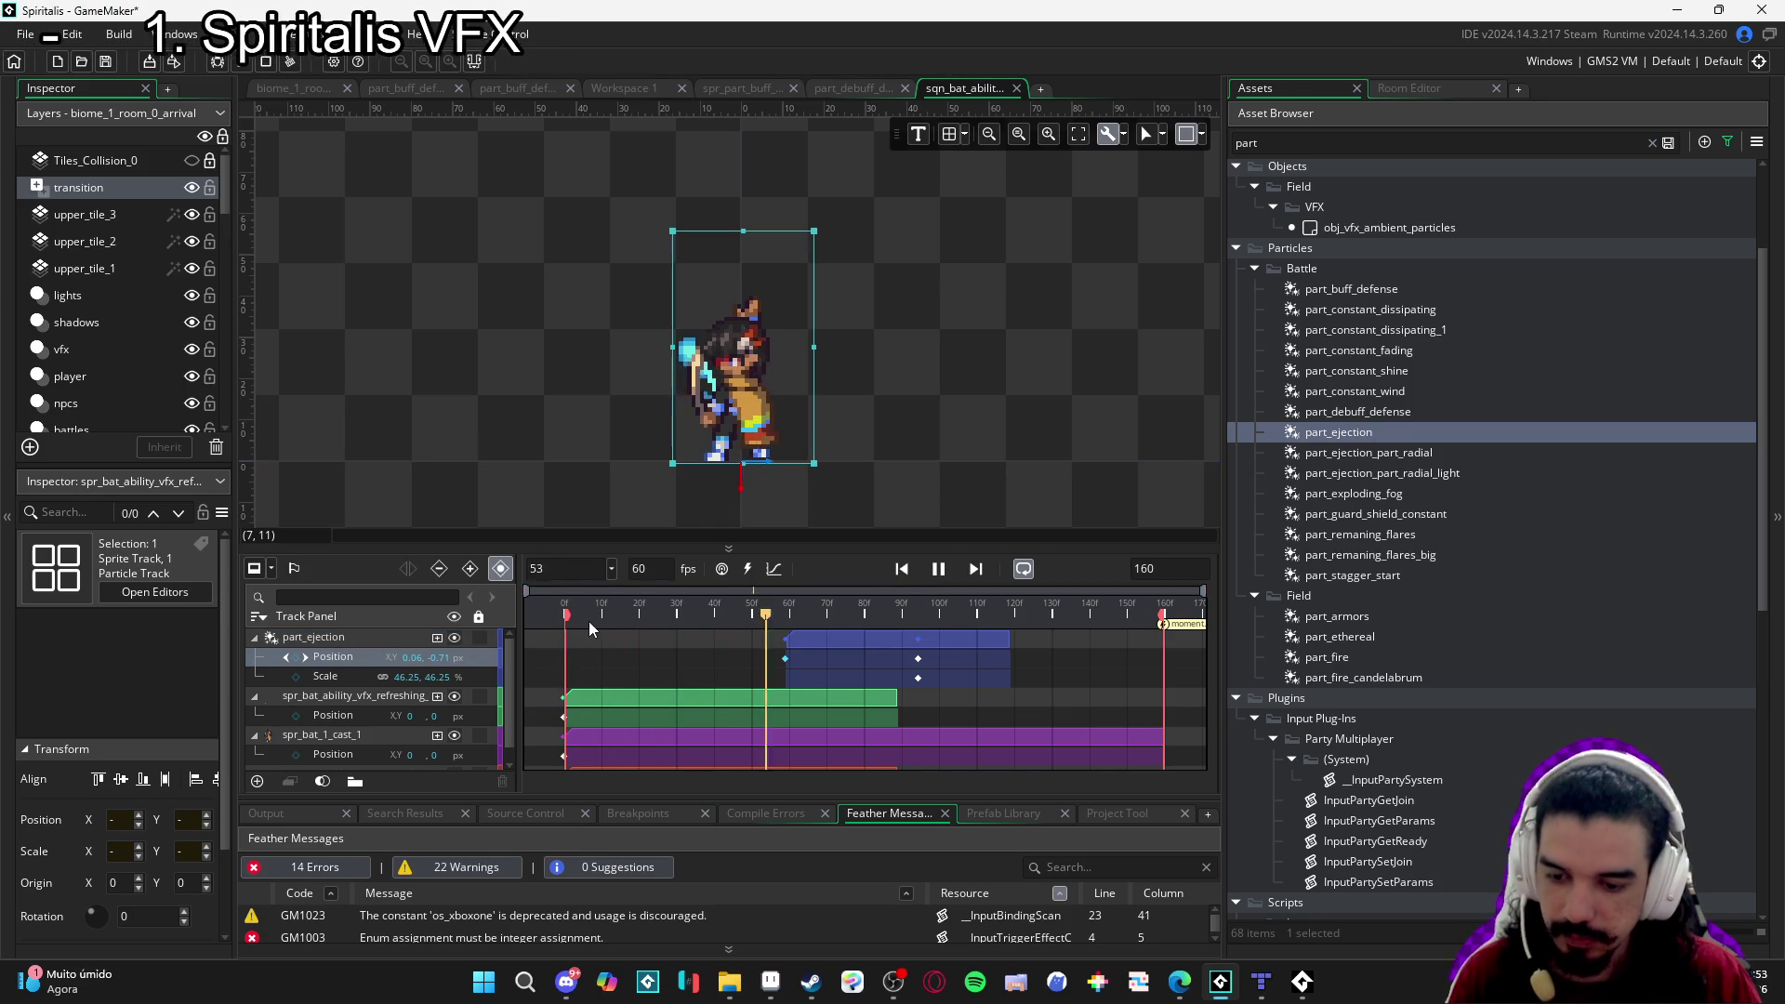
key("space")
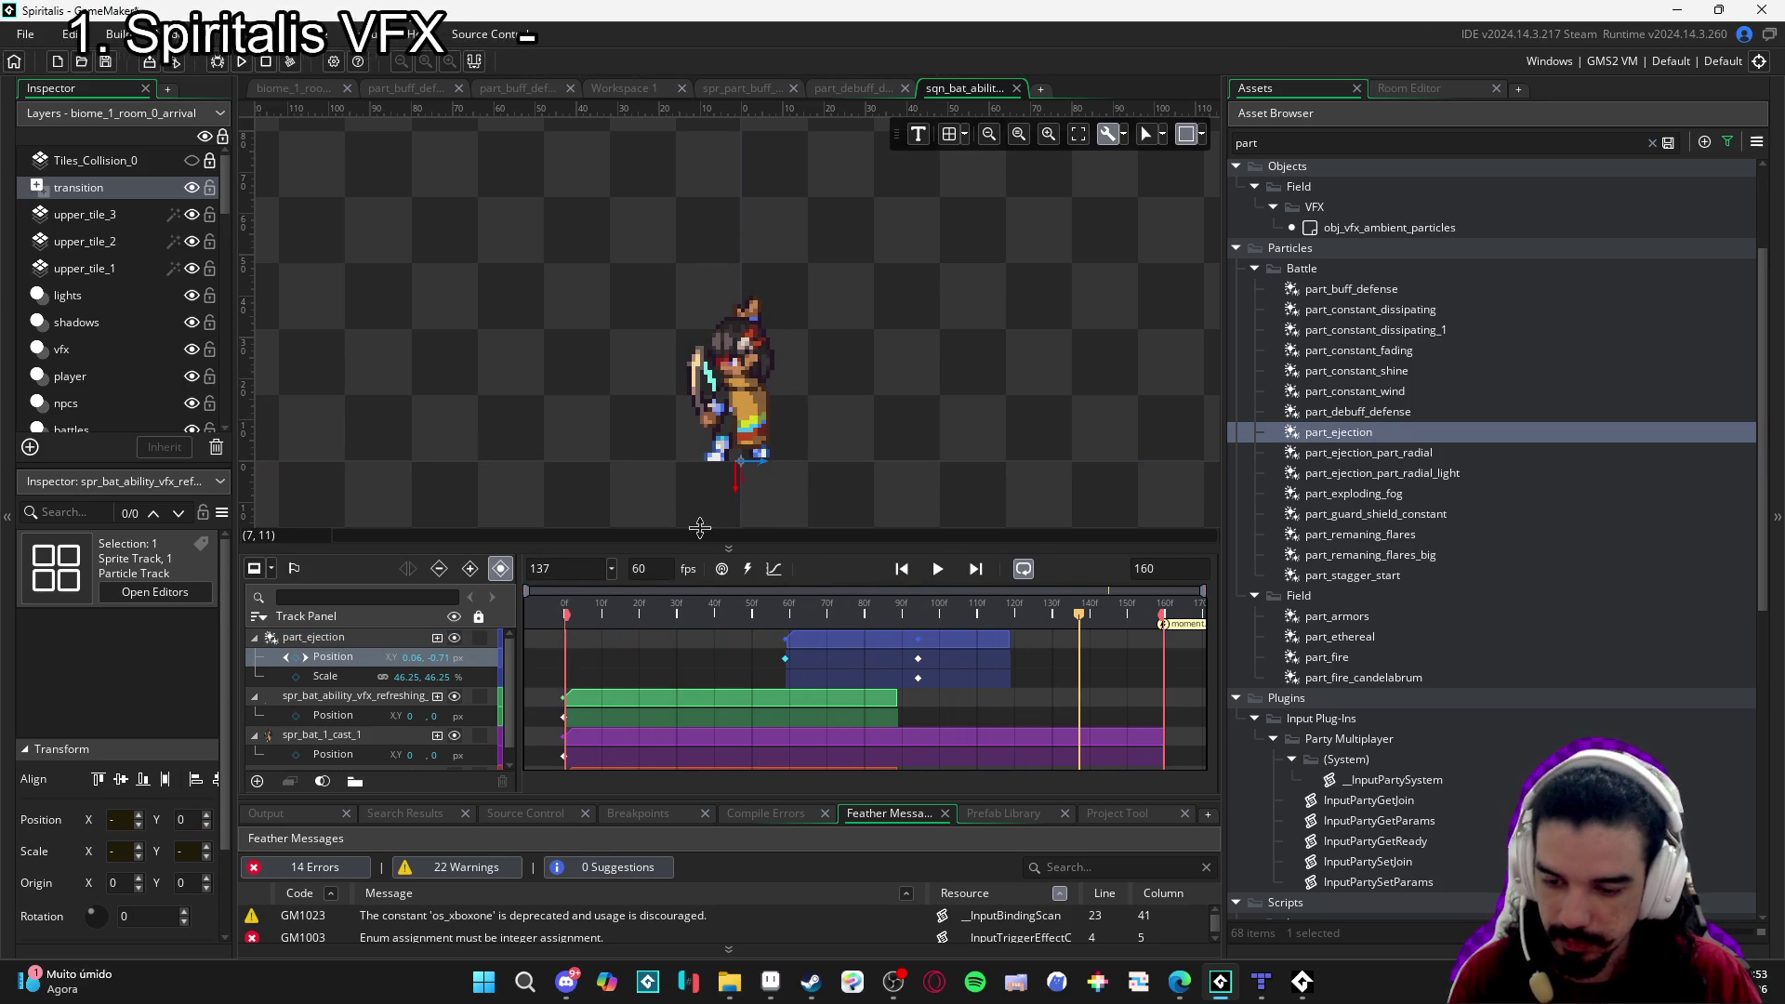
mouse_move(800, 614)
left_mouse_down()
mouse_move(717, 614)
mouse_move(786, 614)
left_mouse_up()
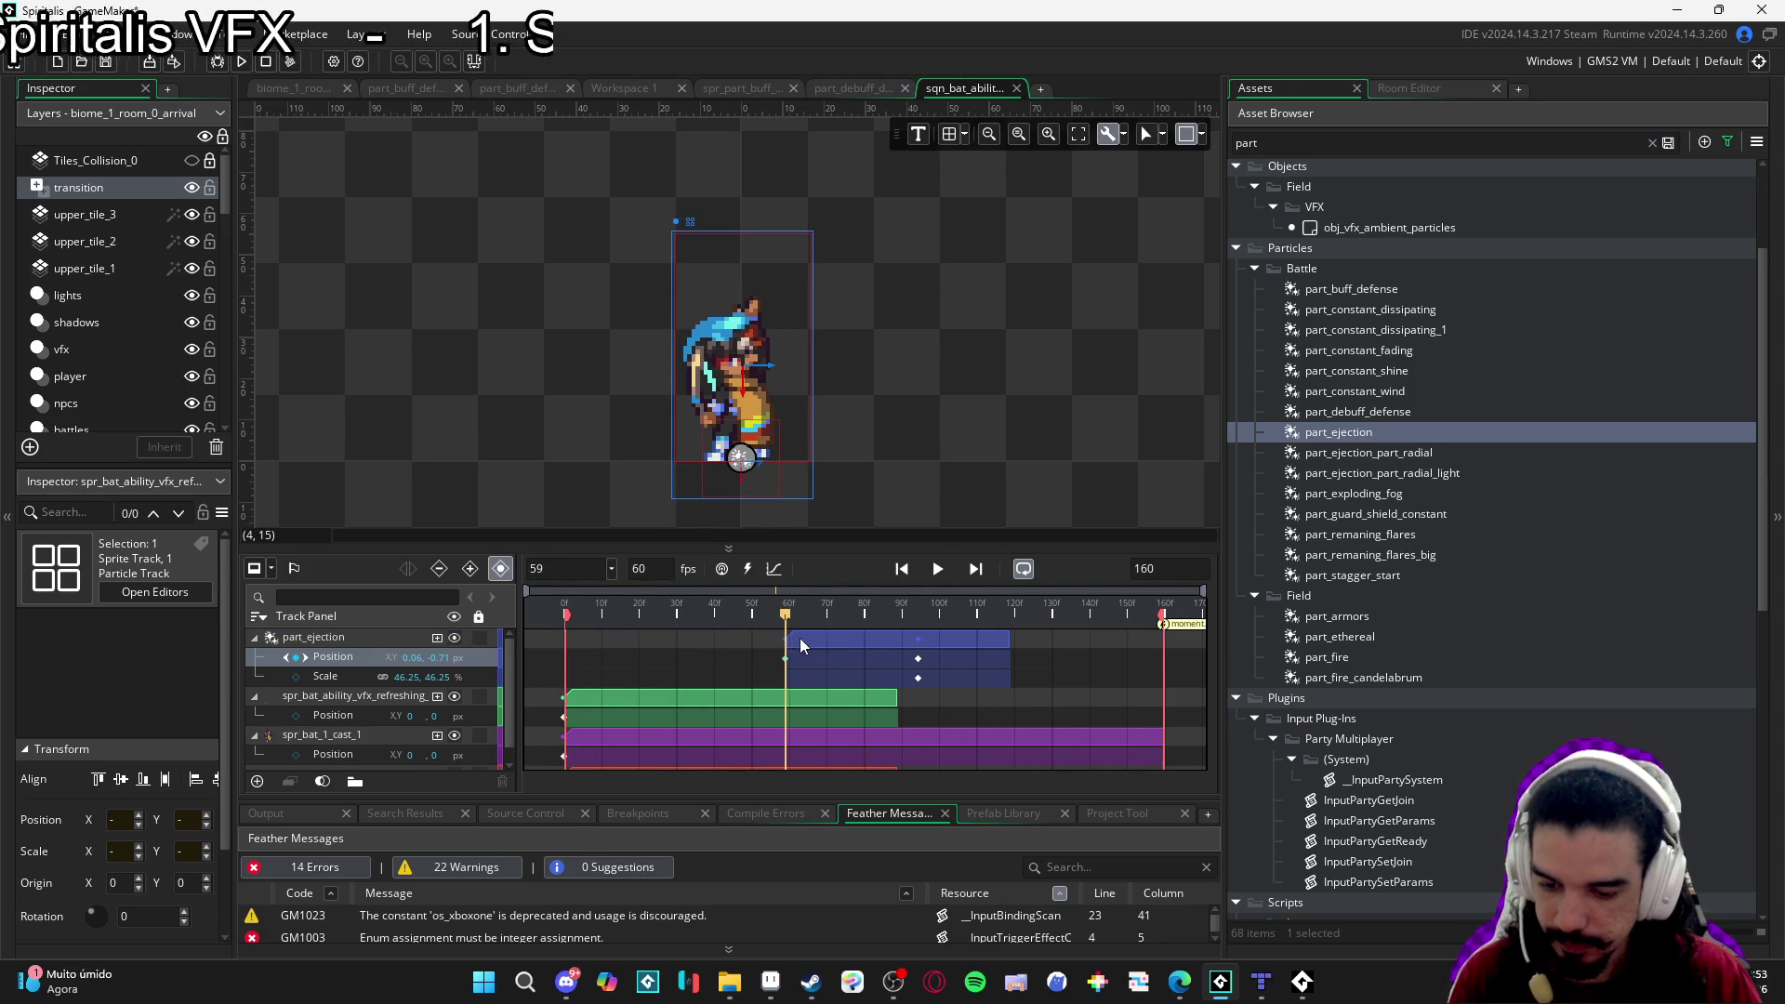
left_click(800, 638)
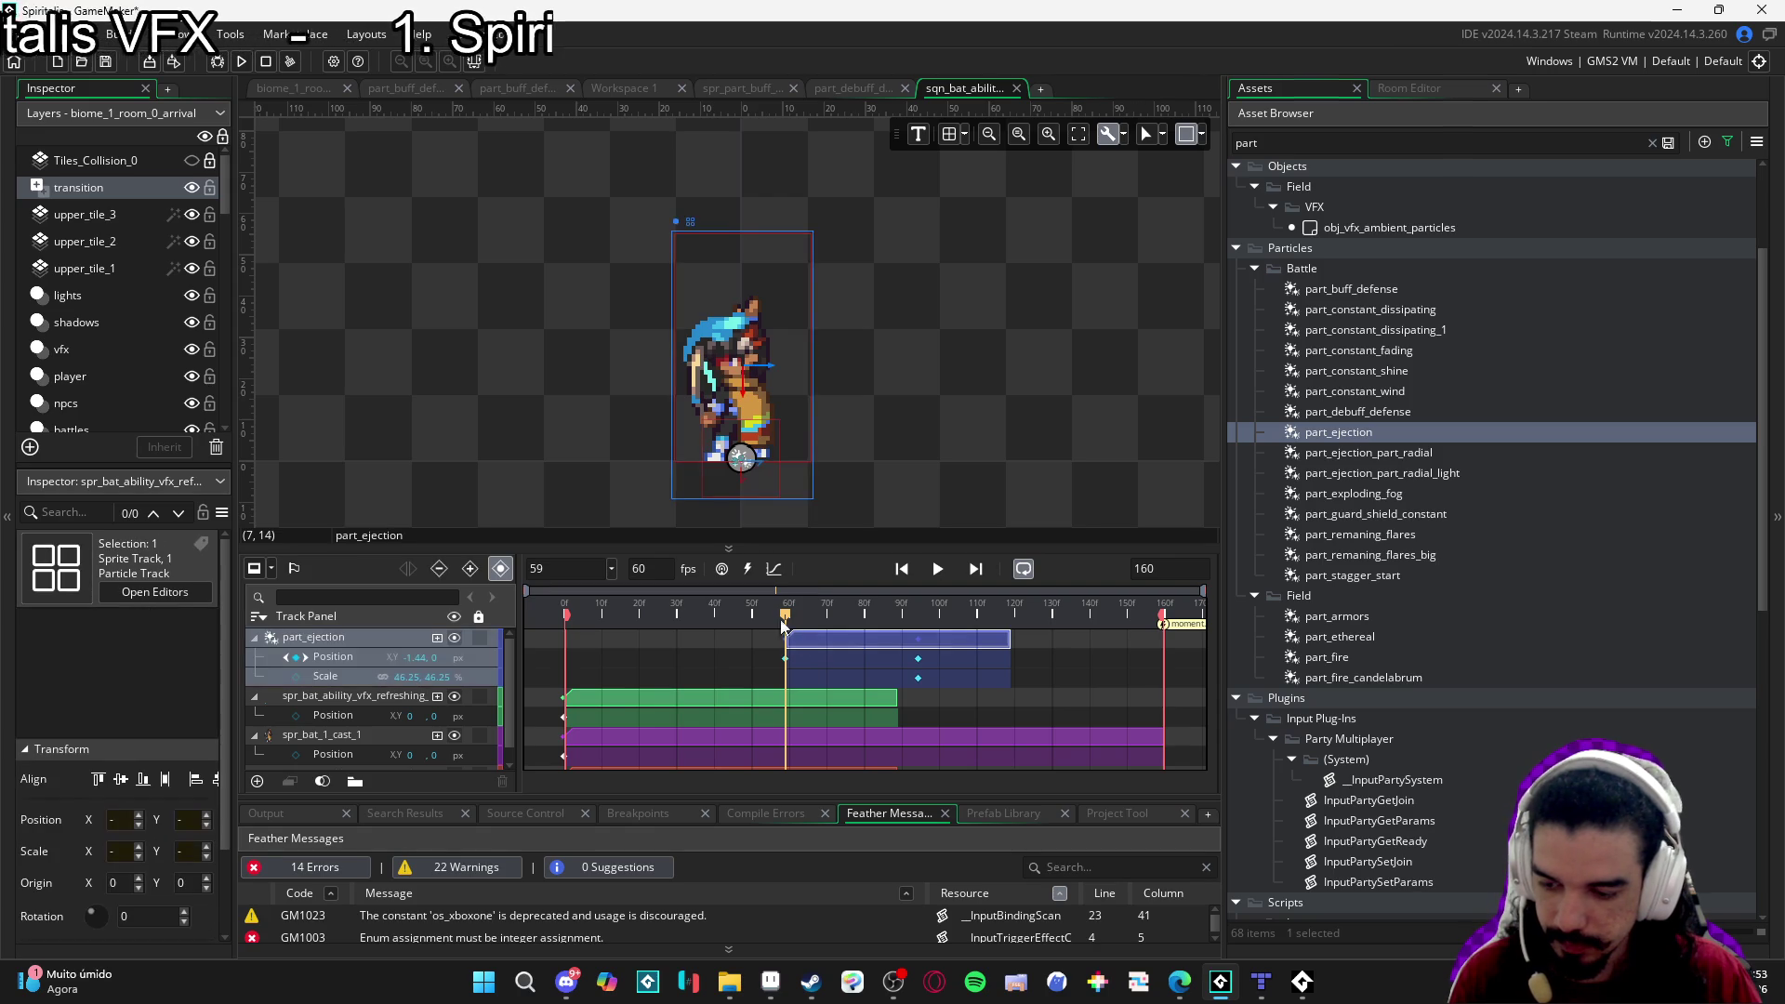
left_click(930, 668)
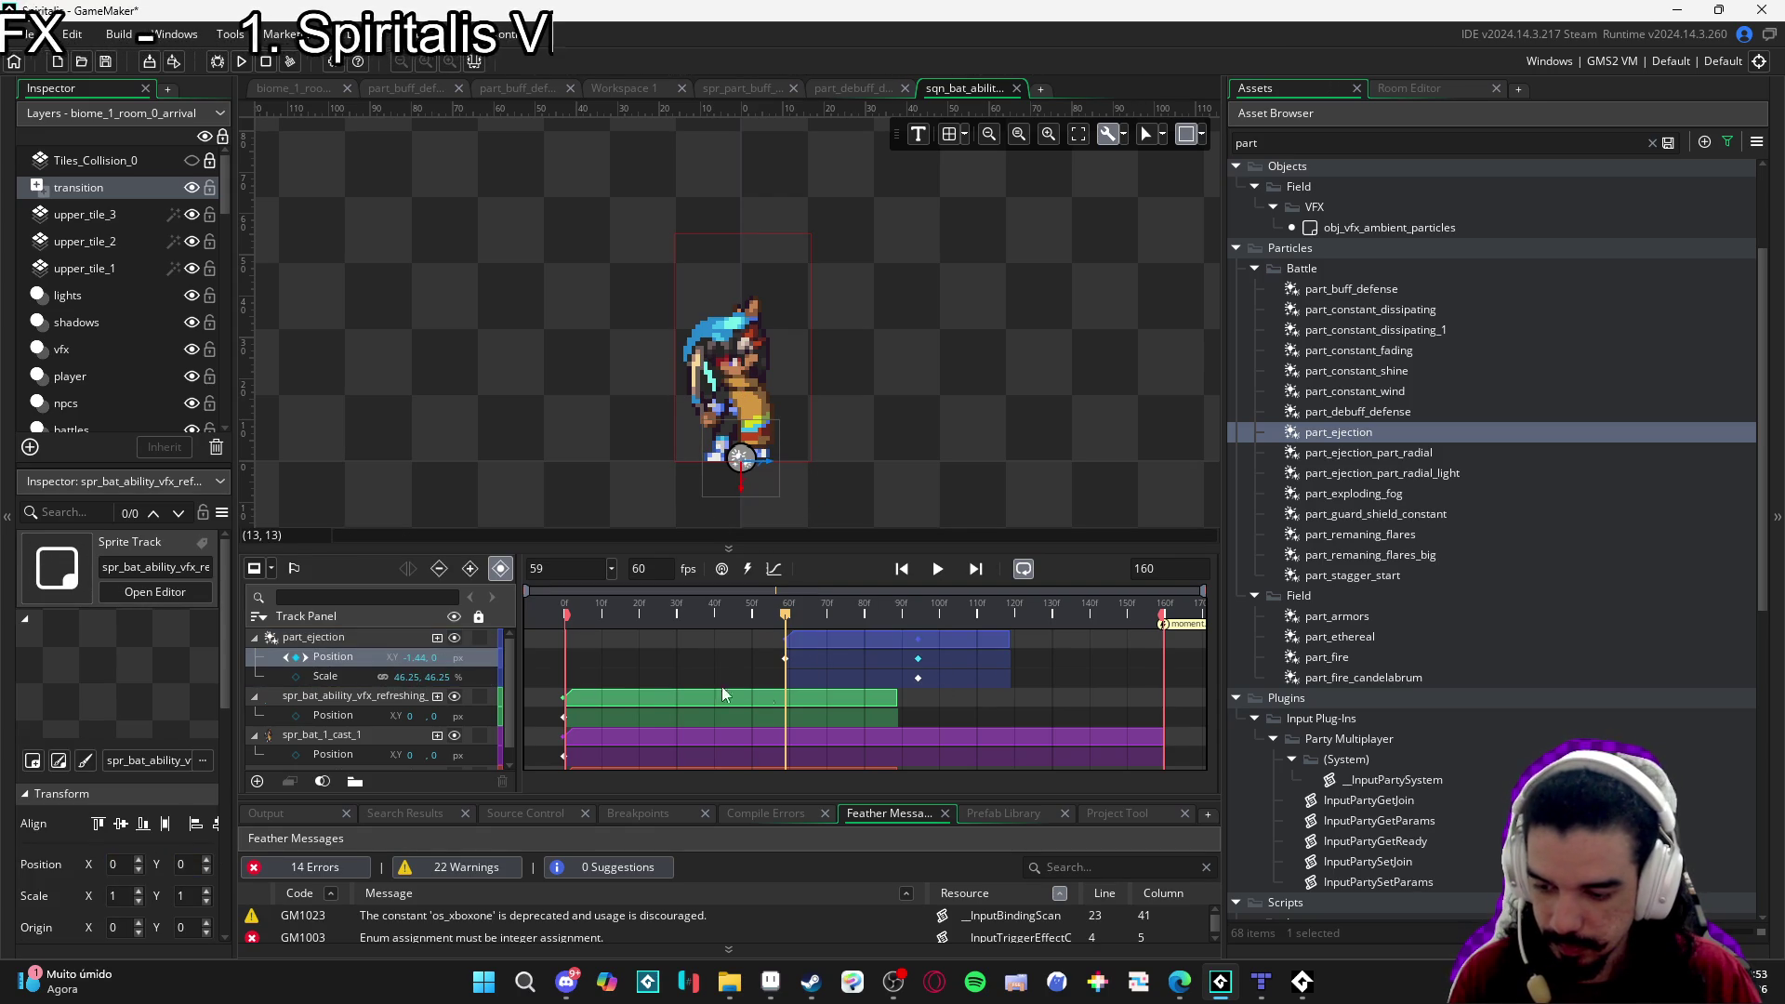
left_click(919, 679)
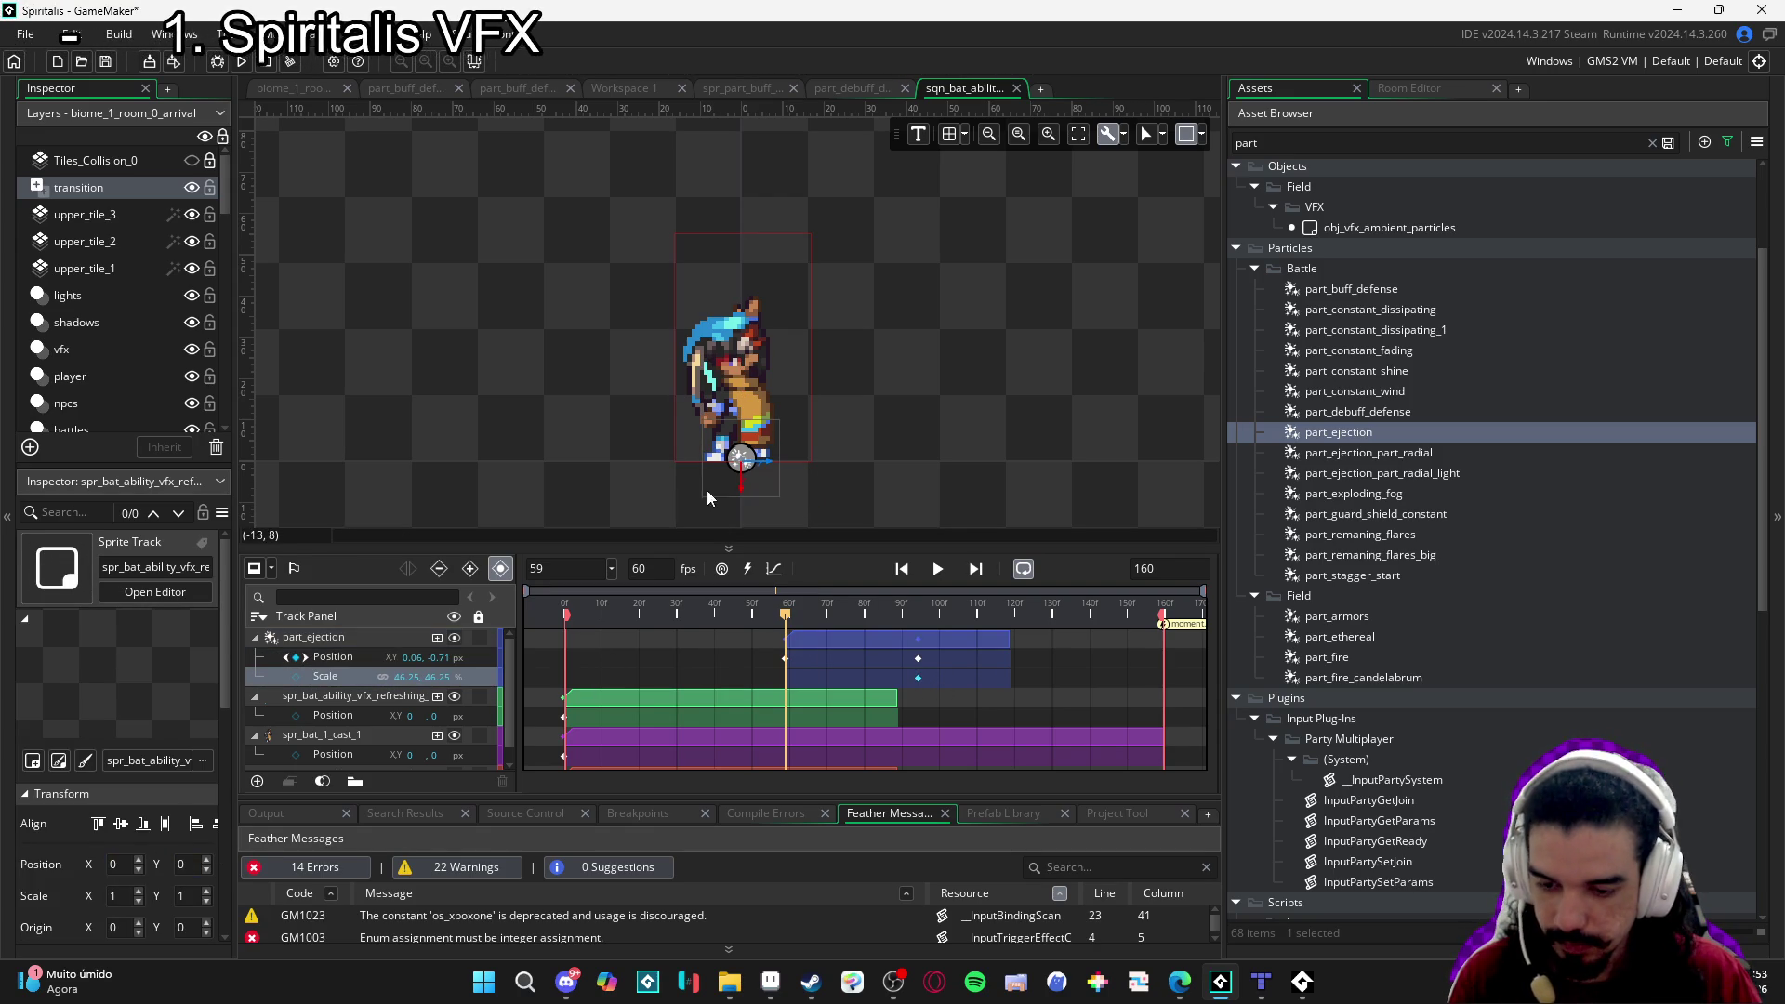
left_click(750, 480)
mouse_move(781, 502)
left_mouse_down()
mouse_move(820, 530)
mouse_move(767, 484)
left_mouse_up()
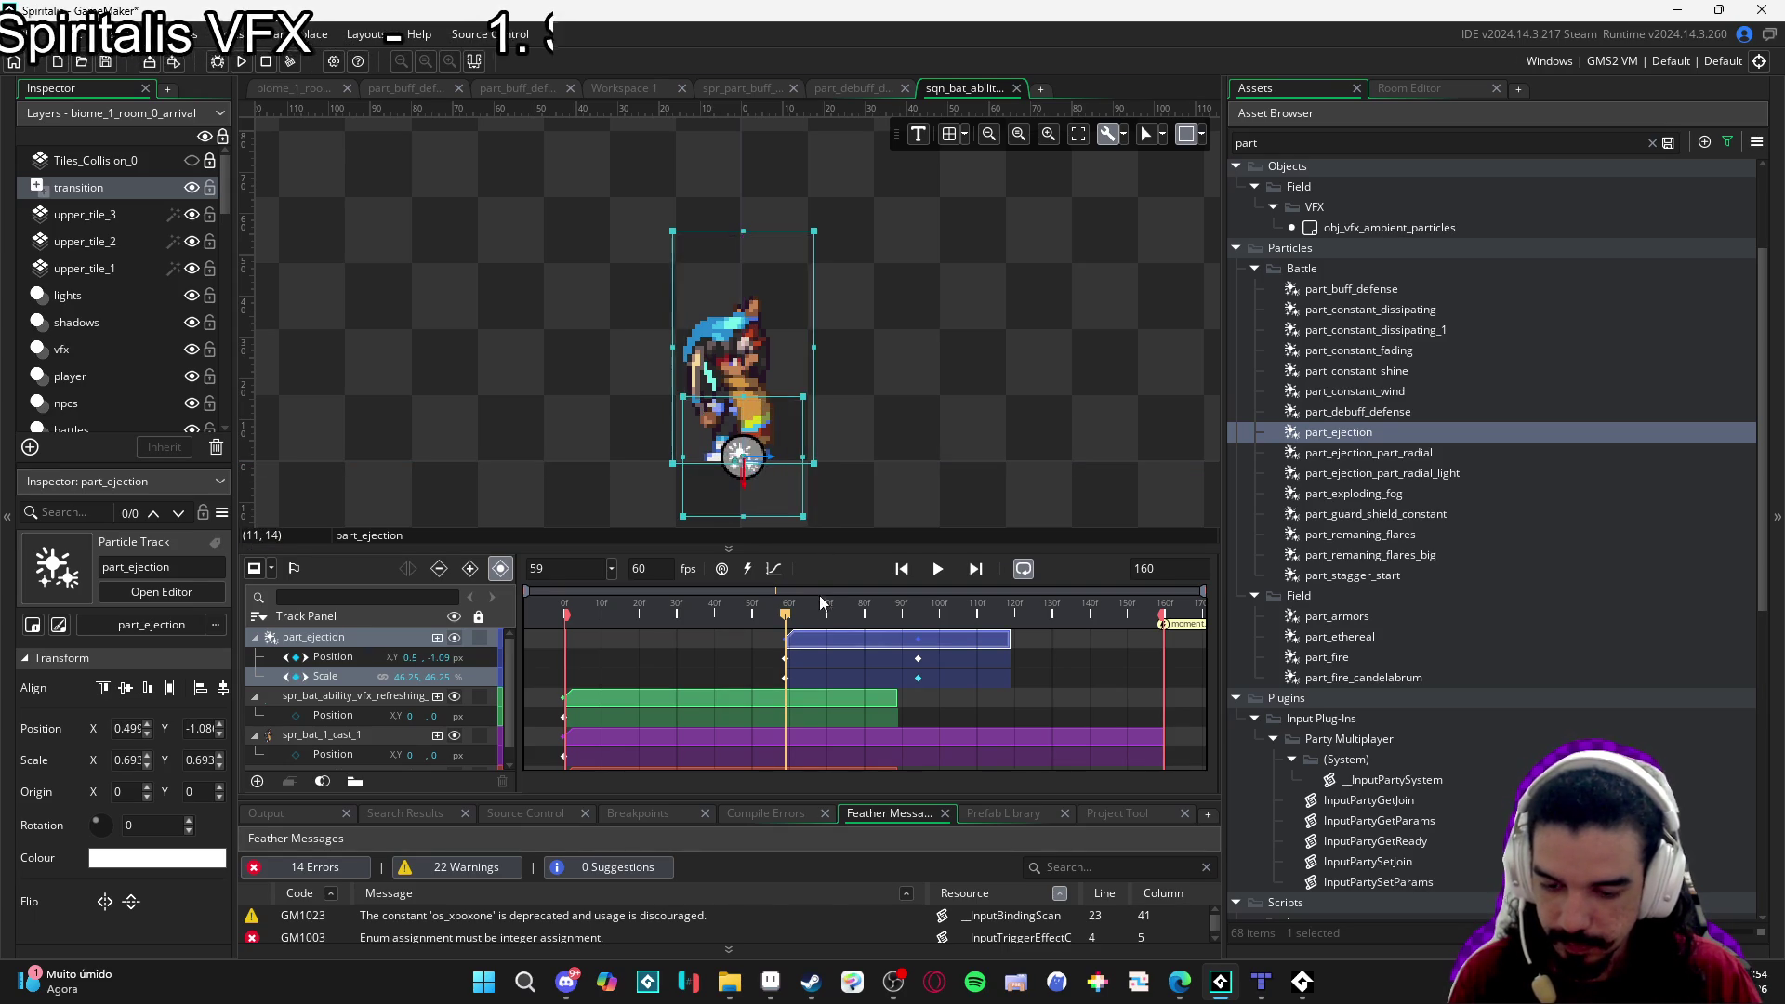
Delete the Scale keyframe near frame 90 on part_ejection and replay the sequence.
key("space")
key("space")
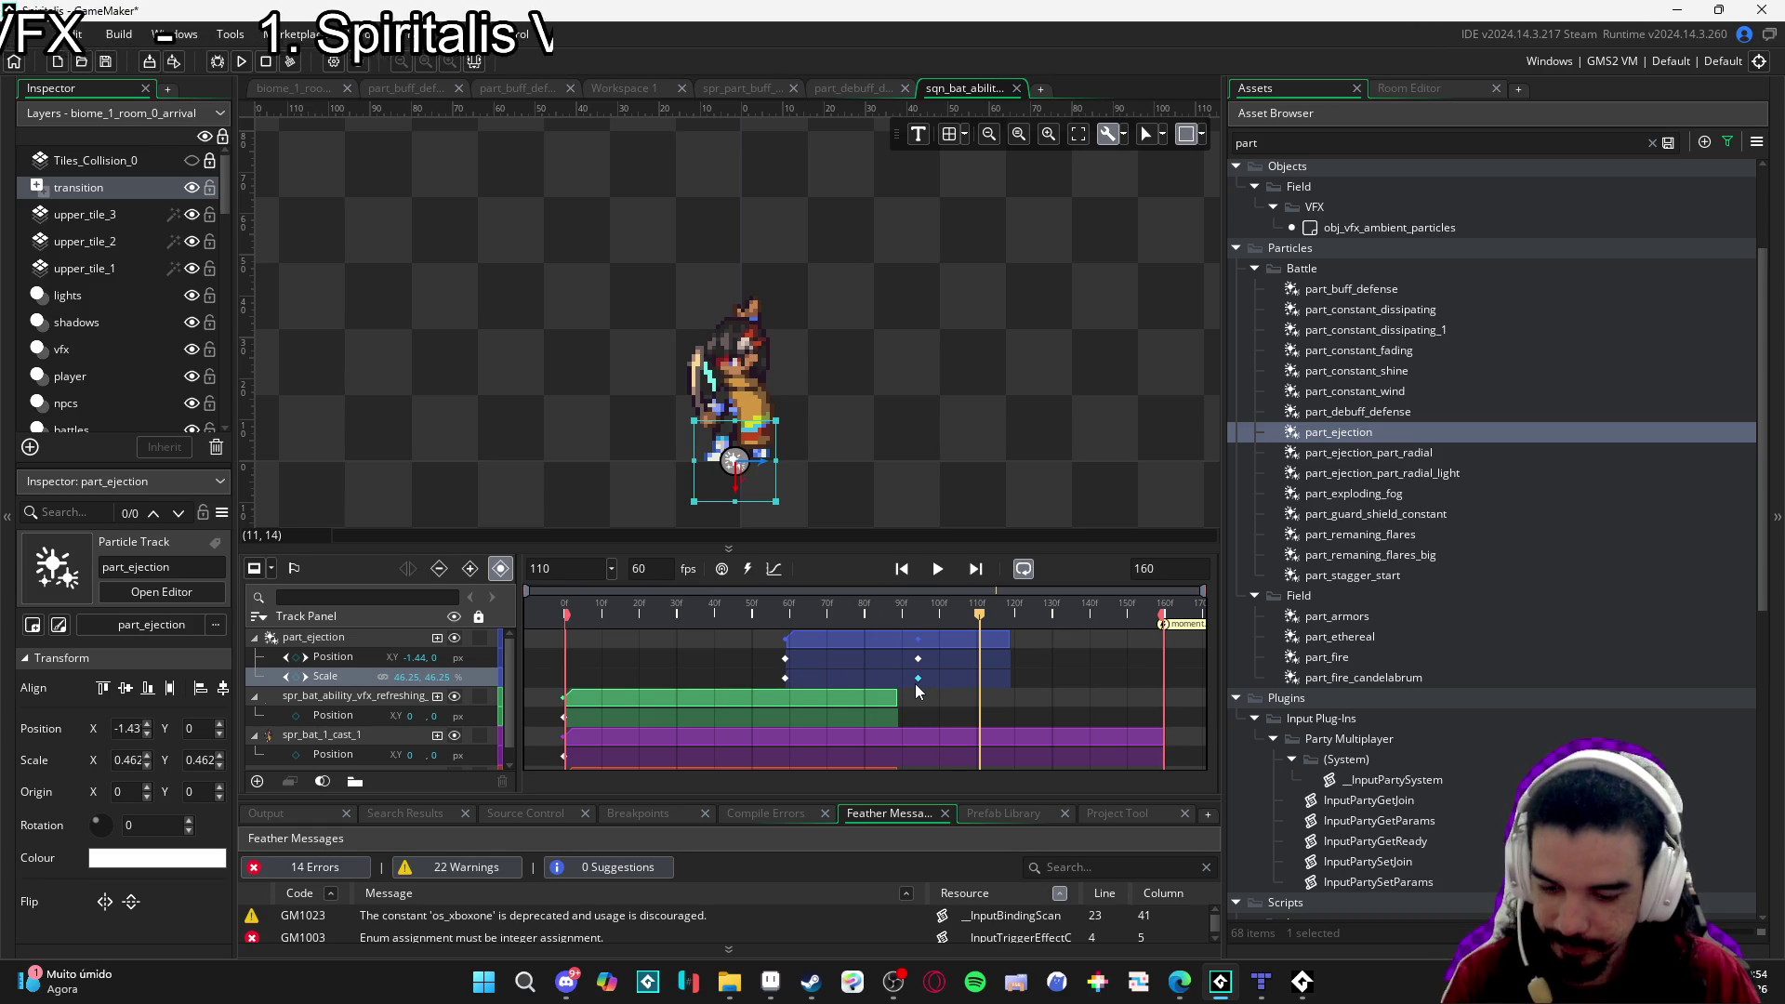
key("Delete")
key("space")
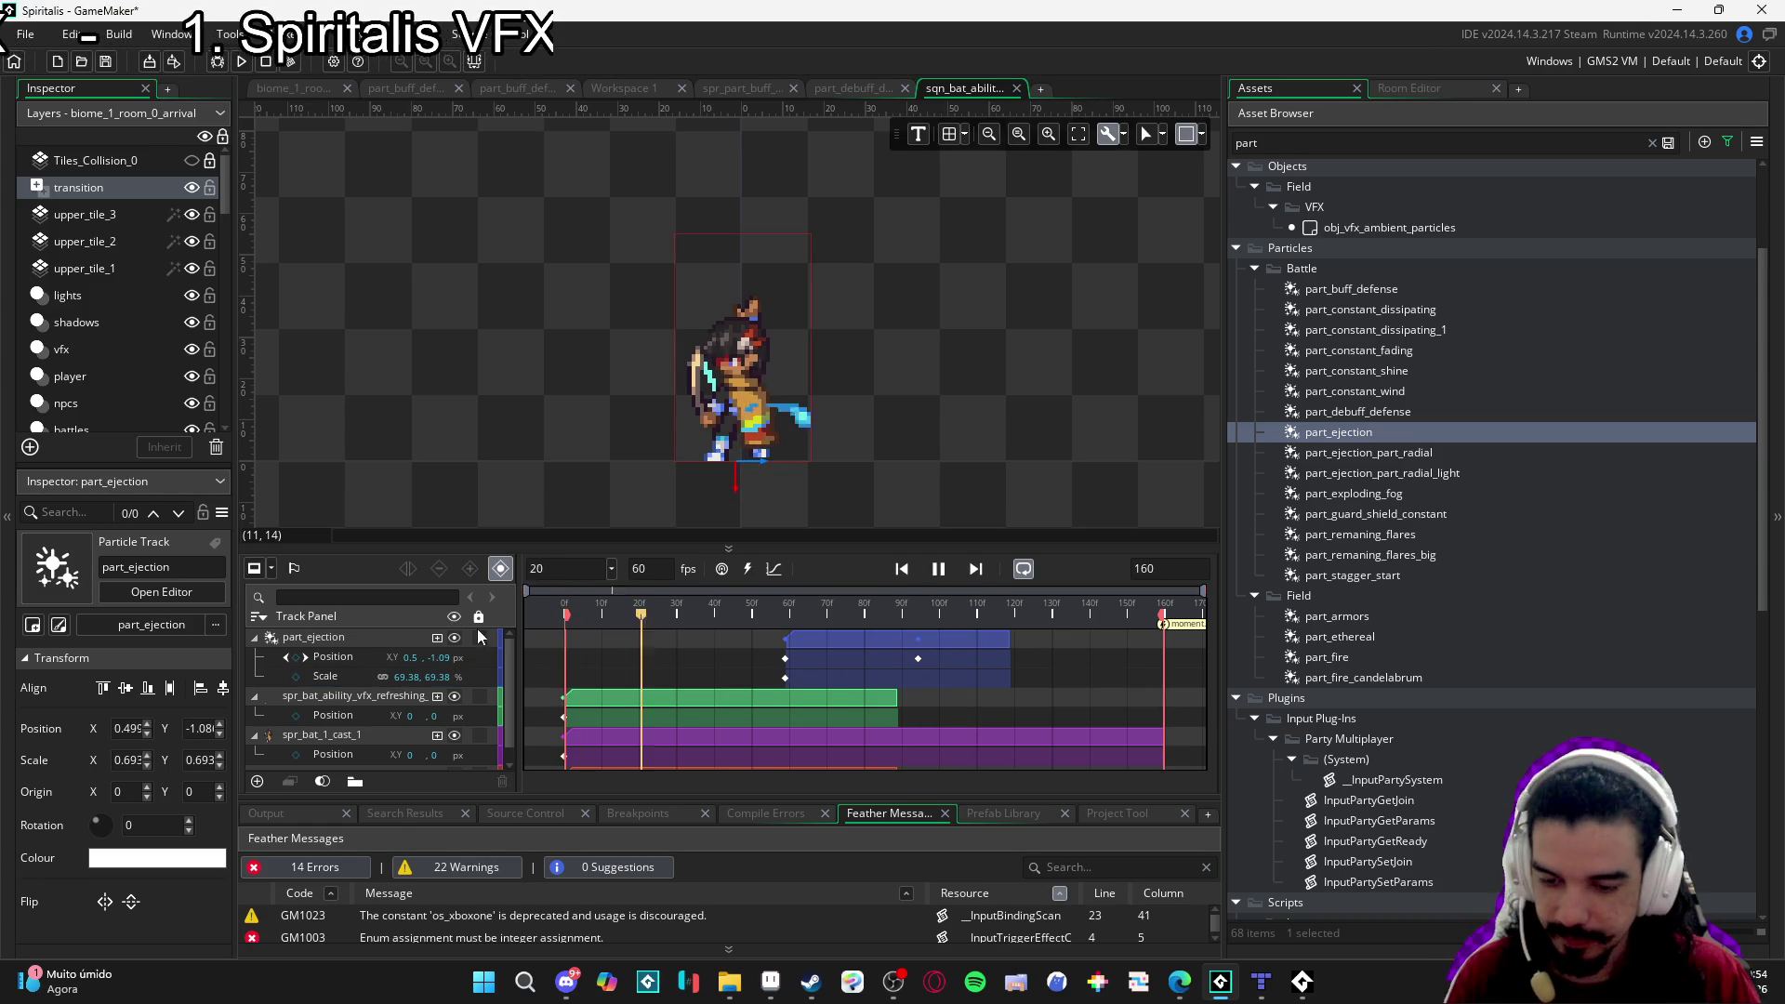
key("space")
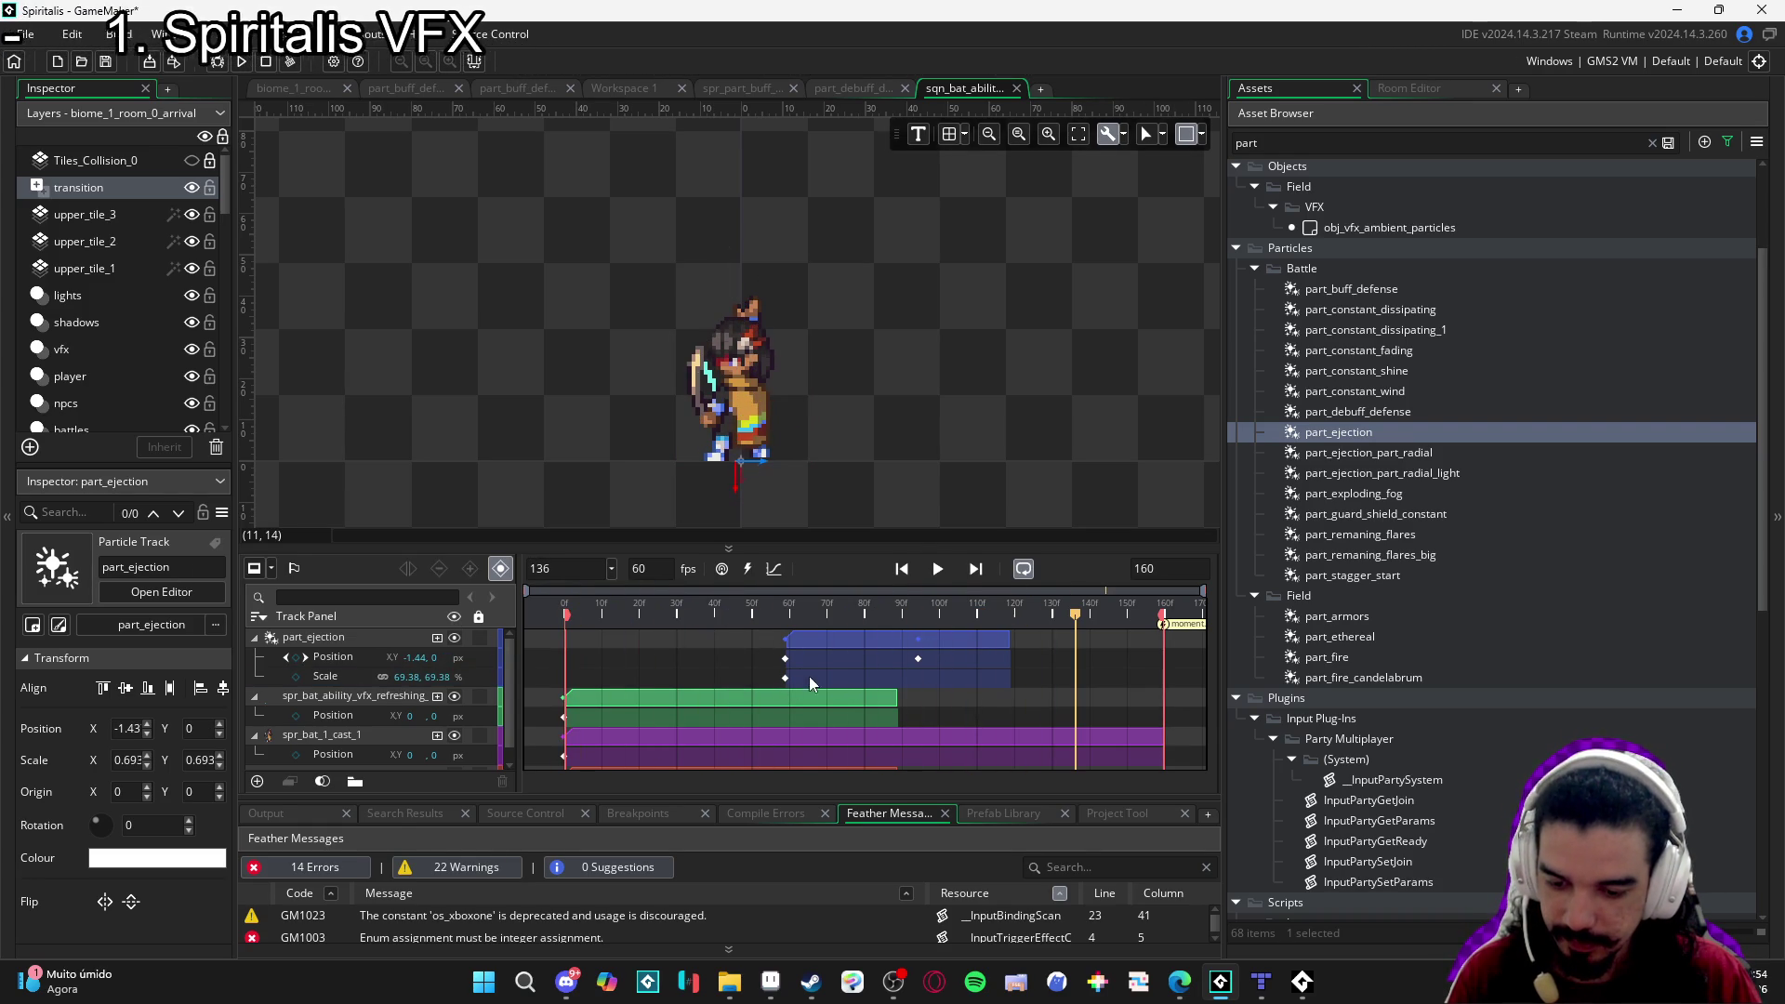
key("space")
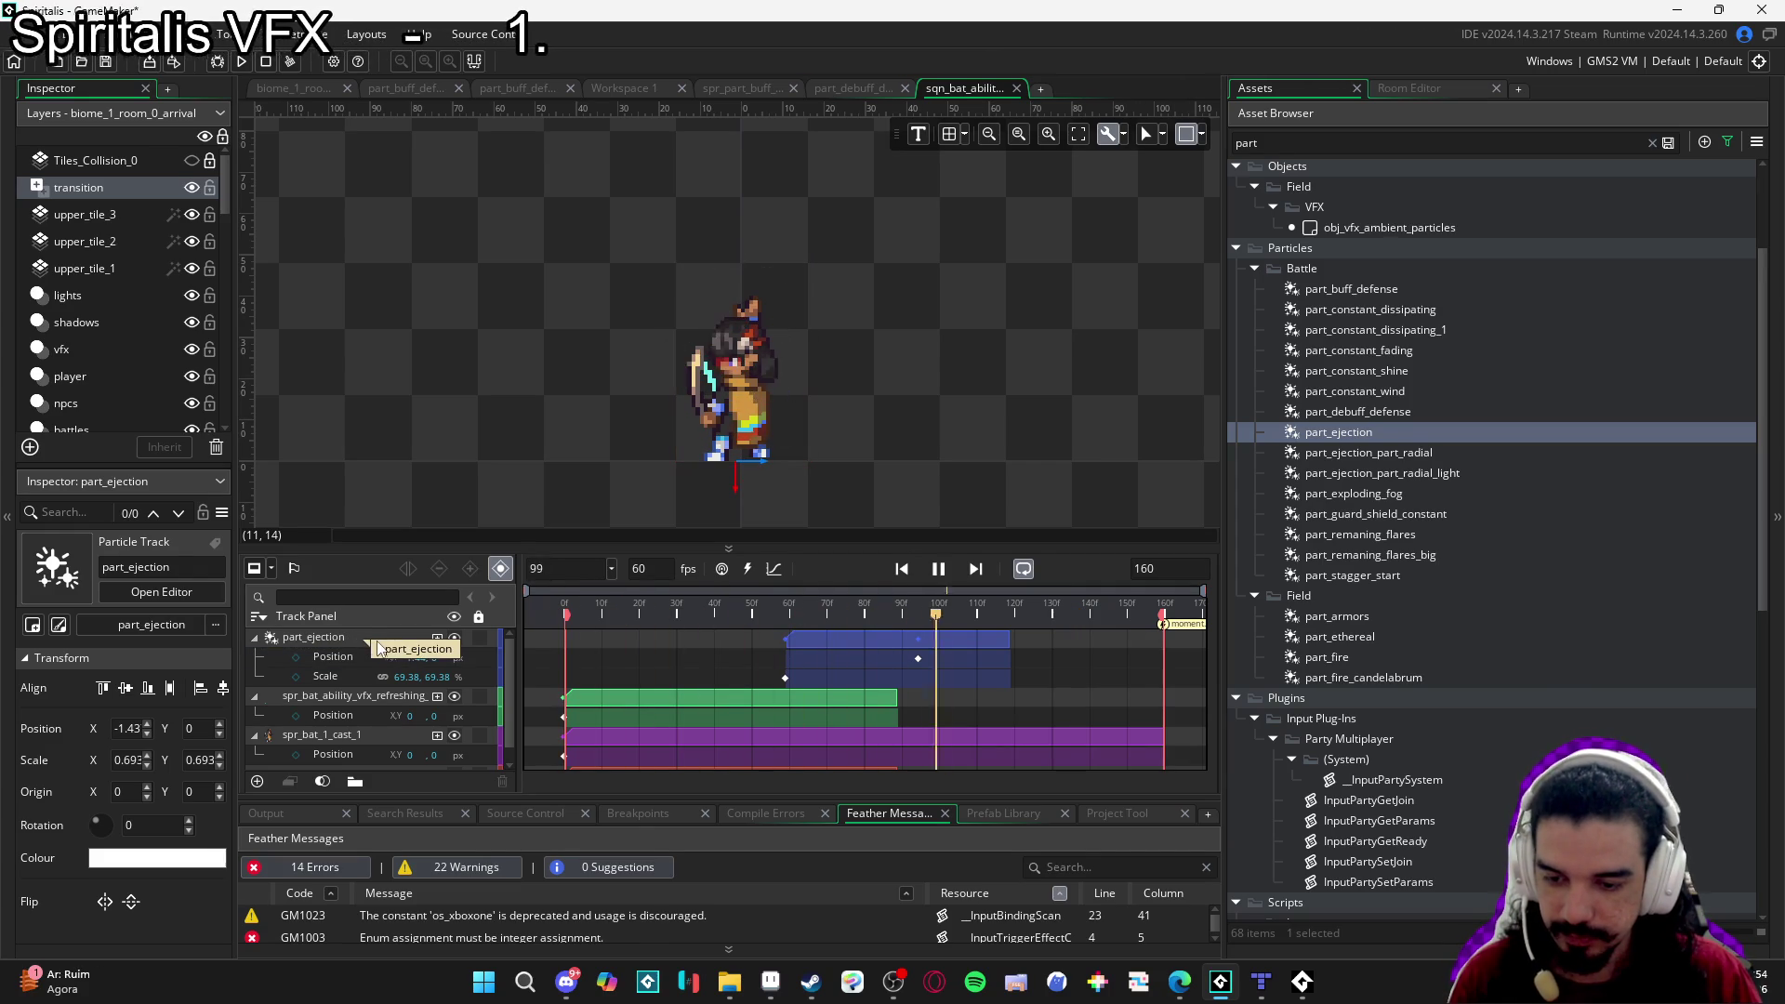
key("space")
key("space")
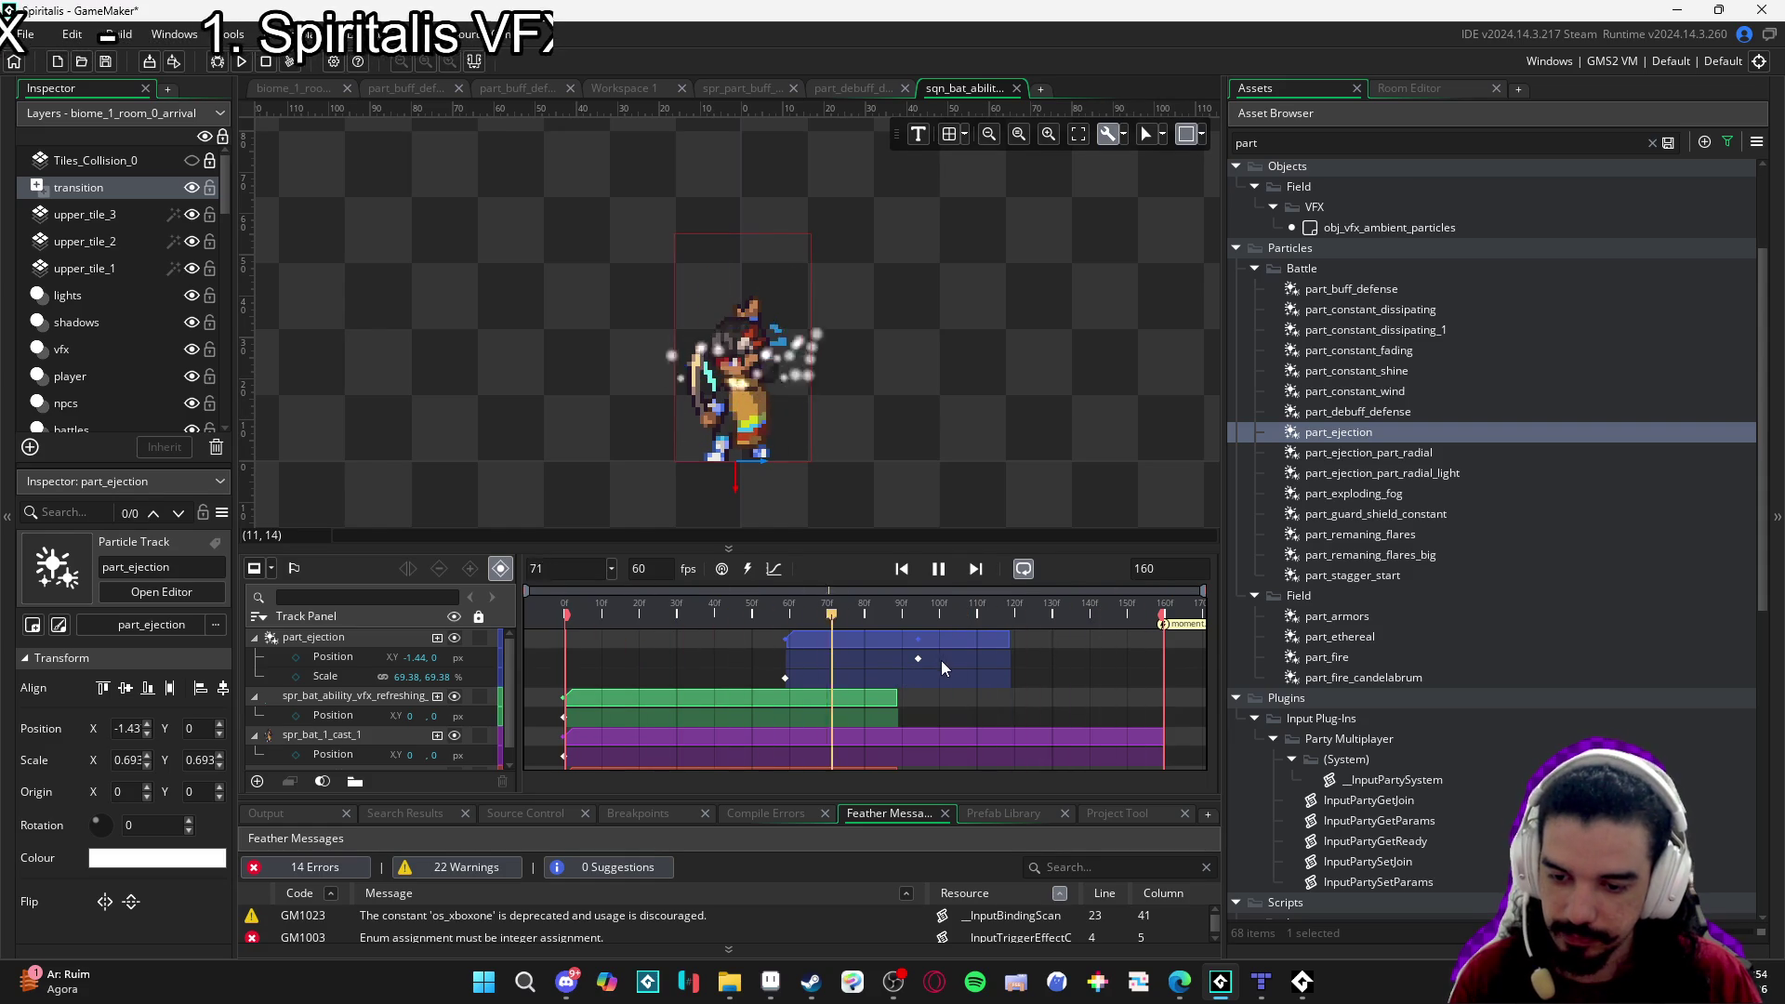
key("space")
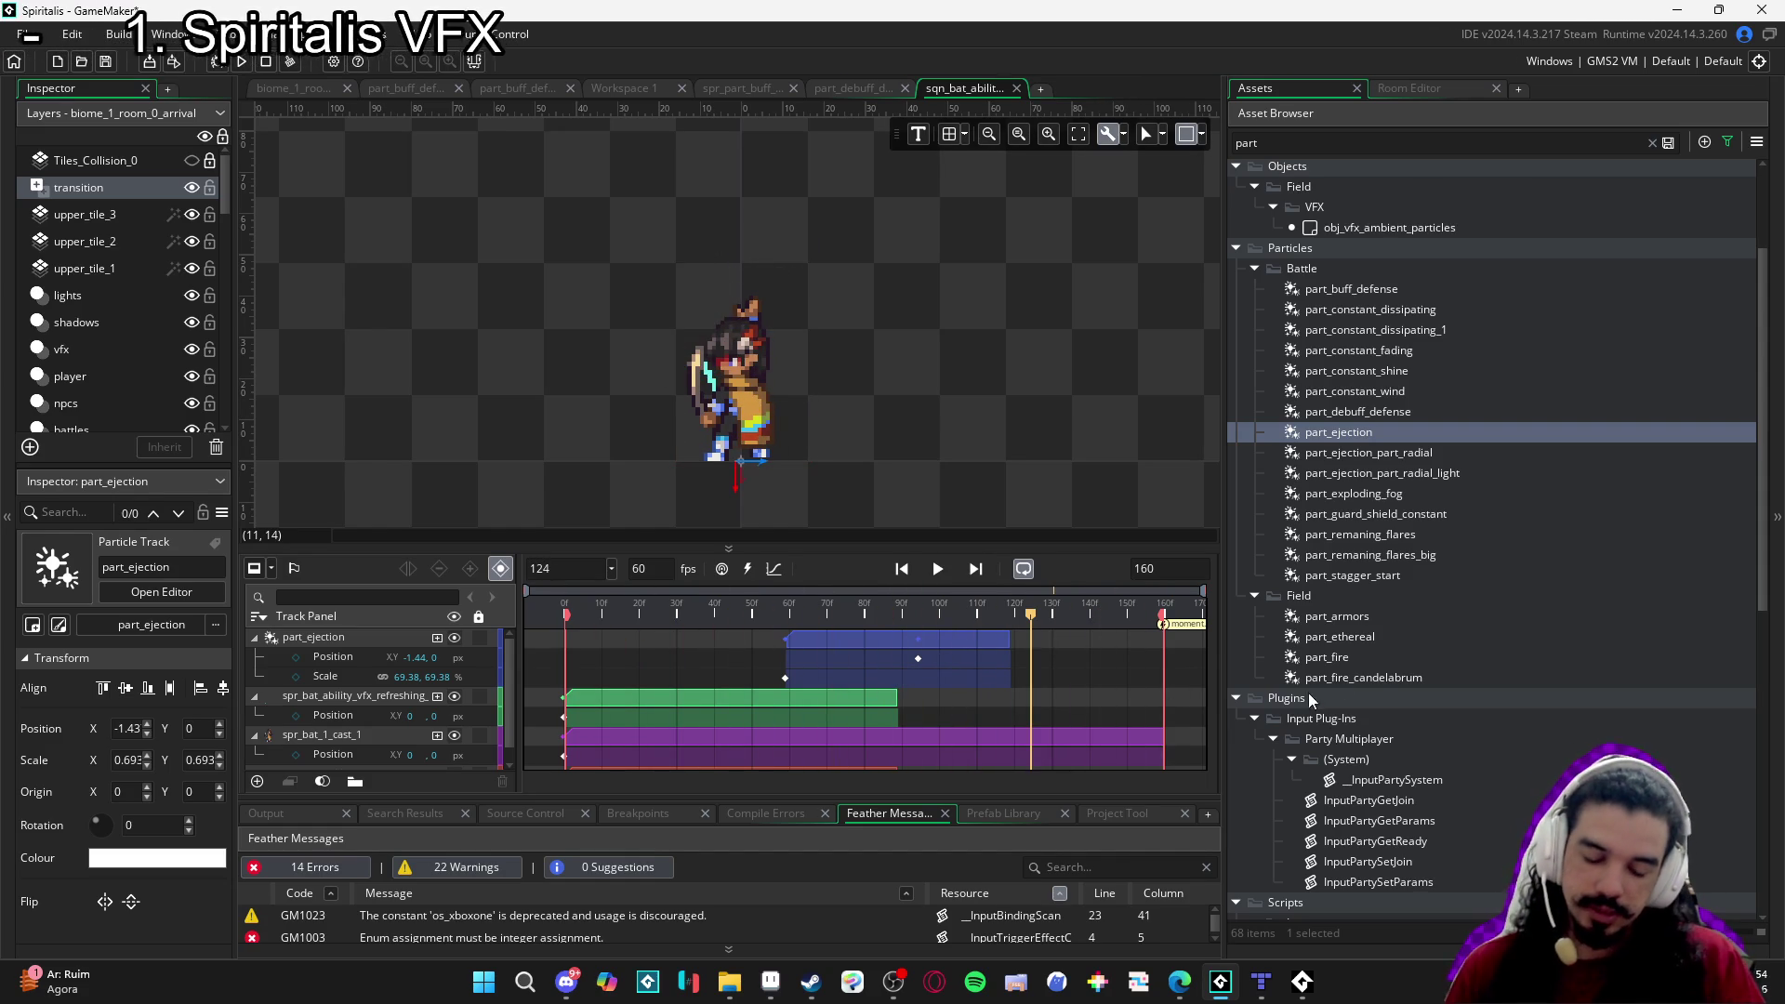
left_click(1364, 426)
left_click(1365, 411)
left_click(1351, 391)
left_click(1348, 353)
left_click(1348, 332)
left_click(1374, 309)
left_click(1363, 290)
left_click(1371, 412)
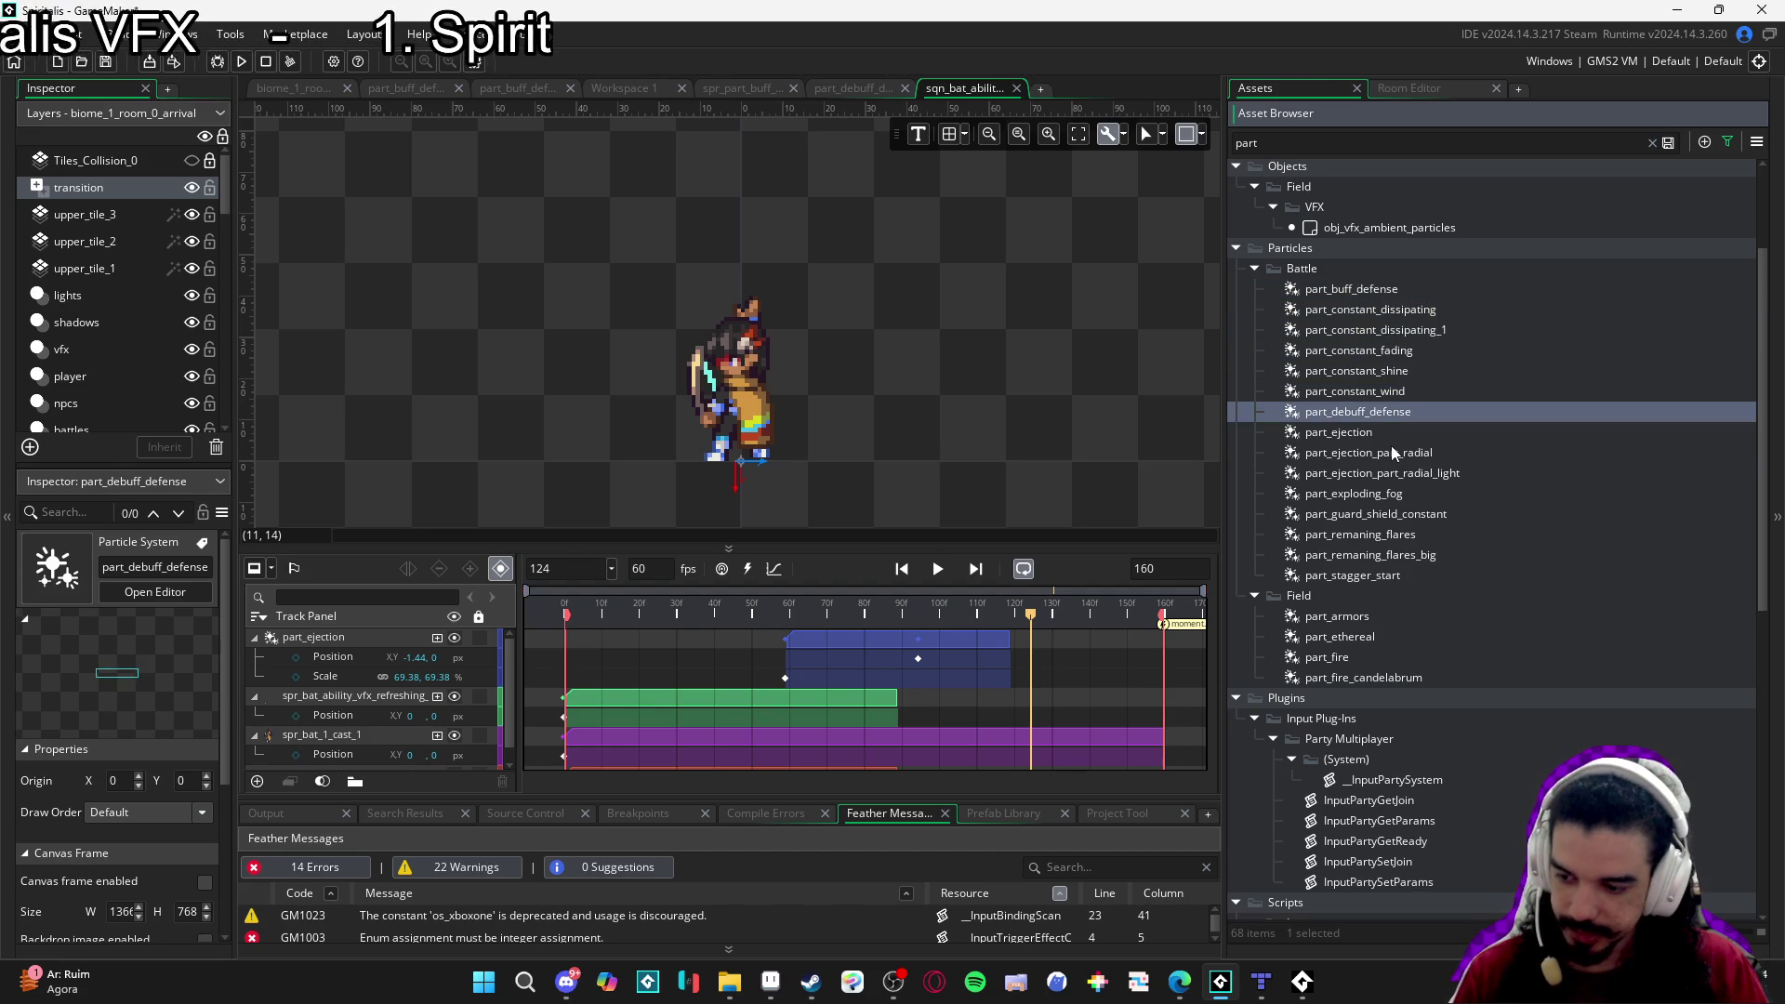
left_click(1392, 448)
left_click(1410, 472)
left_click(1390, 494)
left_click(1381, 517)
left_click(1367, 556)
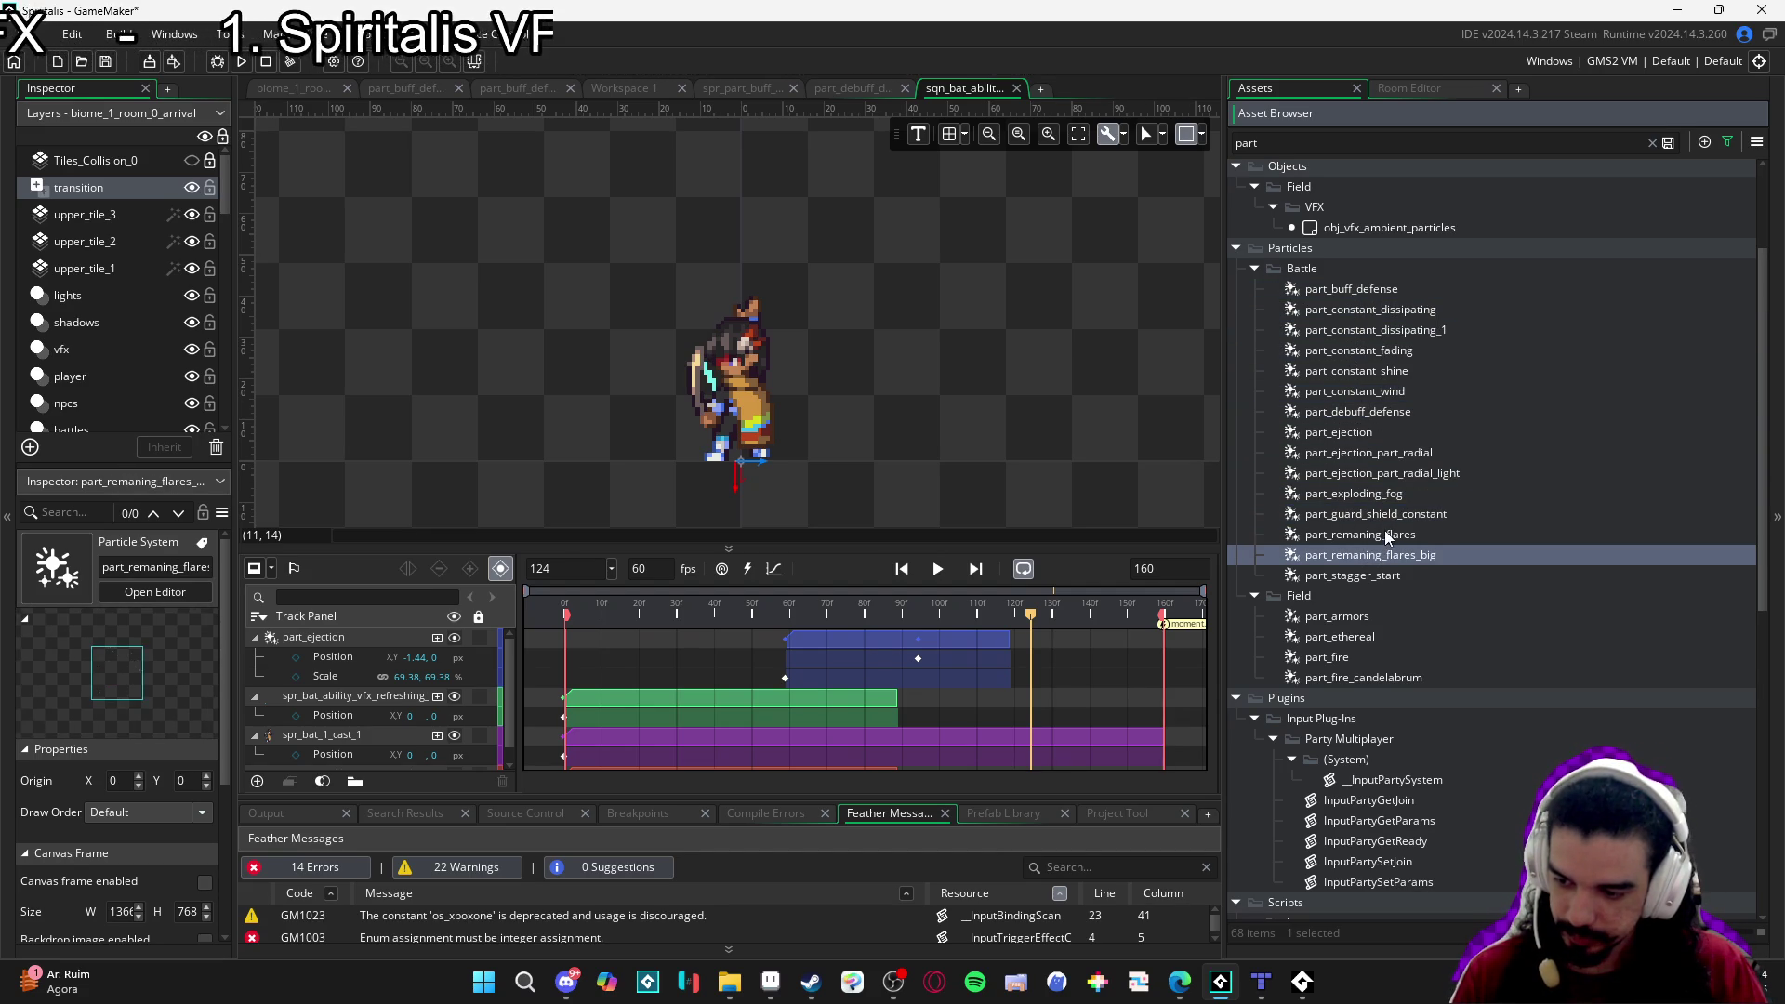
left_click(1387, 528)
left_click(1392, 479)
left_click(1387, 514)
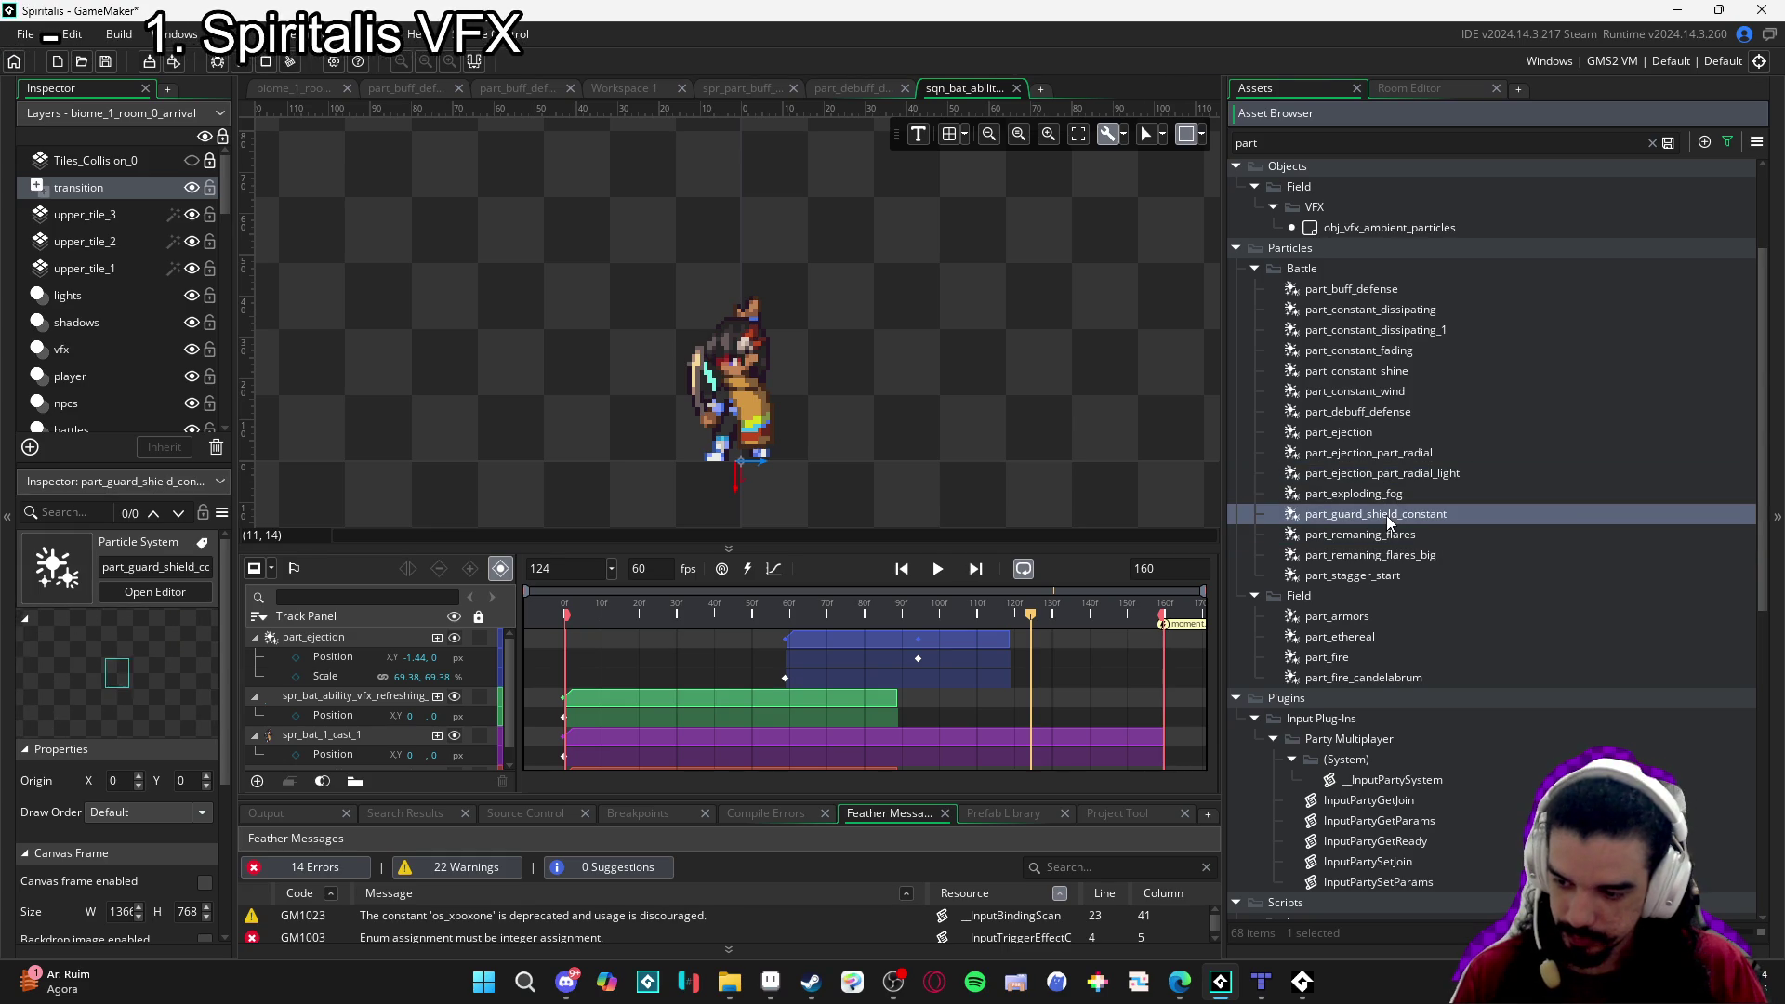
left_click(1402, 536)
left_click(1383, 554)
left_click(1383, 474)
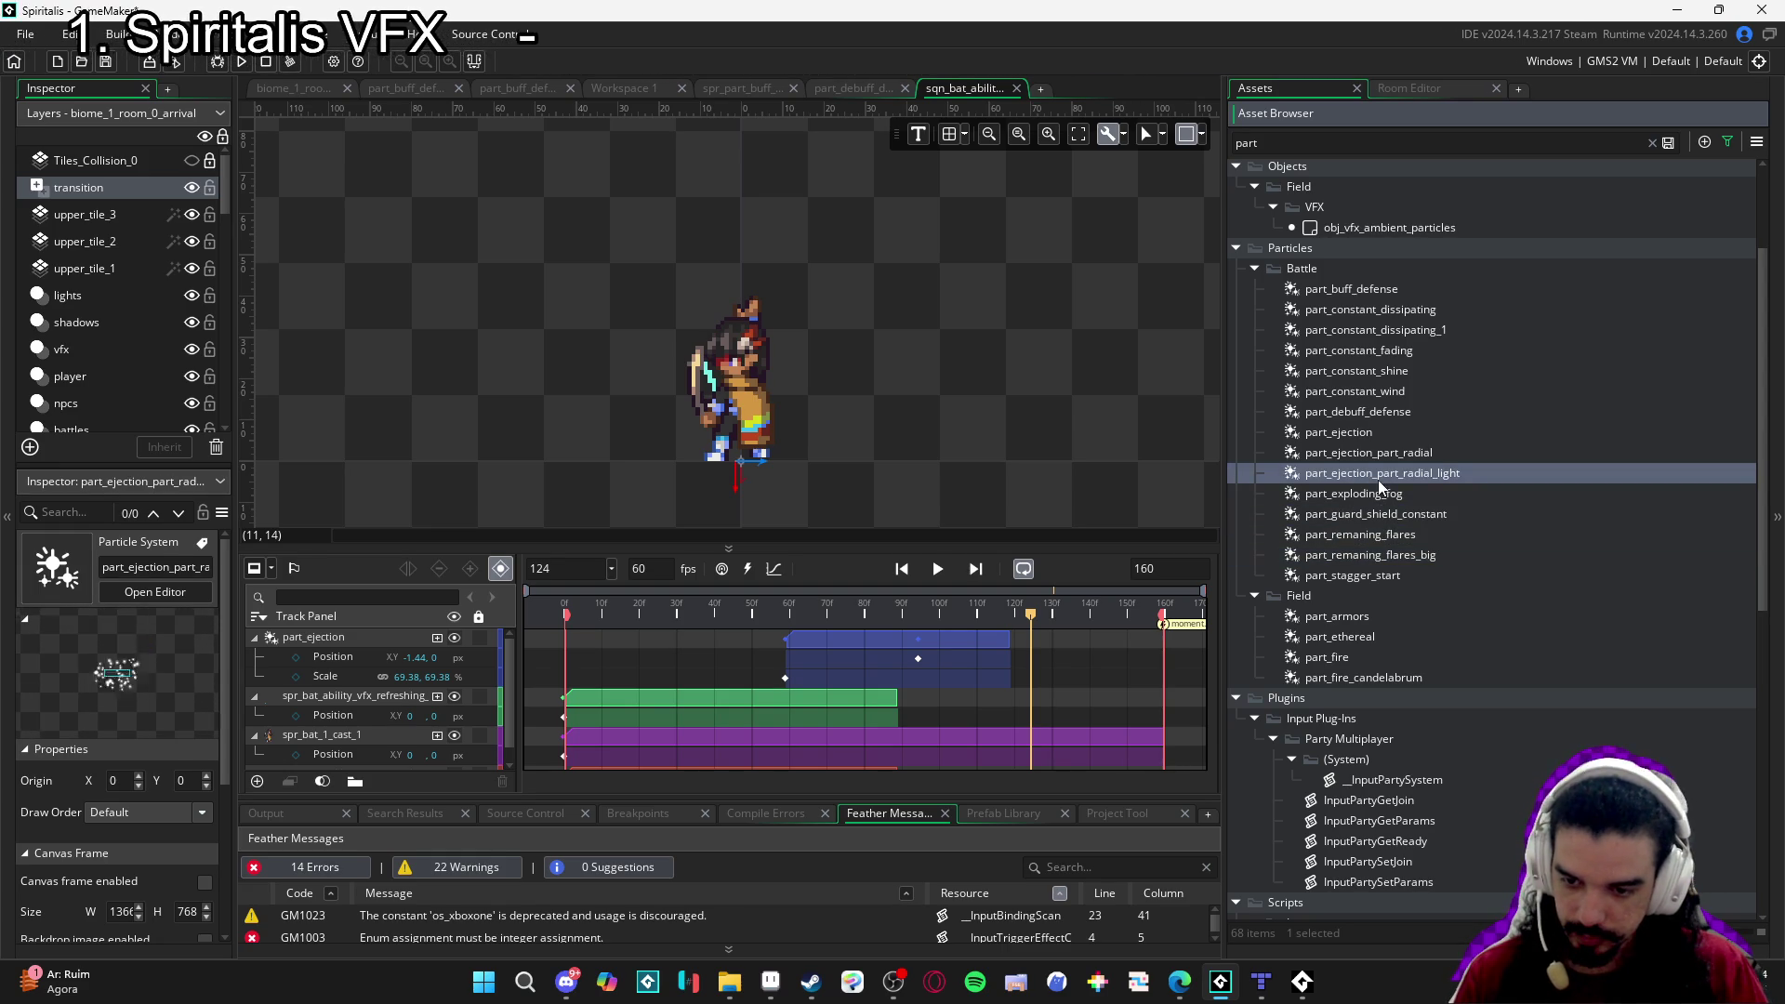
left_click(1425, 390)
left_click(1430, 371)
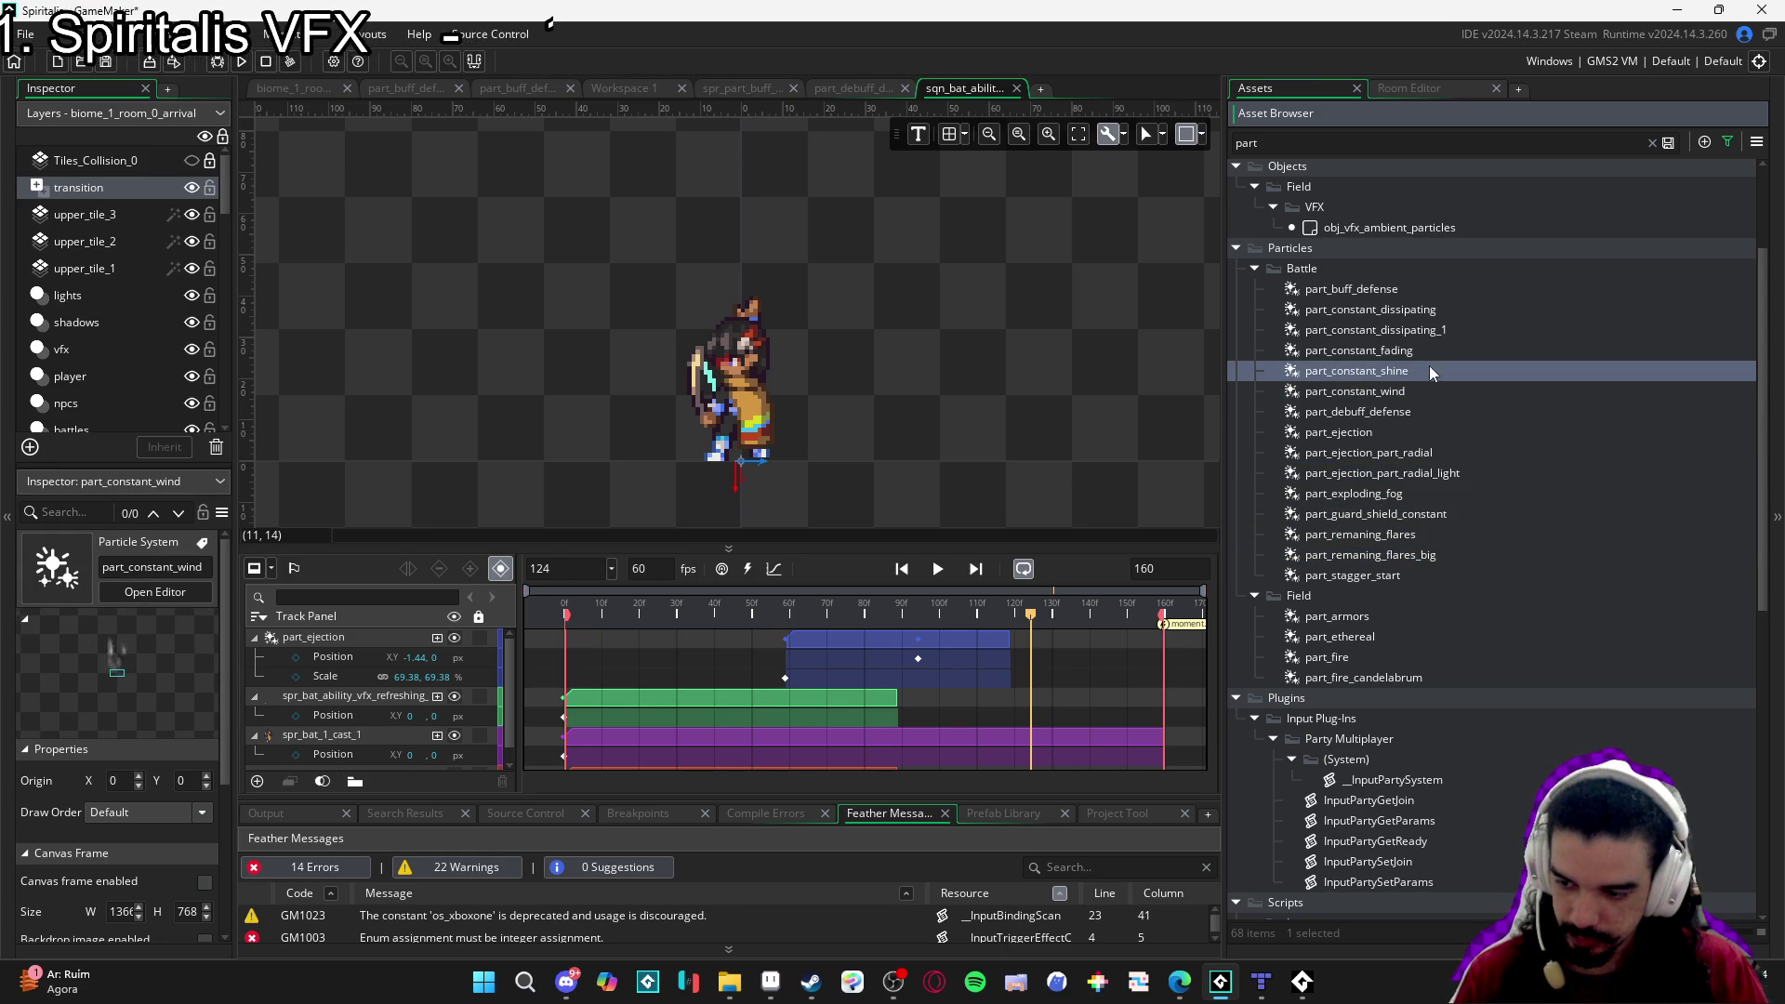
left_click(1400, 495)
left_click(1385, 514)
left_click(1365, 556)
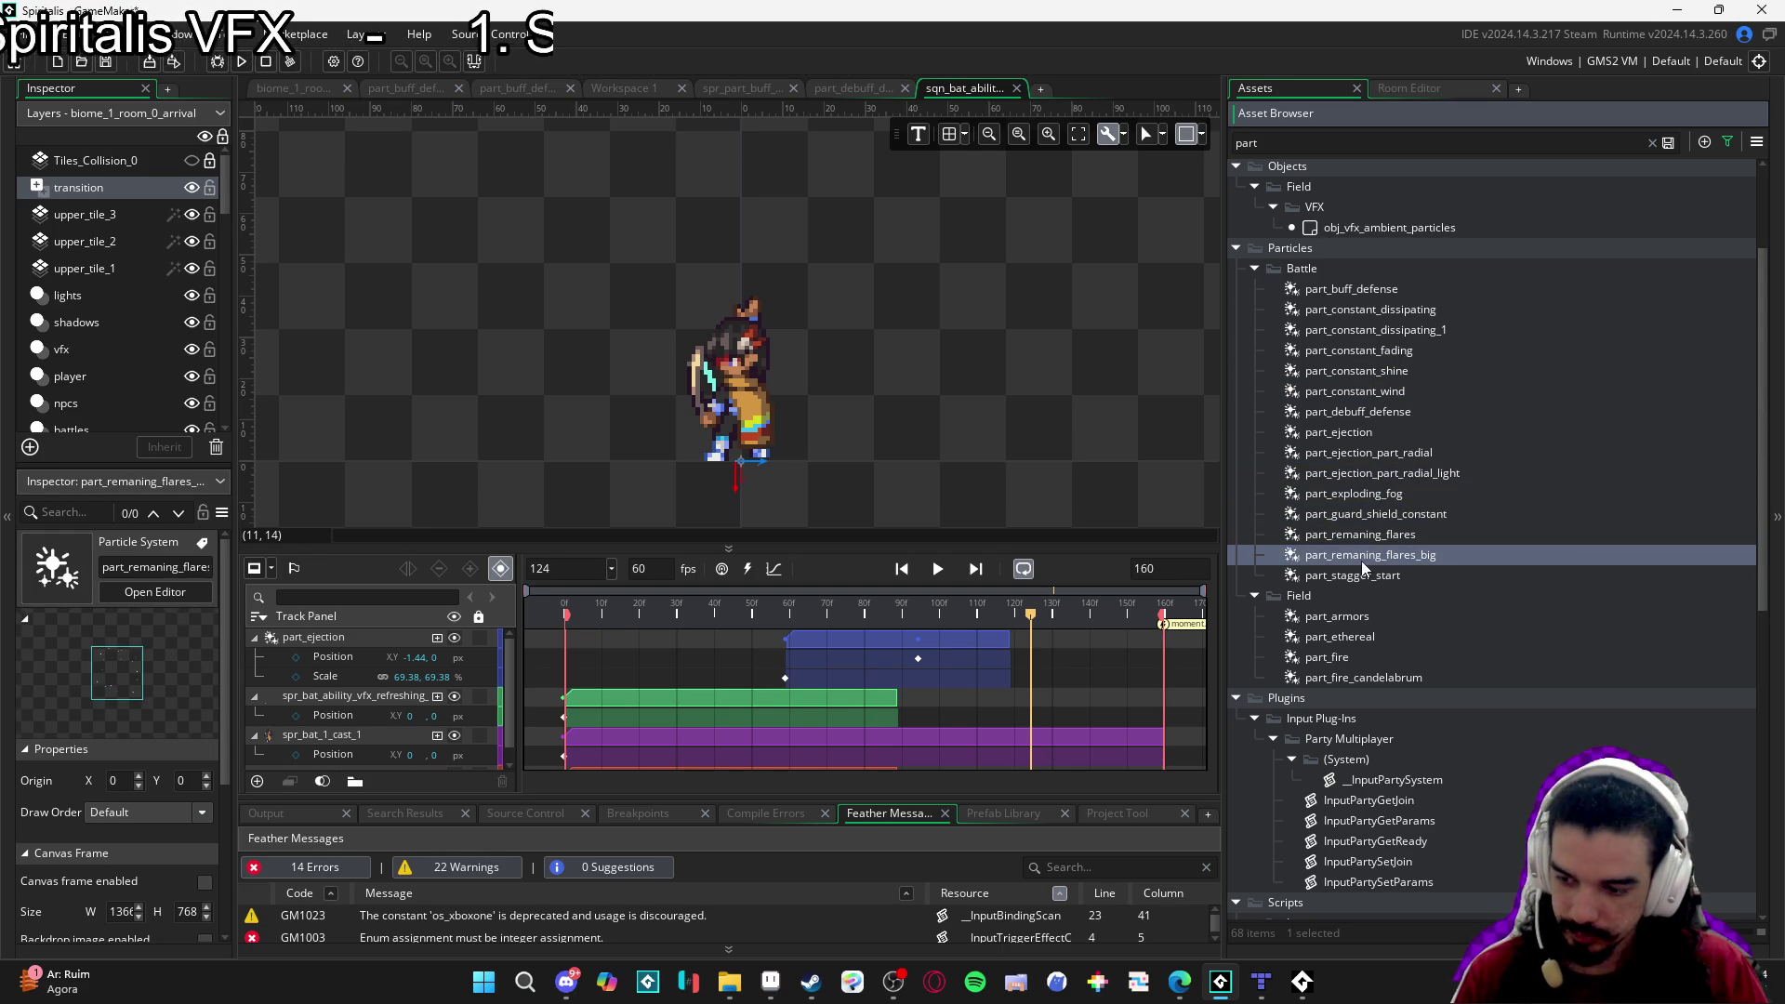
left_click(1360, 571)
left_click(1380, 413)
left_click(1380, 372)
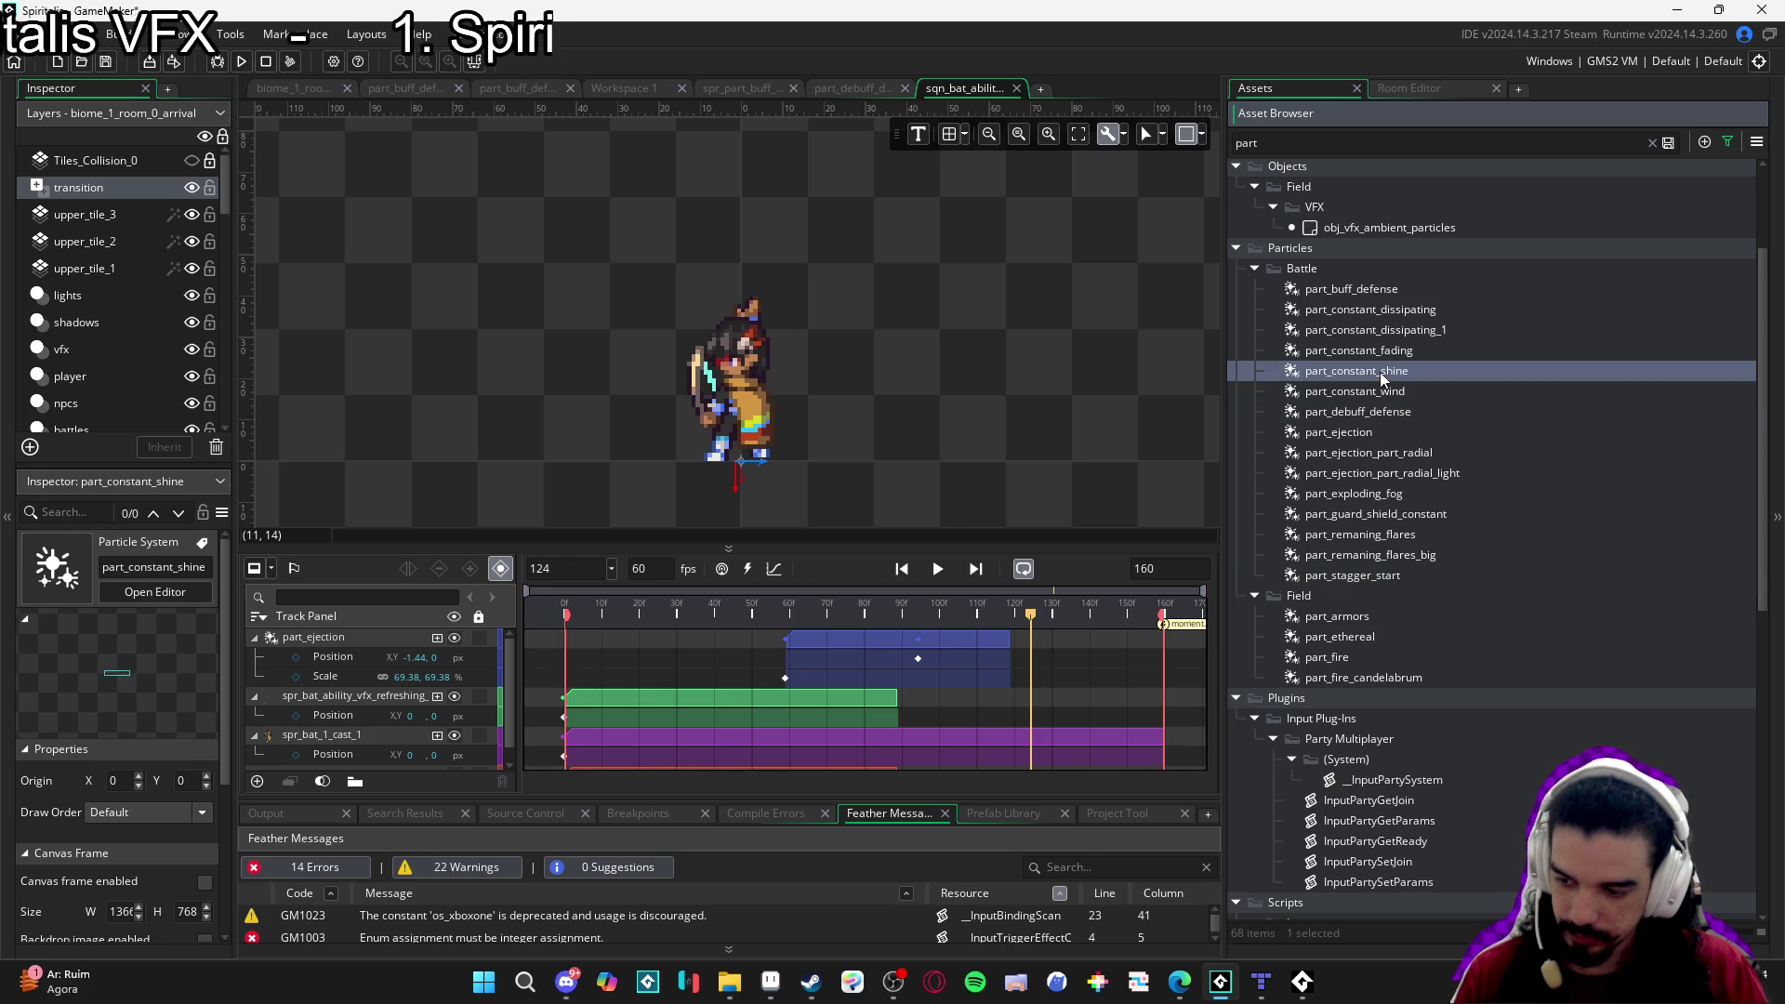
left_click(1388, 331)
key("space")
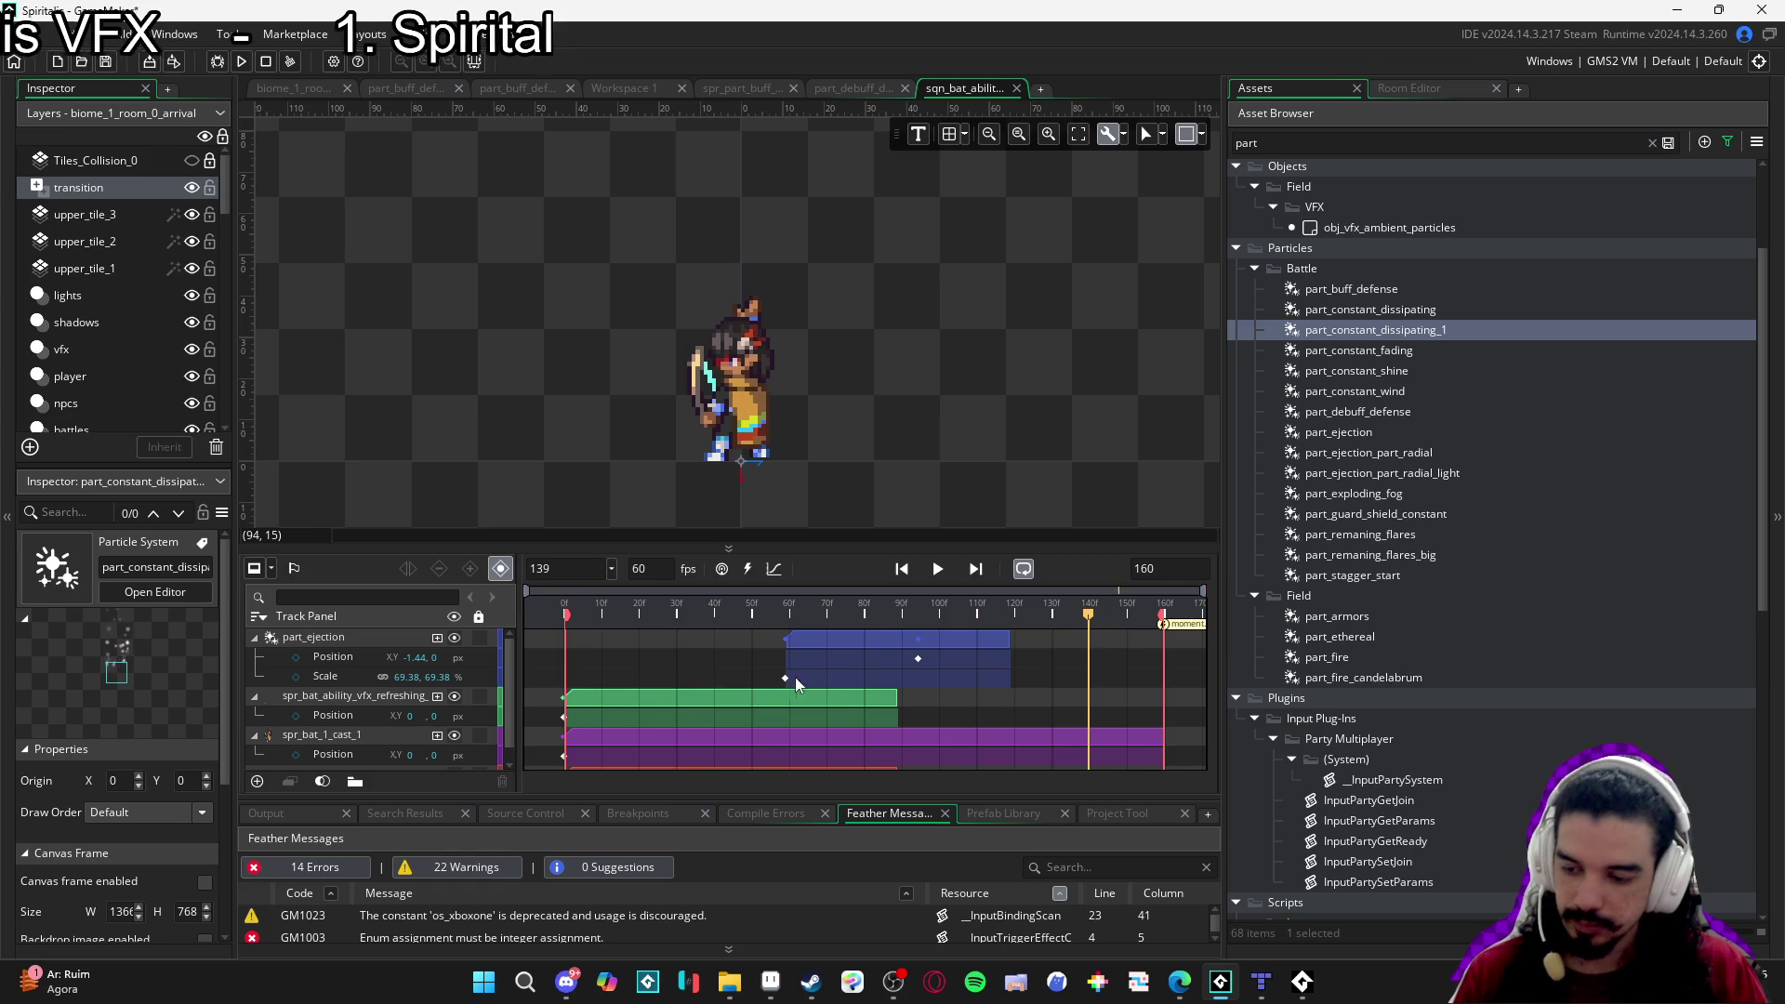
Move the part_ejection Position keyframe to about frame 60, nudge the particle right, and preview the sequence.
mouse_move(918, 658)
left_mouse_down()
mouse_move(784, 660)
mouse_move(801, 611)
mouse_move(785, 611)
left_mouse_up()
left_click_drag(753, 476, 764, 476)
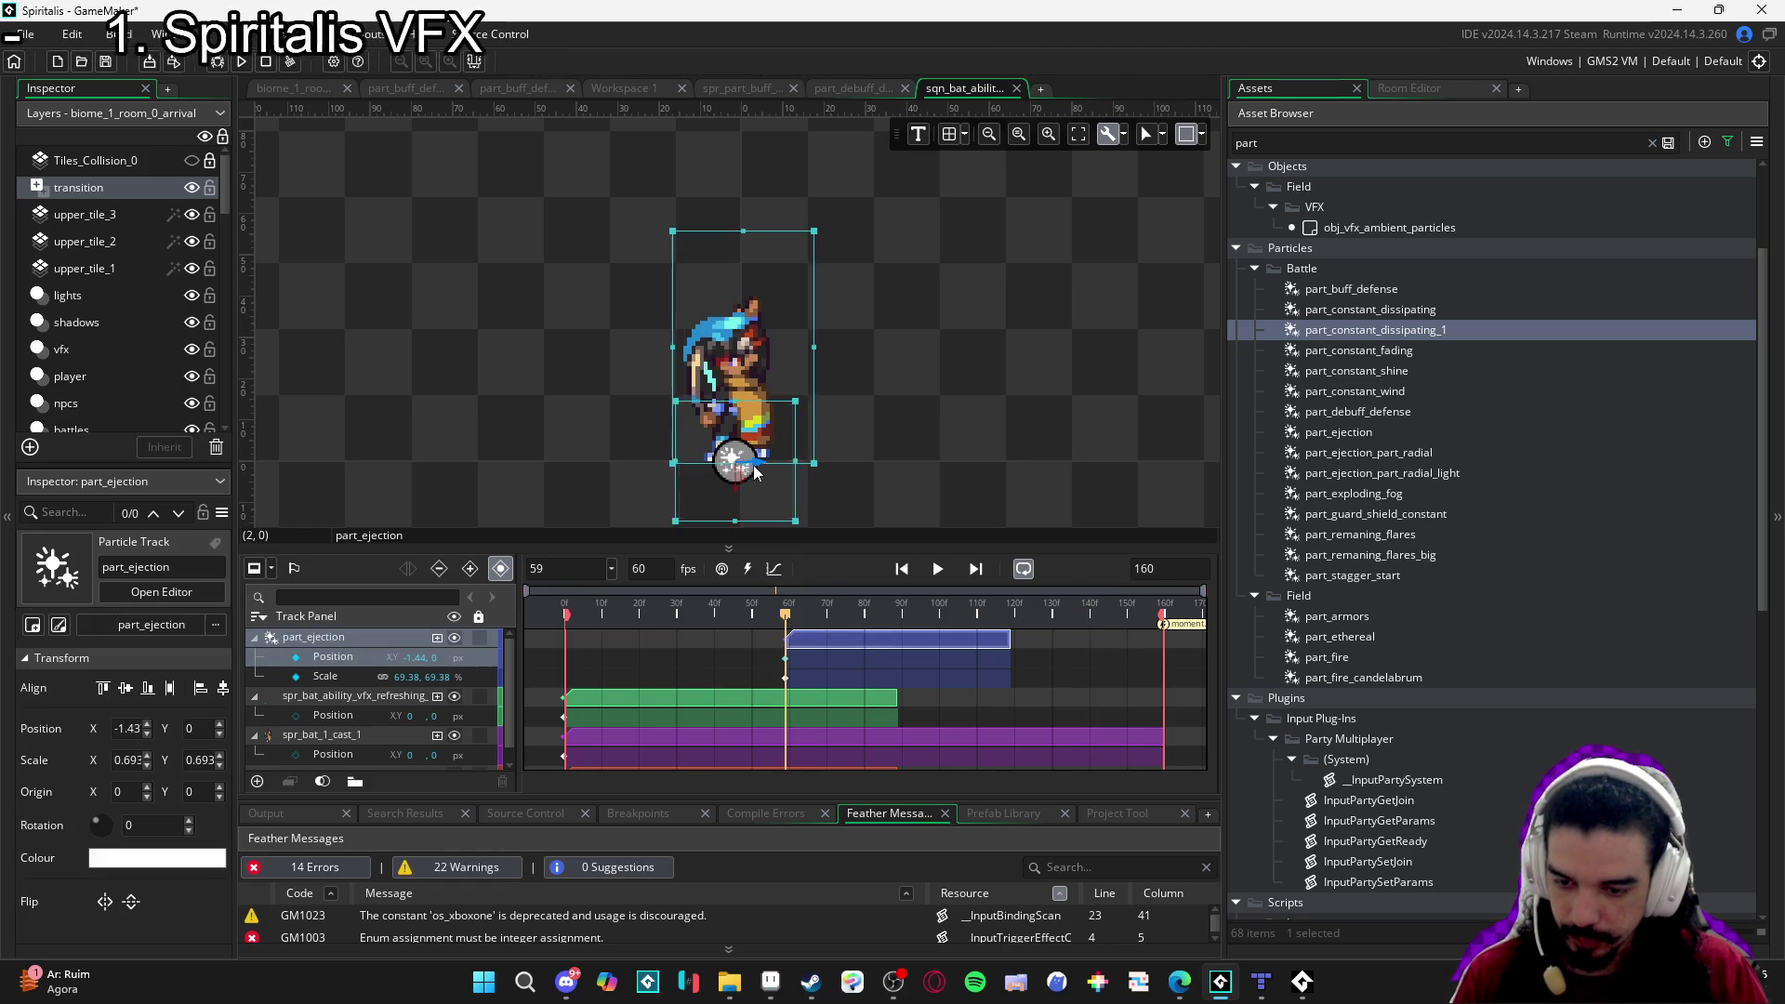
left_click(1000, 395)
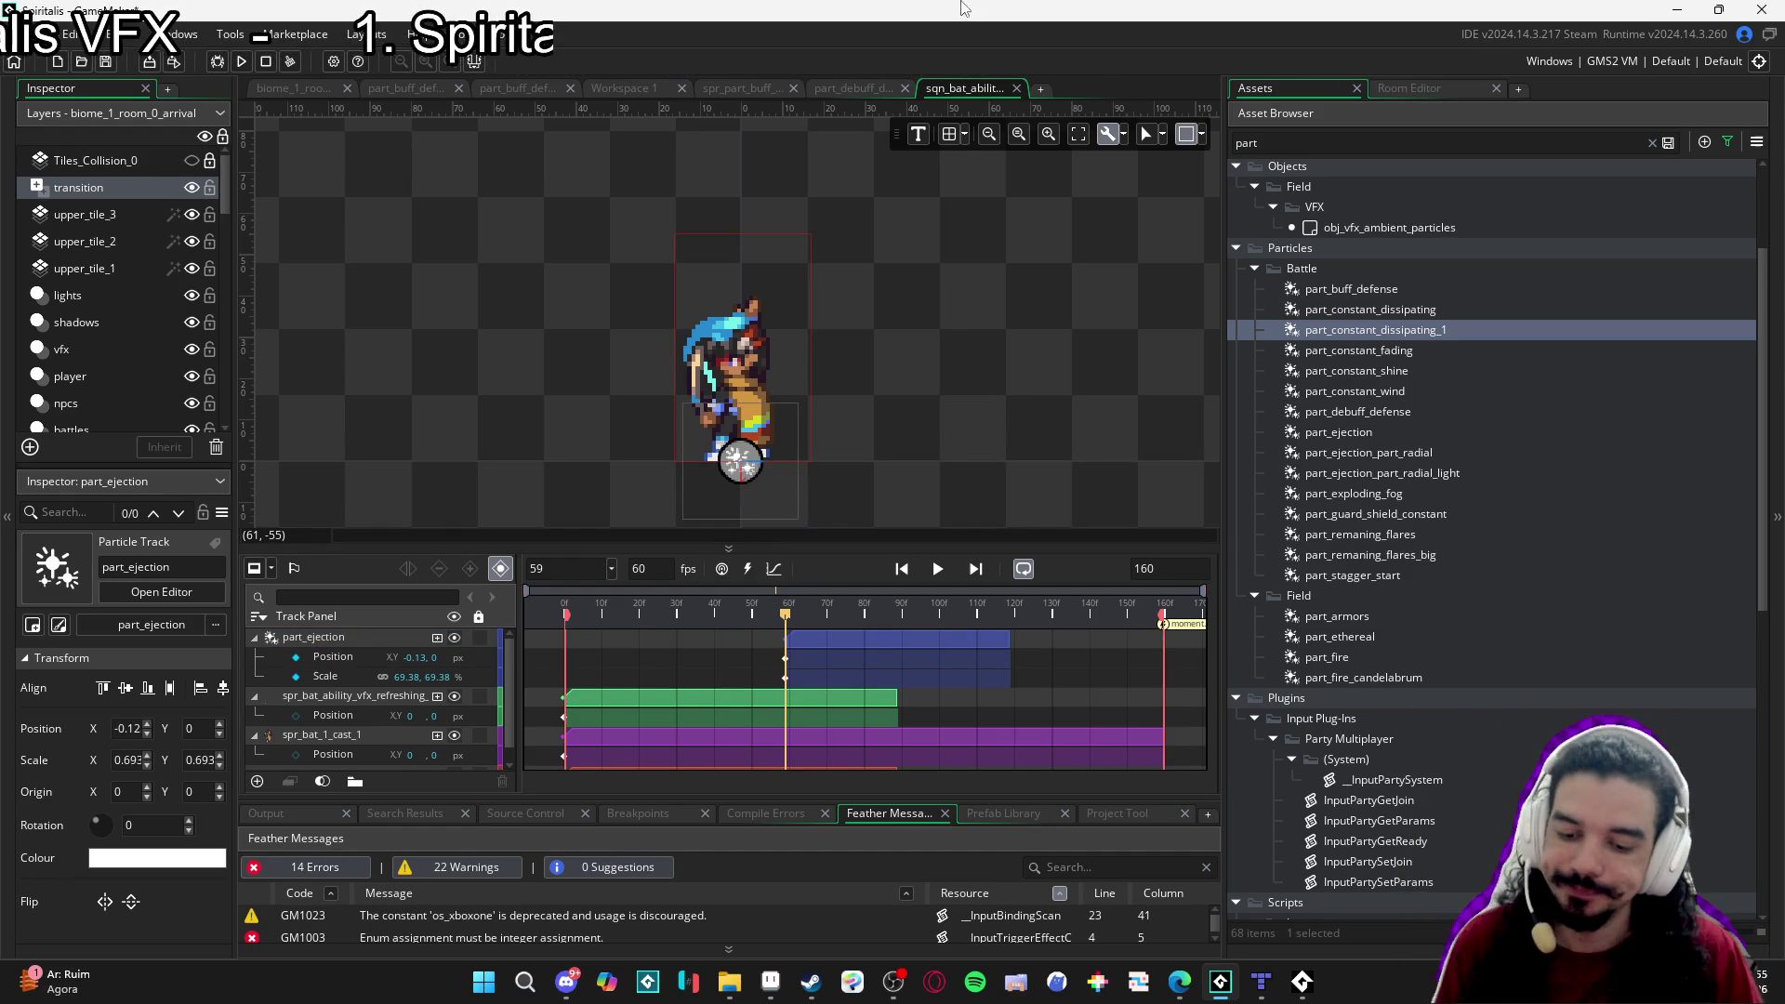
left_click(934, 575)
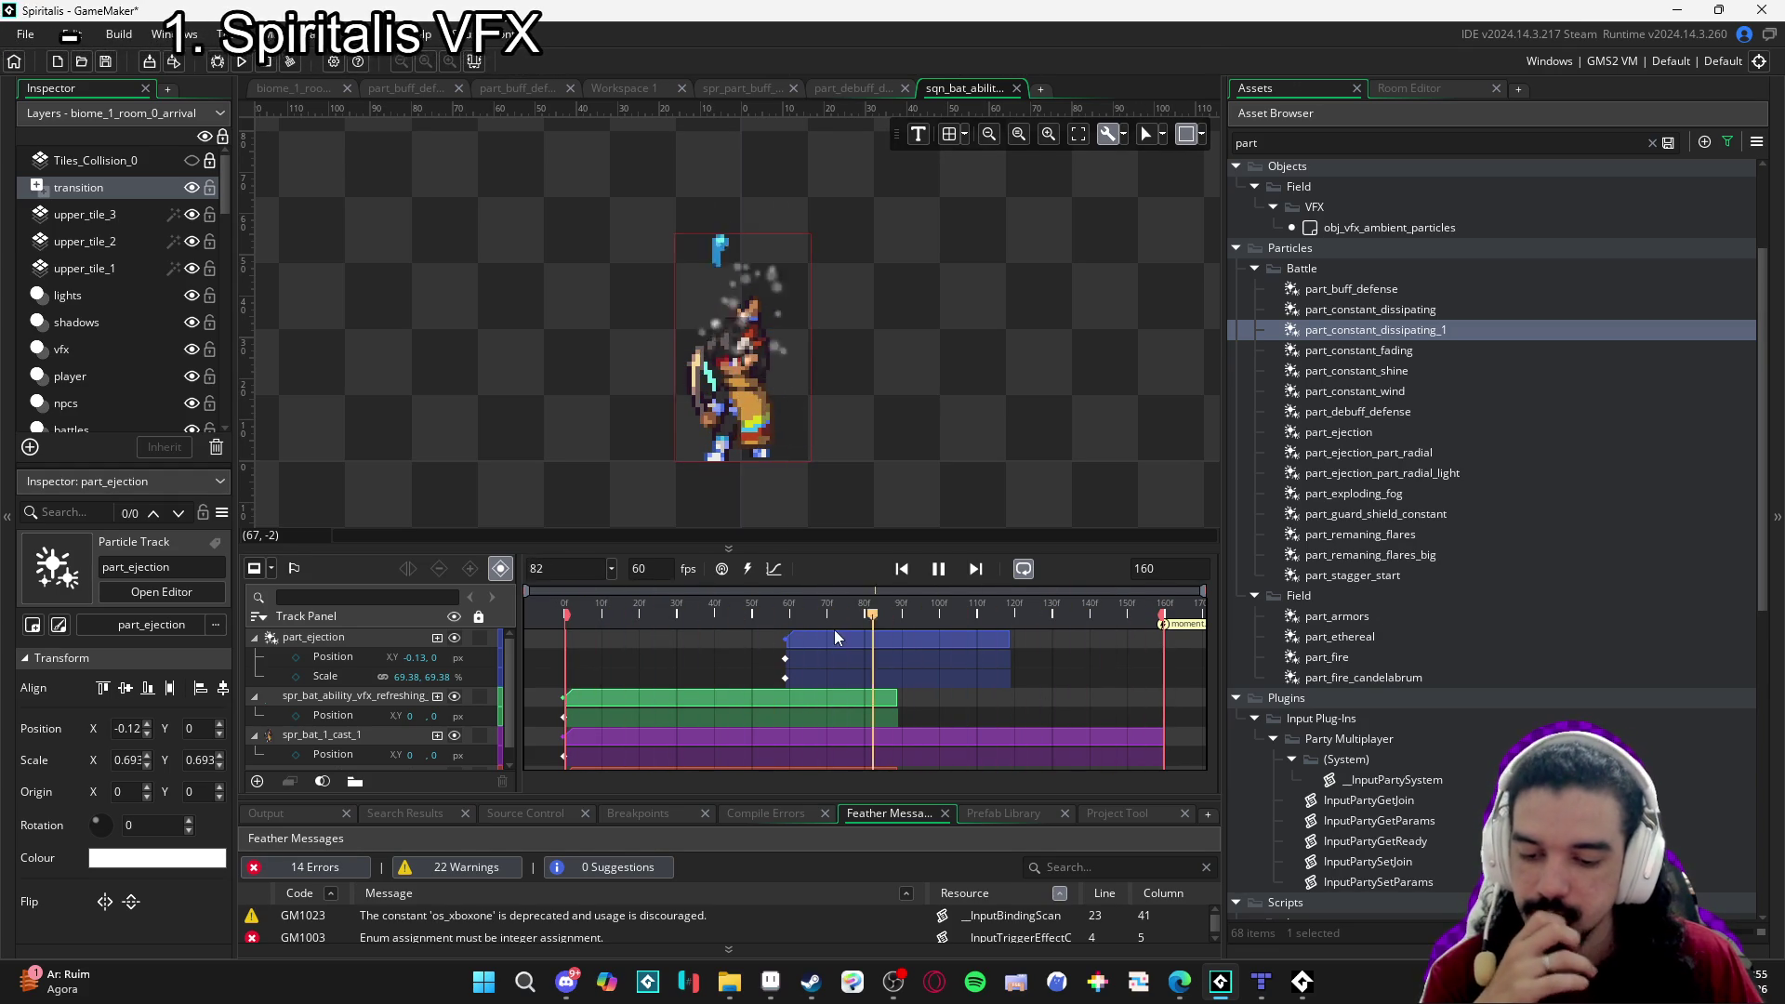
left_click(940, 577)
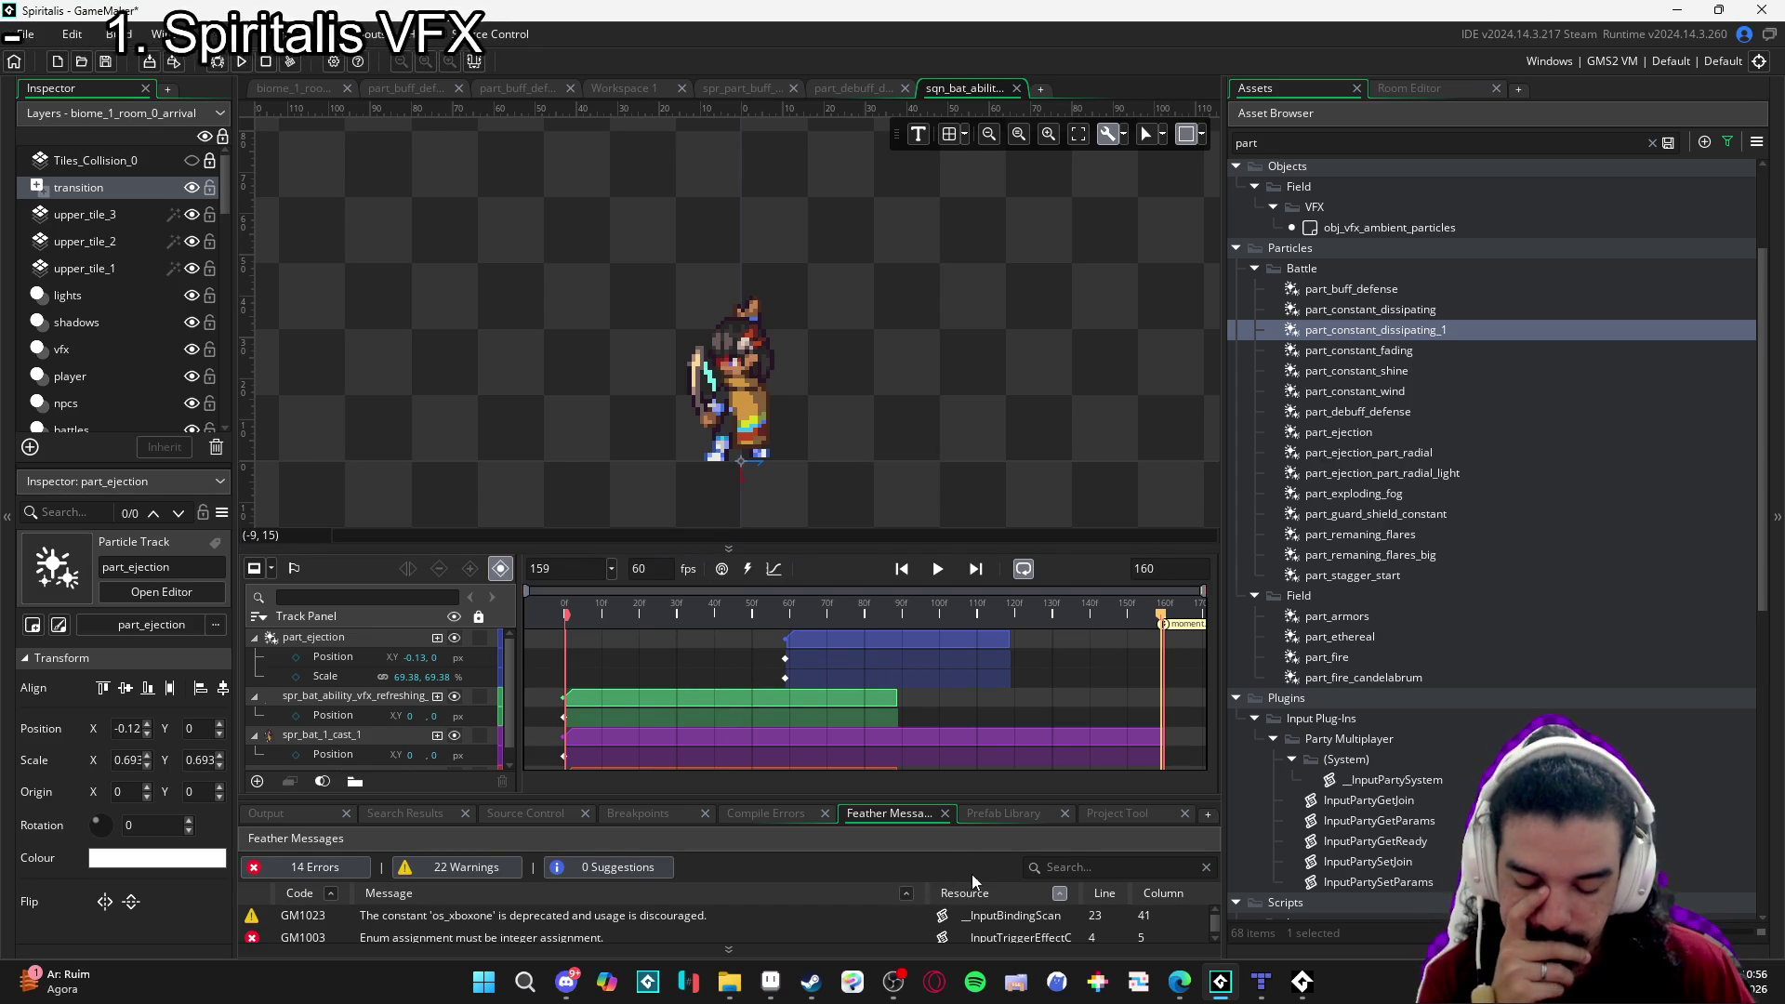
mouse_move(730, 999)
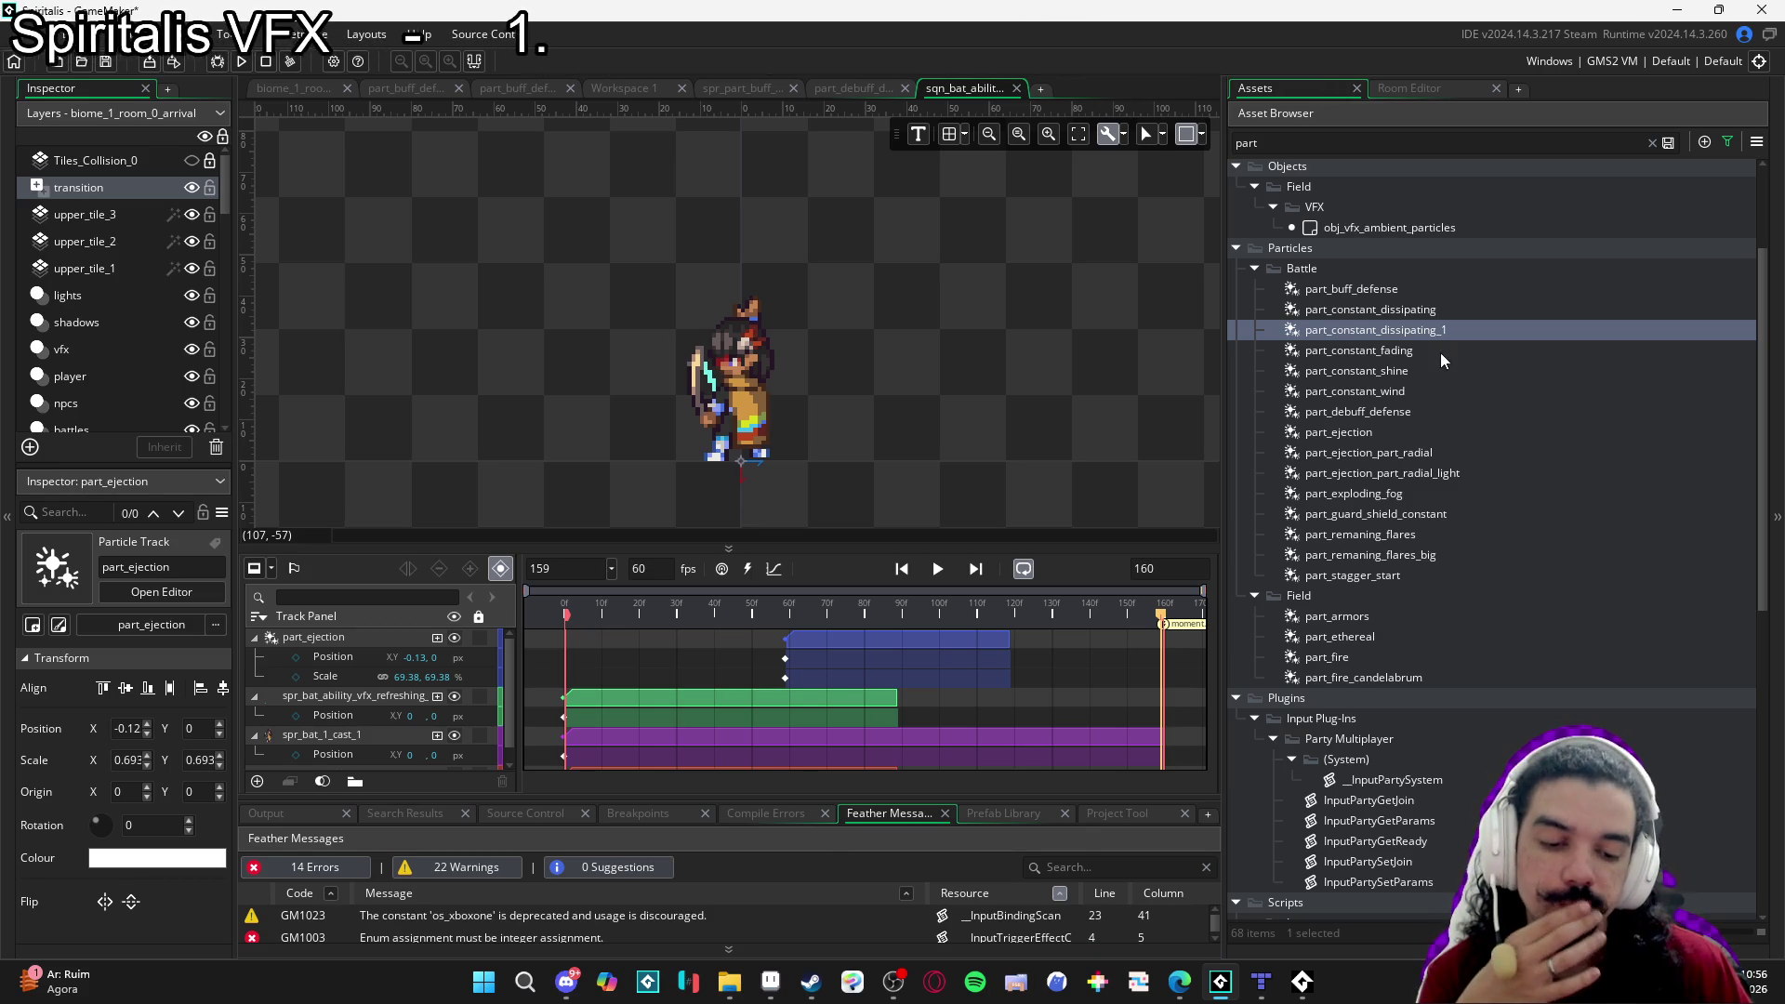
left_click(231, 34)
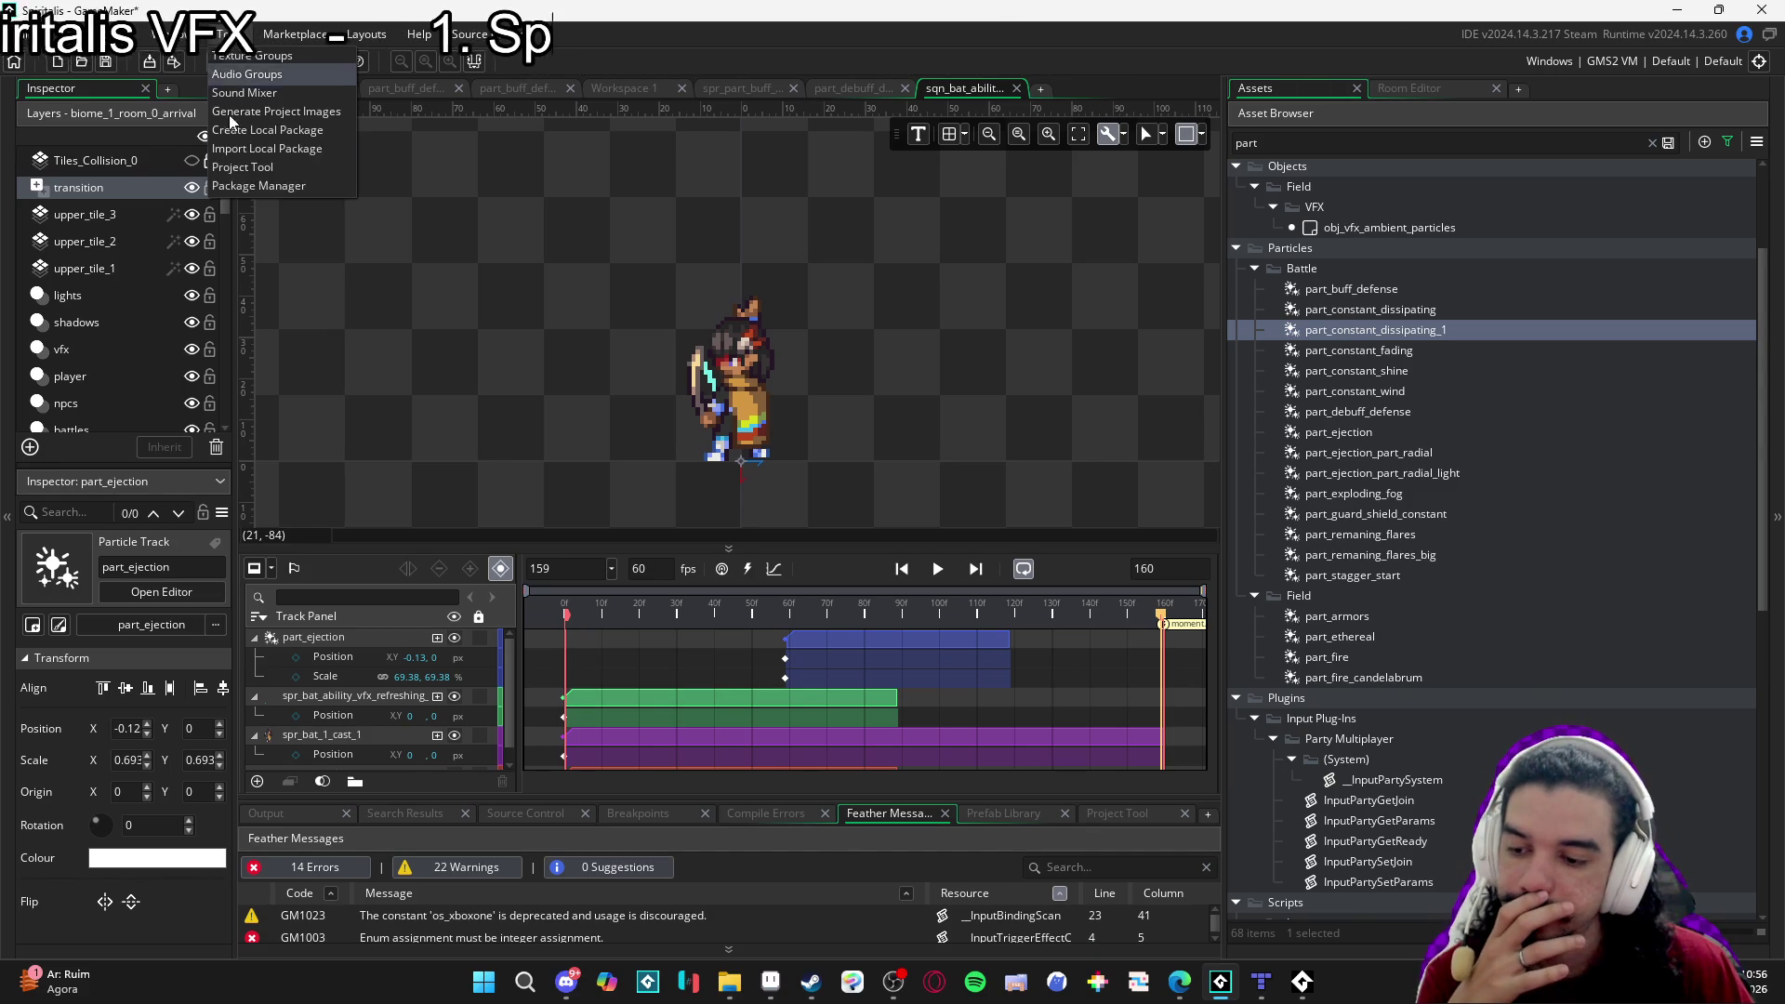
left_click(309, 135)
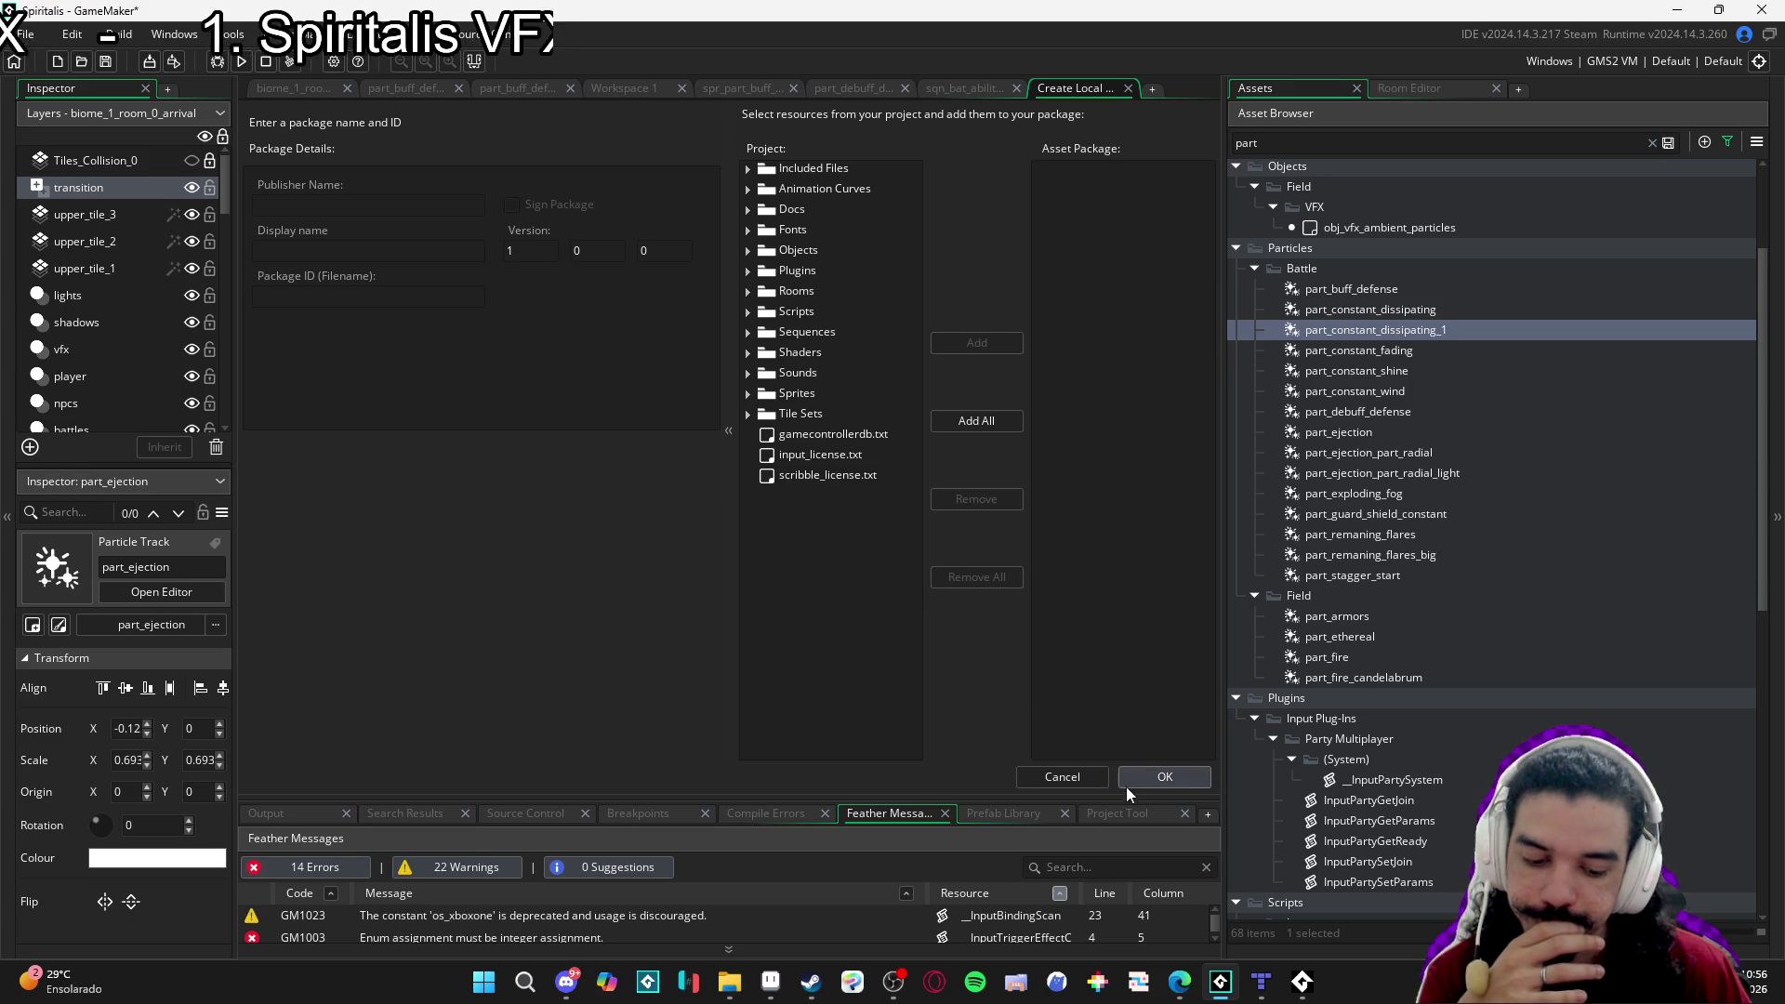
left_click(1088, 774)
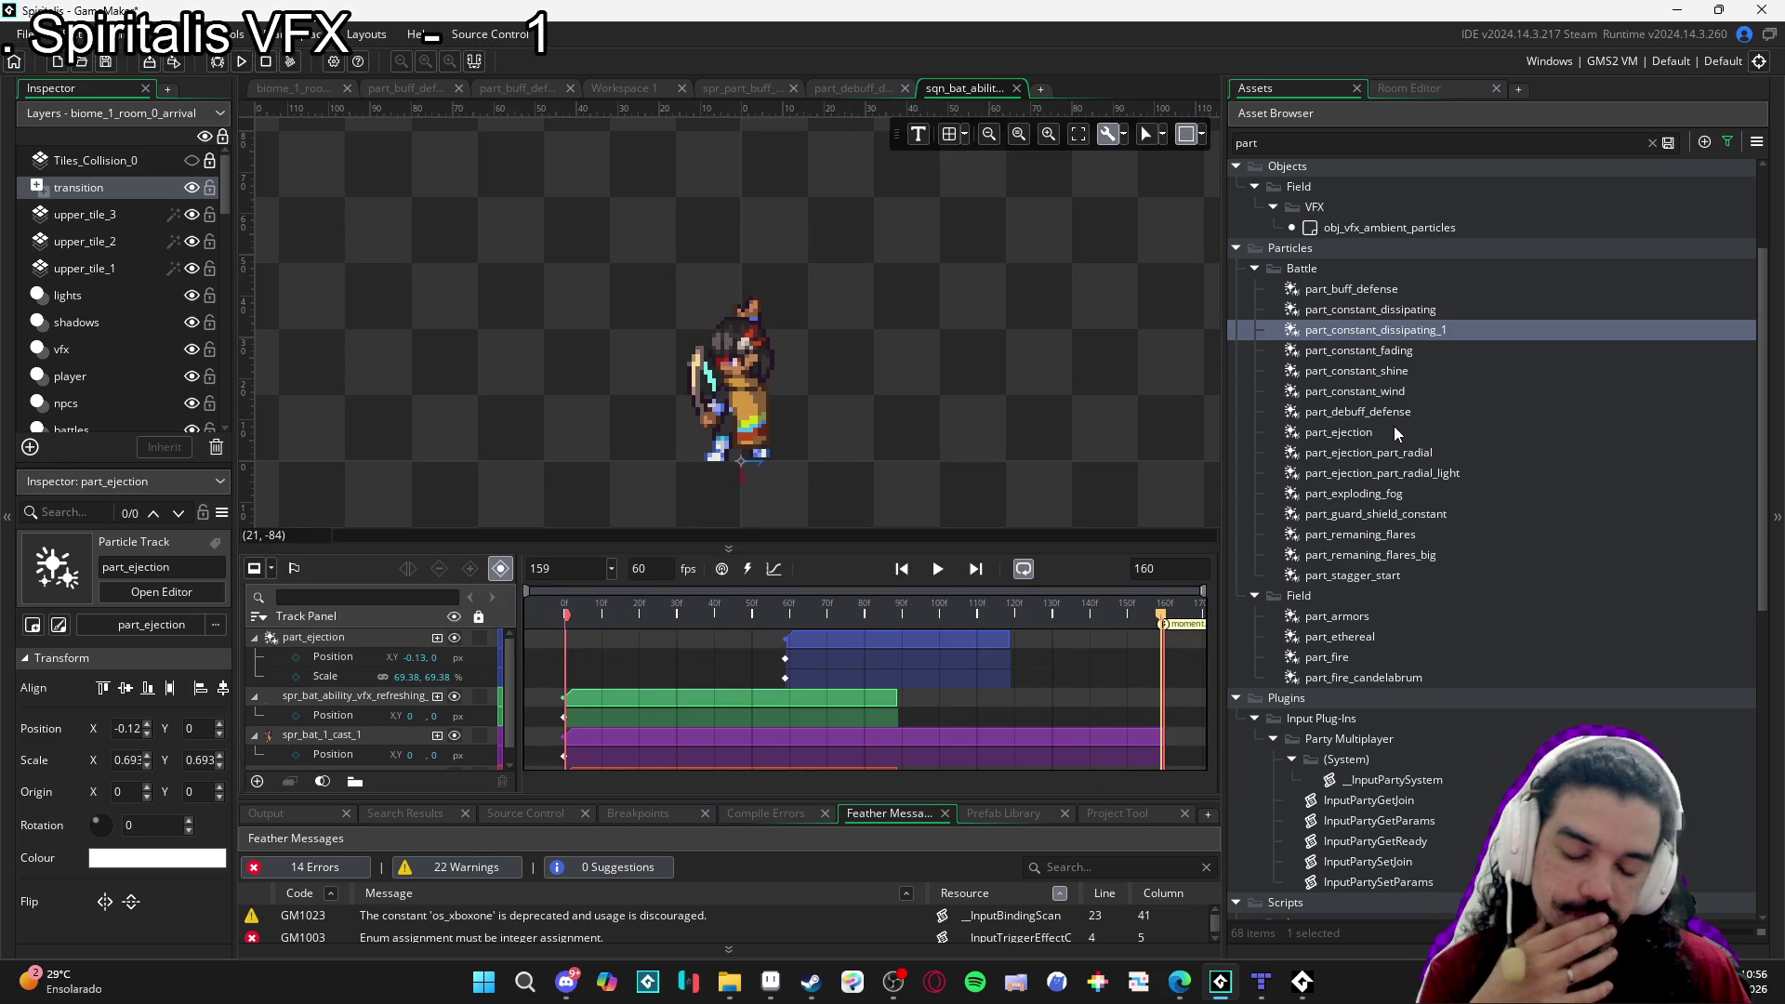
double_click(1464, 332)
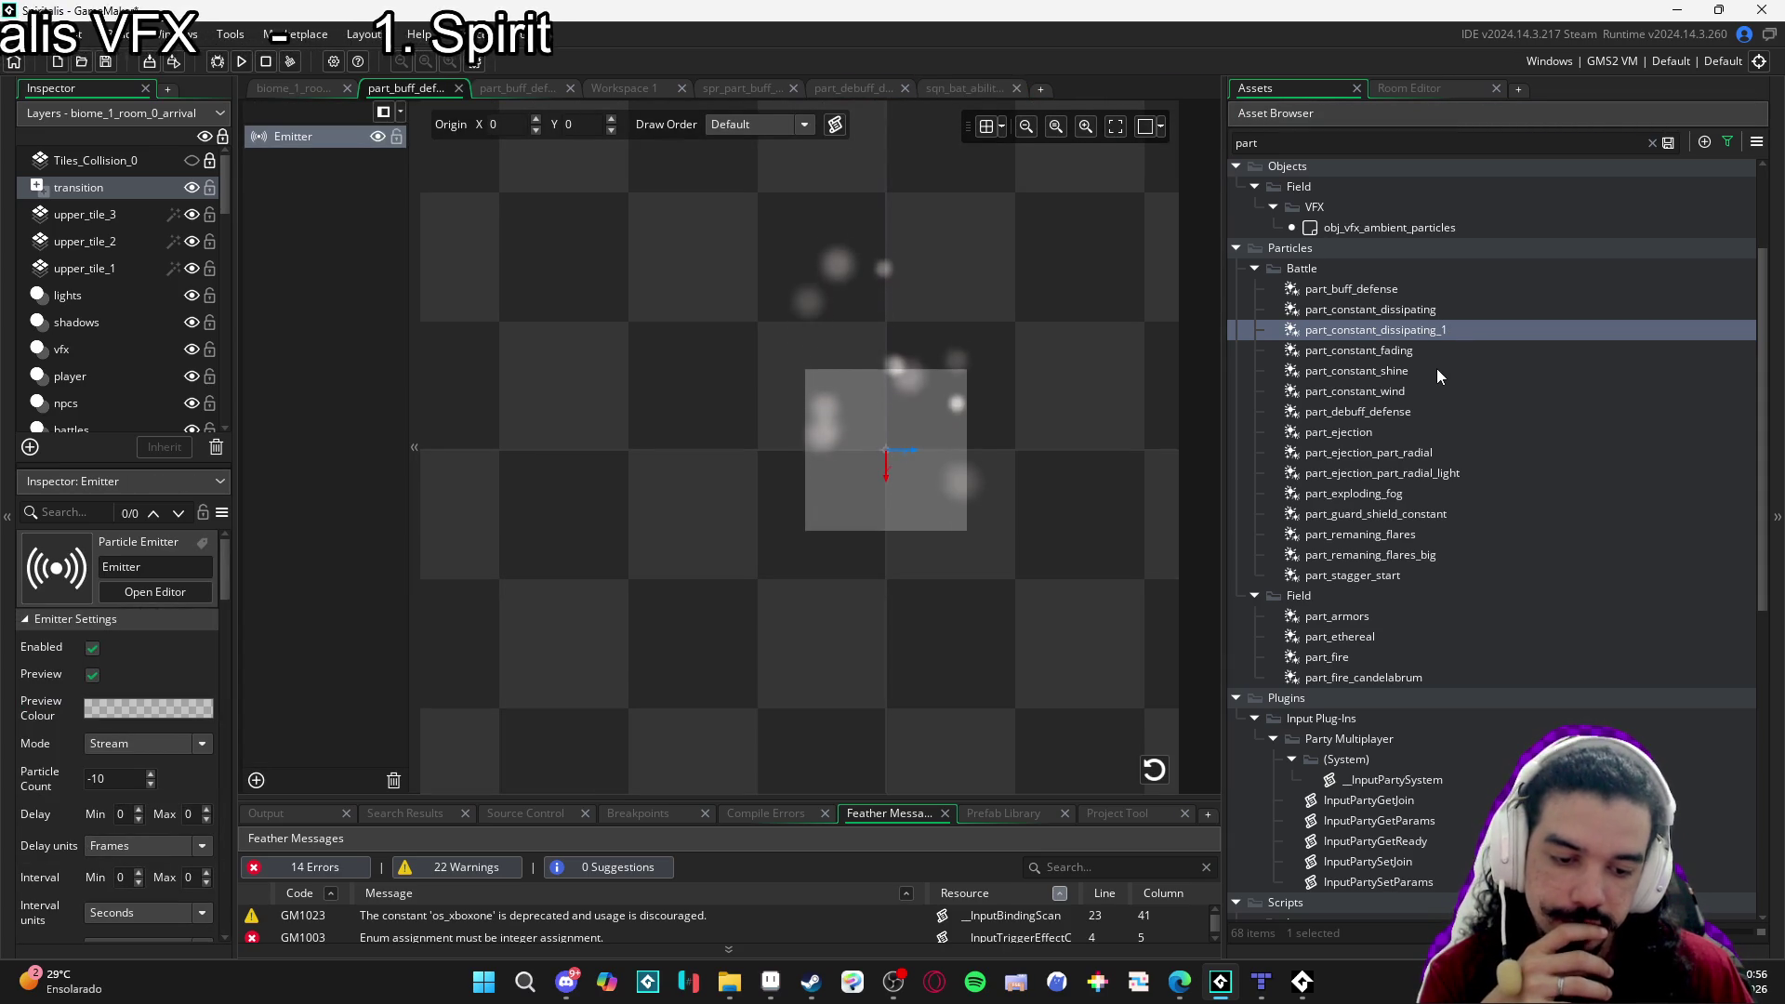
Preview Battle particle systems like part_constant_fading, part_ejection_part_radial, part_exploding_fog and part_remaning_flares.
double_click(1440, 353)
left_click(1436, 411)
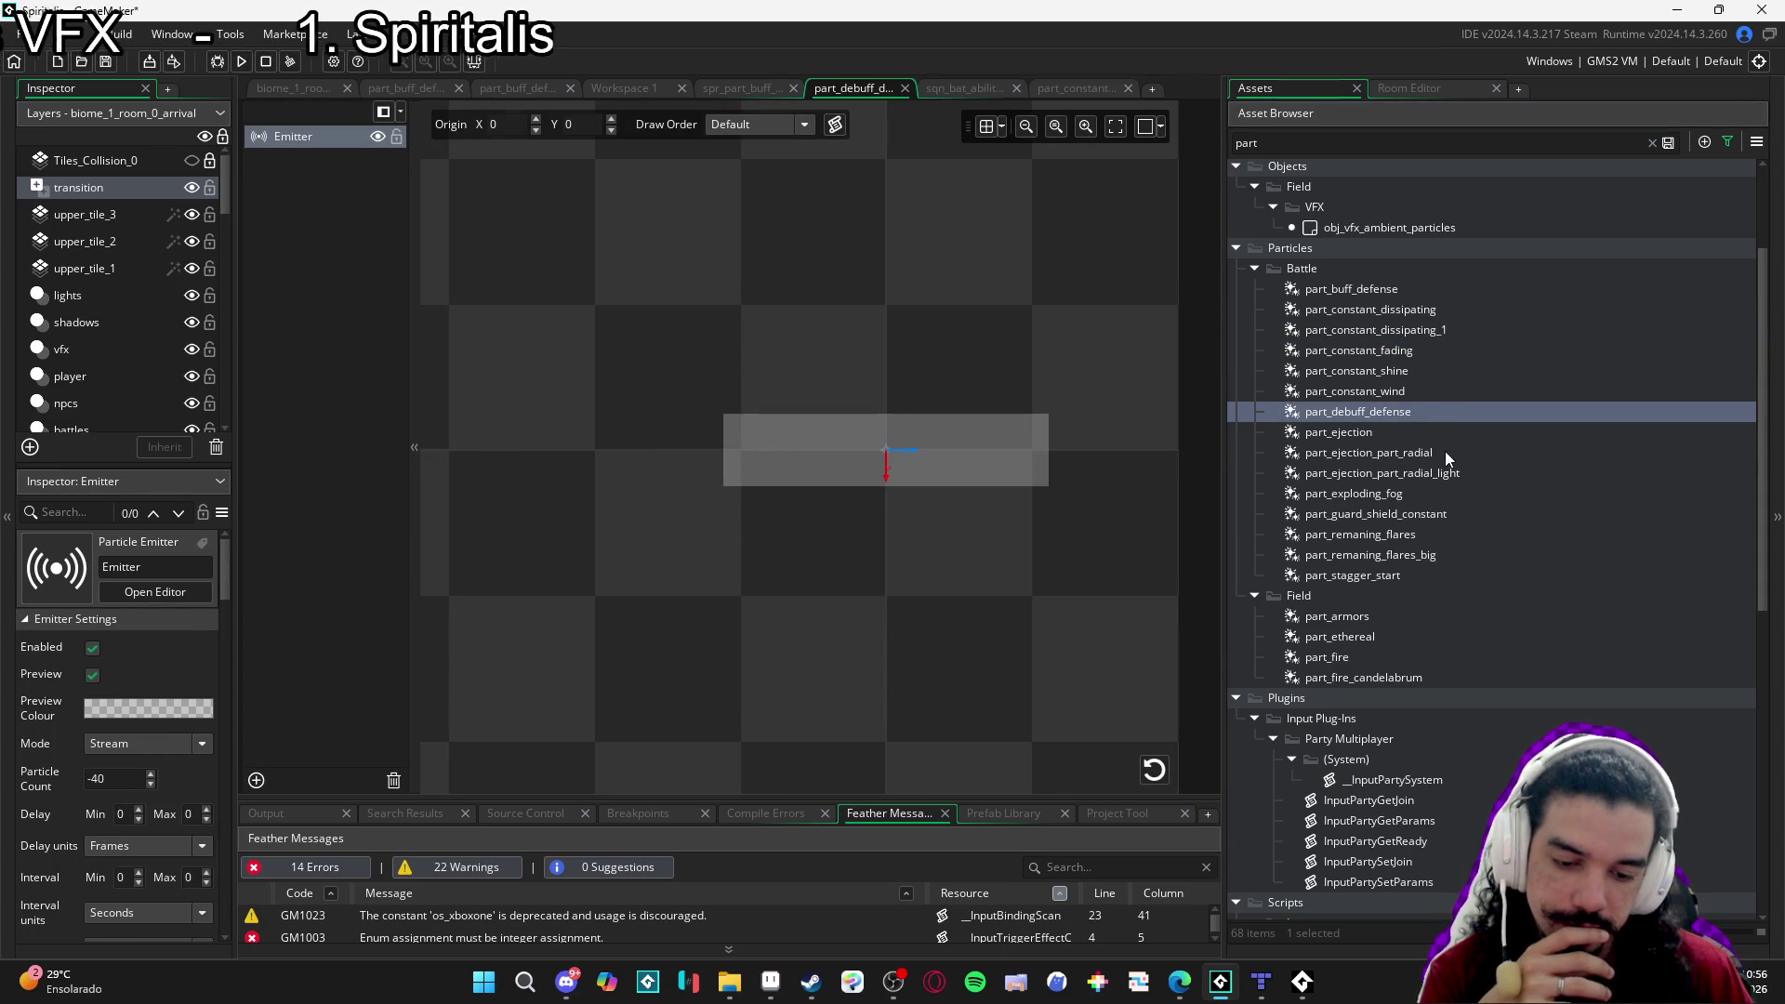
double_click(1444, 452)
left_click(1436, 473)
double_click(1436, 472)
double_click(1432, 514)
double_click(1423, 493)
left_click(1420, 535)
double_click(1420, 535)
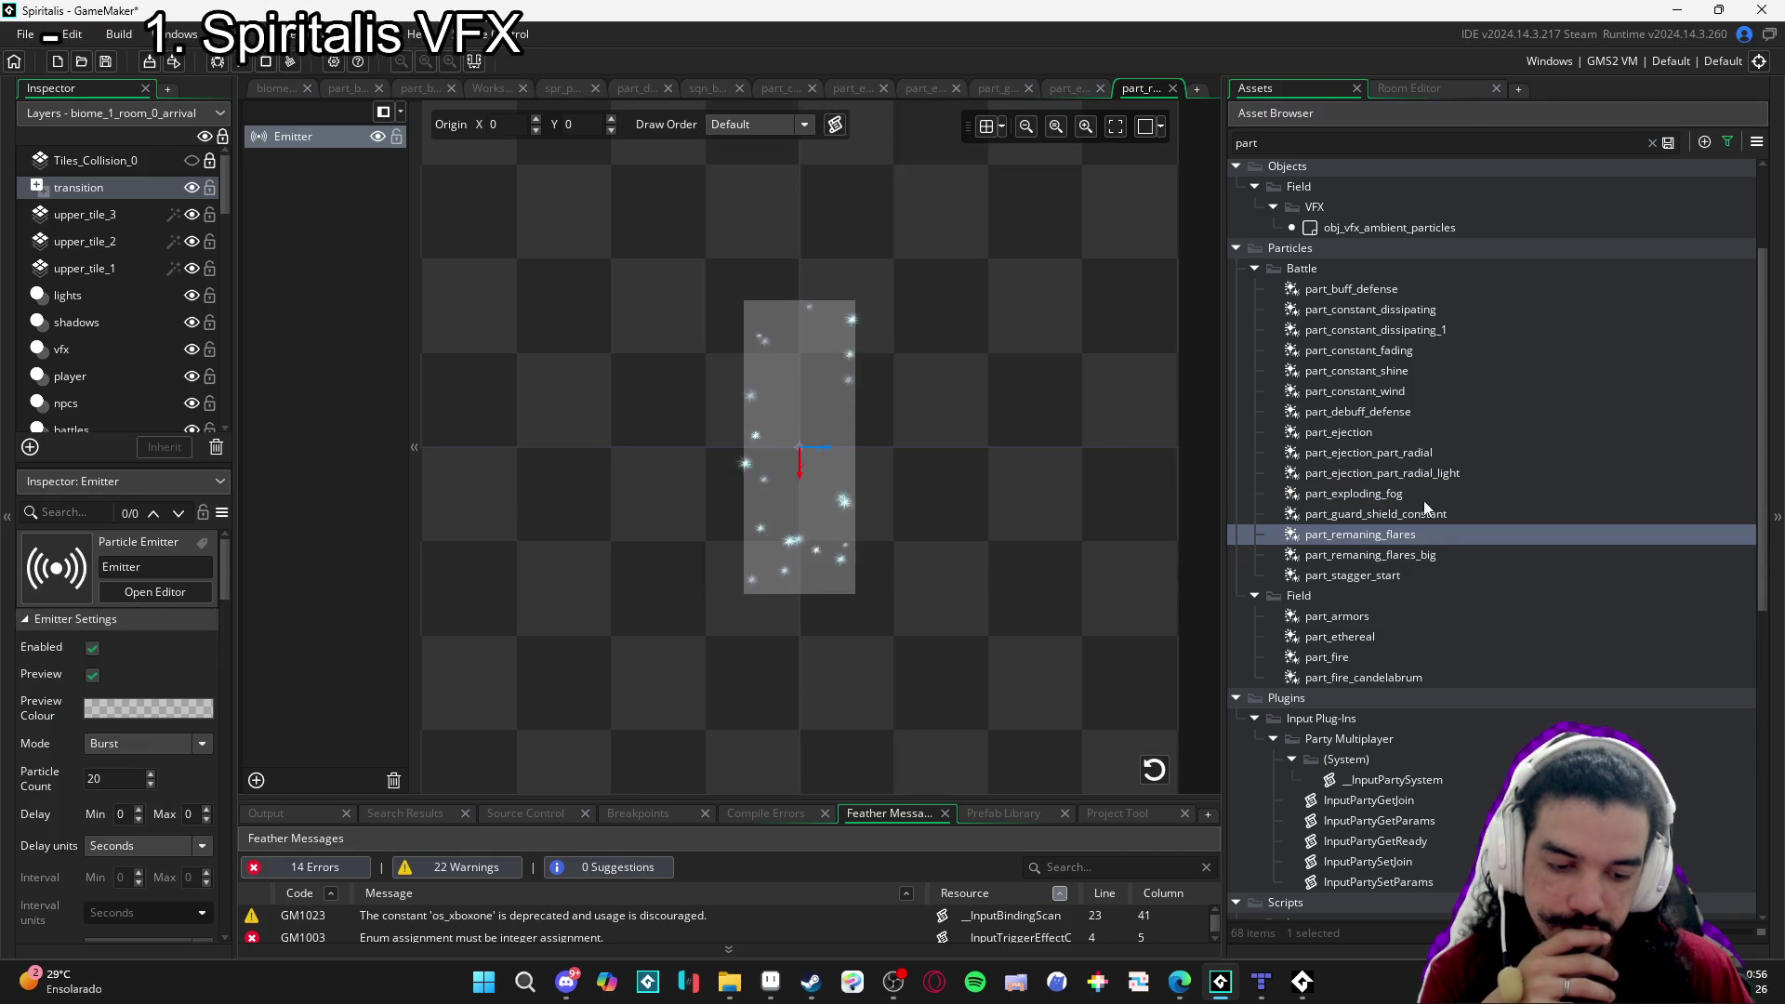
left_click(1450, 366)
double_click(1439, 335)
double_click(1436, 349)
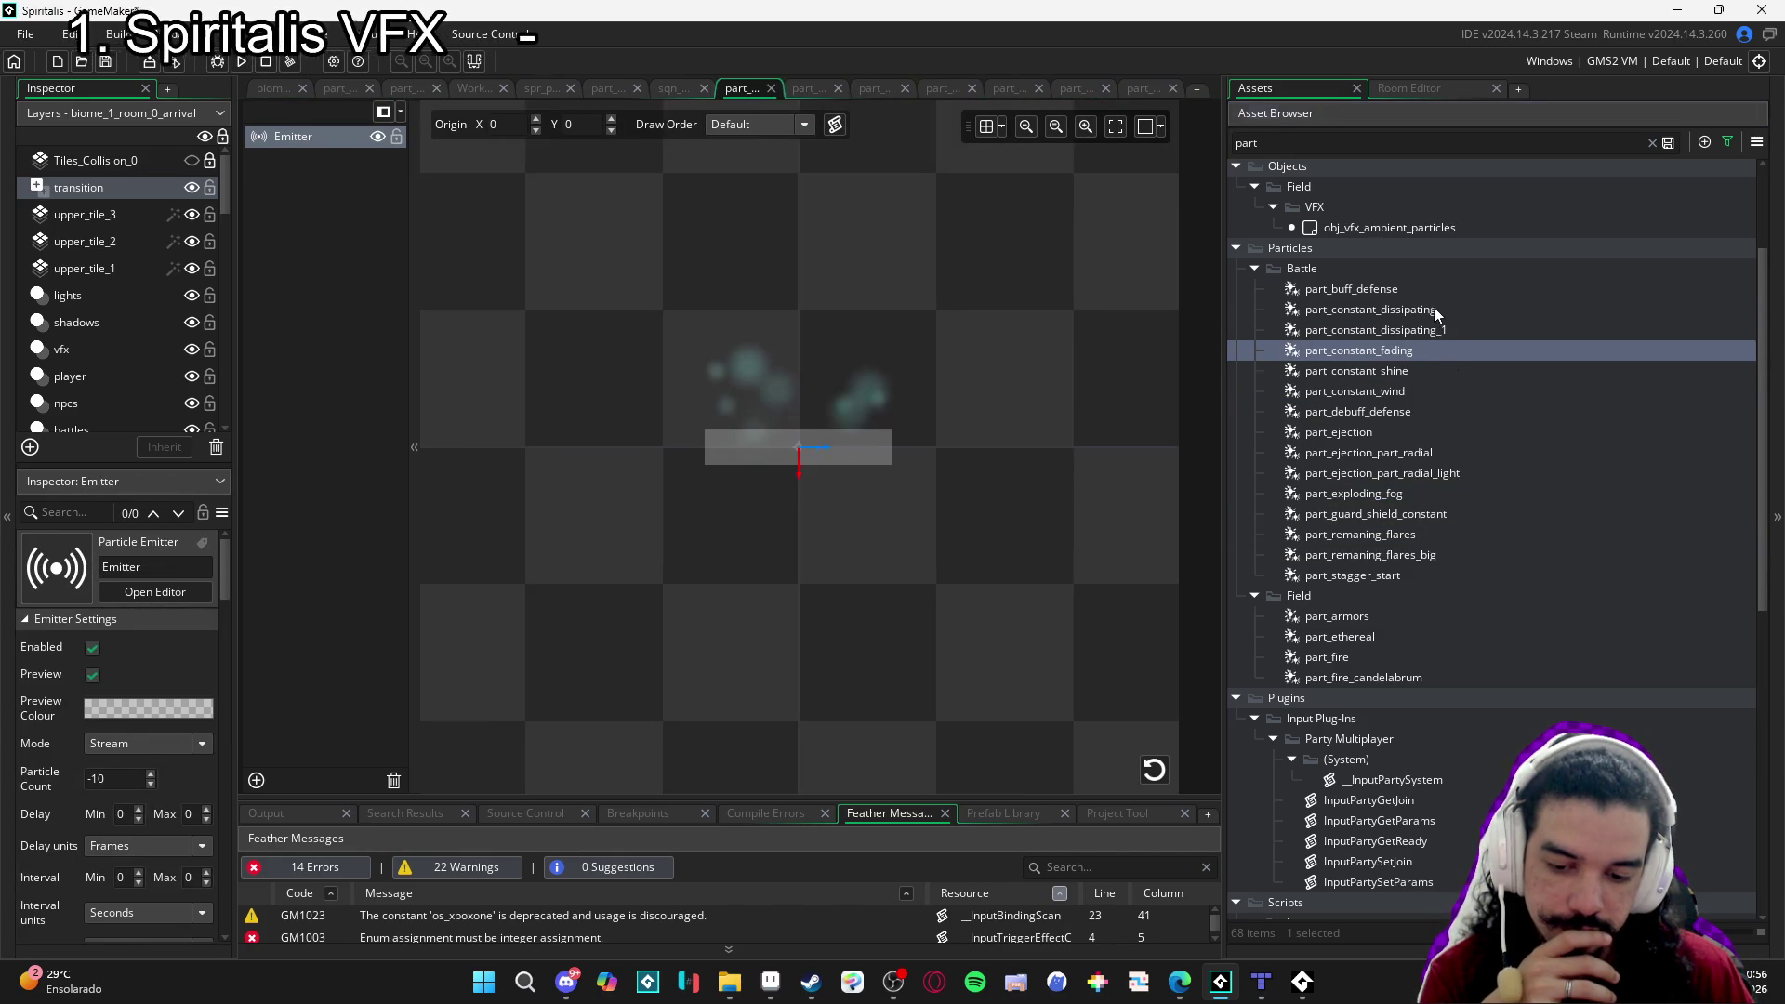
Preview part_constant_dissipating and part_debuff_defense, then duplicate part_ejection.
double_click(1434, 309)
double_click(1447, 409)
double_click(1419, 431)
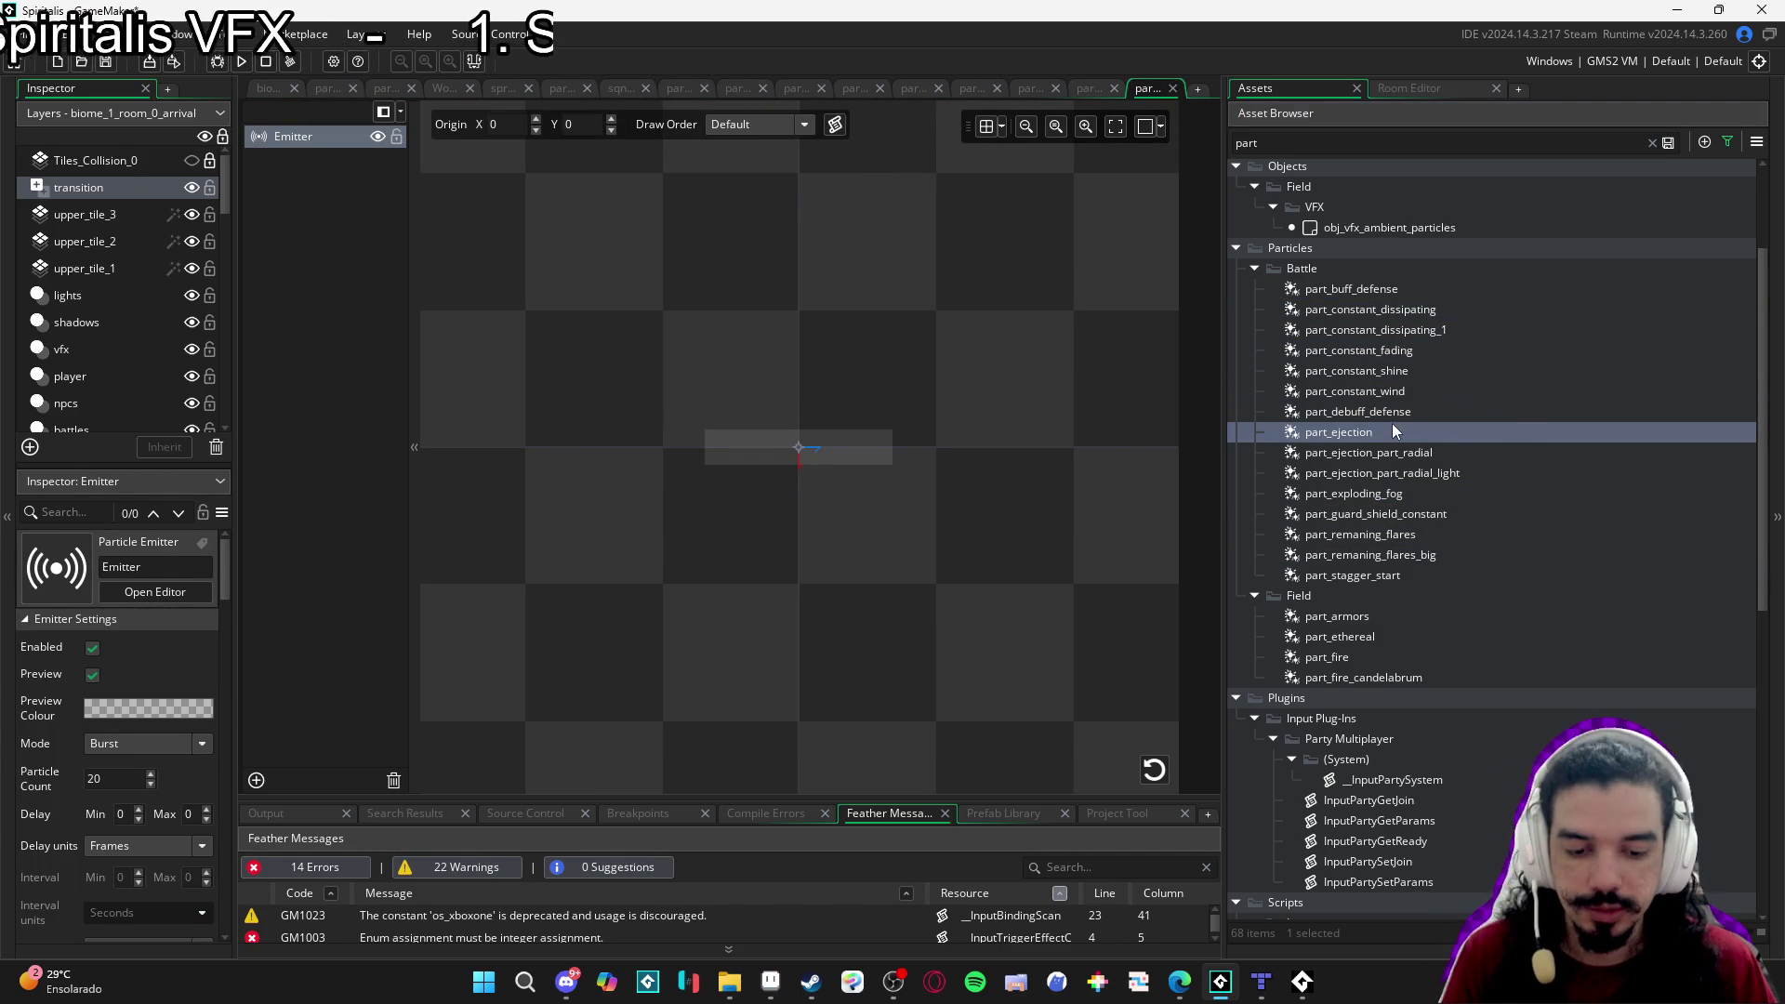
key("ctrl+d")
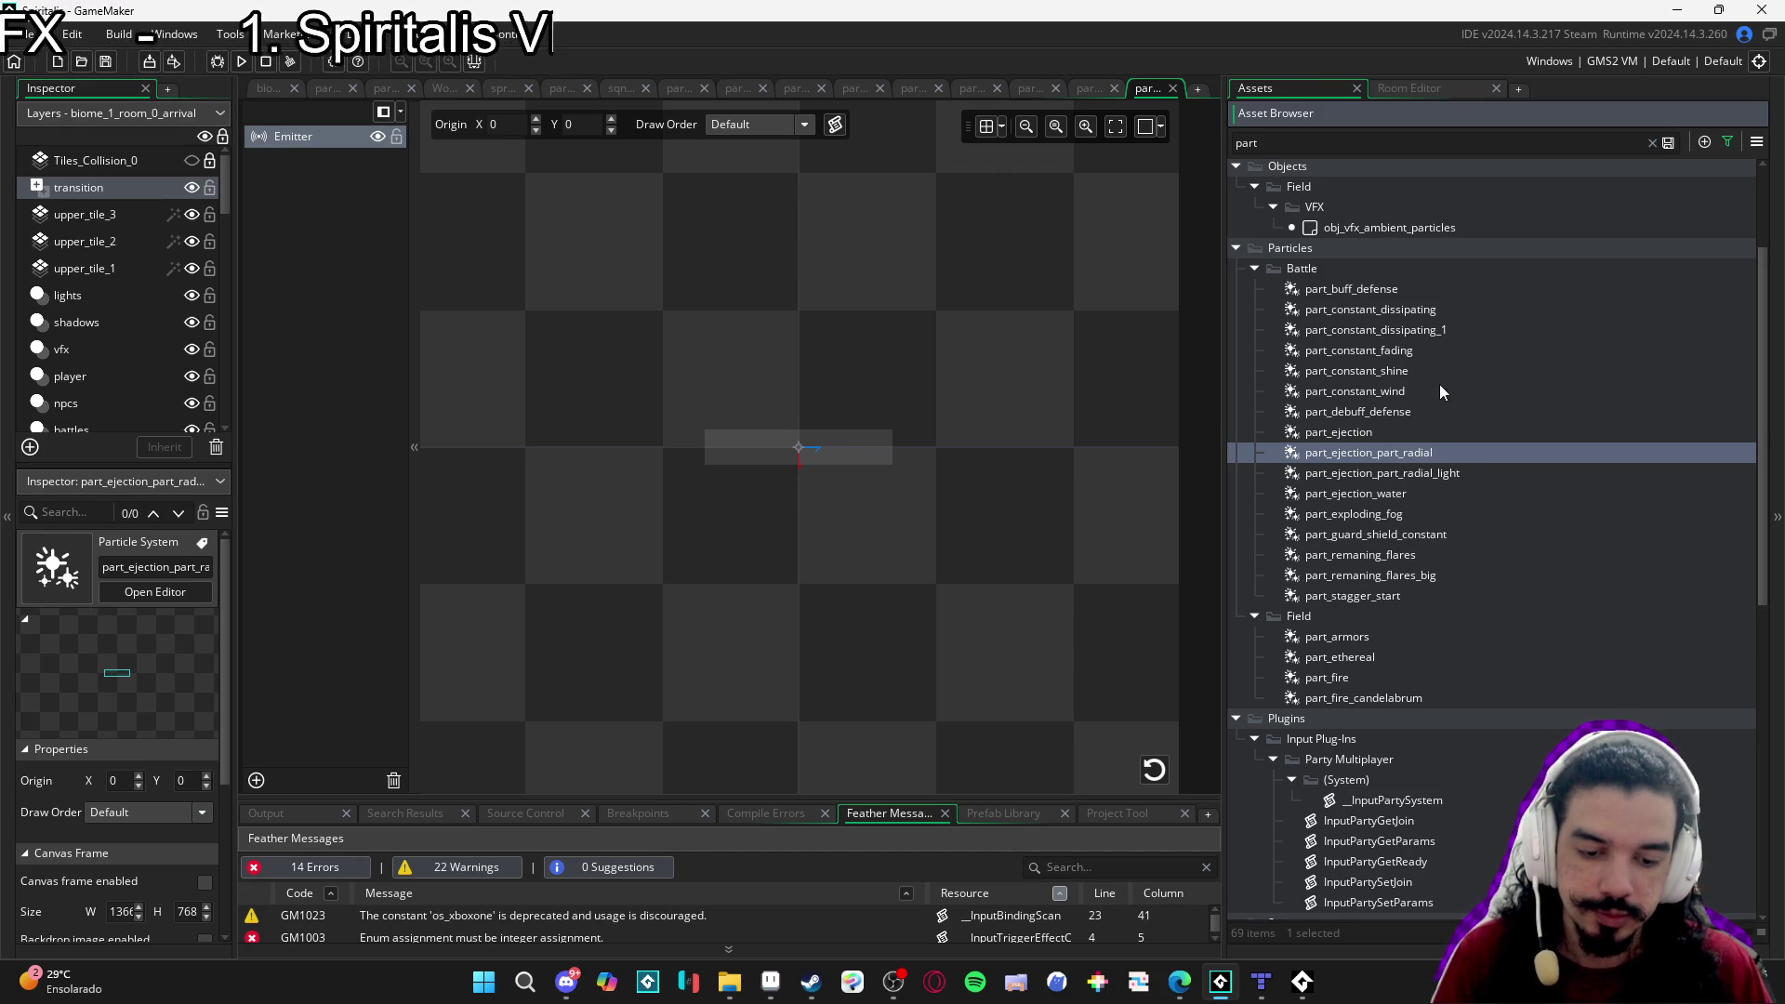
Open the duplicated part_ejection_water system in the Particle System editor.
left_click(1473, 391)
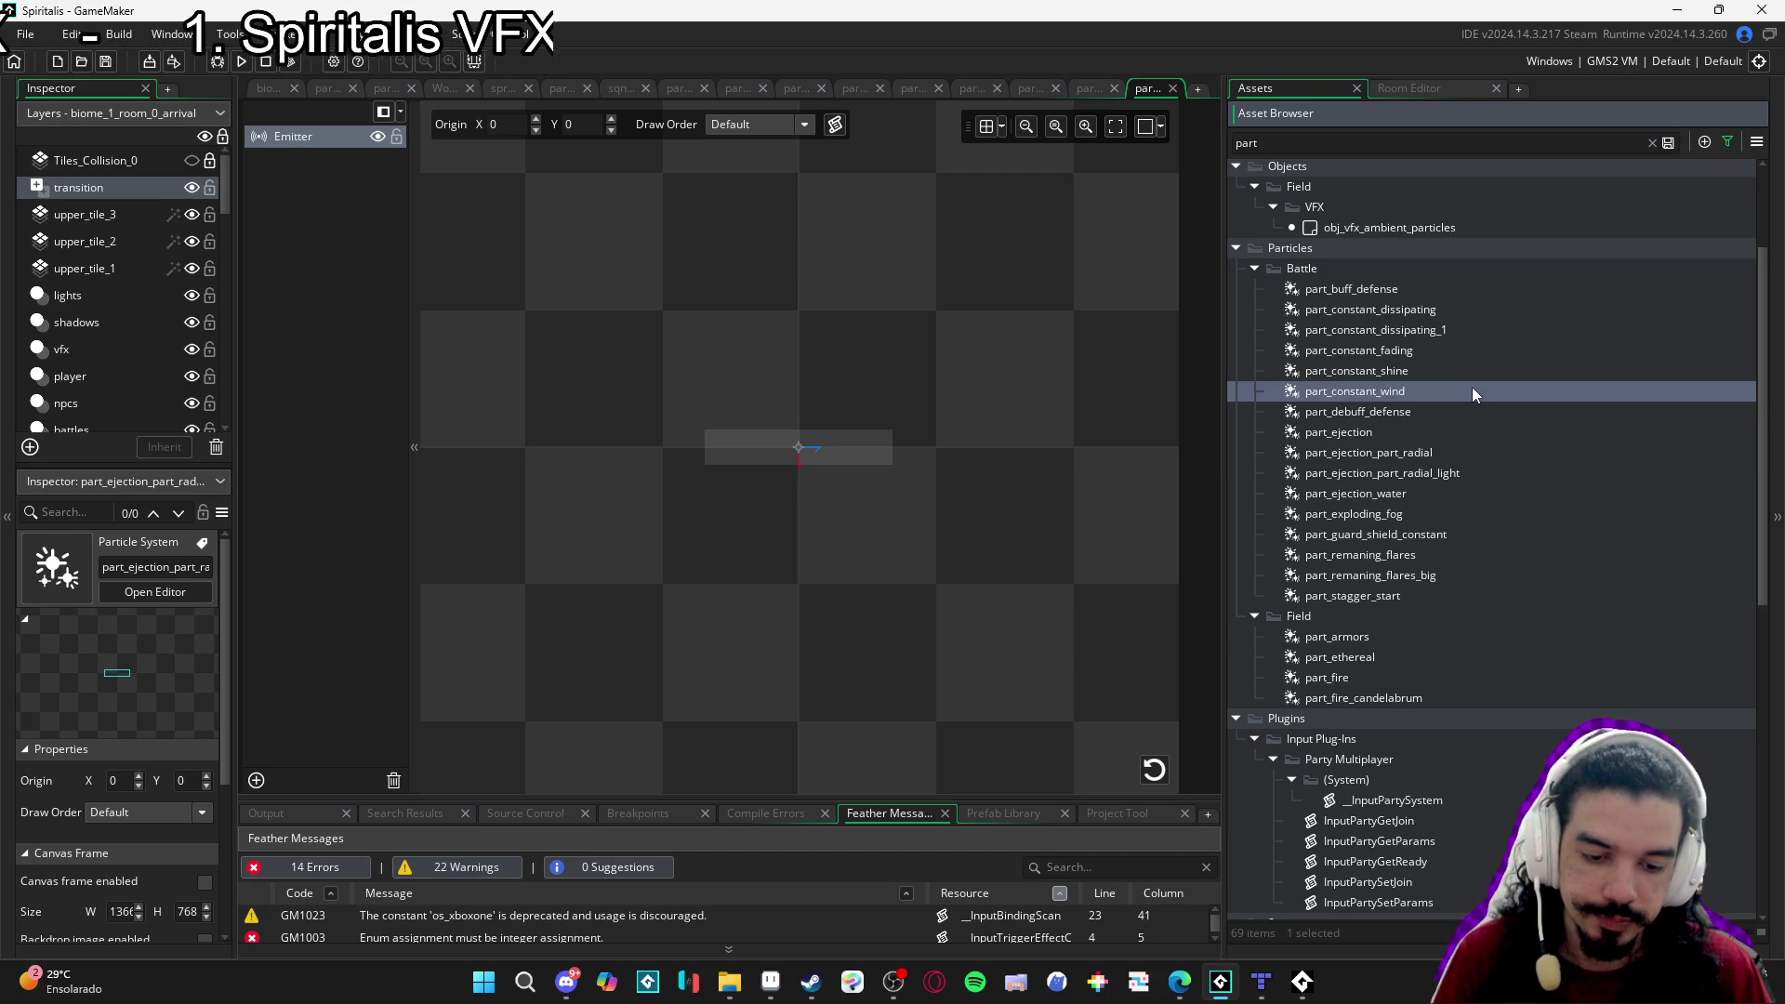
left_click(1459, 434)
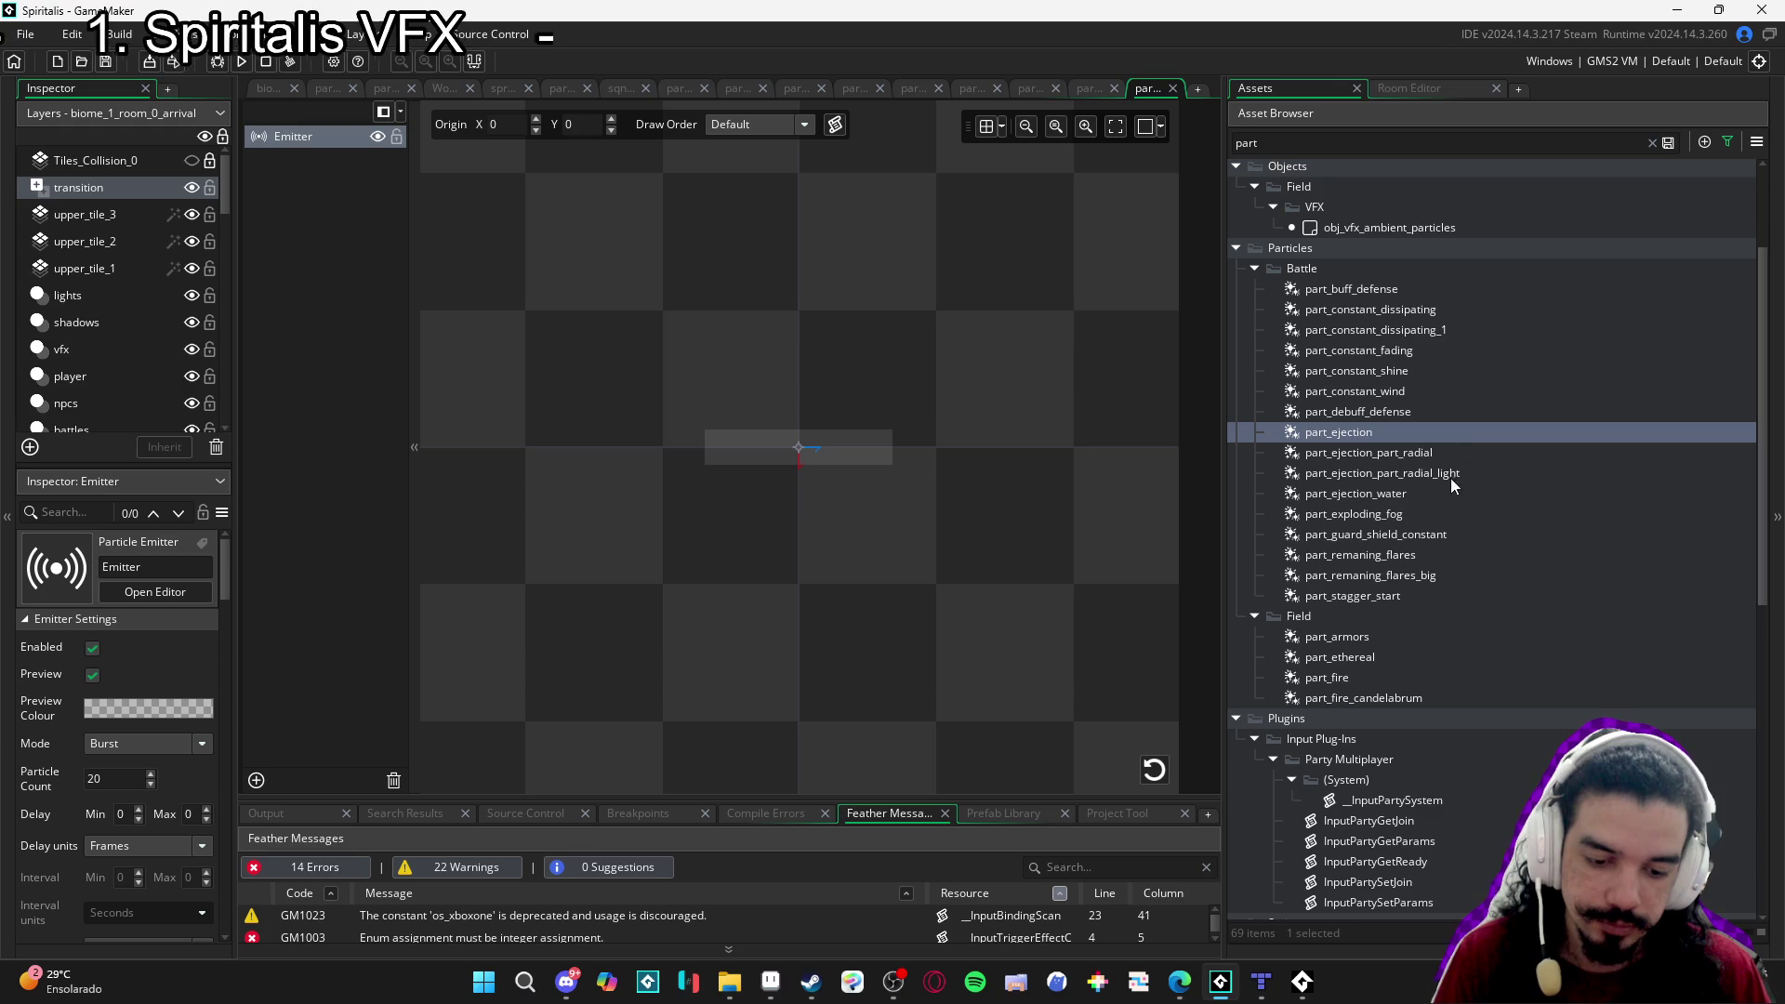
left_click(1413, 494)
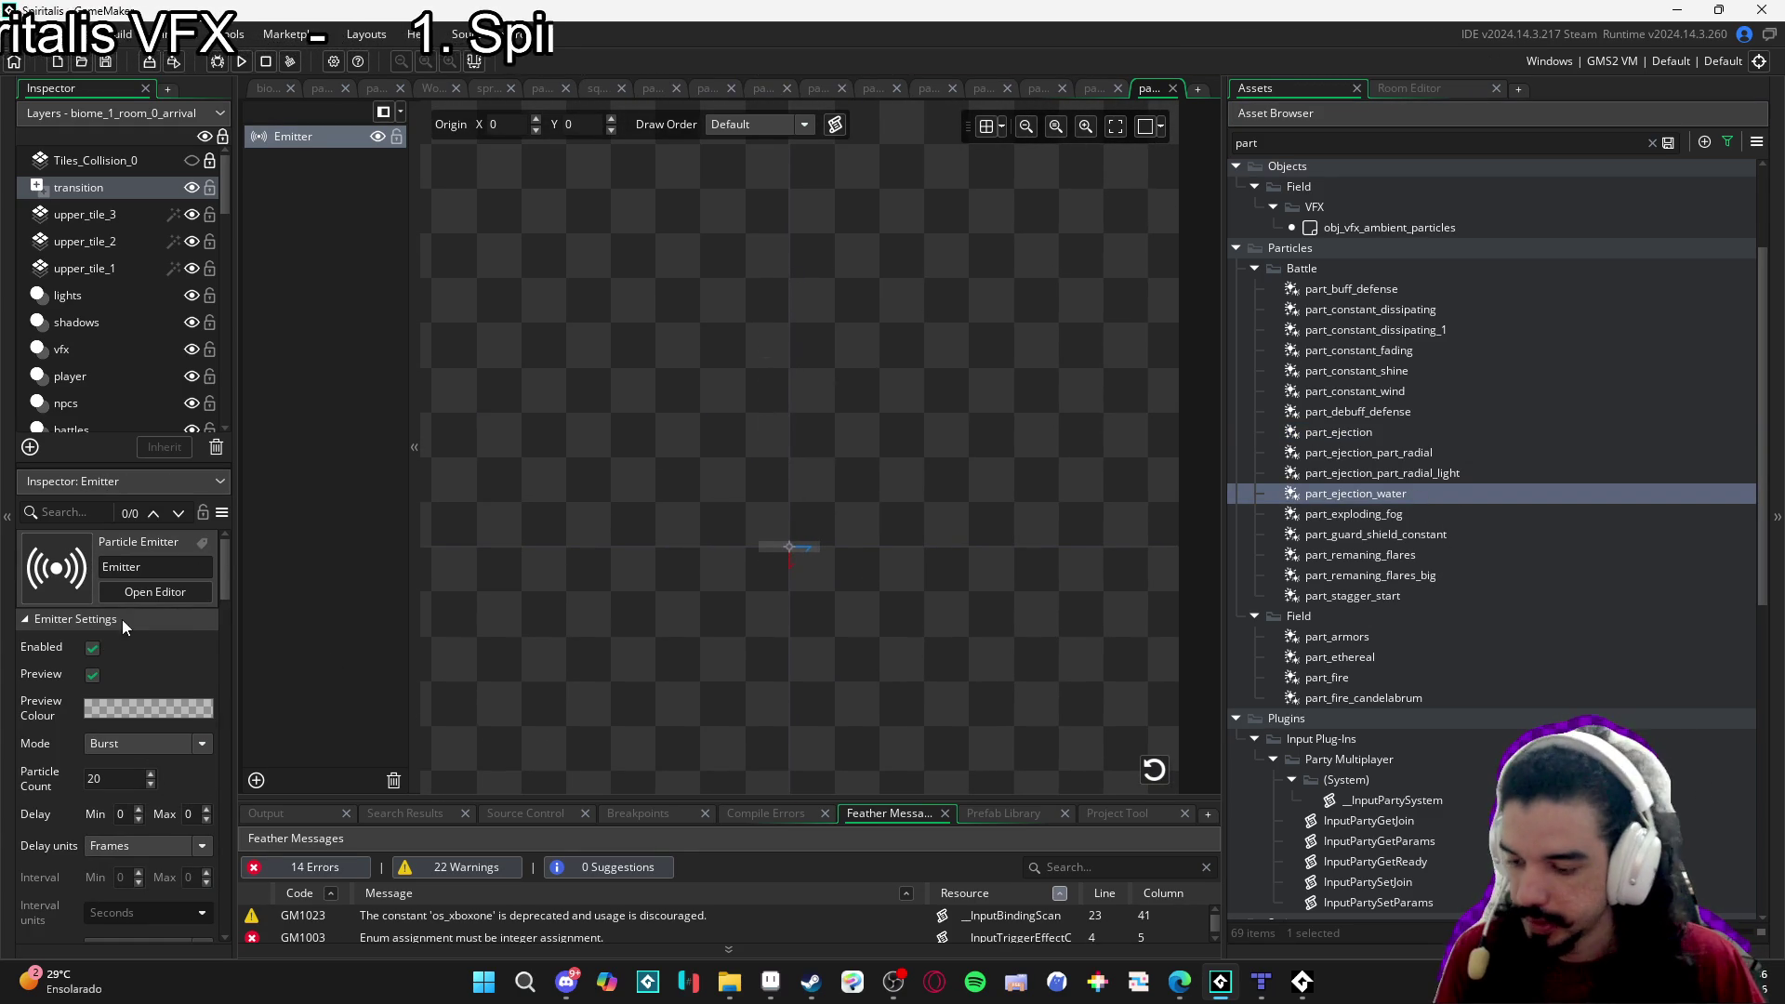
scroll(123, 623, "down", 10)
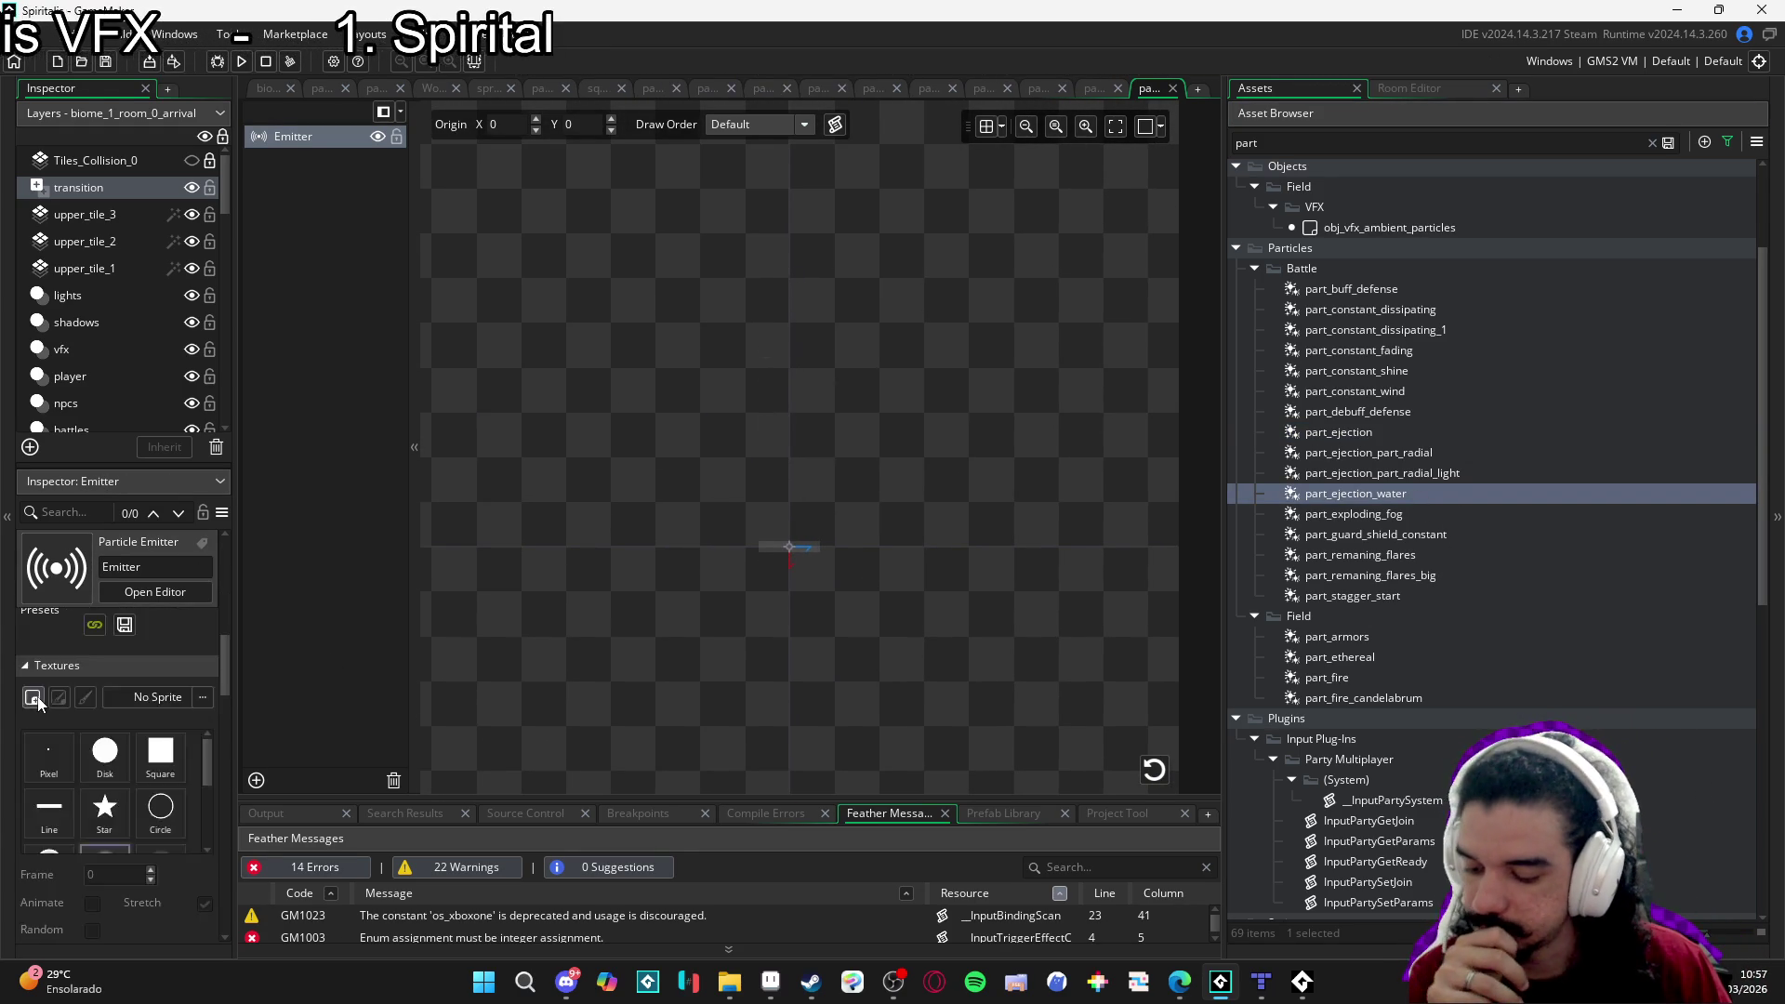
Switch the part_ejection_water emitter to the Disk particle shape and preview the burst.
scroll(37, 704, "down", 3)
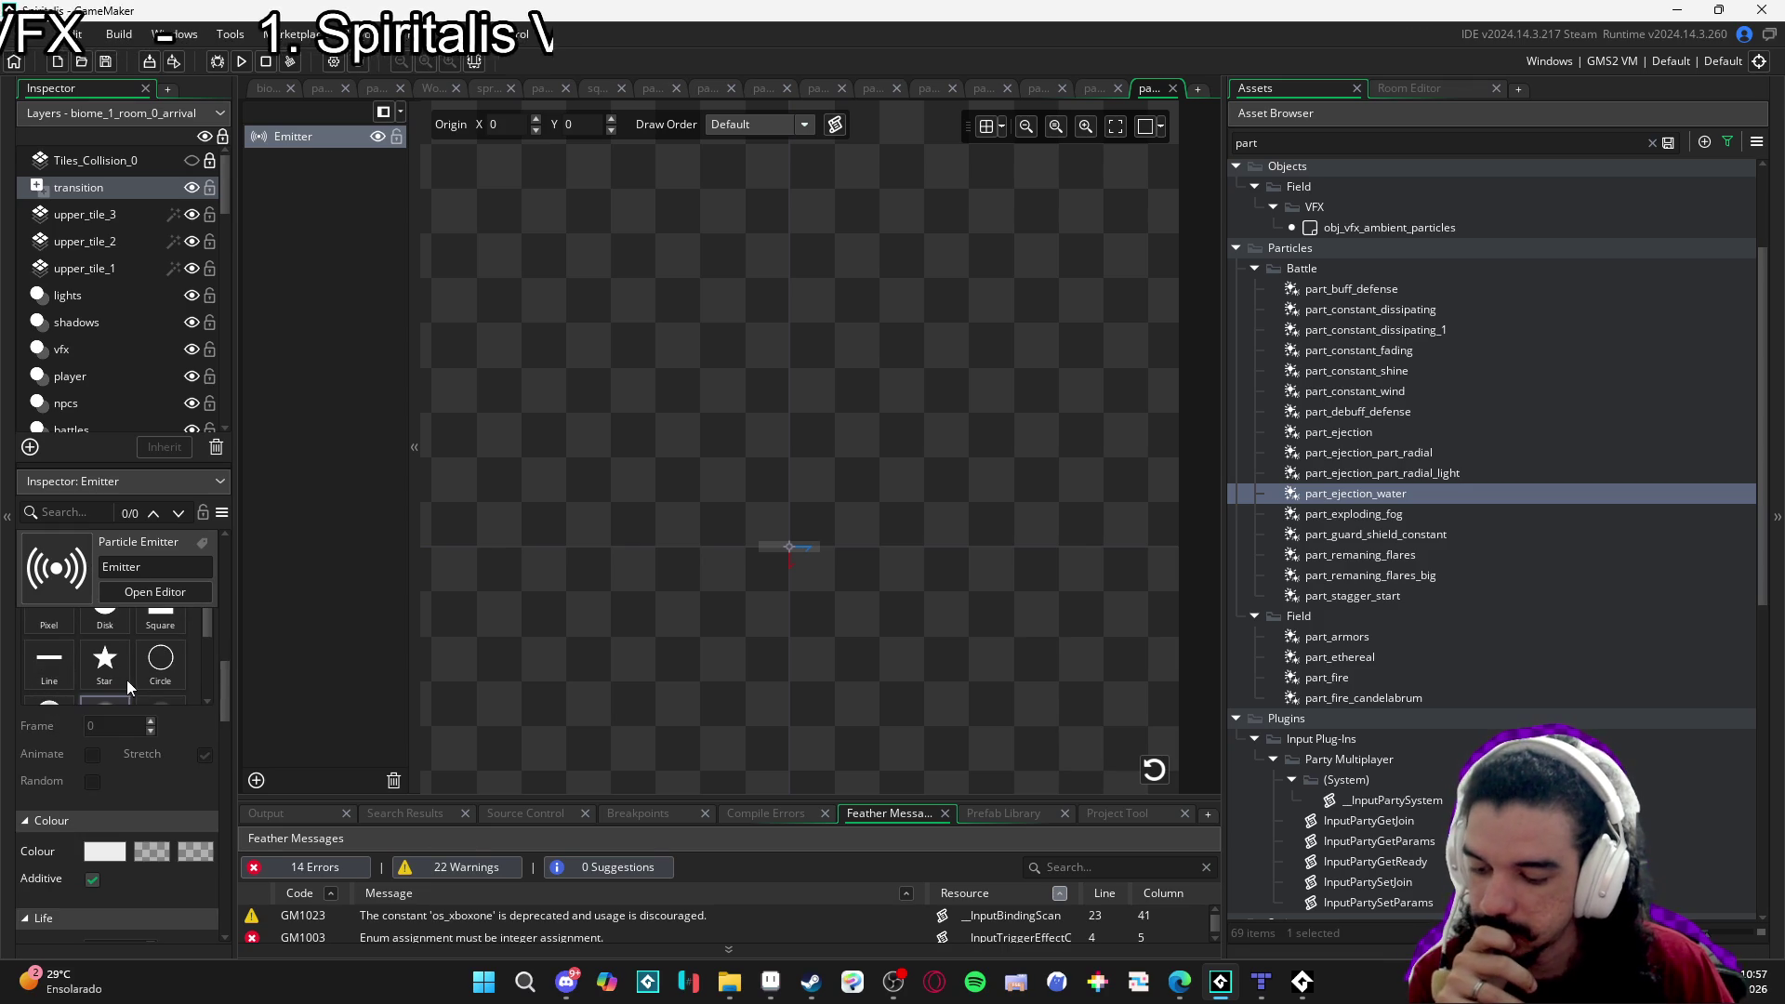
scroll(180, 674, "up", 1)
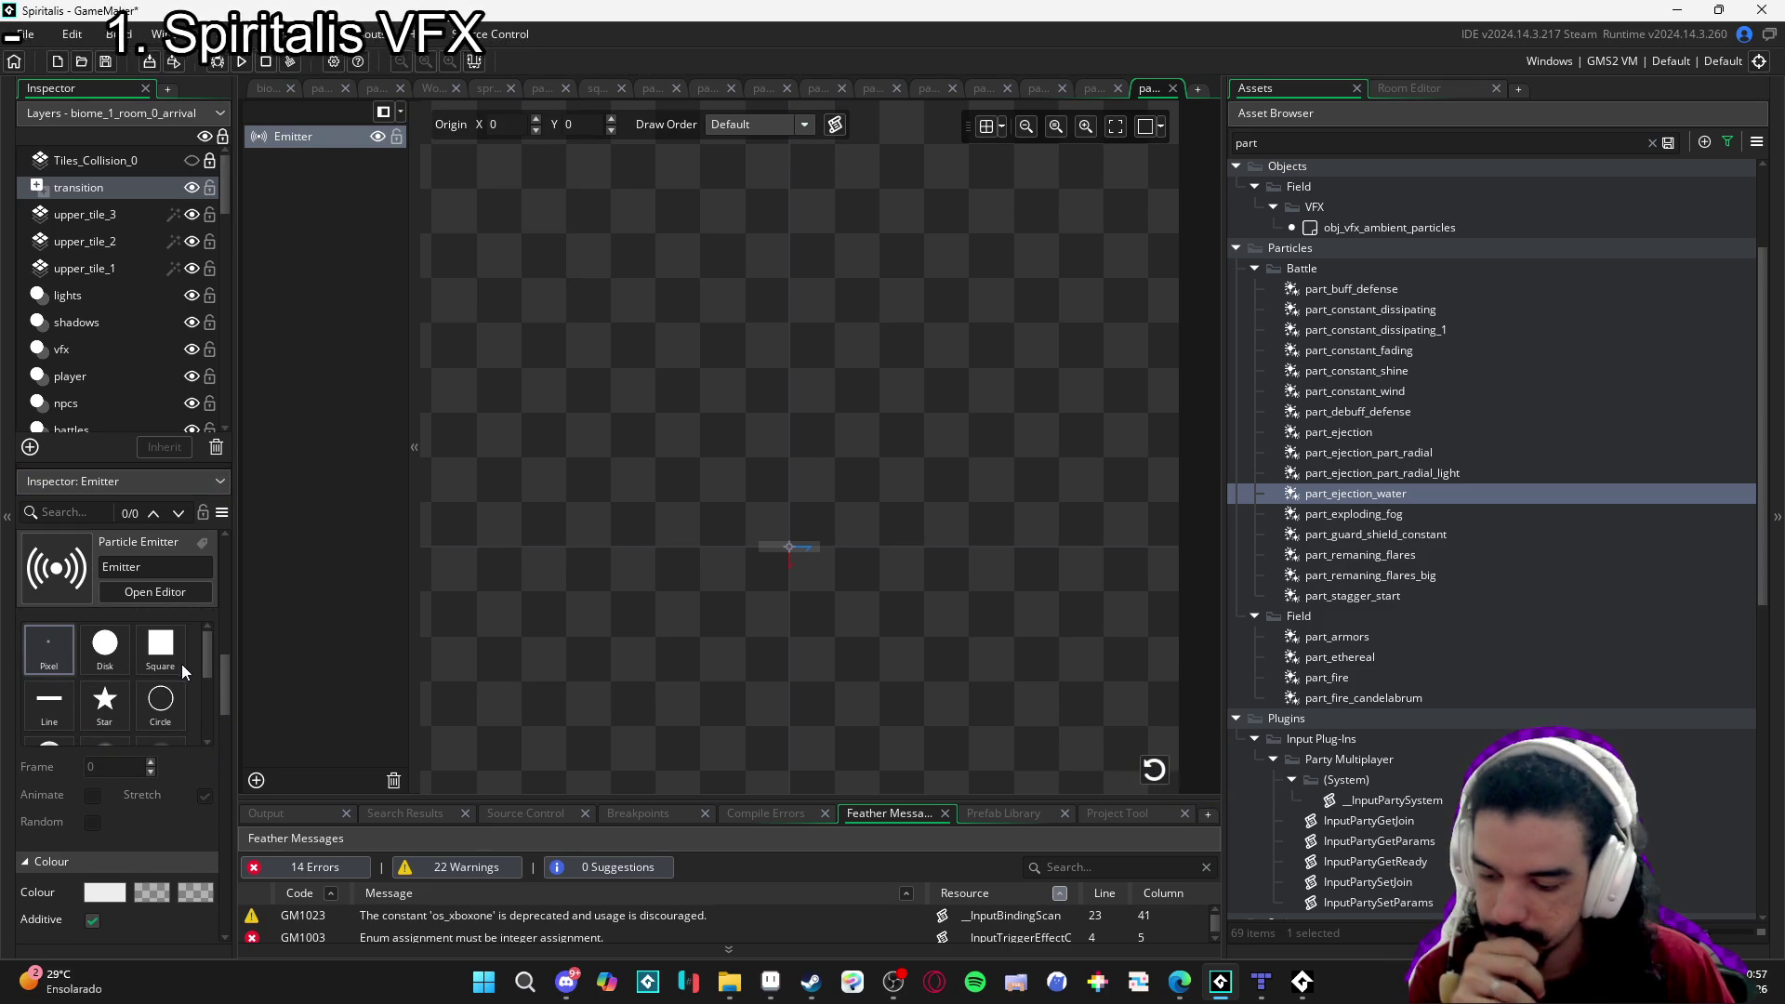
left_click(105, 666)
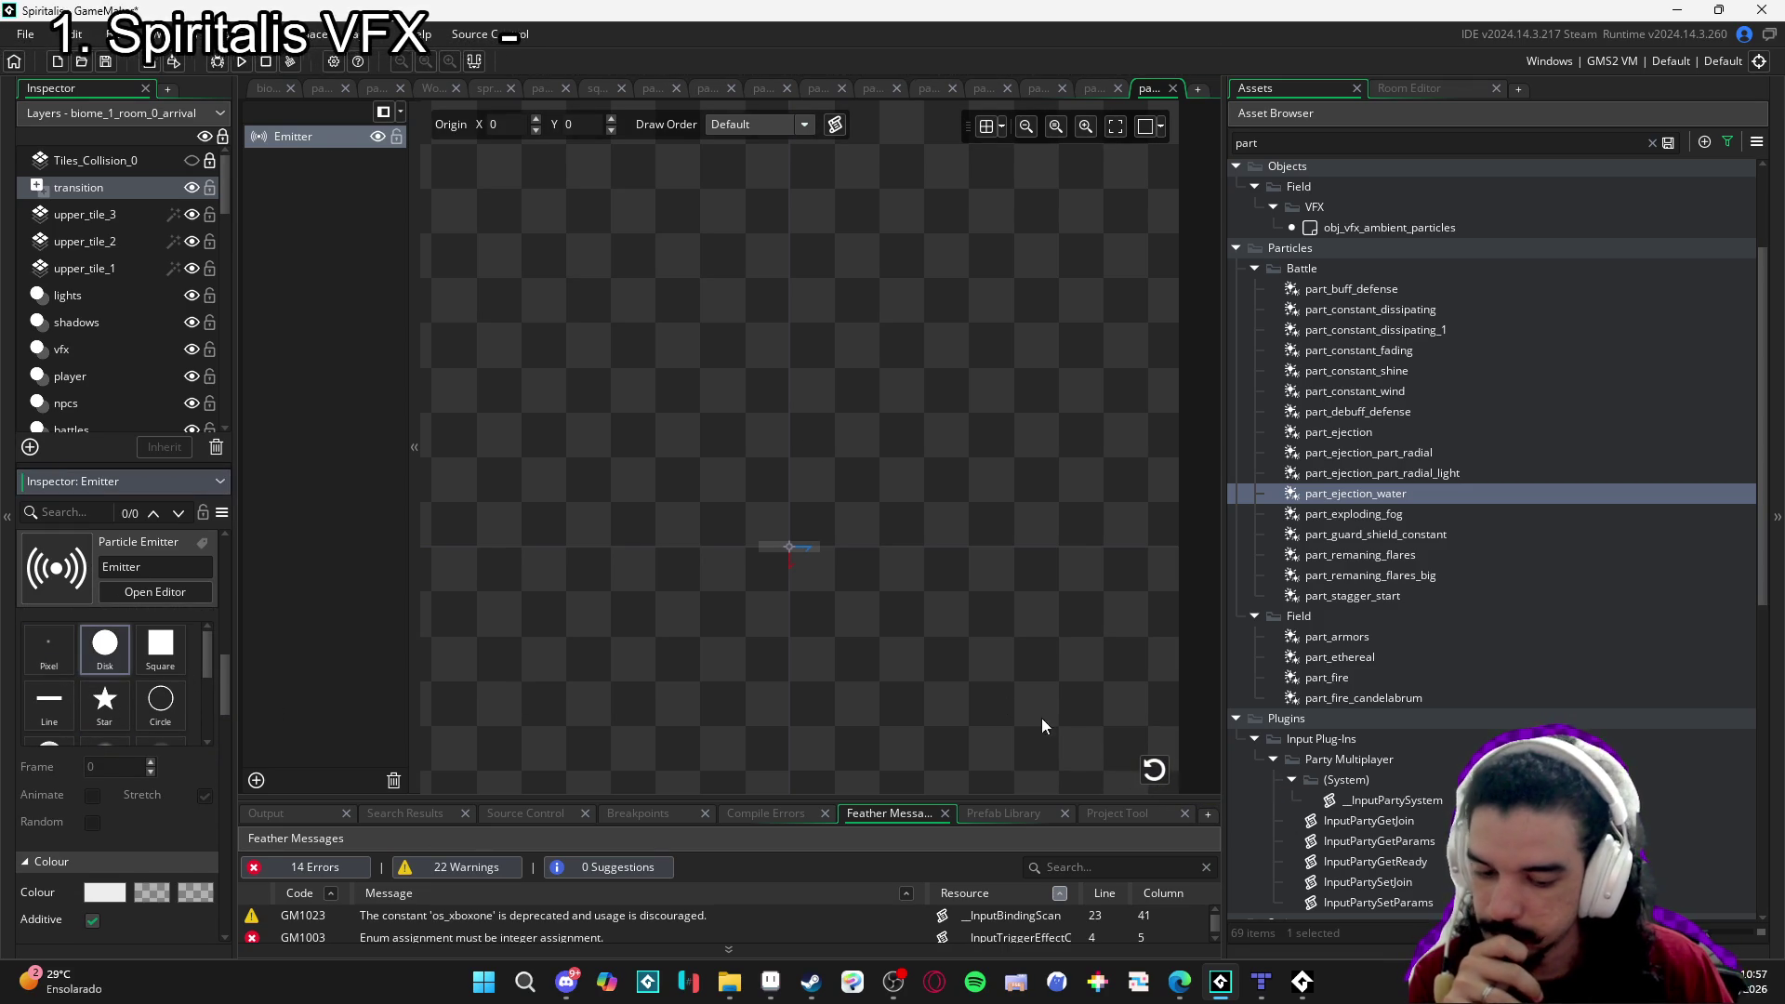
left_click(1153, 771)
left_click(1153, 778)
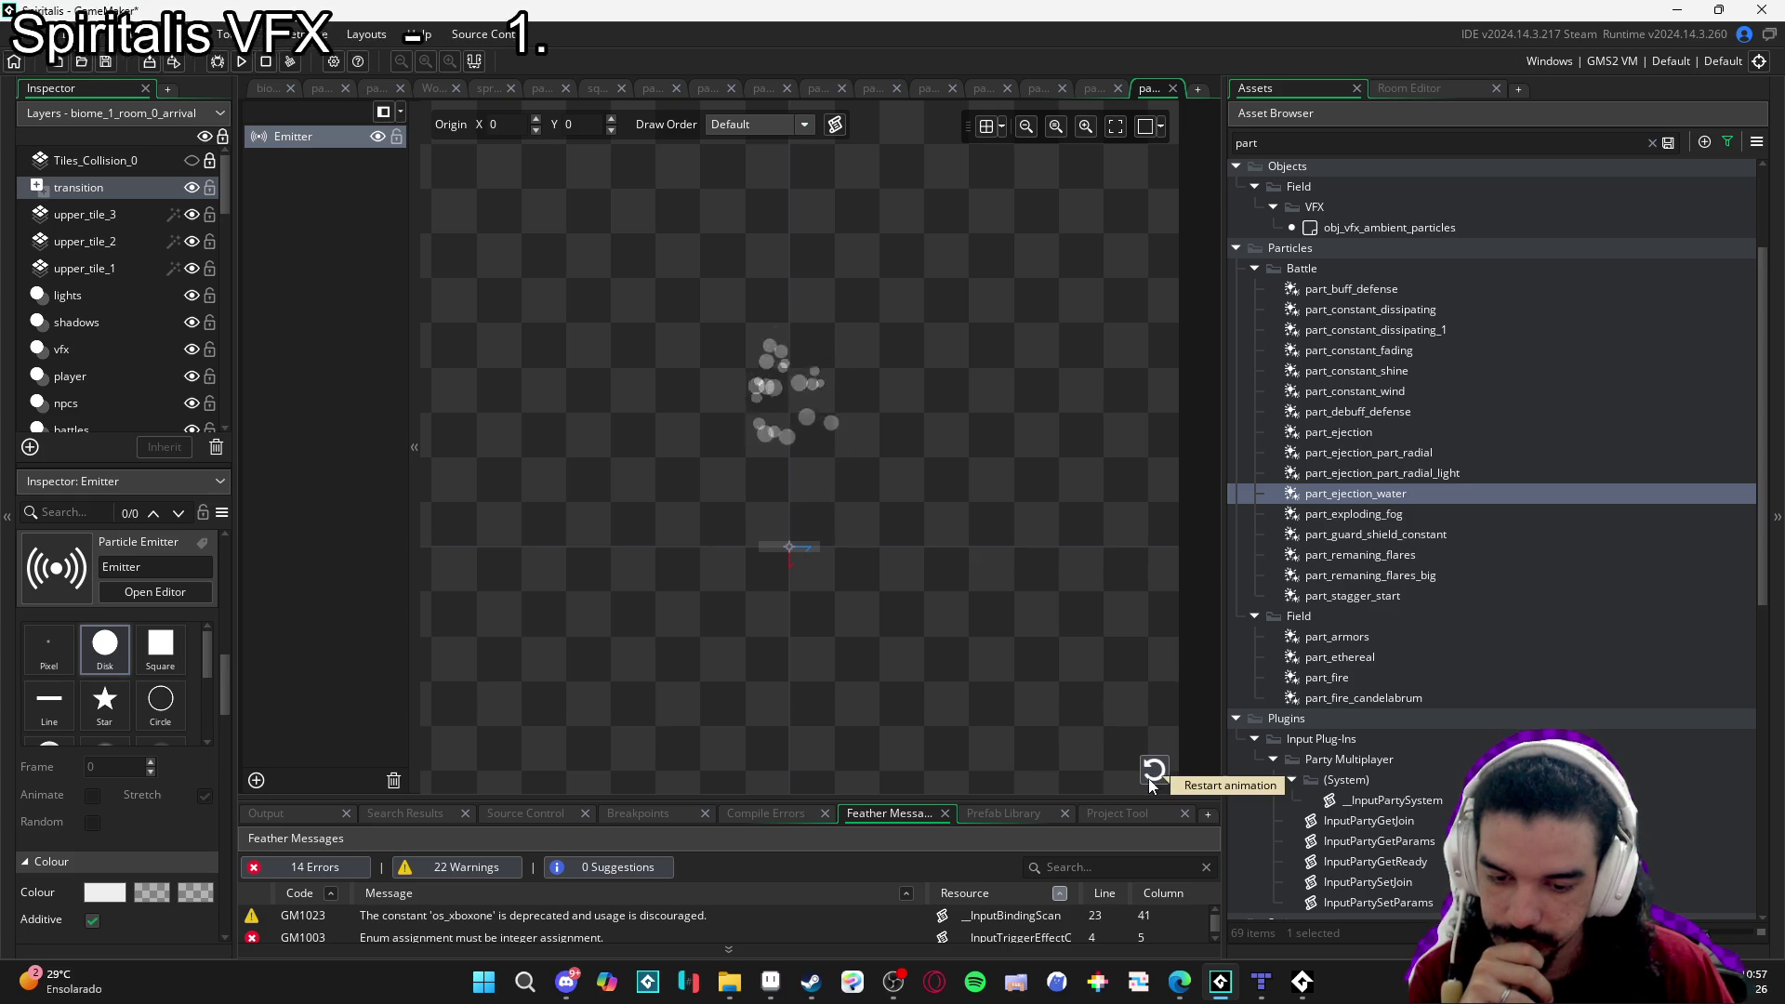
Set the particle scale to X 0.12, Y 0.02, replaying the burst to check it.
scroll(53, 810, "down", 5)
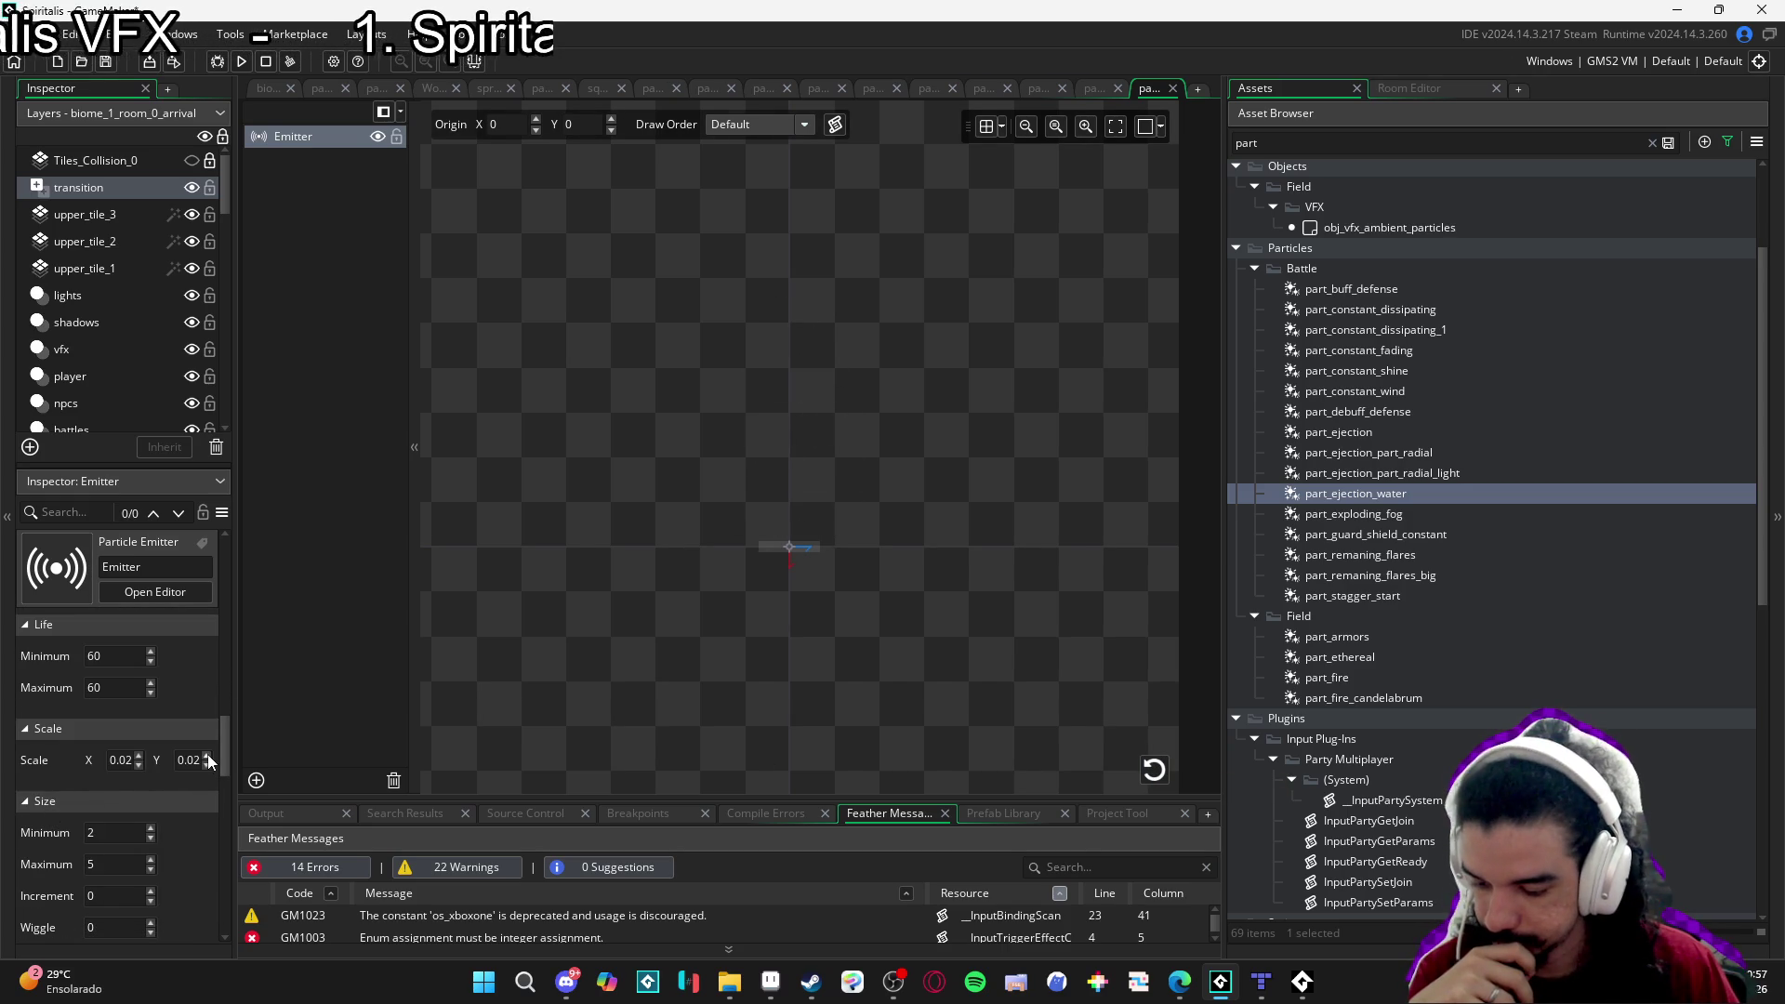
left_click(208, 755)
left_click(1151, 772)
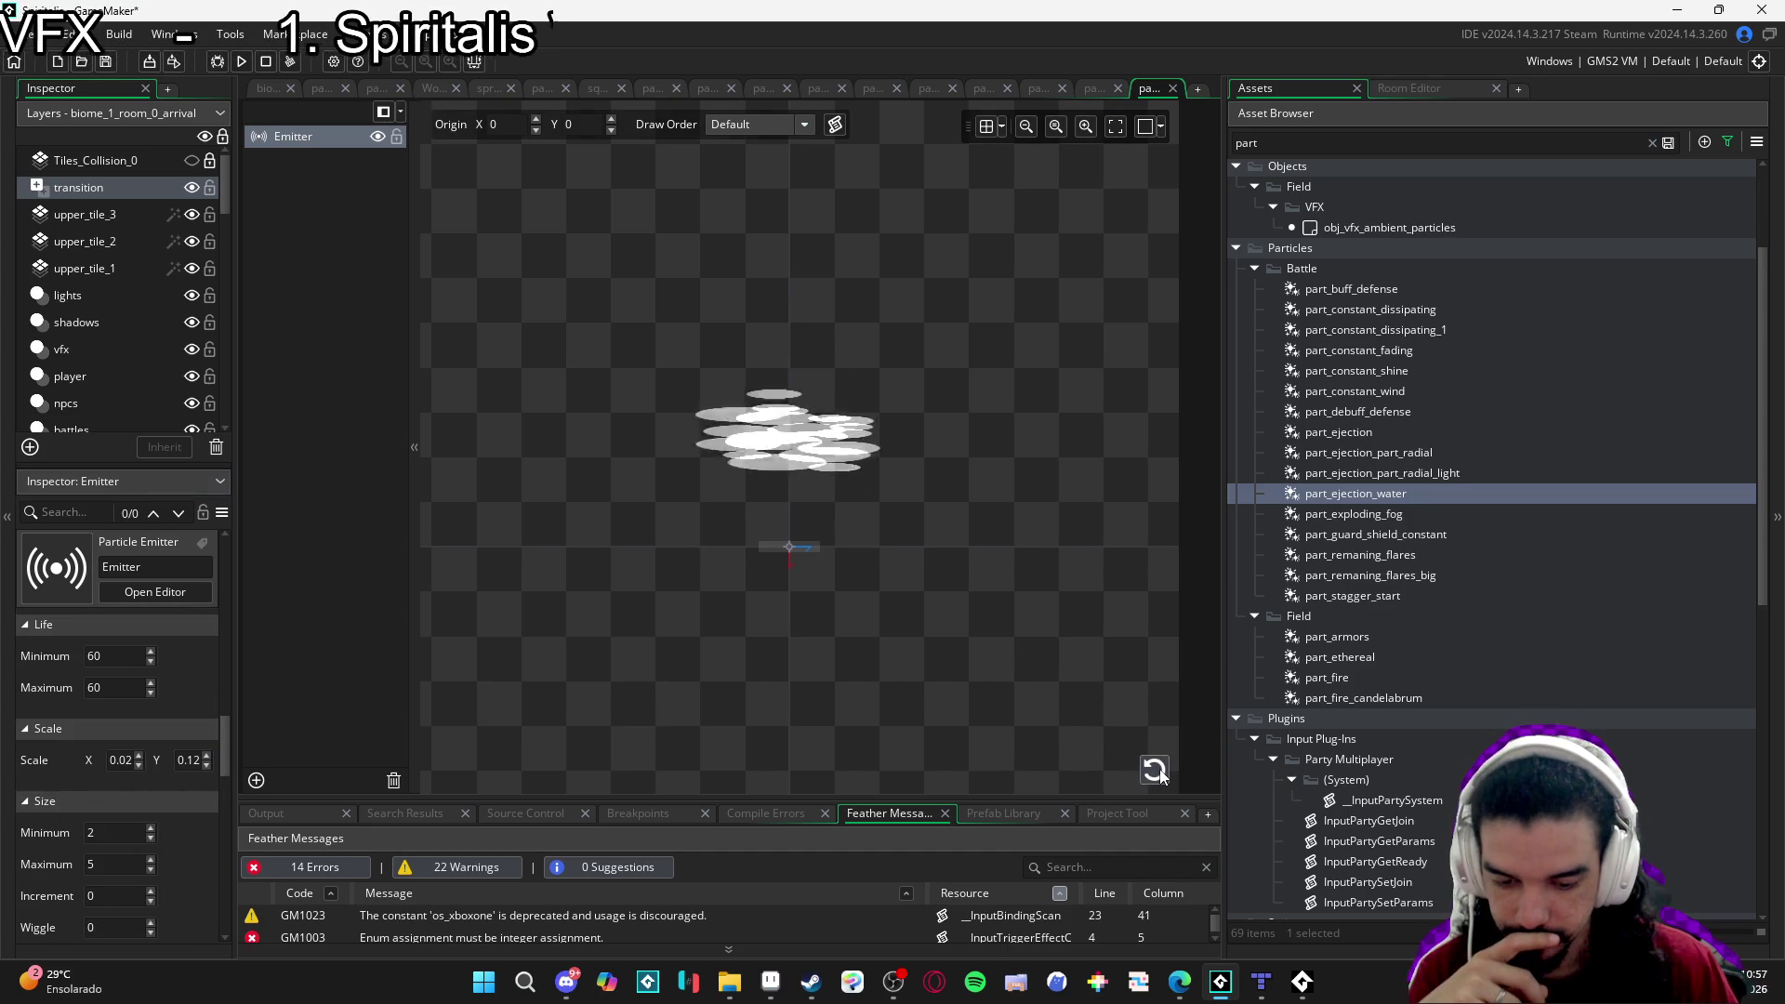
left_click(207, 766)
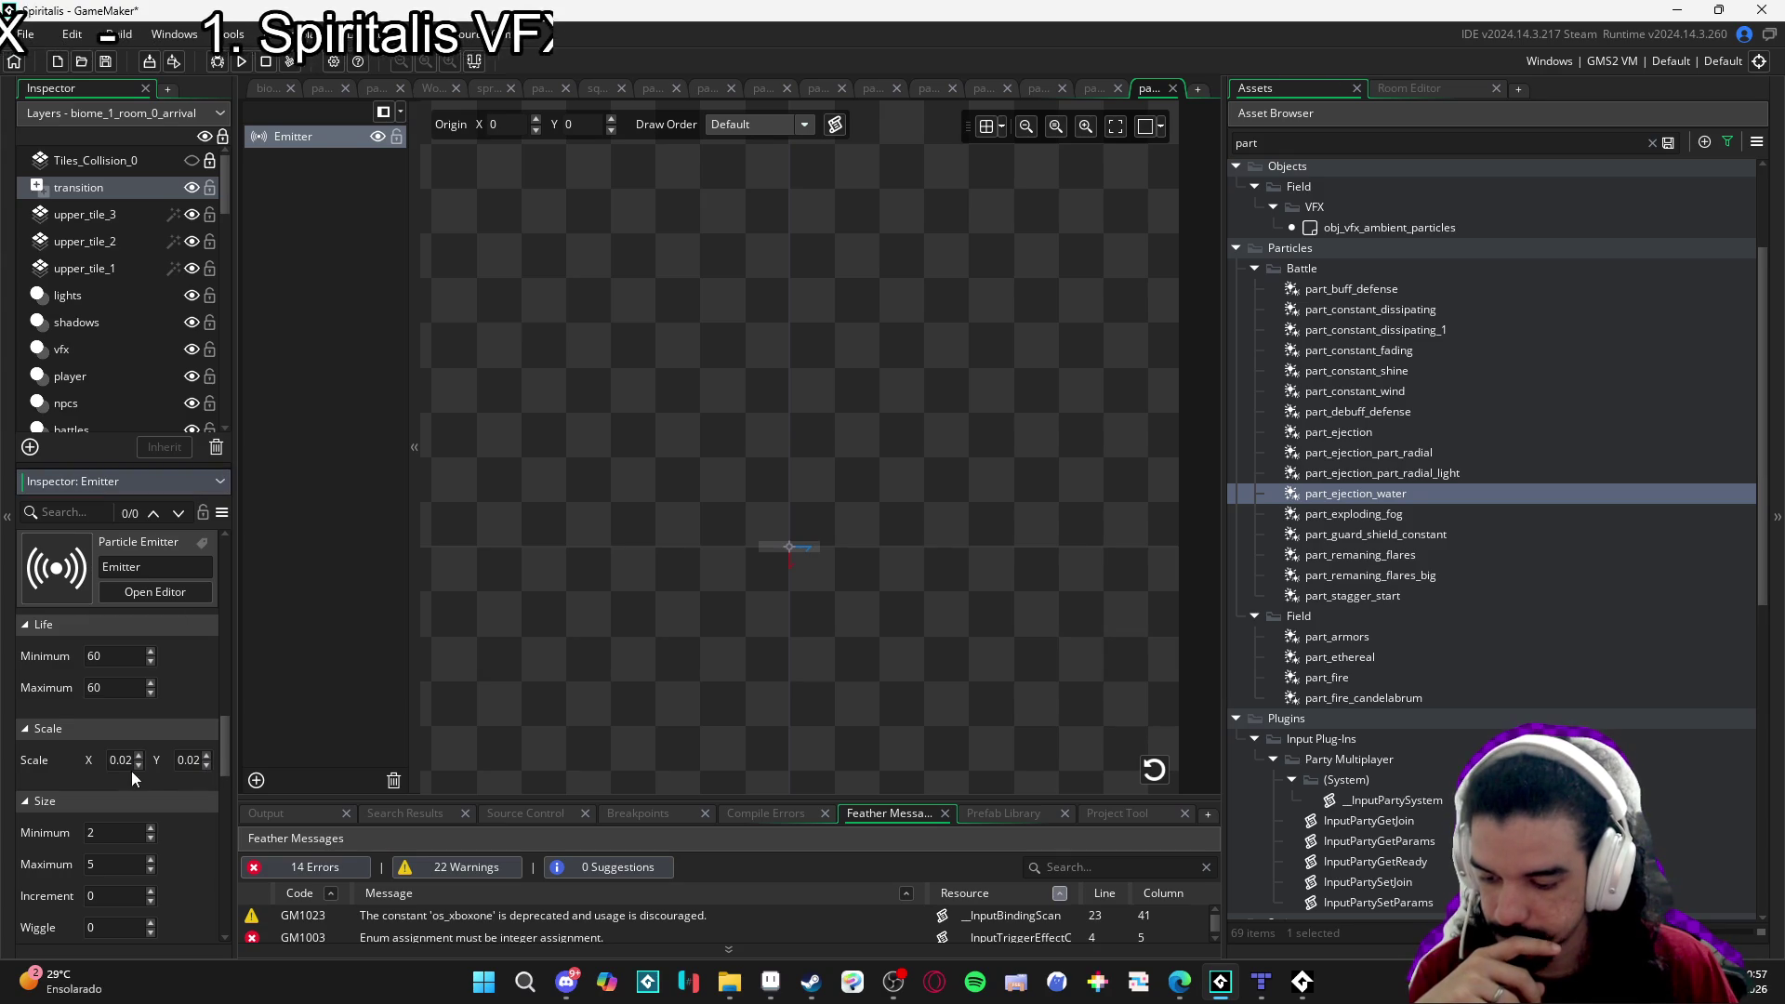
left_click(1164, 782)
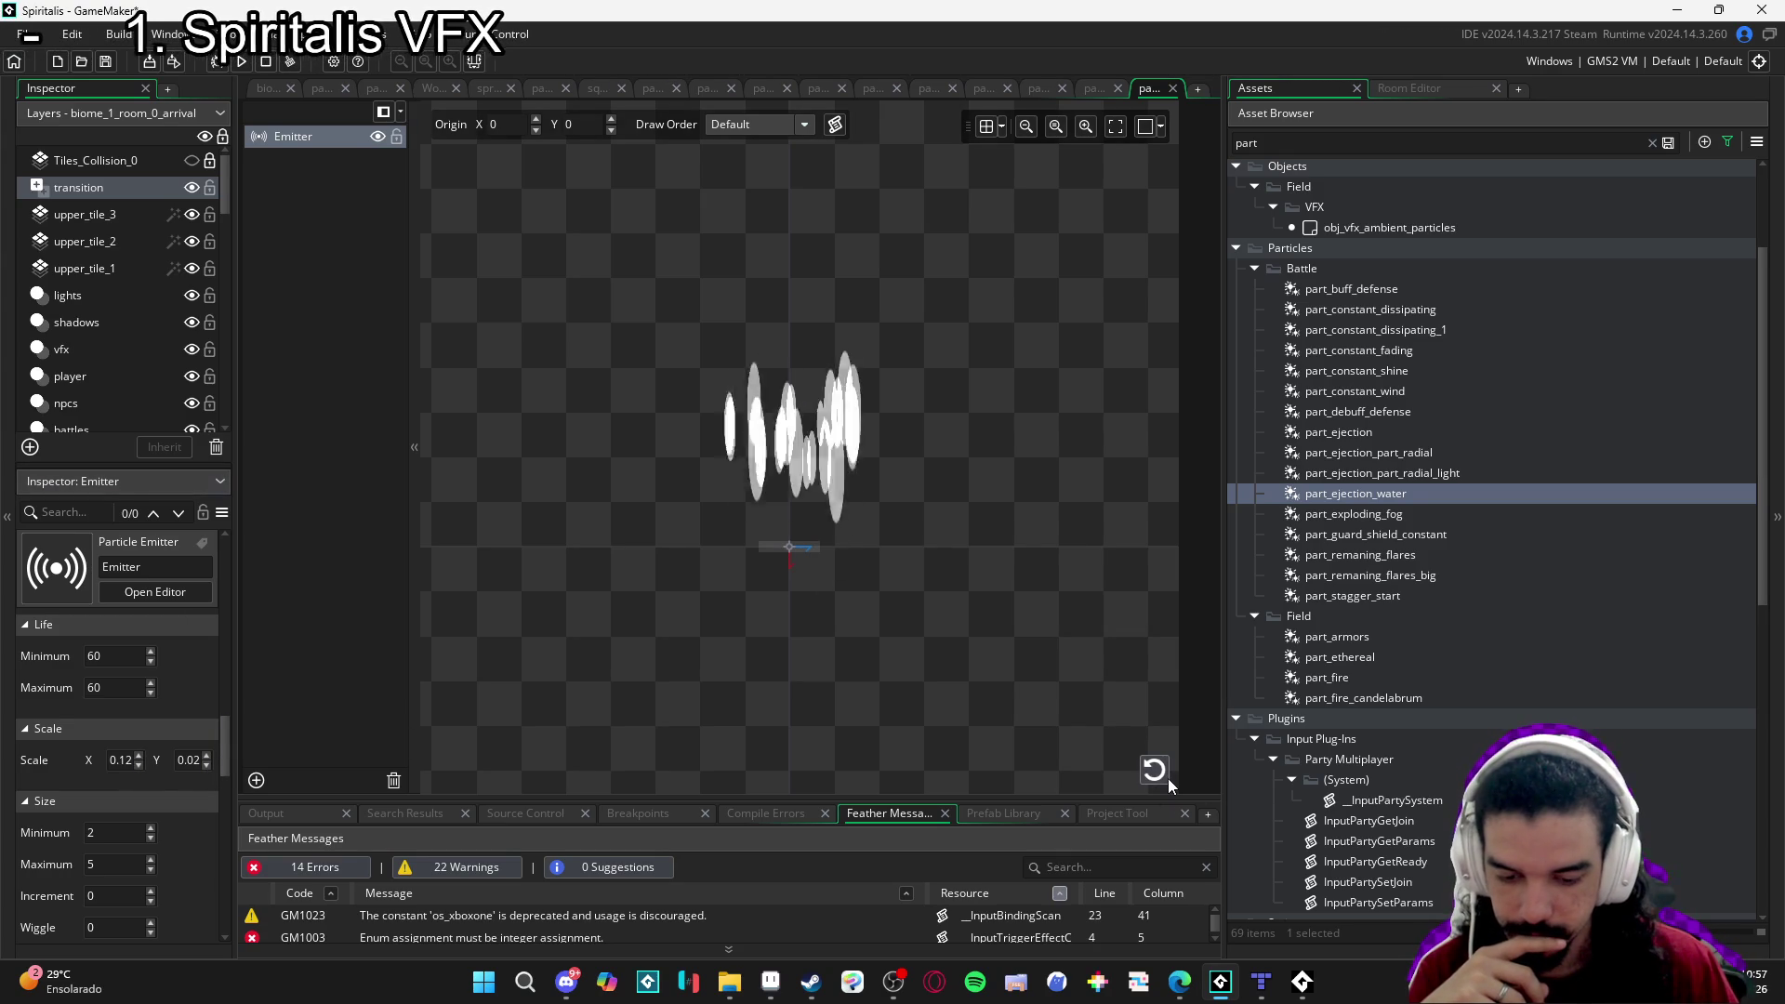
left_click(1164, 781)
left_click(1164, 770)
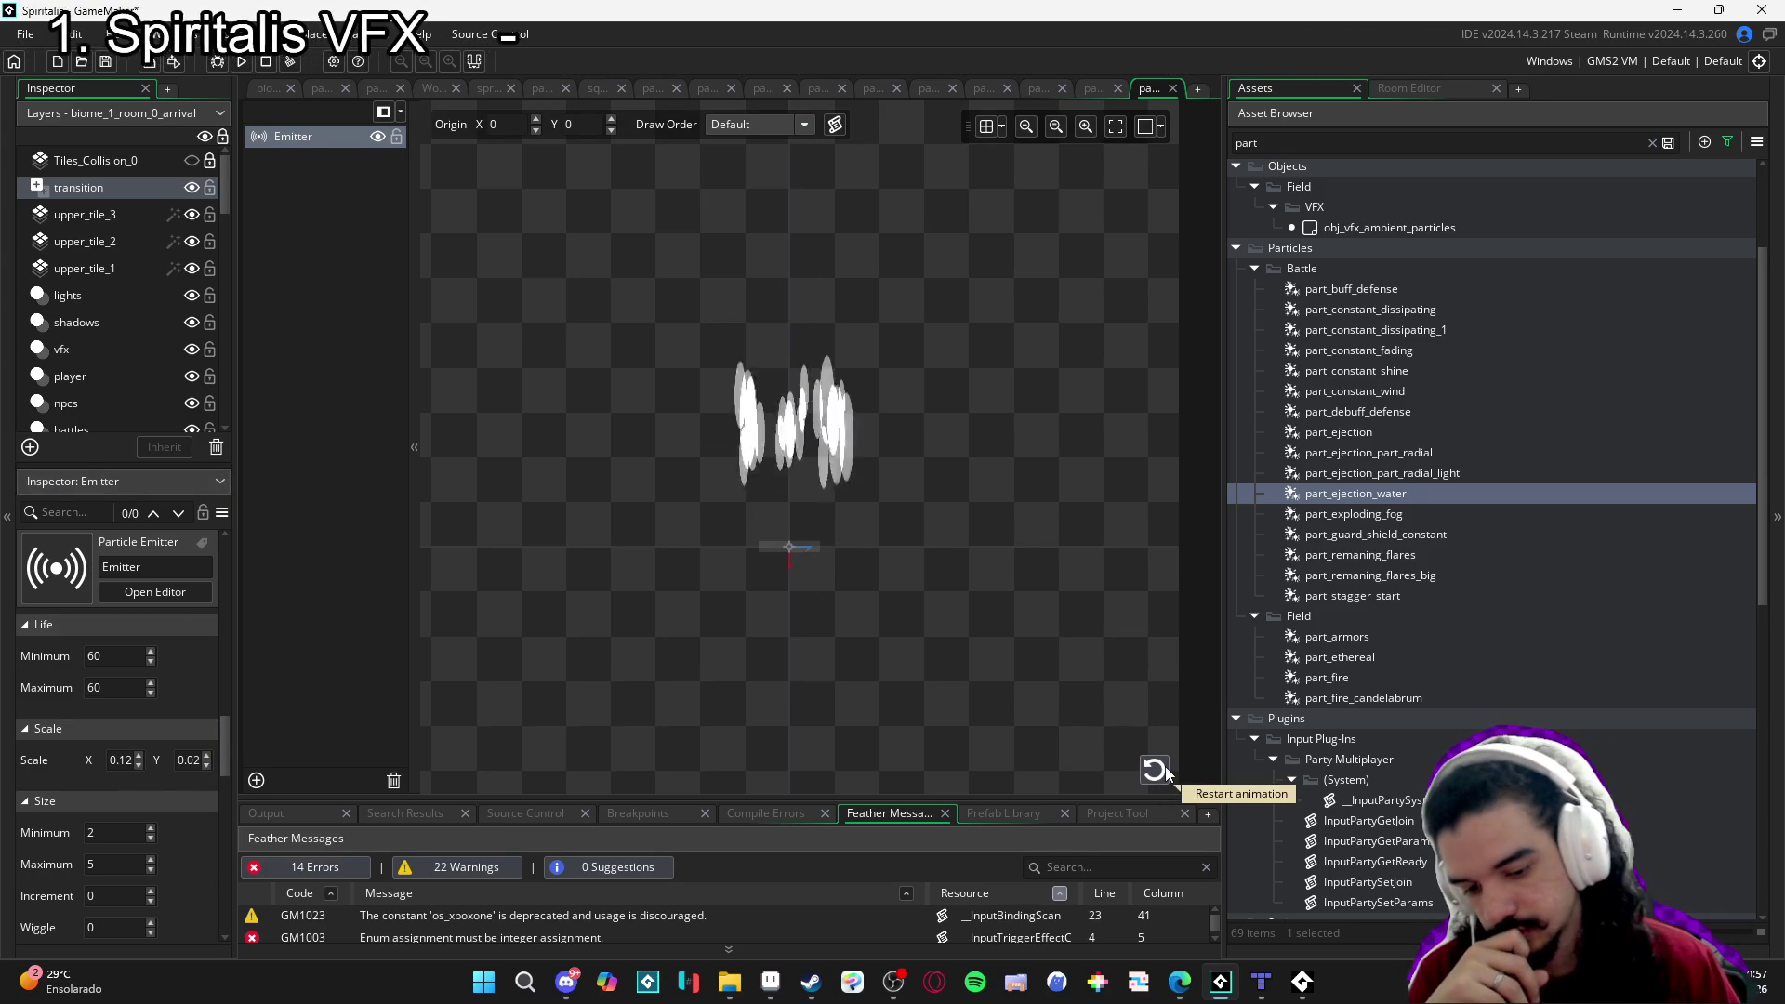
left_click(1158, 769)
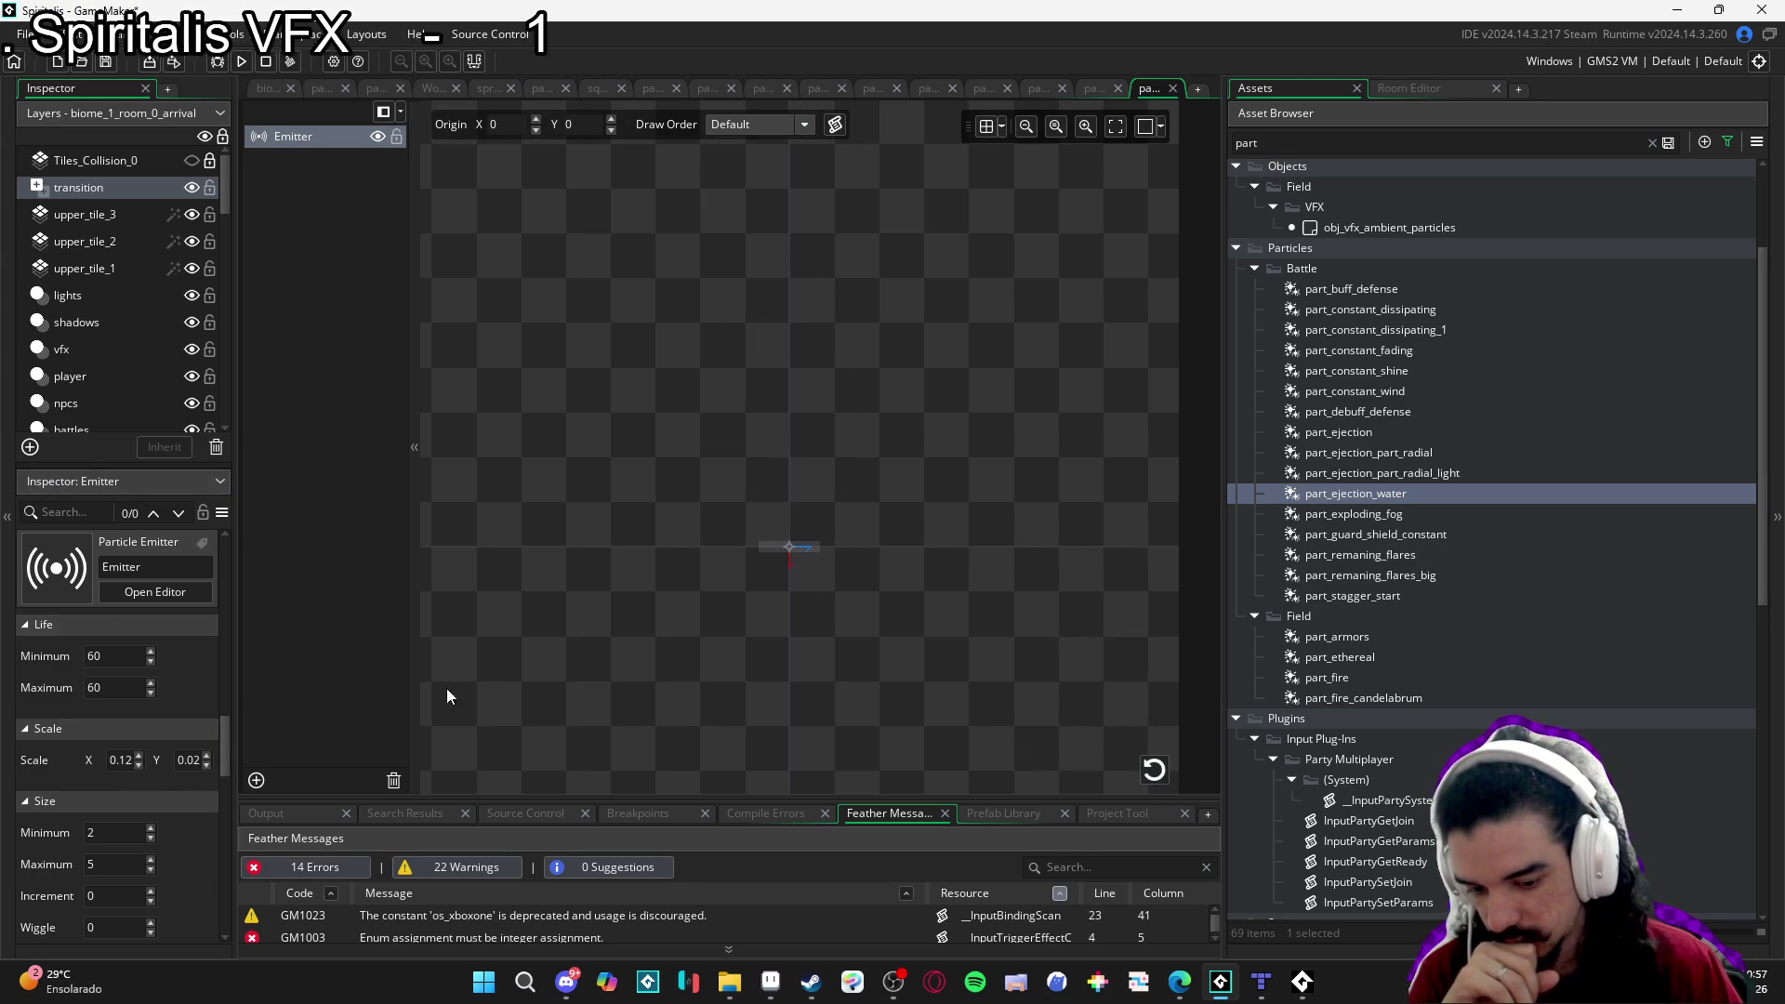
mouse_move(218, 738)
left_mouse_down()
mouse_move(201, 762)
mouse_move(227, 772)
mouse_move(236, 753)
mouse_move(244, 770)
left_mouse_up()
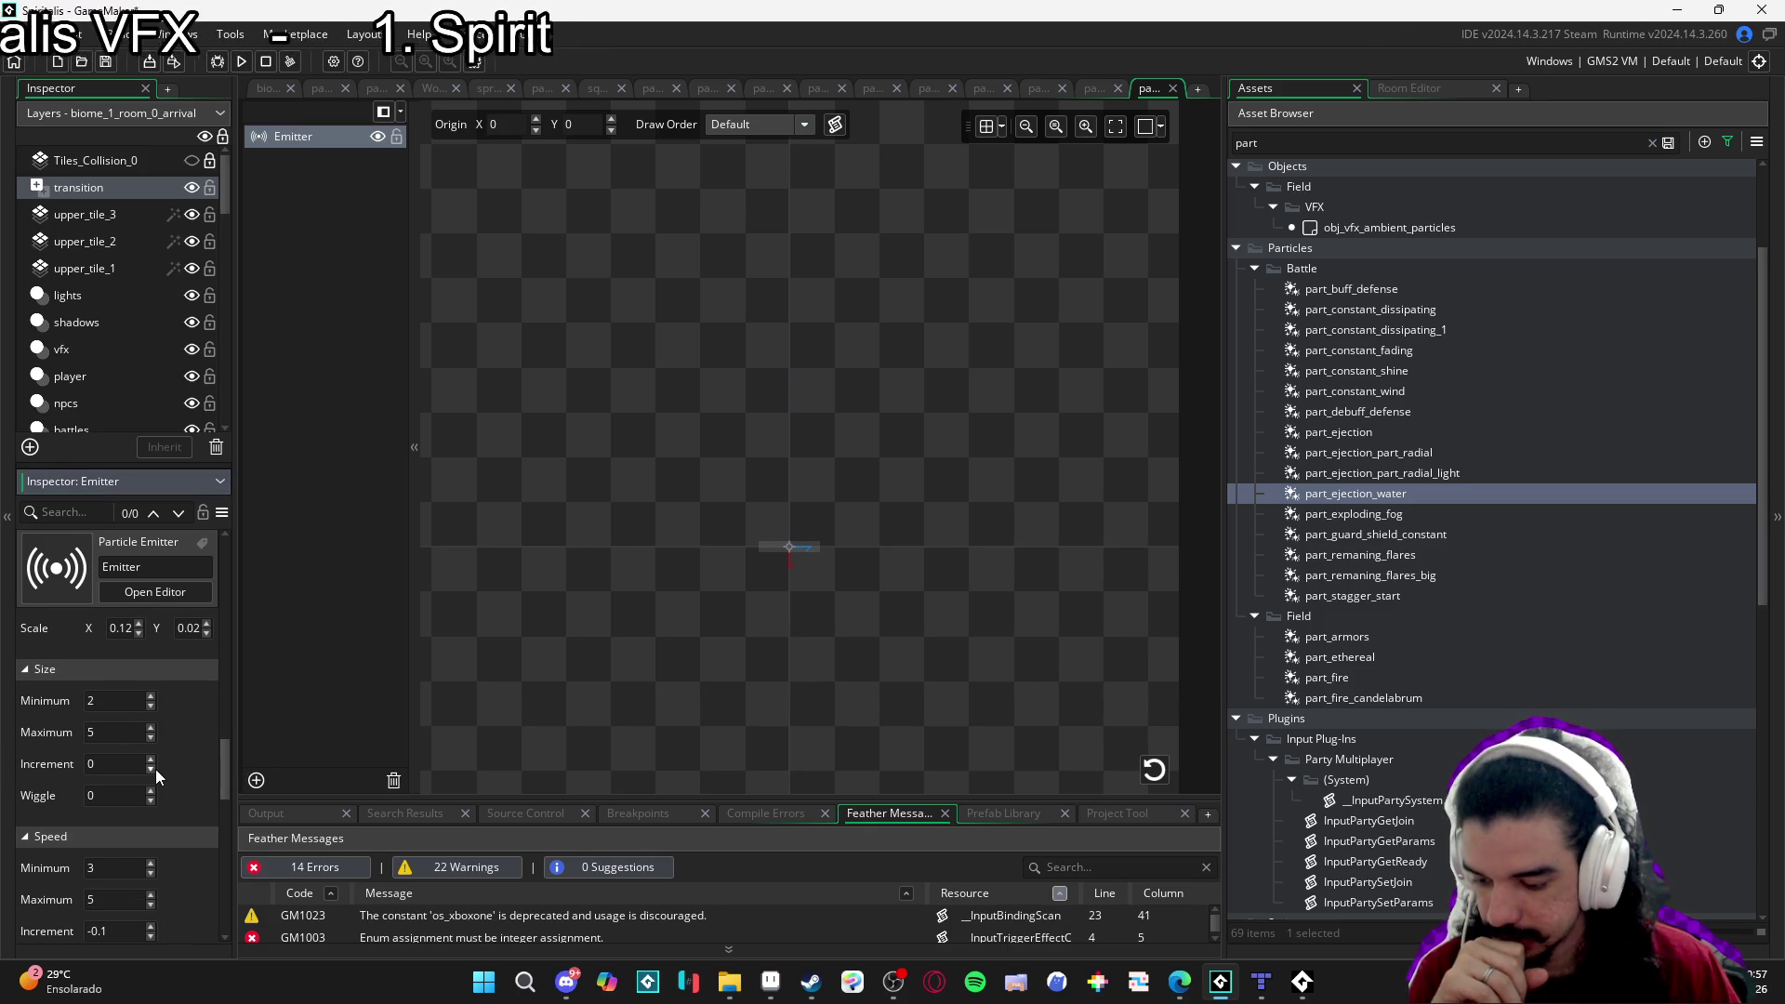
Lower the particles' Size Increment to -0.2 and preview the faster shrinking.
left_click(1168, 777)
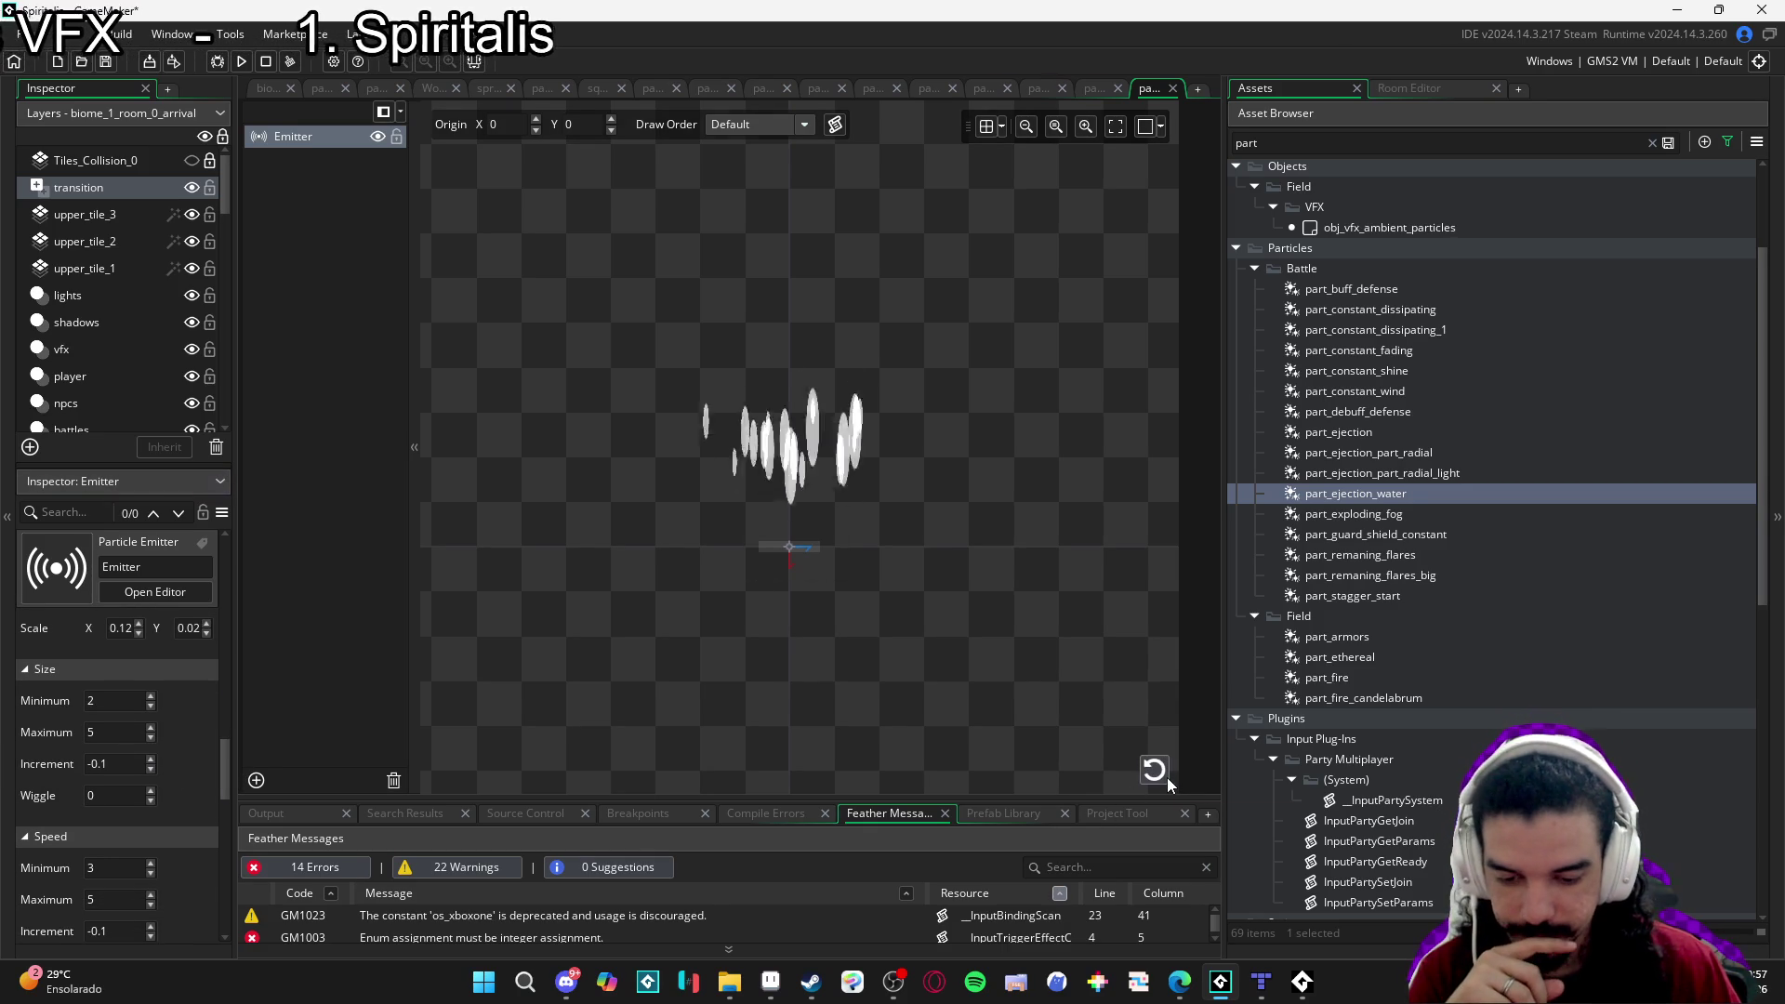
left_click(1164, 777)
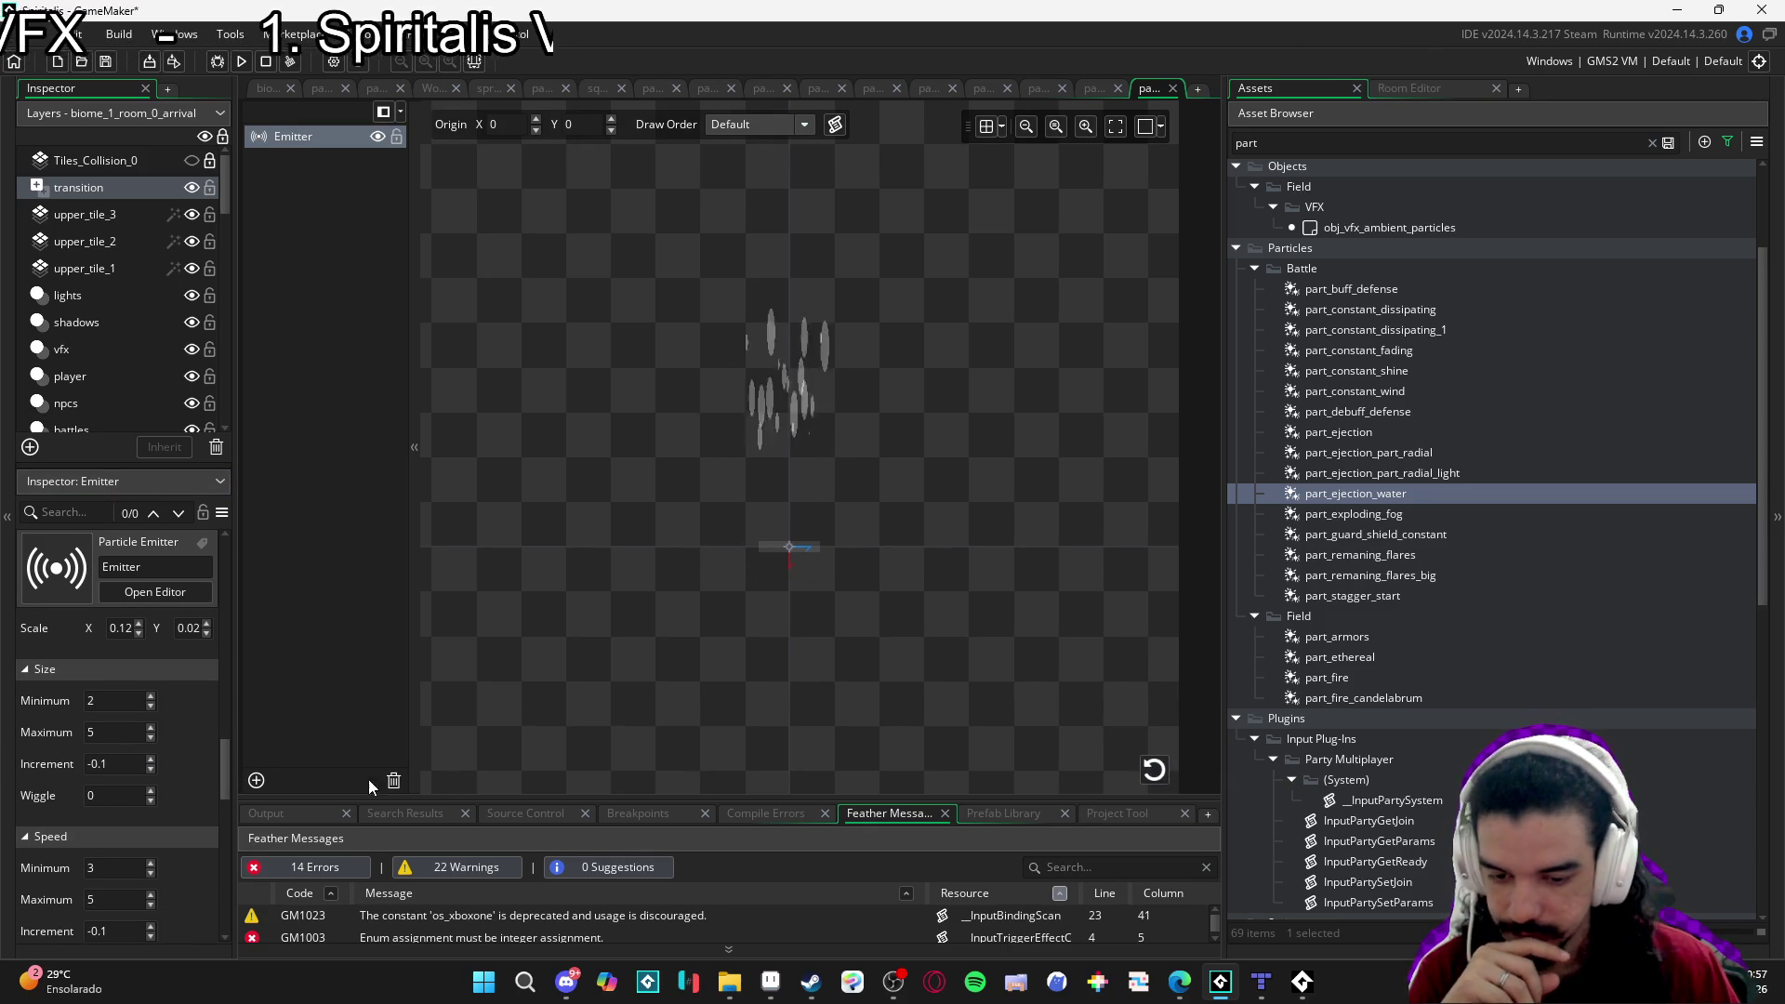
left_click(152, 770)
left_click(1151, 779)
left_click(1148, 782)
left_click(1146, 783)
left_click(1144, 783)
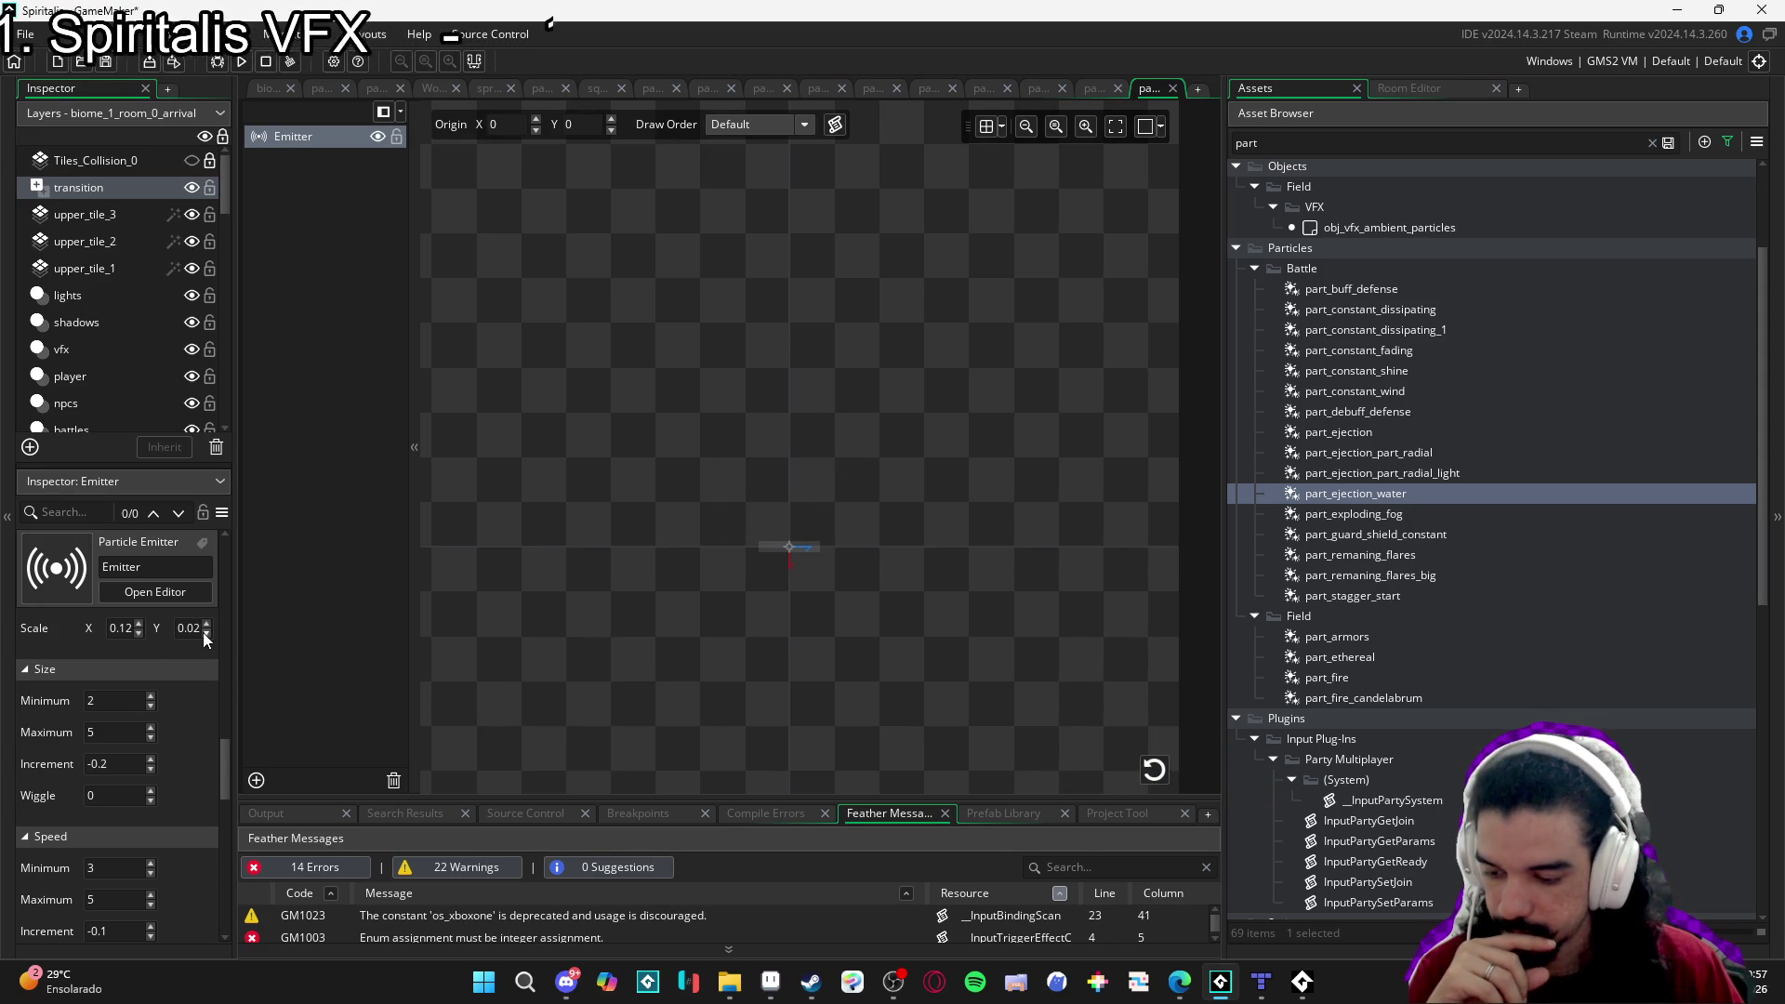
Change the particles' Scale X to 0.06 and replay the burst.
left_click(131, 631)
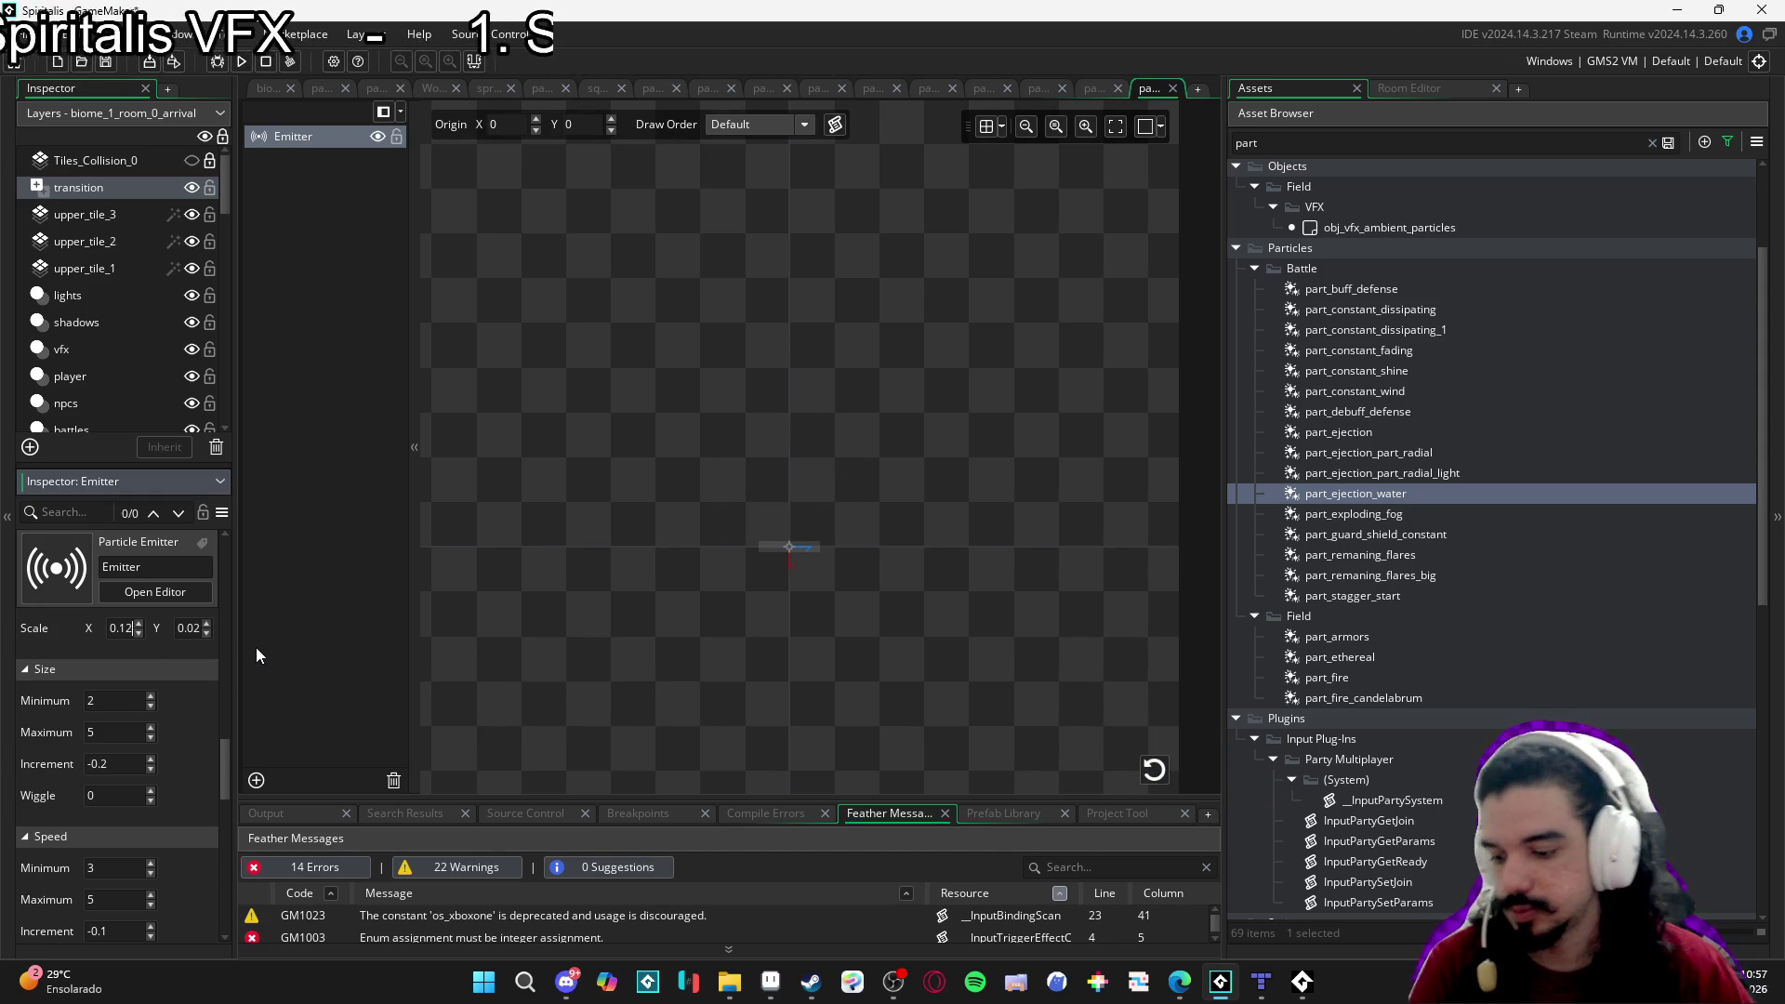
key("BackSpace")
key("BackSpace")
type("06")
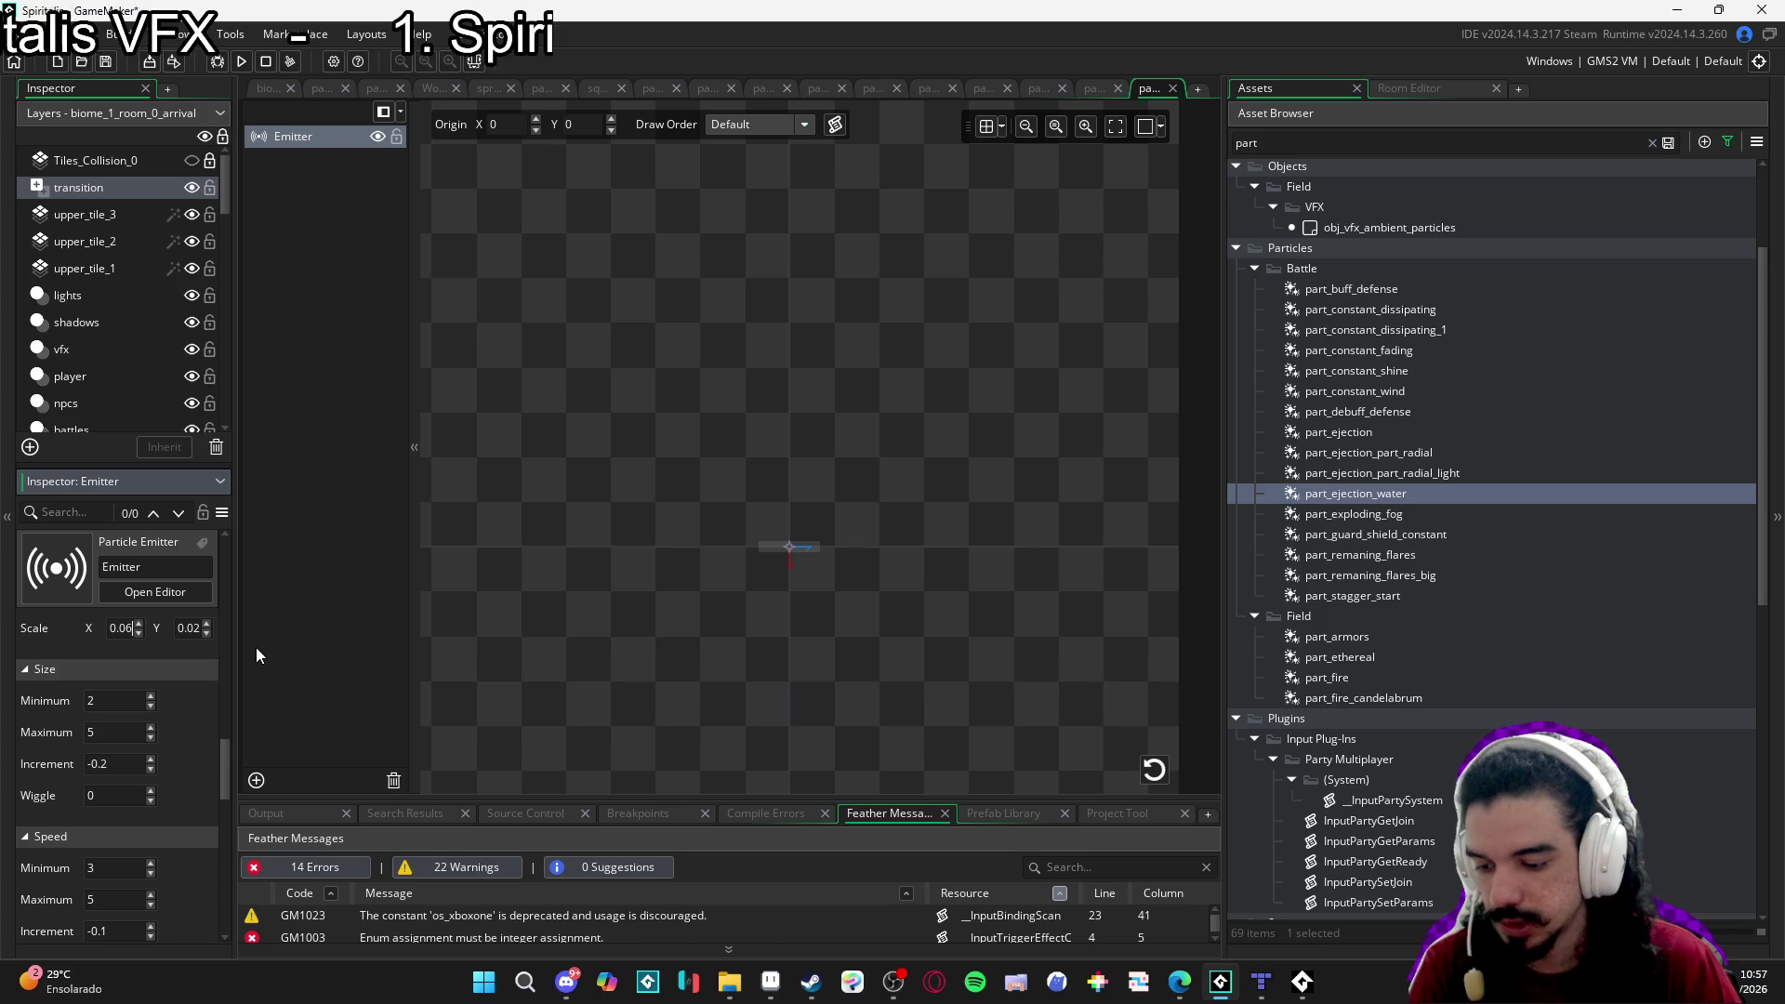
left_click(1139, 773)
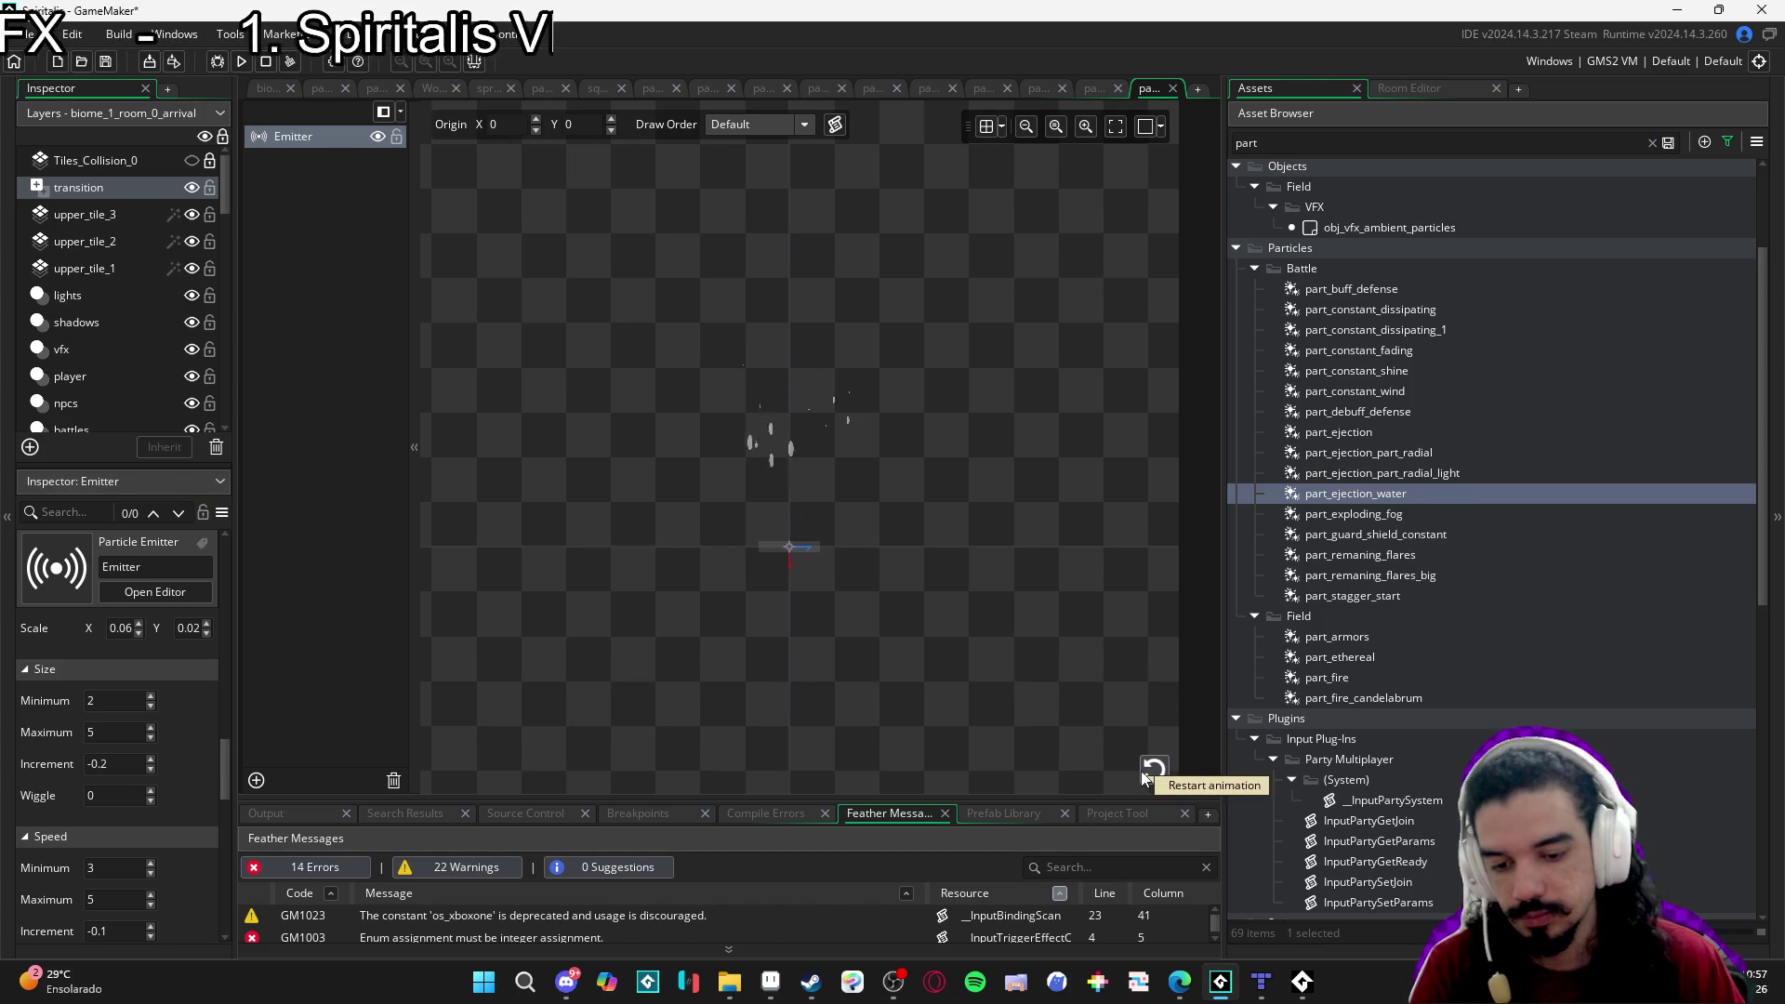
left_click(1154, 770)
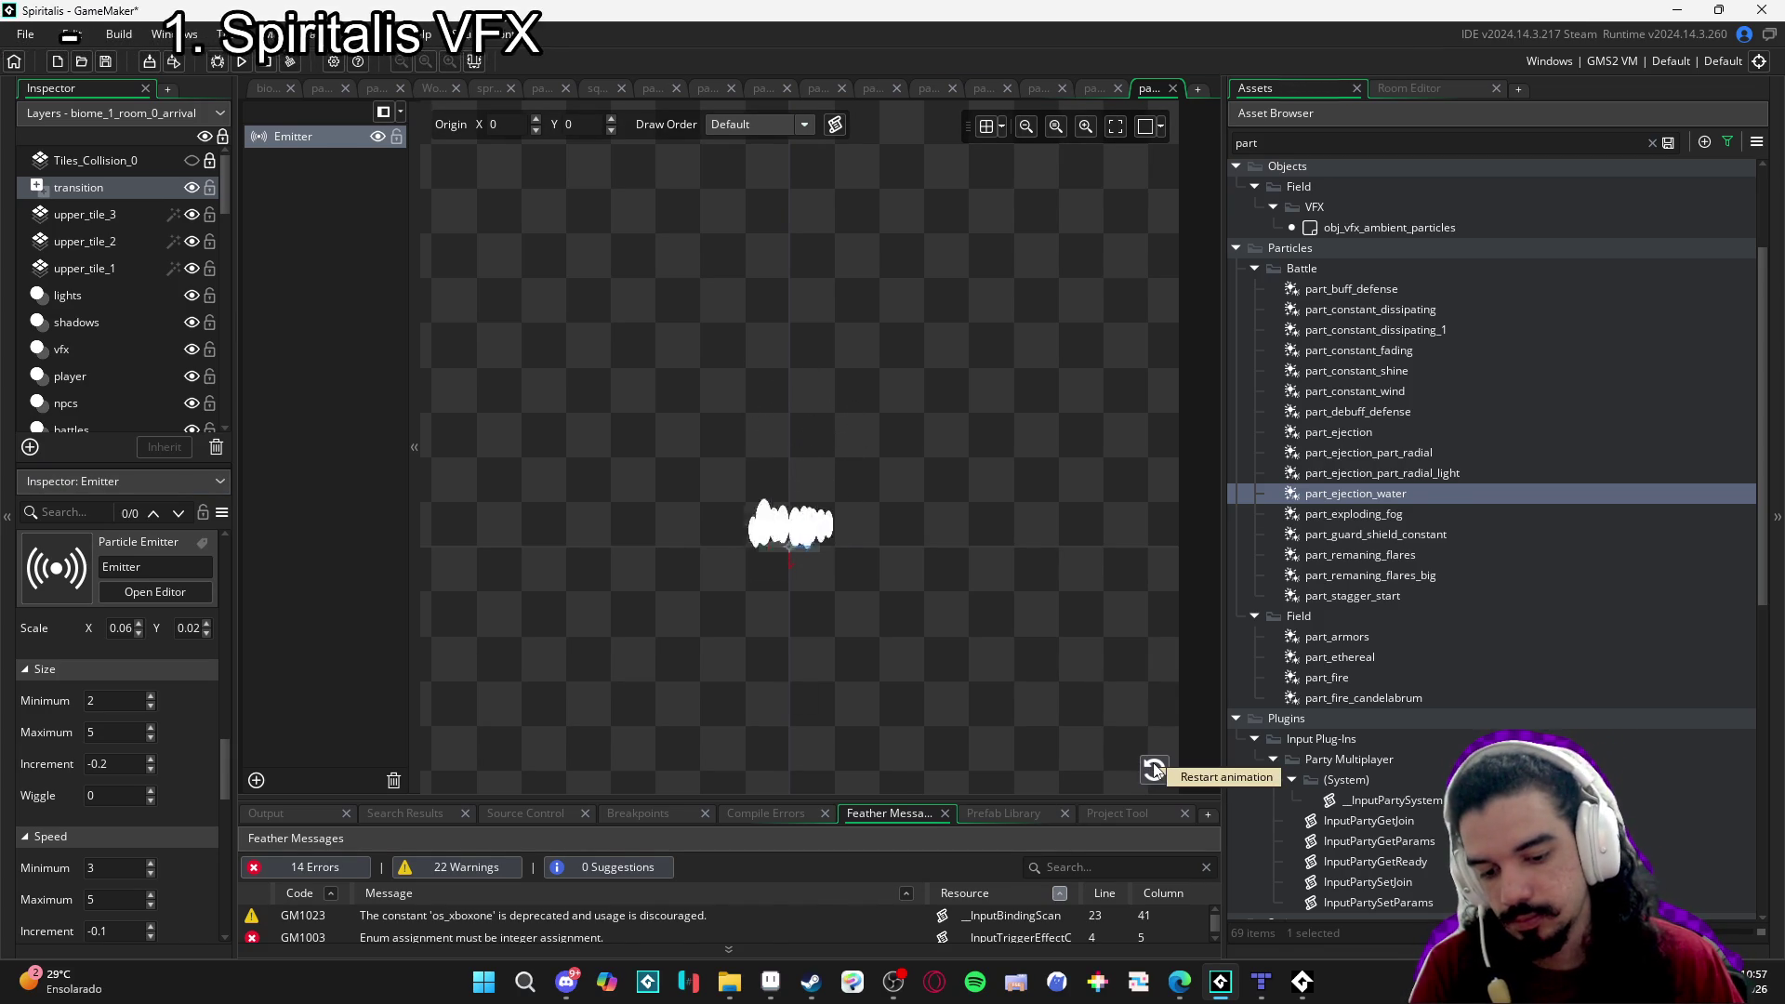
left_click(1154, 770)
left_click(1154, 770)
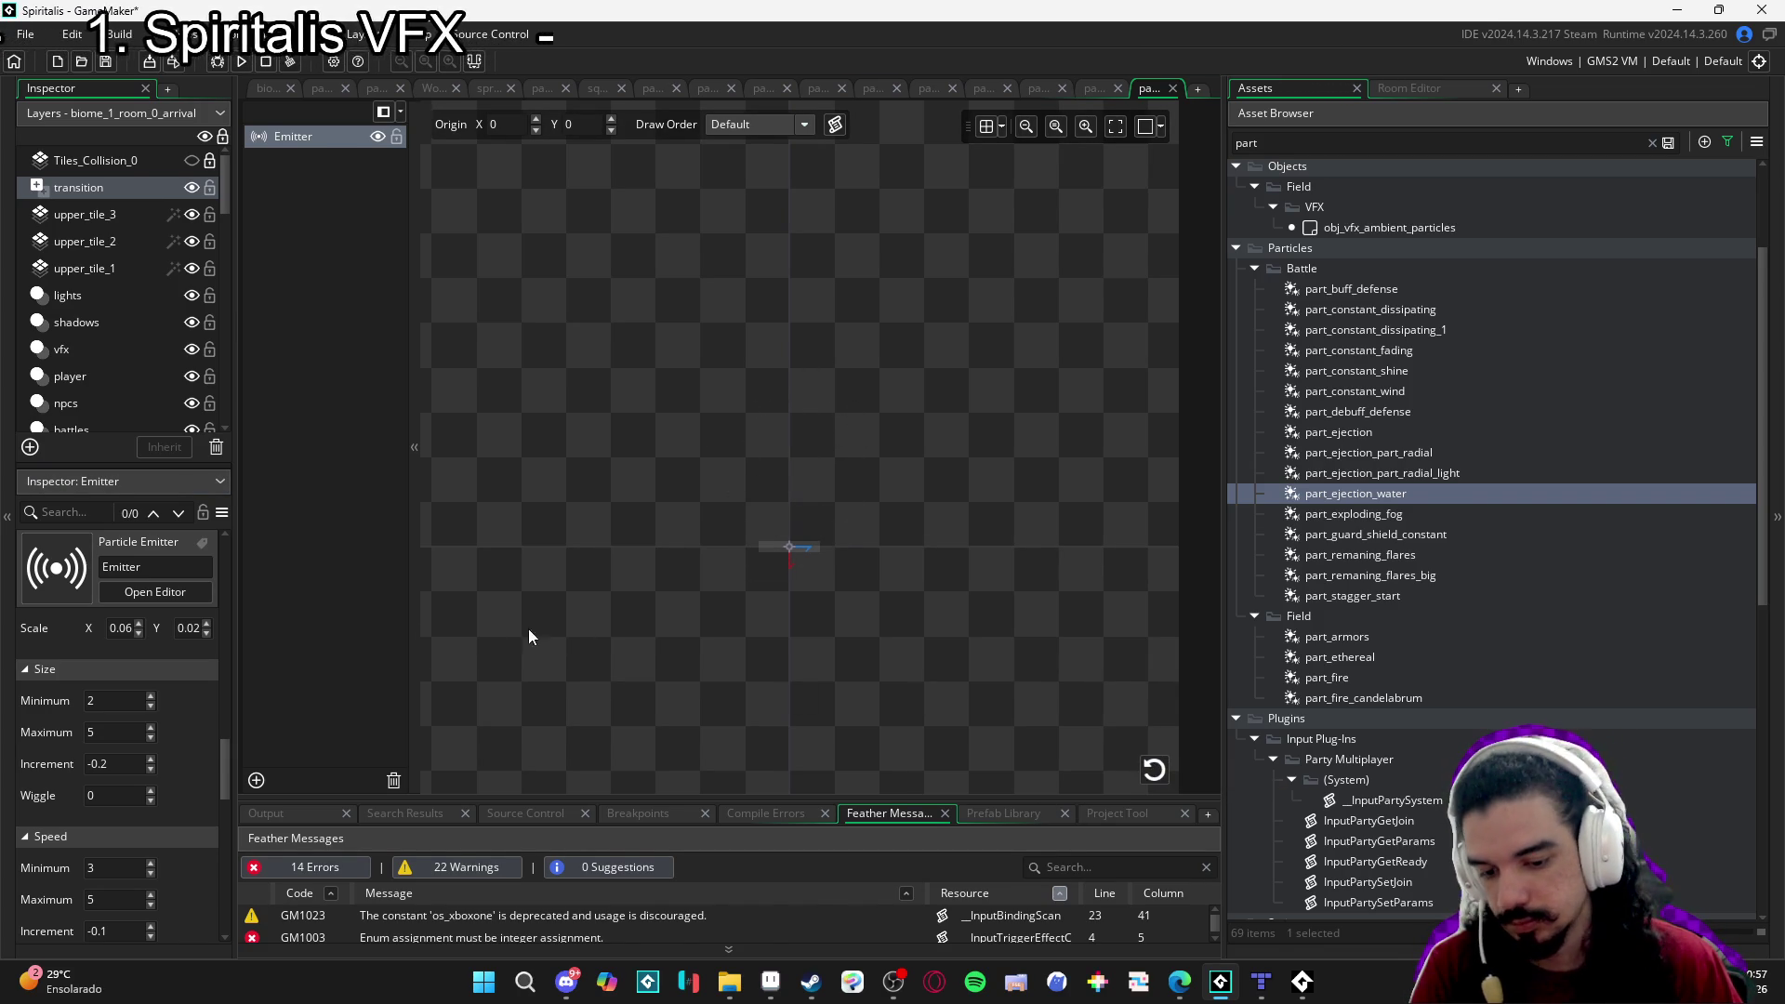
mouse_move(227, 762)
left_mouse_down()
mouse_move(237, 662)
mouse_move(217, 765)
left_mouse_up()
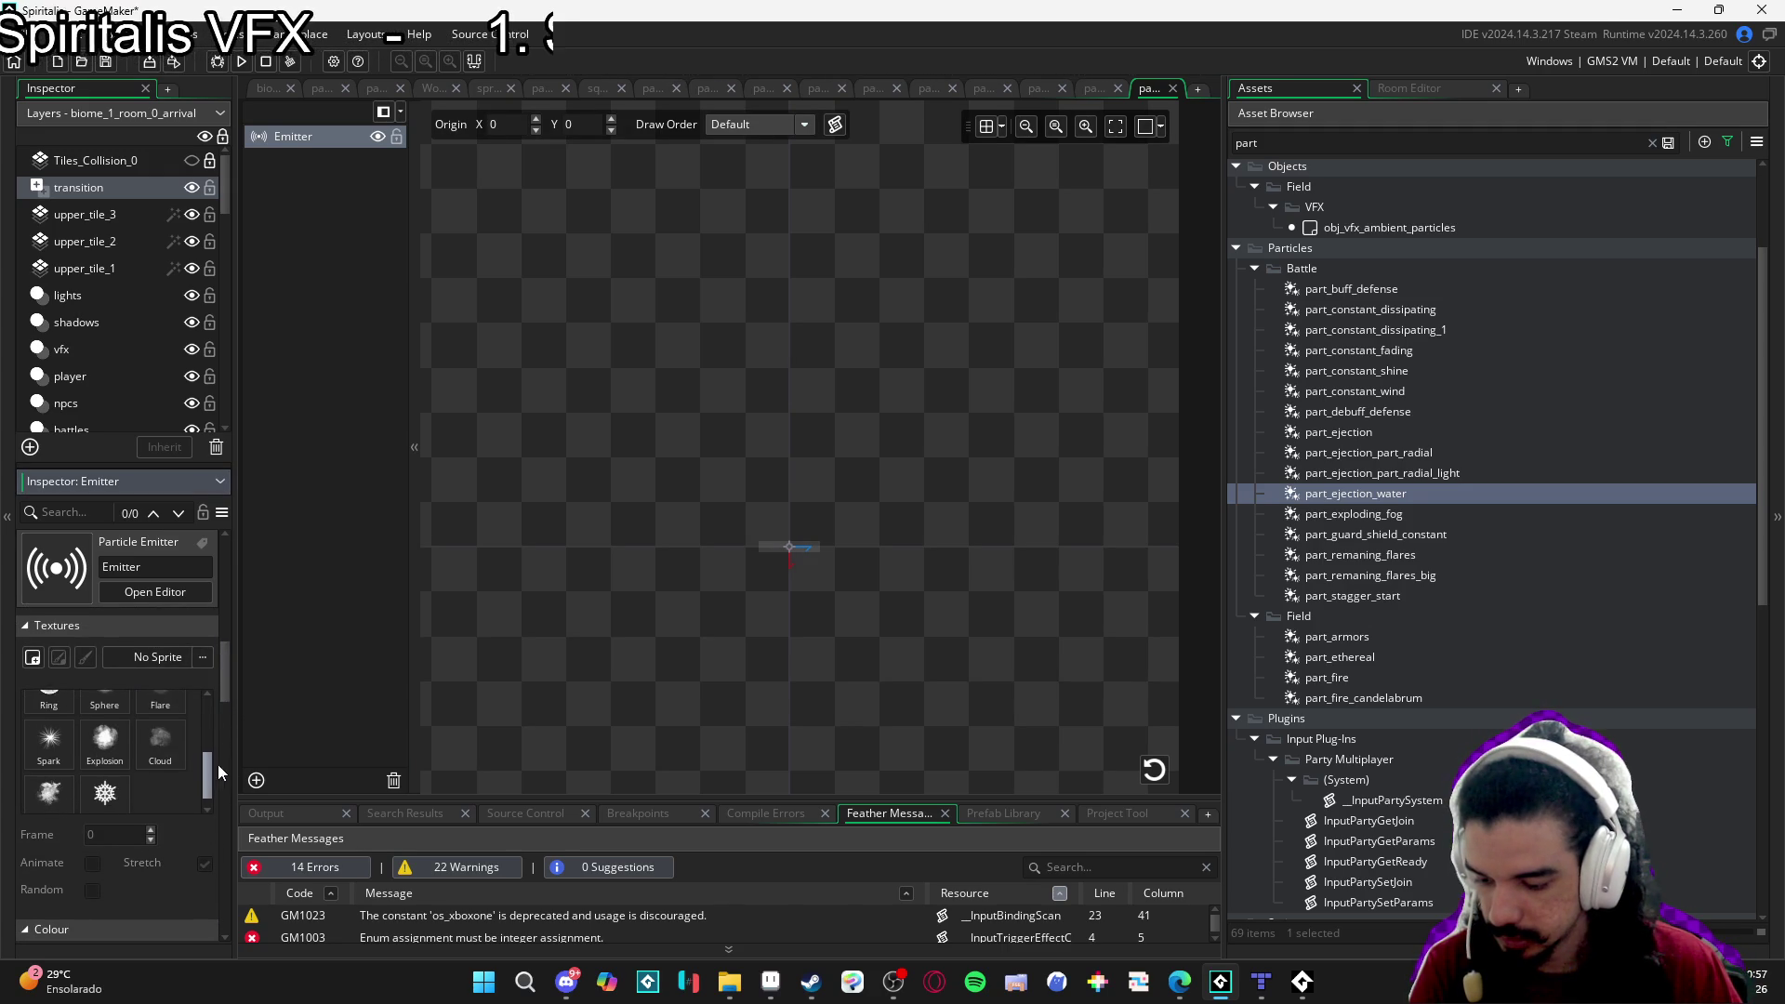
Edit the emitter's Speed Increment value and replay the water burst several times.
mouse_move(229, 694)
left_mouse_down()
mouse_move(227, 781)
mouse_move(200, 800)
mouse_move(233, 817)
left_mouse_up()
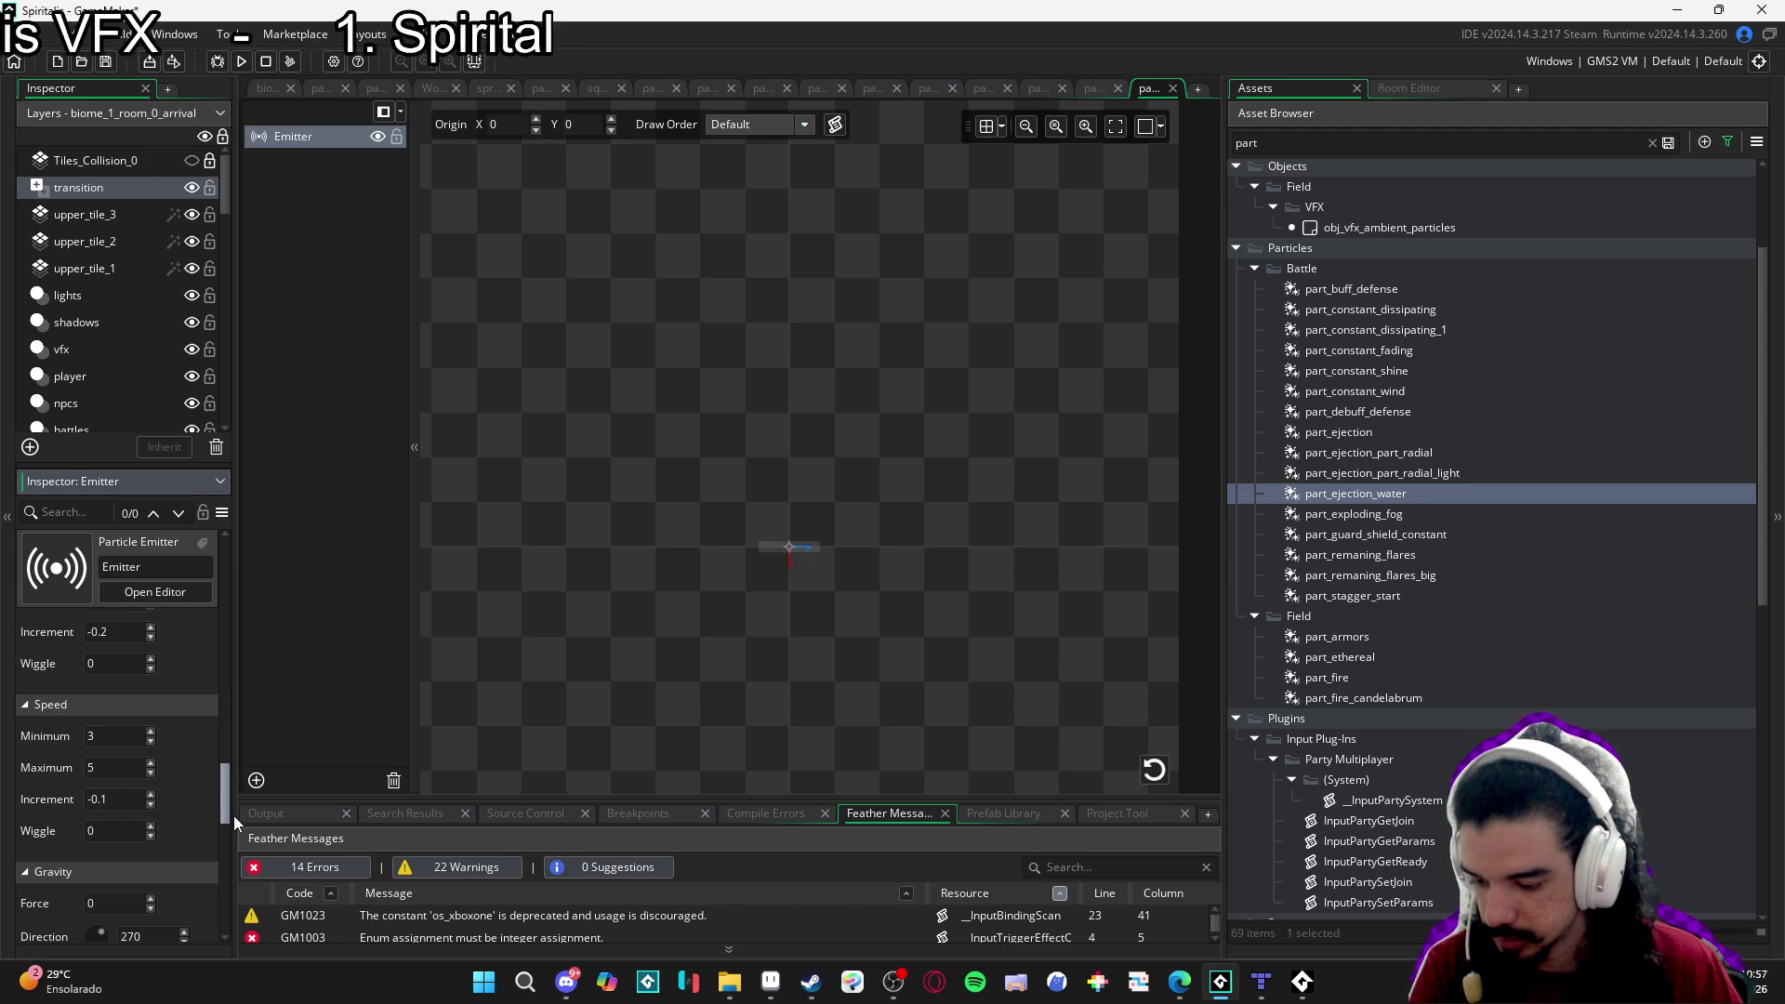
left_click(116, 799)
key("BackSpace")
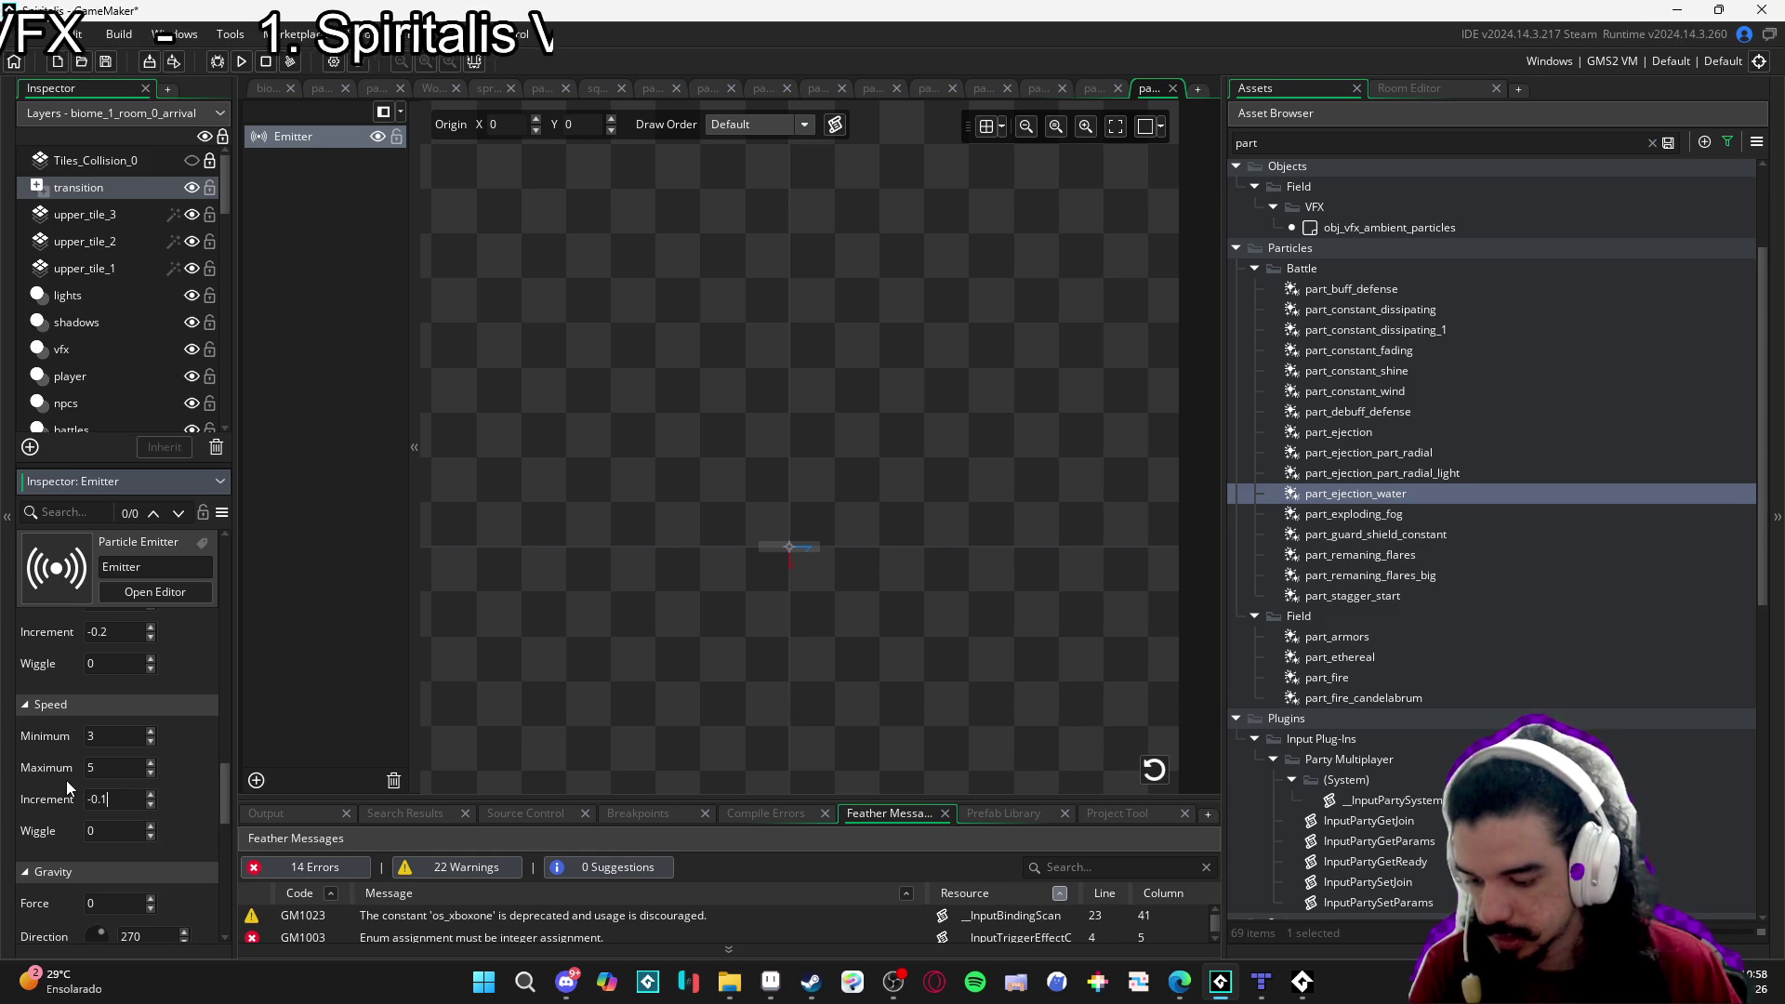
type("03")
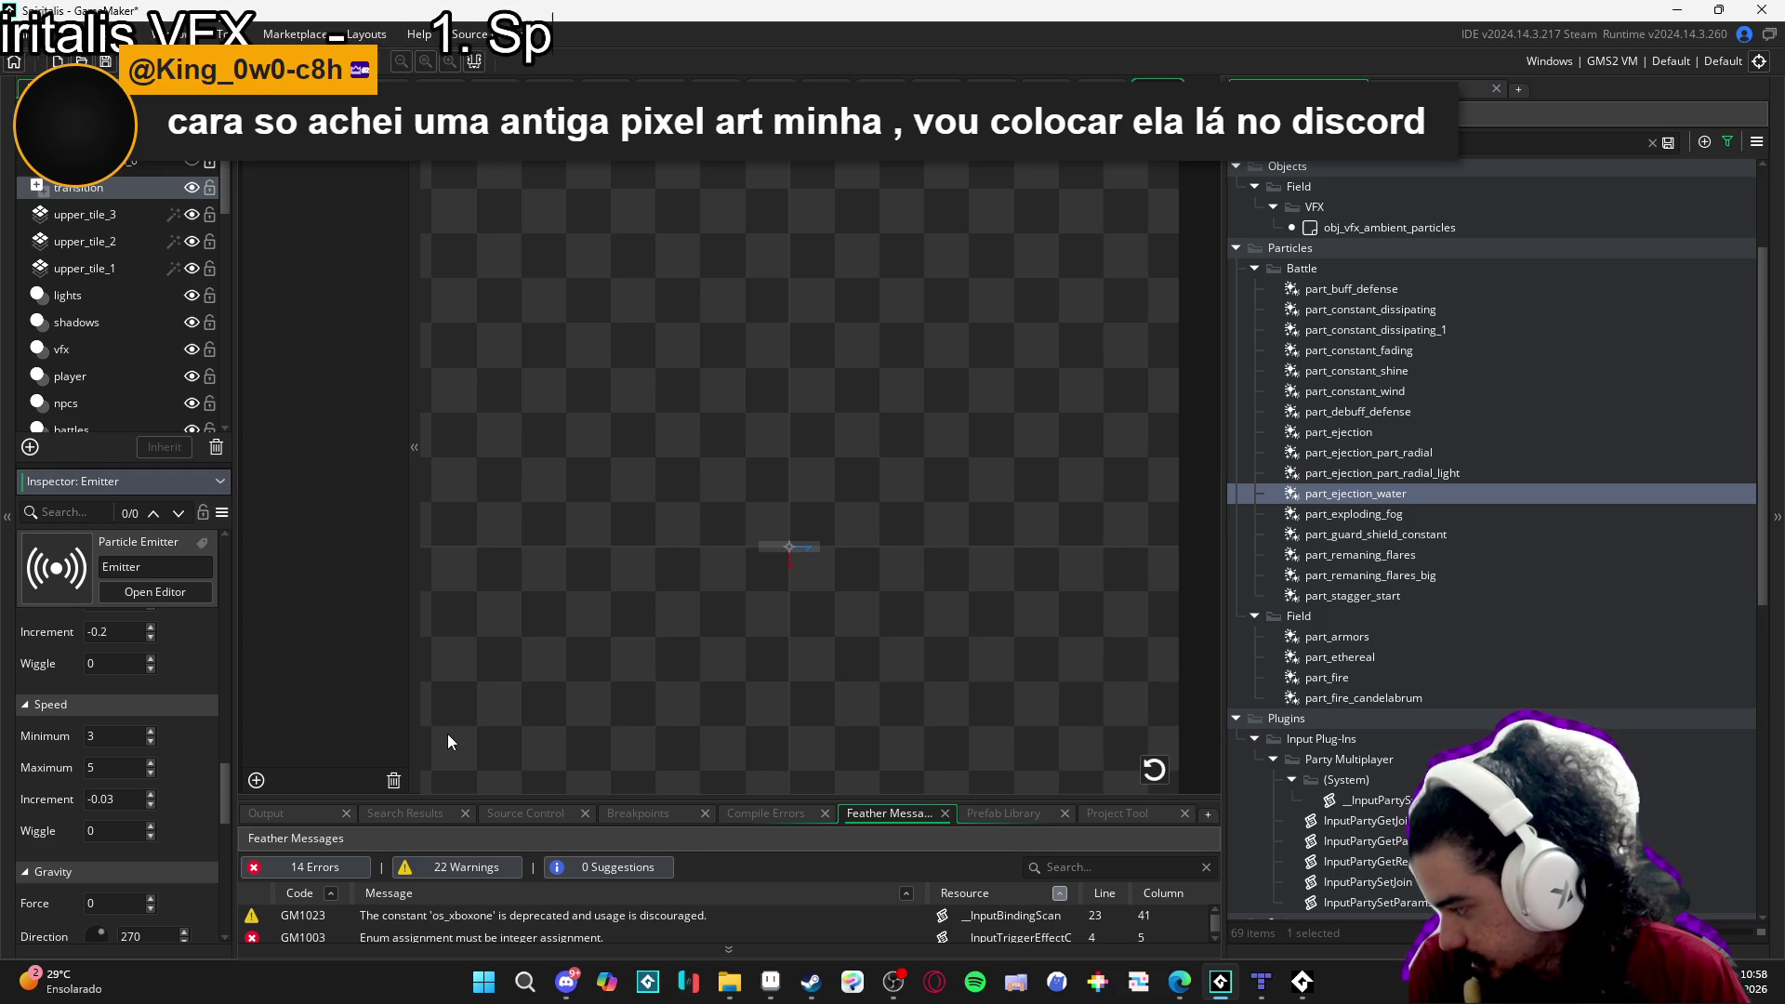
left_click(1154, 770)
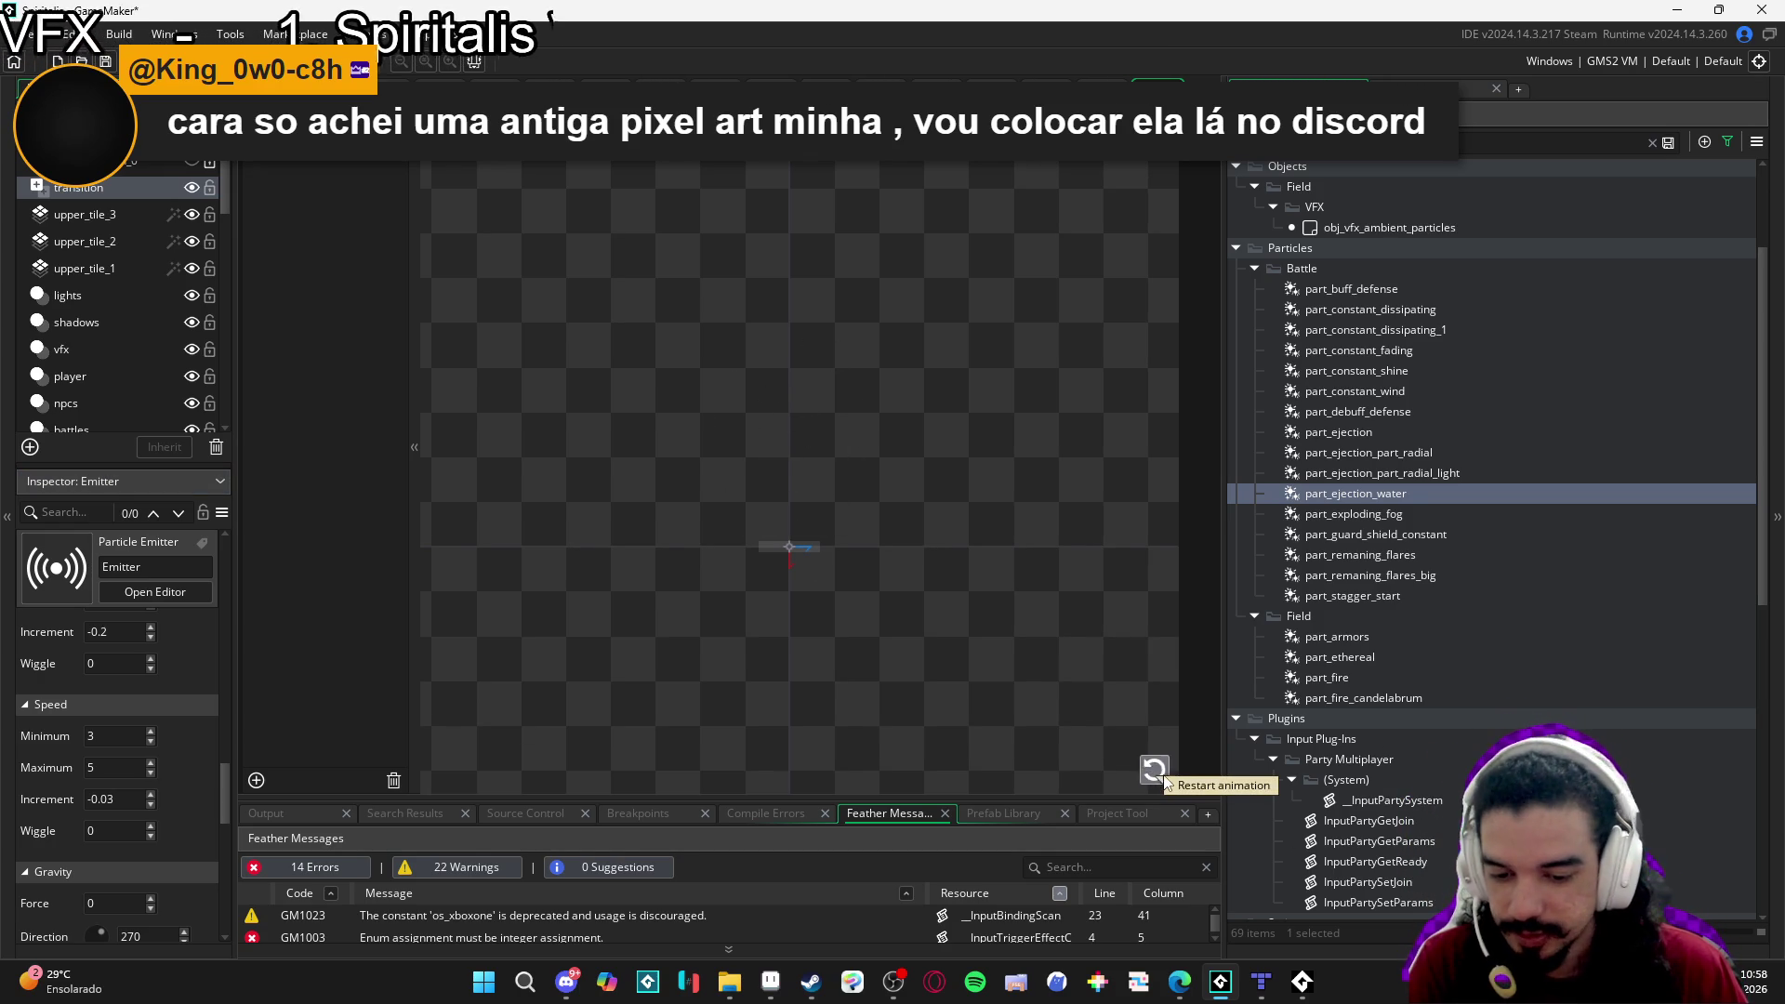
left_click(1156, 771)
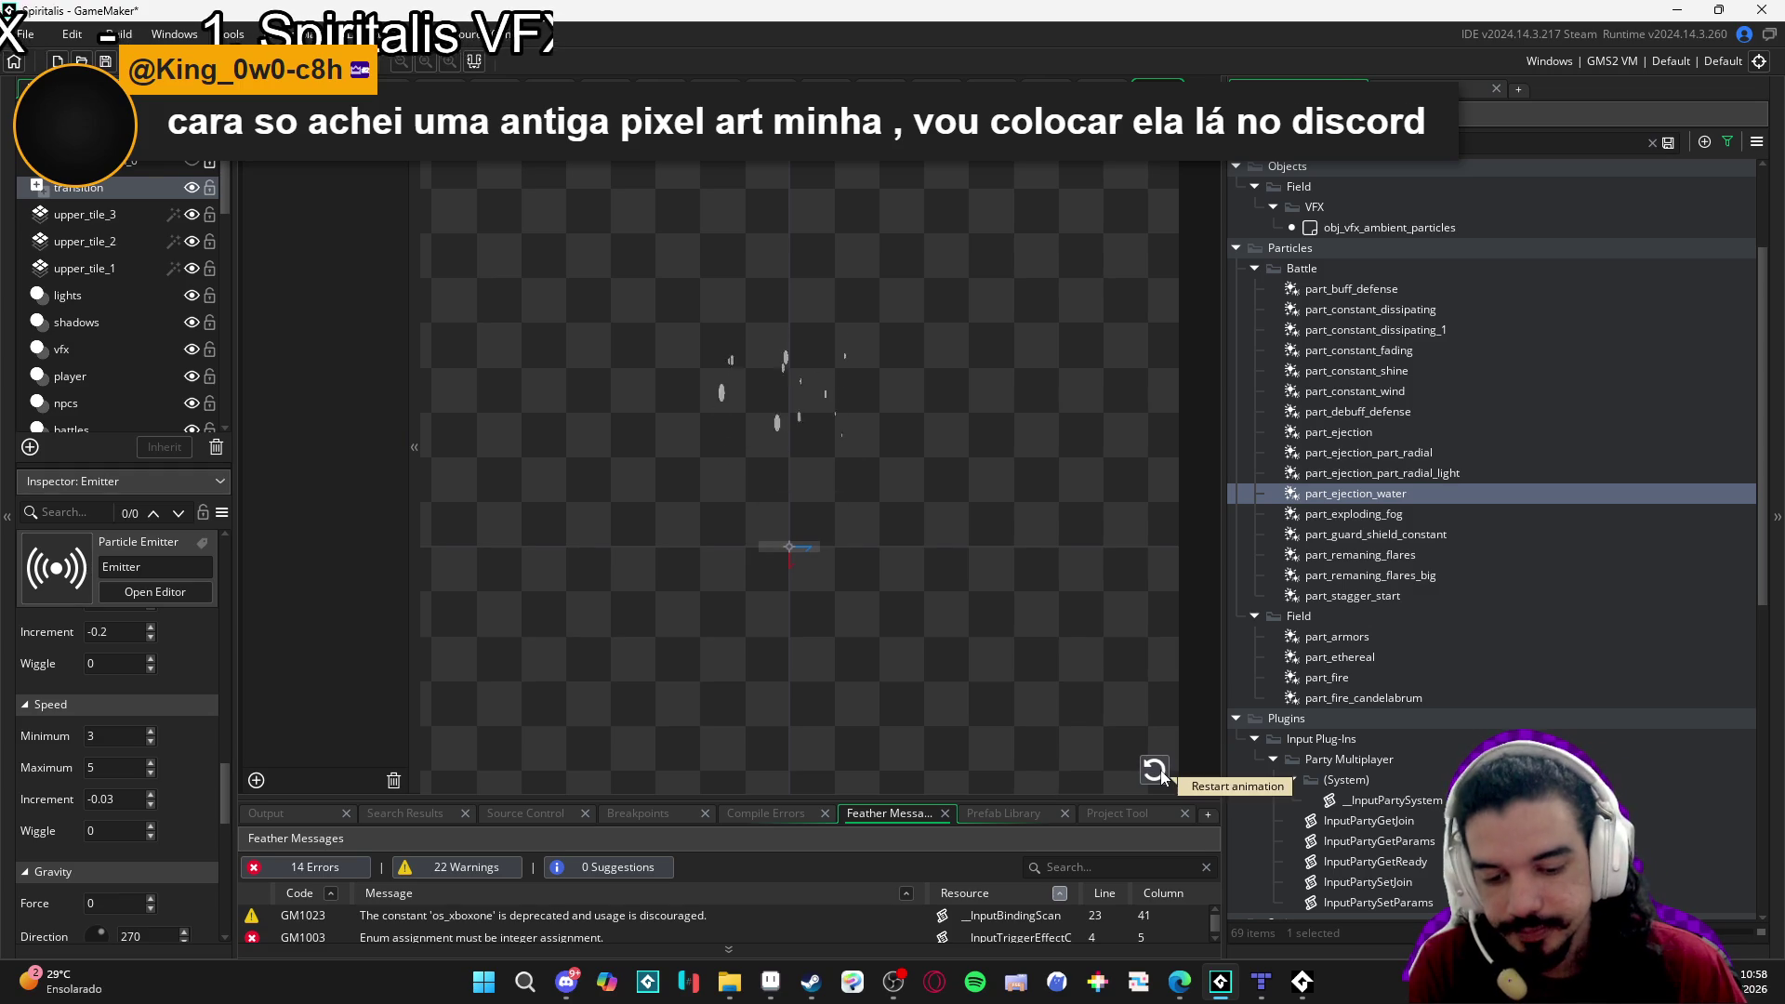
left_click(1157, 772)
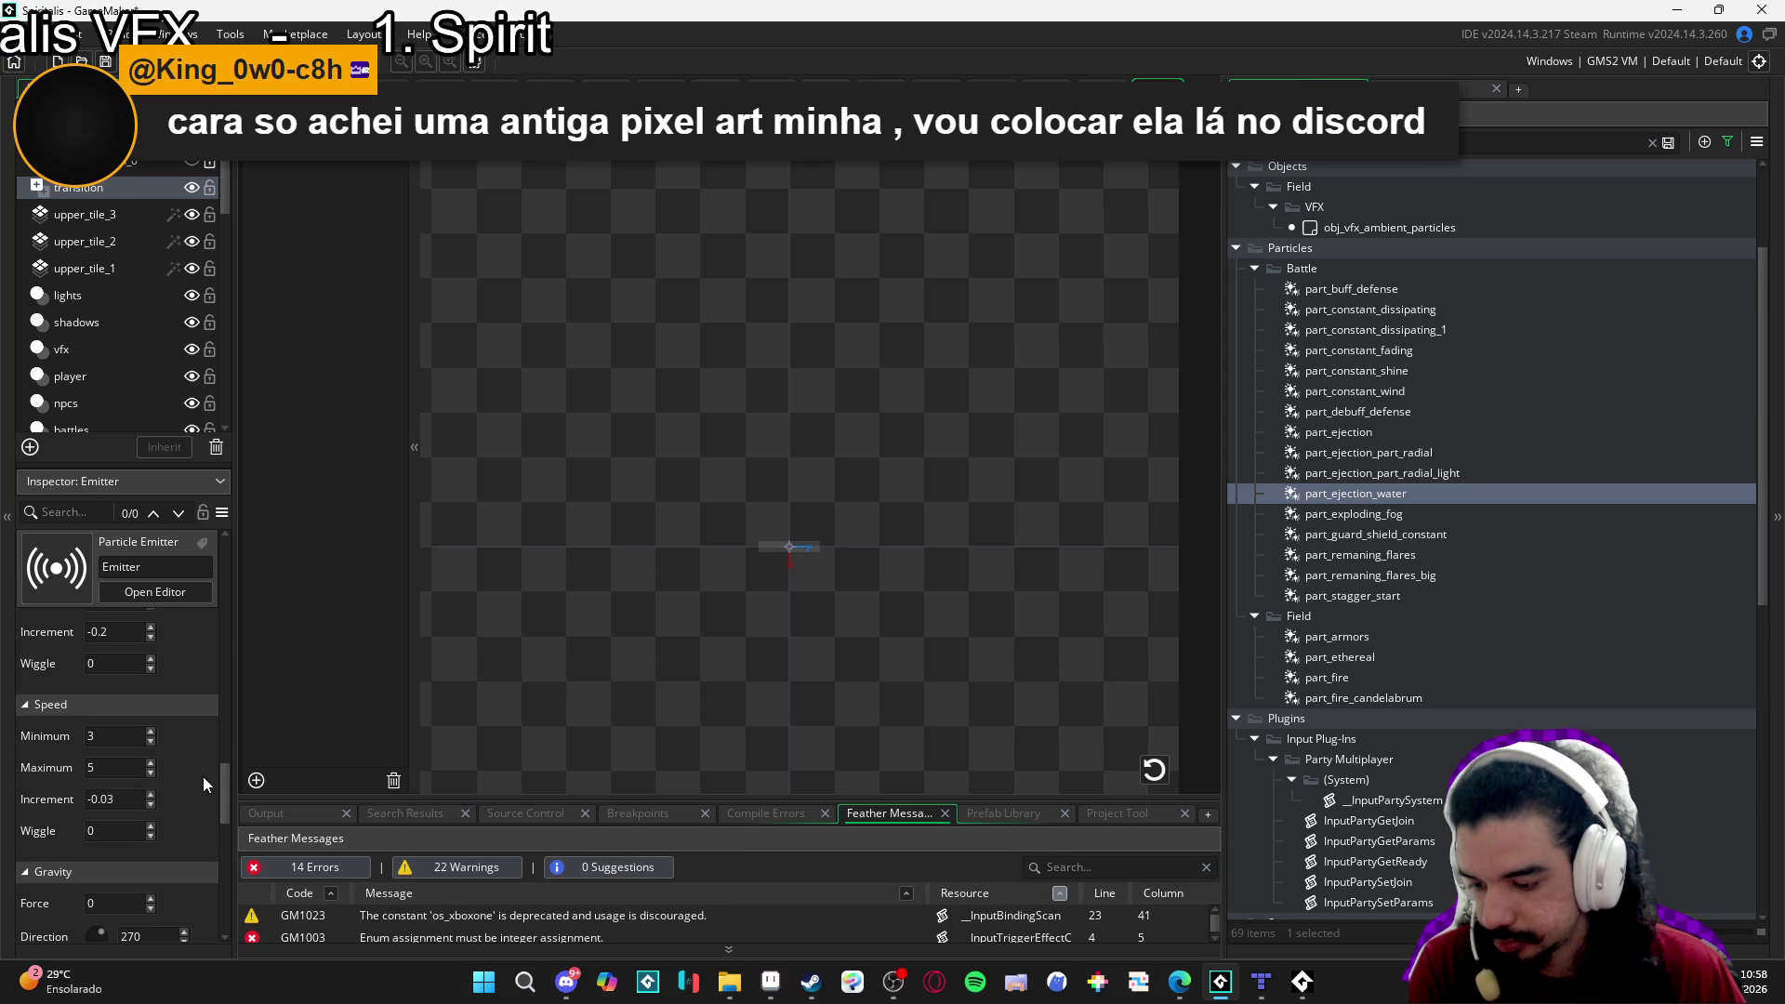
left_click(1153, 770)
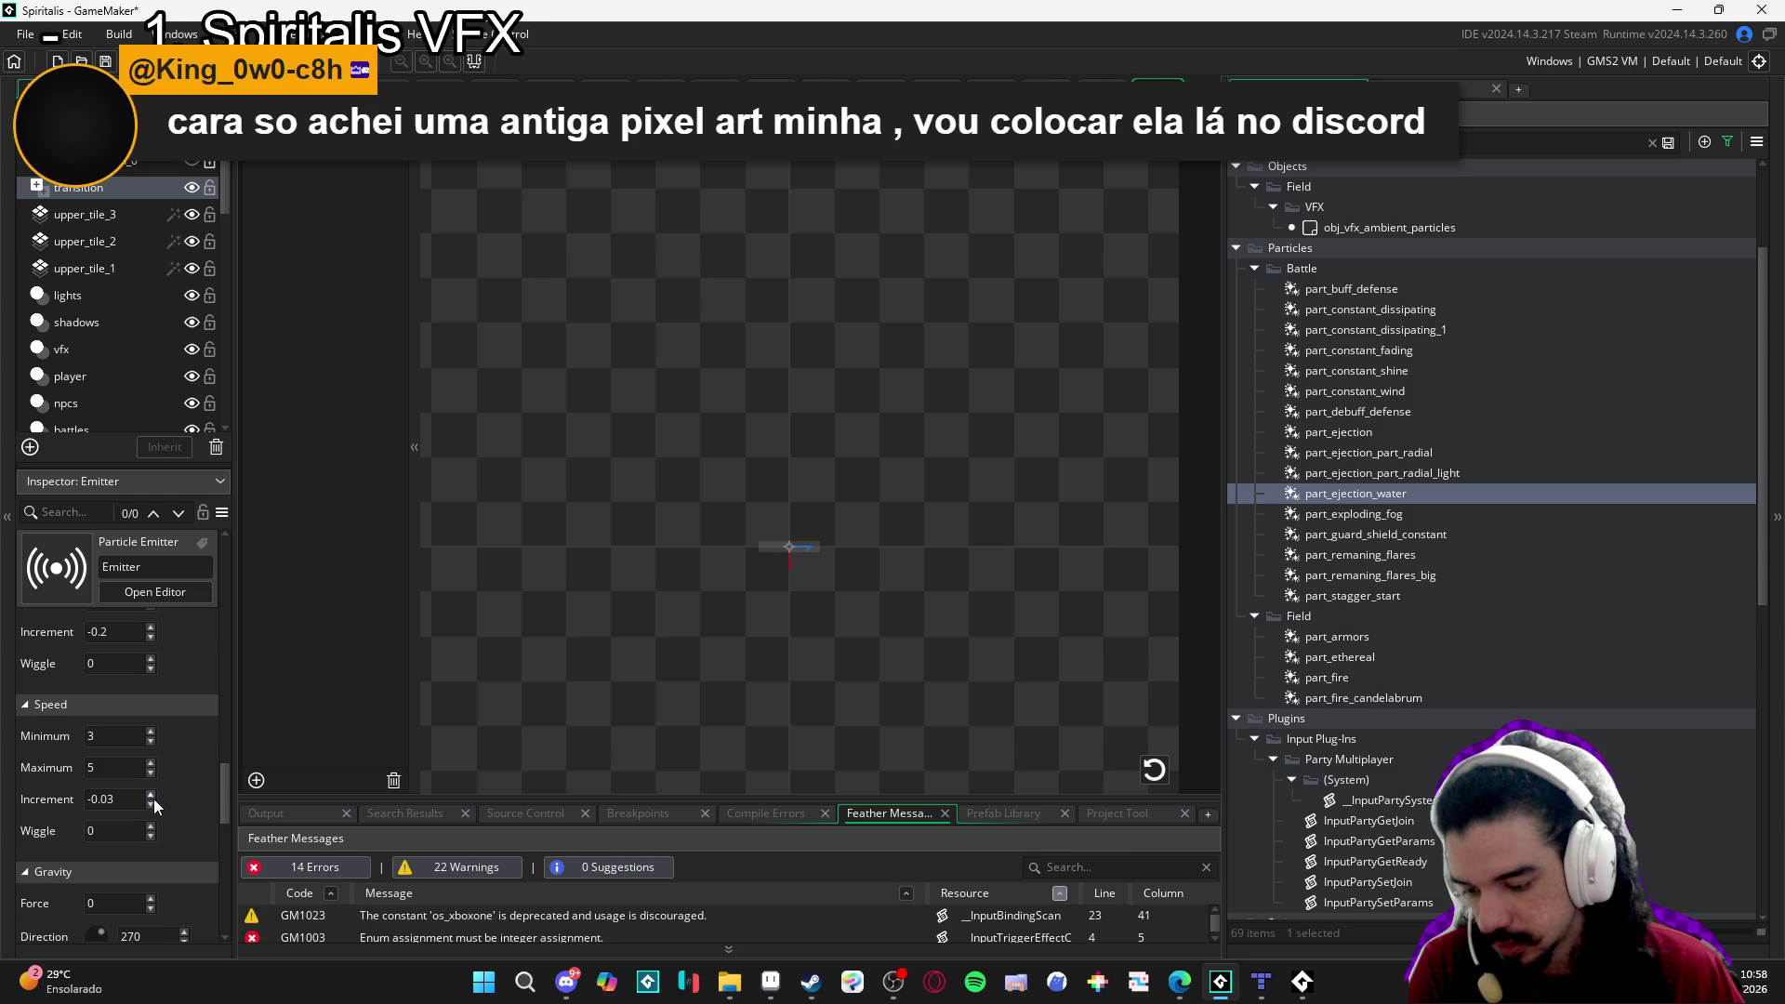
Try Speed Increment -0.1 and -0.3, then settle on -0.2 and replay the burst.
double_click(116, 798)
type("-0.1")
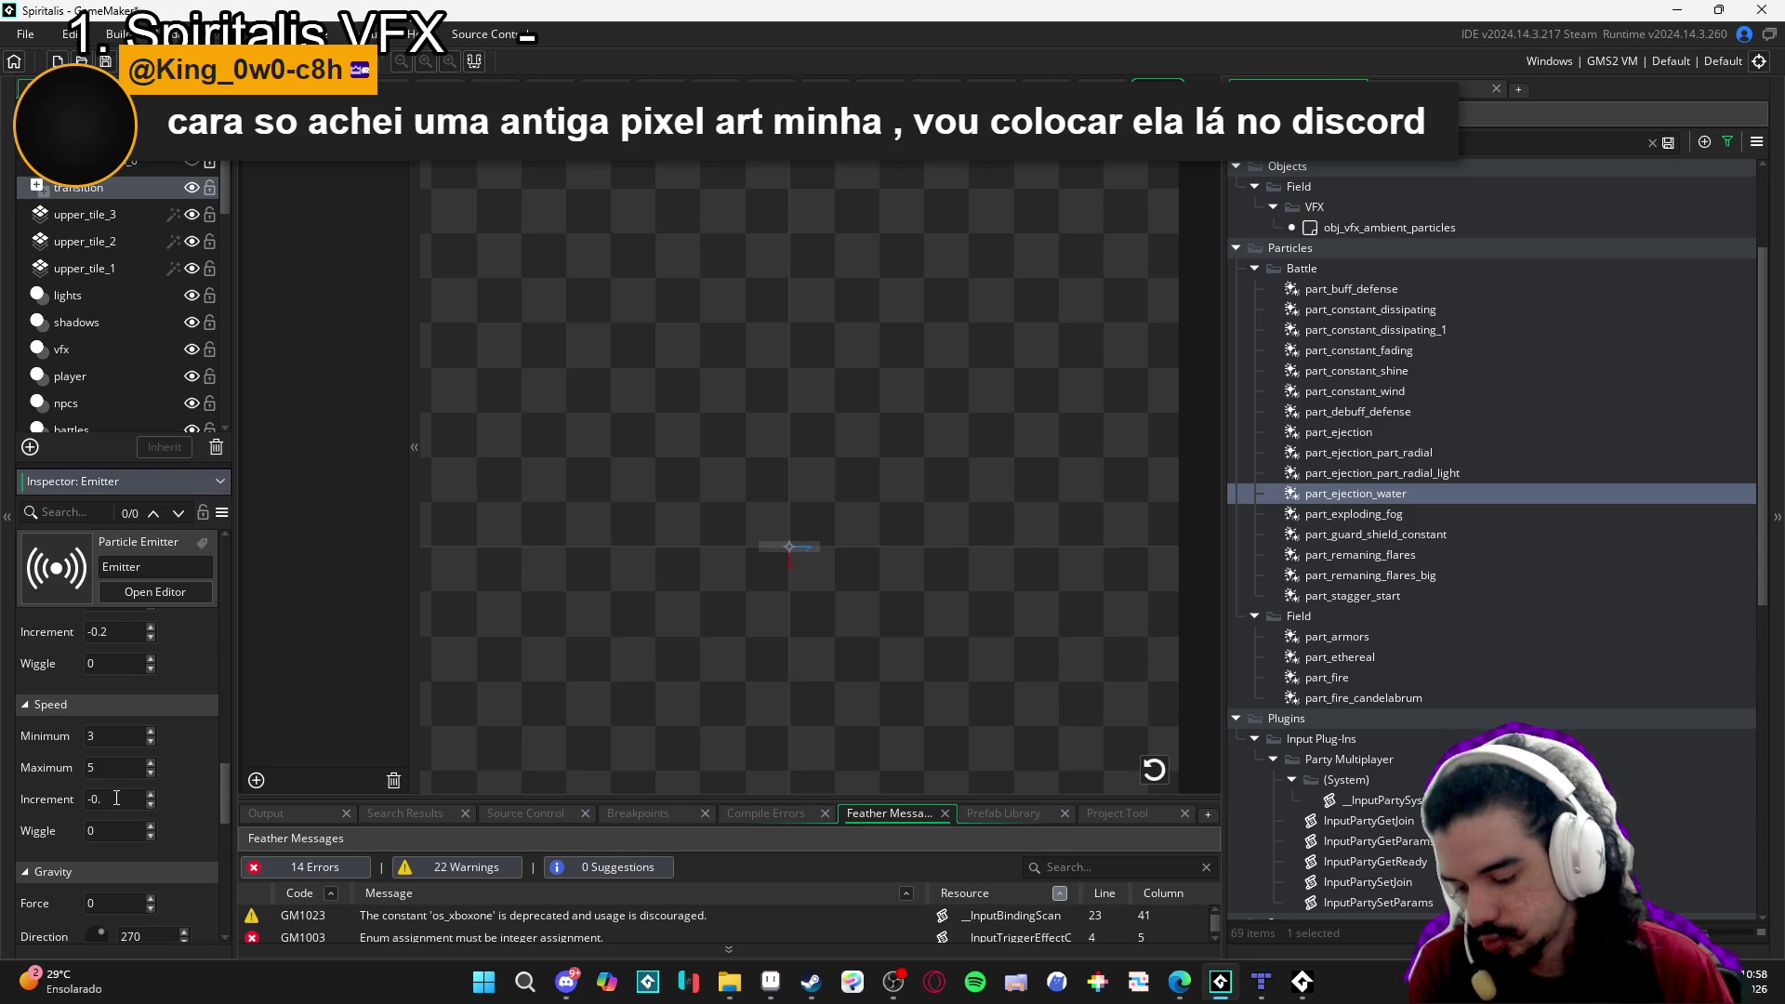
left_click(1153, 770)
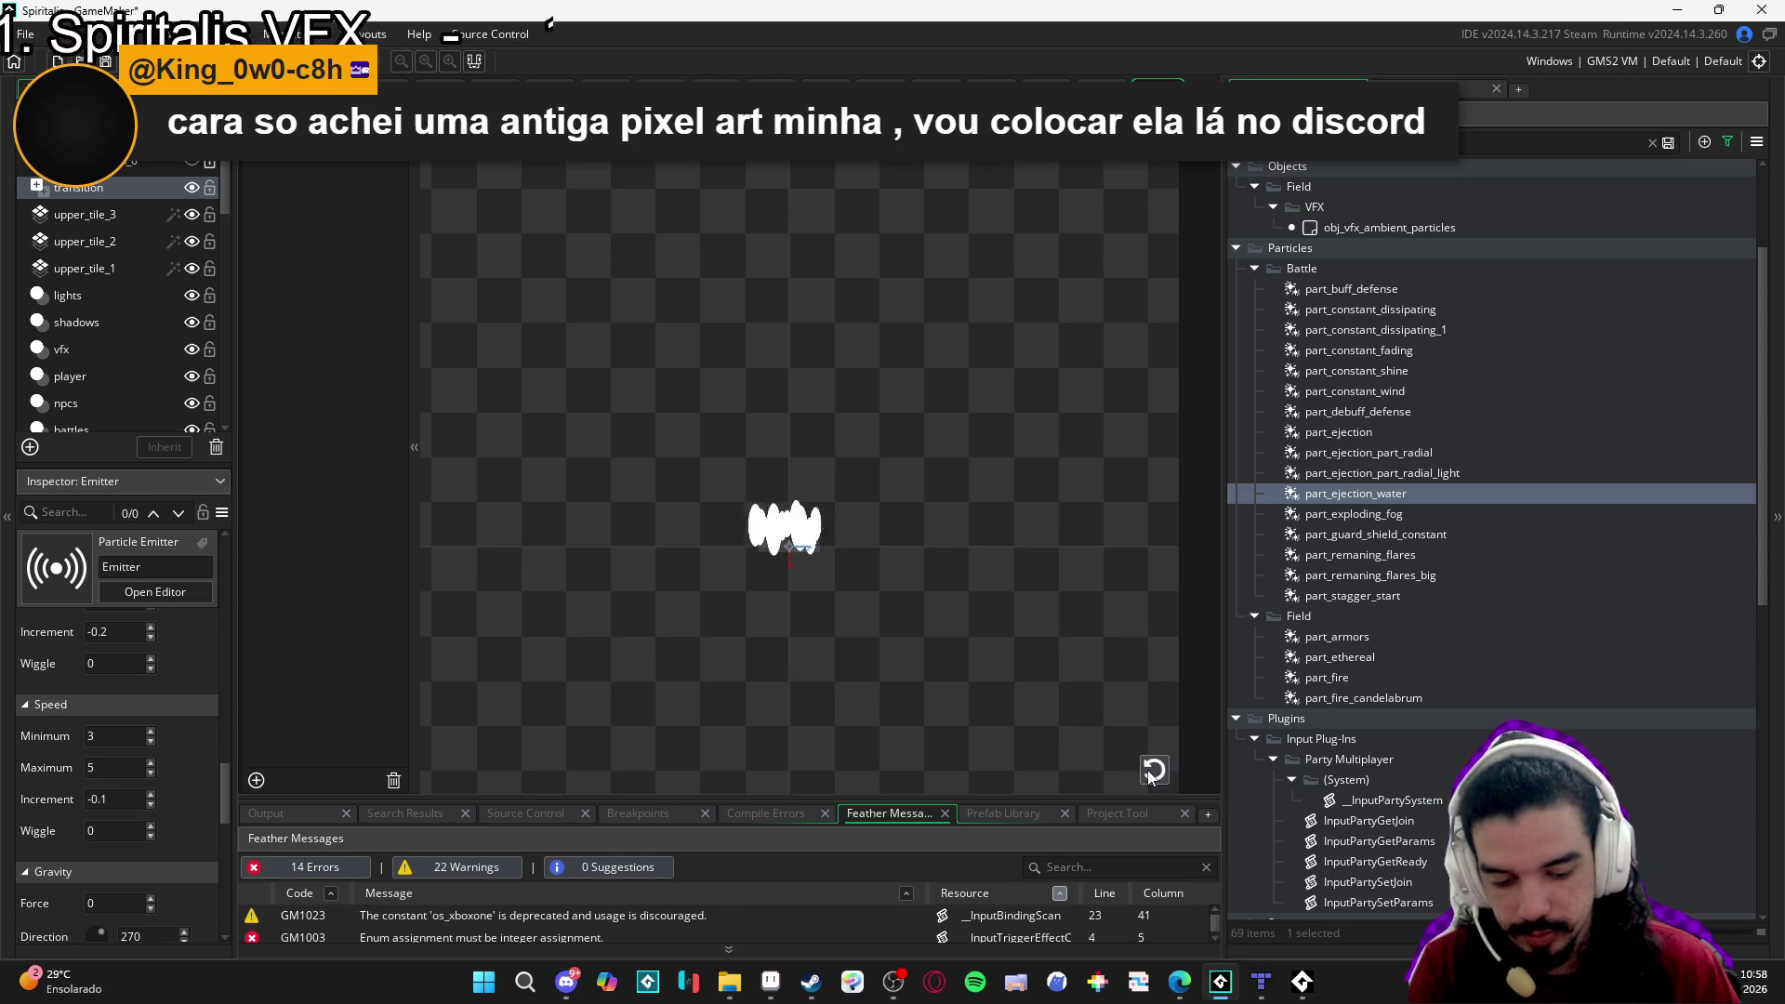
left_click(1152, 777)
left_click(1153, 771)
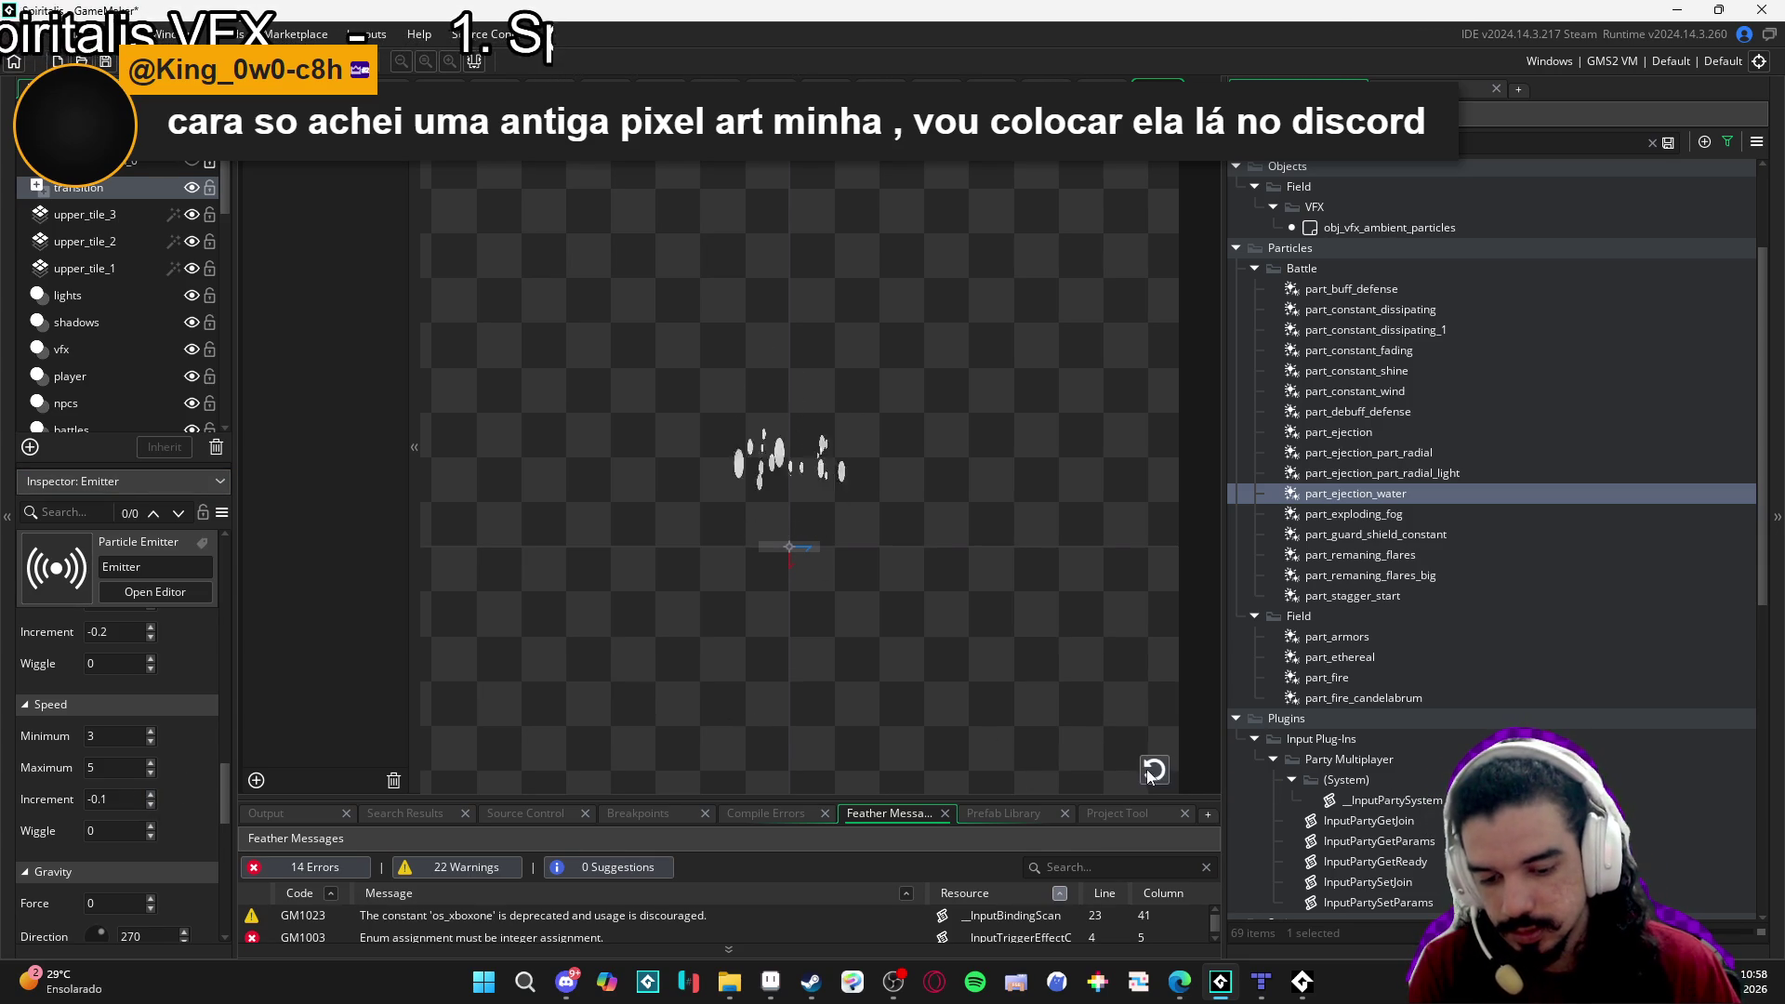
double_click(140, 798)
type("-0.3")
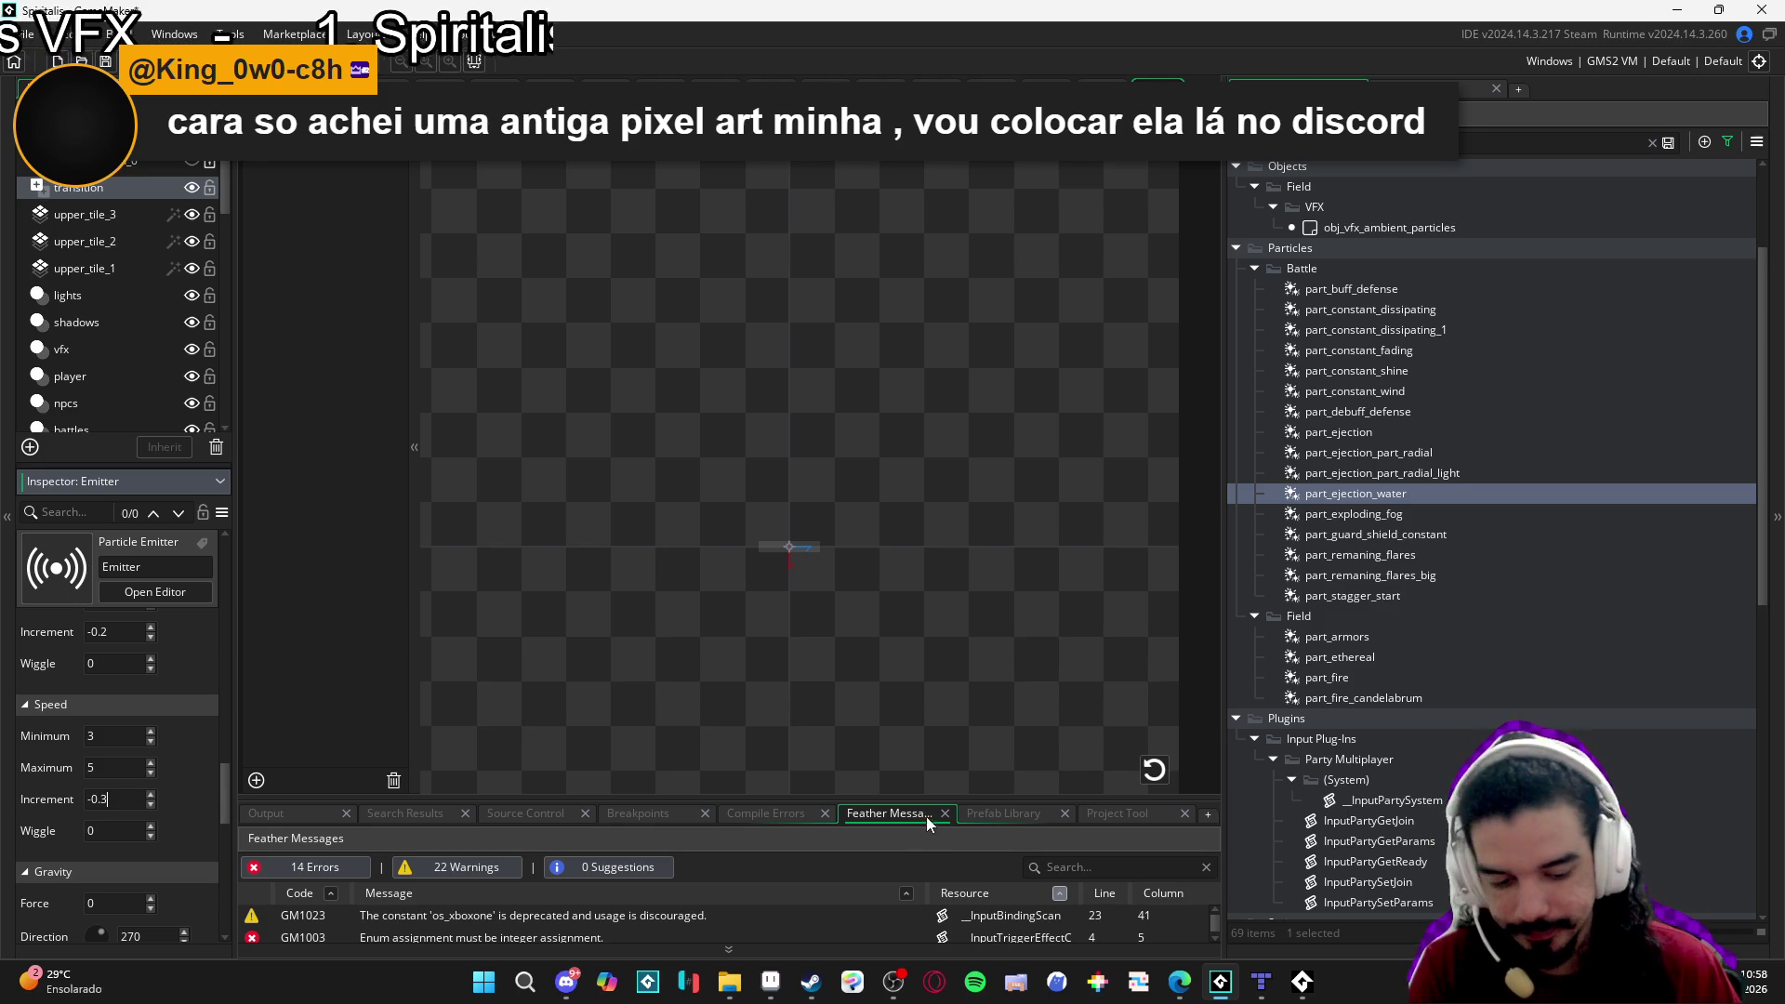
left_click(1154, 770)
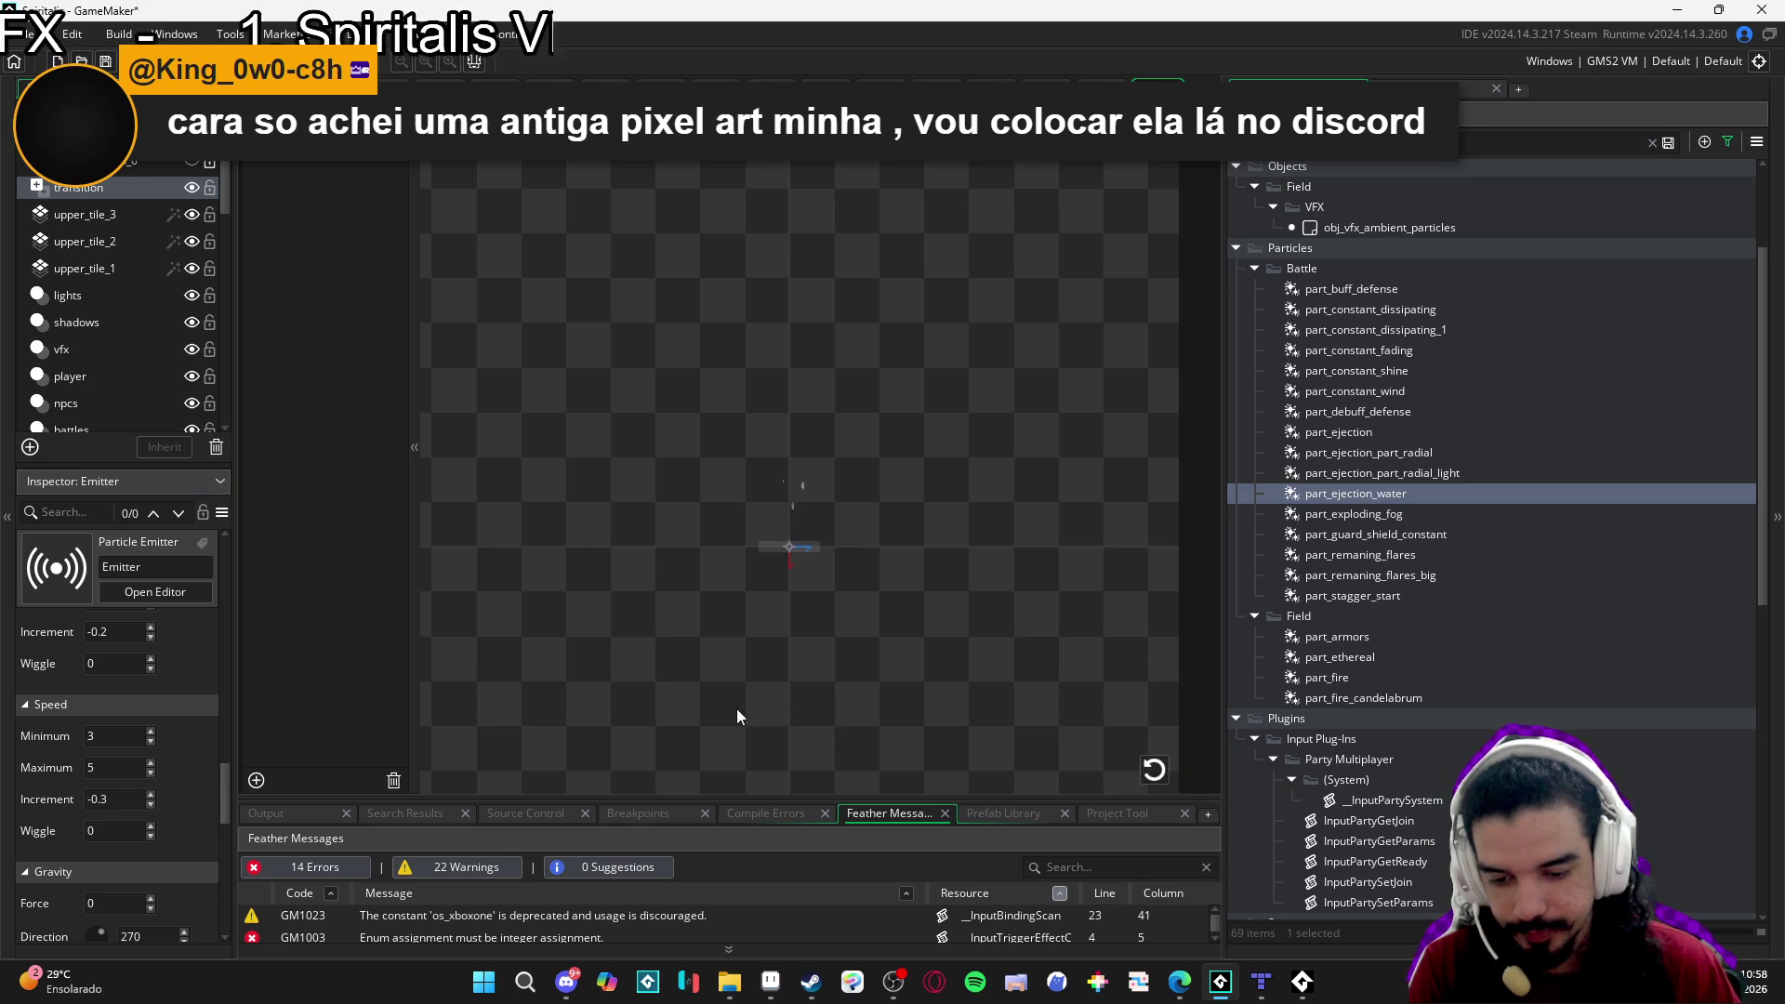
left_click(118, 792)
key("BackSpace")
type("2")
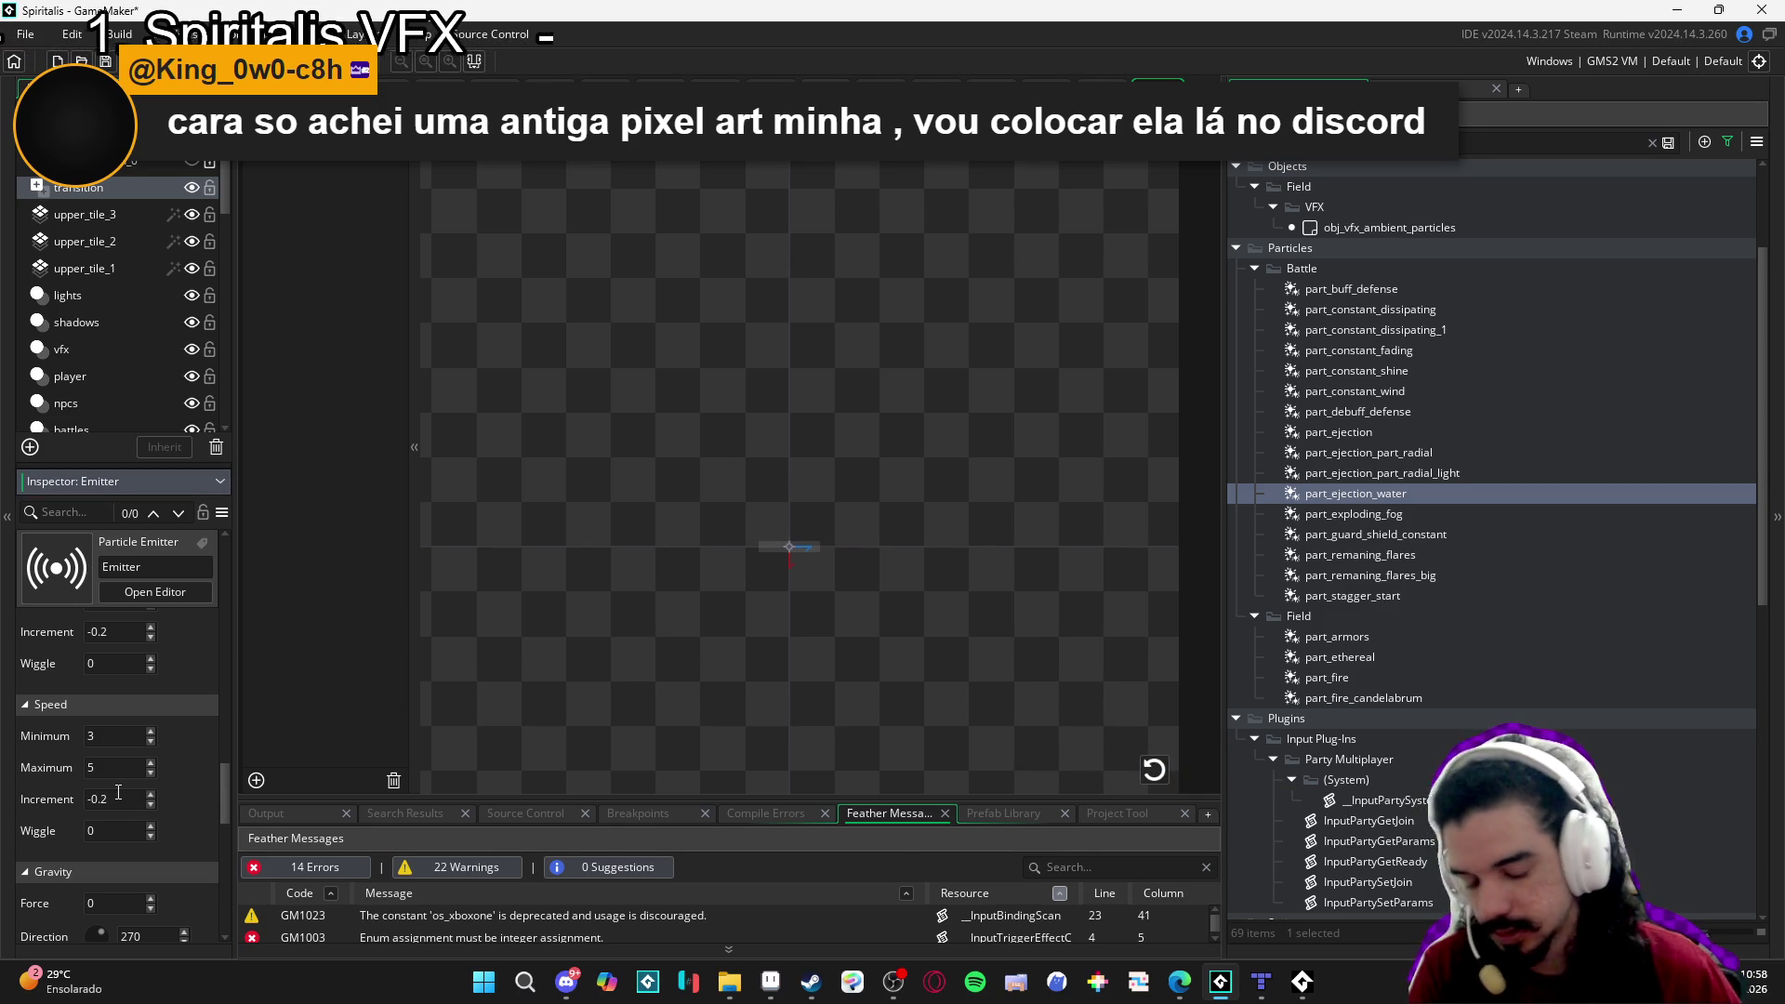
left_click(1152, 768)
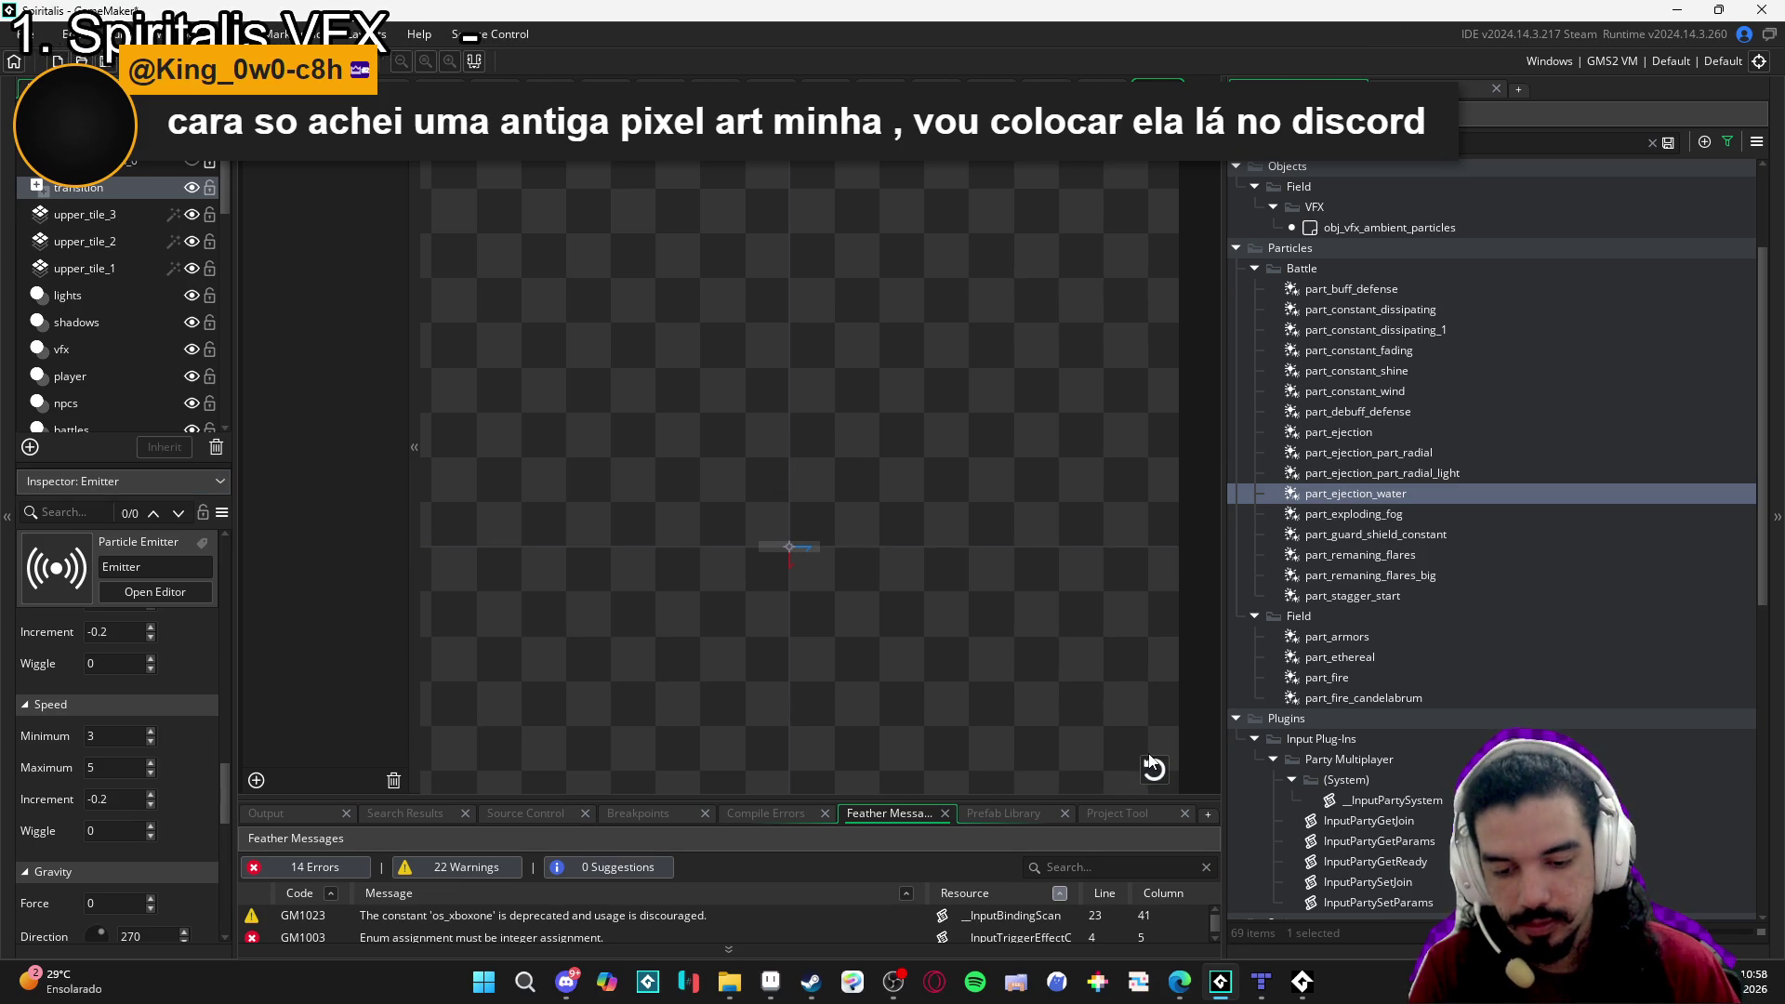
left_click(1152, 767)
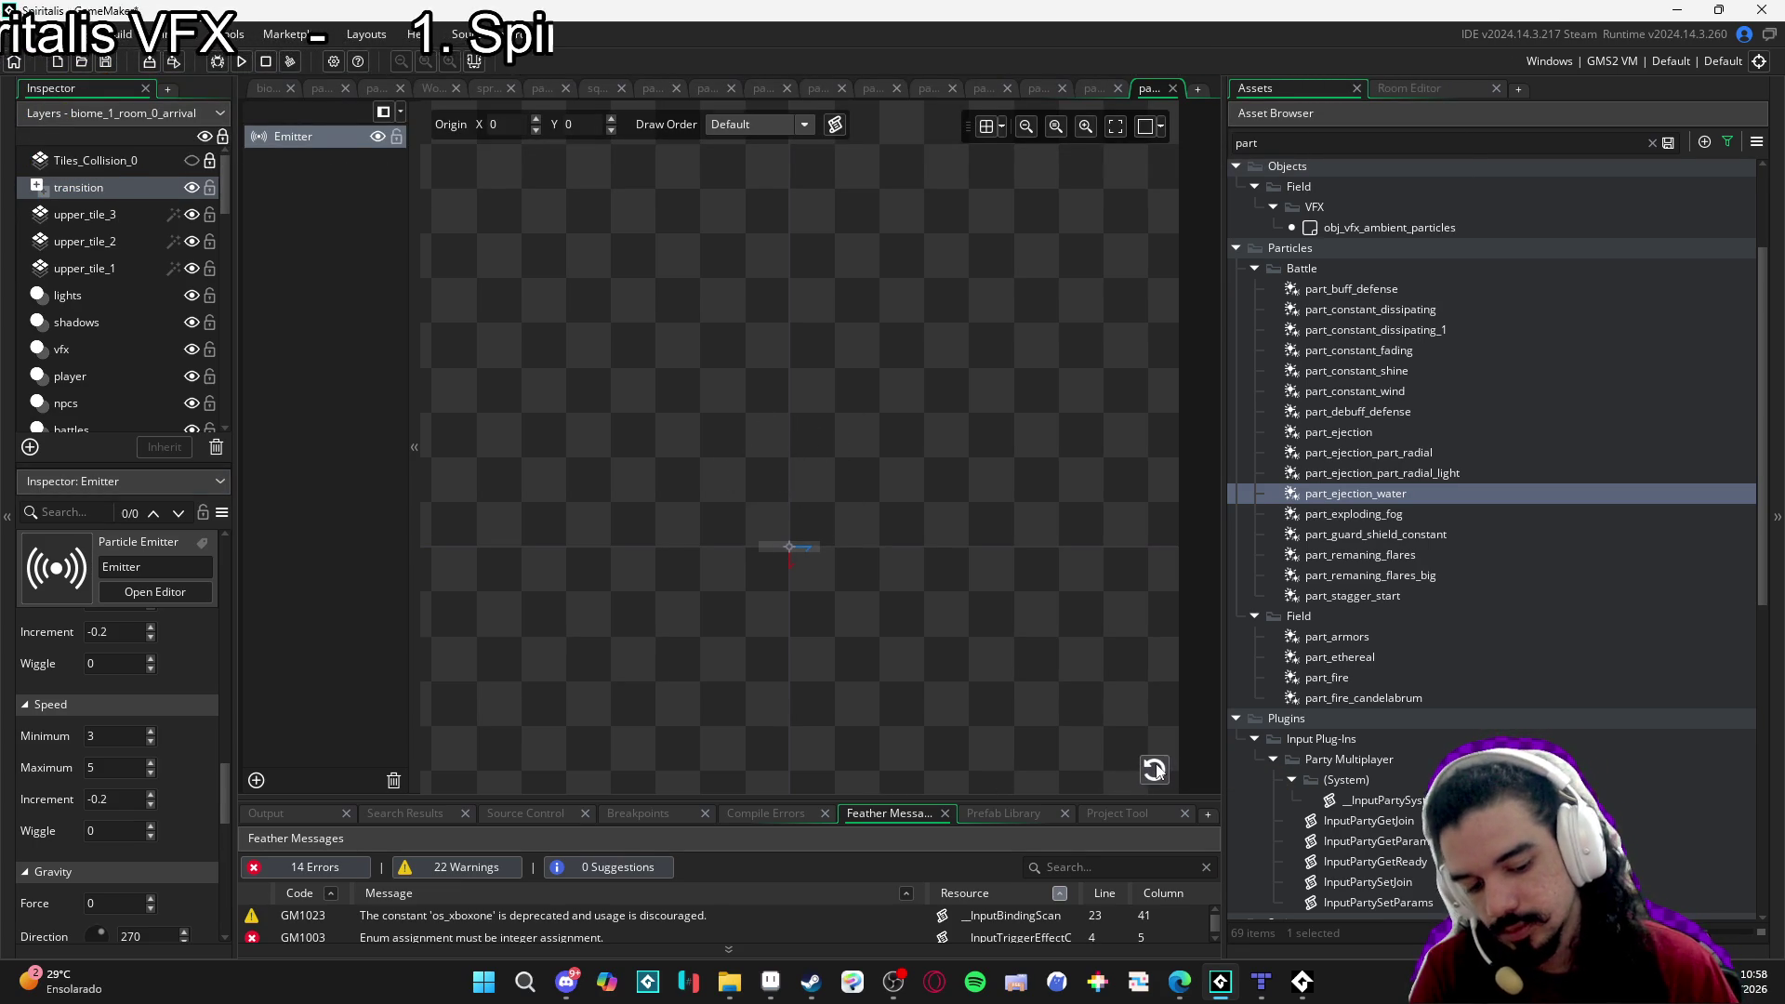
left_click(1154, 768)
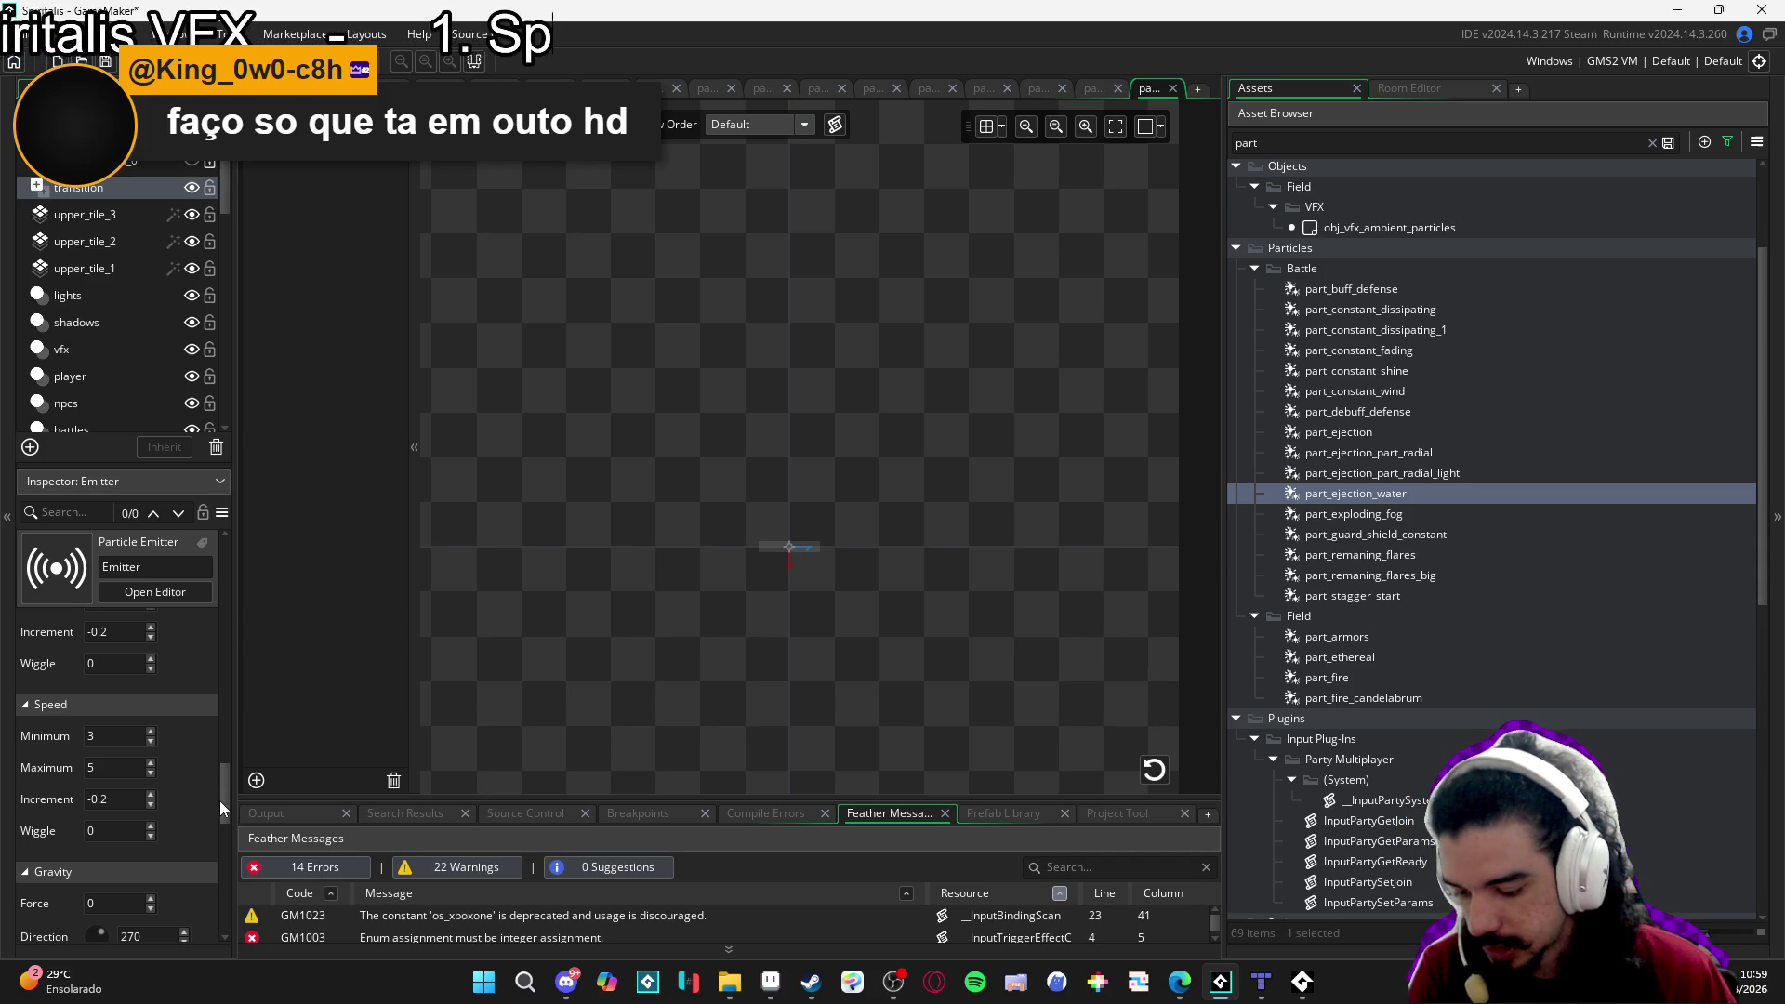
Reduce the emitter's Direction Wiggle from 45 to 20, replaying the burst to compare.
scroll(231, 811, "up", 3)
left_click_drag(227, 781, 223, 873)
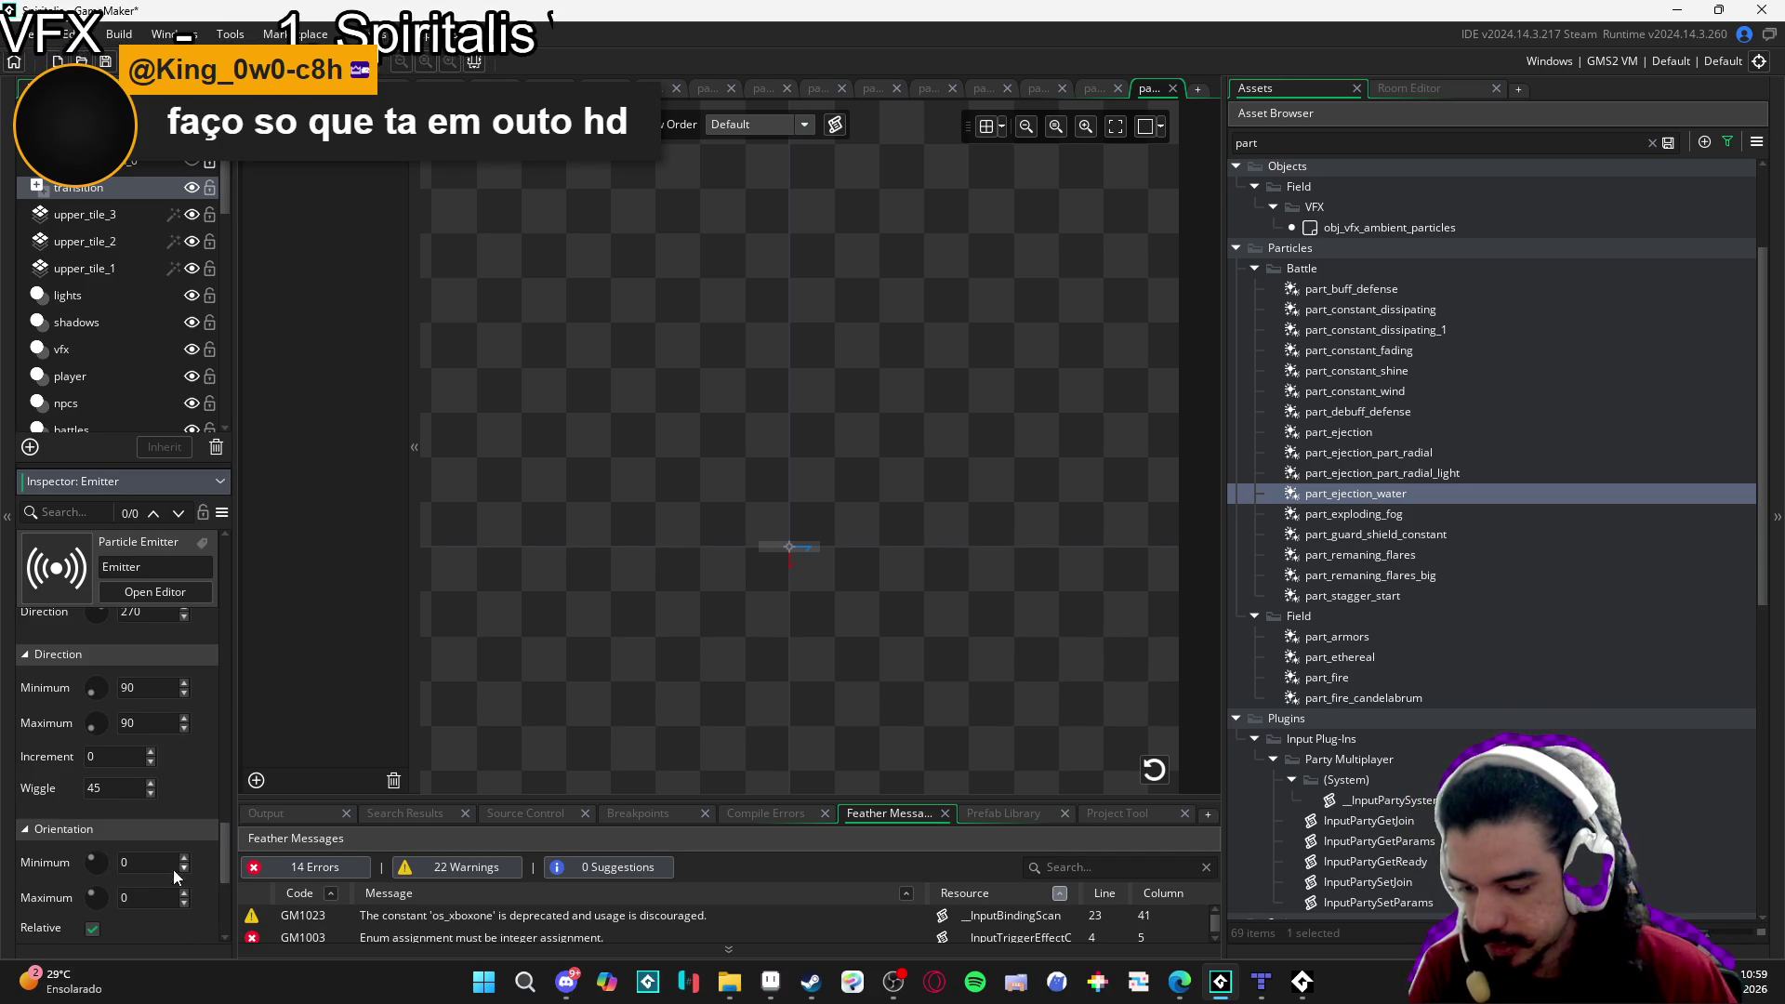
left_click(109, 791)
type("10")
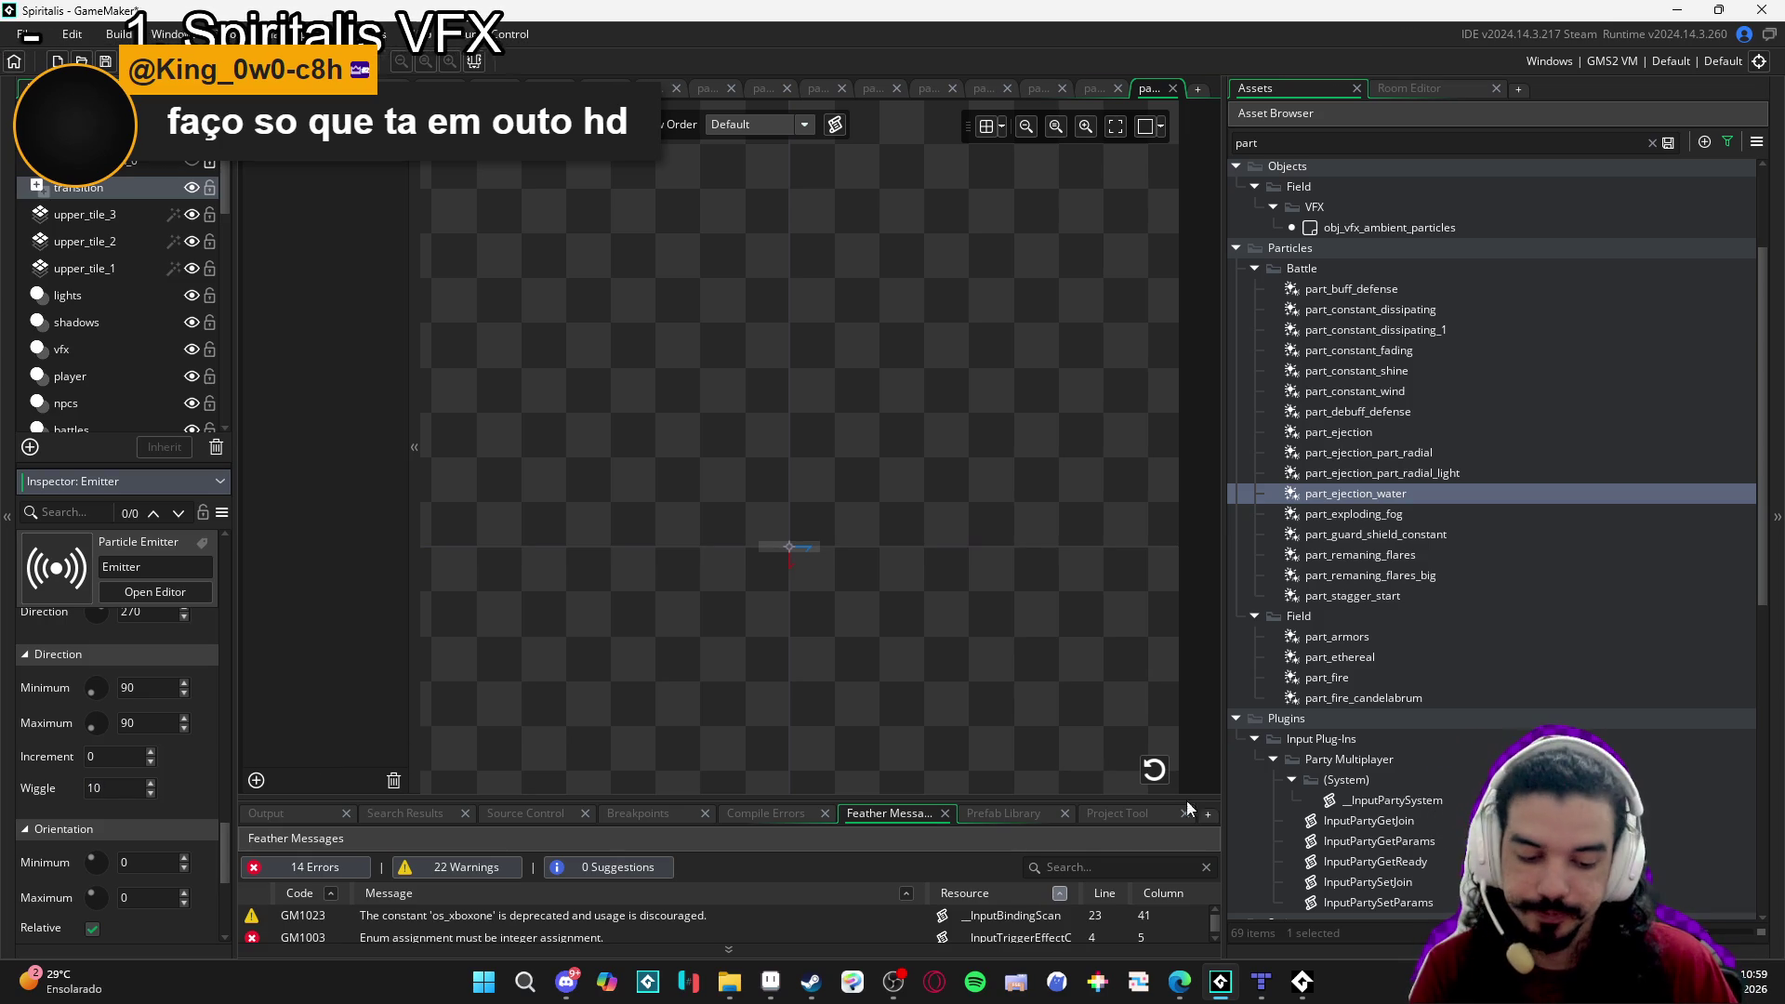
left_click(1153, 779)
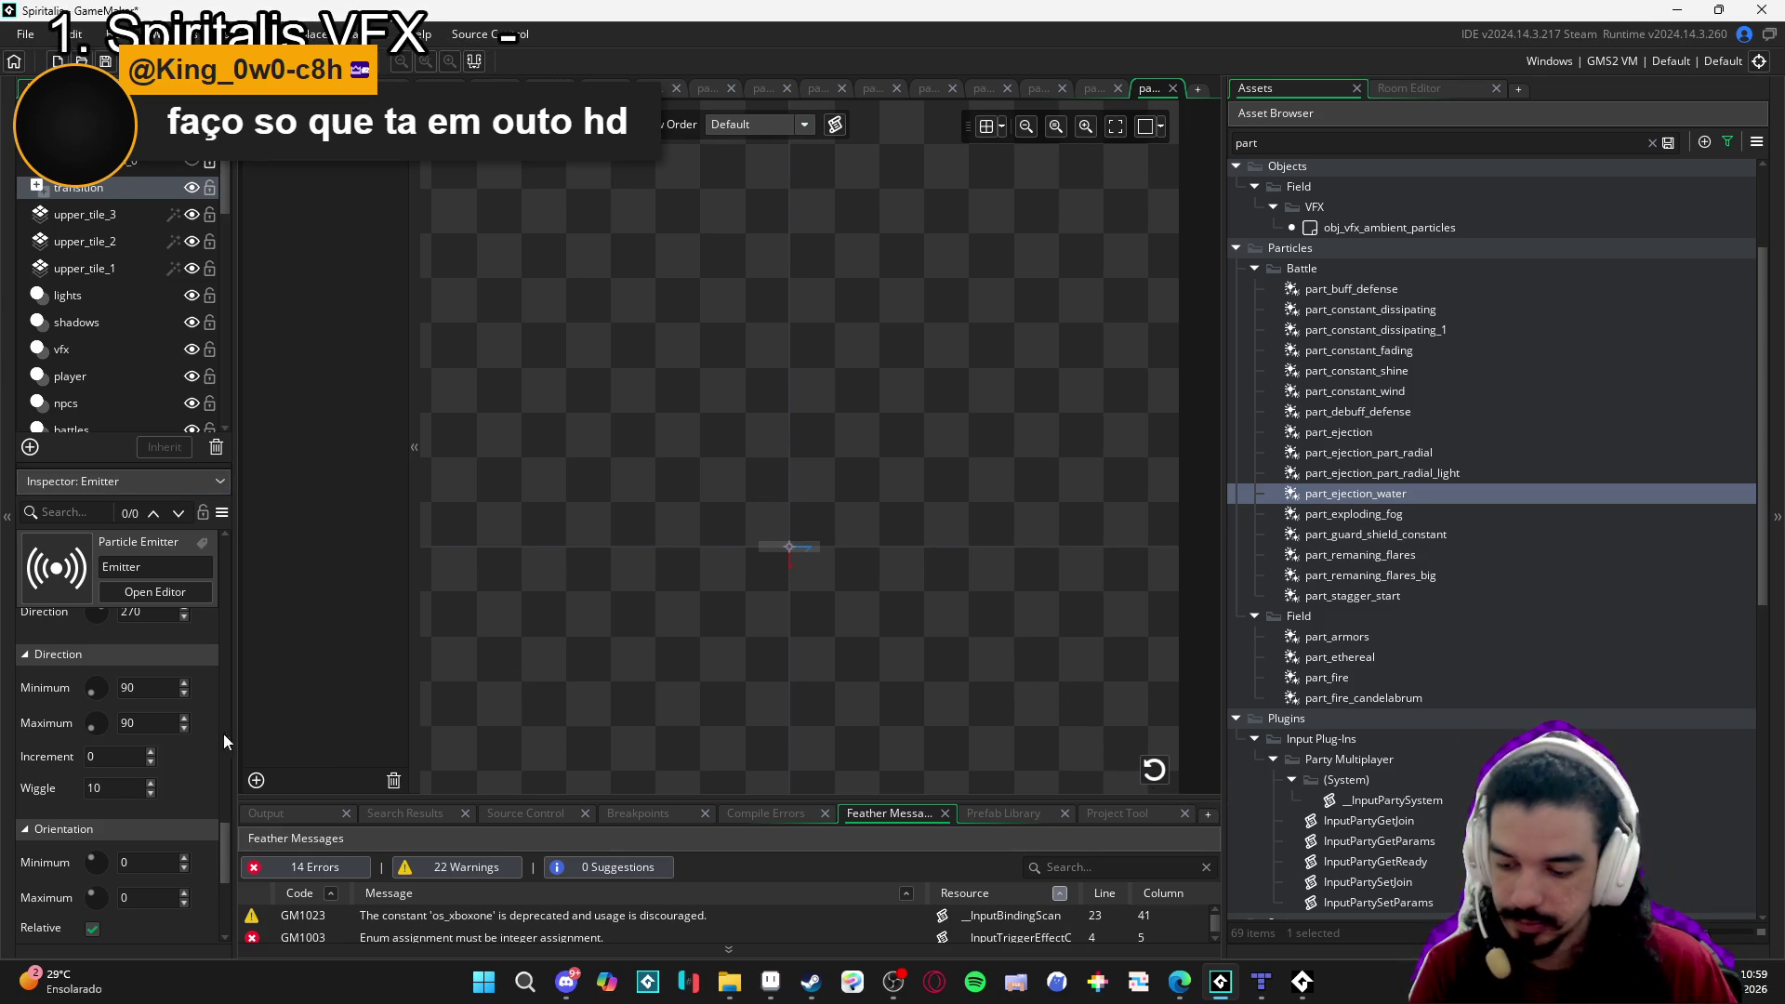
left_click(151, 786)
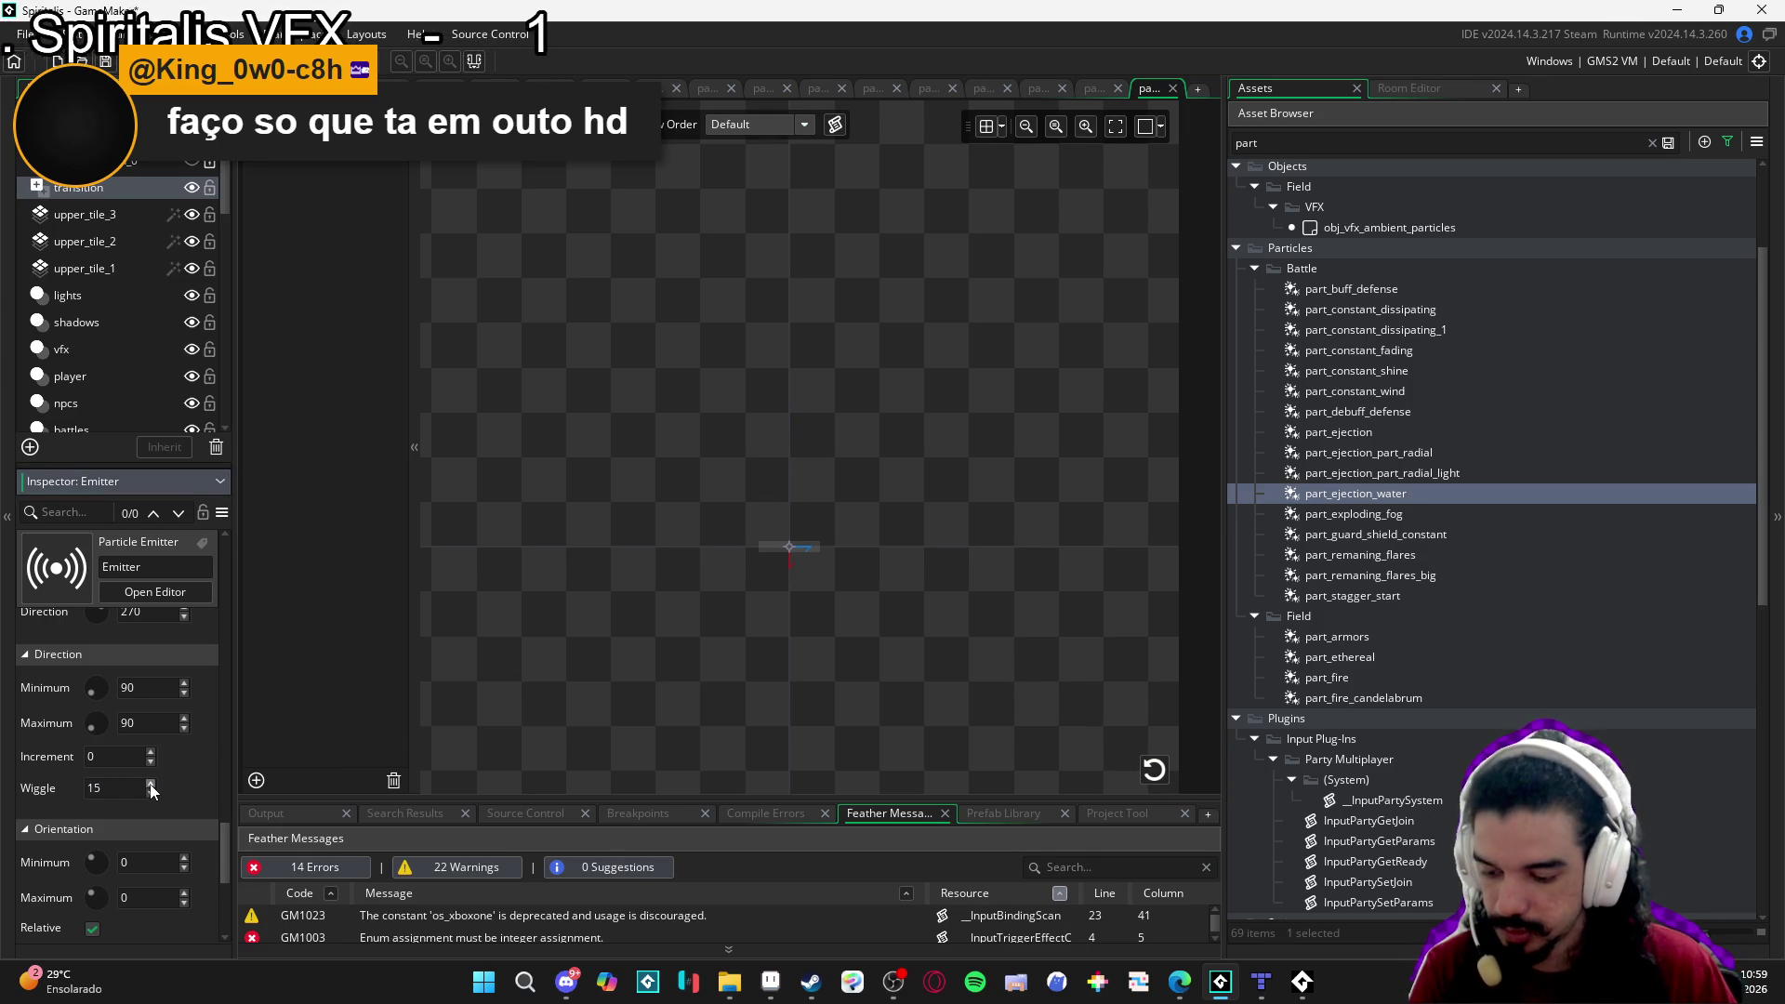
left_click(1154, 774)
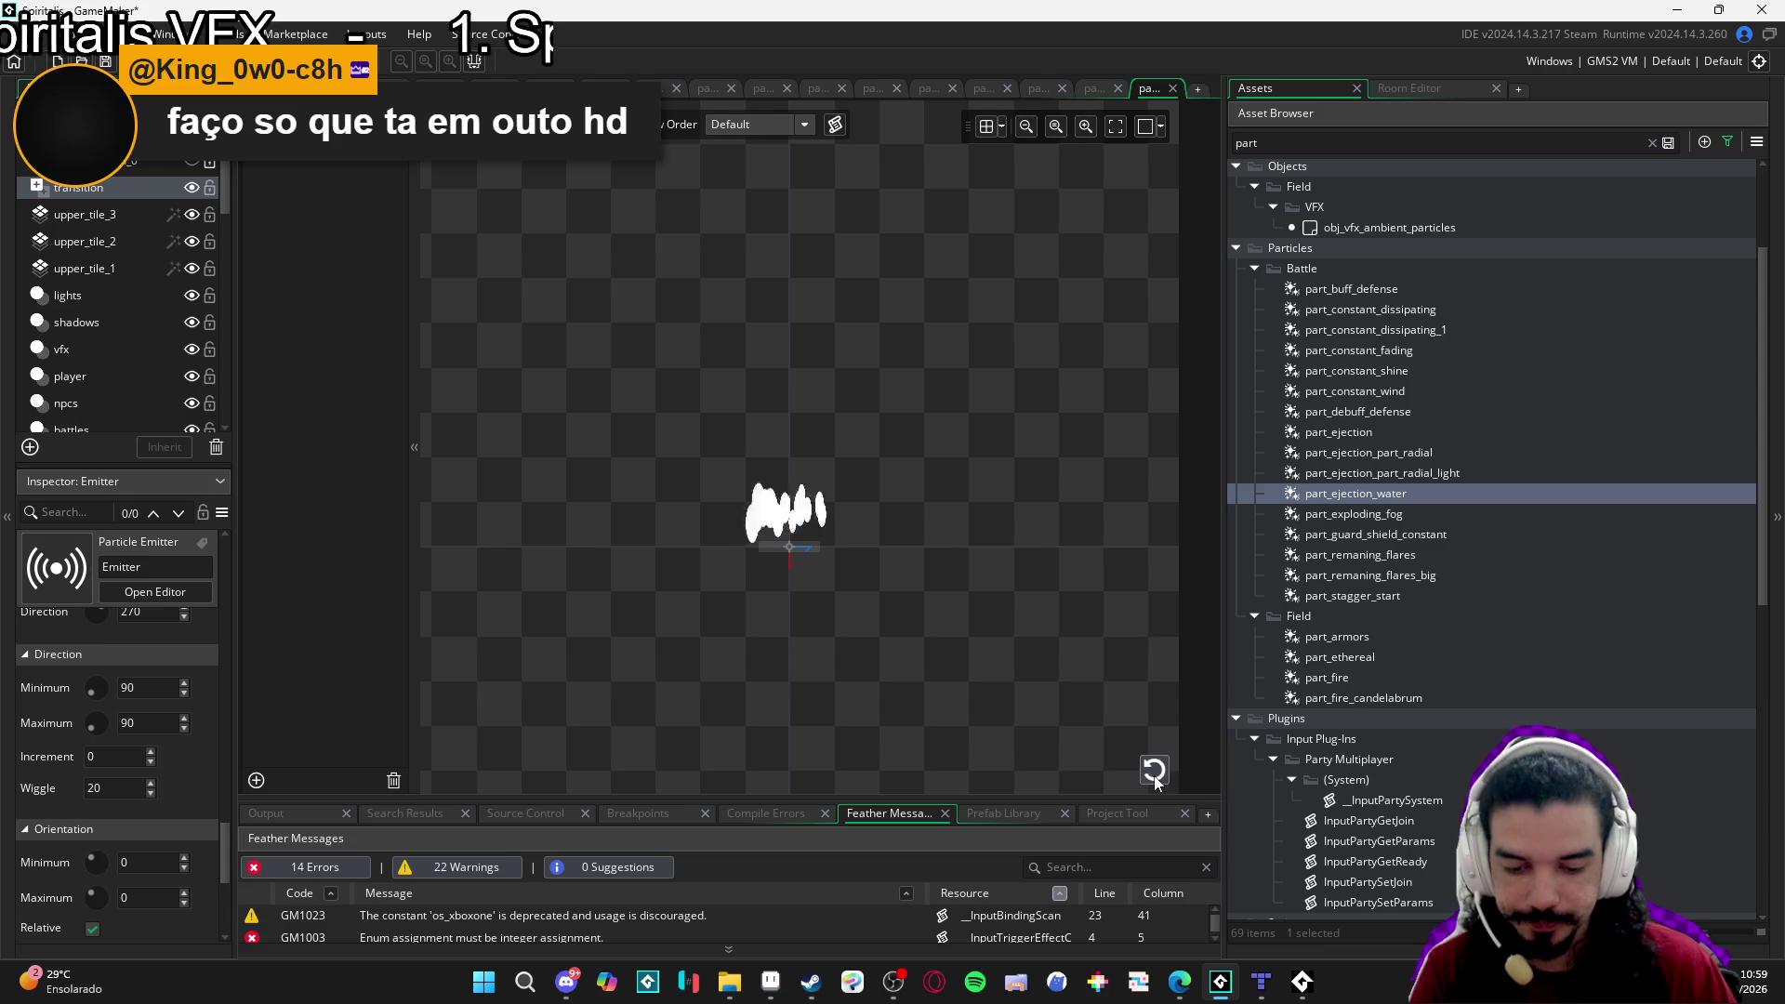
left_click(1154, 776)
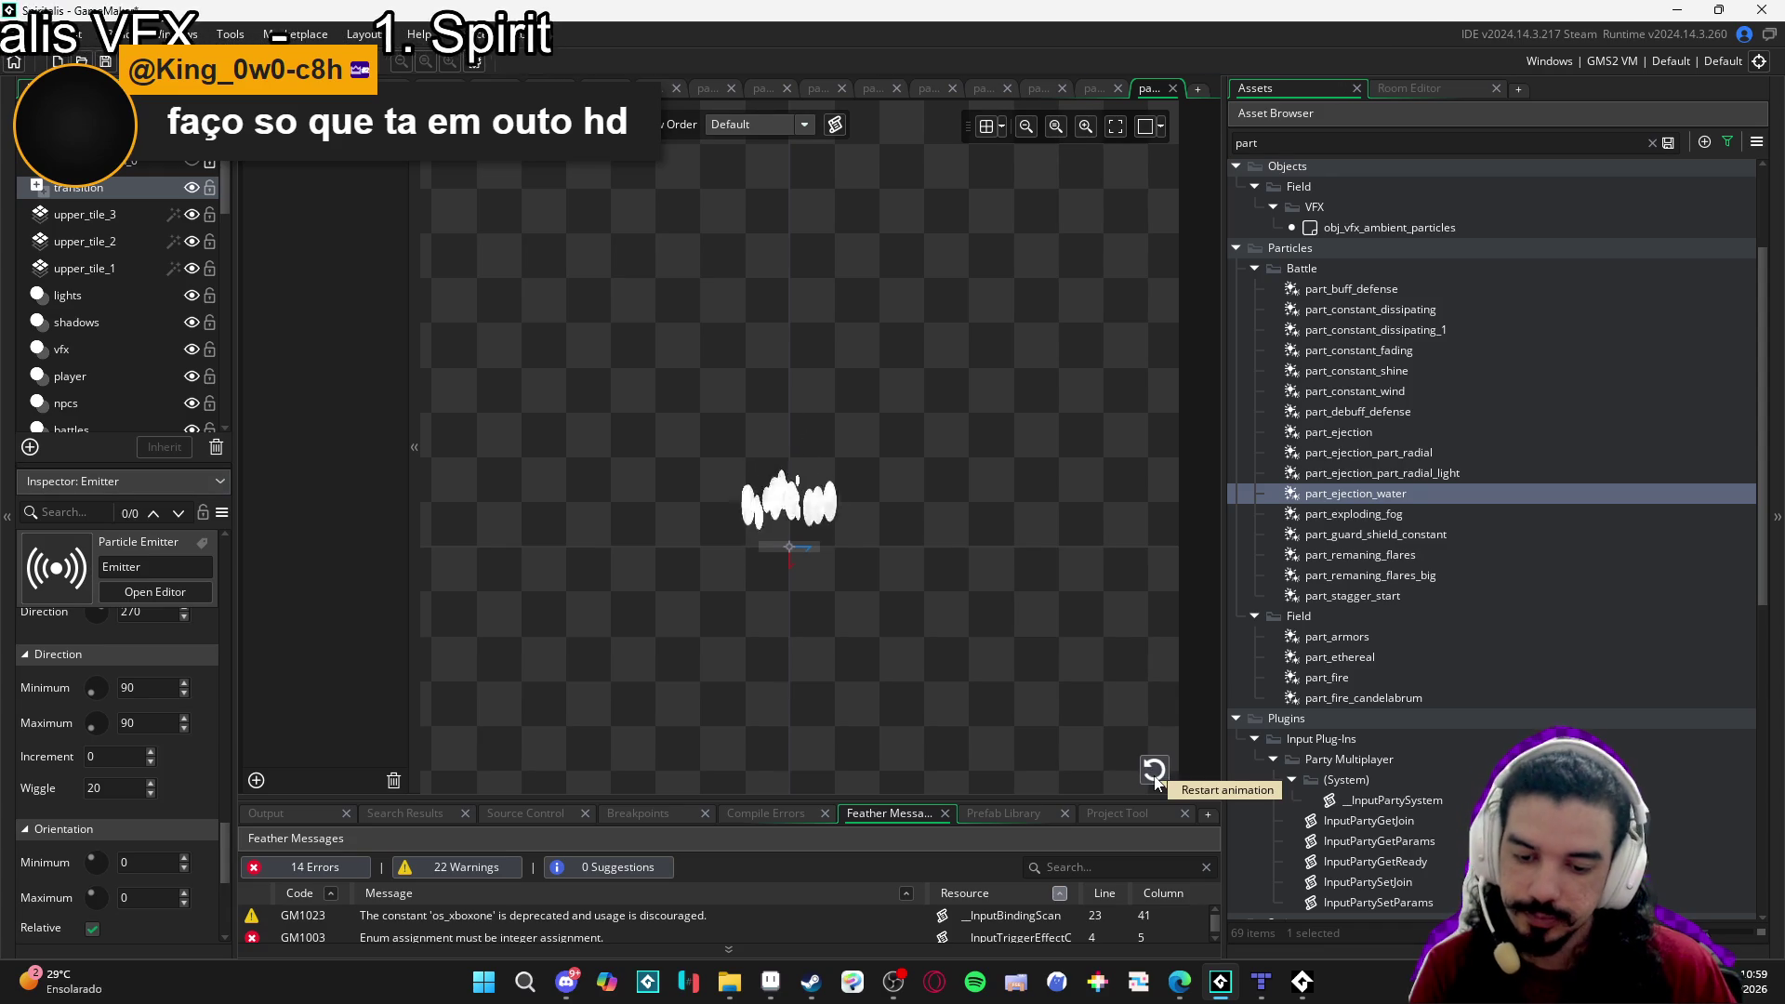
left_click(1155, 777)
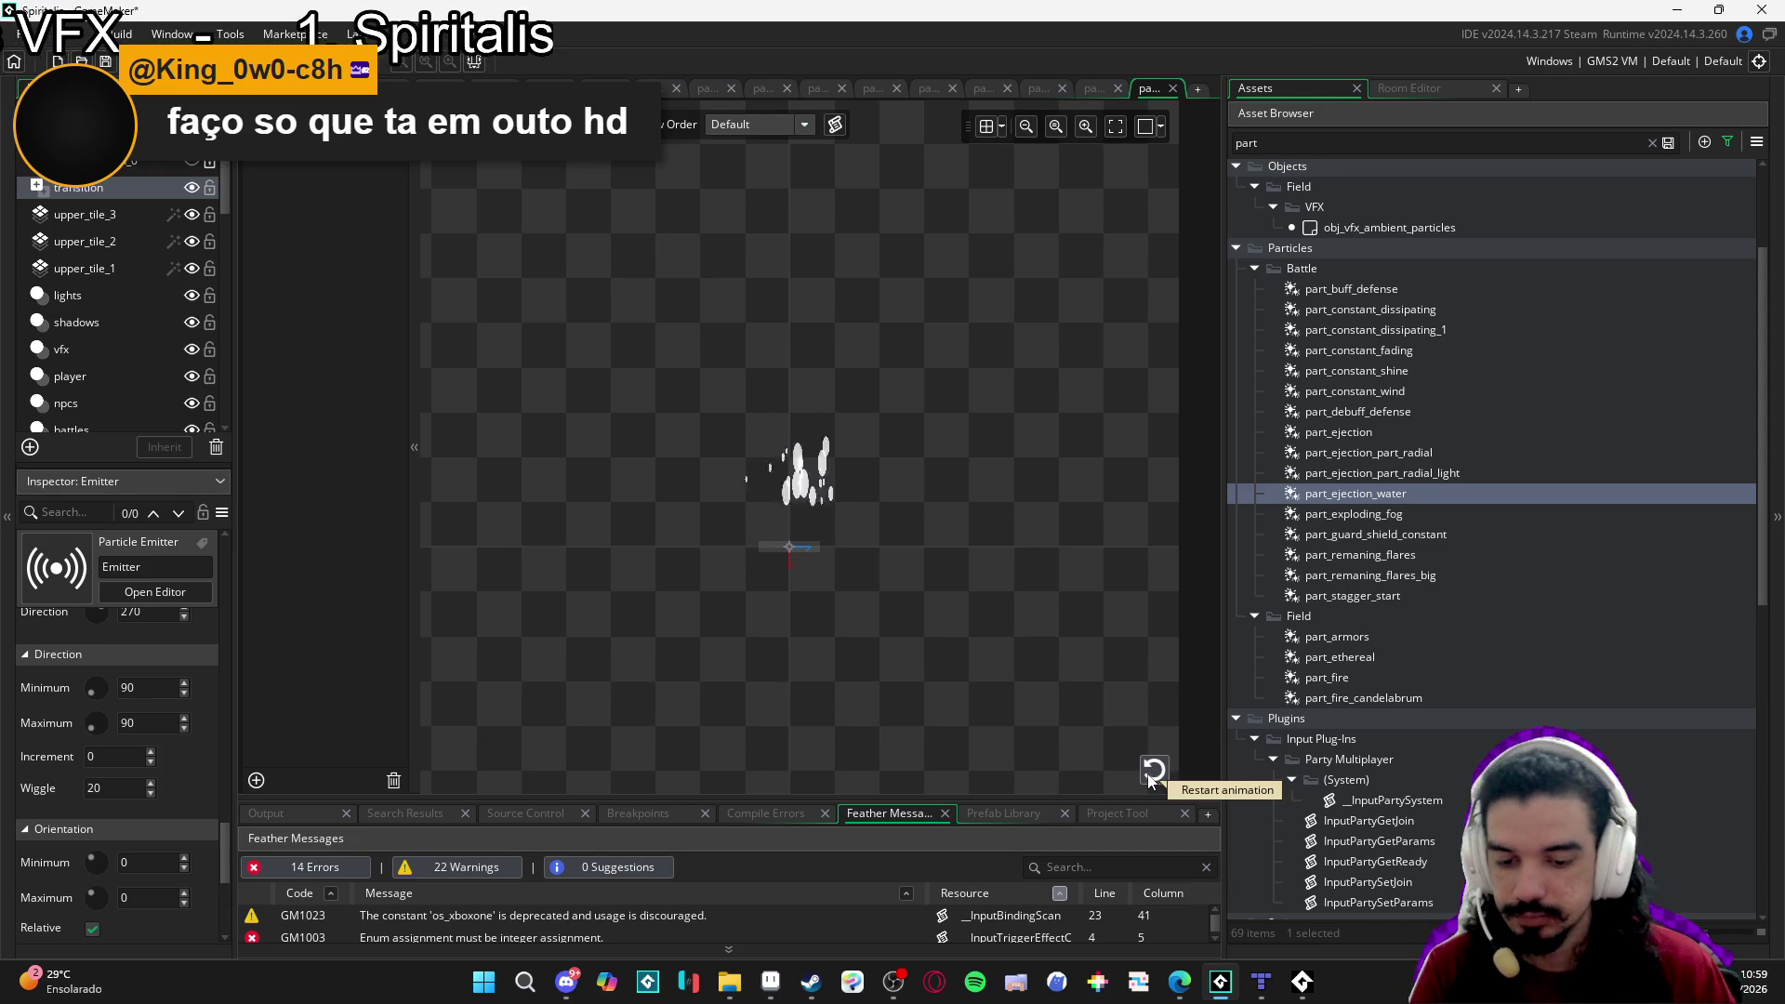
left_click(1154, 774)
left_click(1156, 775)
left_click(1156, 775)
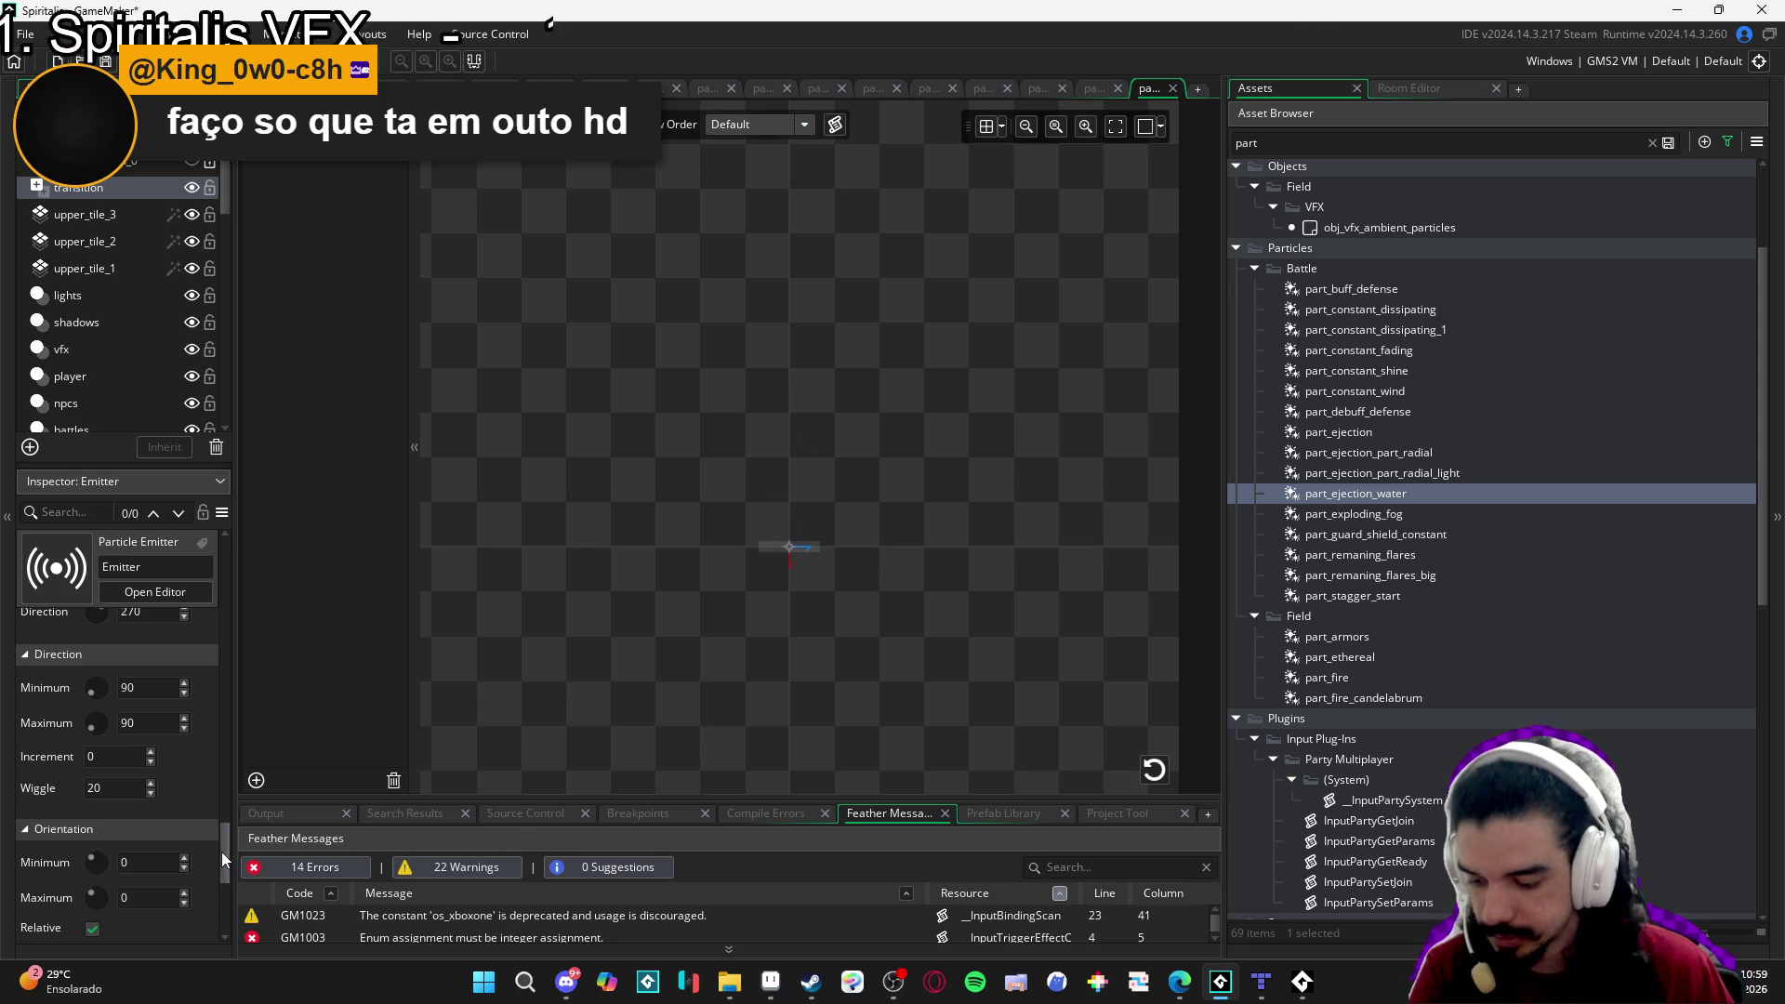
mouse_move(221, 852)
left_mouse_down()
mouse_move(226, 891)
mouse_move(256, 911)
mouse_move(260, 688)
left_mouse_up()
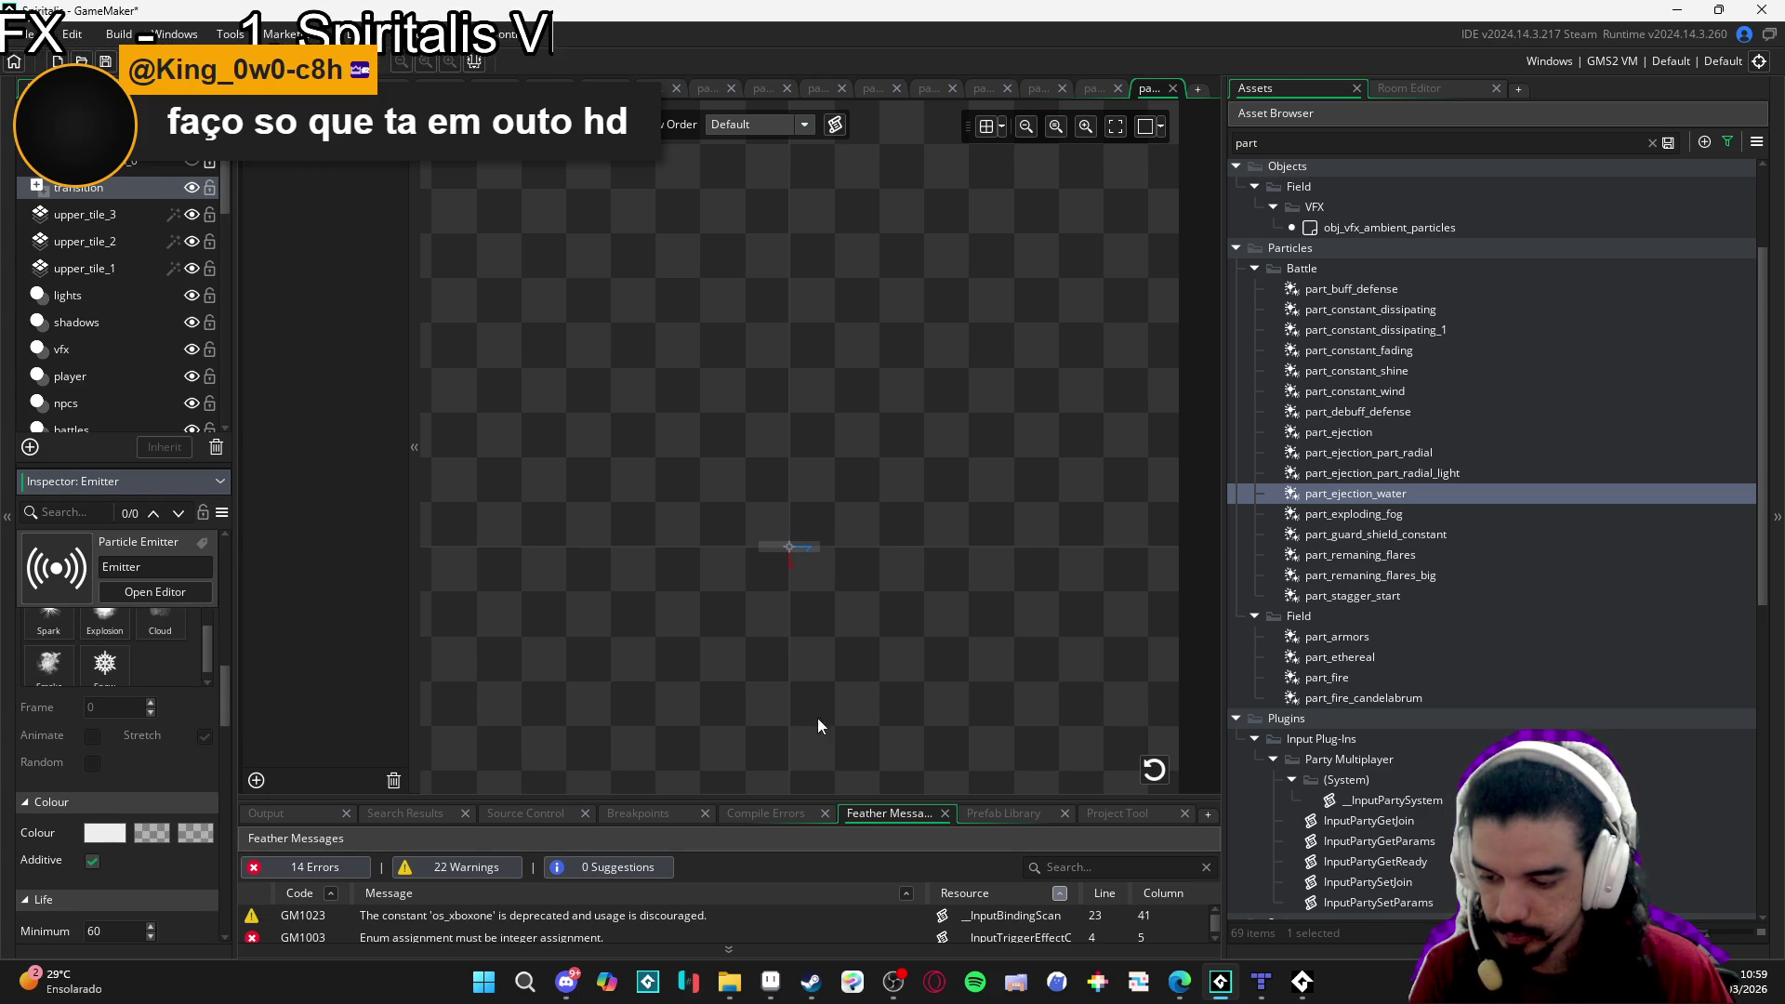
left_click(1151, 771)
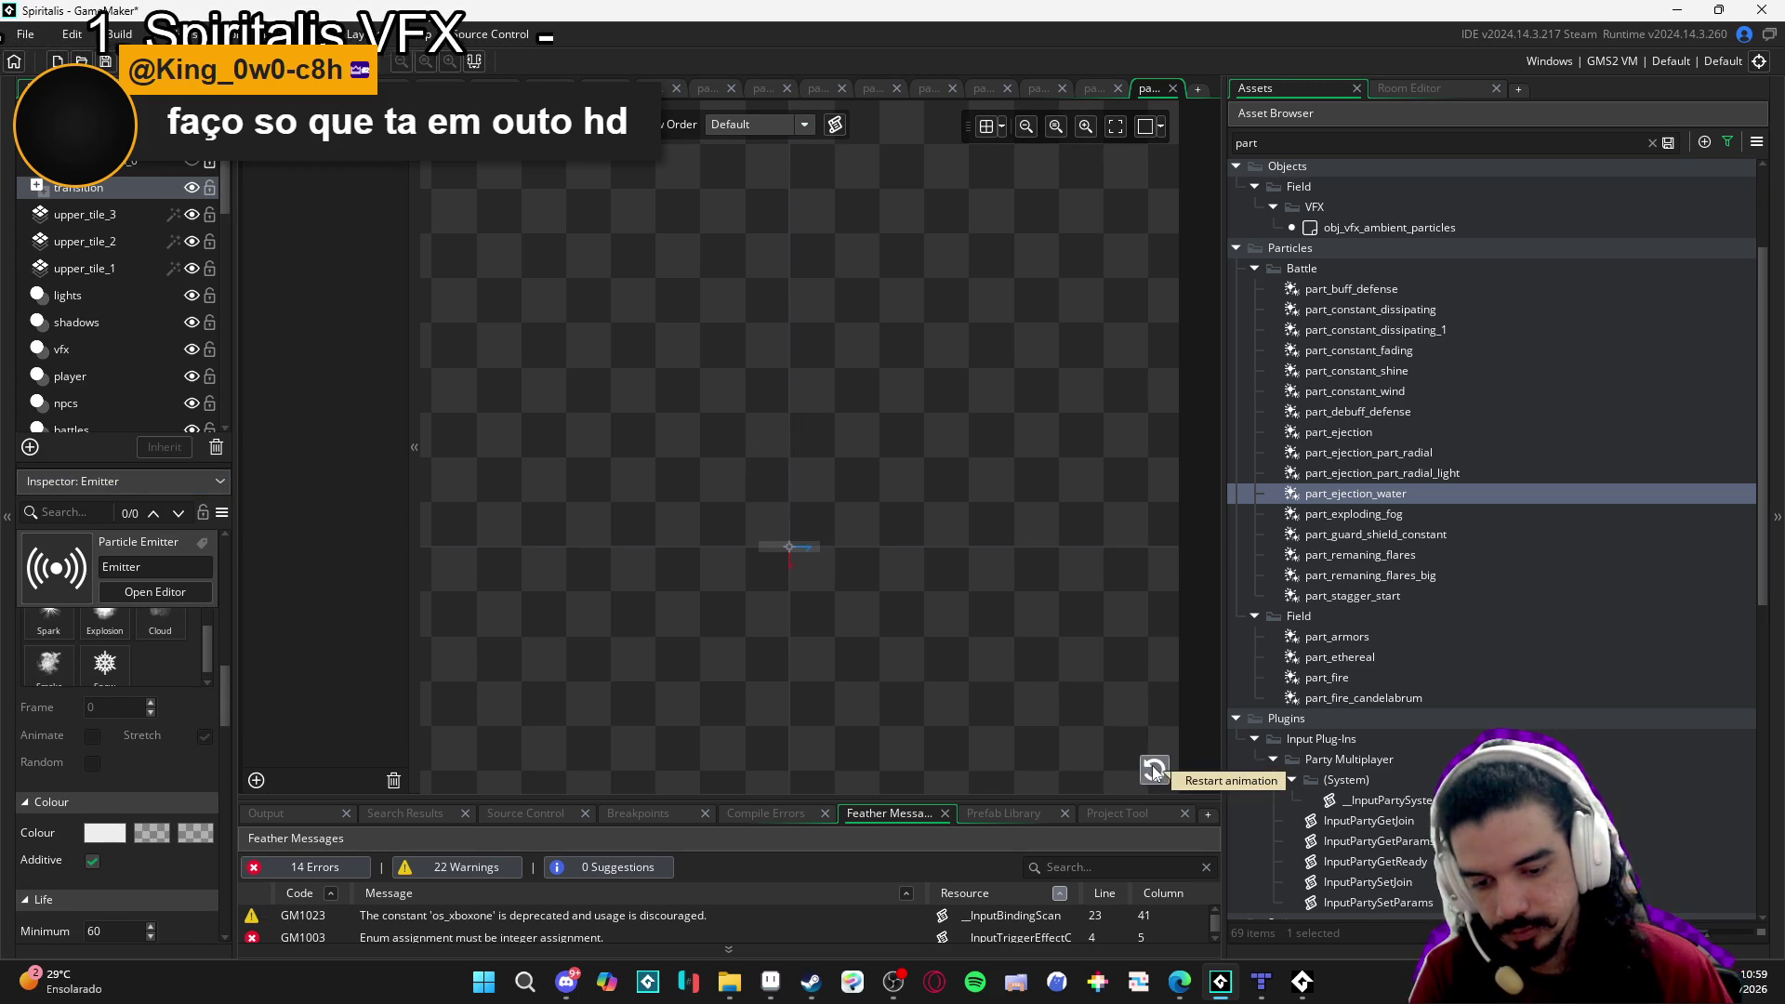
left_click(1154, 770)
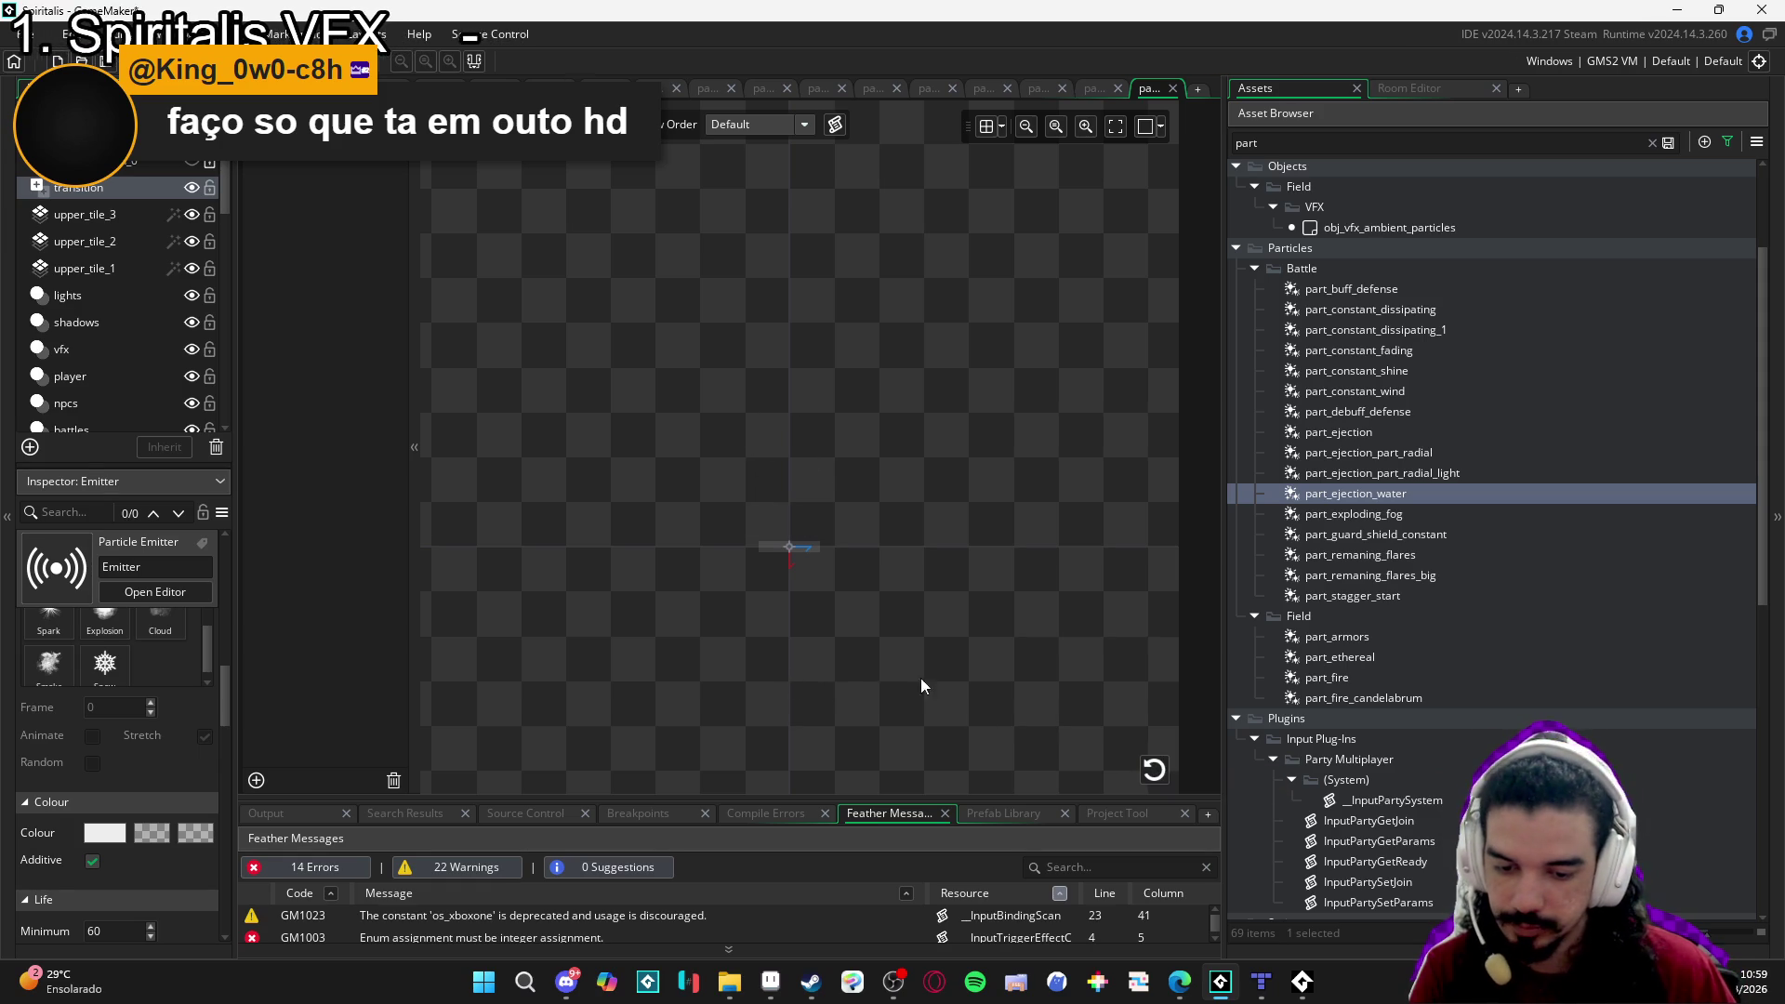
Cap the particles' Size Maximum at 4, preview the burst, then switch to other particle editors.
scroll(227, 668, "down", 1)
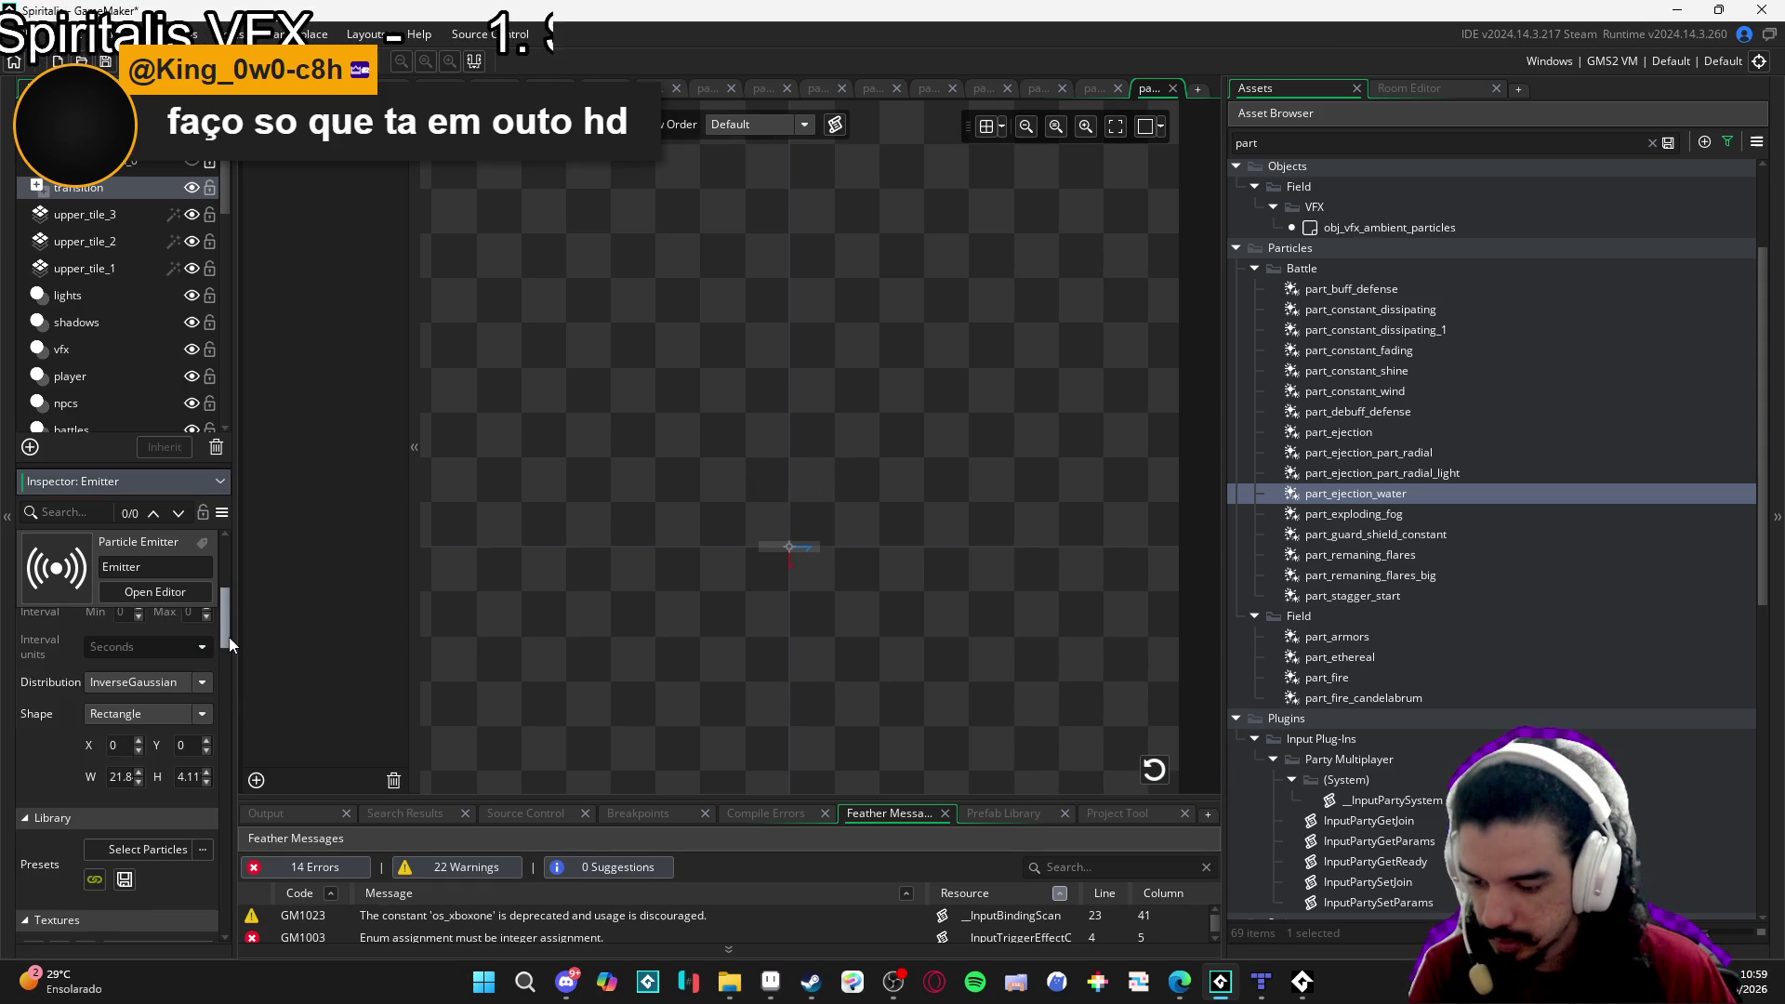
scroll(215, 724, "down", 2)
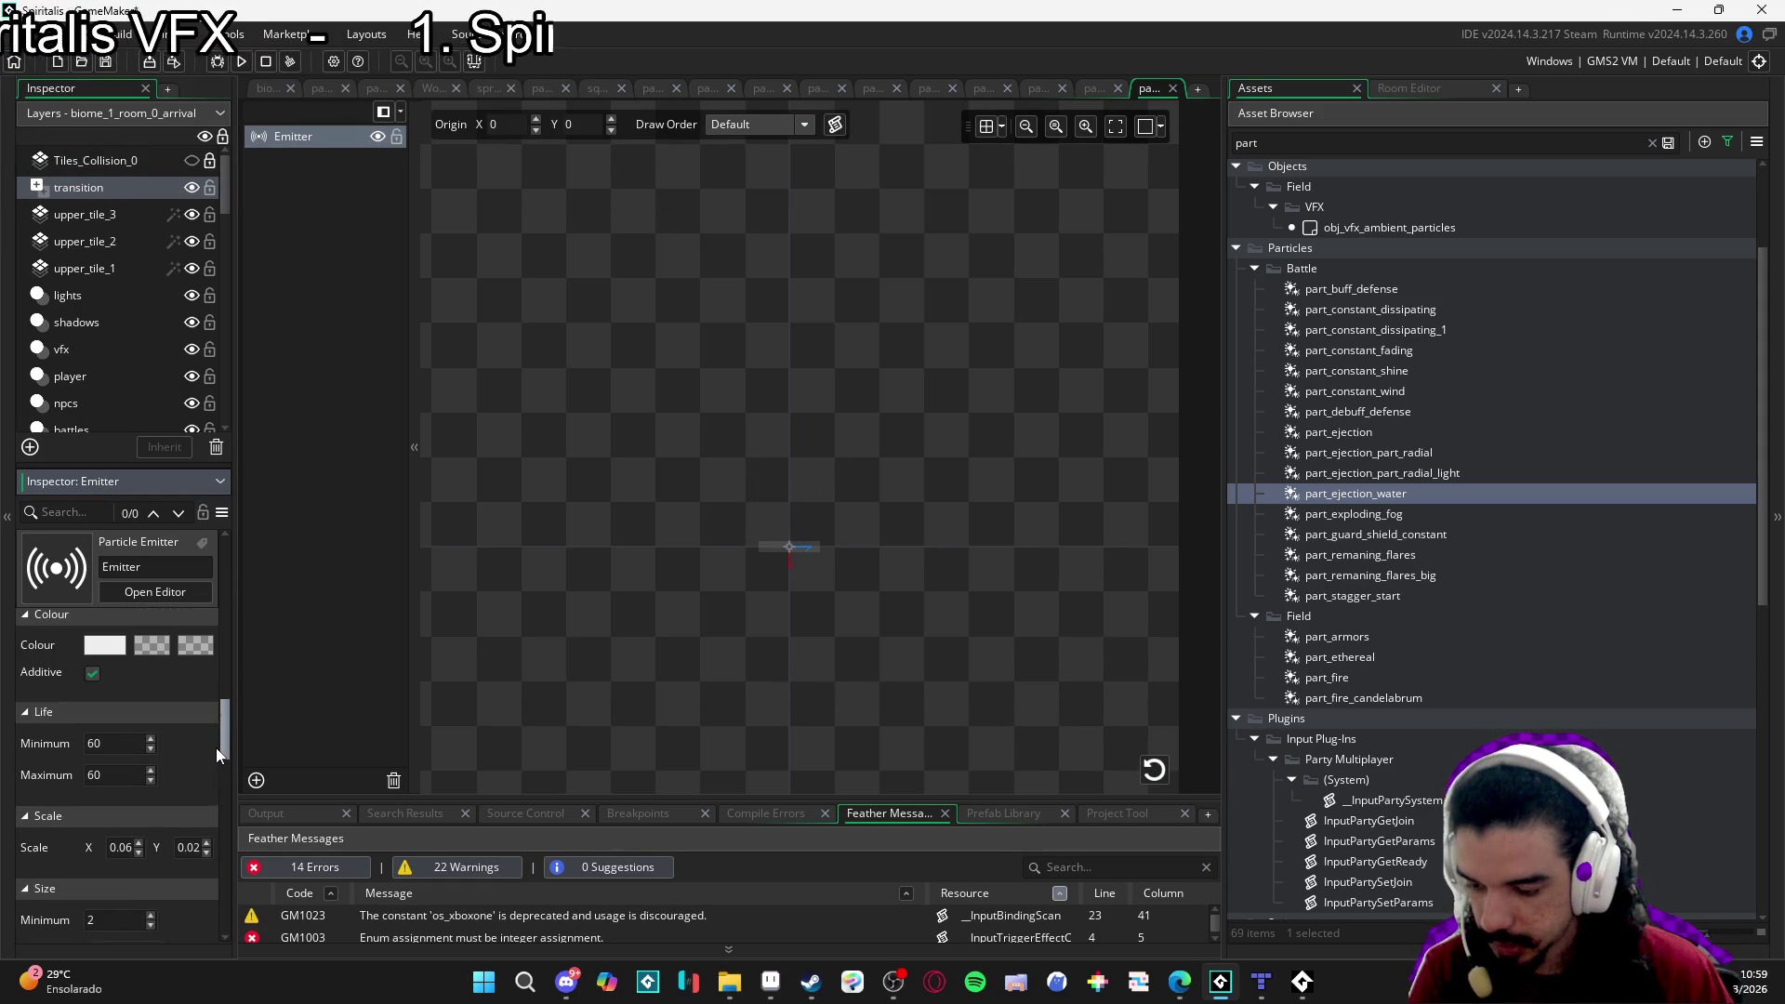
scroll(214, 744, "down", 7)
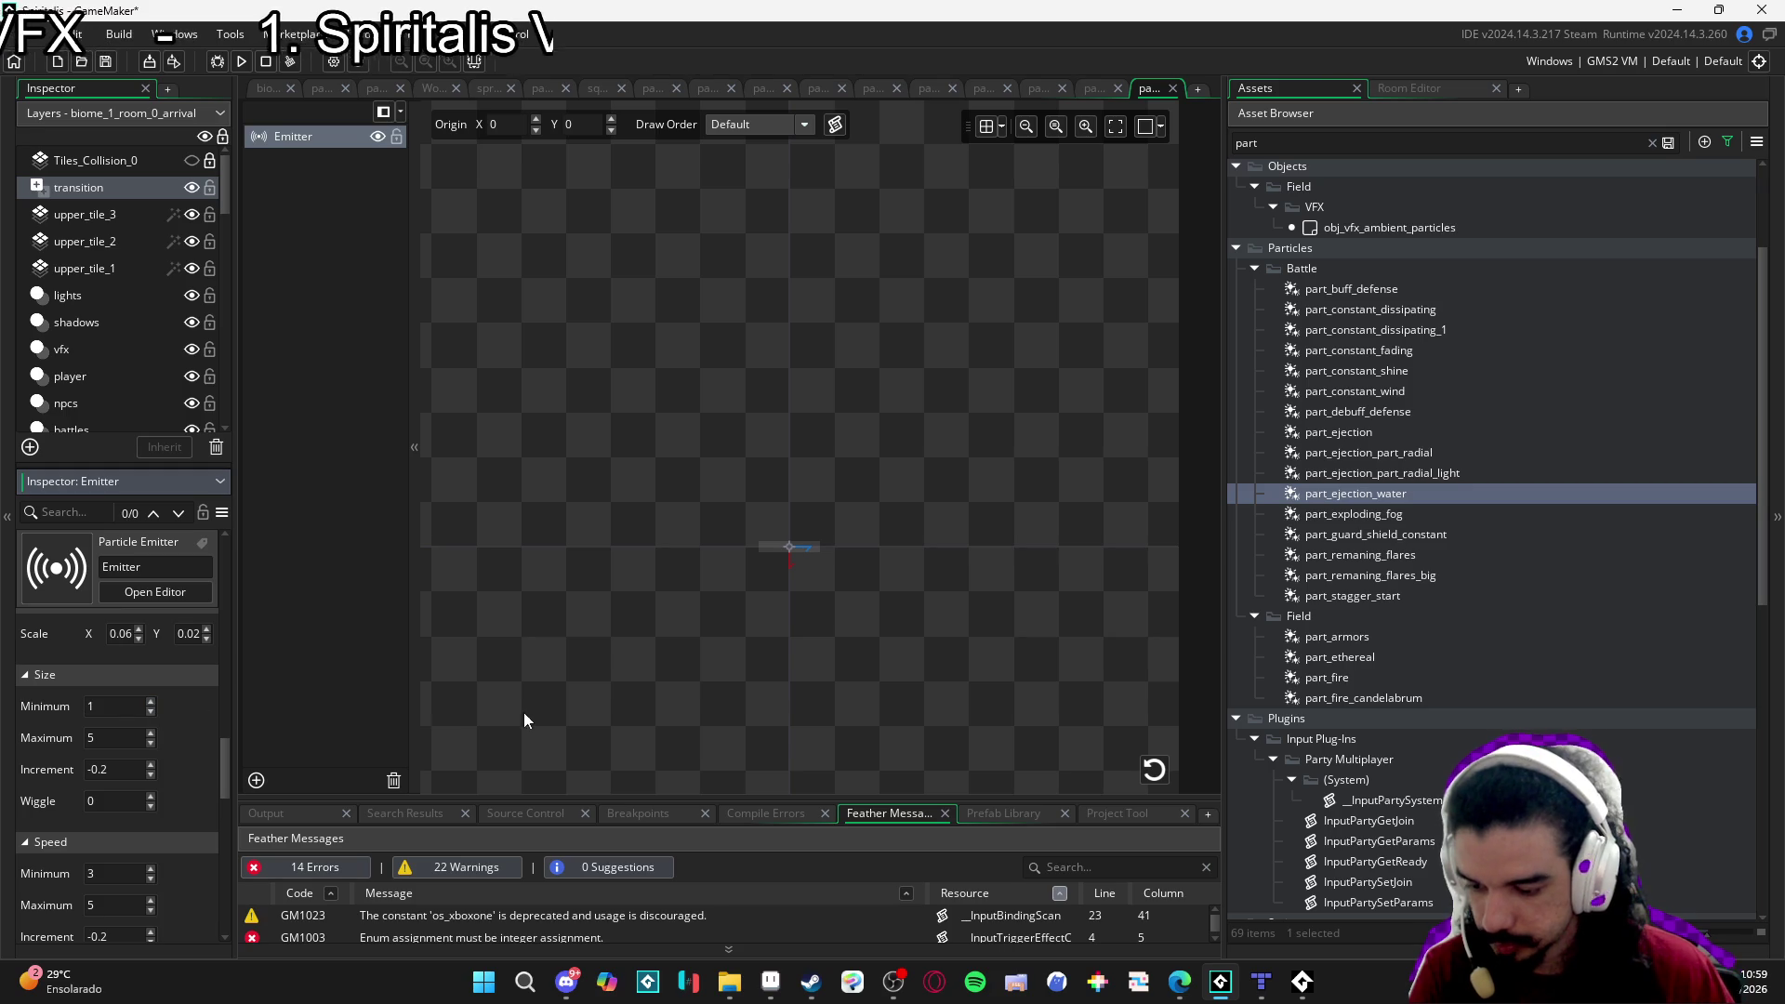
left_click(1155, 771)
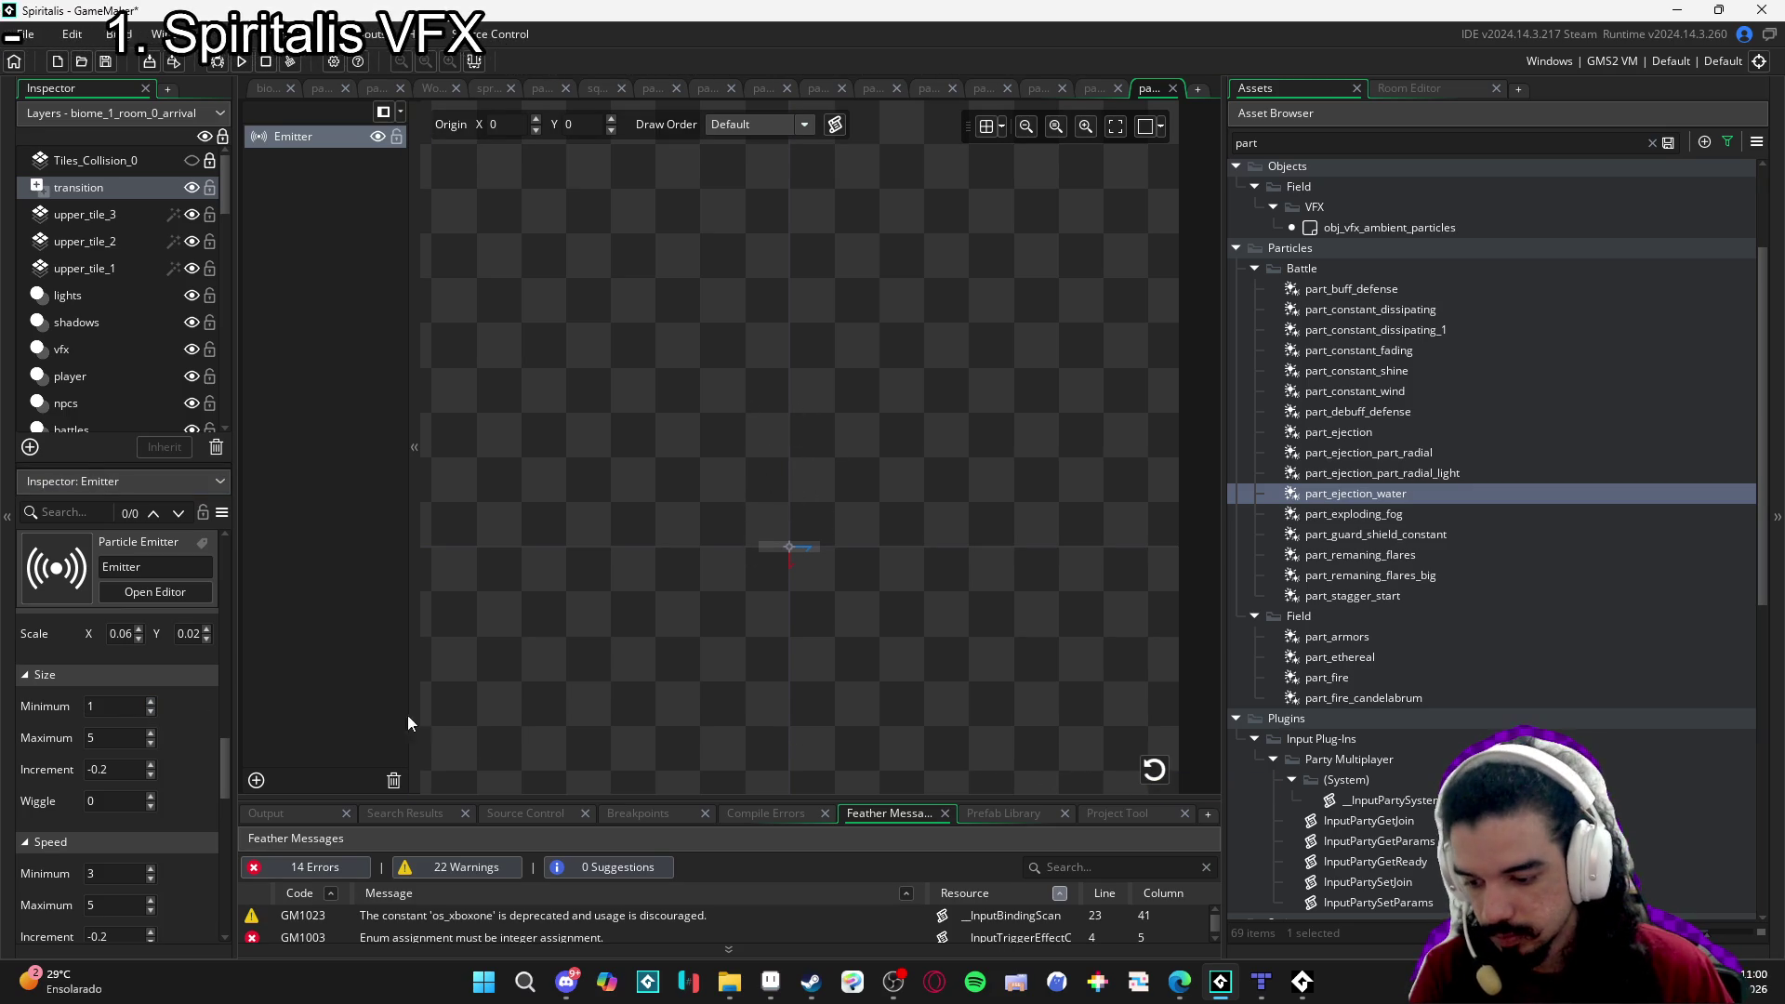
left_click(150, 745)
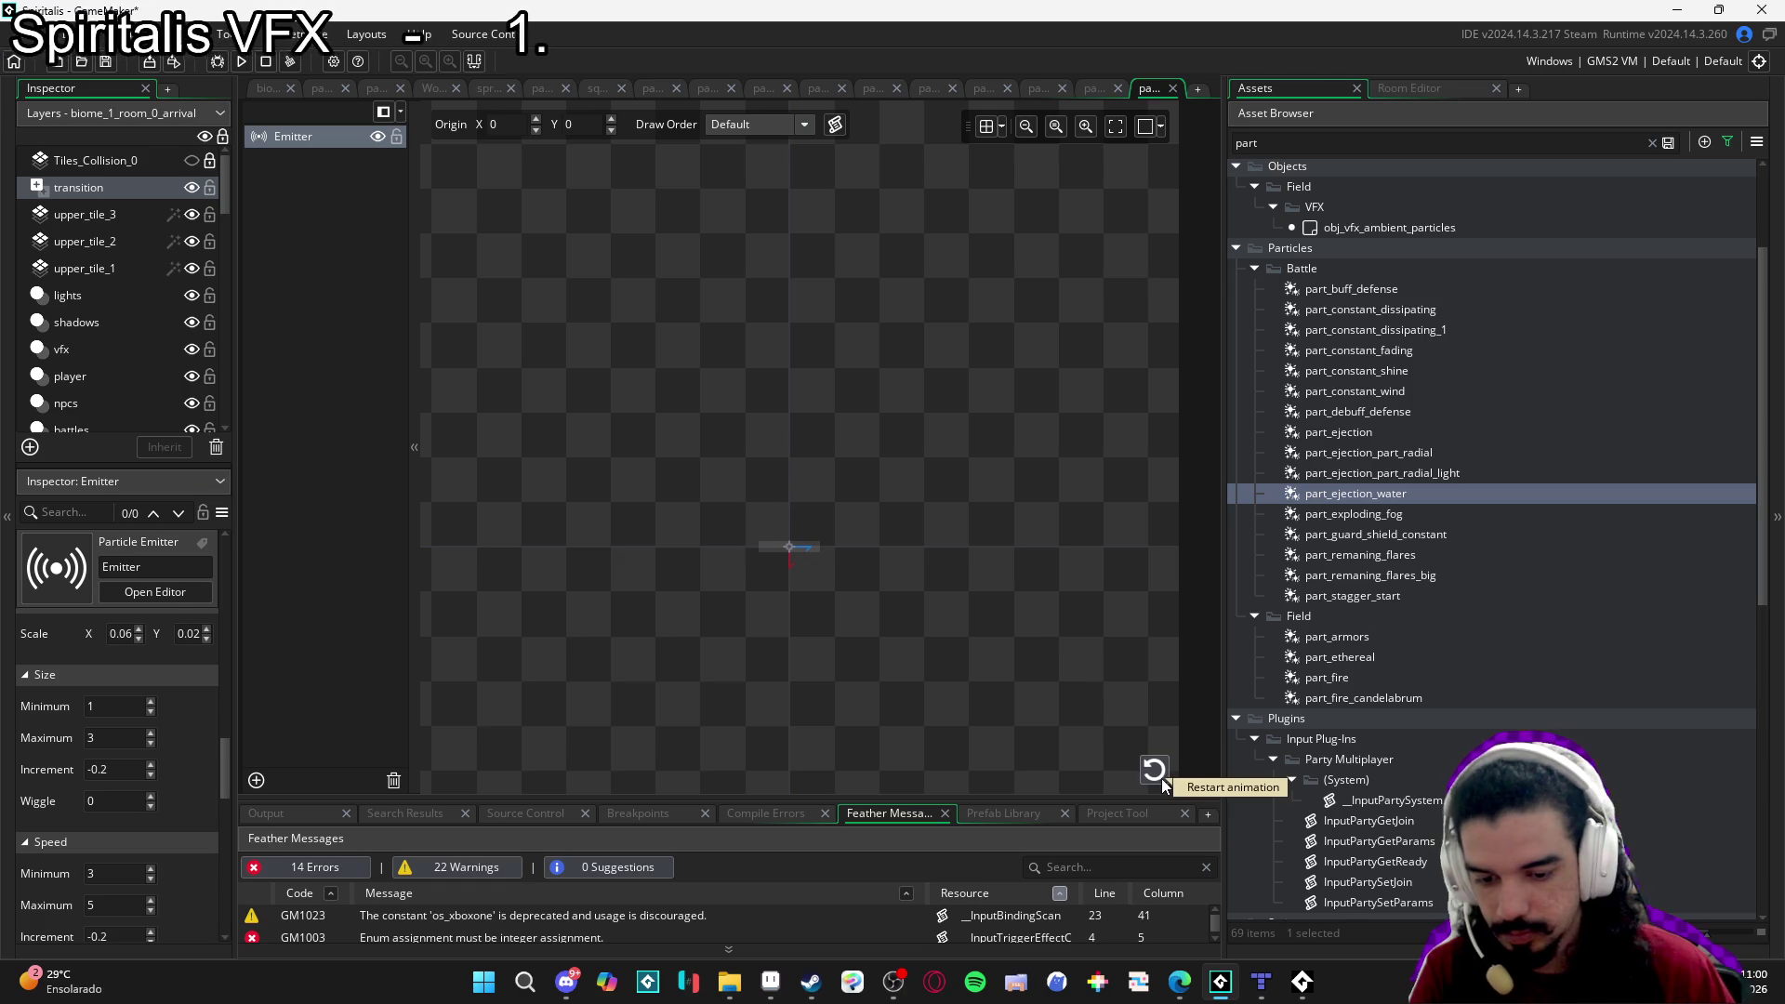
left_click(1162, 782)
left_click(150, 733)
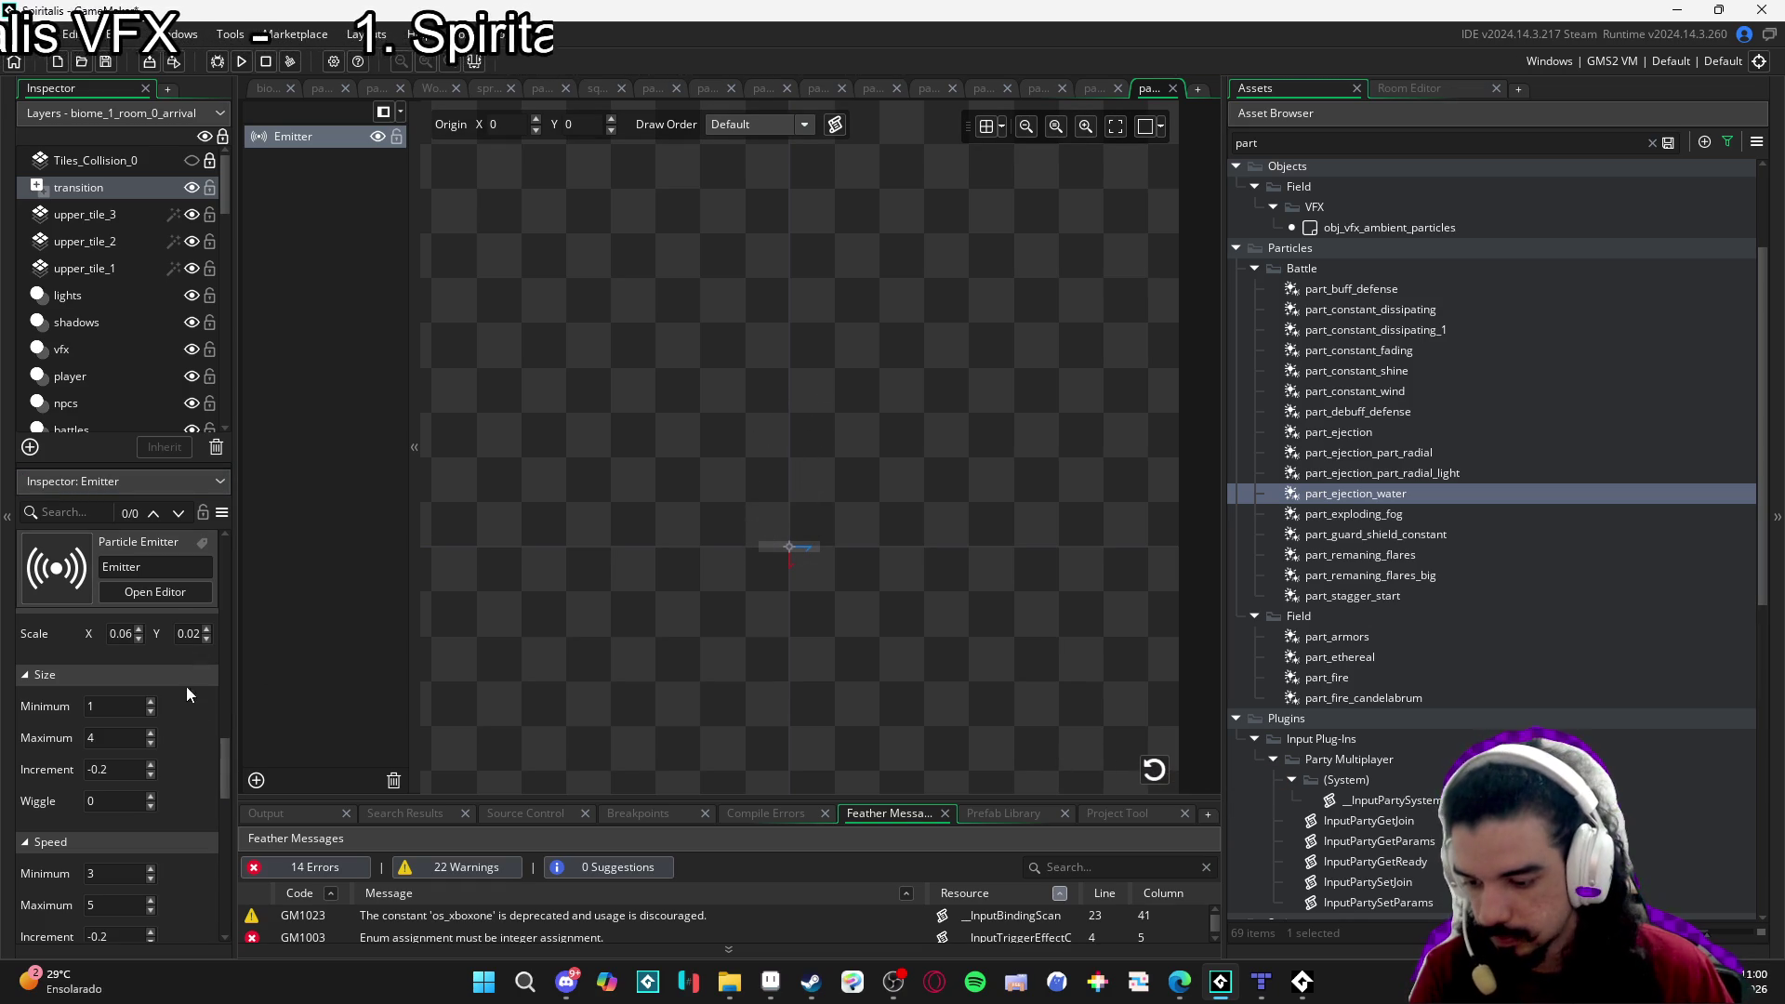
left_click_drag(225, 758, 246, 554)
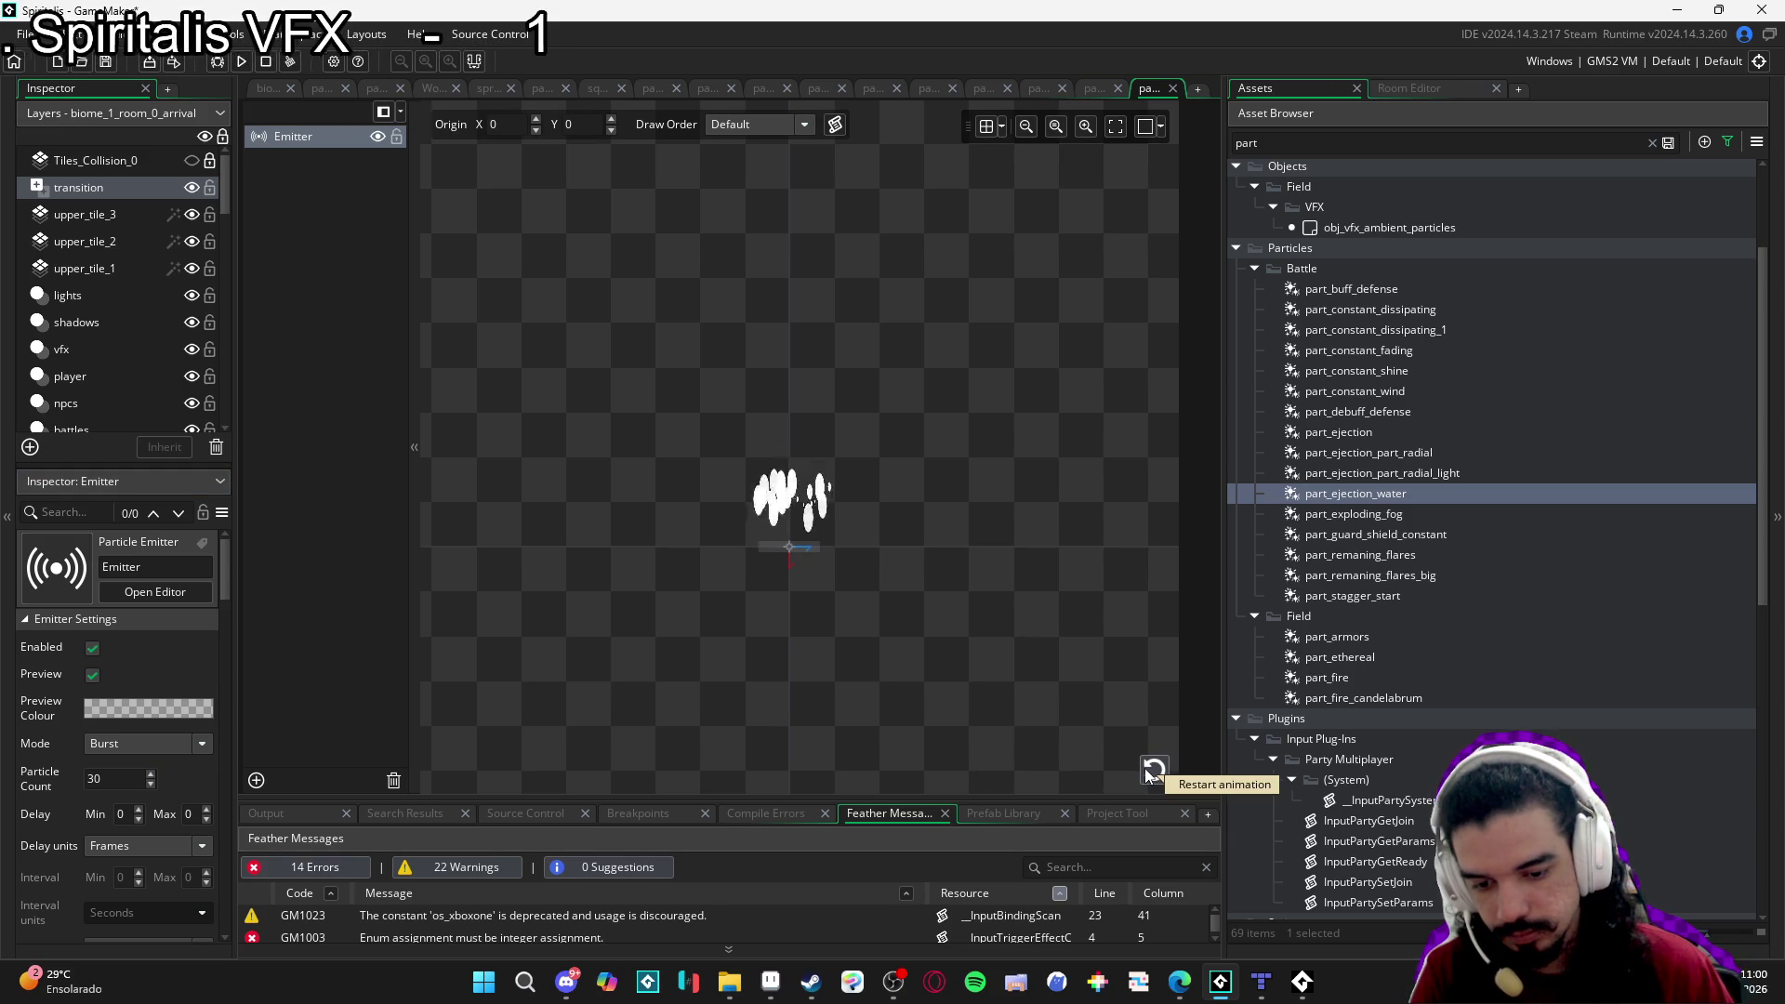
mouse_move(221, 582)
left_mouse_down()
mouse_move(254, 704)
mouse_move(244, 762)
left_mouse_up()
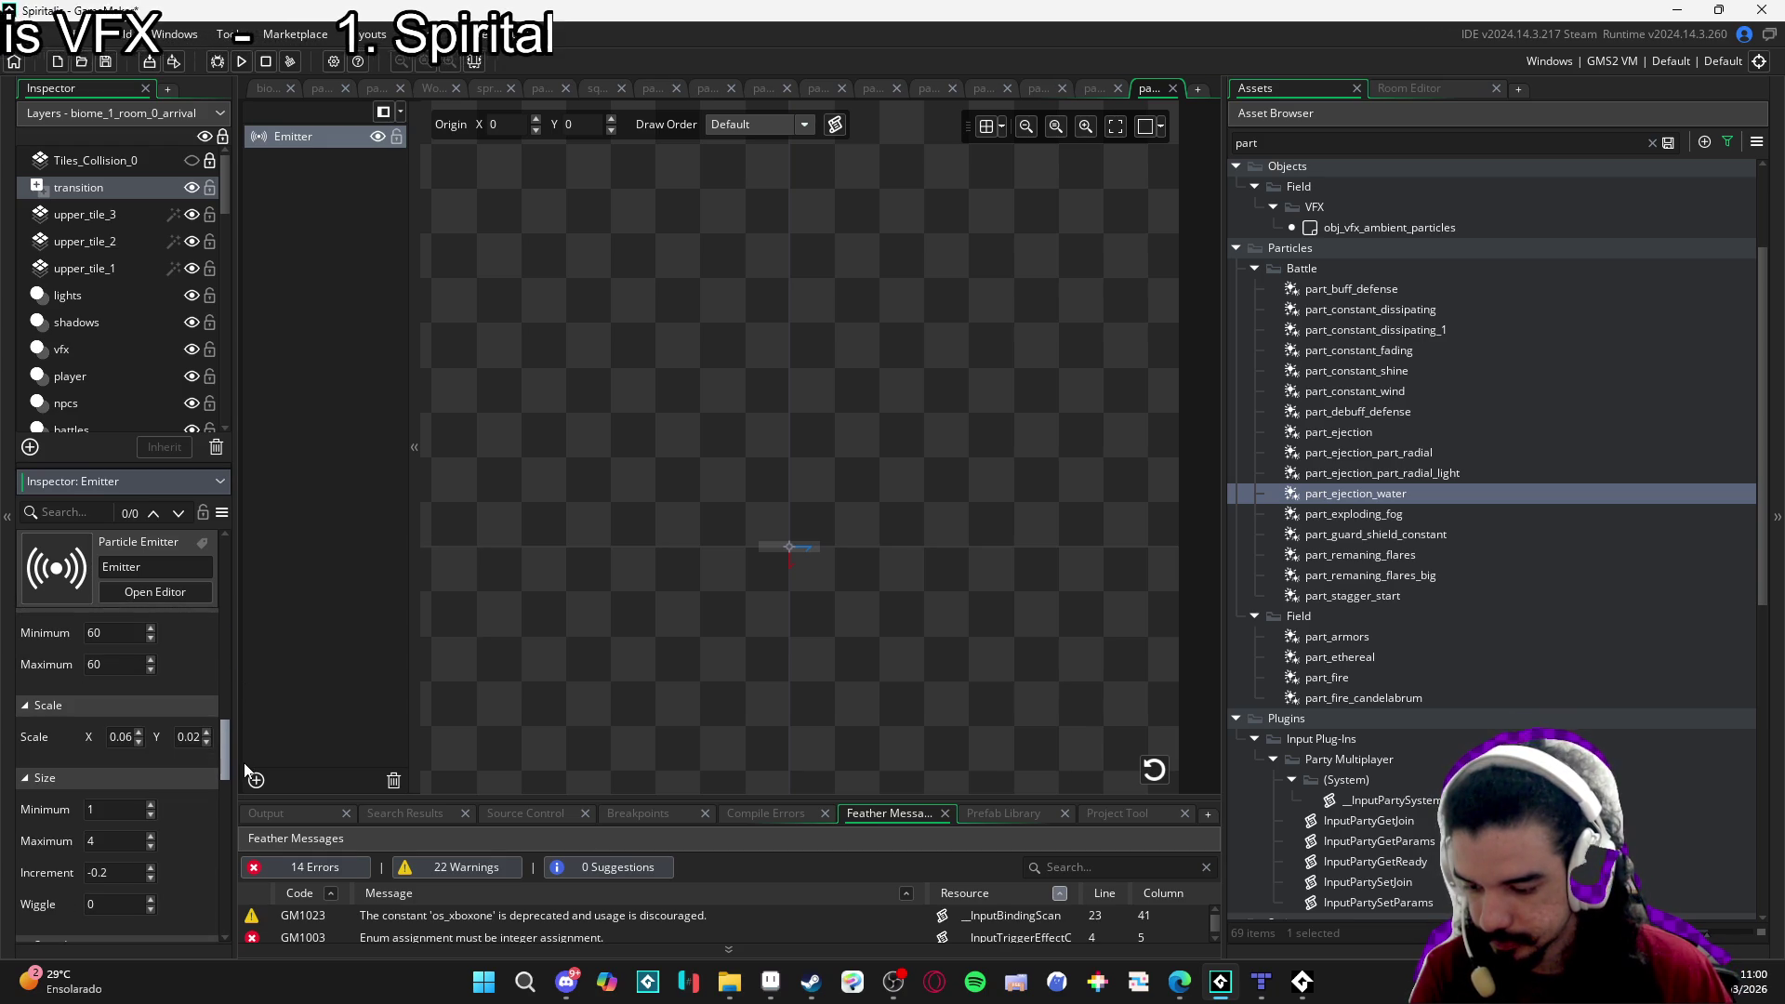
left_click(1146, 770)
left_click(1146, 770)
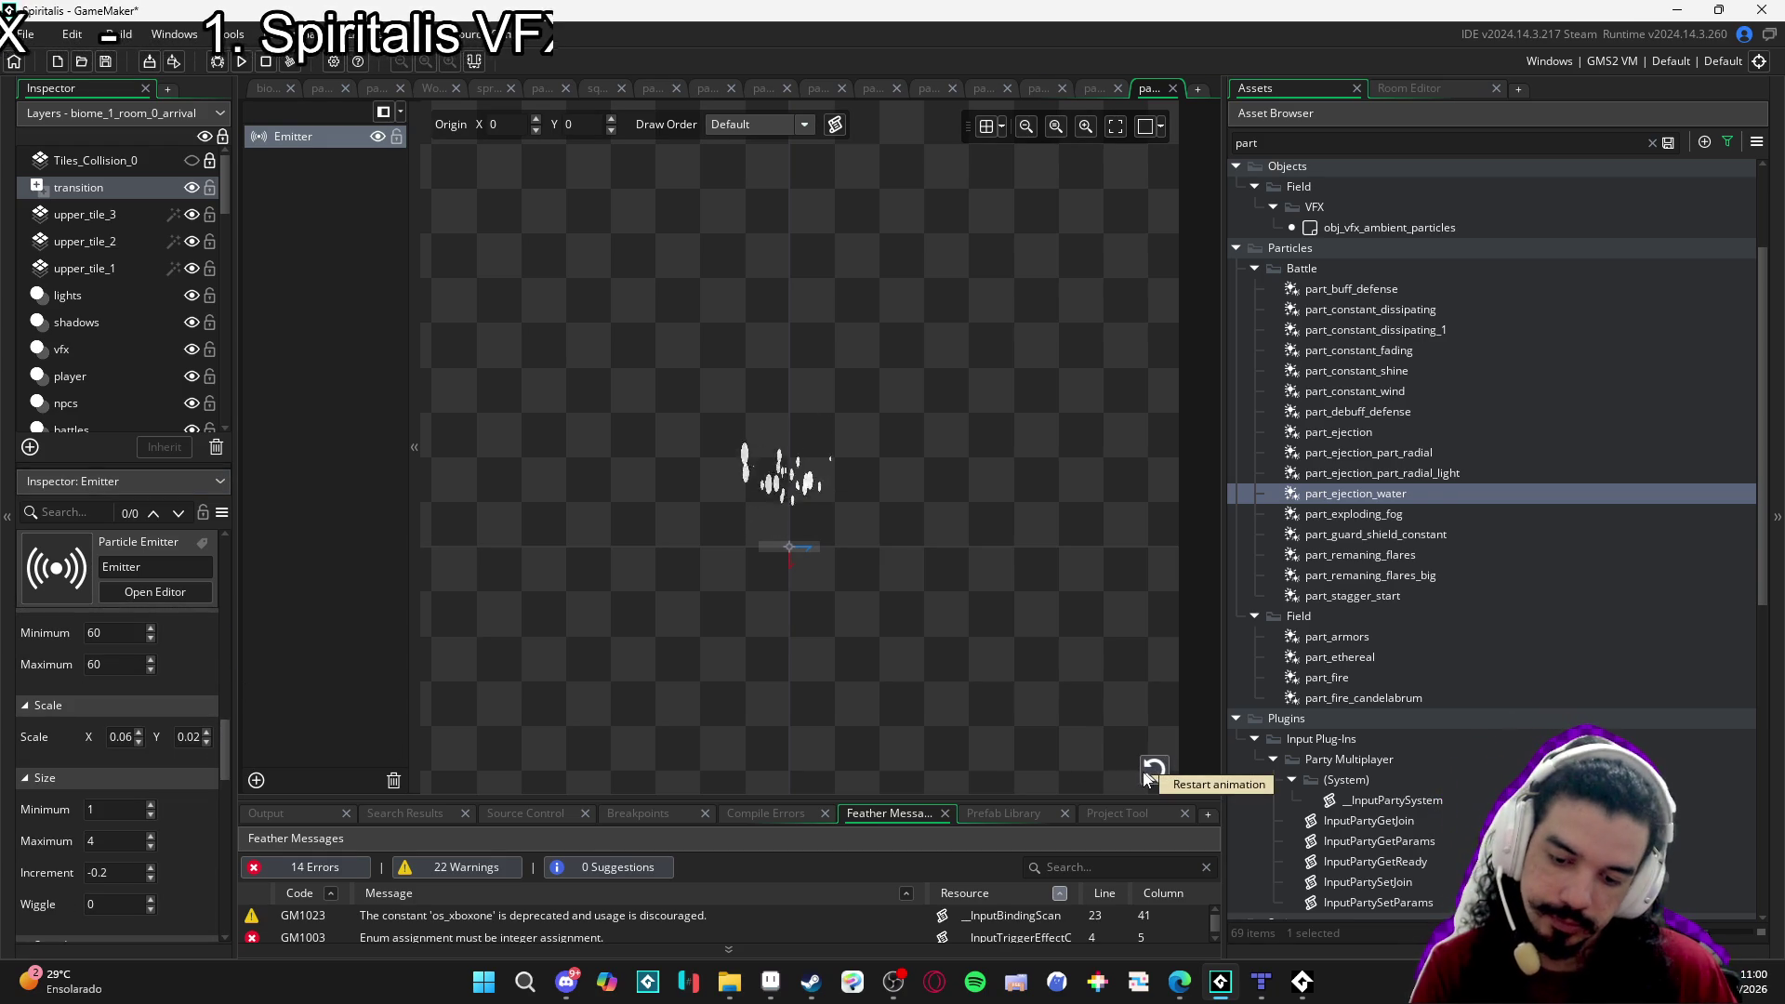
left_click(1103, 89)
left_click(1038, 88)
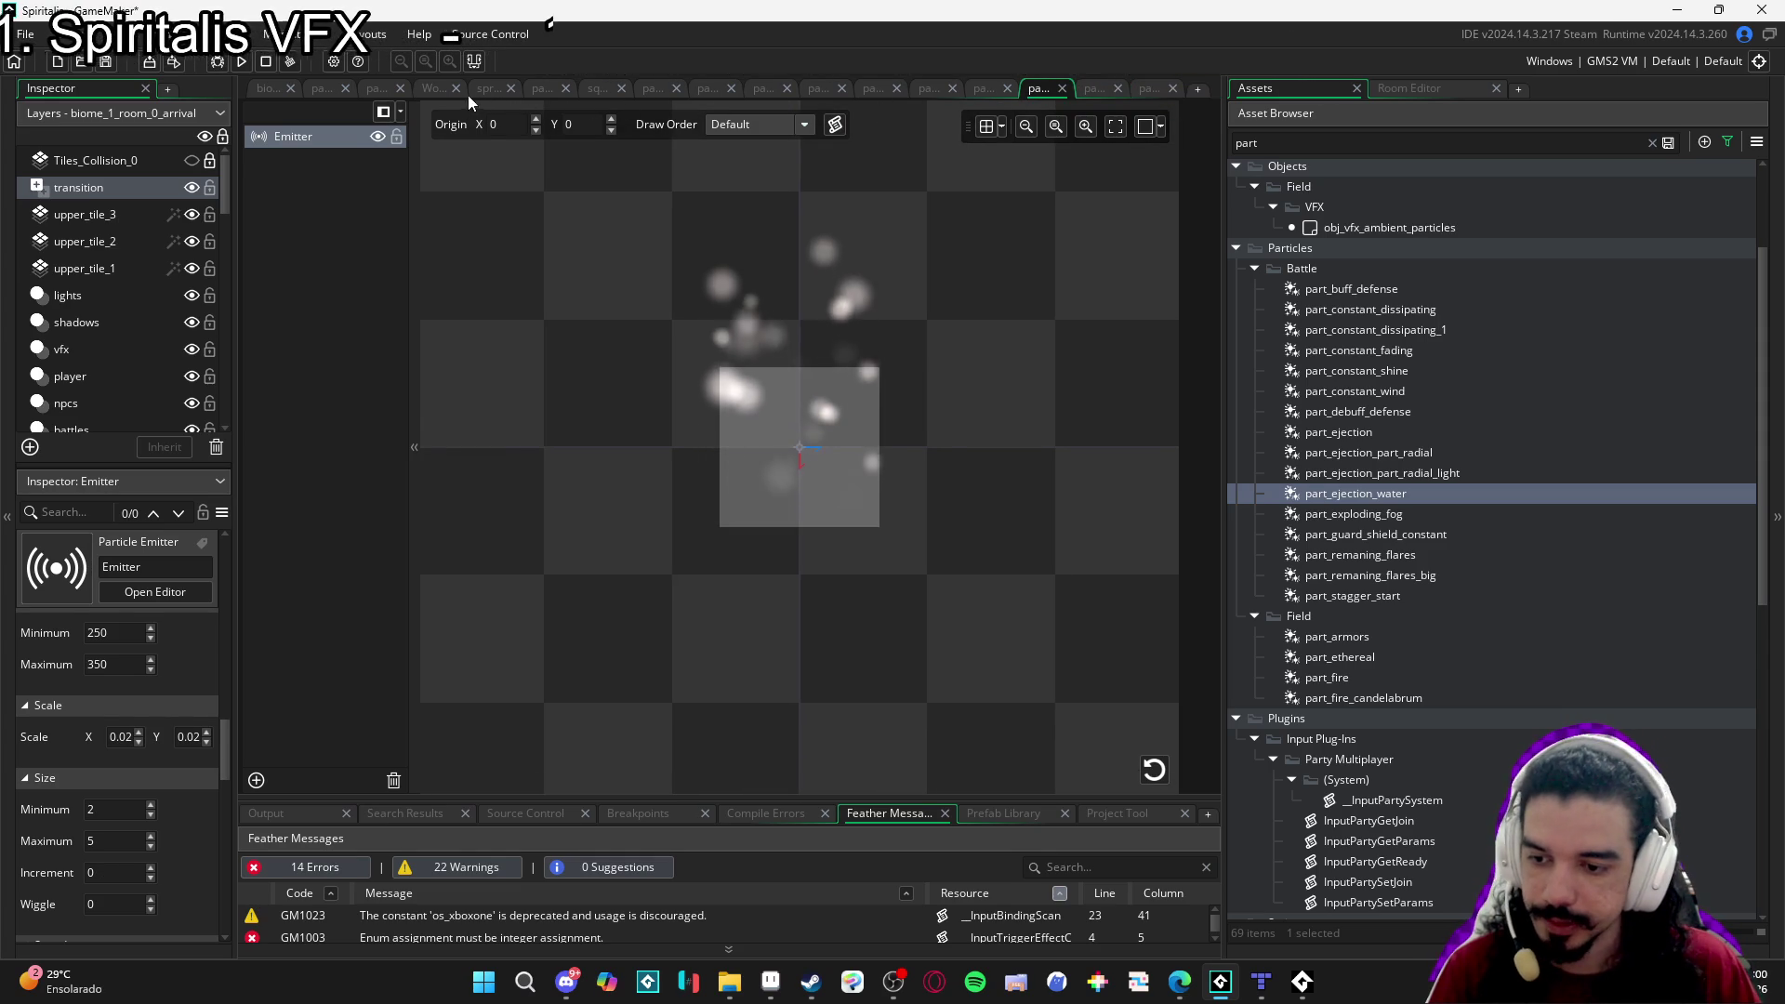
Check another particle system, clear the asset search, and open sqn_bat_ability_1_refreshing_dew_front.
left_click(365, 91)
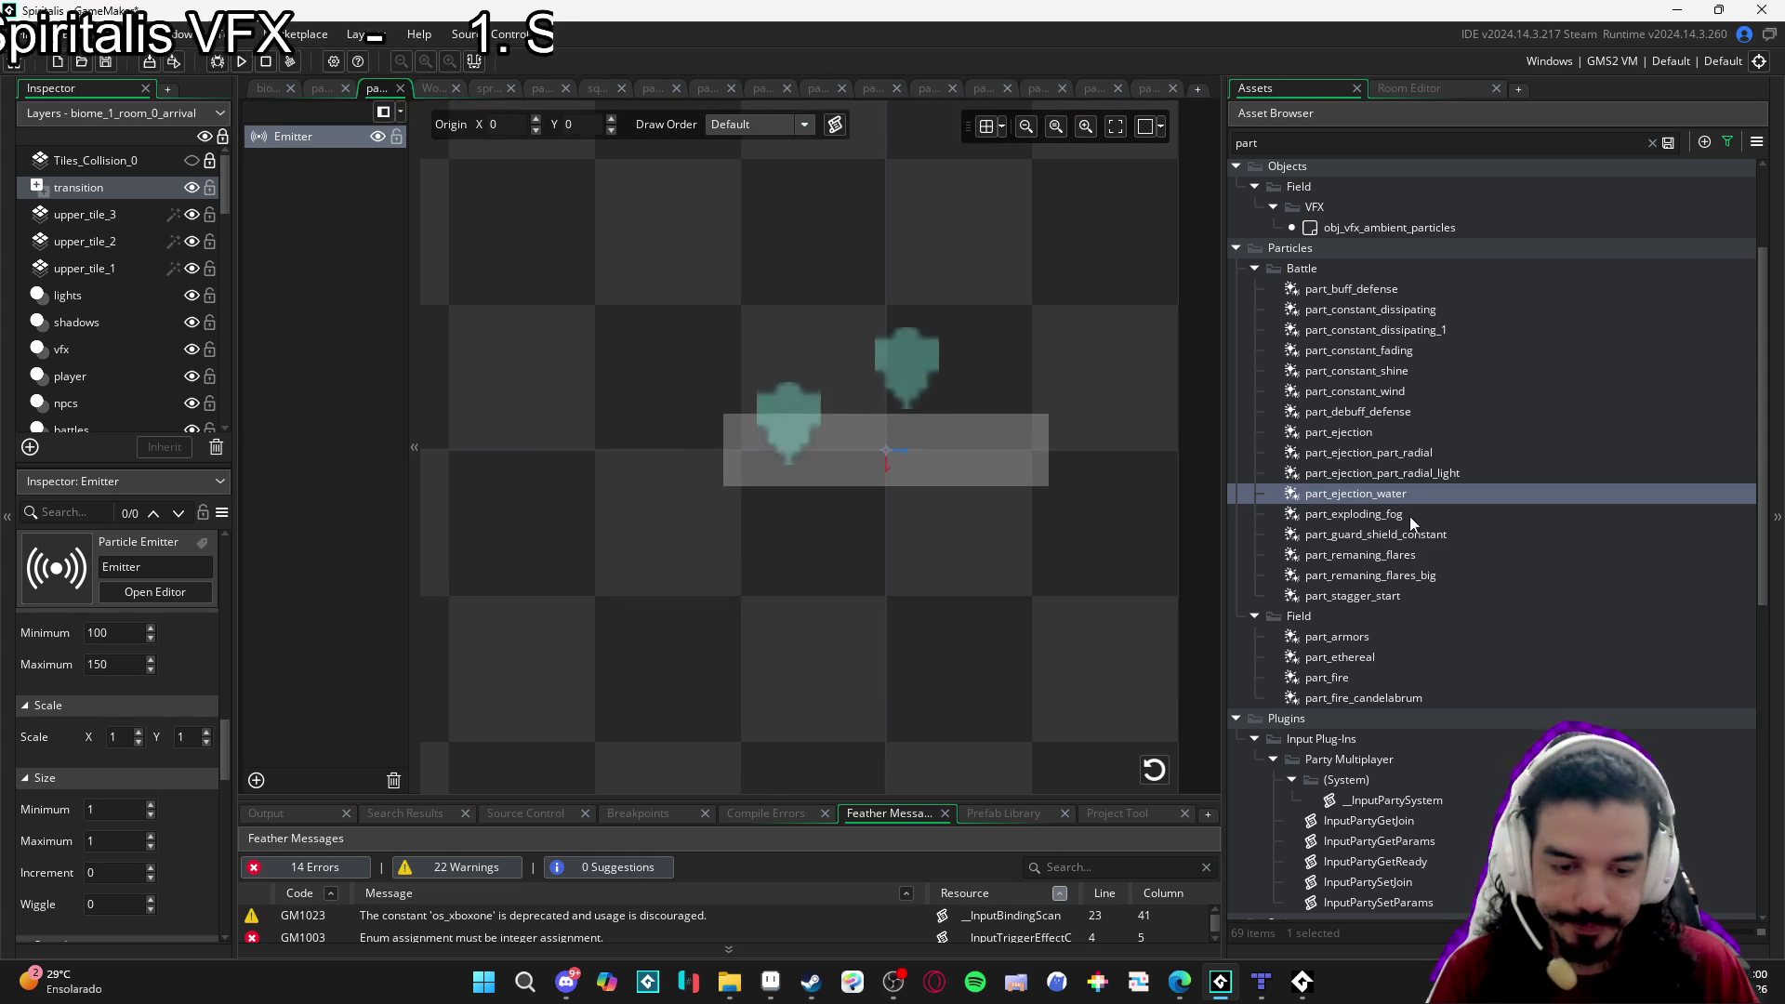
scroll(1501, 667, "down", 7)
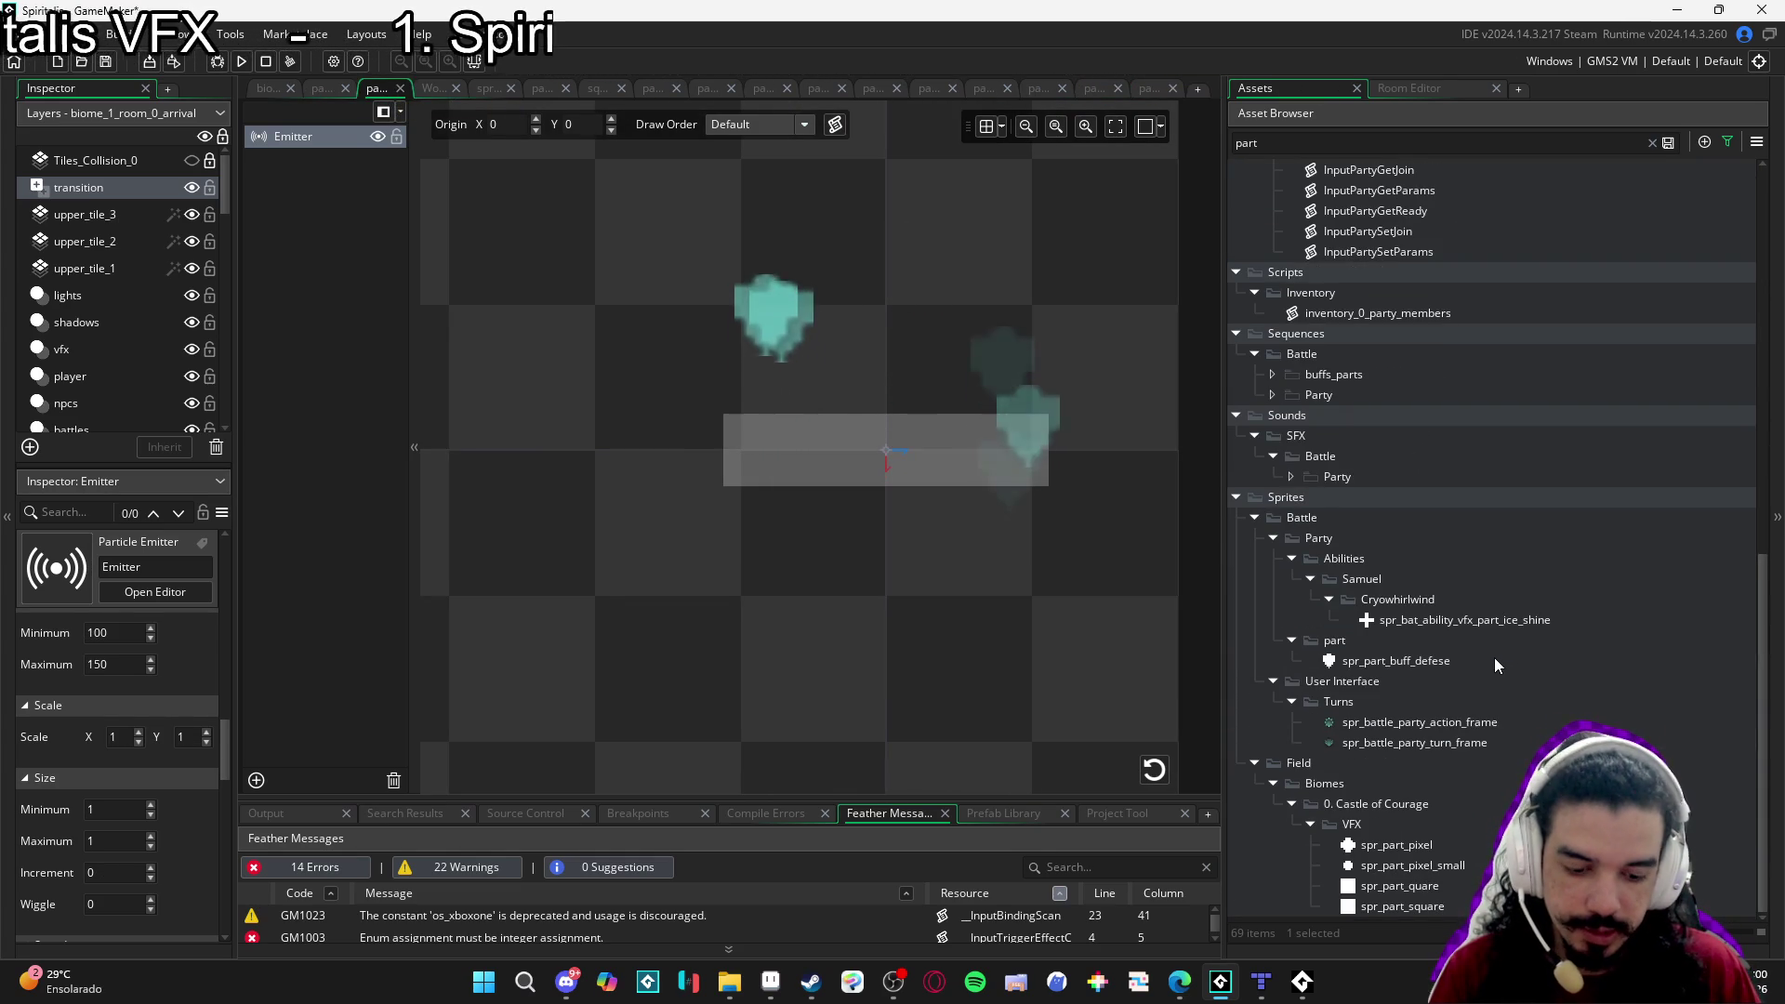
scroll(1494, 657, "up", 4)
scroll(1494, 657, "up", 7)
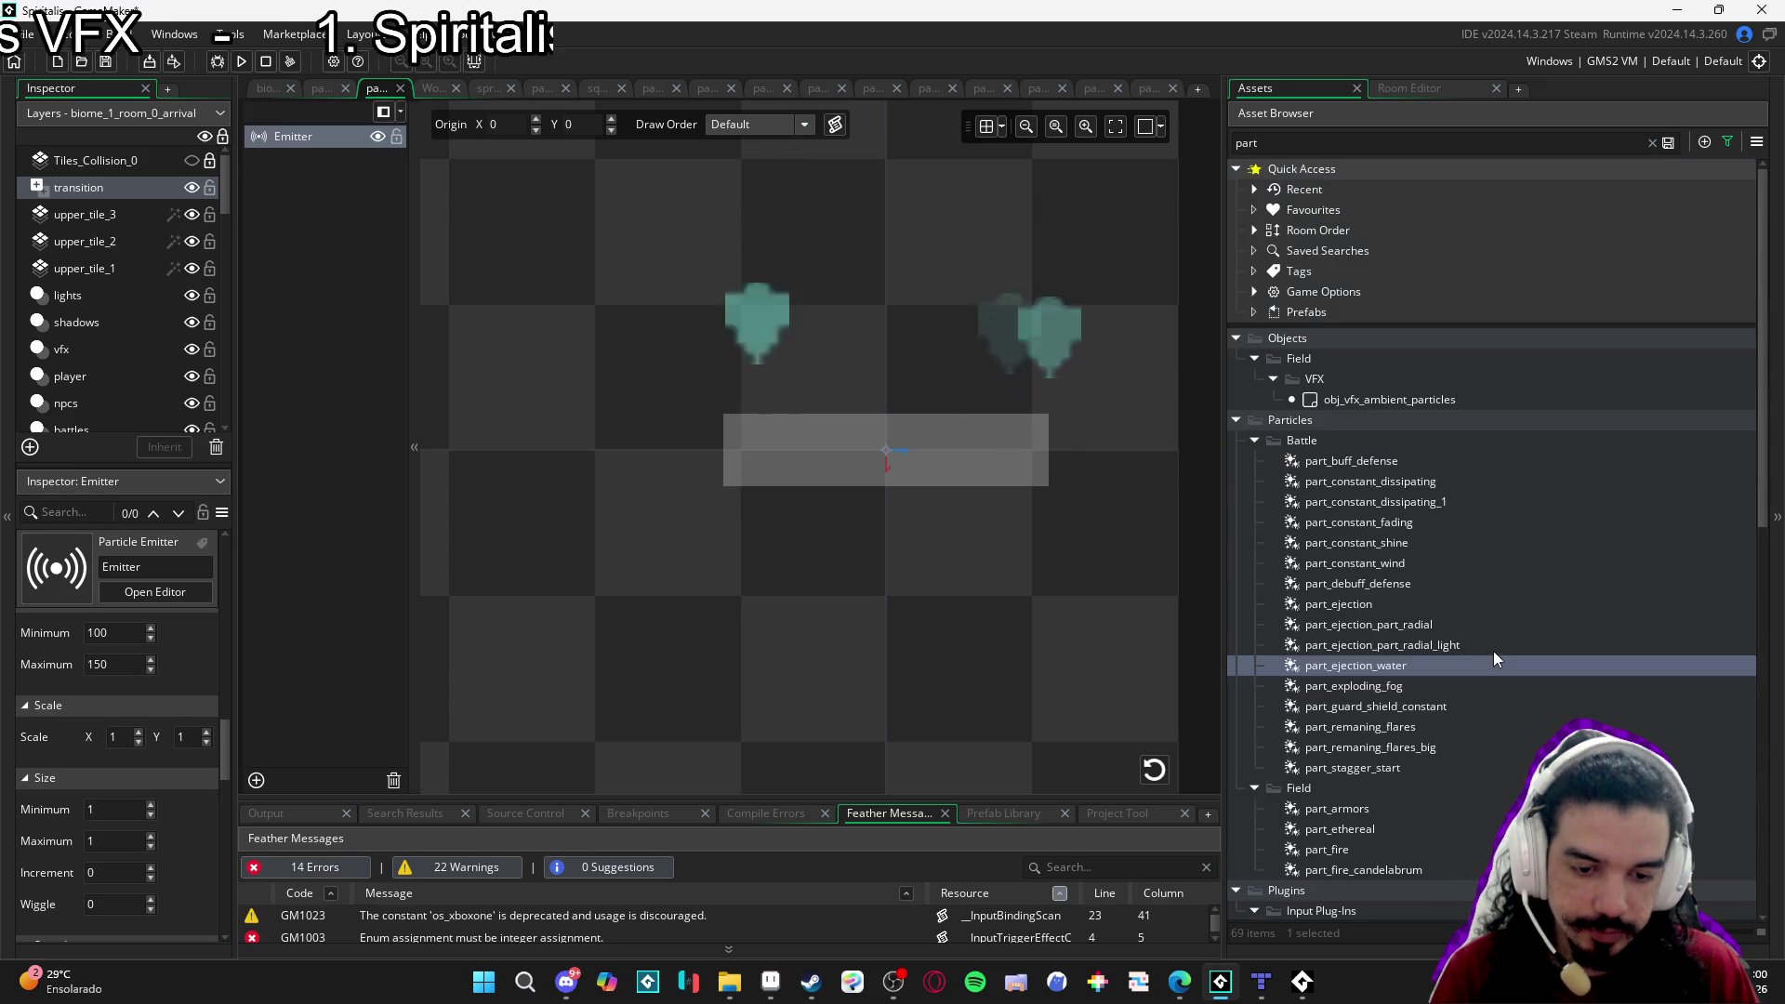
scroll(1448, 612, "down", 3)
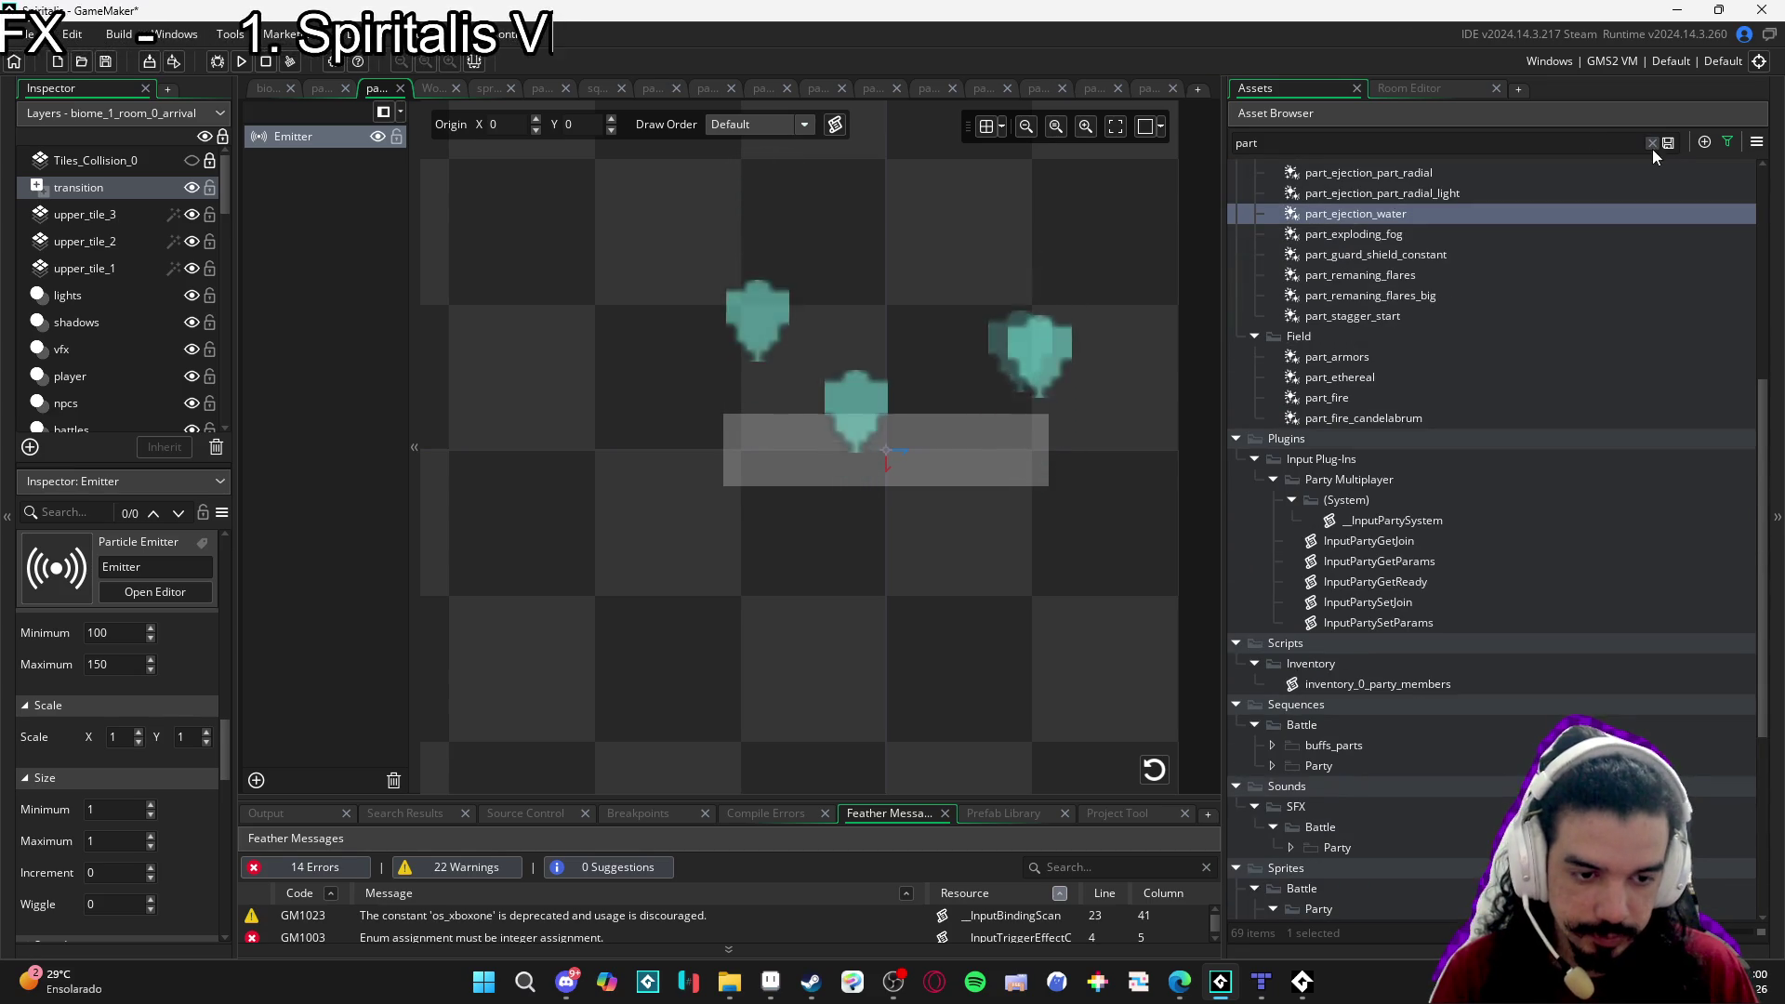
left_click(1652, 142)
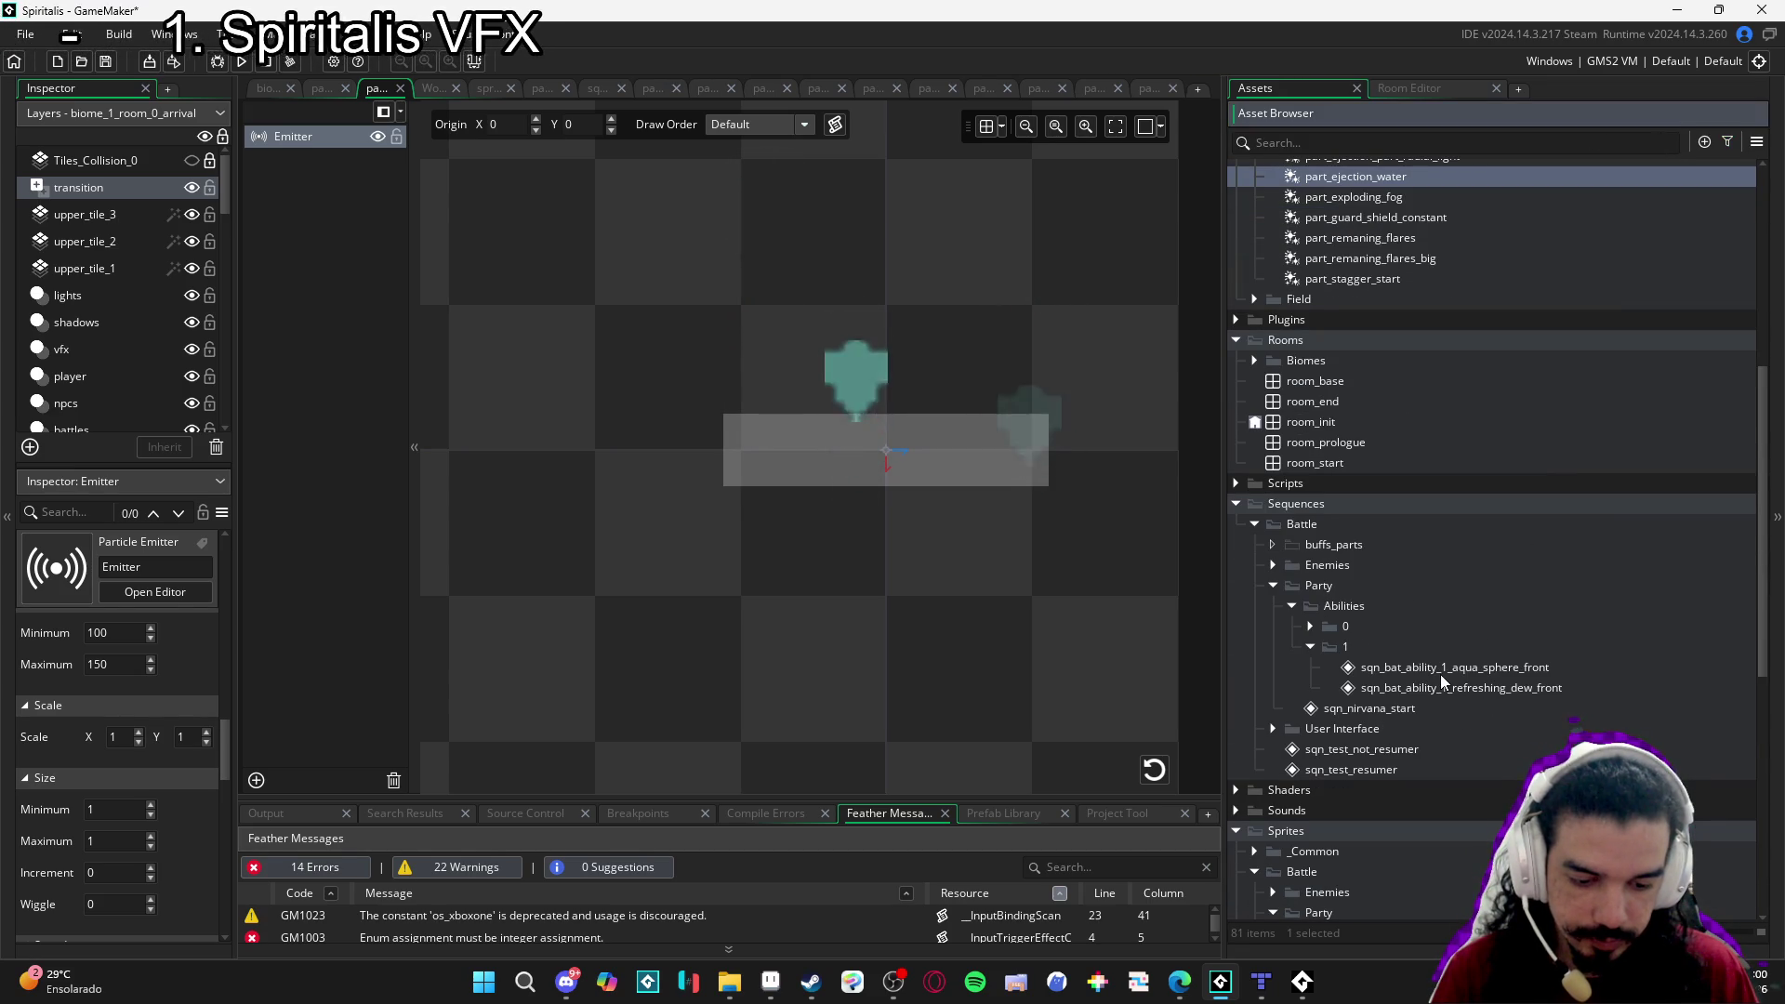
left_click(1307, 627)
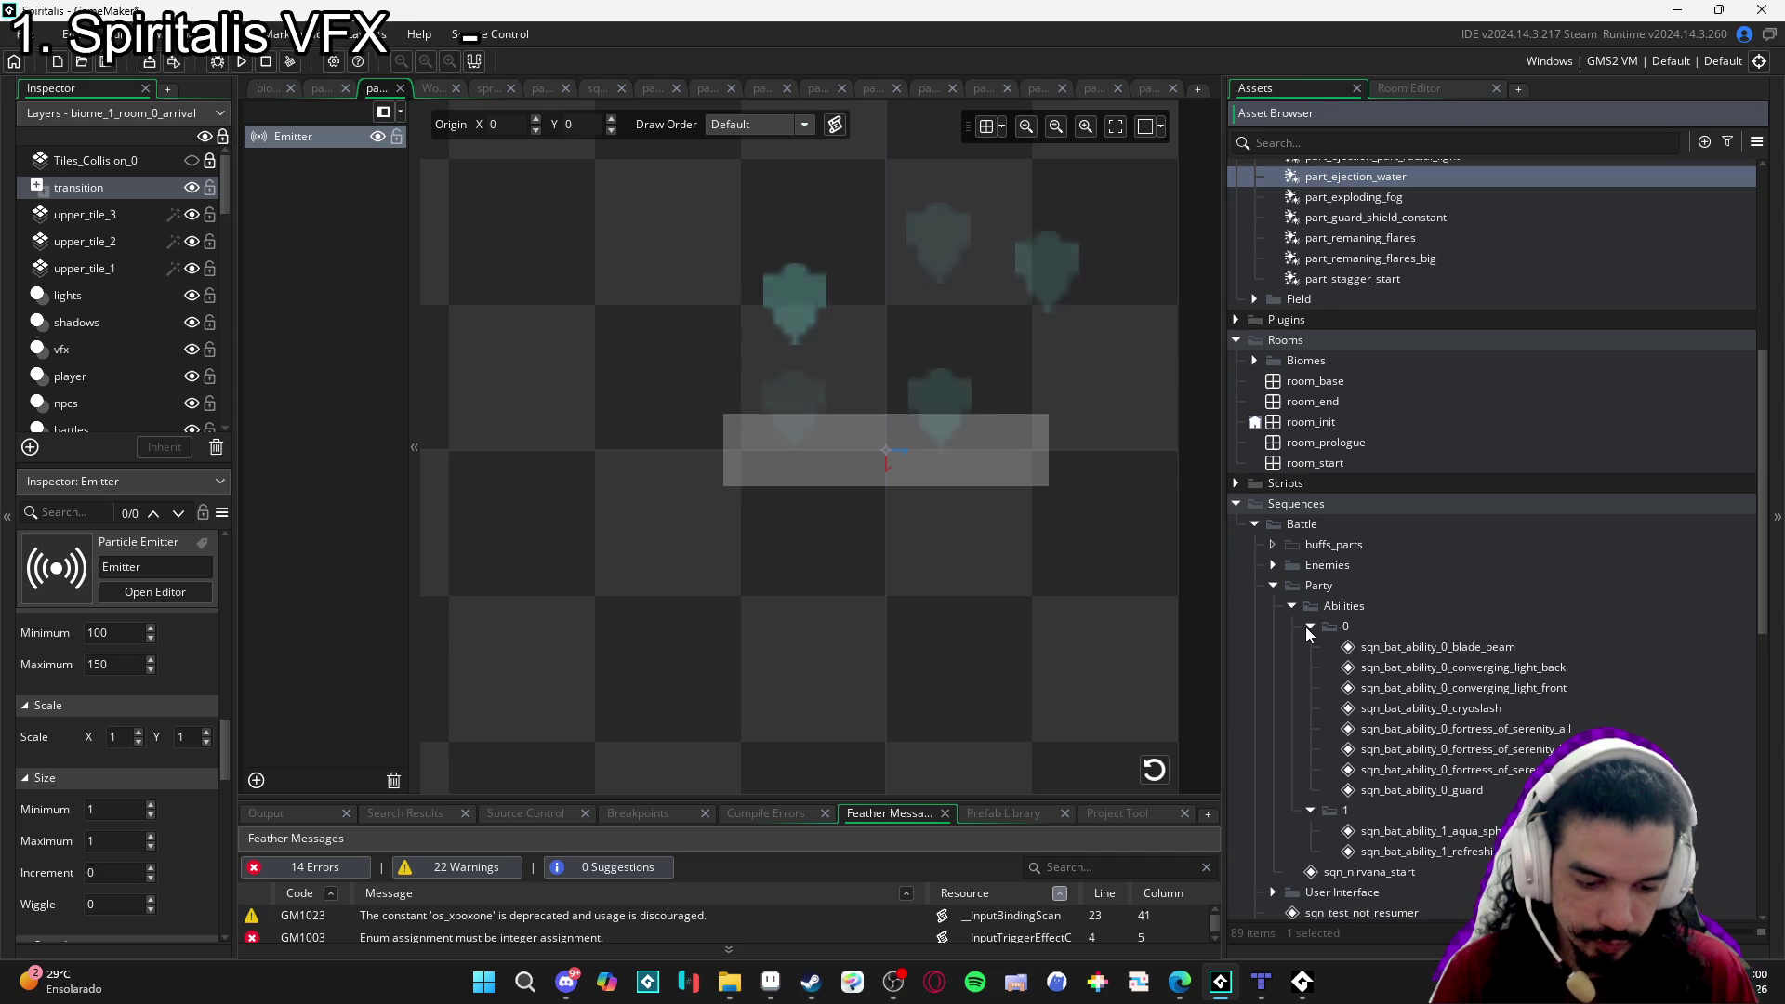
double_click(1488, 853)
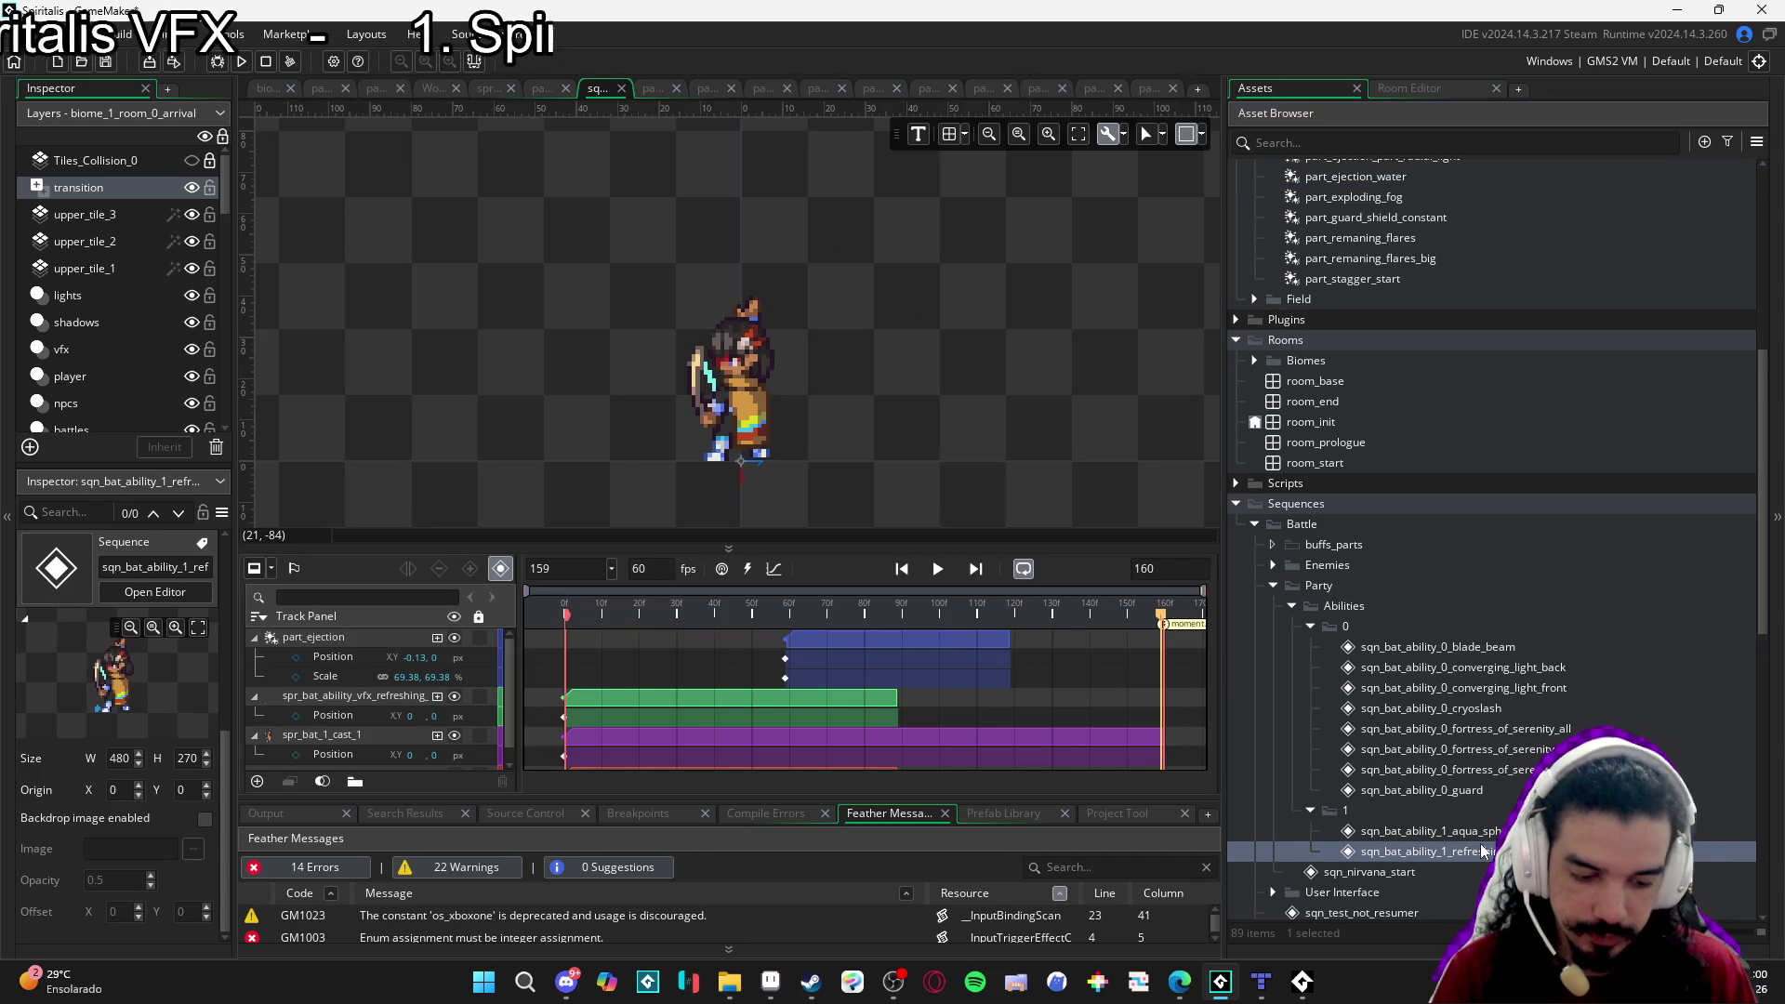
Drag the part_ejection_water asset from the Asset Browser into the dew sequence.
left_click(1482, 852)
key("Up")
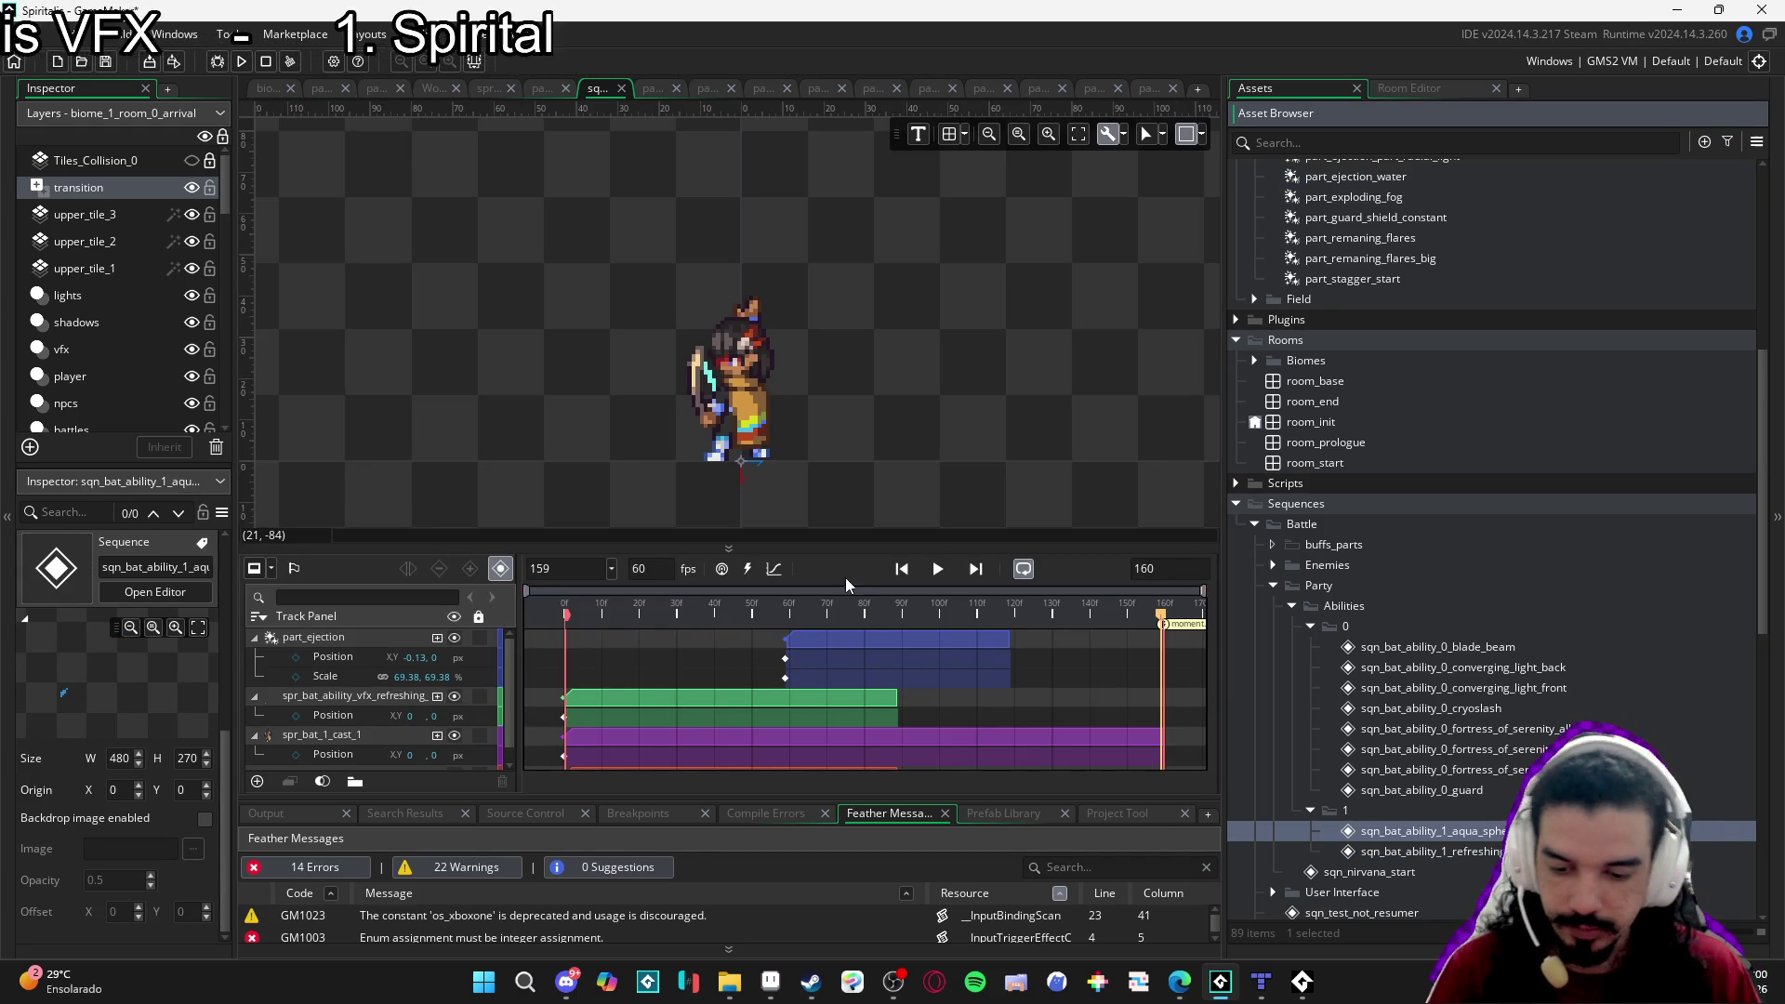
scroll(1427, 491, "up", 2)
scroll(1427, 491, "up", 3)
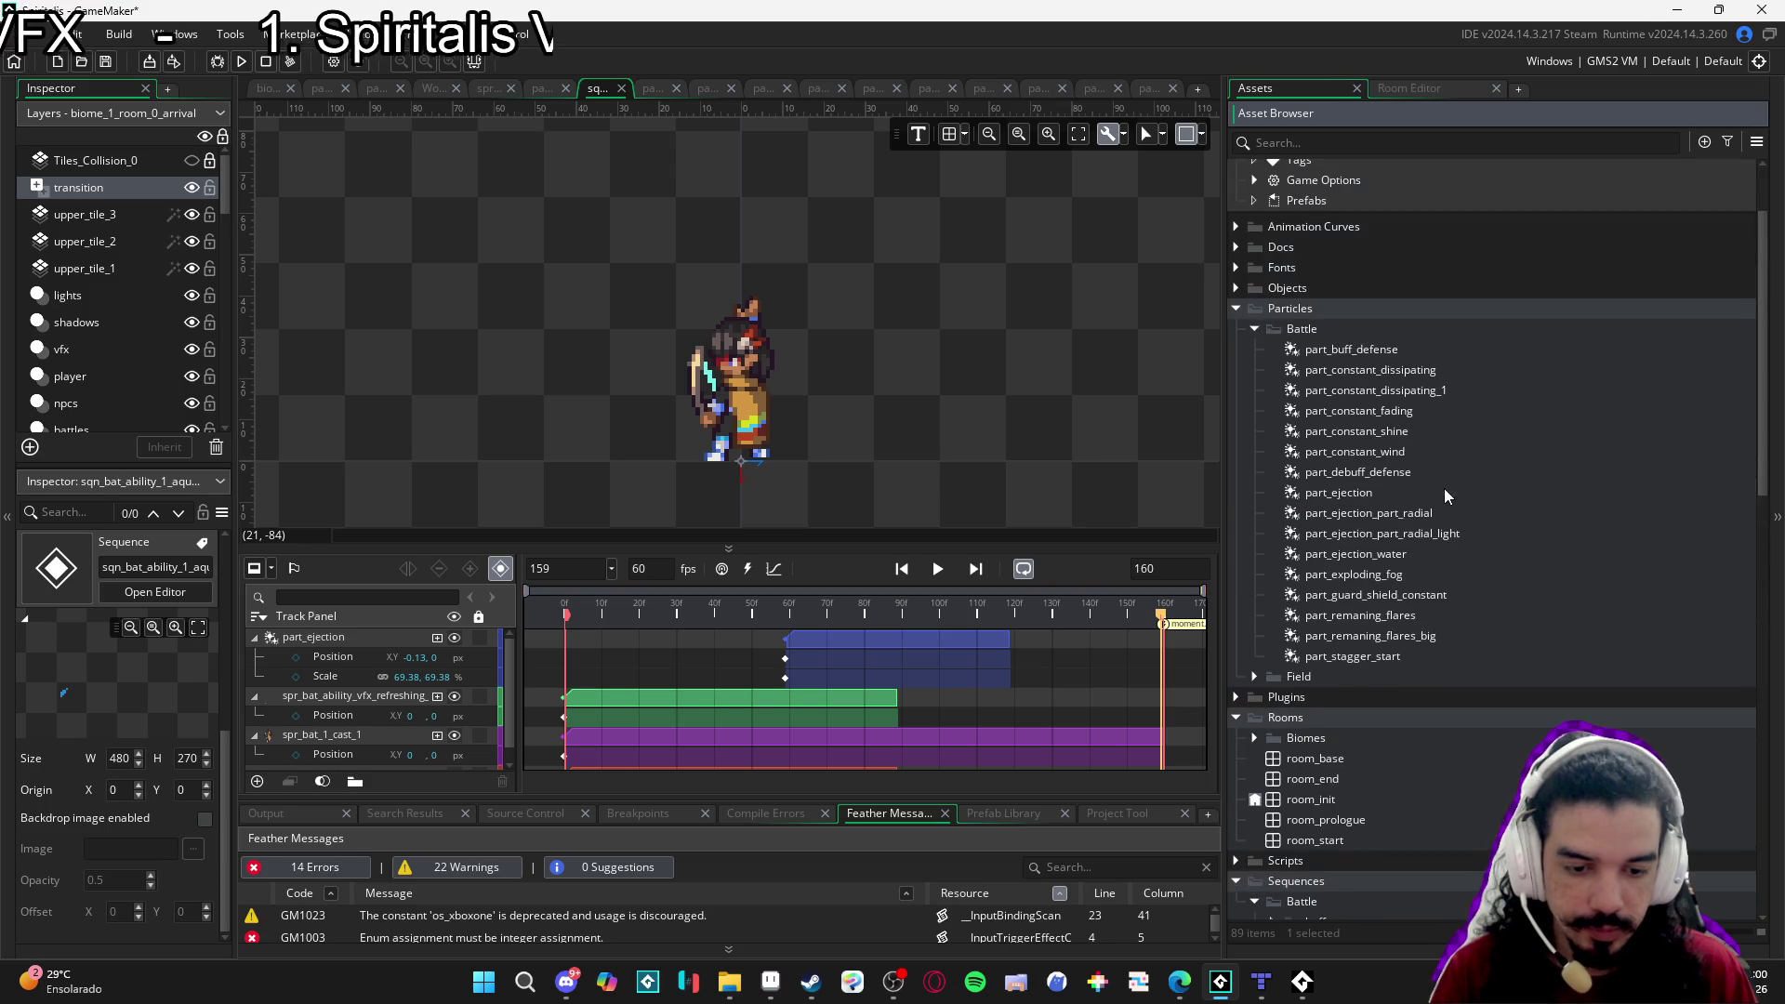
mouse_move(1405, 556)
left_mouse_down()
mouse_move(755, 499)
mouse_move(743, 465)
left_mouse_up()
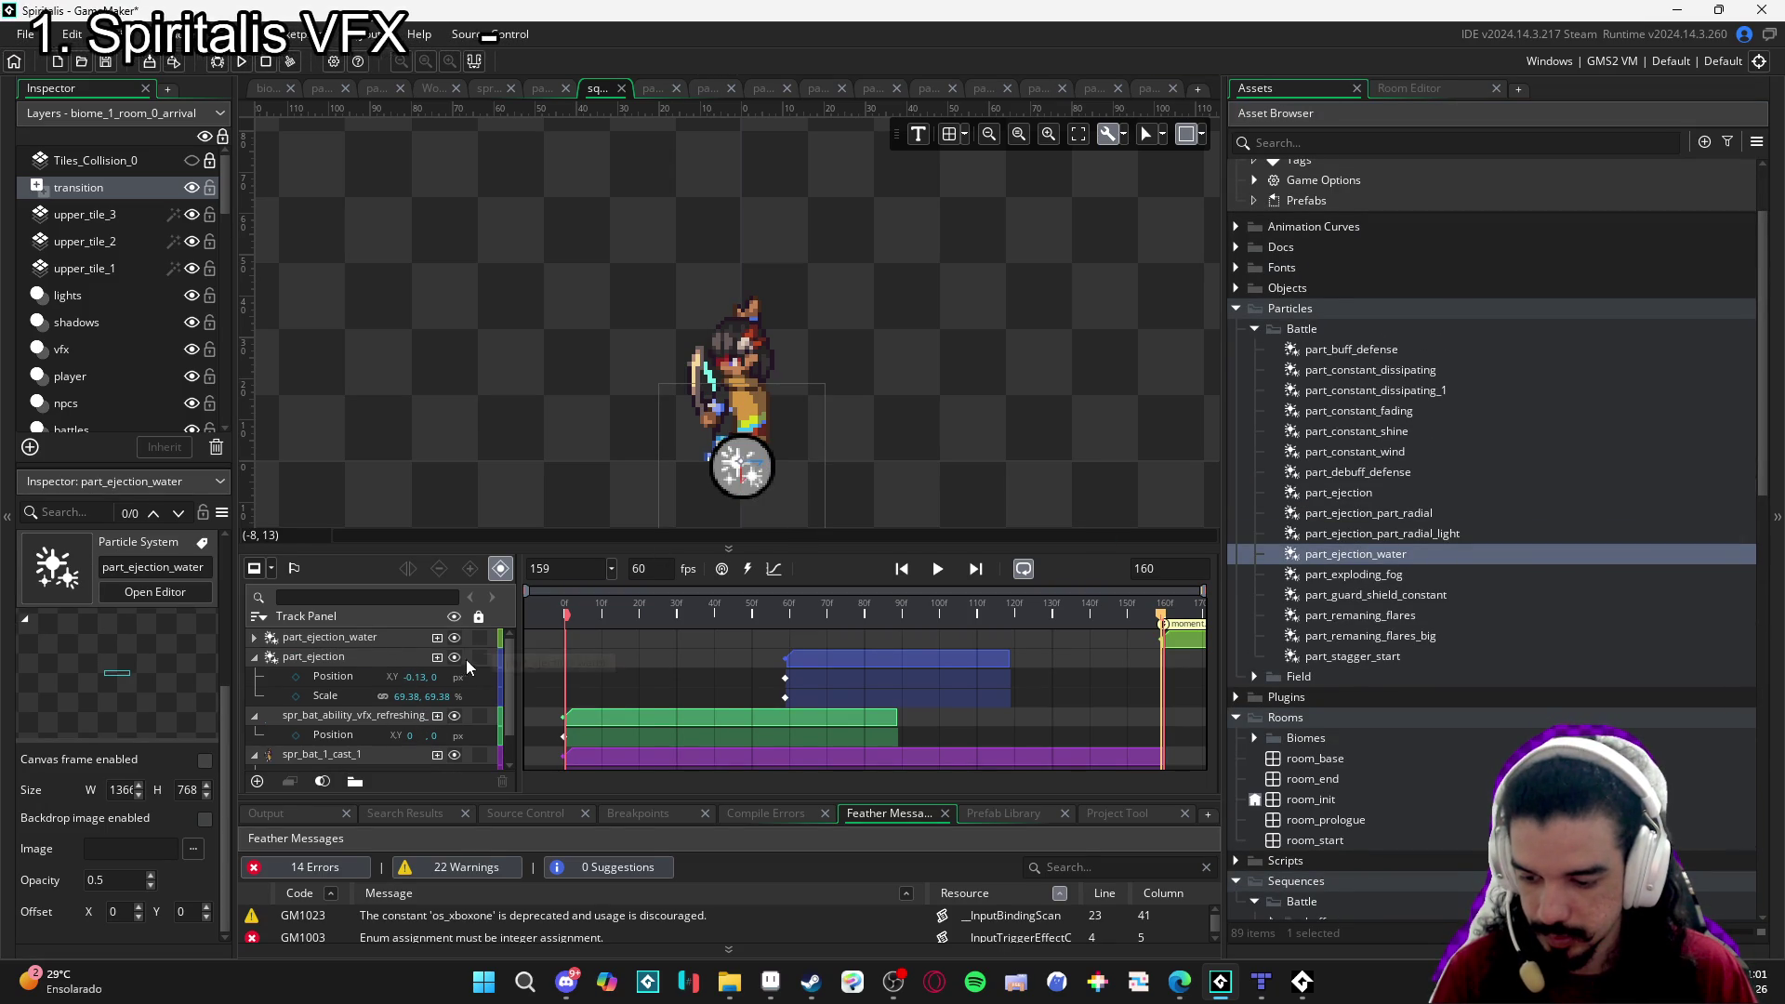
Delete the old part_ejection track.
left_click(455, 657)
left_click(259, 659)
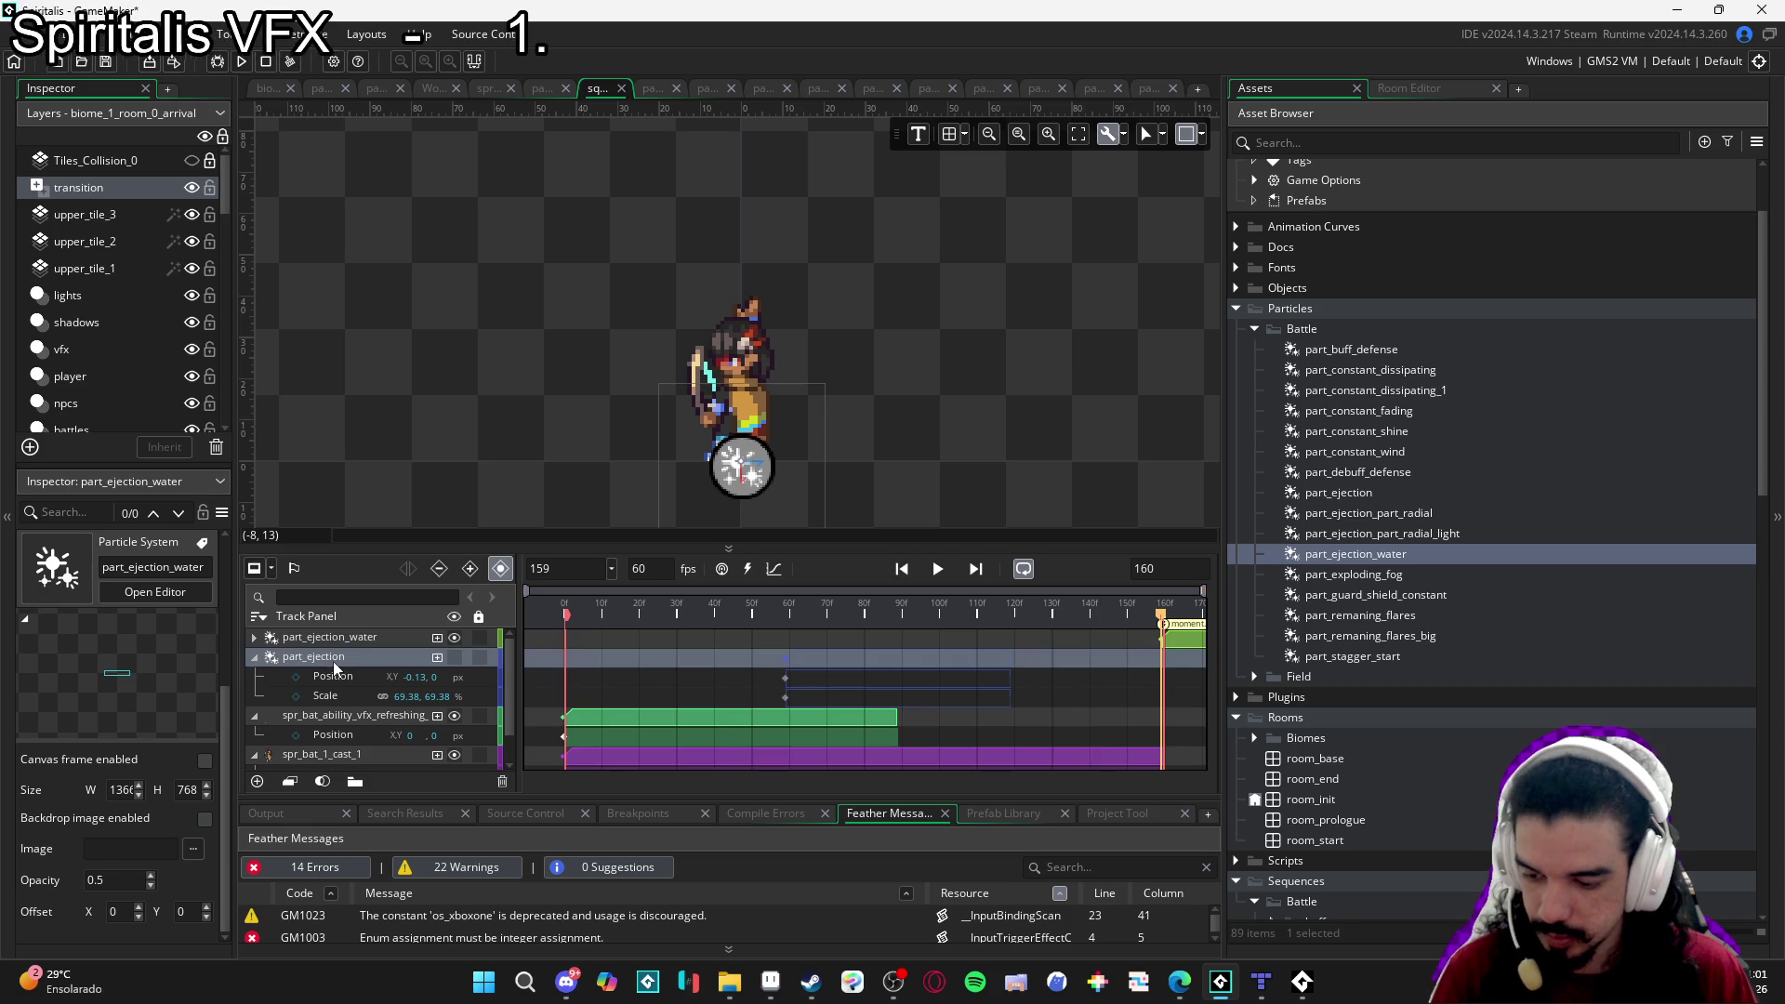
left_click(256, 659)
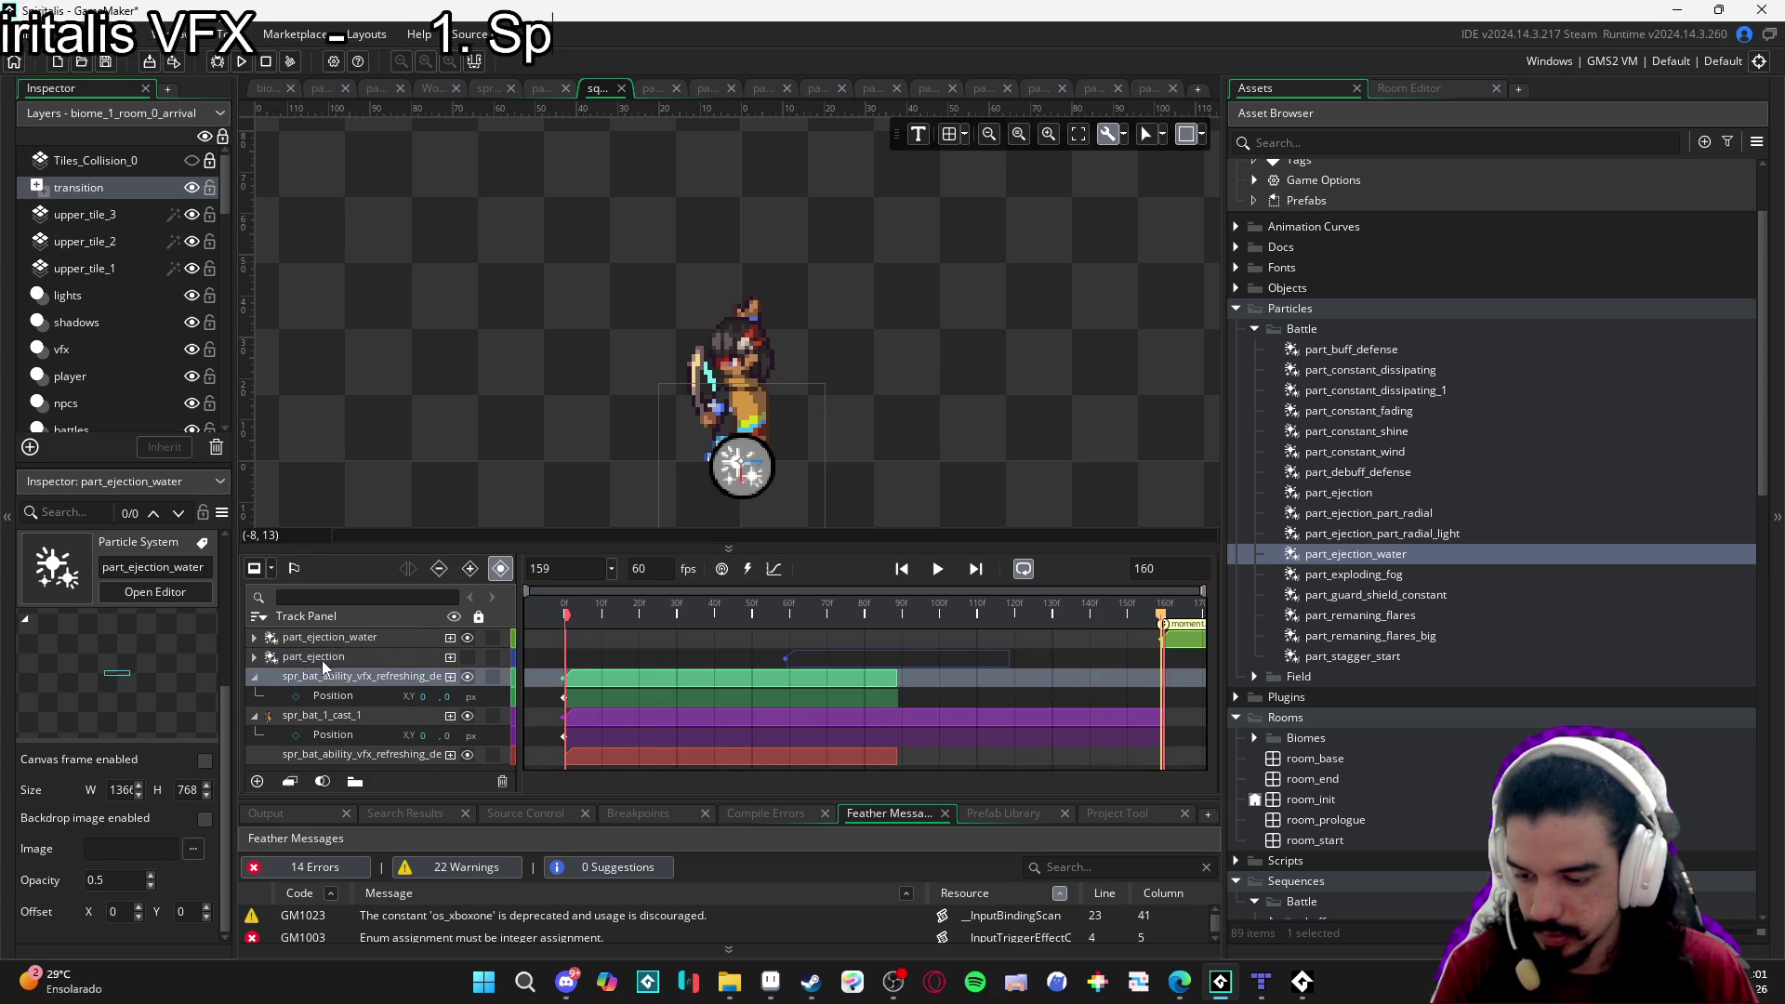
key("Delete")
Set the part_ejection_water Position Y to 0 and move its clip to start near frame 52.
left_click(299, 642)
left_click(253, 638)
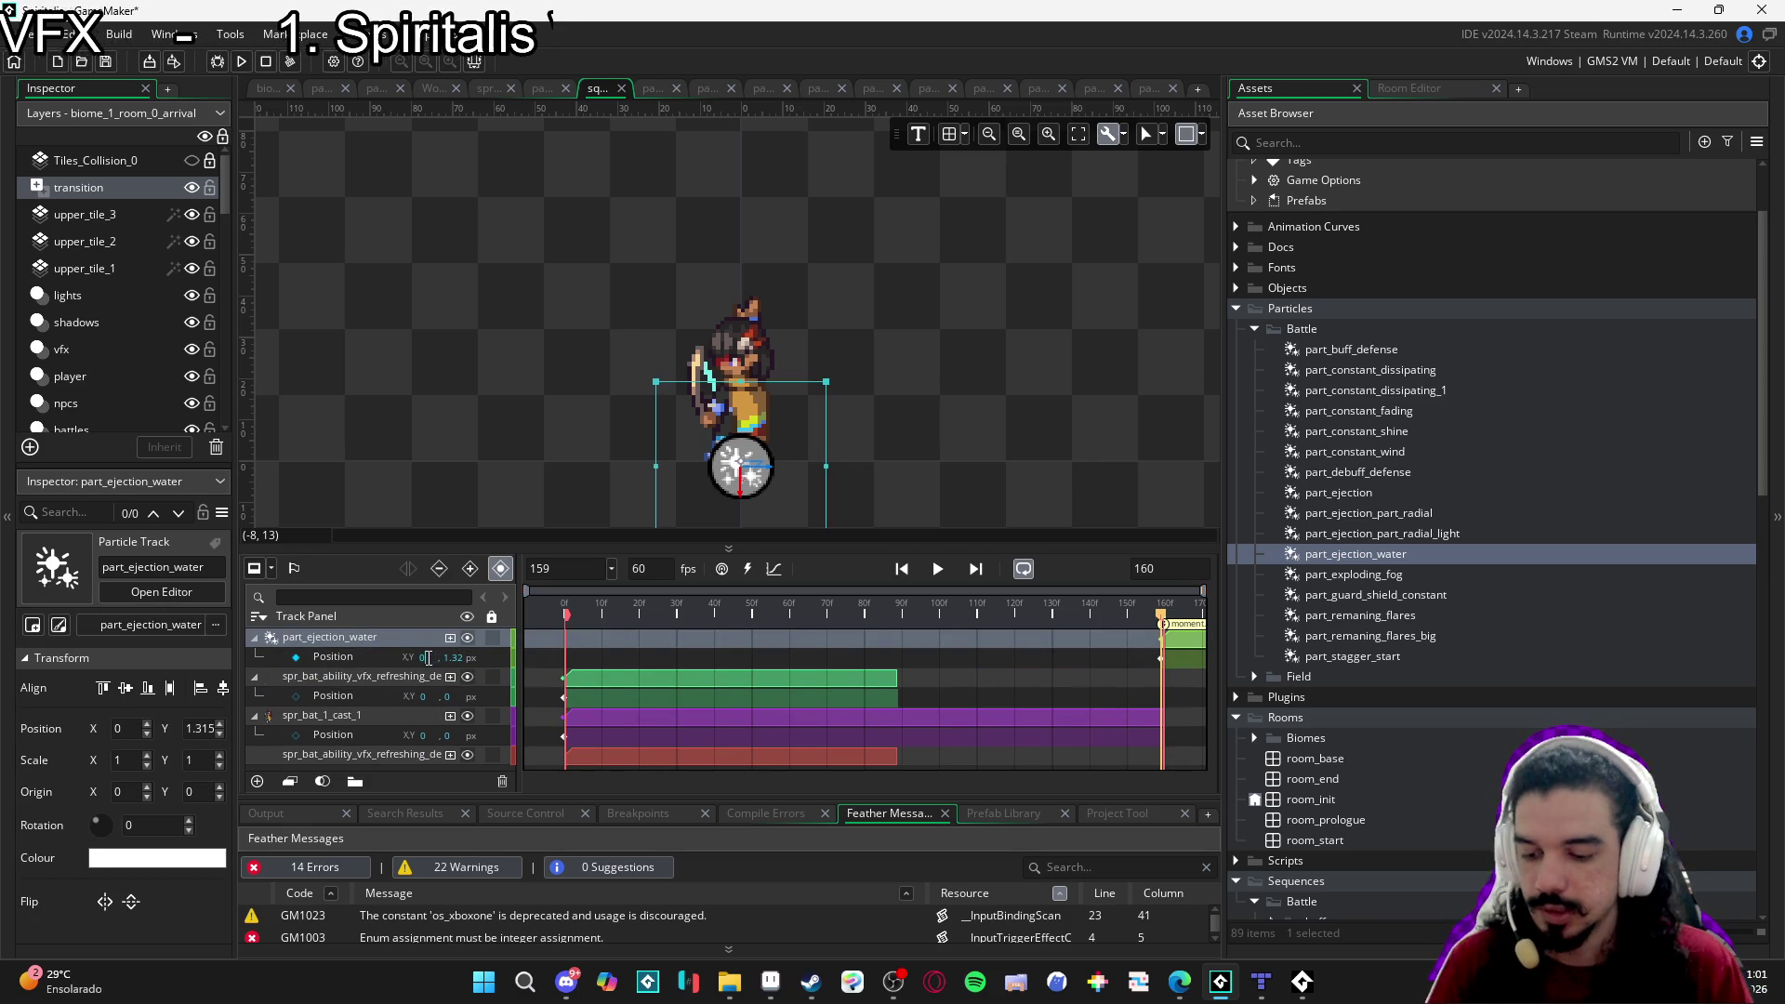
key("Tab")
type("0")
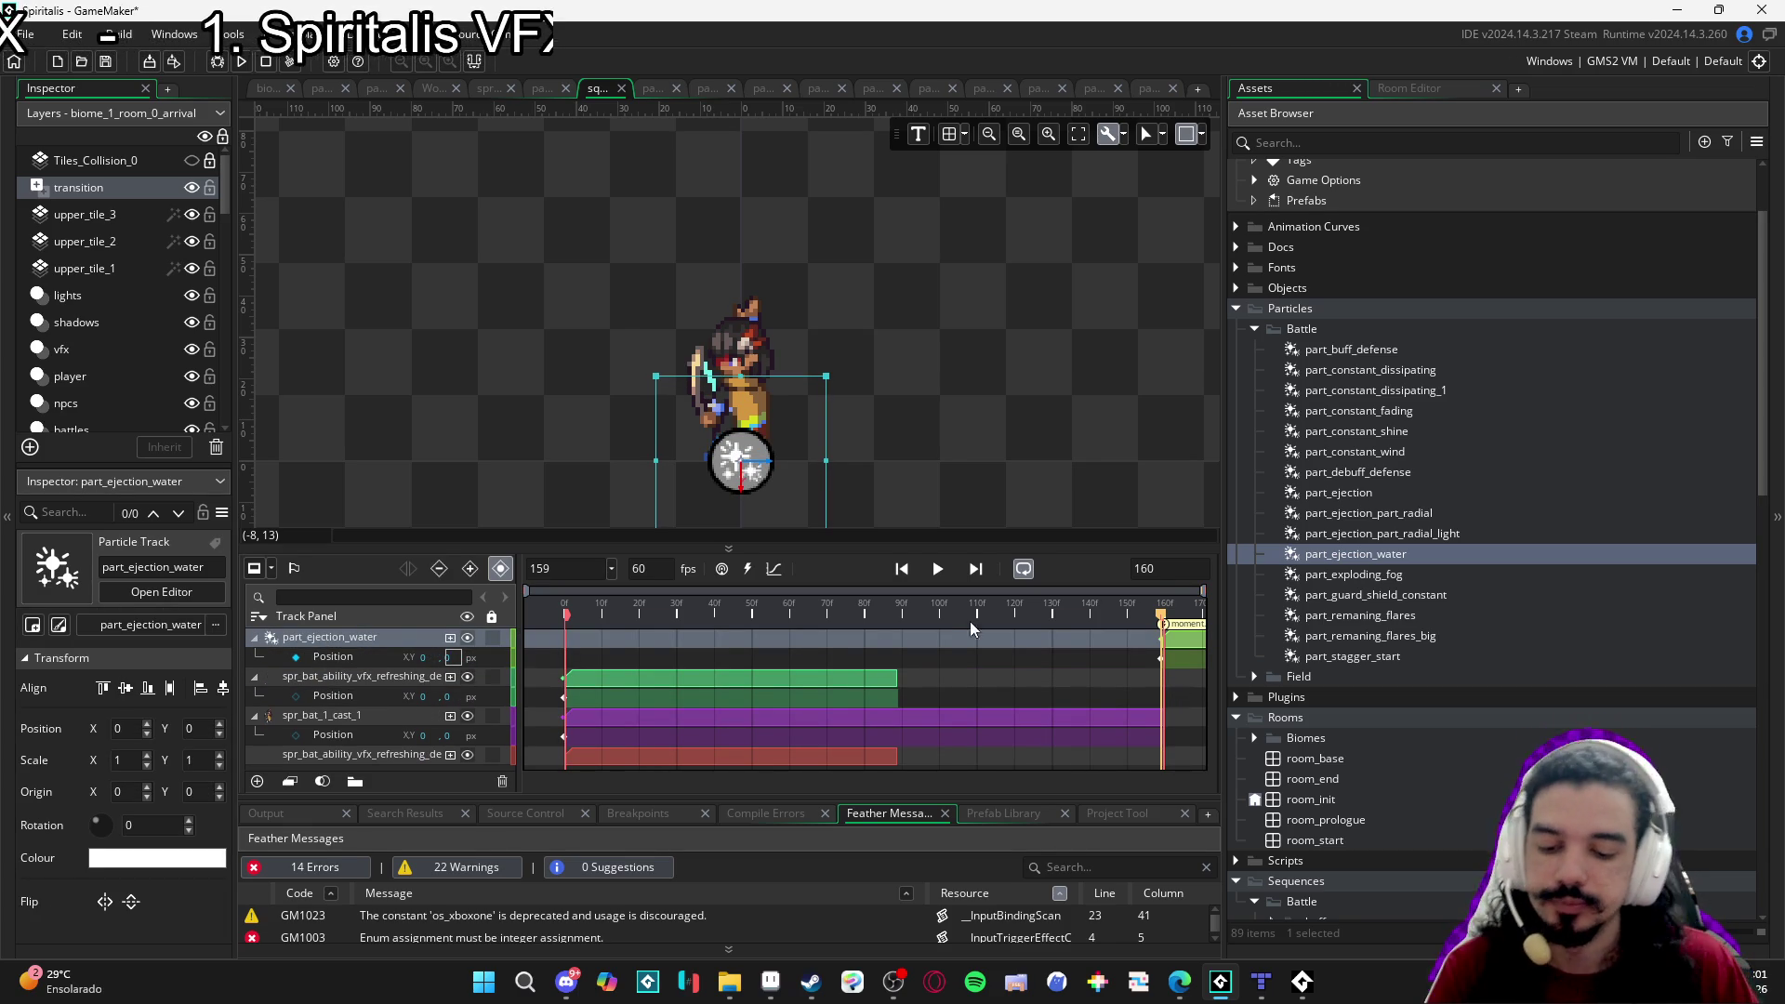
left_click_drag(1191, 651, 726, 638)
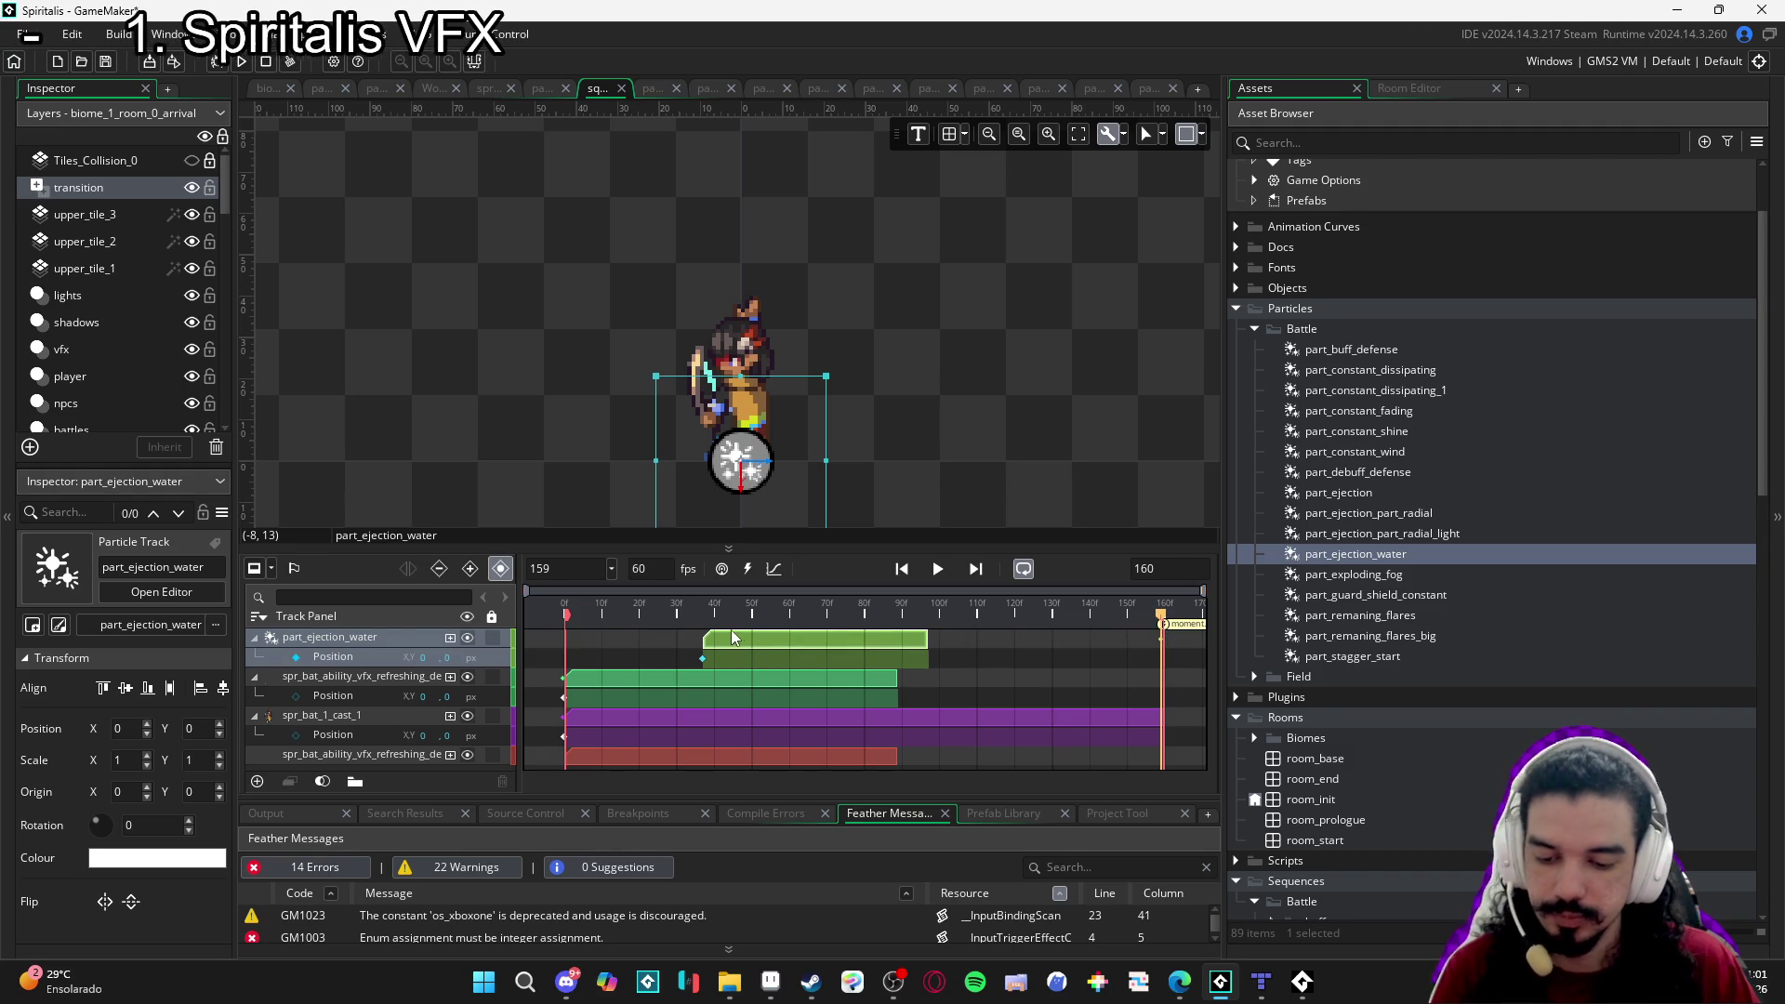
left_click(730, 628)
Preview the water at frame 39 and add a Colour Multiply property to the track.
left_click_drag(565, 614, 851, 638)
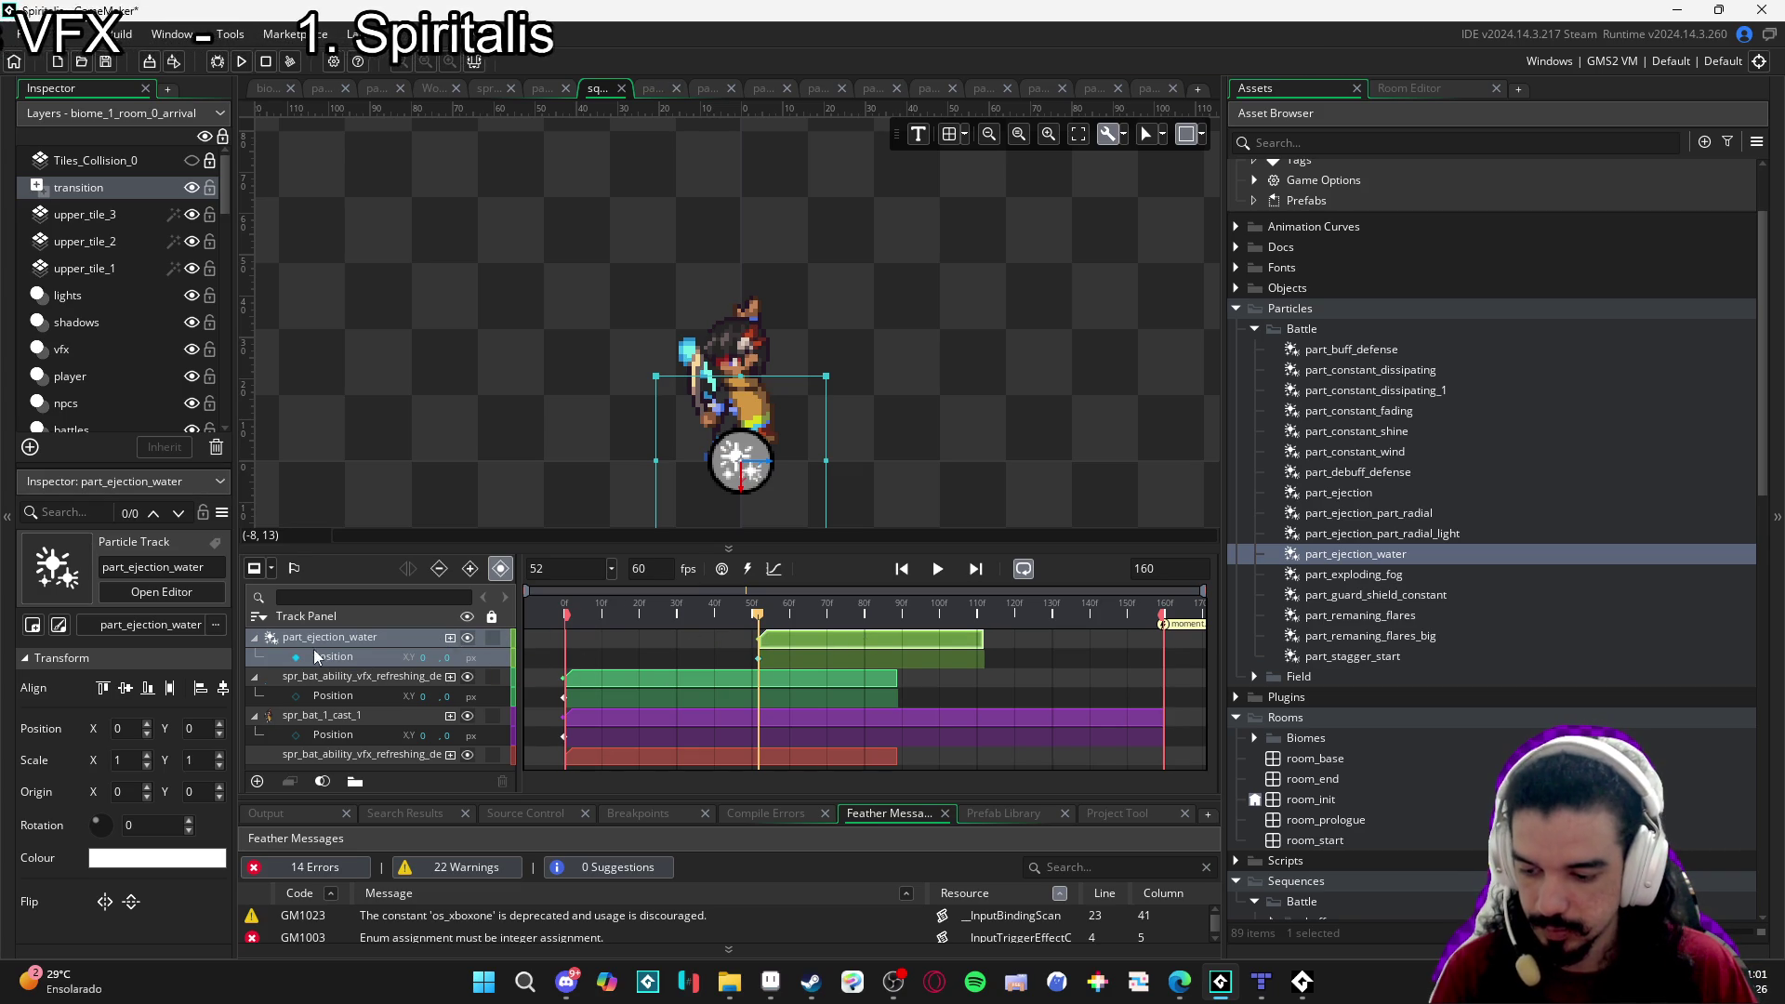
left_click(450, 638)
left_click(488, 726)
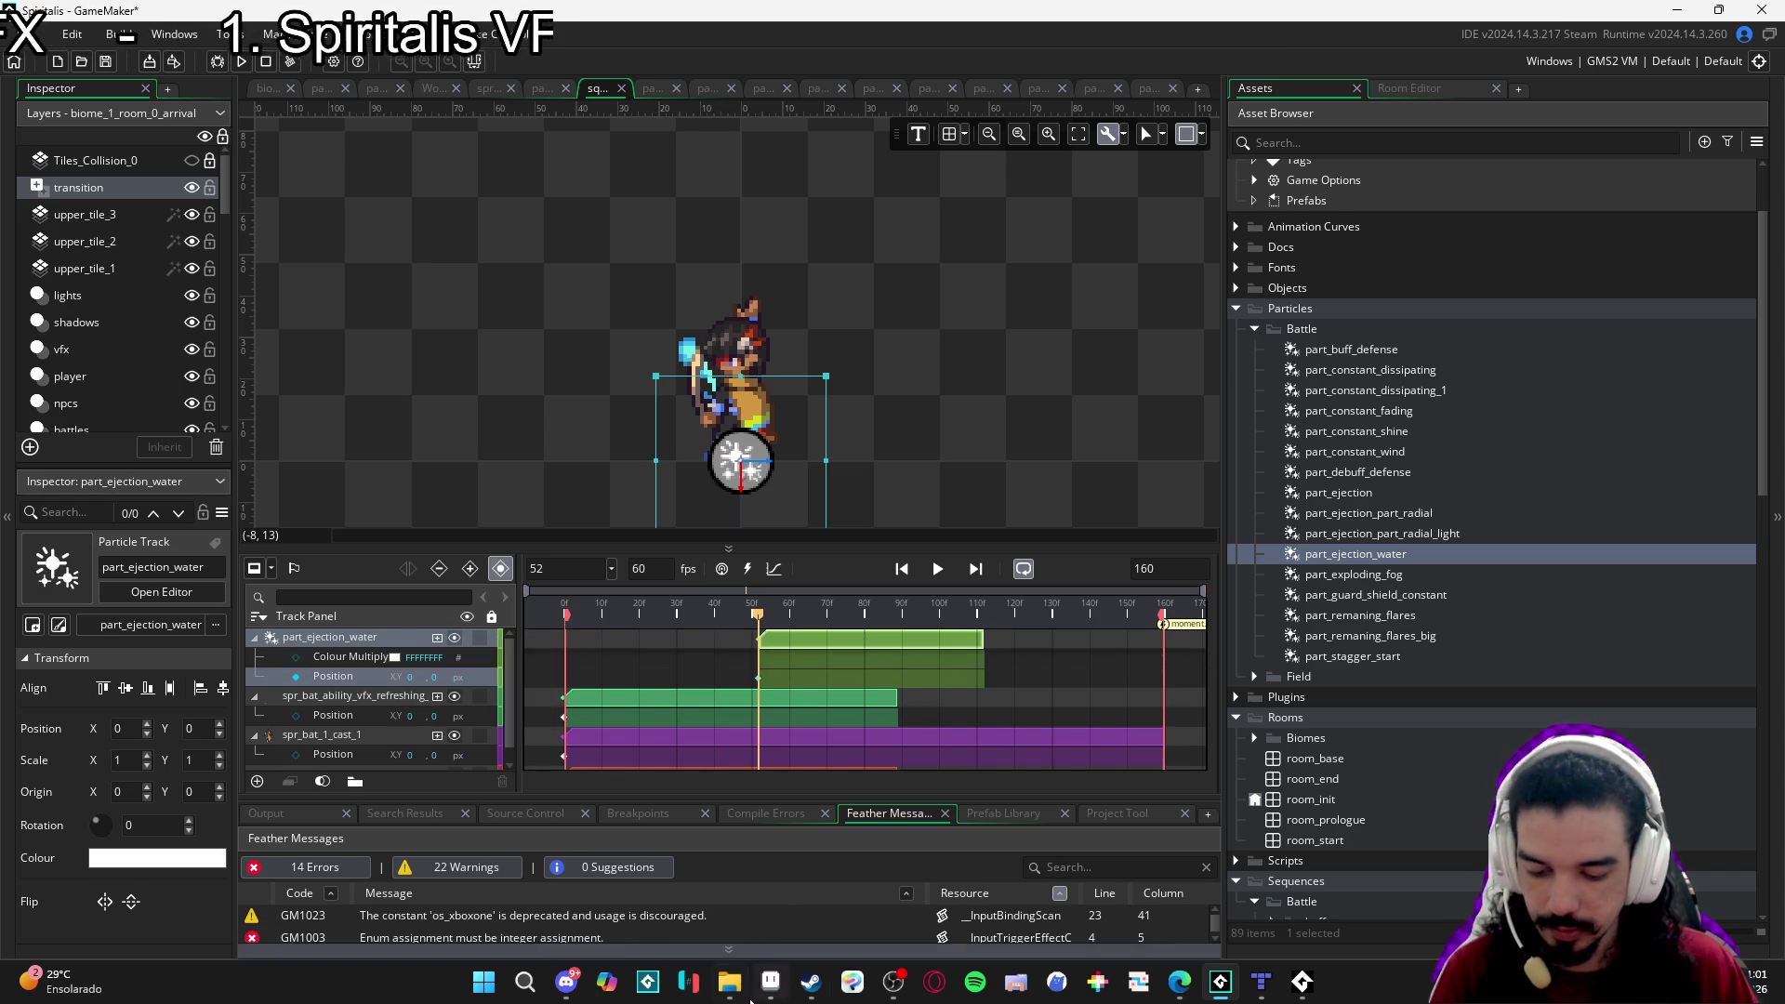
left_click(774, 978)
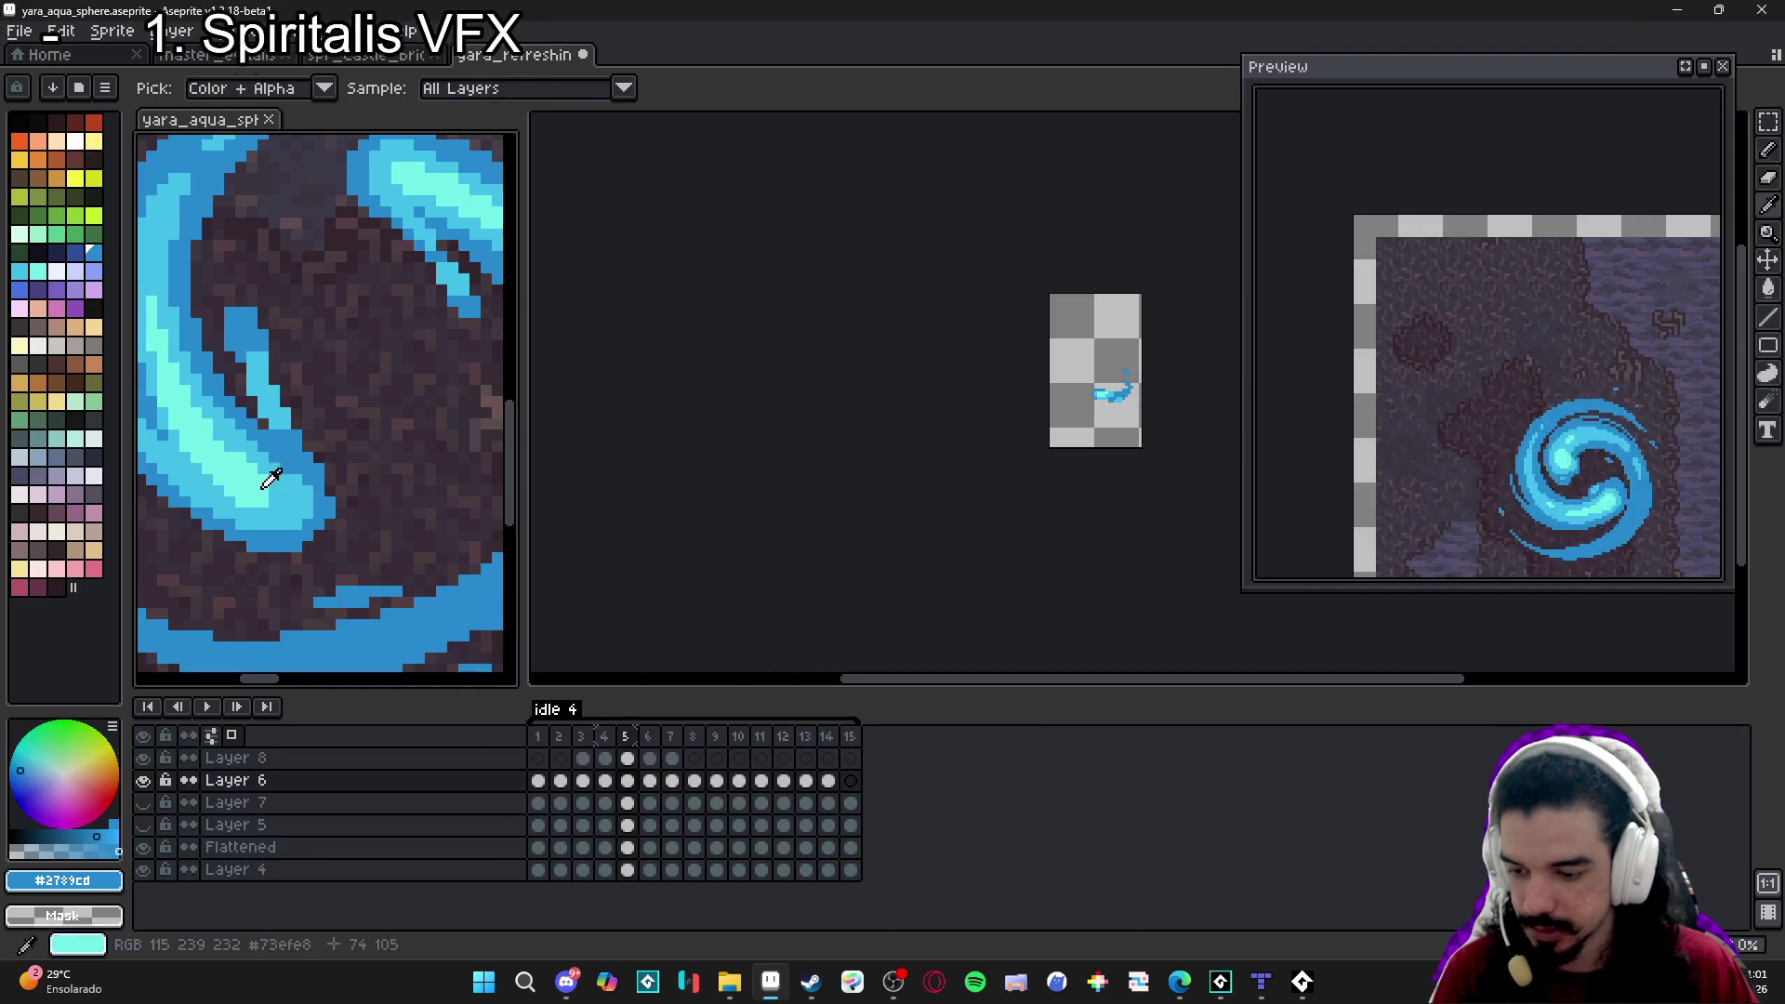
Copy the sphere's blue hex code 2789cd from Aseprite's foreground colour swatch.
left_click(87, 893)
left_click(307, 734)
key("Escape")
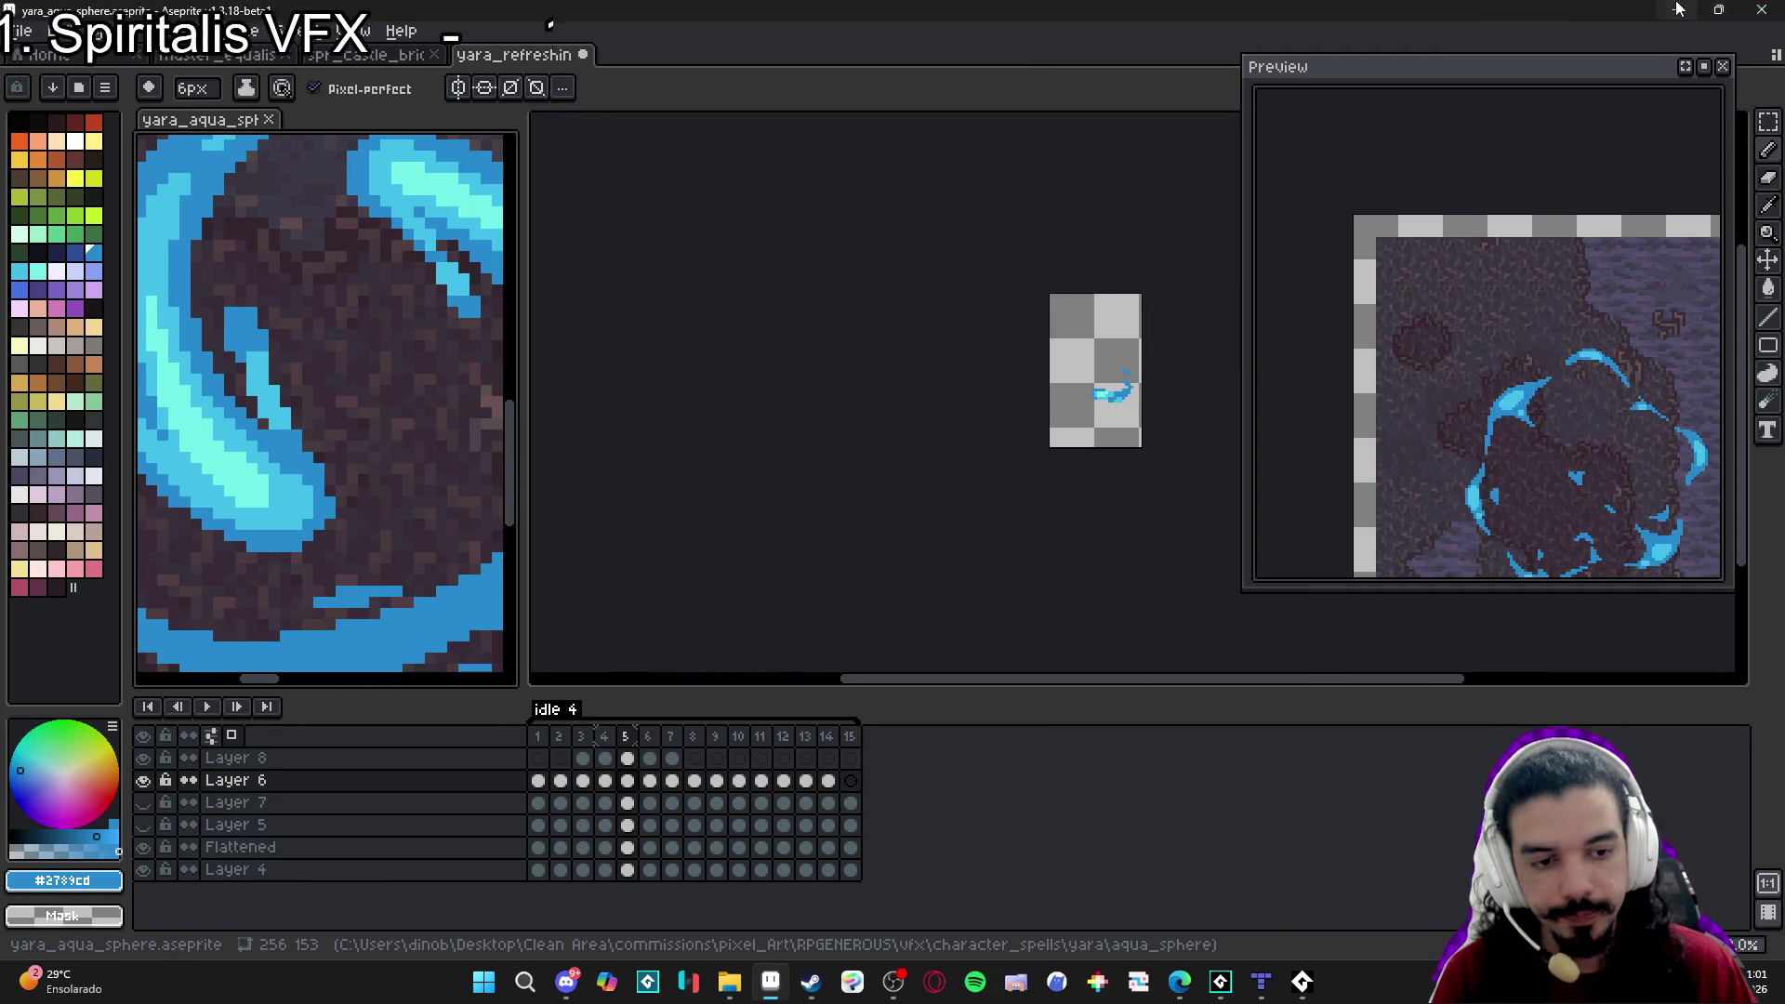
key("alt+Tab")
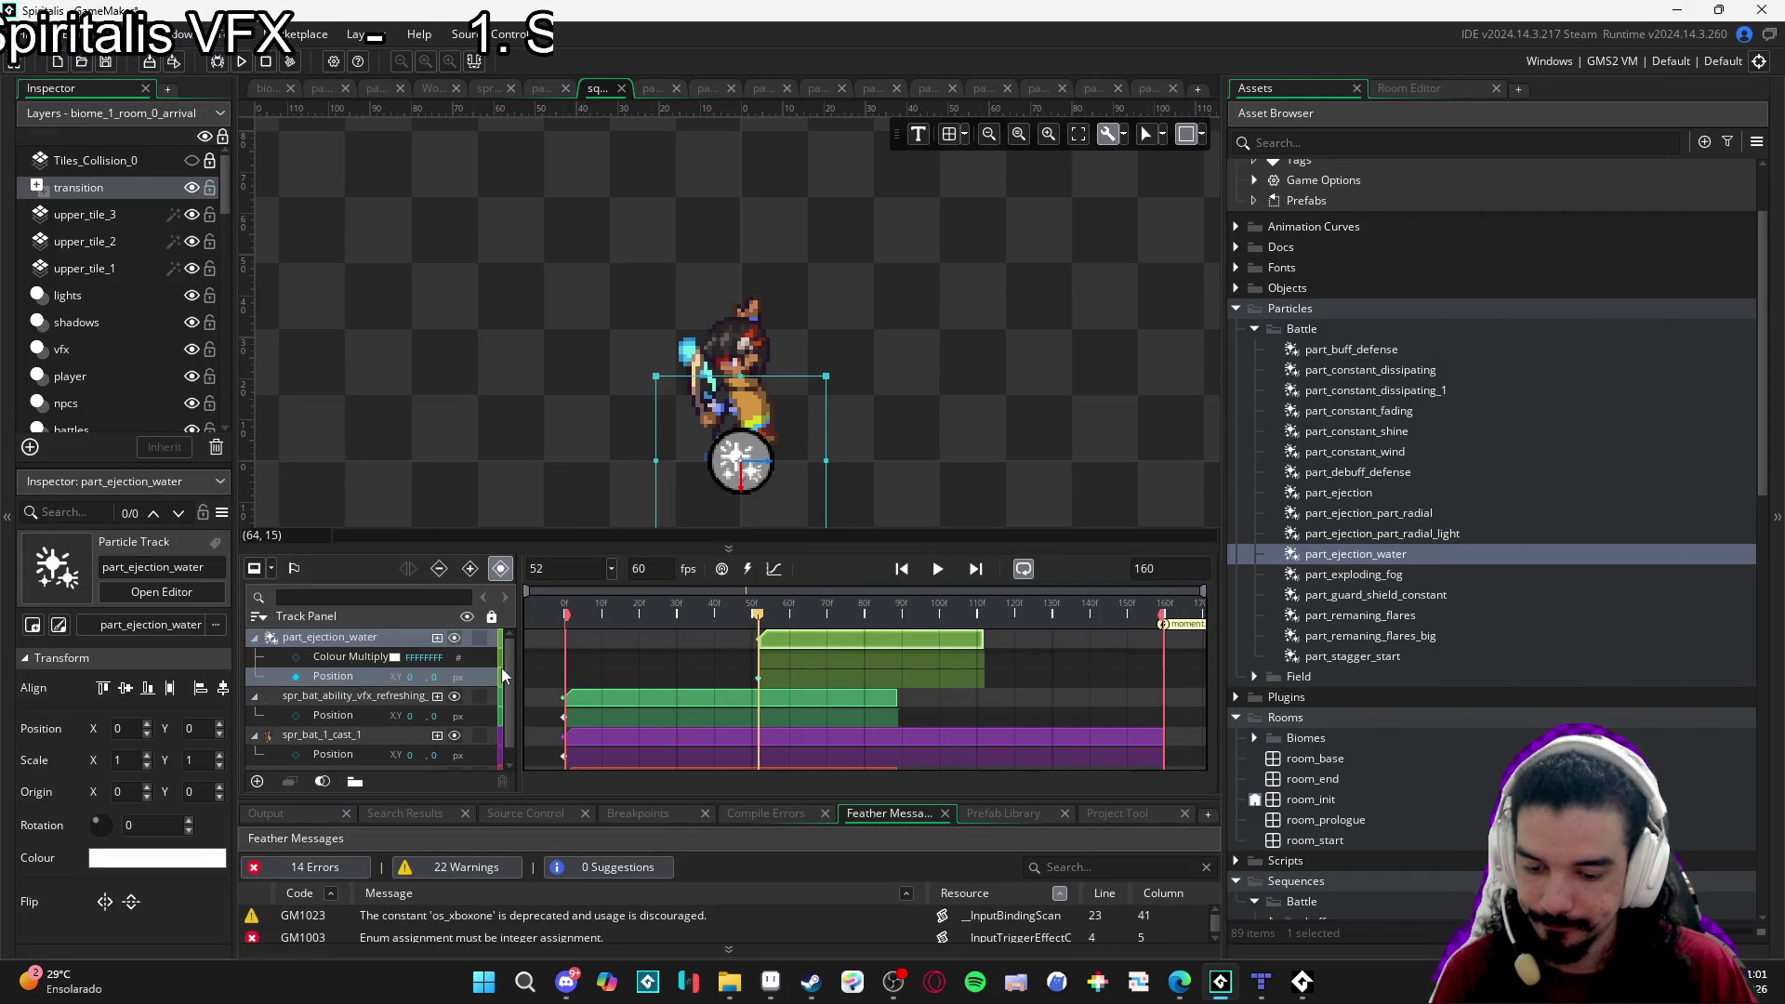
Set the water track's Colour Multiply to blue 2789CD and play back to preview the tint.
left_click(400, 655)
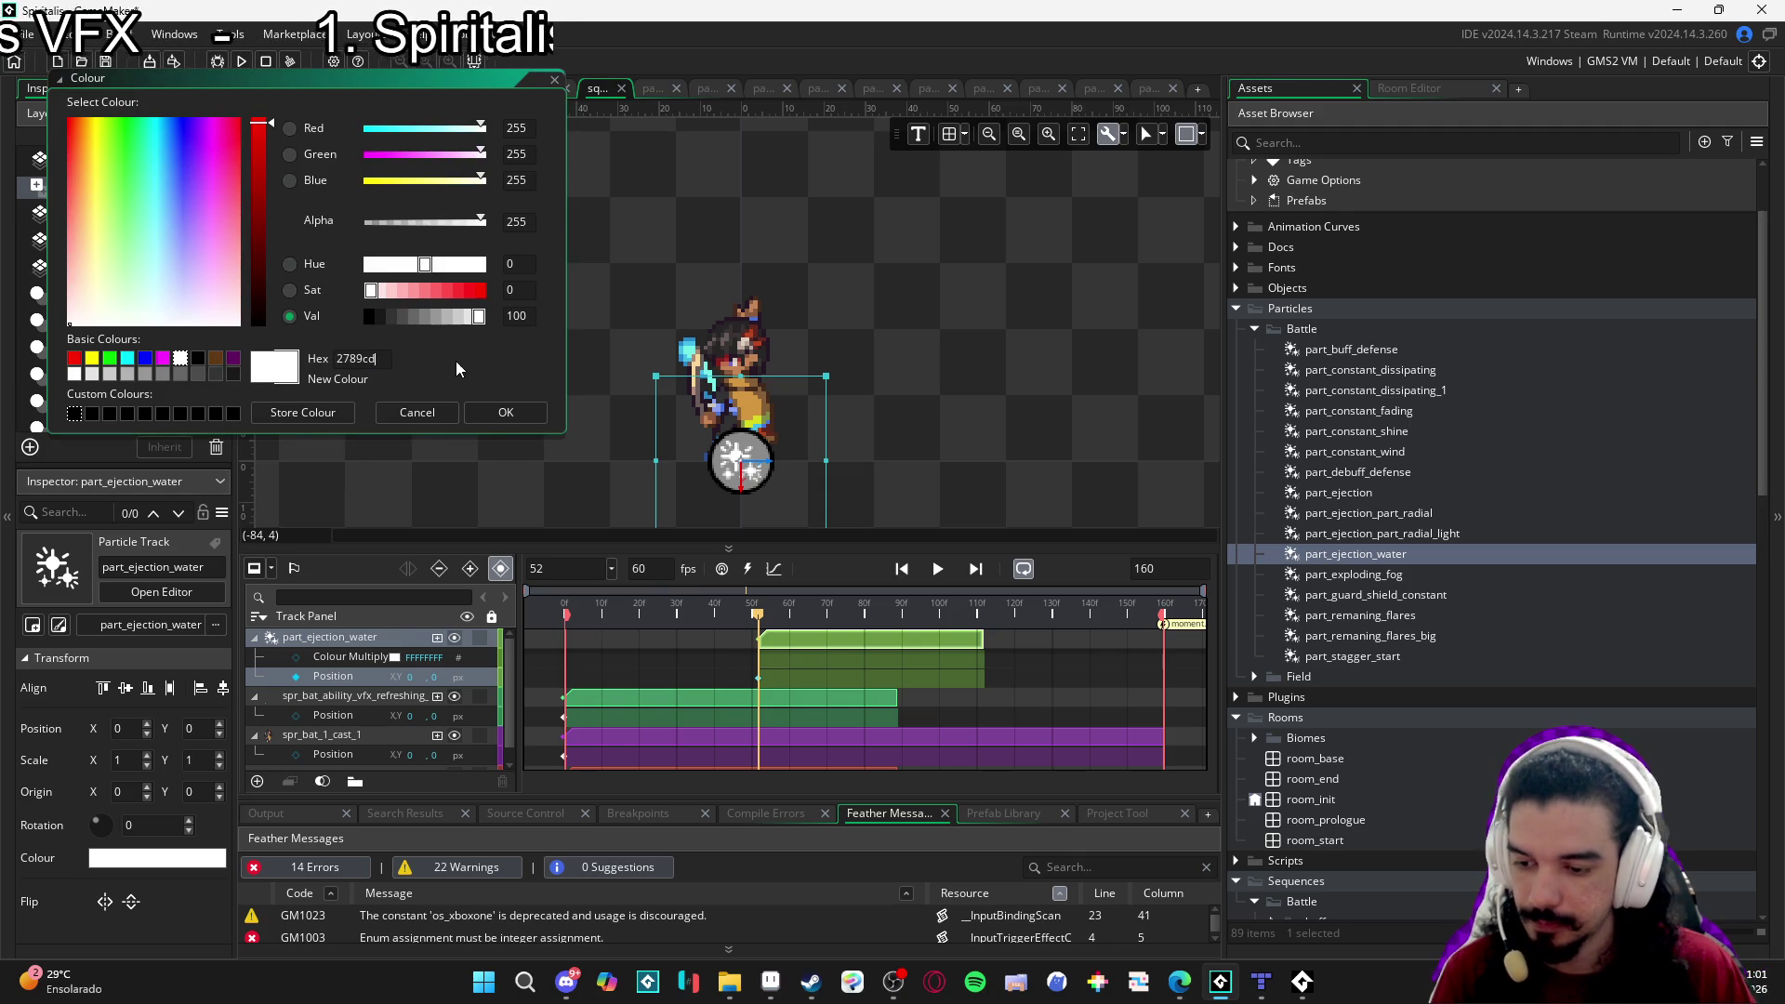
key("Return")
left_click(506, 415)
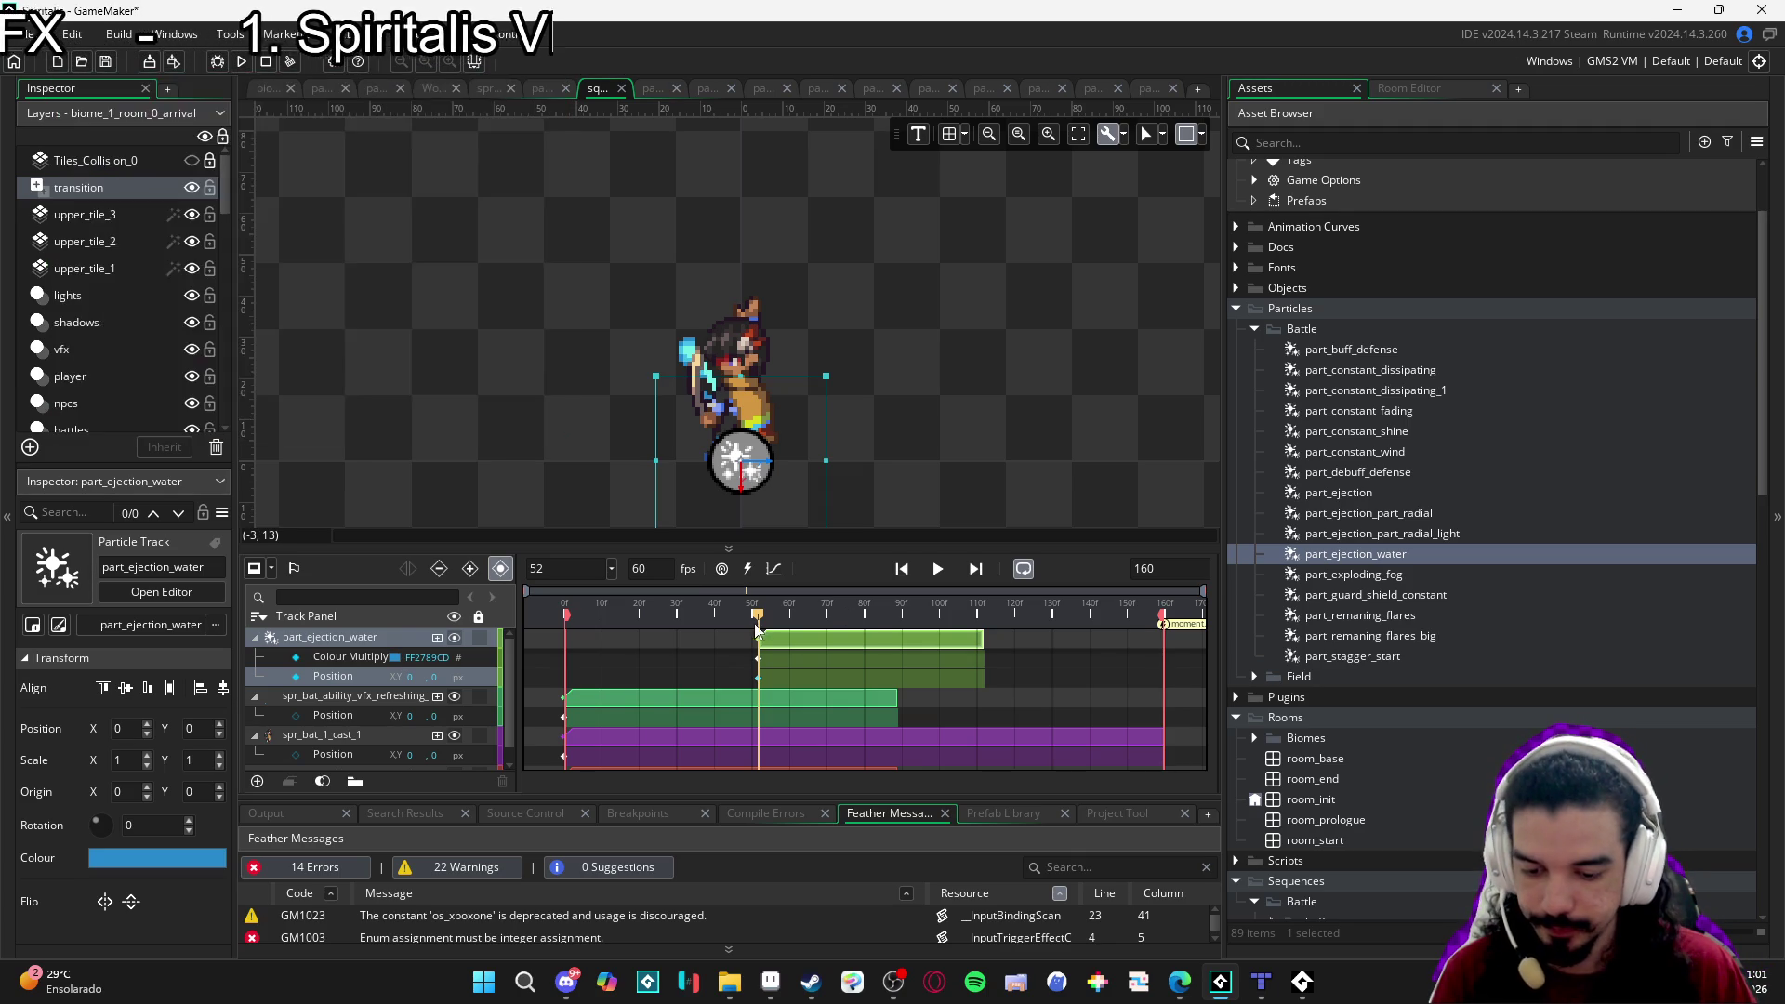
mouse_move(762, 625)
left_mouse_down()
mouse_move(894, 636)
mouse_move(567, 629)
left_mouse_up()
key("space")
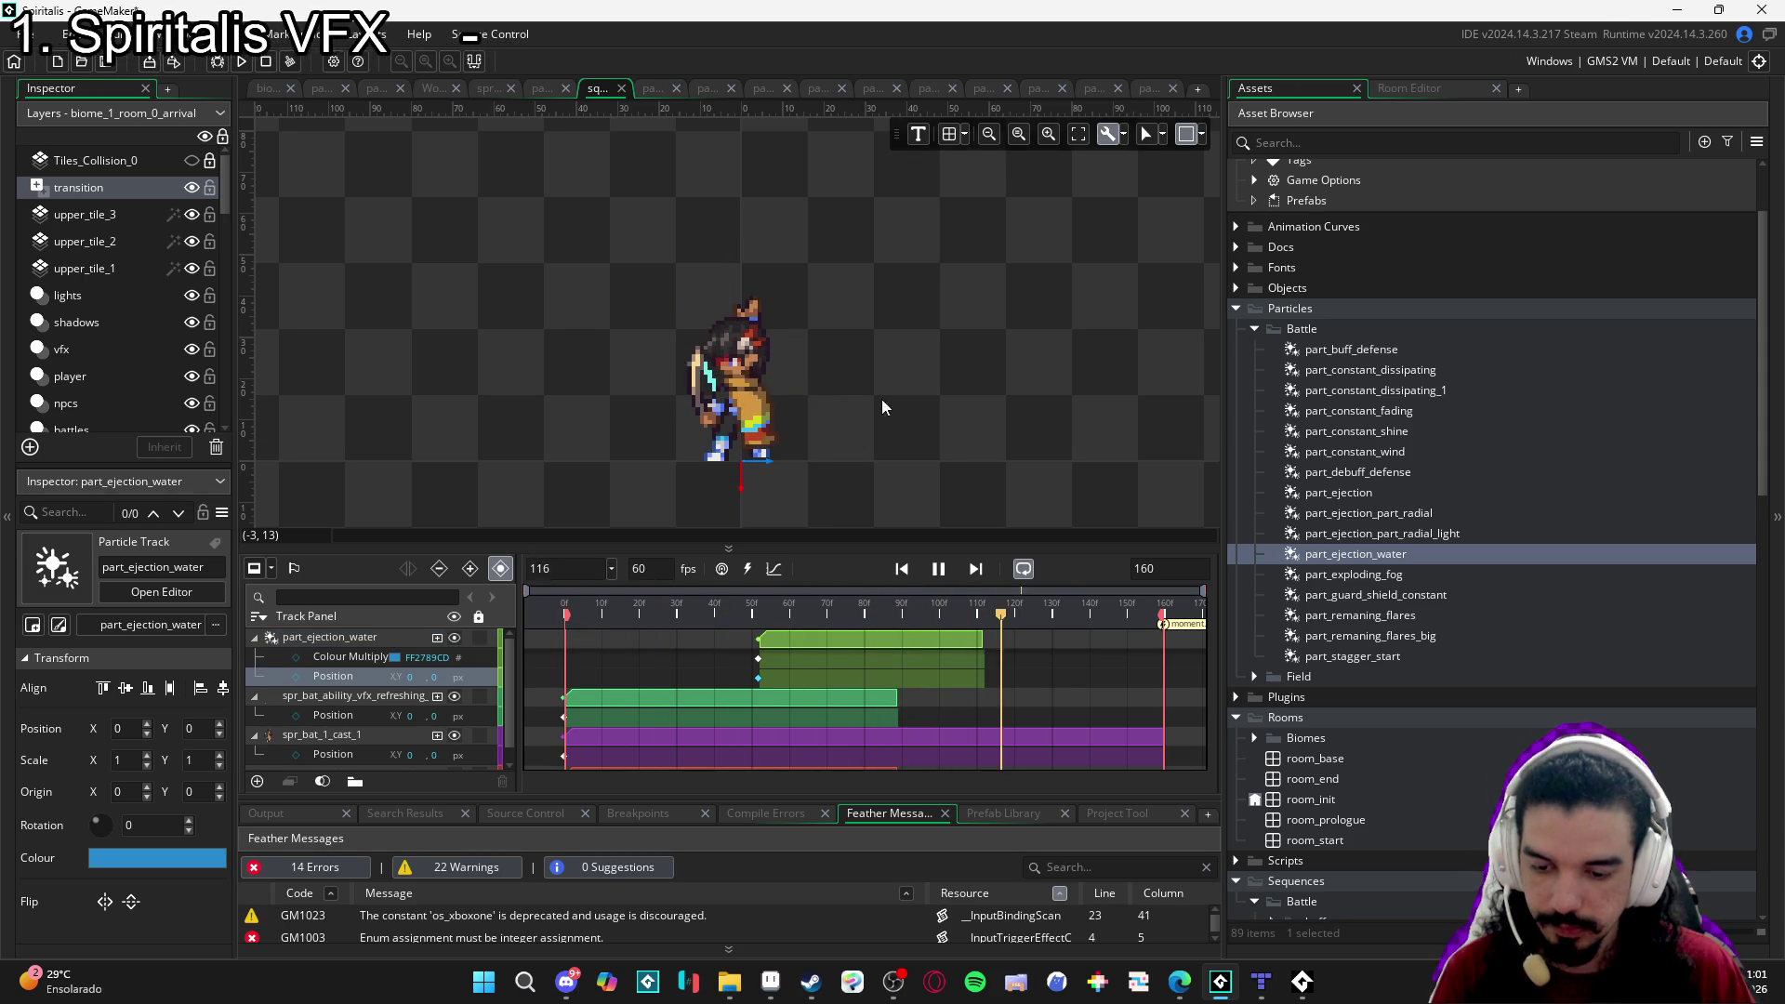
scroll(882, 399, "down", 2)
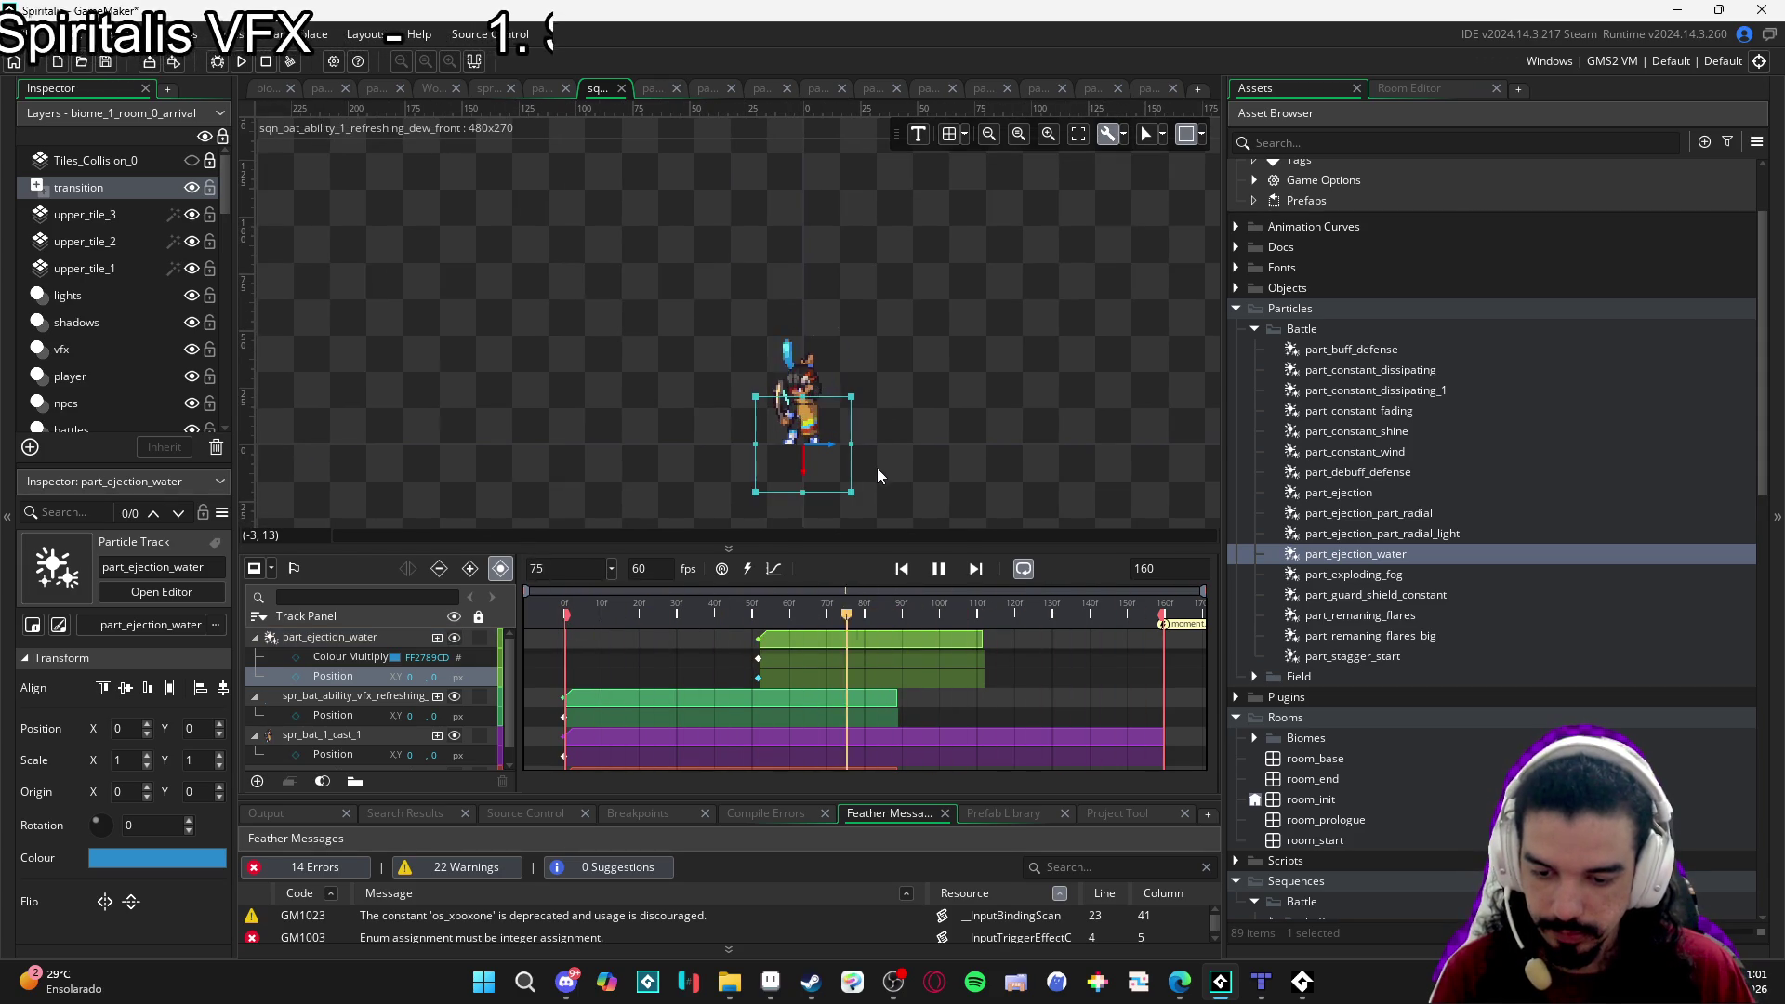
left_click(827, 464)
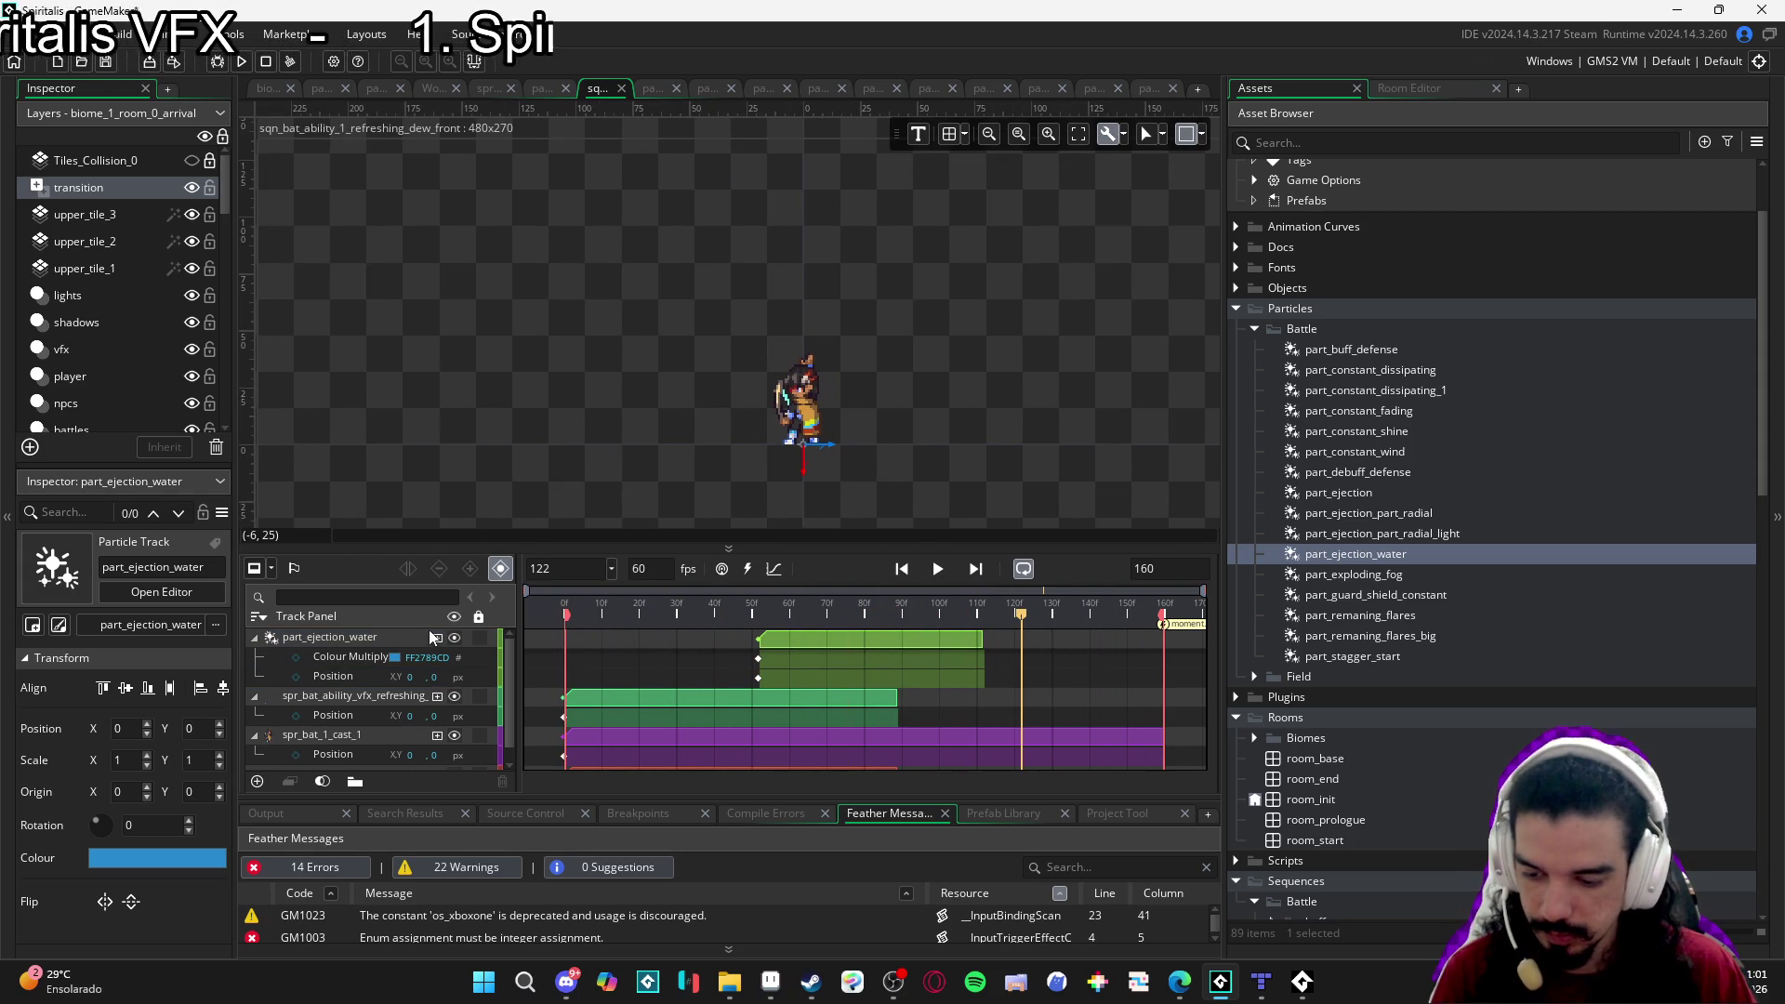
At frame 52, drag the water particle higher on the character and play to check.
left_click(761, 613)
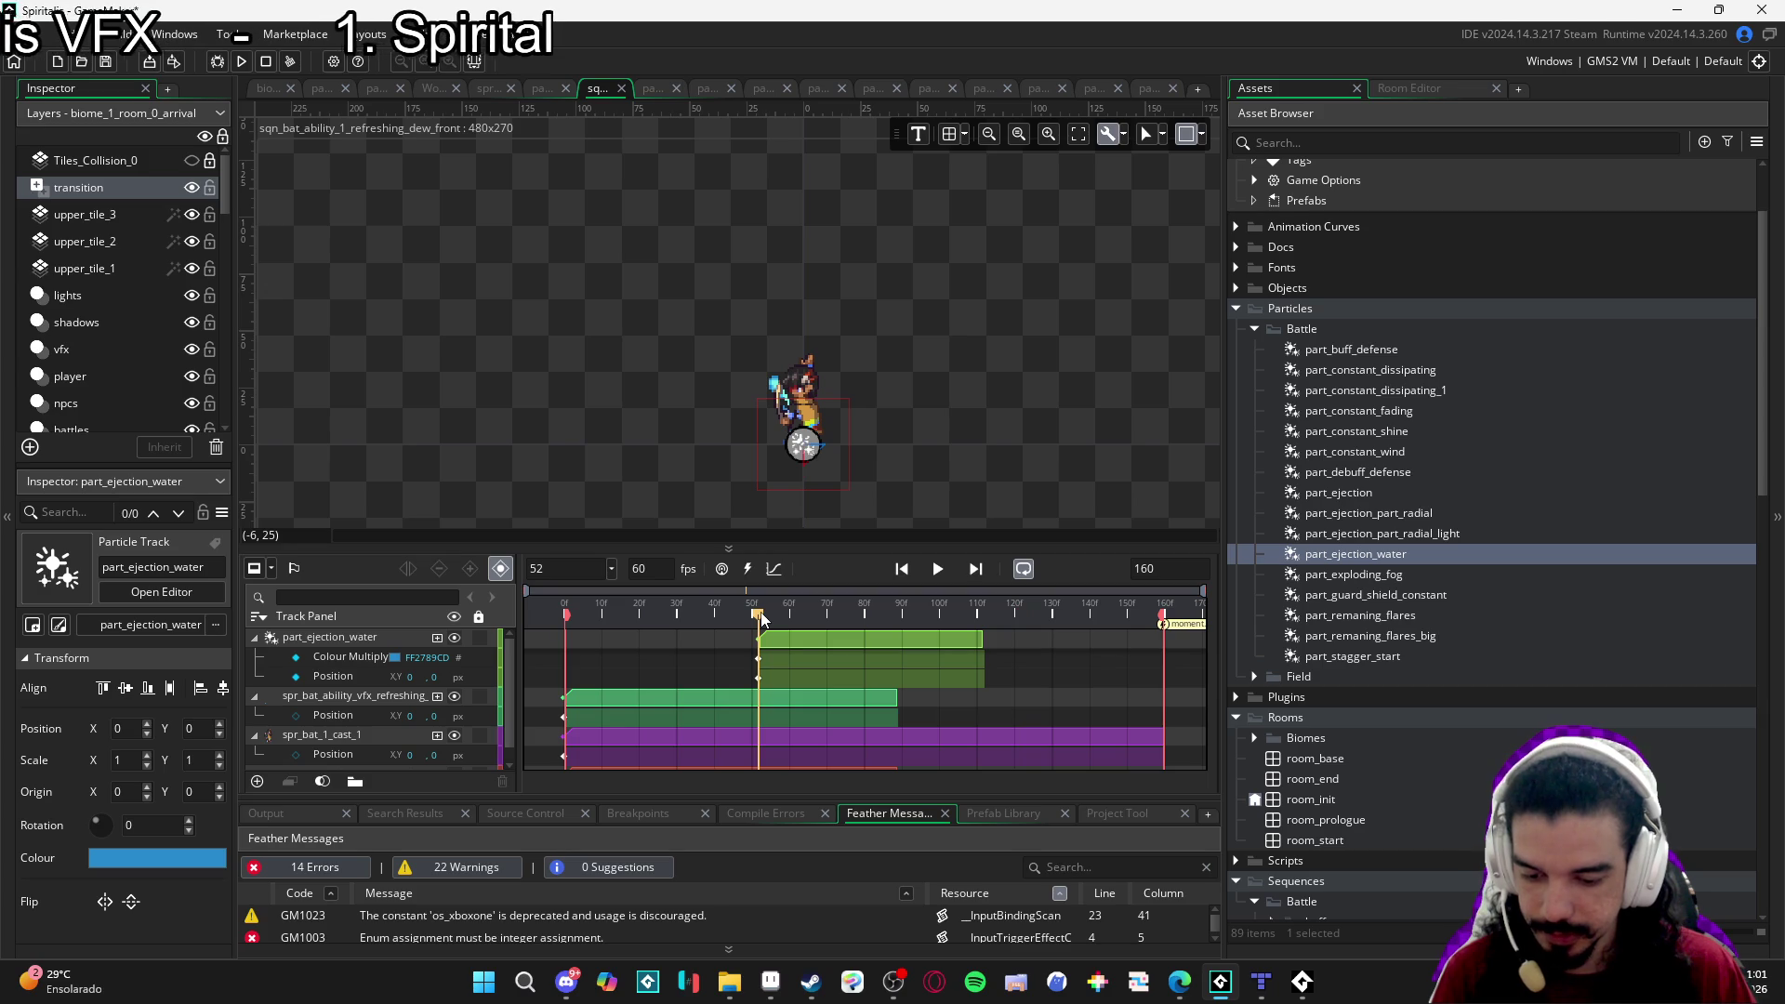
left_click(342, 680)
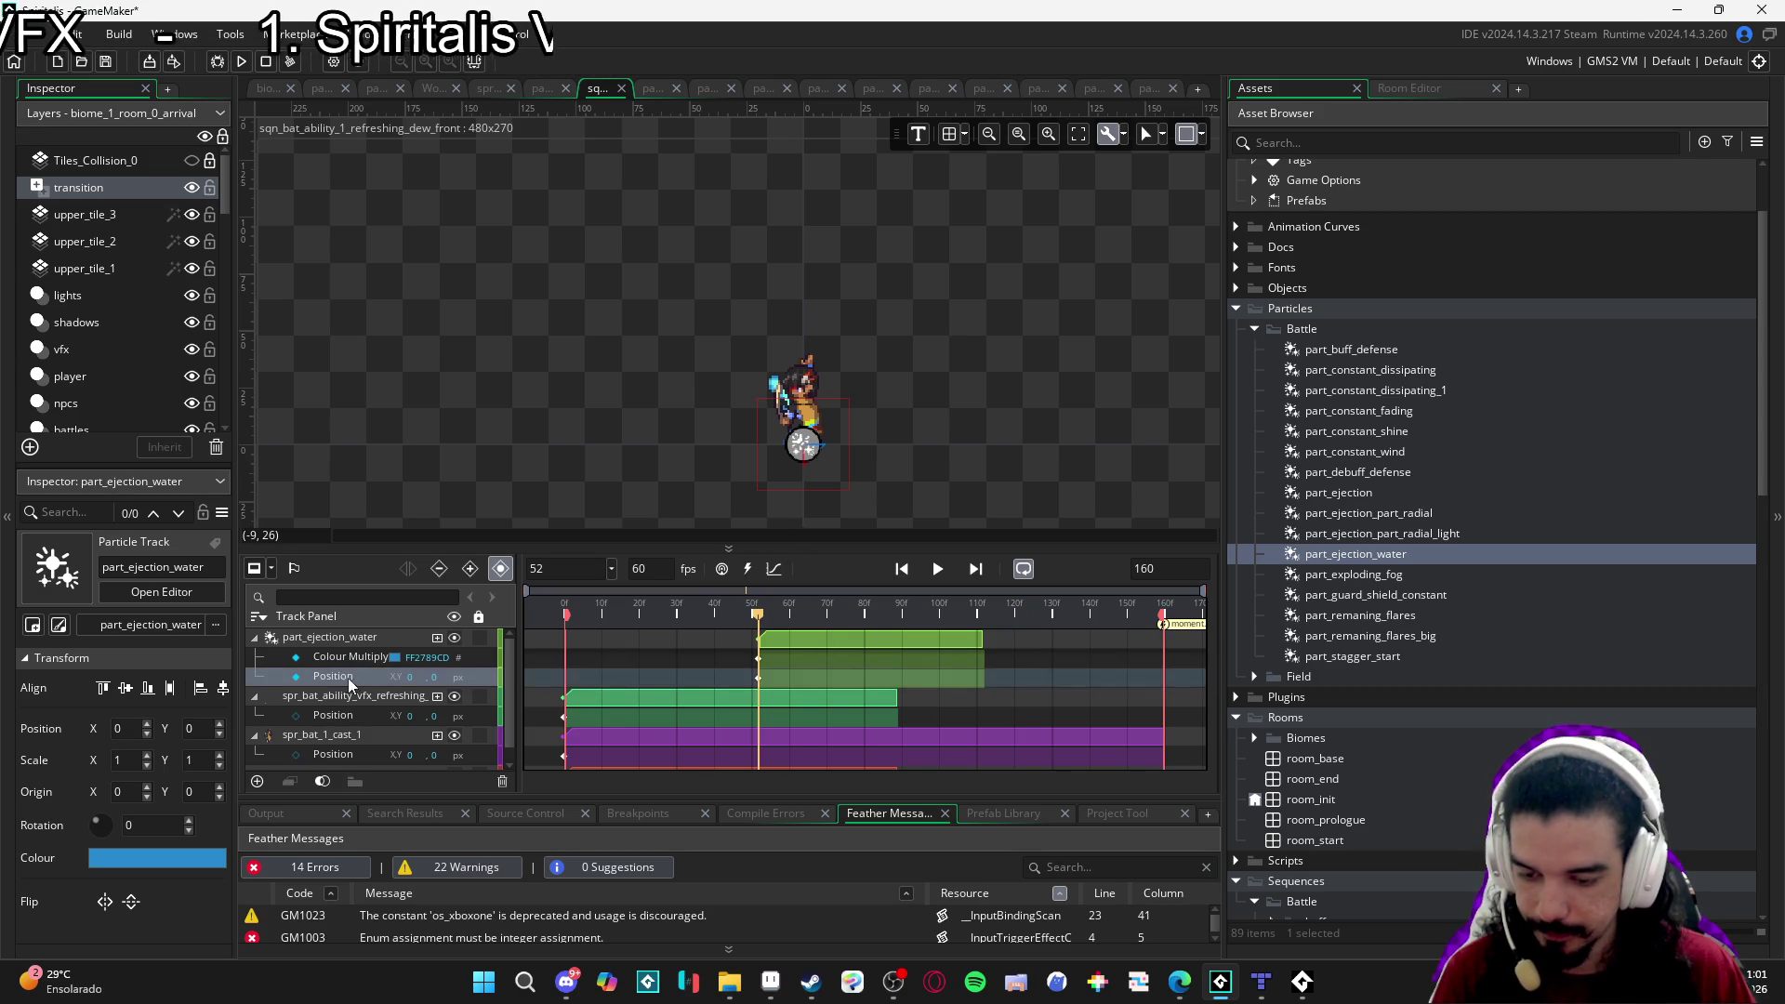
left_click(788, 636)
left_click_drag(826, 476, 831, 429)
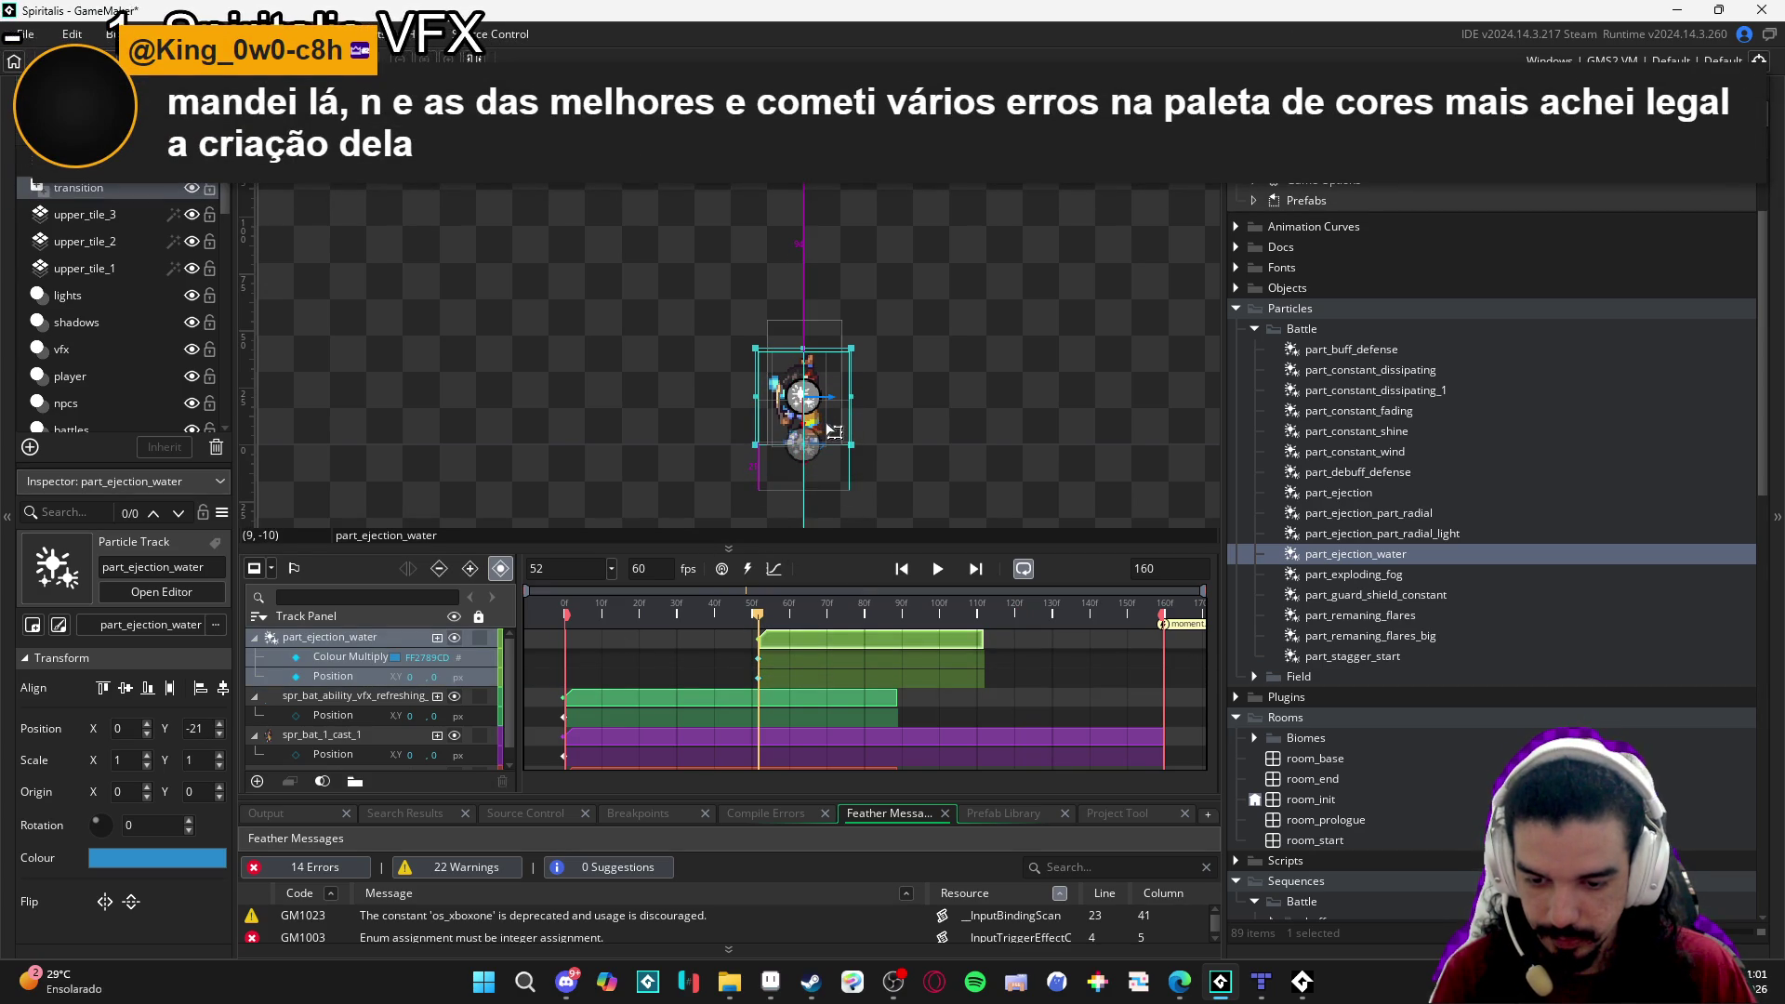
key("space")
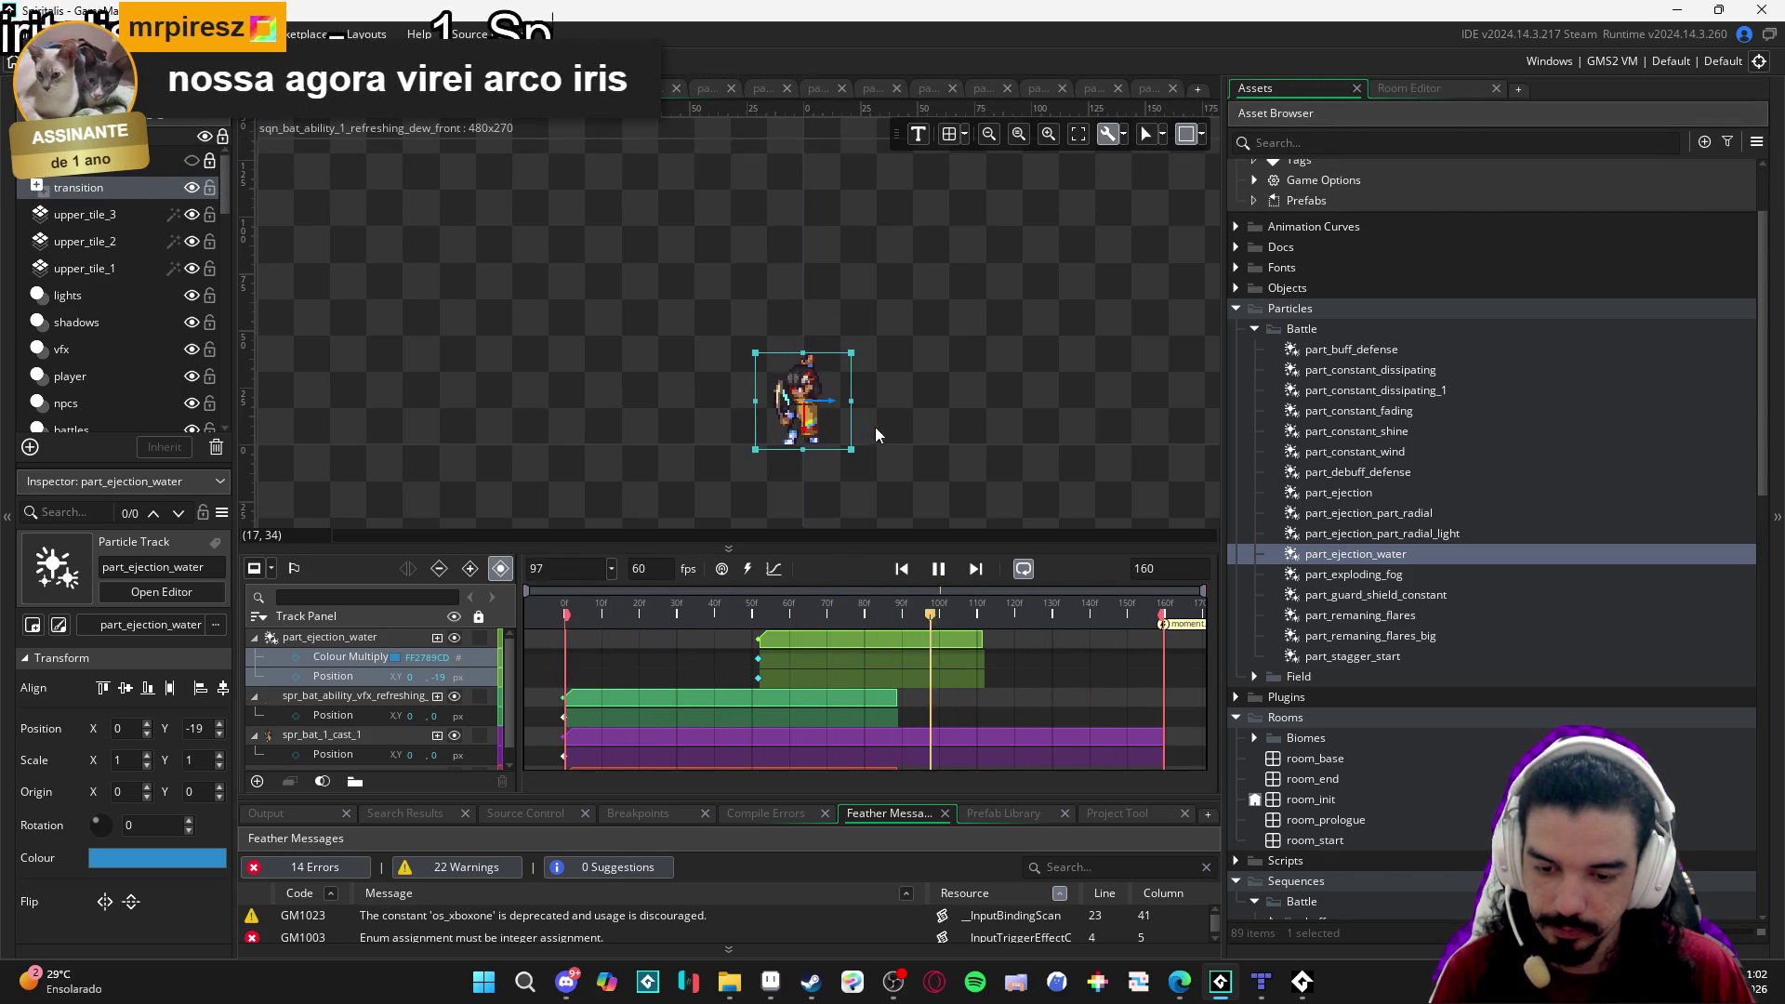
key("space")
Nudge the water particle down to Position Y -12 and replay the sequence to review.
left_click(793, 618)
key("Left")
key("Left")
key("Left")
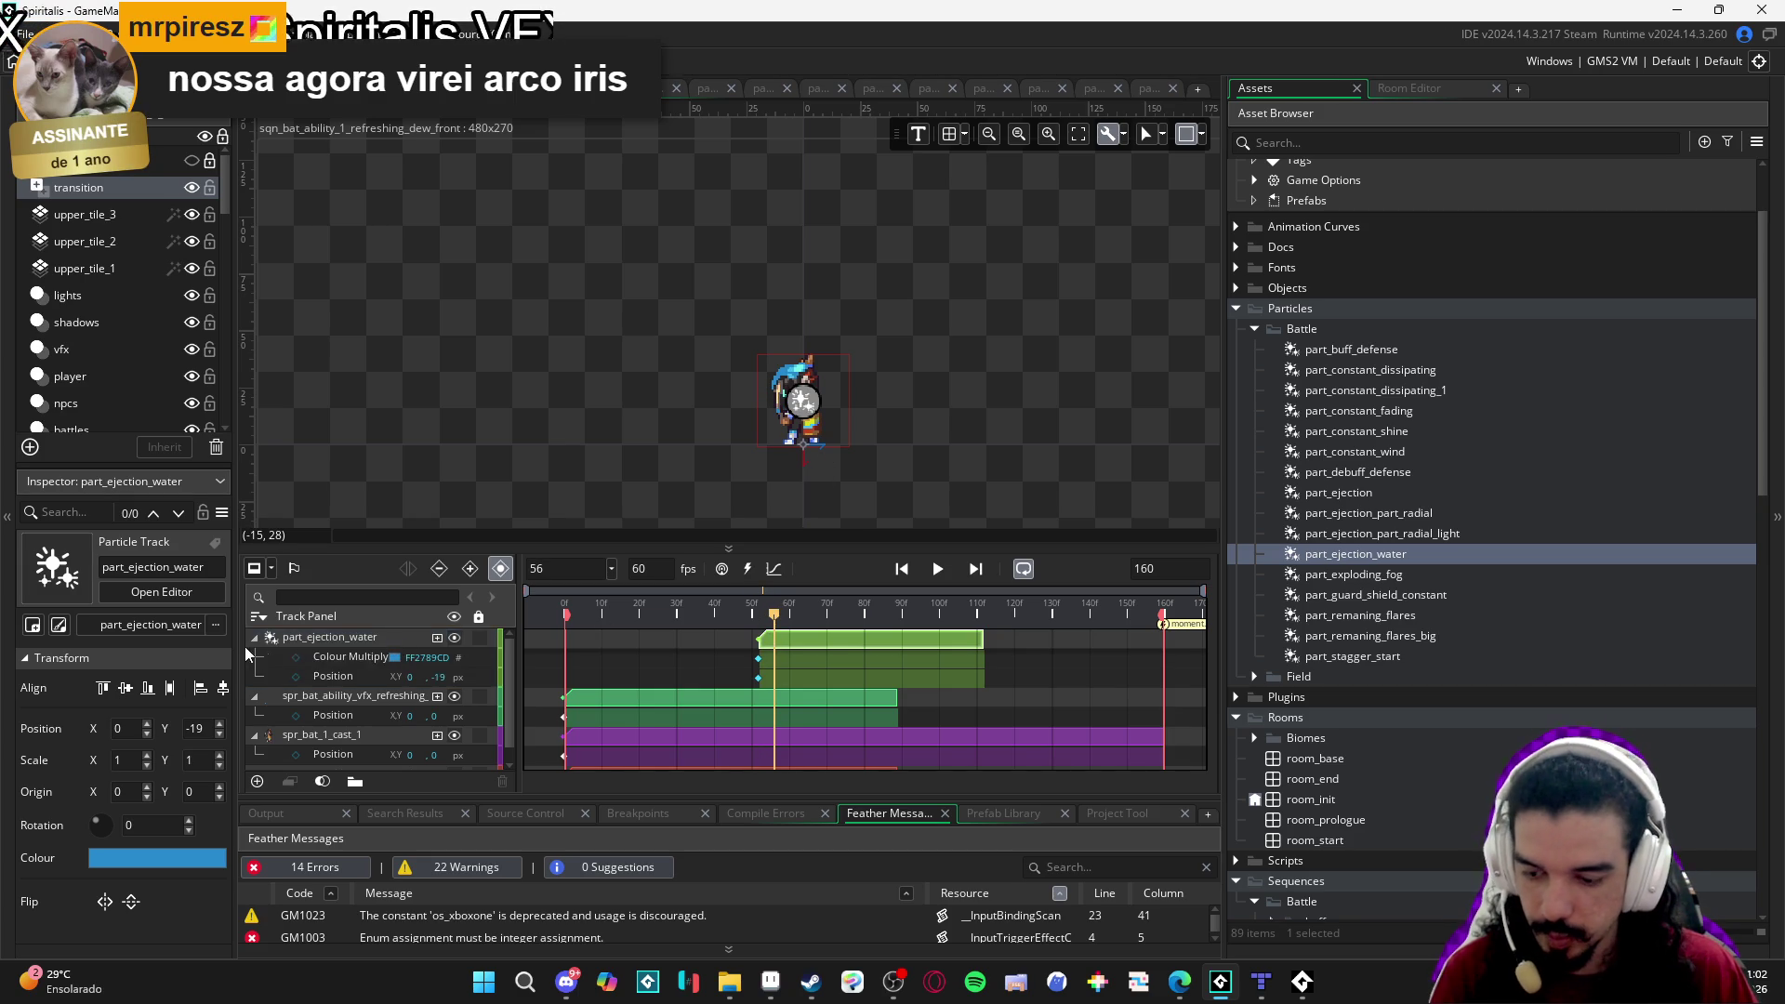
left_click(256, 639)
left_click_drag(835, 439, 836, 461)
key("space")
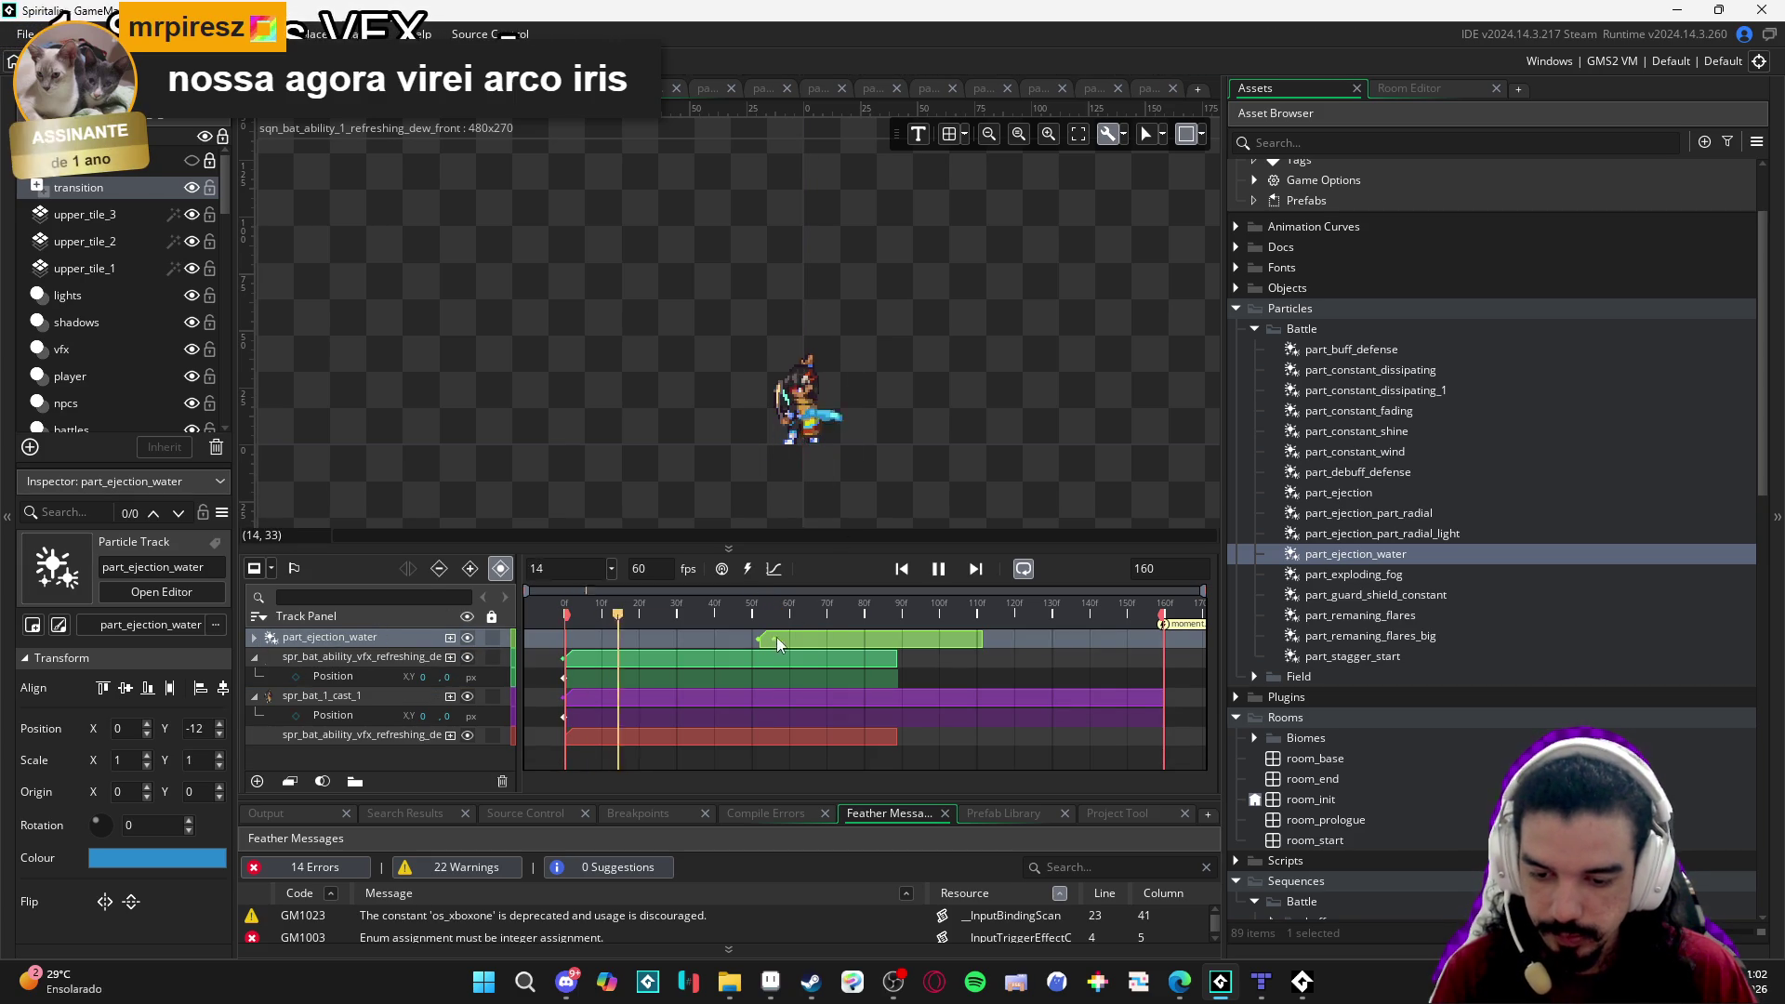
key("space")
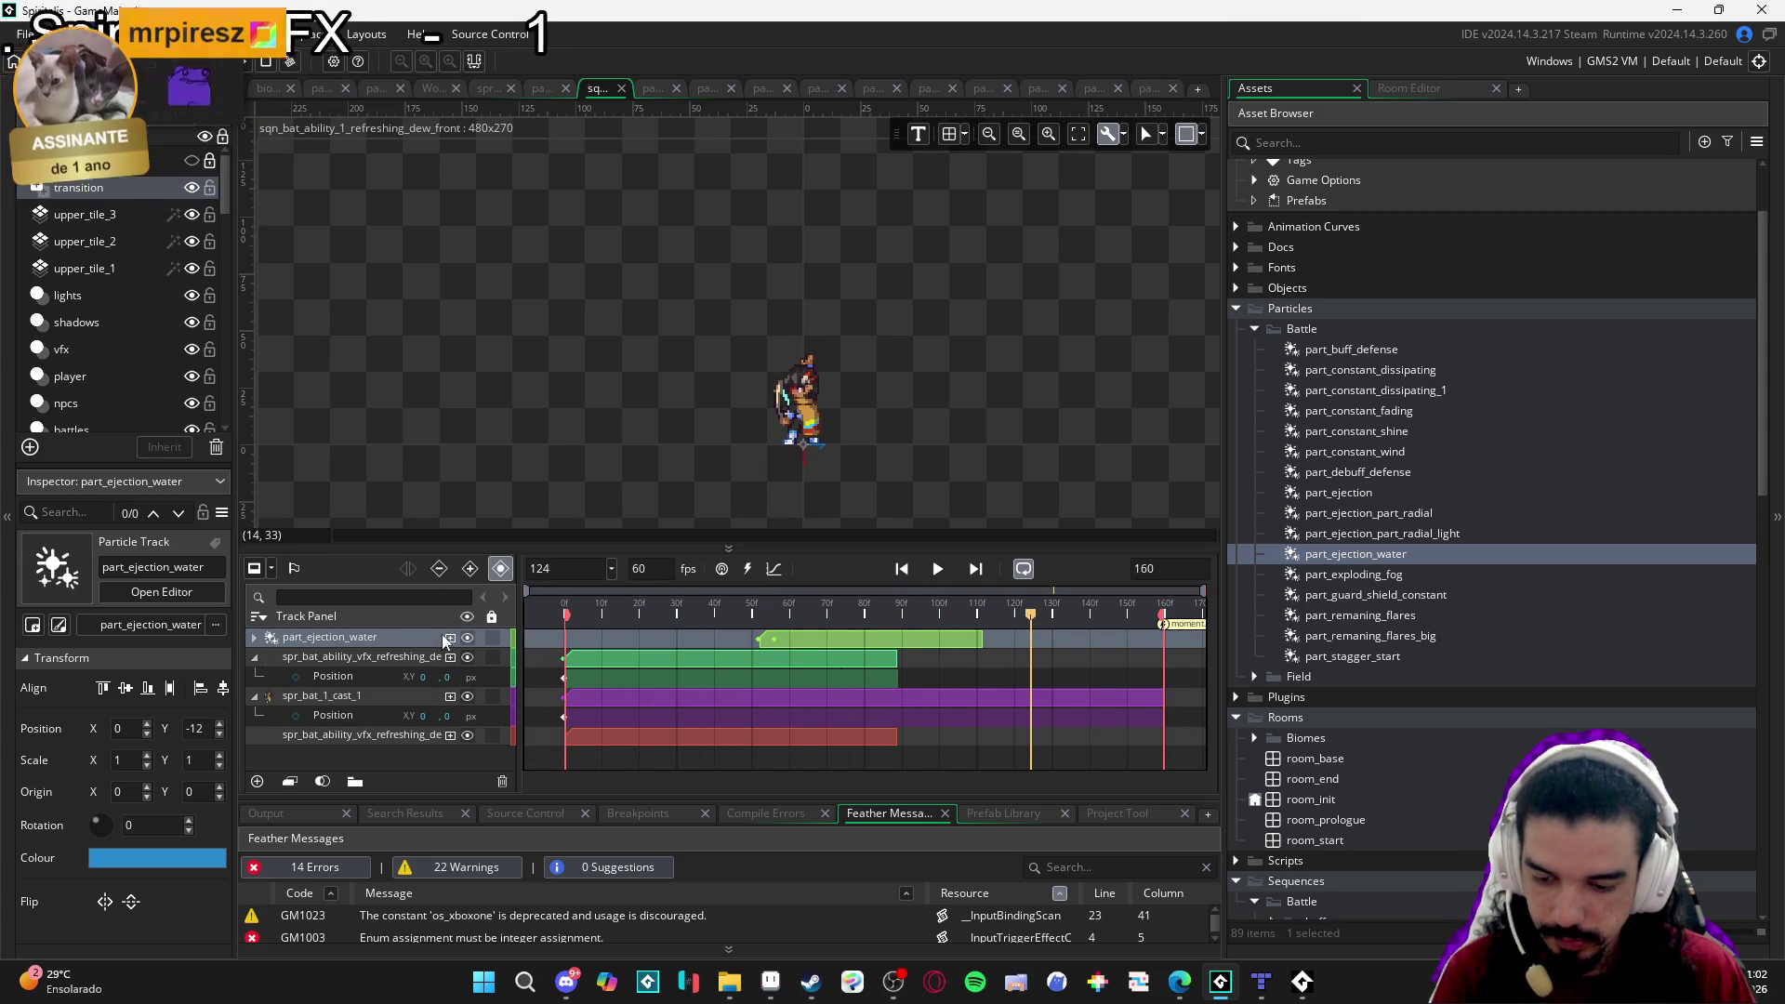
left_click(254, 637)
left_click(761, 686)
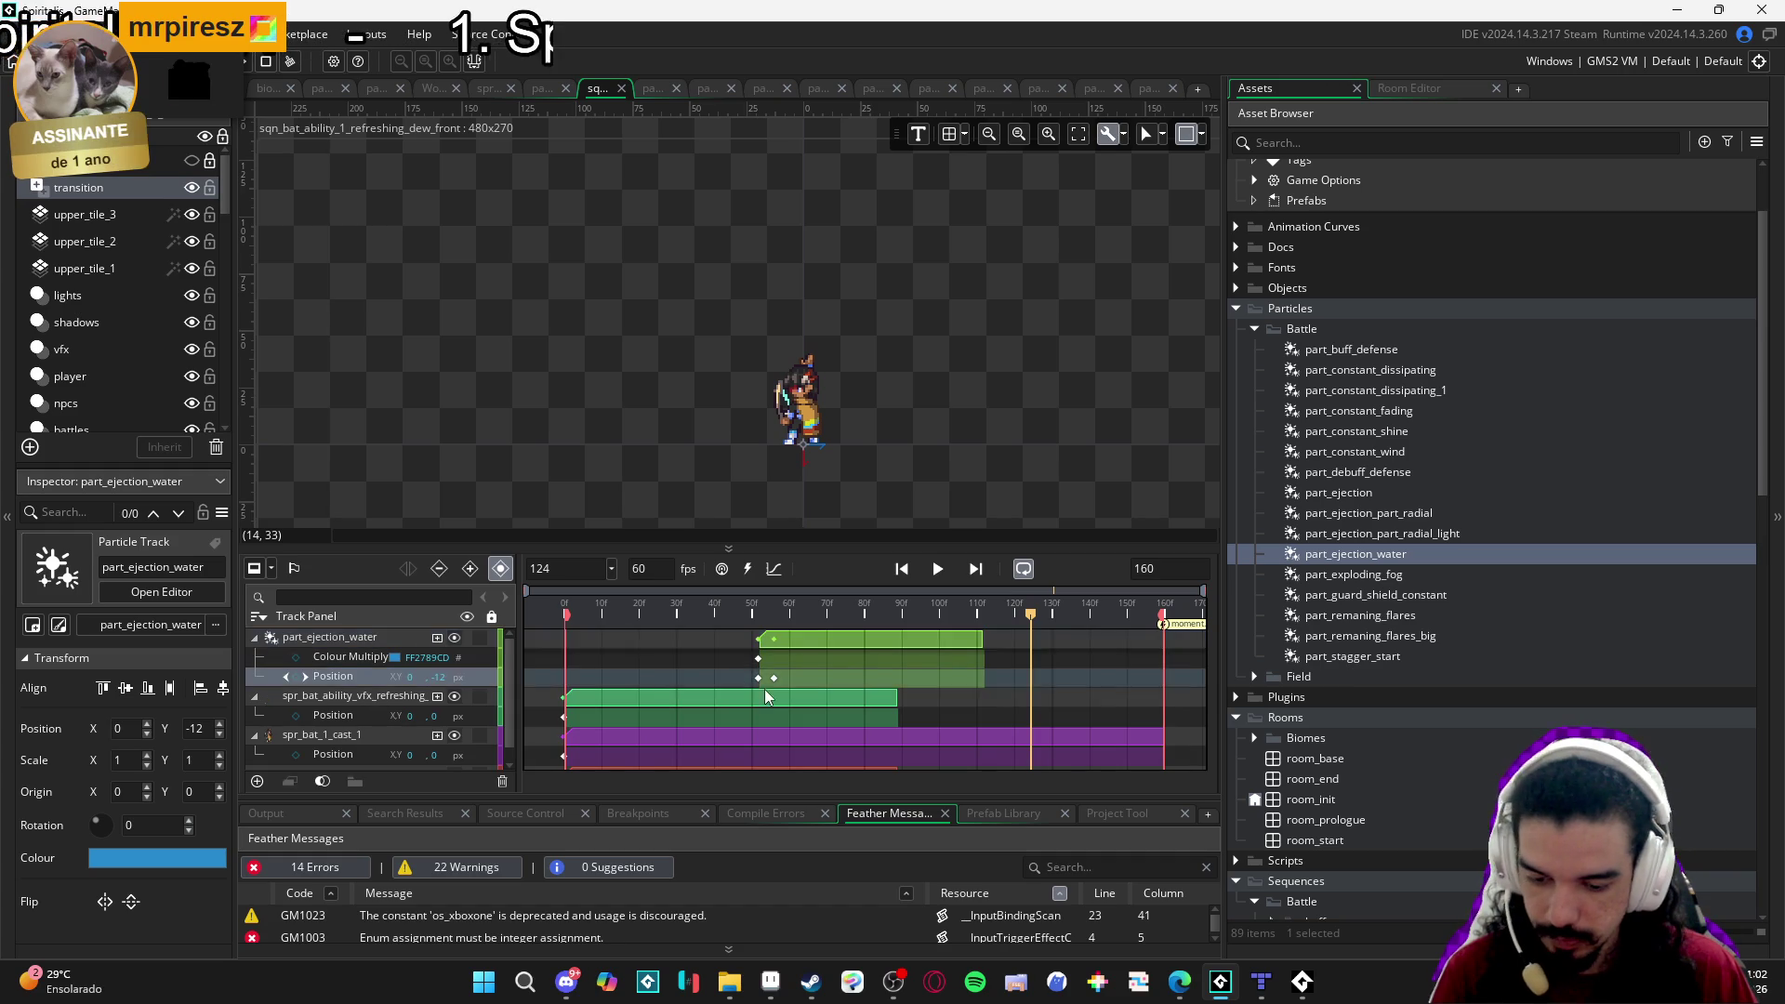
left_click(760, 677)
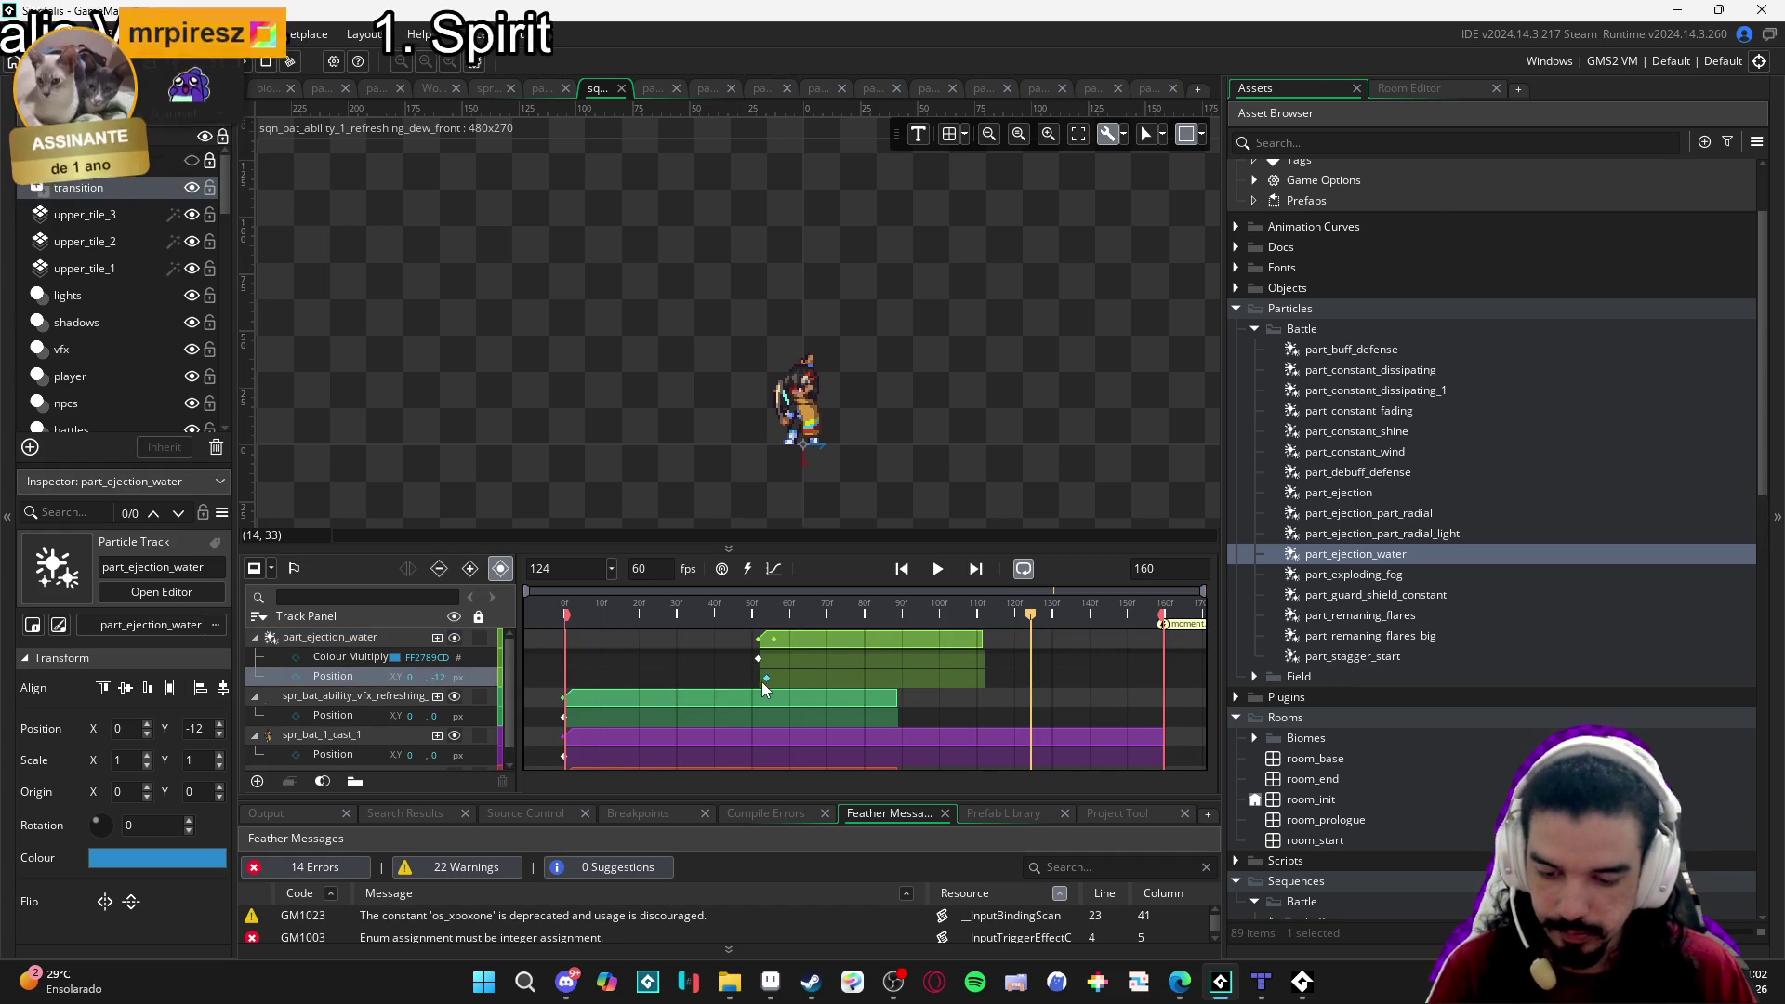
key("space")
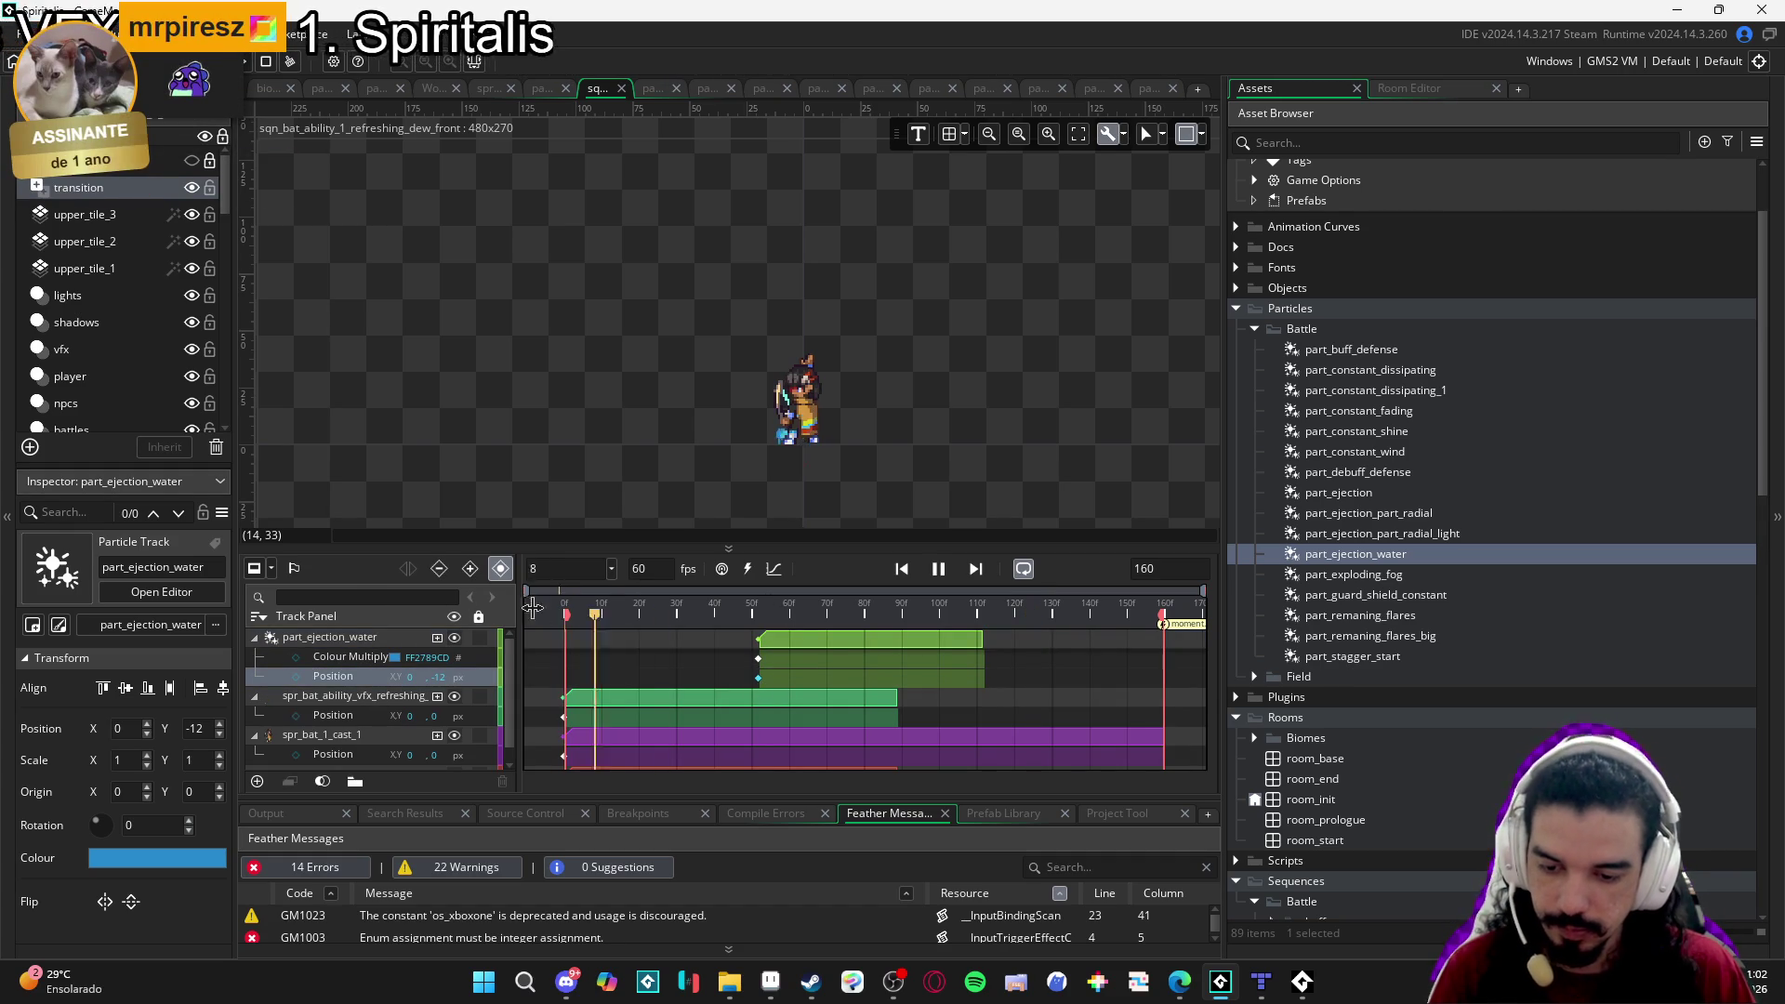